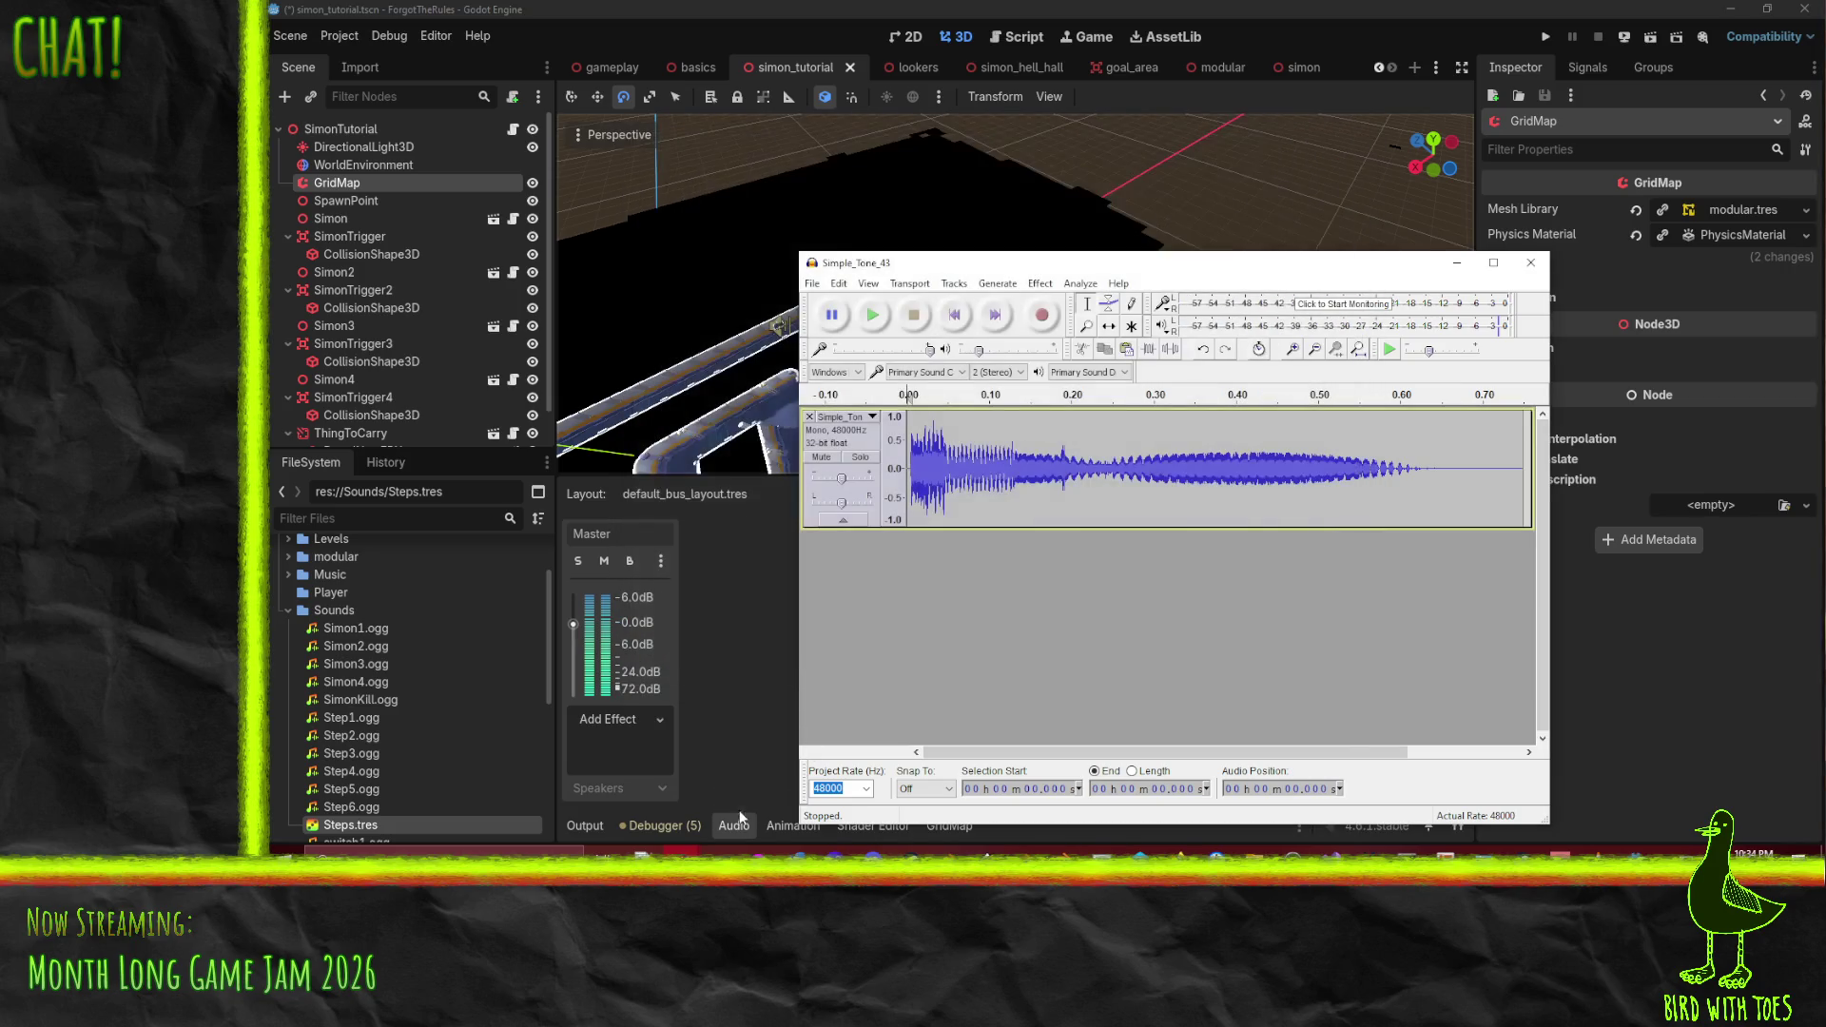
- Play the Impact_Boom_Distorted_02 clip, then close it without saving
mouse_move(681, 856)
left_click(481, 790)
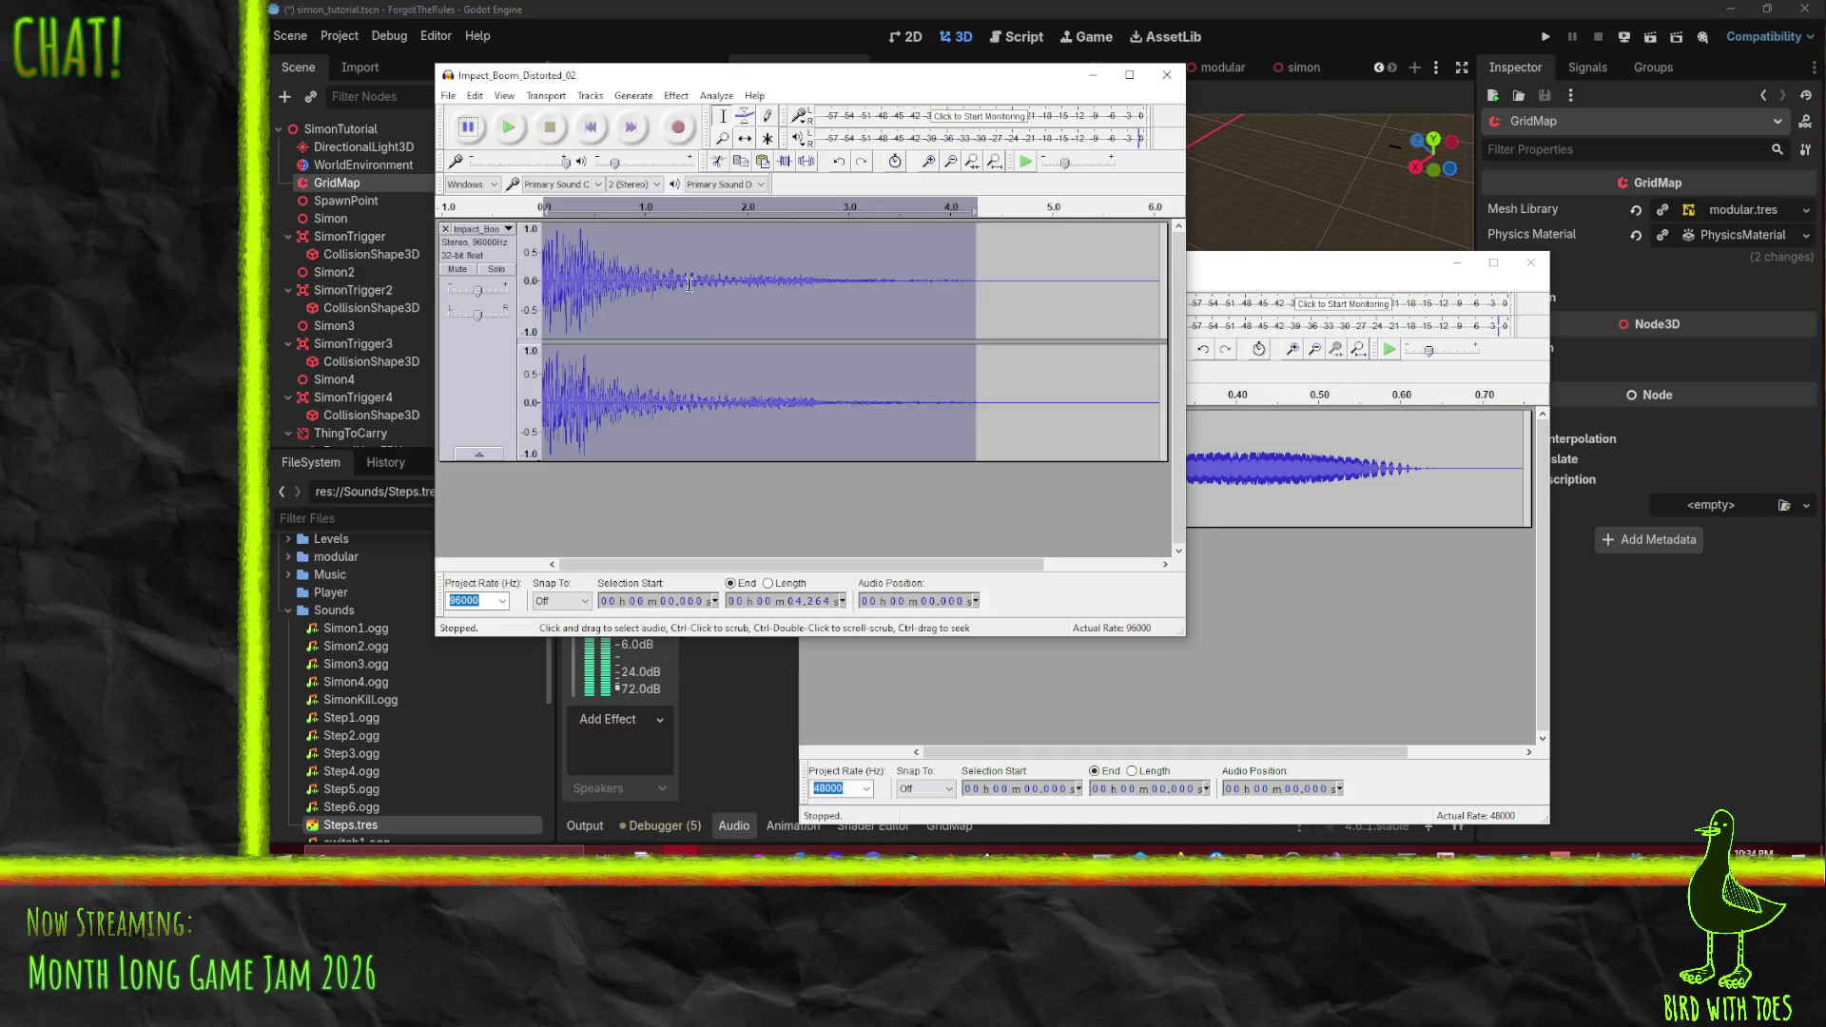
left_click(509, 126)
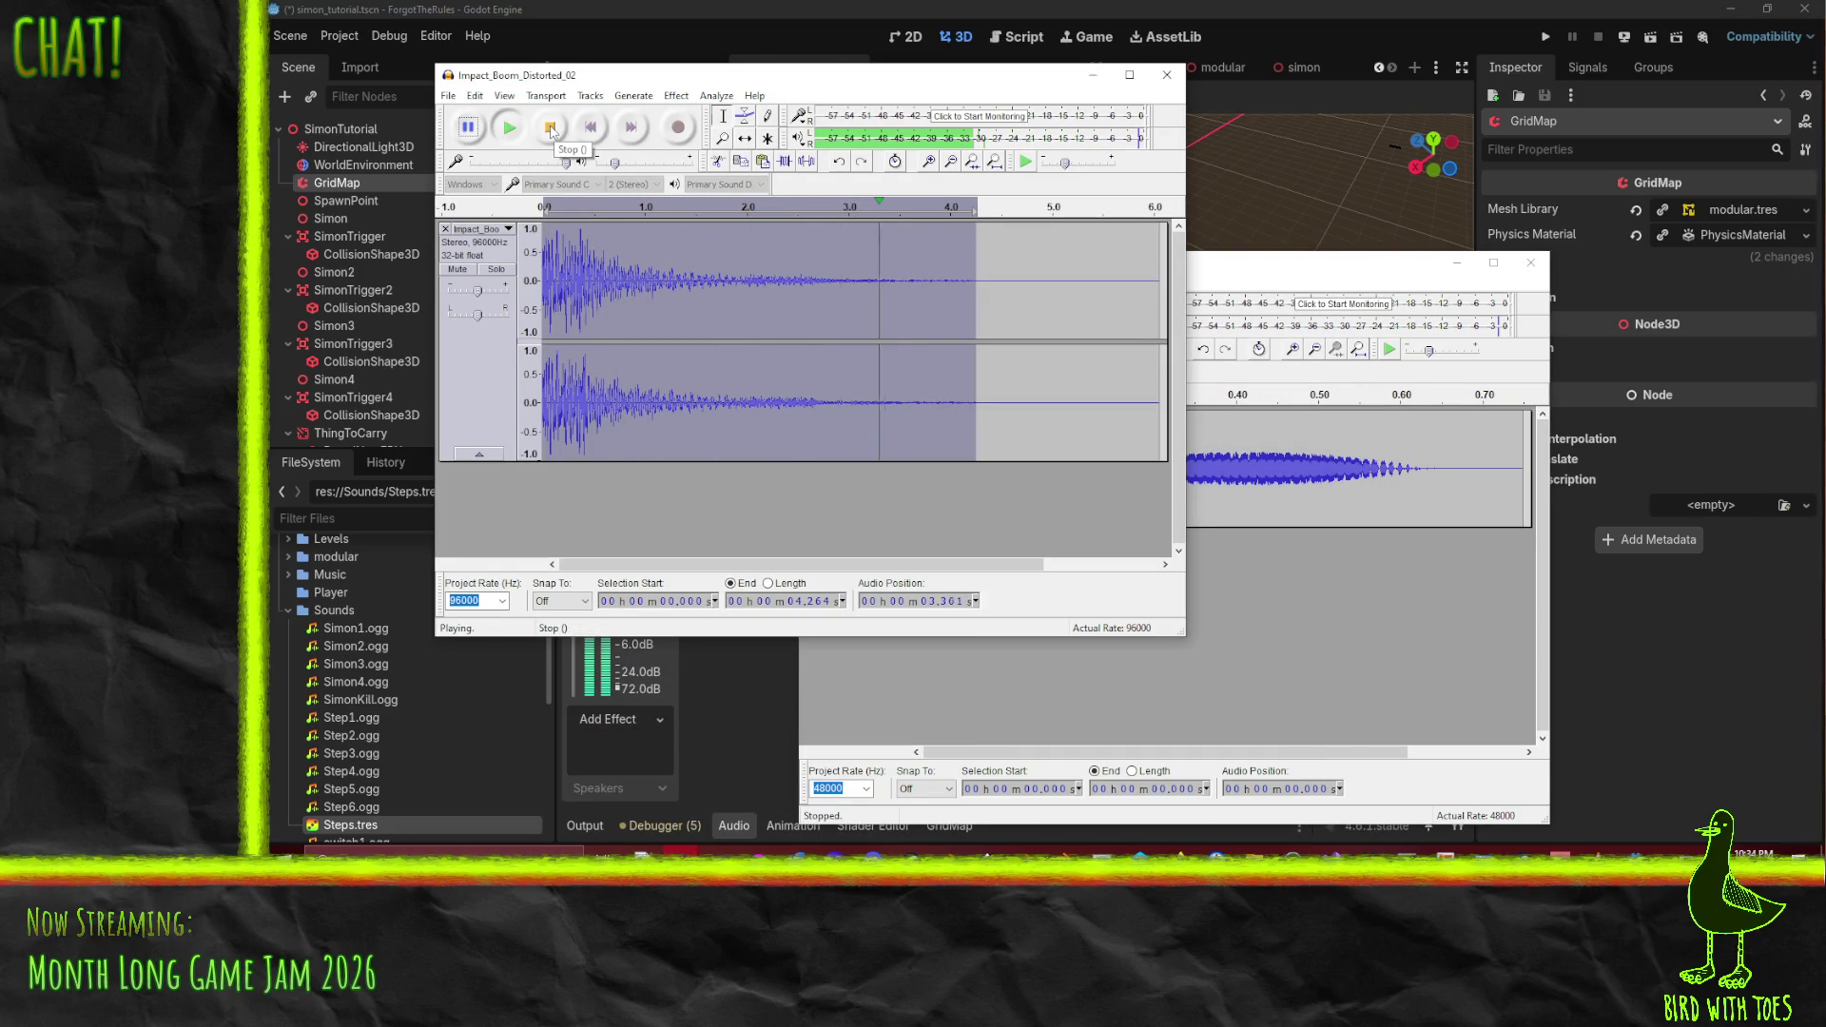
left_click(551, 127)
left_click(1167, 74)
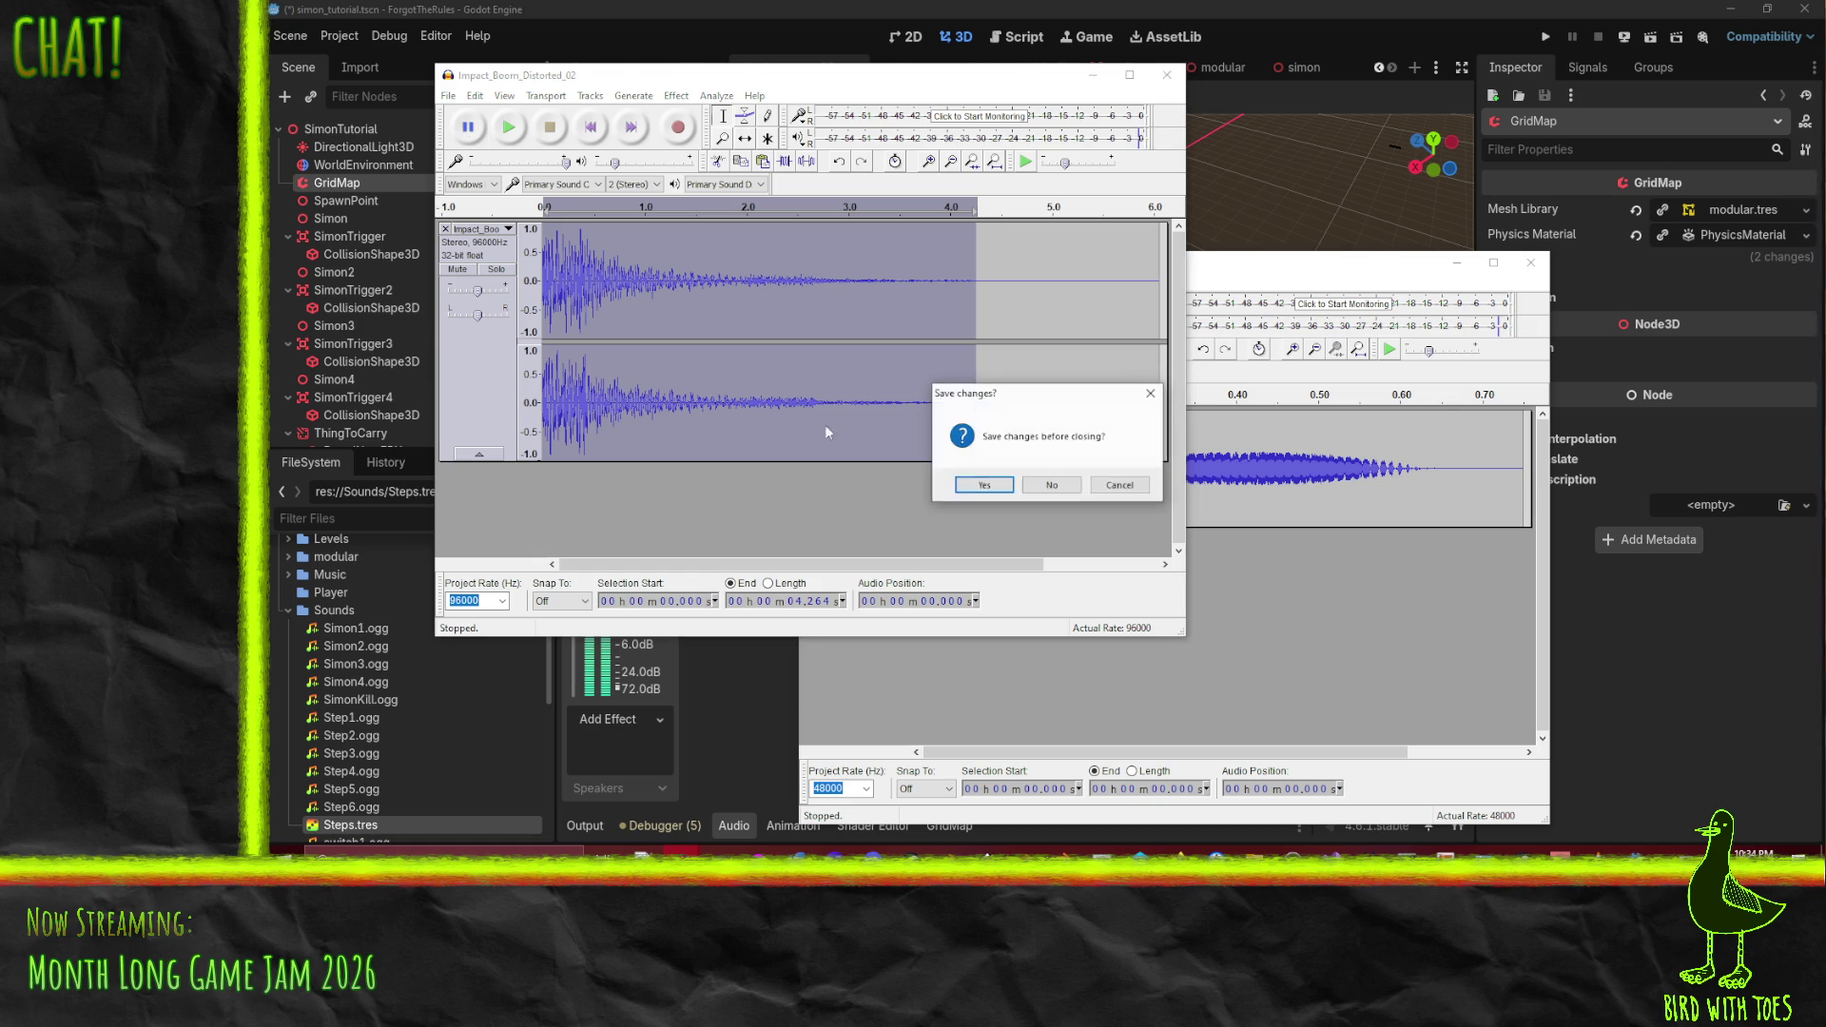
left_click(1052, 485)
- Listen to the Telemetry_13 clip and the short Simple_Tone_43 tone
mouse_move(720, 854)
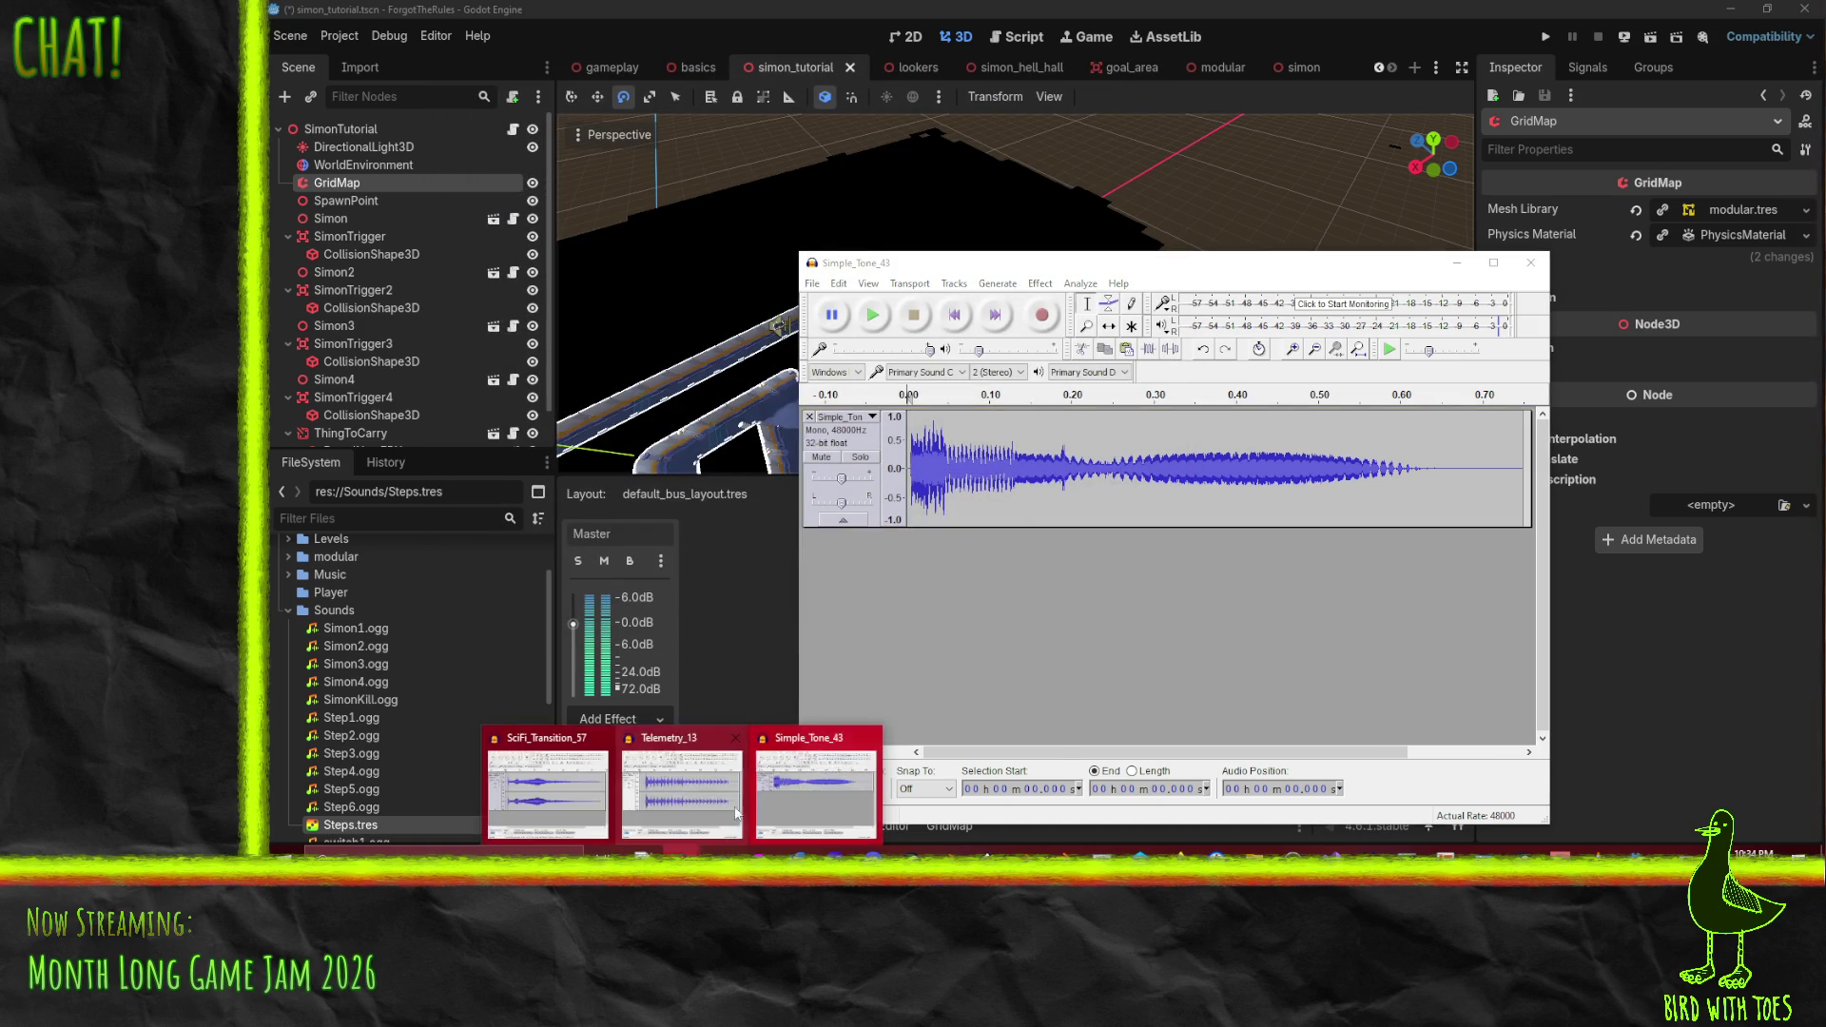
left_click(704, 818)
left_click(384, 328)
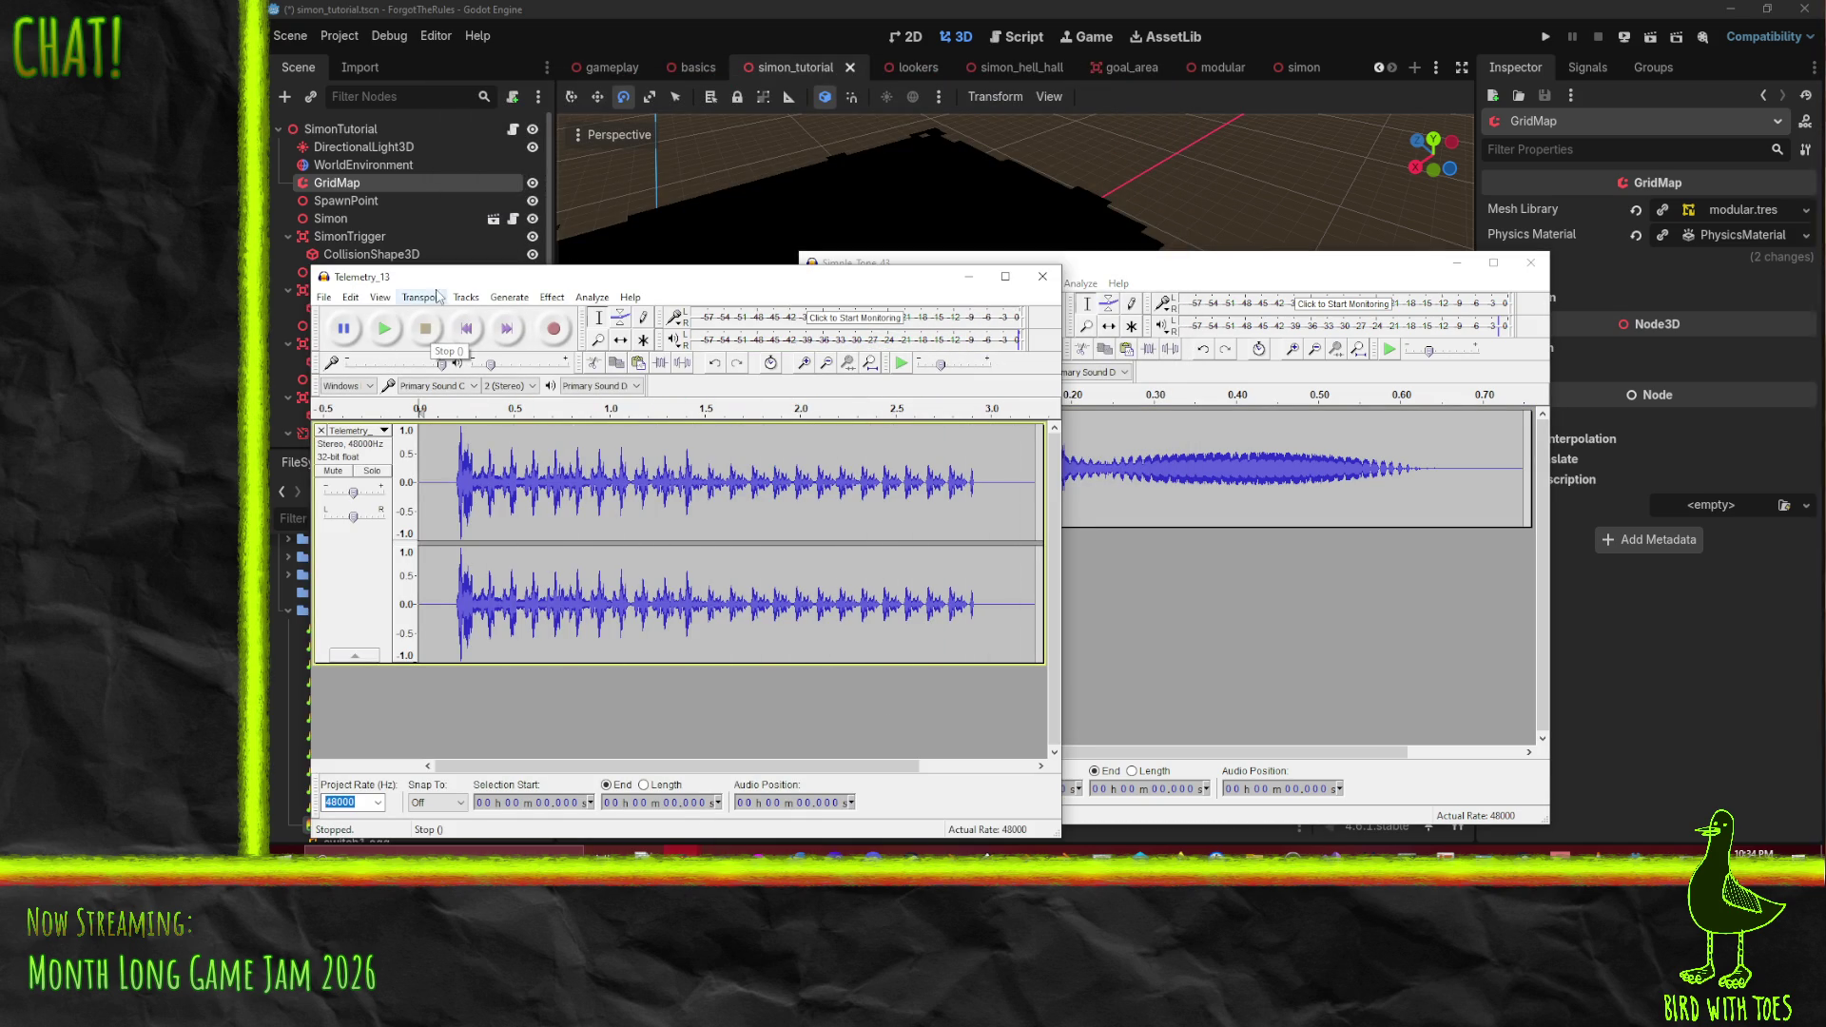
left_click(1093, 275)
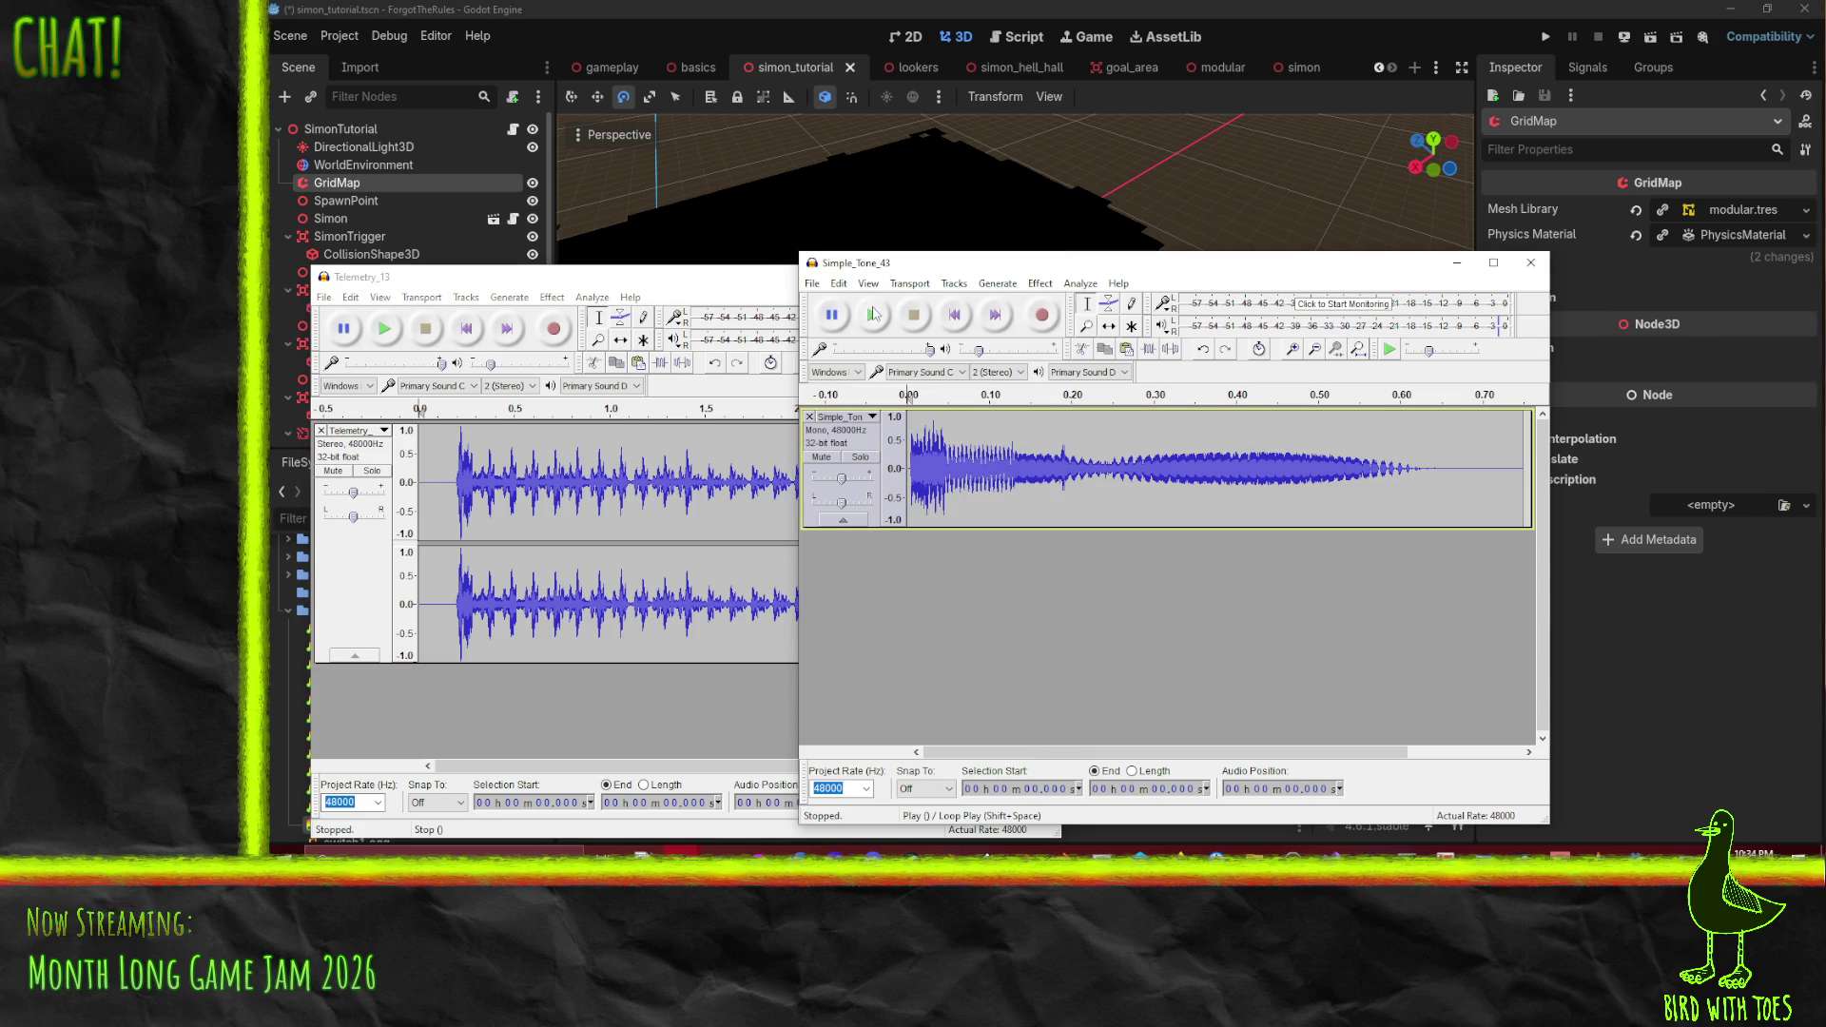
left_click(873, 314)
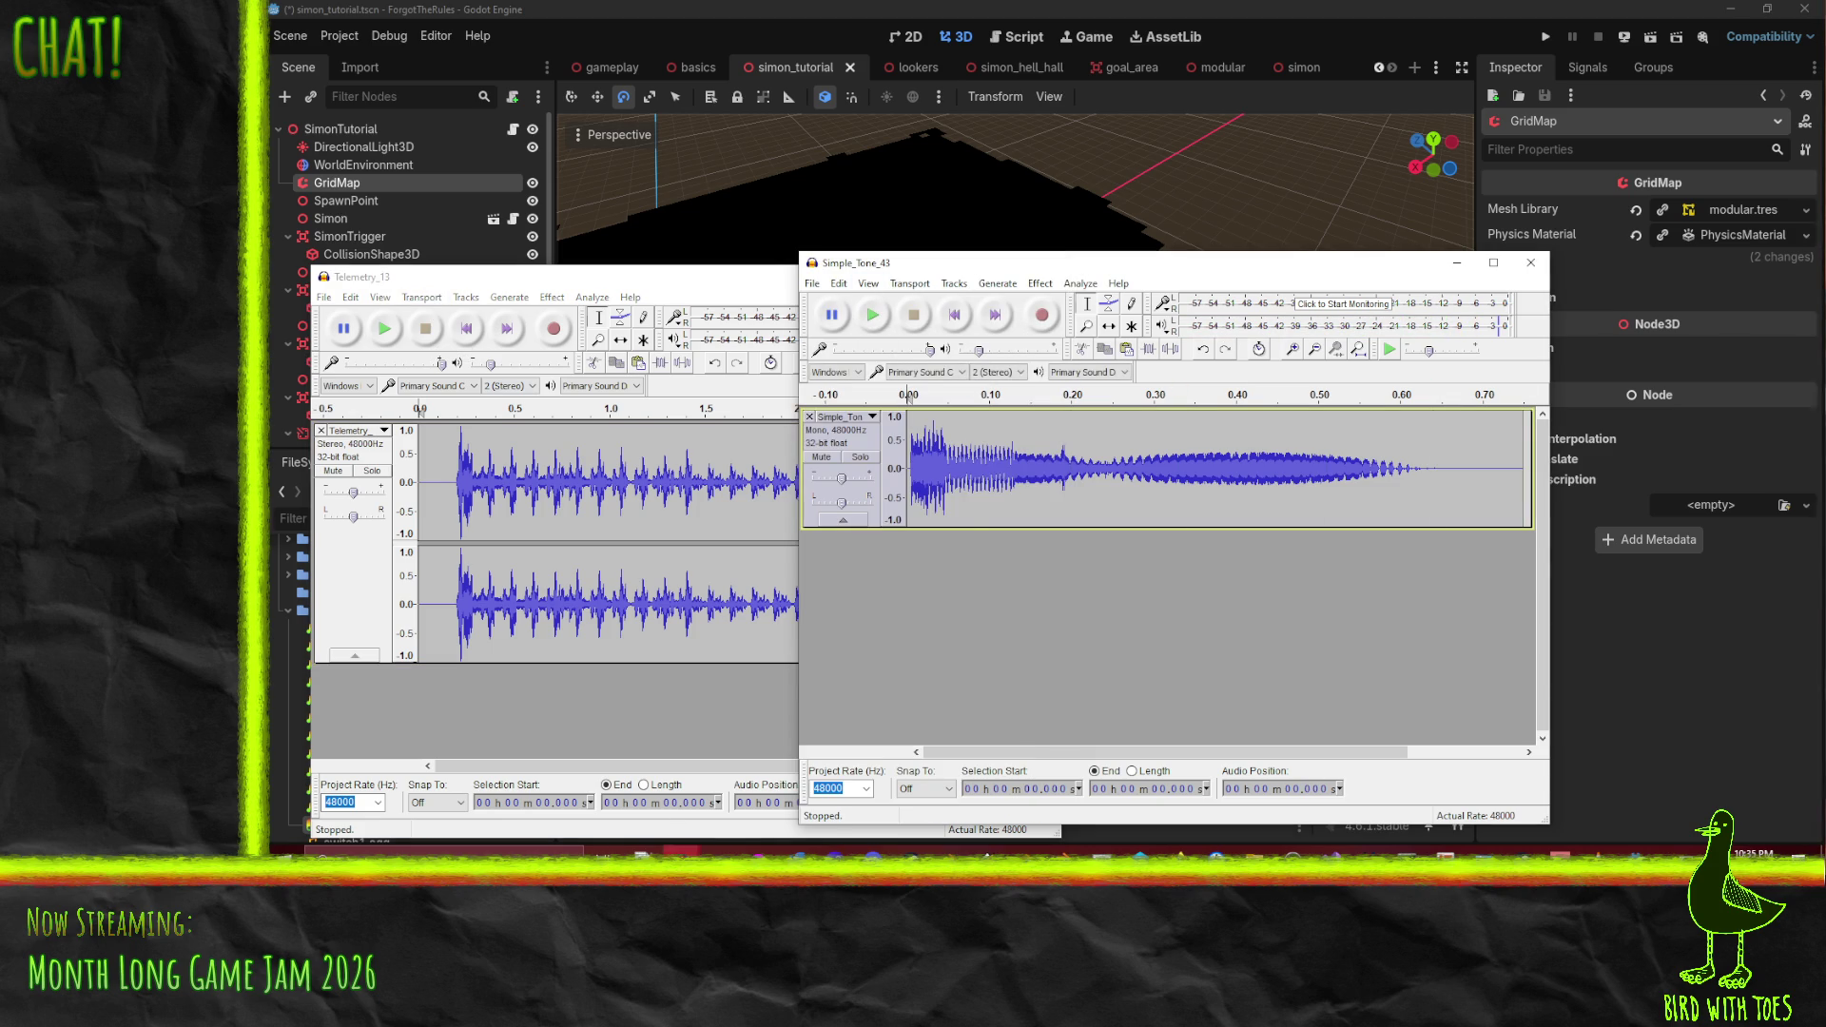
- Audition SciFi_Transition_57 from its start, from about 1.05 s and from 0.56 s
mouse_move(681, 853)
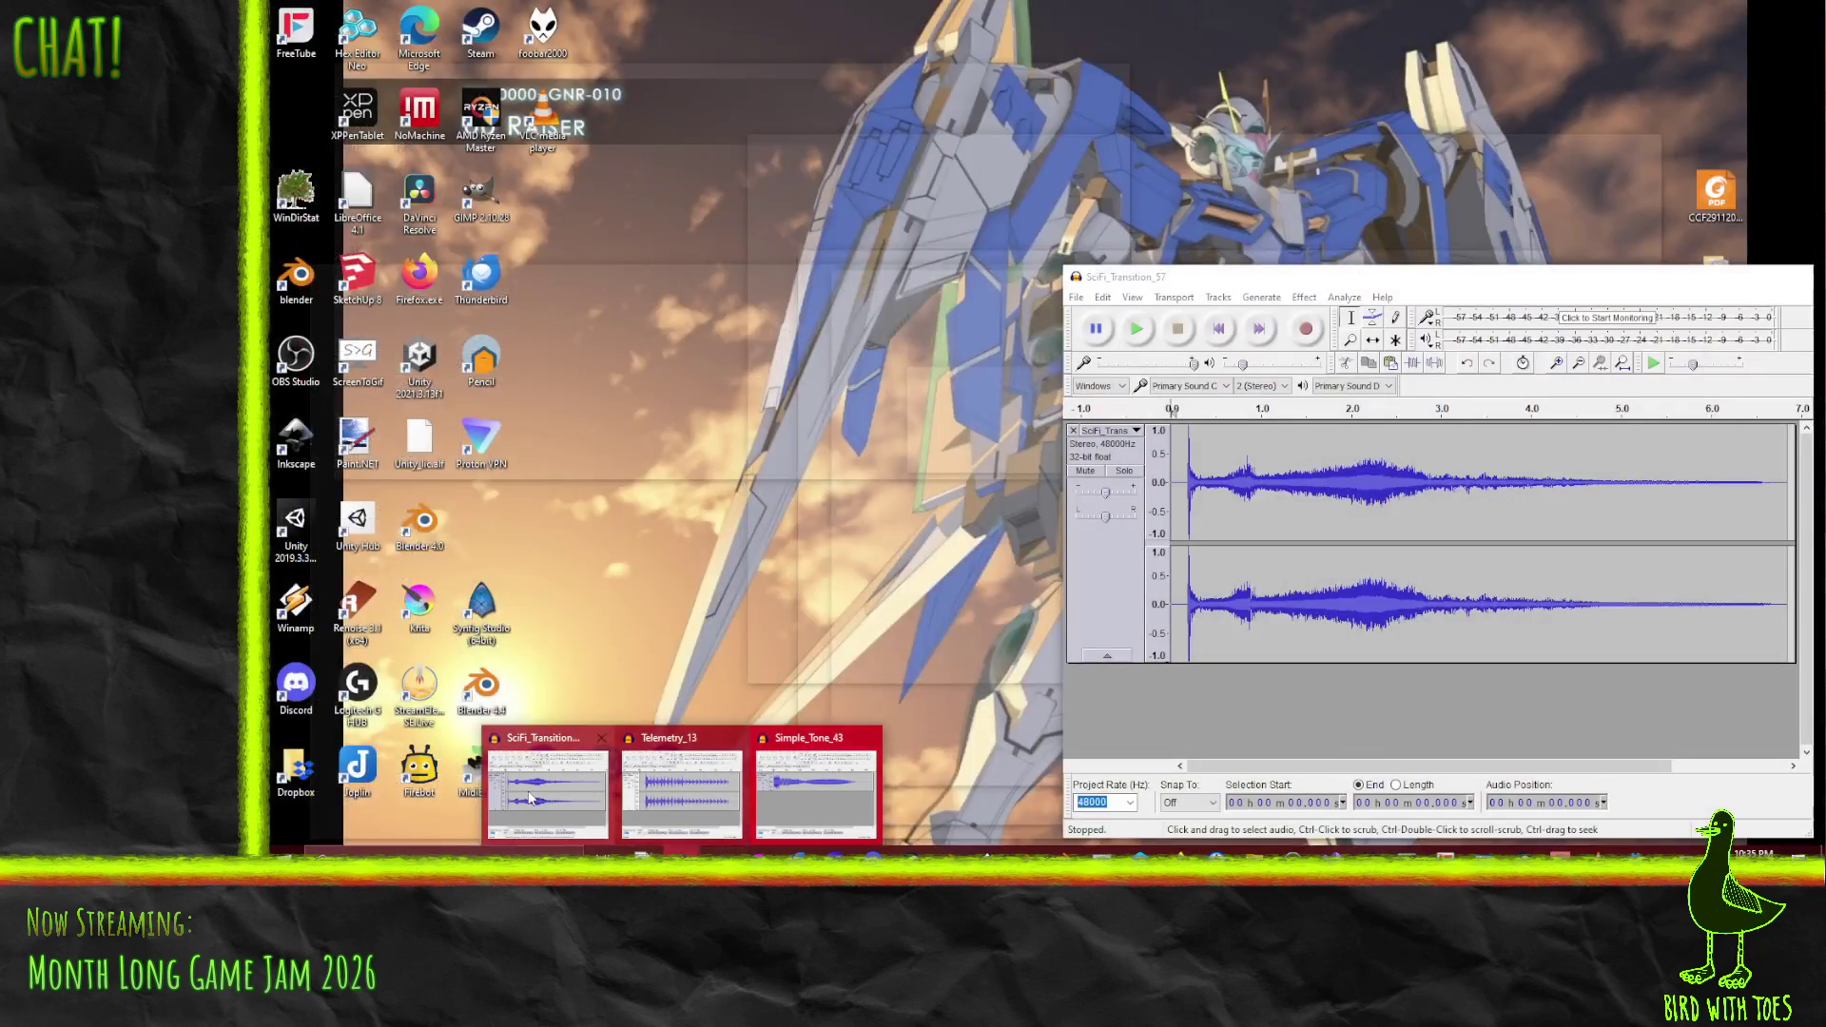
left_click(859, 806)
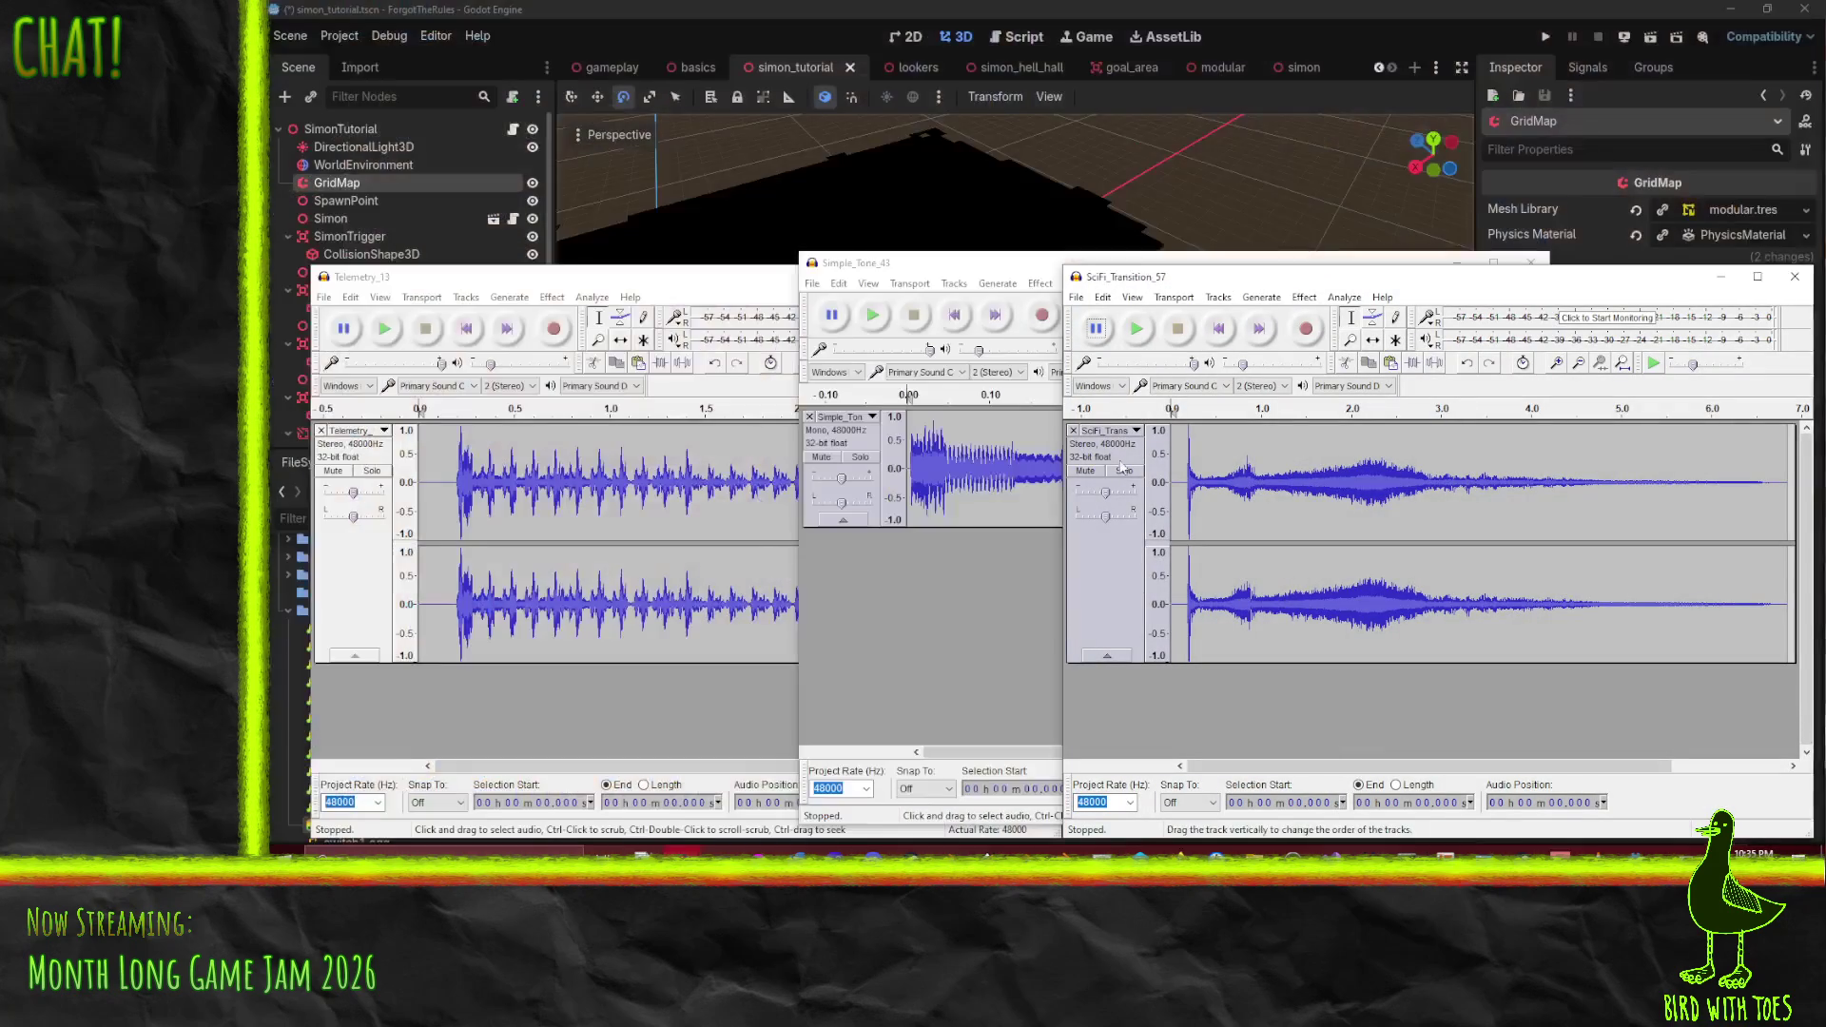
left_click(1137, 328)
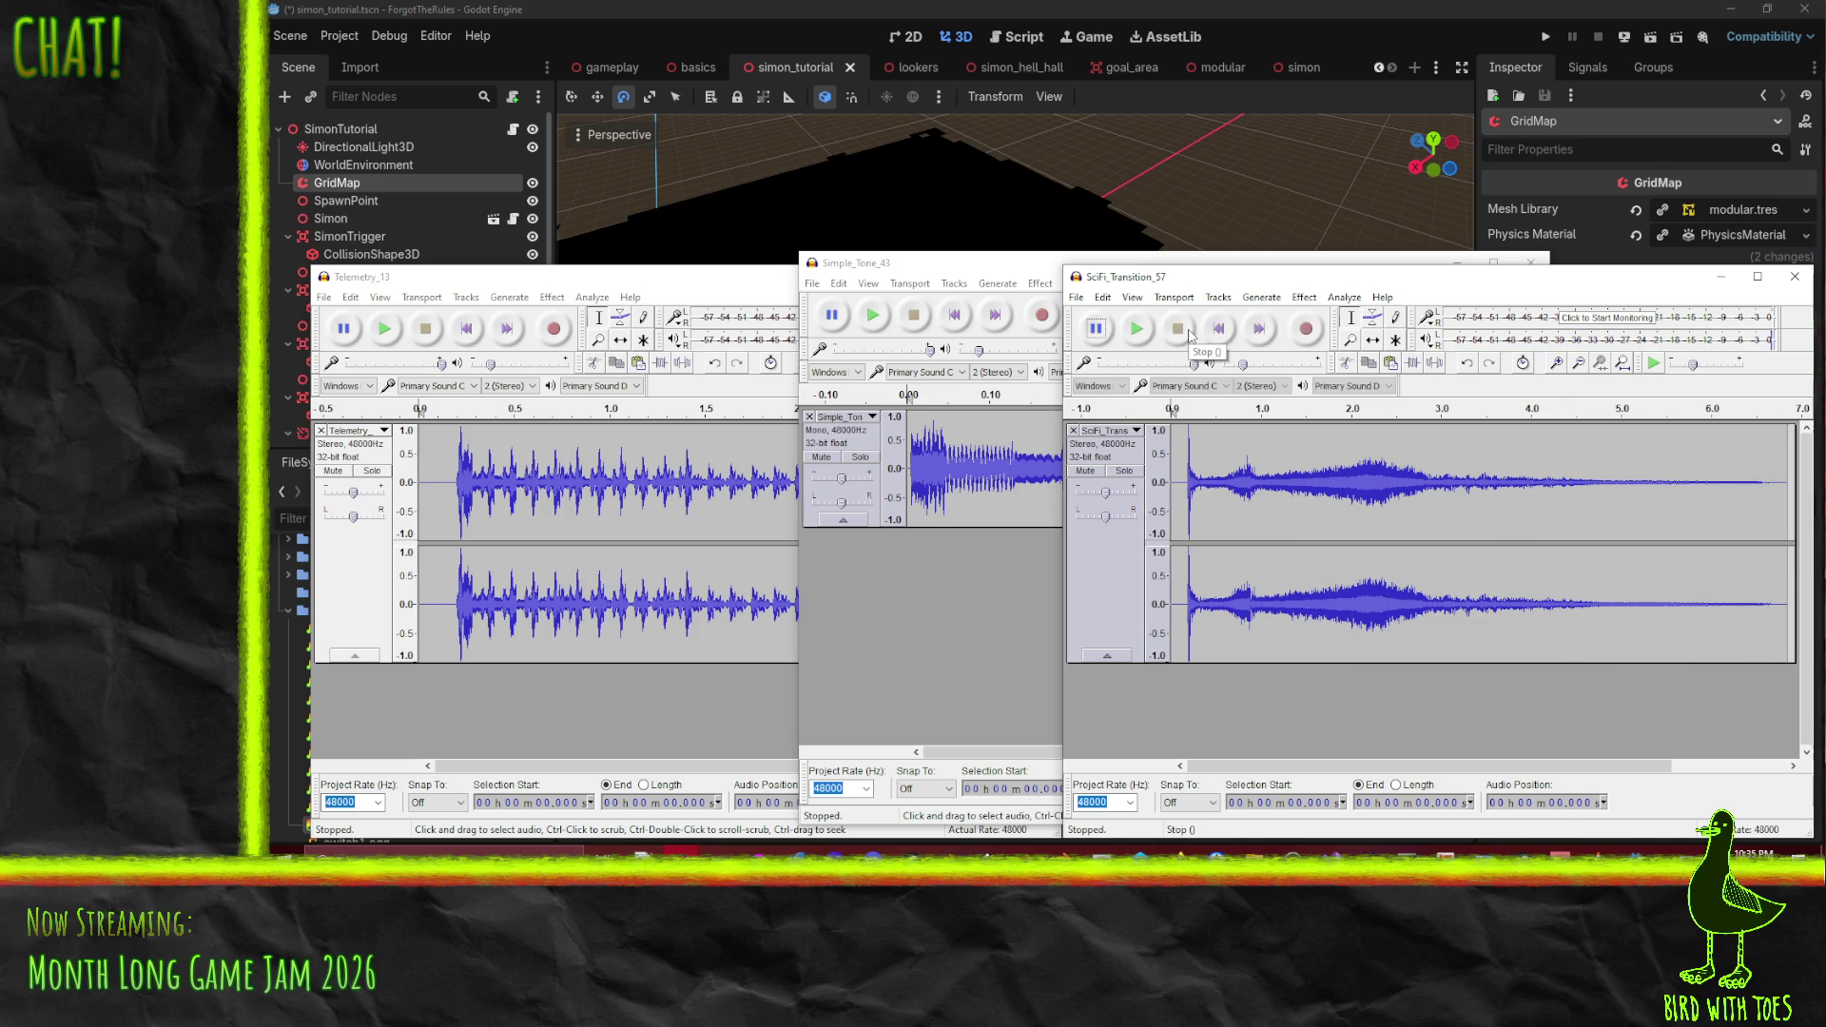
left_click(1266, 493)
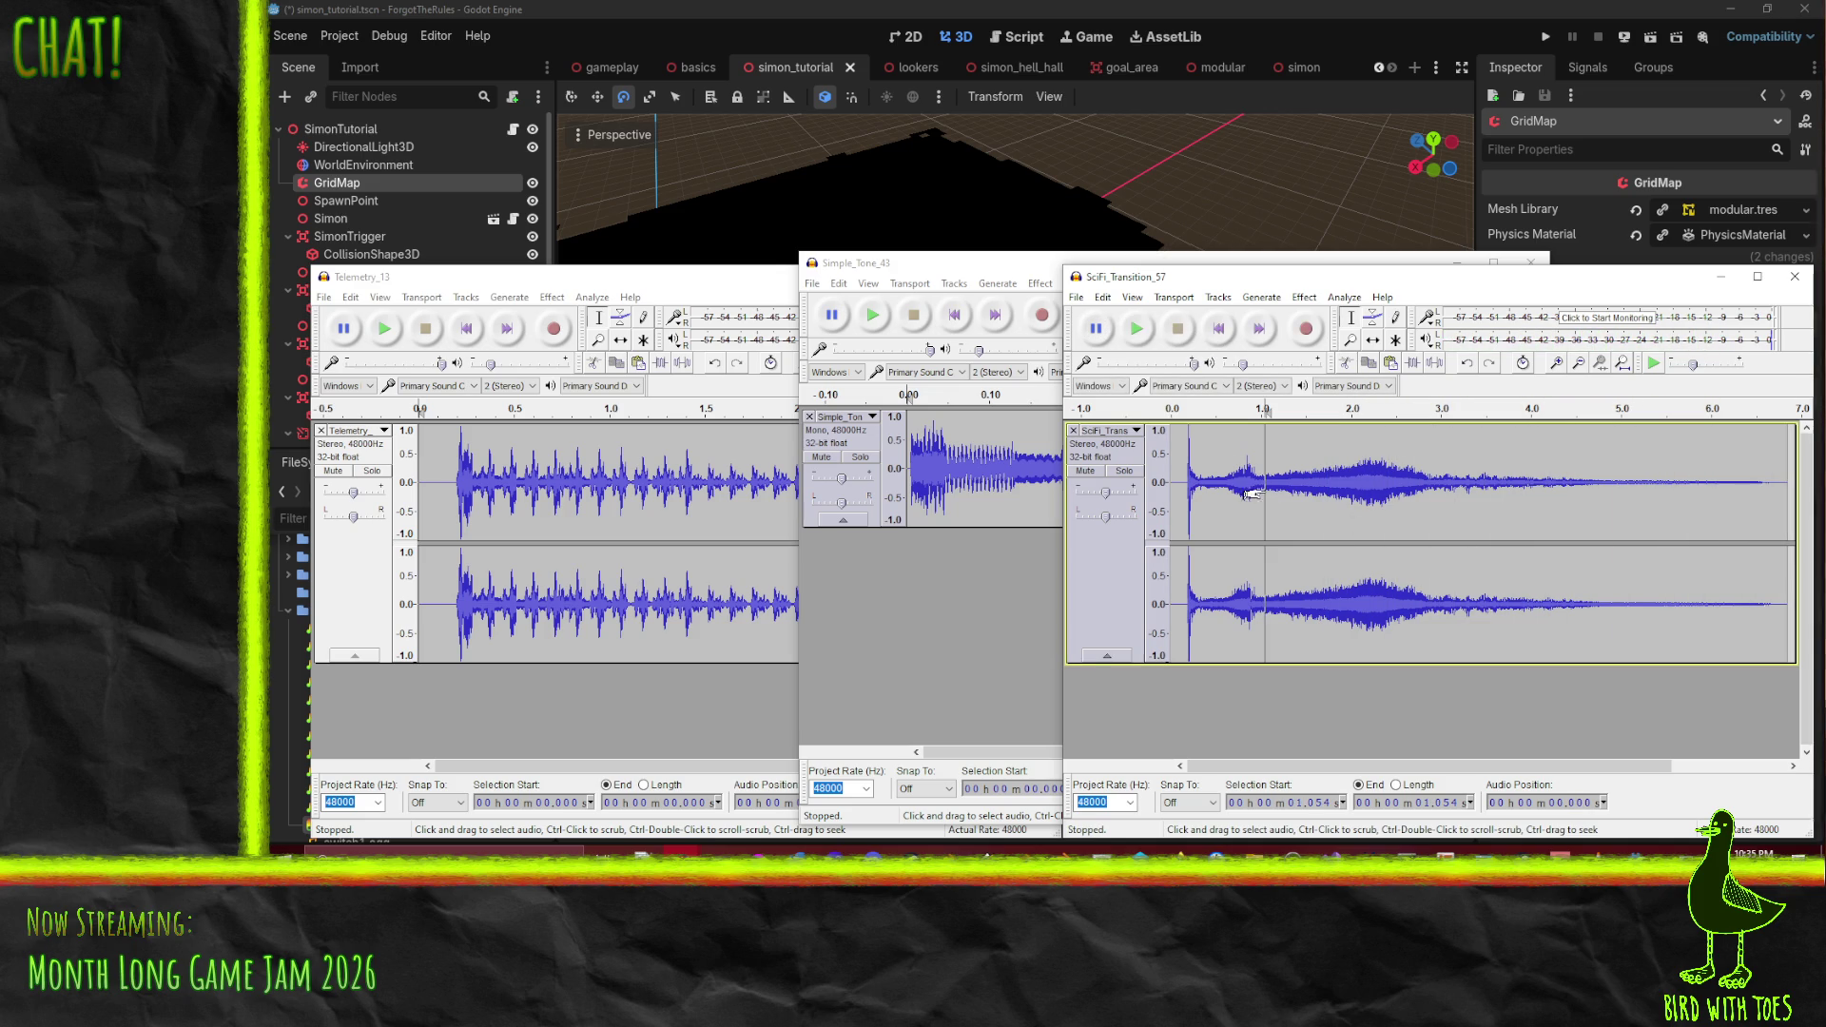
left_click(1135, 328)
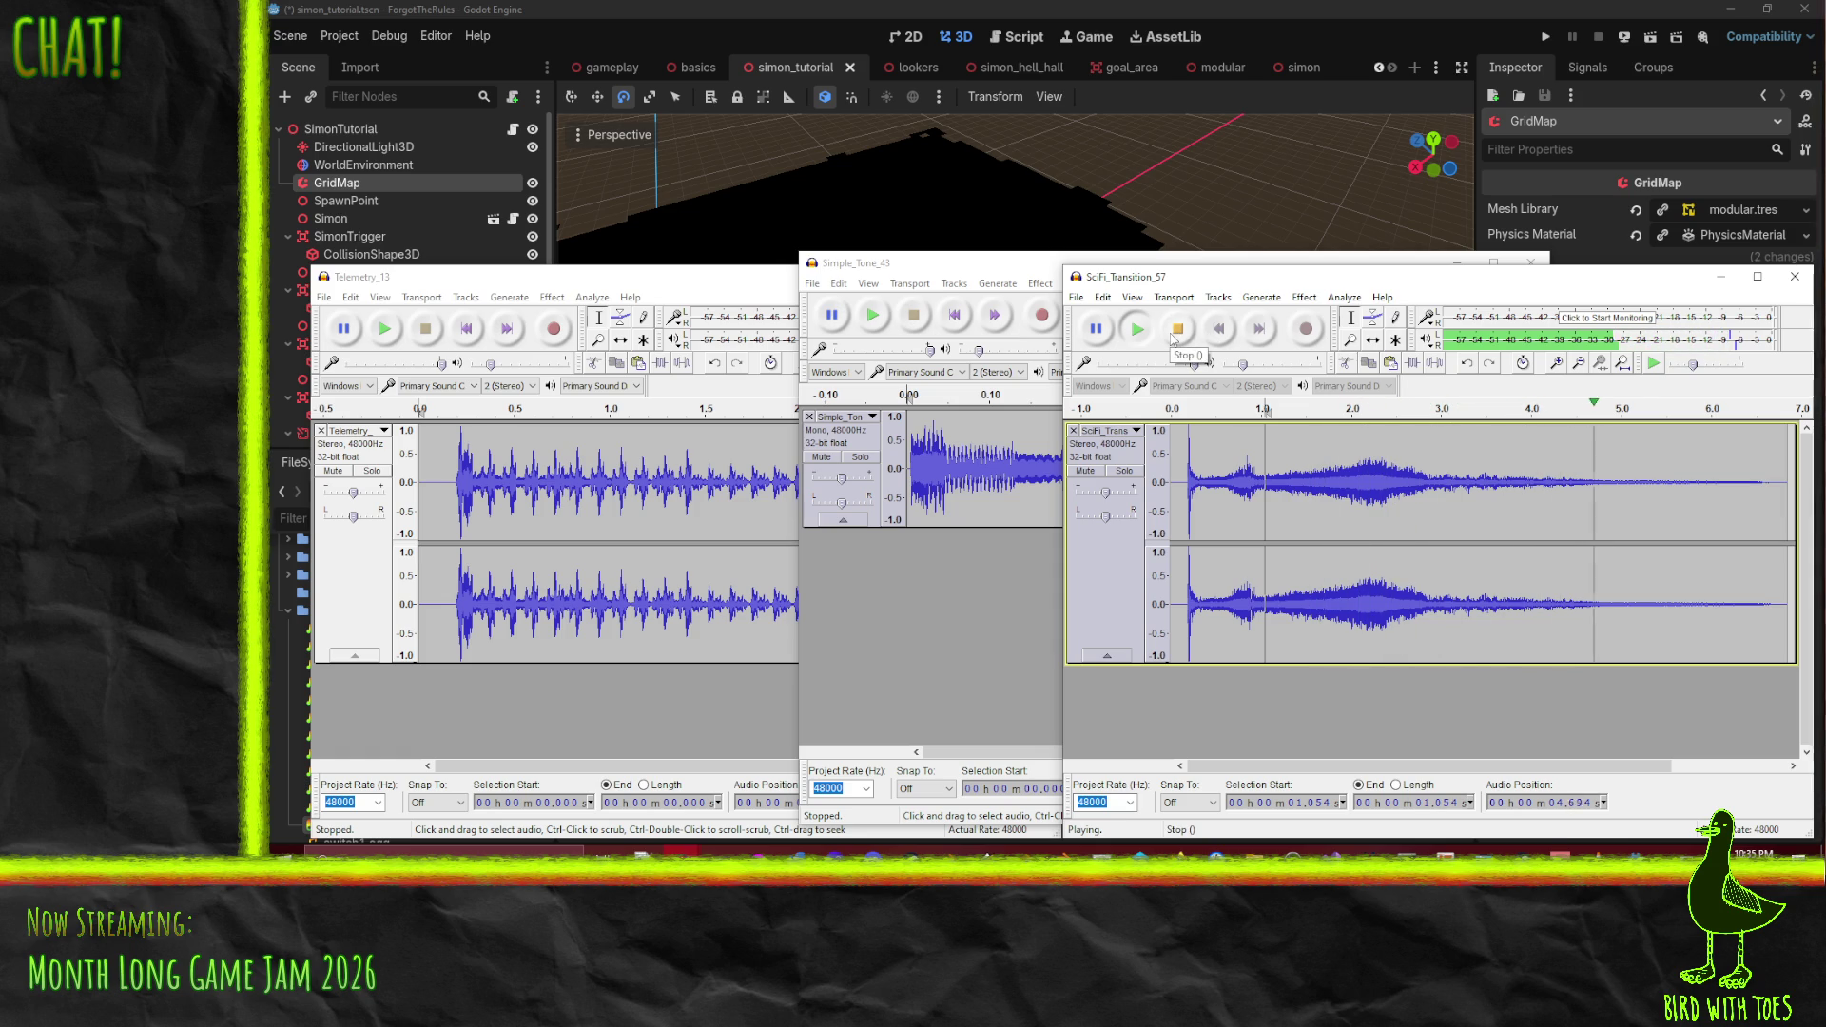
left_click(1175, 330)
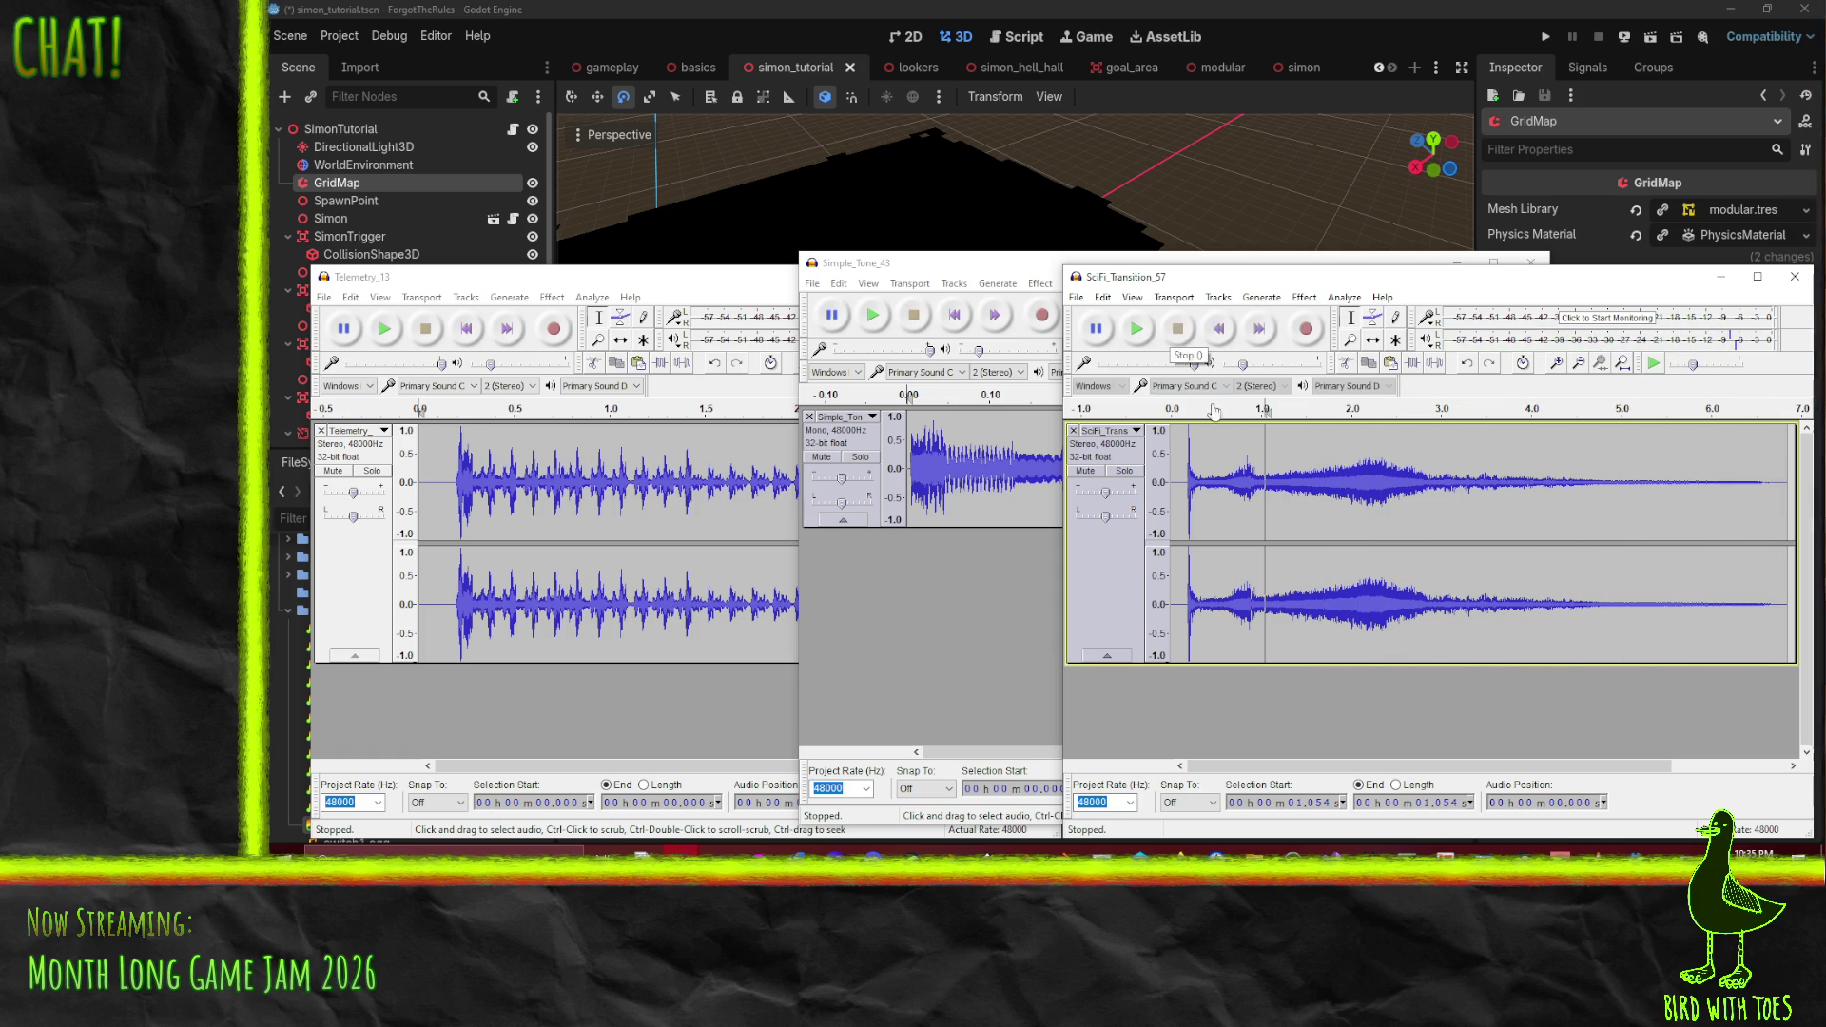
left_click(1222, 480)
left_click(1137, 329)
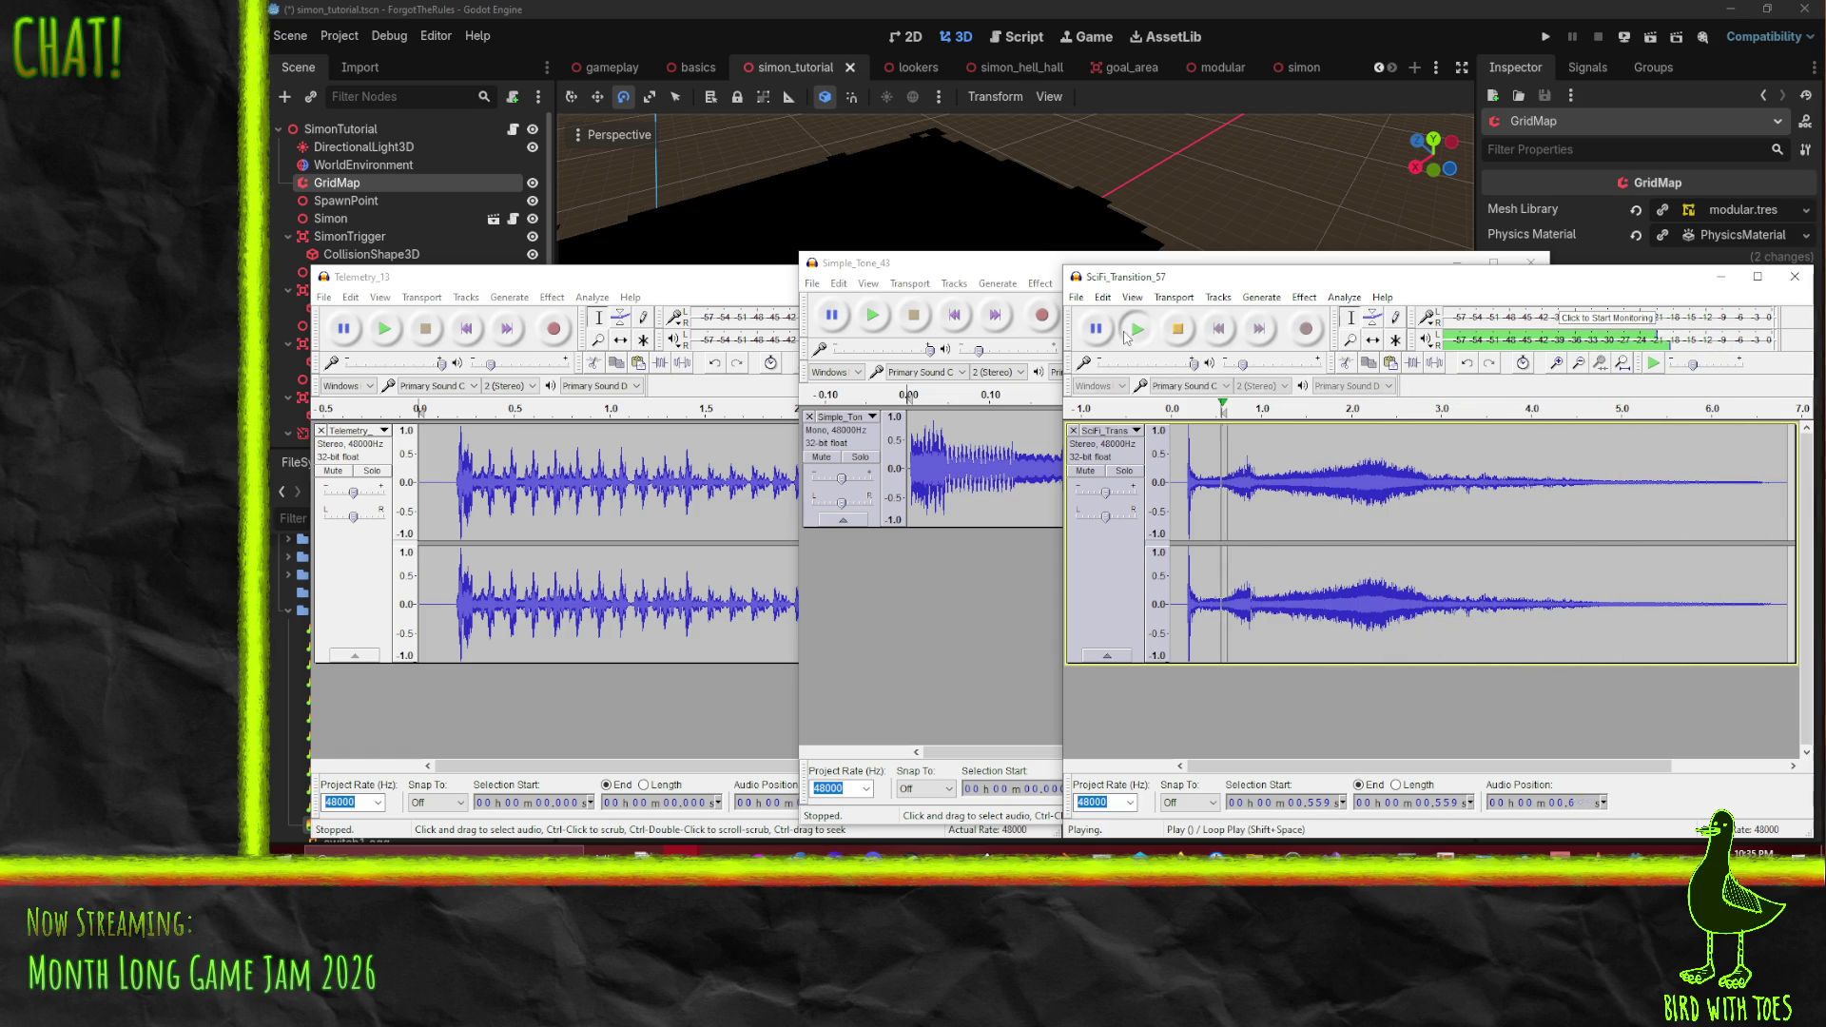
left_click(1187, 341)
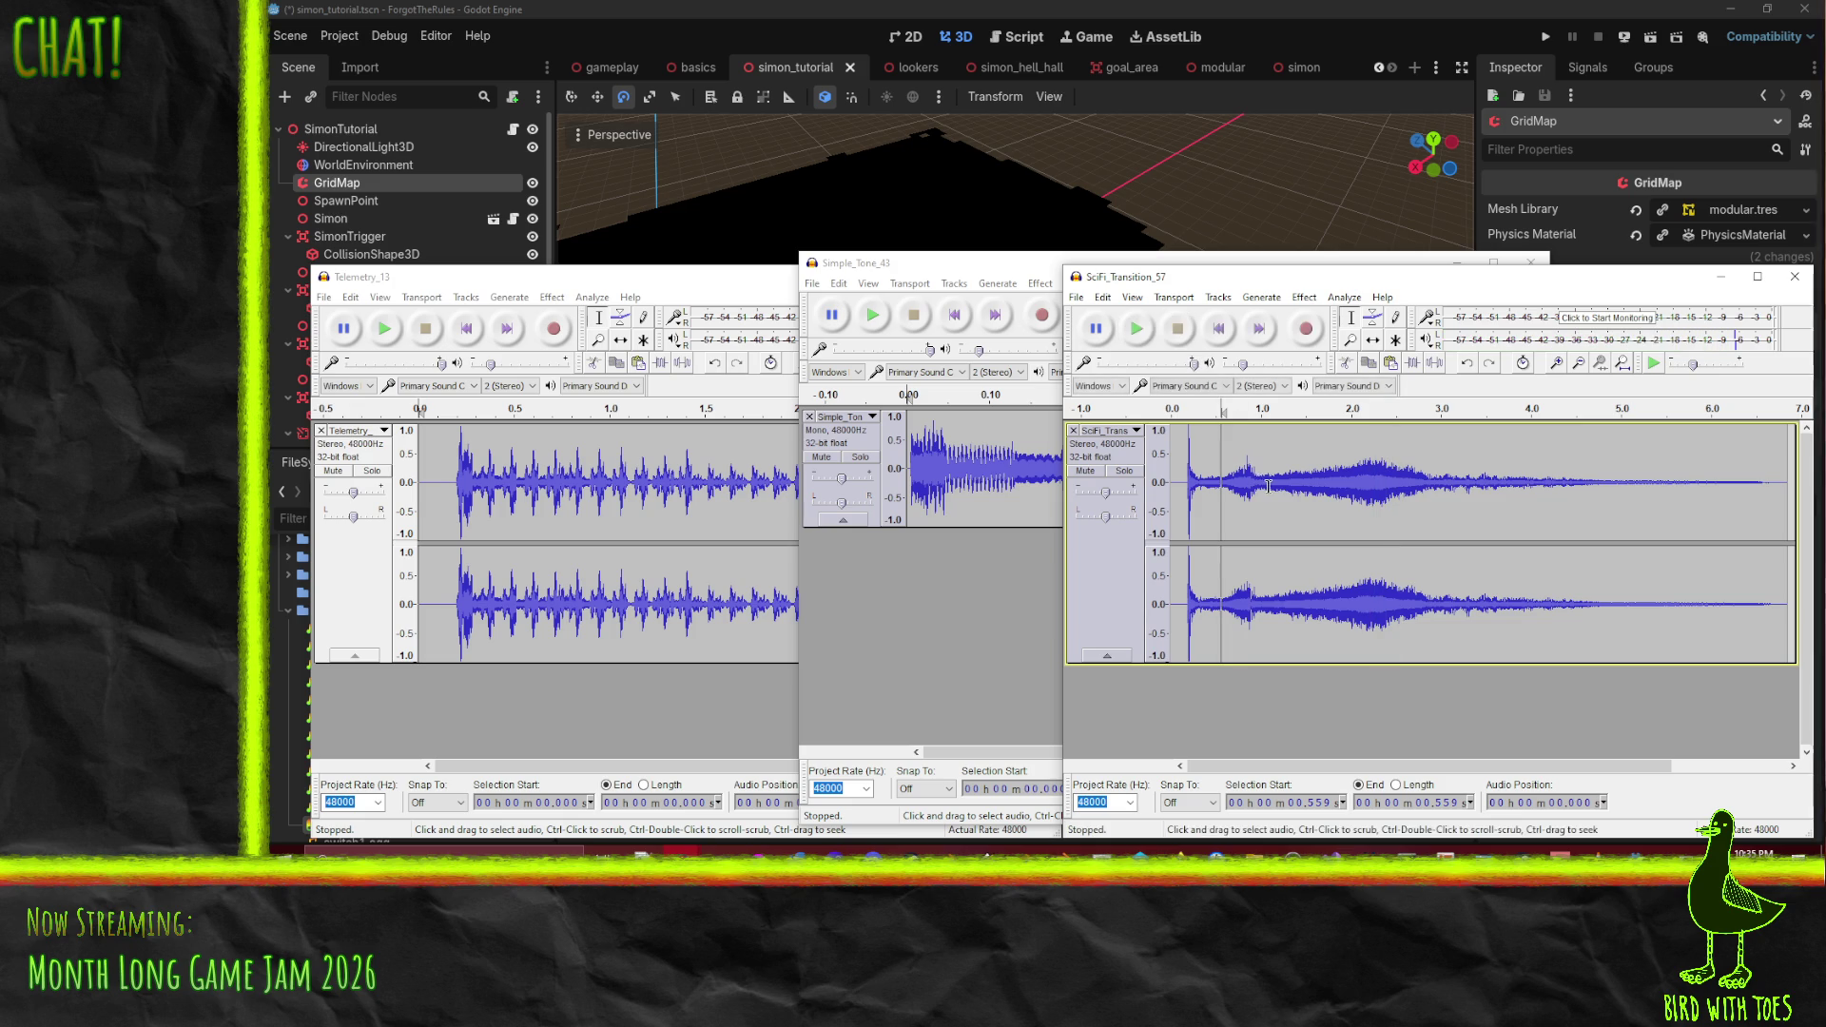
- Select SciFi_Transition_57 from 0.973 s to about 3.5 s and play that section
left_click(1261, 484)
left_click(1259, 487)
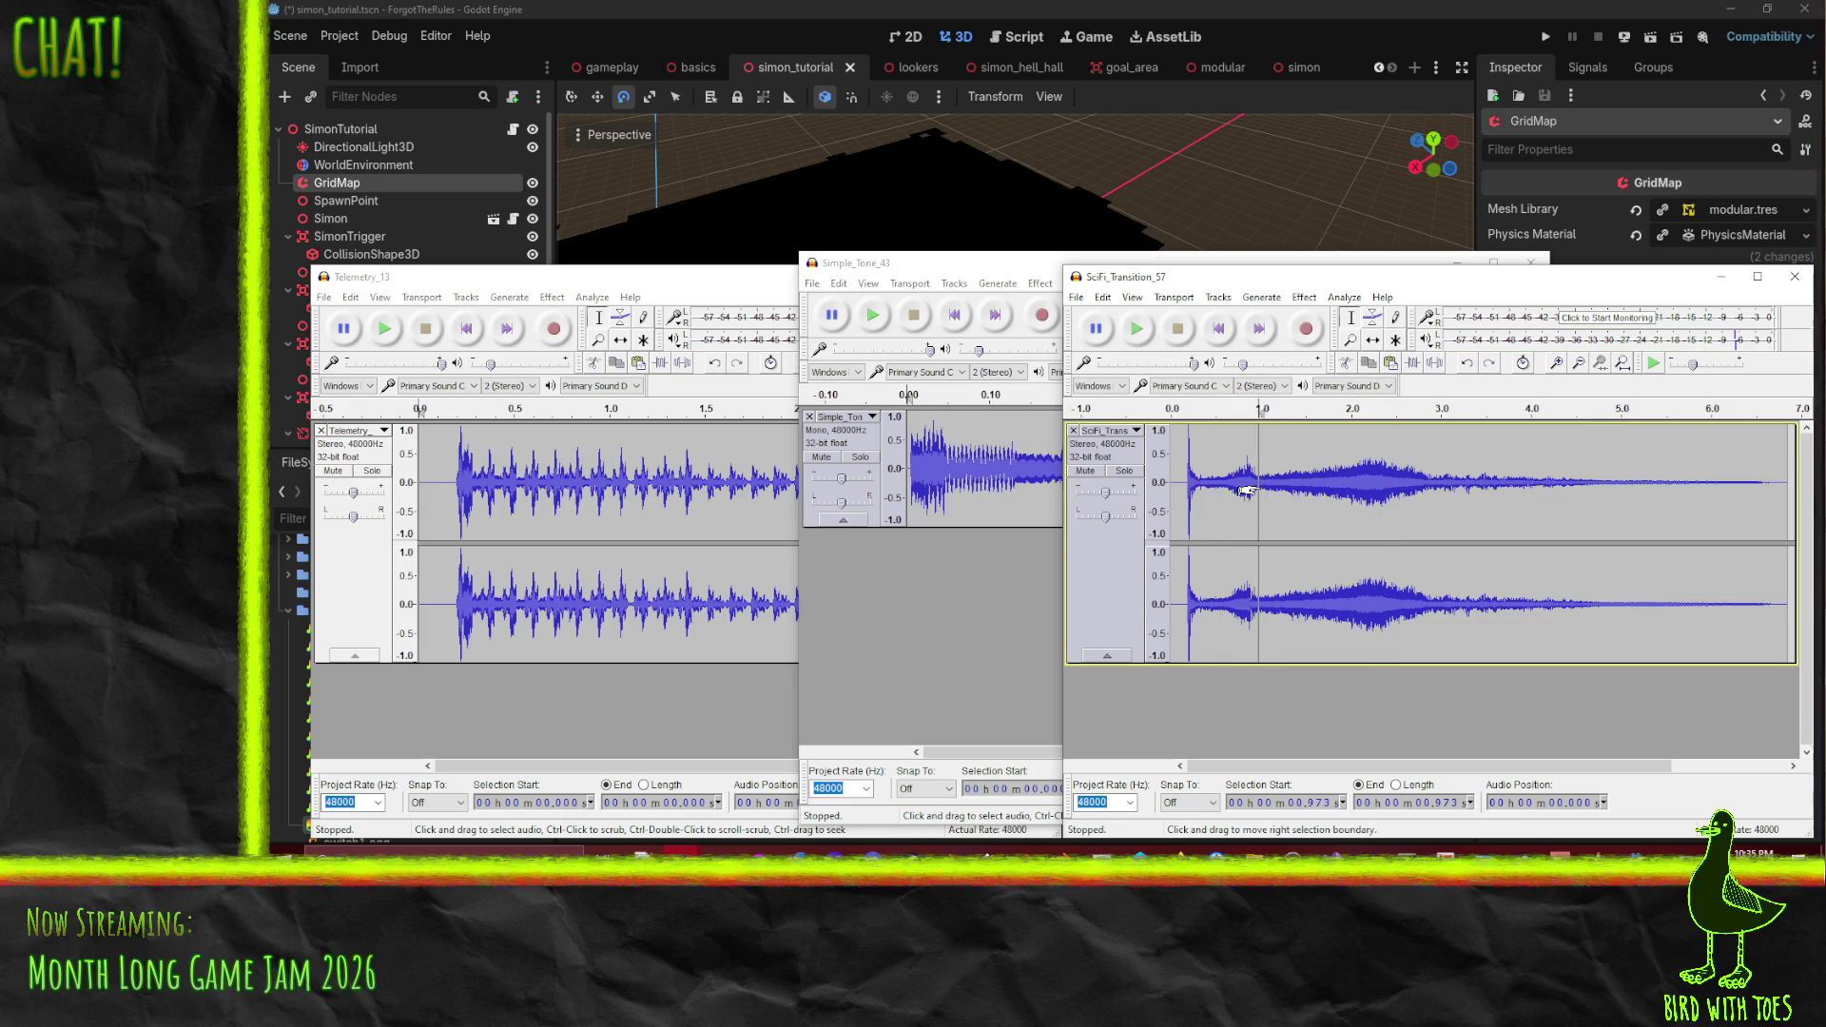
mouse_move(1245, 491)
left_mouse_down()
mouse_move(1606, 501)
mouse_move(1475, 505)
left_mouse_up()
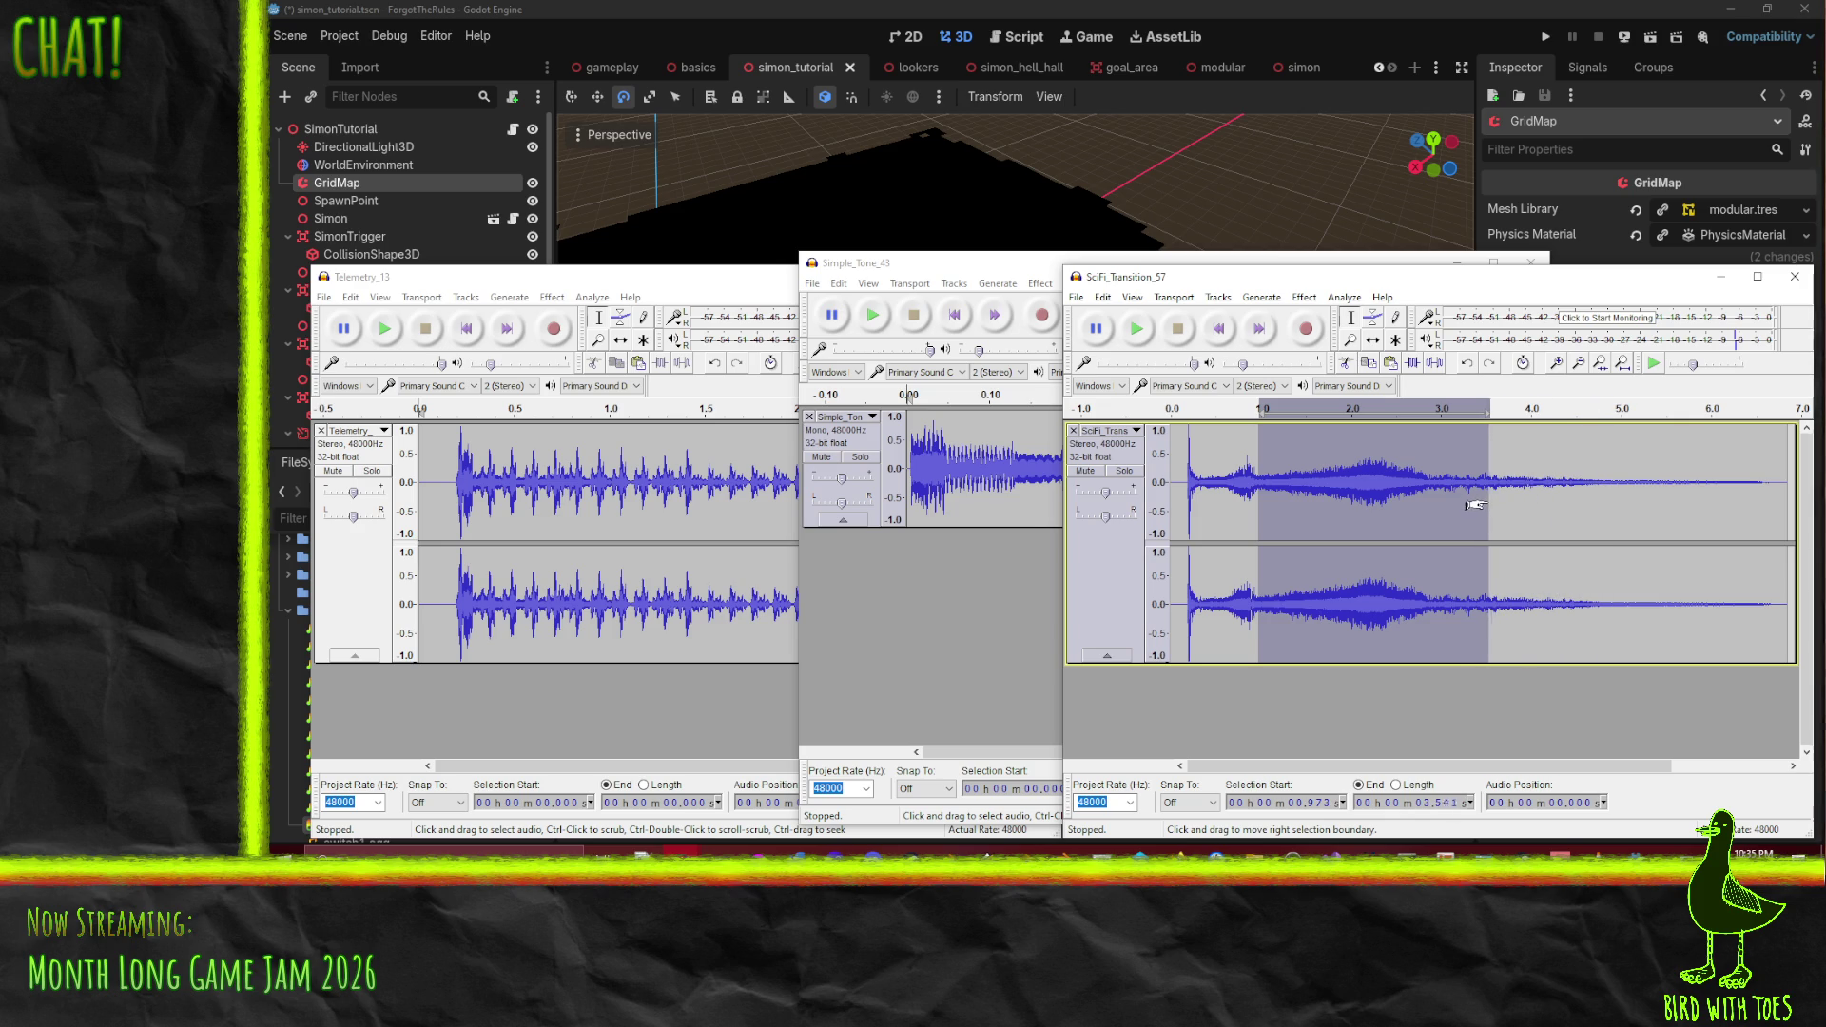
left_click(1133, 331)
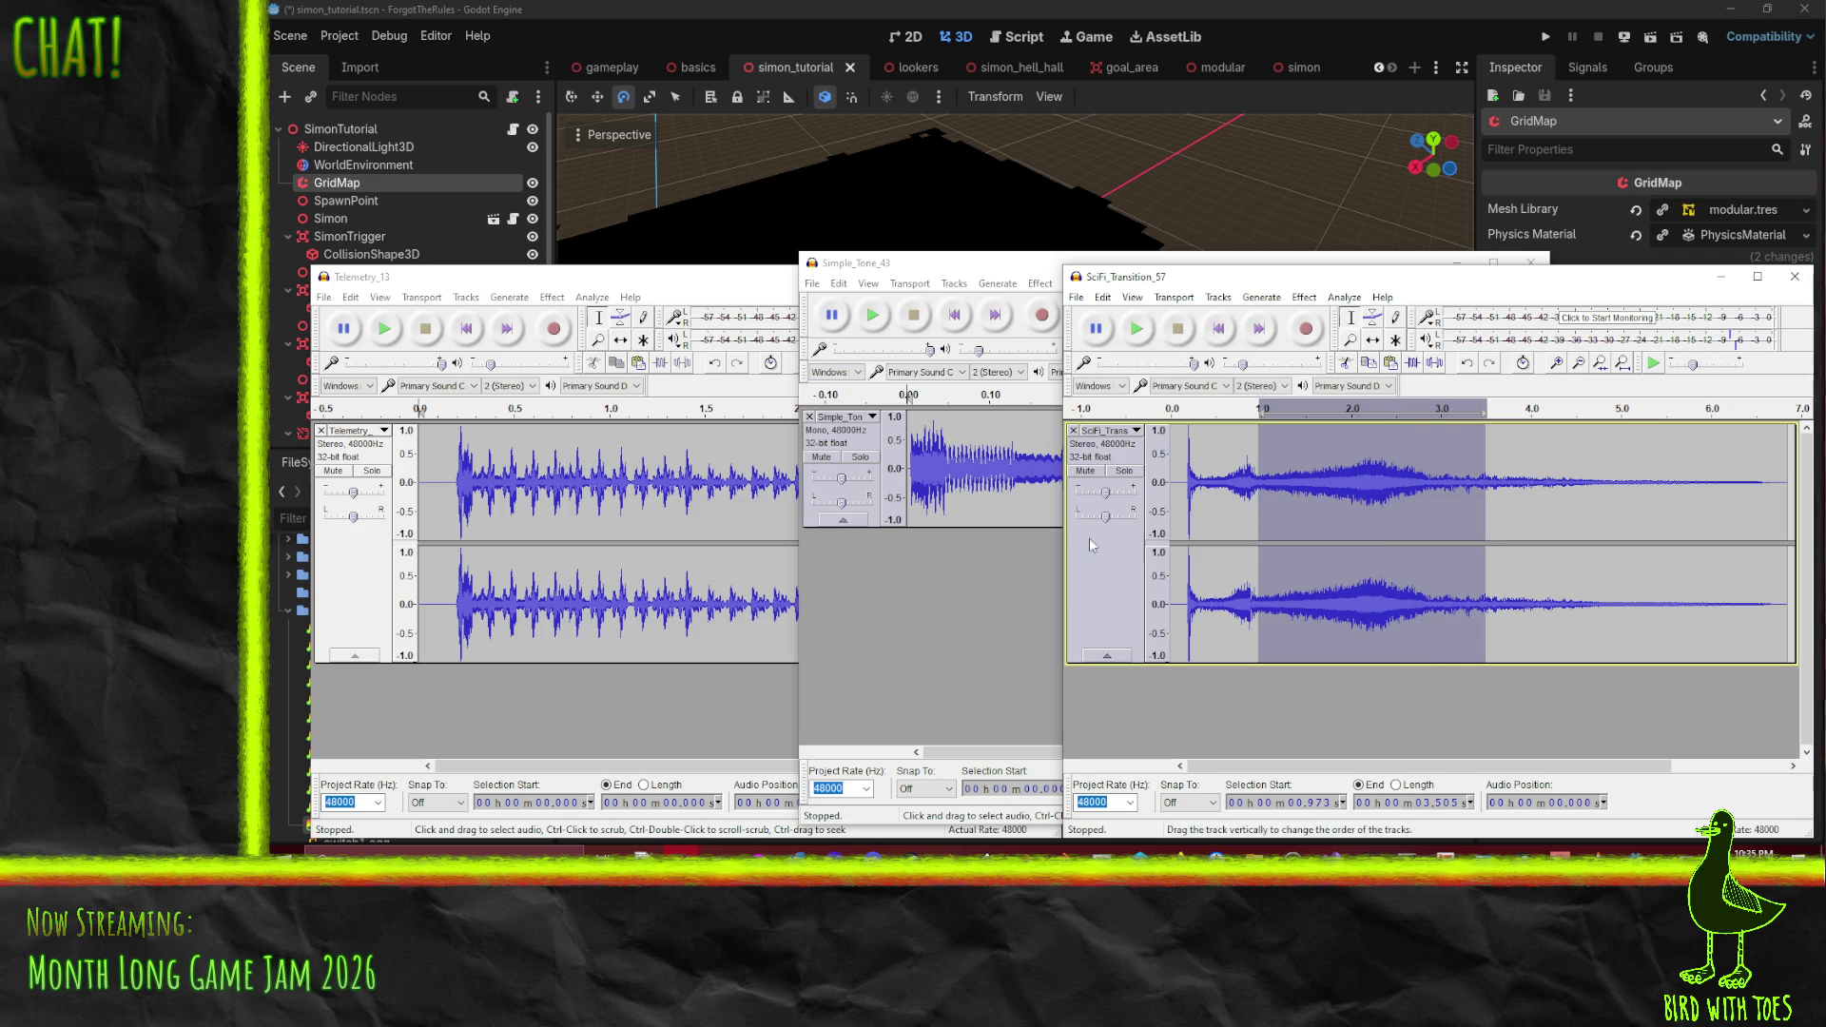
left_click(1300, 299)
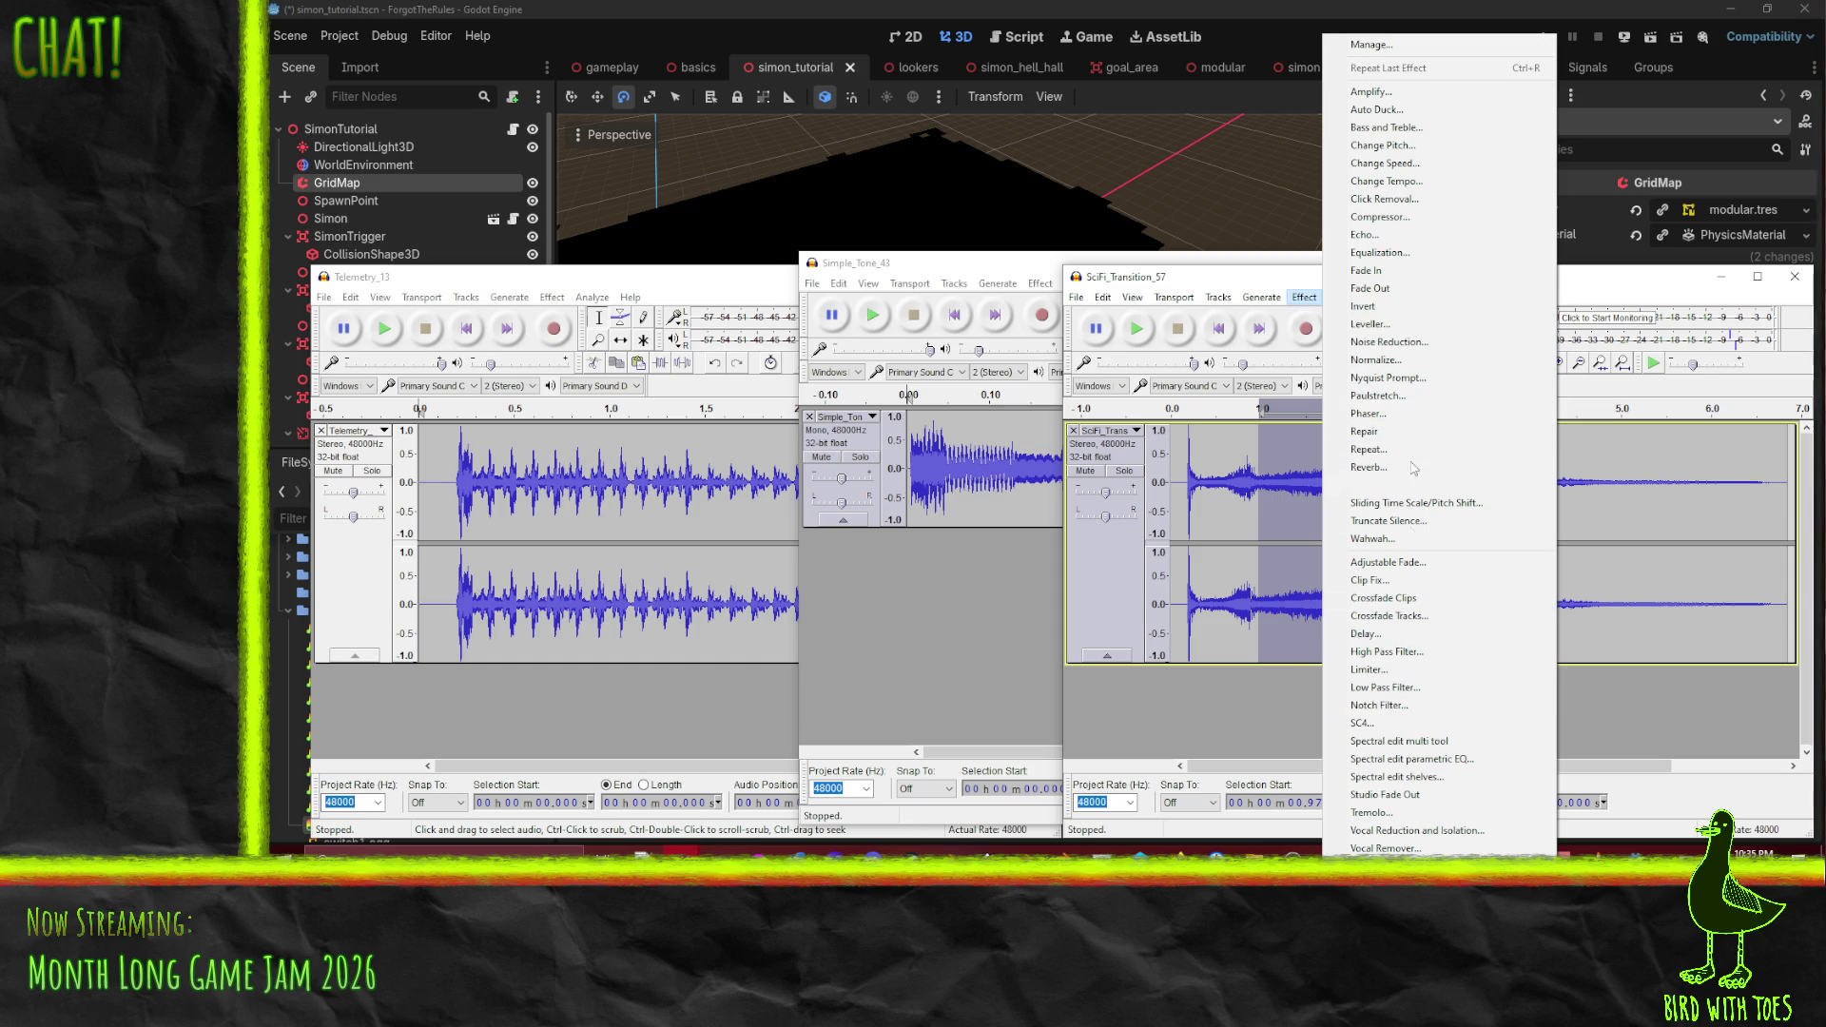
- Apply Change Tempo at 100% to shrink the 2.53 s selection to 1.27 s, then preview it
left_click(1386, 181)
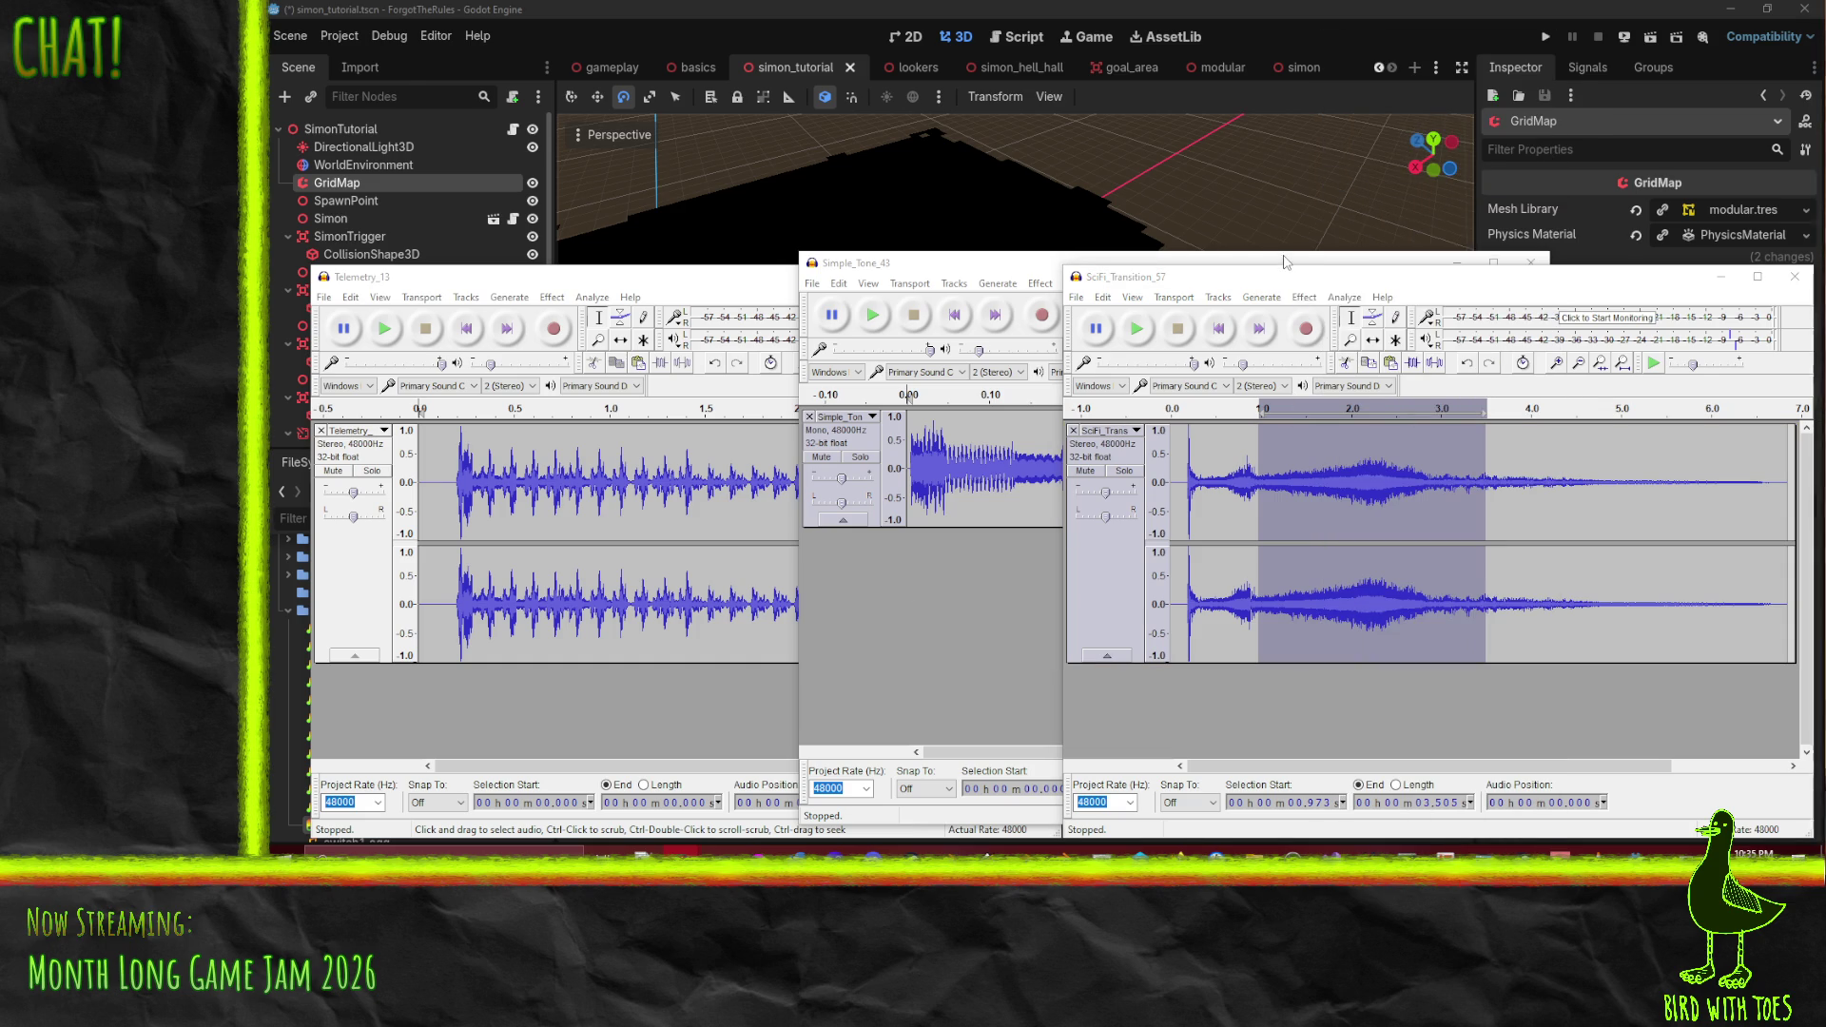
key("alt+space")
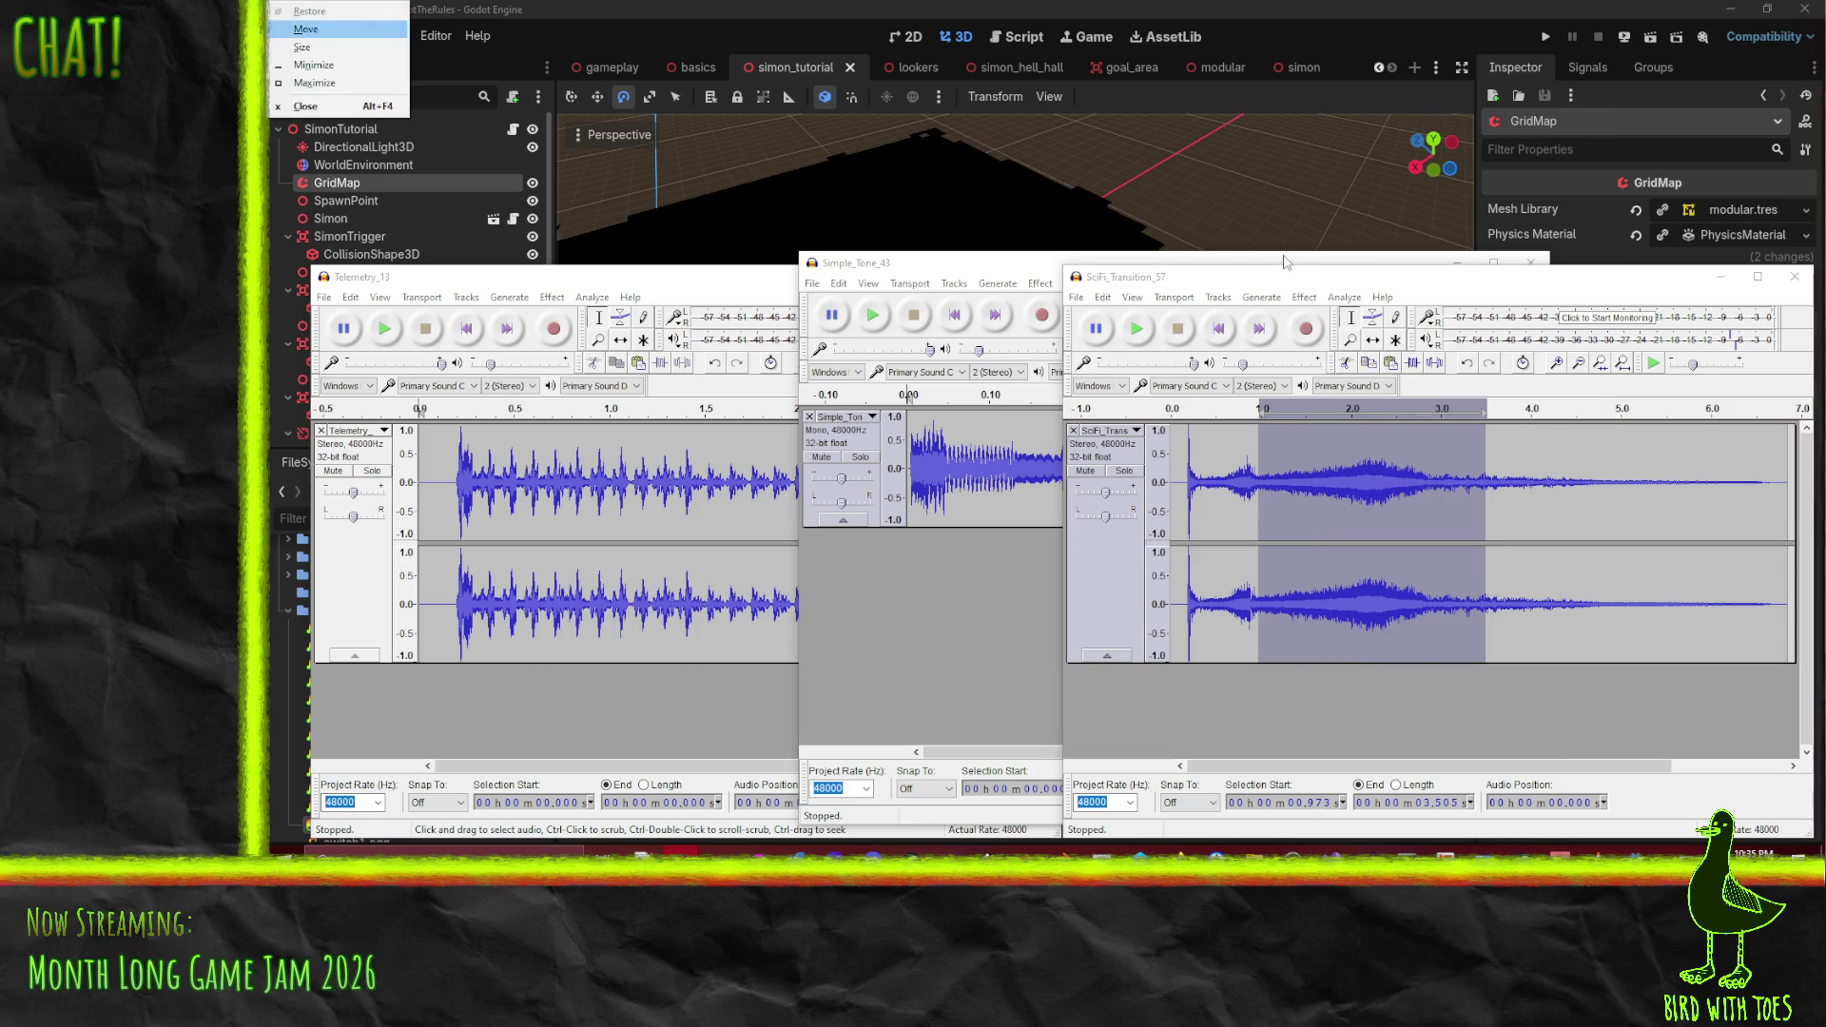
left_click(269, 4)
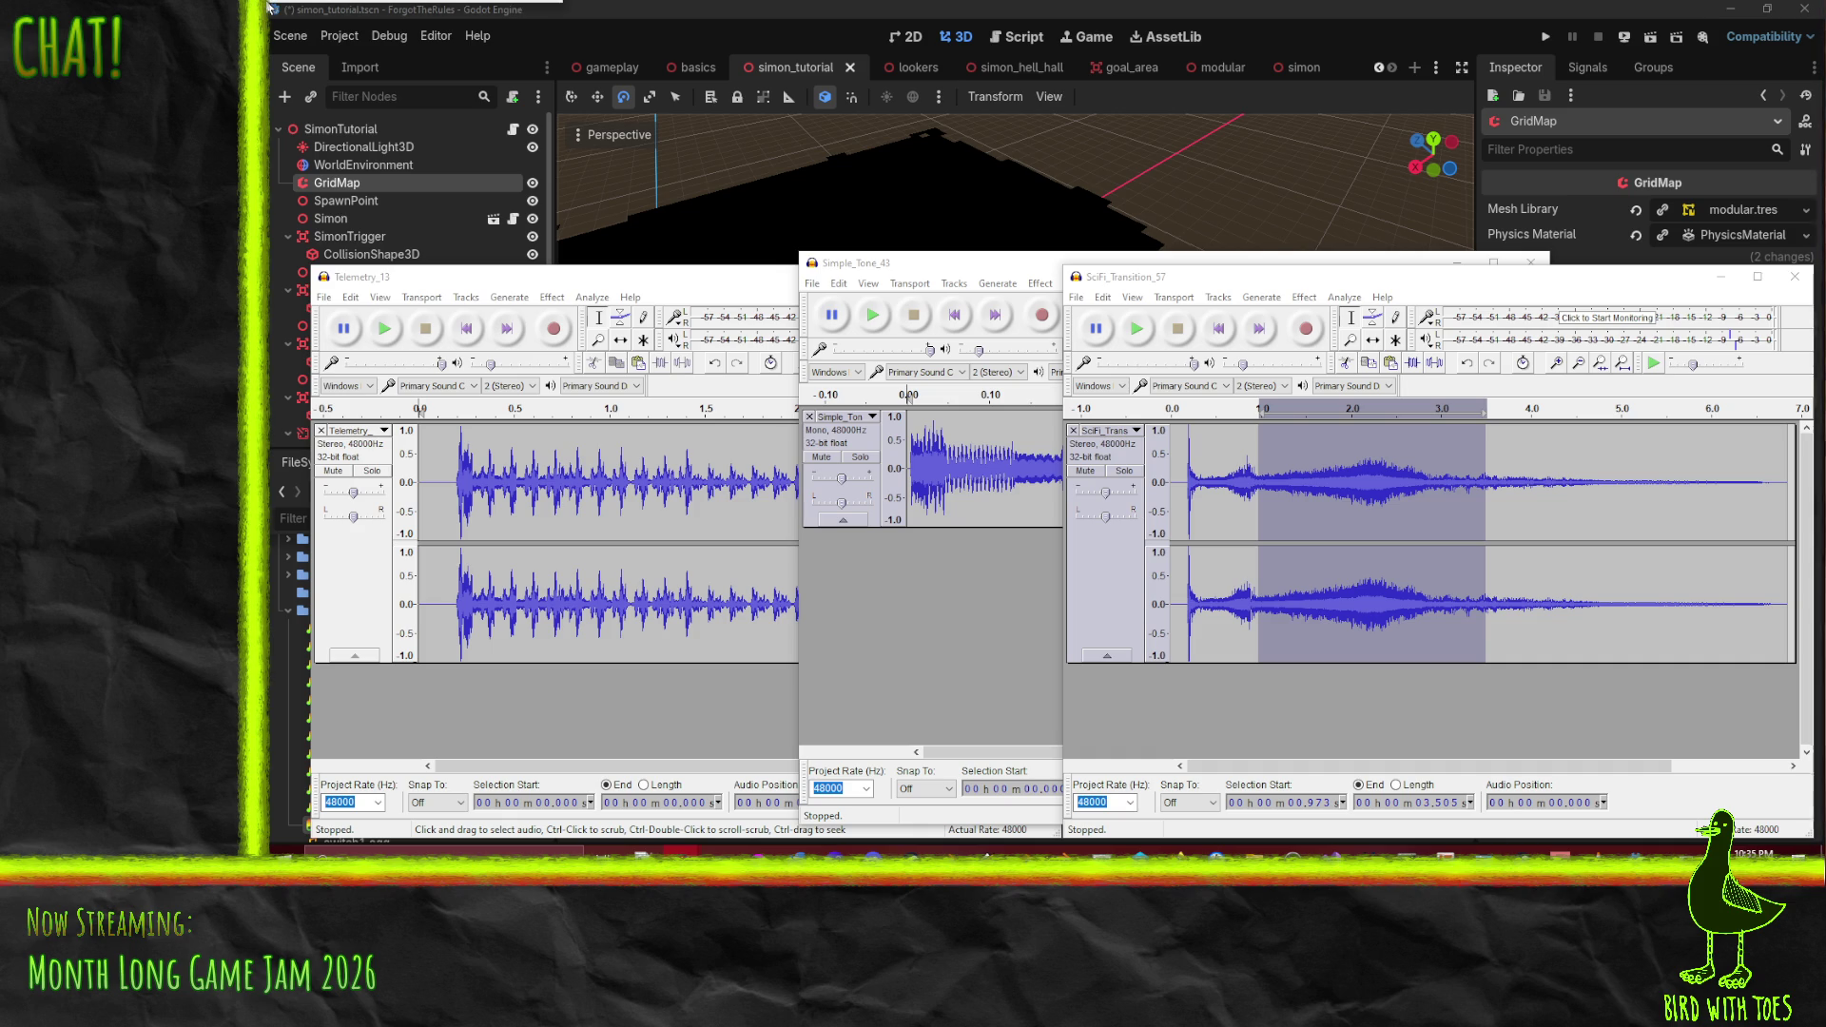
mouse_move(423, 11)
left_mouse_down()
mouse_move(1069, 264)
mouse_move(1248, 277)
mouse_move(1226, 270)
mouse_move(960, 463)
mouse_move(964, 559)
left_mouse_up()
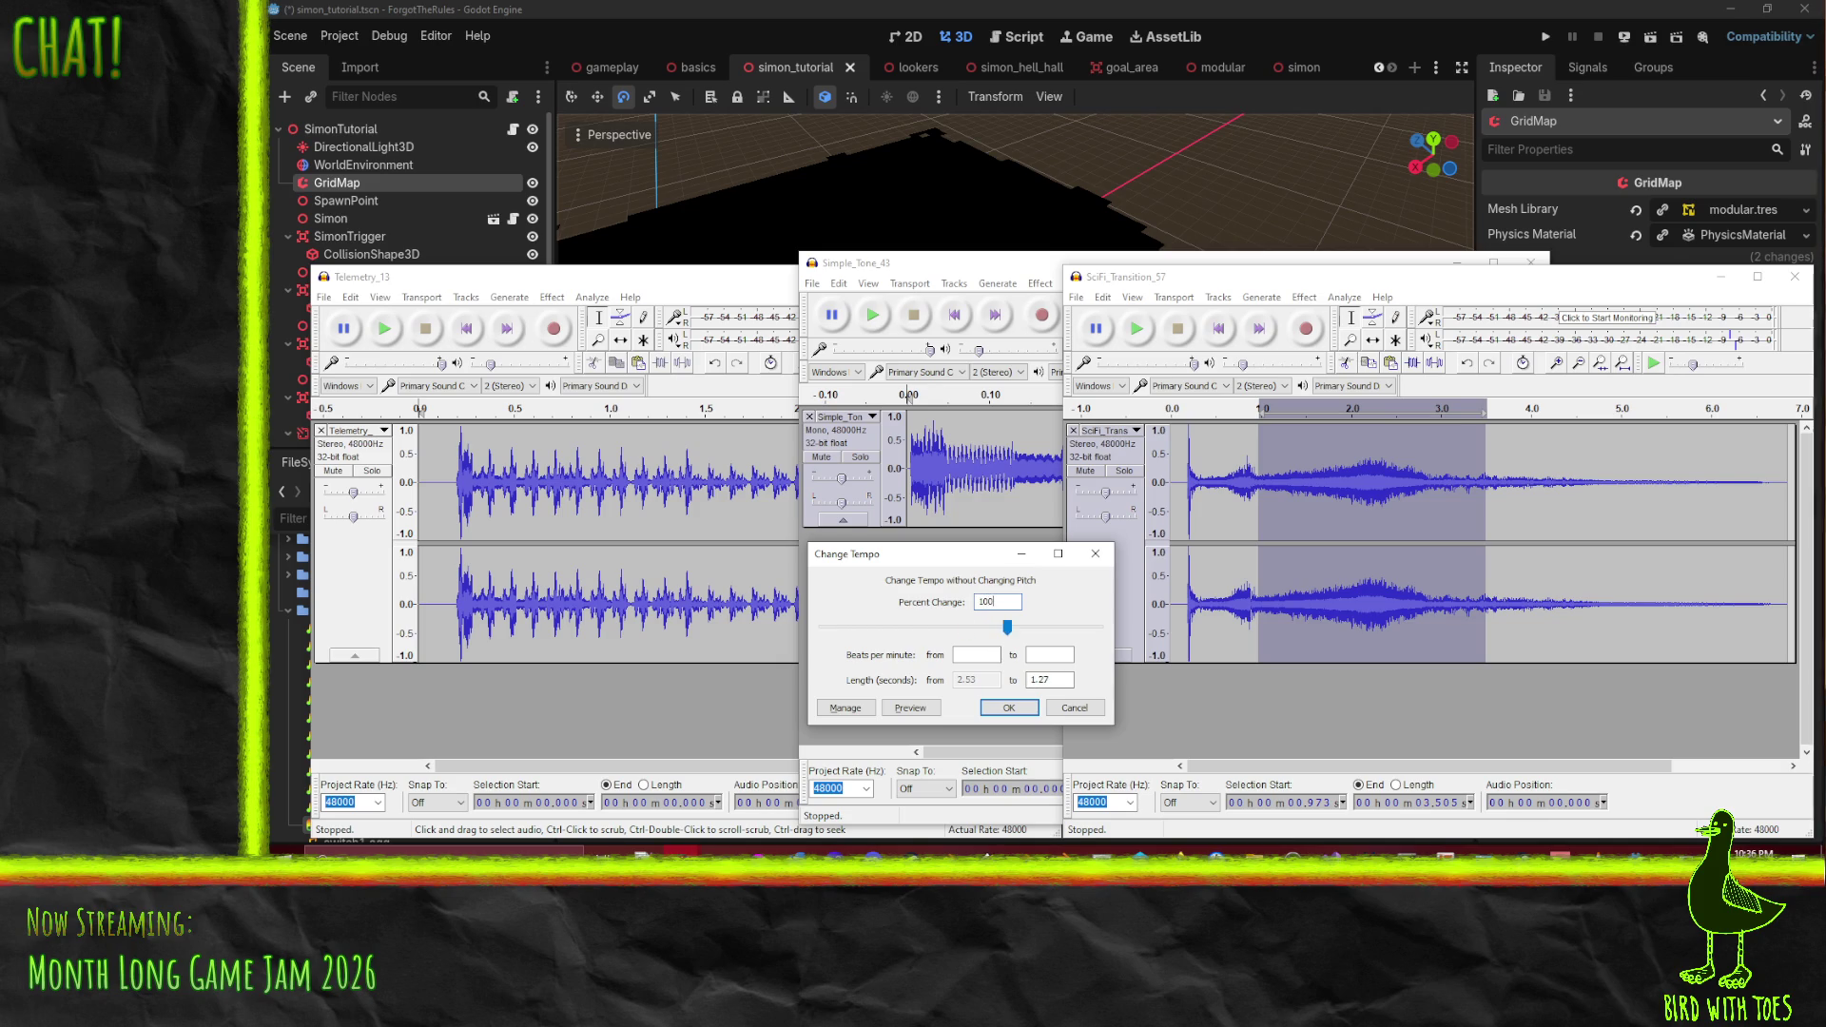
left_click(1002, 712)
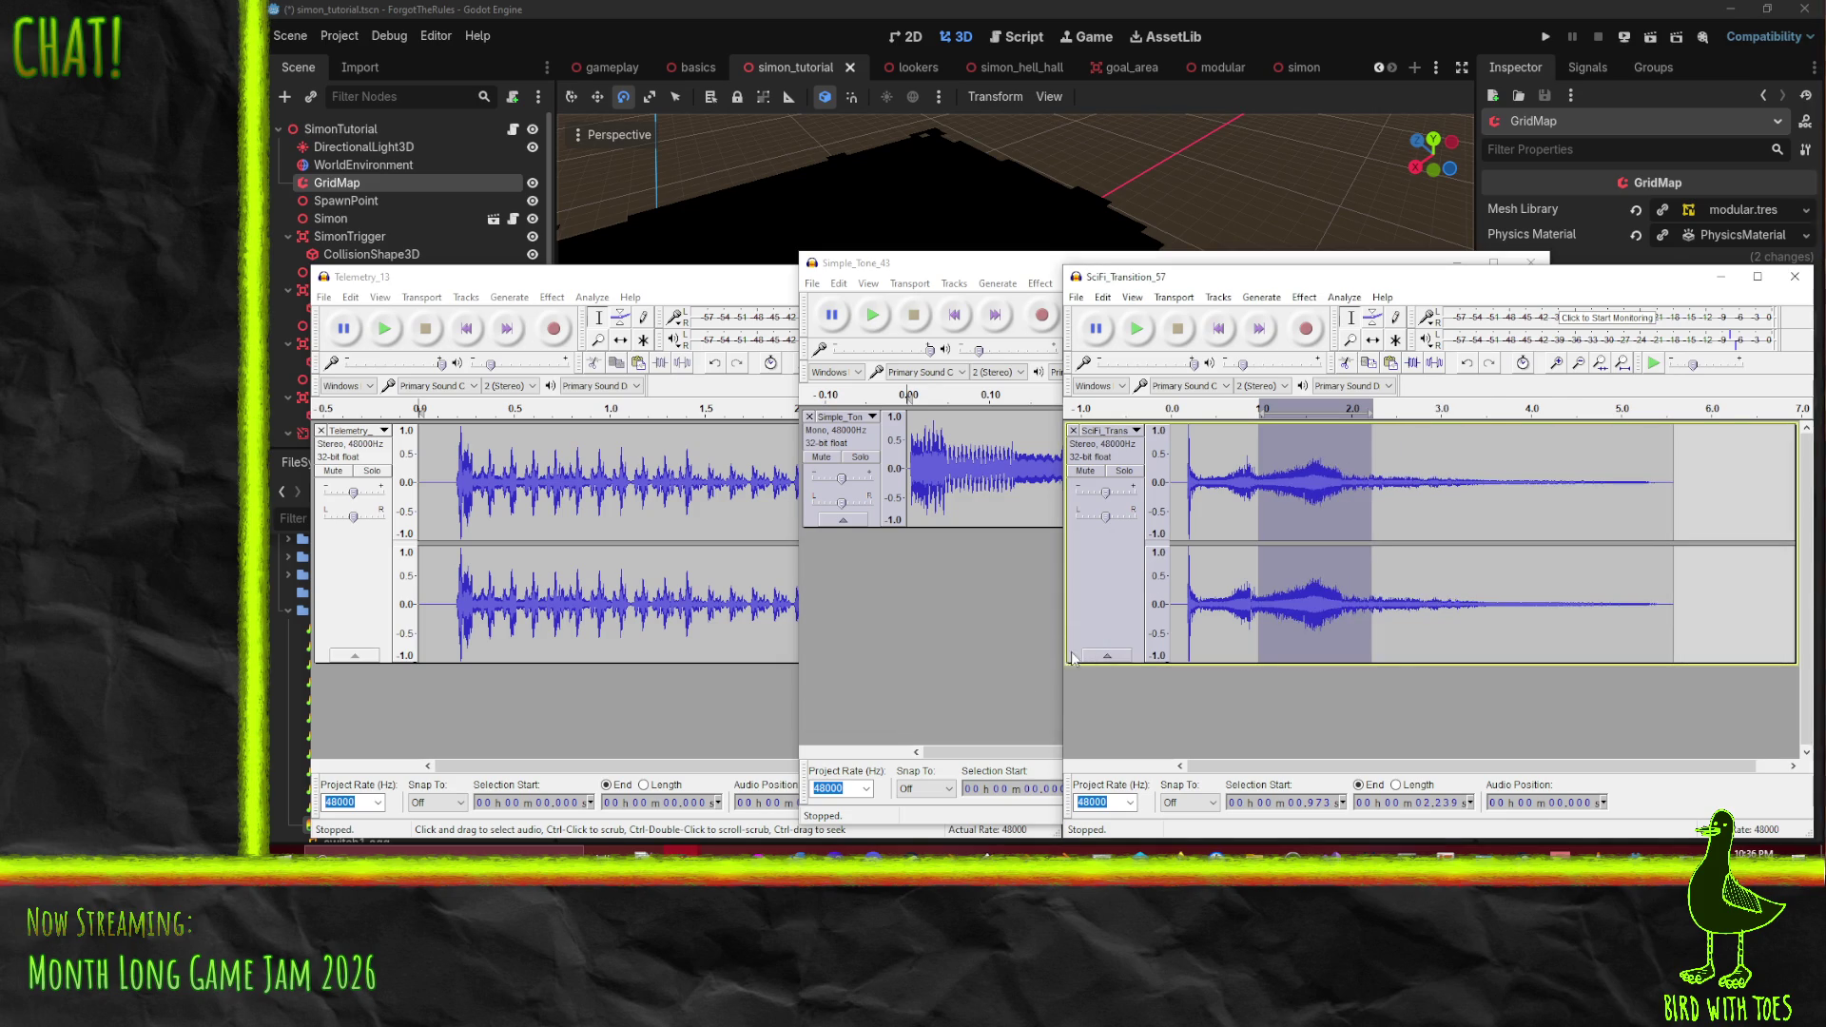
left_click(1139, 335)
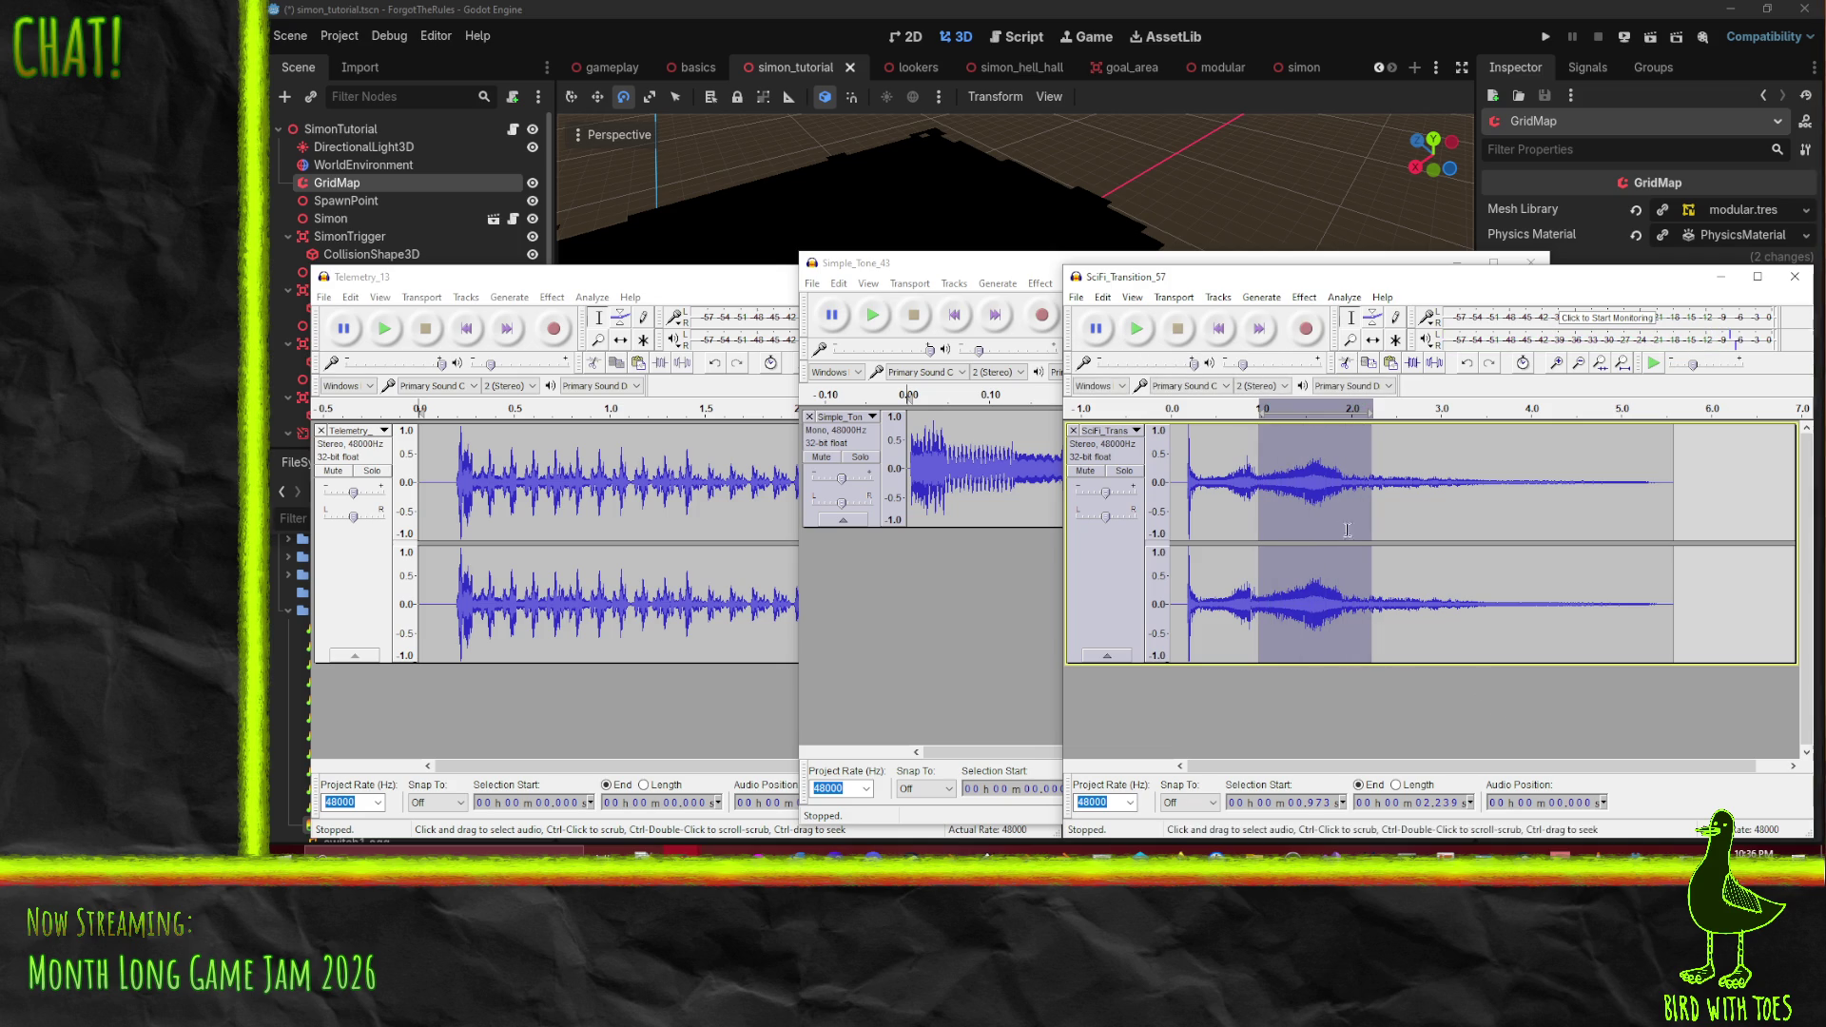
- Audition trial selections, narrowing from about 2.0–5.2 s to about 1.98–3.14 s
left_click_drag(1348, 488, 1645, 522)
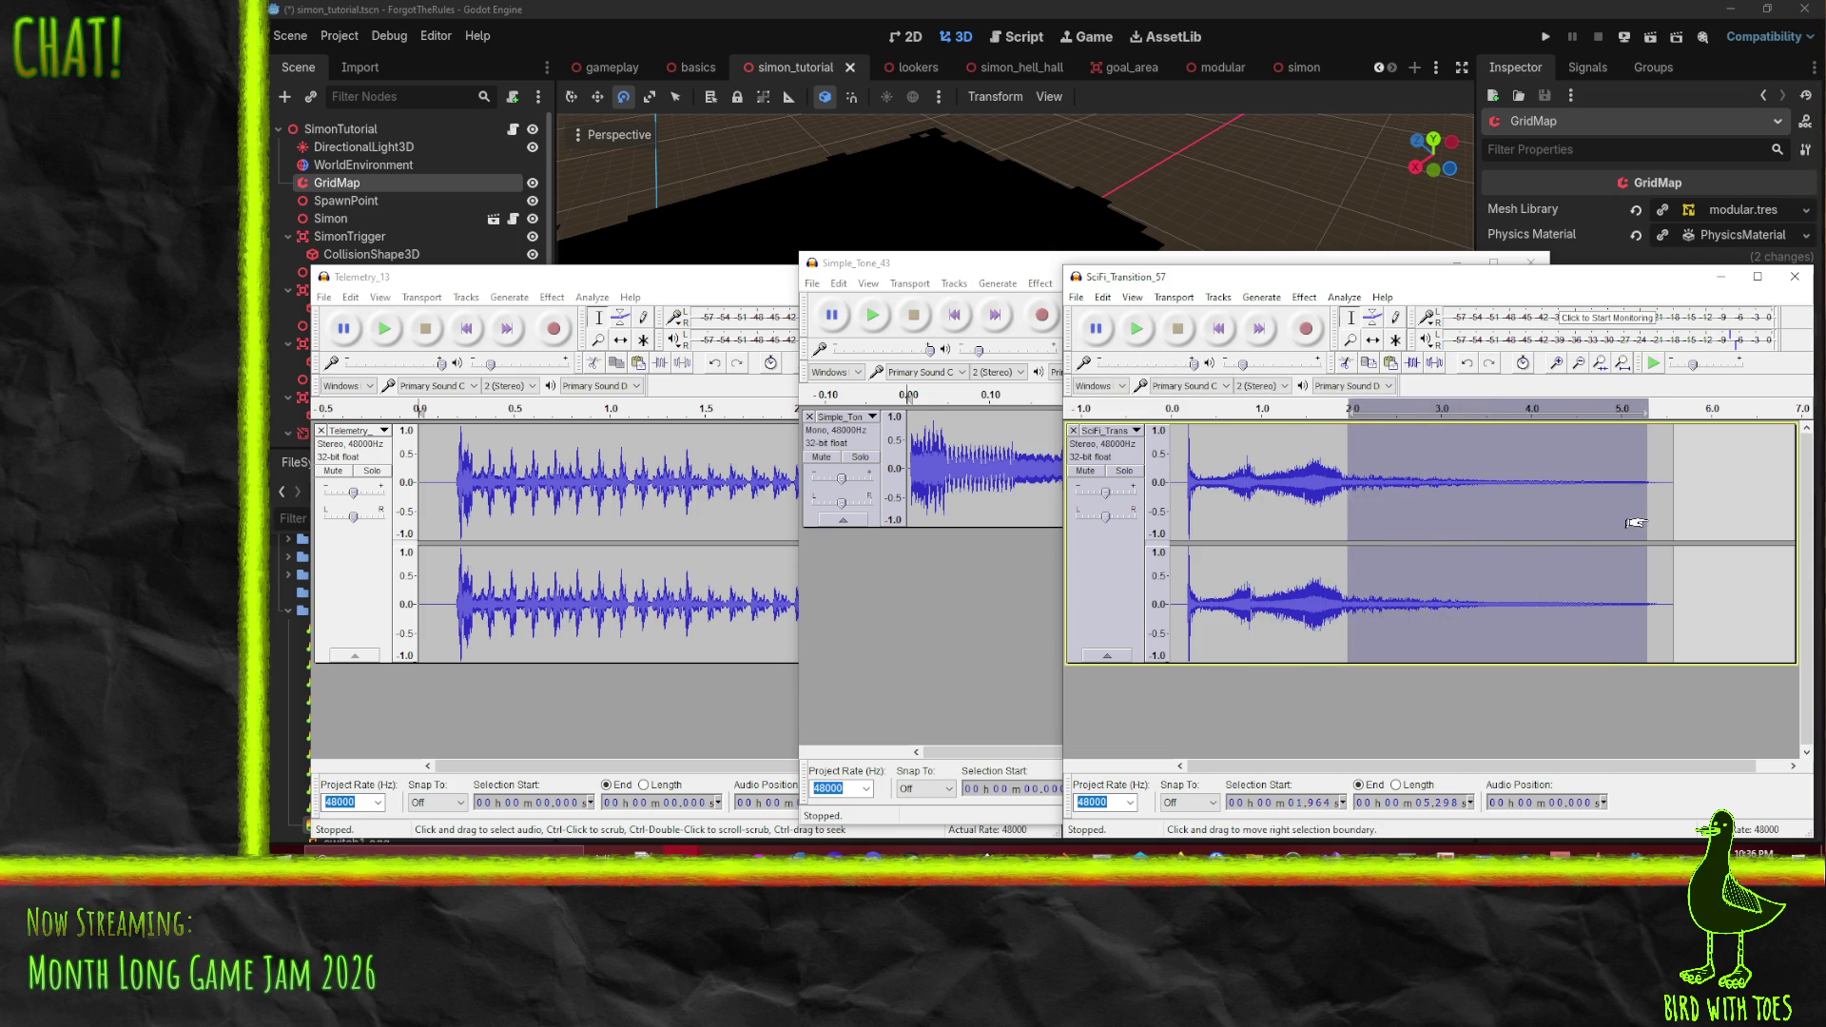
left_click(1140, 328)
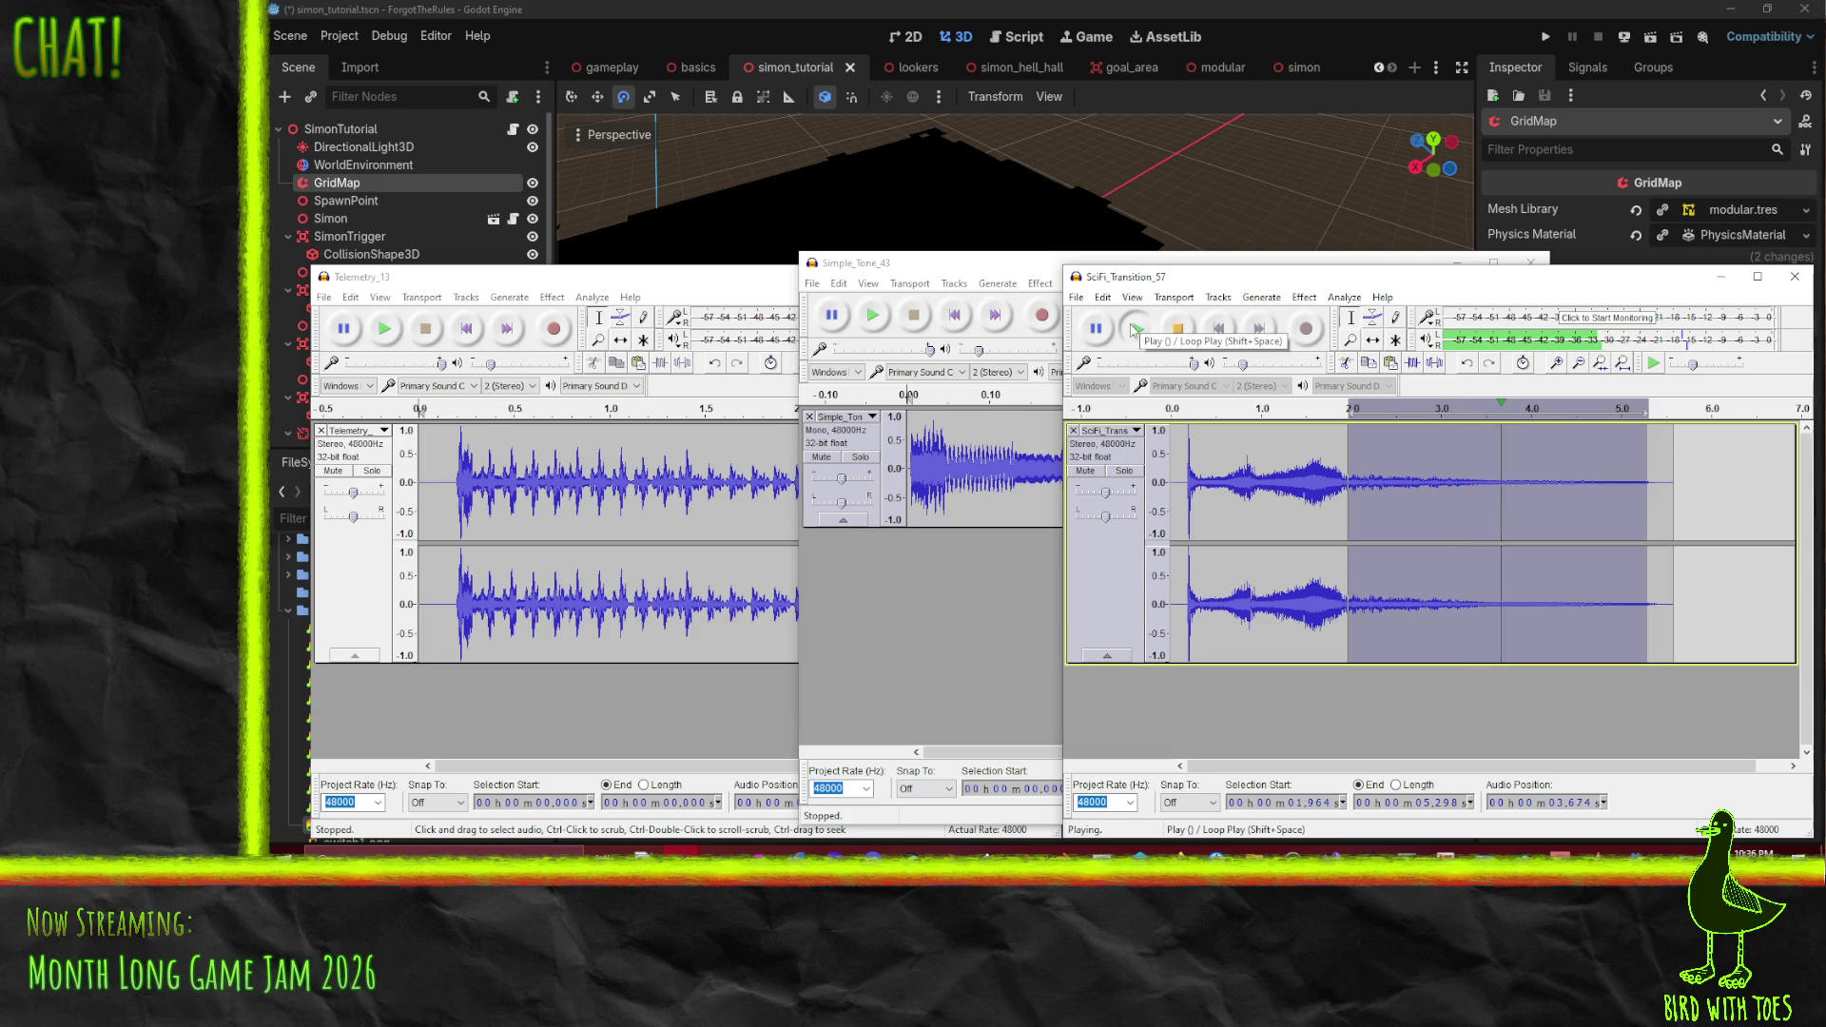
left_click(1344, 297)
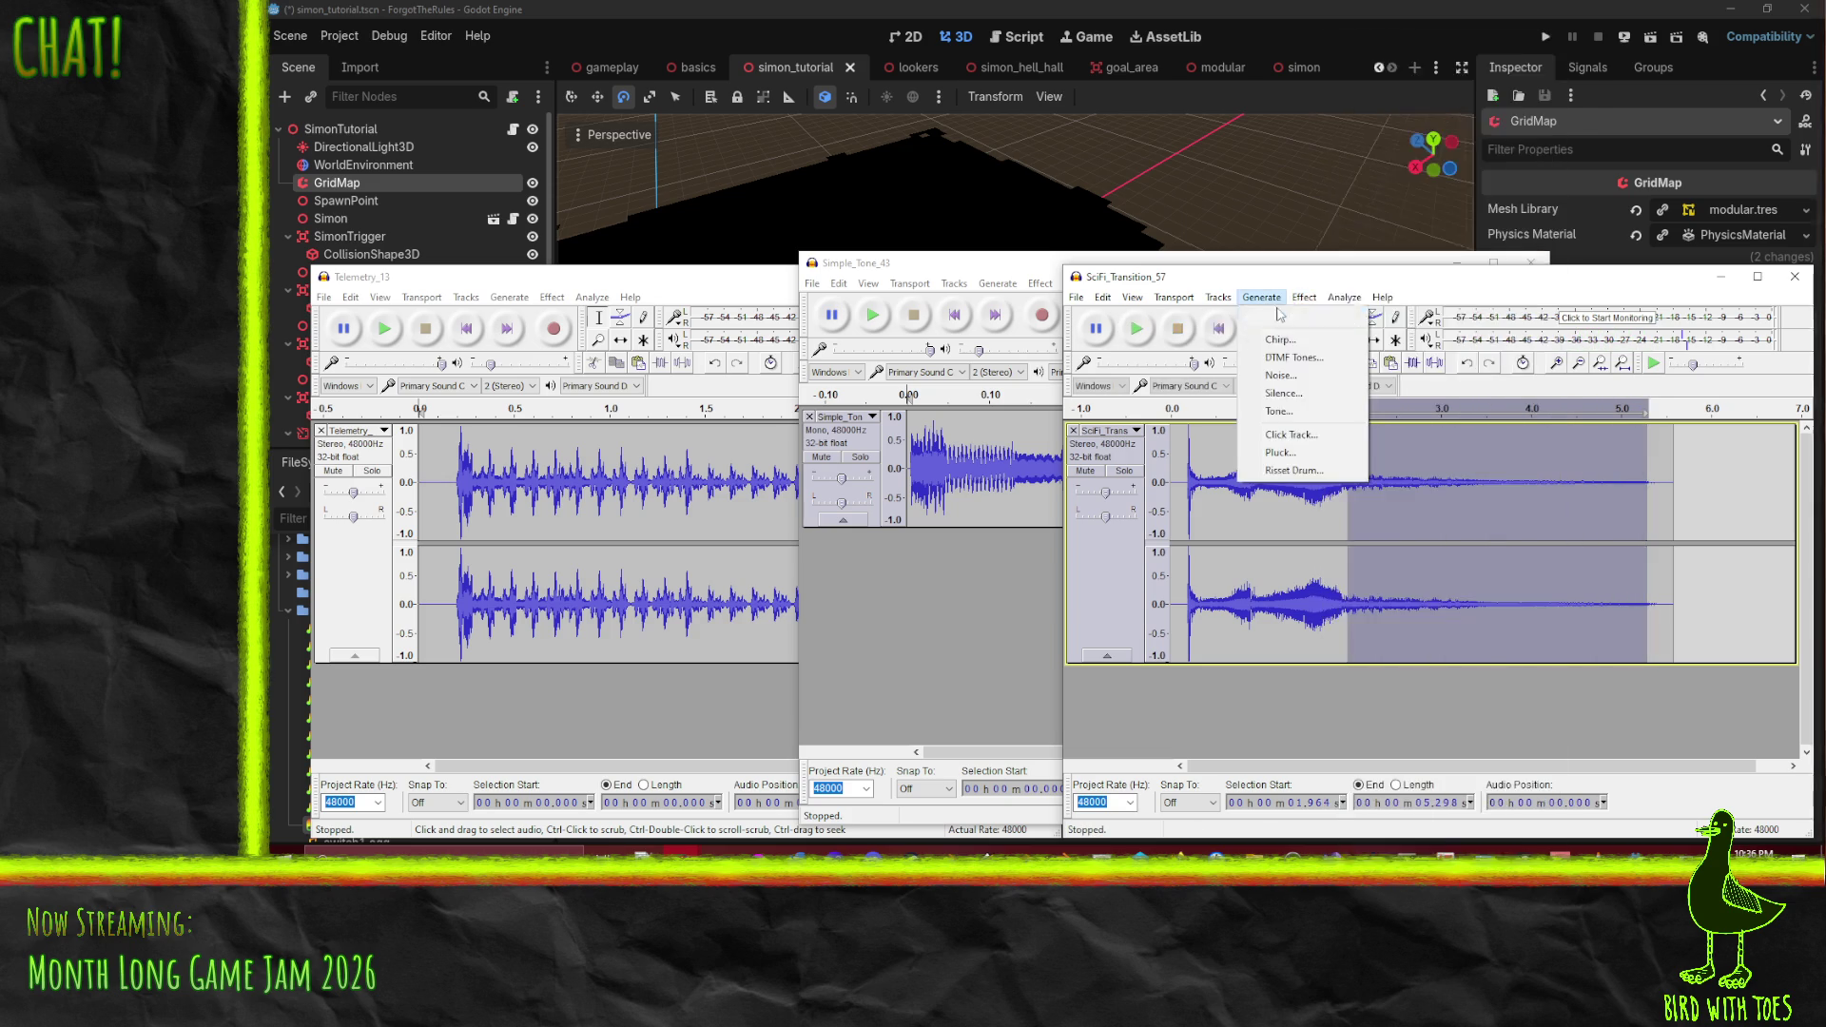
left_click(1605, 685)
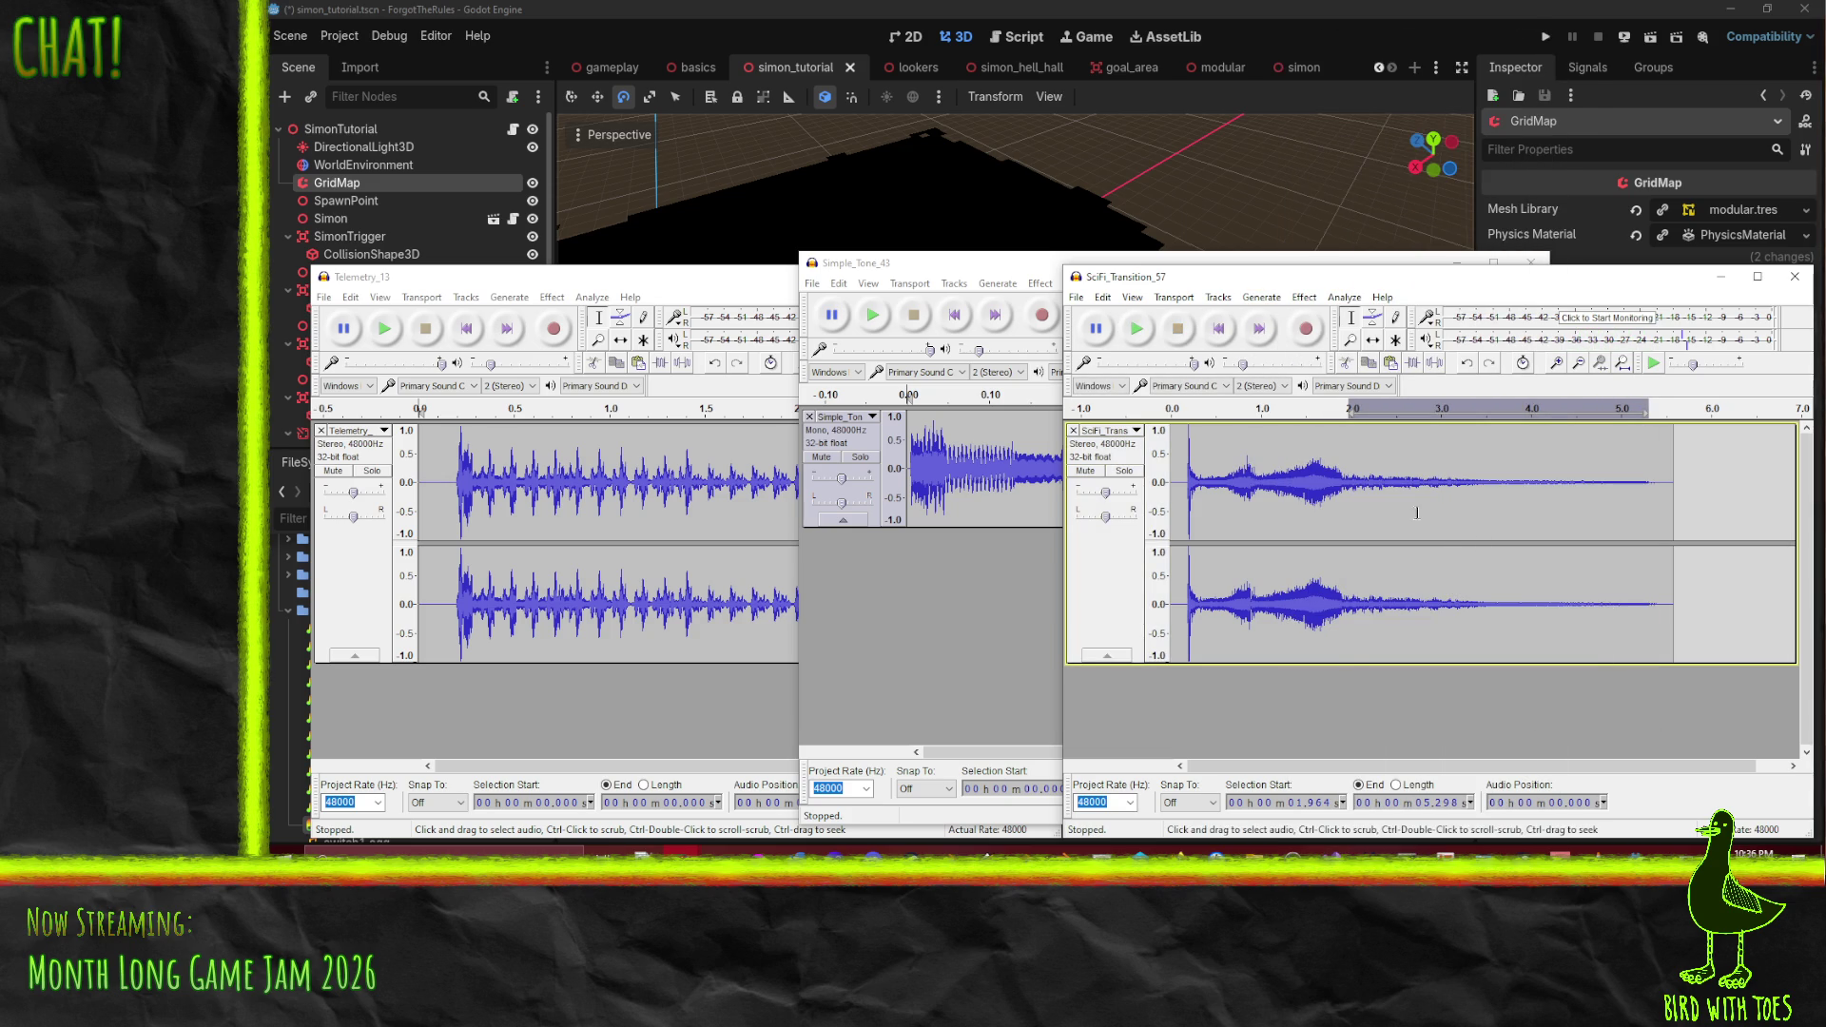
left_click_drag(1353, 495, 1452, 499)
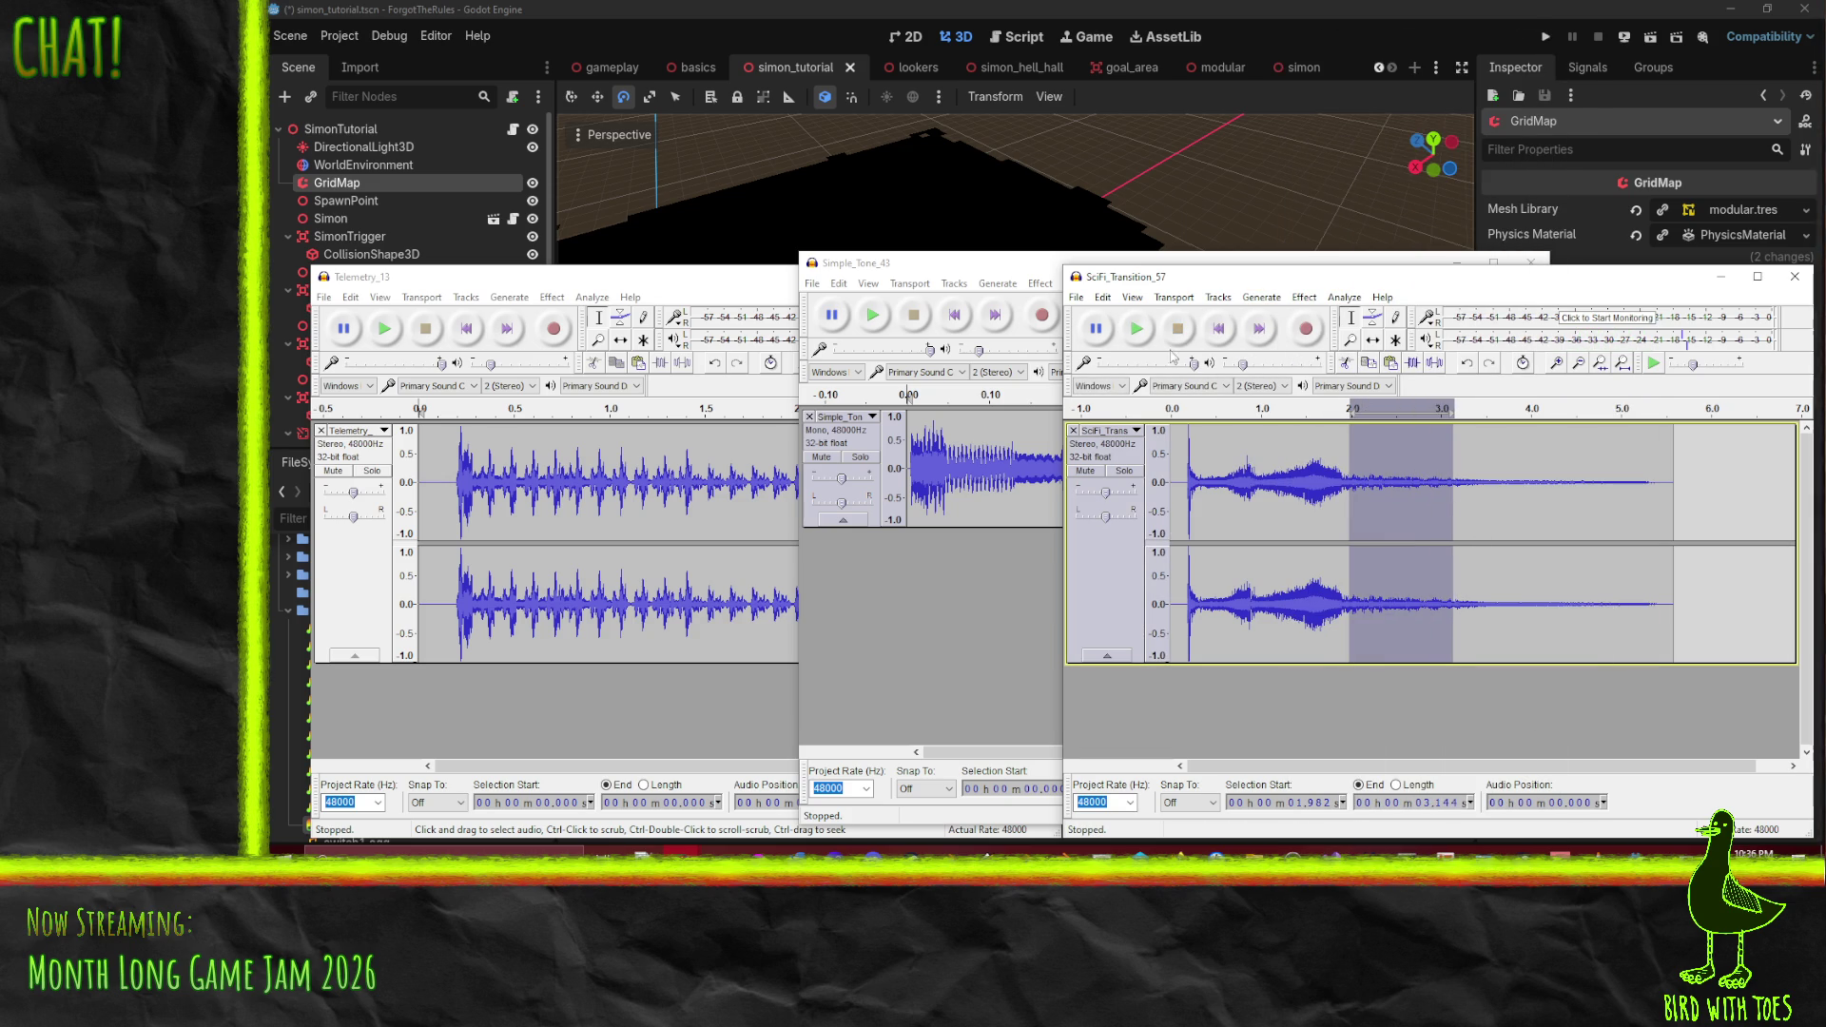
left_click(1137, 329)
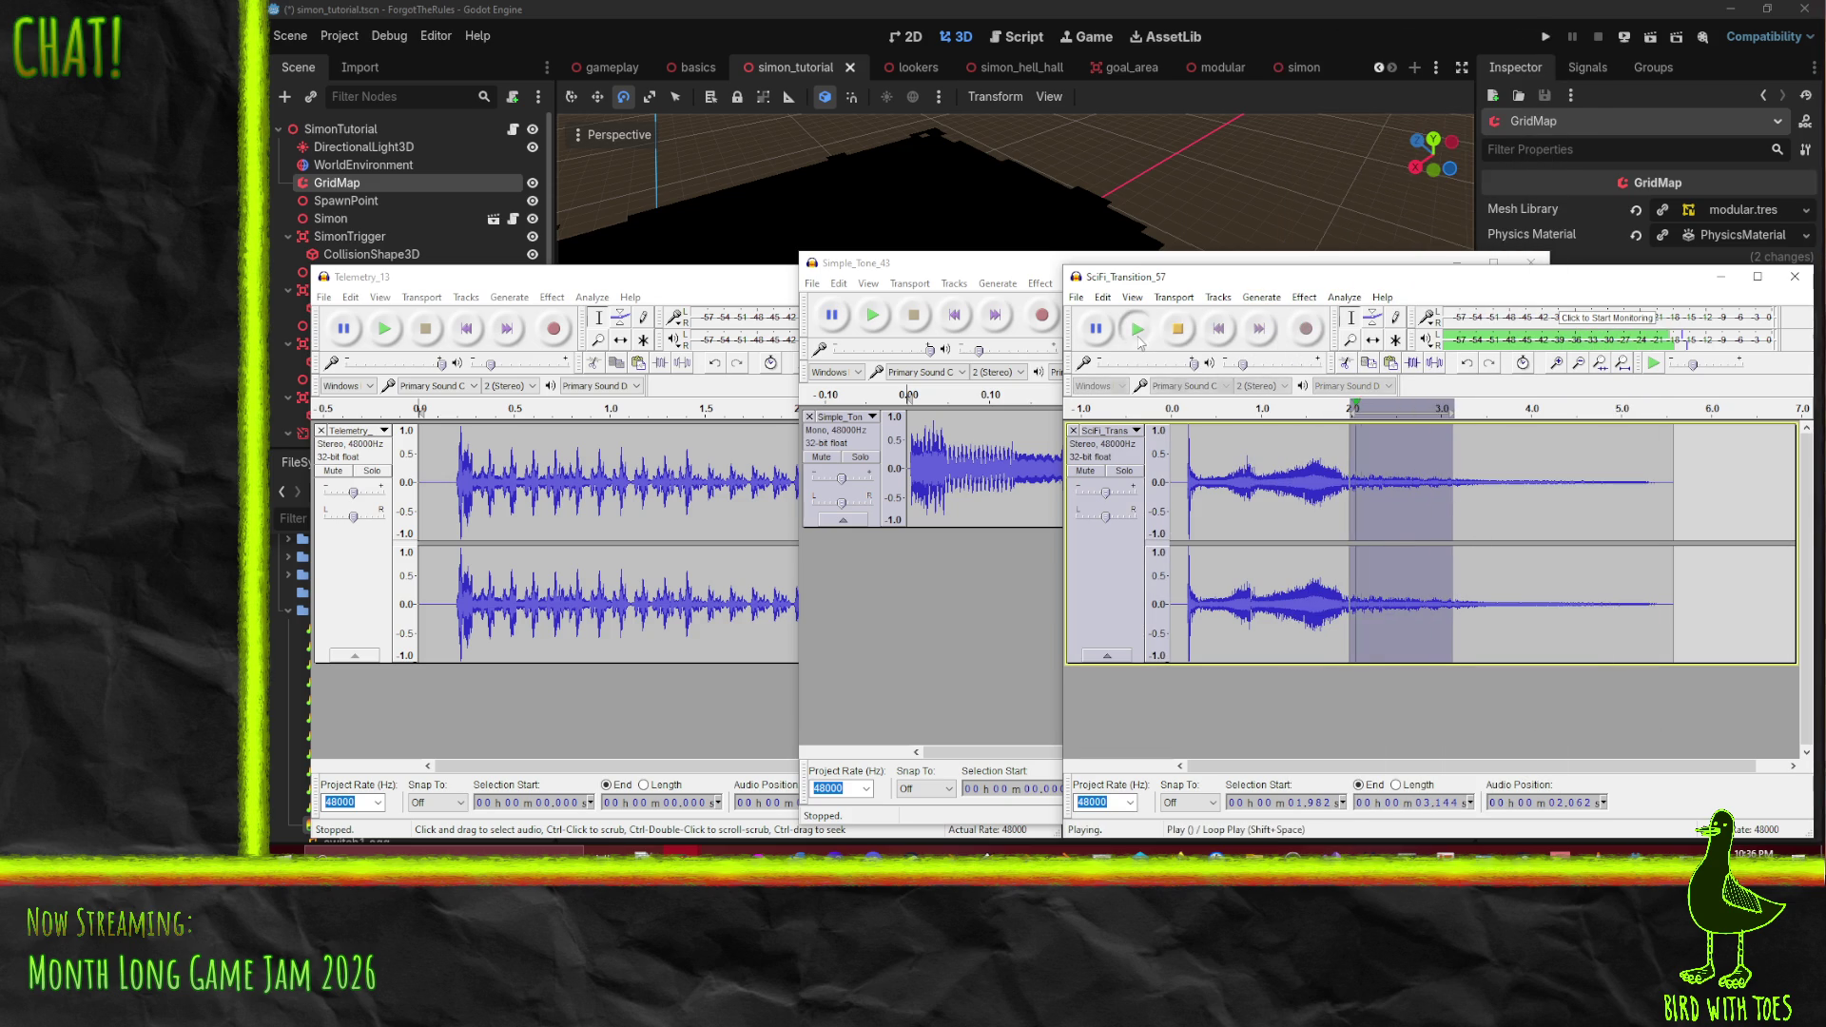
- Fade out the 1.98–3.14 s selection, extend it to start at 1 s, and replay it
left_click(1303, 297)
left_click(1369, 289)
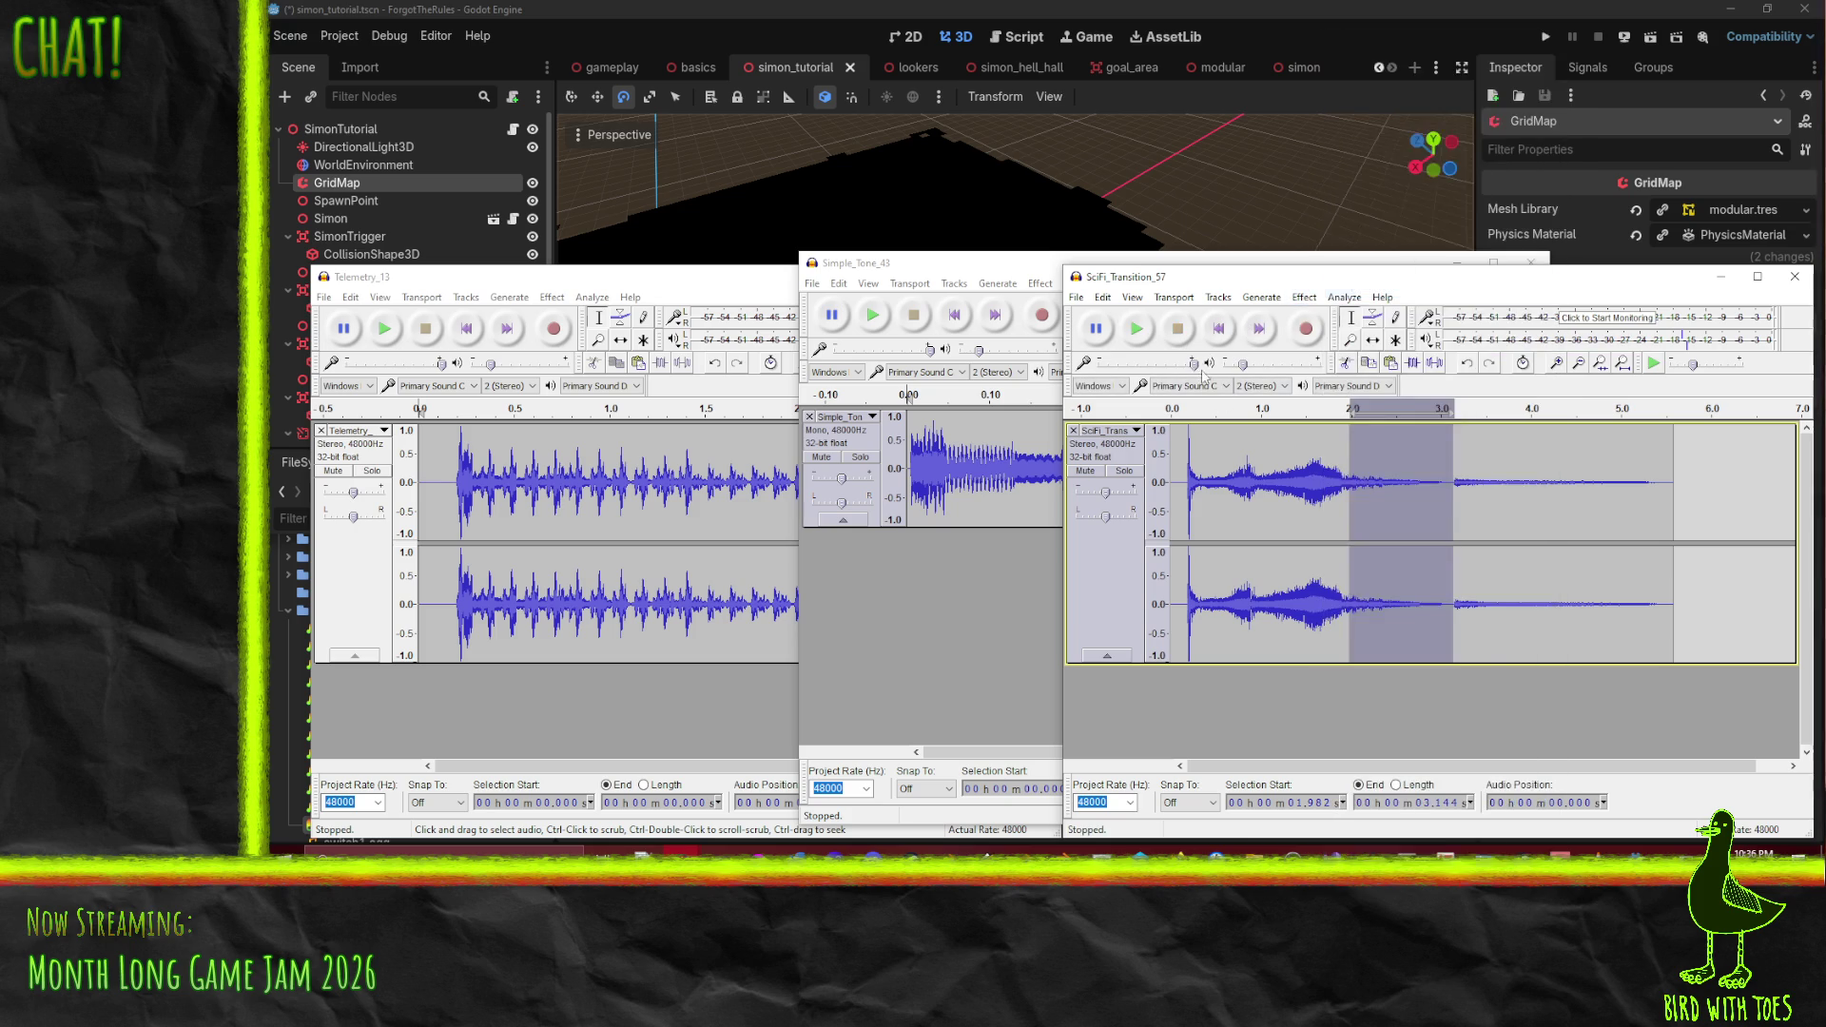
left_click(1145, 336)
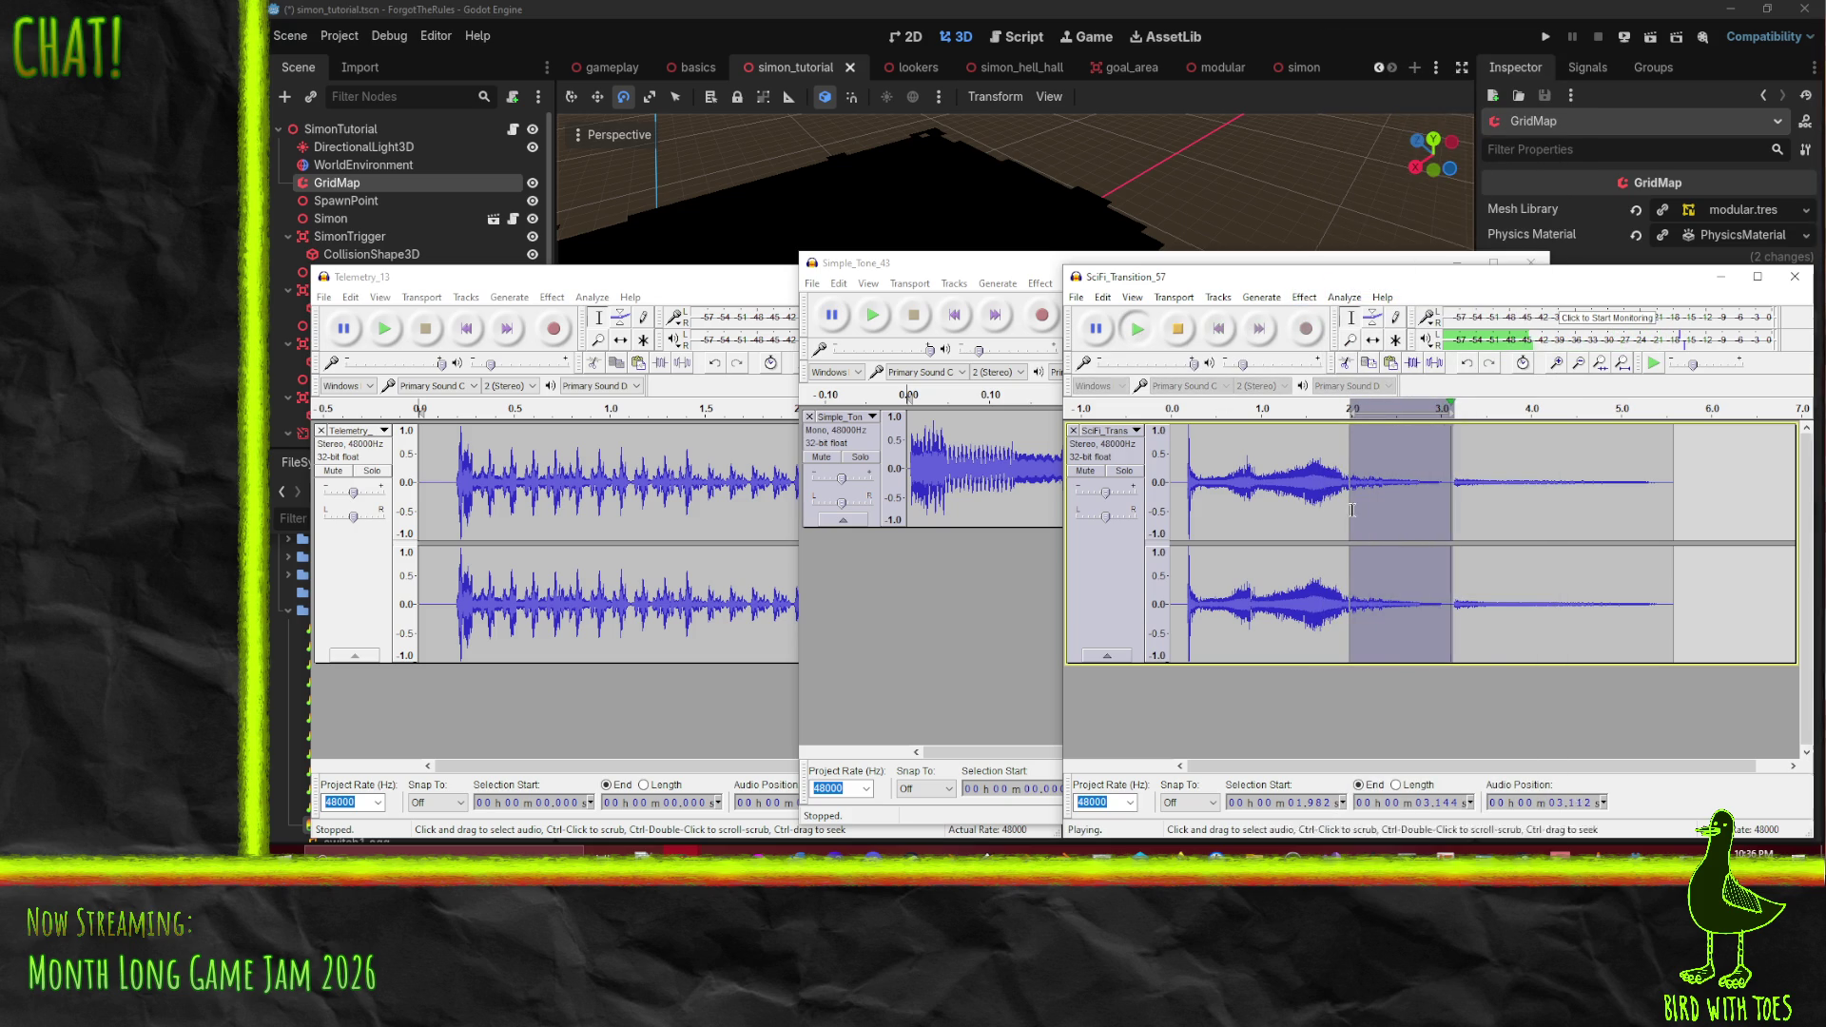
left_click_drag(1362, 511, 1271, 519)
left_click(1136, 329)
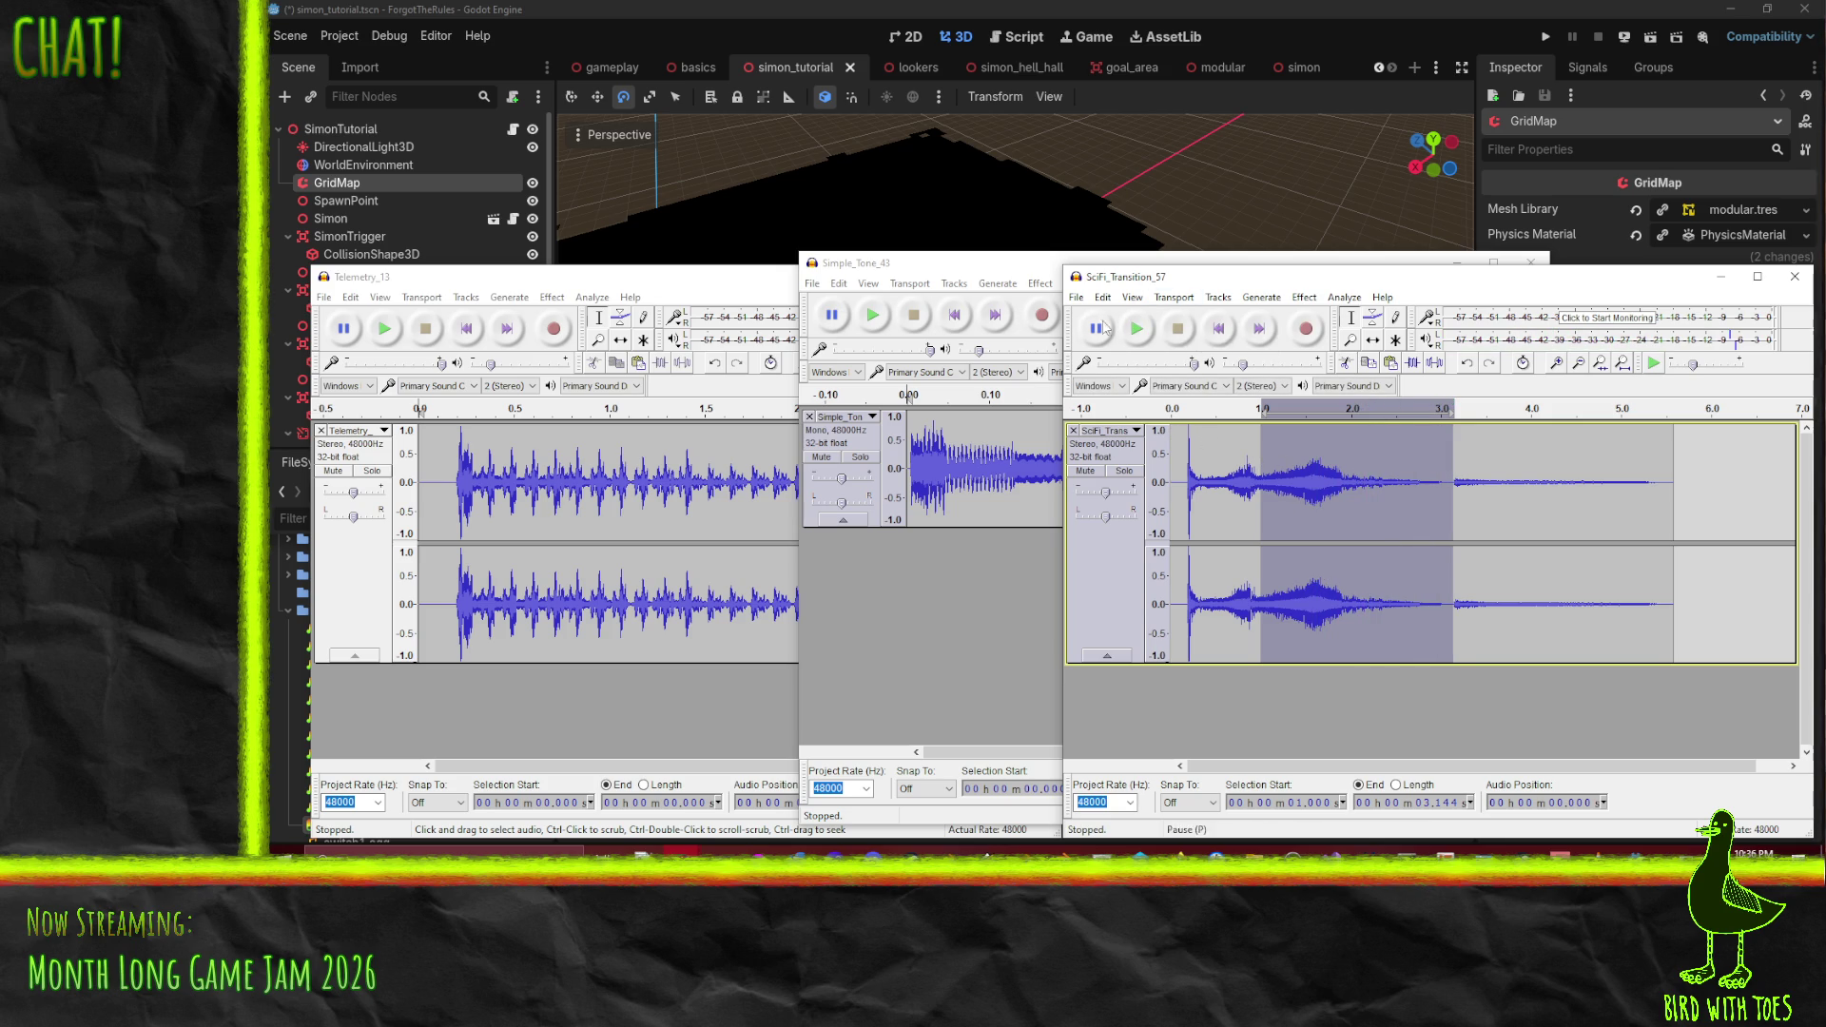
left_click(1076, 297)
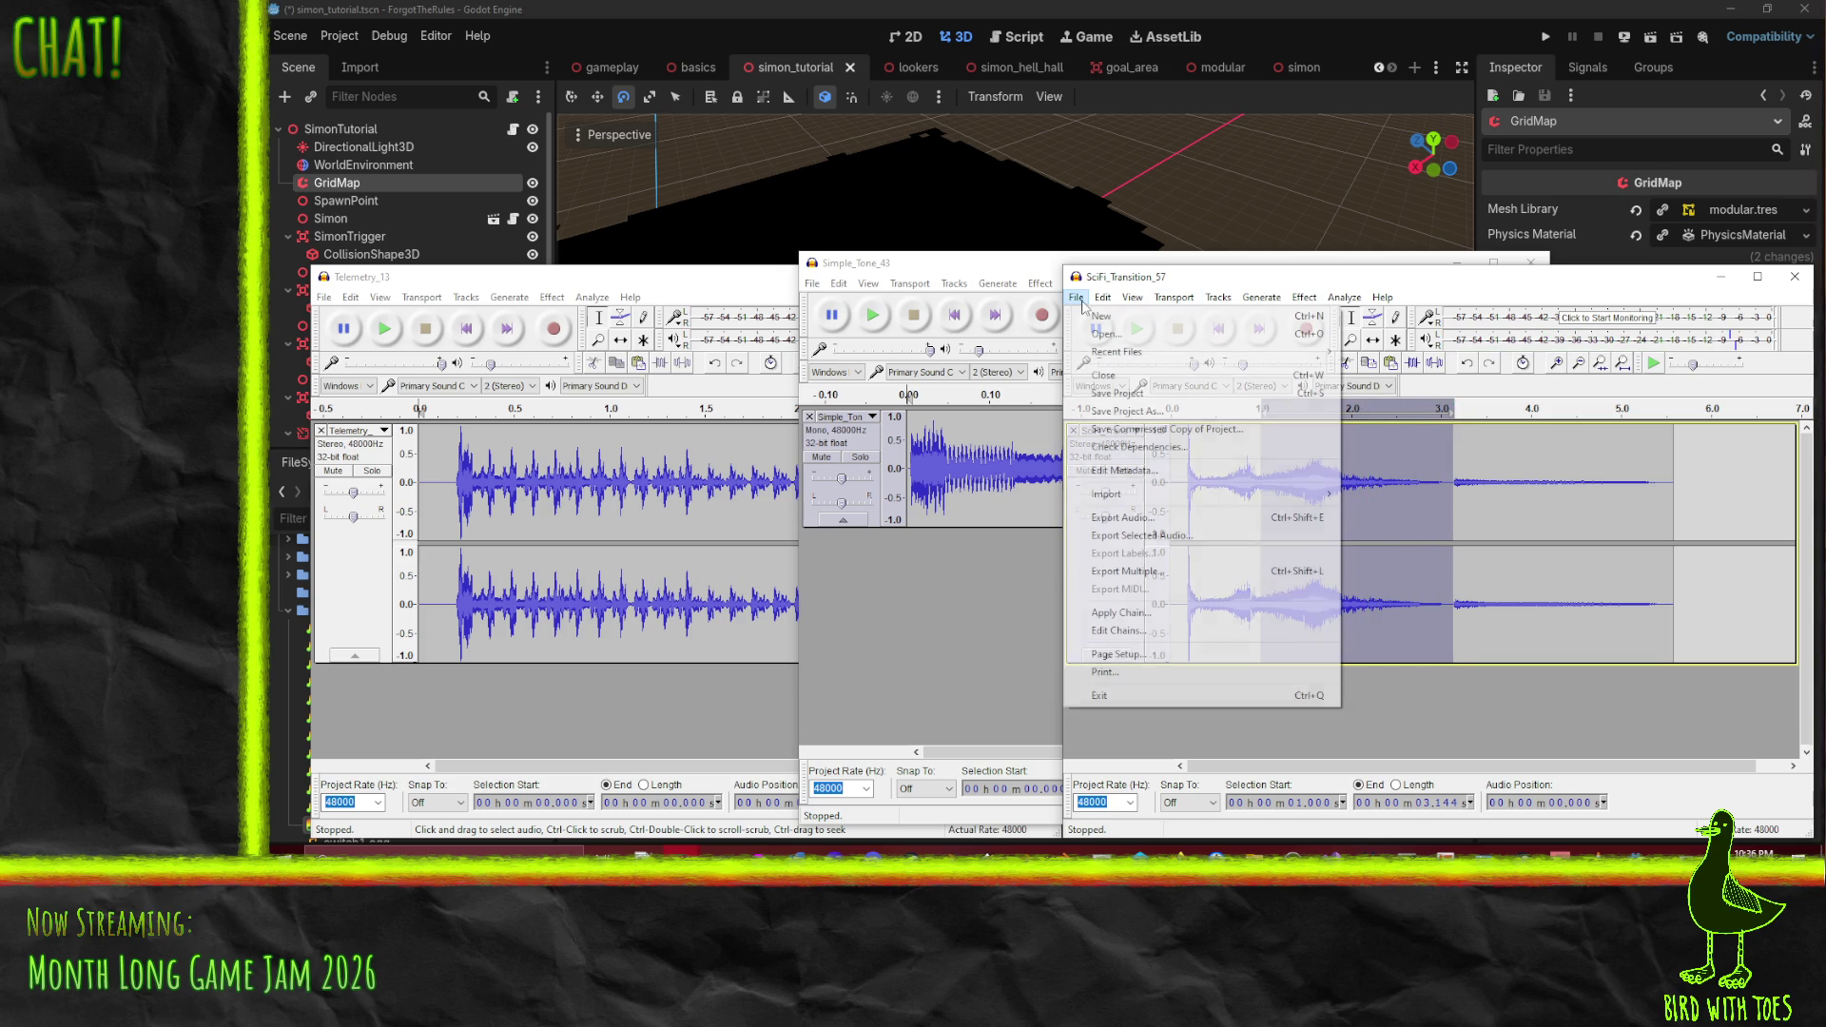
- Export the 1.0–3.14 s selection as teleport.ogg in Sounds, then open teleport.ogg
left_click(1152, 535)
type("teleport")
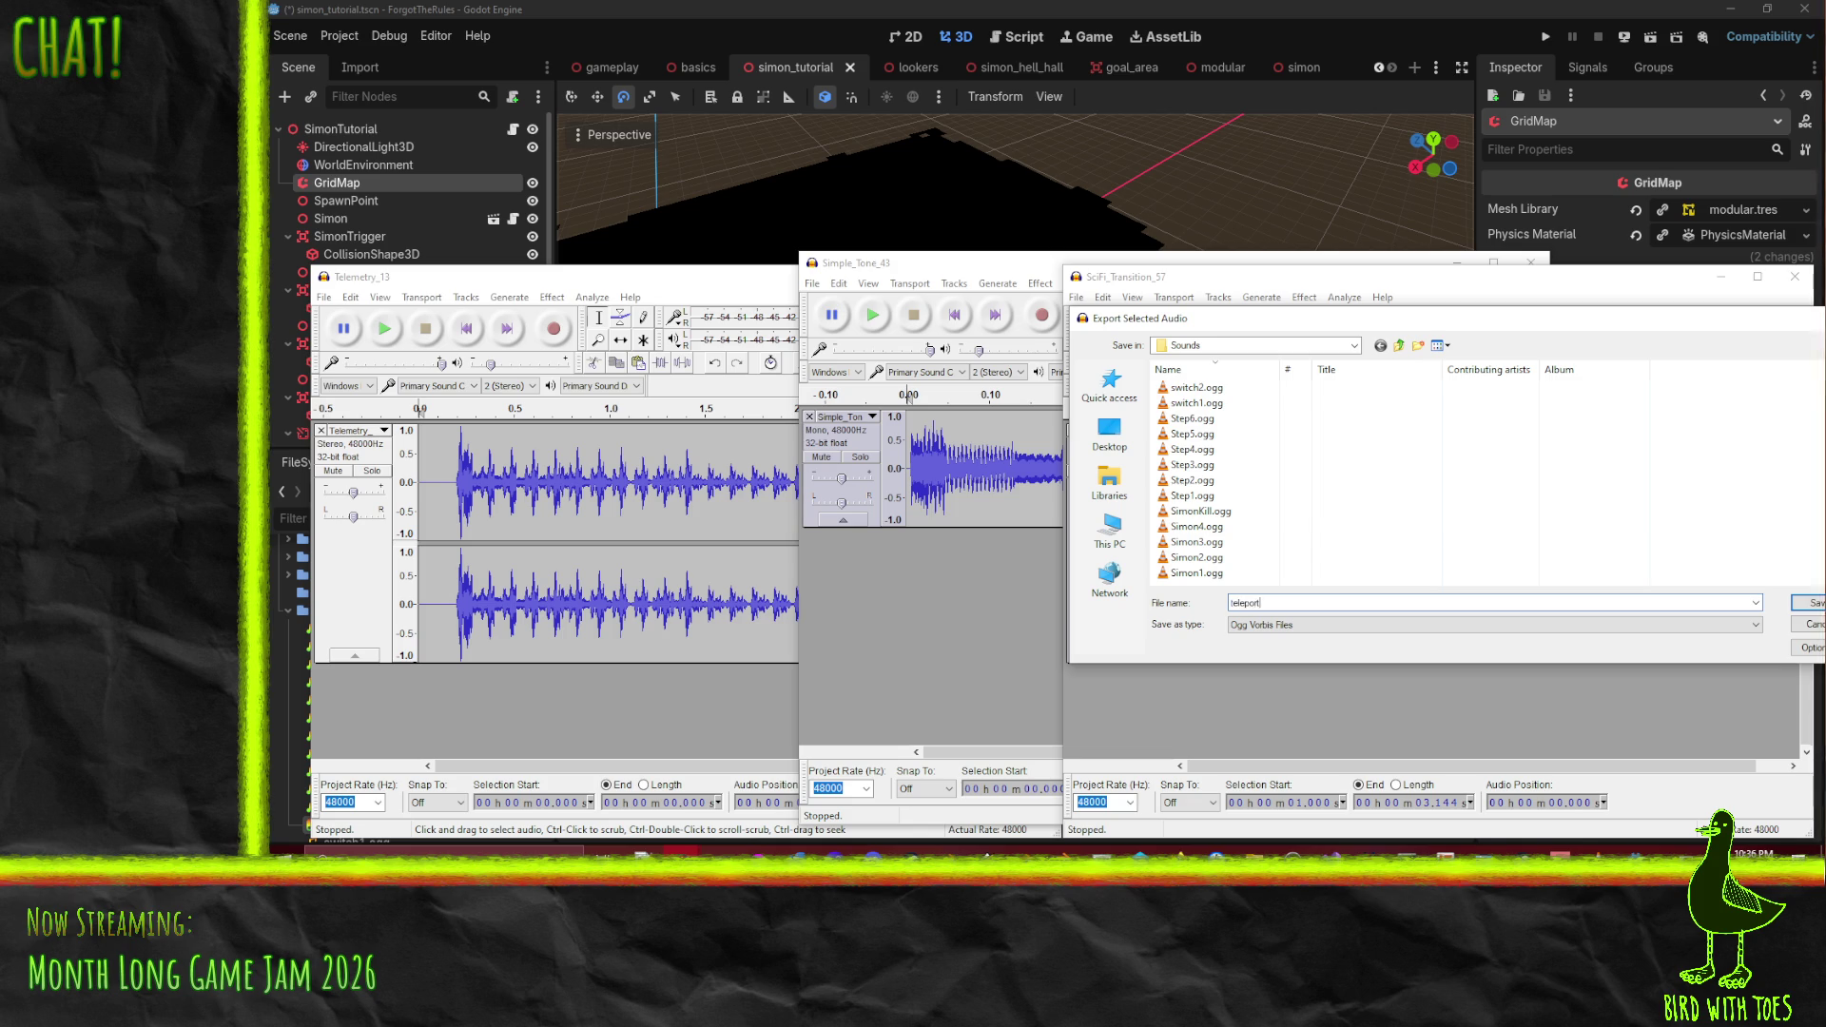
key("Return")
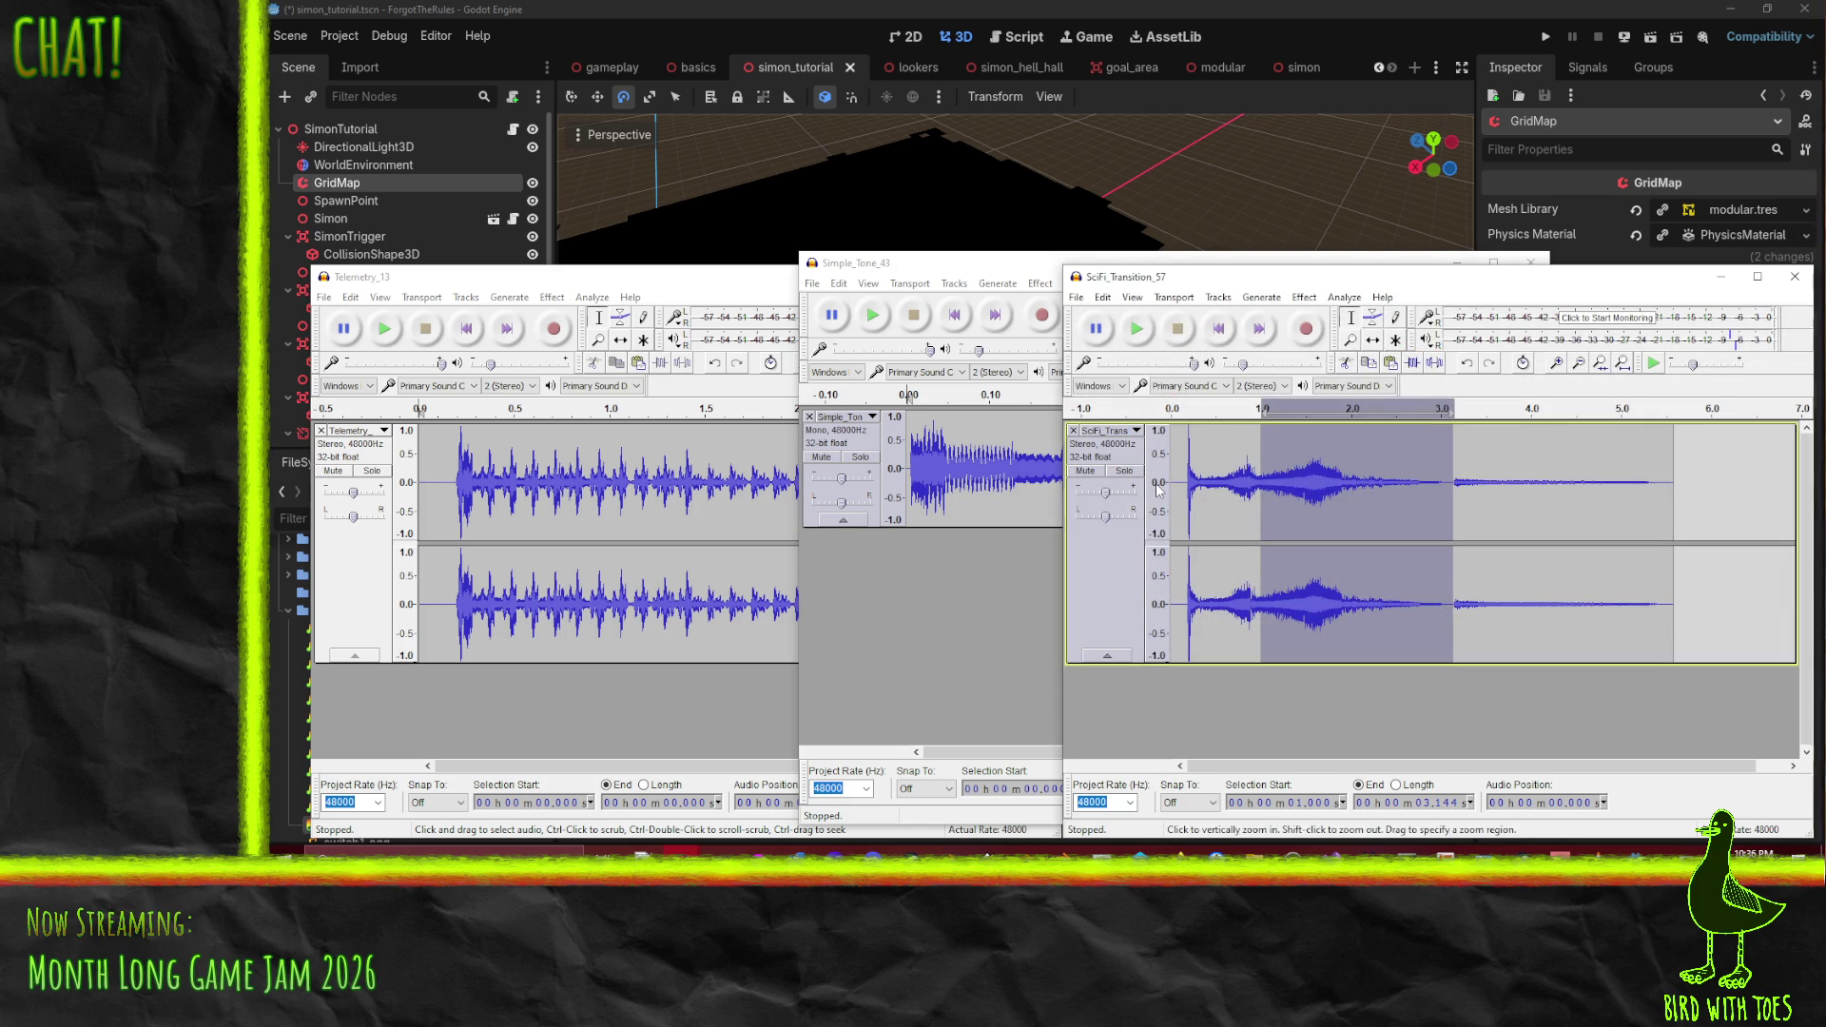
left_click(1076, 297)
left_click(1108, 334)
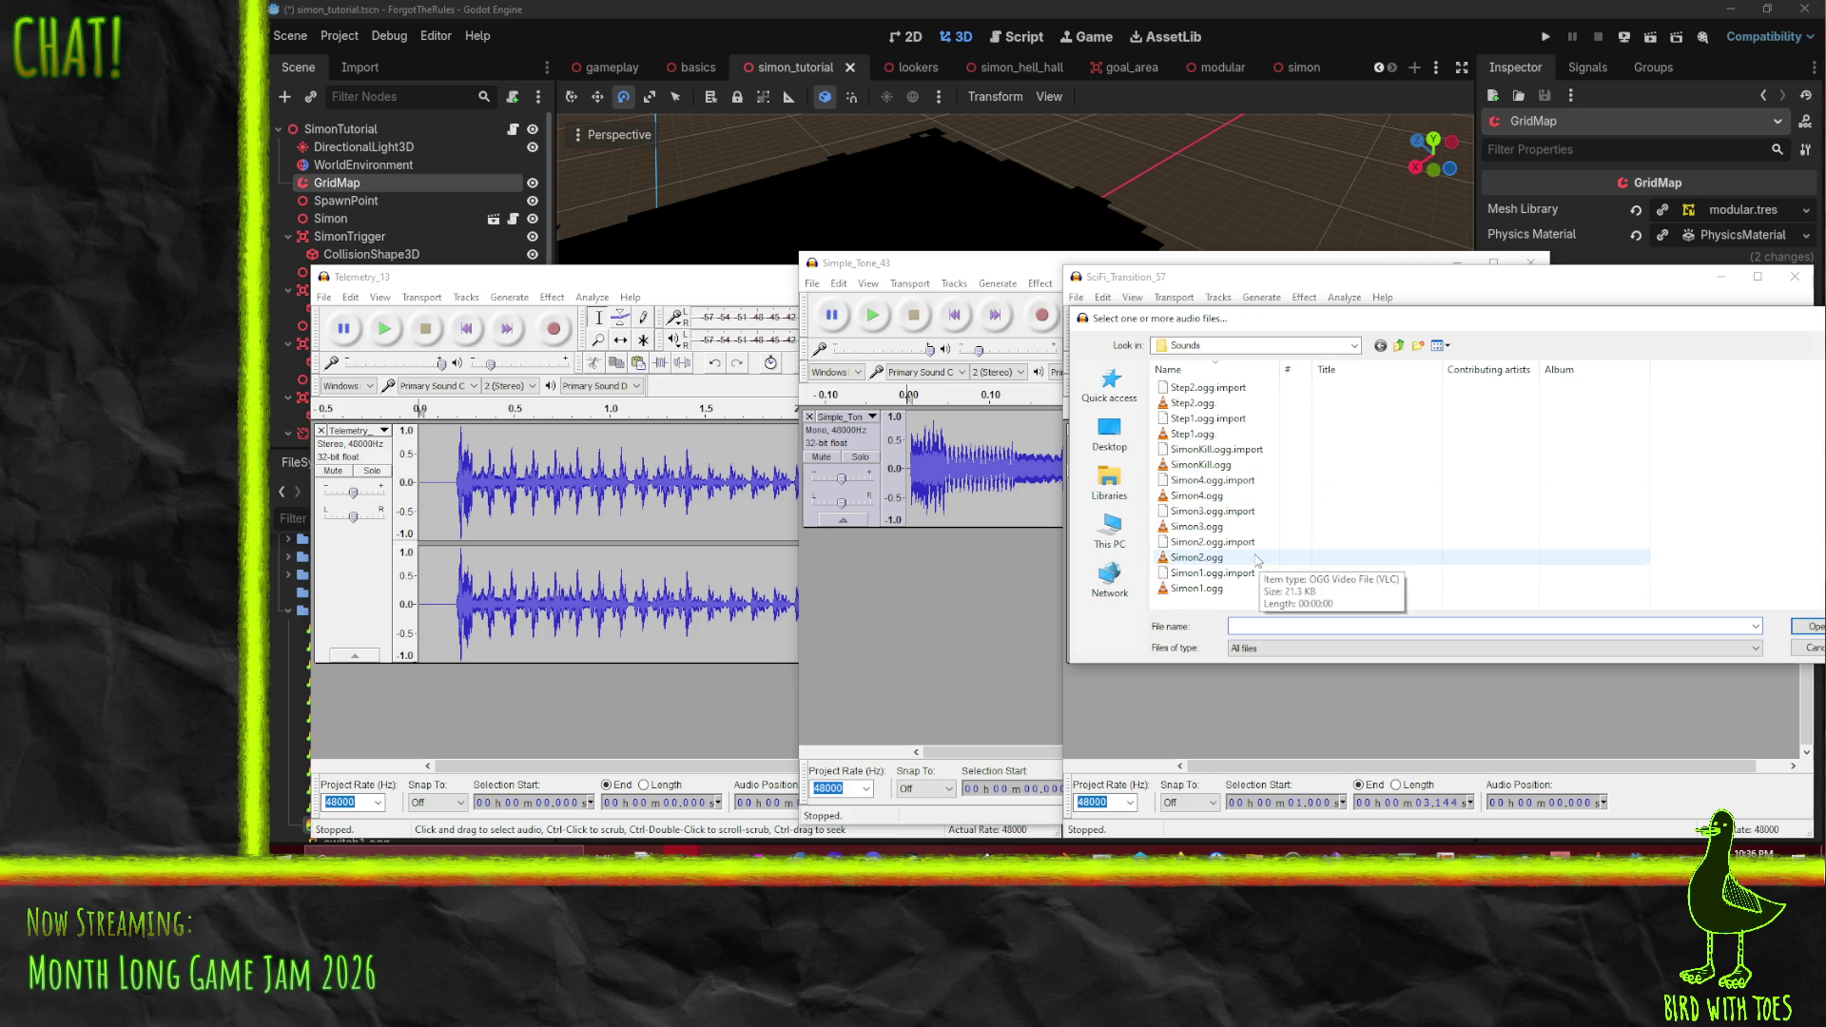
key("Escape")
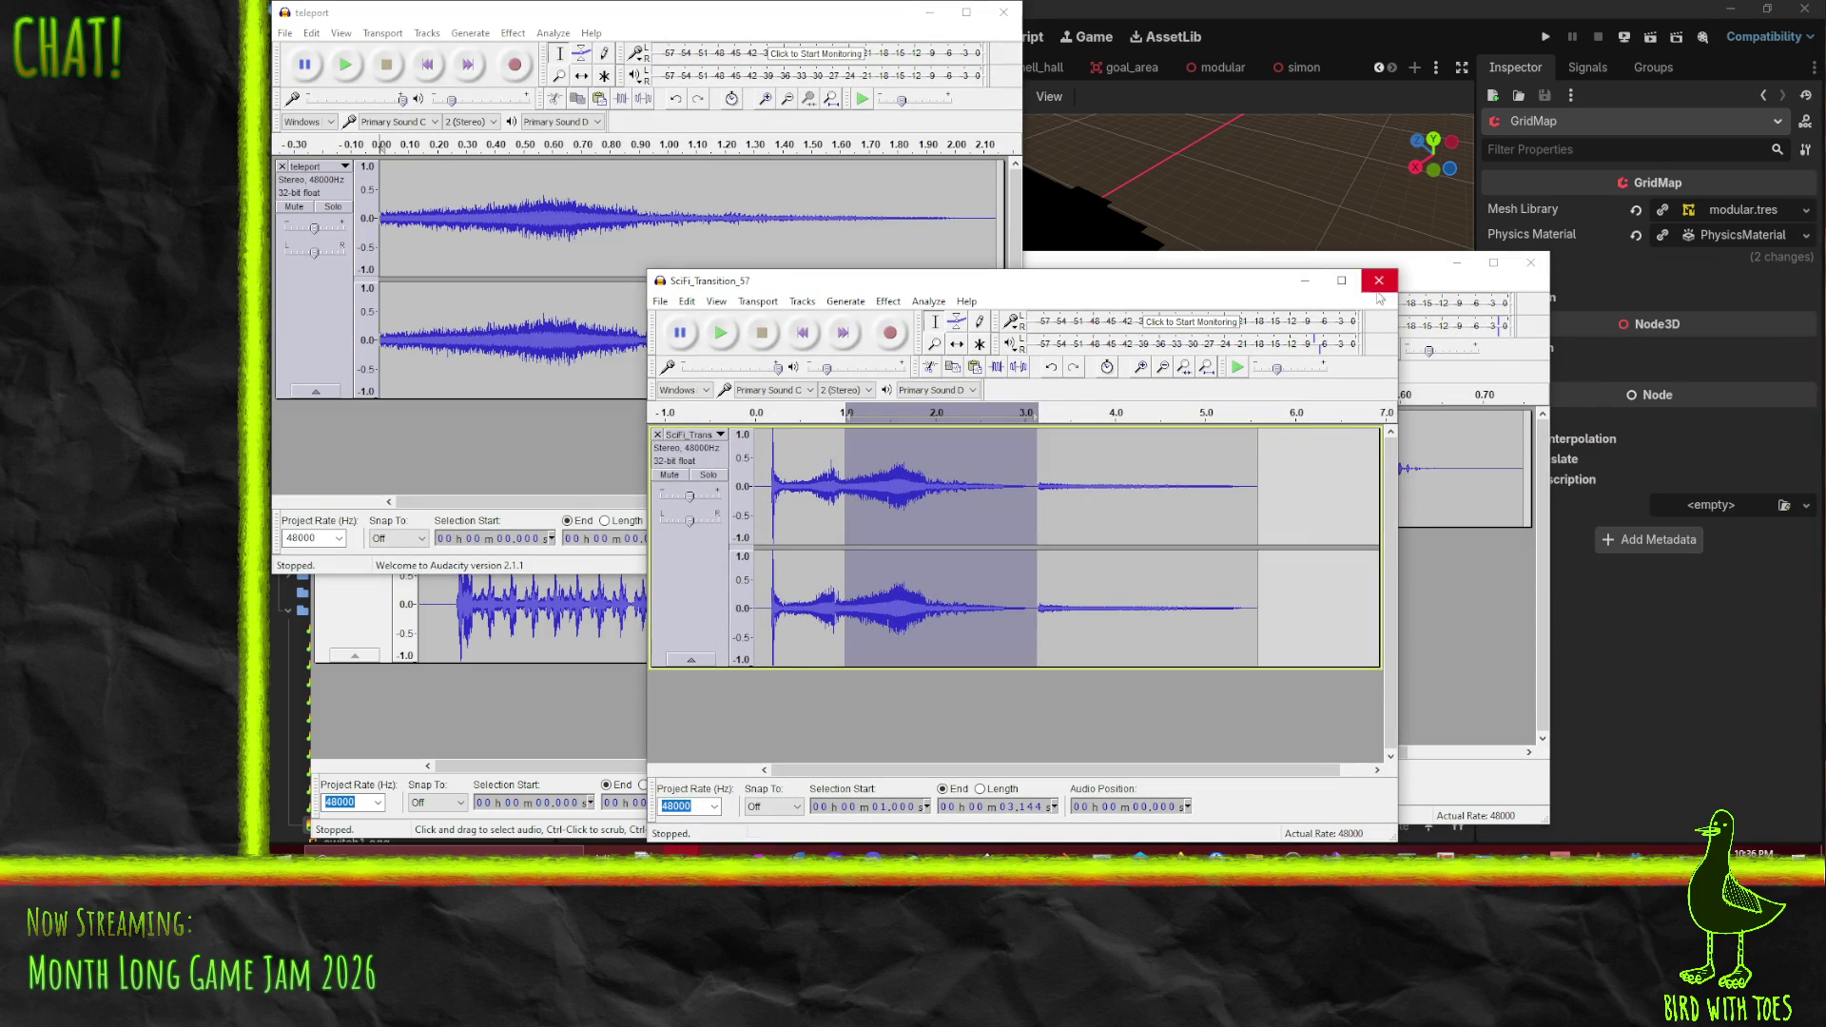
- Close SciFi_Transition without saving, fade in teleport's first few milliseconds, and play it from 0.017 s
left_click(1378, 284)
left_click(1056, 486)
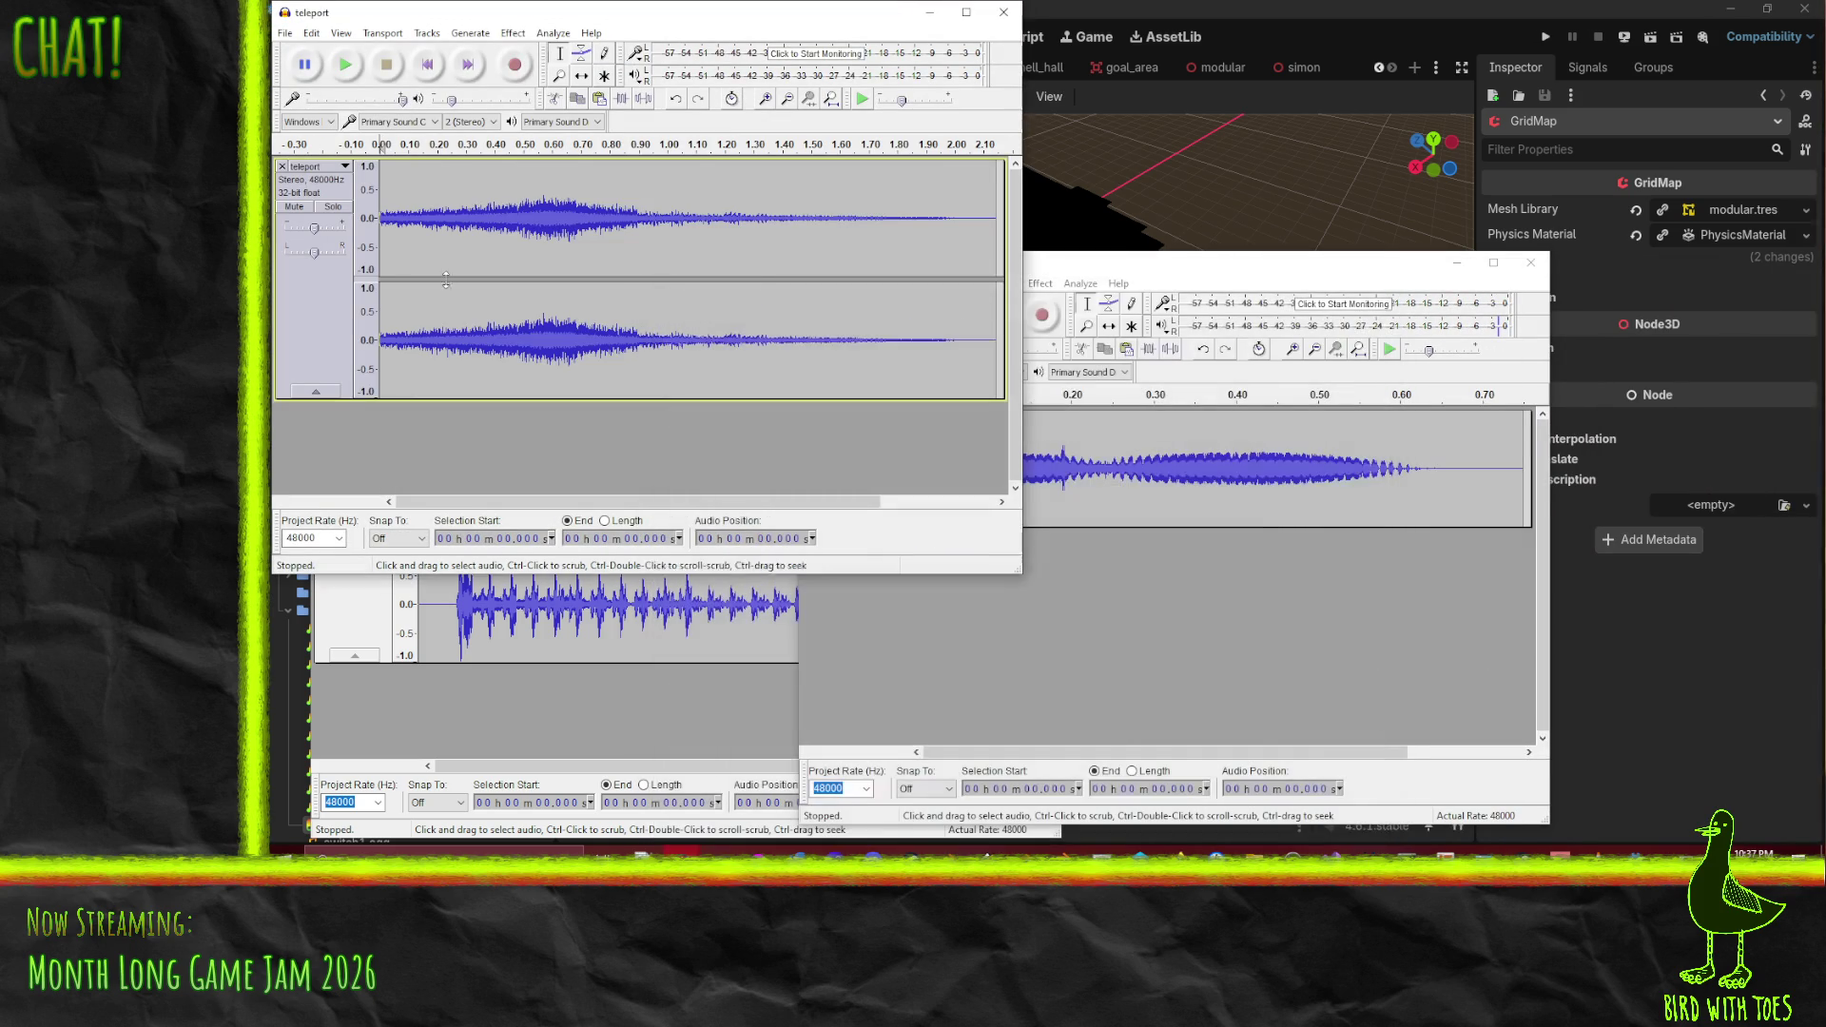
left_click_drag(400, 222, 380, 226)
left_click(512, 33)
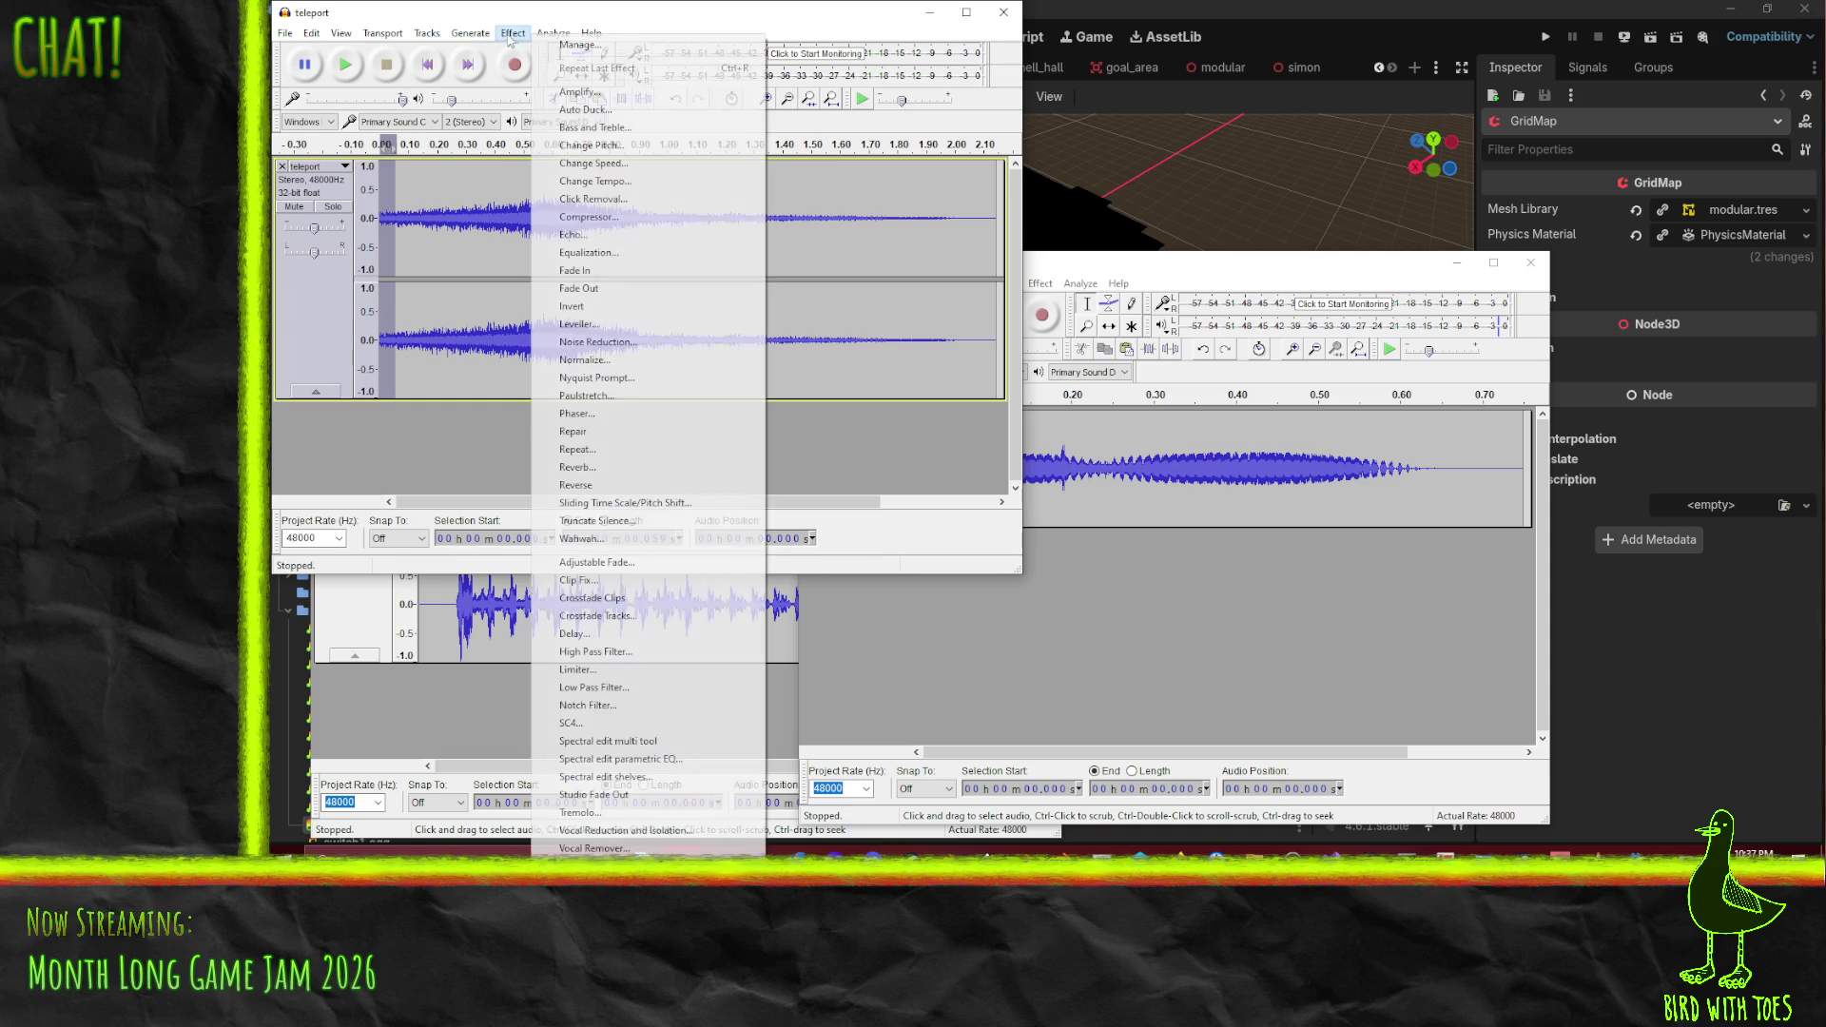
left_click(574, 270)
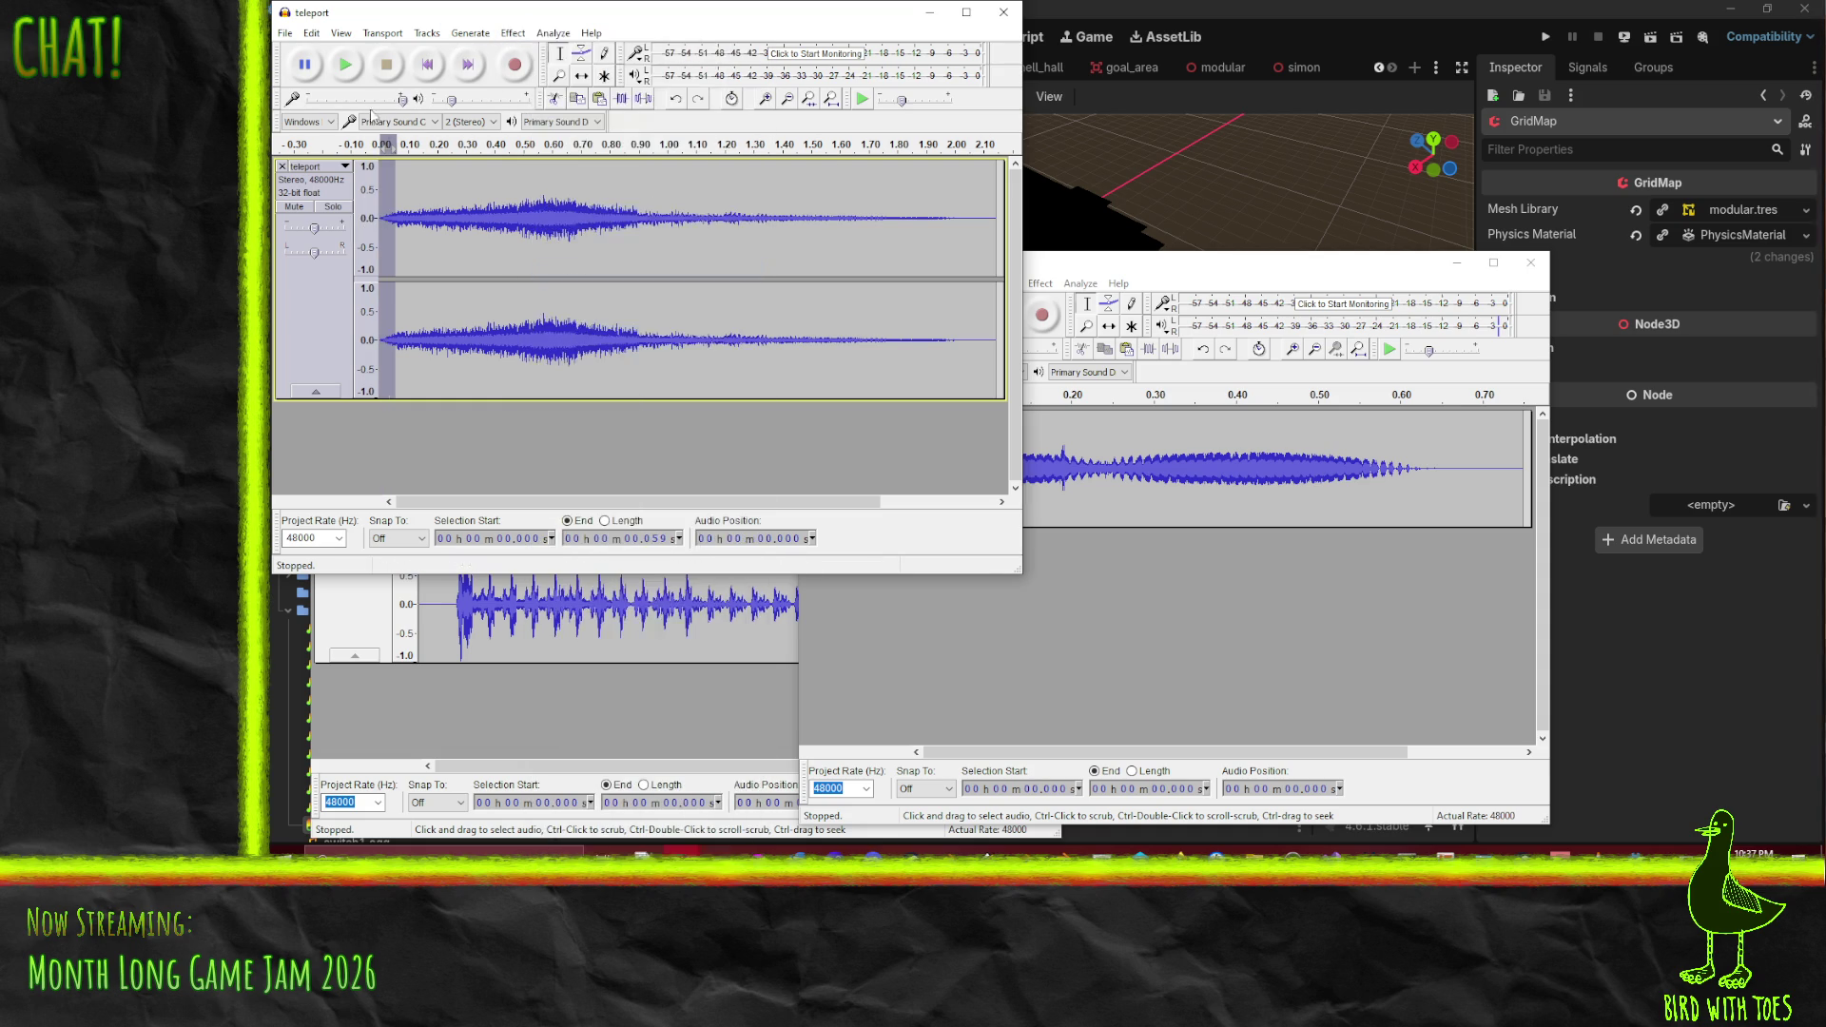
left_click(359, 73)
left_click(375, 219)
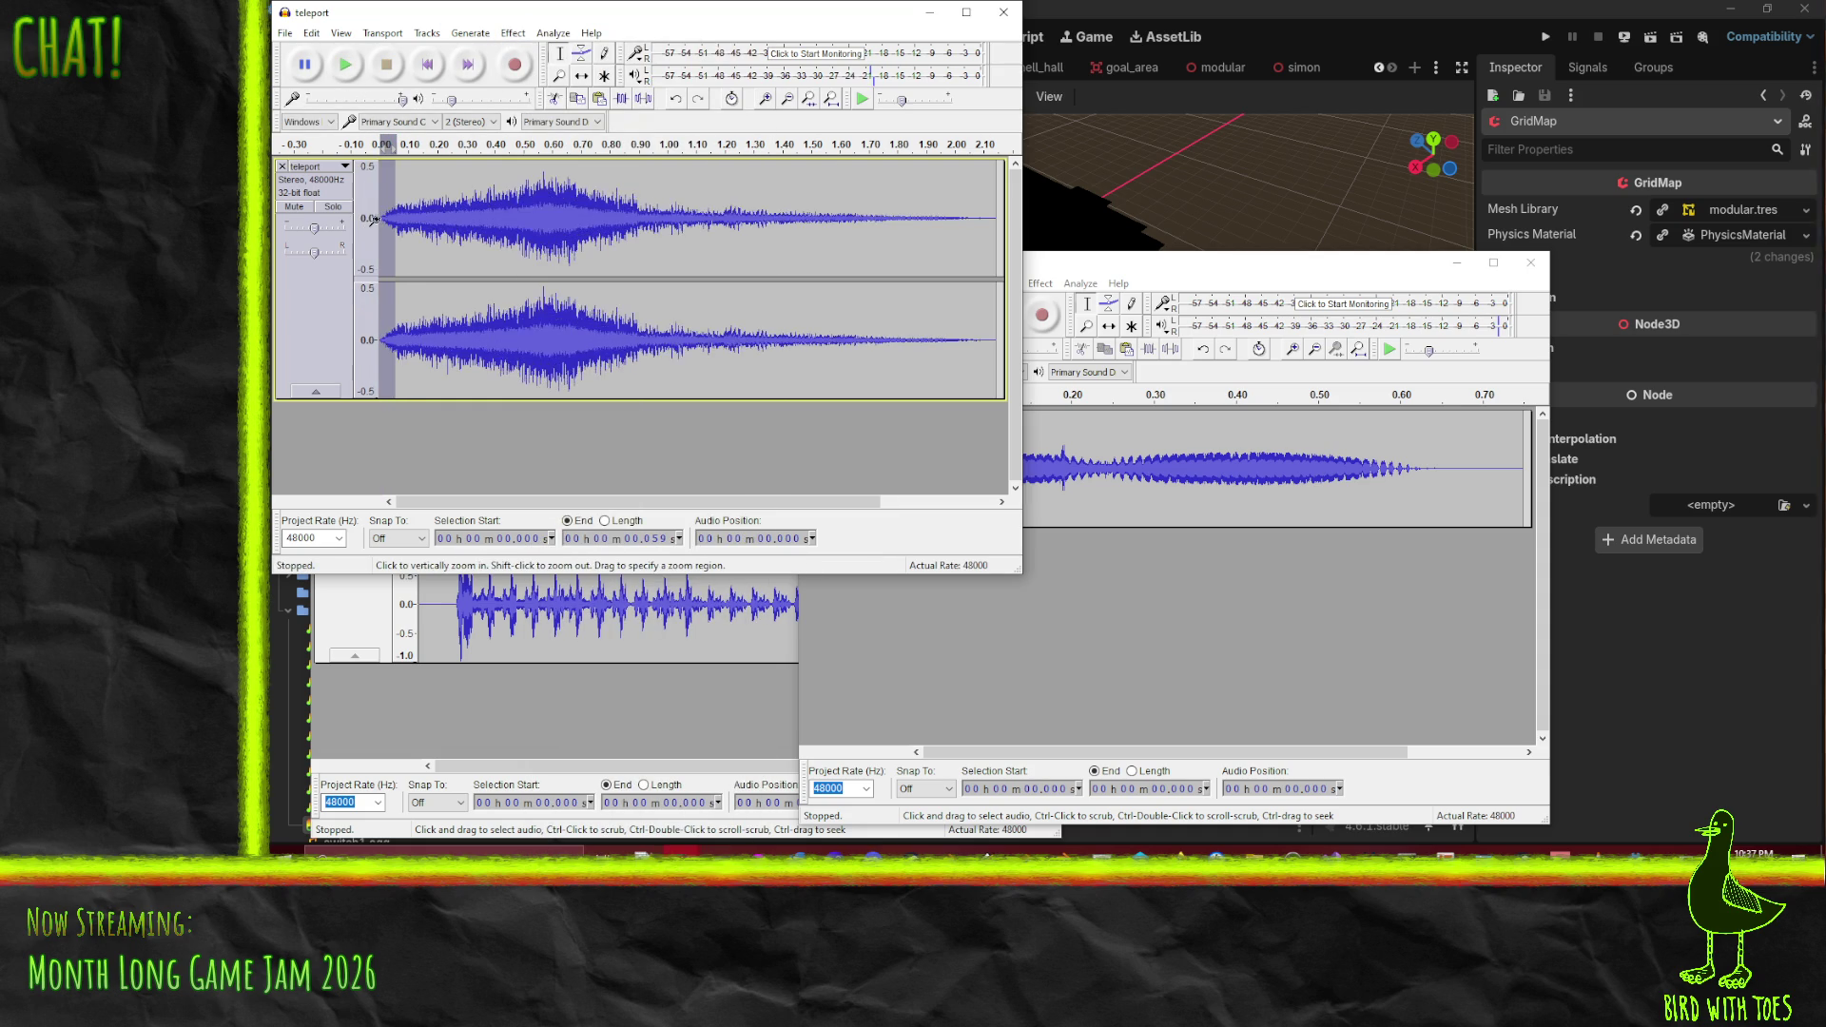
left_click(386, 213)
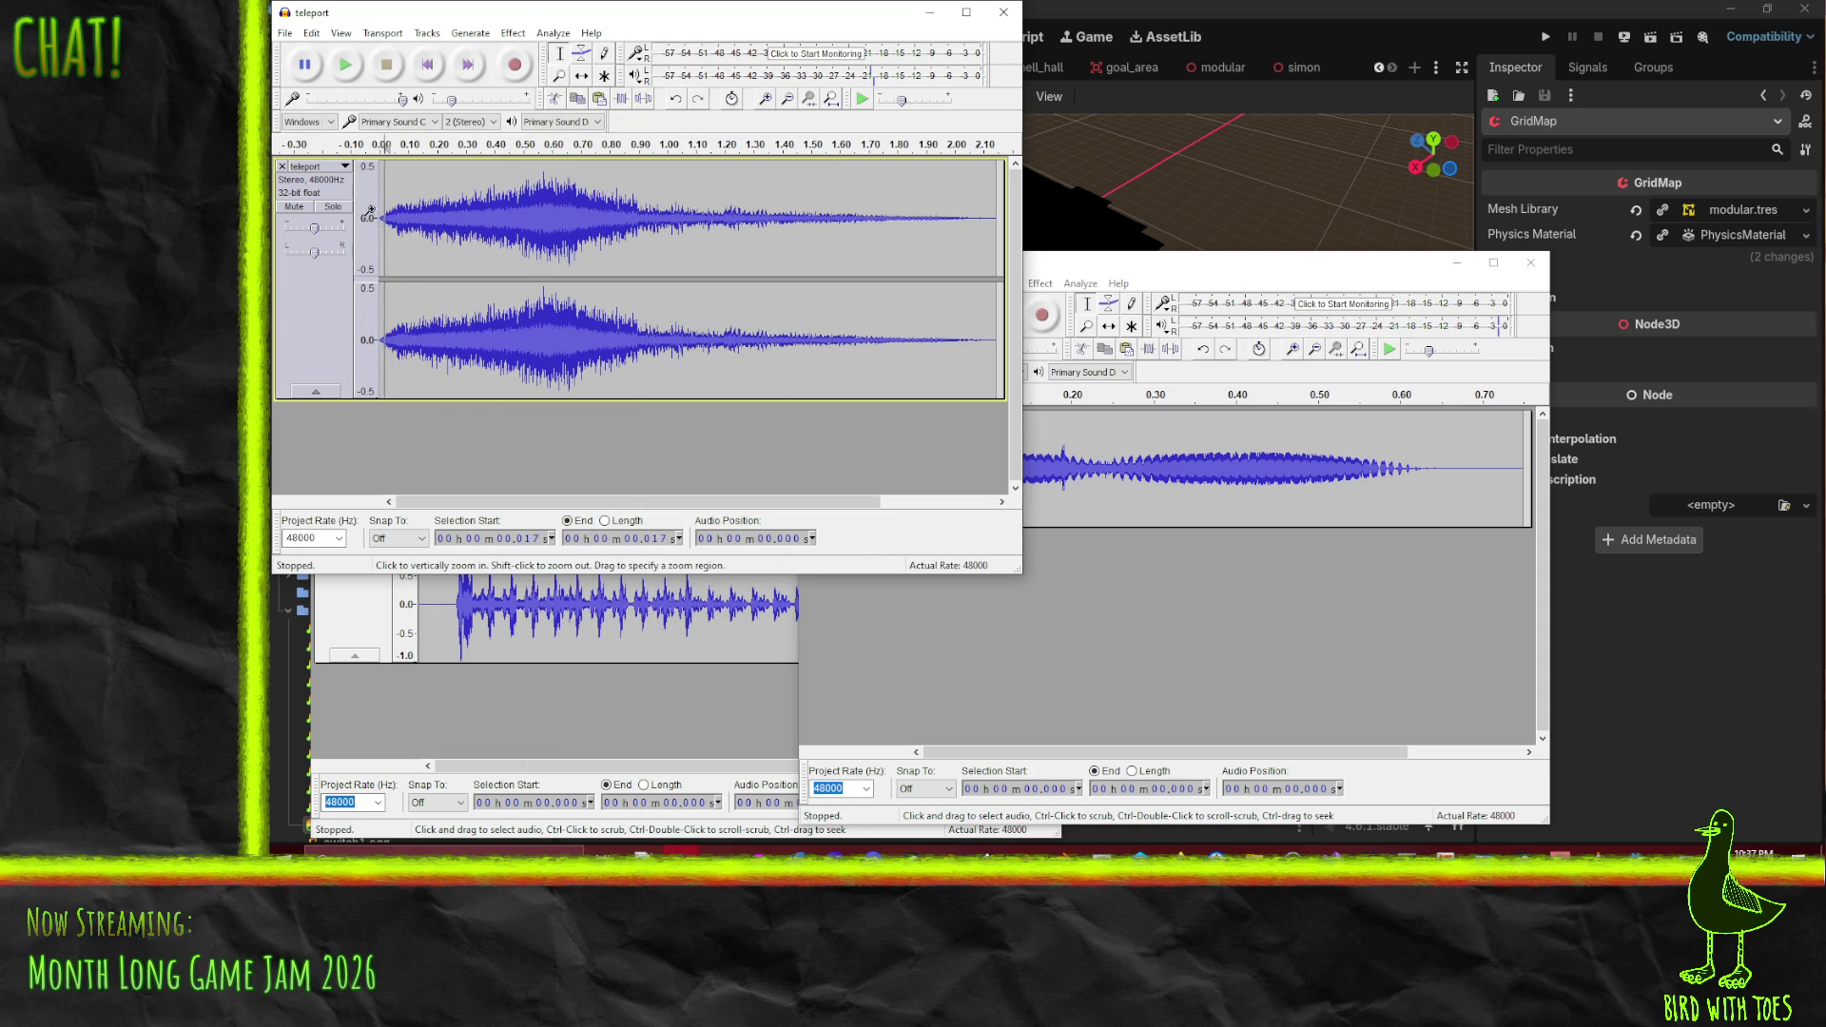
left_click(357, 207, "shift")
left_click(346, 64)
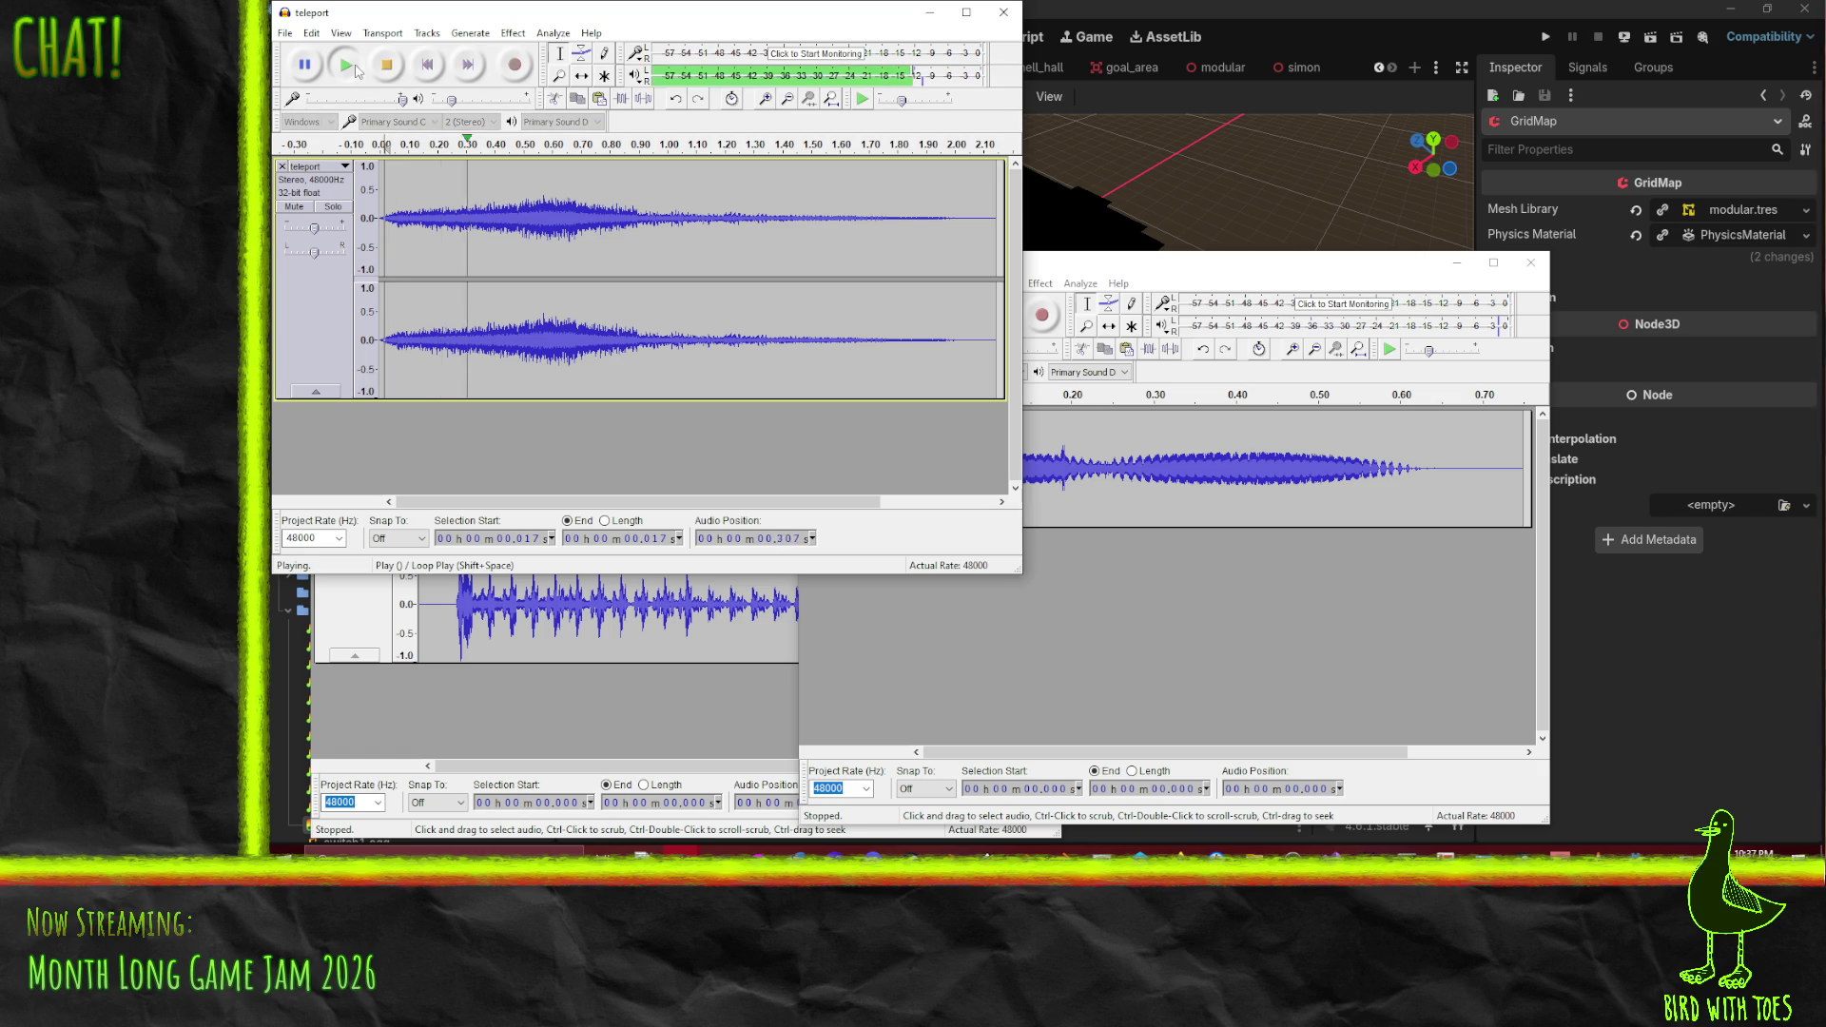
- Re-export teleport over teleport.ogg in the Sounds folder, replacing the old file
left_click(285, 33)
left_click(333, 253)
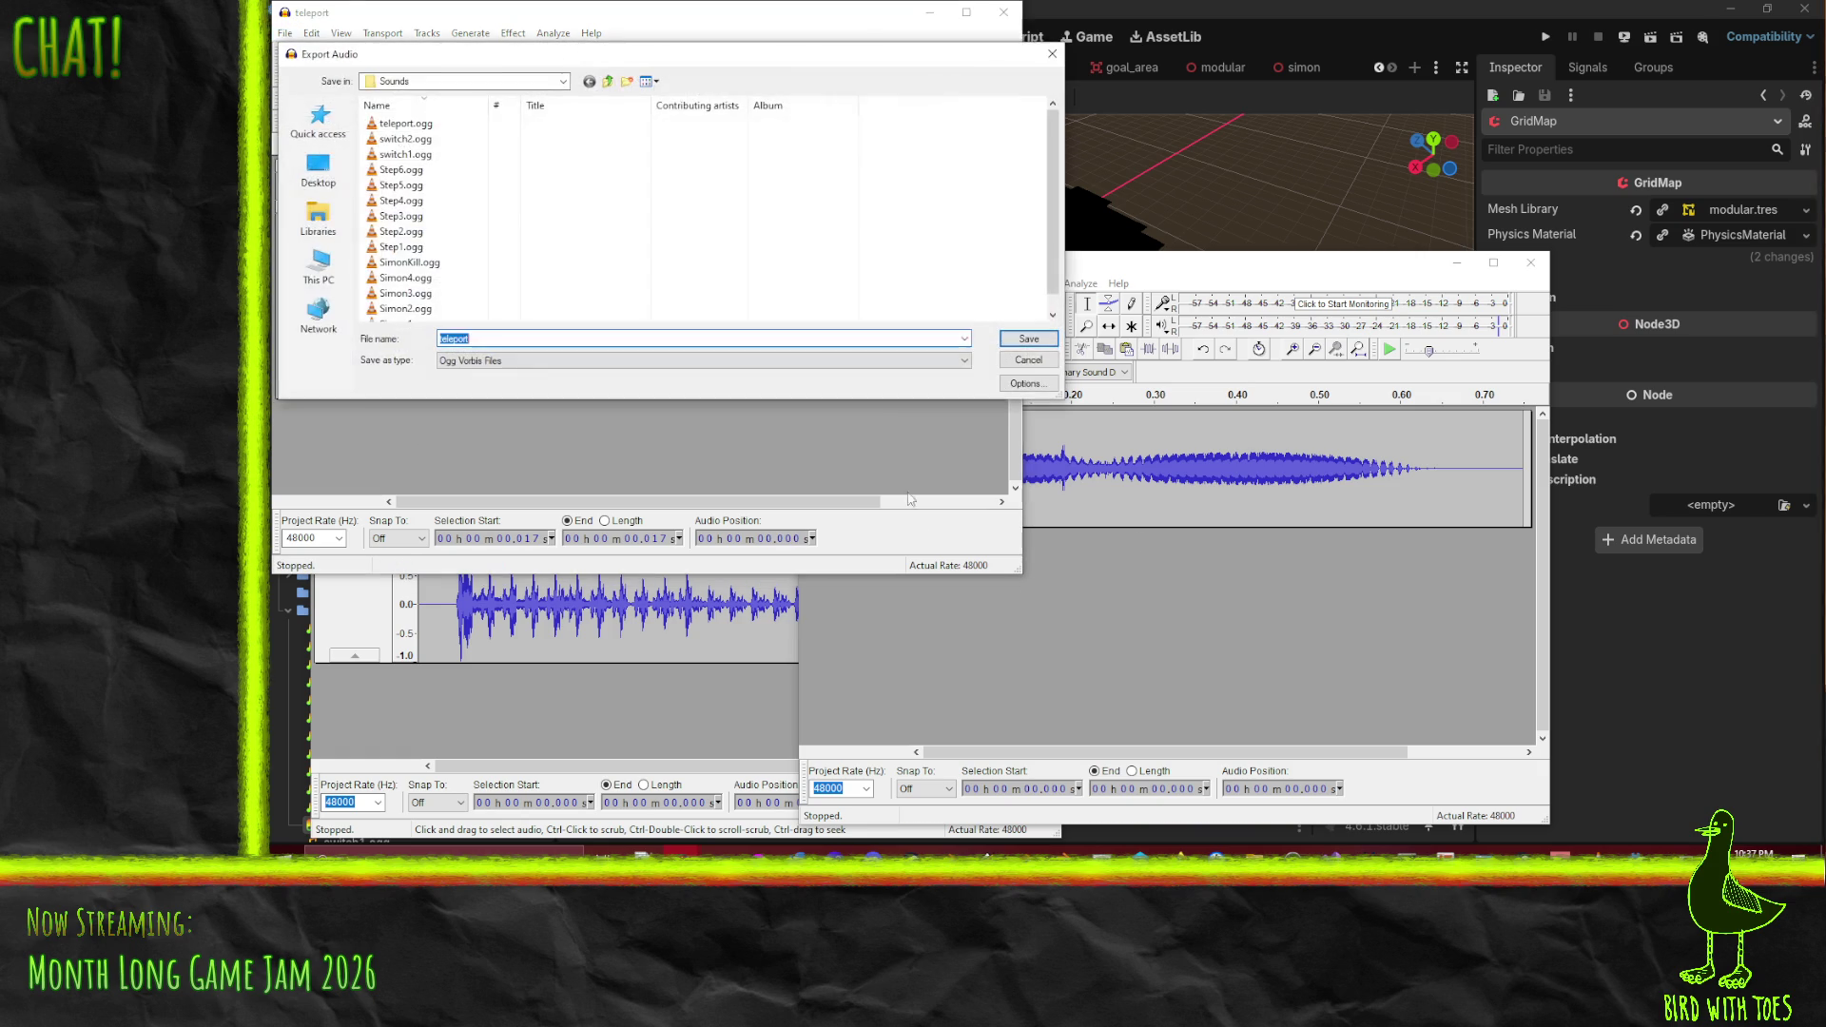
left_click(1026, 339)
key("Return")
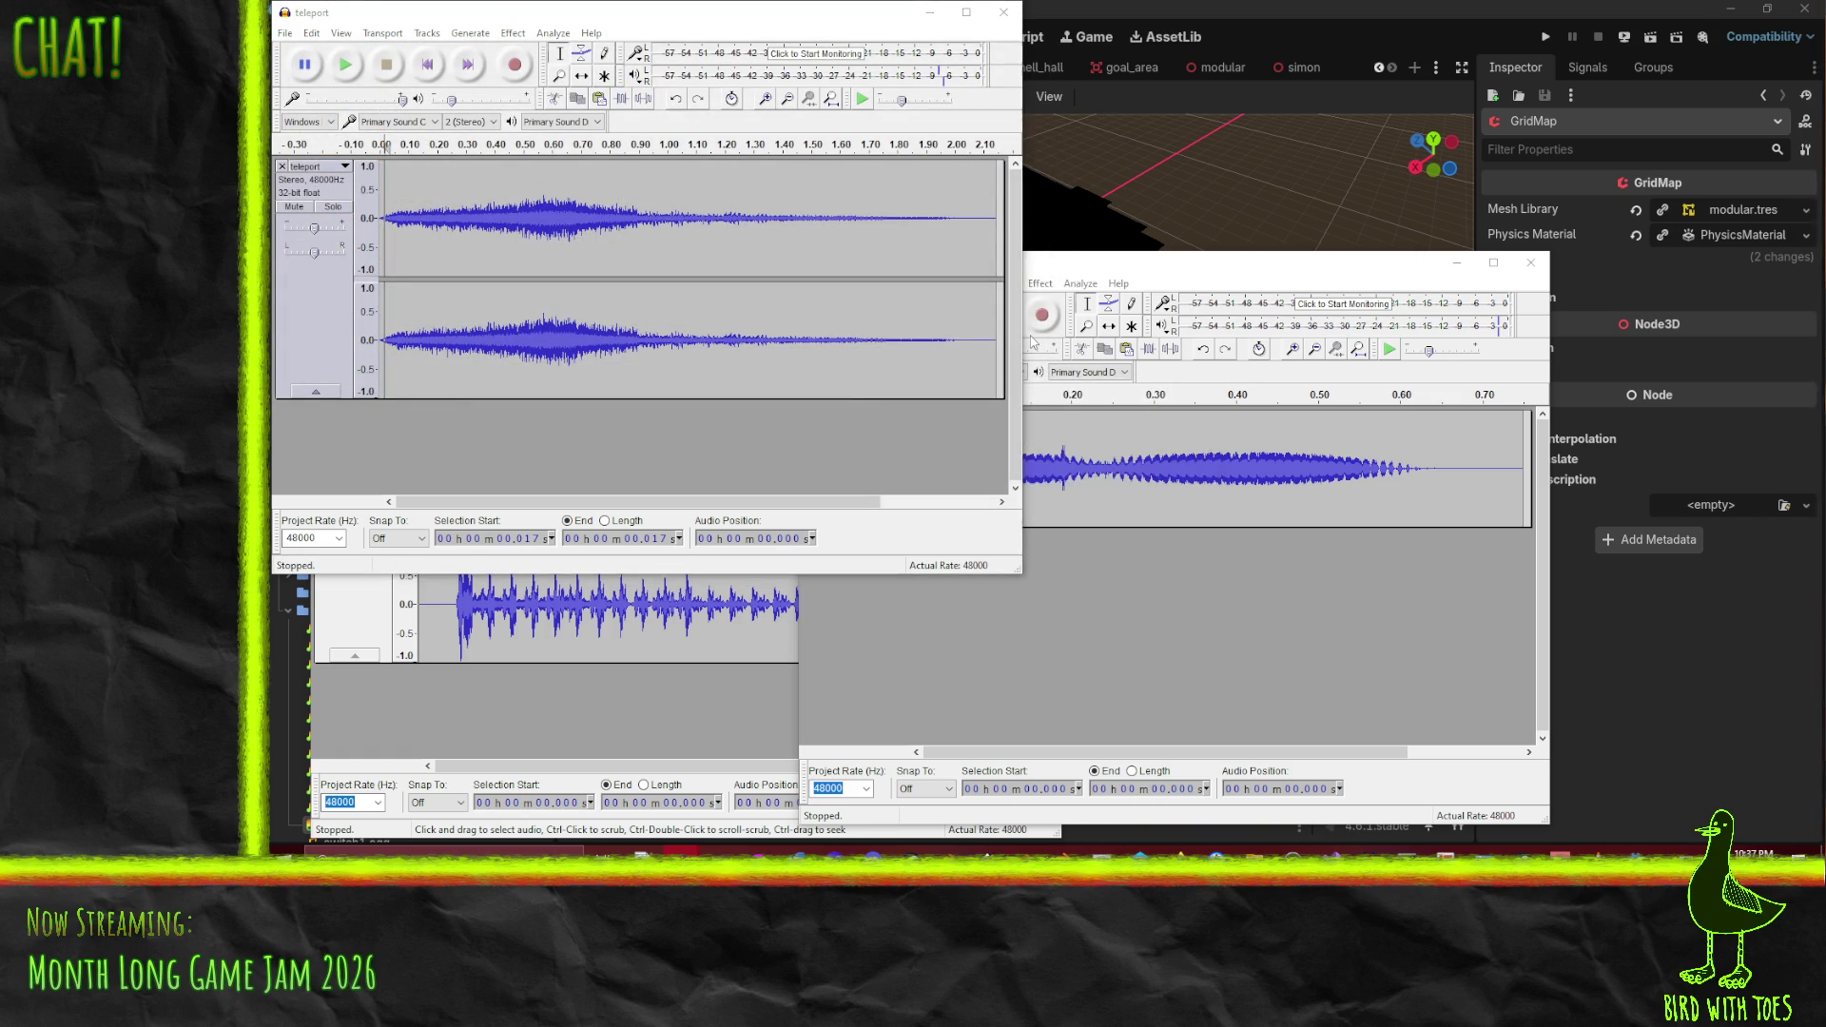
- Close the teleport project, answering the save prompt
left_click(1003, 11)
left_click(1054, 485)
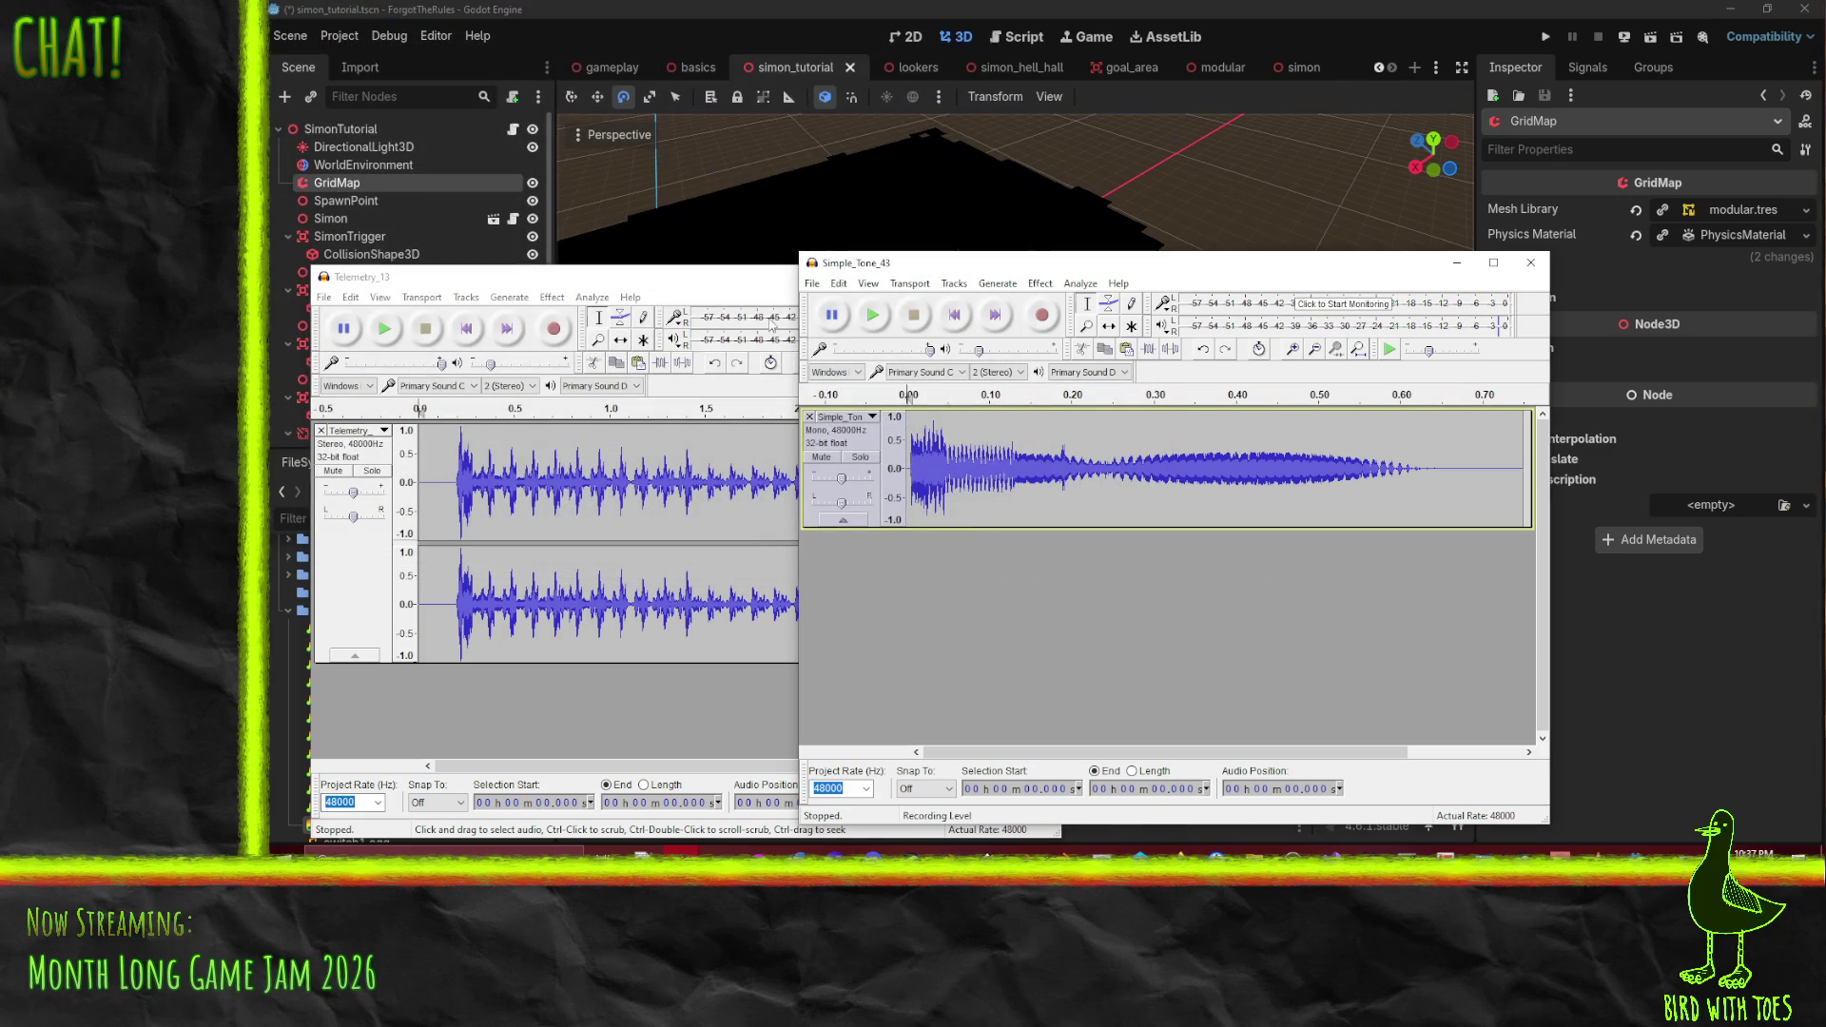
left_click(682, 295)
left_click(1118, 284)
left_click(1449, 288)
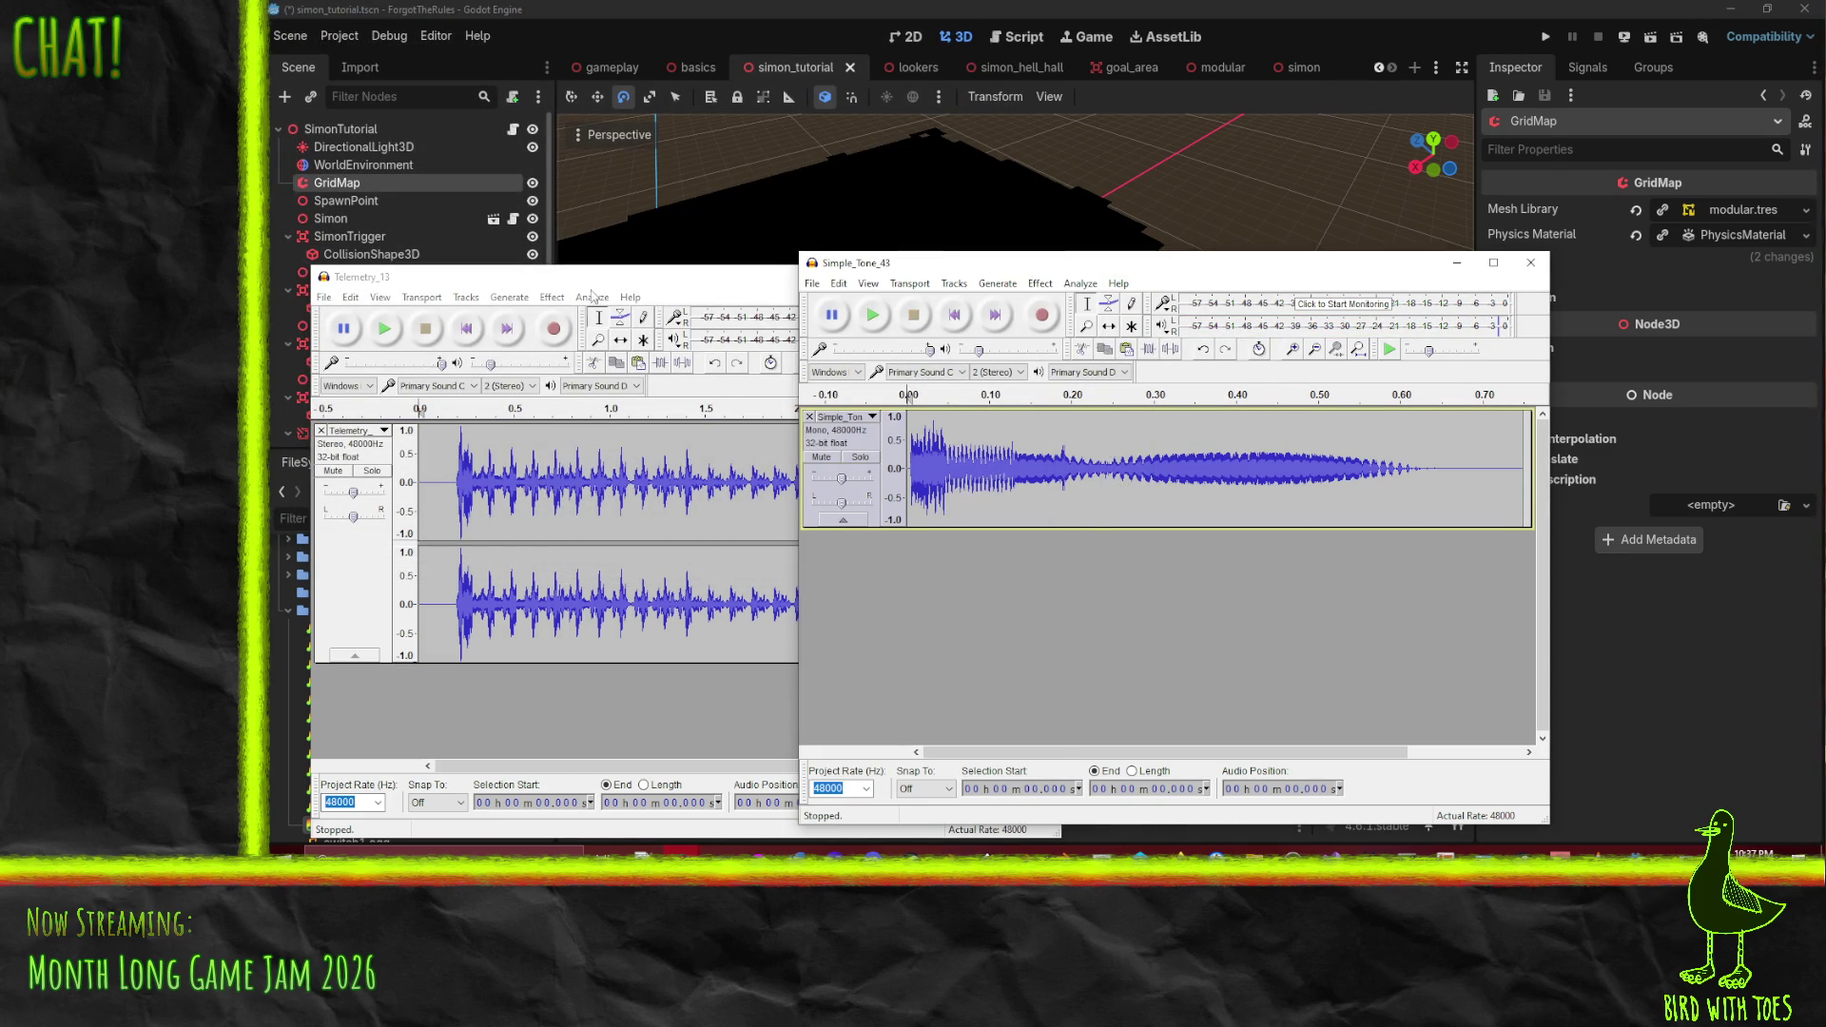
- Replay Telemetry_13, then close Telemetry_13 and Simple_Tone_43 through their save prompts
left_click(407, 317)
left_click(381, 332)
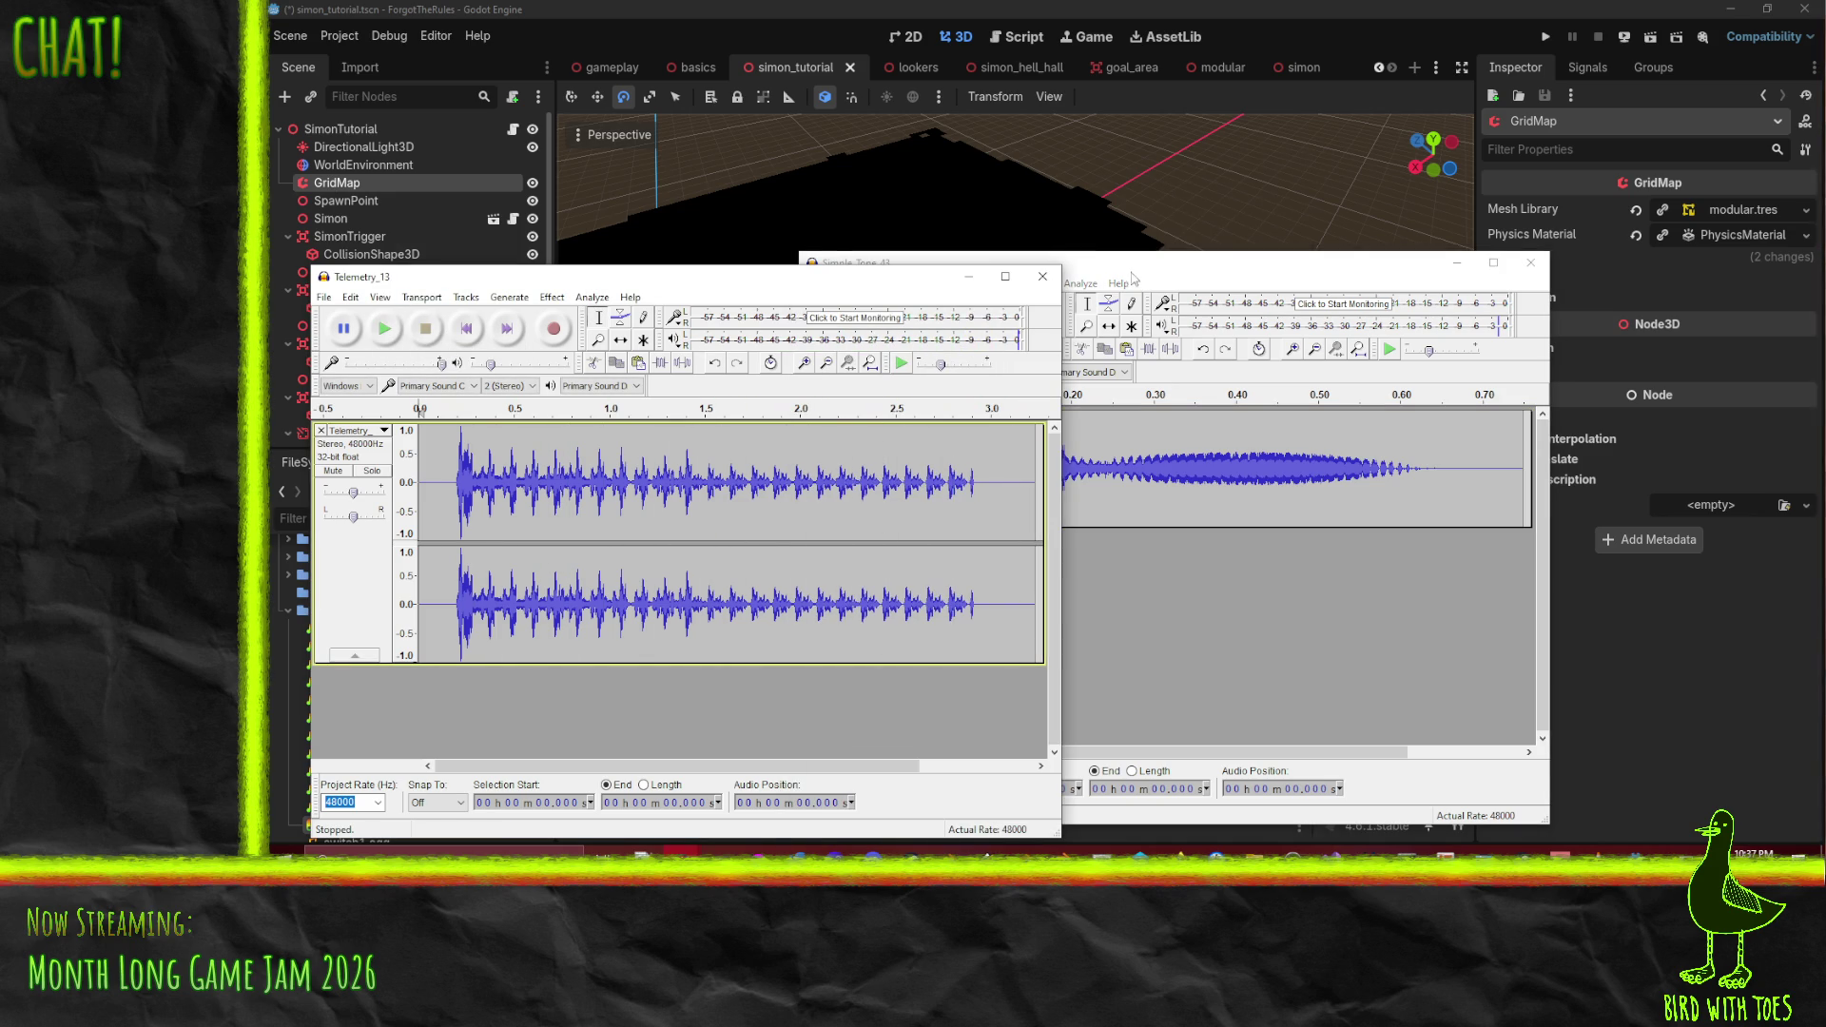
left_click(1043, 285)
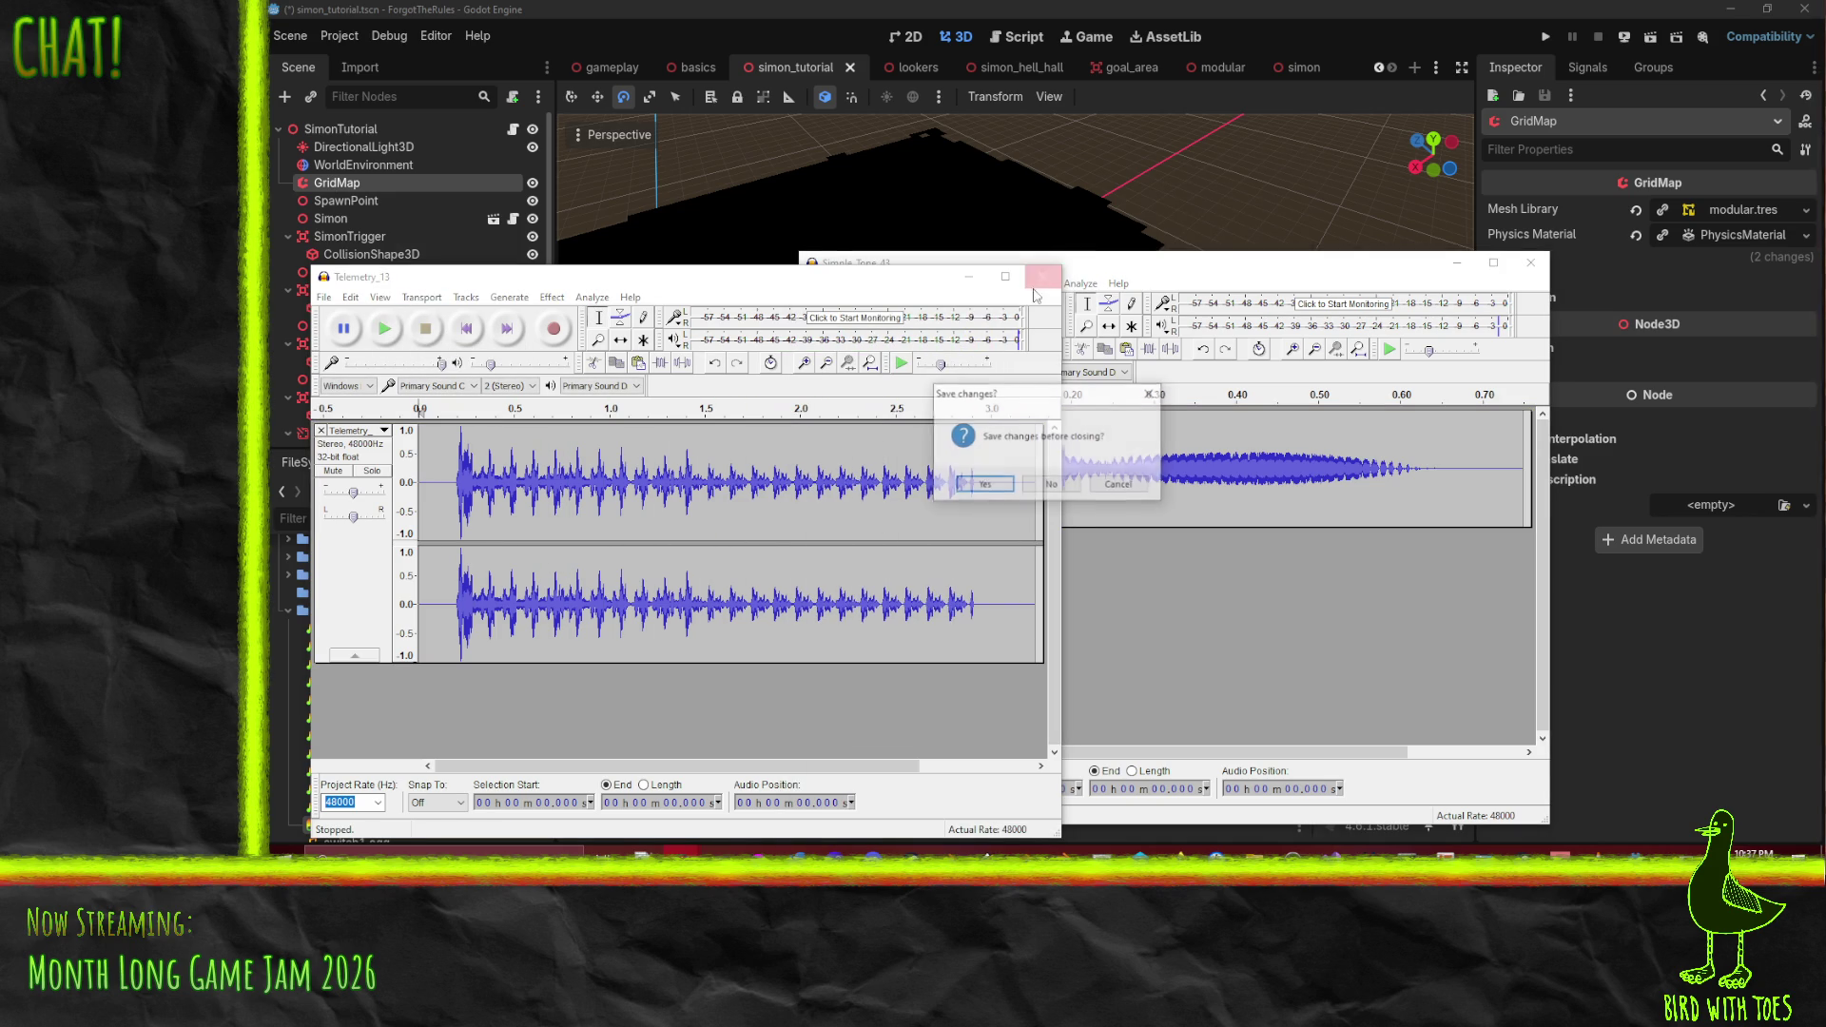
left_click(1045, 490)
left_click(1530, 262)
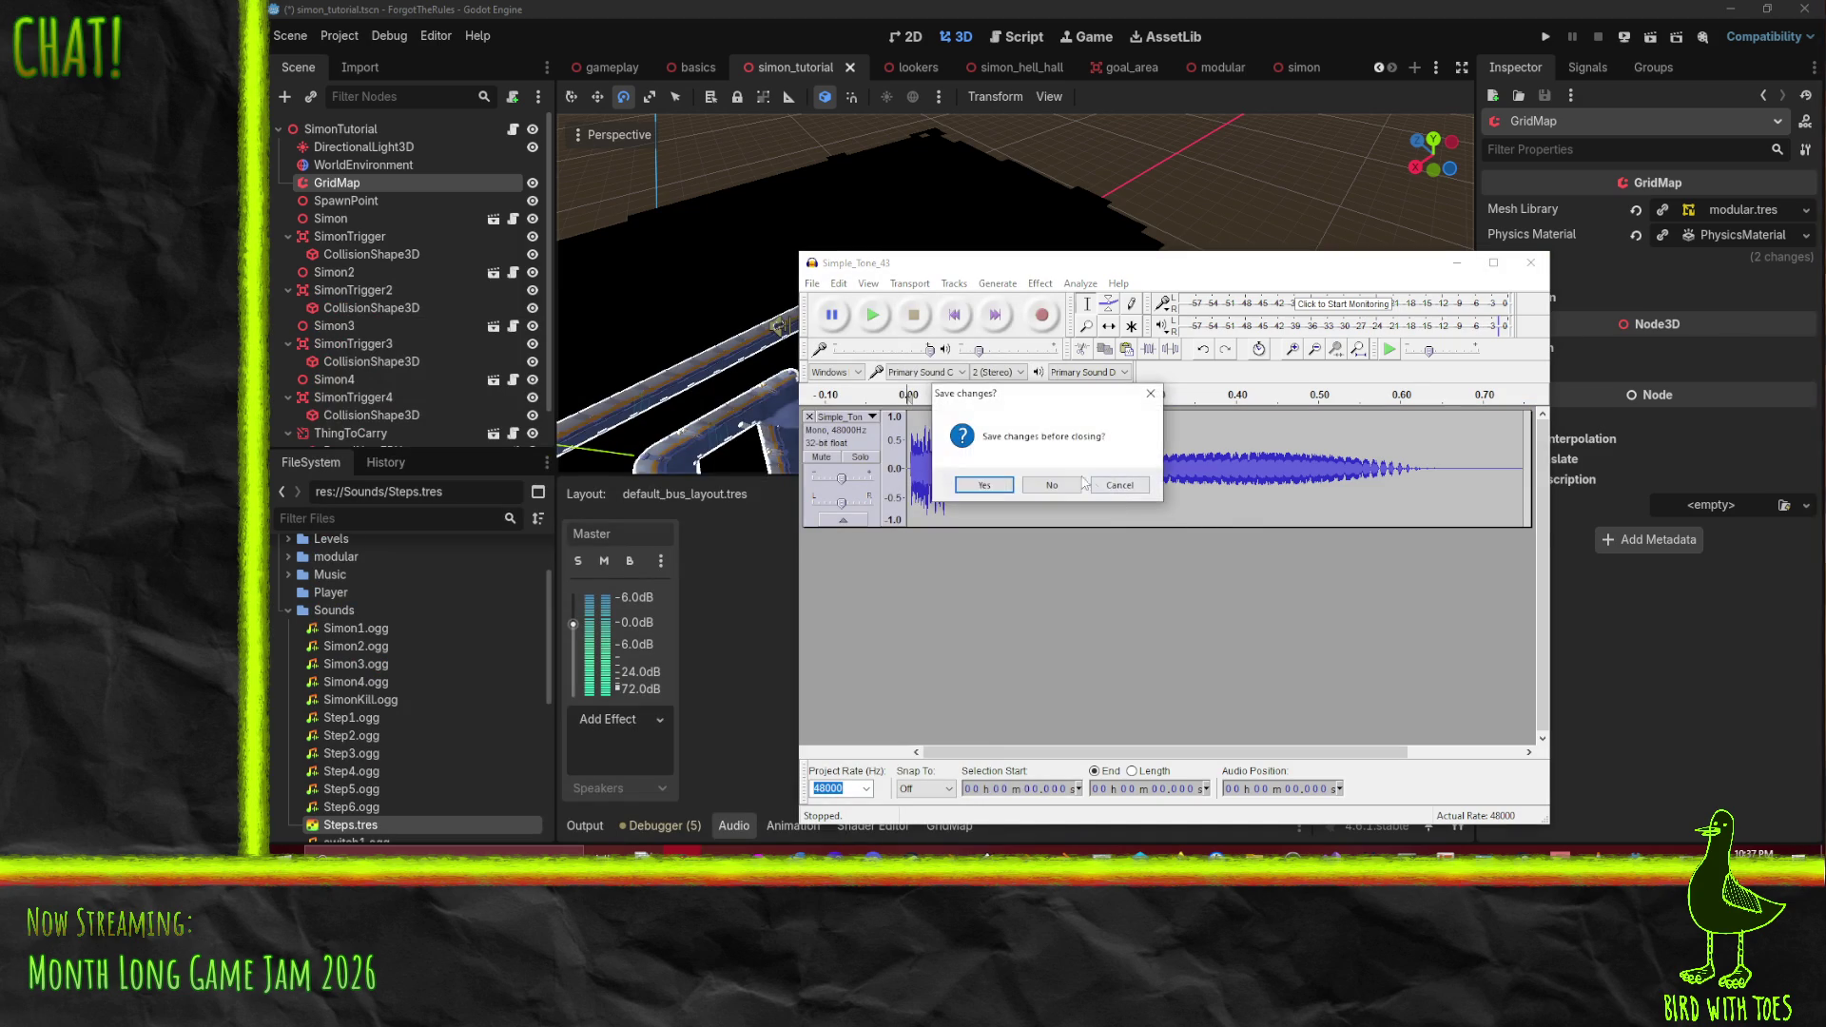
left_click(1046, 490)
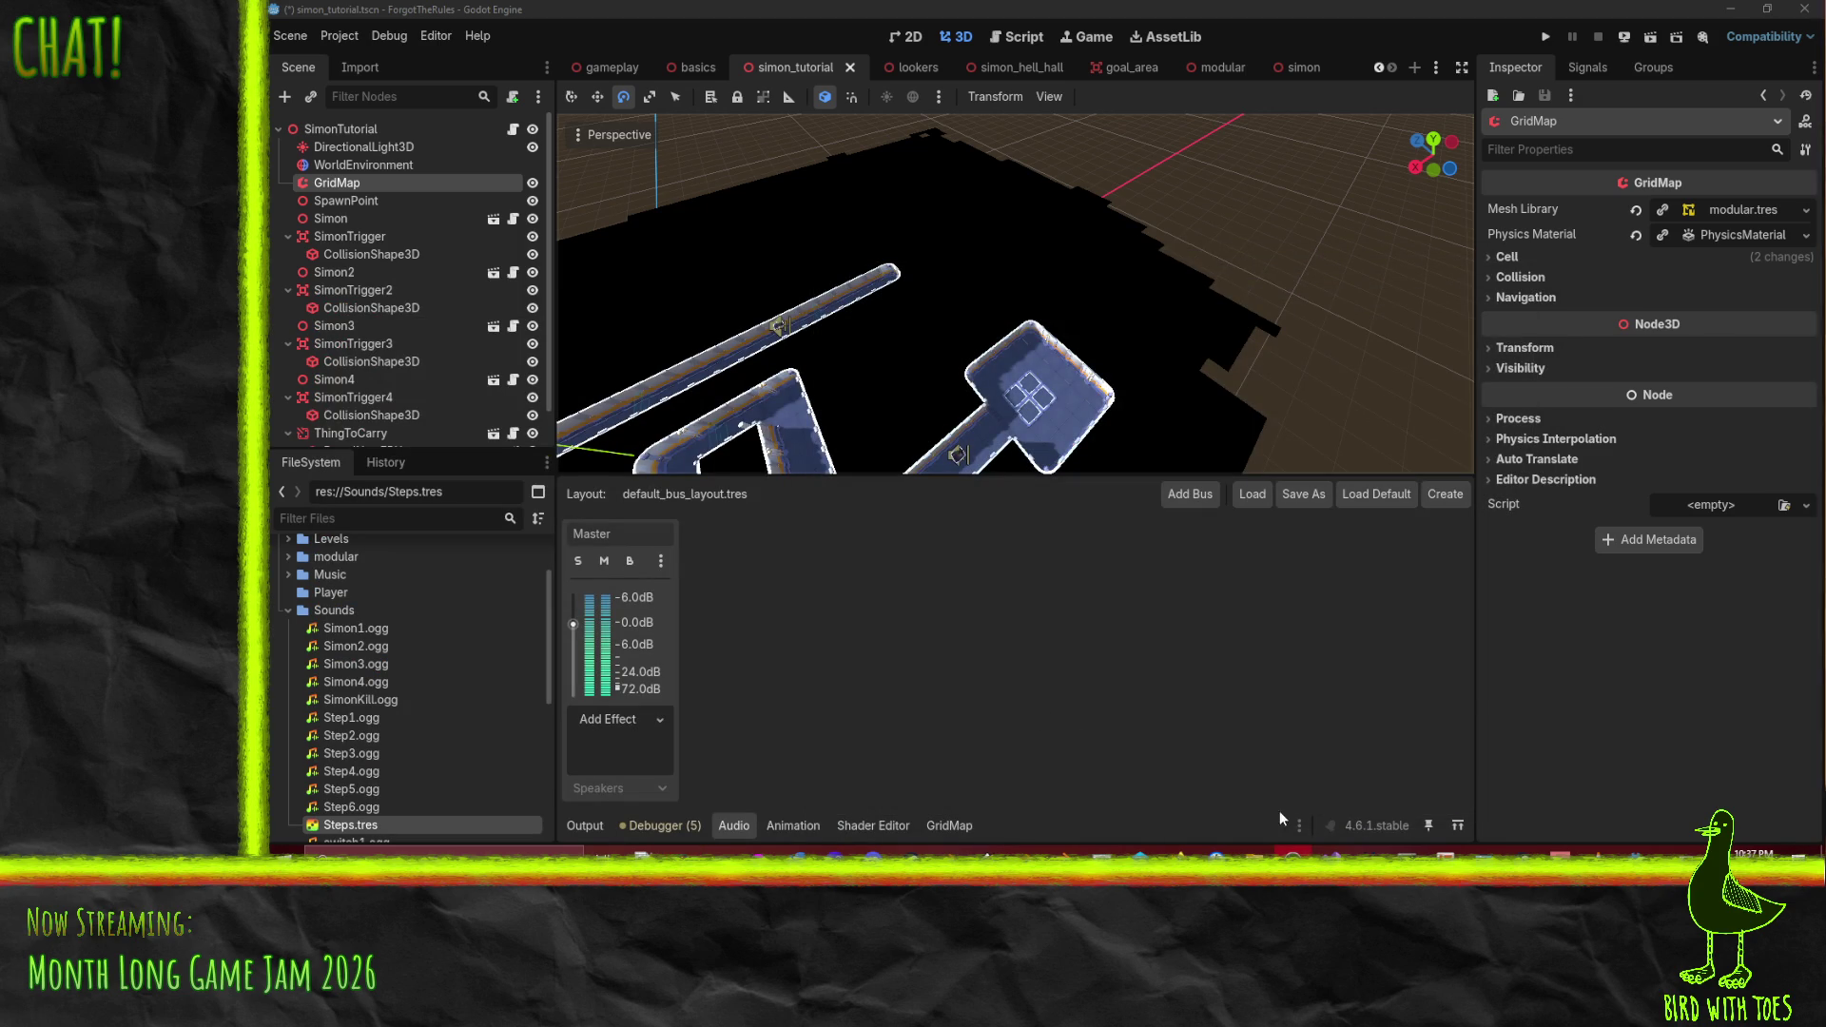
- Switch from the Godot editor and folder windows to the music folder window
mouse_move(1218, 851)
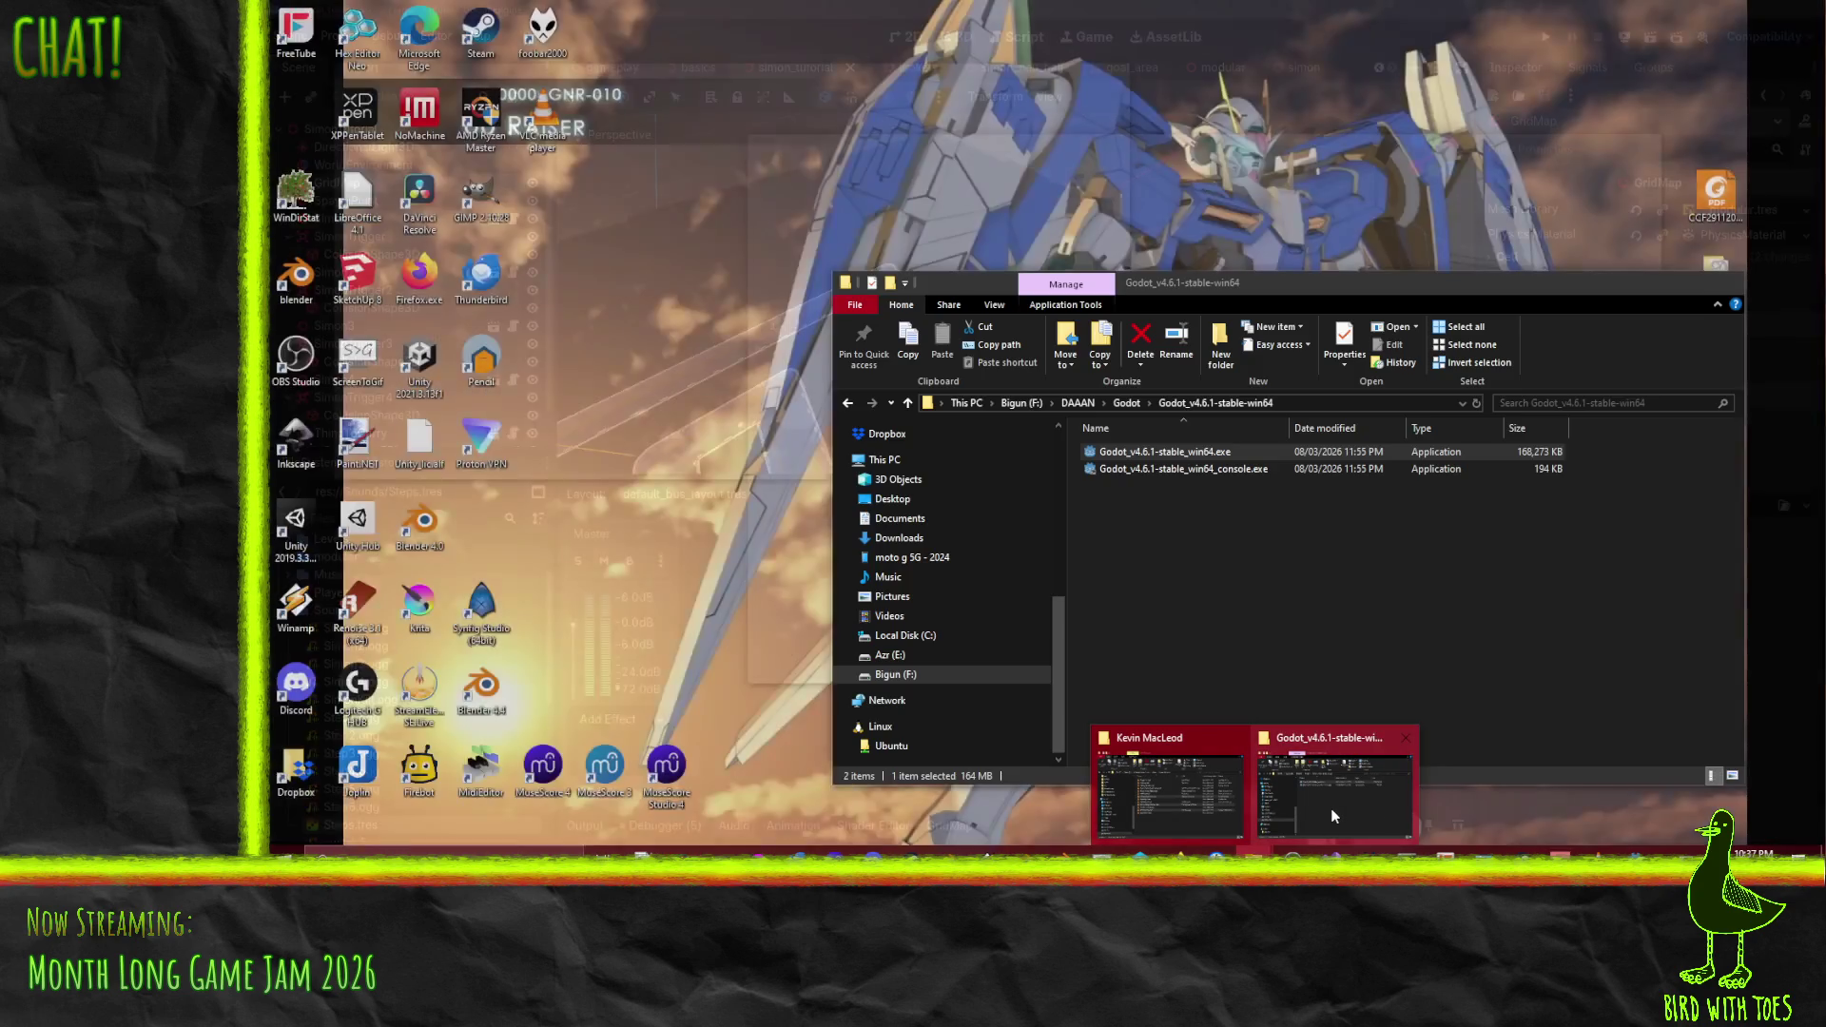
left_click(1341, 804)
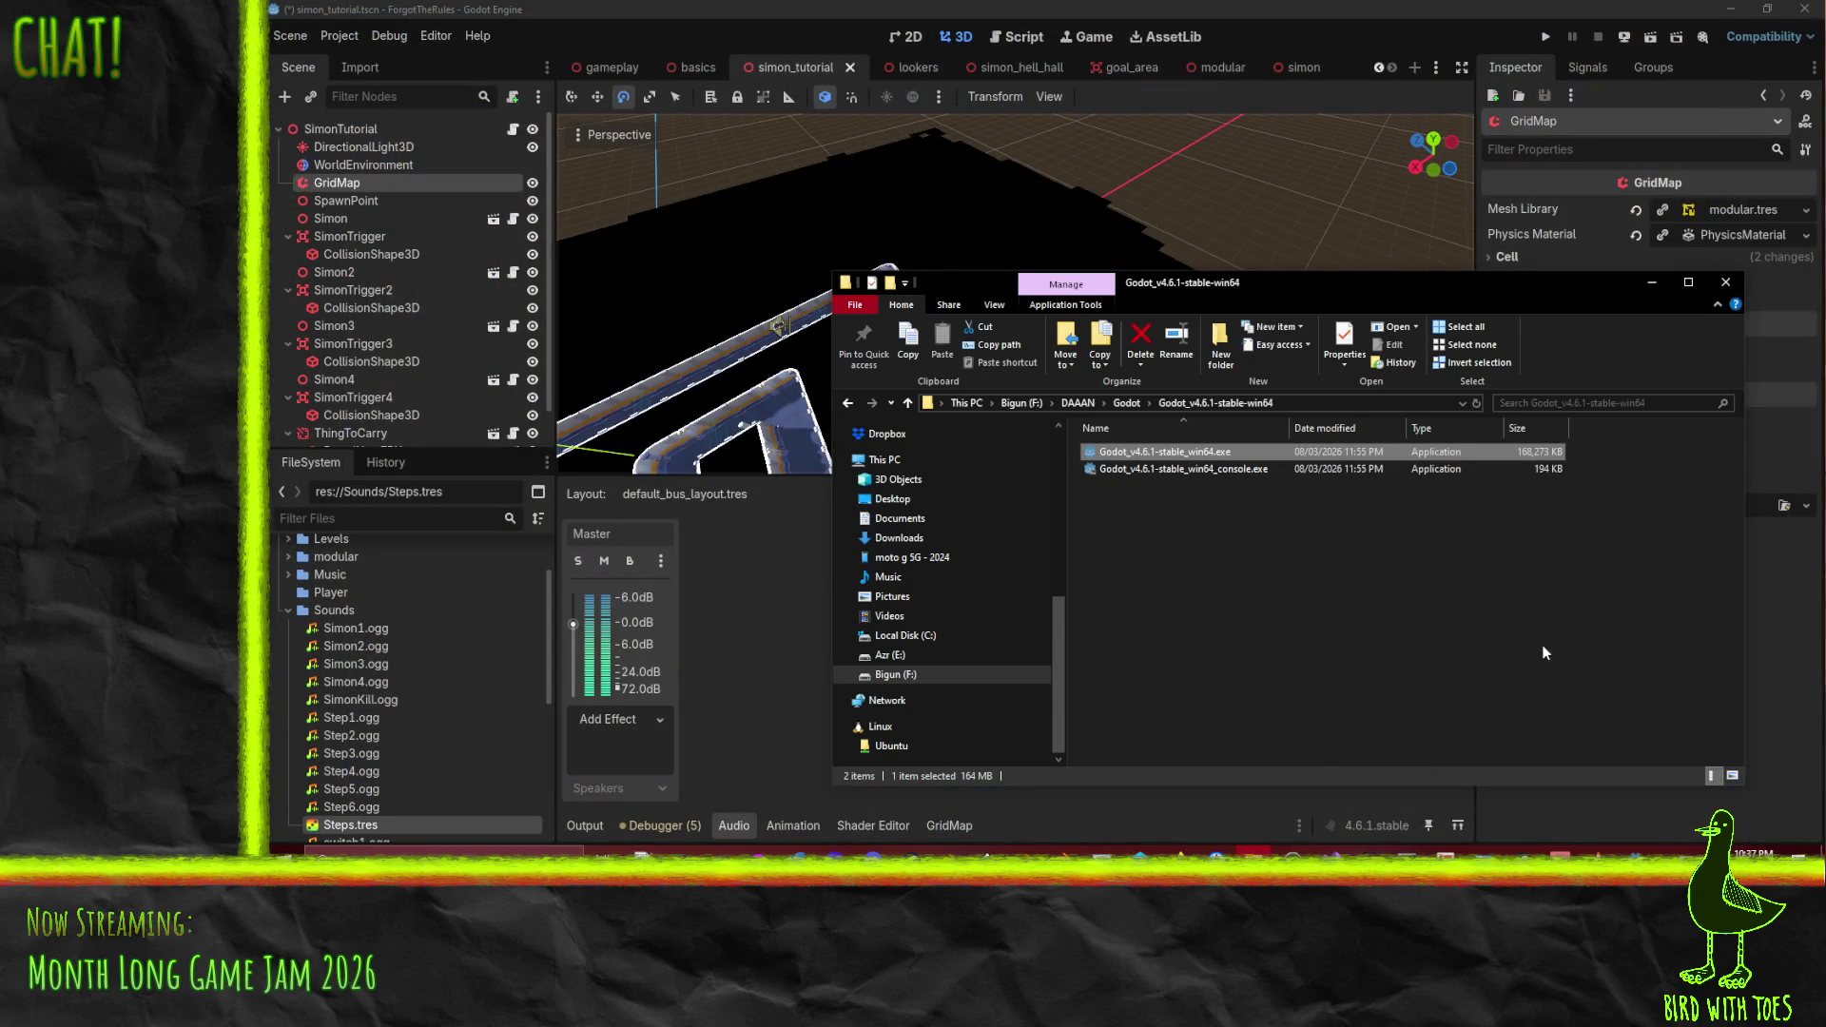
left_click(786, 663)
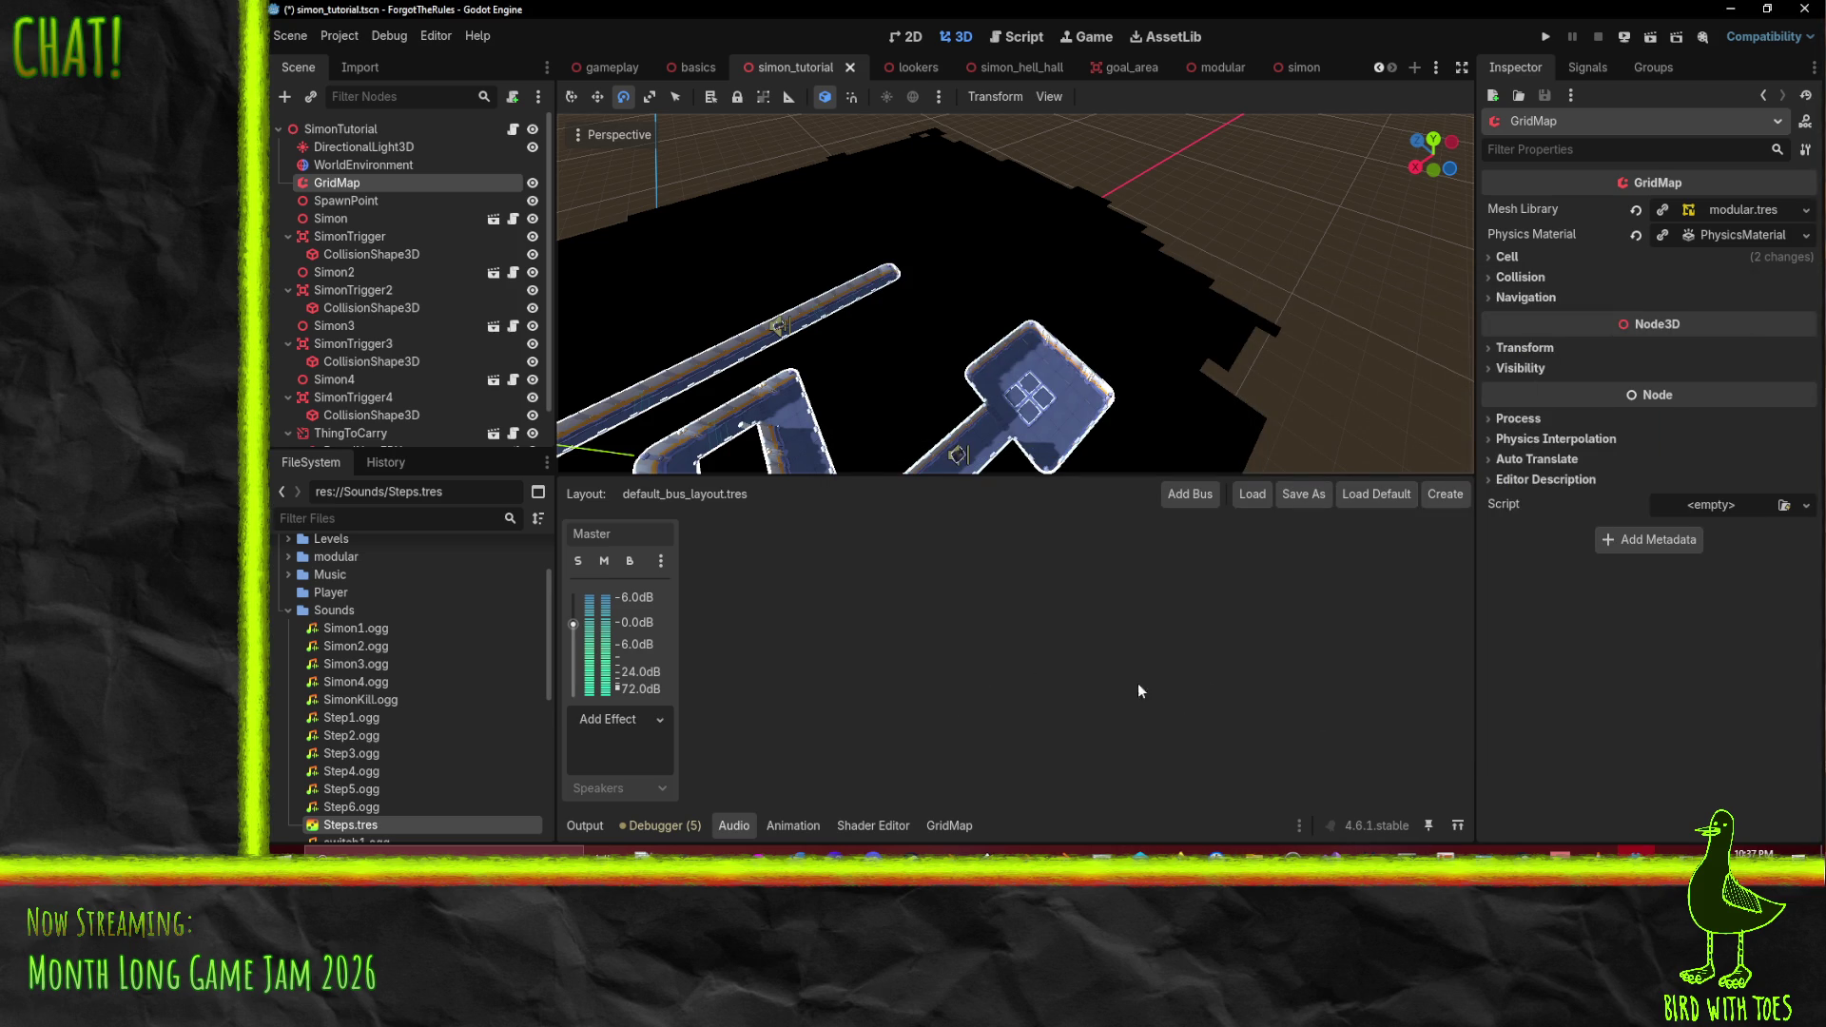
left_click(1254, 853)
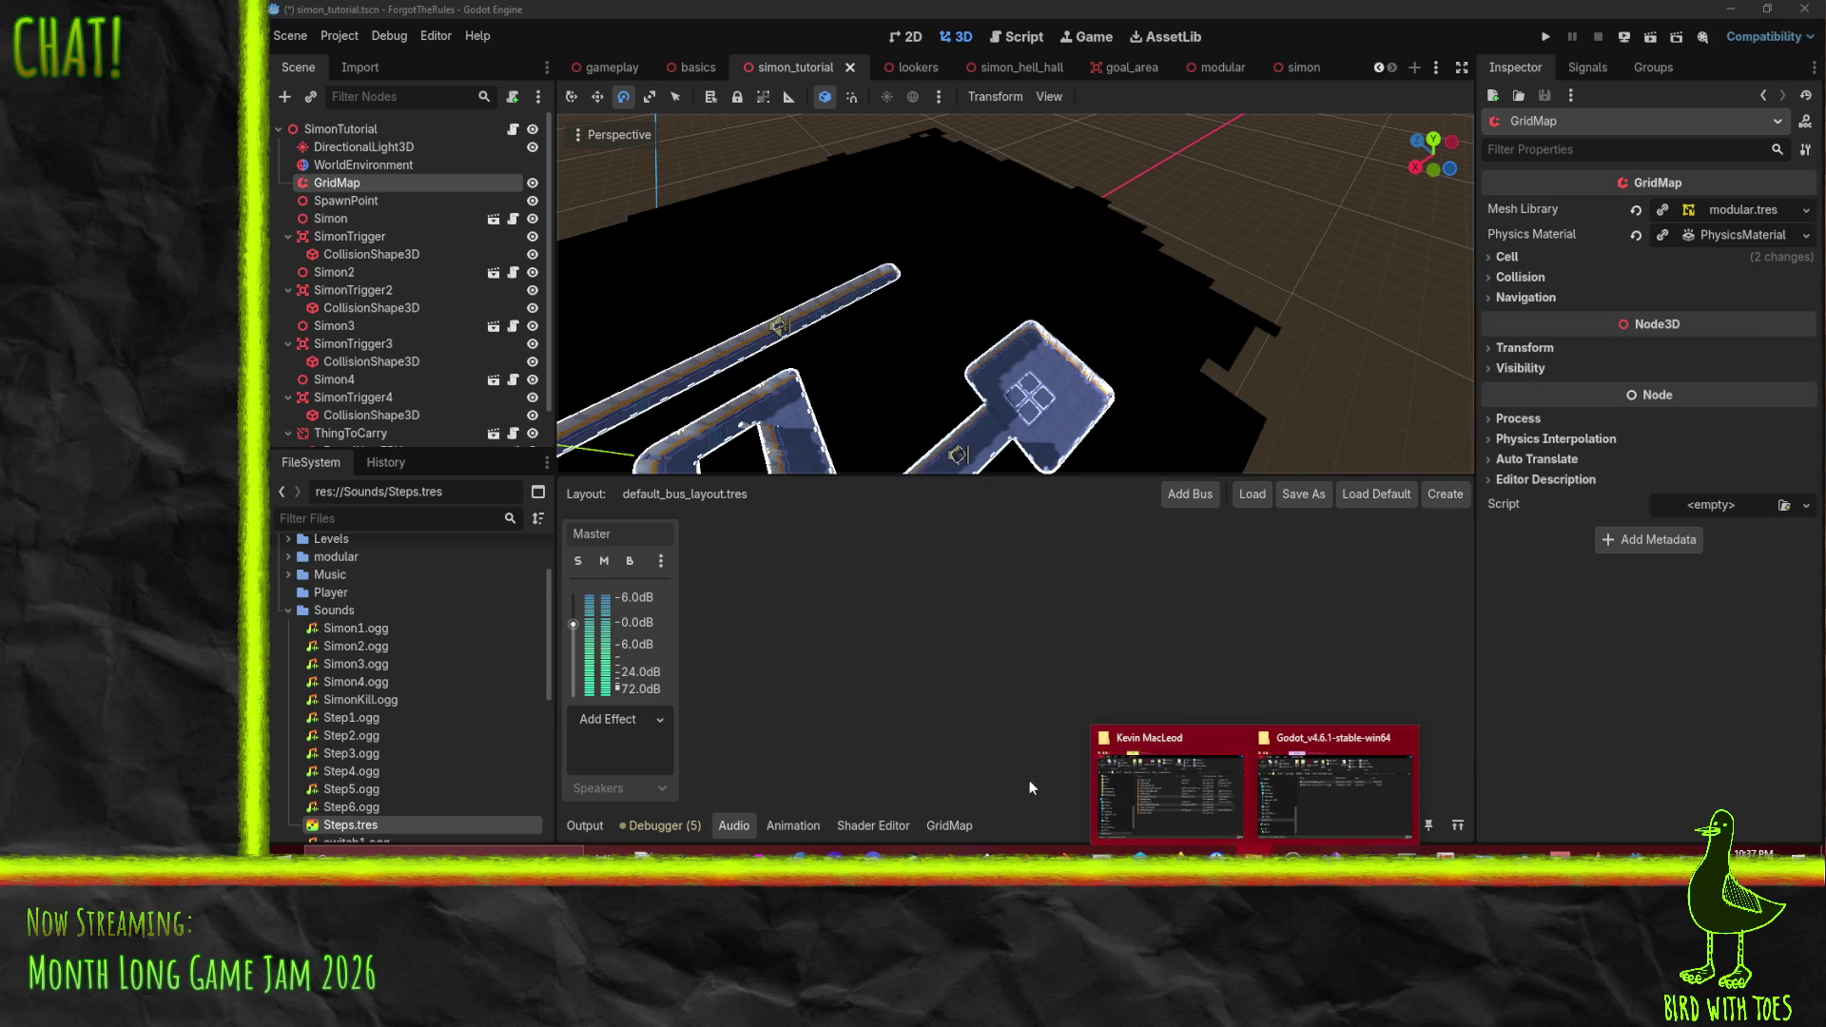
left_click(1168, 789)
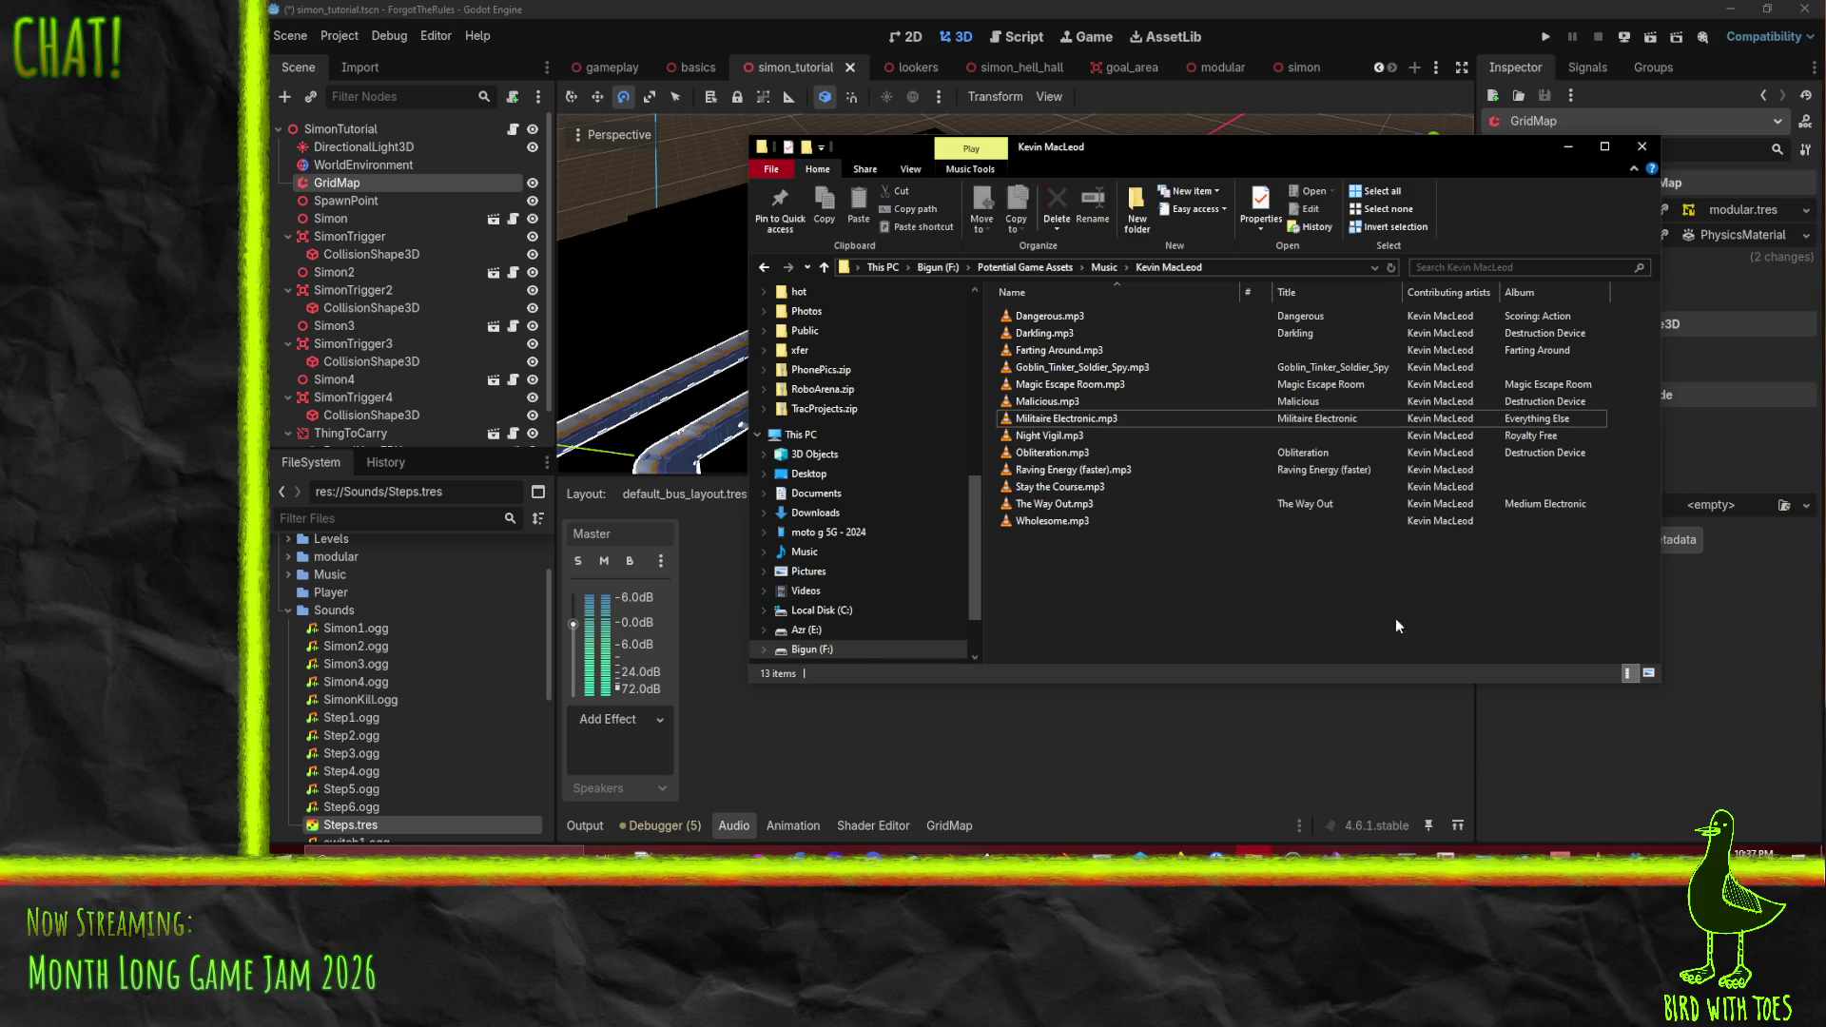
- Navigate to PrimaryWS > GodotProjects > ForgotTheRules > Music
scroll(865, 496, "up", 10)
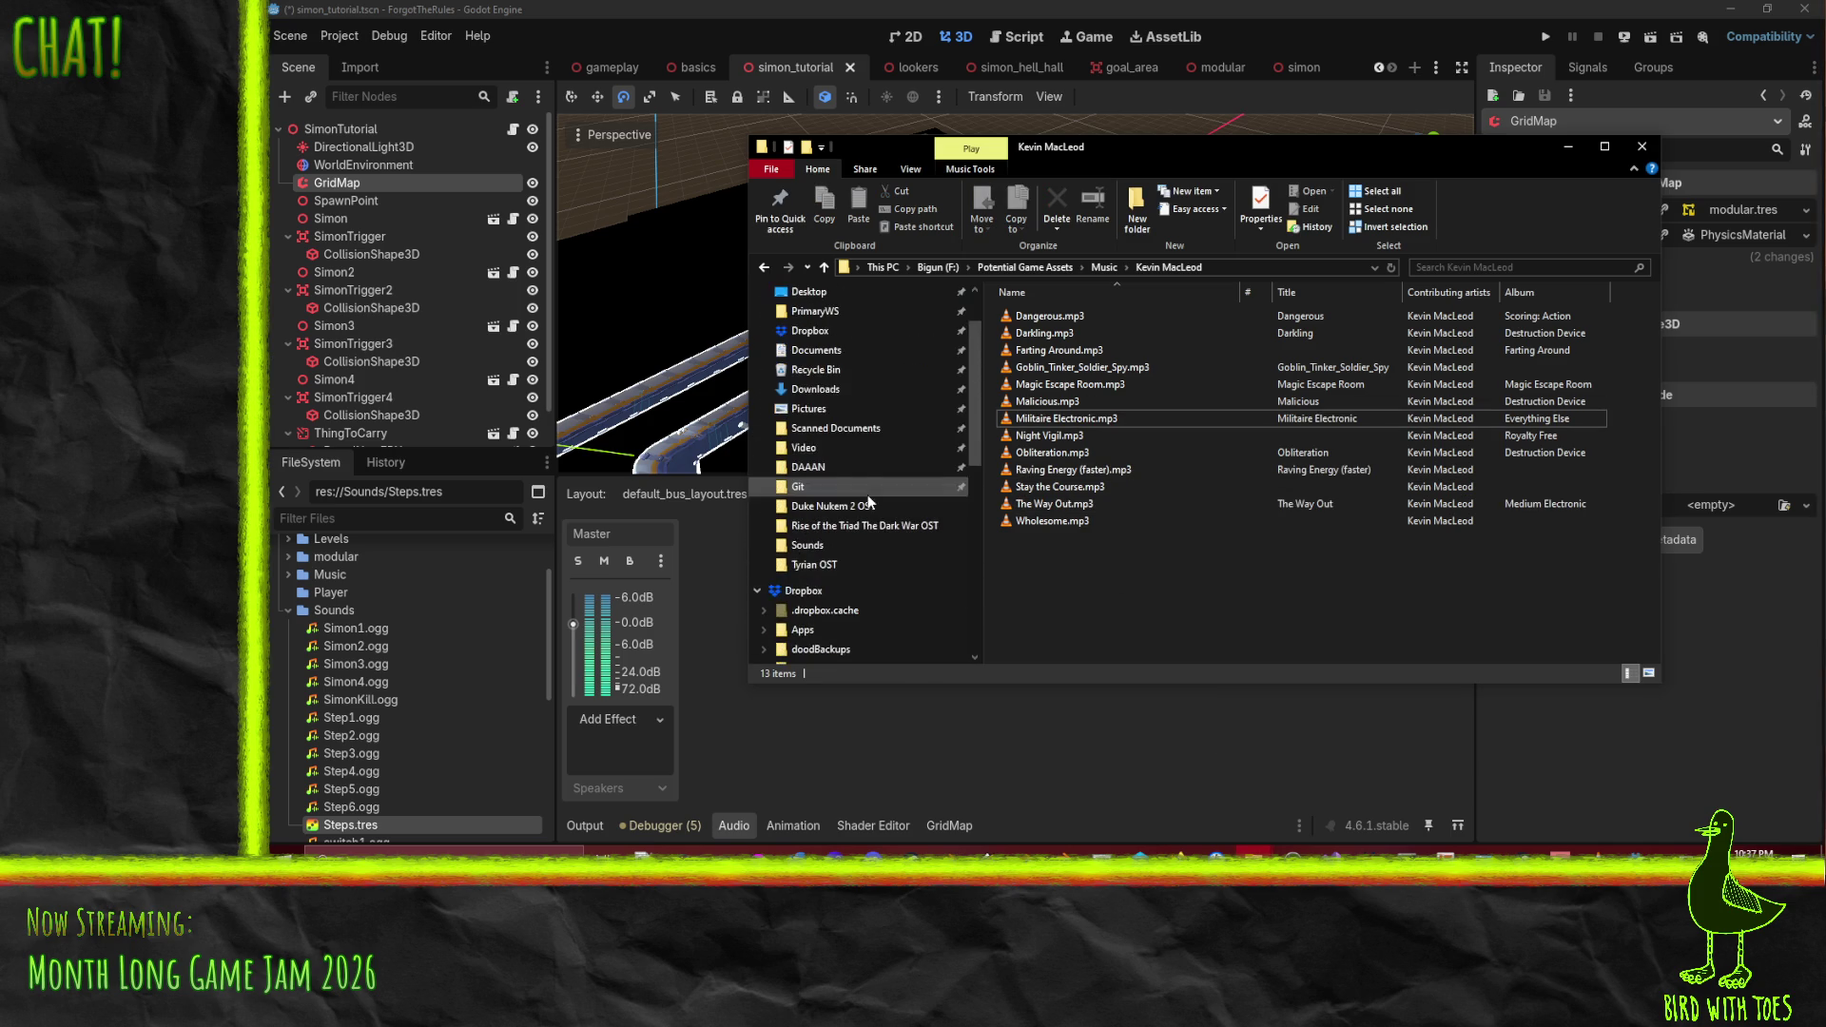
scroll(865, 585, "up", 2)
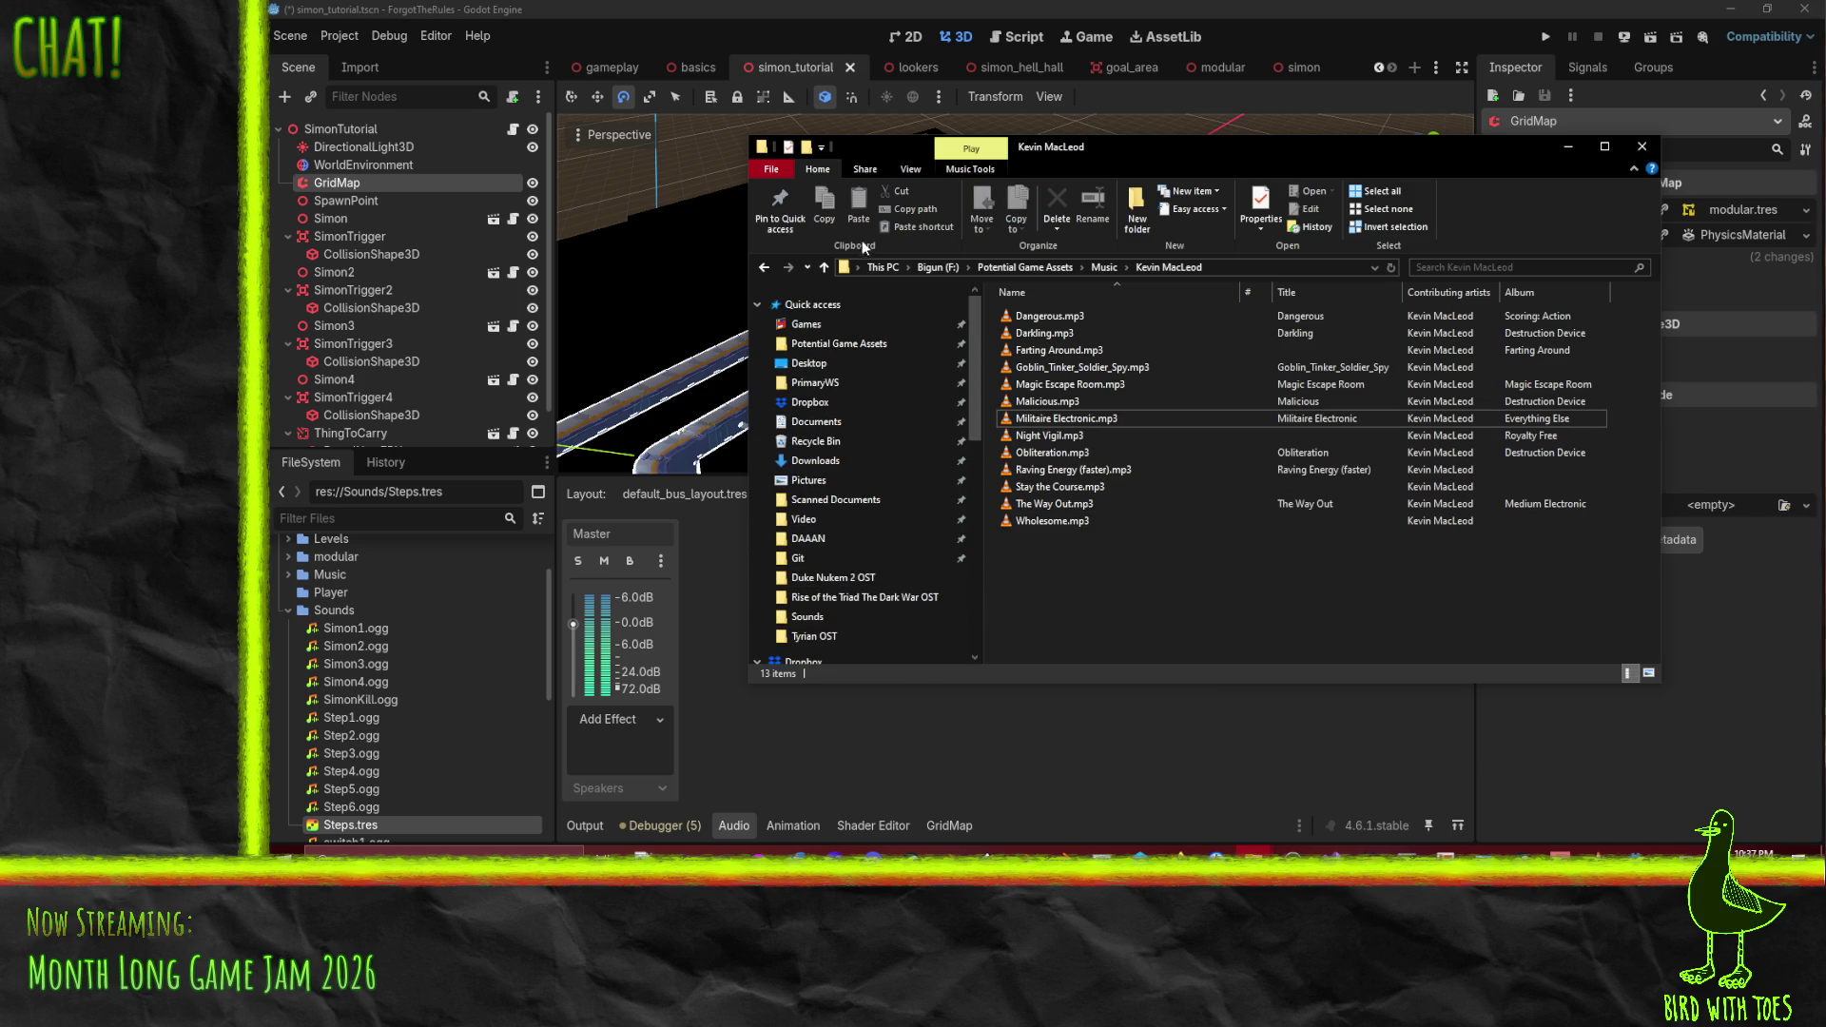
left_click(865, 383)
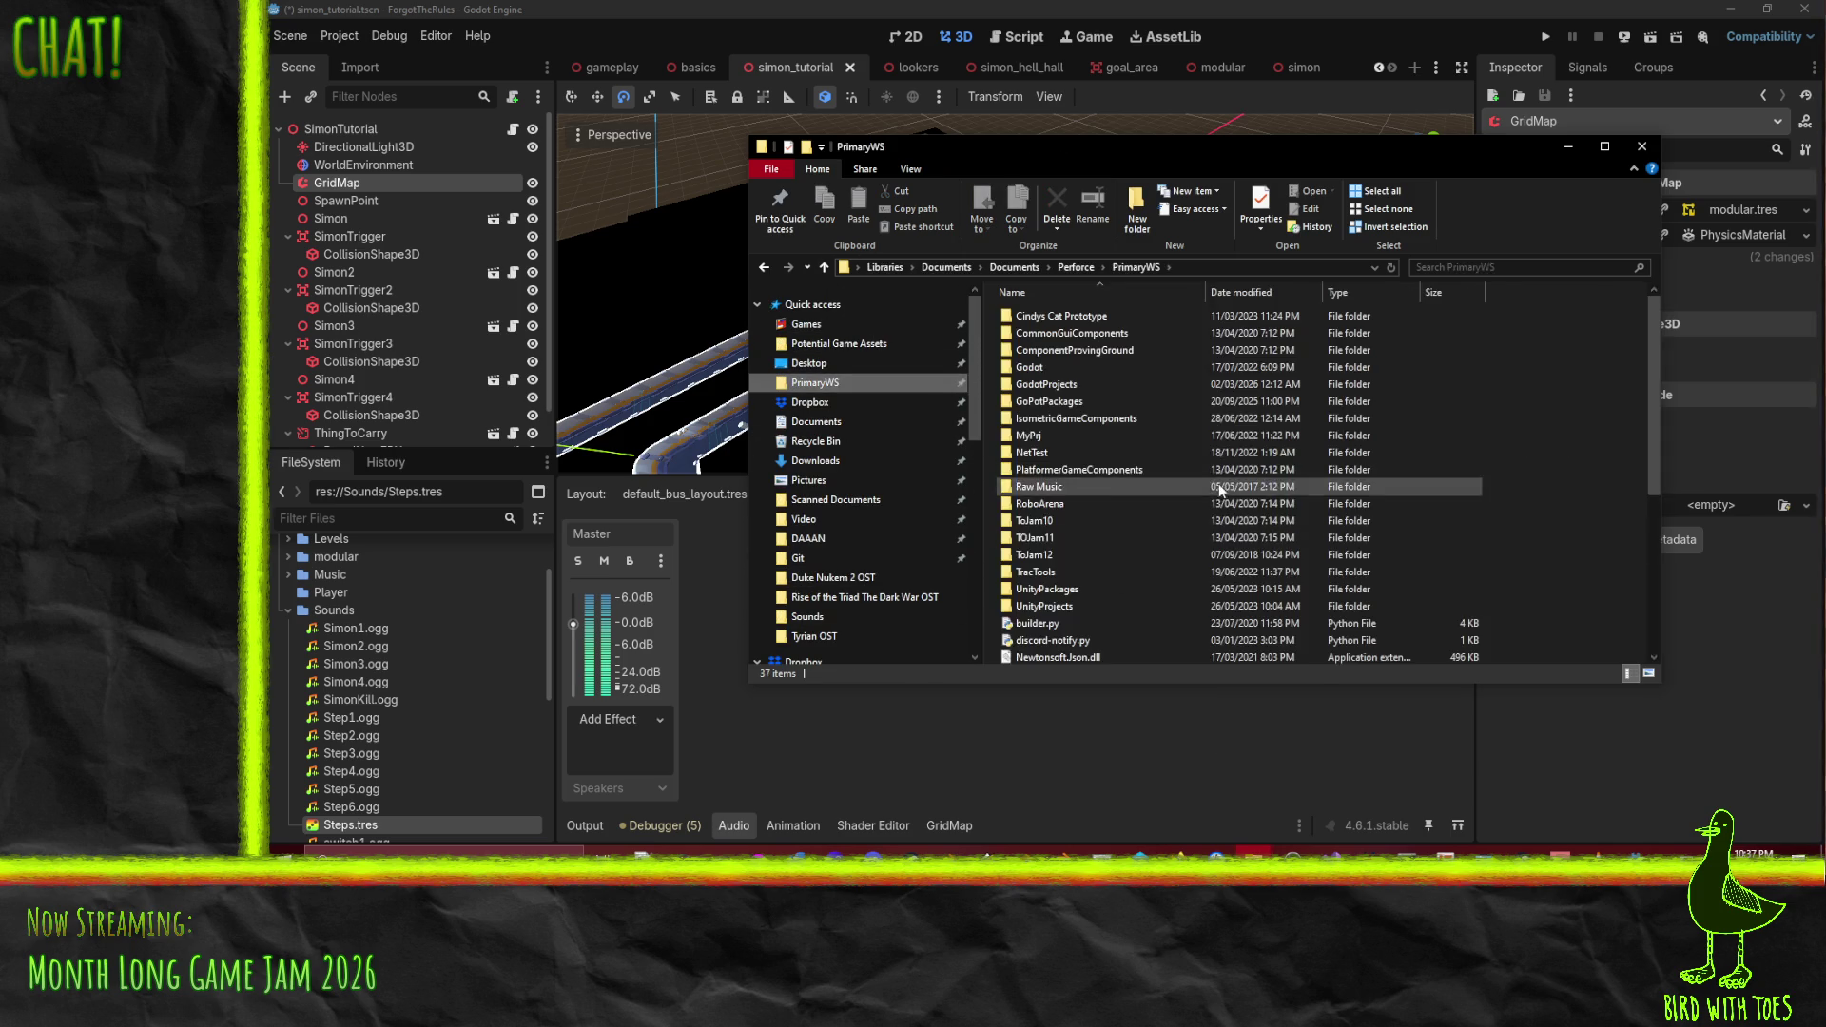
left_click(1066, 388)
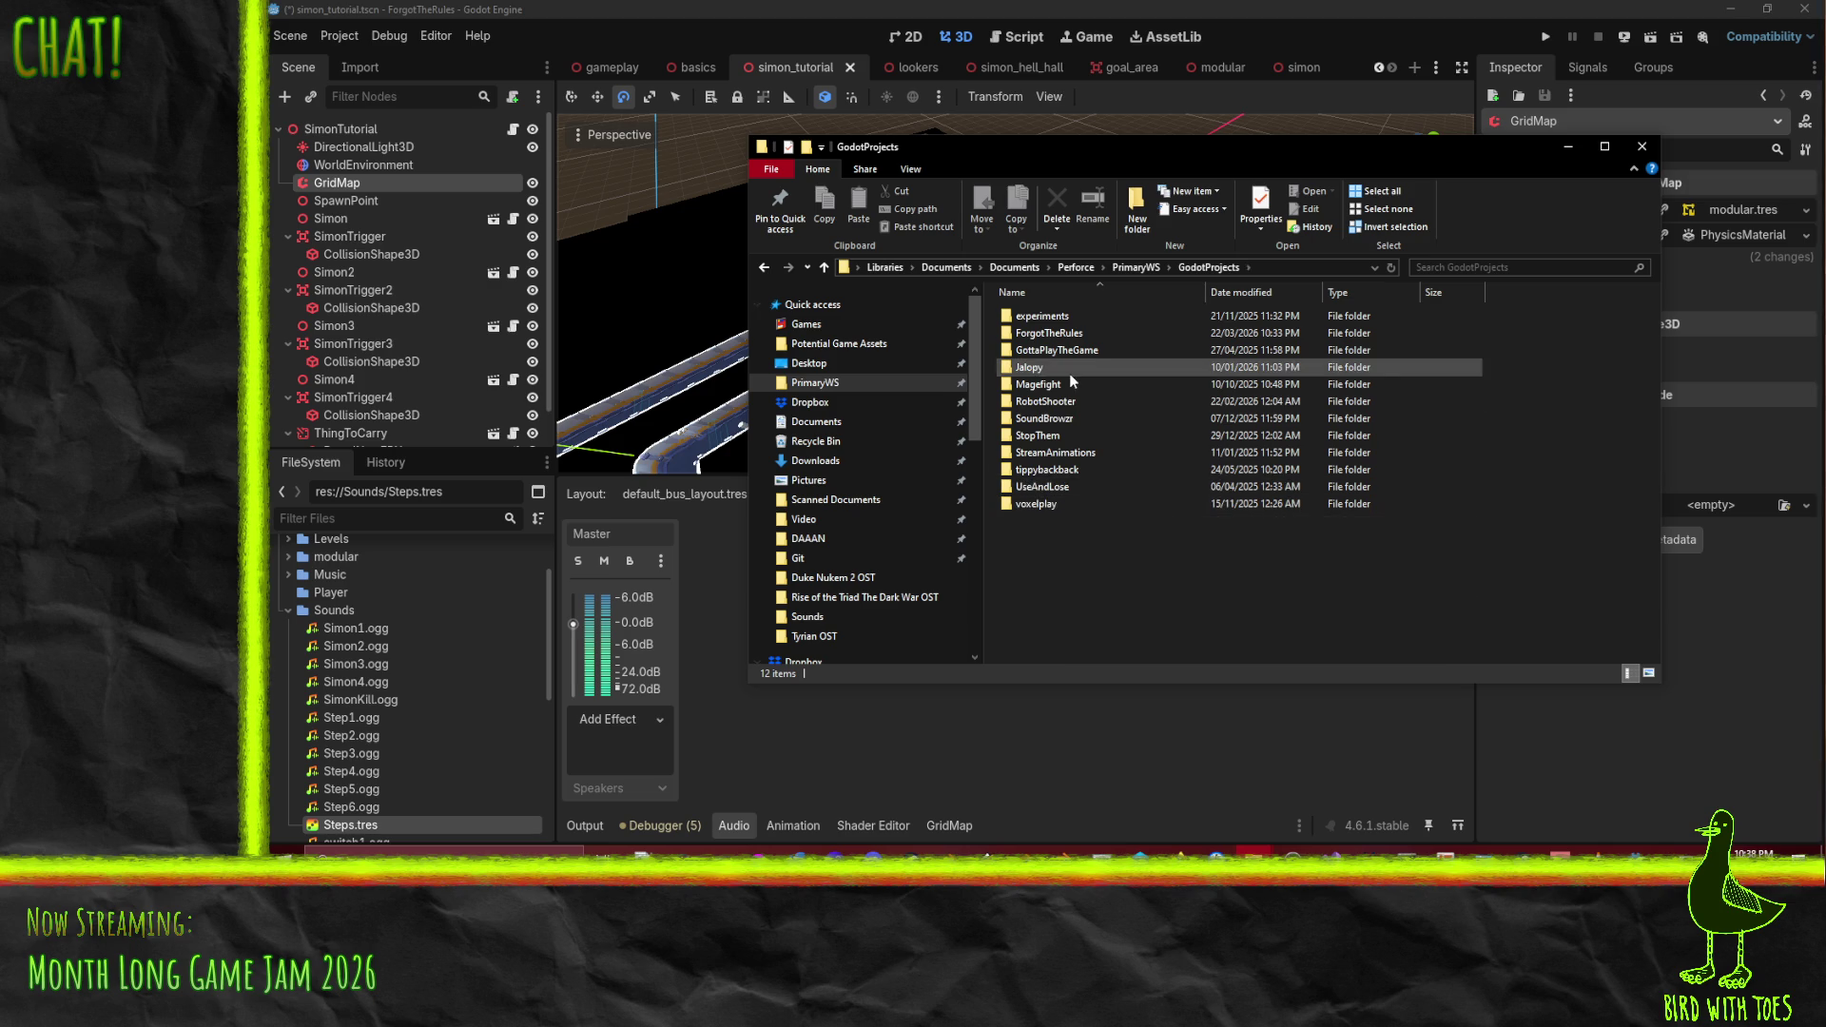
left_click(1048, 334)
double_click(1048, 335)
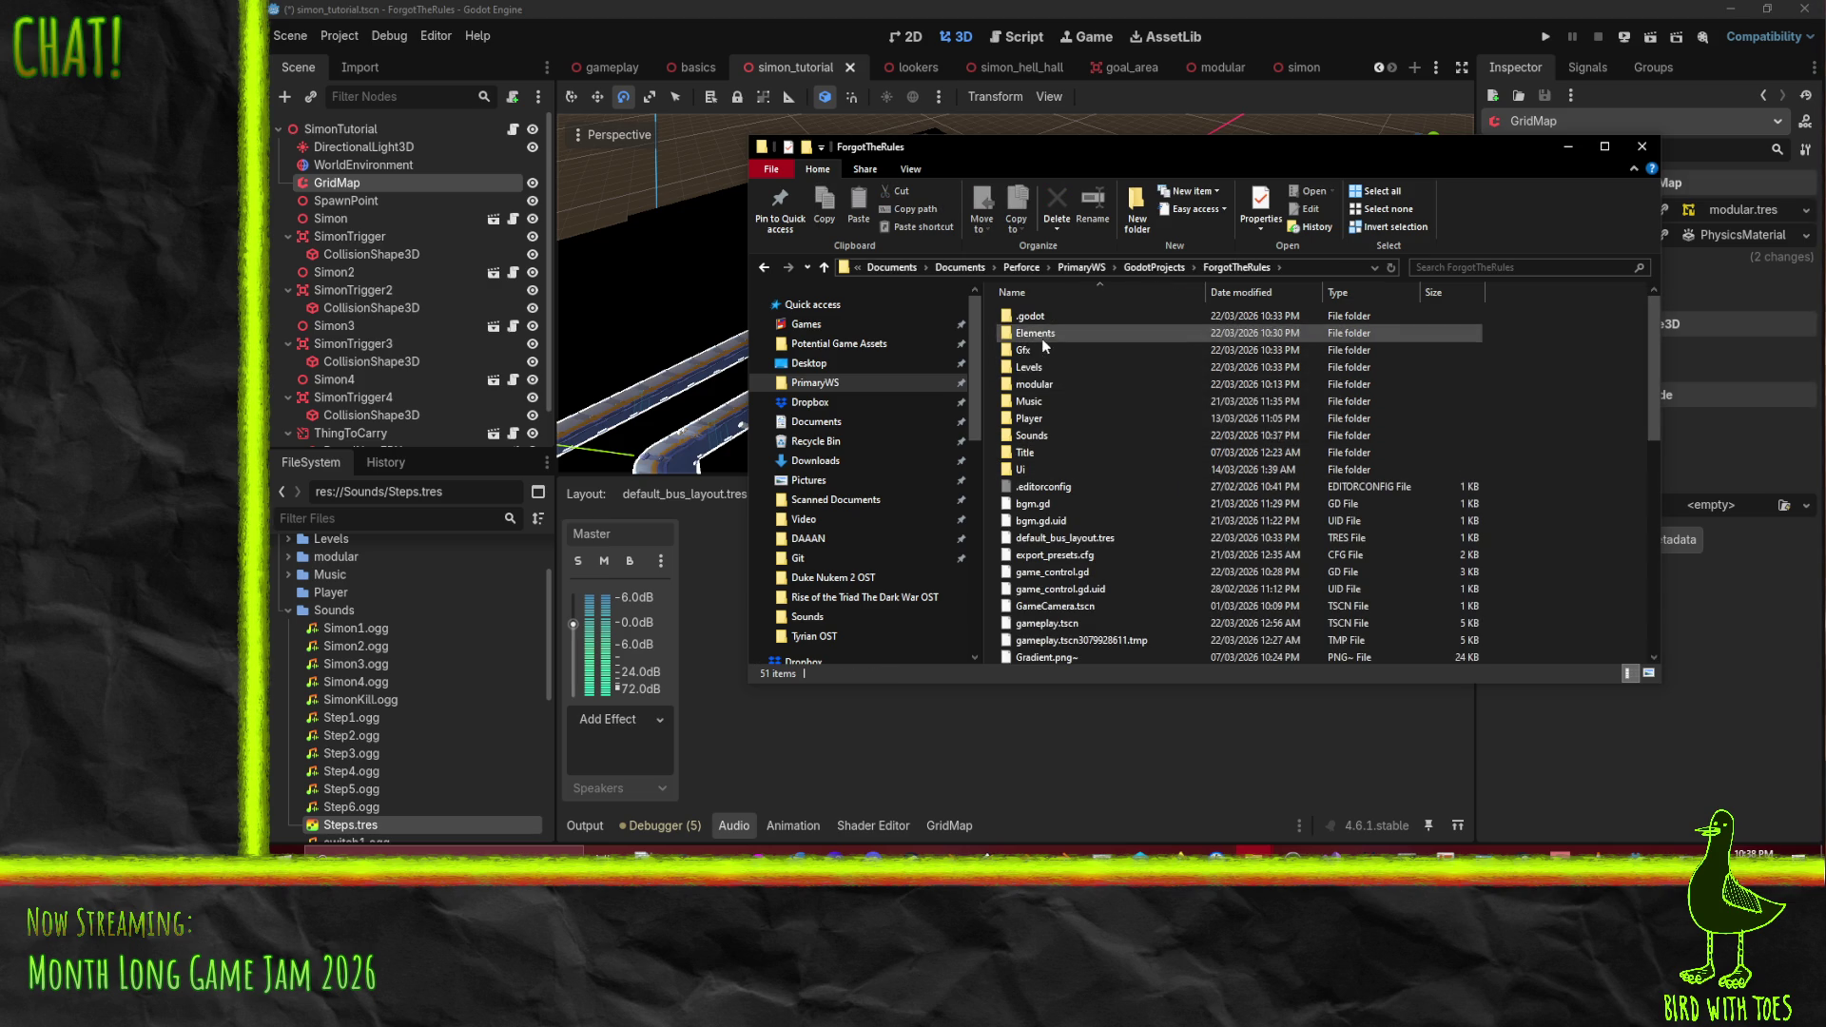
double_click(1029, 400)
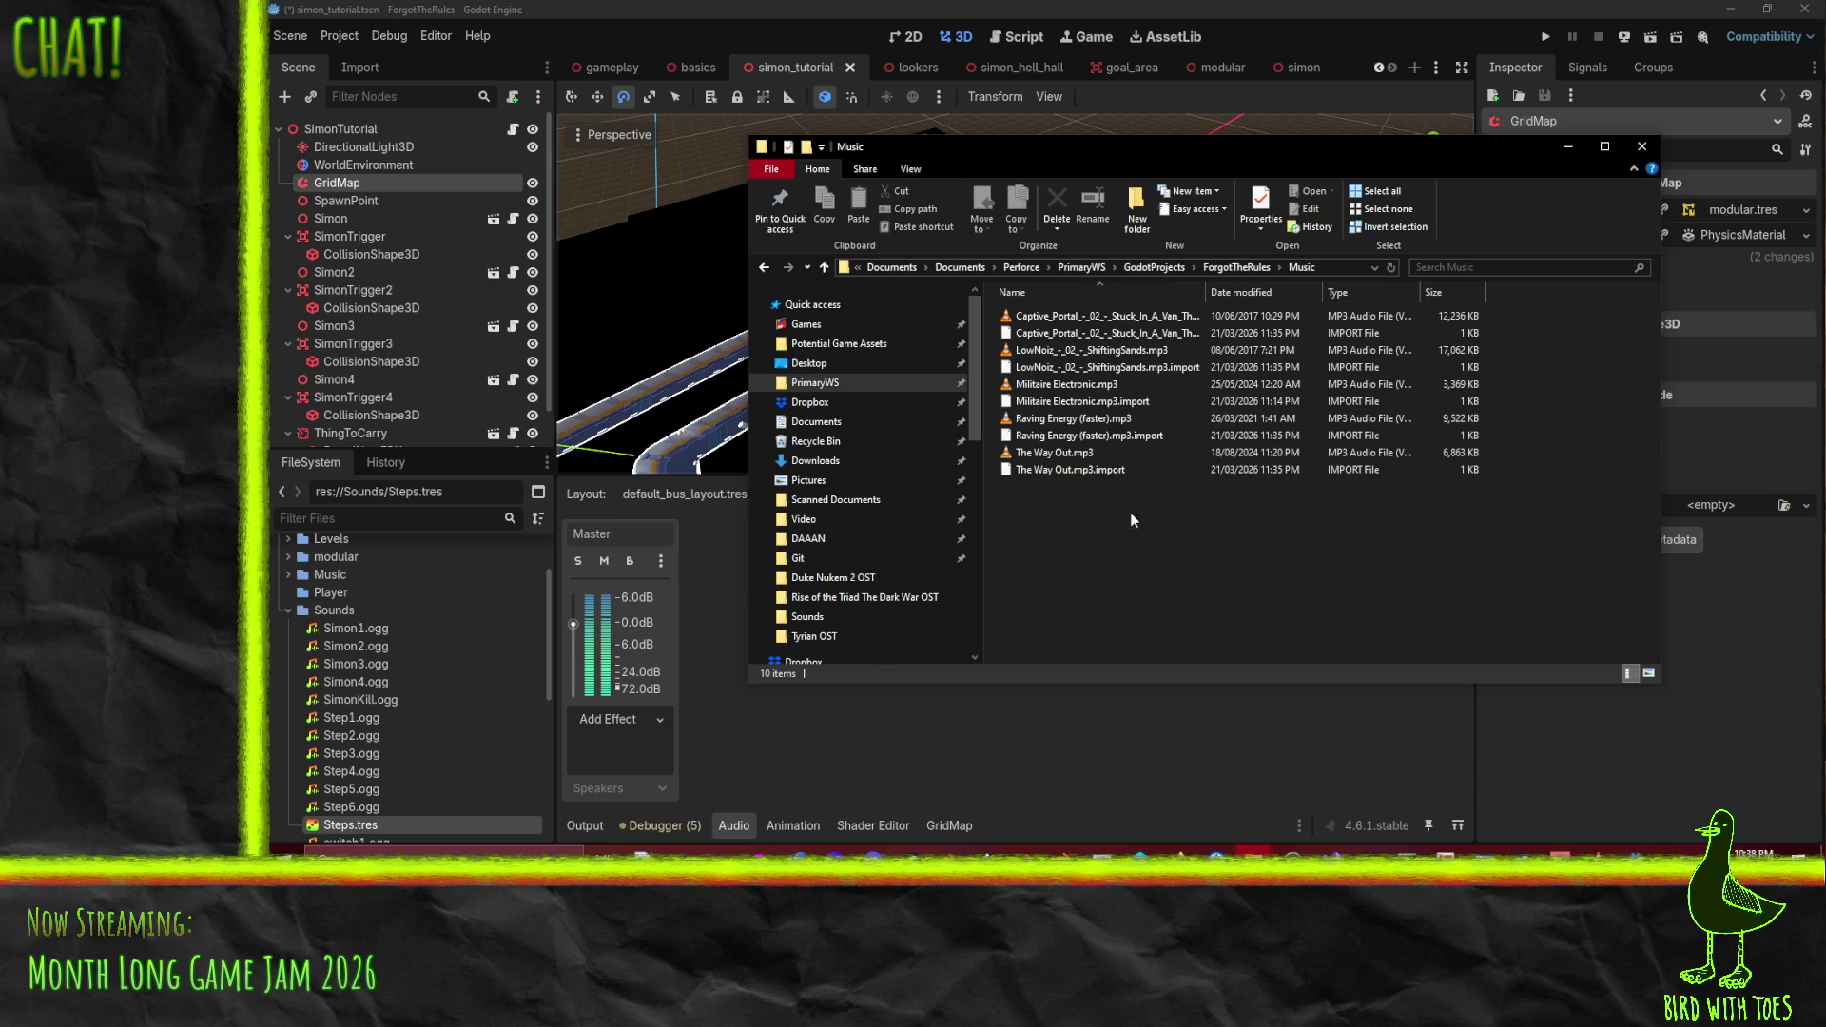
- Select the MP3 tracks, view their context menu without choosing anything, and launch Audacity
left_click(1087, 455)
left_click(1079, 418, "ctrl")
left_click(1065, 385, "ctrl")
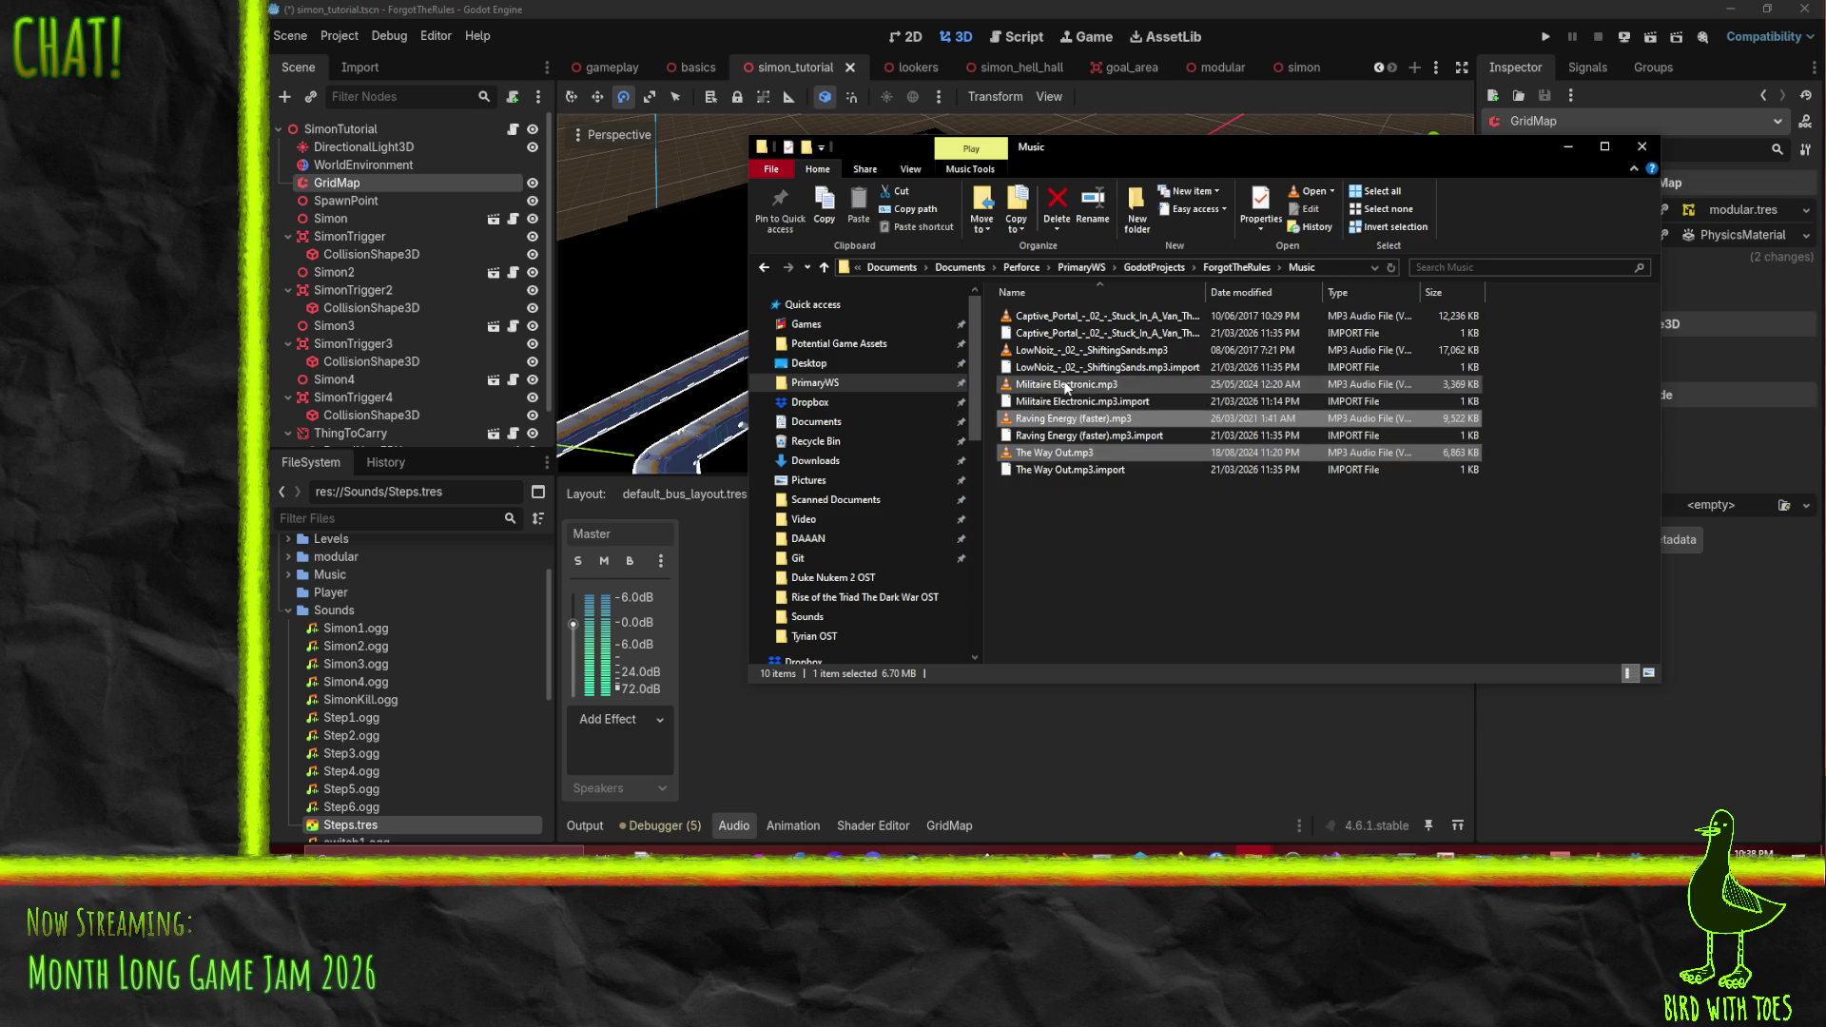
left_click(1062, 350, "ctrl")
left_click(1059, 318, "ctrl")
right_click(1060, 320)
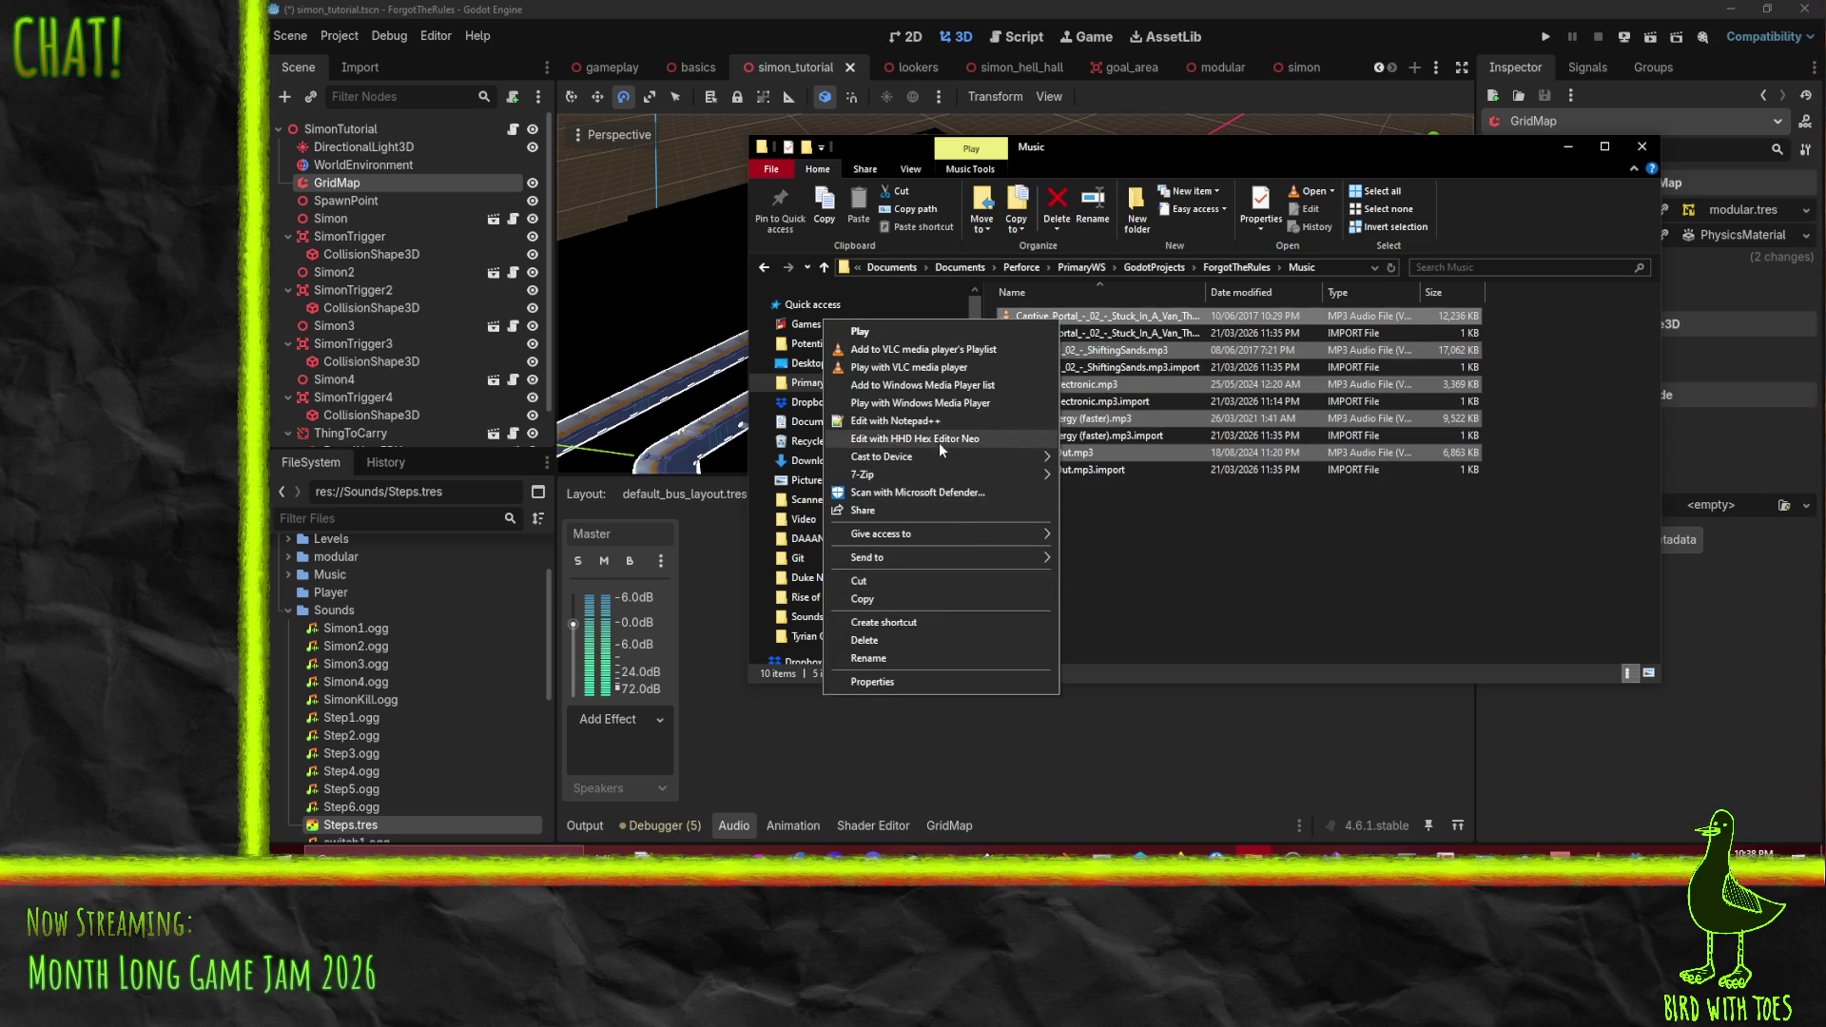
left_click(1293, 527)
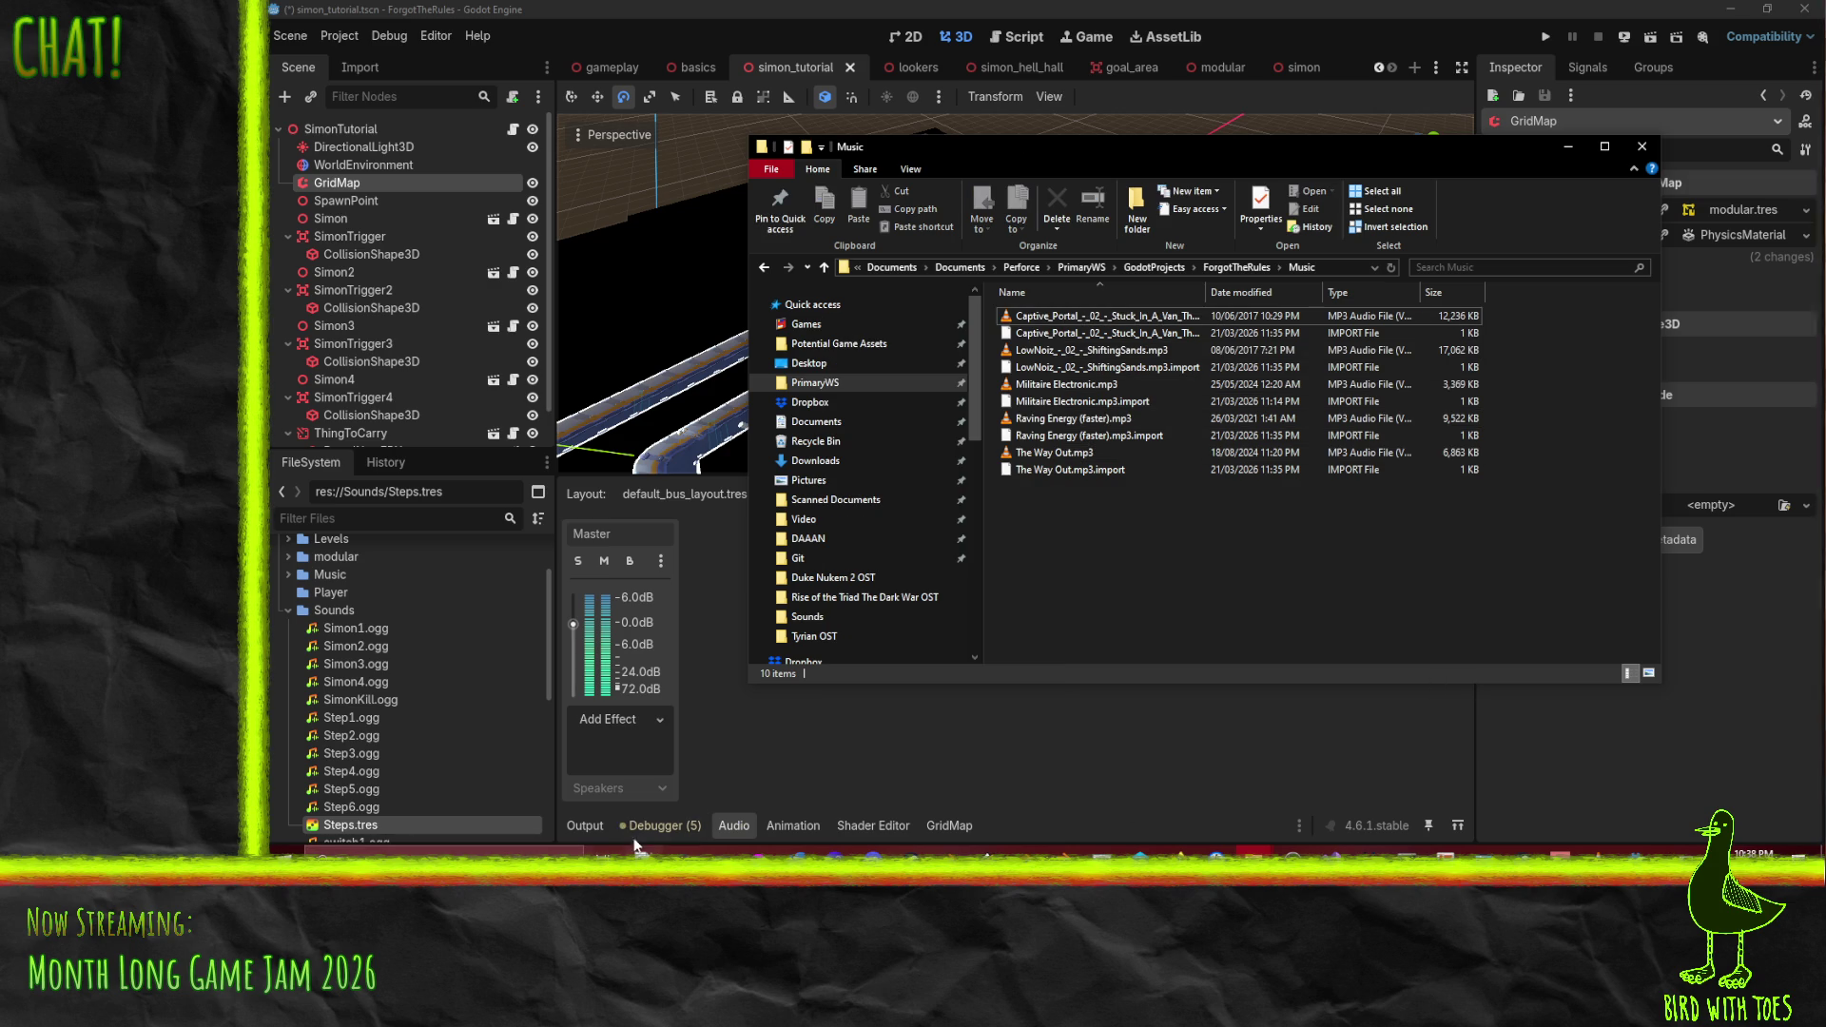
left_click(1253, 852)
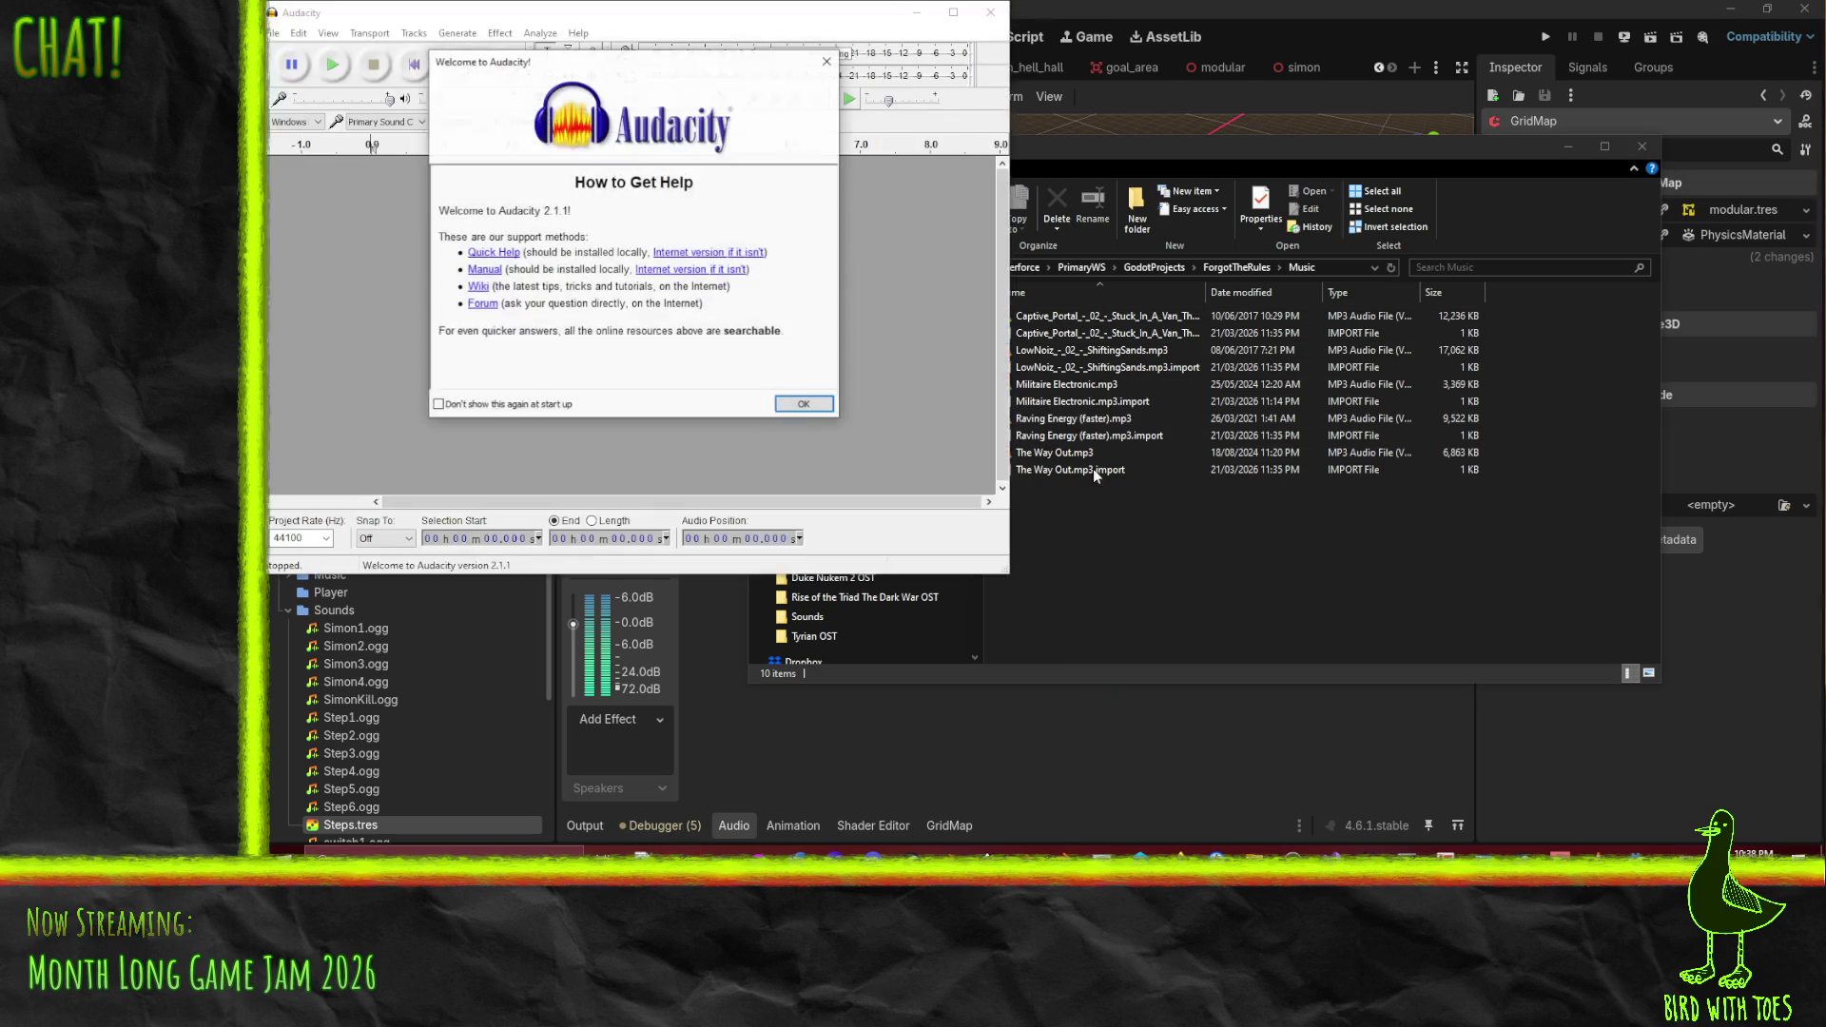
- Select the entire Captive Portal track and lower it by about 5 dB with Amplify
left_click(804, 405)
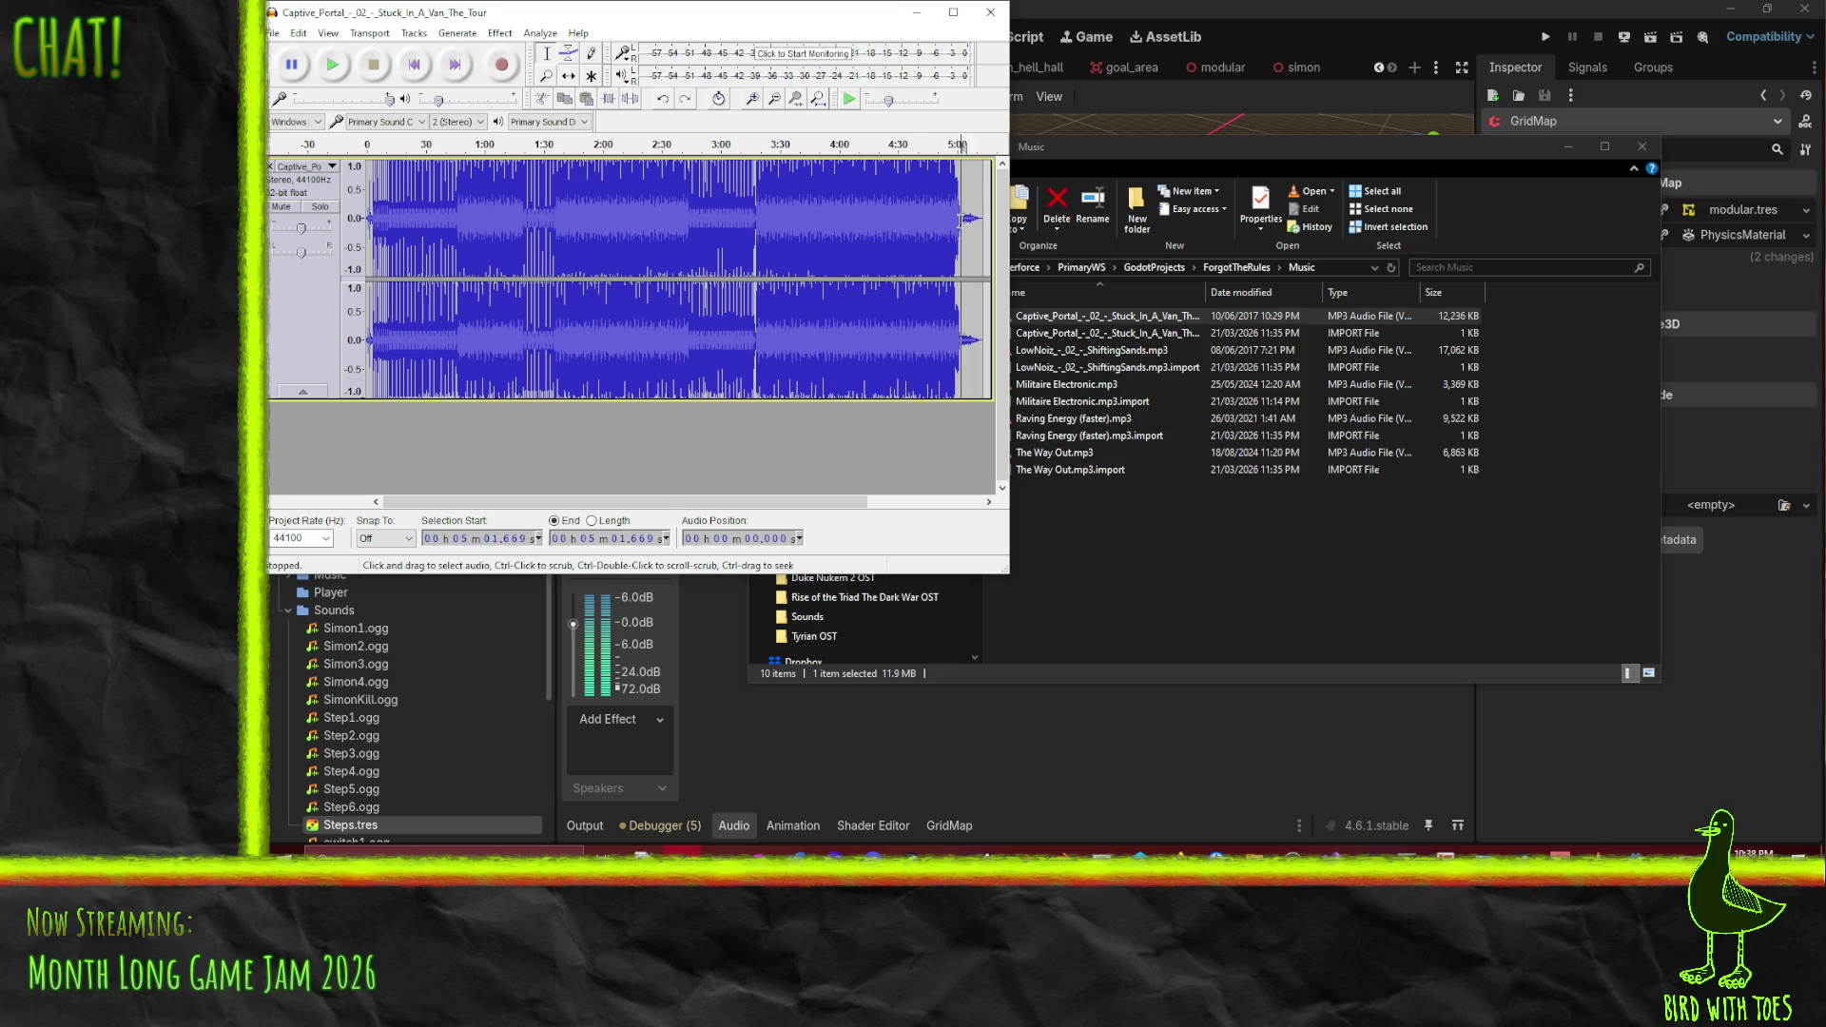
mouse_move(960, 218)
left_mouse_down()
mouse_move(885, 388)
mouse_move(424, 380)
mouse_move(357, 266)
left_mouse_up()
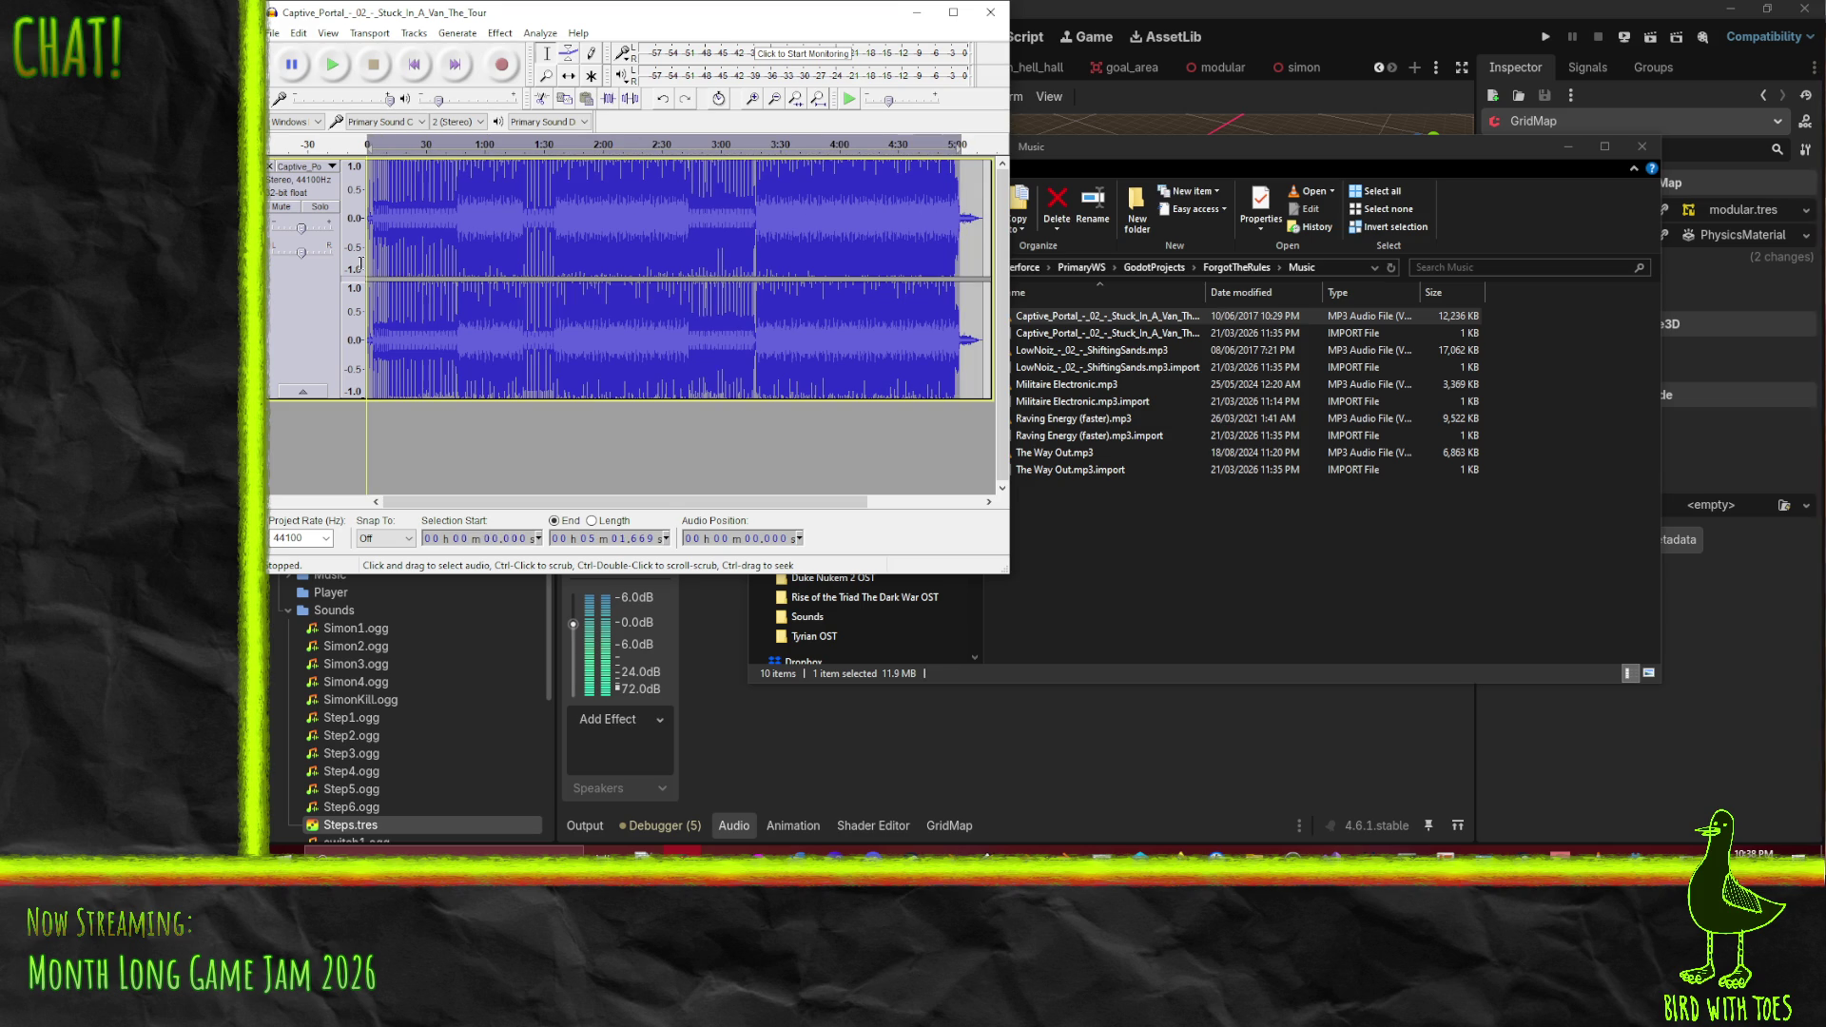
left_click(500, 33)
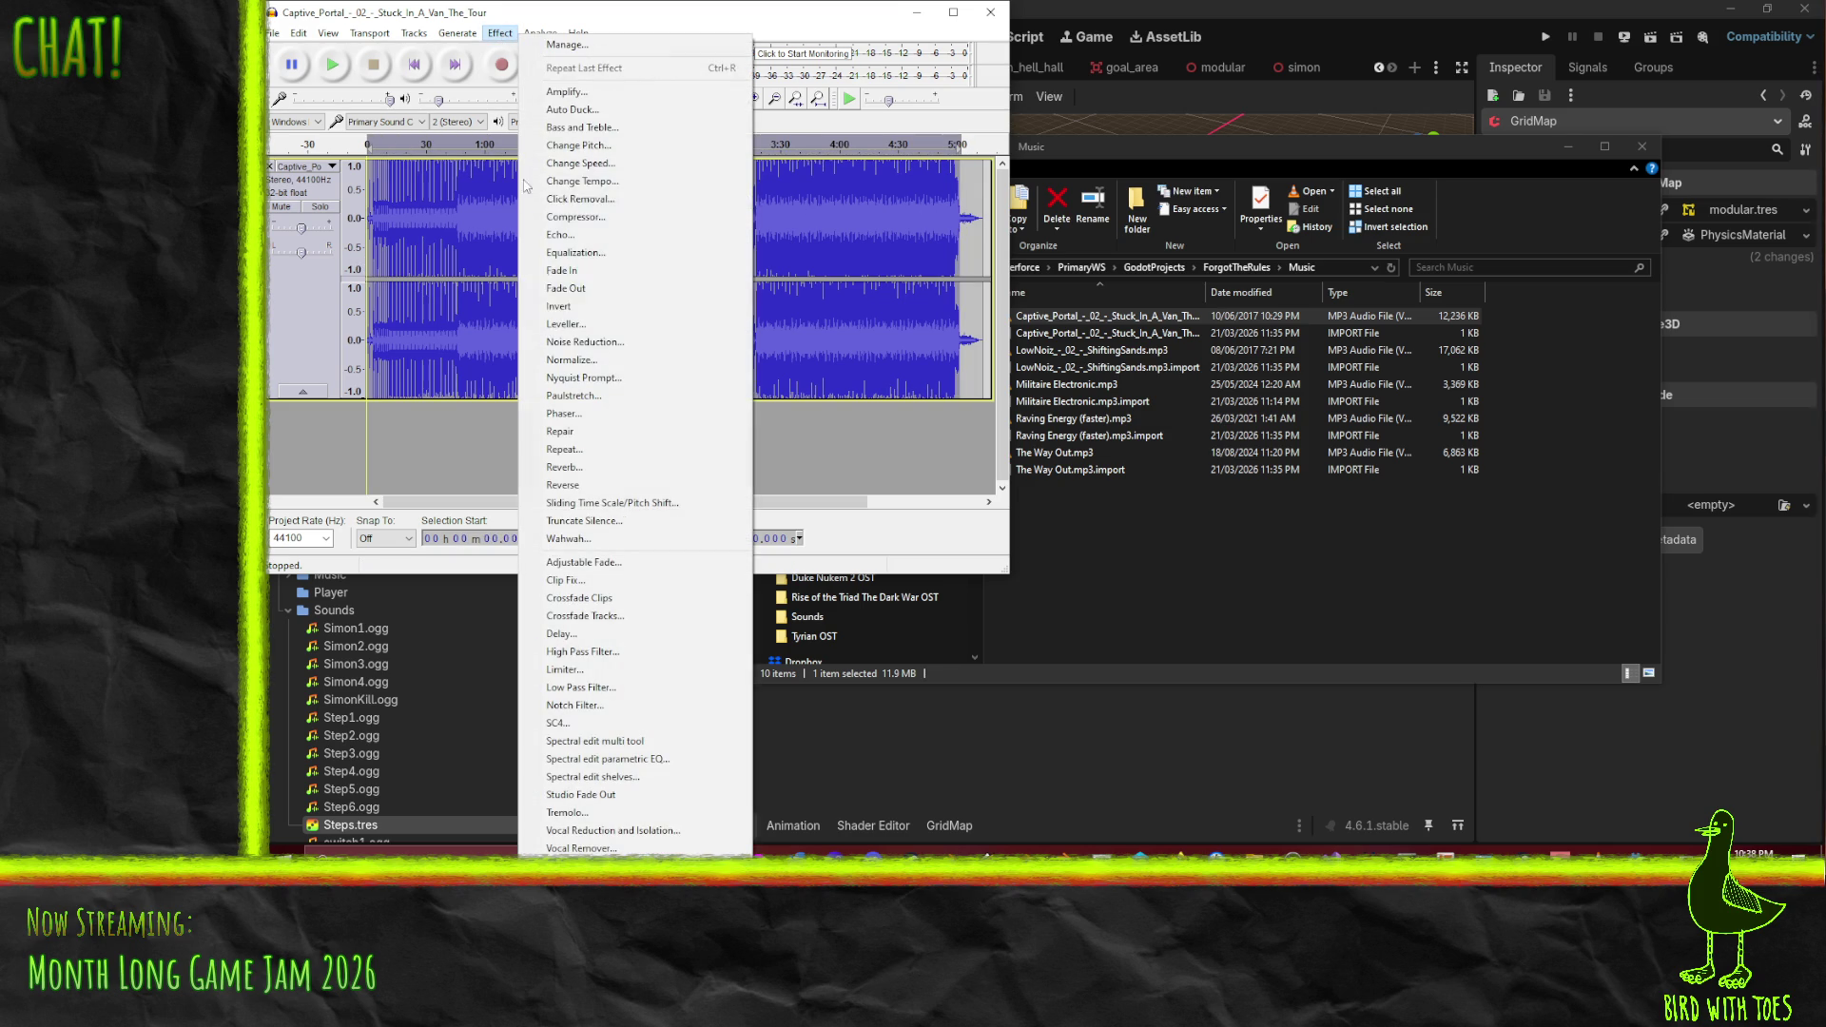
left_click(571, 91)
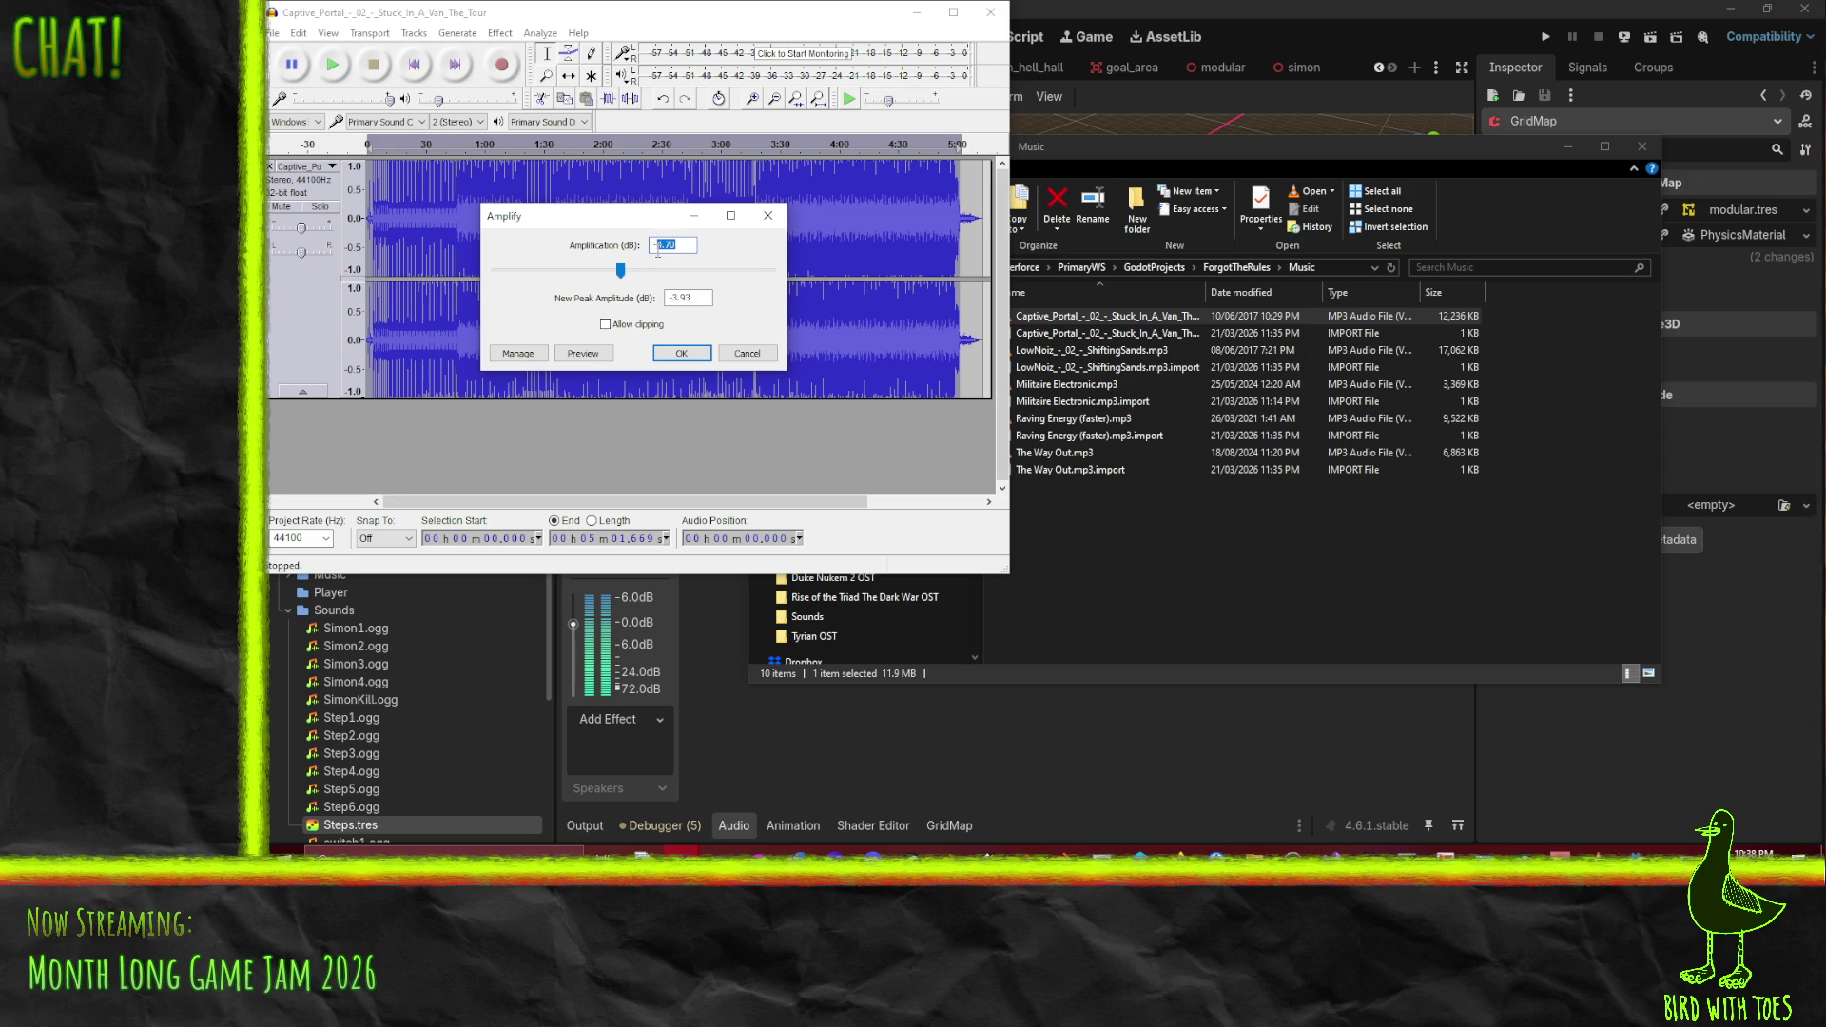
left_click(683, 354)
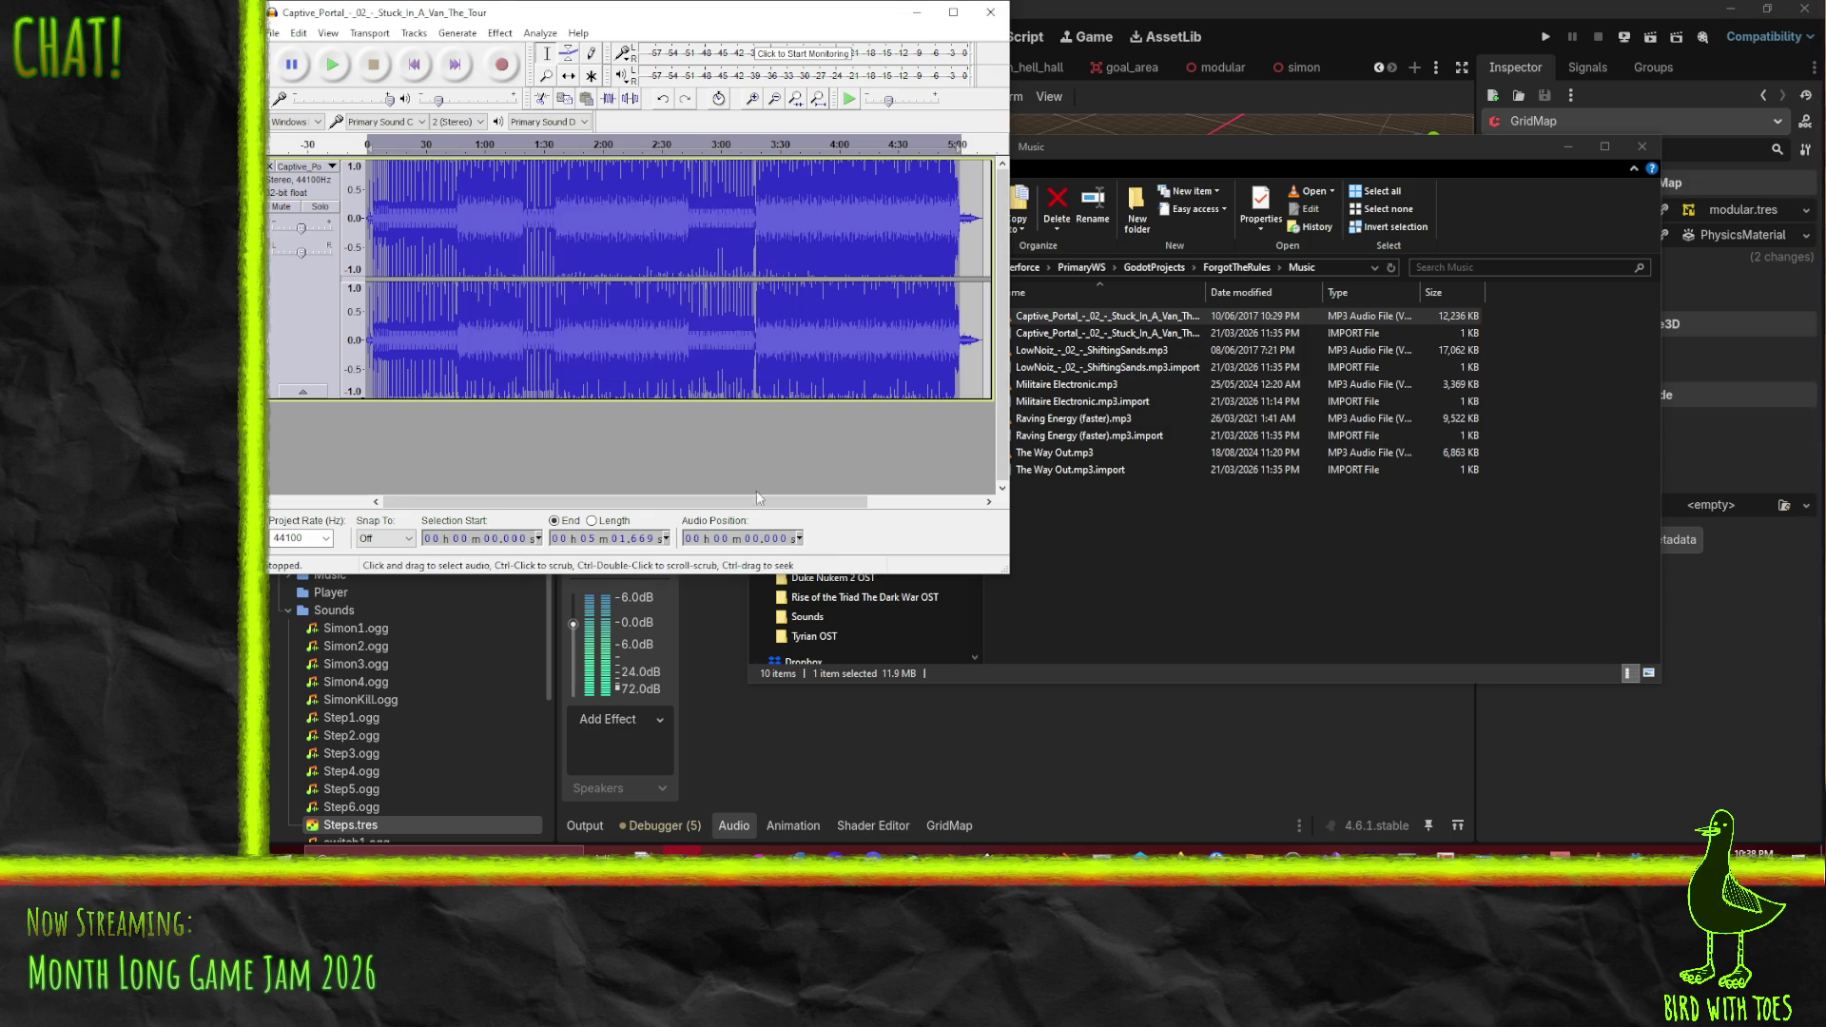
- Play the track from the start, then zoom in and play from about 11.4 s
left_click(338, 73)
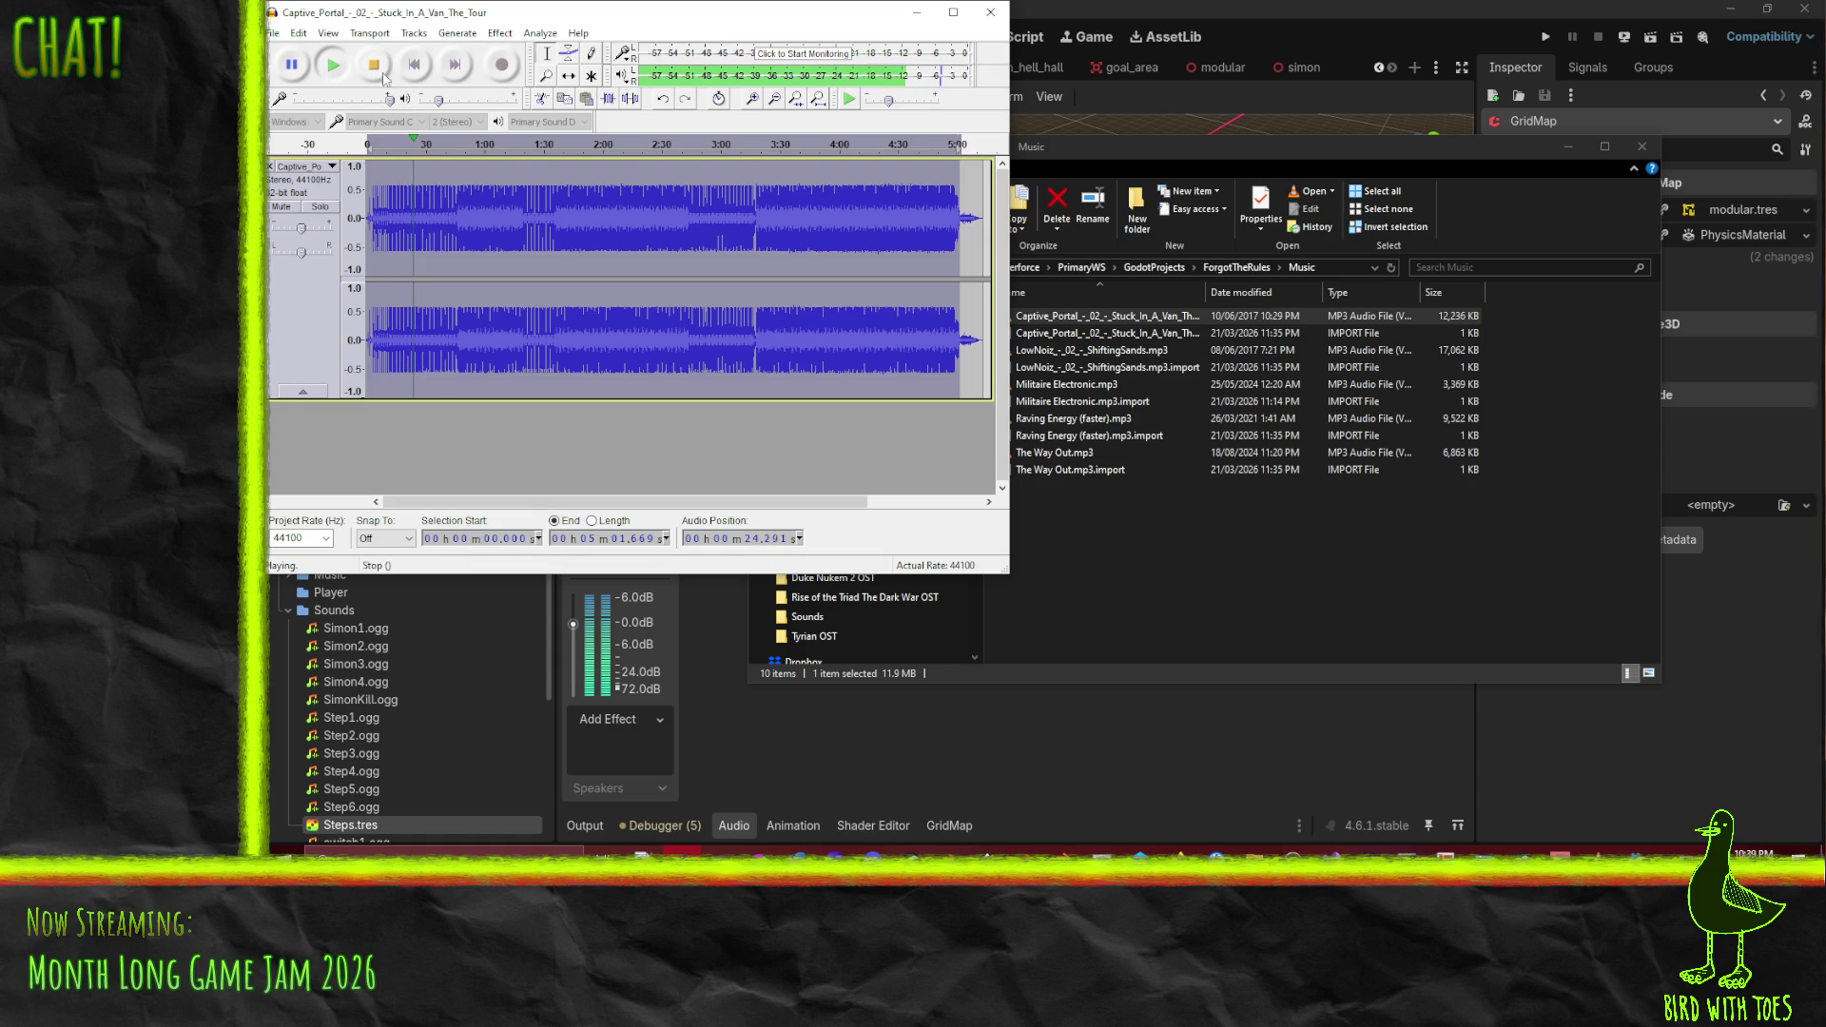
left_click(386, 78)
scroll(393, 250, "up", 2, "ctrl")
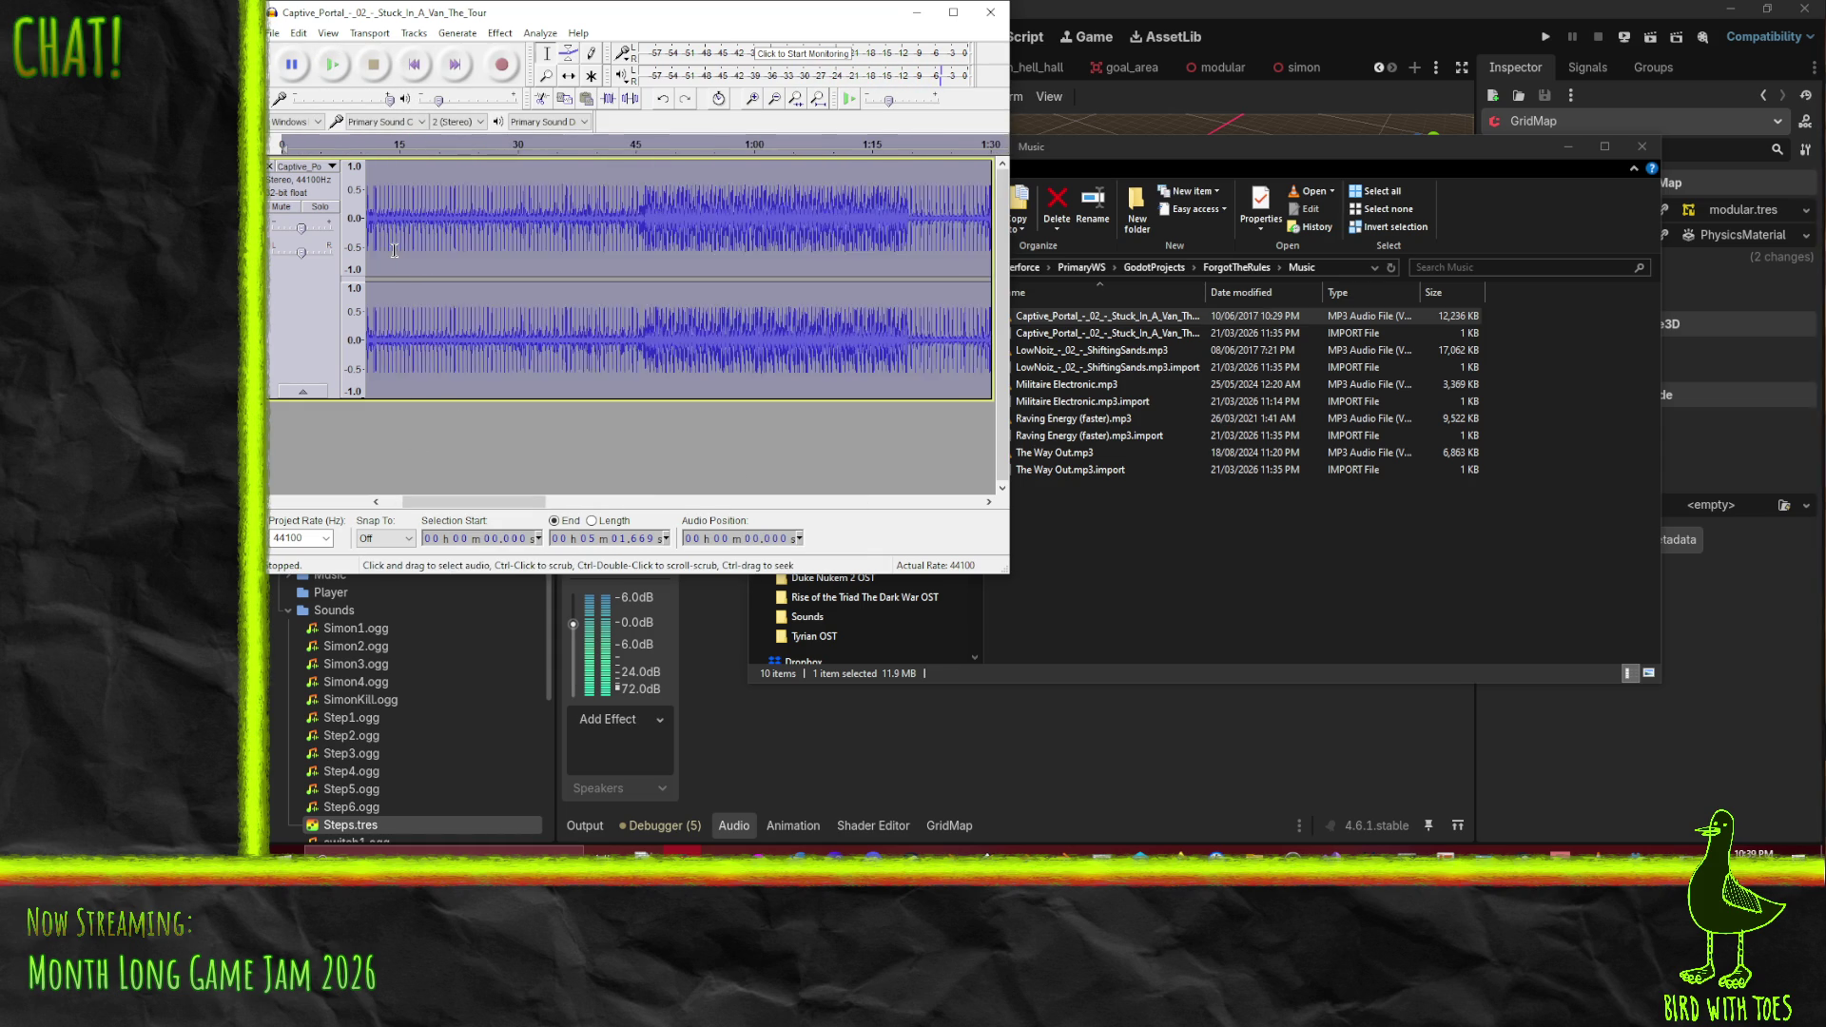
mouse_move(426, 502)
left_mouse_down()
mouse_move(446, 502)
mouse_move(407, 504)
left_mouse_up()
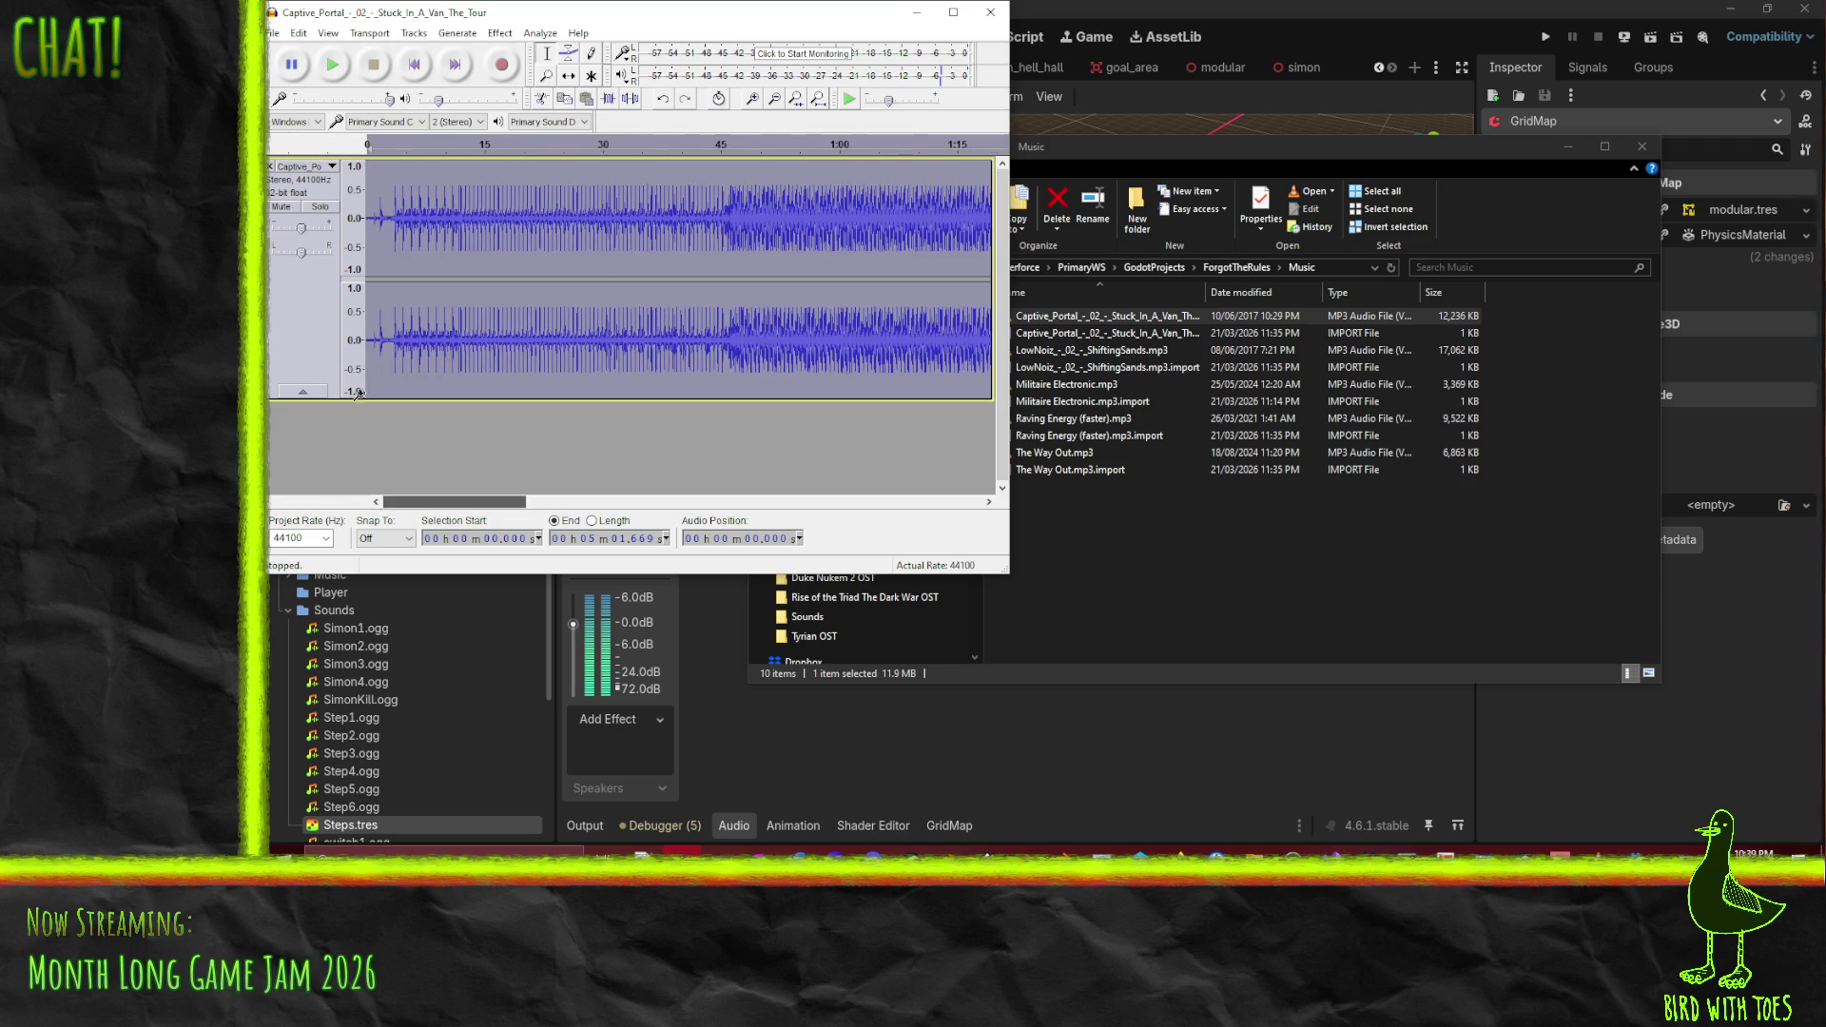
left_click(457, 174)
key("space")
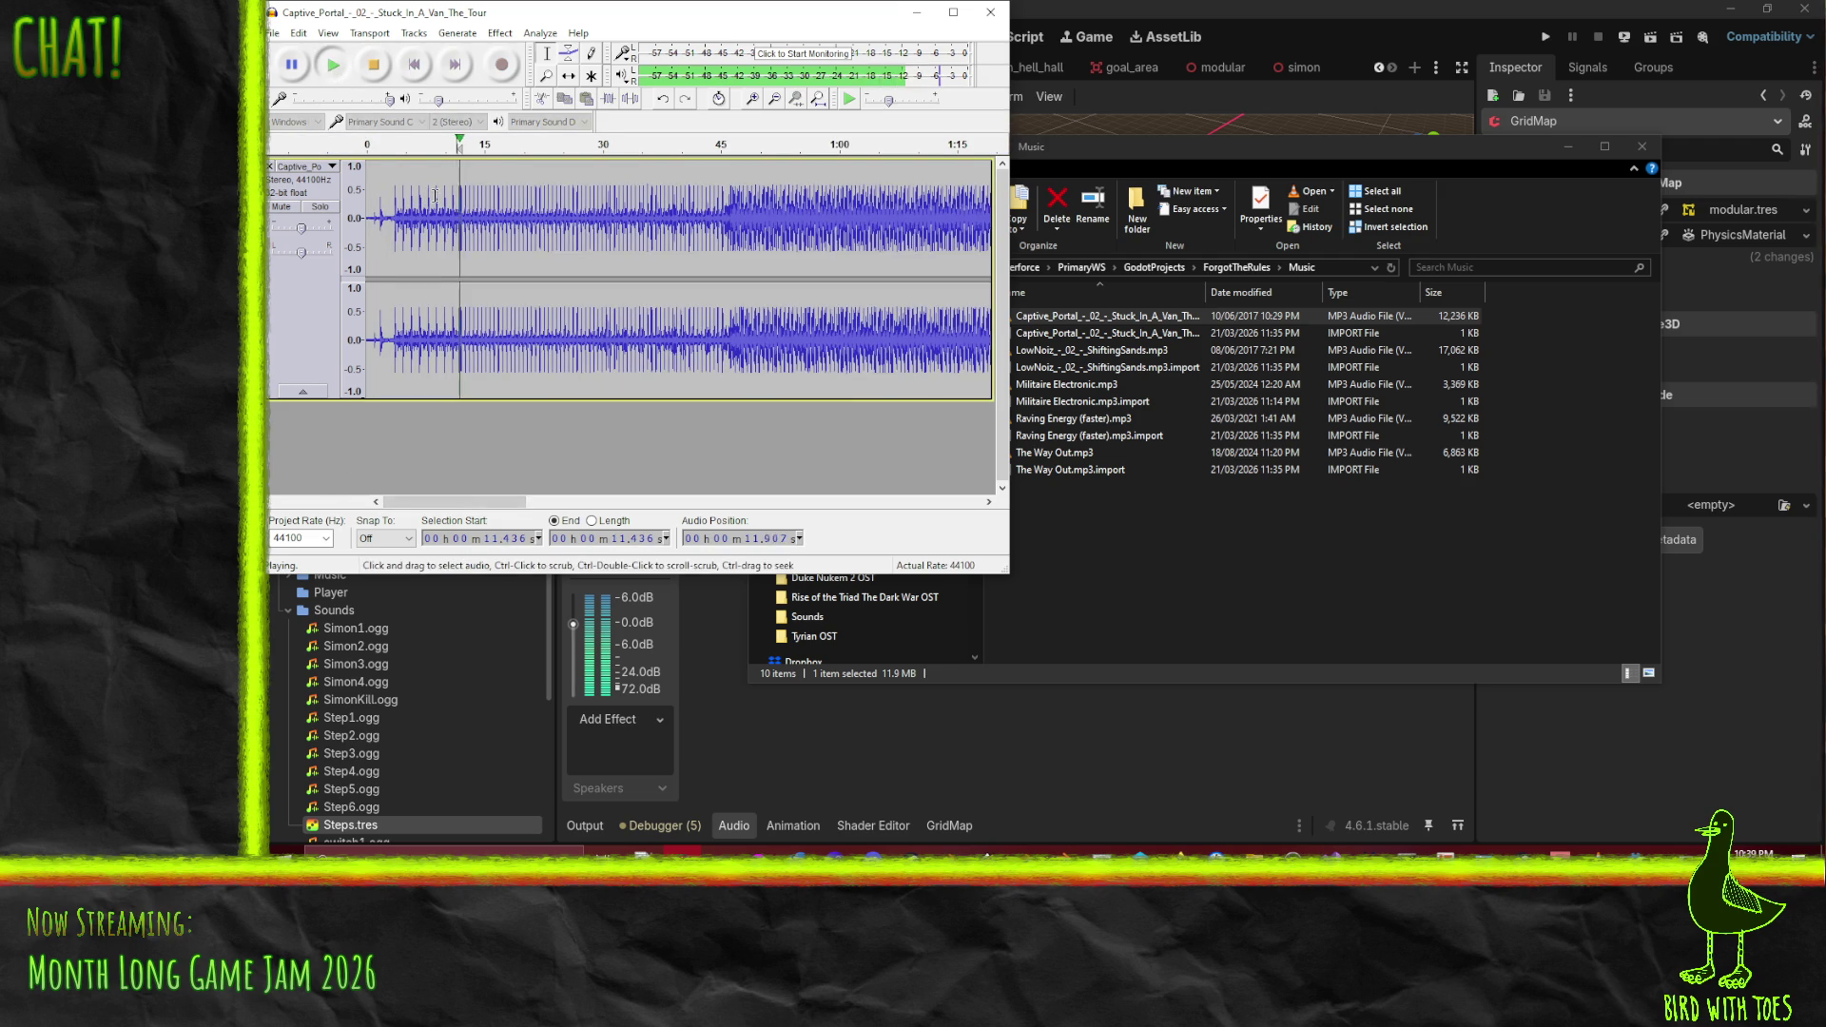
- Refine the loop point, auditioning from 11.668 s and then 12.029 s
scroll(464, 223, "up", 3, "ctrl")
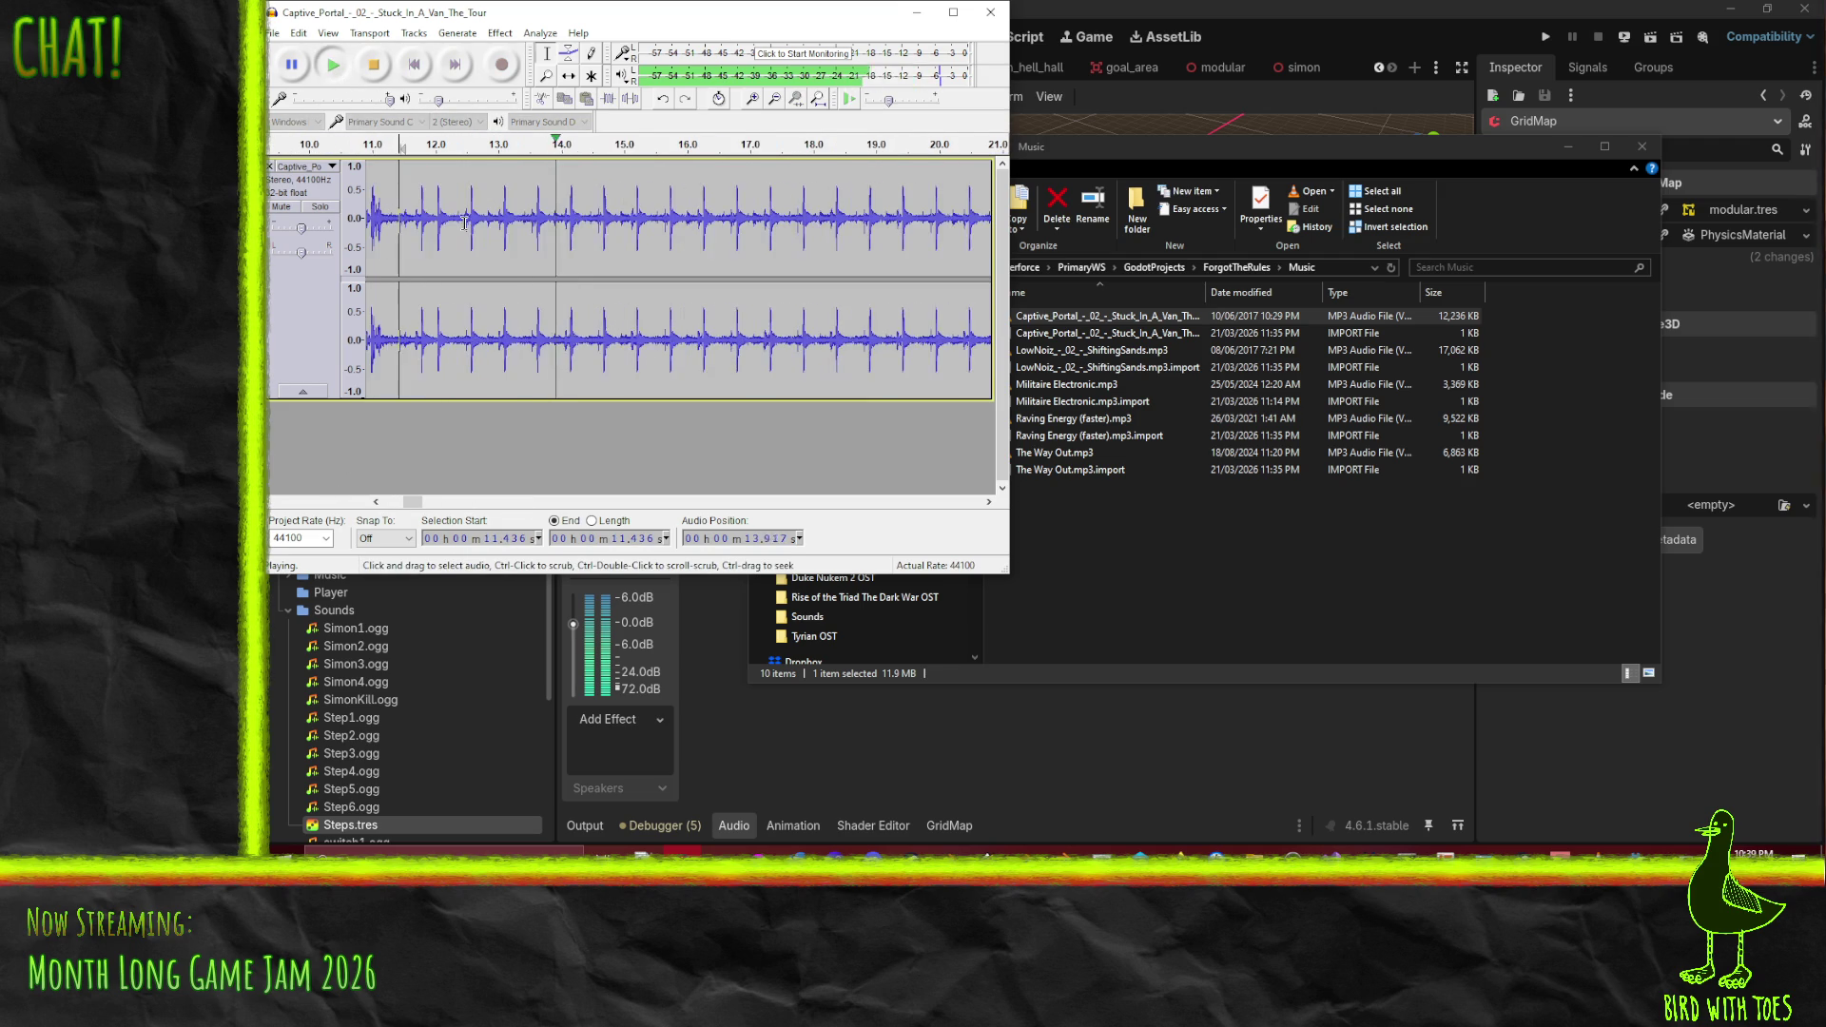
left_click_drag(414, 503, 411, 505)
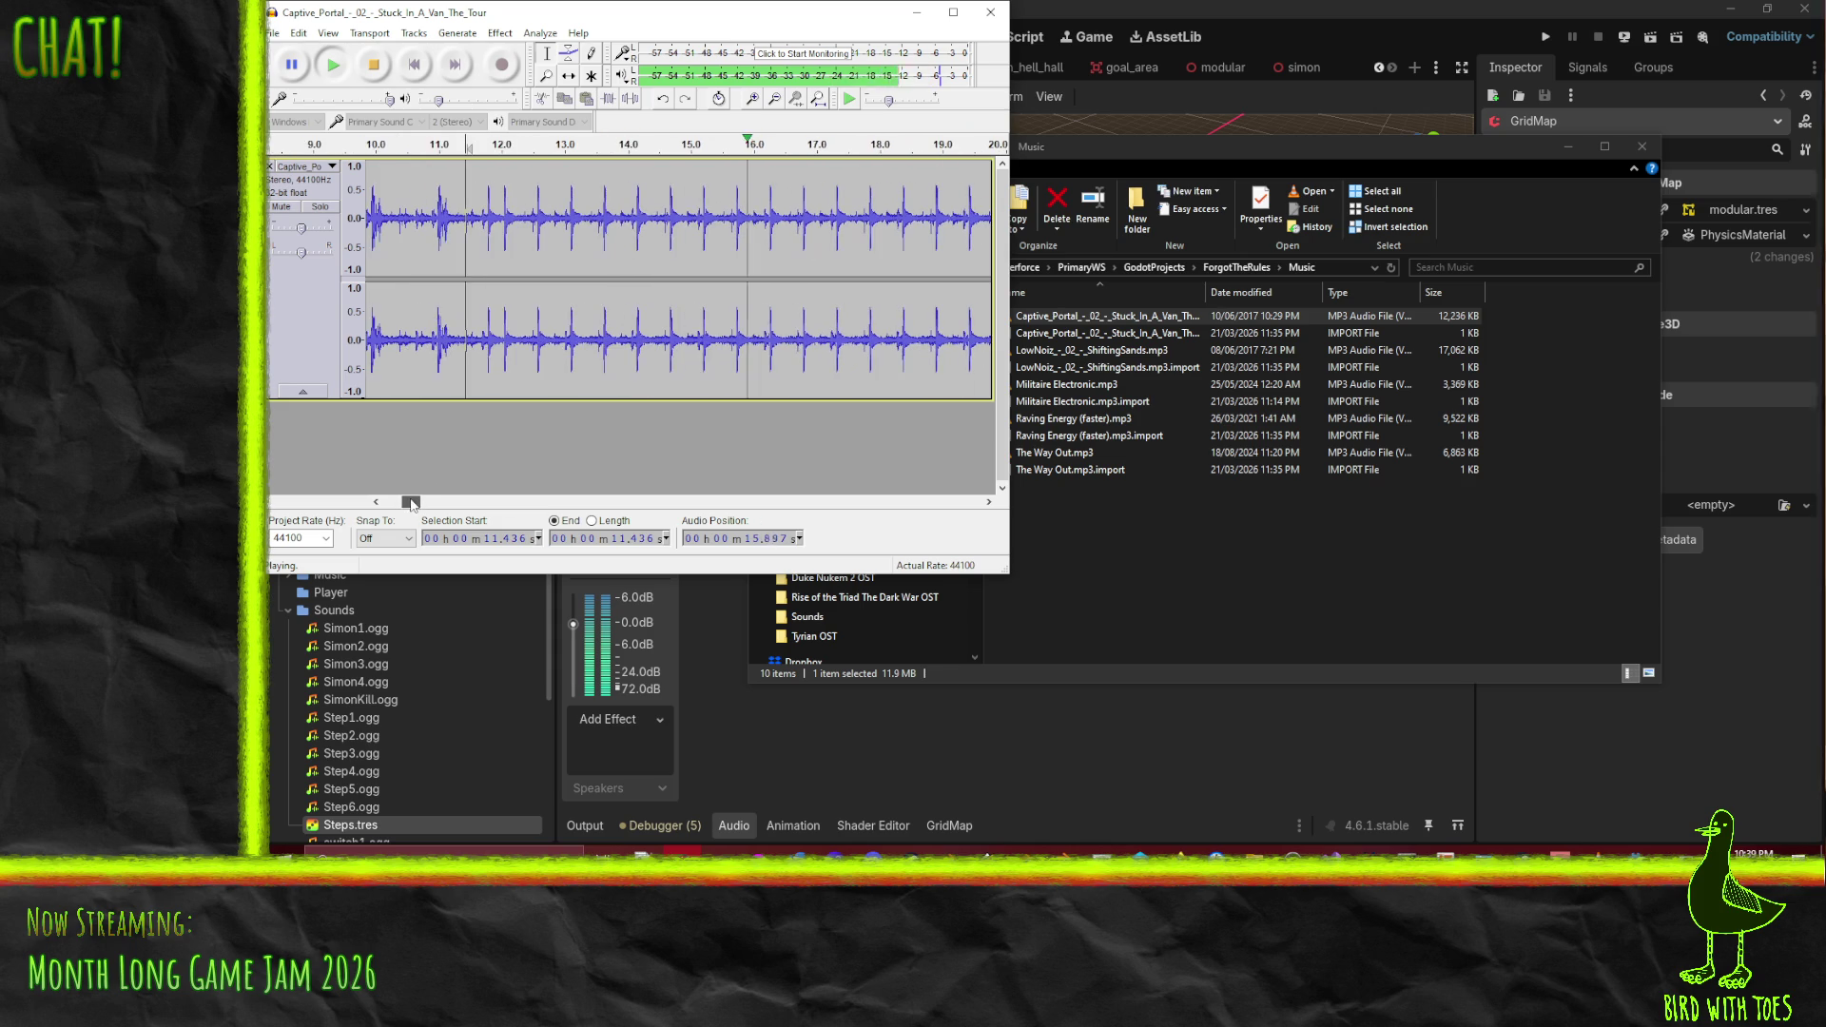
left_click(481, 219)
left_click(339, 69)
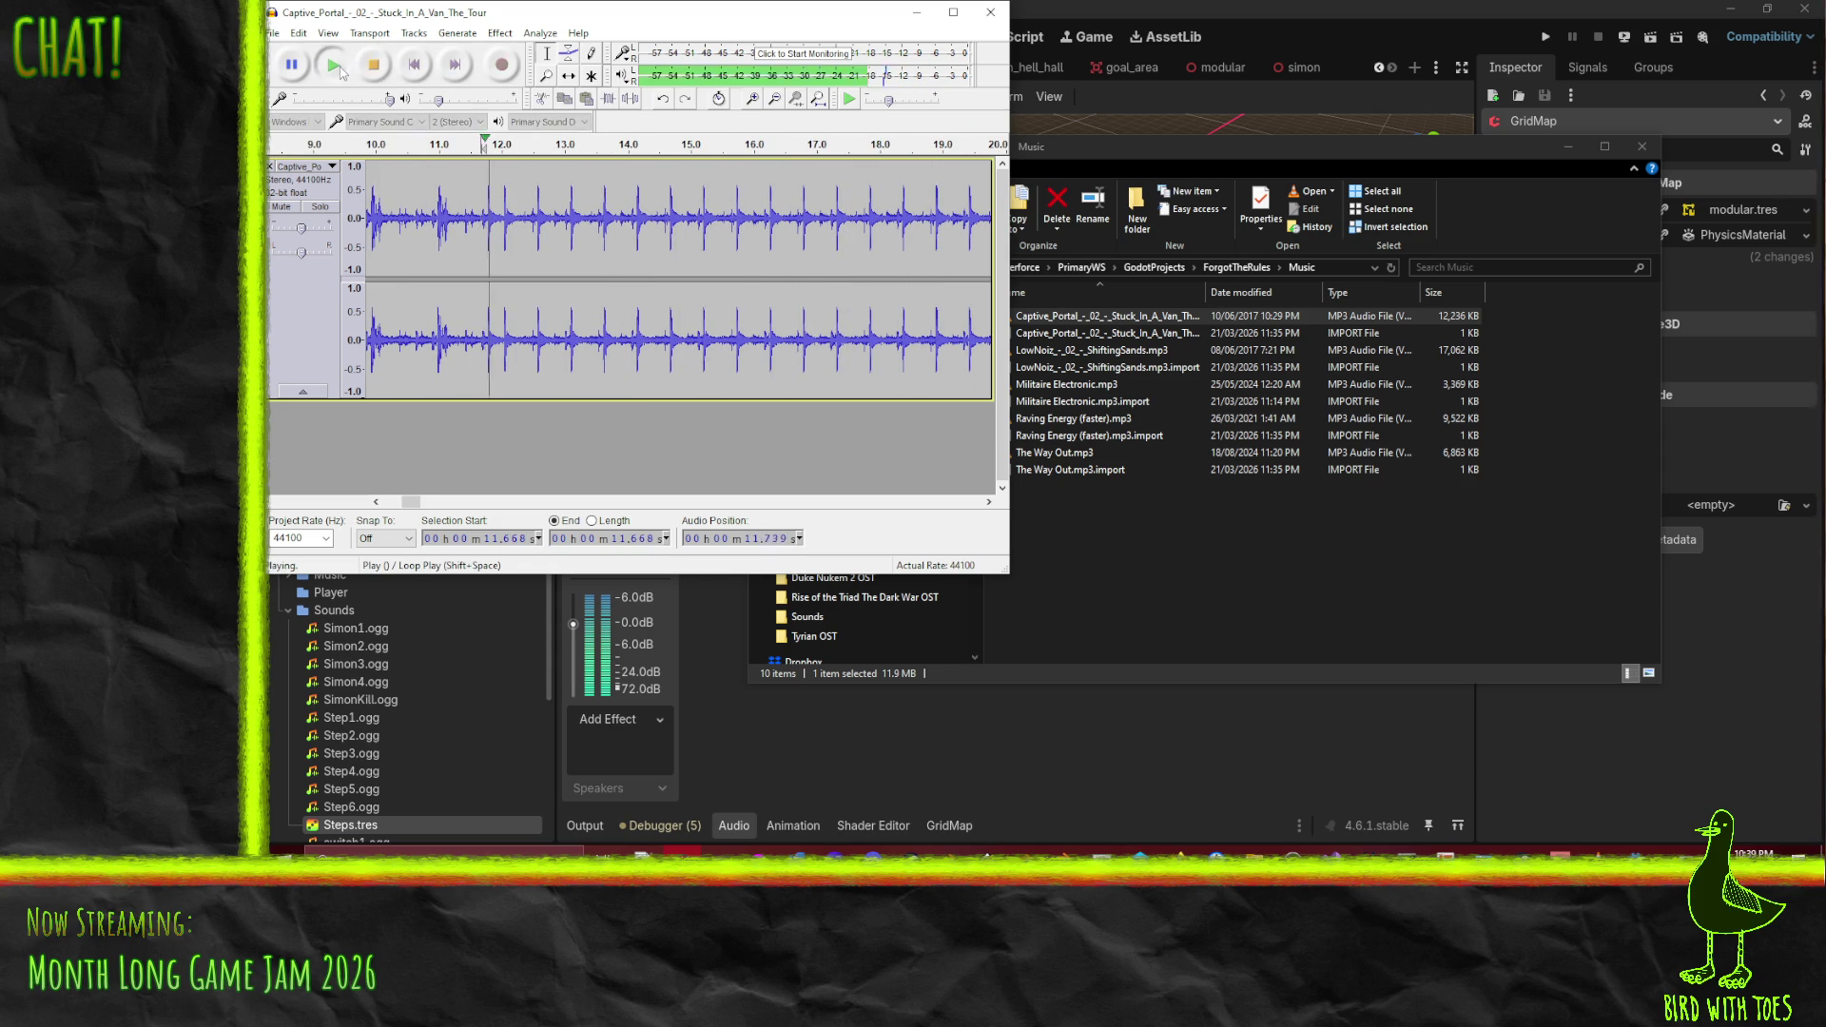
left_click(373, 63)
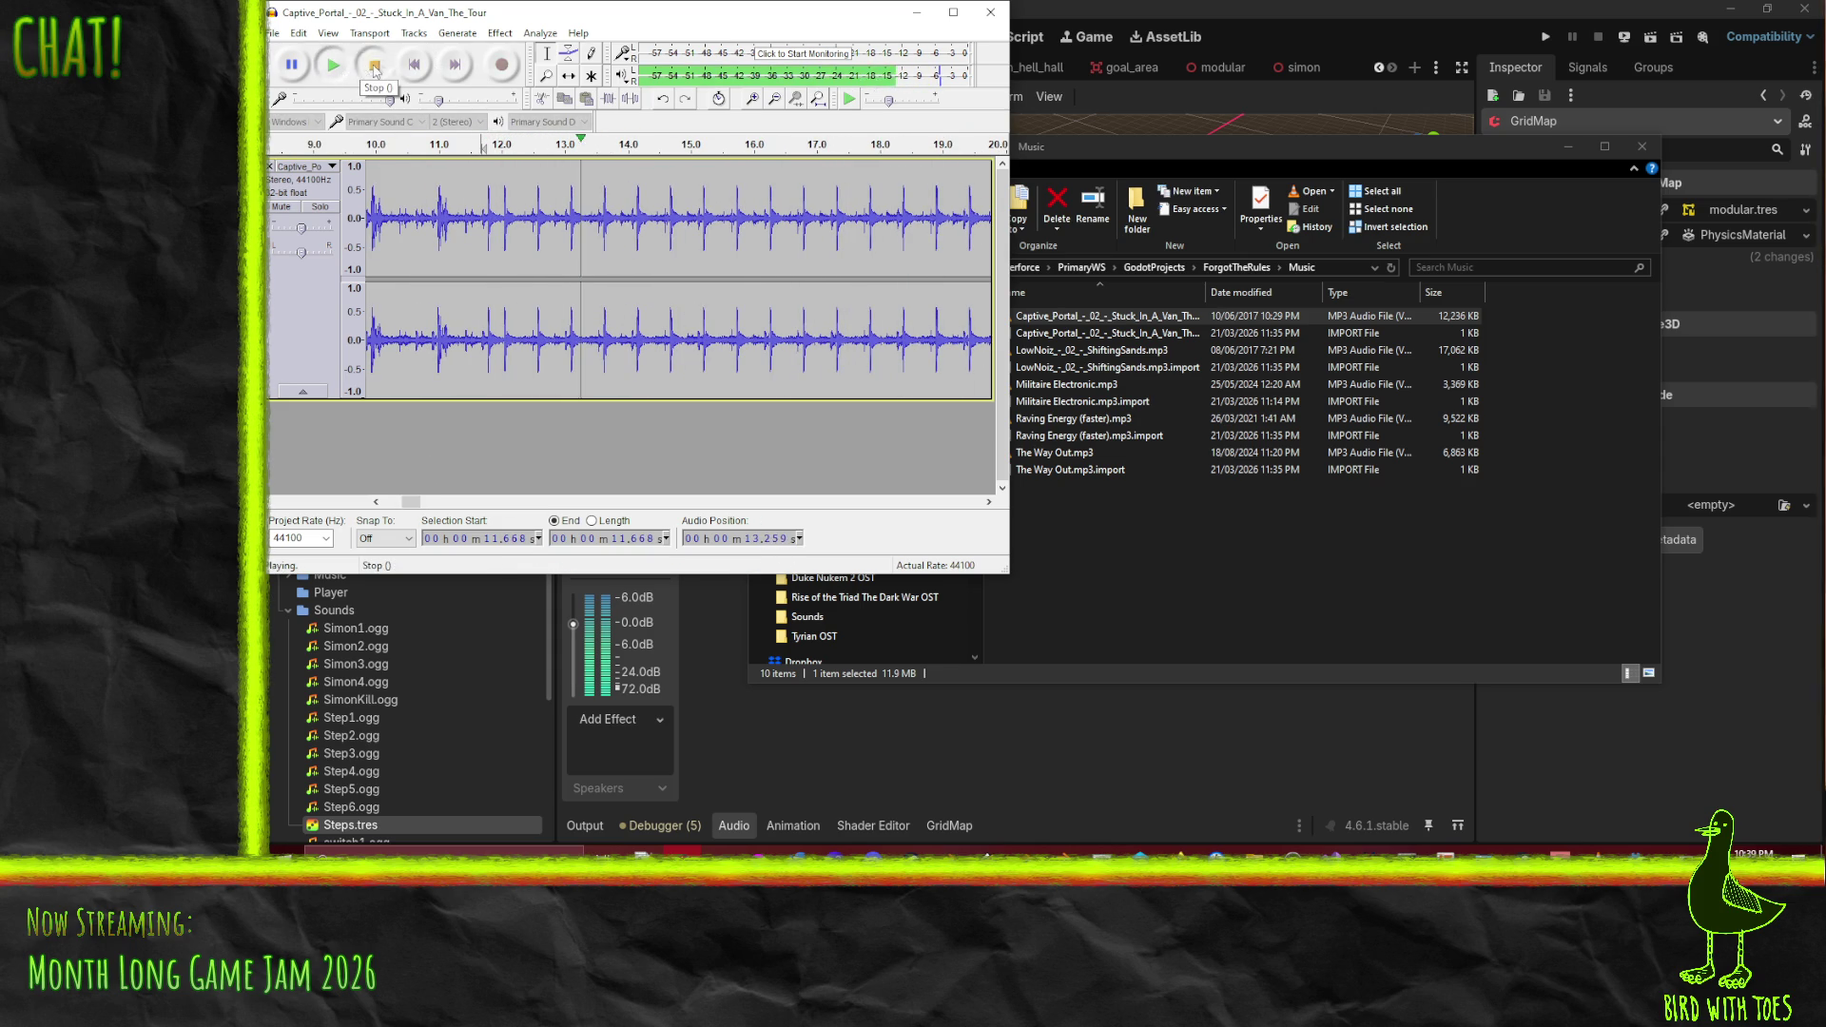
left_click(503, 219)
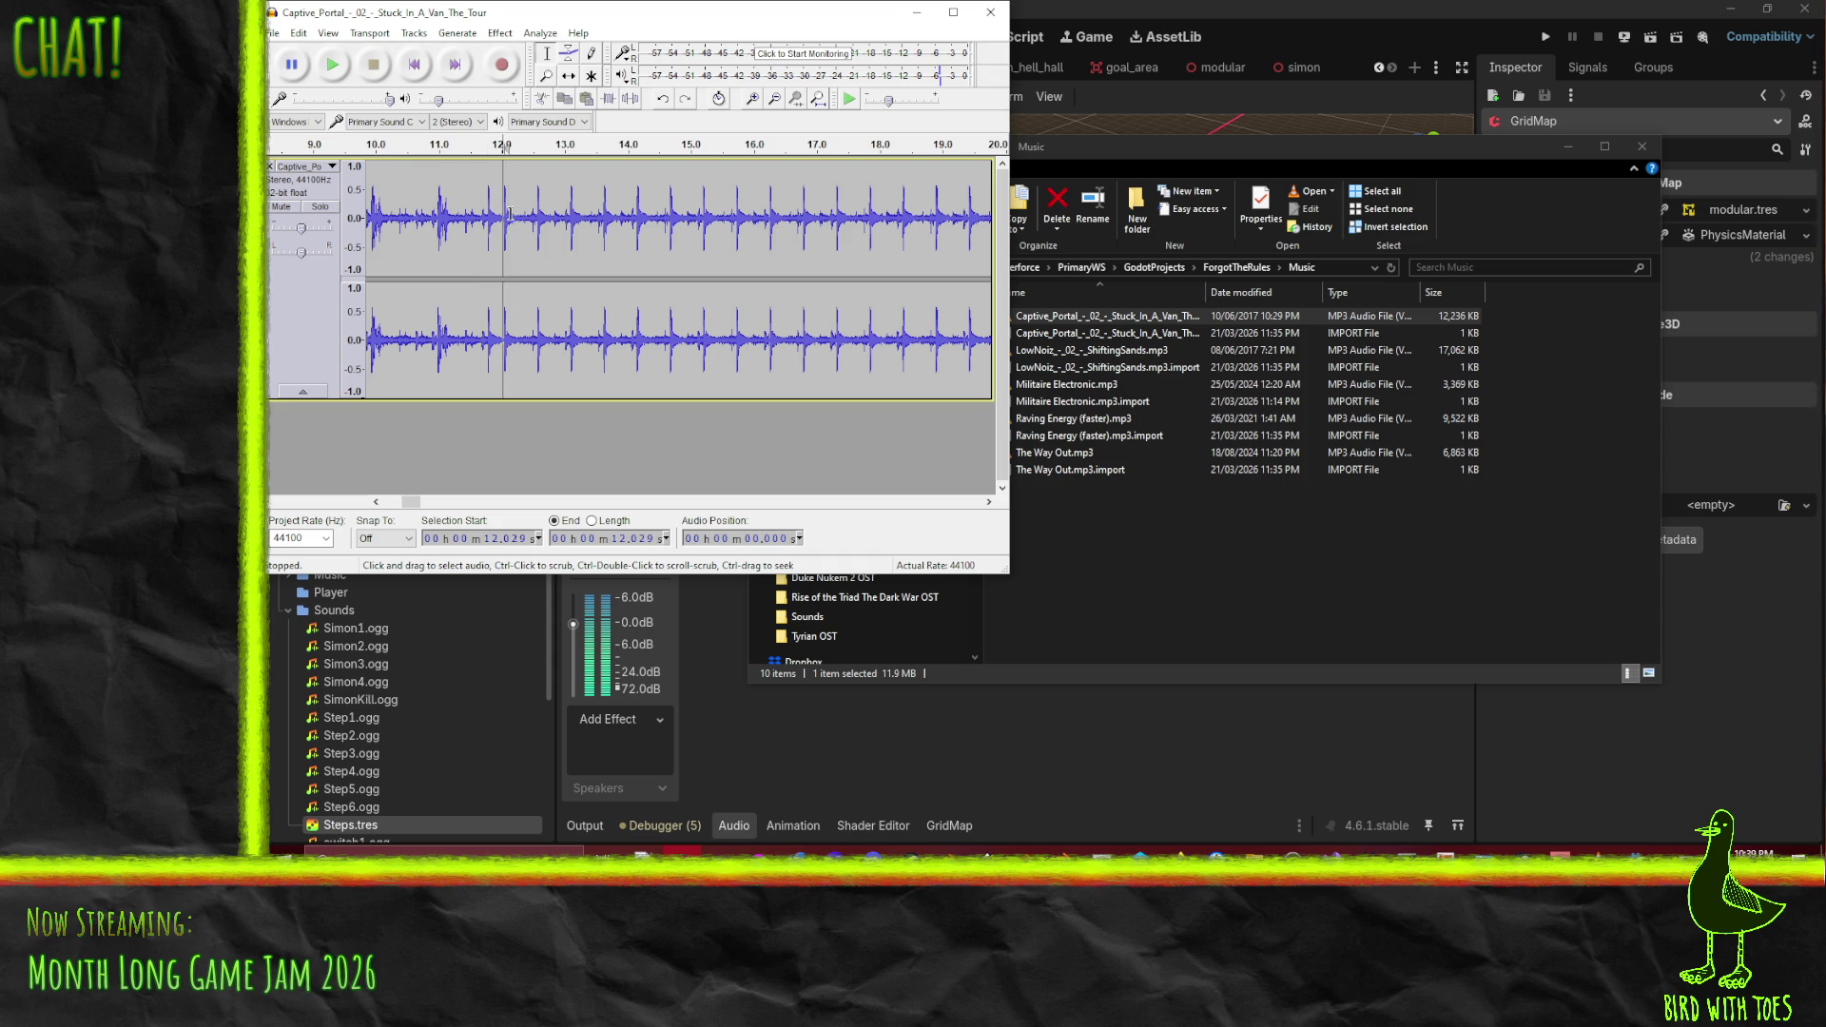
left_click(332, 65)
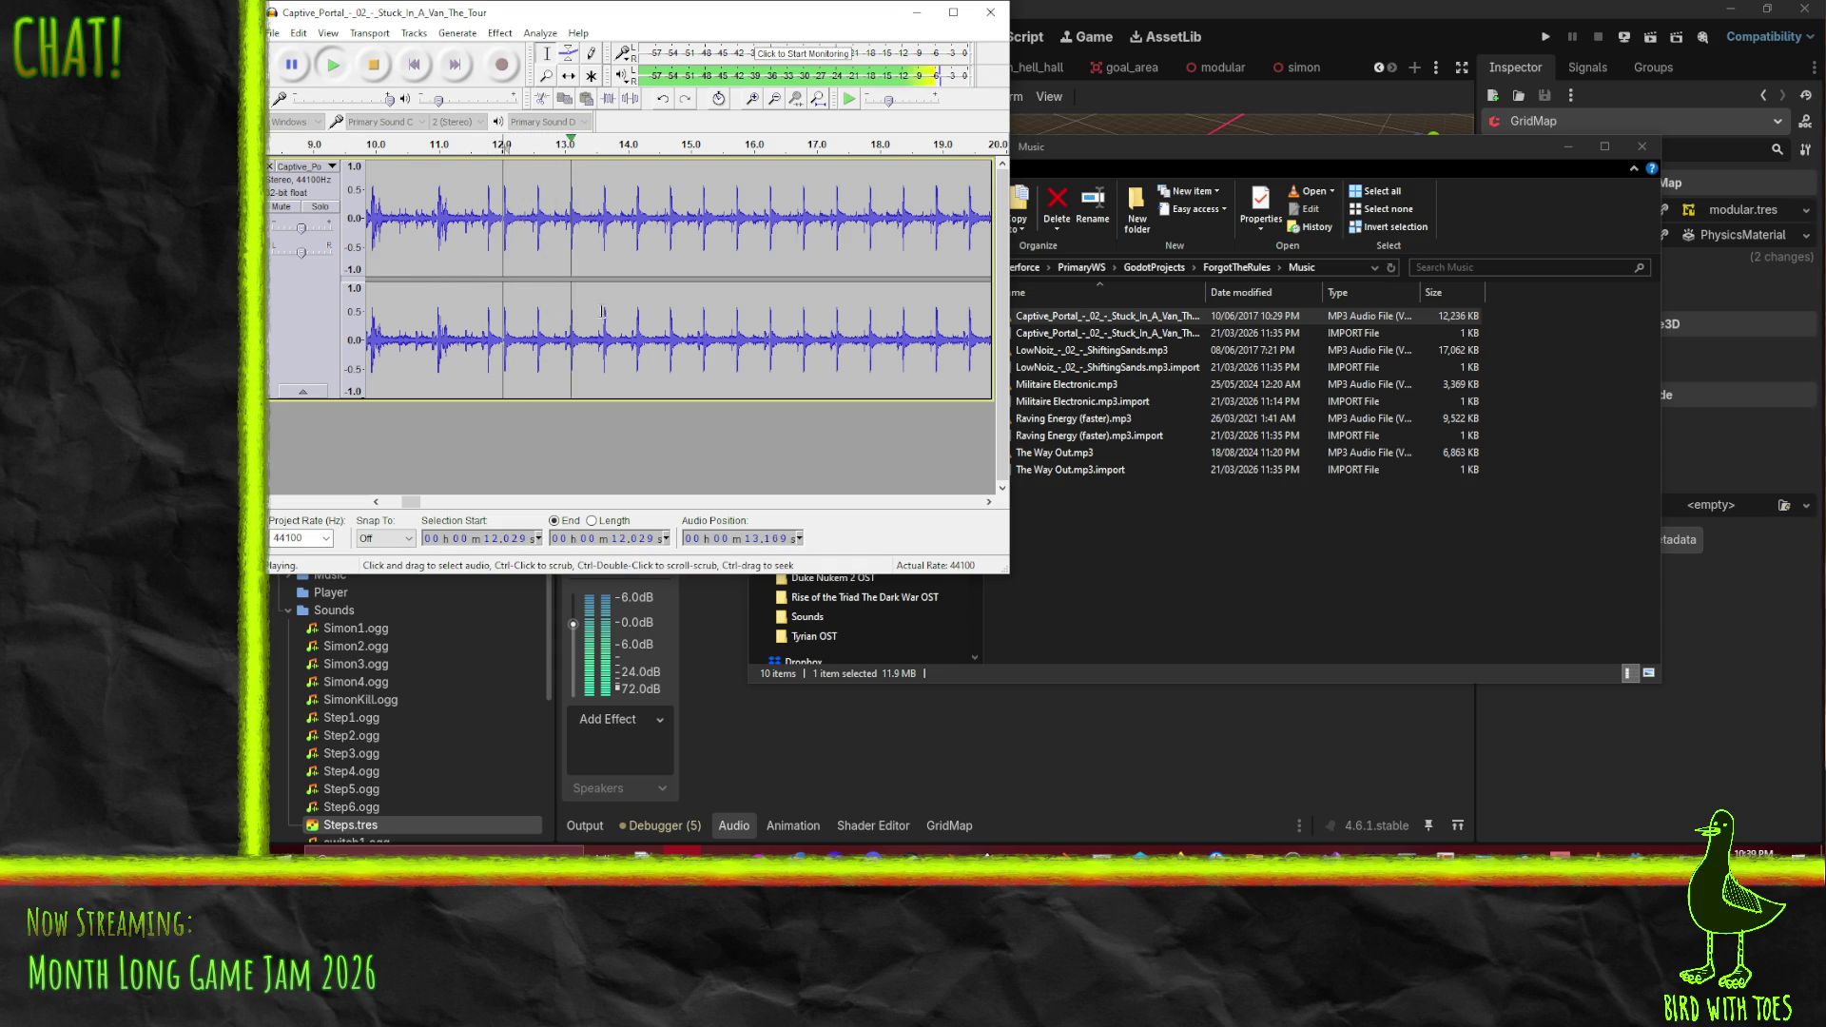
- Extend the selection from 12.029 s back to the start and delete it
scroll(466, 249, "down", 3, "ctrl")
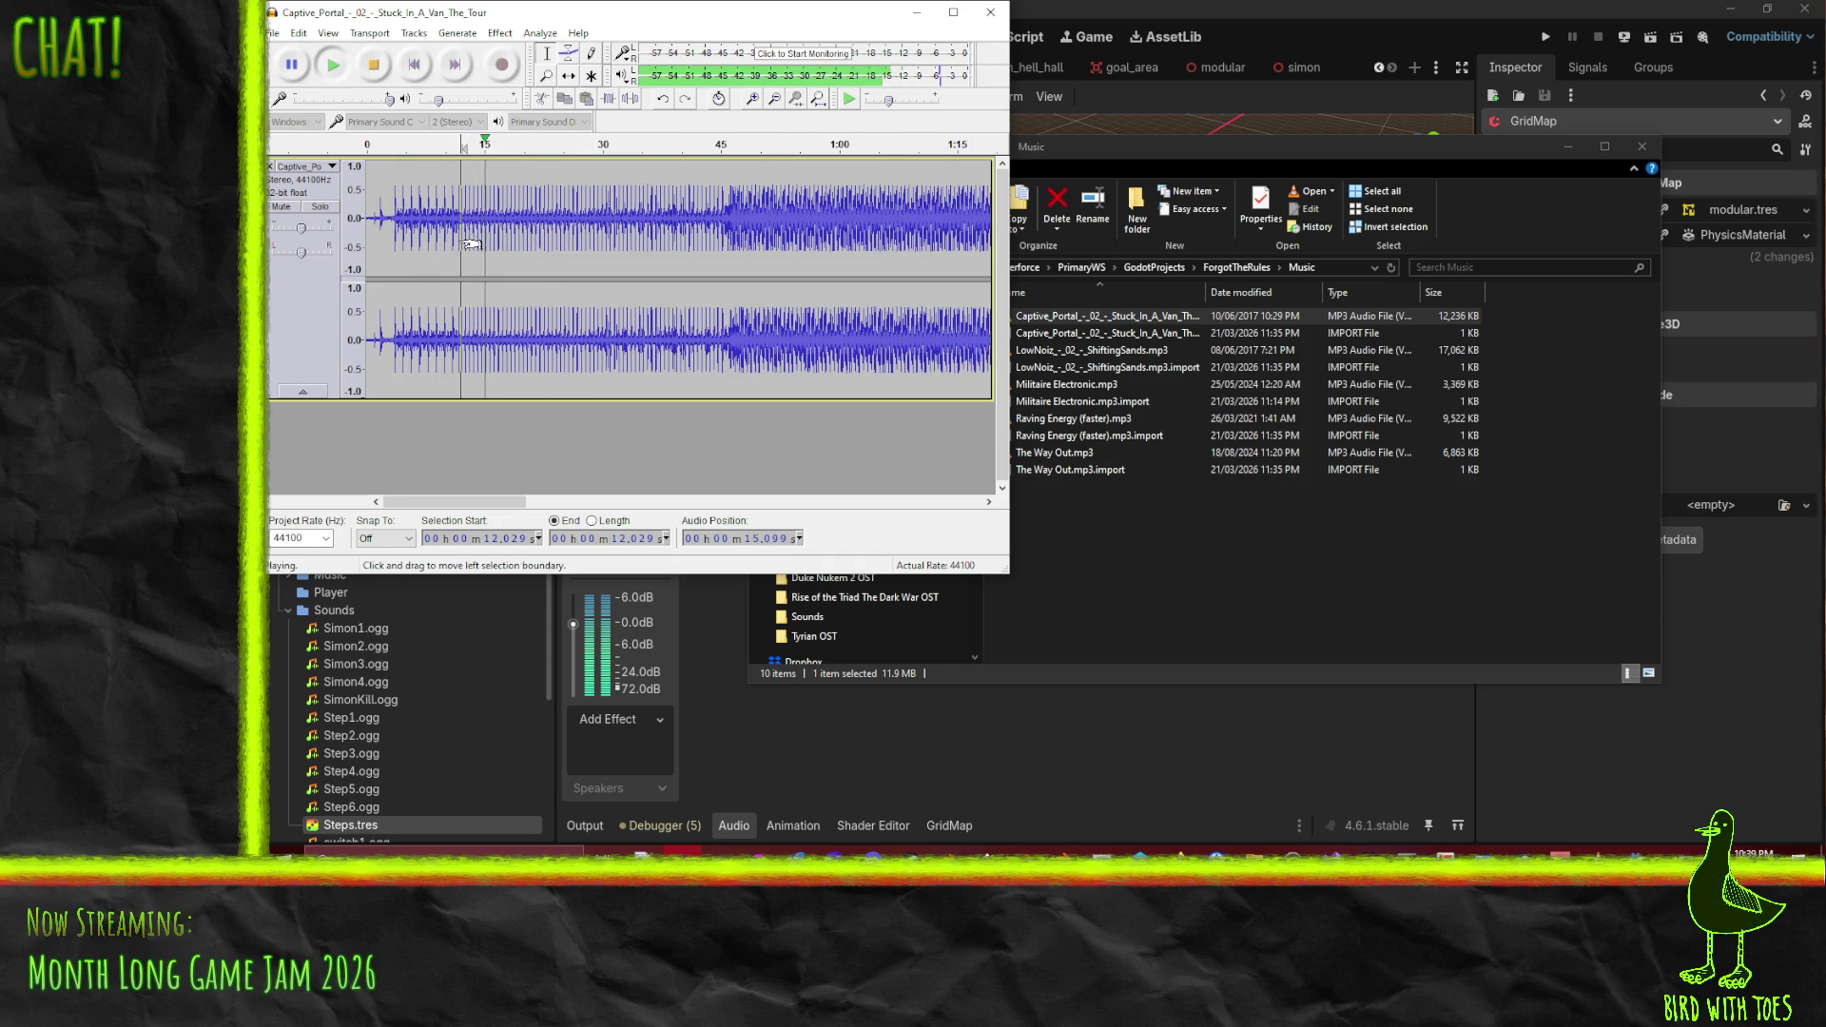
left_click_drag(469, 244, 366, 246)
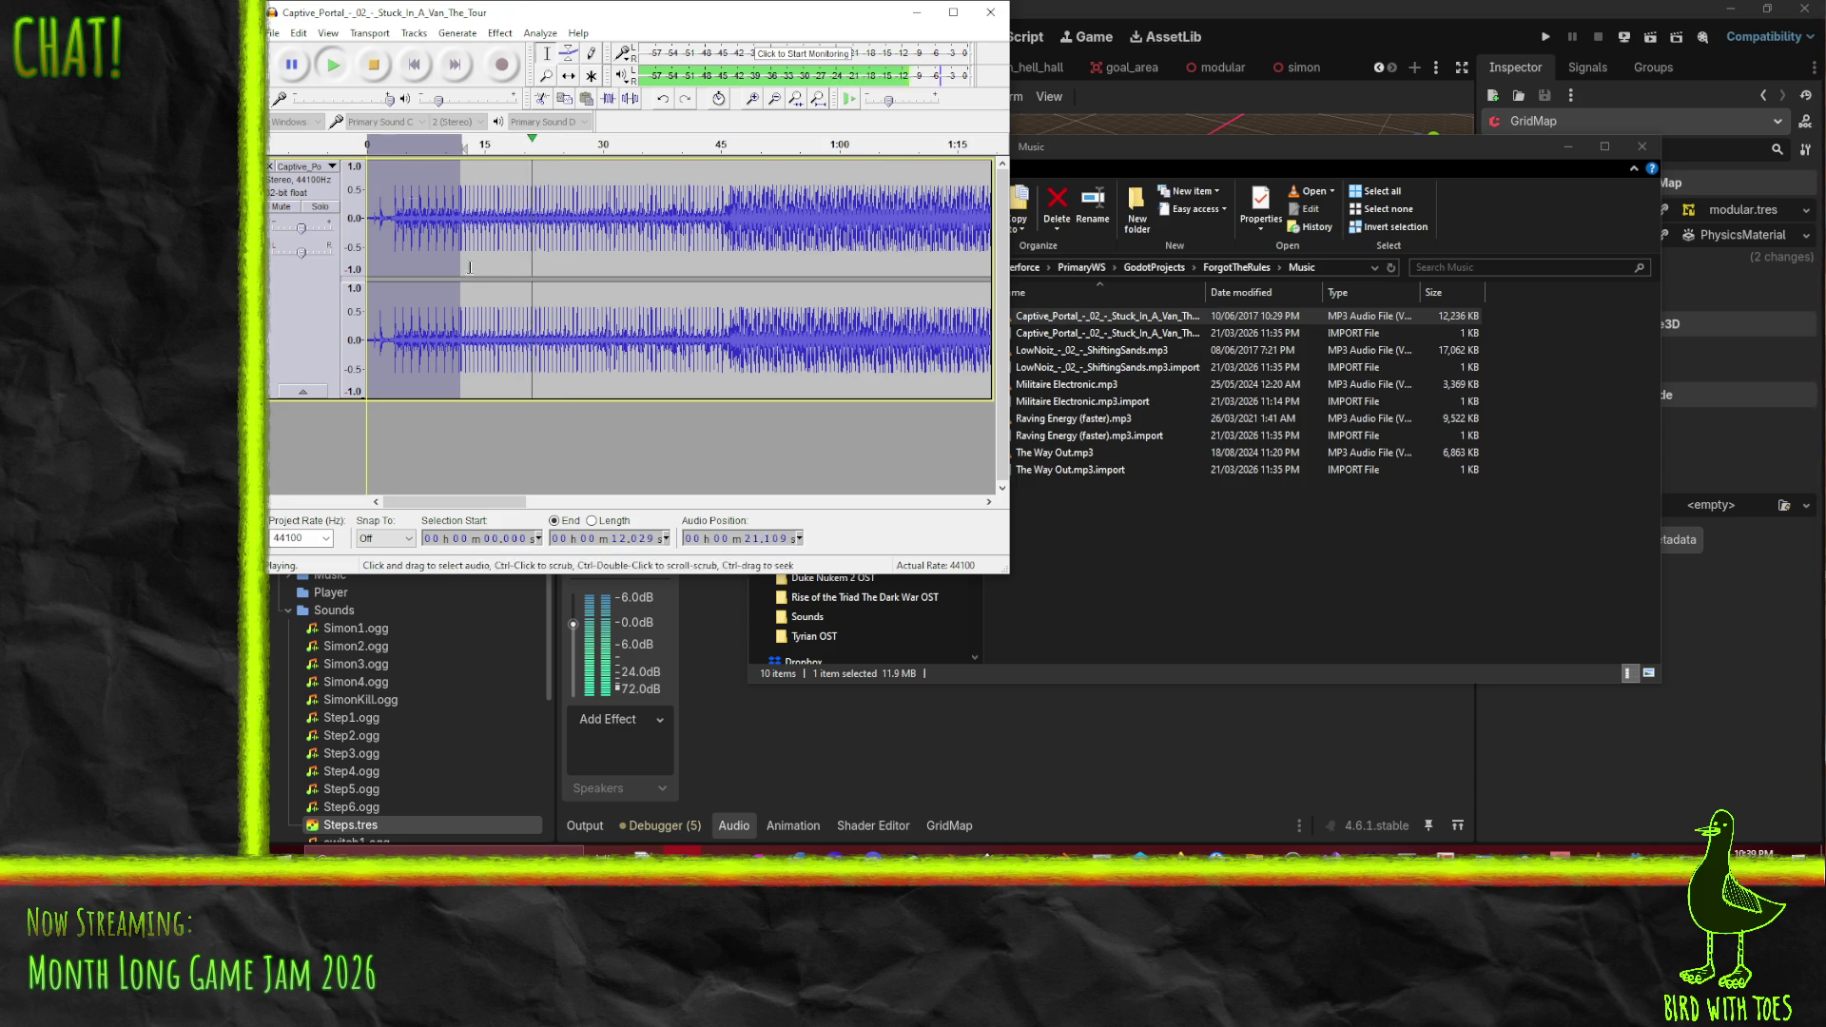
left_click(377, 65)
key("Delete")
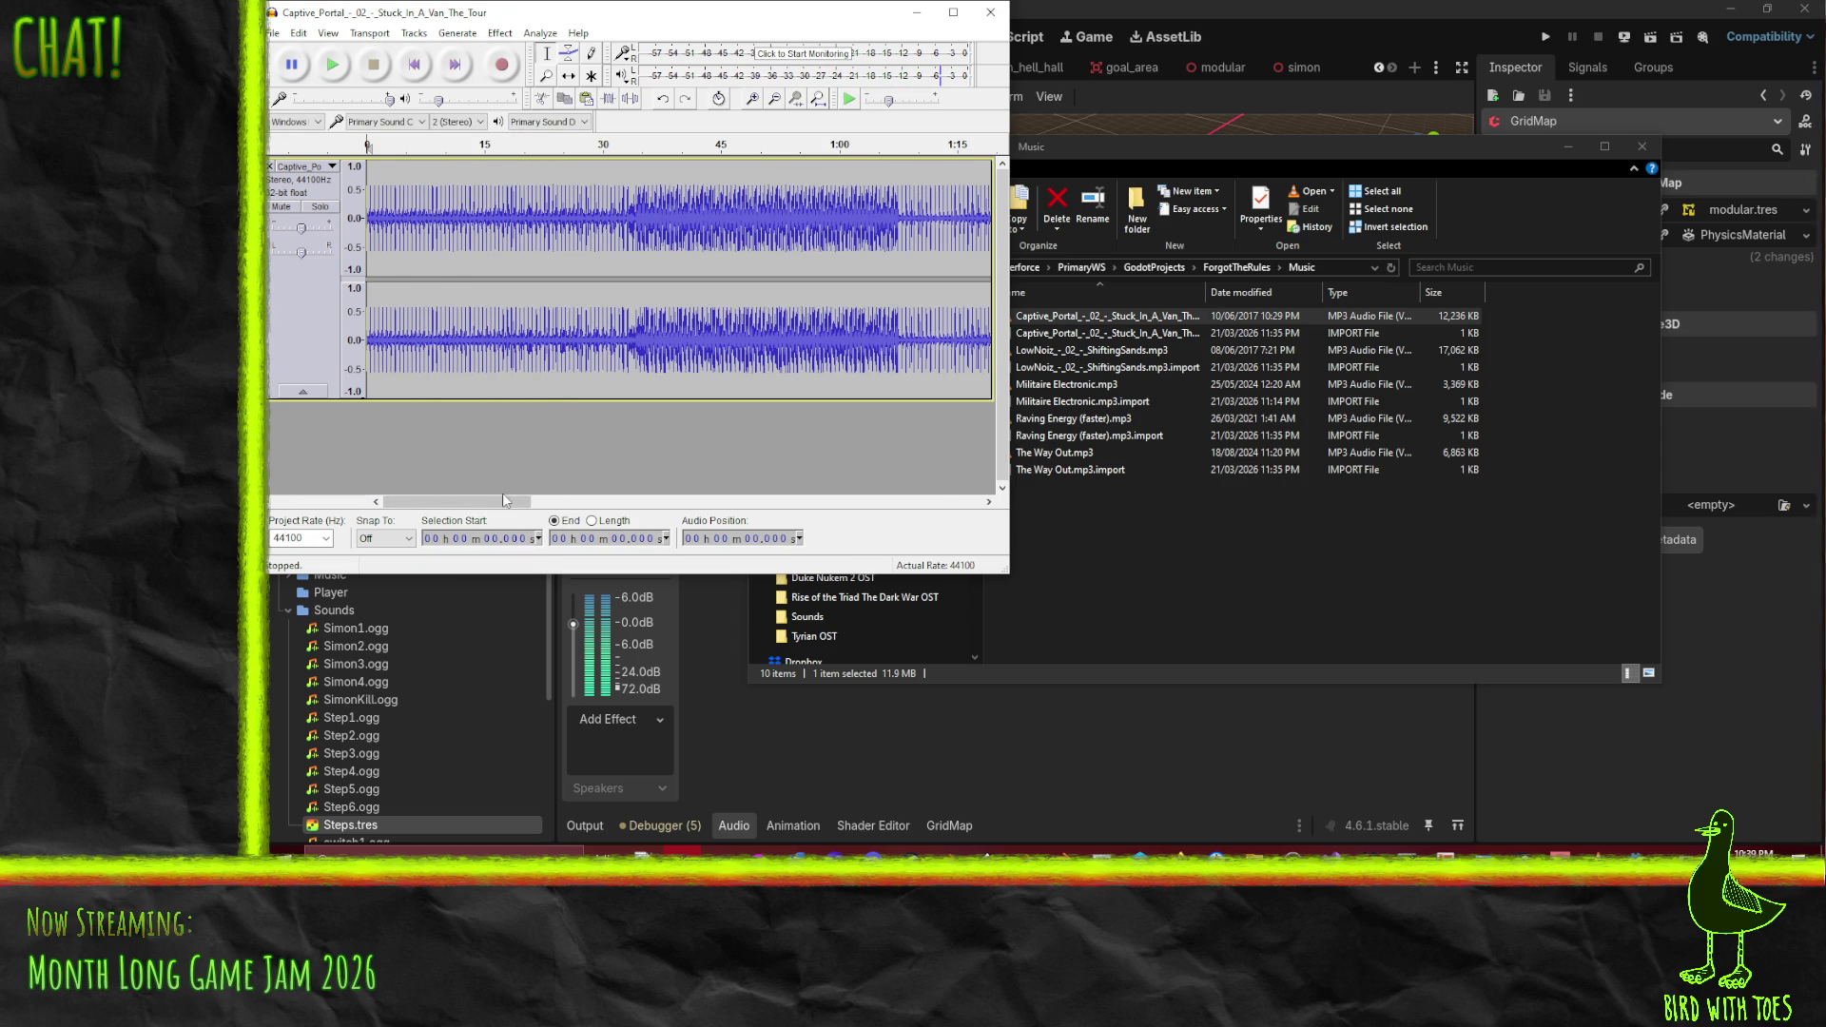
- Preview the Captive Portal song from 4:45.081 to hear its fade-out, then stop playback
left_click_drag(493, 505, 943, 502)
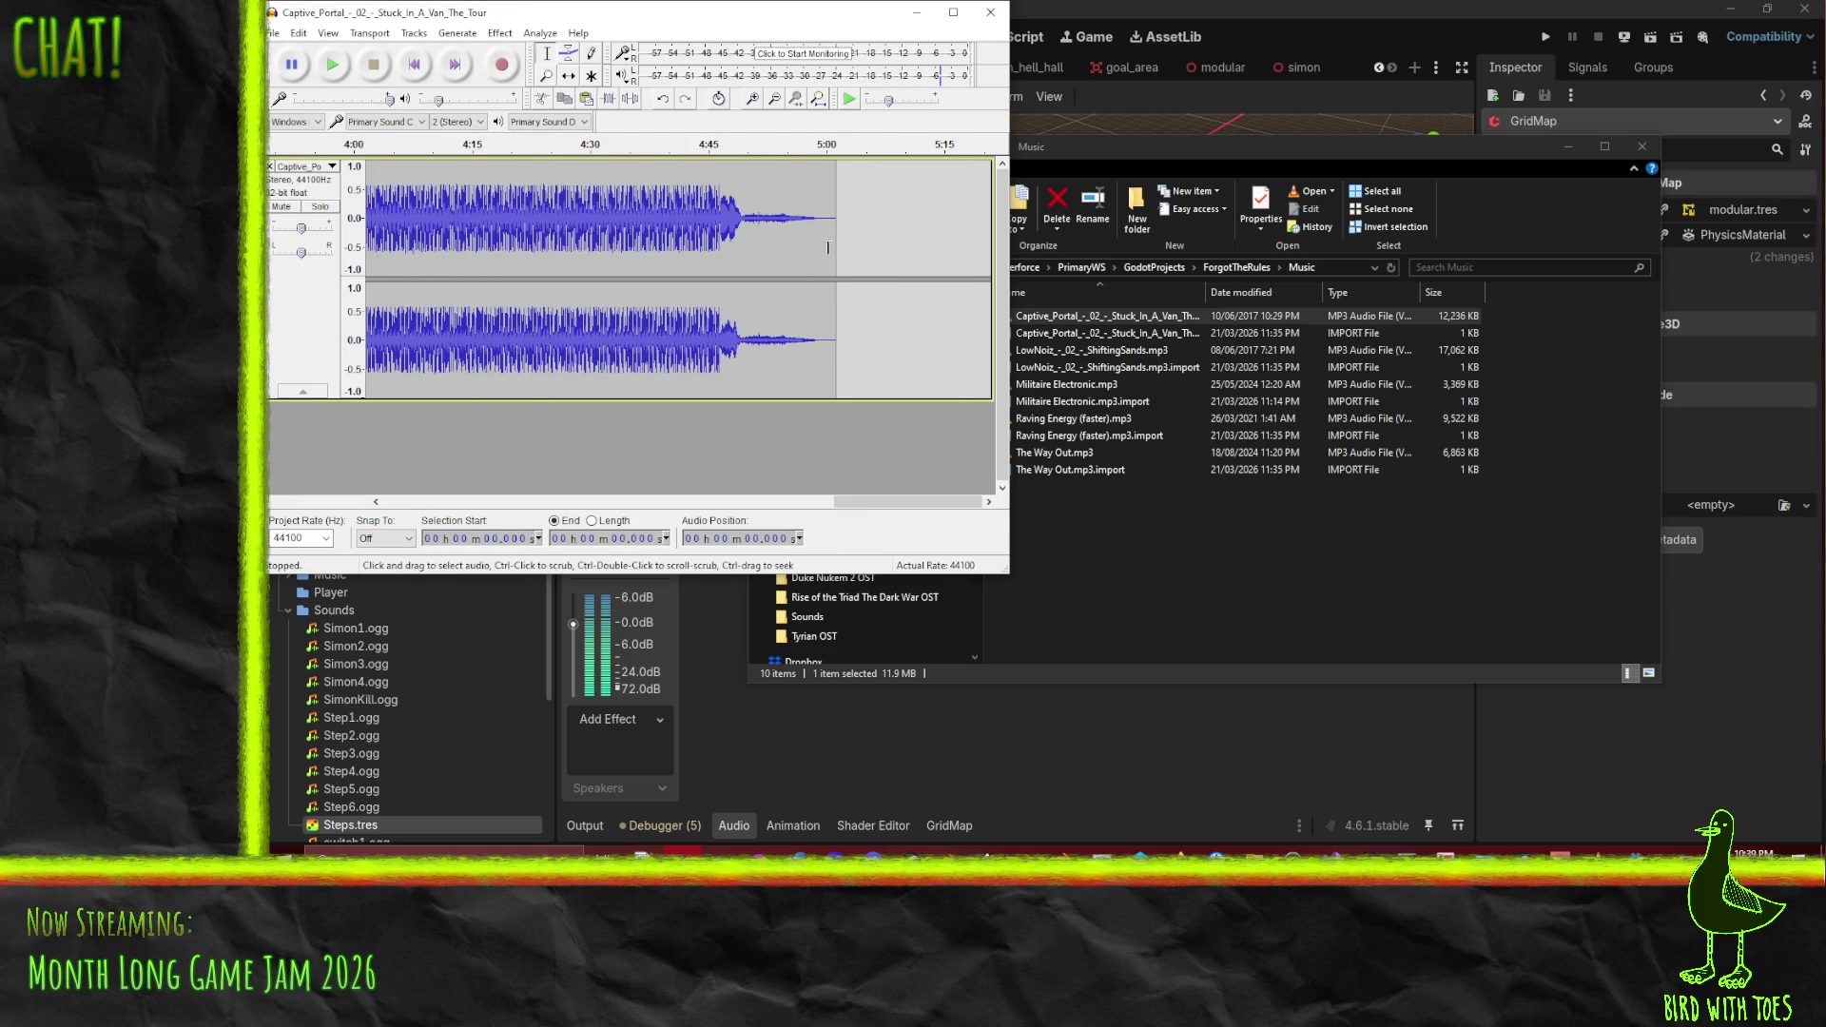
left_click(719, 228)
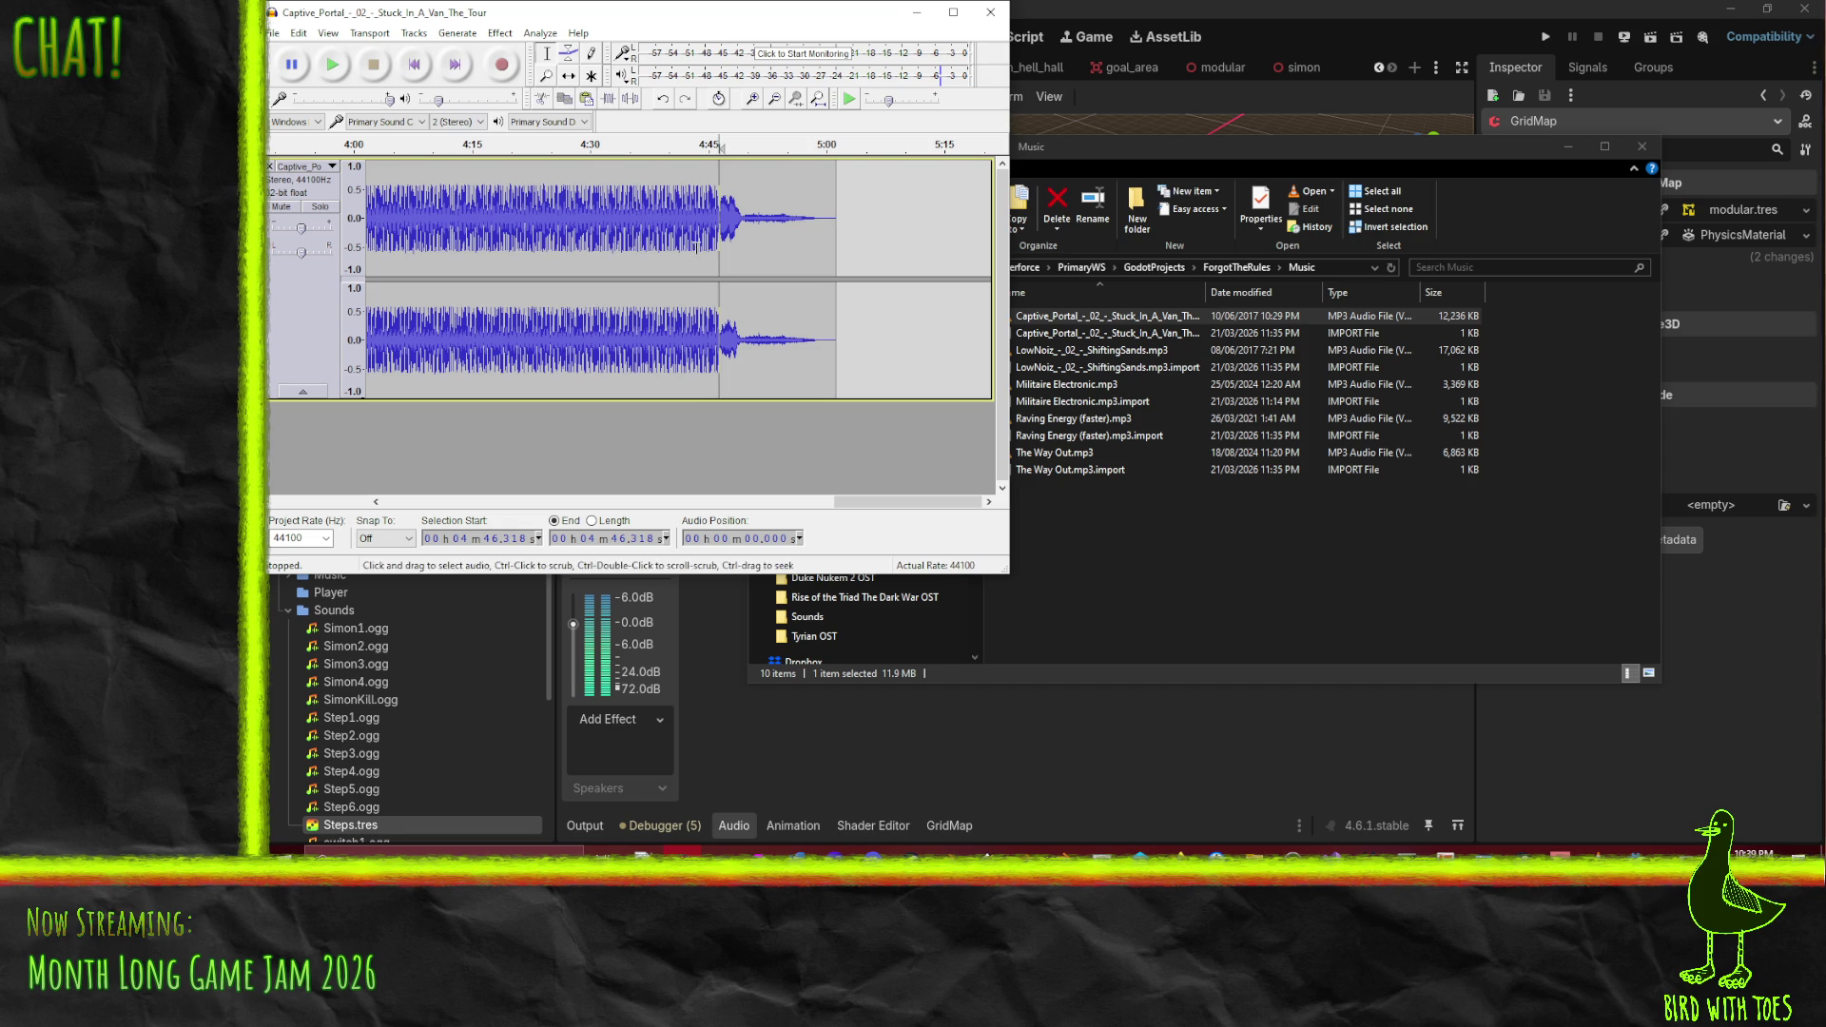
left_click_drag(710, 246, 715, 245)
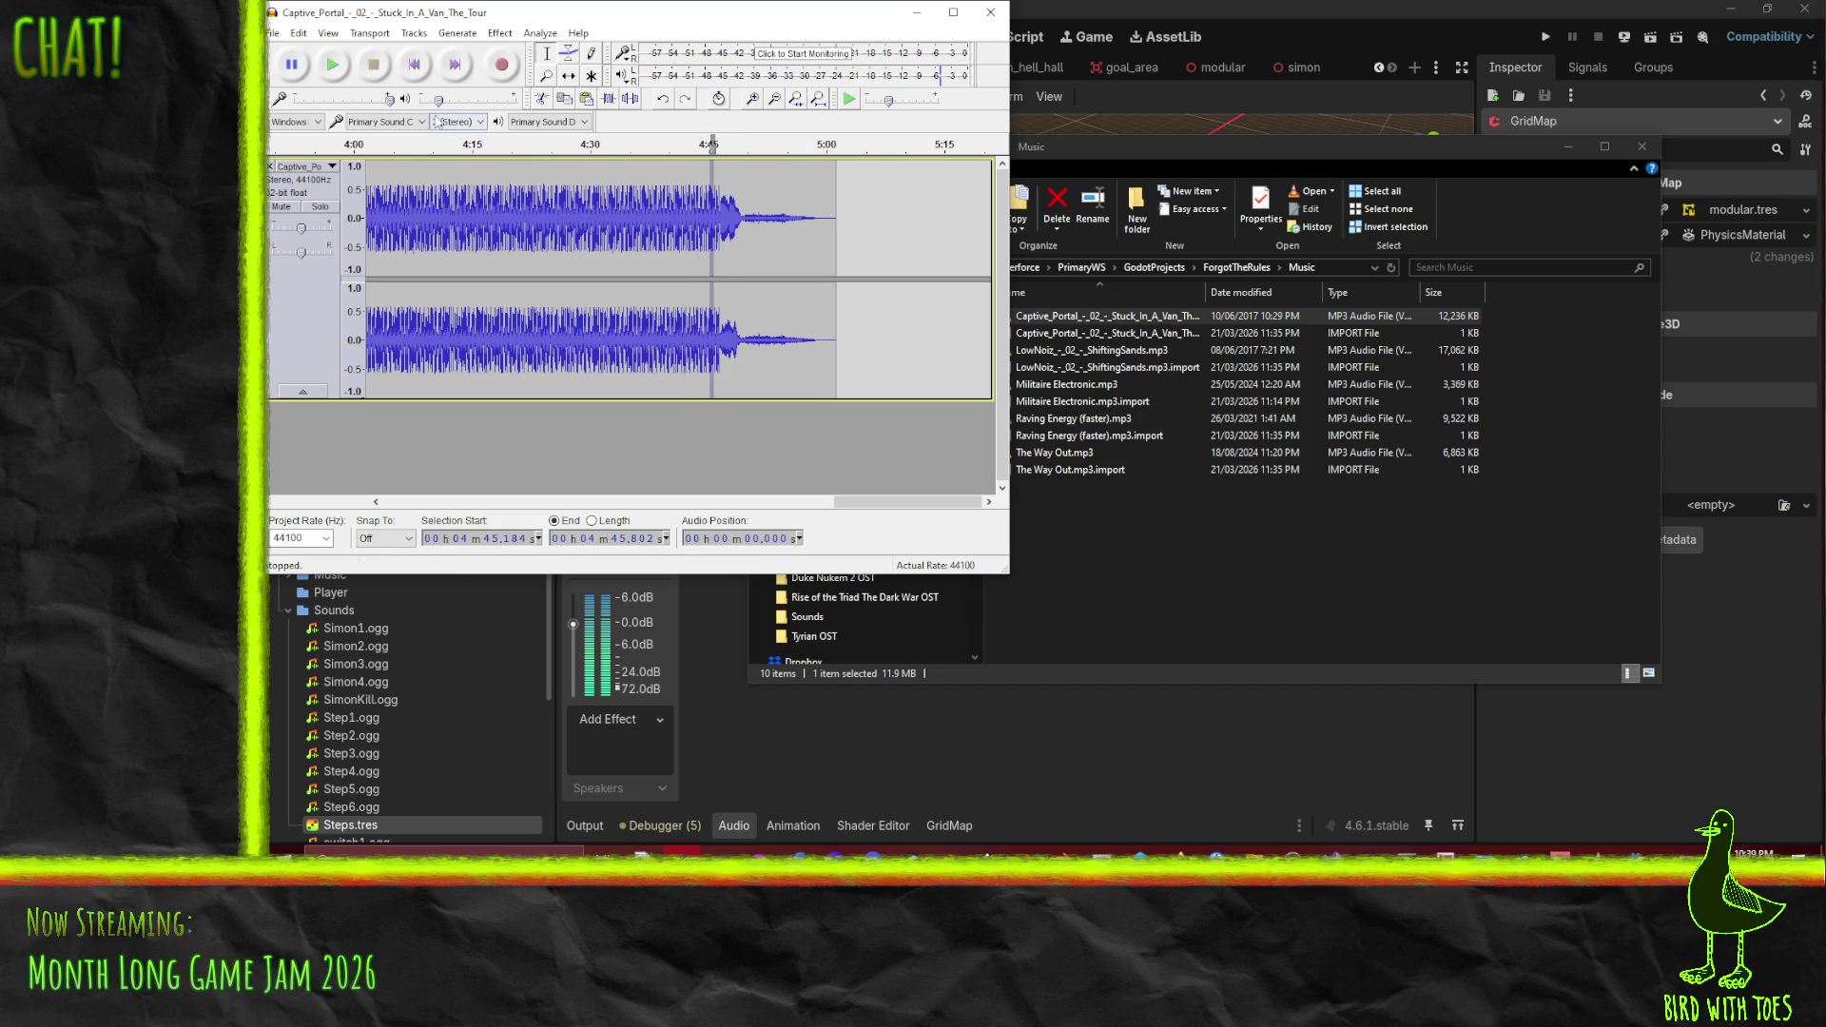
left_click(709, 218)
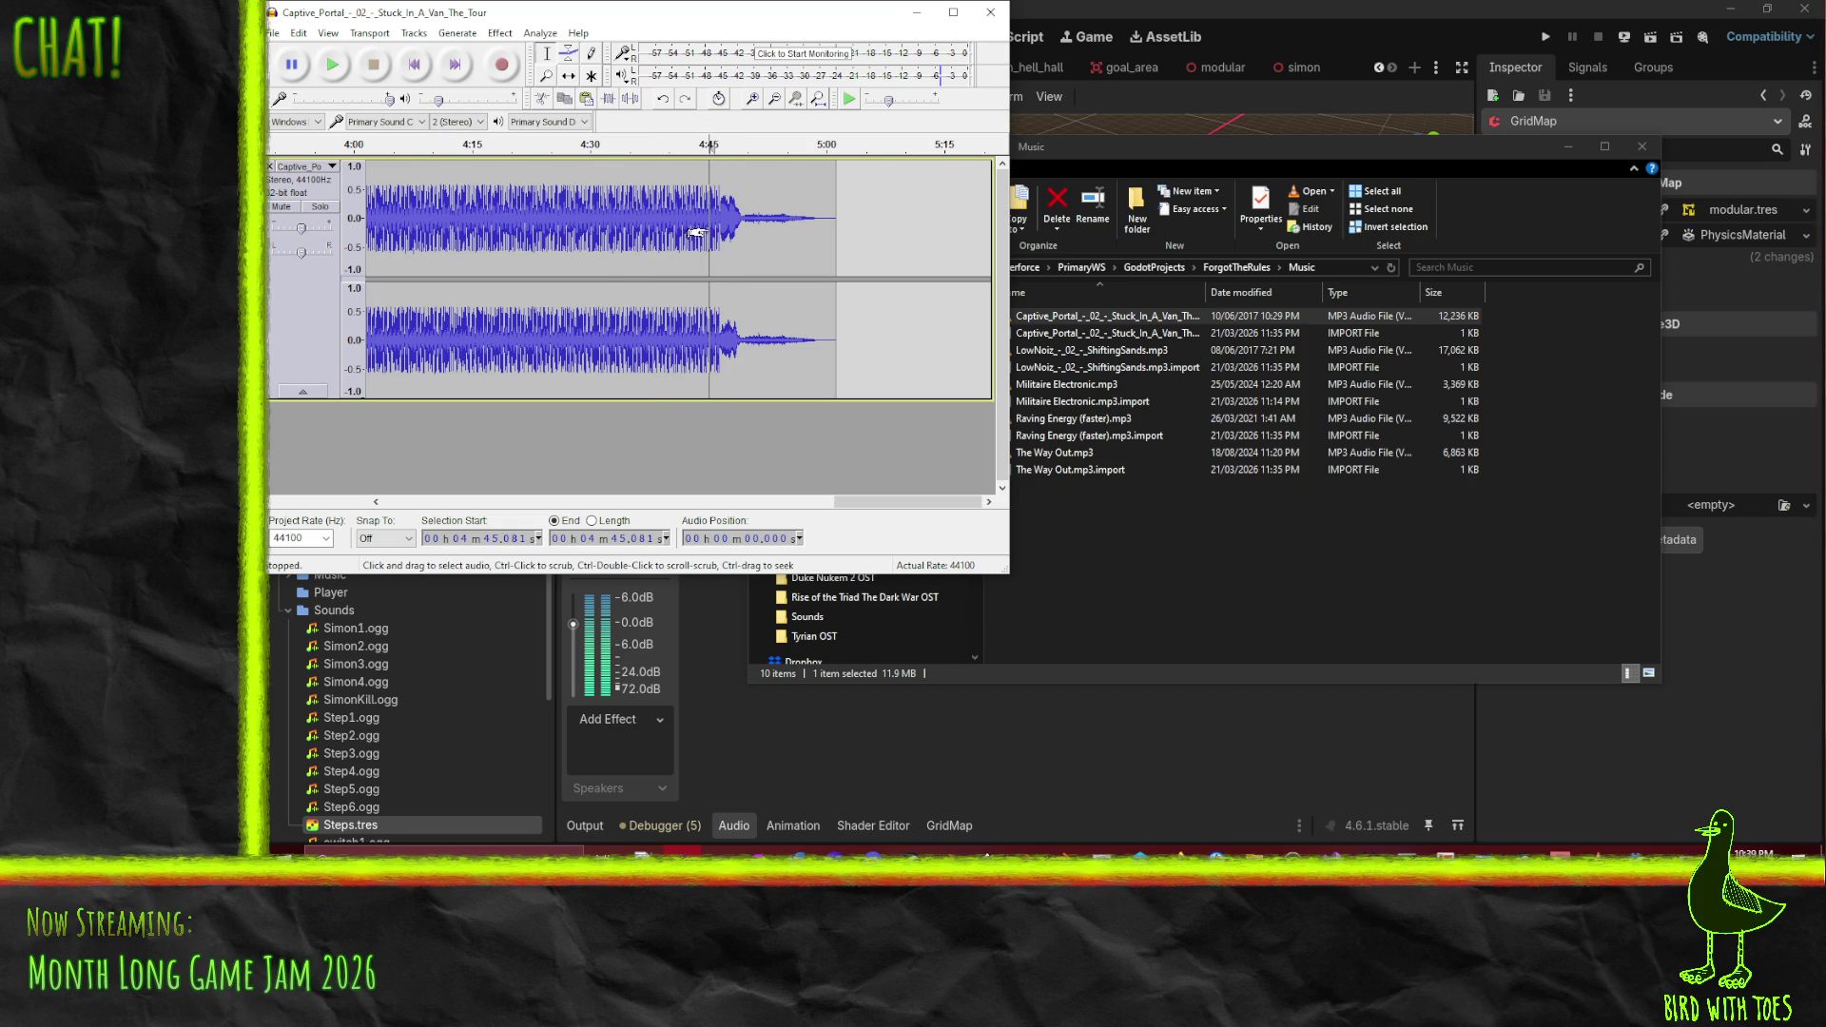
left_click(334, 65)
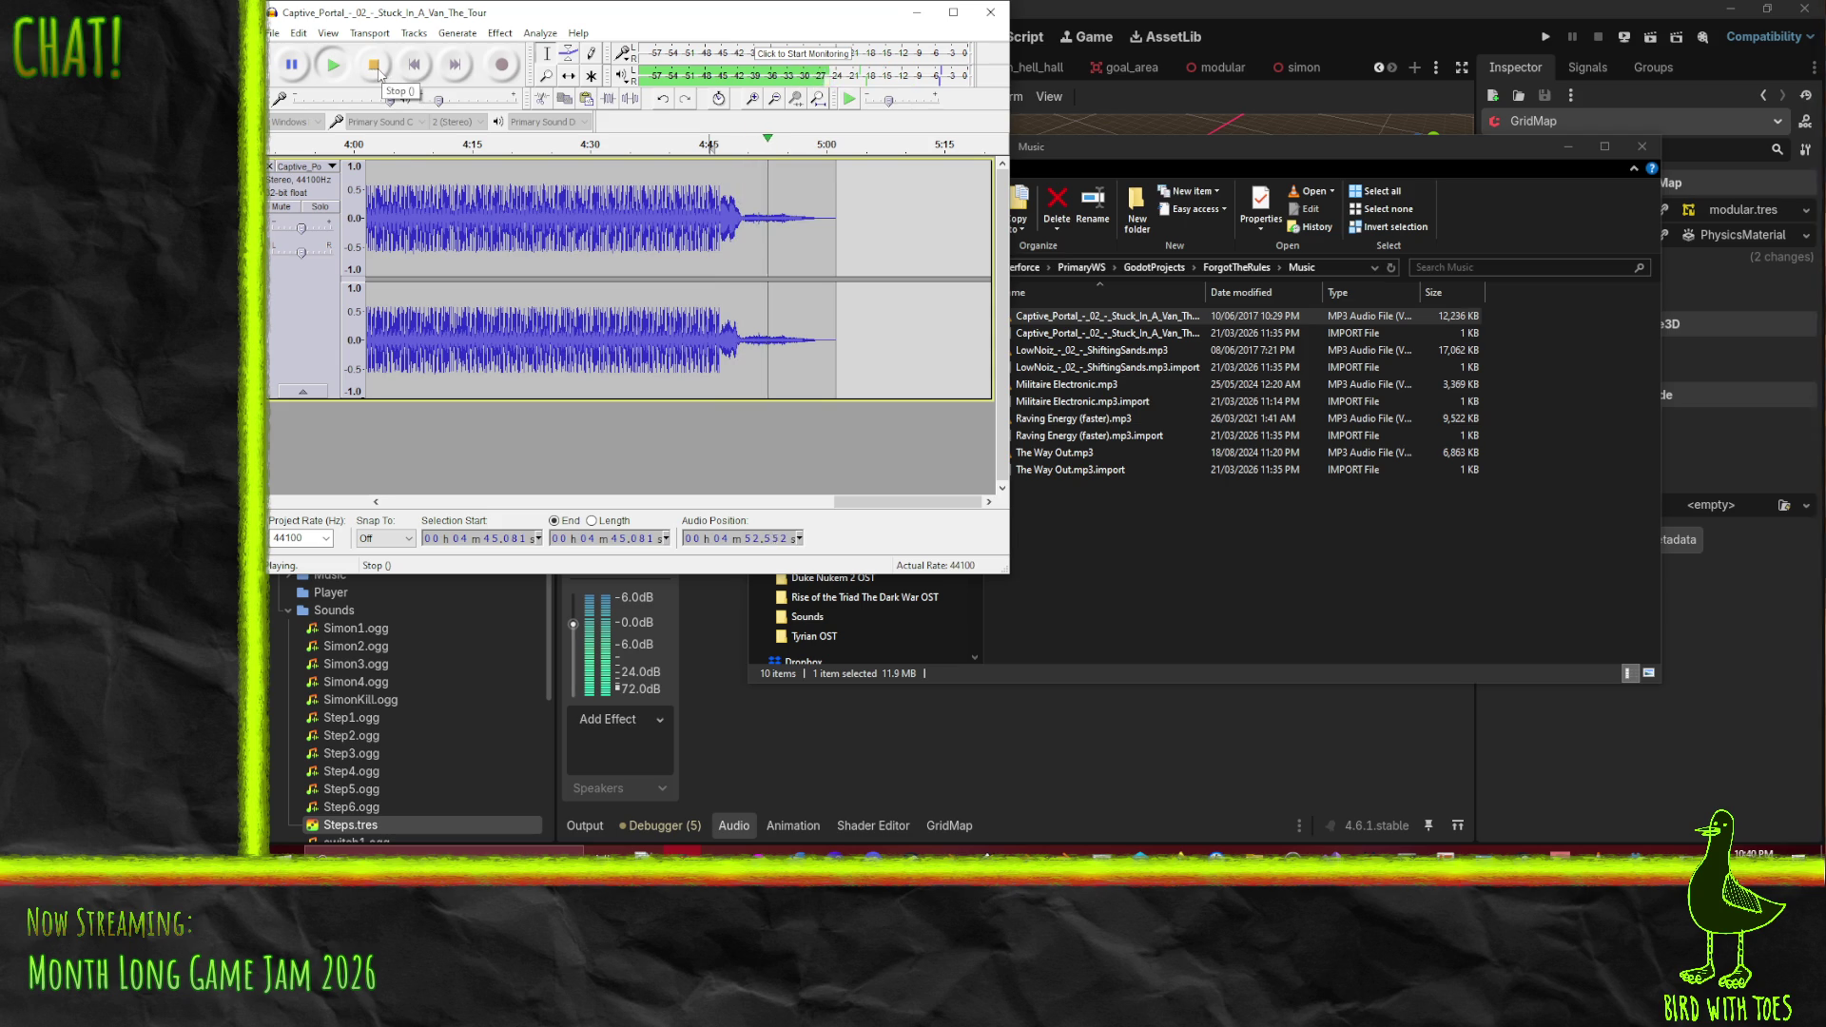
left_click(378, 74)
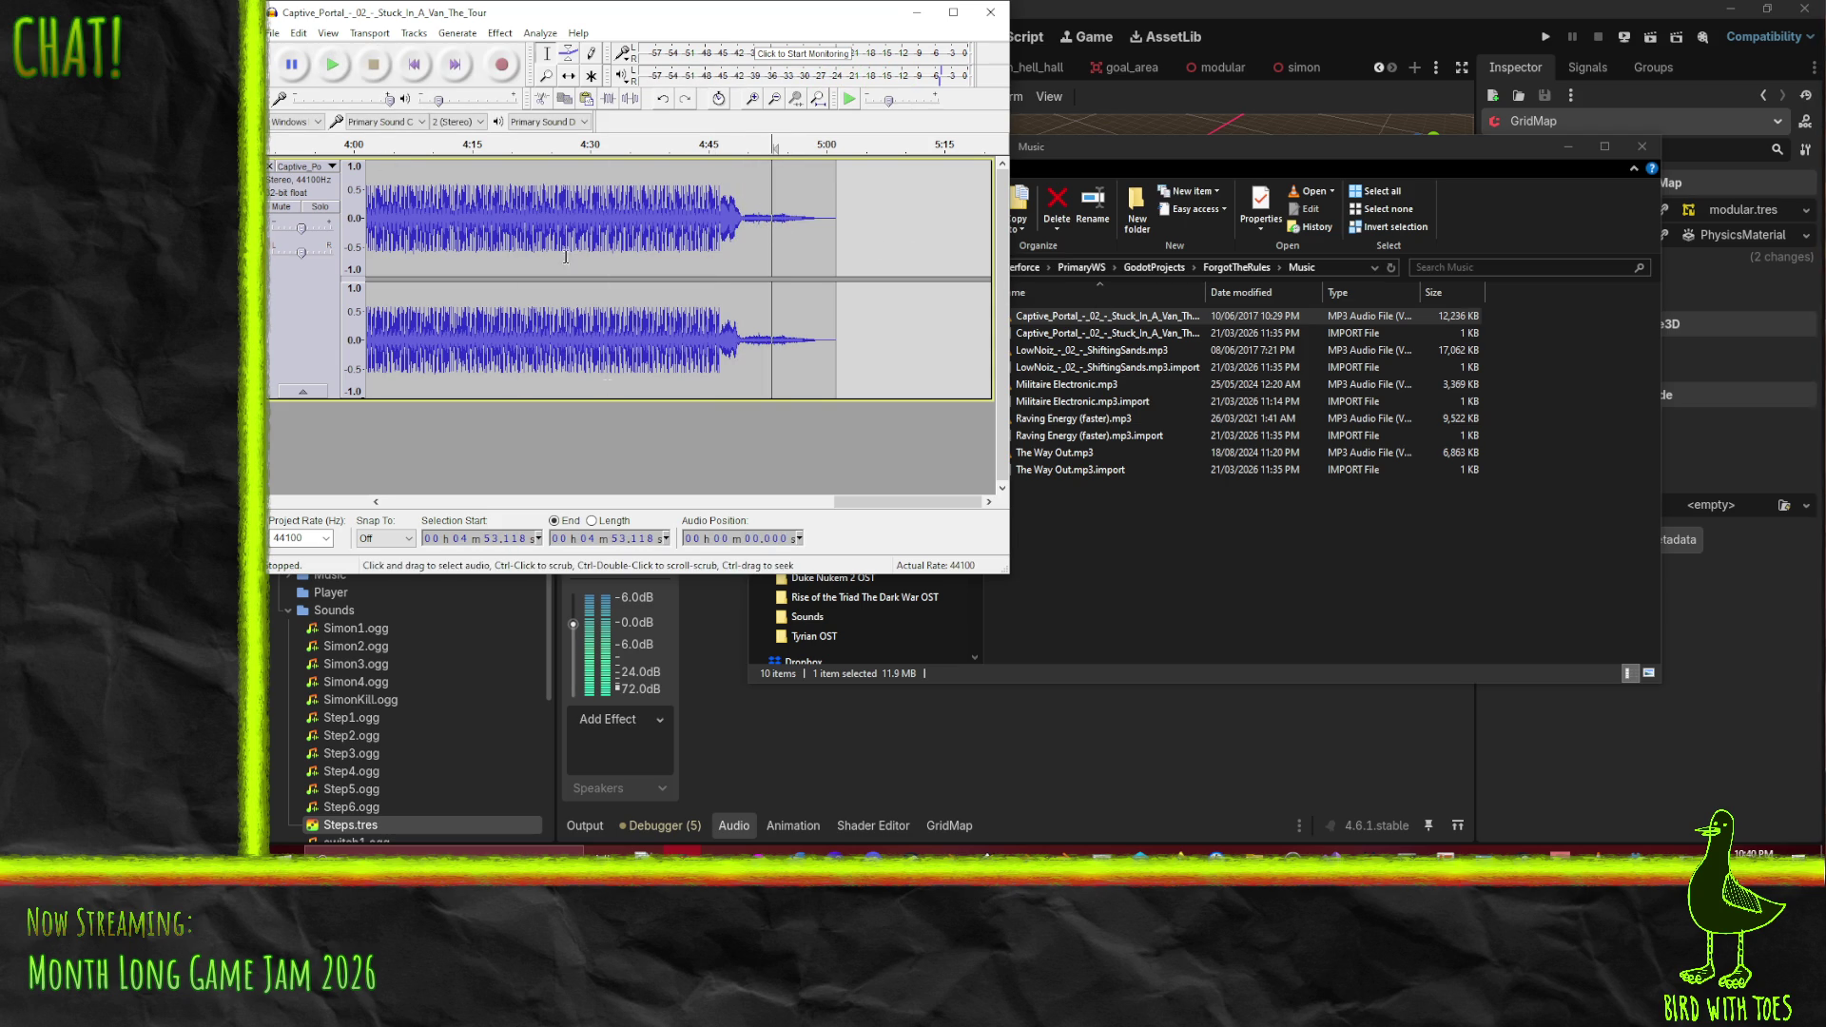
- Add a new stereo track and paste the copied closing clip into it
left_click(415, 35)
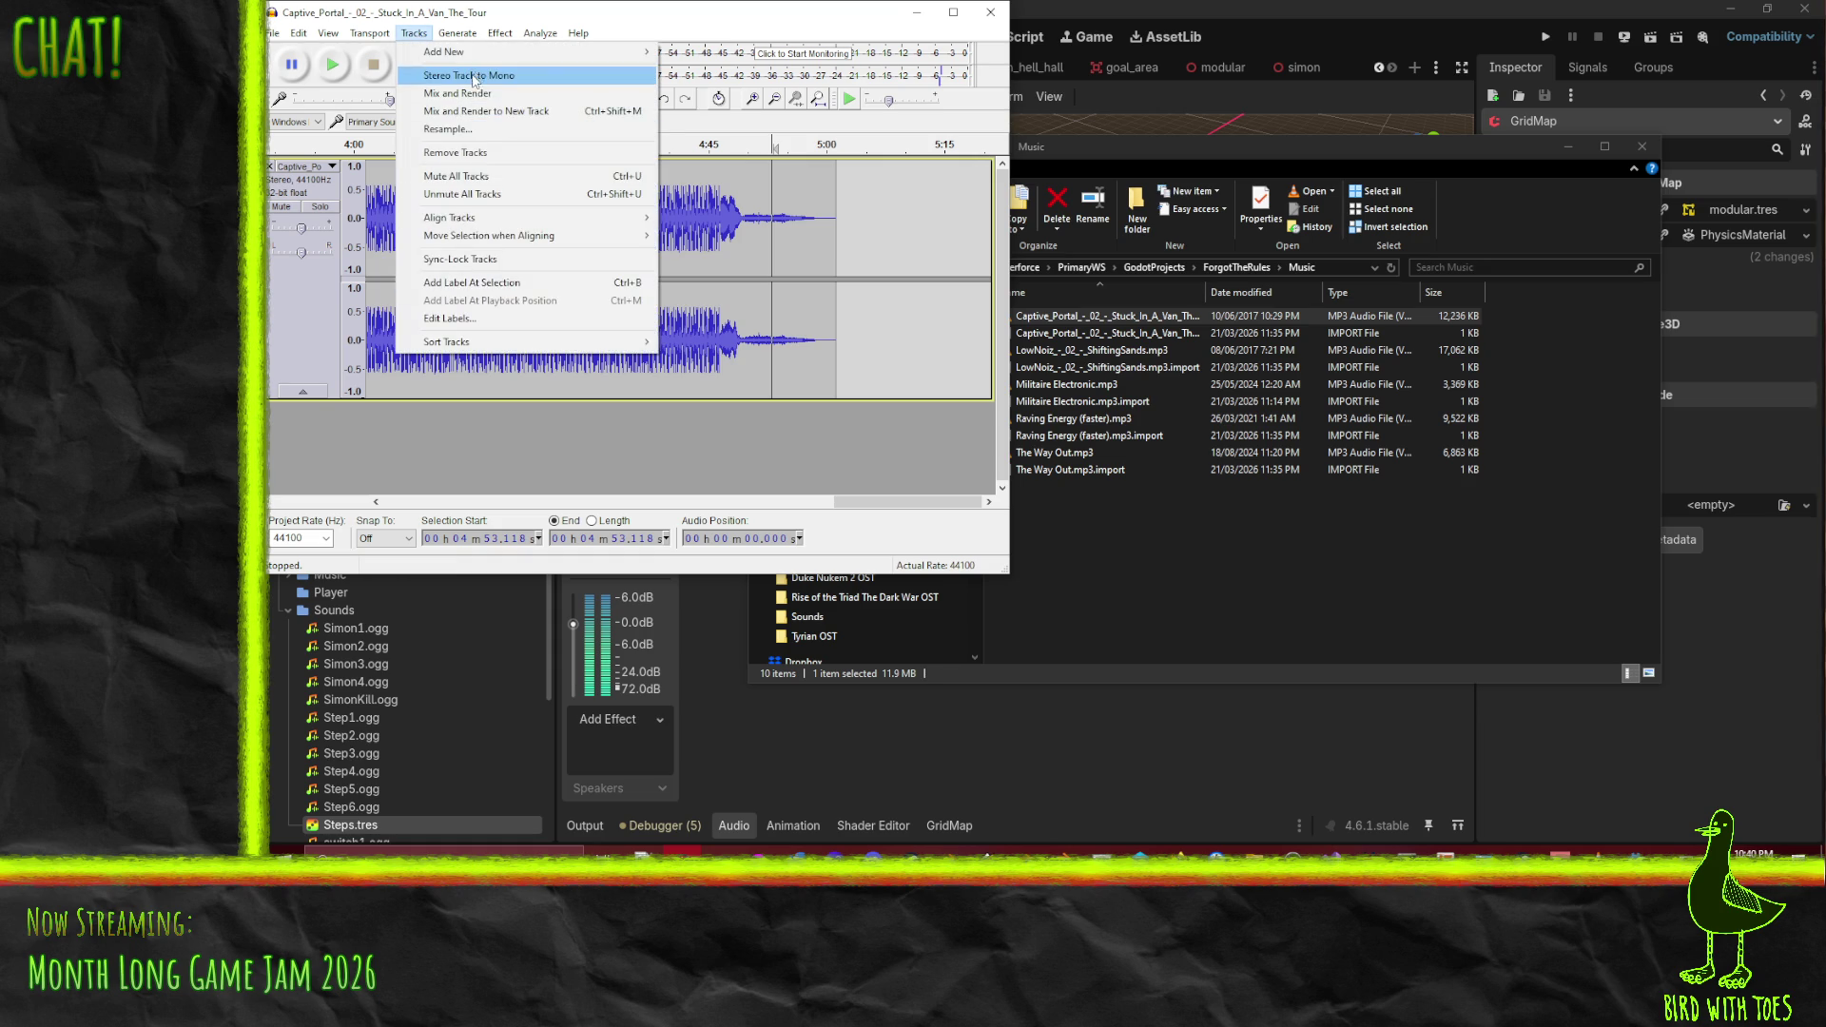
mouse_move(627, 52)
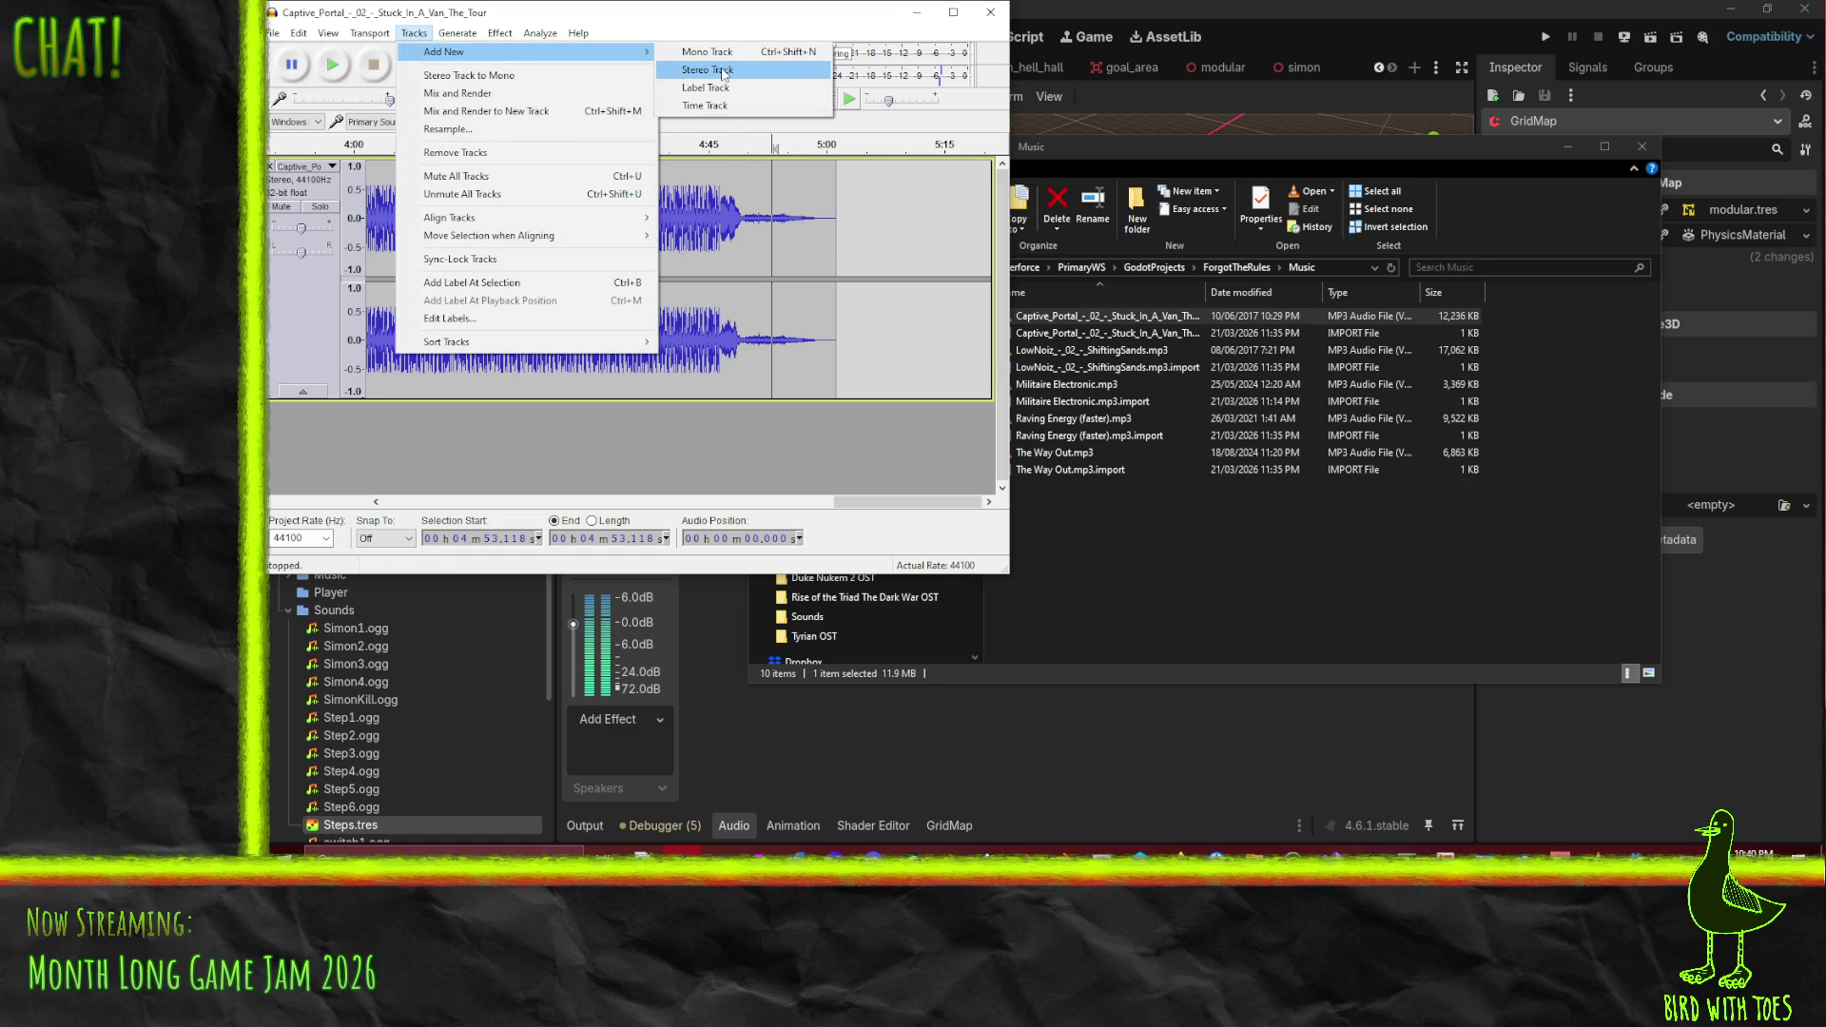
left_click(723, 72)
key("ctrl+v")
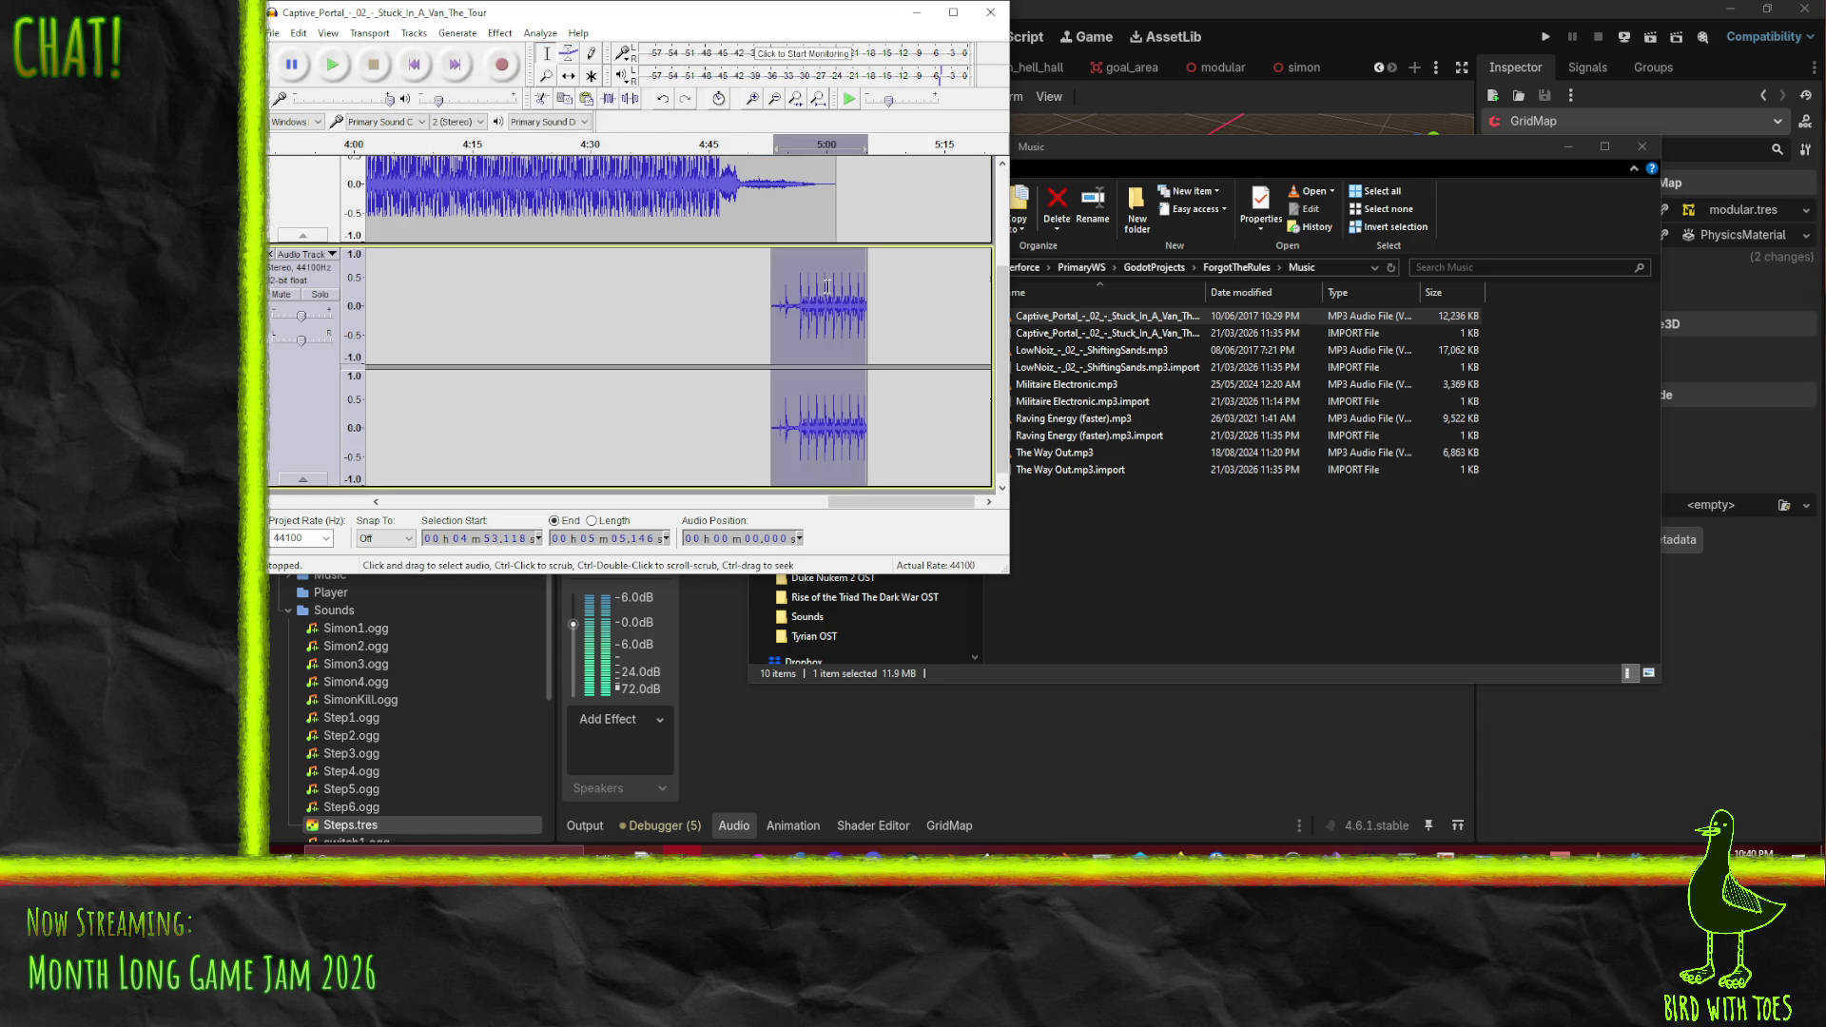
- Play the song from 4:49, then loop-play the ending and stop
scroll(822, 286, "up", 2)
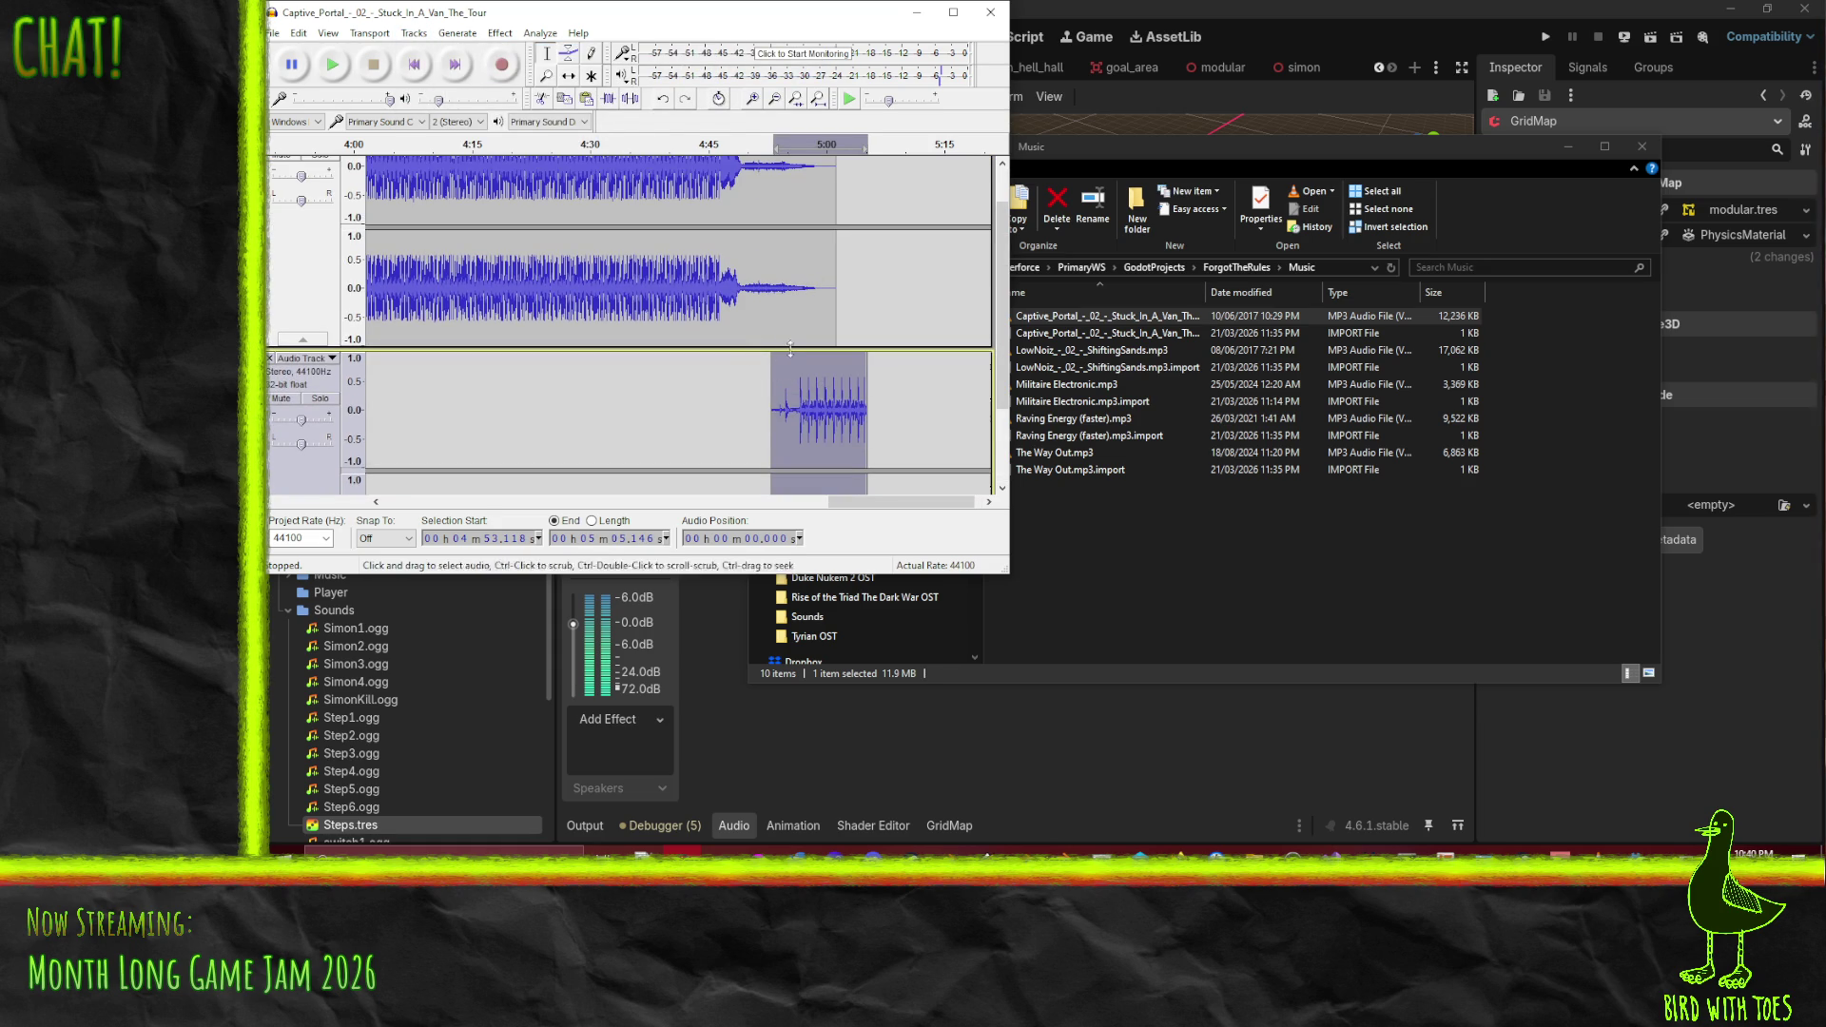
left_click(740, 290)
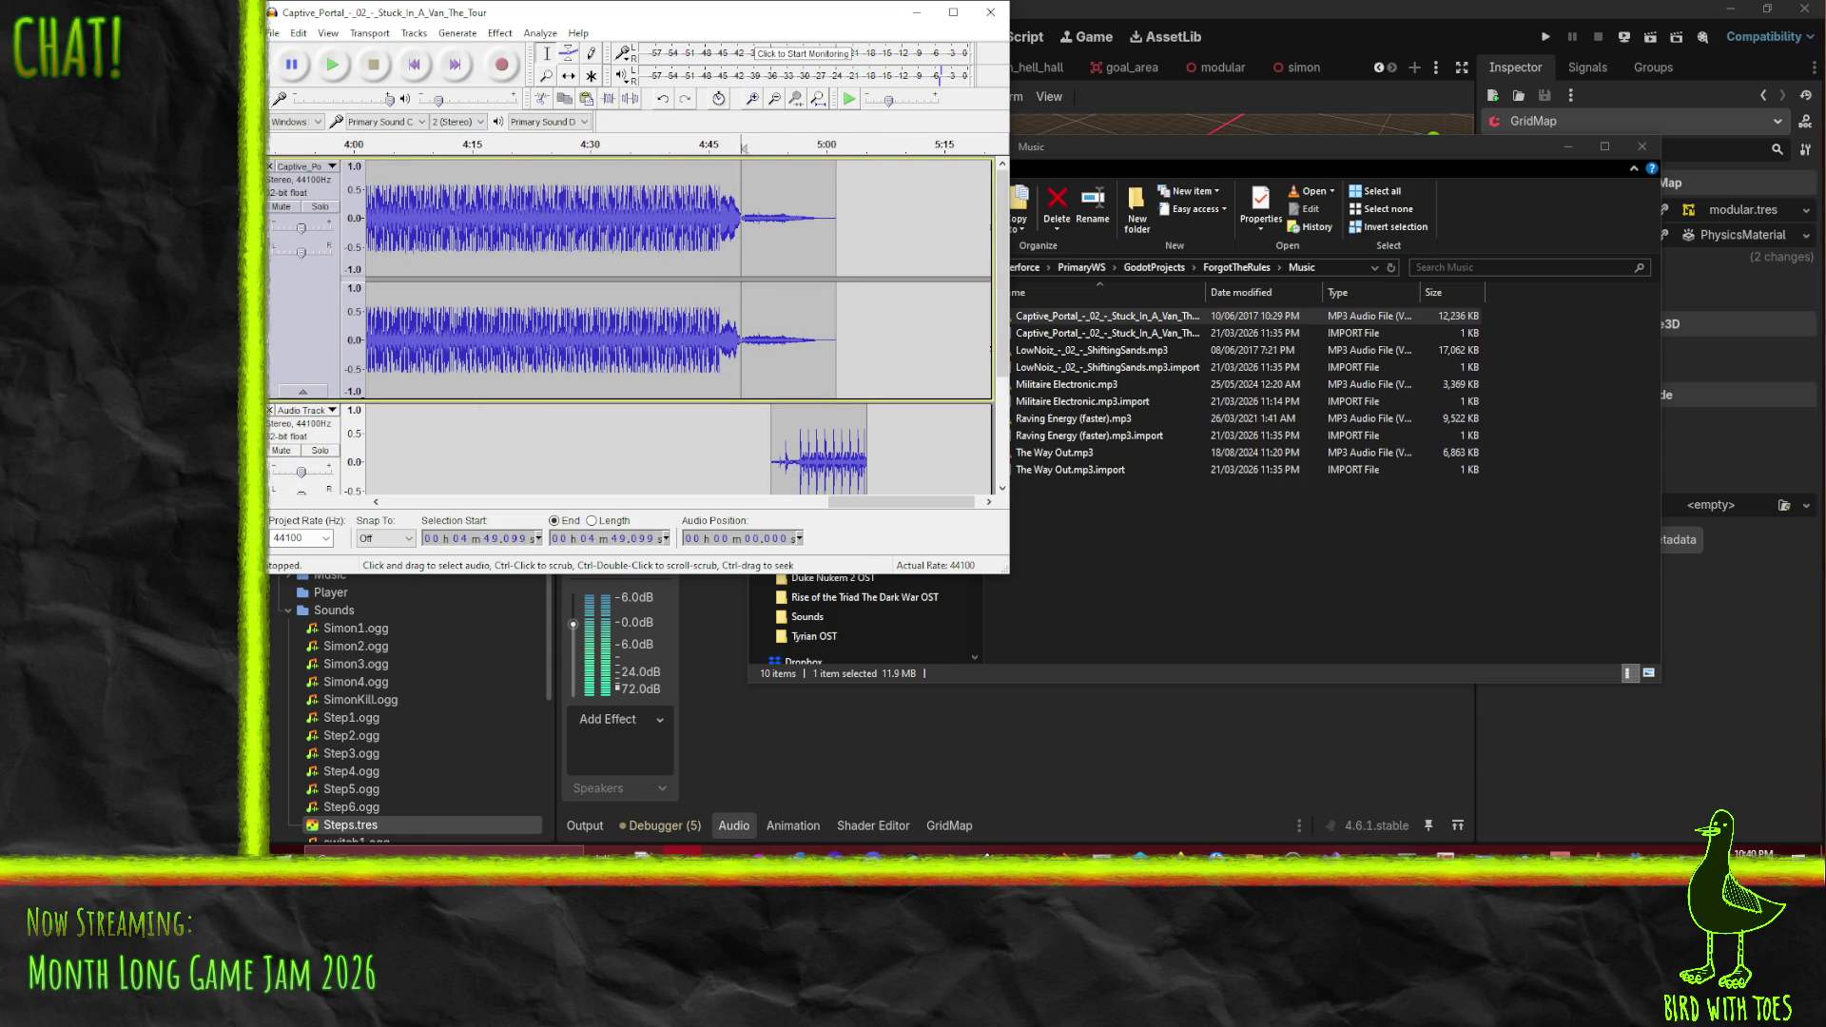
key("space")
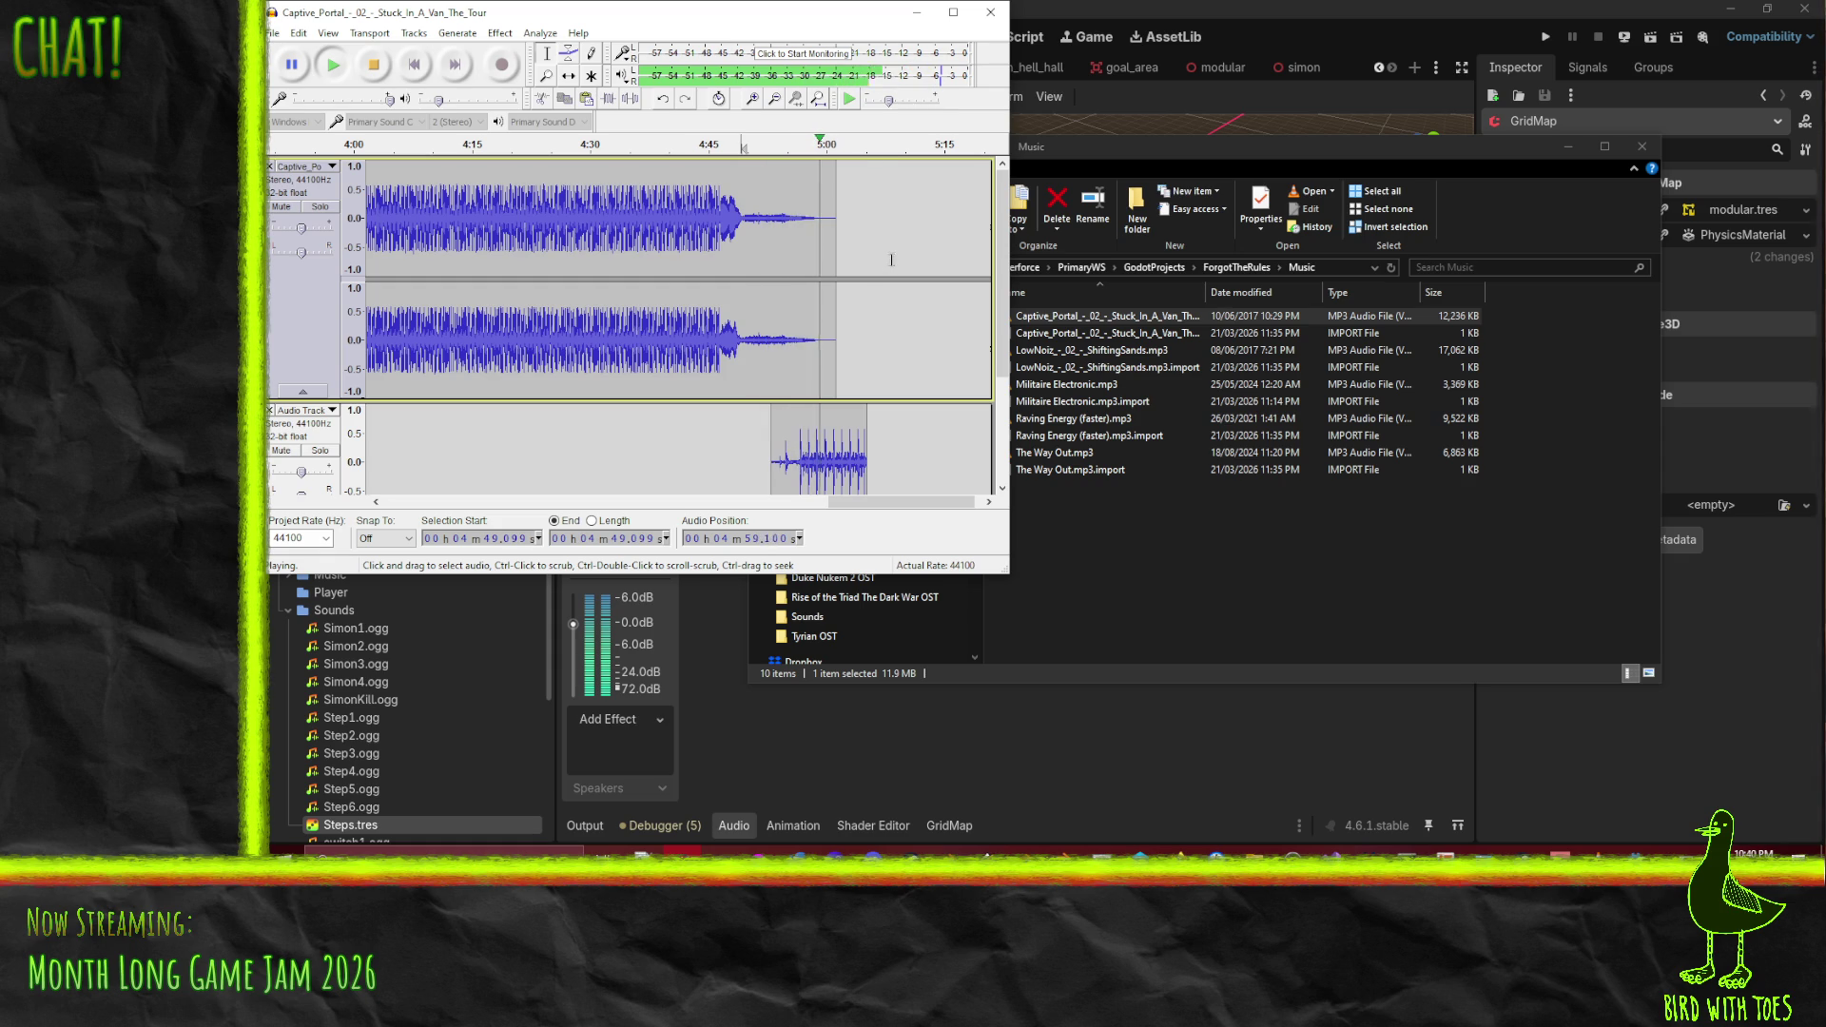
left_click(333, 67, "shift")
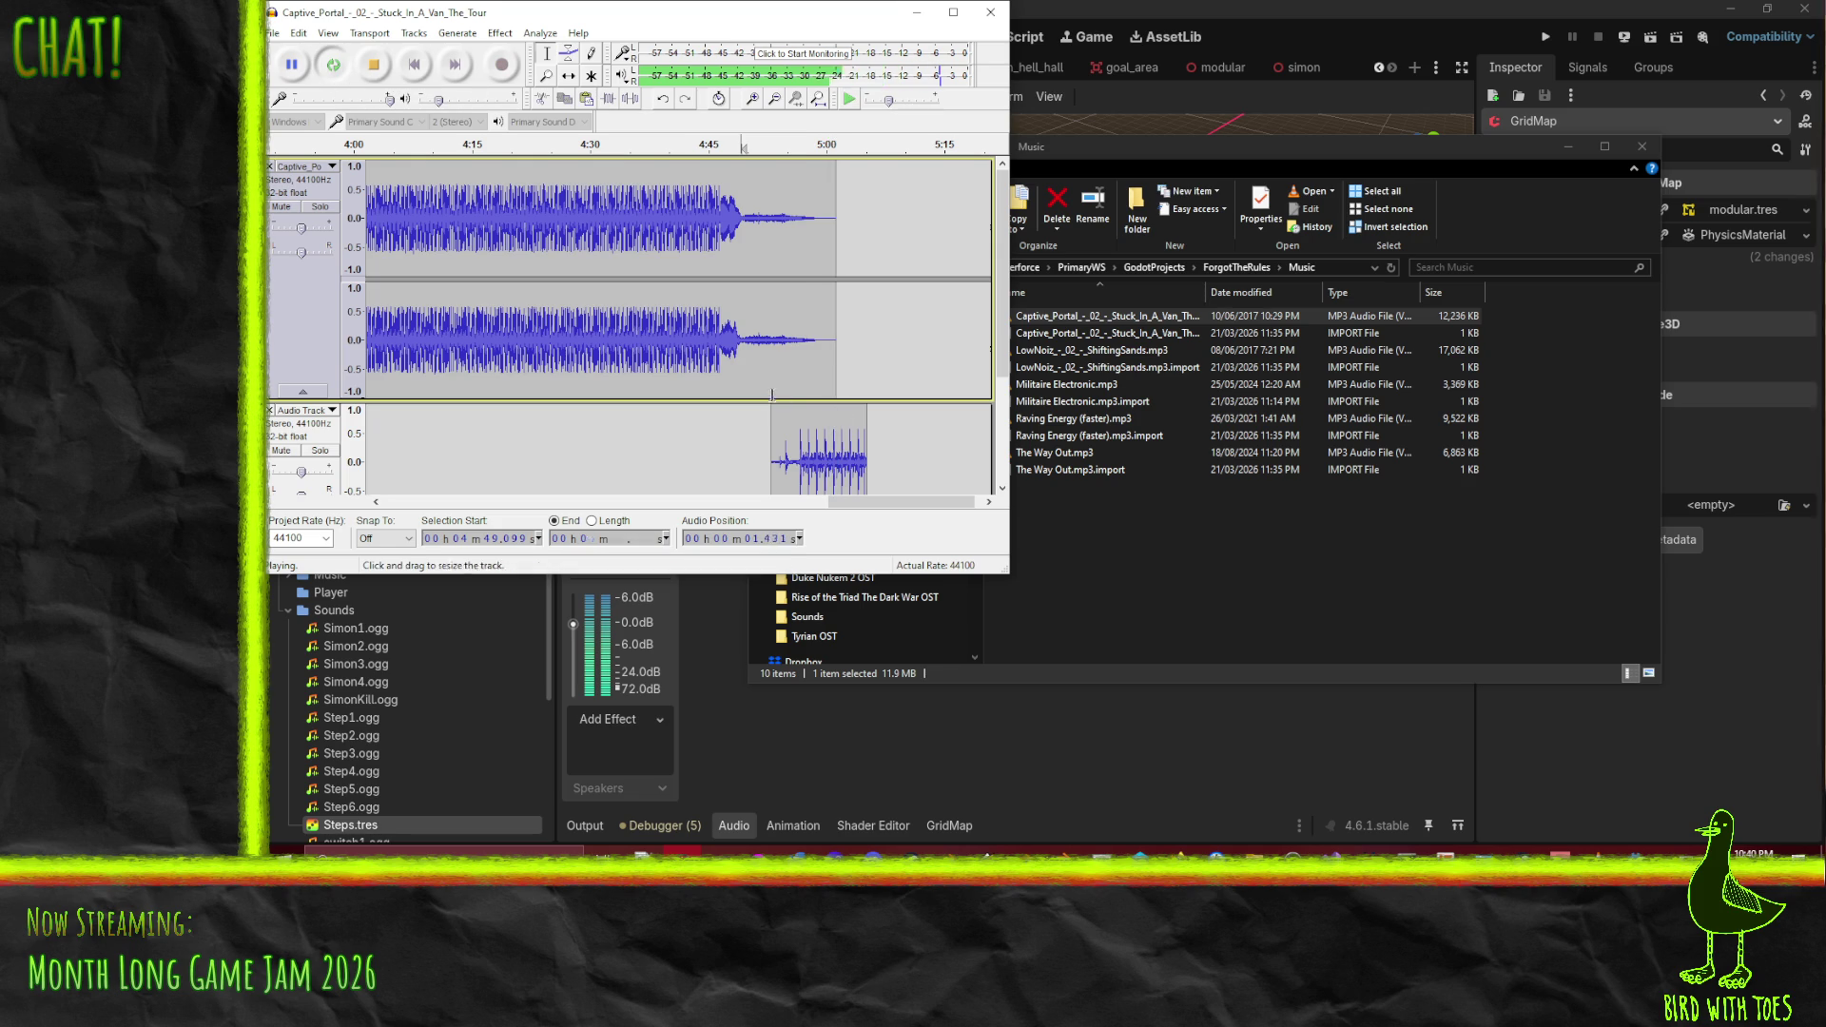
left_click(416, 67)
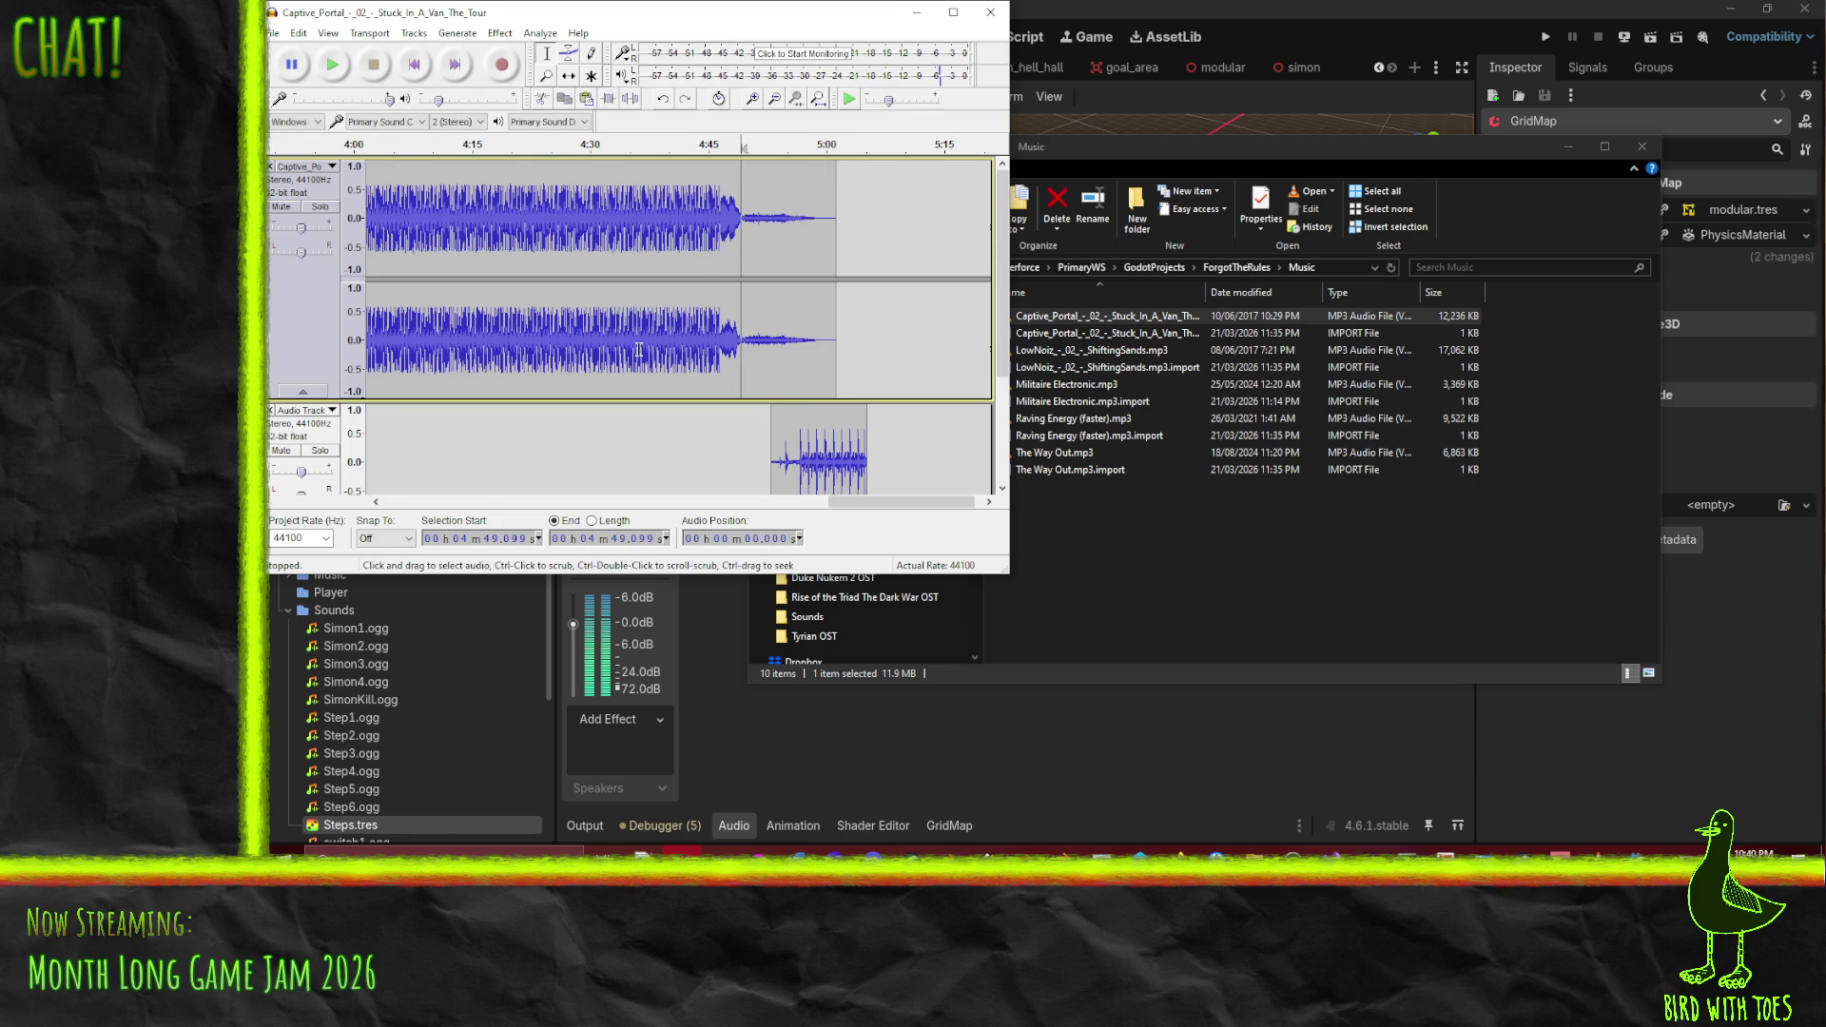
left_click_drag(282, 63, 434, 107)
- Export the Captive Portal song as Ogg Vorbis into Sounds, accepting the stereo mix and metadata
left_click(431, 77)
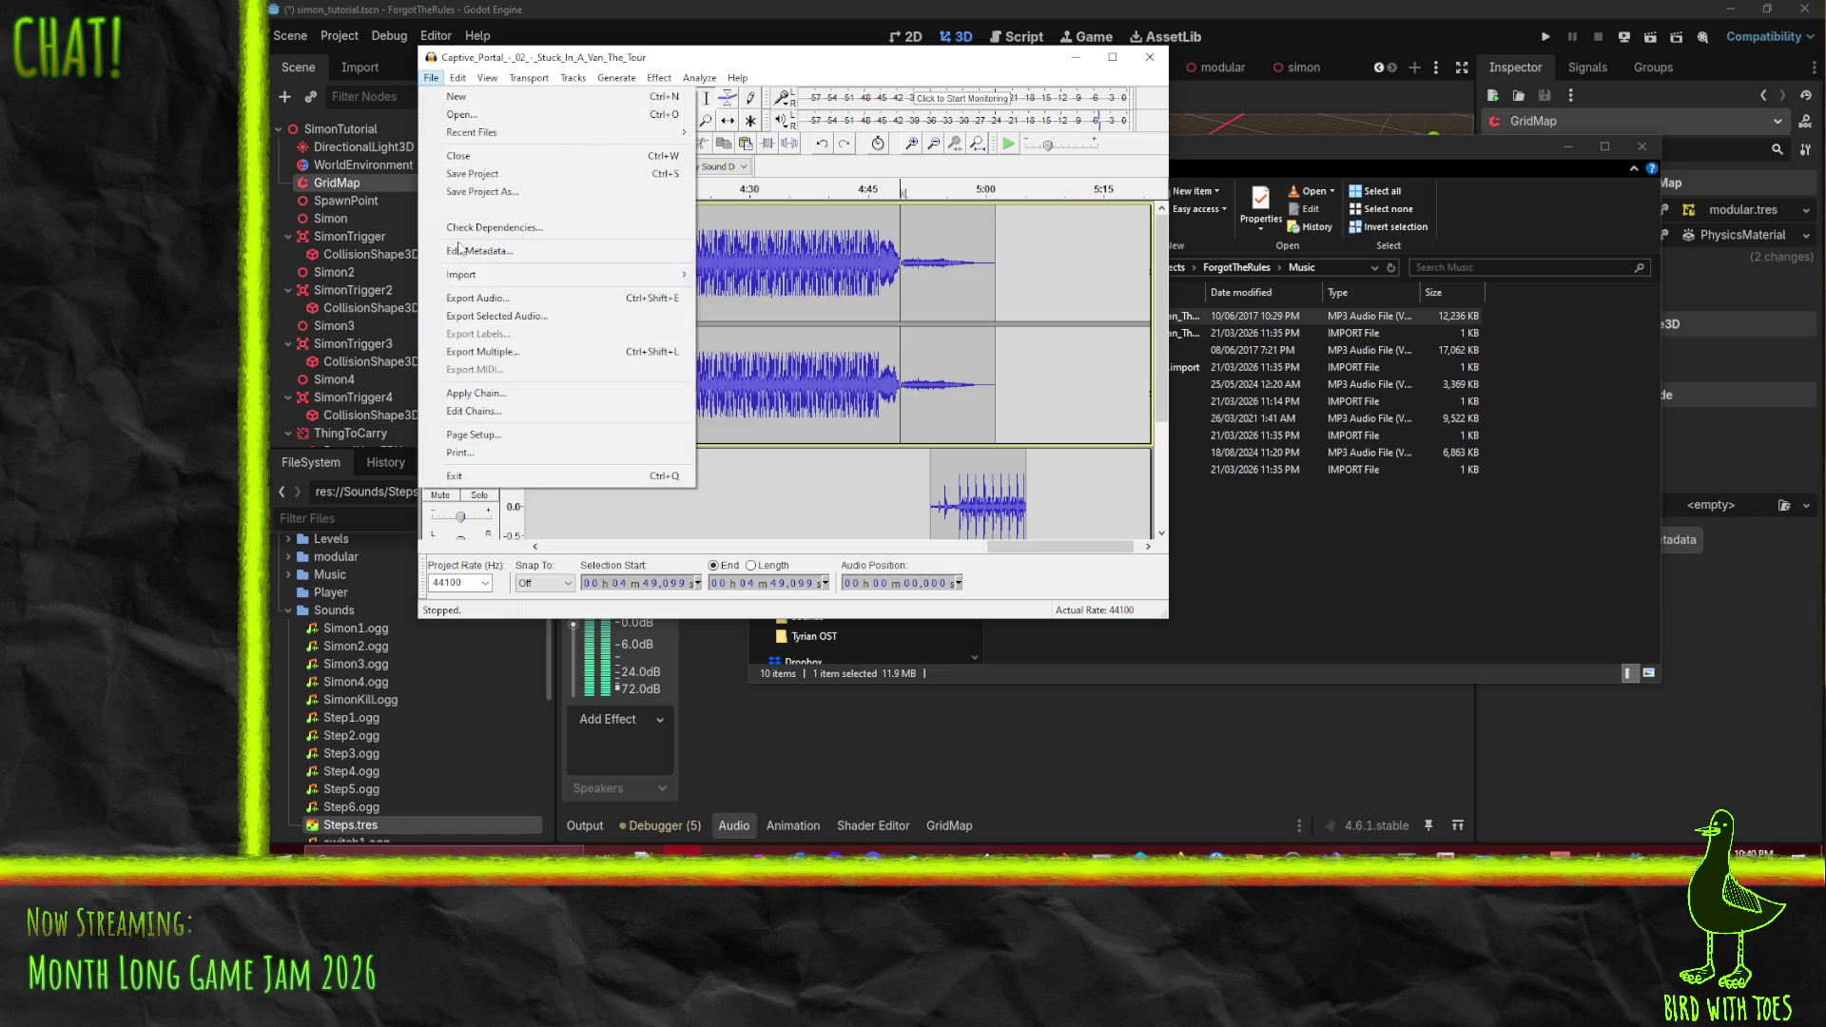
left_click(502, 298)
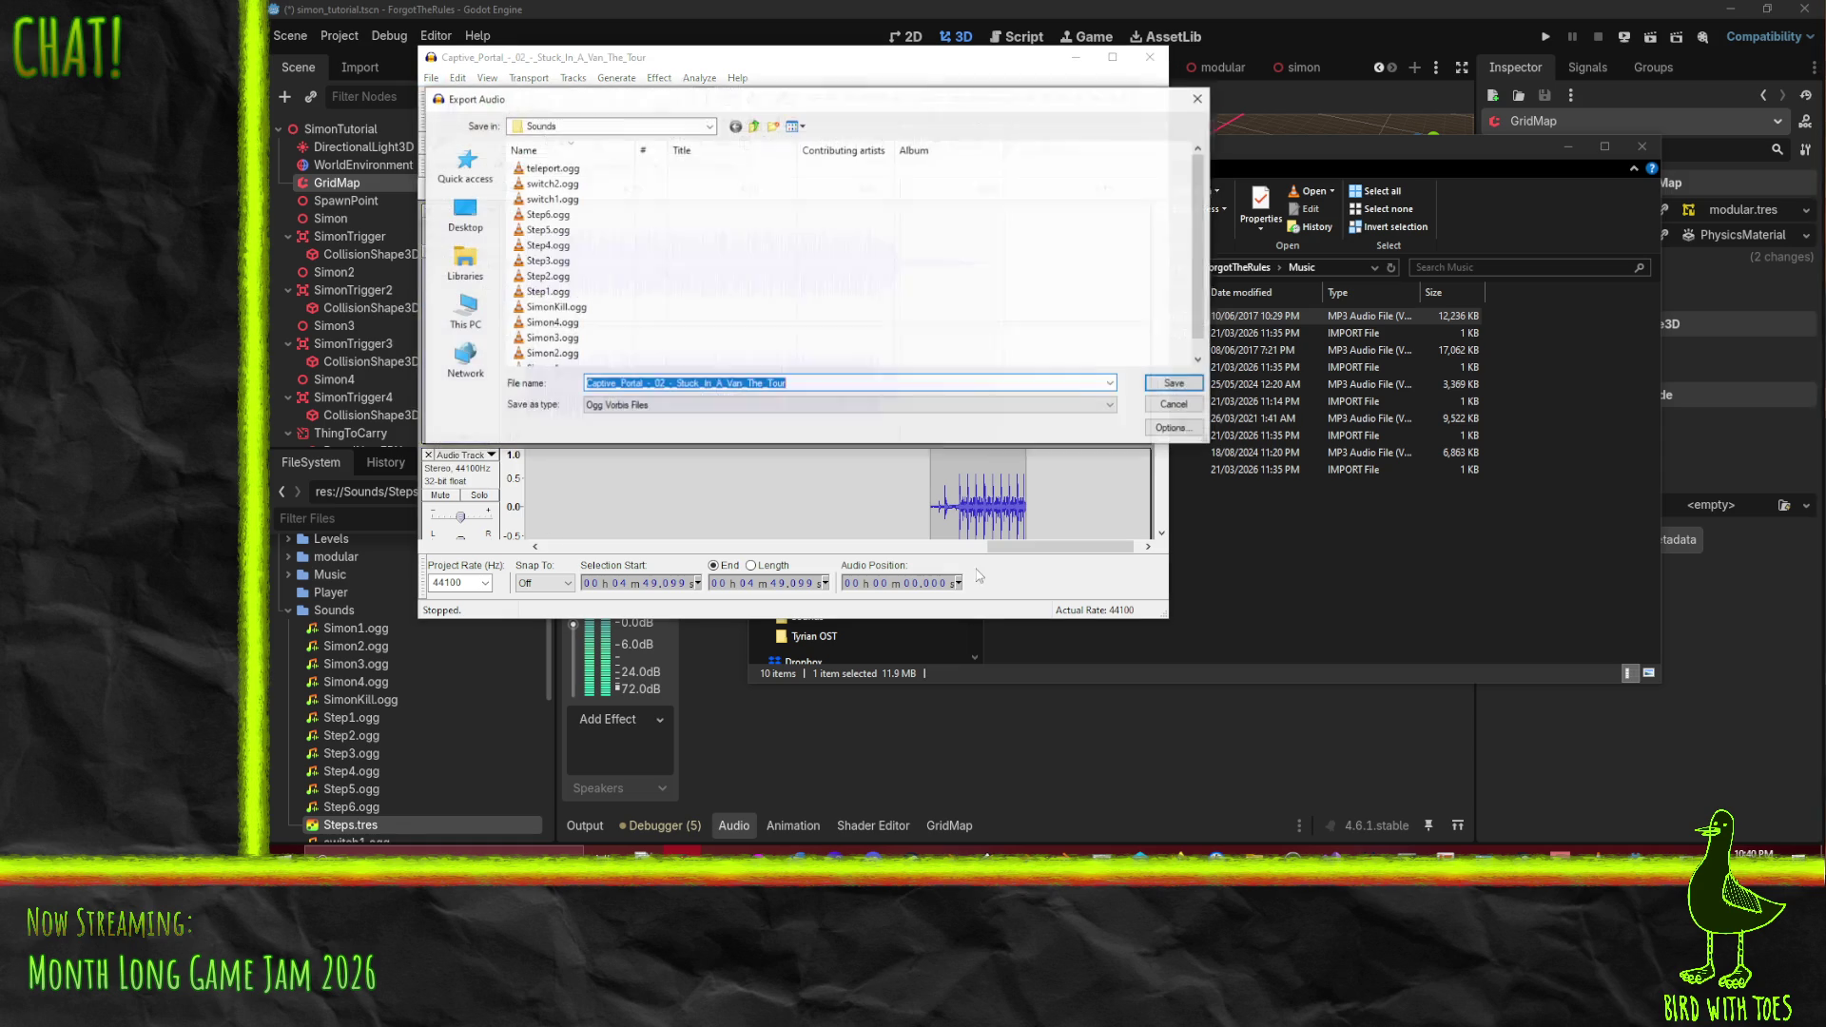
left_click(1175, 384)
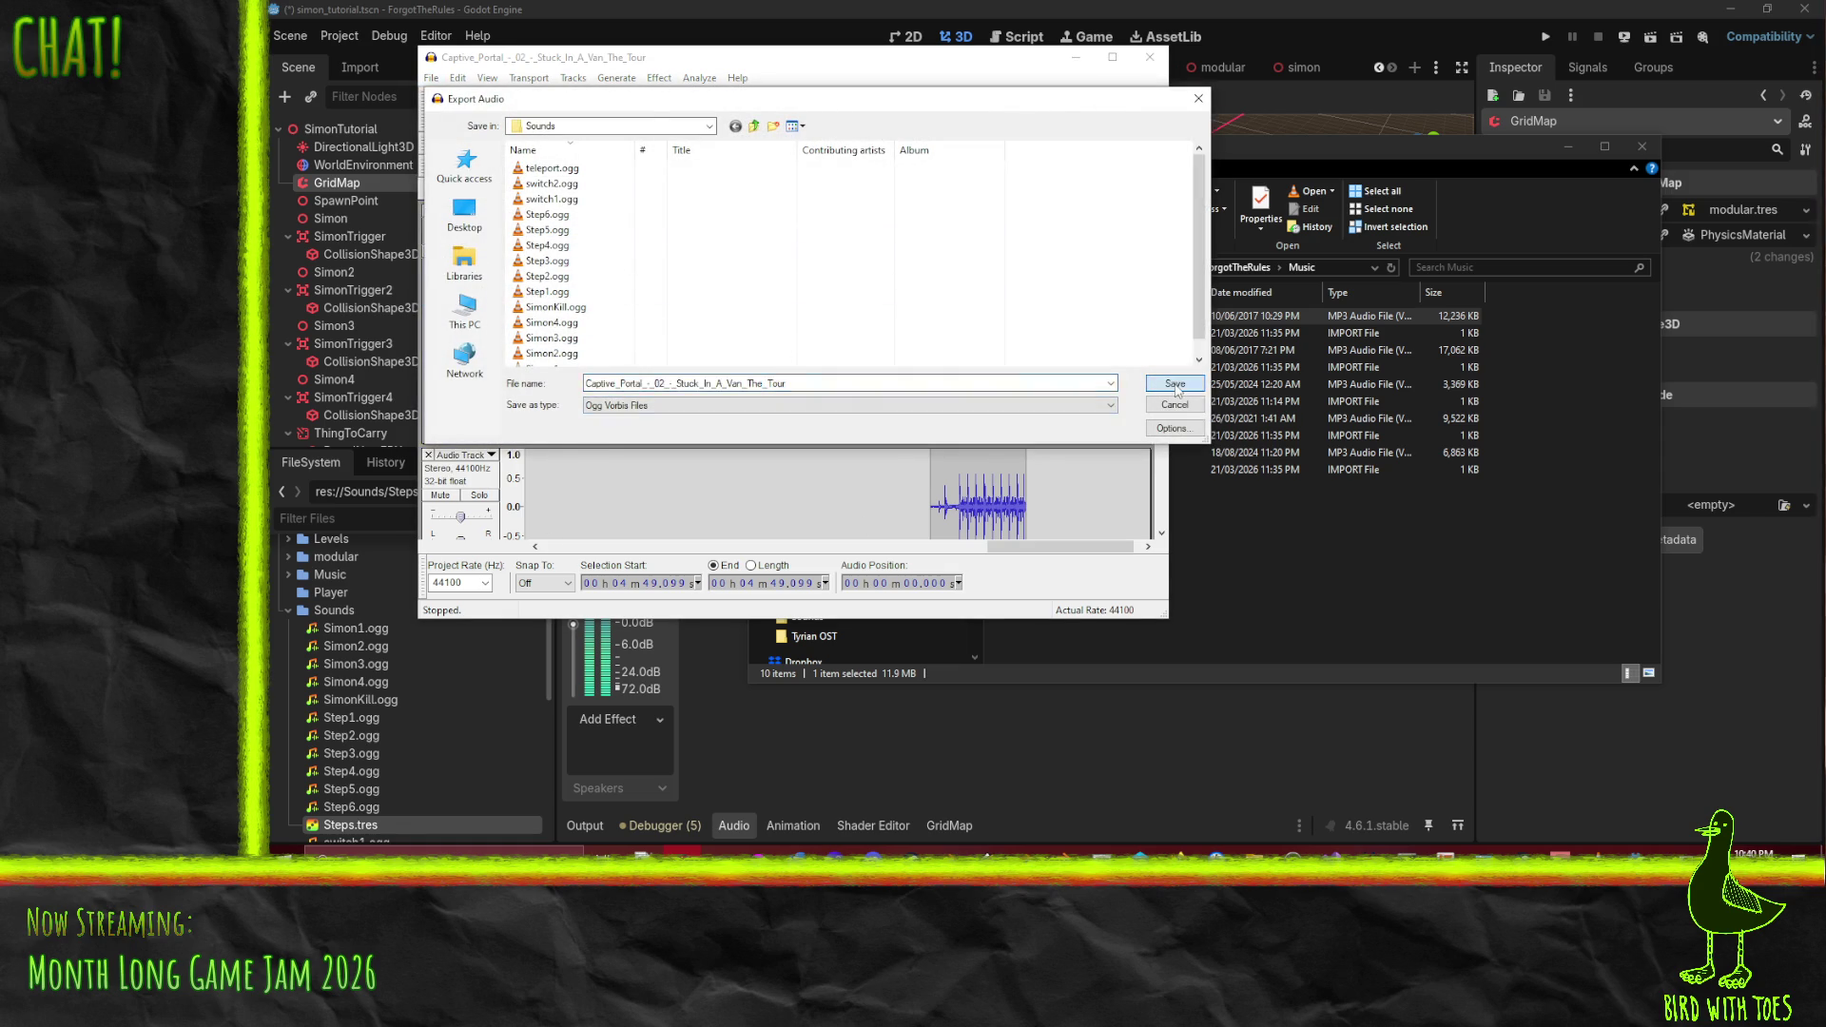
left_click(842, 370)
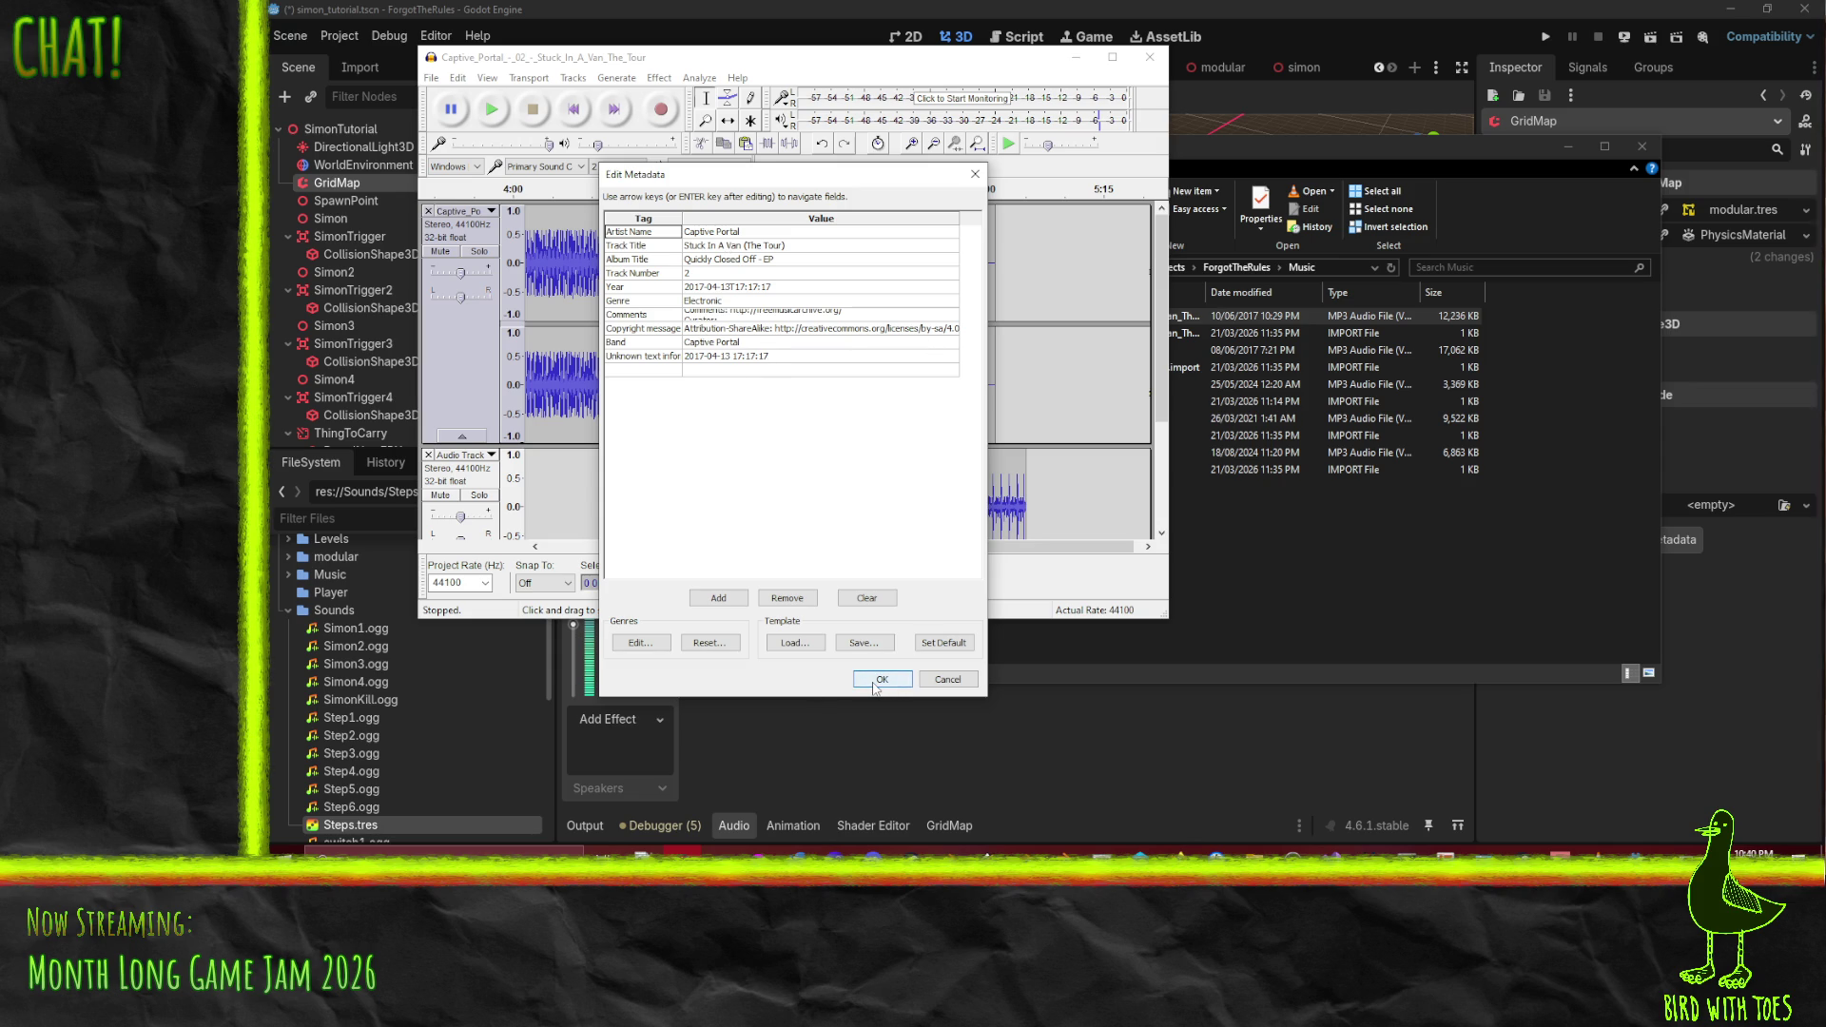
left_click(875, 681)
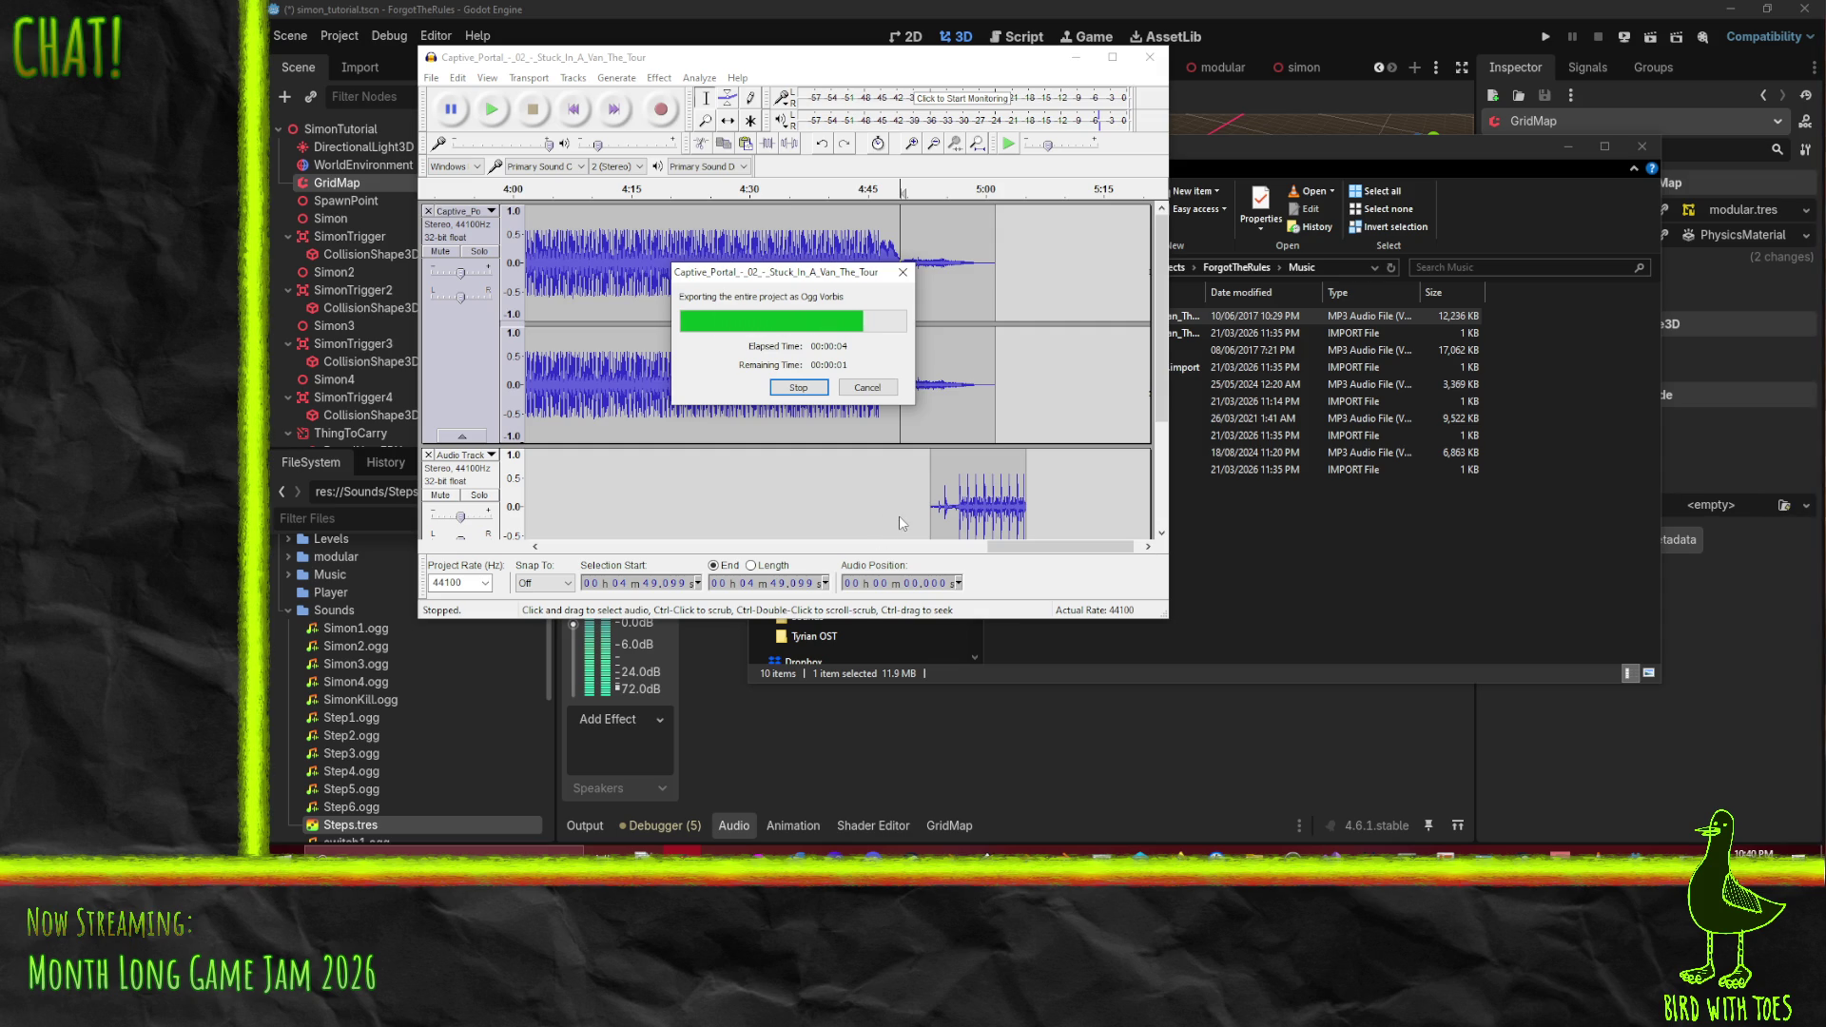
- Start a new empty Audacity project
left_click(1387, 576)
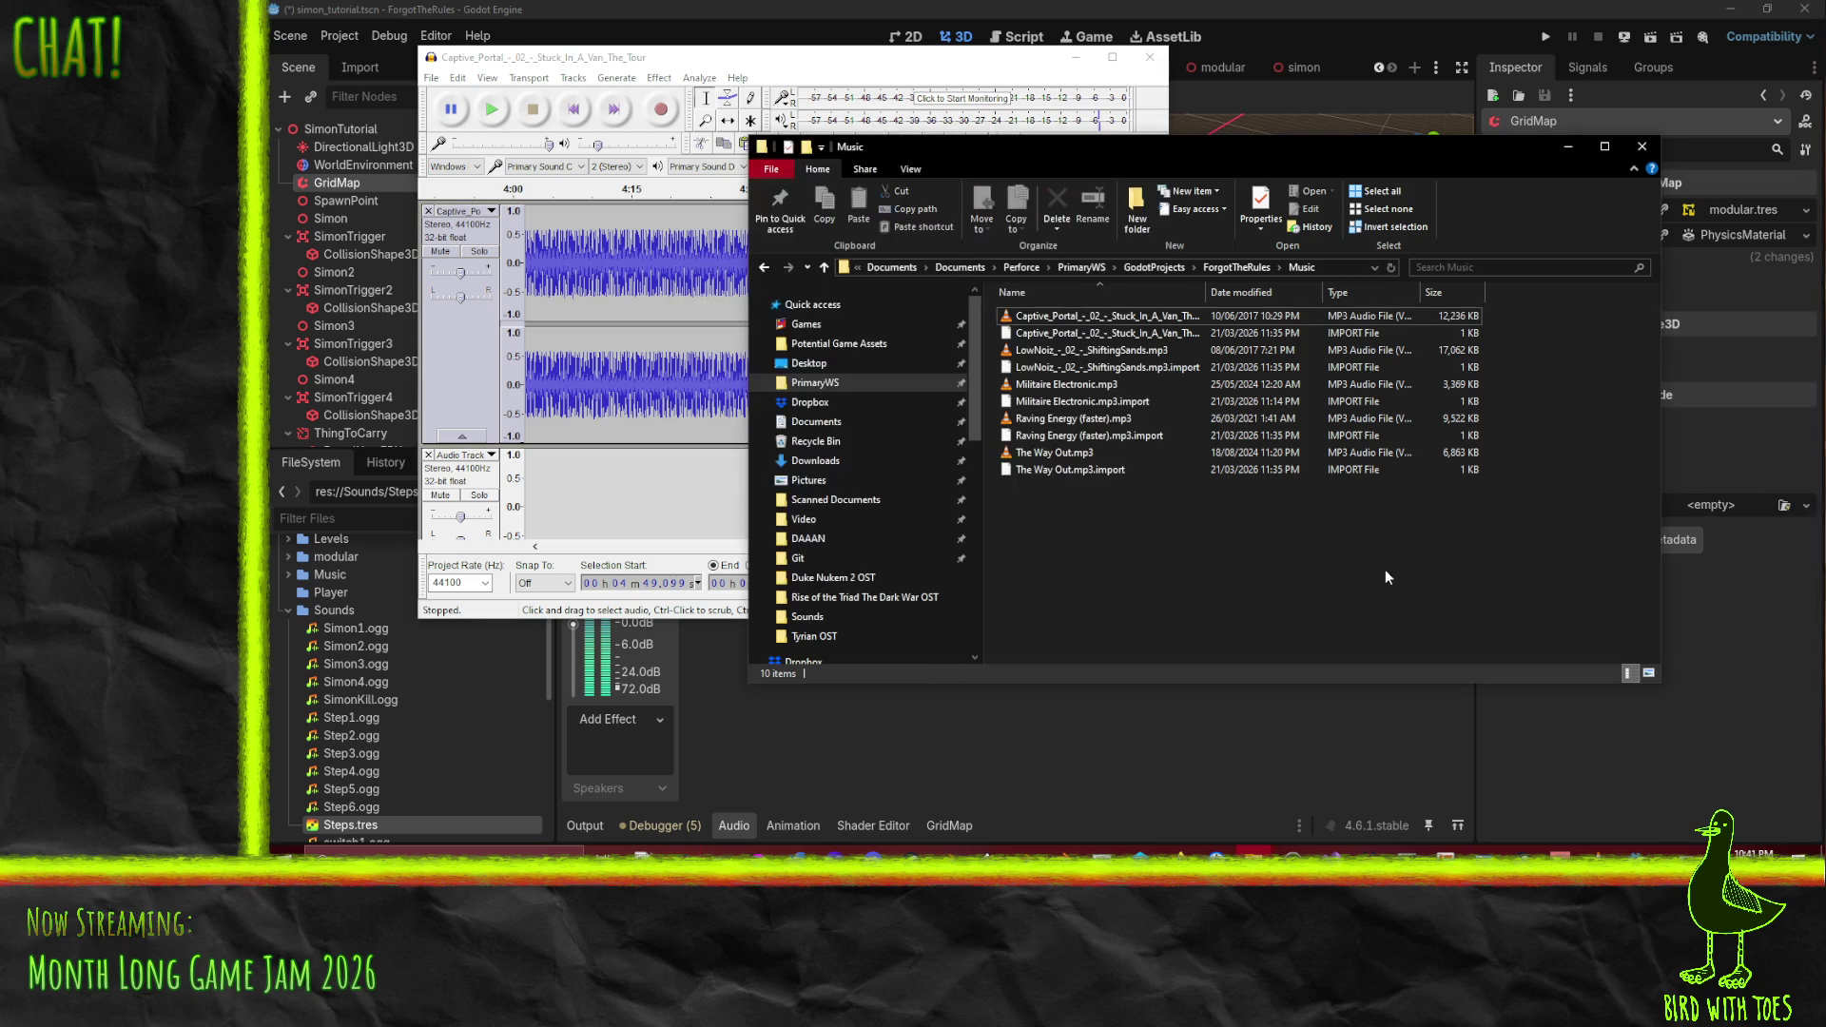
left_click(488, 140)
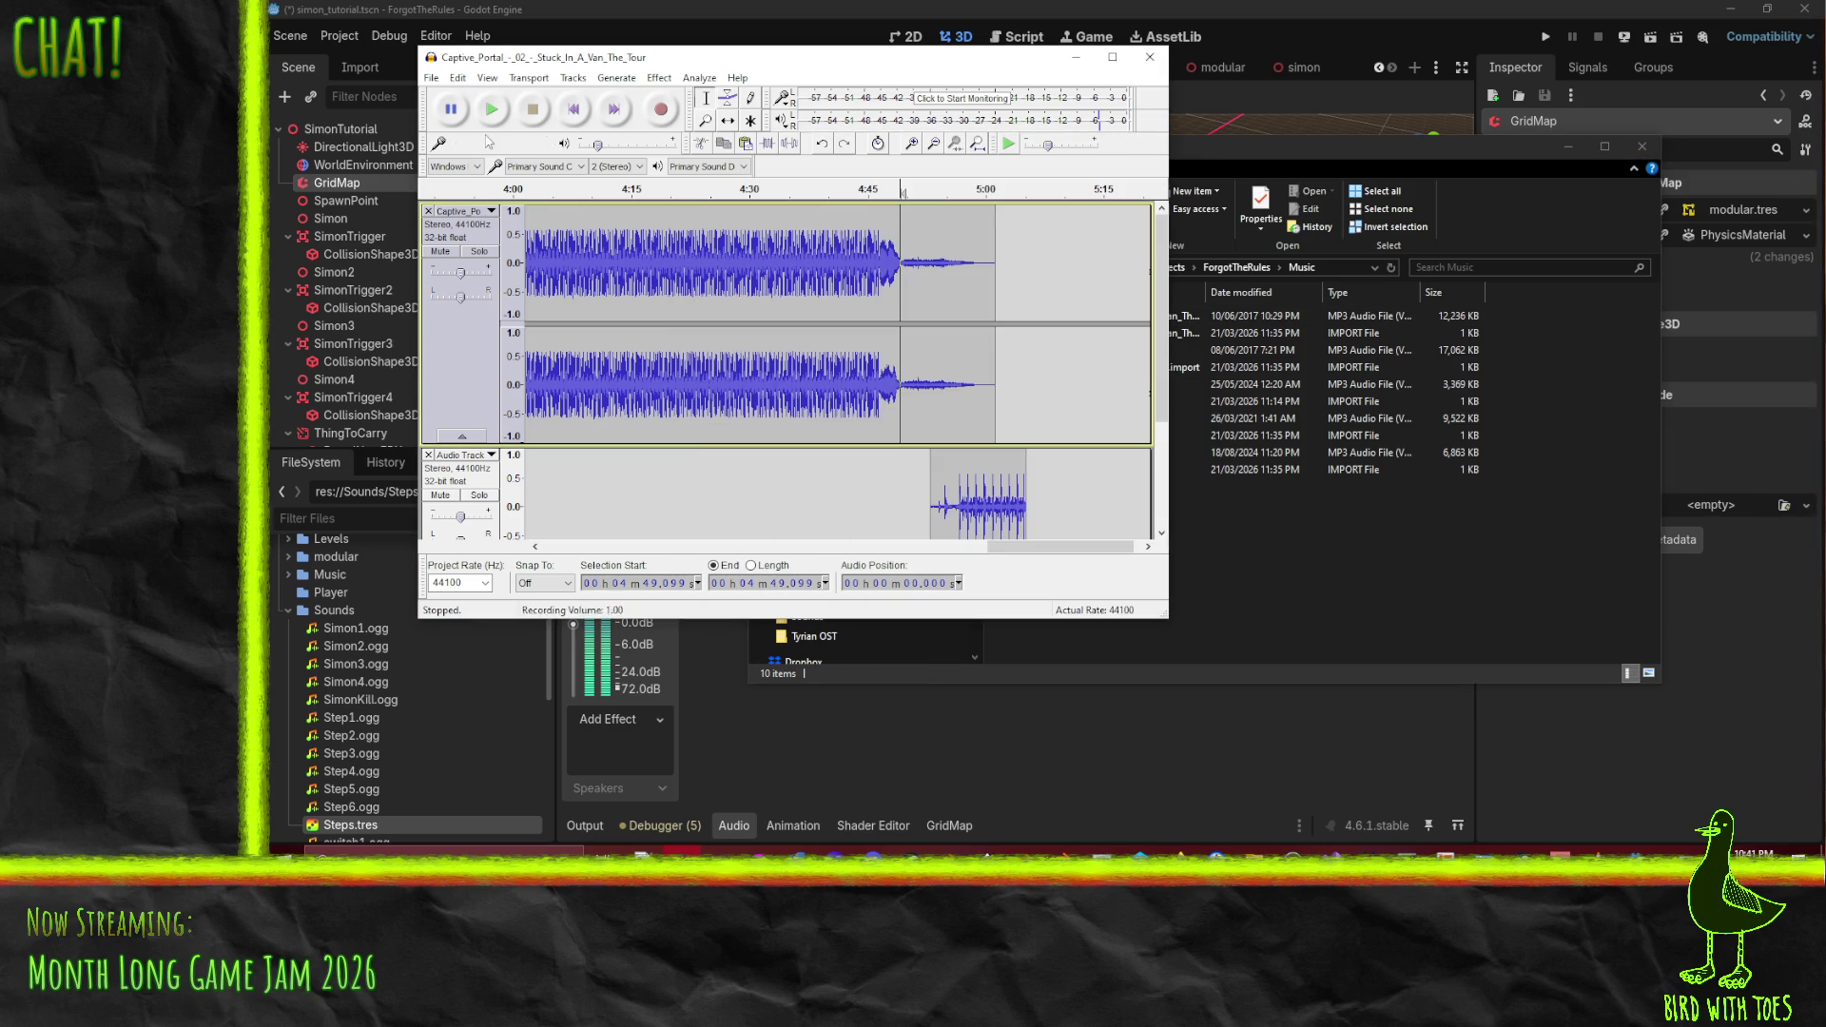
left_click(431, 77)
left_click(454, 93)
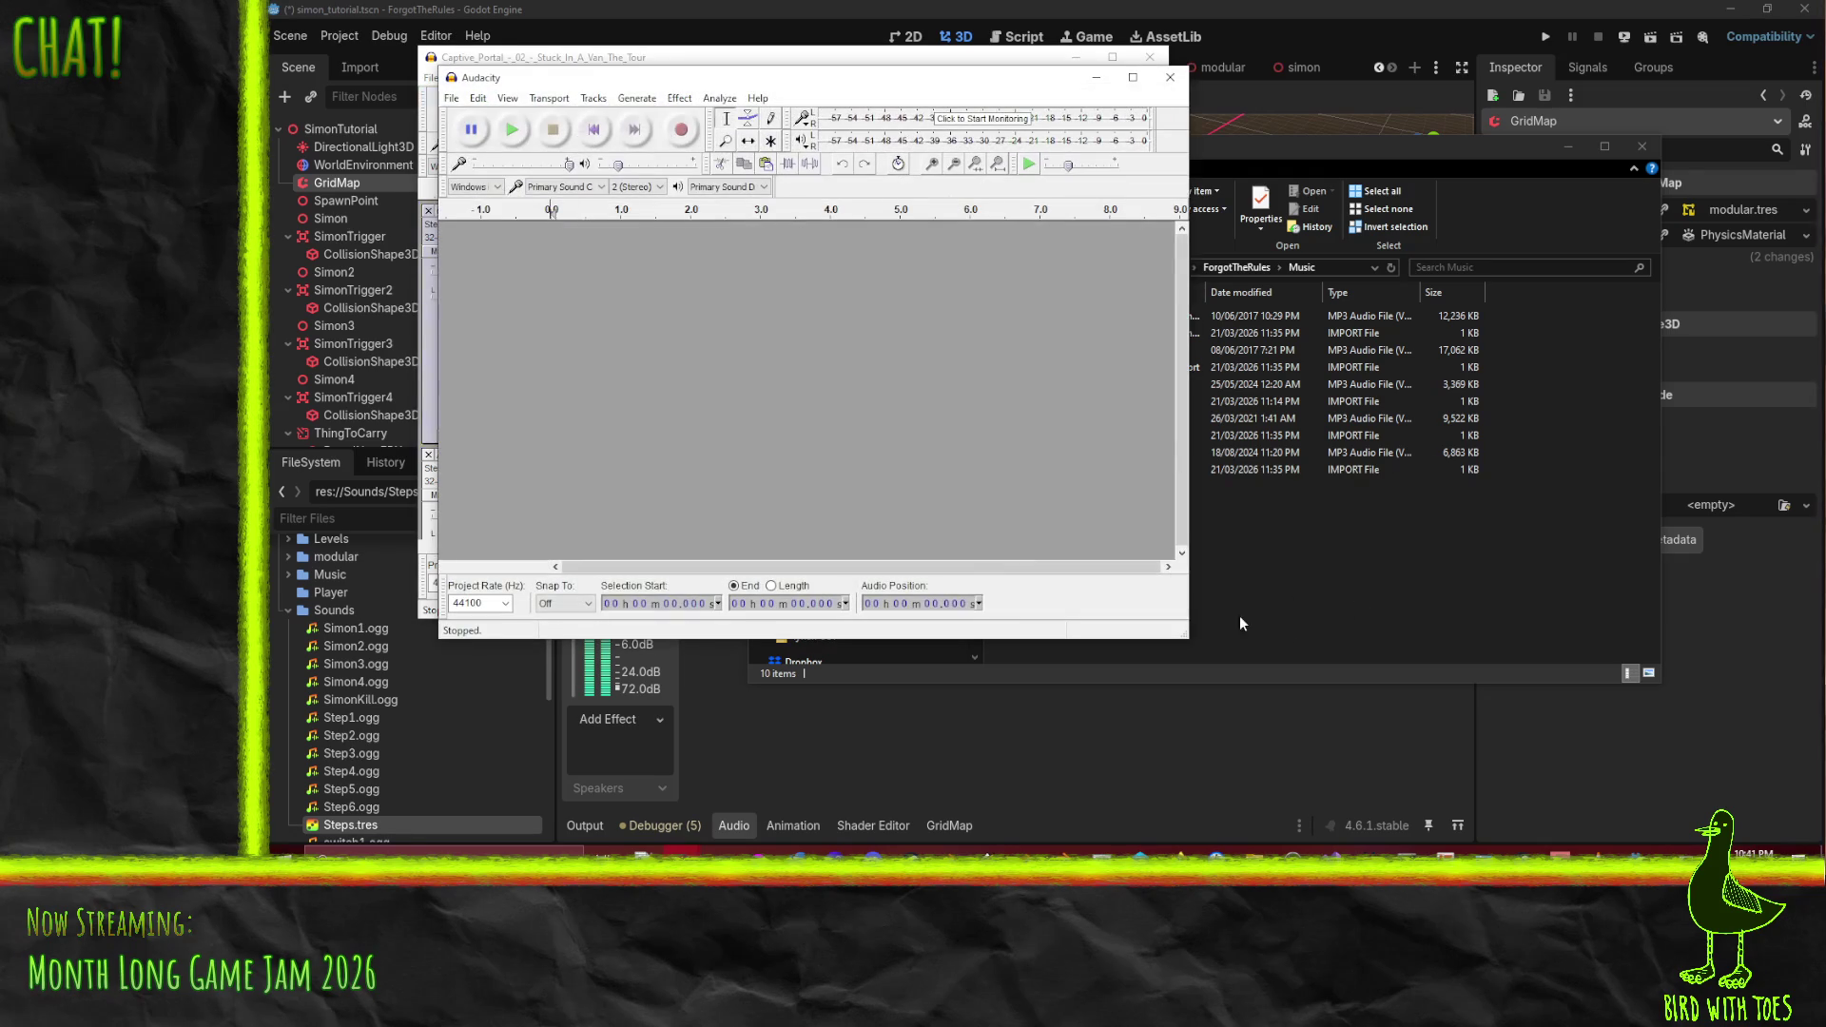
- Load LowNoiz_-_02_-_ShiftingSands.mp3 from the Music folder and play its opening briefly
left_click(1360, 163)
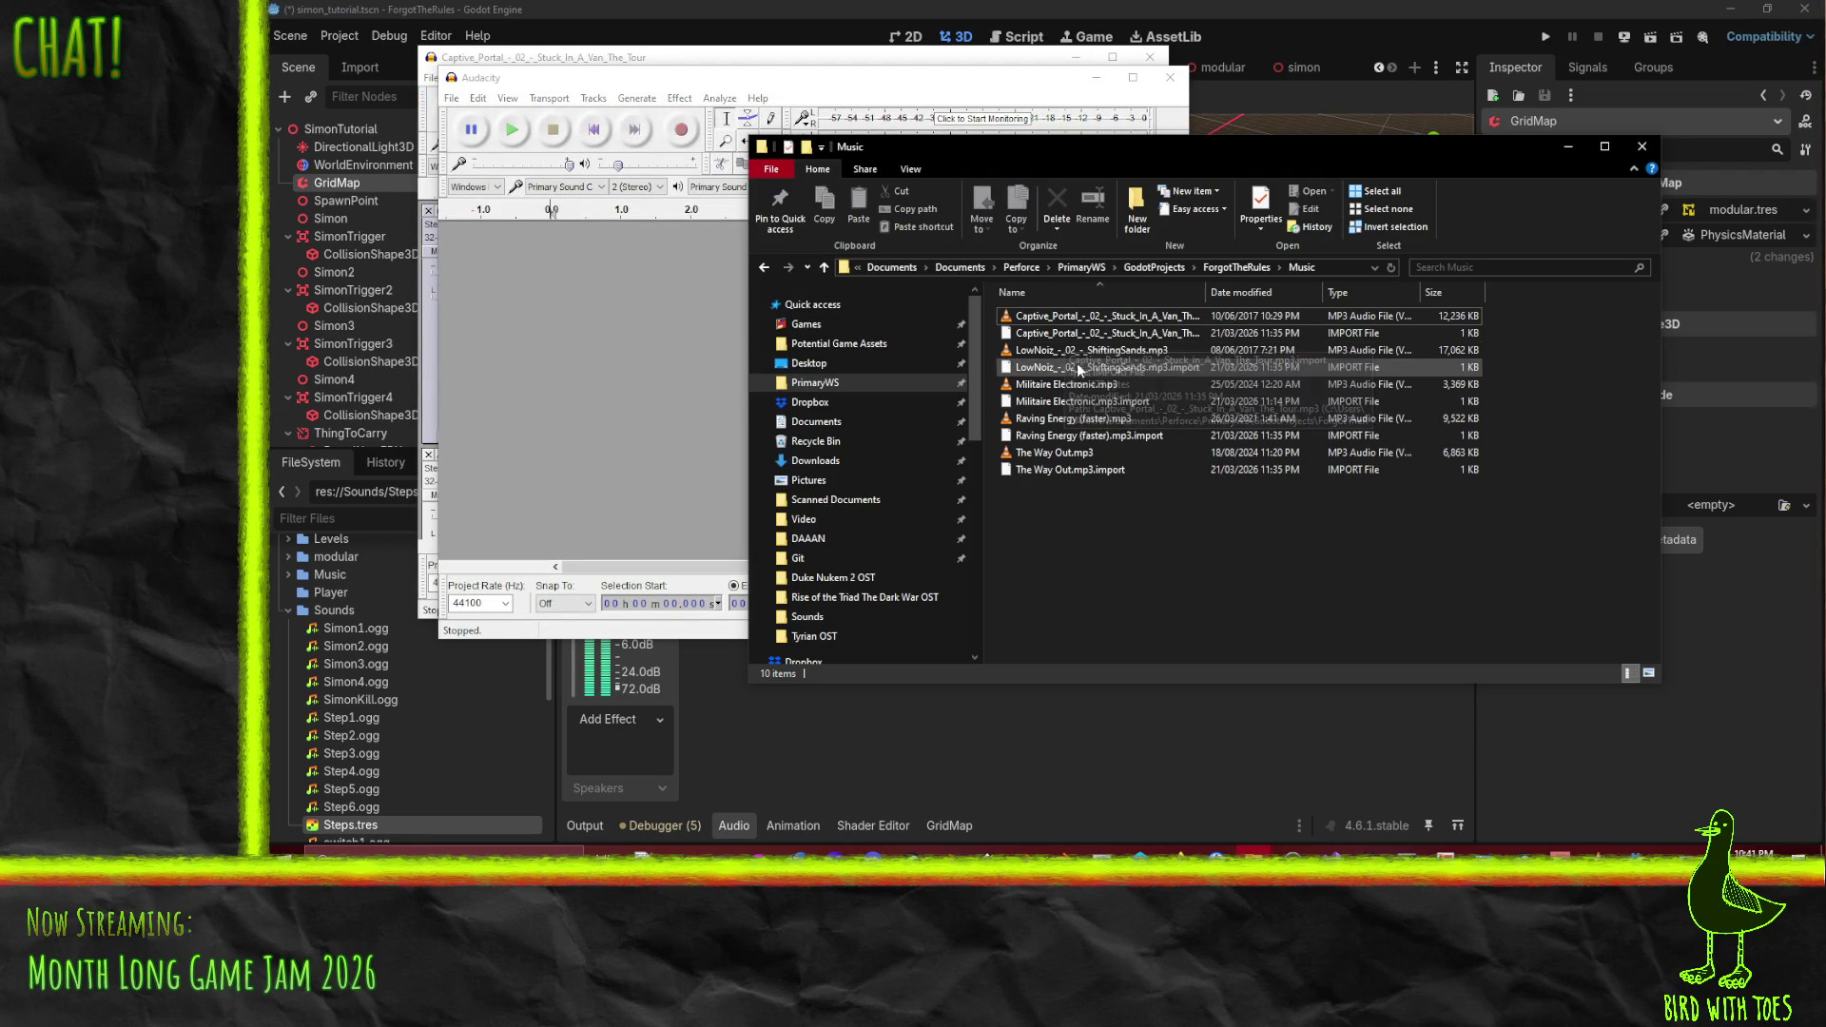
left_click_drag(1099, 358, 685, 331)
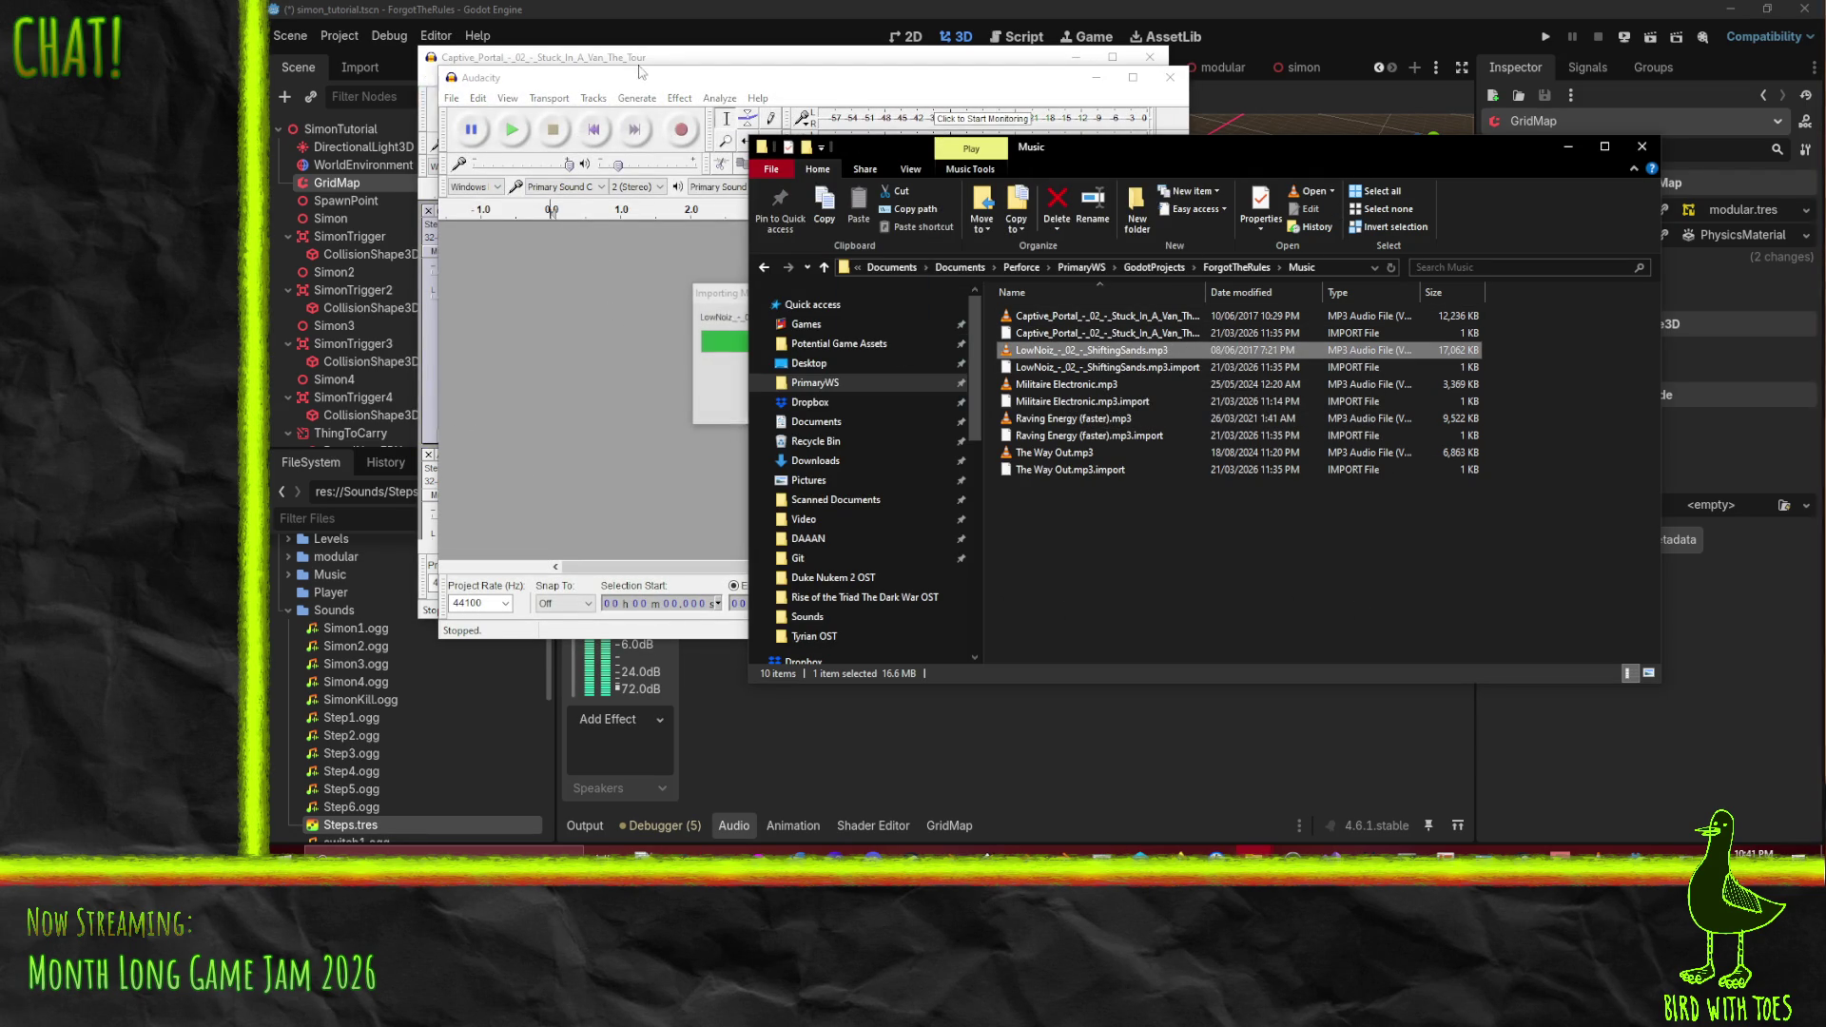
left_click(514, 130)
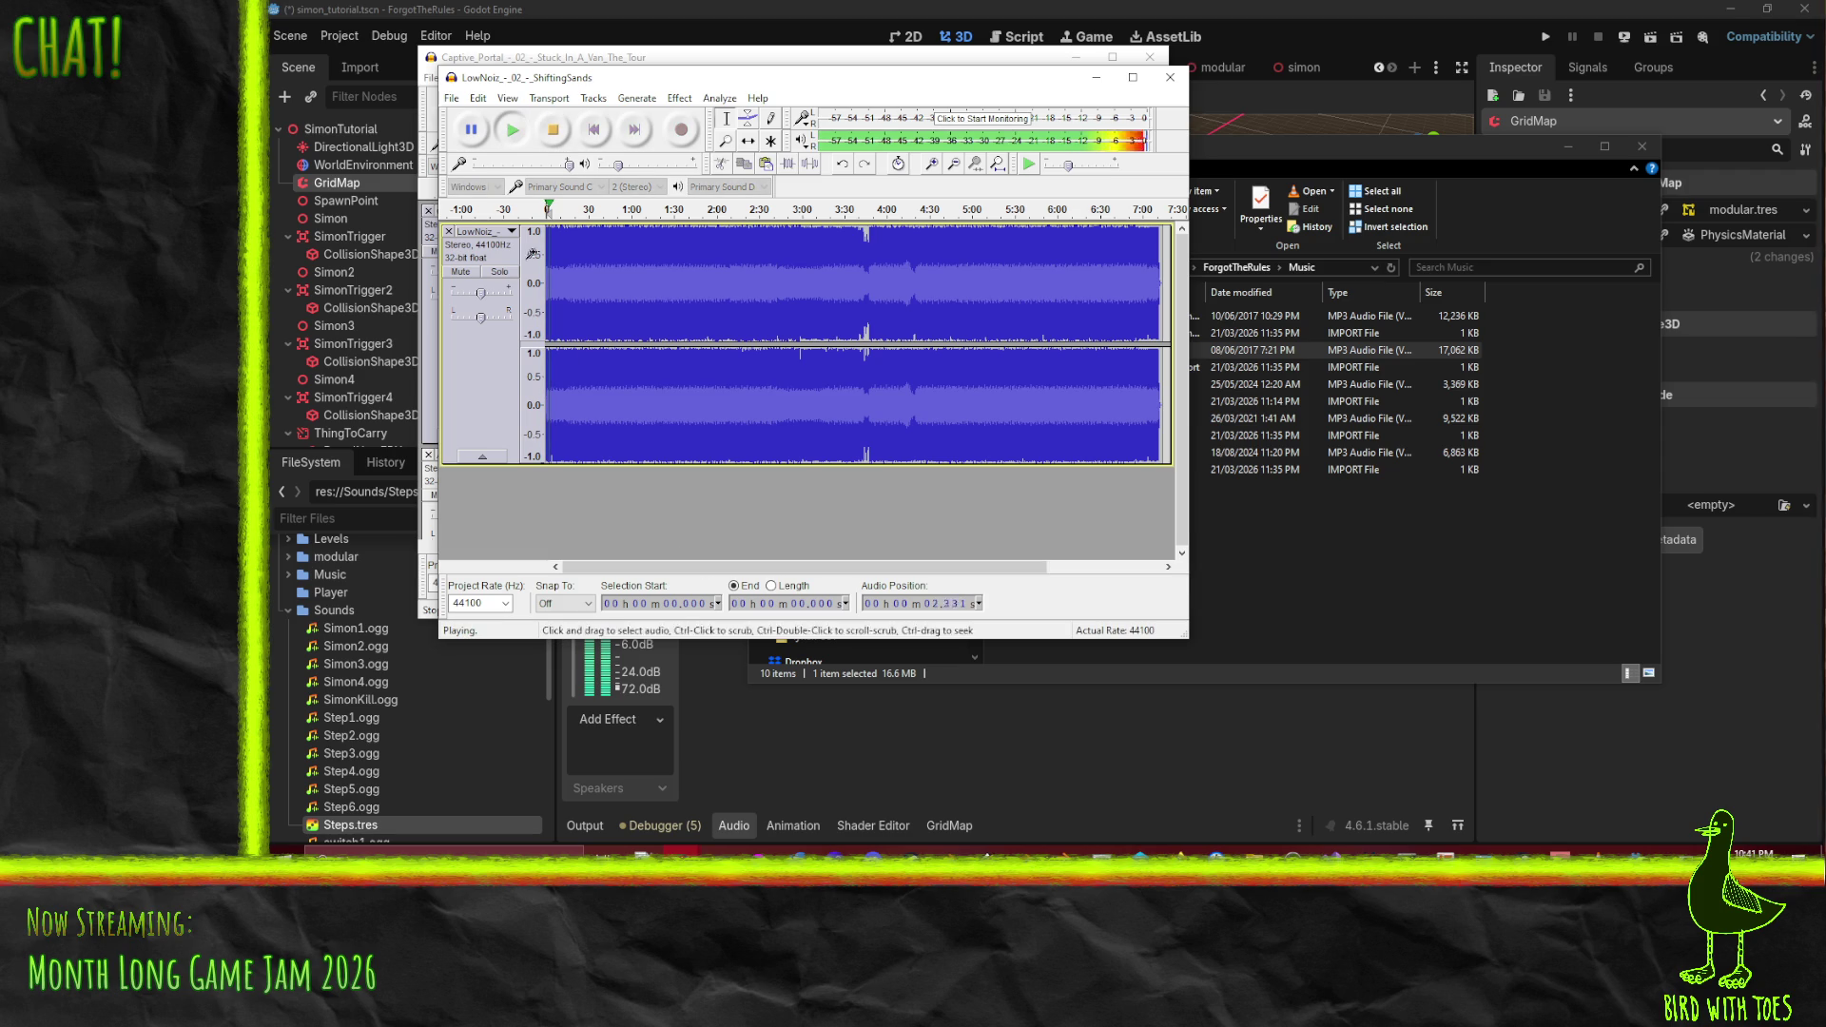
left_click(558, 137)
left_click(594, 98)
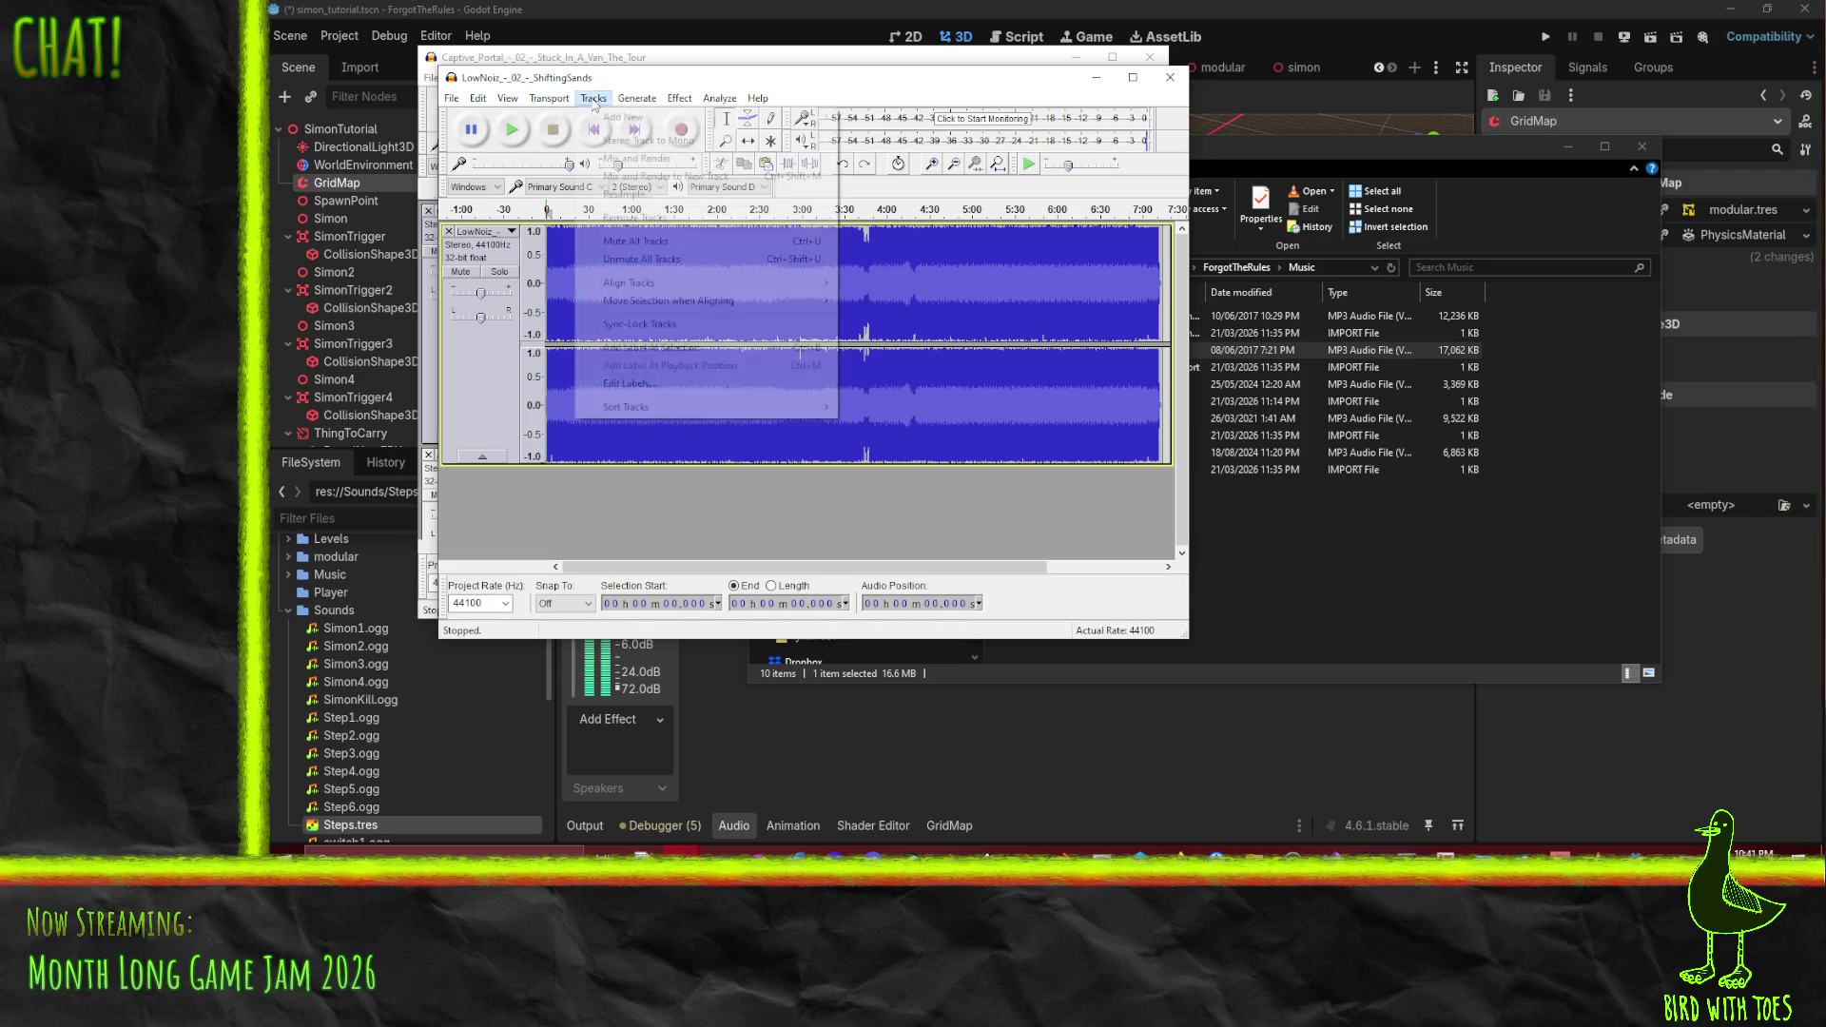
mouse_move(563, 103)
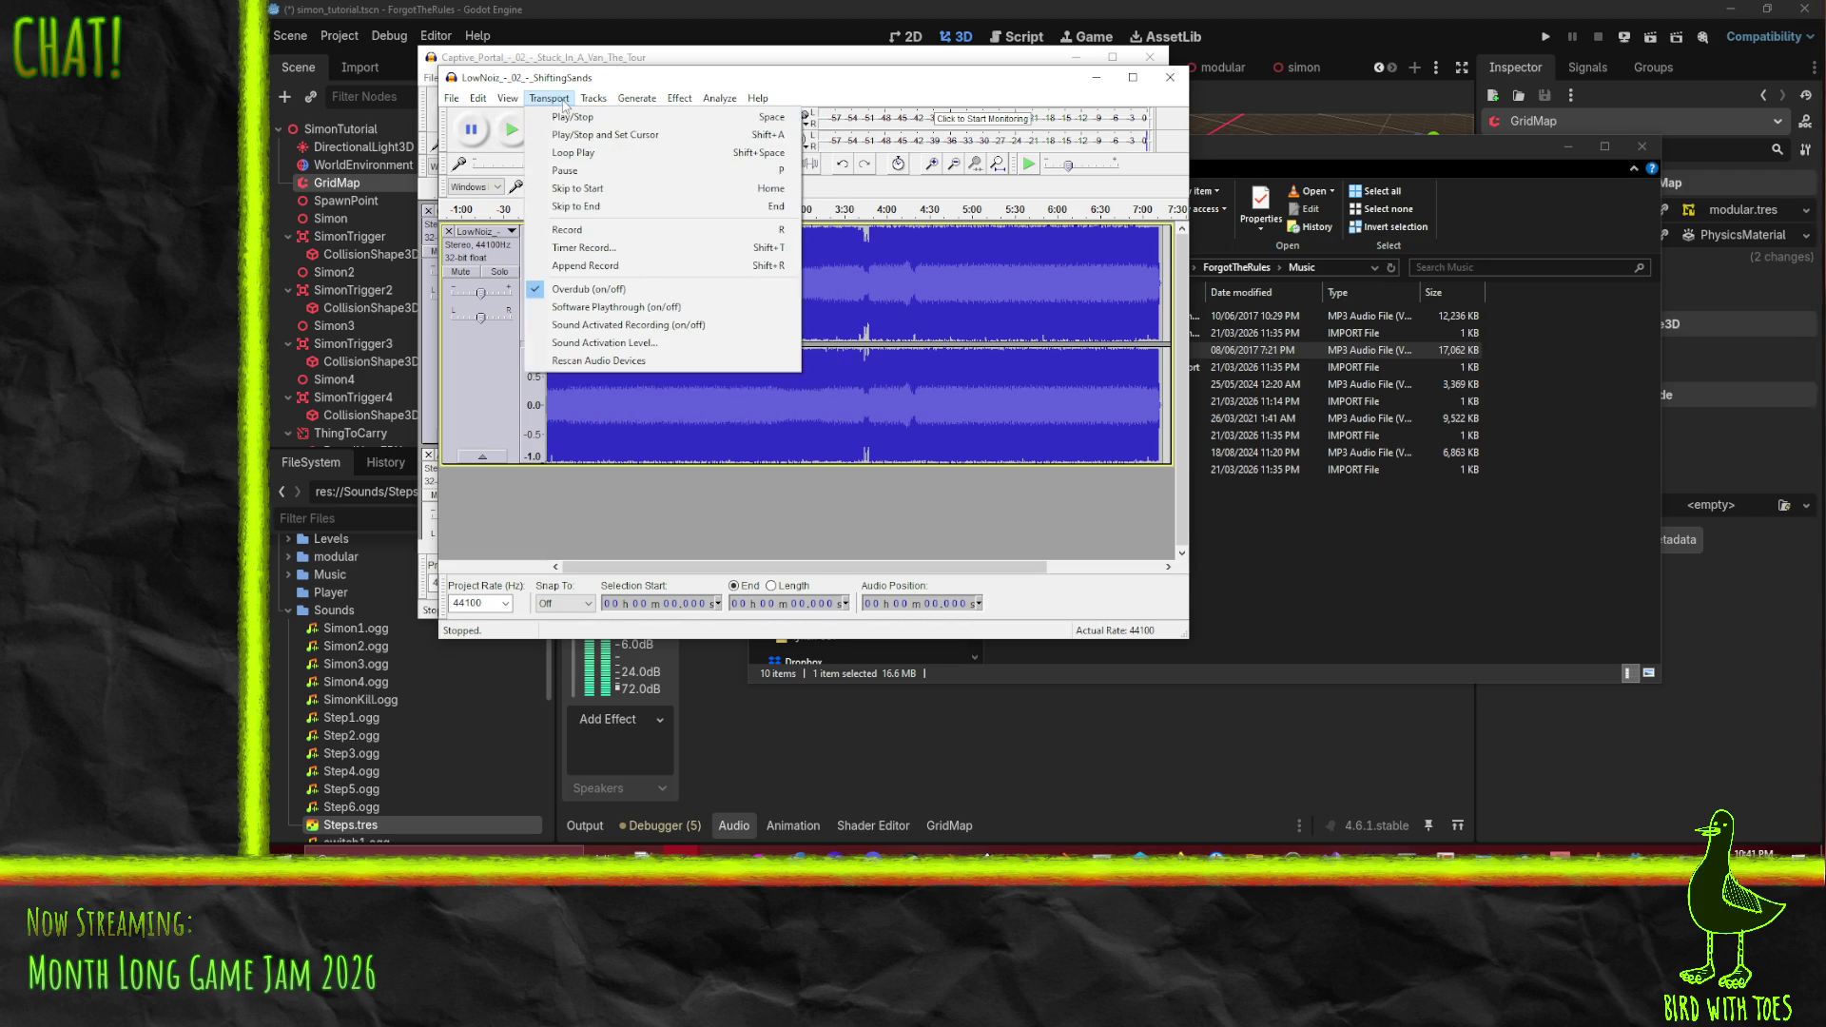
left_click(592, 99)
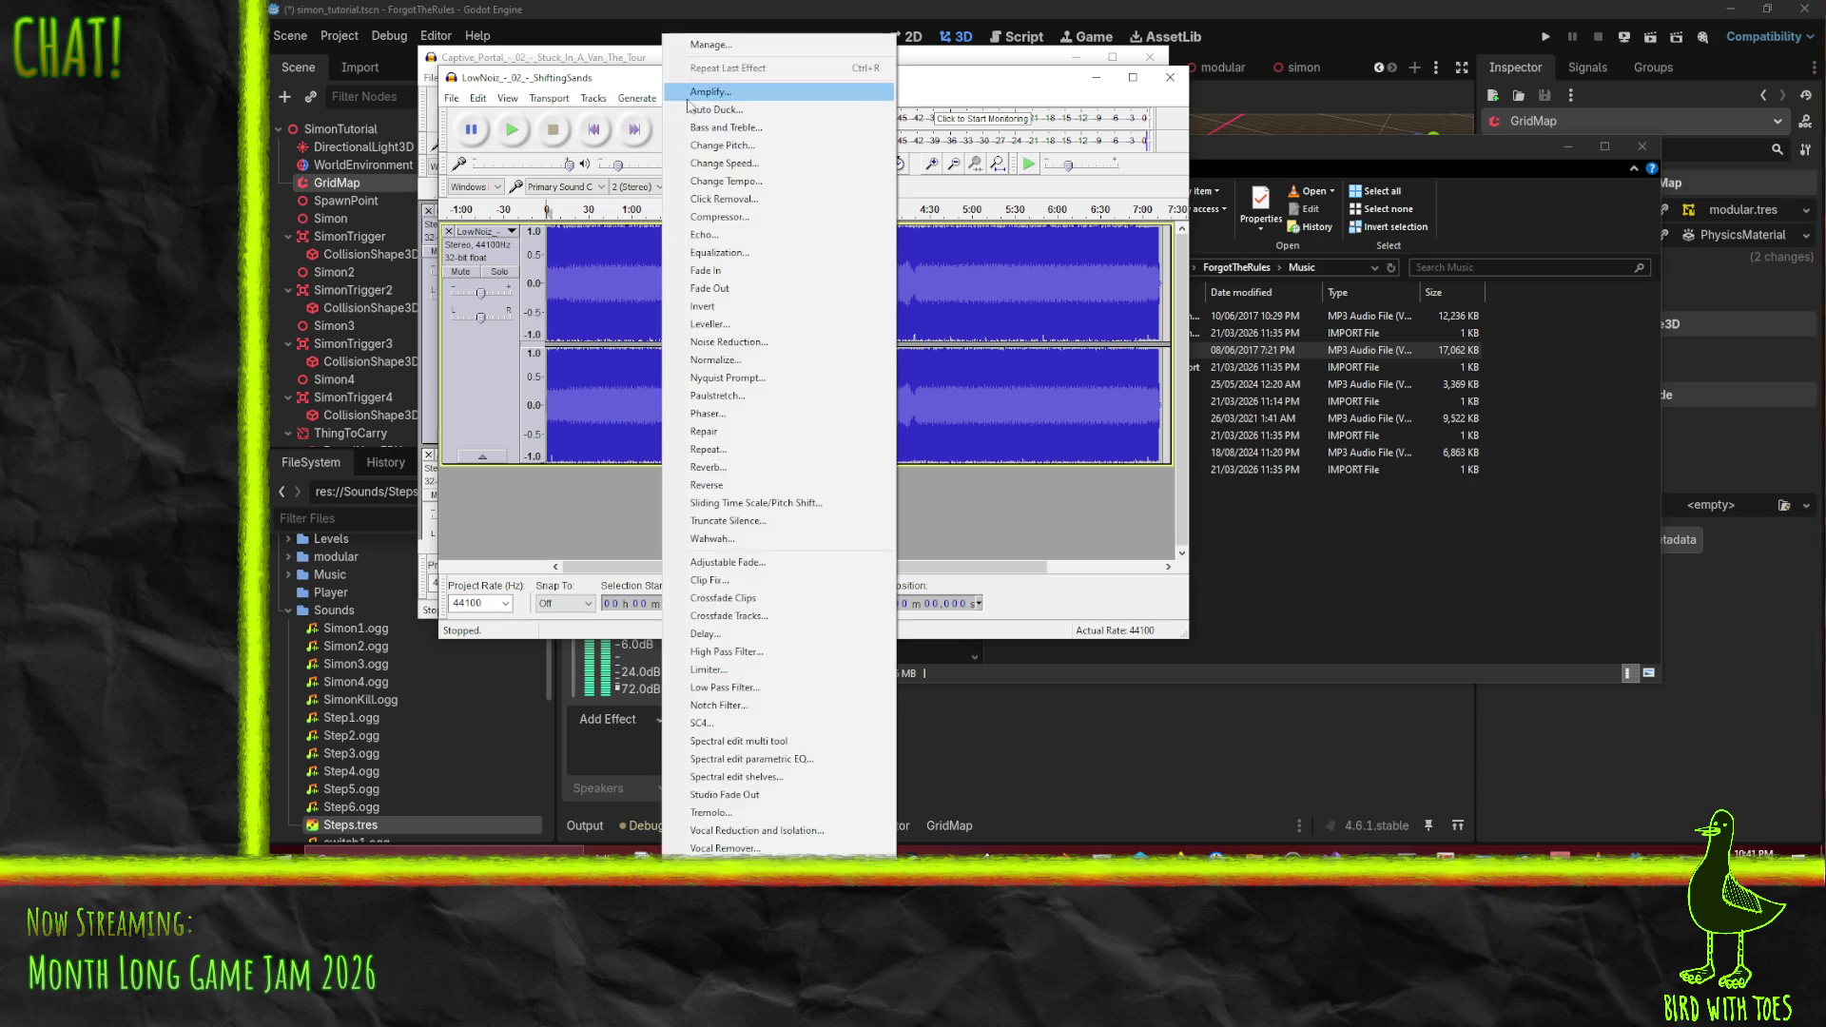
- Amplify the whole ShiftingSands song by -5 dB and play it back
left_click(694, 109)
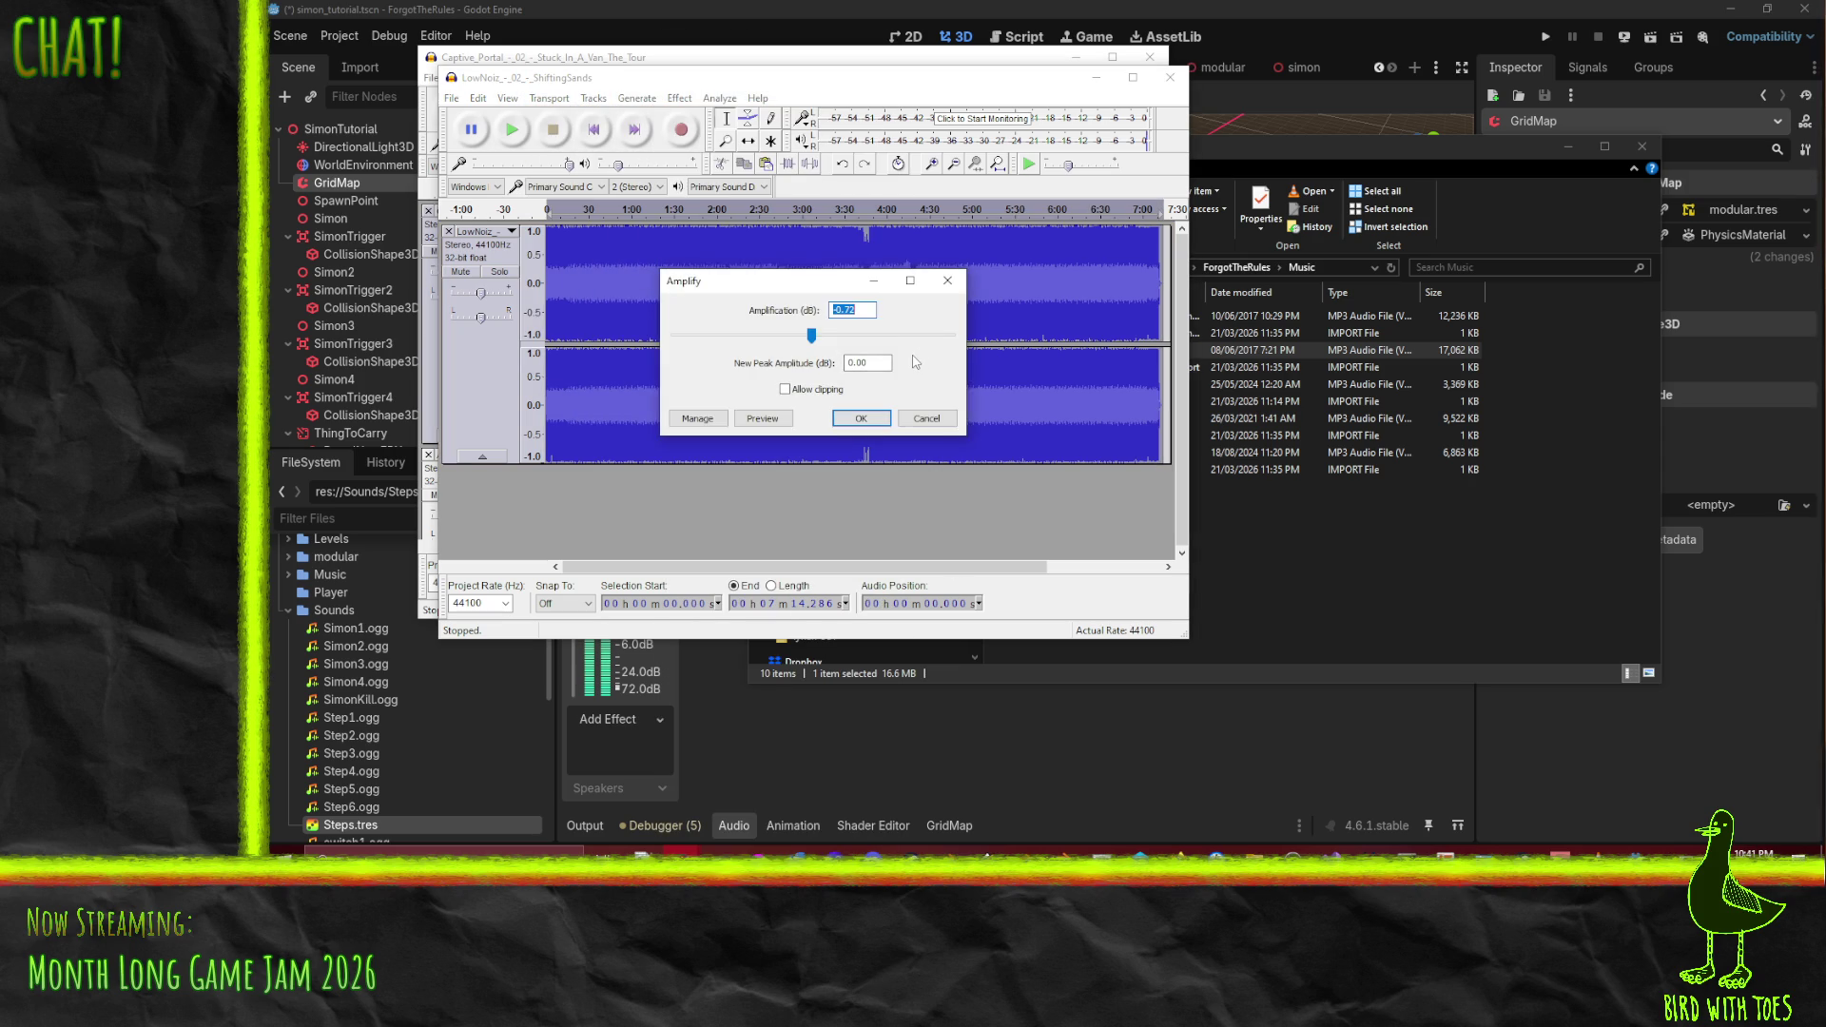
type("-5")
left_click(873, 424)
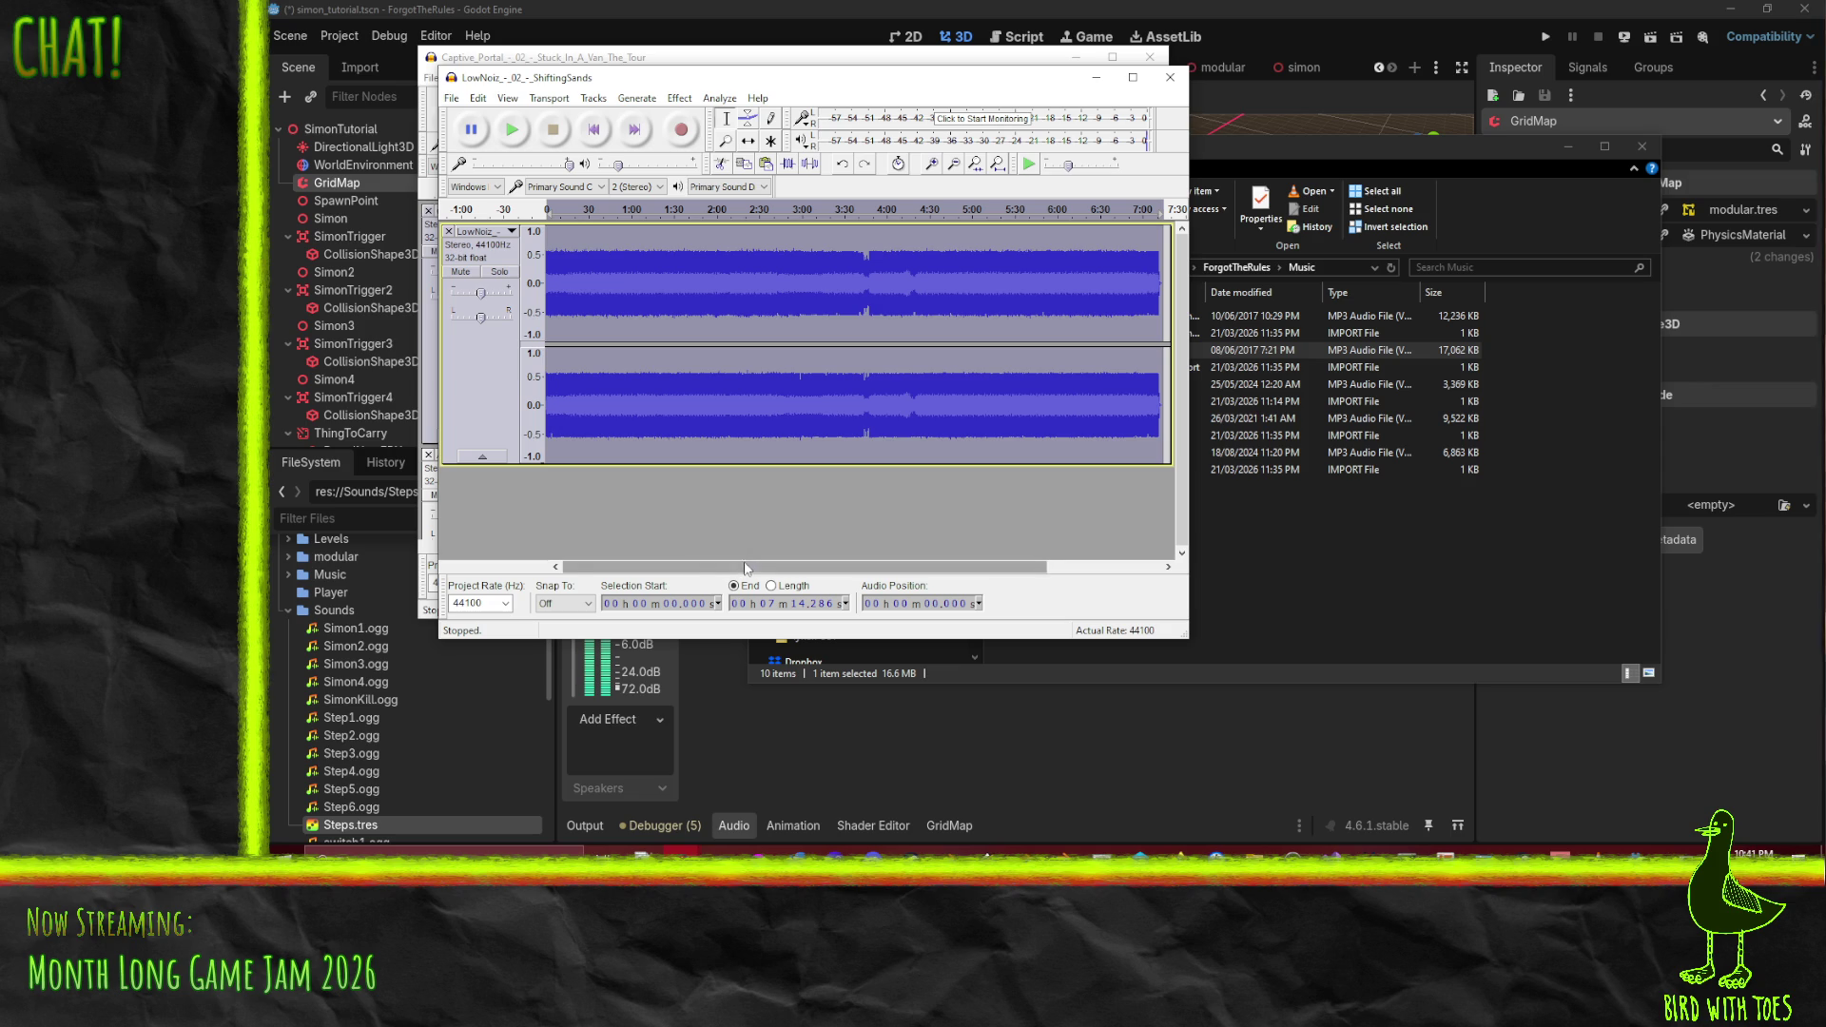
left_click(513, 131)
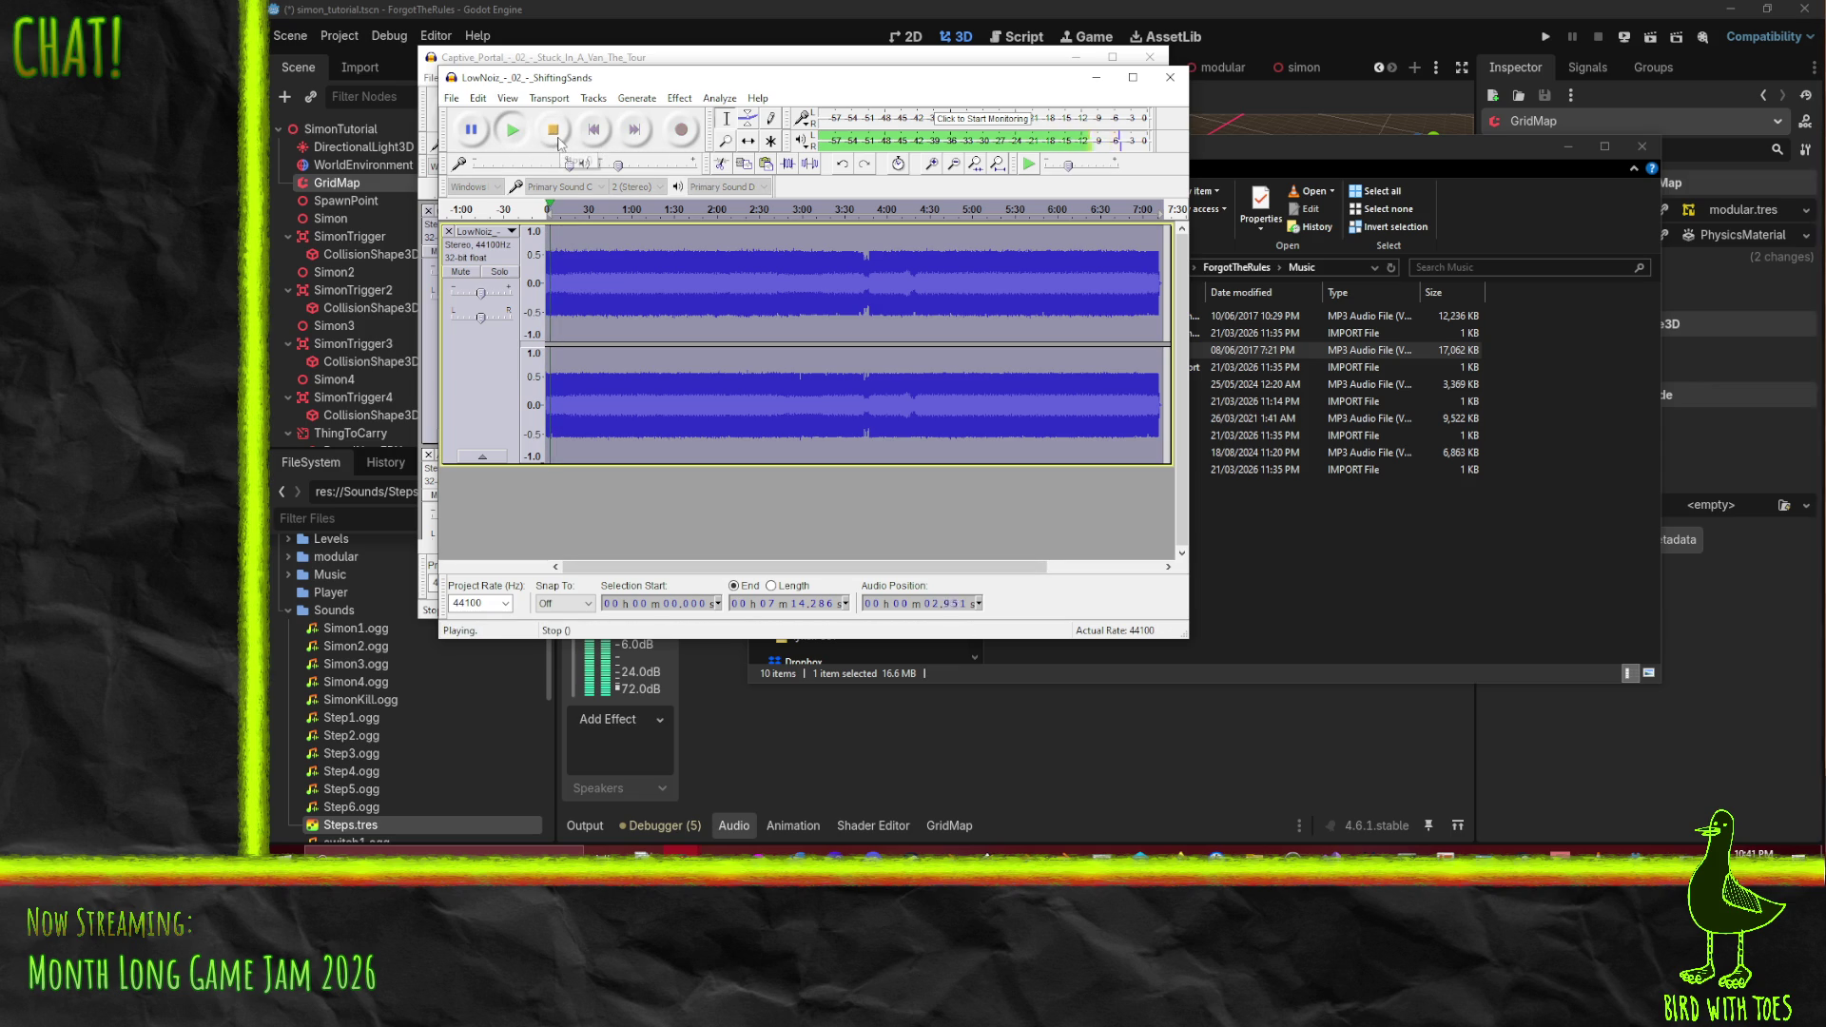
left_click(554, 133)
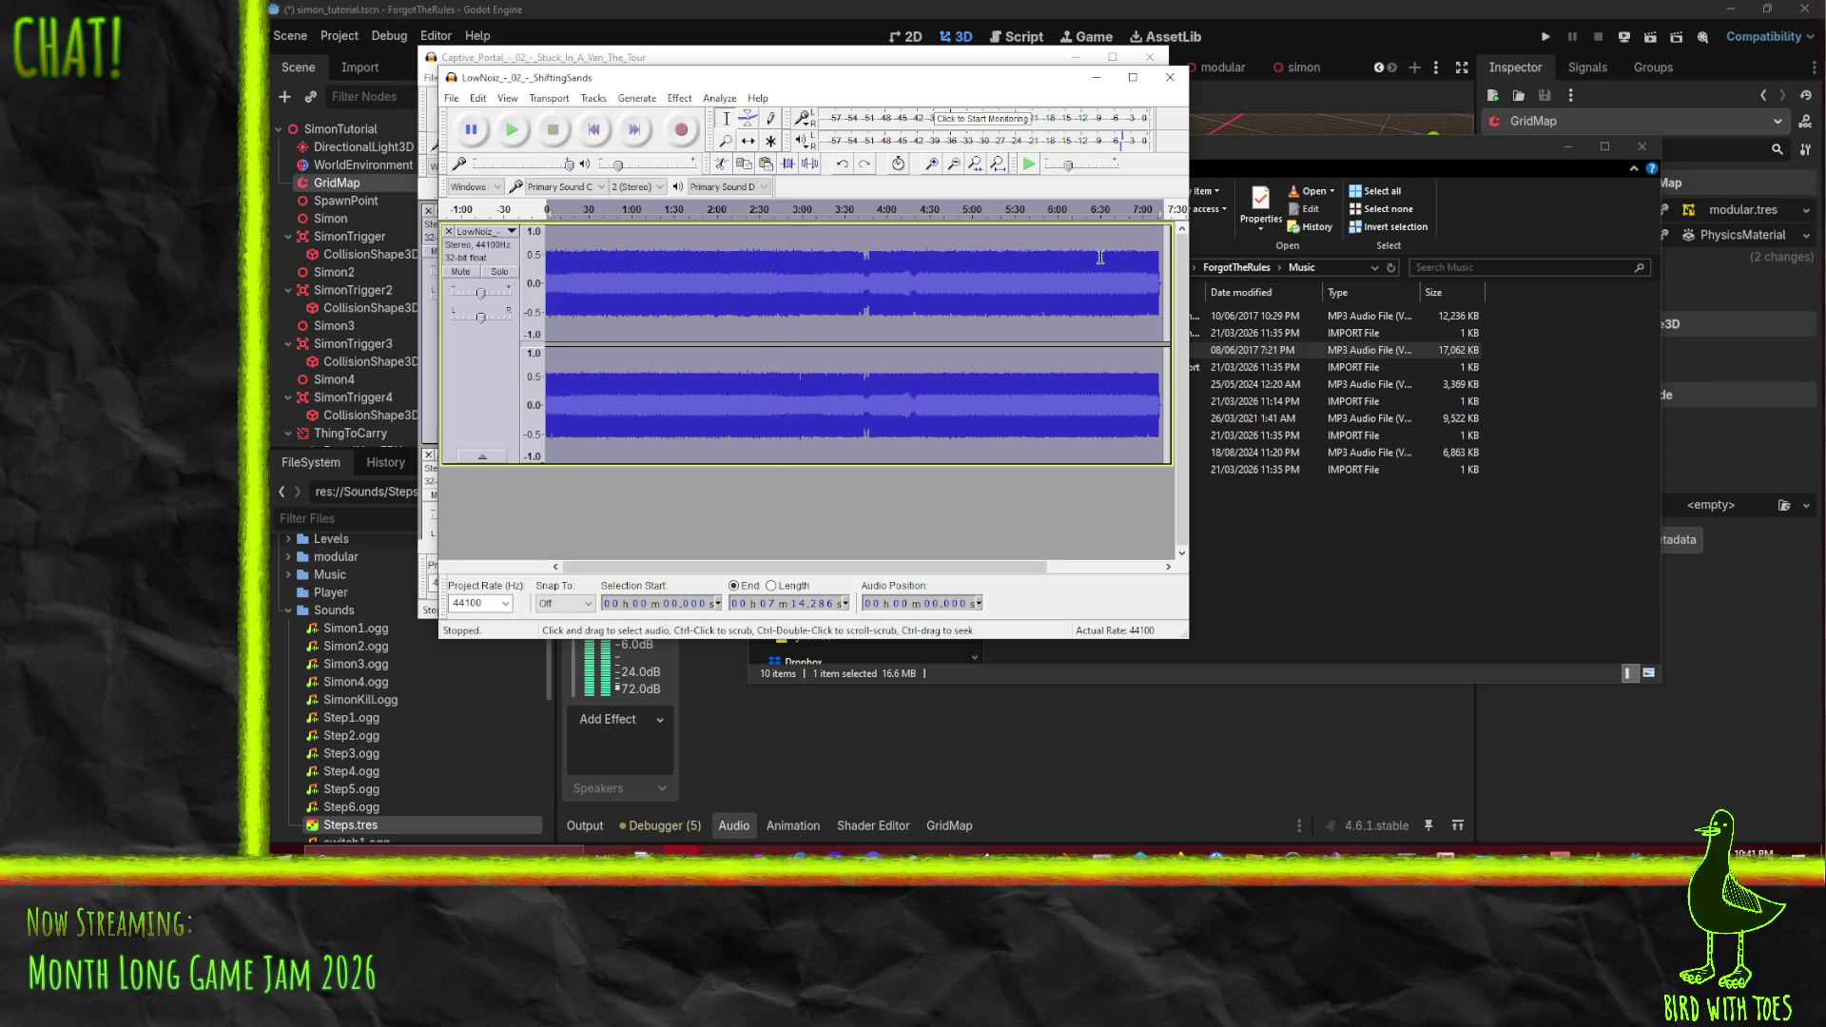
- Listen to the song's ending from near 7:01
left_click(1145, 240)
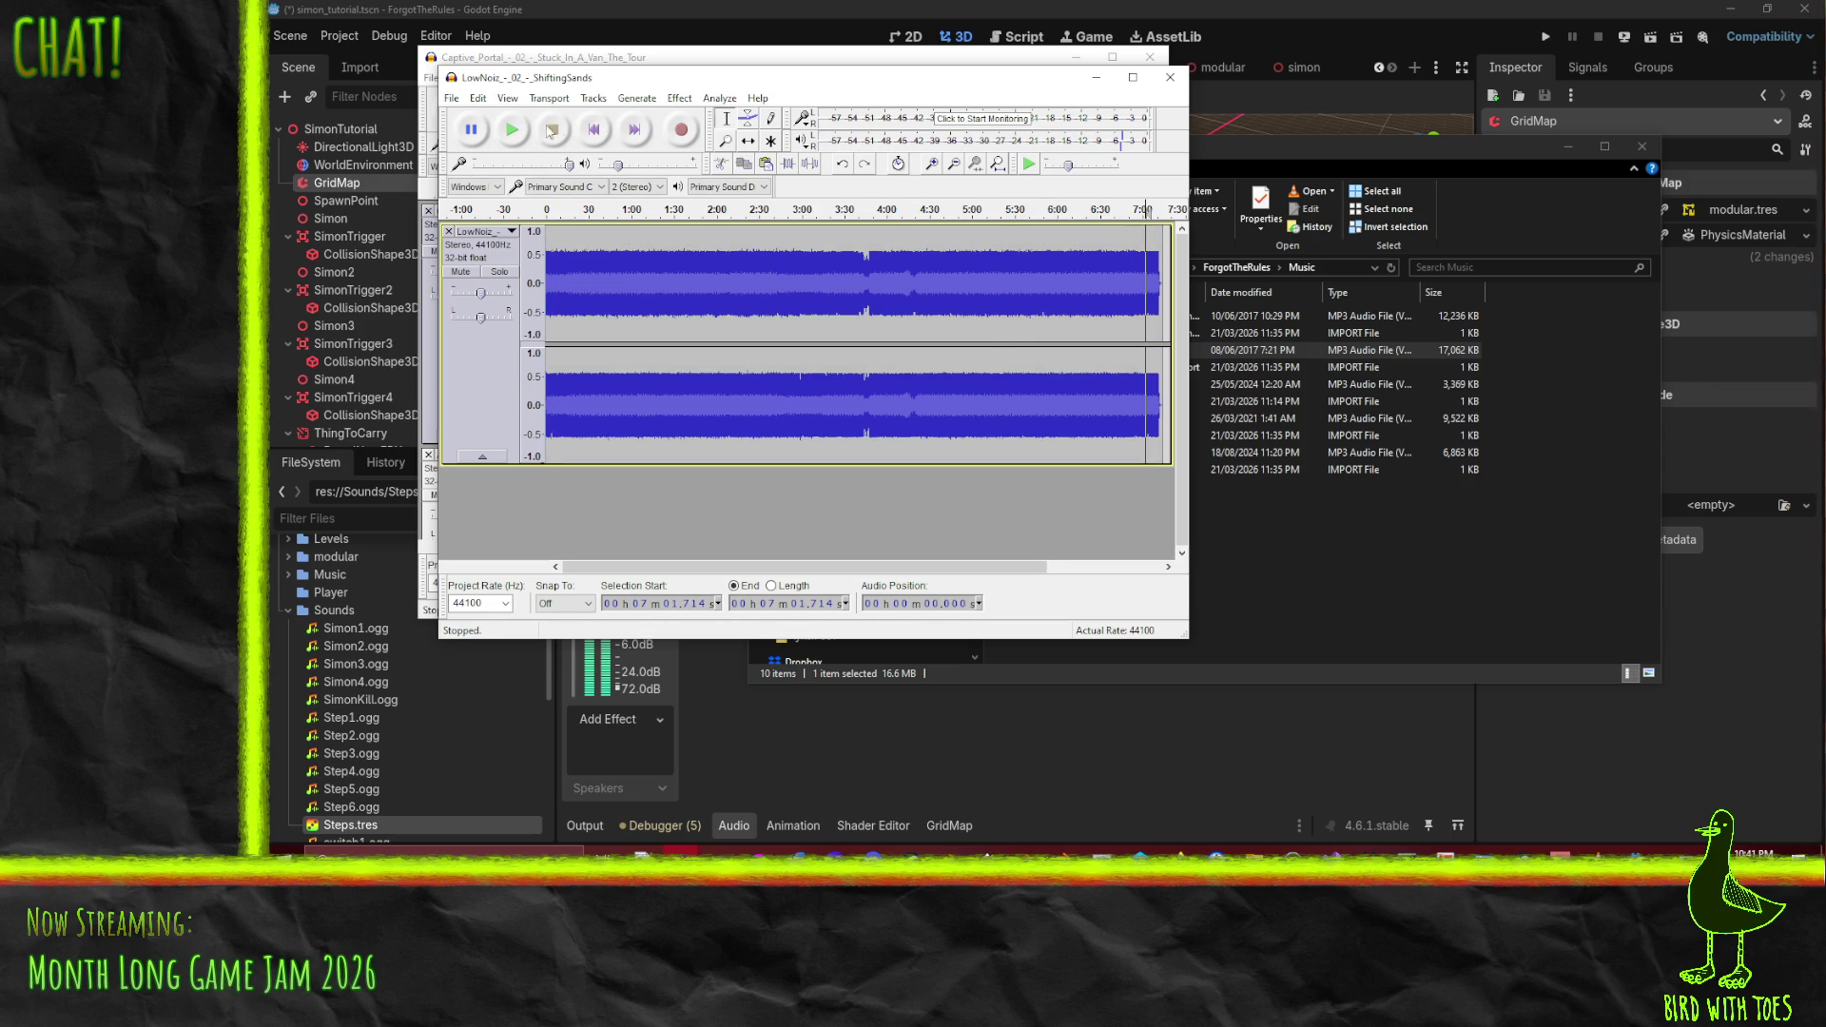
key("space")
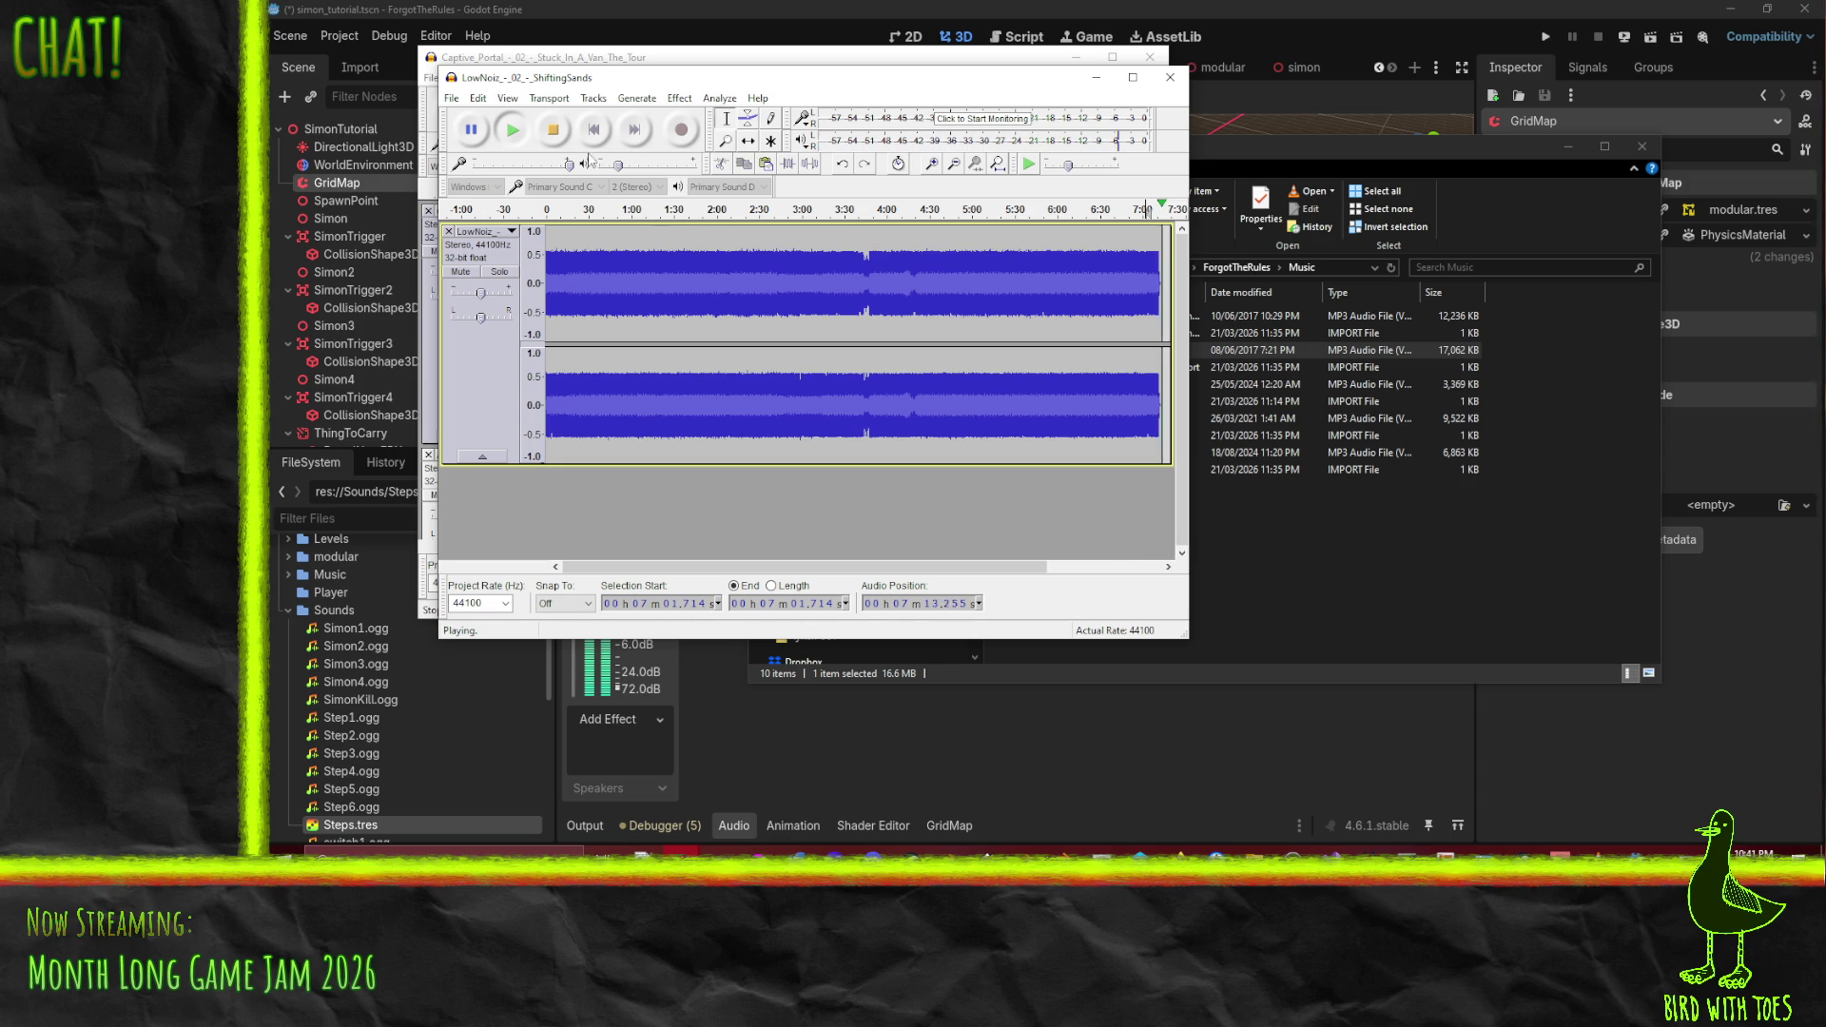
left_click(558, 133)
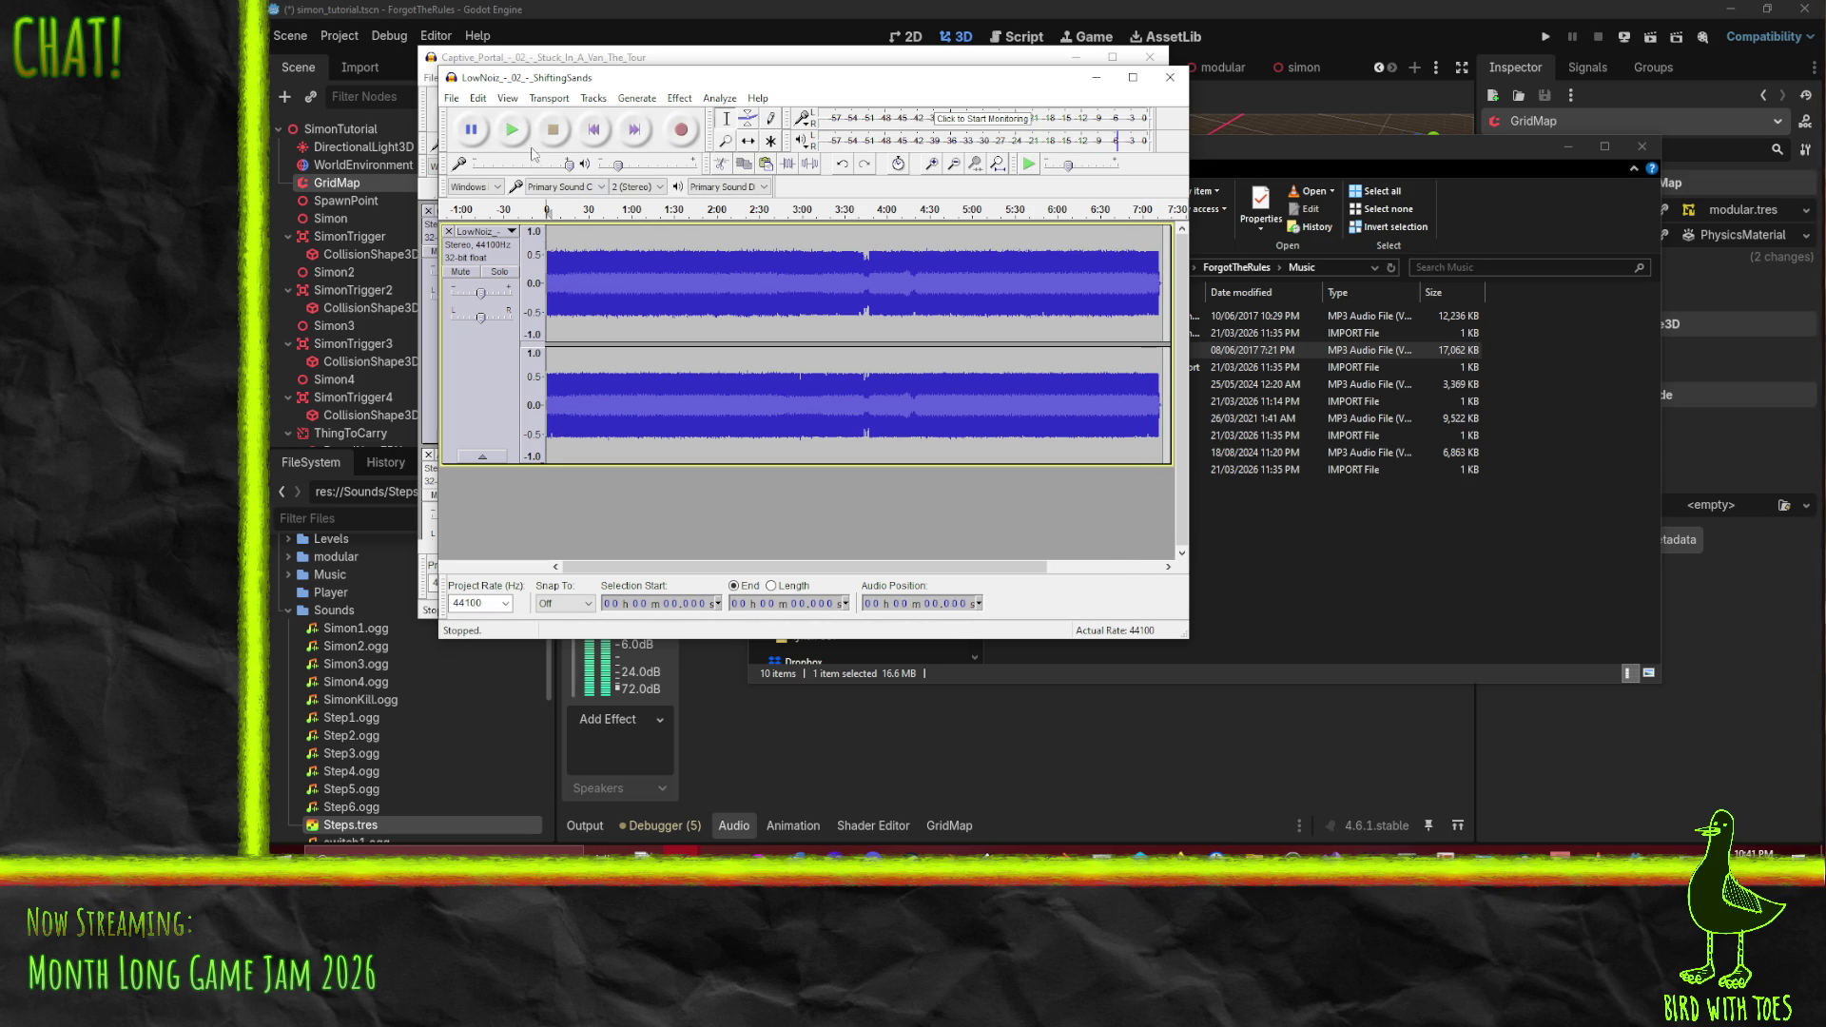
- Audition the track from 3:36 and again from 3:41.714
left_click(542, 144)
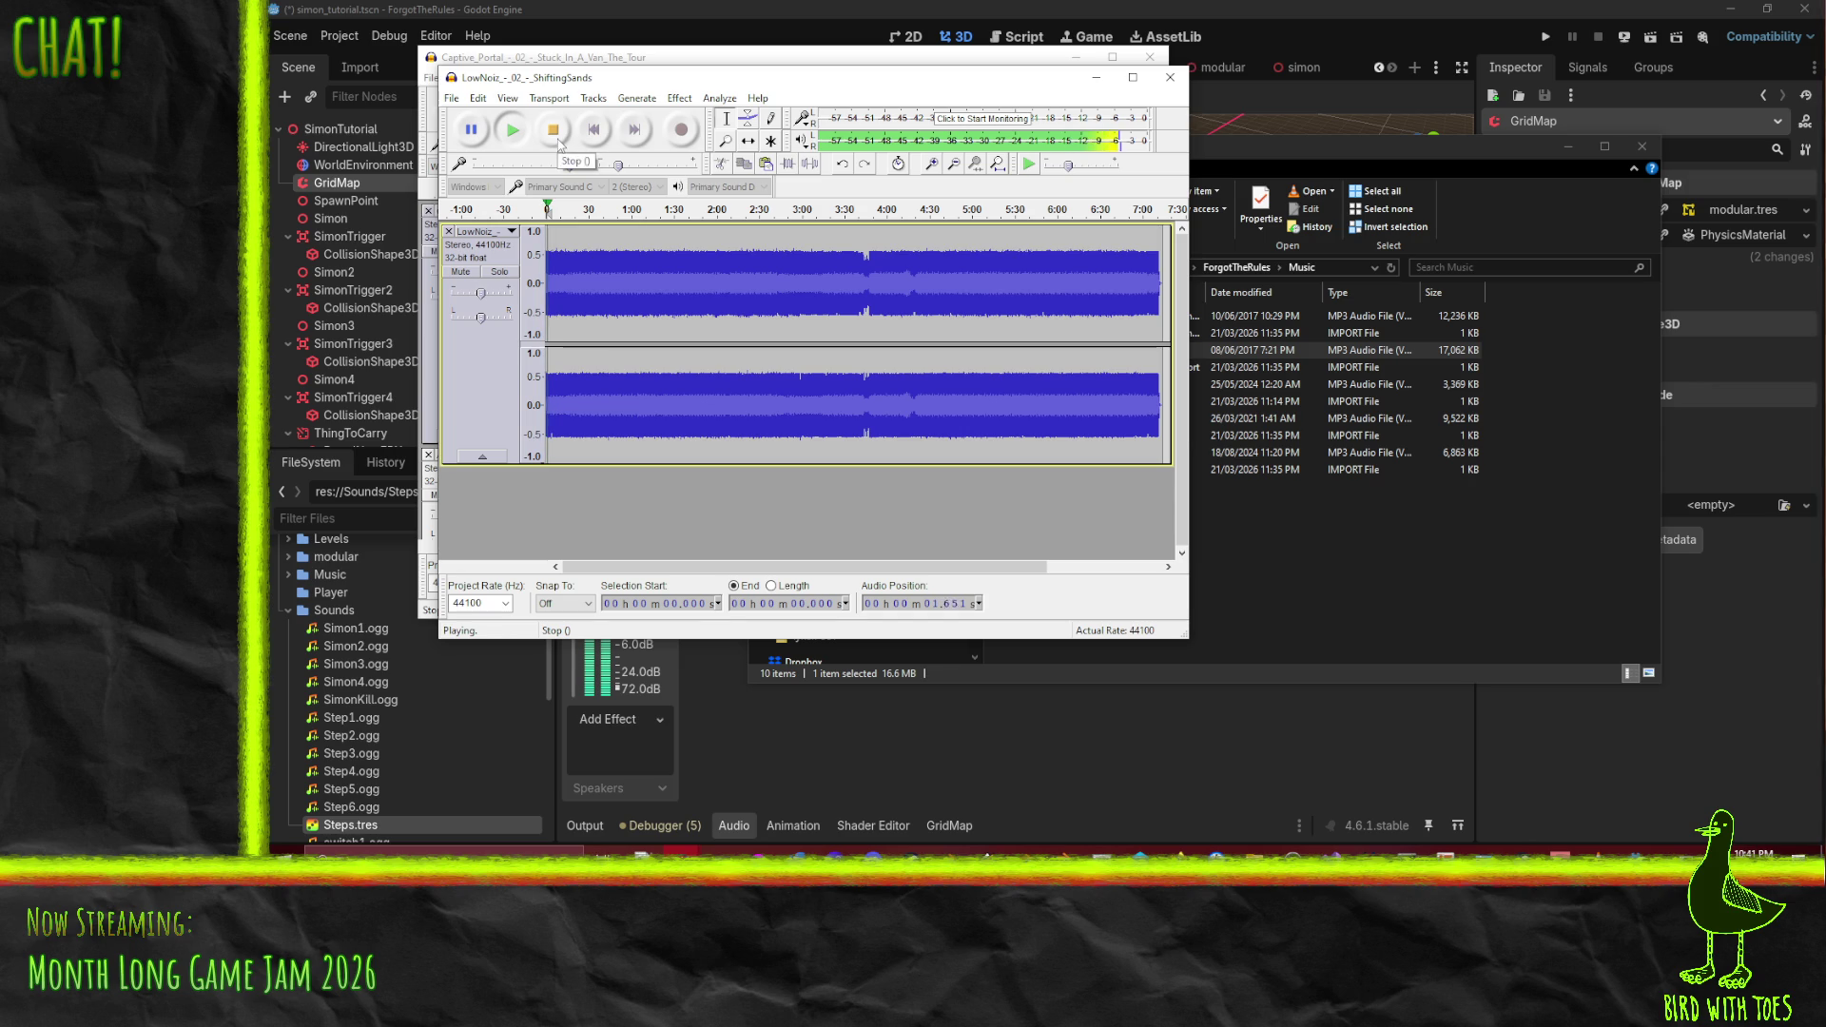
left_click(559, 142)
left_click(853, 257)
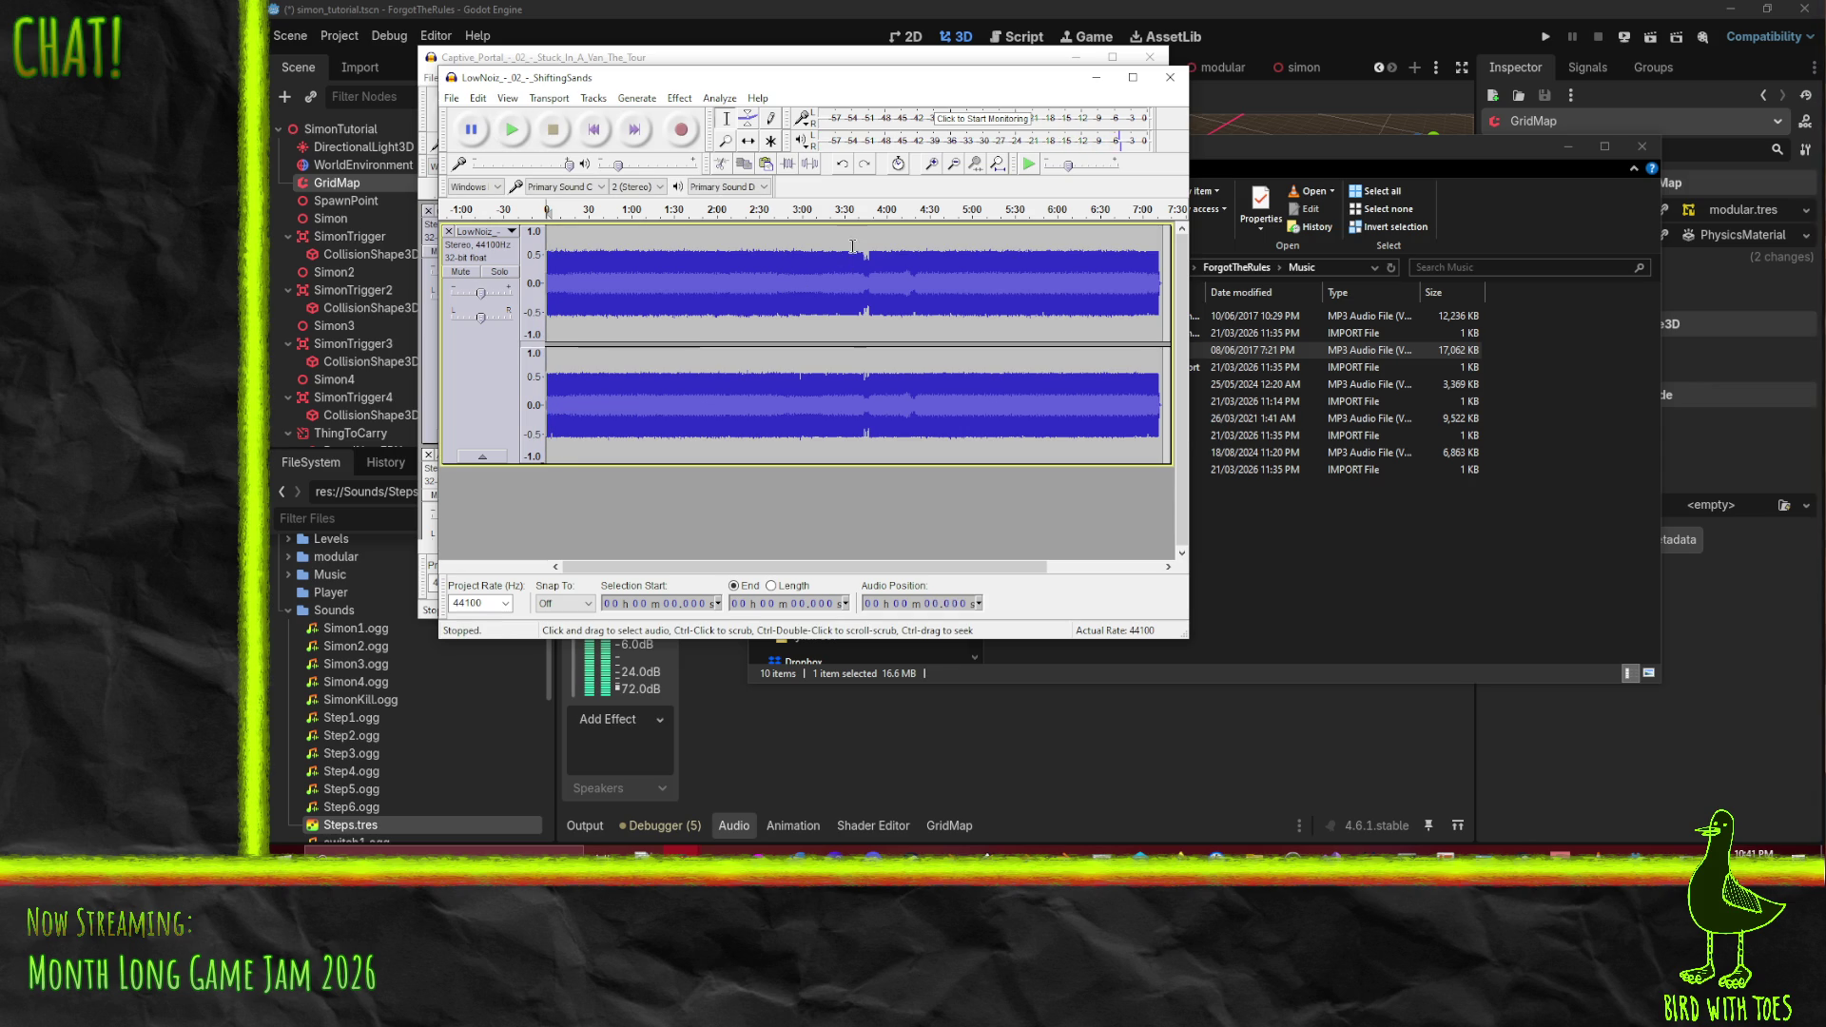
left_click(515, 139)
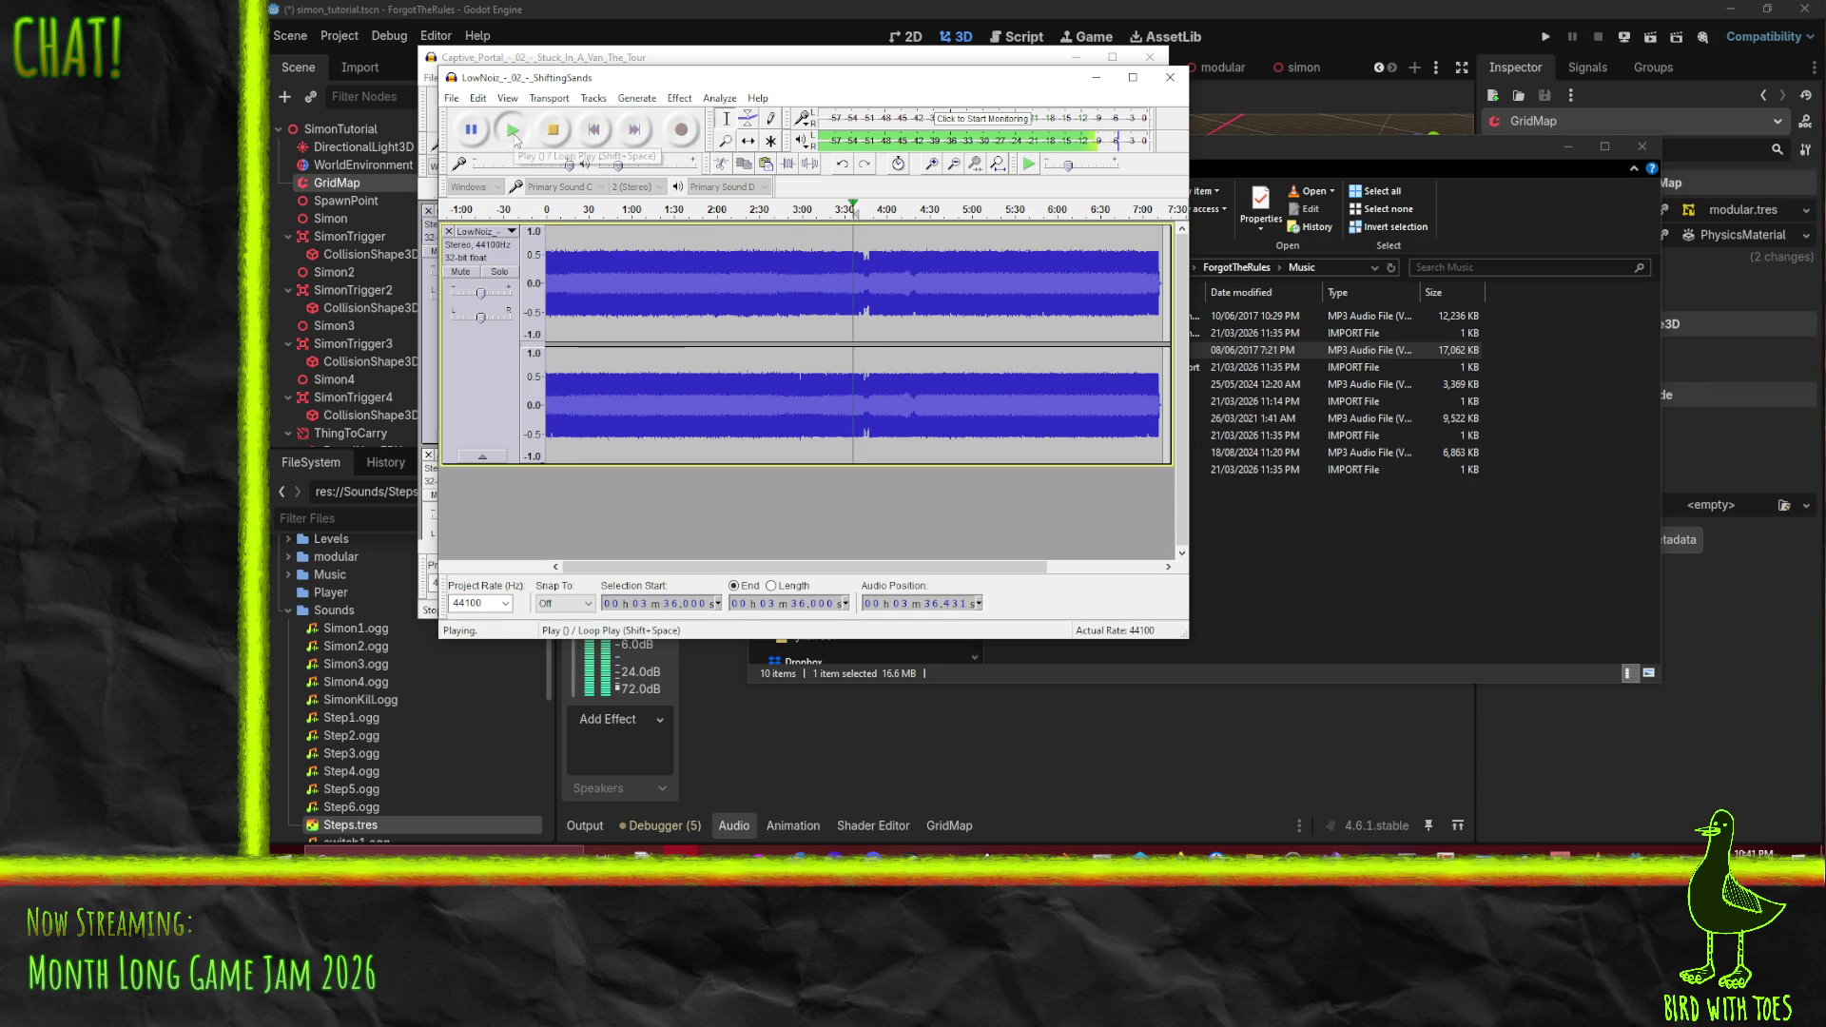
left_click(860, 247)
left_click(515, 137)
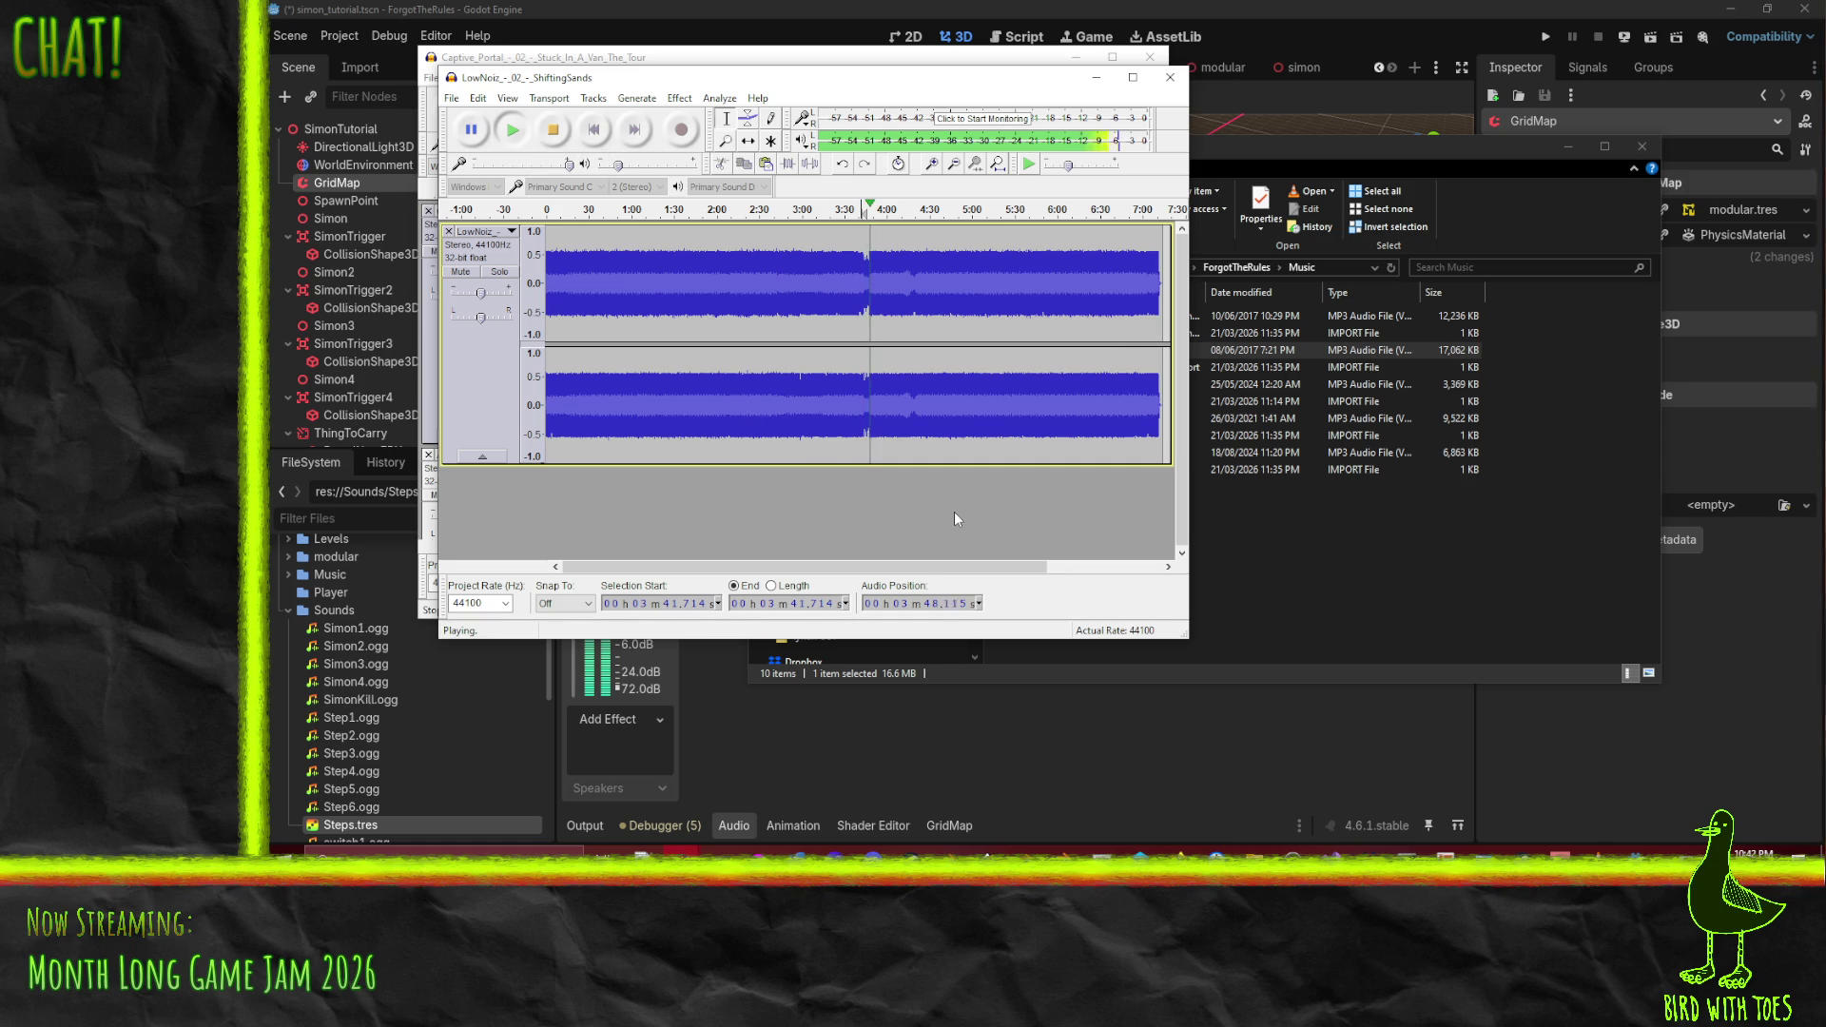
left_click(553, 134)
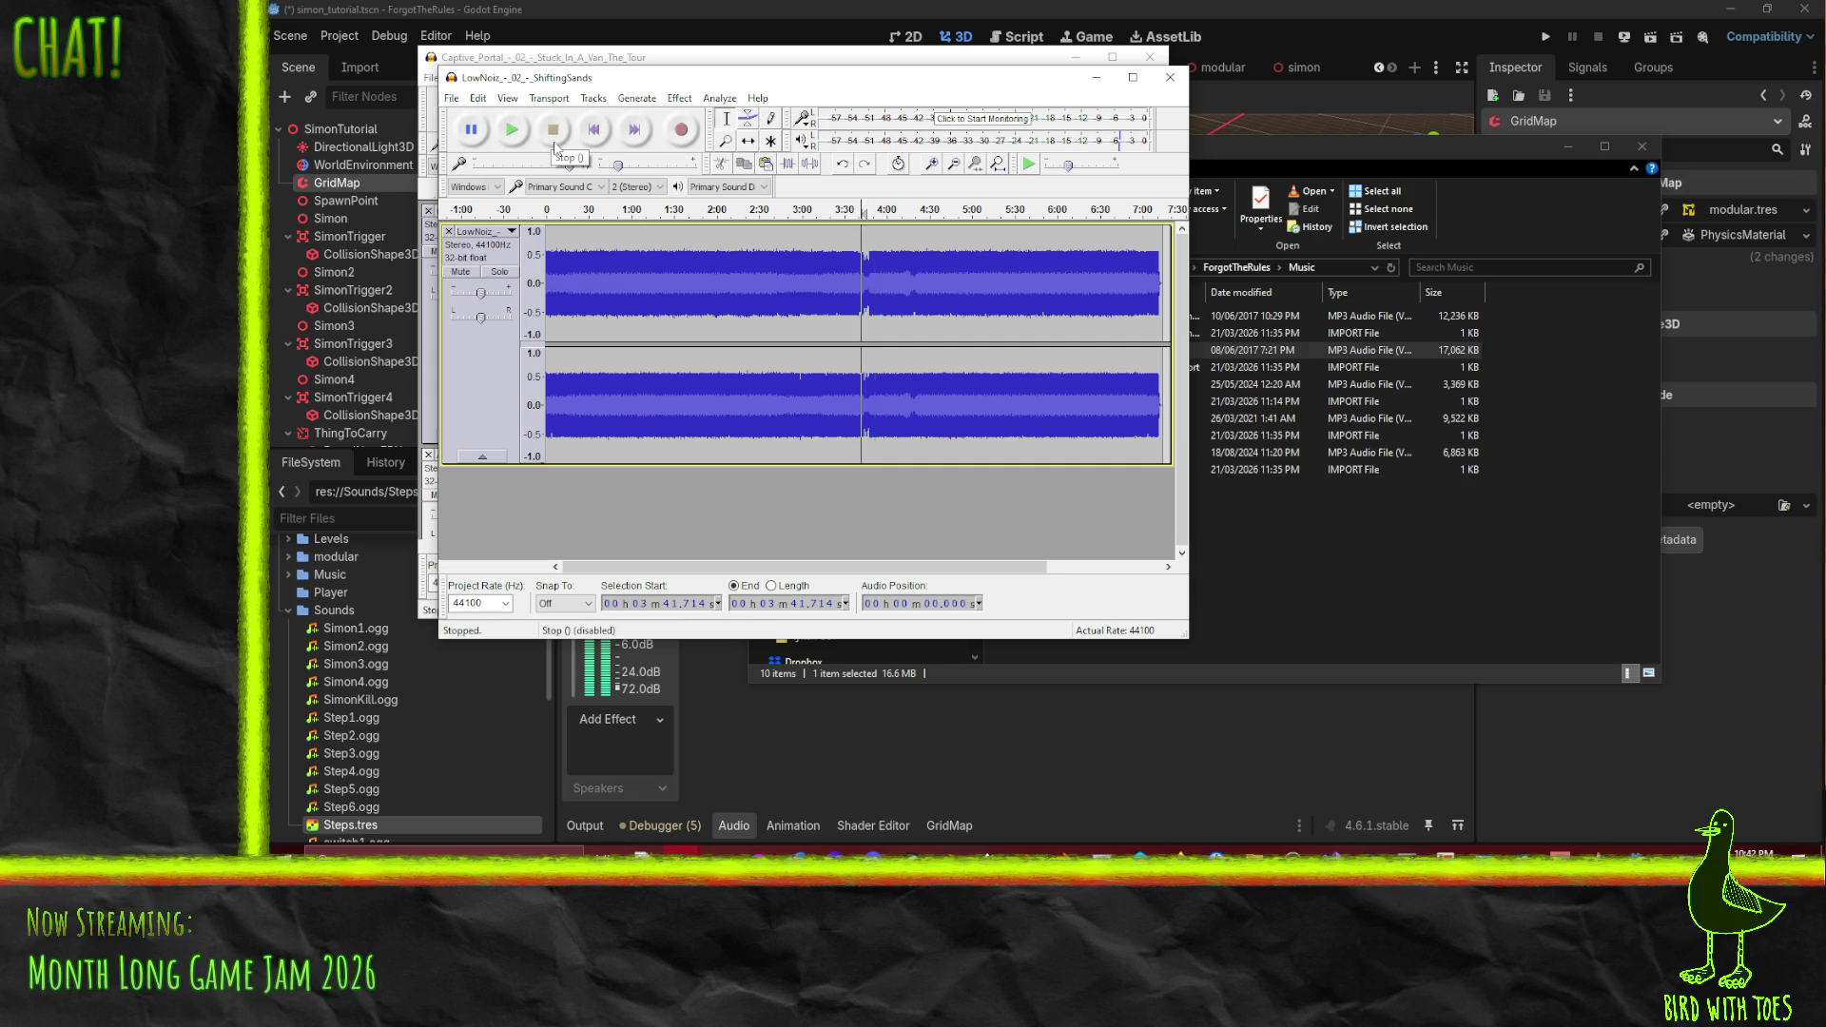
left_click(451, 98)
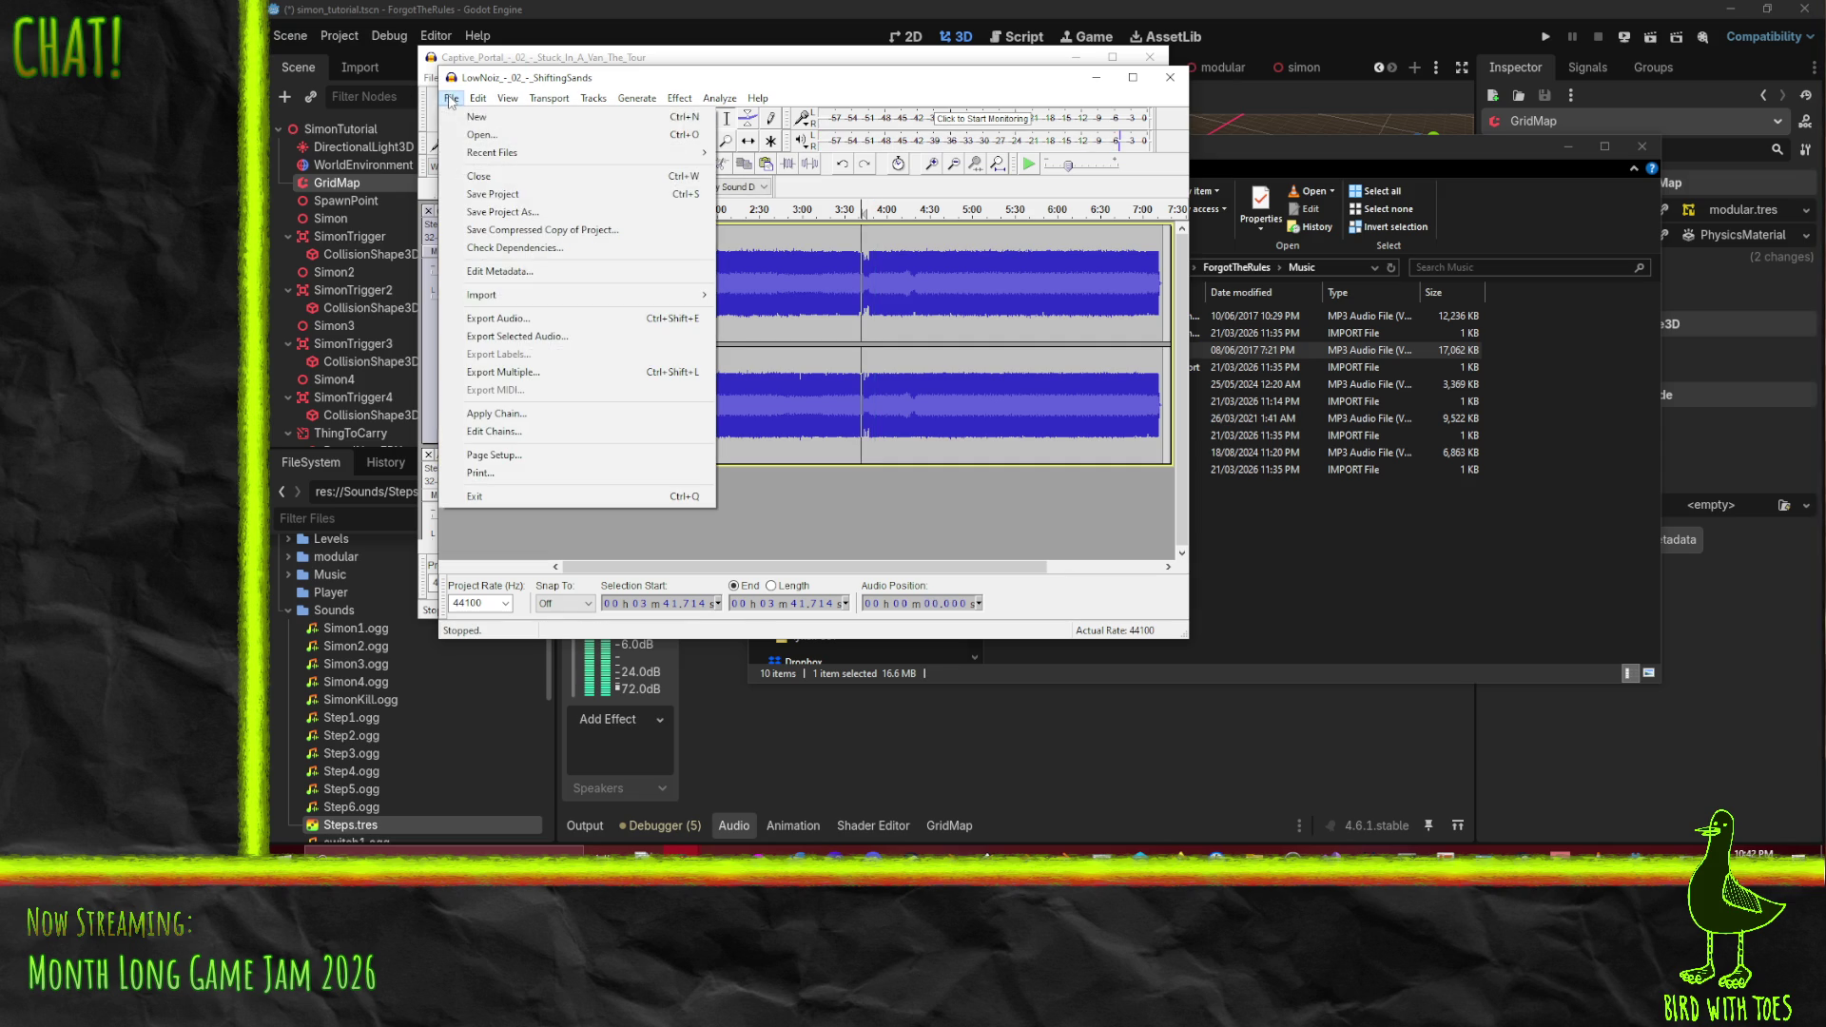
- Export ShiftingSands as Ogg Vorbis into the Sounds folder and confirm the metadata
left_click(521, 318)
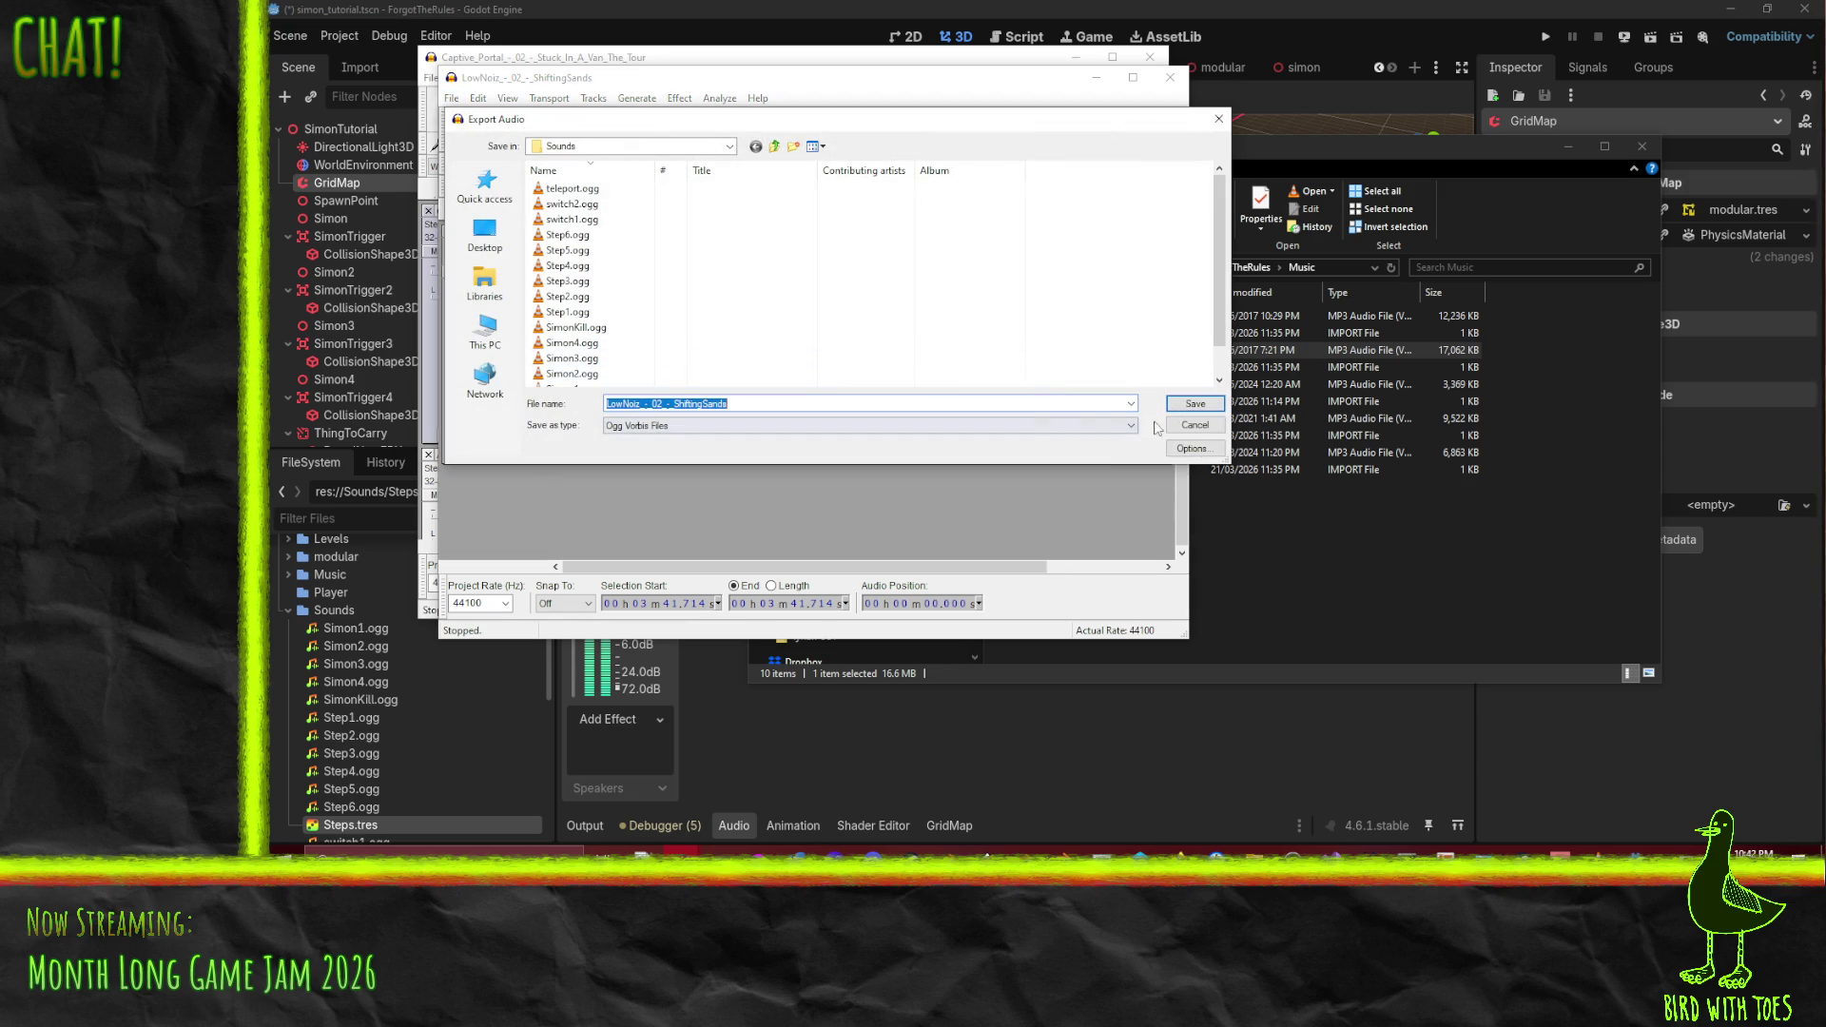
left_click(1194, 404)
left_click(868, 681)
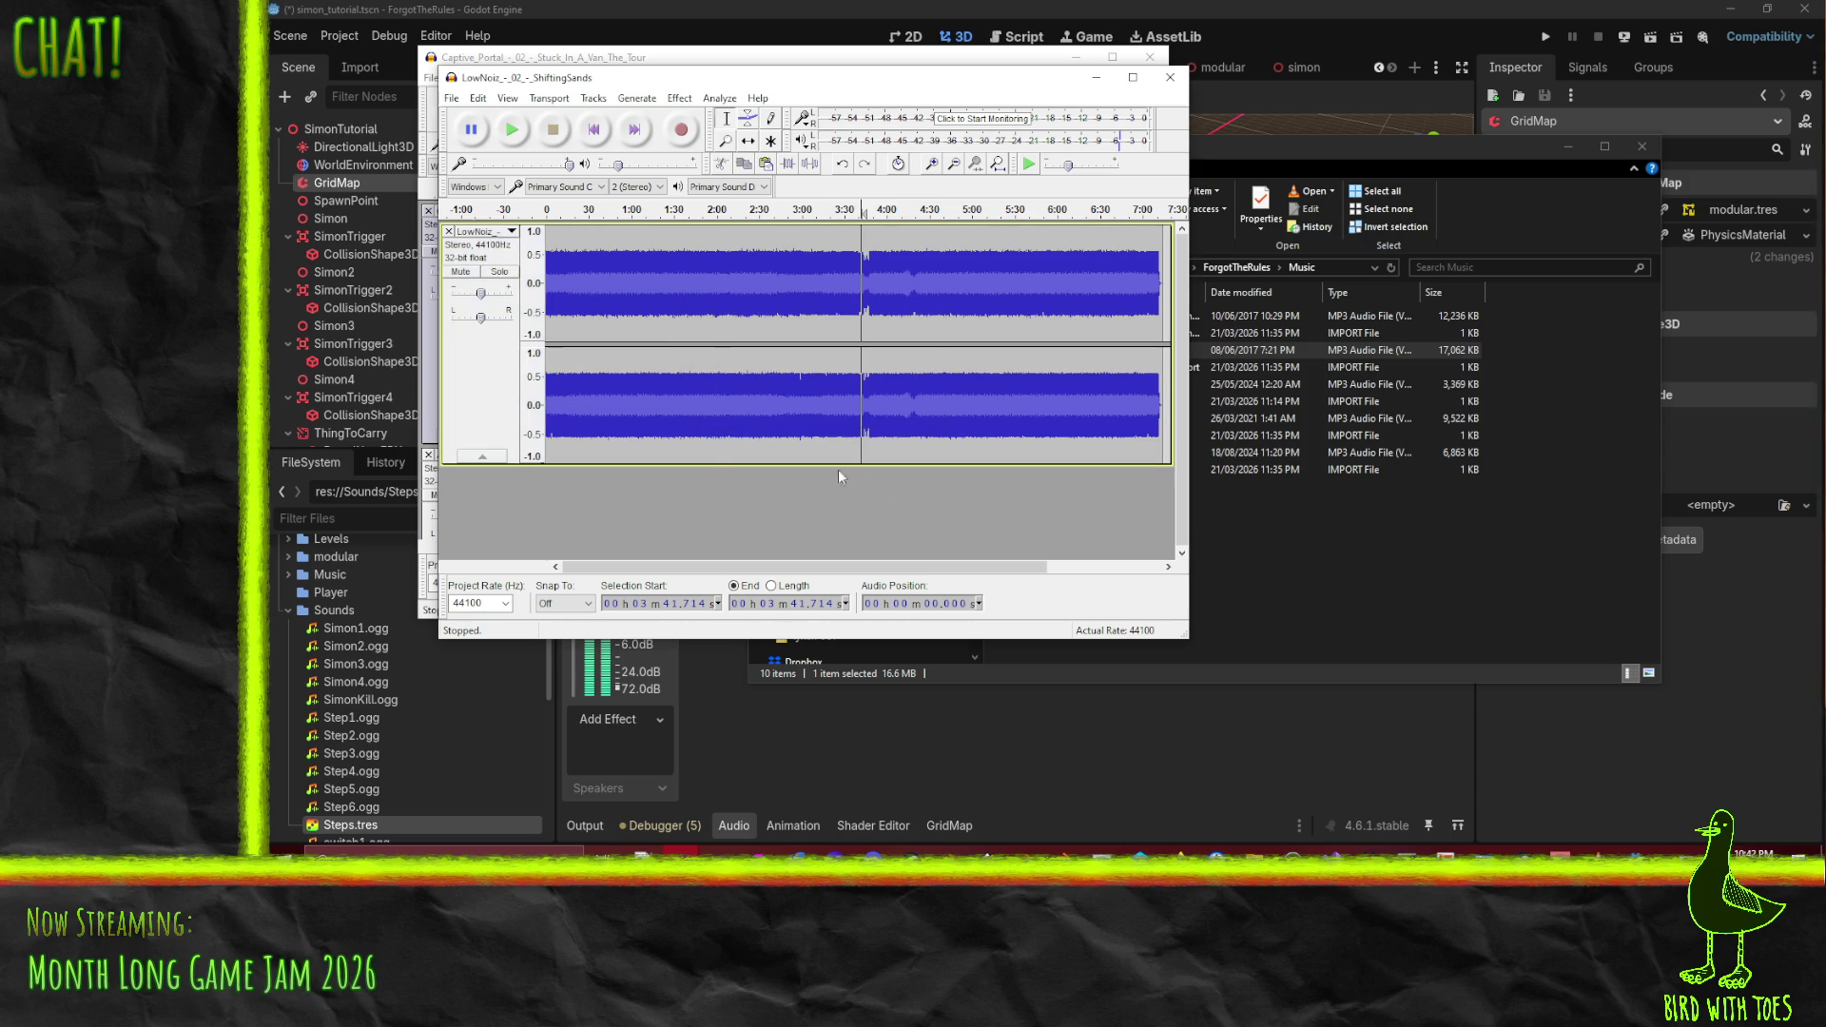
- Check that the ShiftingSands and Captive_Portal .ogg files are in Sounds, then cancel the export
left_click(448, 98)
left_click(504, 321)
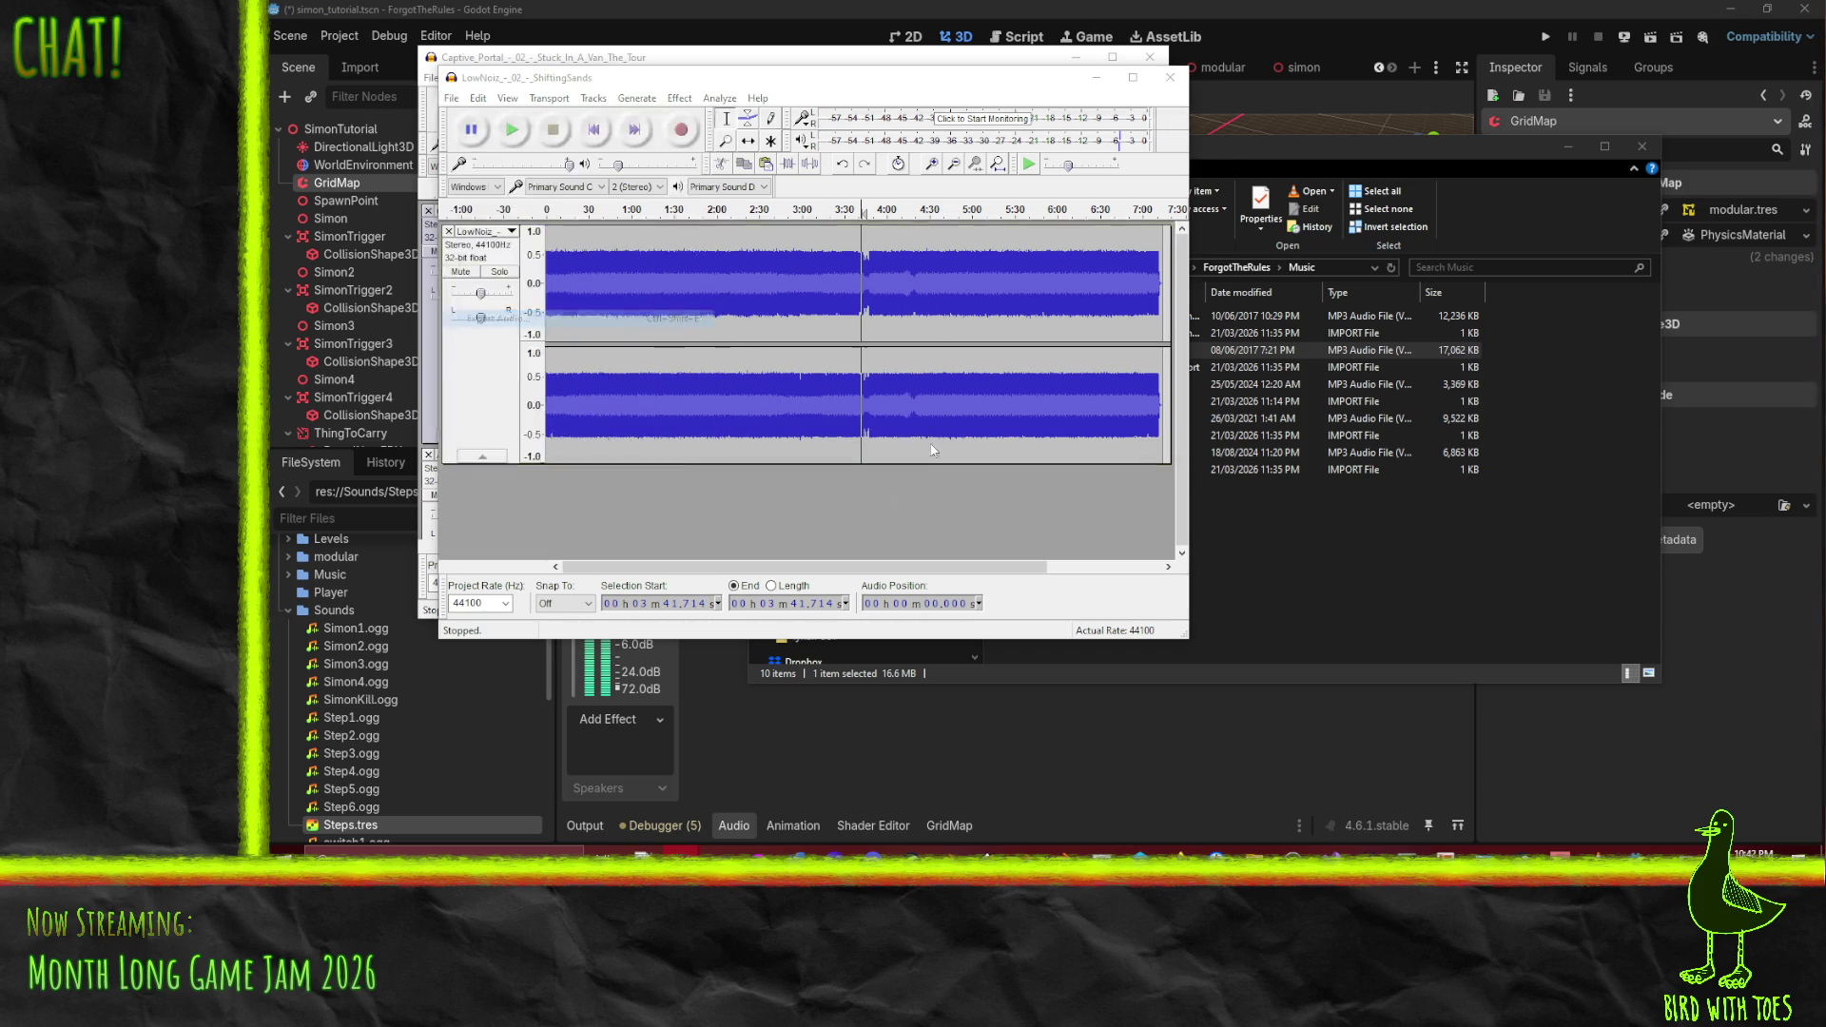
scroll(666, 313, "down", 1)
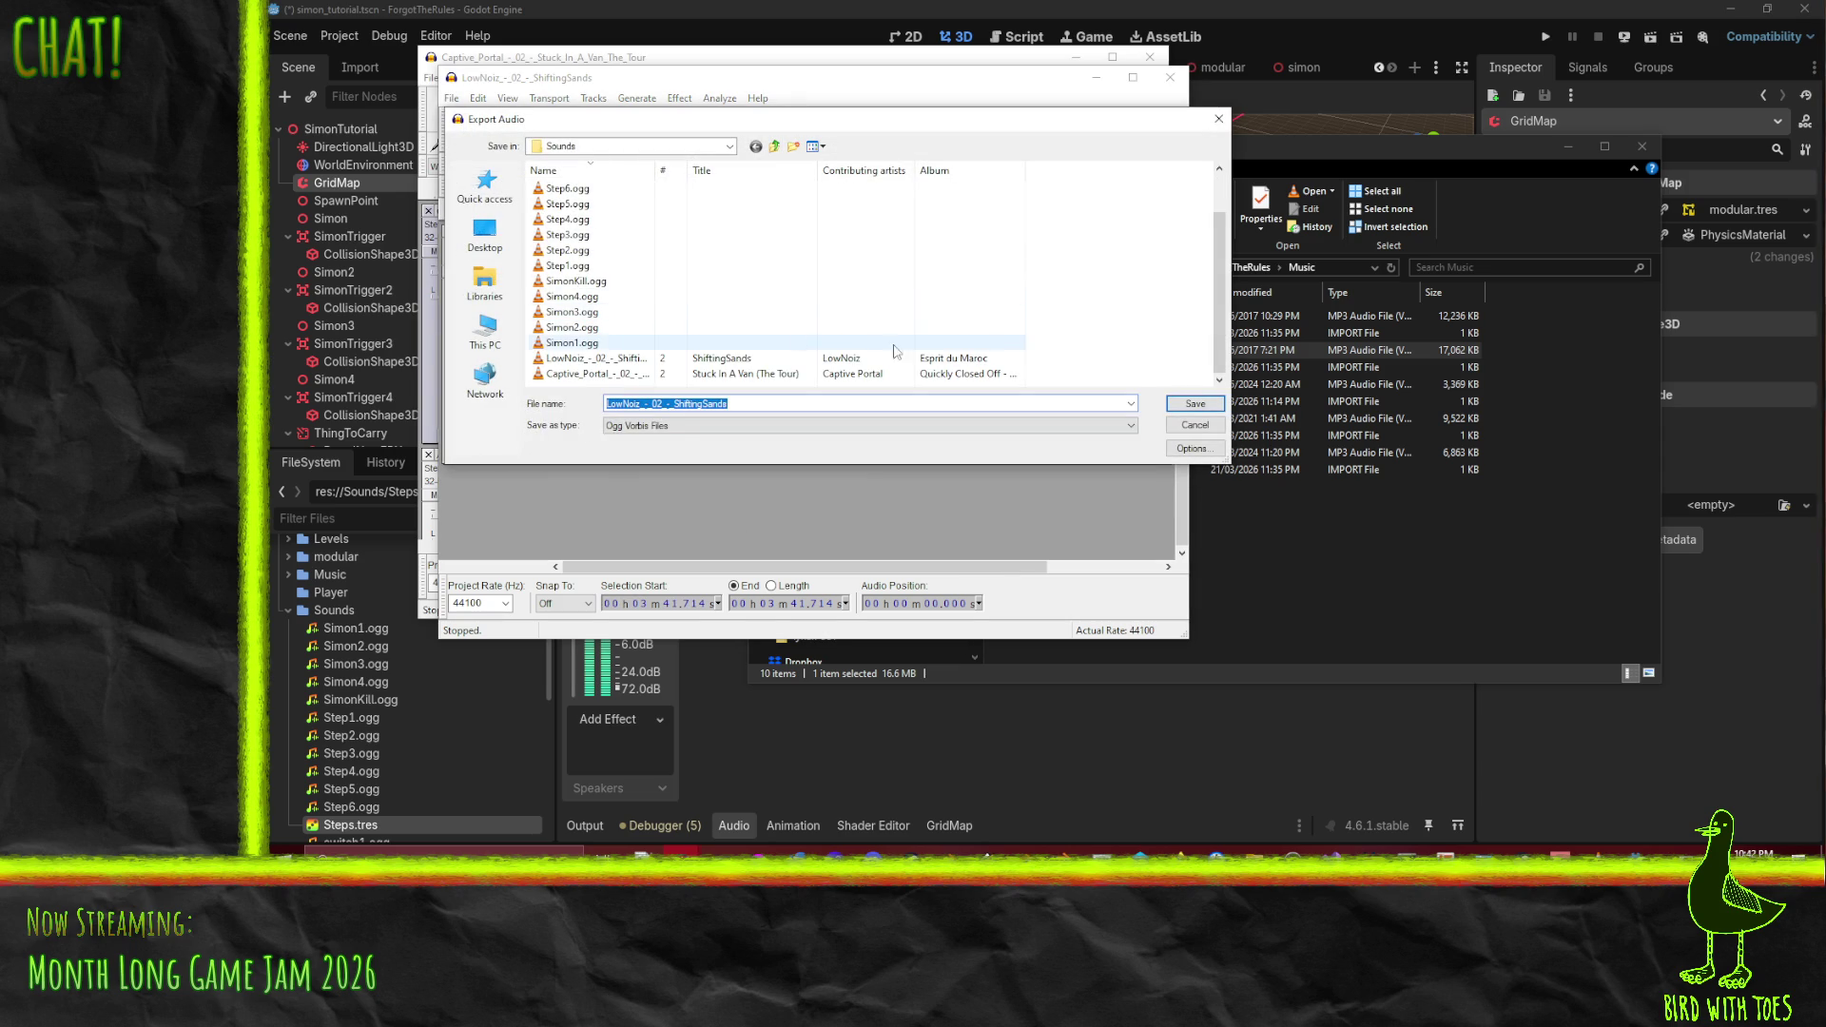
left_click(630, 360)
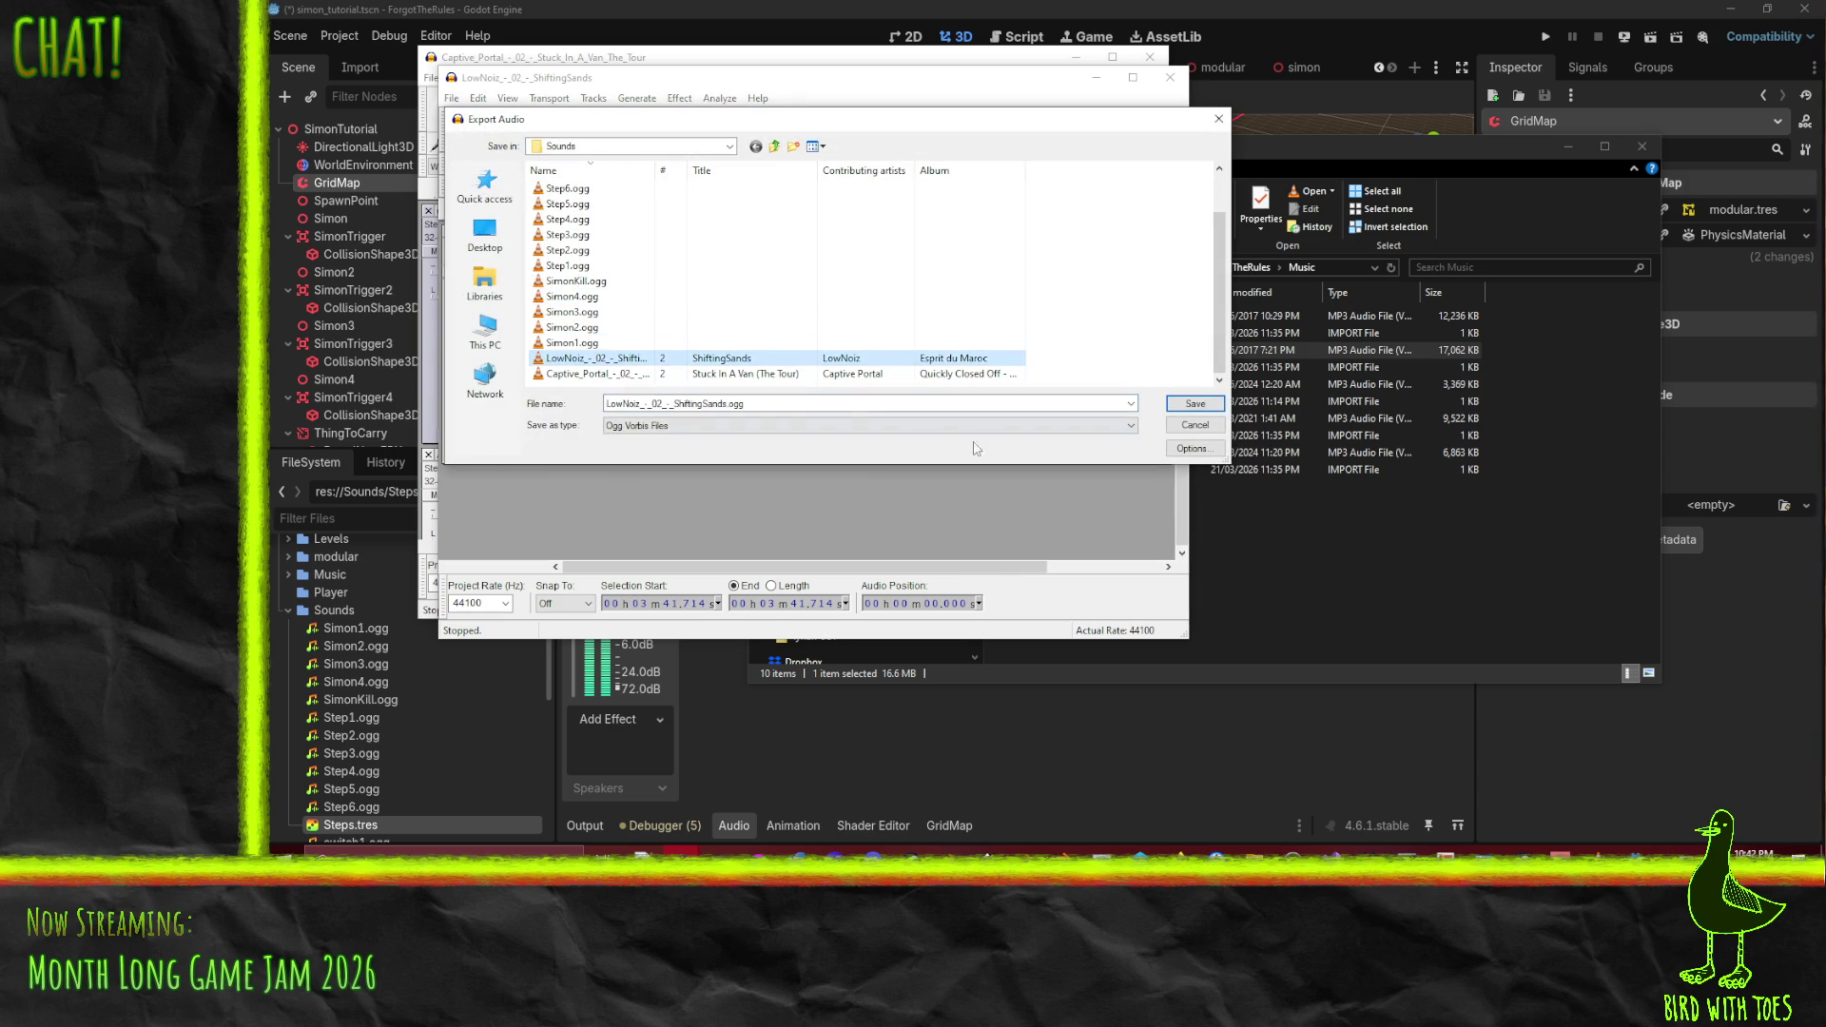
left_click(732, 378)
left_click(1192, 427)
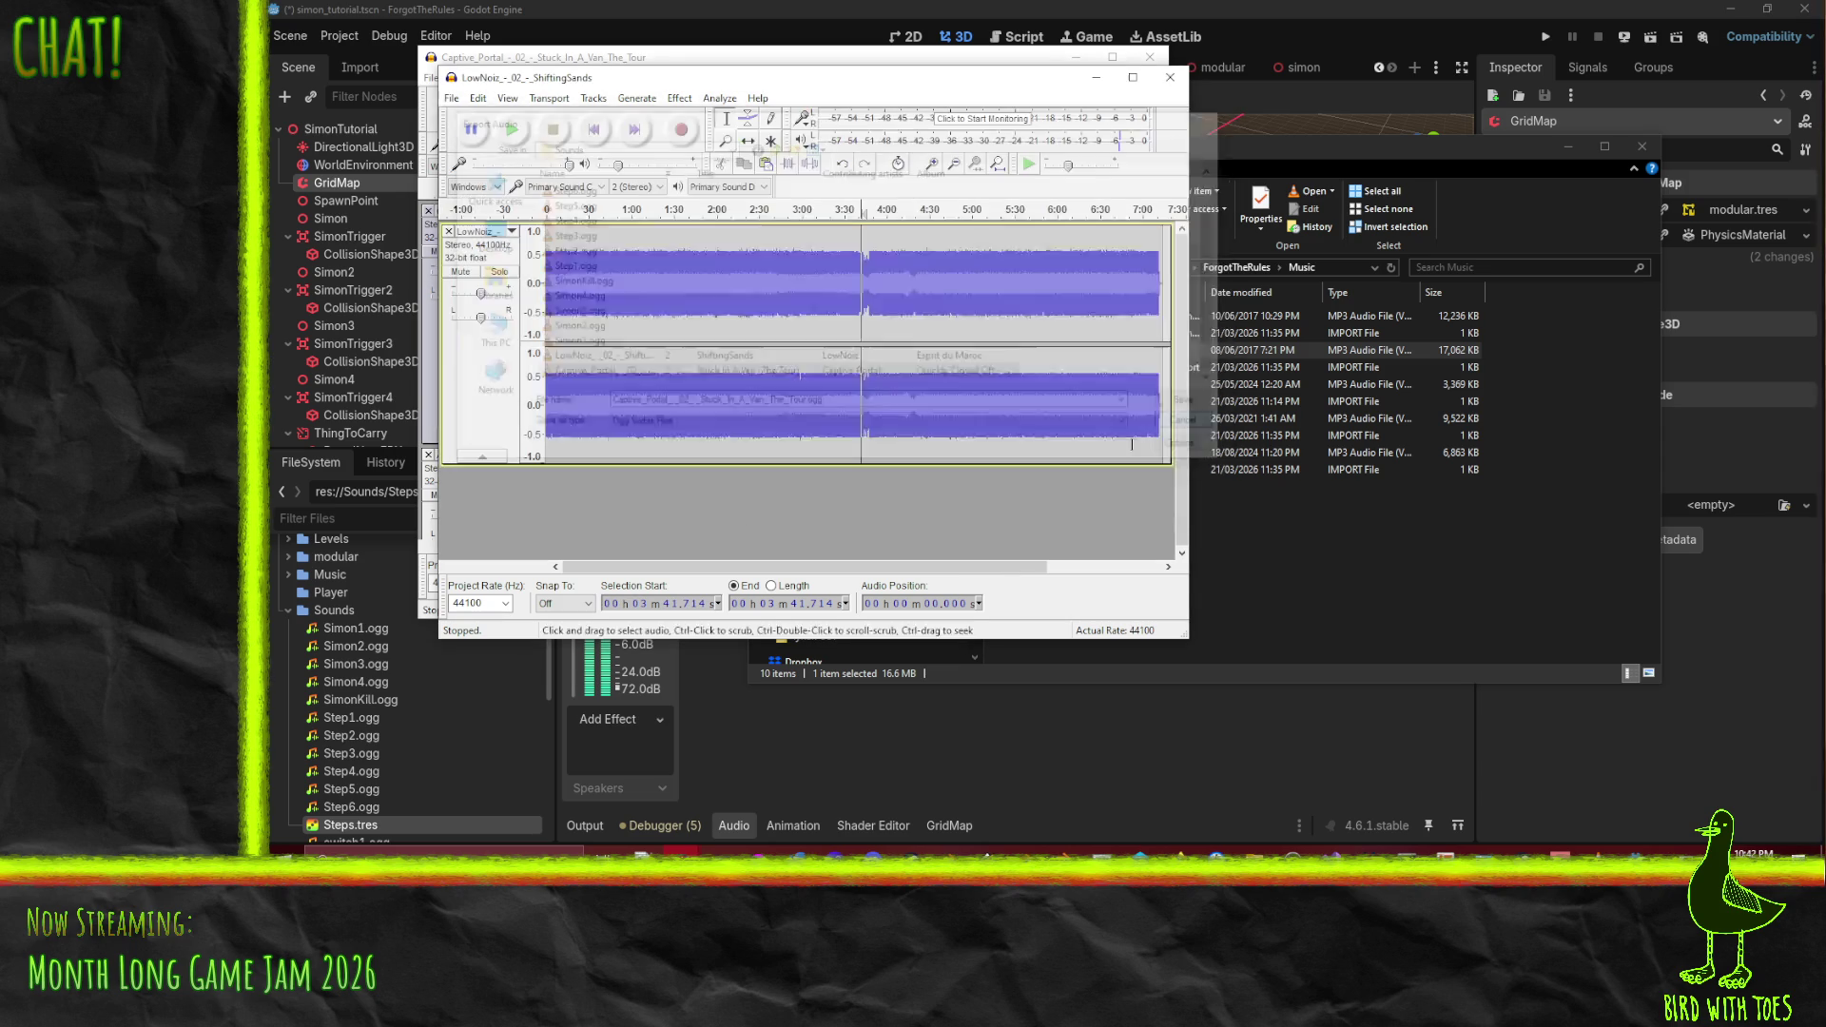
left_click(1289, 564)
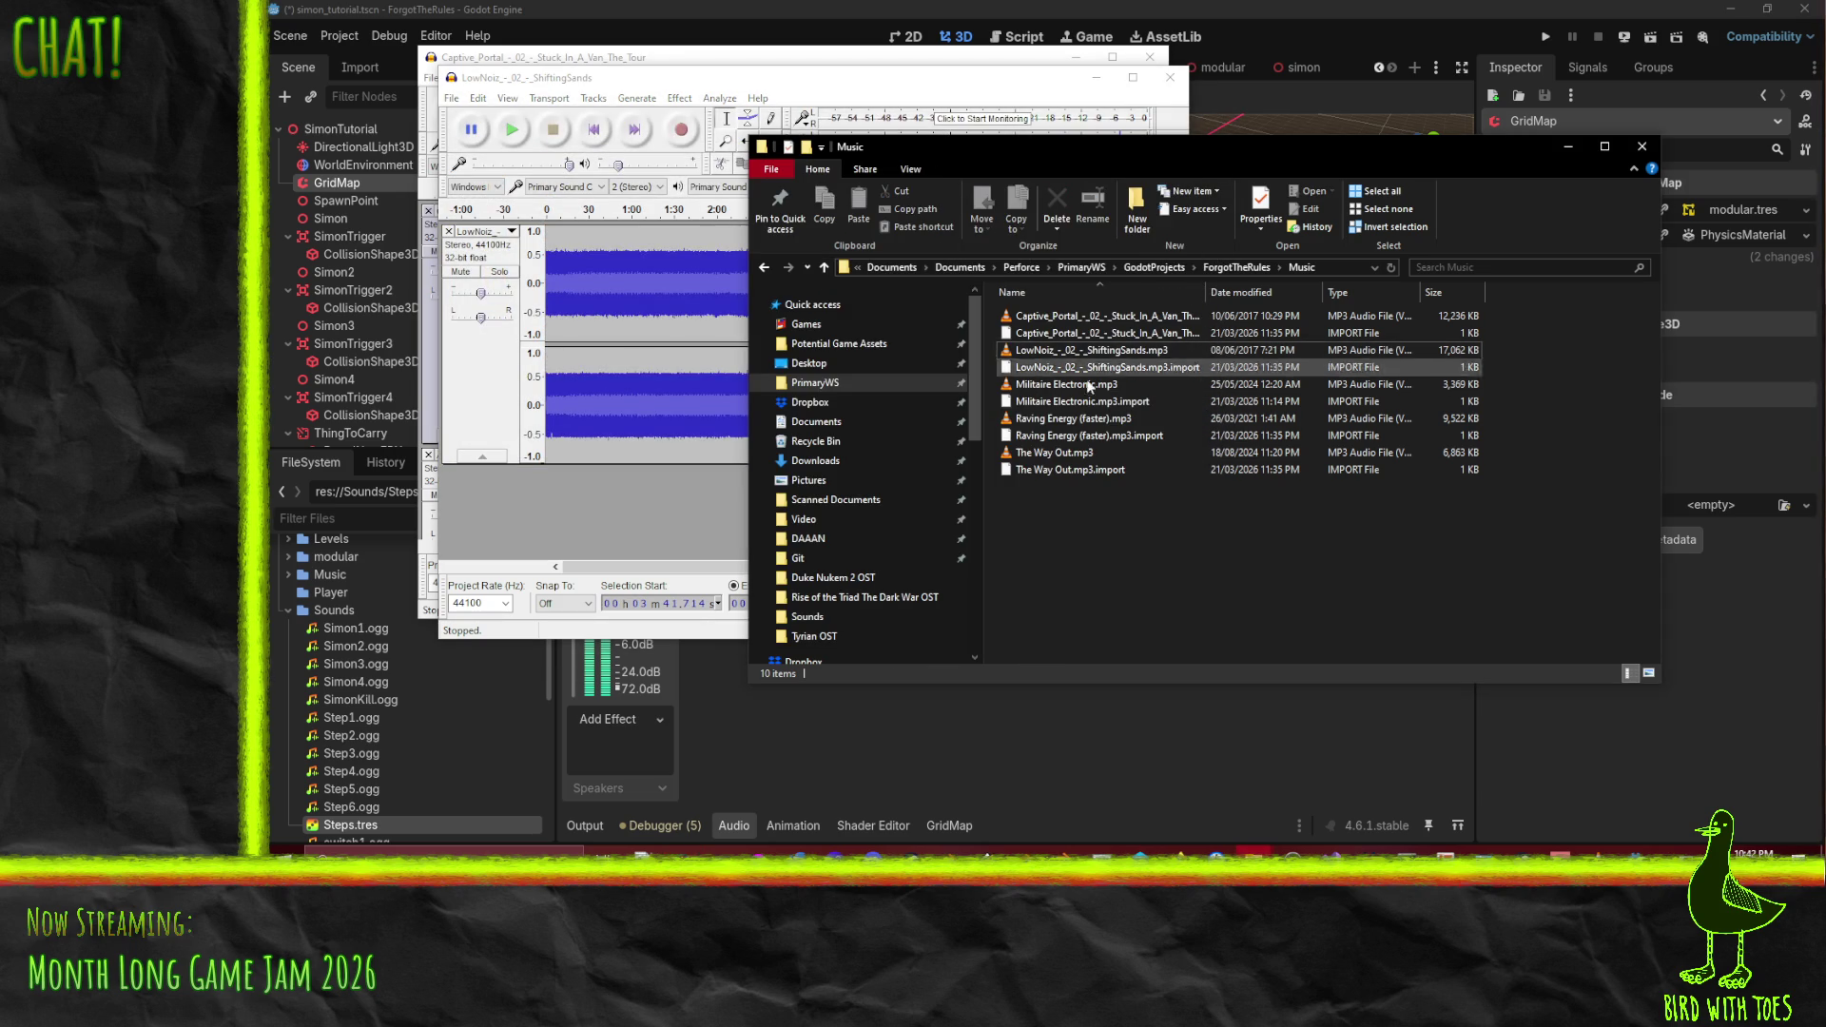
left_click(451, 98)
- Start a new project, load Militaire Electronic.mp3 into it, and play it briefly
left_click(476, 115)
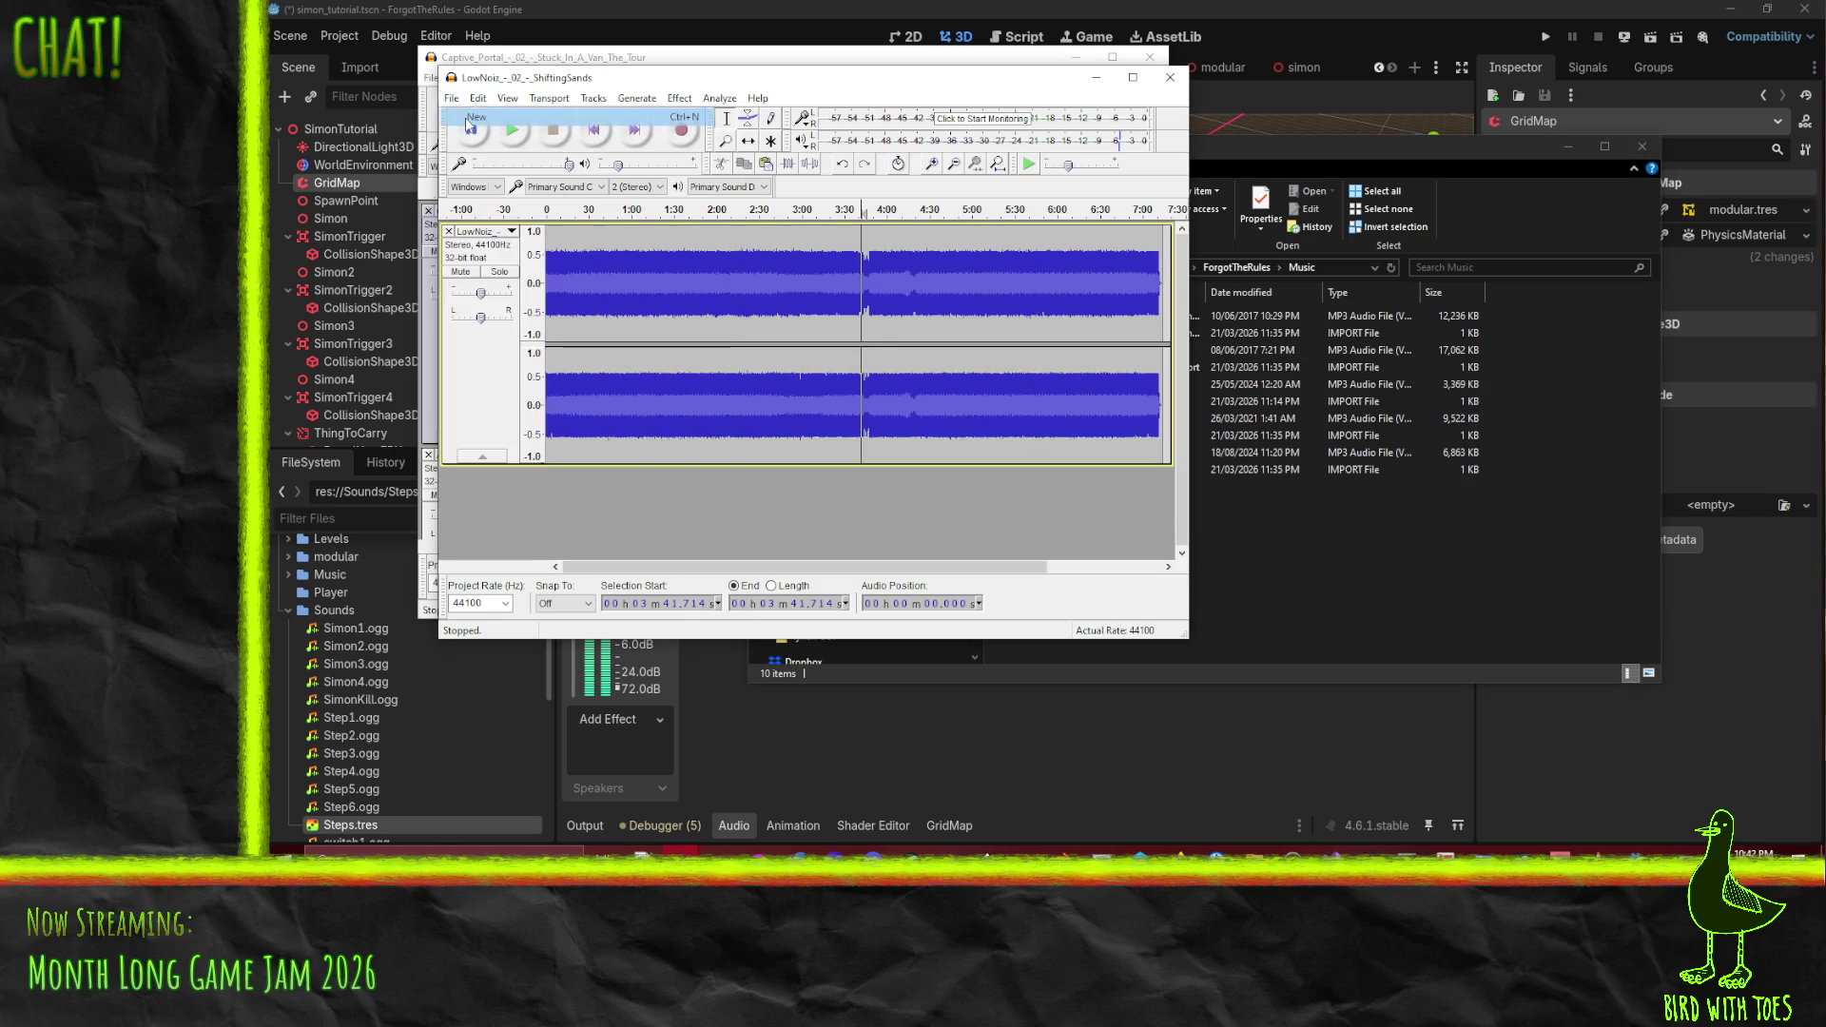
left_click(1308, 174)
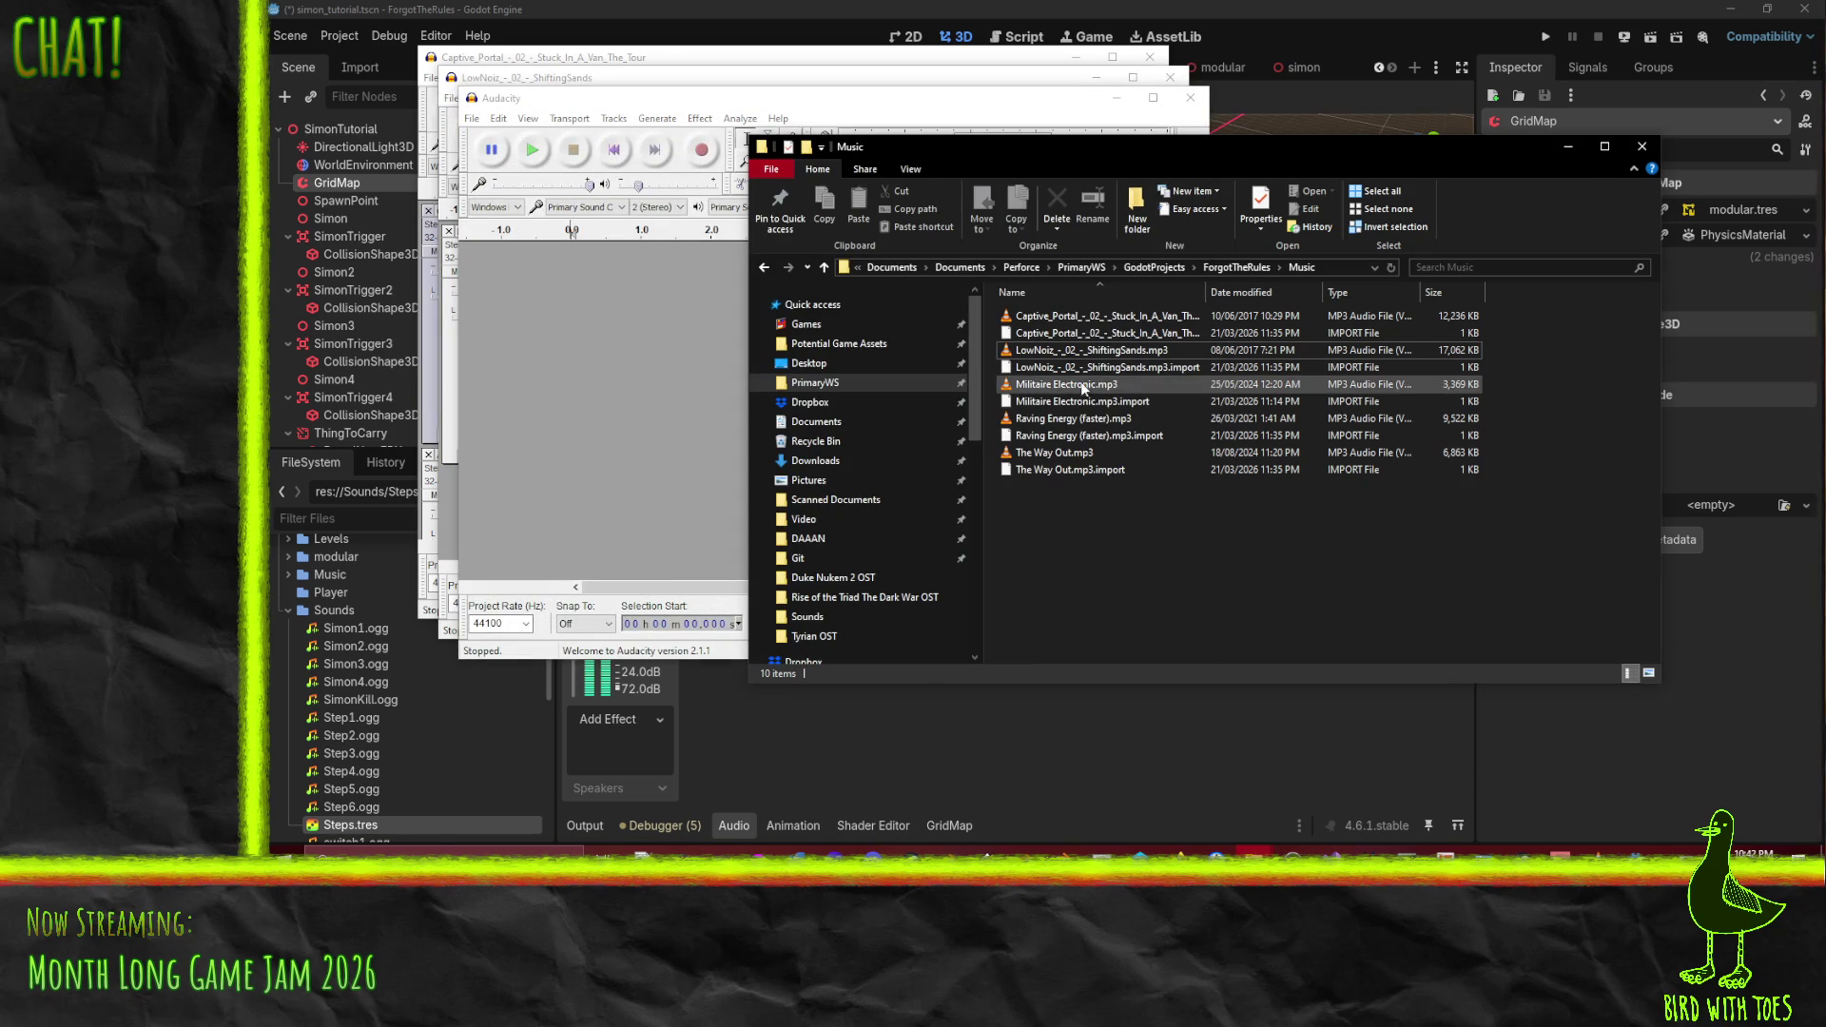
left_click(1084, 386)
left_click_drag(512, 162, 512, 162)
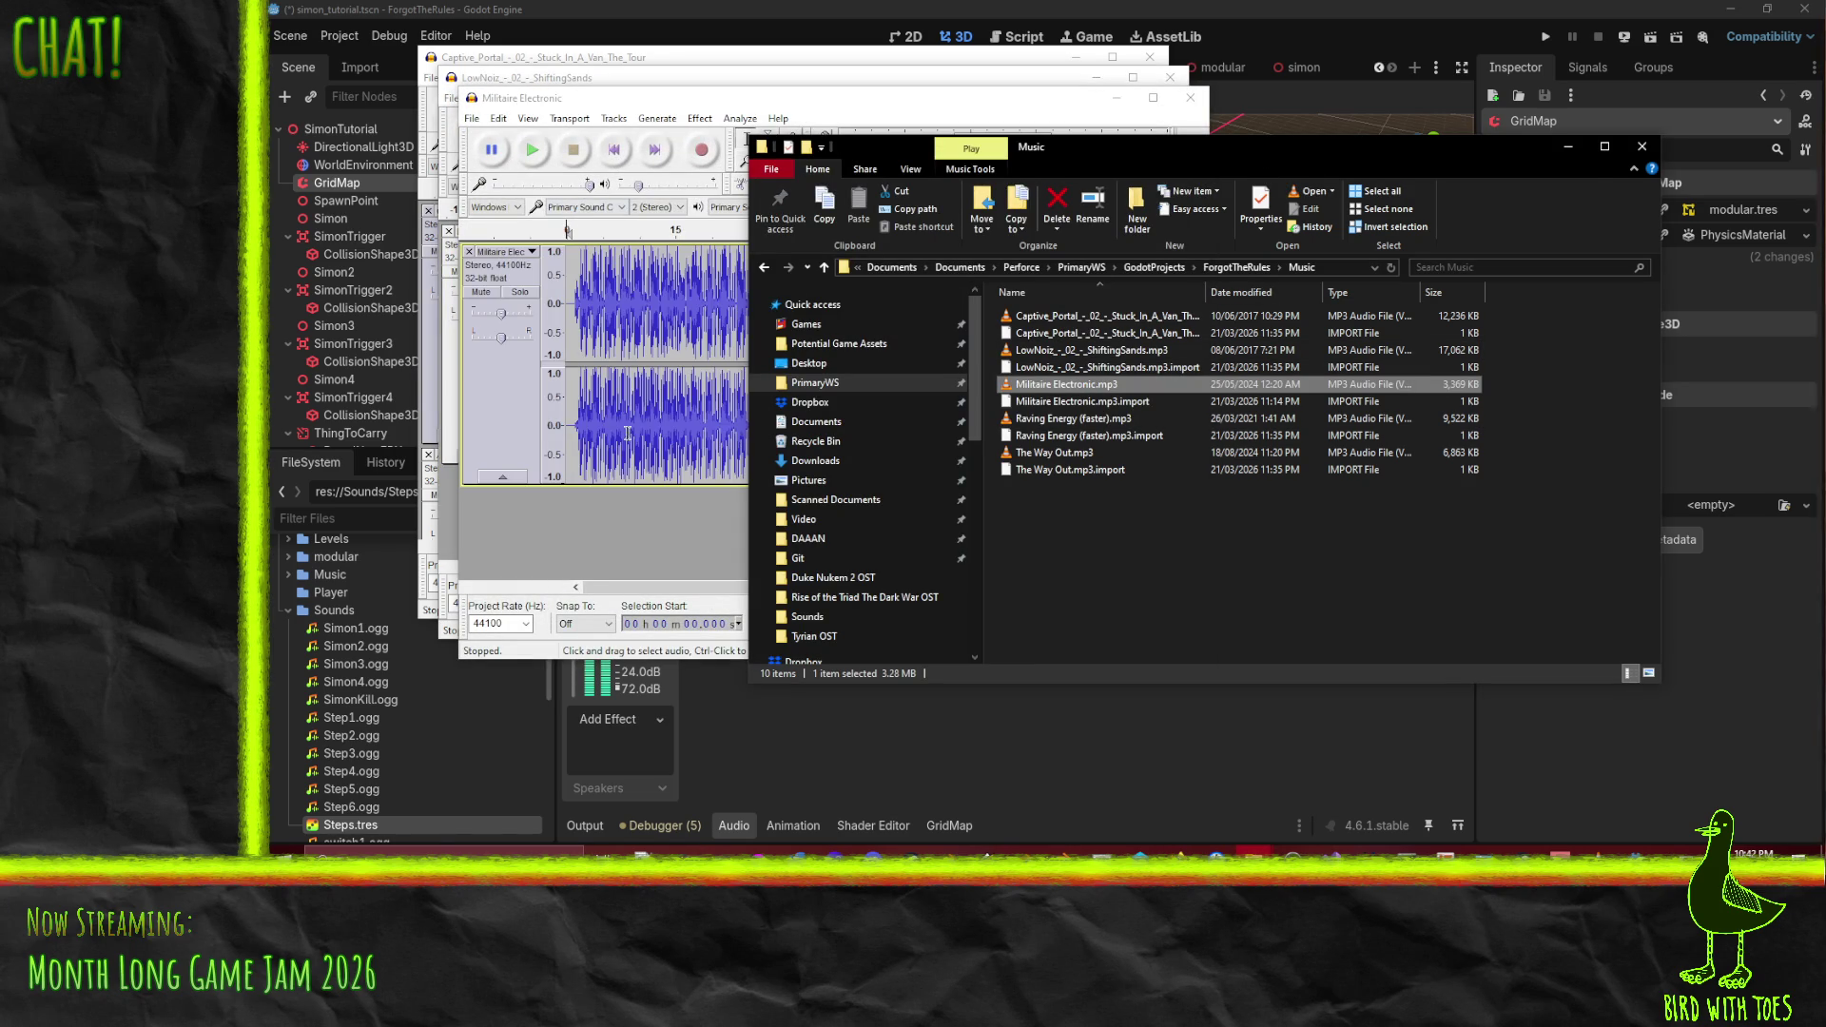
left_click(532, 150)
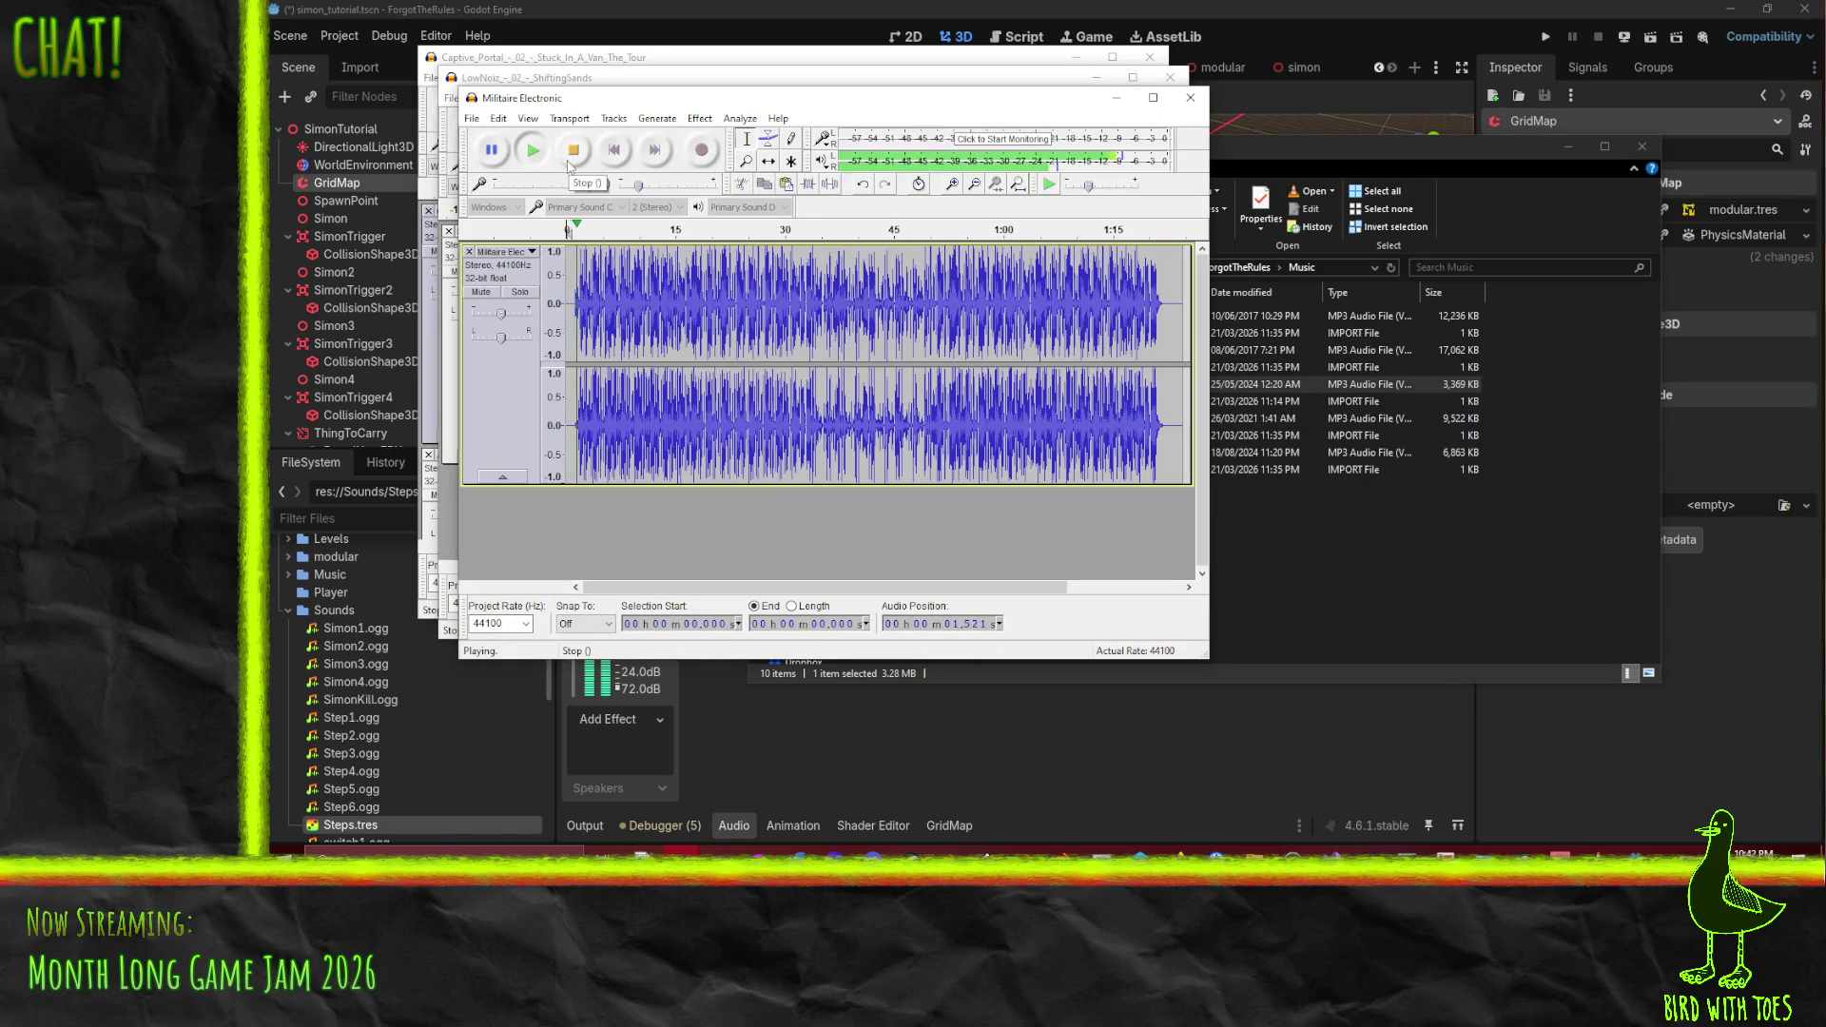
left_click(573, 150)
- Delete the first 0.035 s of the track and play the trimmed start
scroll(592, 323, "up", 3, "ctrl")
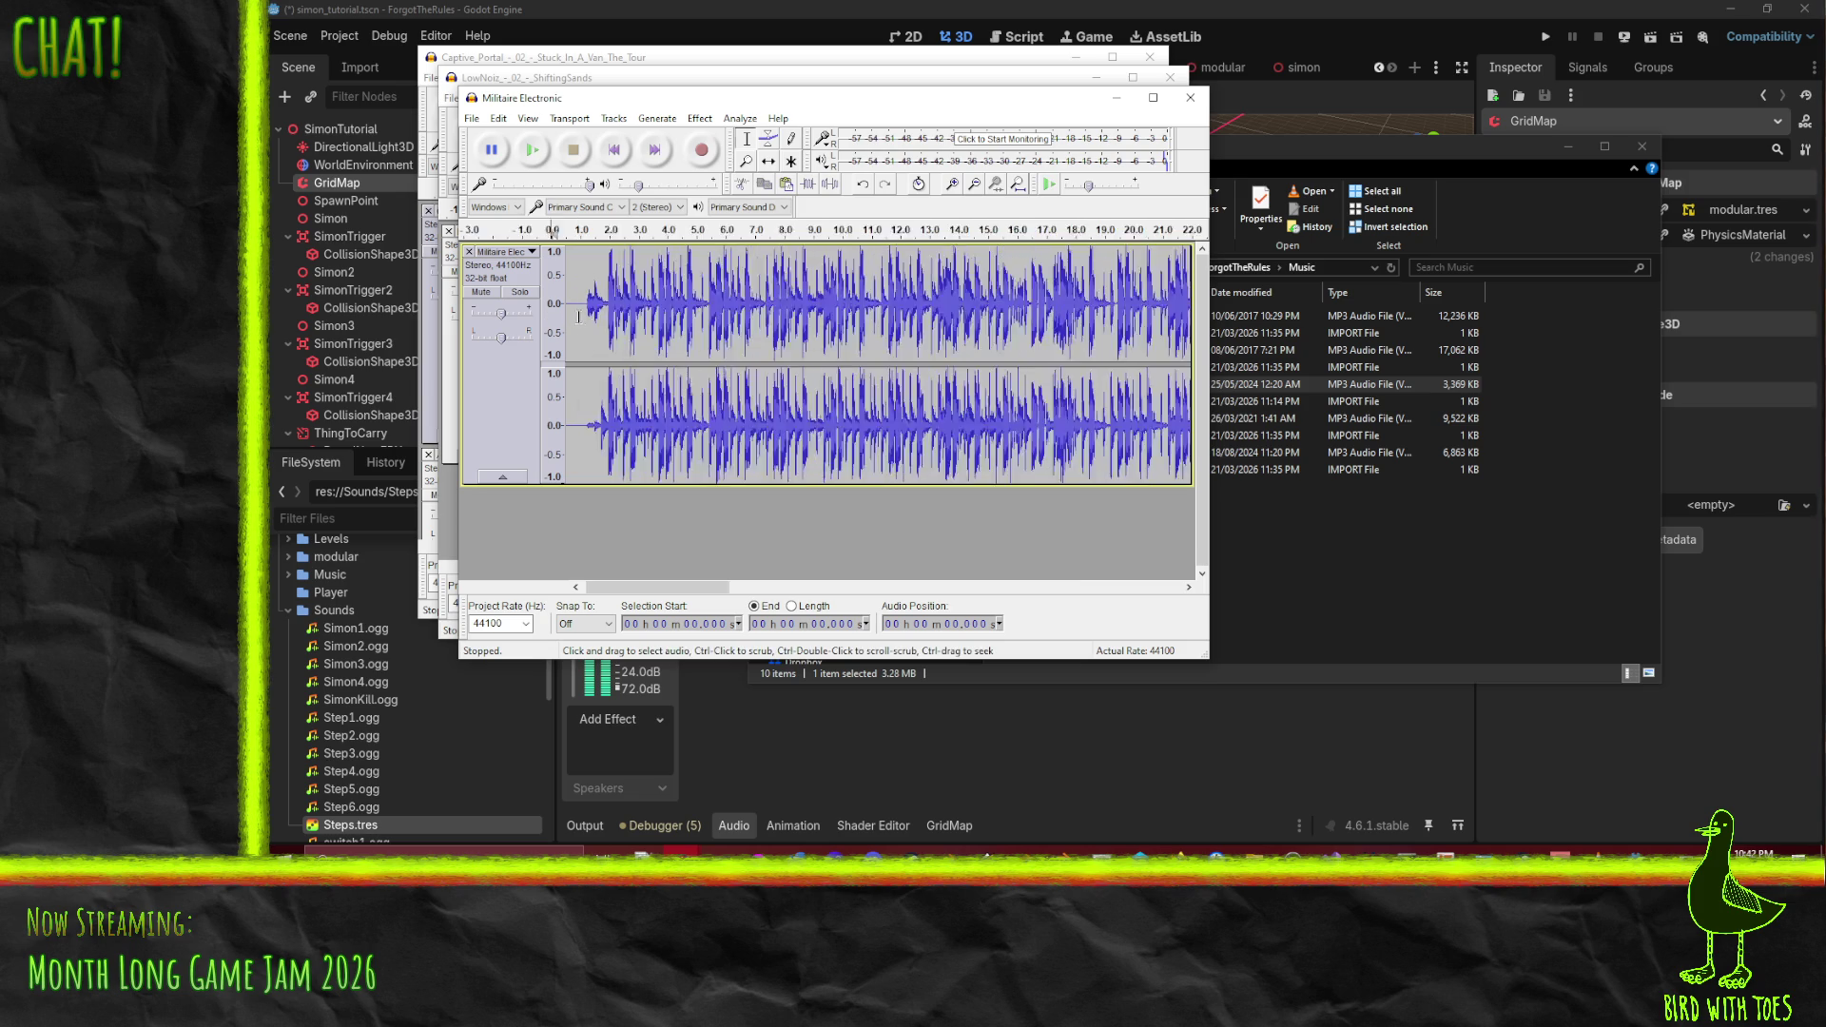
scroll(591, 306, "left", 2)
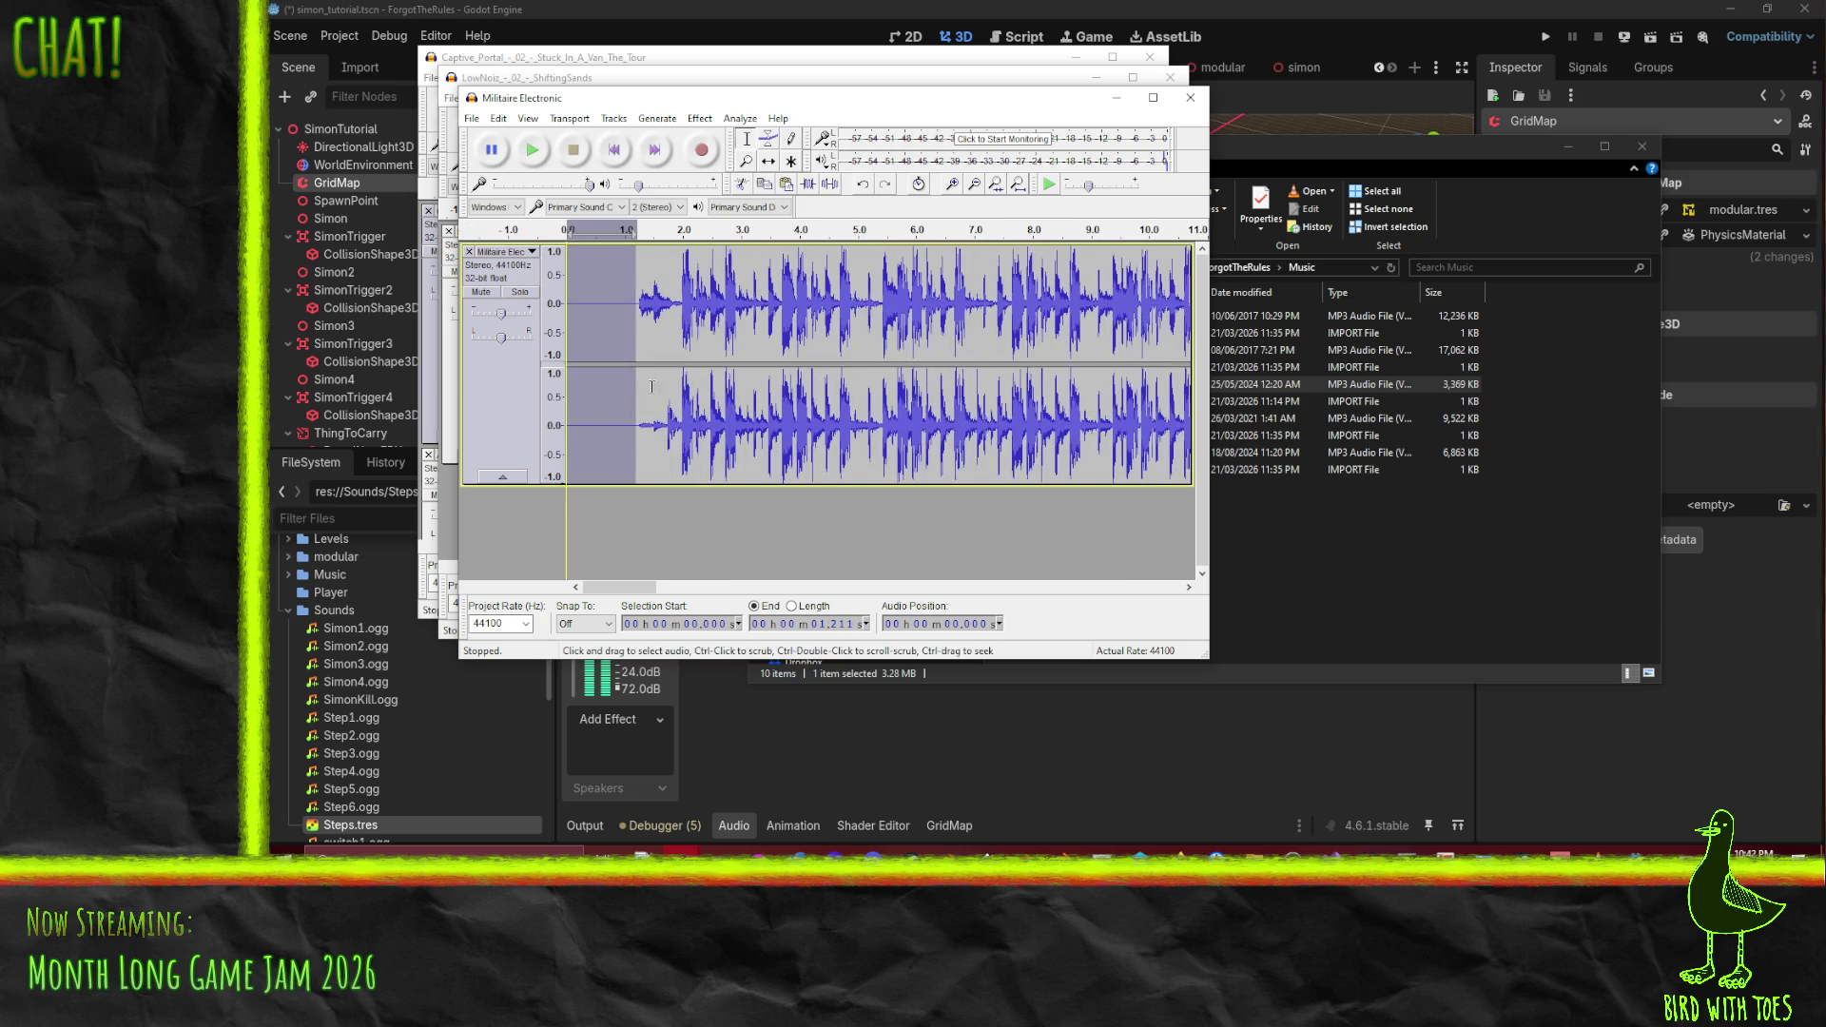
scroll(584, 321, "up", 2, "ctrl")
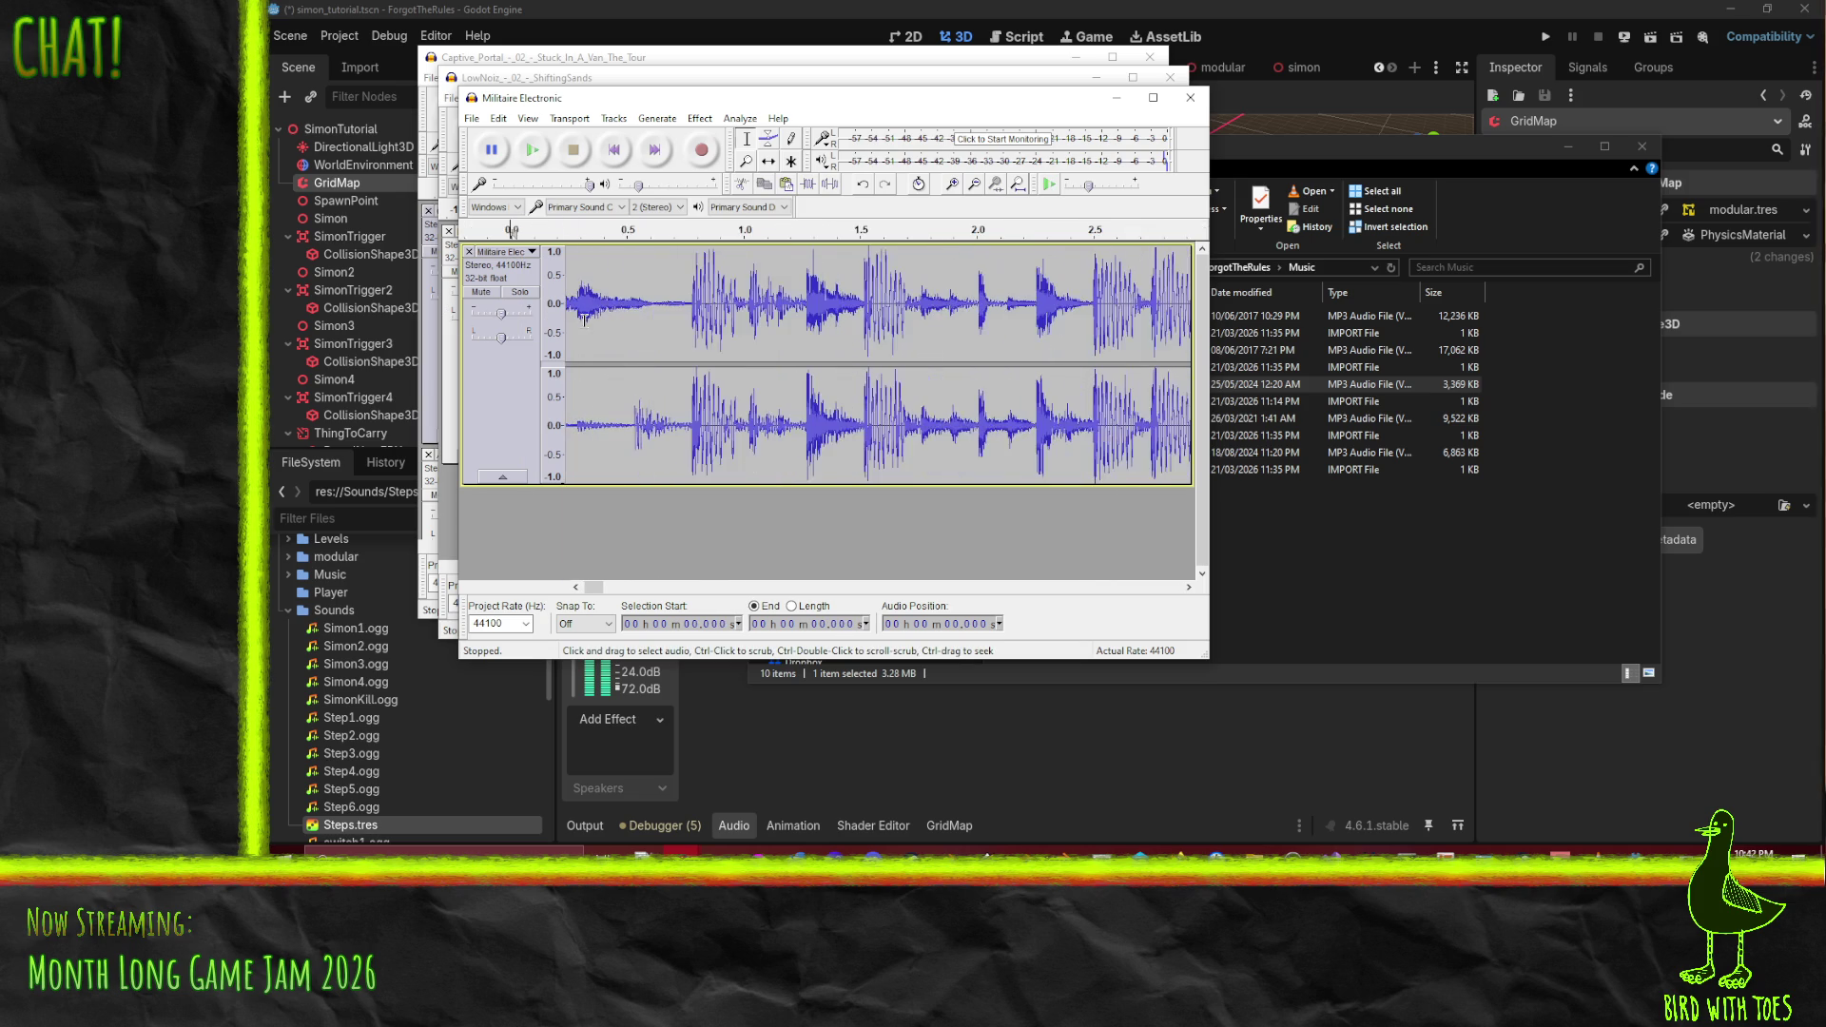
left_click_drag(601, 591, 523, 555)
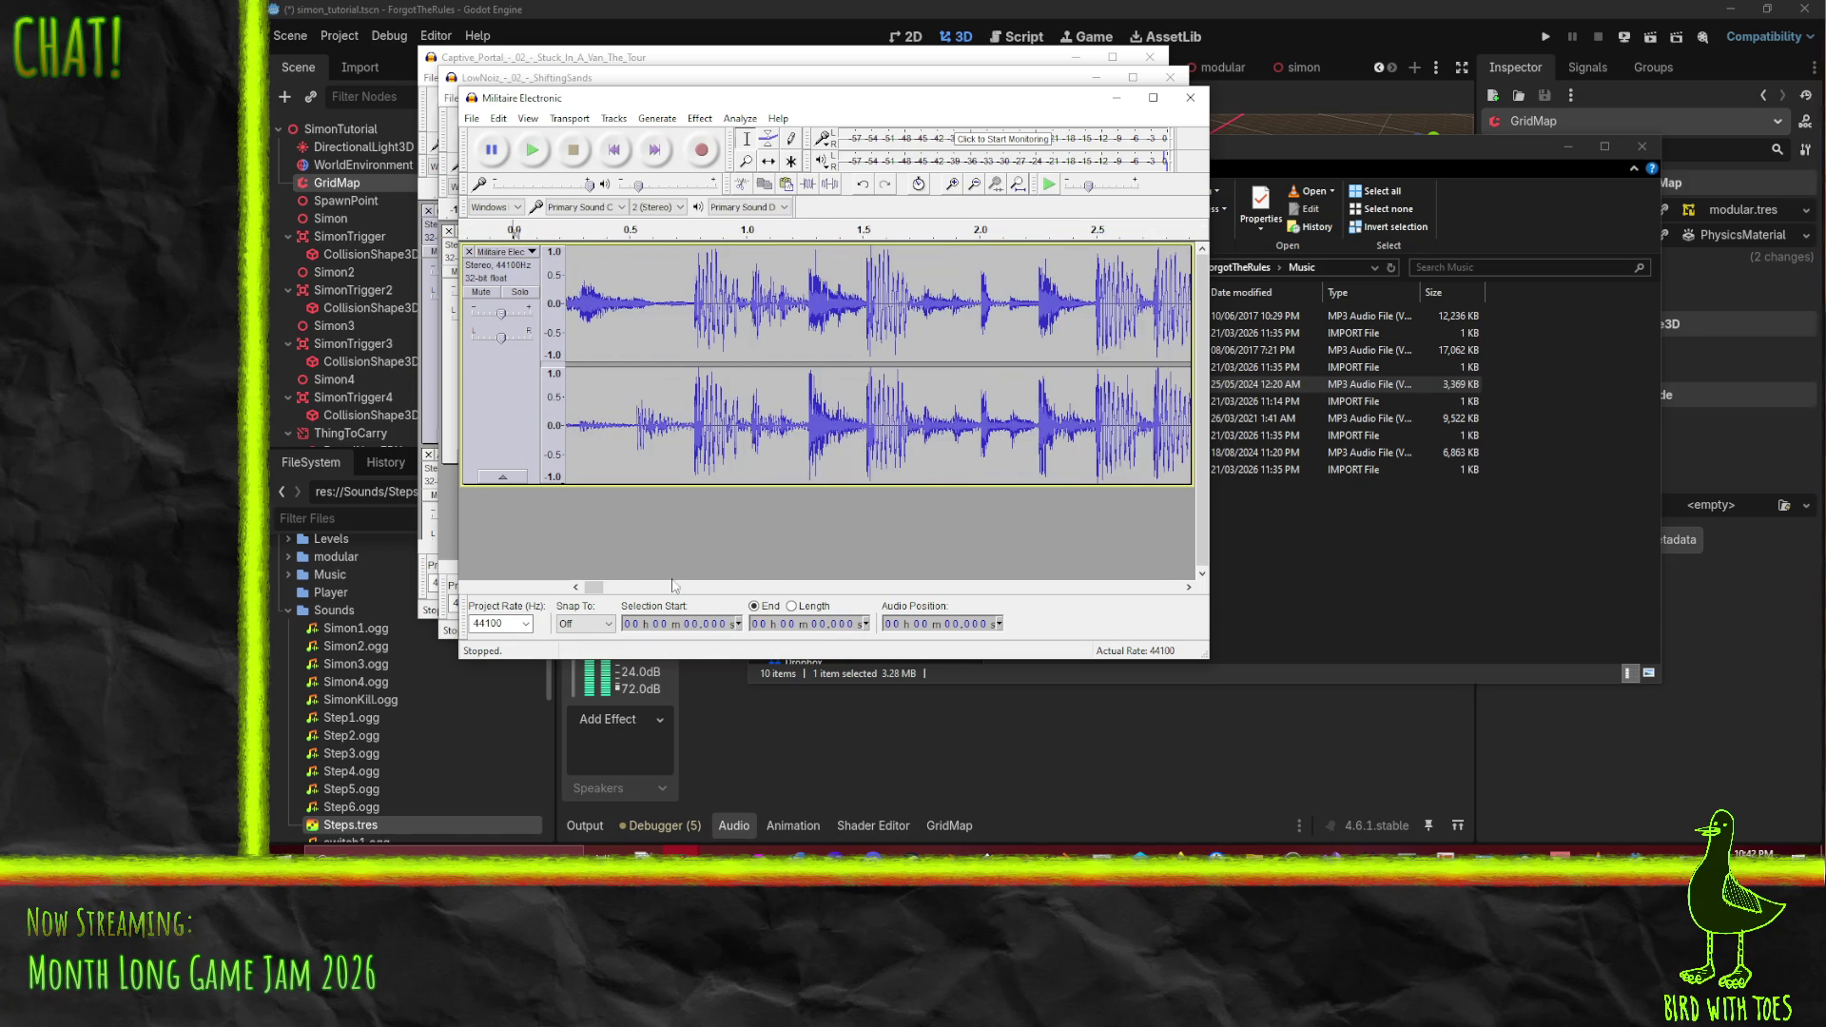
left_click(574, 302)
key("shift+Home")
key("Delete")
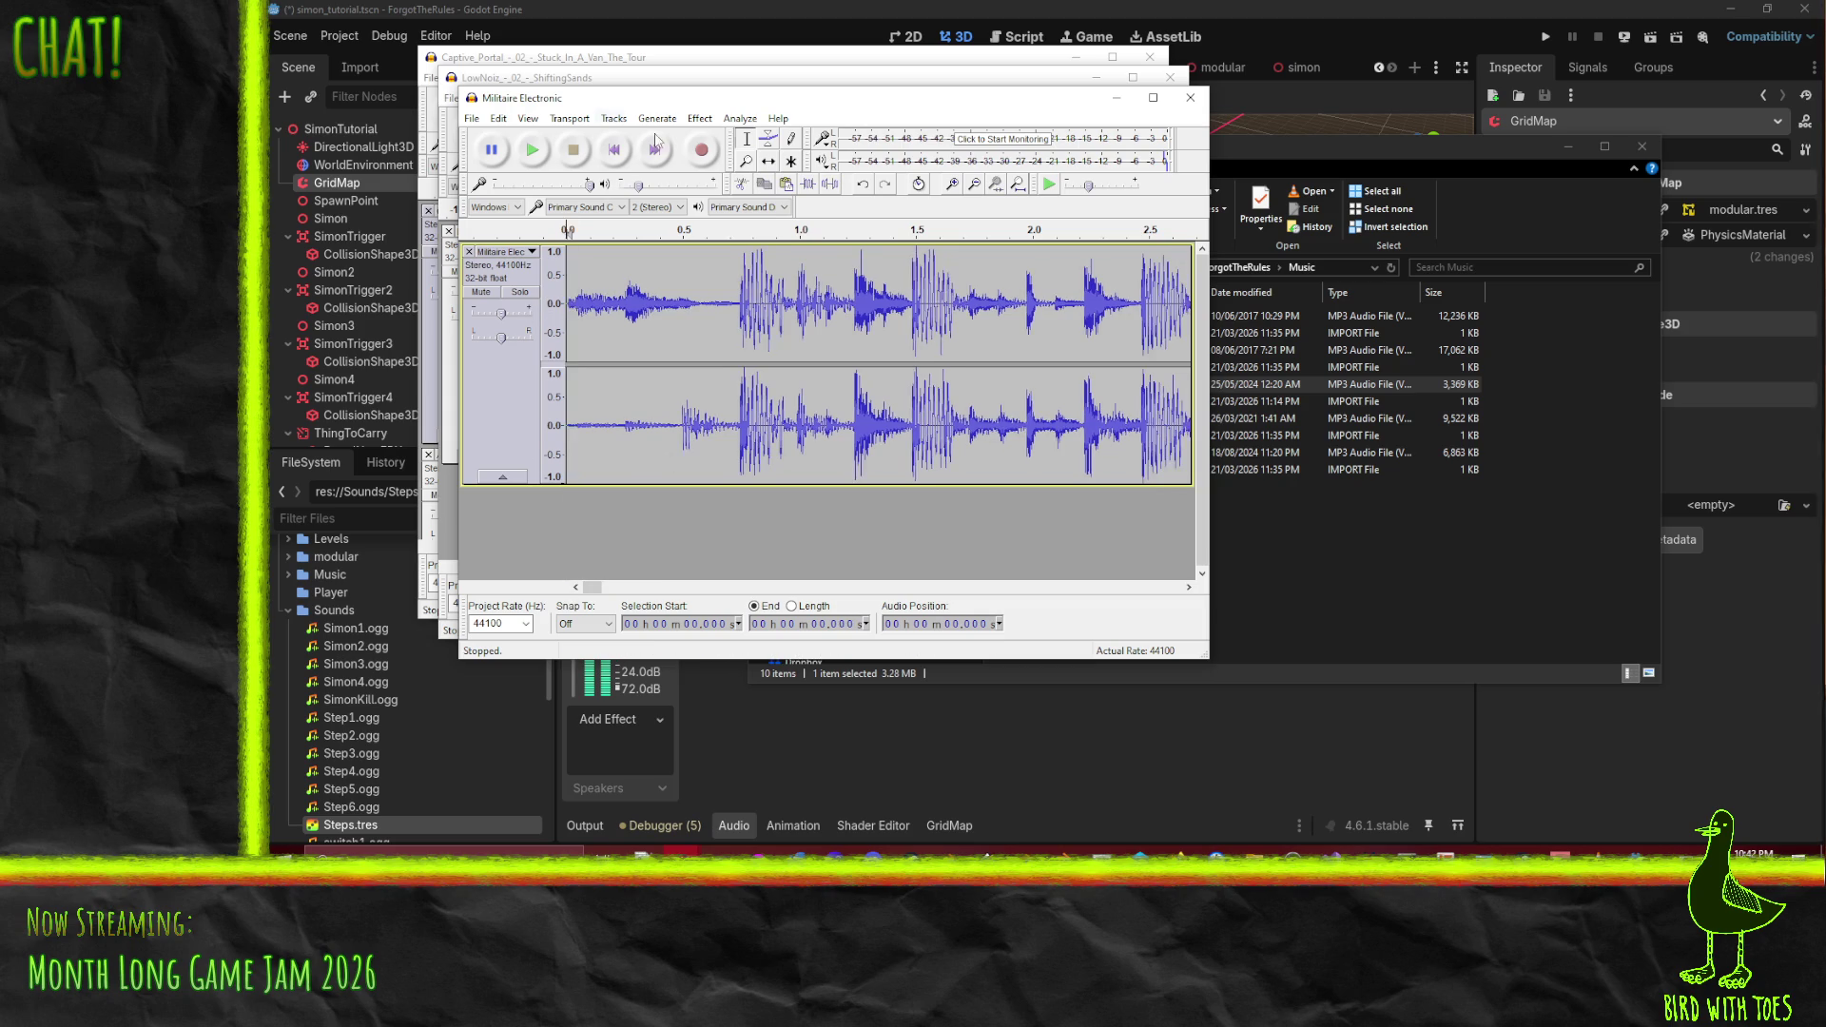
left_click(533, 150)
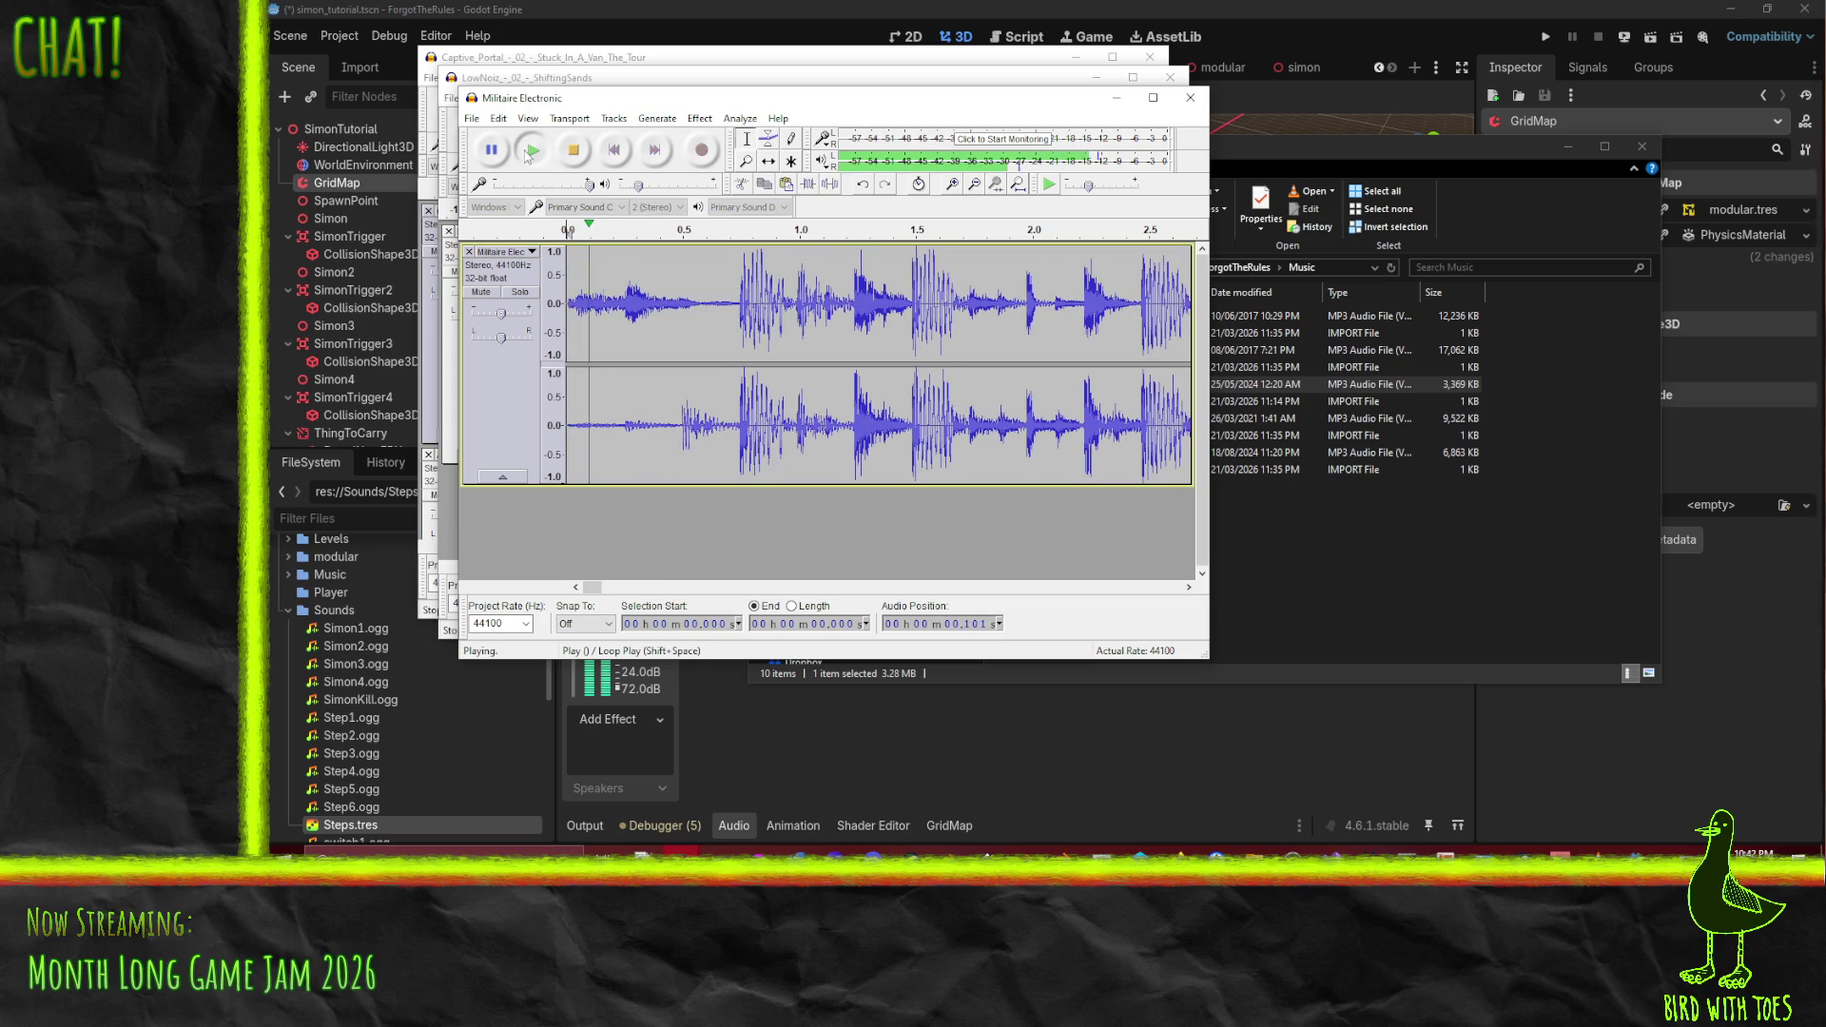
left_click(573, 152)
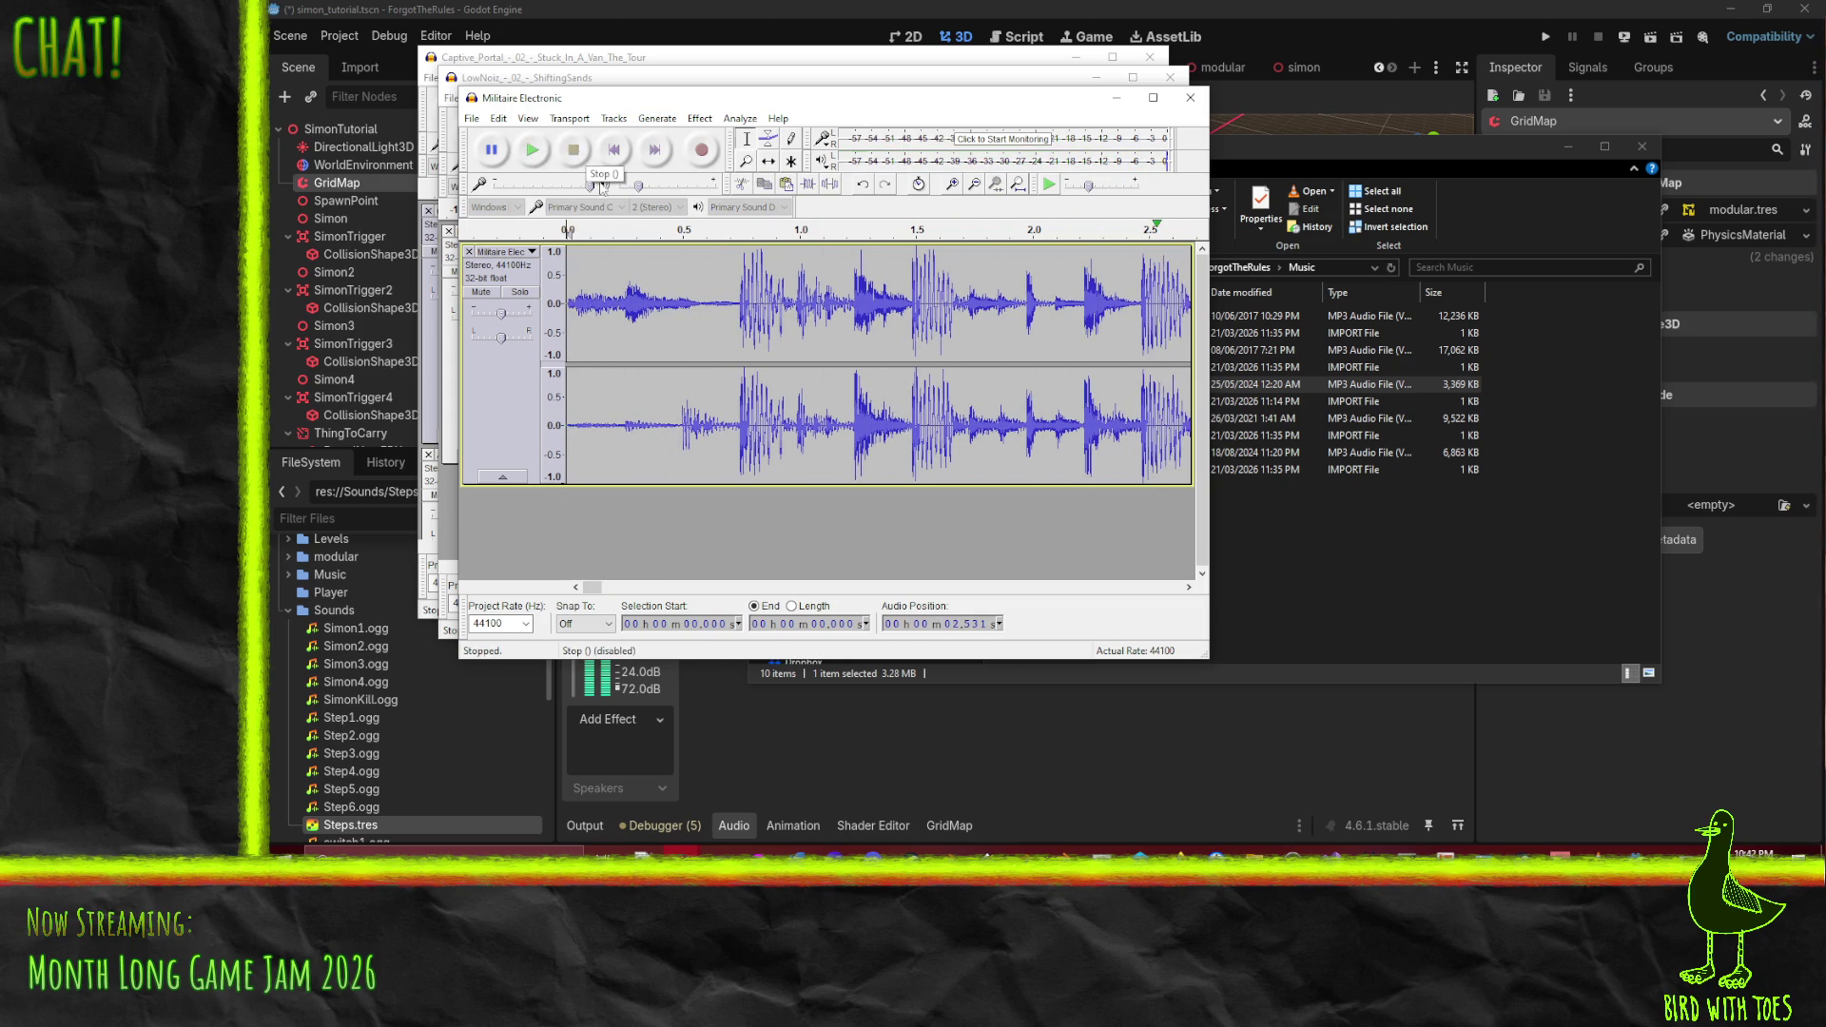
- Zoom in on the track's first seconds and select a stretch of the waveform
key("ctrl+3")
key("ctrl+3")
key("ctrl+3")
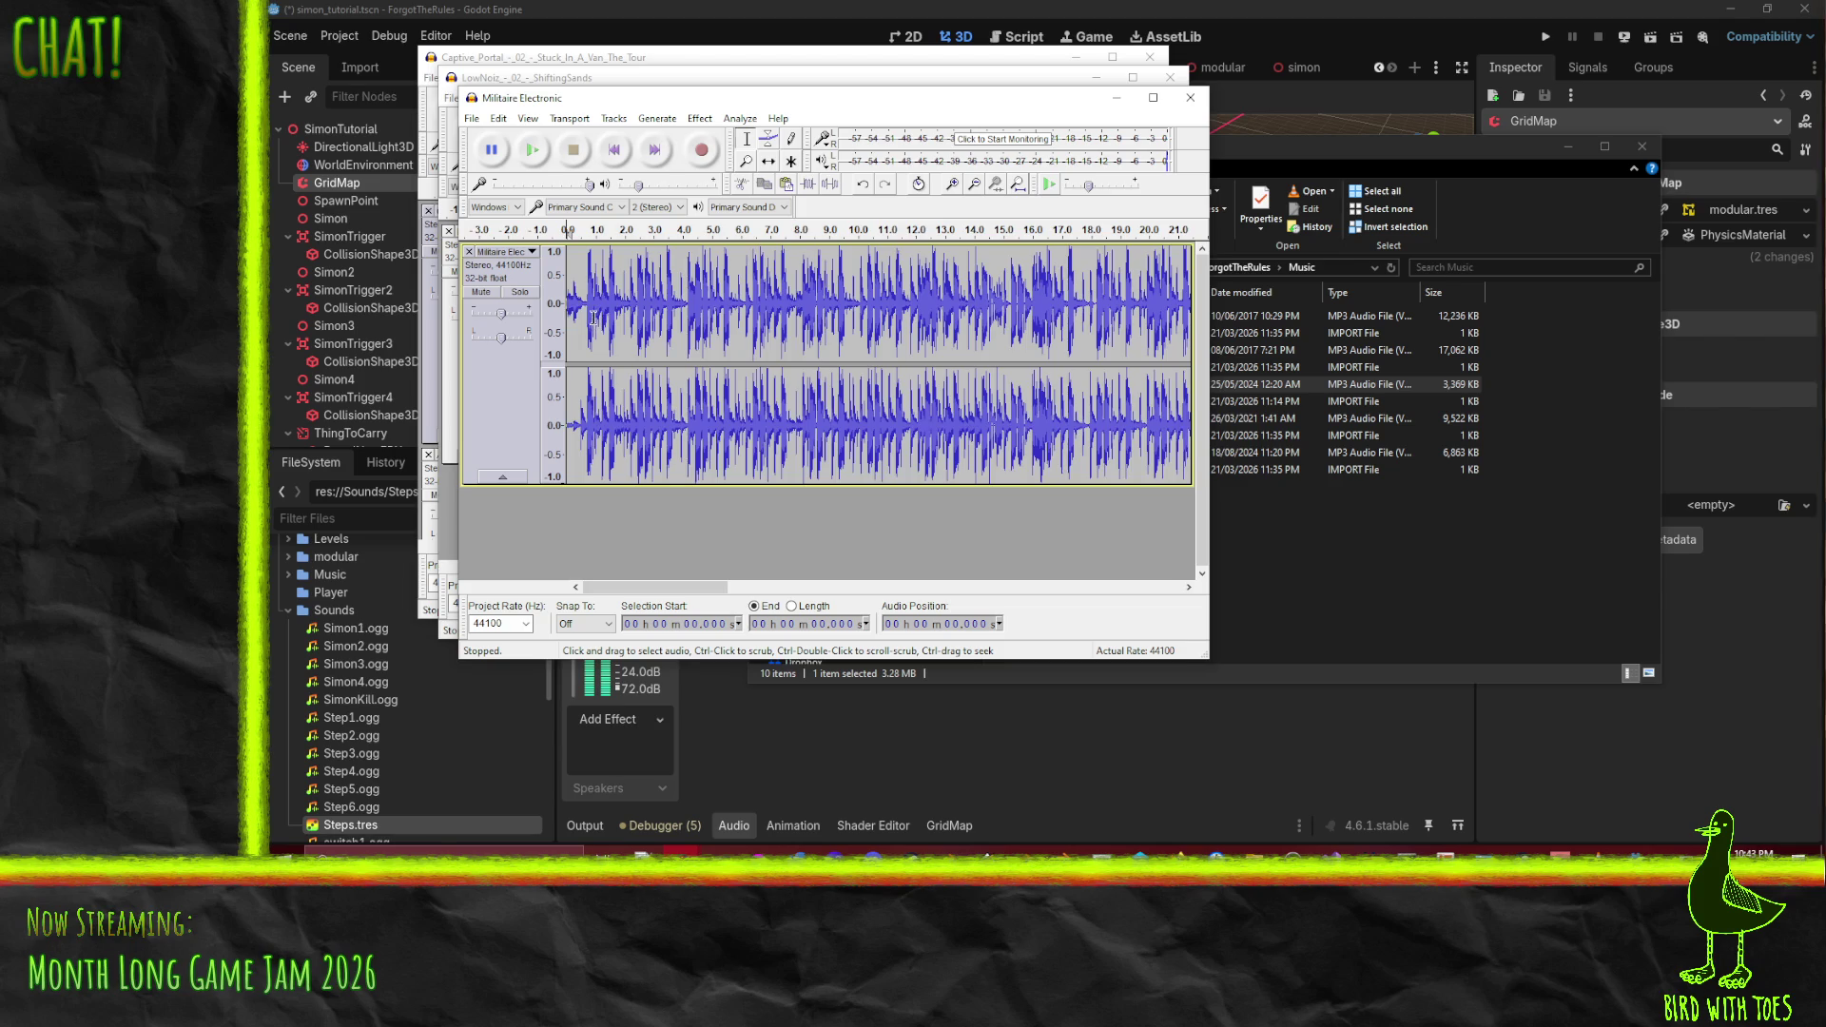
key("ctrl+1")
left_click_drag(644, 586, 641, 586)
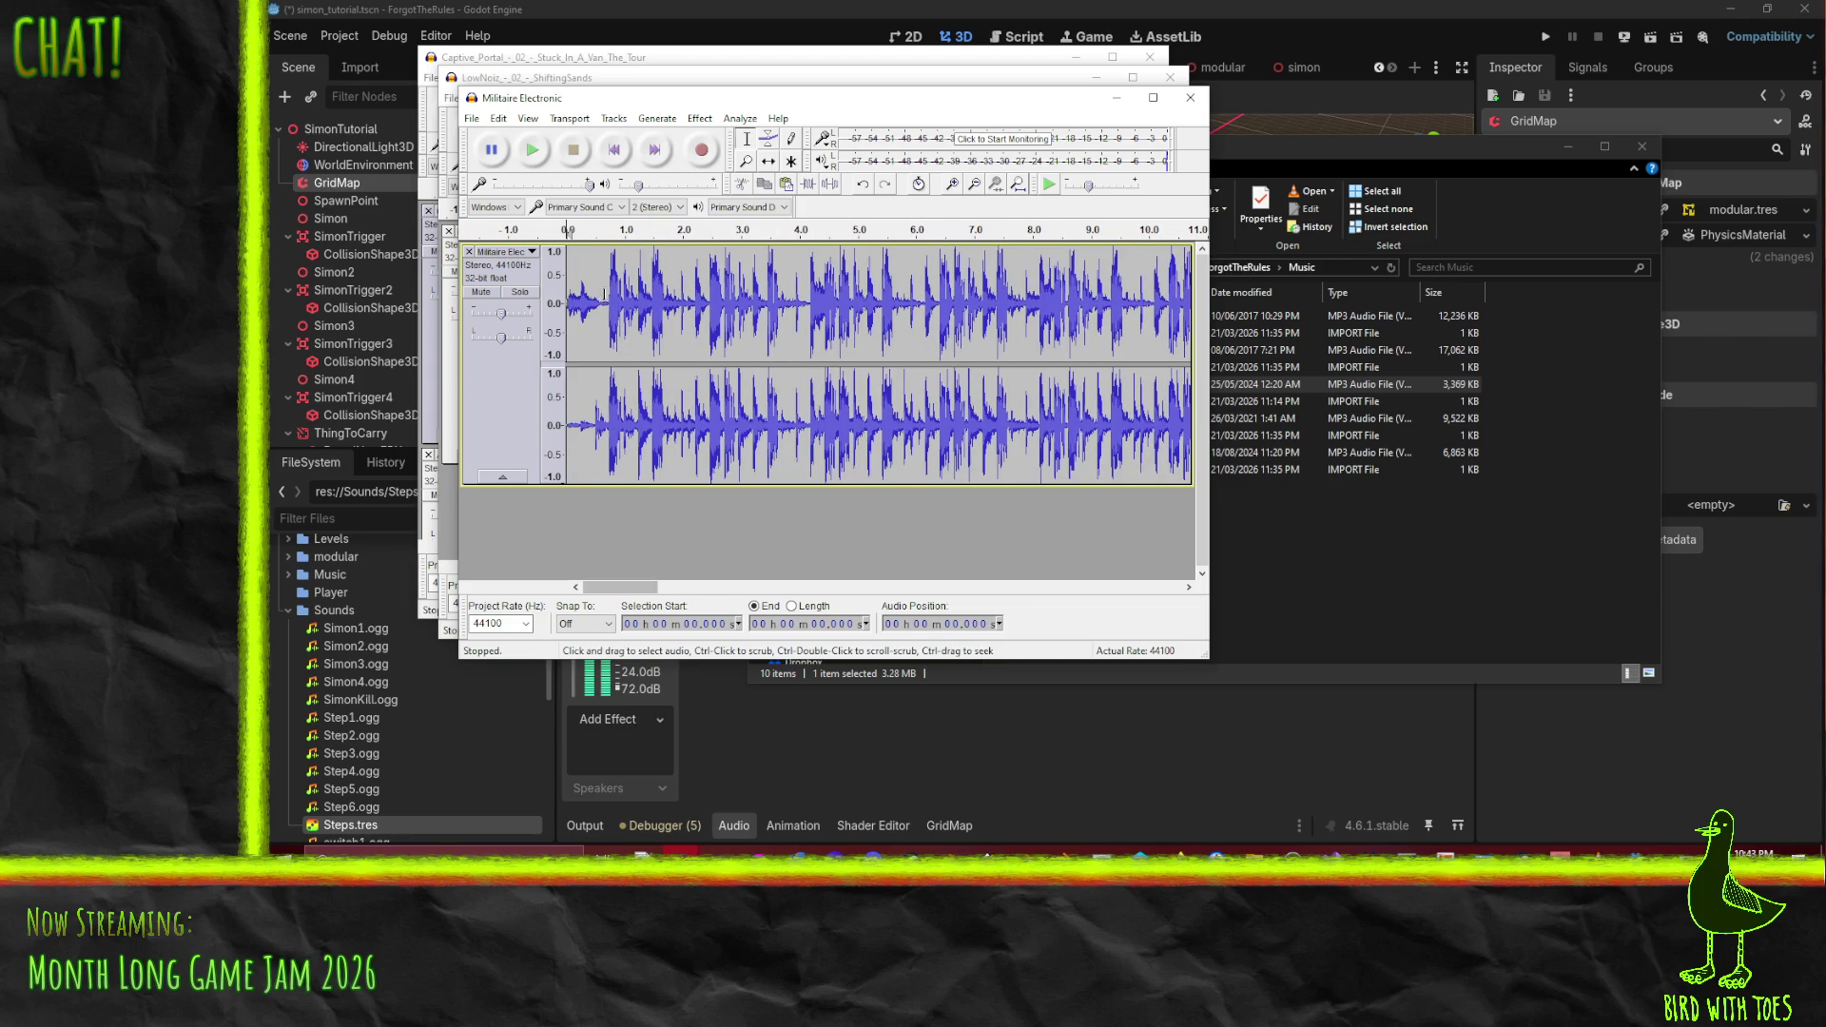
mouse_move(608, 304)
left_mouse_down()
mouse_move(1217, 305)
mouse_move(924, 360)
left_mouse_up()
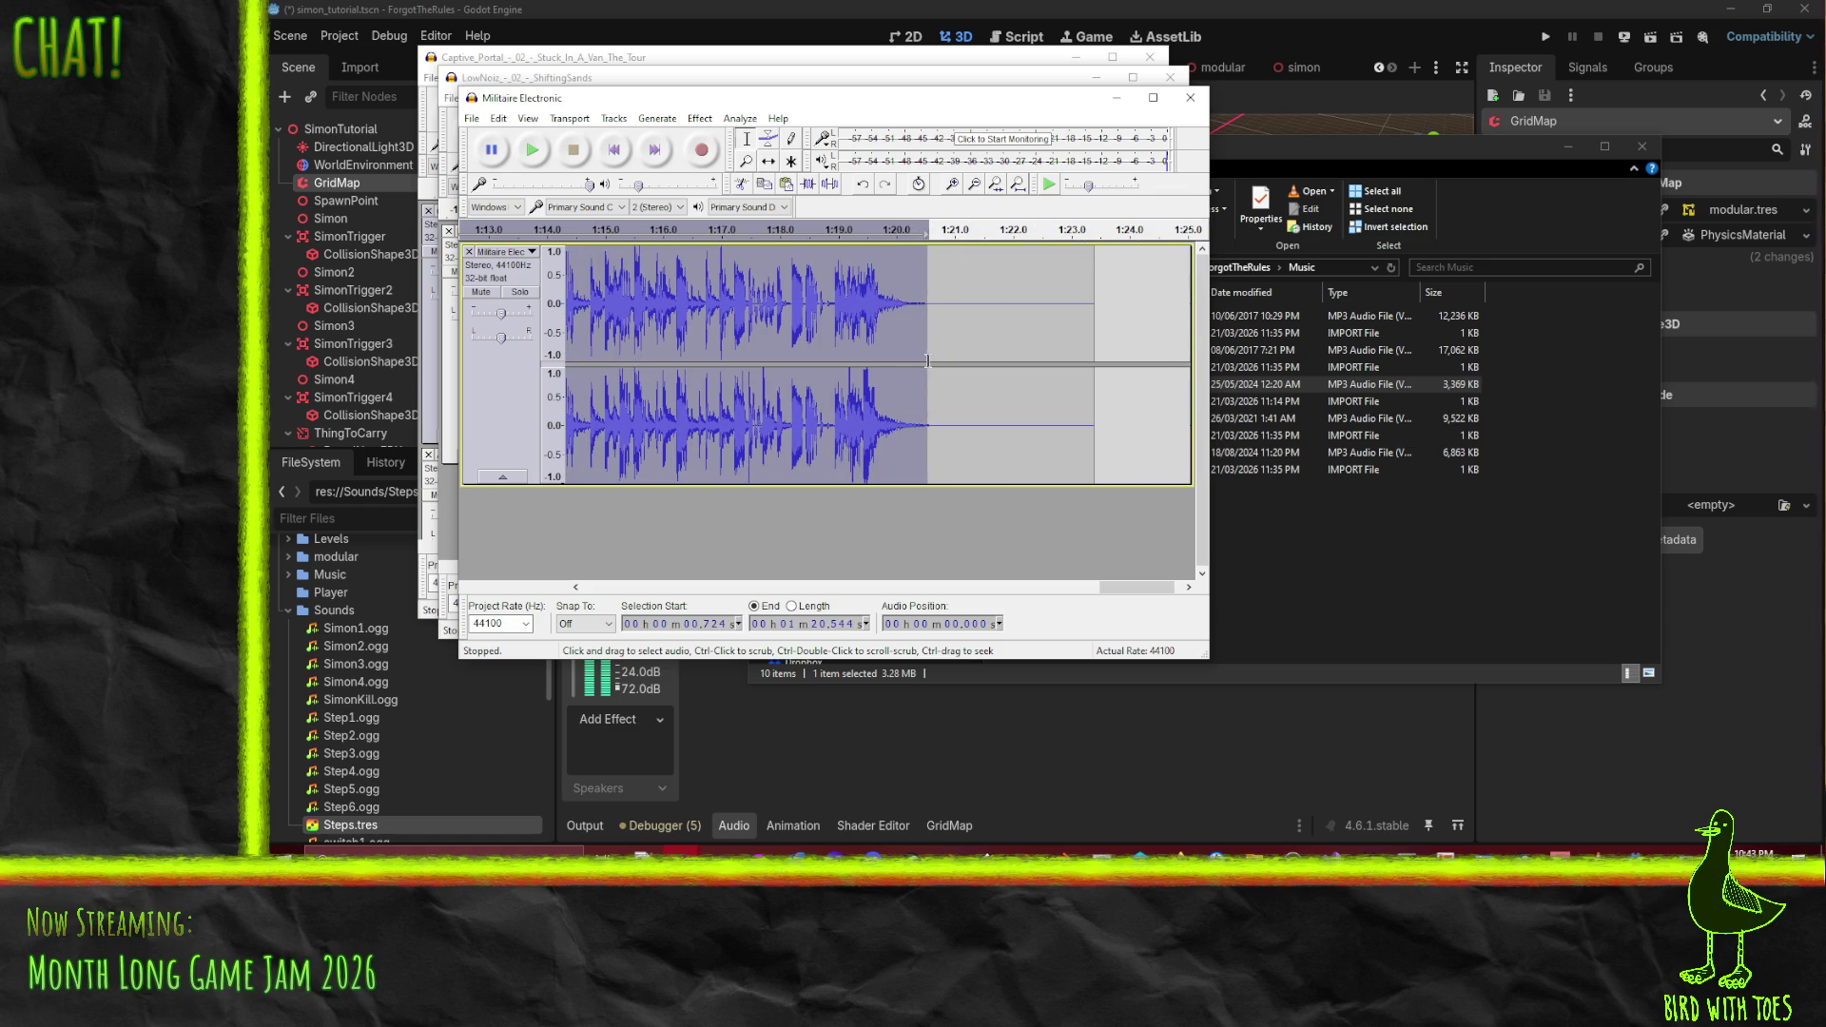
- Apply Amplify with negative gain to make the track quieter
left_click(700, 118)
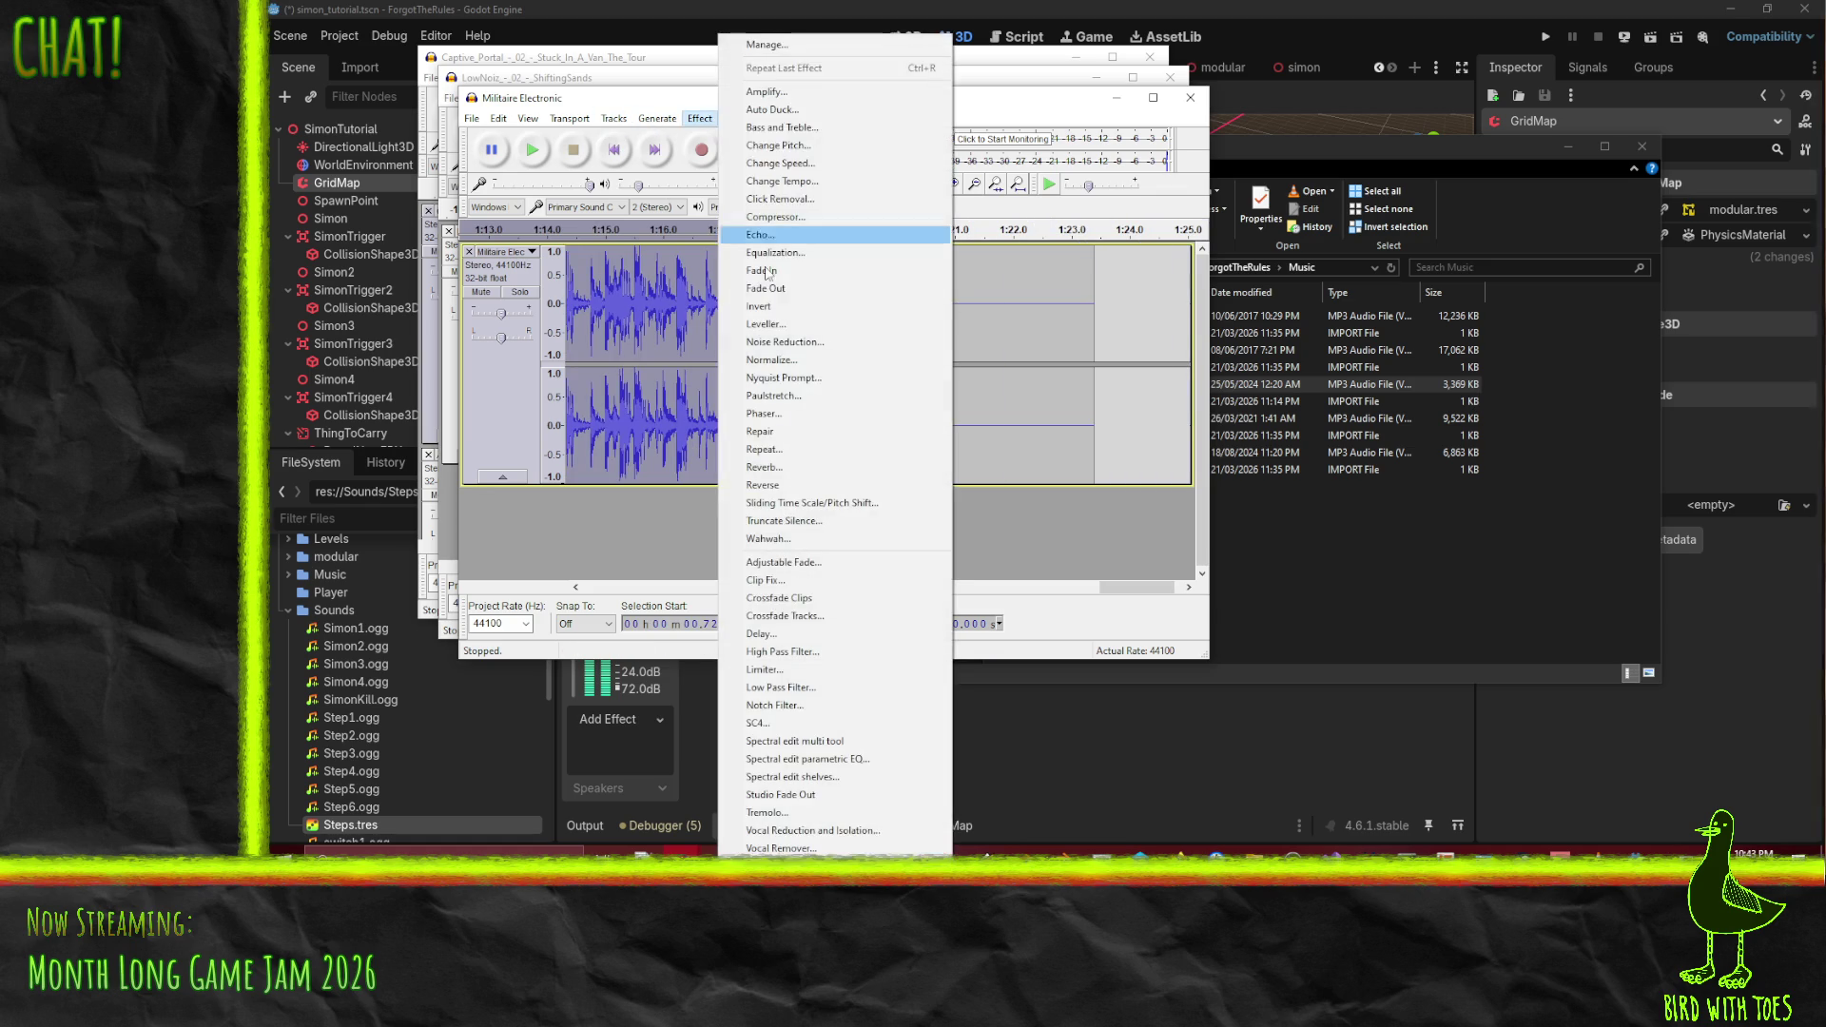
left_click(767, 92)
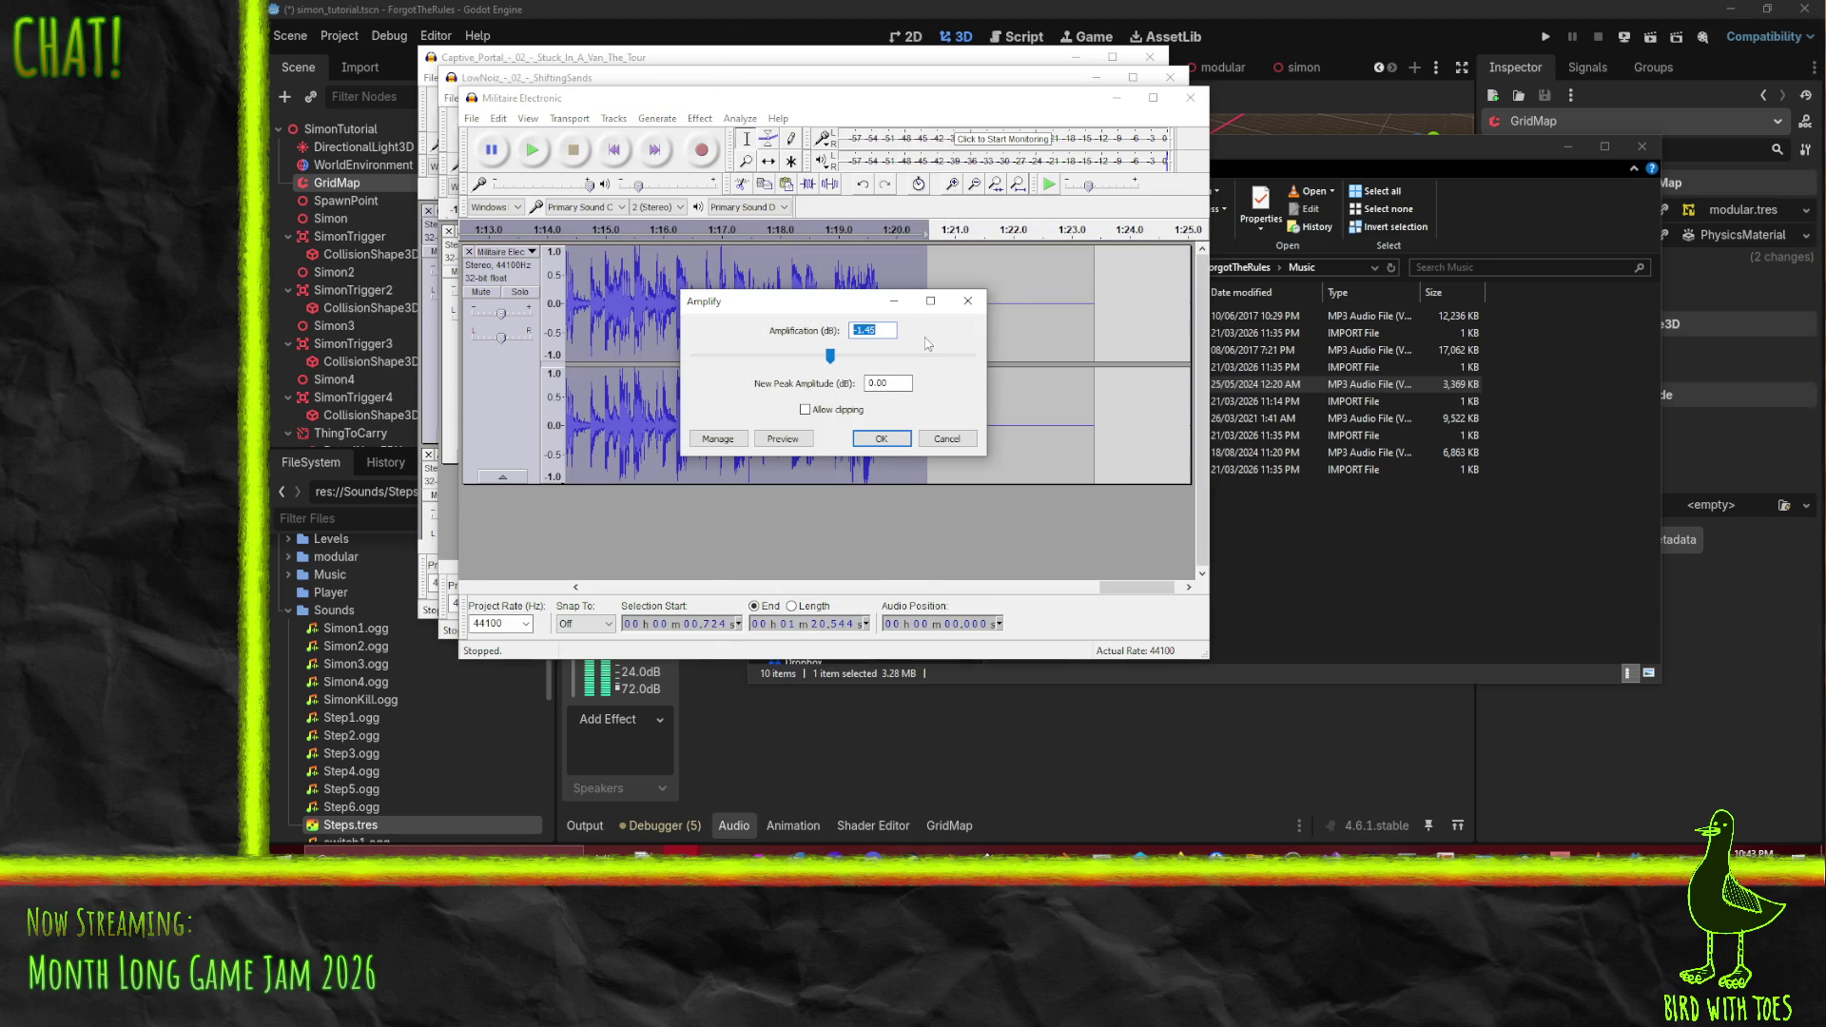
type("-")
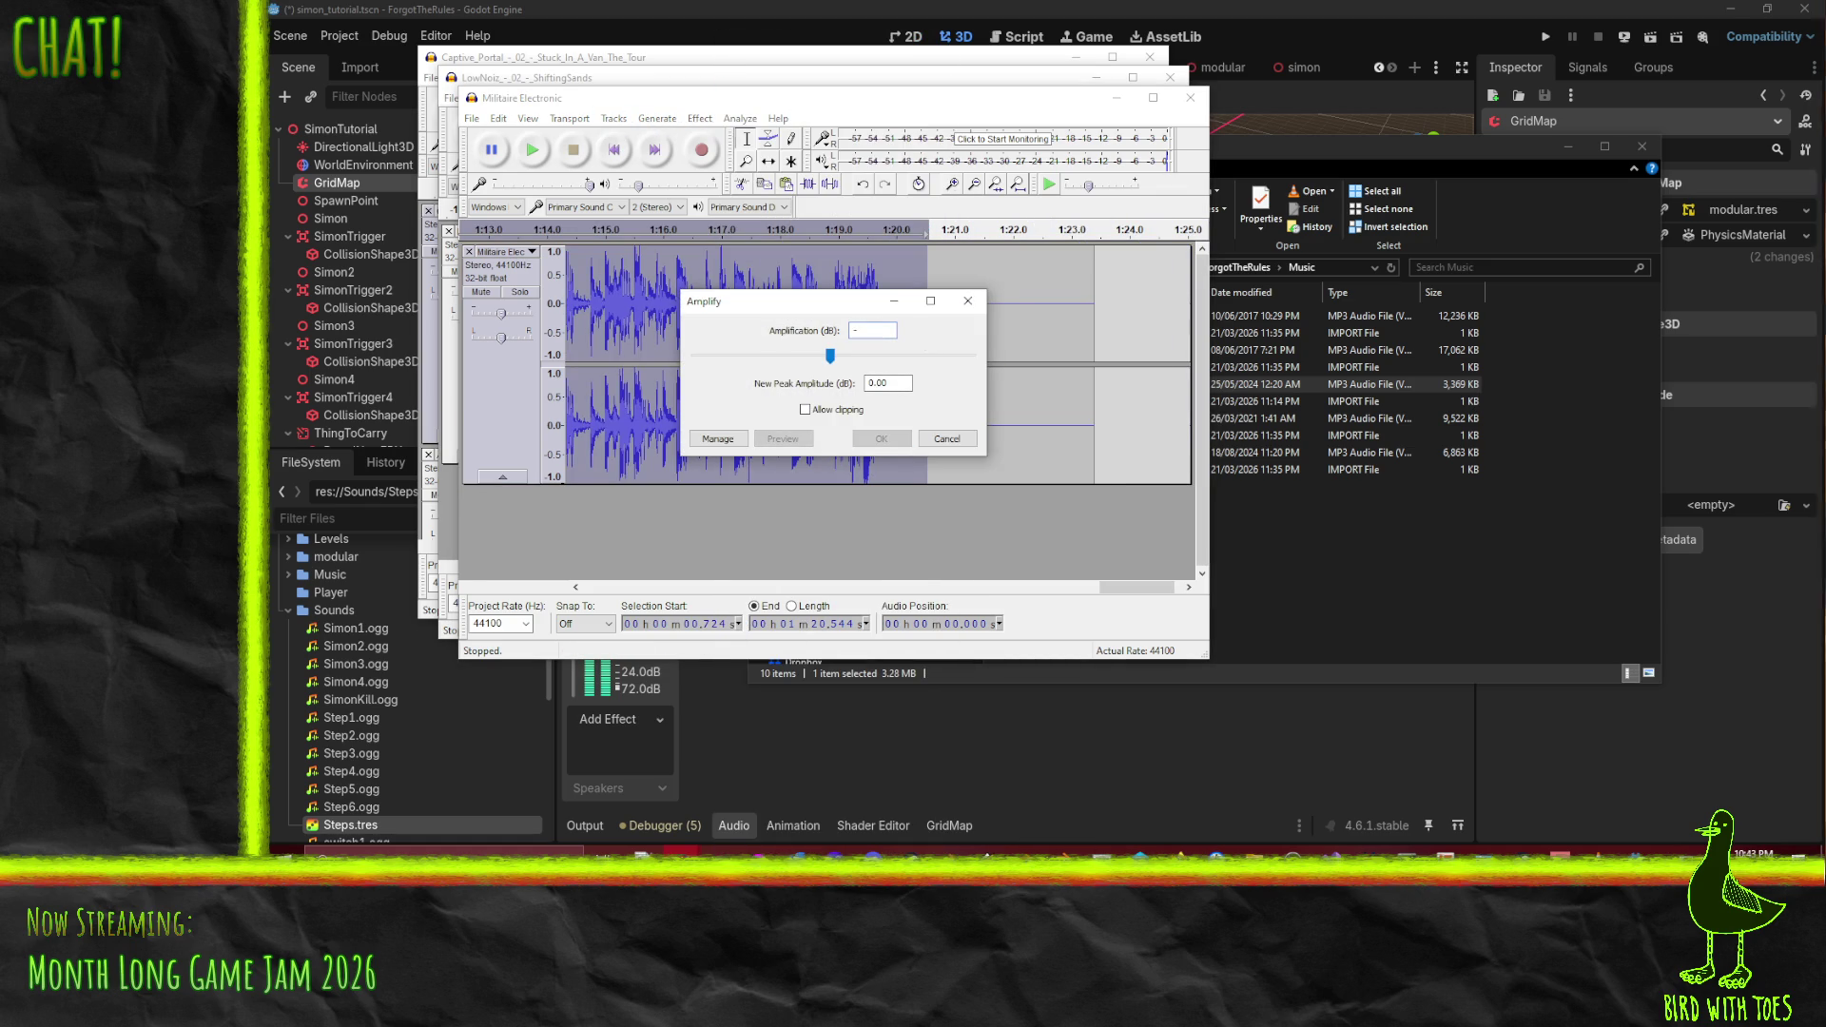
key("Return")
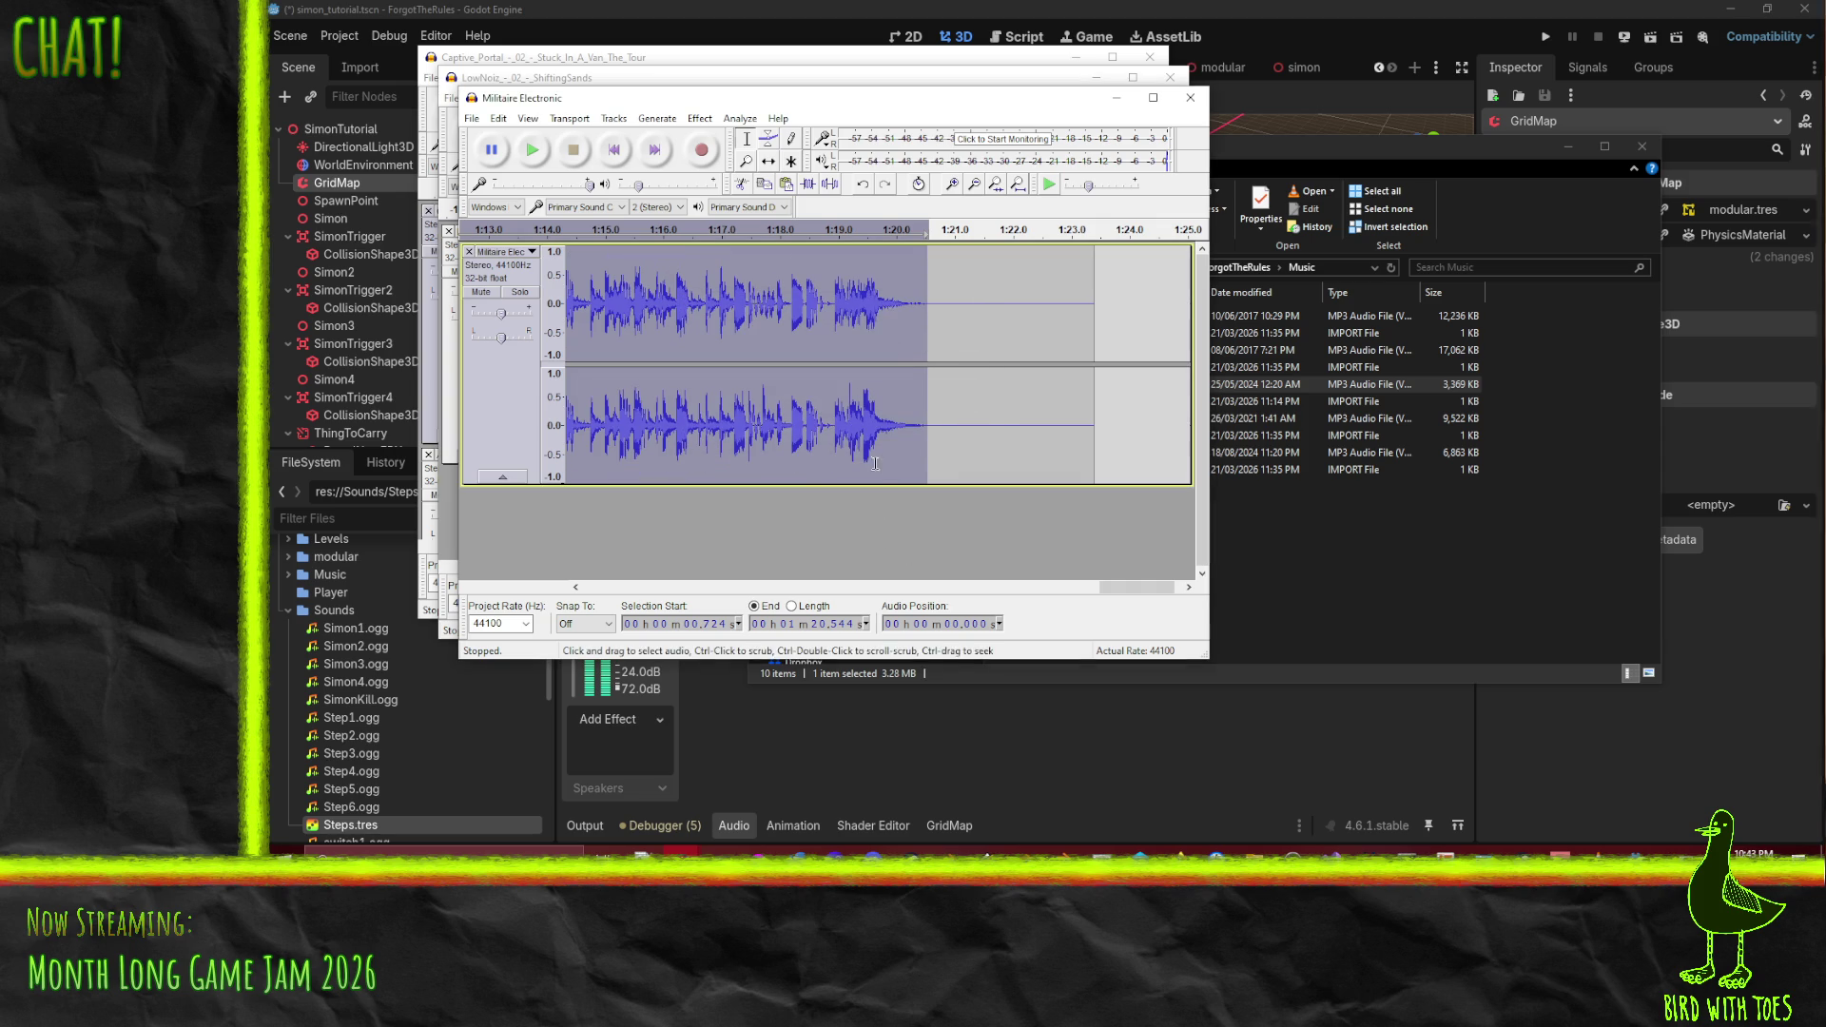
- Delete the silent tail after about 1:20.488
left_click(931, 428)
left_click_drag(925, 425, 1098, 423)
key("Delete")
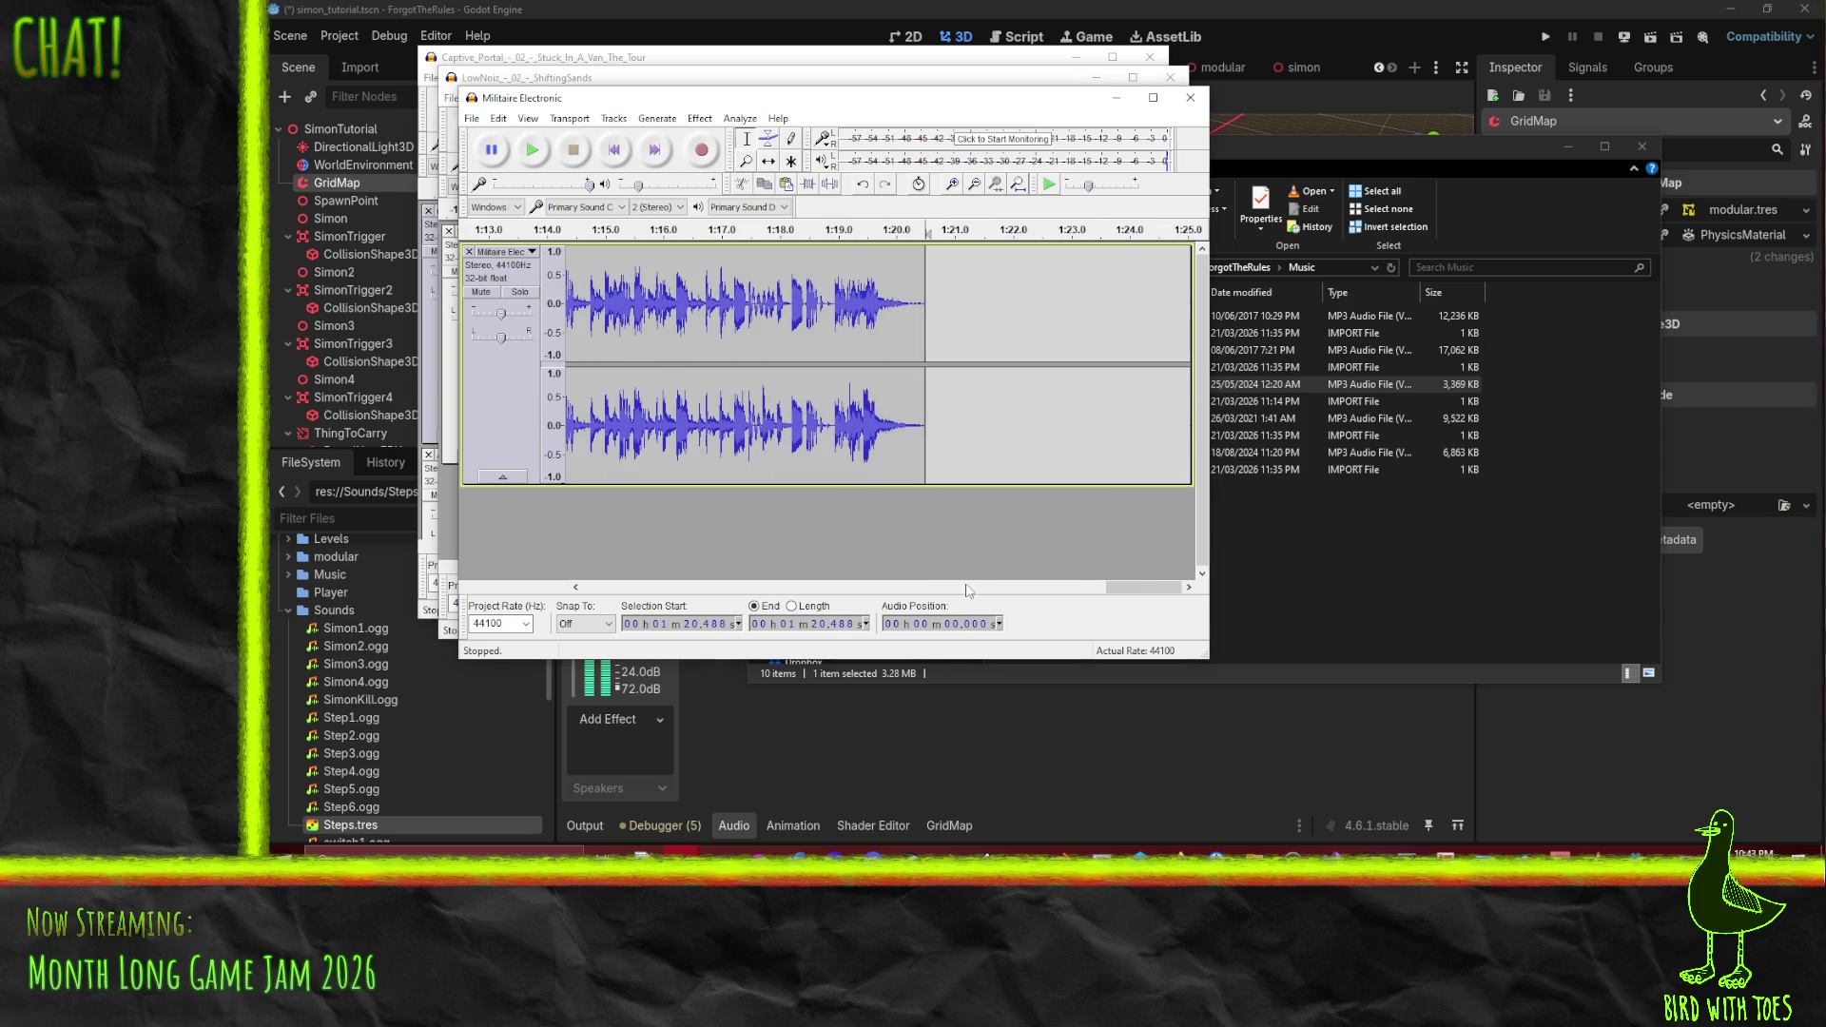
mouse_move(1141, 586)
left_mouse_down()
mouse_move(550, 555)
mouse_move(505, 565)
mouse_move(519, 582)
left_mouse_up()
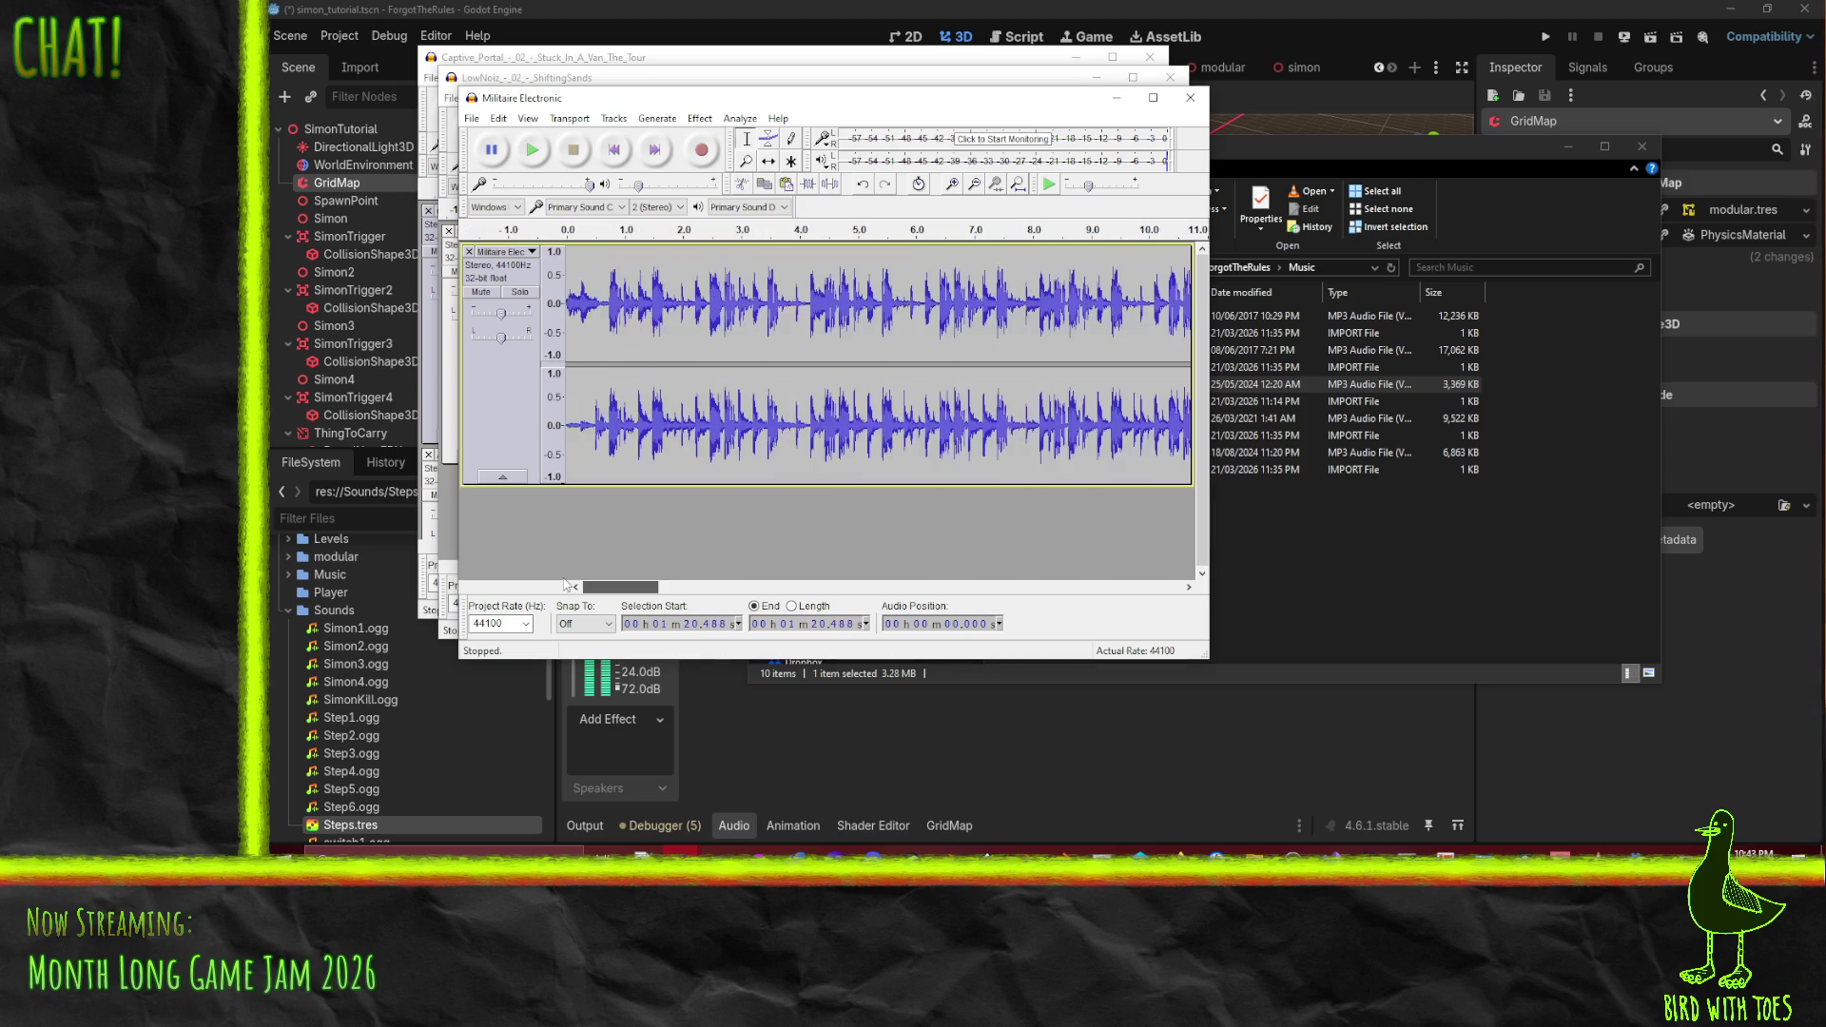
left_click(546, 164)
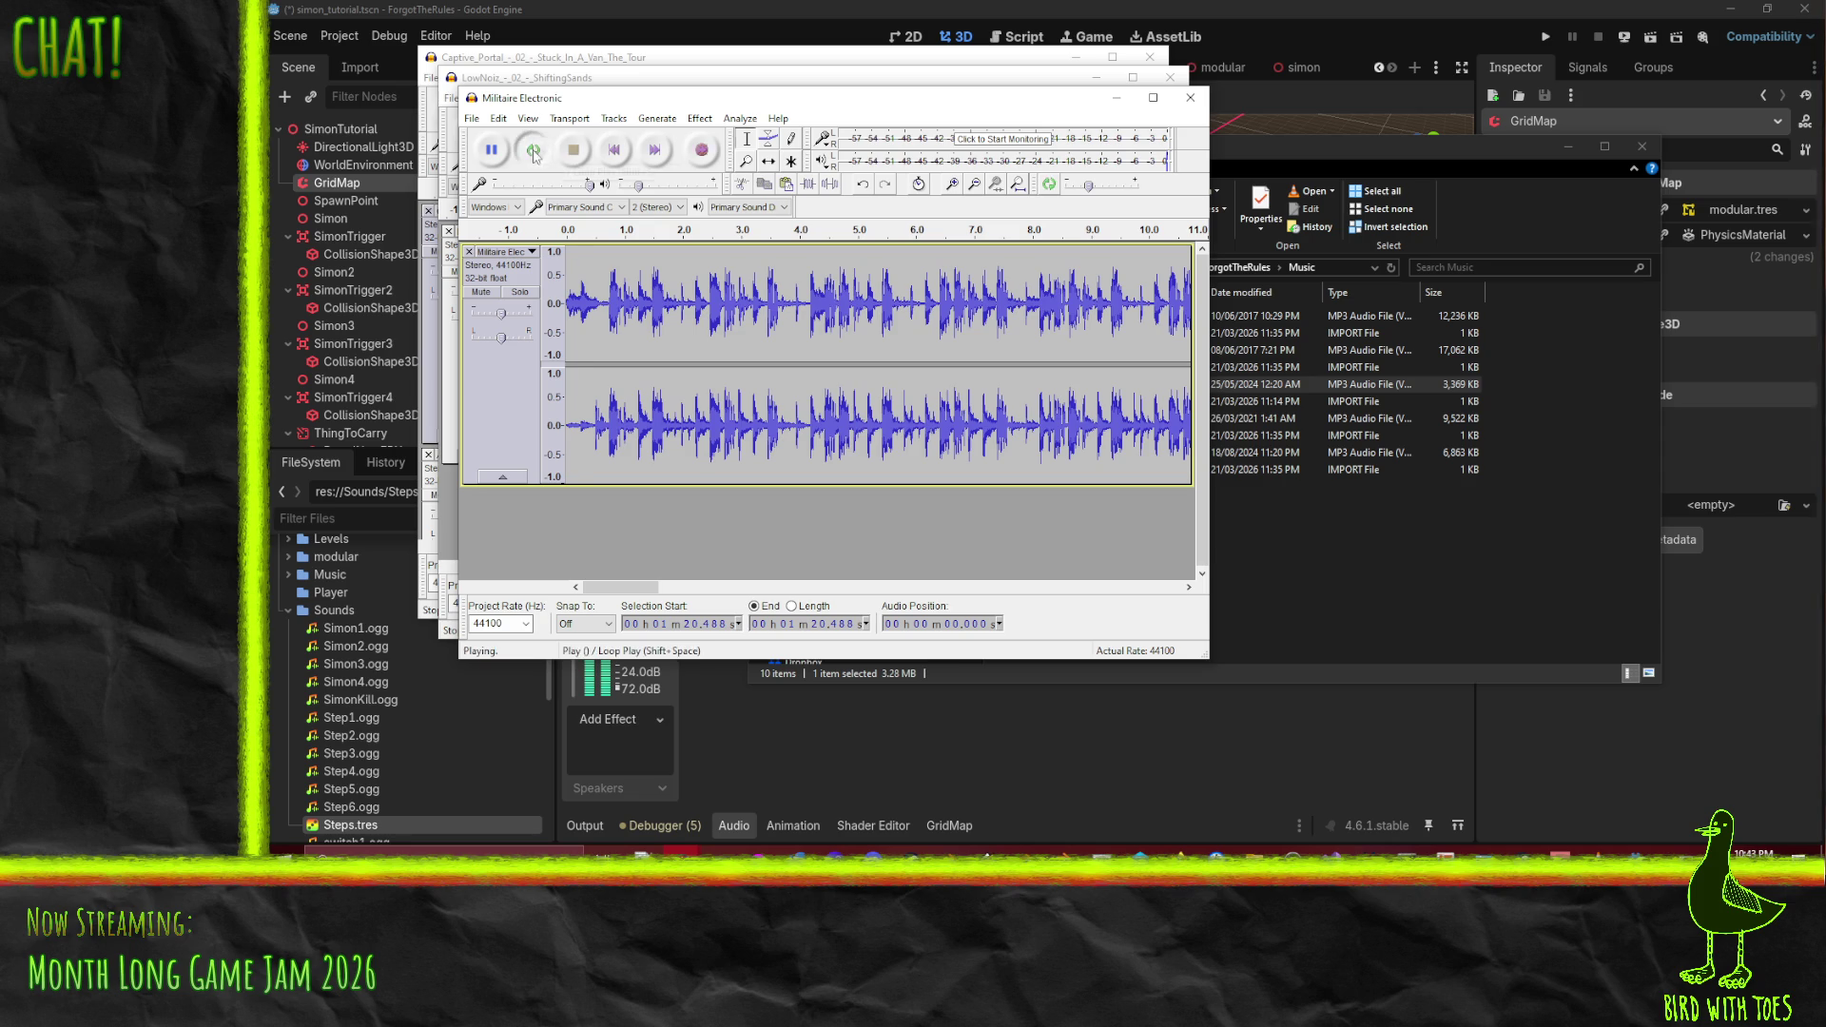
key("ctrl+f")
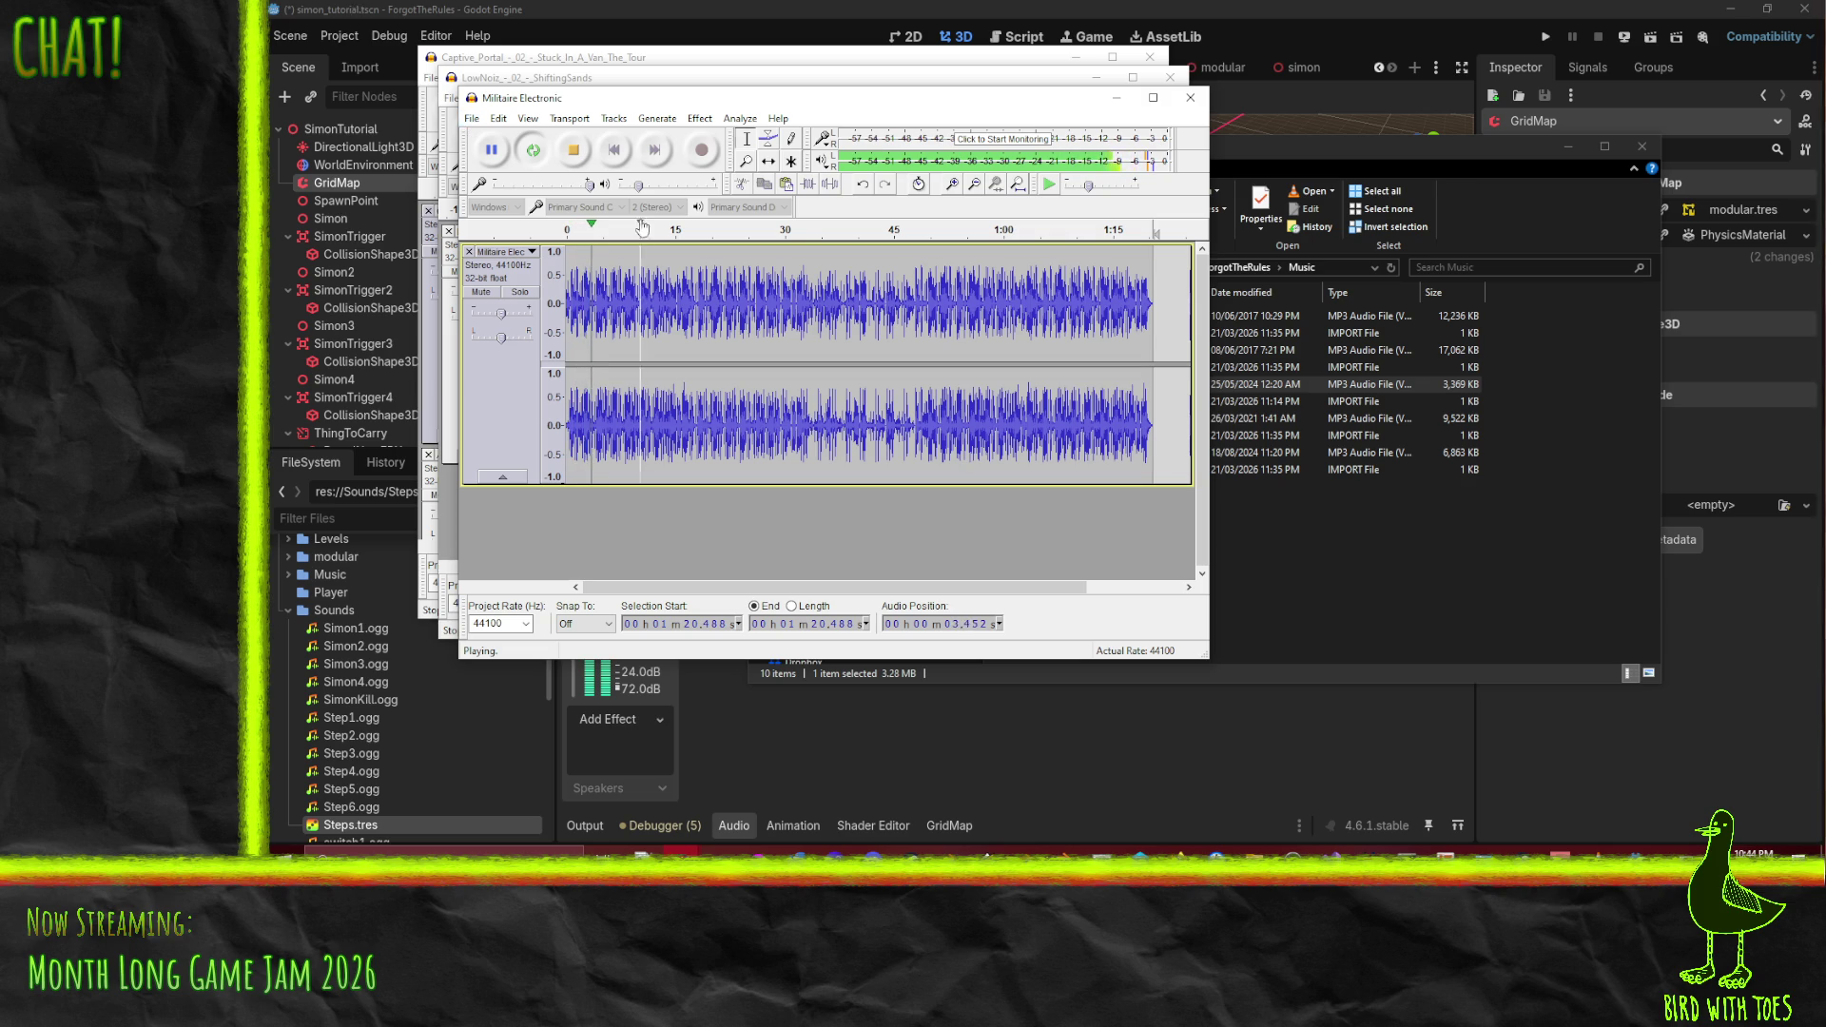
- Stop the loop and audition the track's ending from 1:18.929 and 1:19.149
key("space")
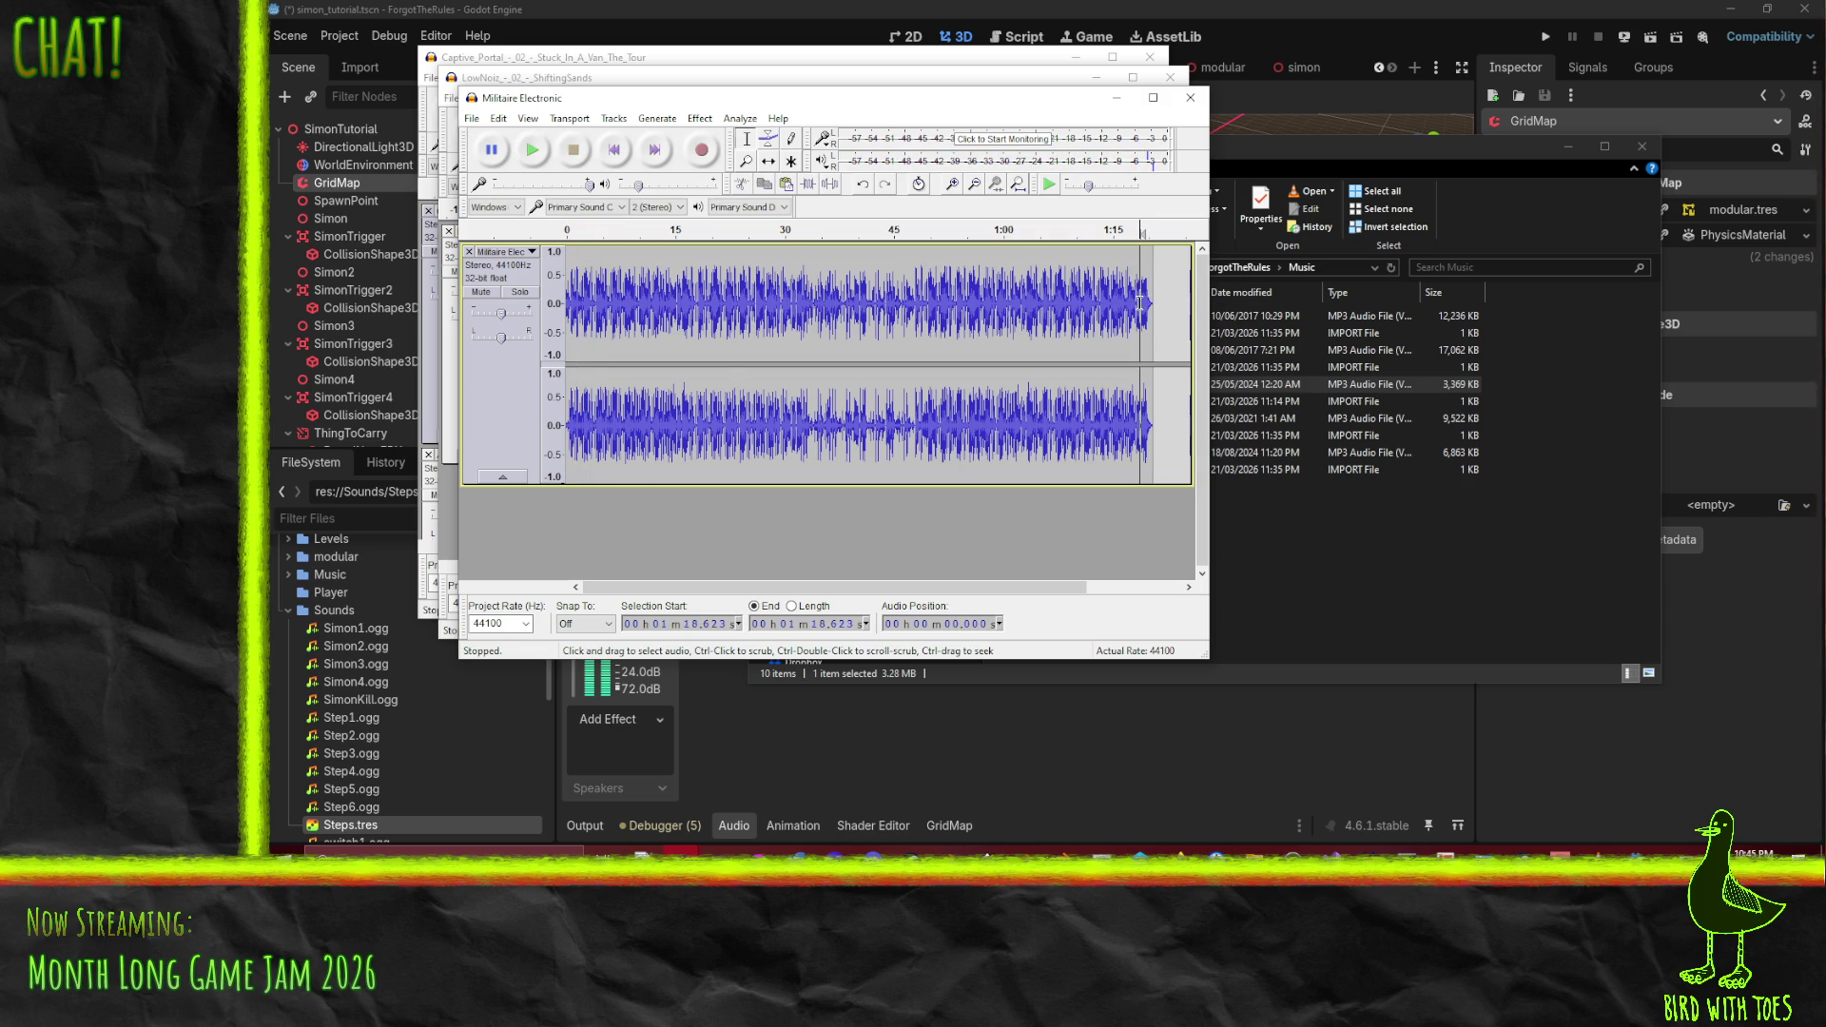
left_click(1148, 304)
scroll(1148, 317, "up", 2, "ctrl")
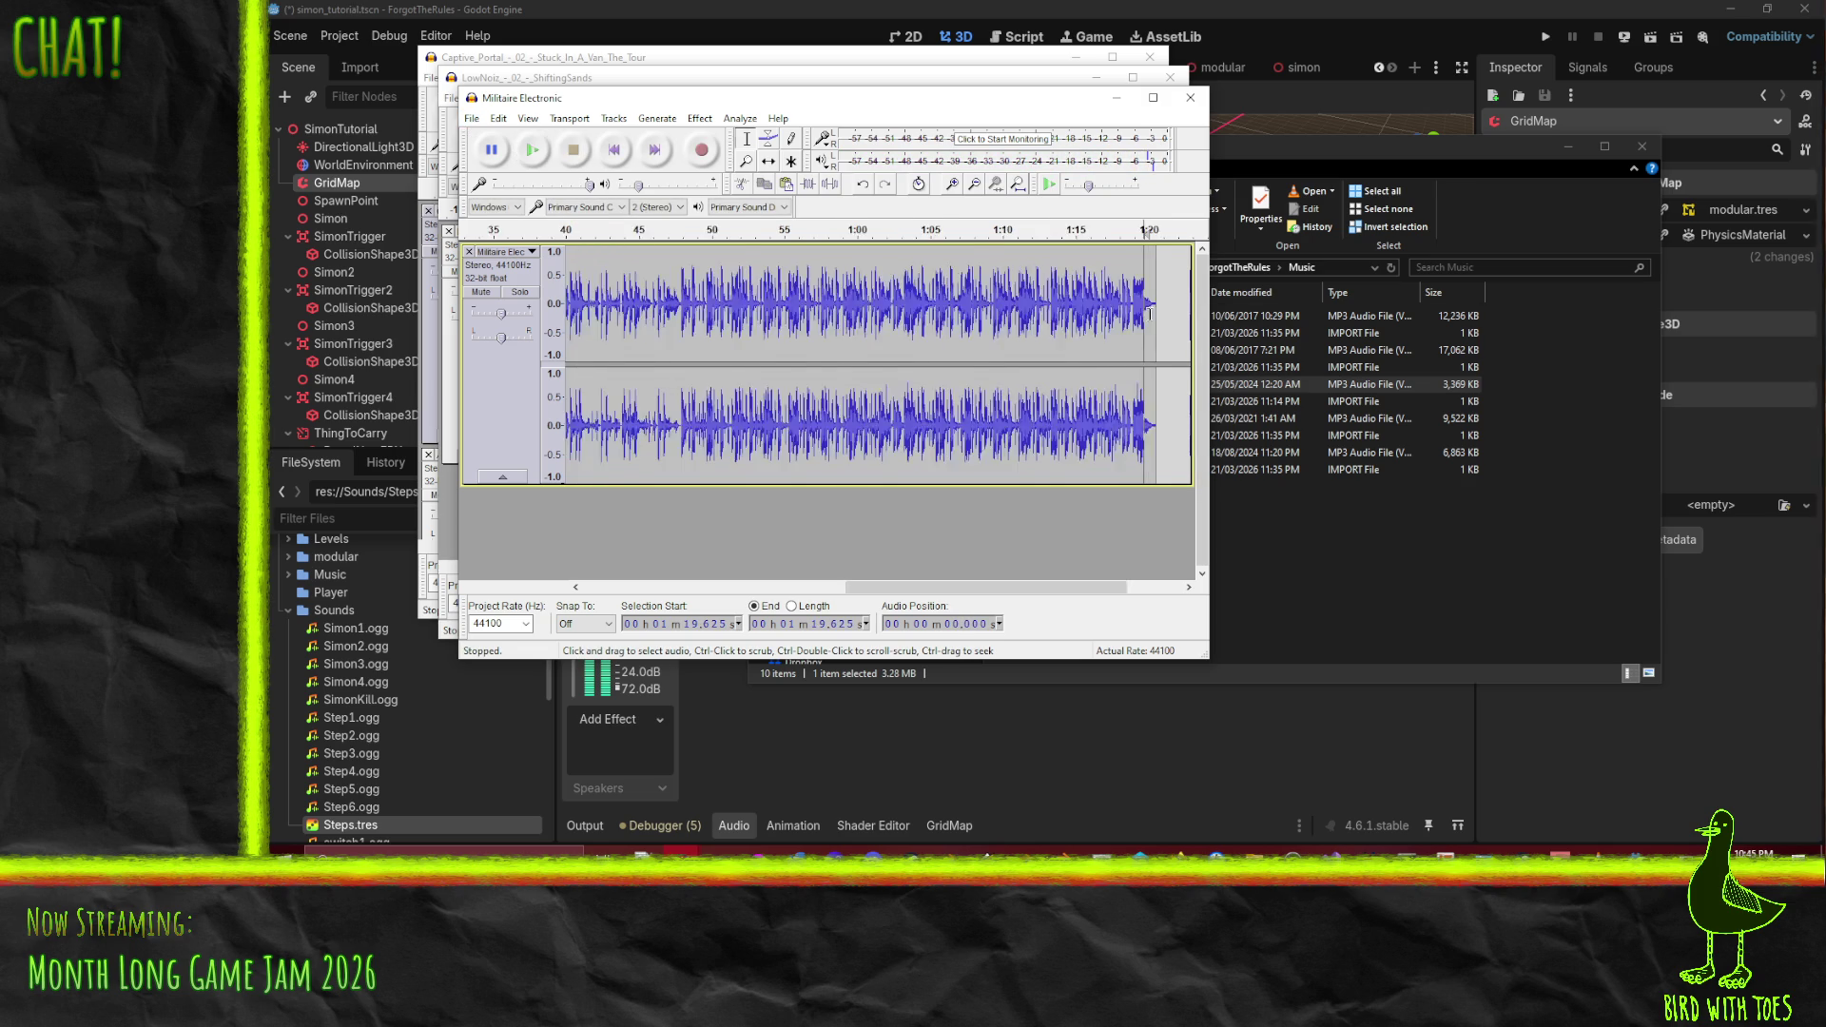
left_click(1115, 302)
left_click(533, 149)
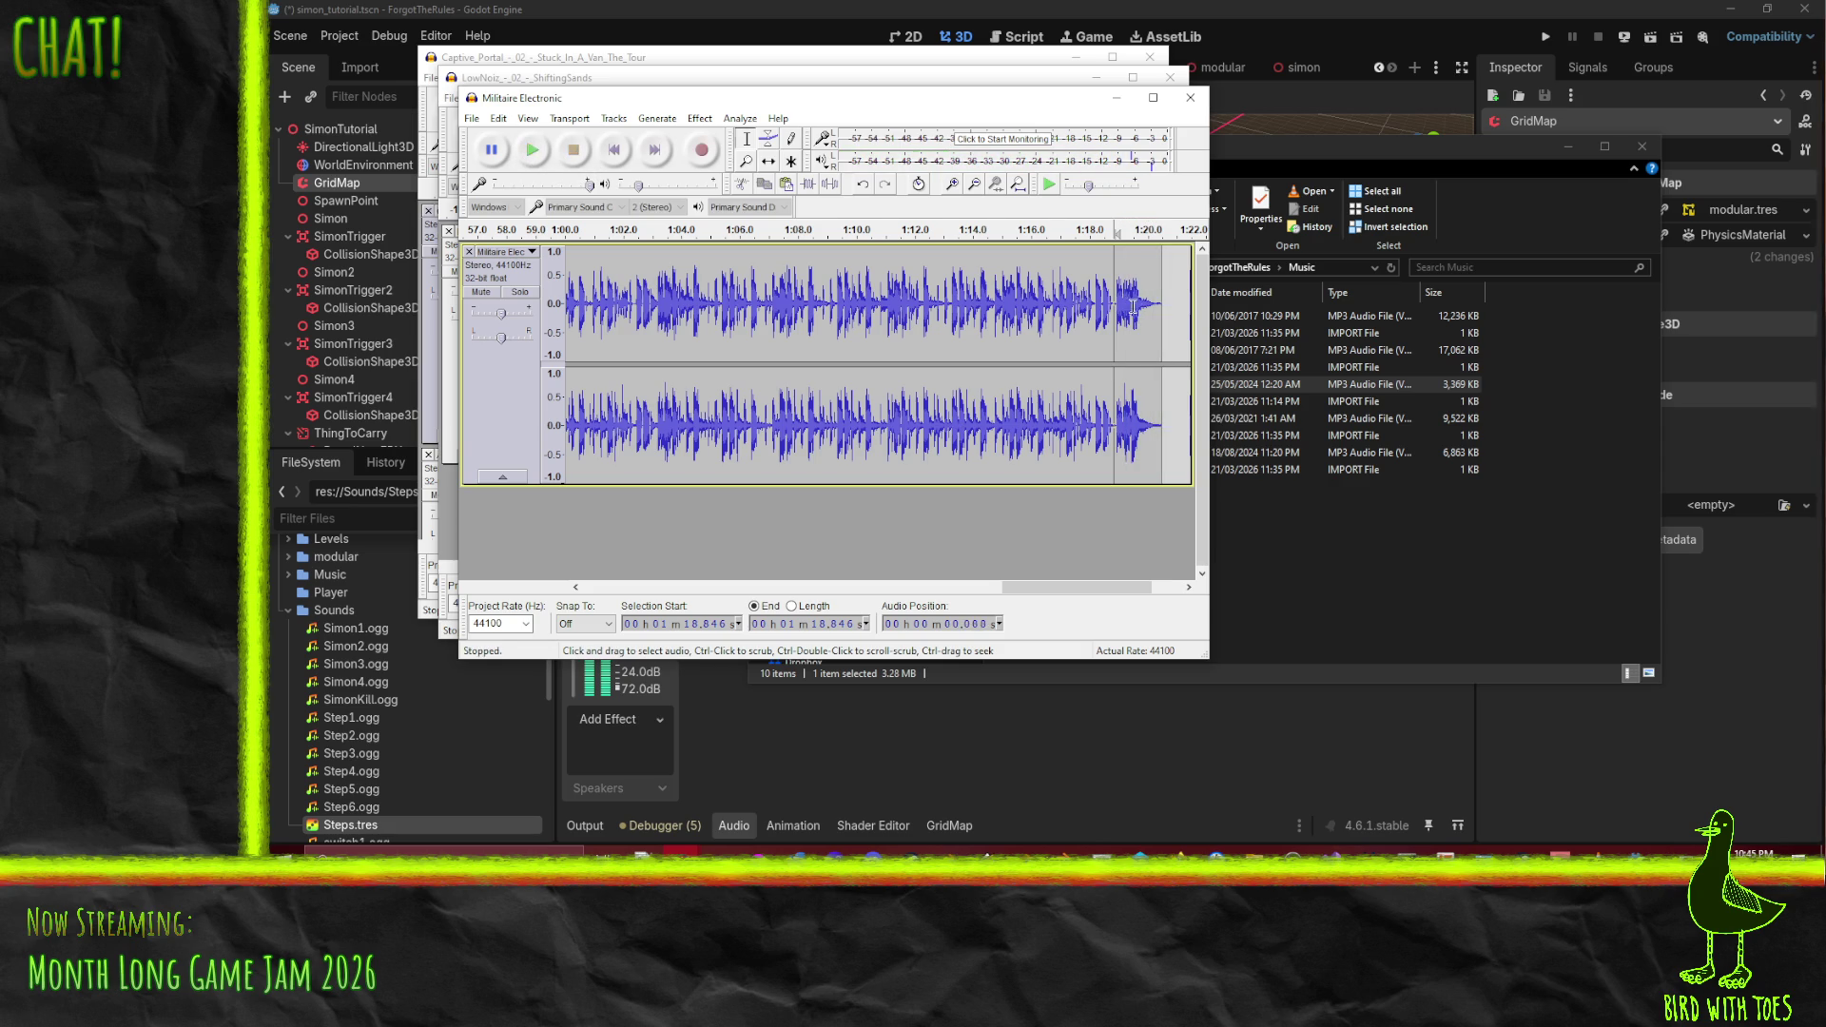
scroll(1114, 306, "up", 3, "ctrl")
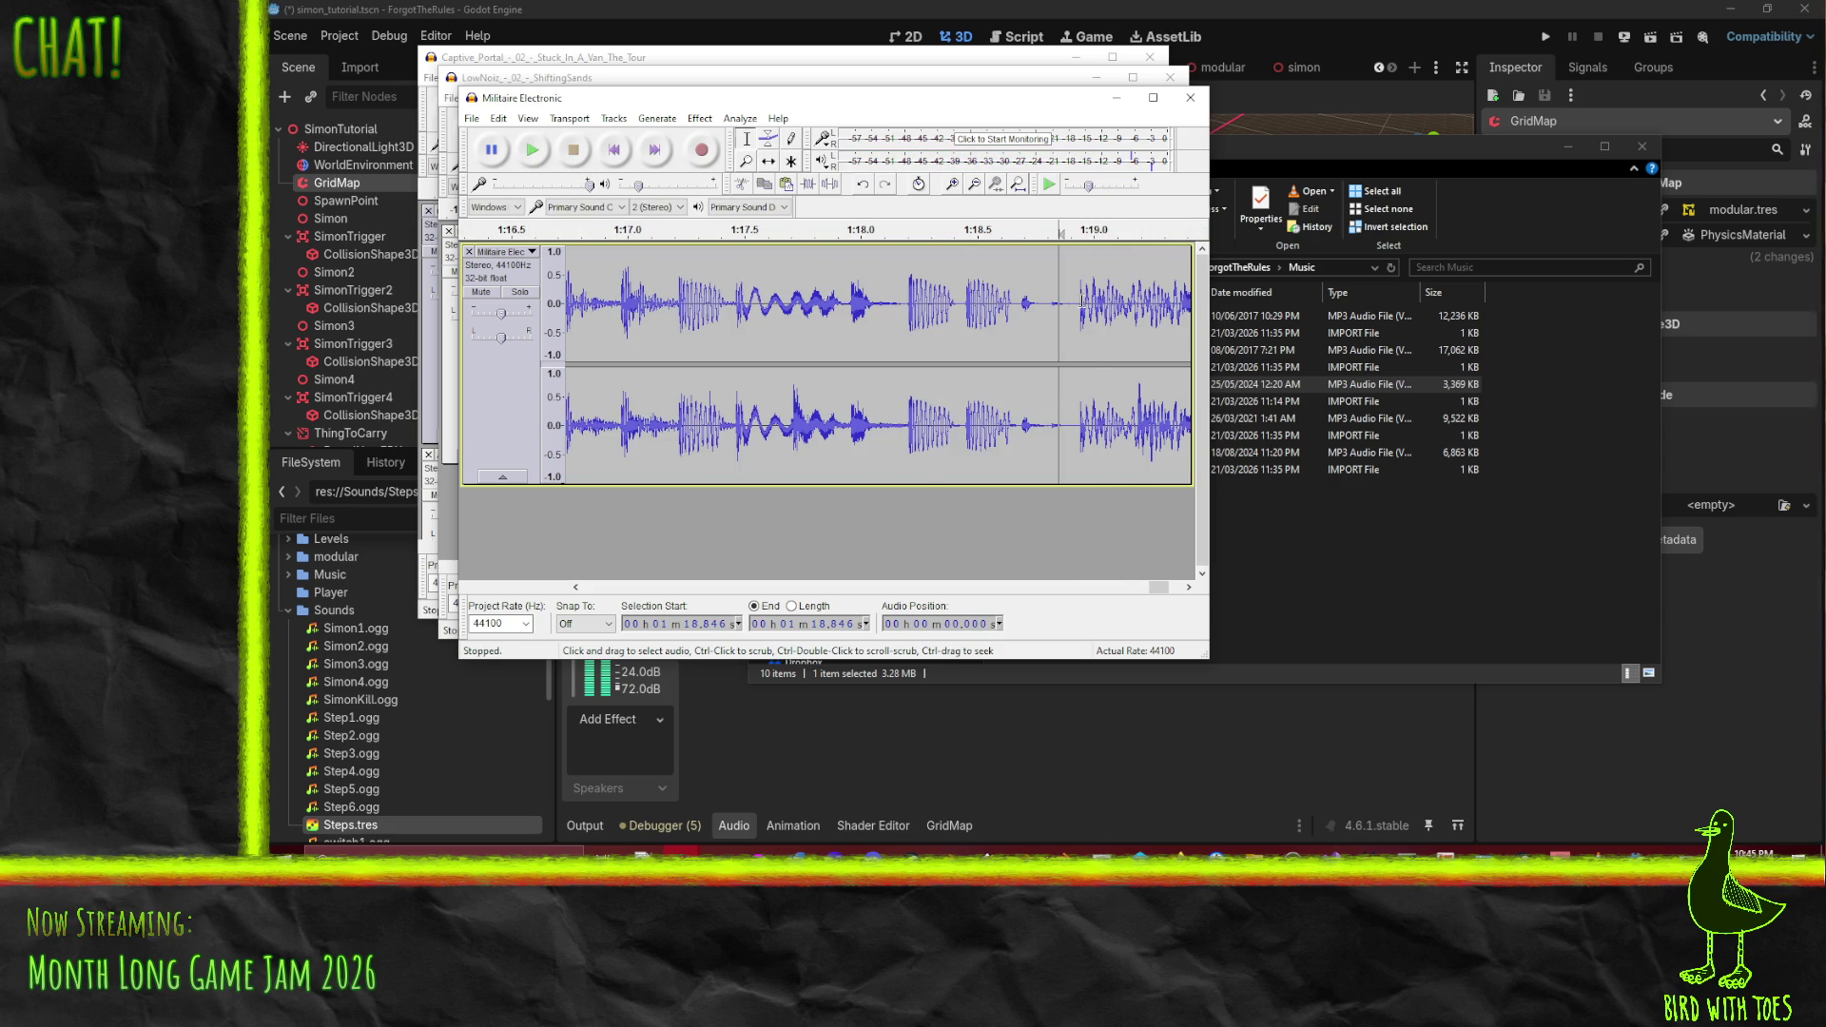
left_click(1077, 302)
left_click(532, 150)
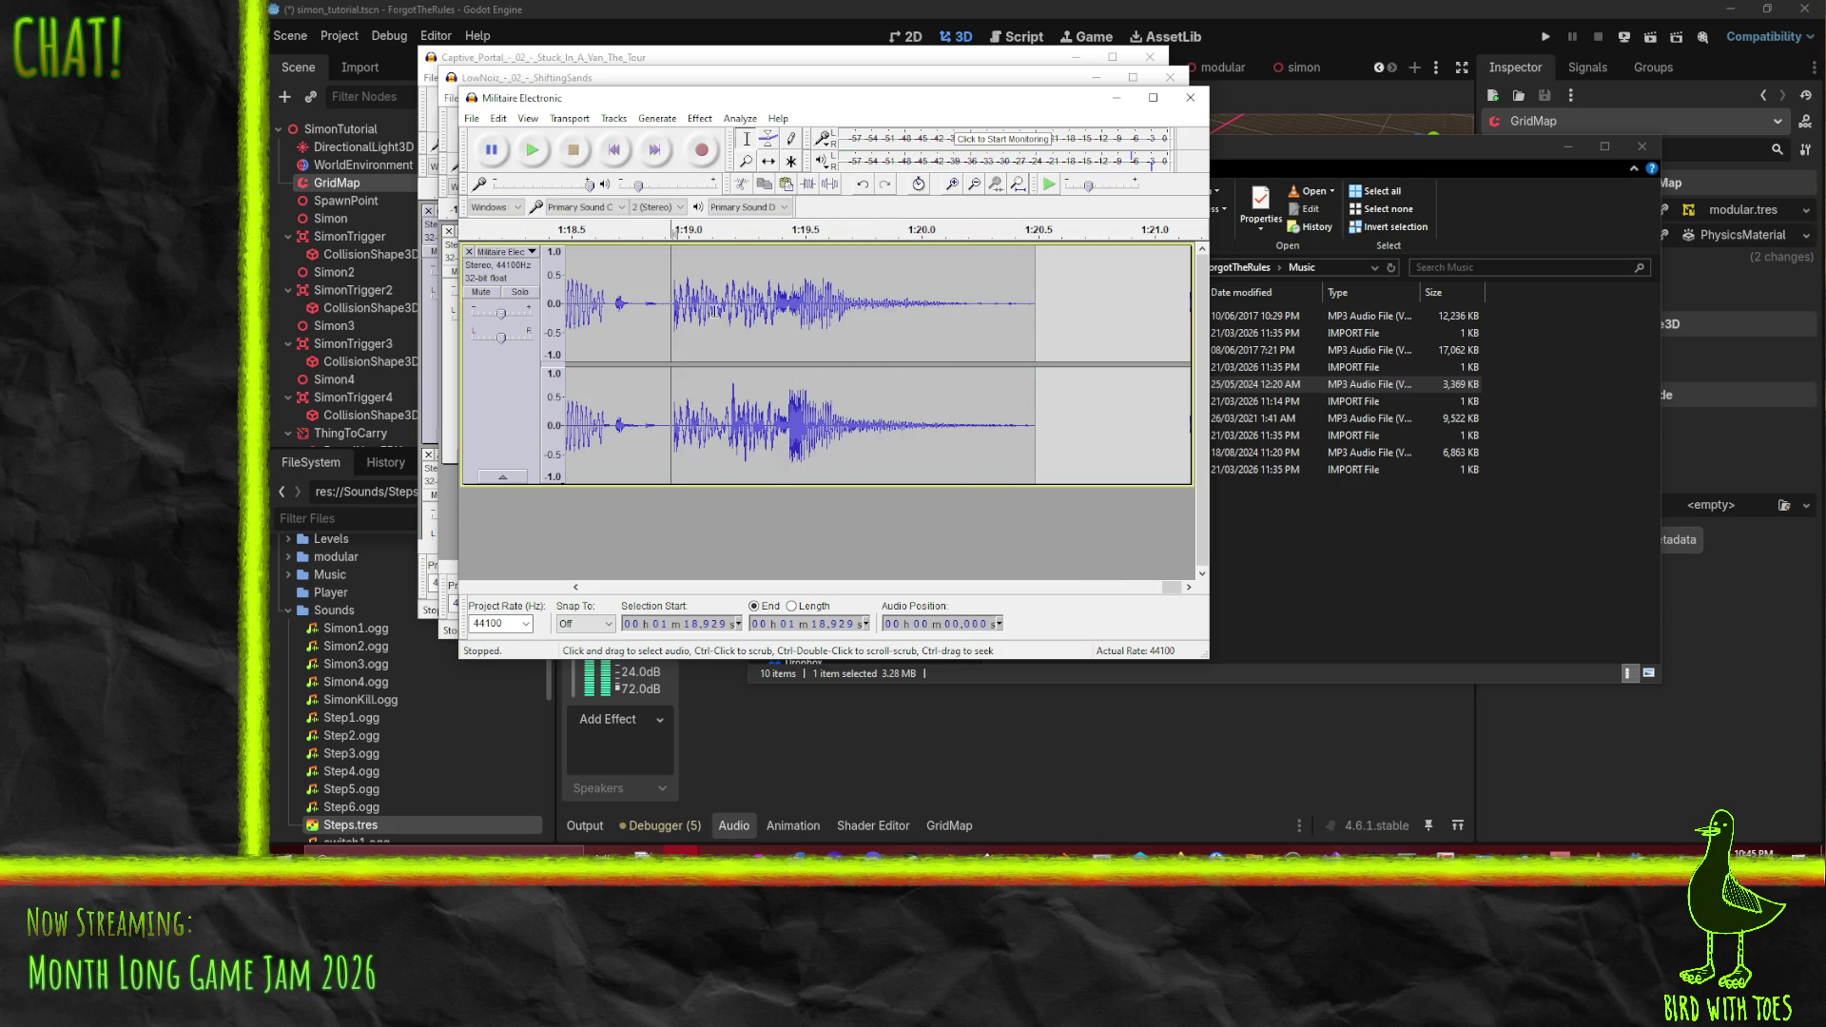
left_click(723, 229)
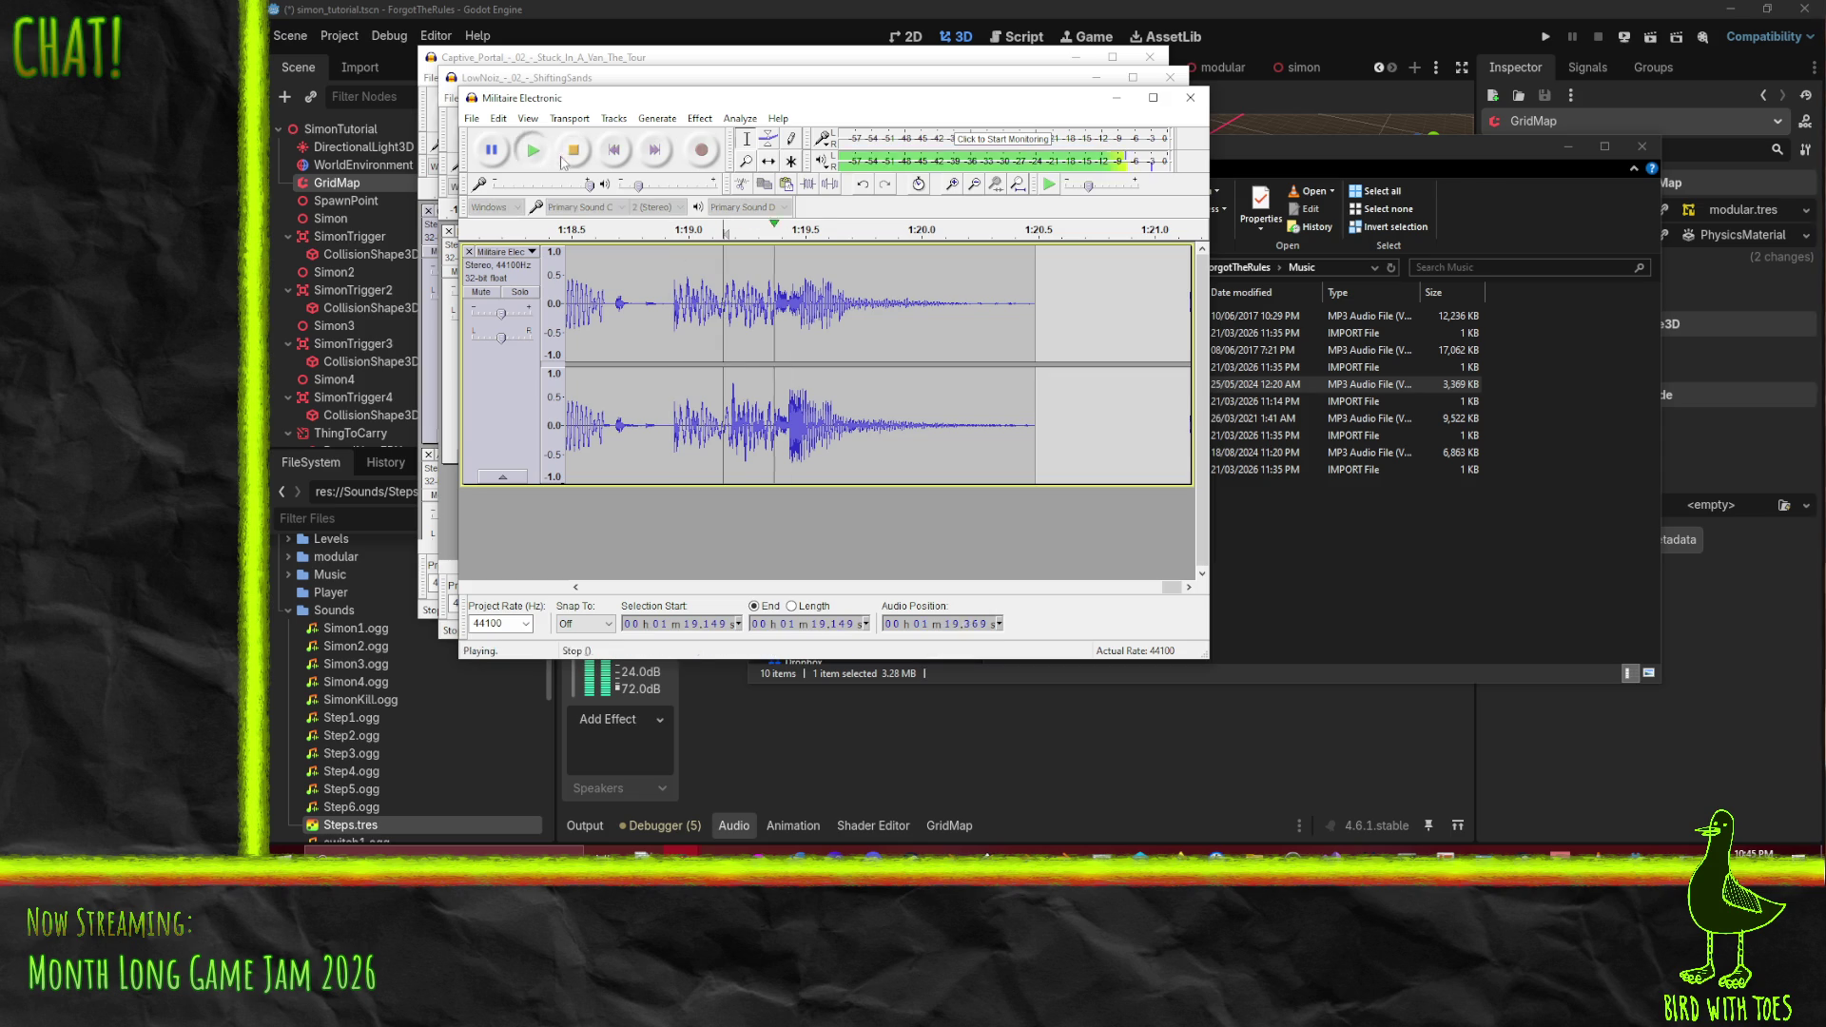
- Delete the audio from 1:19.149 to the end and select the last sliver
left_click_drag(723, 305, 1016, 342)
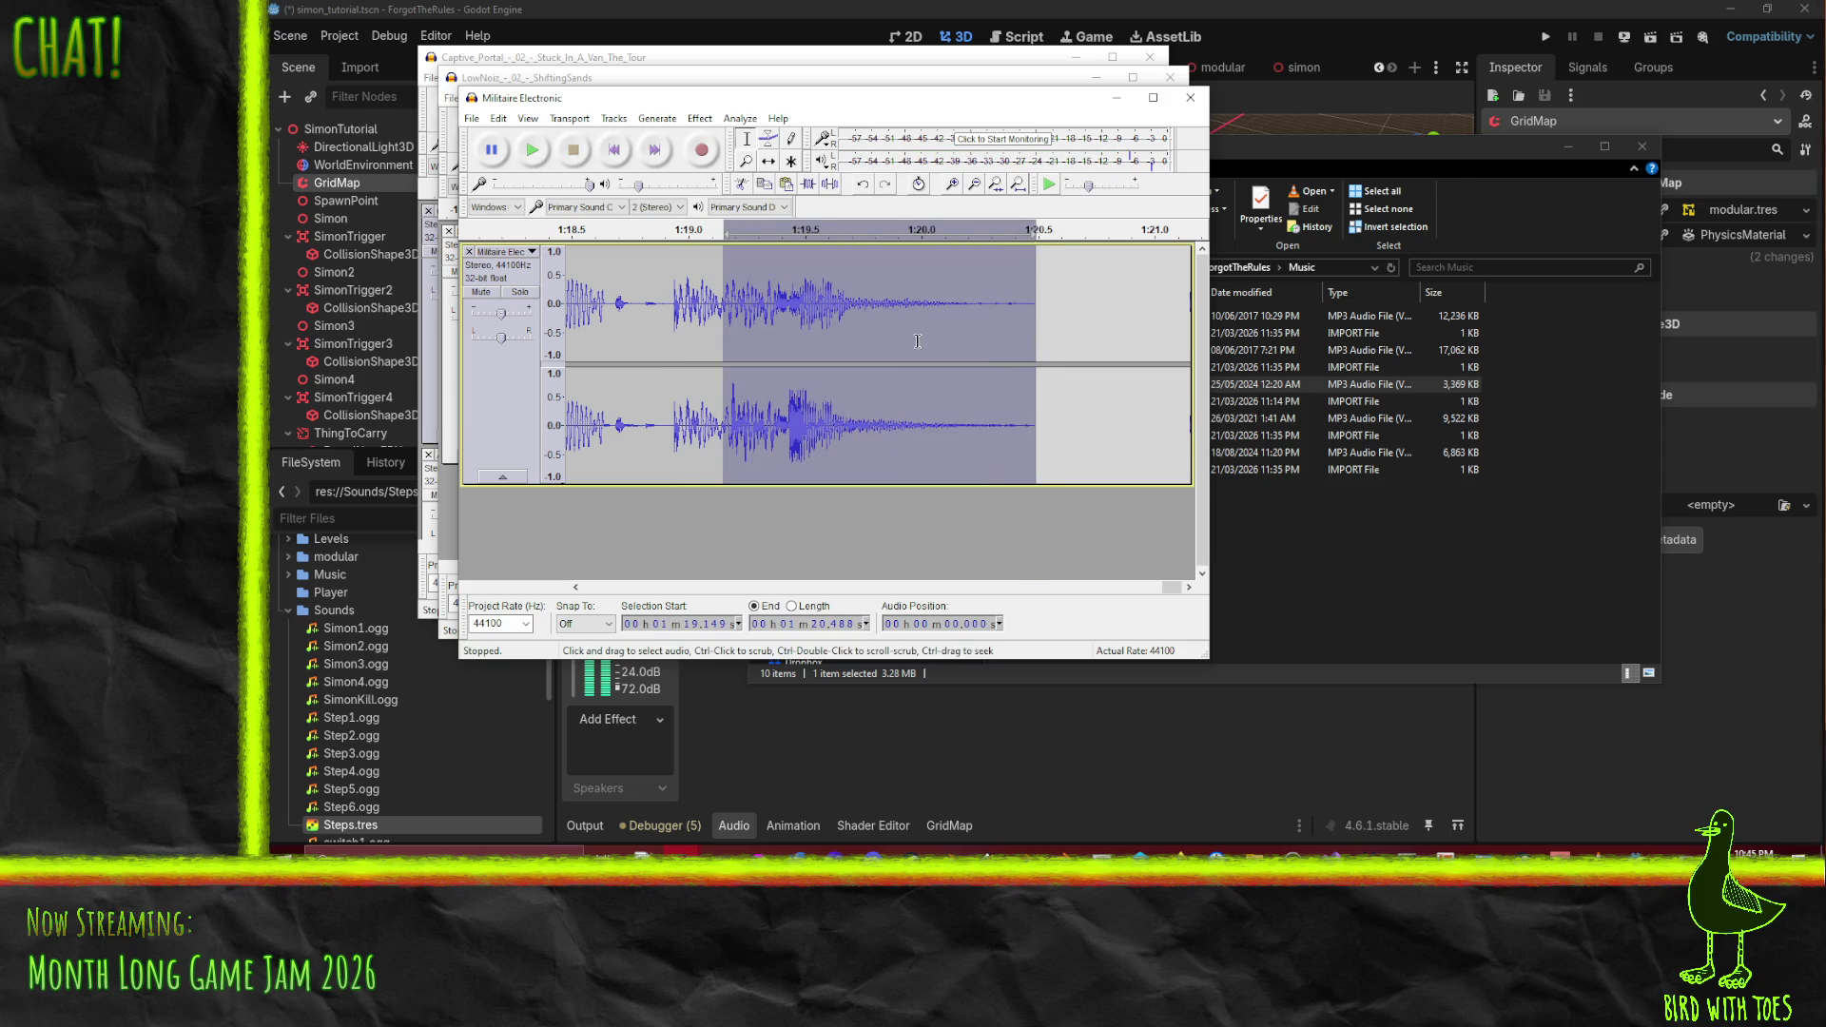
key("Delete")
left_click_drag(708, 306, 723, 306)
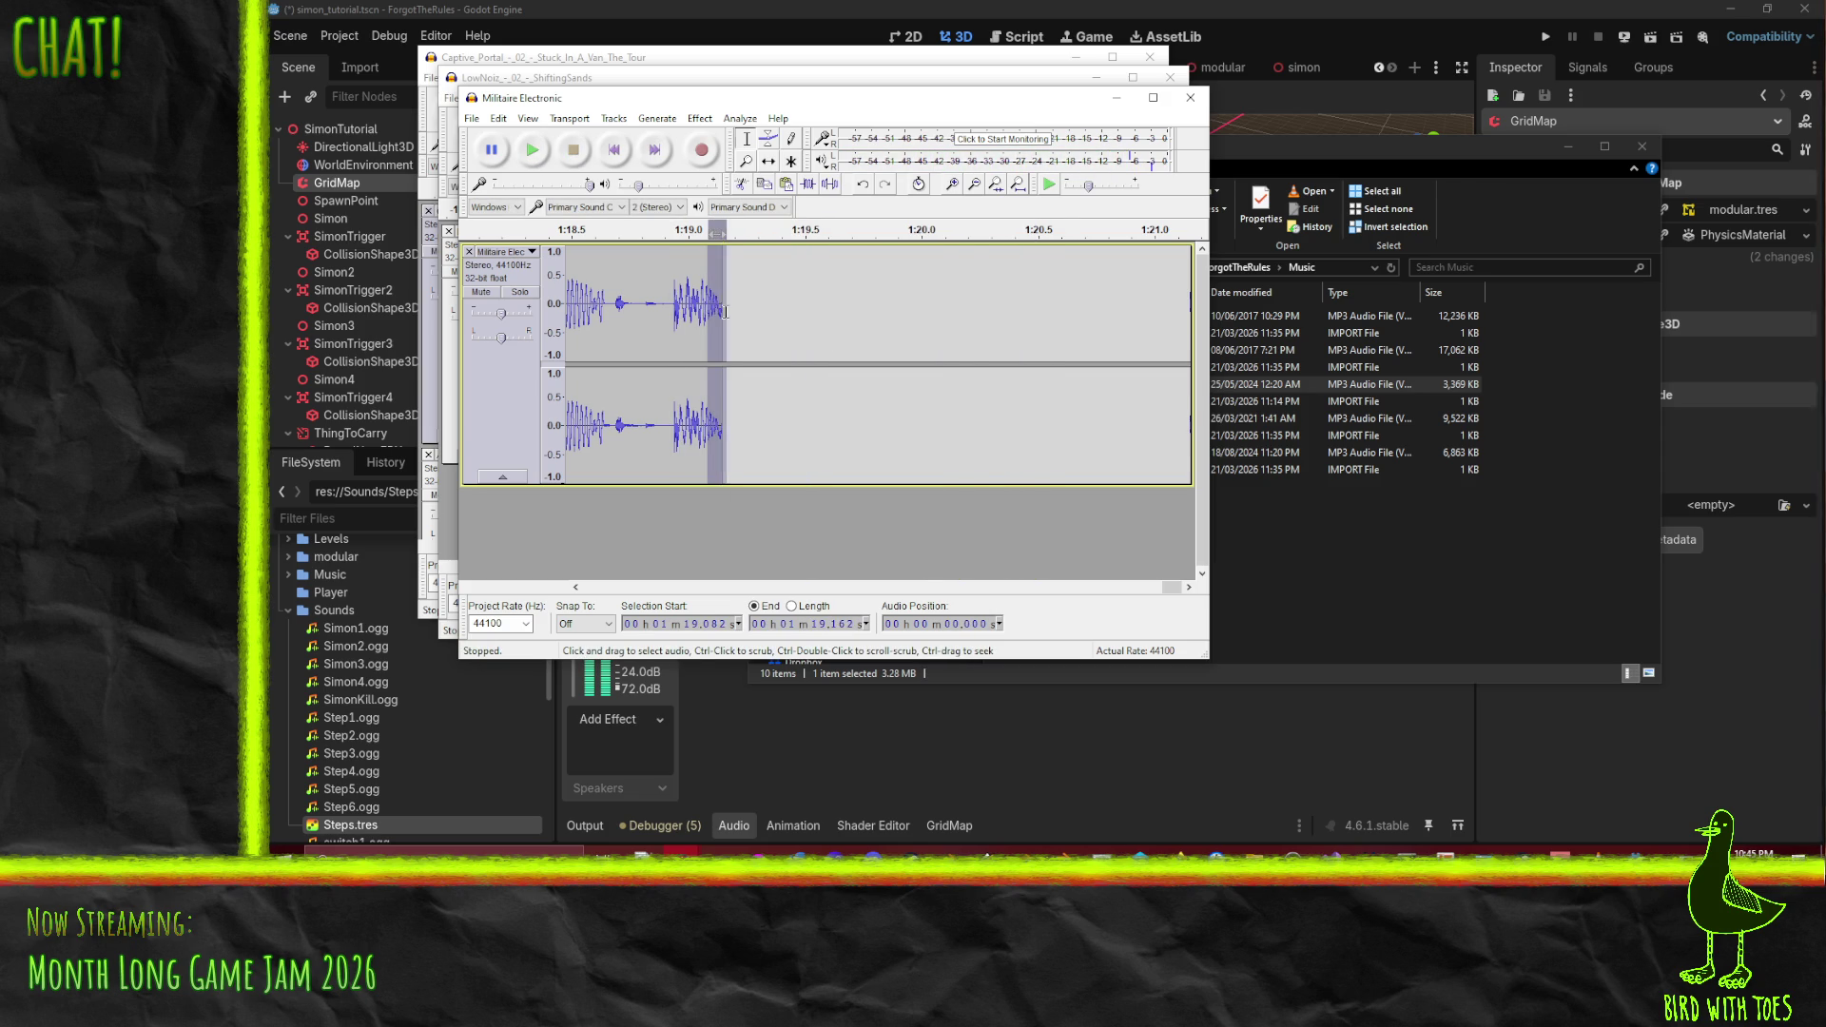
left_click(704, 119)
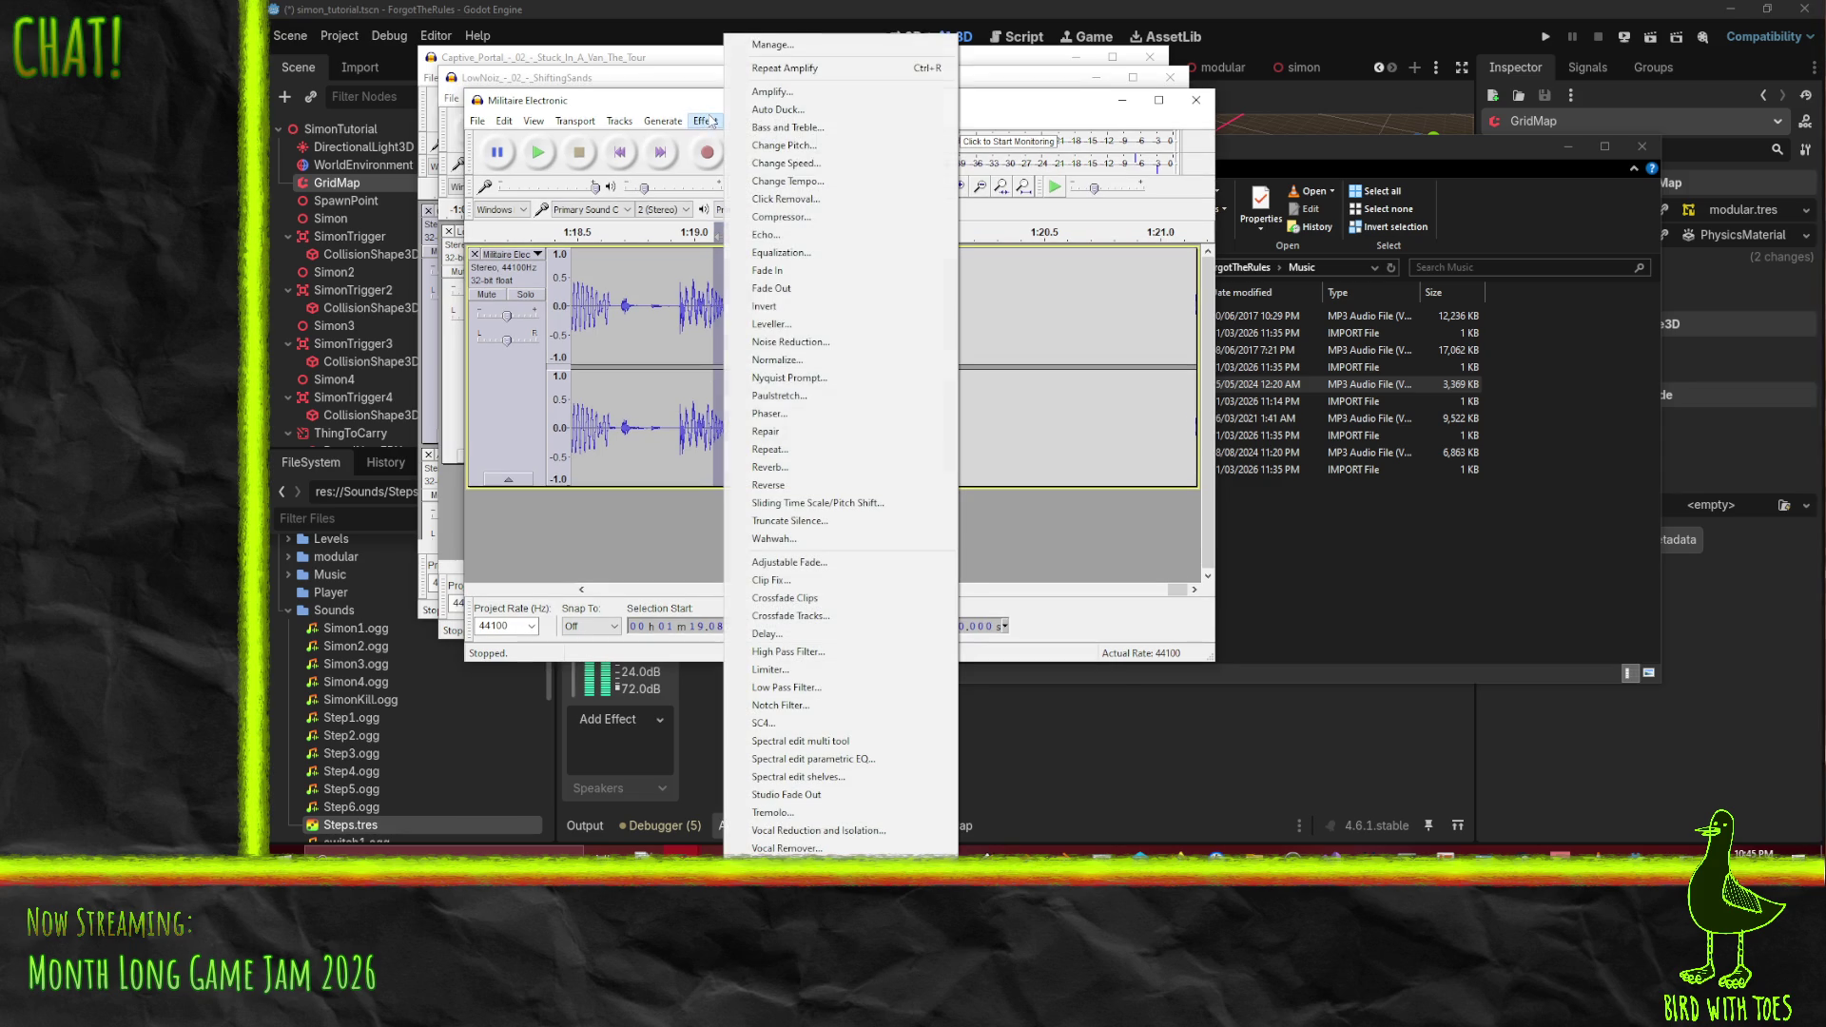
- Fade out the last sliver, 1:19.082 to 1:19.149, and loop-play the ending to check it
left_click(775, 288)
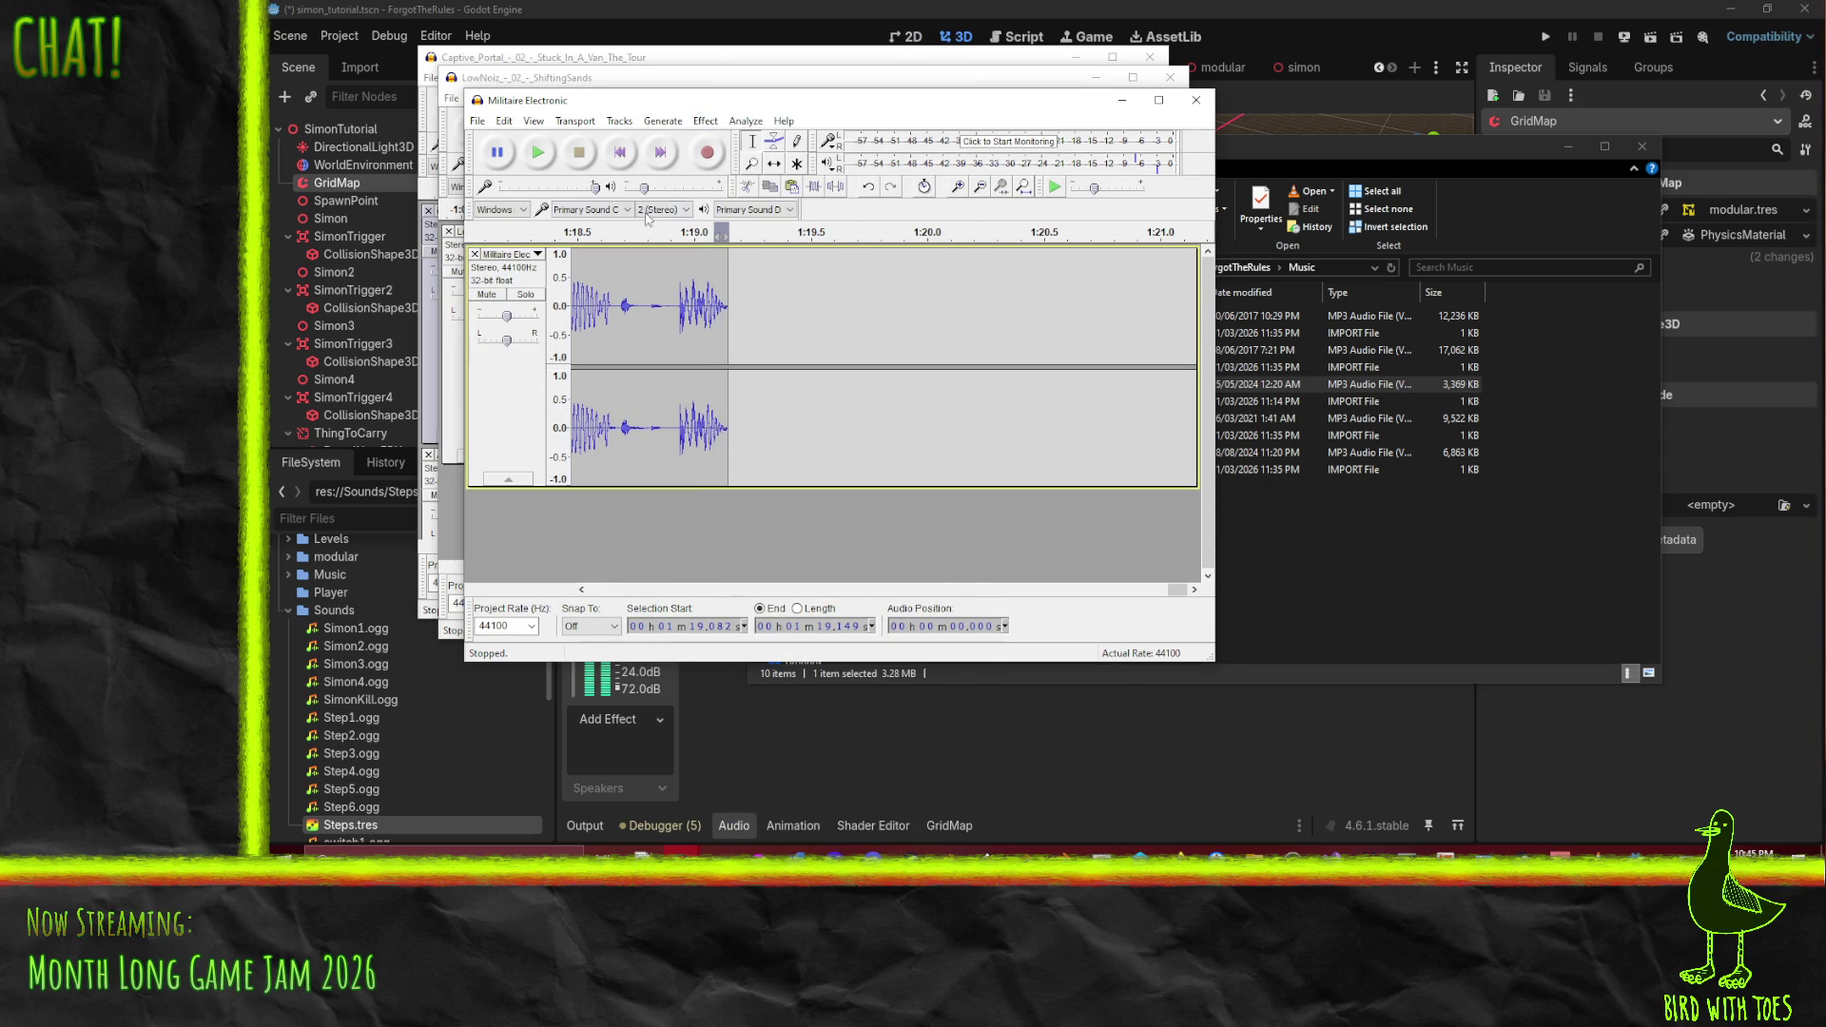
left_click(547, 168, "shift")
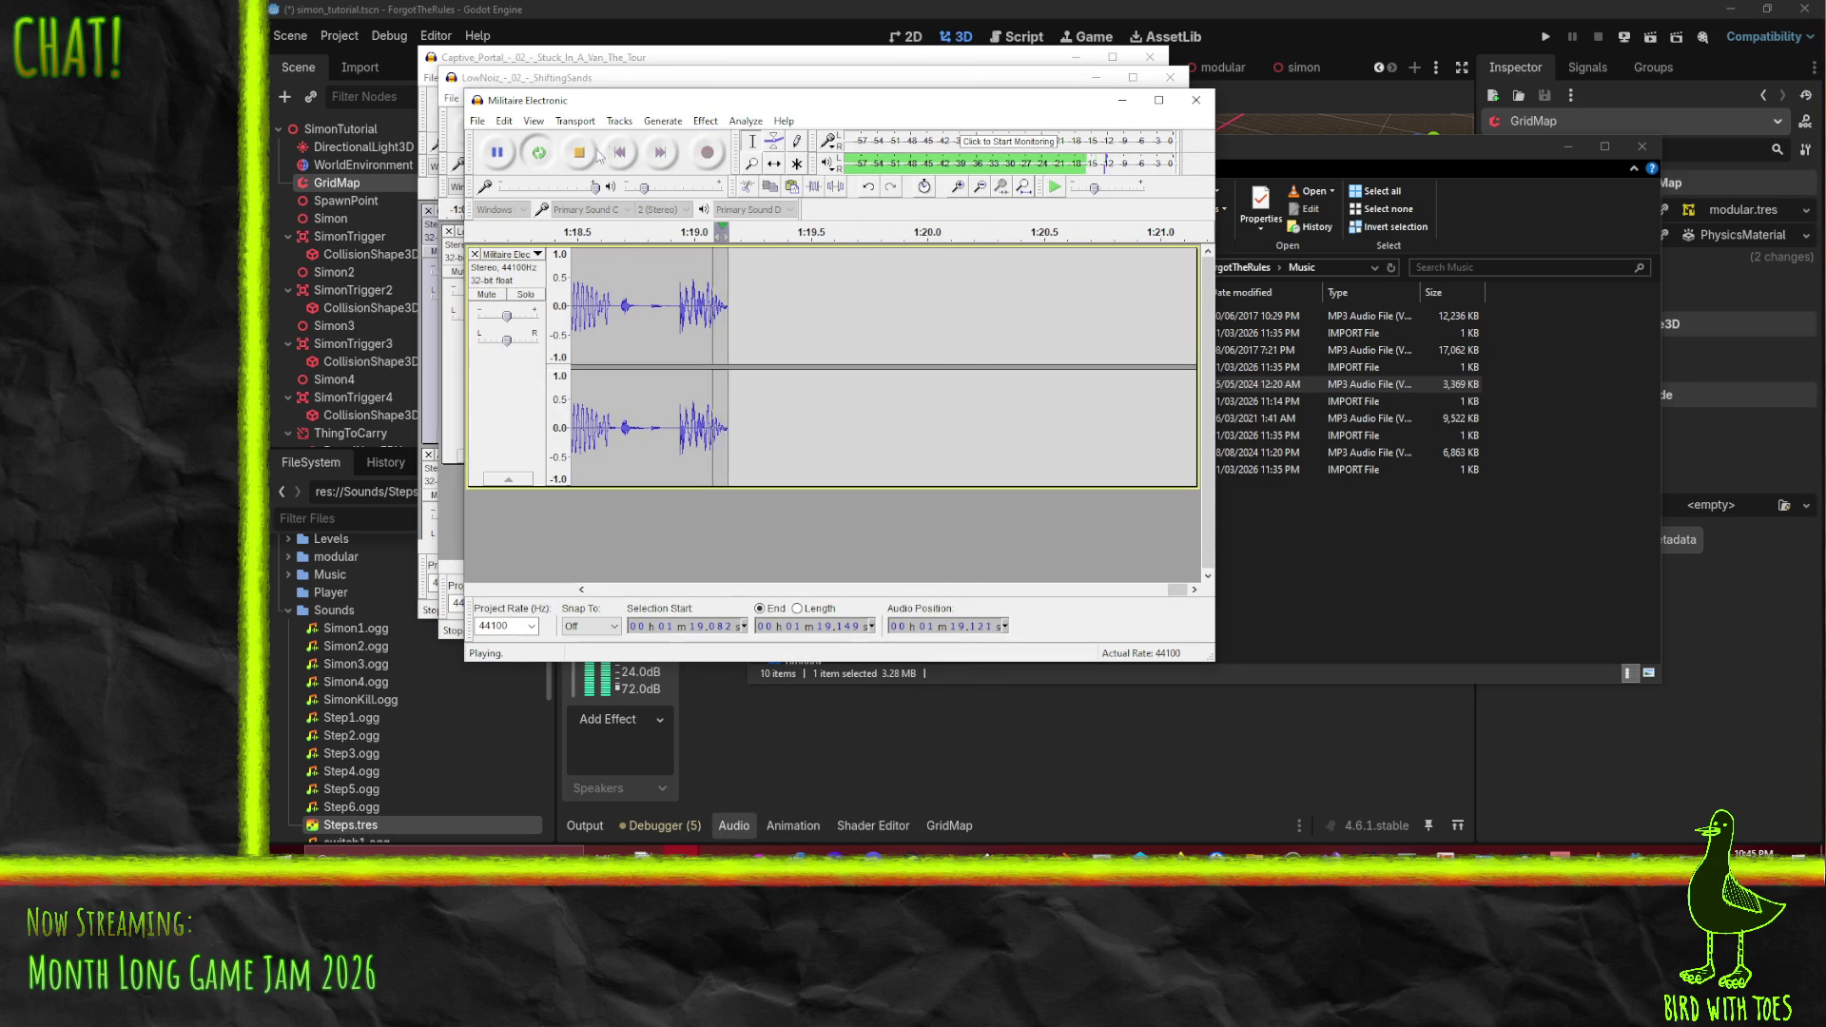
left_click(579, 153)
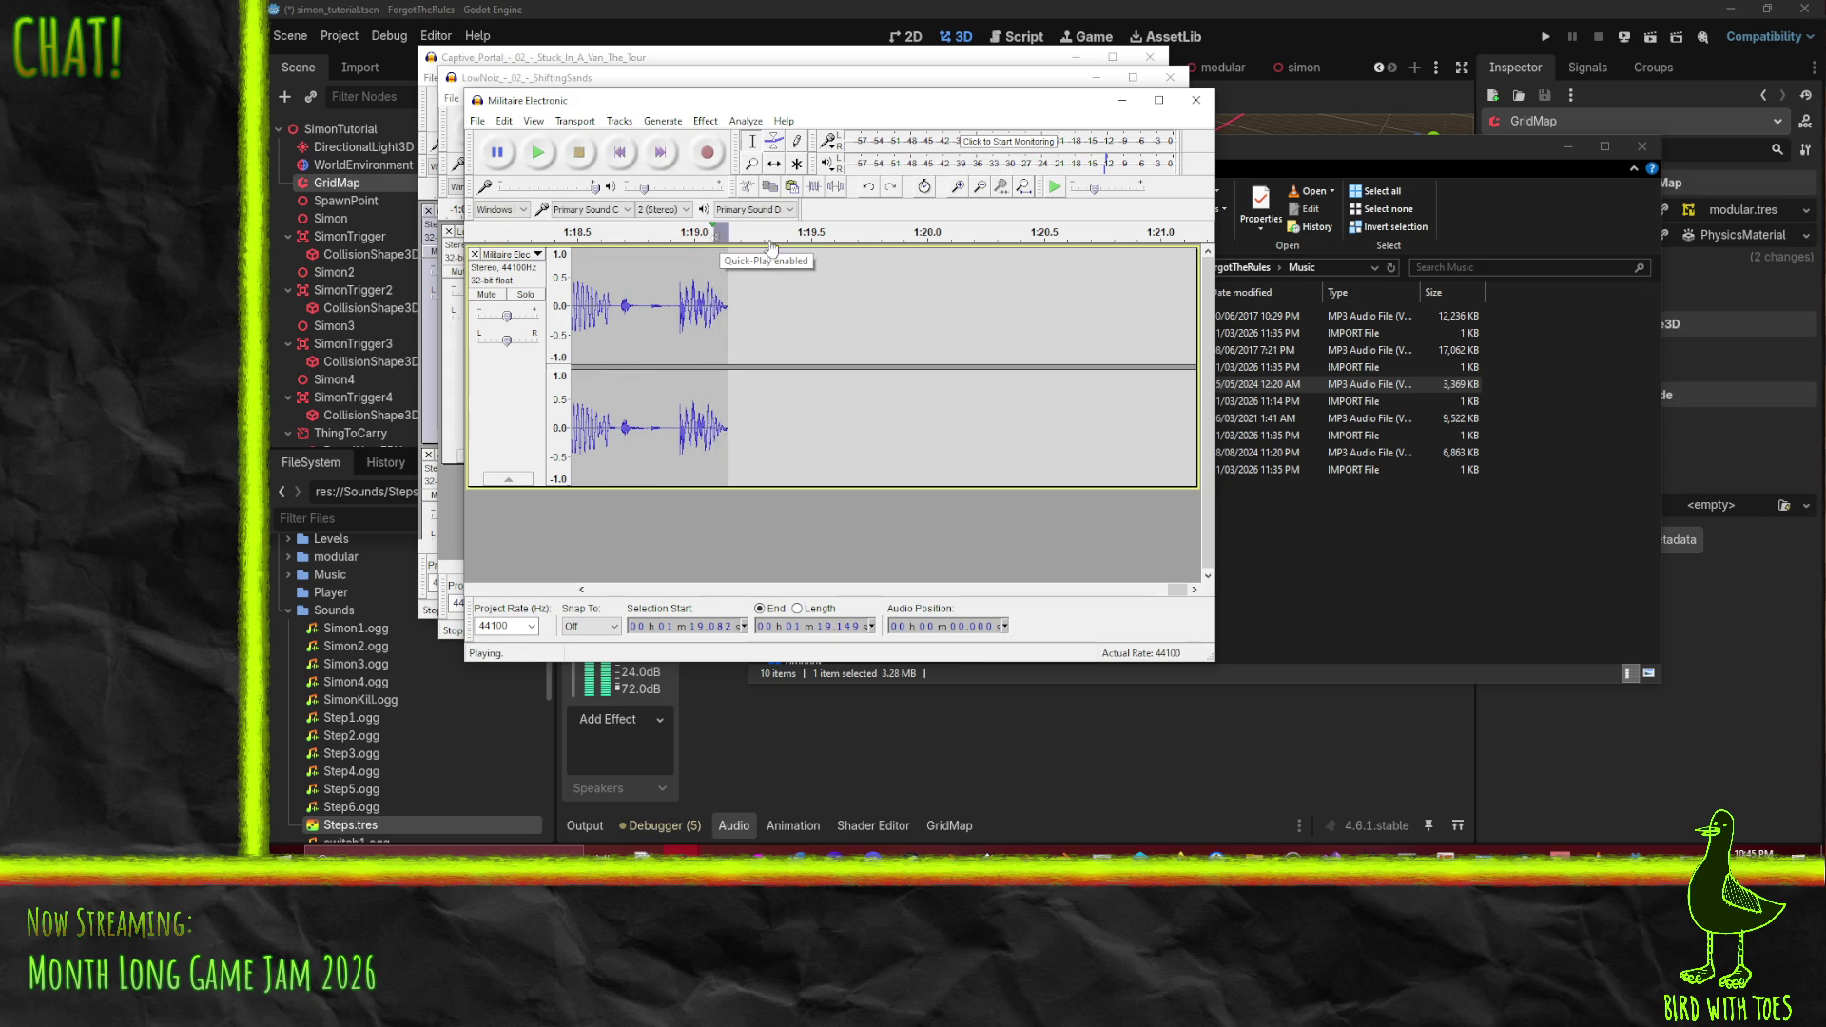
scroll(850, 335, "down", 4, "ctrl")
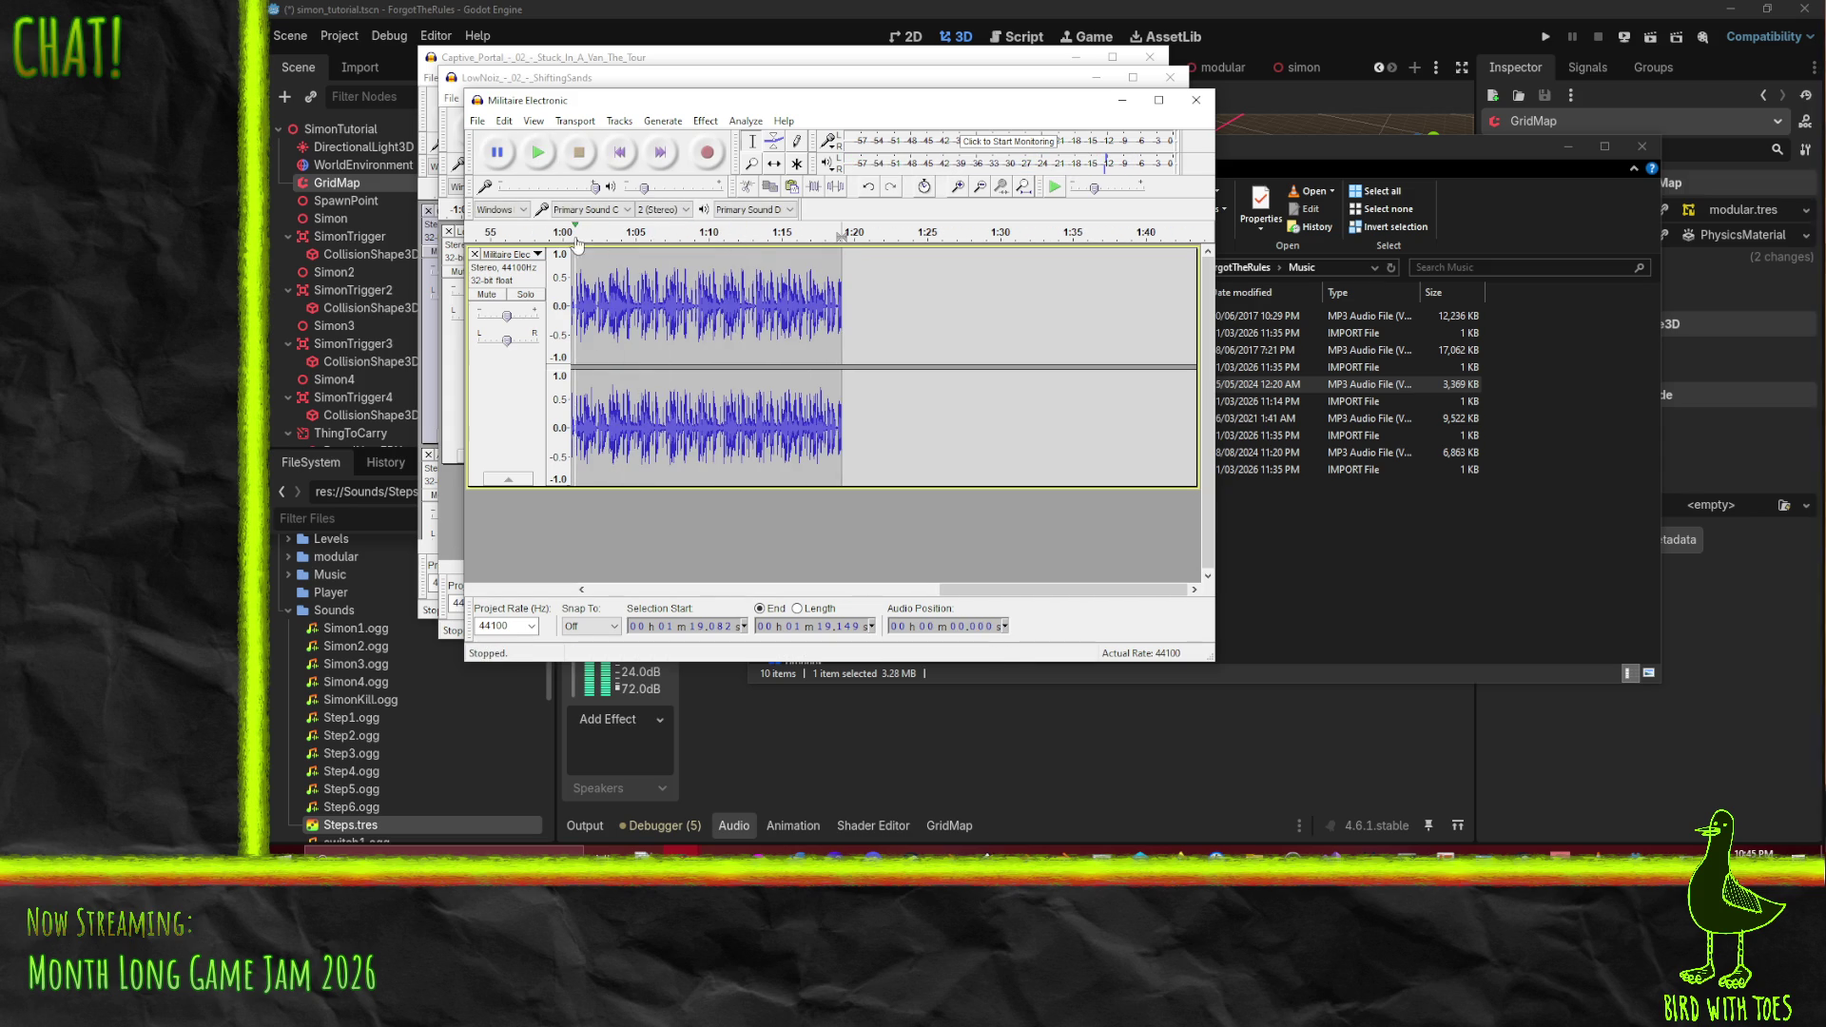
left_click_drag(827, 234, 575, 234)
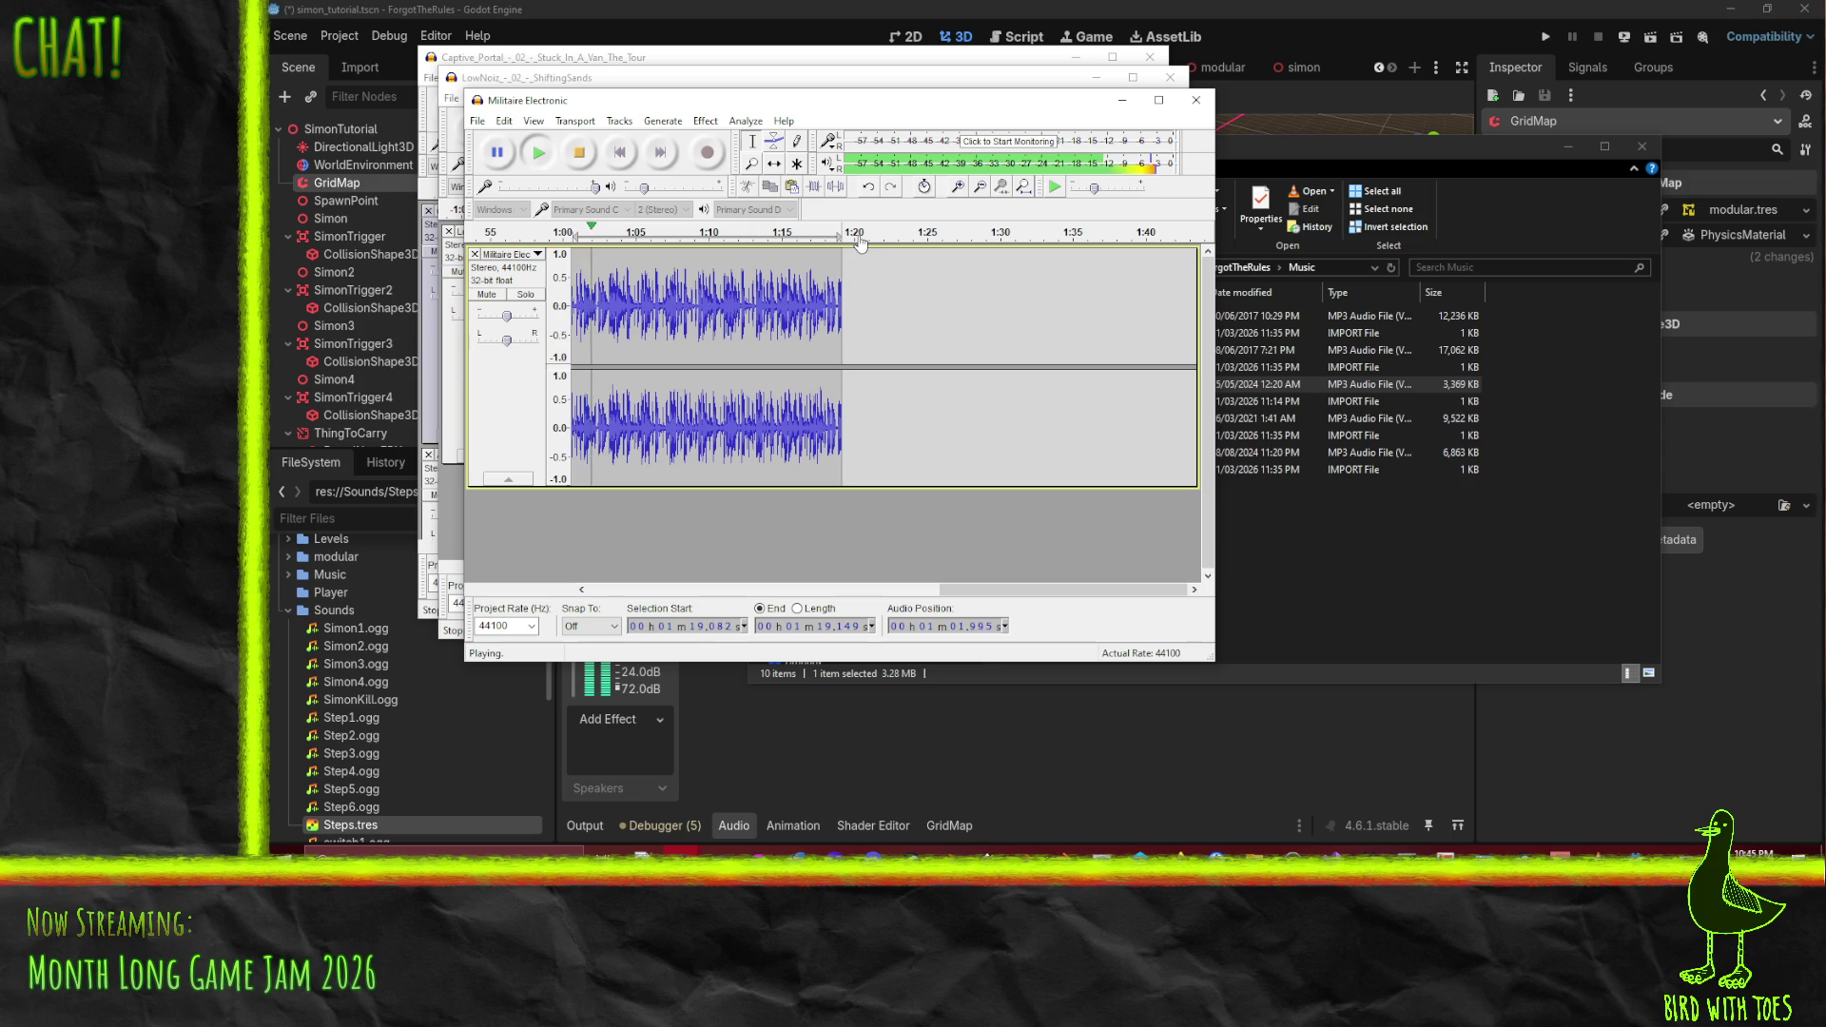
left_click(578, 153)
left_click(578, 236)
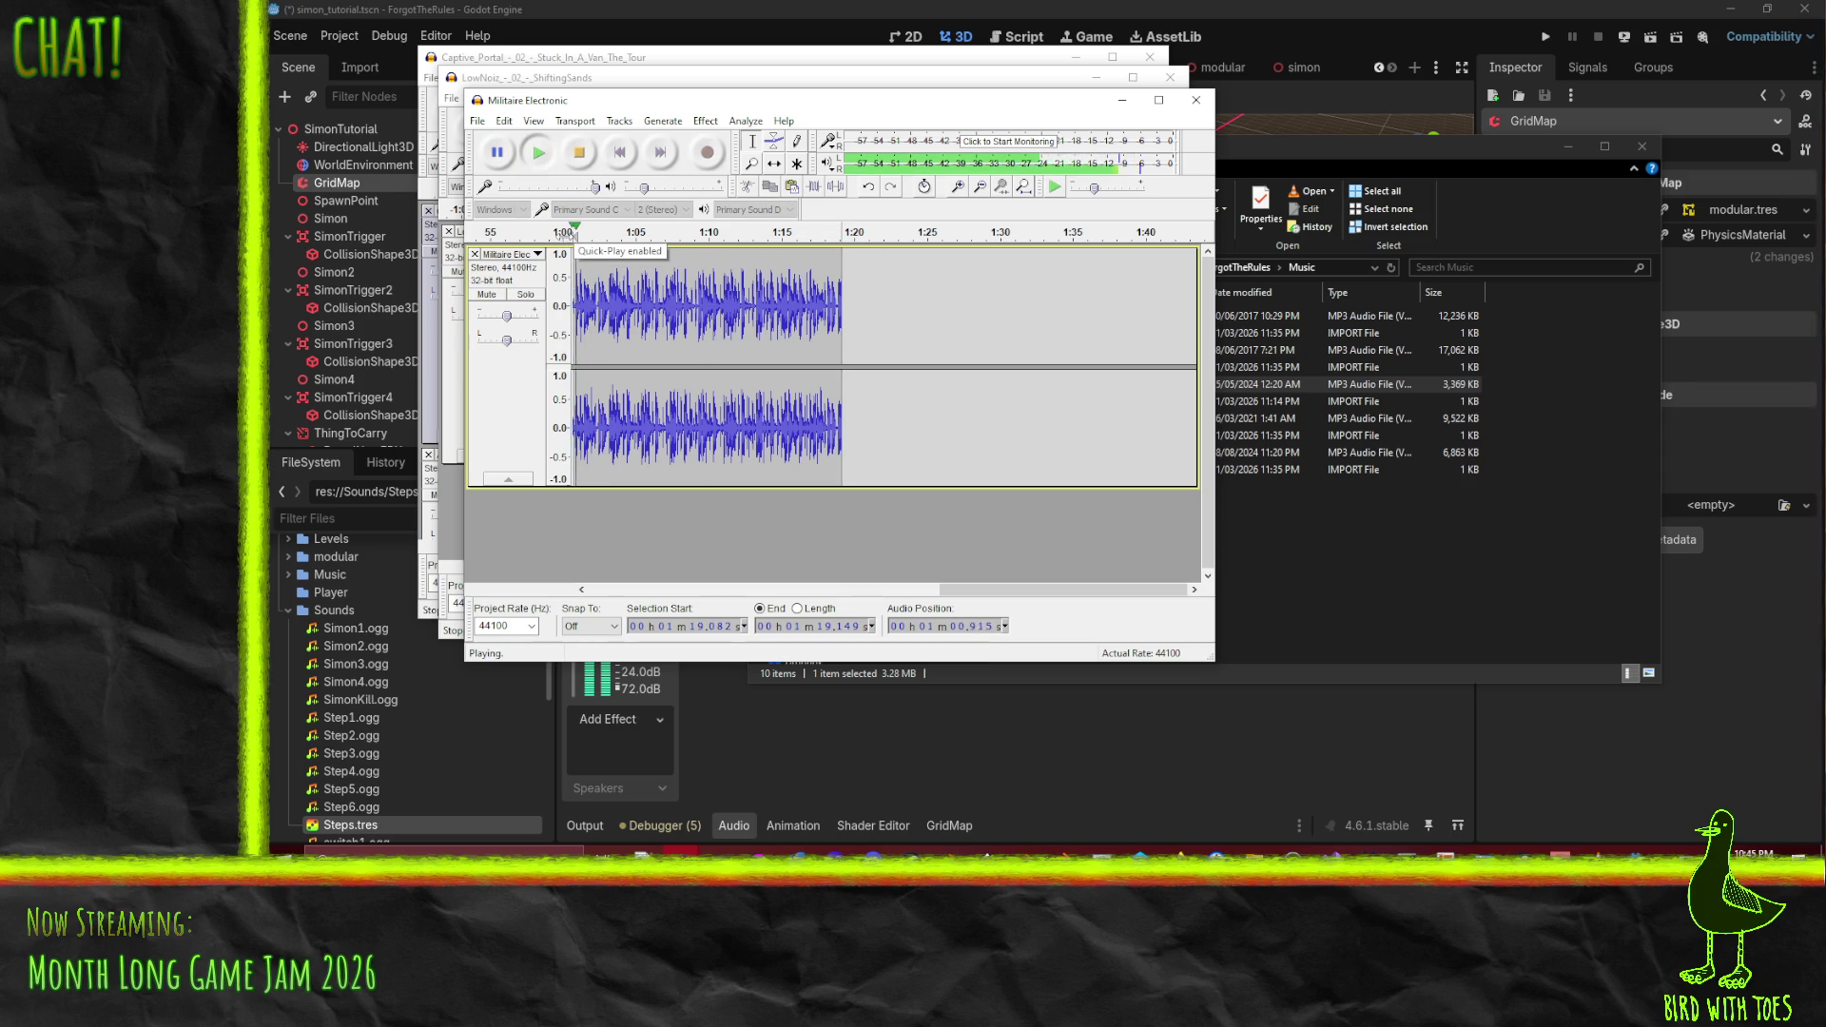
left_click(576, 236)
left_click(578, 153)
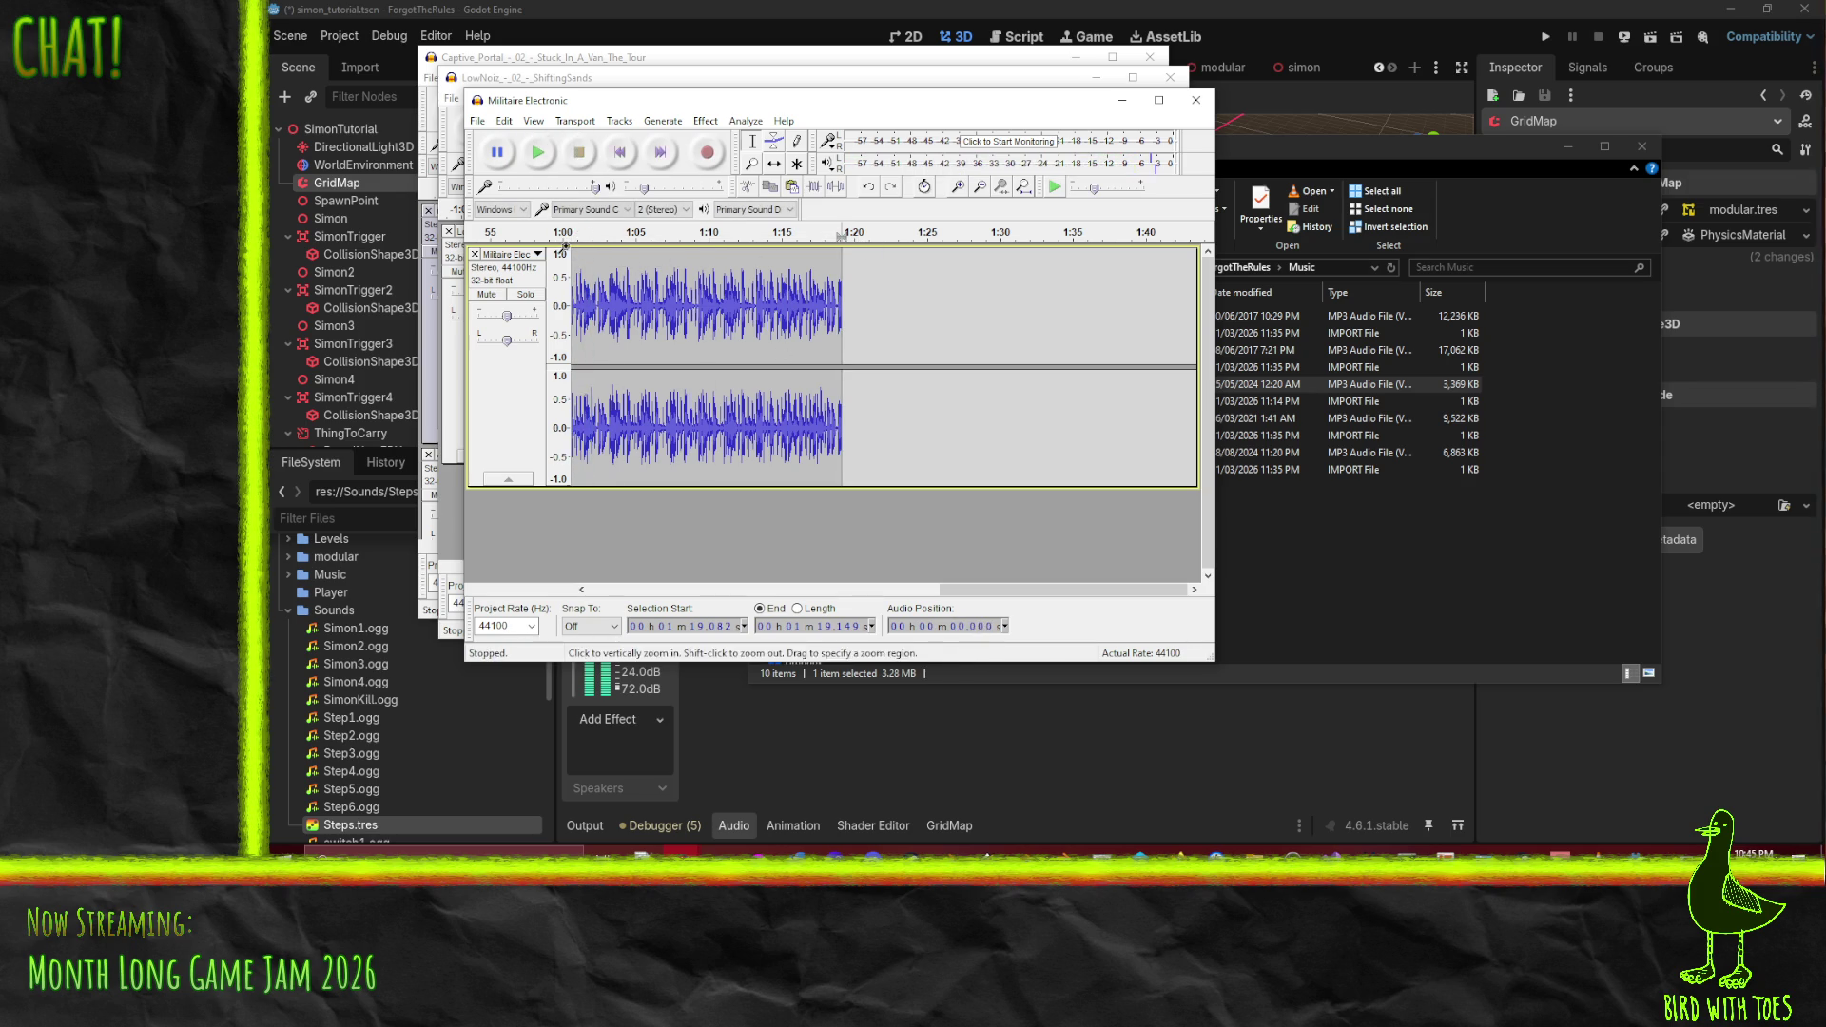
left_click(570, 232)
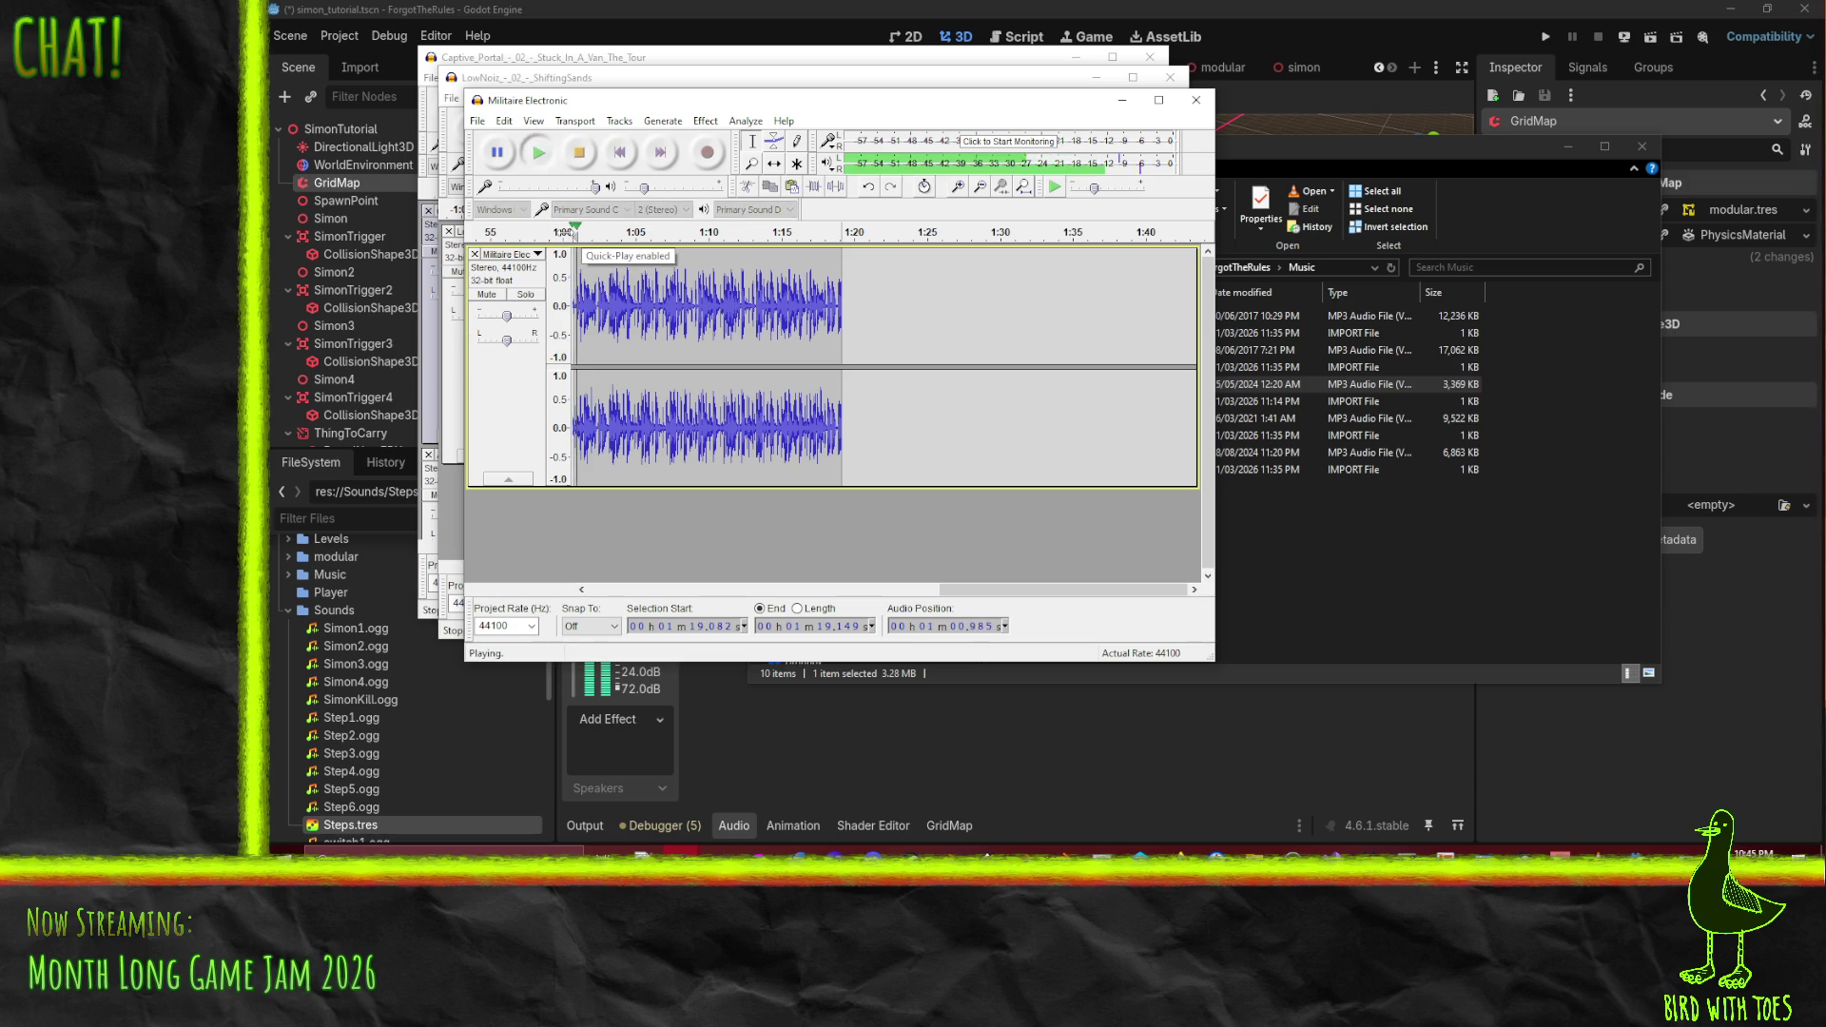
left_click(570, 164)
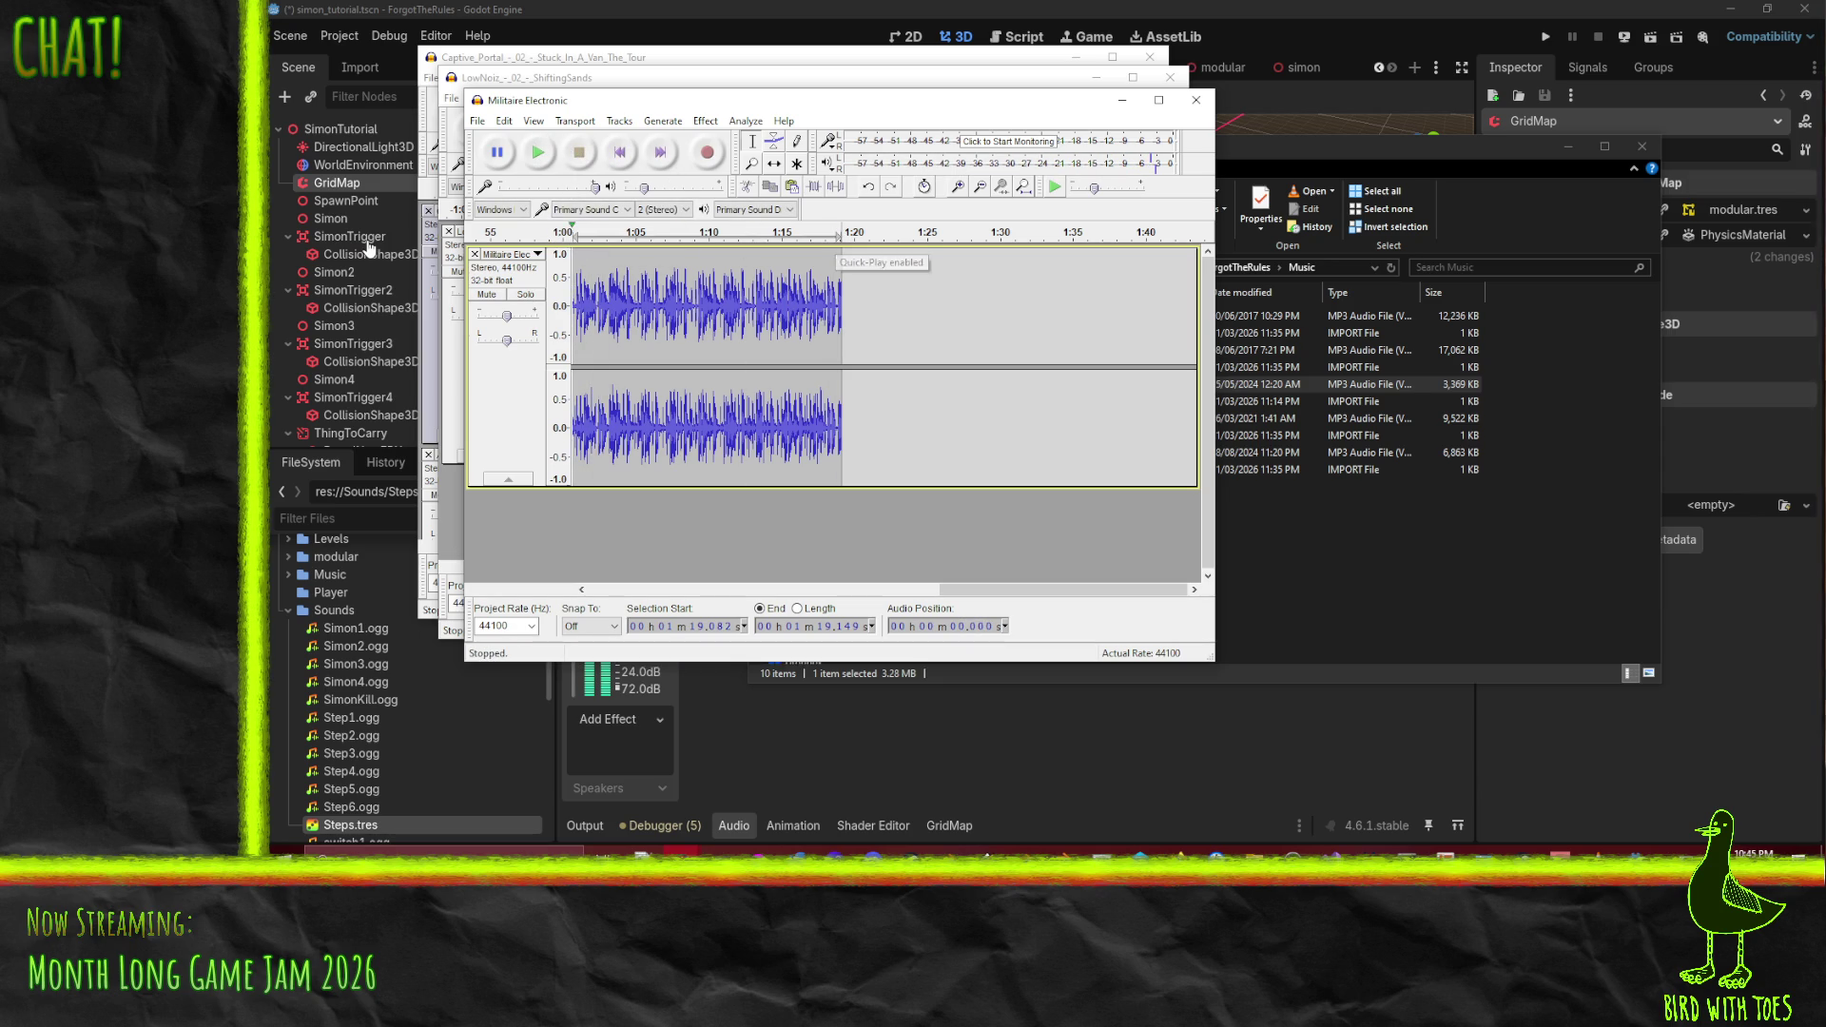
key("space")
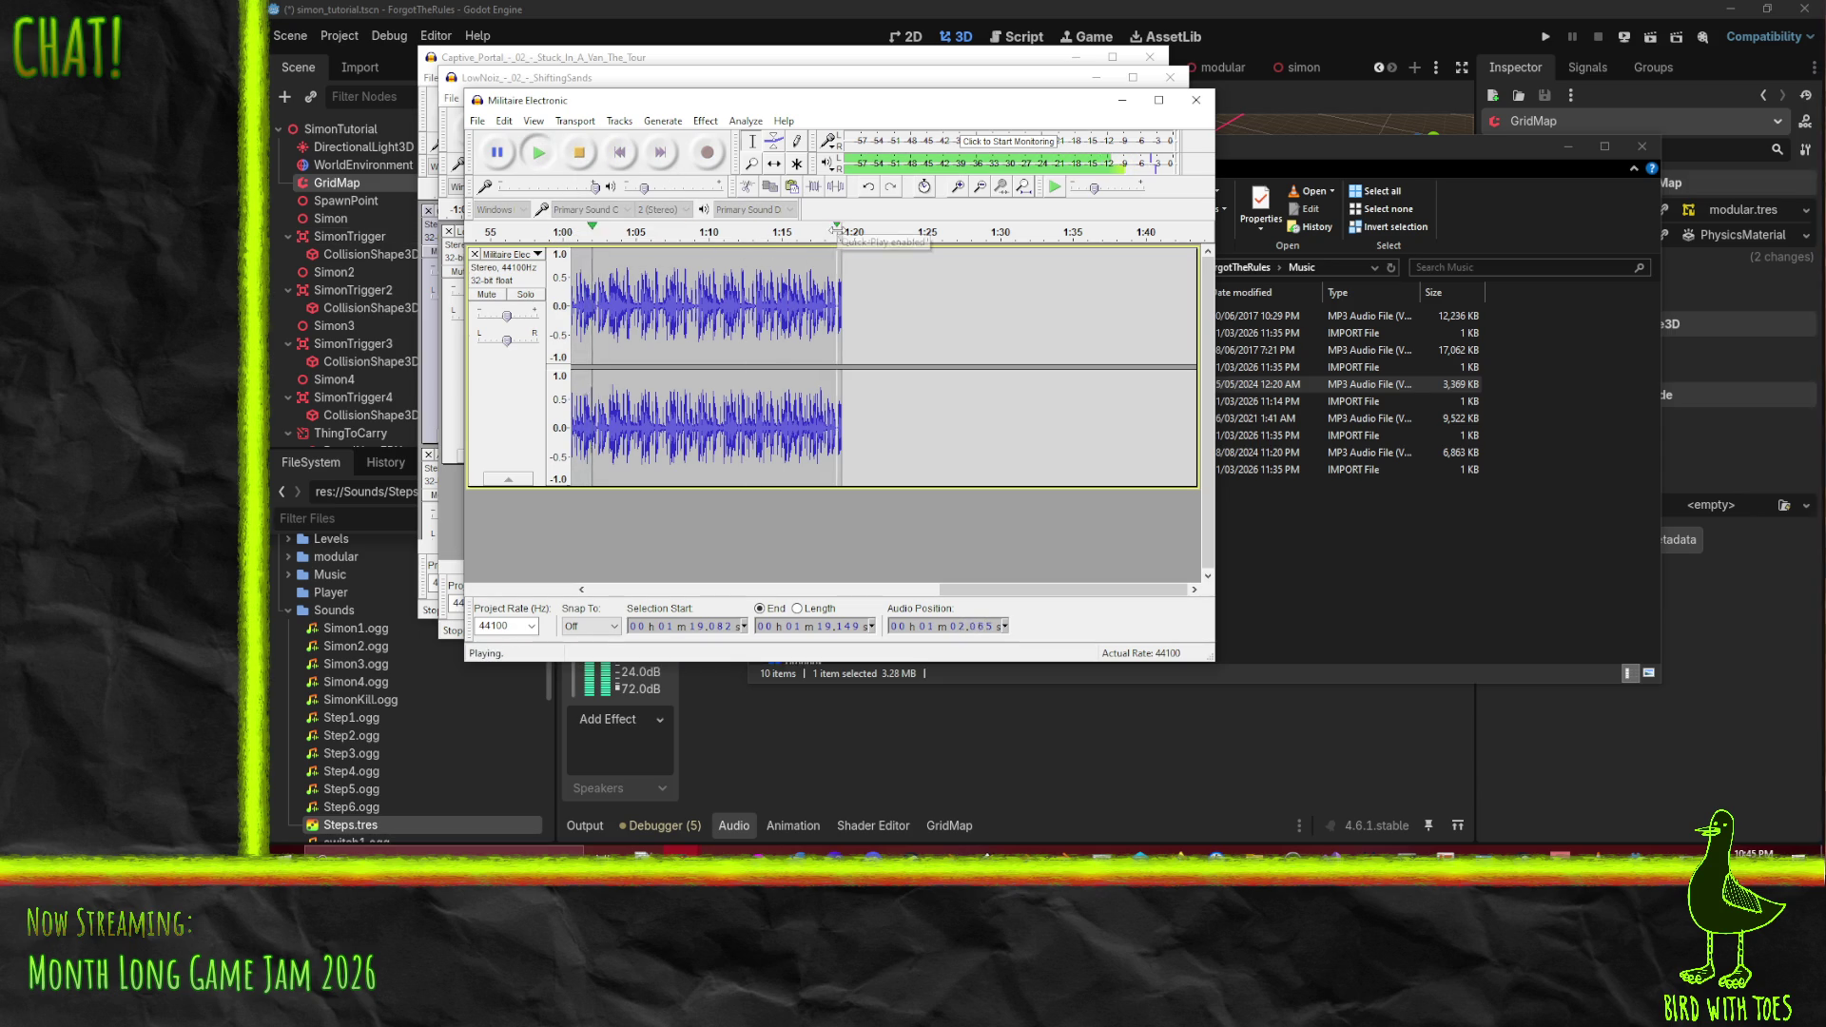
left_click(585, 160)
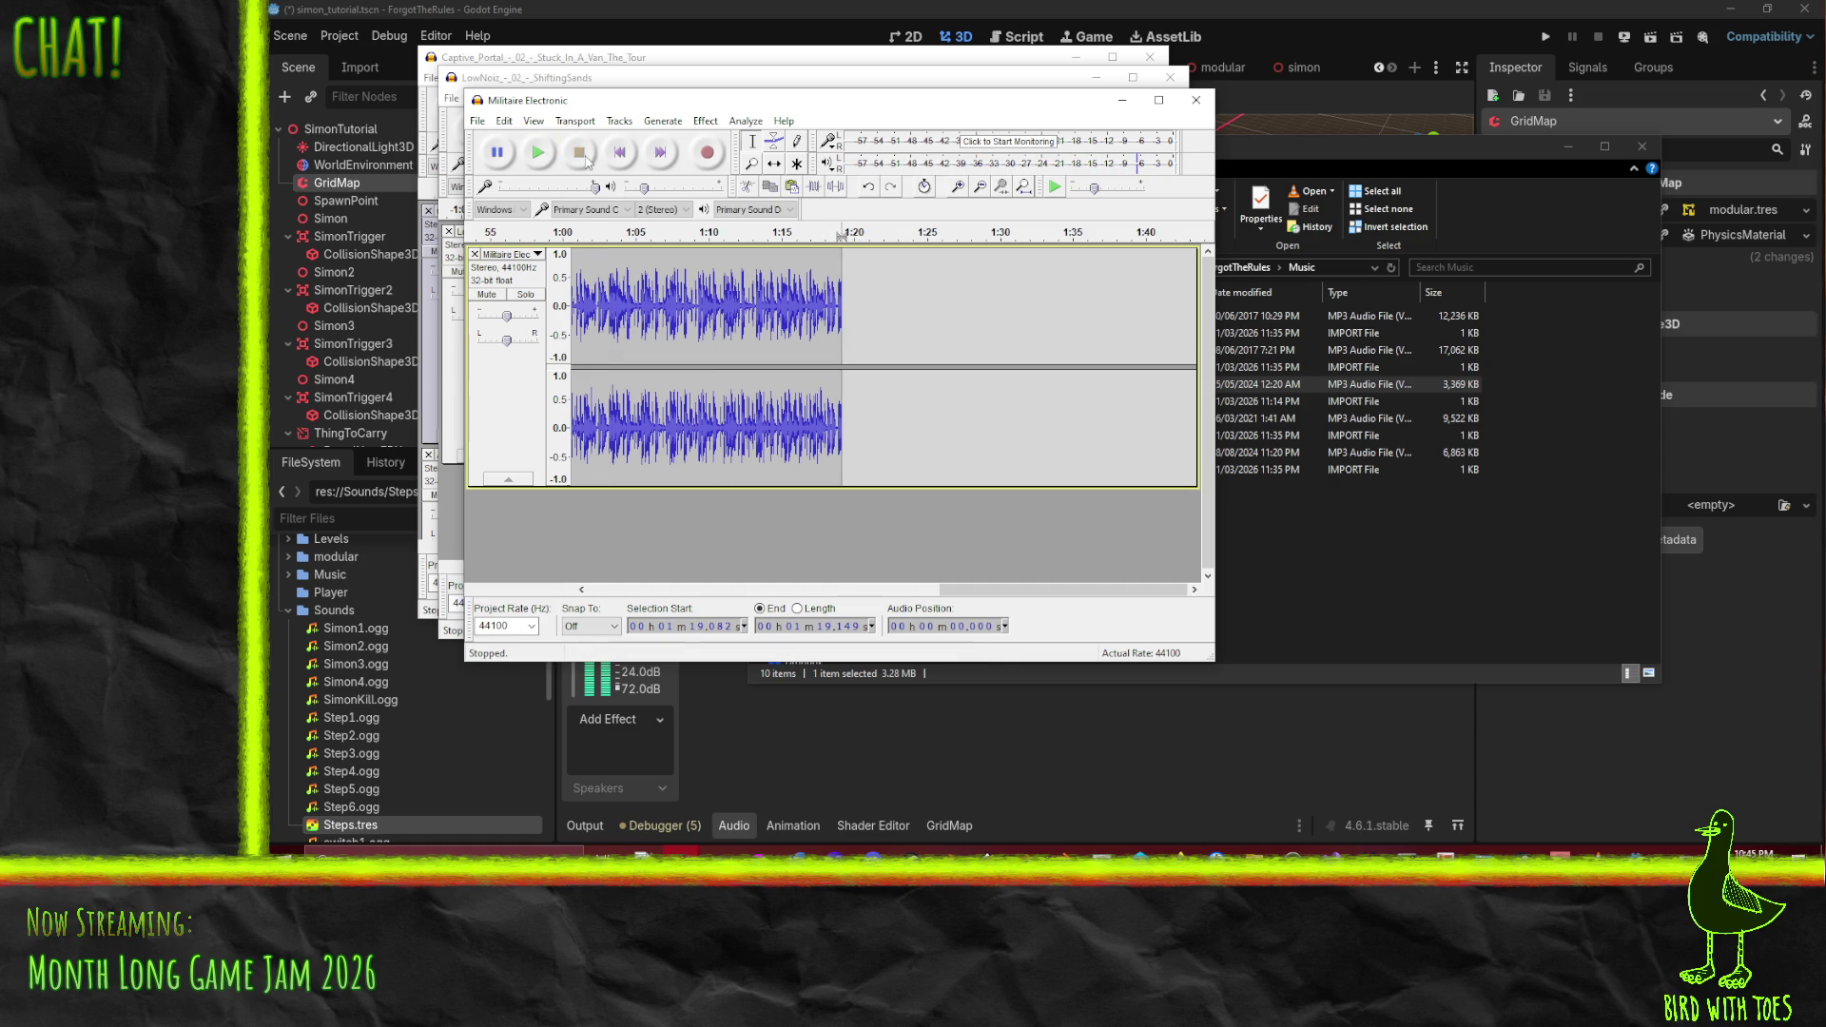
left_click(842, 235)
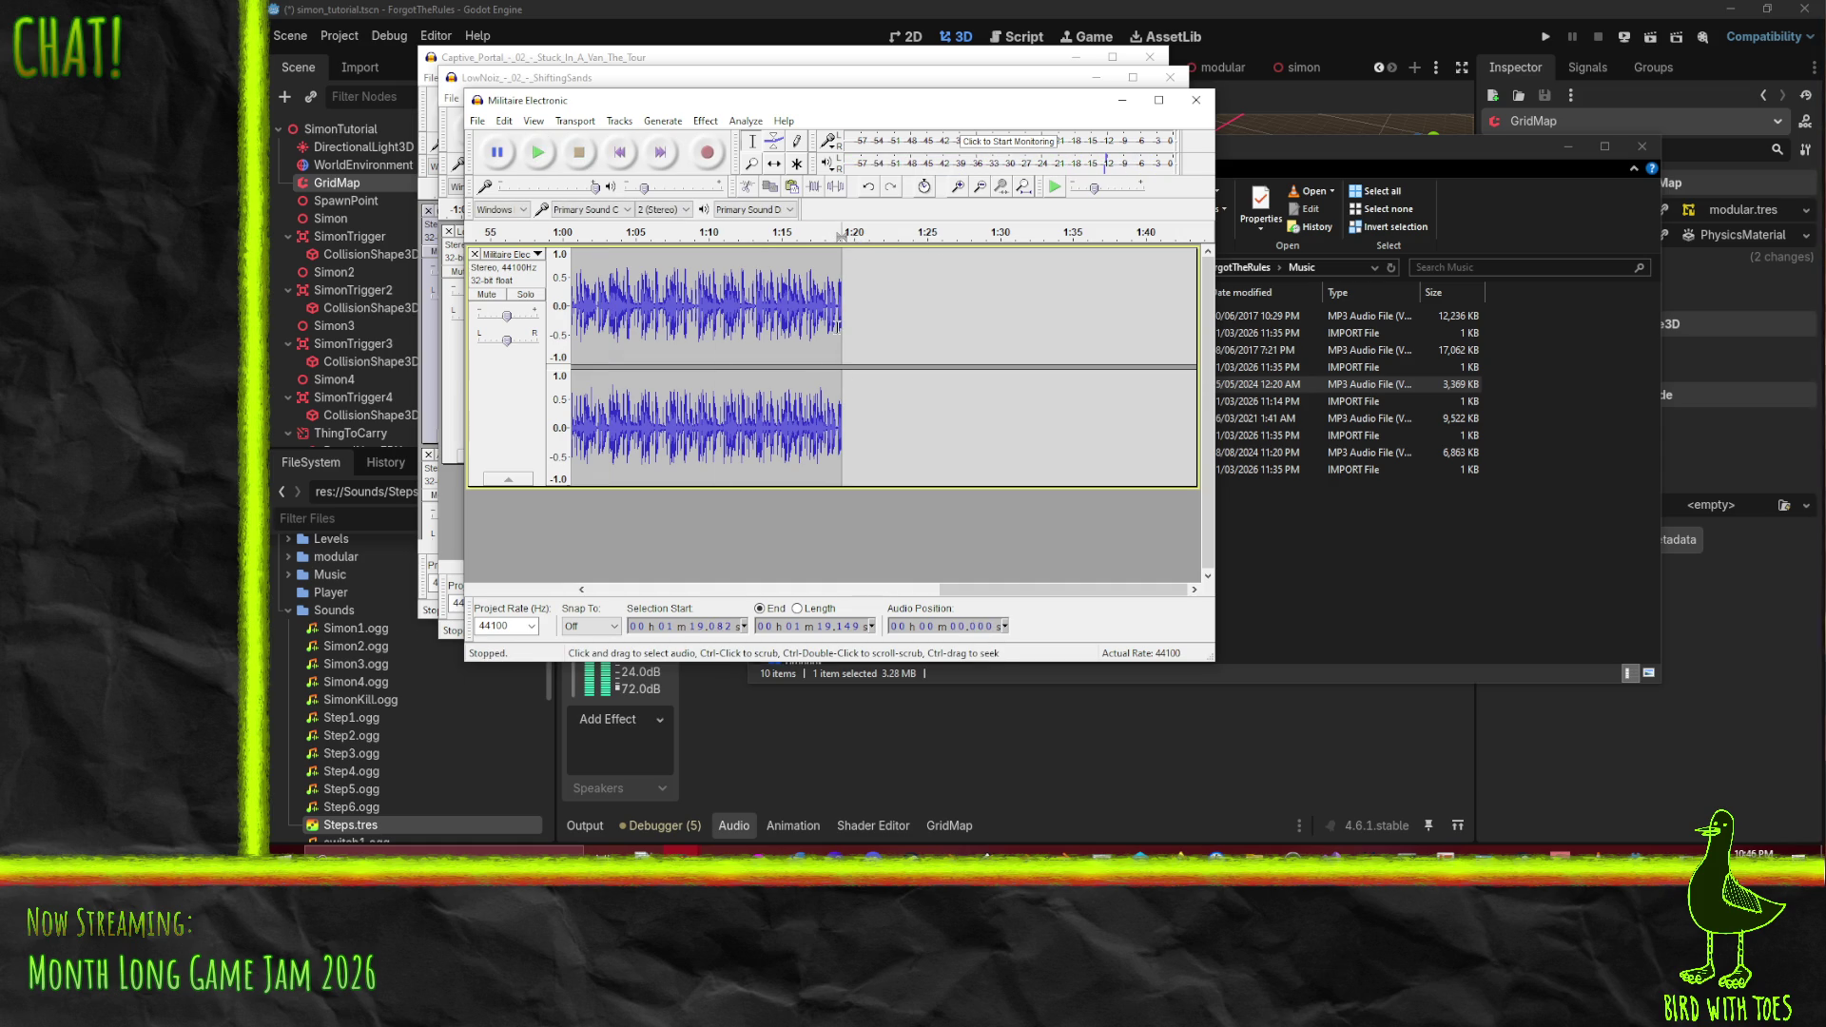
- Loop-play the whole Militaire Electronic track through its 1:19 fade back into the opening, then stop and open File
mouse_move(837, 328)
left_mouse_down()
mouse_move(570, 319)
mouse_move(685, 312)
left_mouse_up()
scroll(685, 312, "down", 1)
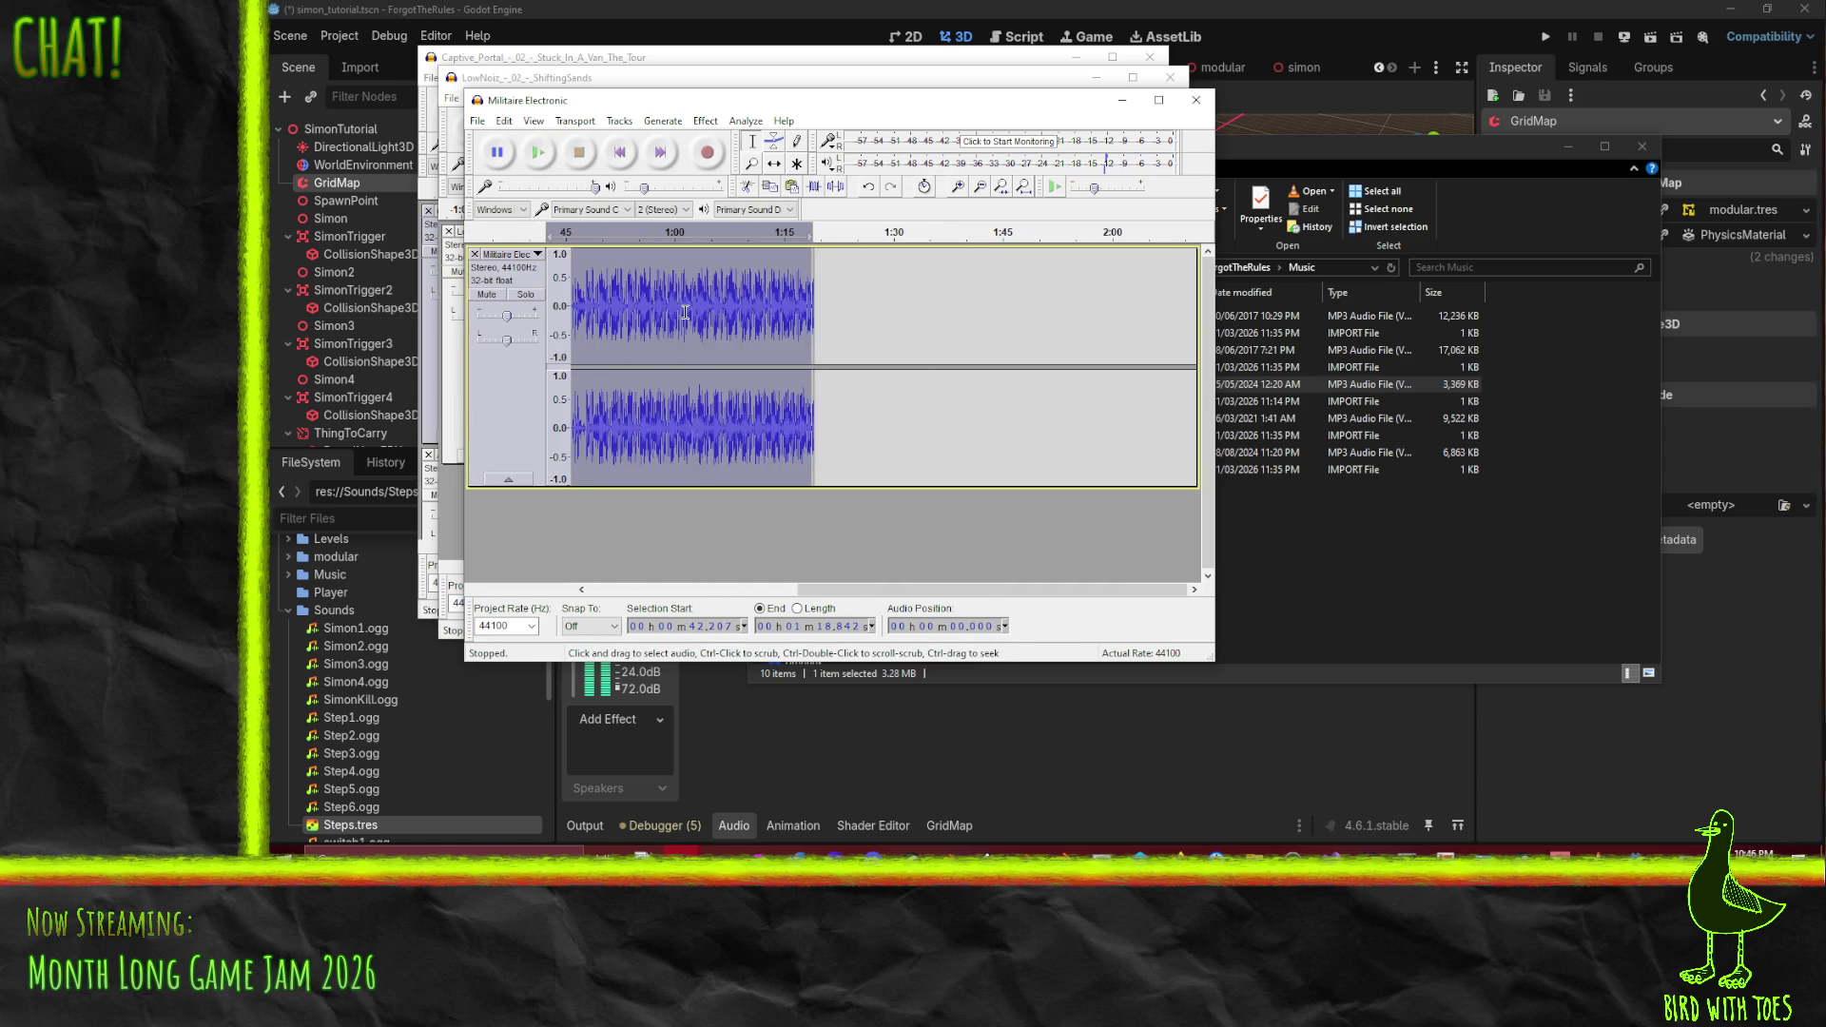
left_click_drag(819, 592, 612, 592)
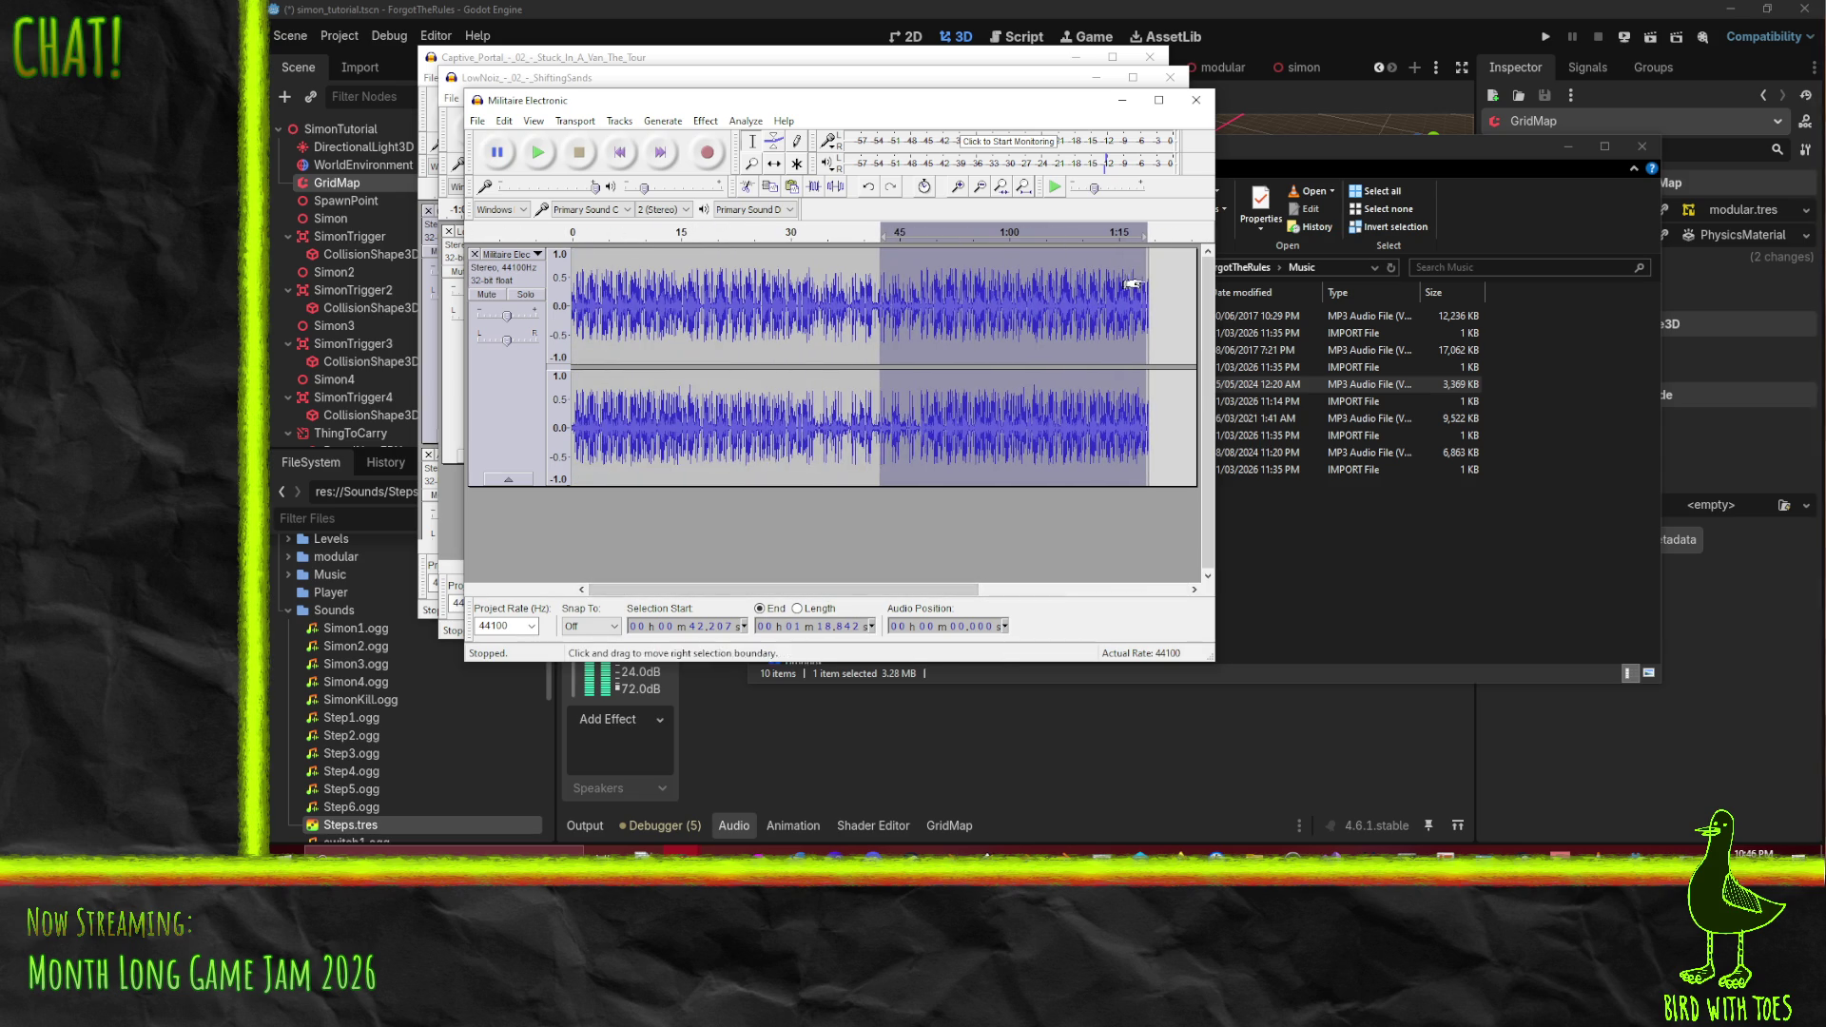
left_click_drag(1148, 285, 571, 285)
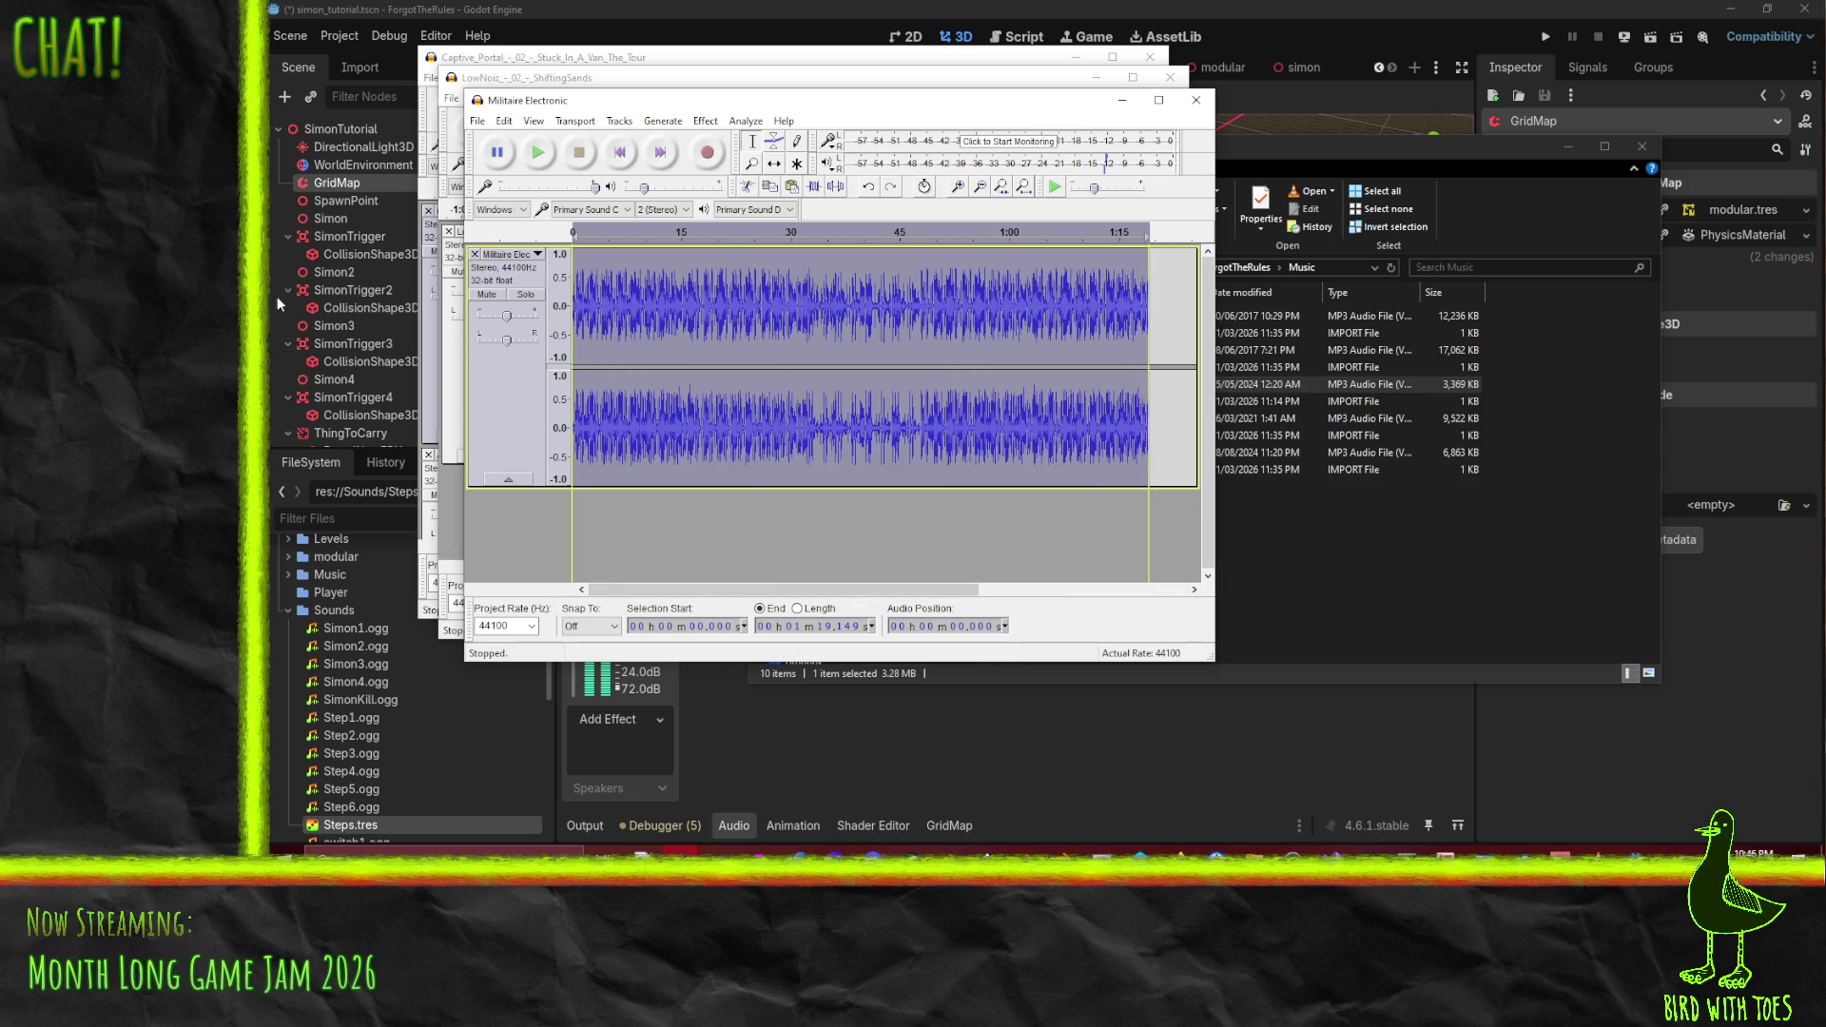
key("shift+space")
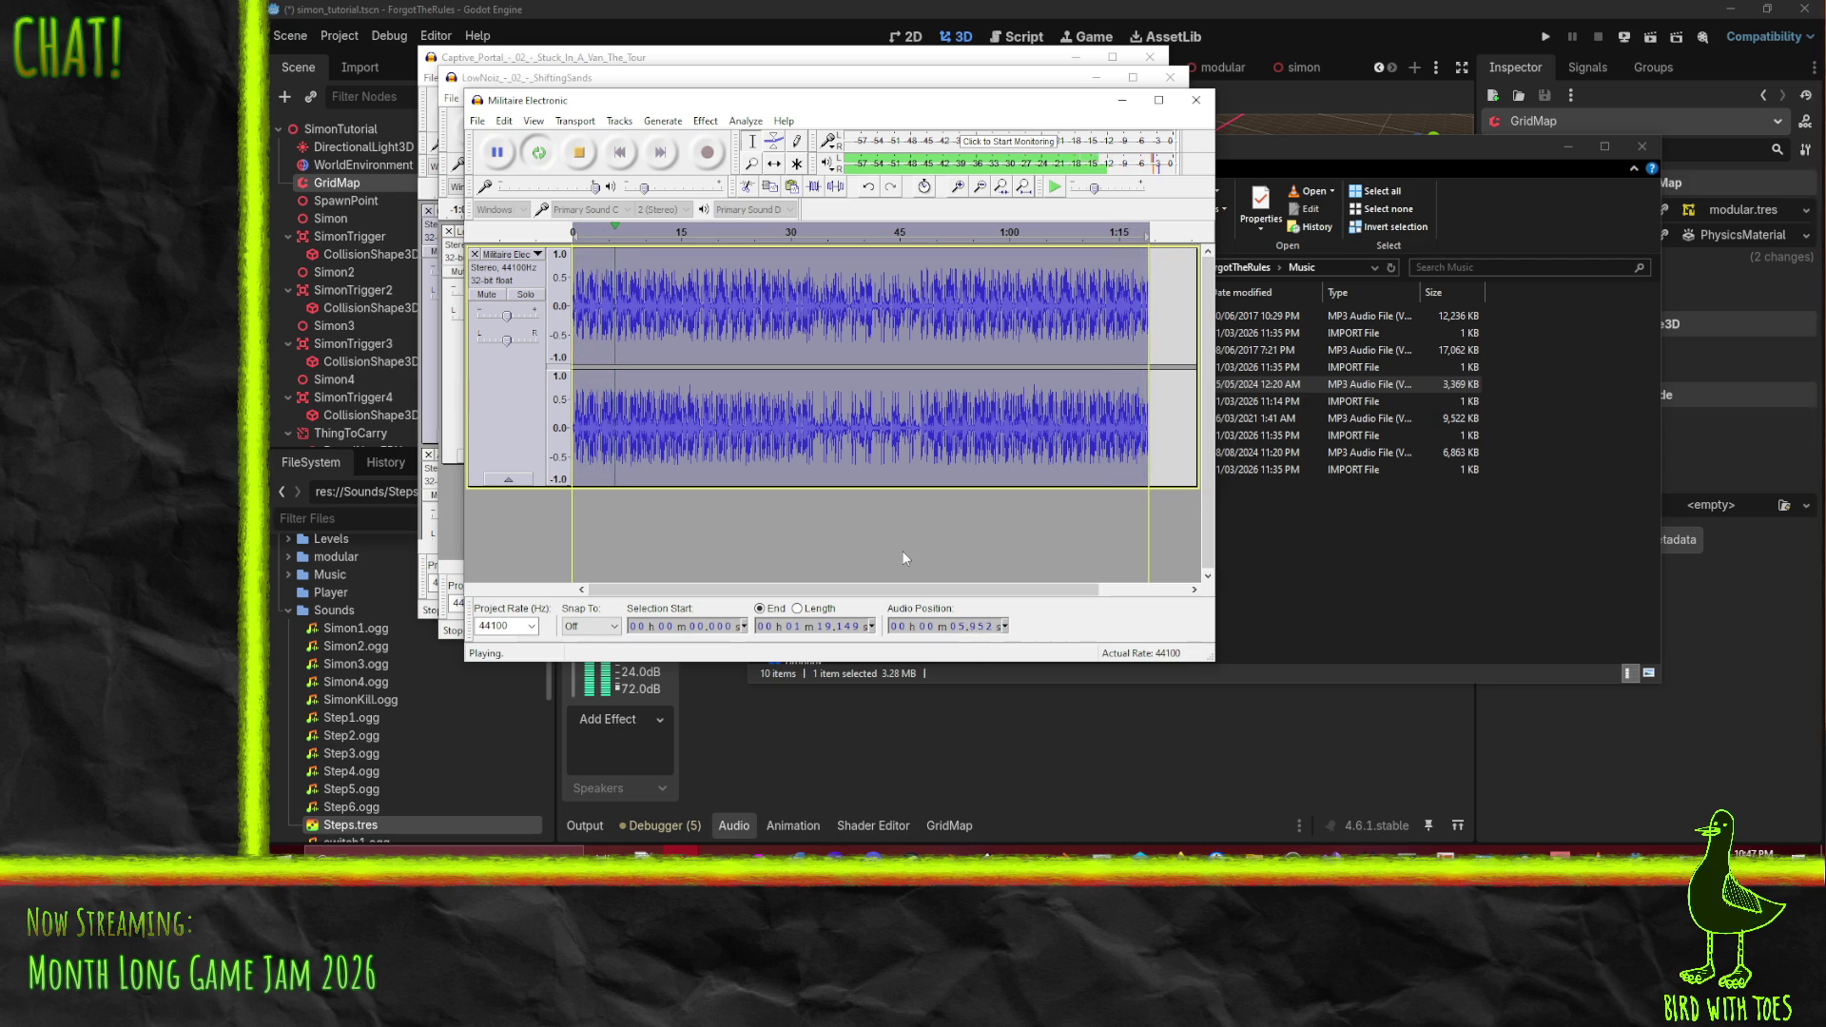
left_click(579, 154)
left_click(475, 122)
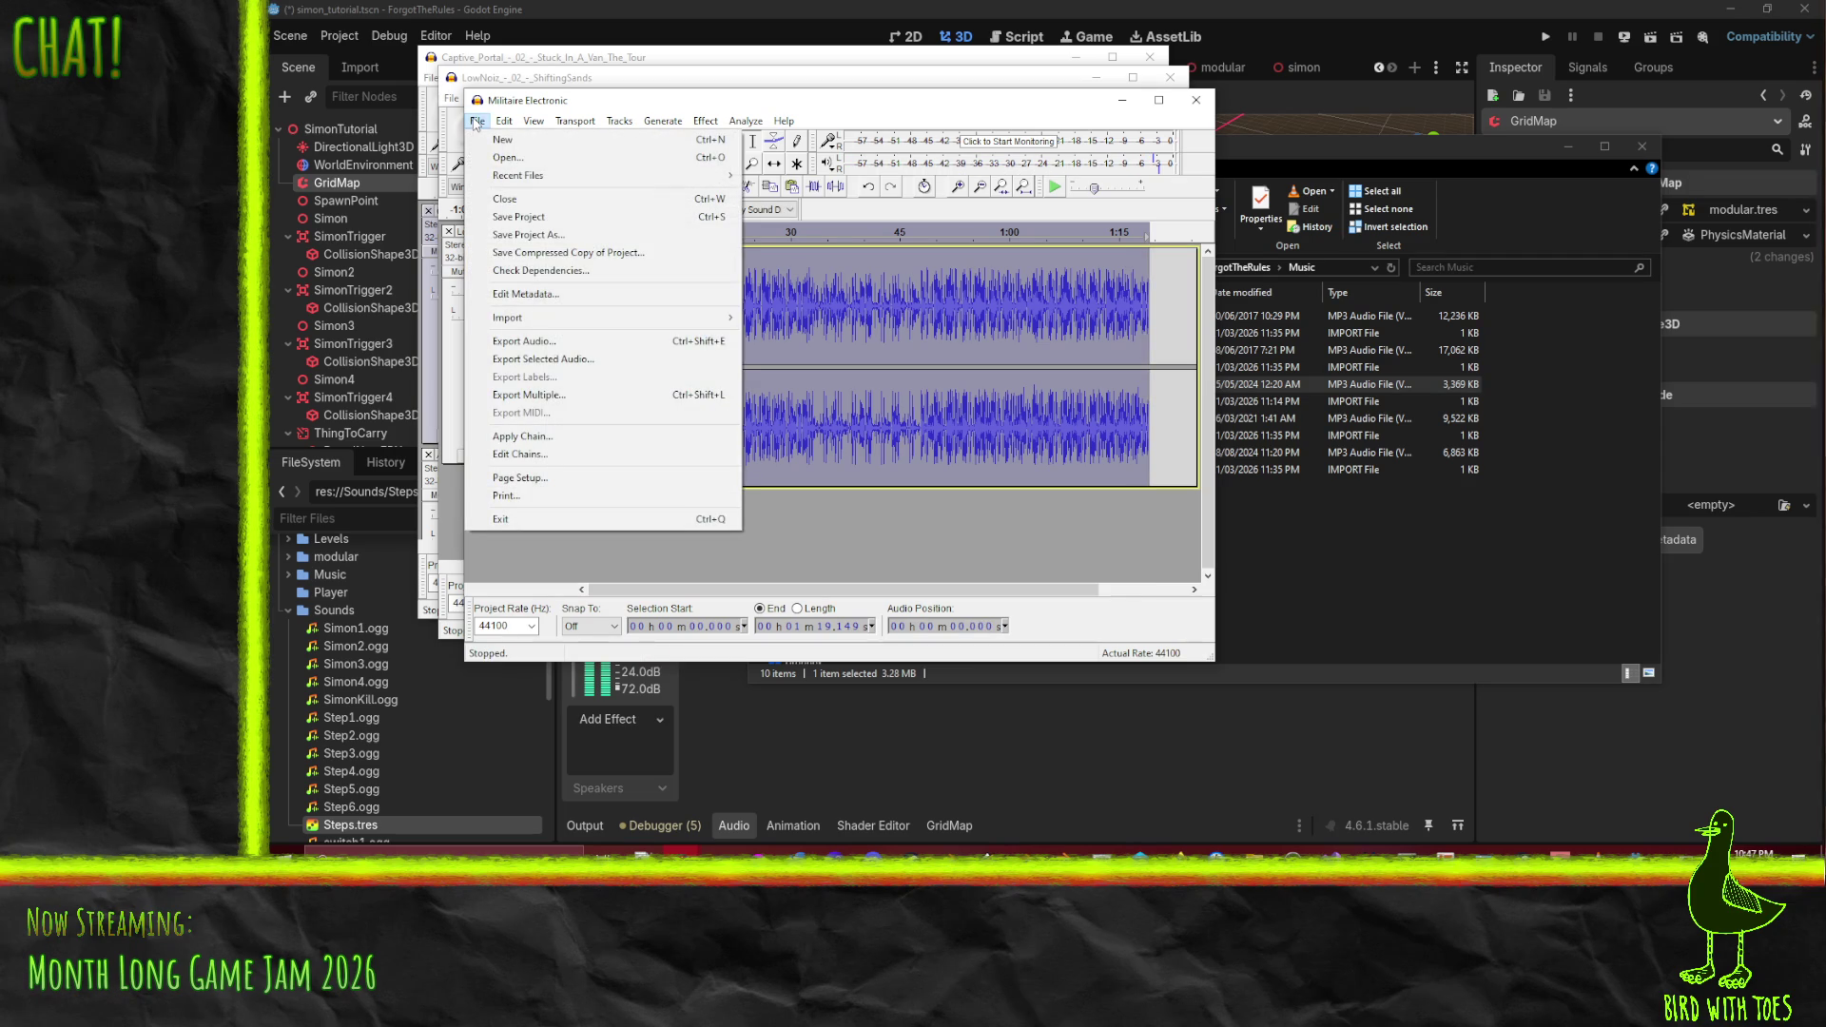
- Export Militaire Electronic as Ogg Vorbis to the Sounds folder, accept metadata, and start a new project with Ctrl+N
left_click(537, 350)
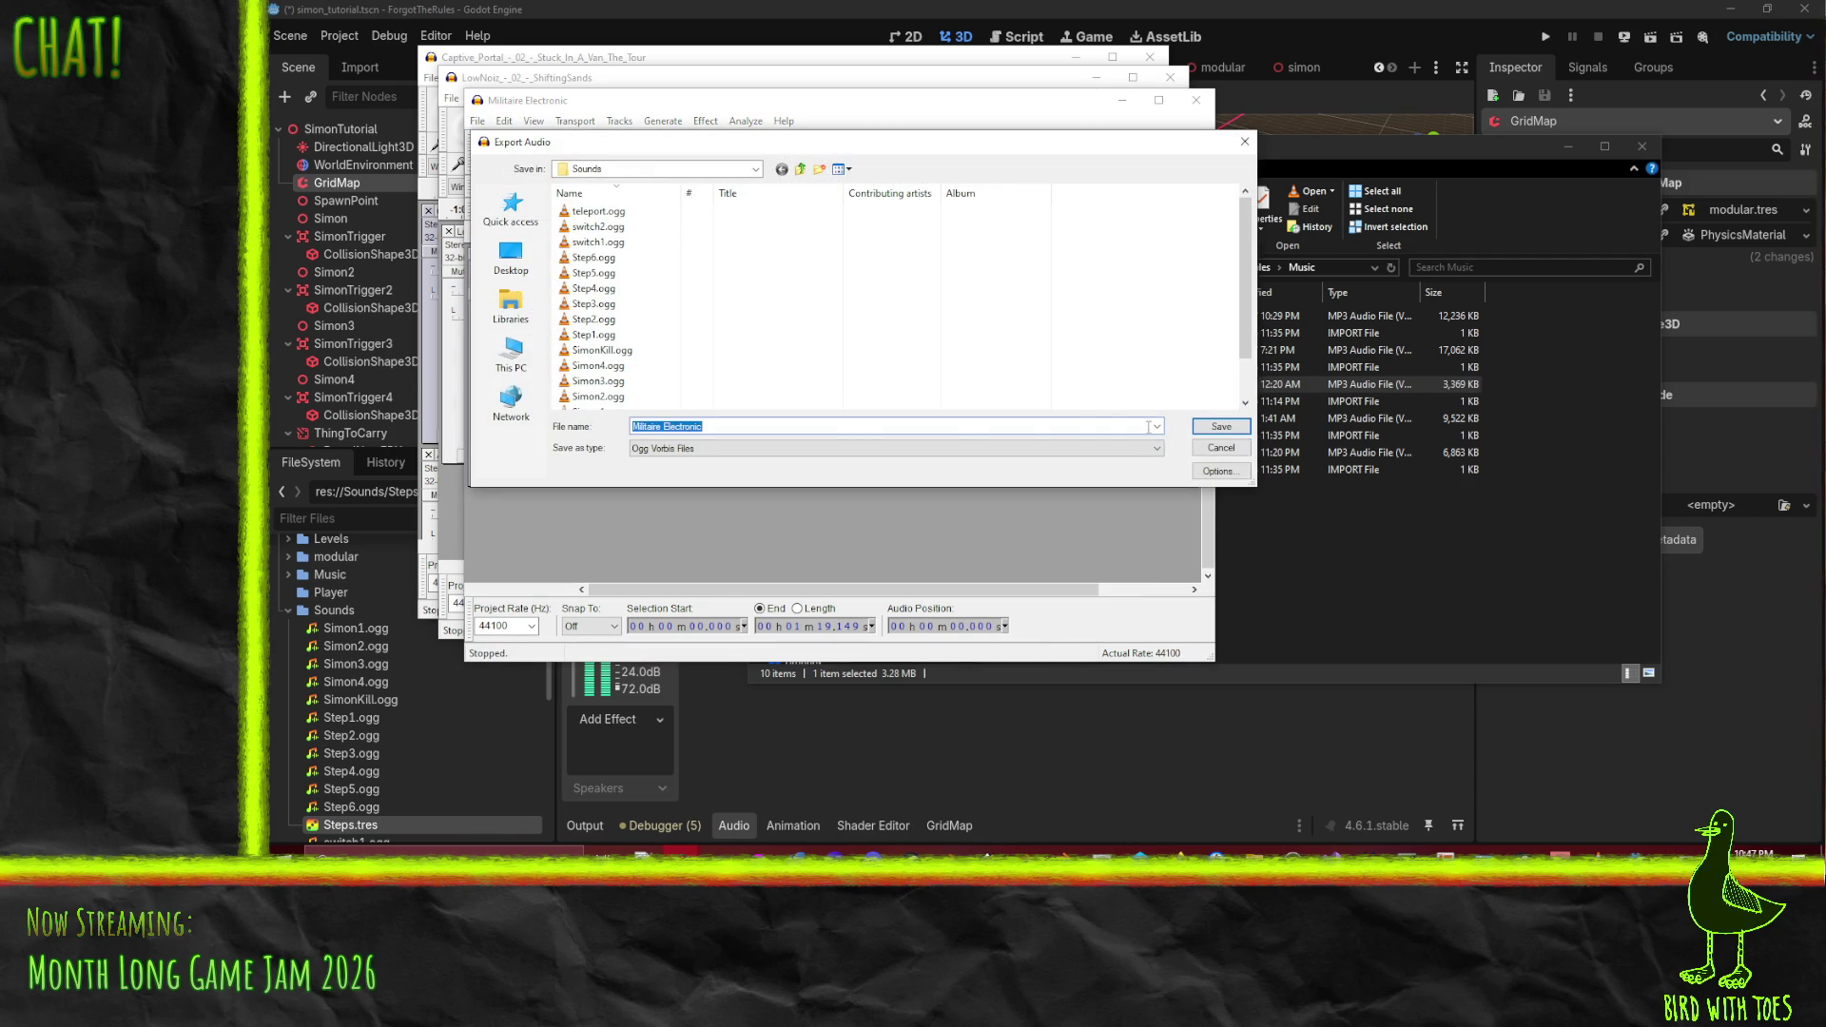
left_click(1221, 426)
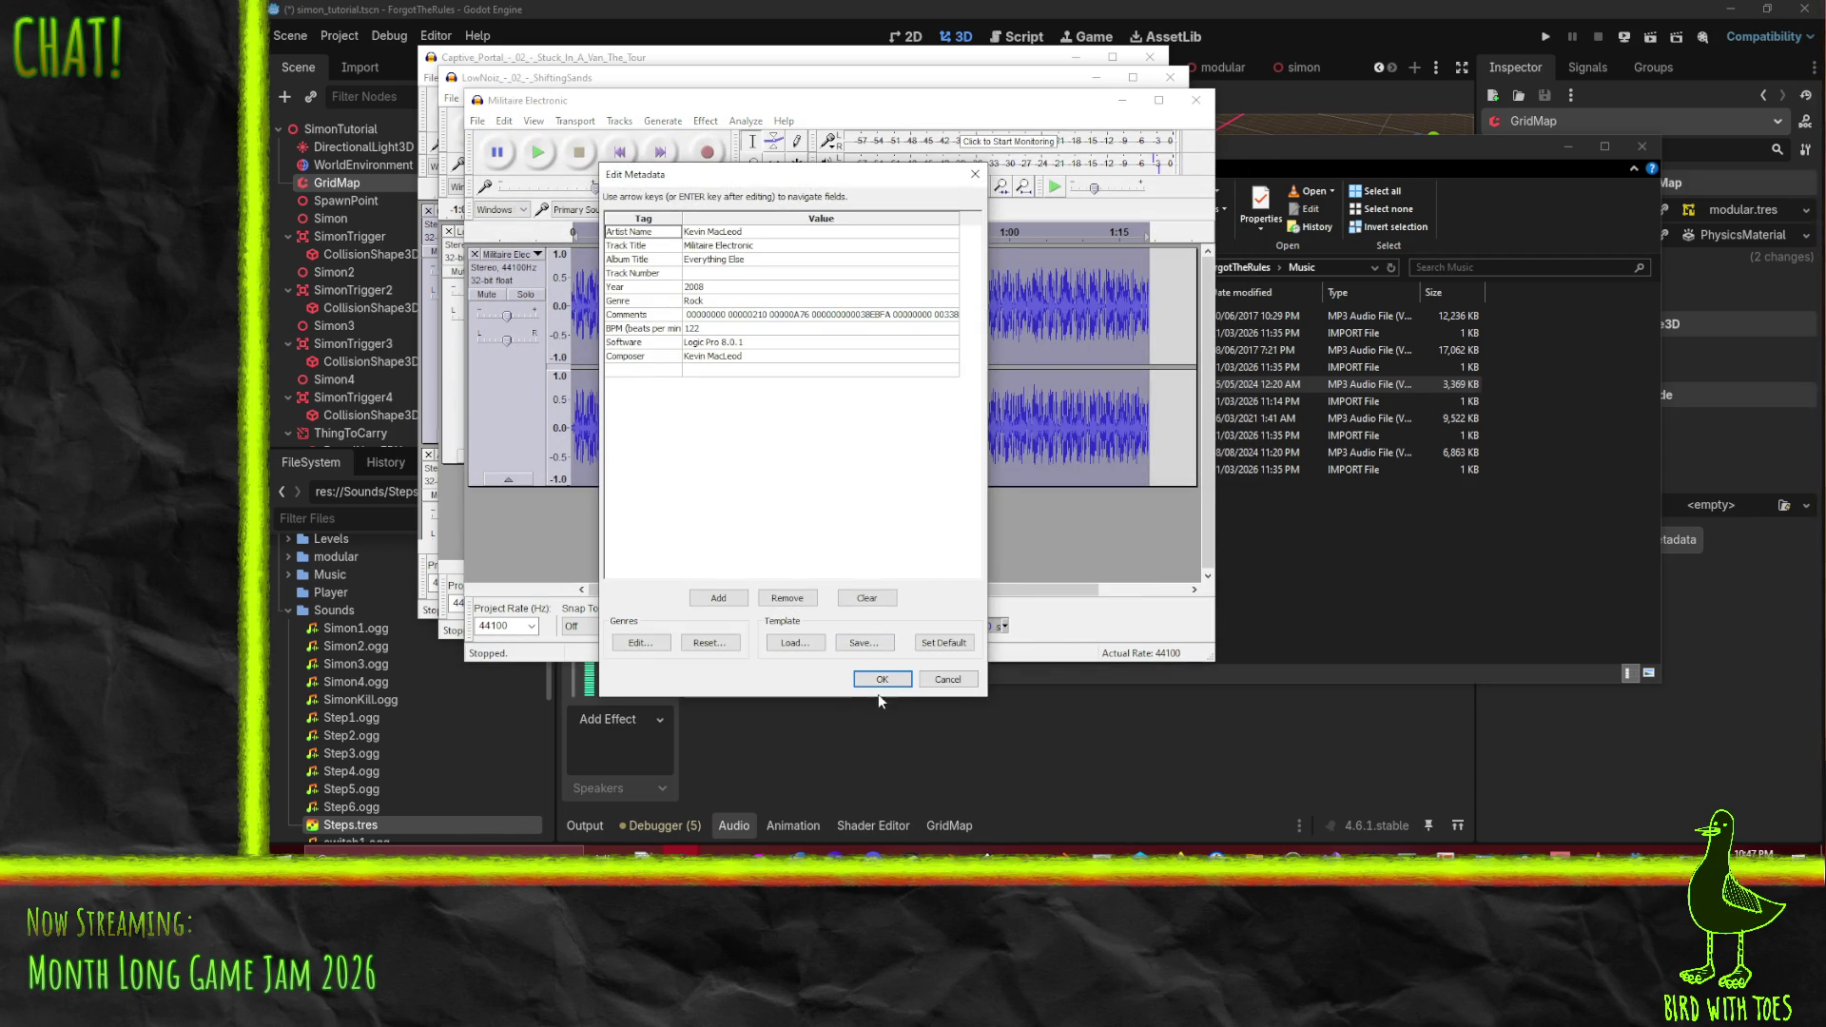
left_click(868, 678)
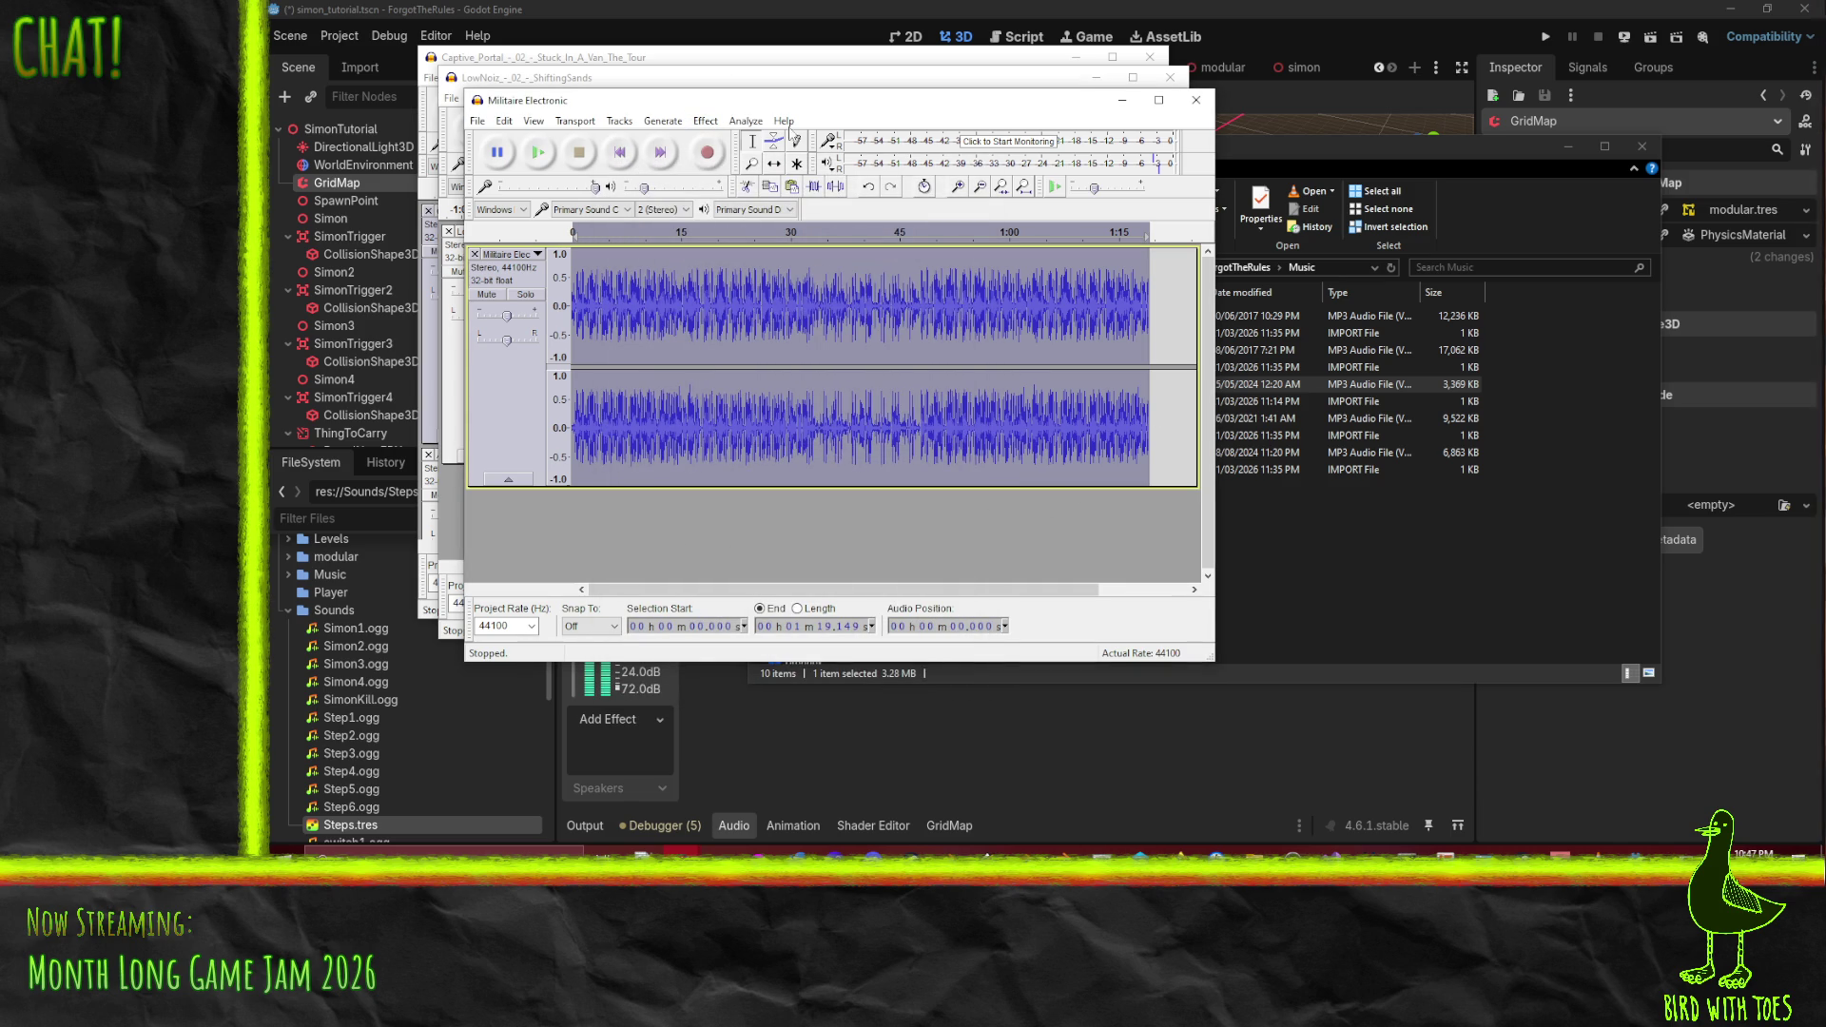
key("ctrl+n")
left_click(1379, 168)
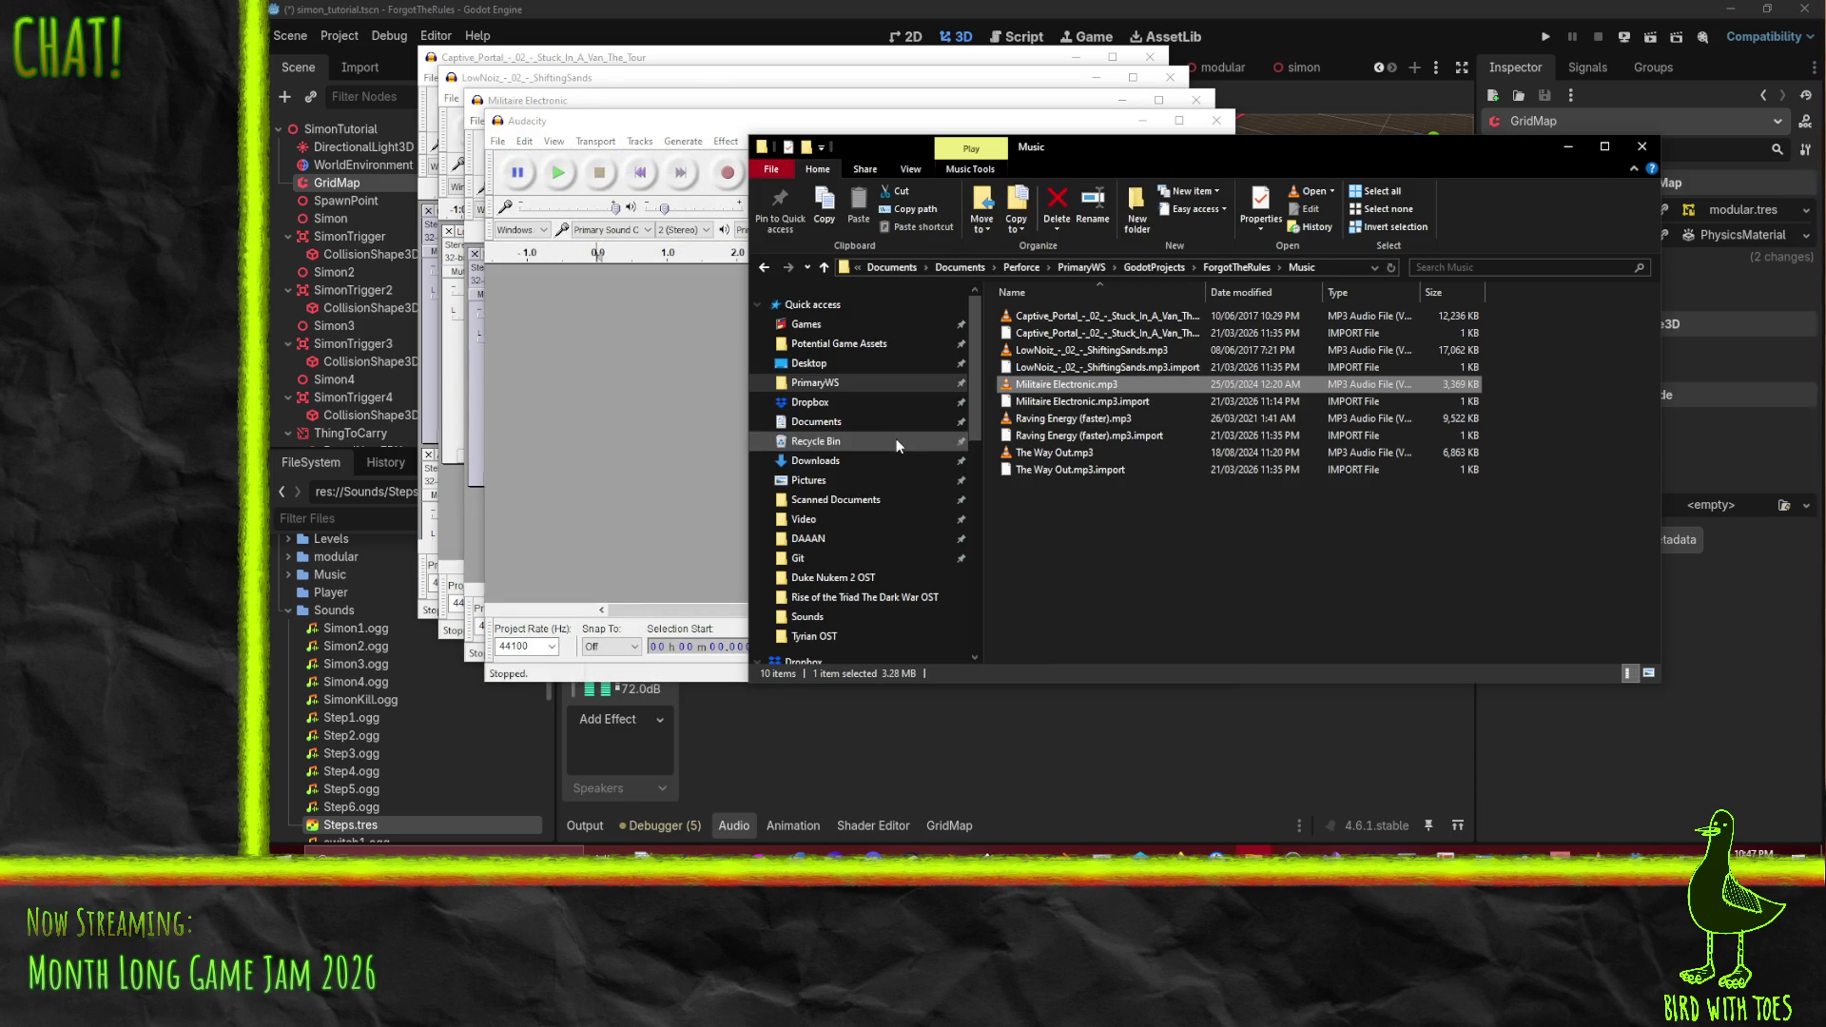
- Load Raving Energy (faster).mp3 into the new project and briefly preview it
left_click_drag(1084, 418, 689, 407)
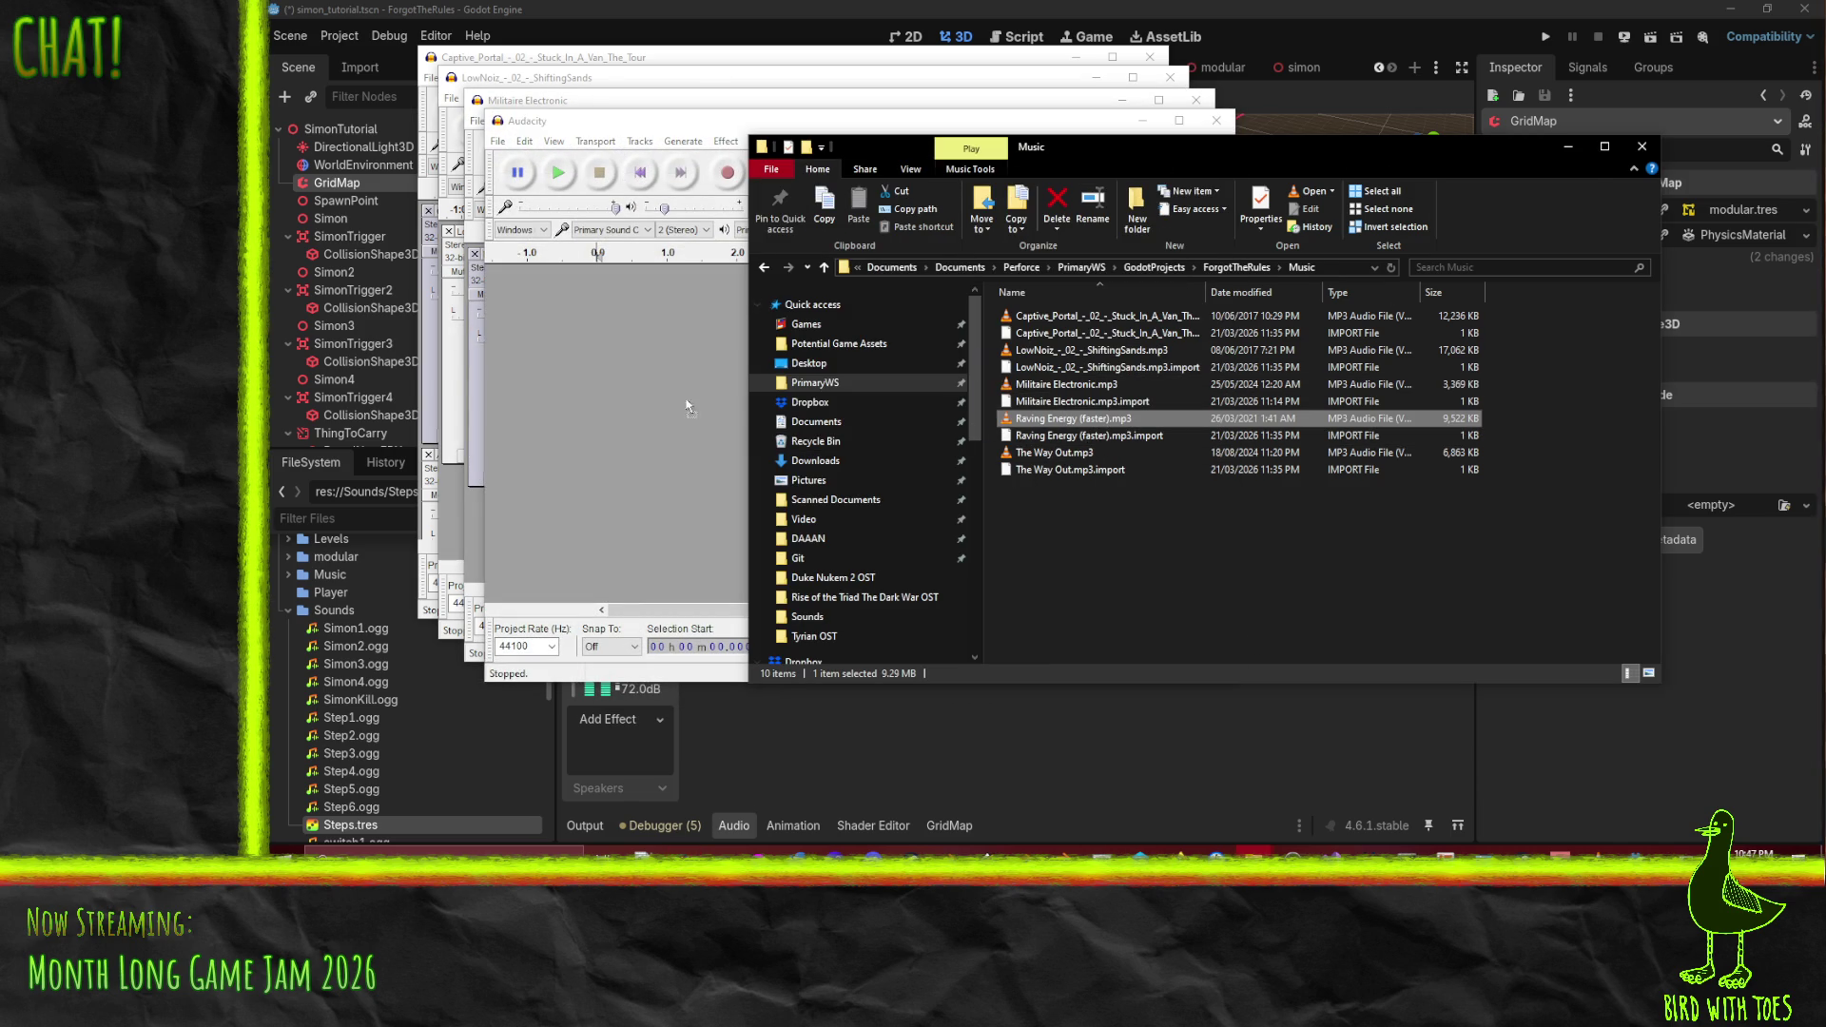
left_click(559, 172)
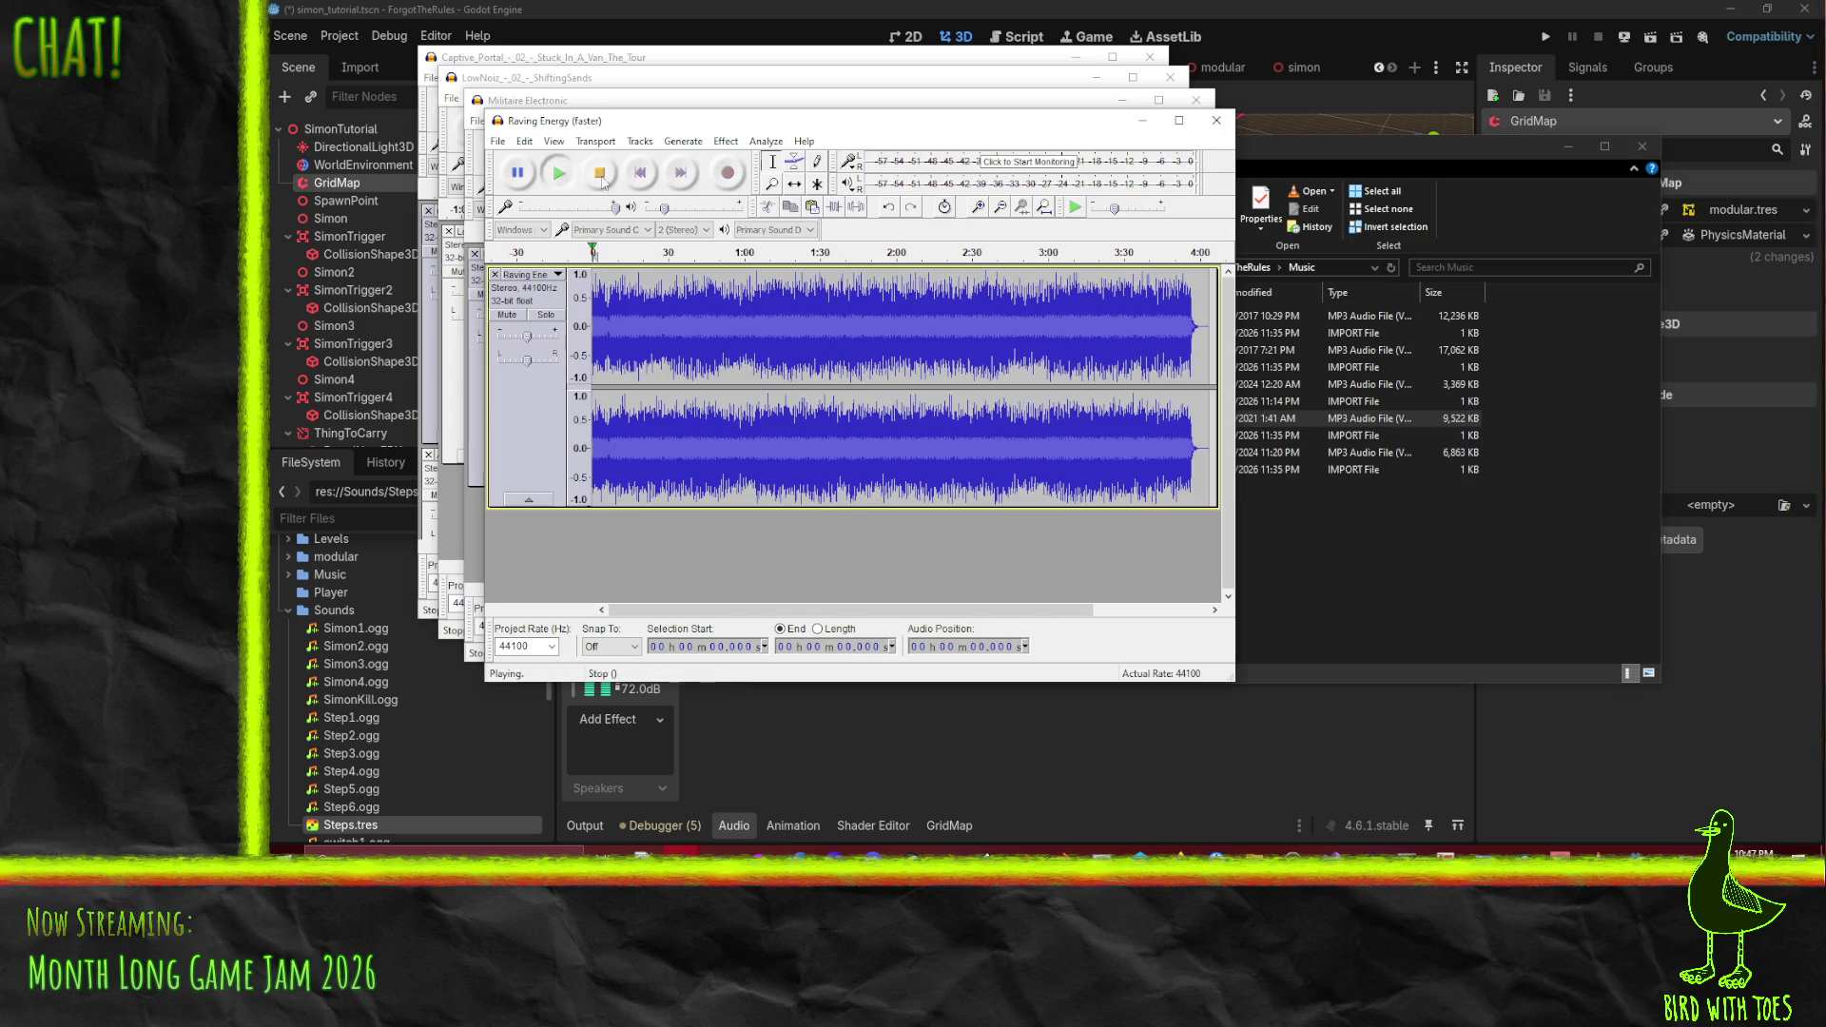
left_click(599, 172)
- Amplify the whole track by -5 dB and play back the quieter result
left_click(726, 141)
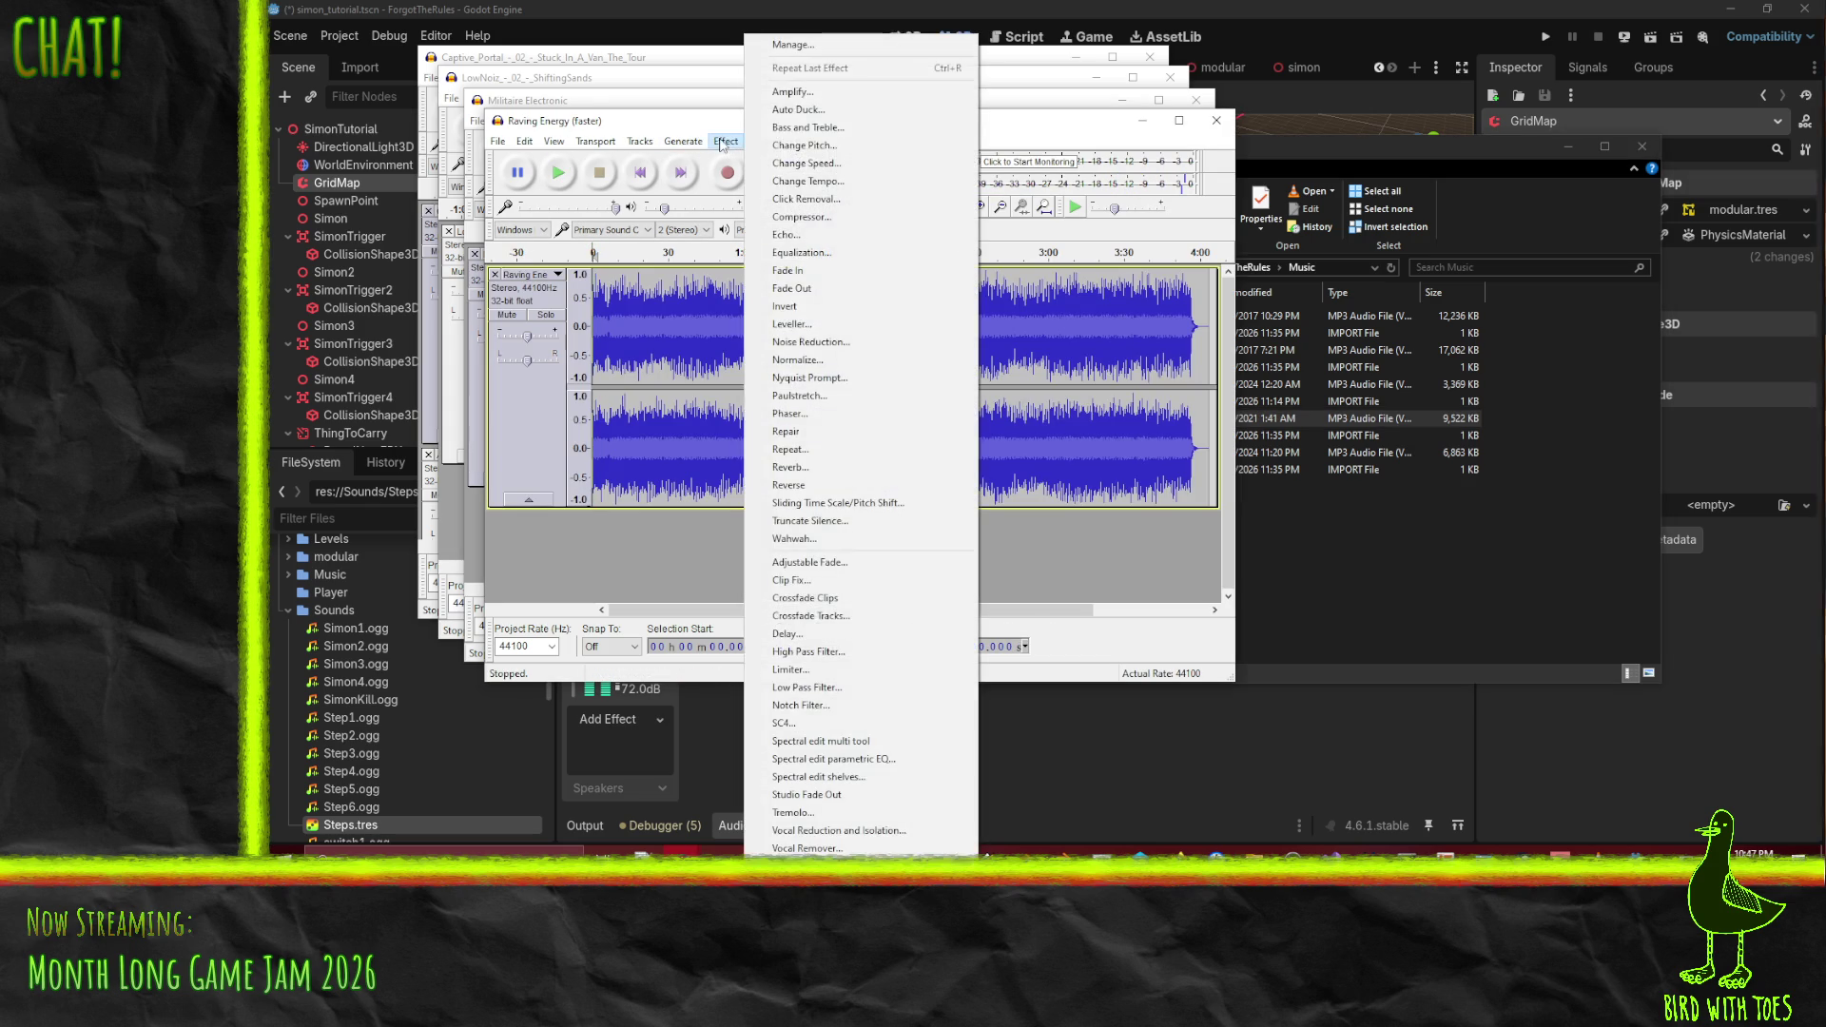
left_click(789, 93)
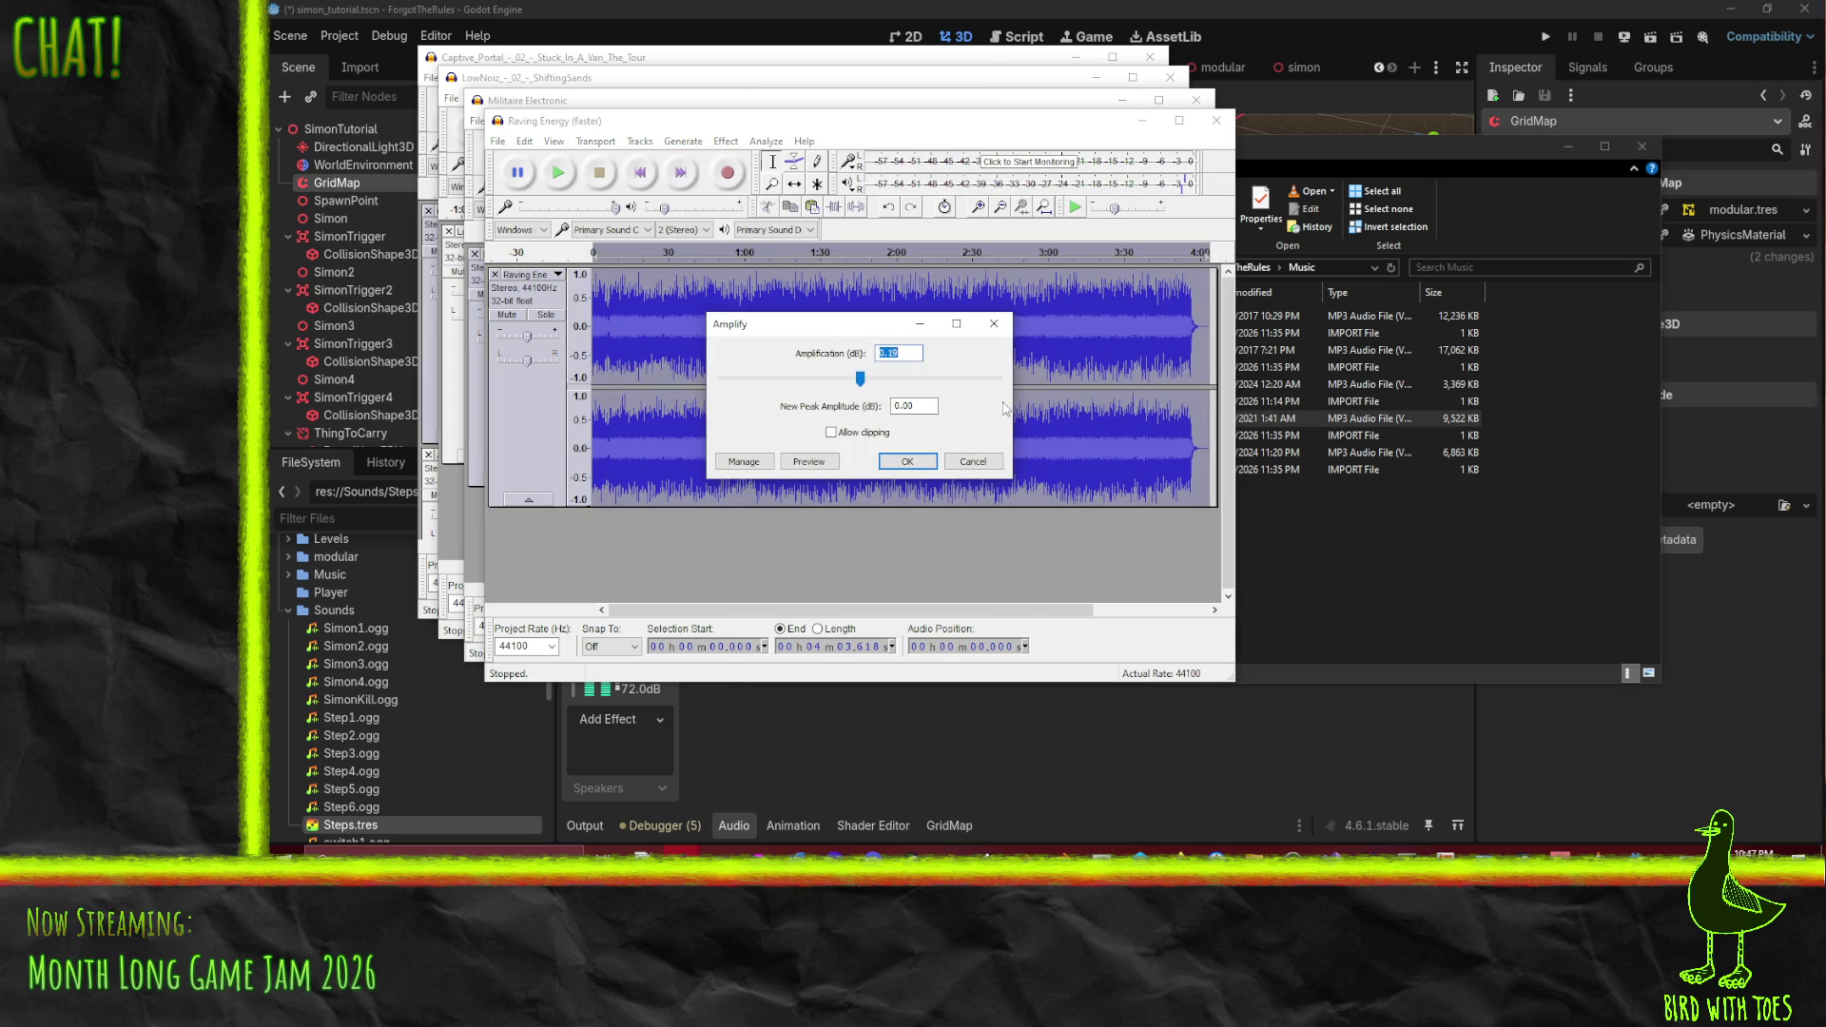
type("-4.5")
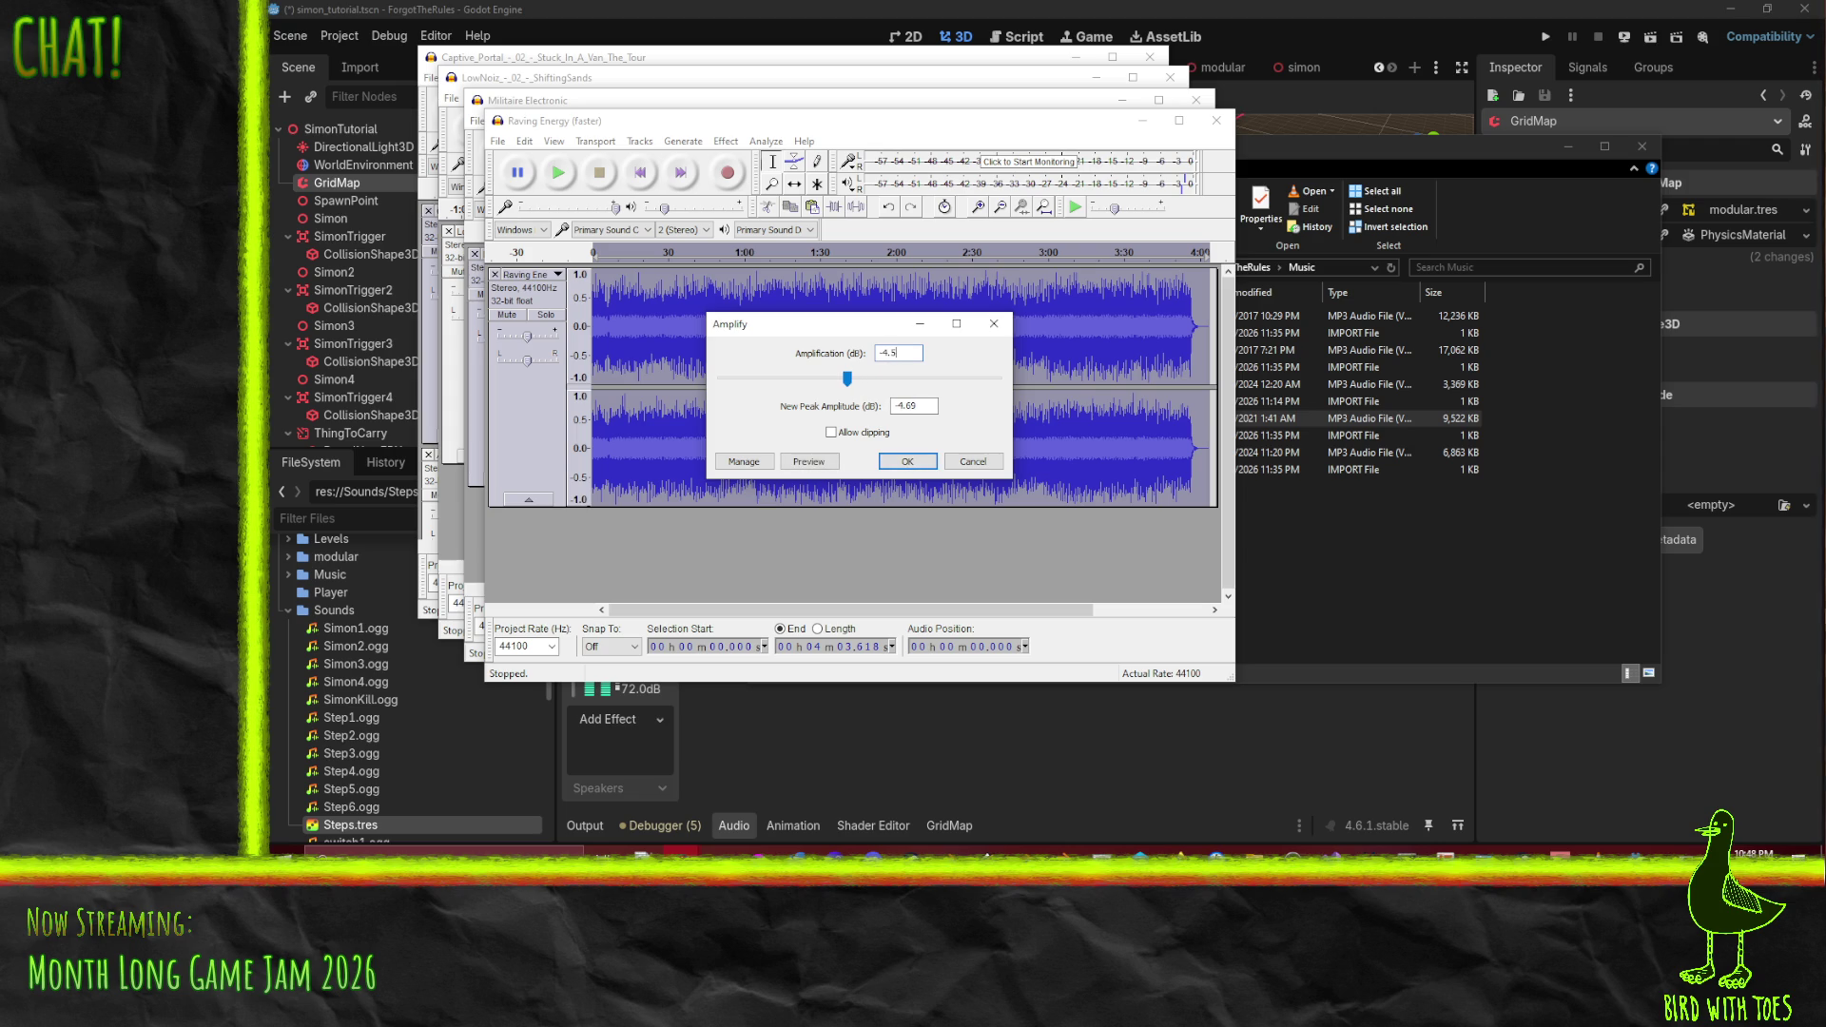
key("BackSpace")
key("BackSpace")
type("5")
left_click(929, 465)
key("space")
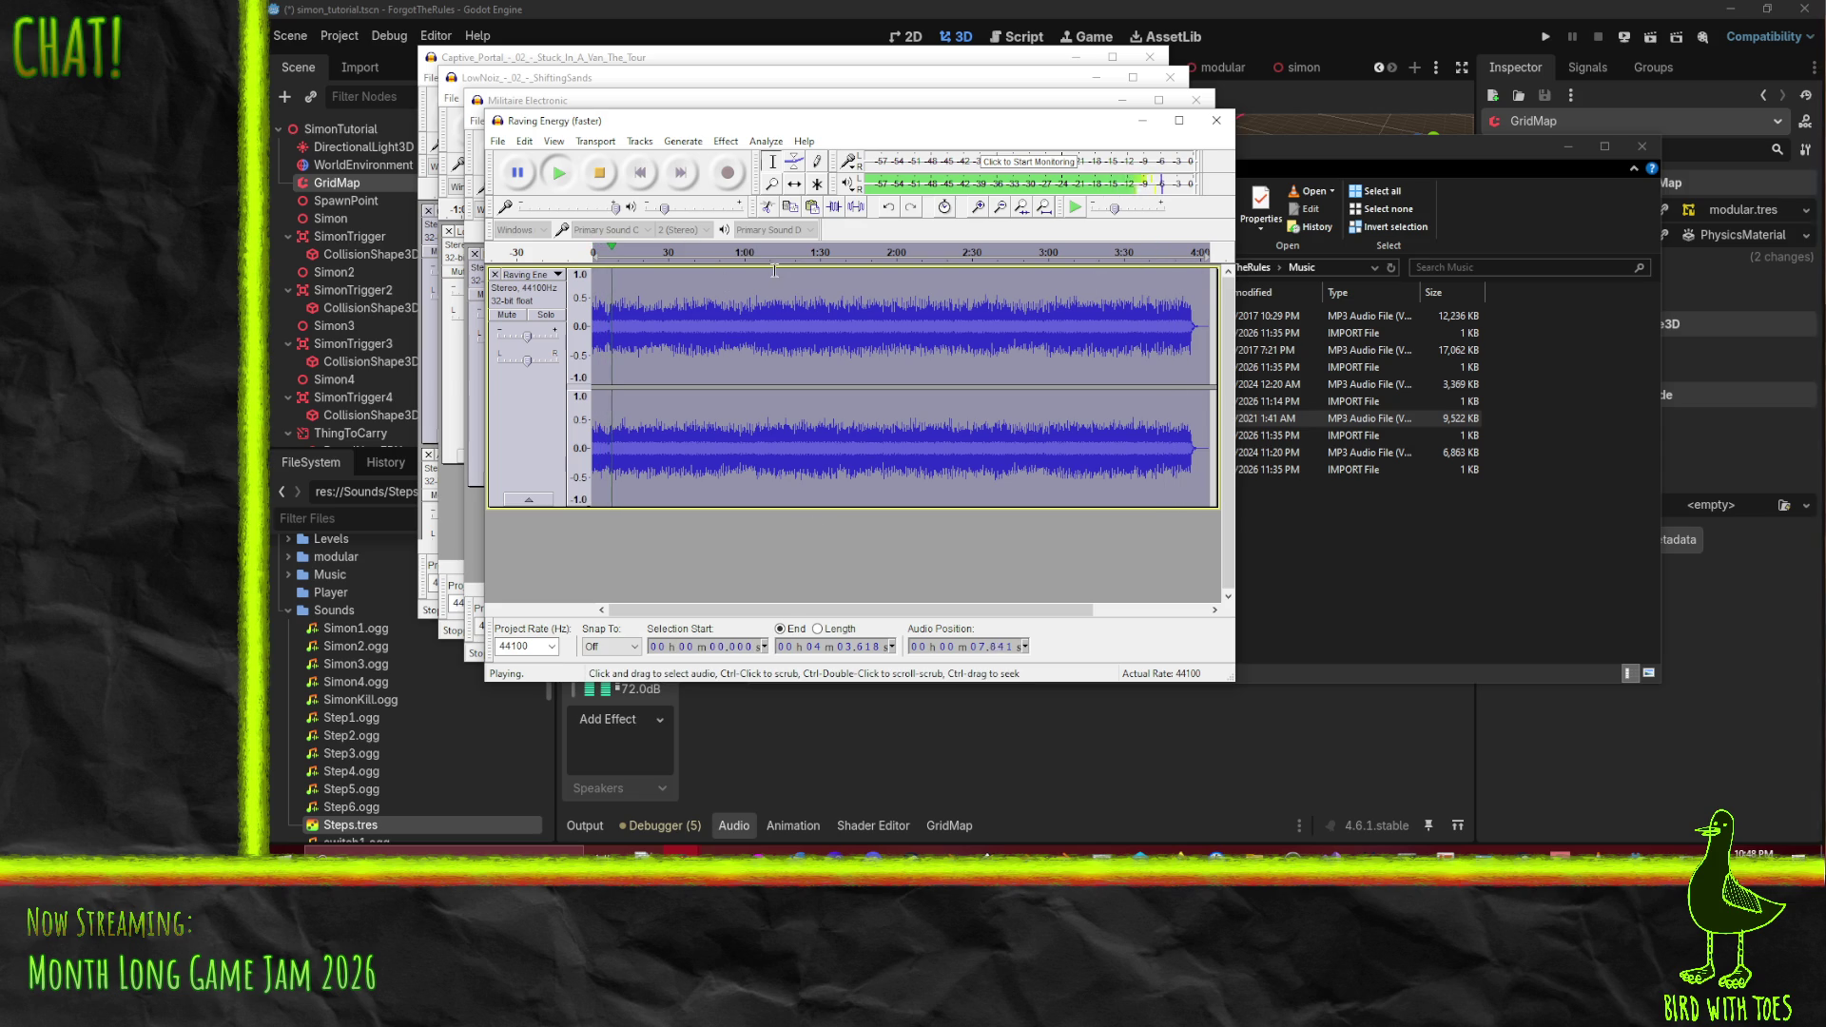
left_click(607, 175)
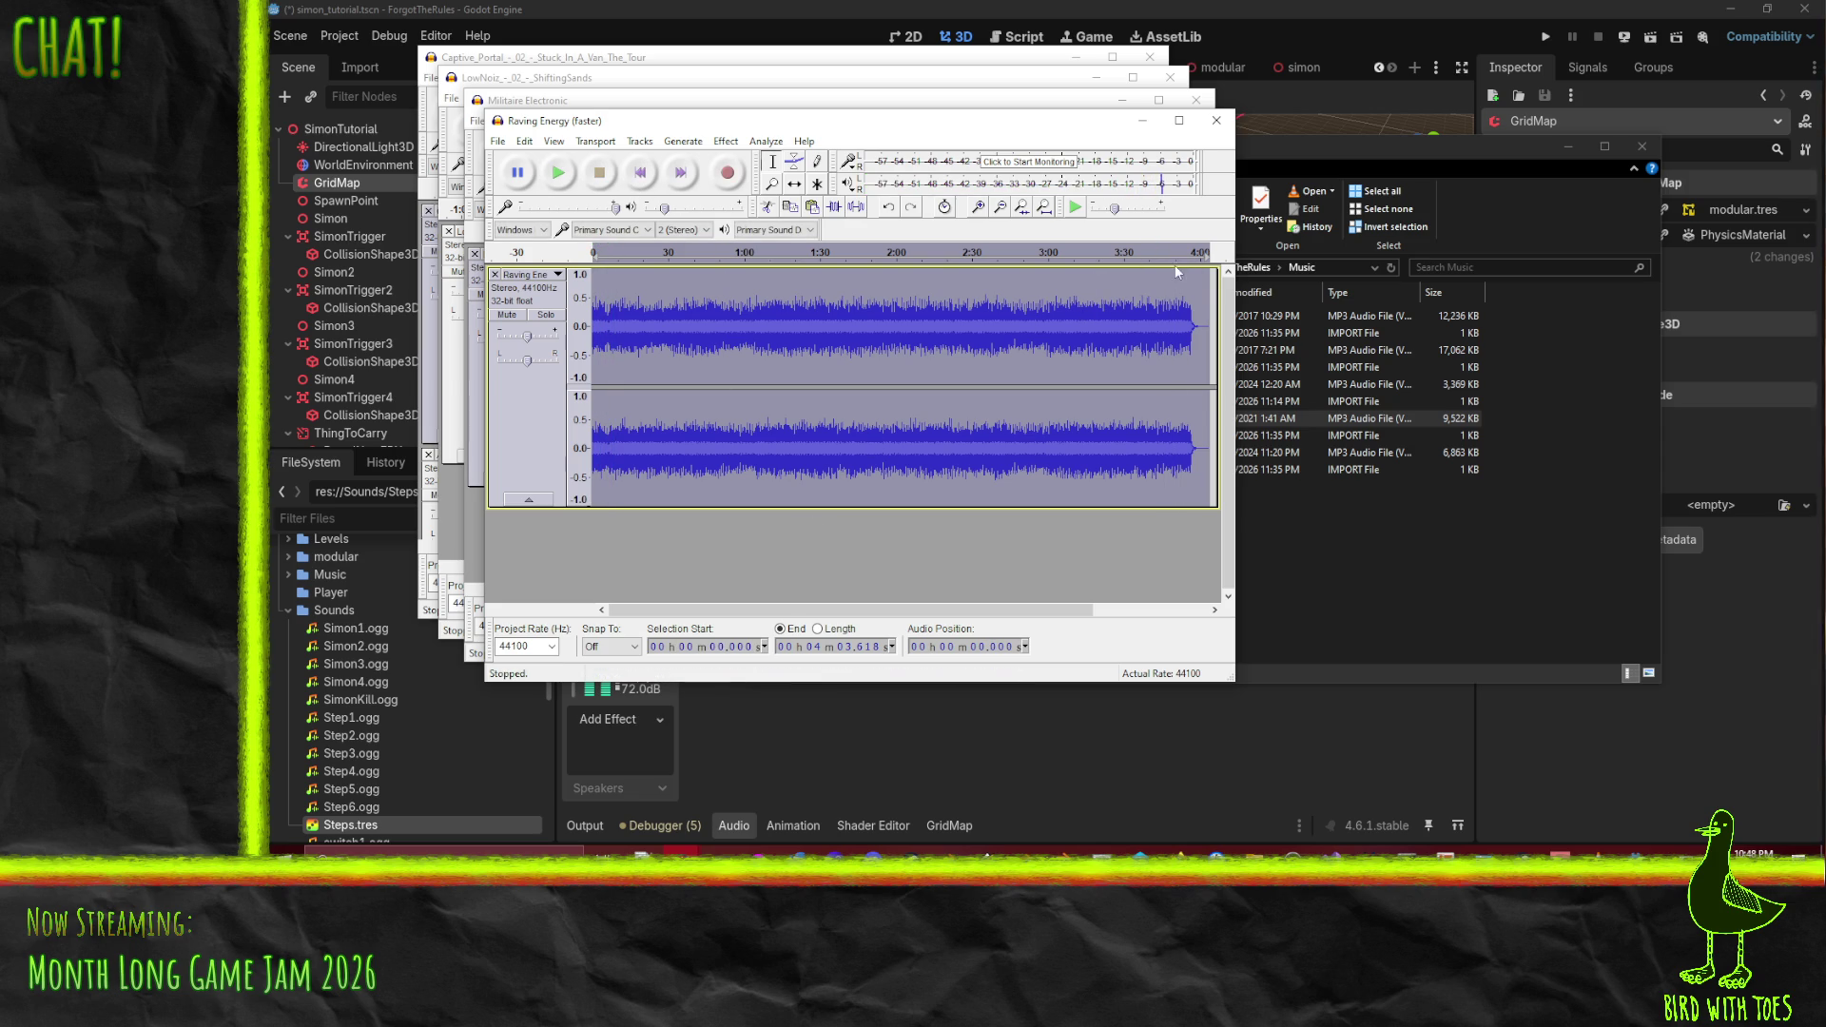
- Play Raving Energy's ending from about 3:49 to hear the fade-out
left_click_drag(621, 319, 566, 328)
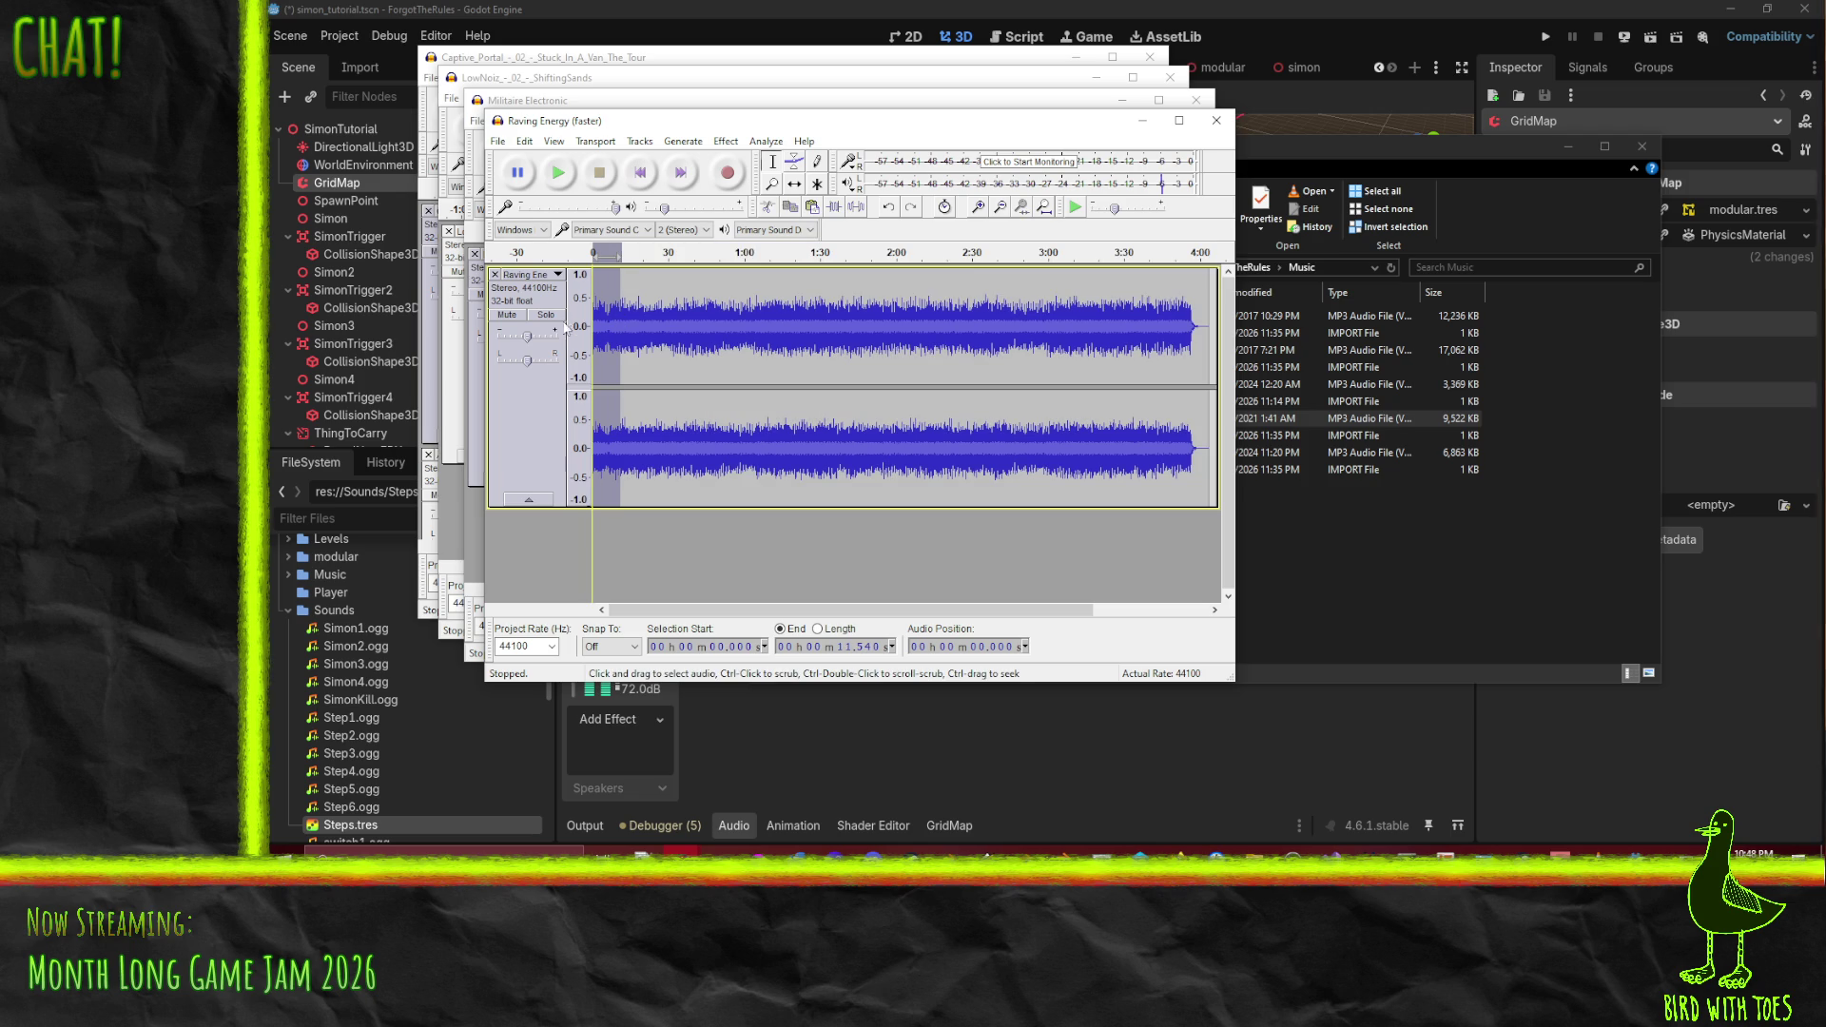
left_click(1211, 318)
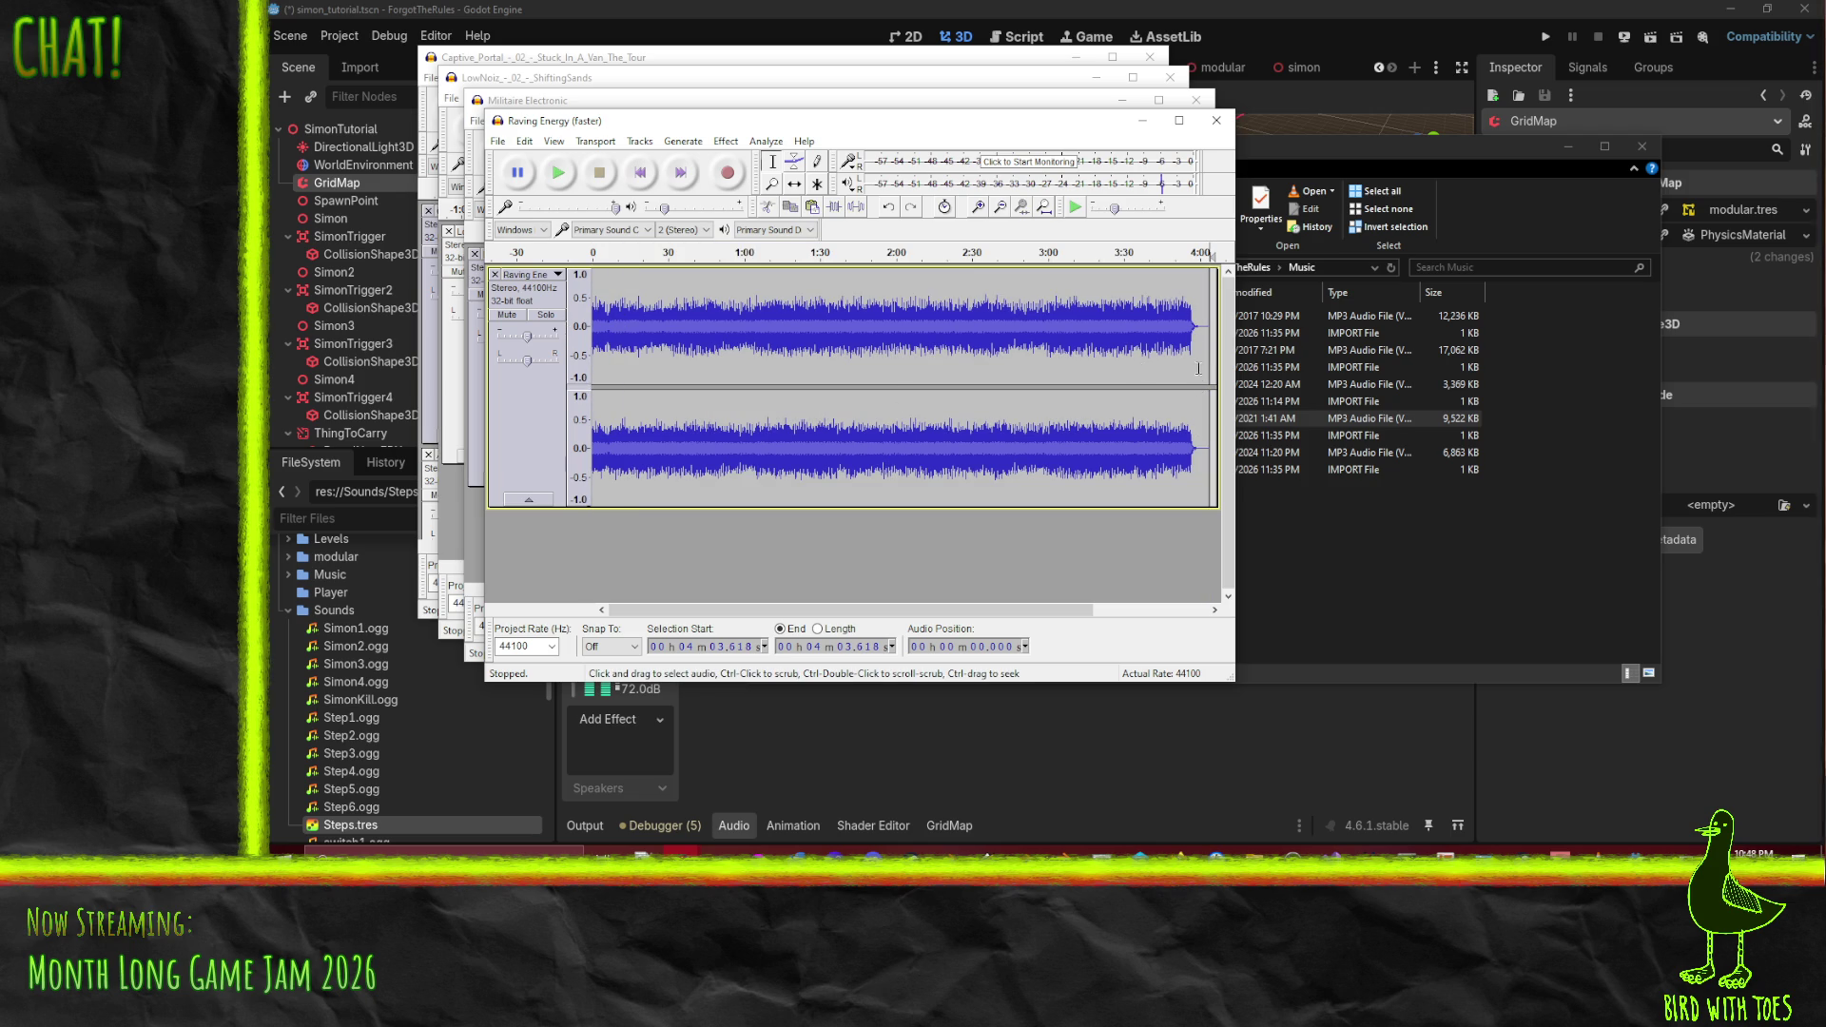
left_click_drag(1204, 504, 1222, 504)
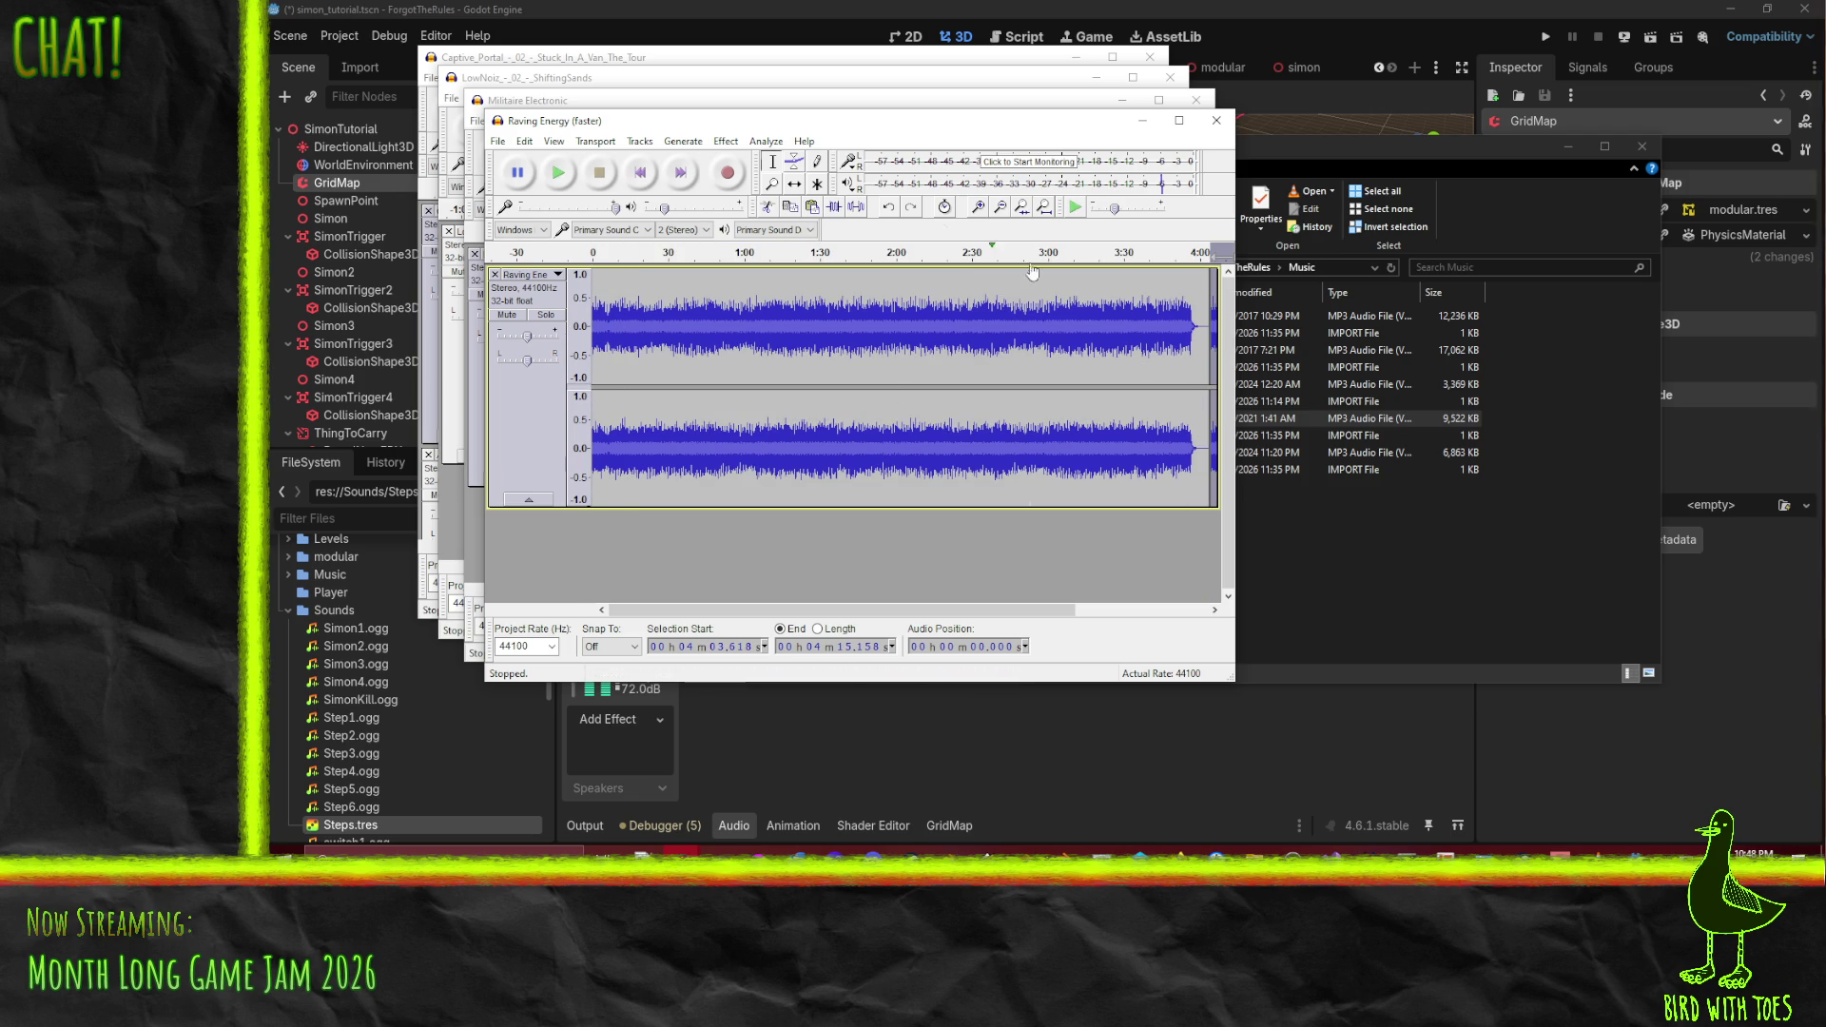
left_click(1174, 252)
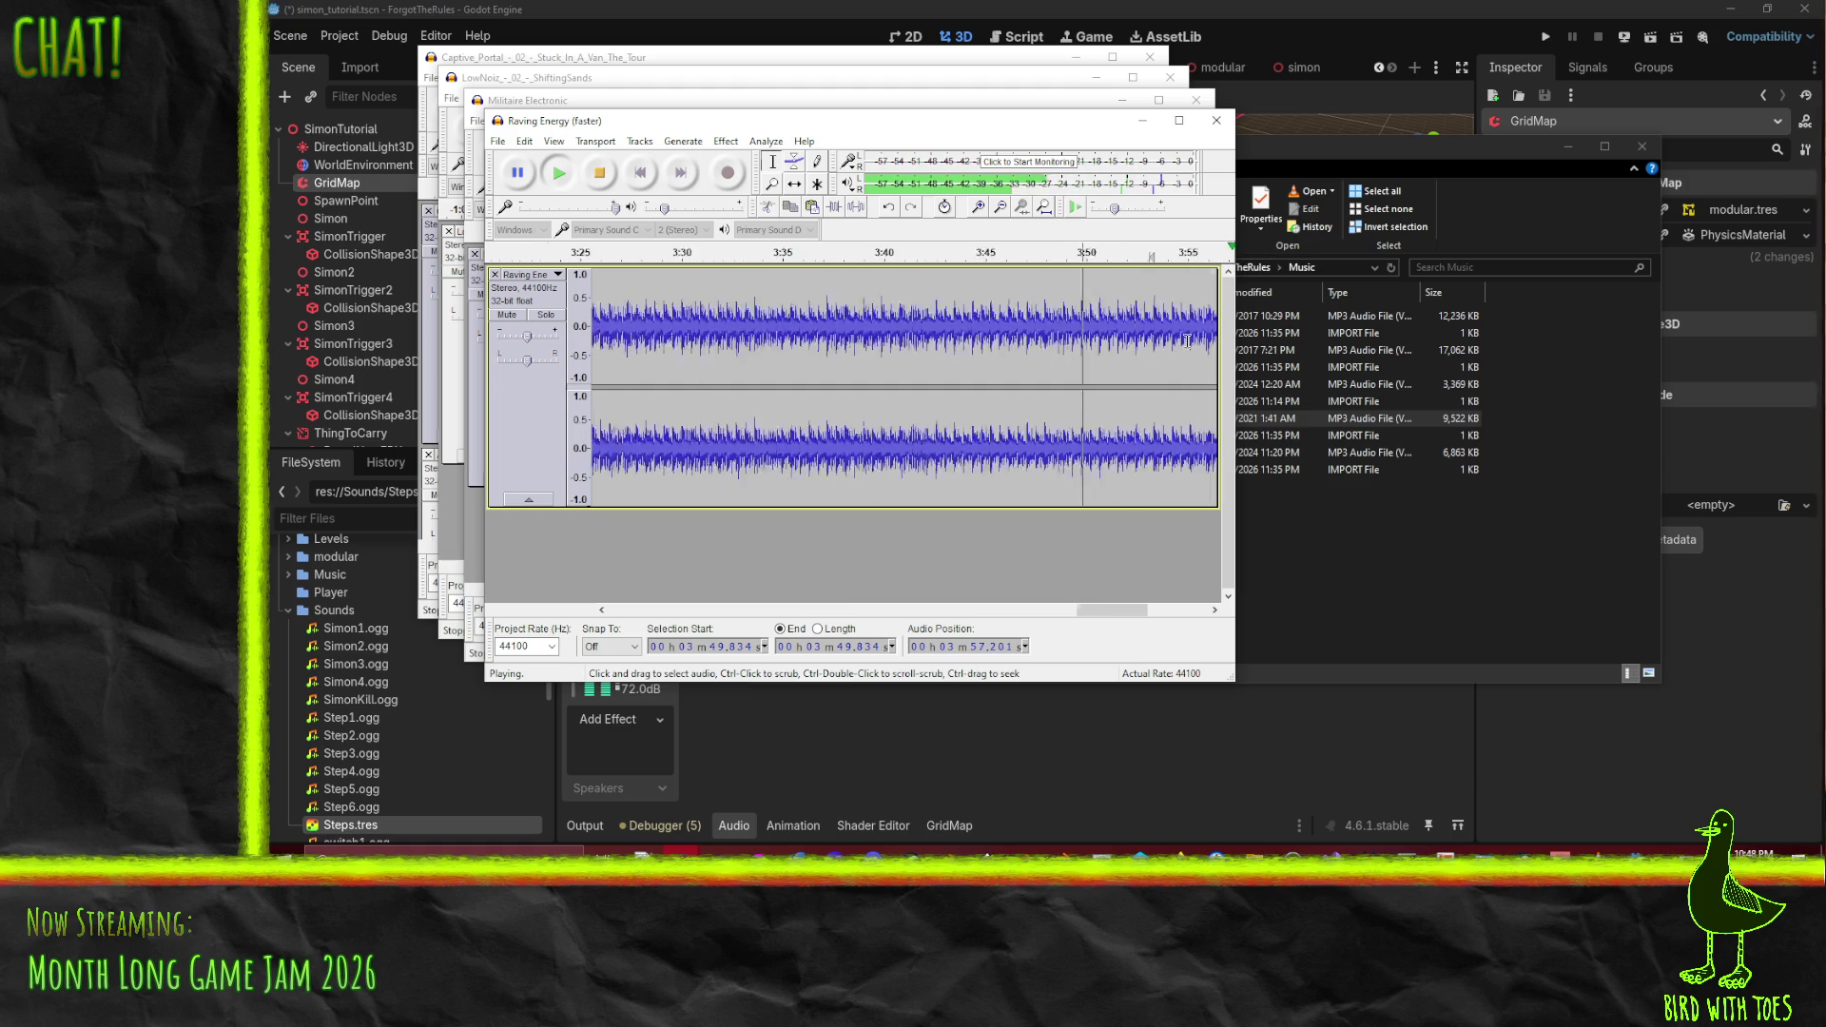
scroll(824, 469, "up", 3, "ctrl")
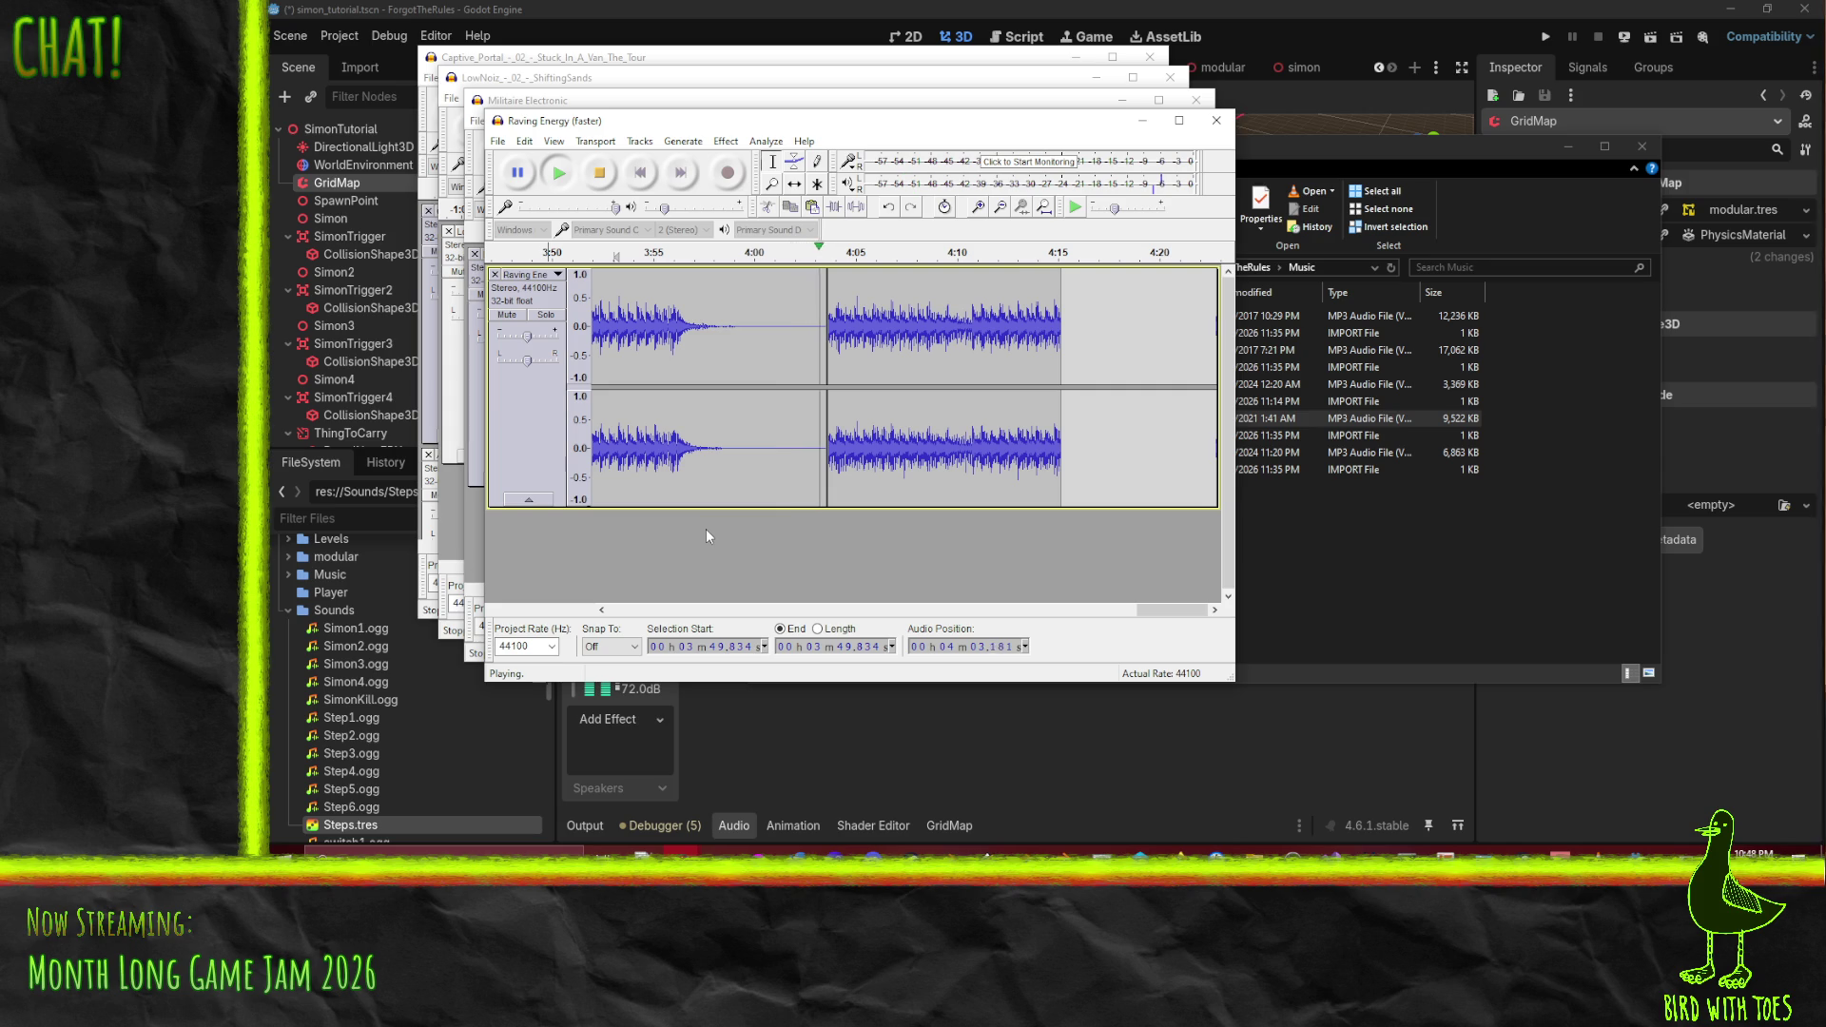
left_click(599, 172)
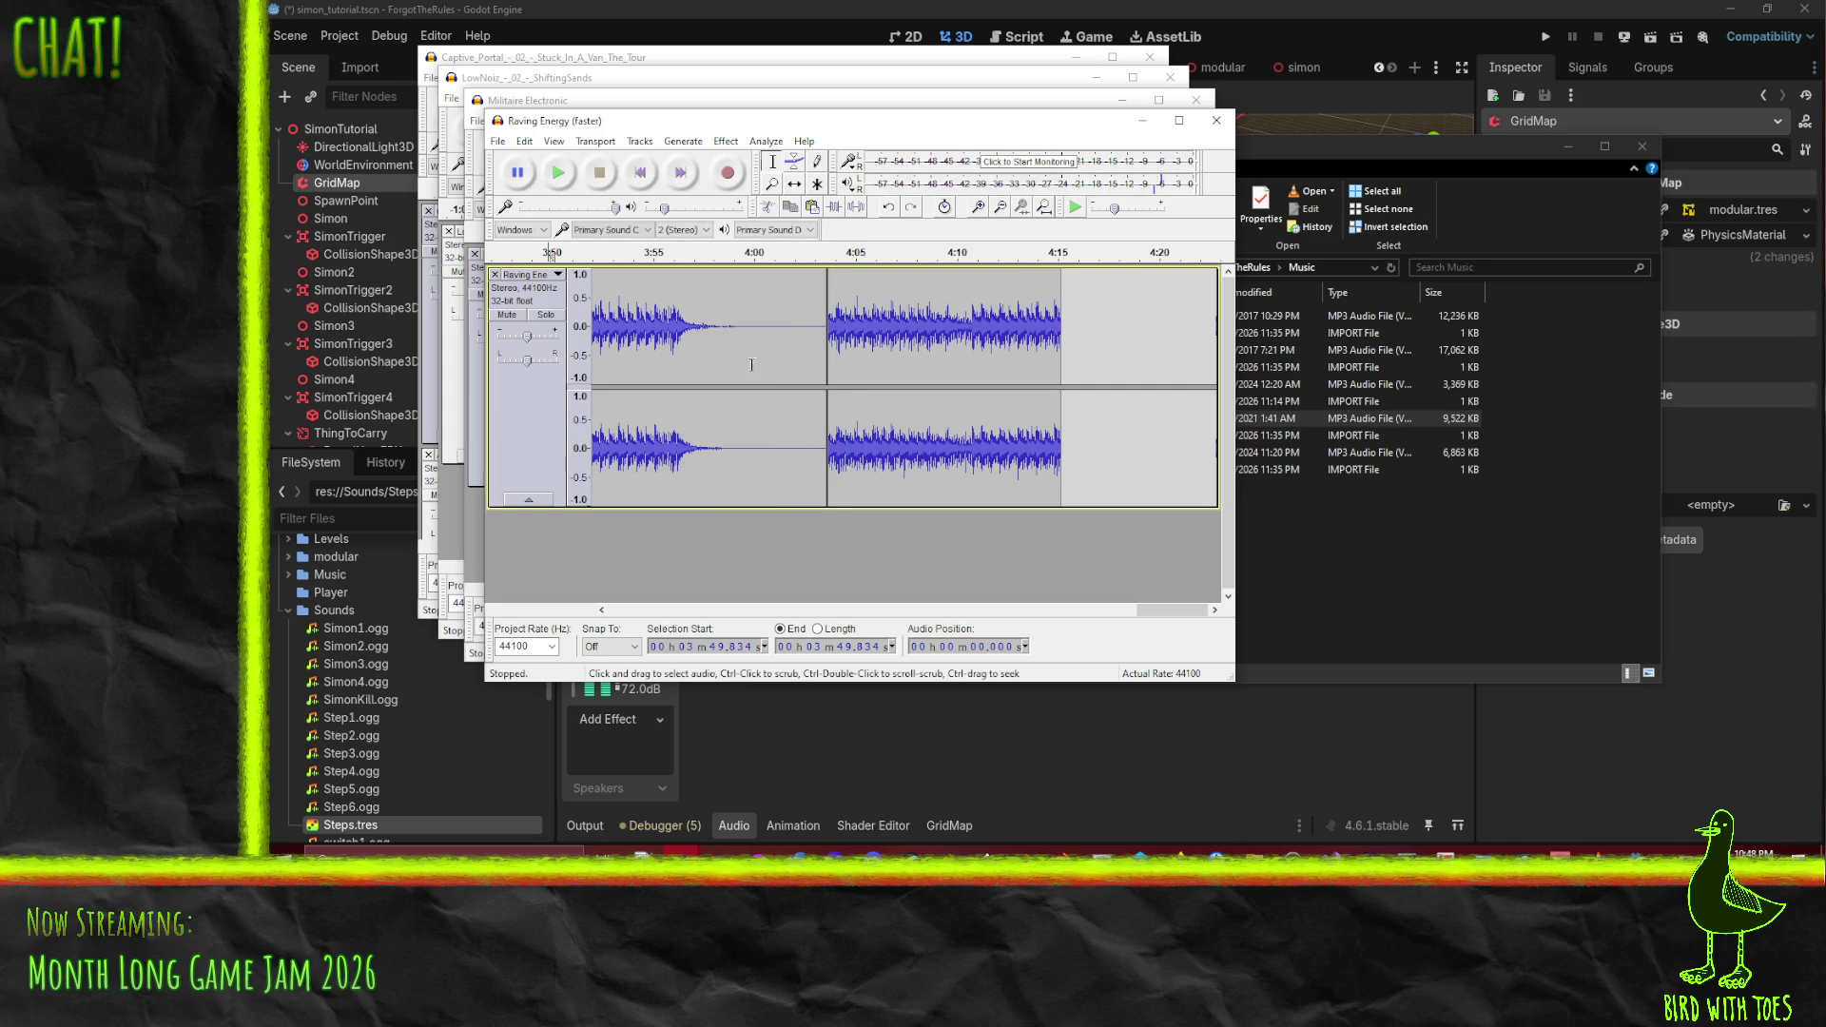
- Zoom into the track end and select the fade-out from roughly 3:56.2 to 3:57.1
scroll(730, 358, "up", 3)
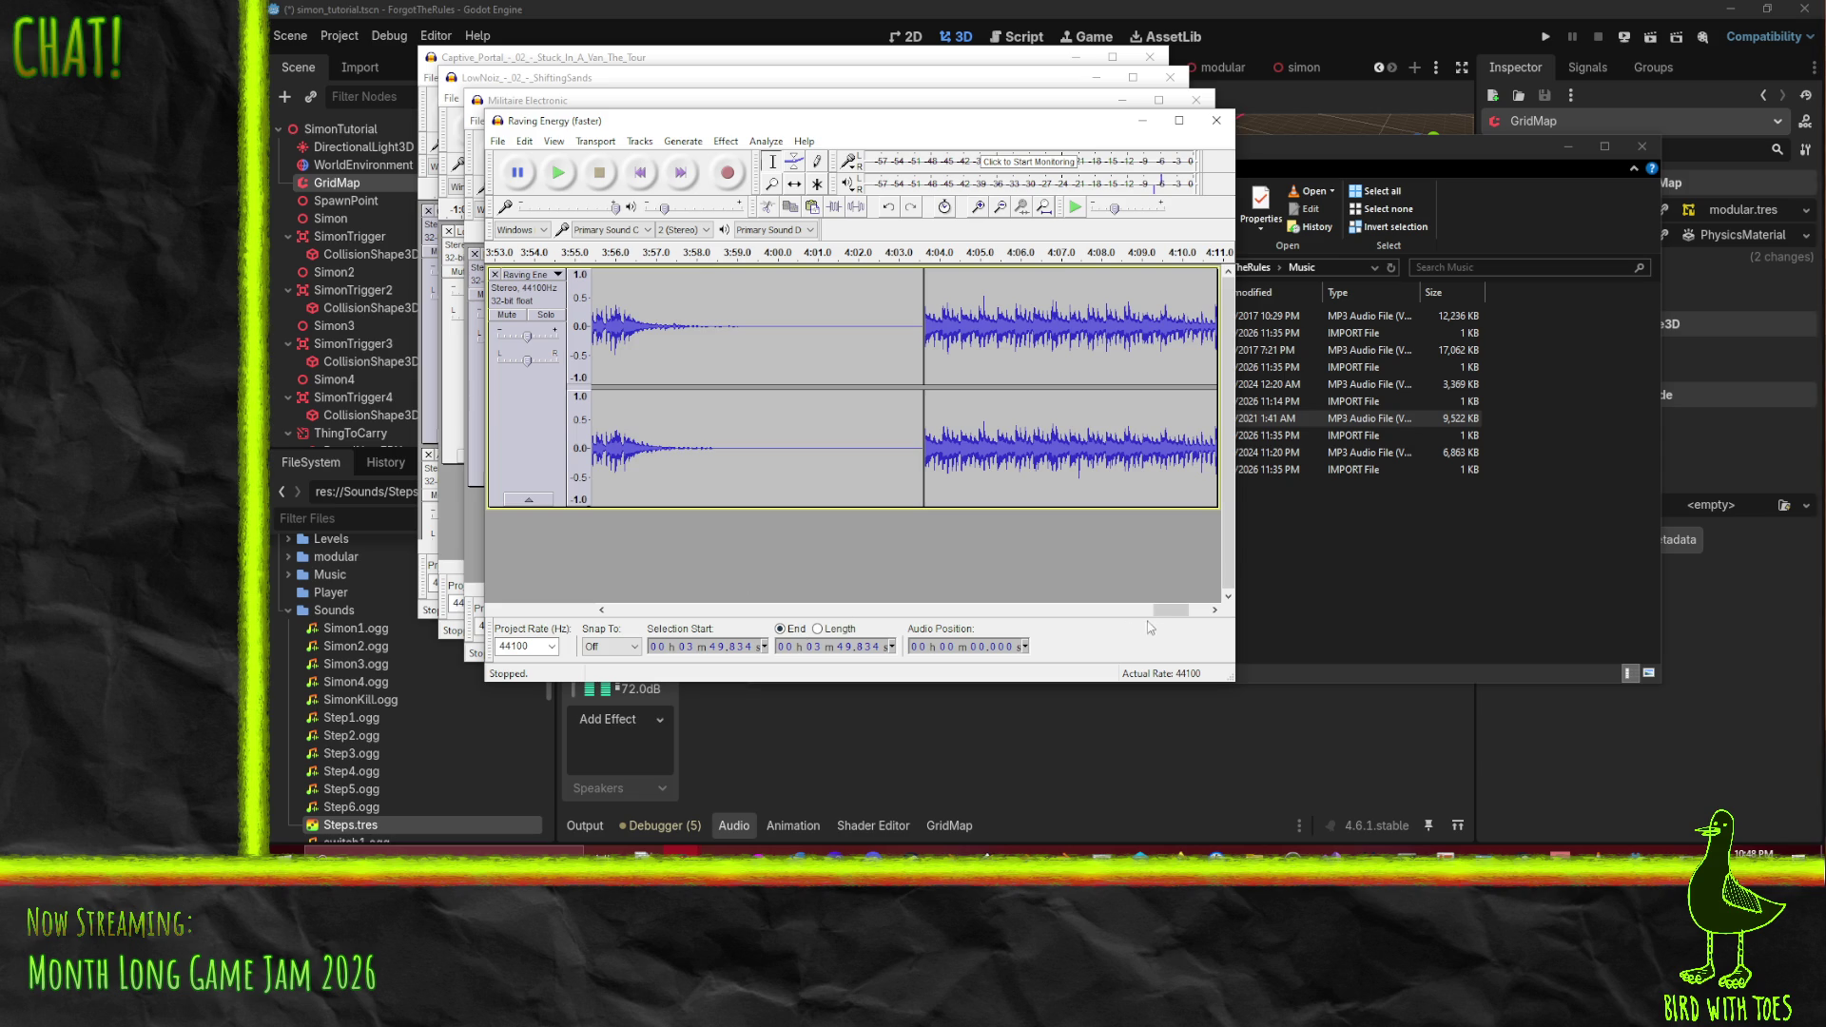
scroll(1148, 621, "left", 3)
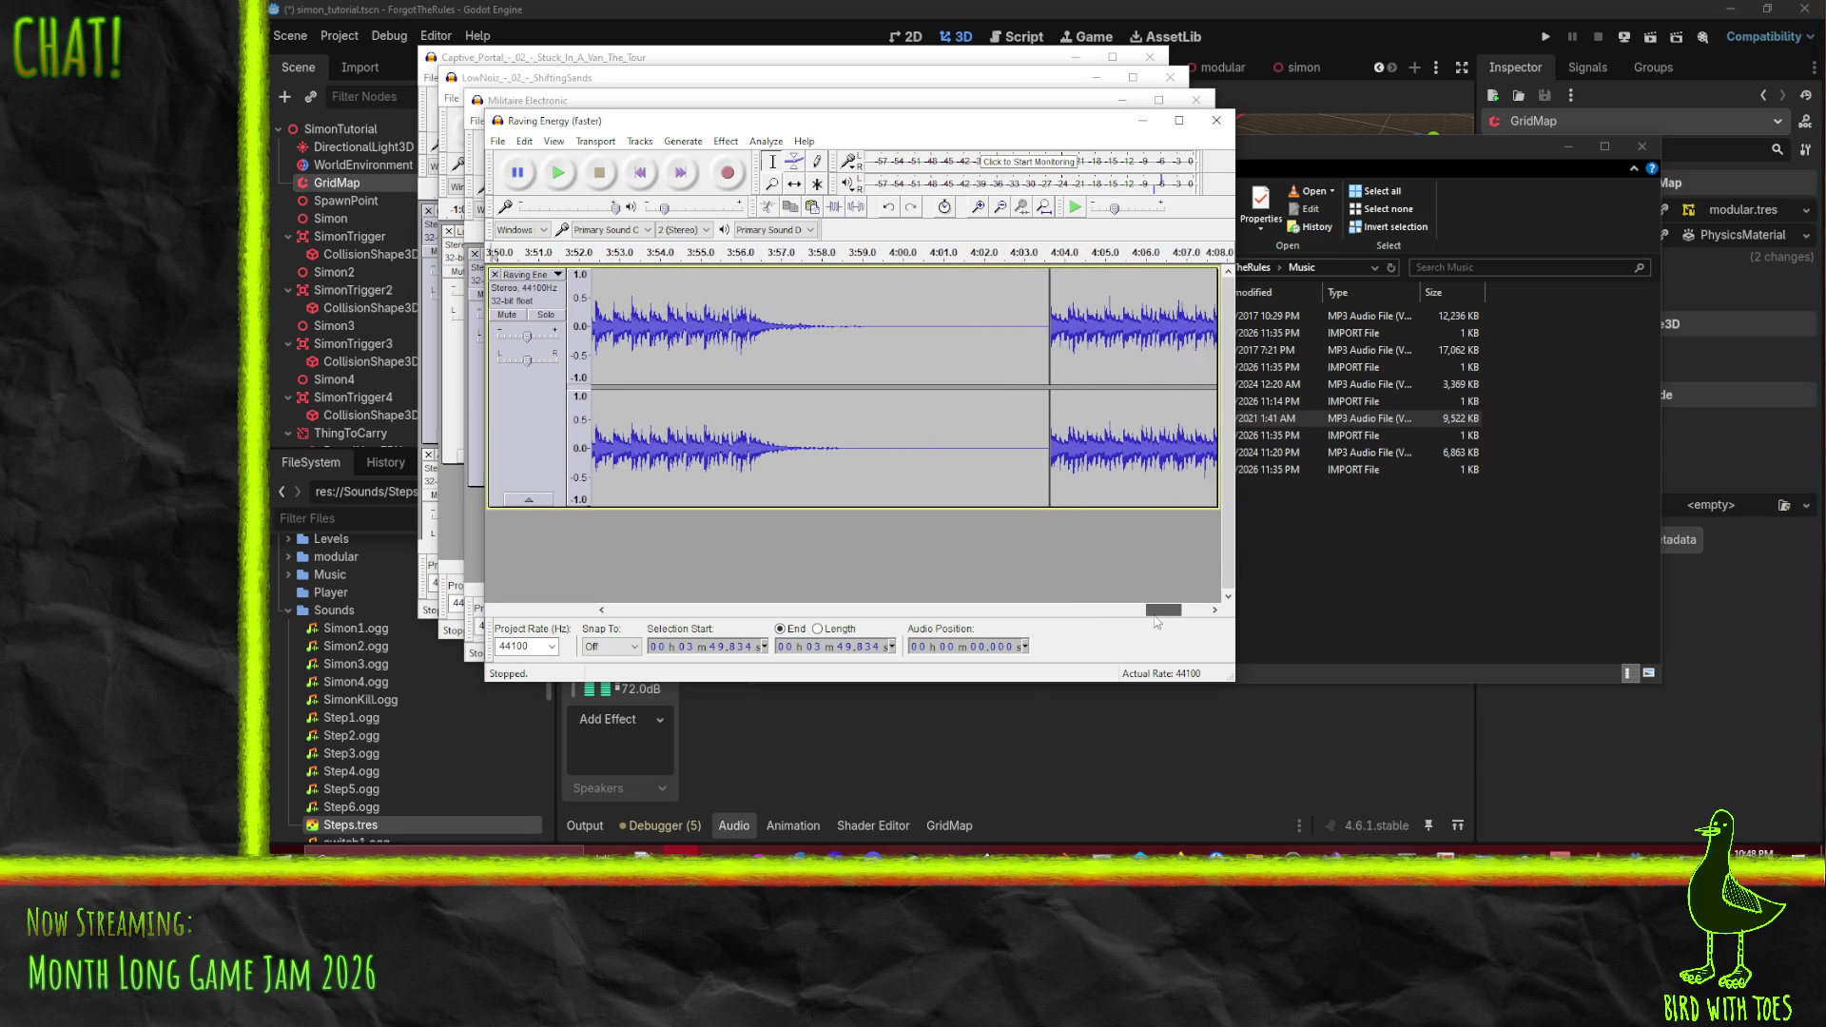
scroll(1157, 622, "left", 2)
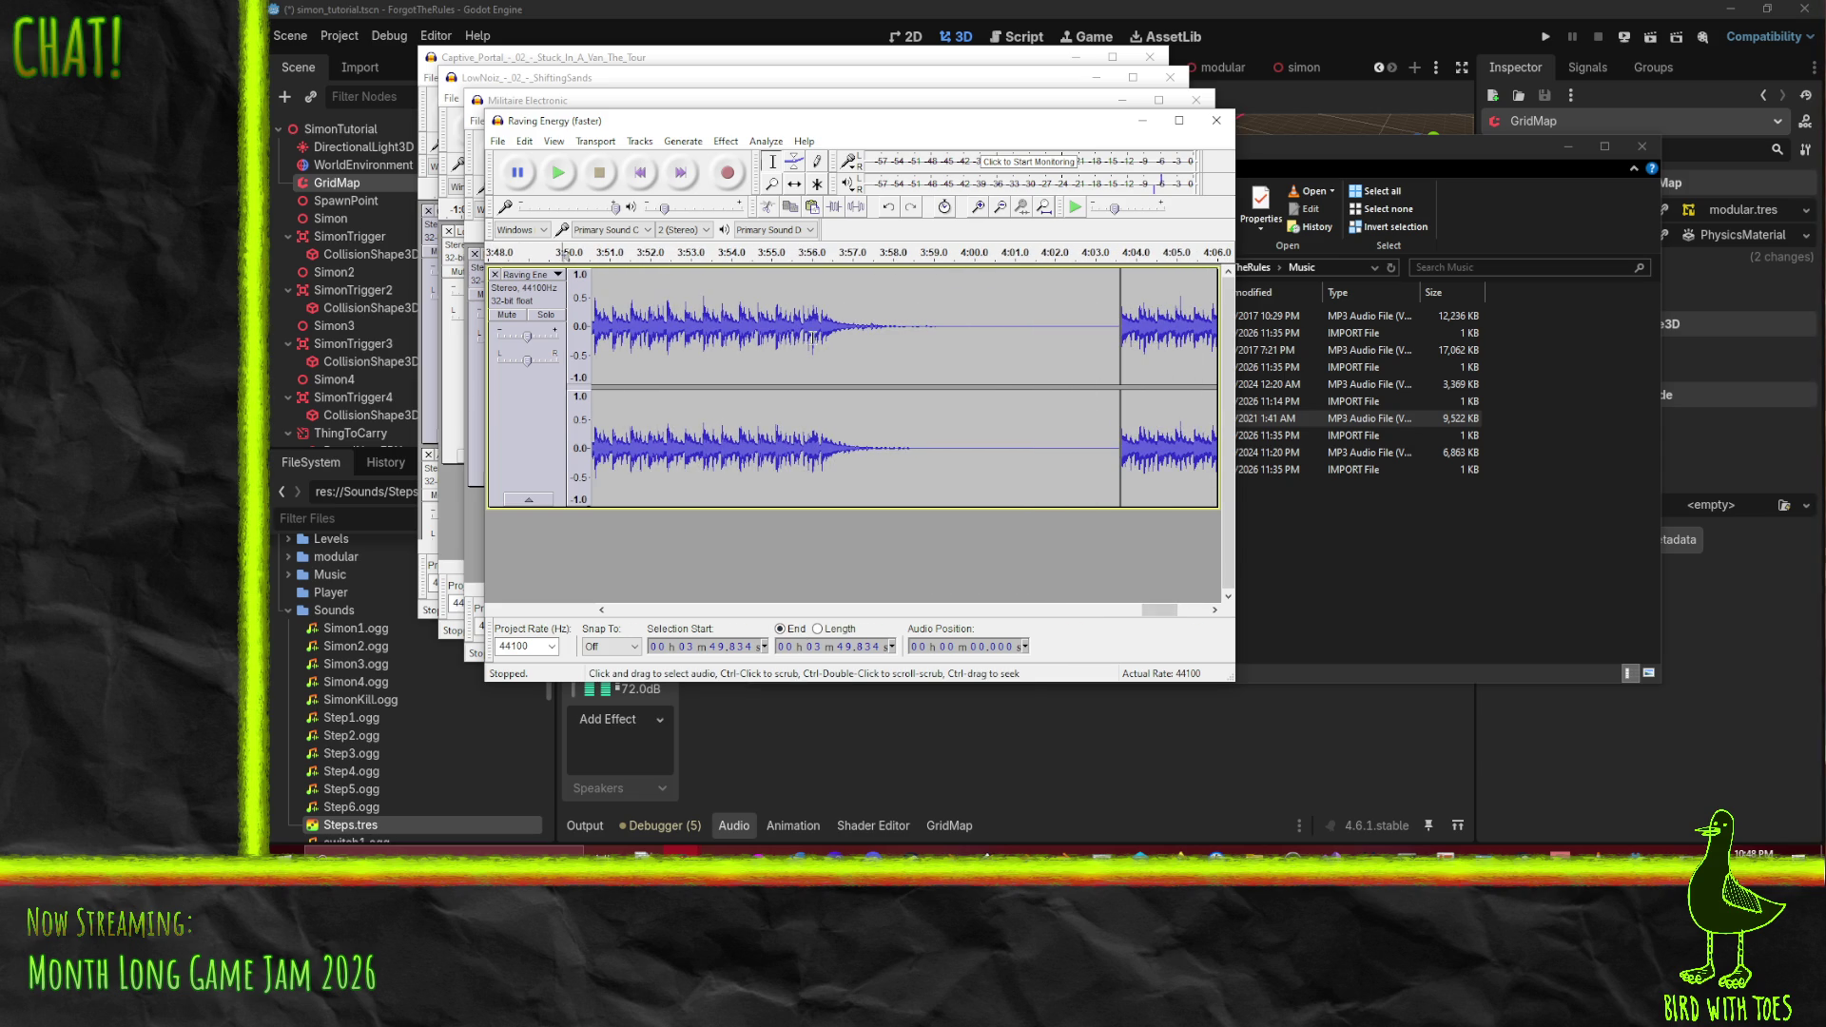
mouse_move(822, 332)
left_mouse_down()
mouse_move(936, 356)
mouse_move(856, 357)
left_mouse_up()
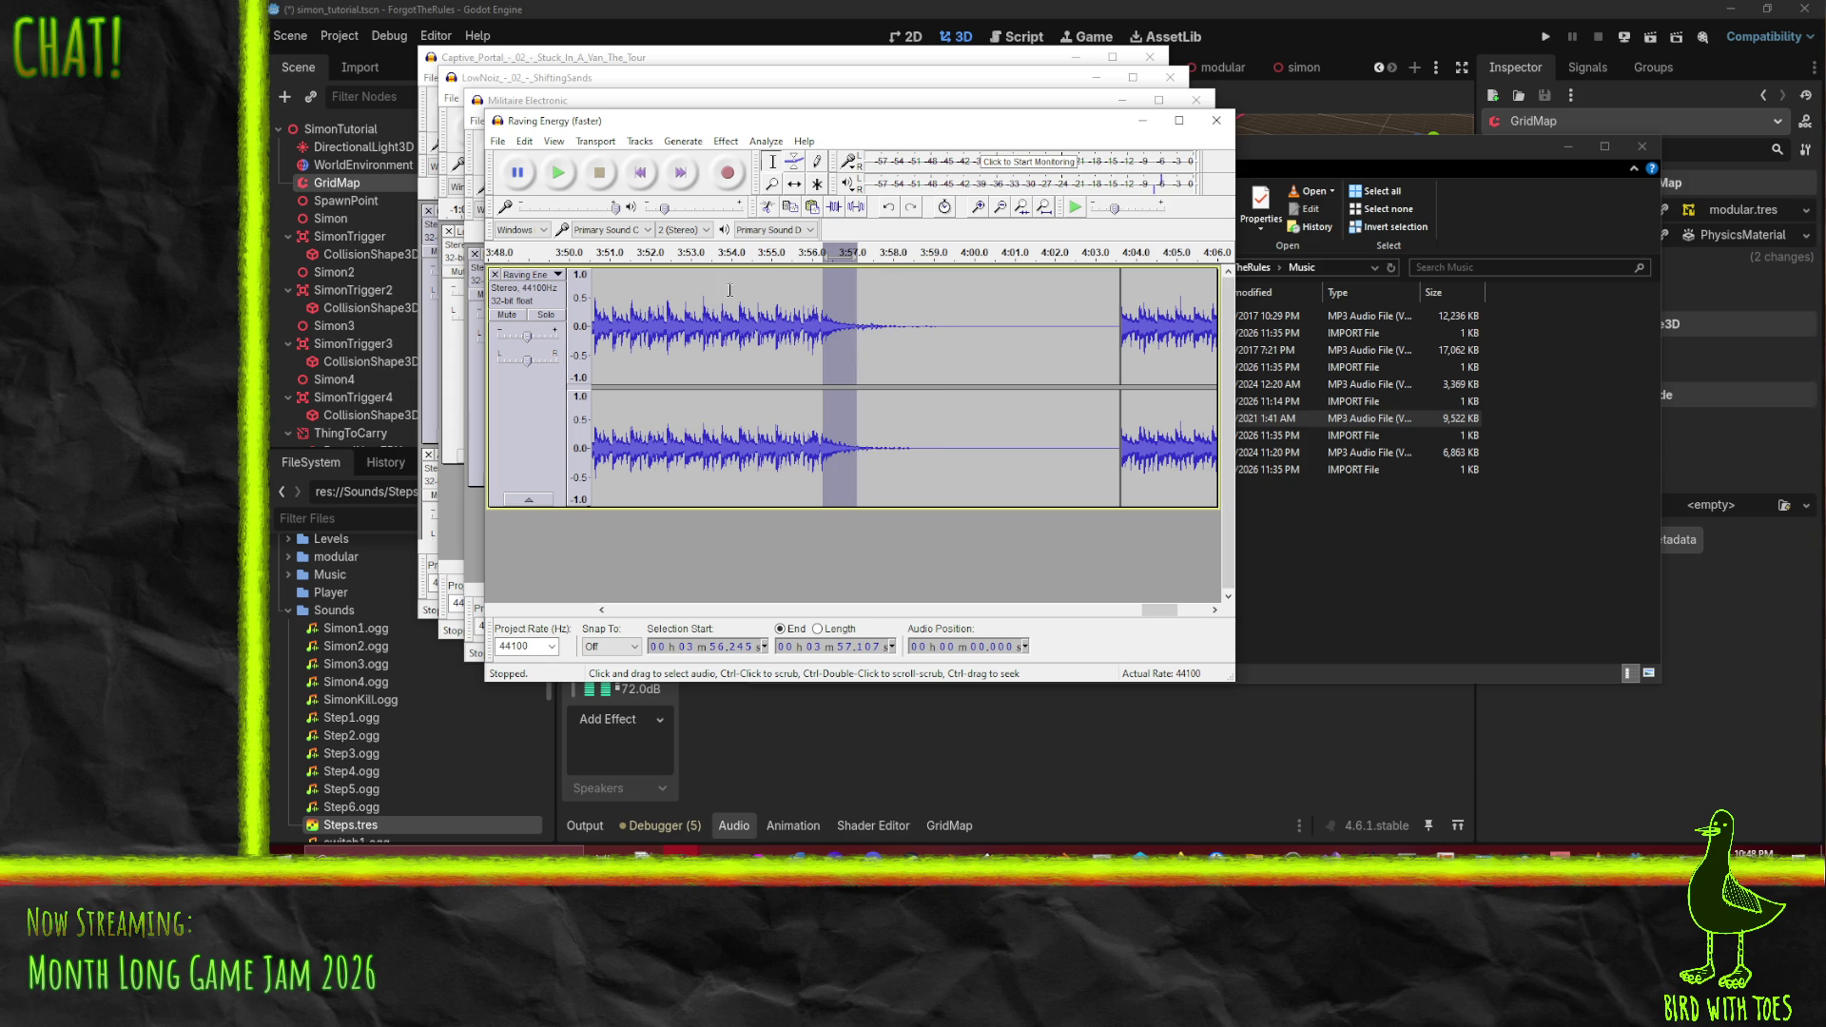
- Try reversing the selected fade-out section, listen, then undo the reversal
left_click(556, 181)
left_click(725, 141)
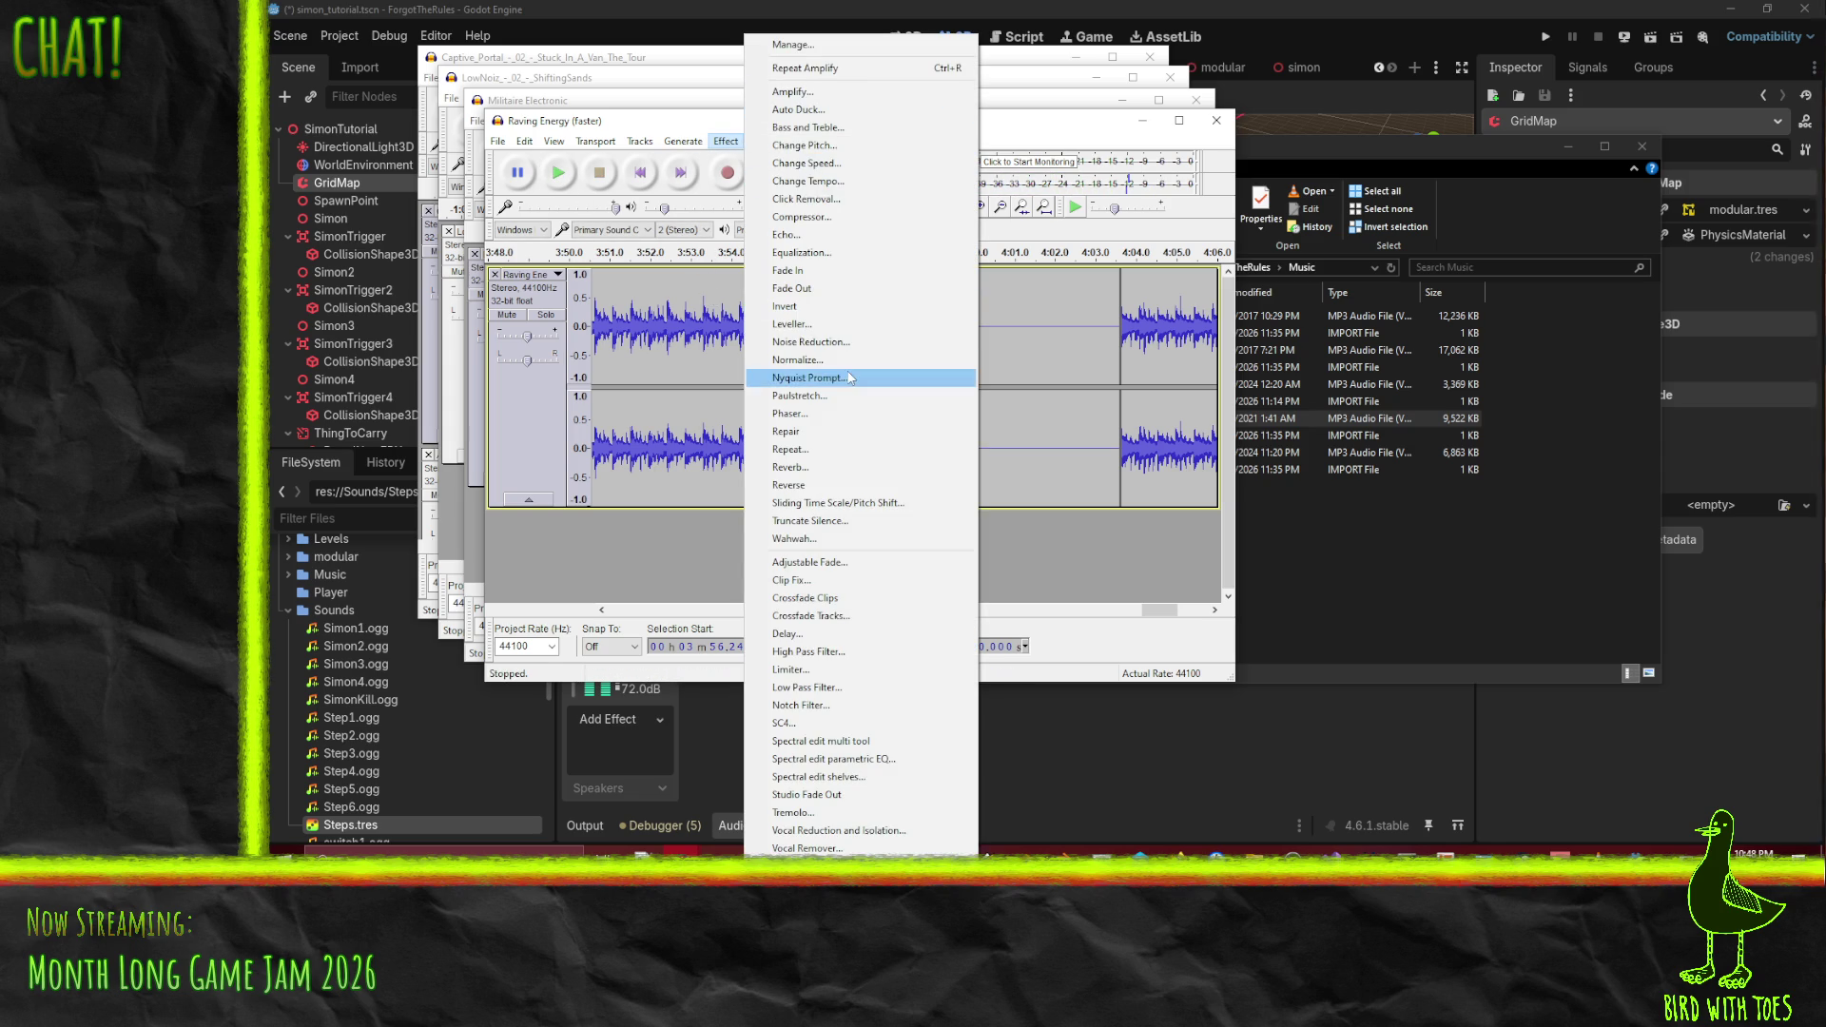
left_click(846, 485)
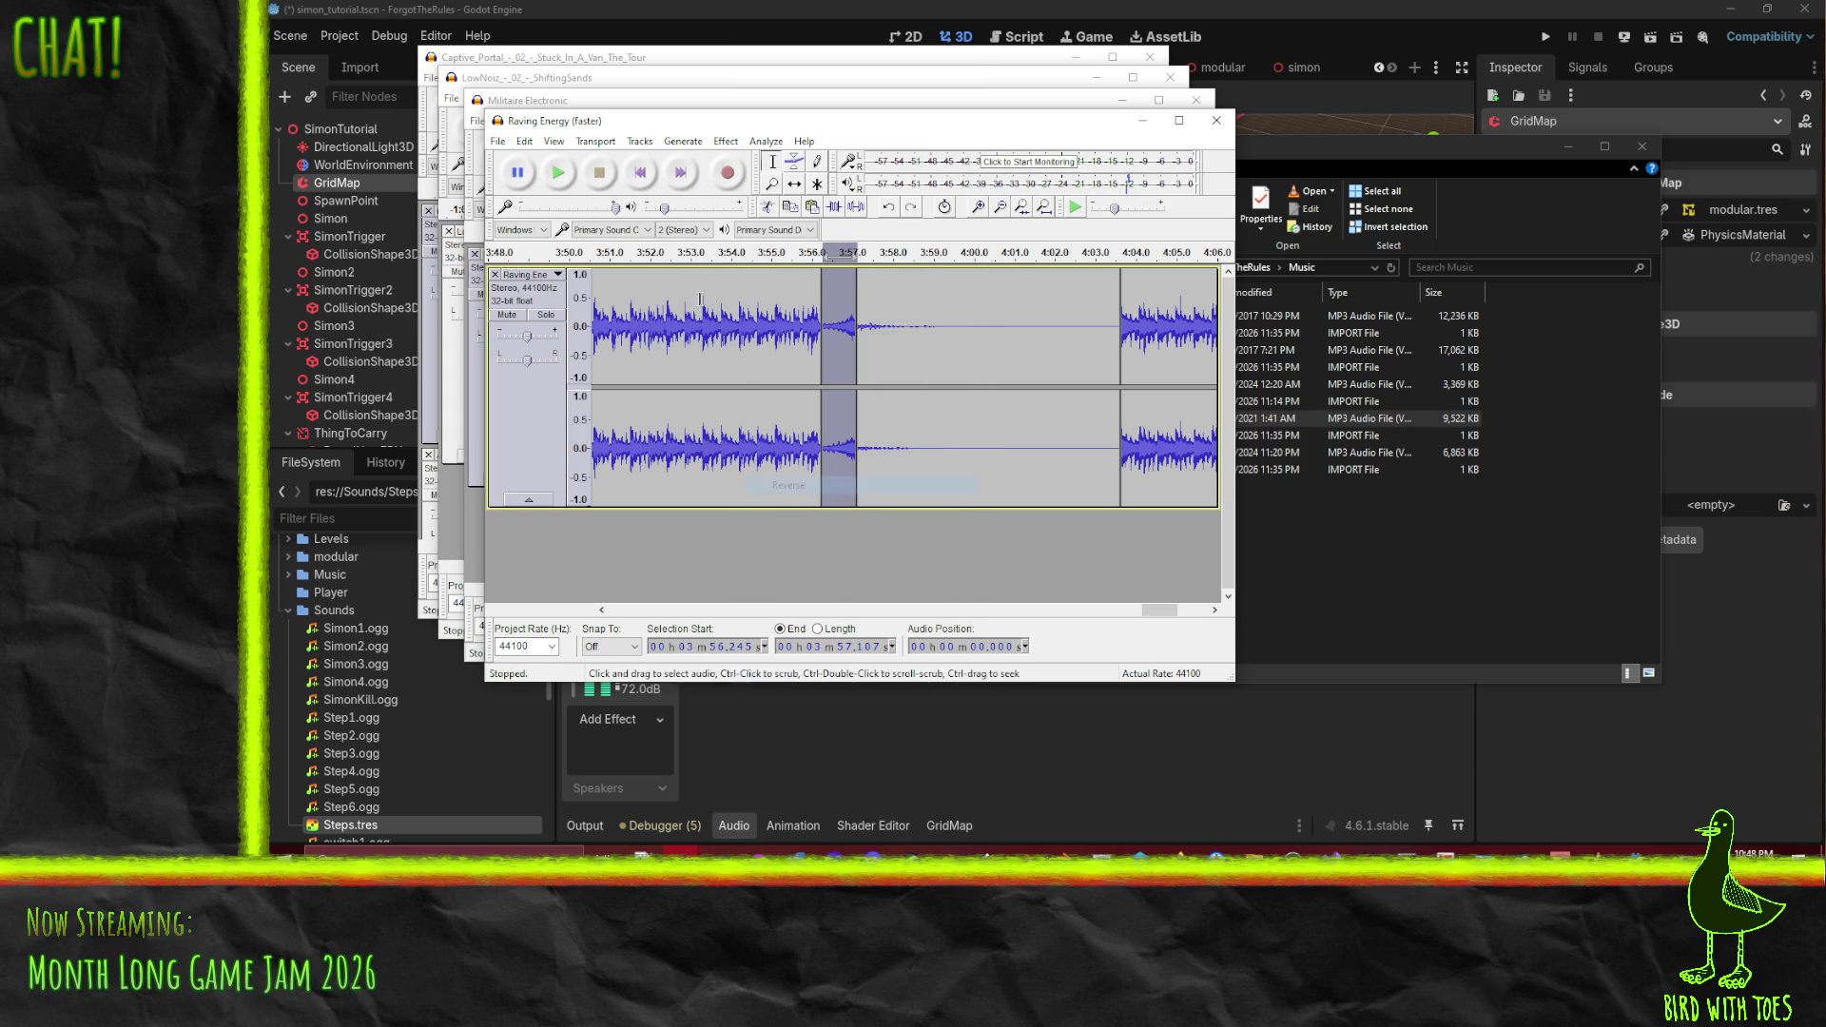
left_click(562, 174)
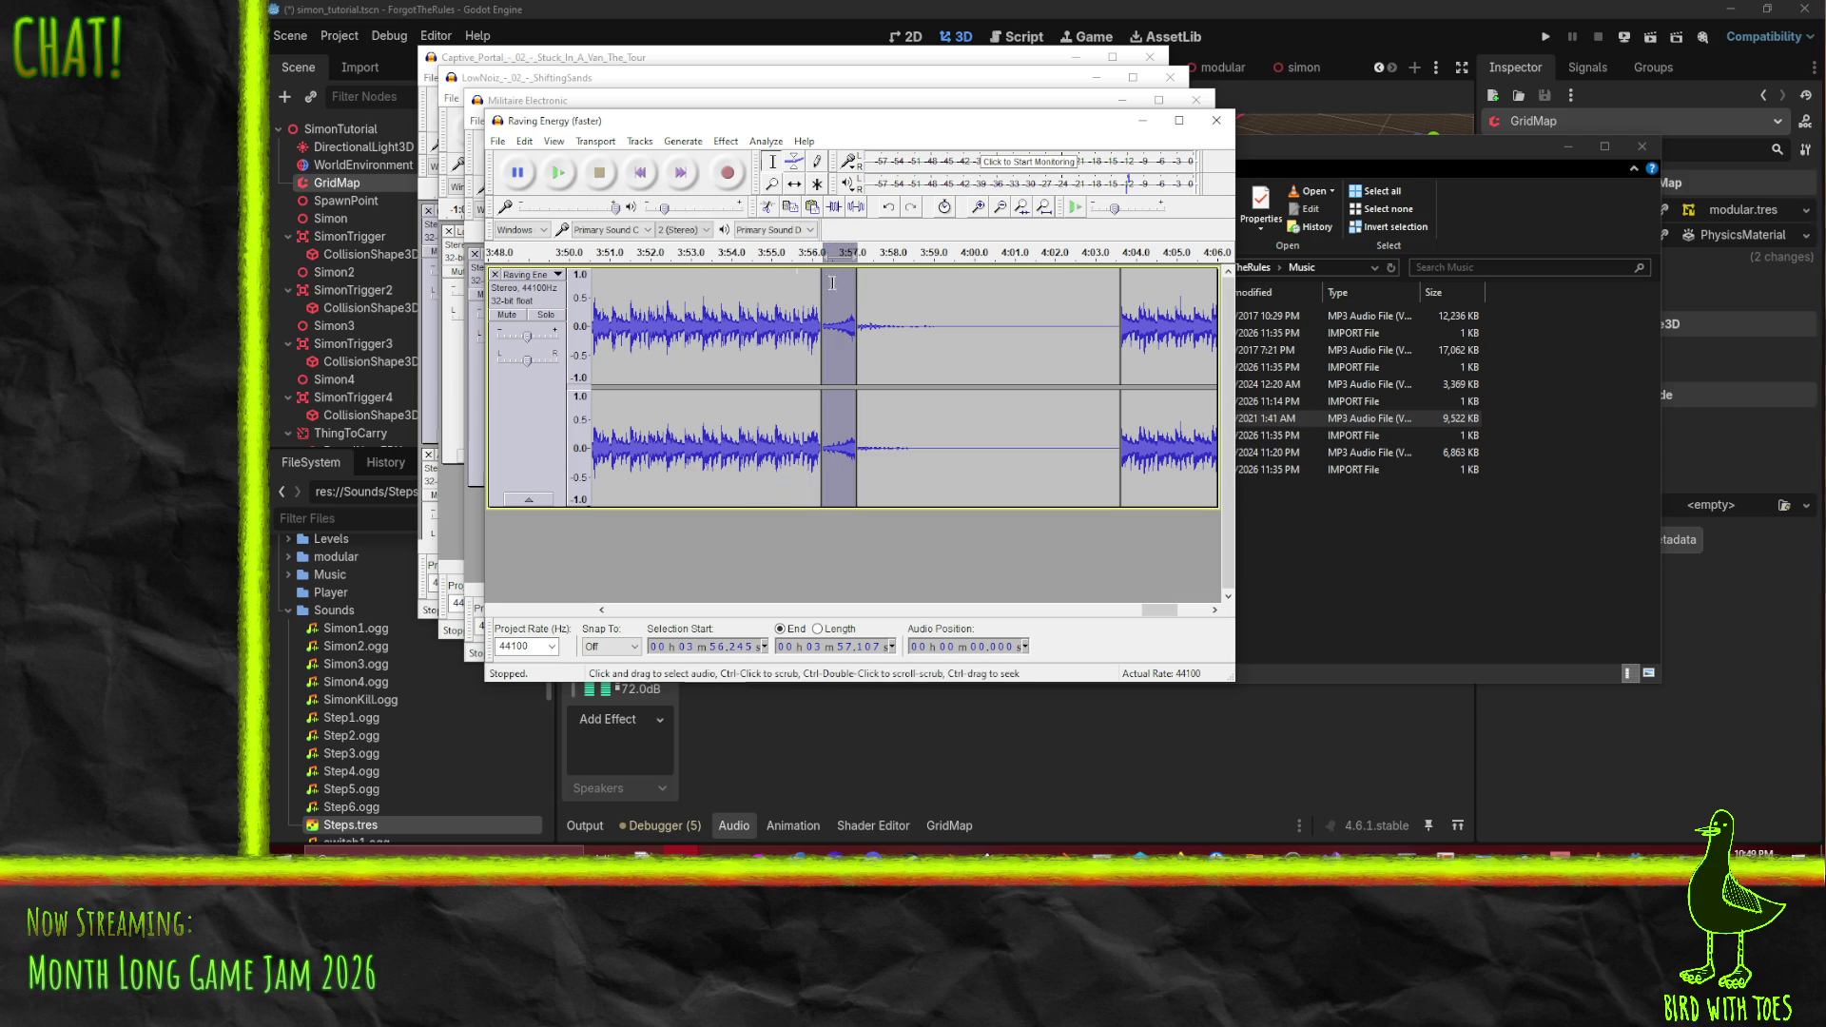
key("ctrl+z")
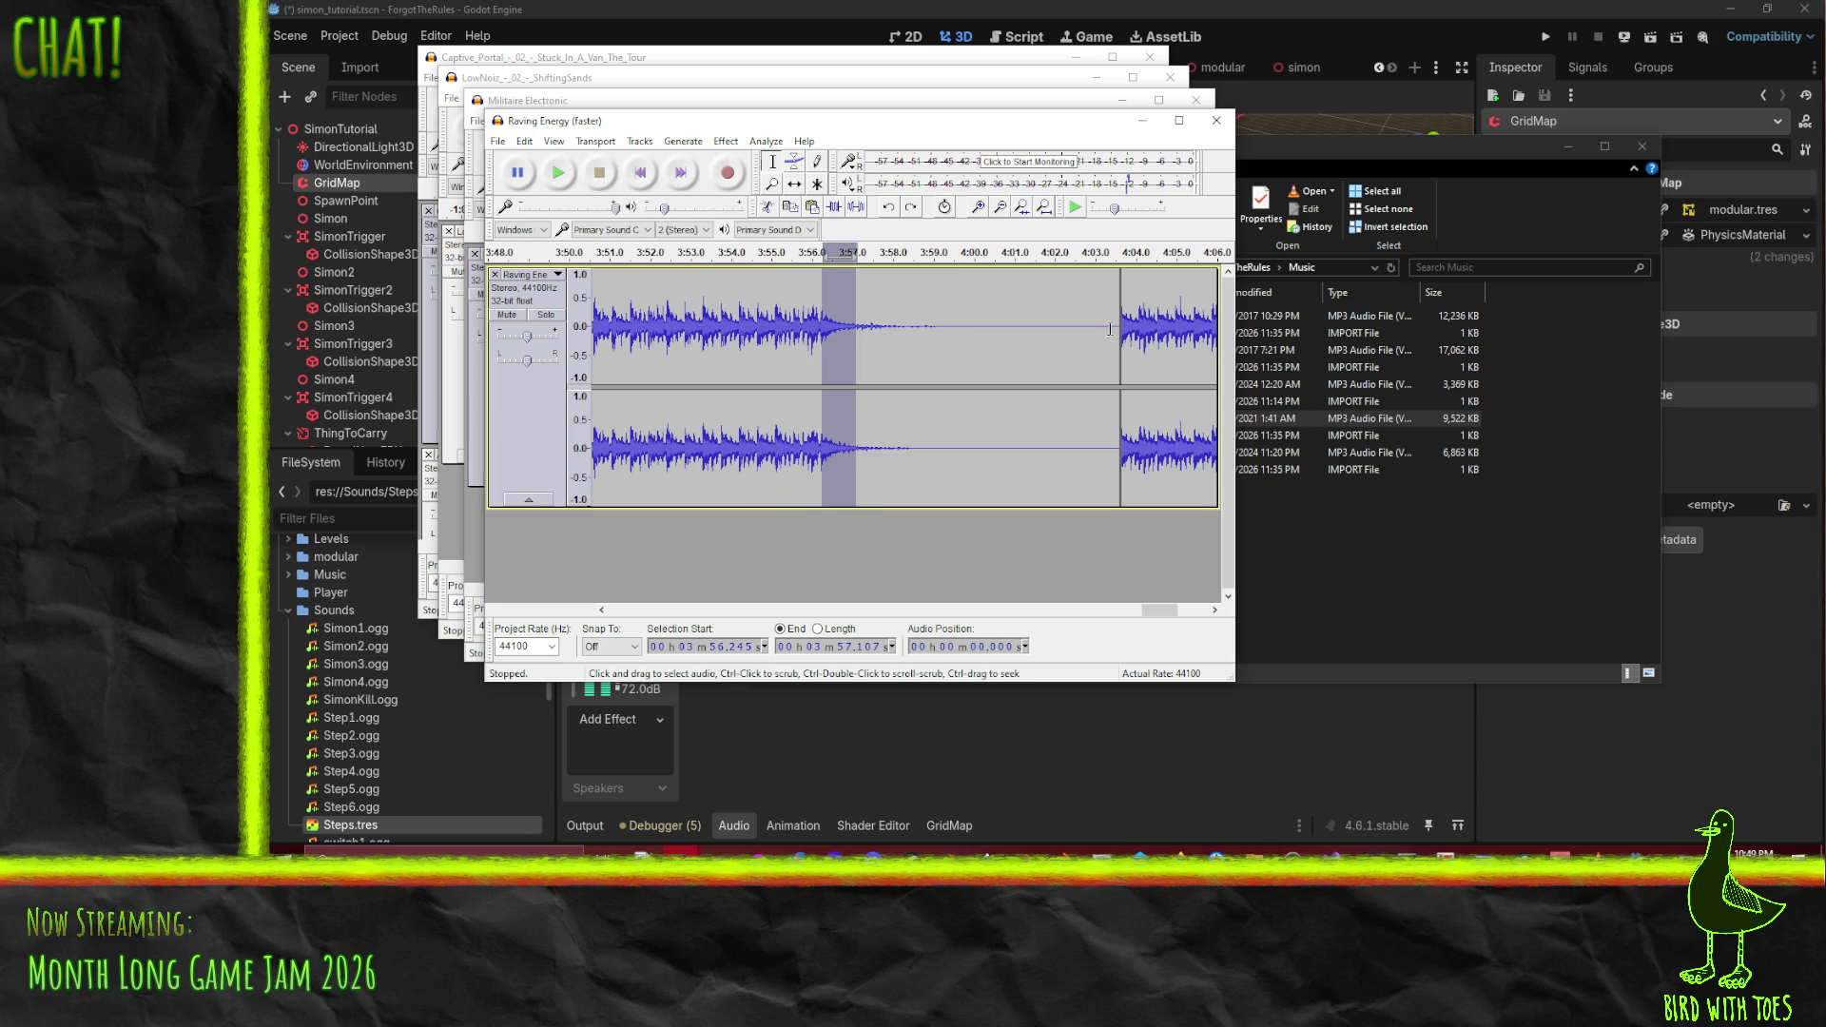
- Select 4:03.618–4:04.479, preview from just before the loop join, and undo the fade-in there
left_click(1094, 333)
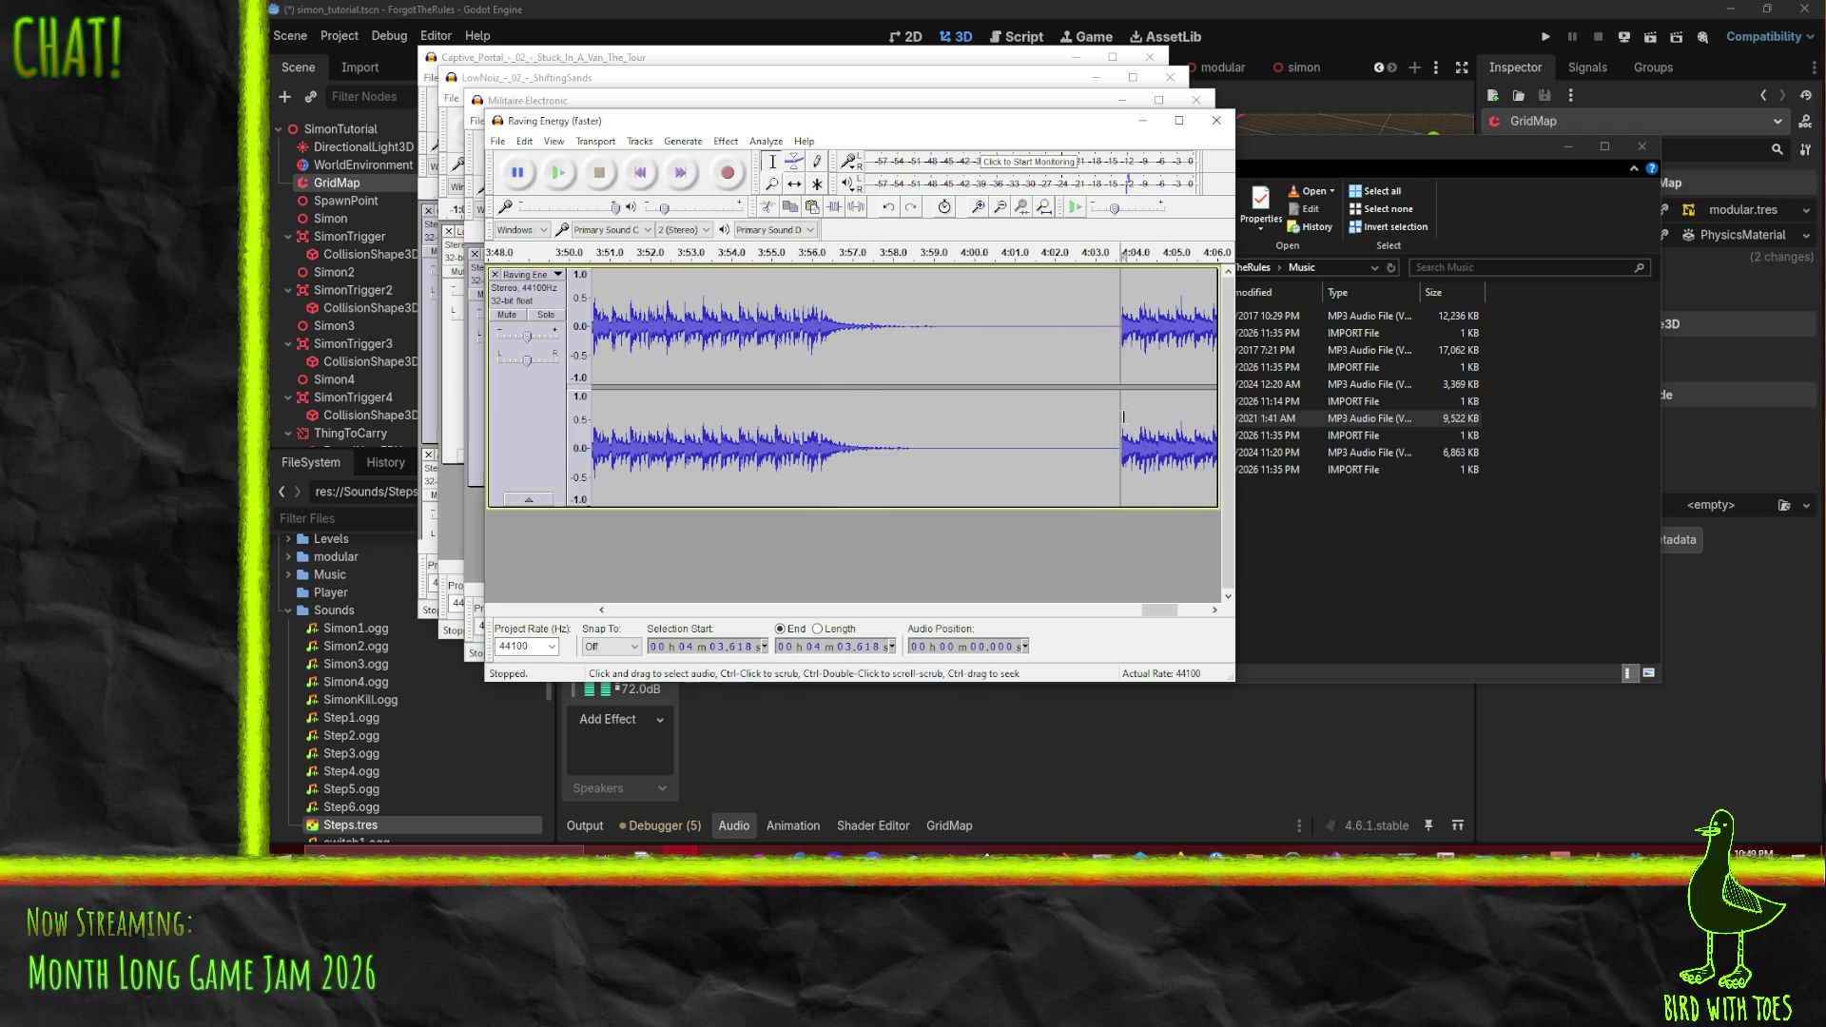
left_click_drag(1121, 330, 1154, 330)
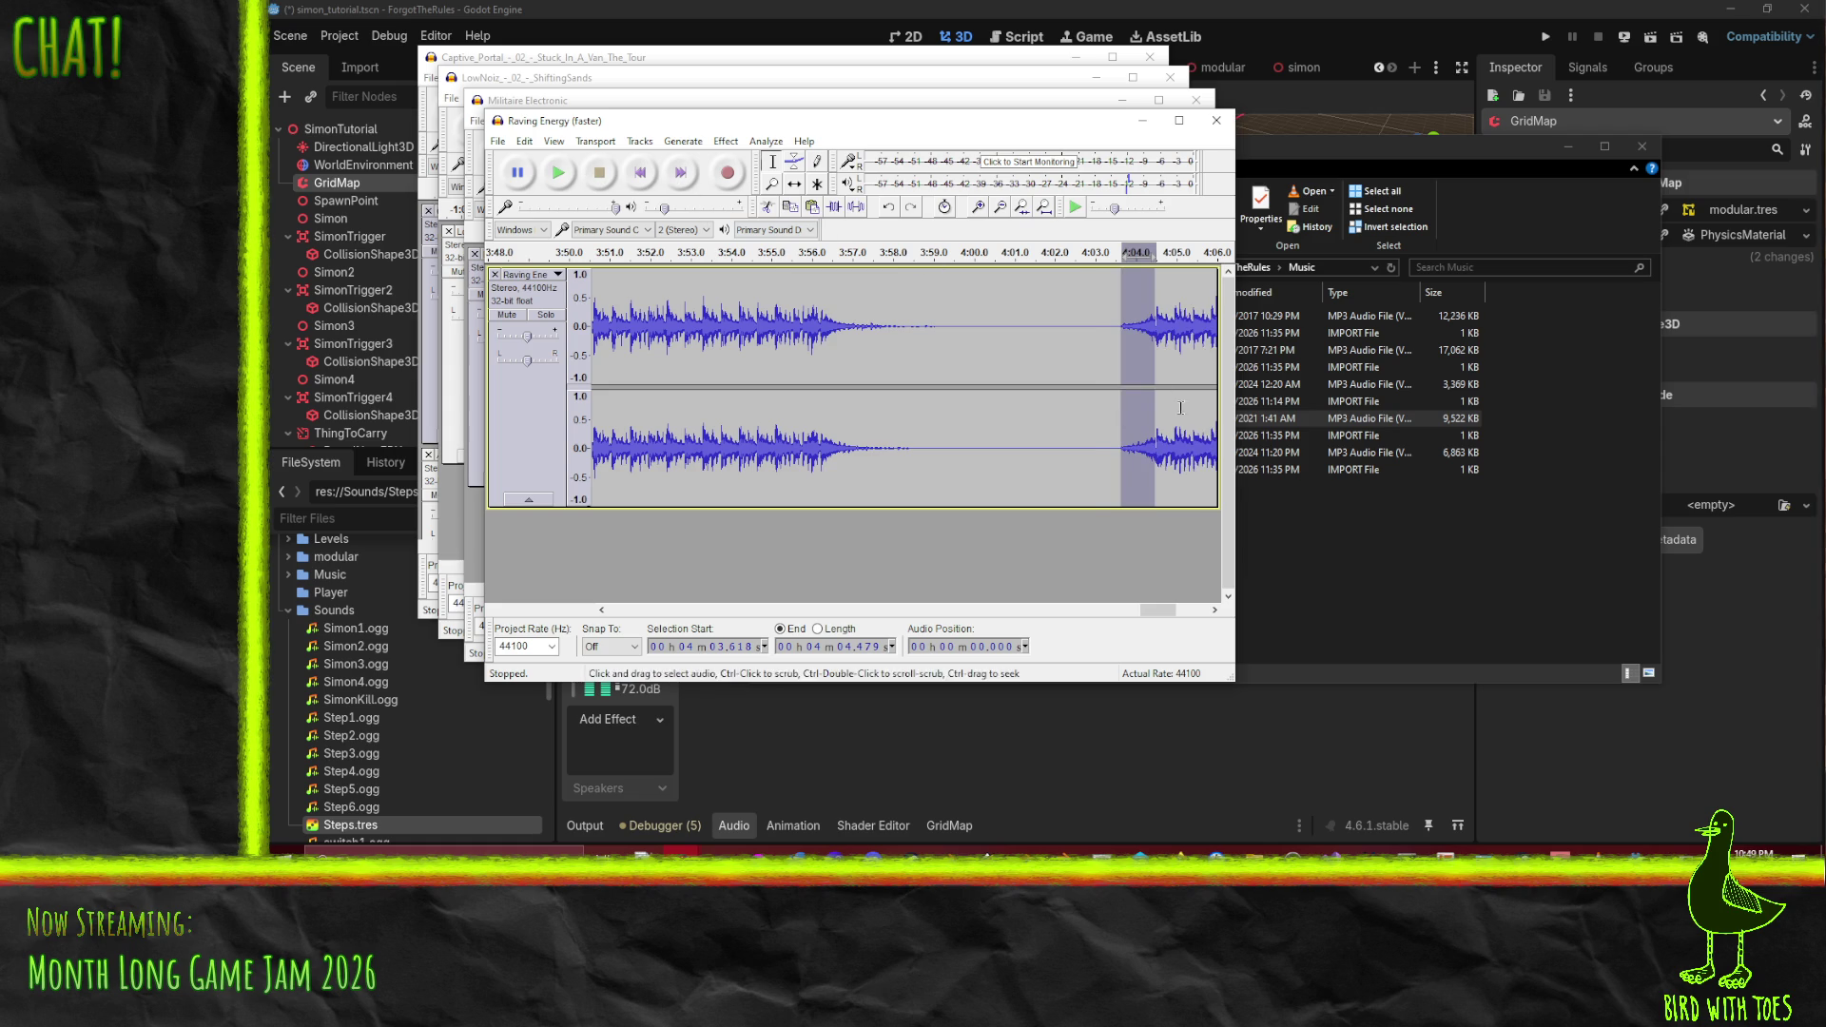
left_click(1118, 334)
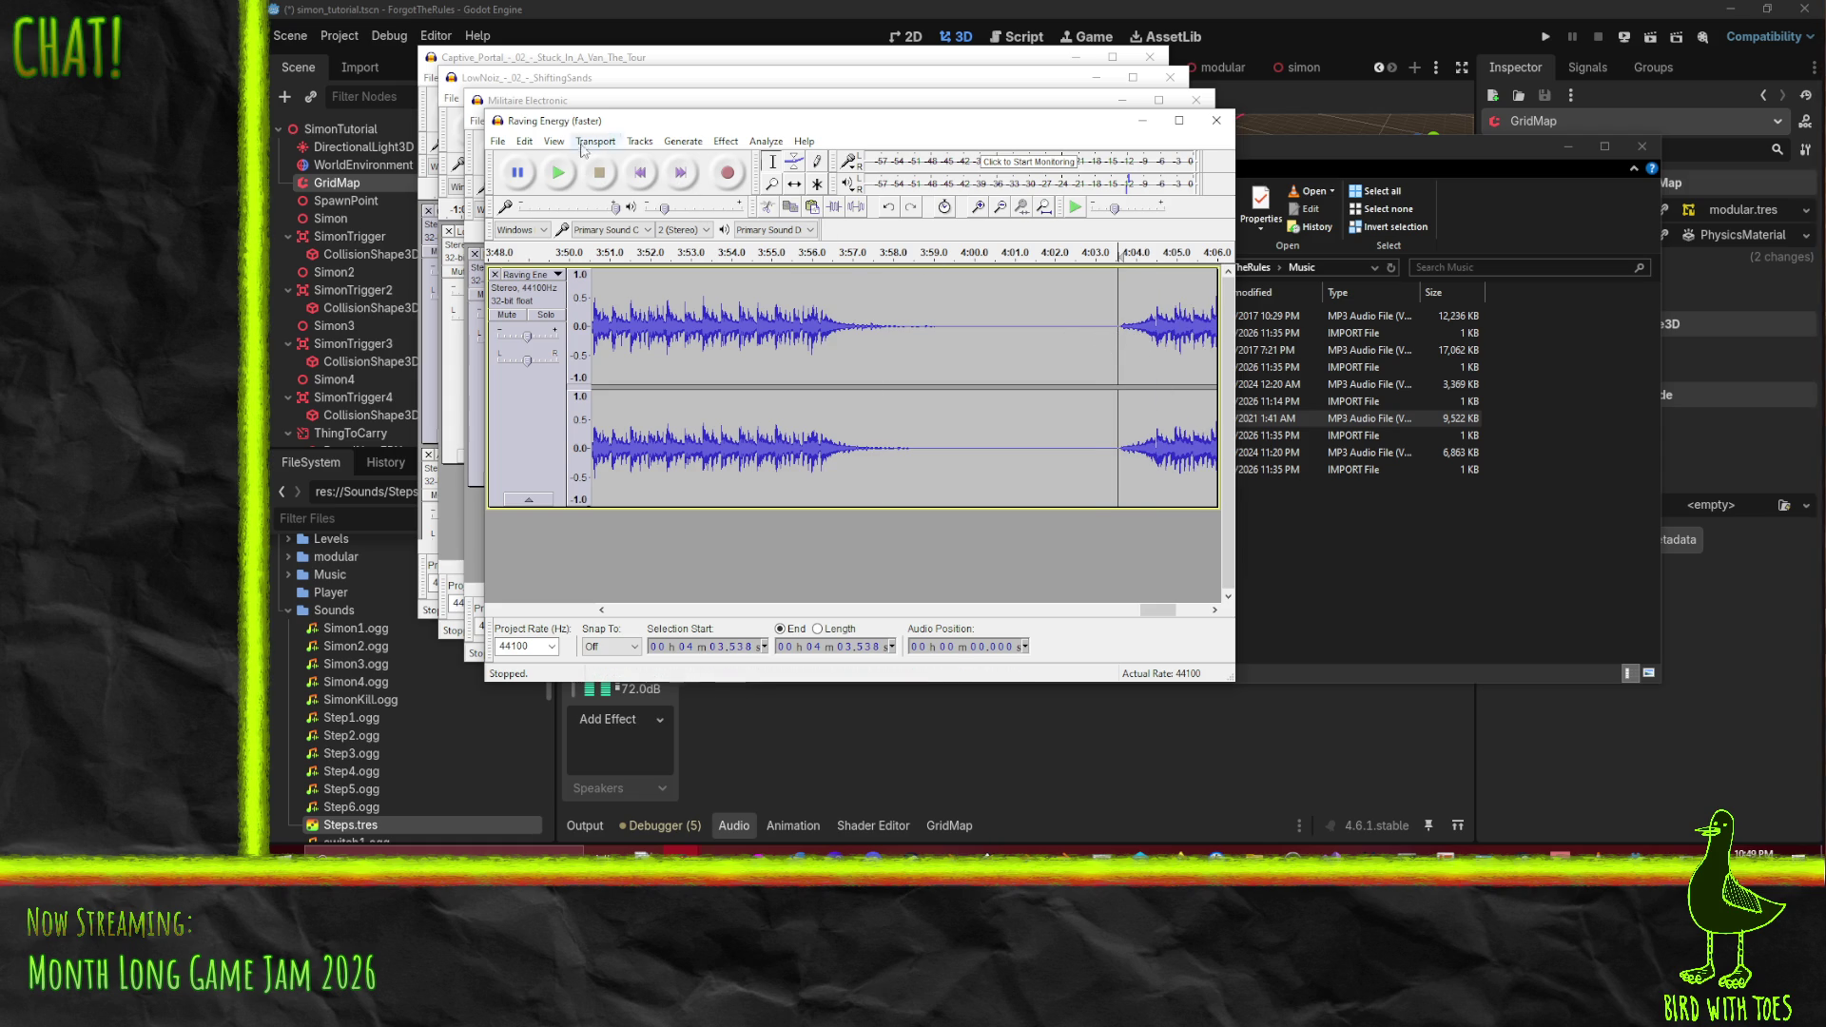
left_click(542, 180)
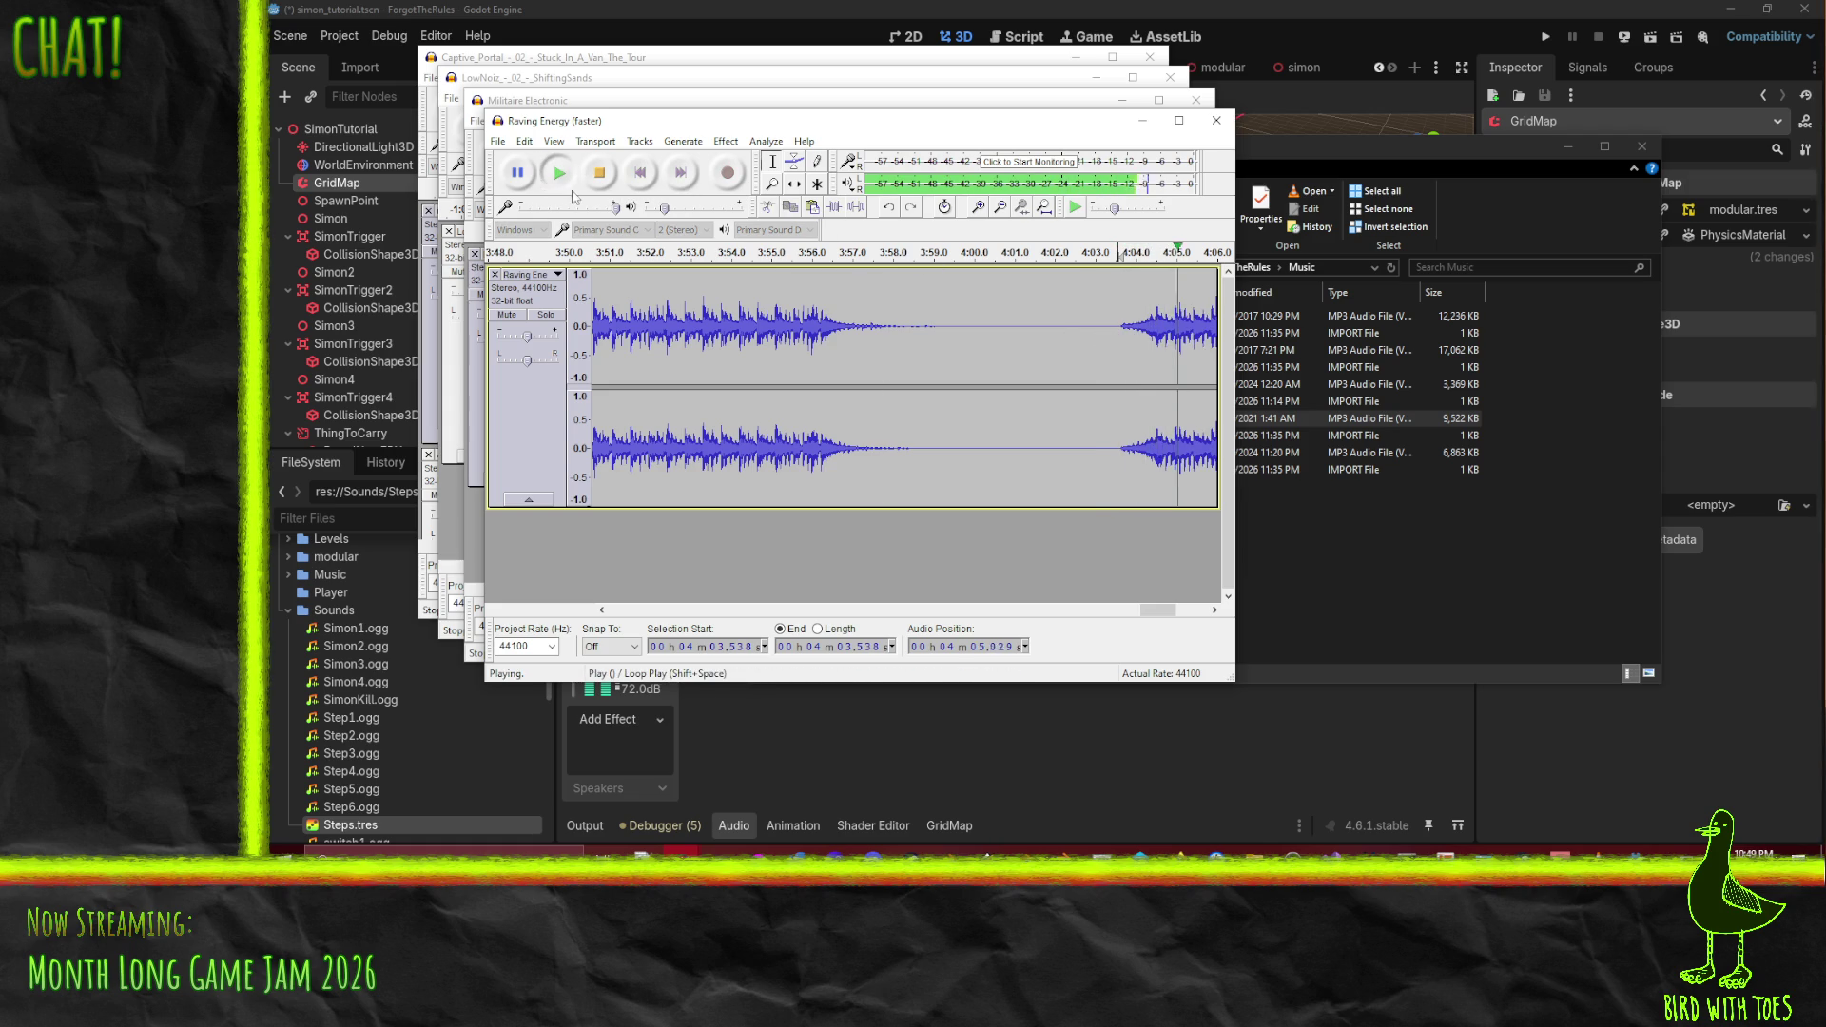
key("space")
key("ctrl+z")
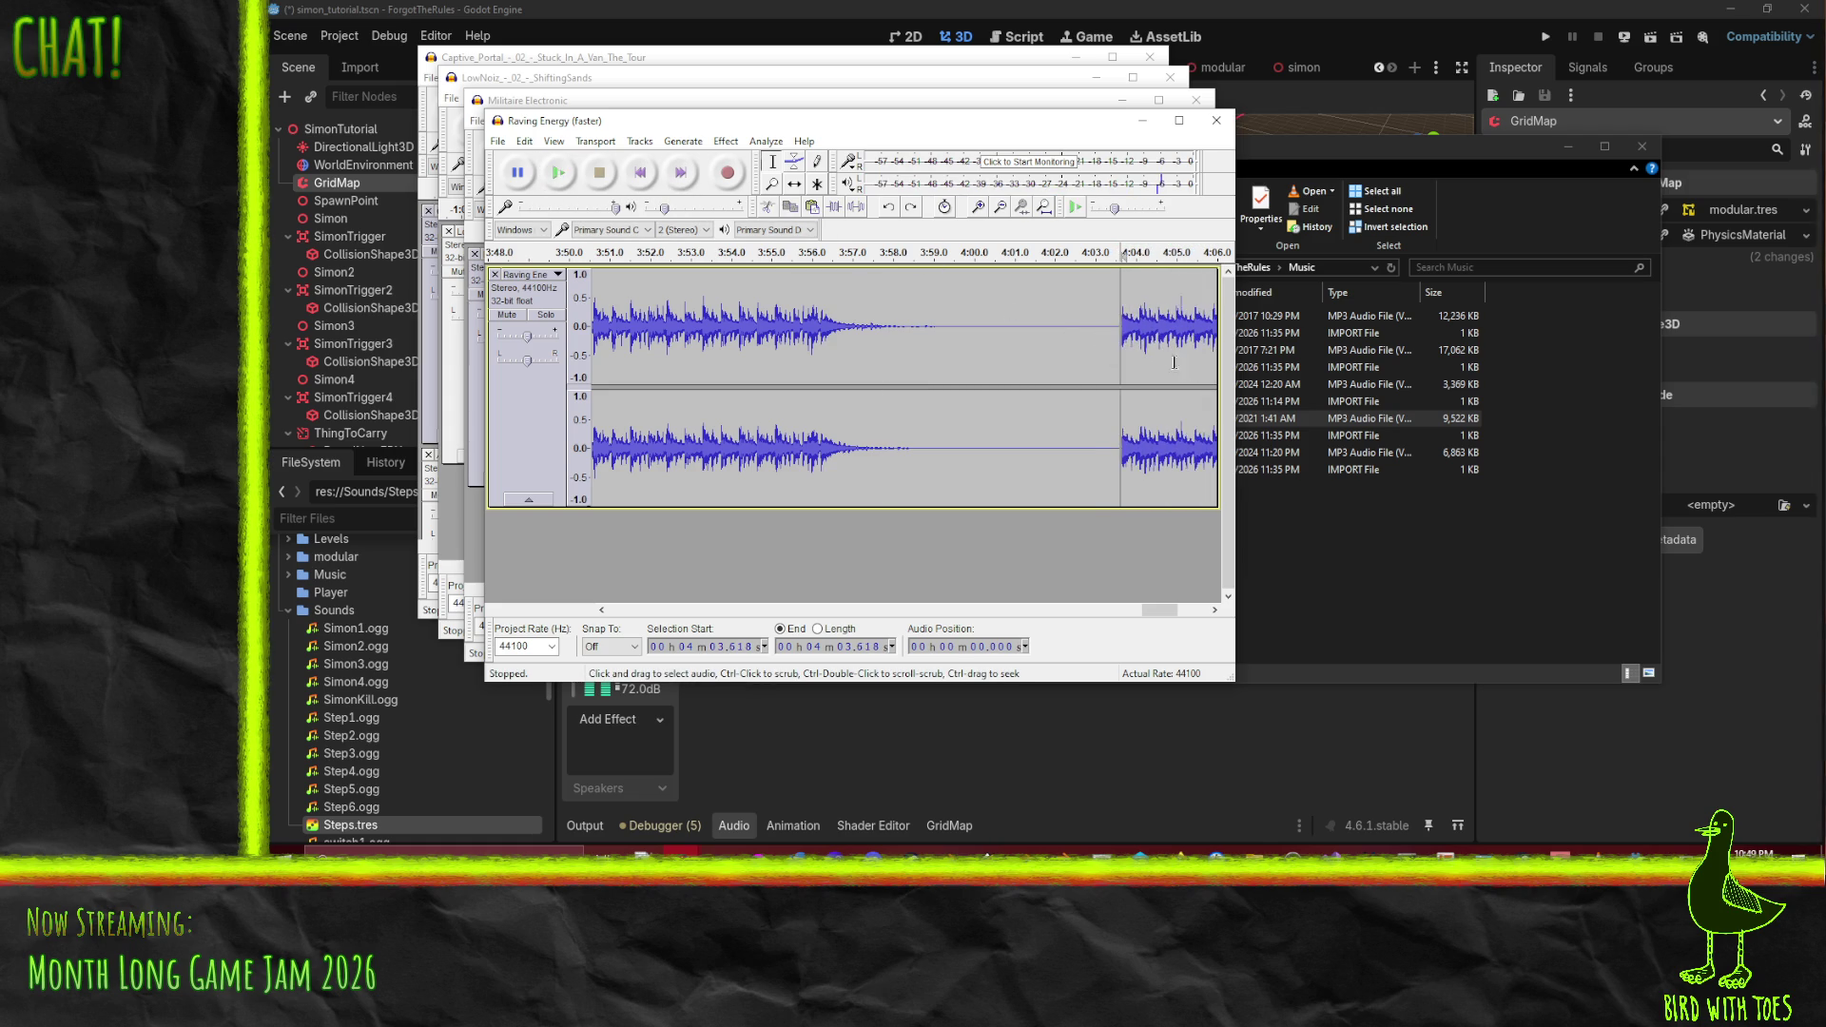
scroll(1146, 343, "up", 3, "ctrl")
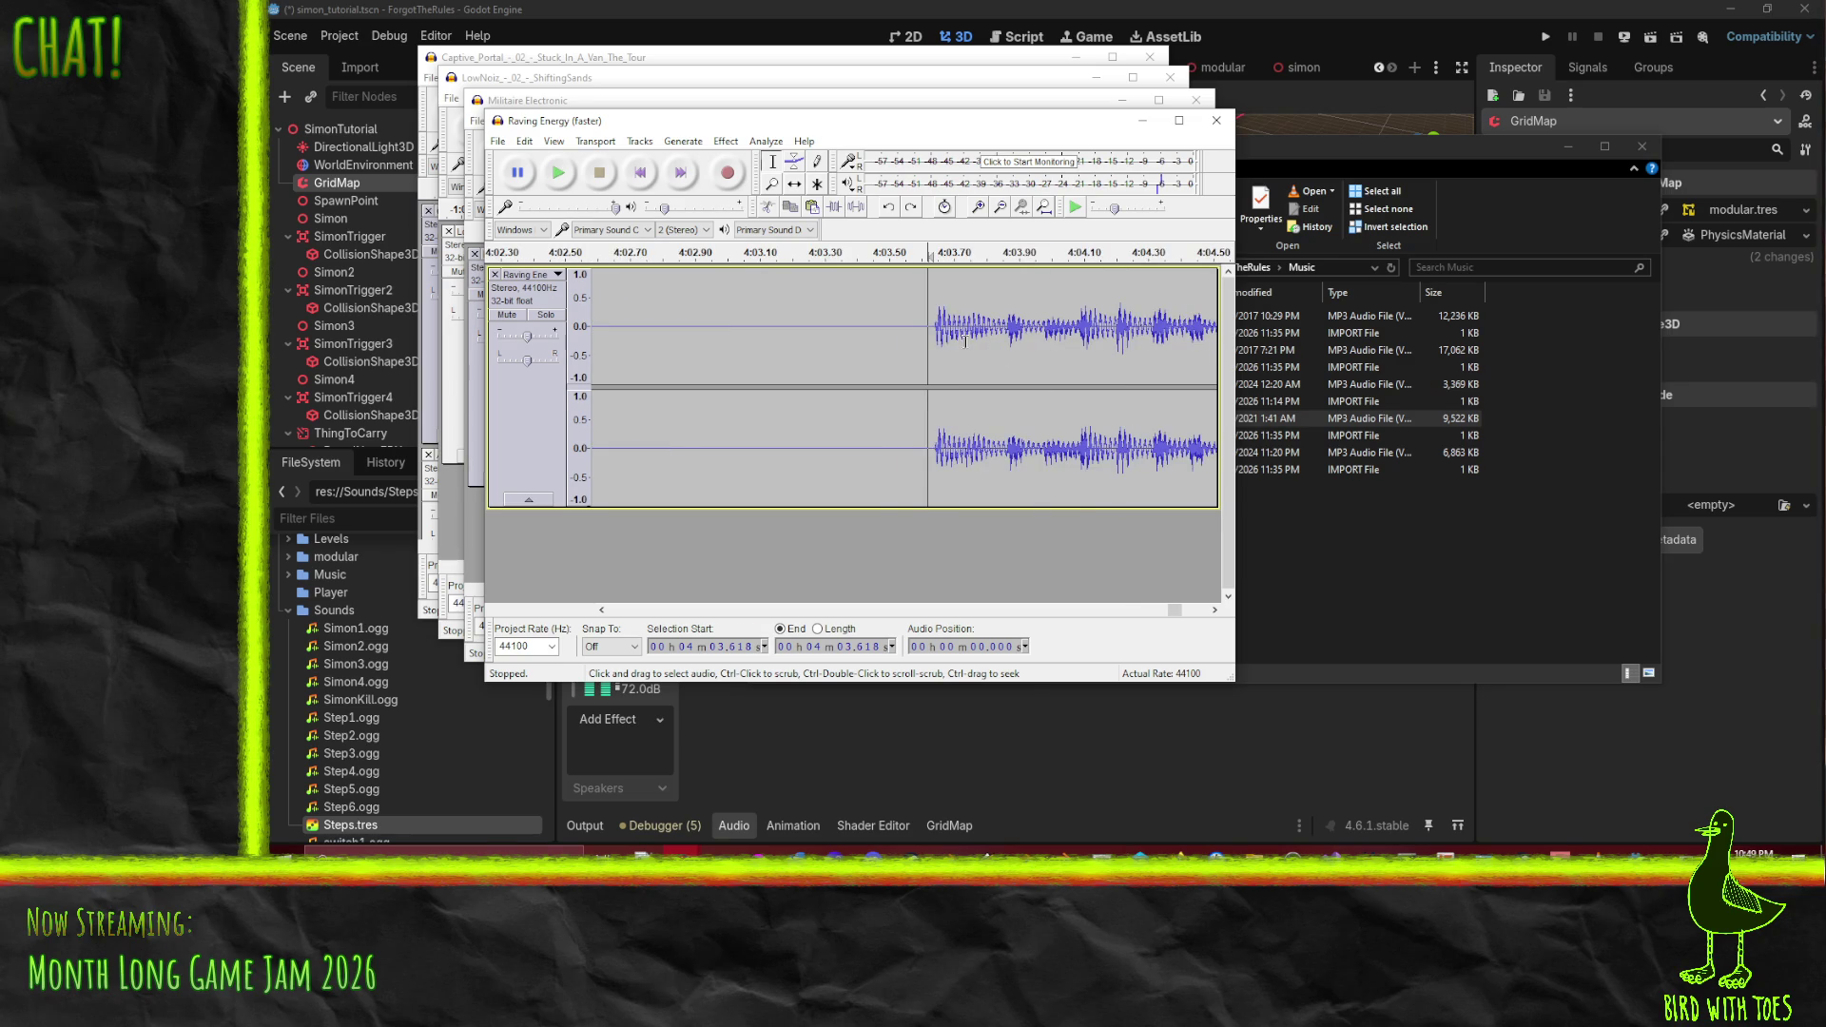
- Undo earlier loop-join edits and preview from 4:03.202 to hear the ramp-in
left_click(792, 331, "shift")
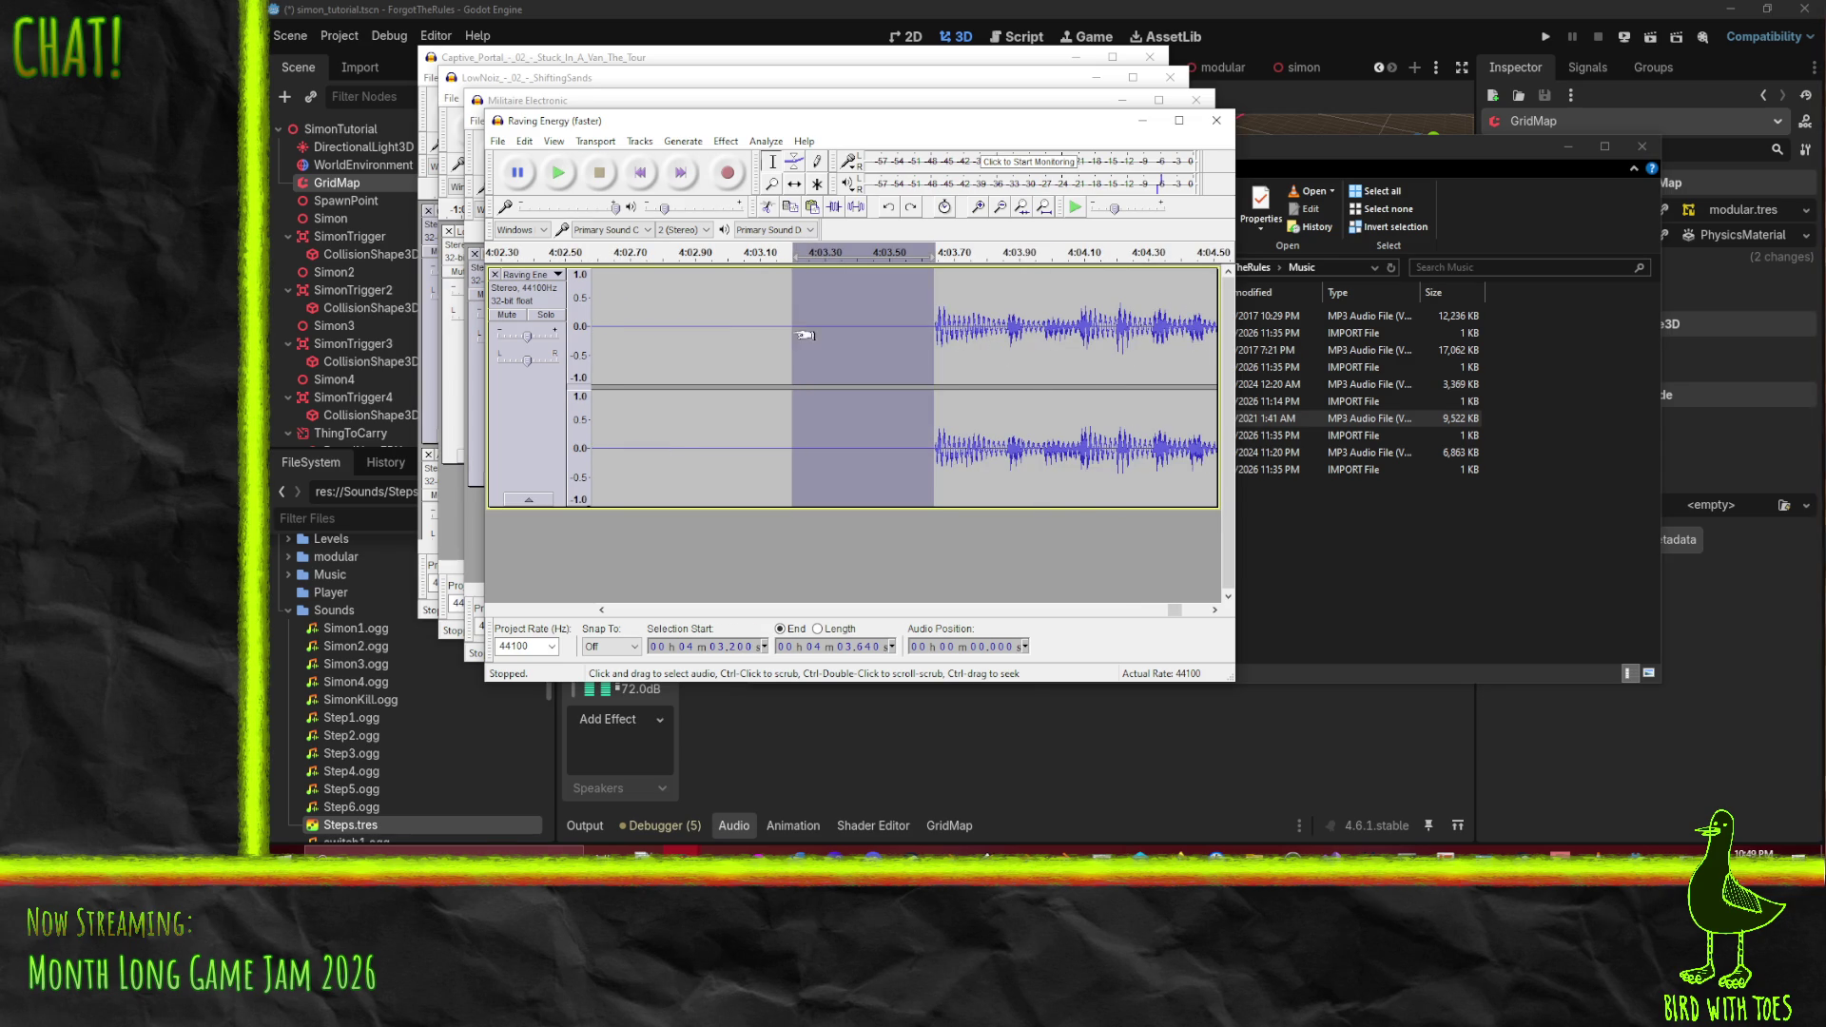
key("ctrl+z")
key("space")
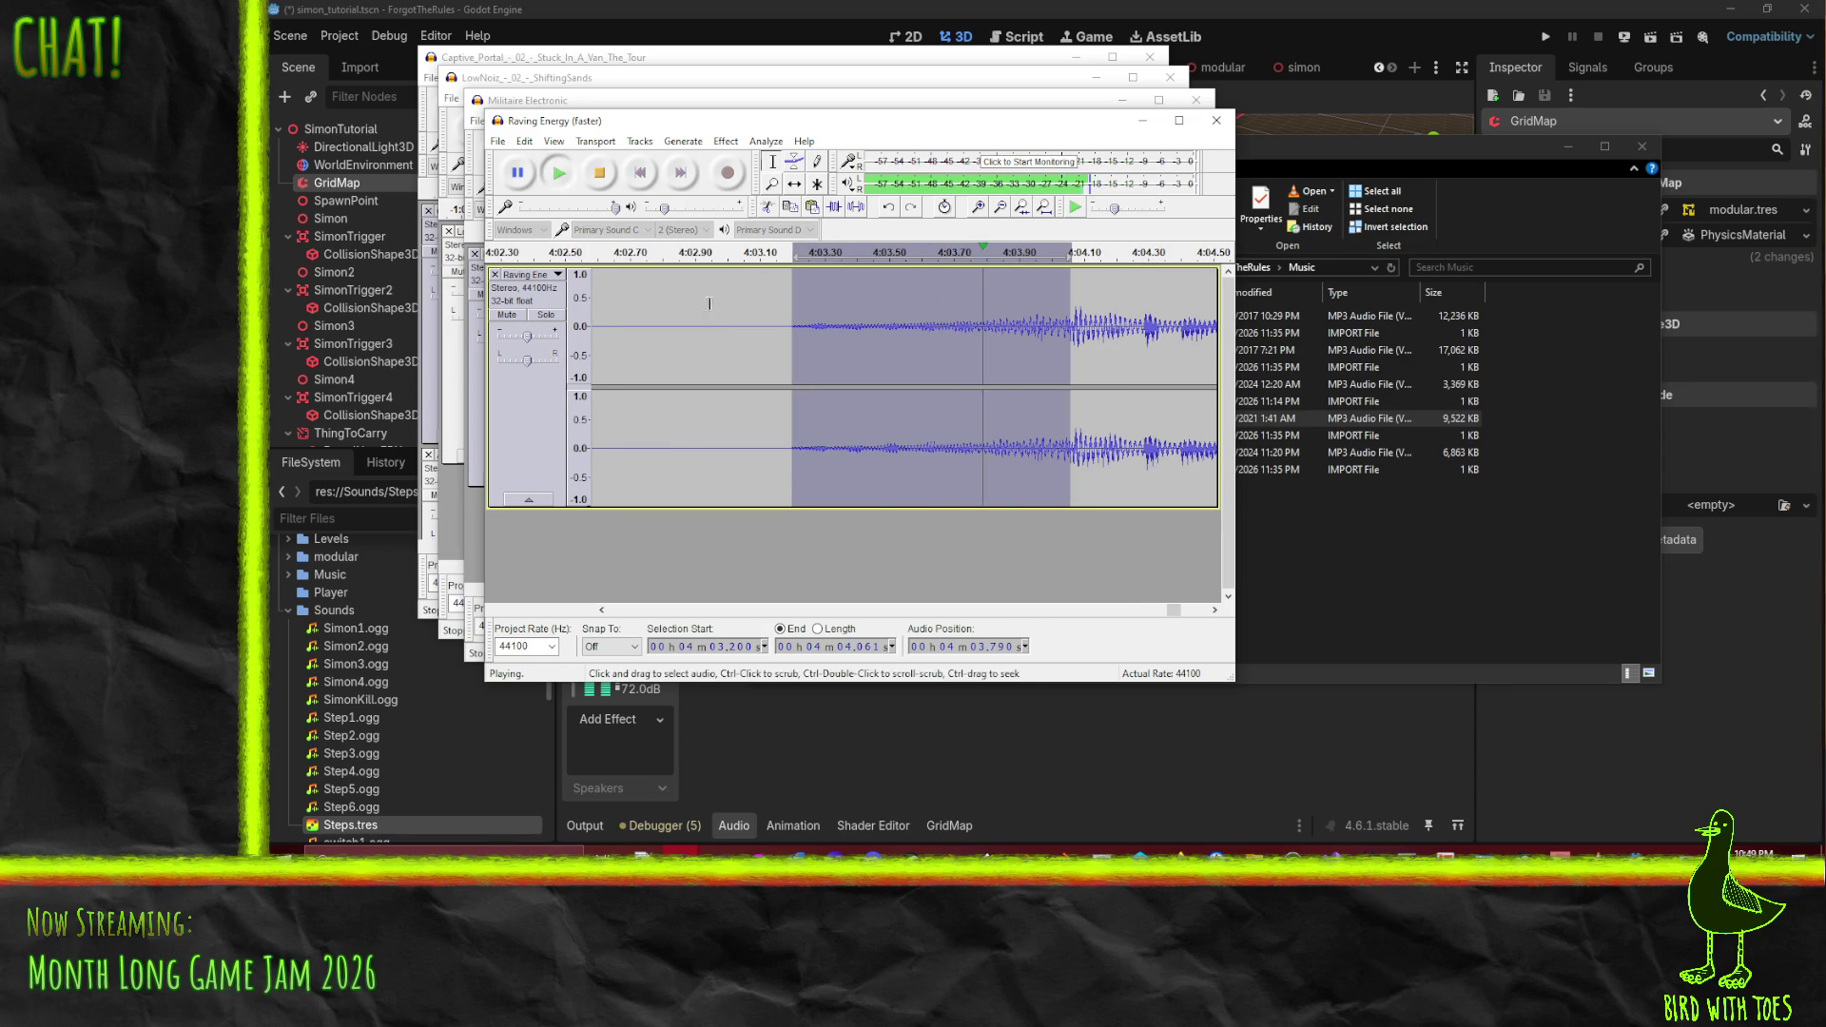
left_click(792, 331)
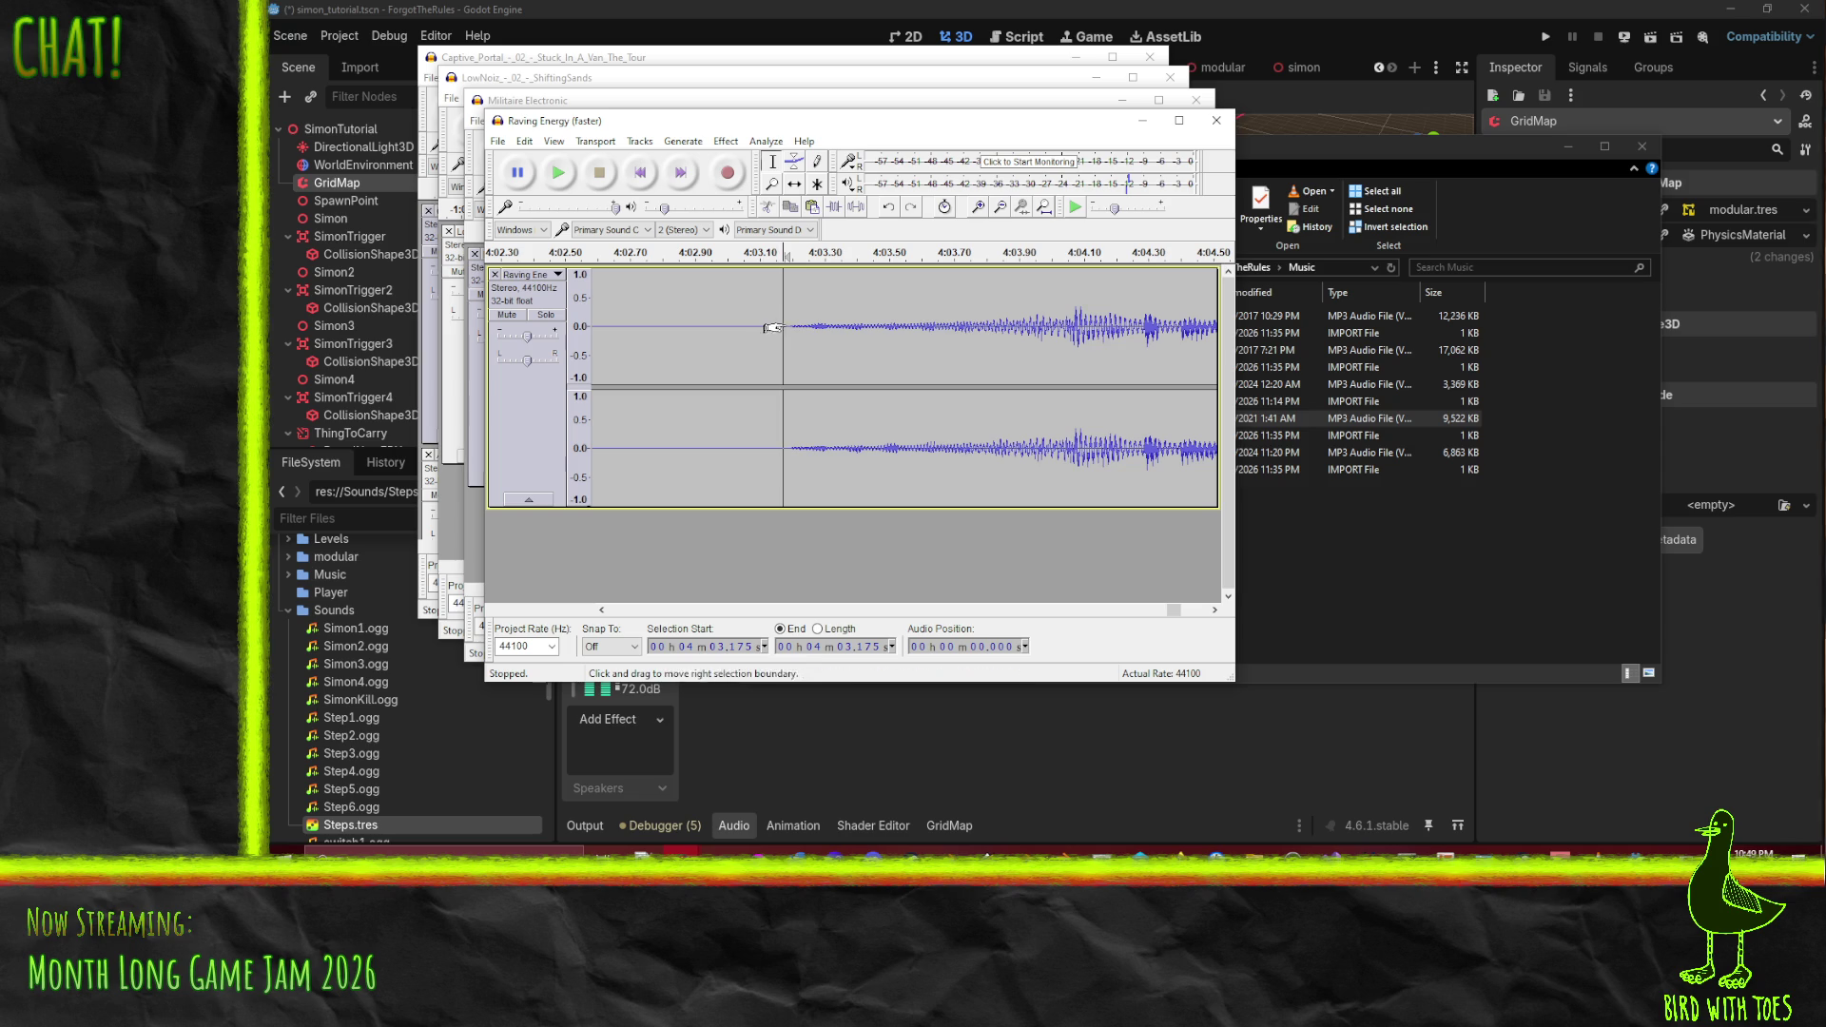
left_click(571, 181)
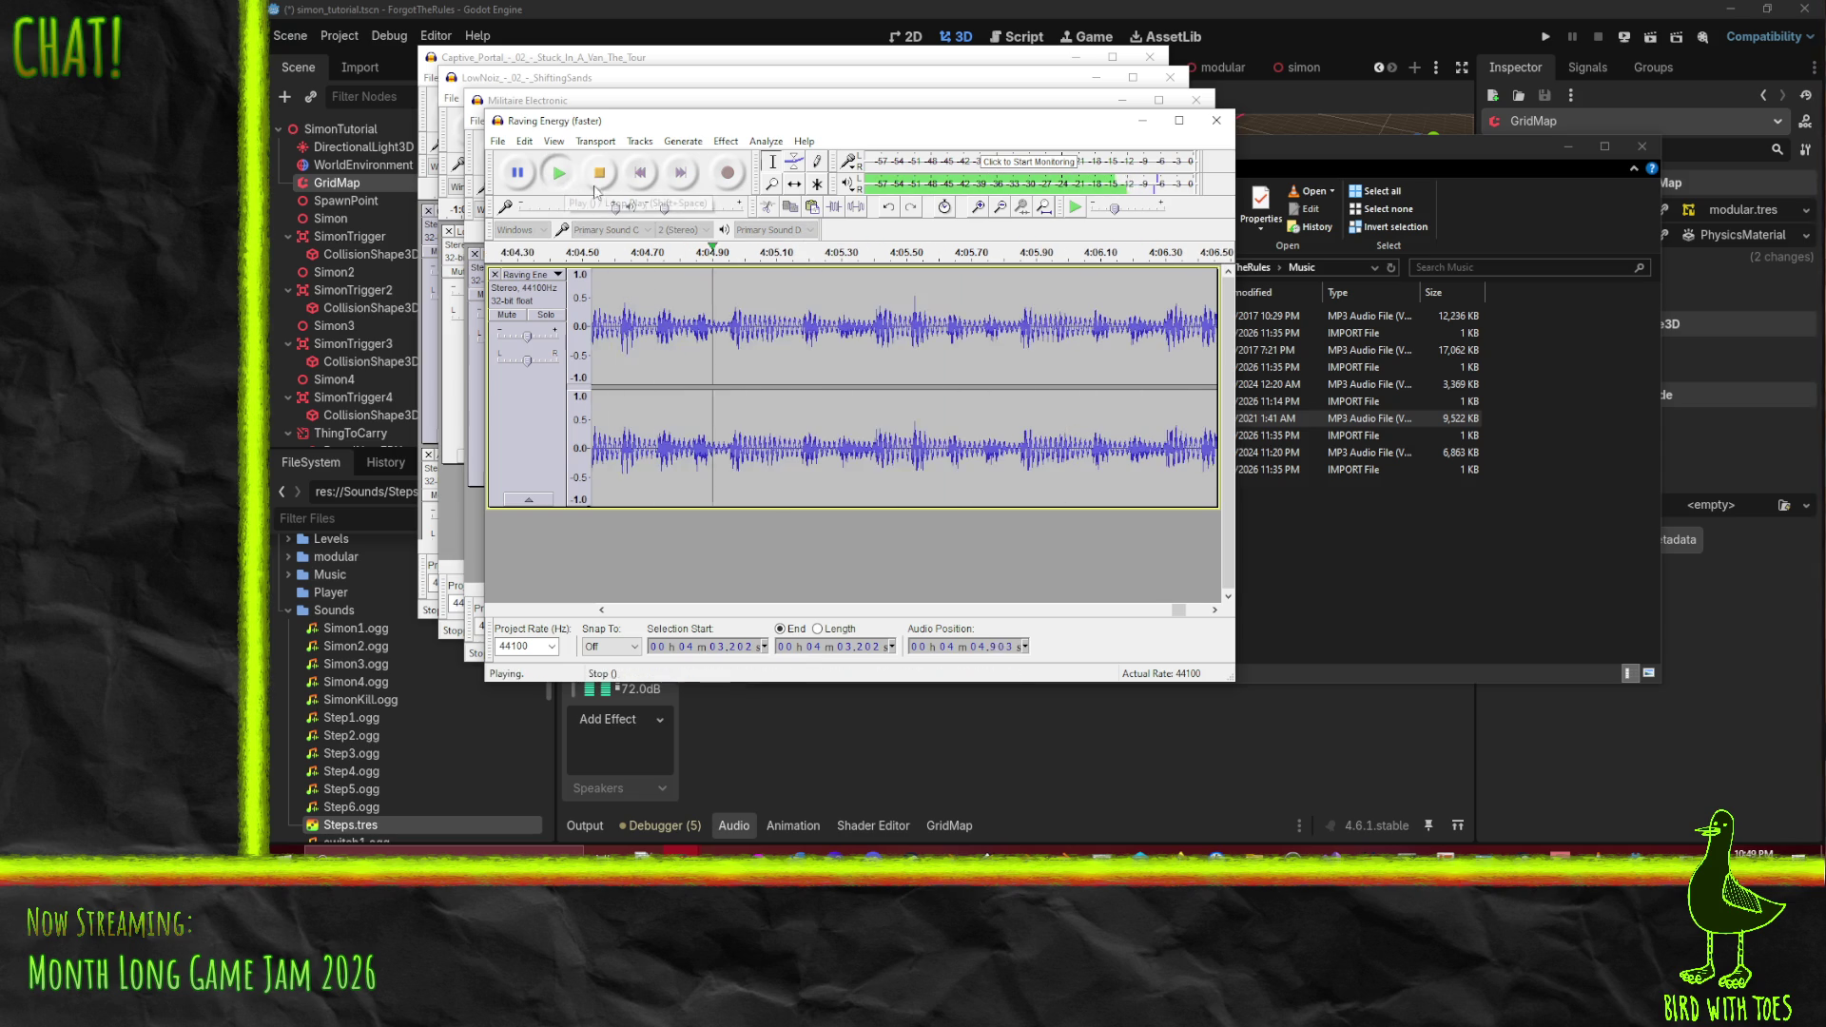
left_click(600, 172)
scroll(761, 357, "down", 3, "ctrl")
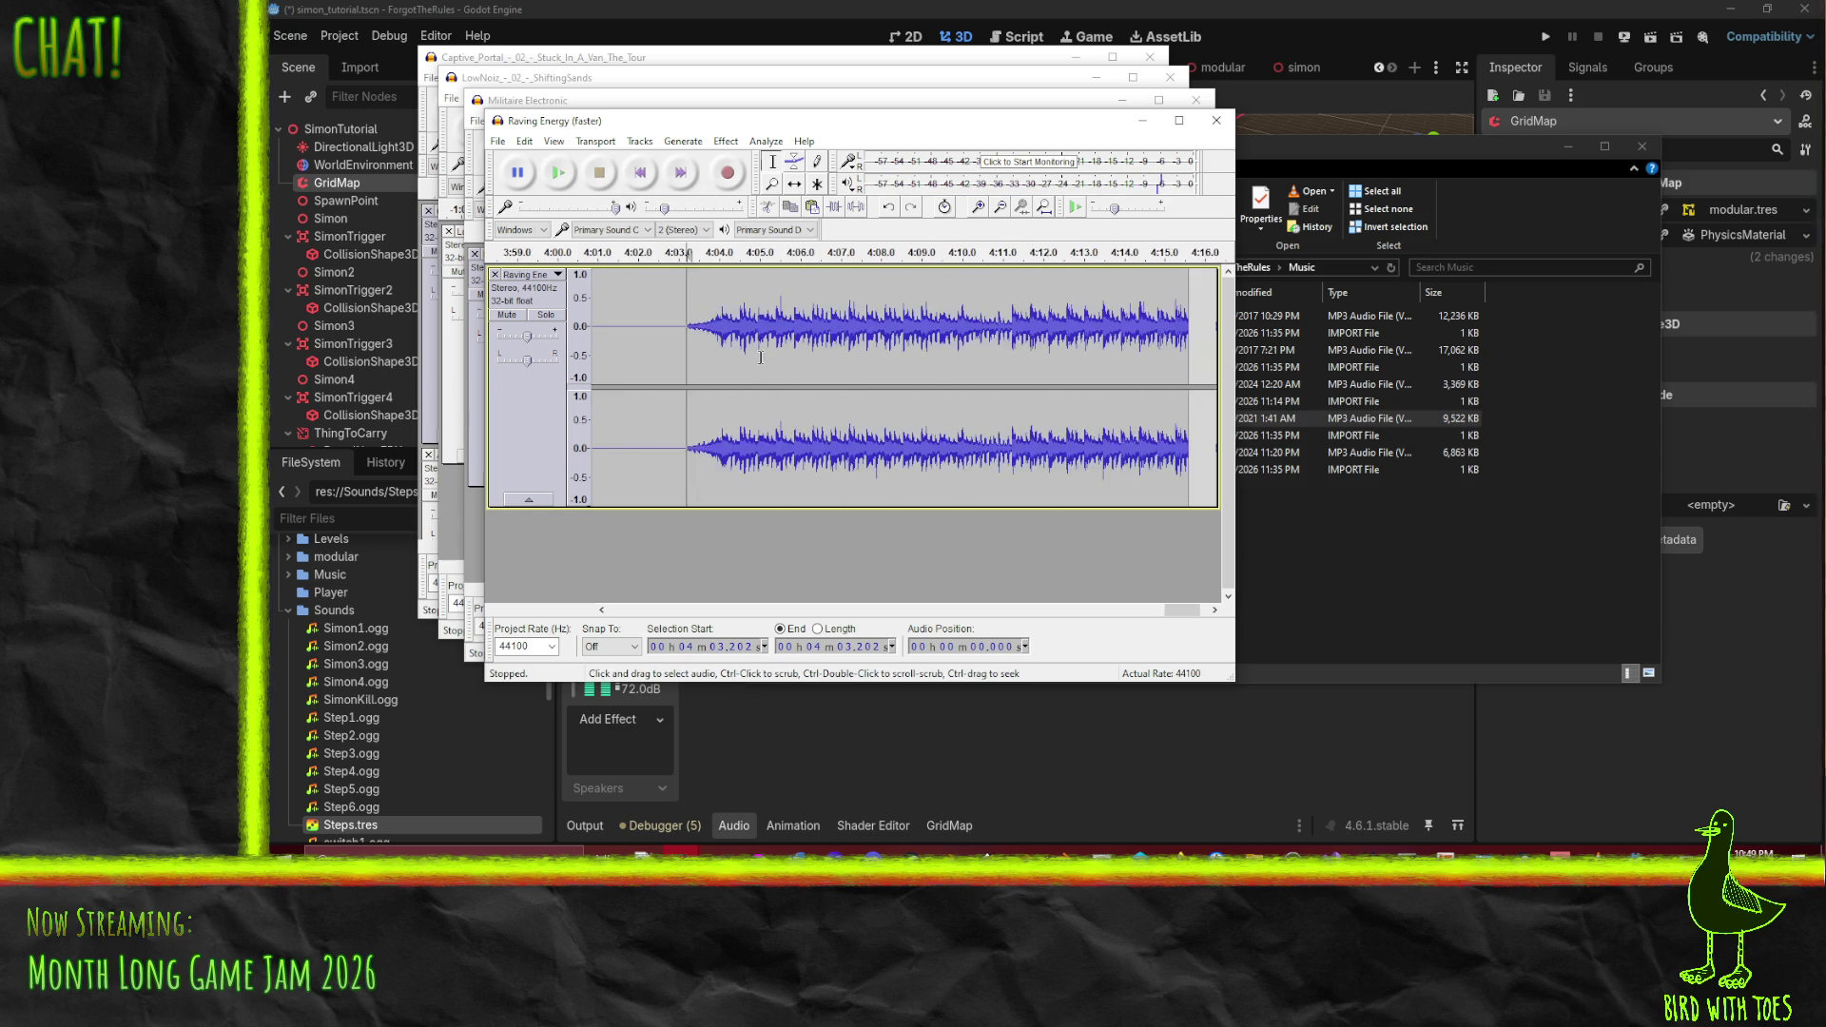
left_click_drag(1173, 613, 1151, 613)
- Play from 3:54.0 through the join, then briefly again from about 4:03.9
left_click(701, 295)
key("space")
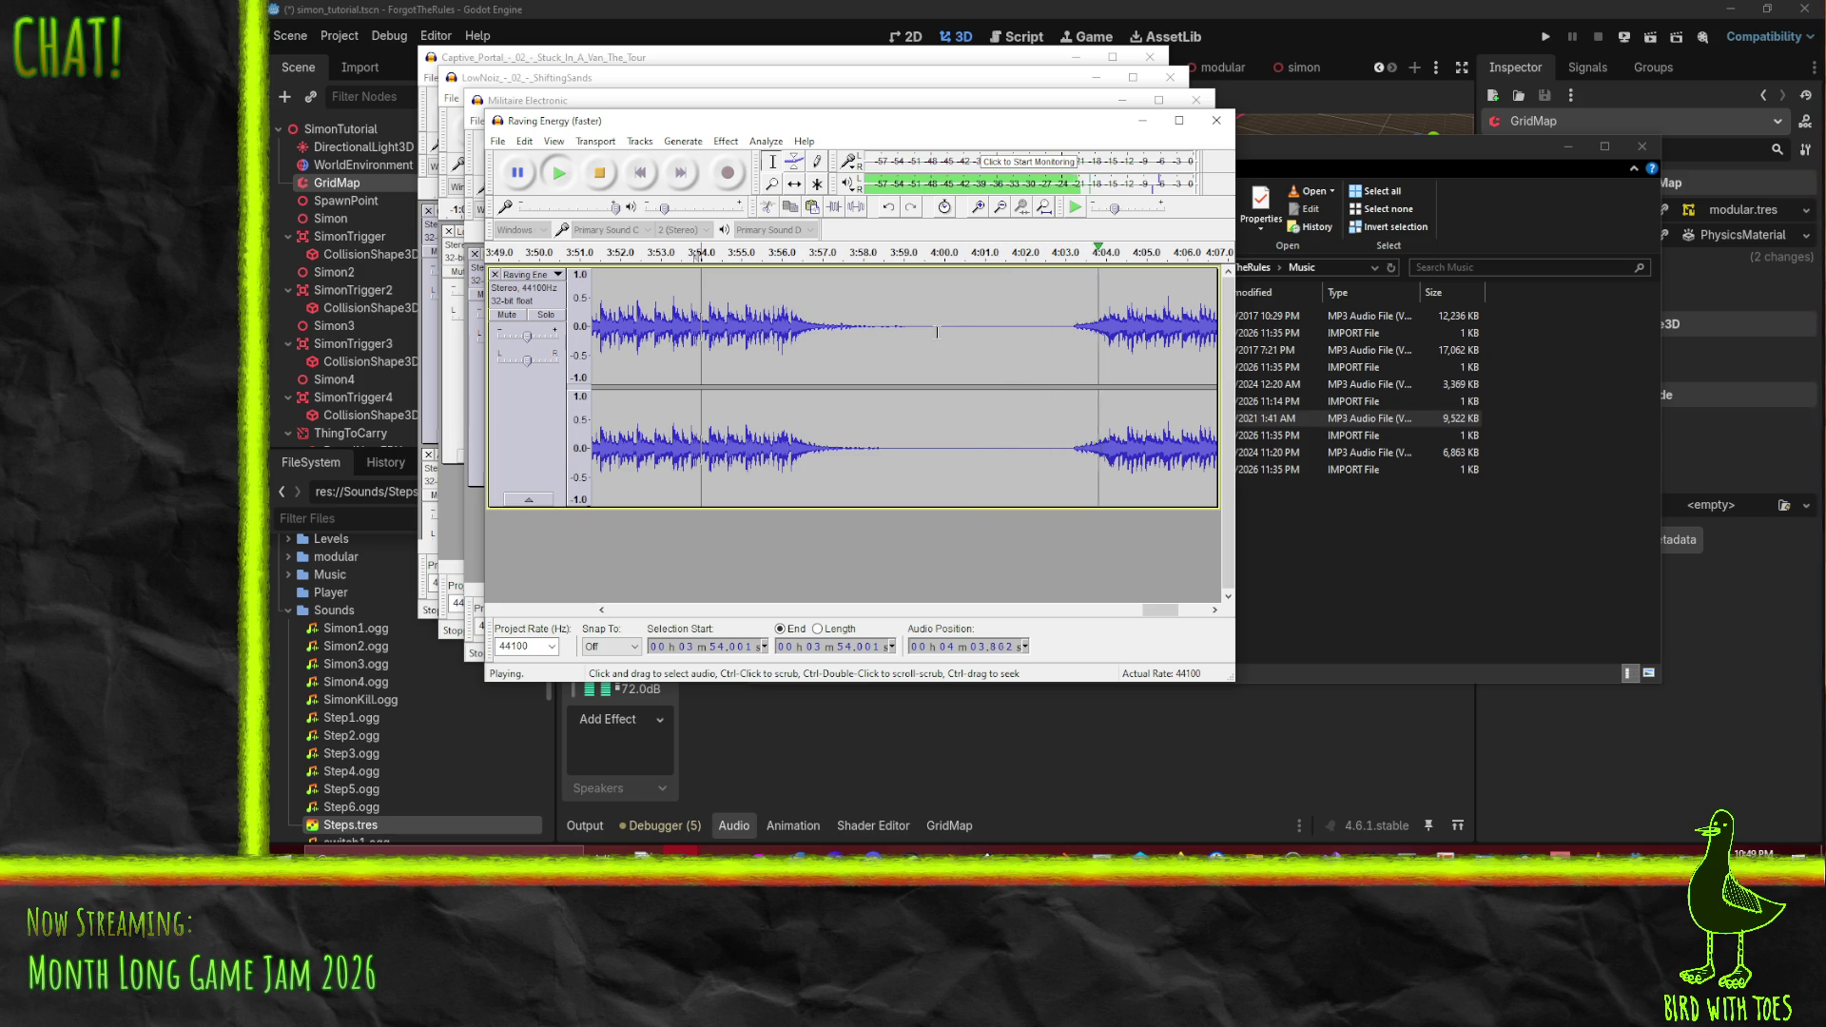
key("space")
scroll(1111, 337, "up", 3, "ctrl")
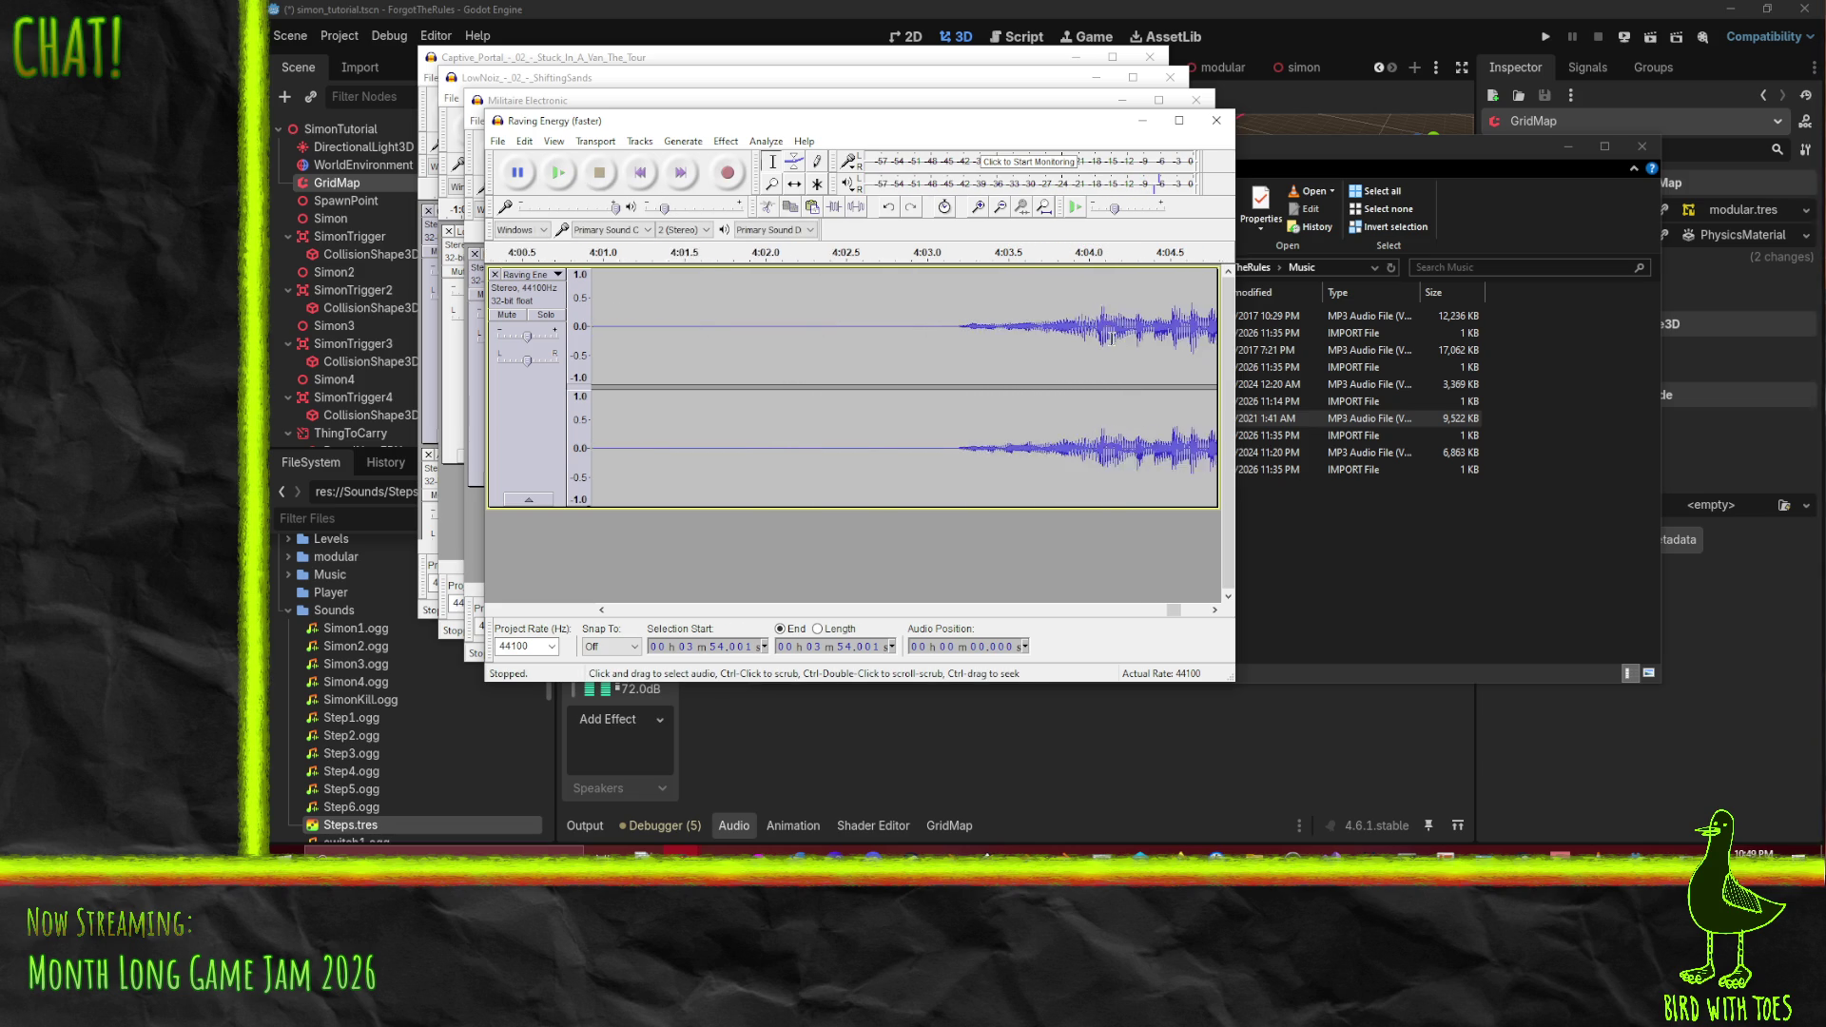
left_click(1038, 328)
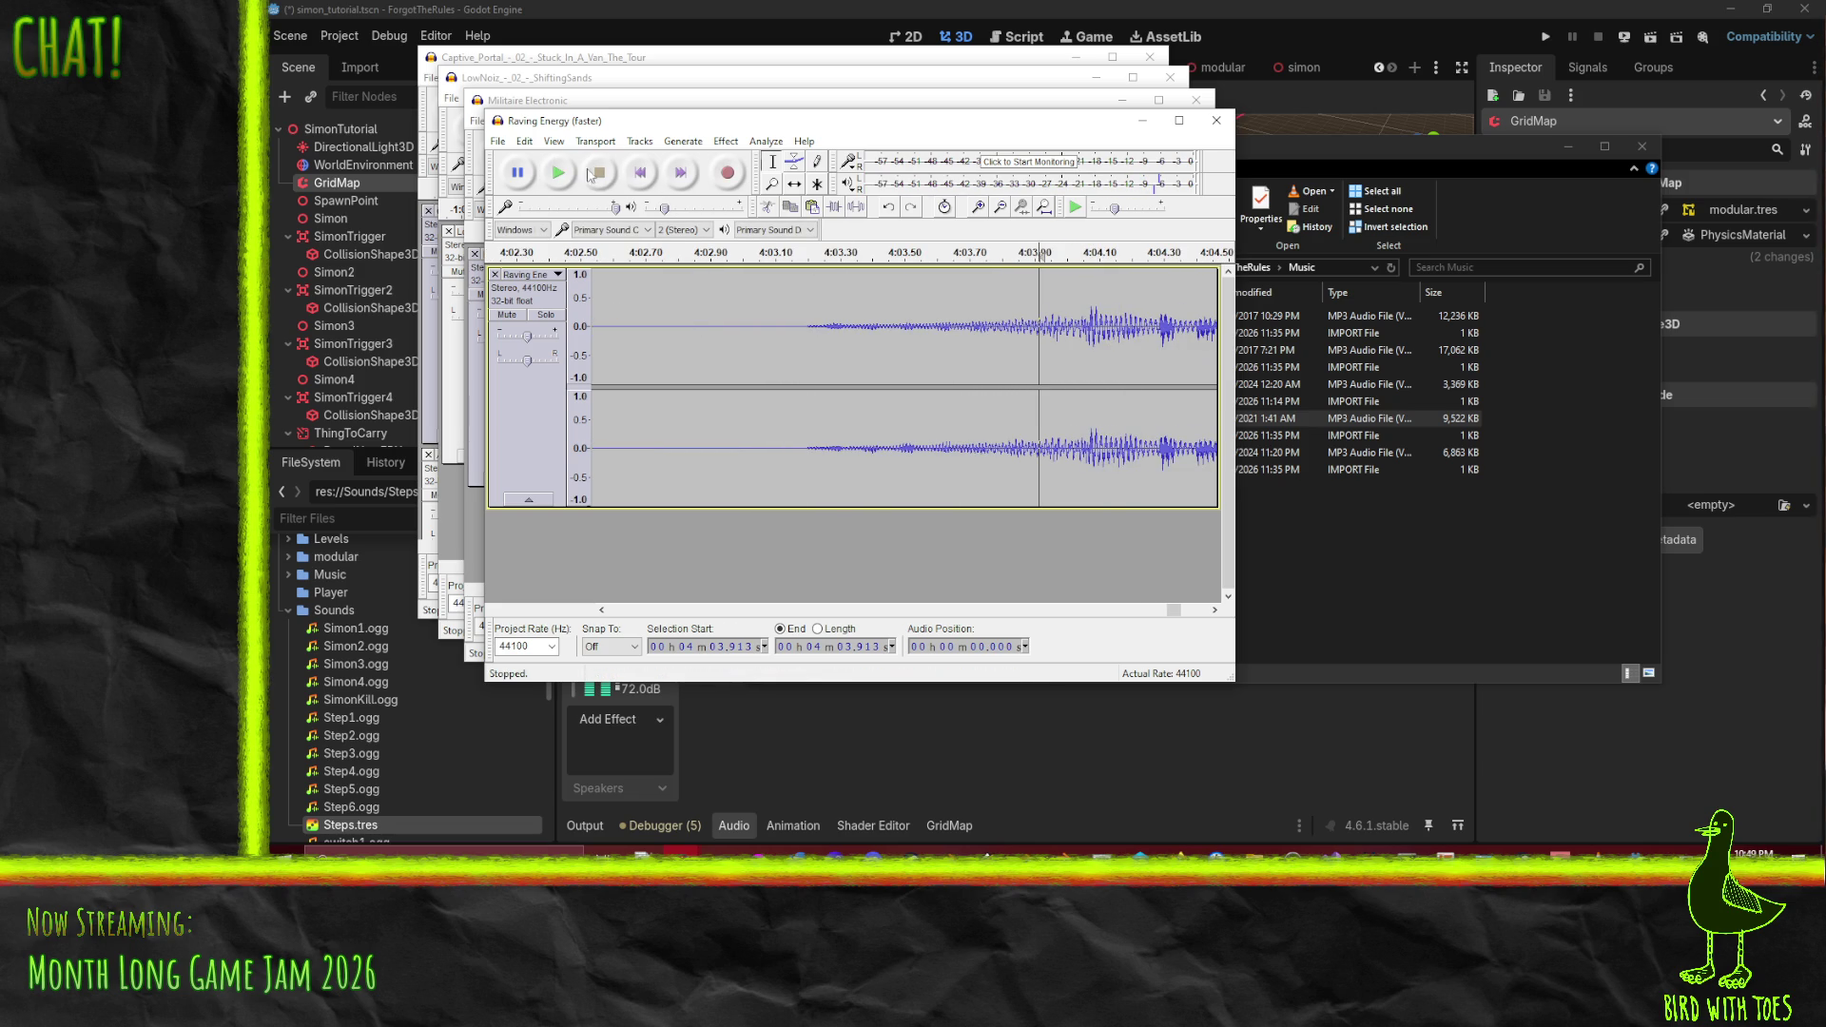
key("space")
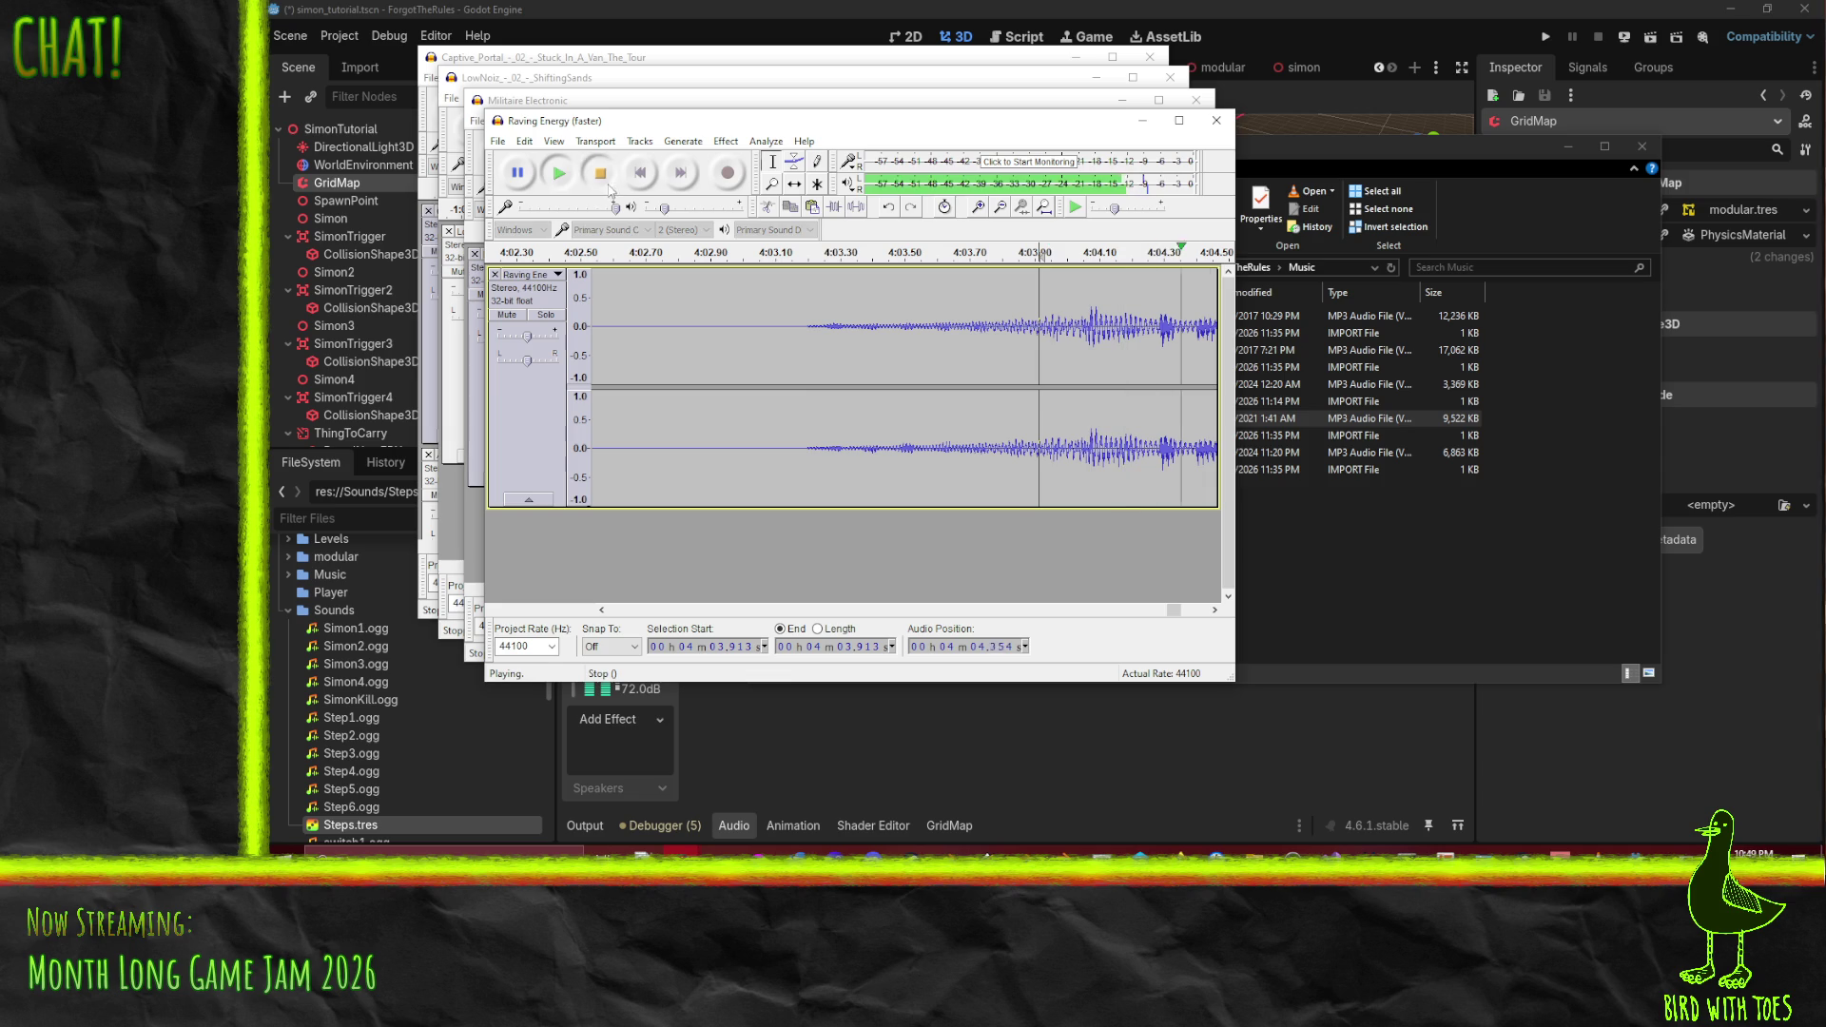
left_click(600, 172)
- Select from 4:04.062 to the end of the track and delete it
left_click(1090, 326)
scroll(1089, 333, "up", 3, "ctrl")
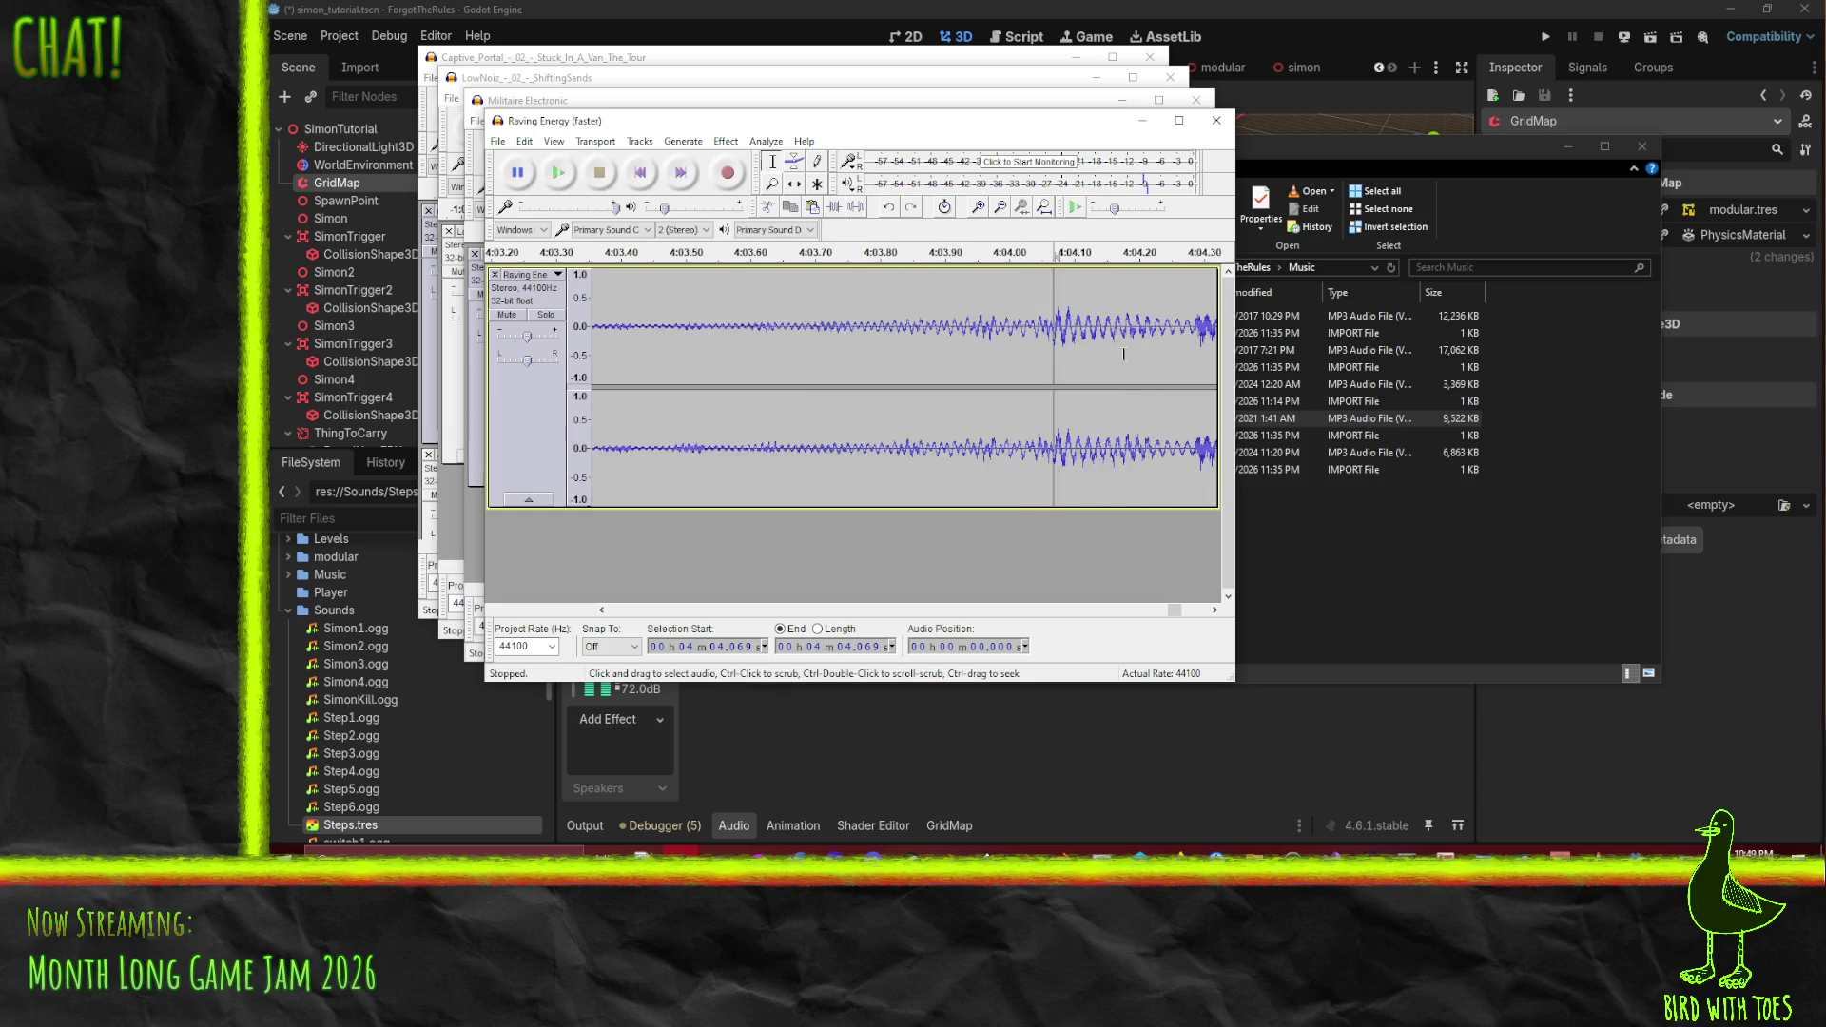
scroll(1085, 344, "up", 1, "ctrl")
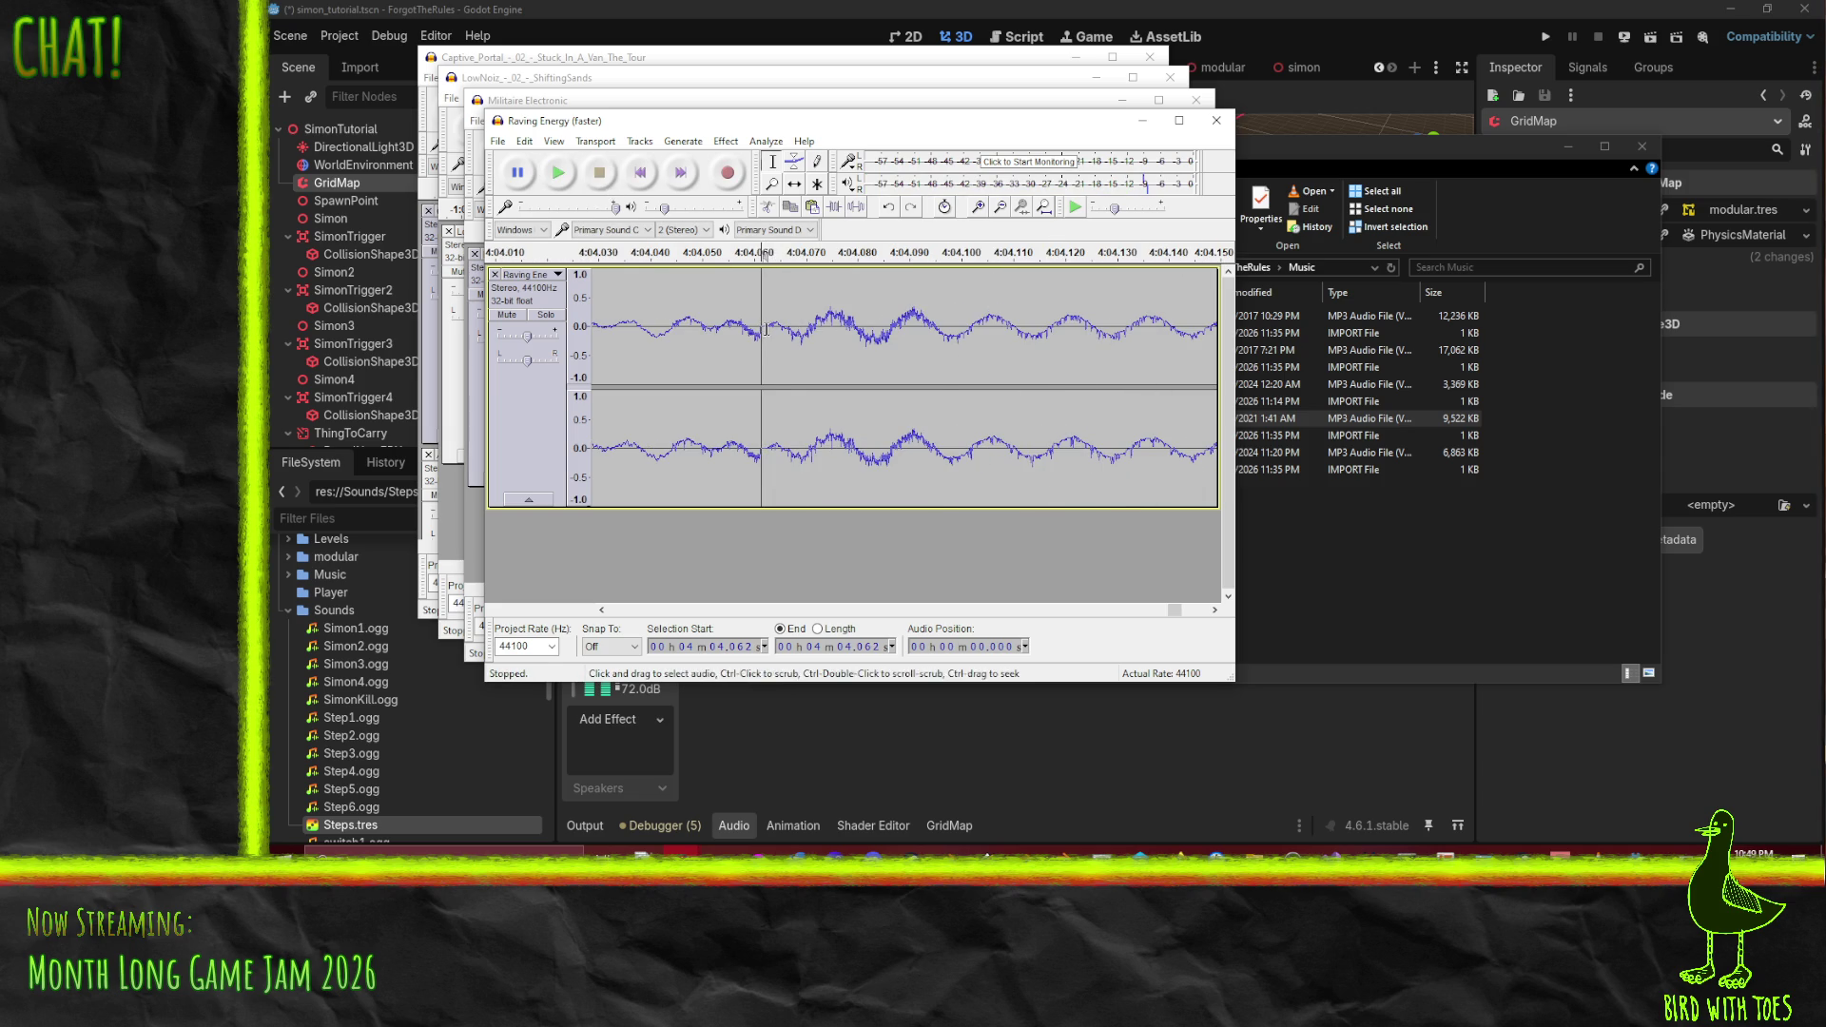
left_click_drag(766, 330, 1245, 333)
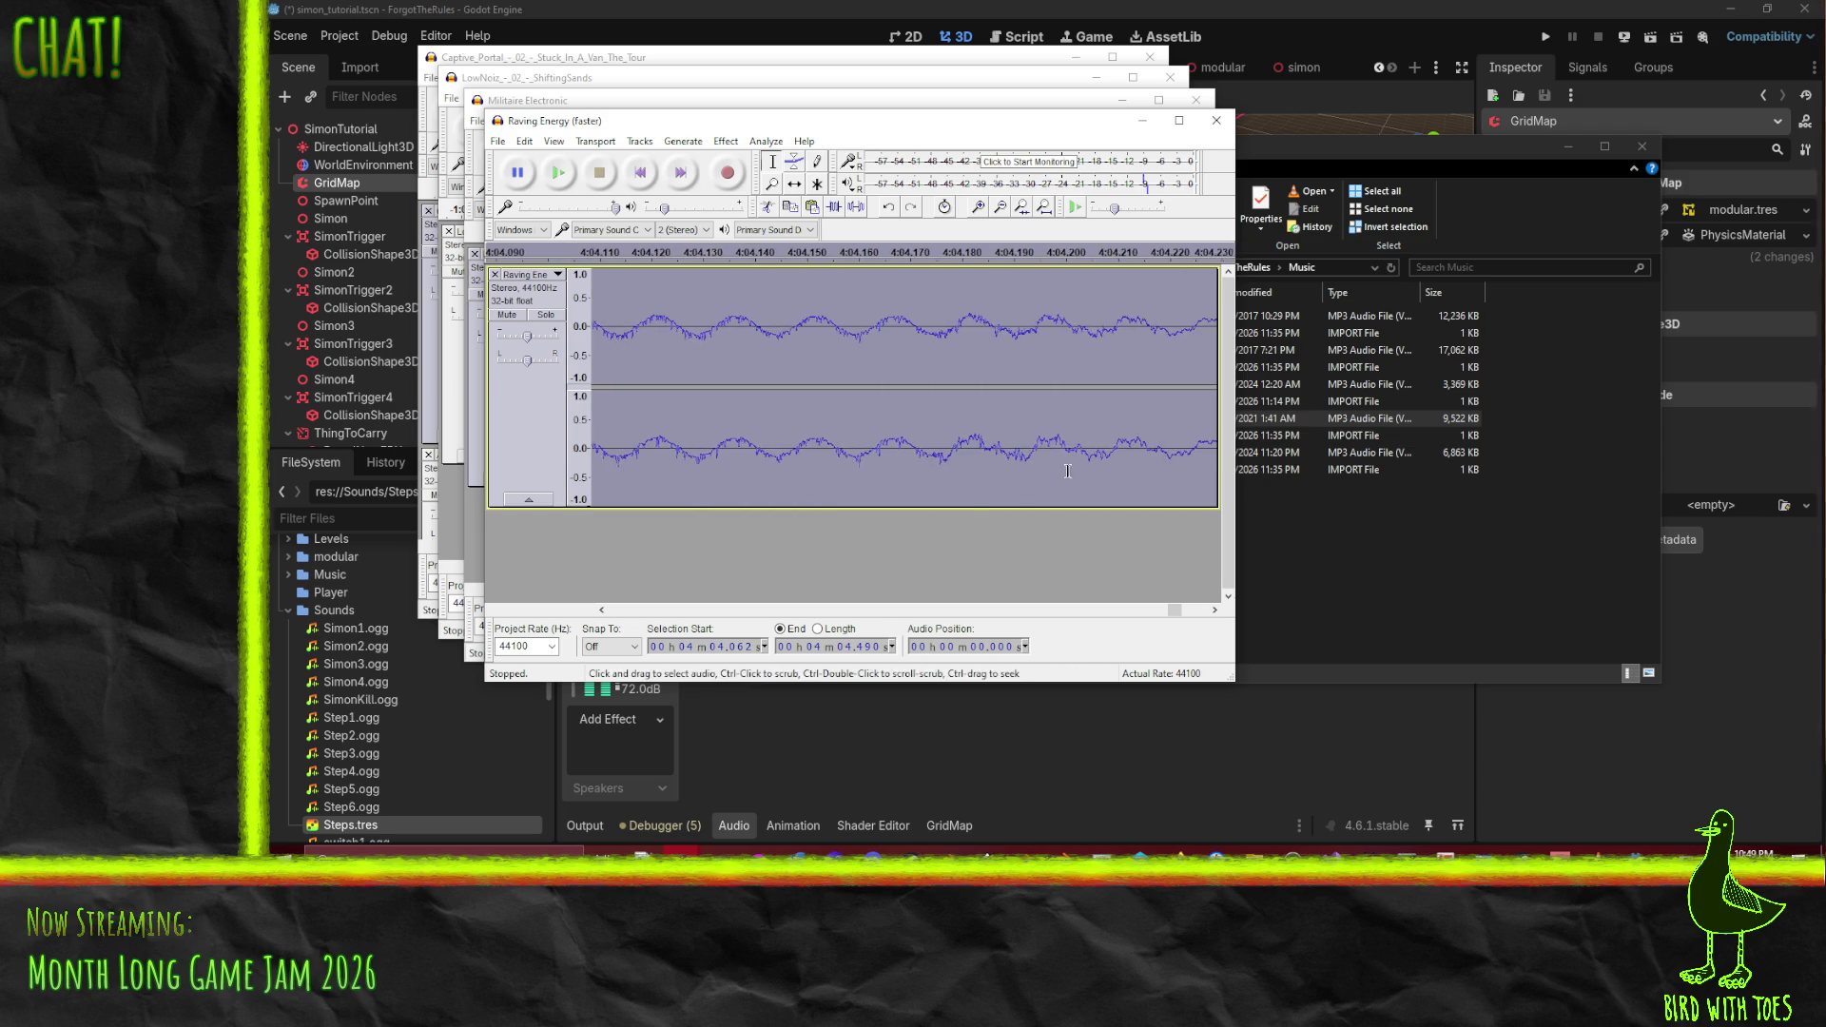
scroll(1067, 471, "down", 4, "ctrl")
scroll(1001, 419, "down", 3, "ctrl")
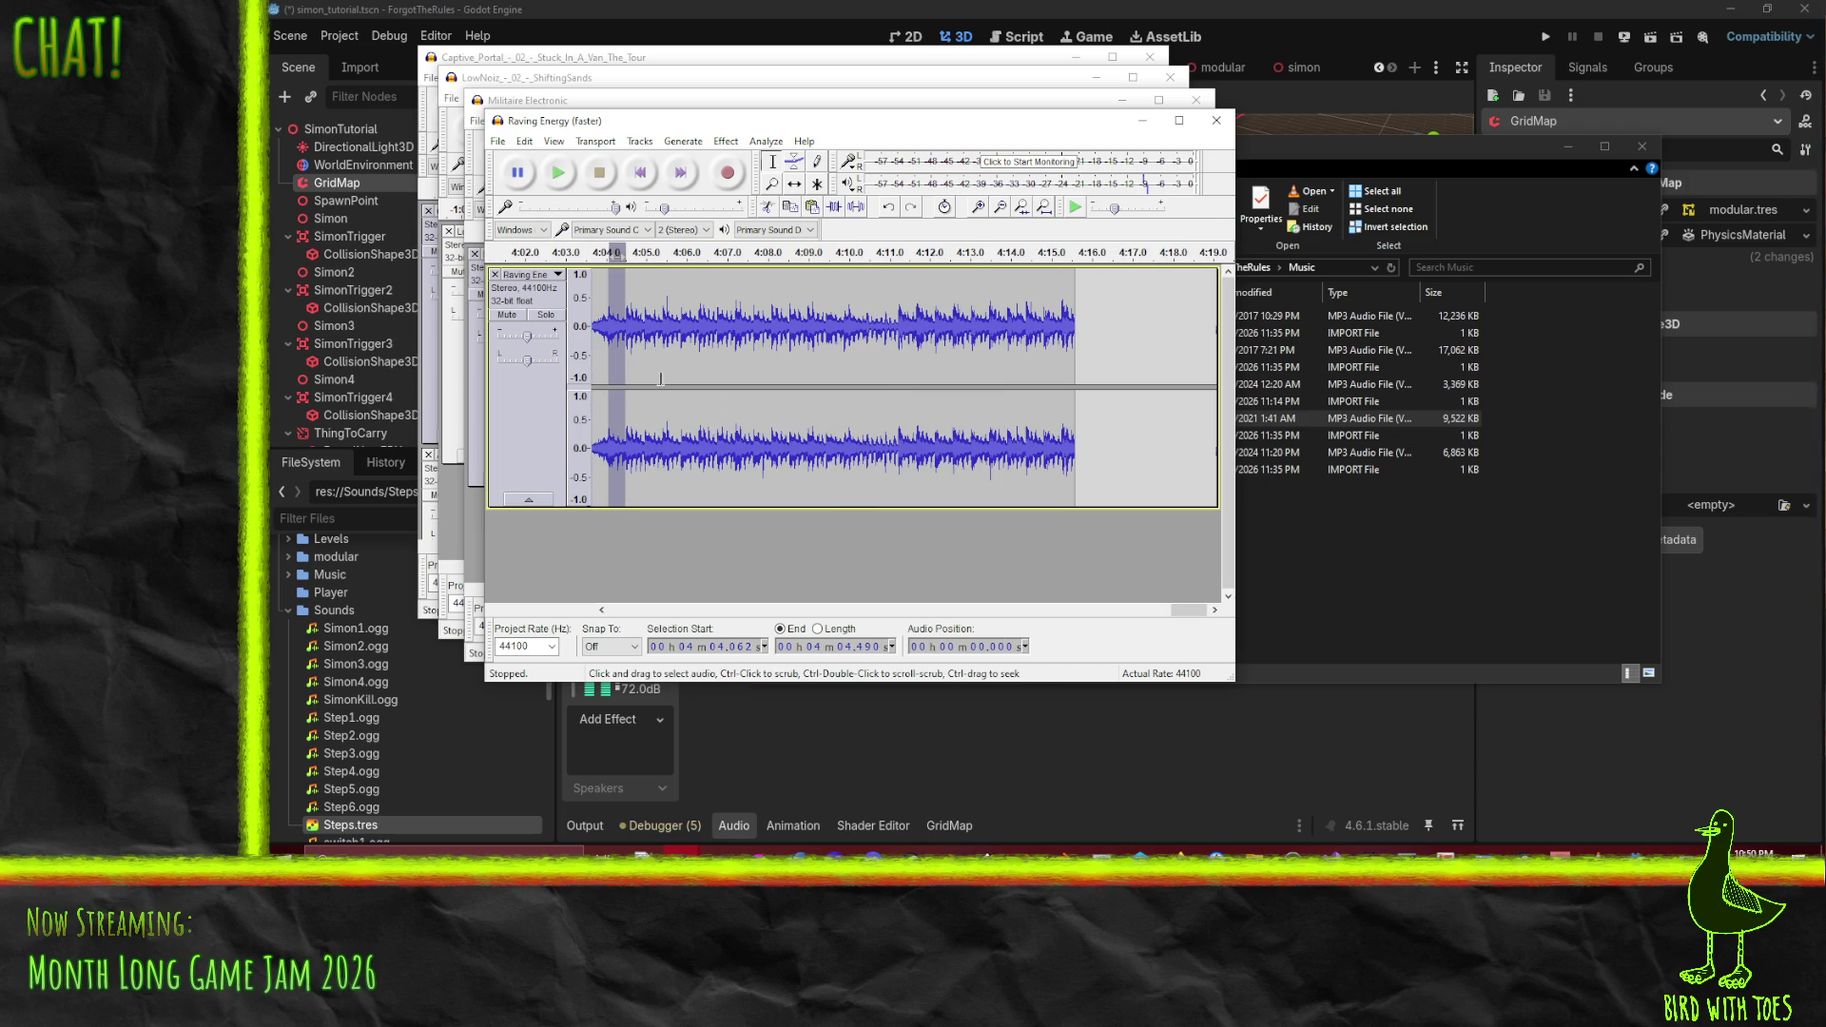
left_click_drag(615, 371, 1076, 382)
key("Delete")
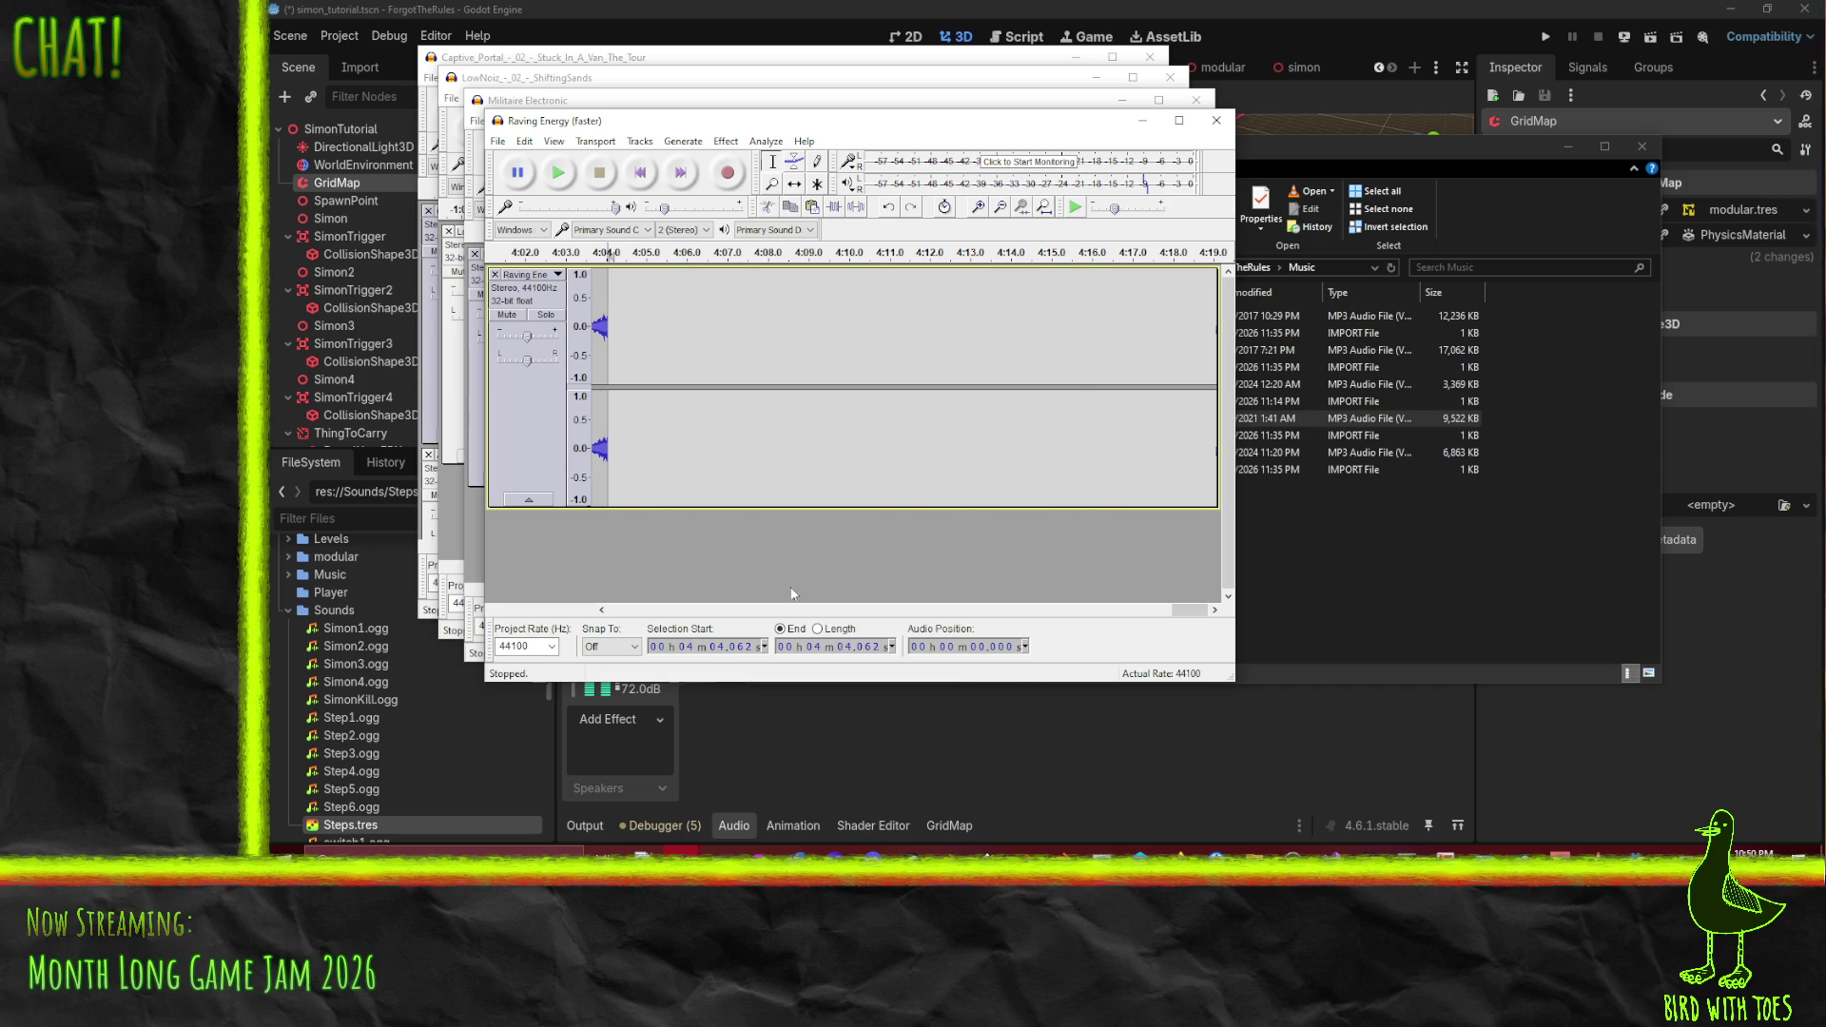
scroll(1064, 582, "down", 2)
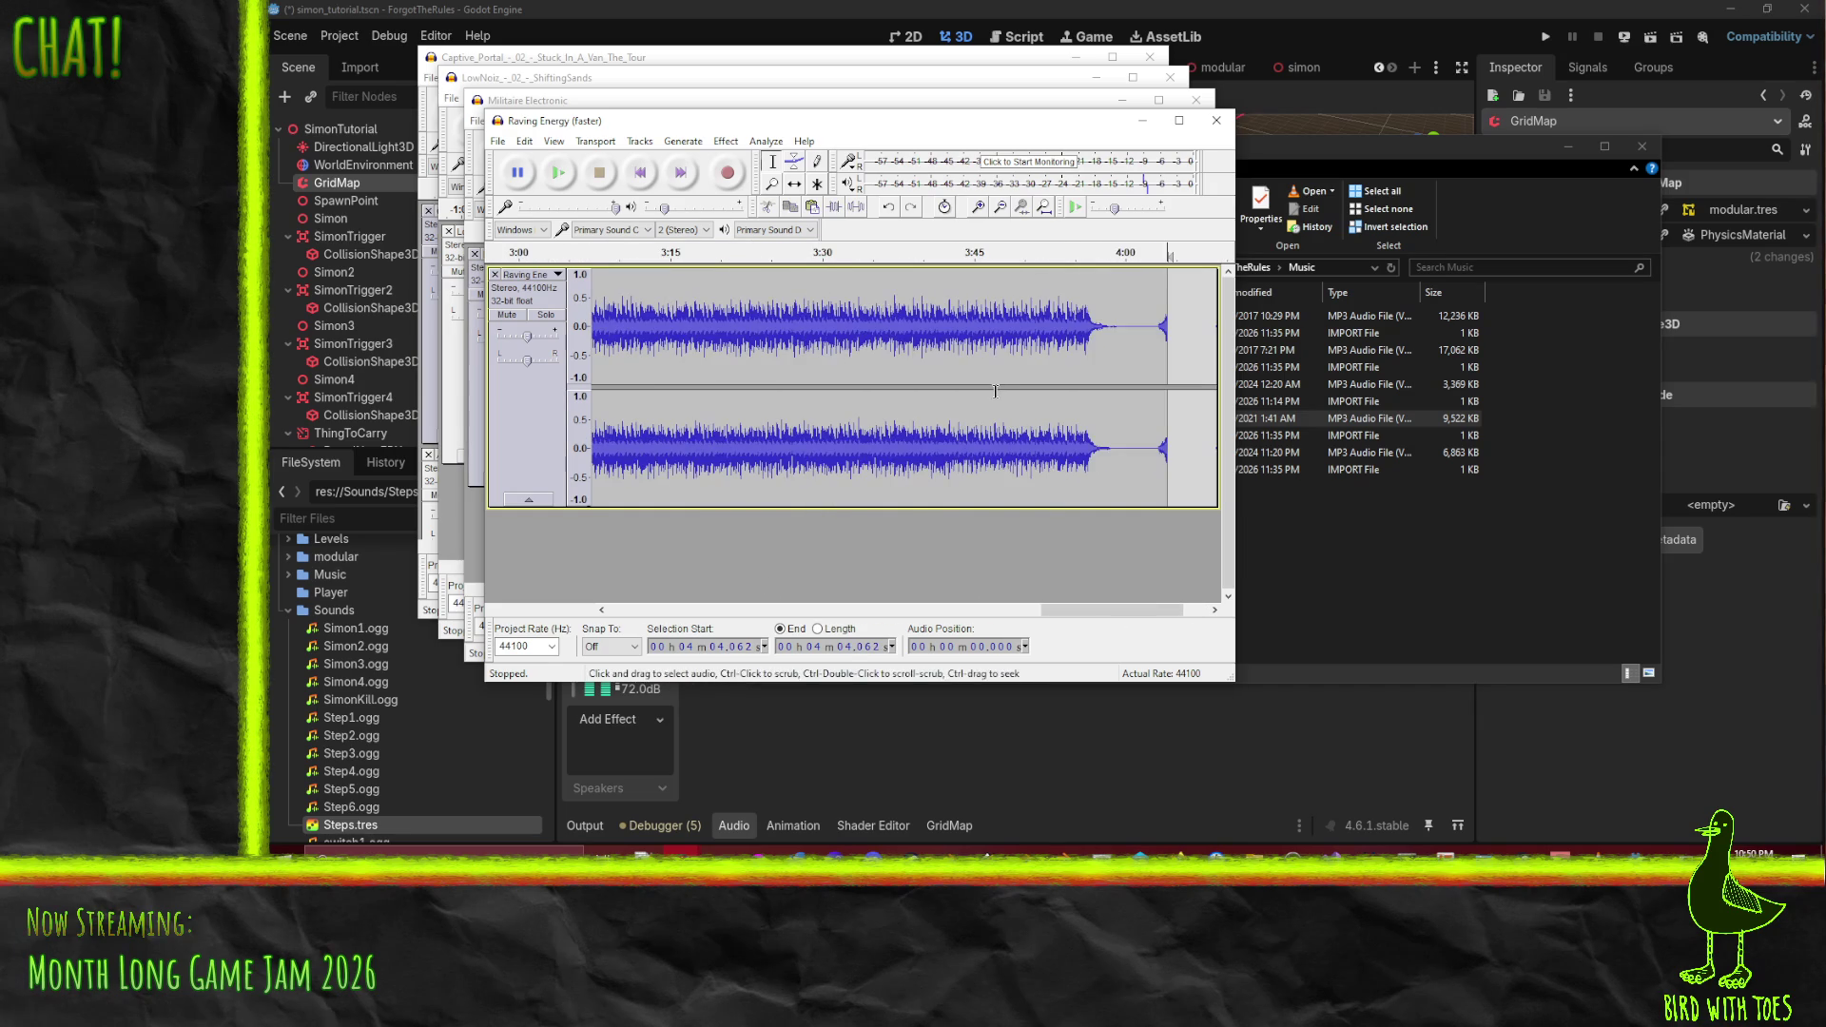
- Loop-play the trimmed Raving Energy track from its start for a few seconds, then stop and open File
scroll(1104, 613, "down", 2)
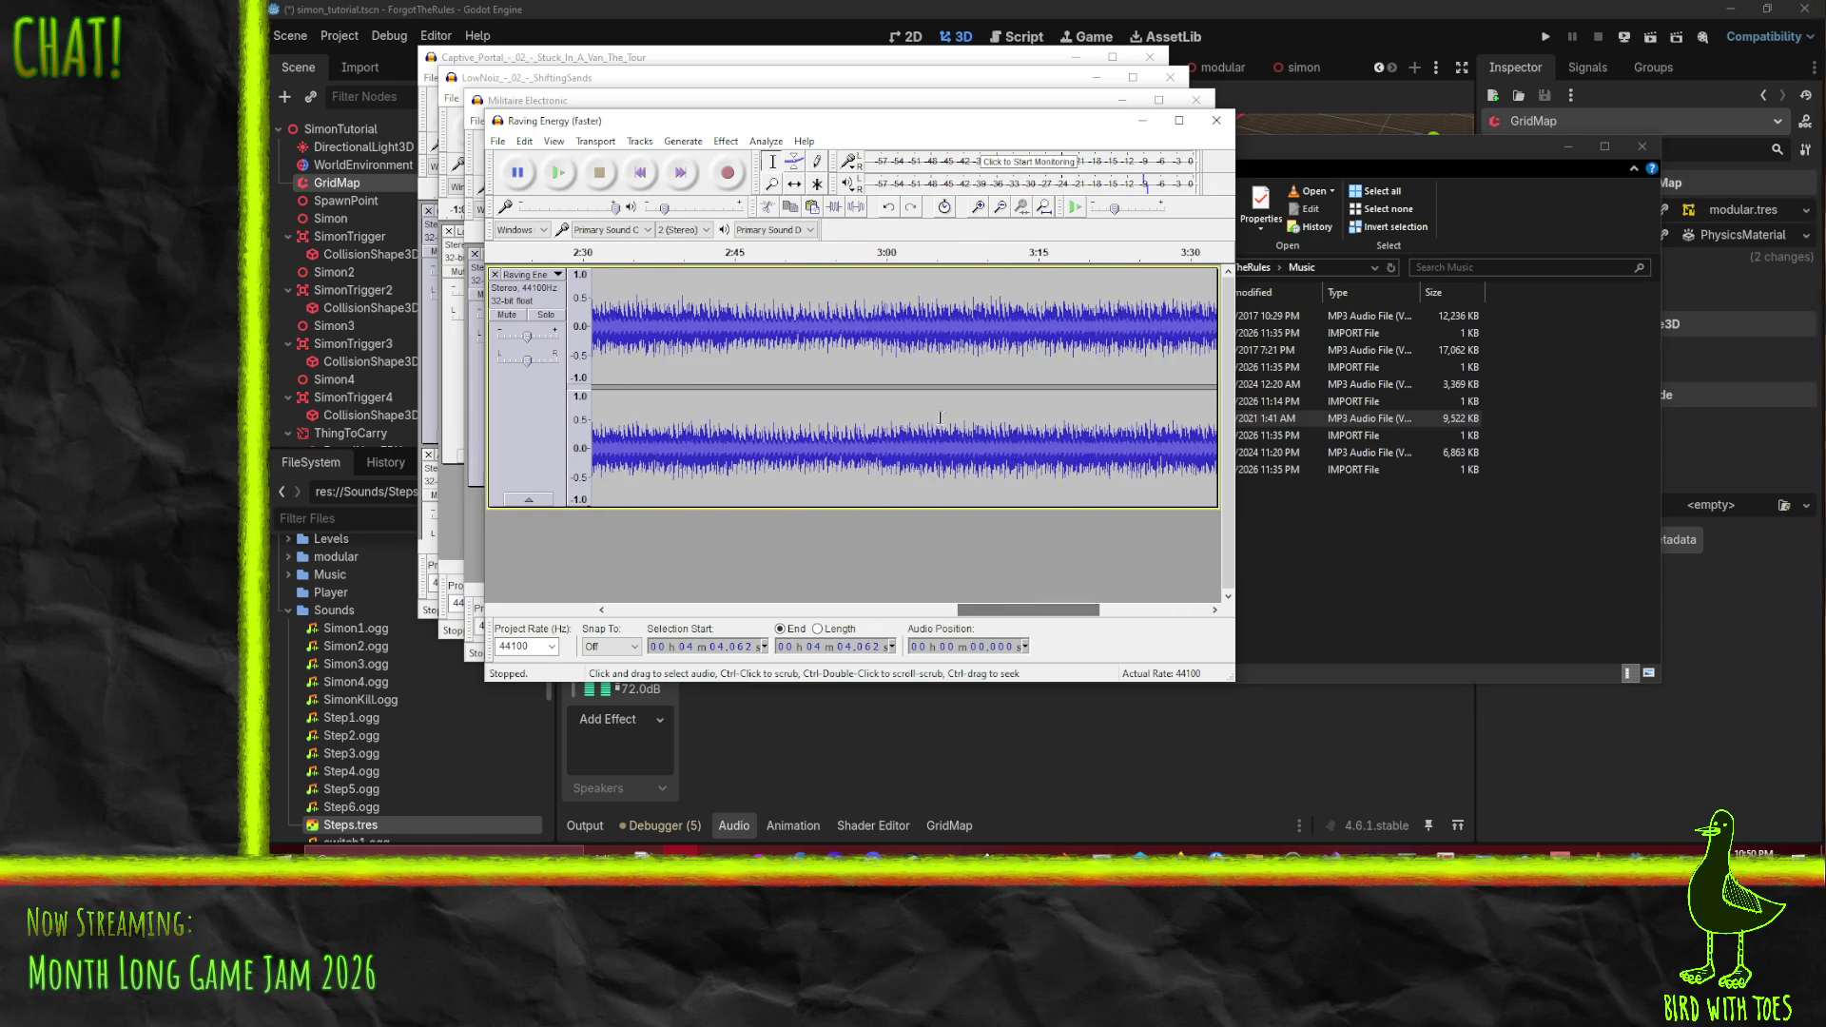
left_click(1071, 626)
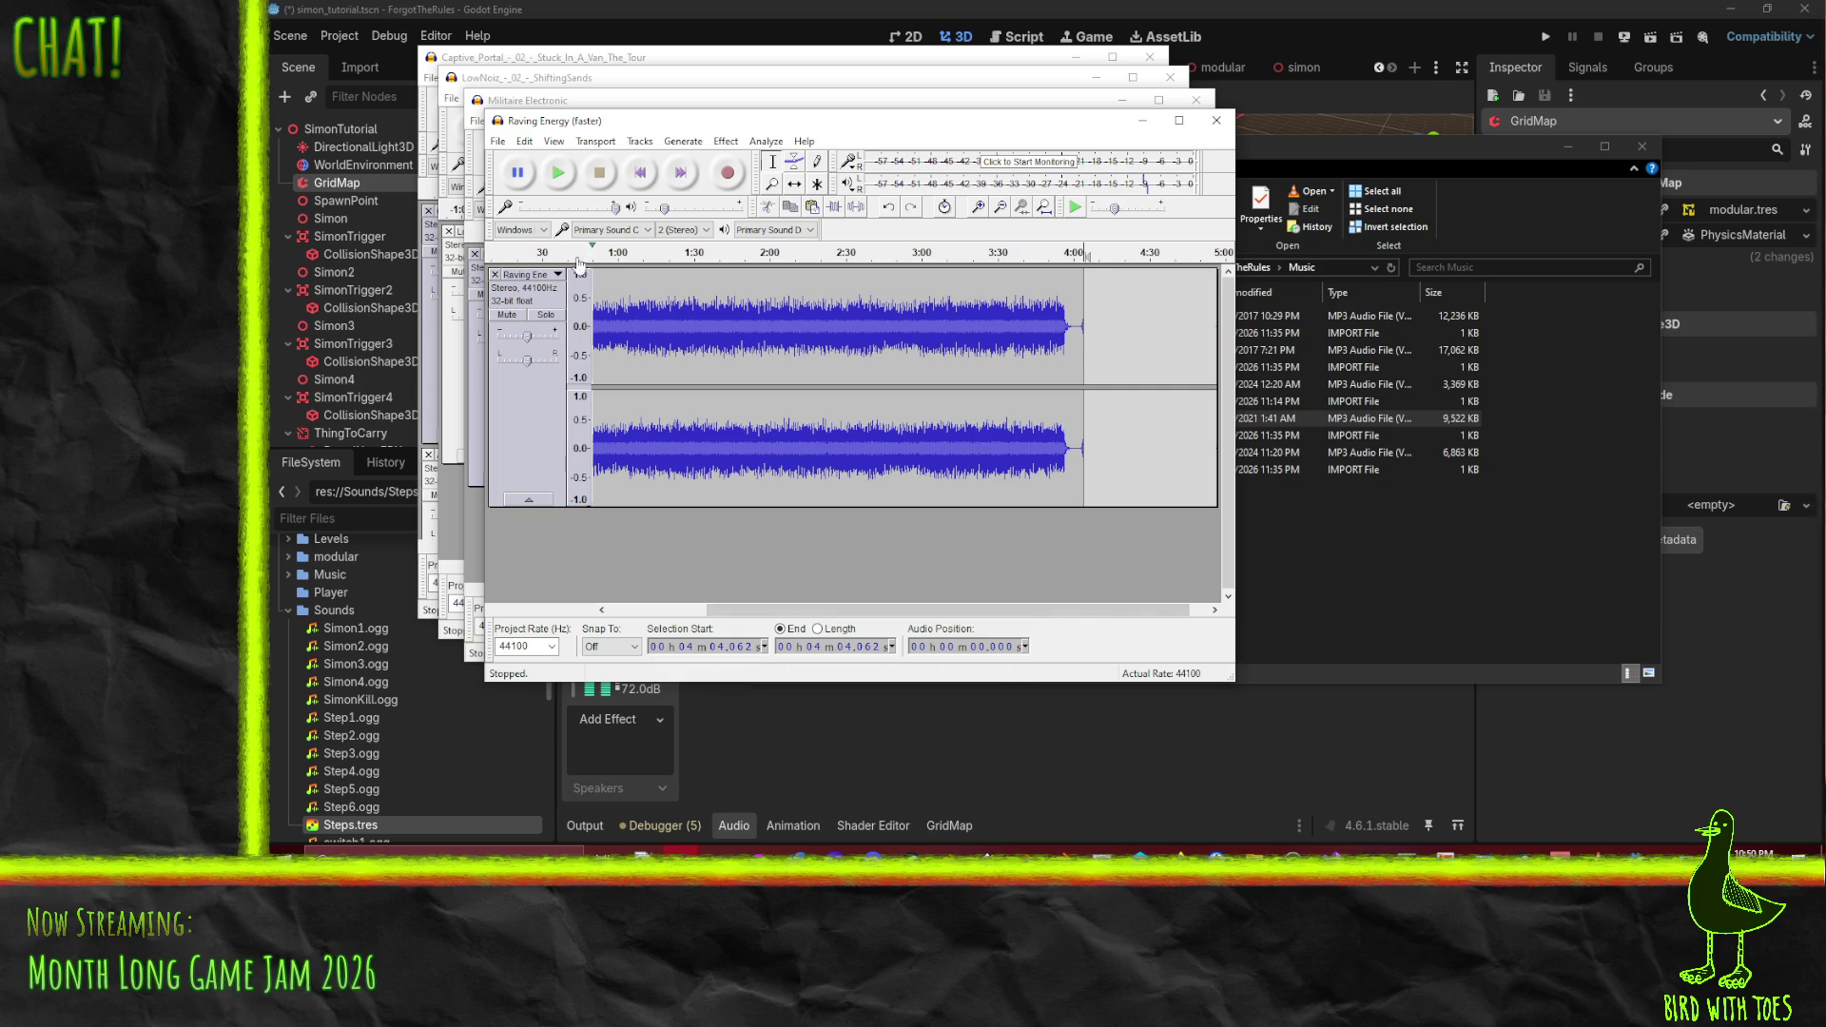
key("shift+space")
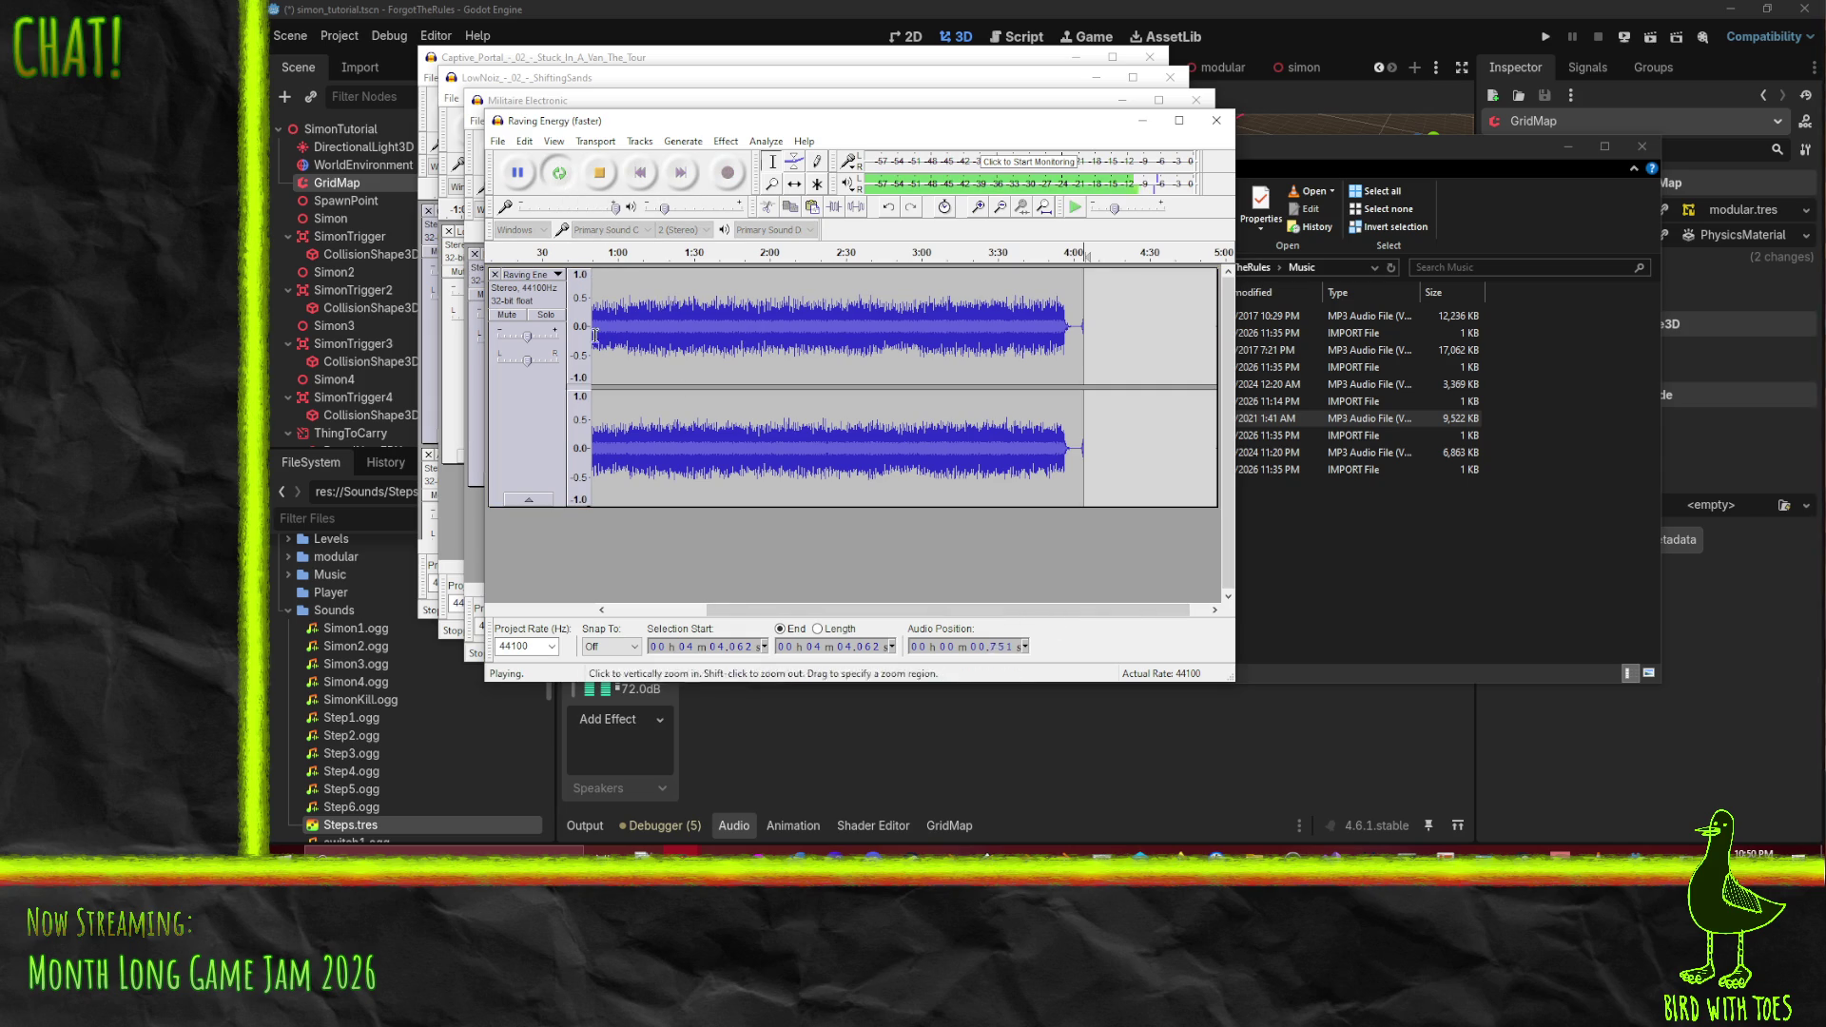
left_click_drag(951, 609, 853, 610)
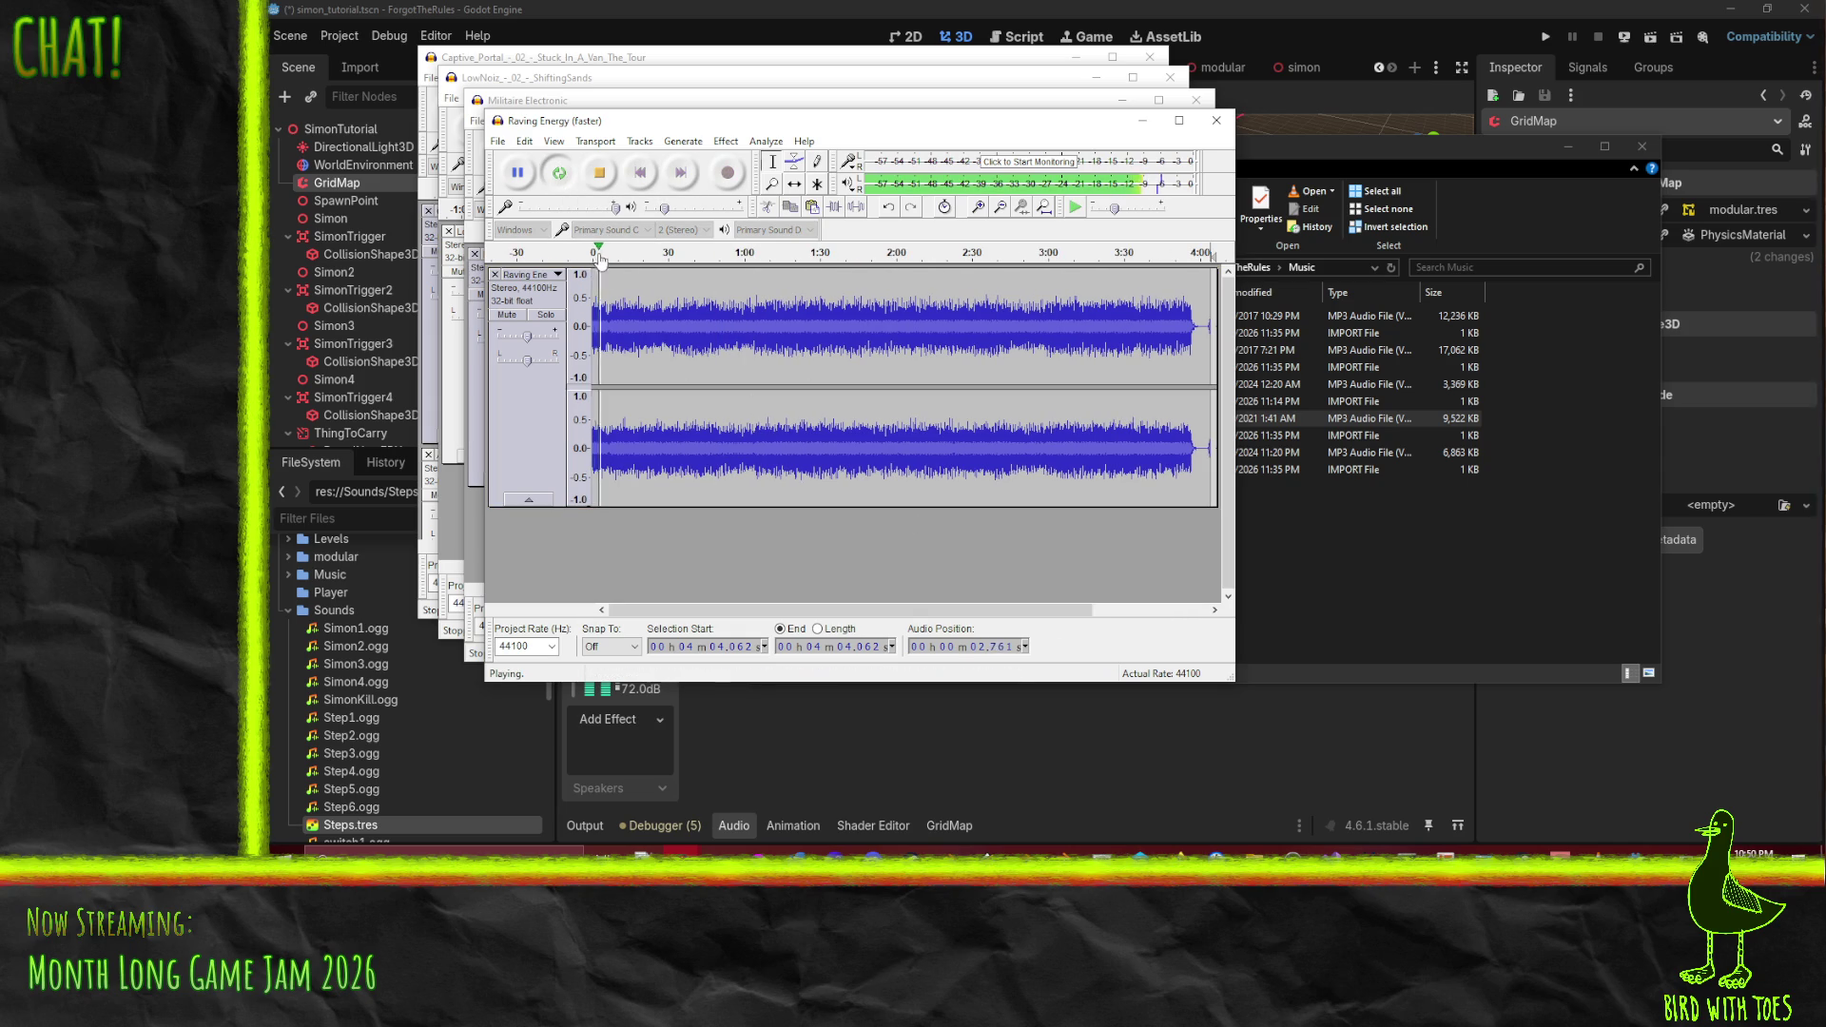
mouse_move(601, 257)
left_mouse_down()
mouse_move(1032, 255)
mouse_move(856, 255)
left_mouse_up()
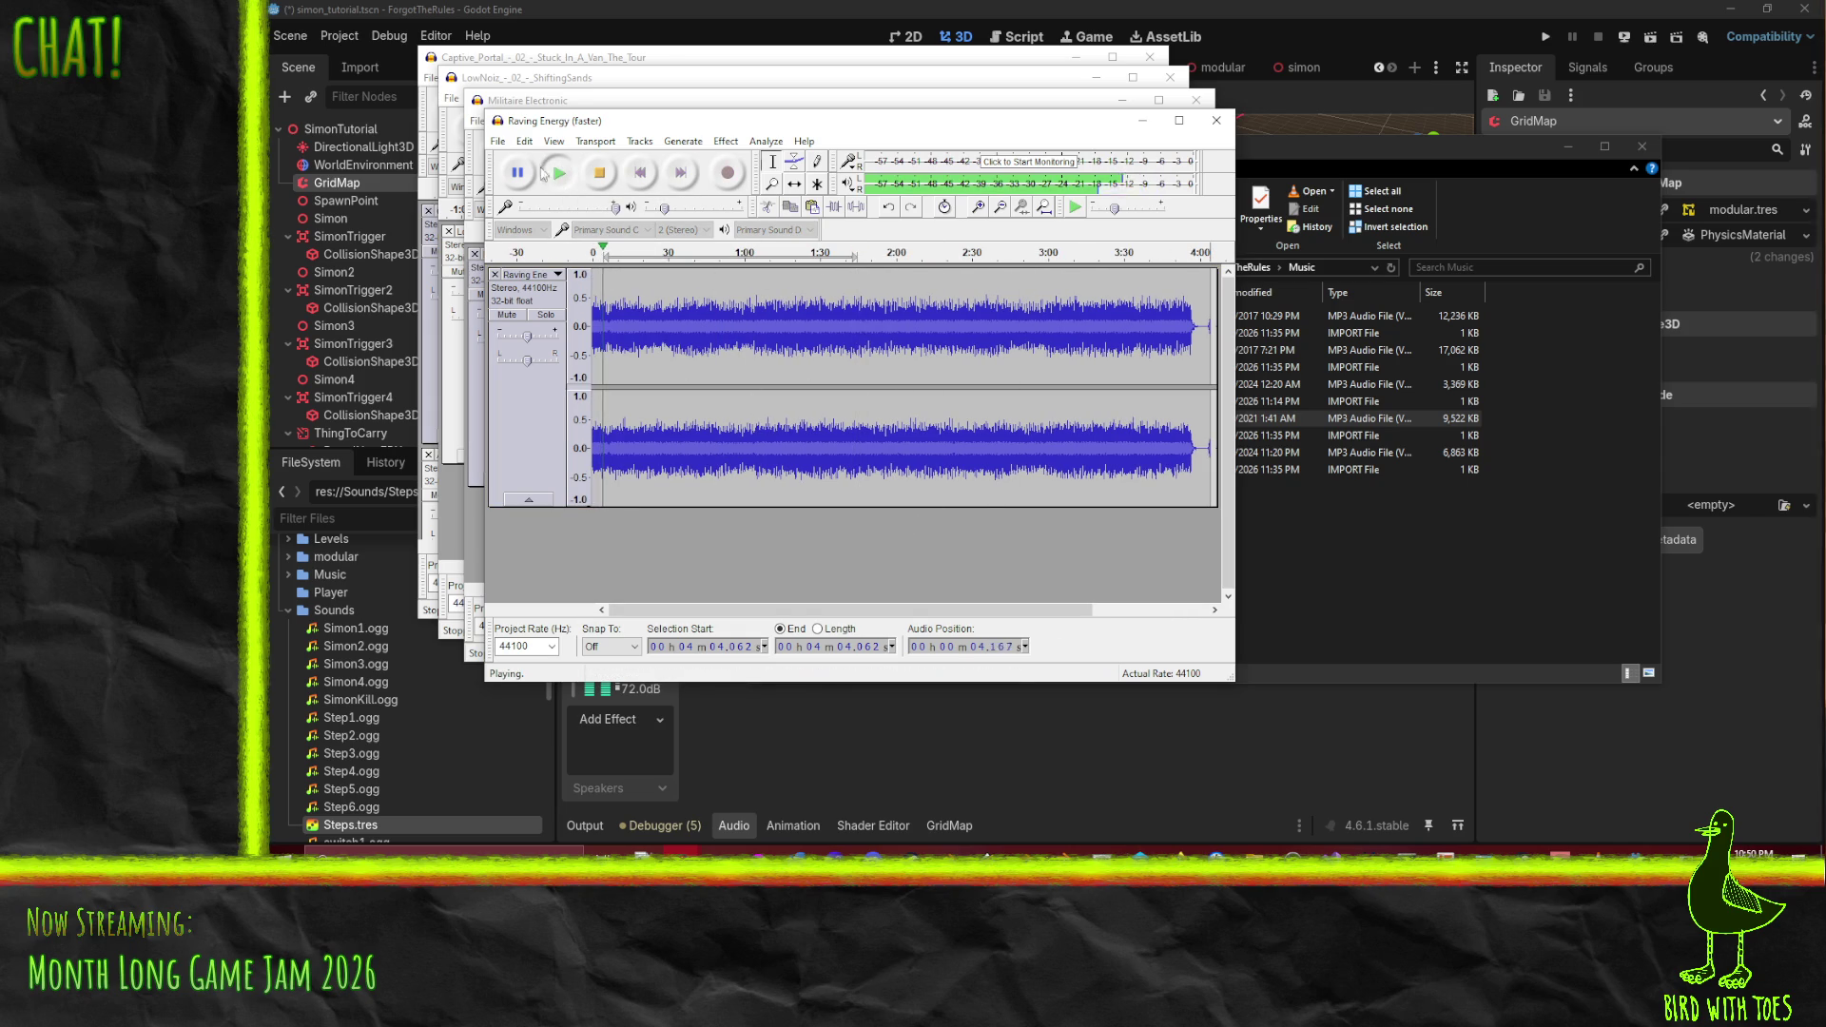
left_click(597, 176)
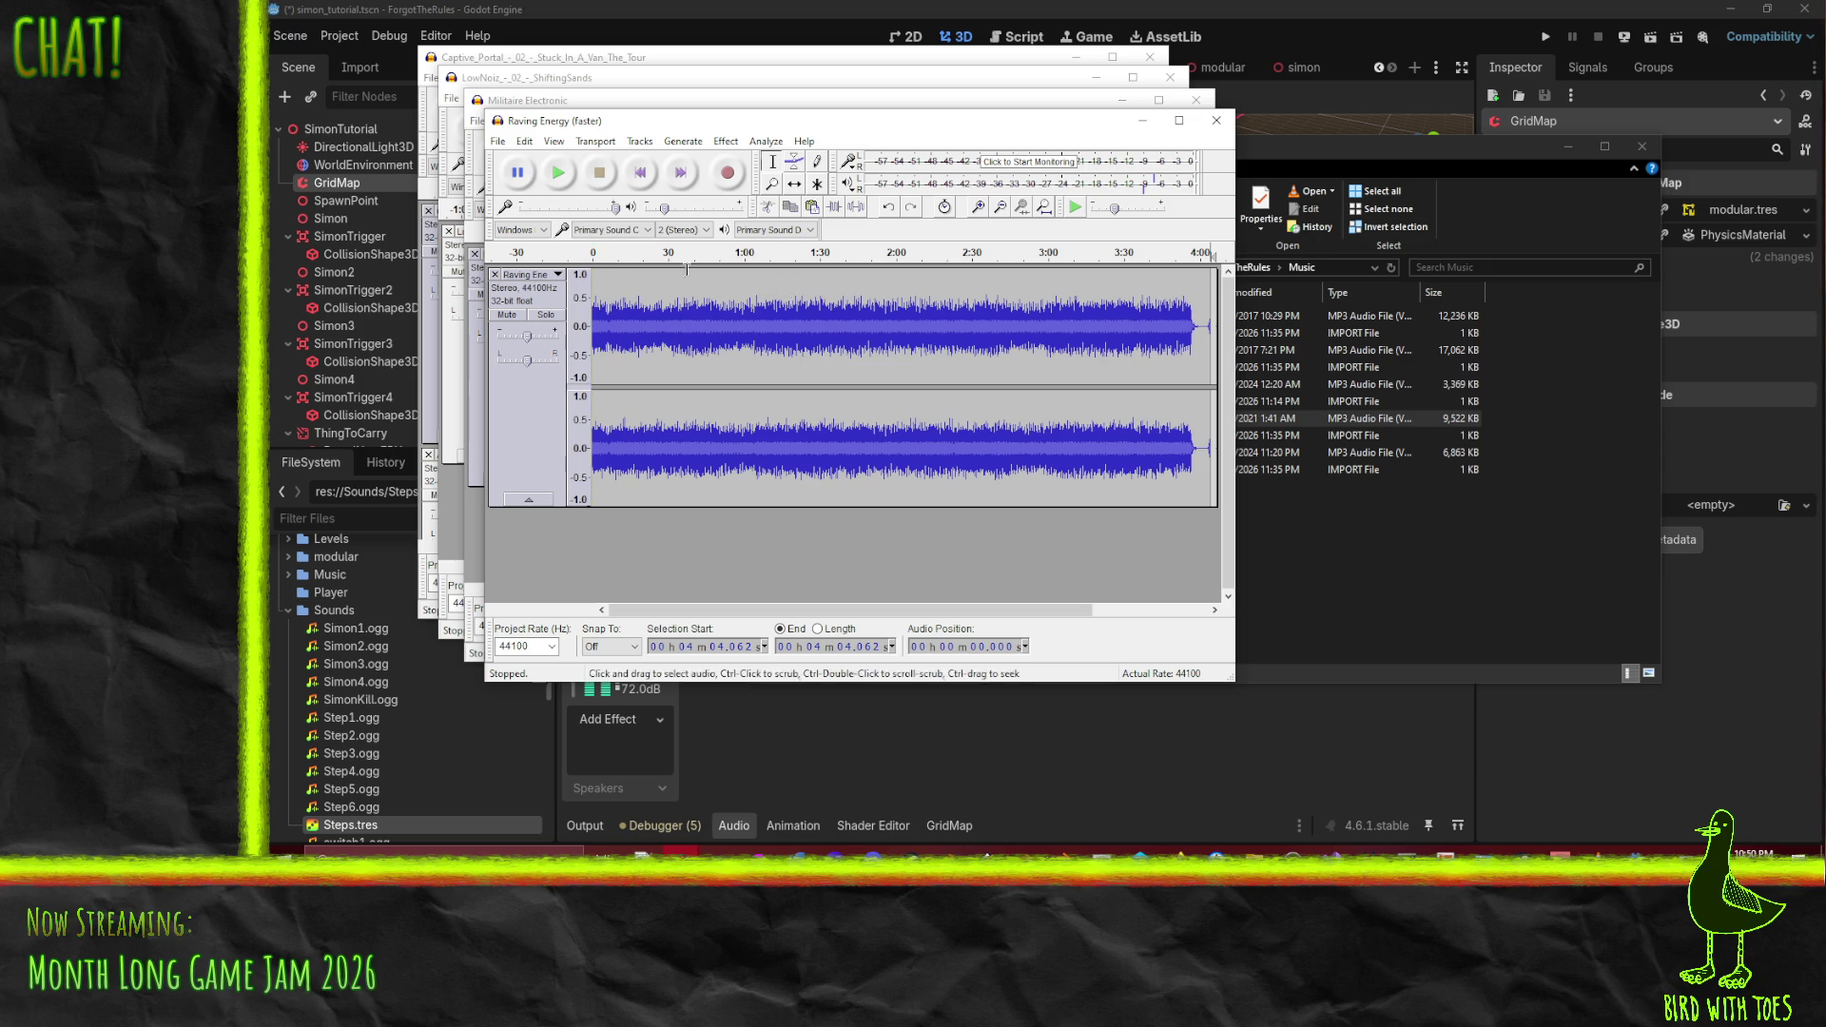
left_click(497, 141)
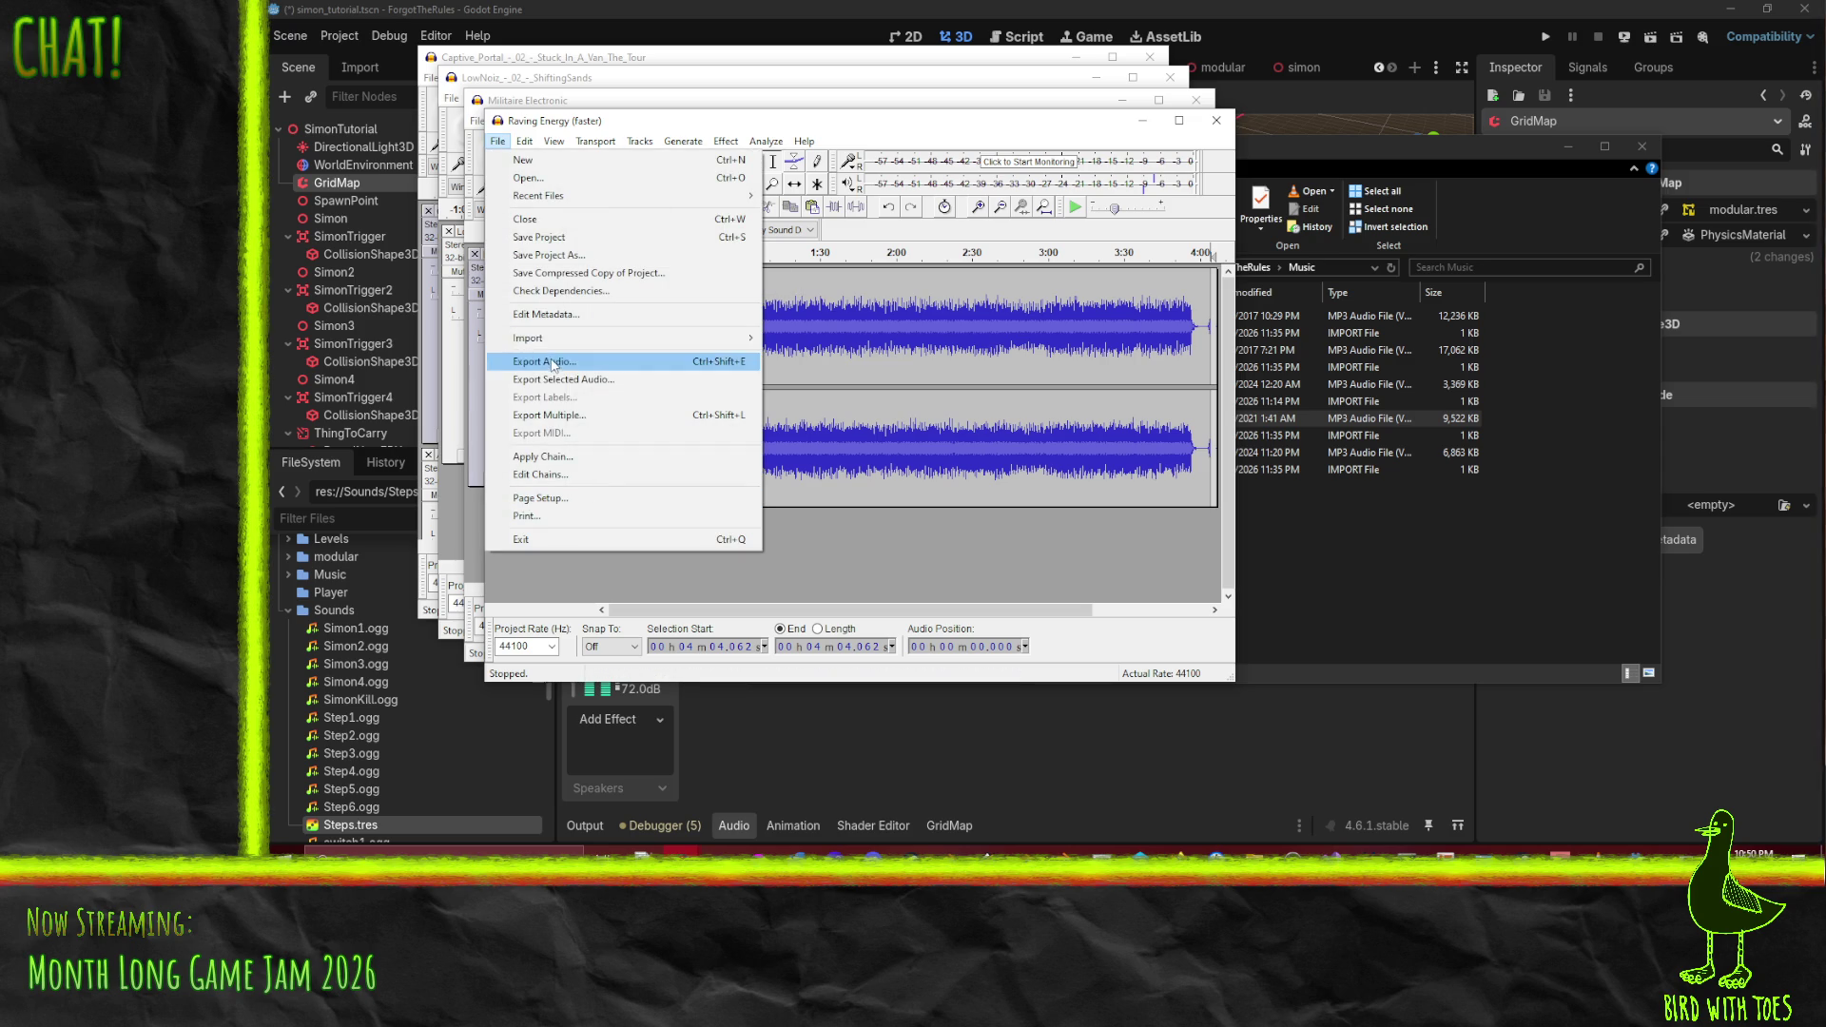
- Export Raving Energy (faster) as Ogg Vorbis into the Sounds folder, accepting the metadata
left_click(542, 359)
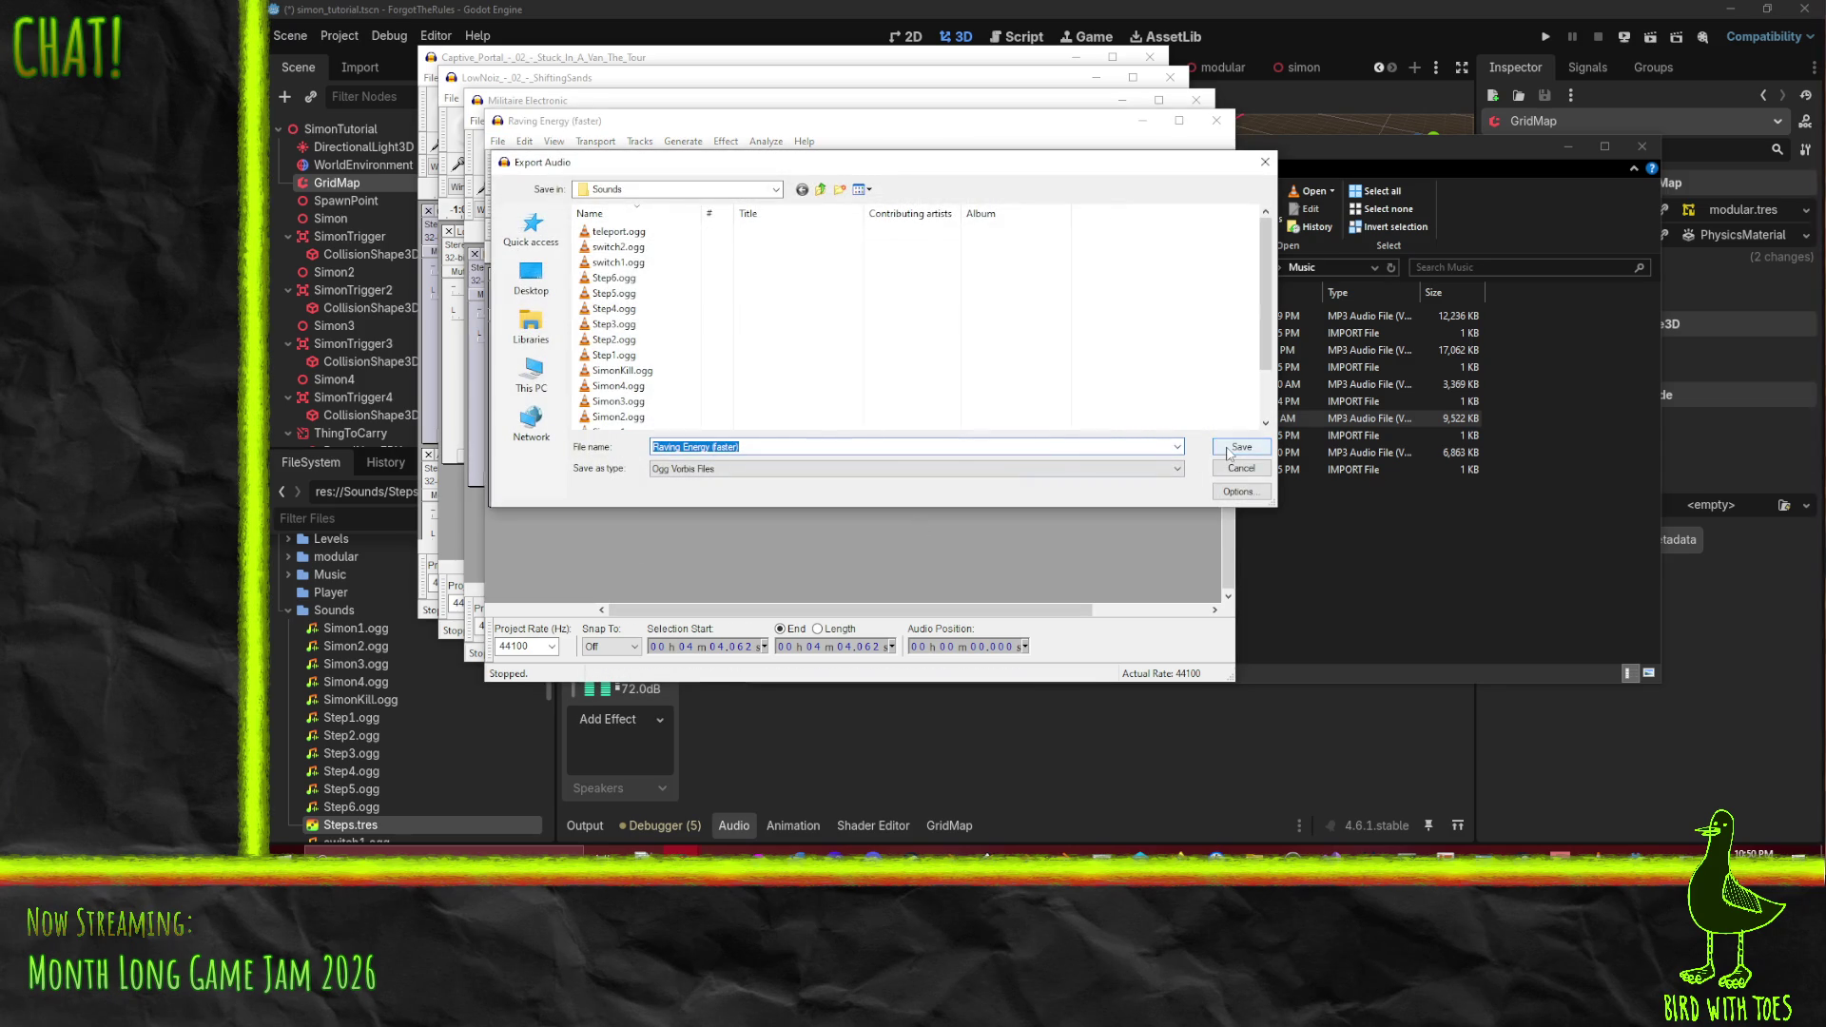
left_click(1229, 451)
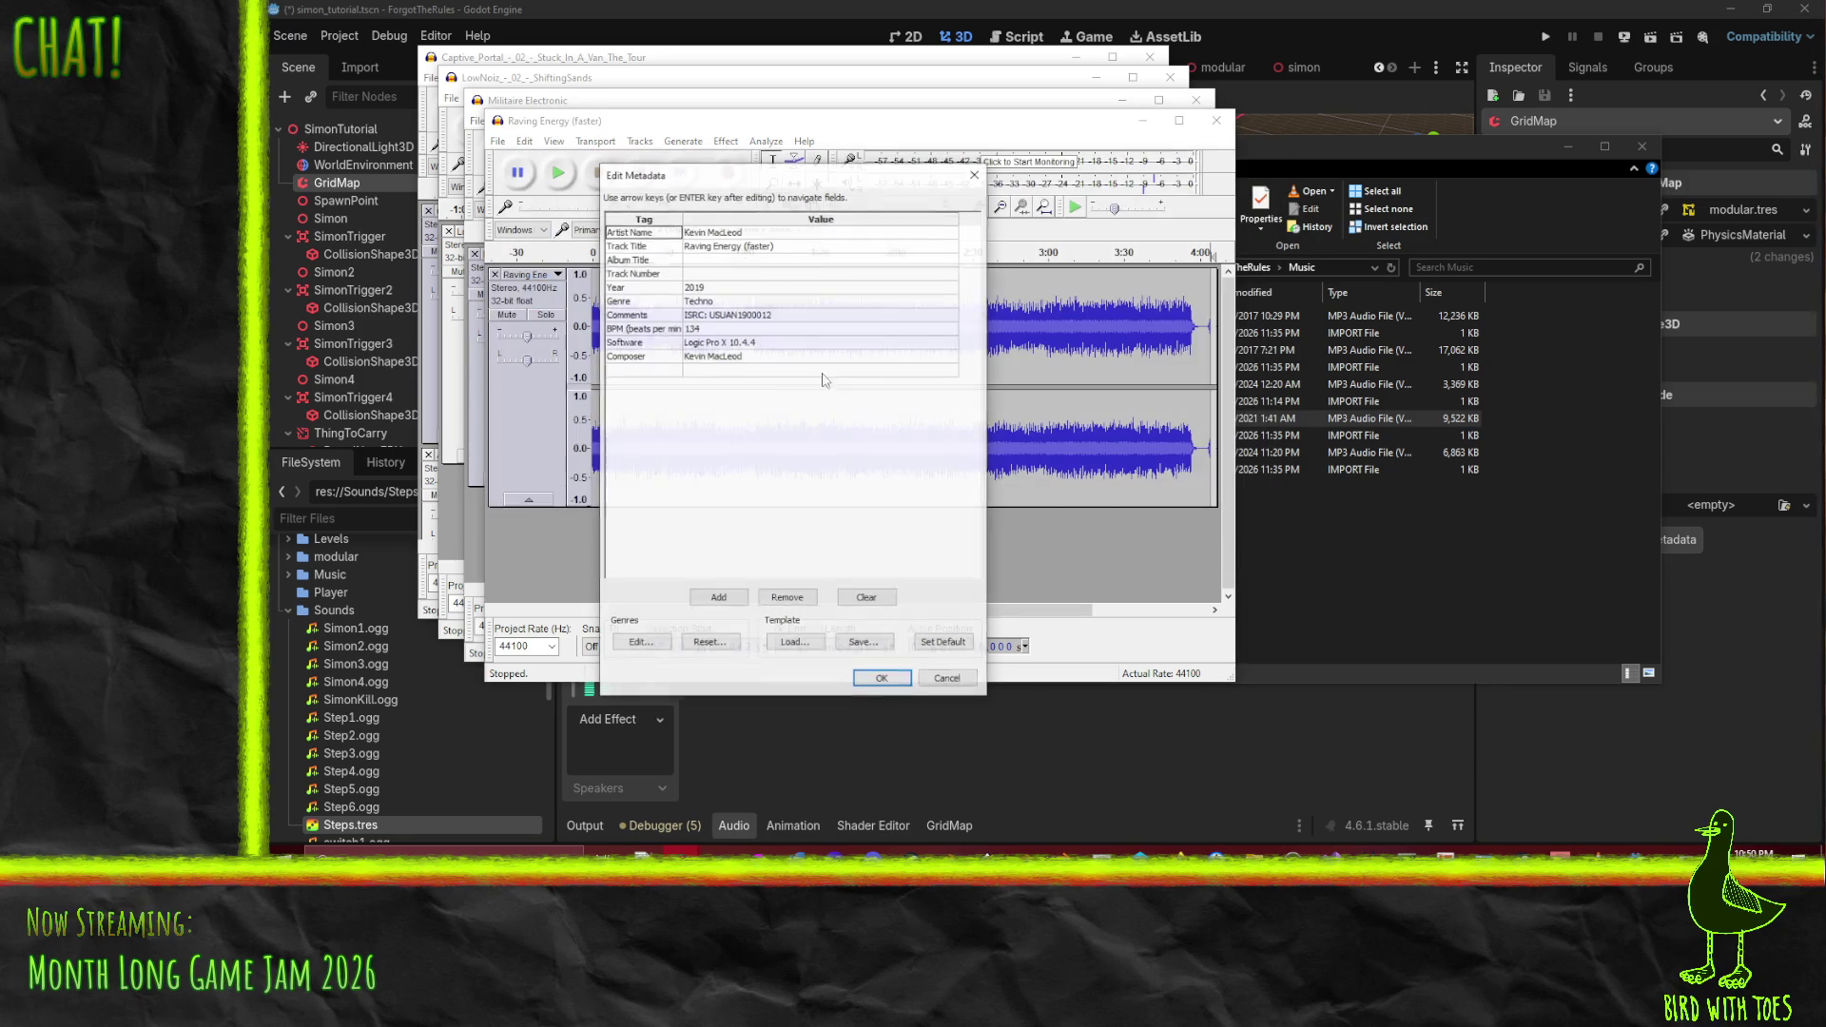
left_click(883, 681)
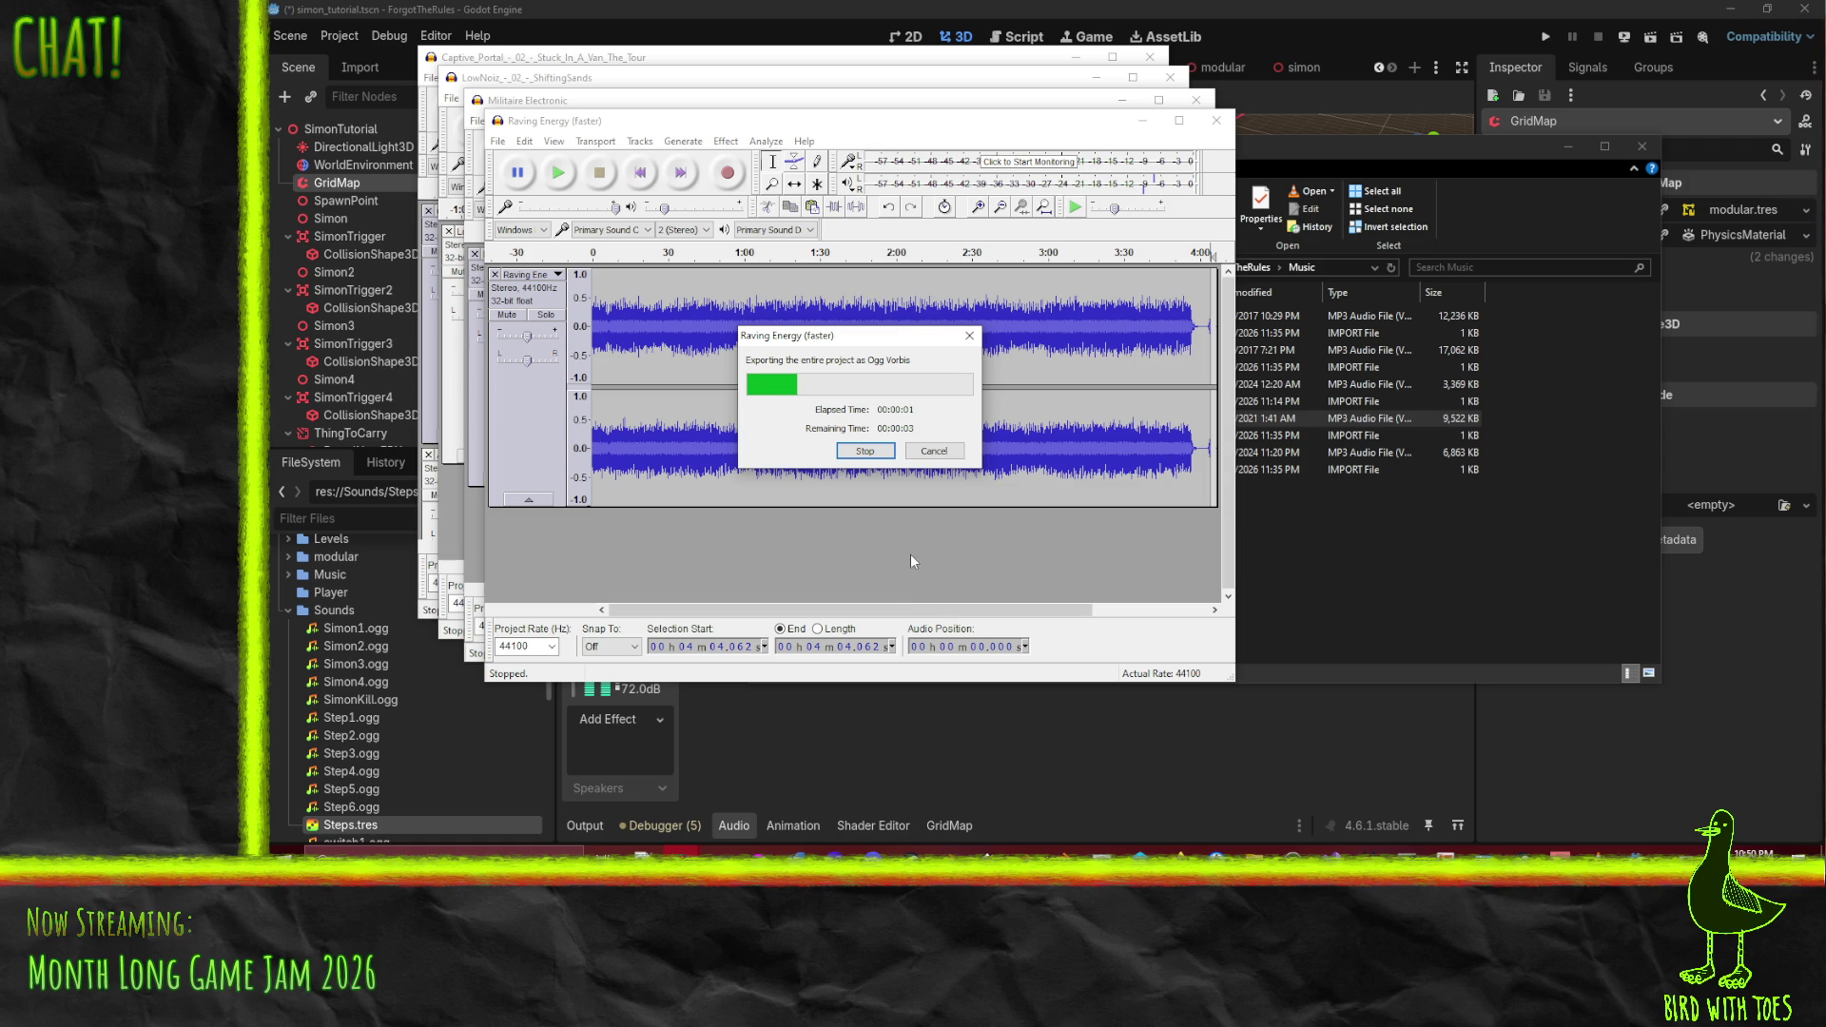
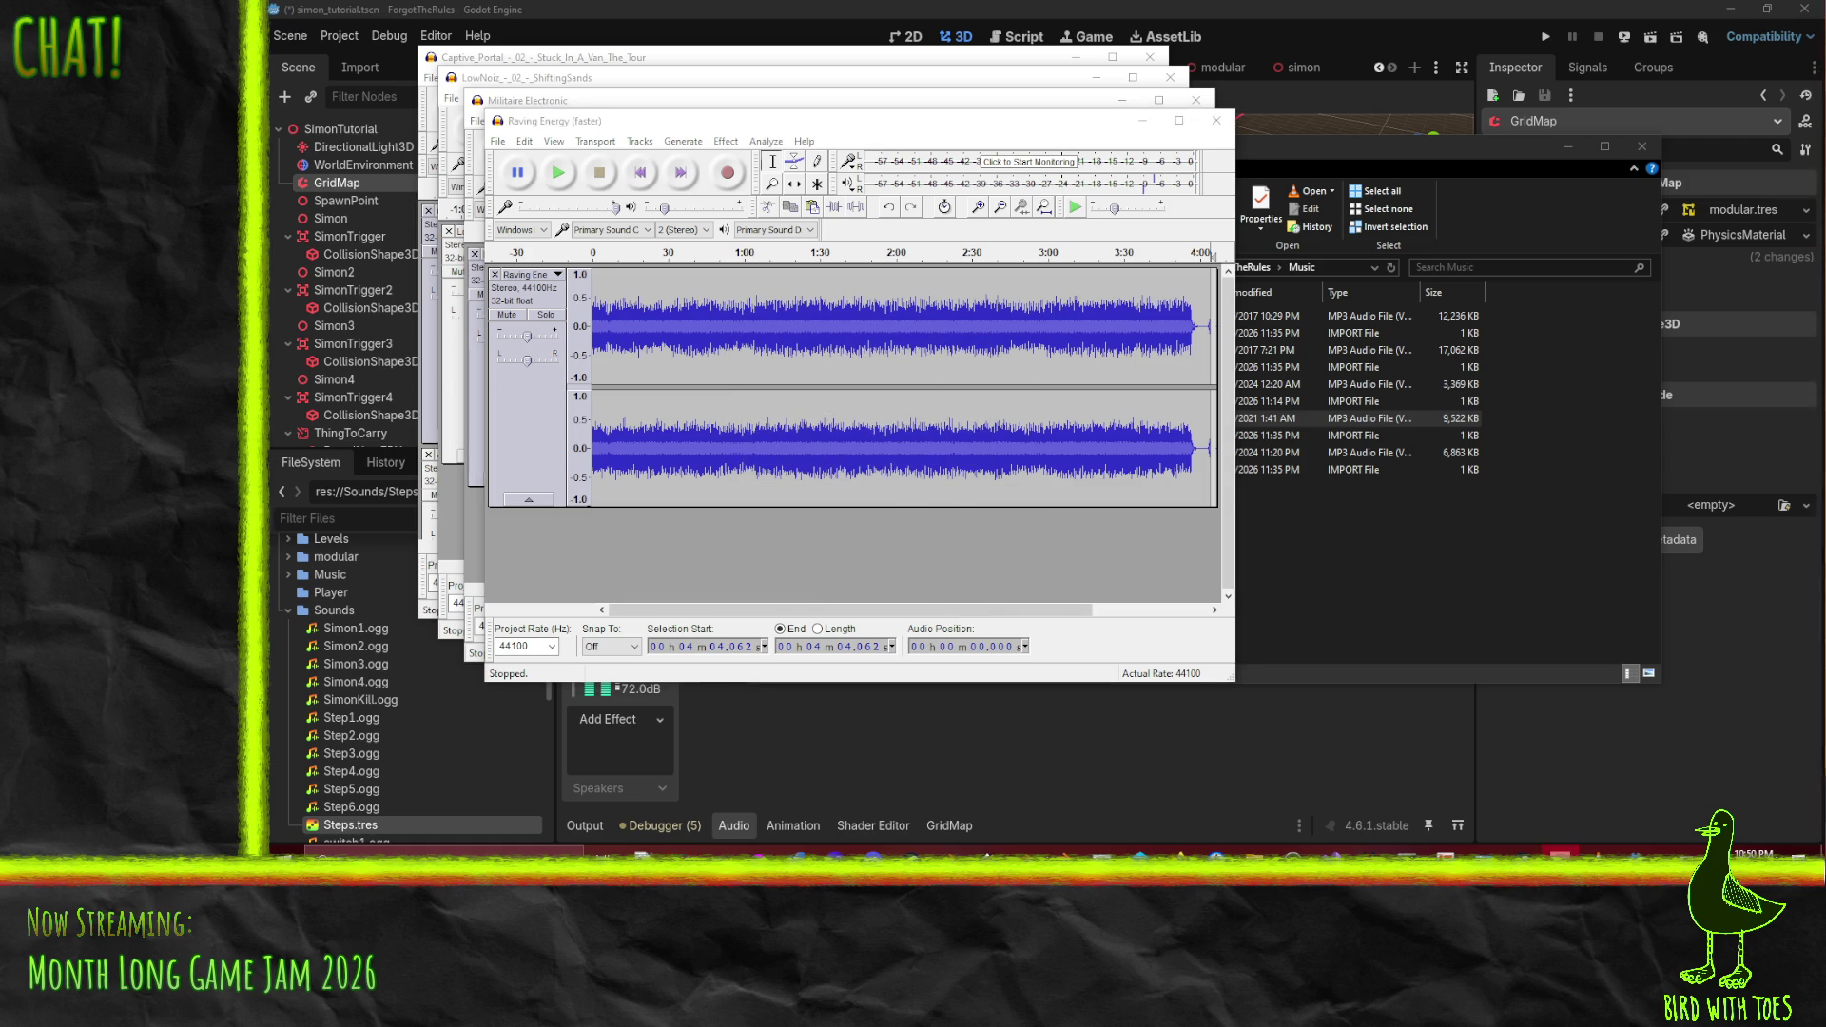
- Drag The Way Out.mp3 from the Music folder into a new, empty Audacity project
left_click(1017, 599)
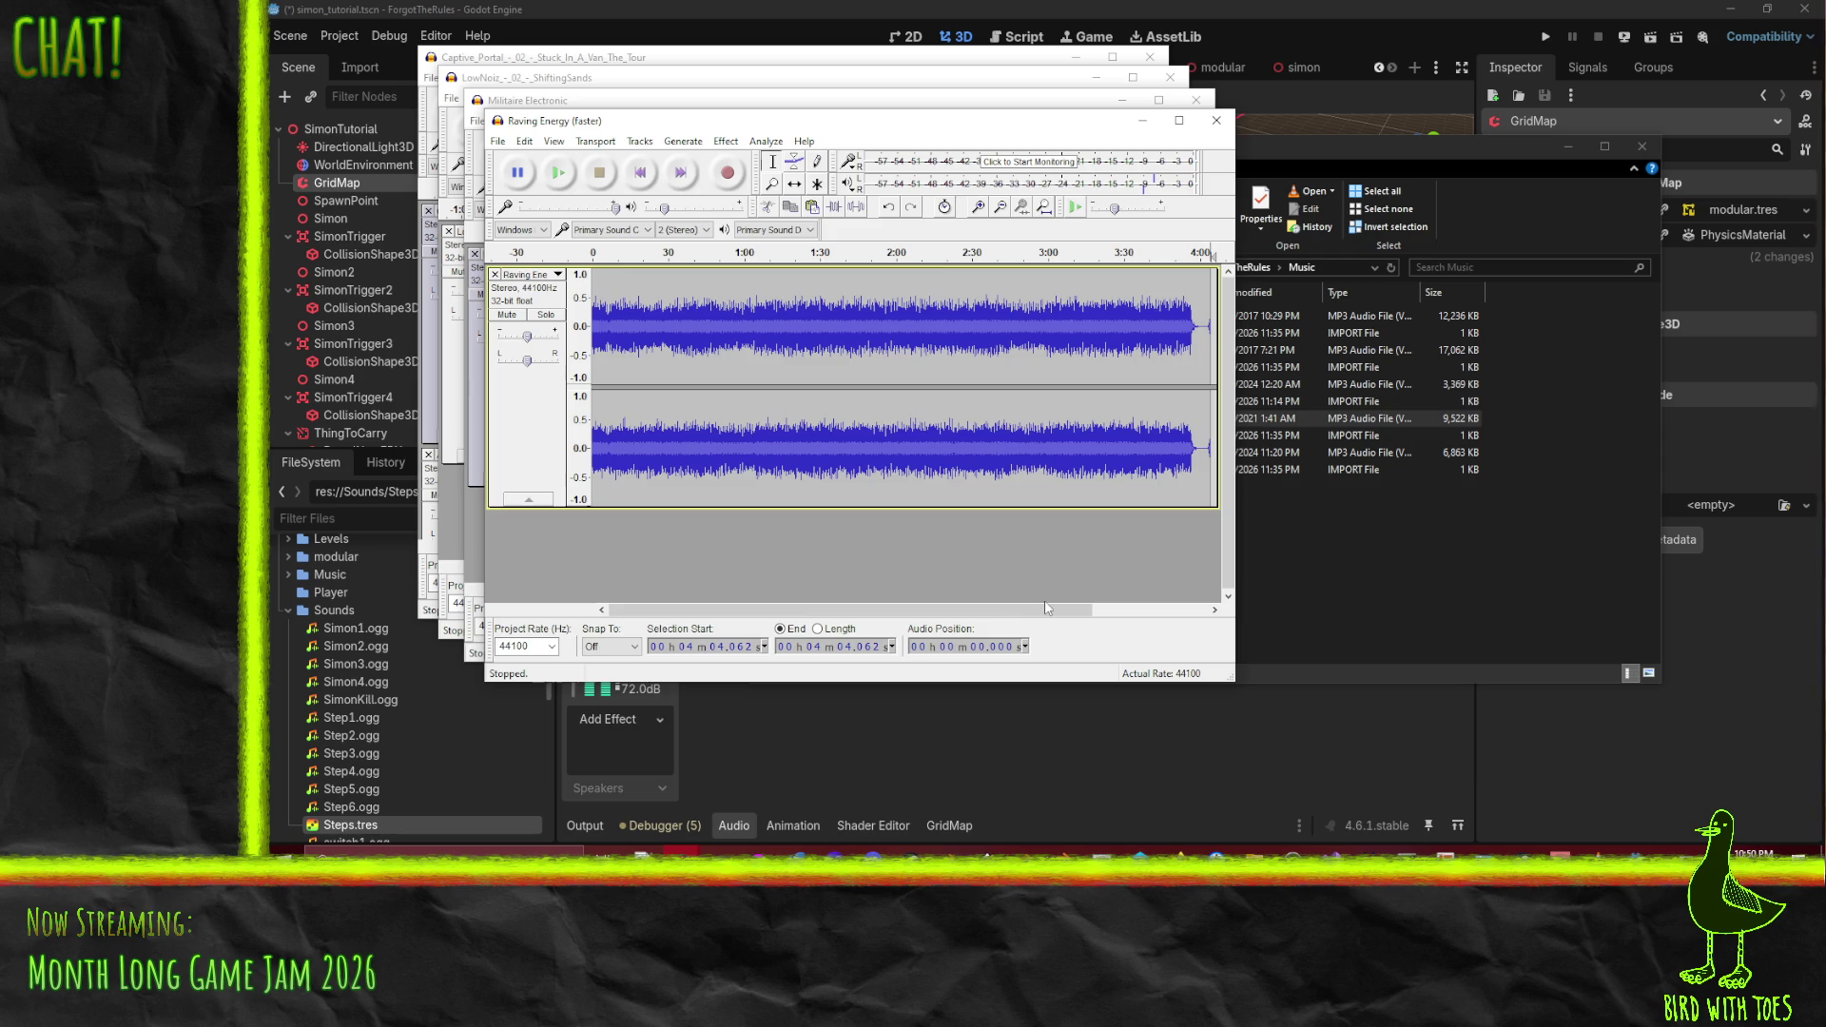
key("ctrl+n")
left_click(1429, 571)
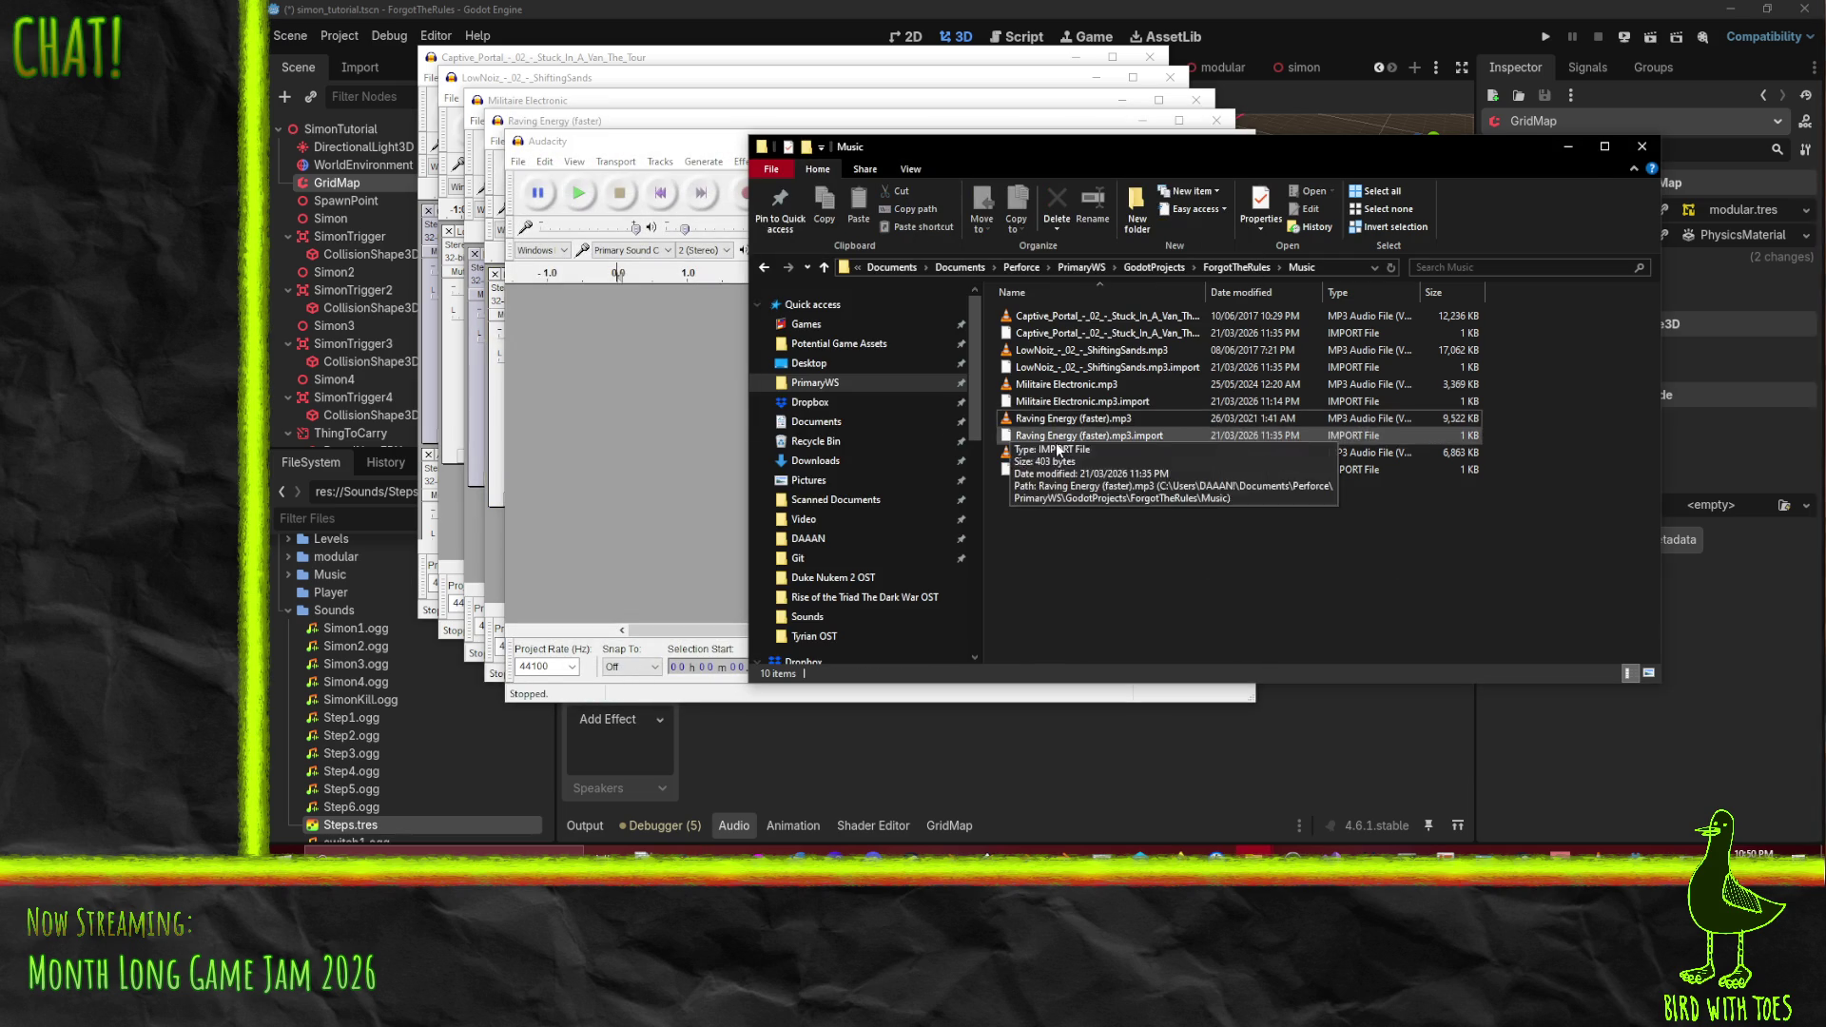
left_click_drag(1055, 452, 648, 447)
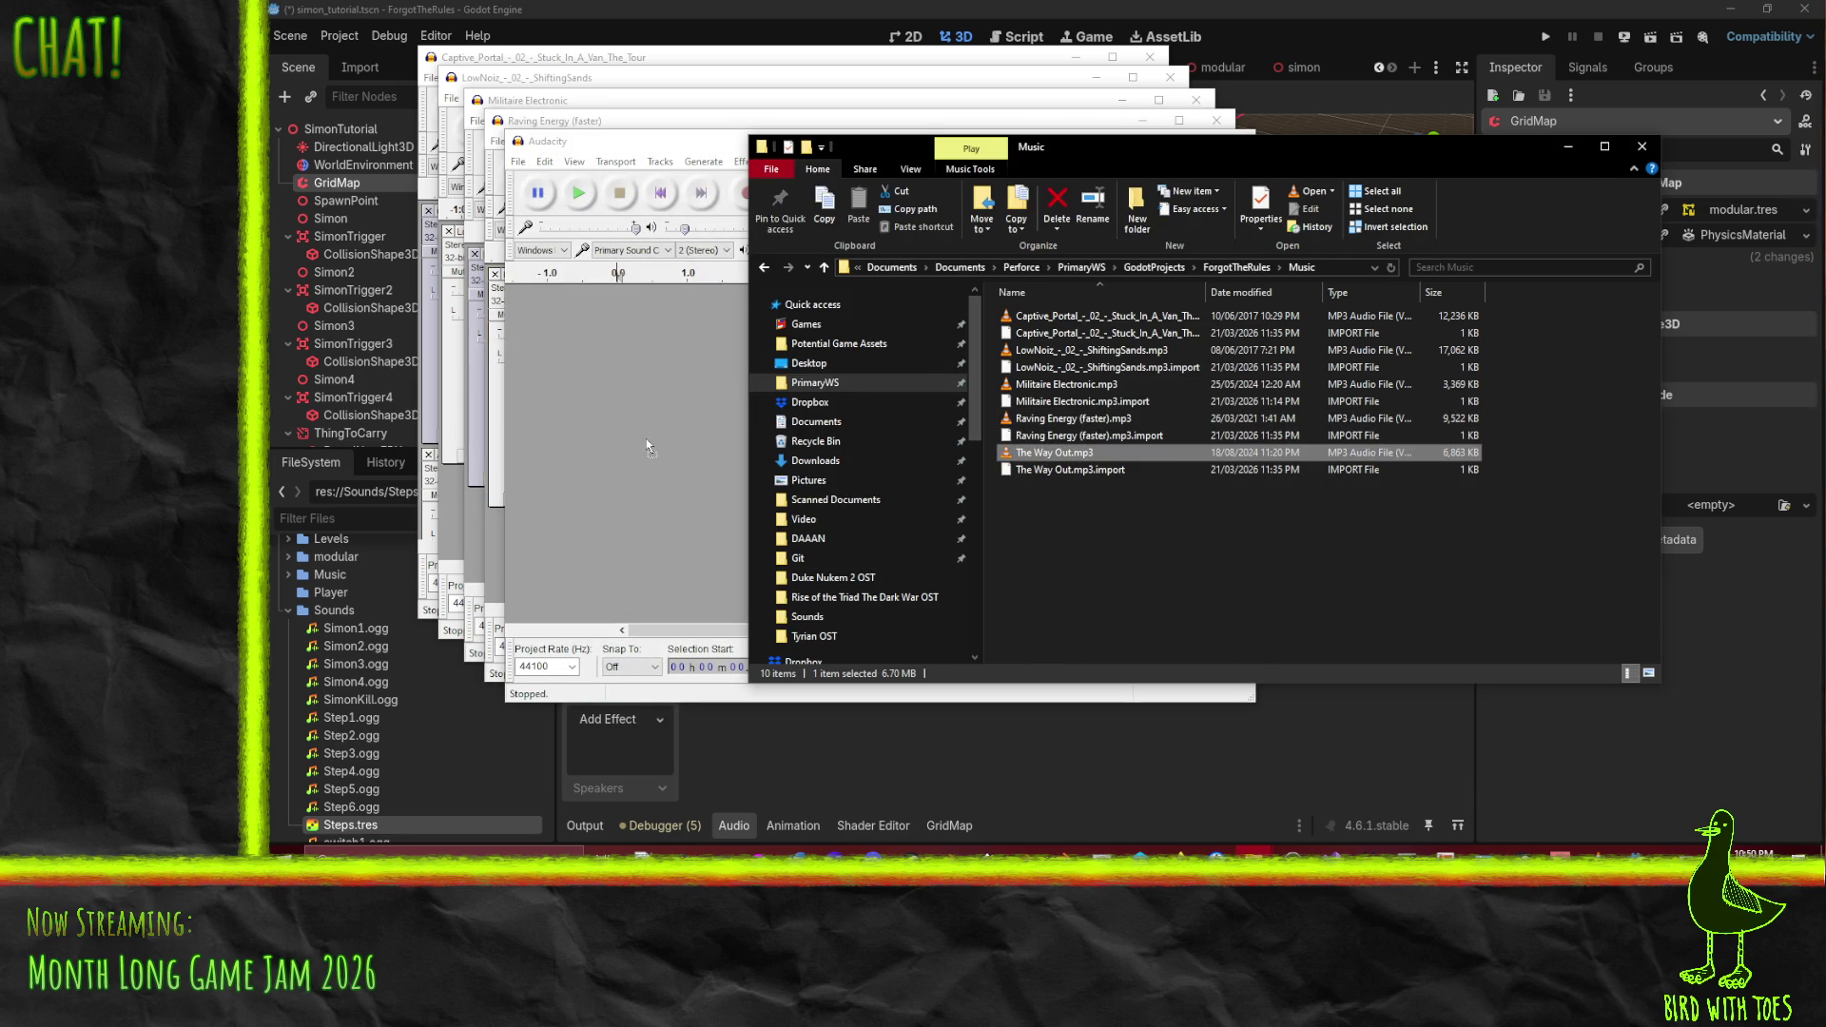
left_click_drag(584, 211, 617, 161)
- Audition The Way Out from the start and around 1:00, 1:21 and 2:37 near its ending
left_click(583, 204)
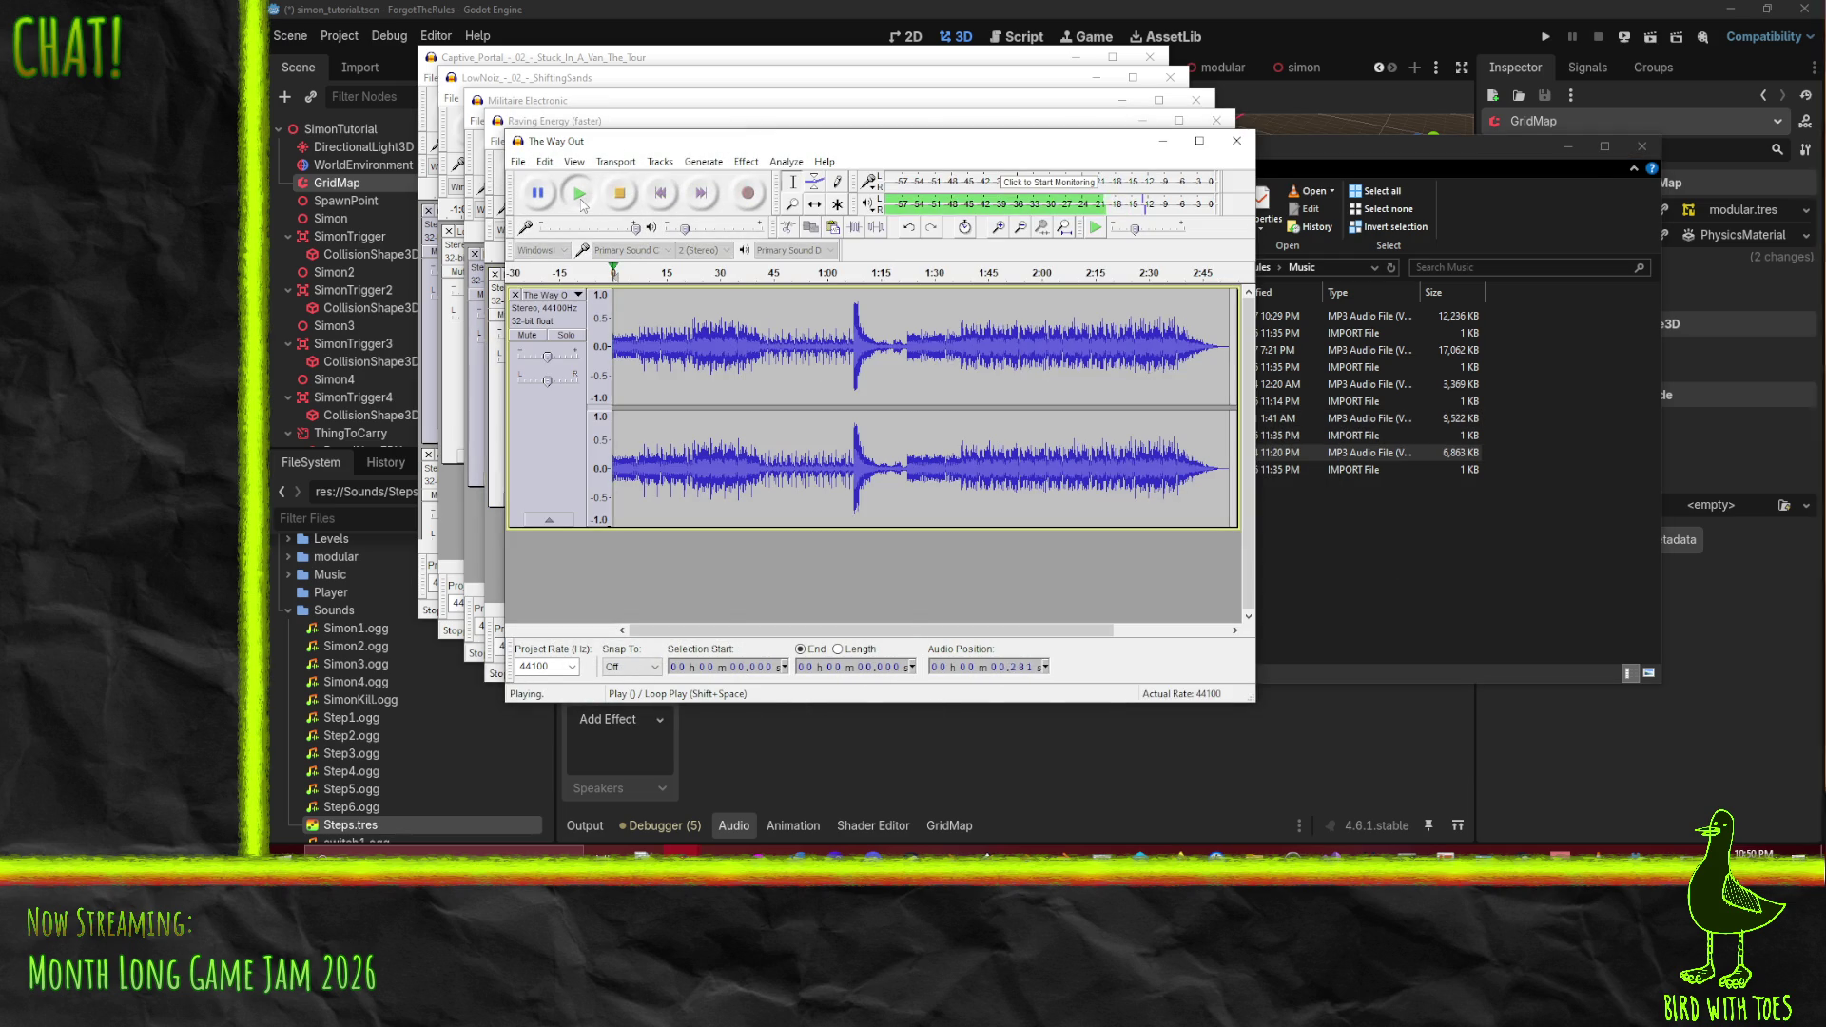
left_click(837, 280)
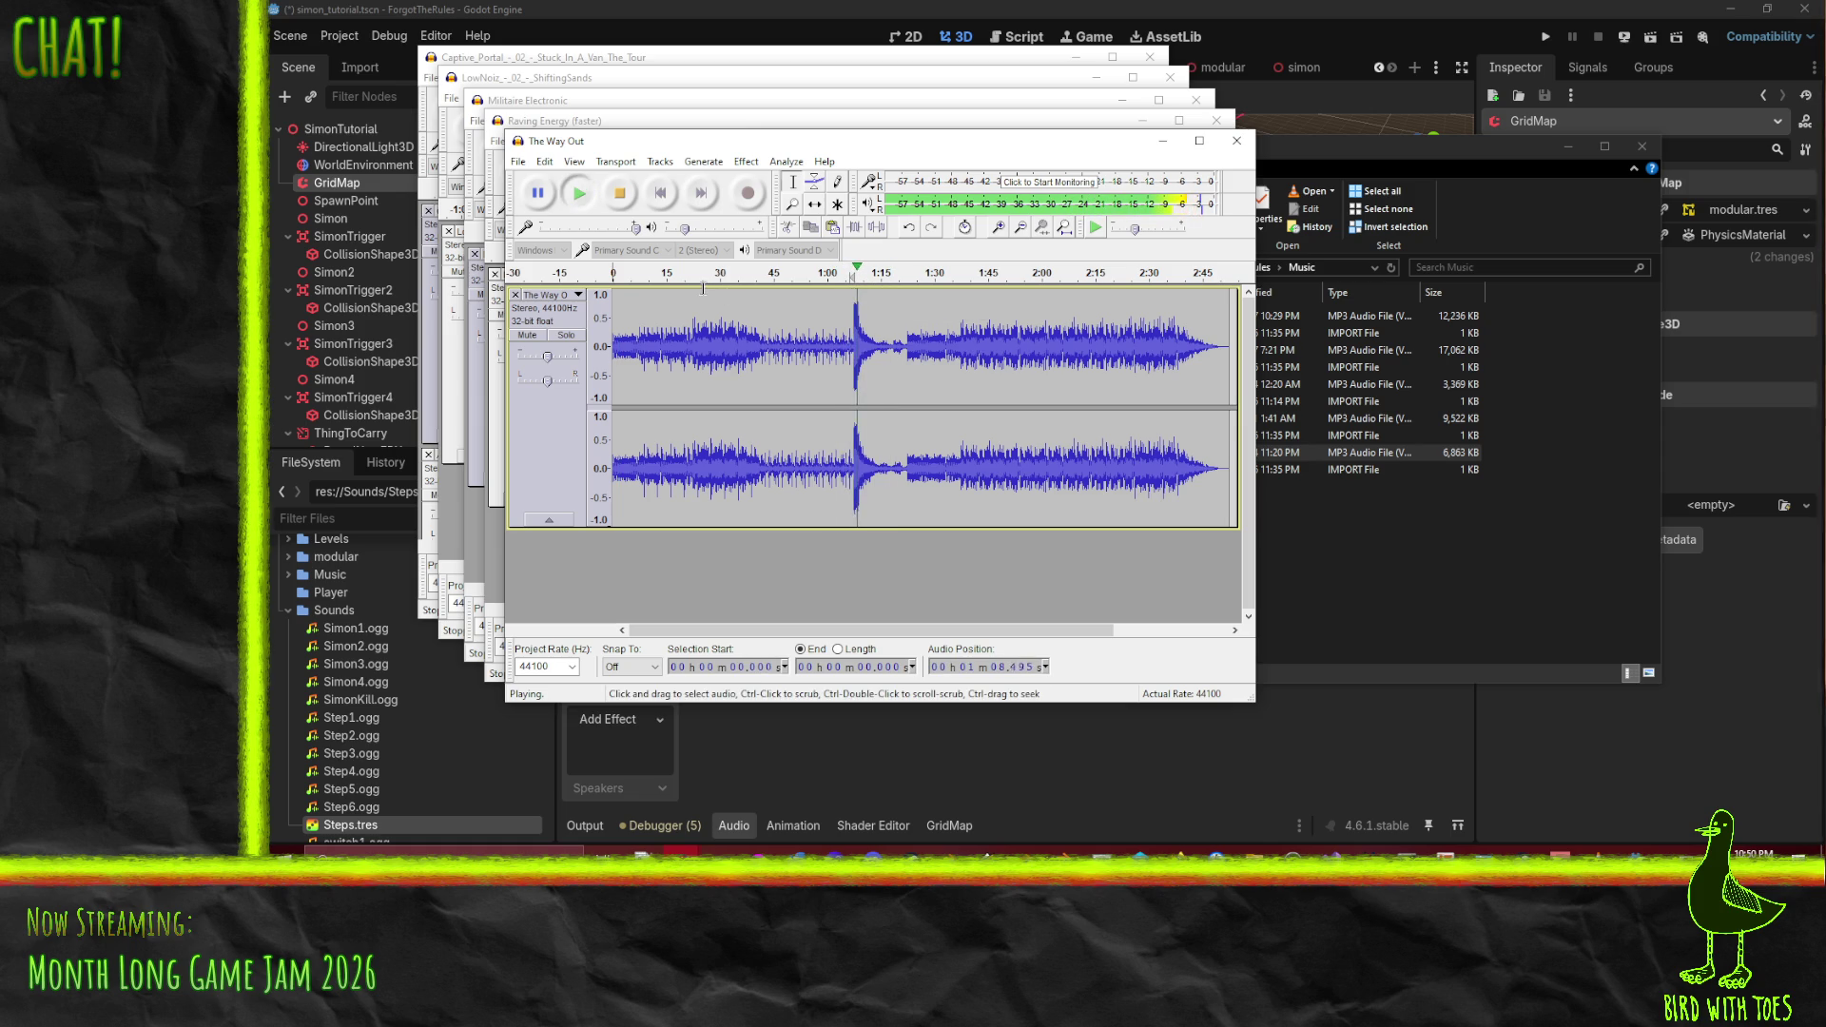
left_click(905, 275)
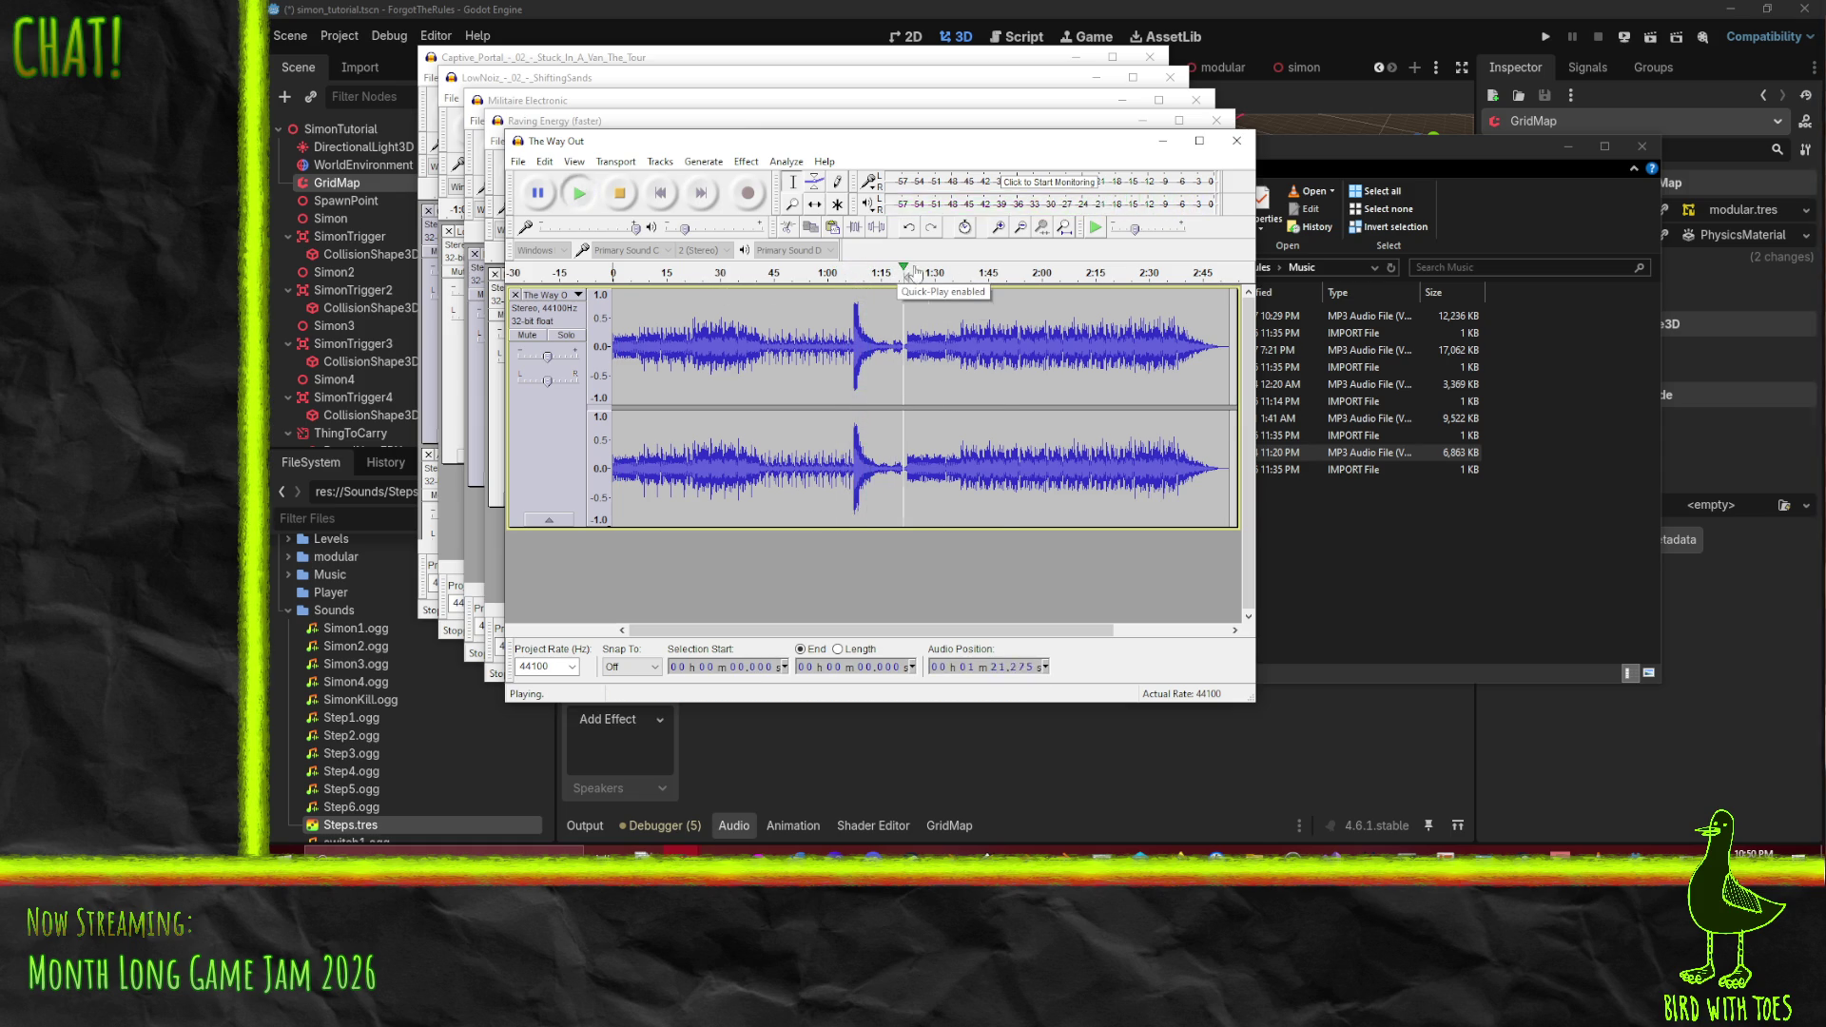
left_click(1171, 271)
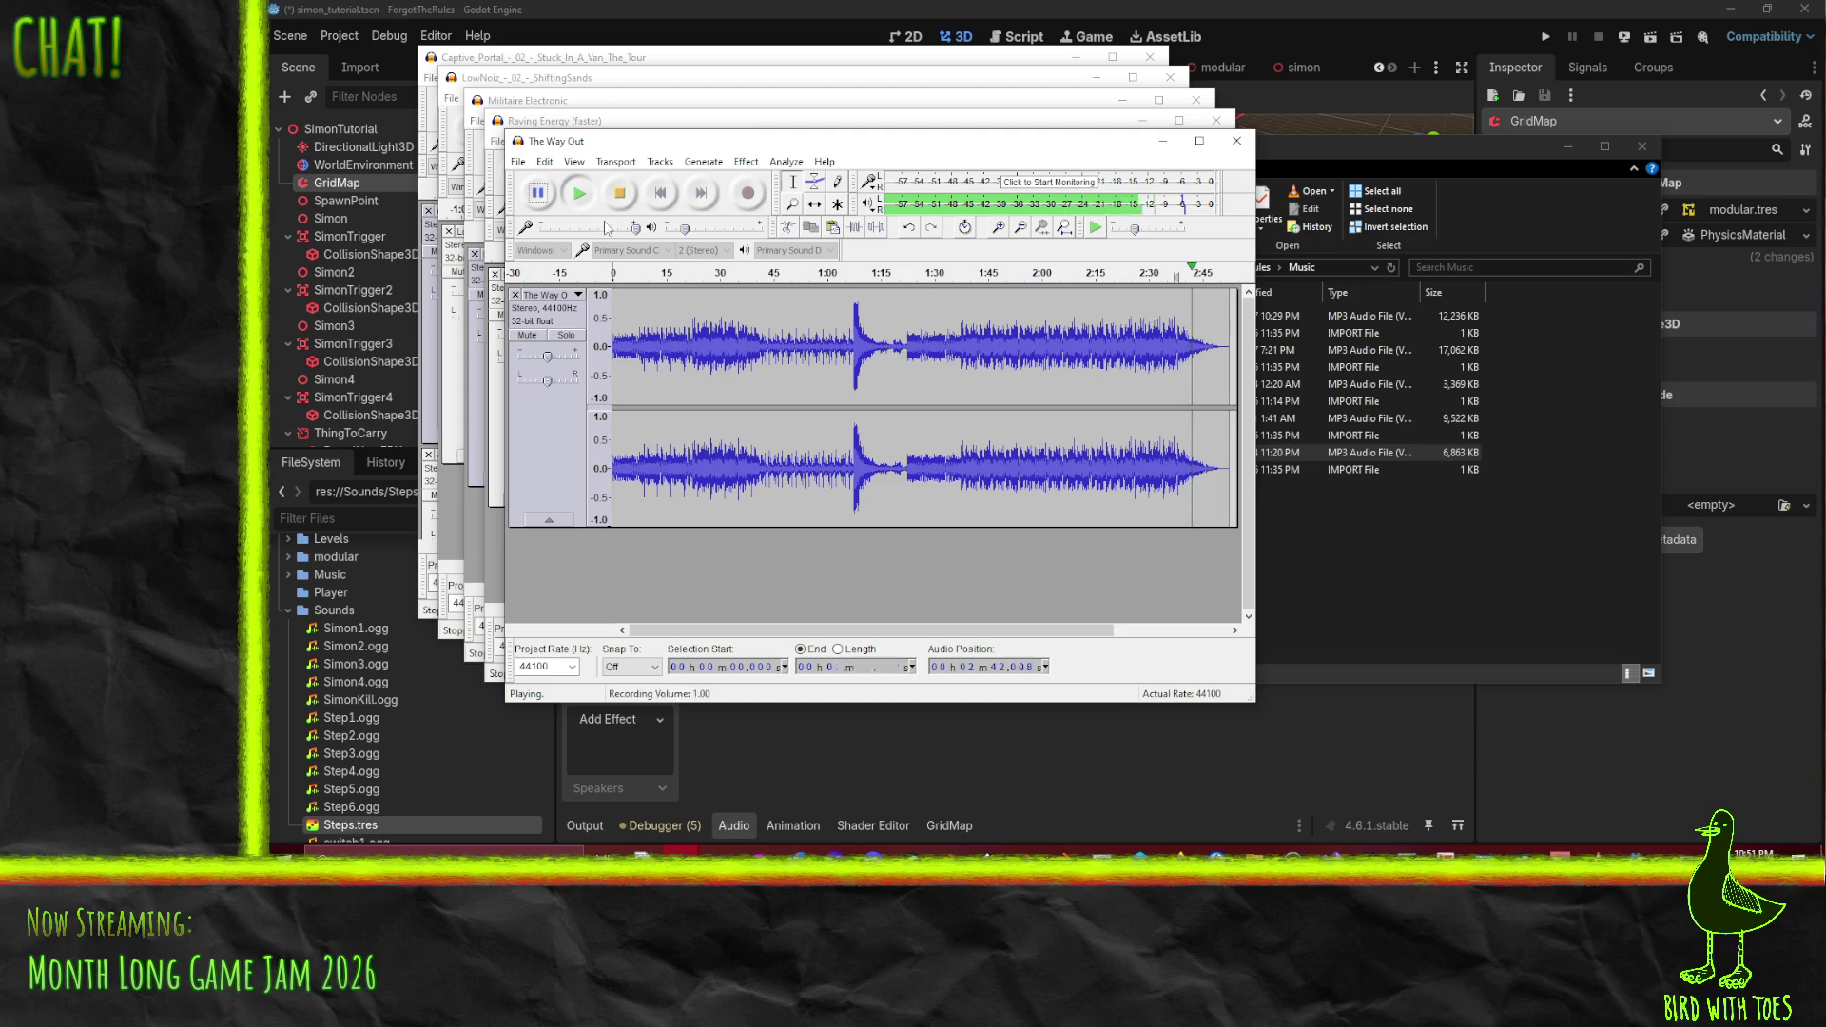
left_click(620, 196)
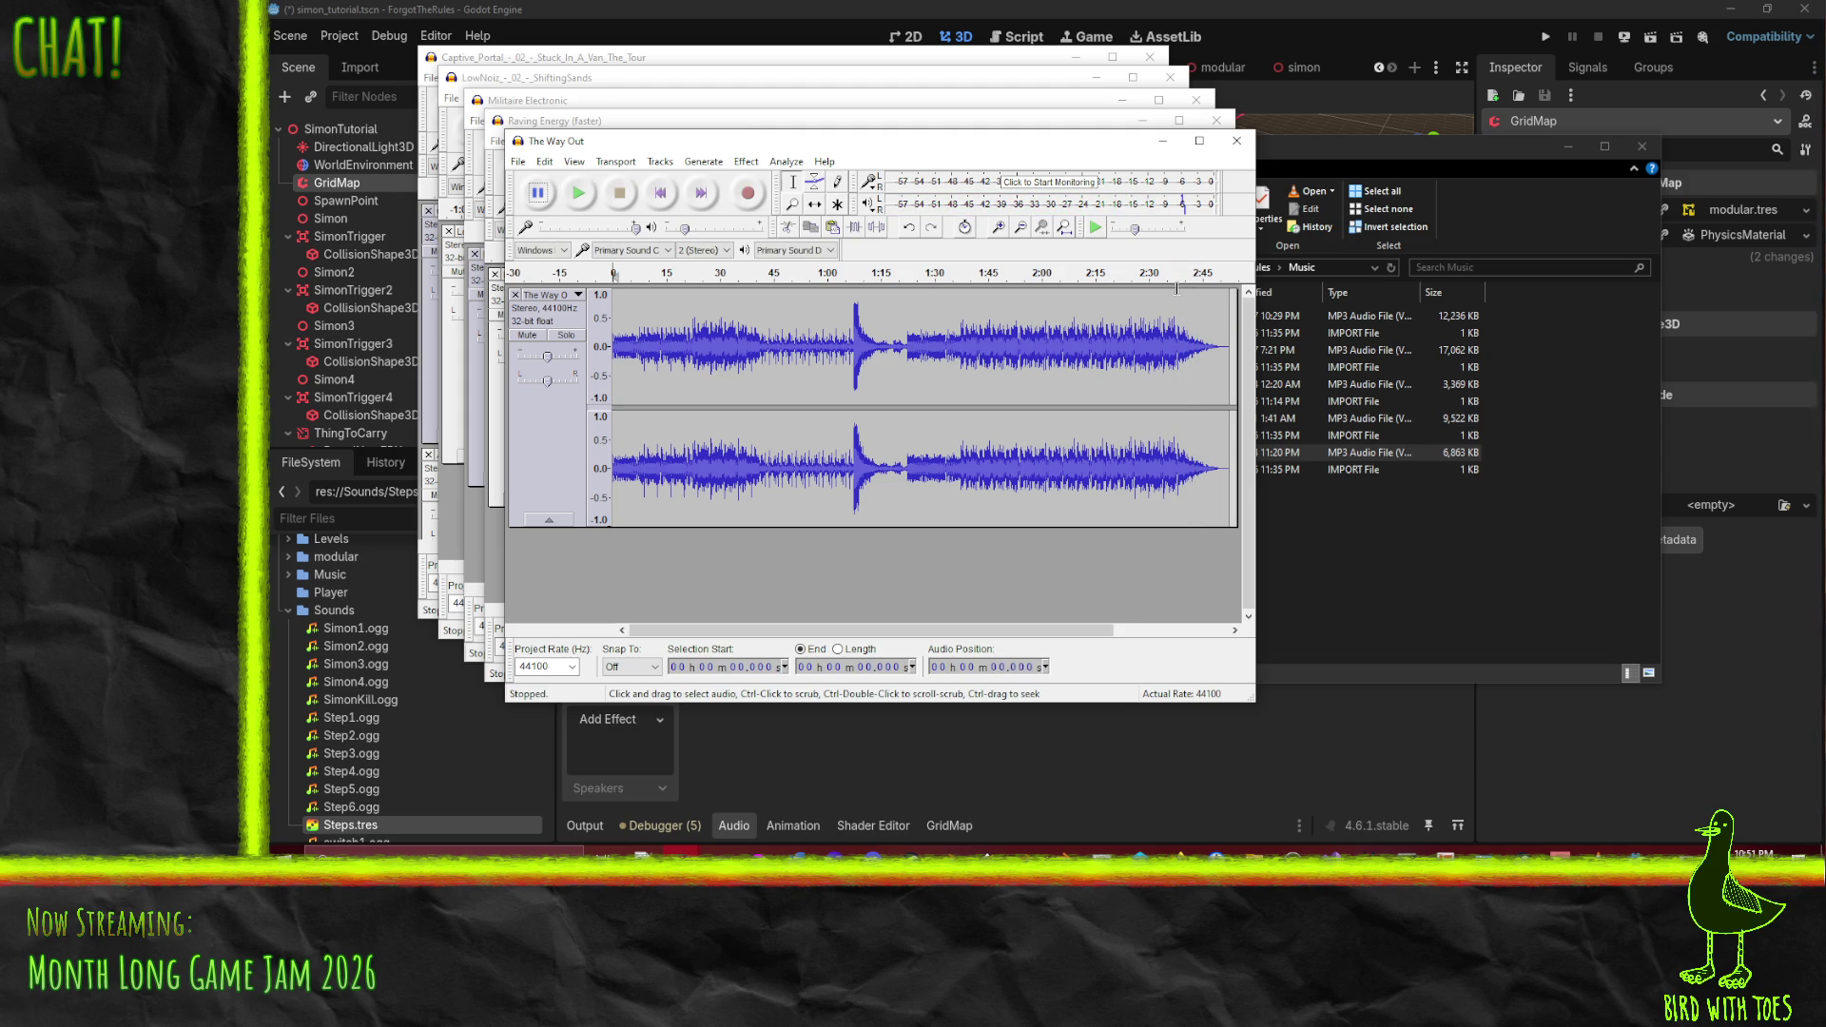
left_click(1178, 294)
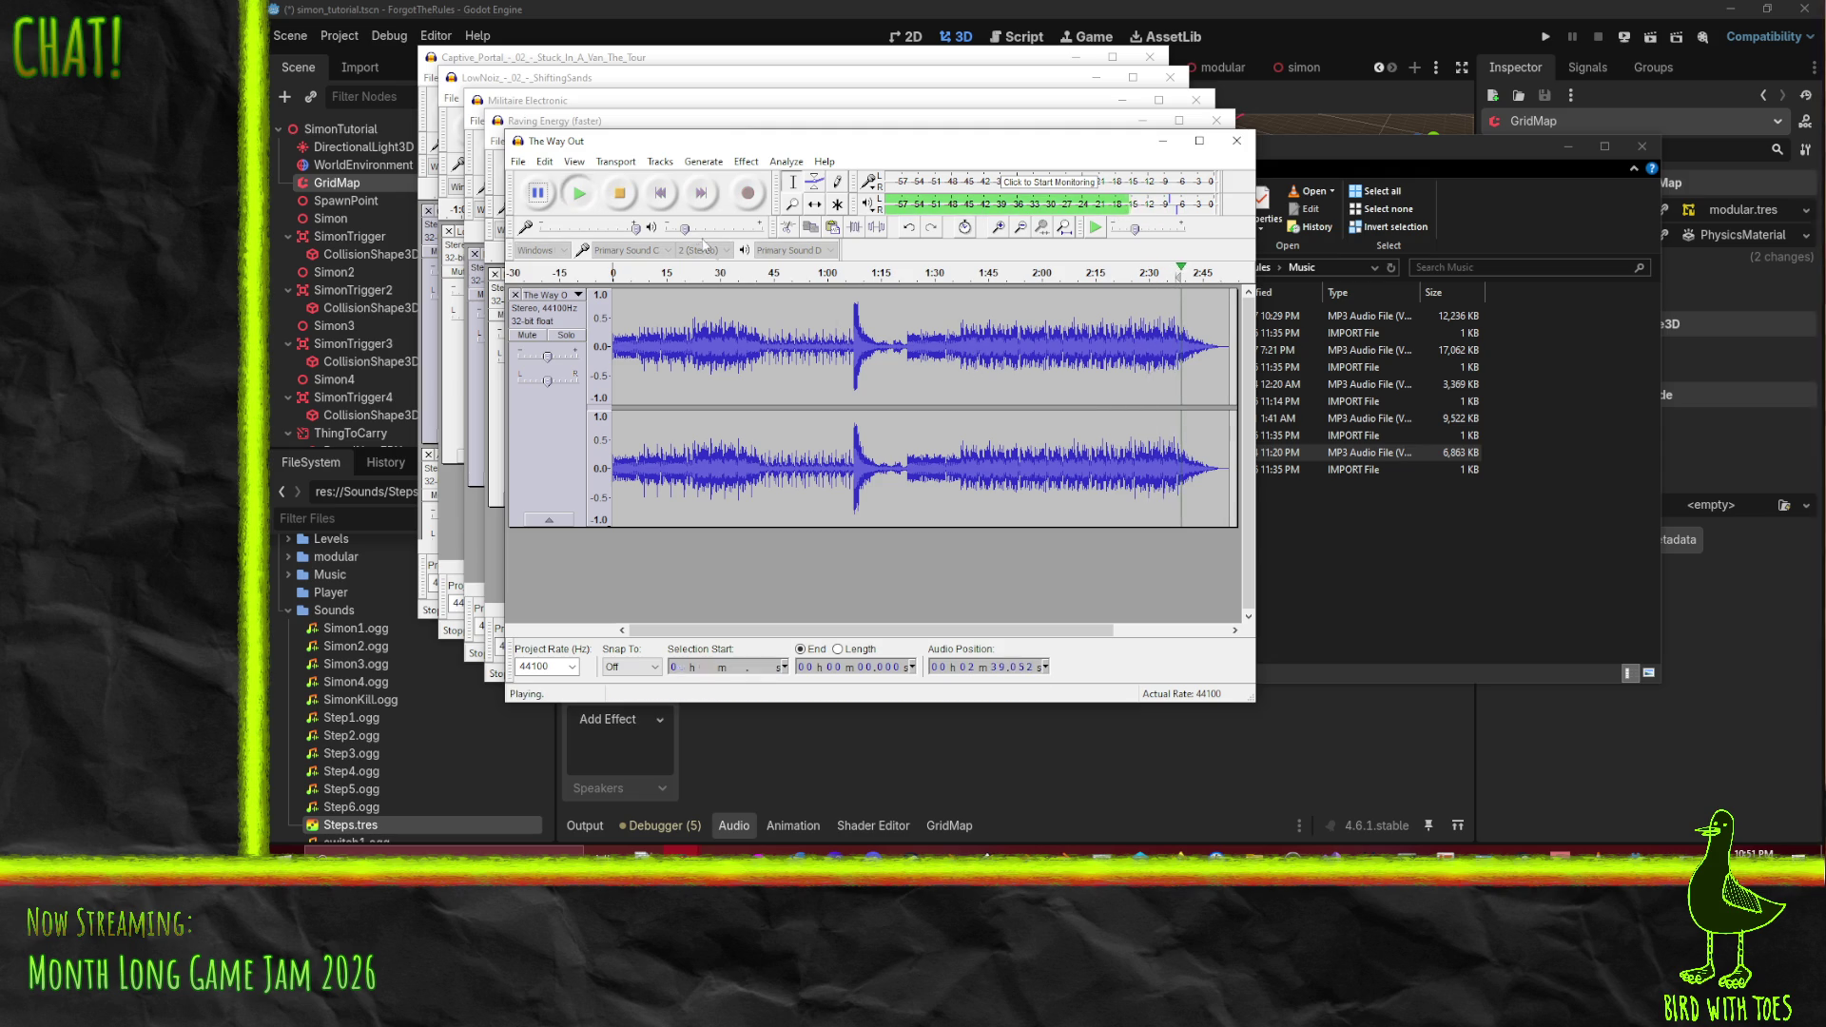
left_click(621, 193)
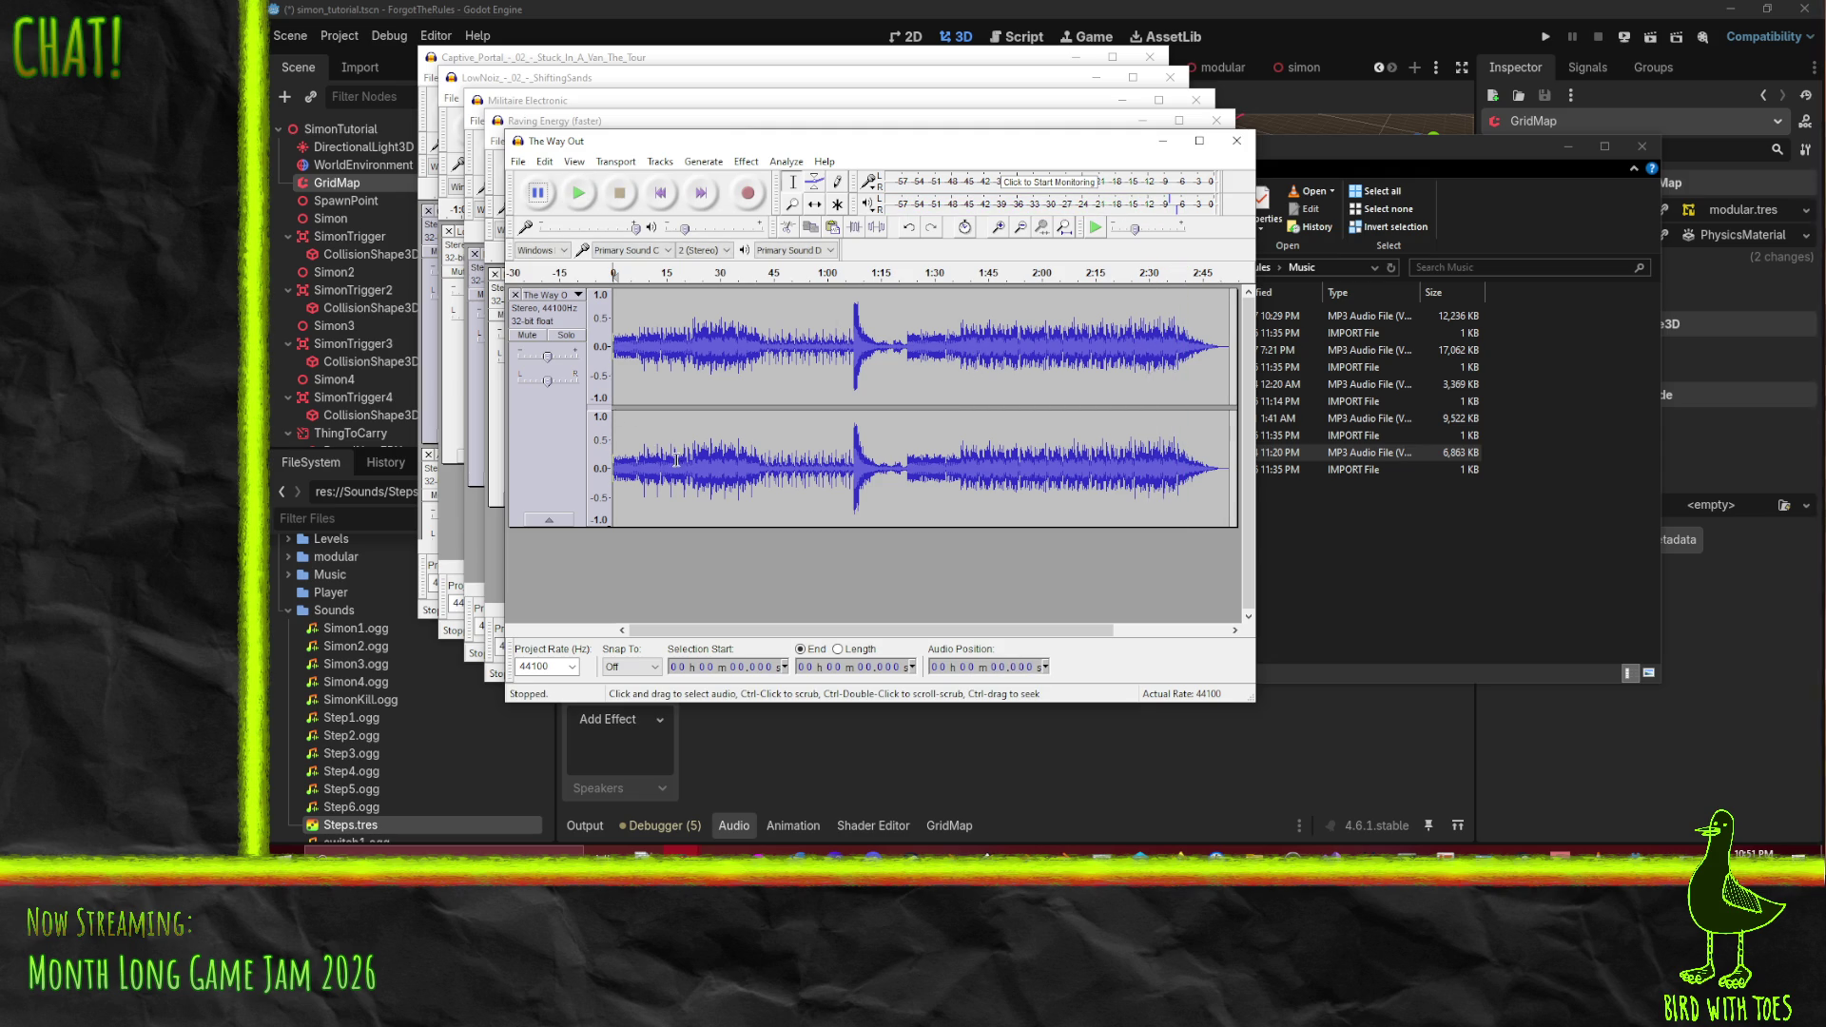
- Select and play the first eight seconds of the track
left_click_drag(641, 348, 610, 350)
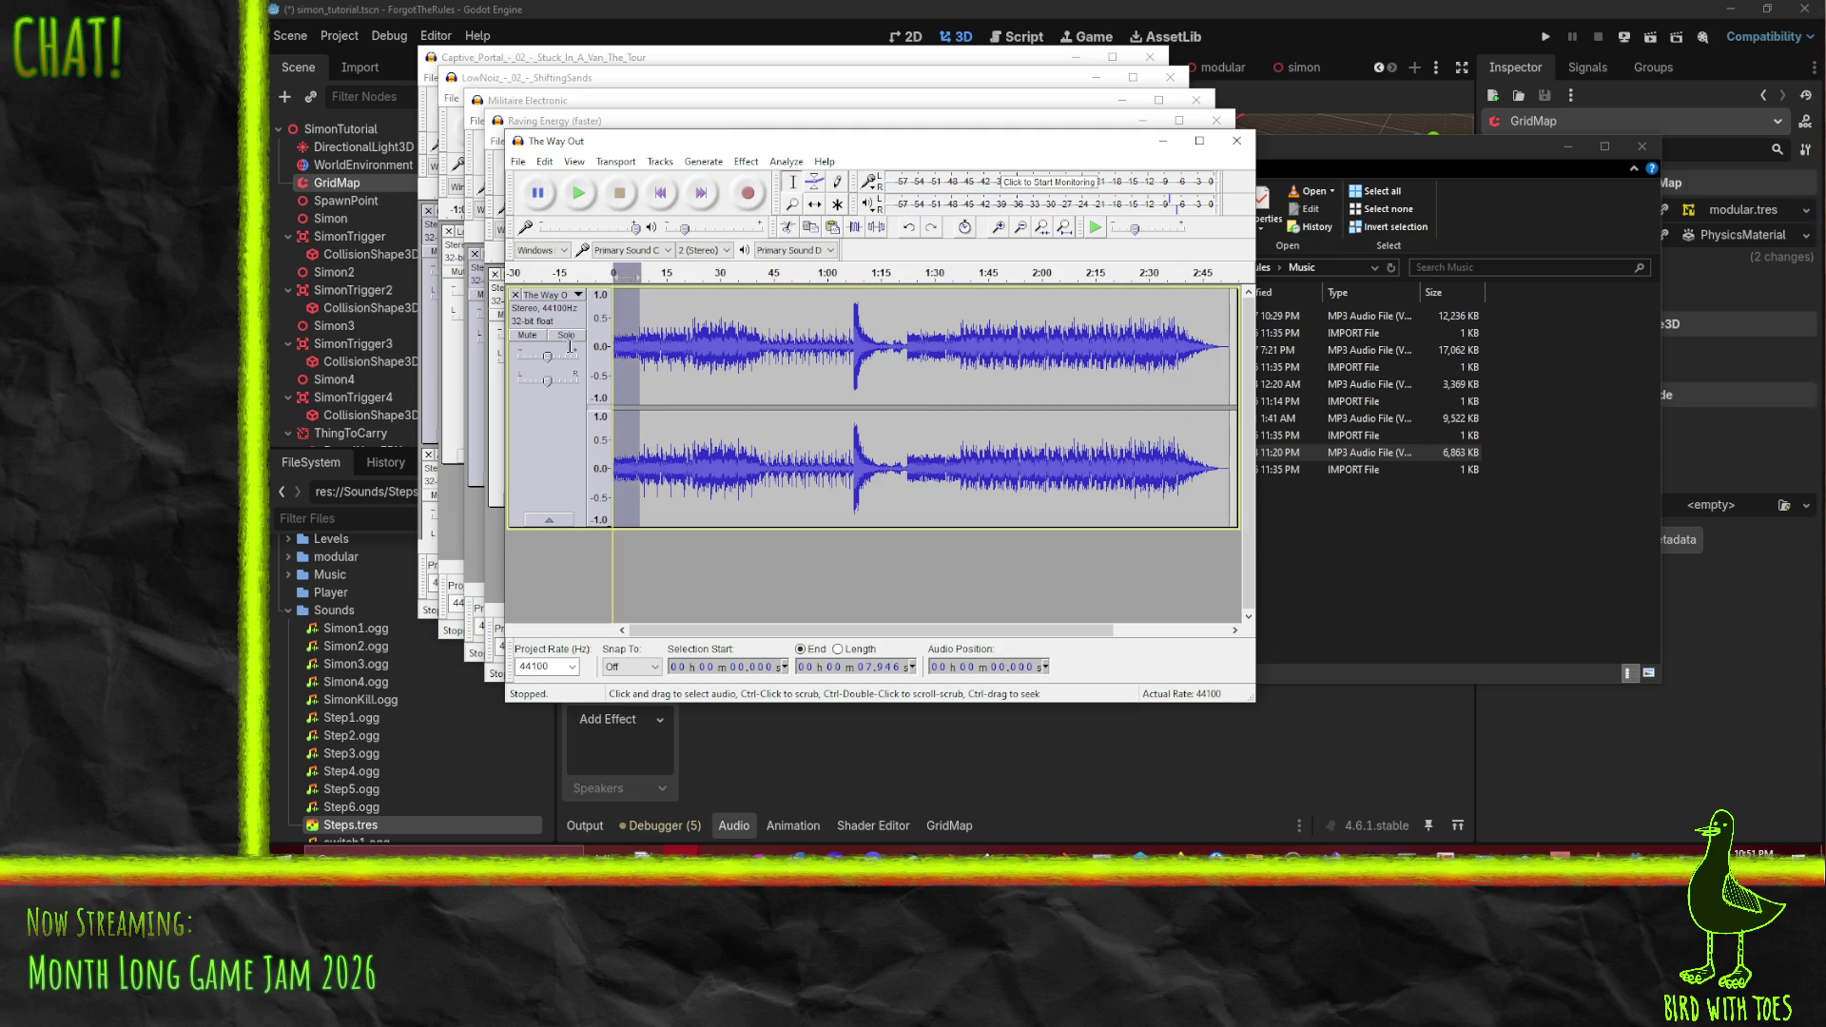
left_click(581, 194)
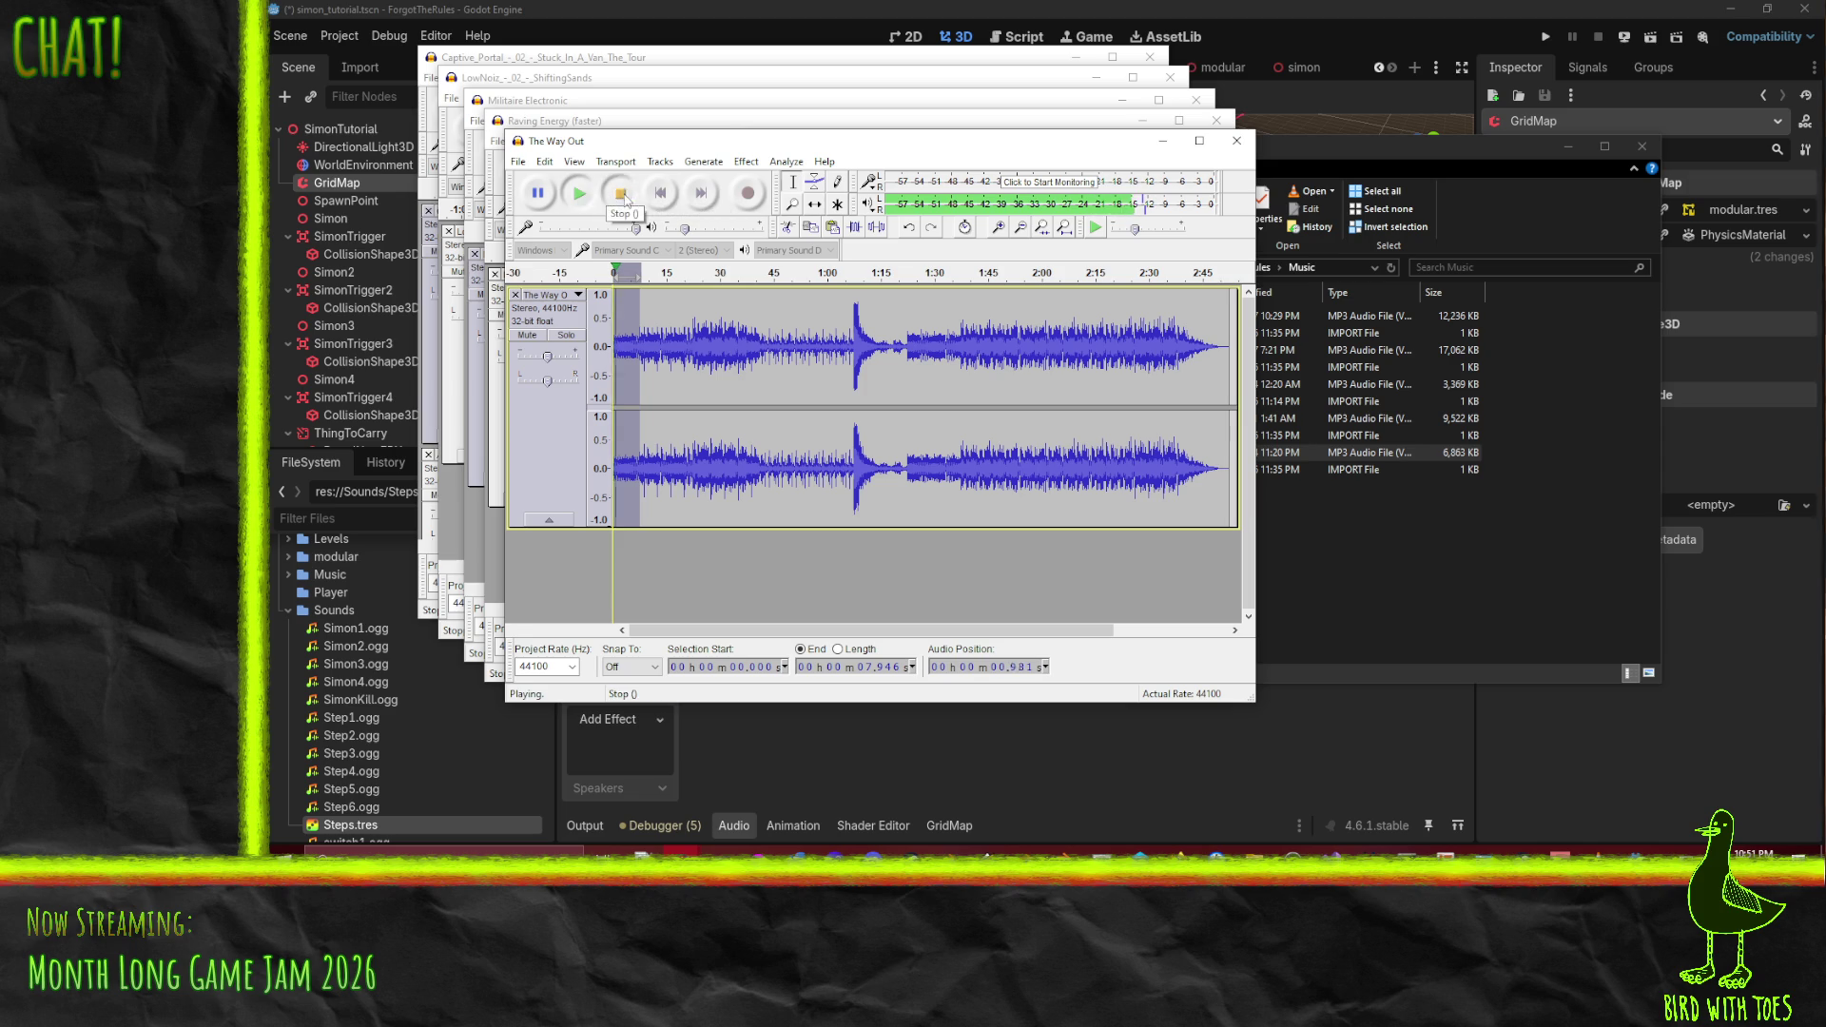
left_click(620, 194)
- Play the closing stretch from 2:31 onward to compare it with the opening
scroll(1077, 490, "right", 3)
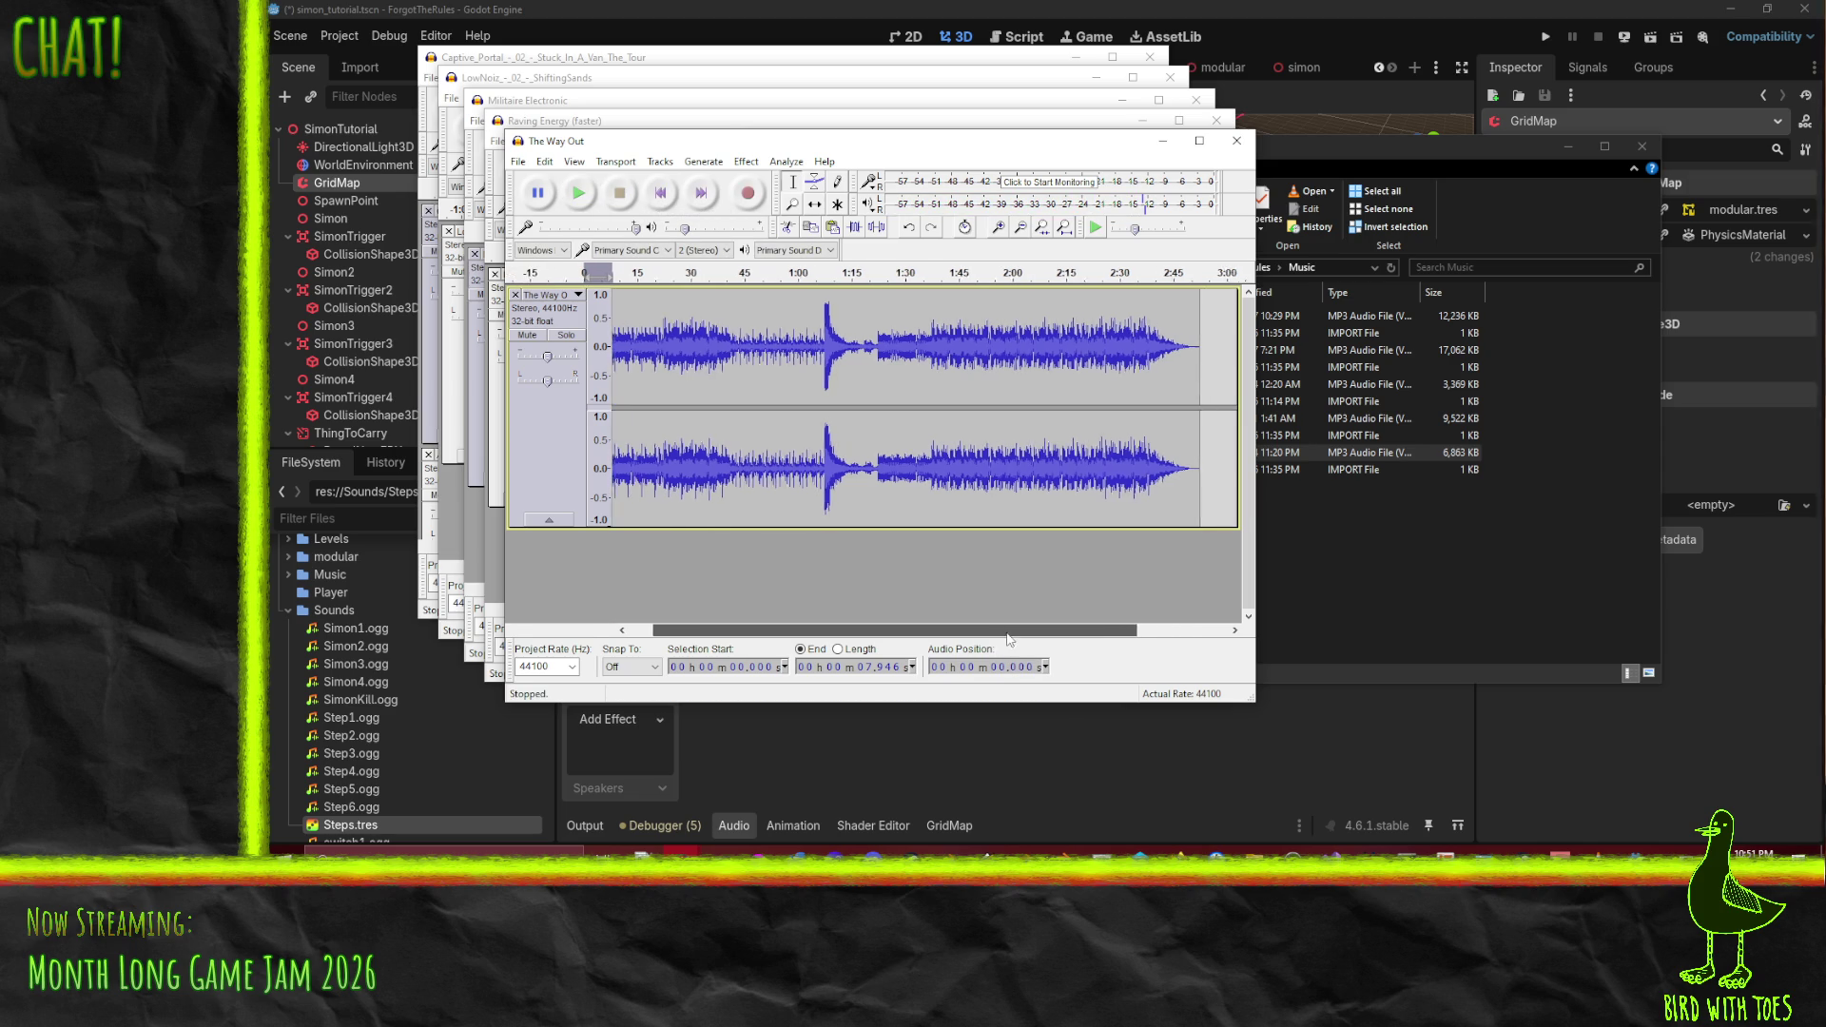
left_click(1049, 461)
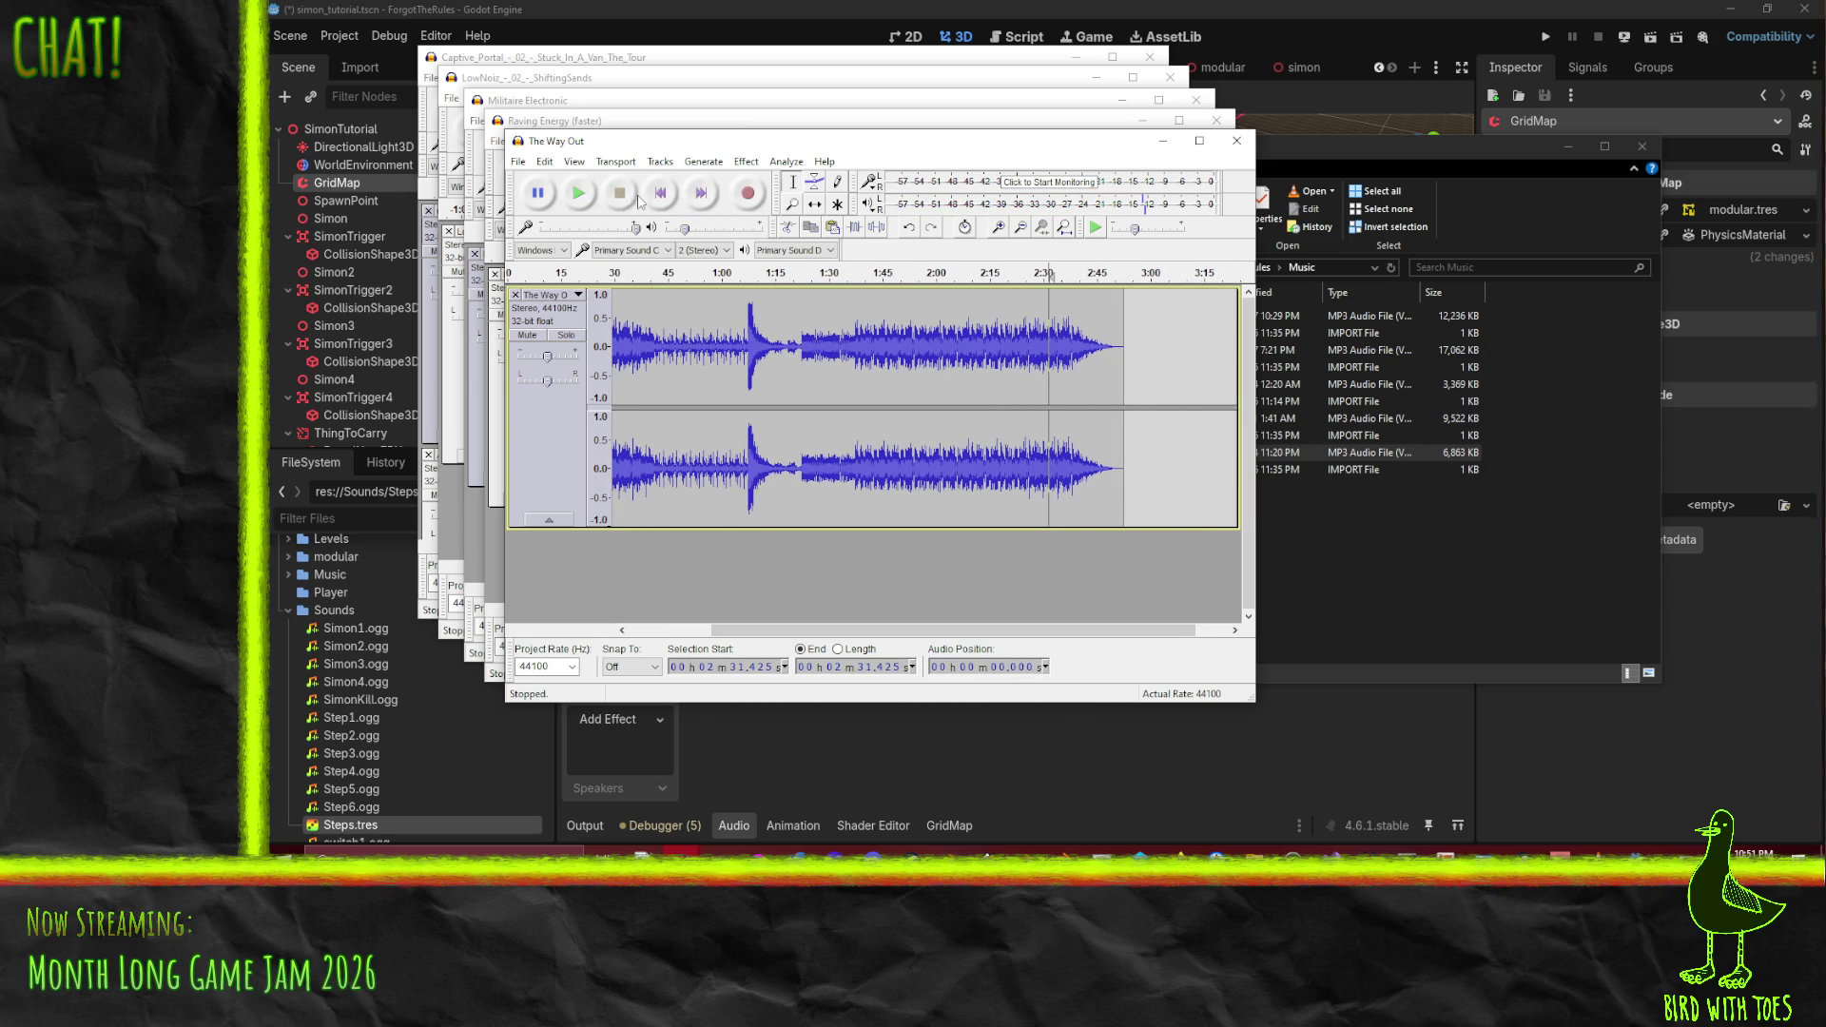
left_click(581, 195)
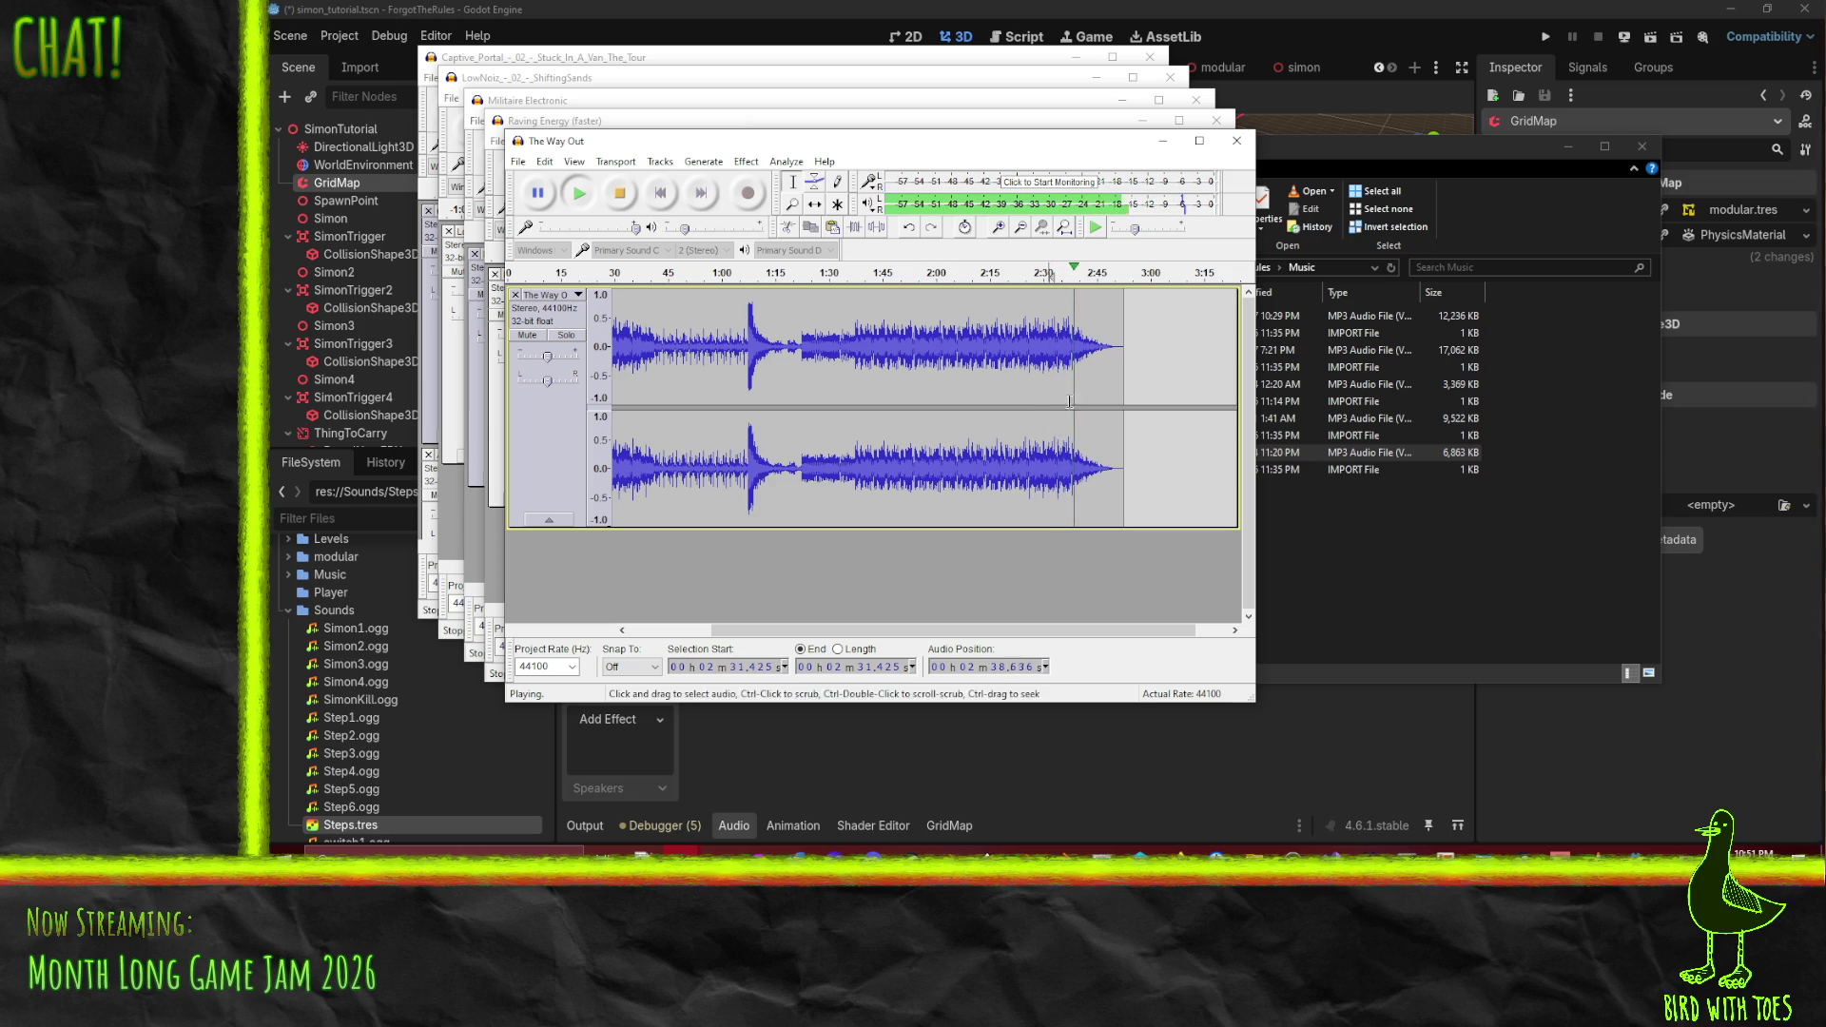
key("space")
- Audition candidate loop points between about 2:34.9 and 2:38.07
left_click(1074, 351)
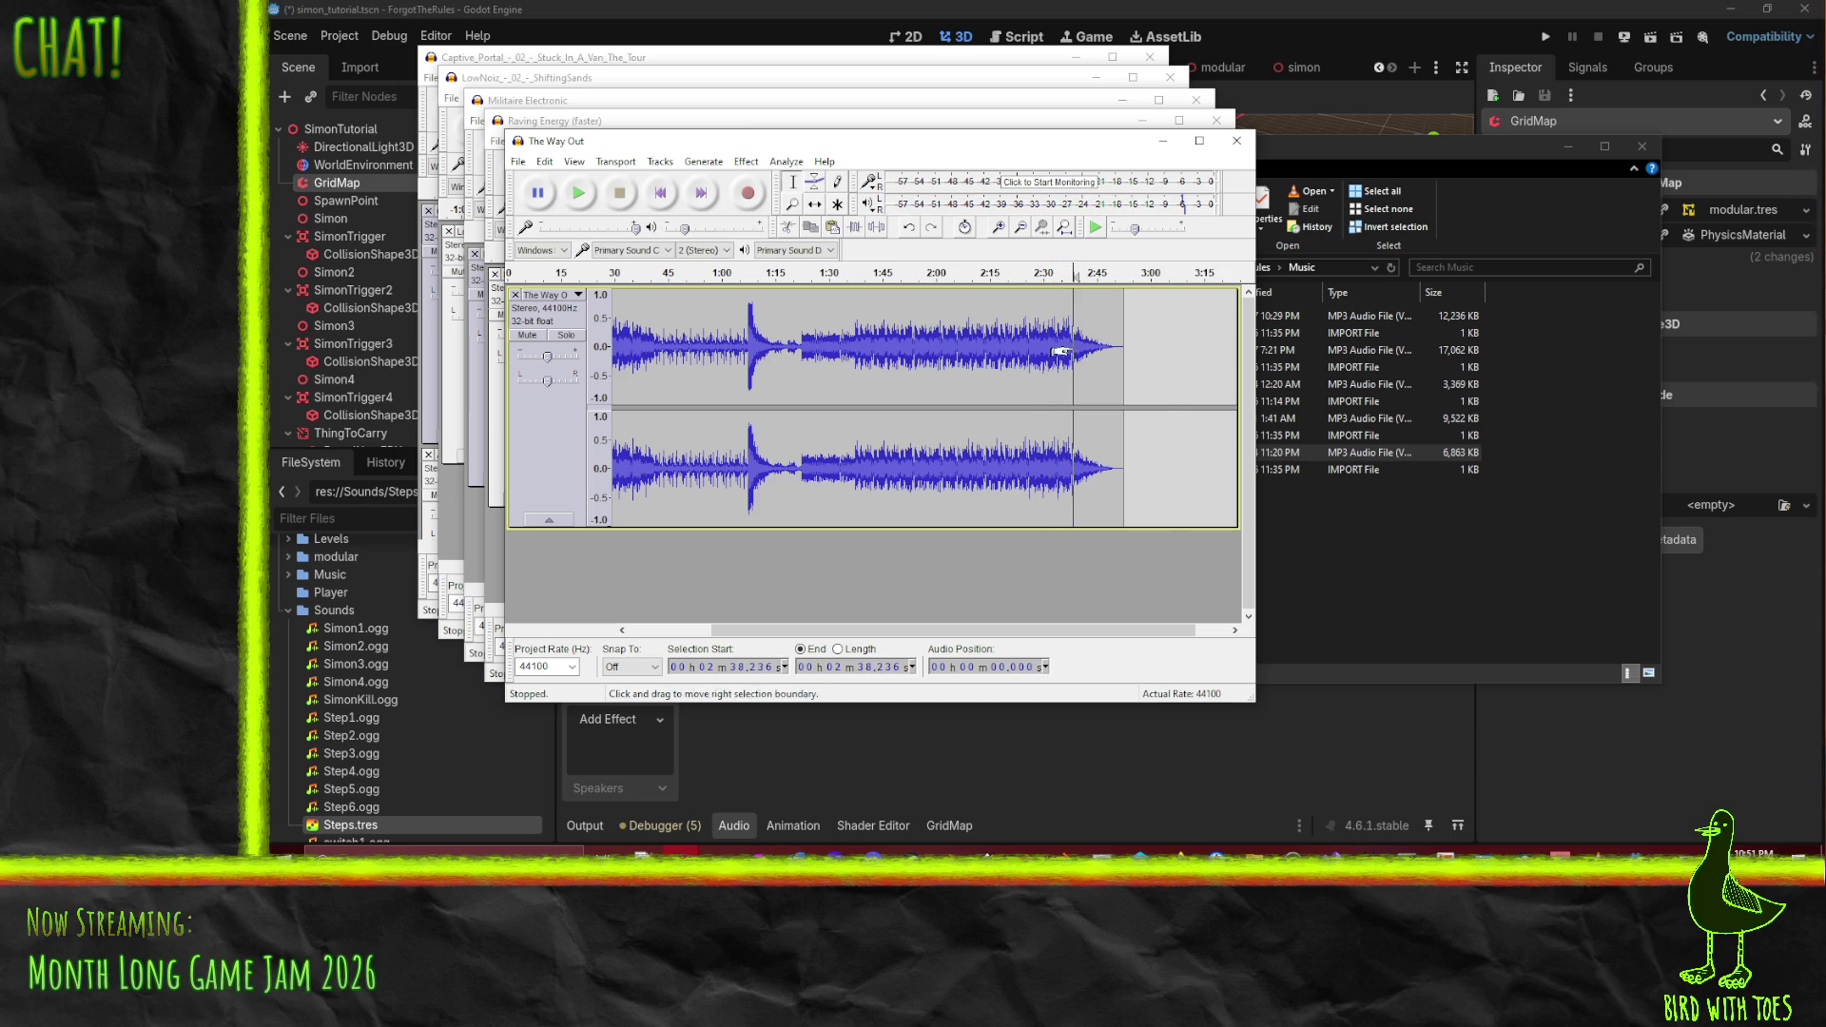
scroll(1017, 347, "up", 4)
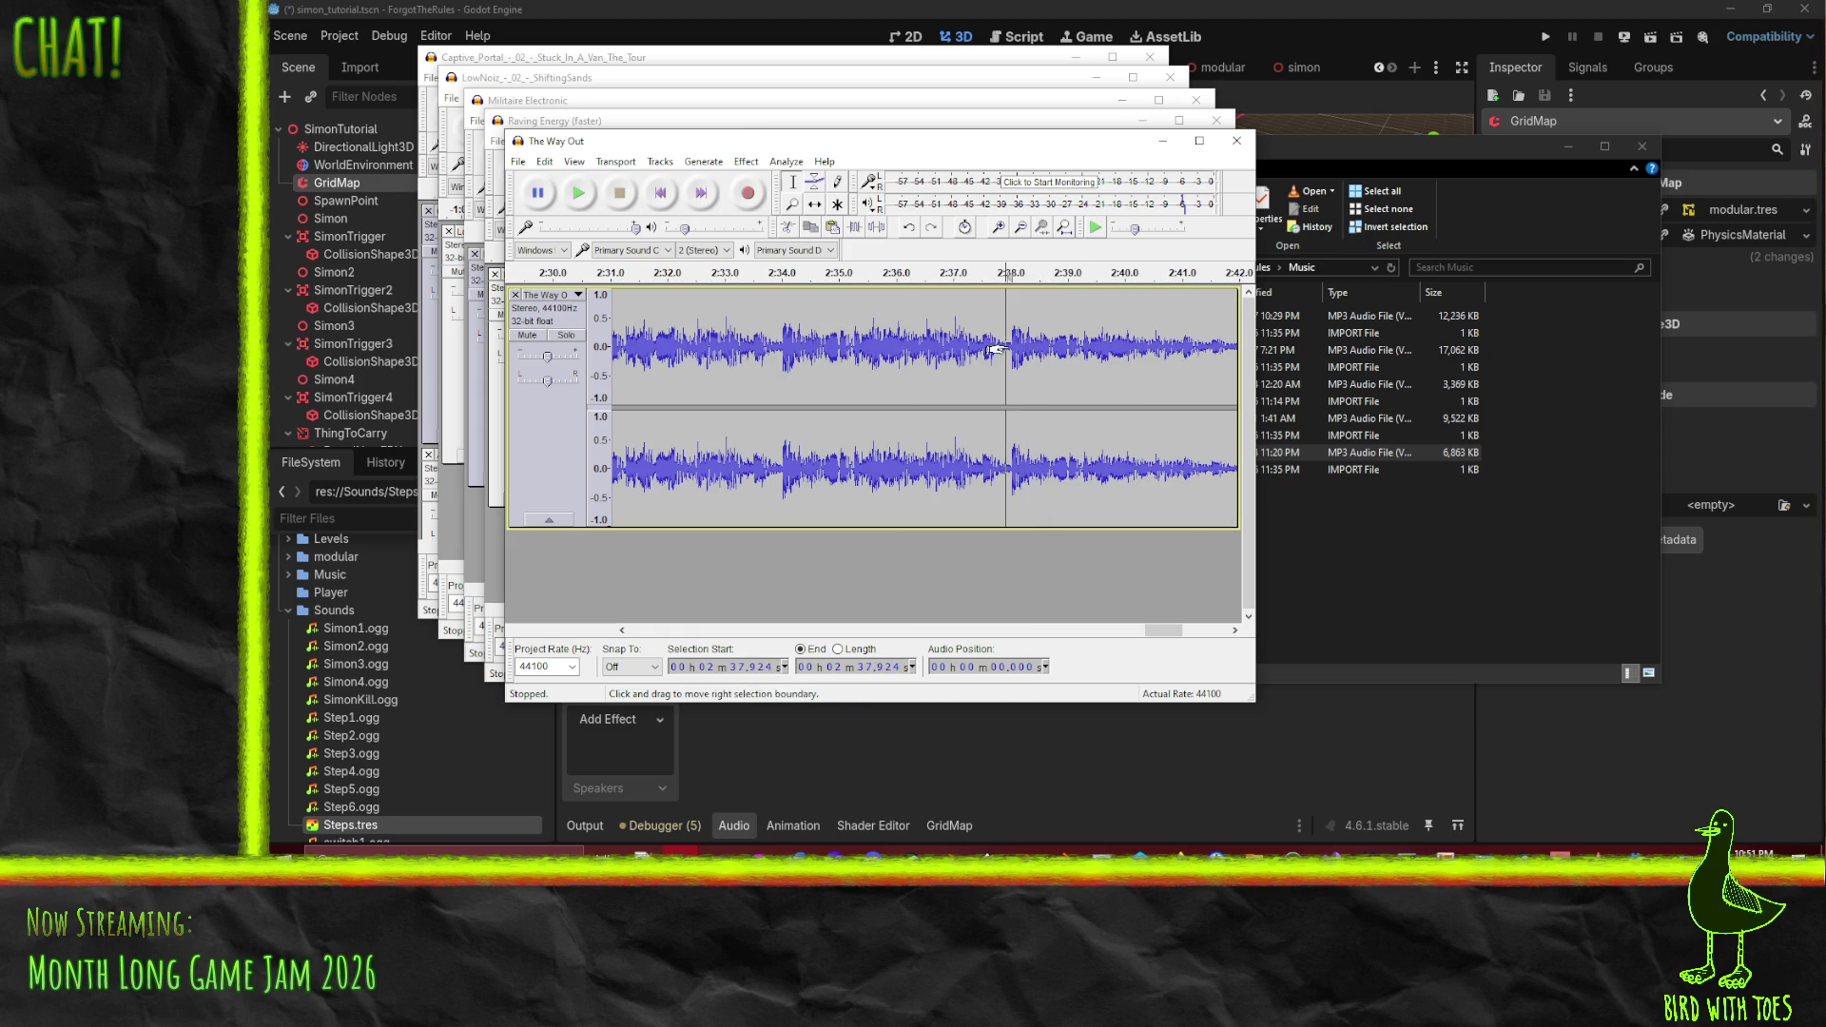
left_click(1014, 345)
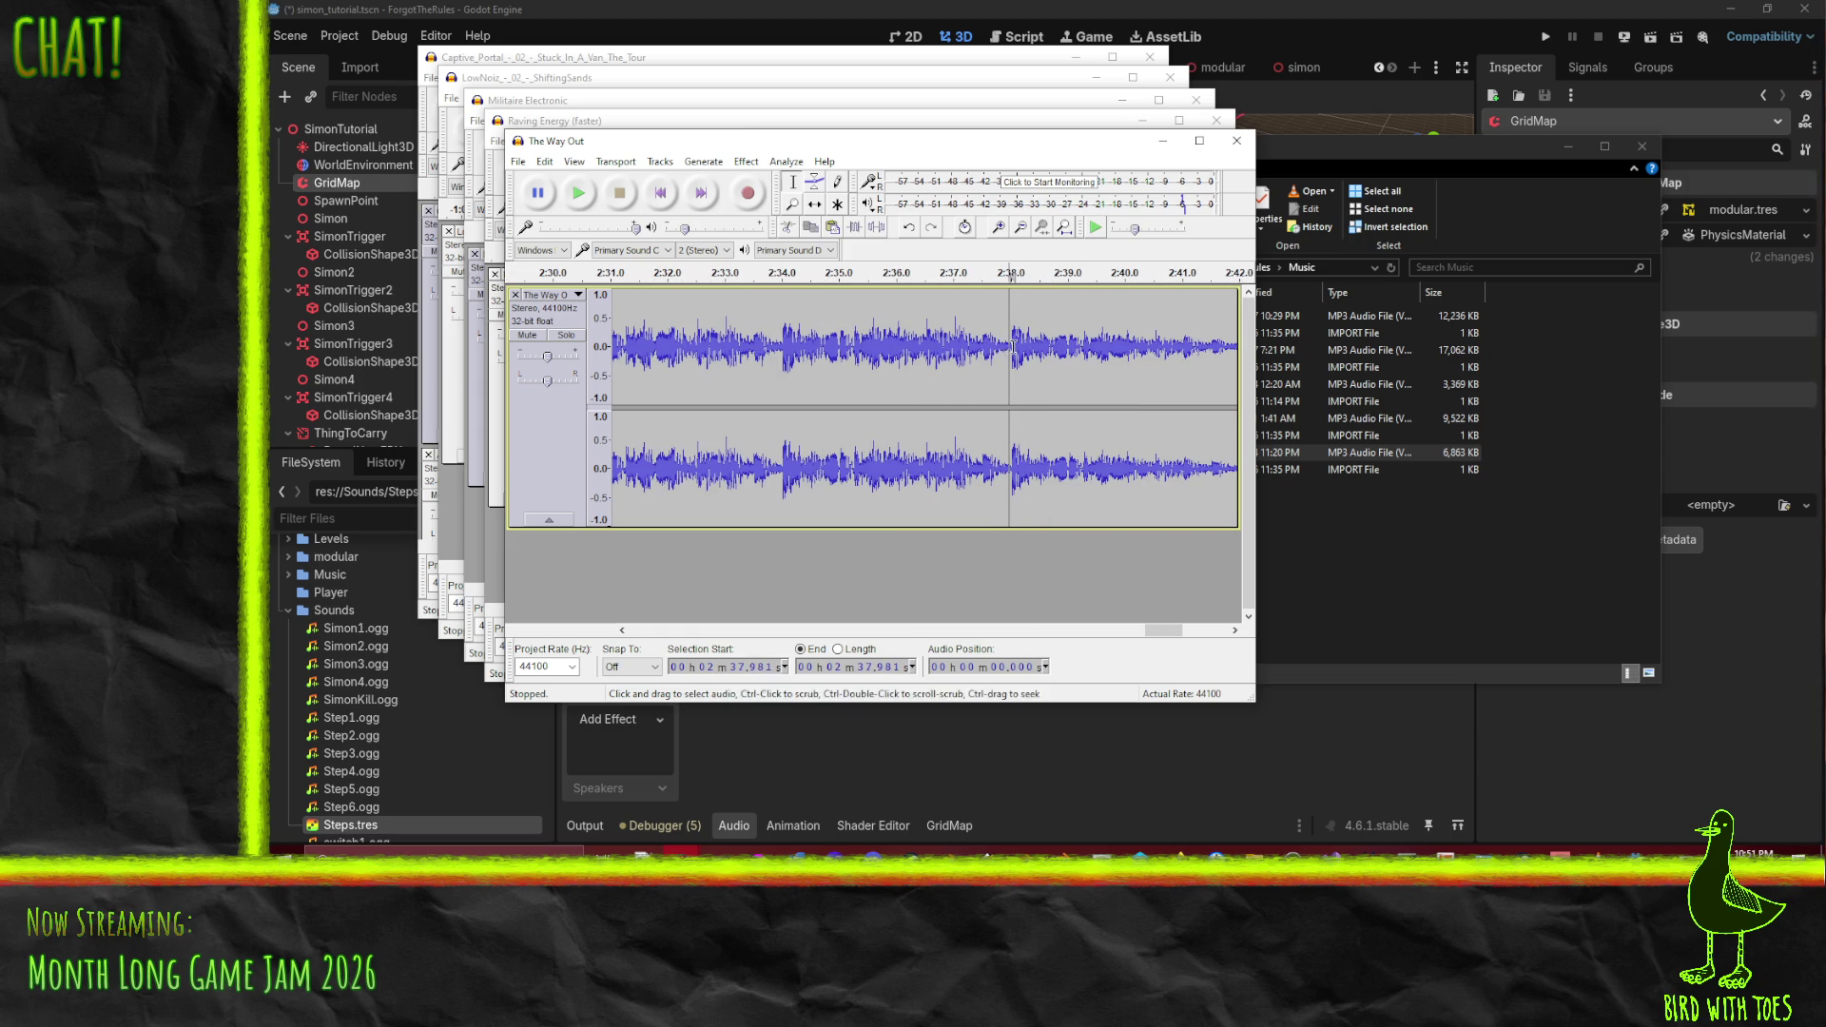
left_click(1010, 353)
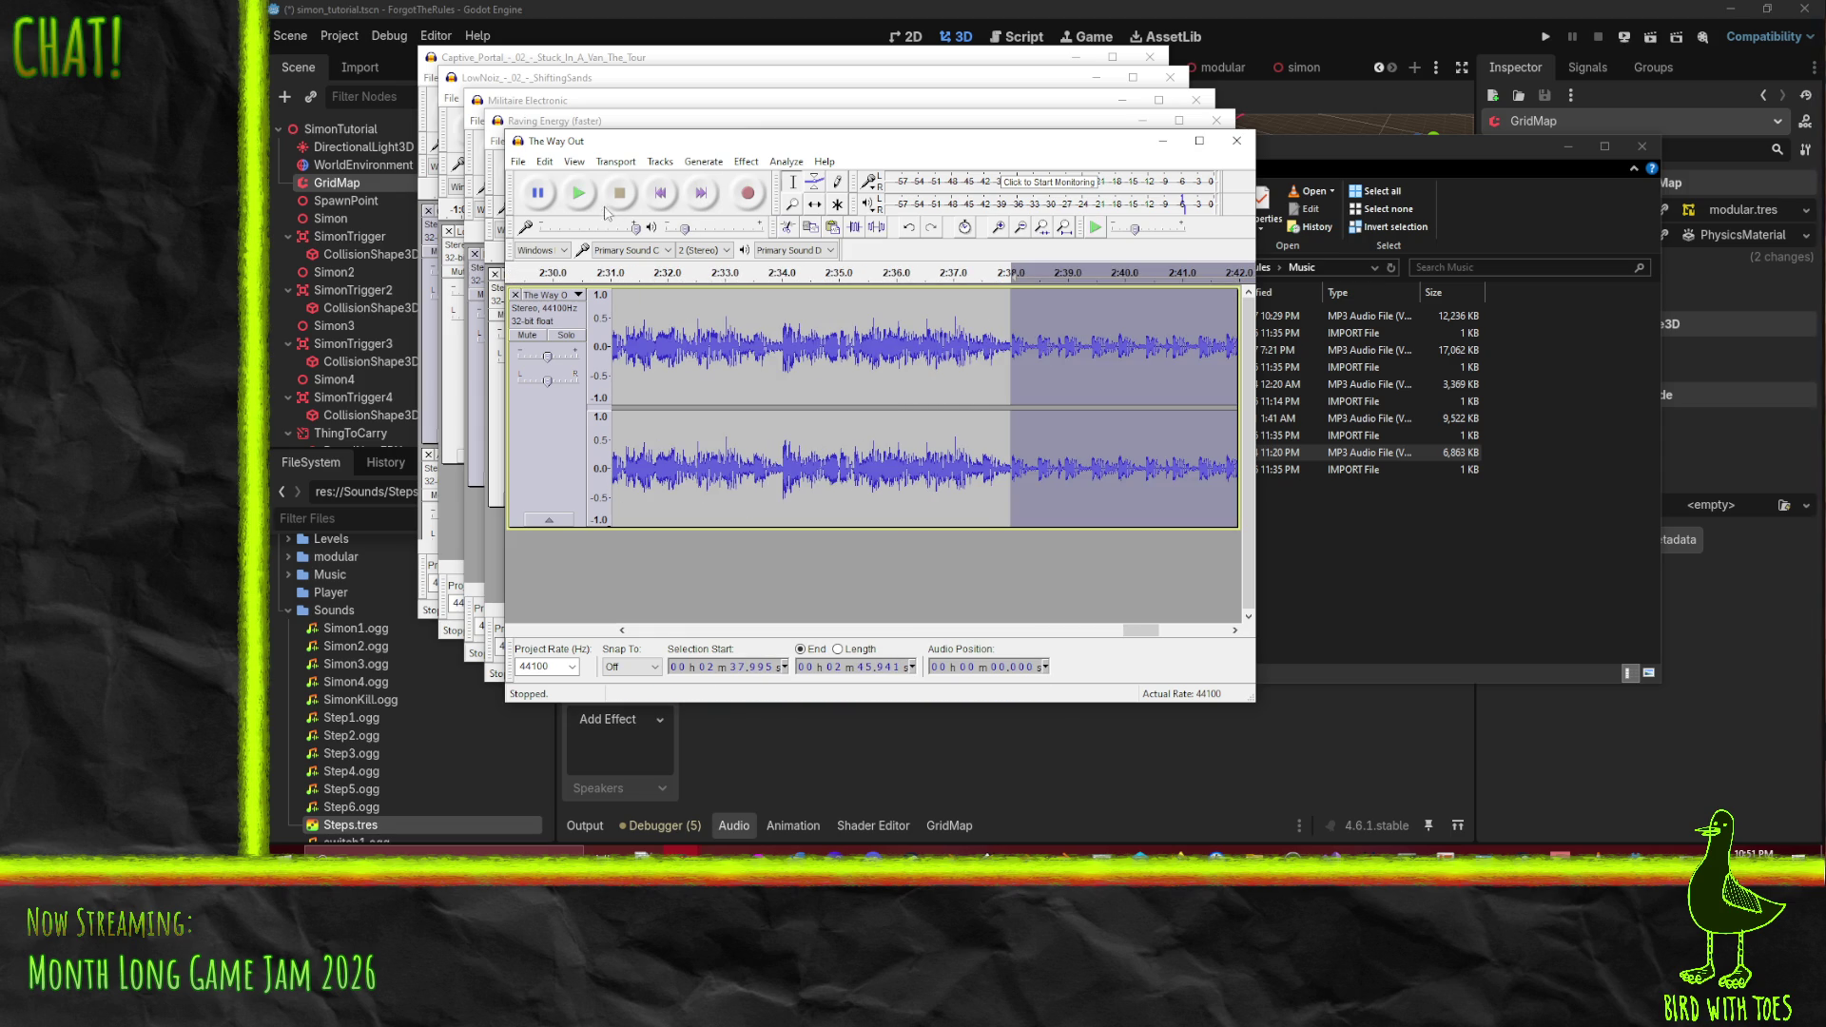
left_click(835, 352)
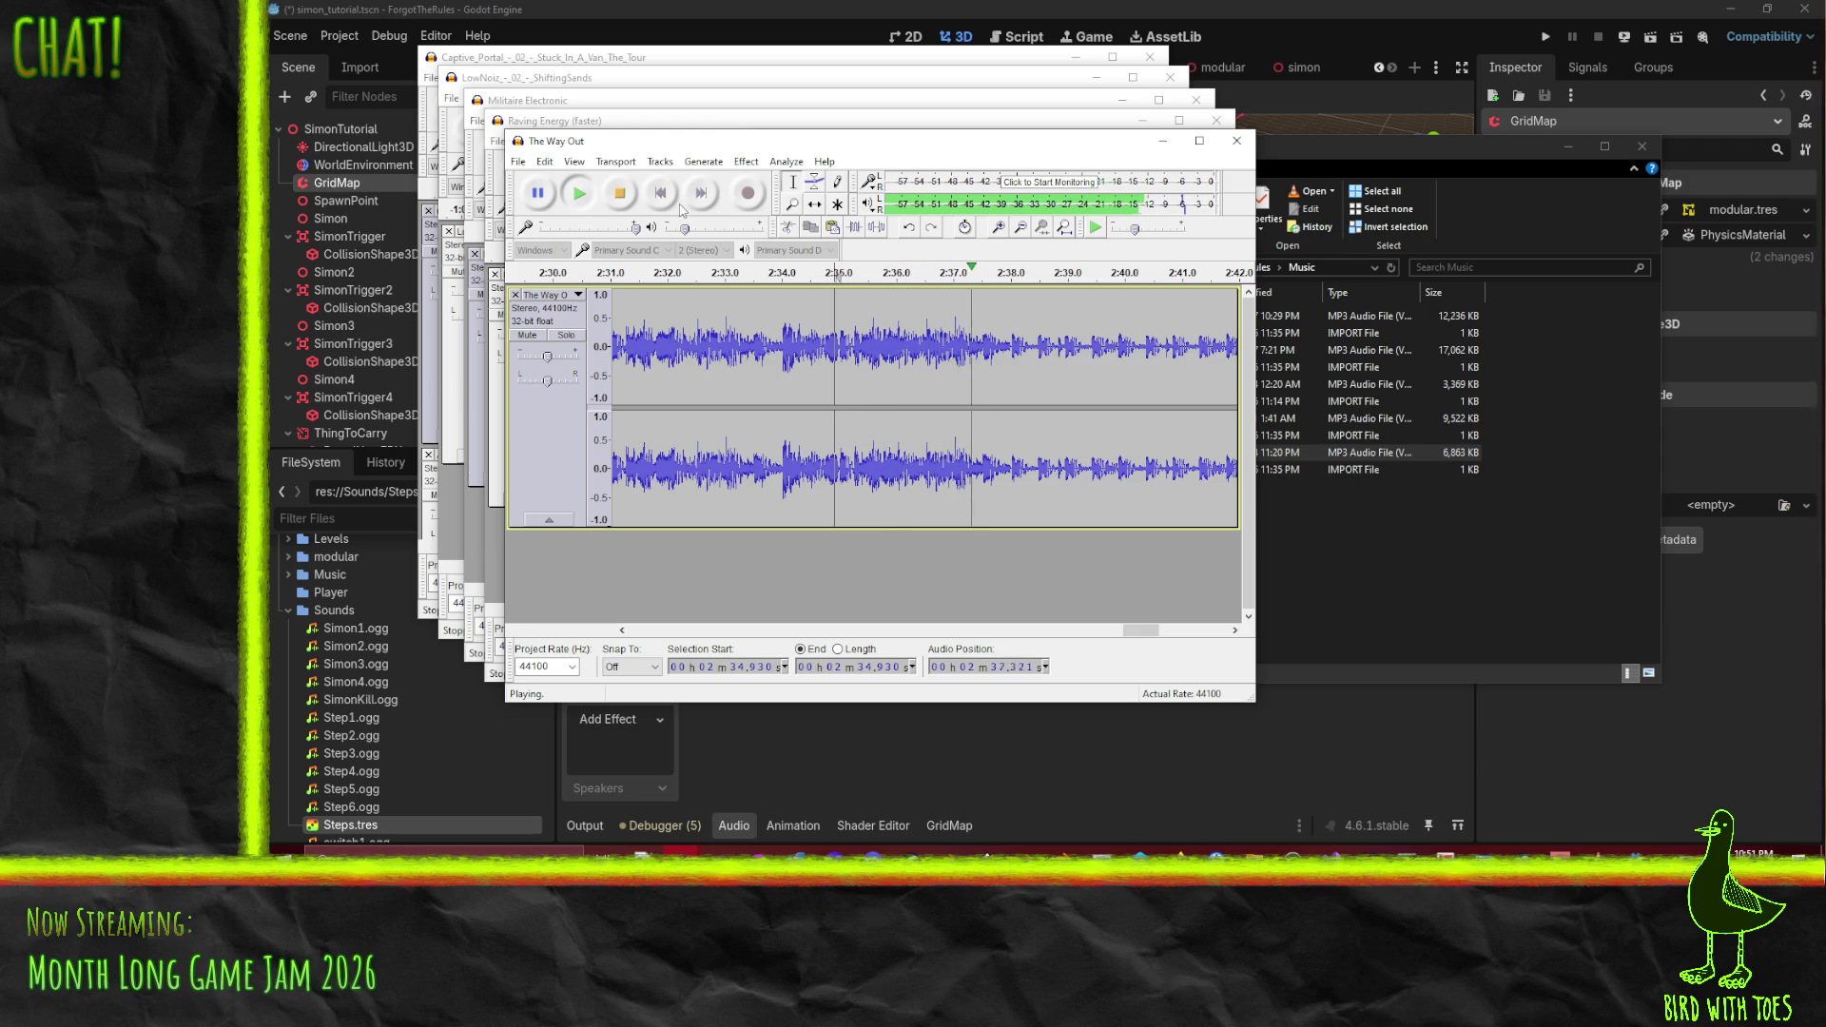
left_click(633, 196)
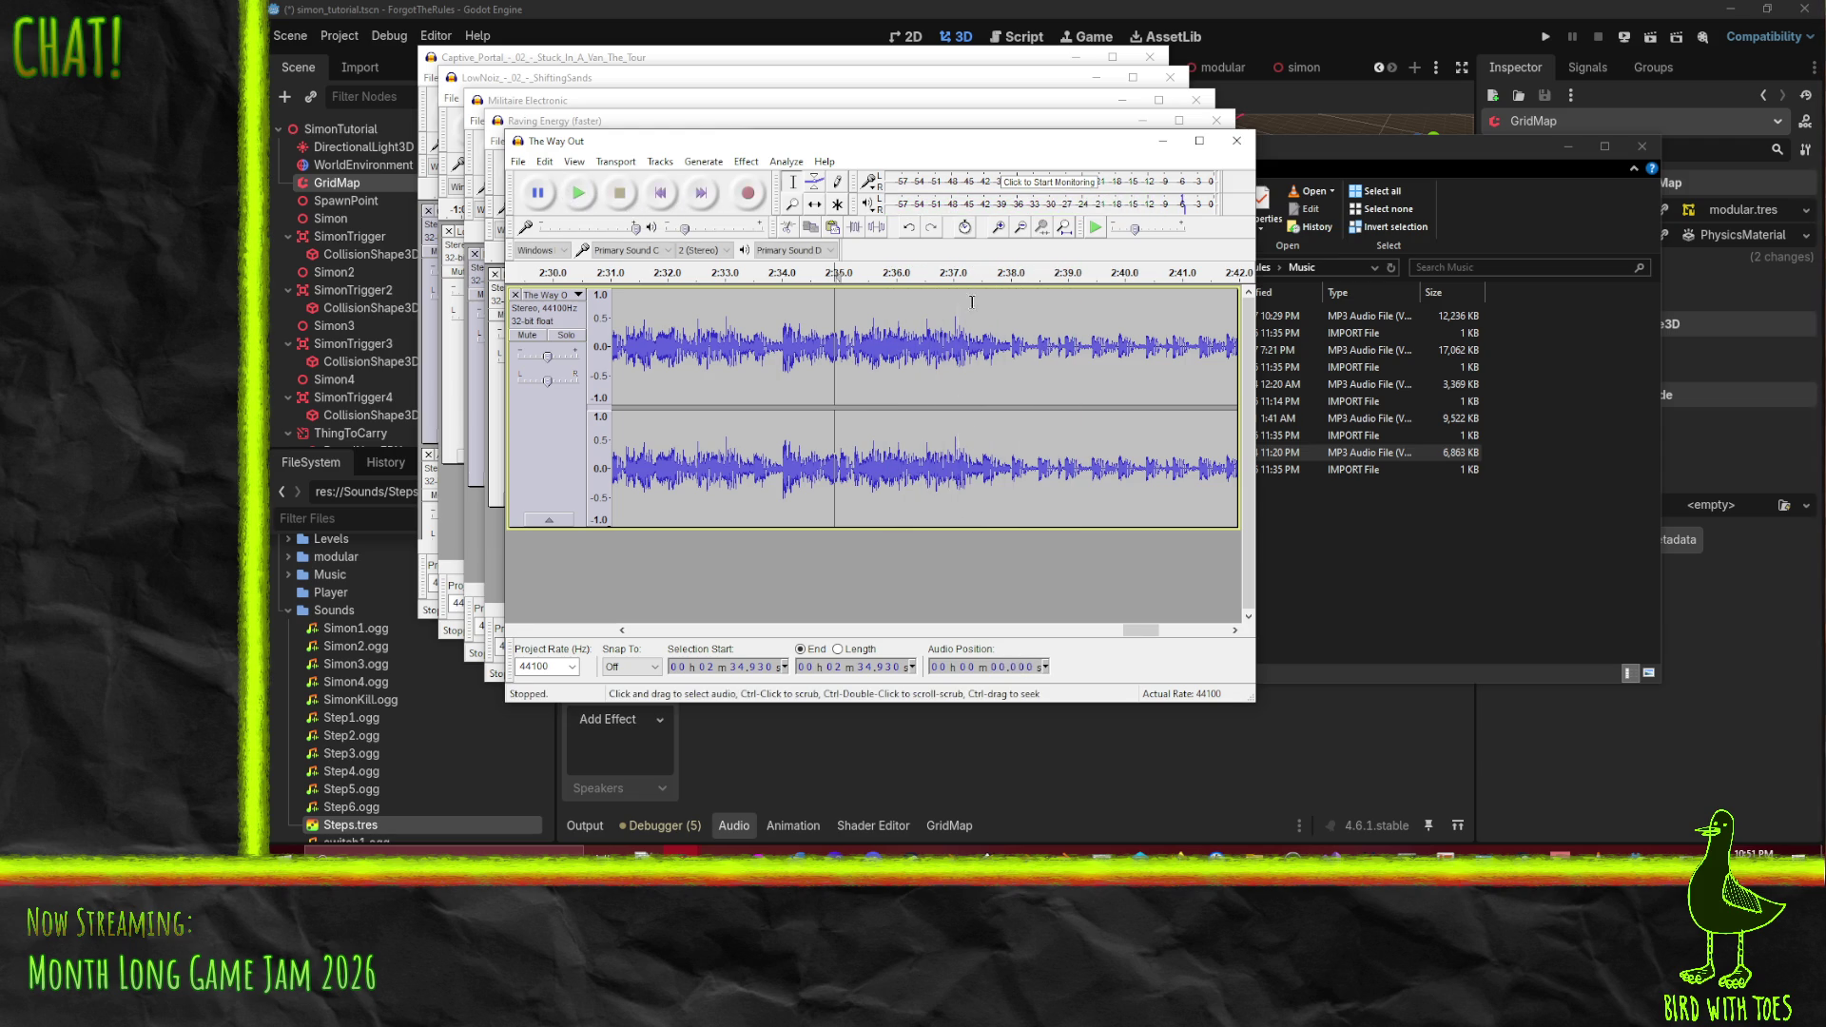
left_click(1009, 340)
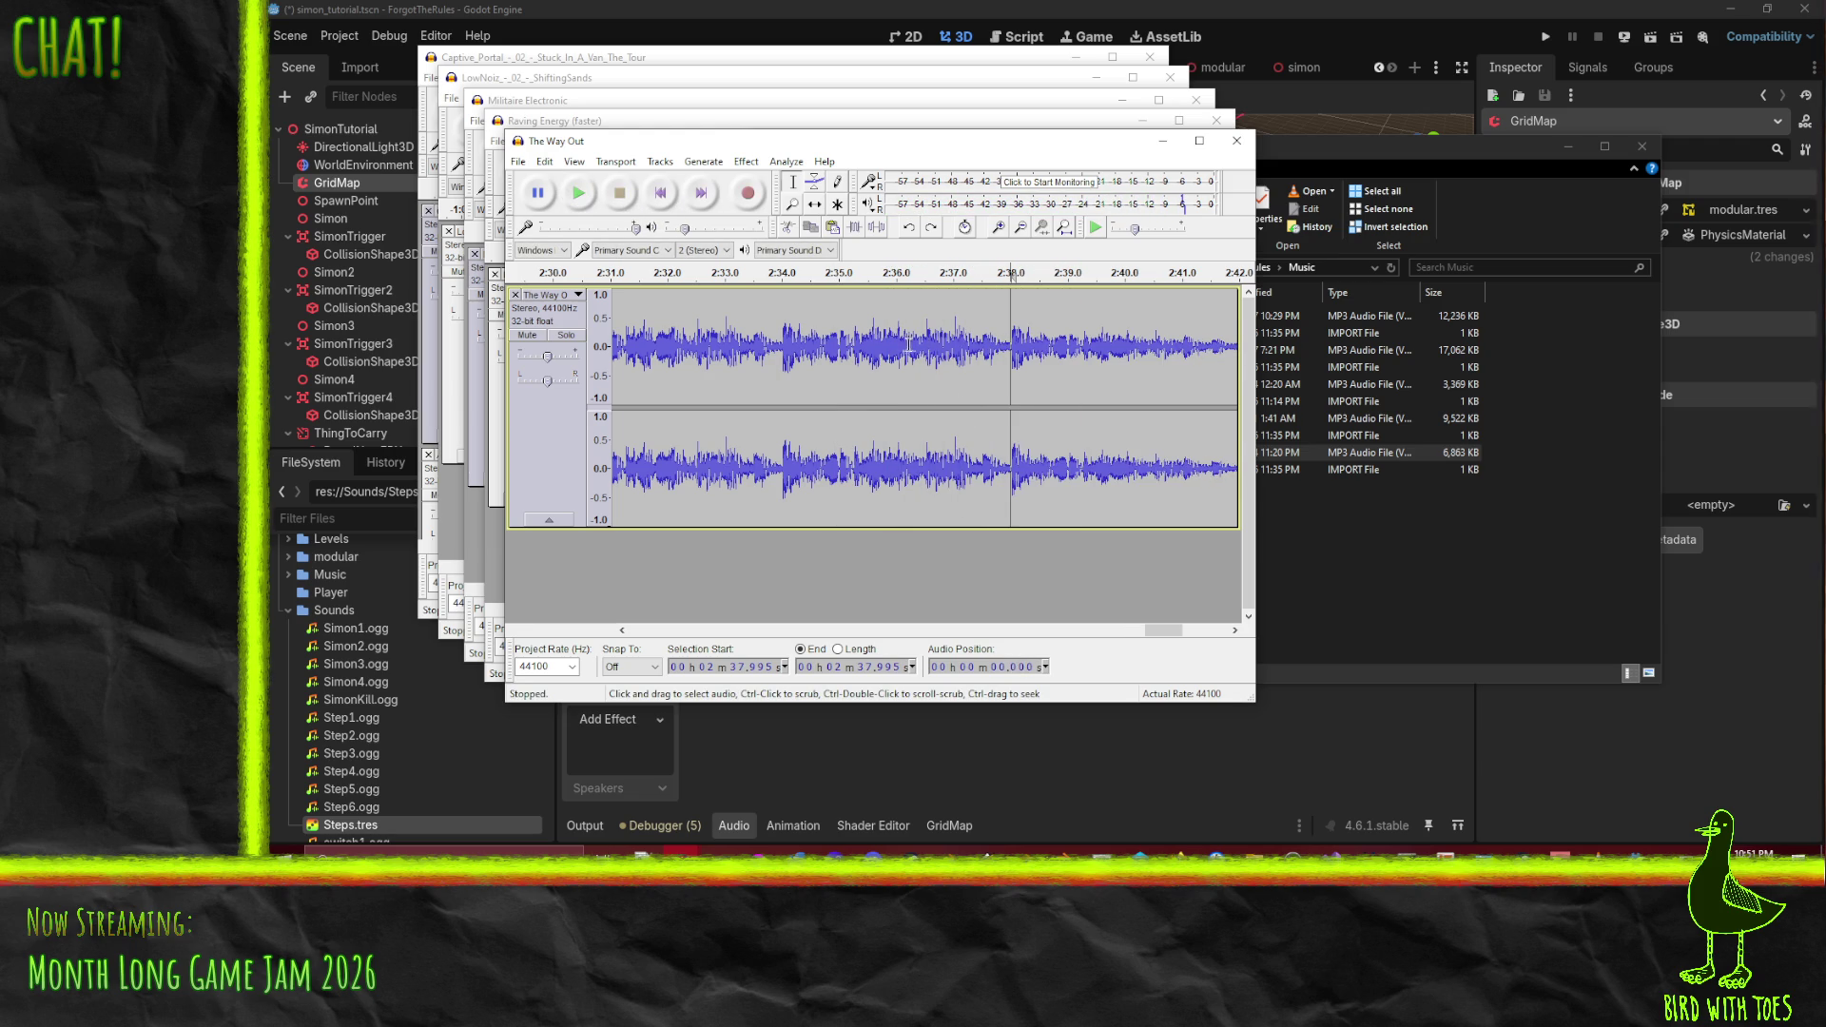
left_click(982, 347)
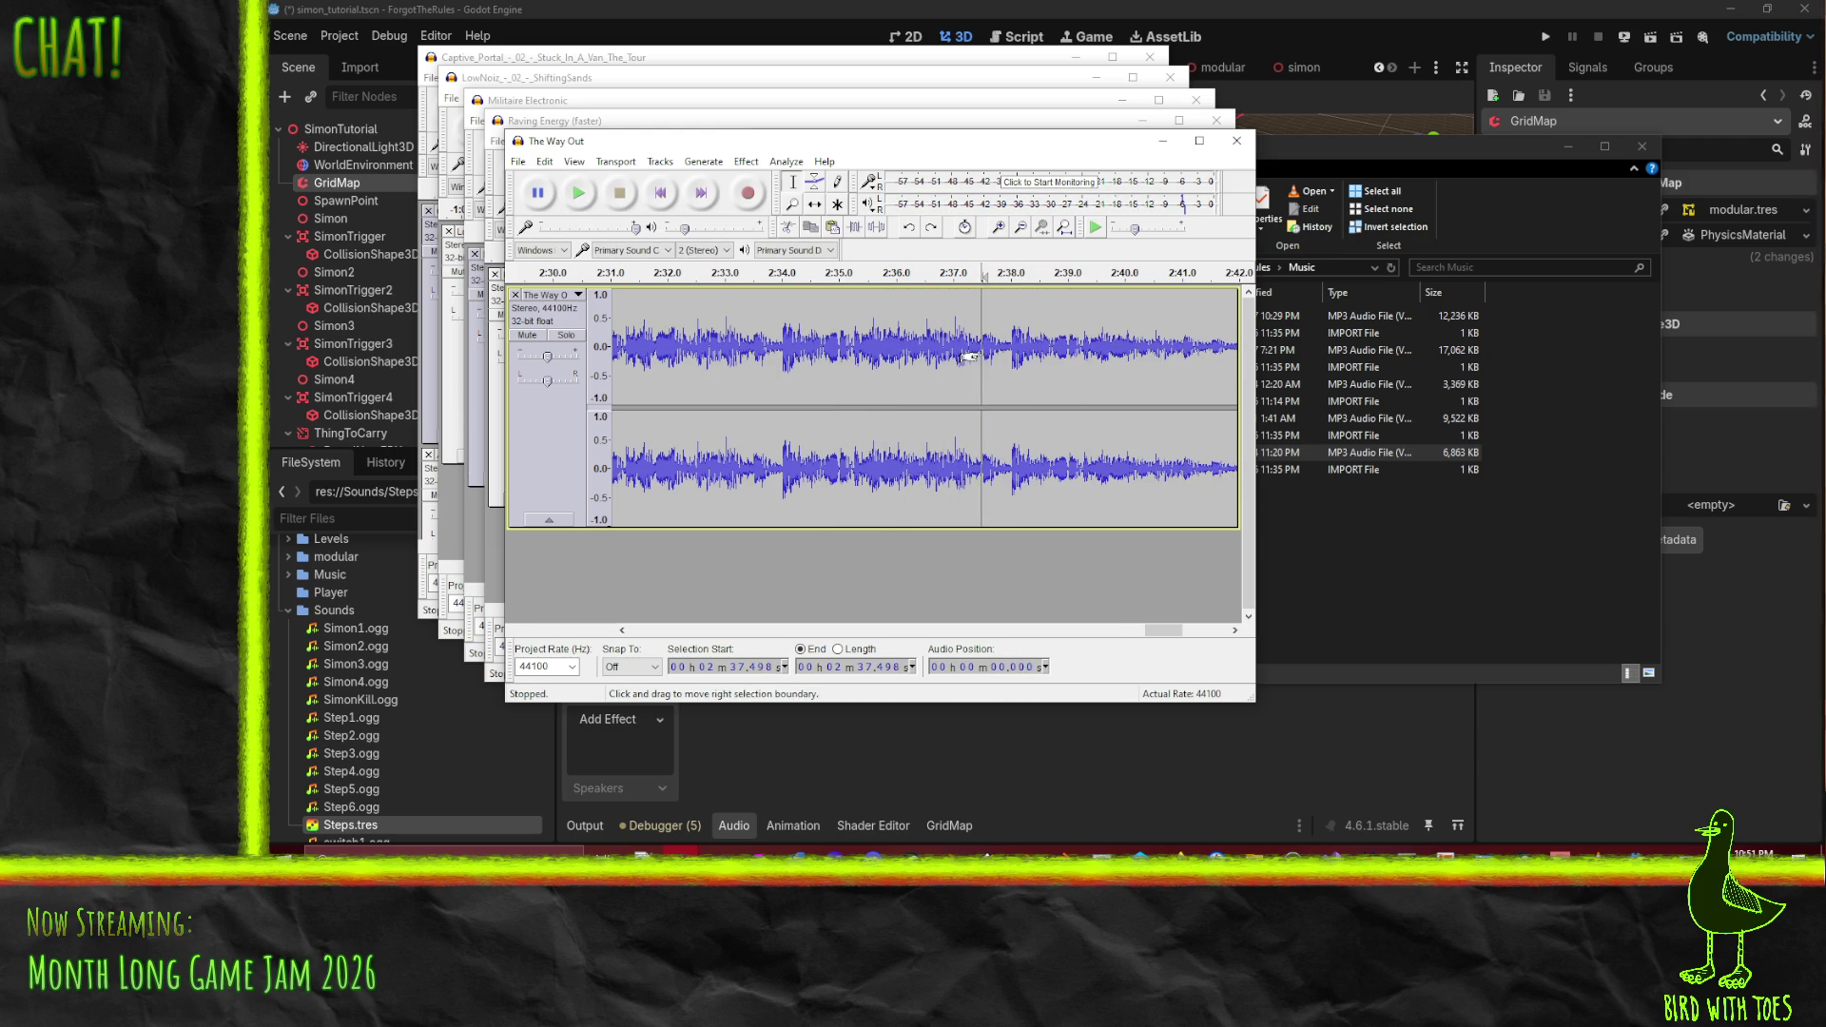
left_click(849, 380)
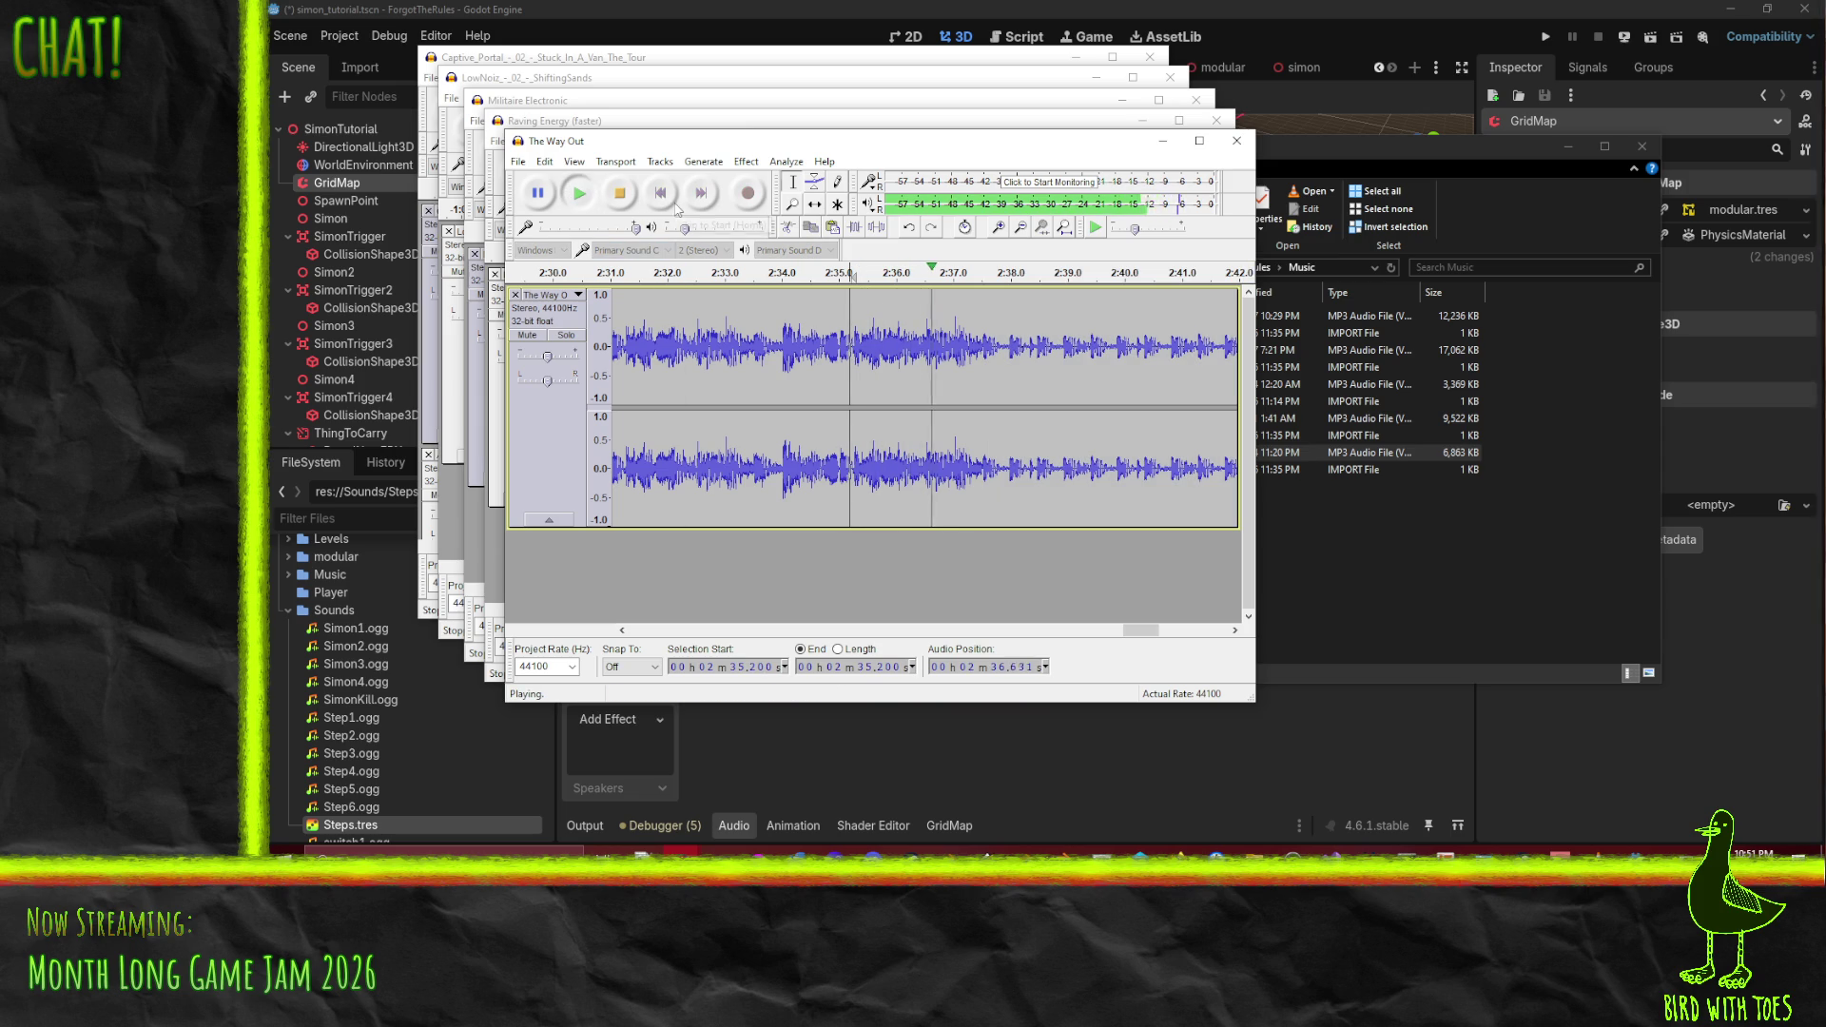
left_click(627, 203)
- Settle the loop point at 2:37.5 by playing from it, then undo to remove the track
left_click(968, 358)
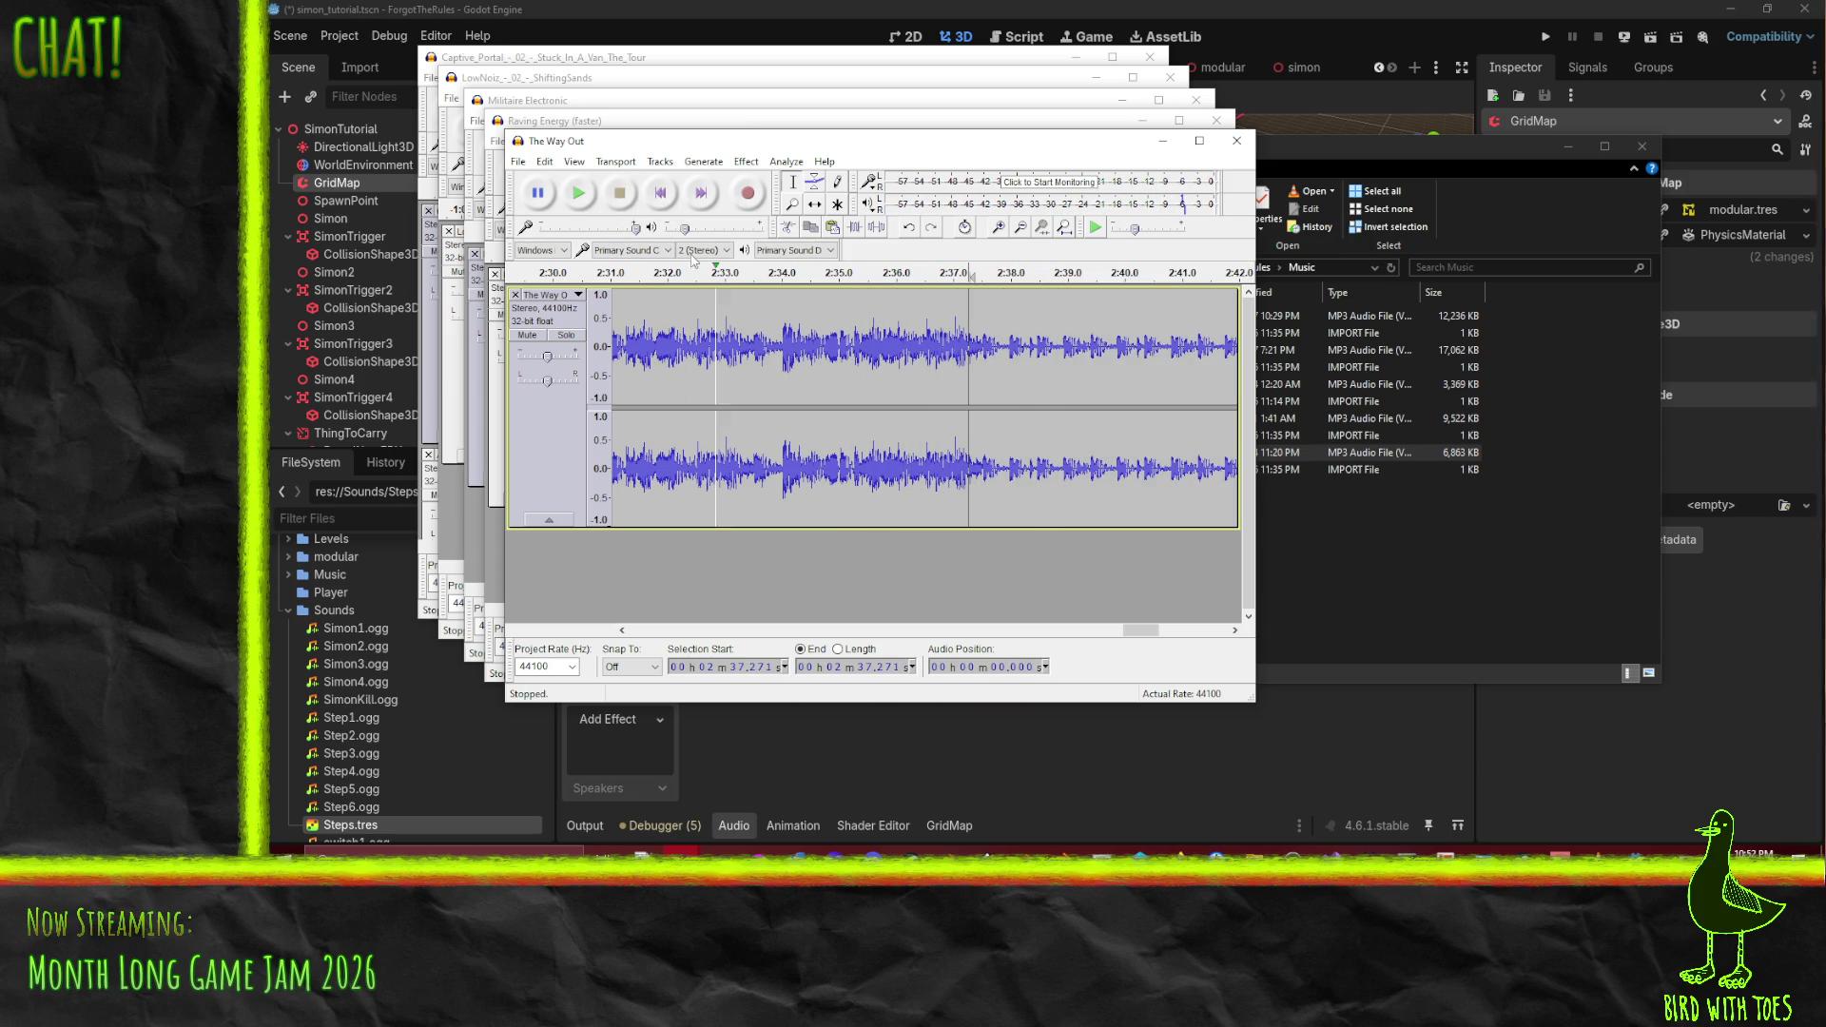
left_click(589, 197)
left_click(619, 193)
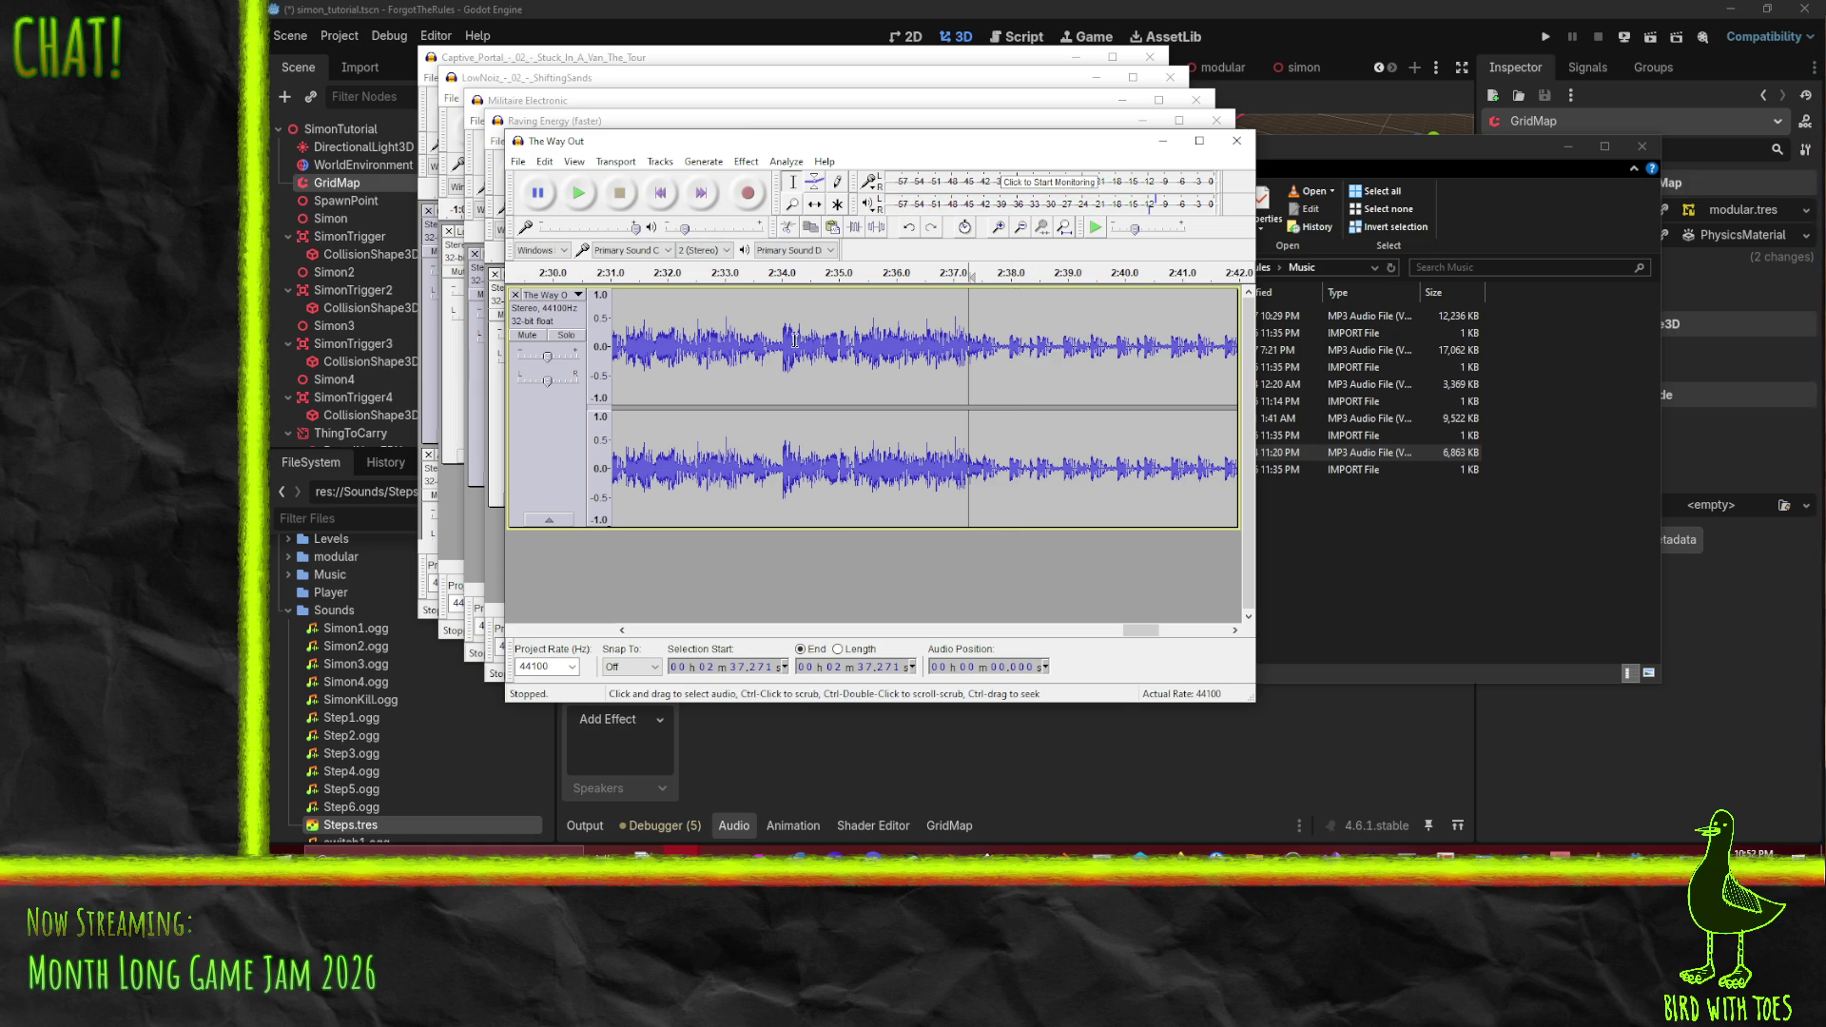
left_click(981, 361)
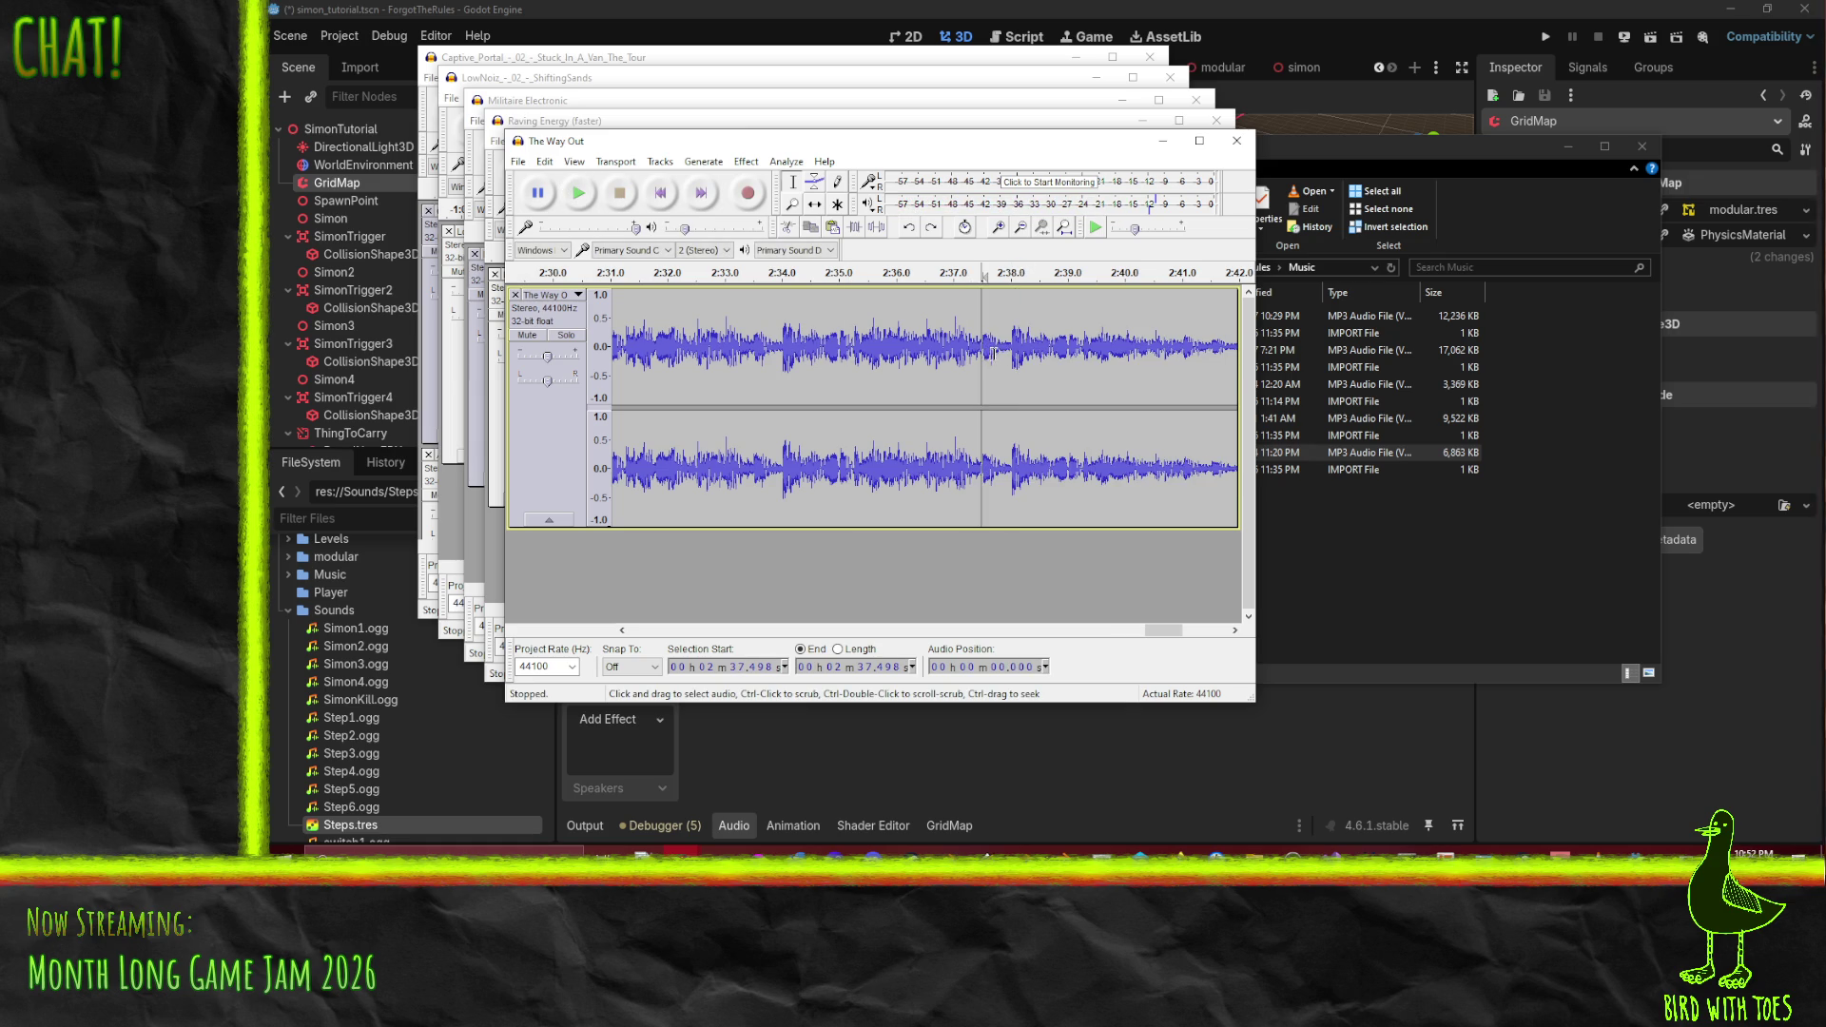
scroll(992, 354, "up", 3)
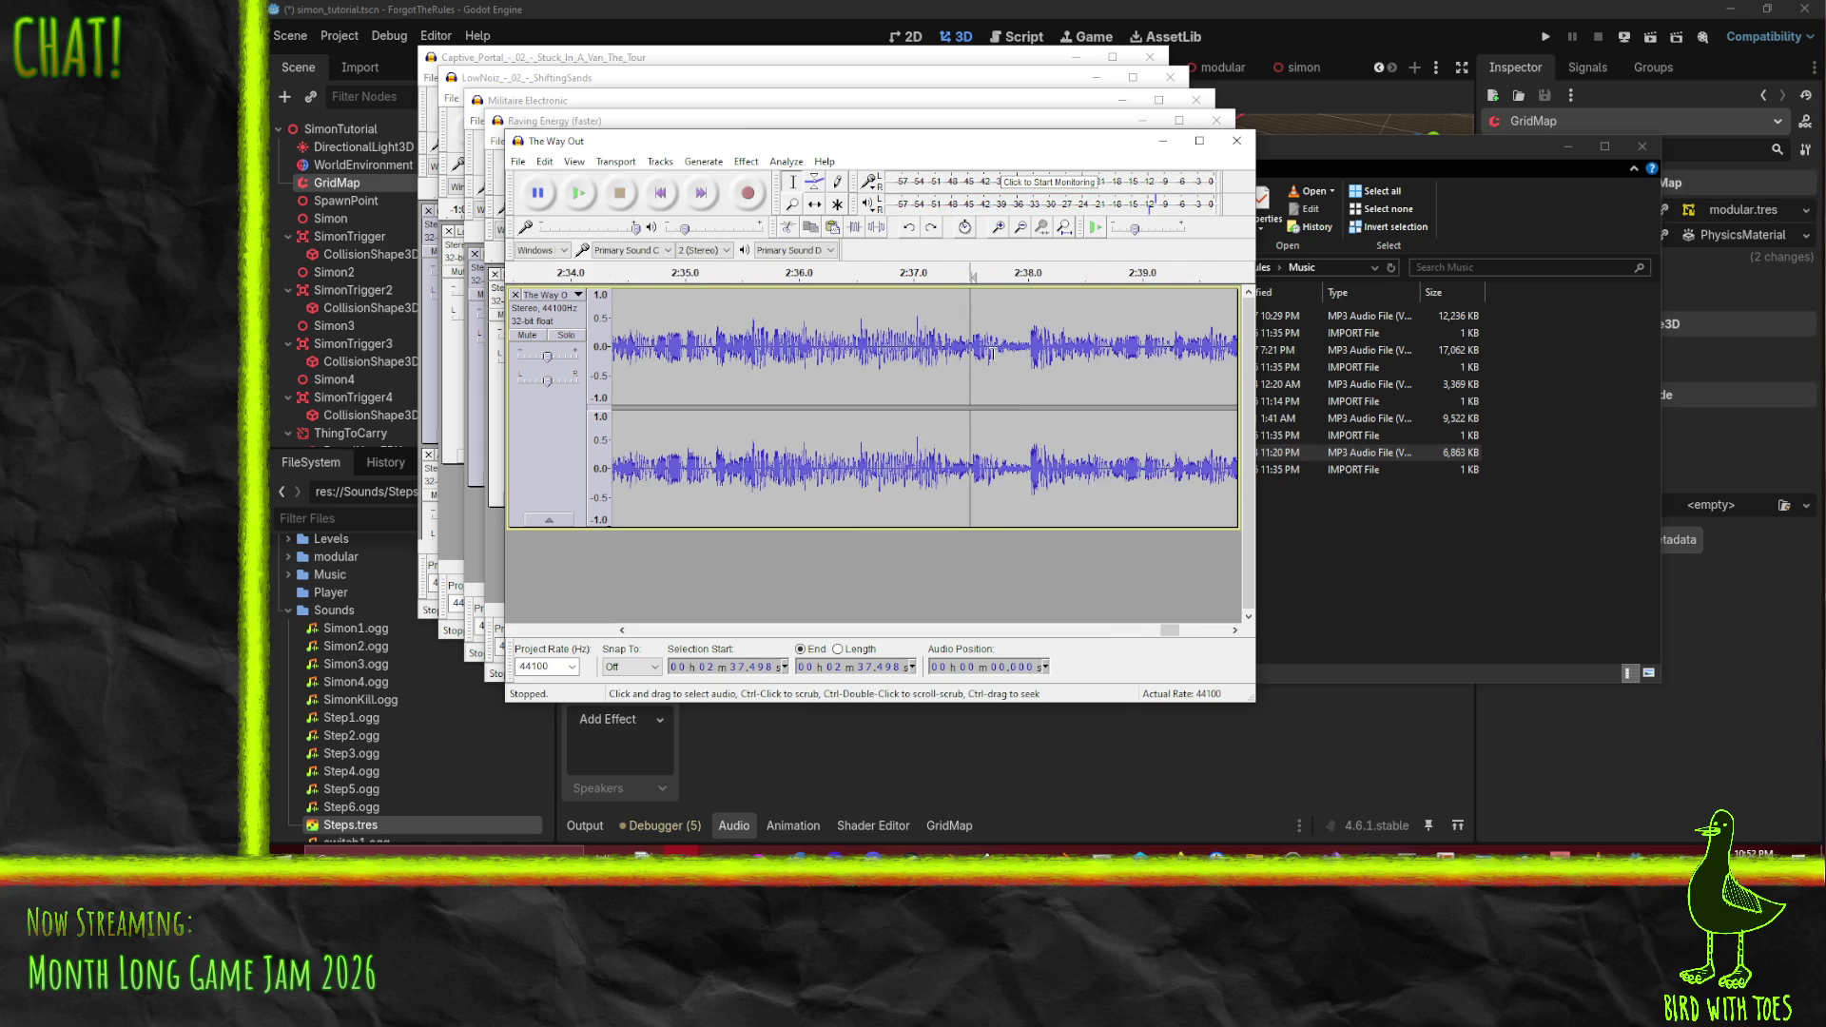
left_click(903, 274)
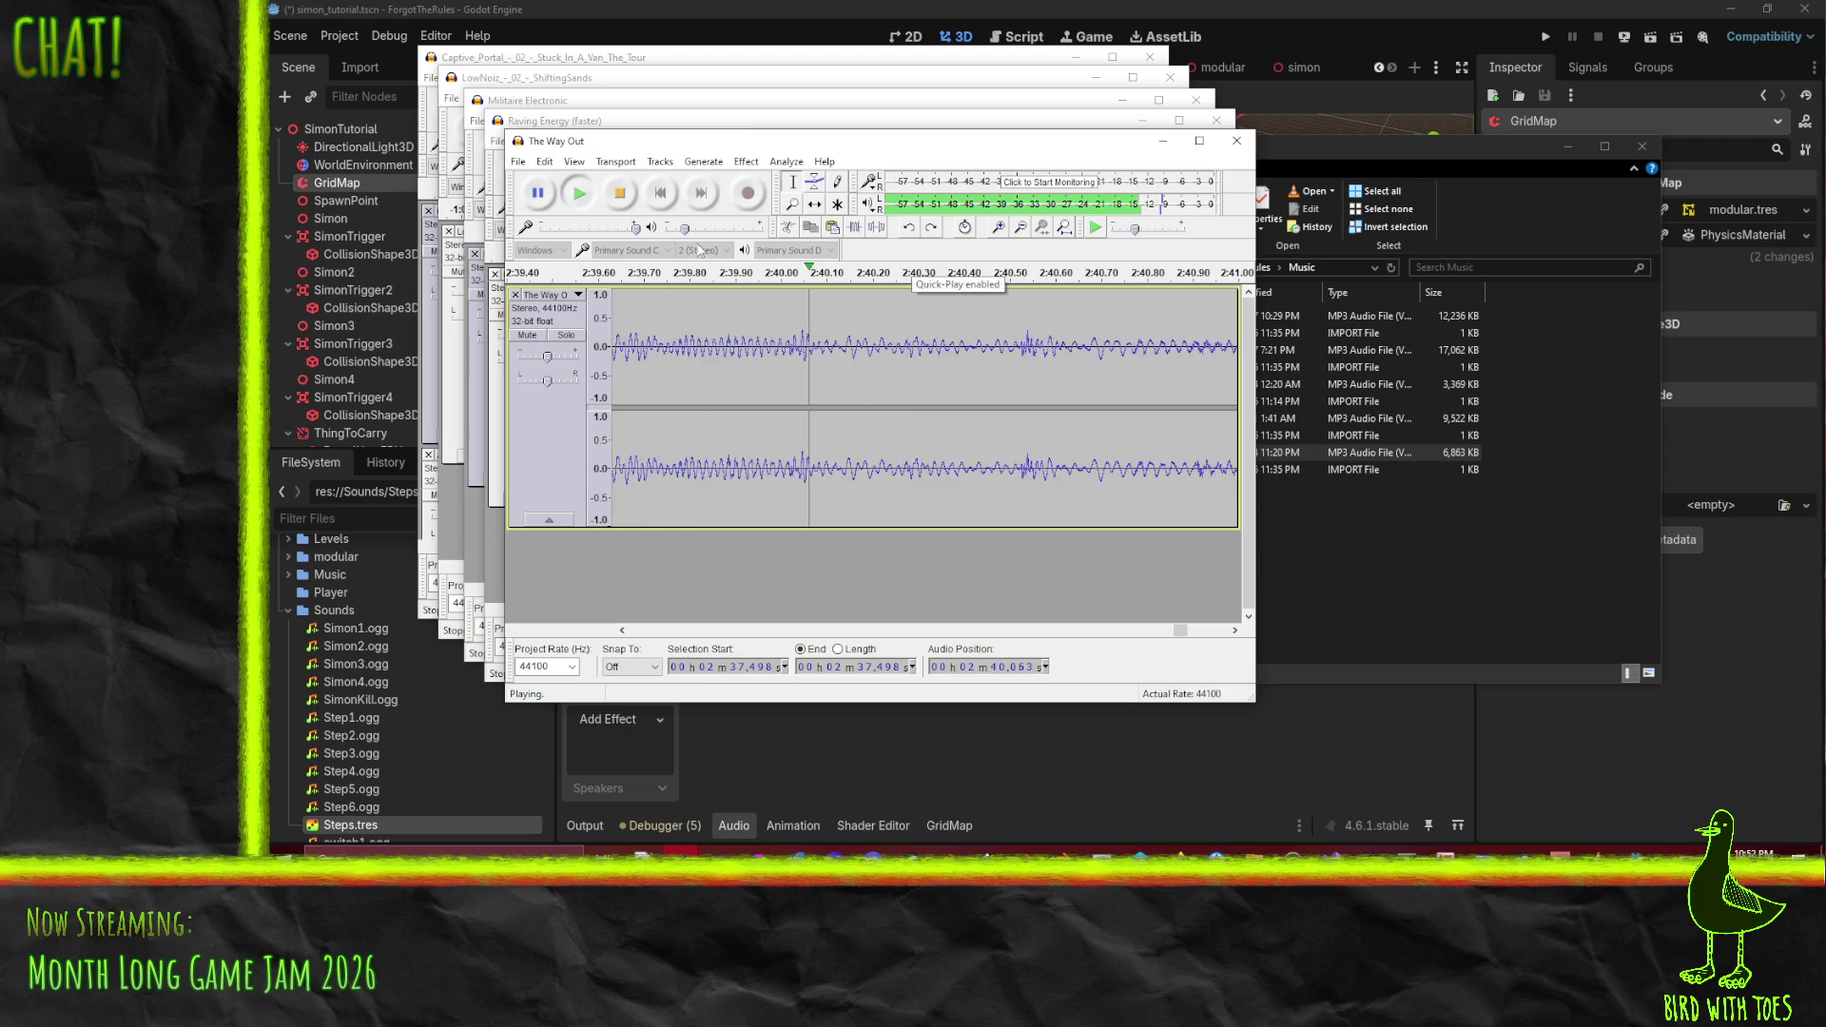
left_click(616, 194)
scroll(793, 369, "down", 3)
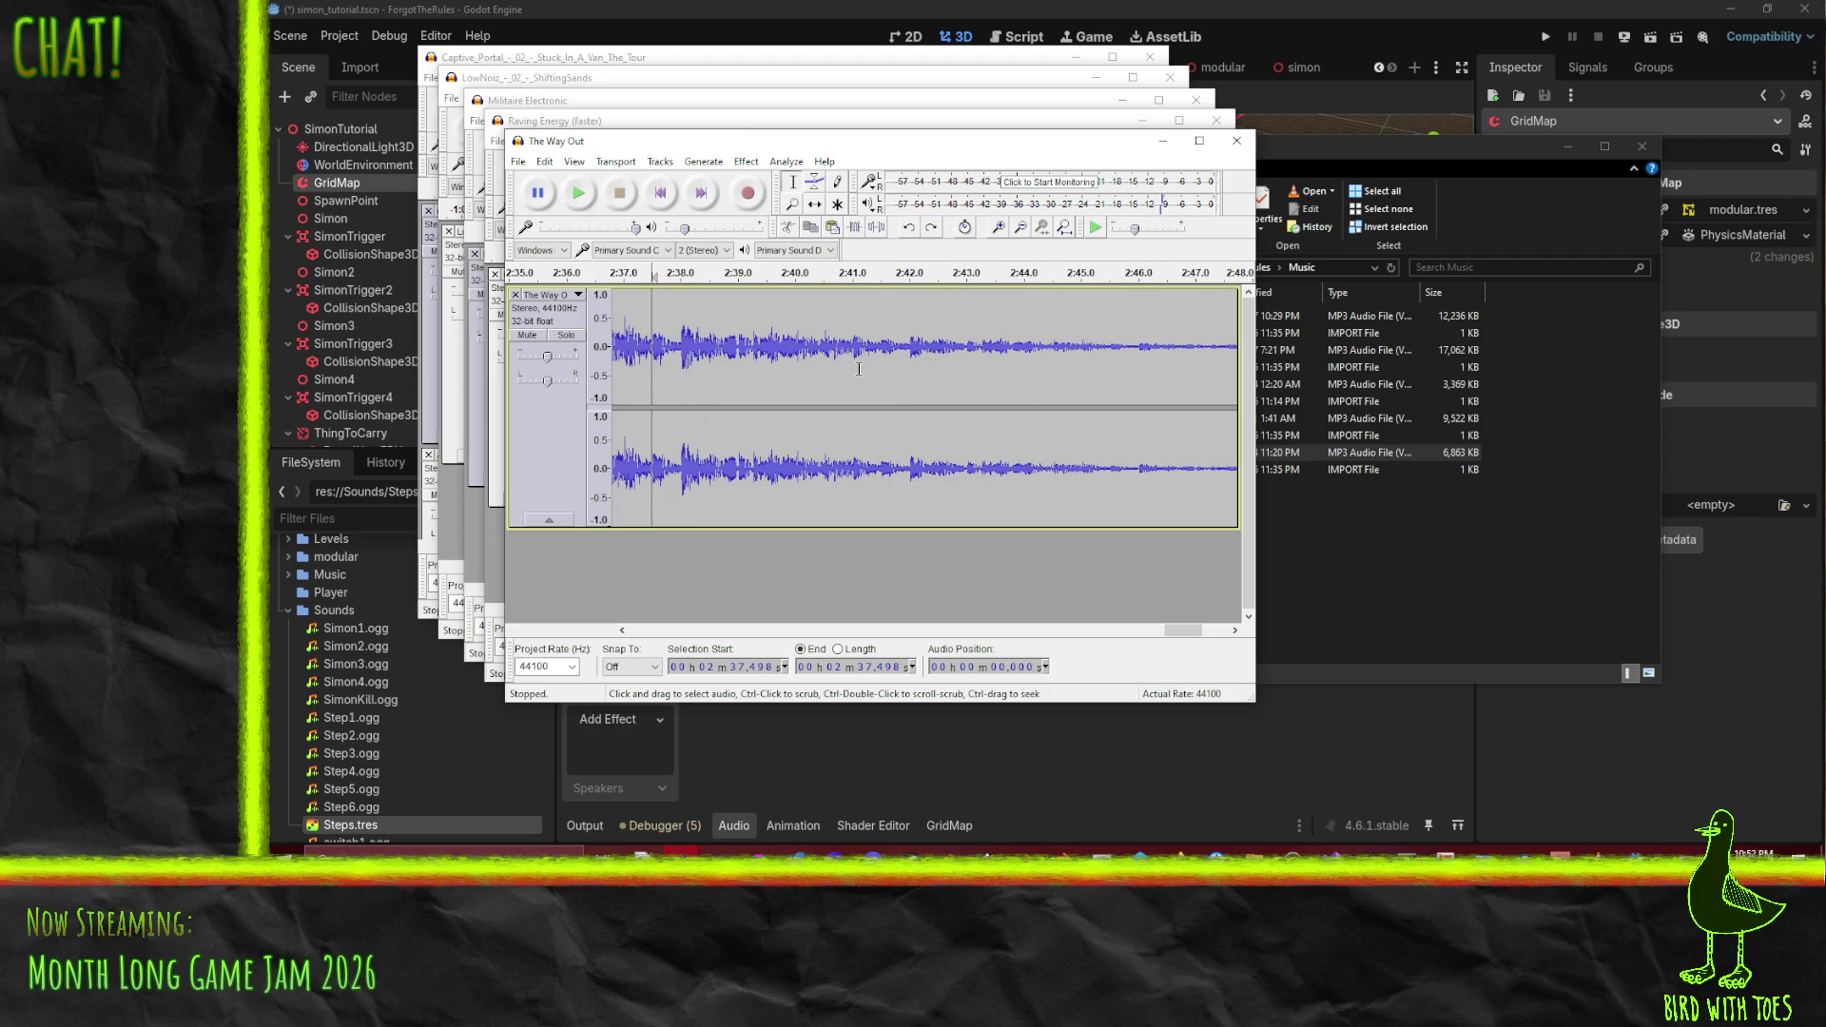
key("ctrl+z")
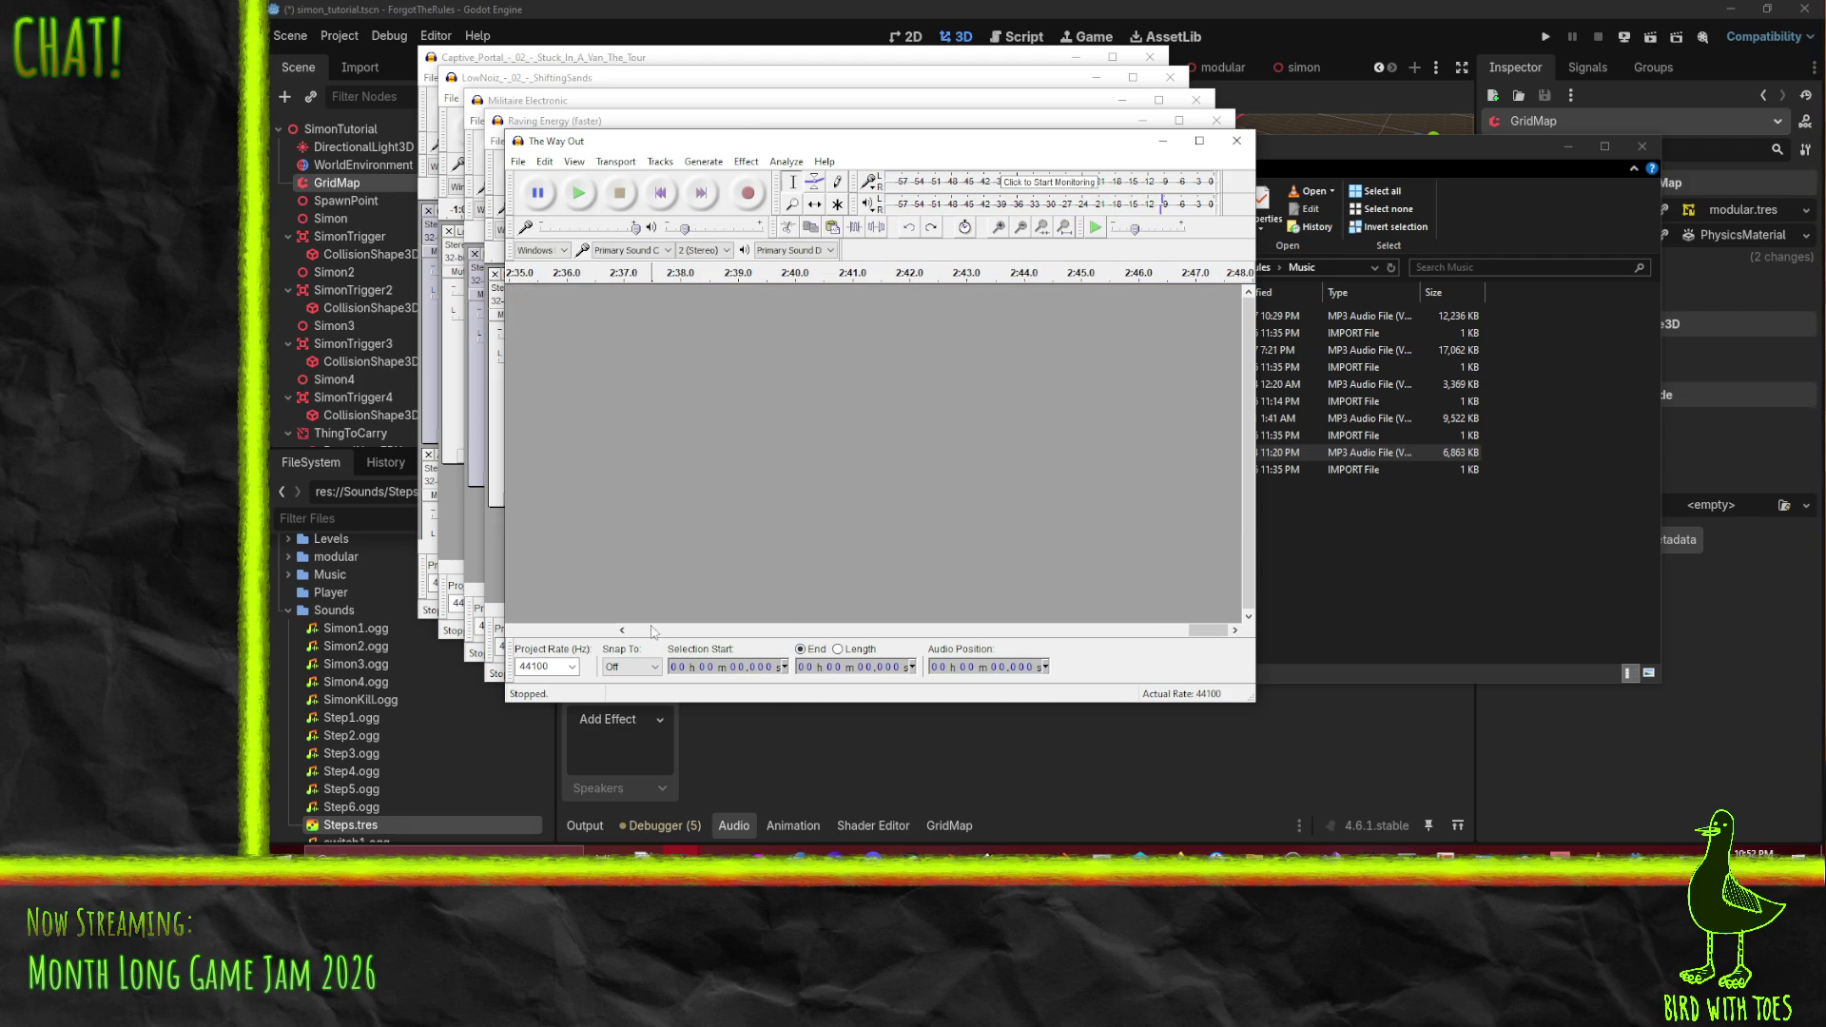
- Redo to restore The Way Out's audio and zoom in around 2:37.5
scroll(716, 430, "left", 5)
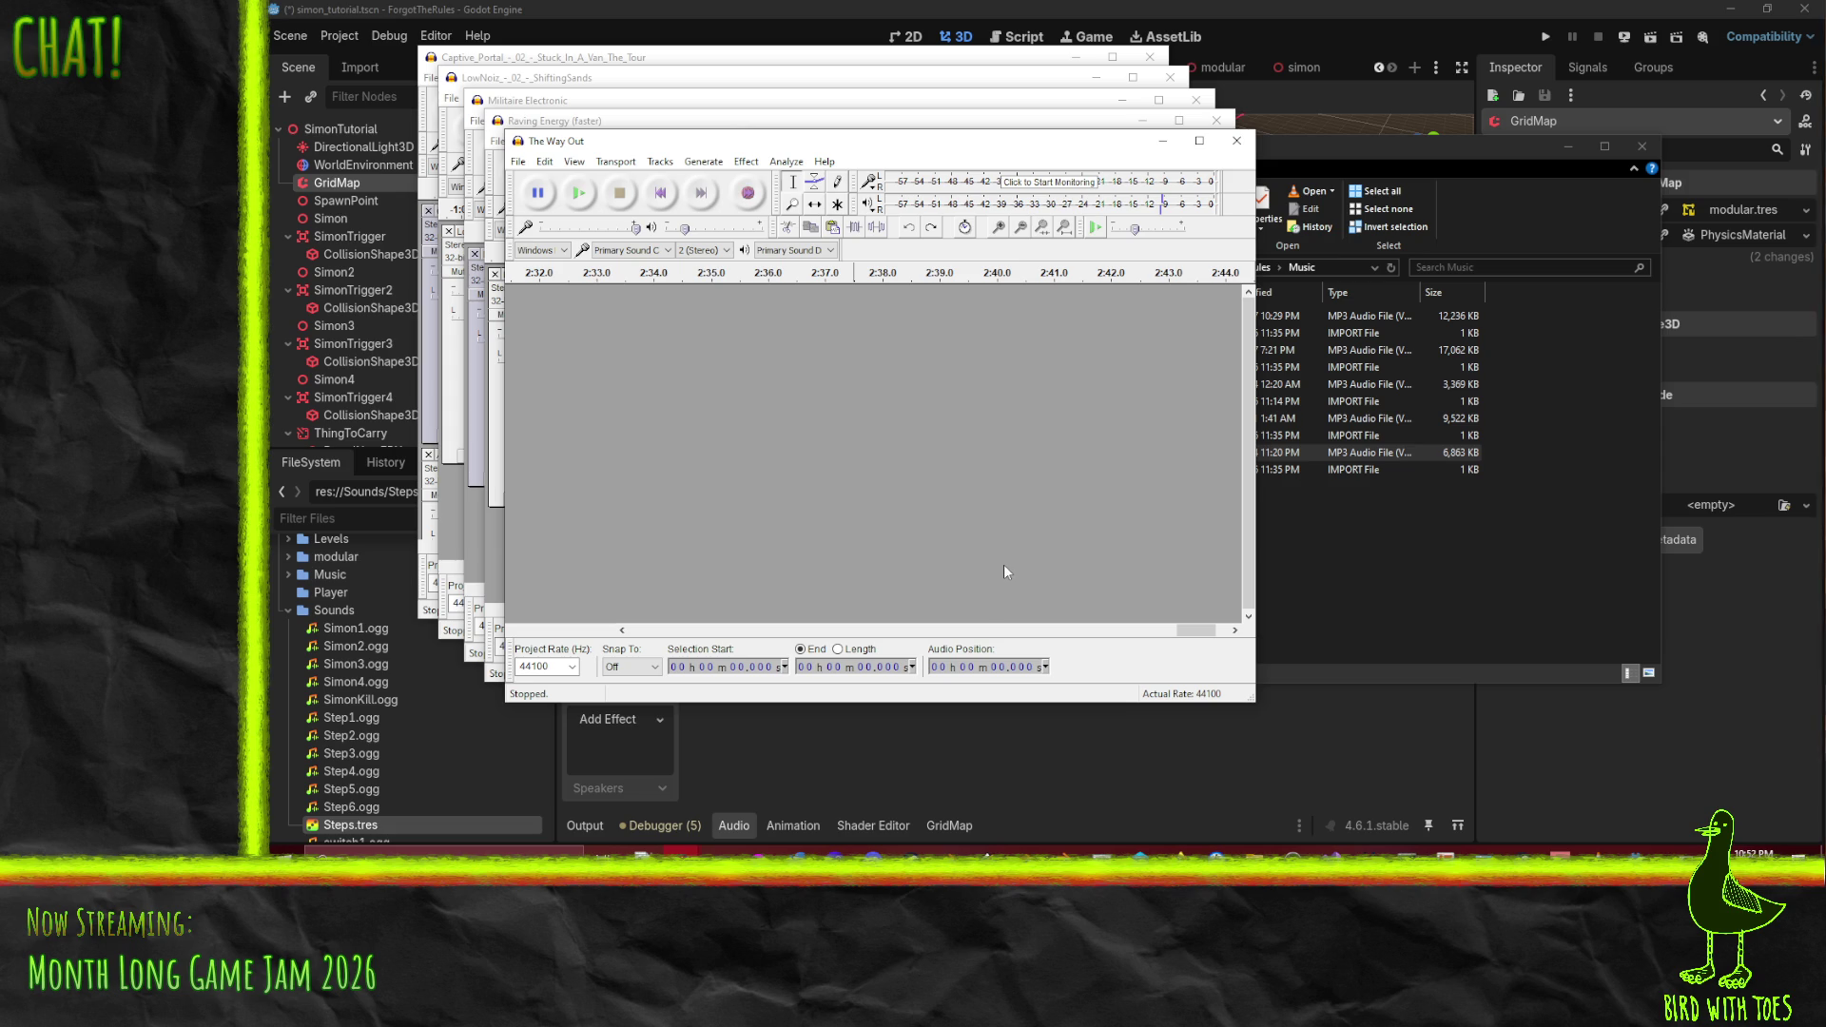
key("ctrl+y")
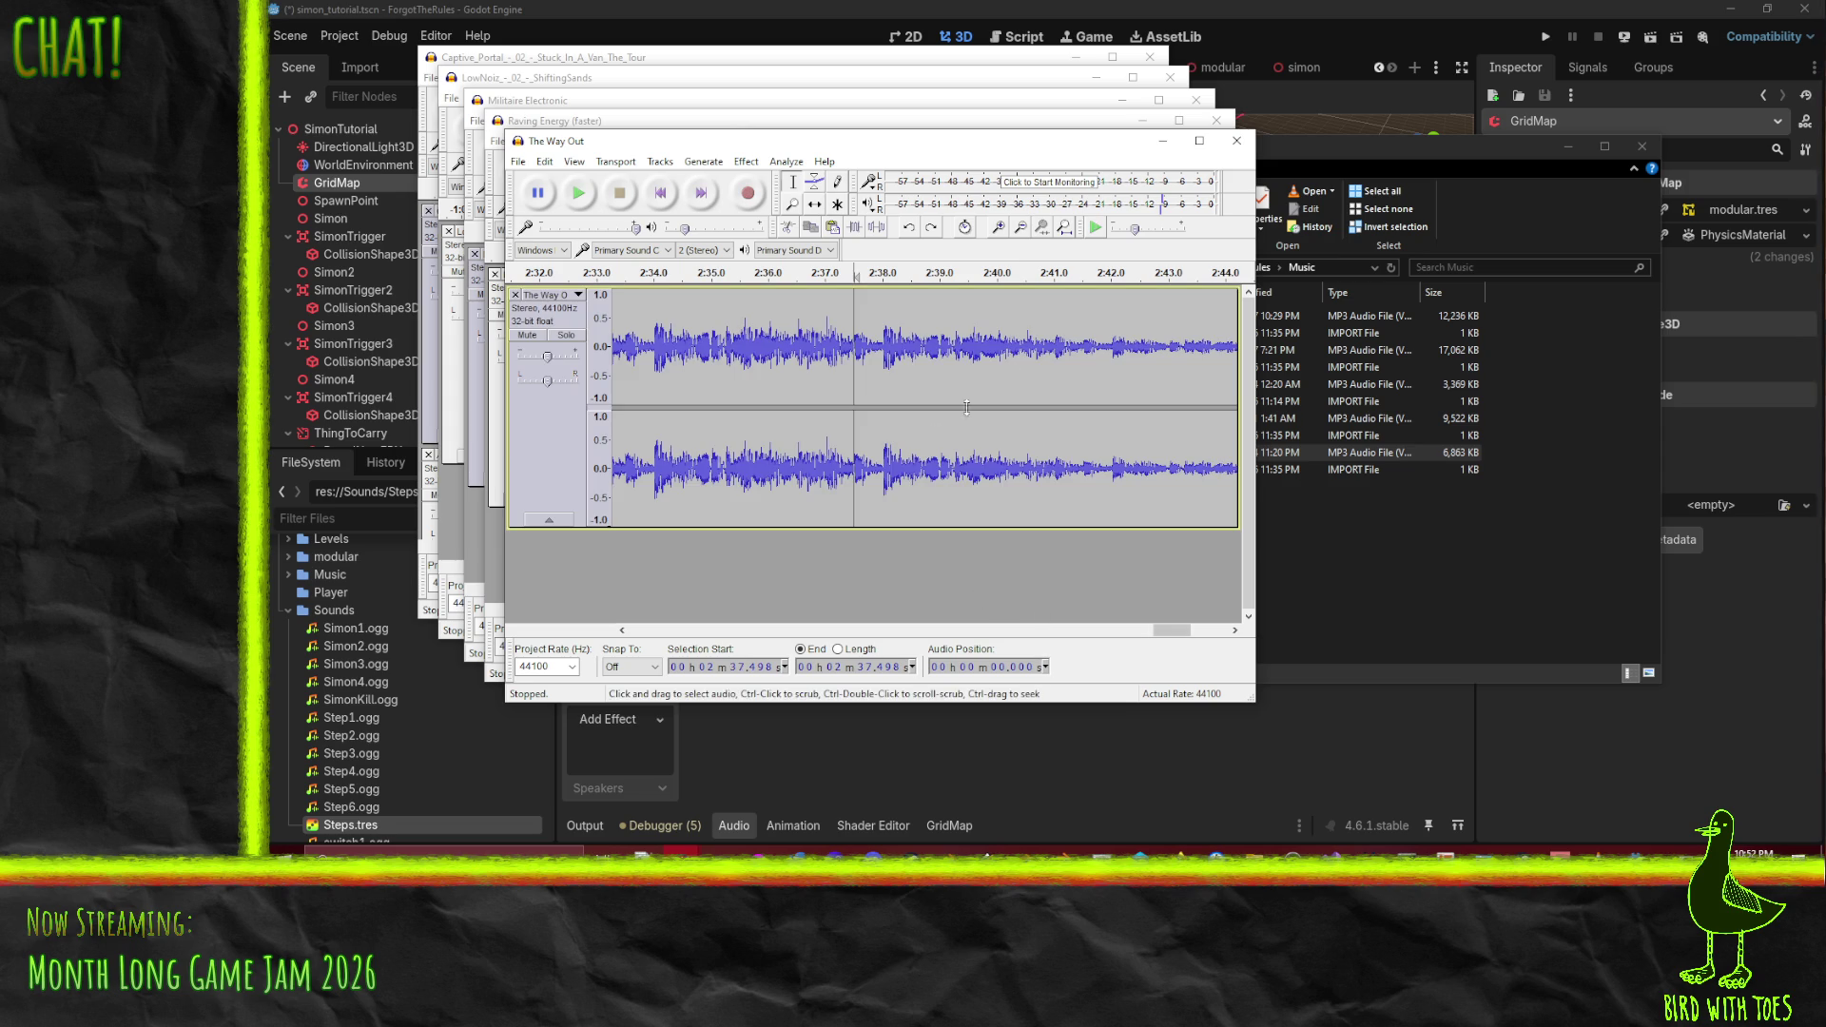
mouse_move(1171, 631)
left_mouse_down()
mouse_move(1227, 631)
mouse_move(1168, 631)
left_mouse_up()
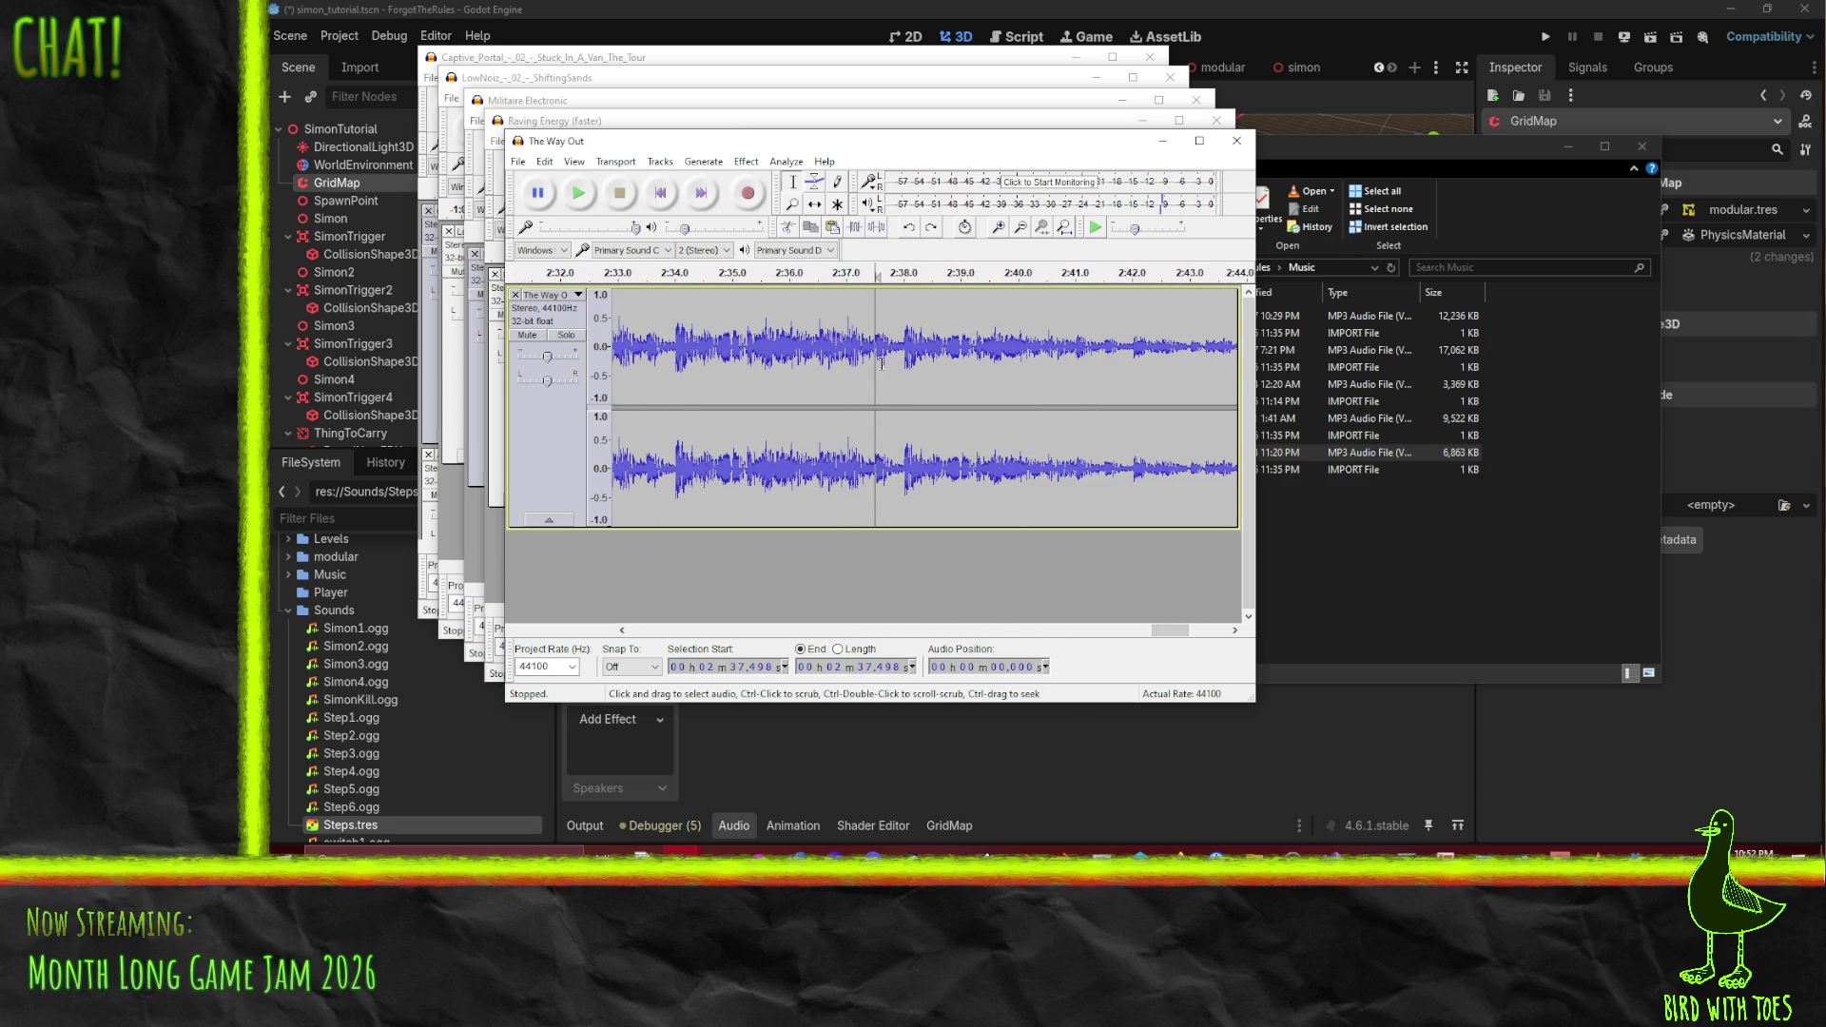
scroll(882, 362, "up", 3, "ctrl")
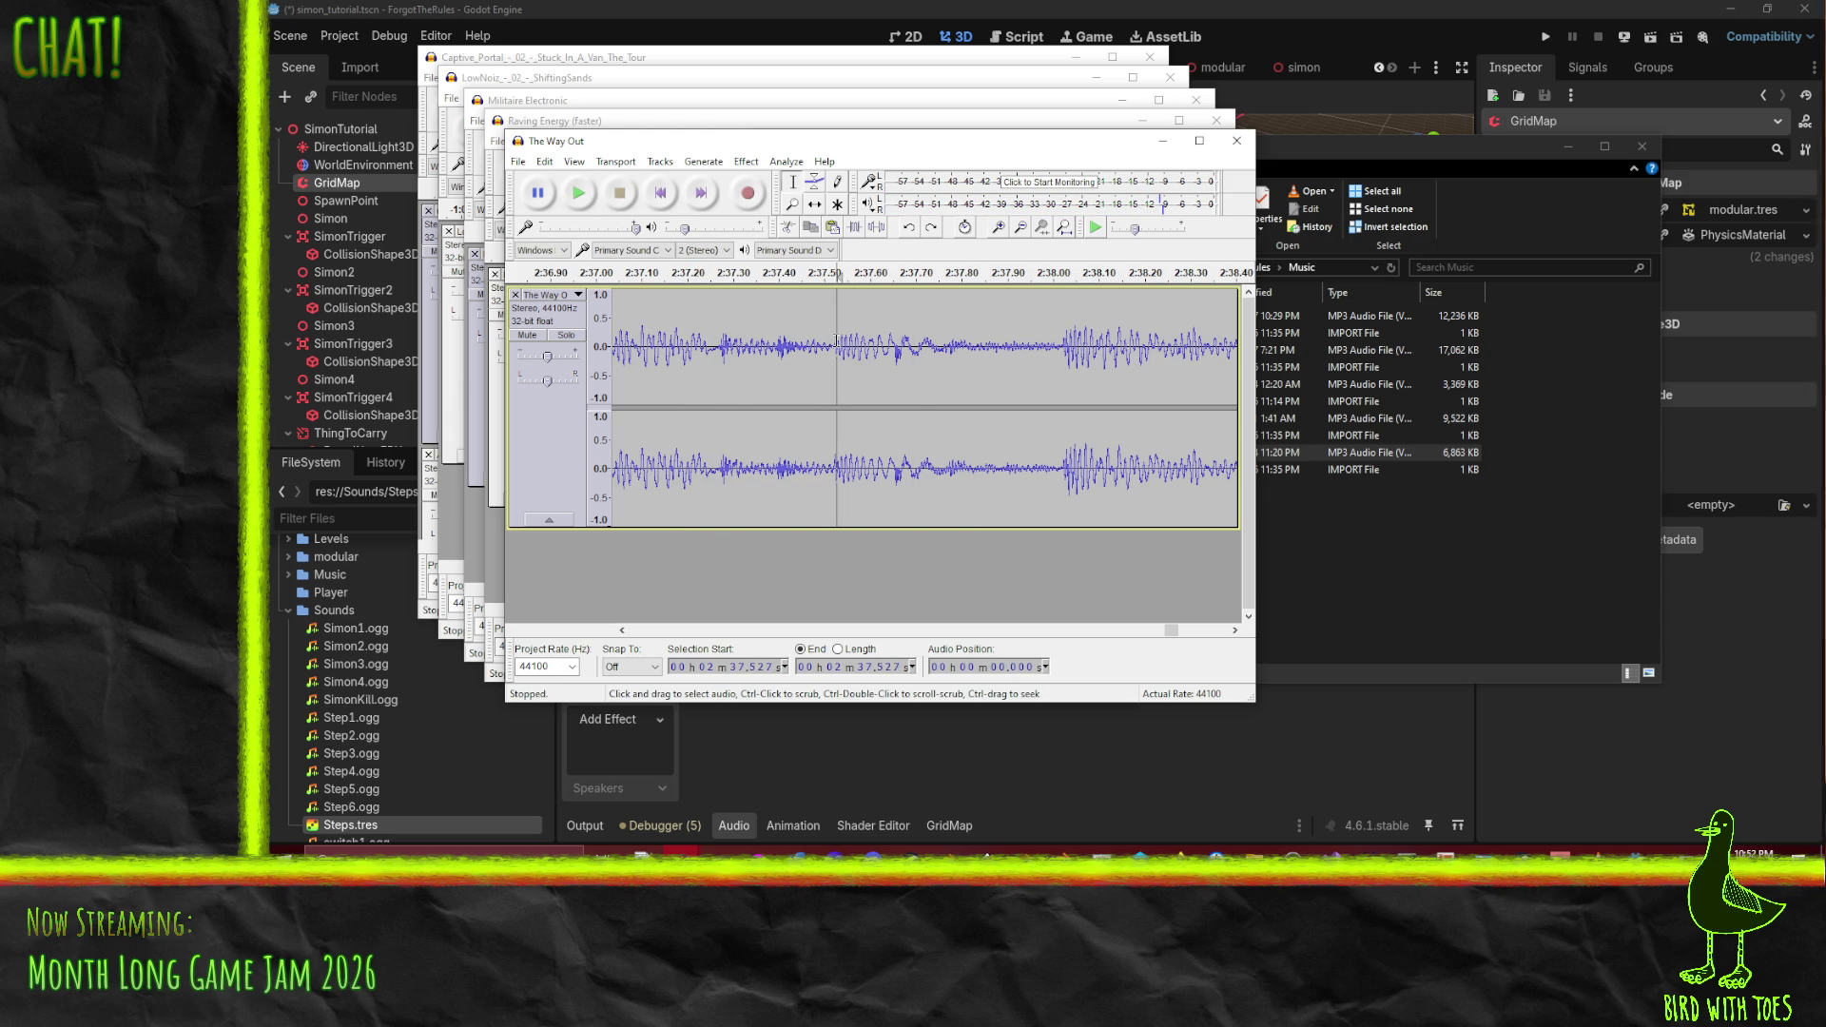
- Cut the audio selected from 2:37.520 onward and listen back to the edit
left_click(833, 340)
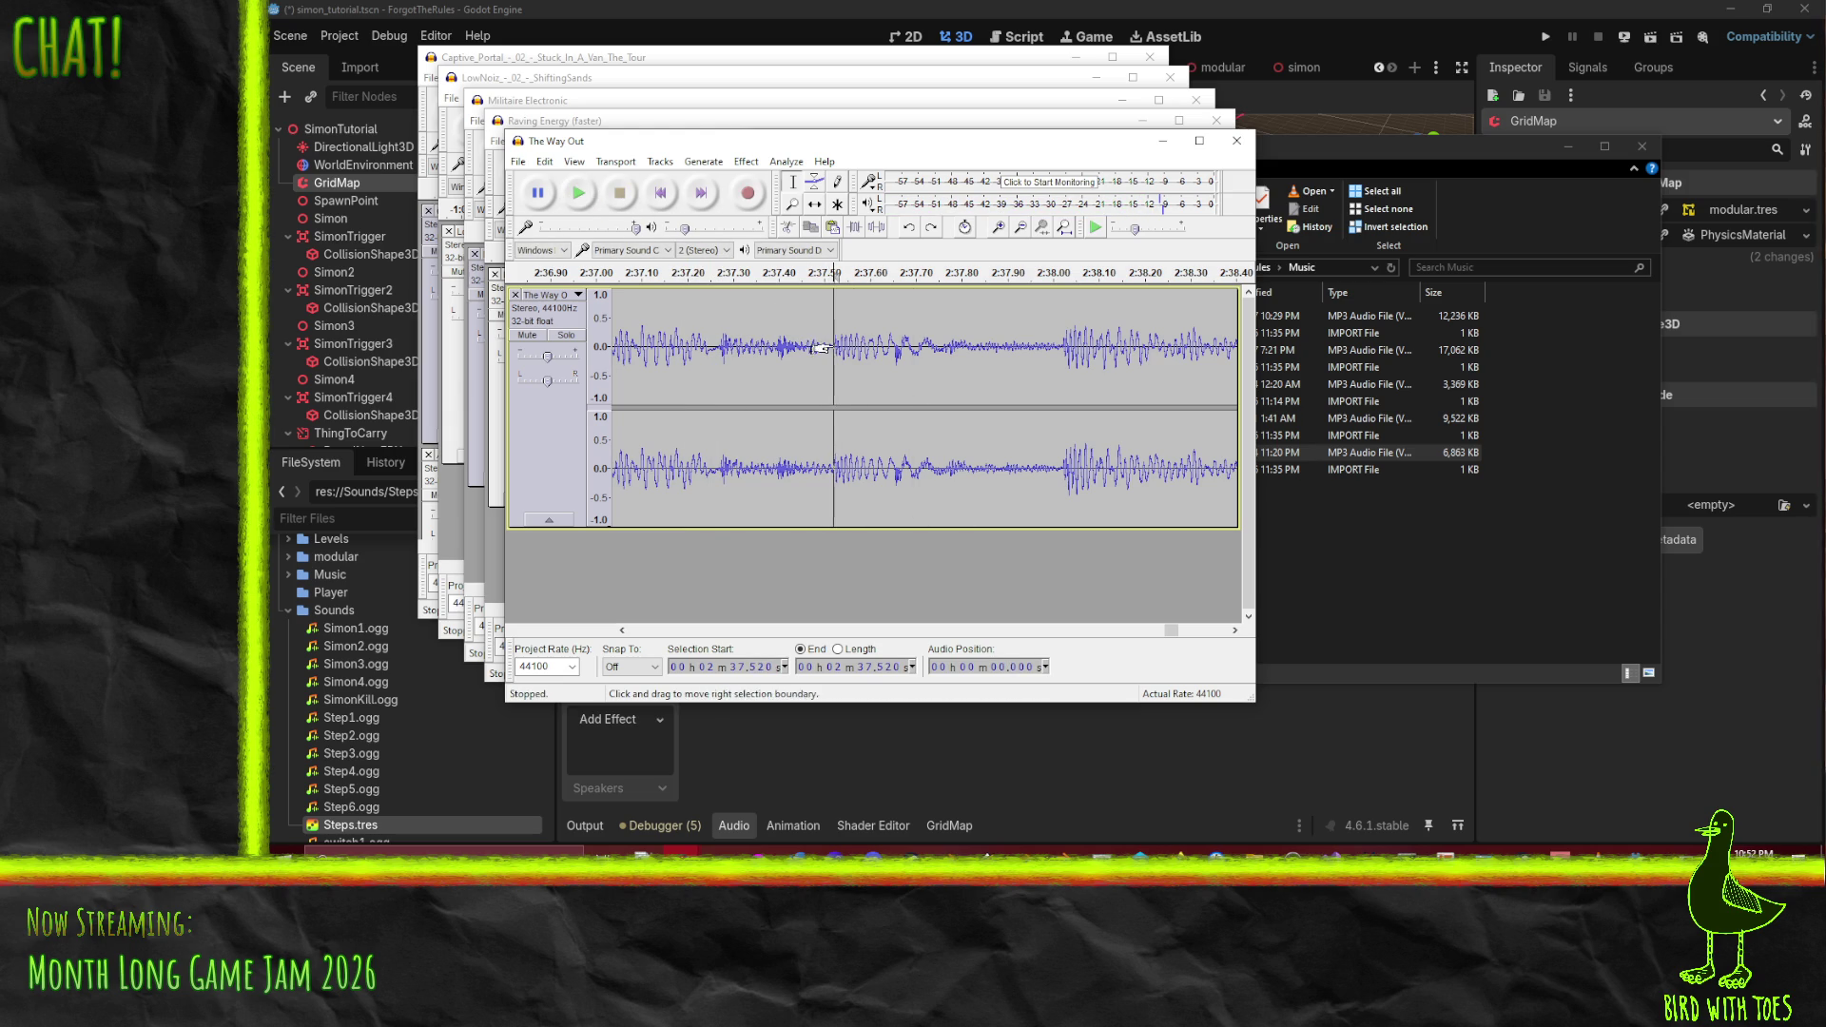
key("shift+End")
key("Delete")
left_click(711, 273)
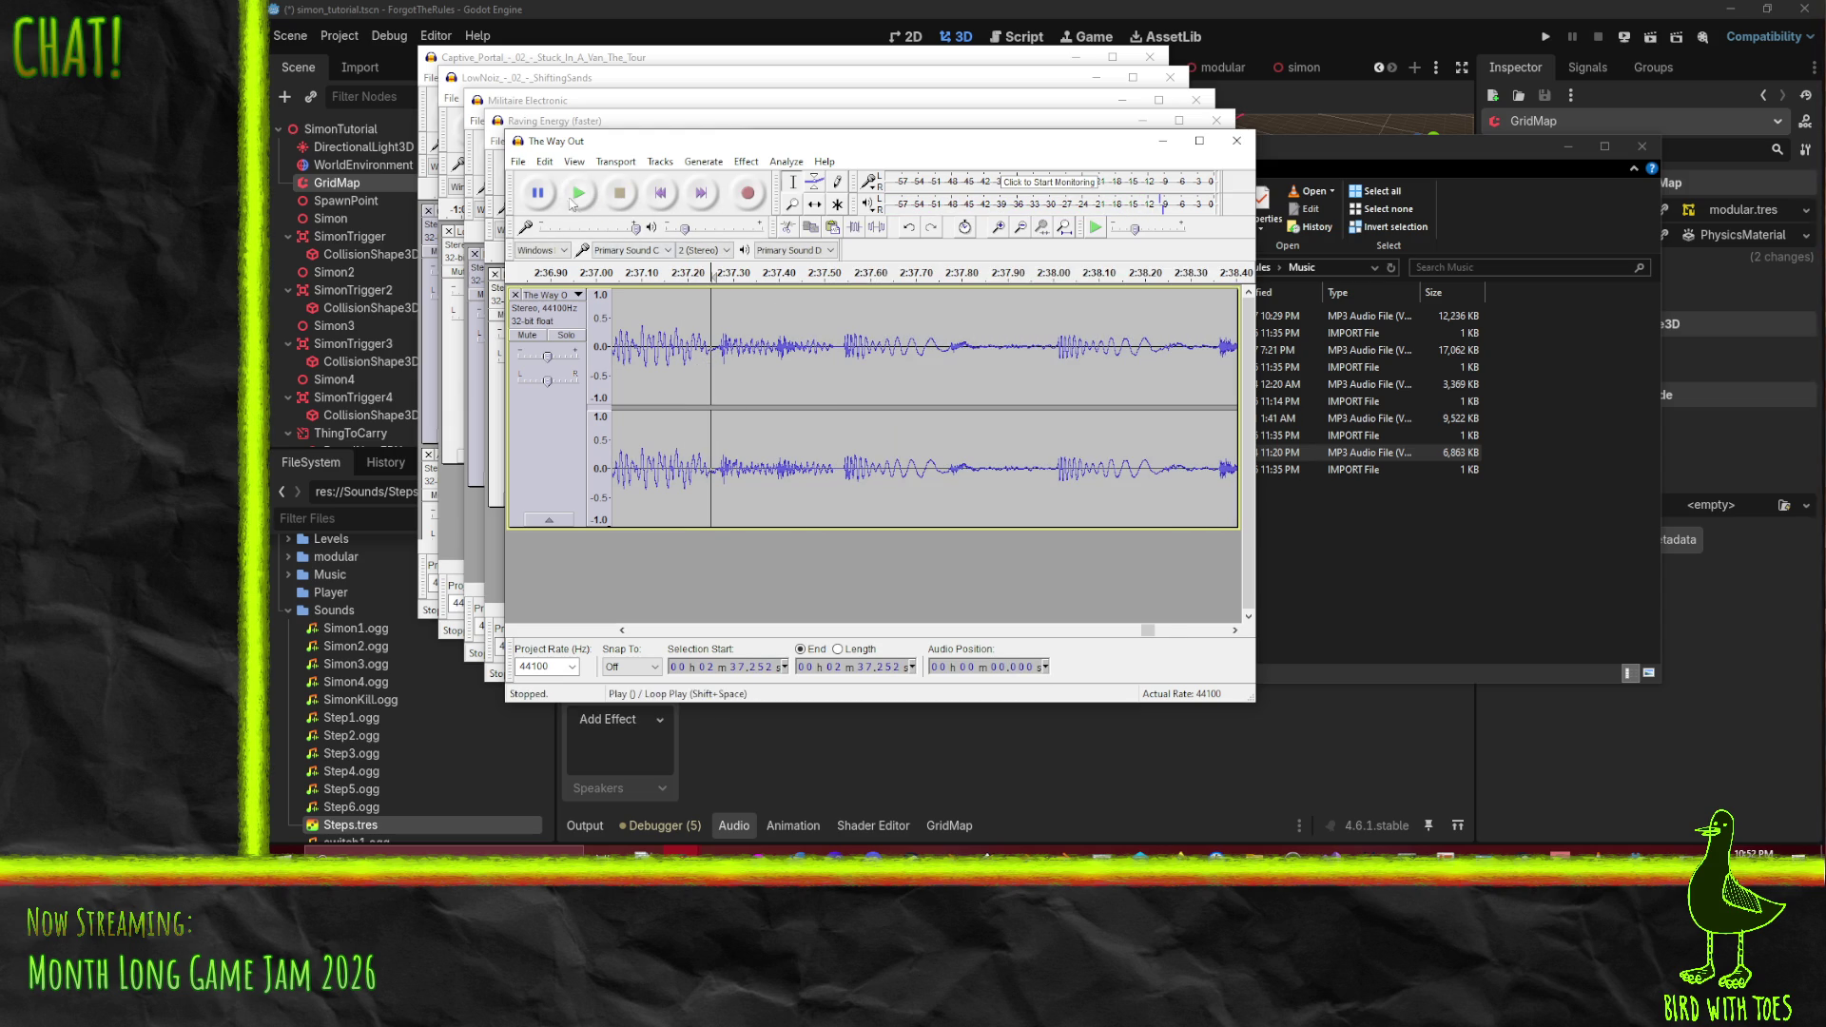
key("space")
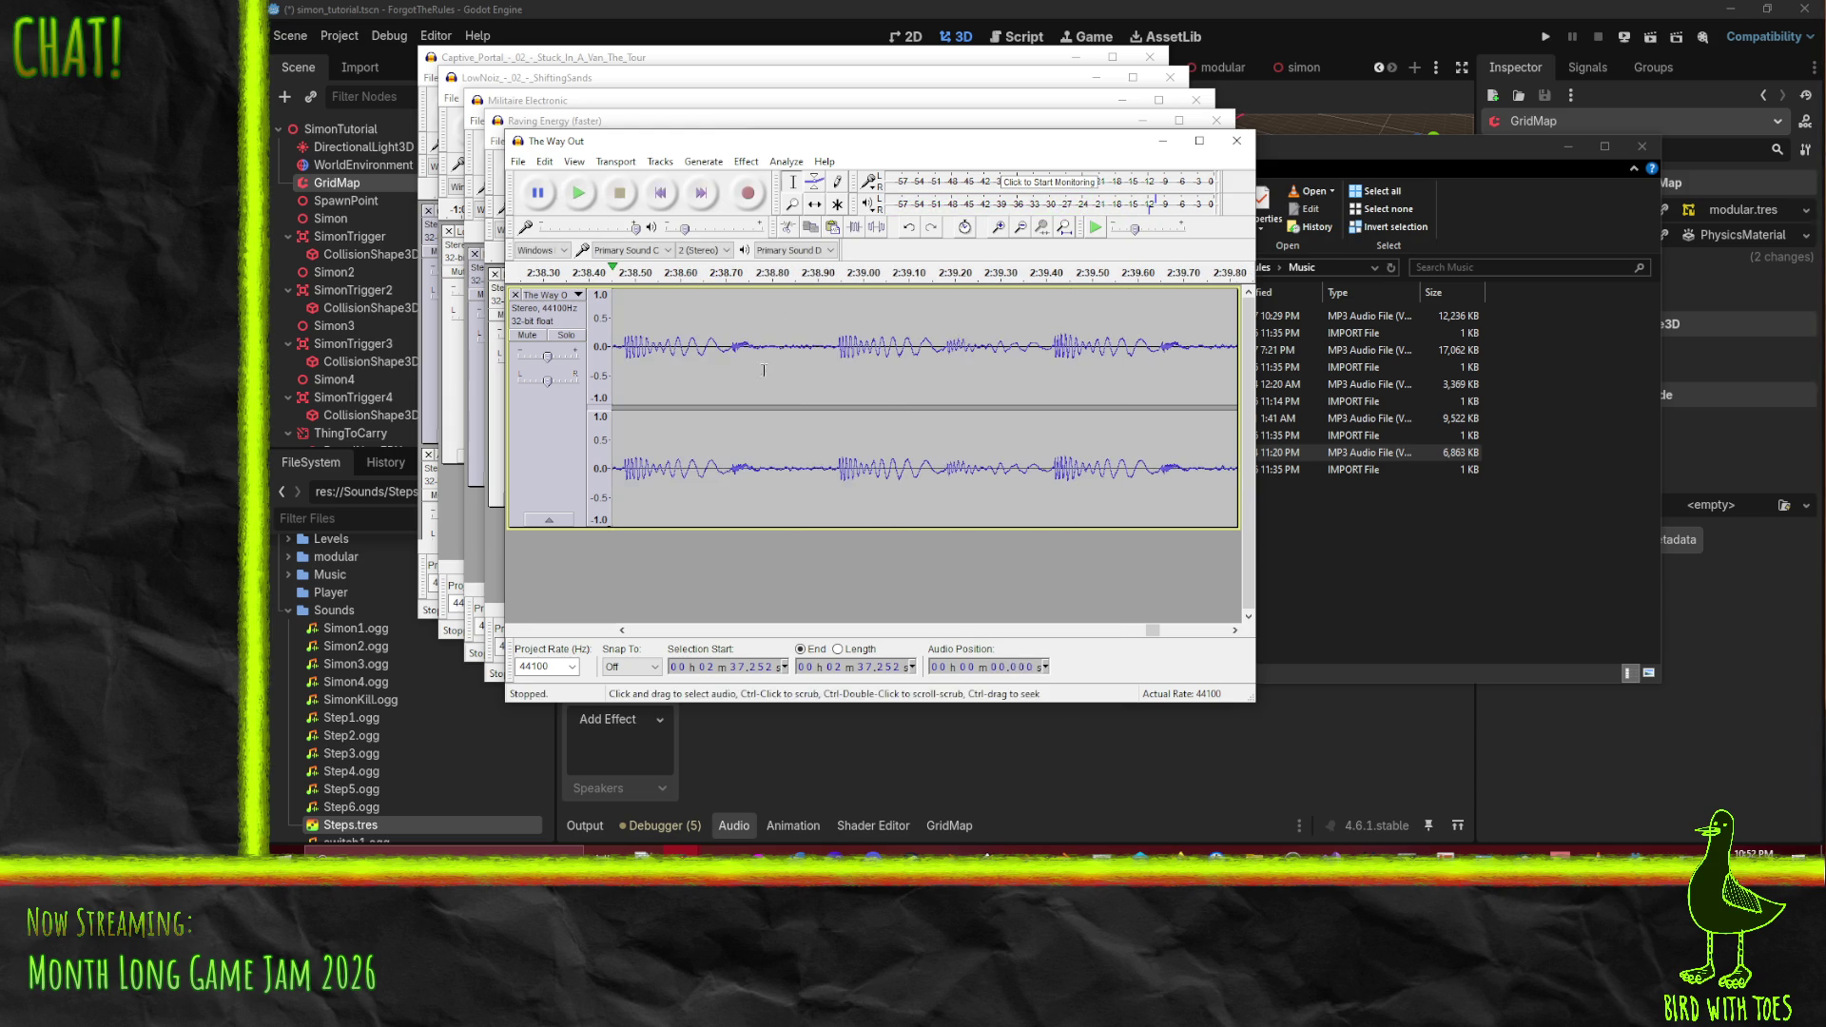
- Set the edit point at 2:38.066 and play across it
left_click_drag(1150, 634, 1153, 636)
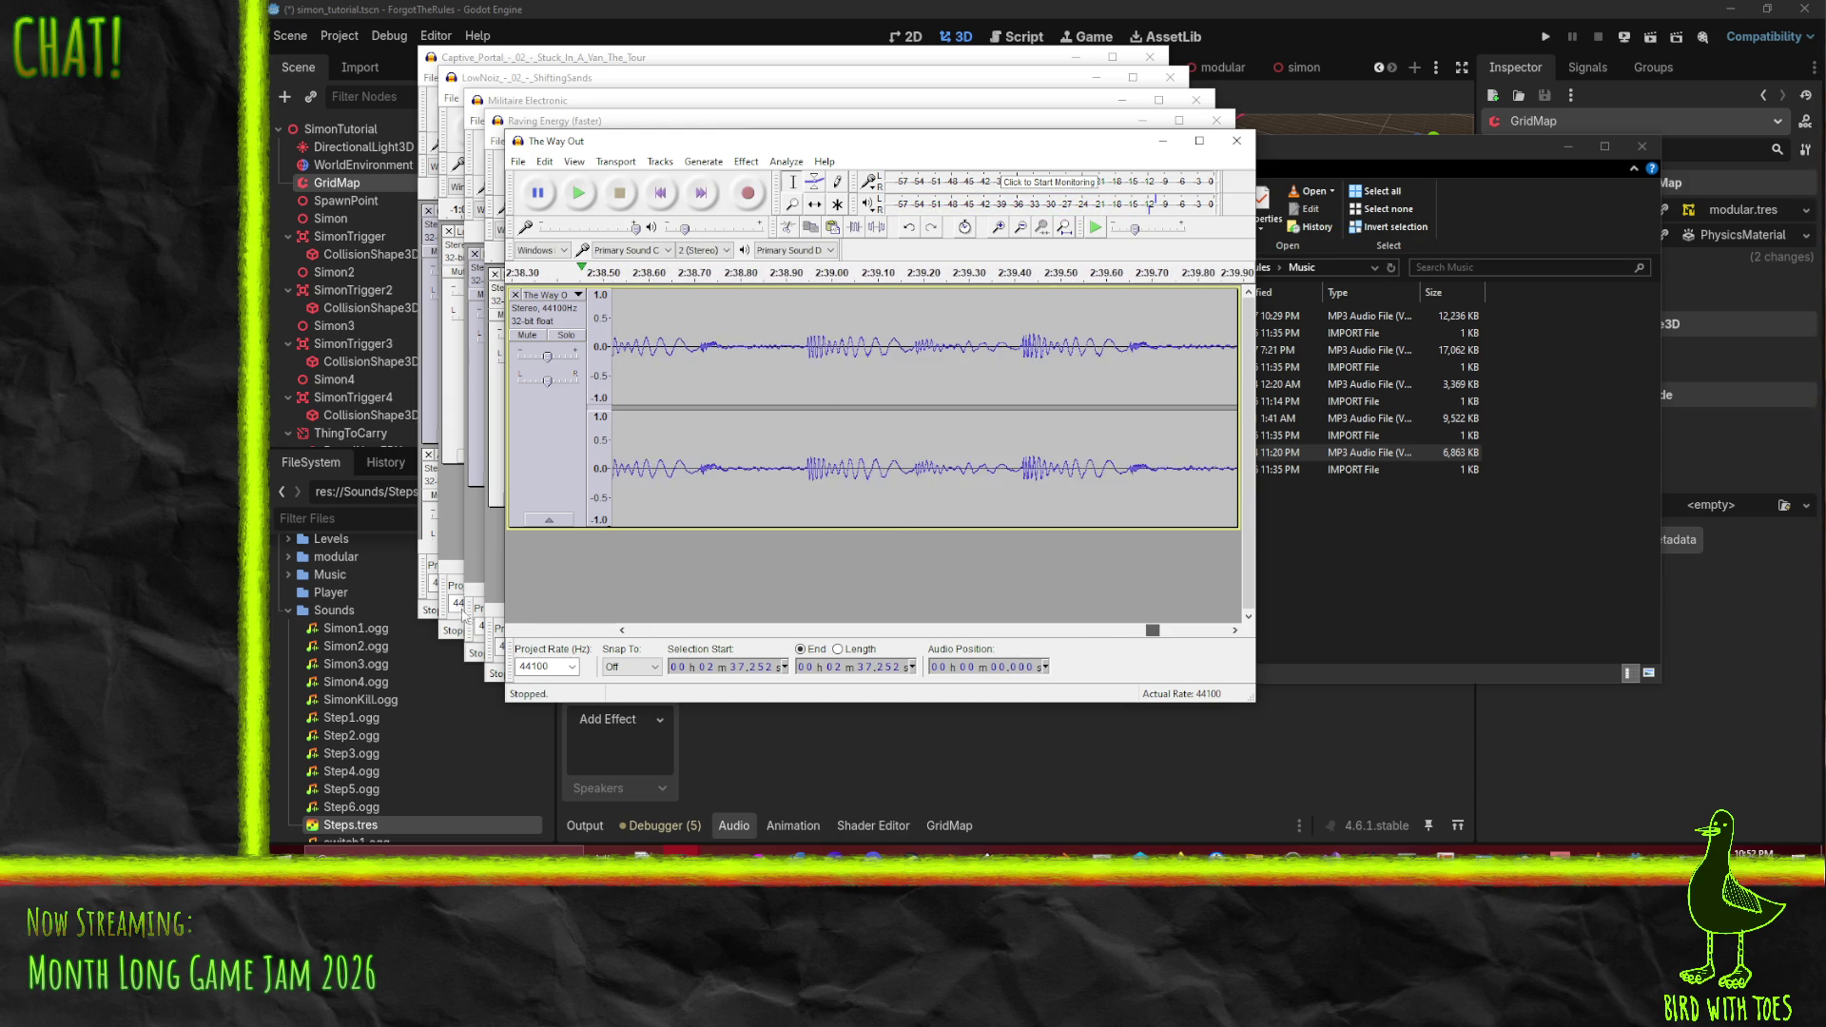
left_click(630, 629)
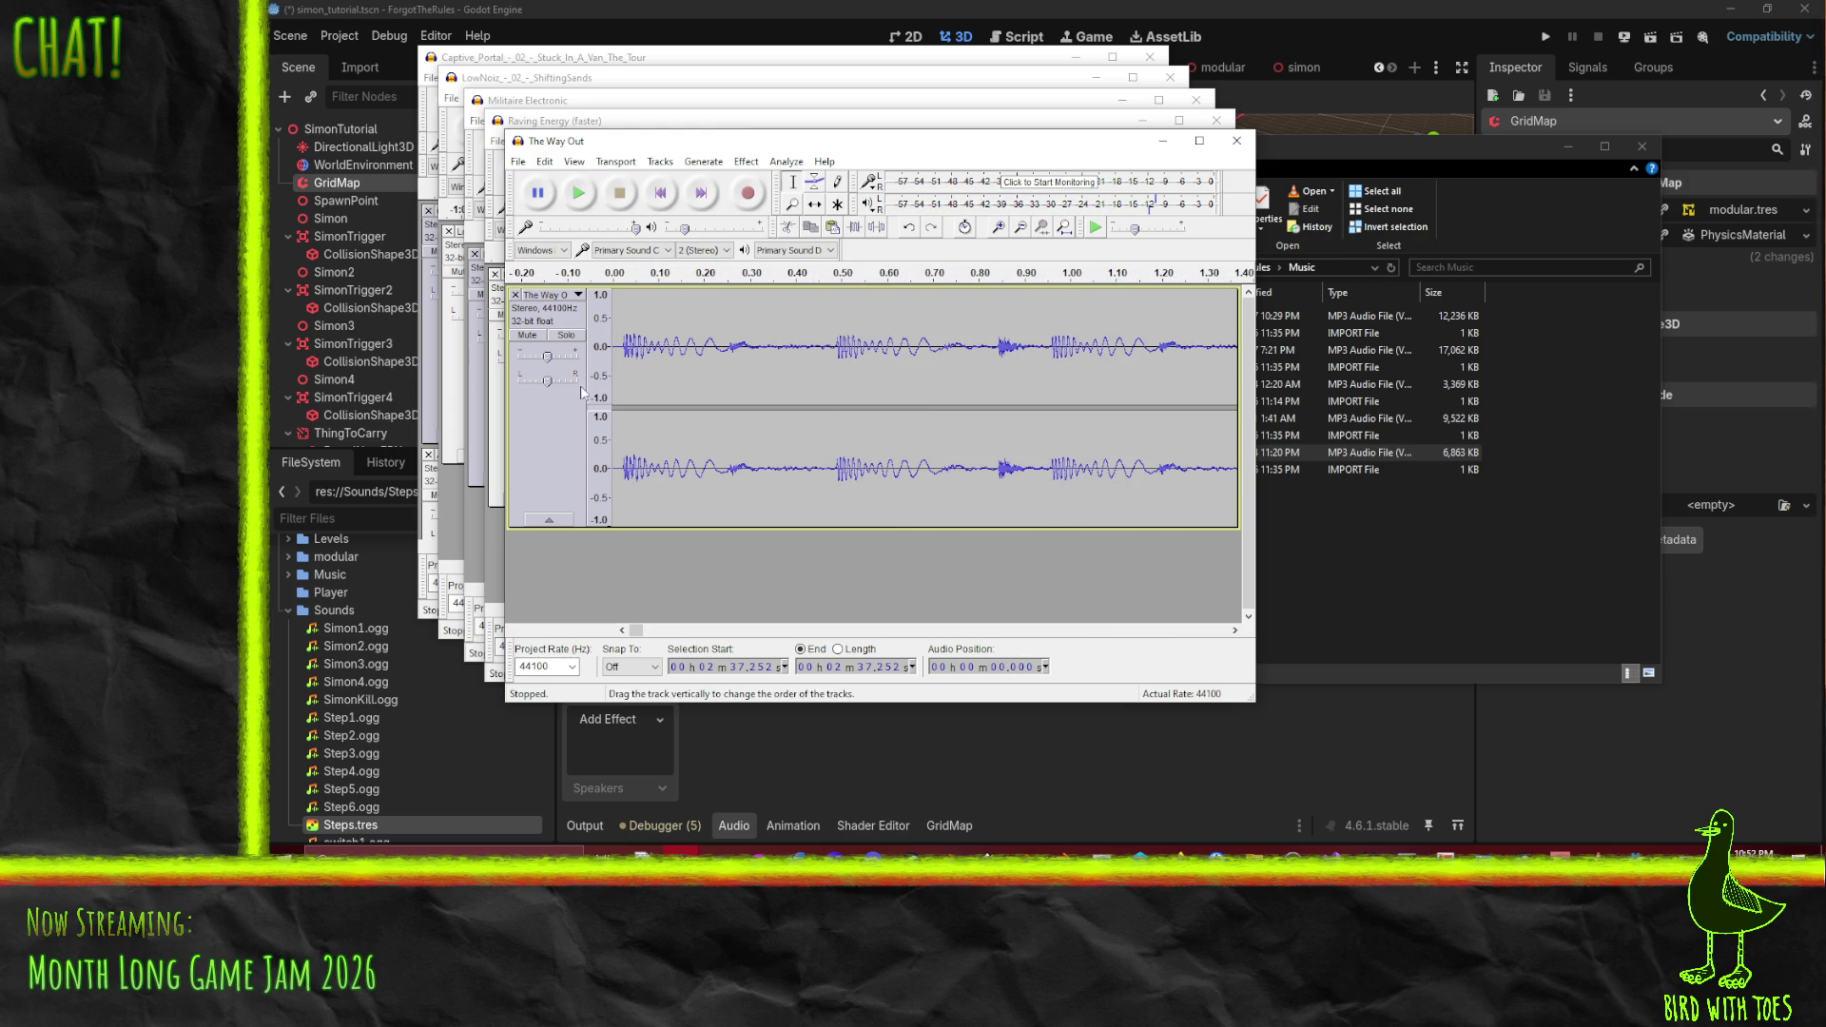
left_click(622, 348)
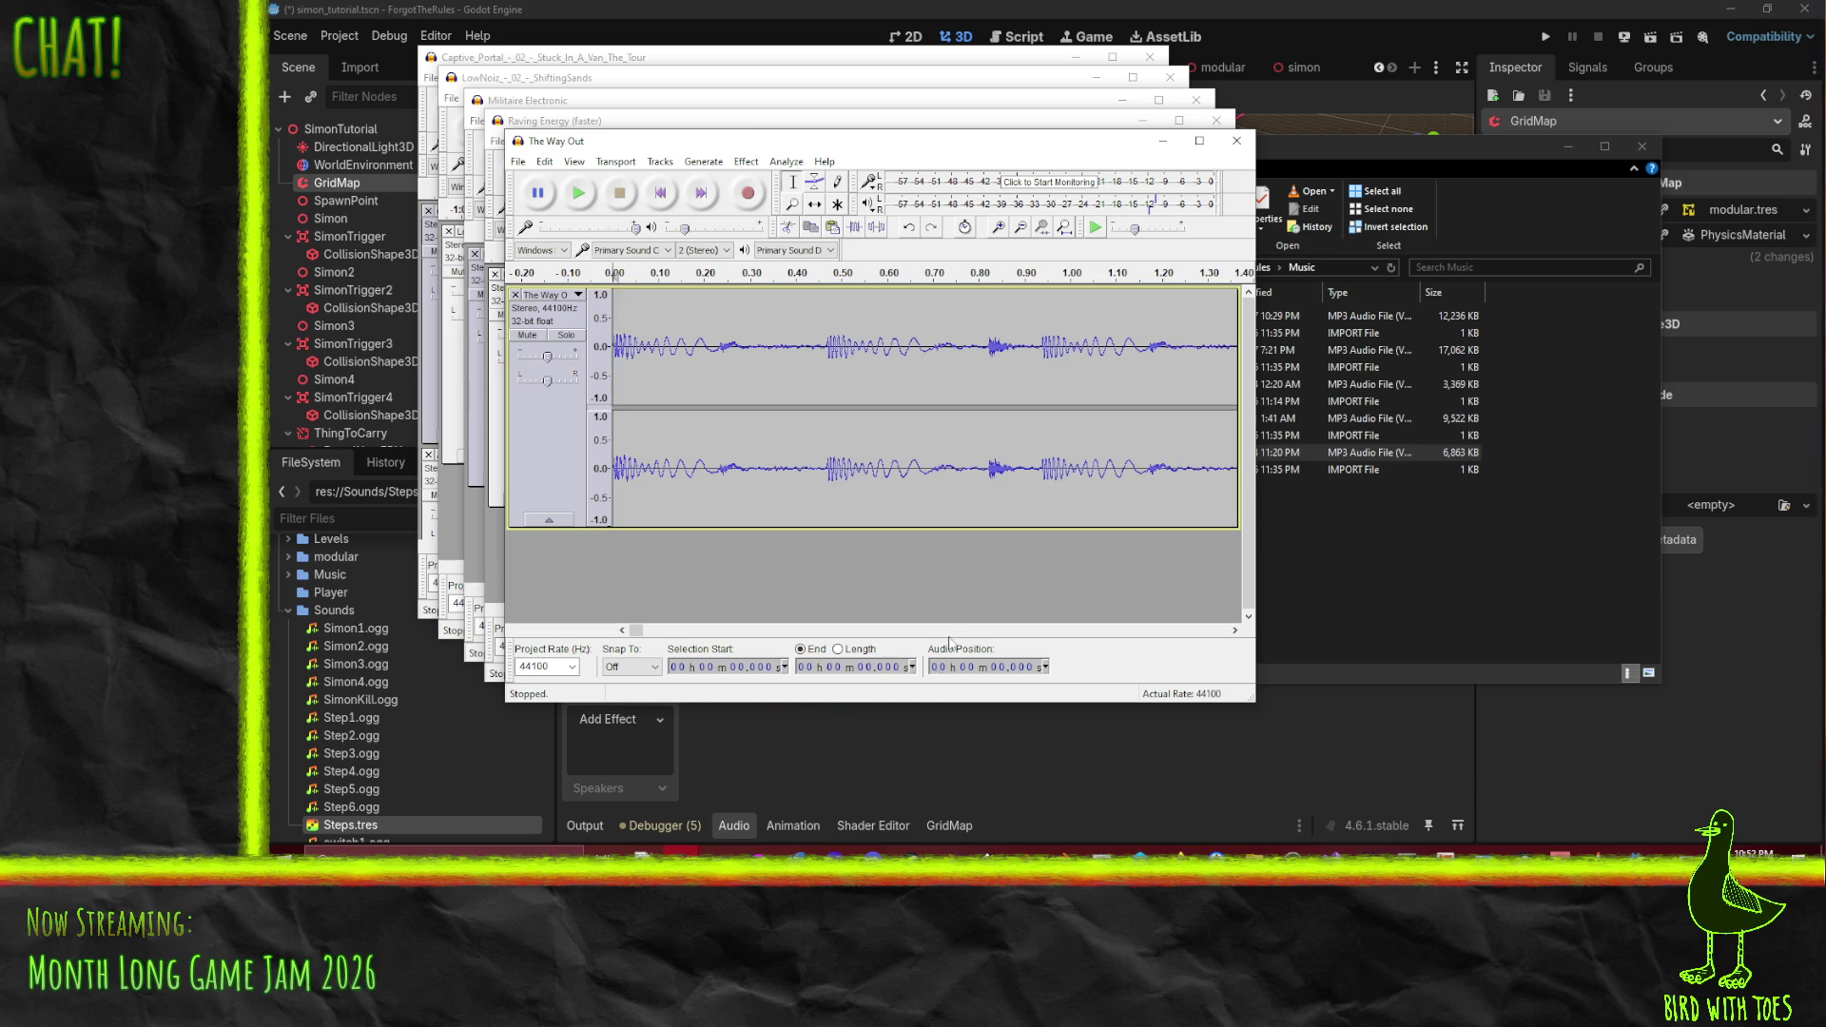
left_click_drag(638, 634, 1045, 635)
scroll(983, 431, "down", 6)
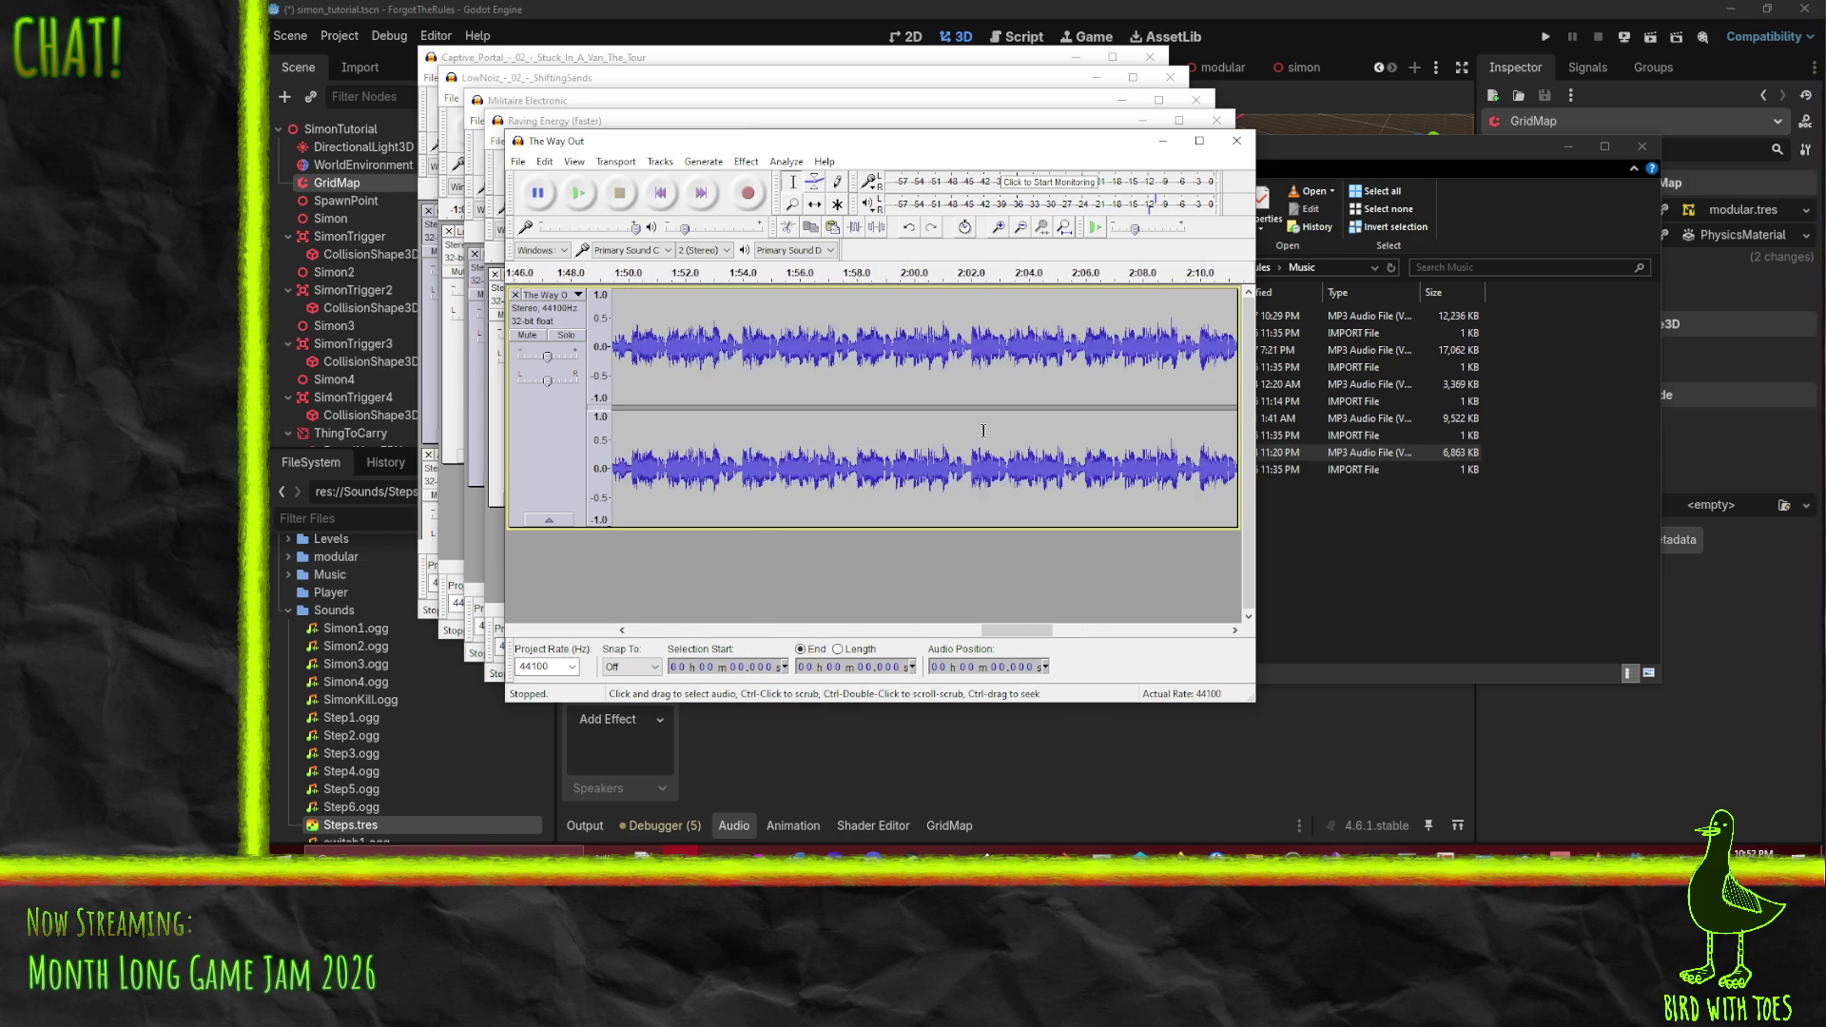
left_click(1237, 372)
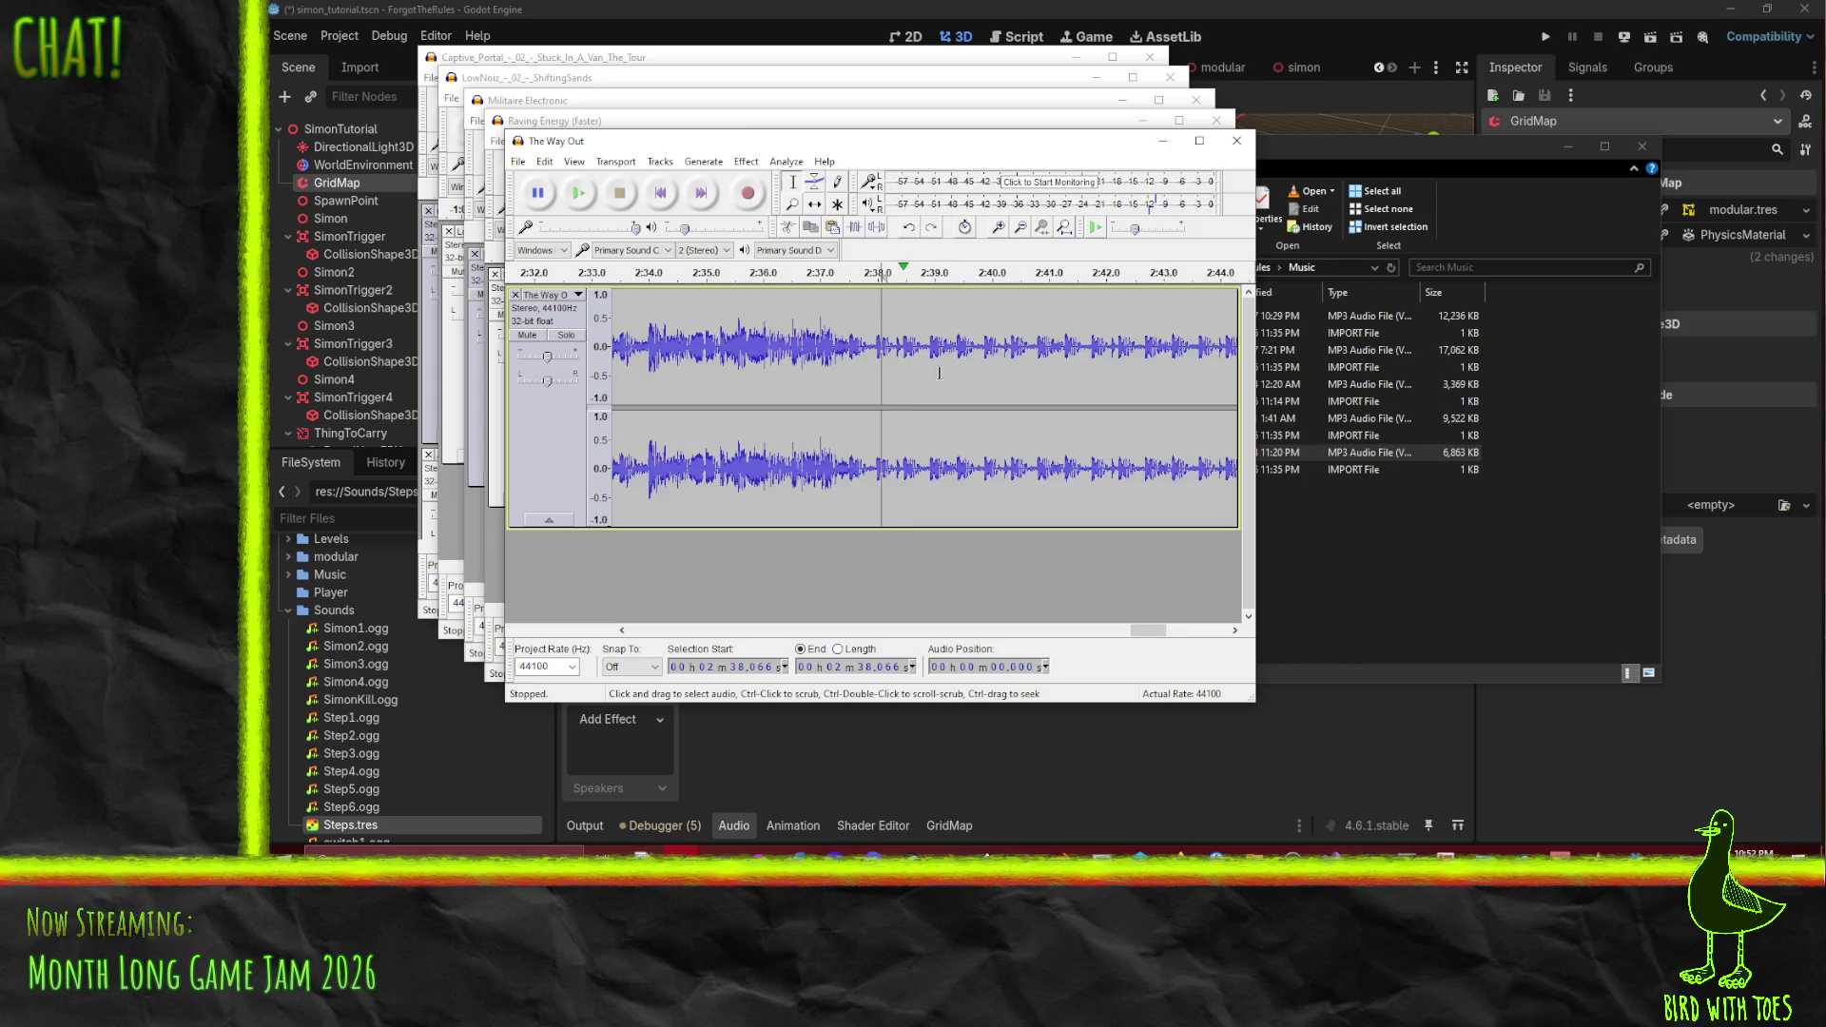
scroll(939, 373, "up", 6)
left_click(663, 274)
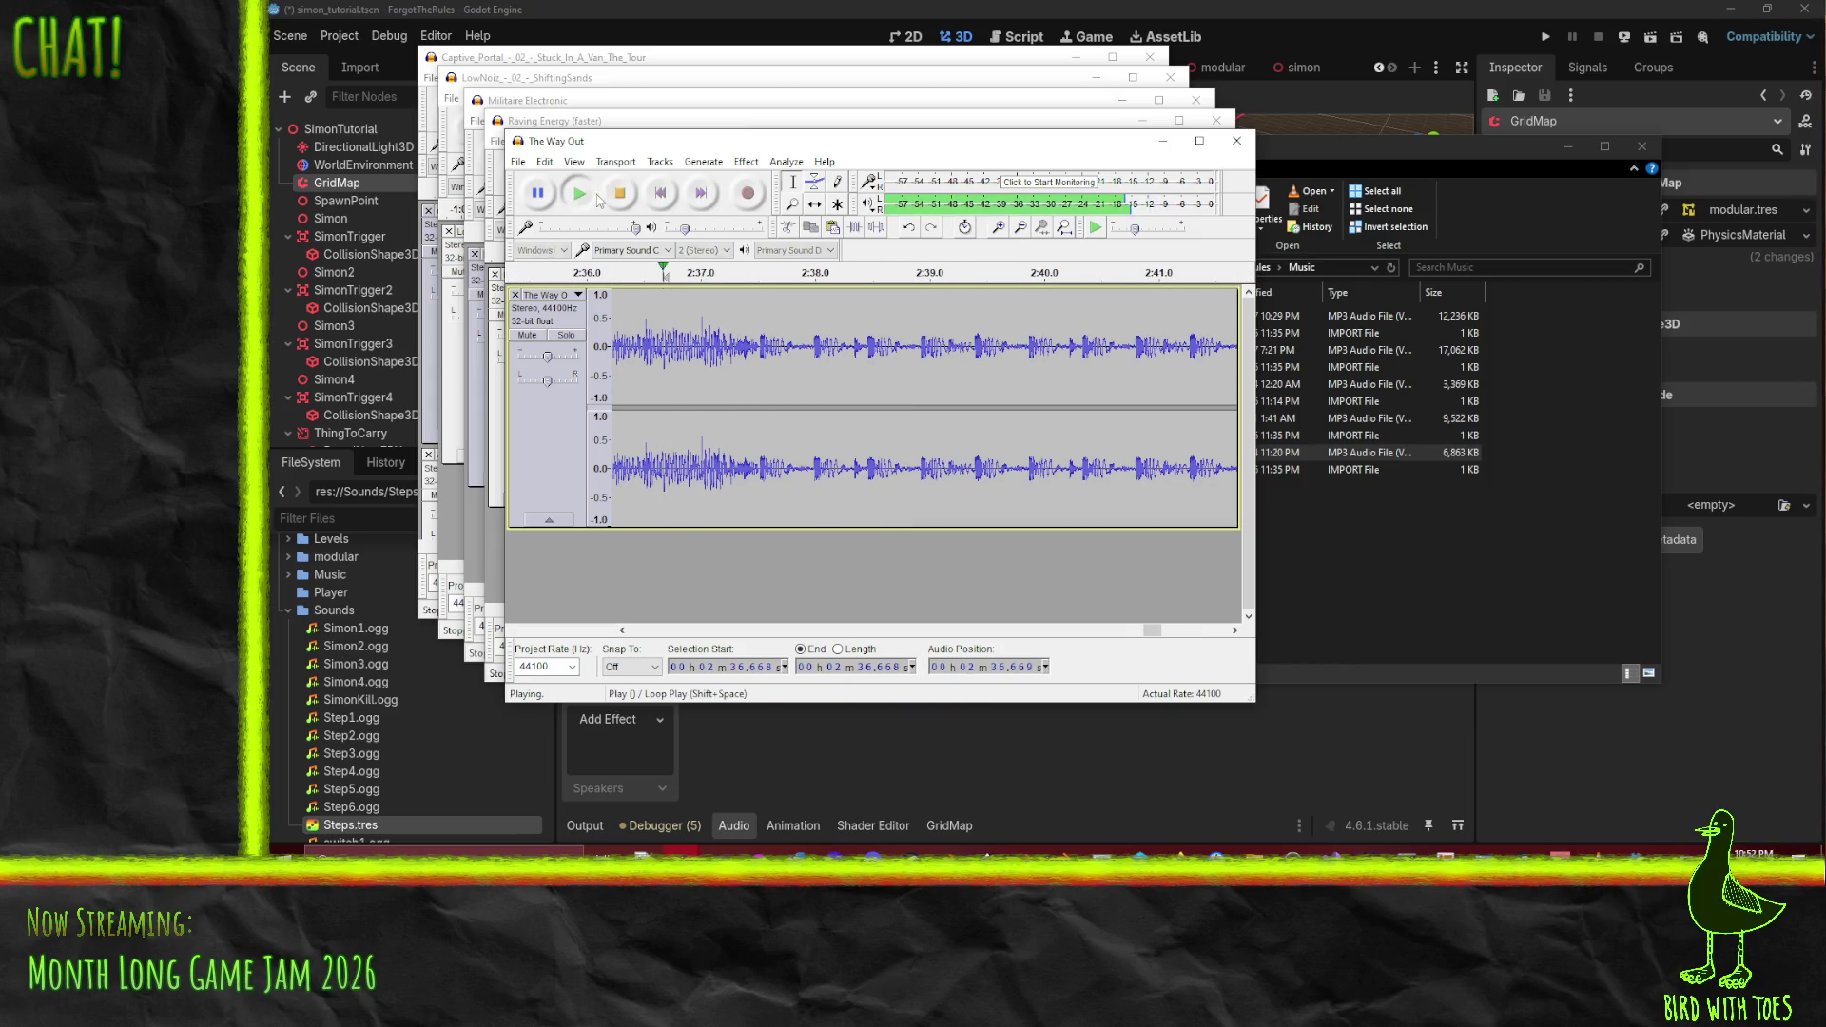
key("space")
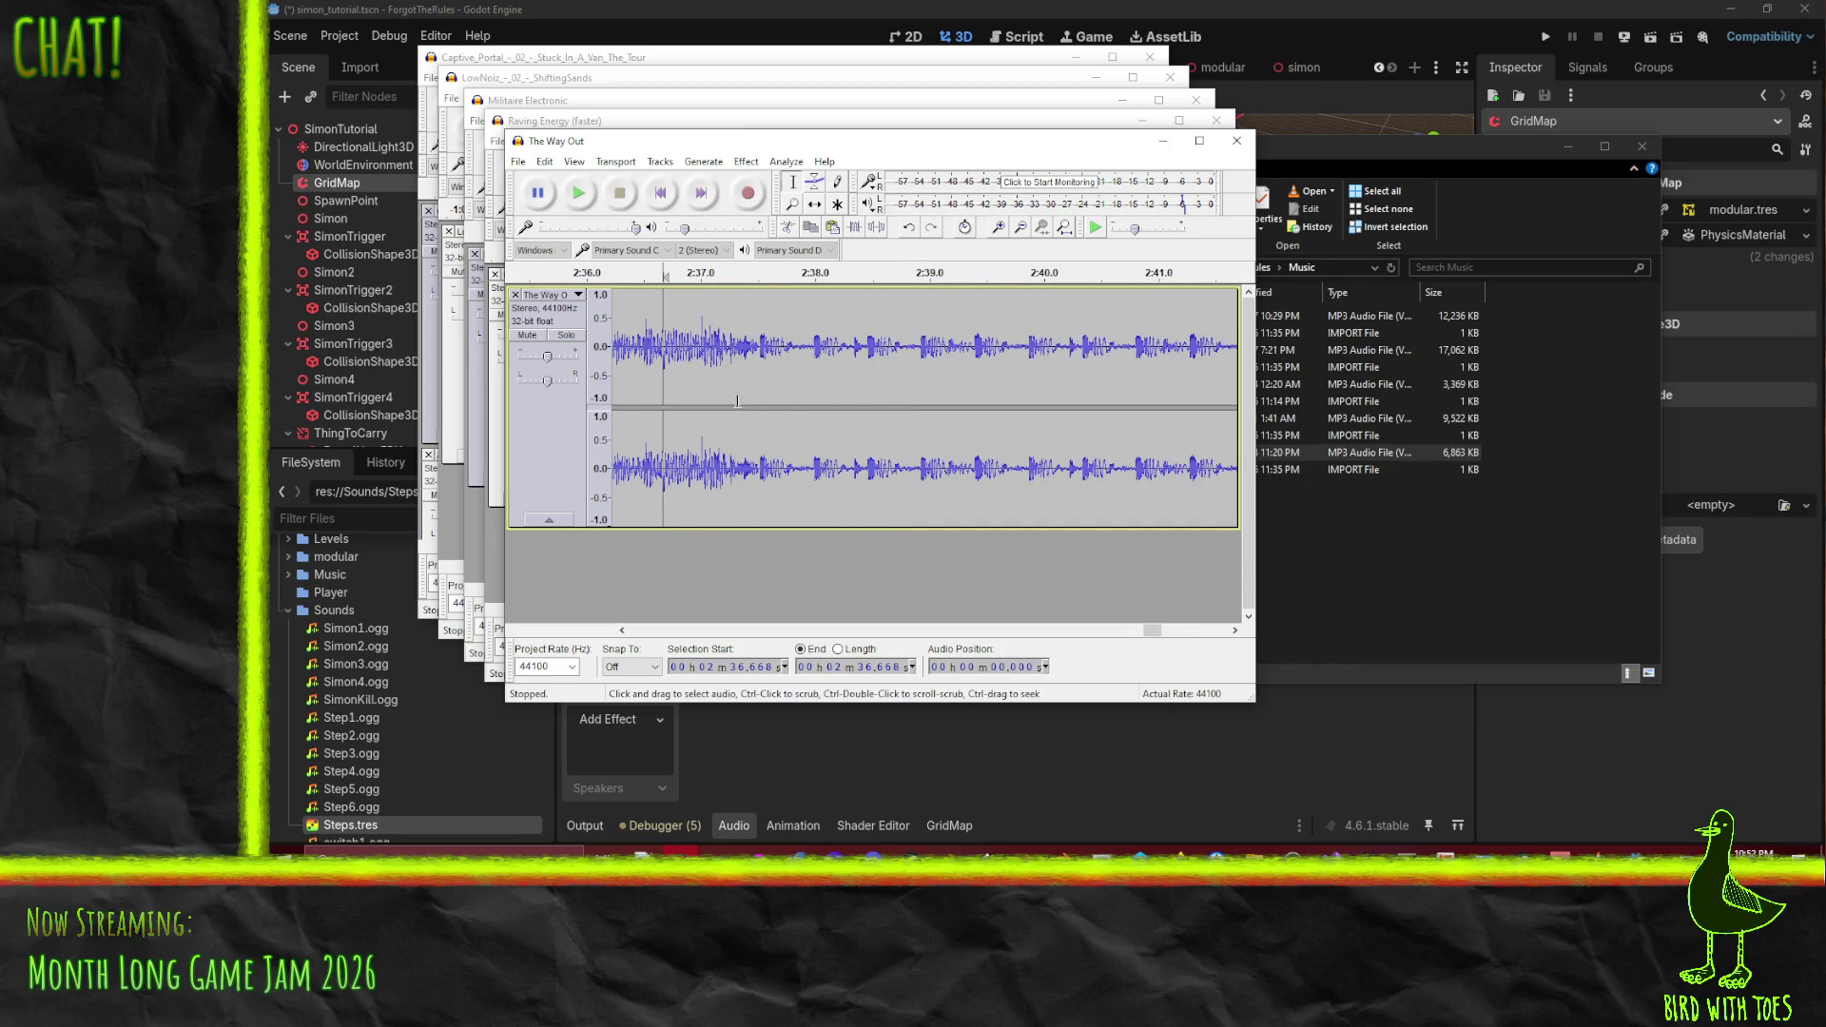
- Delete a tiny sliver of audio around 2:37.50 and play the edited passage
scroll(755, 355, "up", 1)
scroll(755, 356, "up", 1)
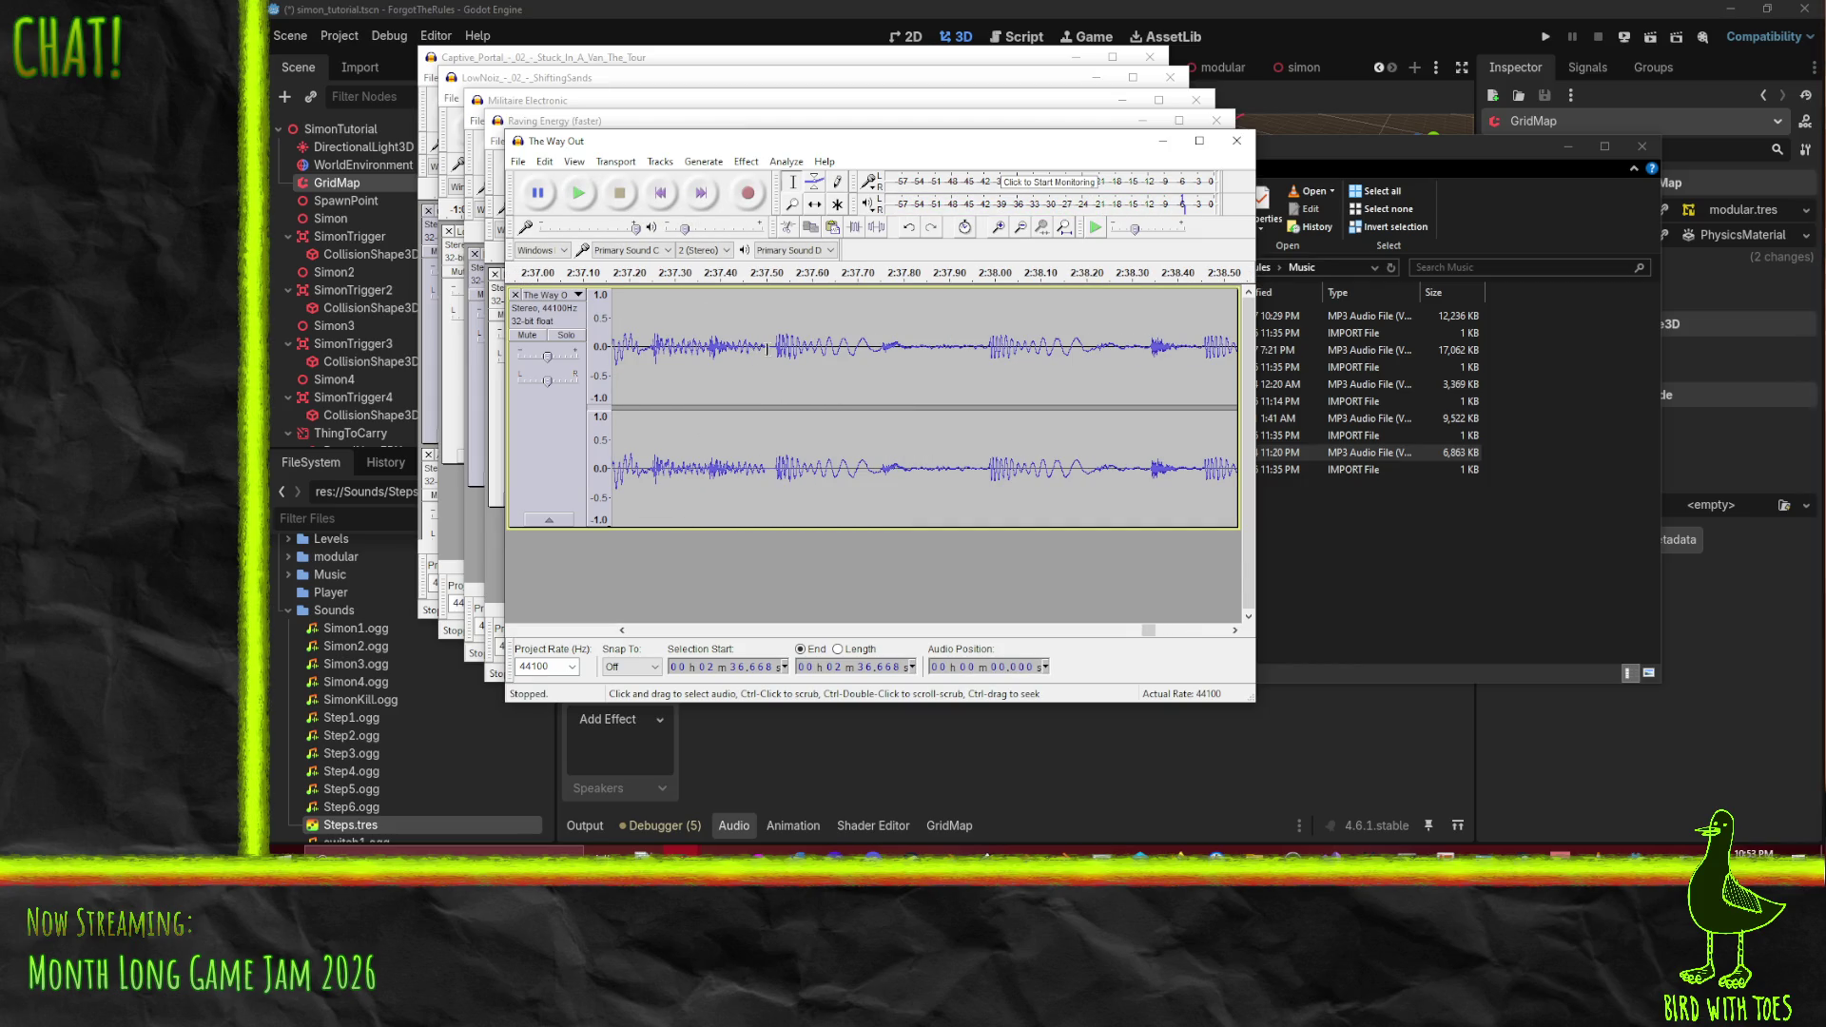
left_click_drag(768, 349, 778, 352)
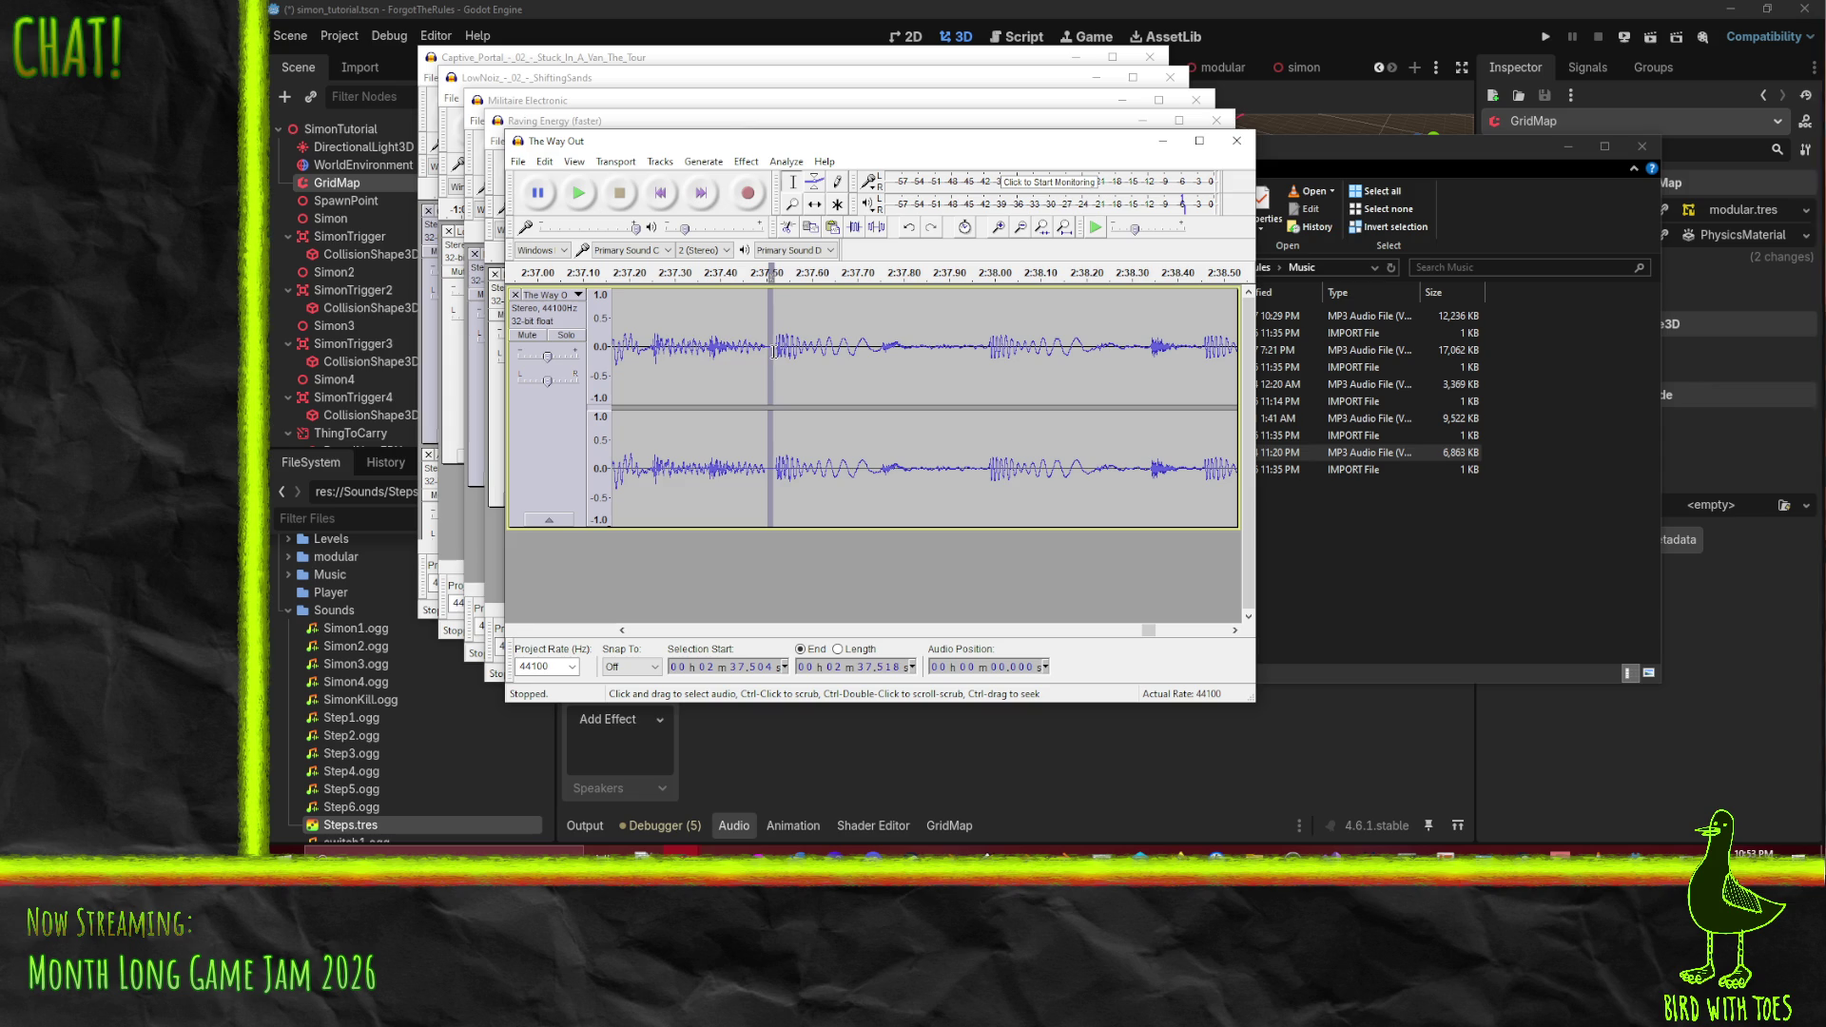
key("Delete")
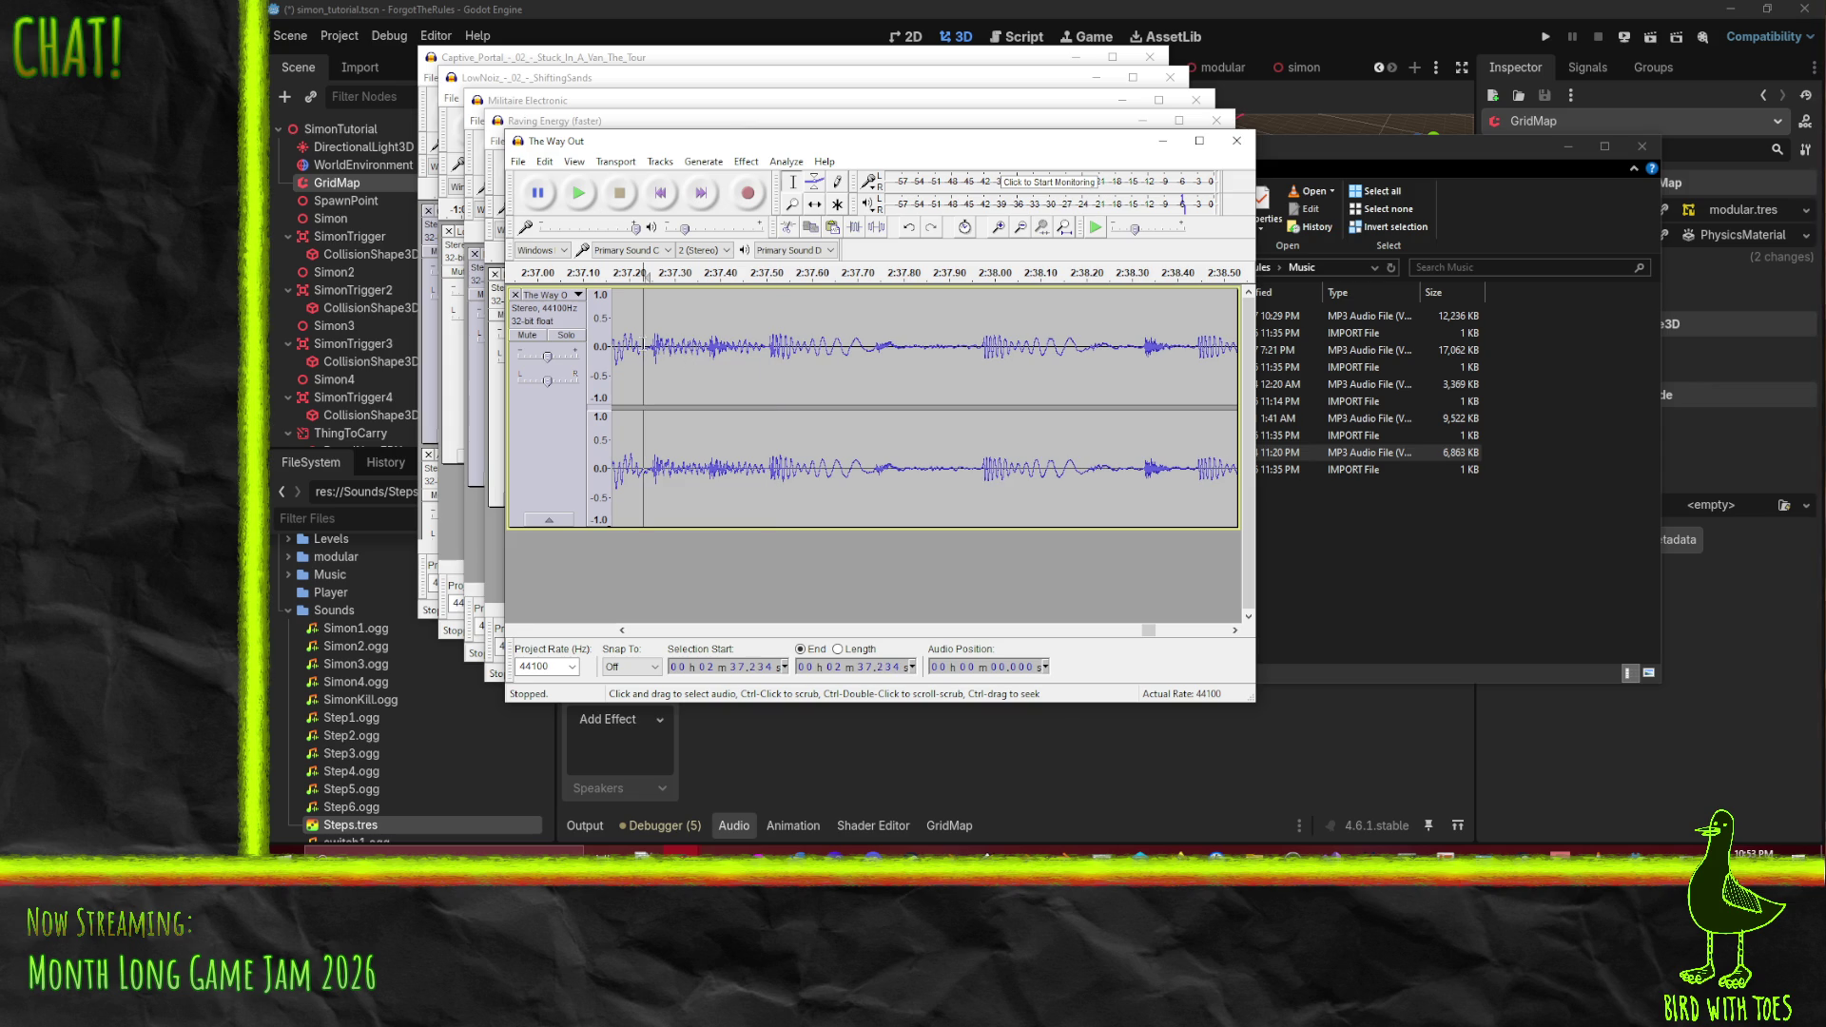
left_click(578, 193)
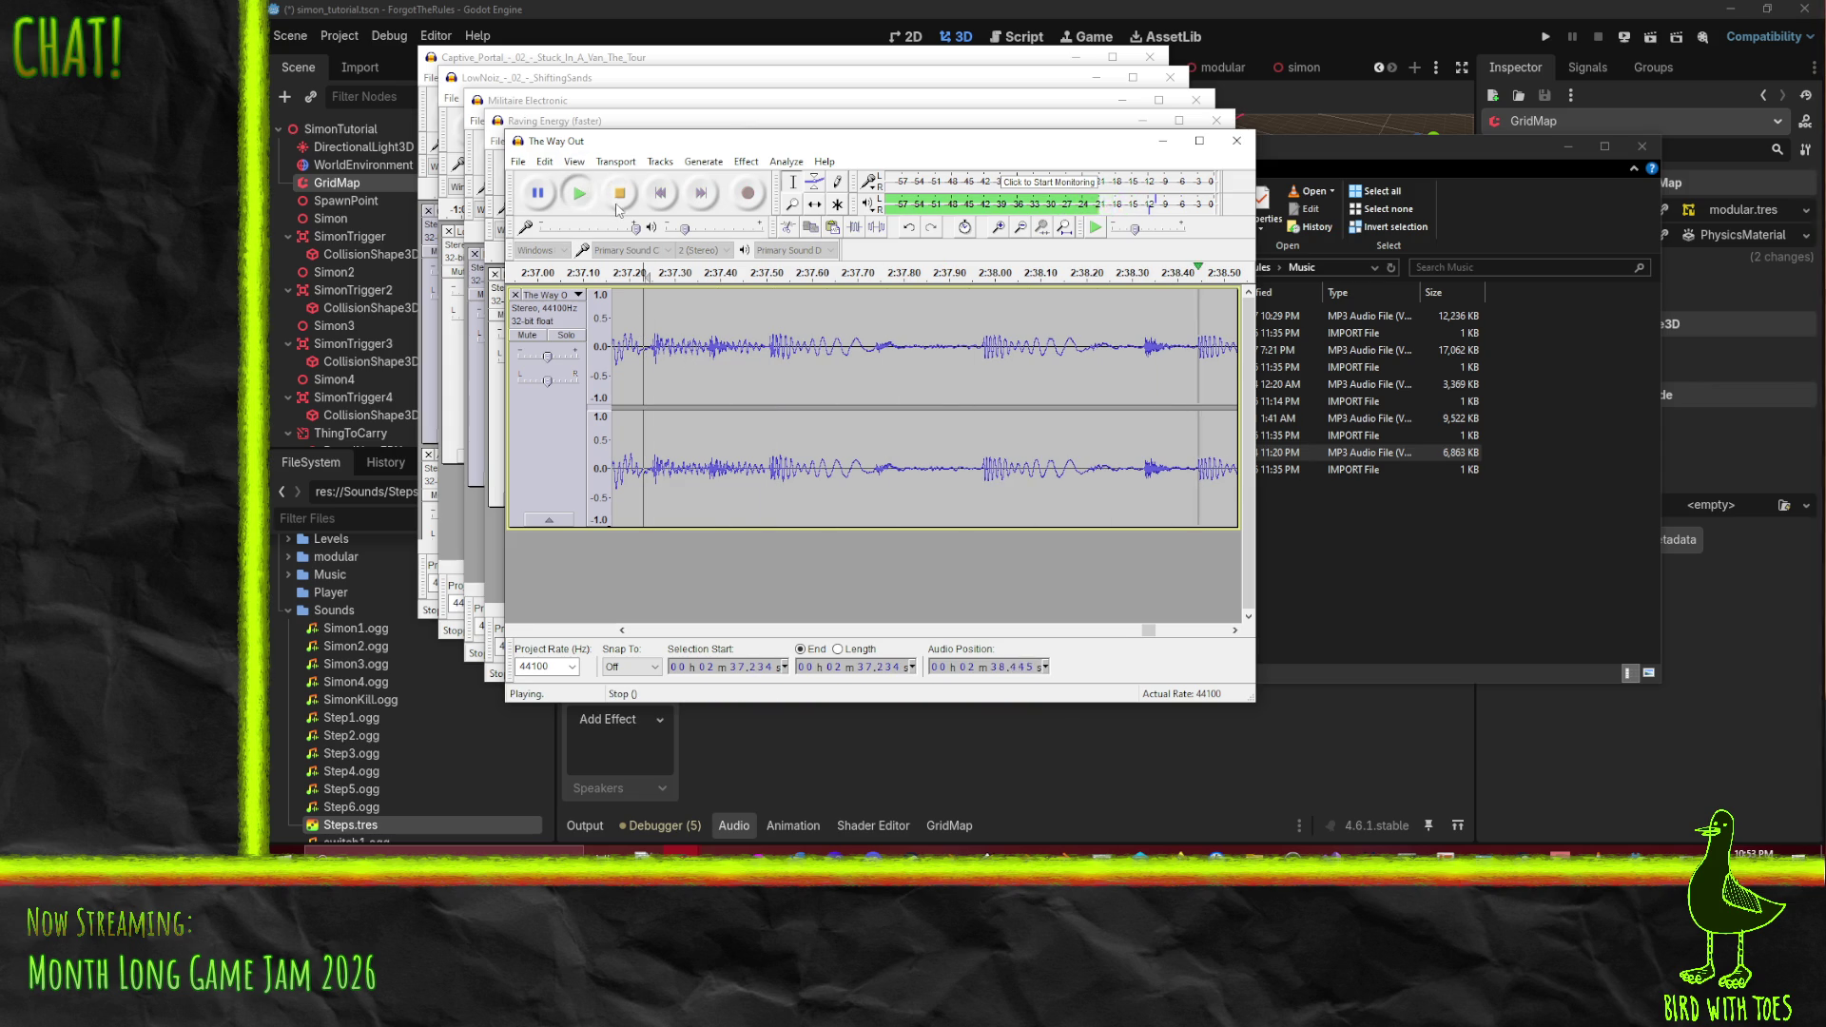
left_click(619, 193)
- Listen back from around 2:37.5 and from 2:39.183 to check the join
scroll(876, 500, "down", 3)
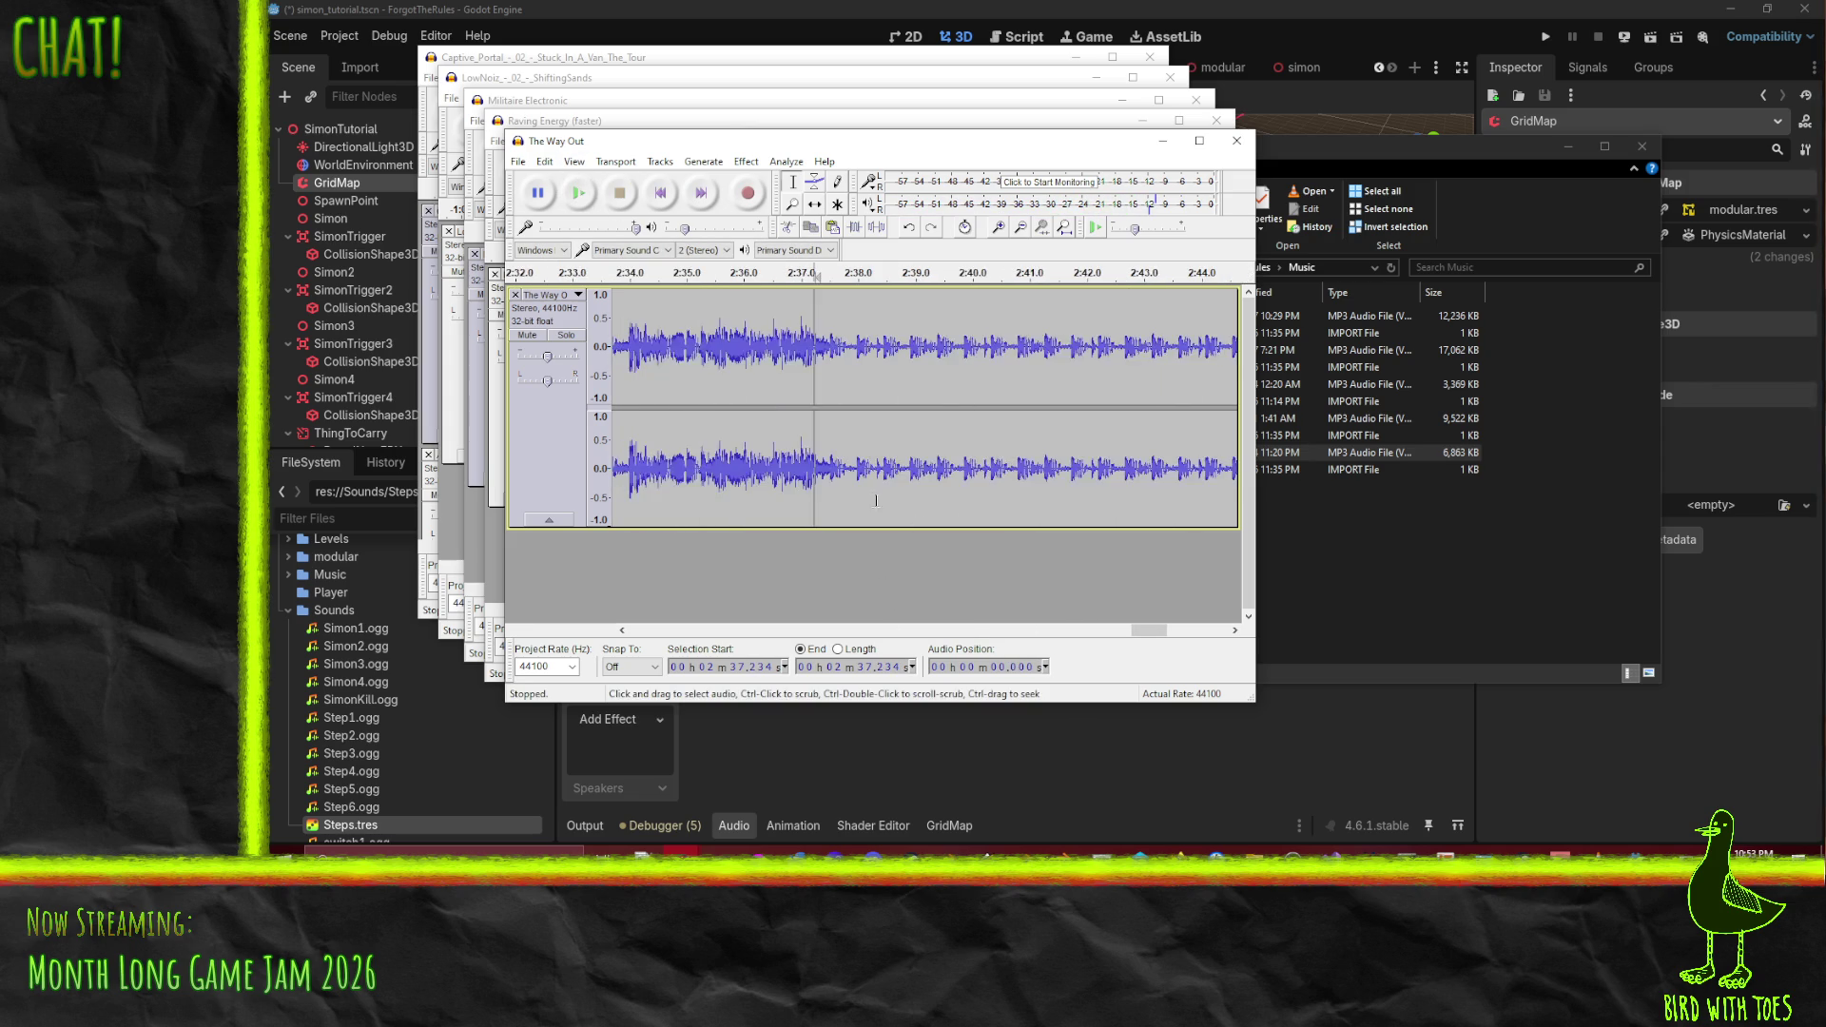
scroll(847, 447, "down", 1)
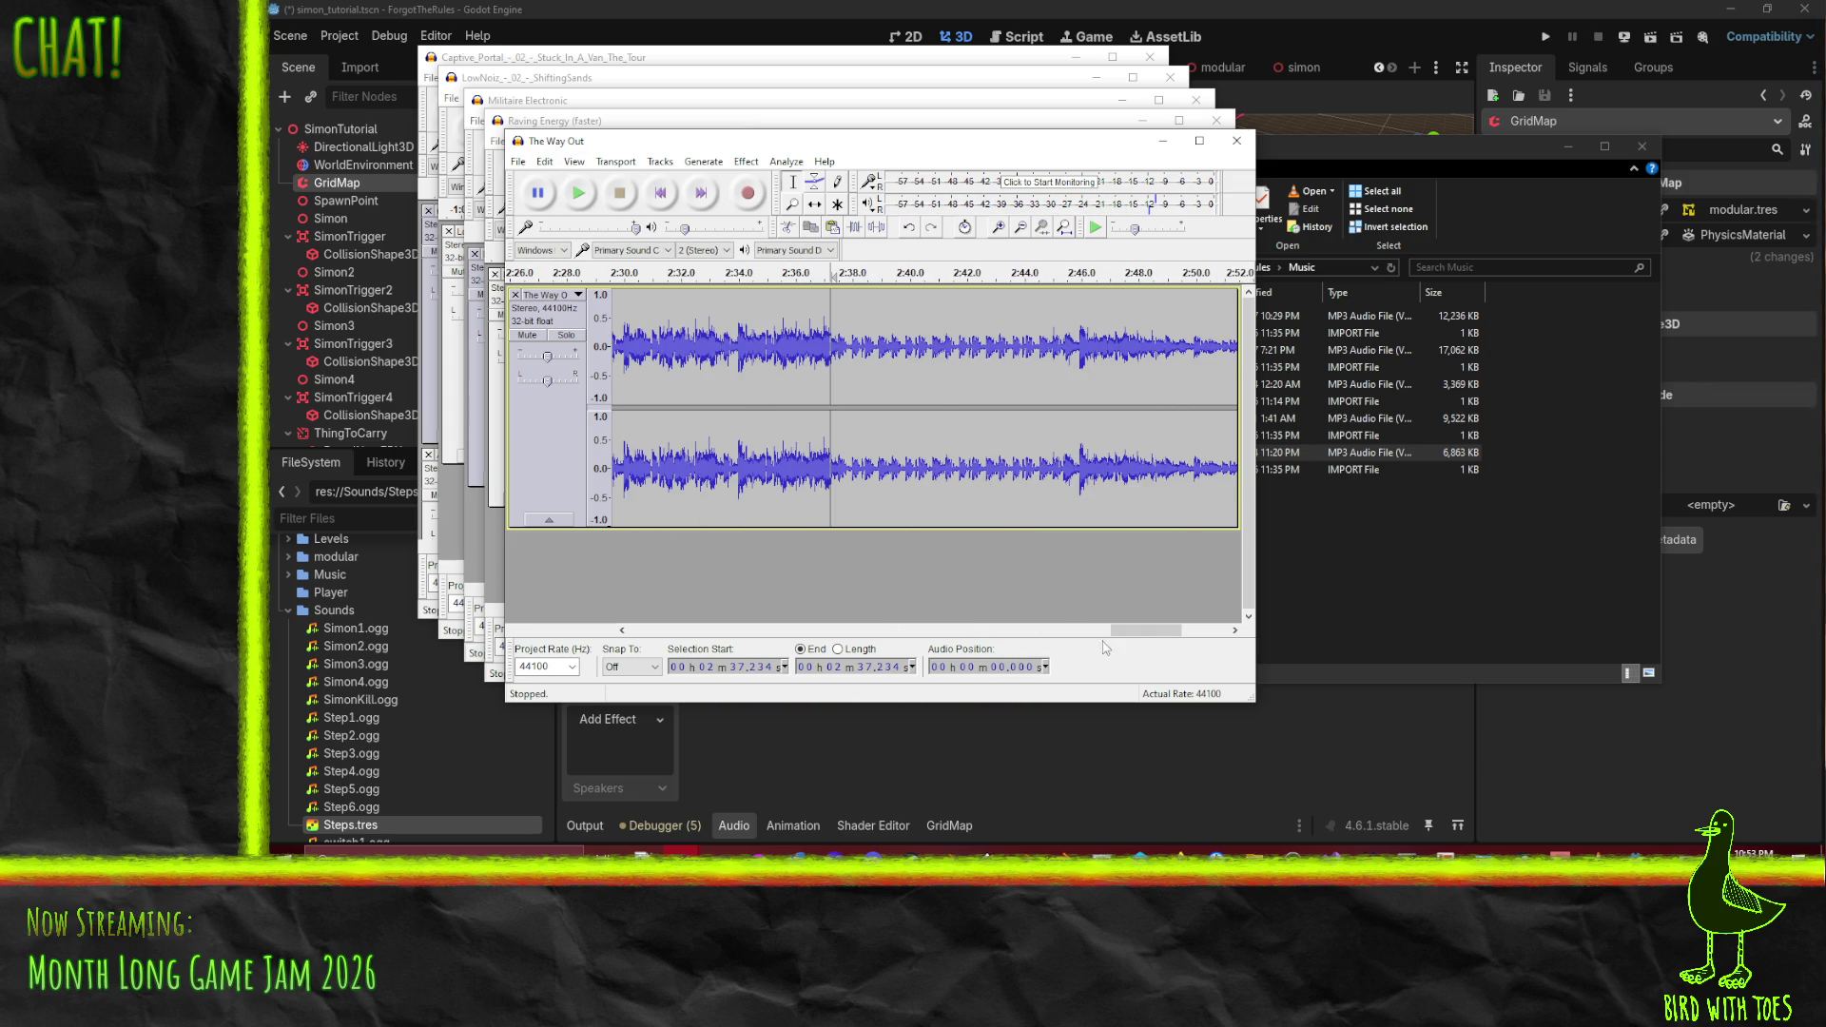
left_click_drag(1134, 631, 1100, 632)
scroll(1058, 453, "down", 2)
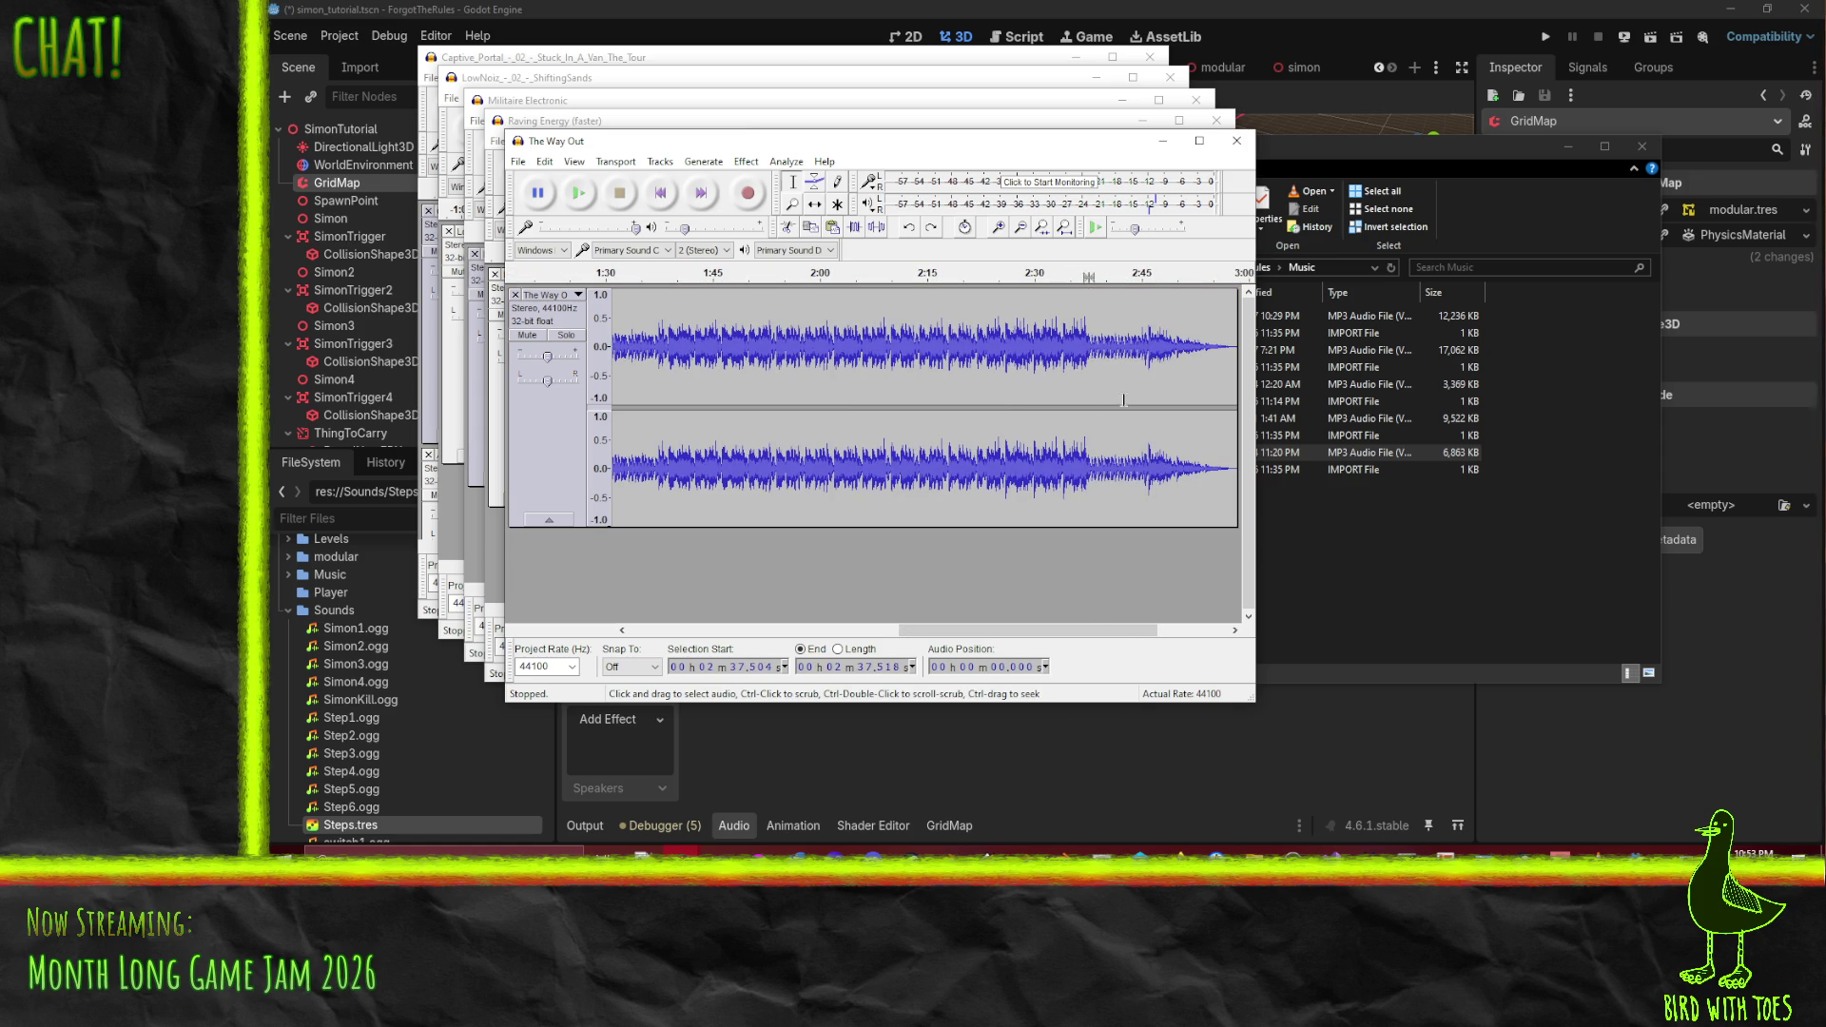
left_click(579, 194)
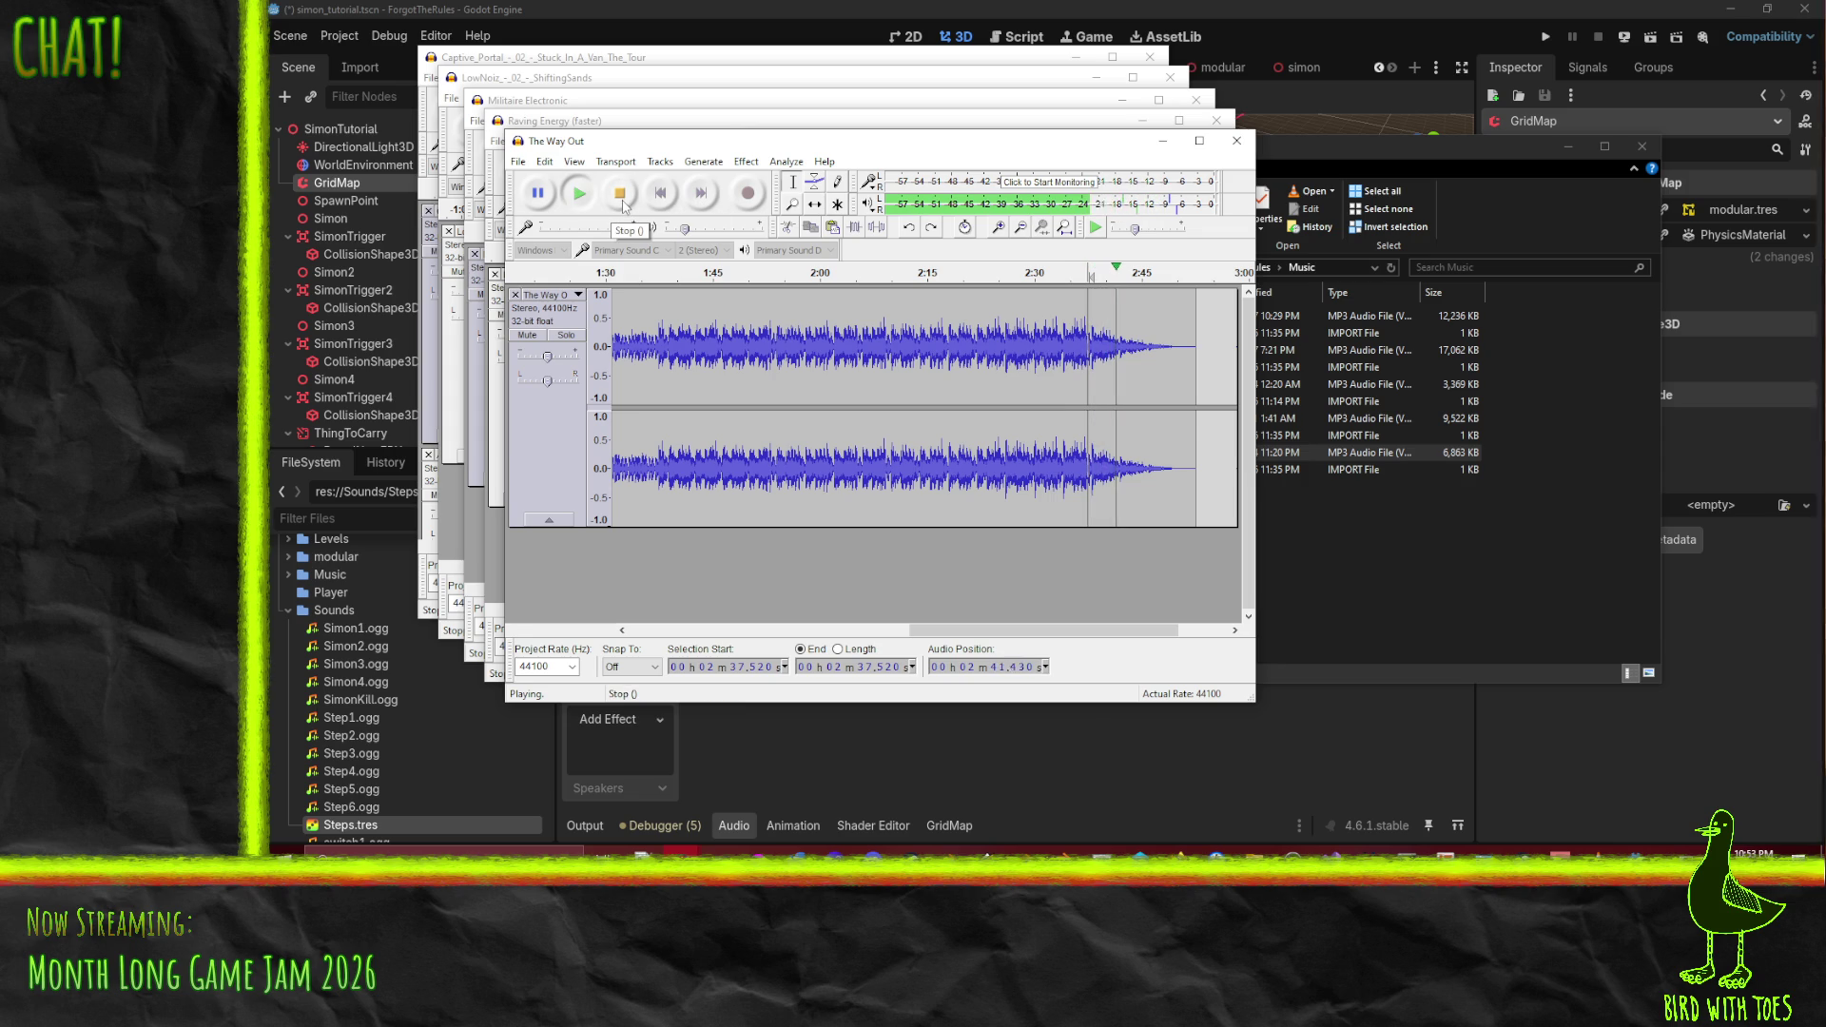
left_click(620, 195)
scroll(1146, 342, "up", 3, "ctrl")
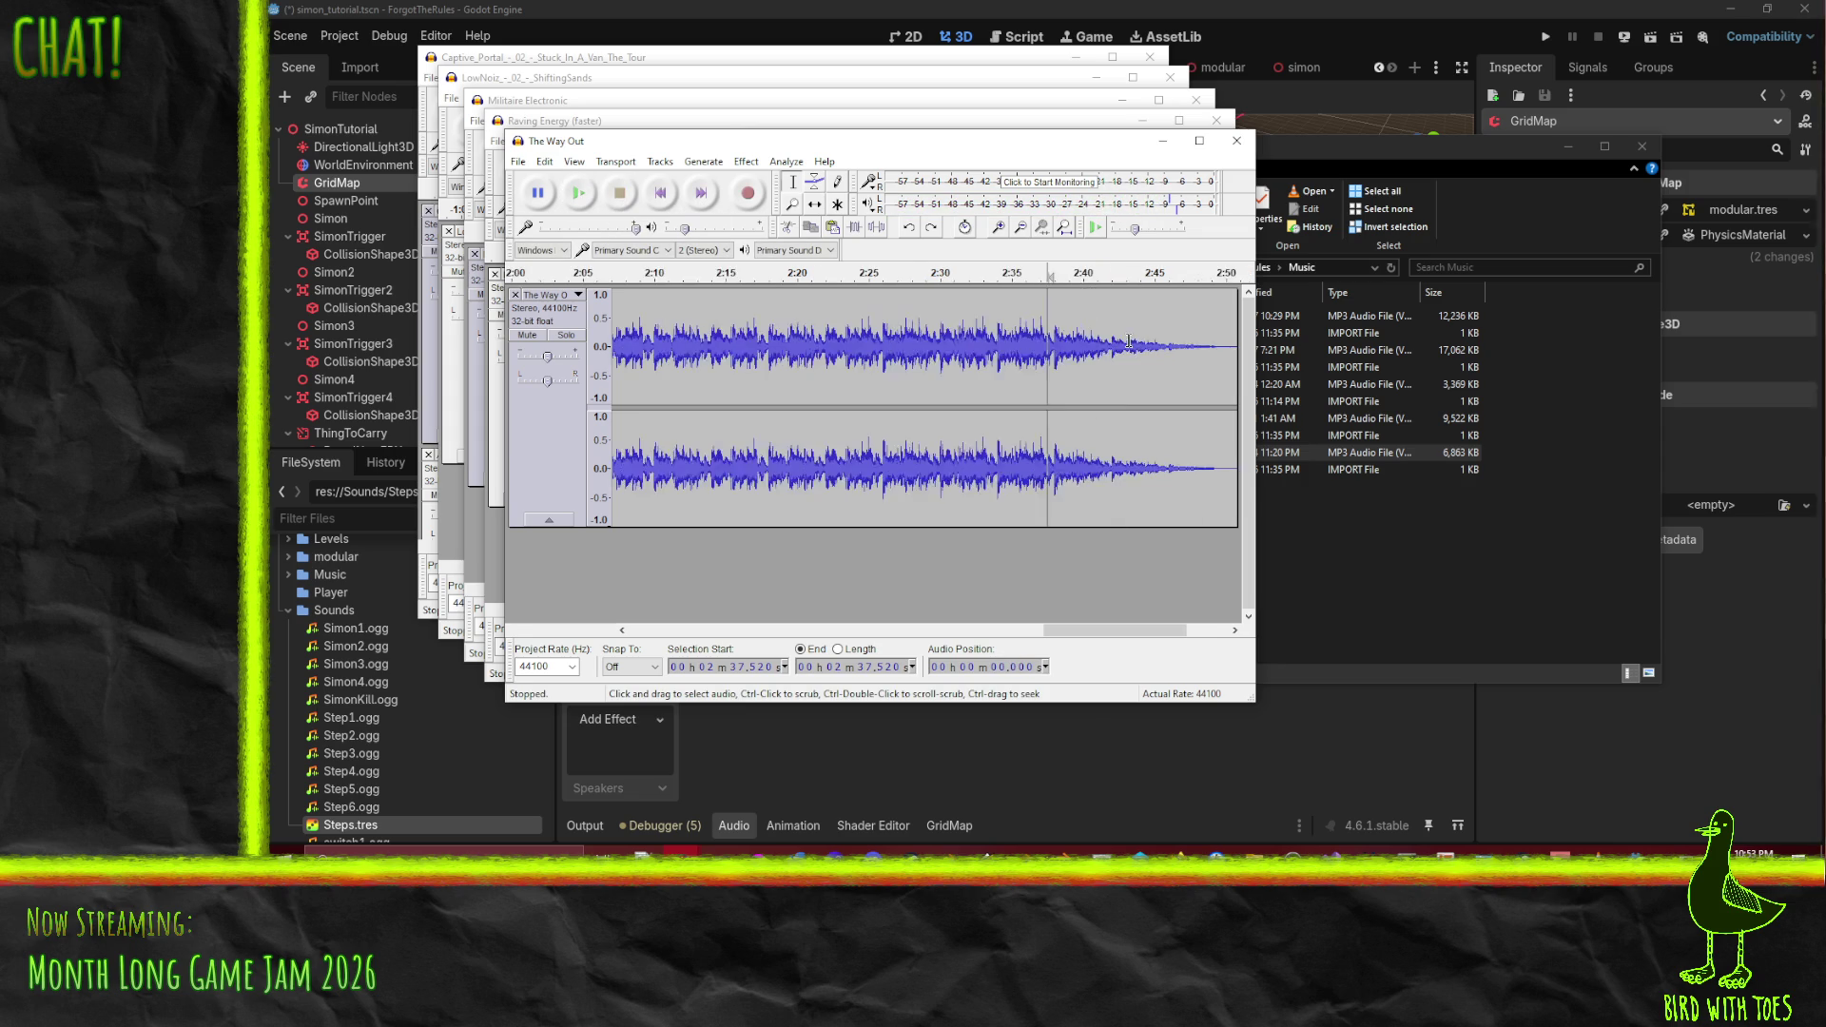
left_click(888, 348)
left_click(578, 193)
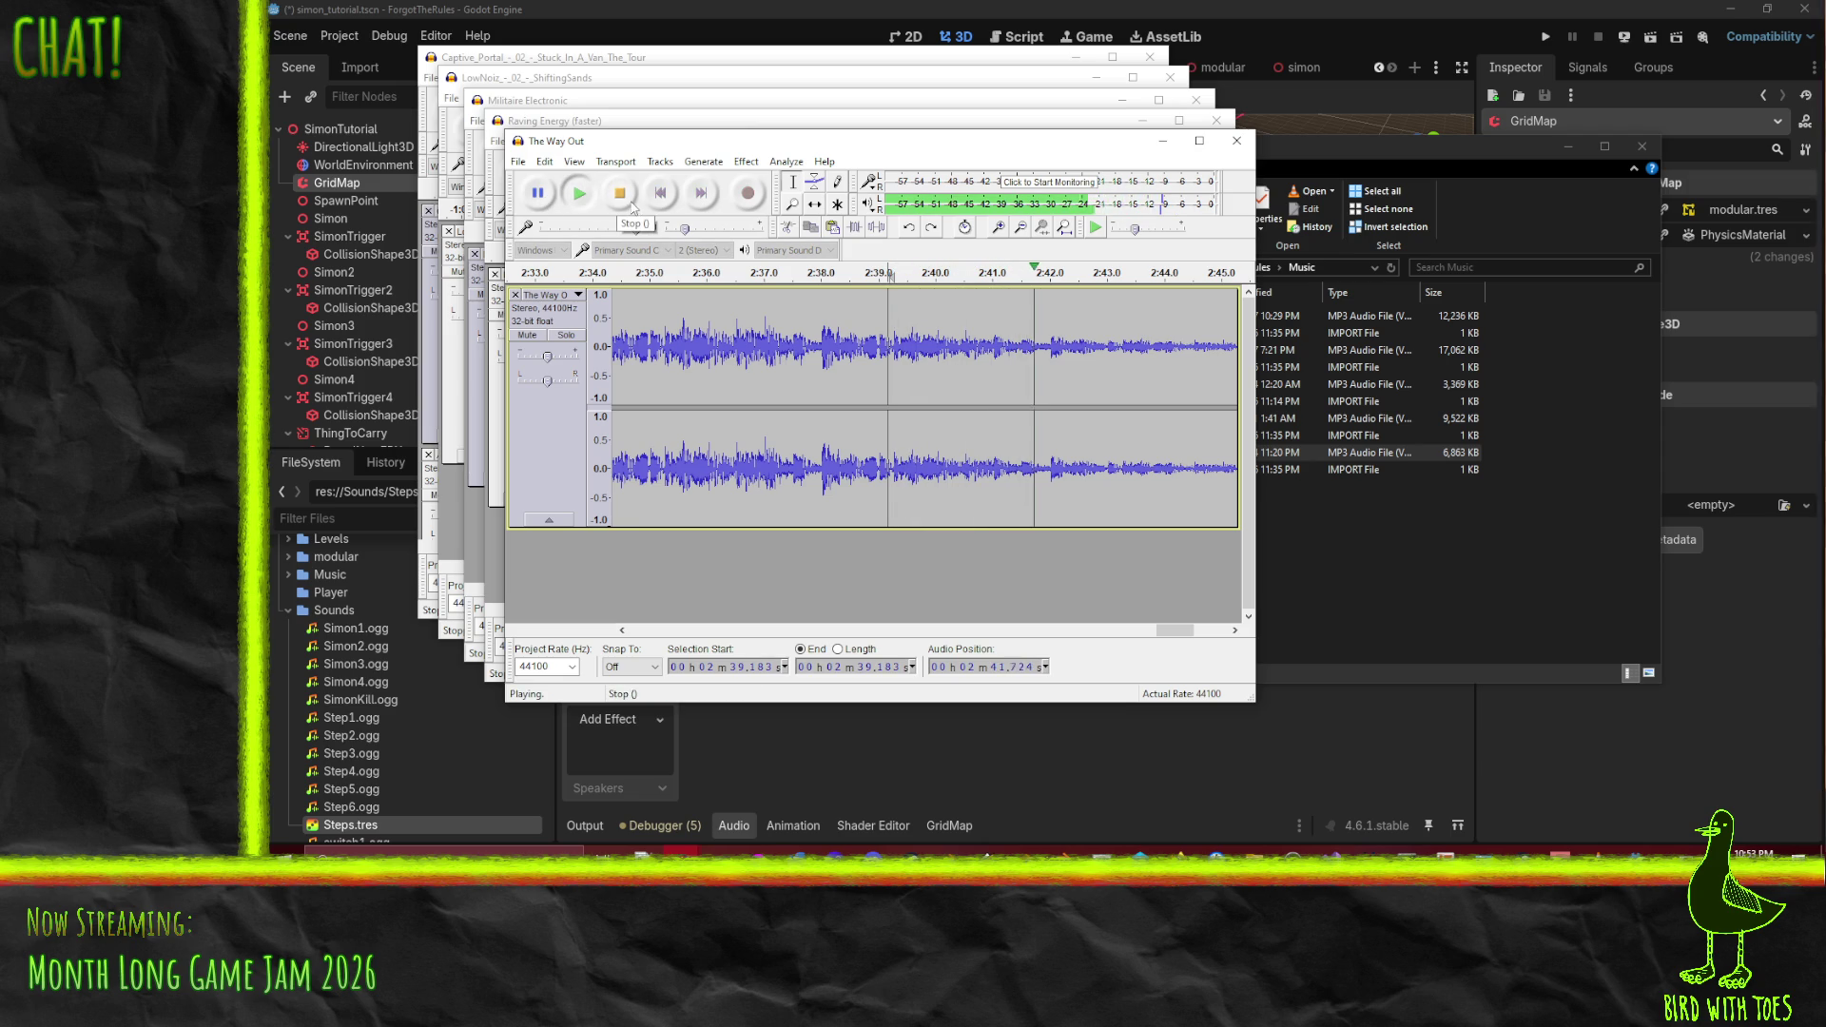
left_click(631, 206)
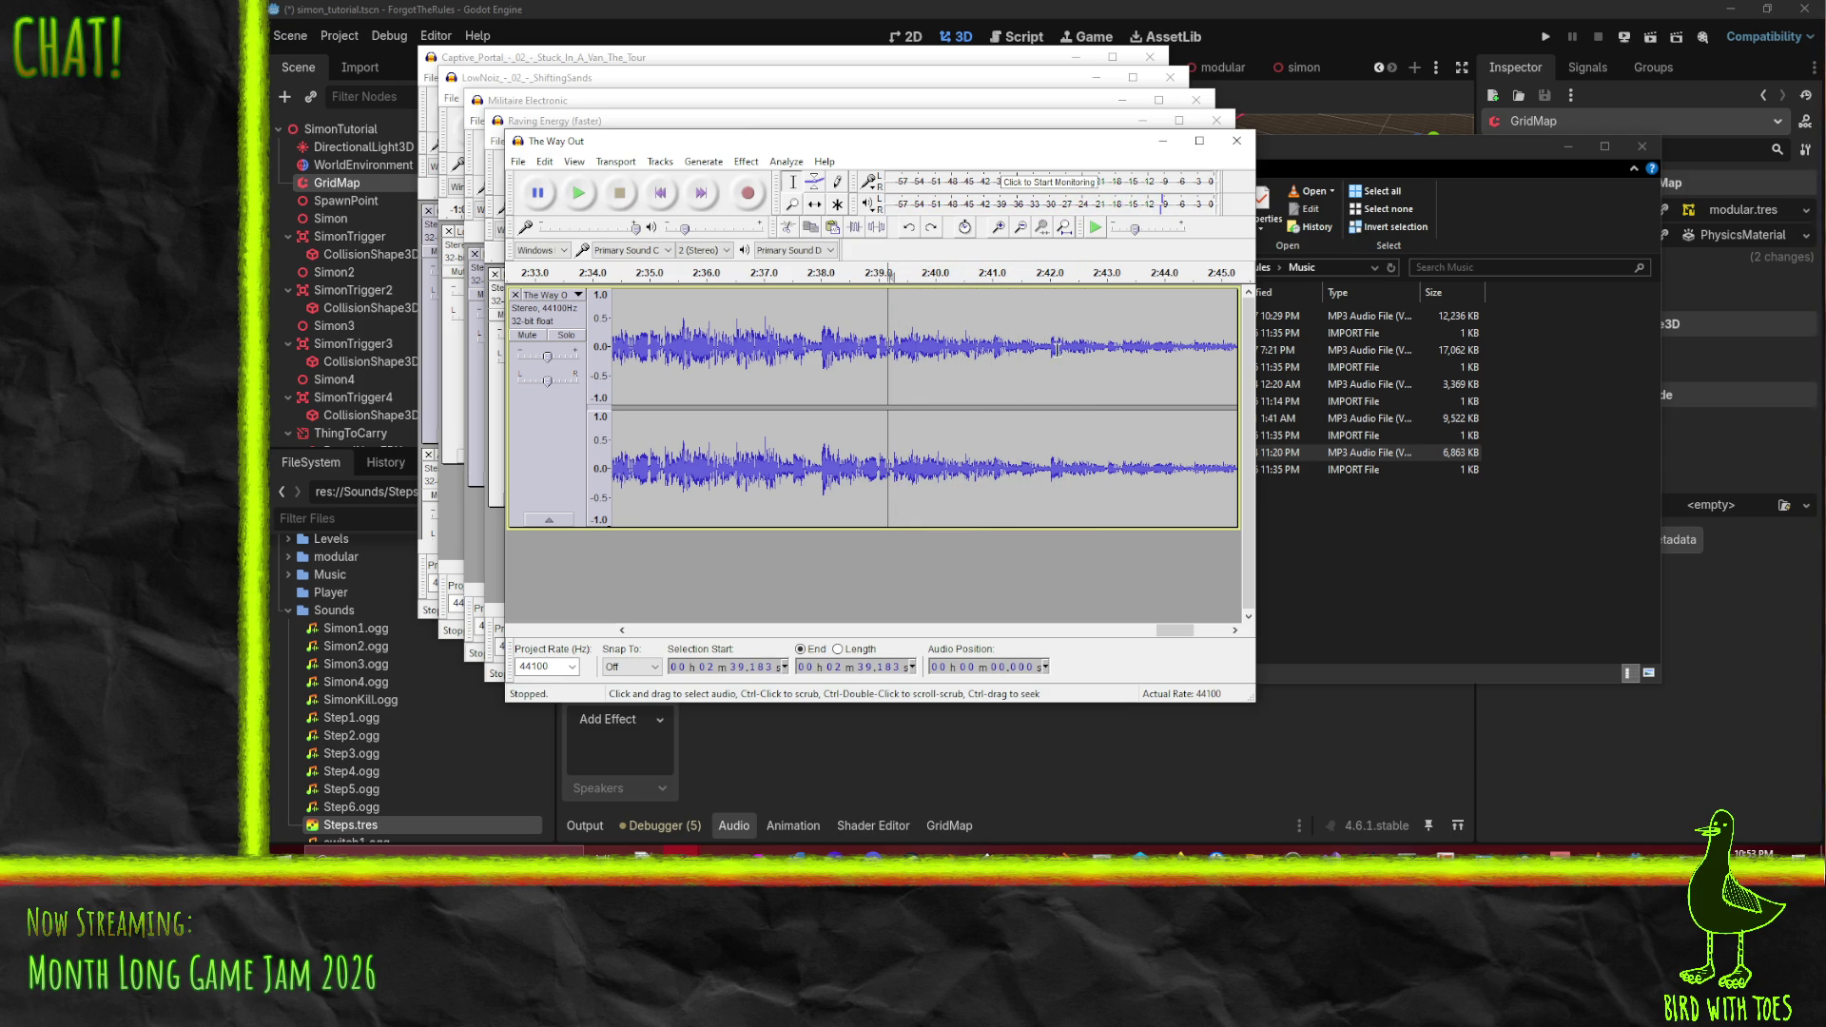
- Delete the tiny slice from 2:42.020 to 2:42.040
scroll(1050, 350, "up", 3, "ctrl")
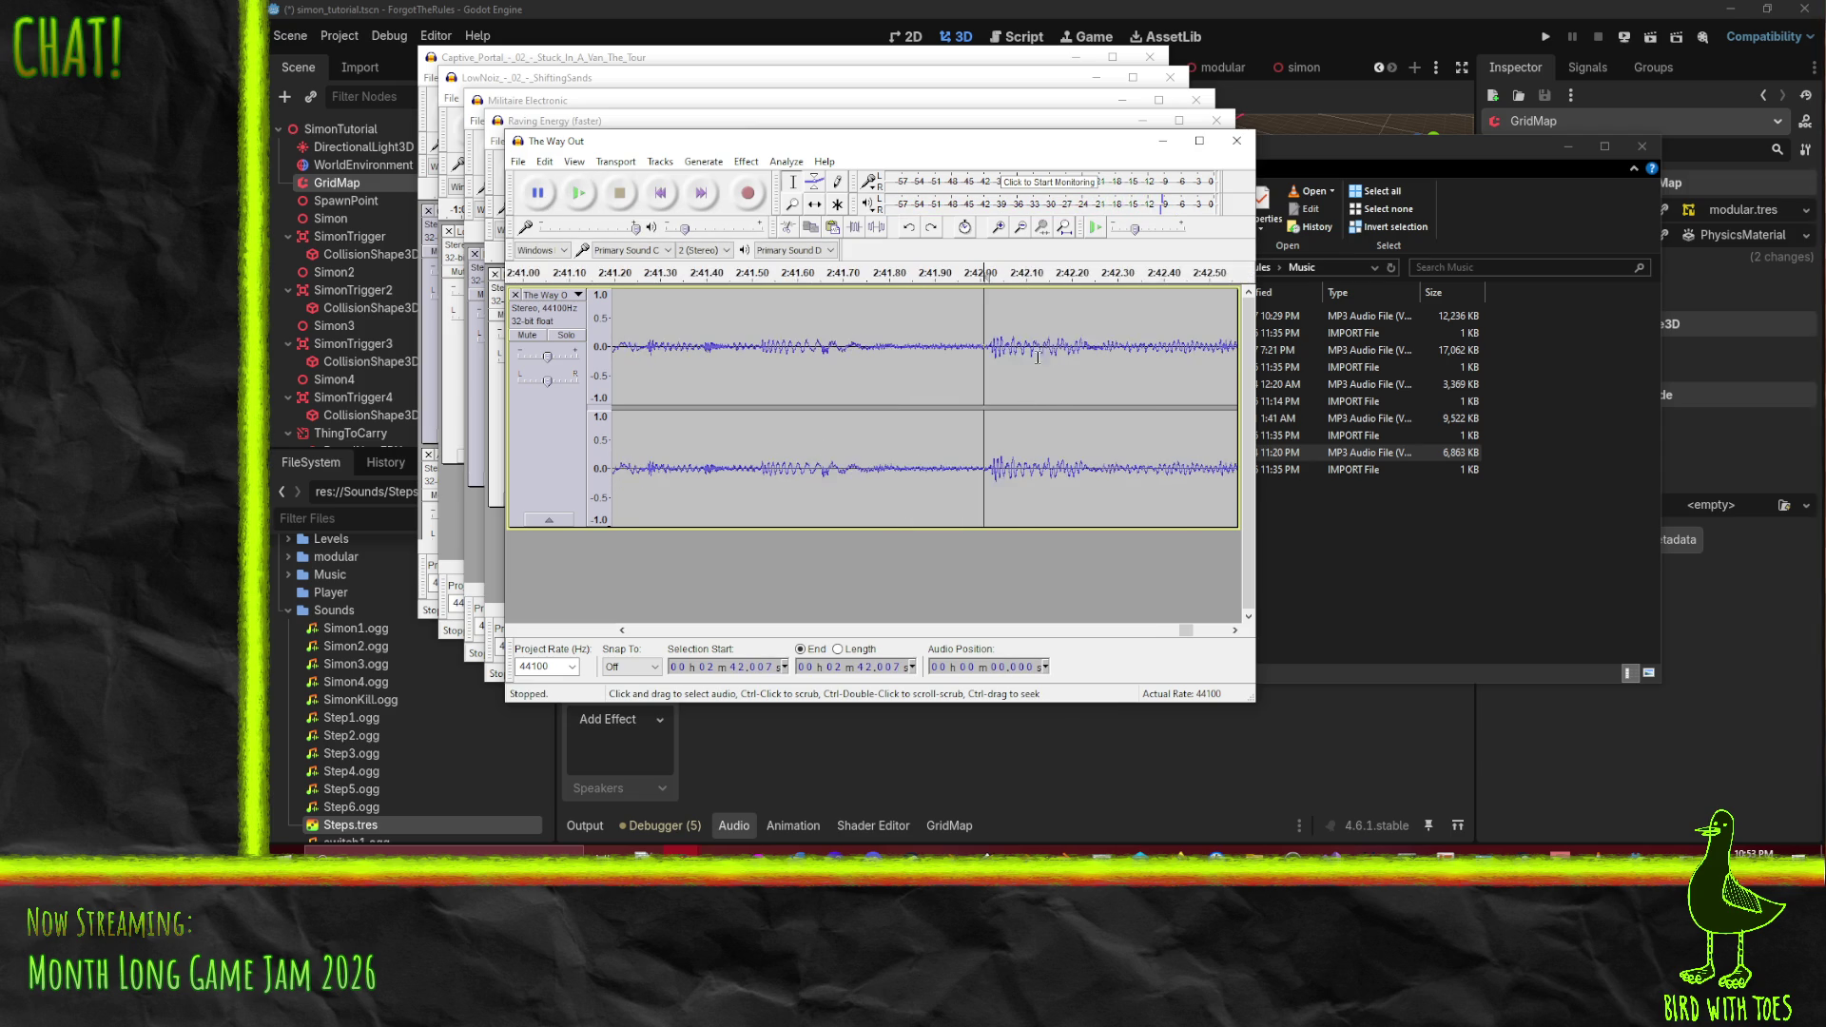
left_click(986, 346)
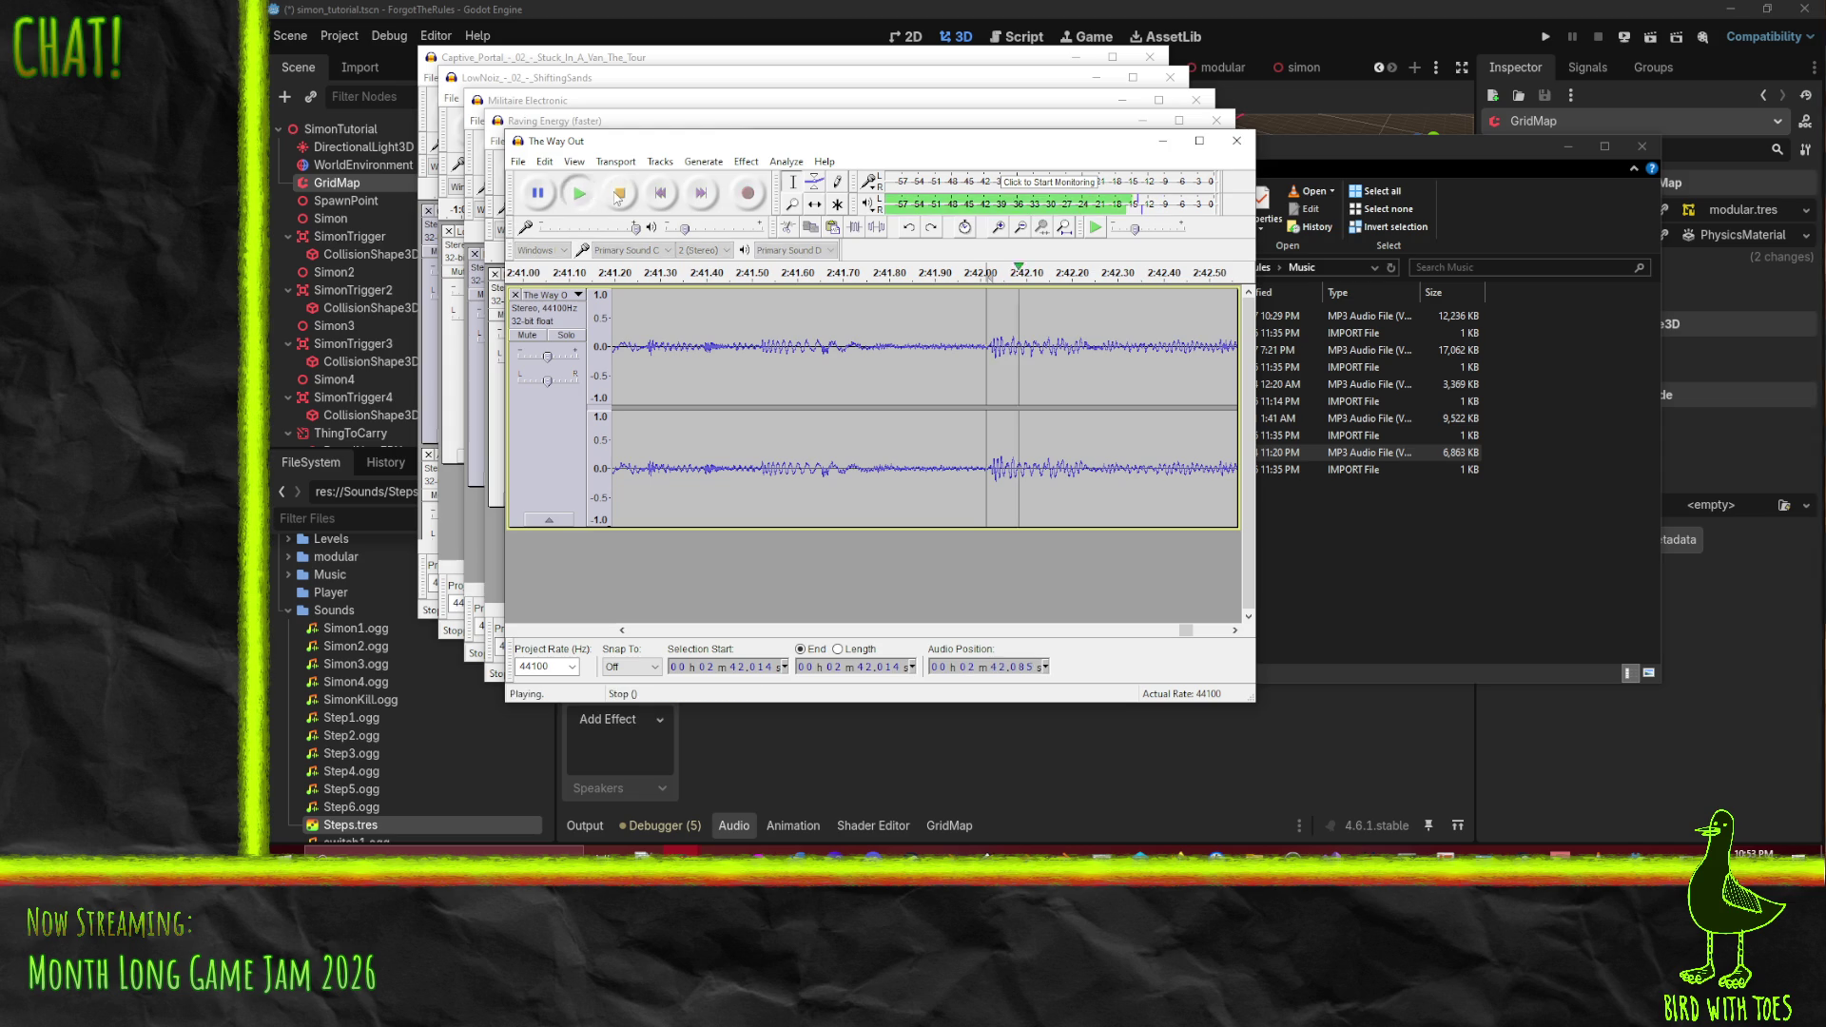
left_click(988, 347)
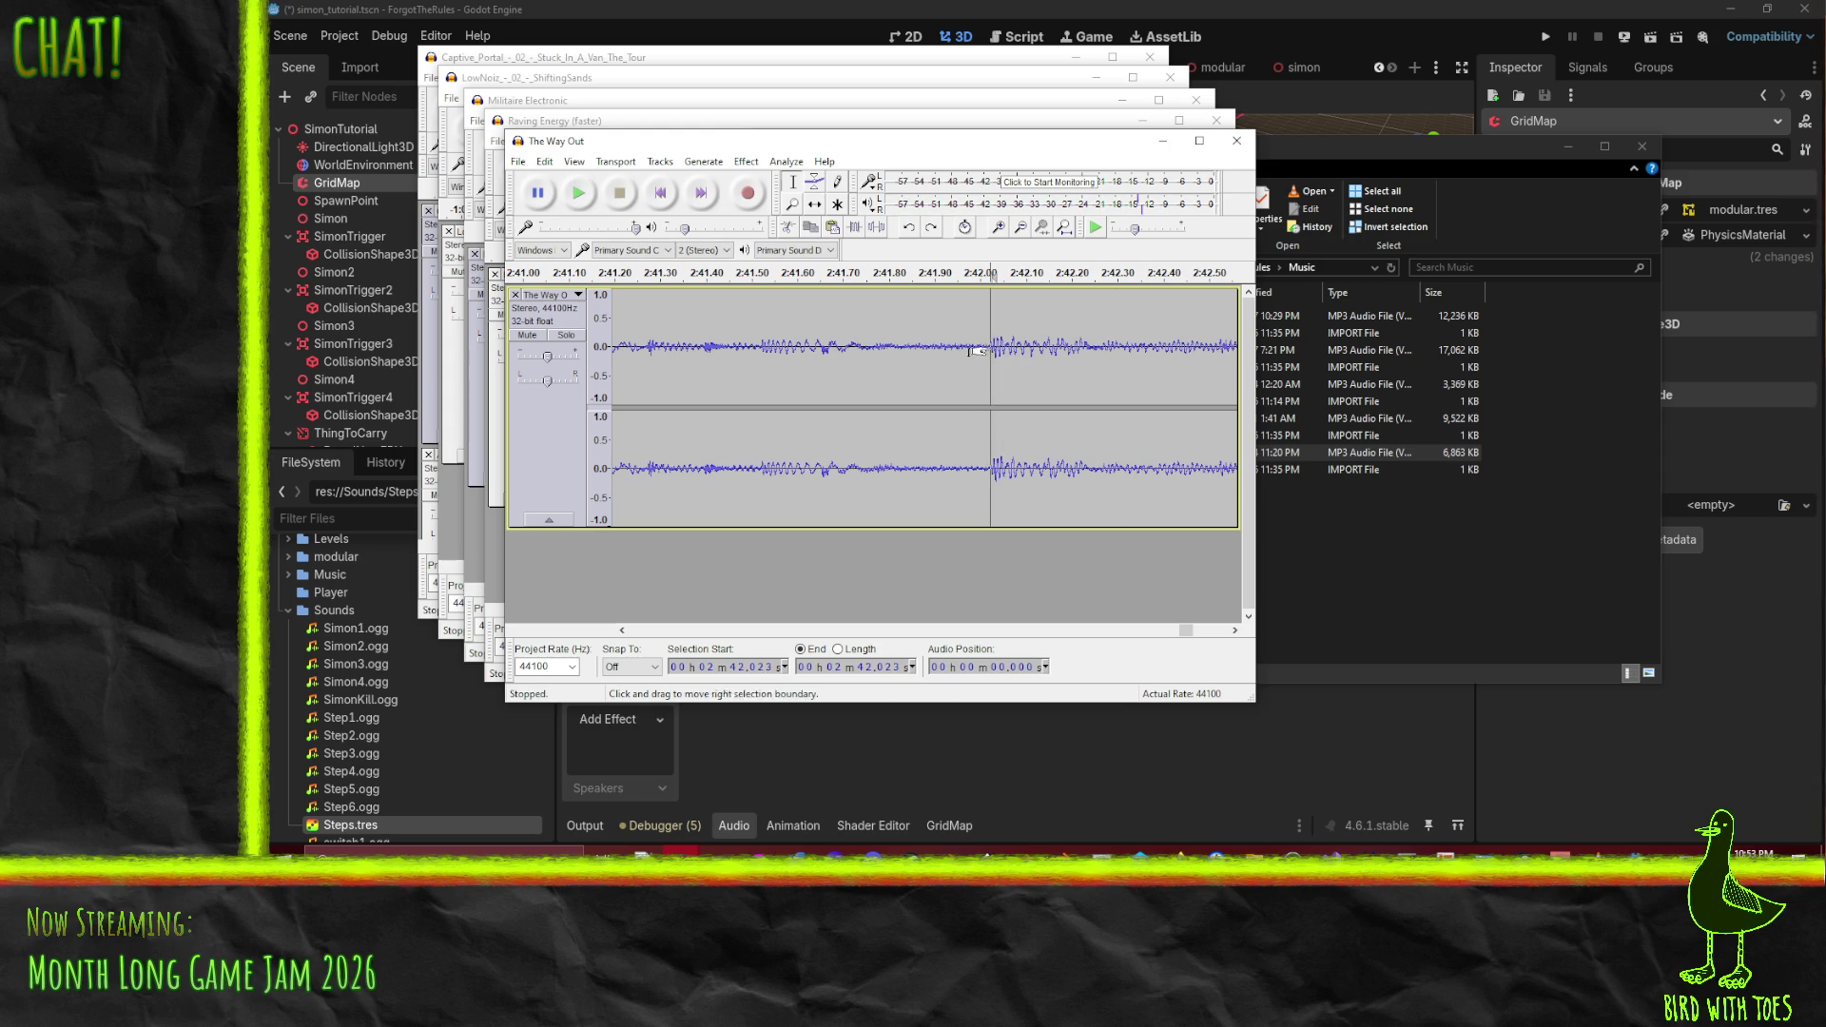
left_click(977, 352)
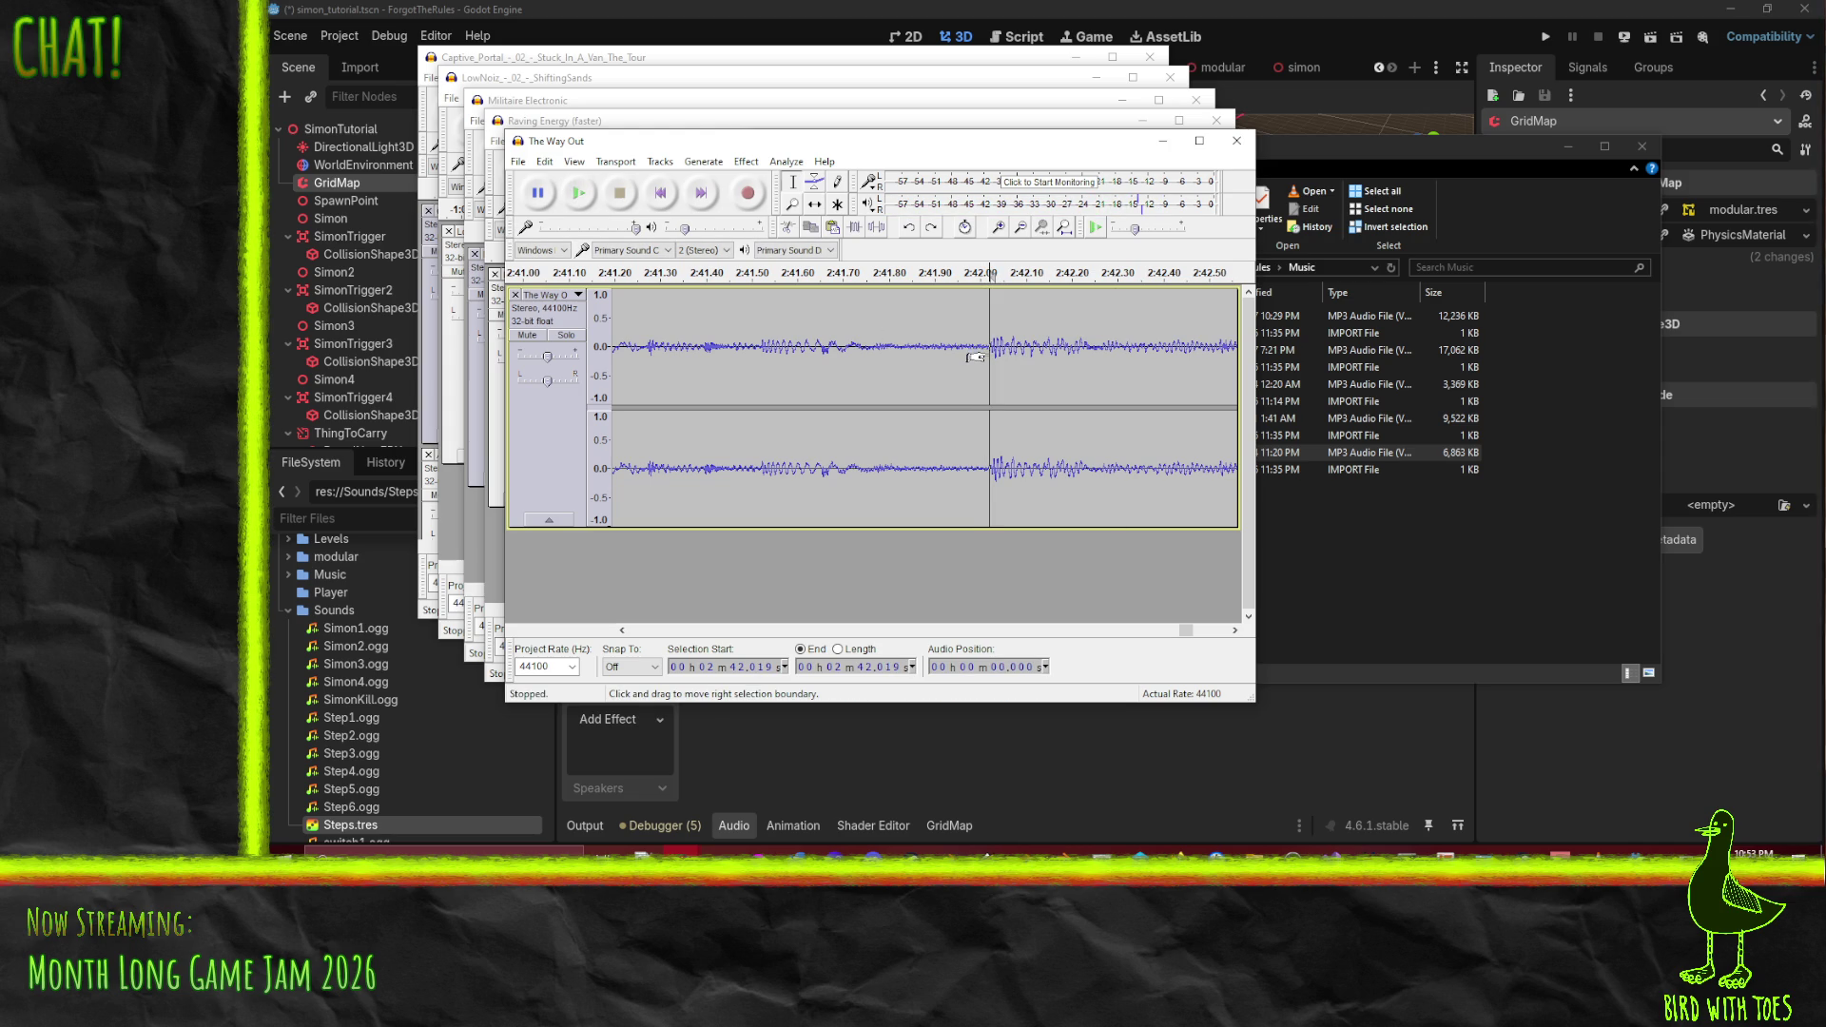
scroll(977, 357, "up", 4, "ctrl")
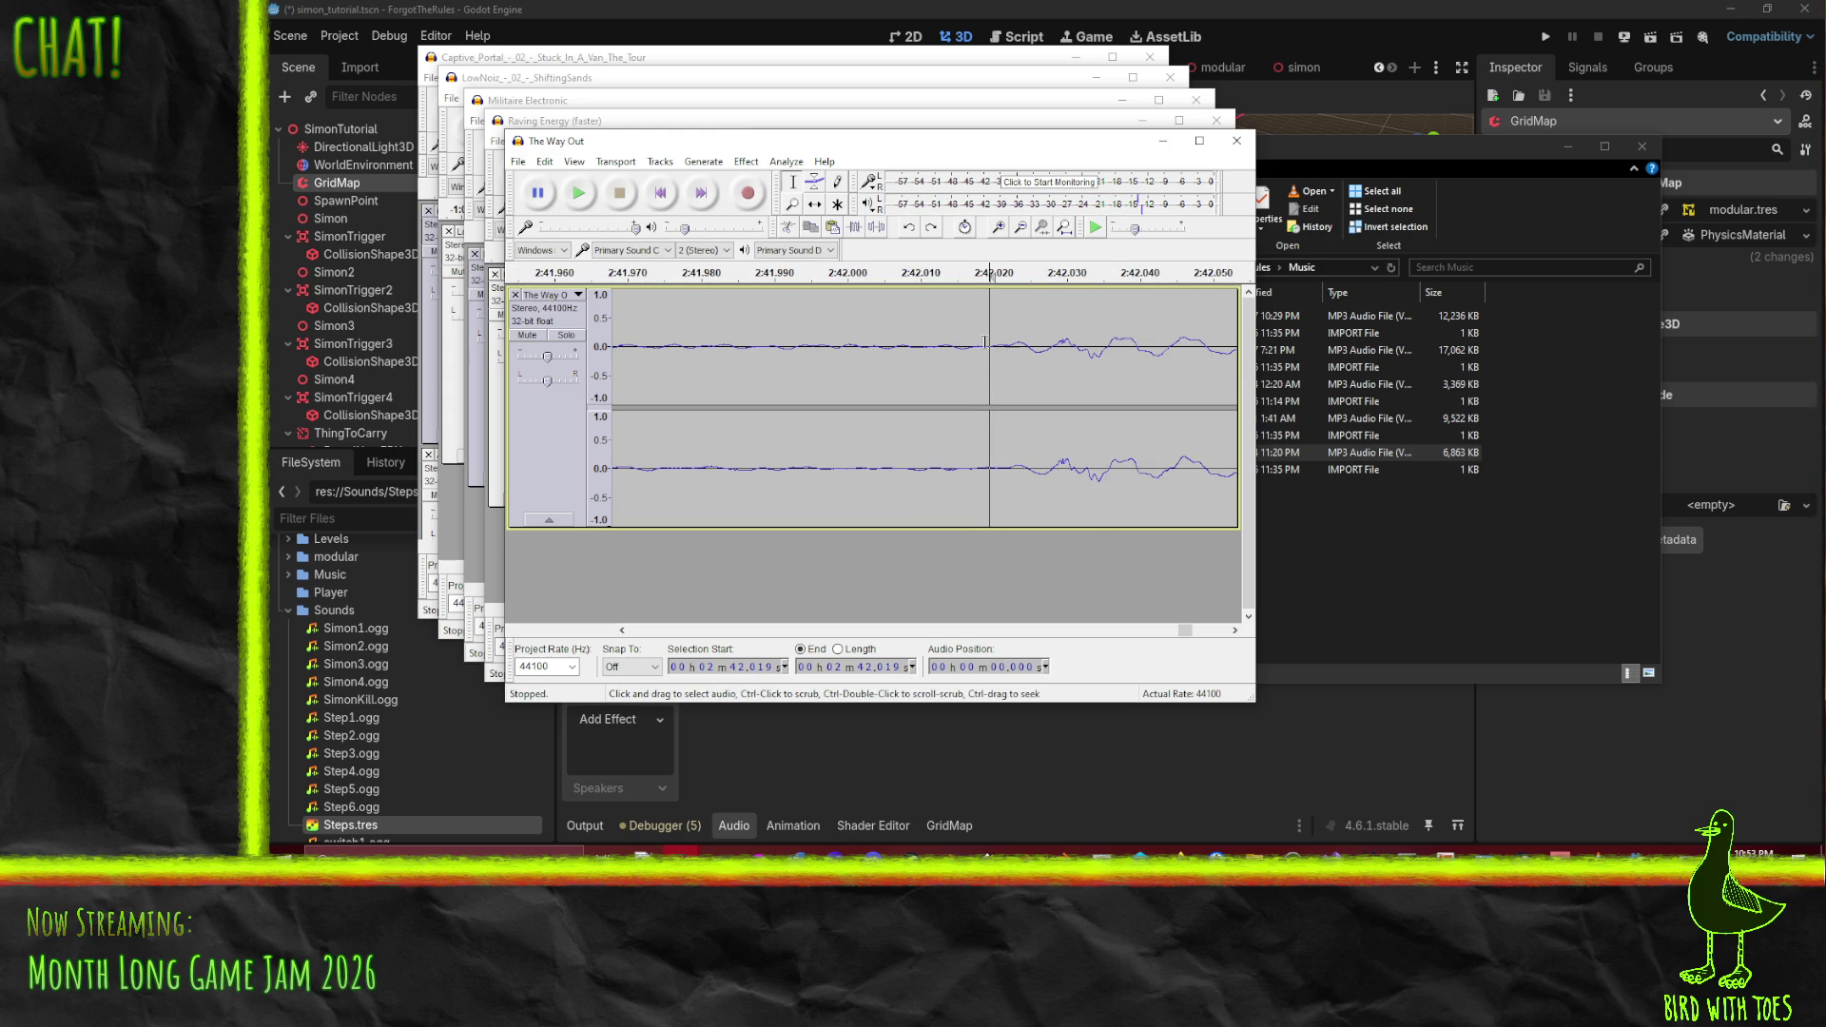
key("shift+End")
left_click(994, 348)
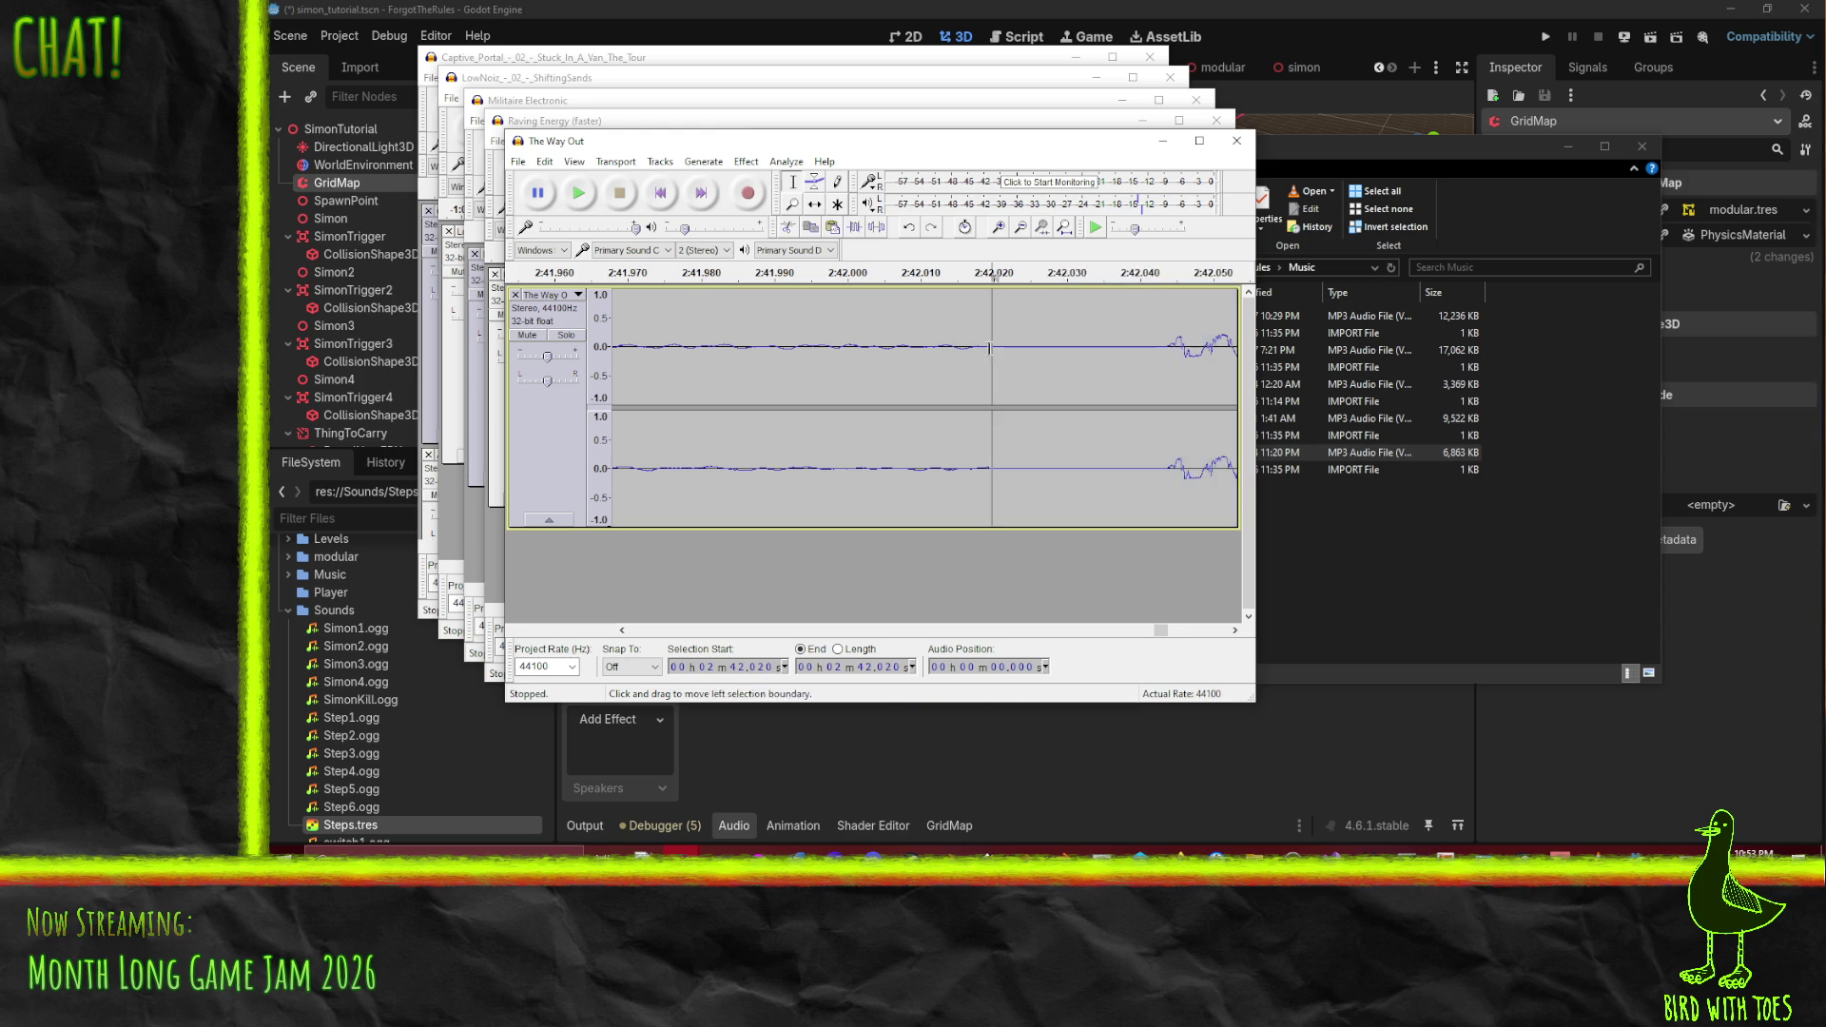
left_click_drag(992, 348, 1167, 367)
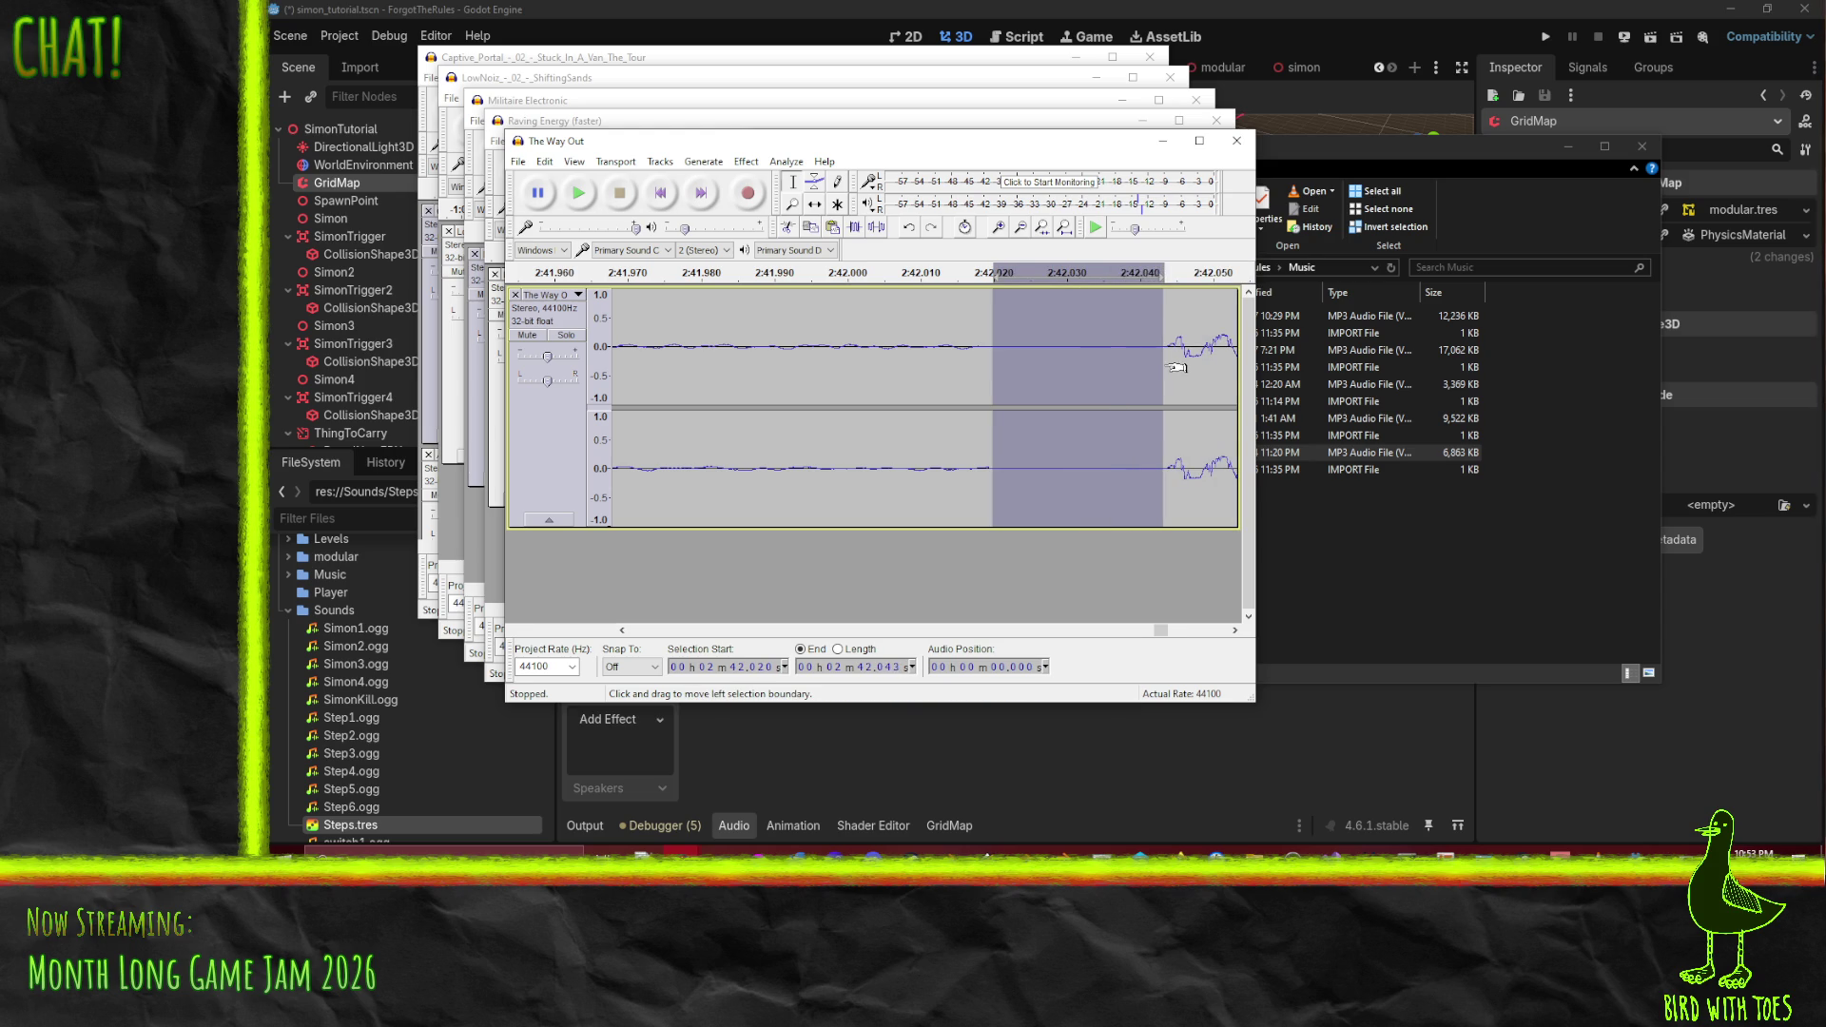
key("Delete")
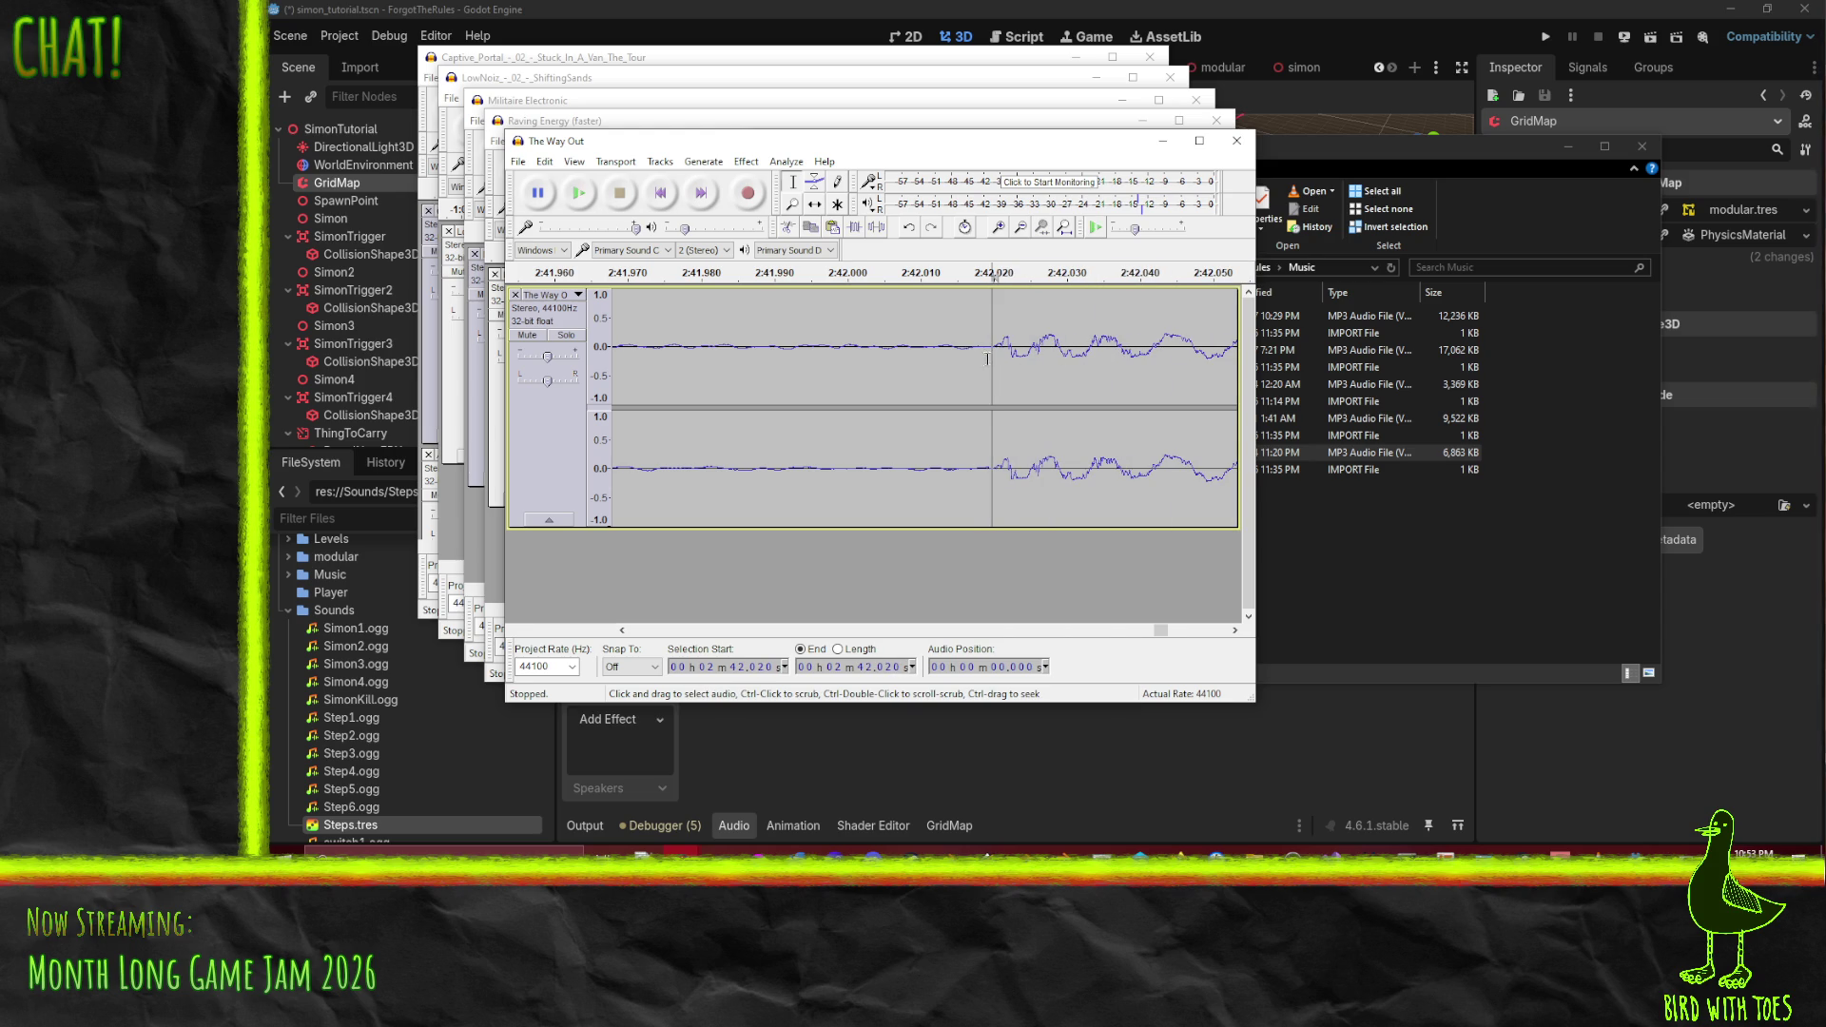
- Play across the 2:42.020 join, then select the fading tail up to 2:46.672
scroll(987, 358, "down", 6)
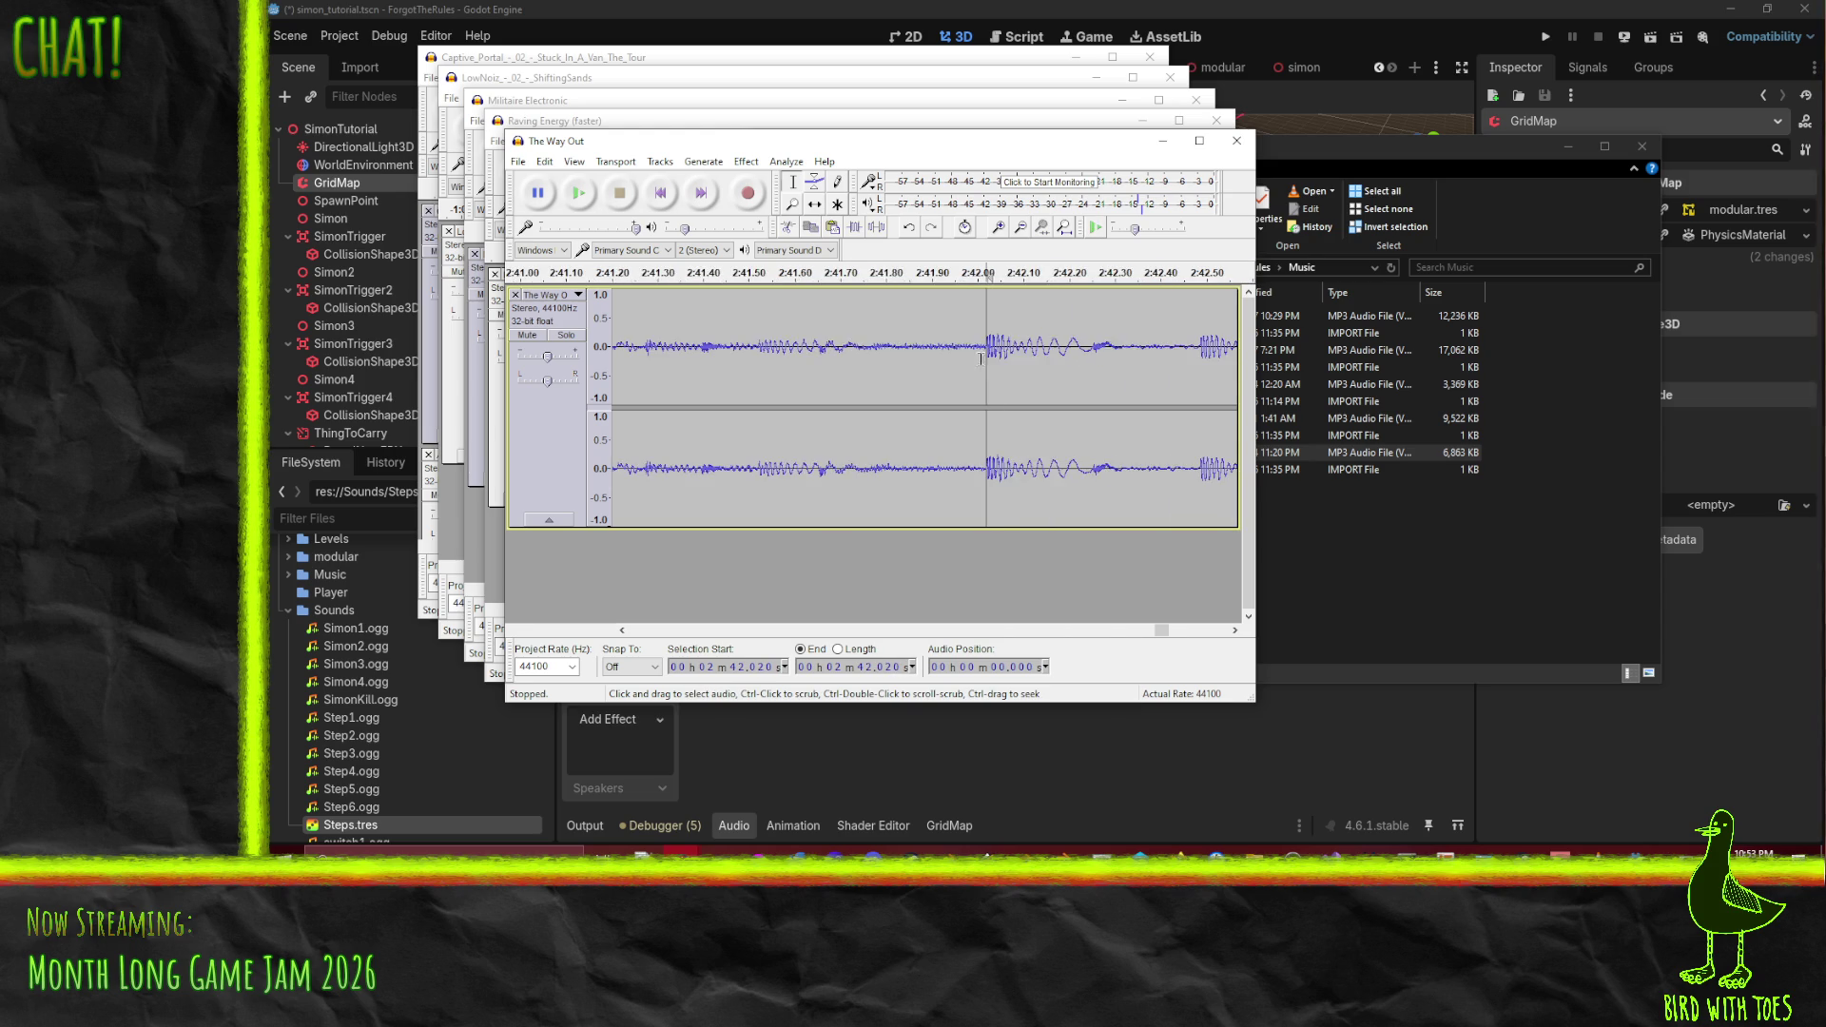
left_click(820, 274)
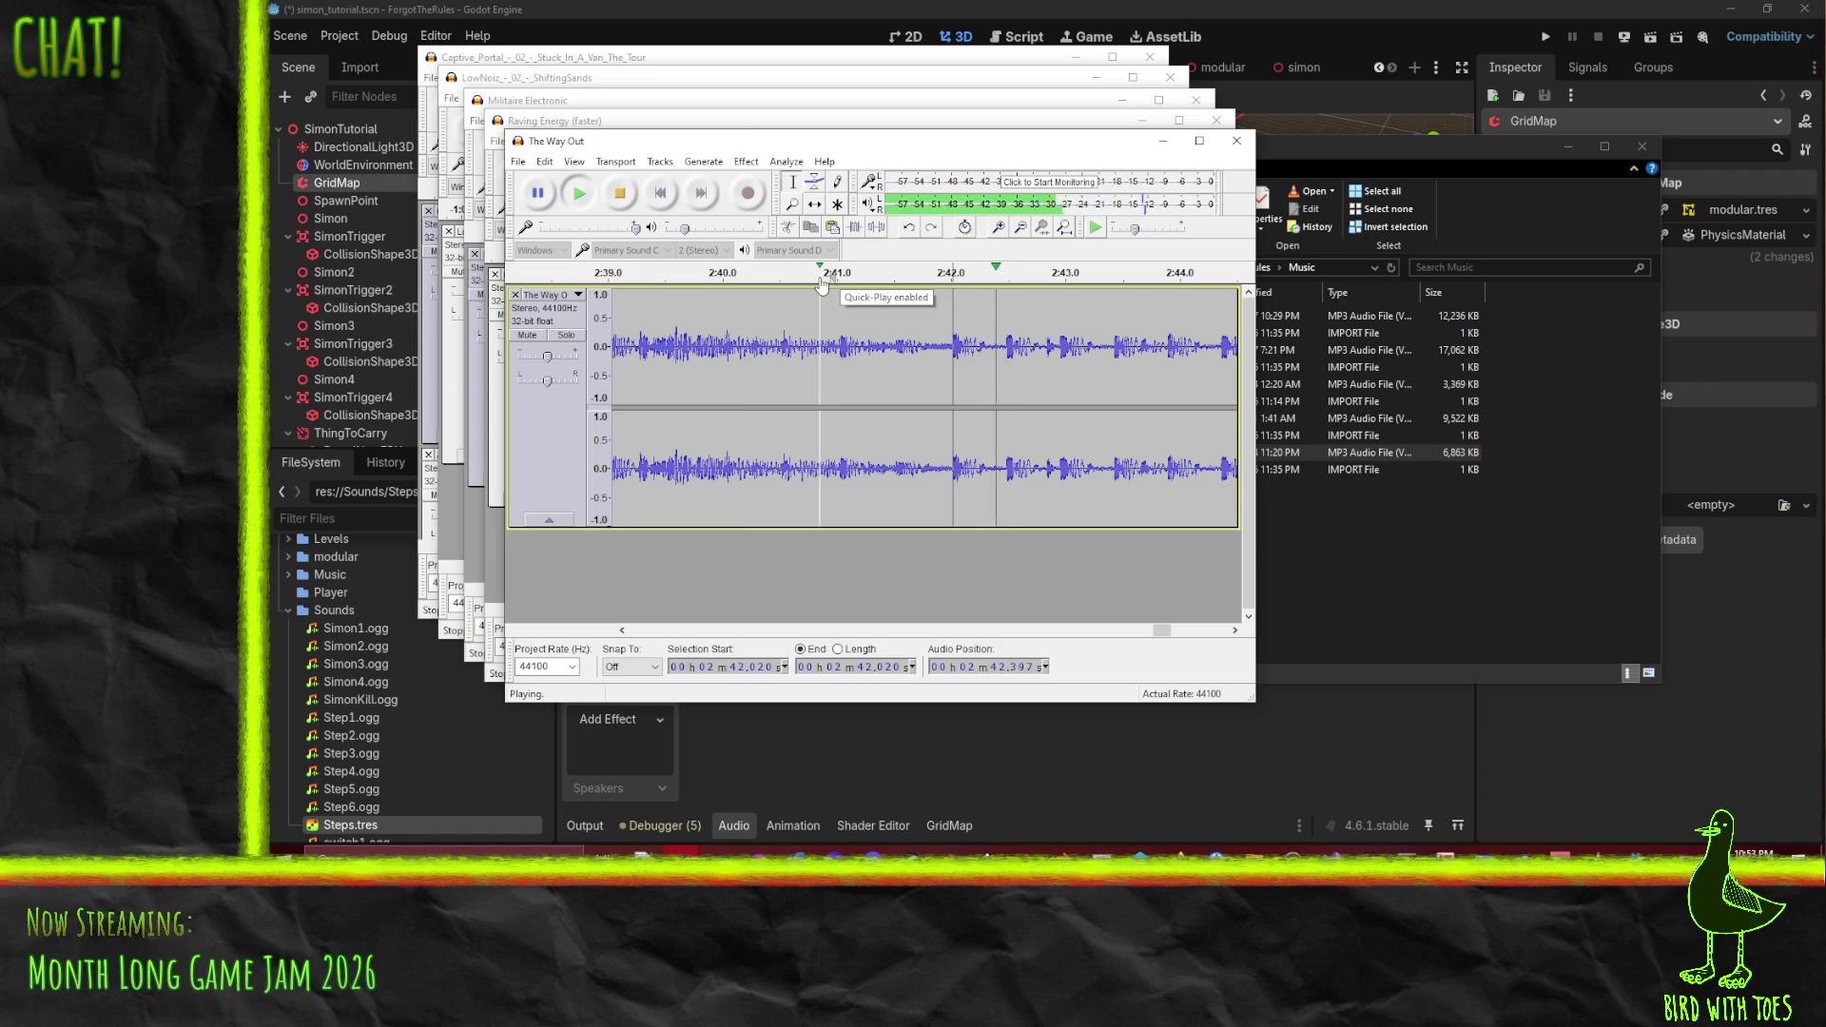
left_click(620, 195)
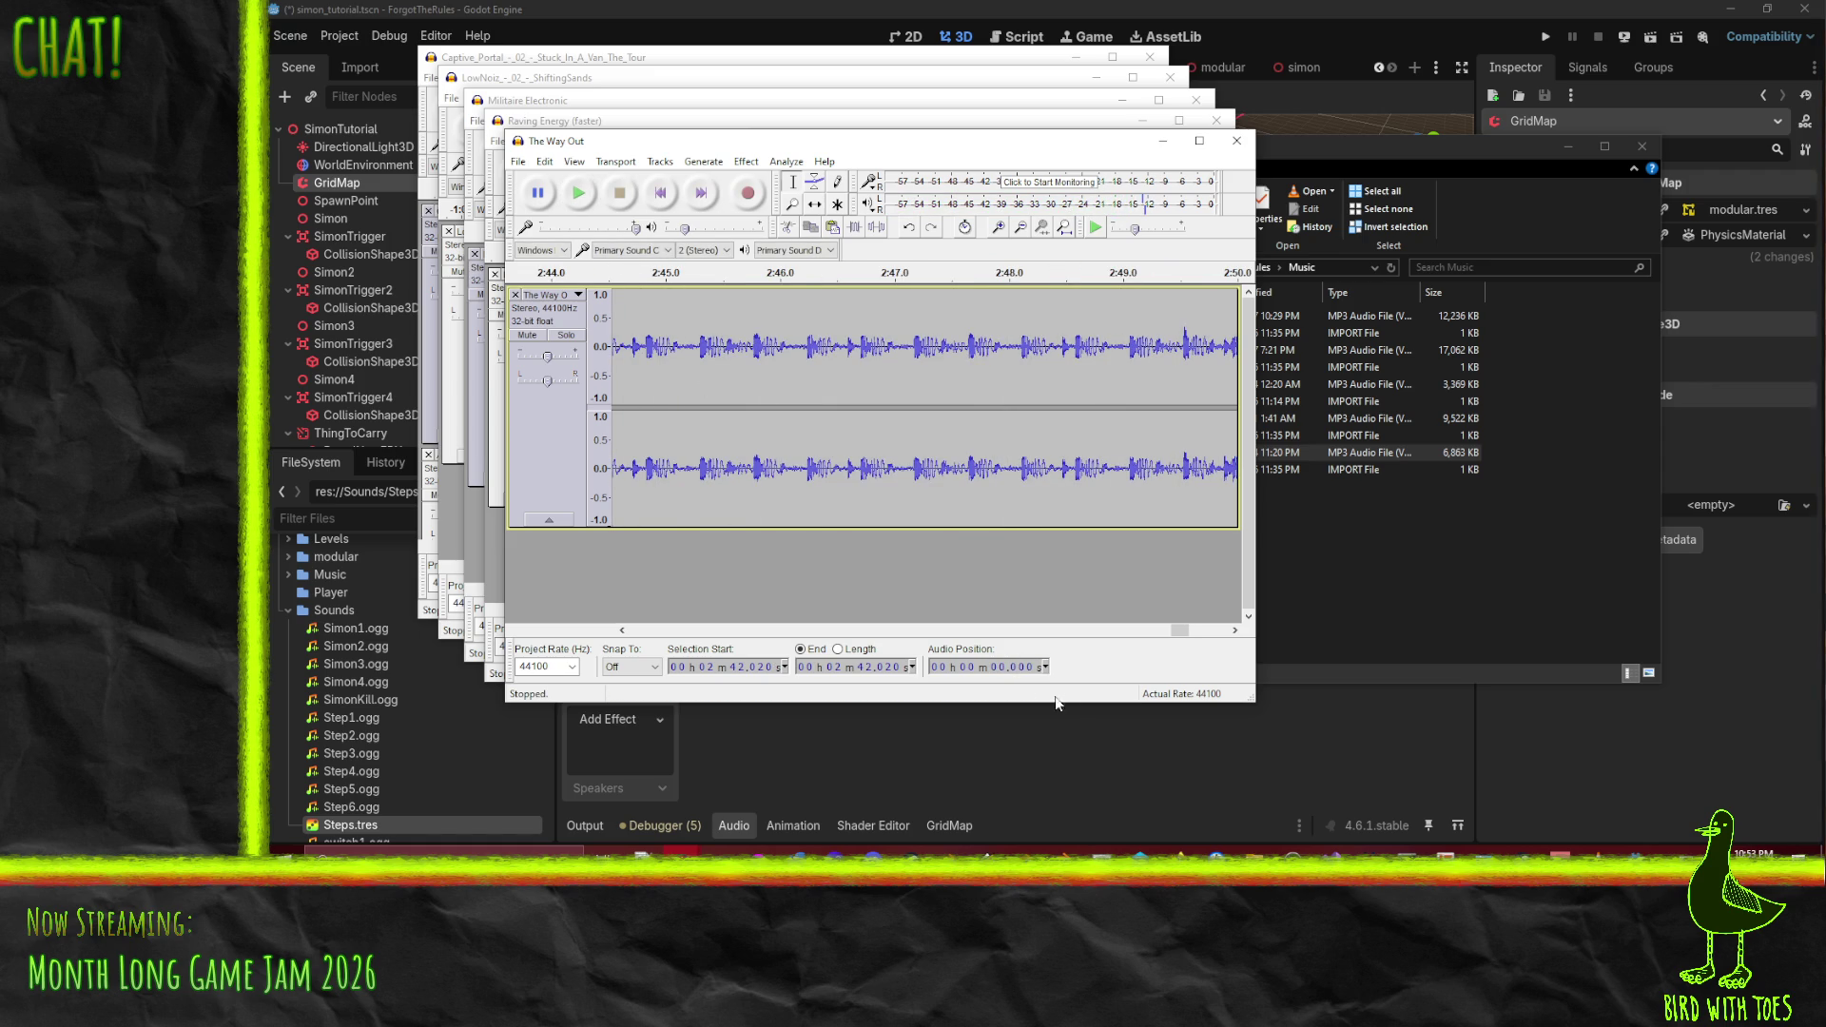
left_click_drag(1177, 630, 1160, 630)
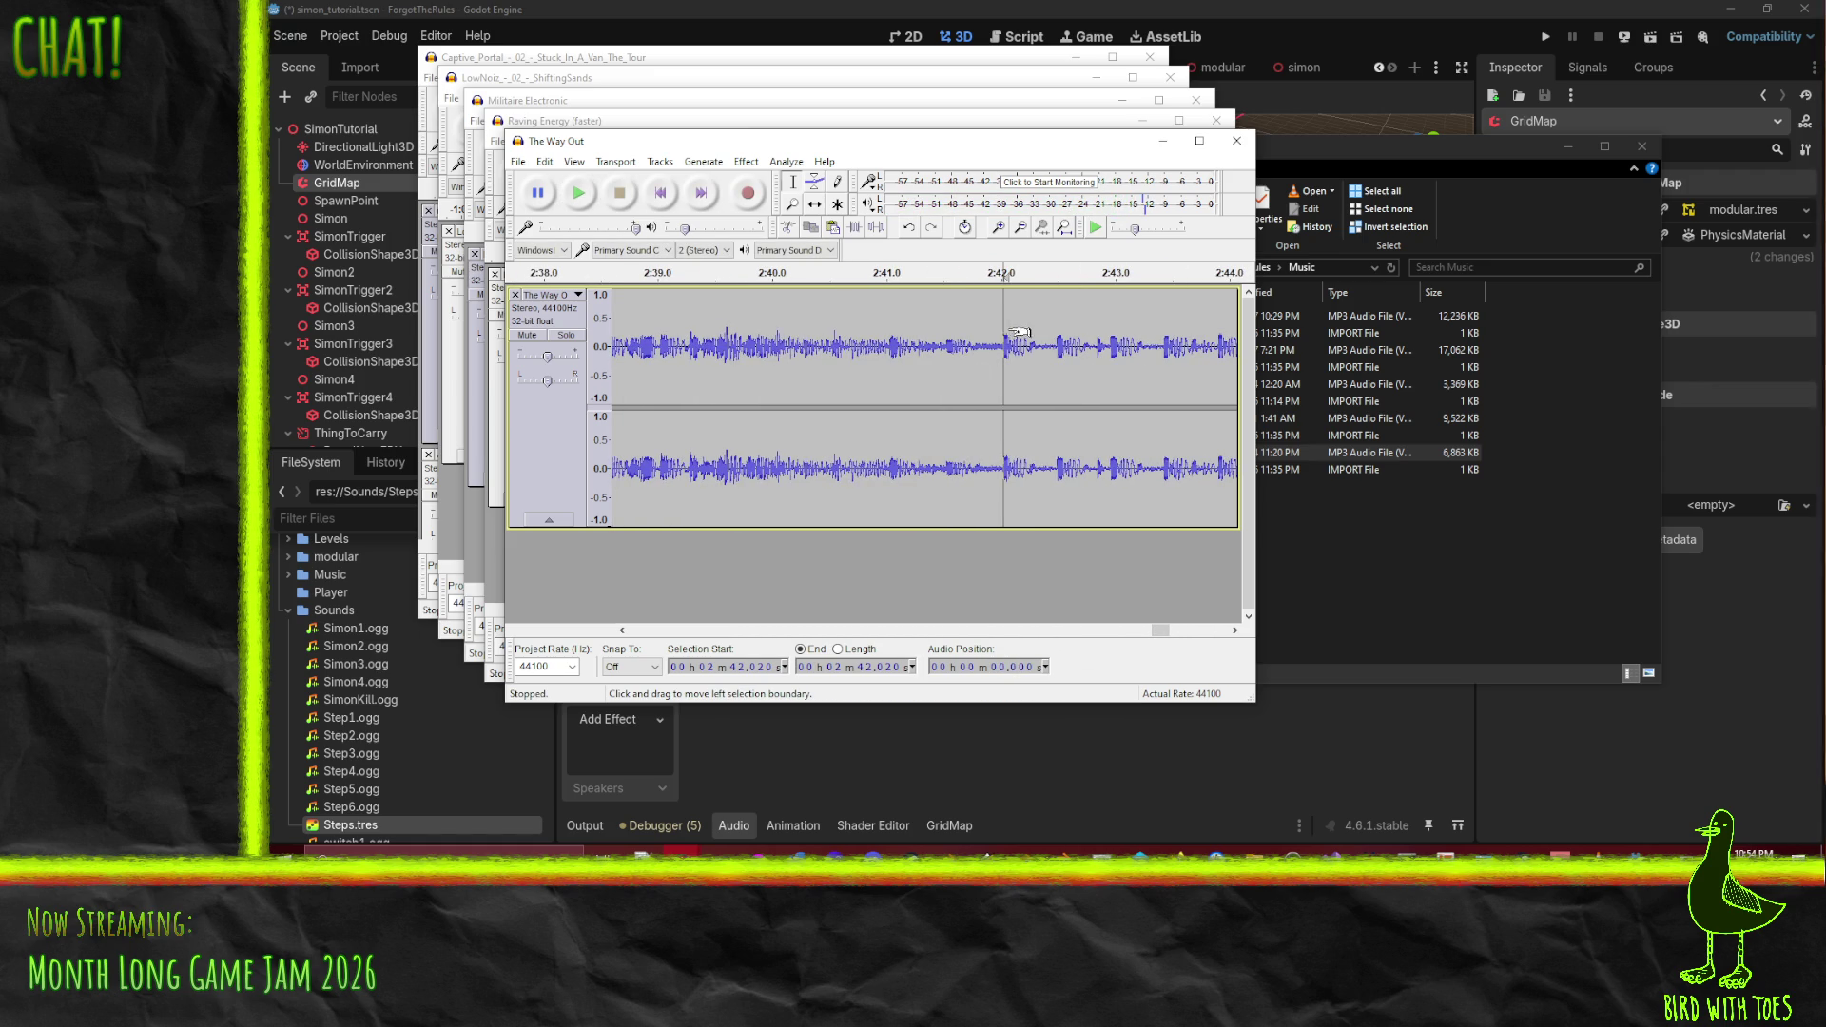
left_click_drag(1017, 332, 1241, 352)
- Delete everything after 2:42.020 so the track ends there
scroll(982, 380, "down", 4)
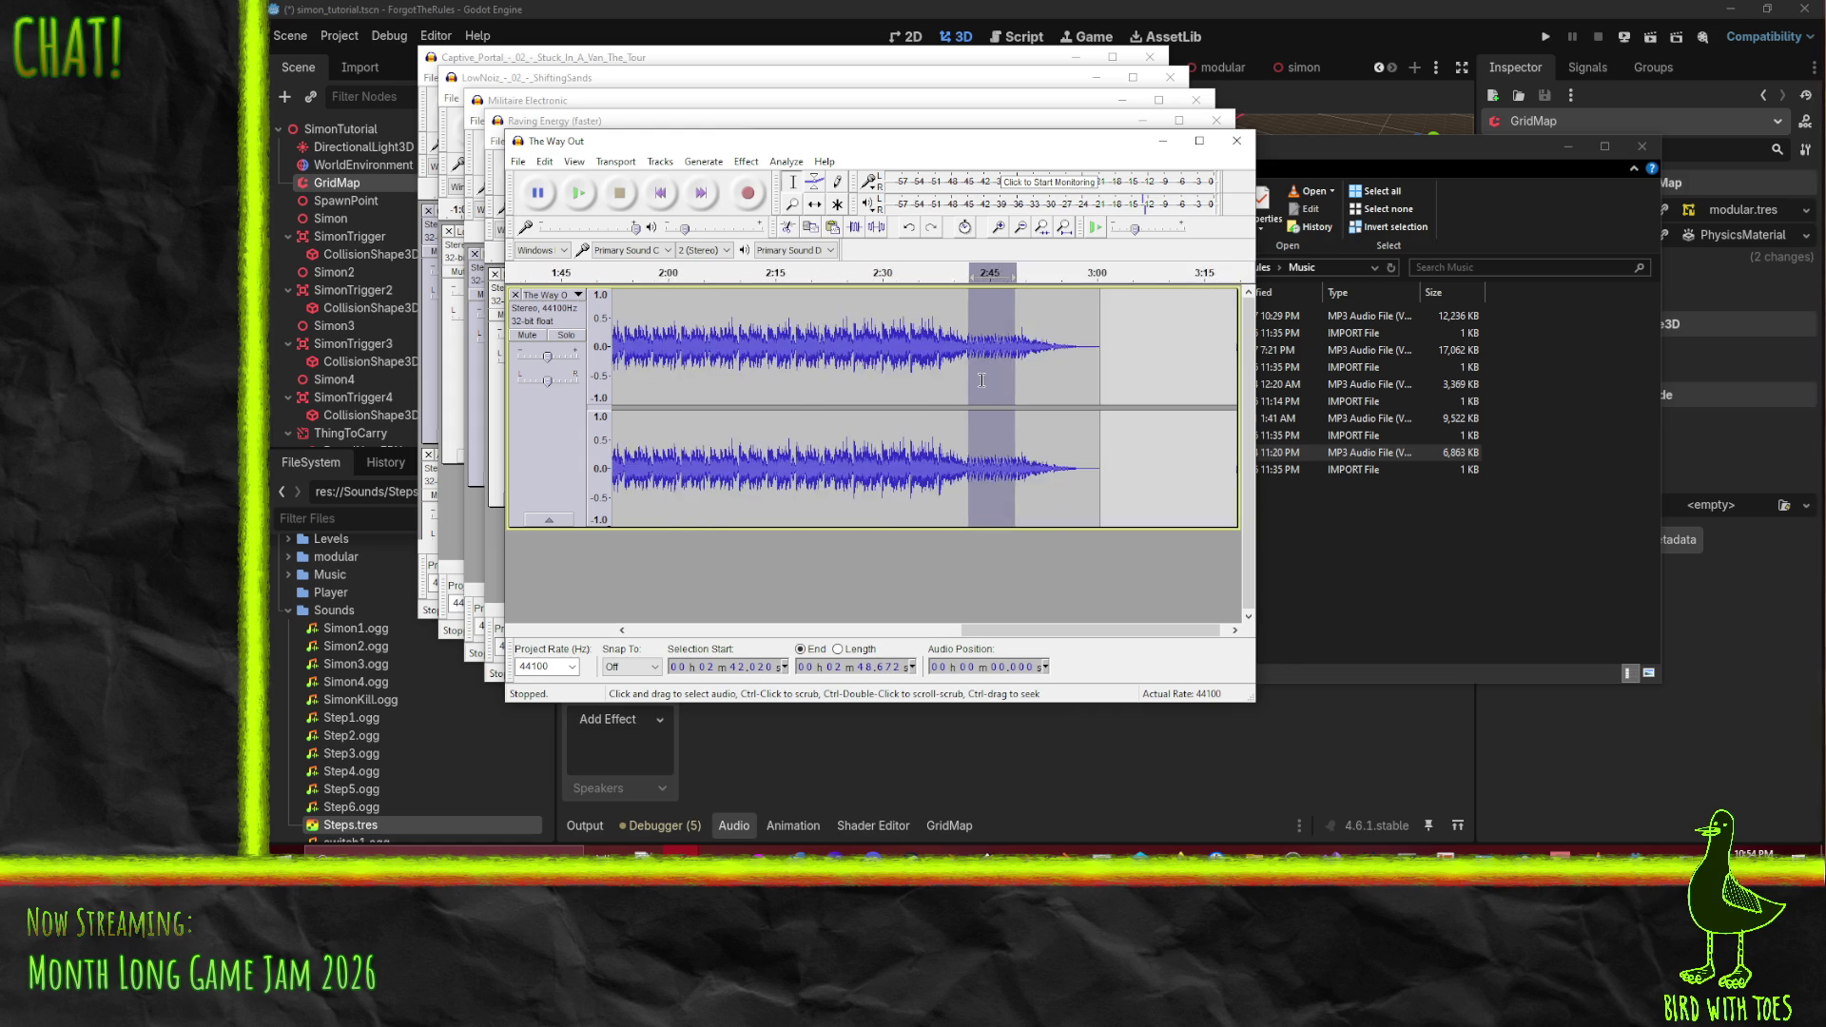
scroll(981, 380, "down", 1)
left_click_drag(998, 324, 1041, 327)
key("Delete")
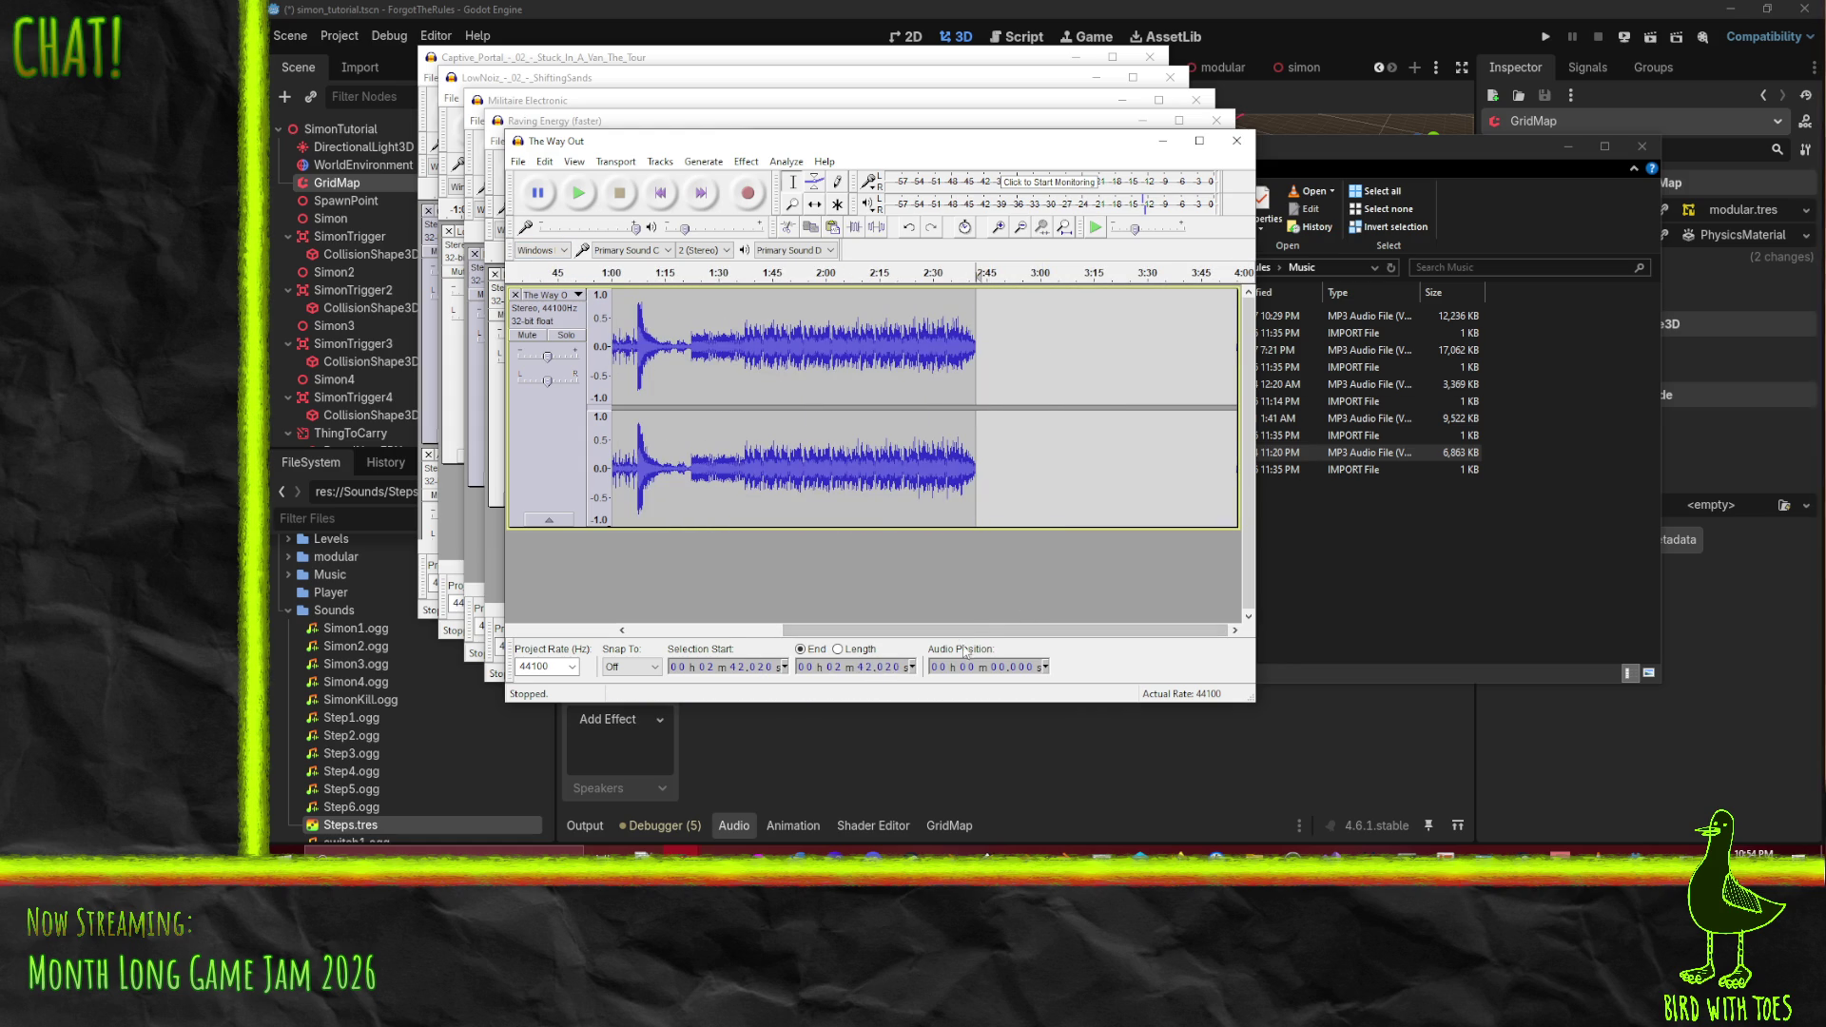
- Play the new ending from 2:28.474, then select roughly 2:40.3 to 2:42.020
mouse_move(835, 629)
left_mouse_down()
mouse_move(683, 617)
mouse_move(673, 598)
left_mouse_up()
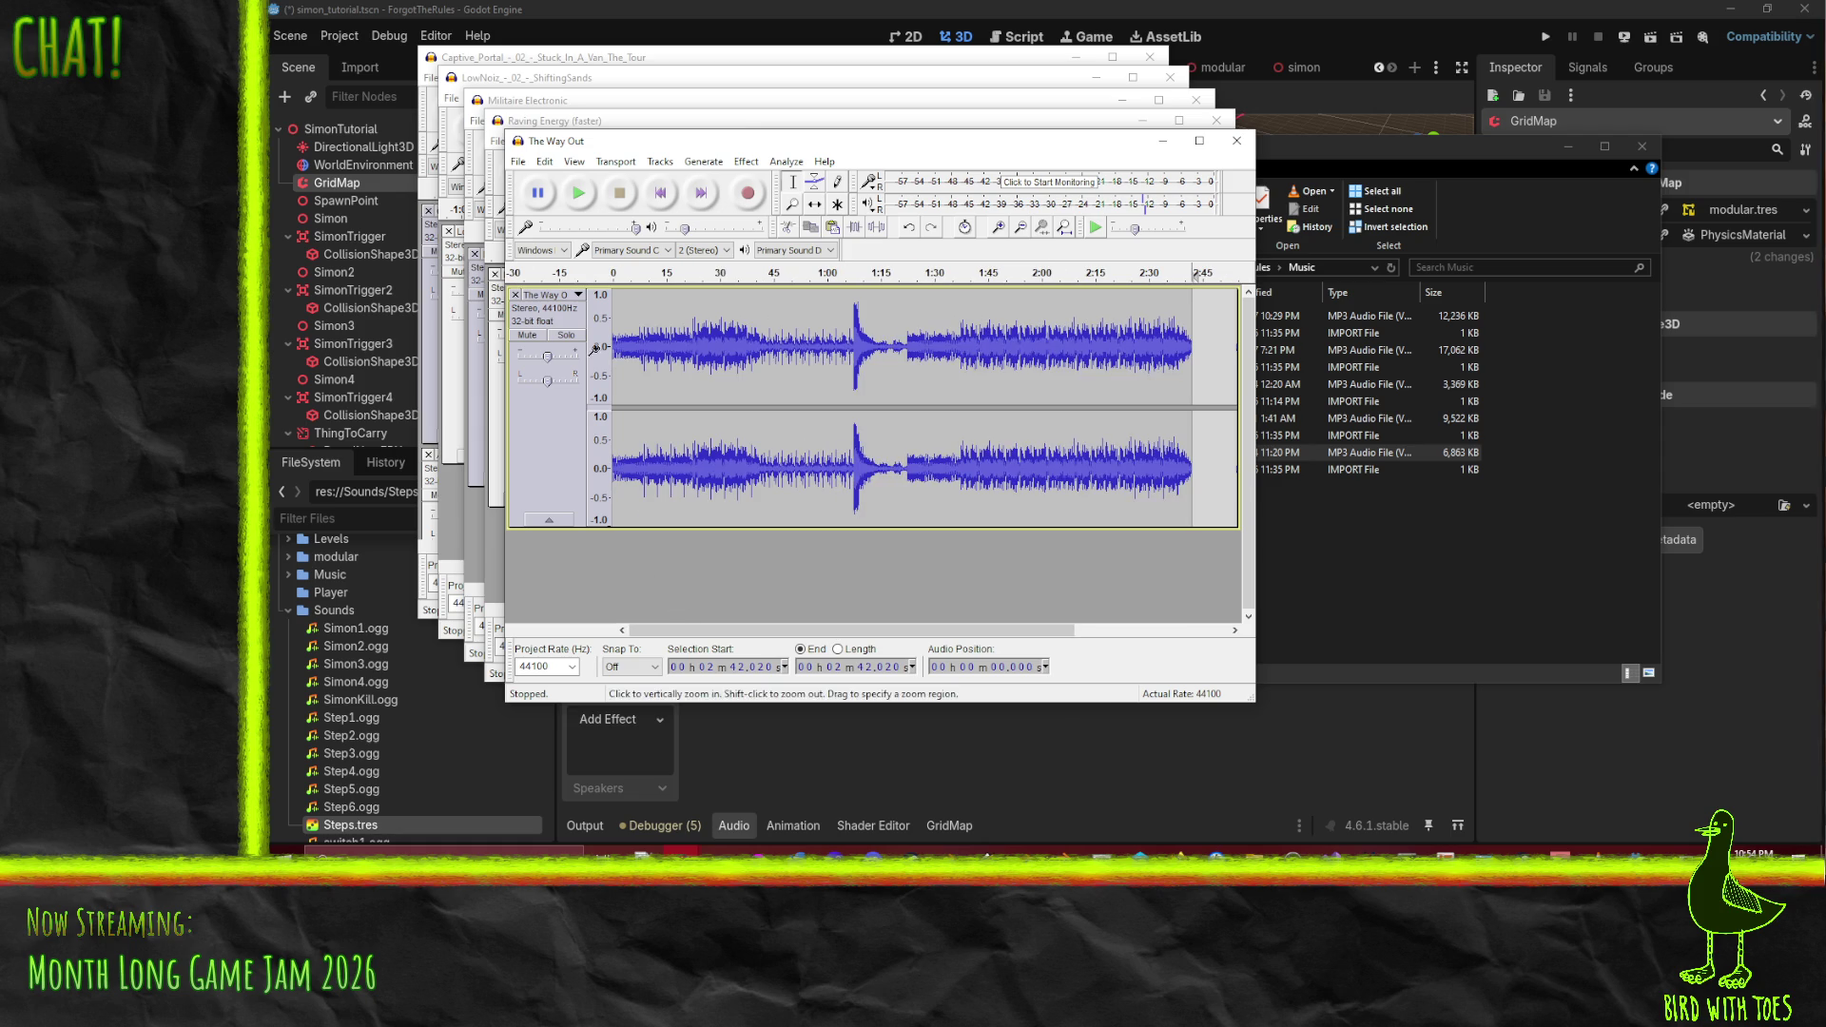
left_click(1143, 324)
left_click(582, 193)
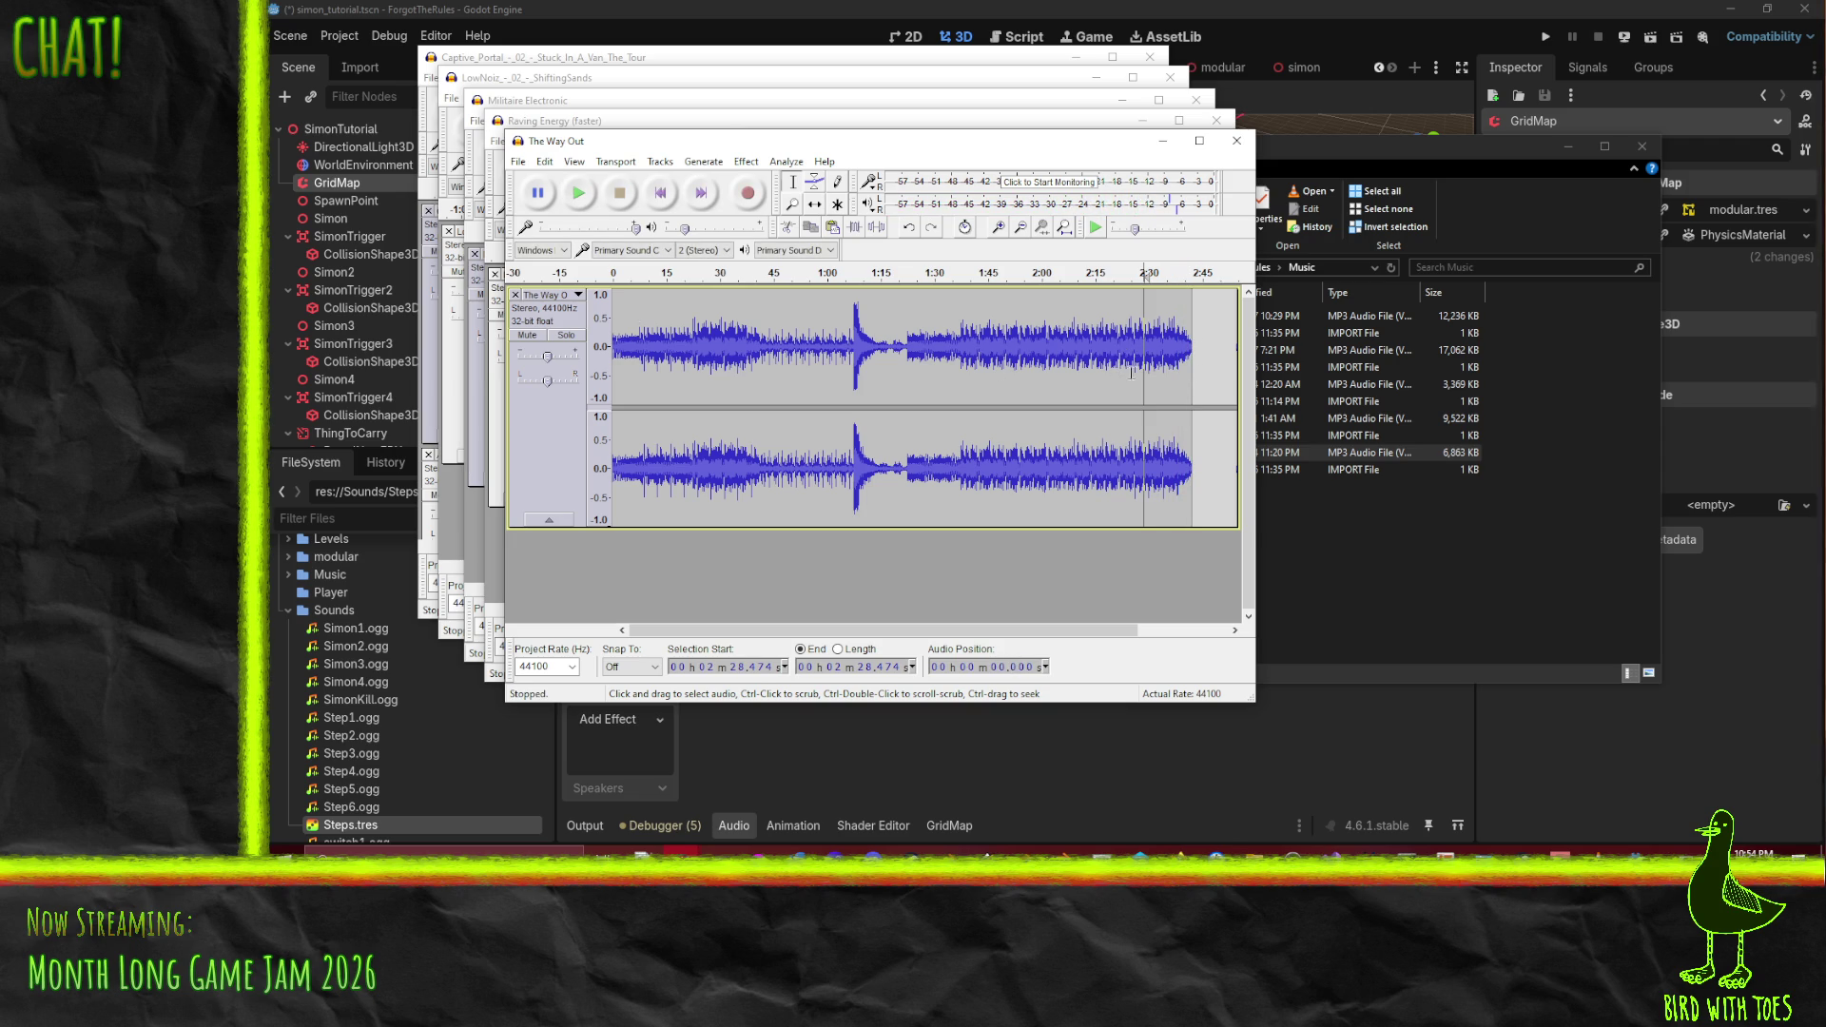
key("ctrl+1")
key("ctrl+1")
key("ctrl+1")
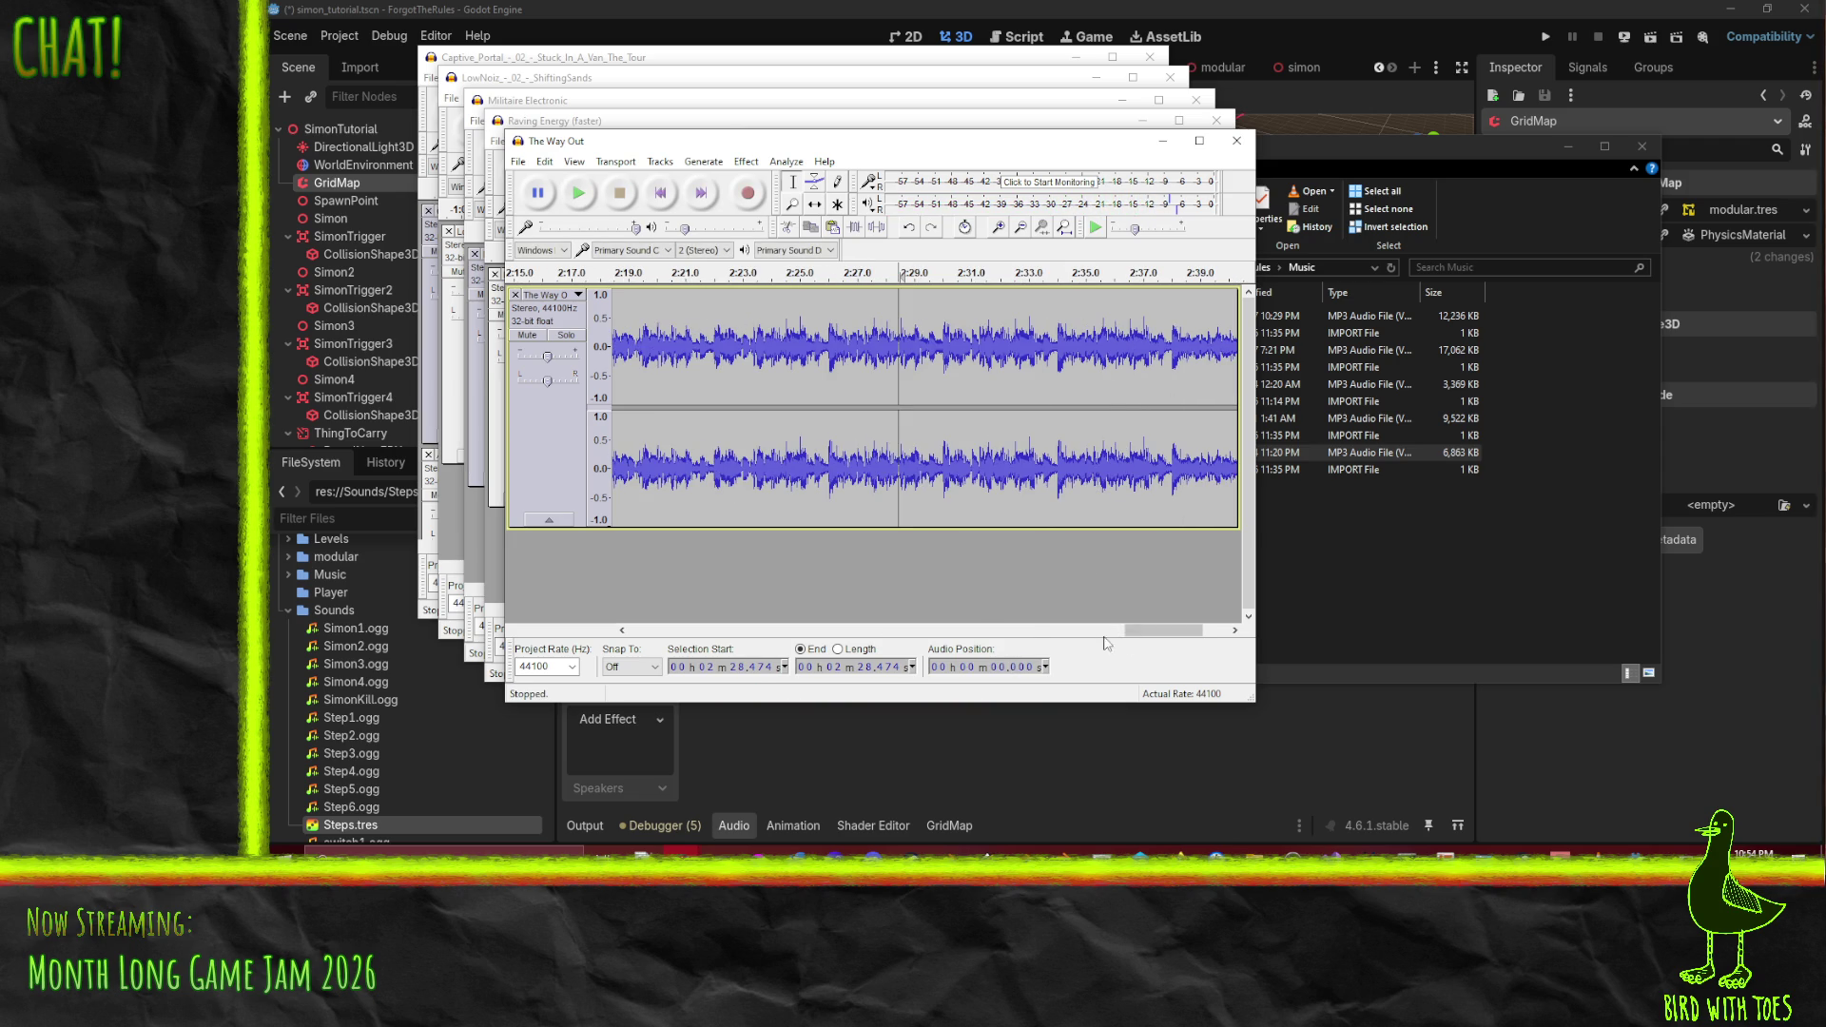
mouse_move(1170, 344)
left_mouse_down()
mouse_move(1229, 350)
mouse_move(1082, 359)
left_mouse_up()
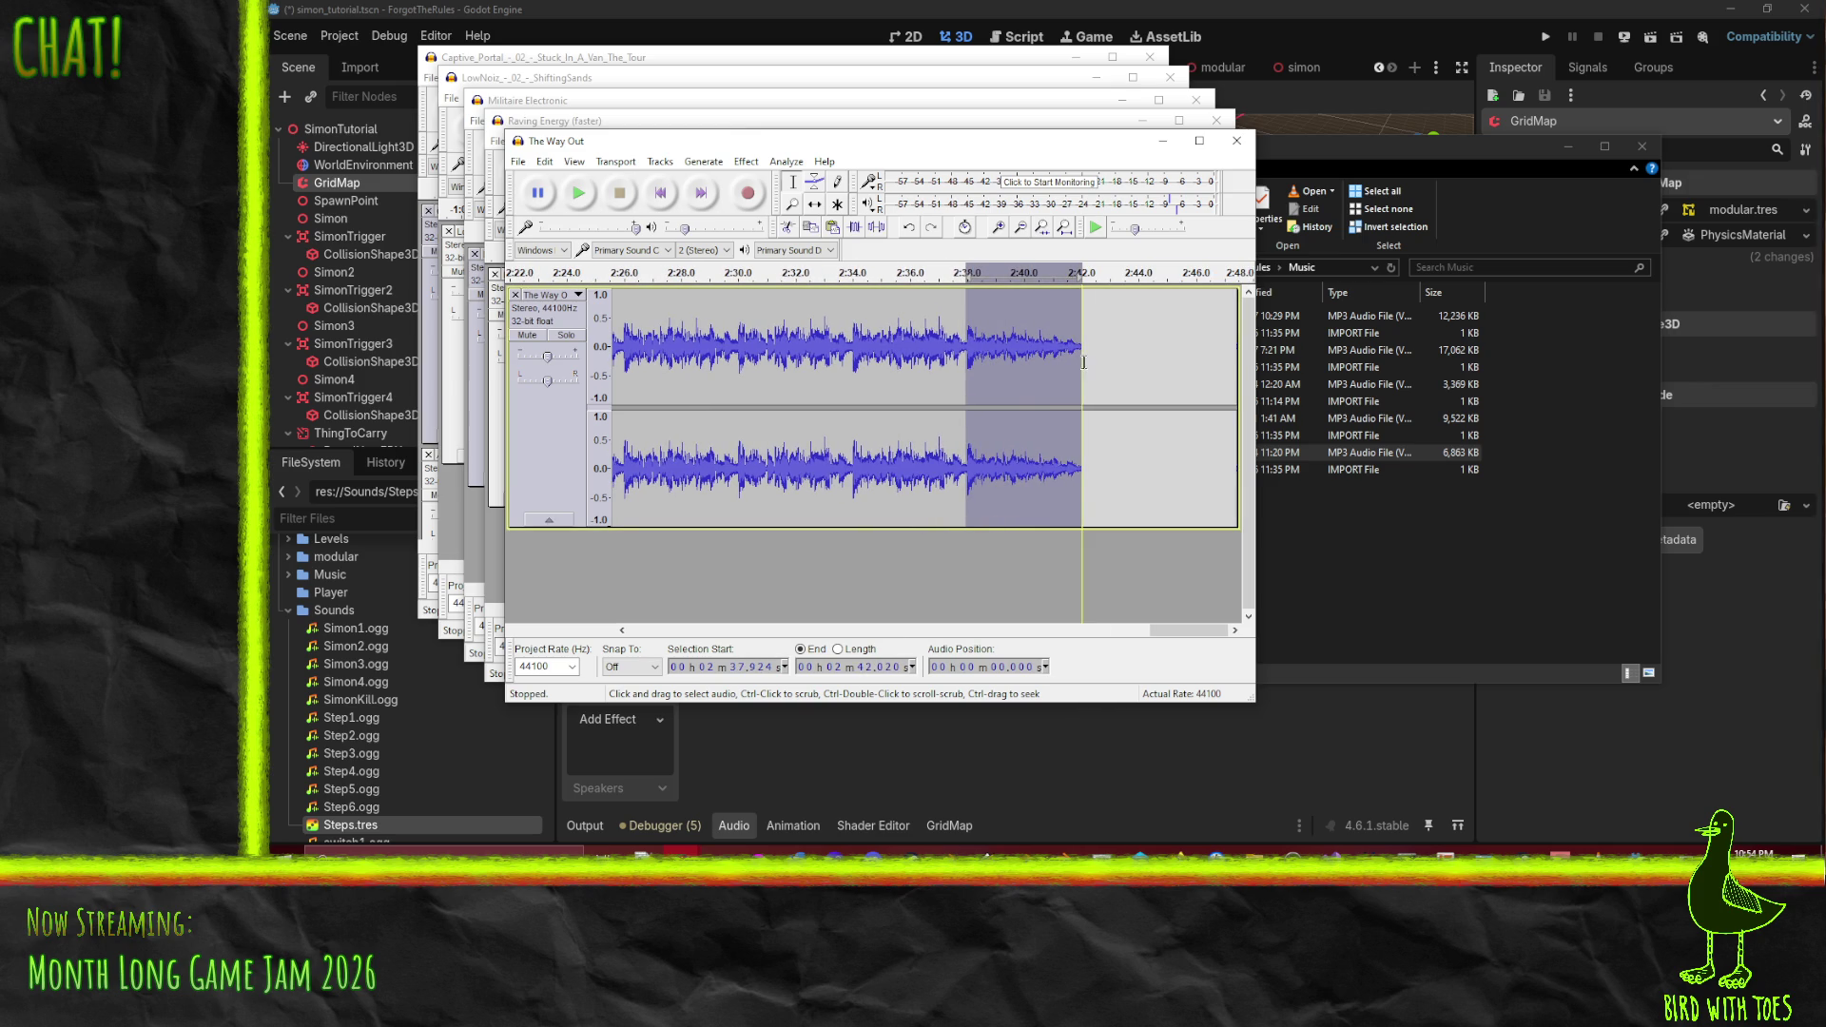
left_click(582, 193)
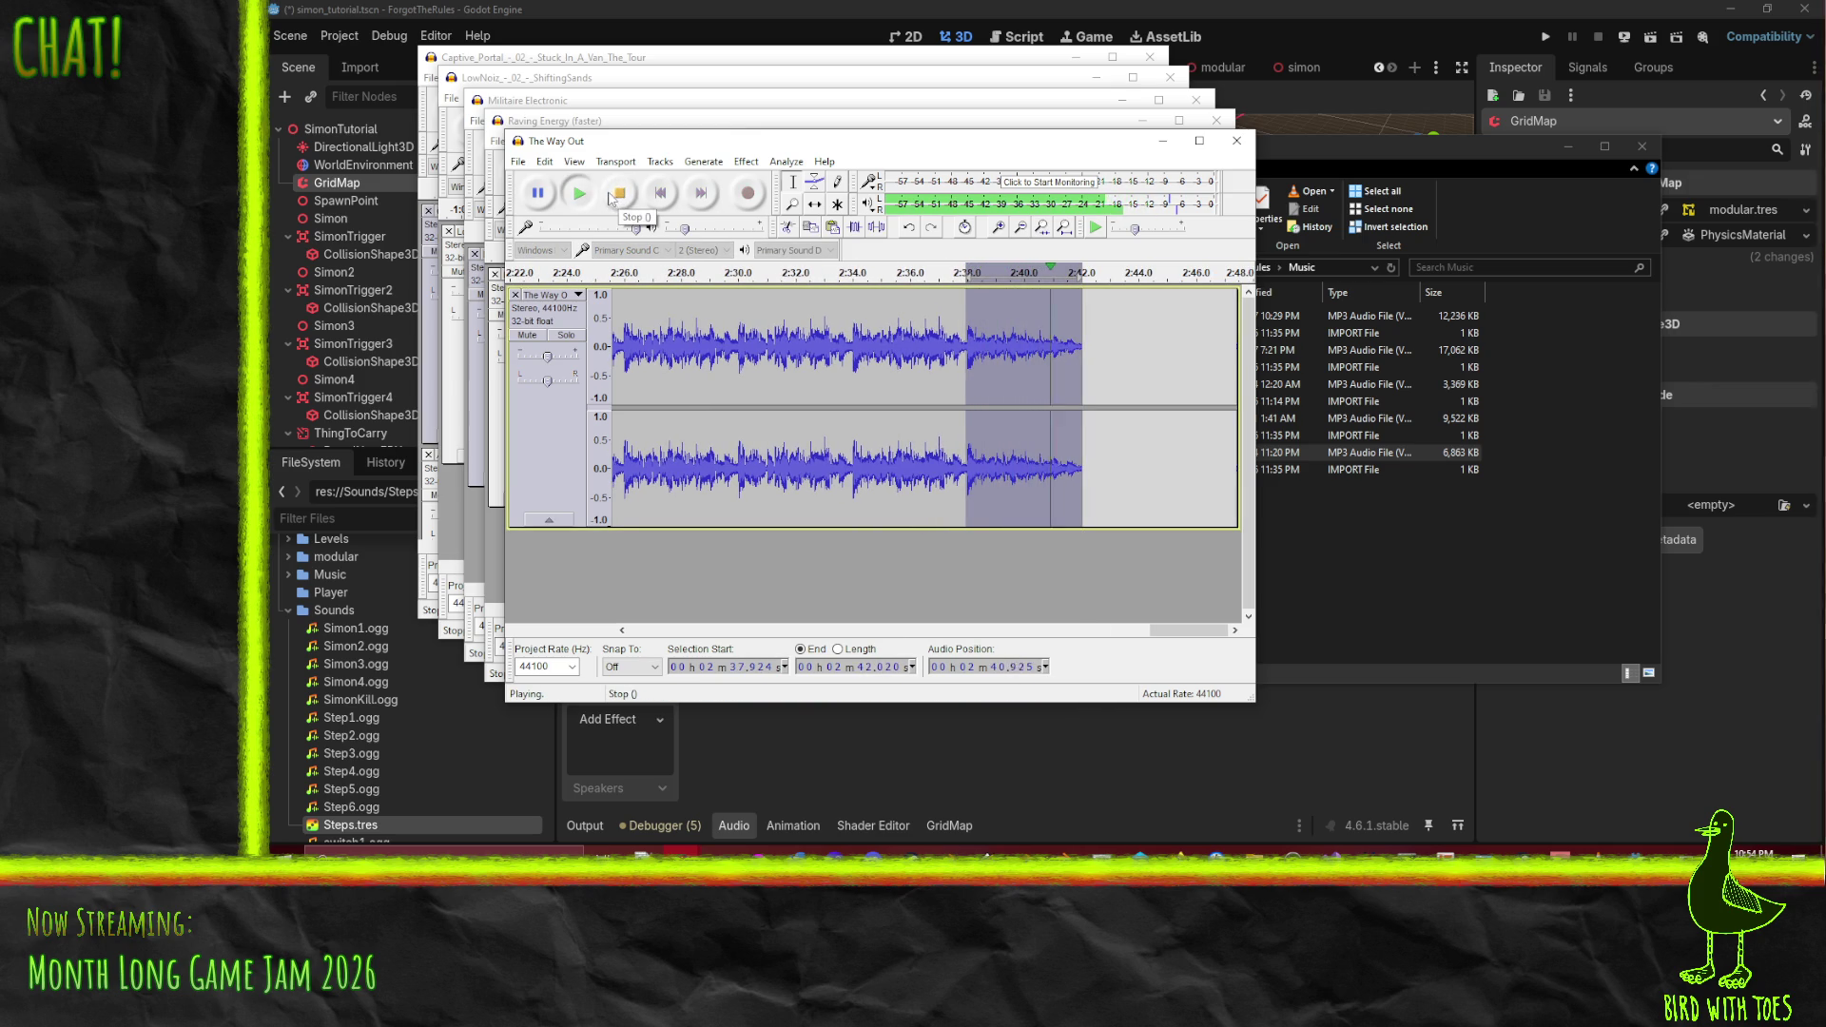
left_click(611, 195)
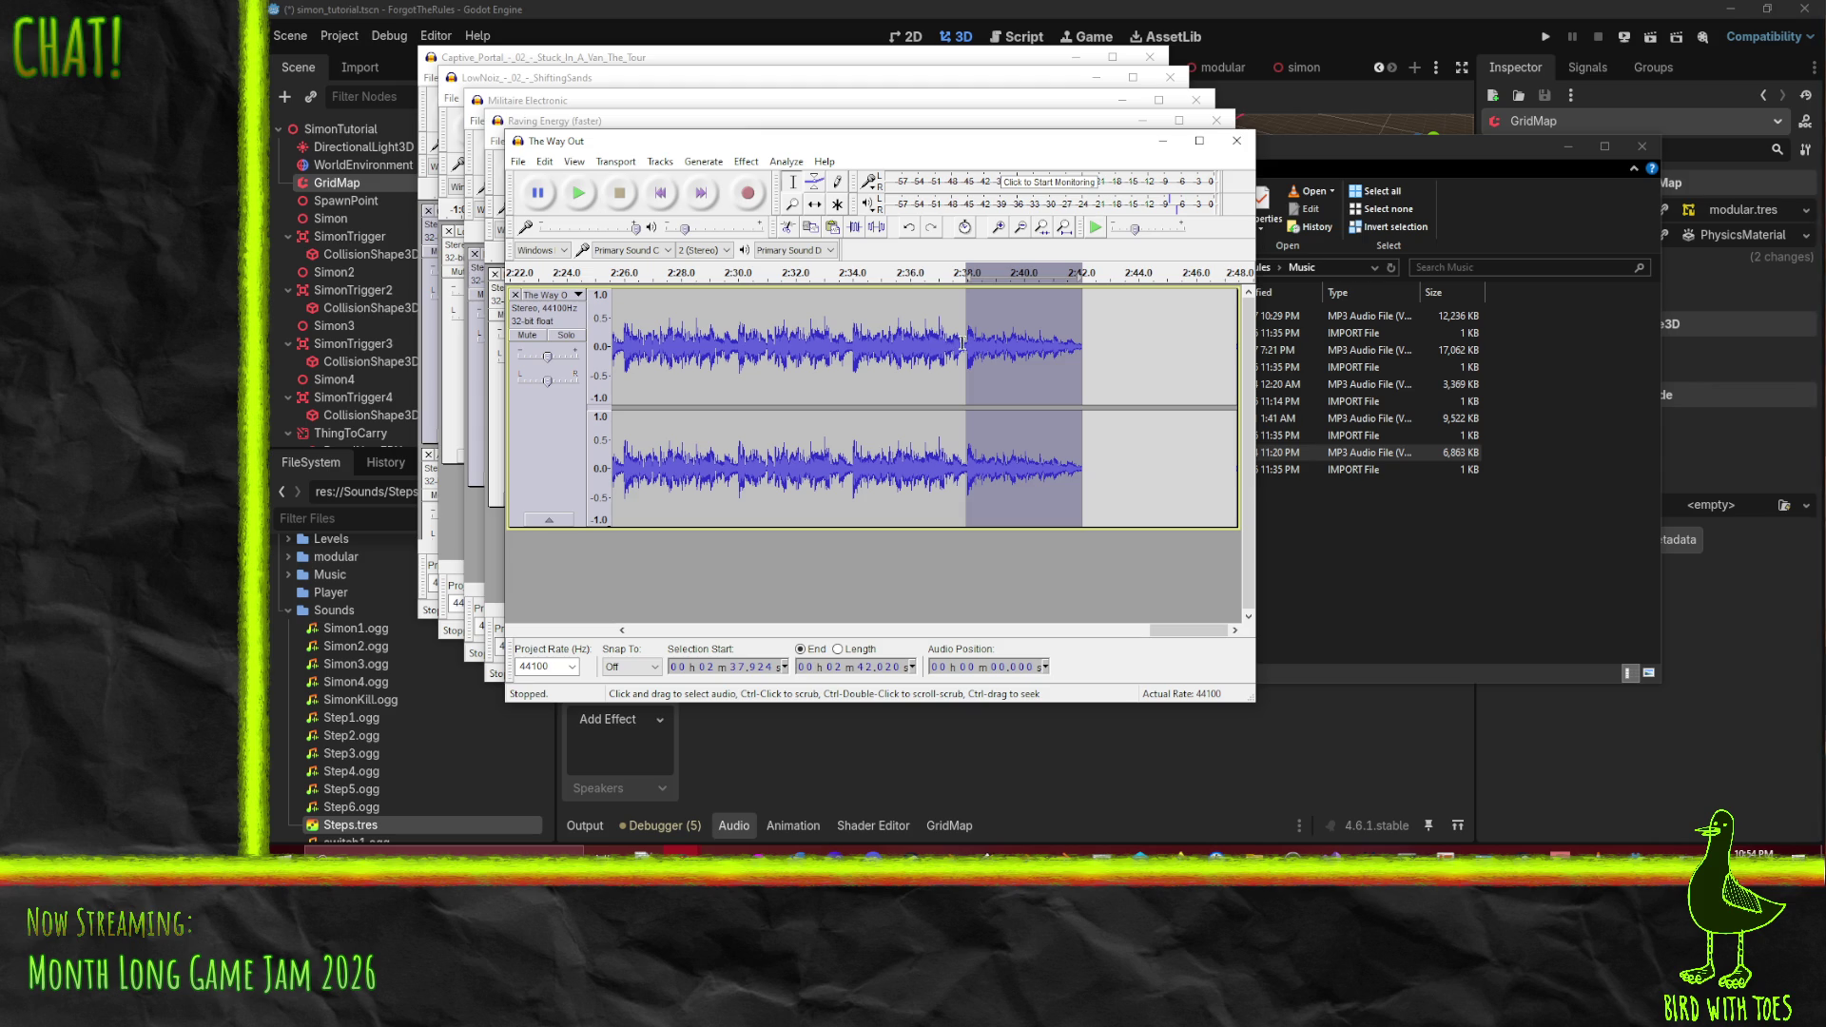
left_click_drag(962, 344, 1042, 366)
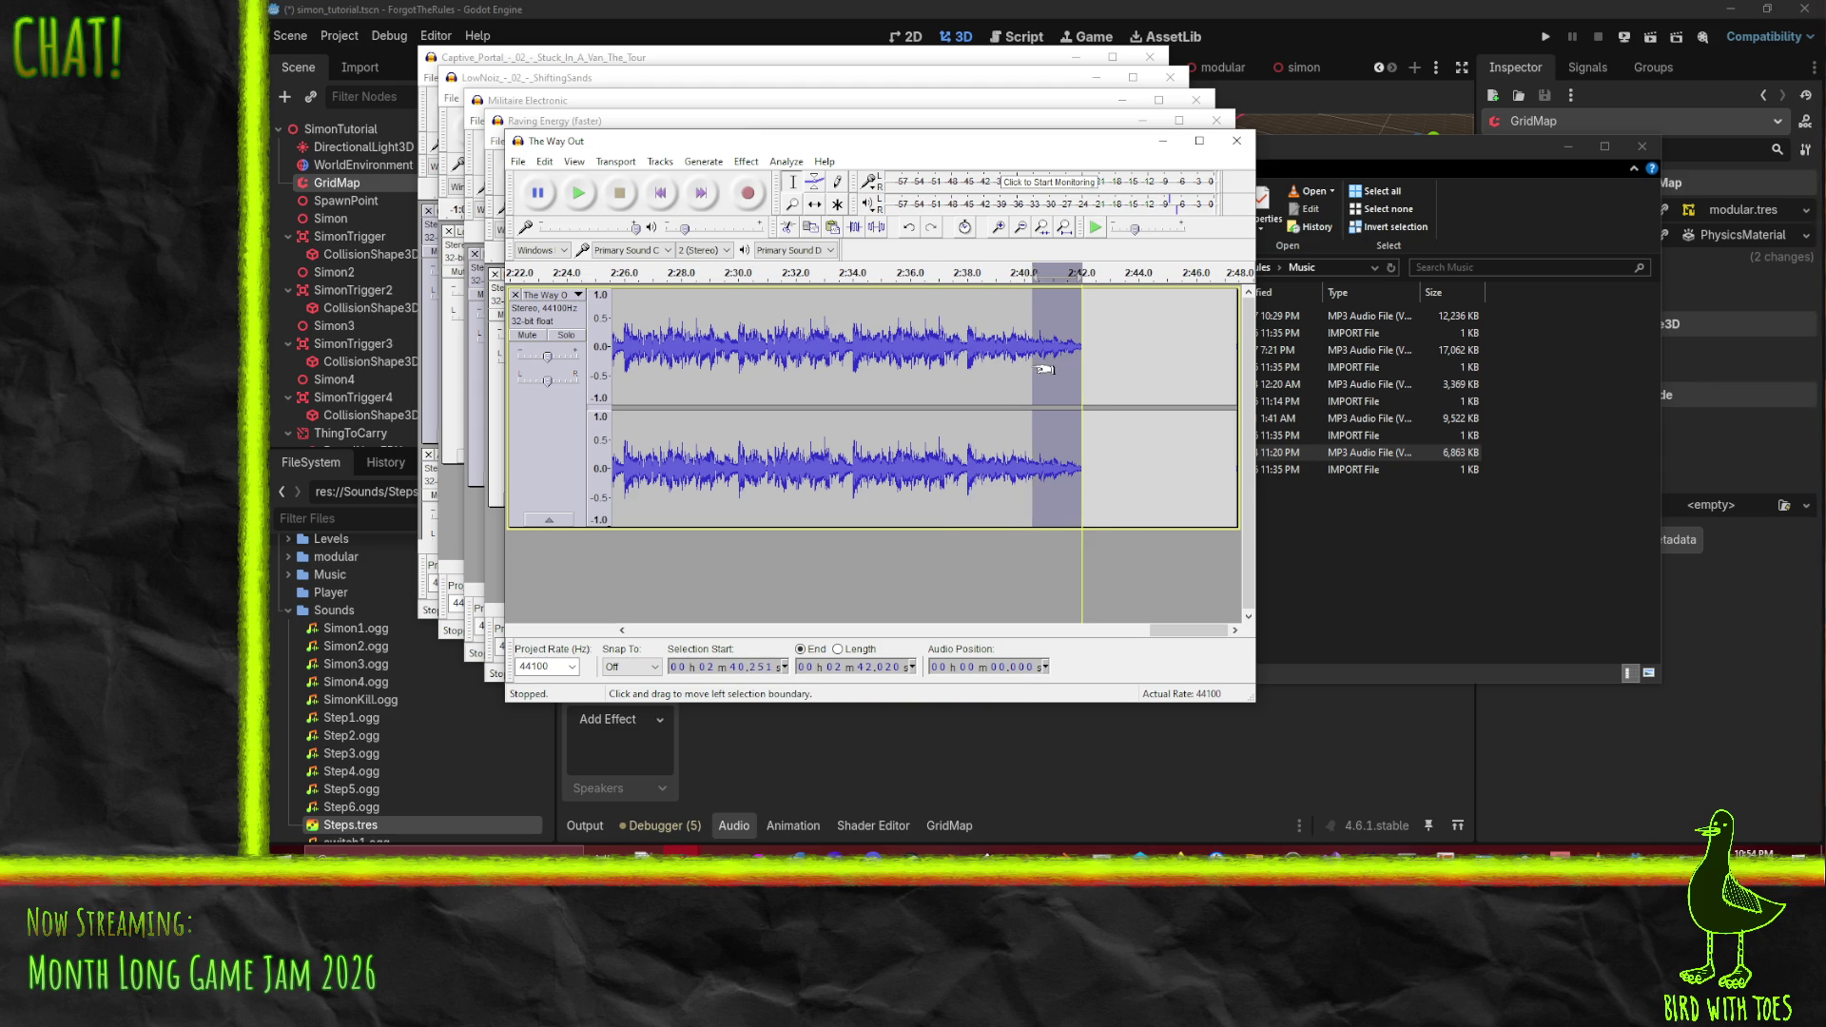
left_click(741, 162)
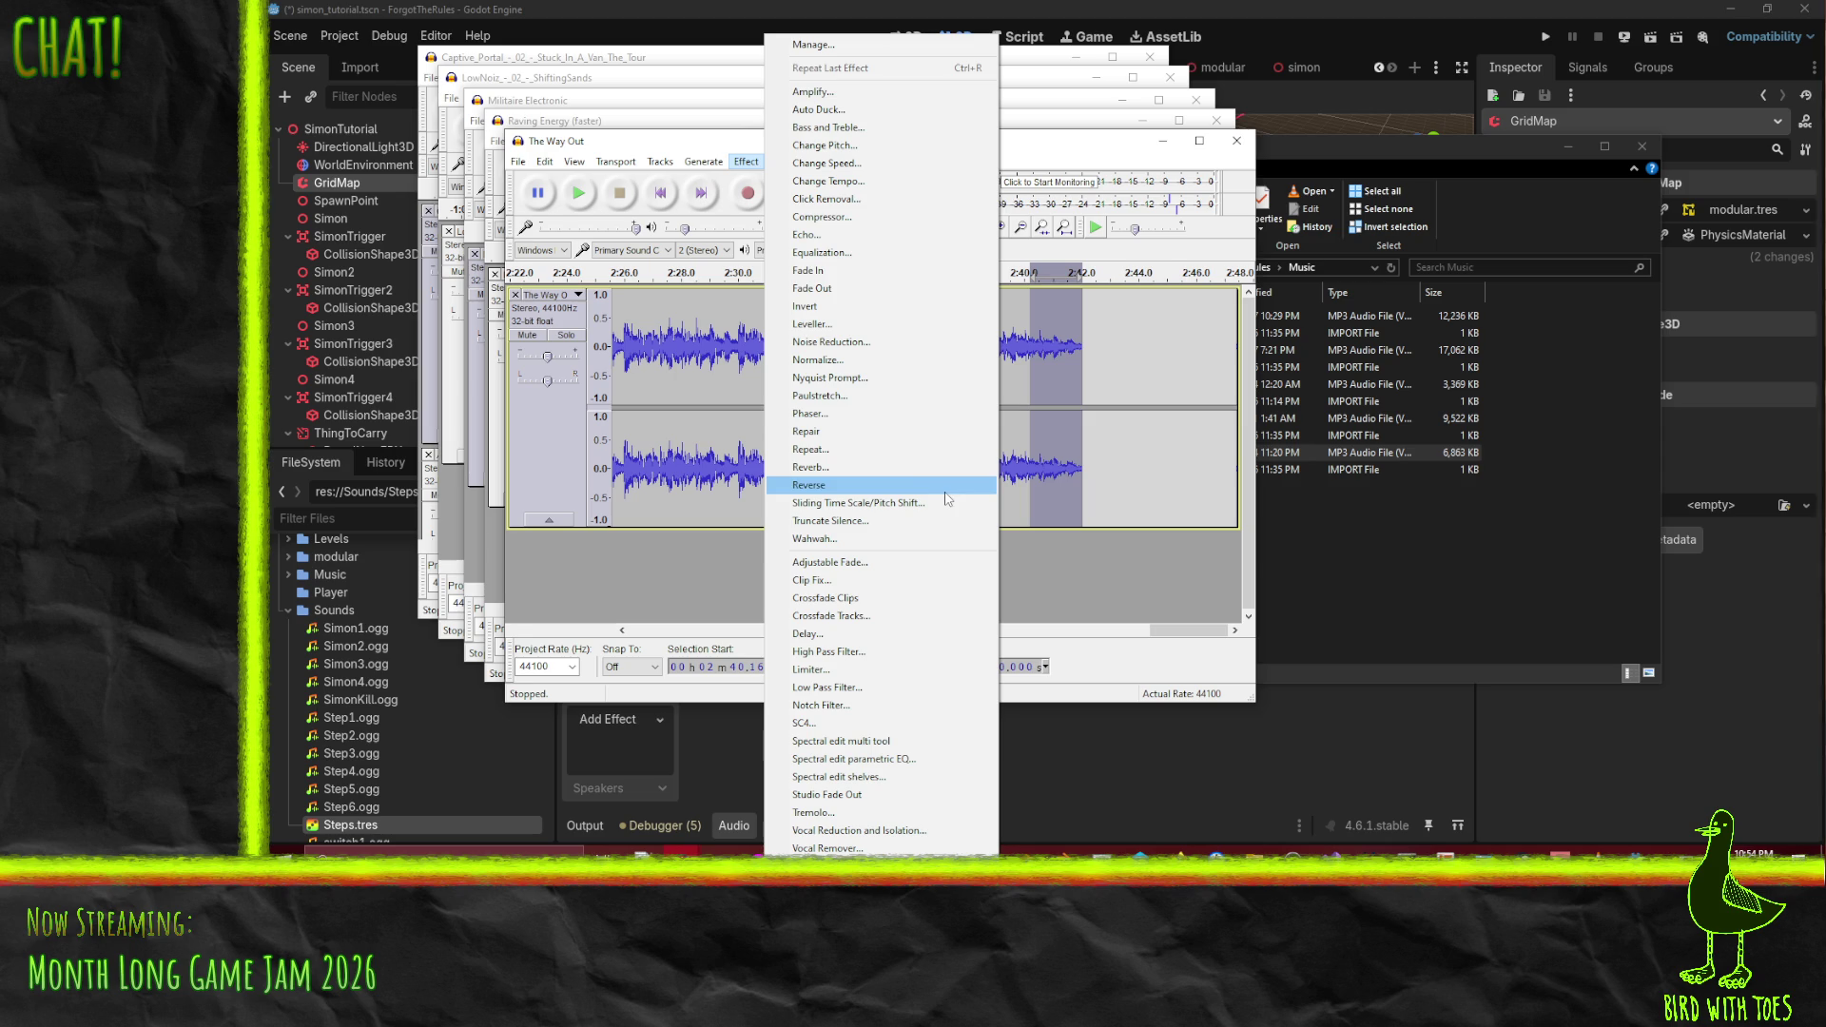
- Apply an Equalization curve with a narrow dip near 1000 Hz to 2:40.166–2:42.020 and play it
left_click(833, 255)
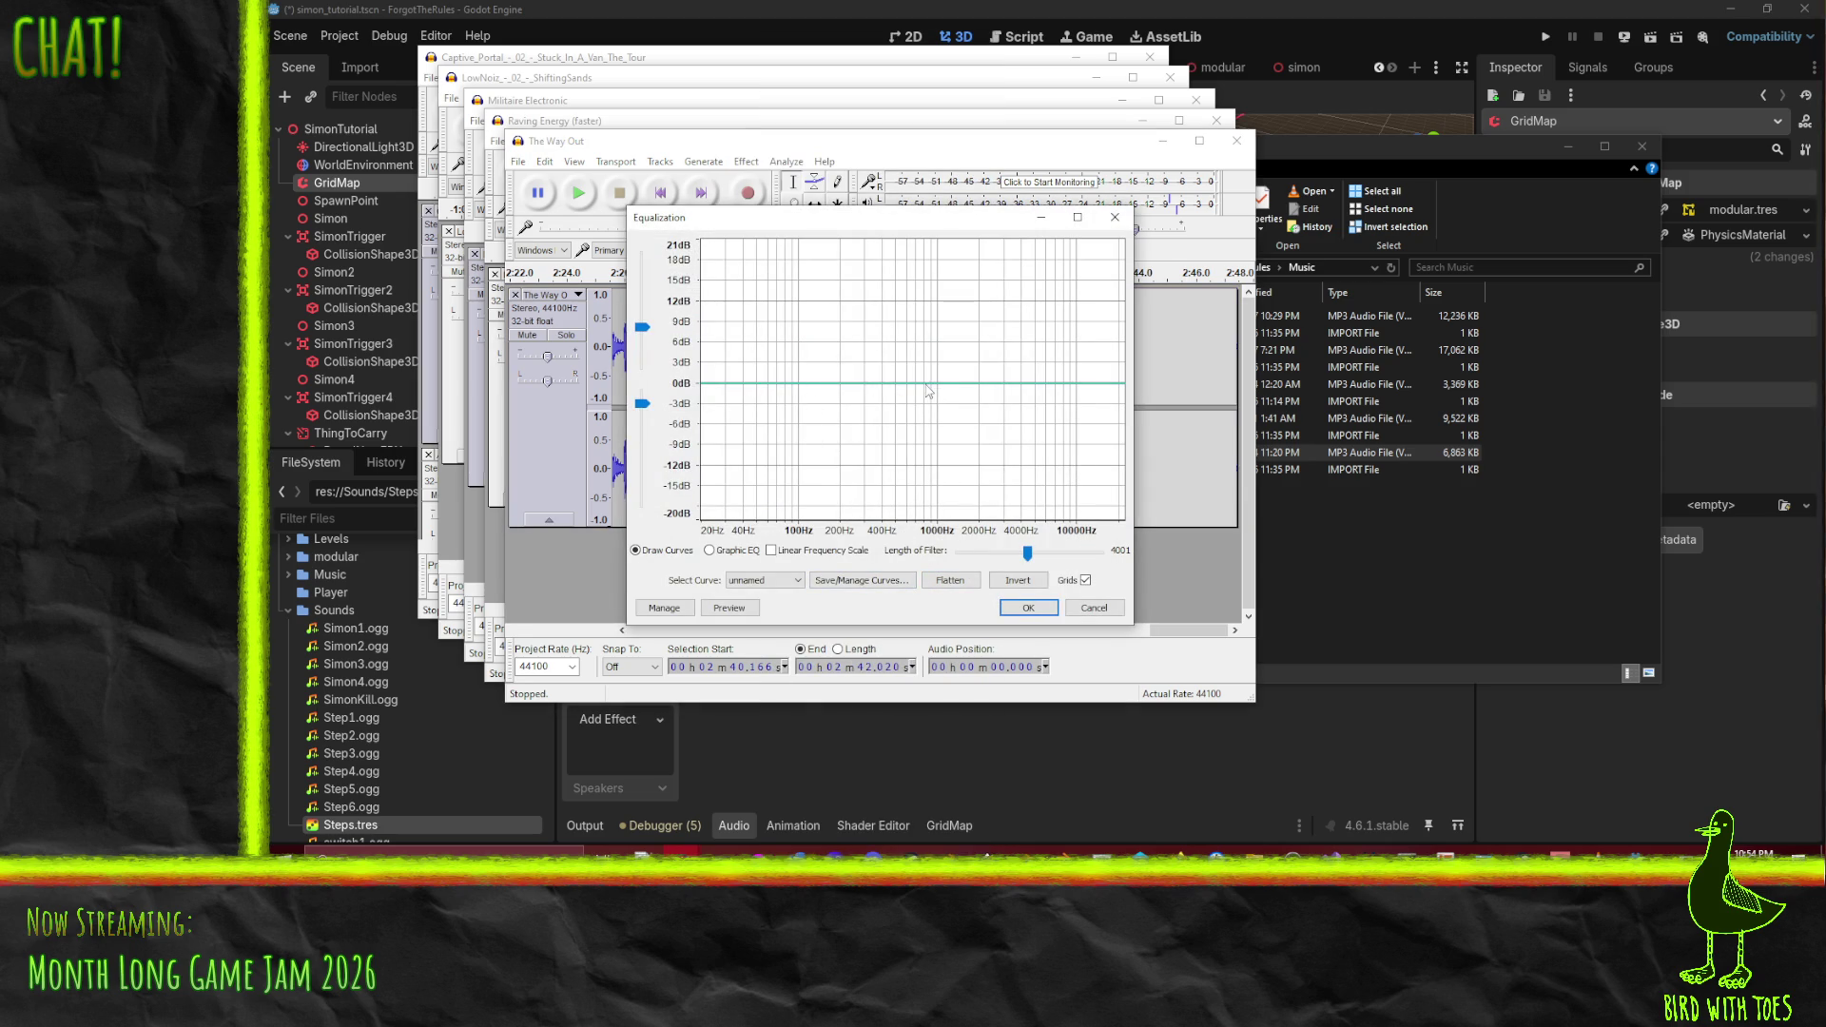
left_click(928, 383)
mouse_move(937, 383)
left_mouse_down()
mouse_move(937, 528)
mouse_move(945, 389)
left_mouse_up()
left_click(1036, 612)
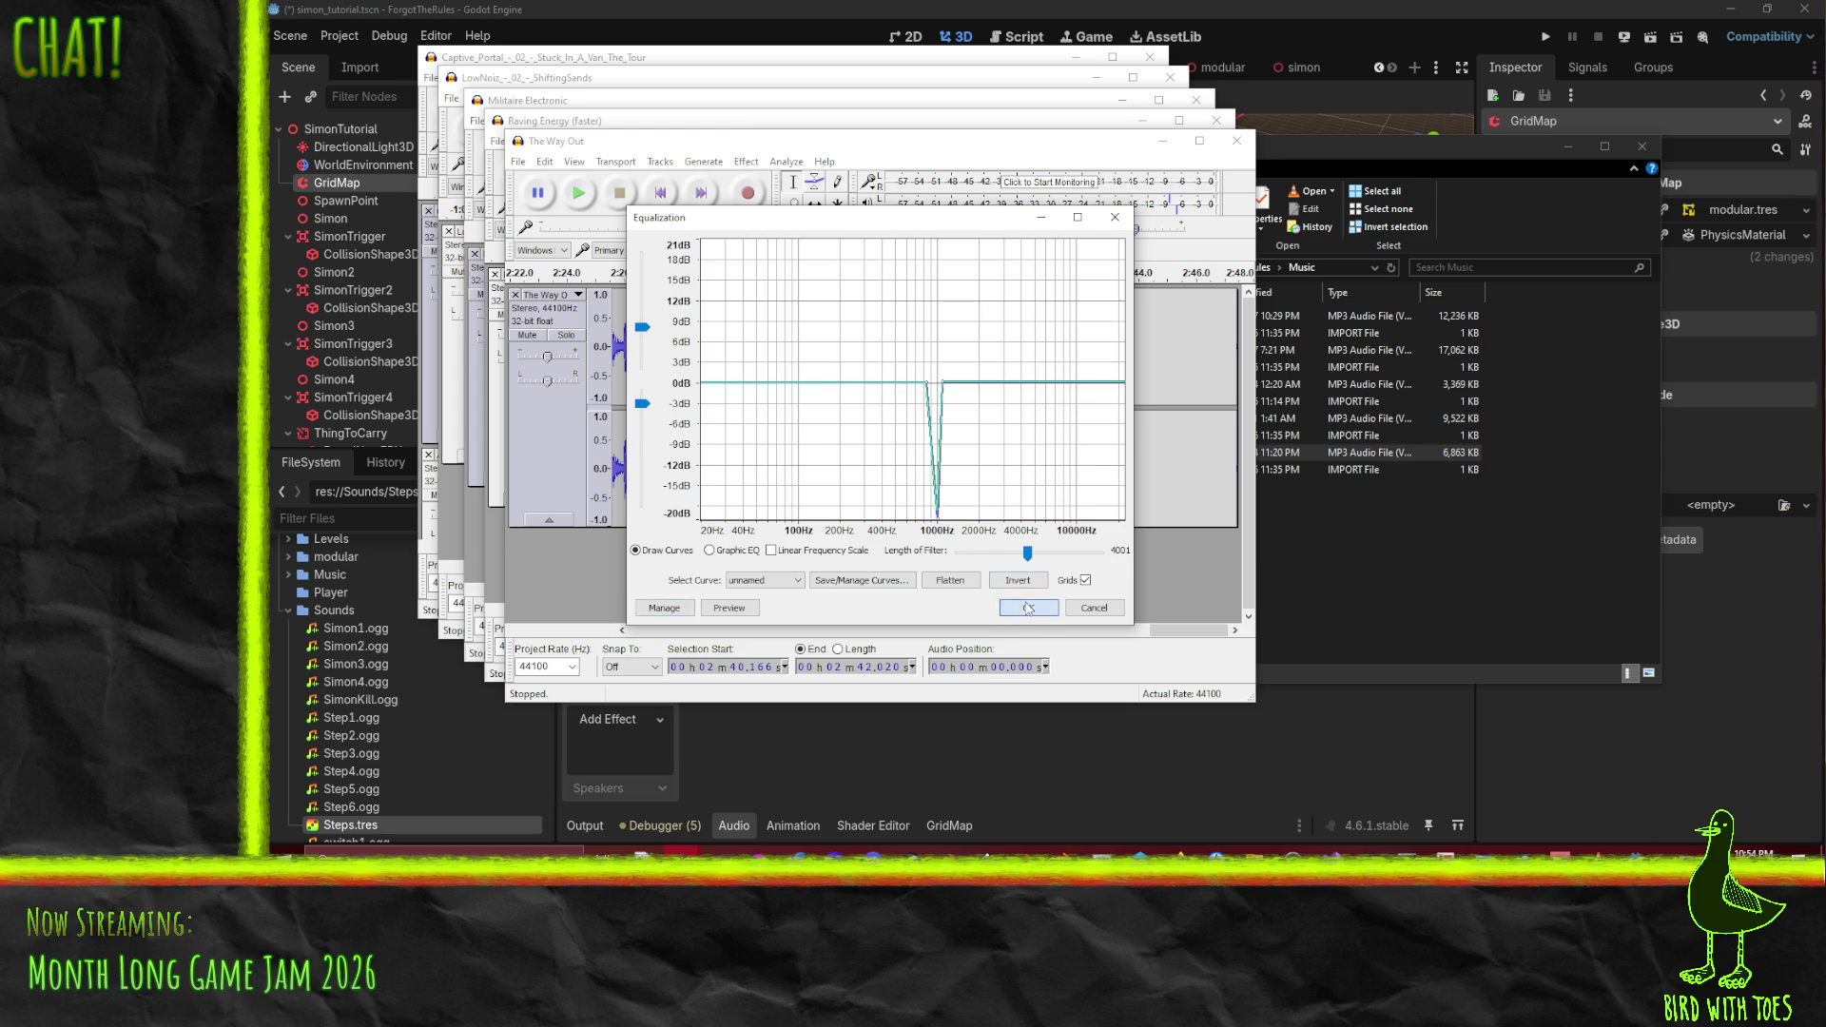
left_click(580, 194)
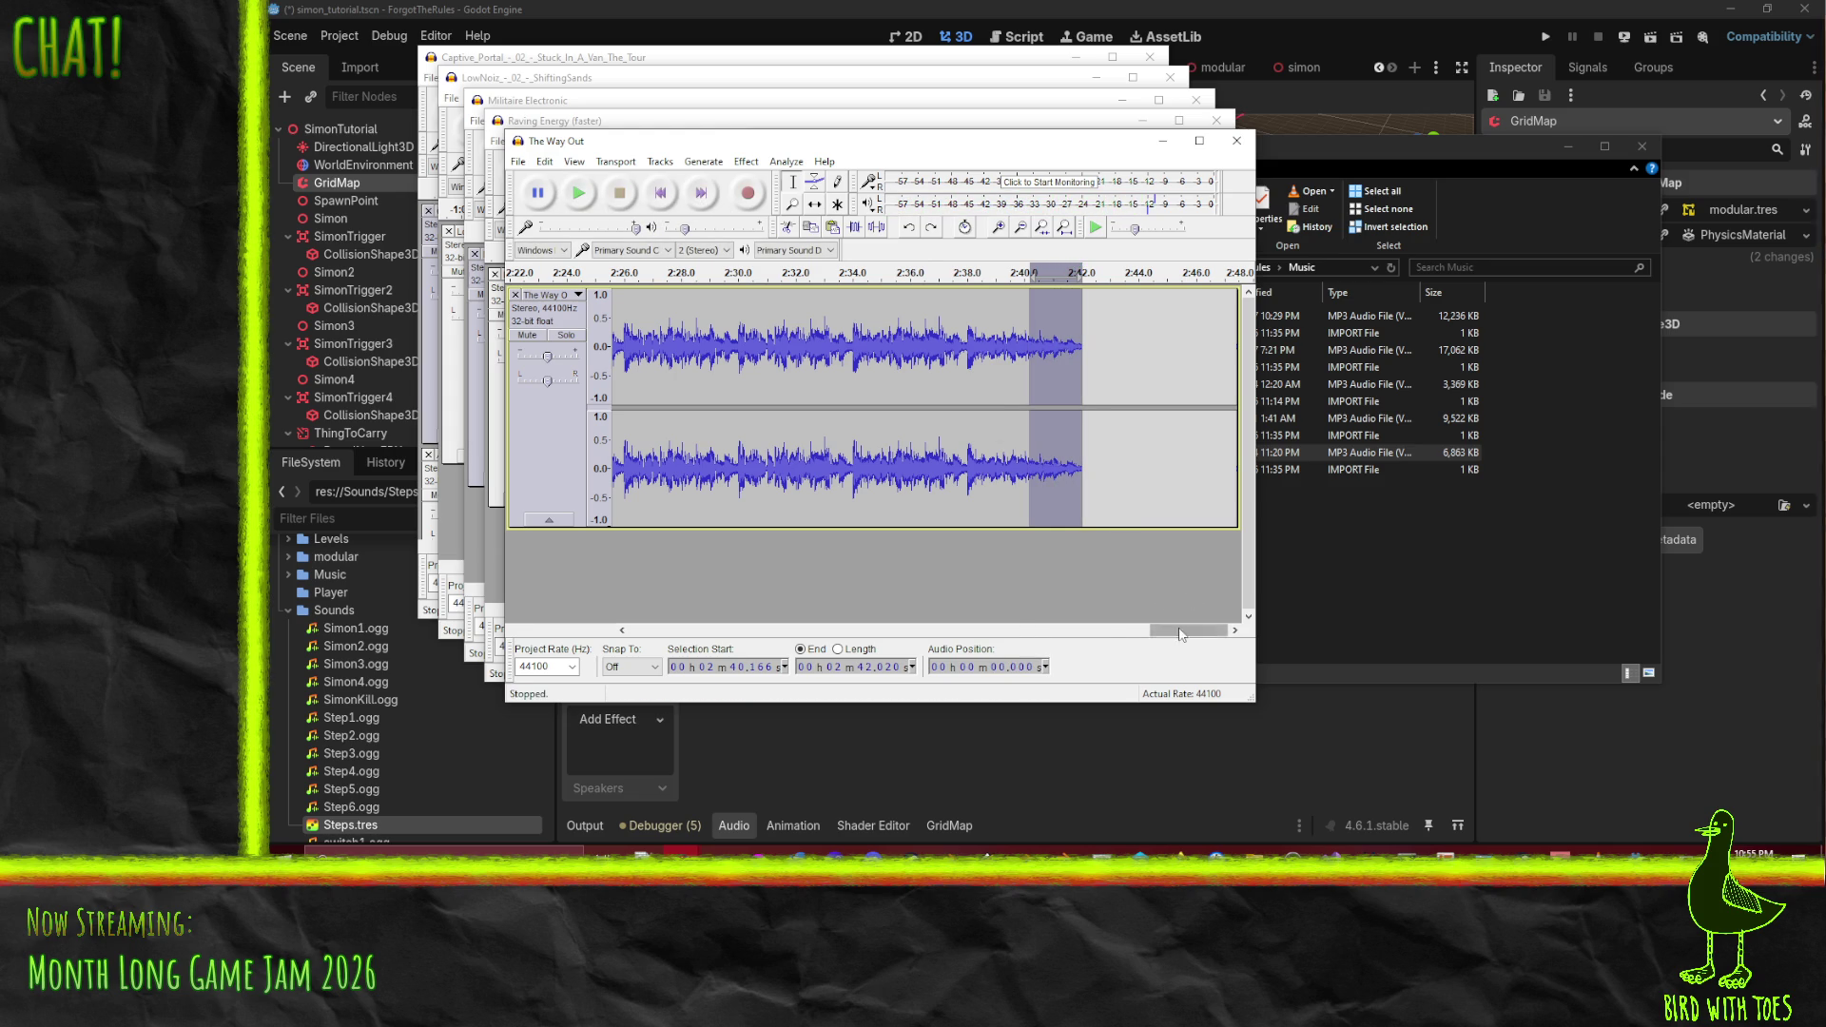
- Export The Way Out as Ogg Vorbis to the Sounds folder and close its window unsaved
left_click(675, 629)
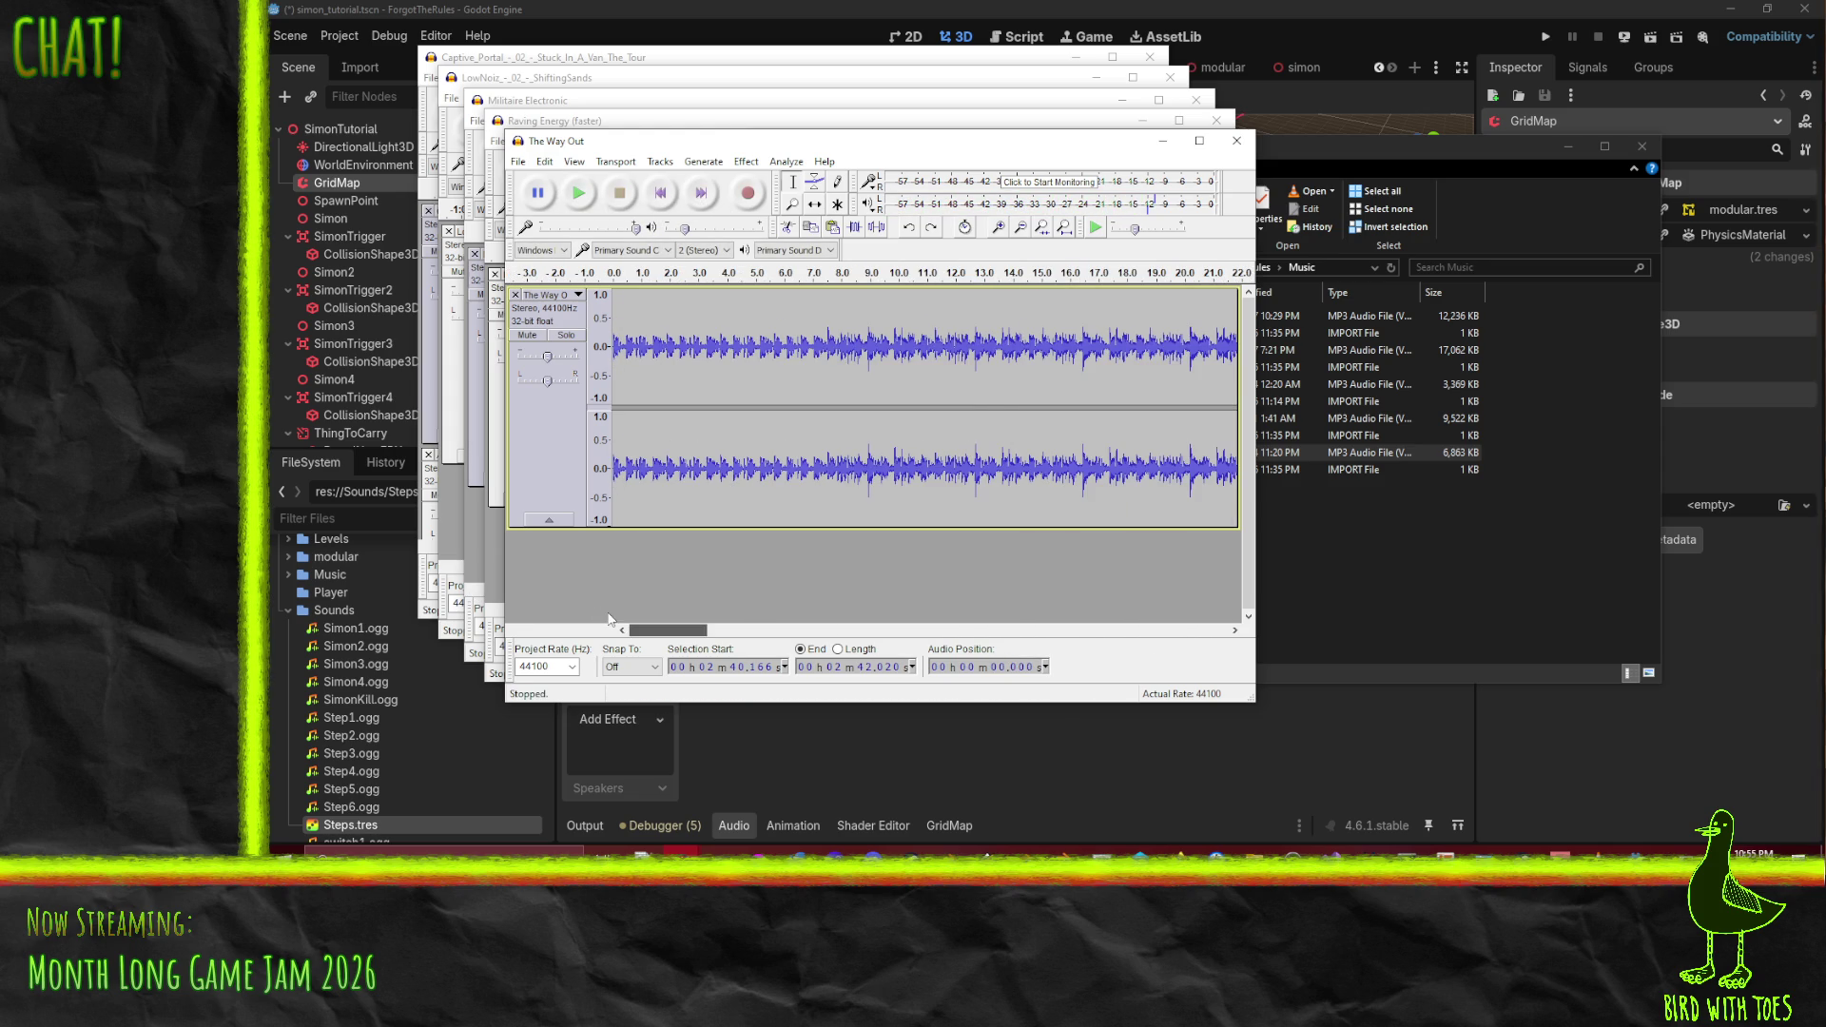
left_click(518, 161)
left_click(594, 385)
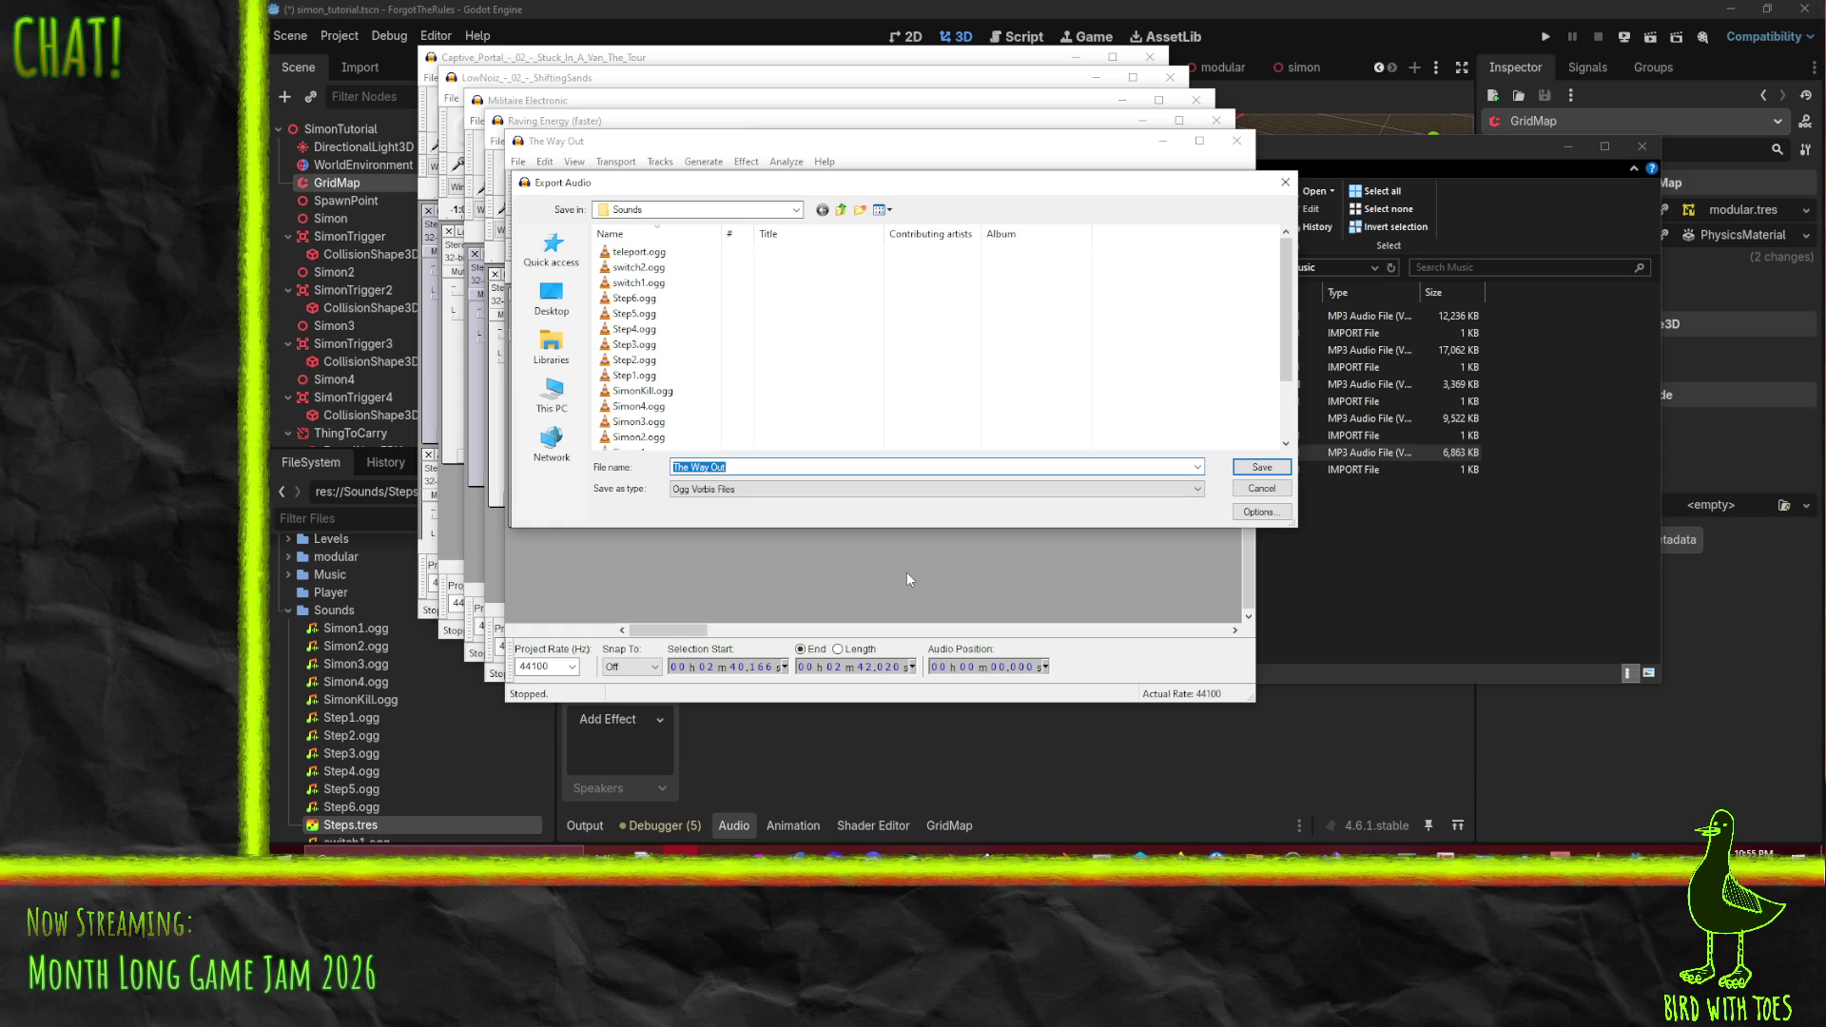
left_click(1262, 469)
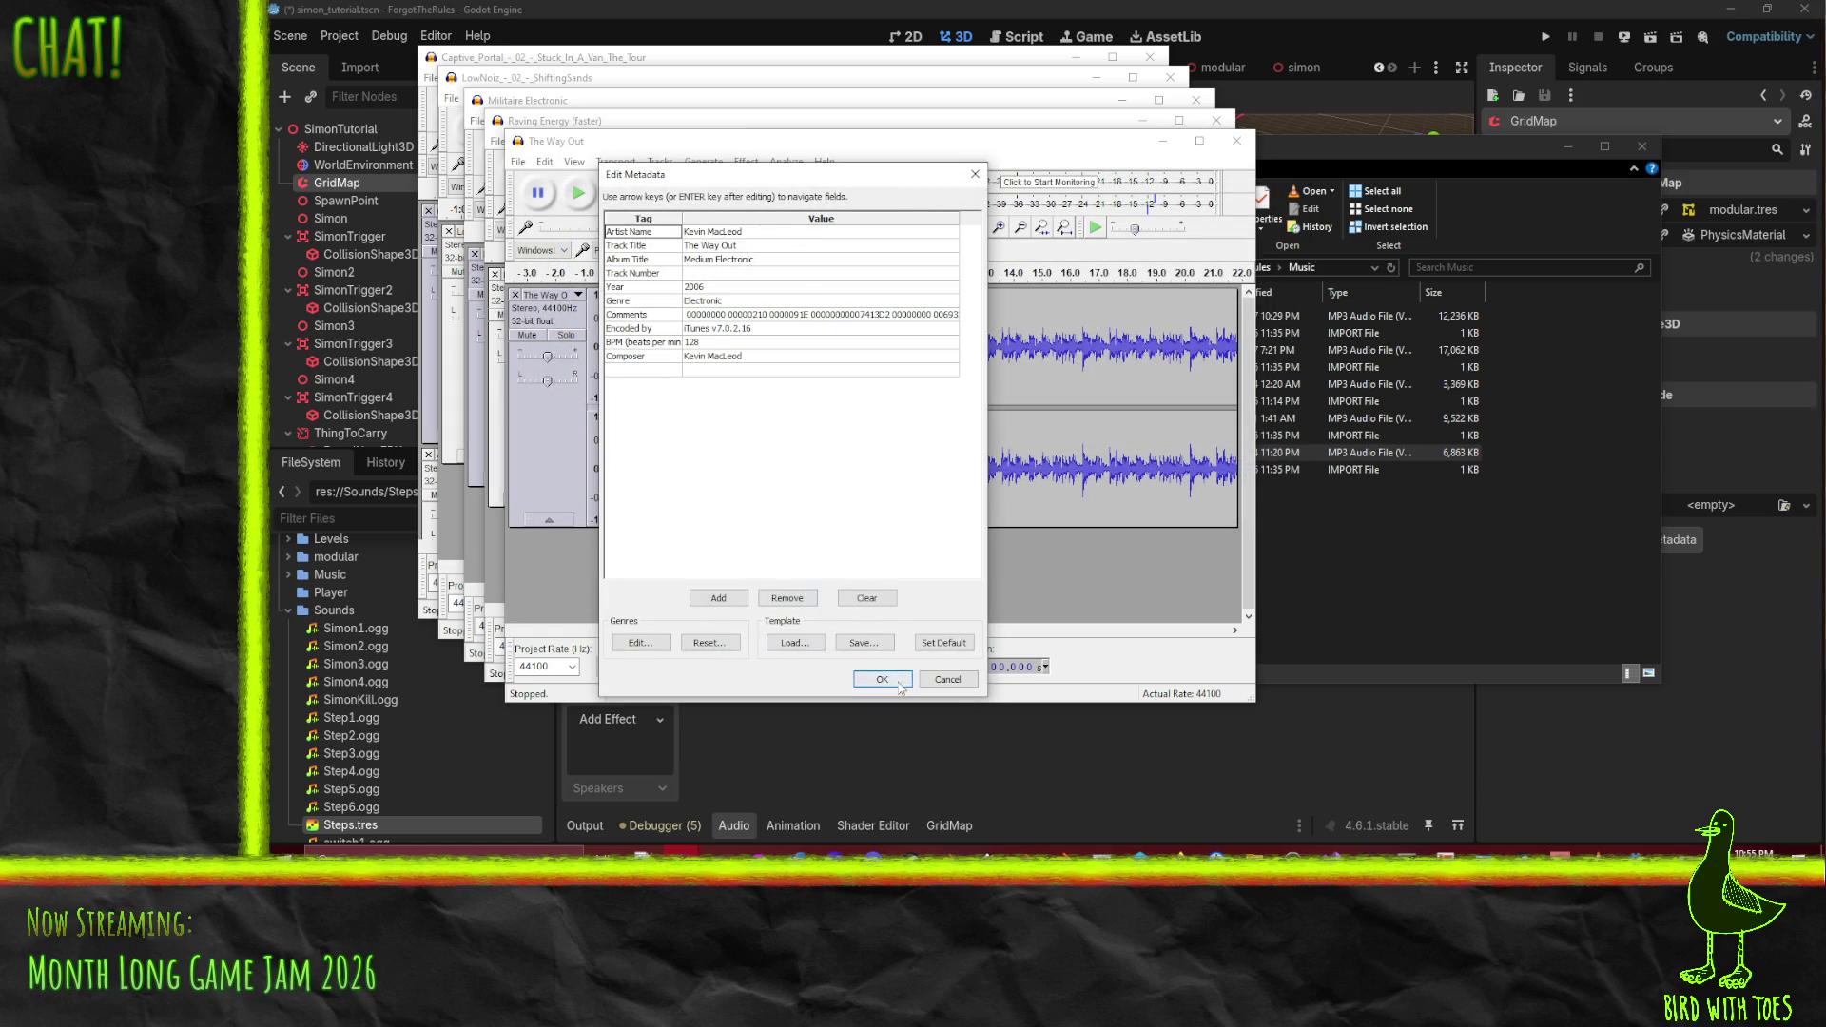
key("Return")
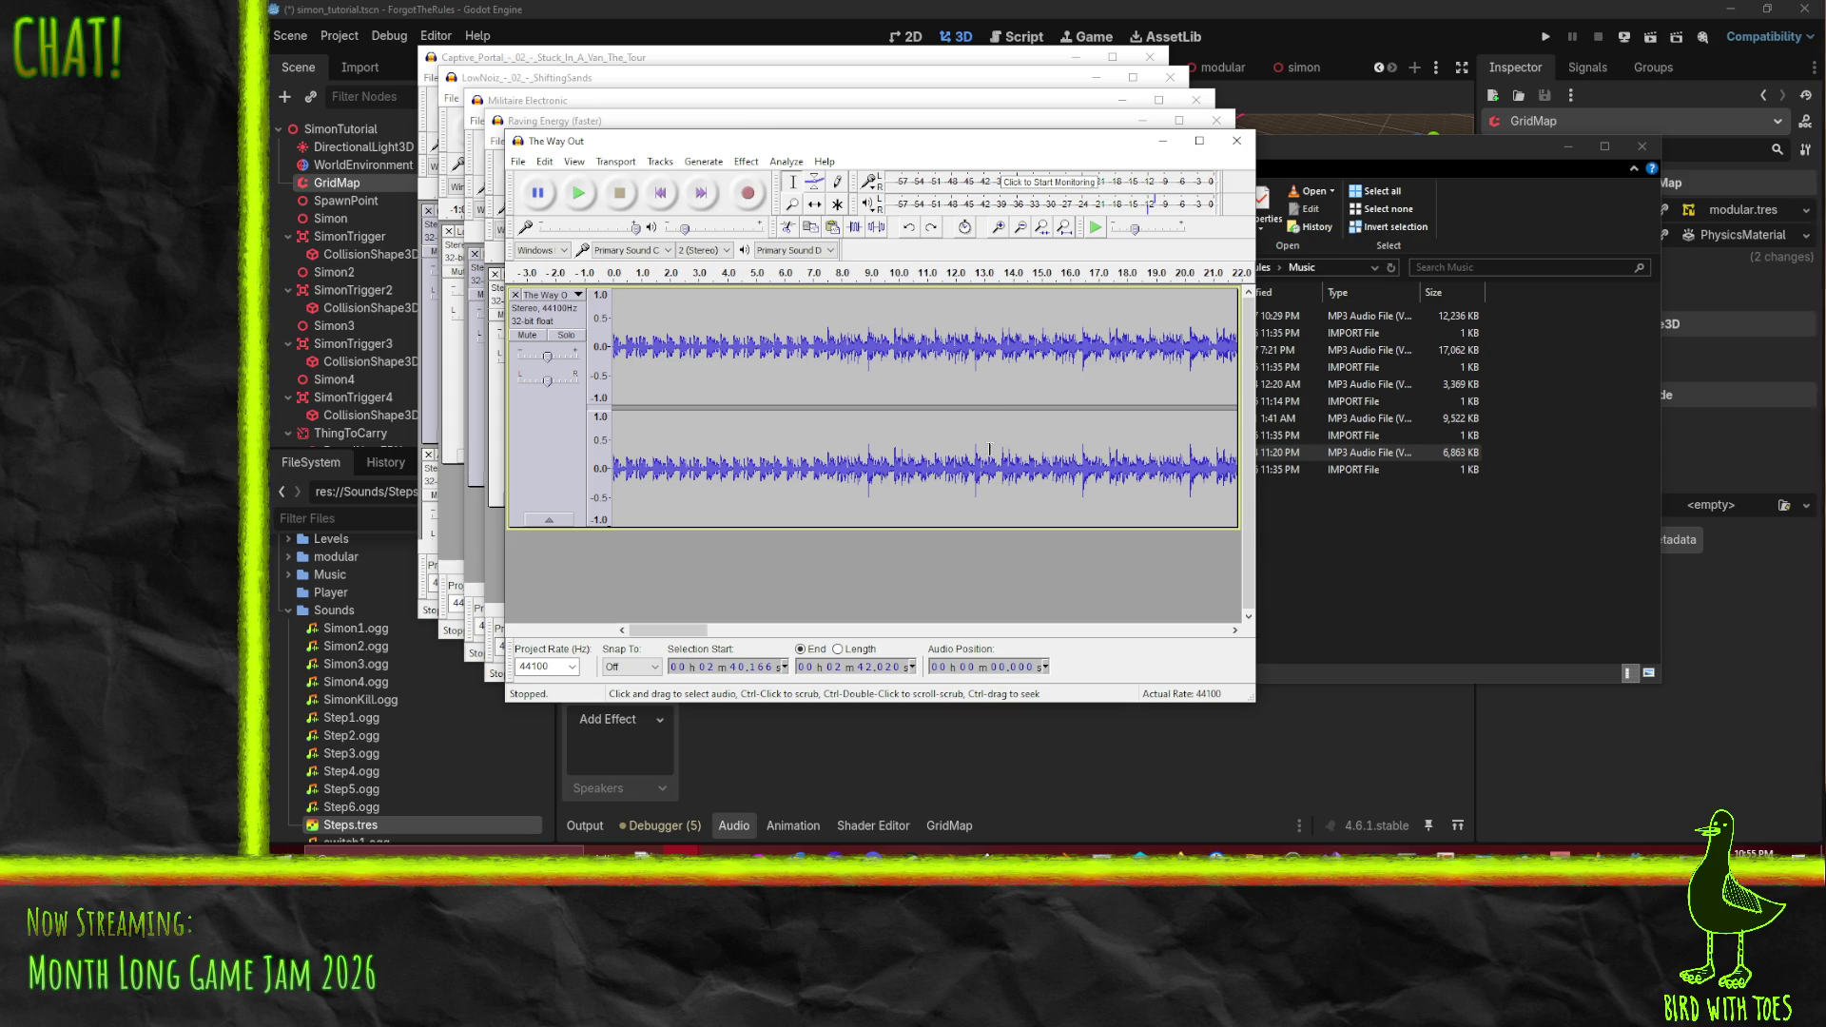
left_click(1236, 141)
- Close The Way Out, Raving Energy, Militaire Electronic, LowNoiz and Captive Portal without saving changes
left_click(1051, 485)
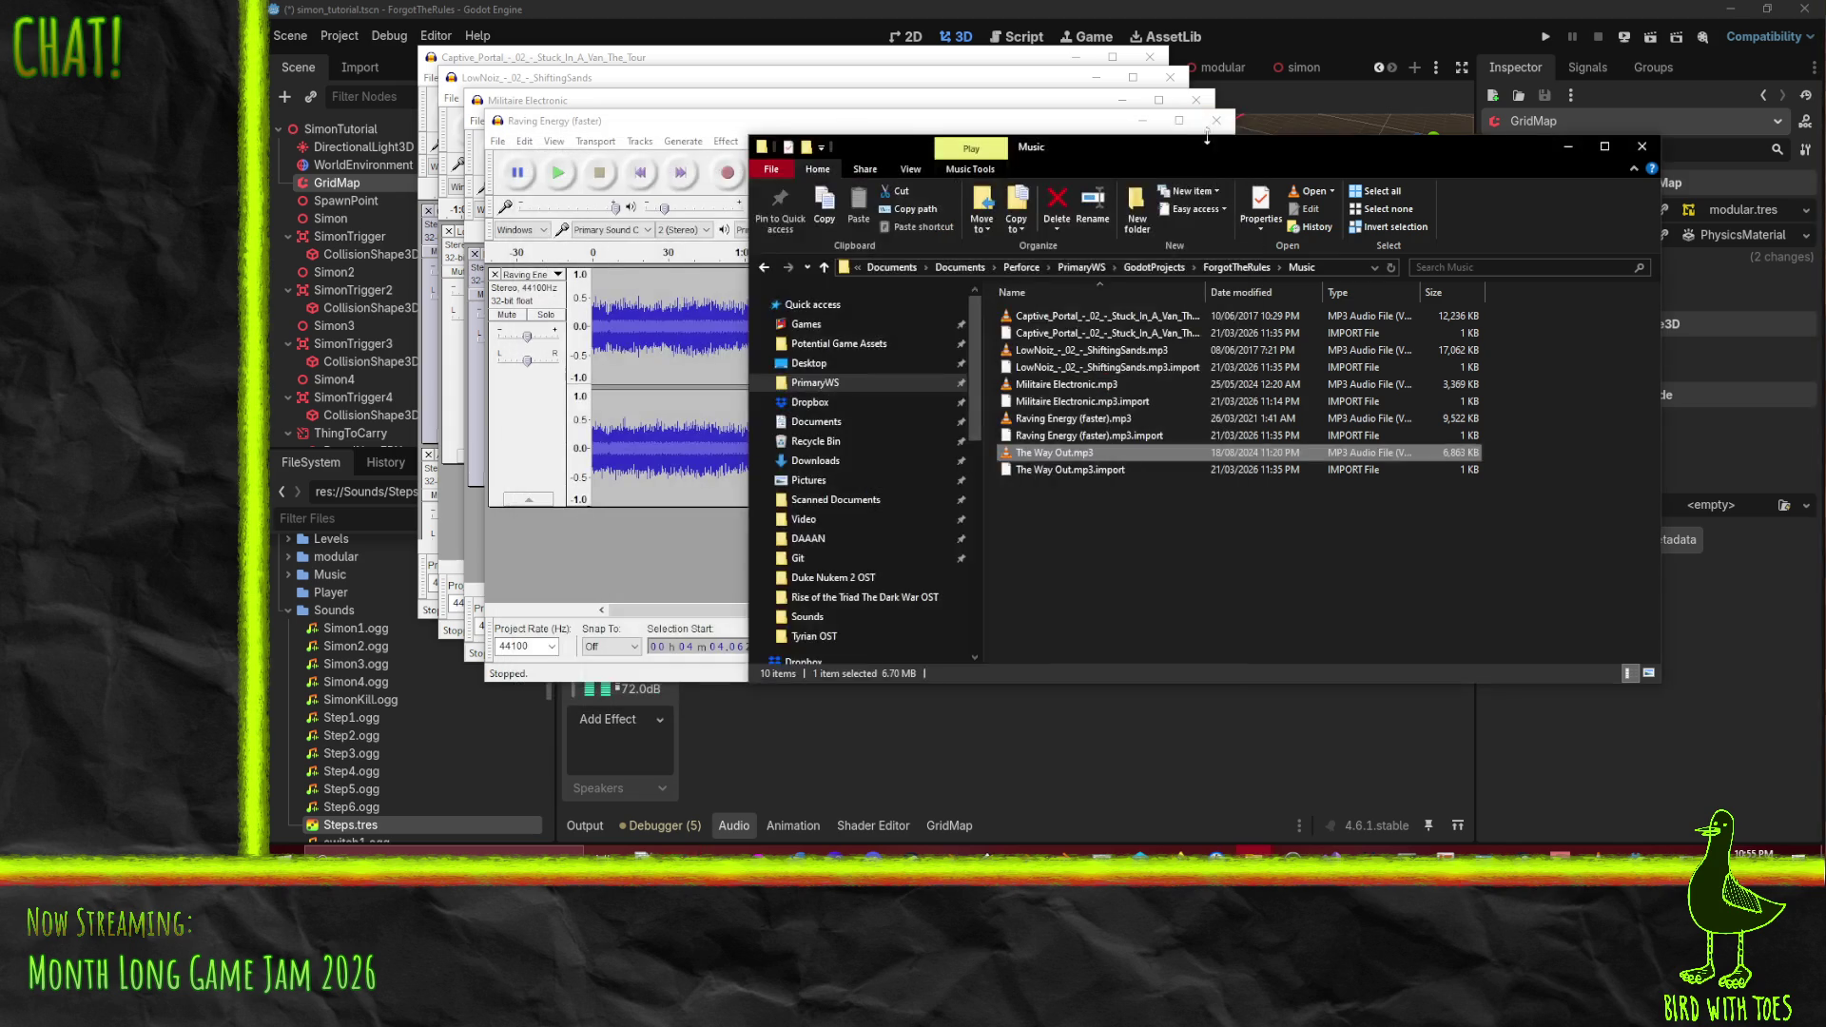
left_click(1217, 120)
left_click(1051, 485)
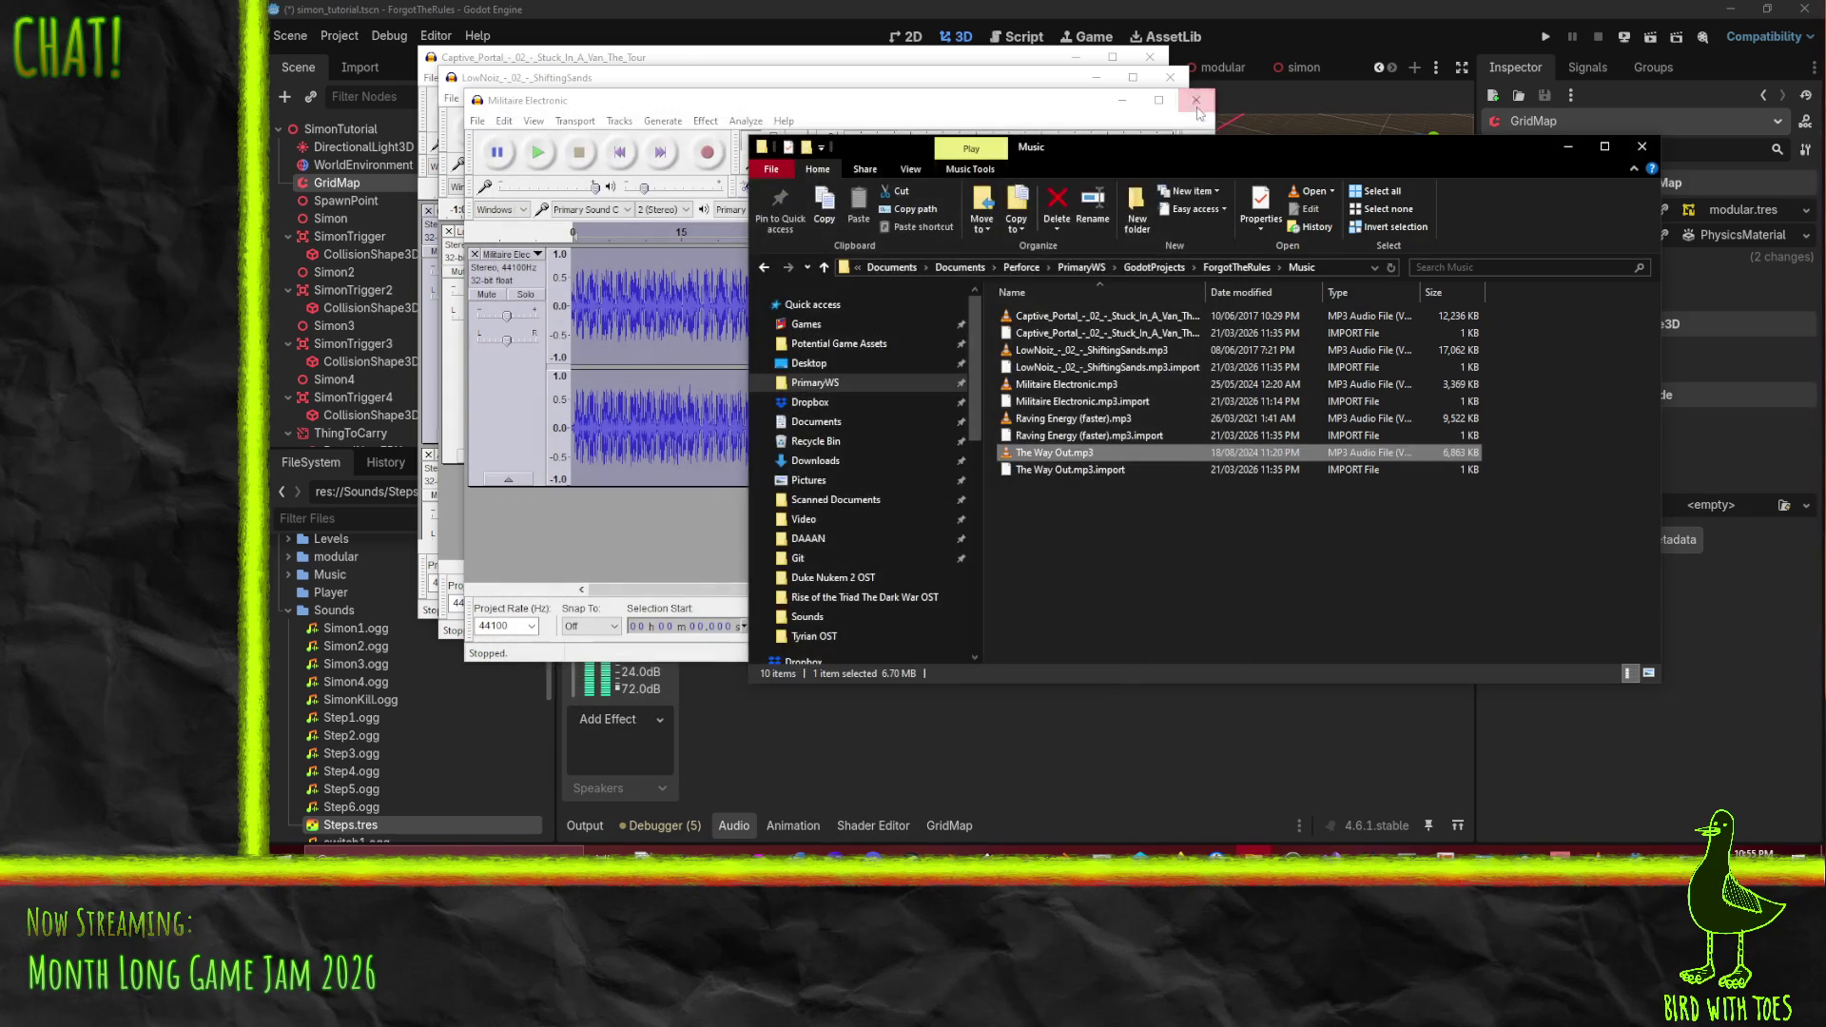
left_click(1195, 100)
left_click(1043, 487)
left_click(1169, 77)
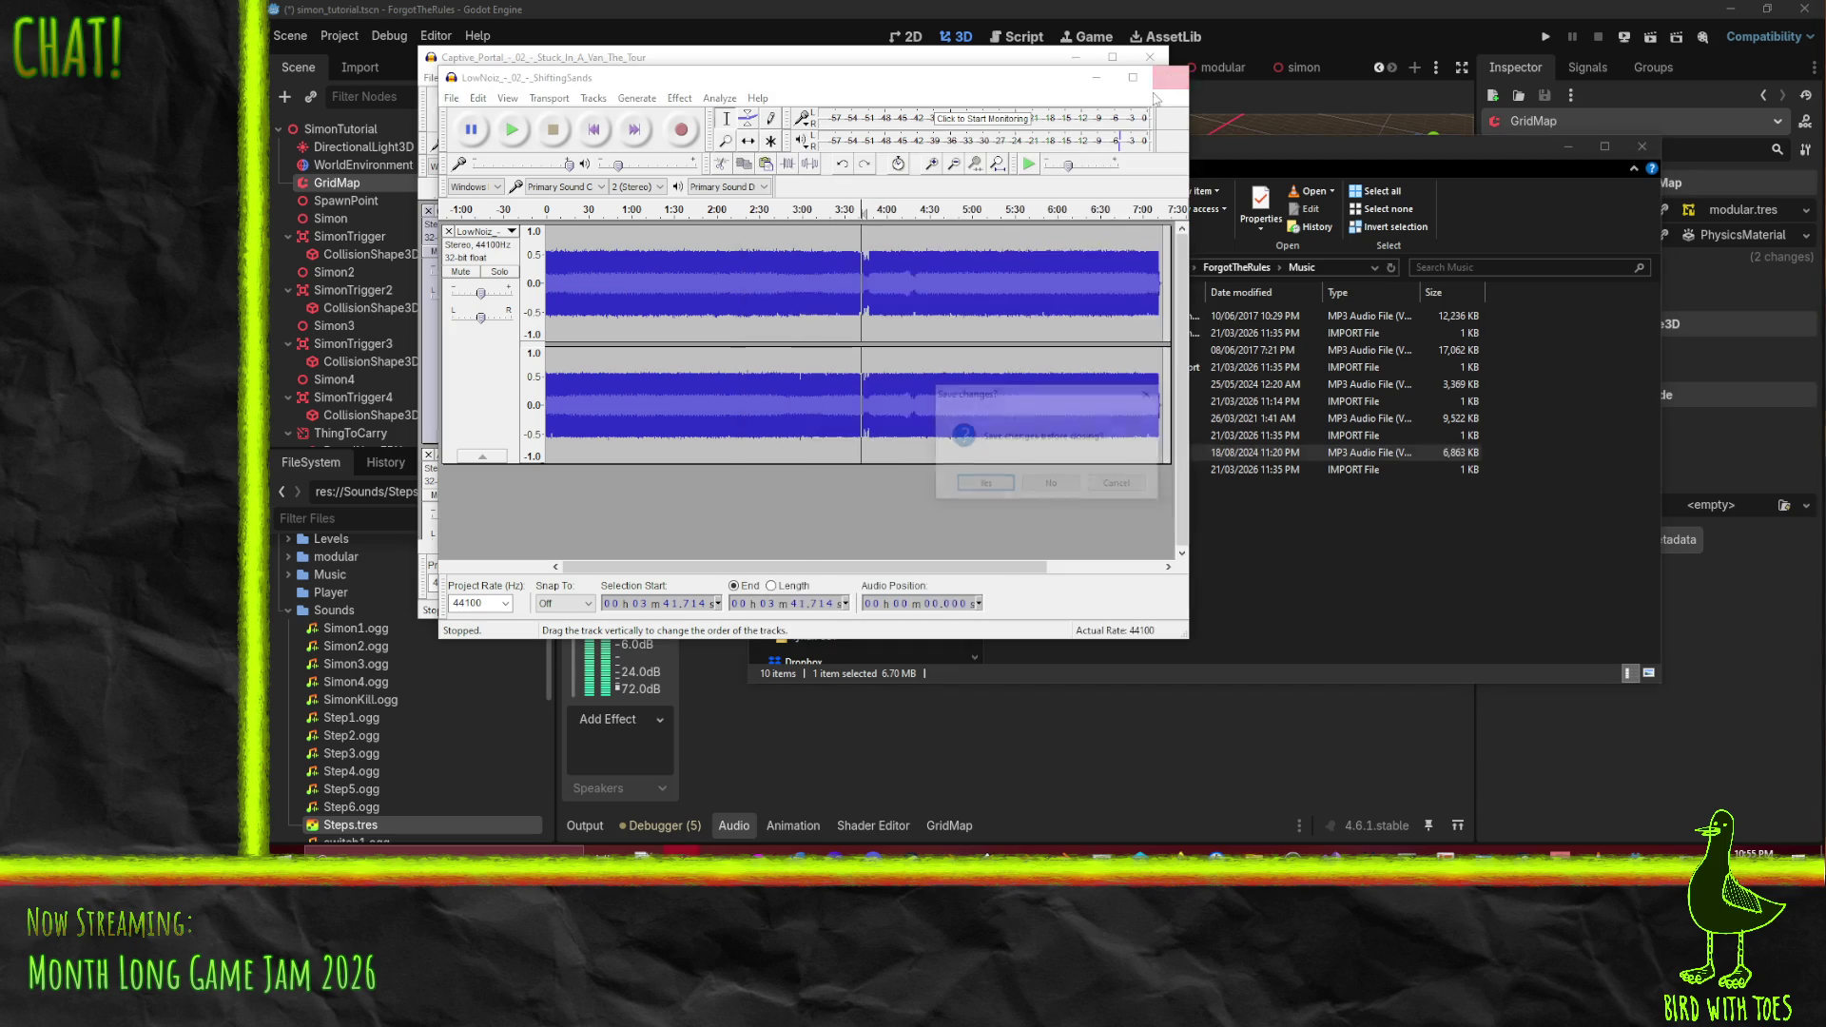
left_click(1051, 485)
left_click(1150, 58)
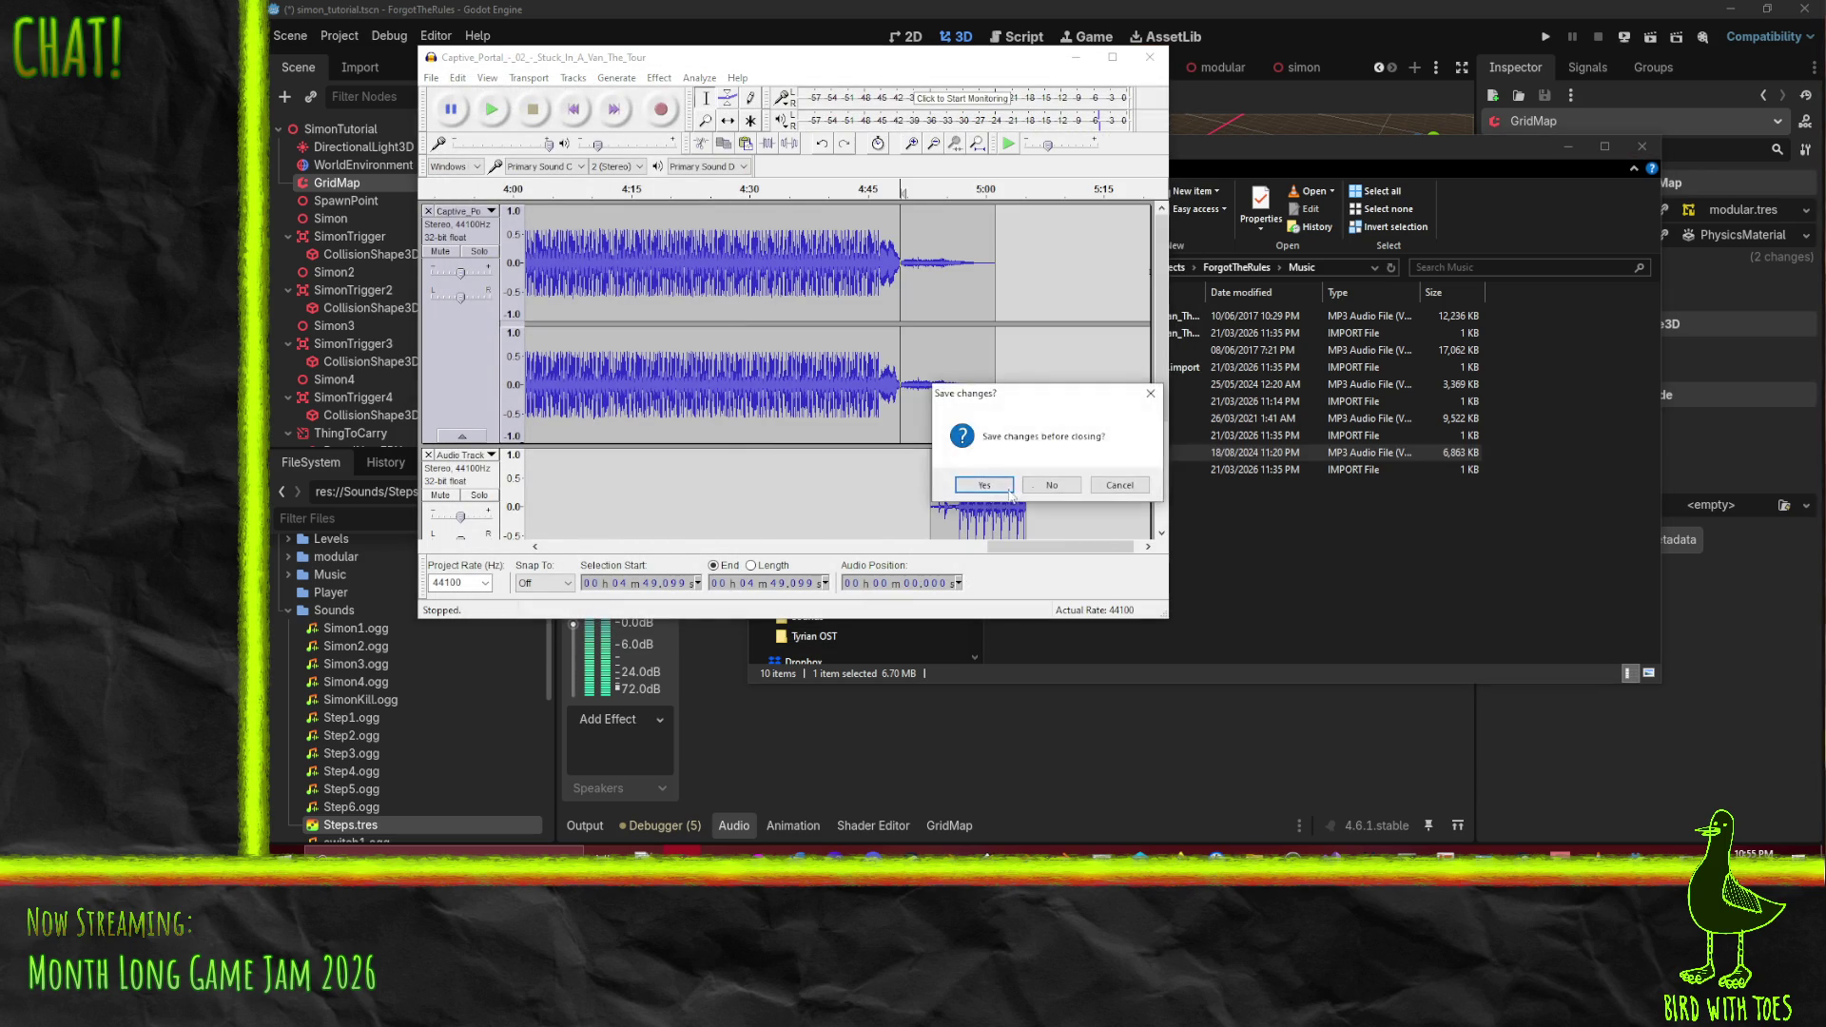
left_click(1051, 485)
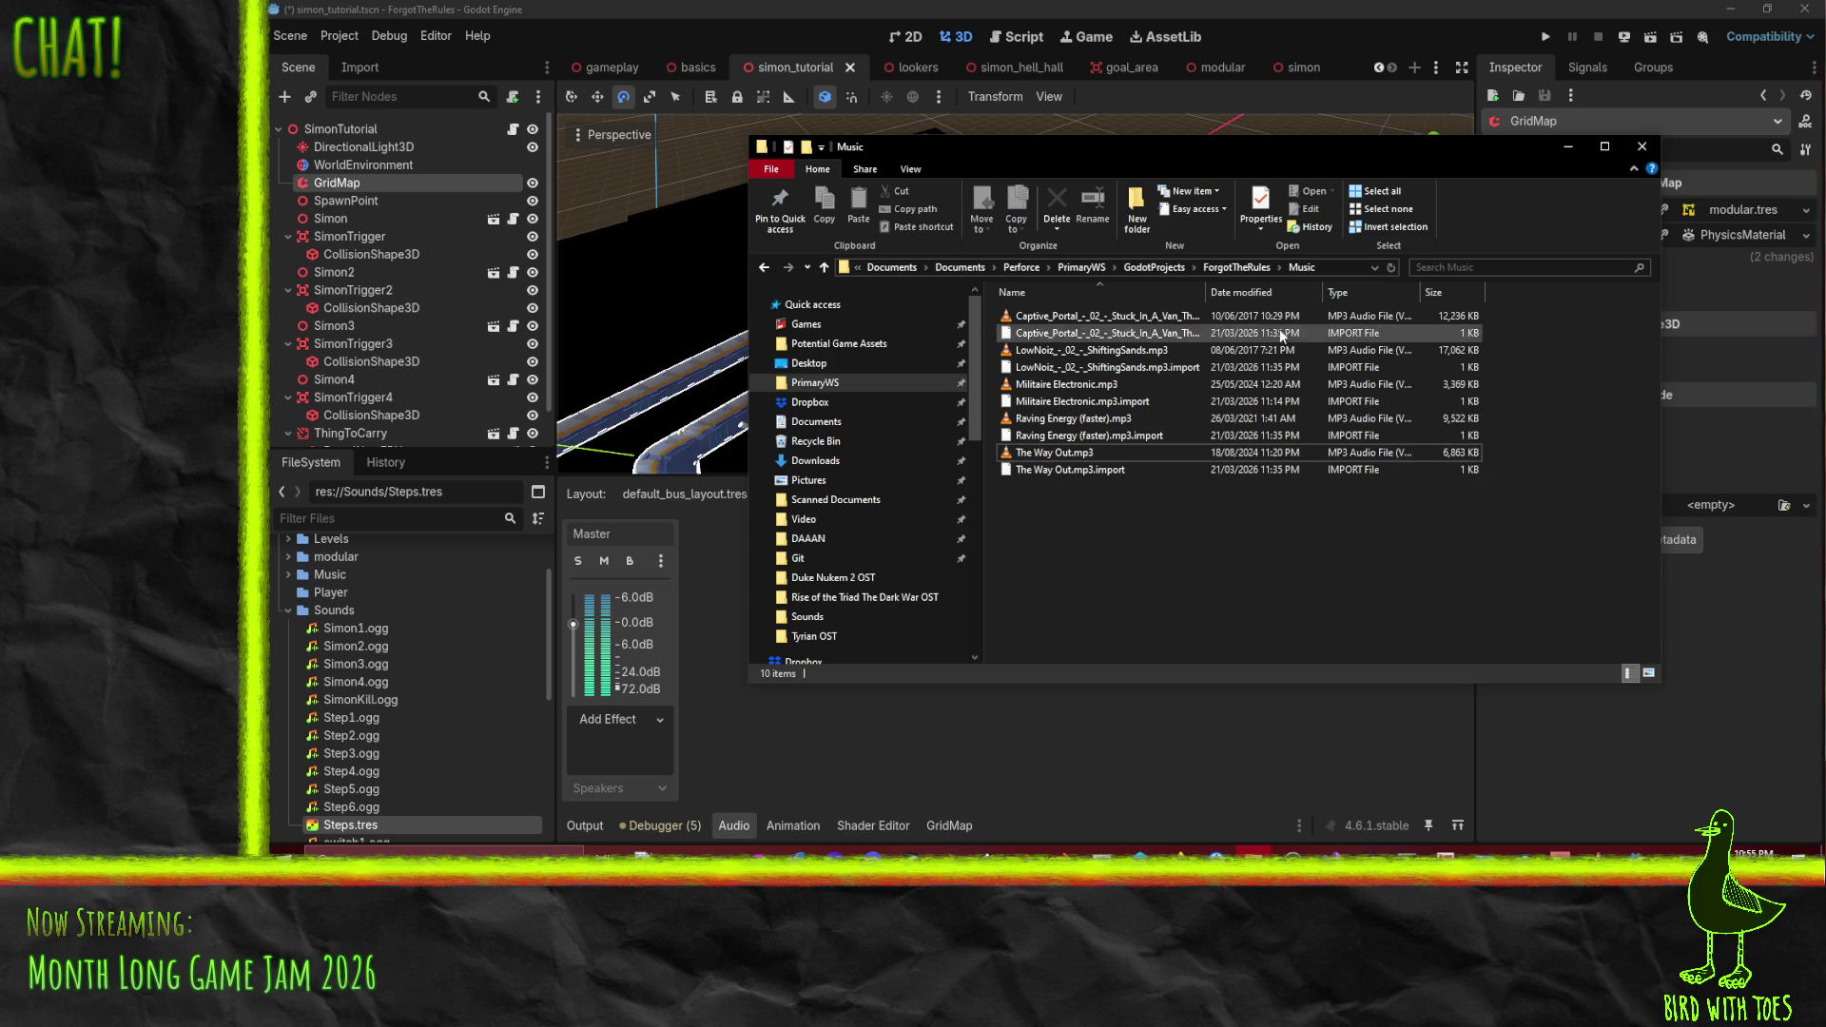
- Open the Sounds folder in ForgotTheRules and start selecting the exported music OGG files
left_click(1217, 267)
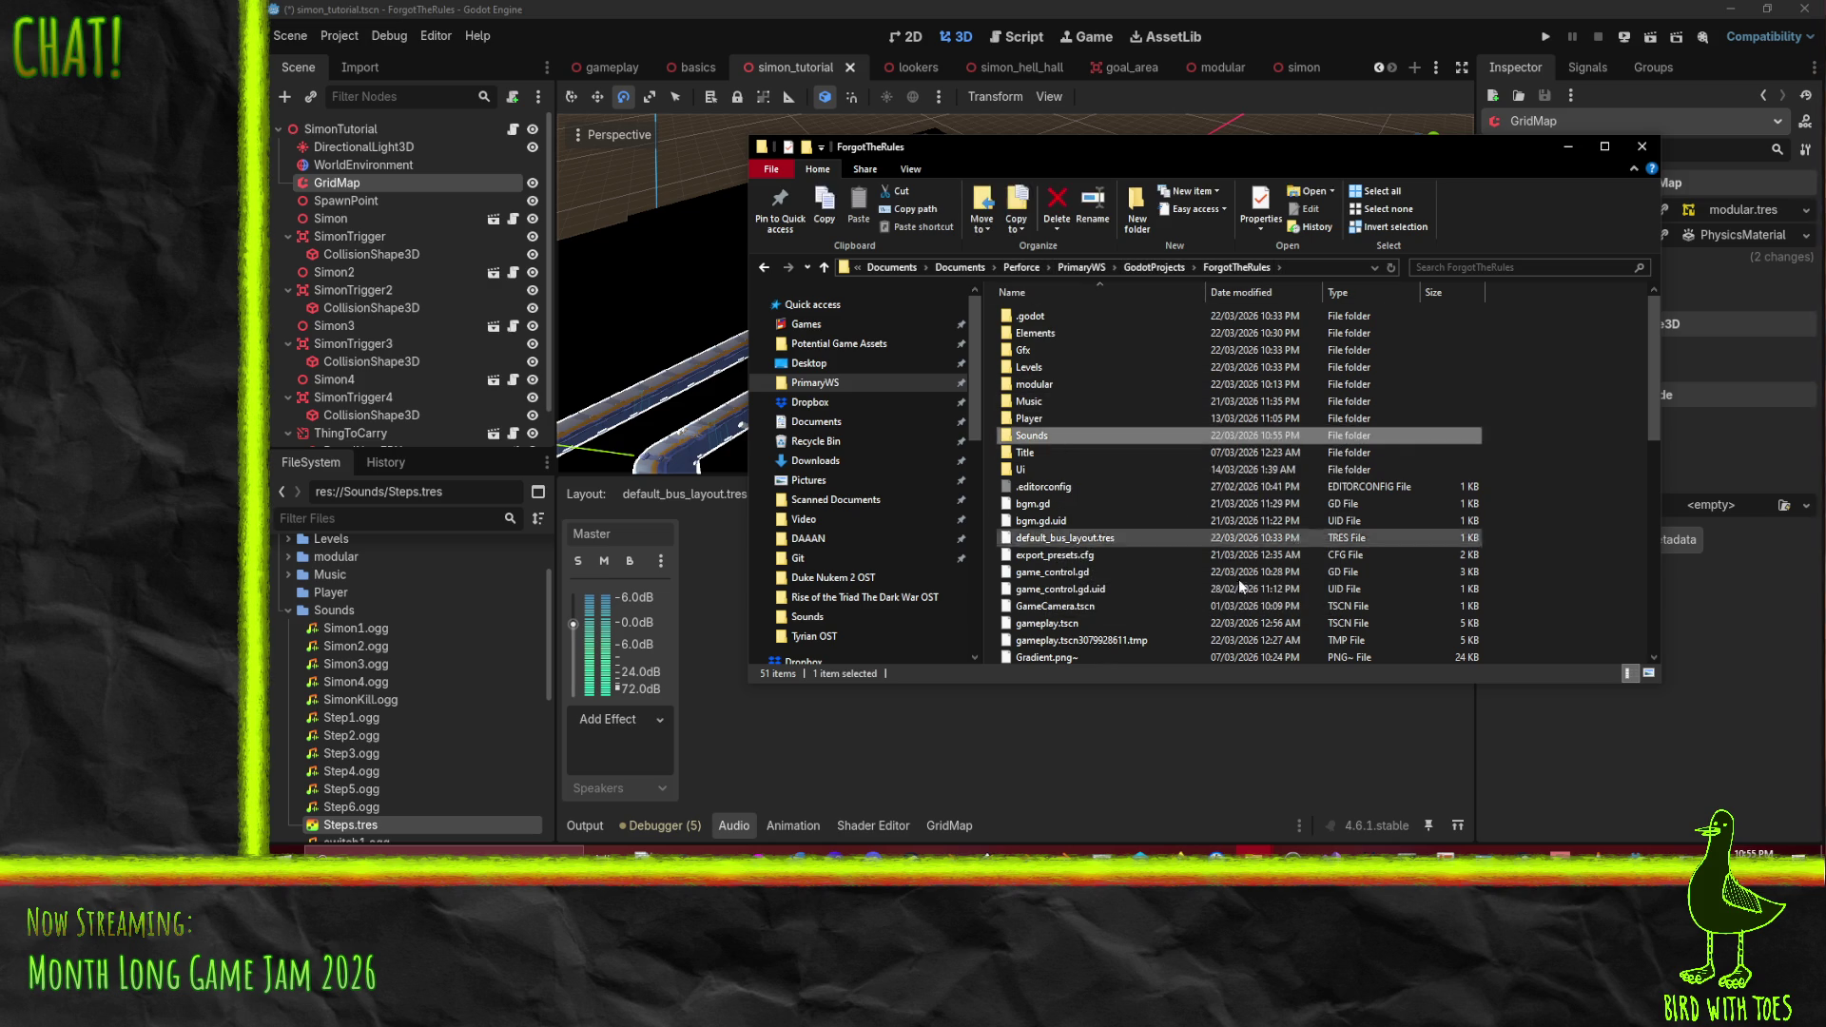
double_click(1052, 436)
left_click(1092, 317)
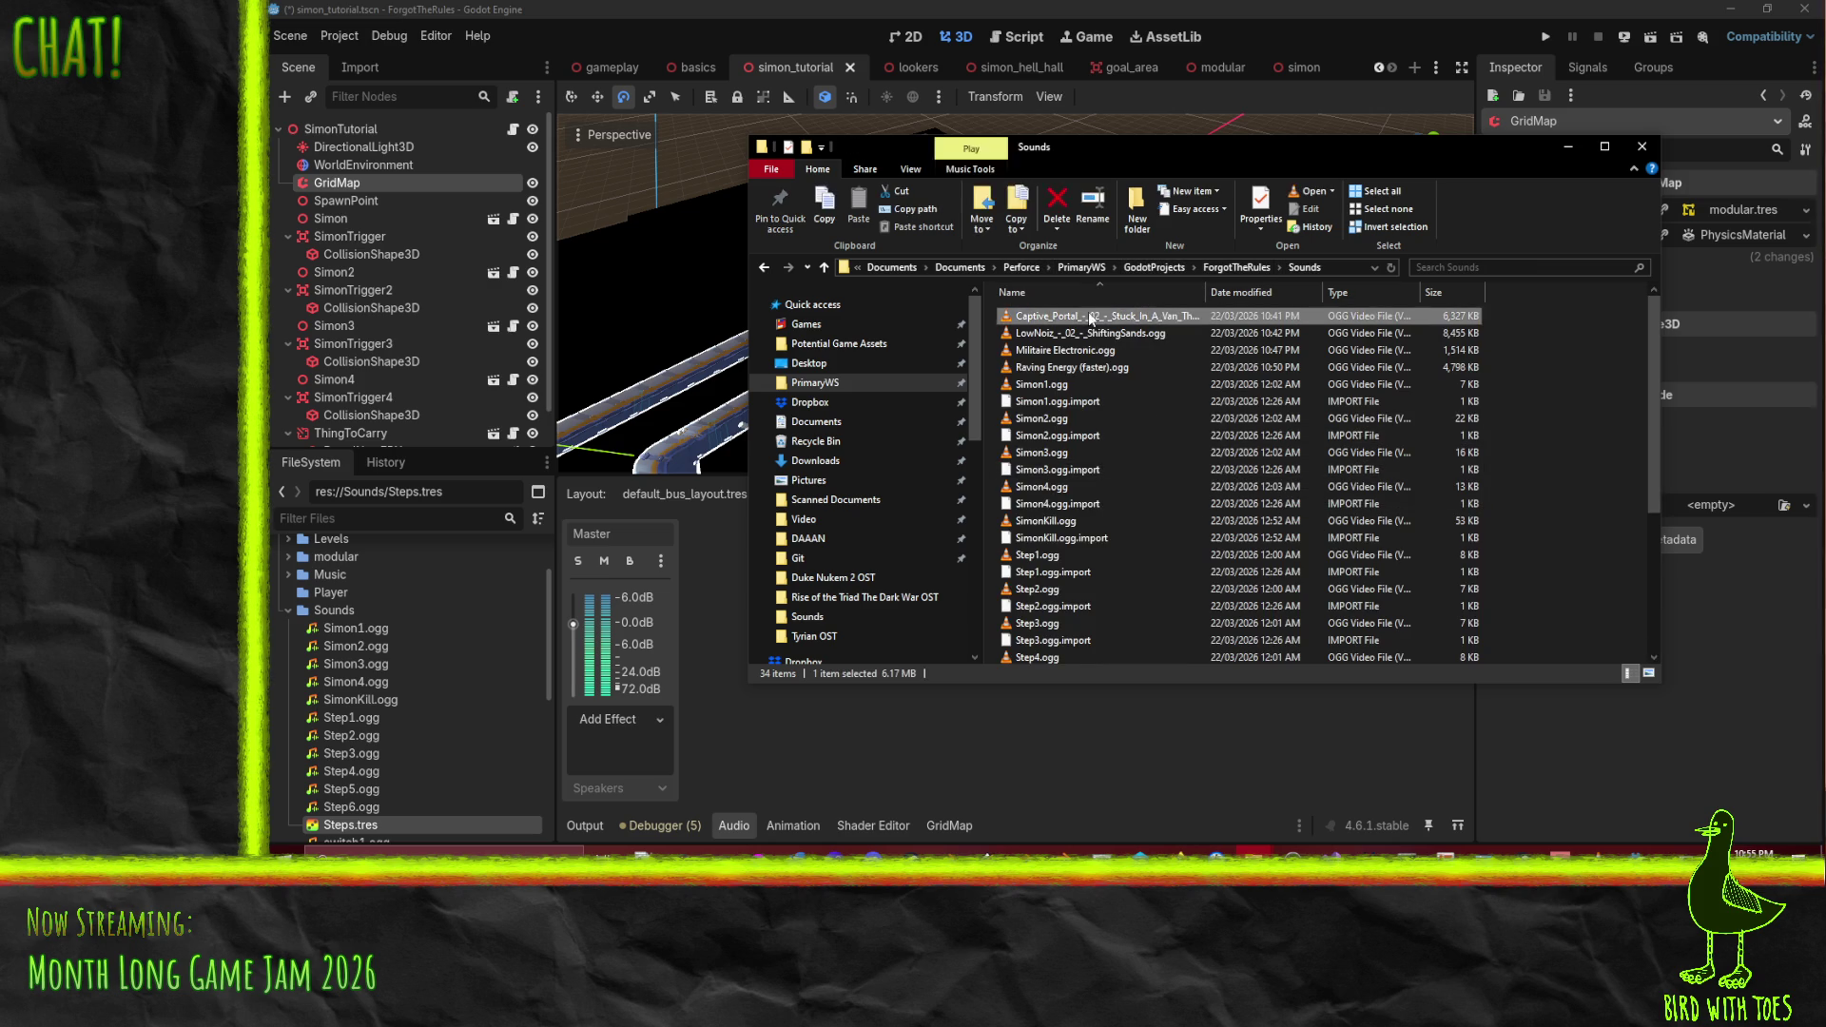
left_click(1110, 367, "shift")
scroll(1151, 432, "down", 5)
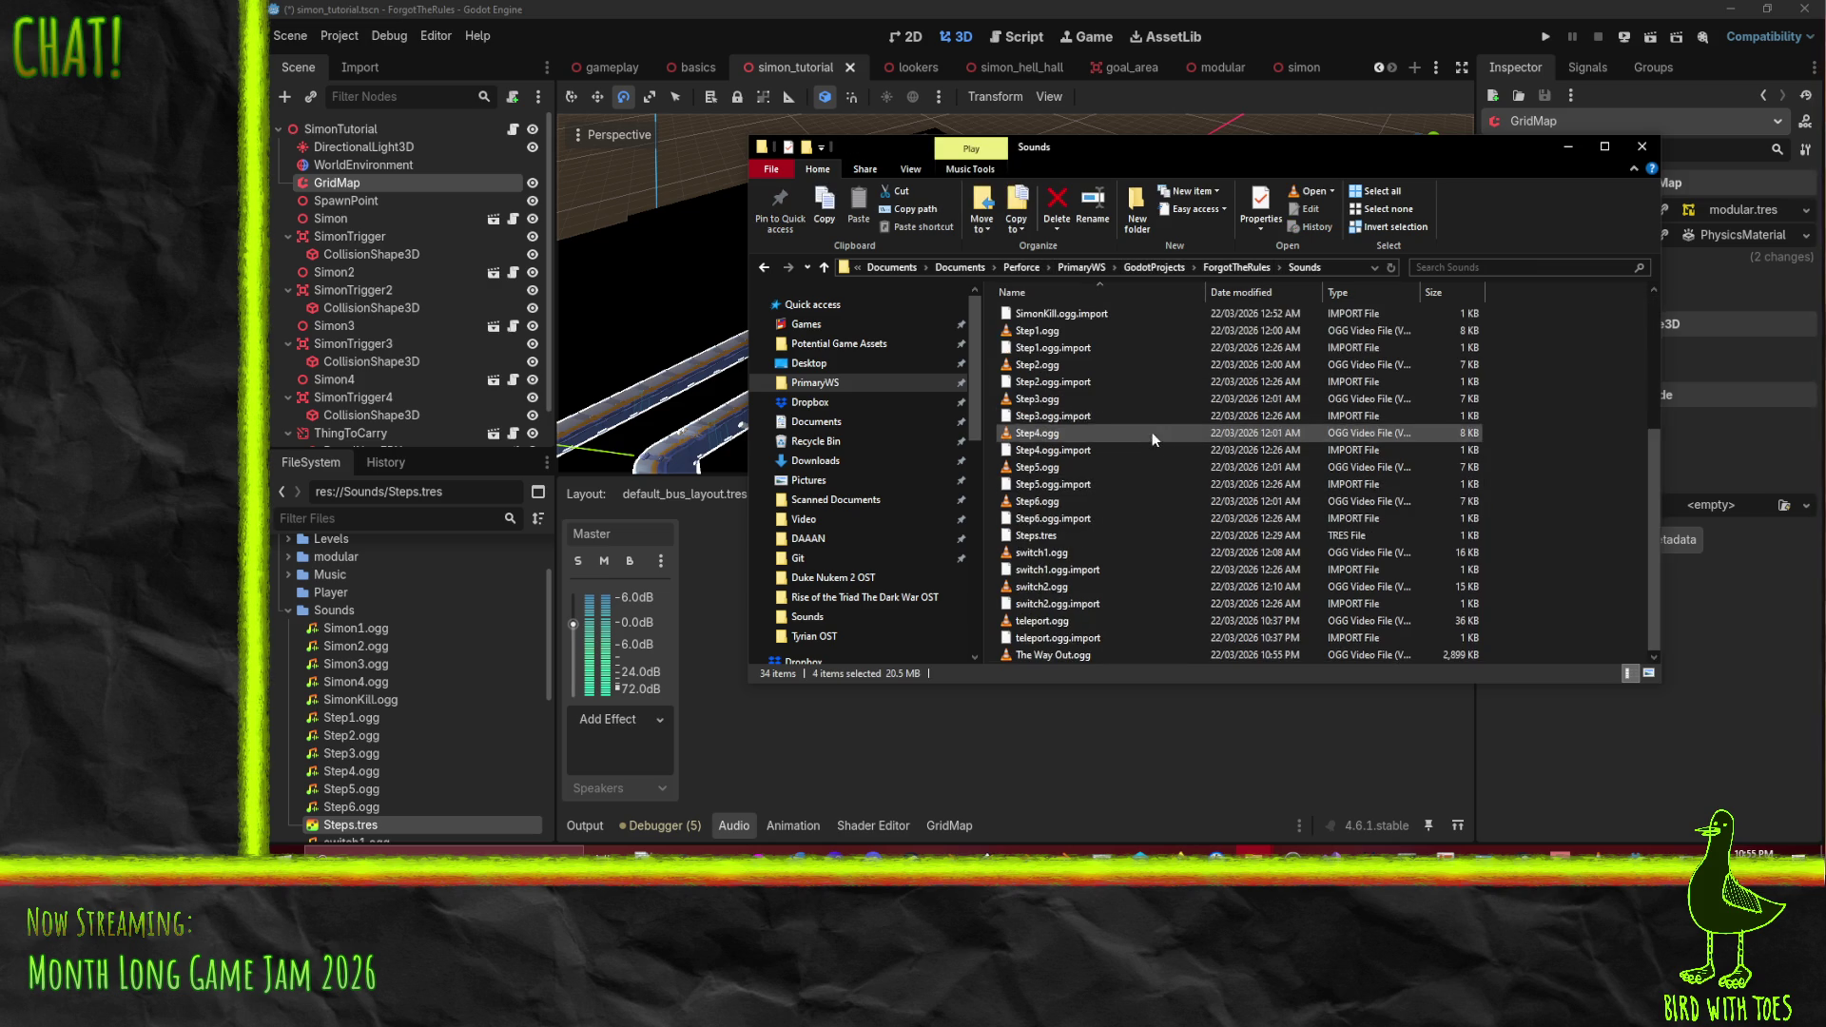
left_click(1065, 656, "ctrl")
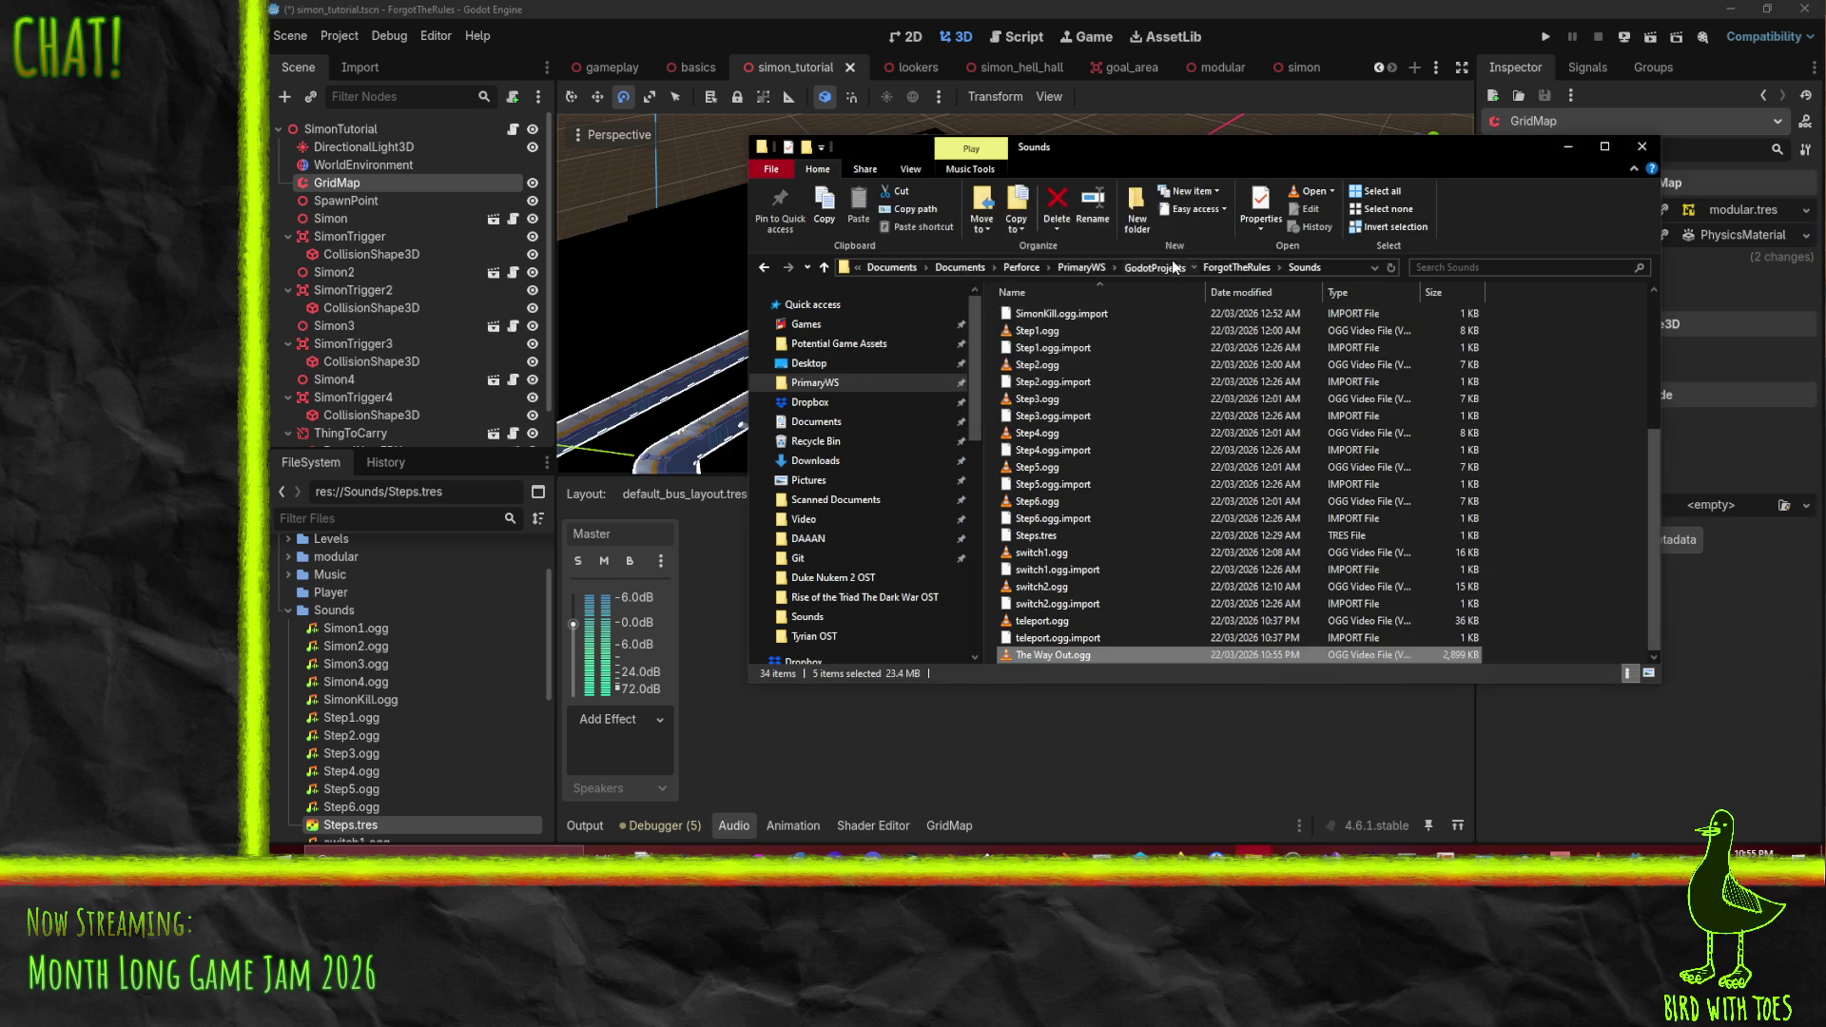
left_click_drag(1180, 268, 1328, 324)
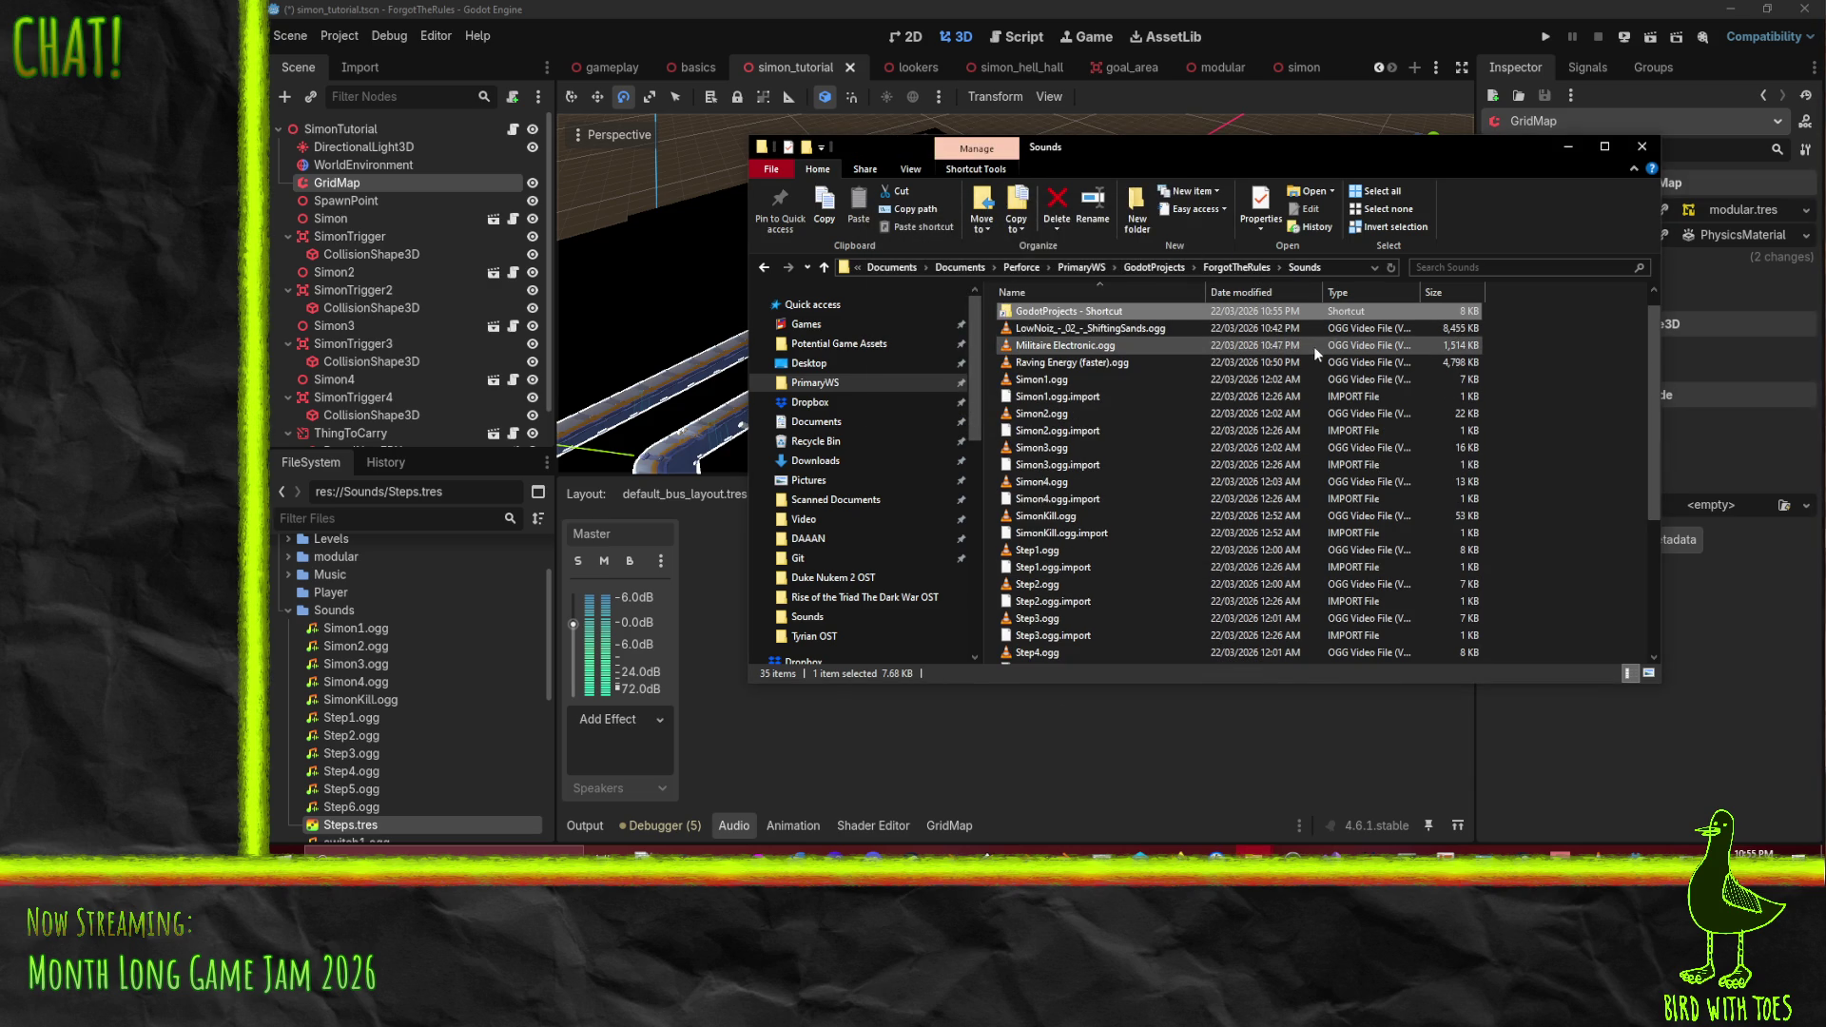
left_click_drag(1122, 332, 1144, 387)
- Select Raving Energy, Militaire Electronic, LowNoiz, The Way Out and Captive_Portal OGGs, then return to ForgotTheRules
left_click(1092, 367)
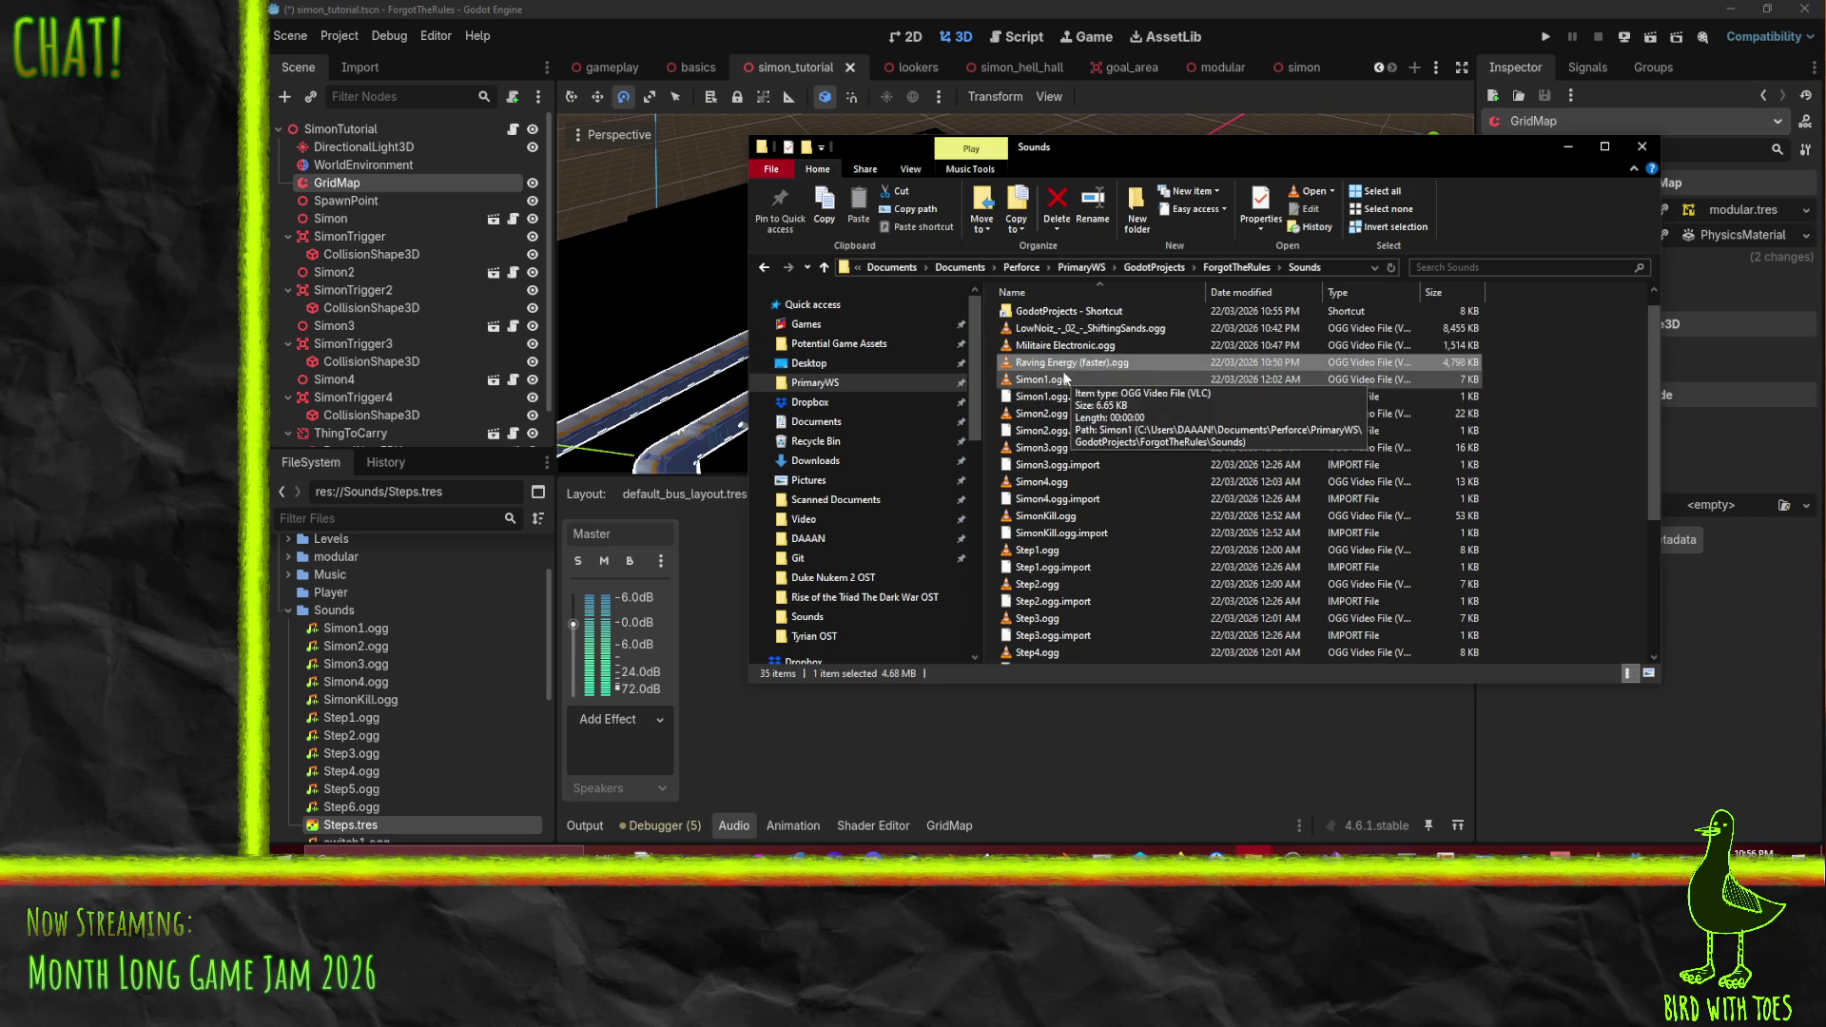
left_click(1058, 348, "ctrl")
left_click(1055, 328, "ctrl")
scroll(1056, 495, "down", 5)
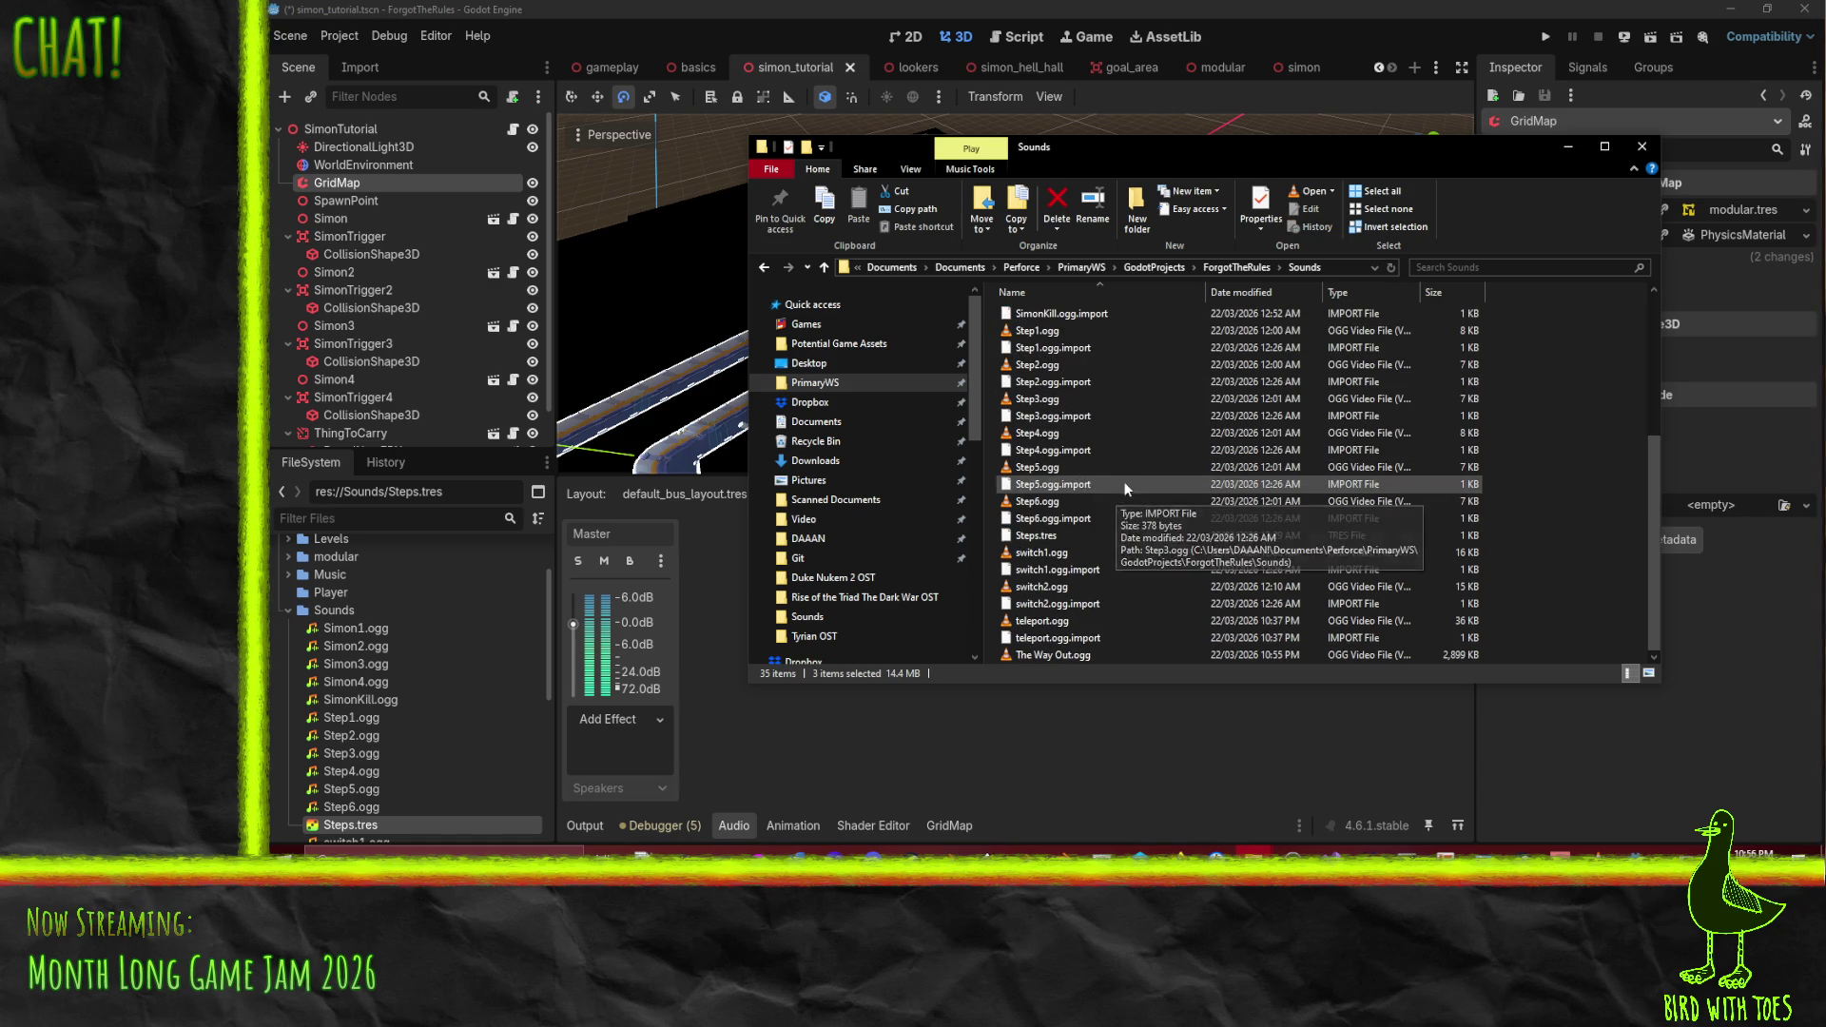
left_click(1030, 657, "ctrl")
scroll(1189, 552, "up", 5)
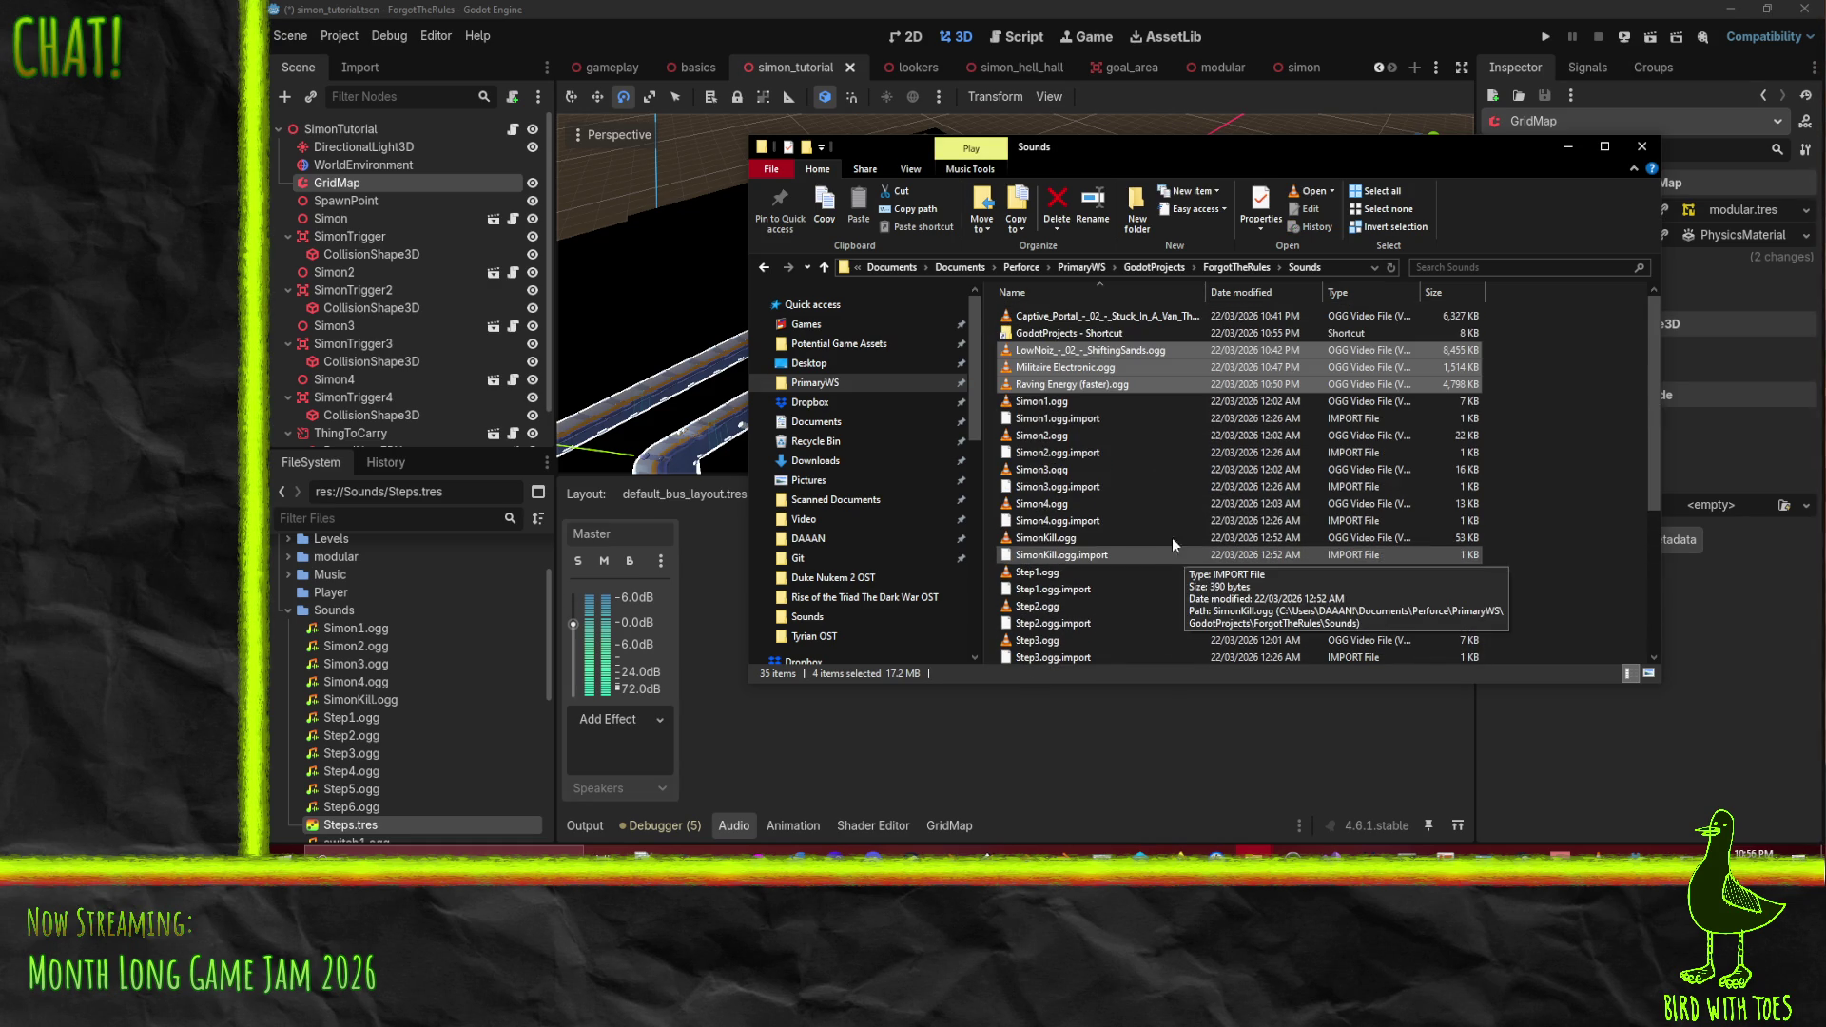
left_click(1094, 316, "ctrl")
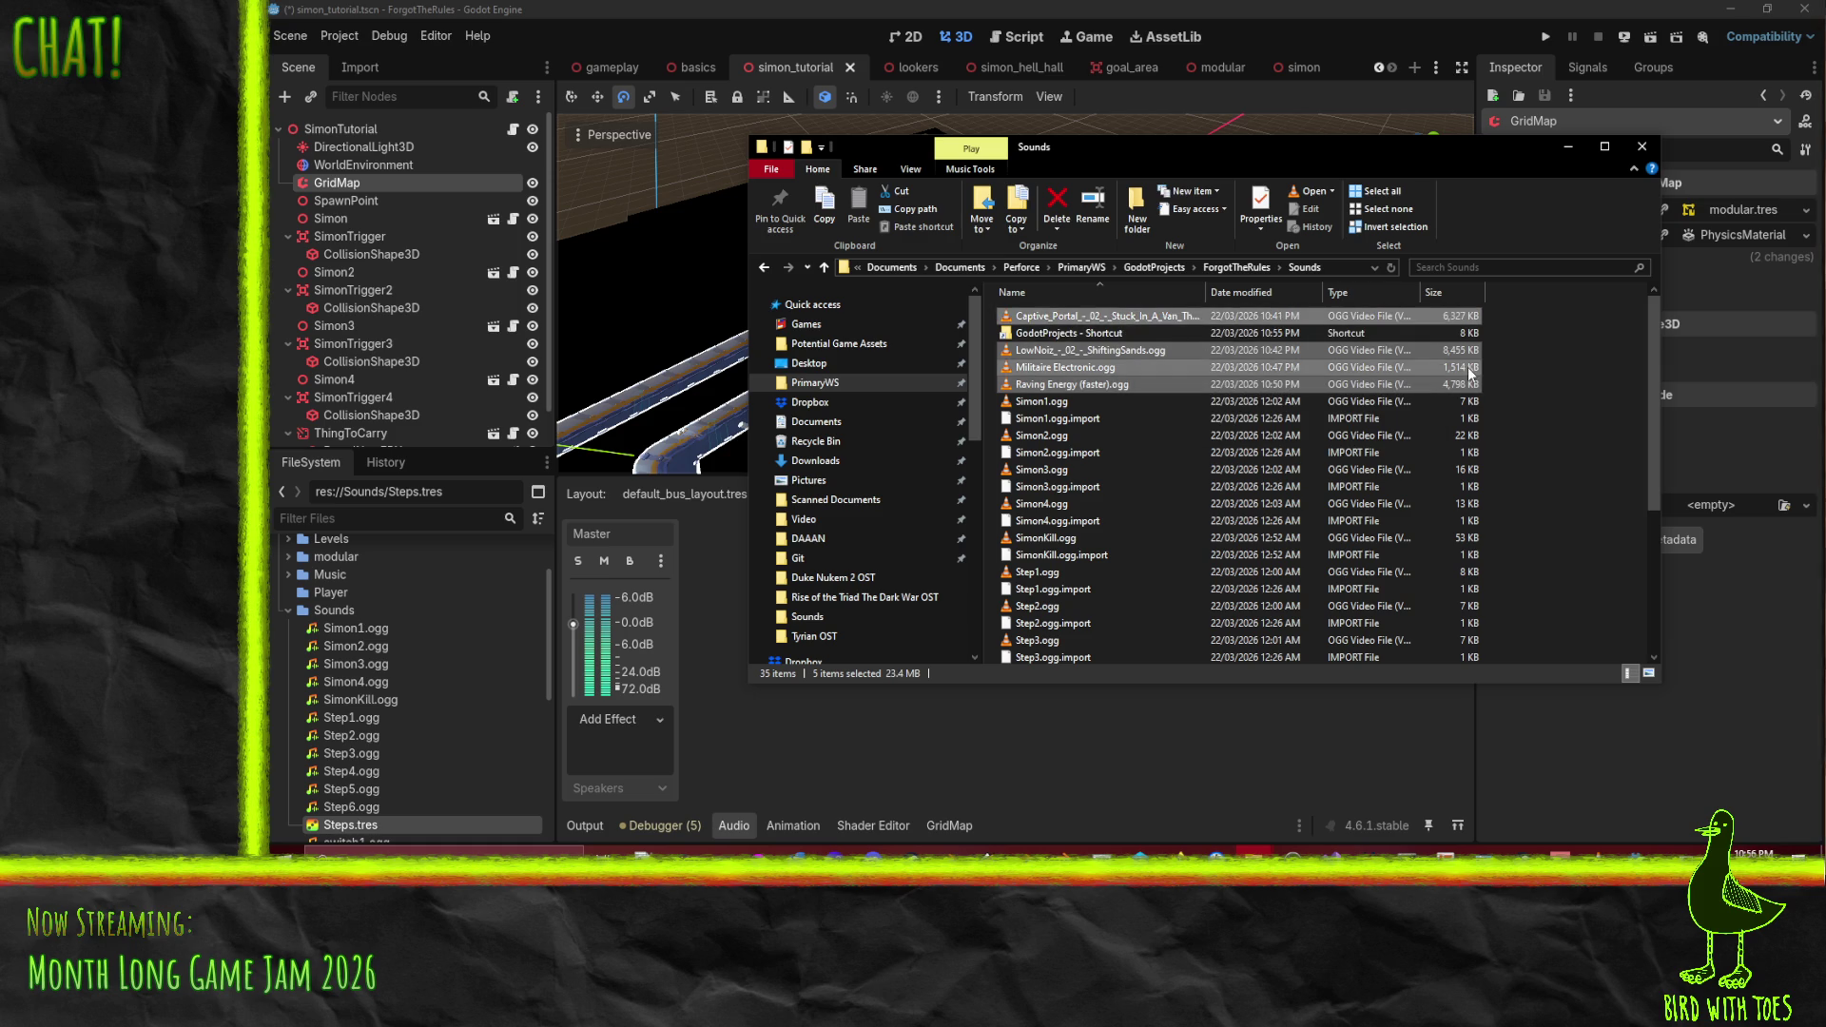
left_click(1237, 267)
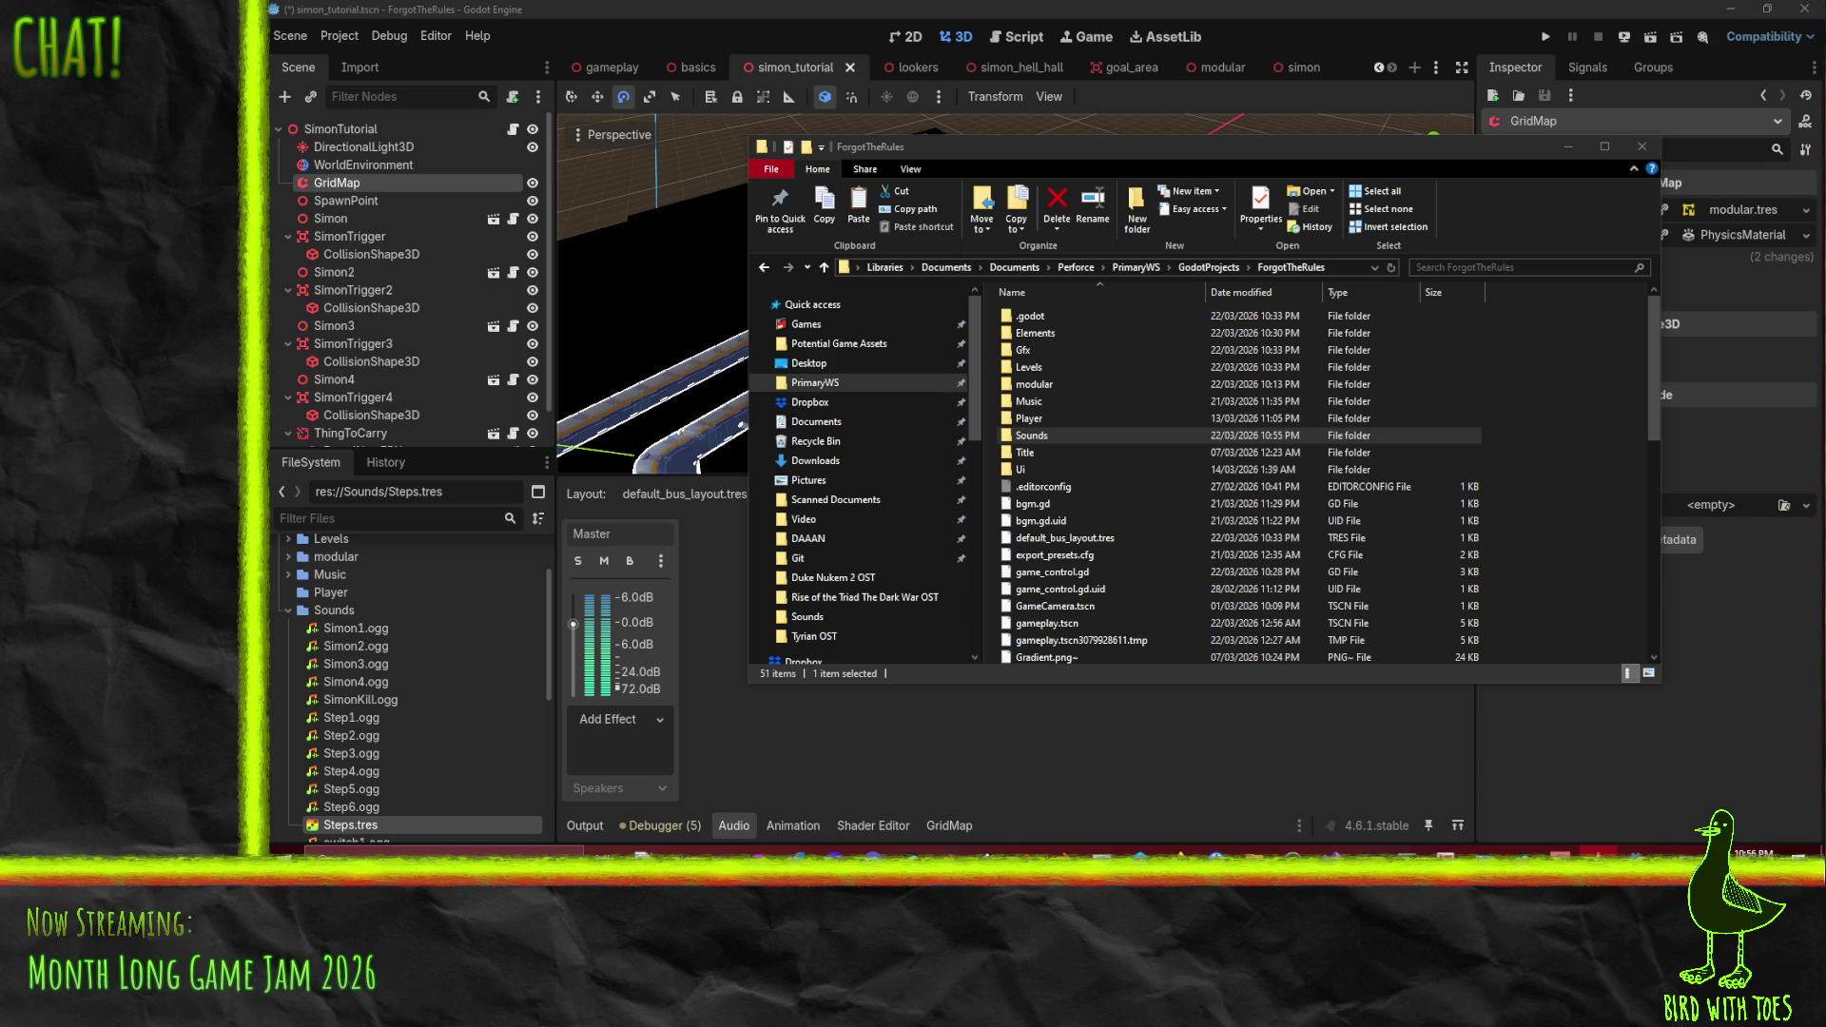
- Paste the five OGG tracks into the Music folder
left_click(1047, 399)
double_click(1047, 400)
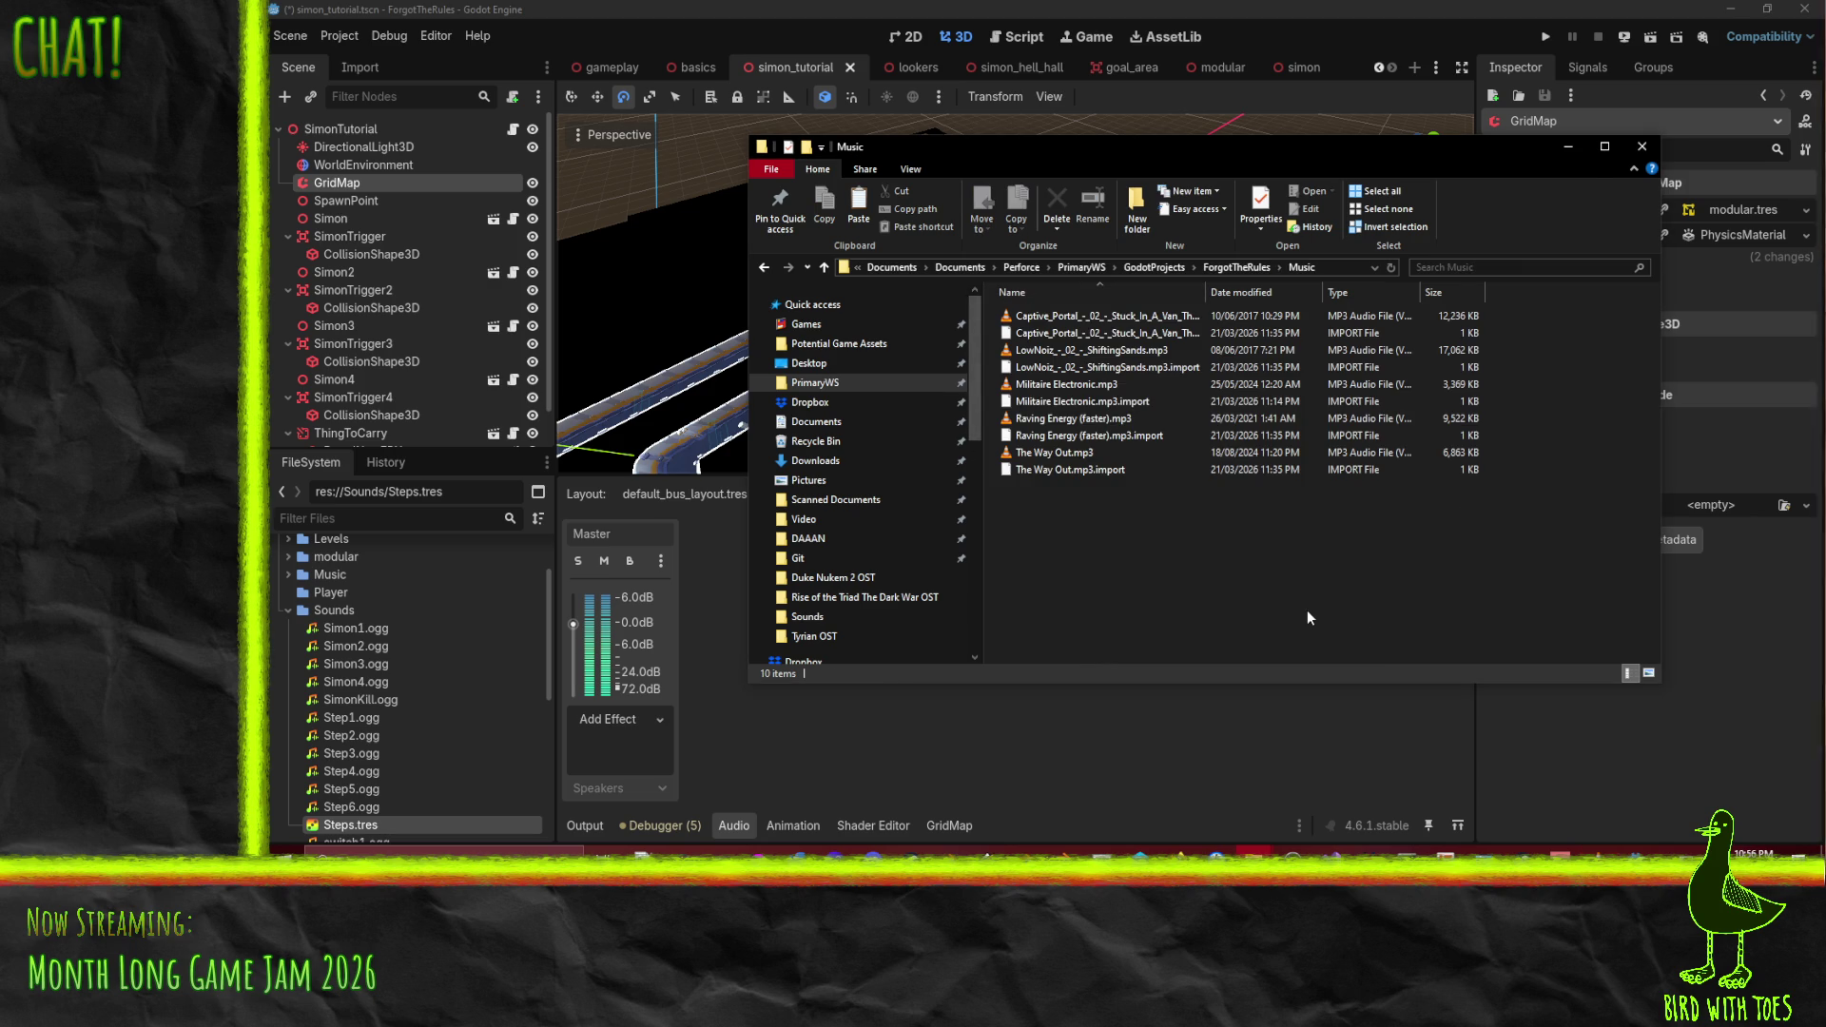
key("ctrl+v")
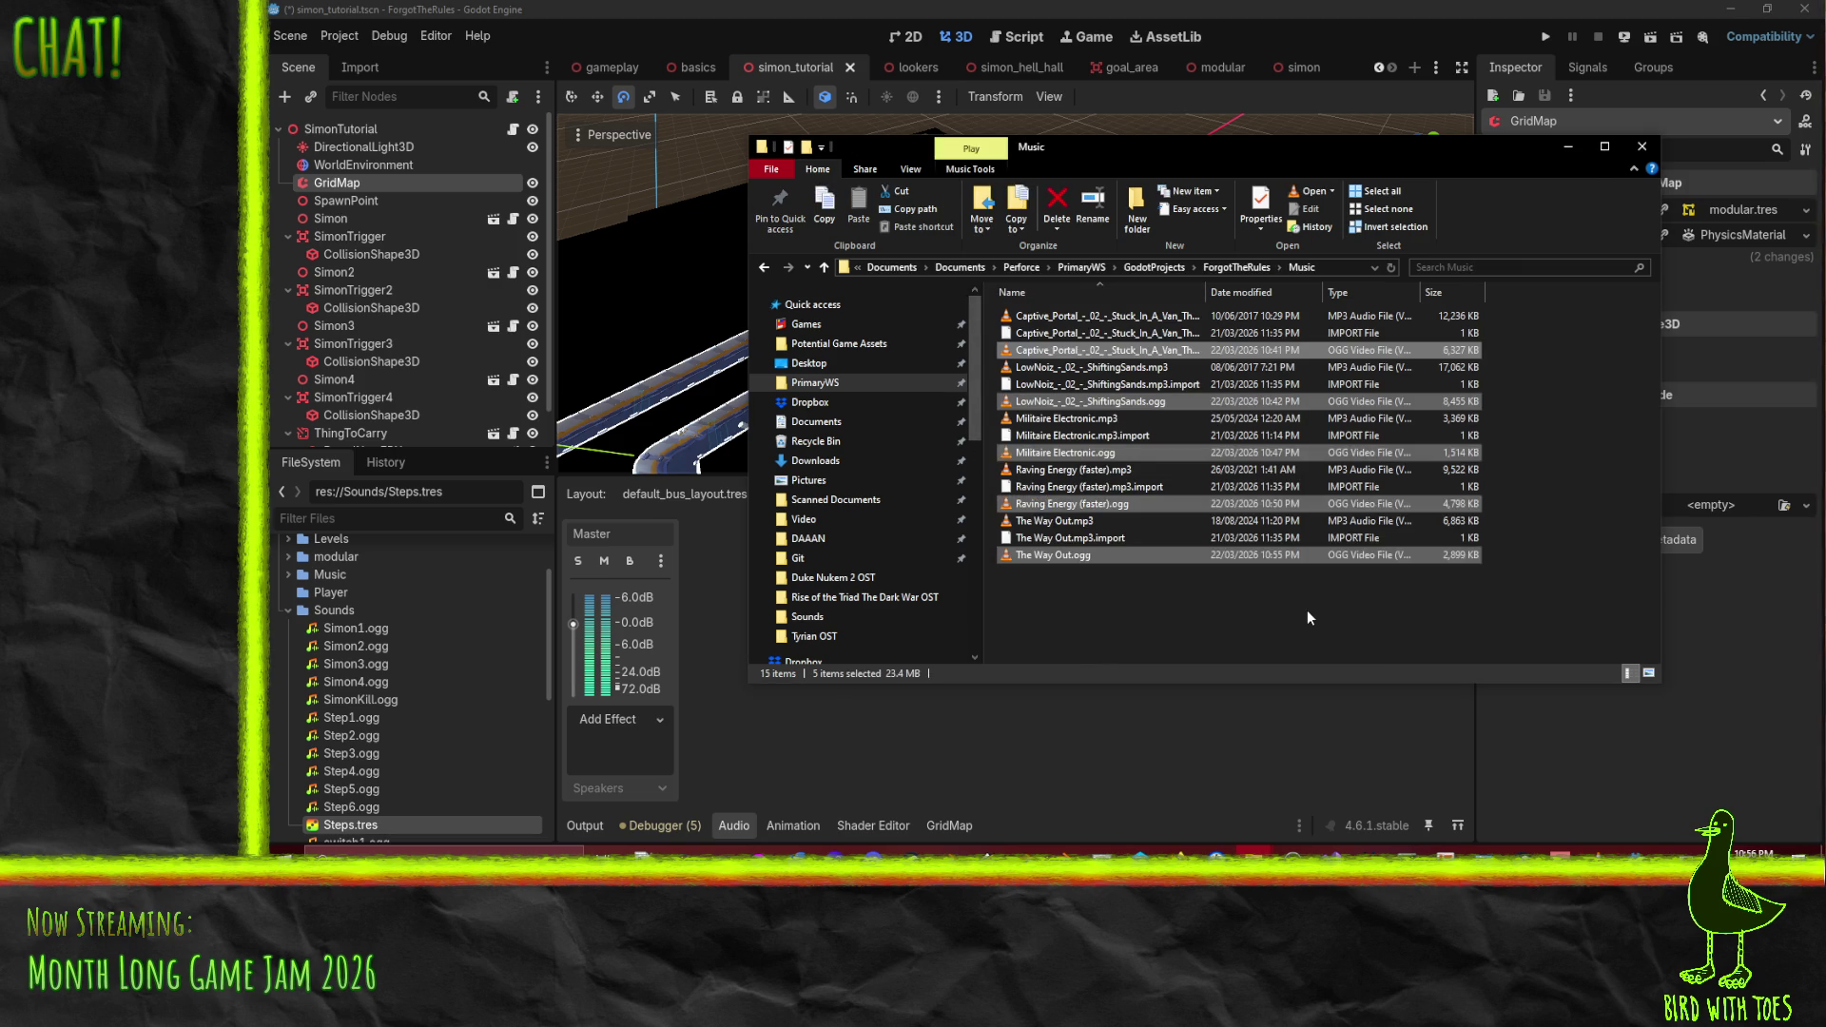
- Rename The Way Out and Raving Energy .mp3.import files to .ogg.import
left_click(1097, 538)
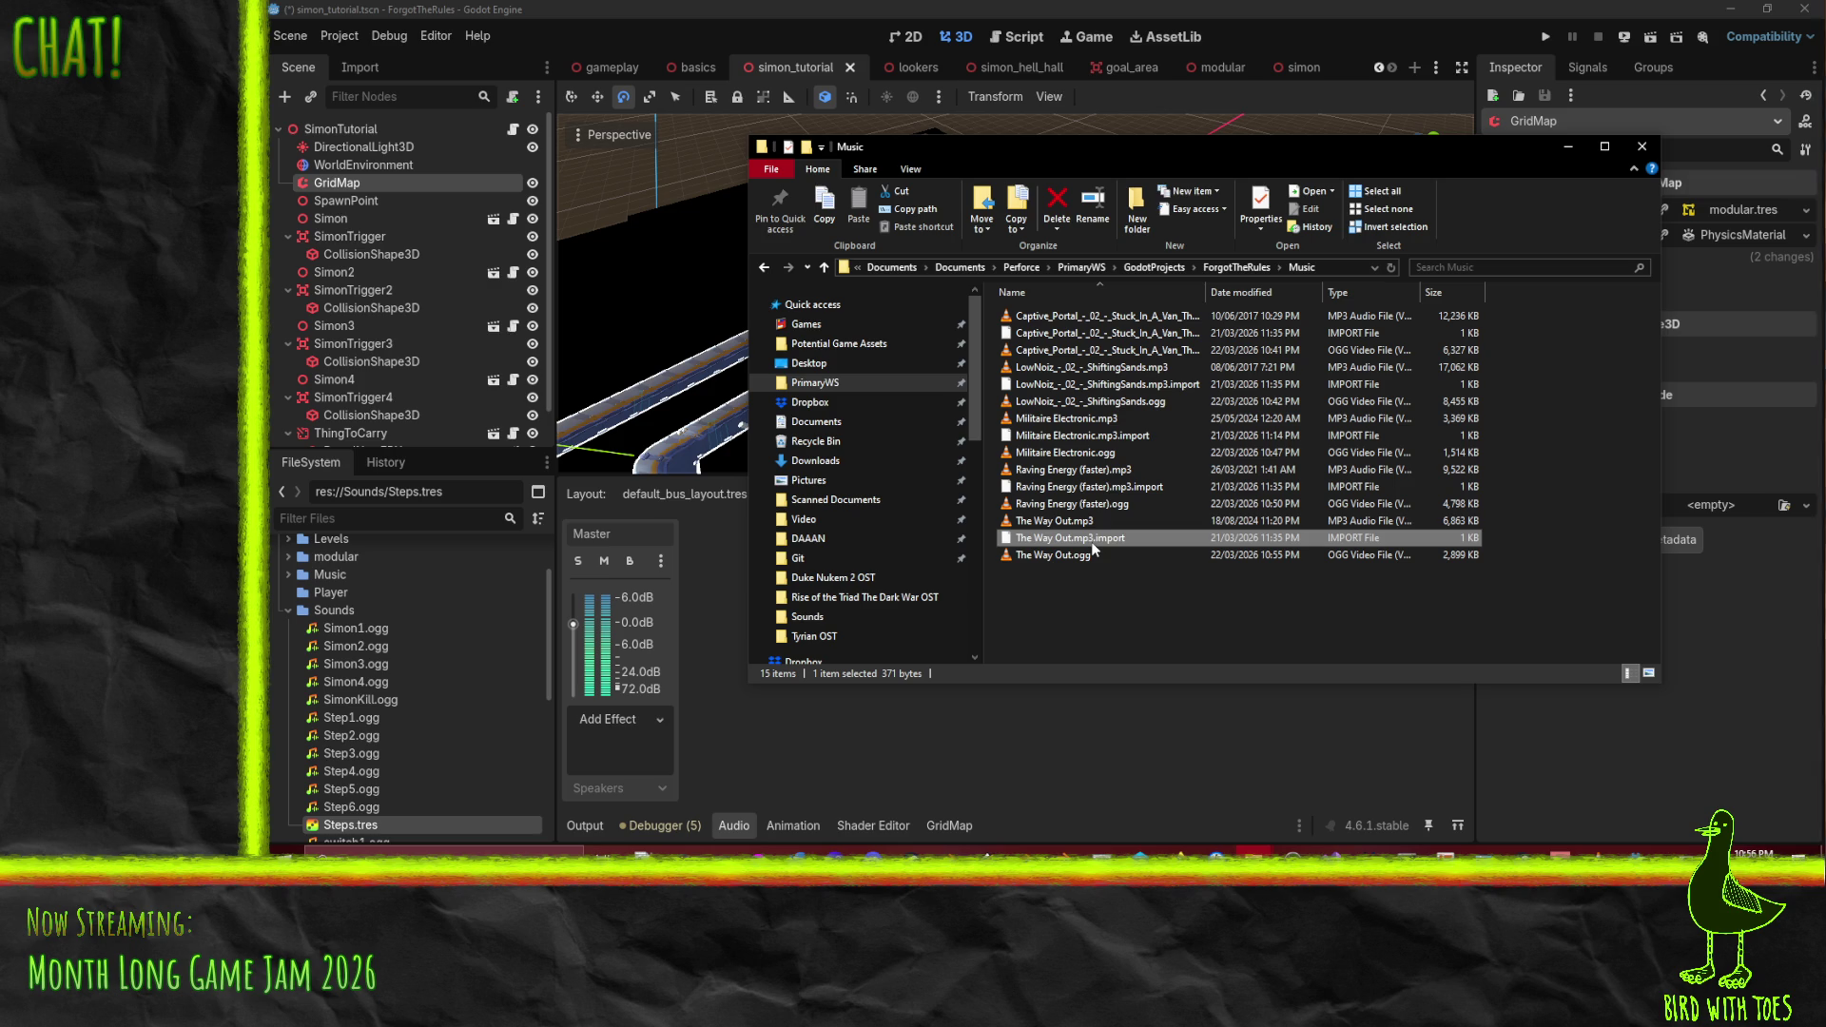
left_click(1093, 548)
key("Right")
key("BackSpace")
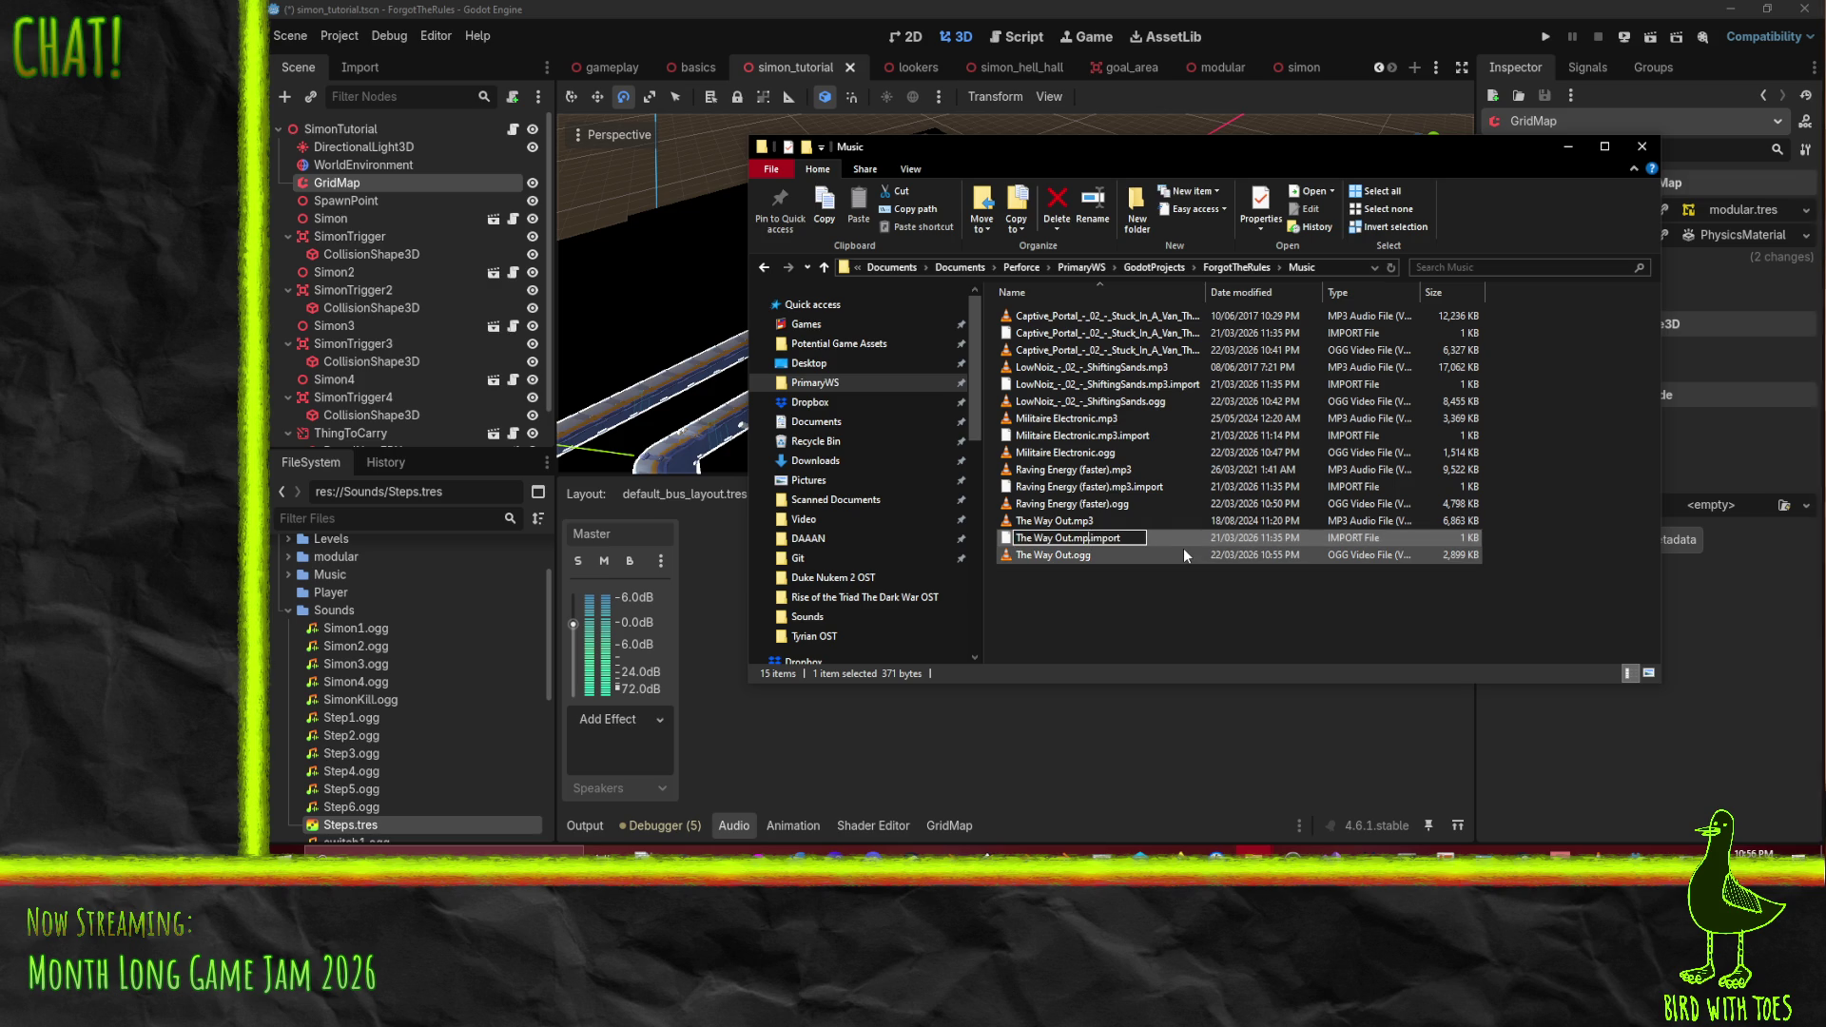
key("BackSpace")
key("BackSpace")
type("ogg")
key("Return")
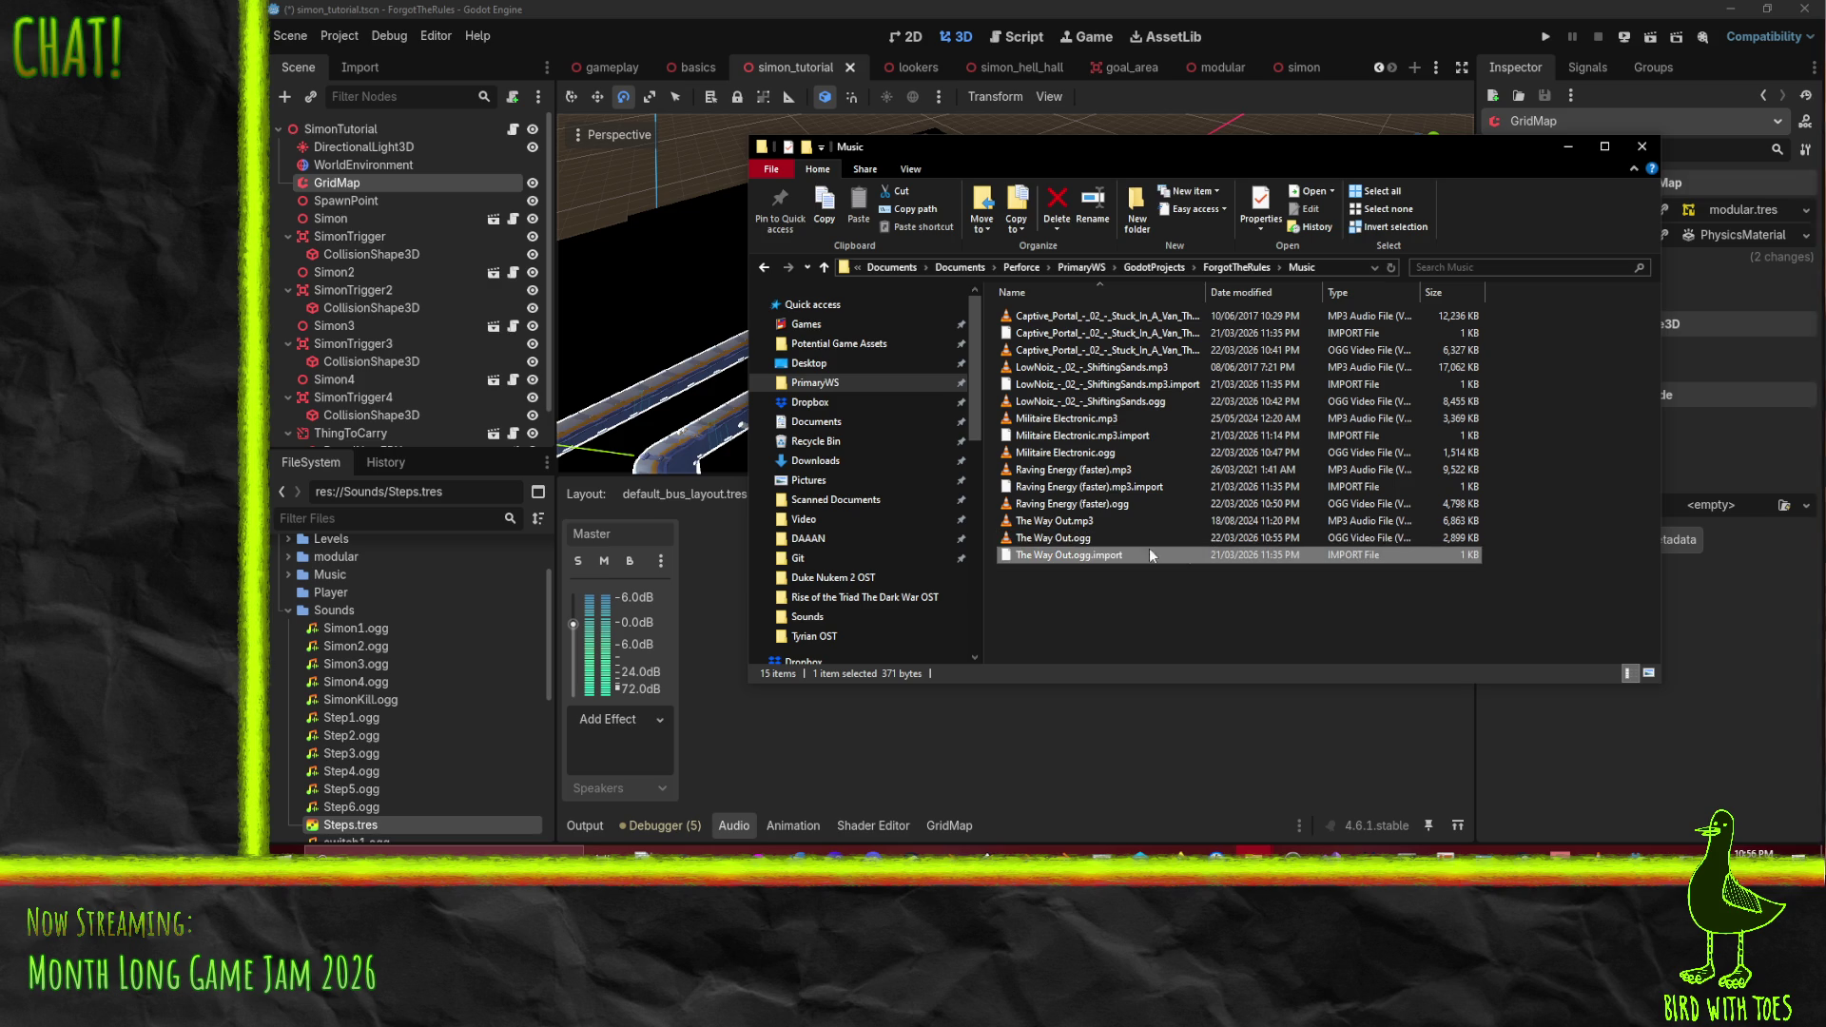
left_click(1122, 487)
left_click(1123, 487)
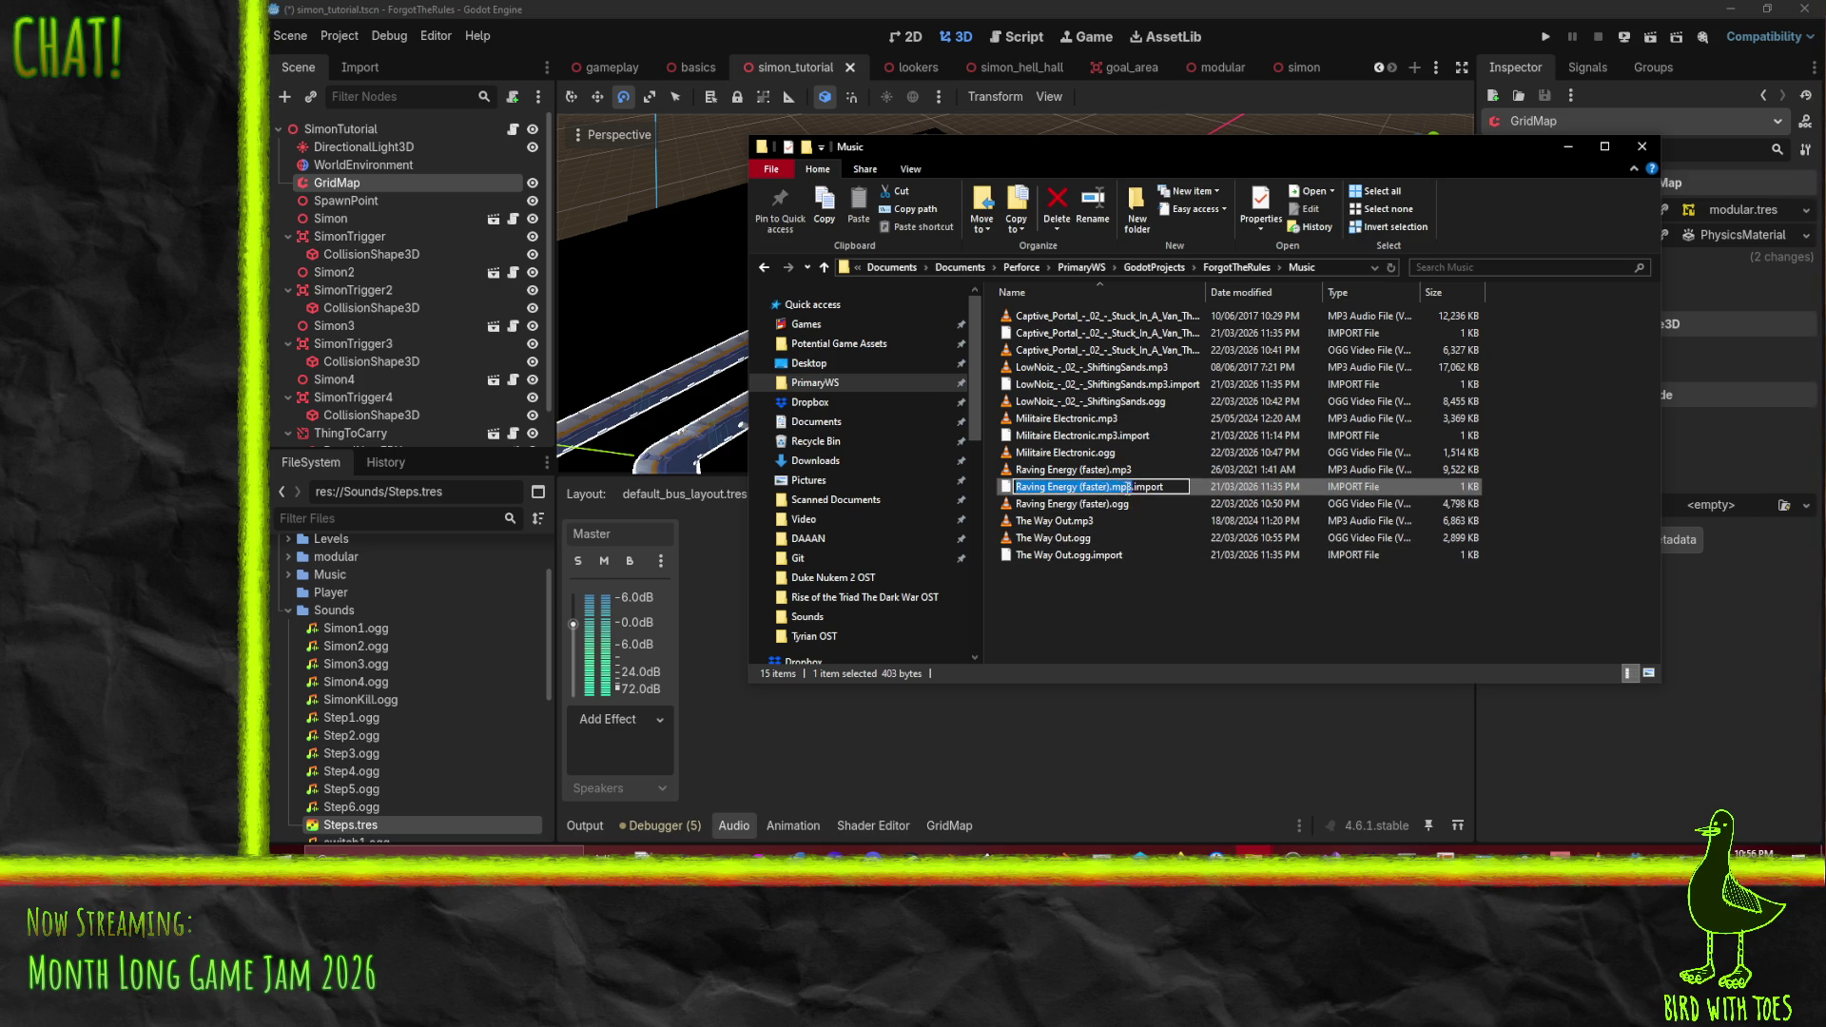
left_click(1130, 487)
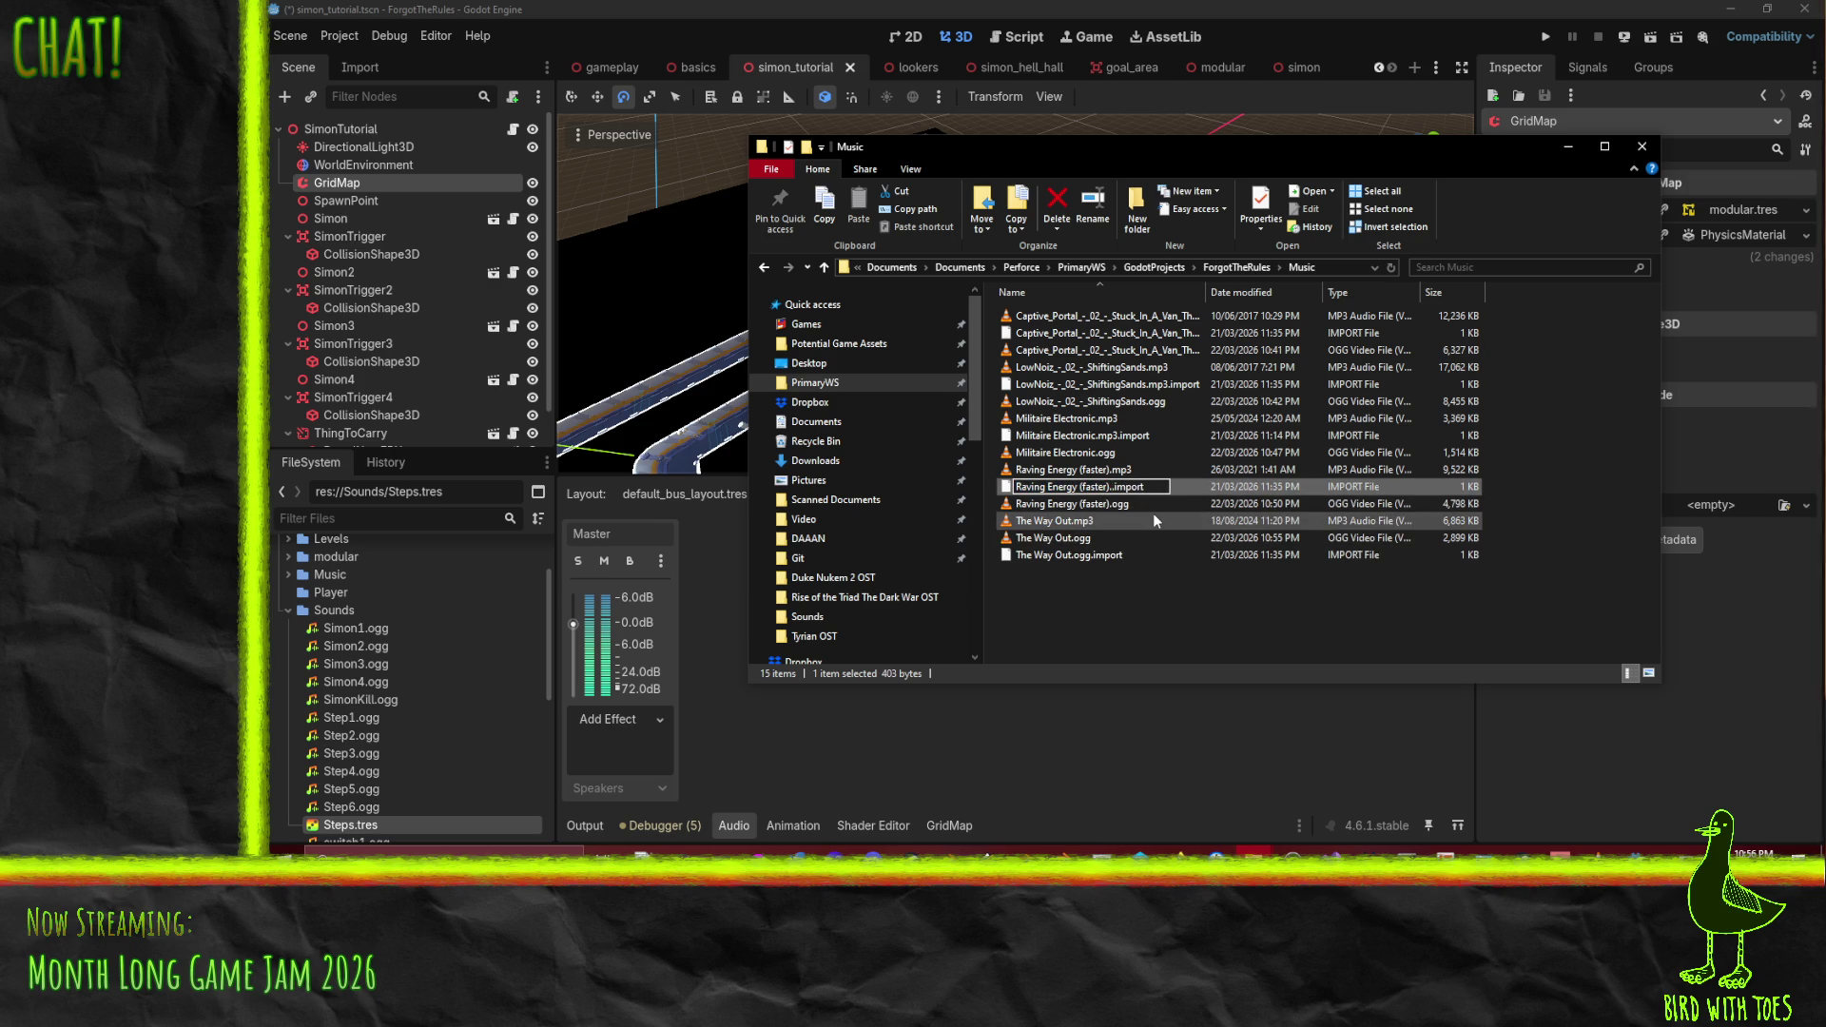
type("ogg.")
key("Return")
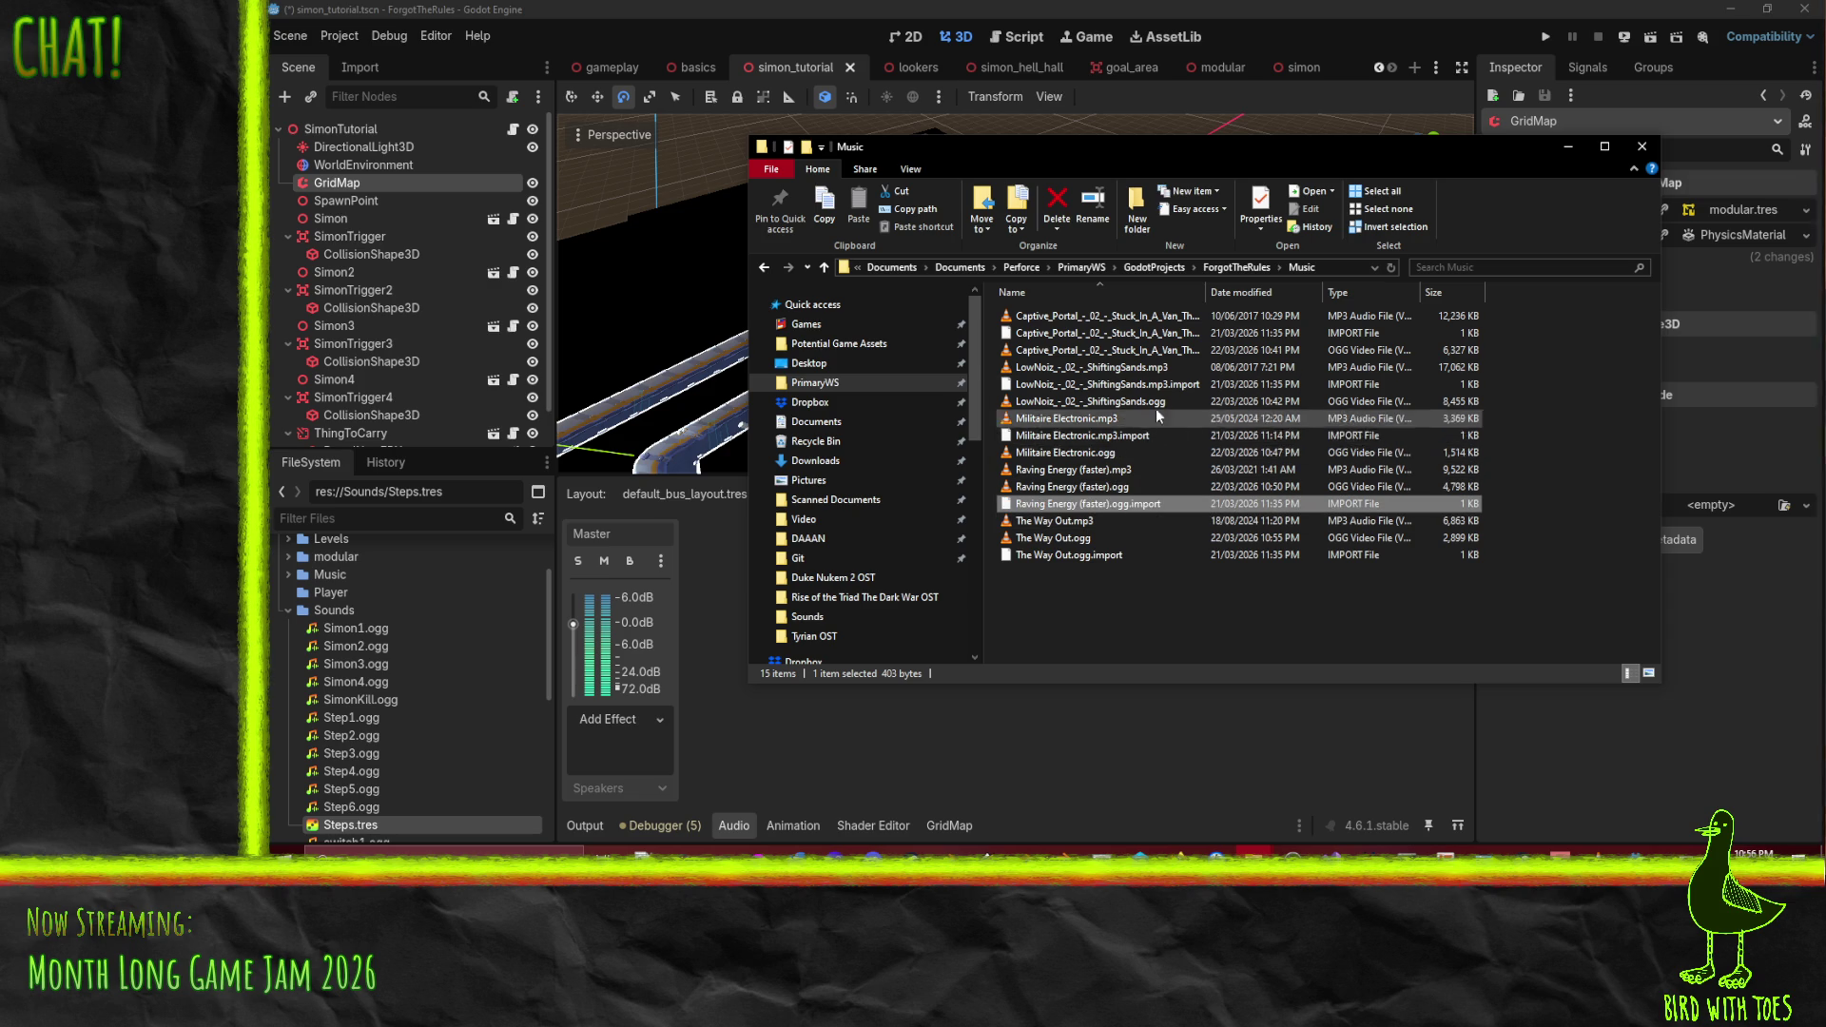
- Rename the Militaire Electronic, LowNoiz and Captive_Portal import files to .ogg.import
left_click(1093, 436)
left_click(1094, 435)
left_click(1118, 435)
type("og")
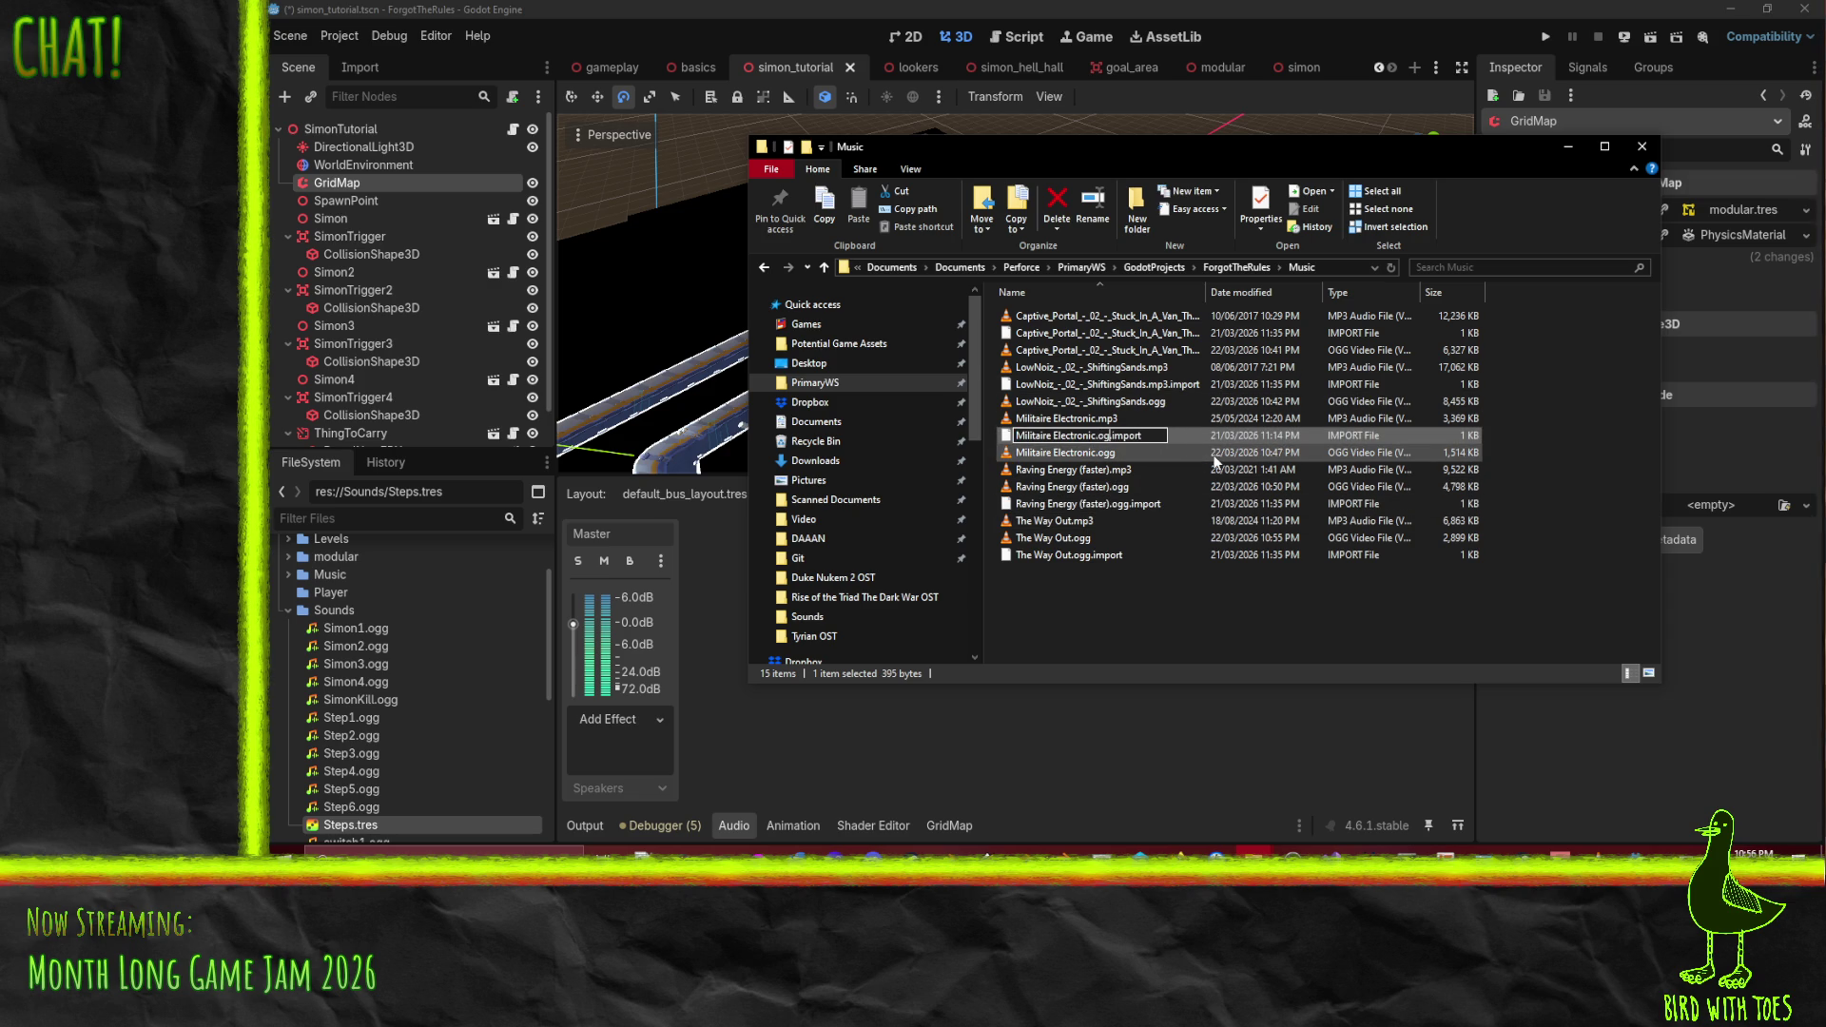
type("g")
key("Return")
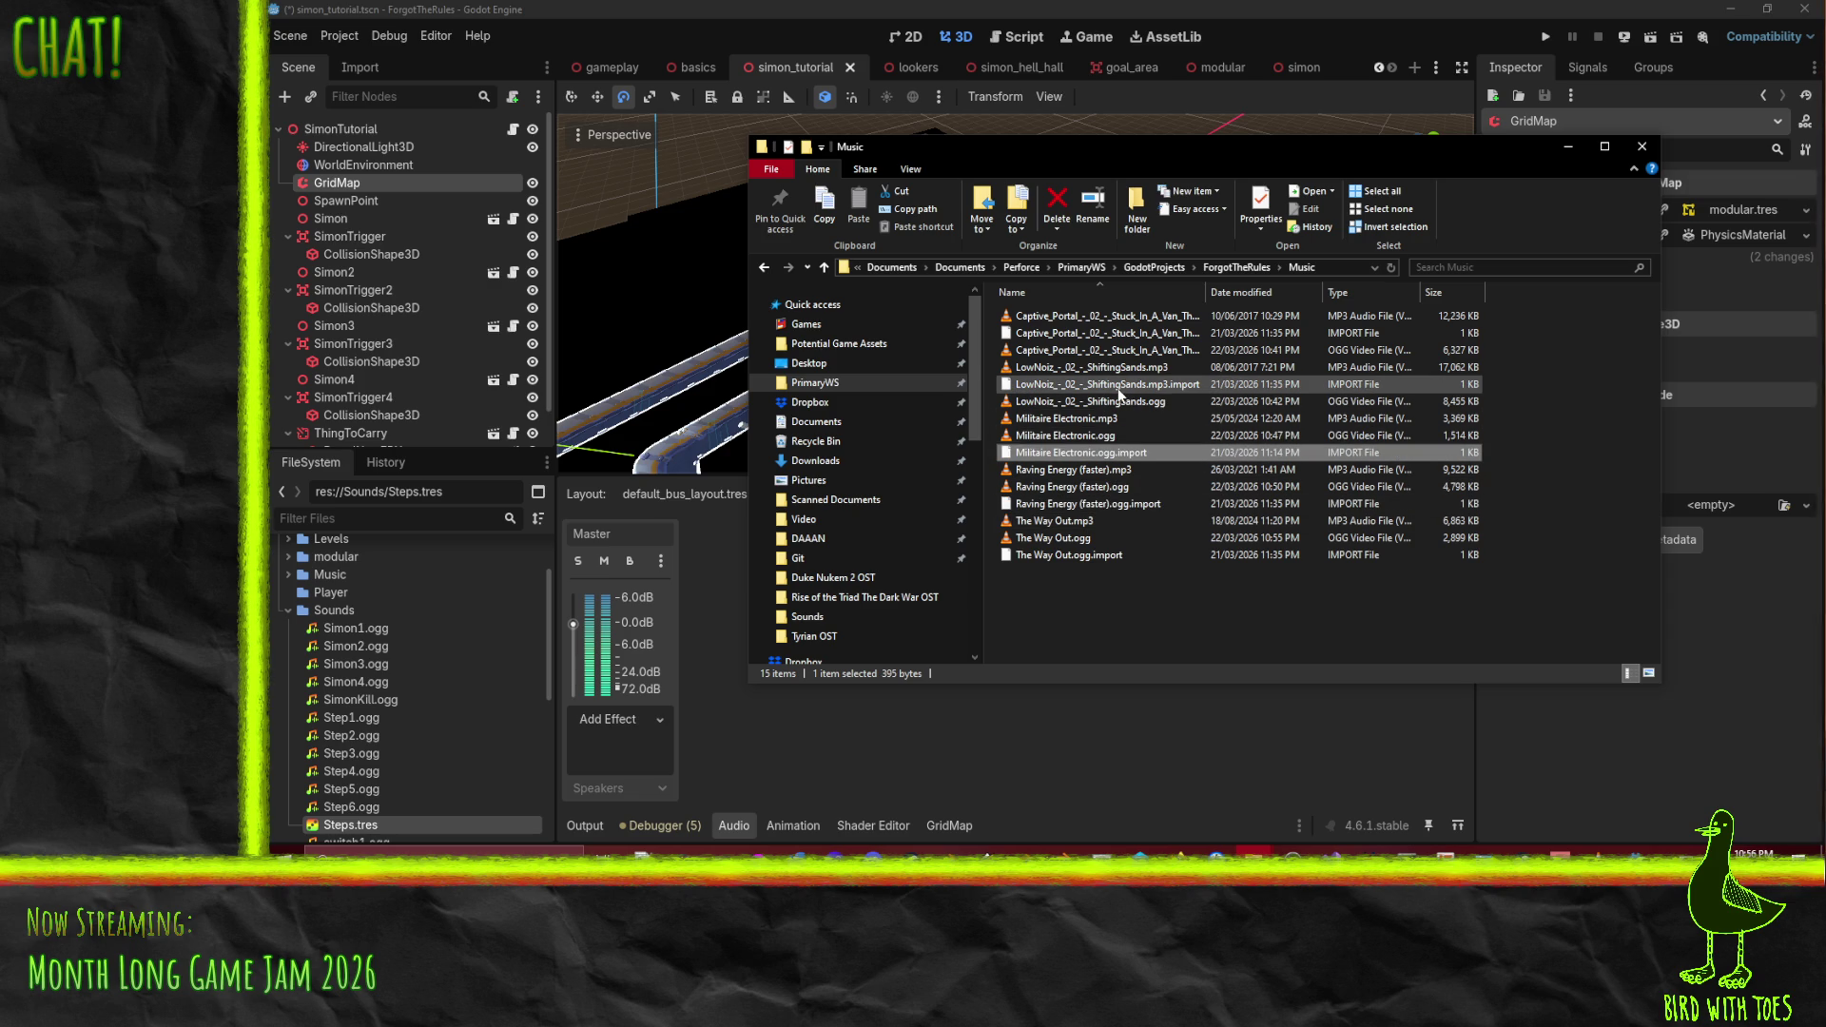
left_click(1117, 388)
left_click(1117, 388)
left_click(1168, 384)
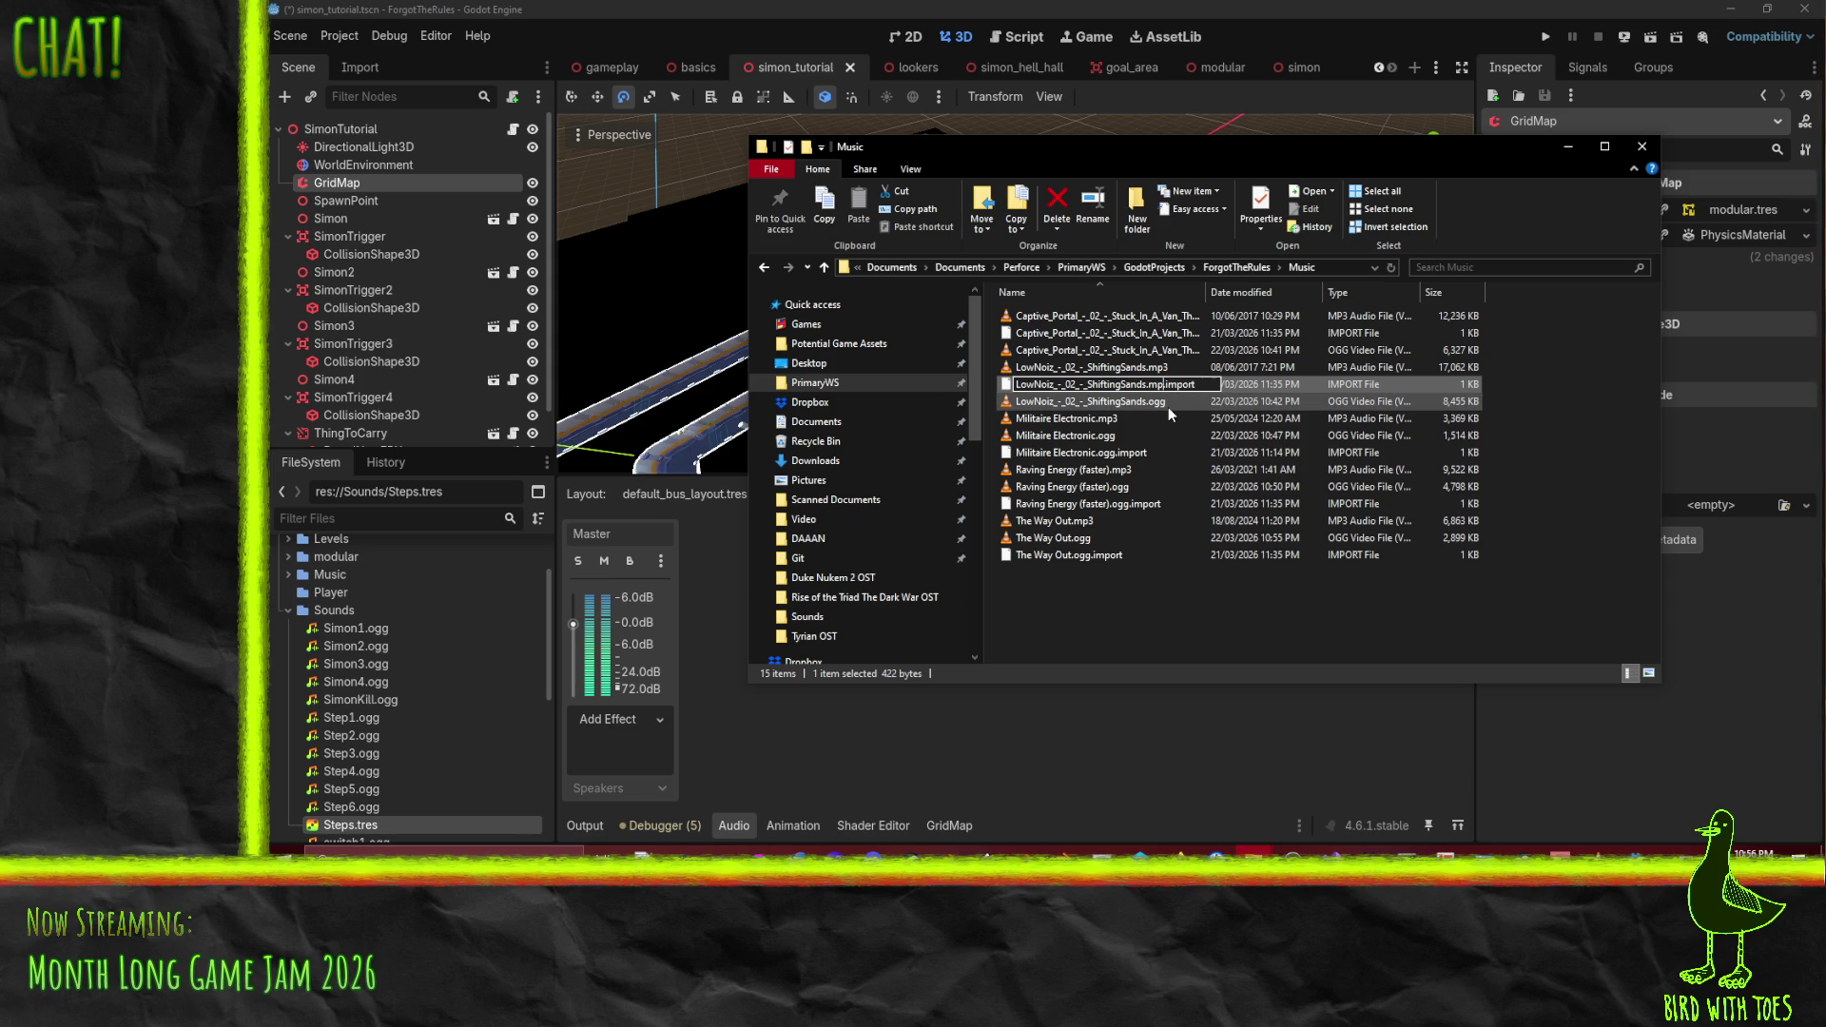
type("gg")
key("Return")
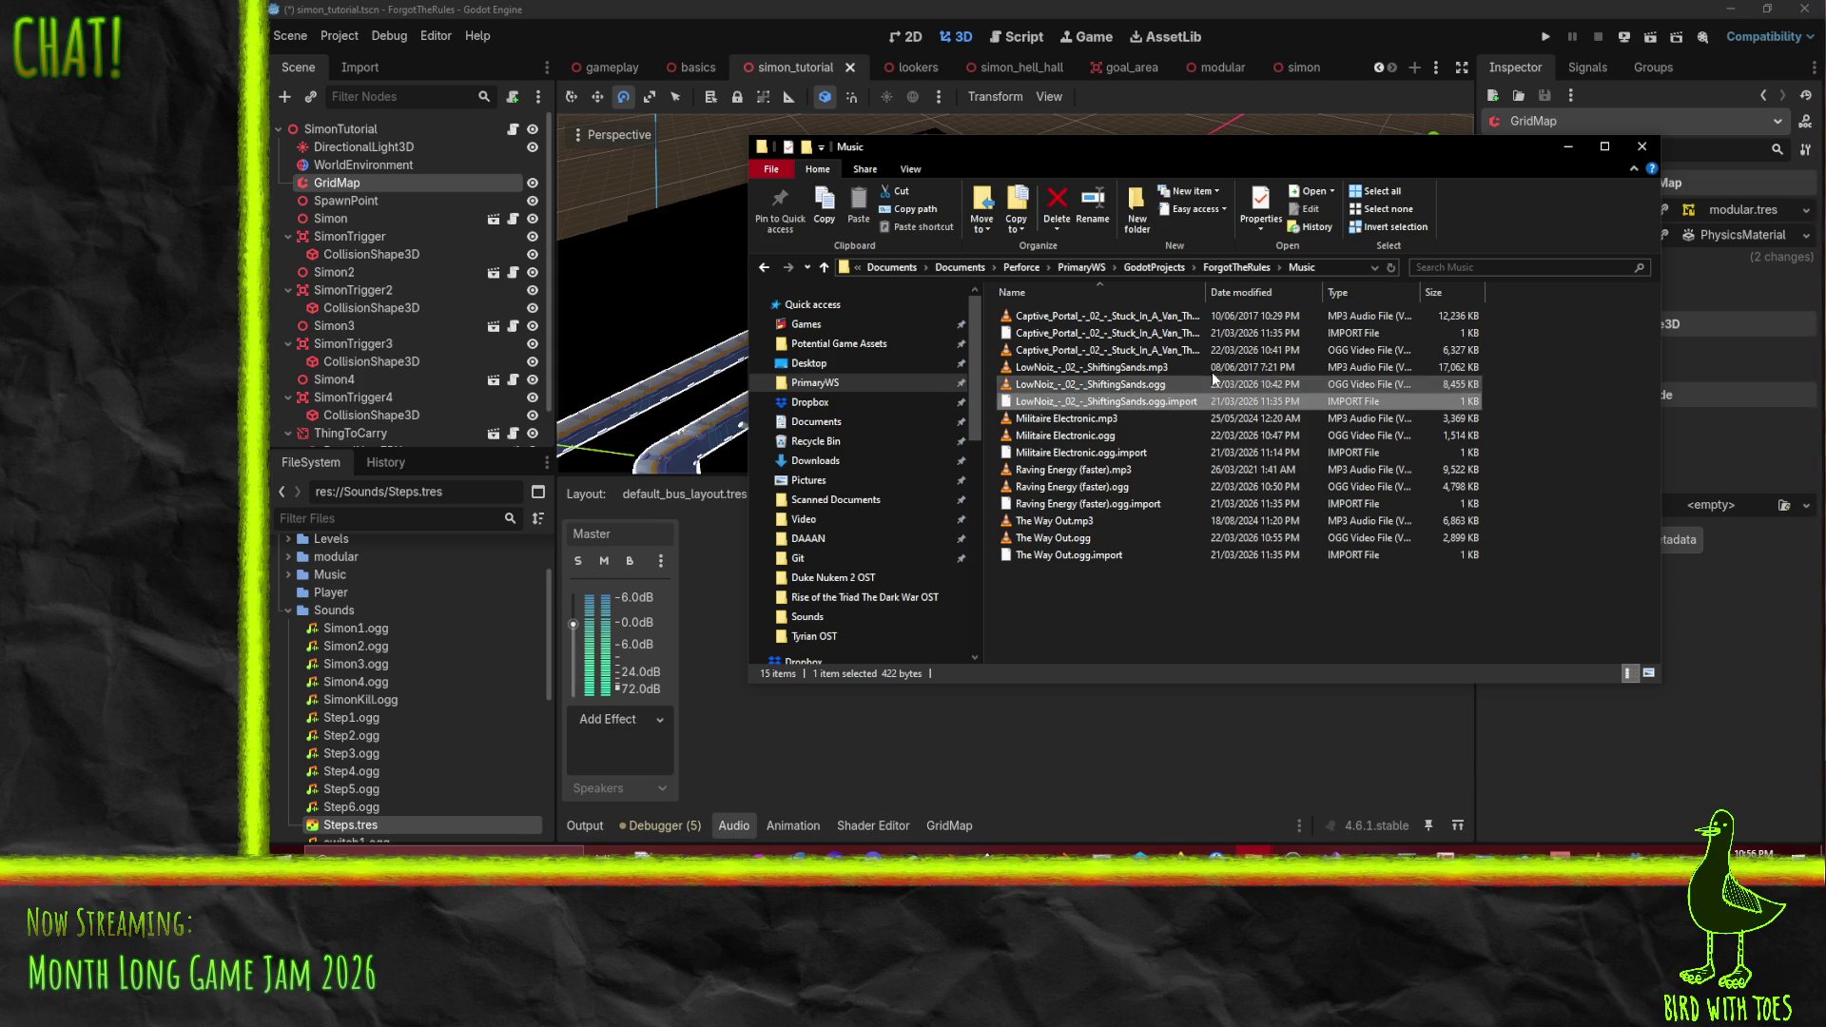
left_click(1162, 335)
left_click(1162, 335)
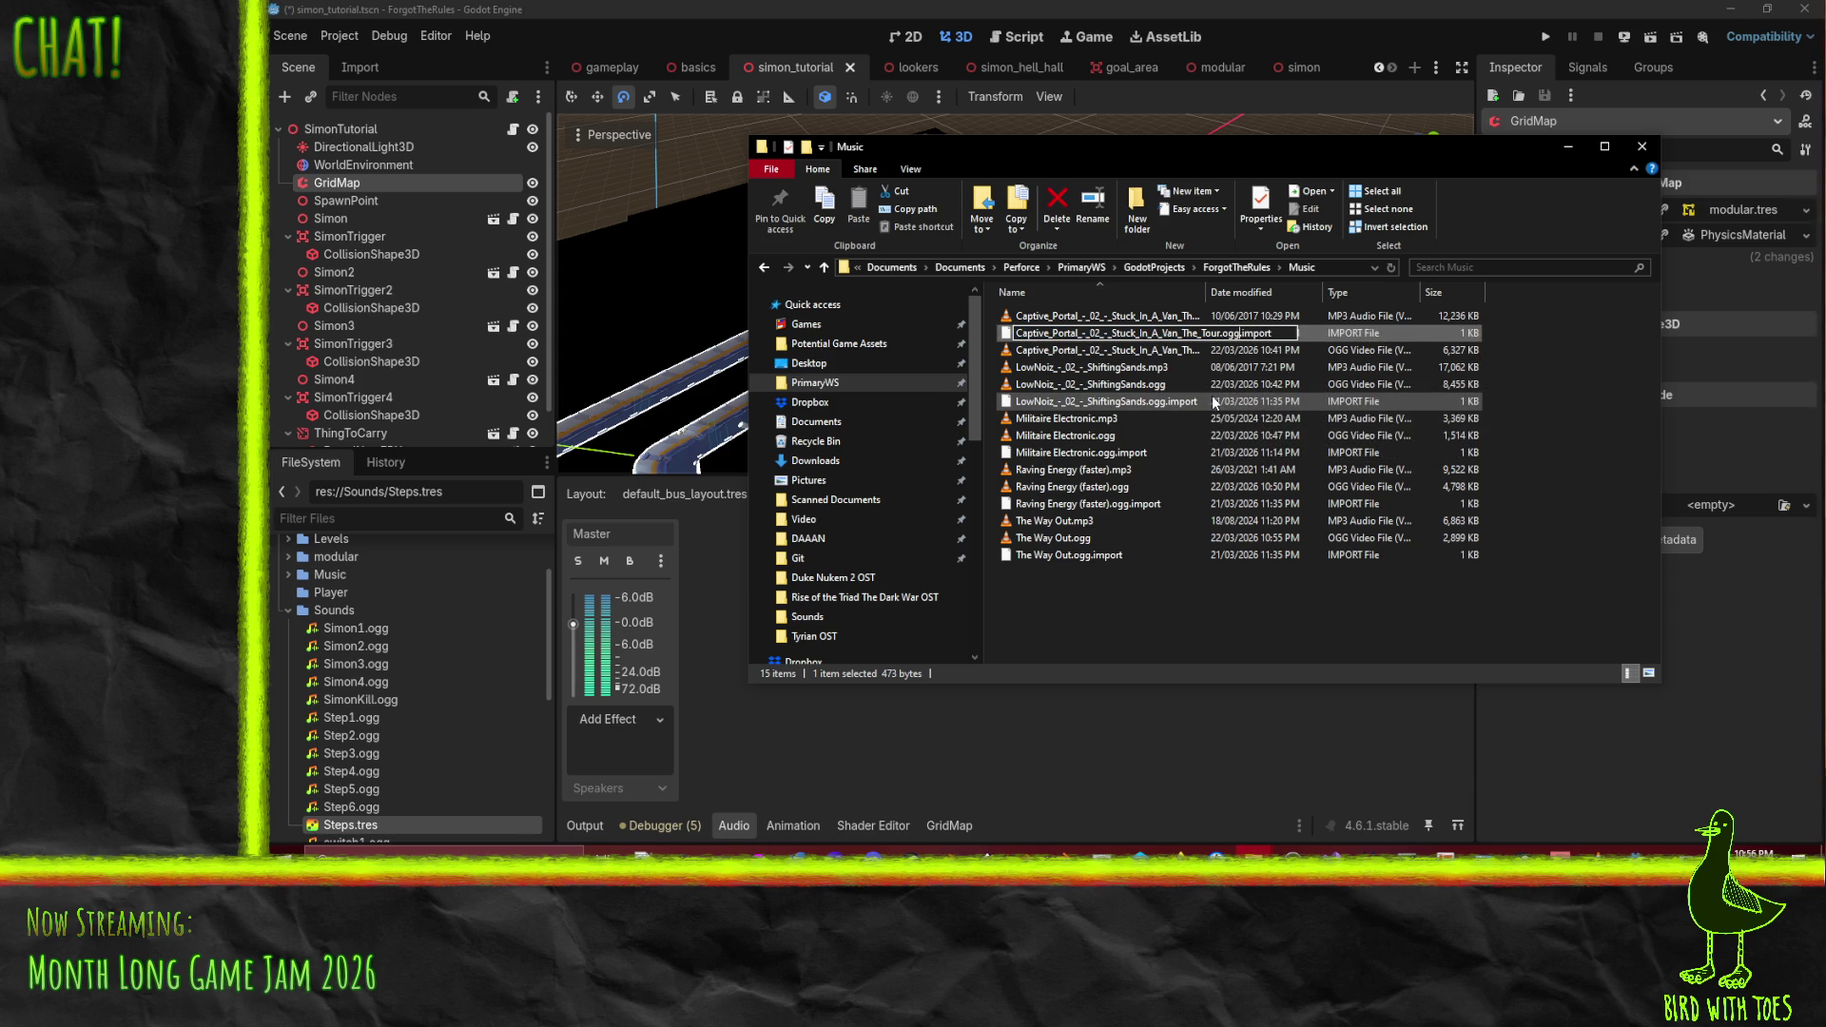
key("Return")
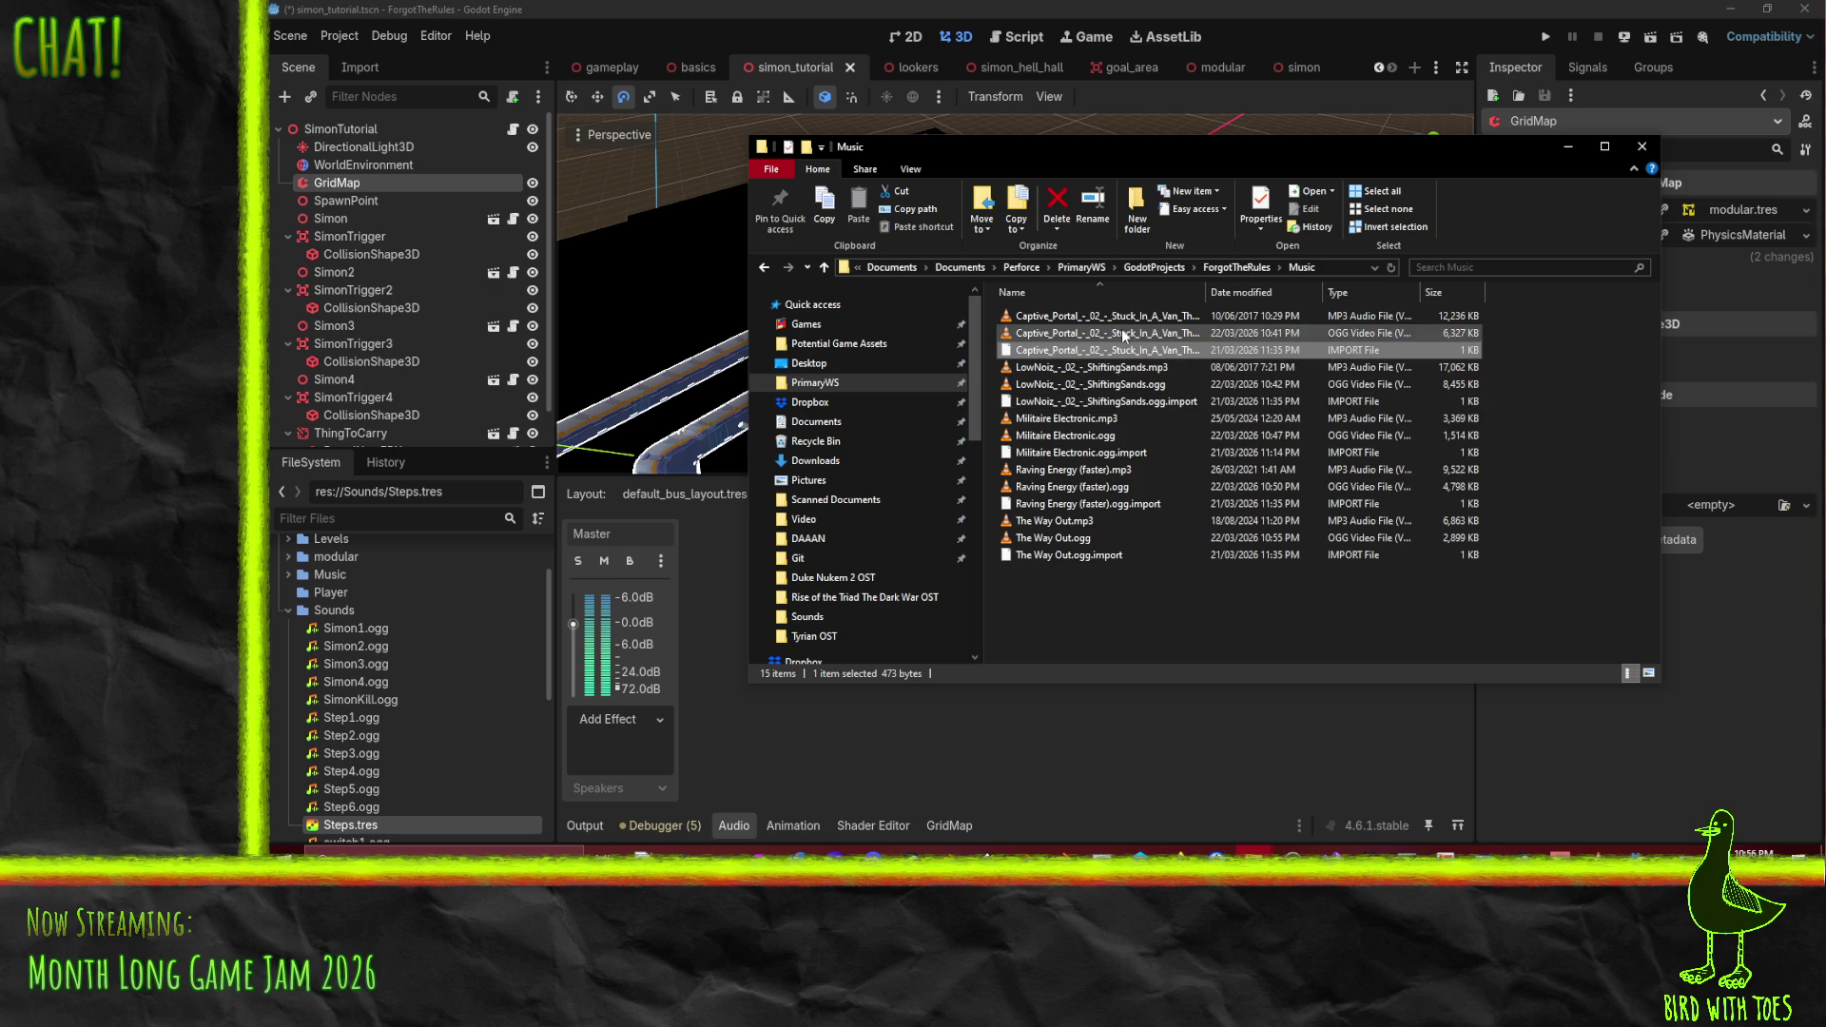
- Delete the five old MP3 tracks to the Recycle Bin
left_click(1113, 317)
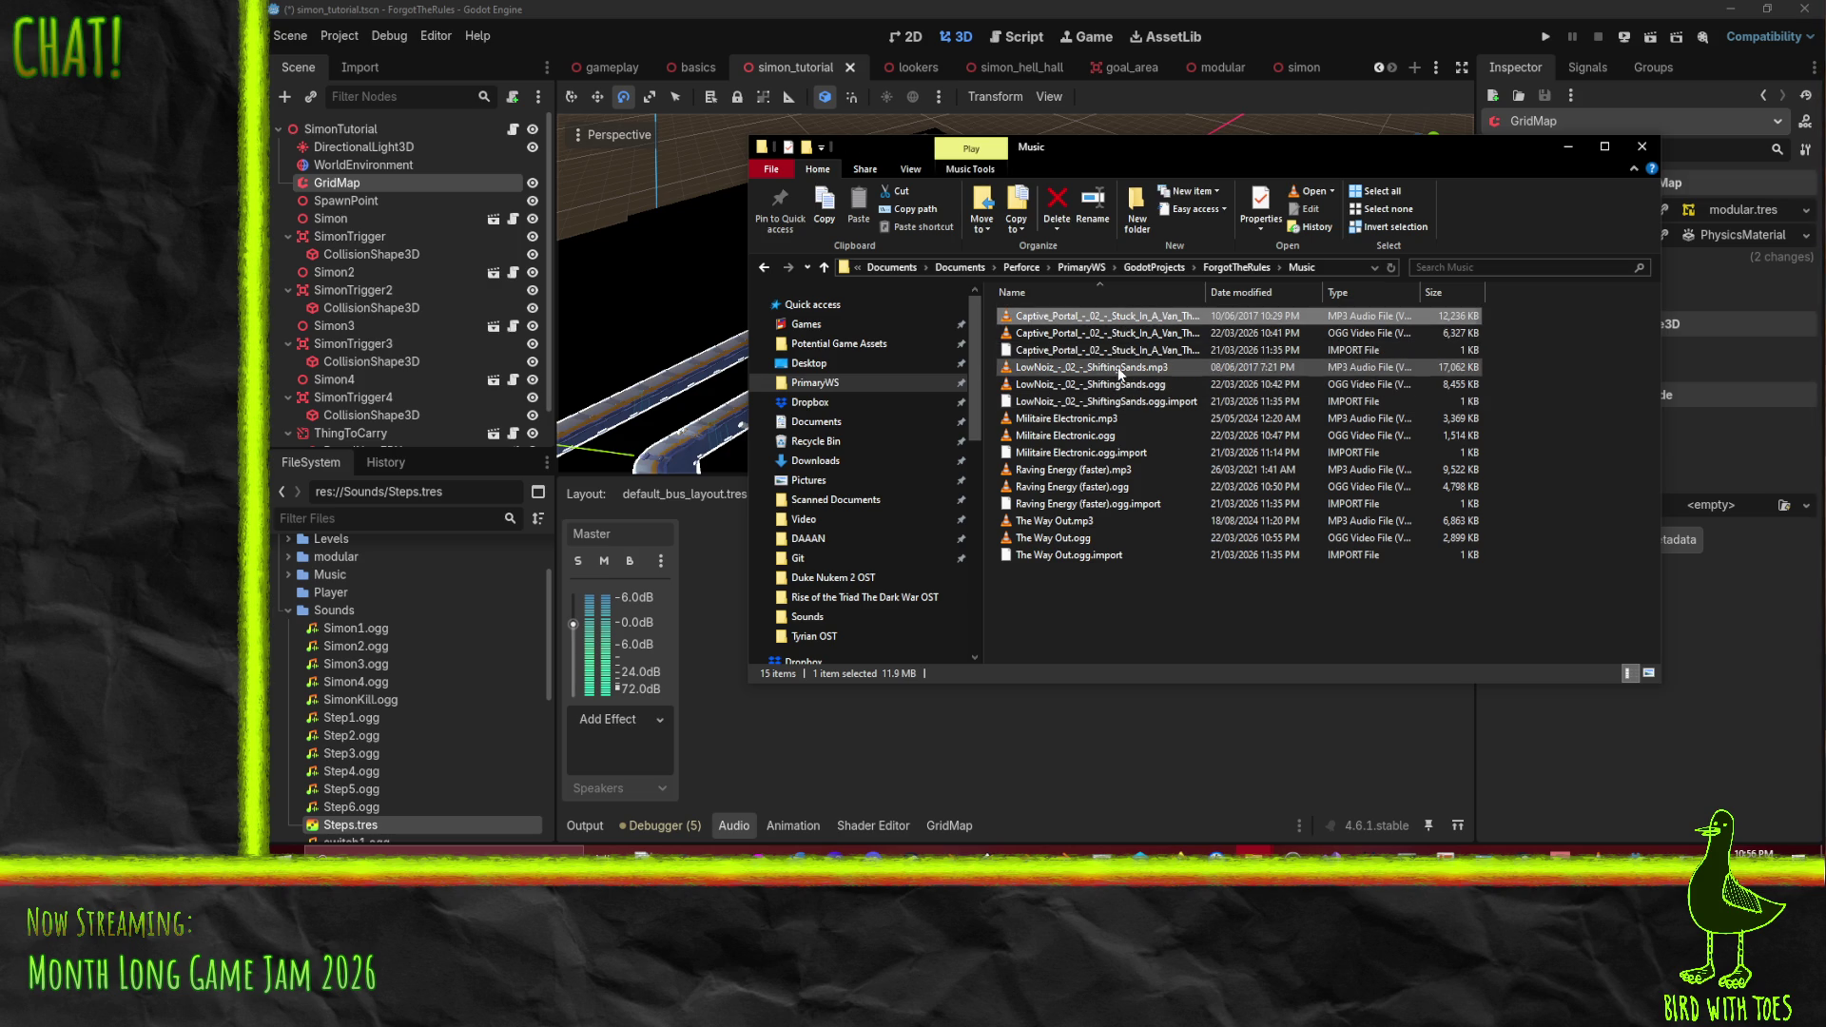
left_click(1118, 370, "ctrl")
left_click(1106, 422, "ctrl")
left_click(1102, 471, "ctrl")
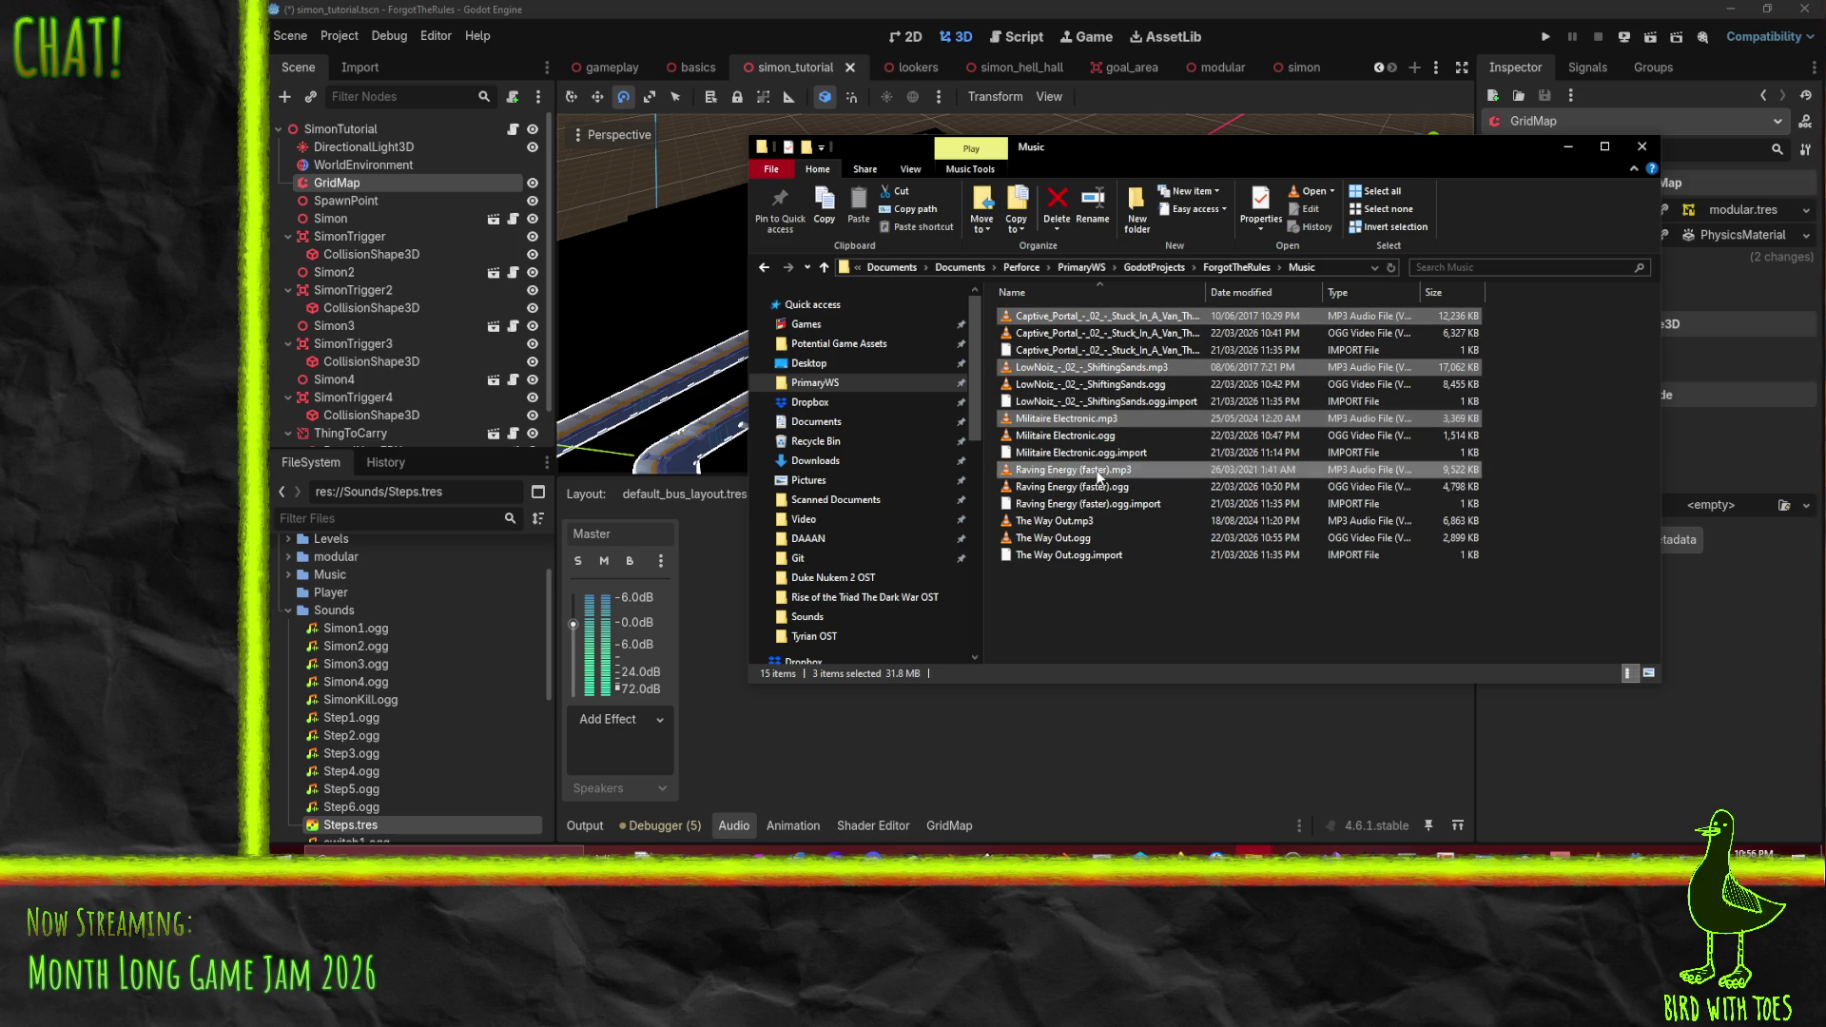
left_click(1091, 522, "ctrl")
key("Delete")
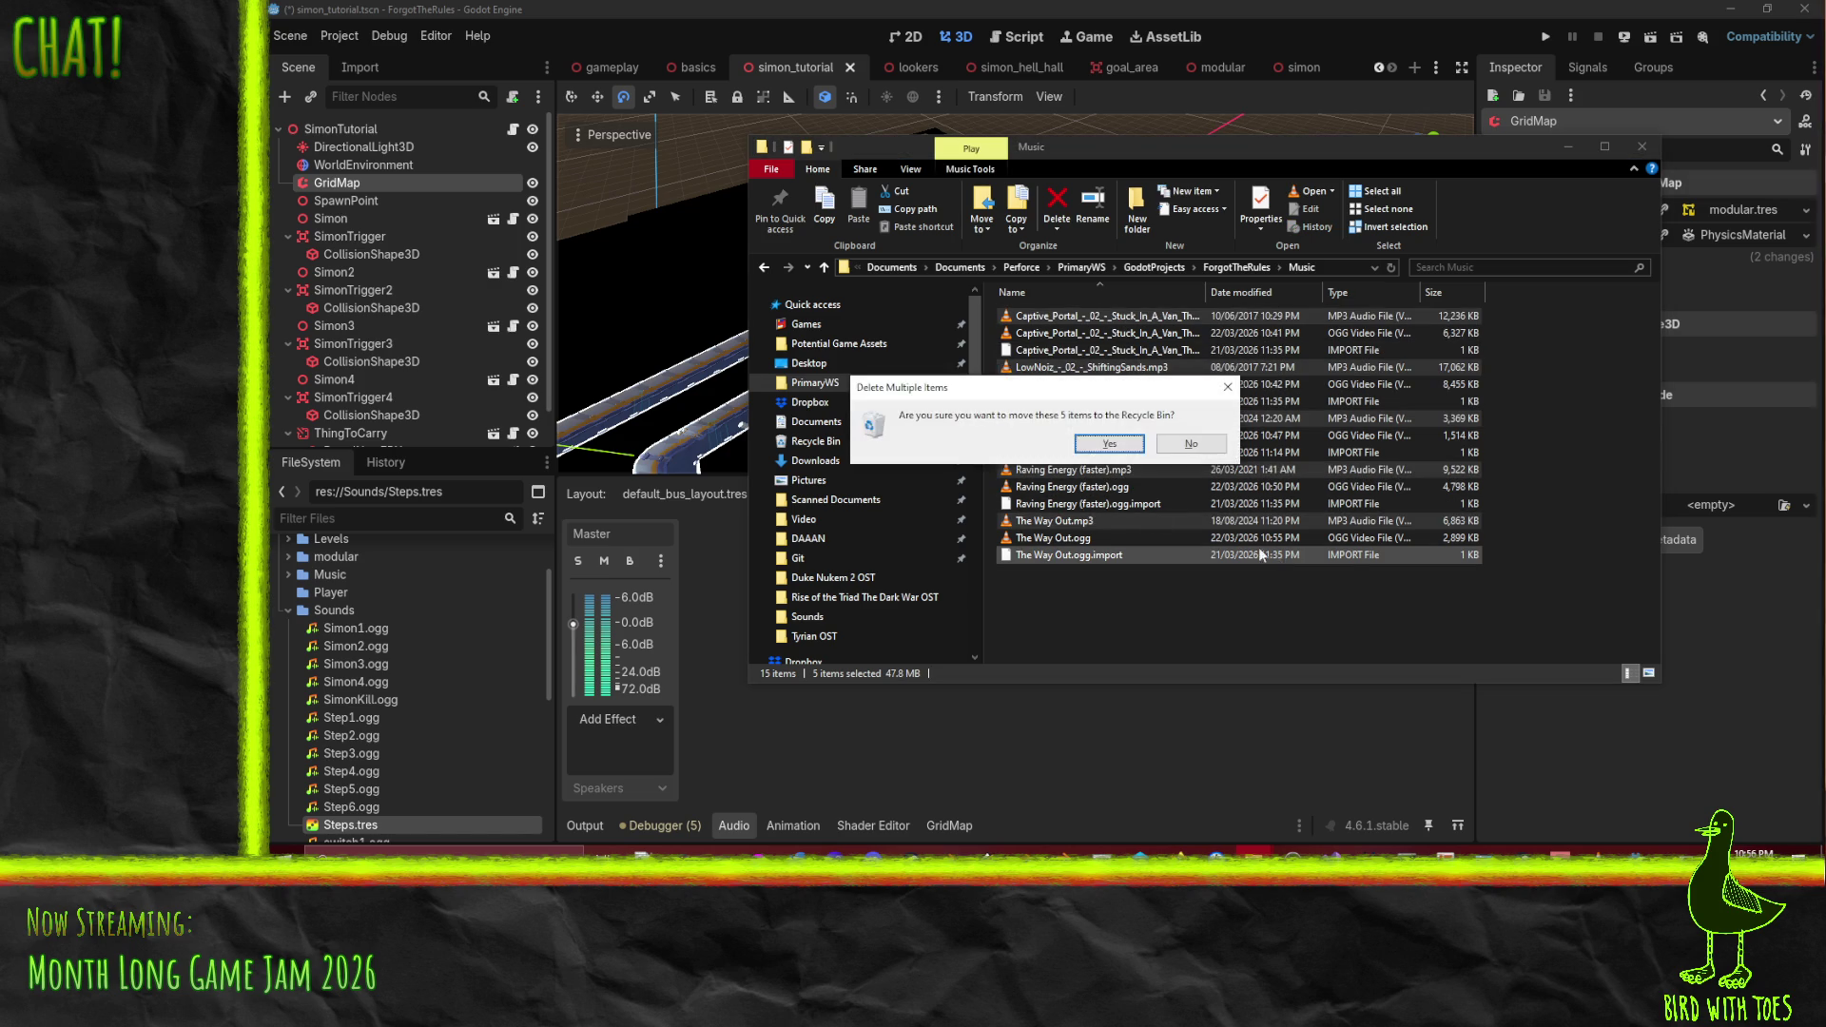
key("Return")
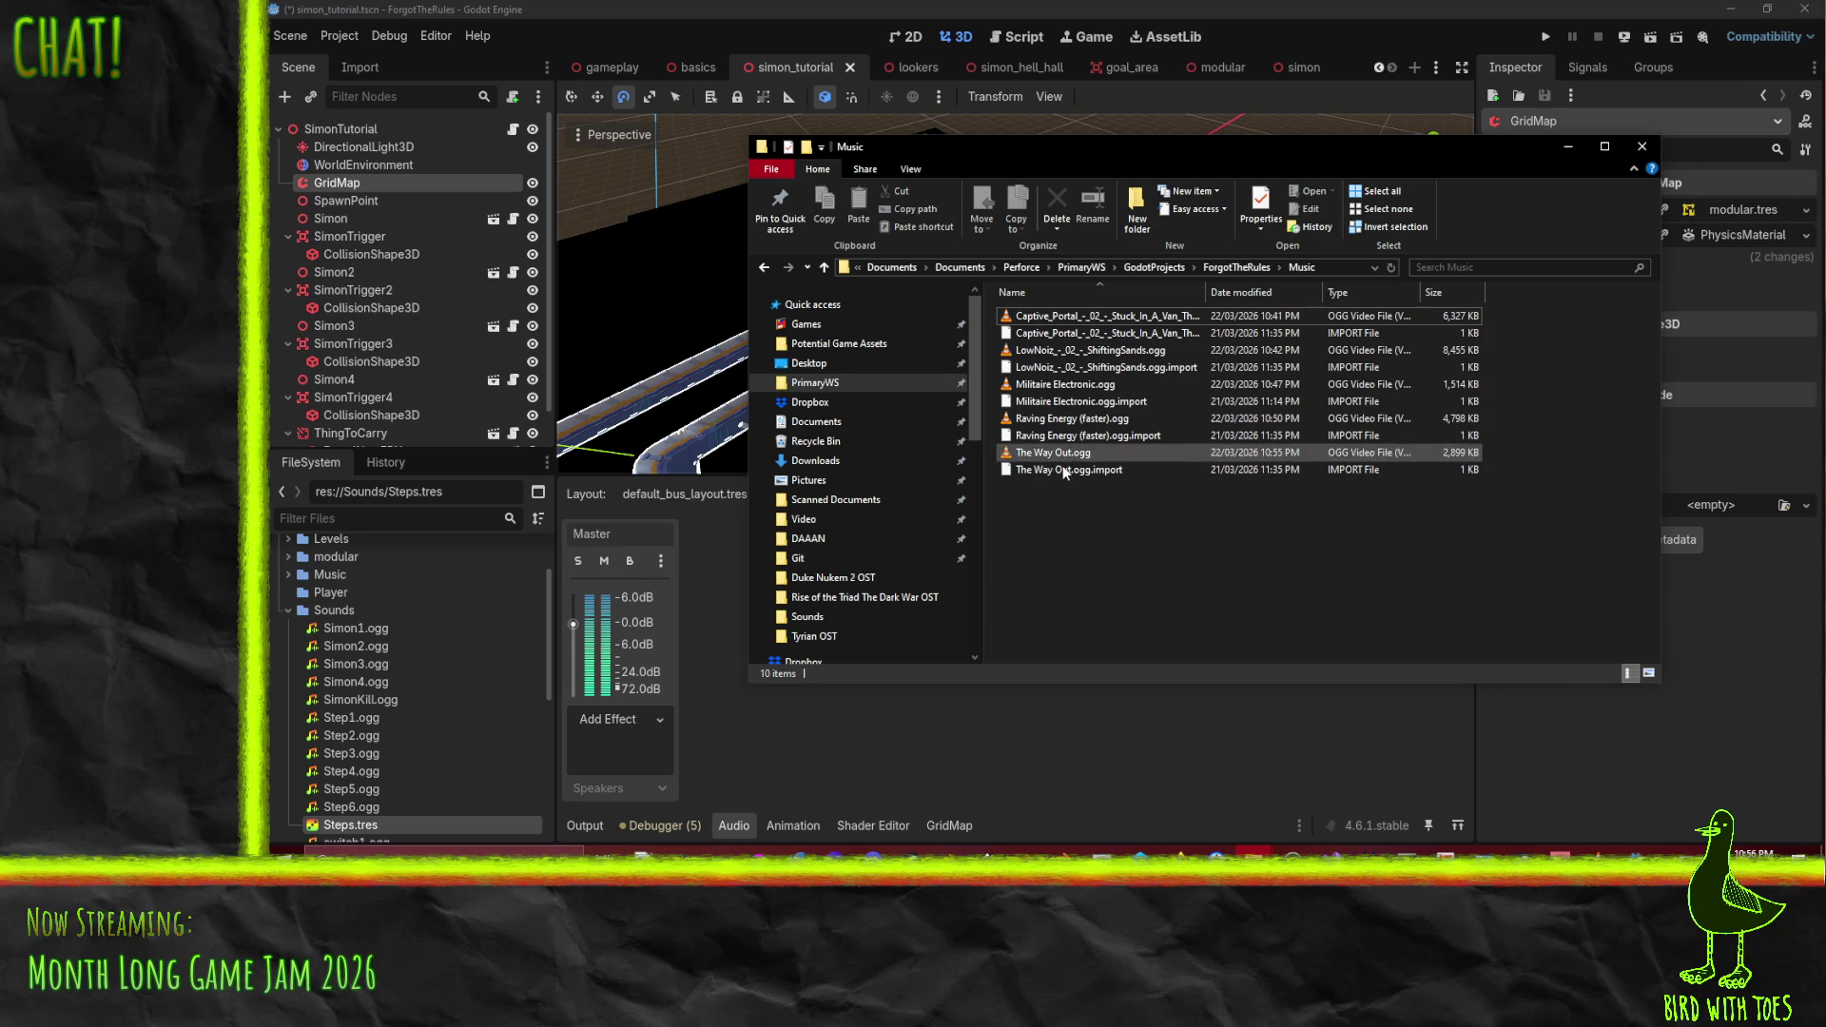
right_click(1075, 470)
- Open The Way Out.ogg.import in Notepad++ and change the line 3 importer from mp3 to ogg
left_click(921, 502)
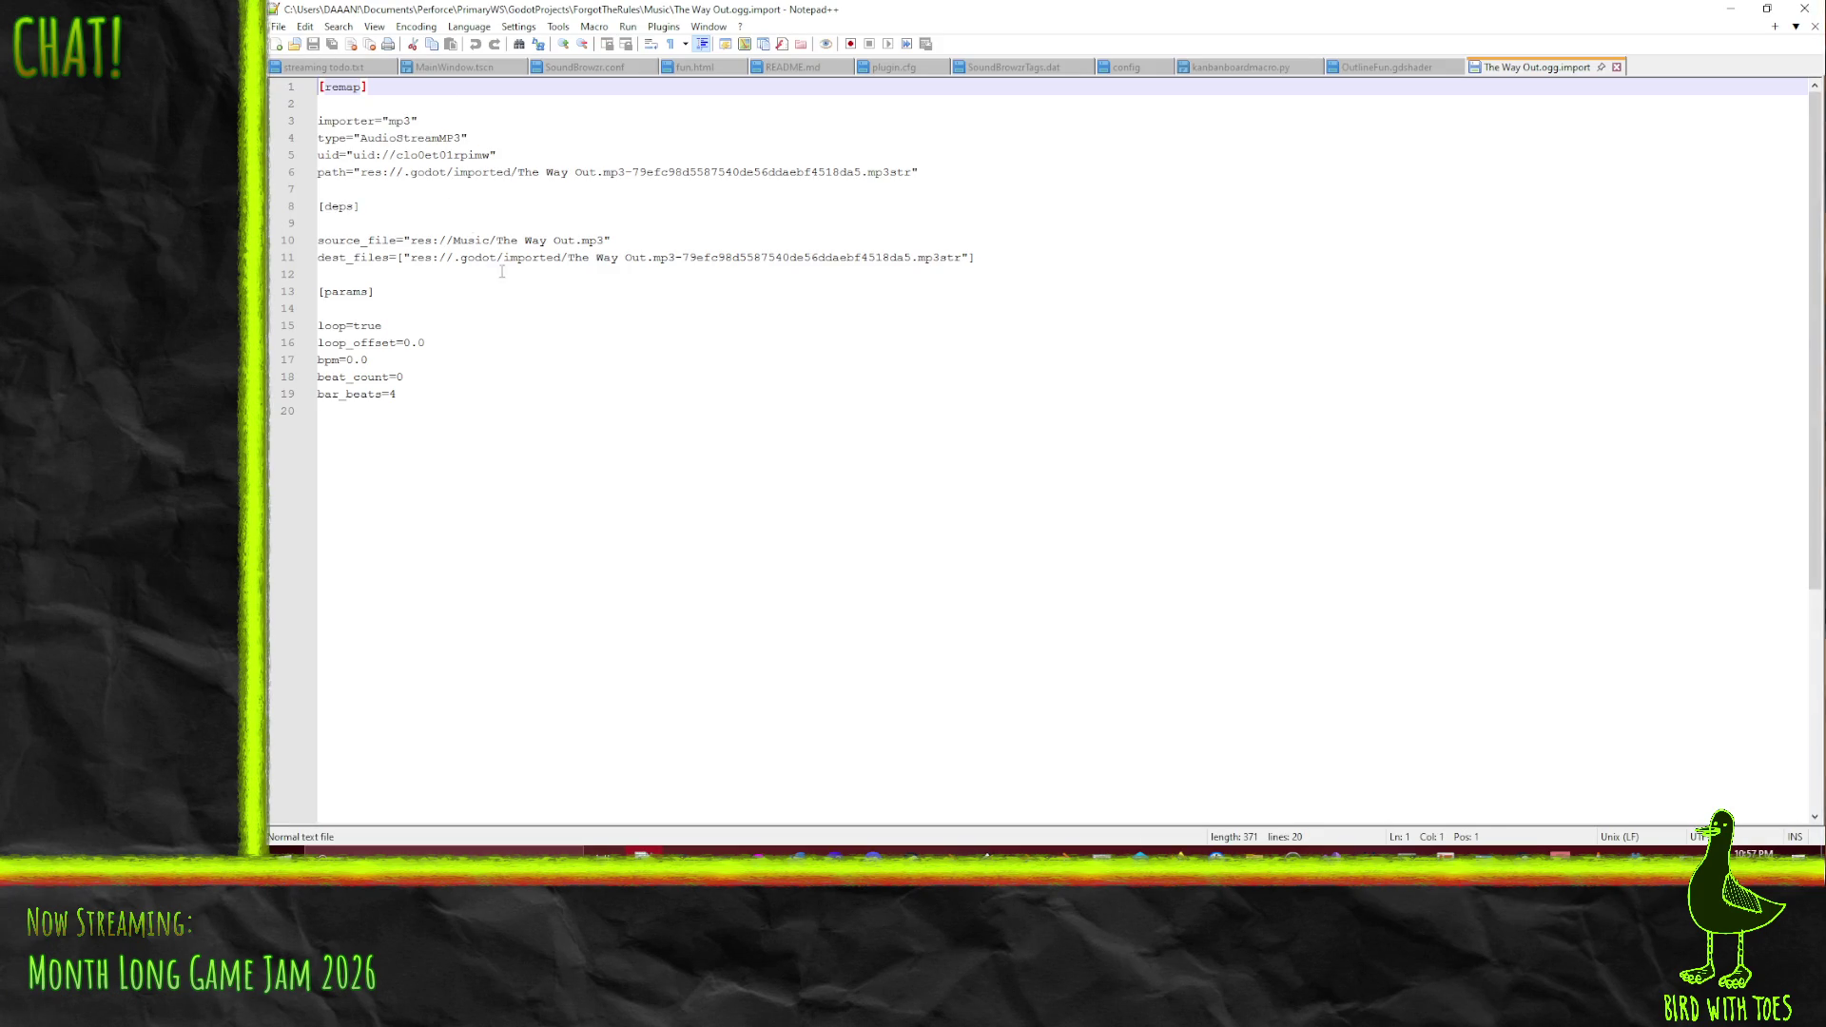
left_click(569, 257)
double_click(612, 172)
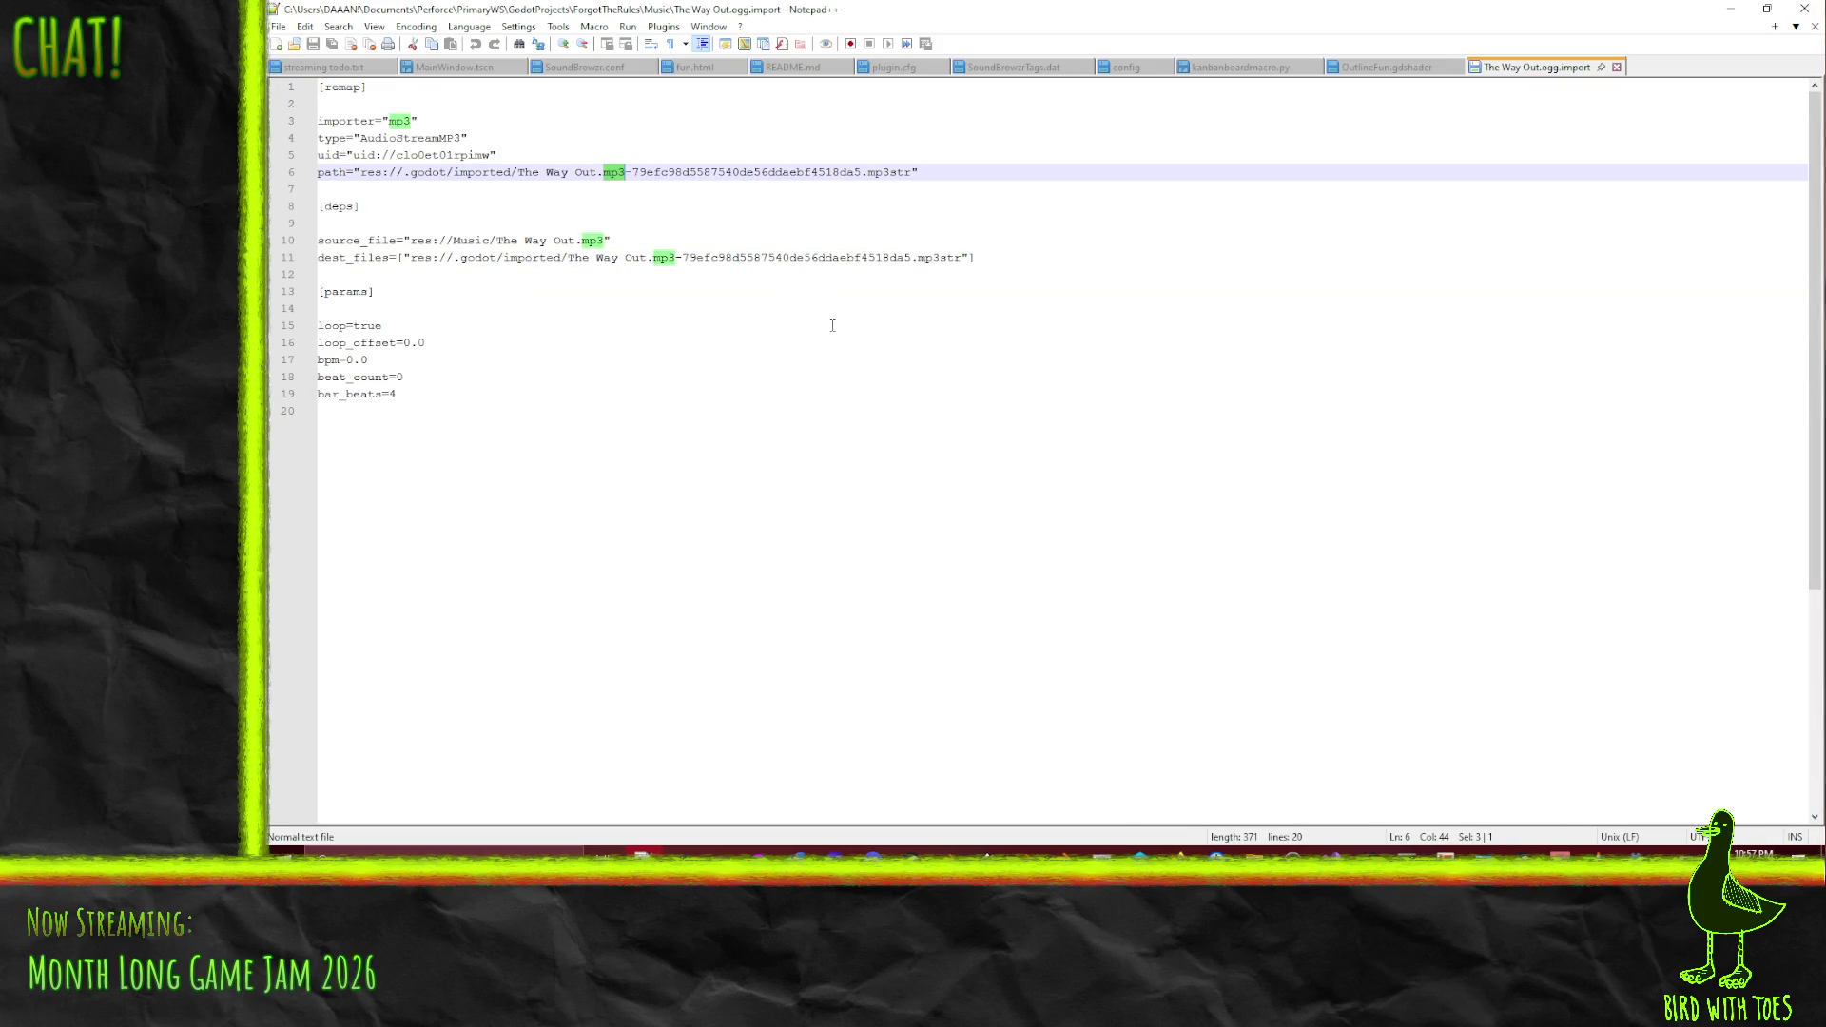
double_click(399, 121)
type("ogg")
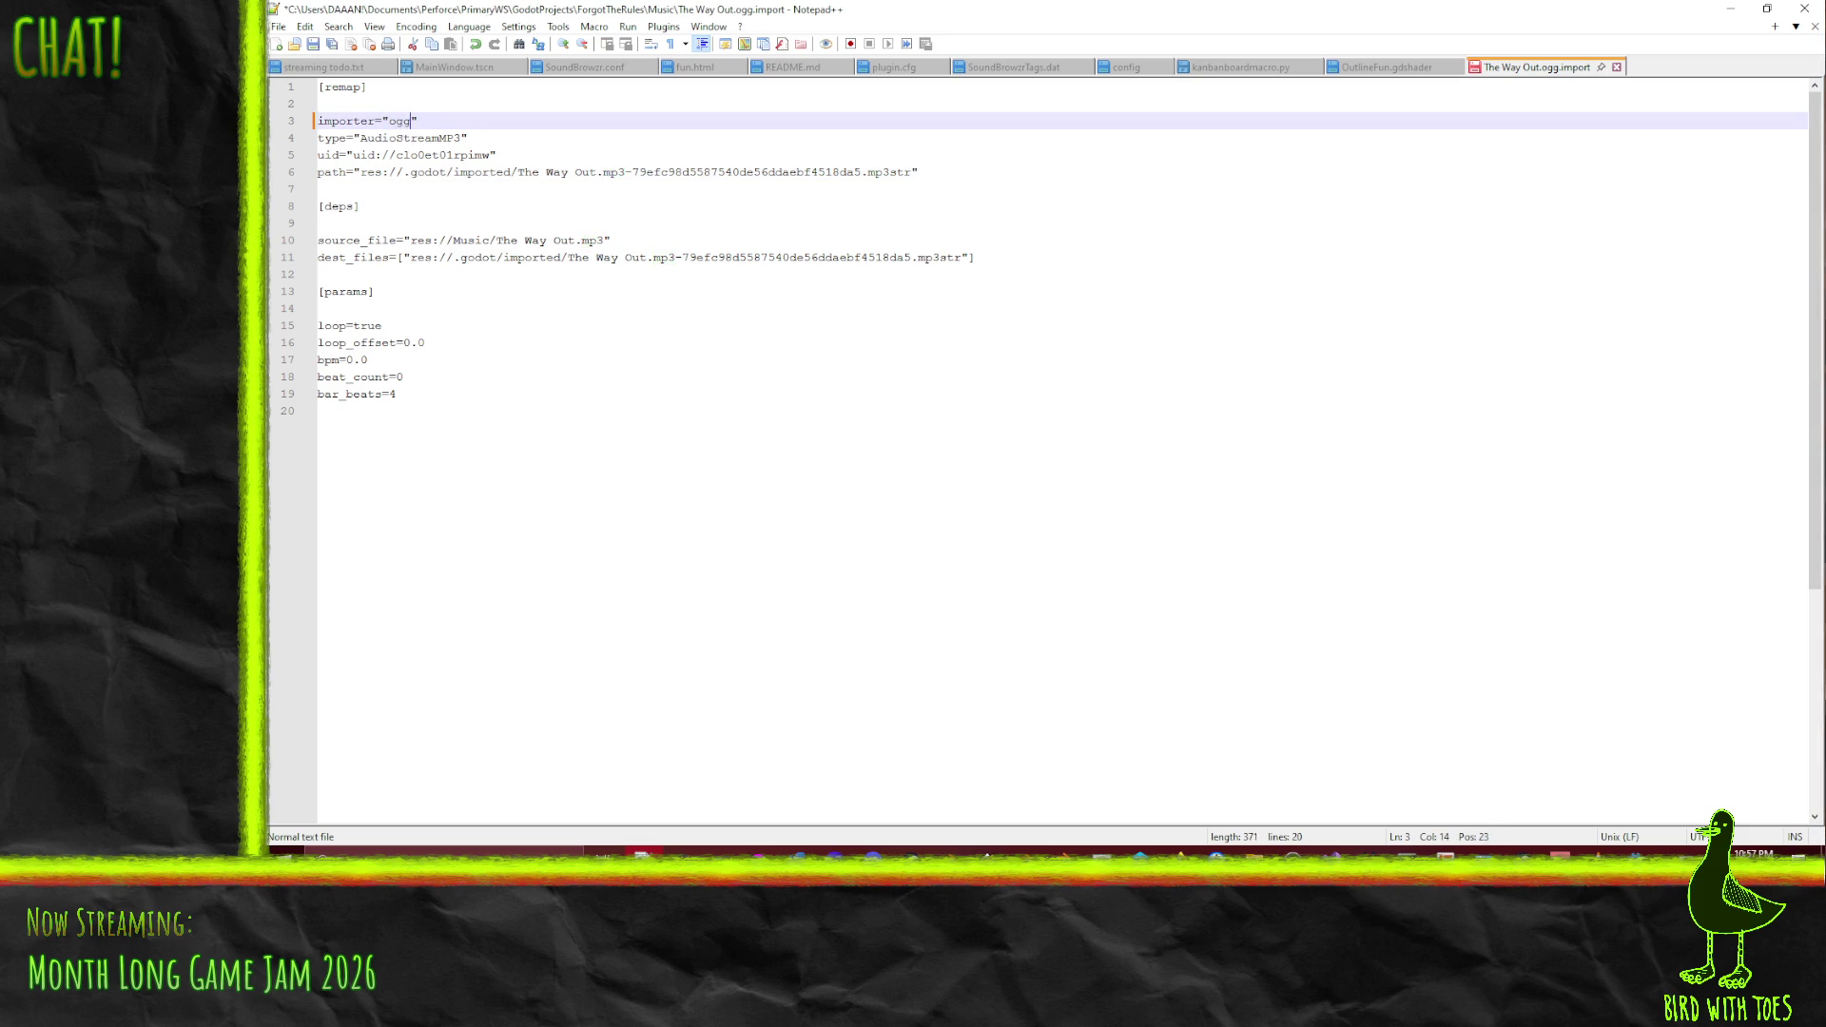
left_click(655, 311)
double_click(399, 121)
key("ctrl+c")
- Replace mp3 with ogg in the source_file and dest_files entries and save the file
double_click(591, 242)
key("ctrl+v")
double_click(665, 258)
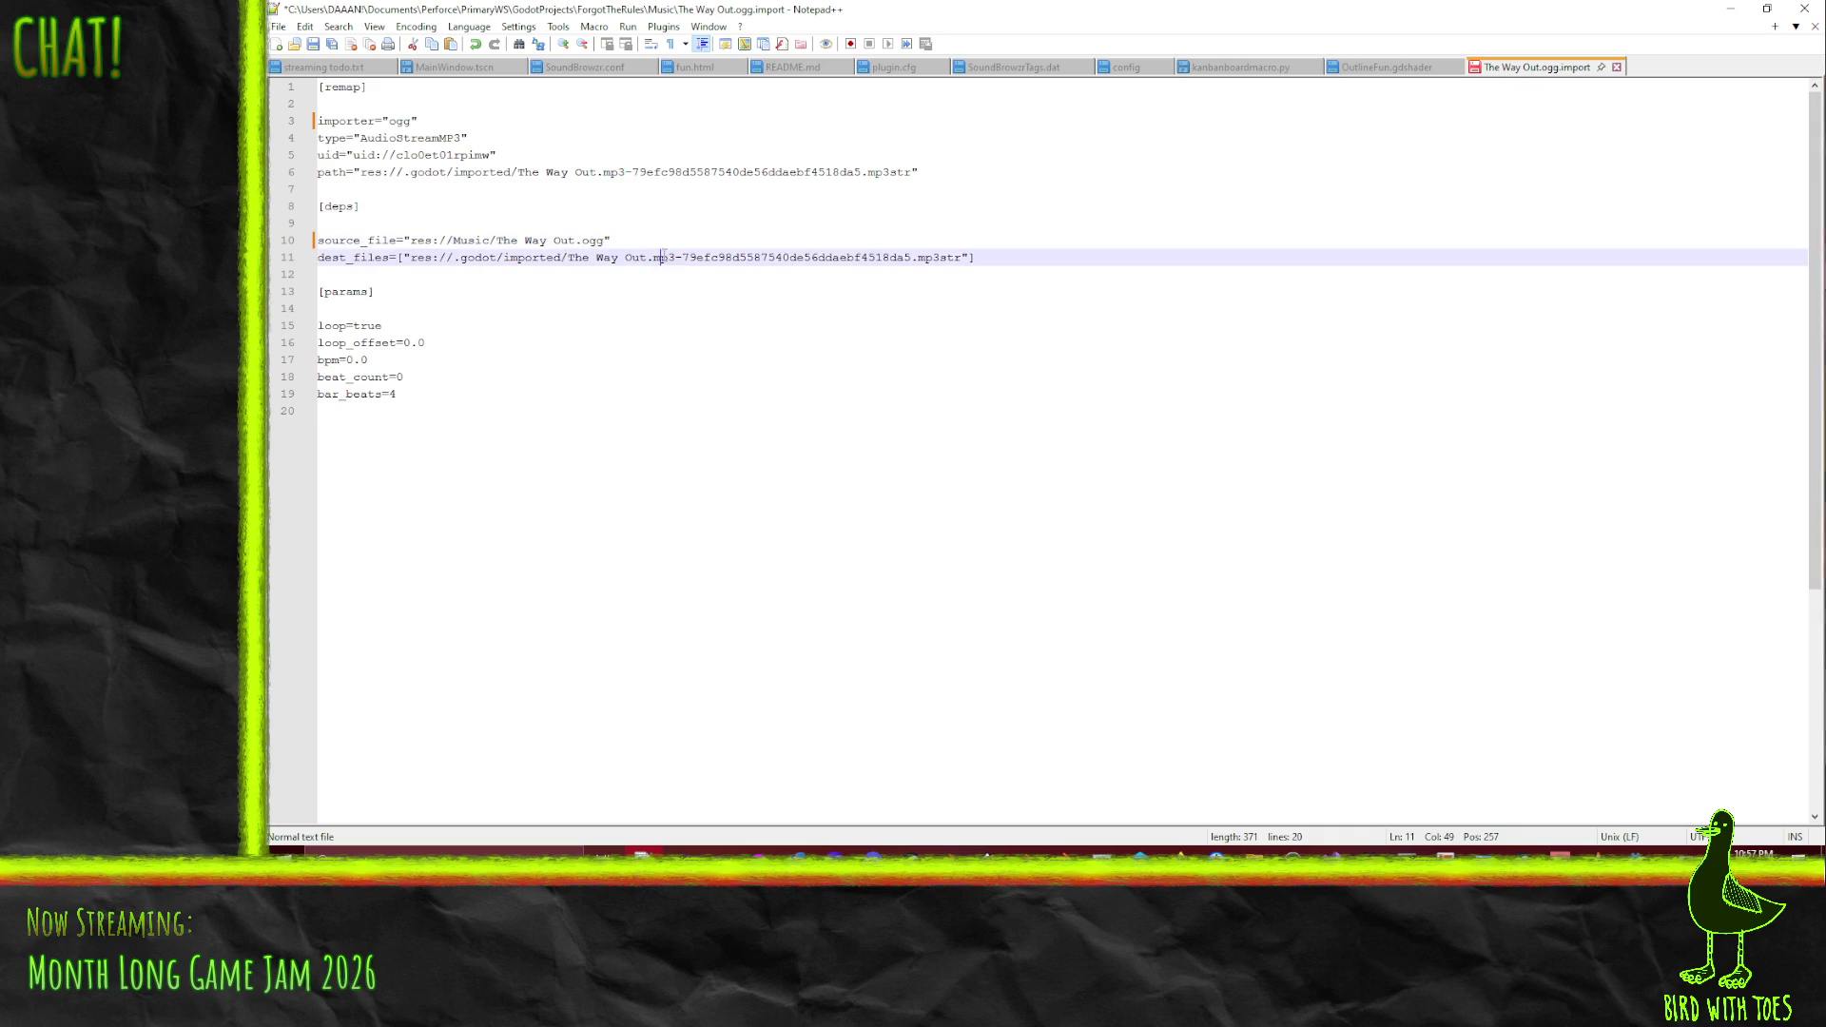
key("ctrl+v")
double_click(613, 173)
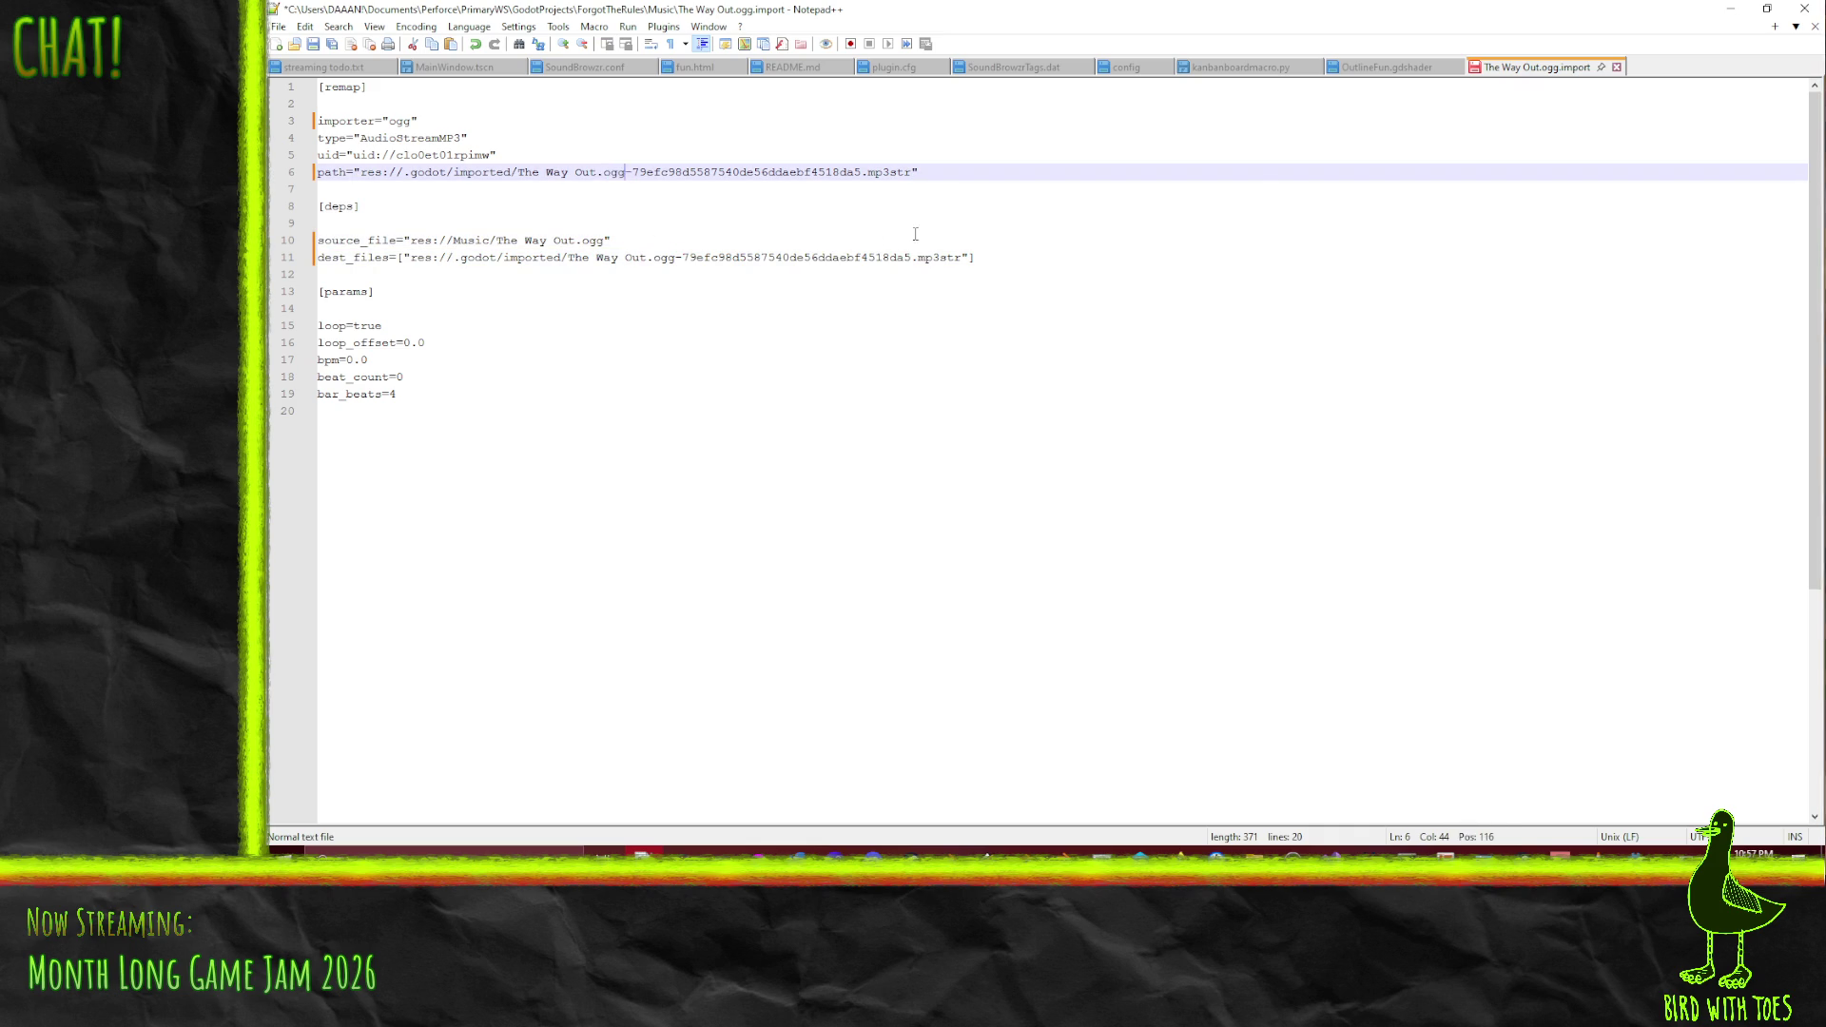
key("ctrl+s")
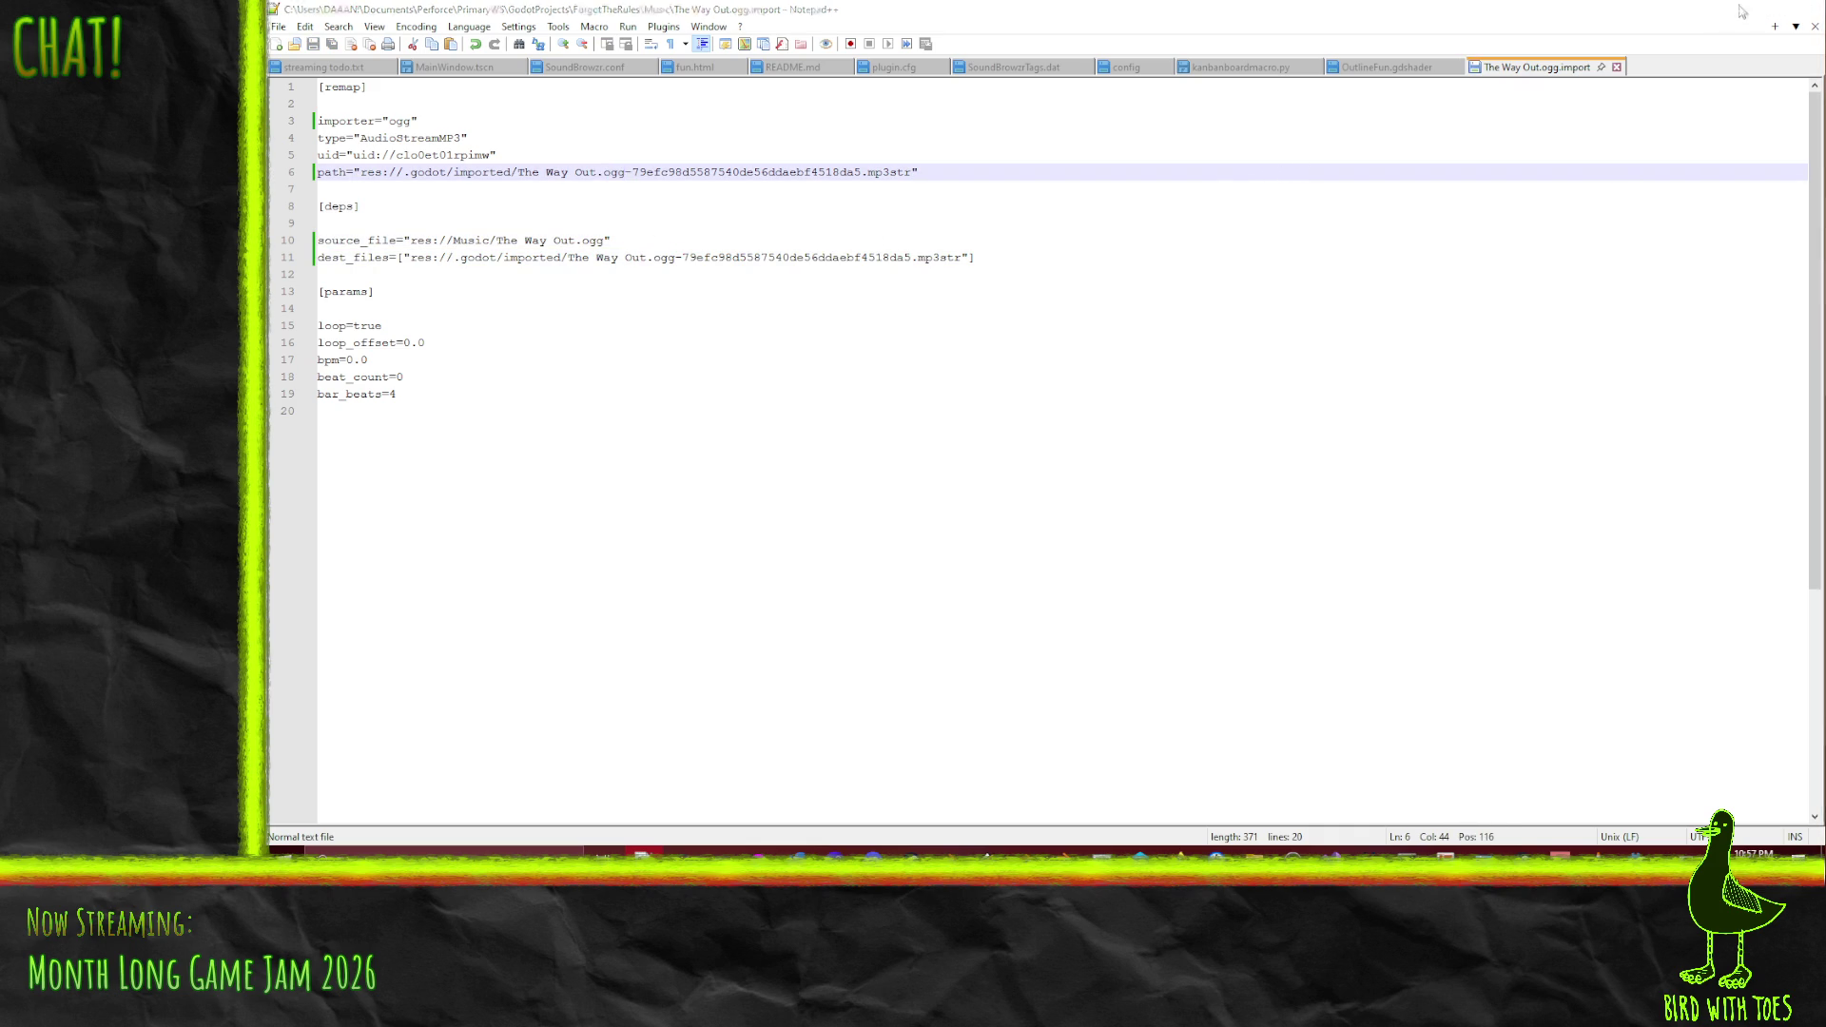
left_click(1730, 9)
left_click(1048, 433)
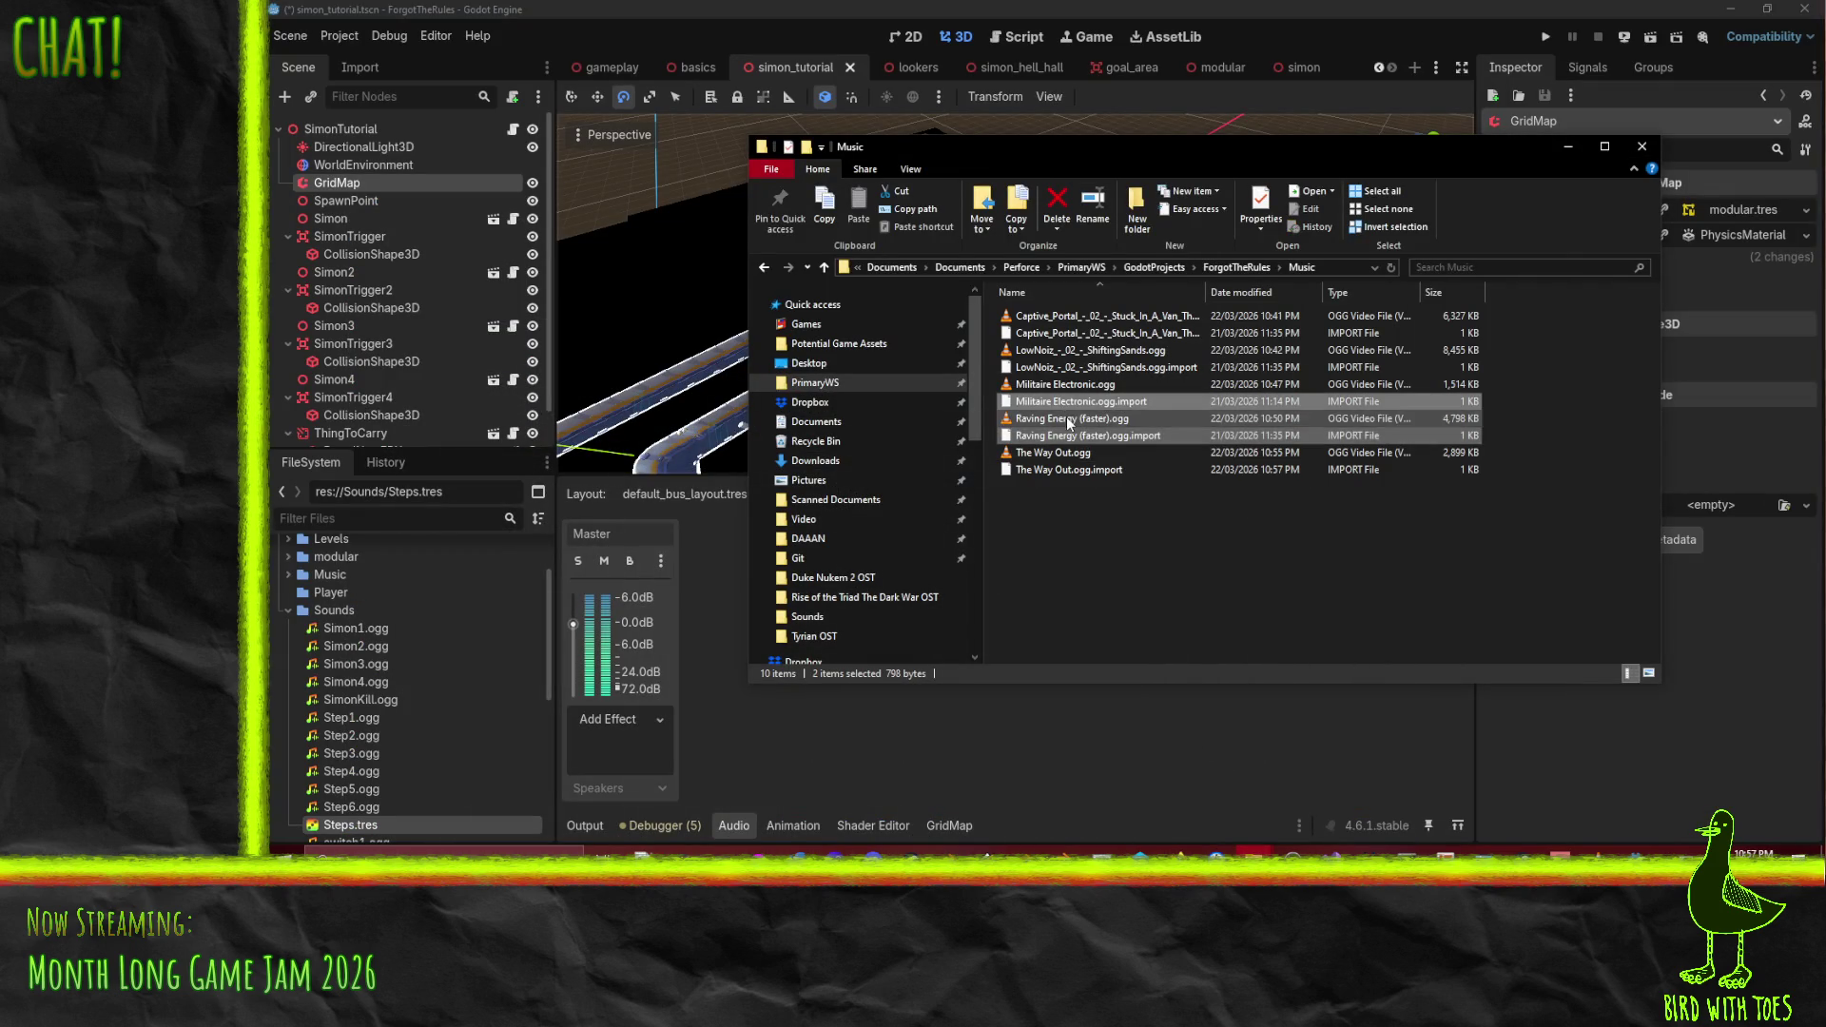
- Open the Raving Energy, Militaire Electronic, LowNoiz and Captive_Portal import files in Notepad++
left_click(1065, 401, "ctrl")
left_click(1070, 367, "ctrl")
left_click(1072, 333, "ctrl")
right_click(1072, 340)
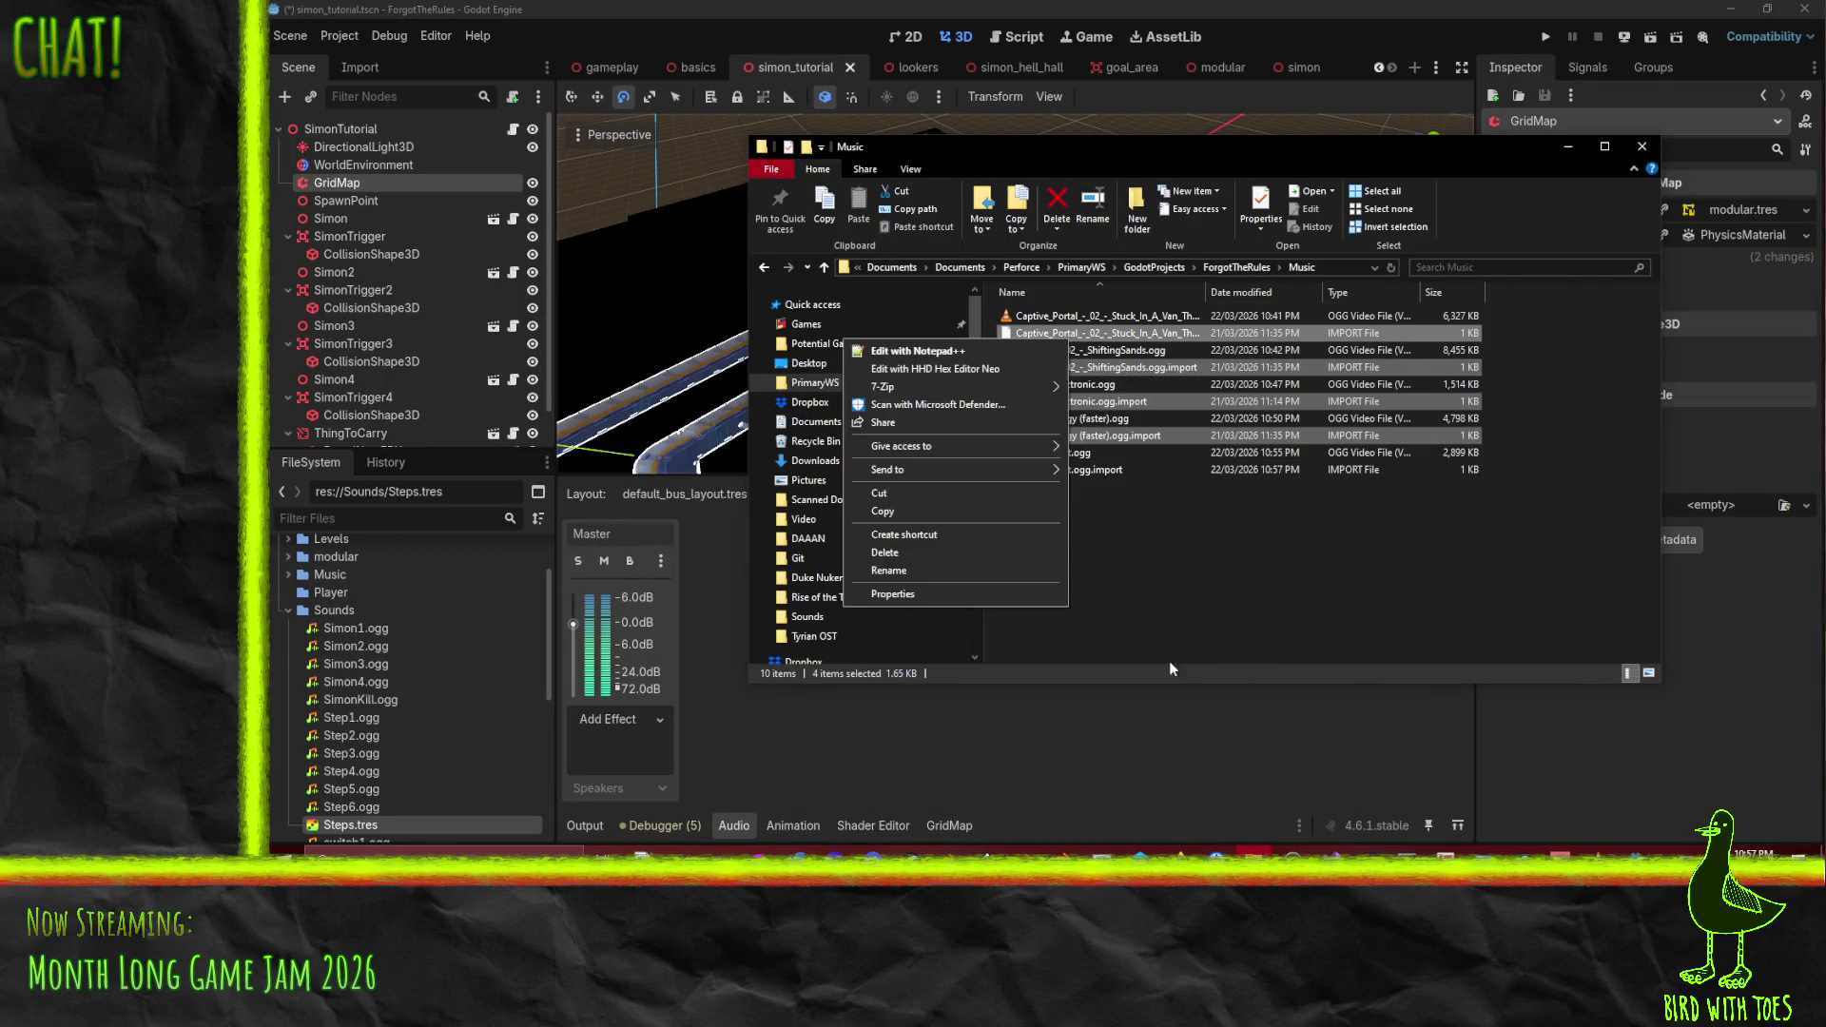
left_click(951, 351)
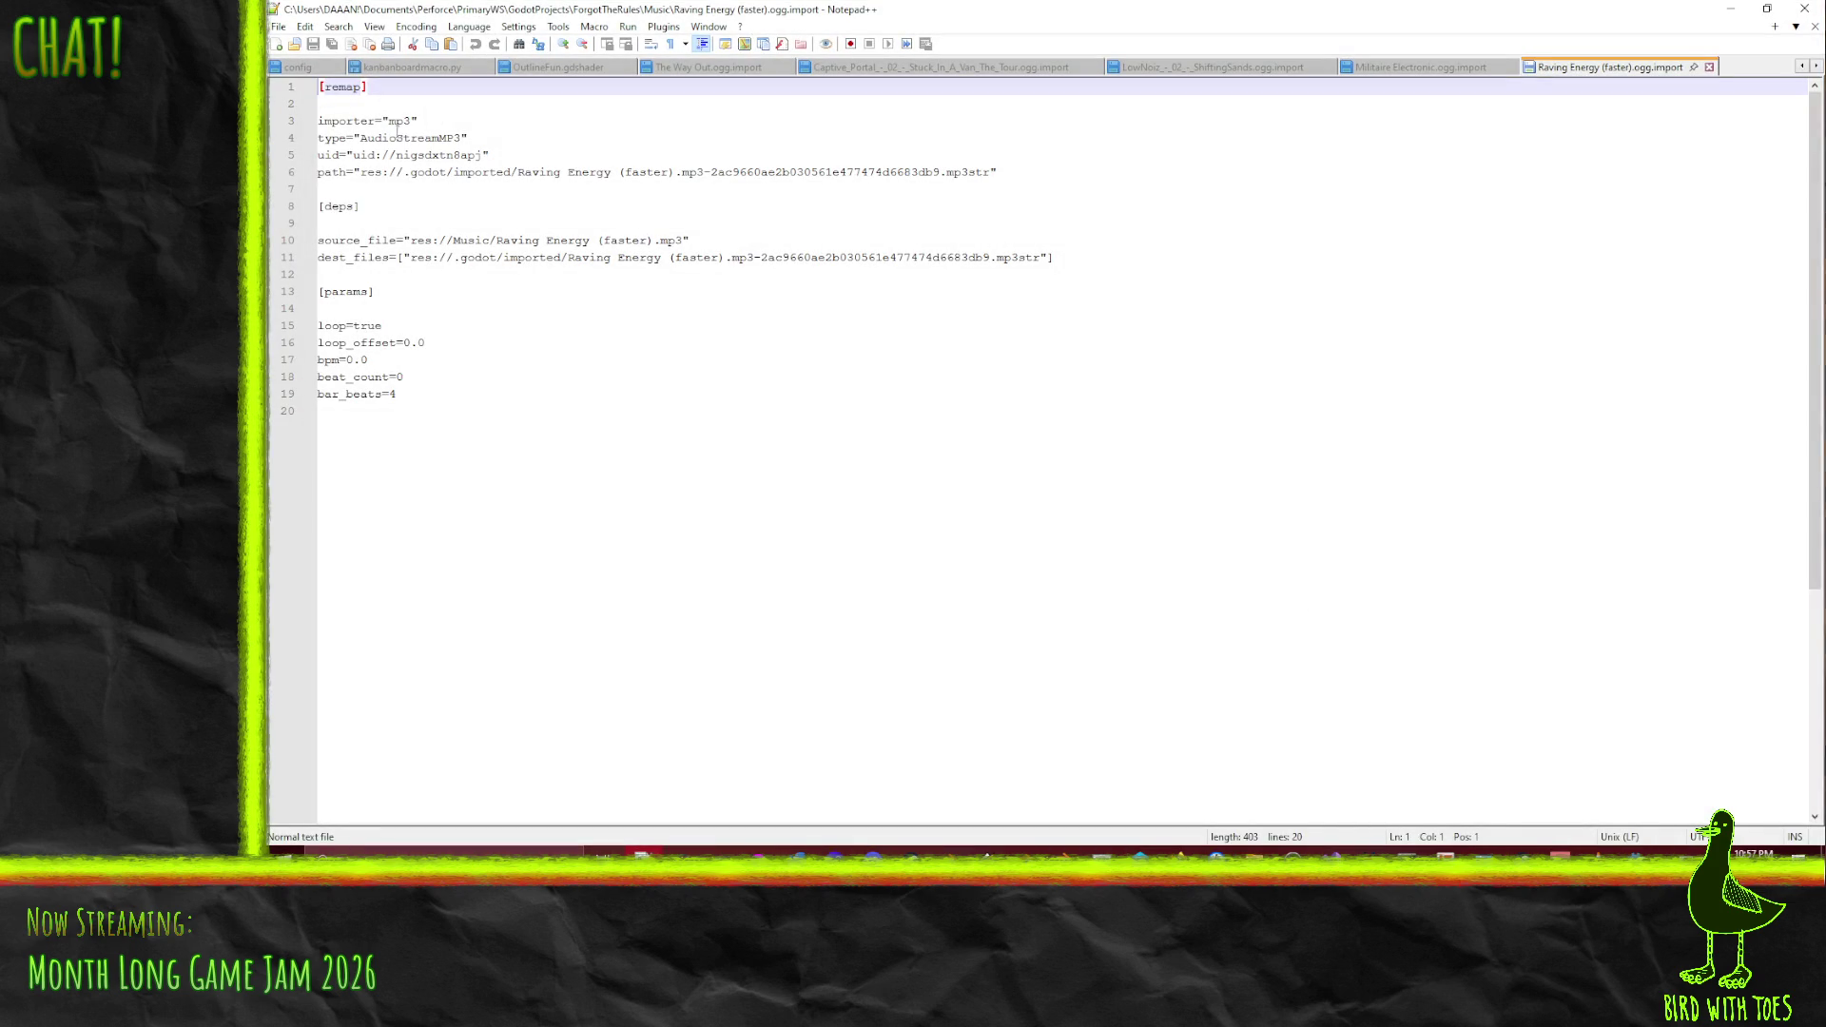
- Switch Raving Energy's importer, path, source_file and dest_files to ogg, type to AudioStreamOGG, and save
double_click(400, 121)
type("ogg")
double_click(693, 172)
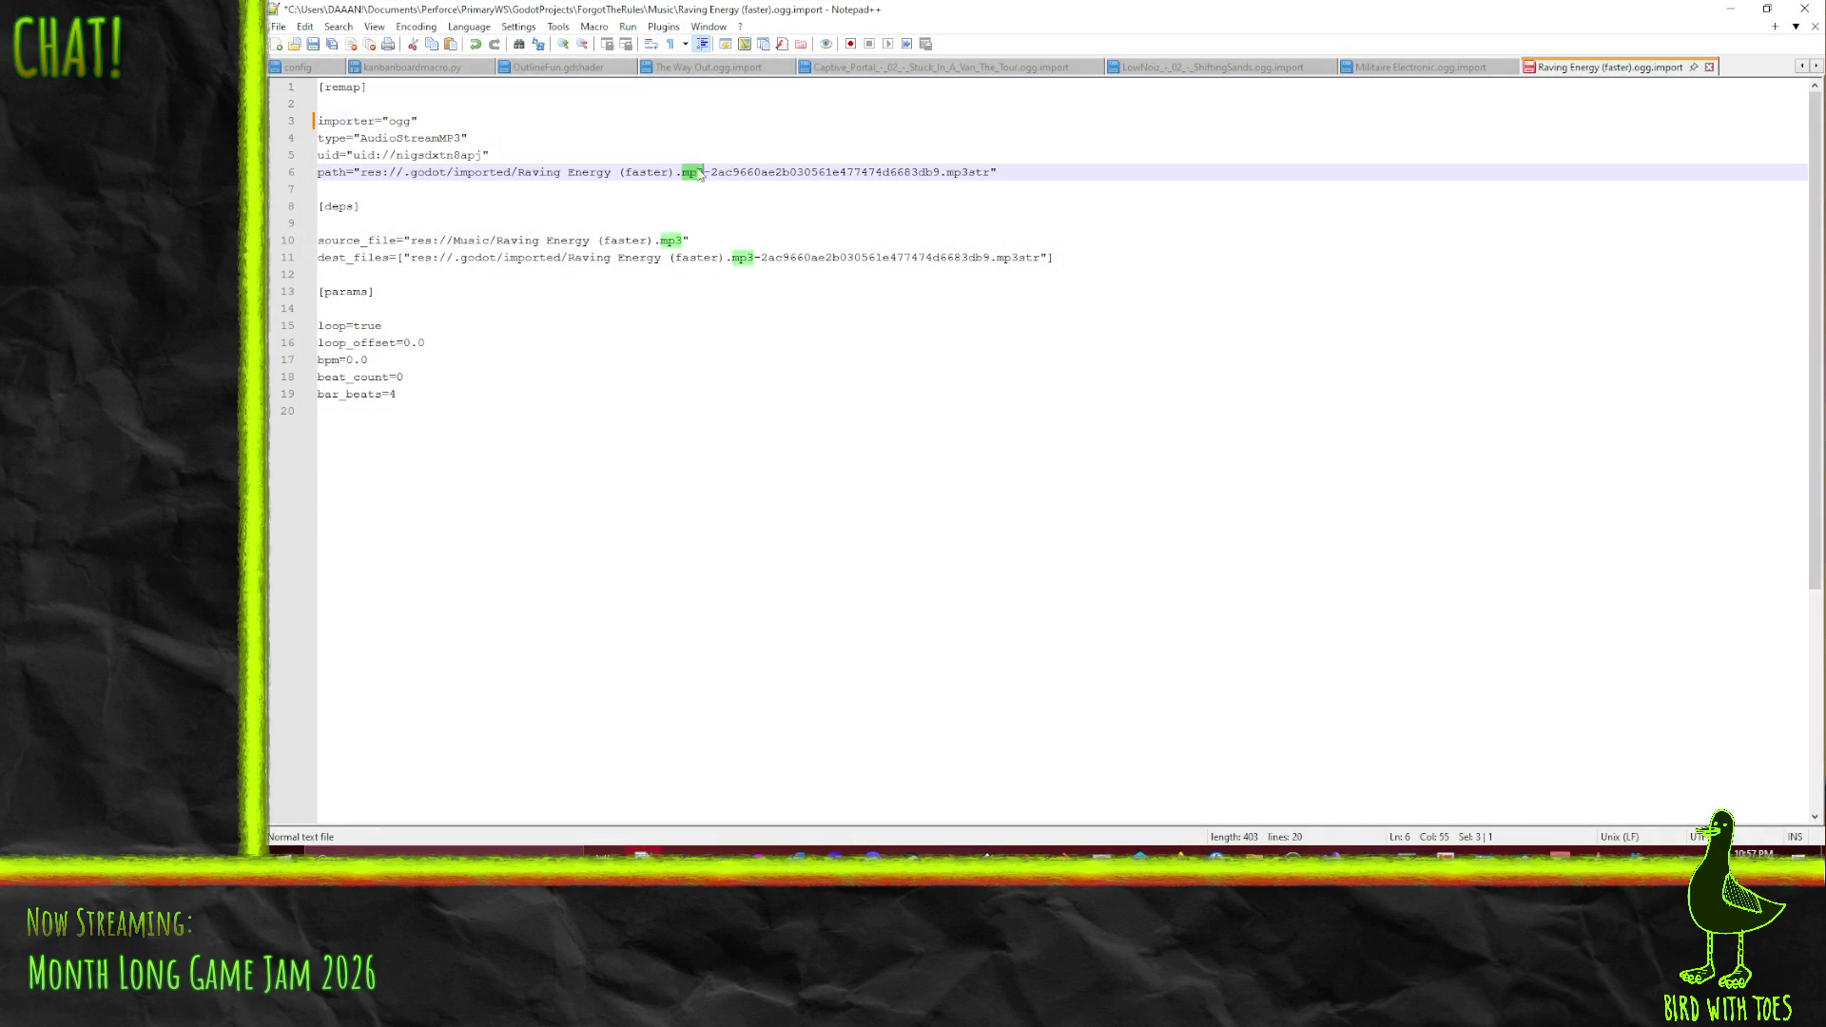
type("ogg")
double_click(671, 241)
type("ogg")
double_click(742, 257)
type("ogg")
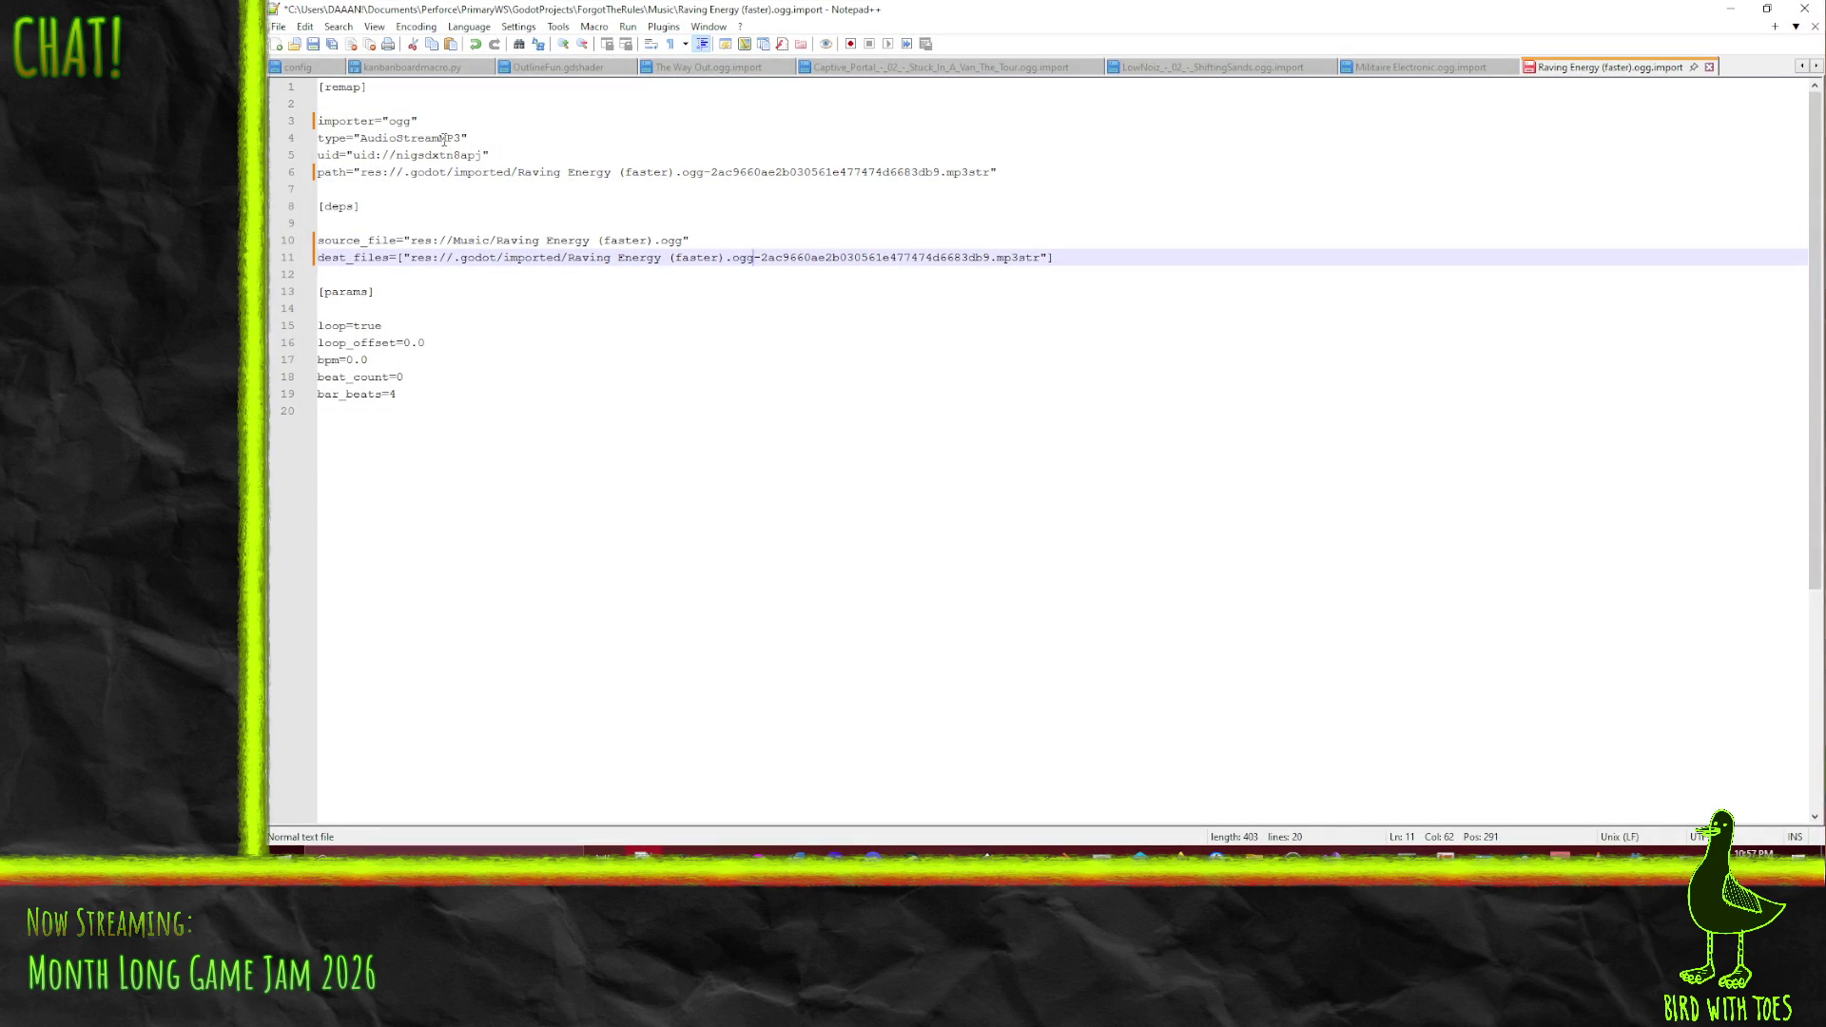
left_click_drag(439, 140, 447, 140)
type("OGG")
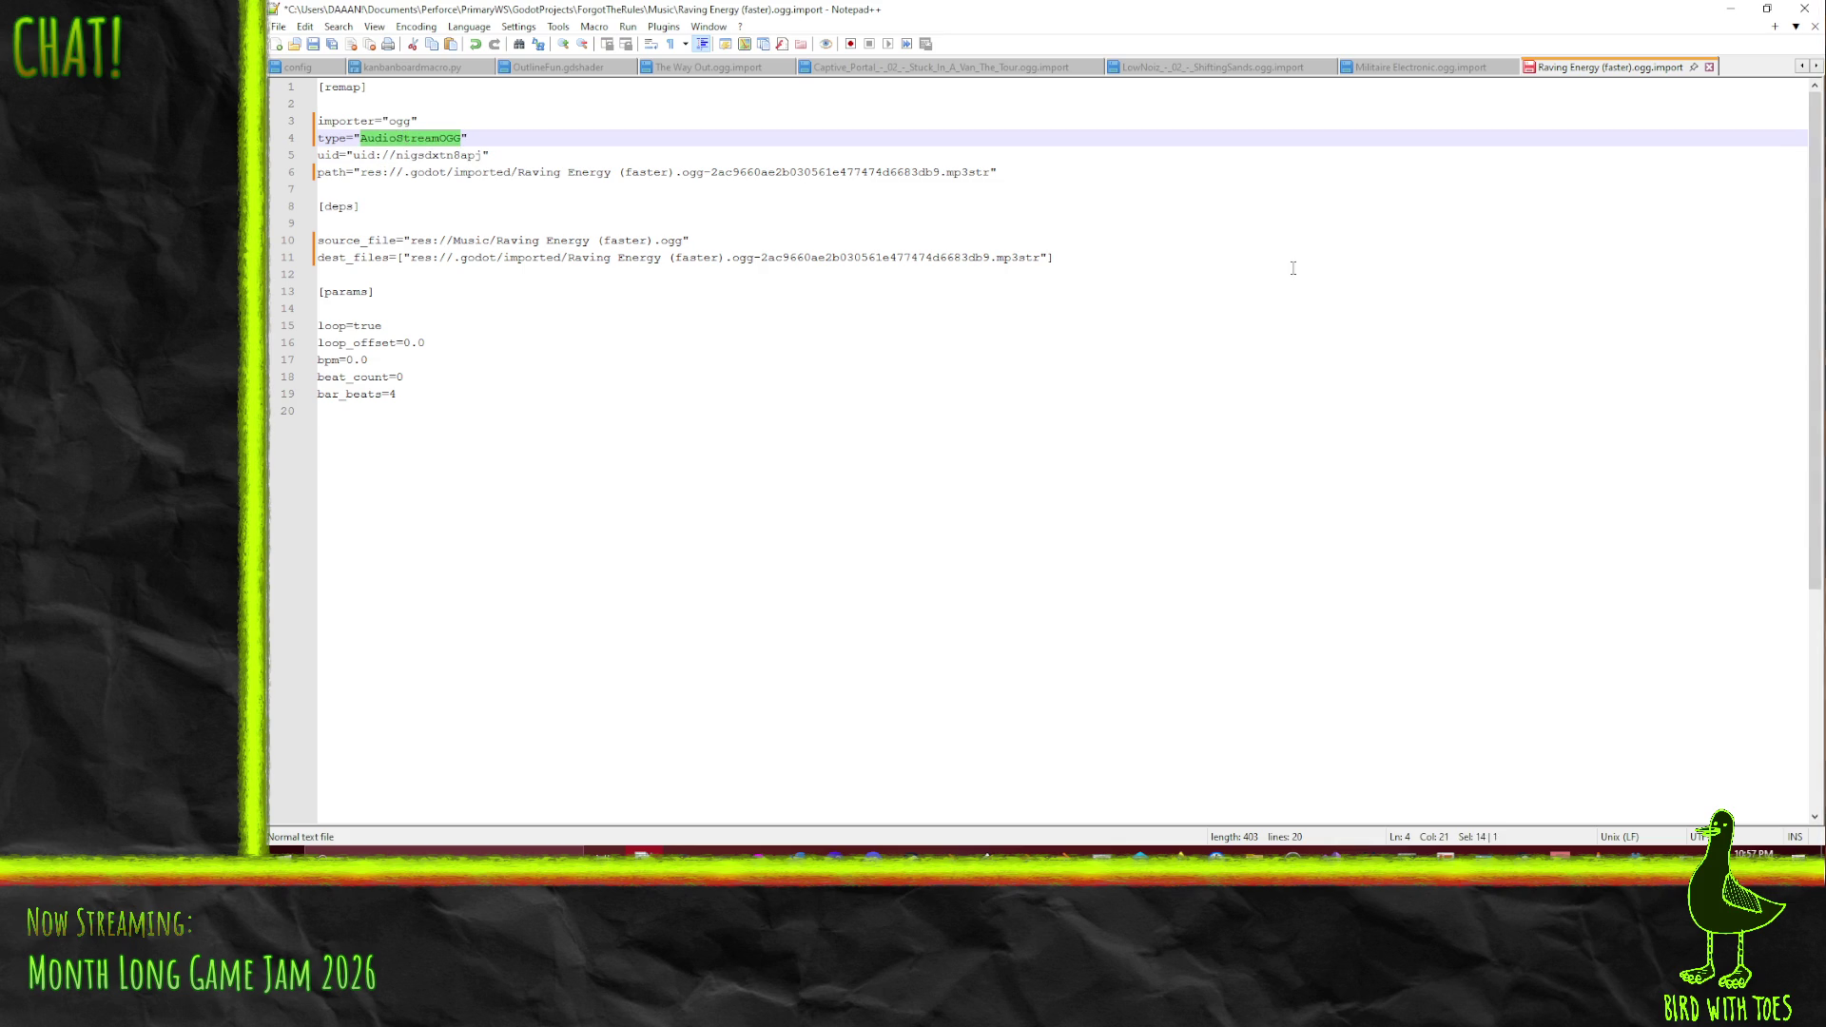
key("ctrl+s")
- Change The Way Out import file's stream type from AudioStreamMP3 to AudioStreamOGG
left_click(1401, 69)
double_click(413, 139)
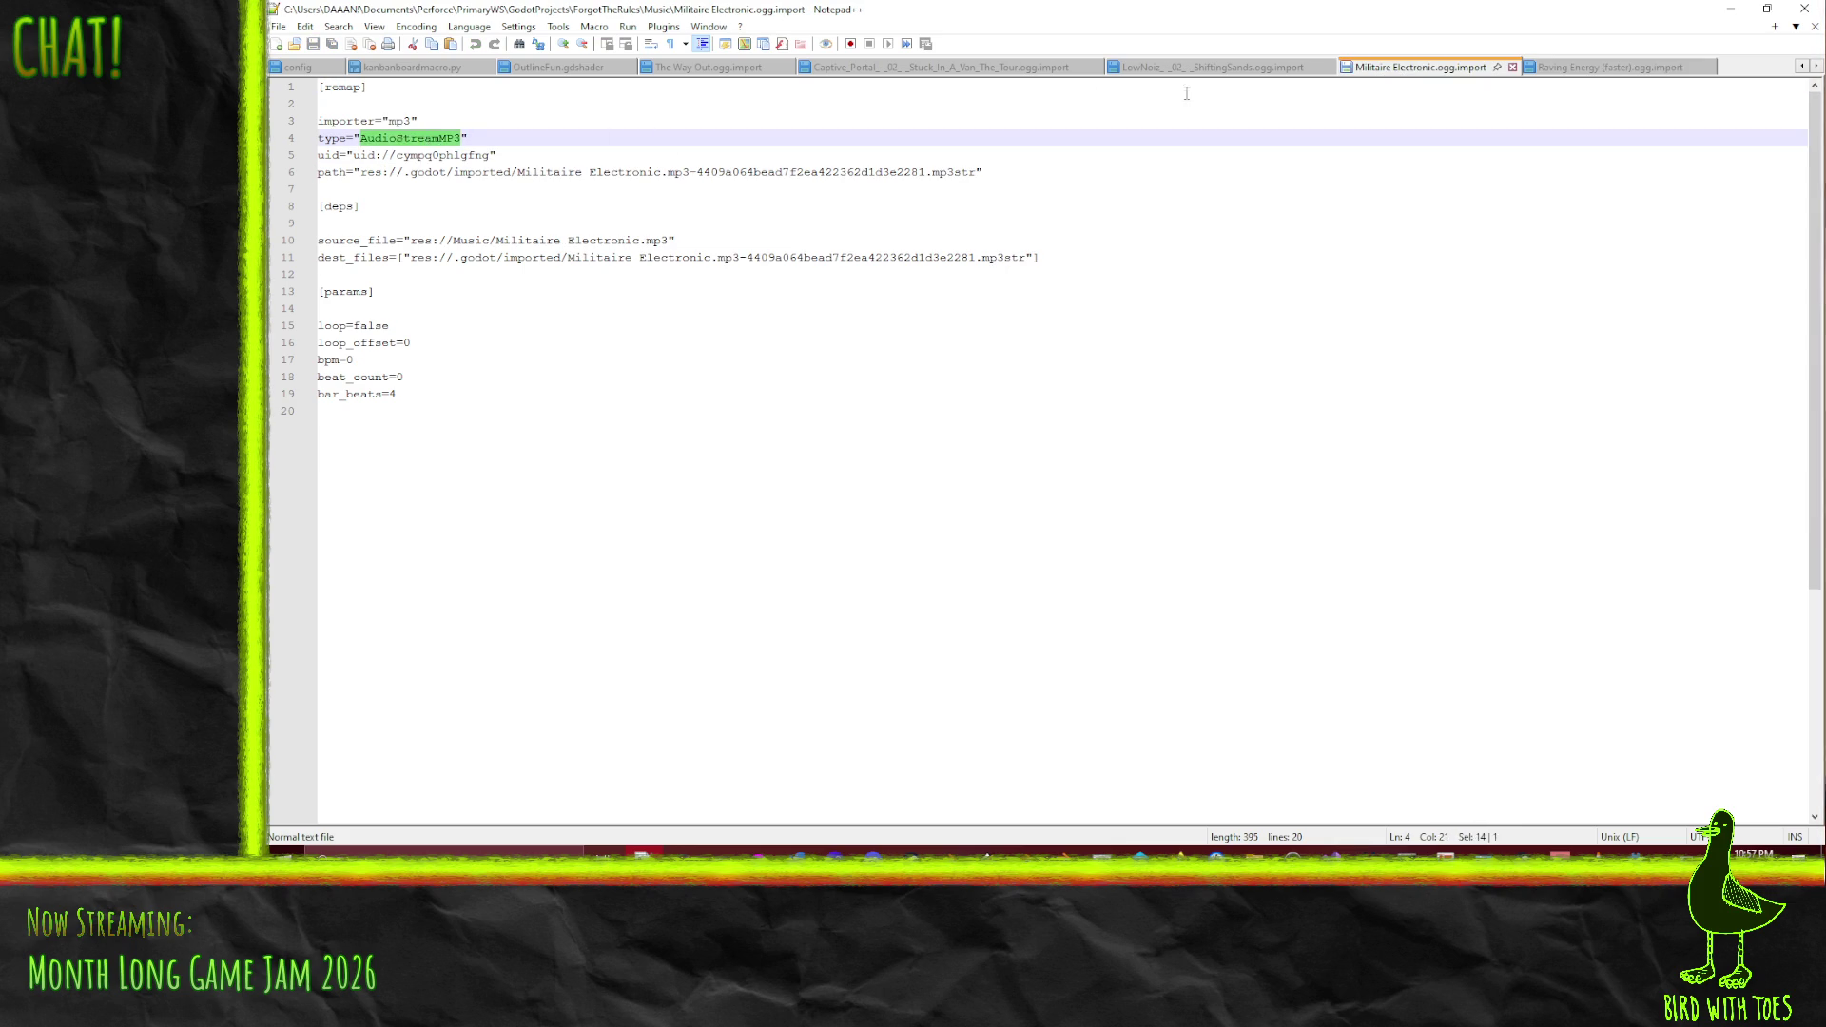
left_click(1224, 68)
double_click(409, 138)
left_click(941, 69)
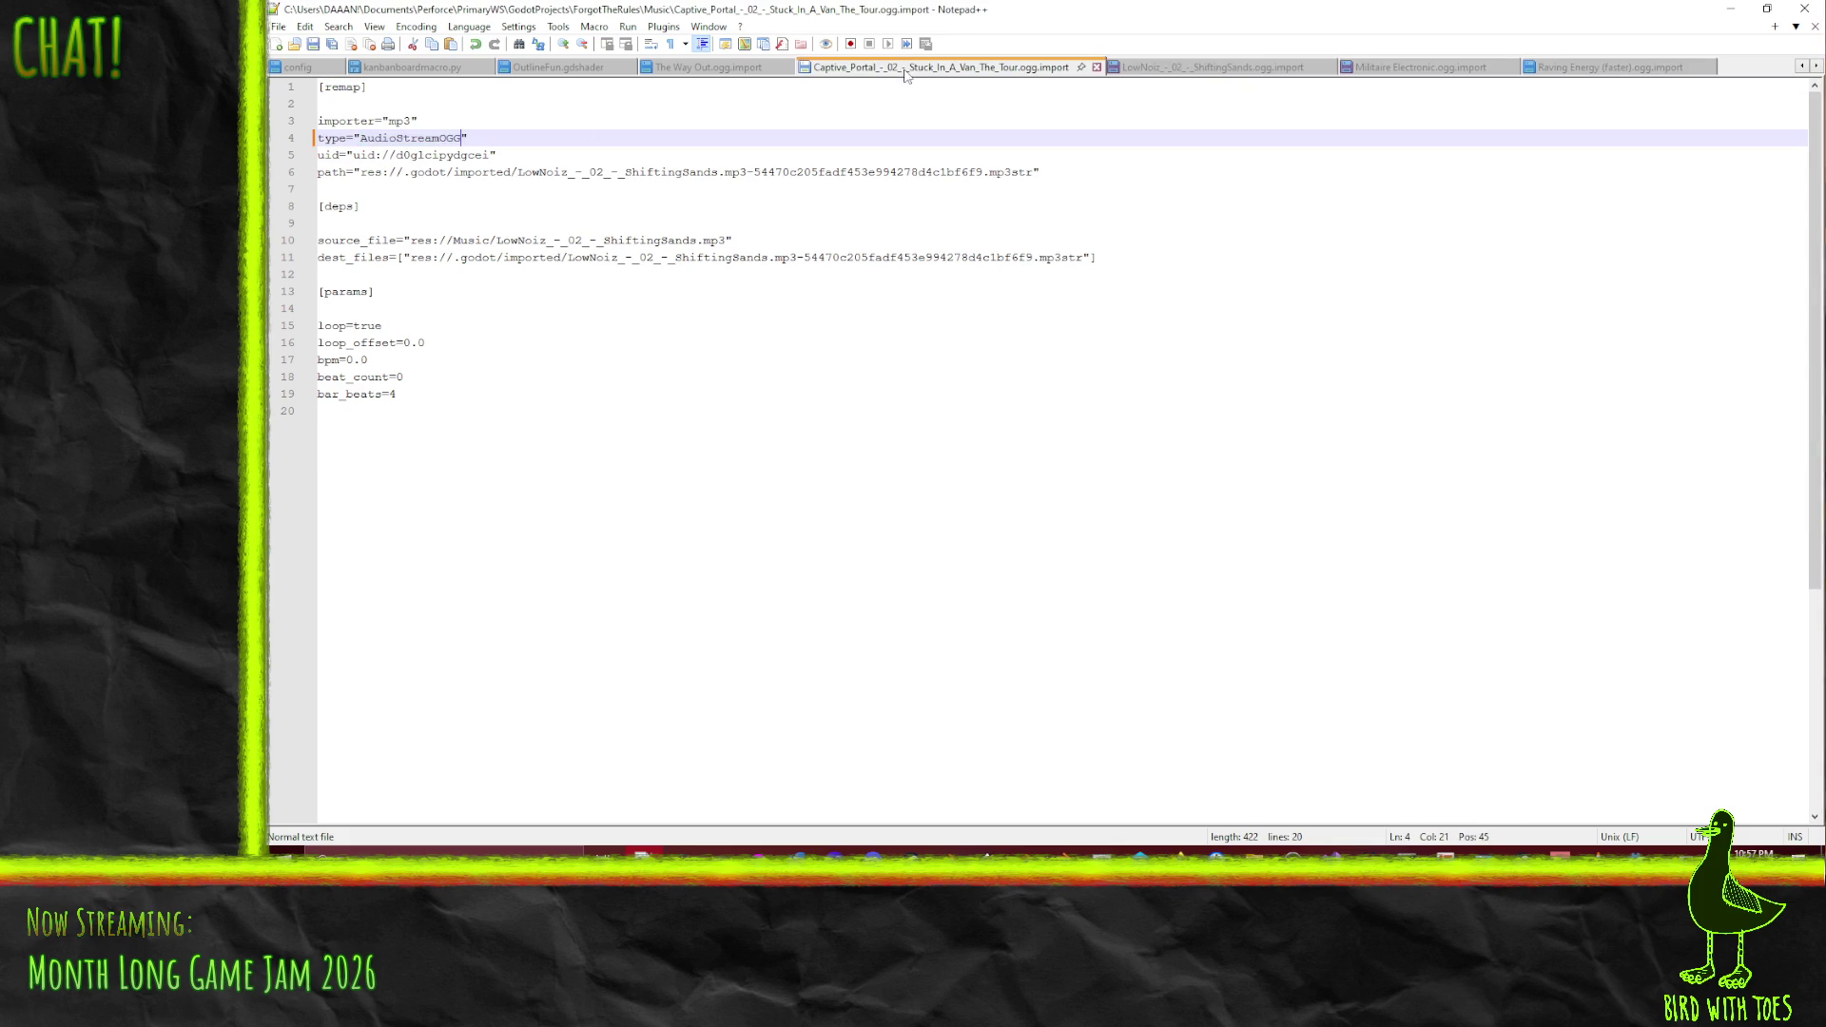
left_click(426, 138)
double_click(426, 138)
left_click(709, 68)
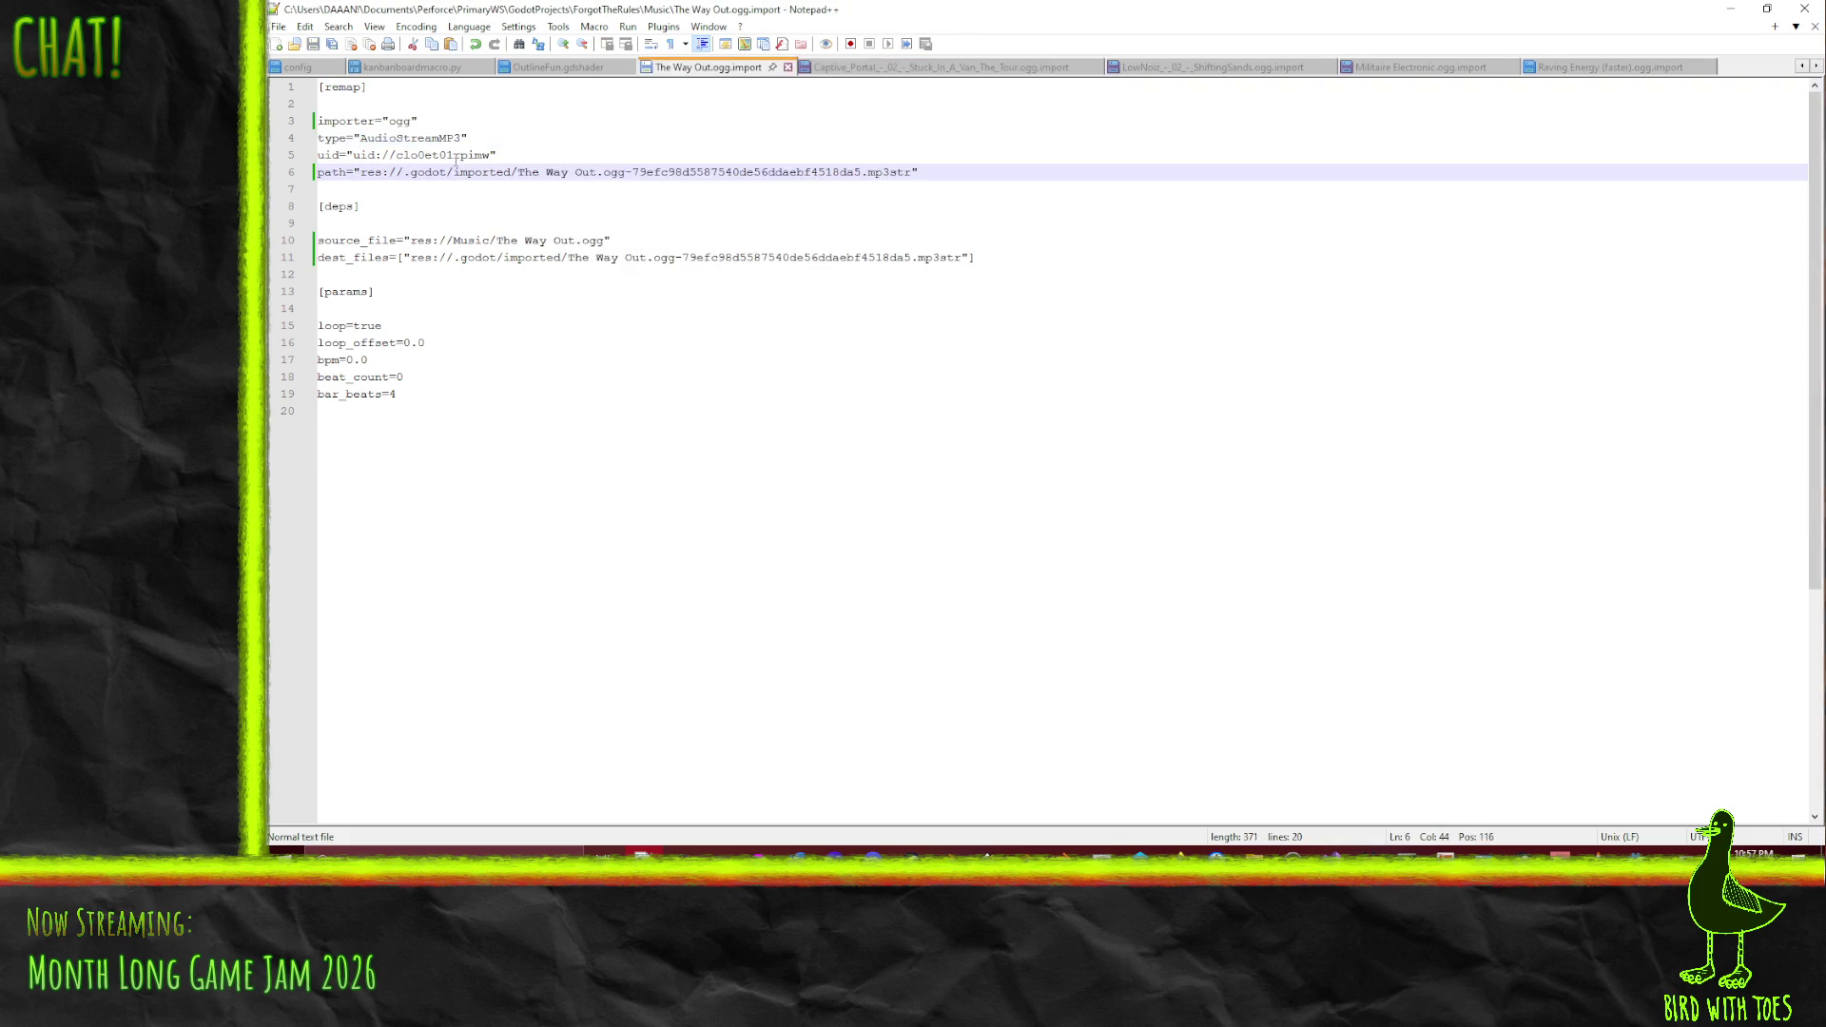
double_click(399, 138)
type("AudioStreamOGG")
double_click(399, 122)
- Switch Captive Portal's importer, path, source_file and dest_files entries from mp3 to ogg and save
left_click(862, 69)
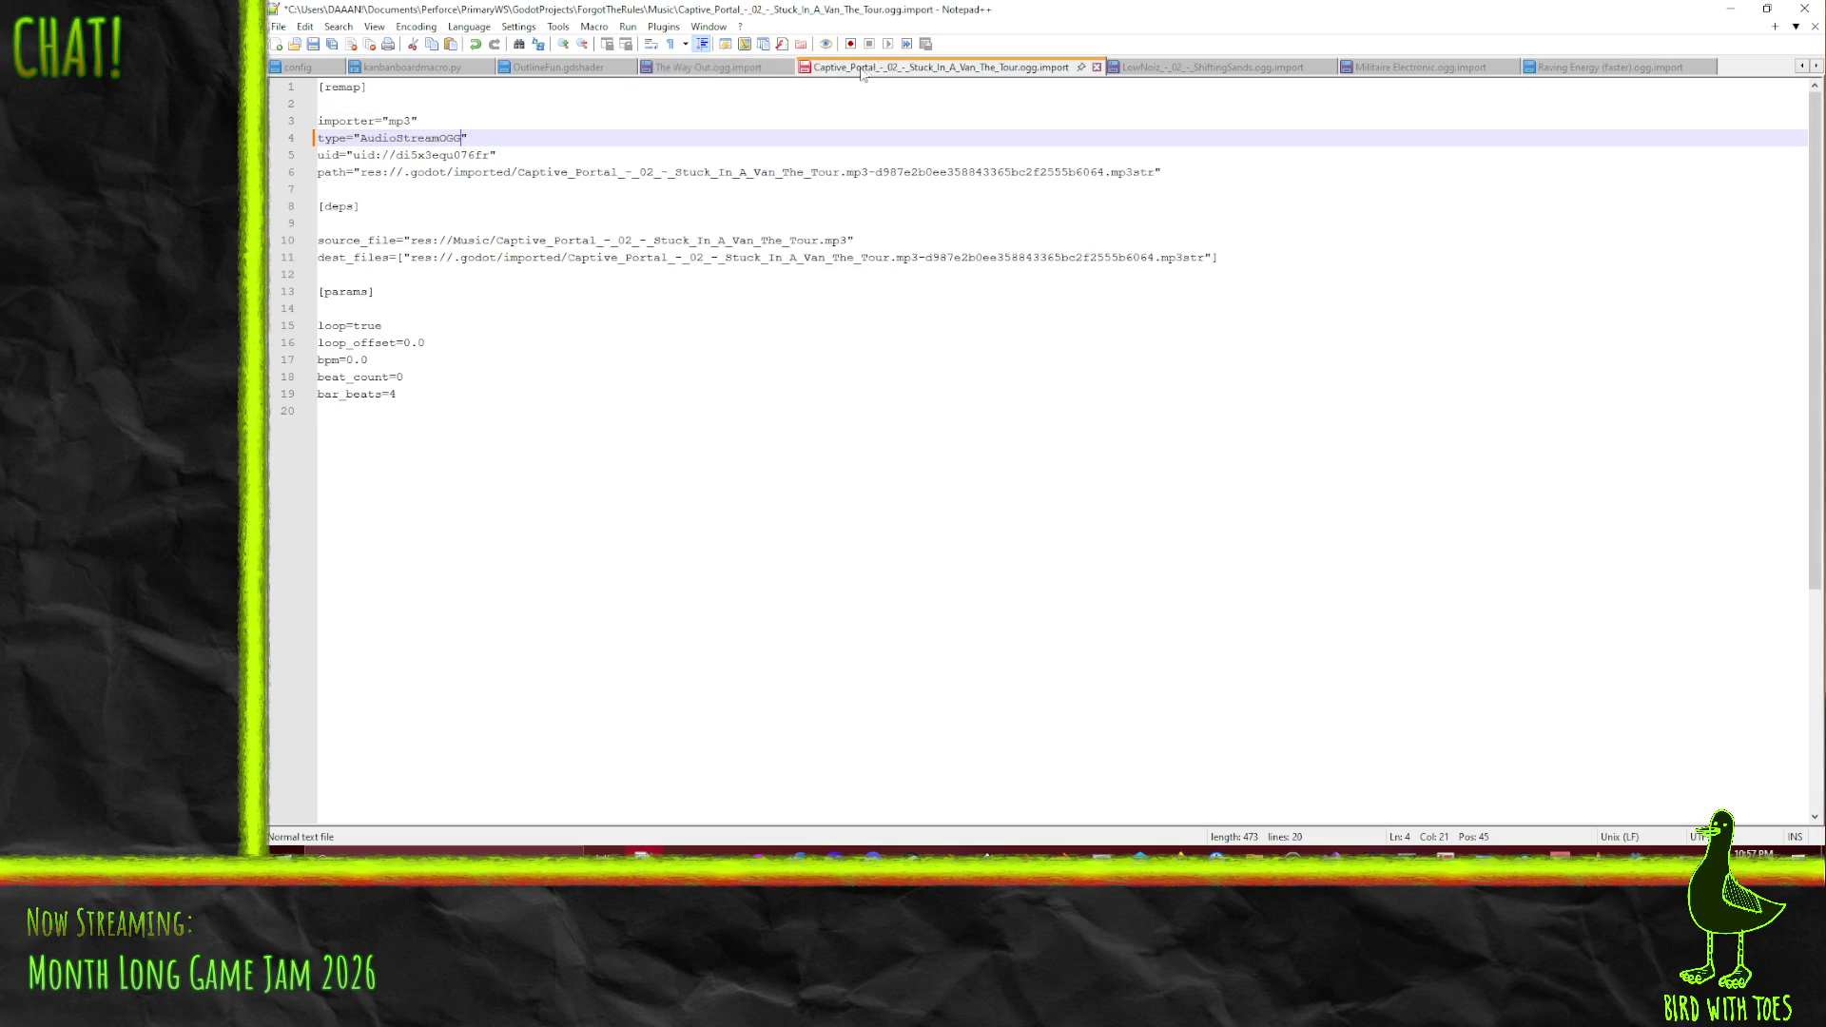
double_click(402, 121)
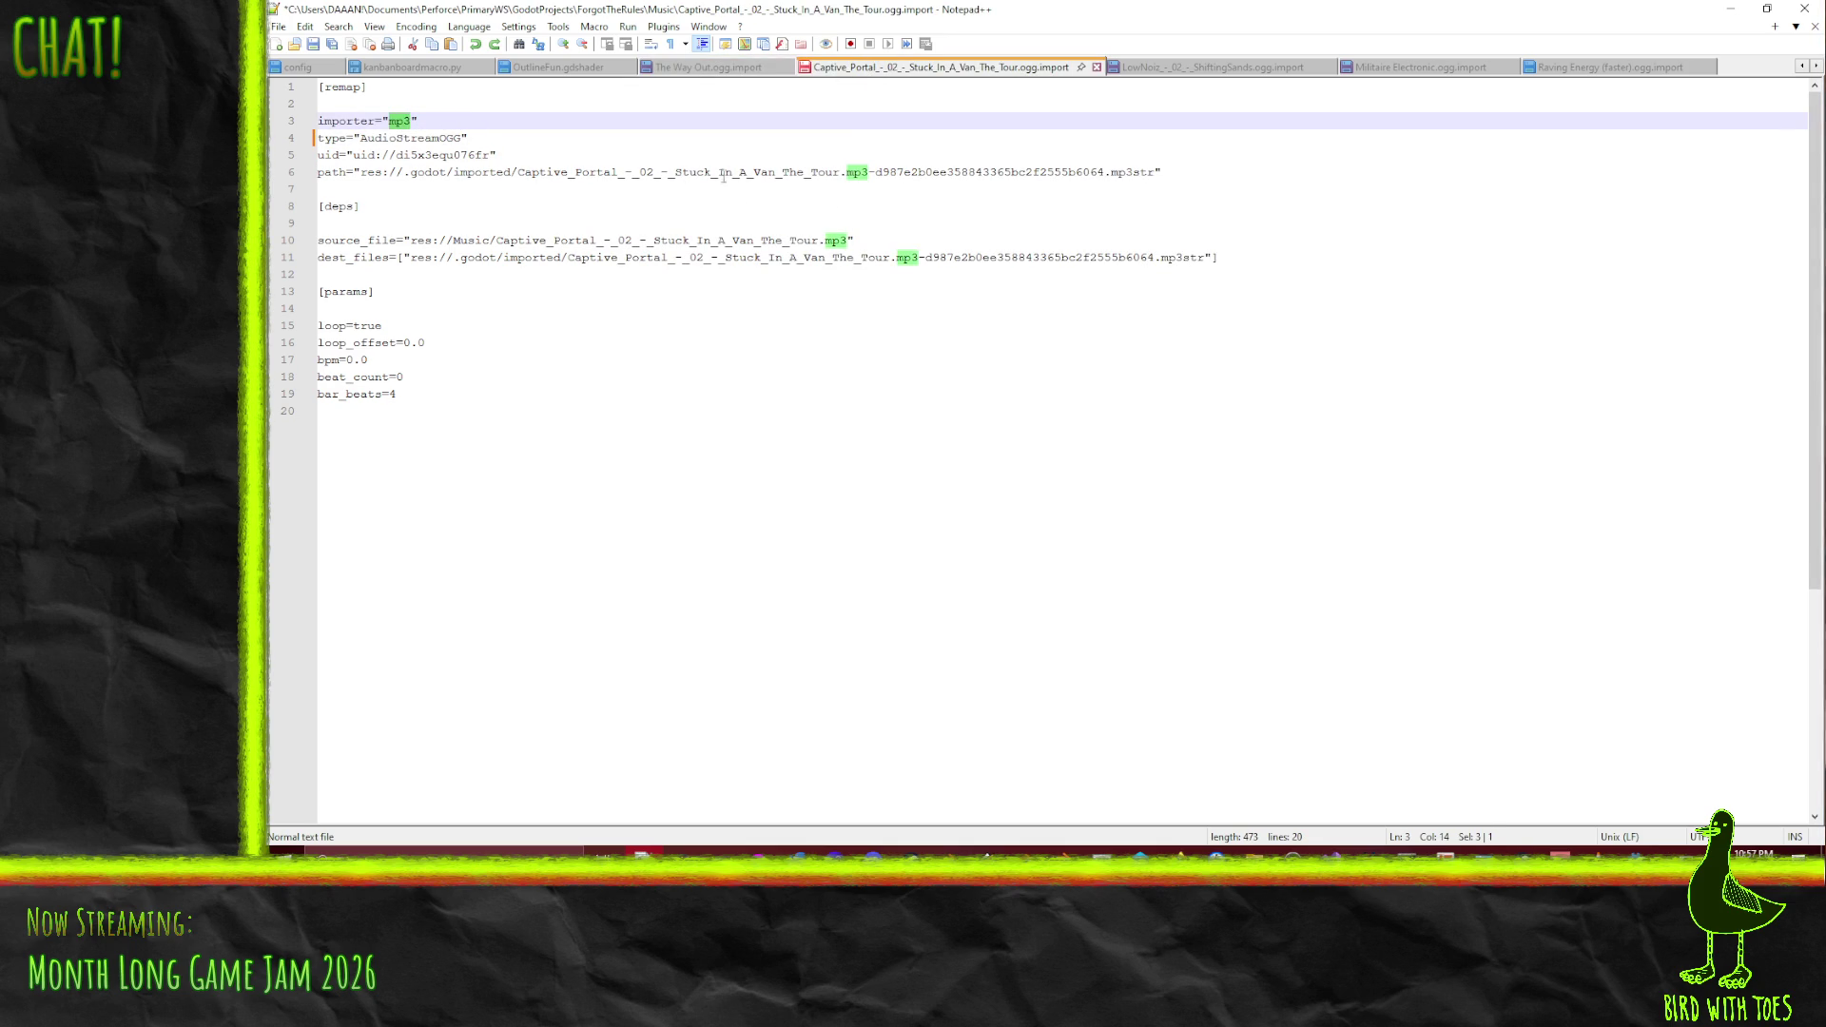
type("ogg")
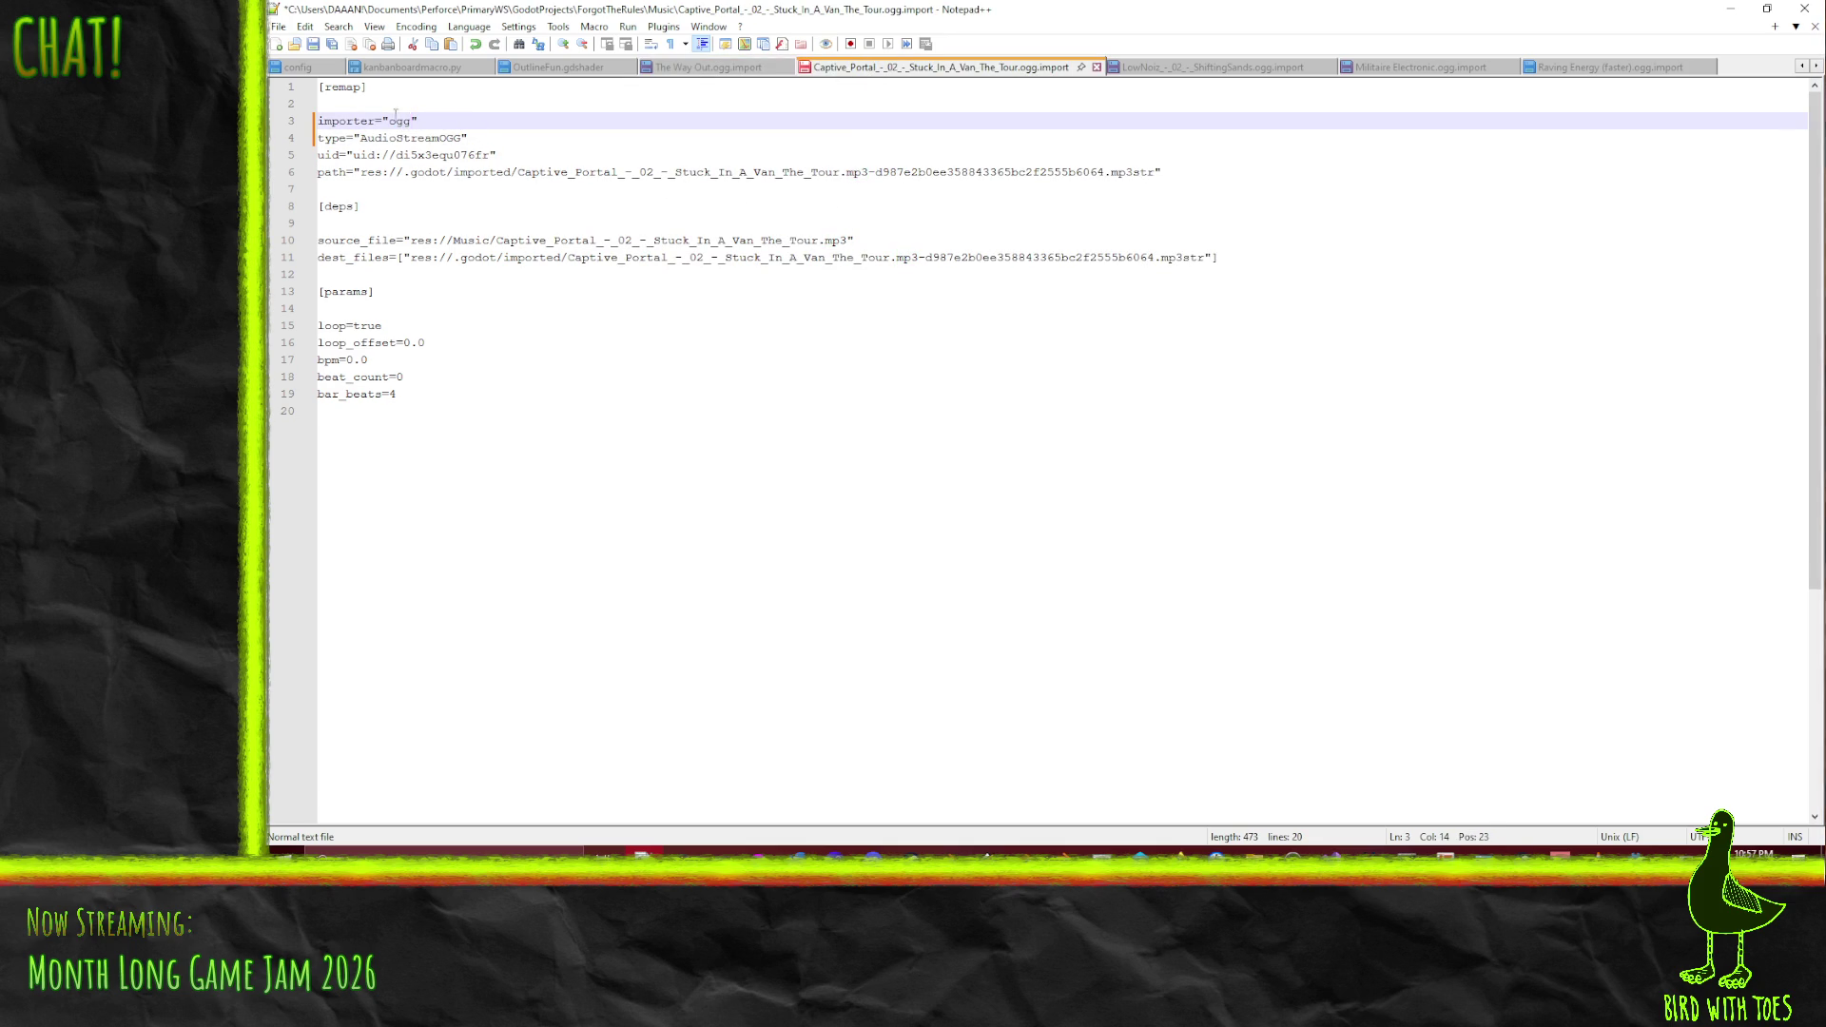
double_click(858, 172)
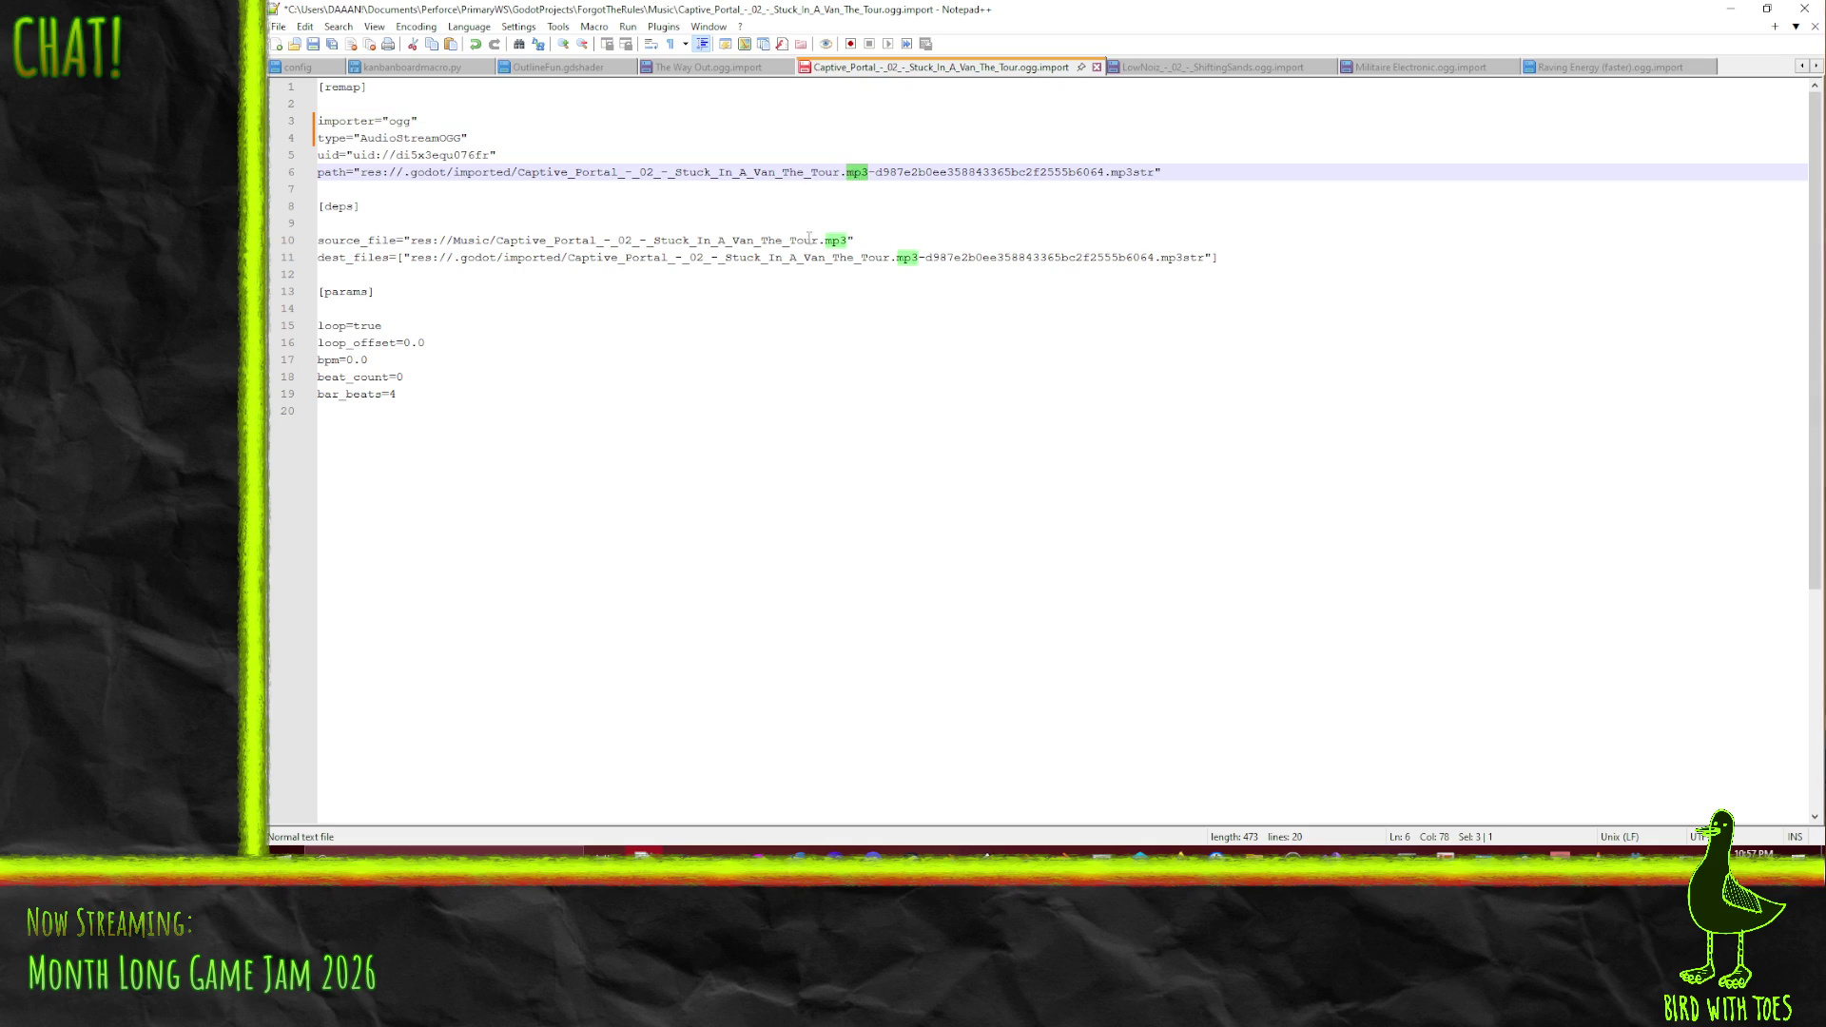
type("ogg")
left_click(835, 241)
double_click(837, 241)
type("ogg")
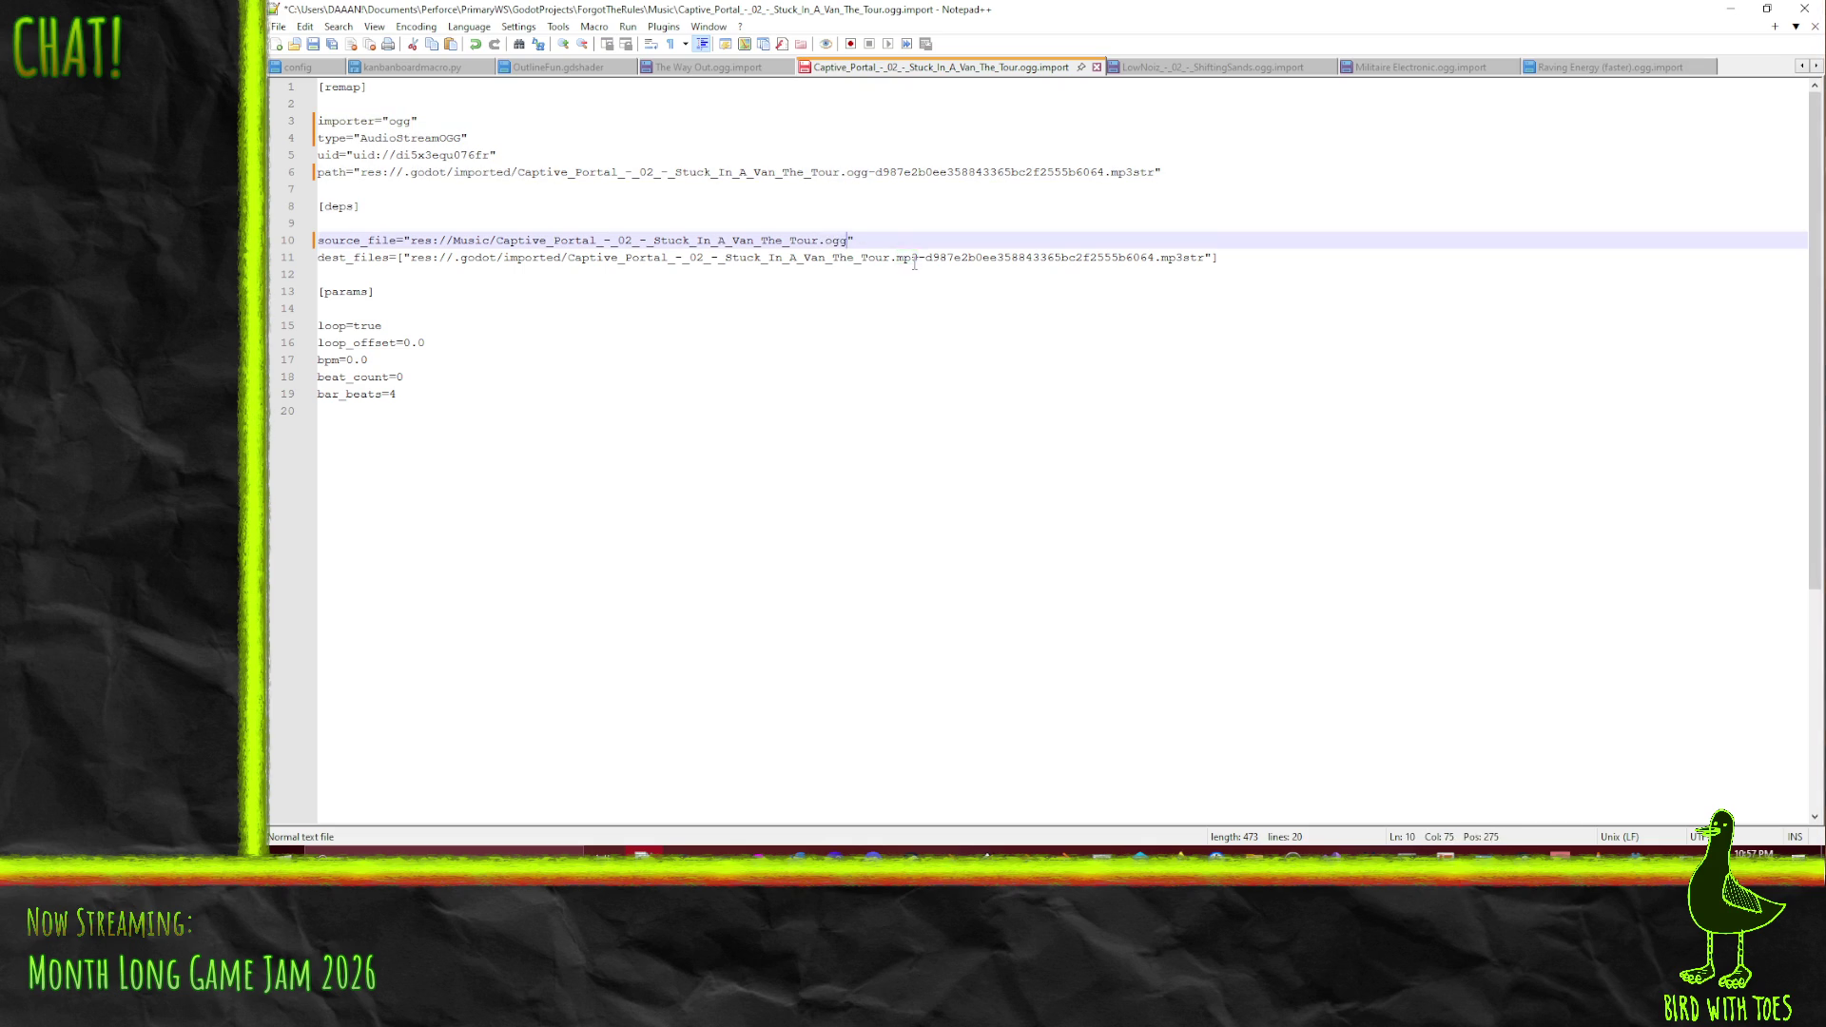
double_click(907, 257)
type("ogg")
key("ctrl+s")
- Switch LowNoiz's path, dest_files, source_file and importer entries from mp3 to ogg and save
left_click(709, 67)
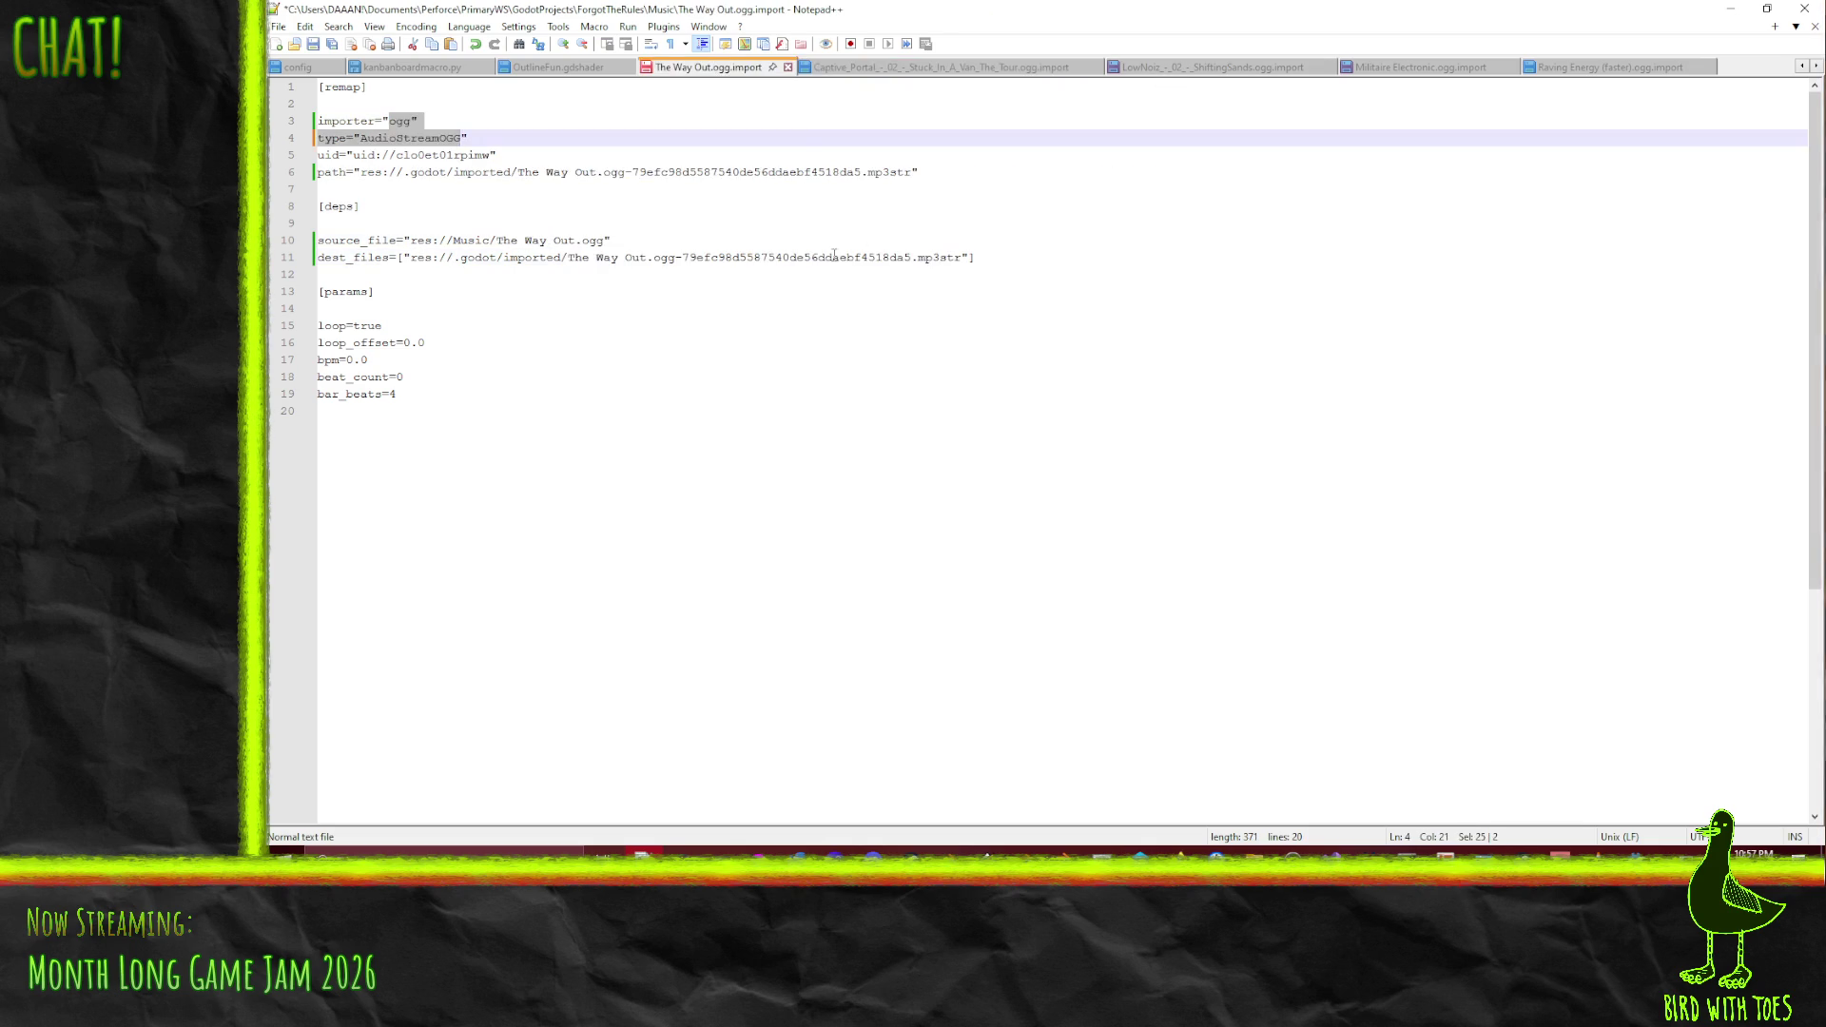
left_click(864, 222)
left_click(1175, 69)
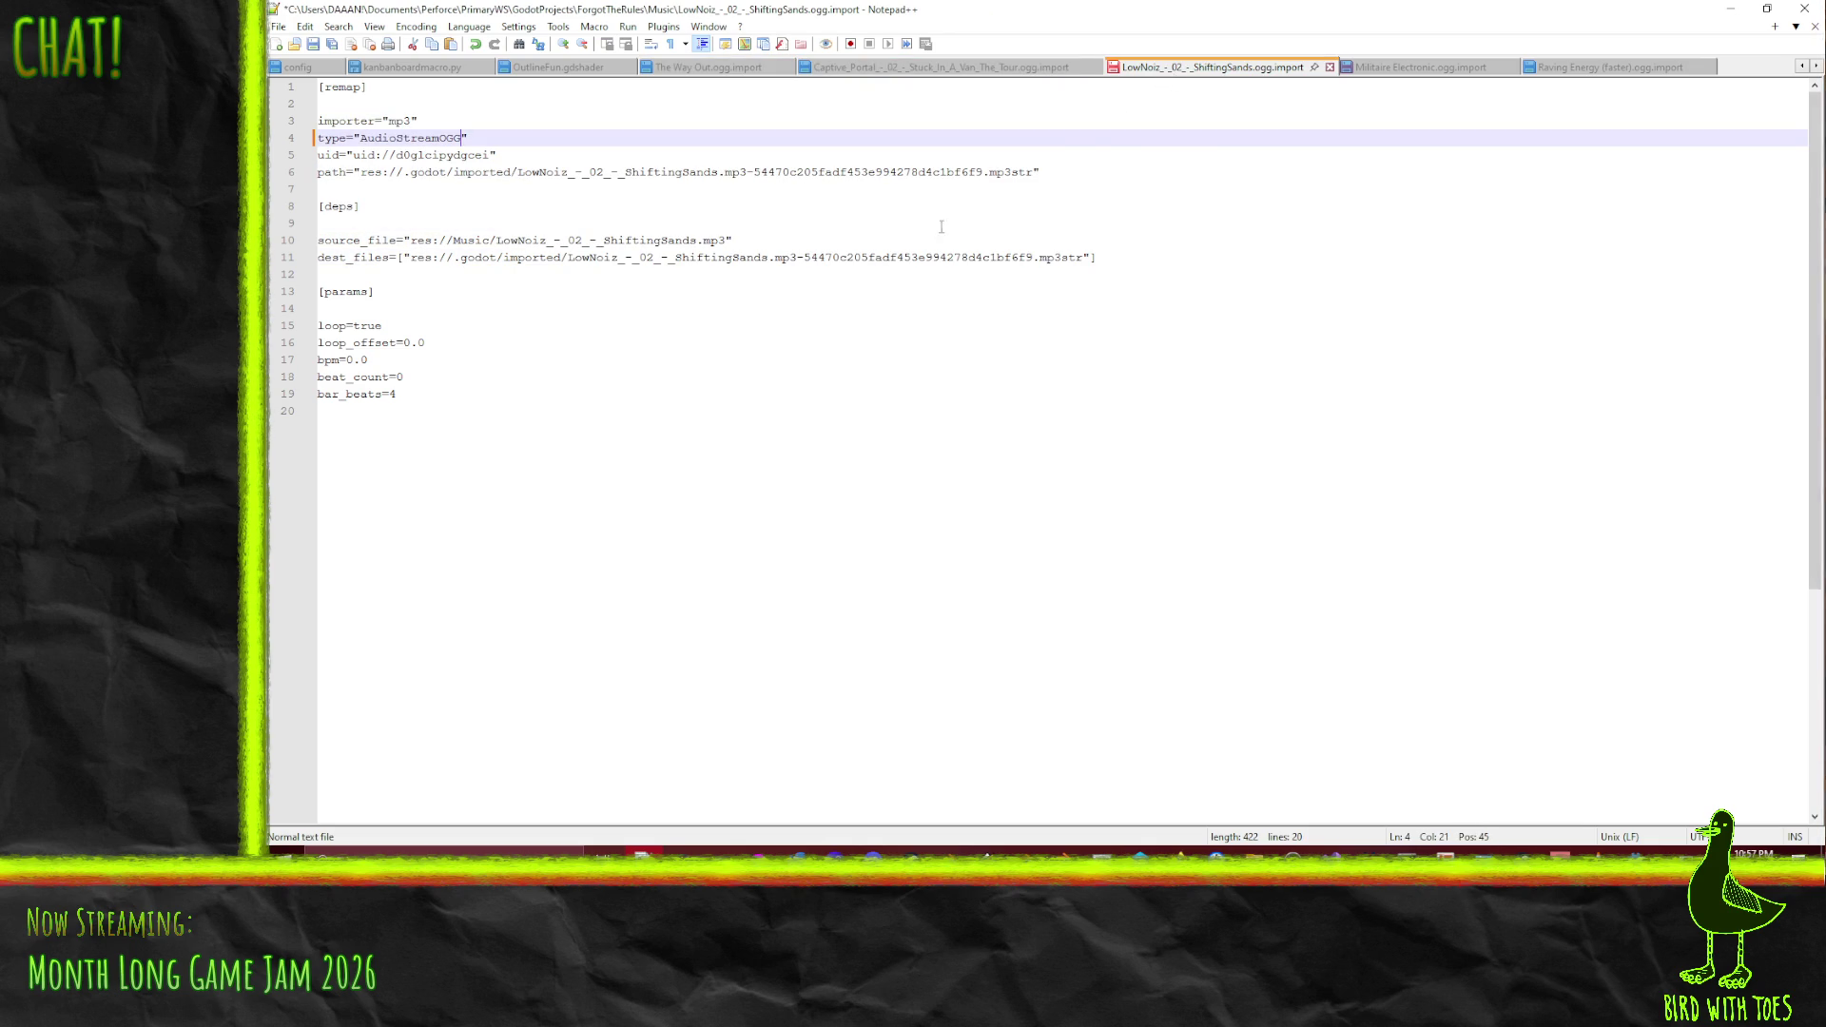
double_click(737, 172)
type("ogg")
double_click(785, 257)
type("ogg")
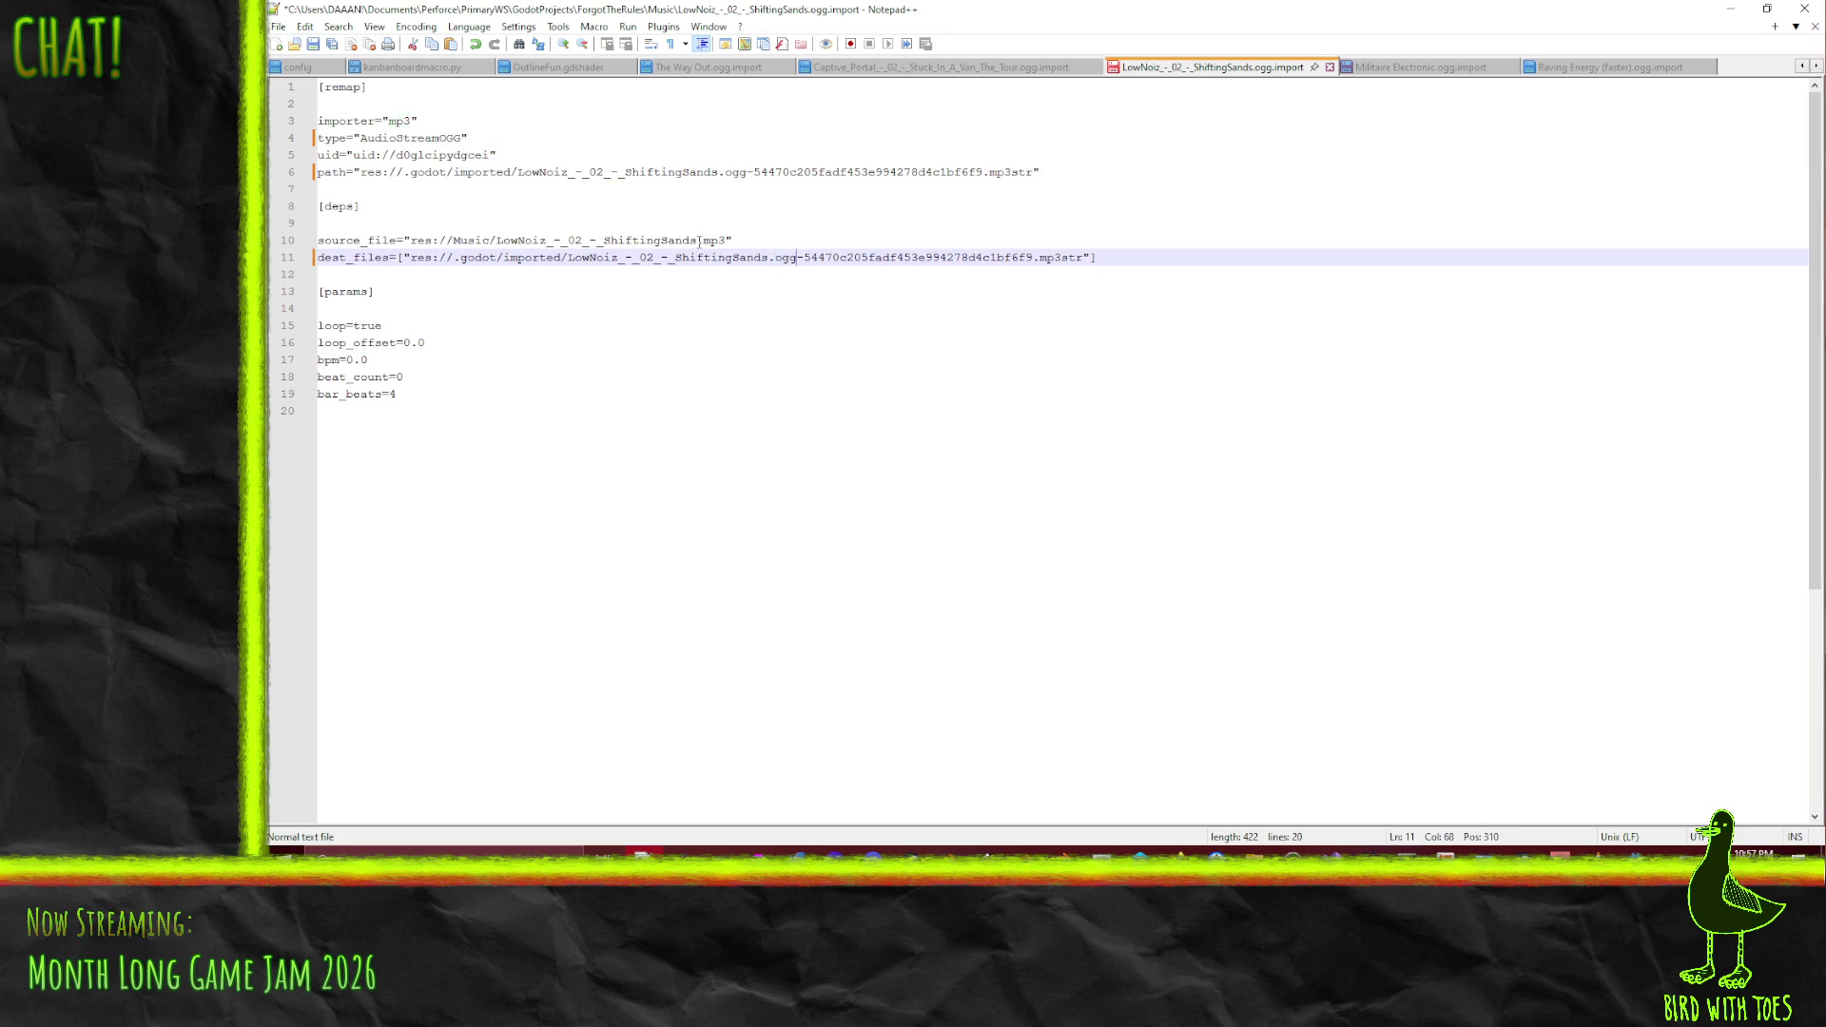
double_click(714, 240)
type("ogg")
double_click(399, 121)
type("ogg")
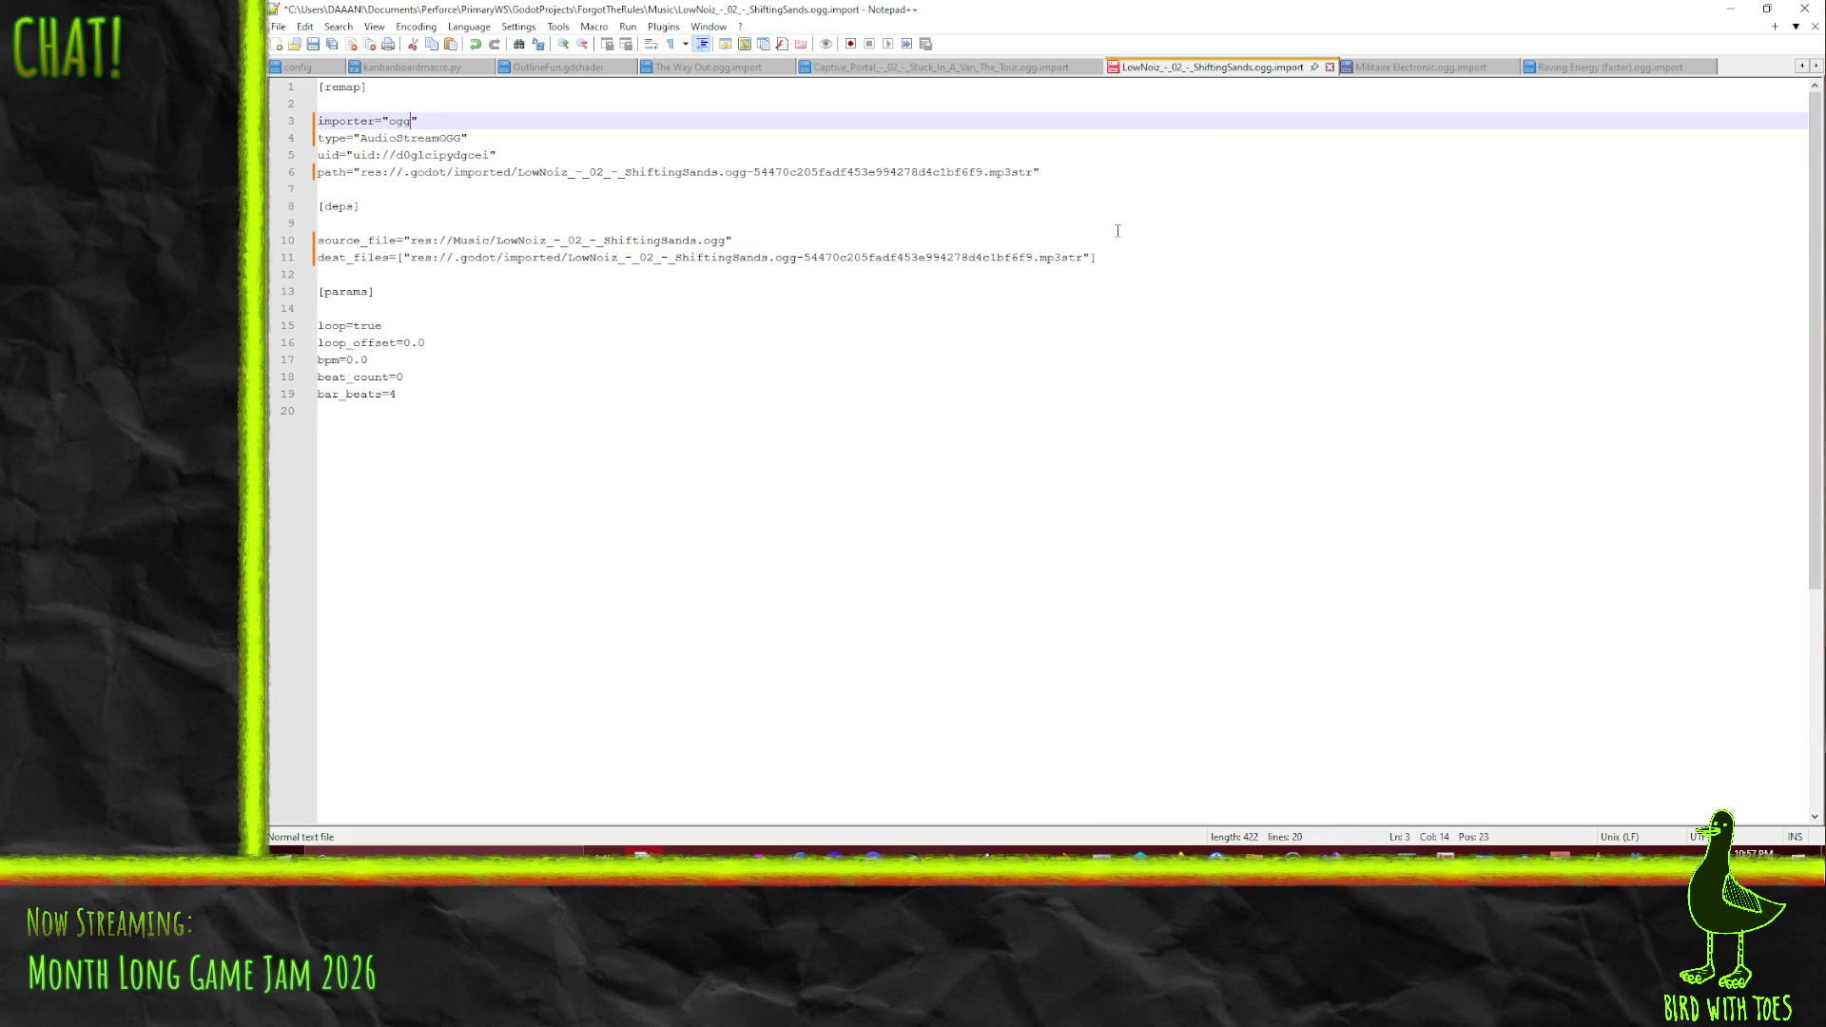
key("ctrl+s")
- Switch Militaire Electronic's dest_files, source_file and path entries from mp3 to ogg
key("ctrl+Tab")
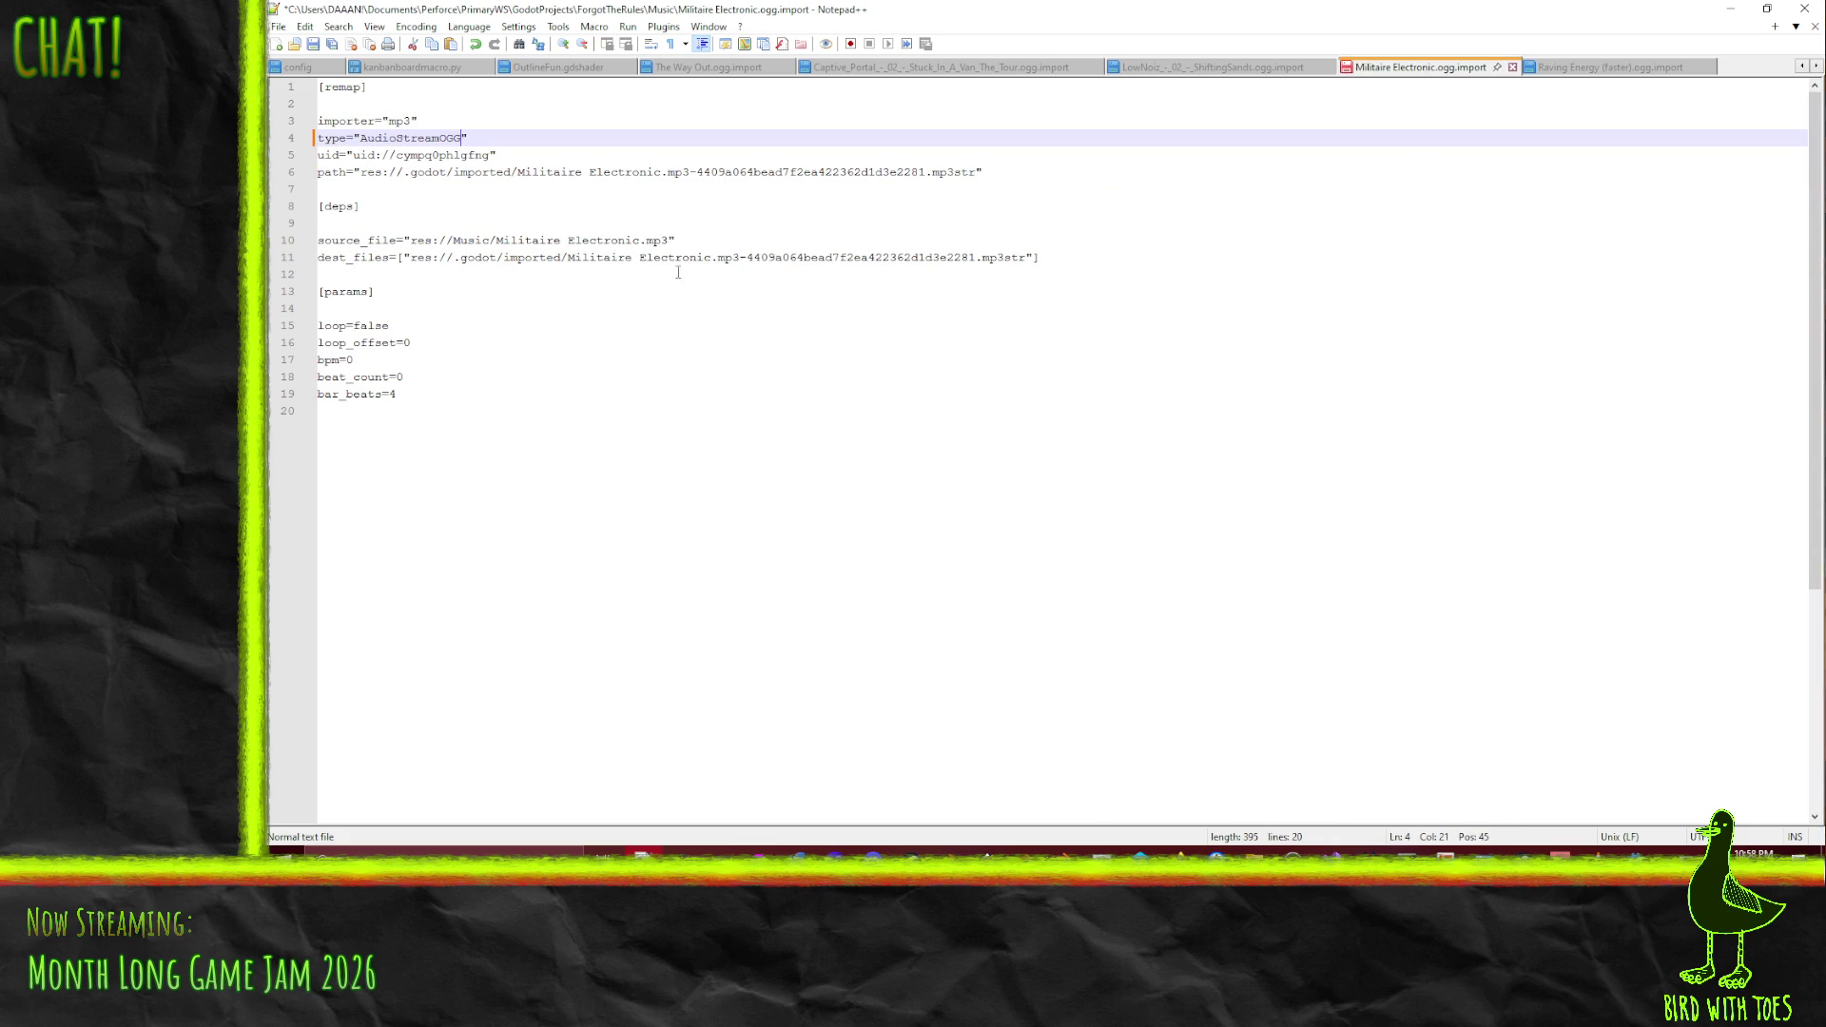
double_click(729, 258)
type("ogg")
double_click(656, 240)
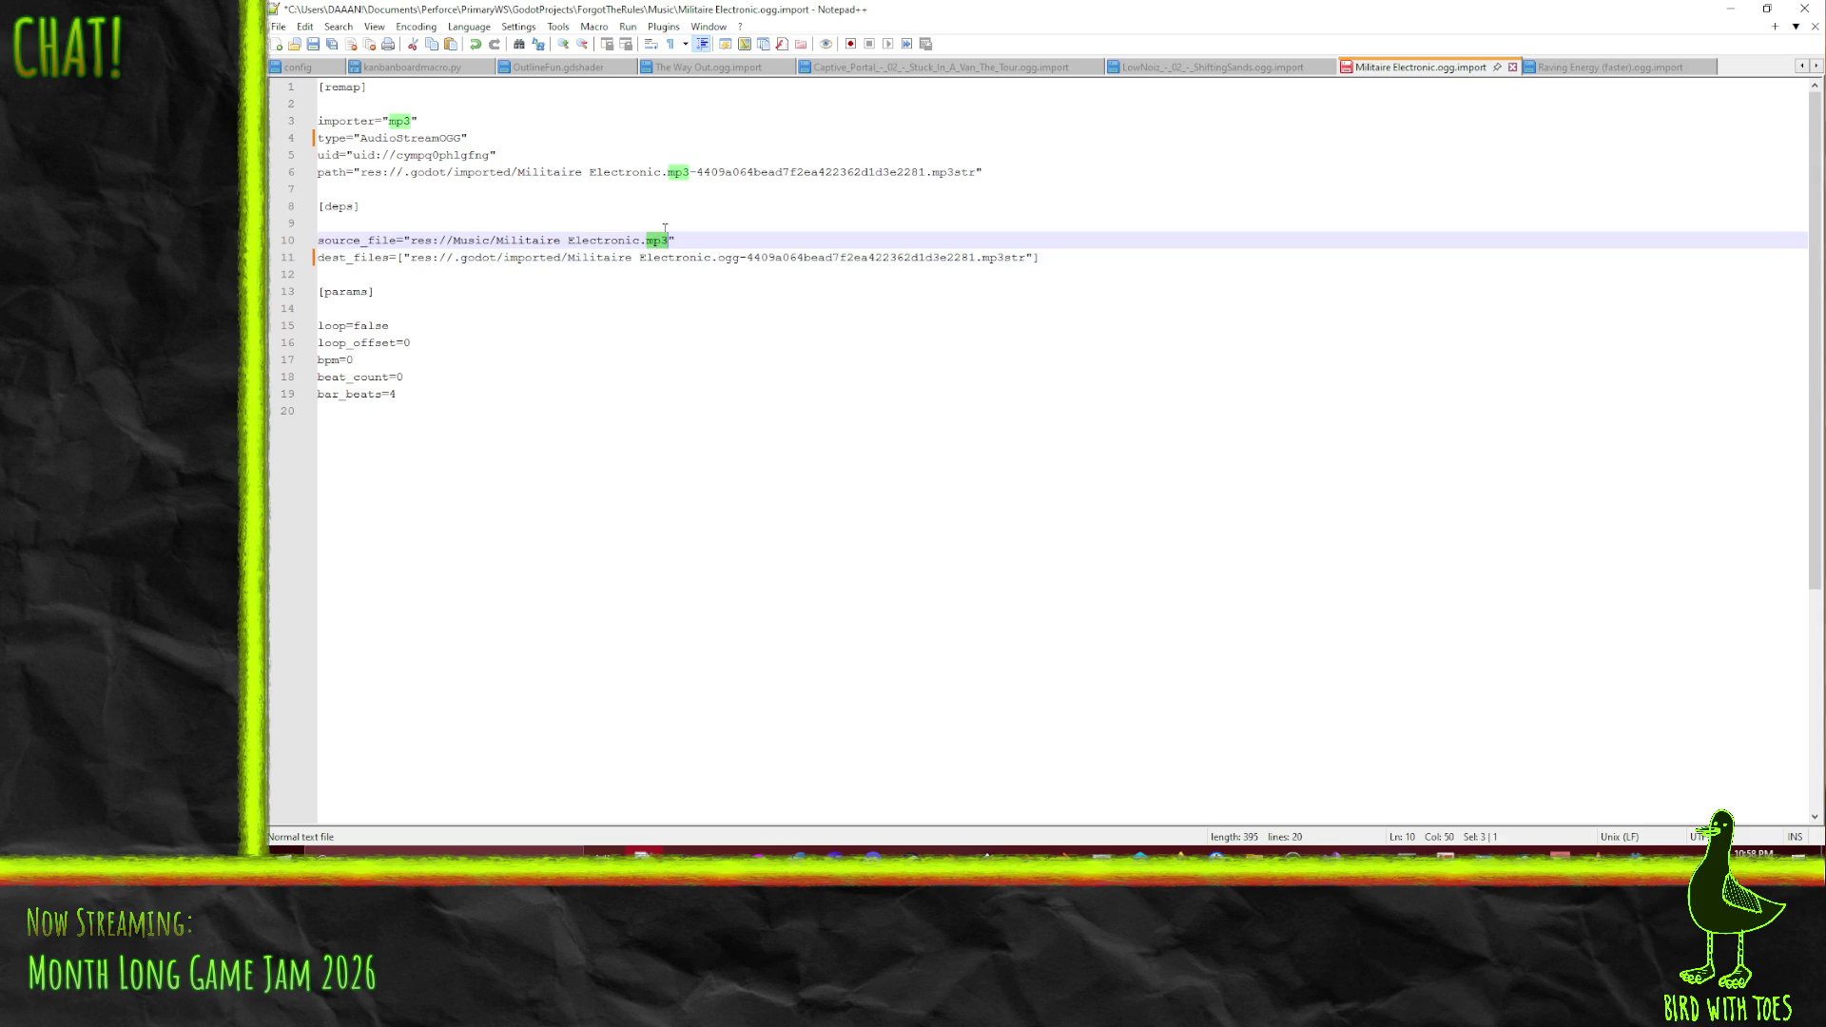
type("ogg")
left_click(677, 172)
double_click(677, 172)
type("ogg")
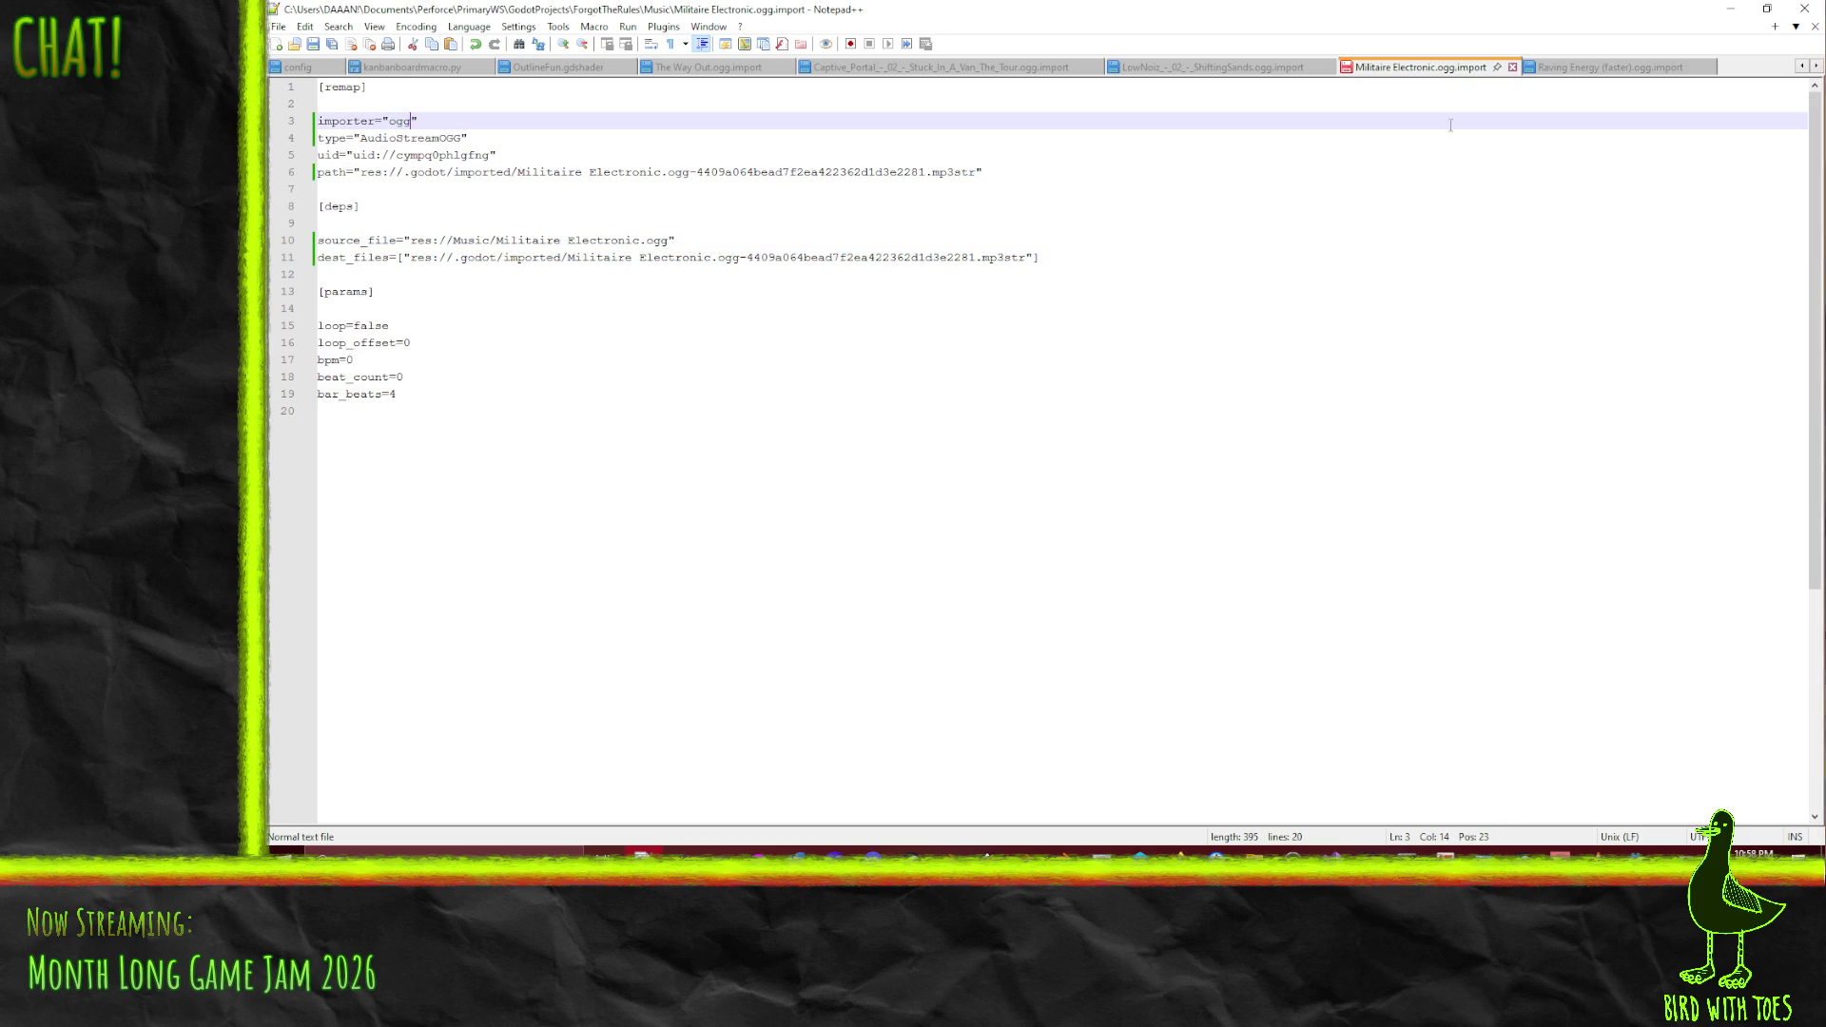
left_click(1569, 68)
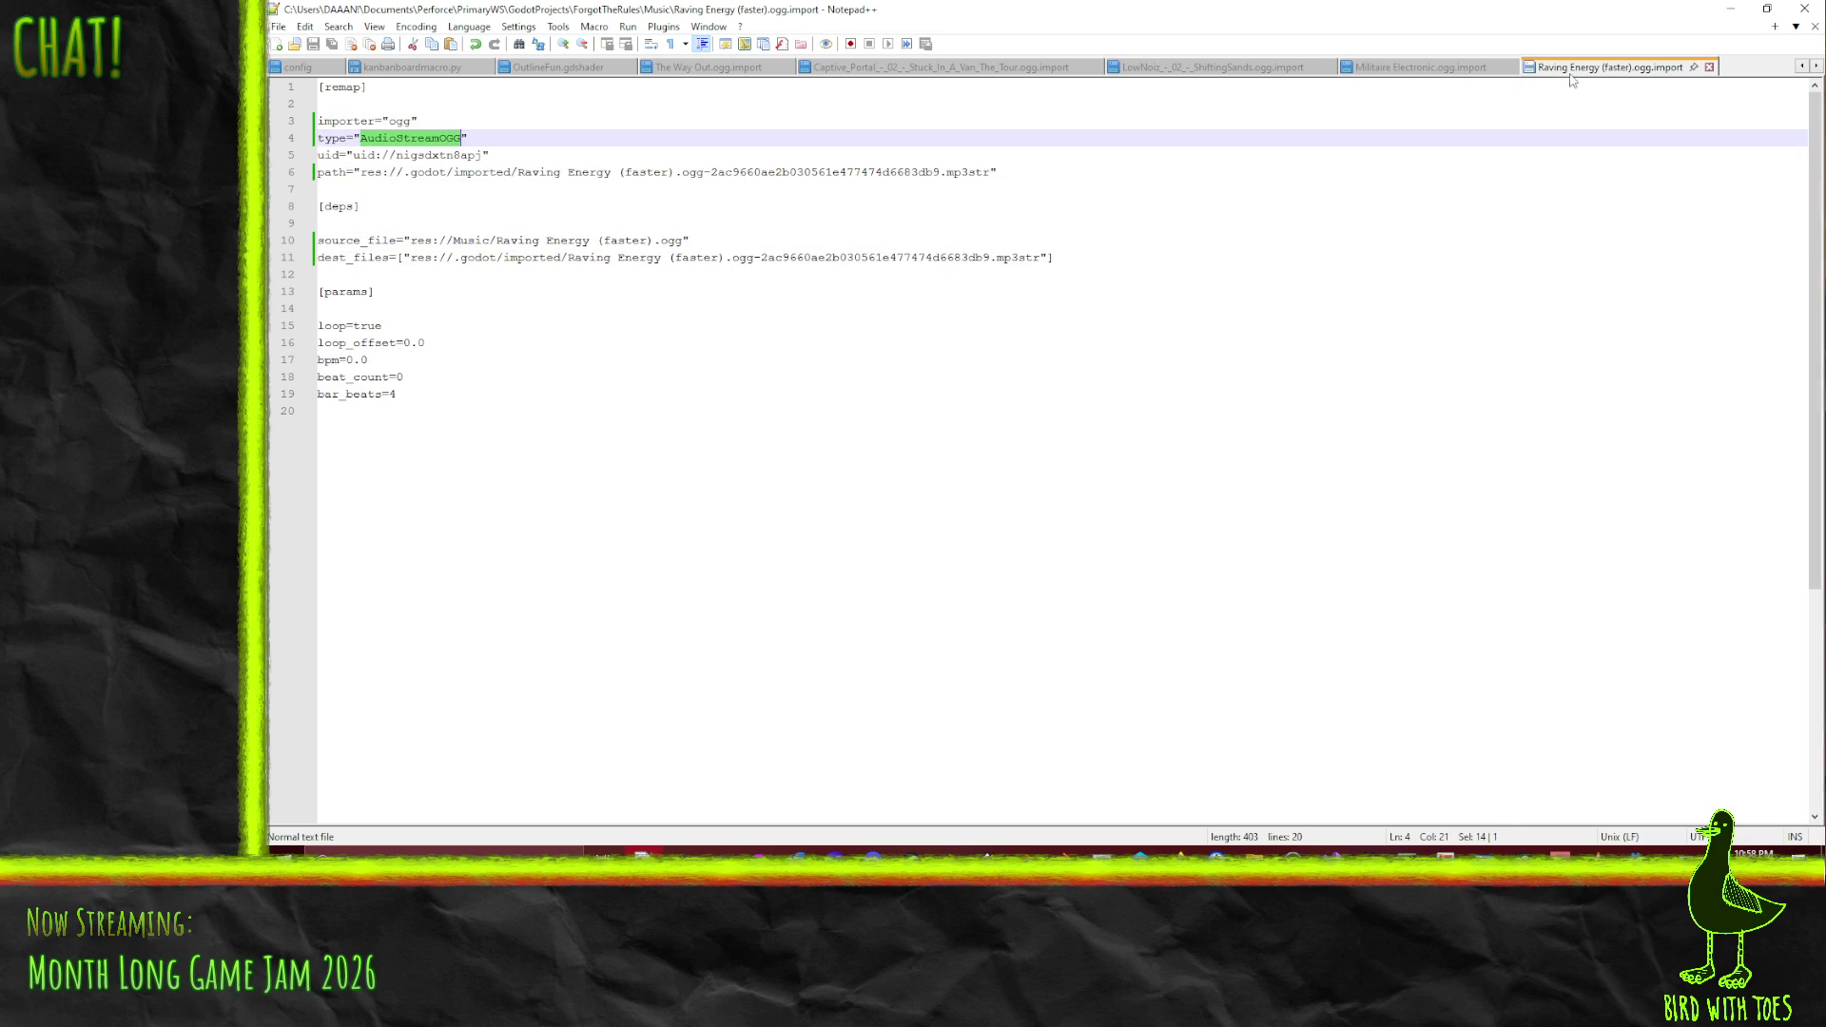
left_click(484, 191)
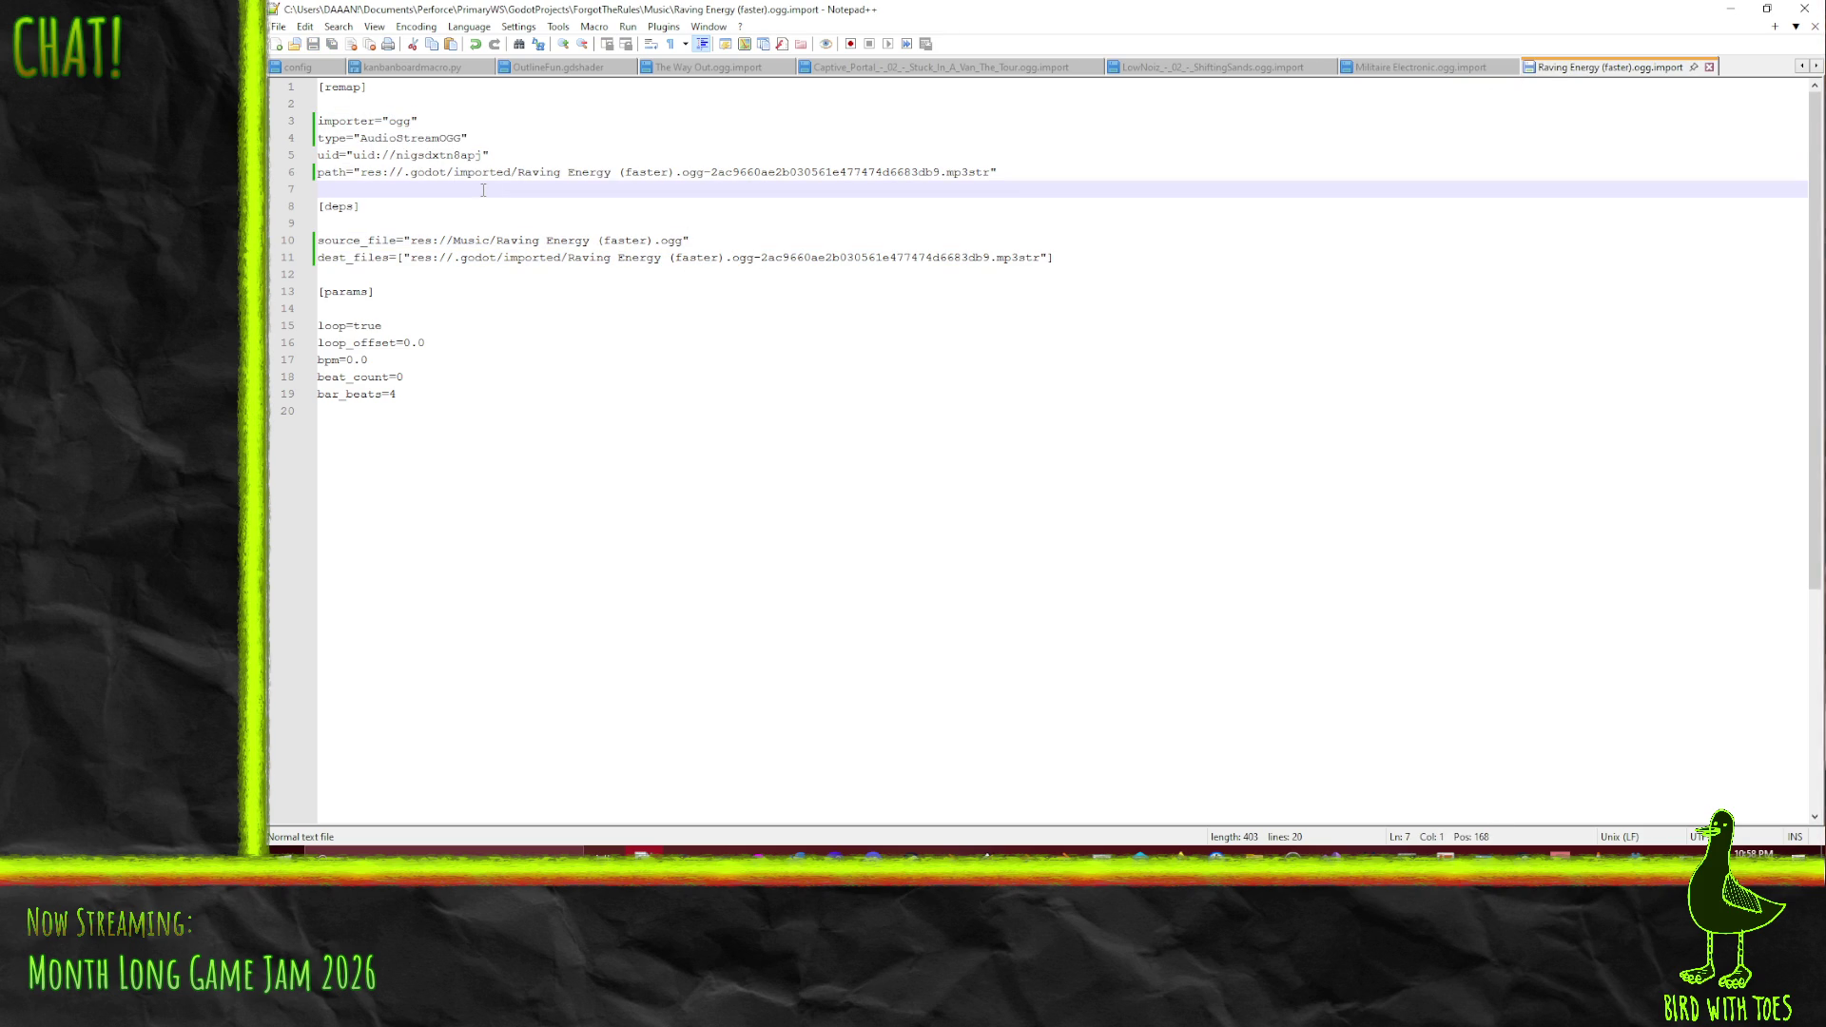
left_click(665, 69)
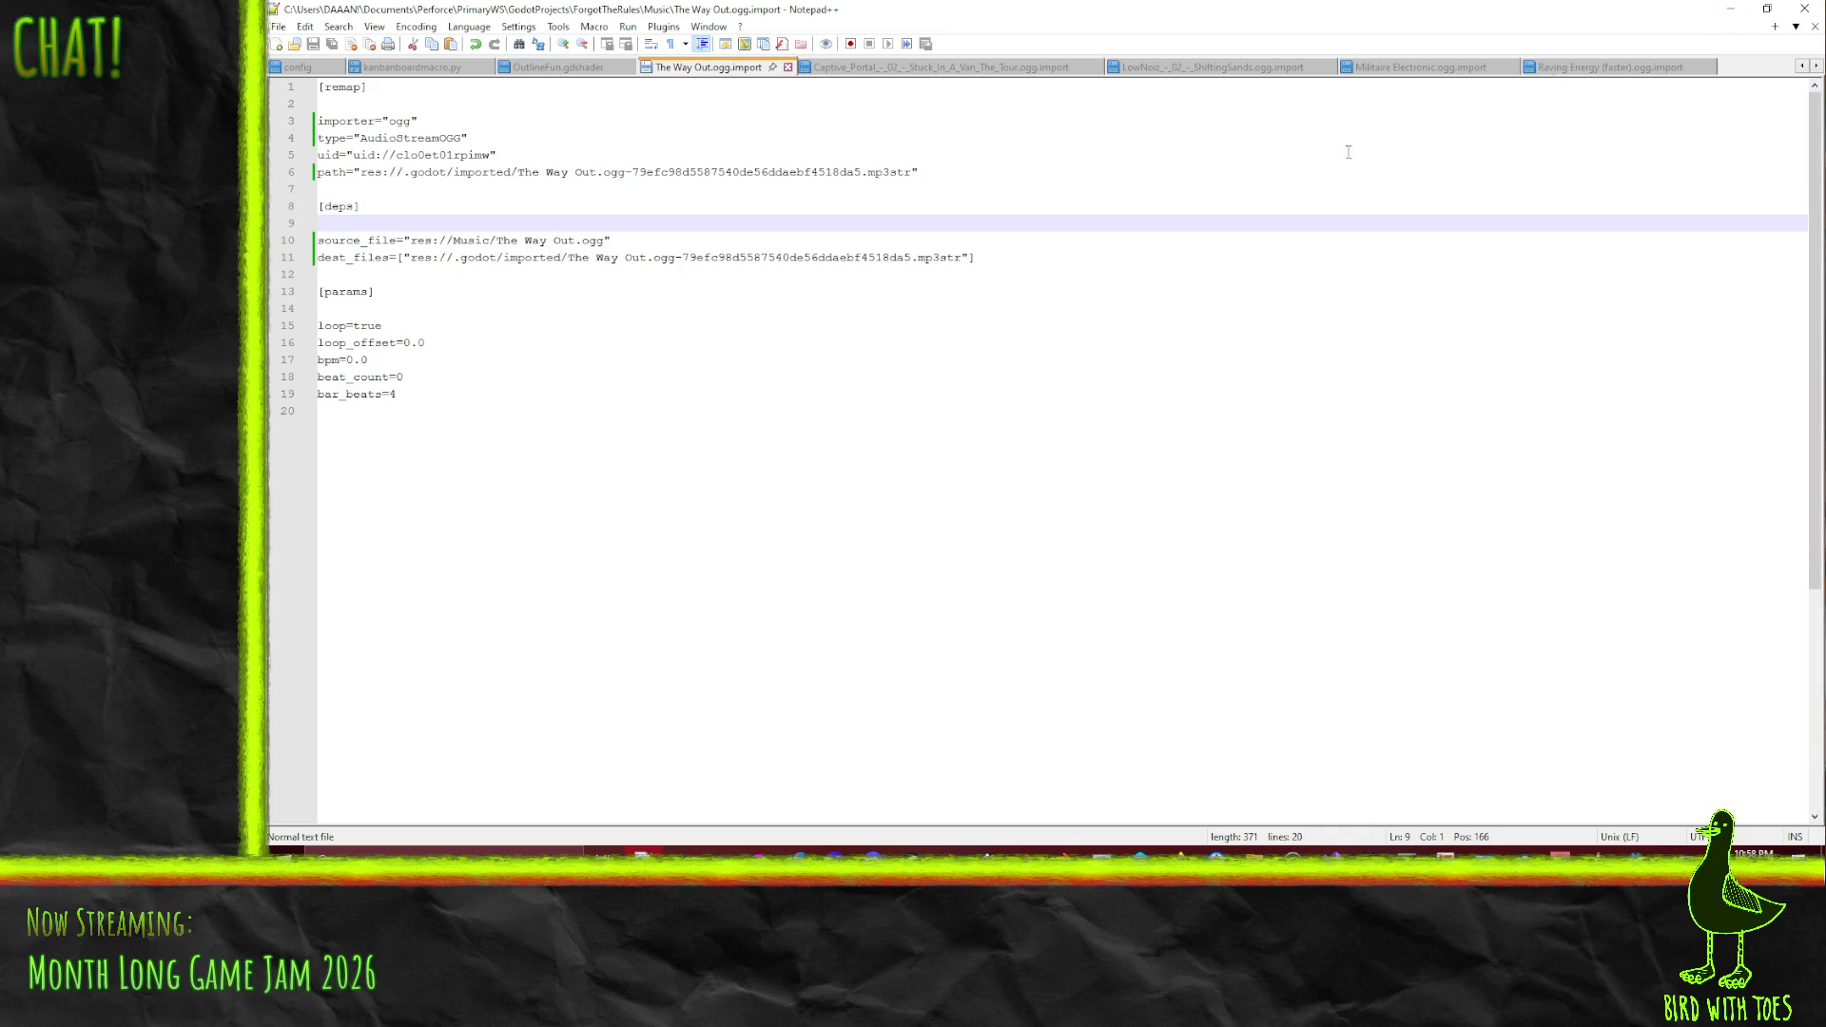
- Change mp3 to ogg on the path and dest_files lines of The Way Out and Captive Portal import files
left_click(915, 259)
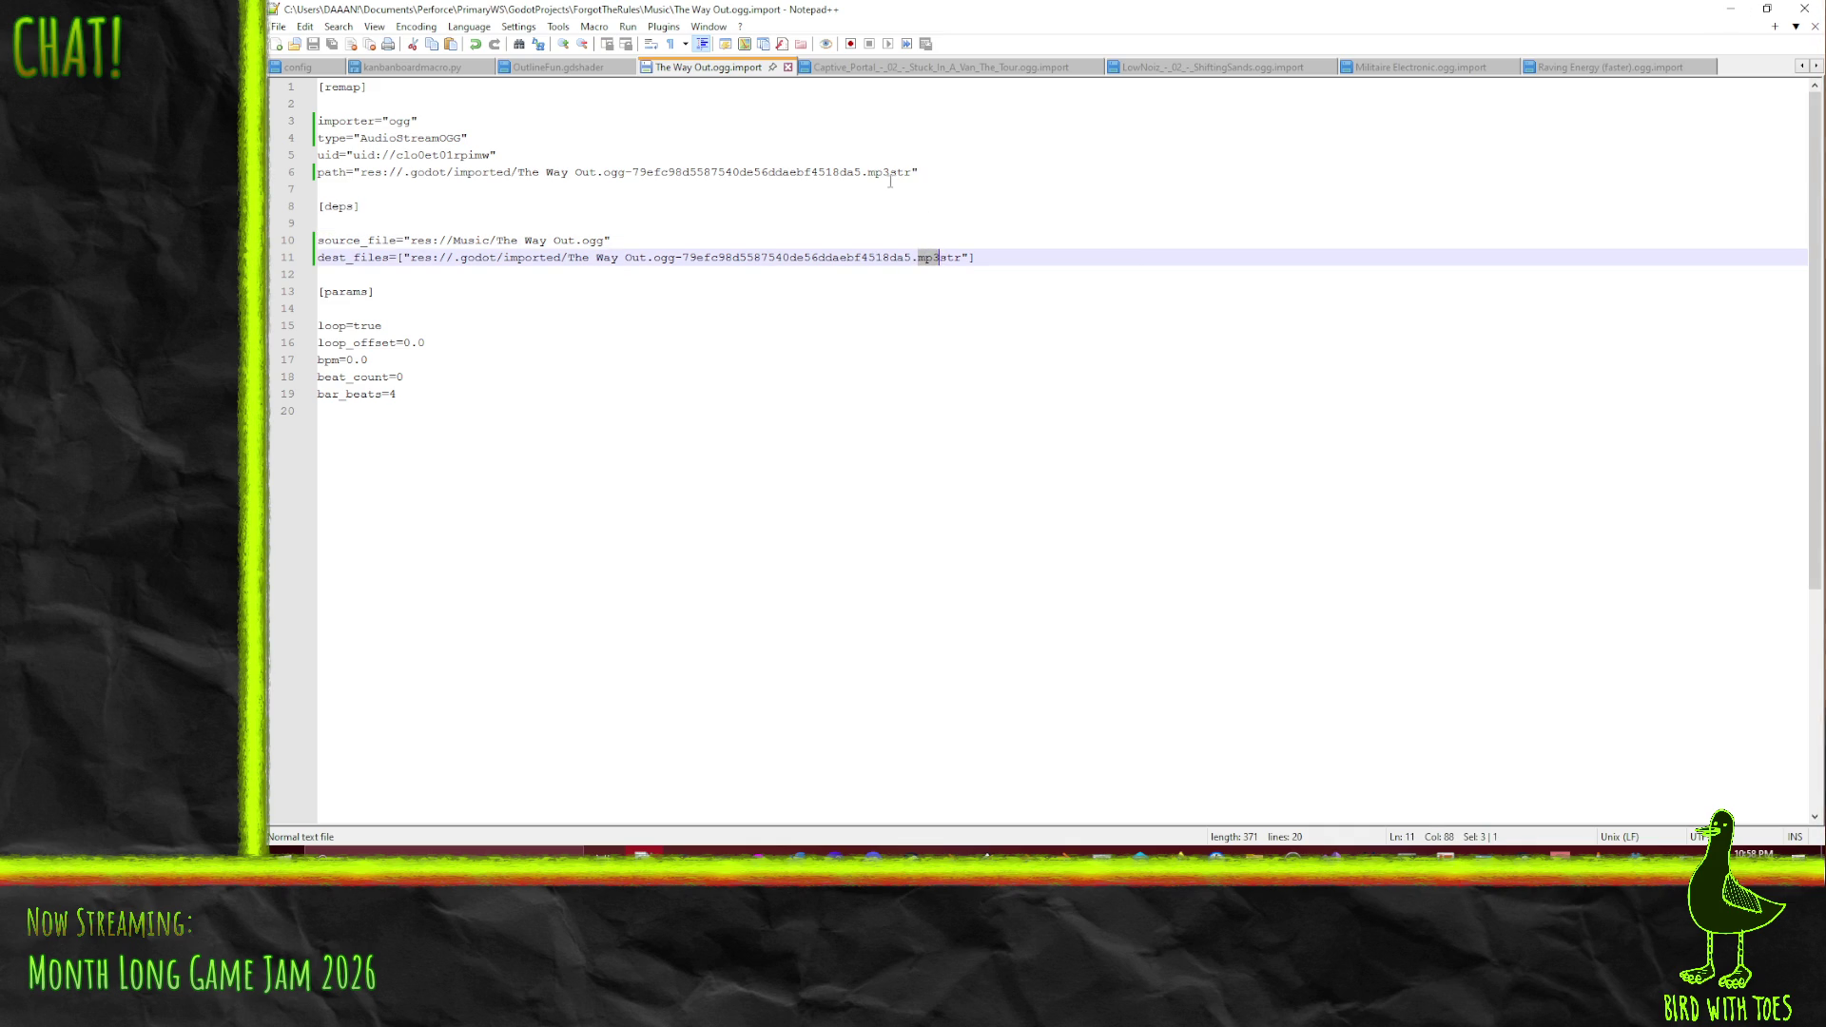
type("ogg")
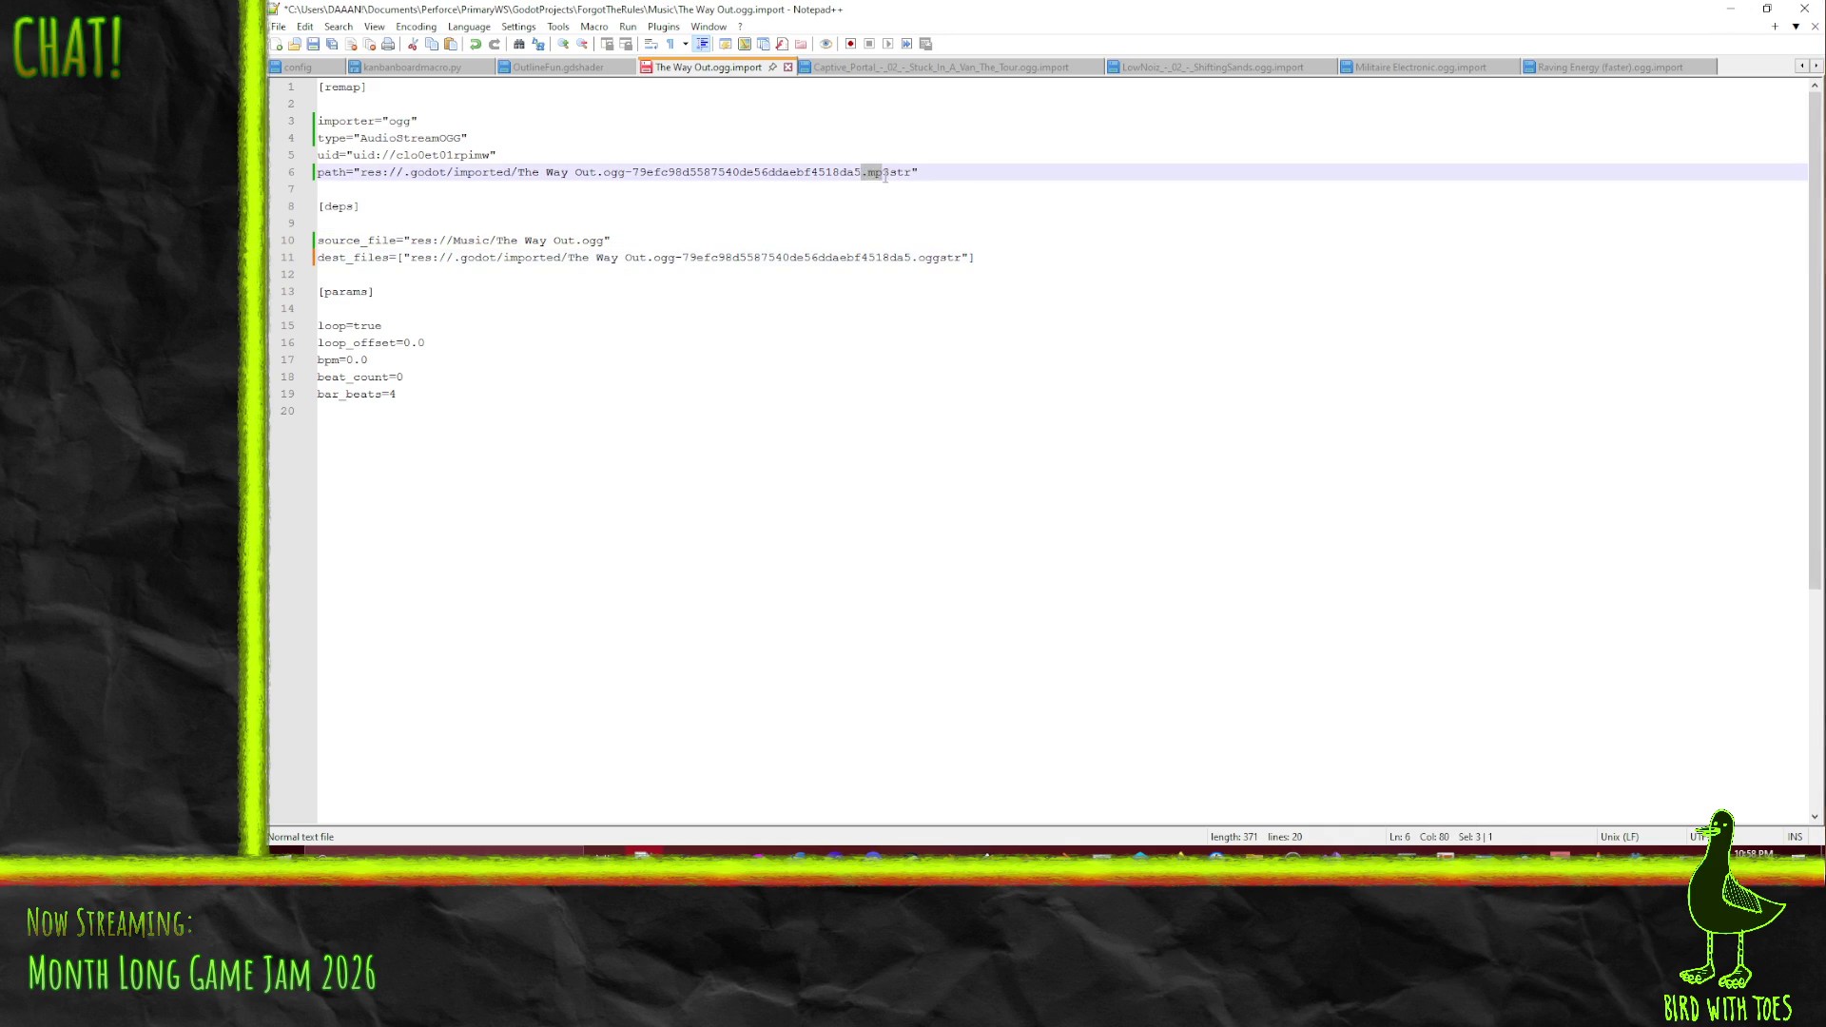
left_click_drag(868, 172, 884, 172)
type("ogg")
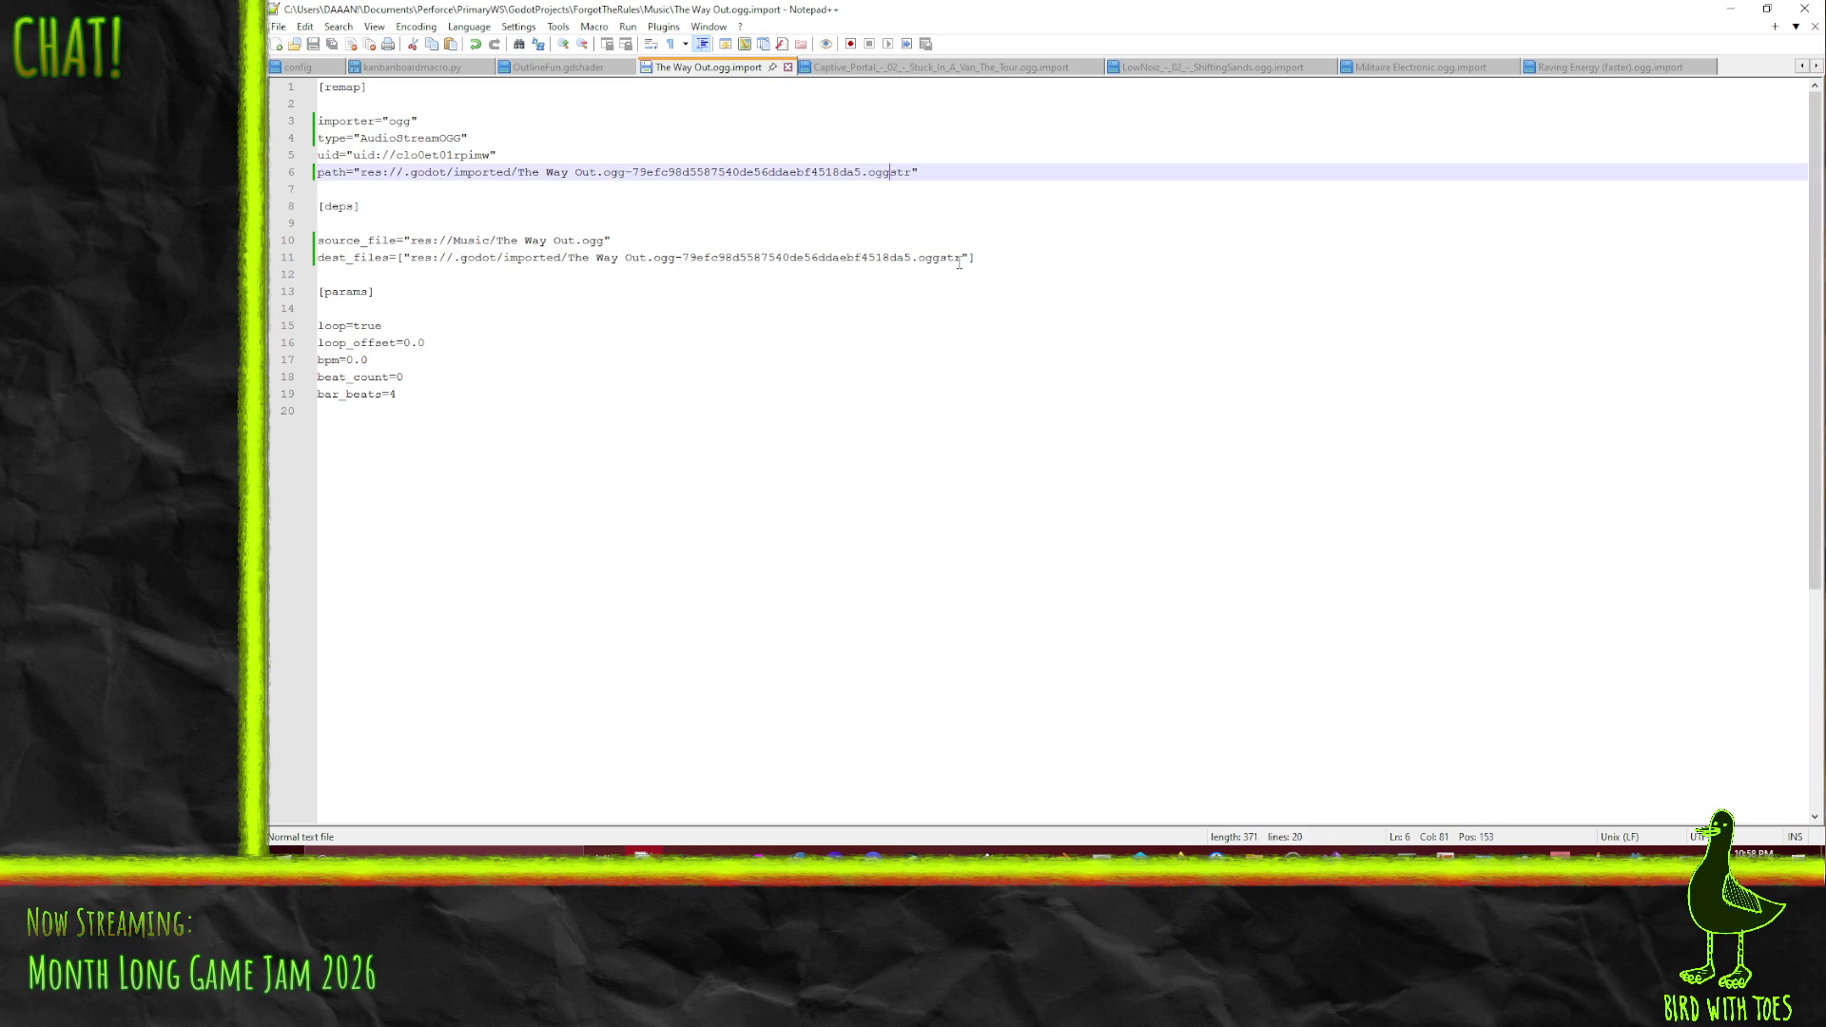
left_click(614, 67)
left_click(665, 67)
left_click(959, 71)
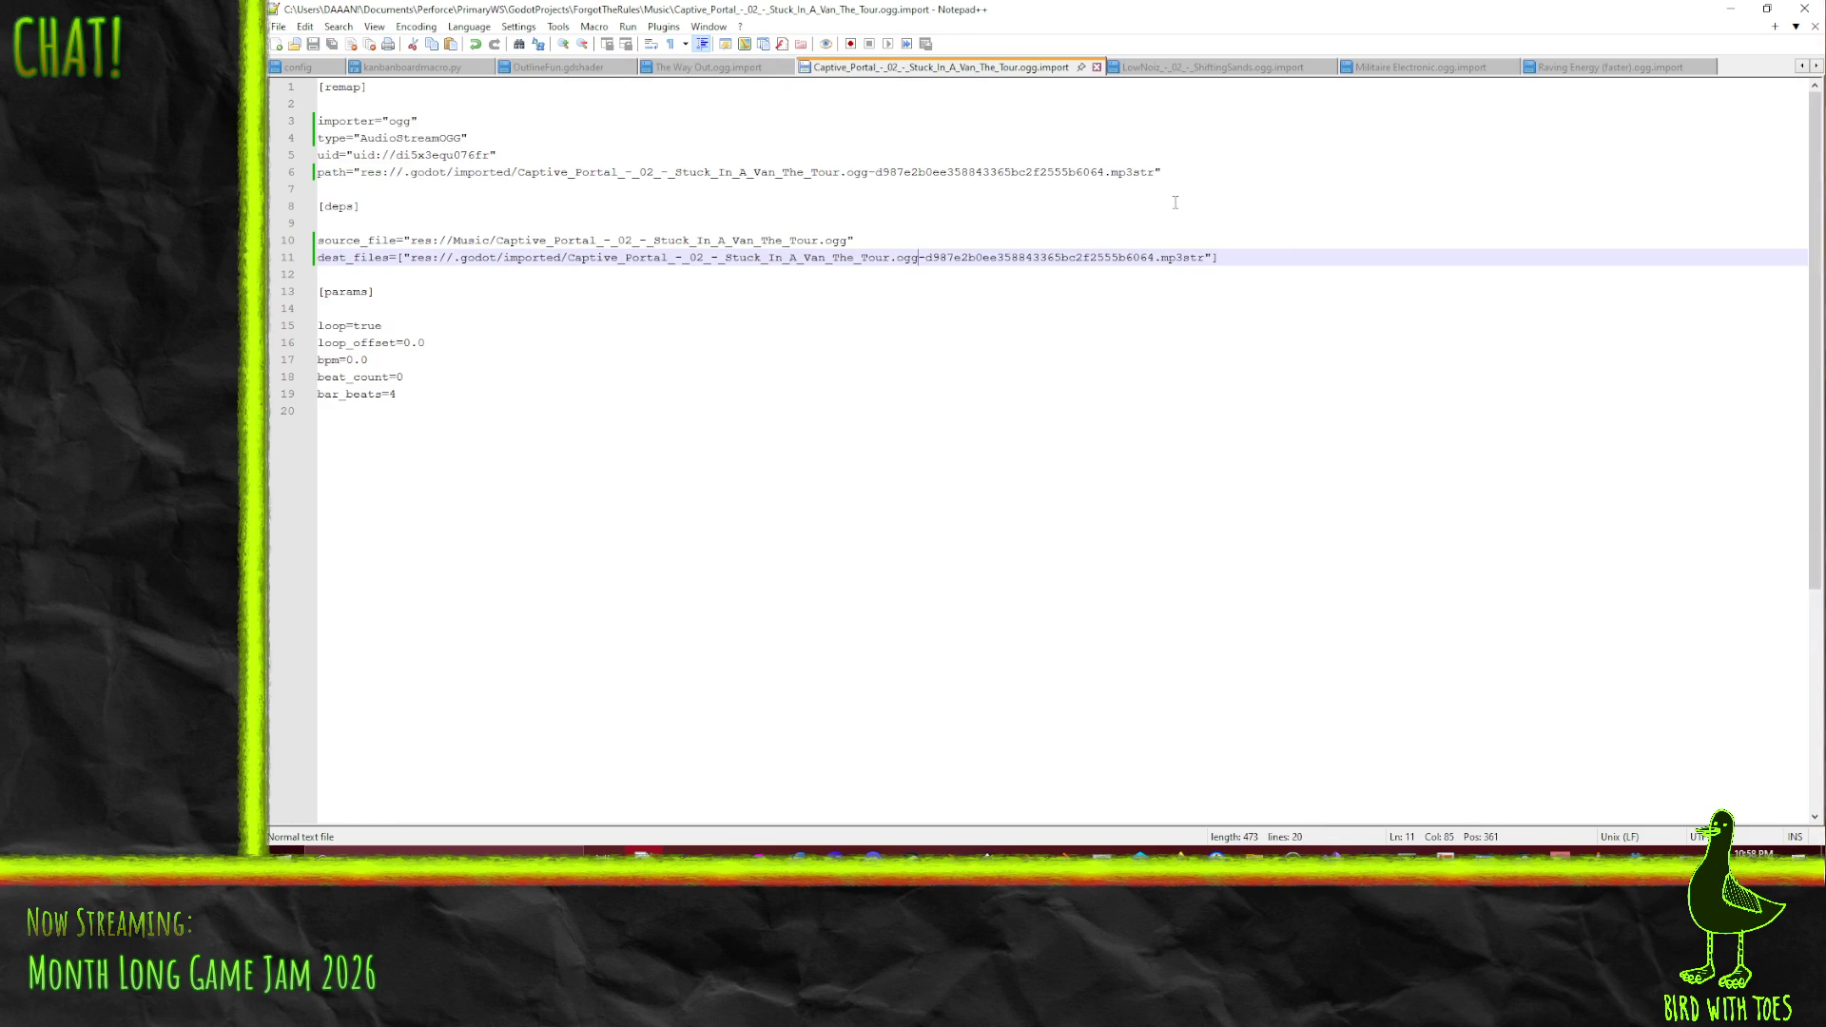
left_click_drag(1109, 172, 1142, 172)
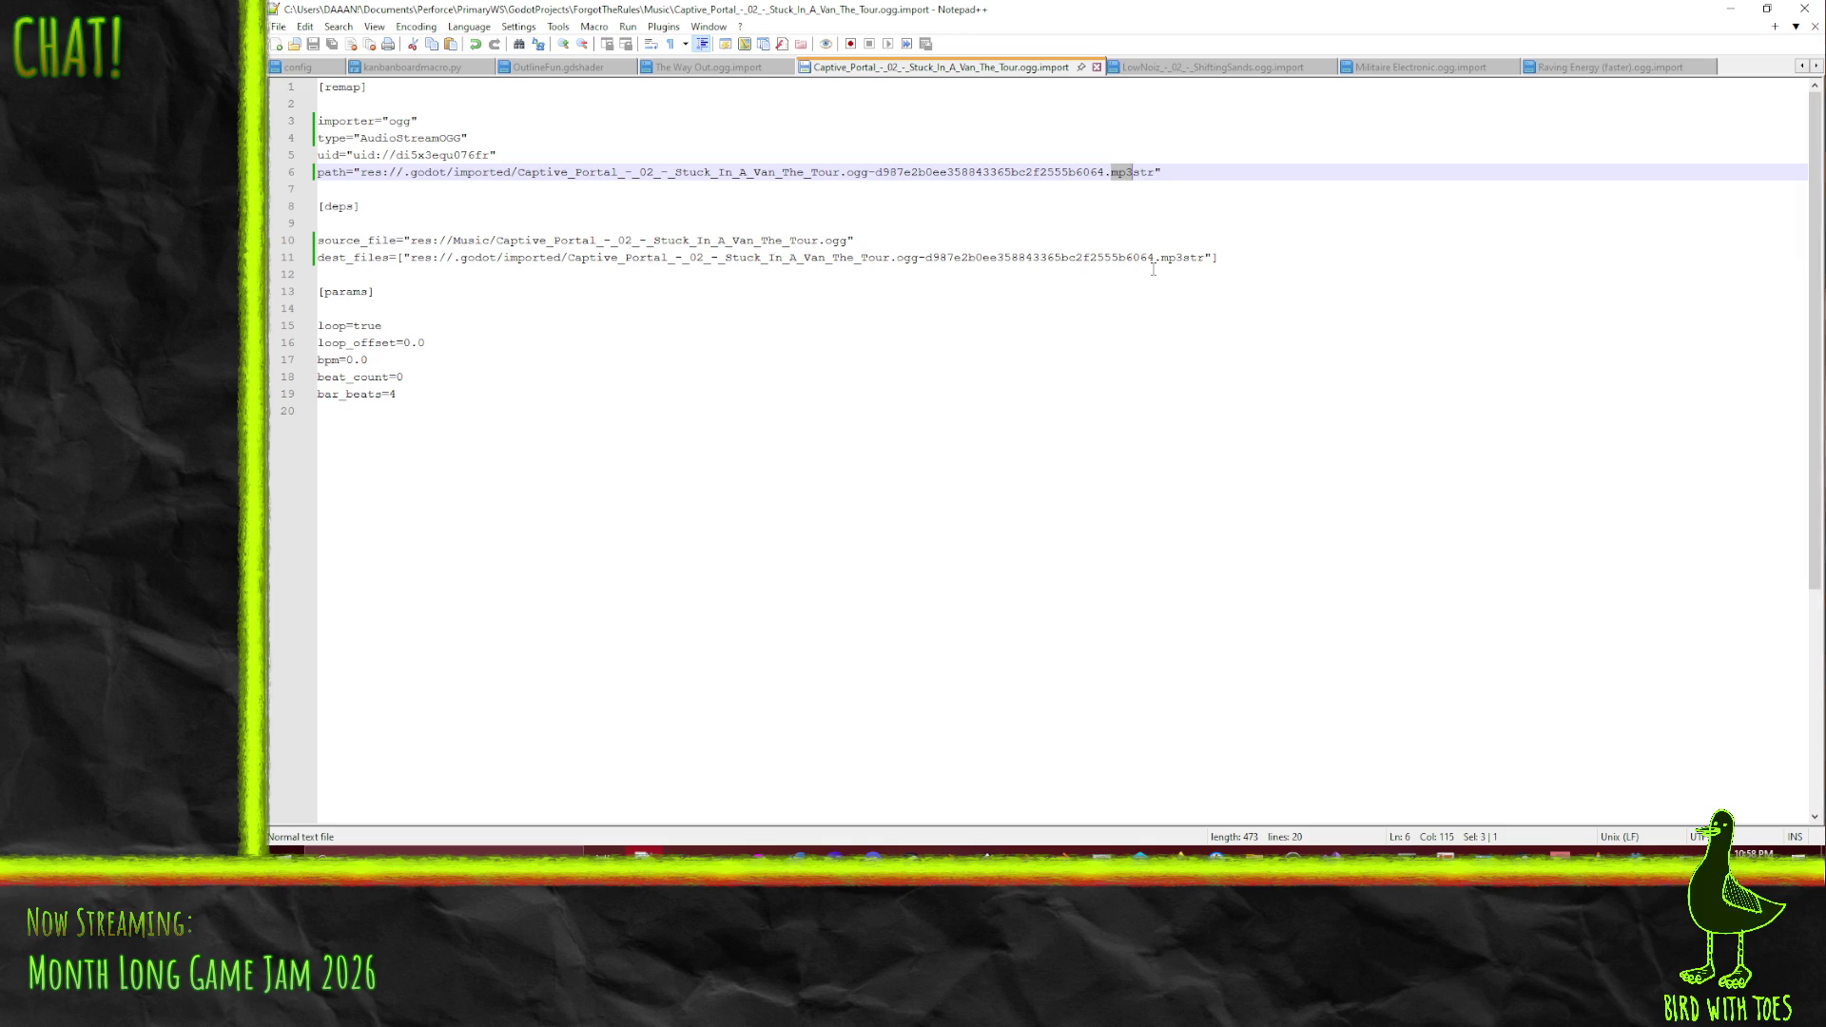
type("ogg")
left_click_drag(1161, 257, 1171, 261)
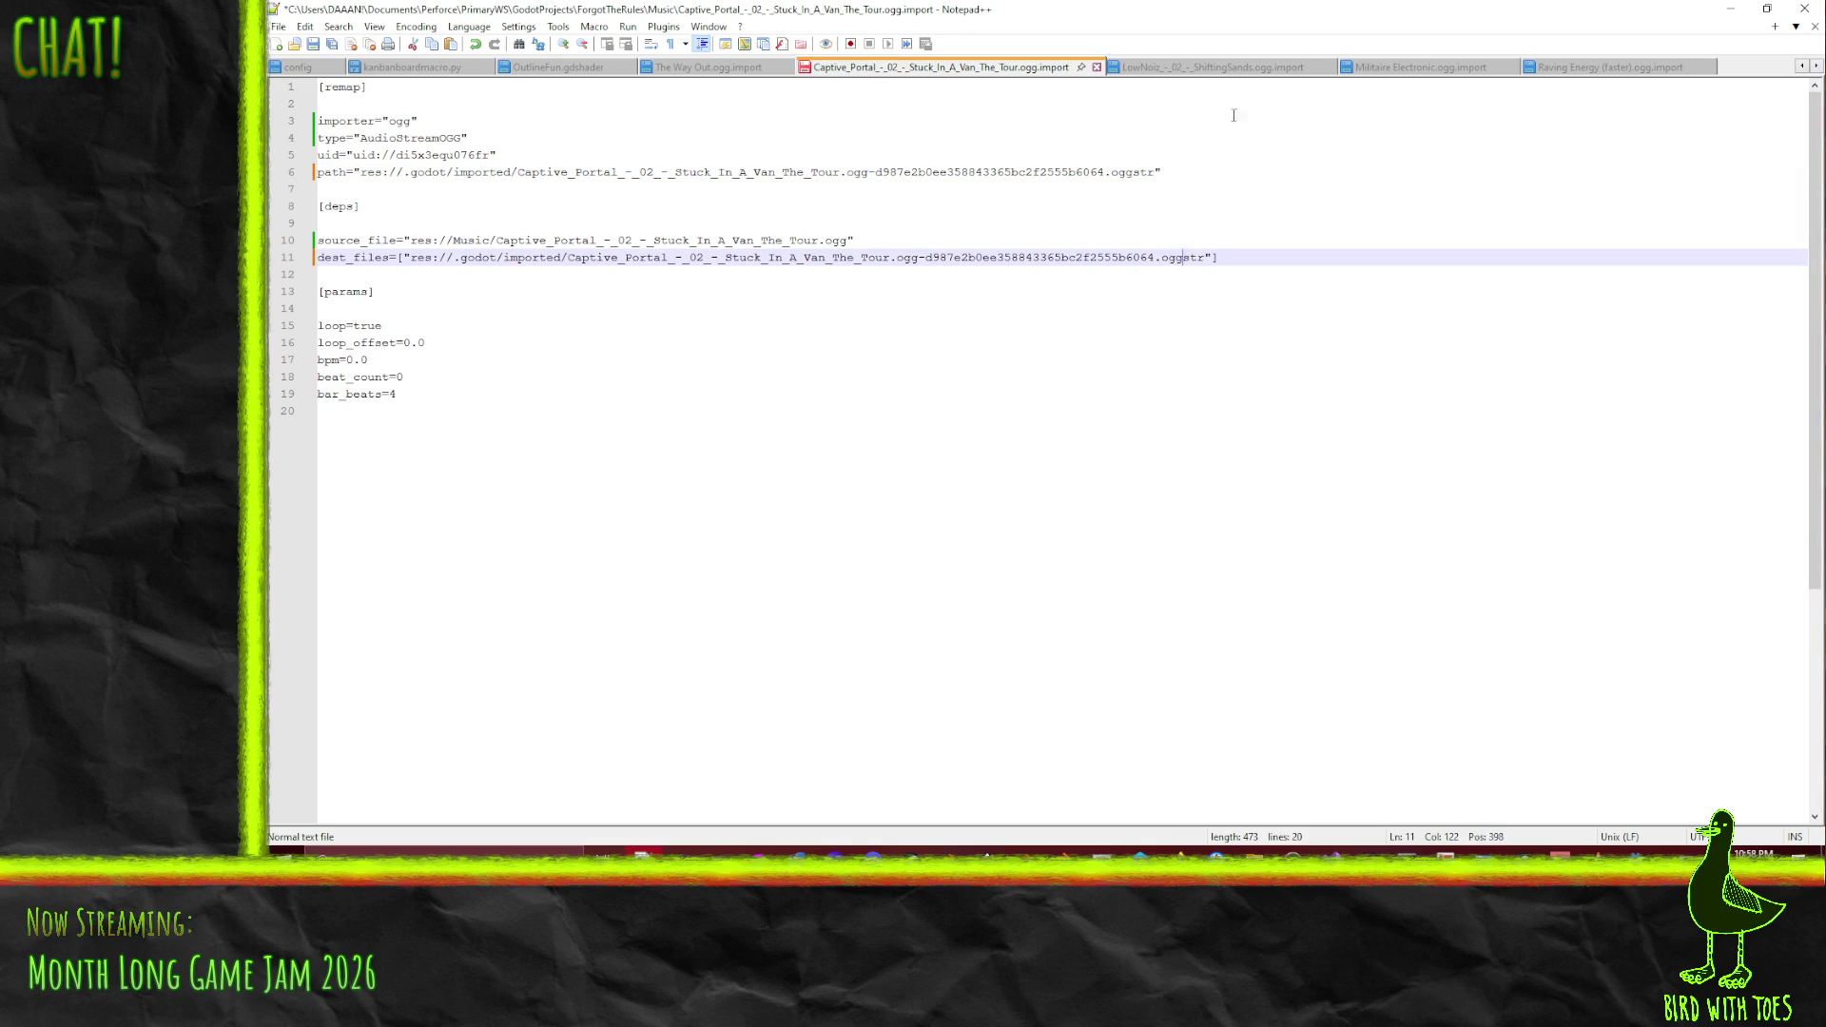
- Change mp3 to ogg on lines 6 and 11 of the LowNoiz ShiftingSands and Militaire Electronic import files
left_click(1219, 68)
mouse_move(989, 173)
left_mouse_down()
mouse_move(1040, 174)
mouse_move(1016, 175)
left_mouse_up()
type("ogg")
left_click_drag(1039, 258, 1063, 259)
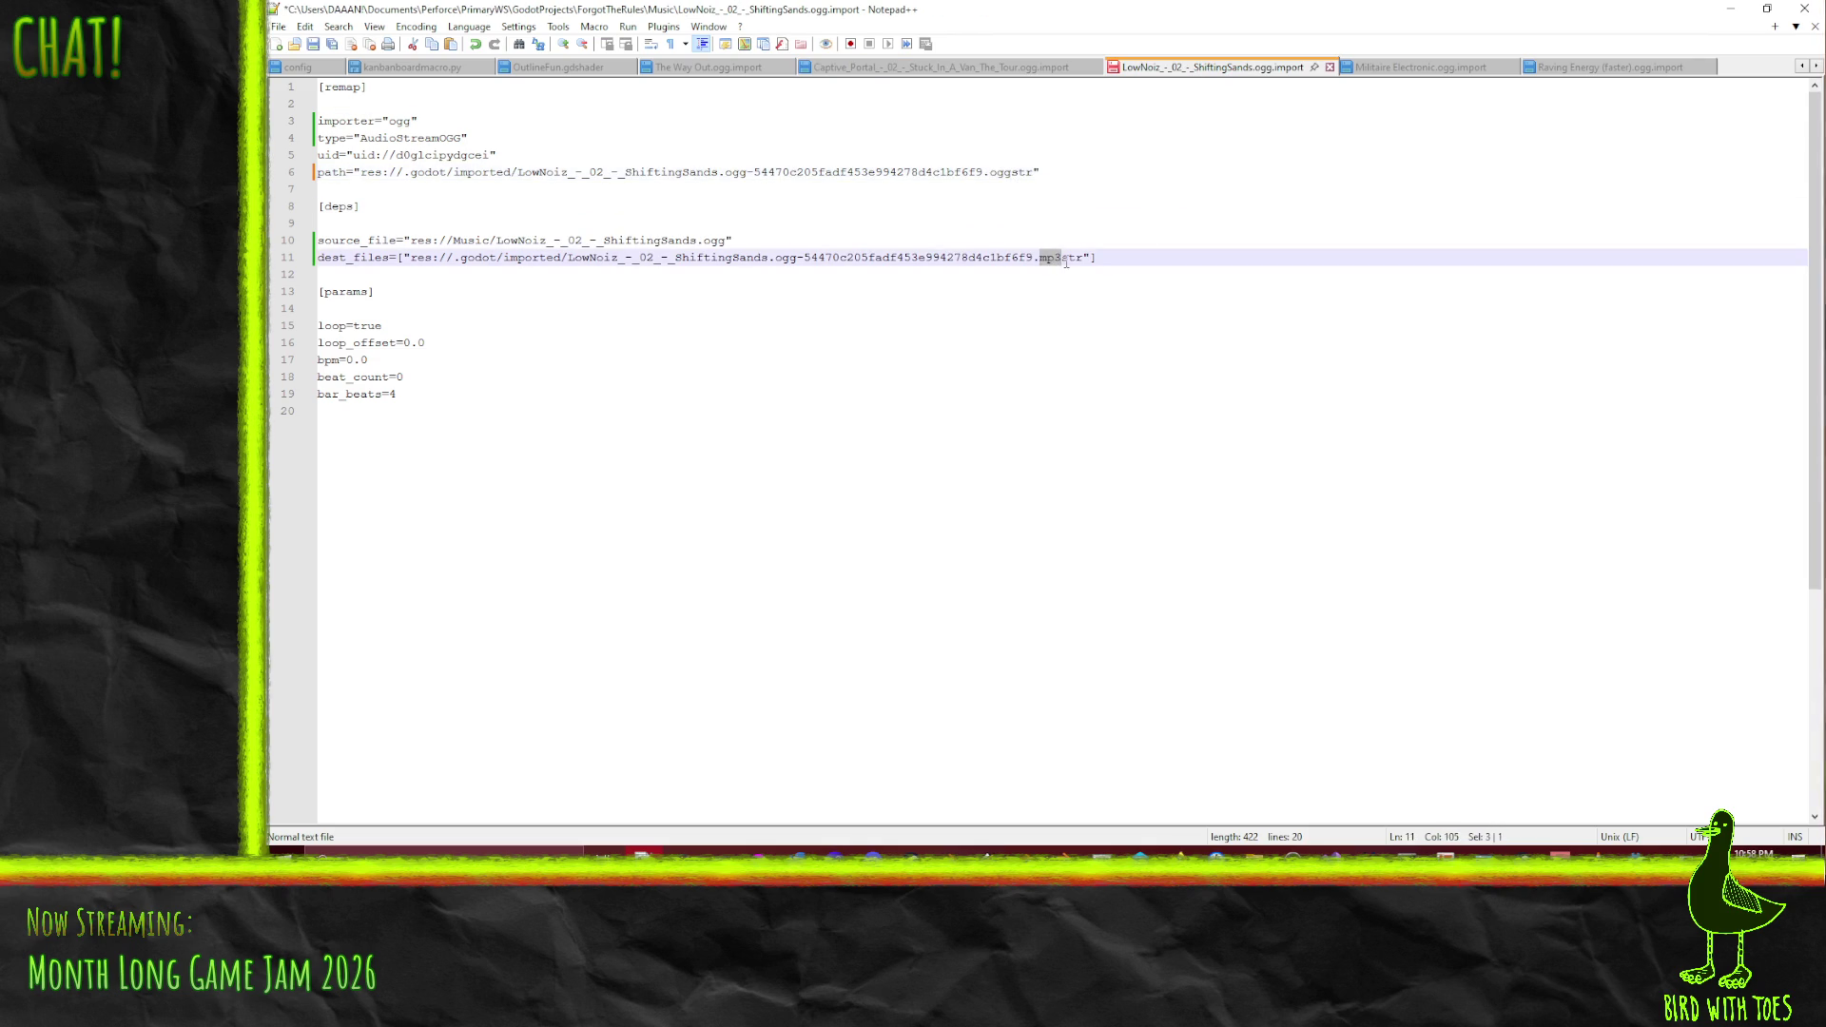
left_click(1447, 66)
left_click_drag(932, 174, 950, 173)
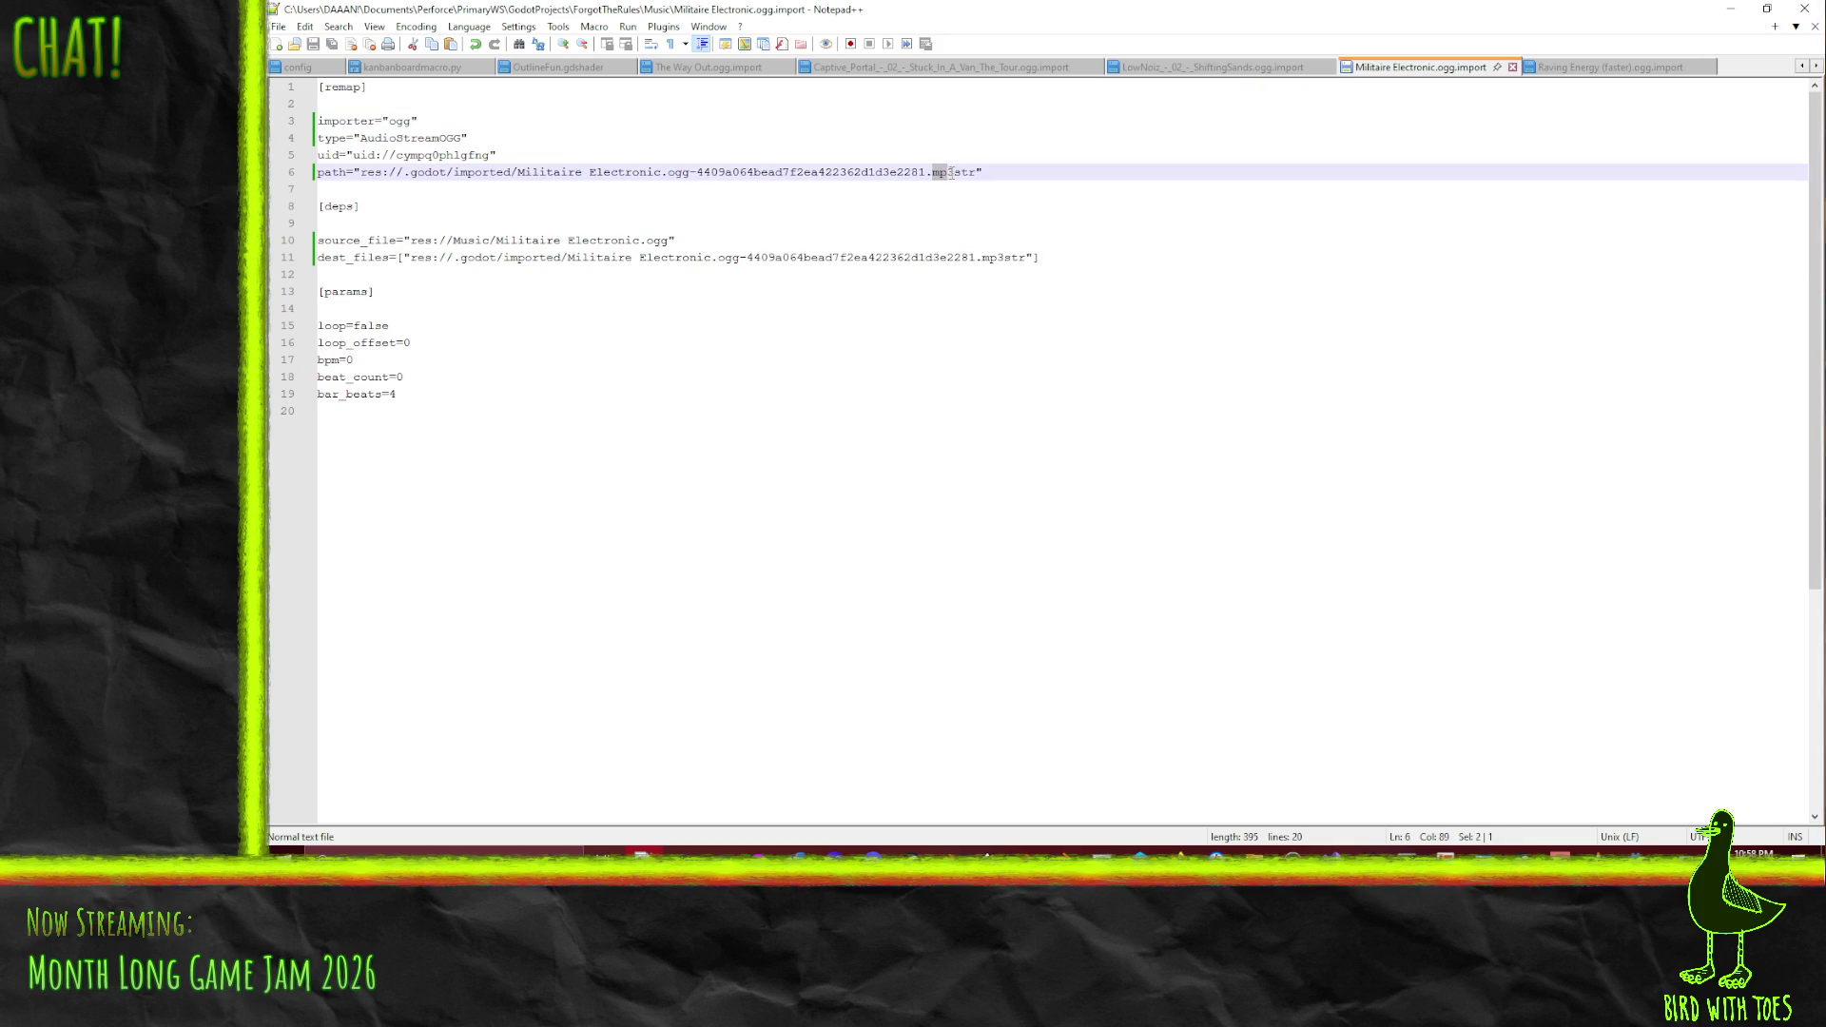
type("ogg")
left_click_drag(983, 257, 1006, 258)
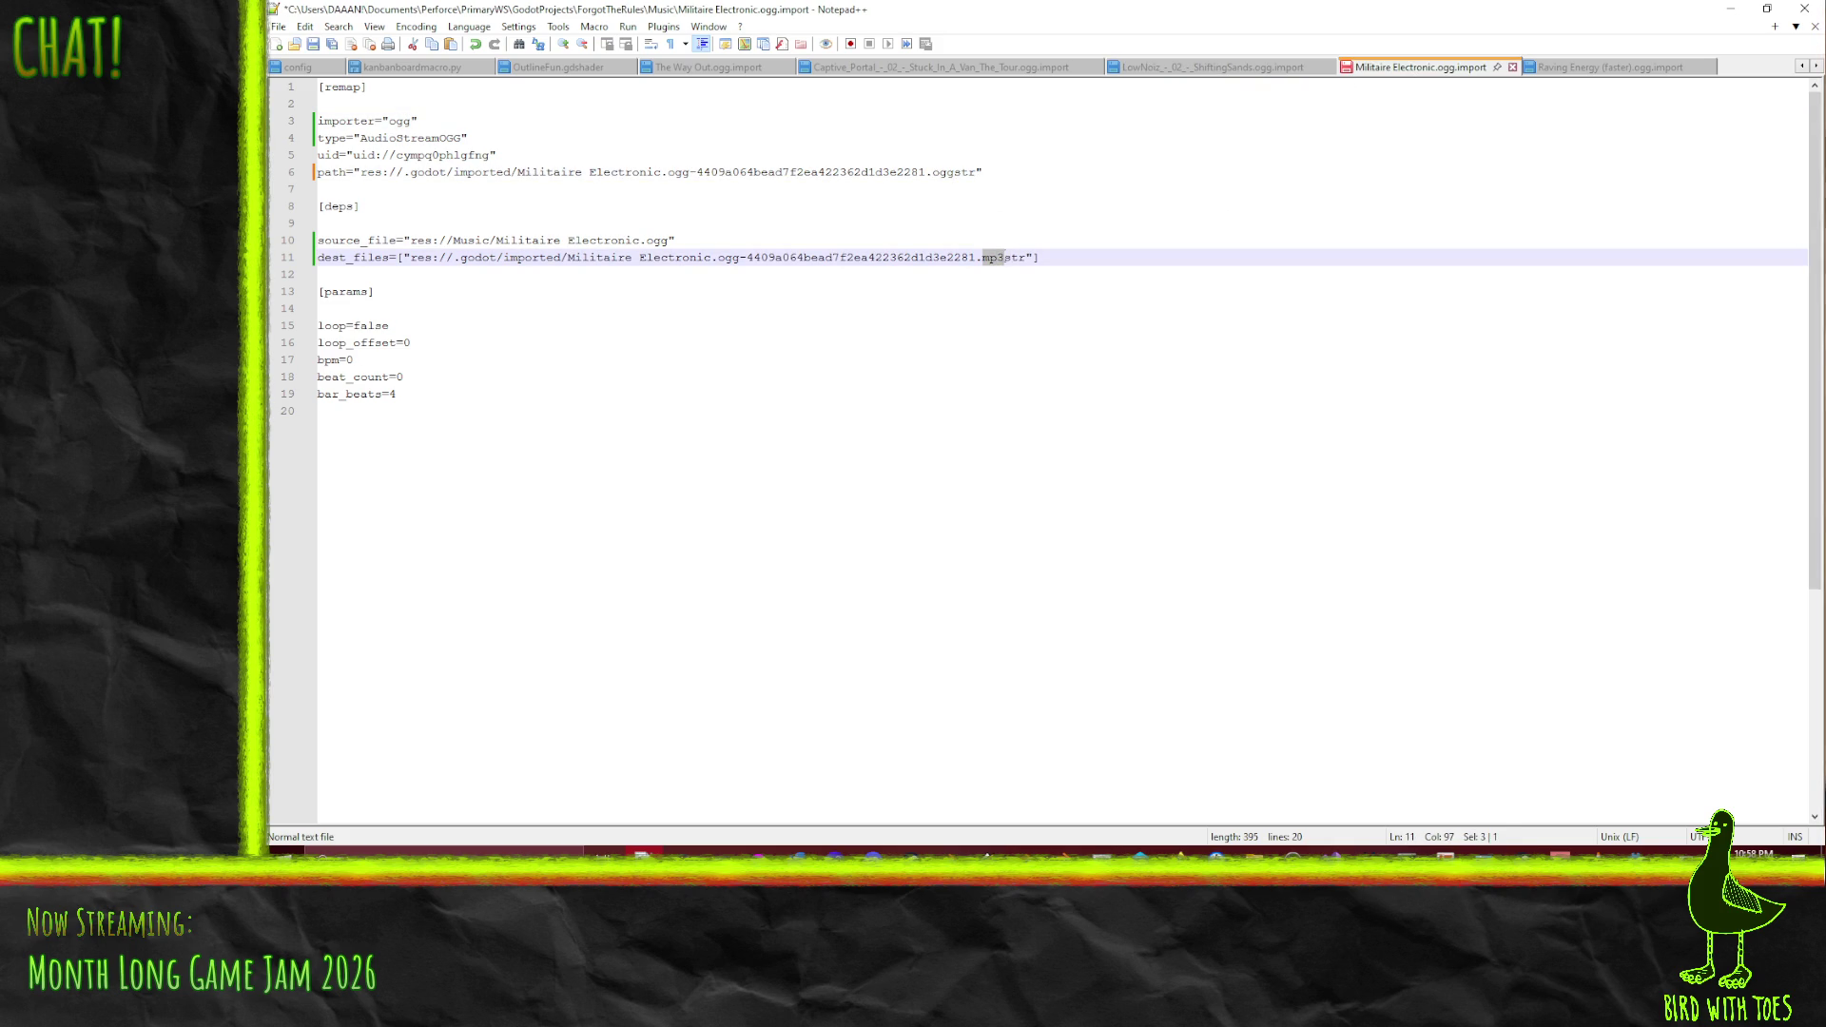
- Change mp3str to oggstr on lines 6 and 11 of the Raving Energy (faster) import file
left_click(1634, 68)
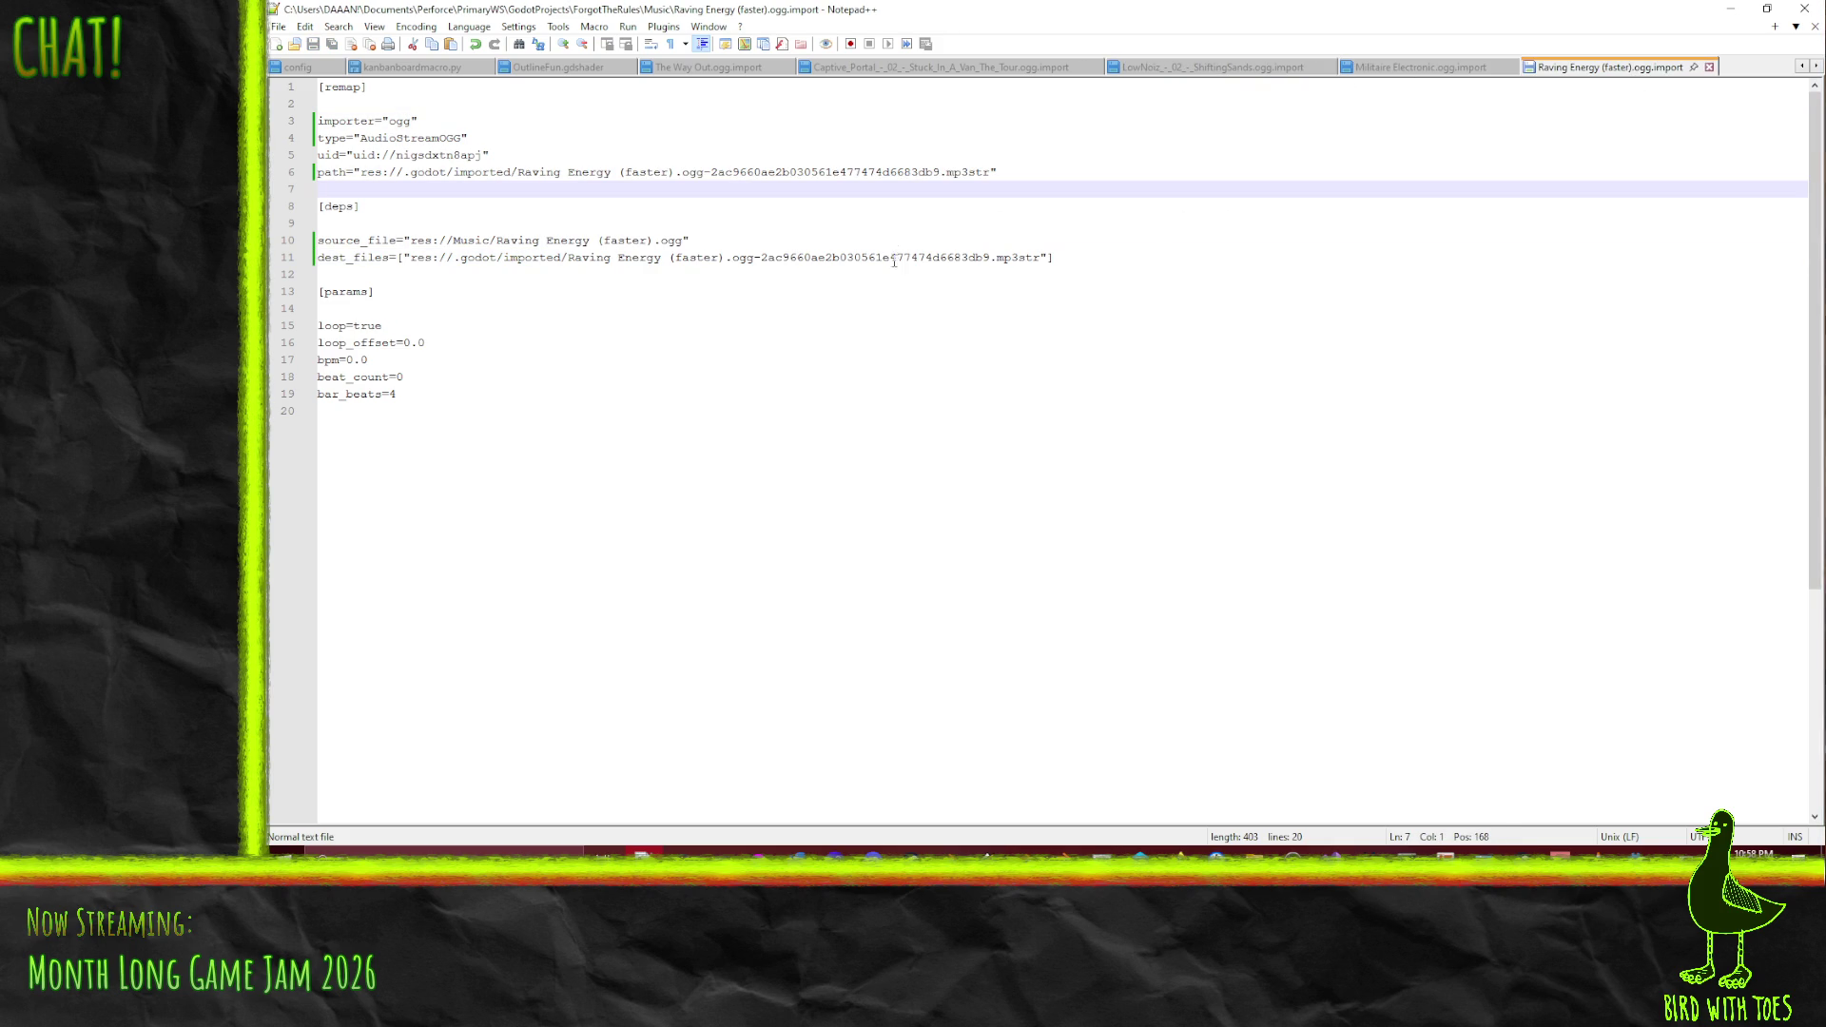
double_click(949, 177)
left_click(958, 182)
left_click_drag(947, 172, 962, 173)
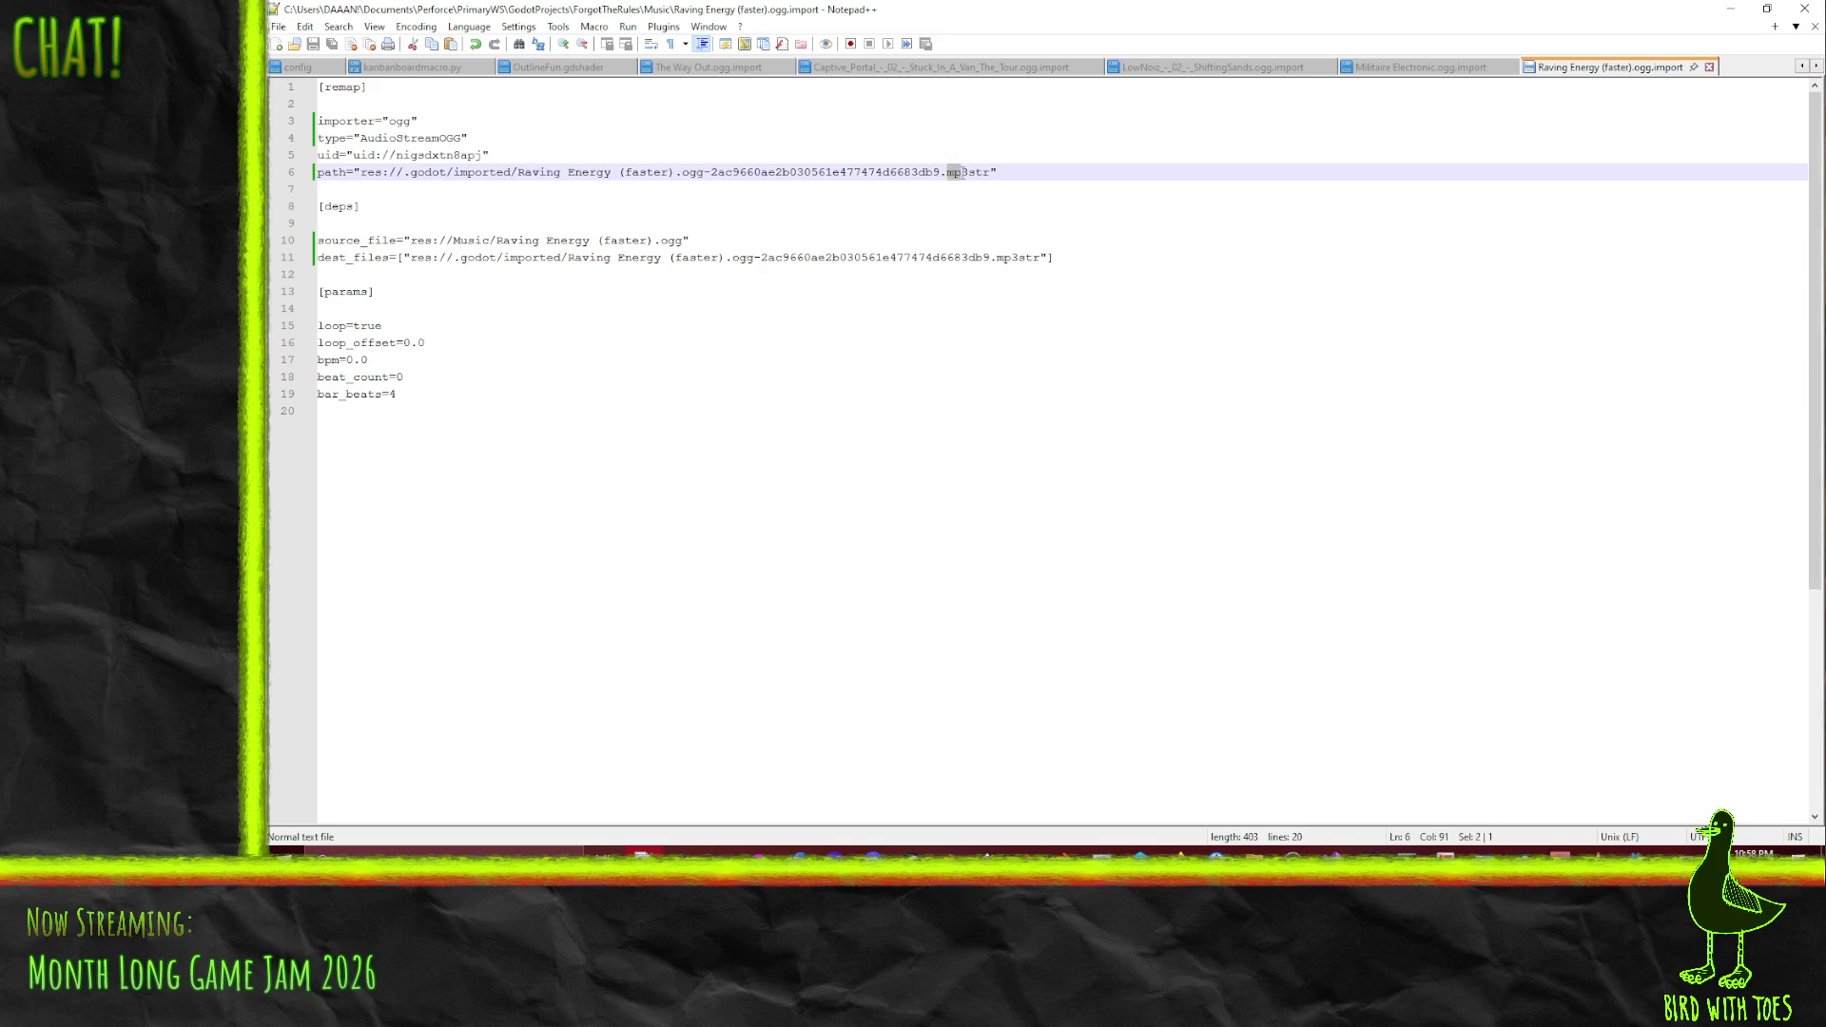
type("ogg")
left_click_drag(995, 257, 1013, 256)
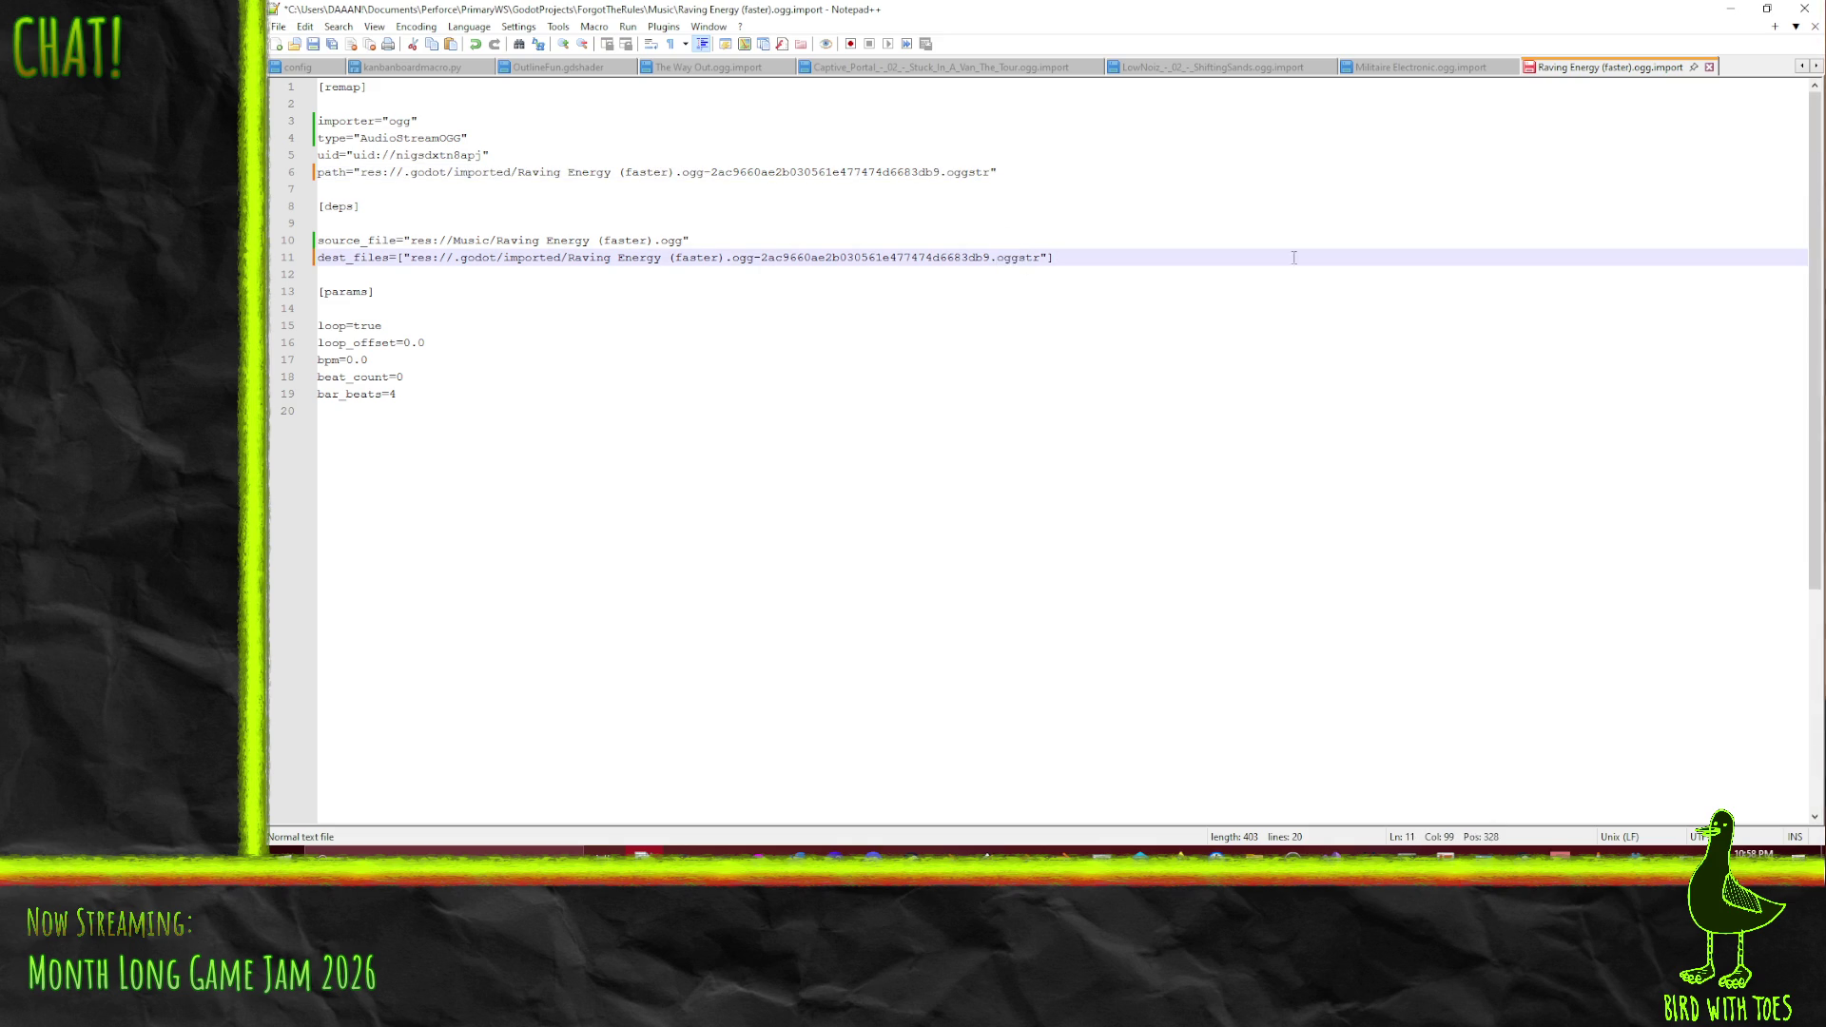
- Return to Godot and play-test the game, starting it from the title screen
left_click(1731, 12)
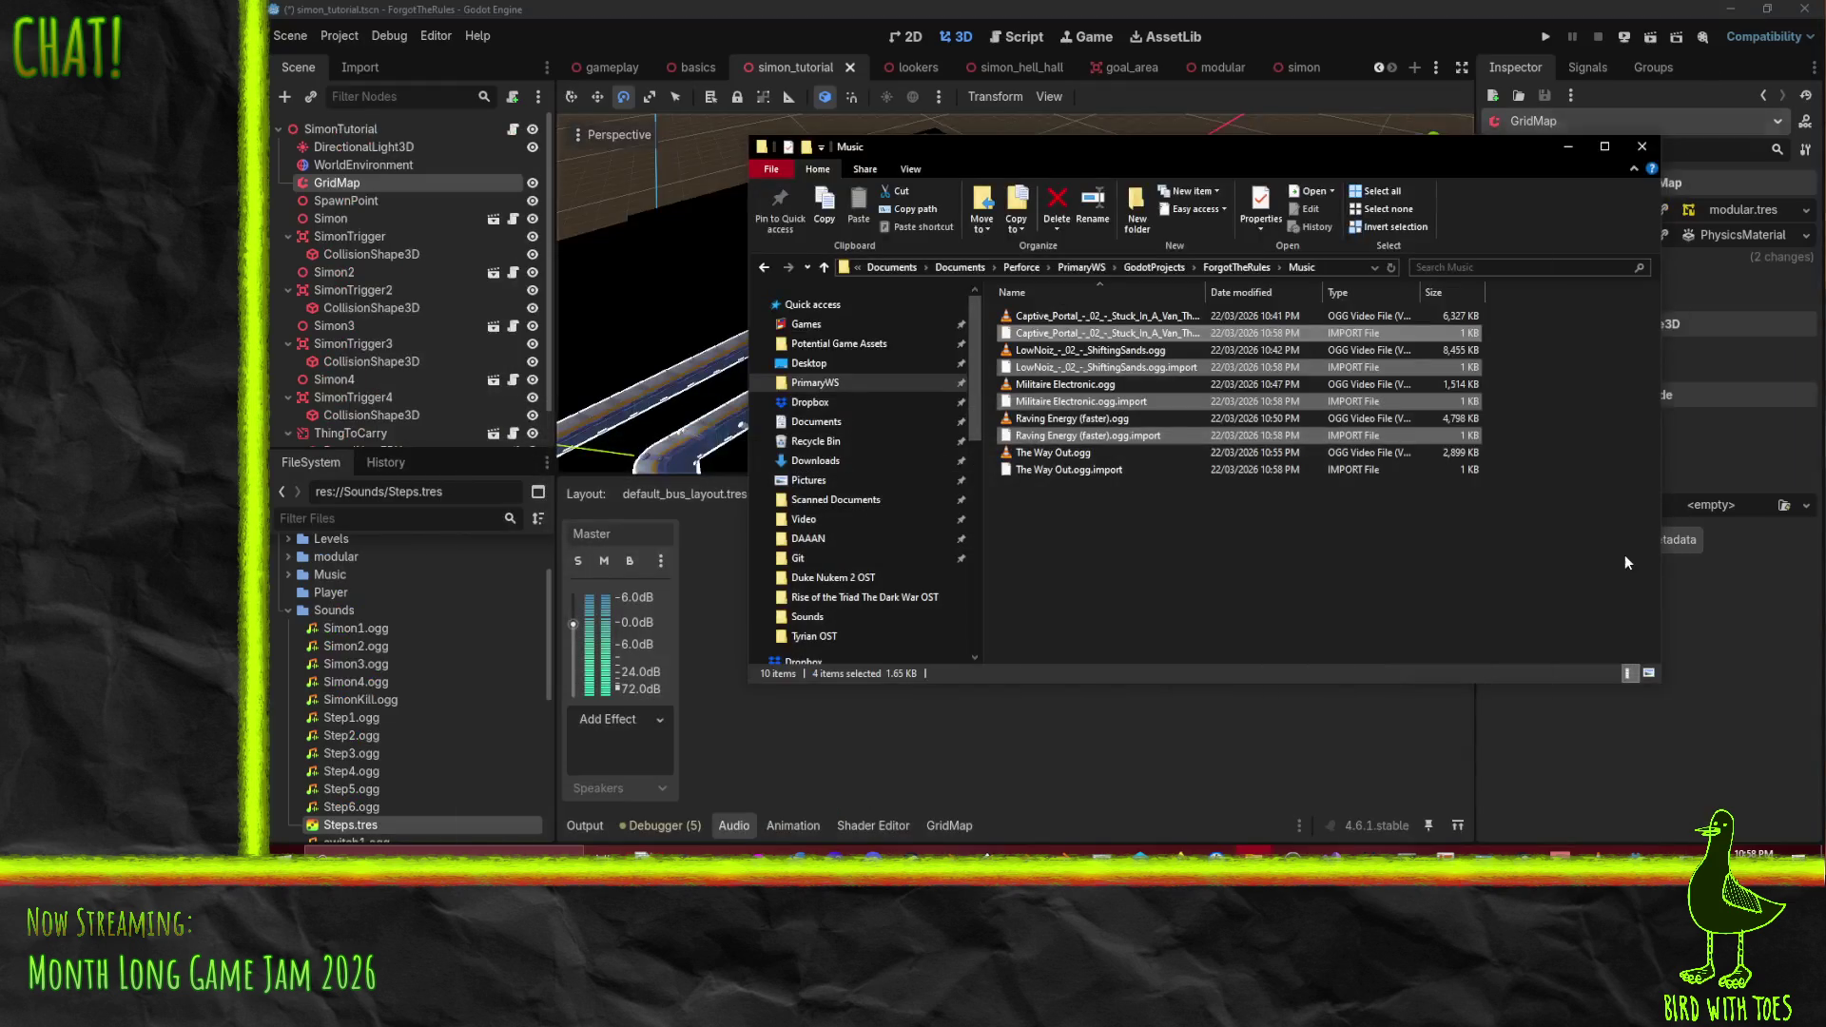
left_click(1084, 8)
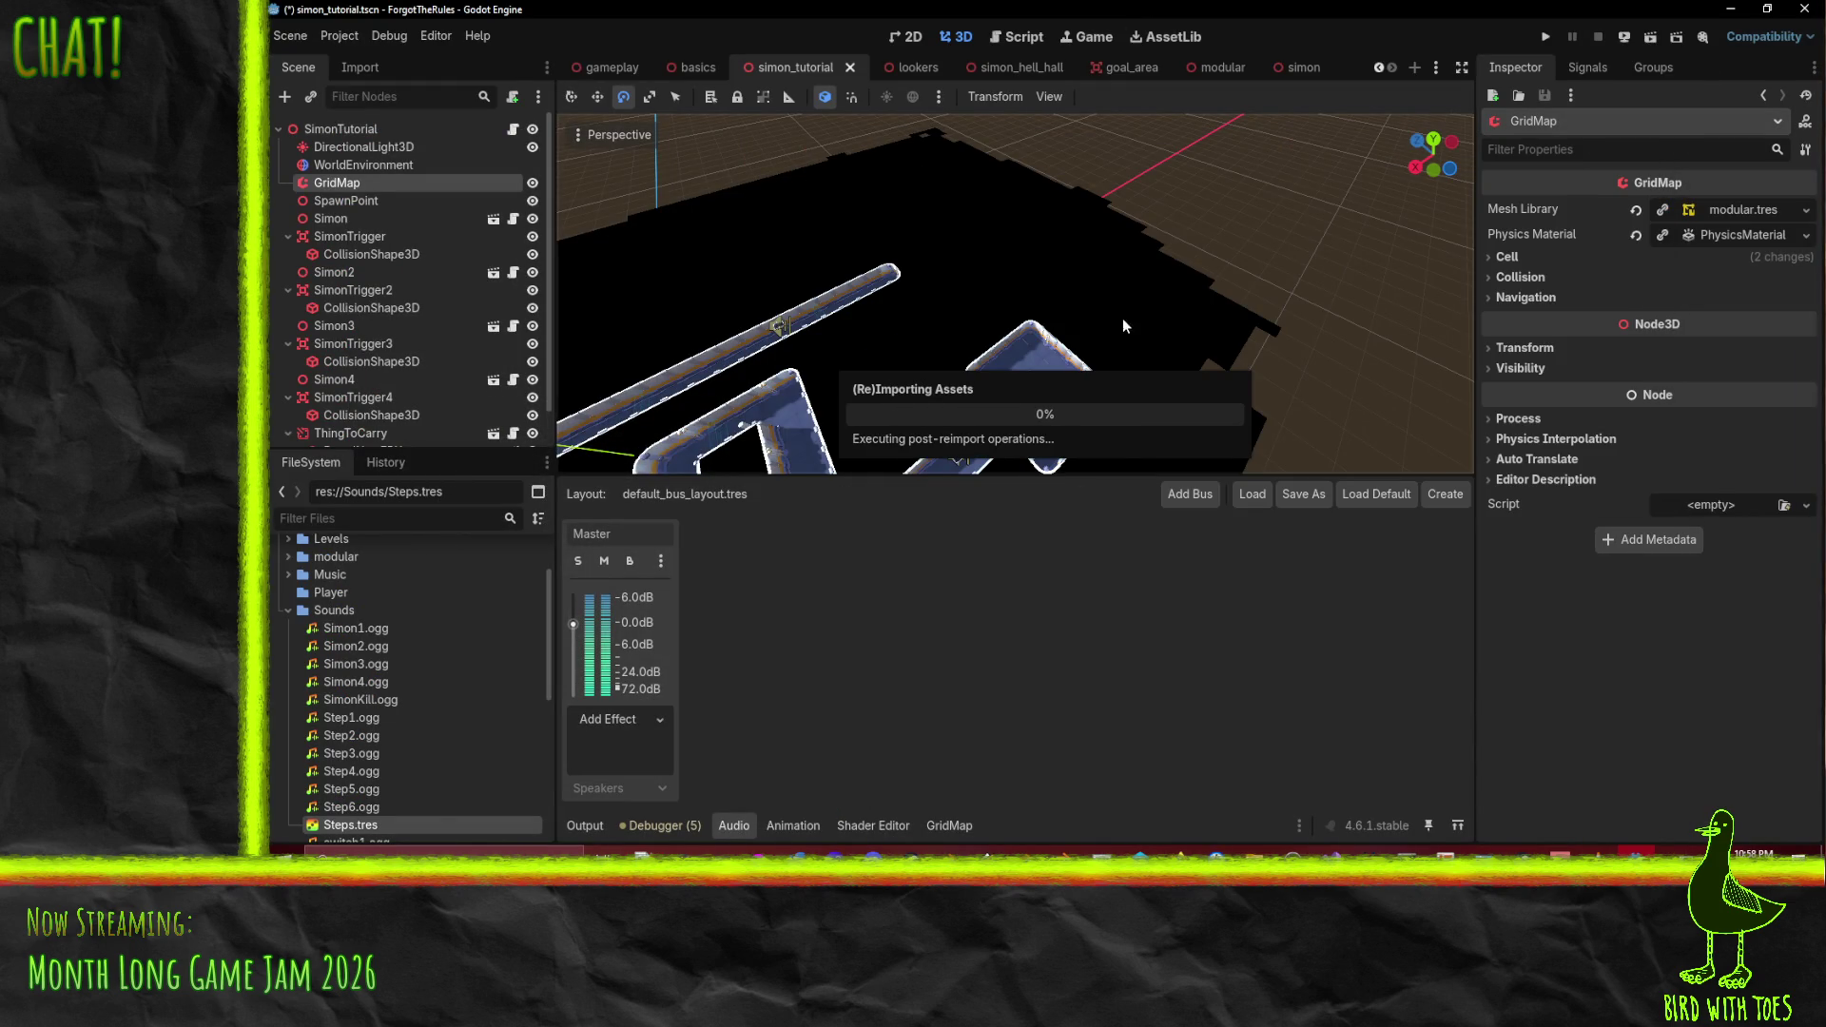
left_click(1545, 40)
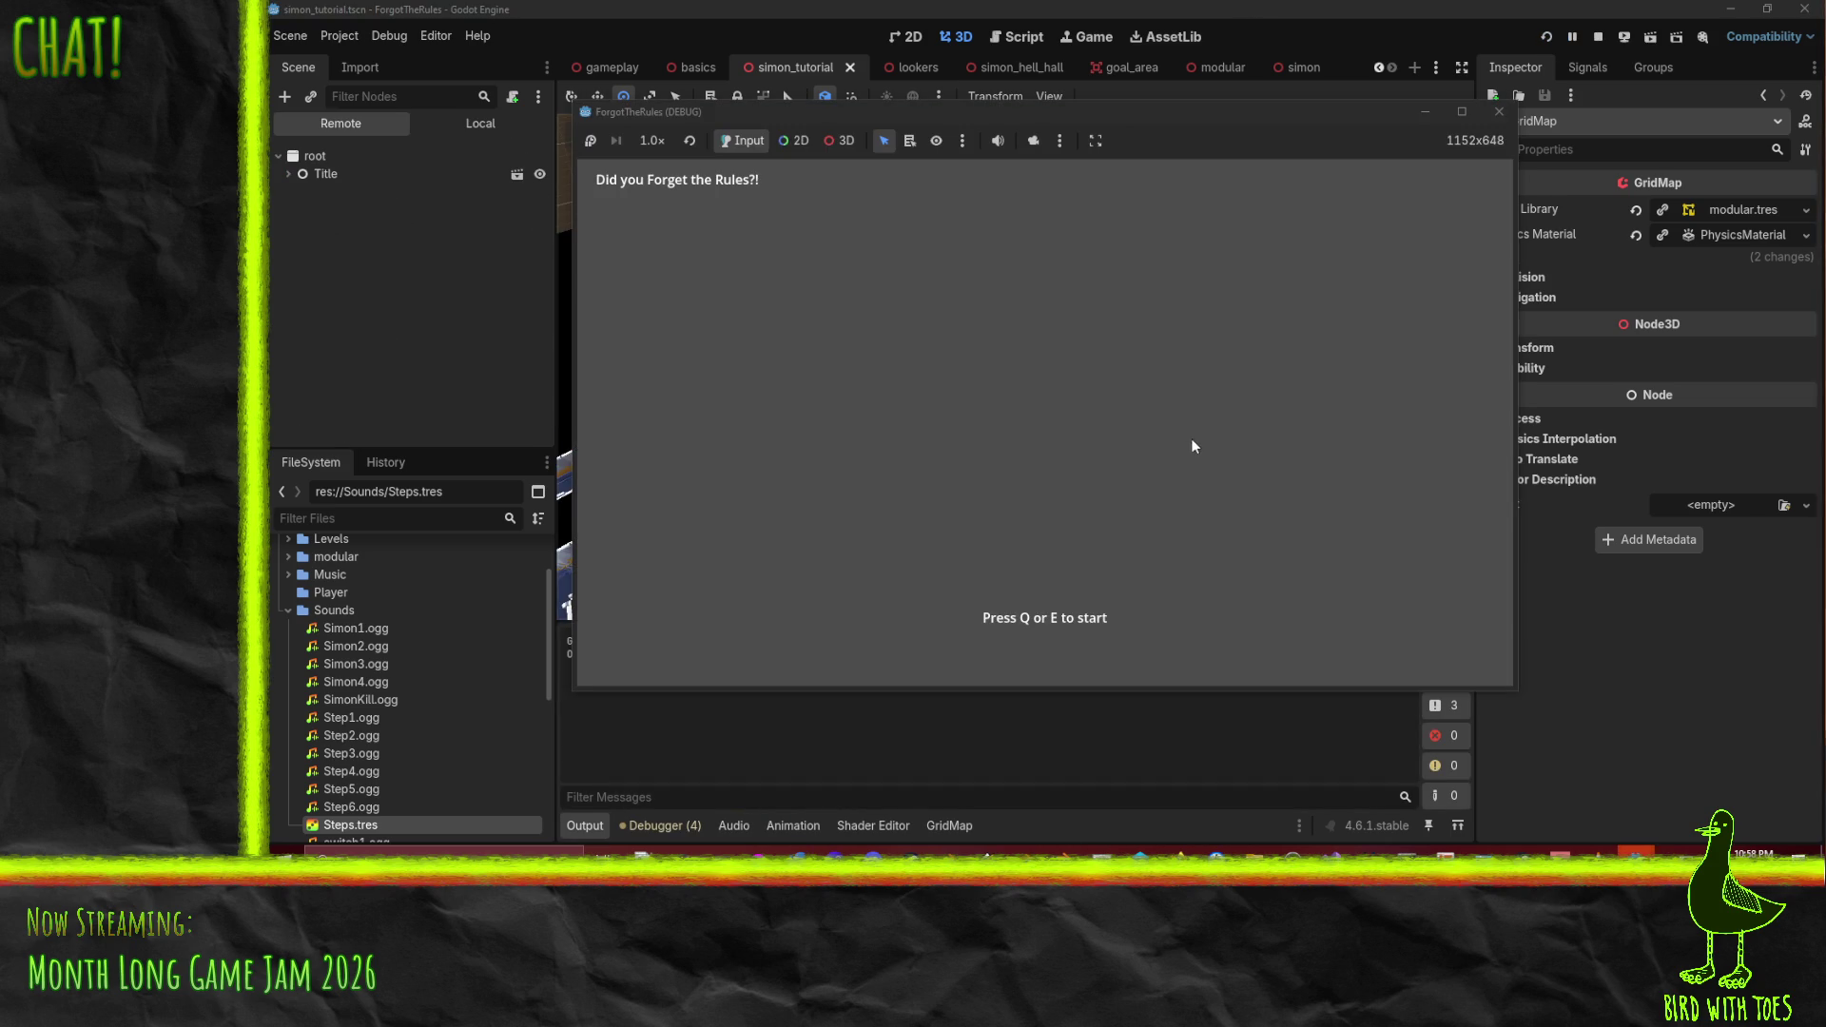
key("e")
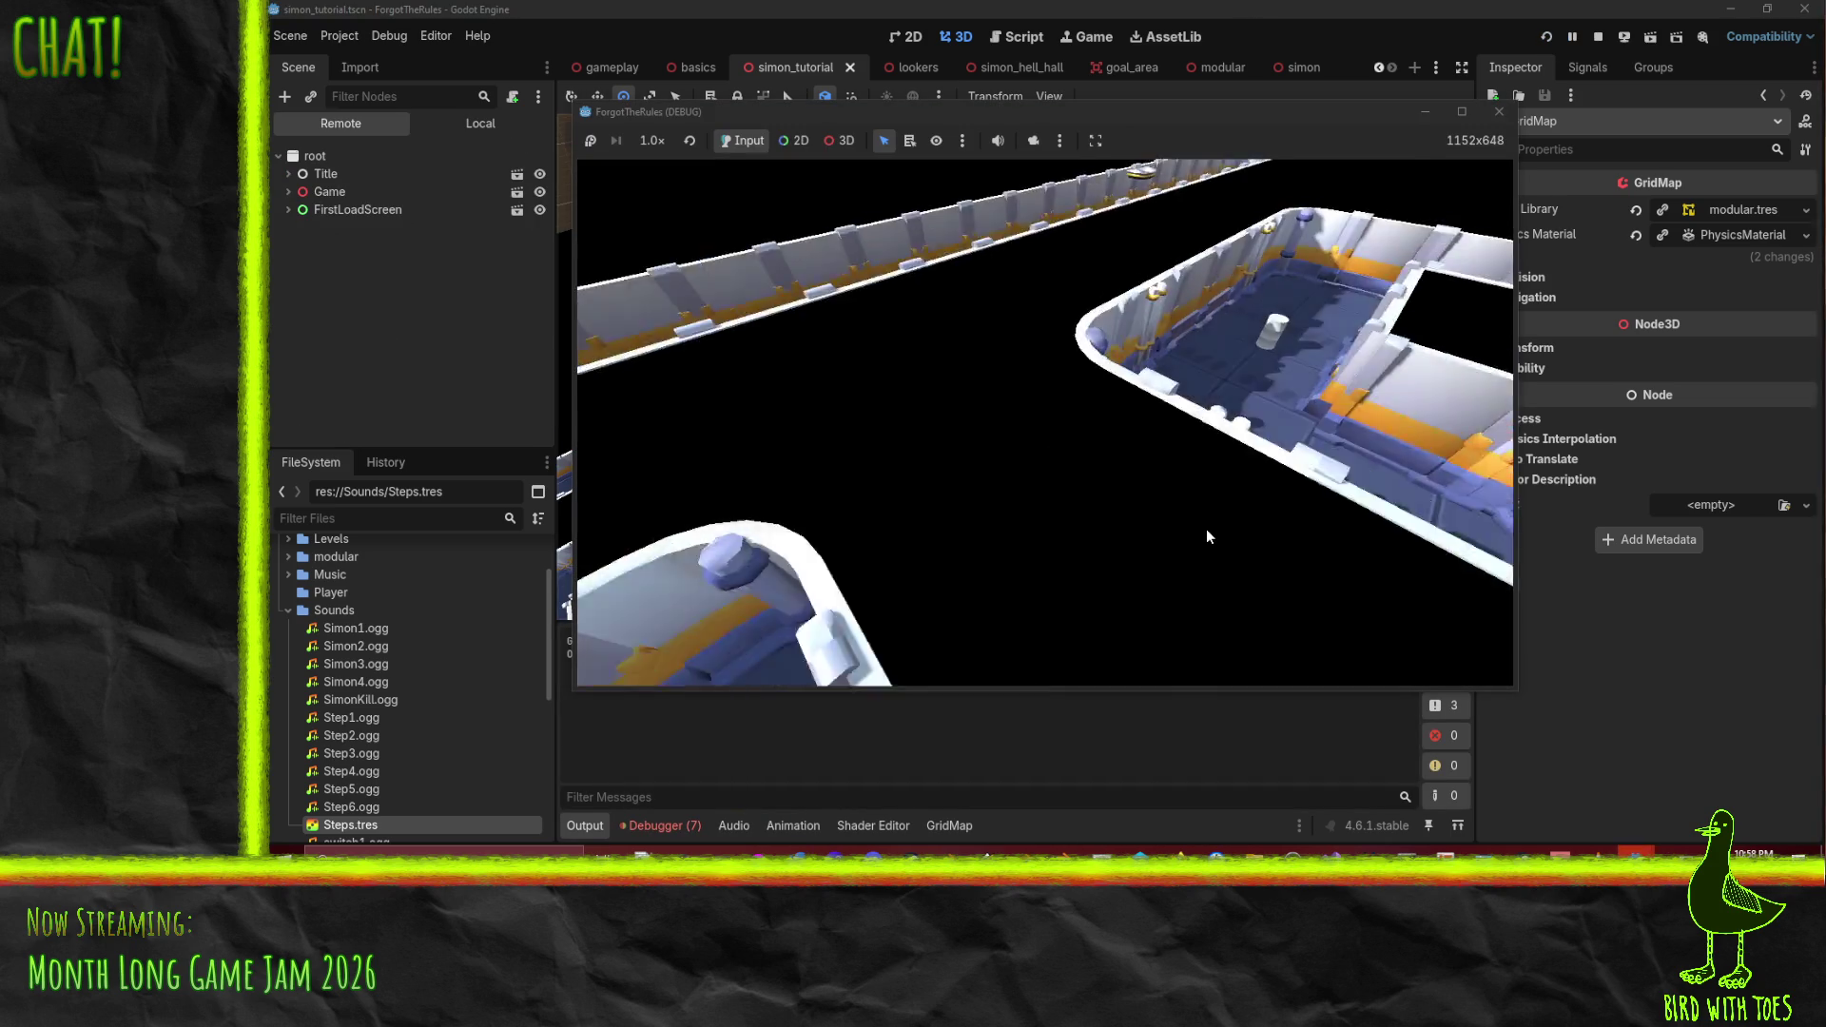
- Show the debugger's Errors list reporting Militaire Electronic.mp3 missing, then stop the game
left_click(643, 841)
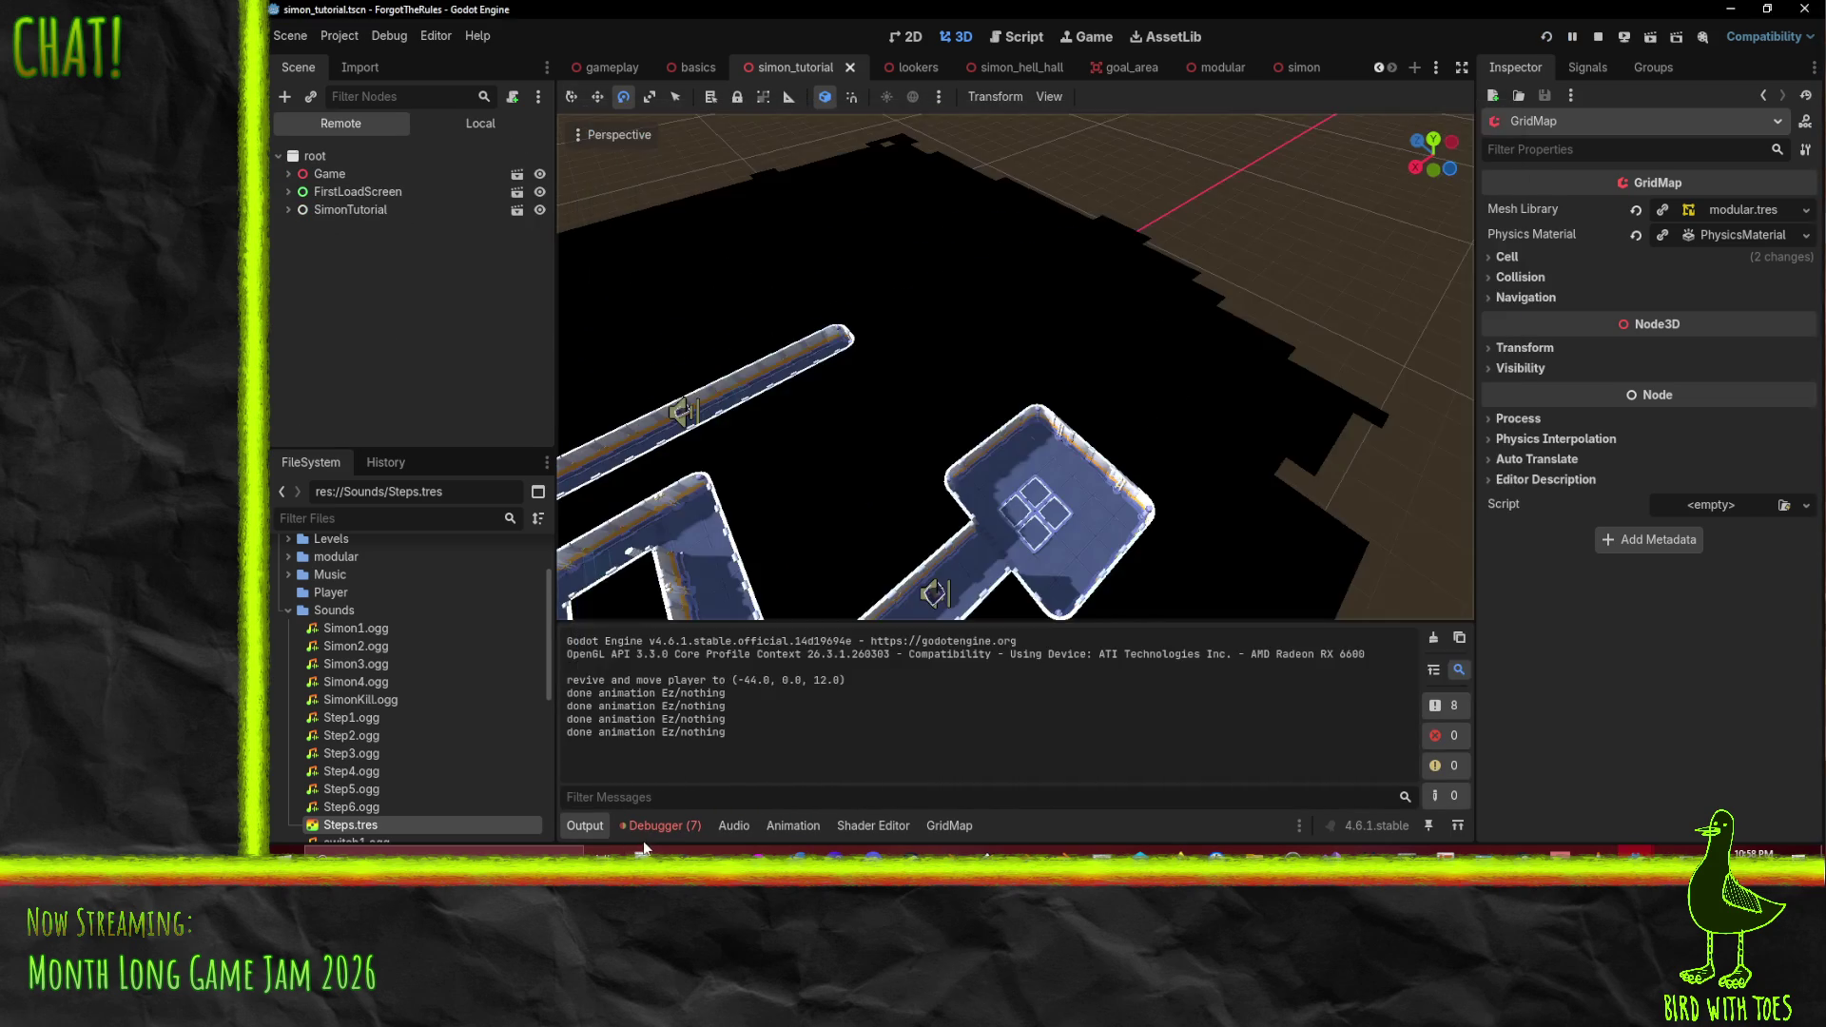
left_click(648, 826)
left_click(684, 622)
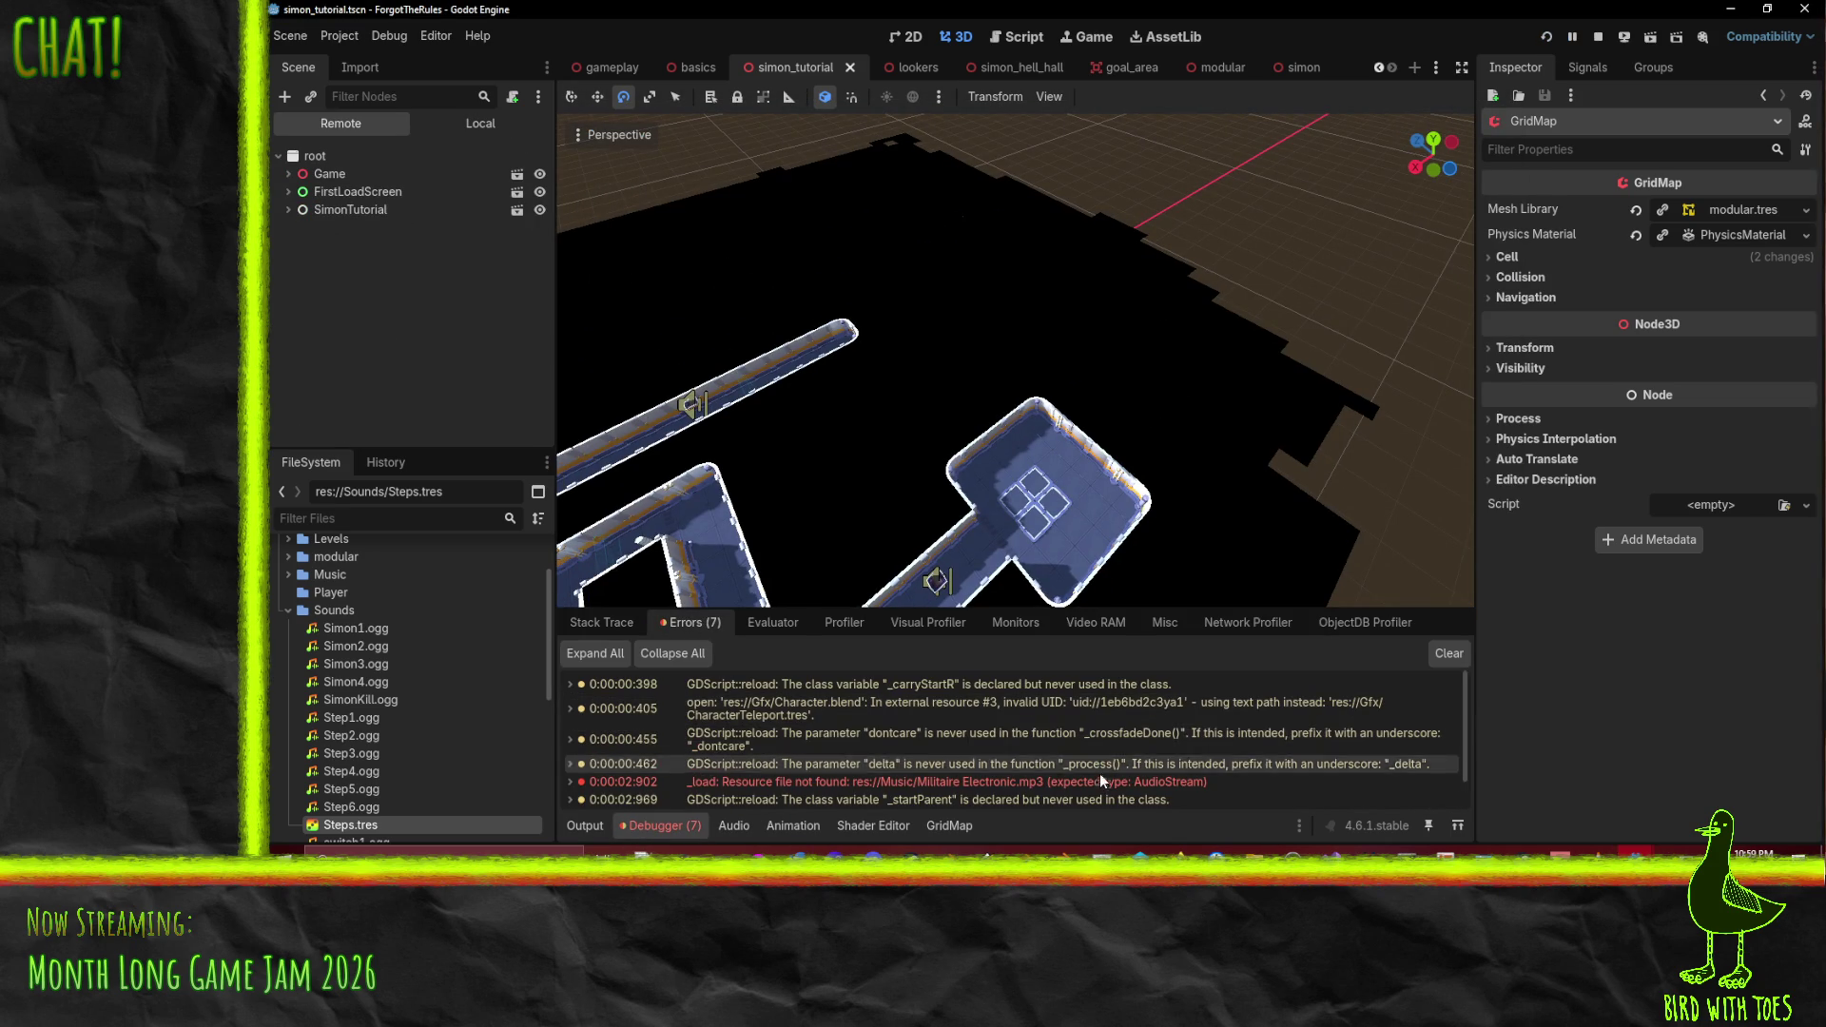
mouse_move(1087, 789)
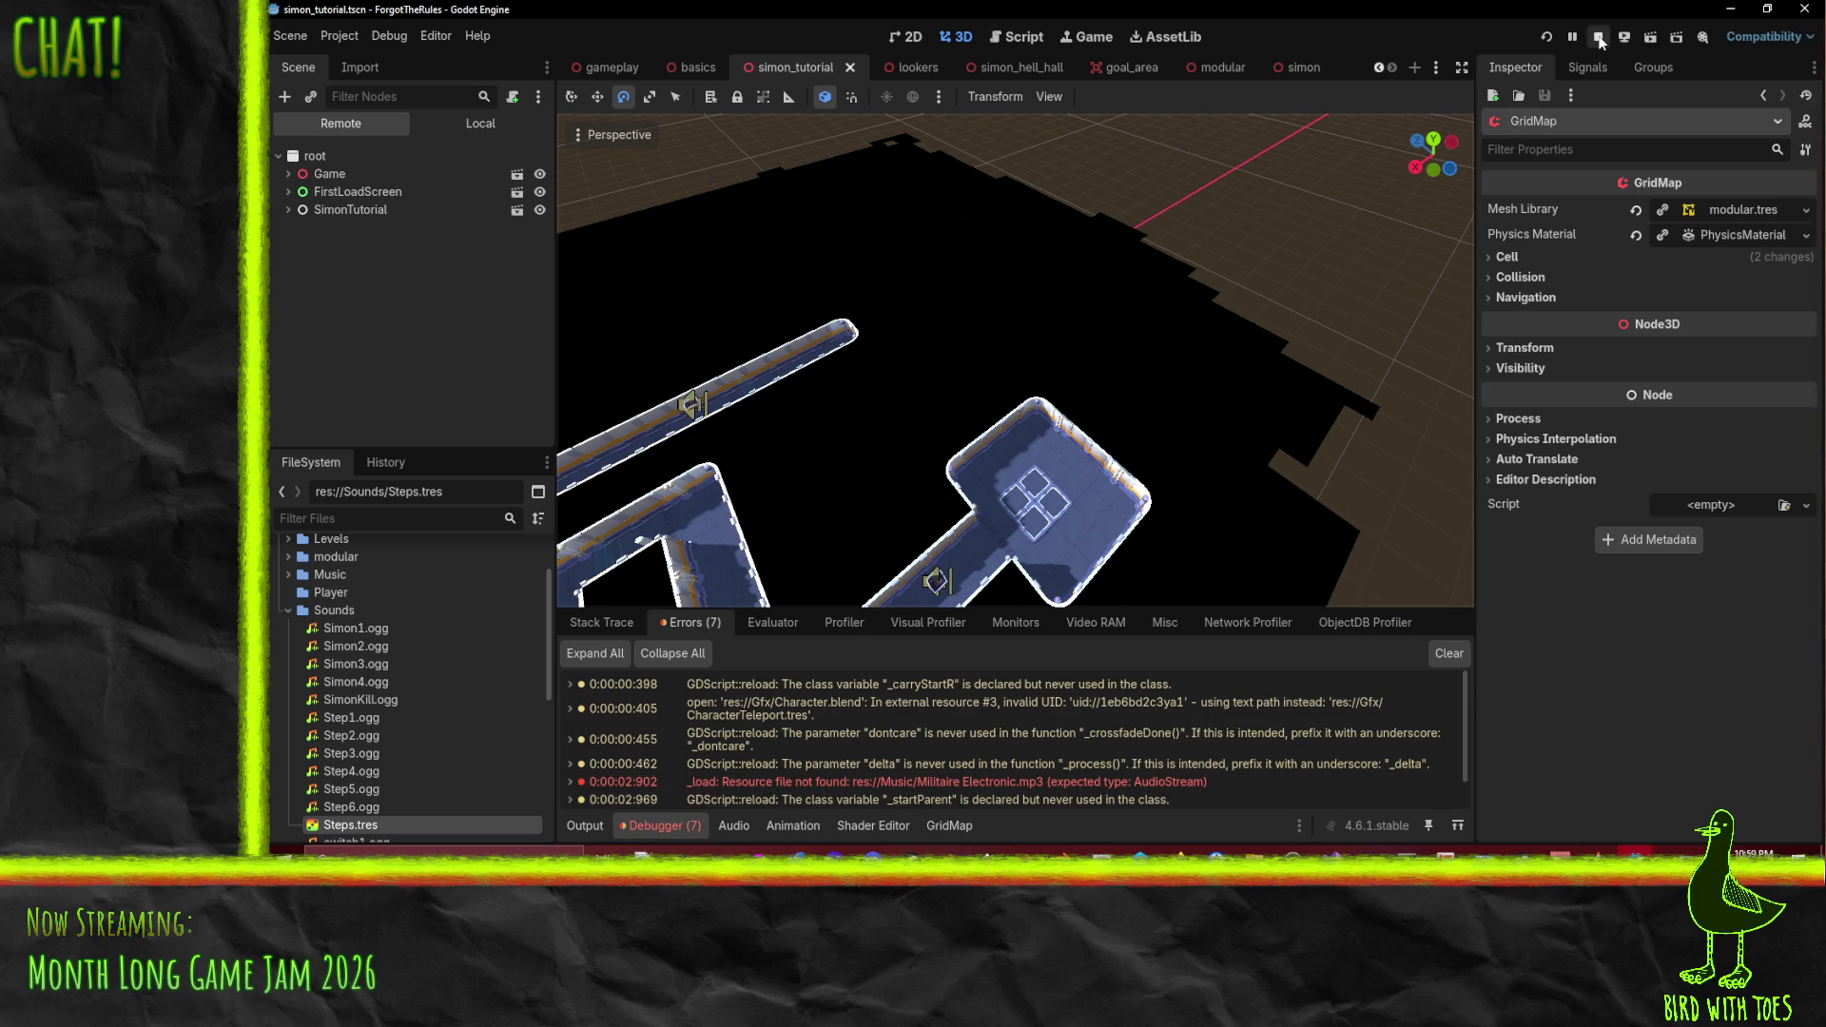
key("F8")
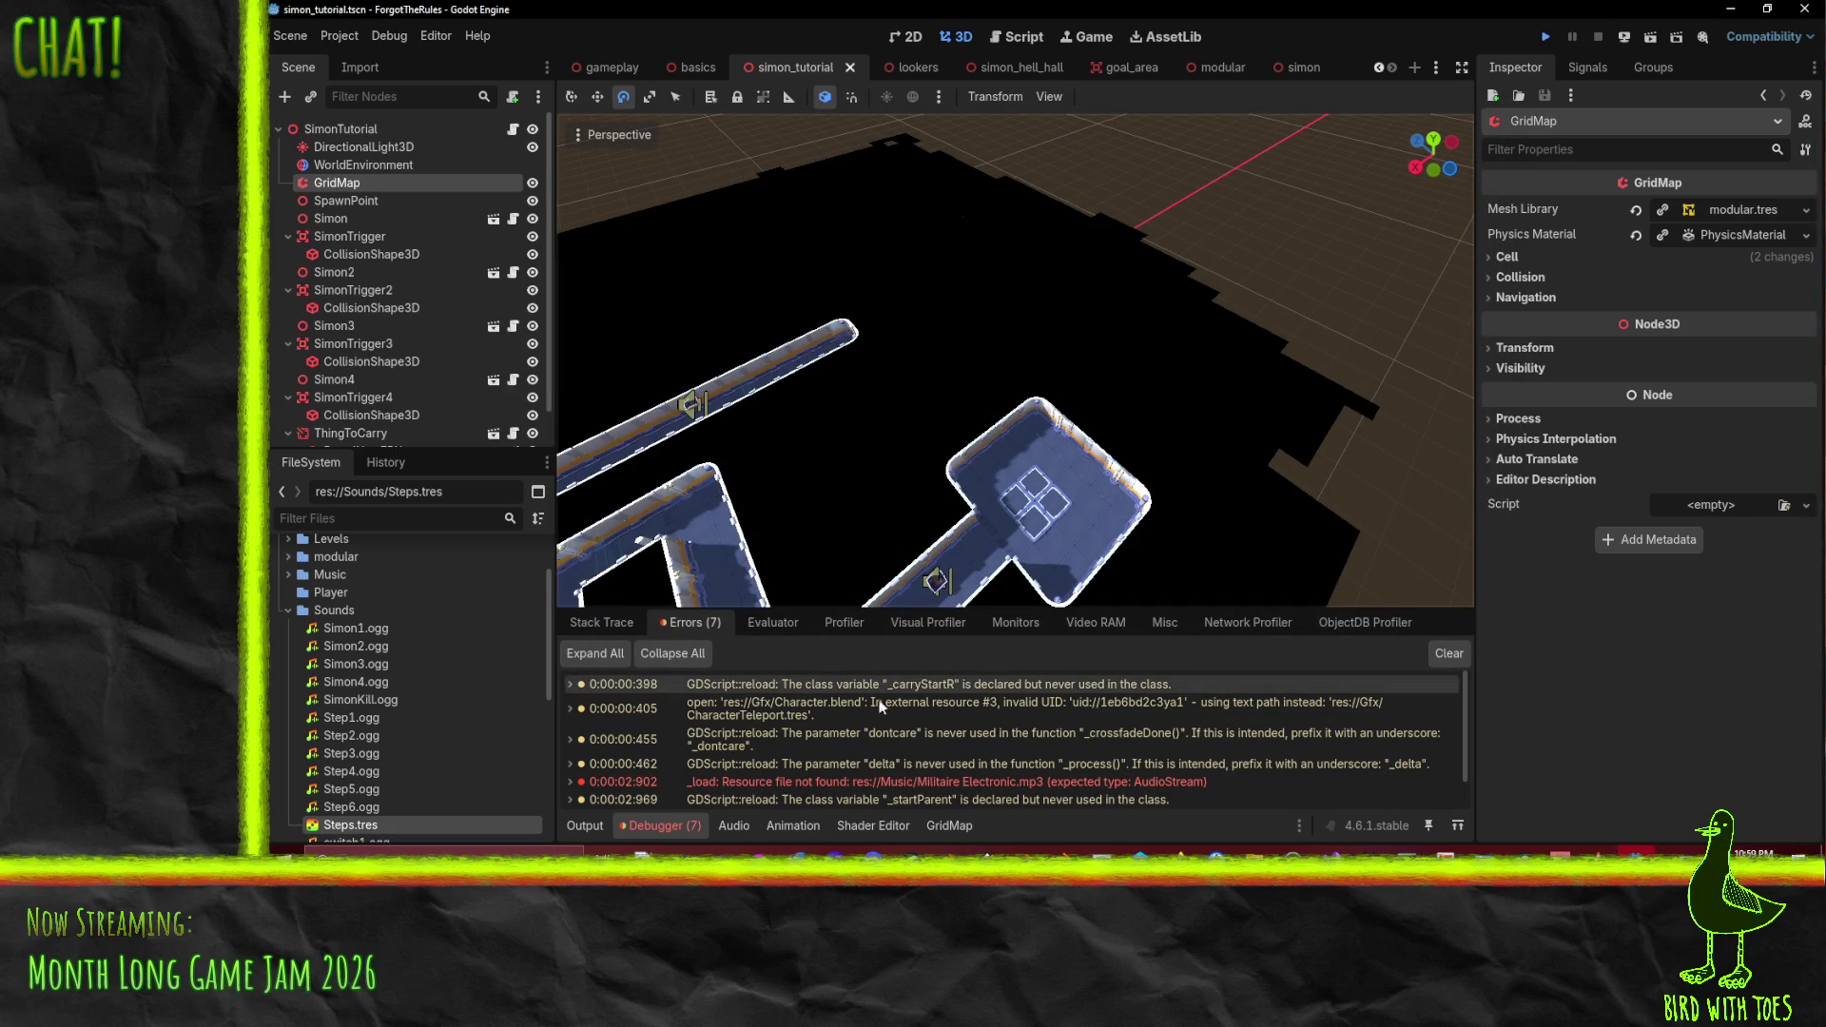
- Read the missing-file error, then Quick Load Militaire Electronic.ogg into the SimonTutorial root's Bgm property
double_click(886, 786)
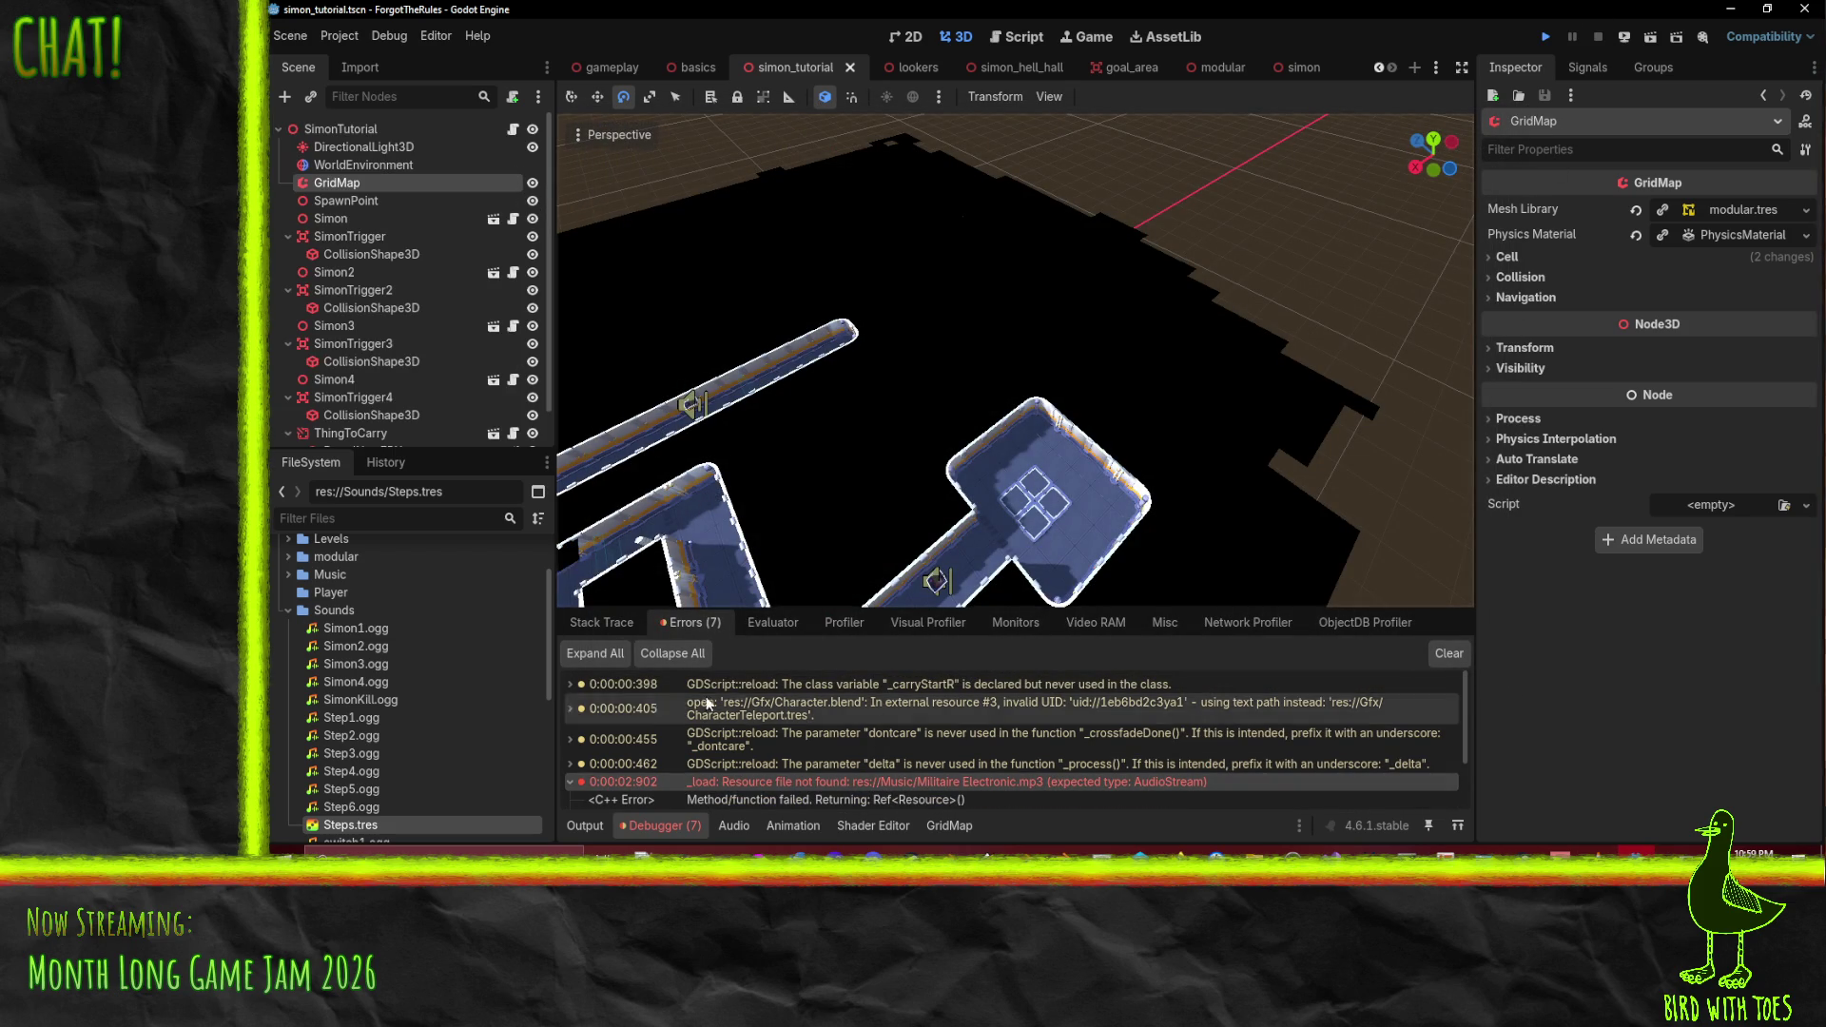
scroll(758, 699, "down", 2)
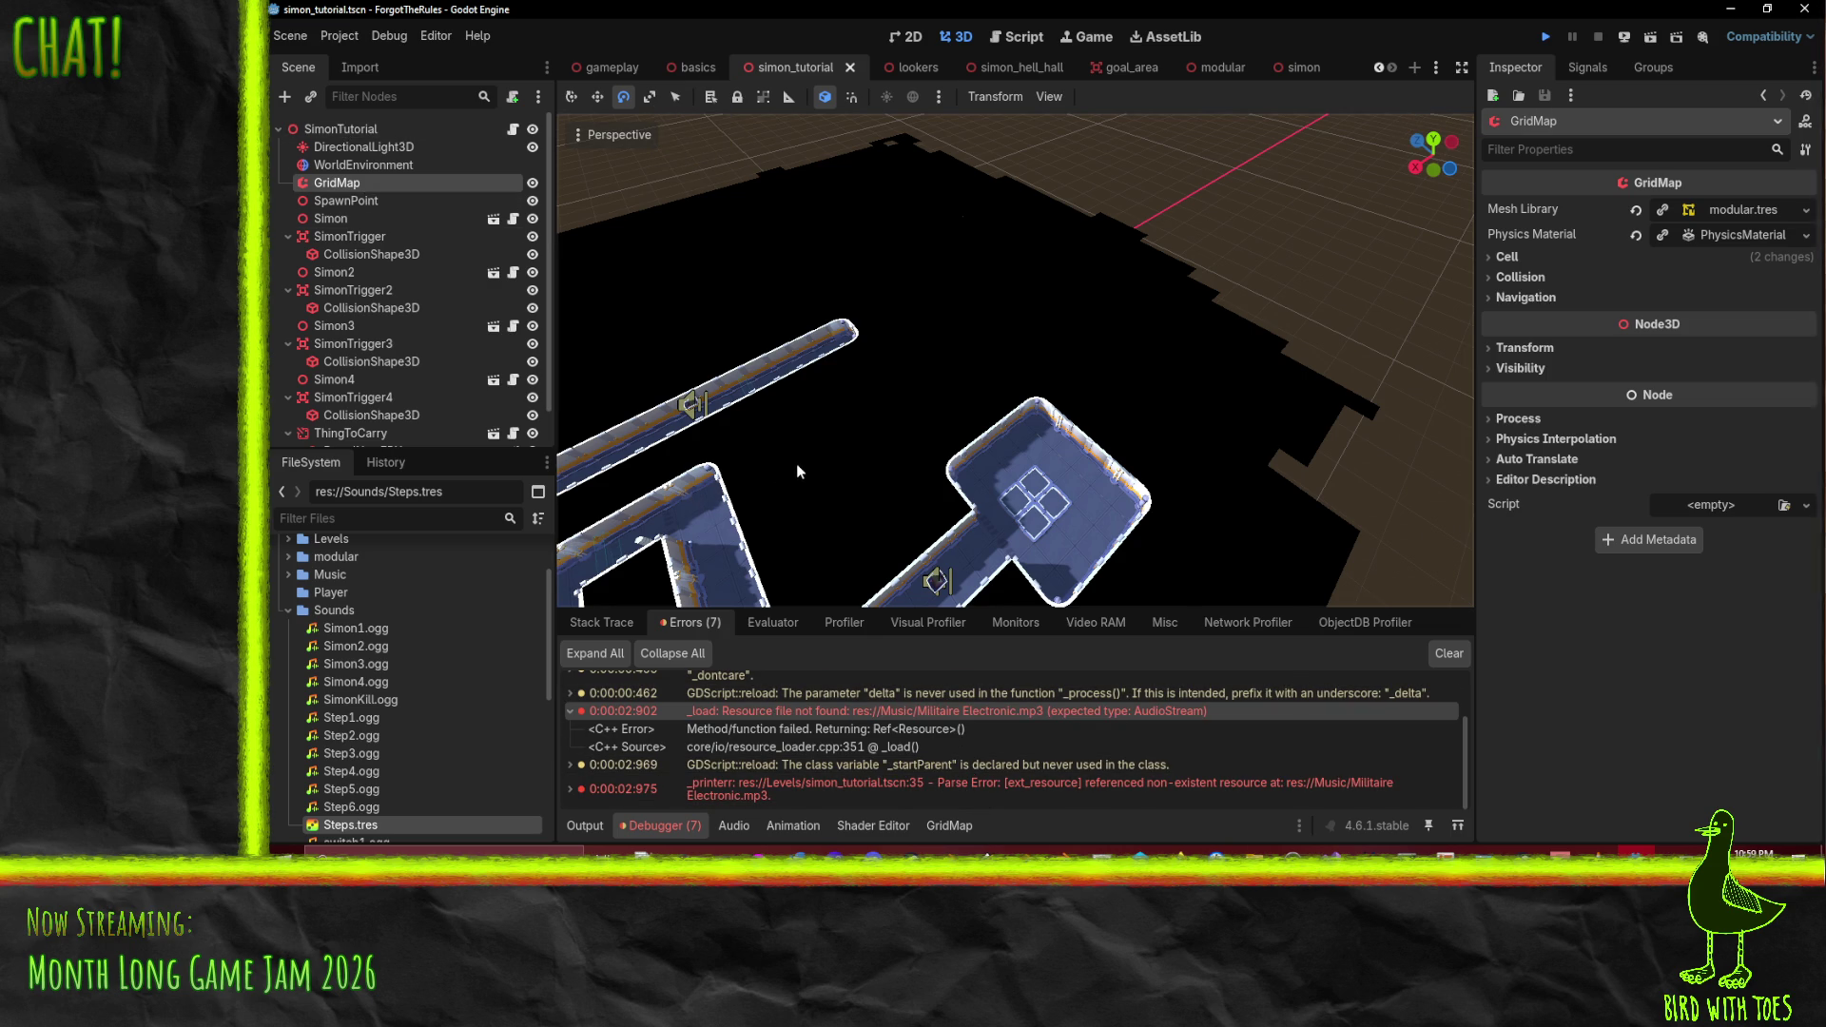
left_click(340, 128)
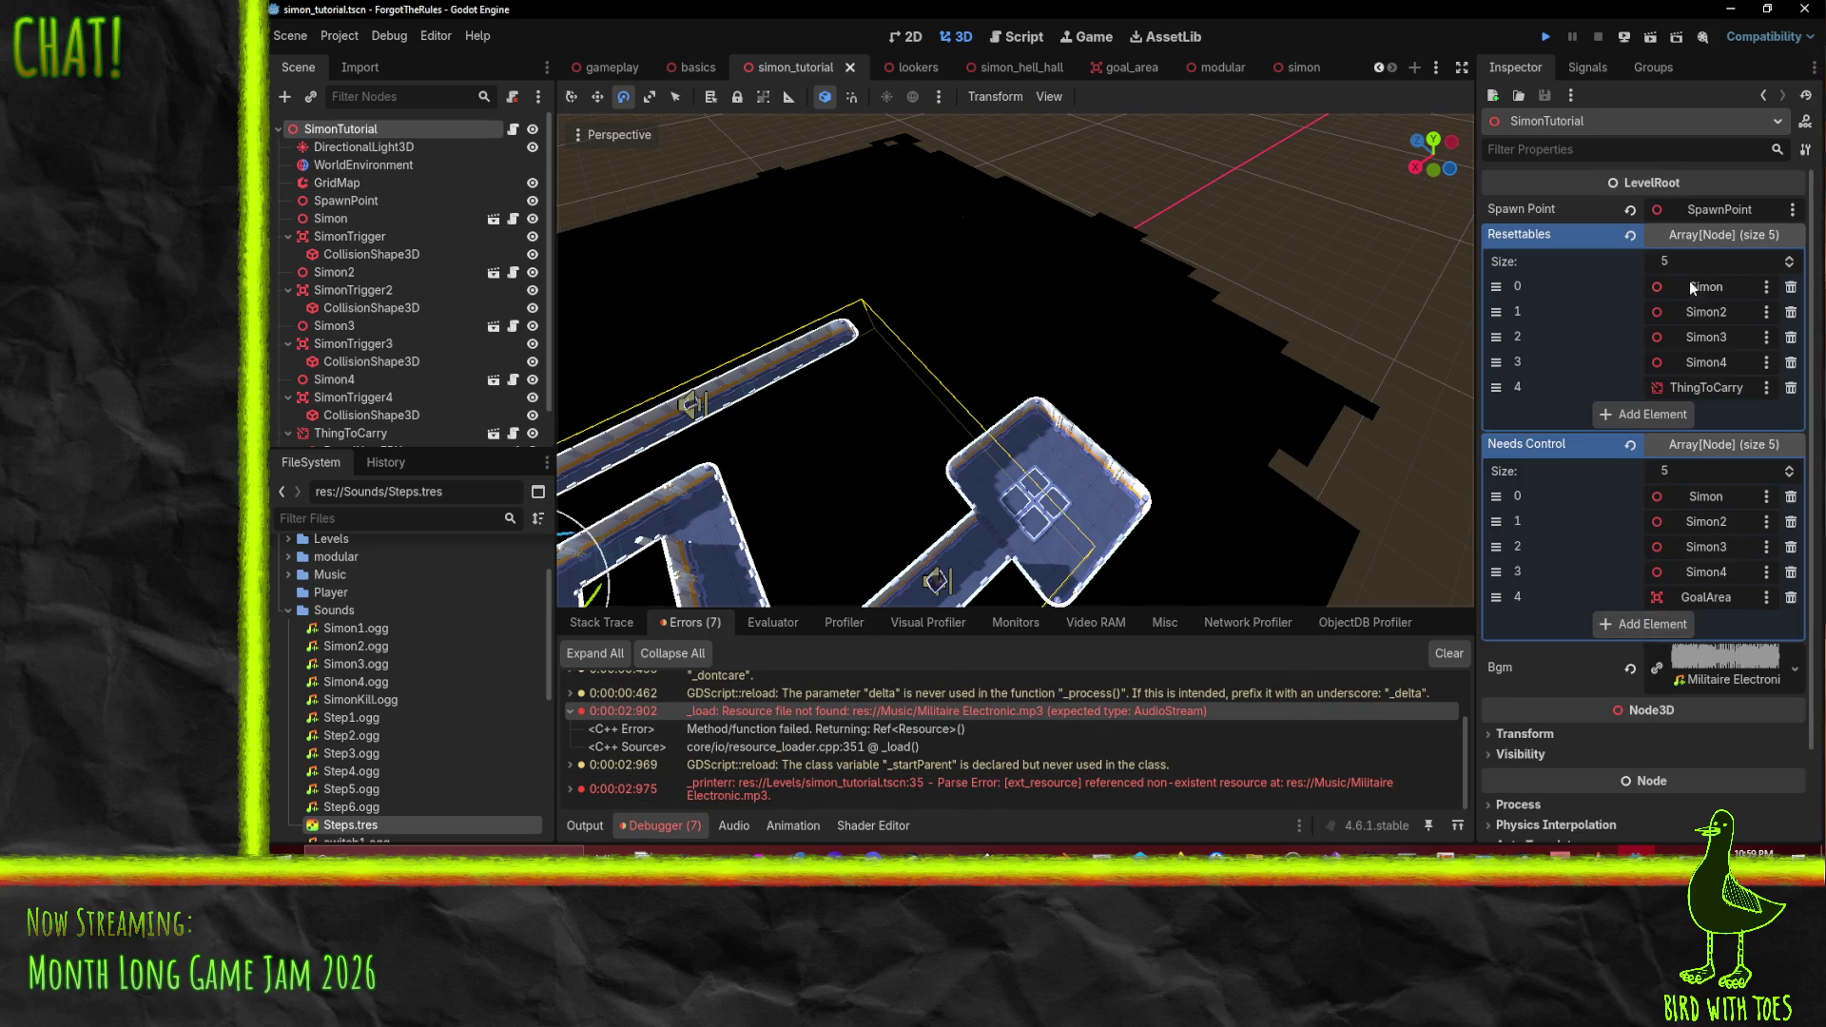
scroll(1691, 287, "down", 2)
left_click(1796, 573)
left_click(1667, 664)
double_click(876, 243)
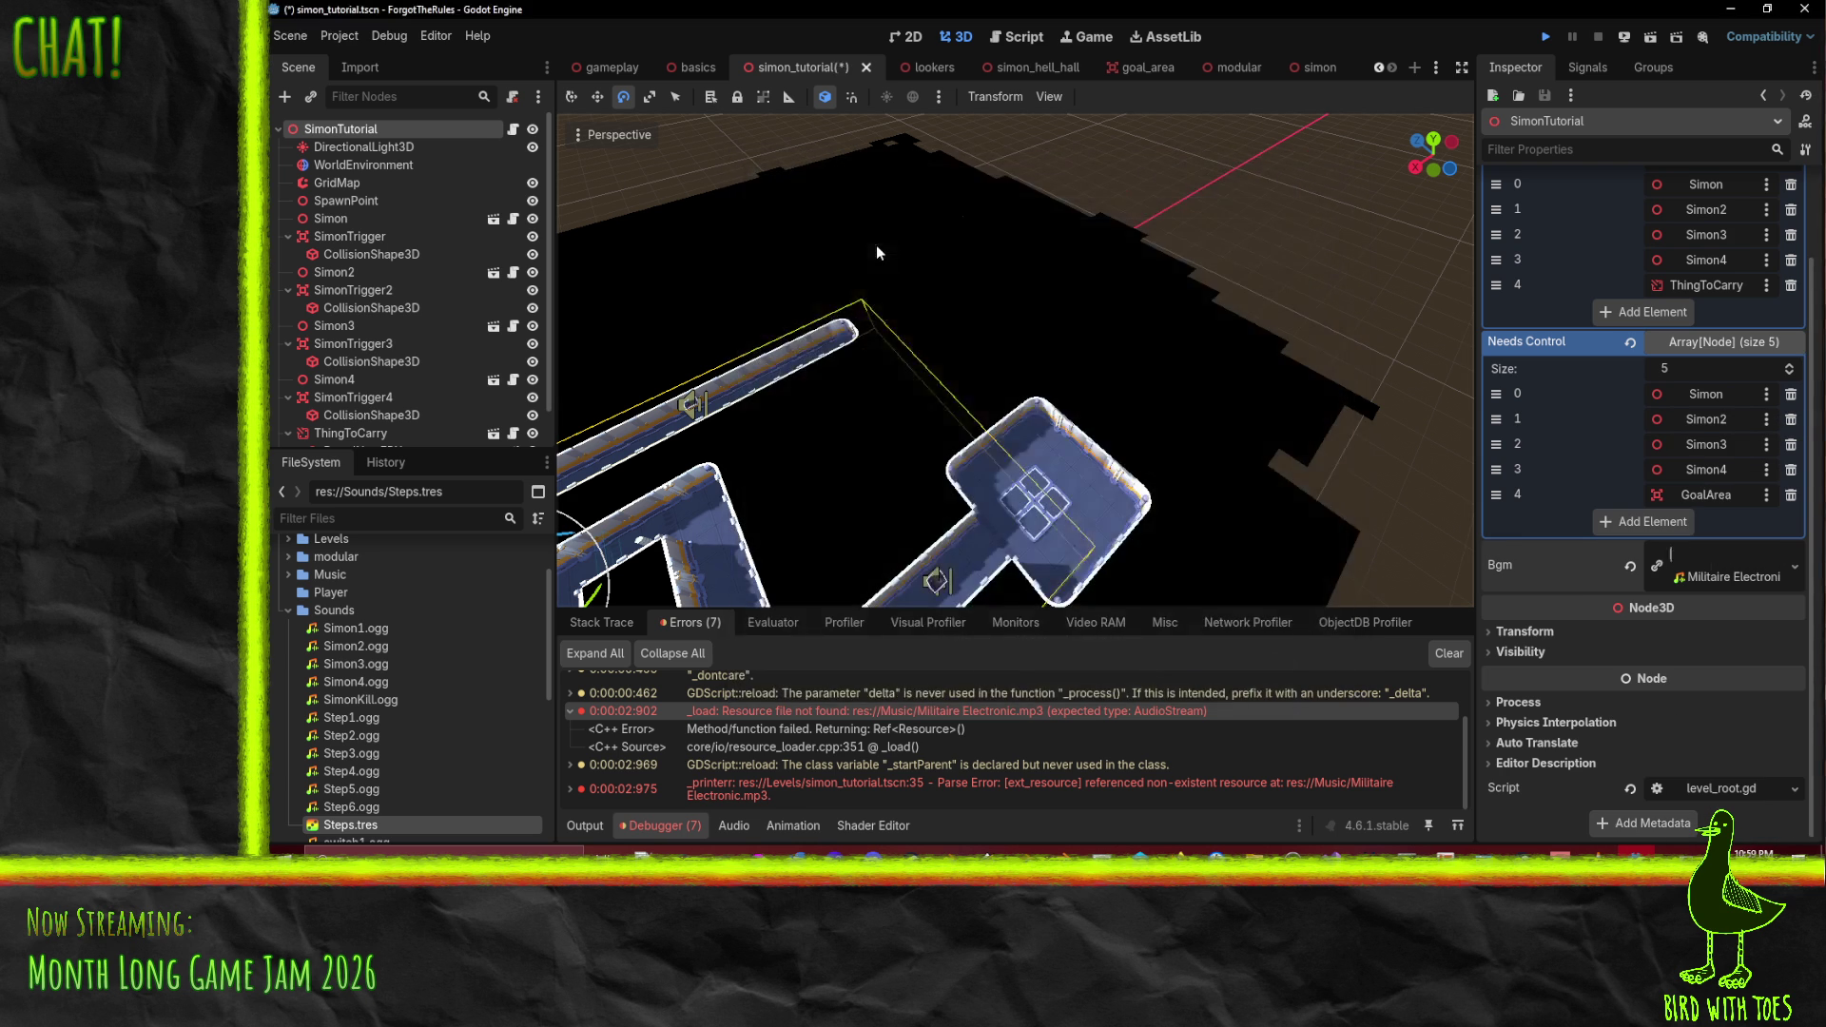
left_click(876, 243)
left_click(328, 133)
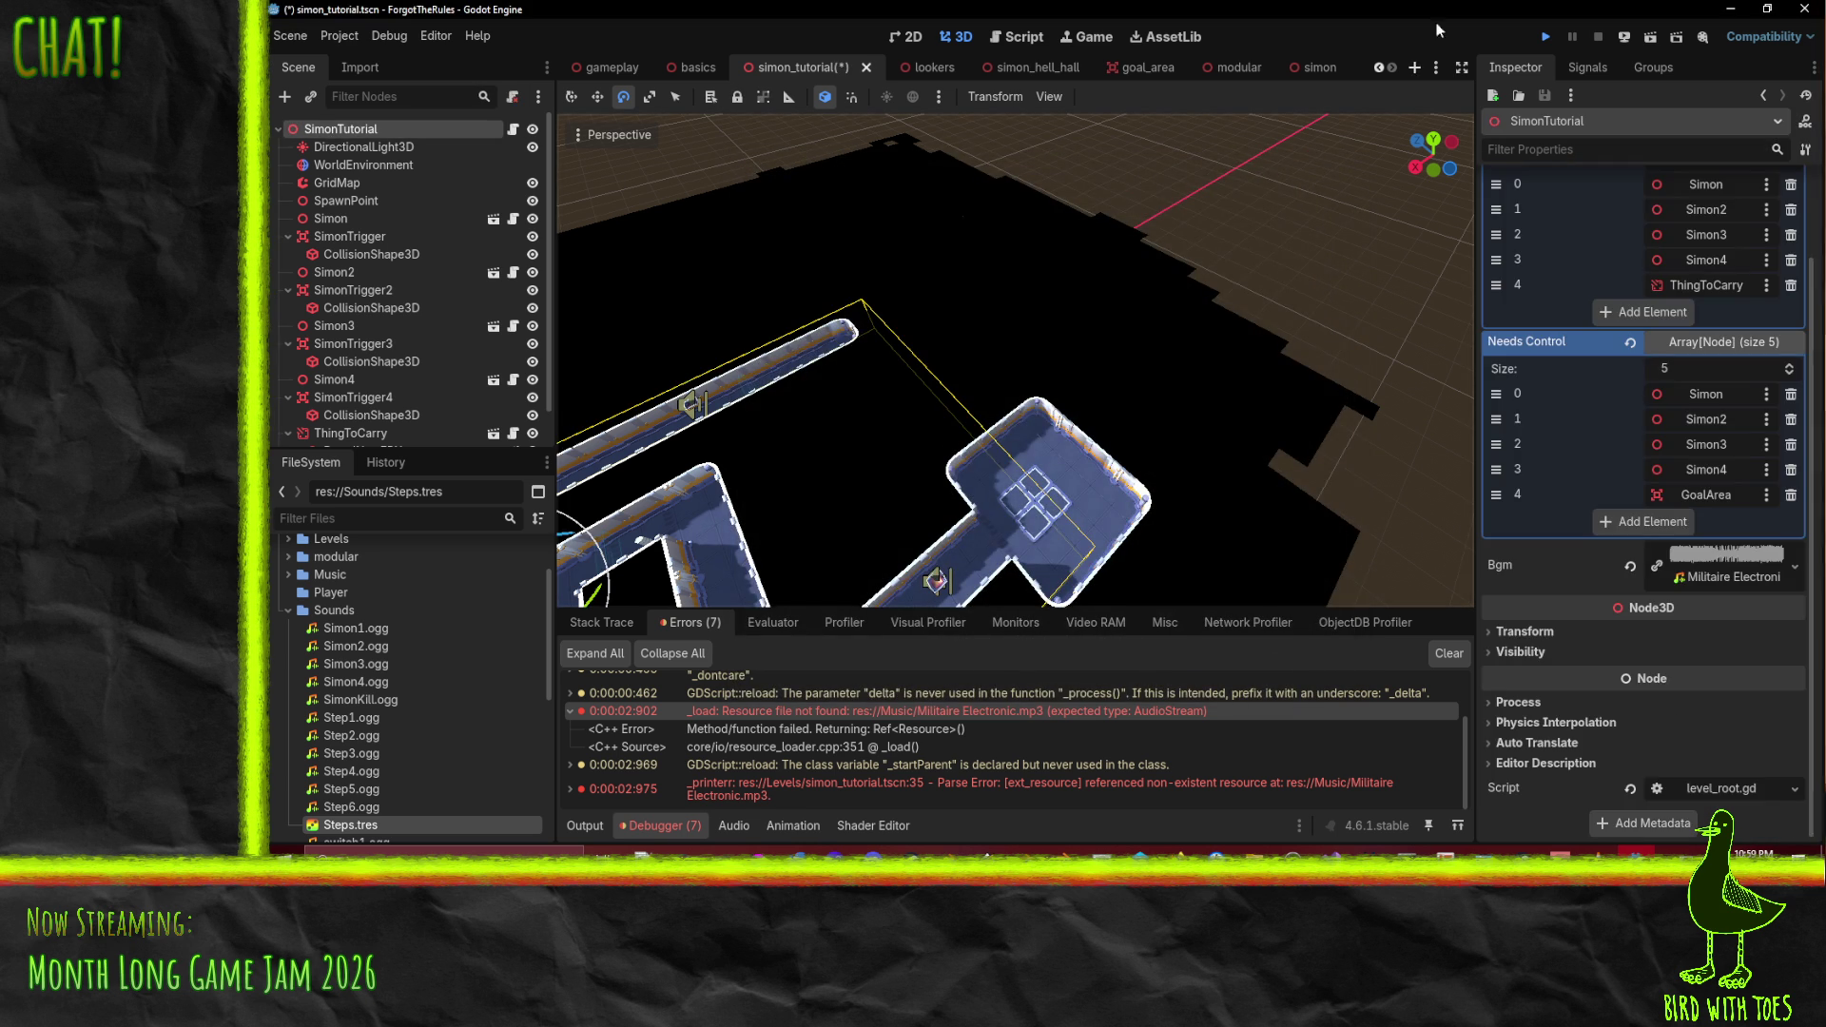
- Save and run SimonTutorial, walk the character around with Up, W, A and Left, then close the game
left_click(1542, 40)
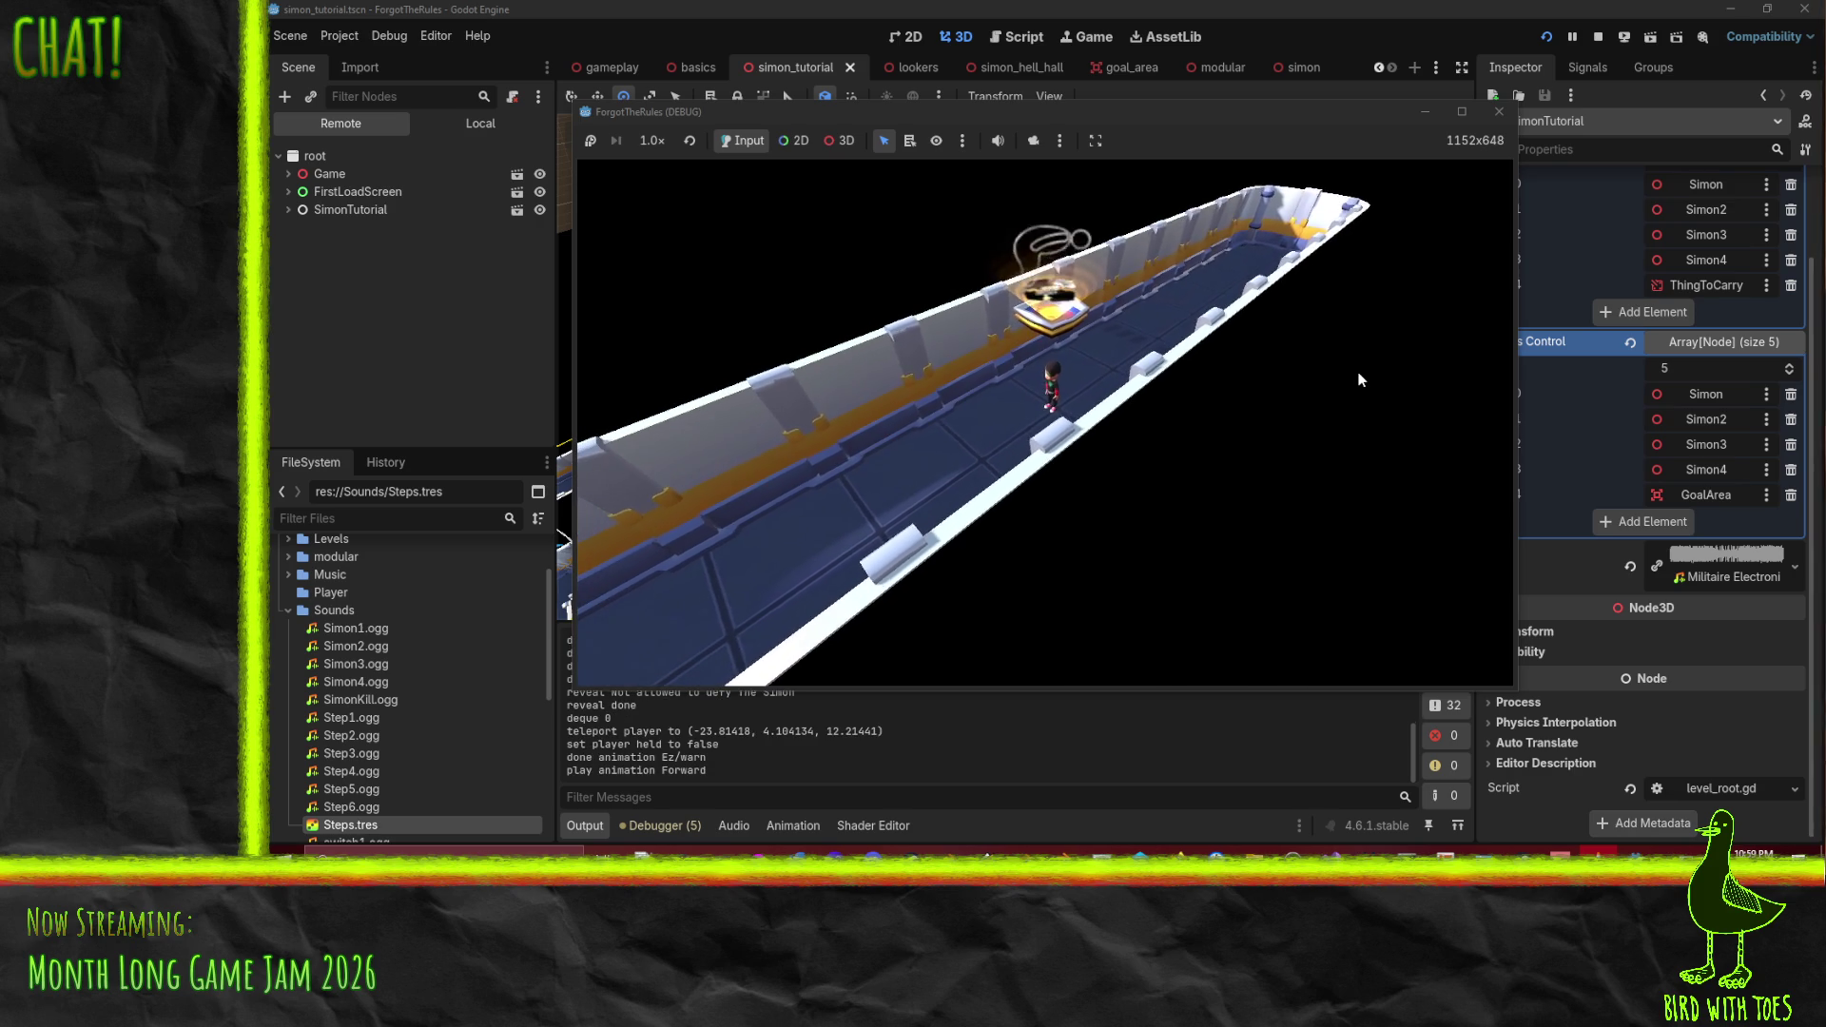
key("Up")
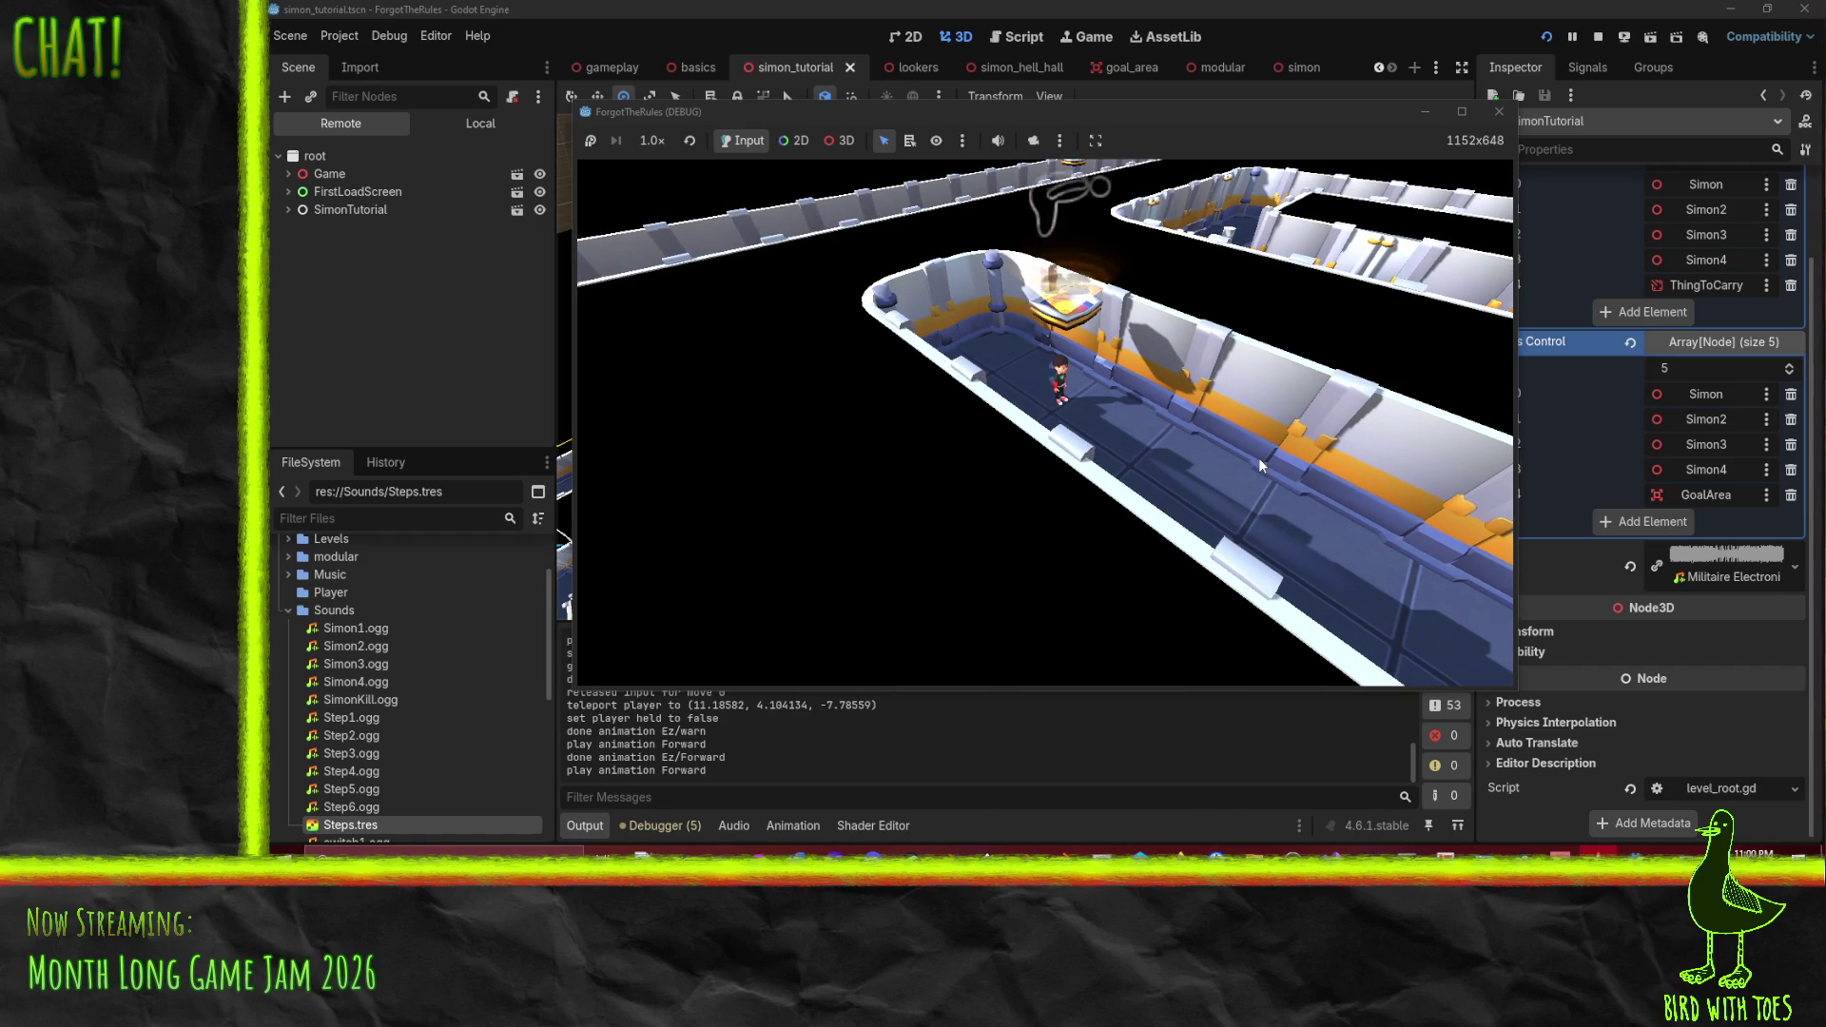
key("w")
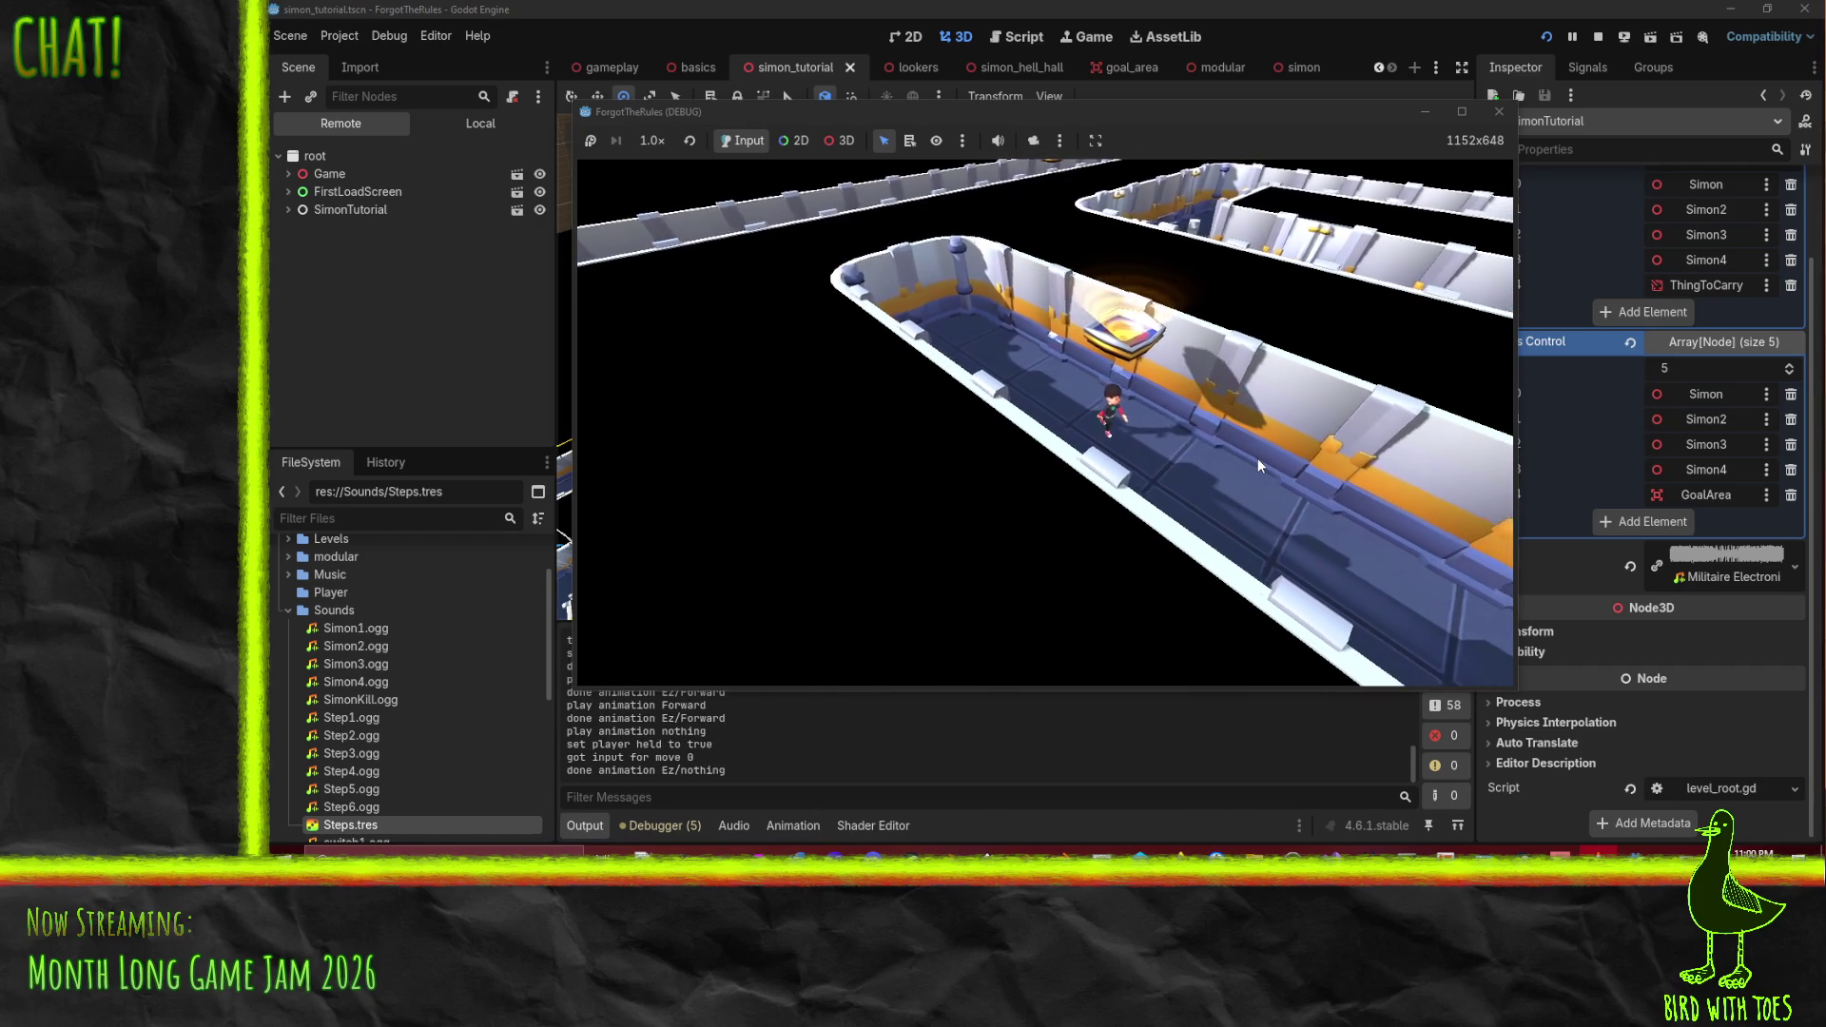
key("a")
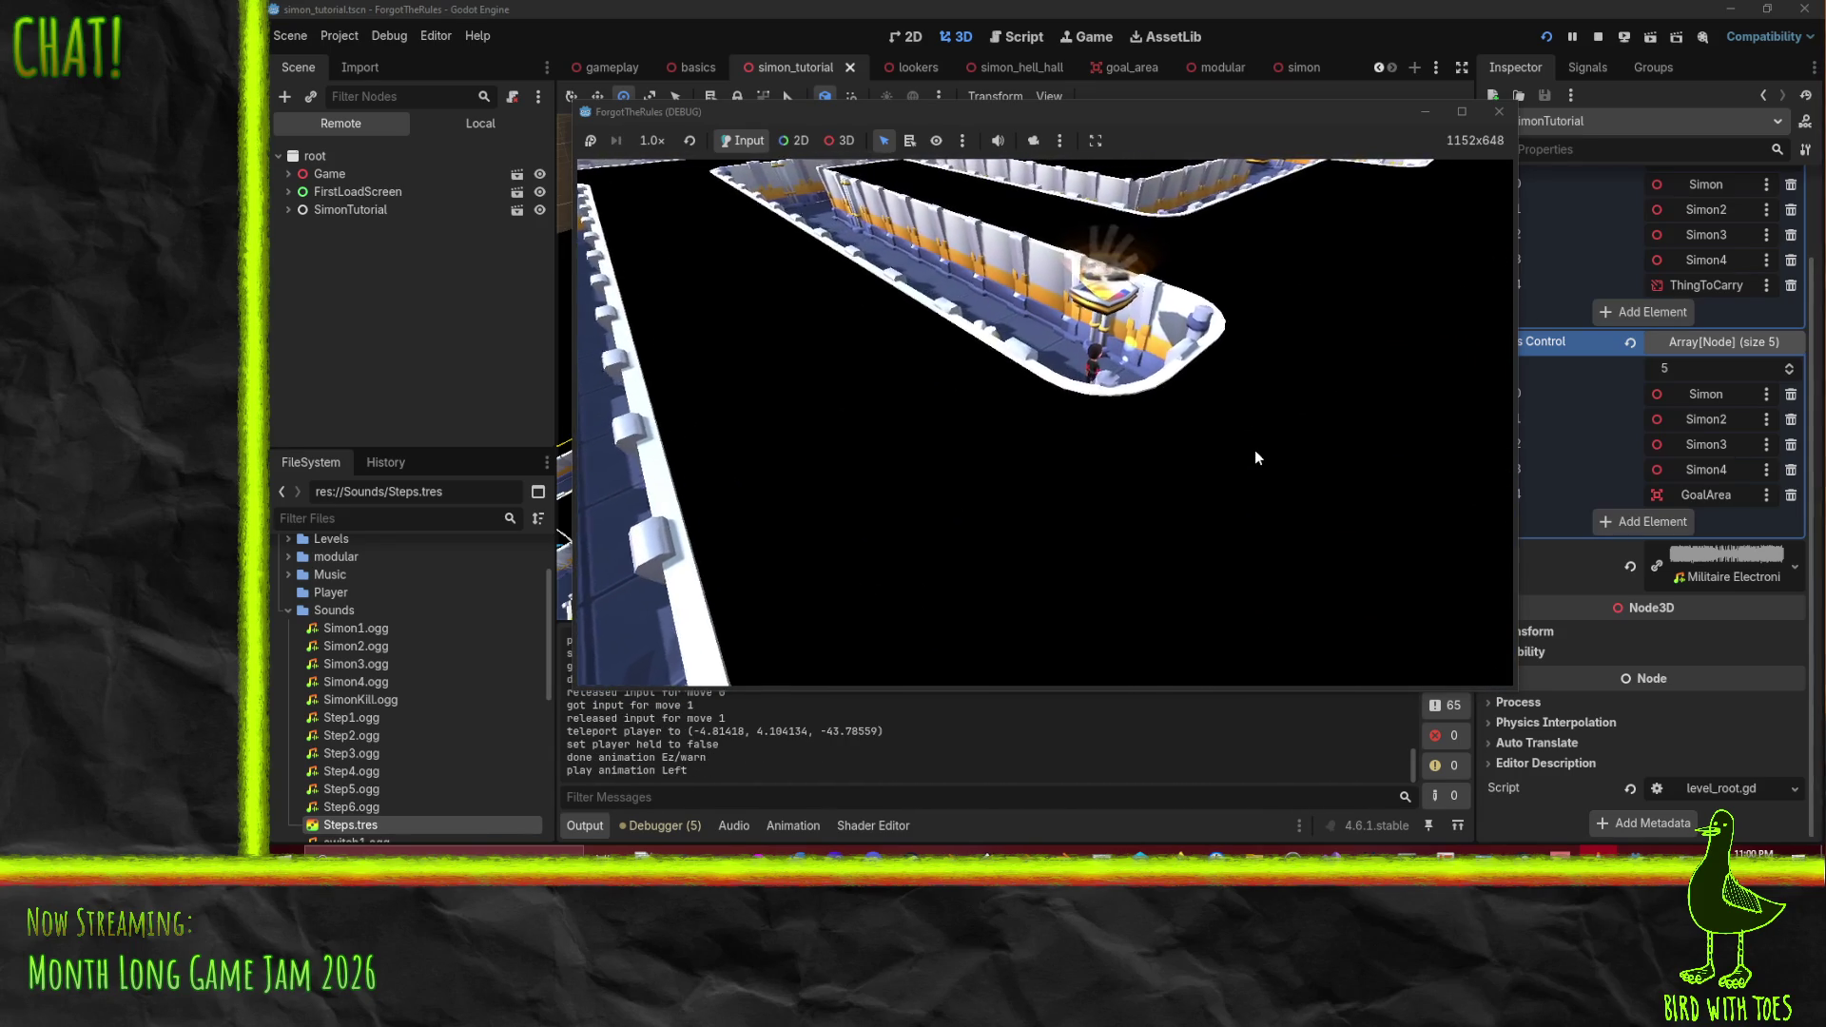
key("Left")
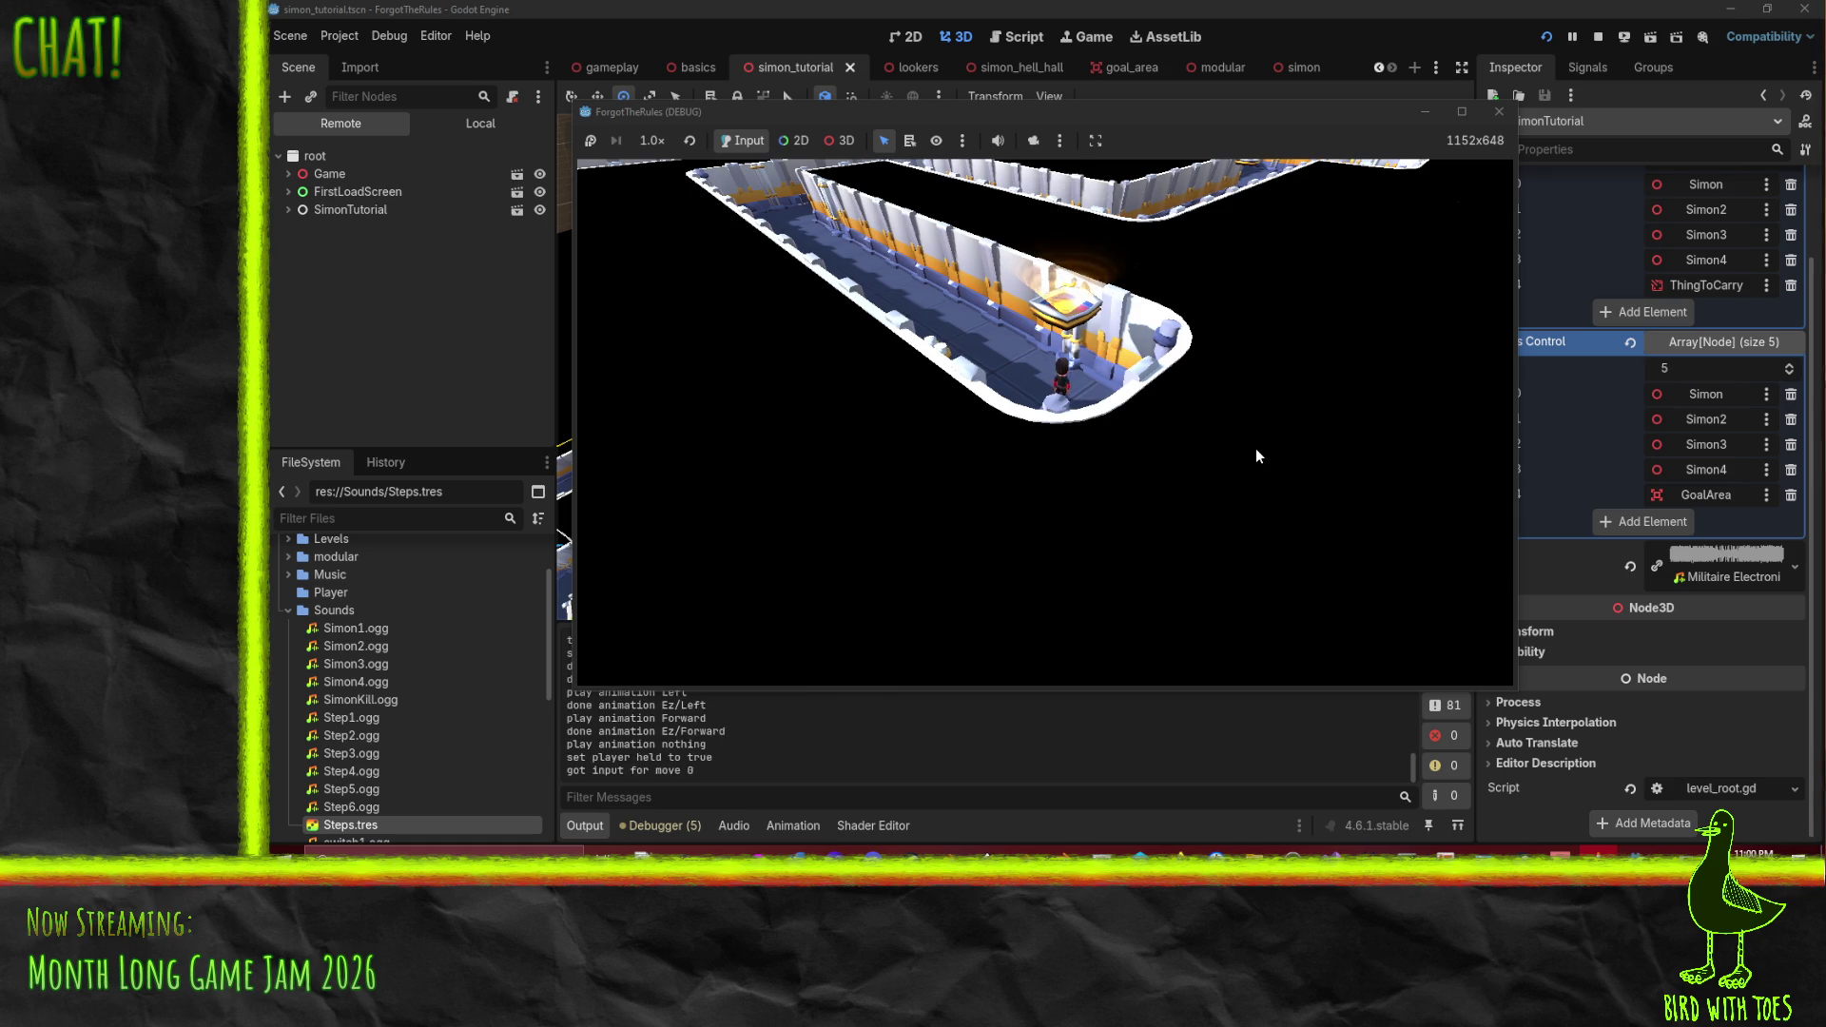
key("Left")
key("Up")
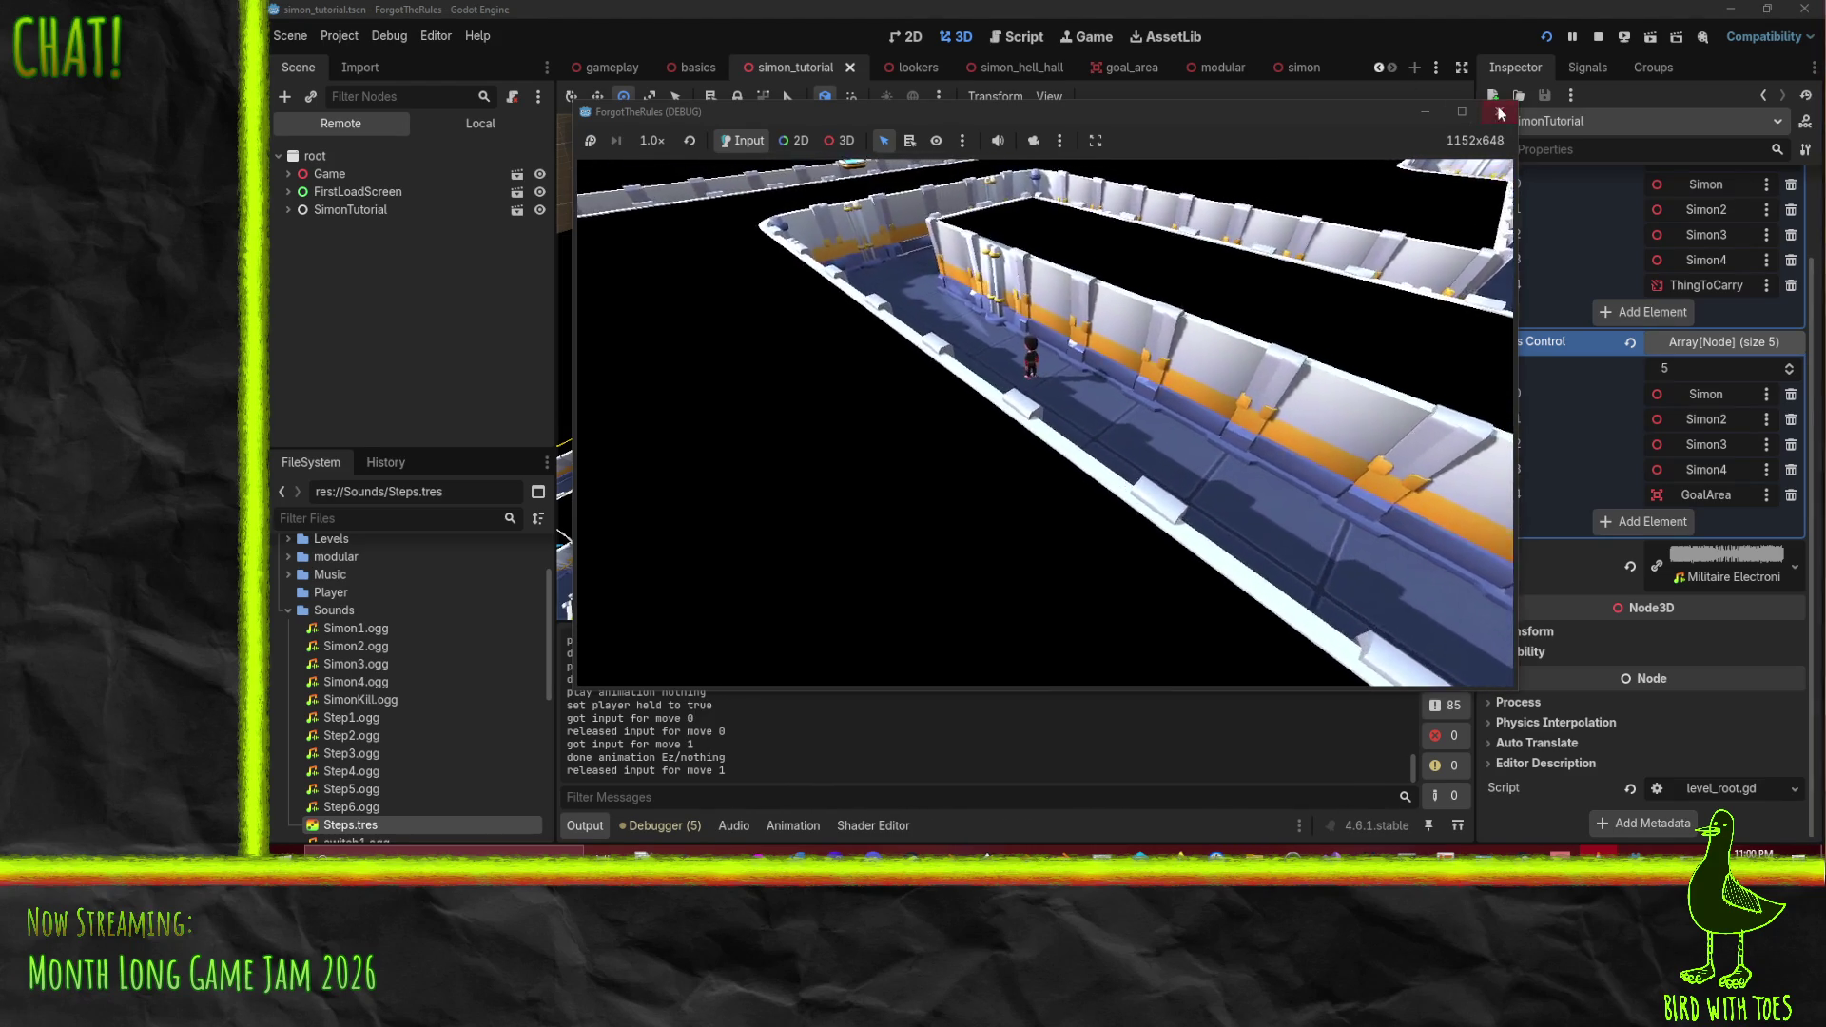
left_click(1597, 36)
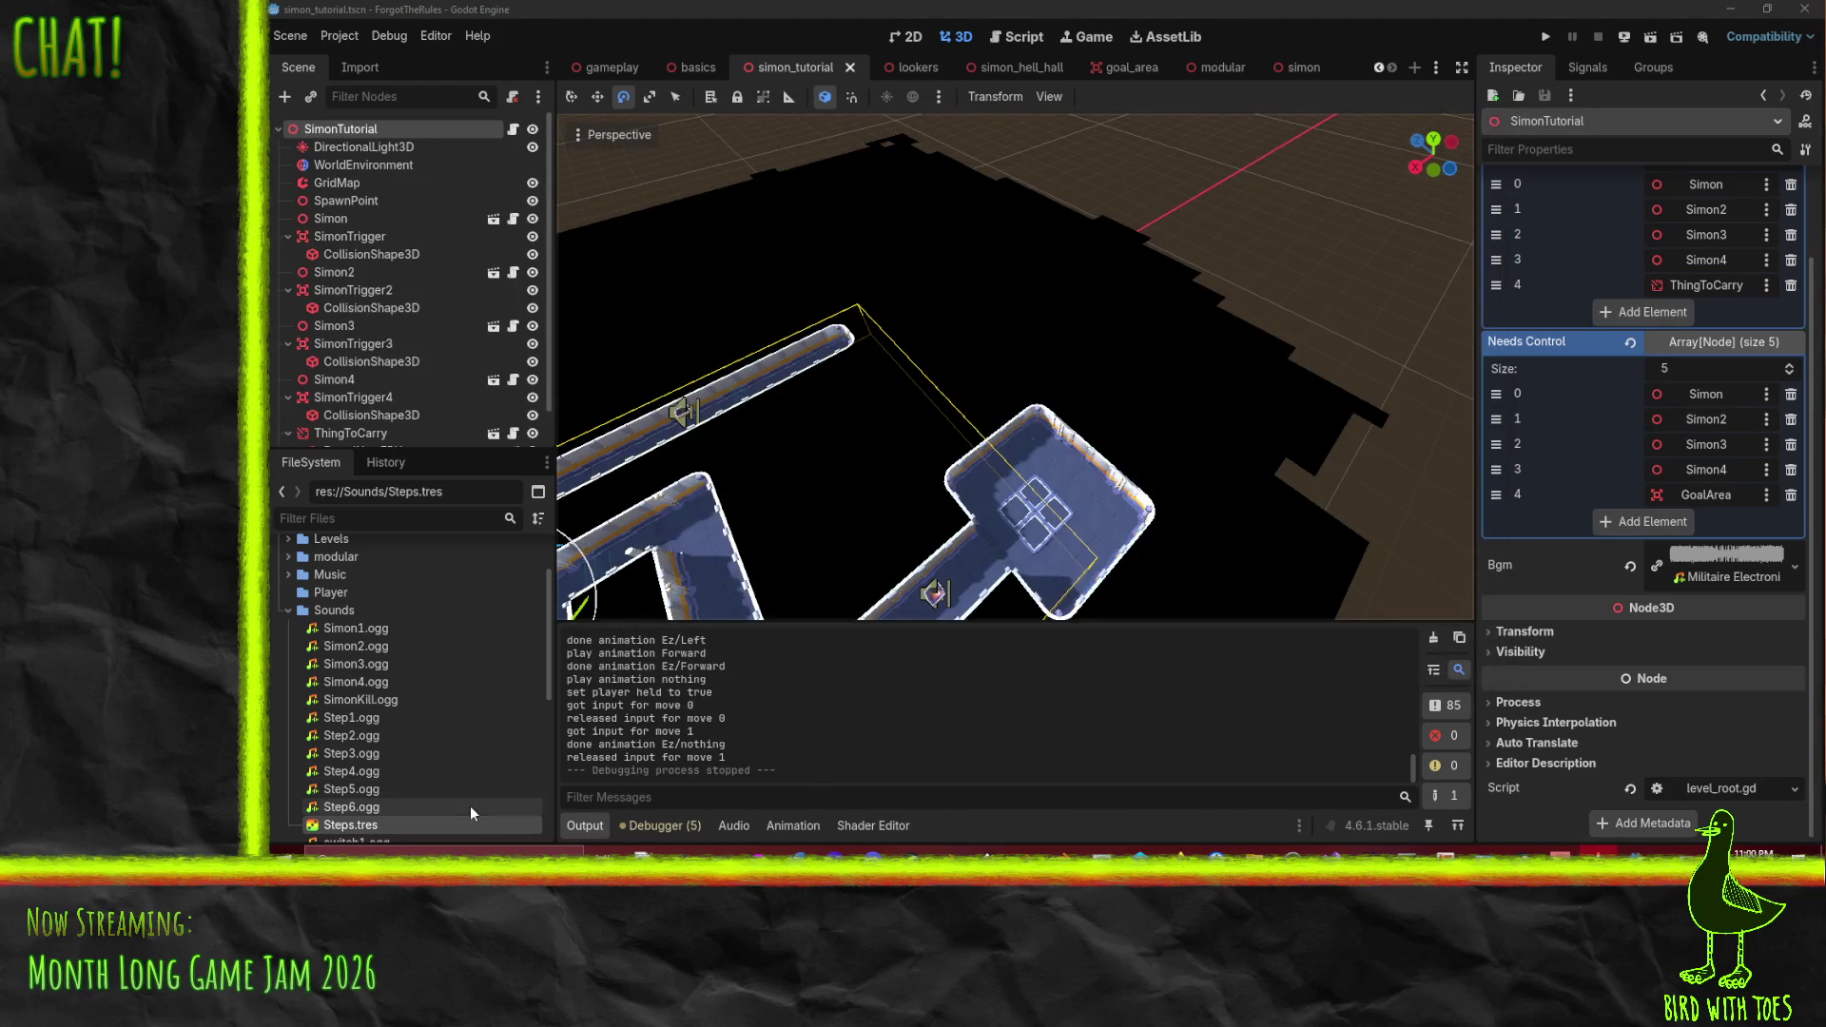
- Reimport Militaire Electronic.ogg with looping enabled and check Raving Energy (faster).ogg's import settings
left_click(289, 609)
scroll(415, 715, "up", 2)
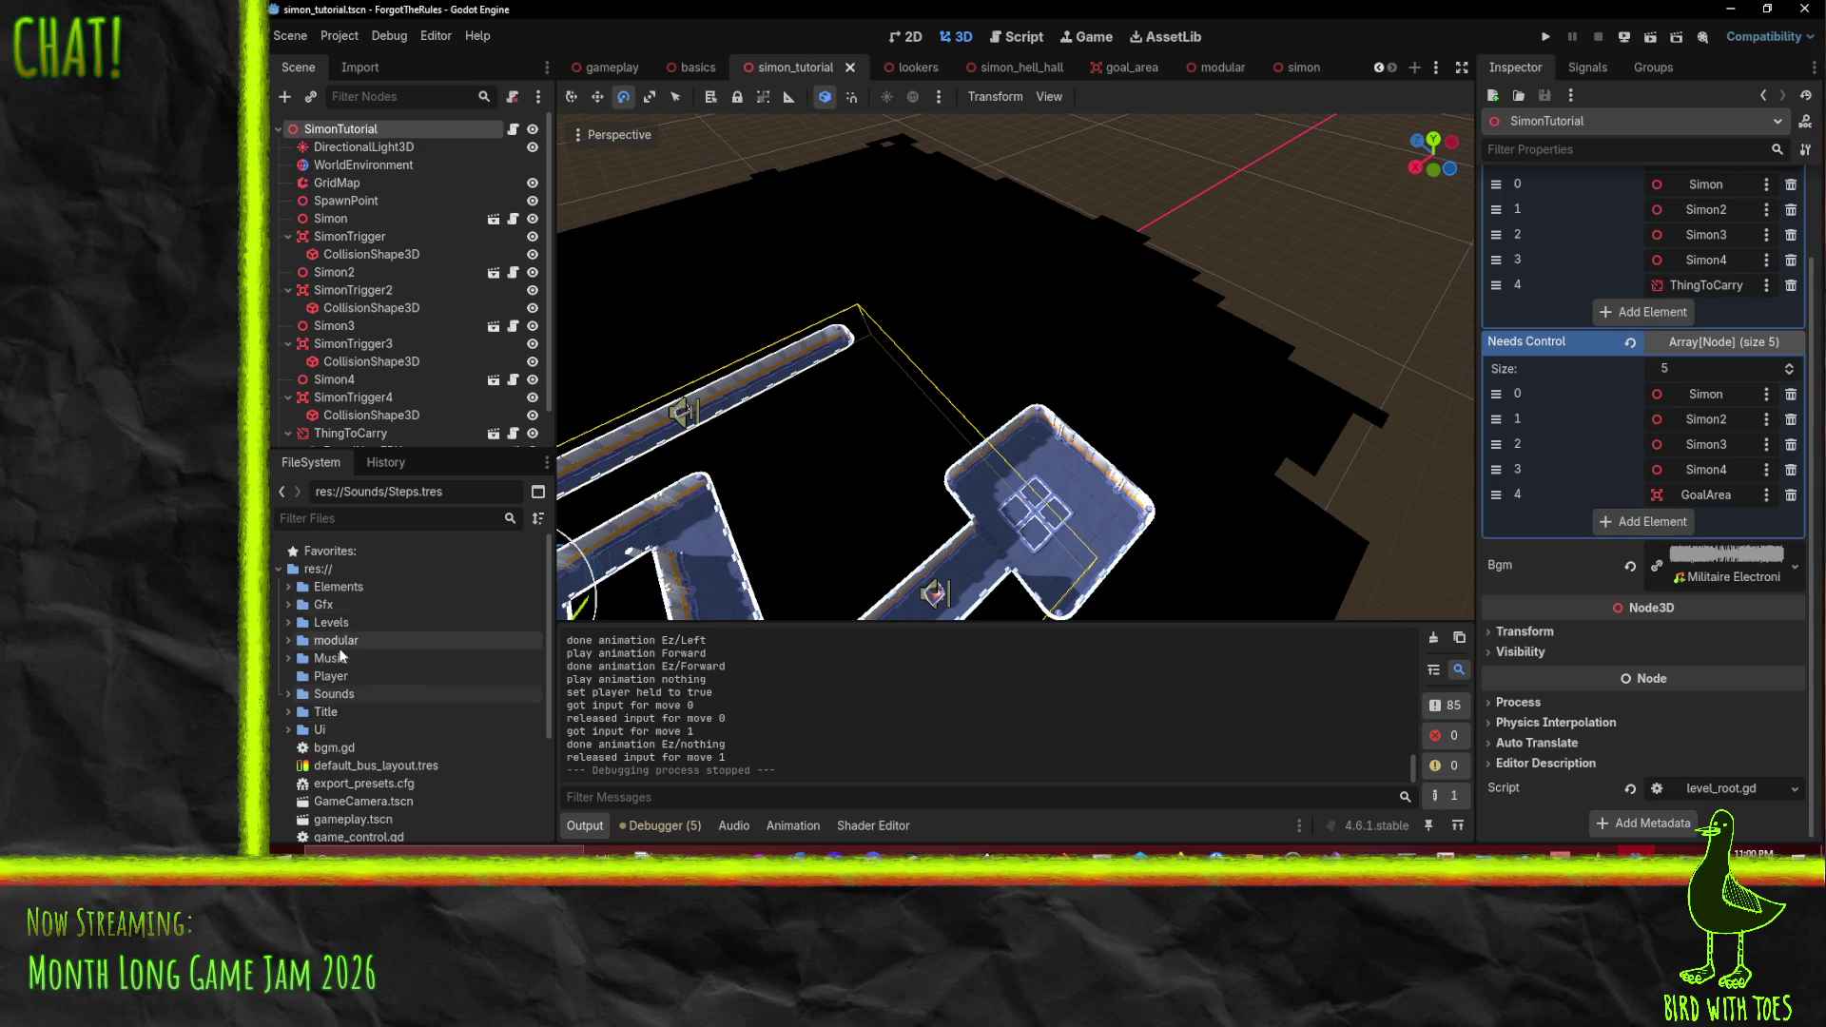
left_click(288, 658)
double_click(385, 712)
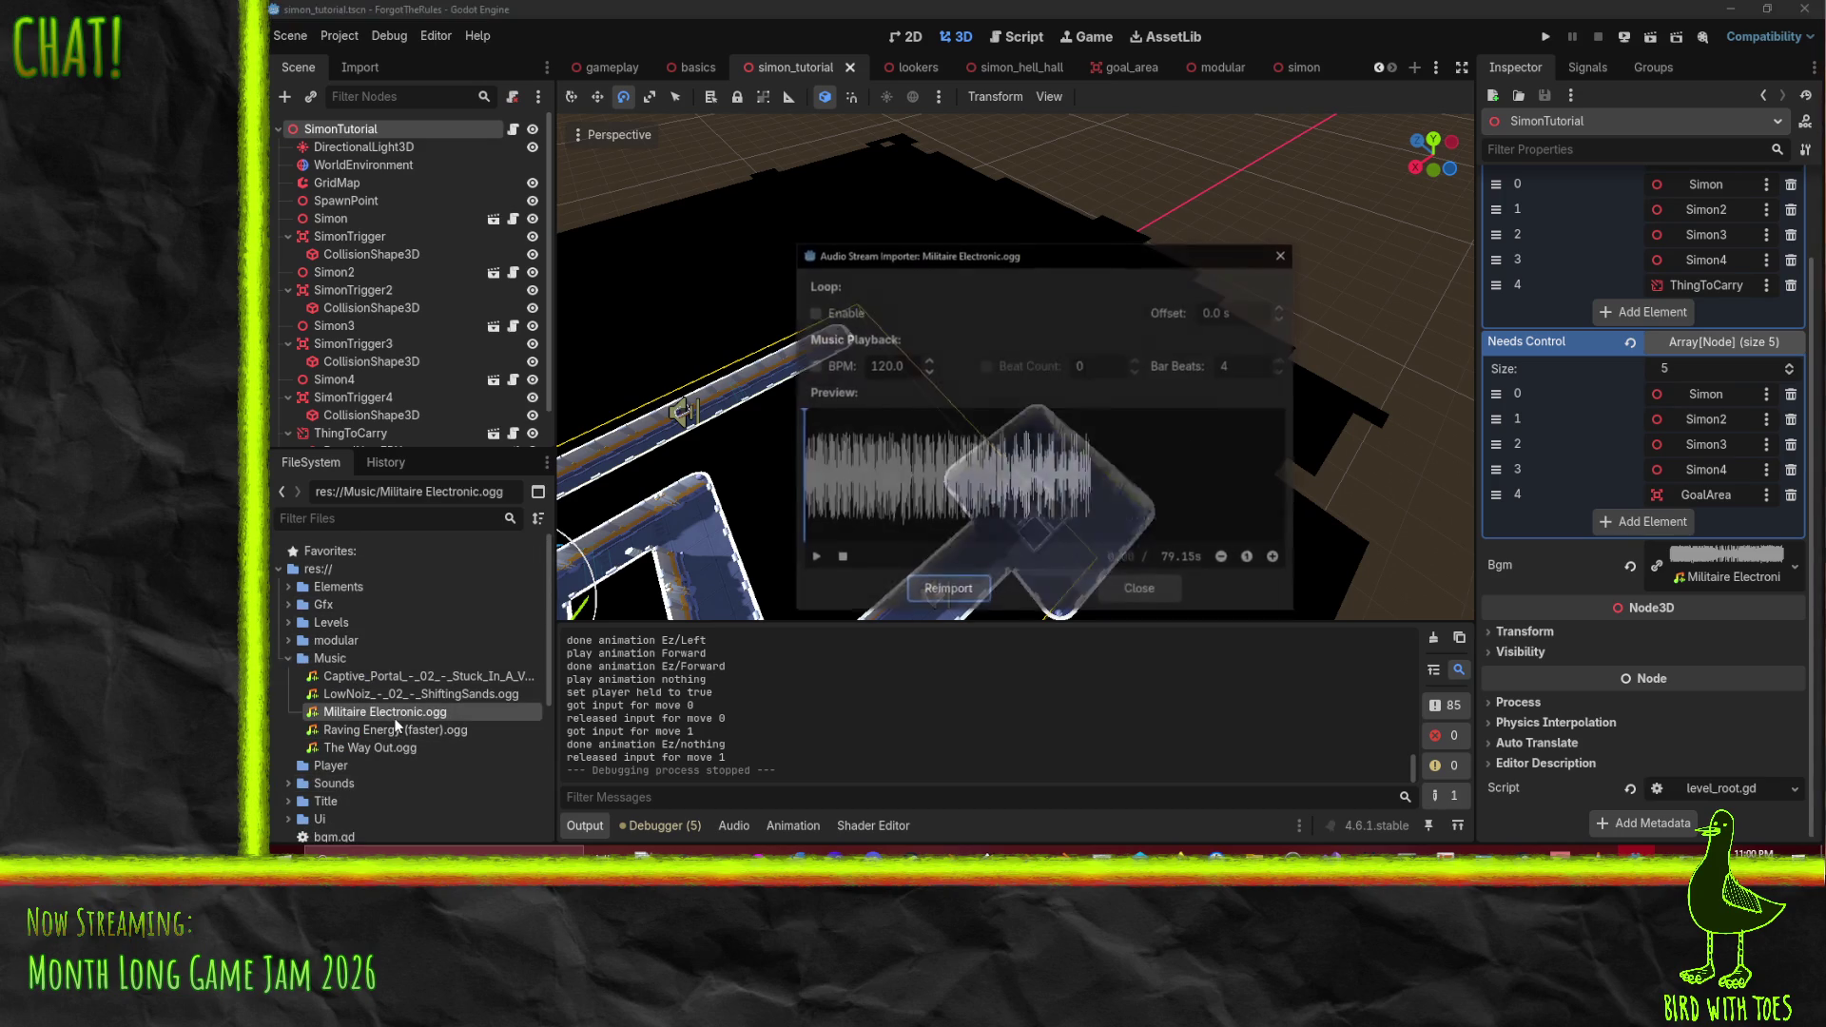
left_click(947, 596)
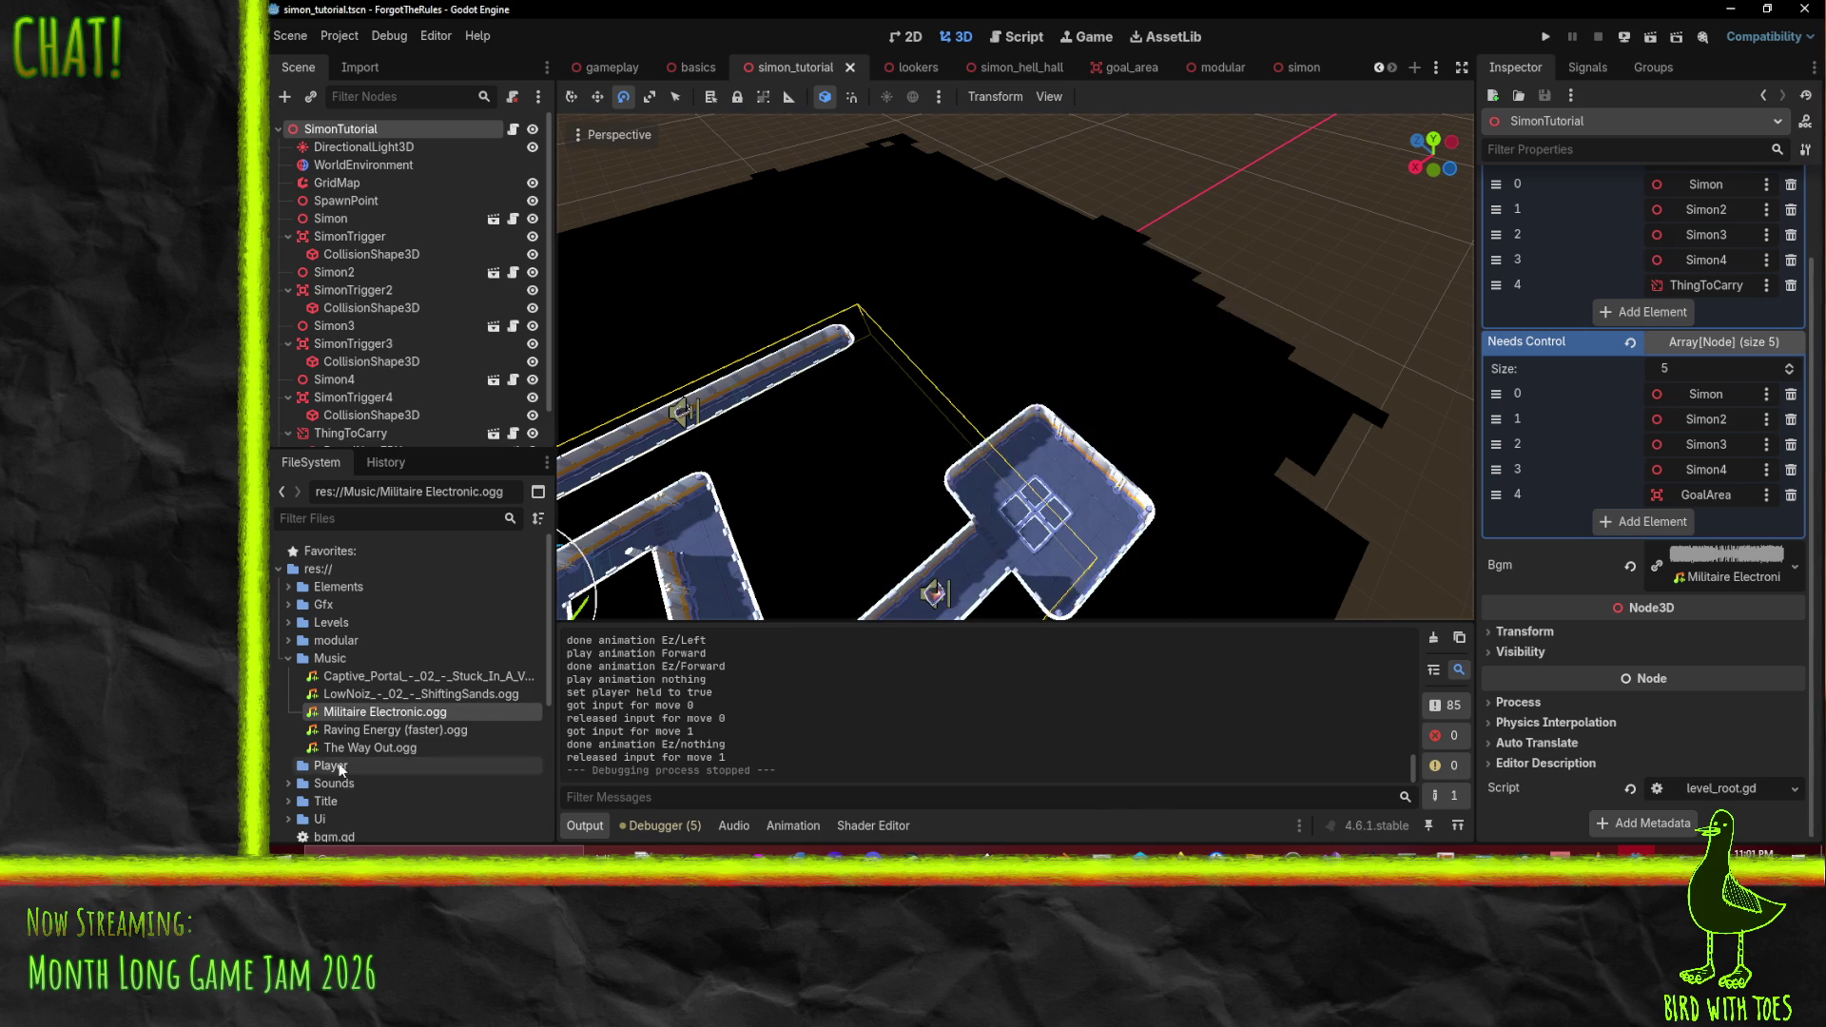
double_click(394, 730)
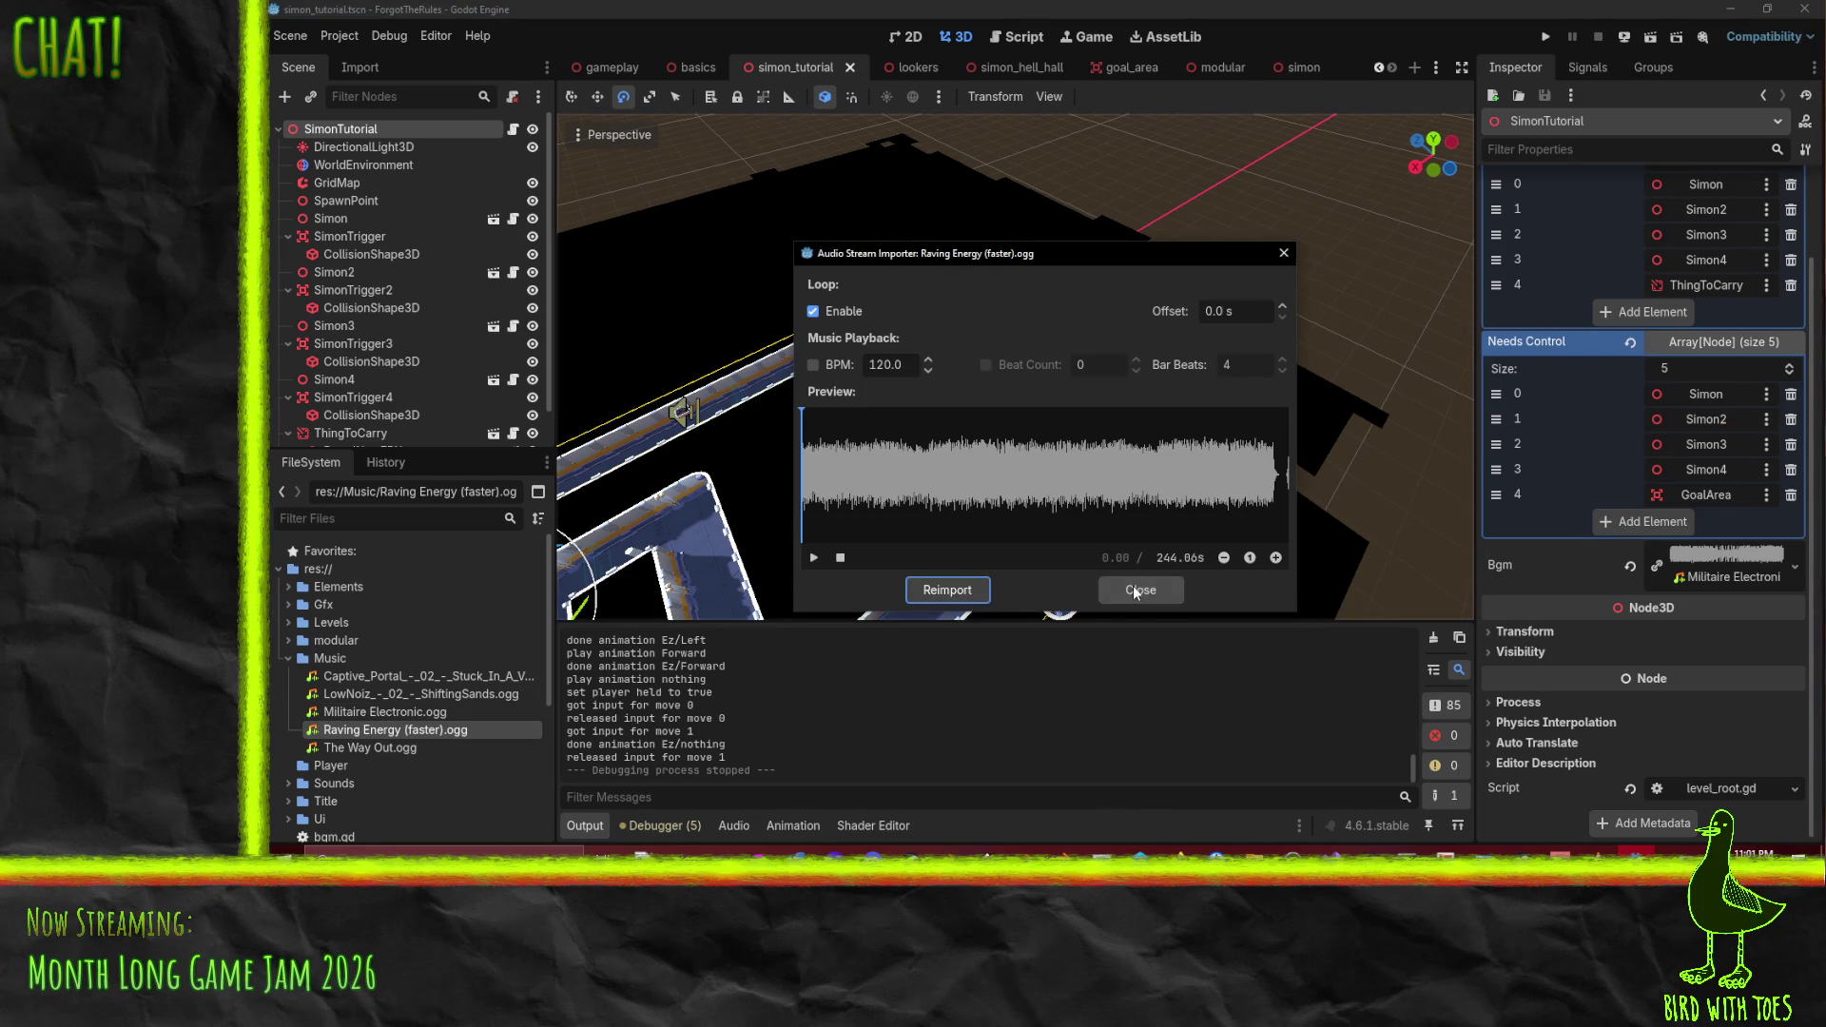
left_click(1135, 590)
- Preview the Captive Portal and LowNoiz ShiftingSands OGGs near their ends to hear where they loop
double_click(418, 676)
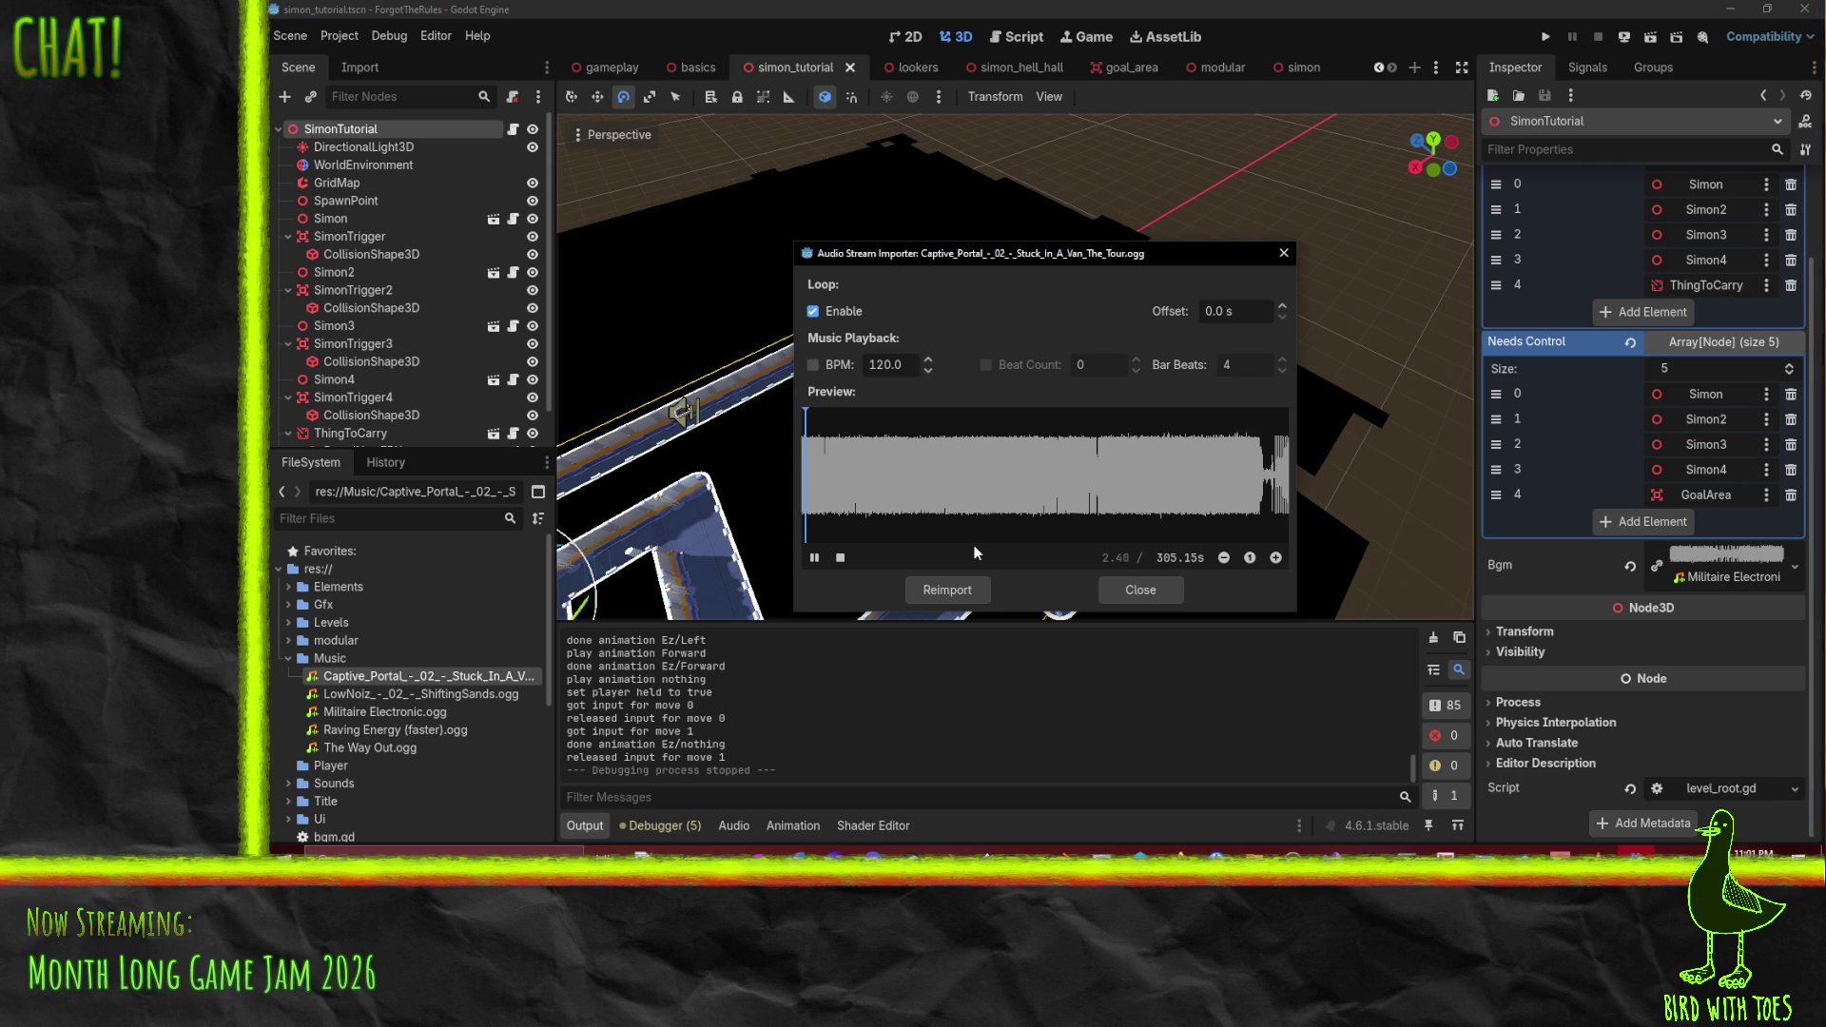
left_click_drag(833, 418, 1149, 423)
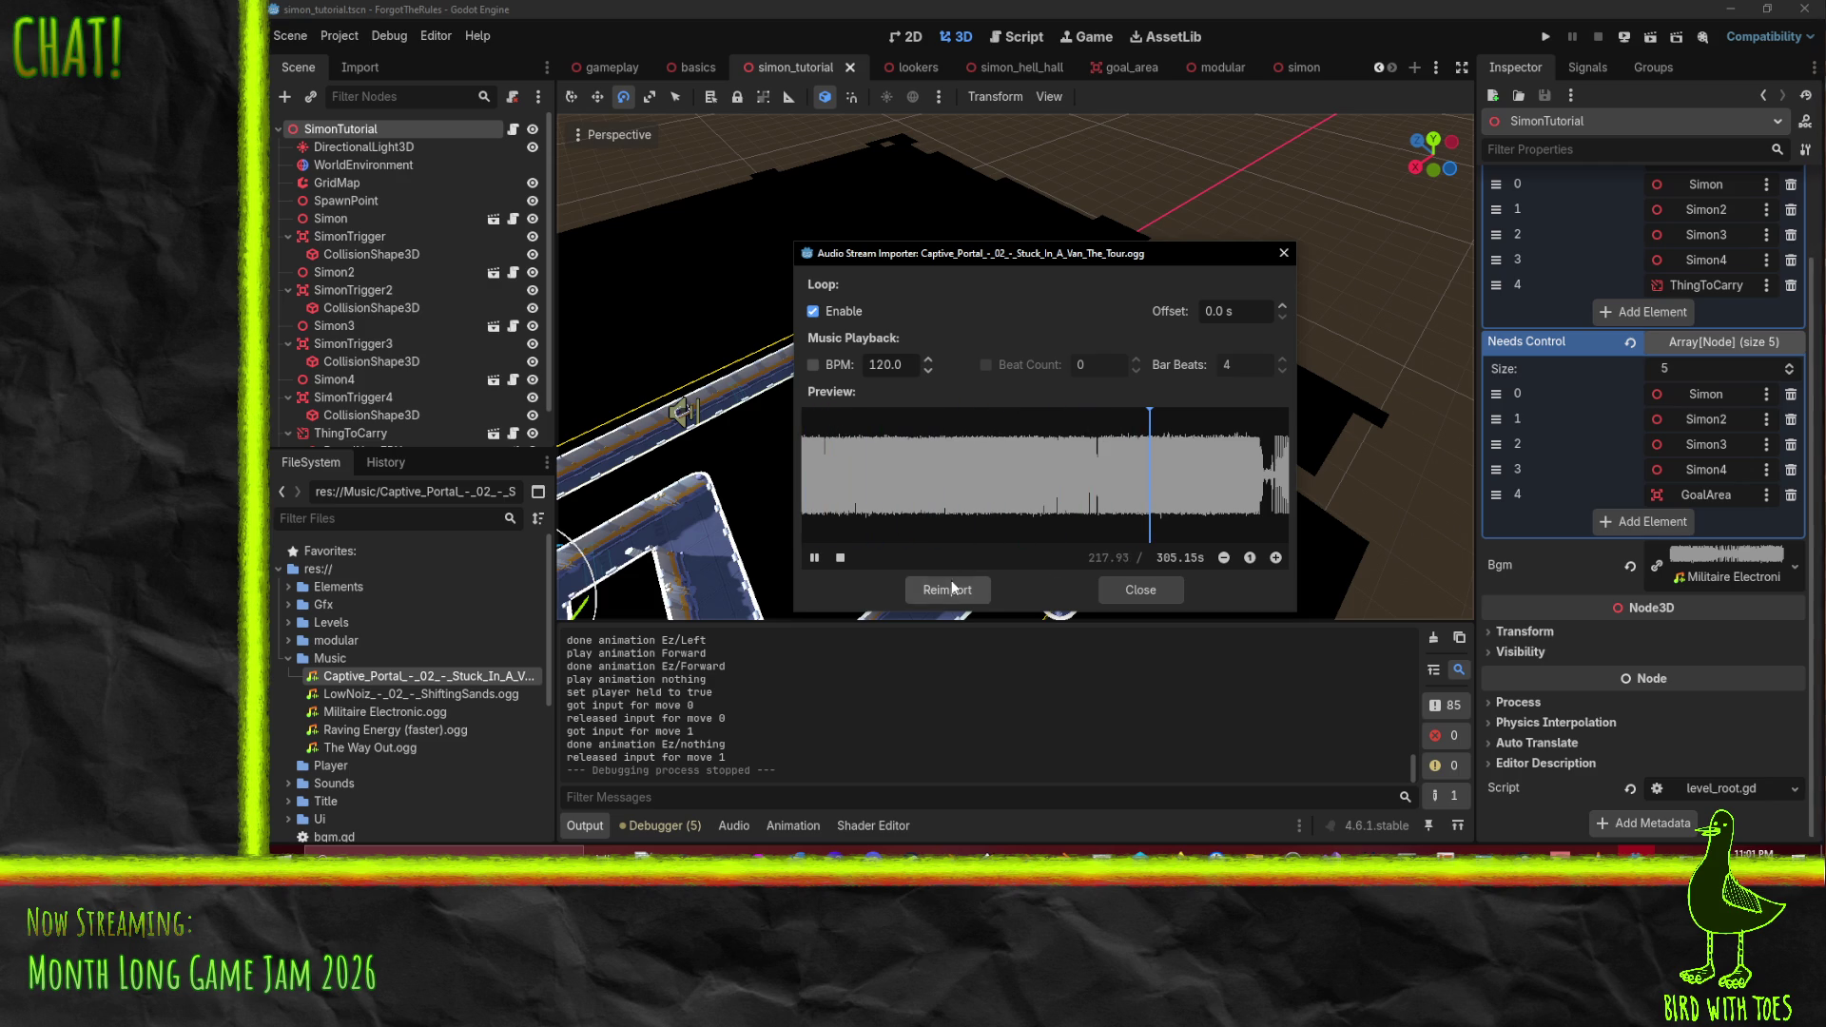
left_click(1125, 589)
double_click(413, 695)
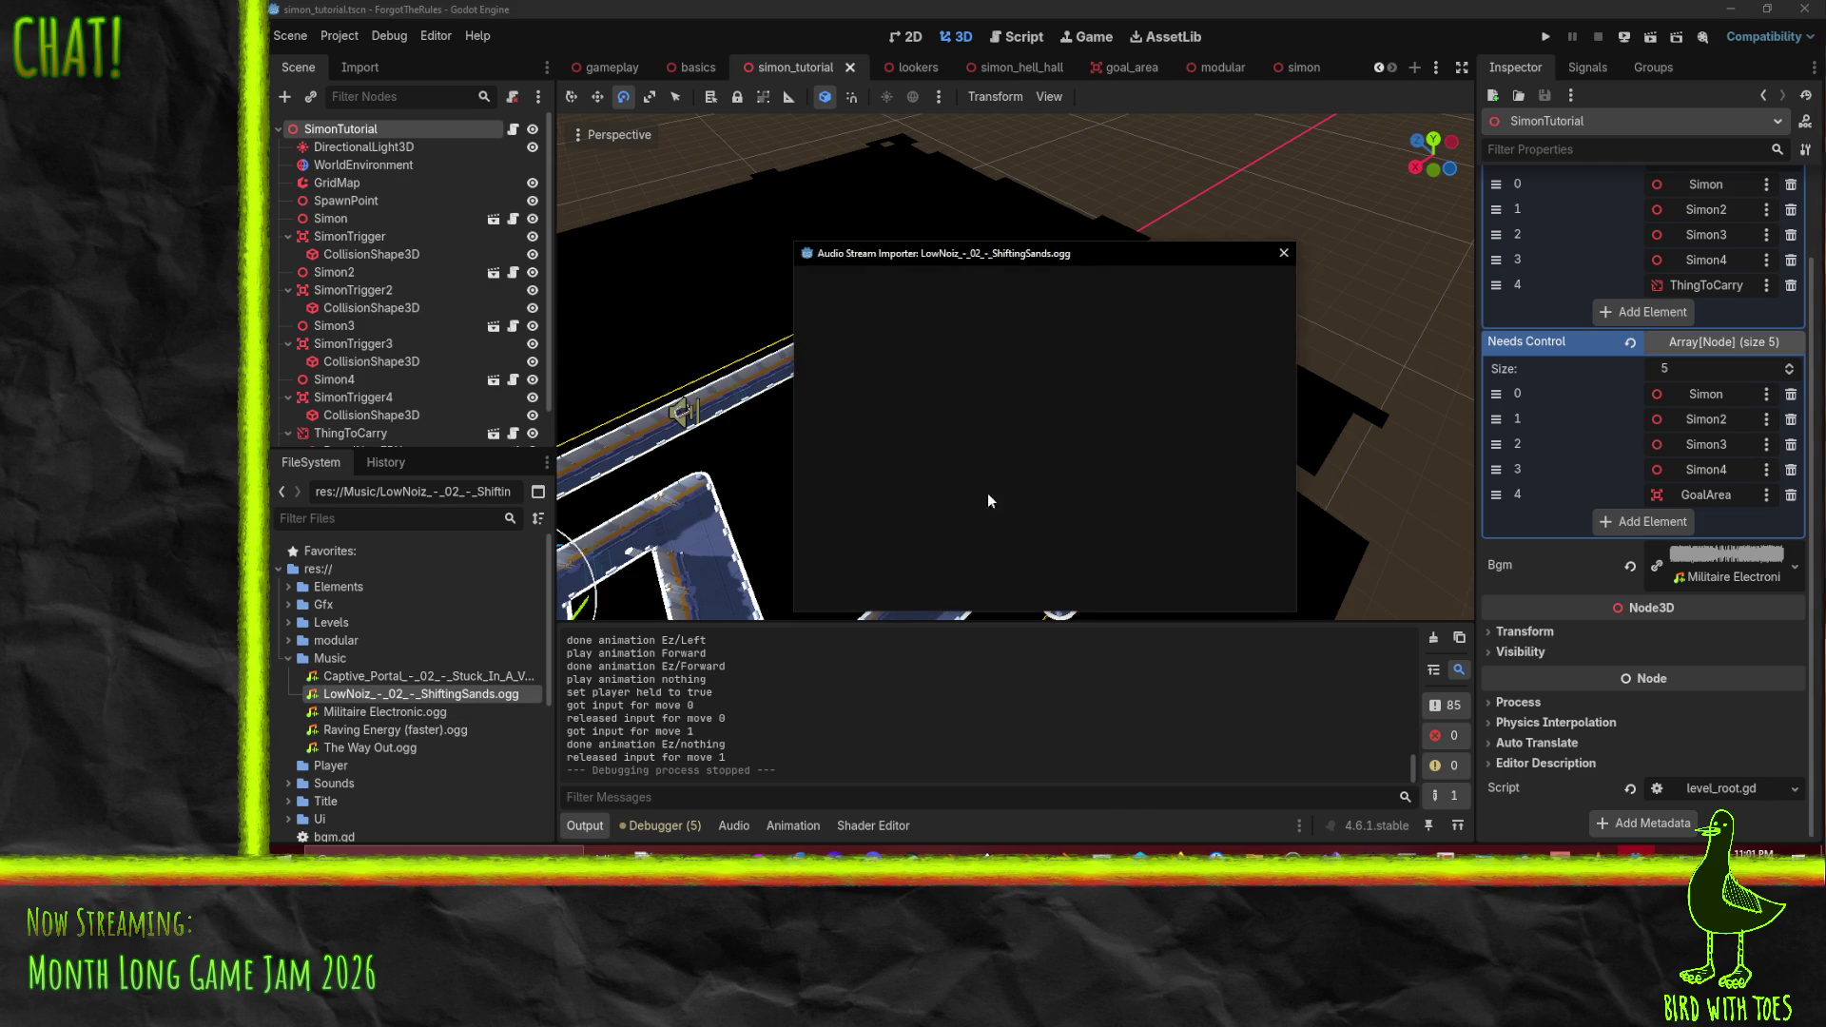
left_click(820, 559)
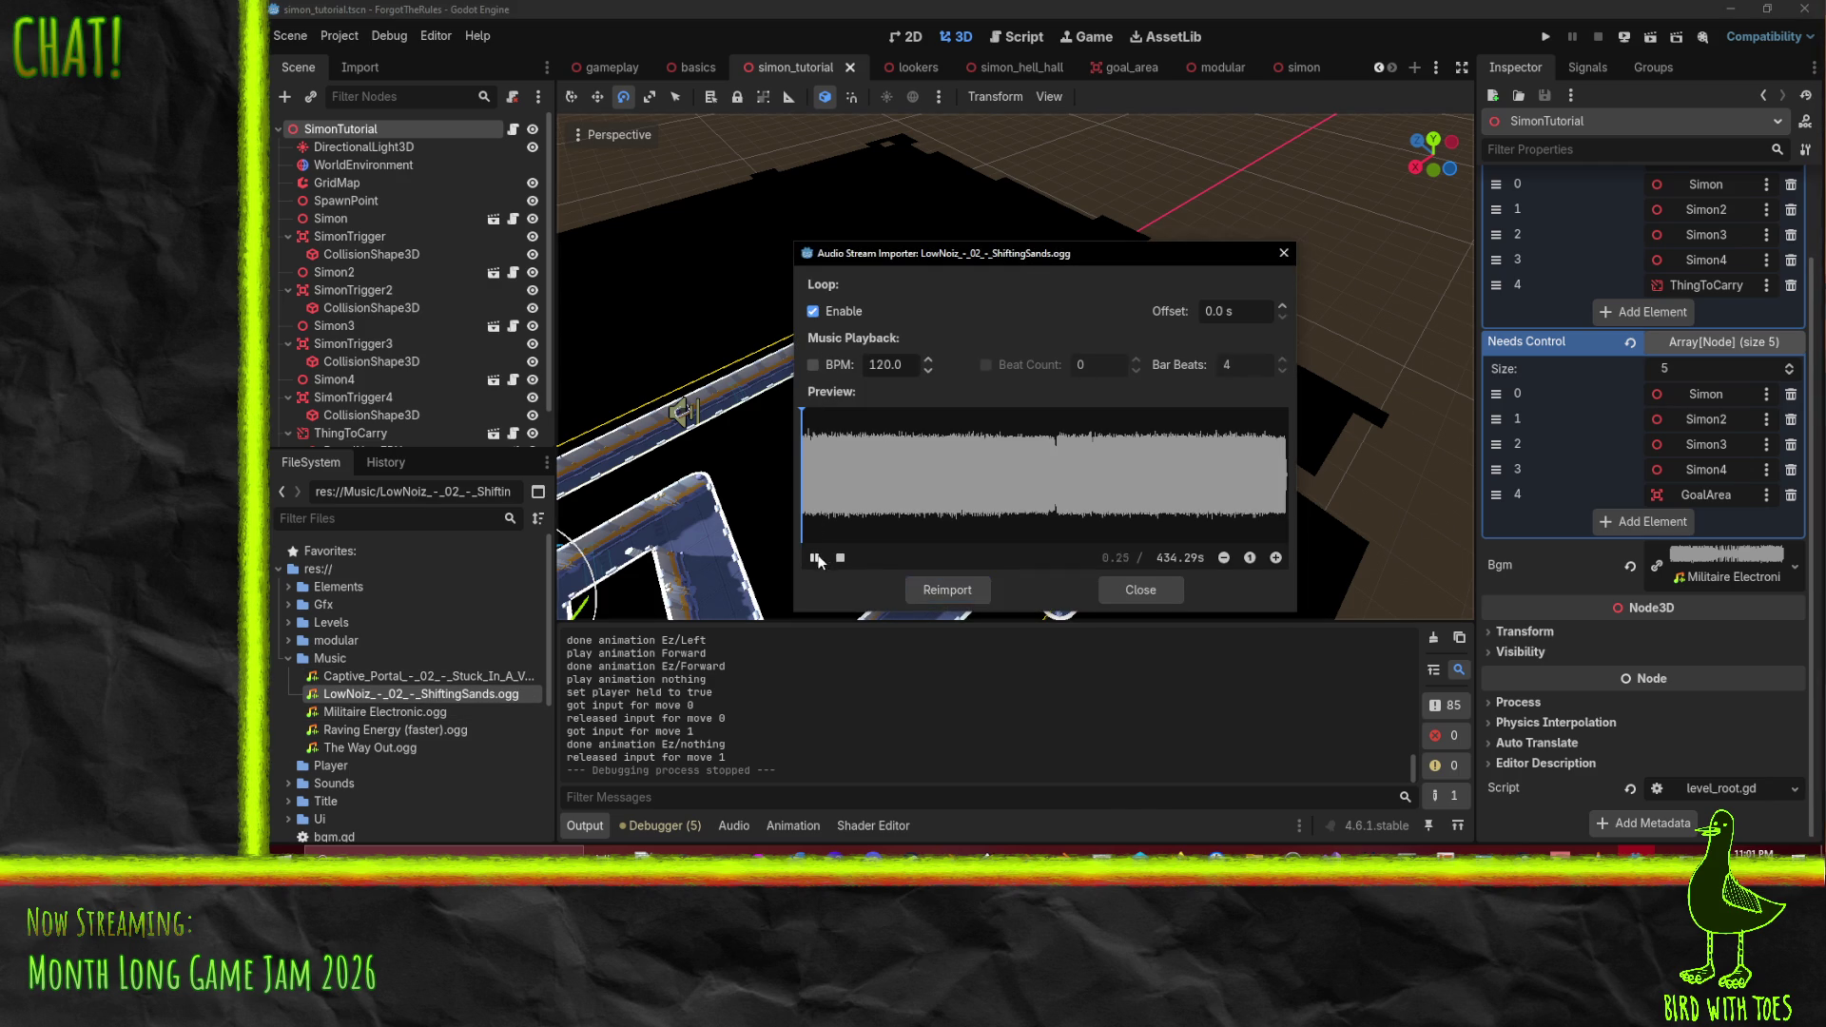
left_click(1275, 425)
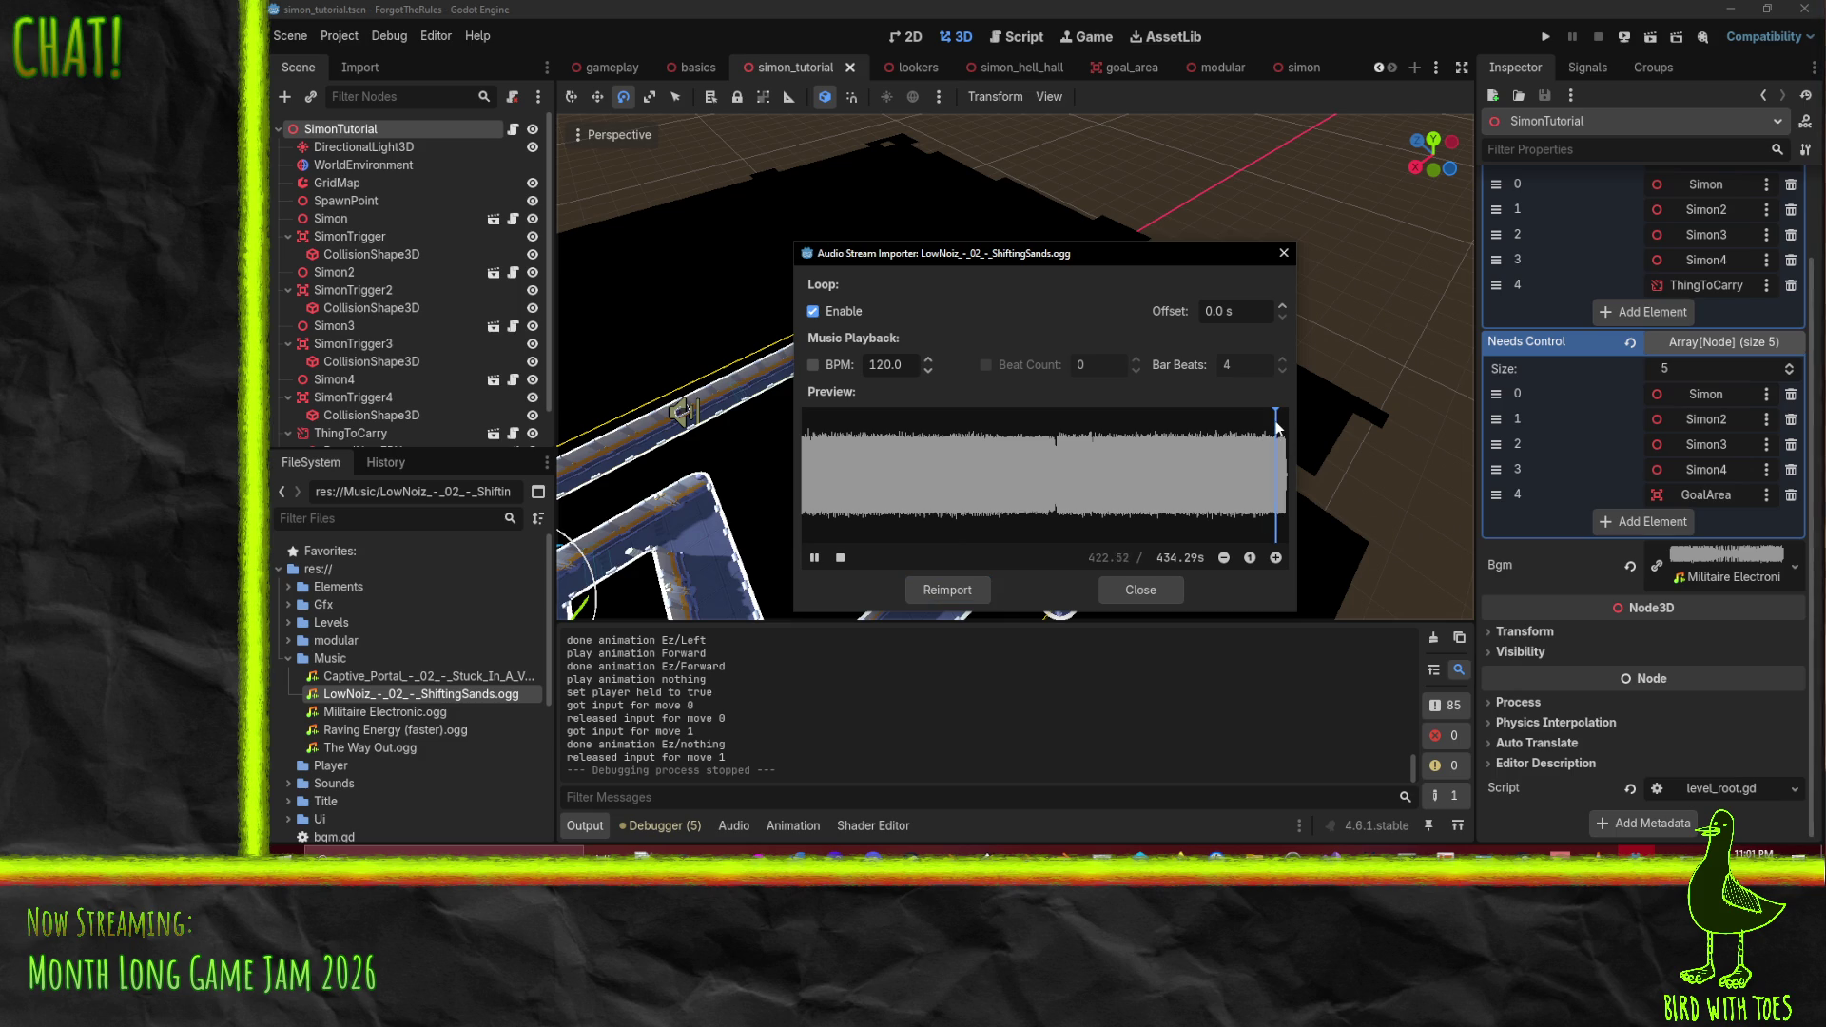
left_click(1284, 433)
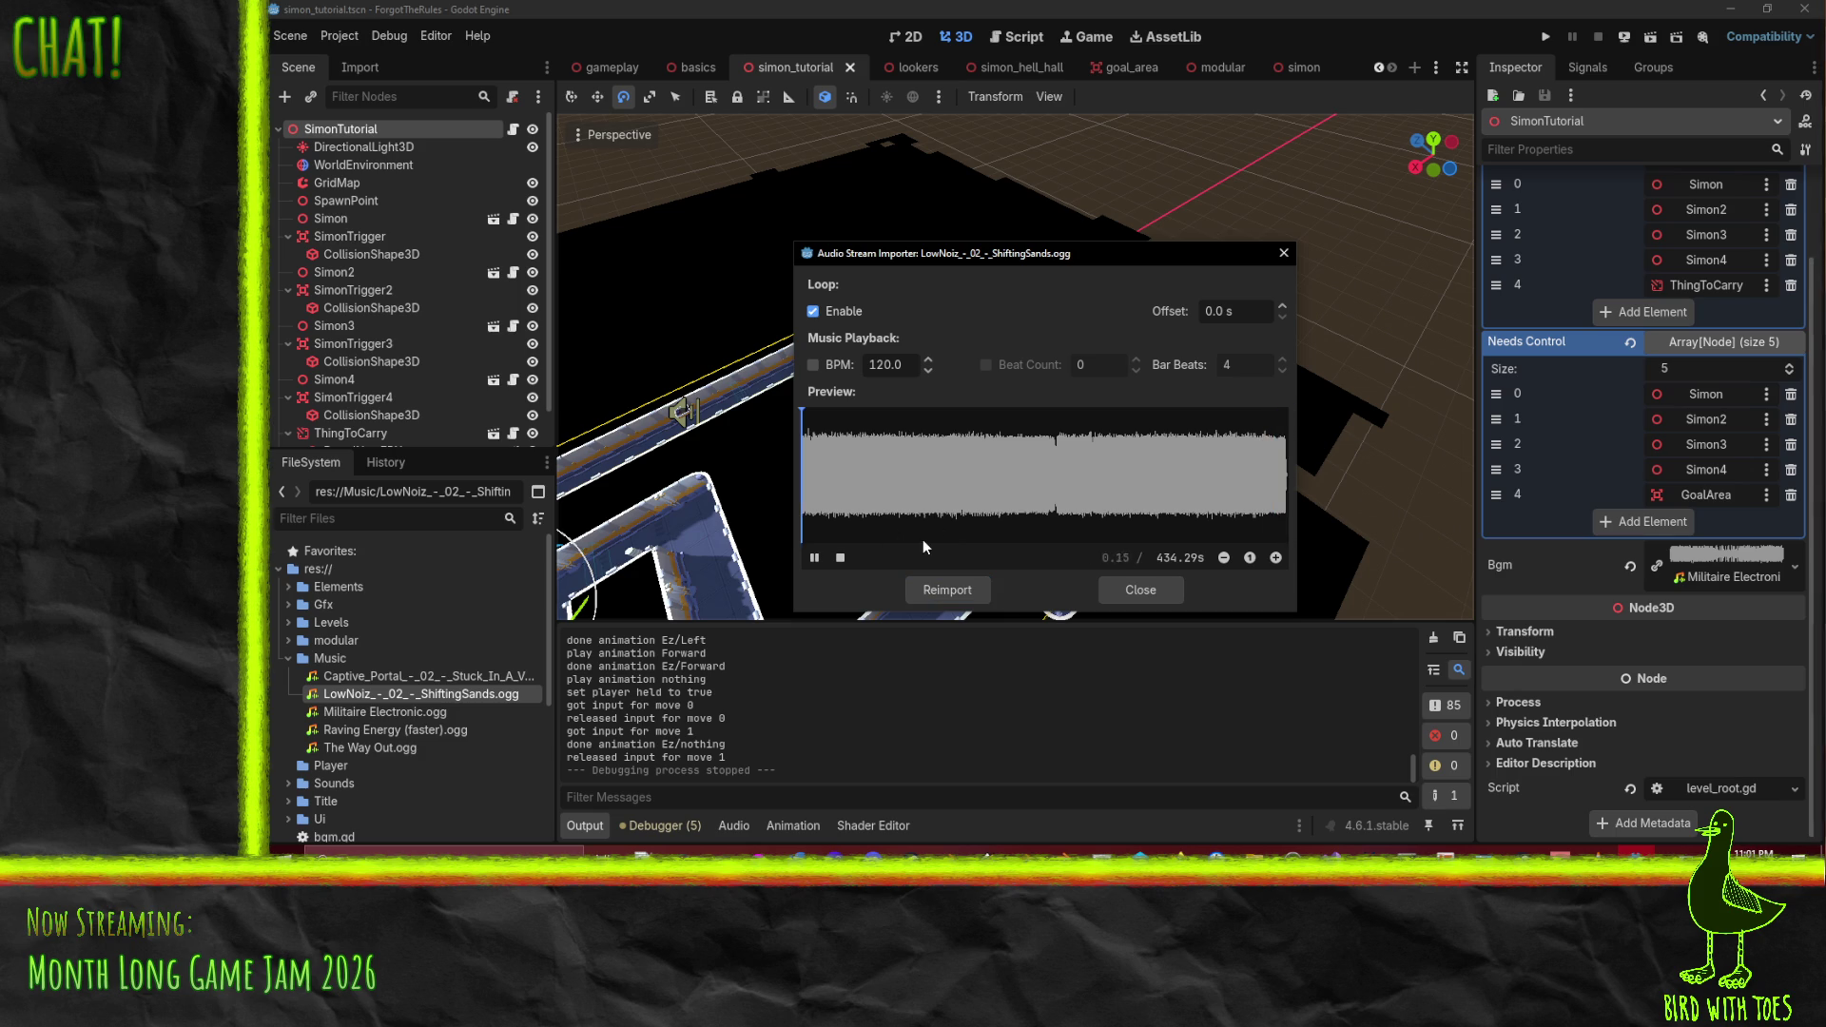
left_click(1118, 604)
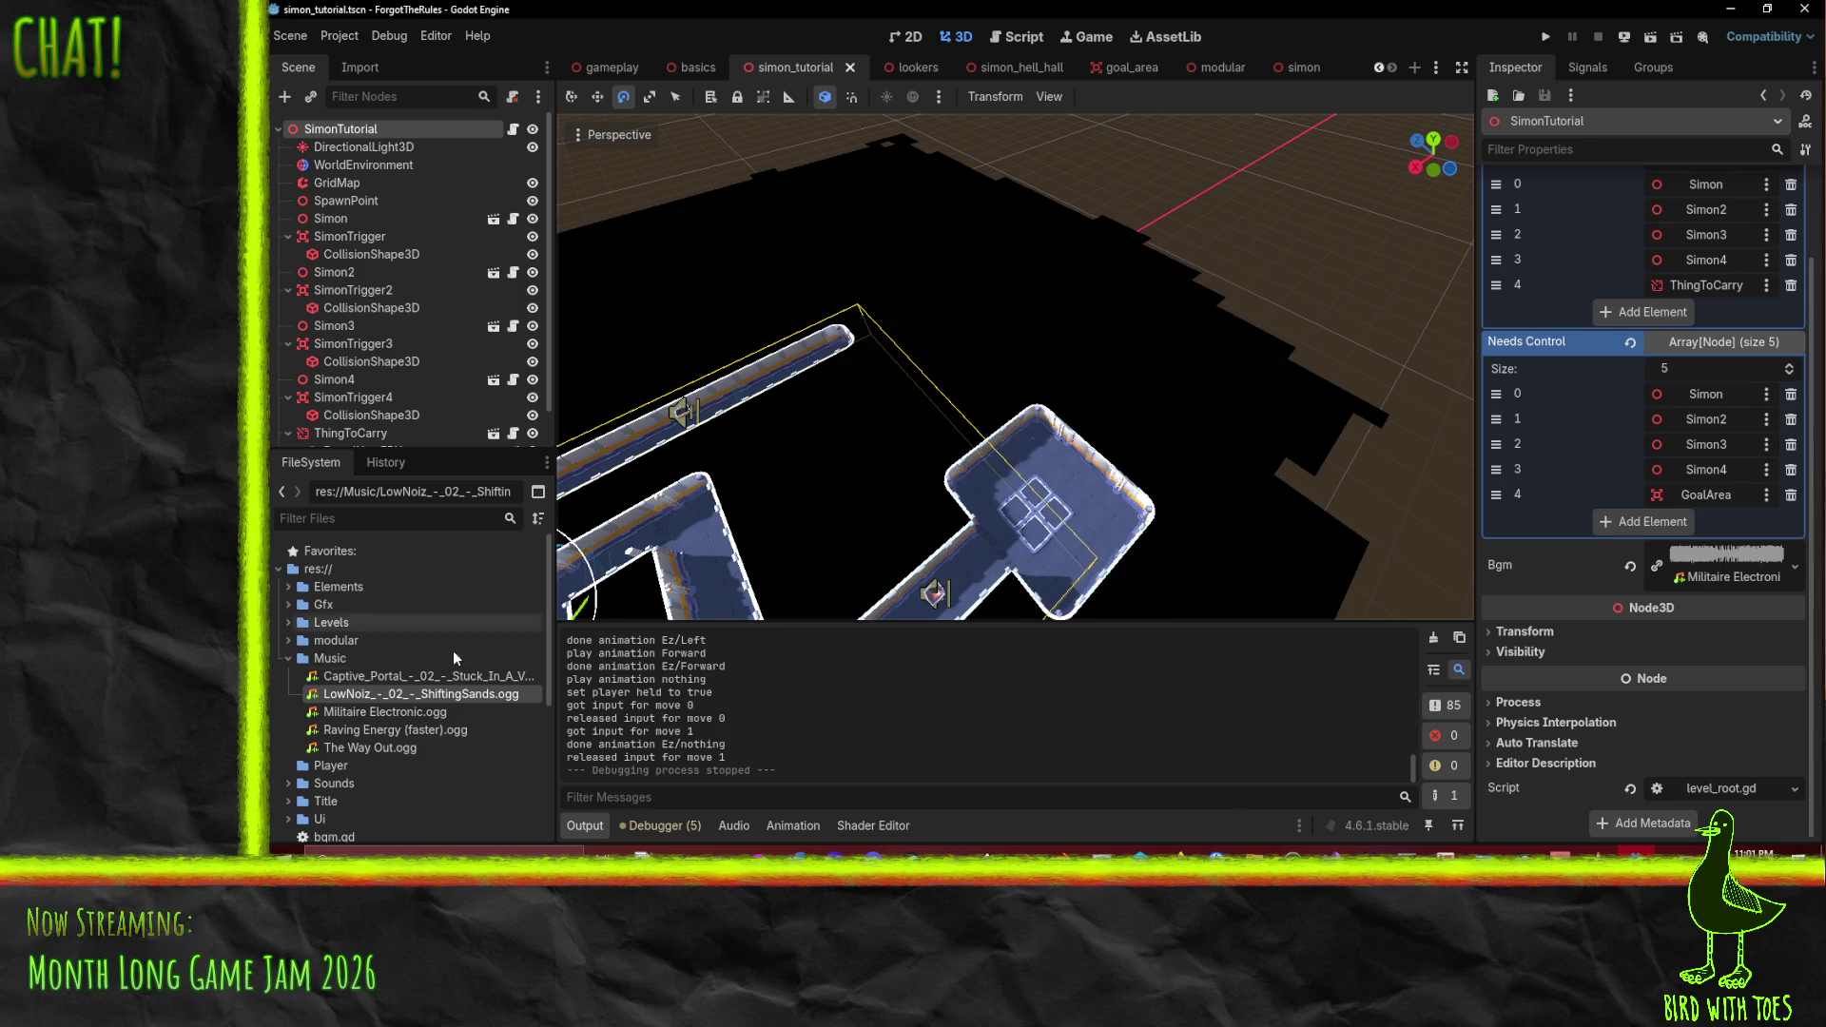
double_click(421, 711)
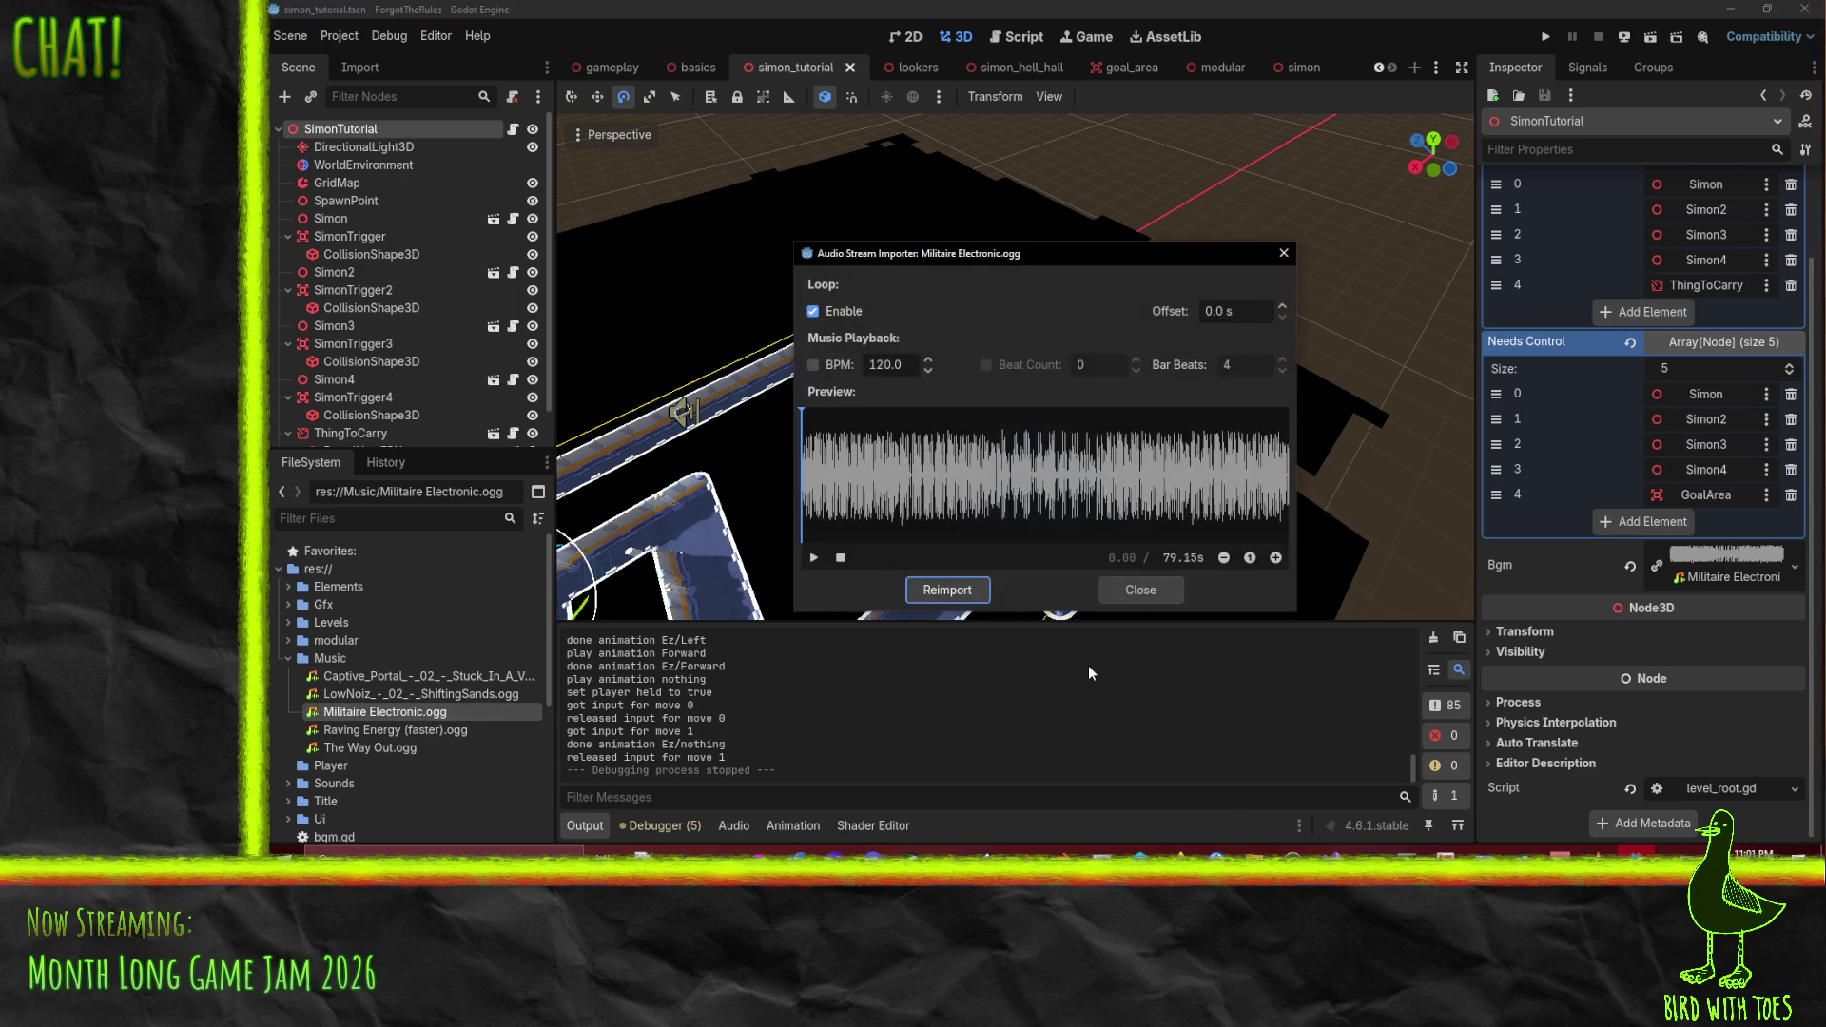
left_click(815, 559)
left_click(1214, 428)
left_click(1279, 430)
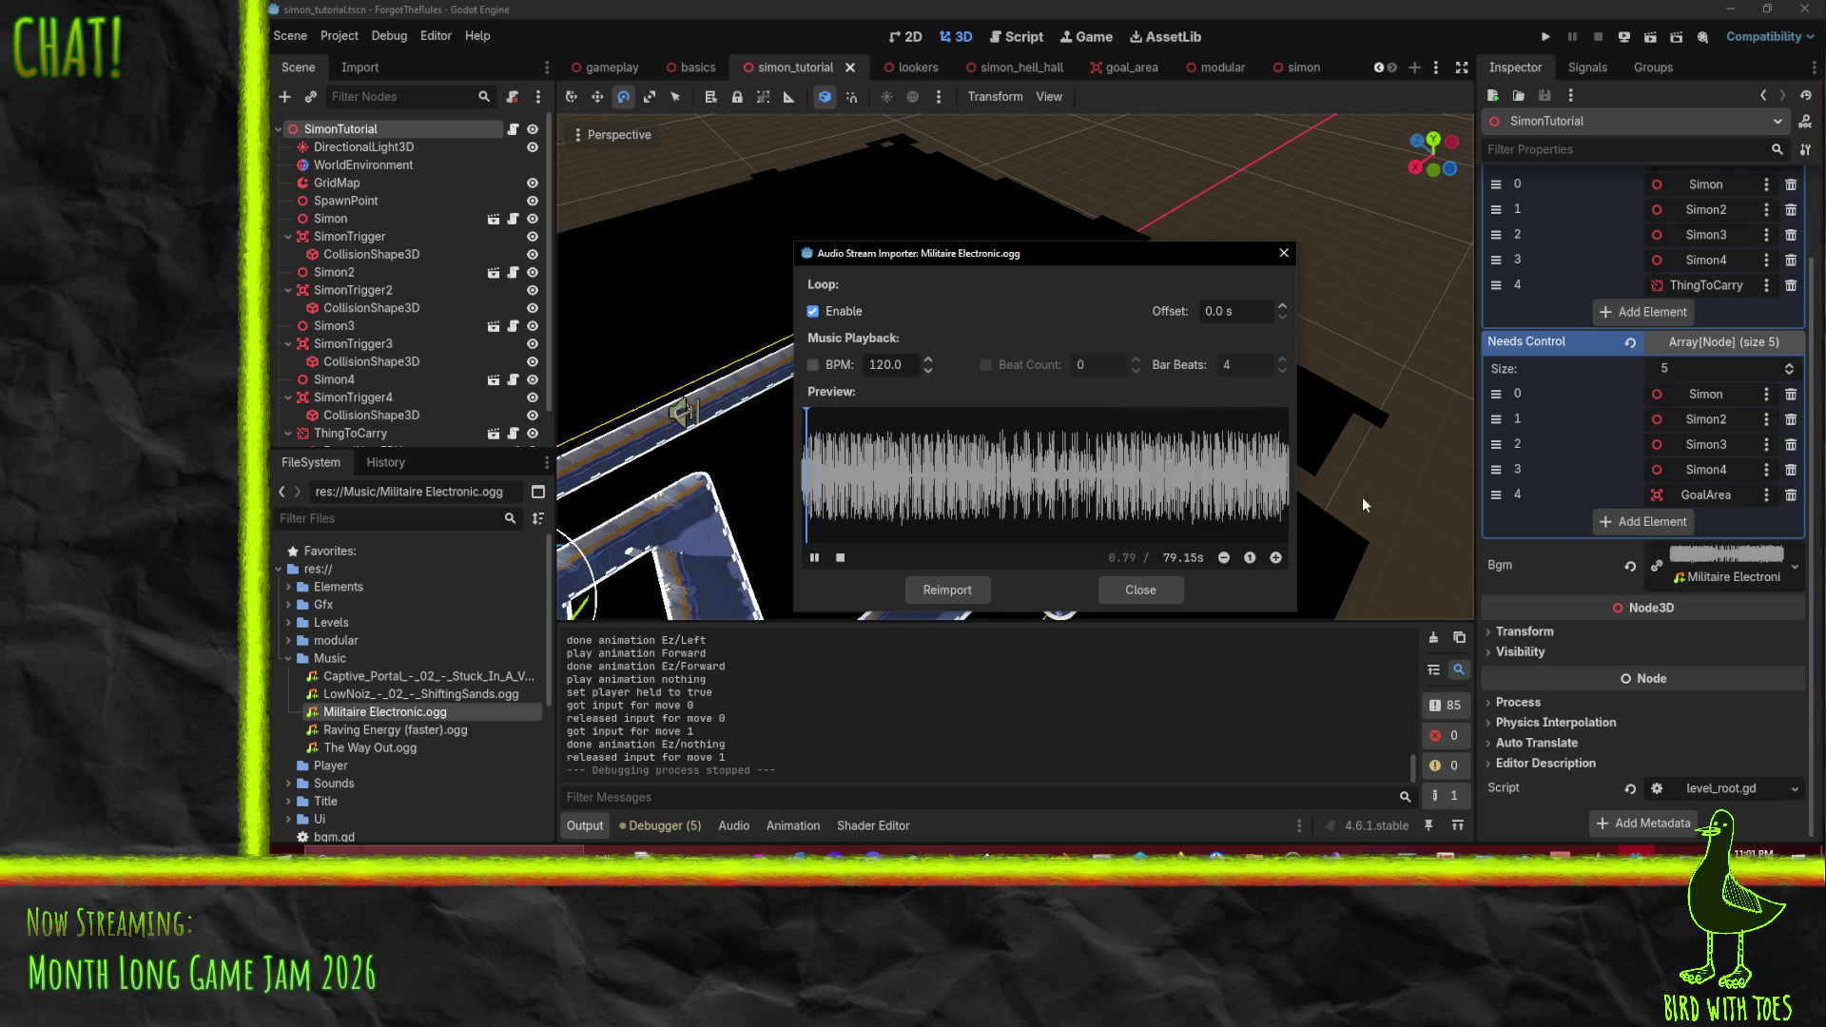
left_click(1140, 592)
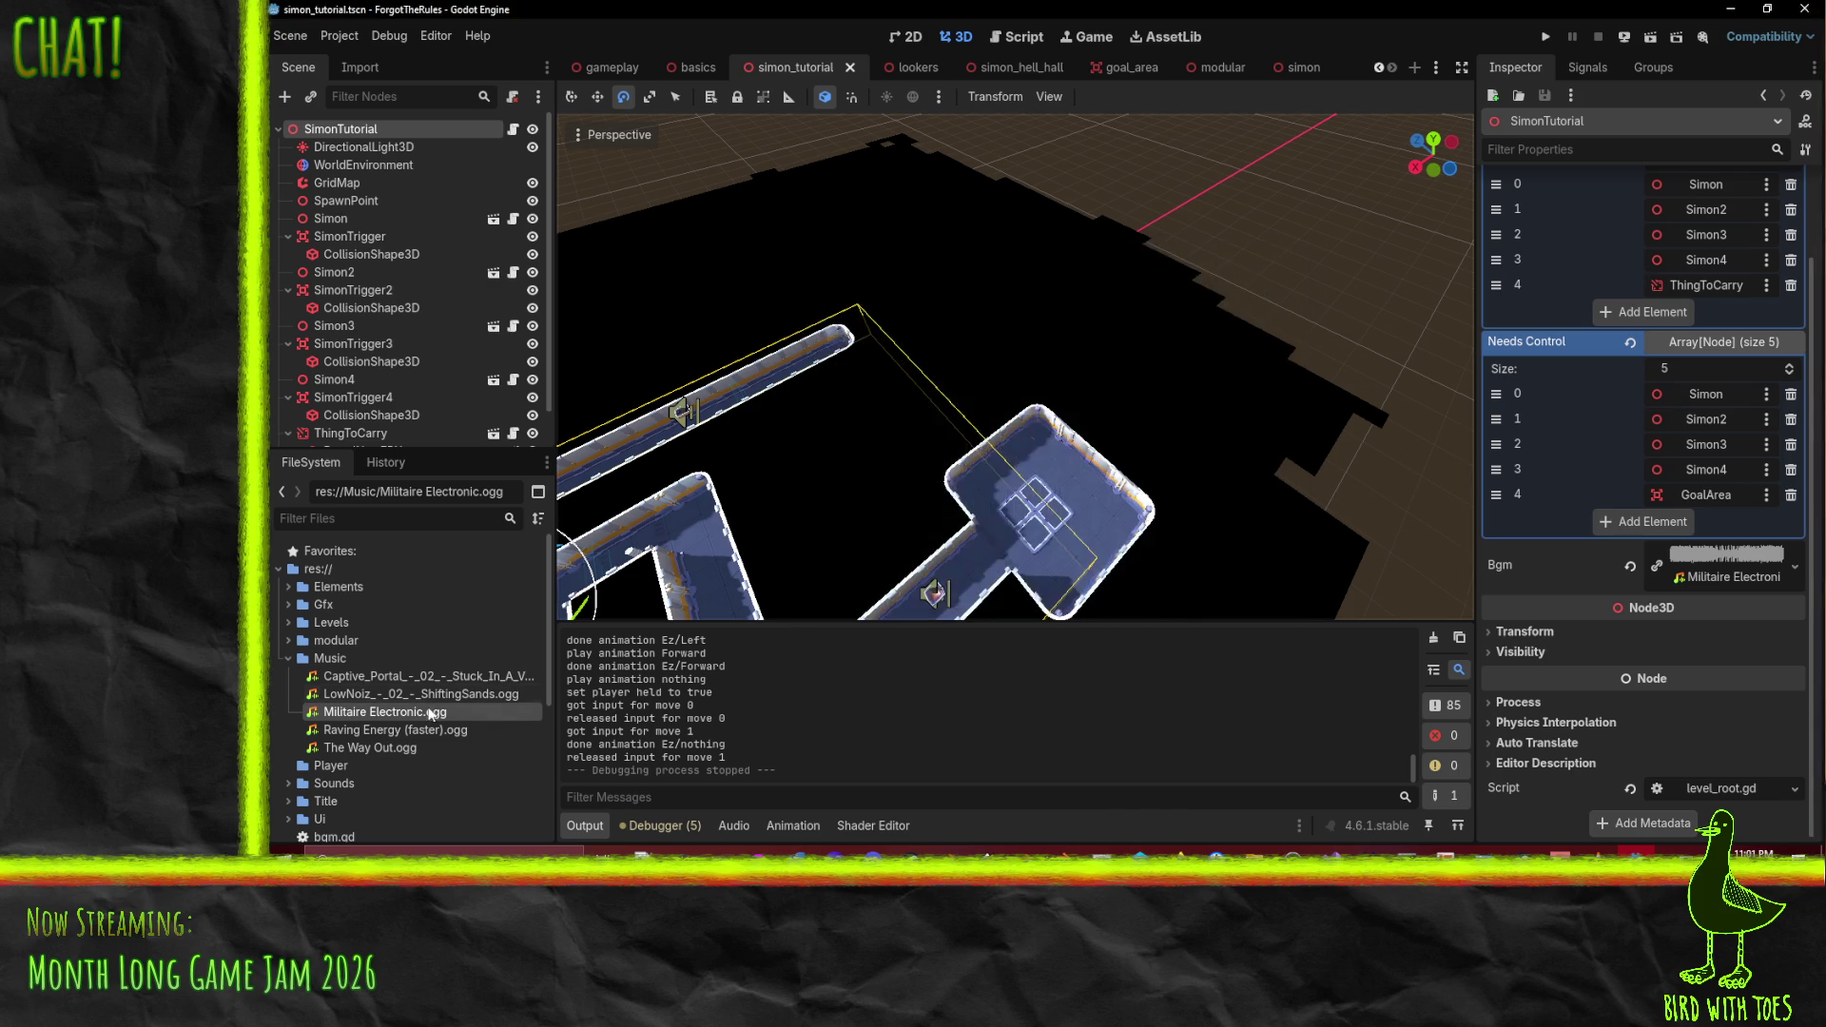
double_click(431, 725)
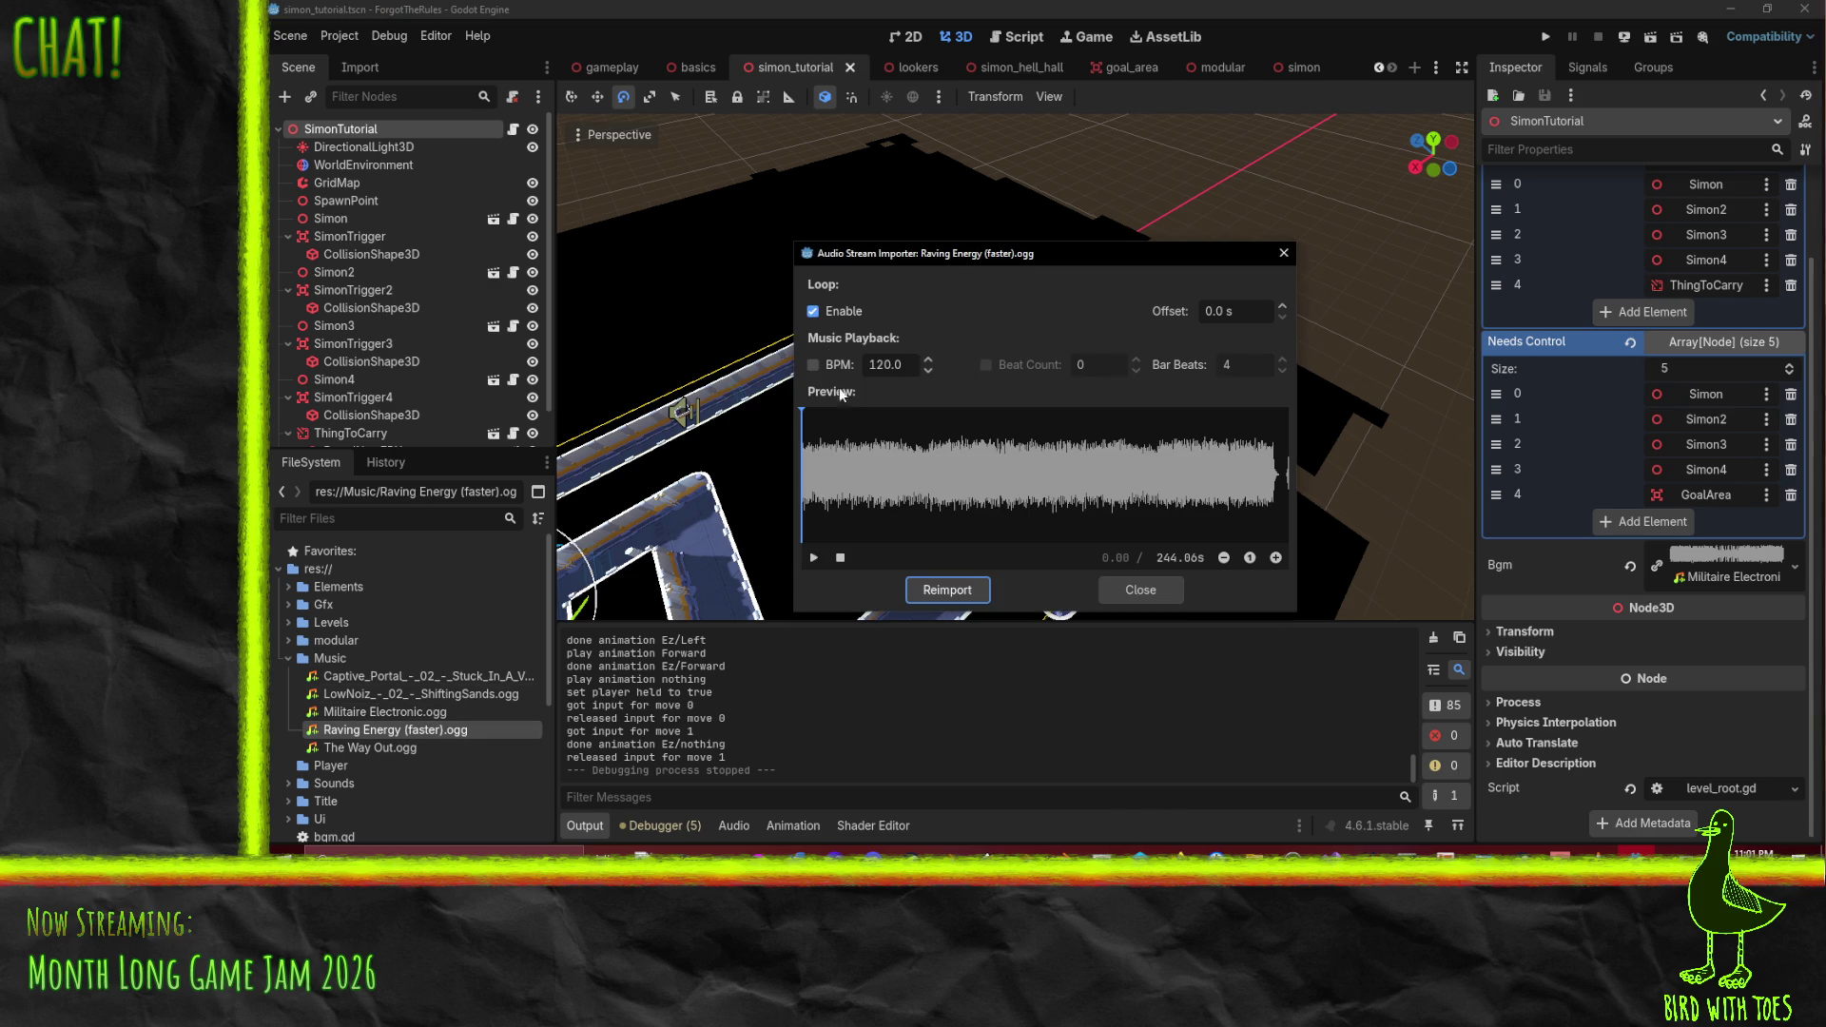
left_click(814, 557)
left_click(1250, 433)
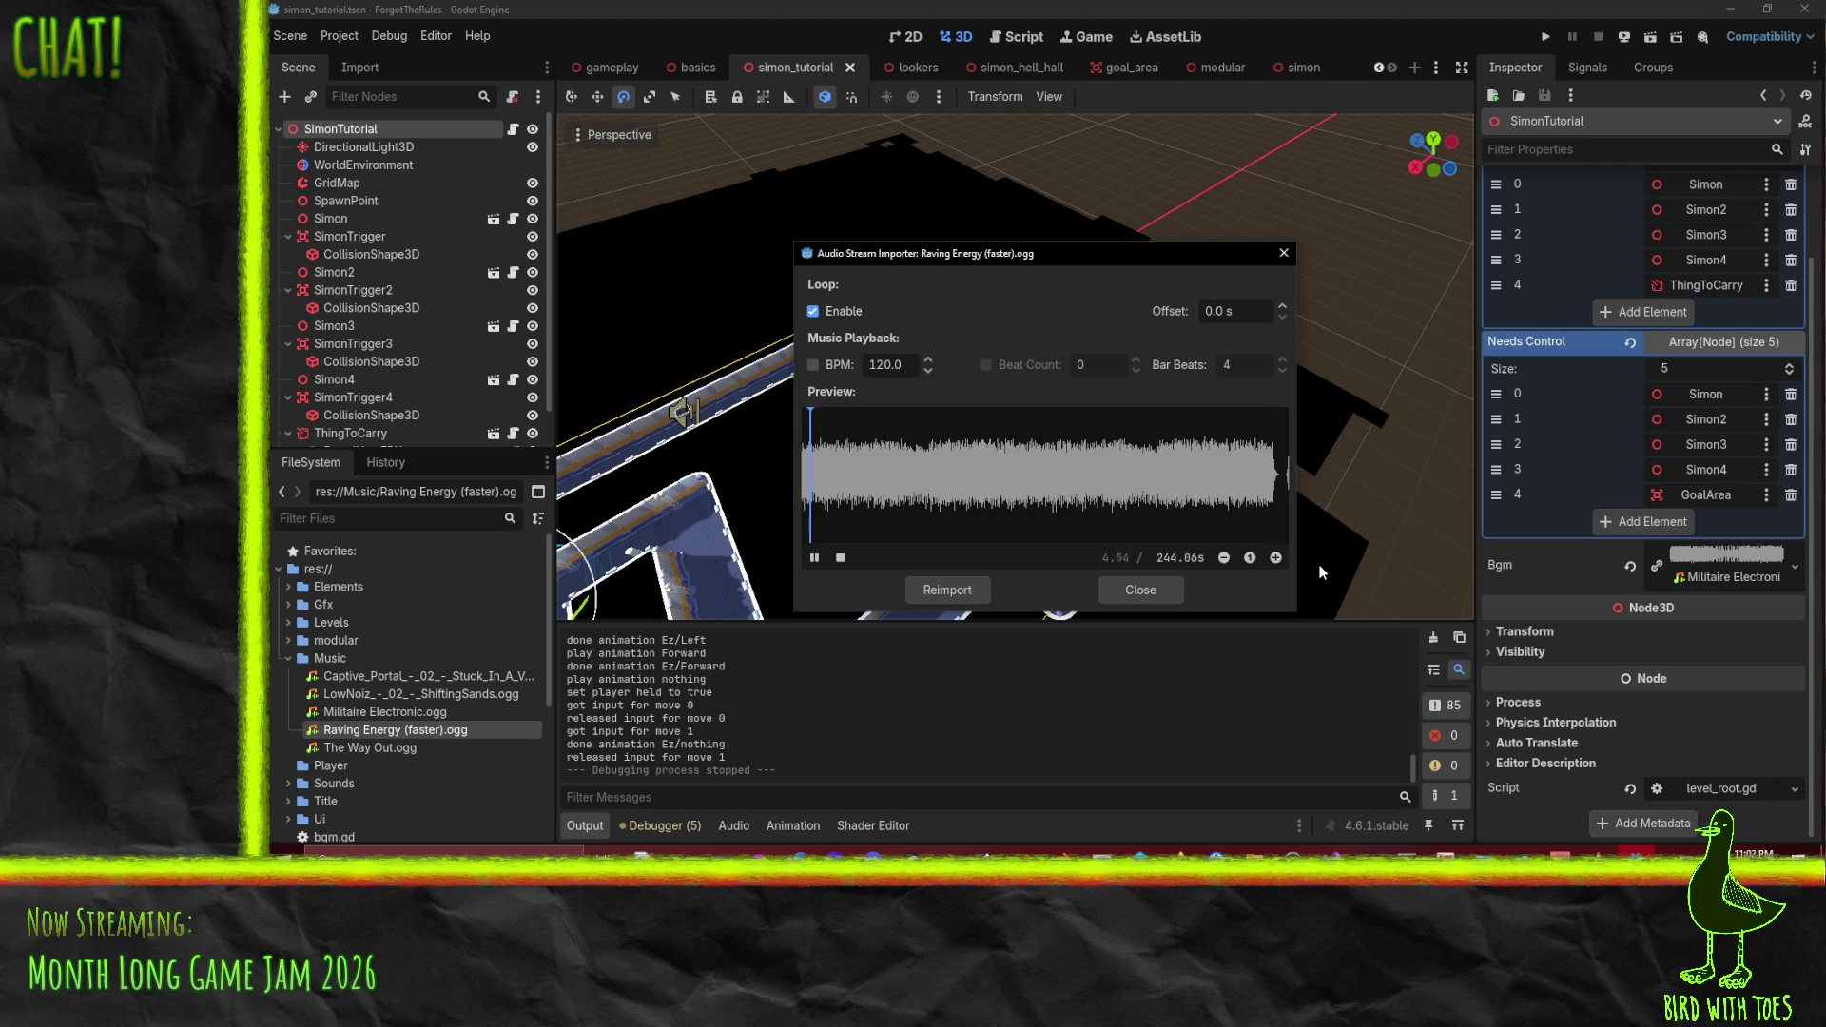
left_click(839, 558)
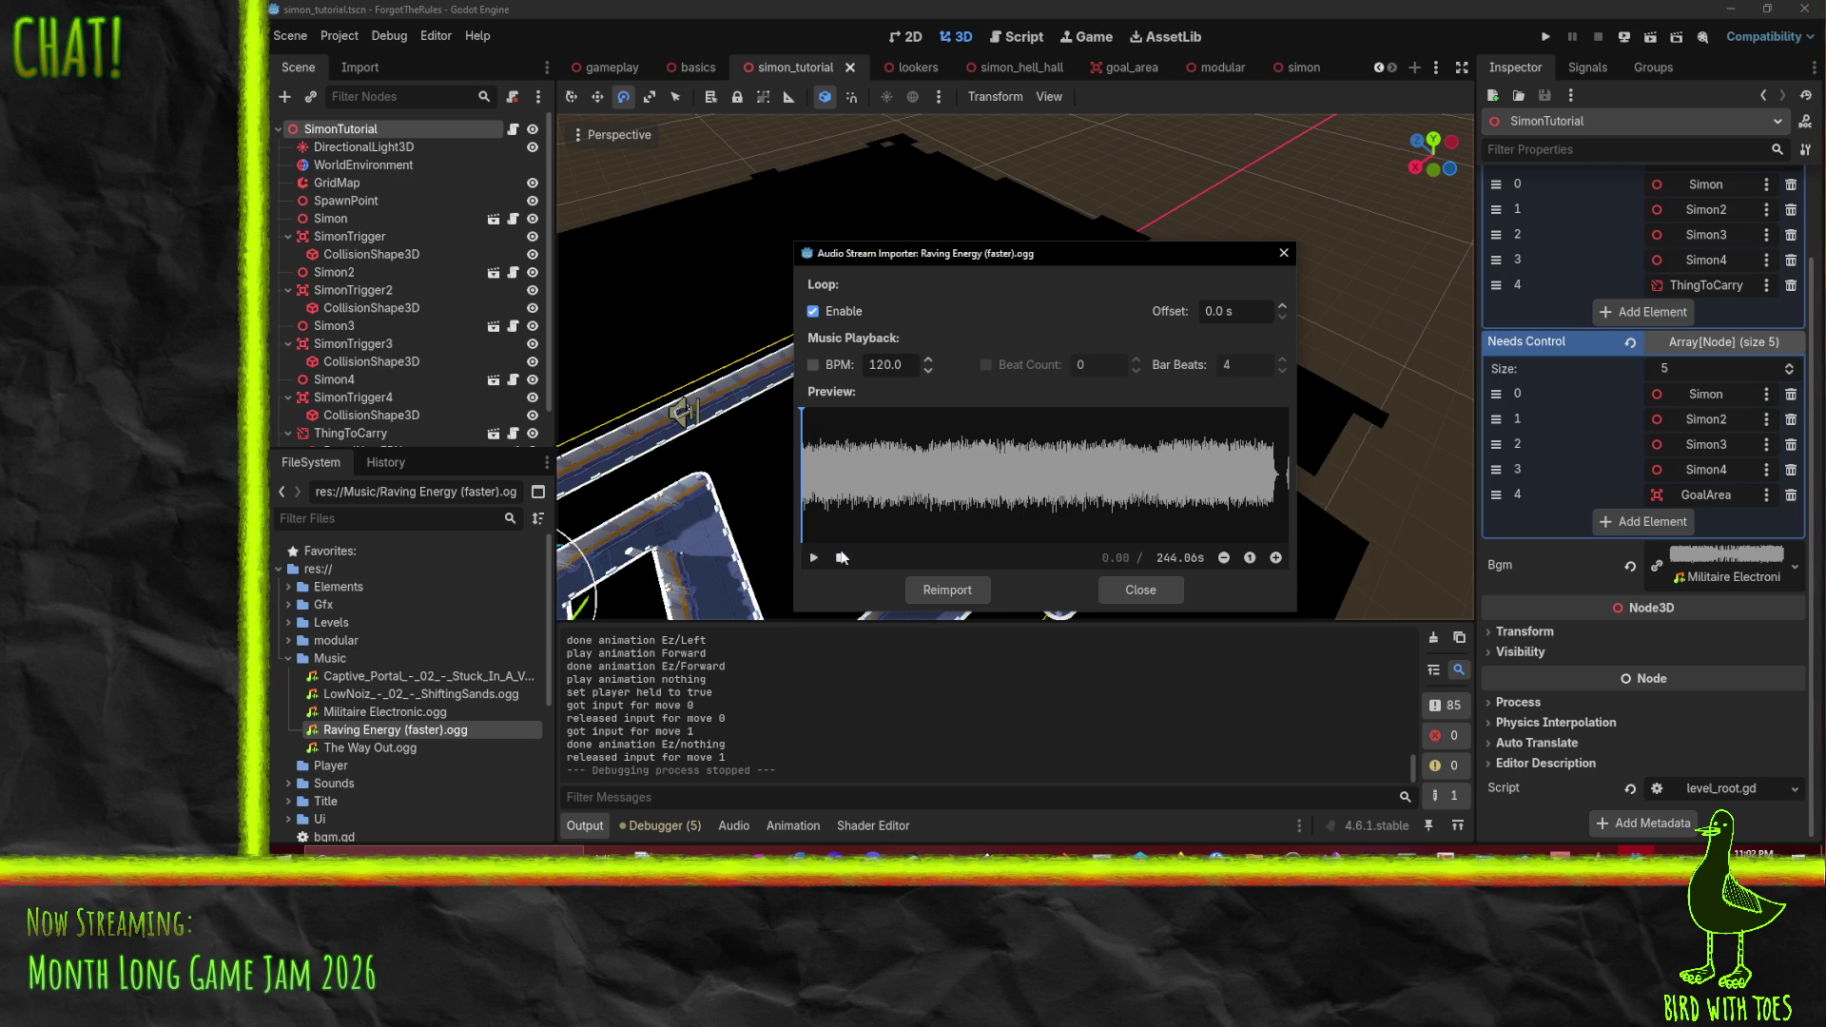
left_click(1164, 585)
double_click(407, 749)
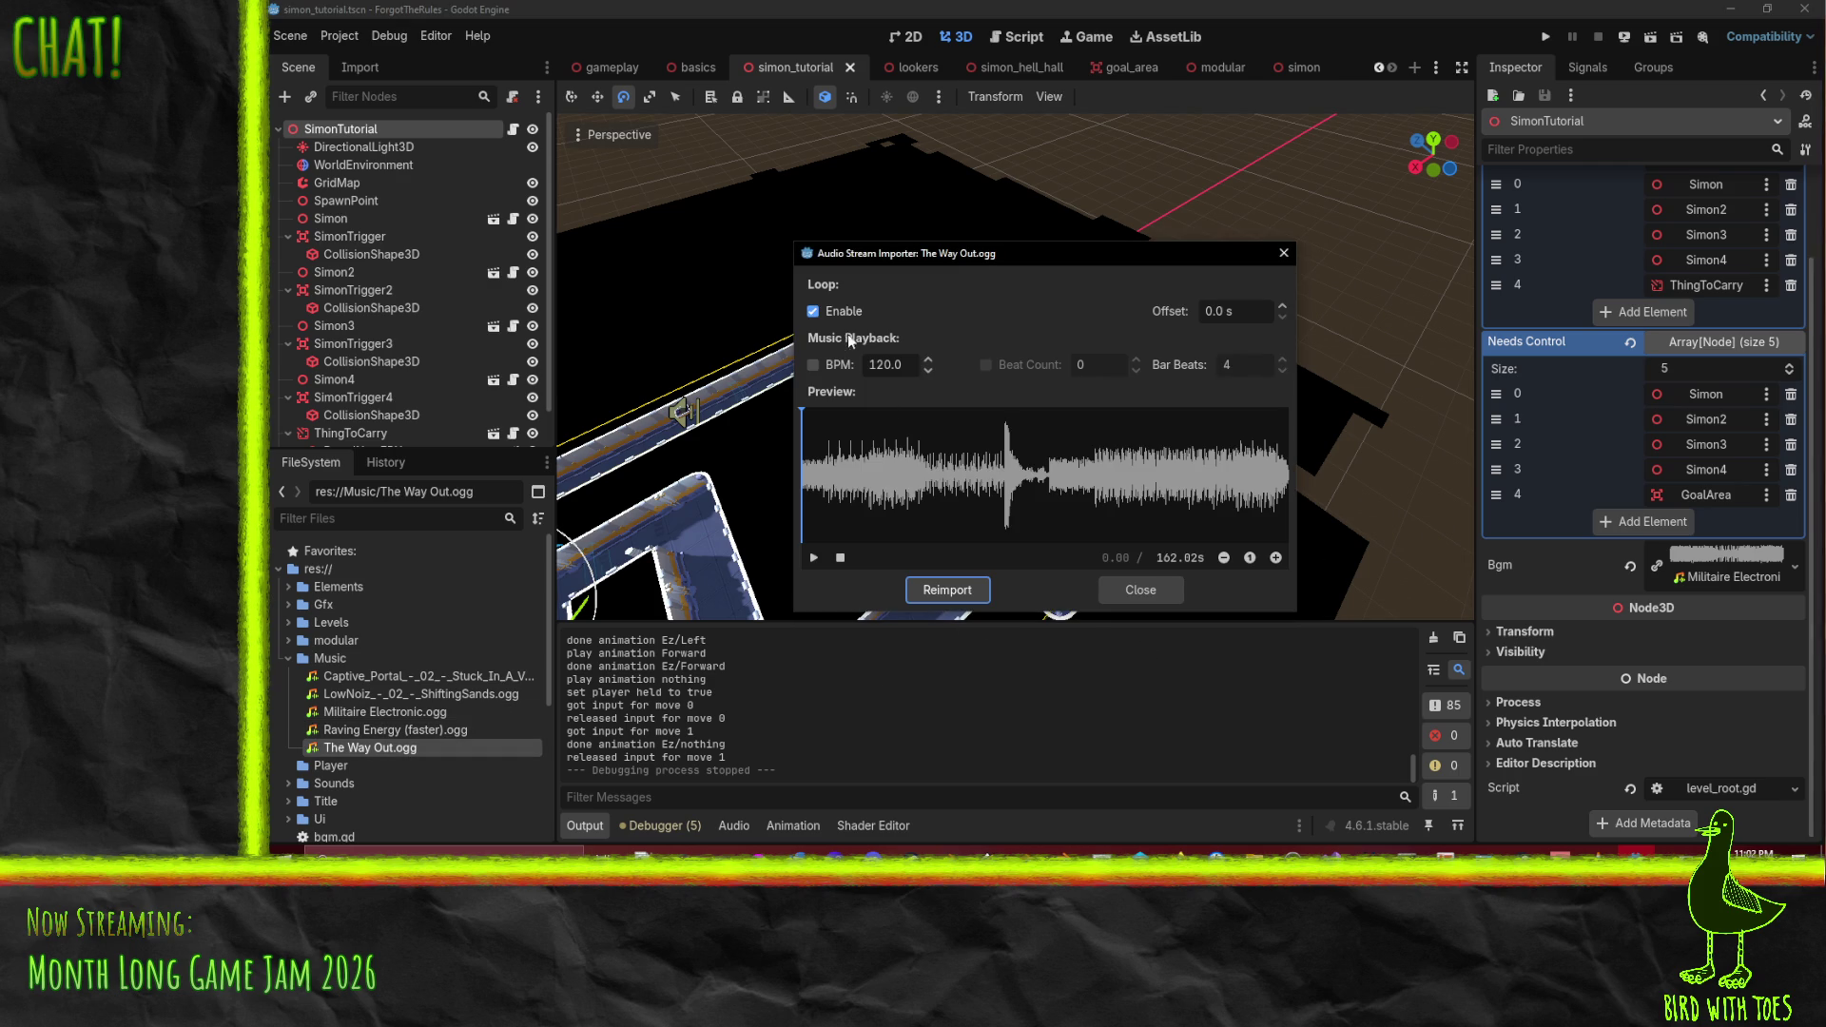
left_click(814, 557)
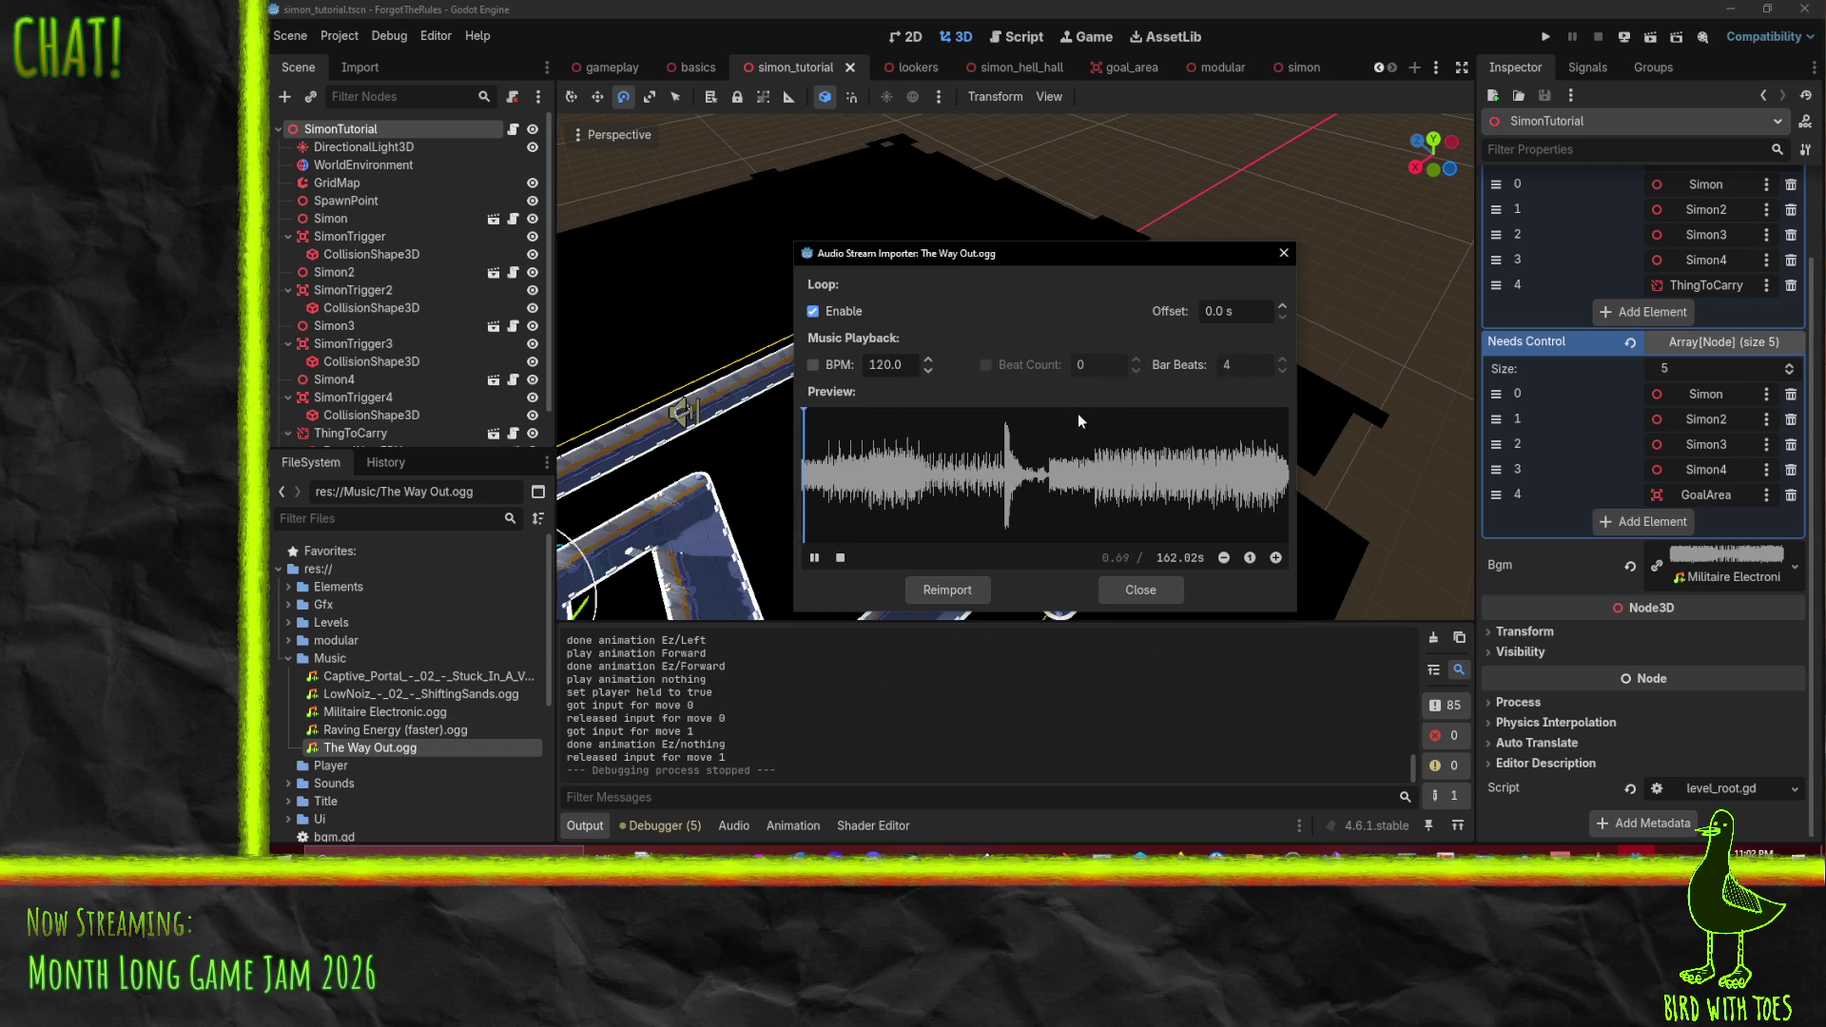
left_click_drag(1055, 418, 1276, 424)
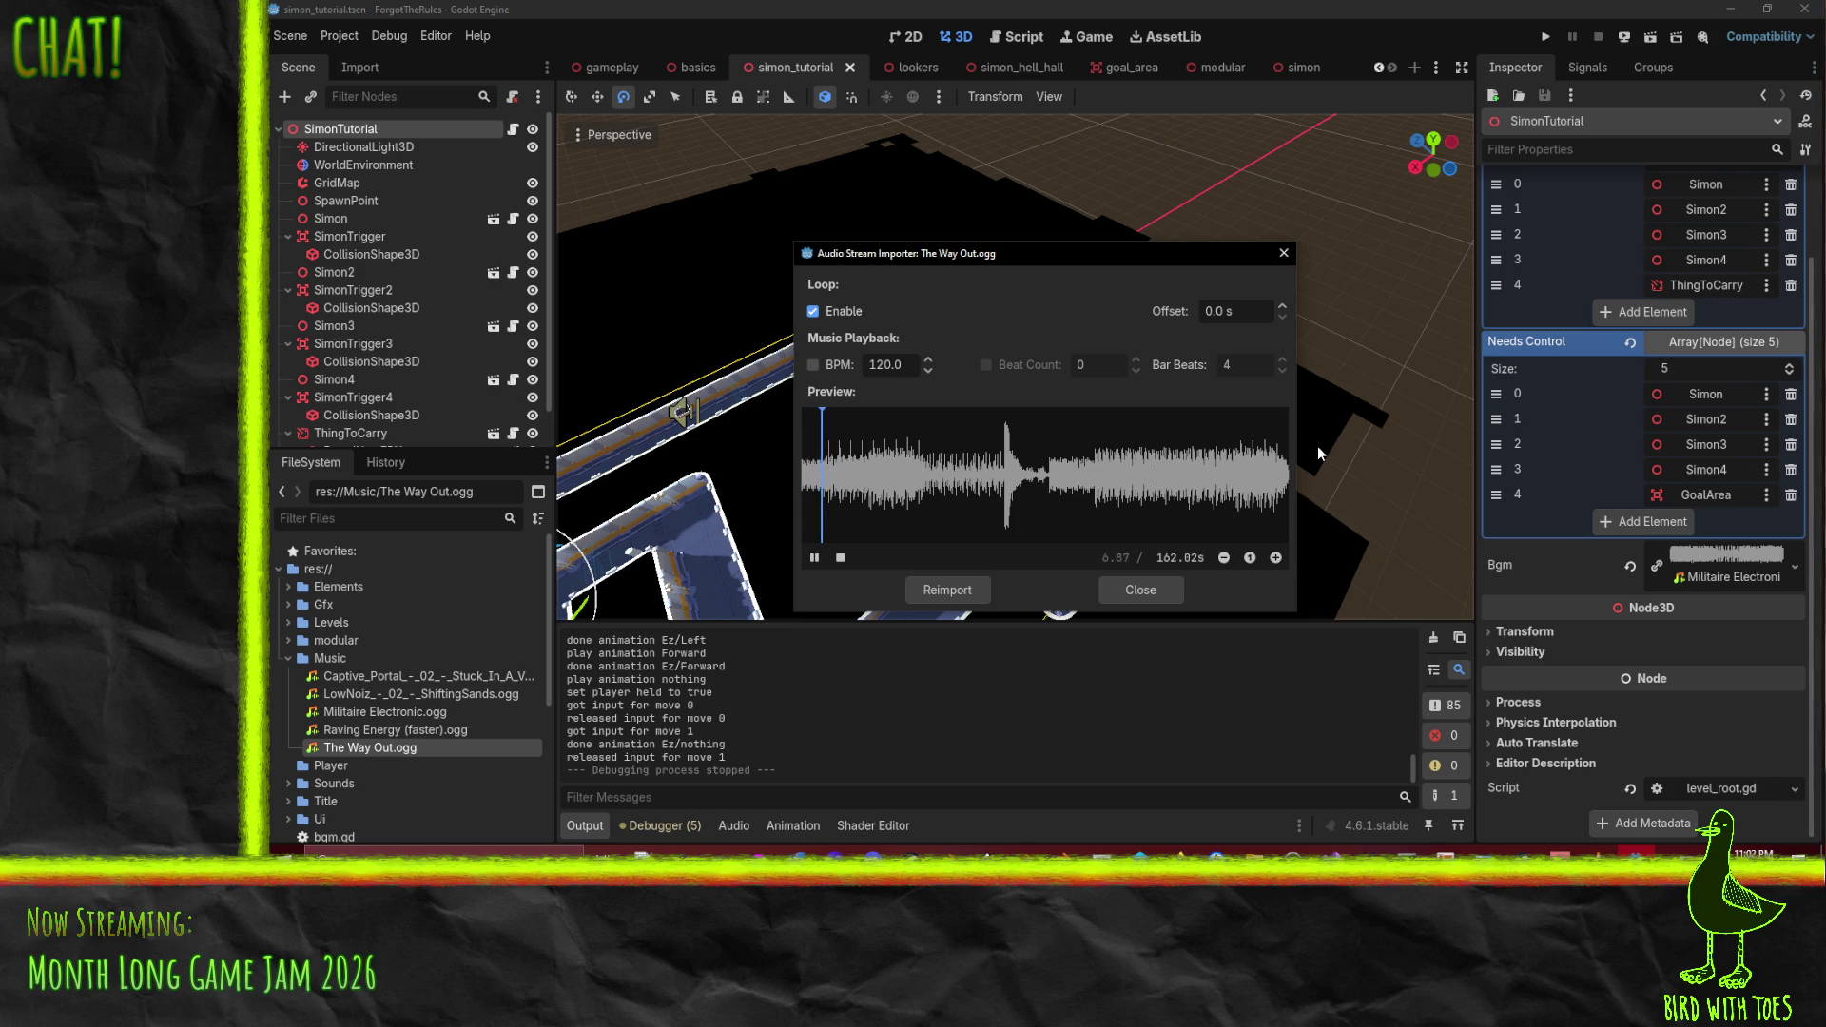
left_click(840, 559)
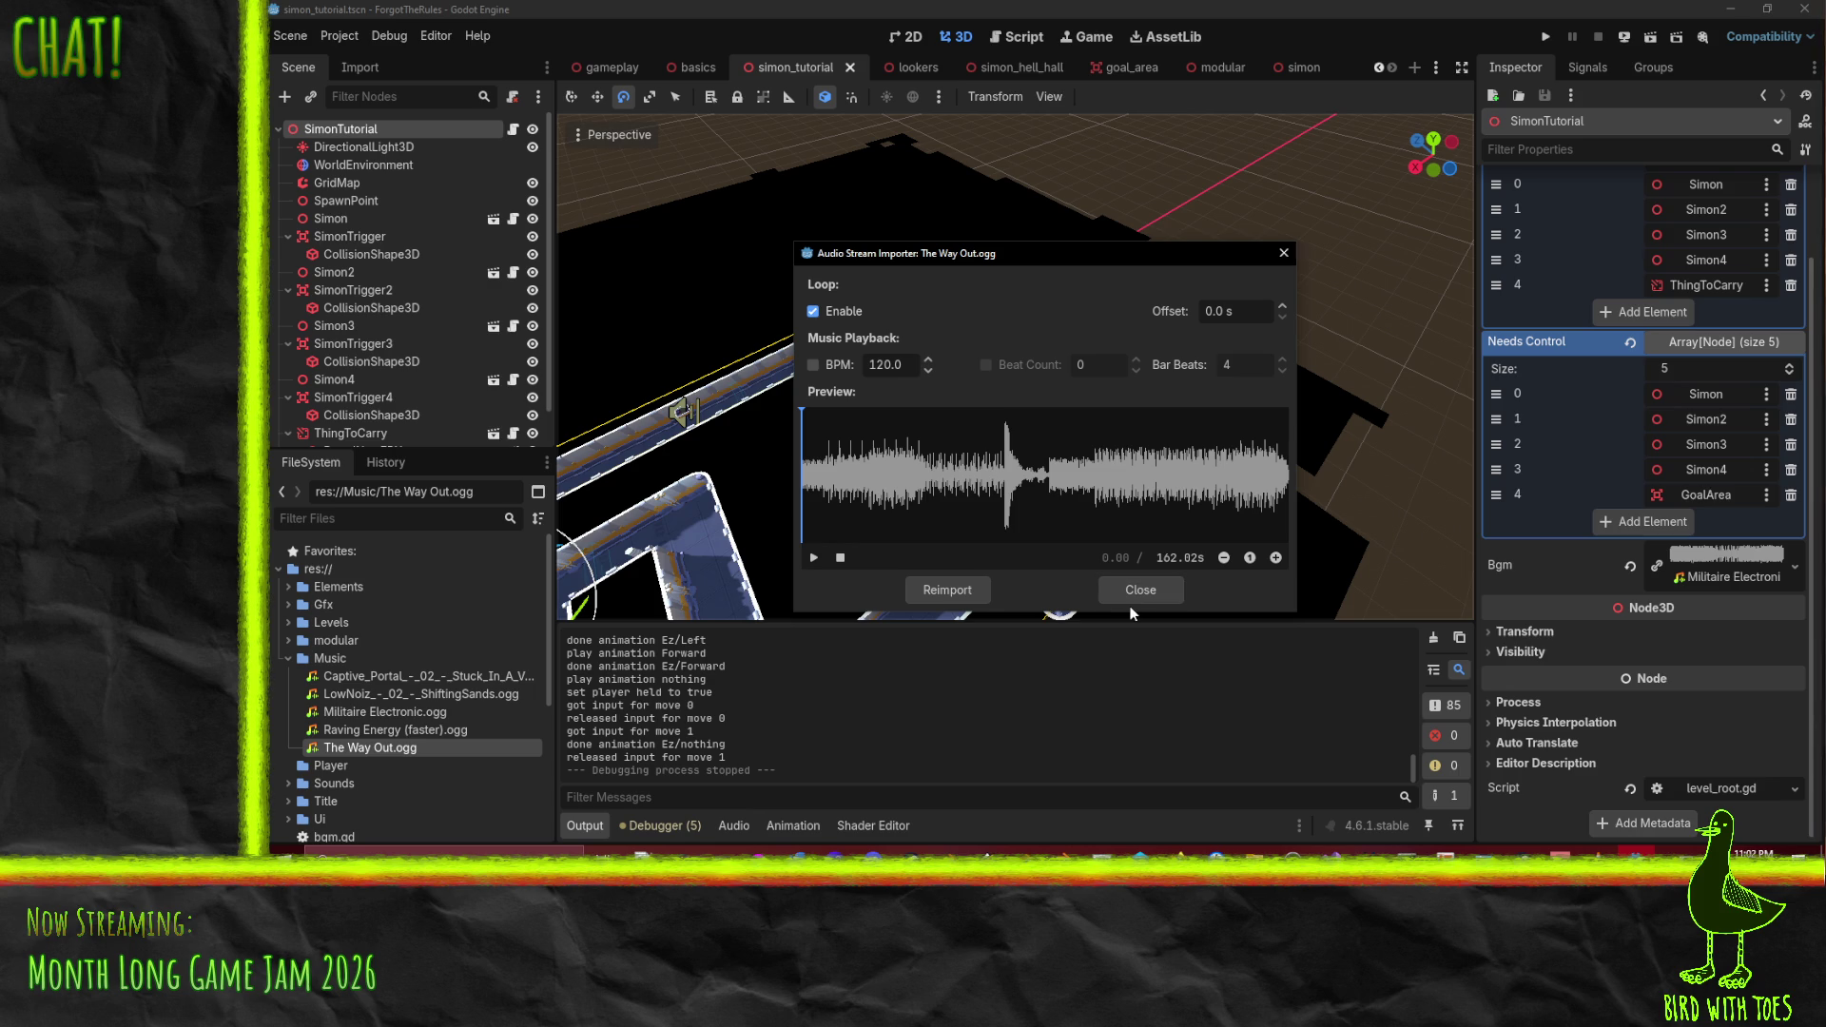
left_click(1139, 596)
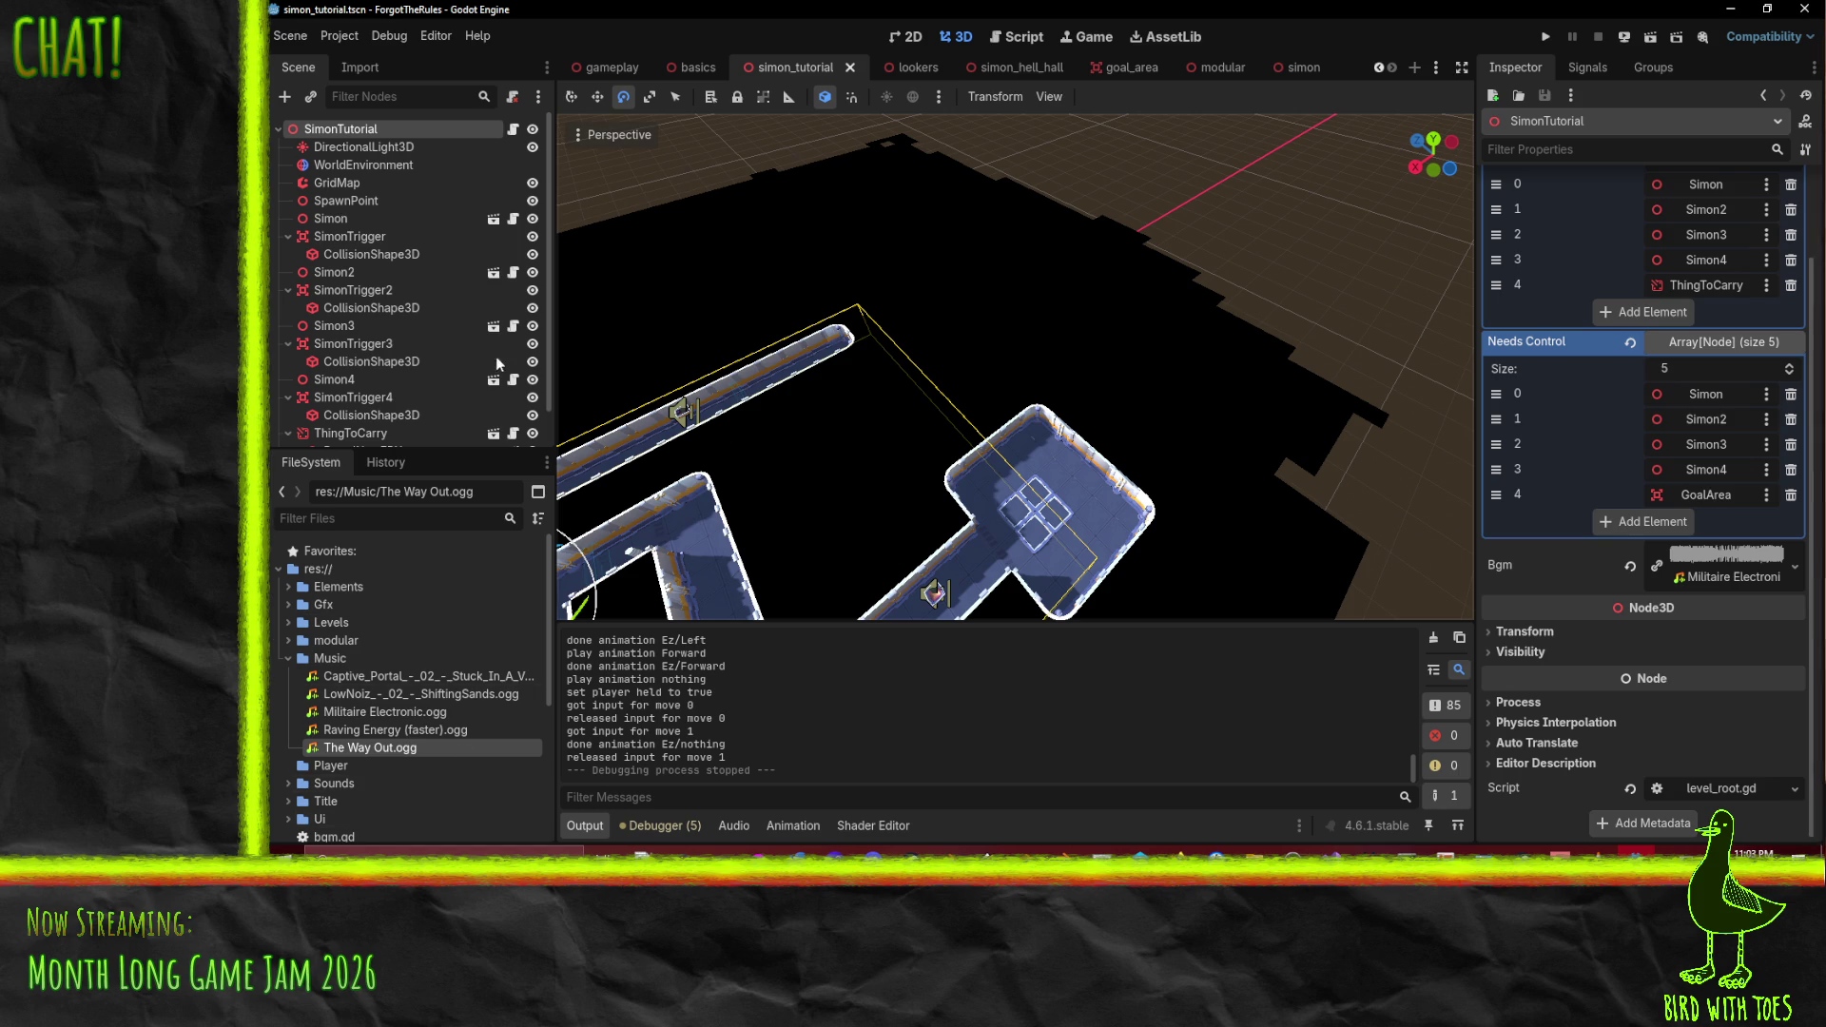
- Open Levels/basics.tscn, drop The Way Out.ogg onto its Bgm property, and save the scene
left_click(287, 623)
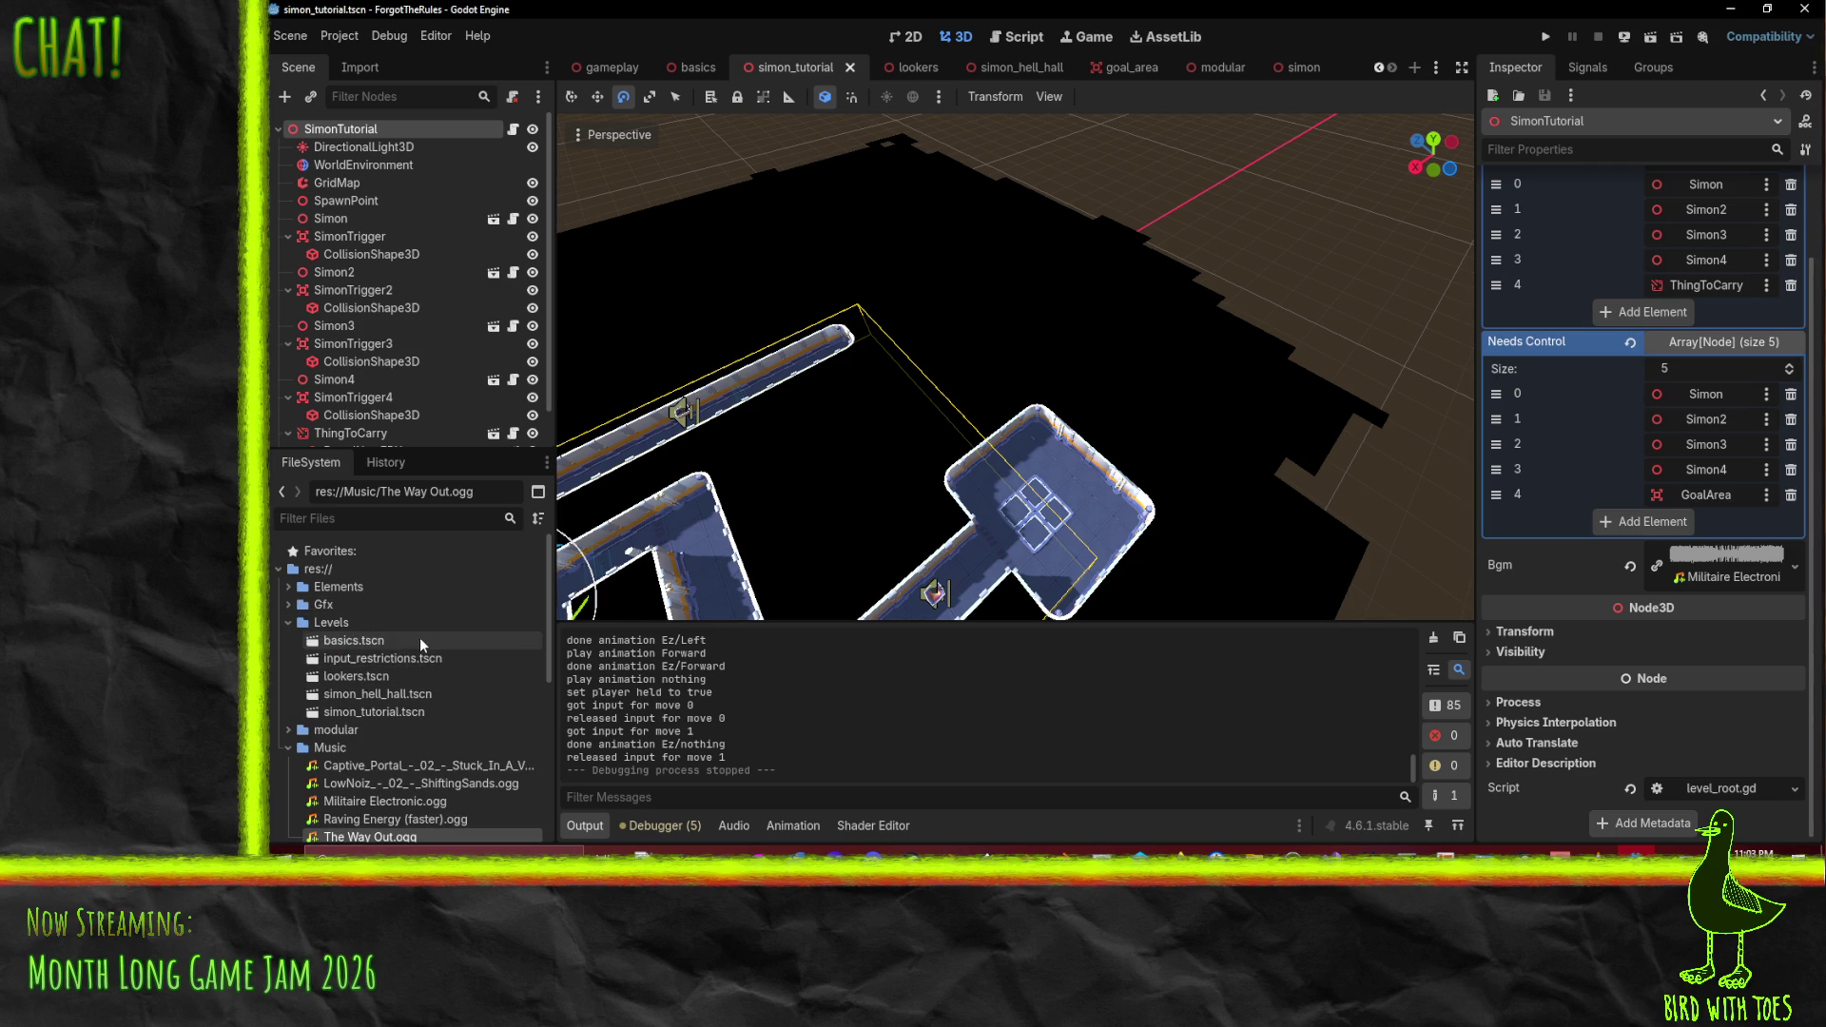
double_click(354, 640)
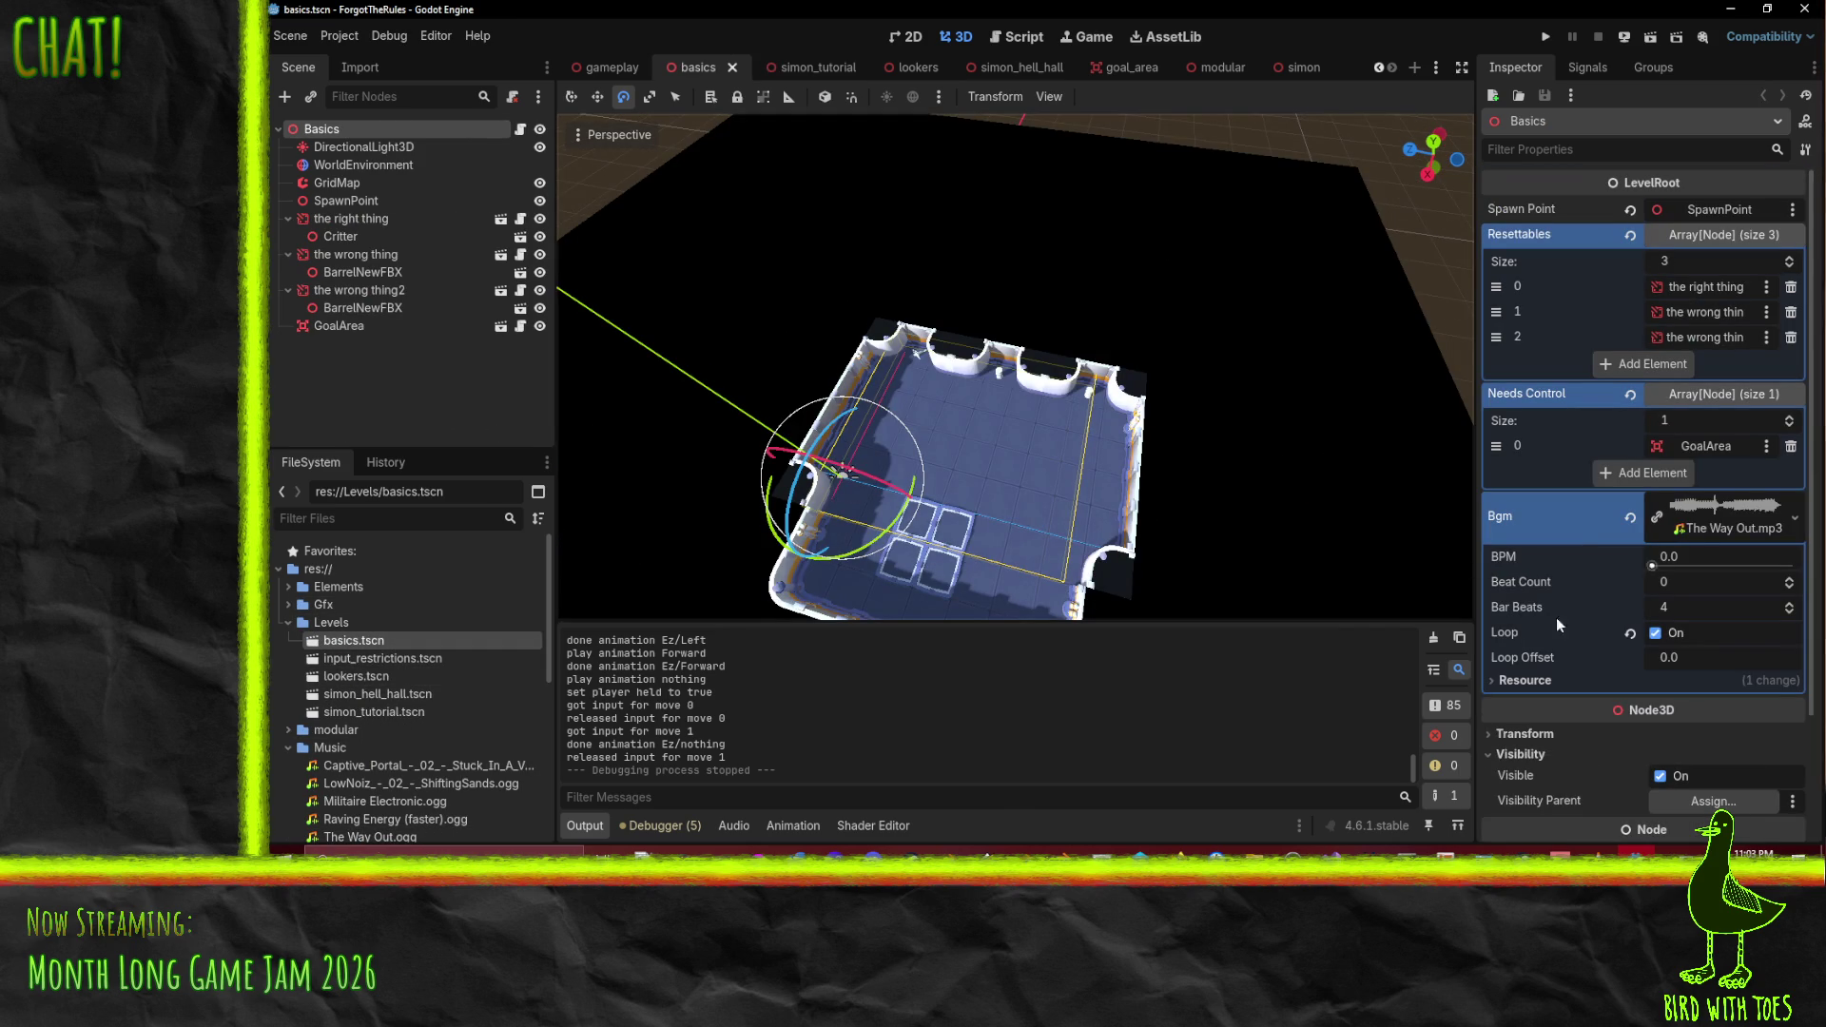
scroll(346, 763, "down", 3)
mouse_move(367, 761)
left_mouse_down()
mouse_move(1062, 712)
mouse_move(1712, 537)
mouse_move(1723, 518)
left_mouse_up()
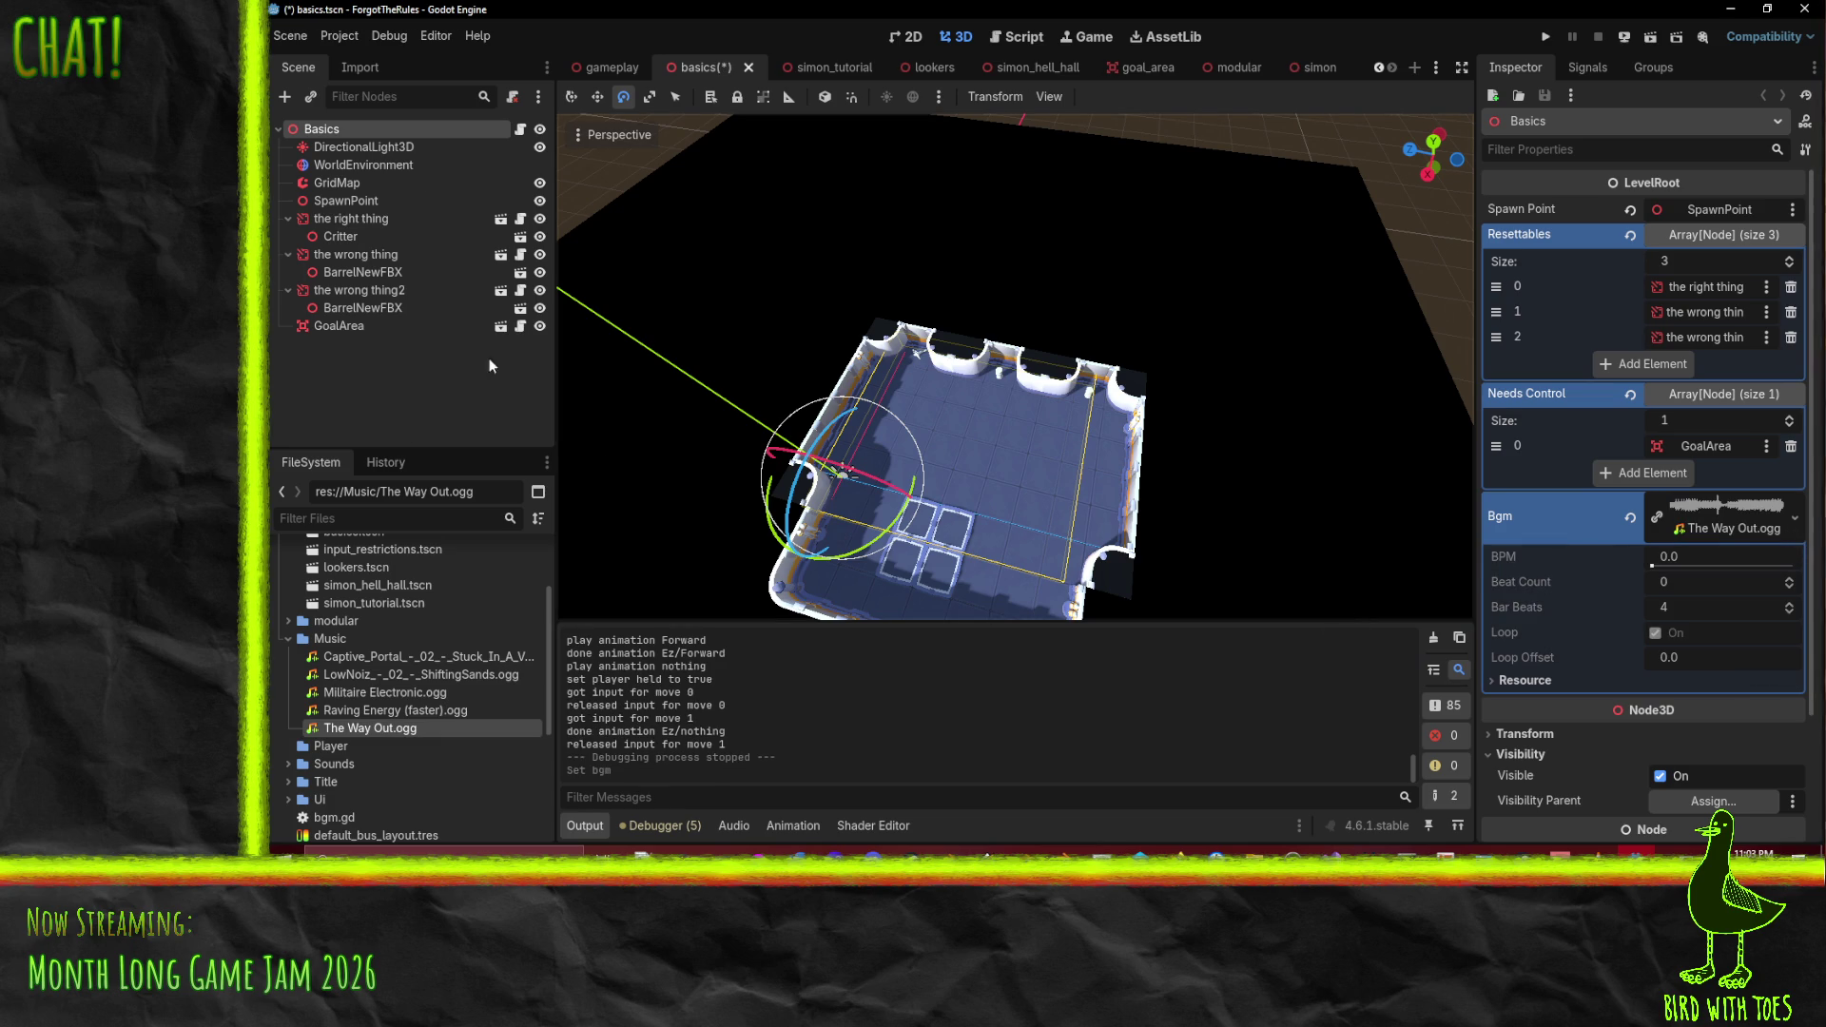
key("ctrl+s")
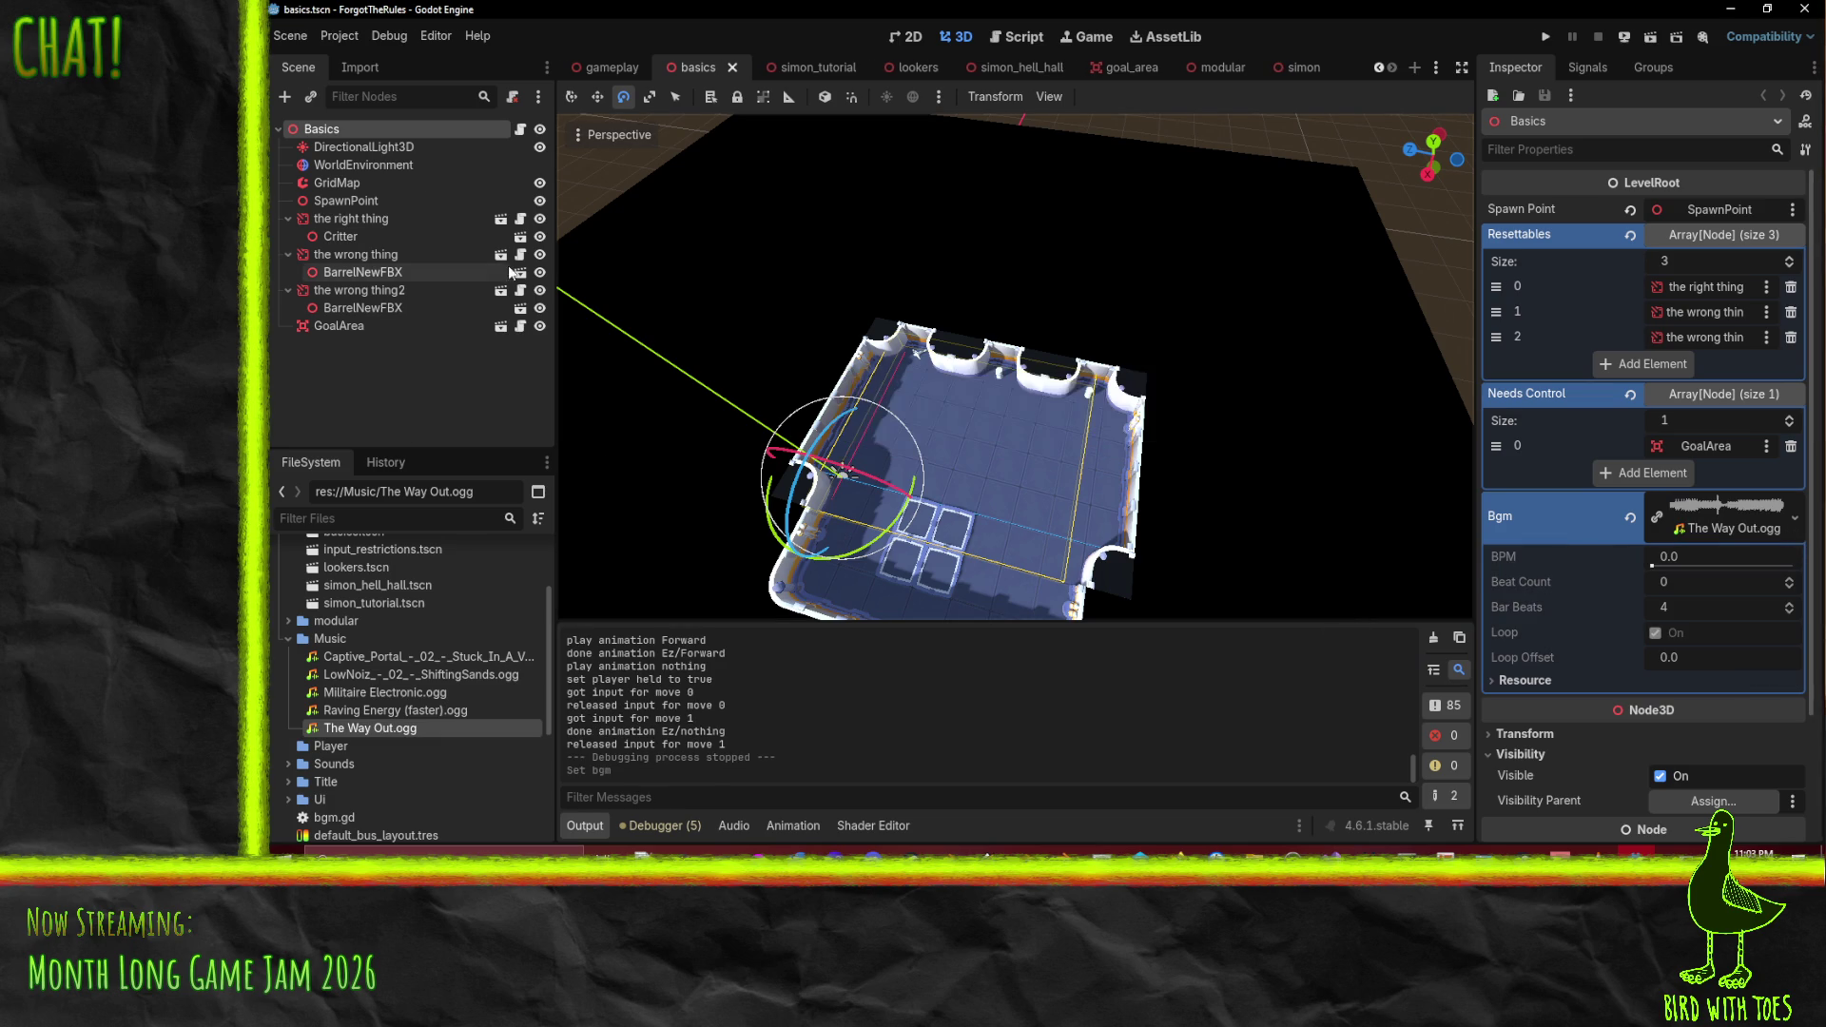
scroll(346, 658, "down", 2)
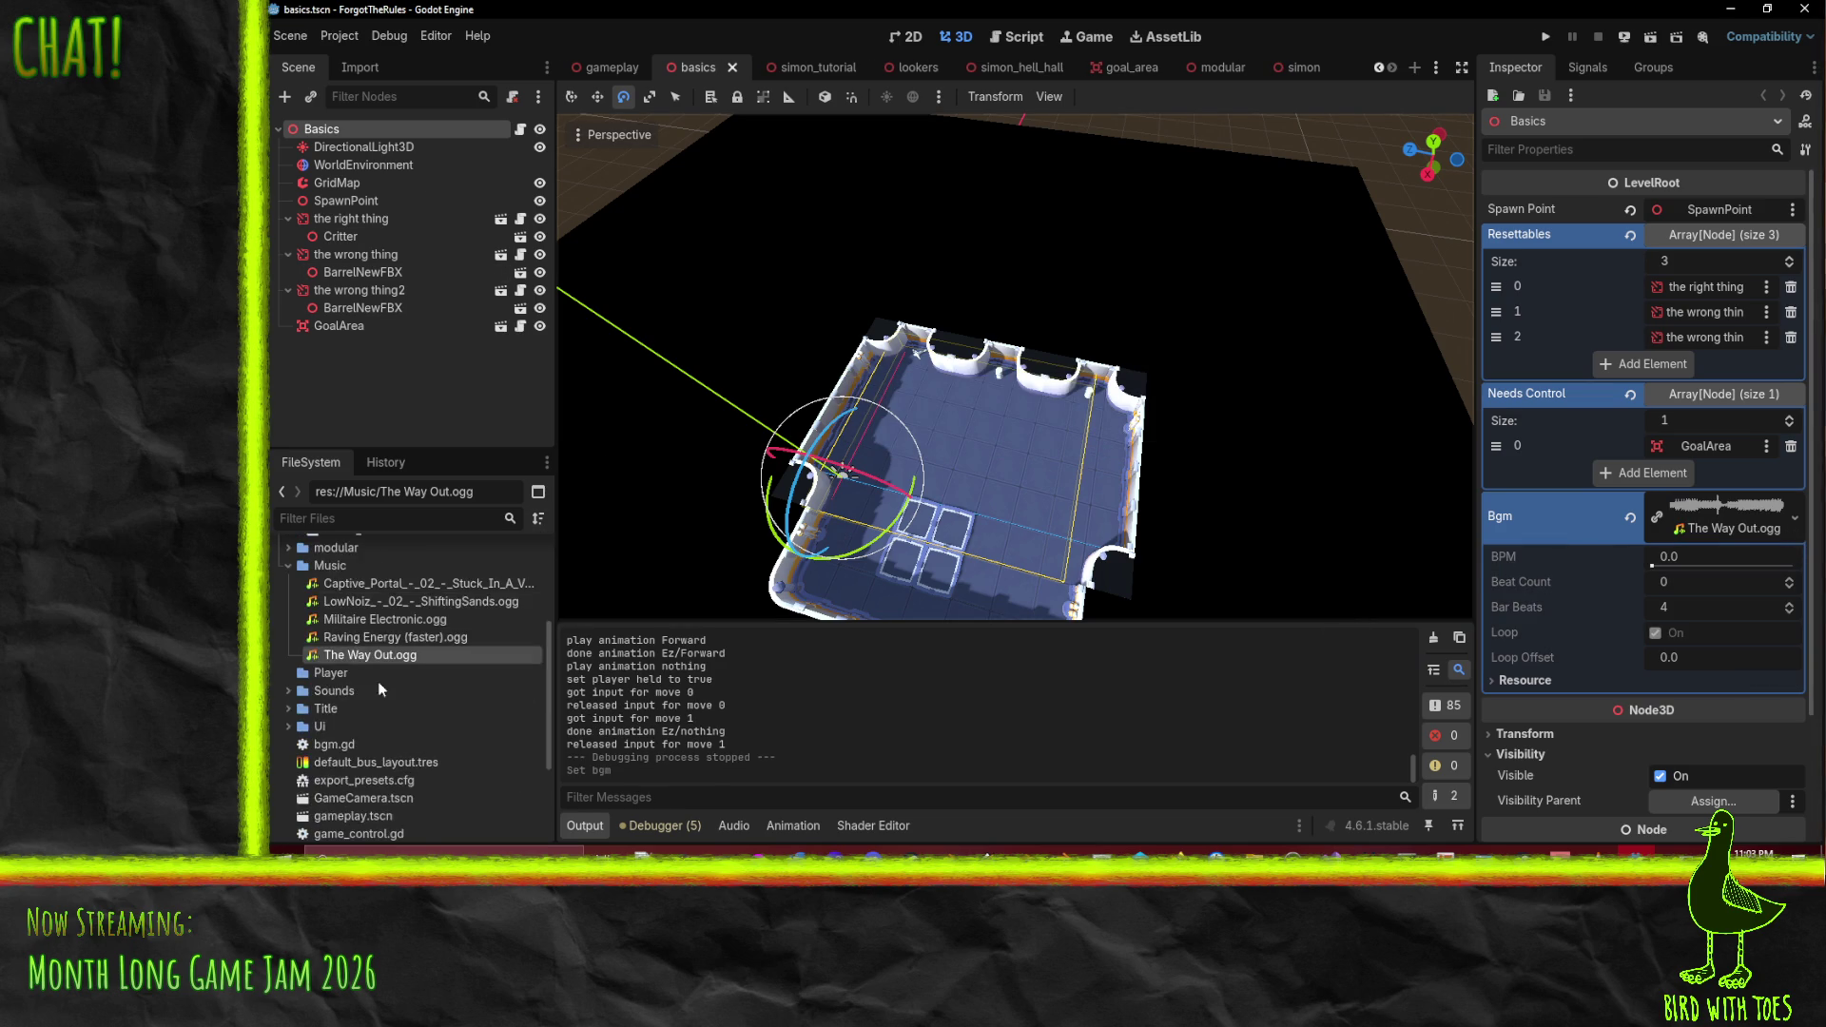
scroll(305, 715, "up", 5)
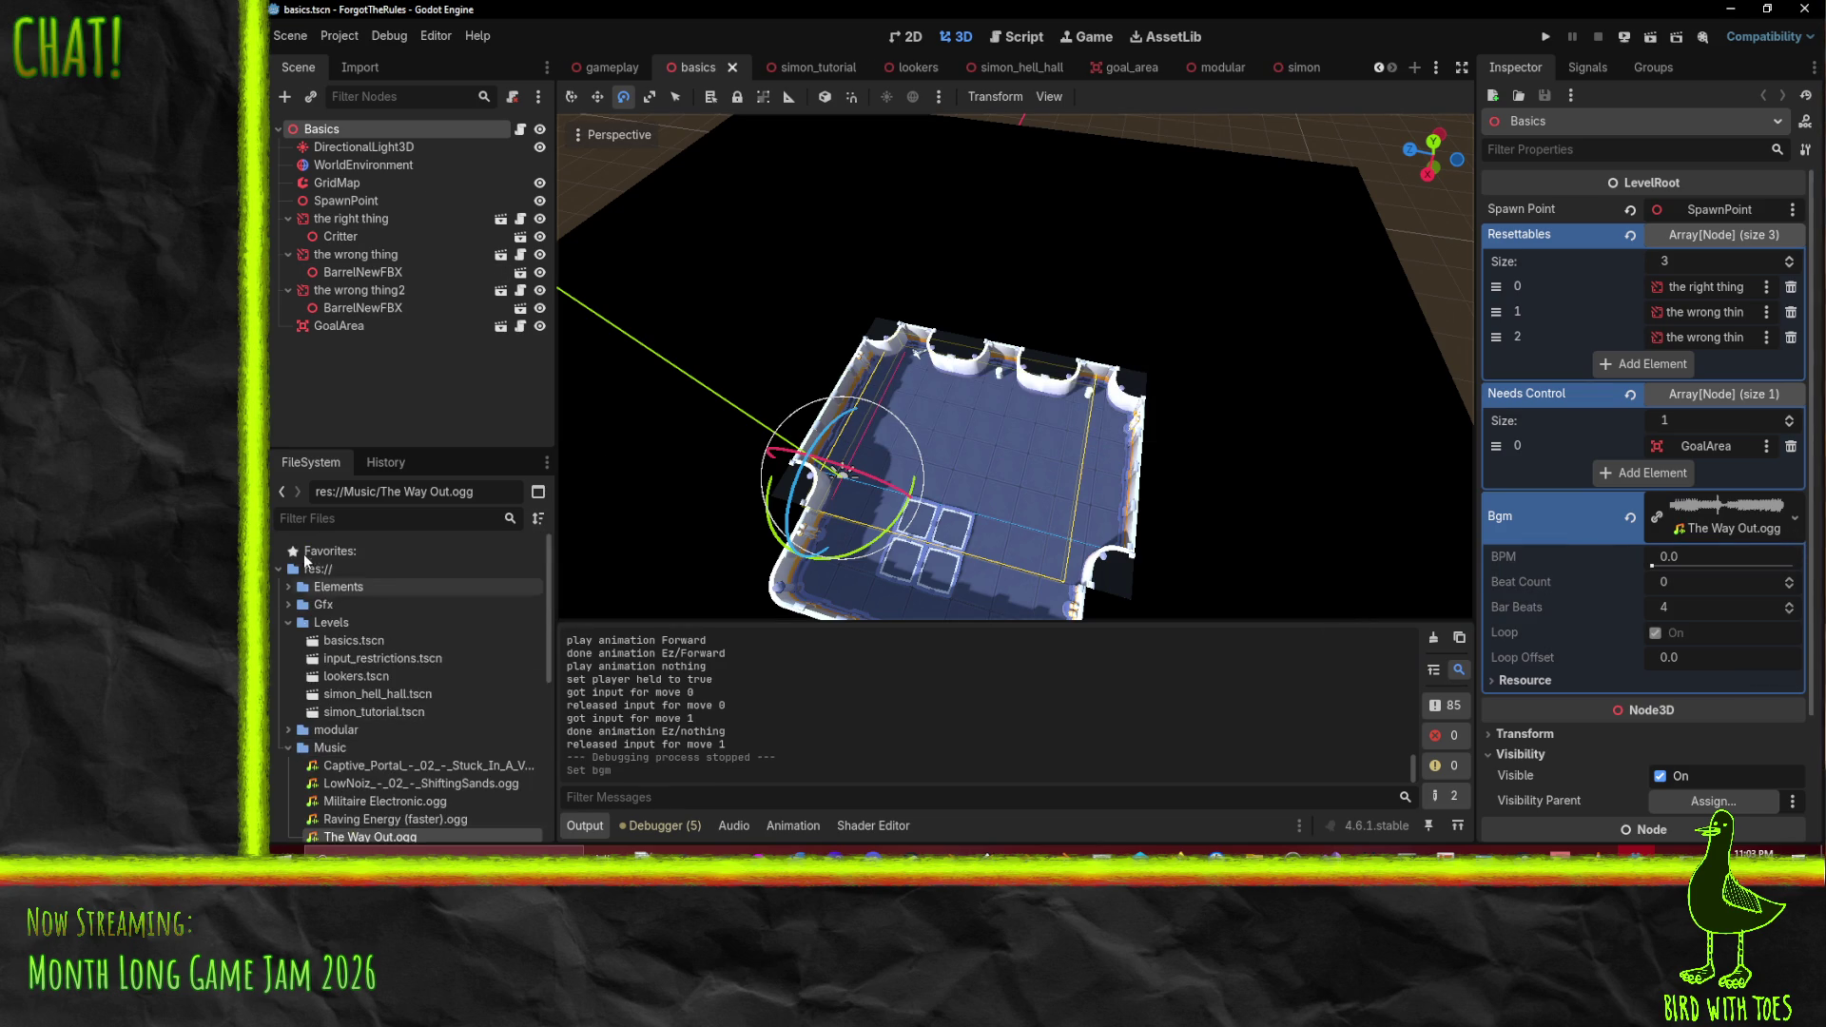
- Set input_restrictions.tscn's Bgm to the ShiftingSands OGG and save the scene
double_click(386, 656)
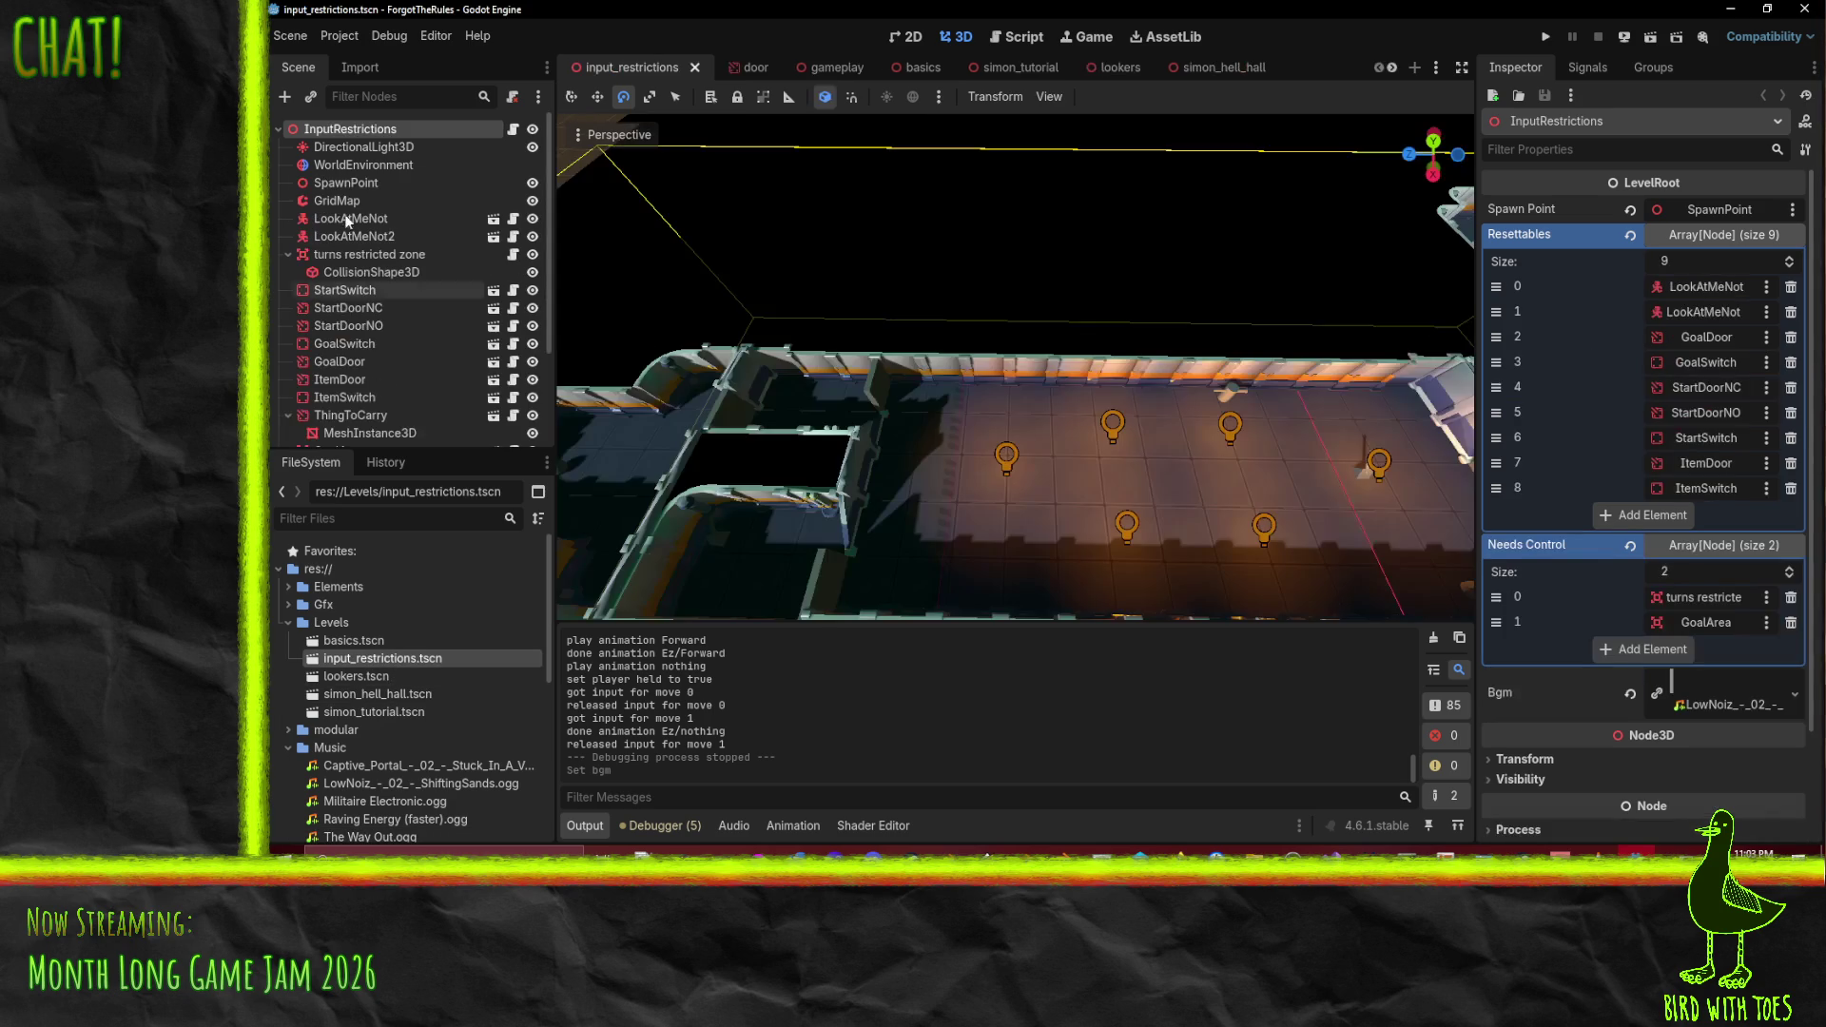
scroll(424, 721, "down", 4)
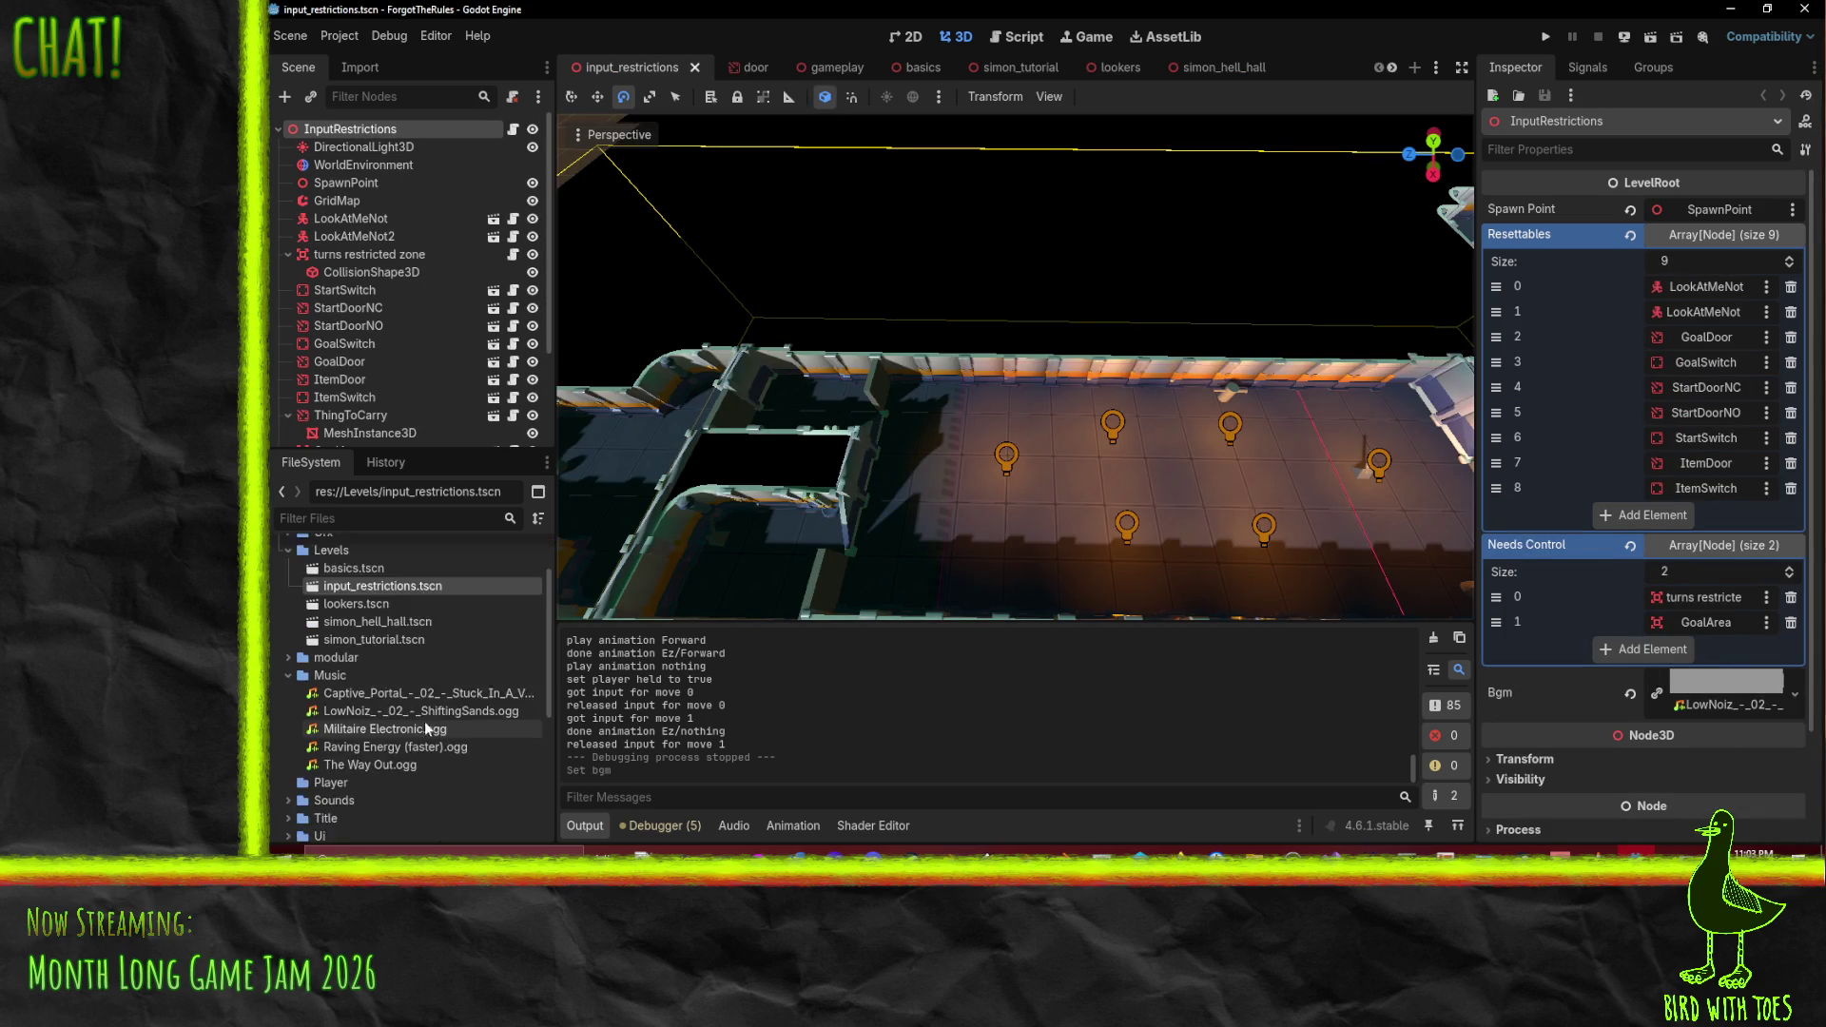
left_click_drag(418, 637, 1712, 690)
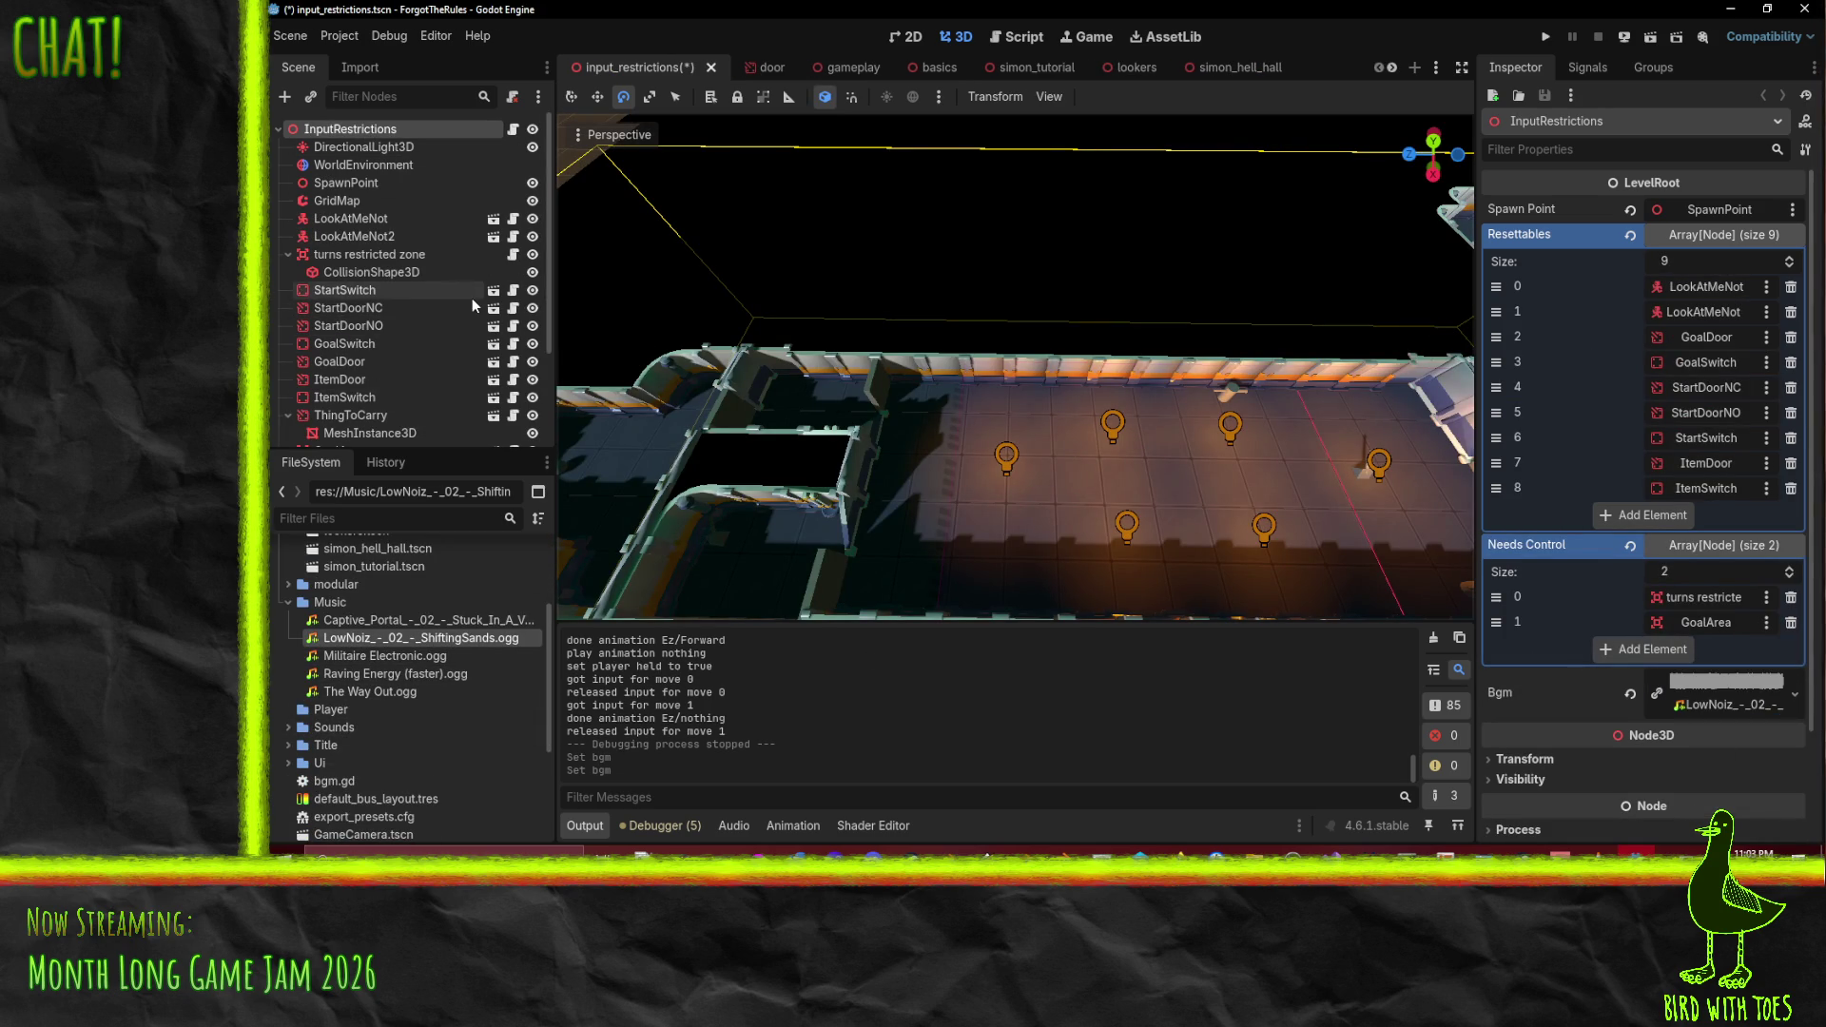
key("ctrl+s")
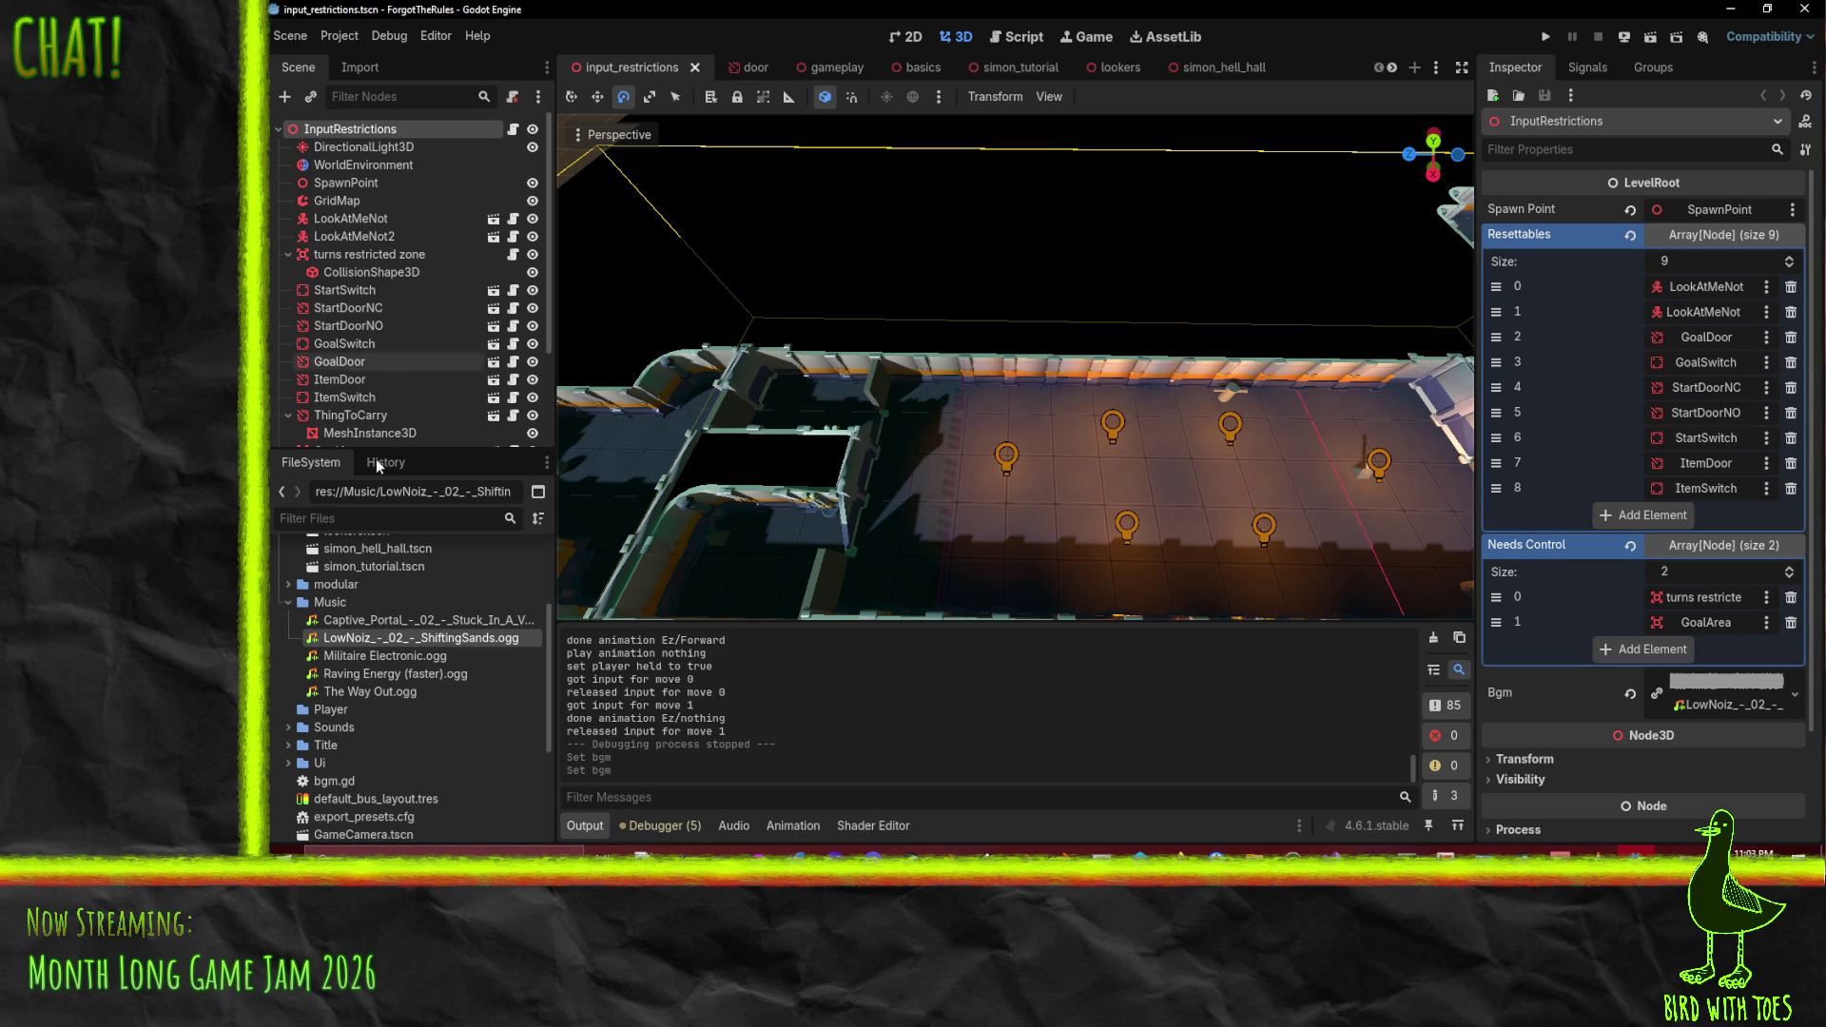
scroll(420, 719, "up", 5)
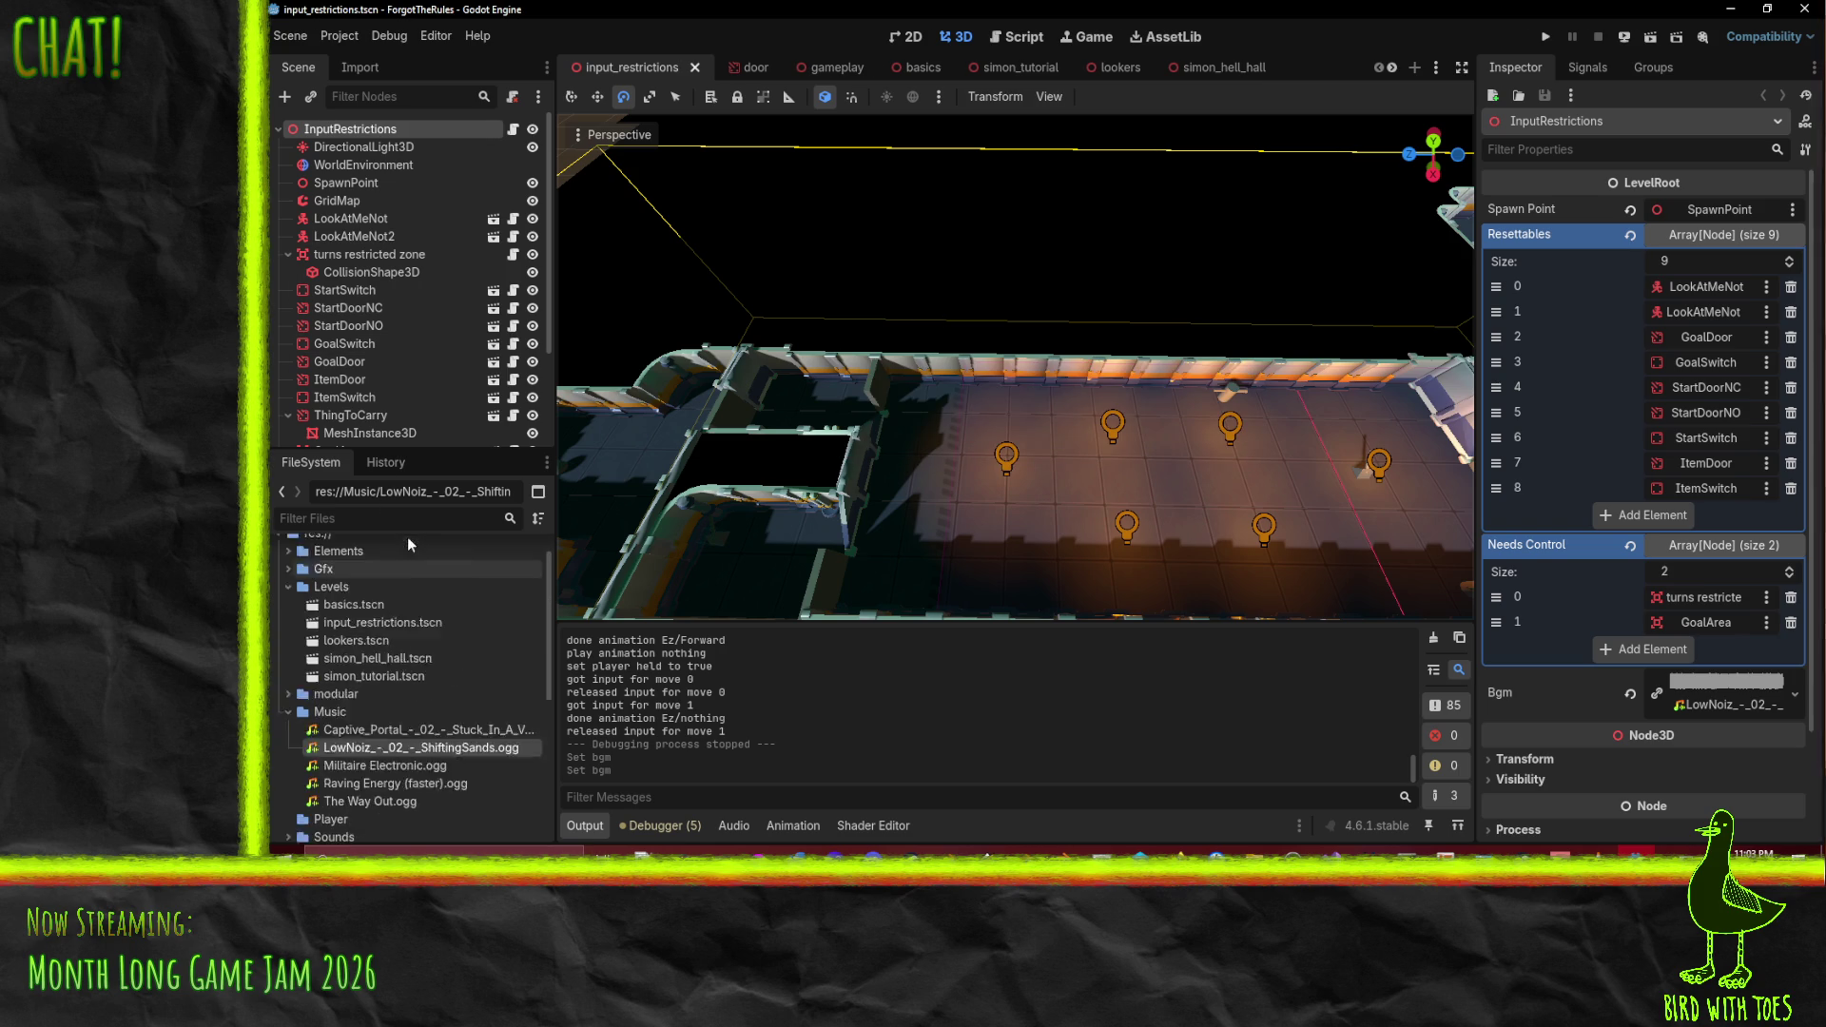
- Set simon_hell_hall.tscn's Bgm to Raving Energy (faster).ogg and save the scene
double_click(397, 689)
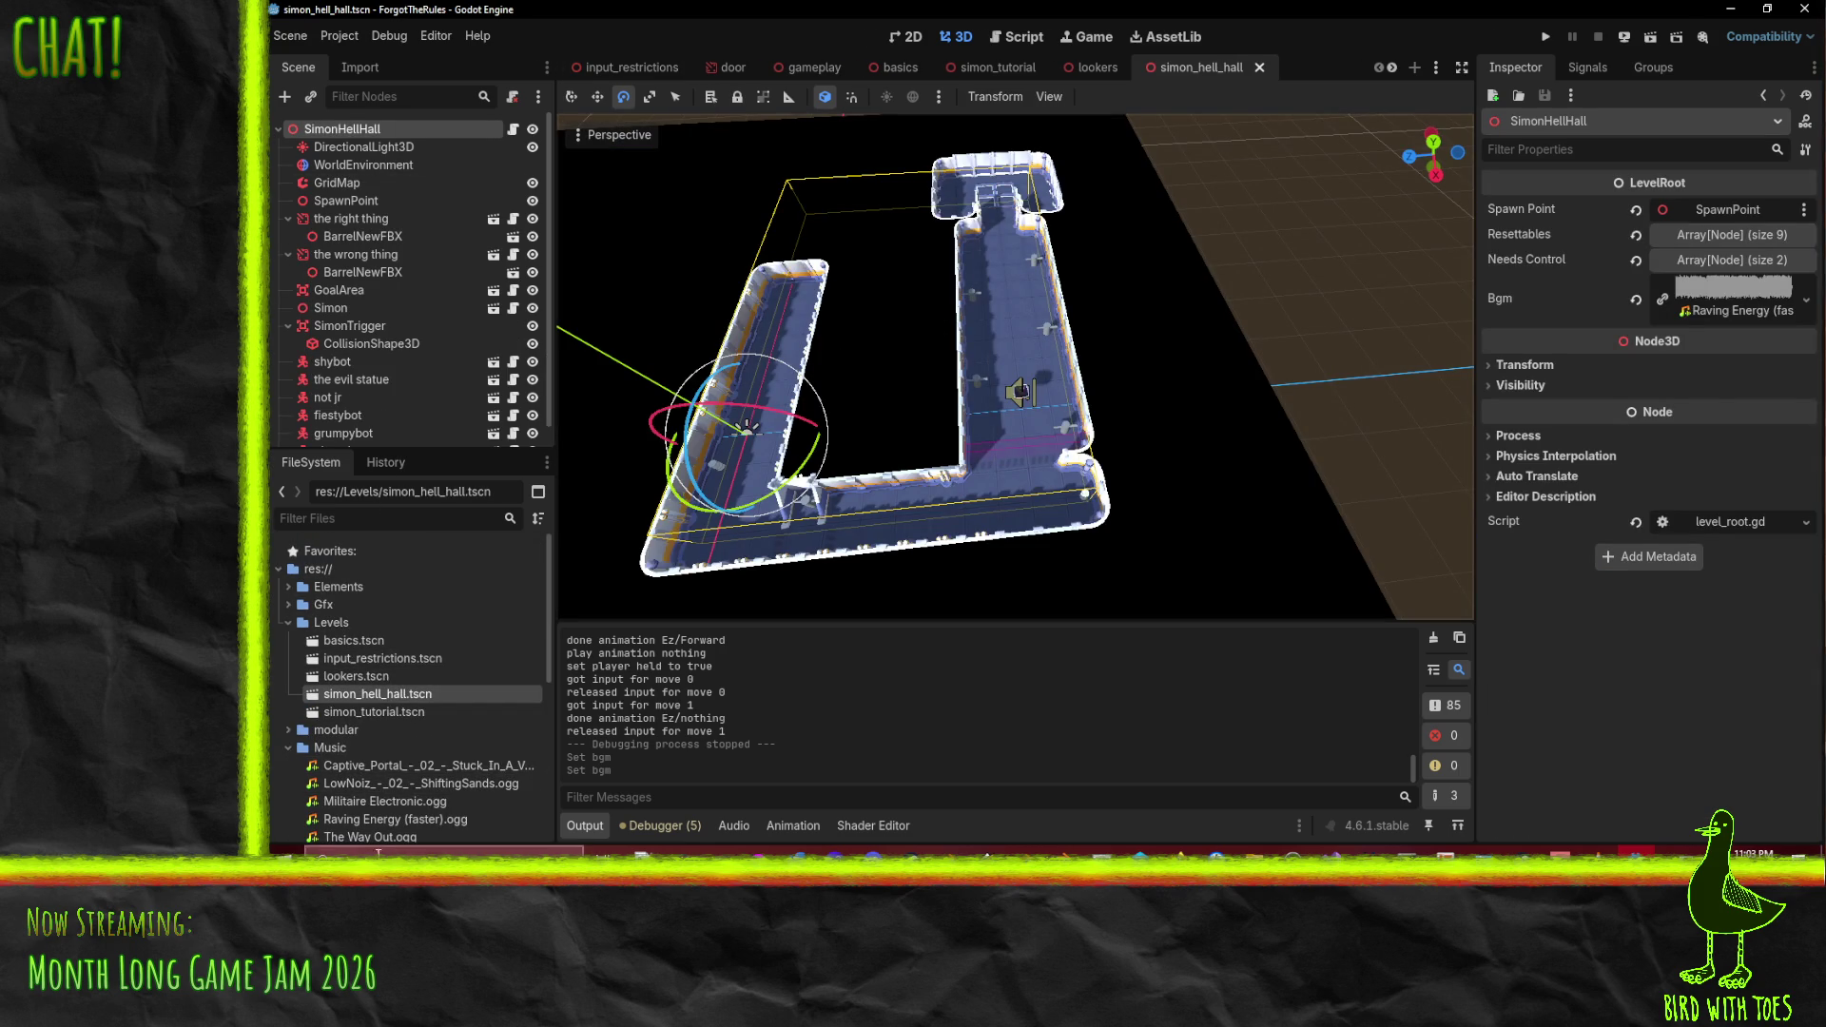
left_click_drag(424, 819, 1714, 306)
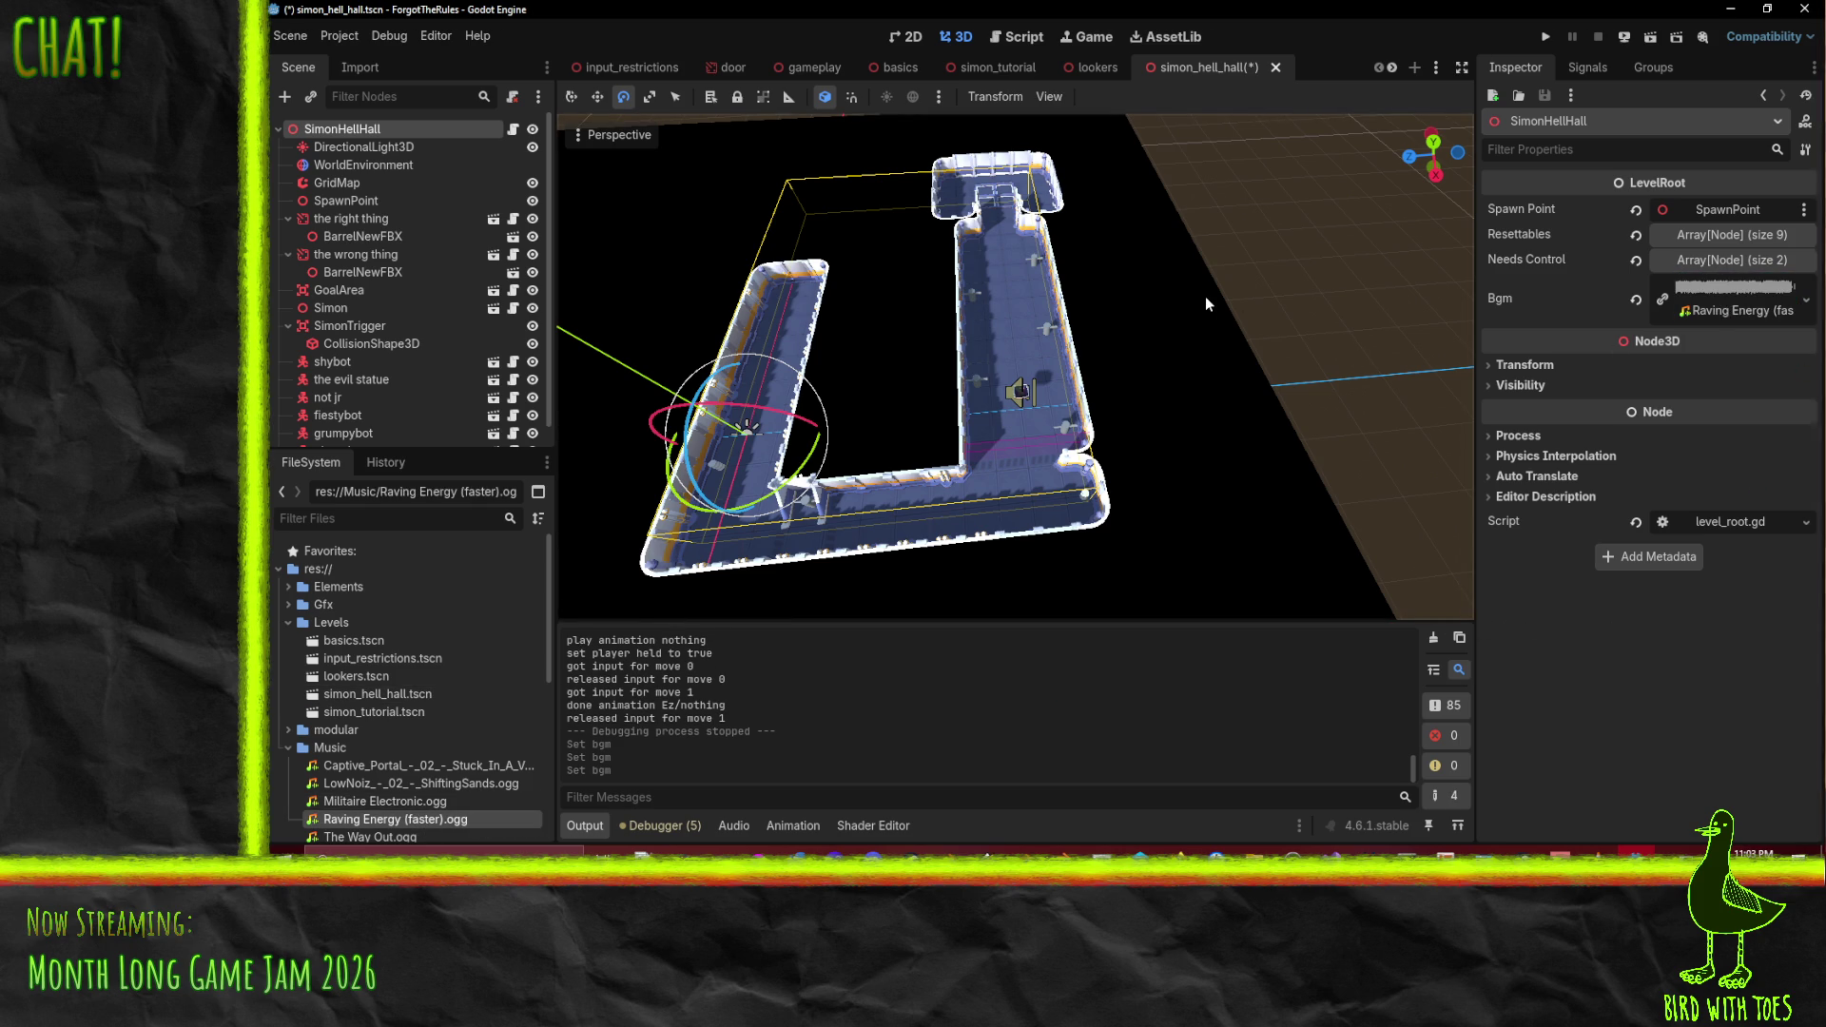
key("ctrl+s")
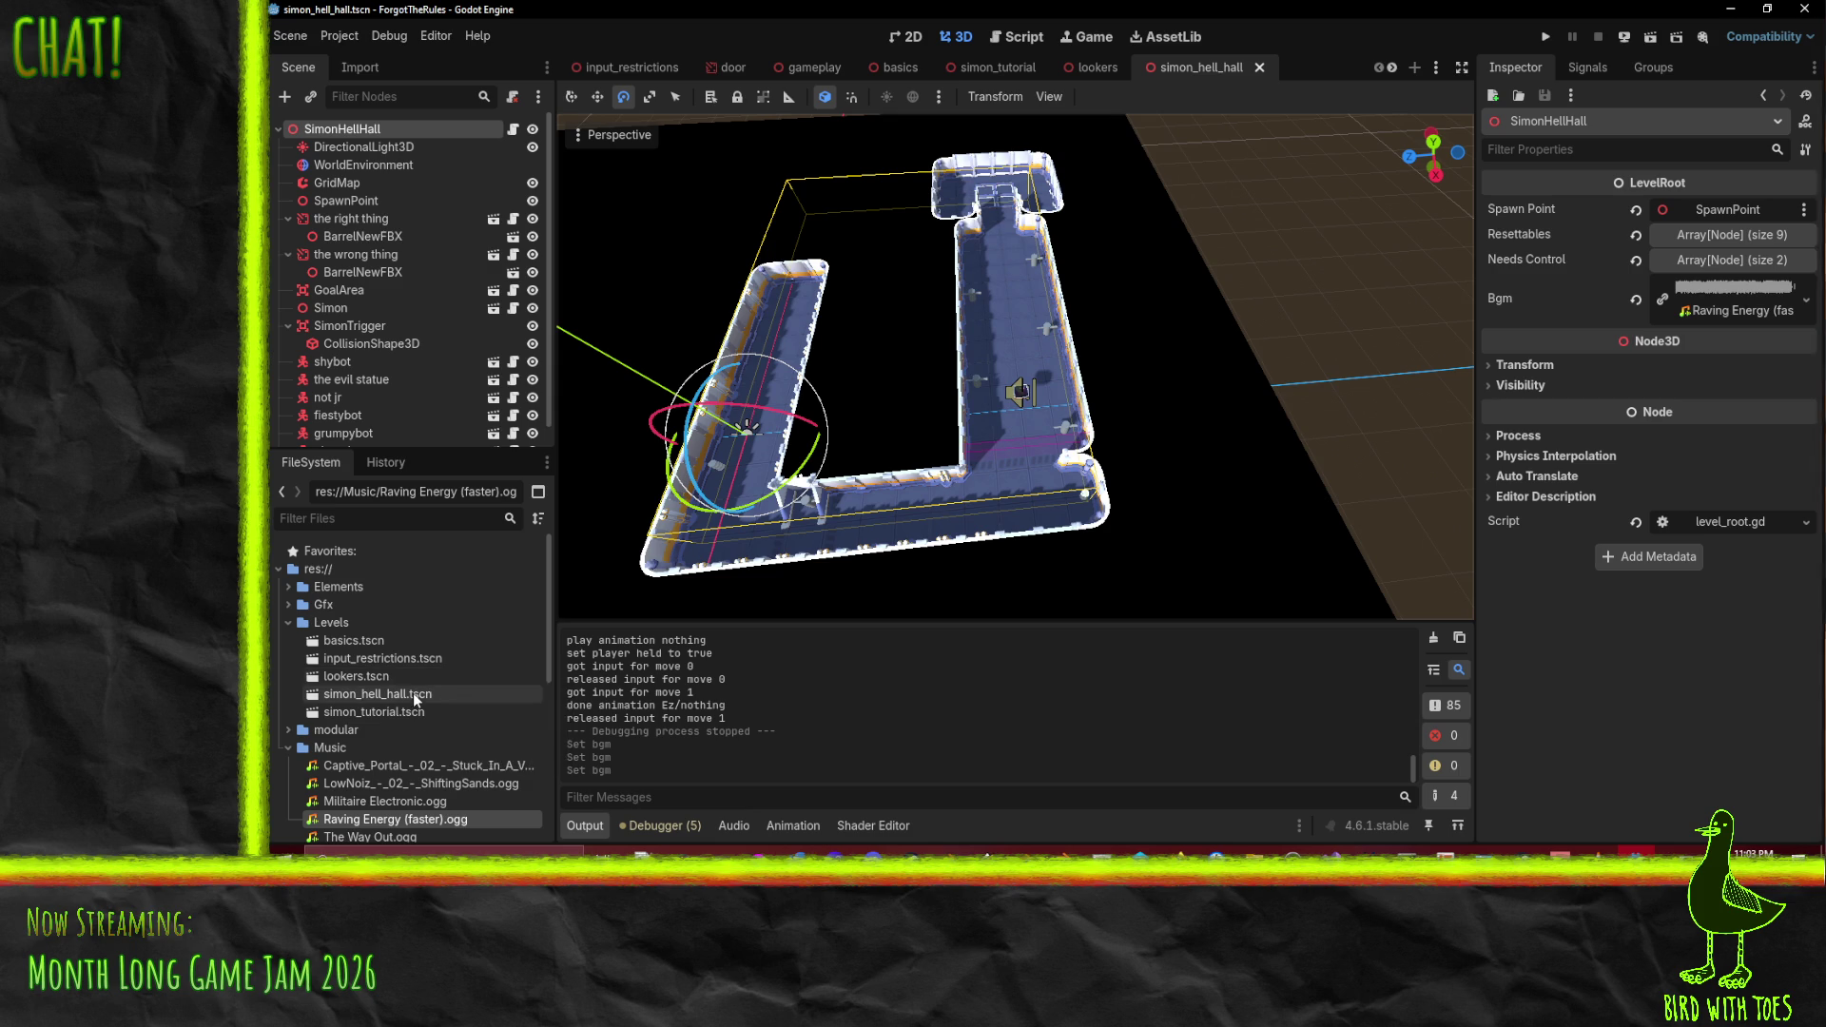
- Open lookers.tscn, drop the Captive_Portal OGG onto its Bgm property, and save
double_click(366, 677)
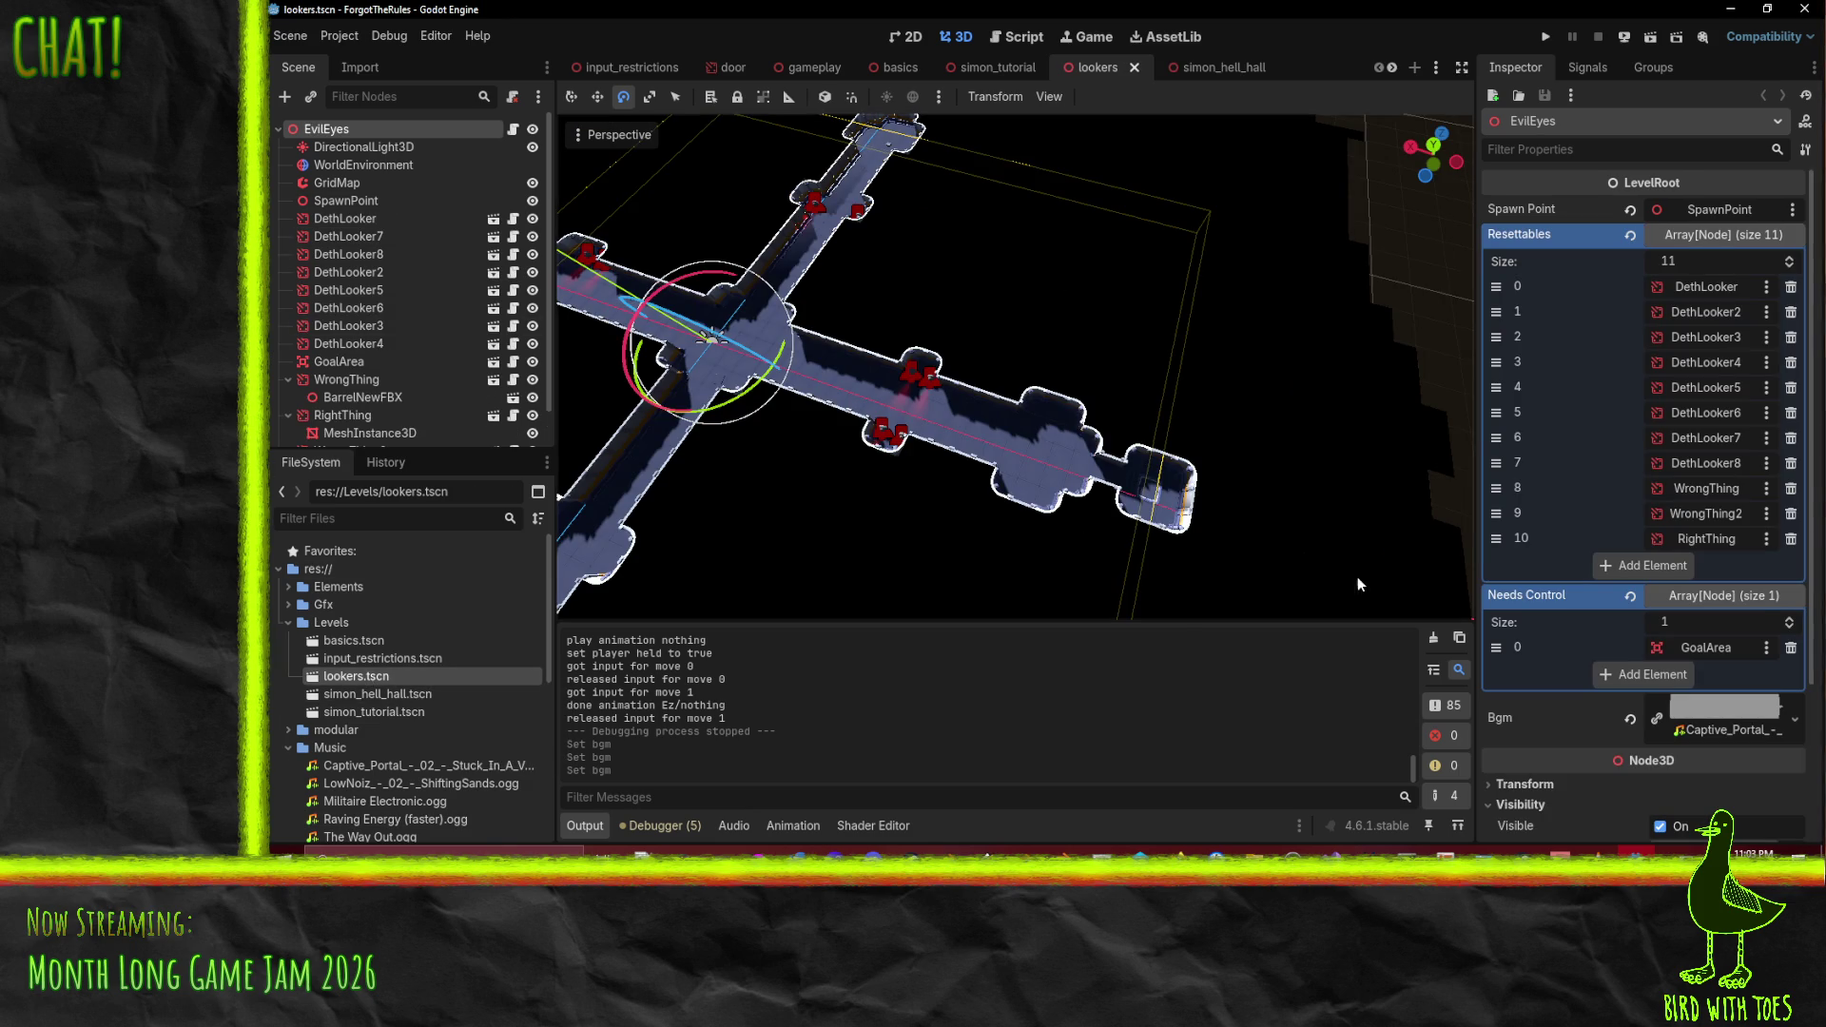
scroll(1737, 711, "down", 3)
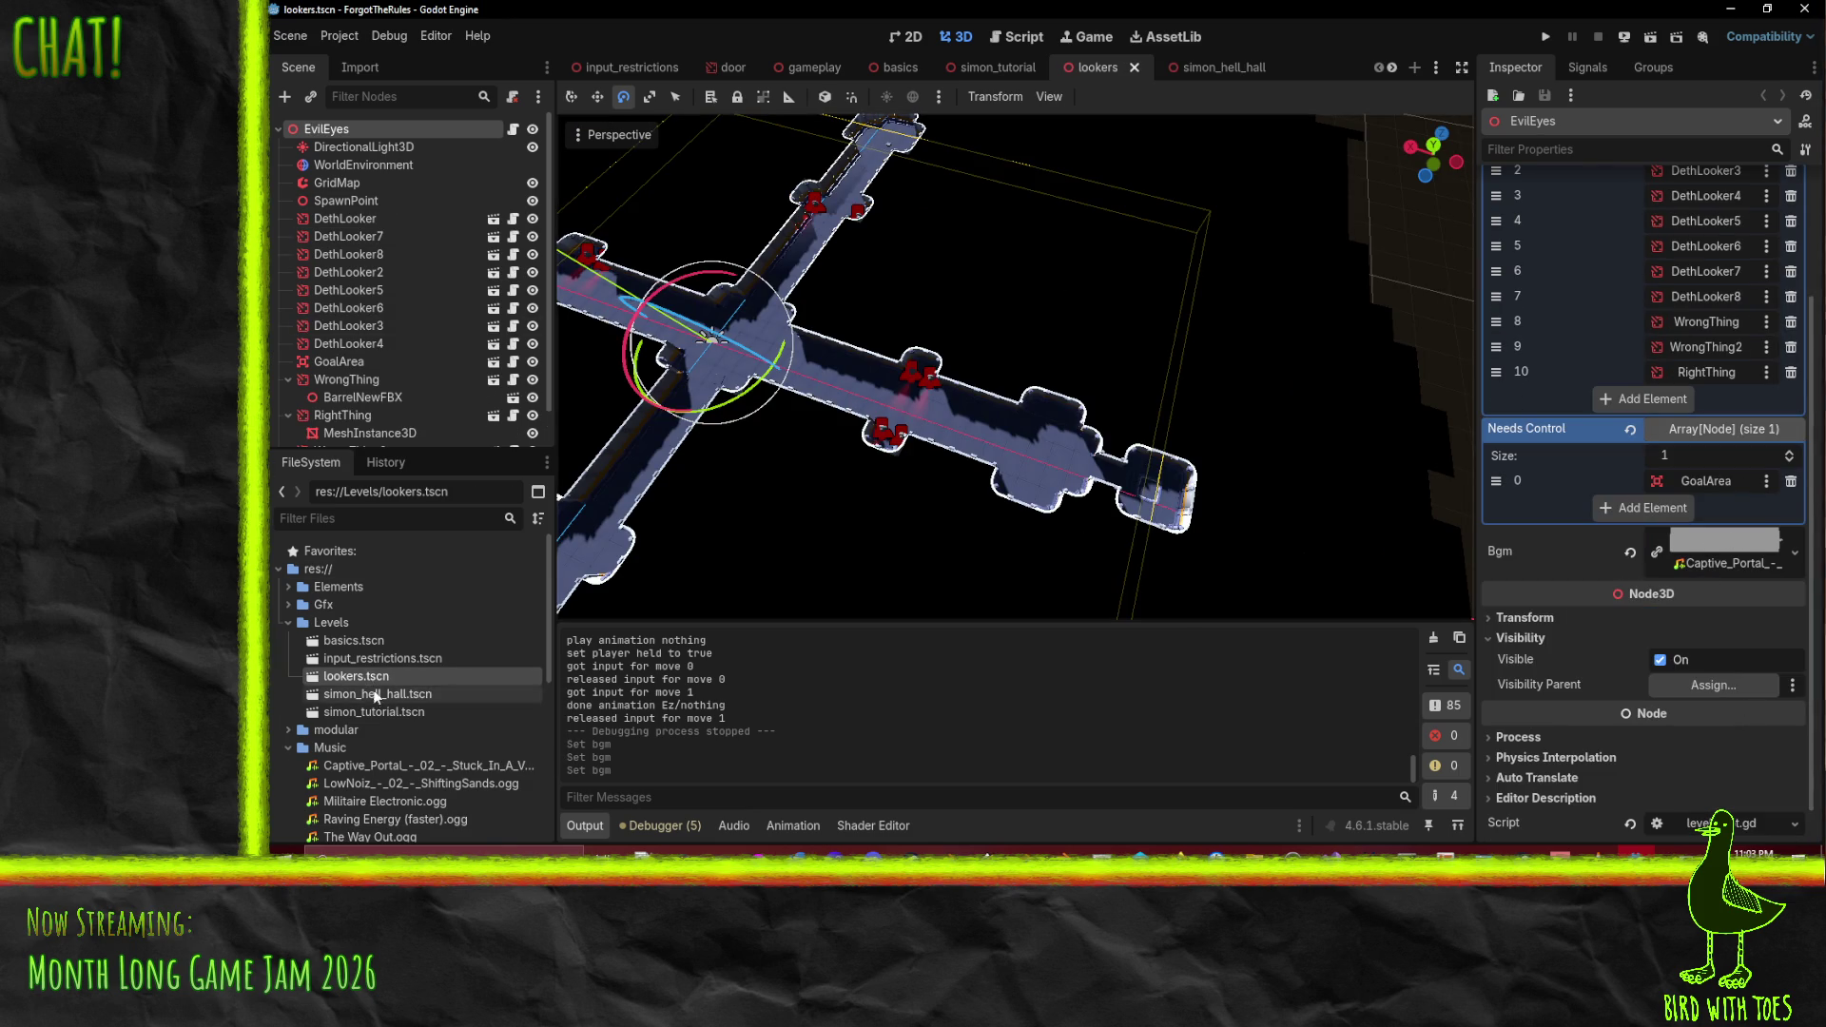
scroll(409, 761, "down", 2)
left_click_drag(386, 693, 1737, 538)
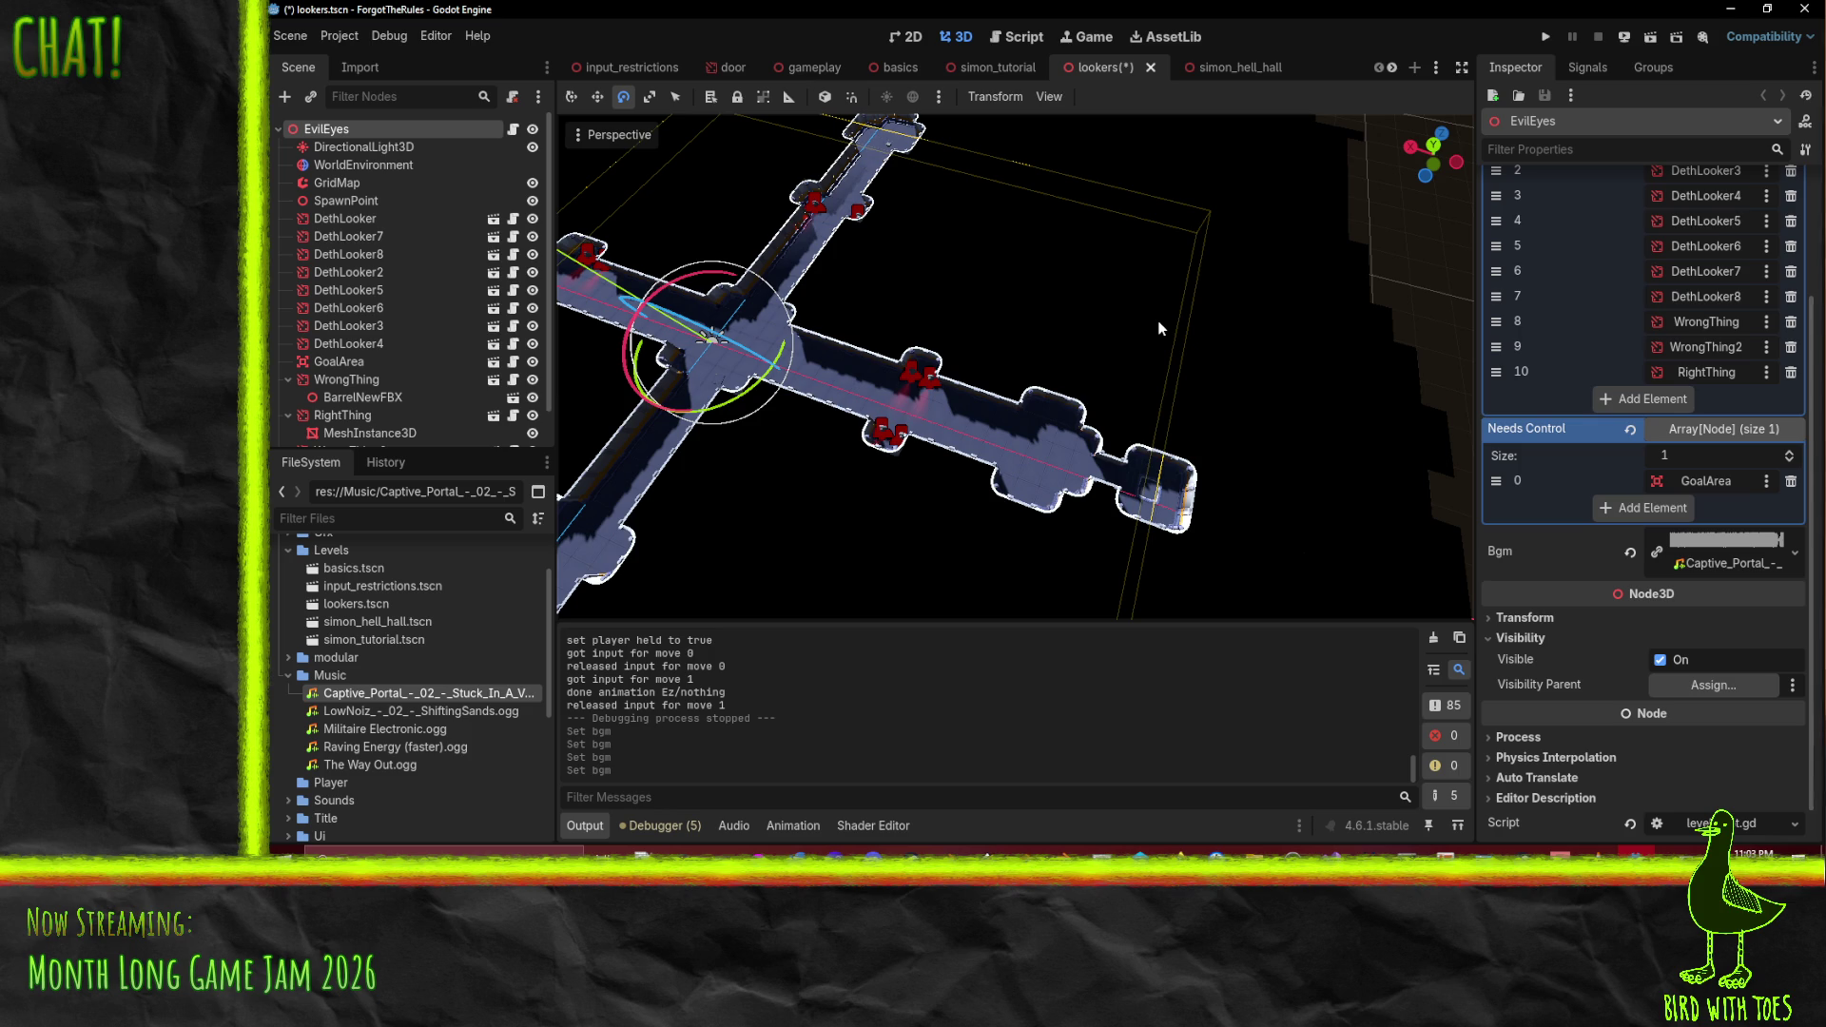
key("ctrl+s")
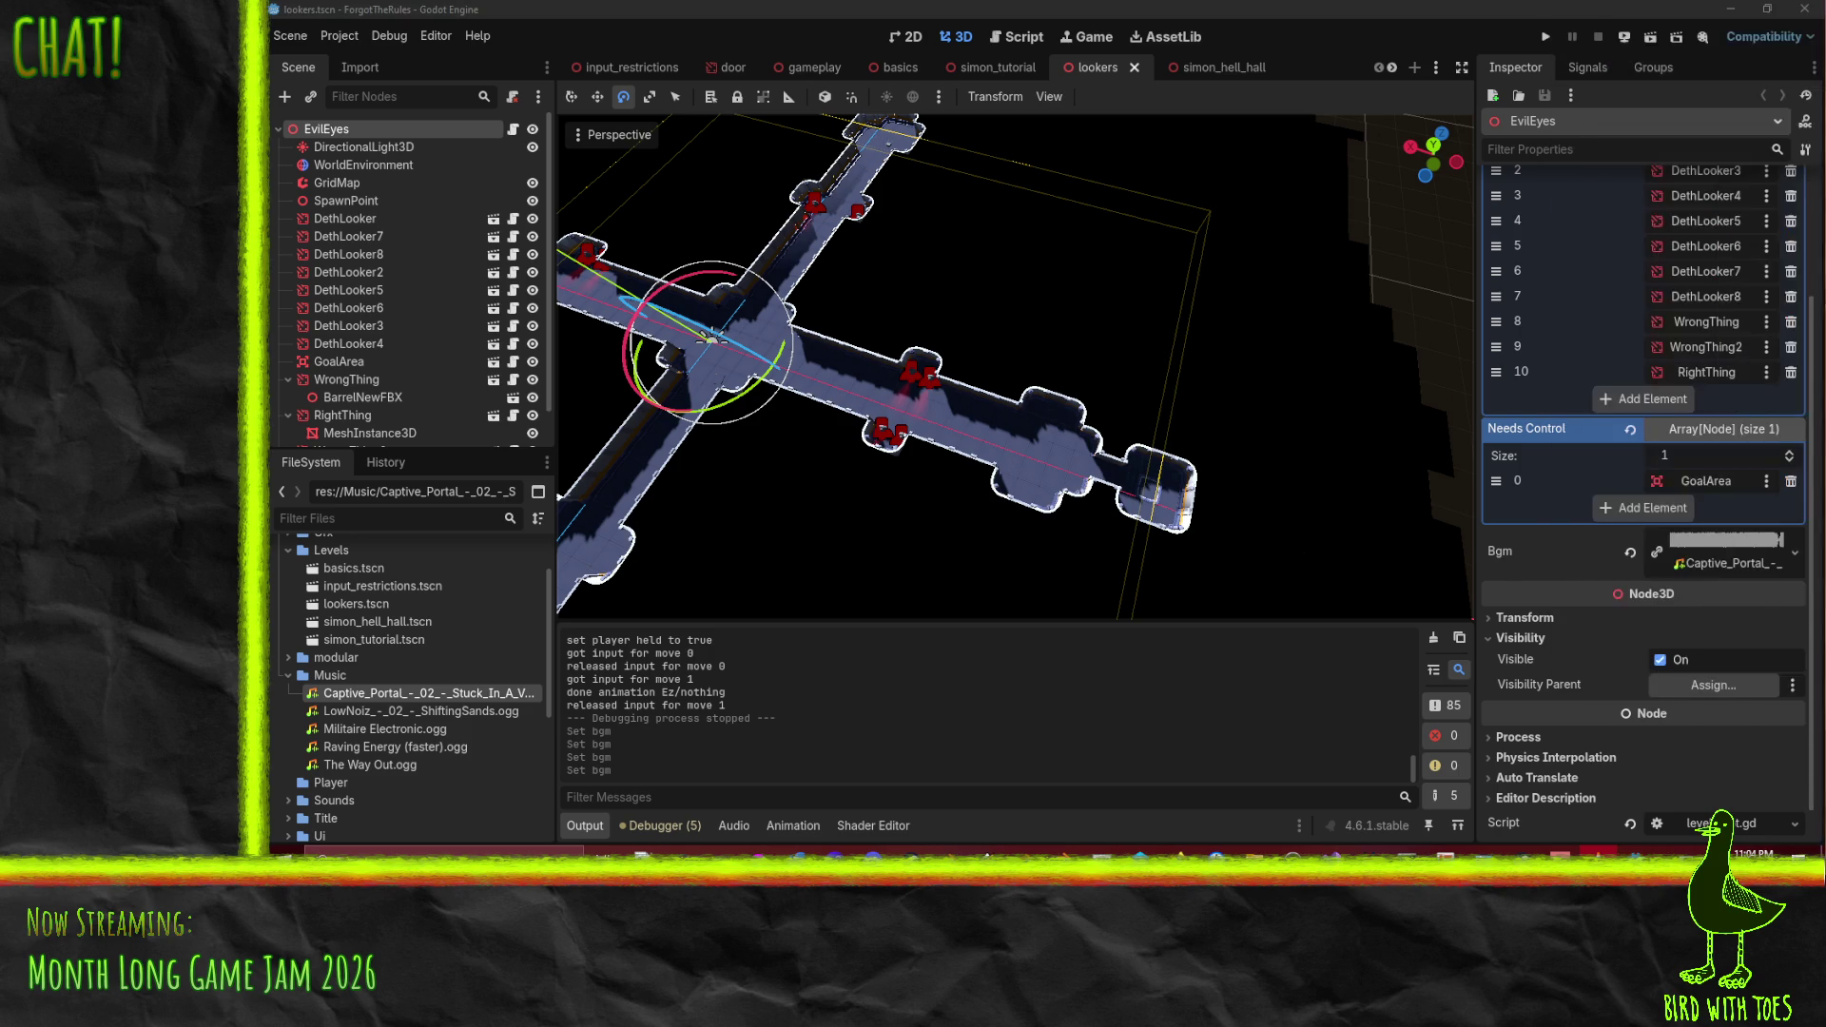
- Close Krita, discarding changes to Gradient.png, check-mark.png and the other modified images
key("alt+Tab")
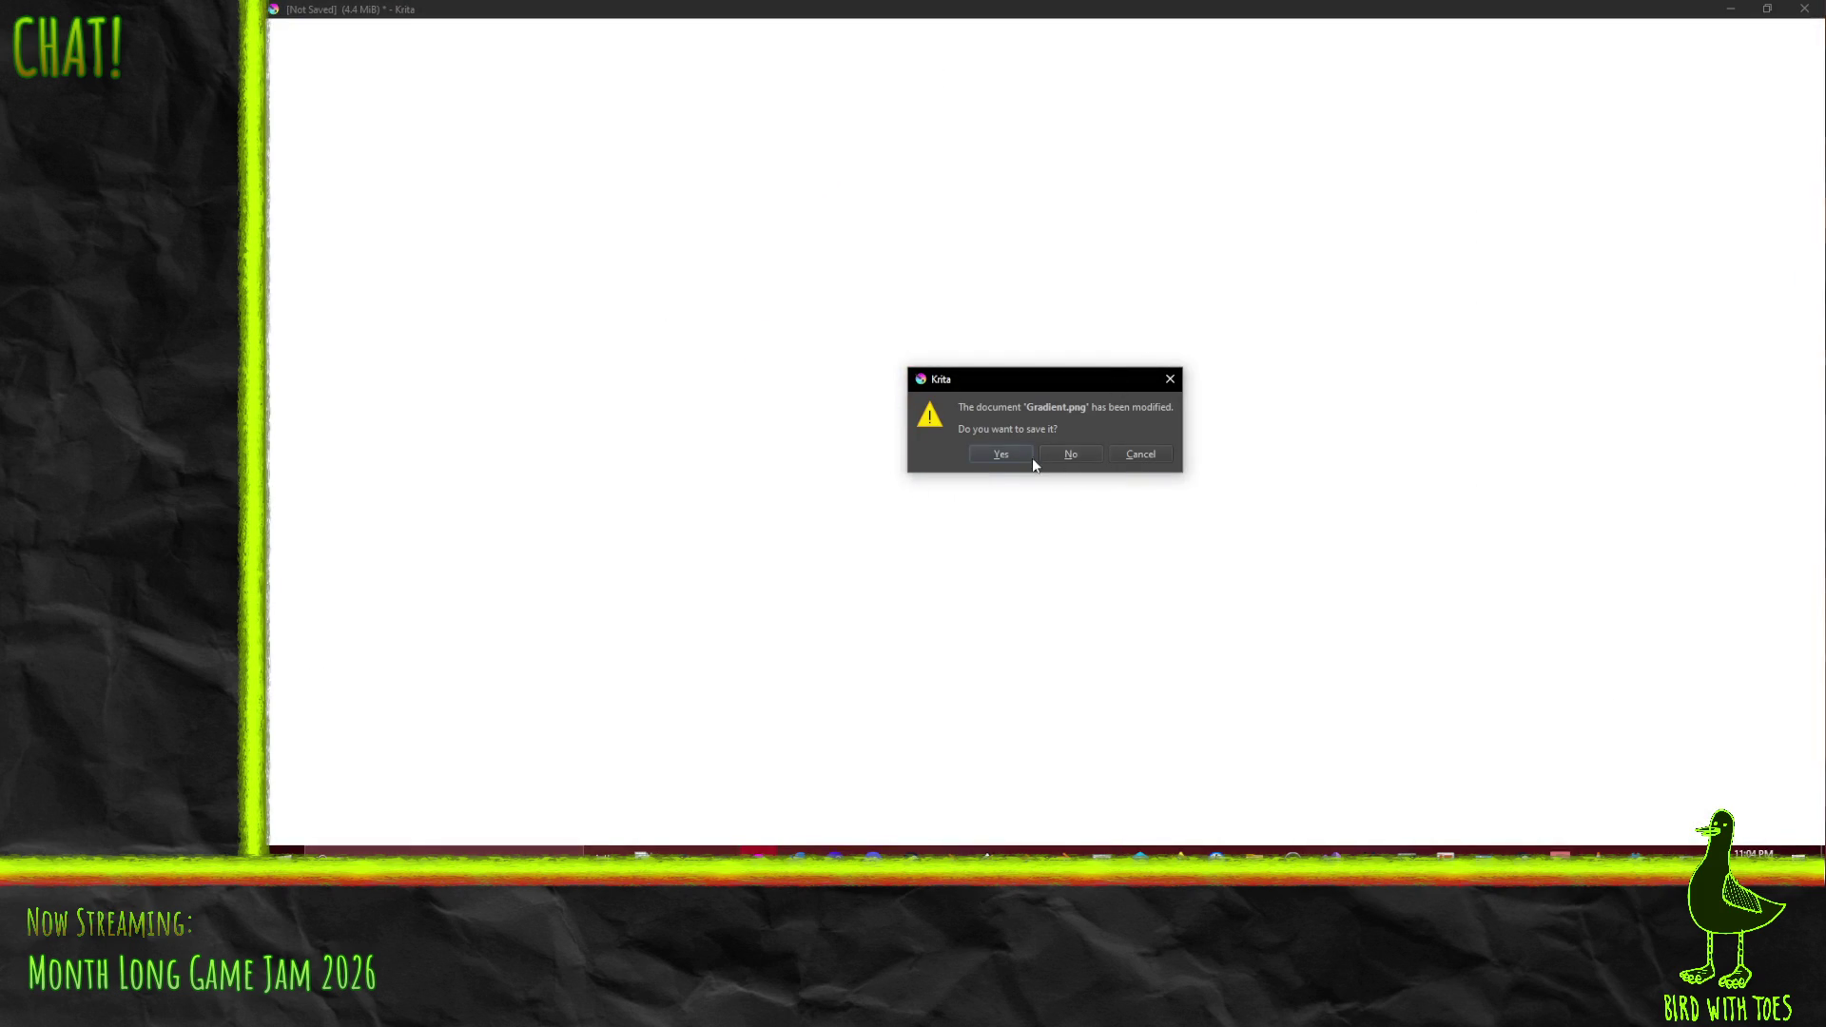
left_click(1070, 456)
left_click(1056, 454)
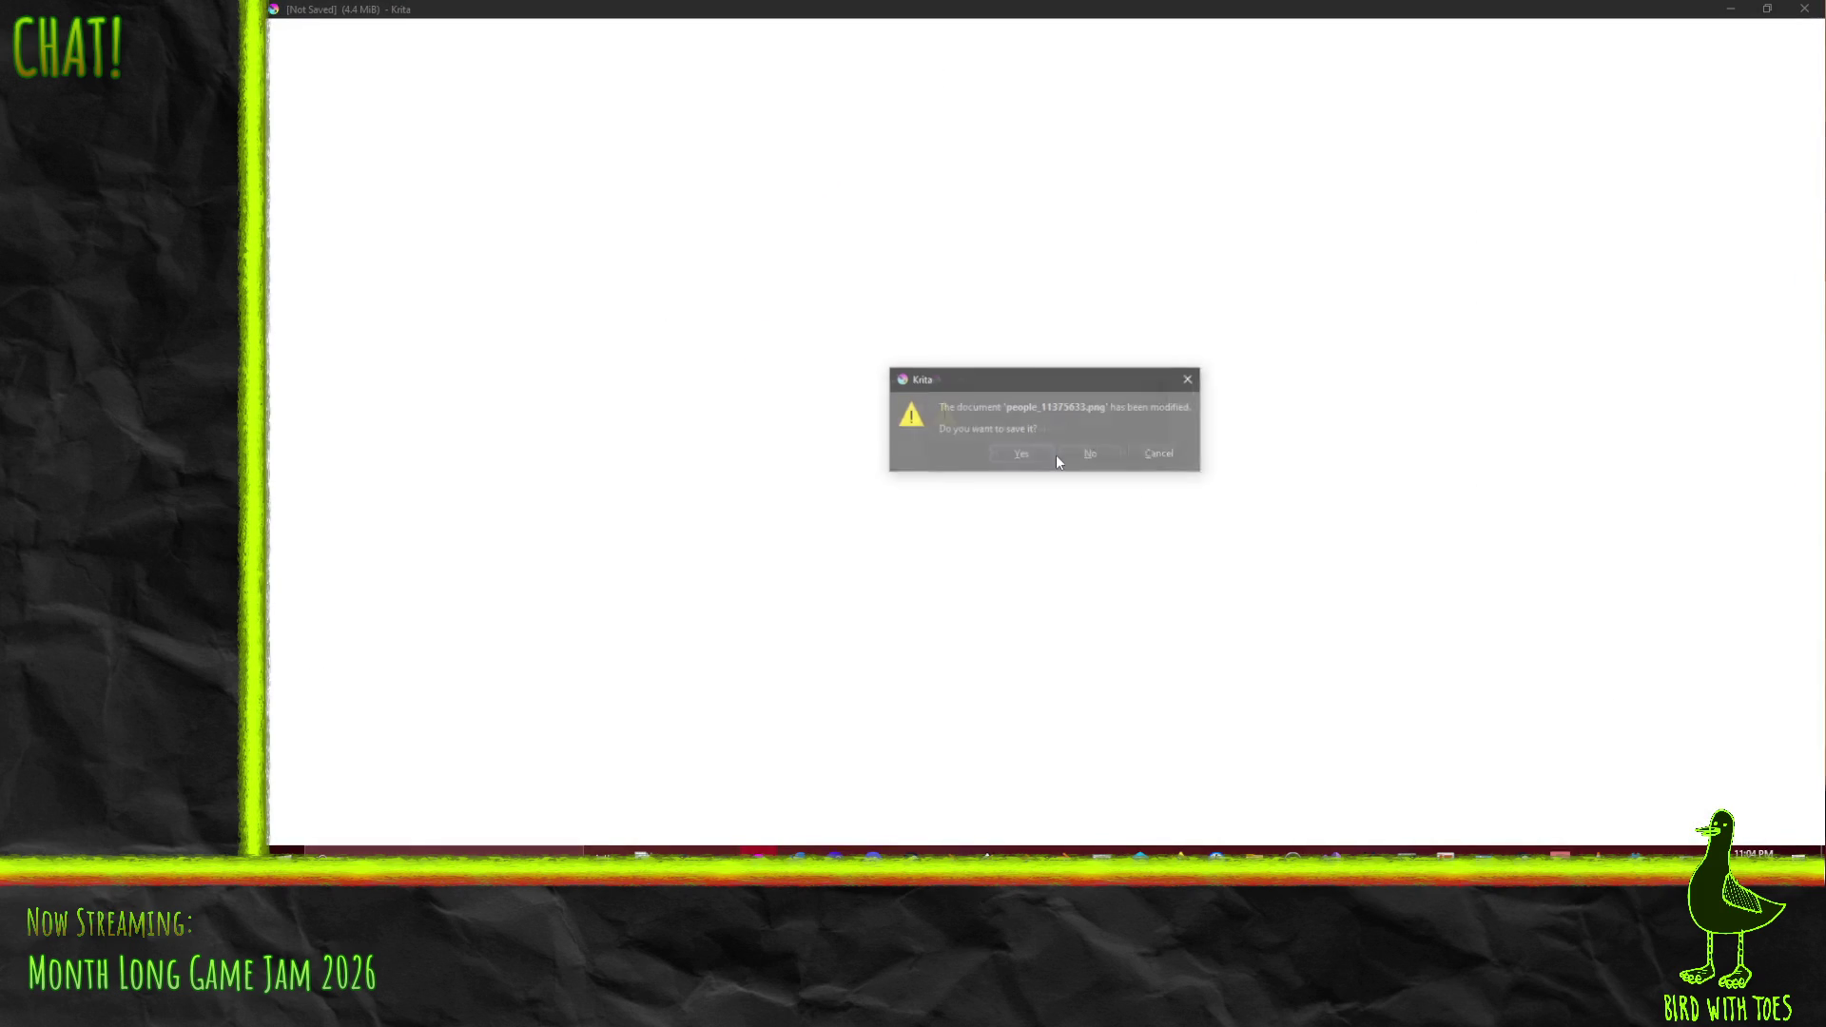
left_click(1063, 457)
left_click(1067, 456)
left_click(1069, 453)
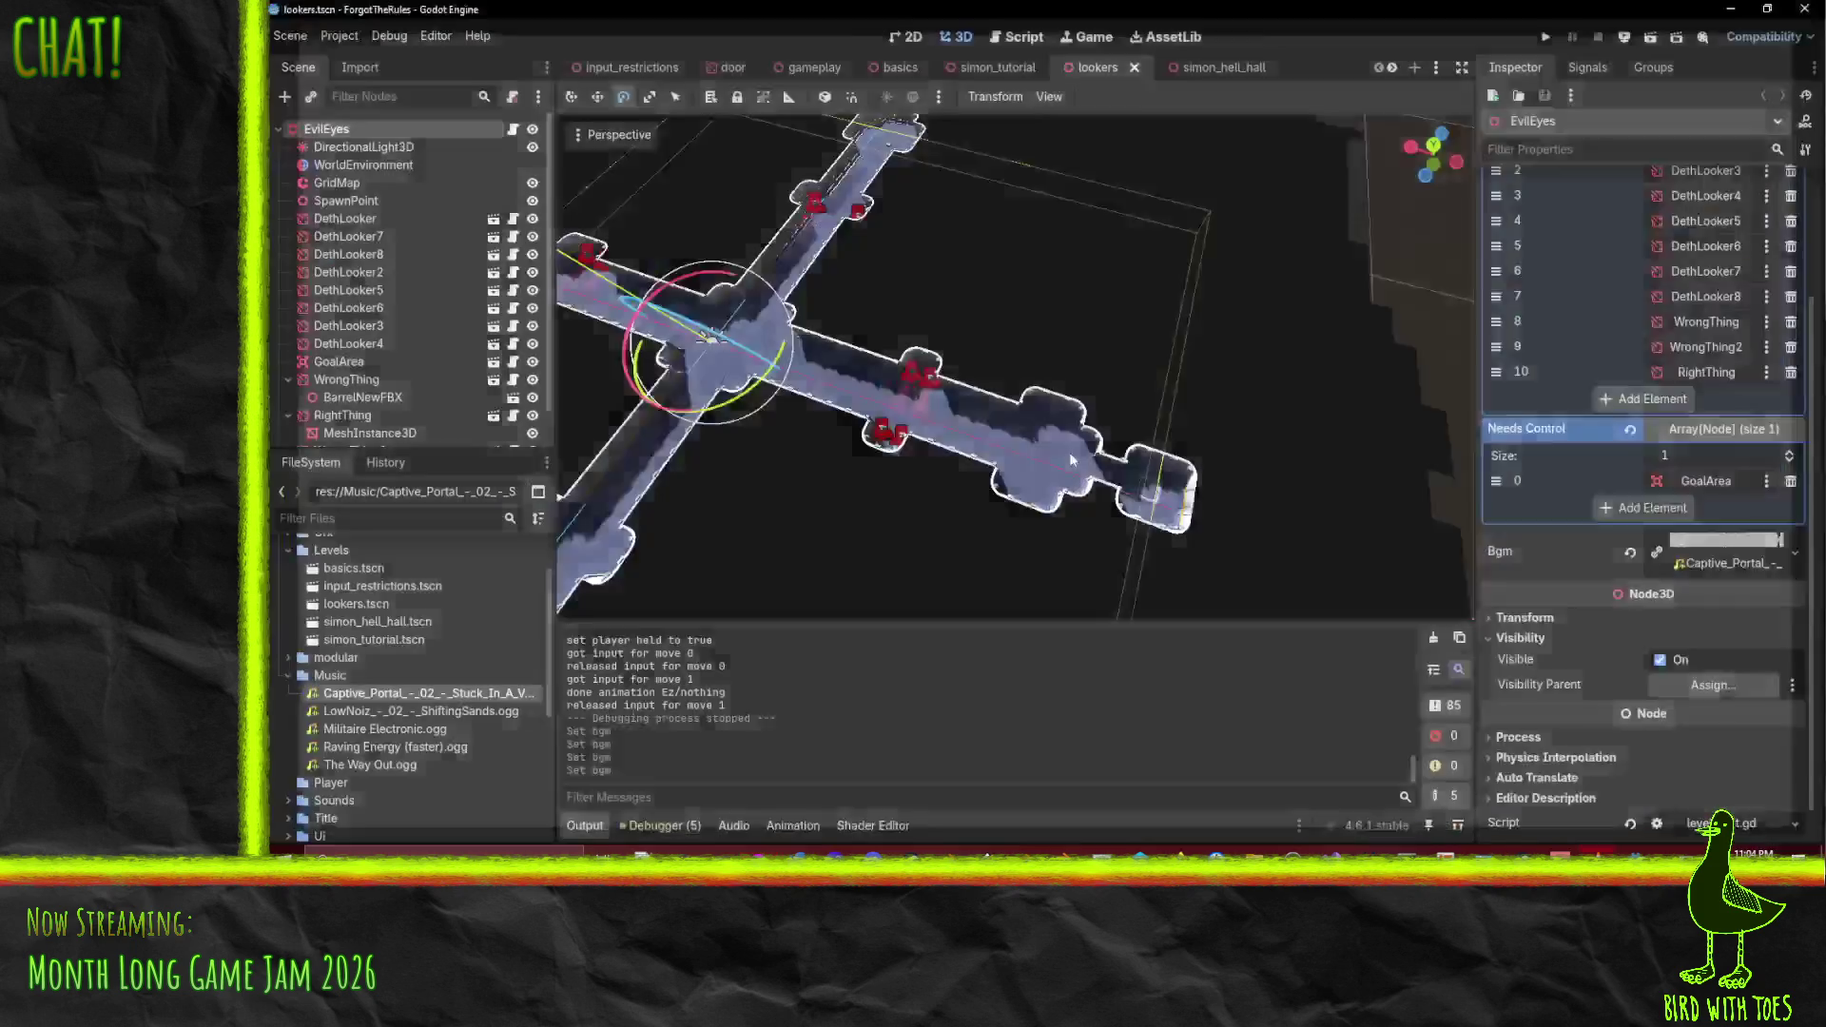
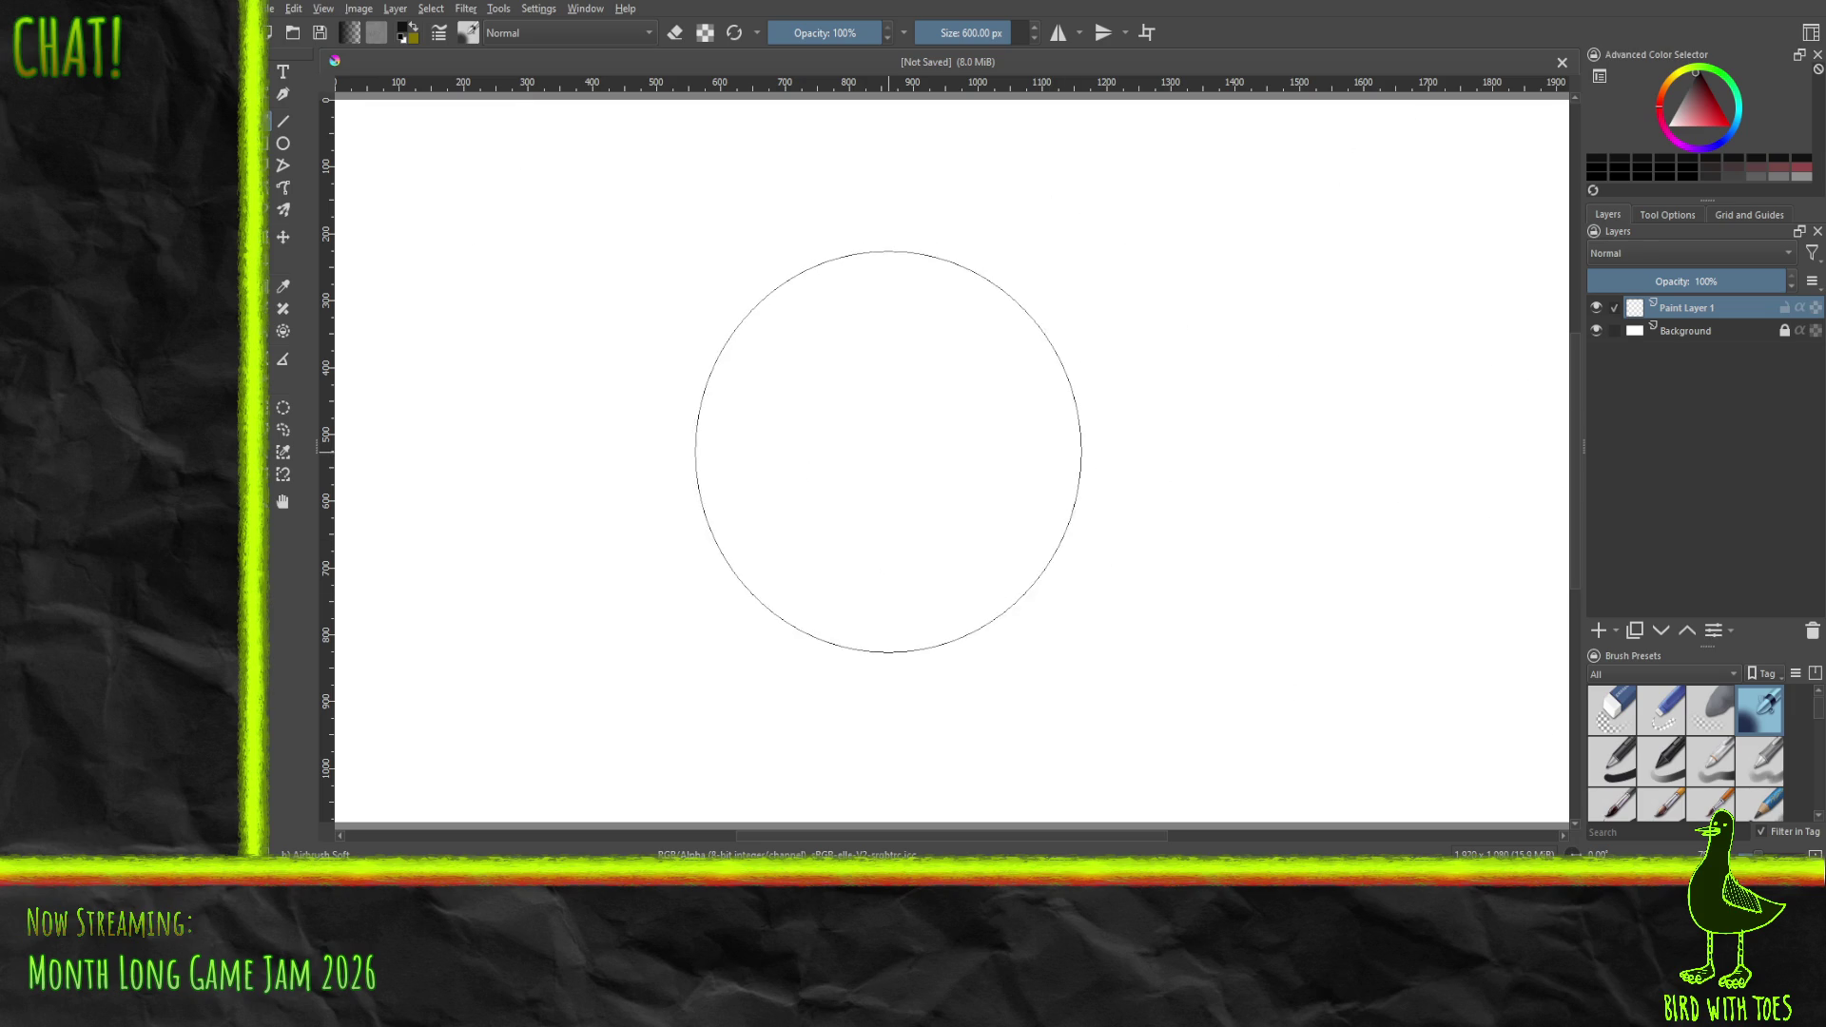
- Test soft airbrush blobs and undo them until one grey blob remains near the lower left
mouse_move(884, 448)
left_mouse_down()
mouse_move(904, 447)
mouse_move(774, 476)
left_mouse_up()
key("ctrl+z")
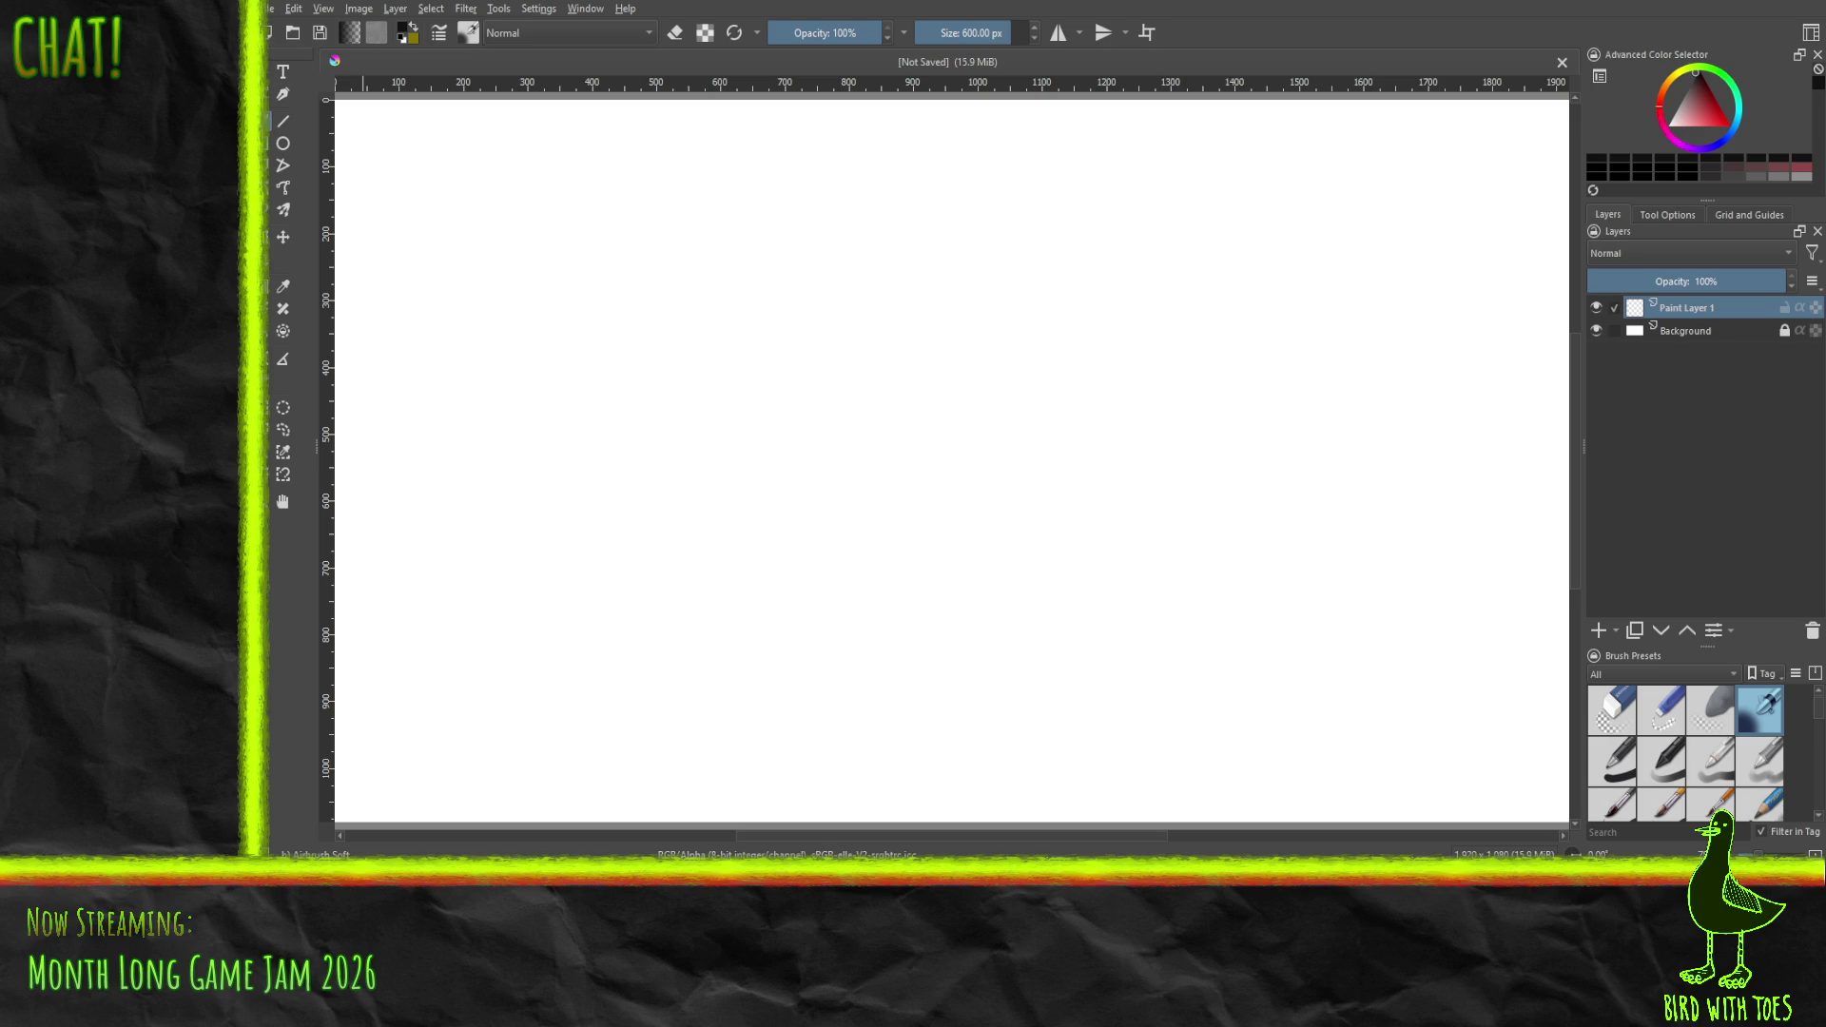
left_click_drag(882, 590, 1036, 433)
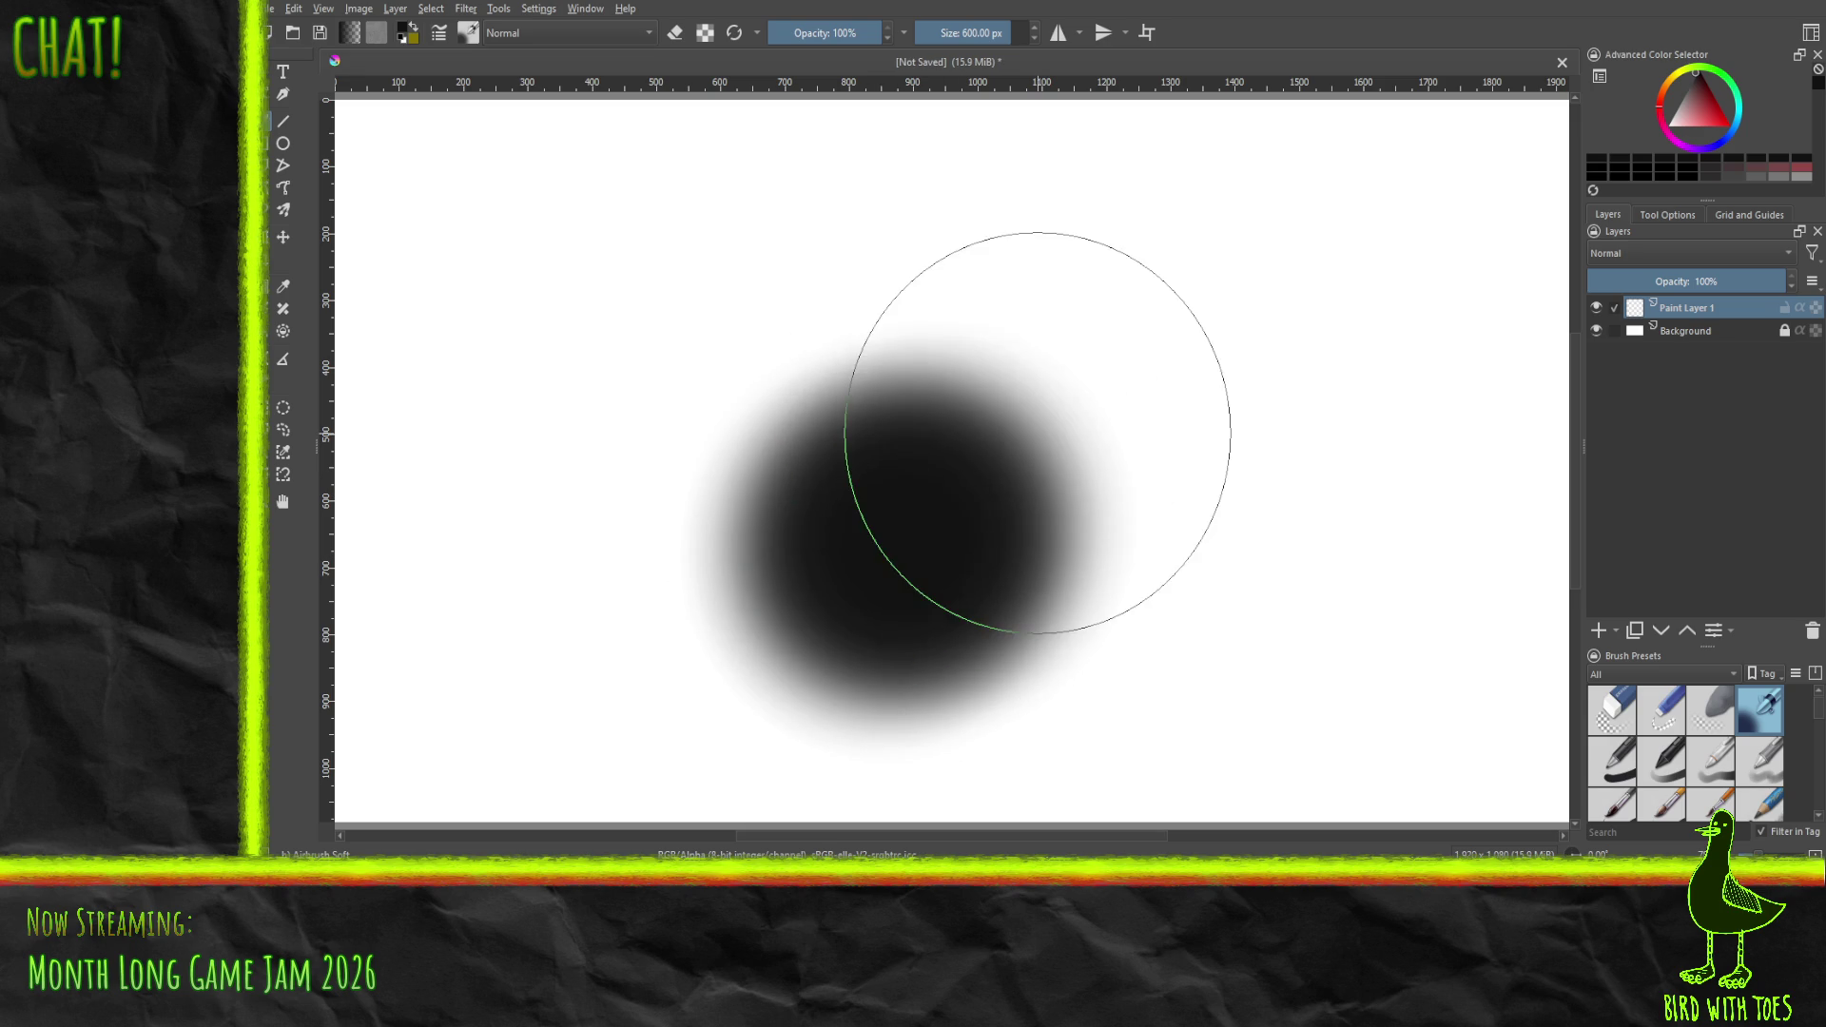
key("ctrl+z")
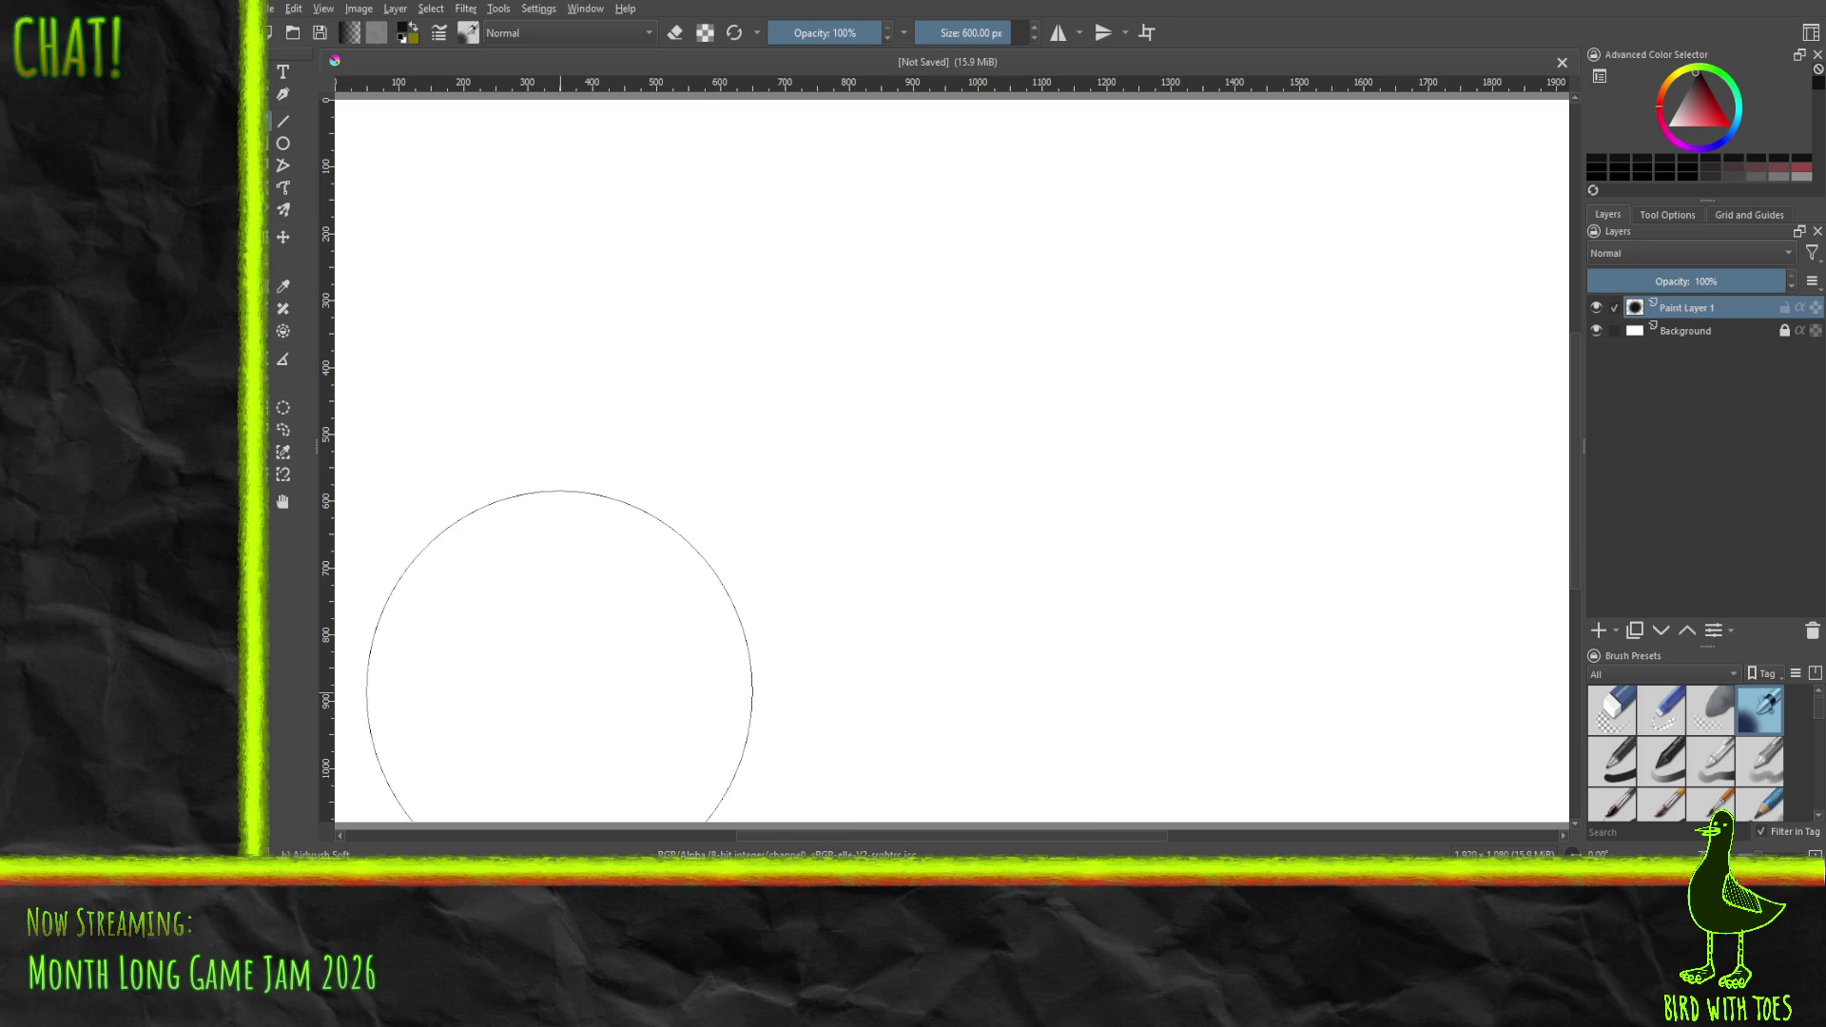
mouse_move(558, 672)
left_mouse_down()
mouse_move(840, 446)
mouse_move(1093, 358)
mouse_move(1141, 693)
mouse_move(1125, 717)
mouse_move(1179, 546)
mouse_move(1180, 230)
mouse_move(717, 437)
mouse_move(836, 765)
left_mouse_up()
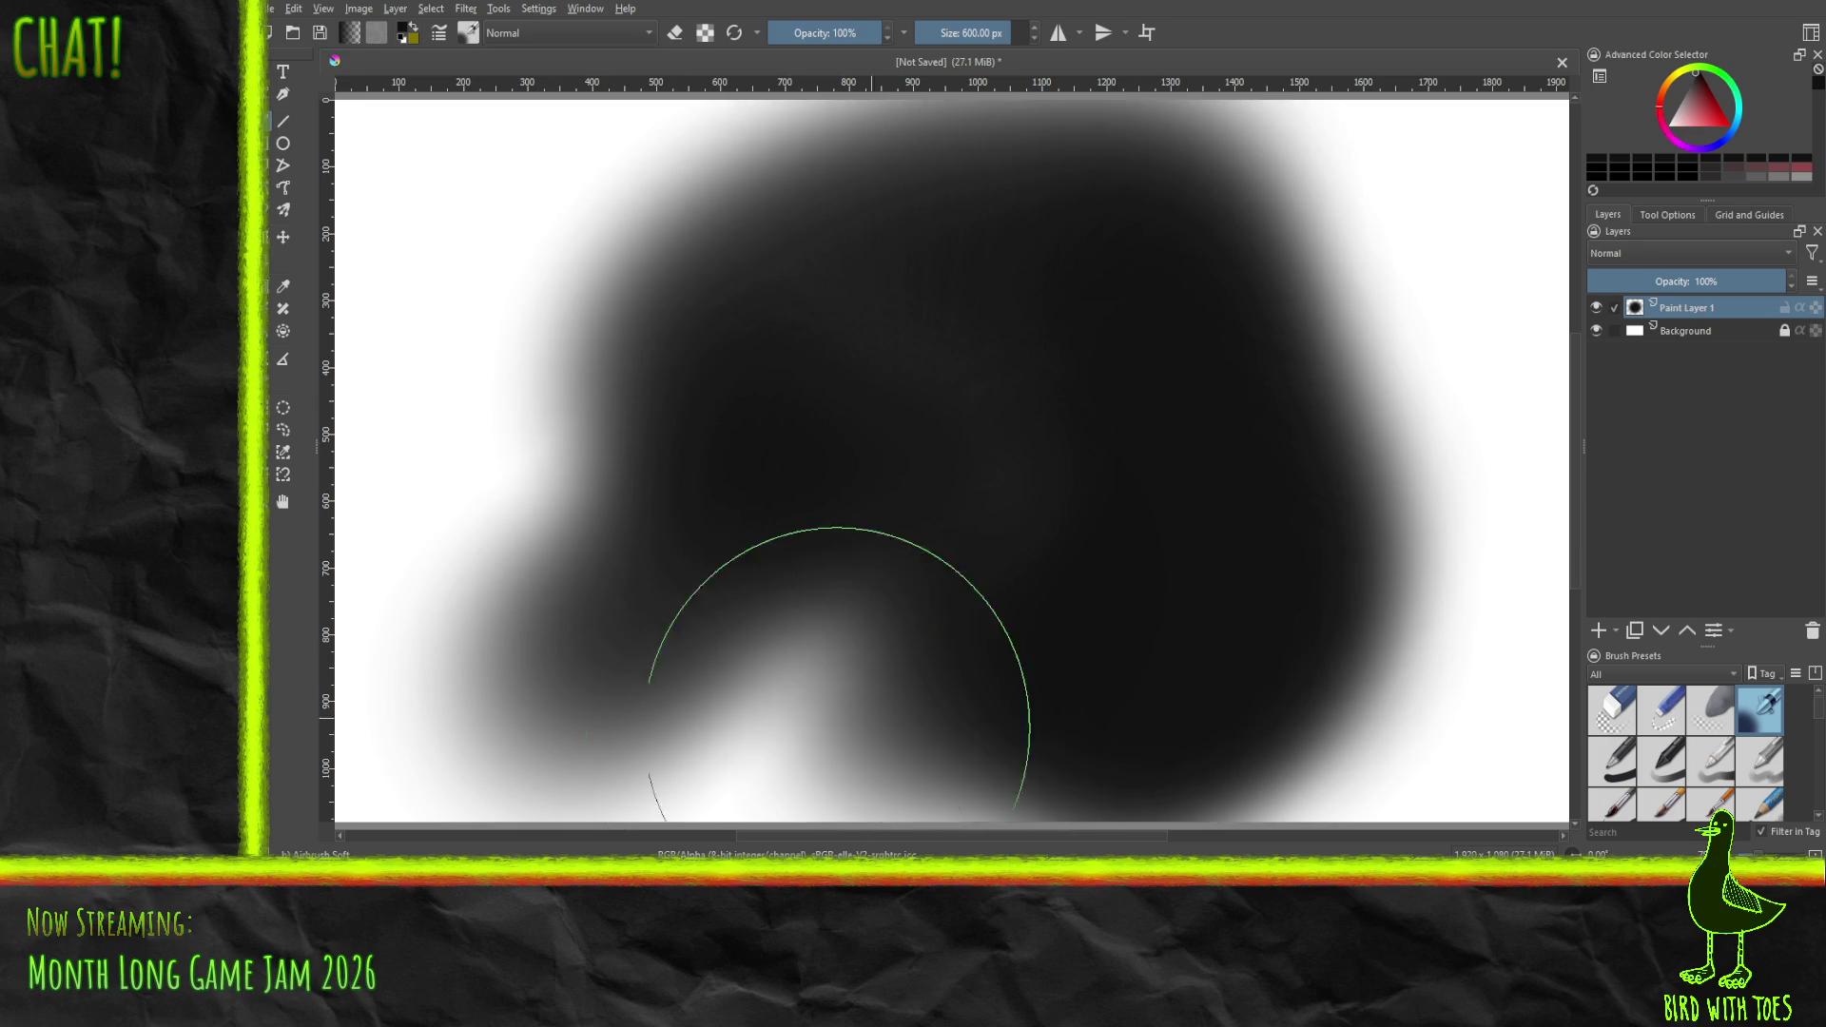
key("ctrl+z")
key("ctrl+z")
key("ctrl+z")
- Switch to a 40 px brush, try a few black test strokes, and undo them
left_click(1662, 769)
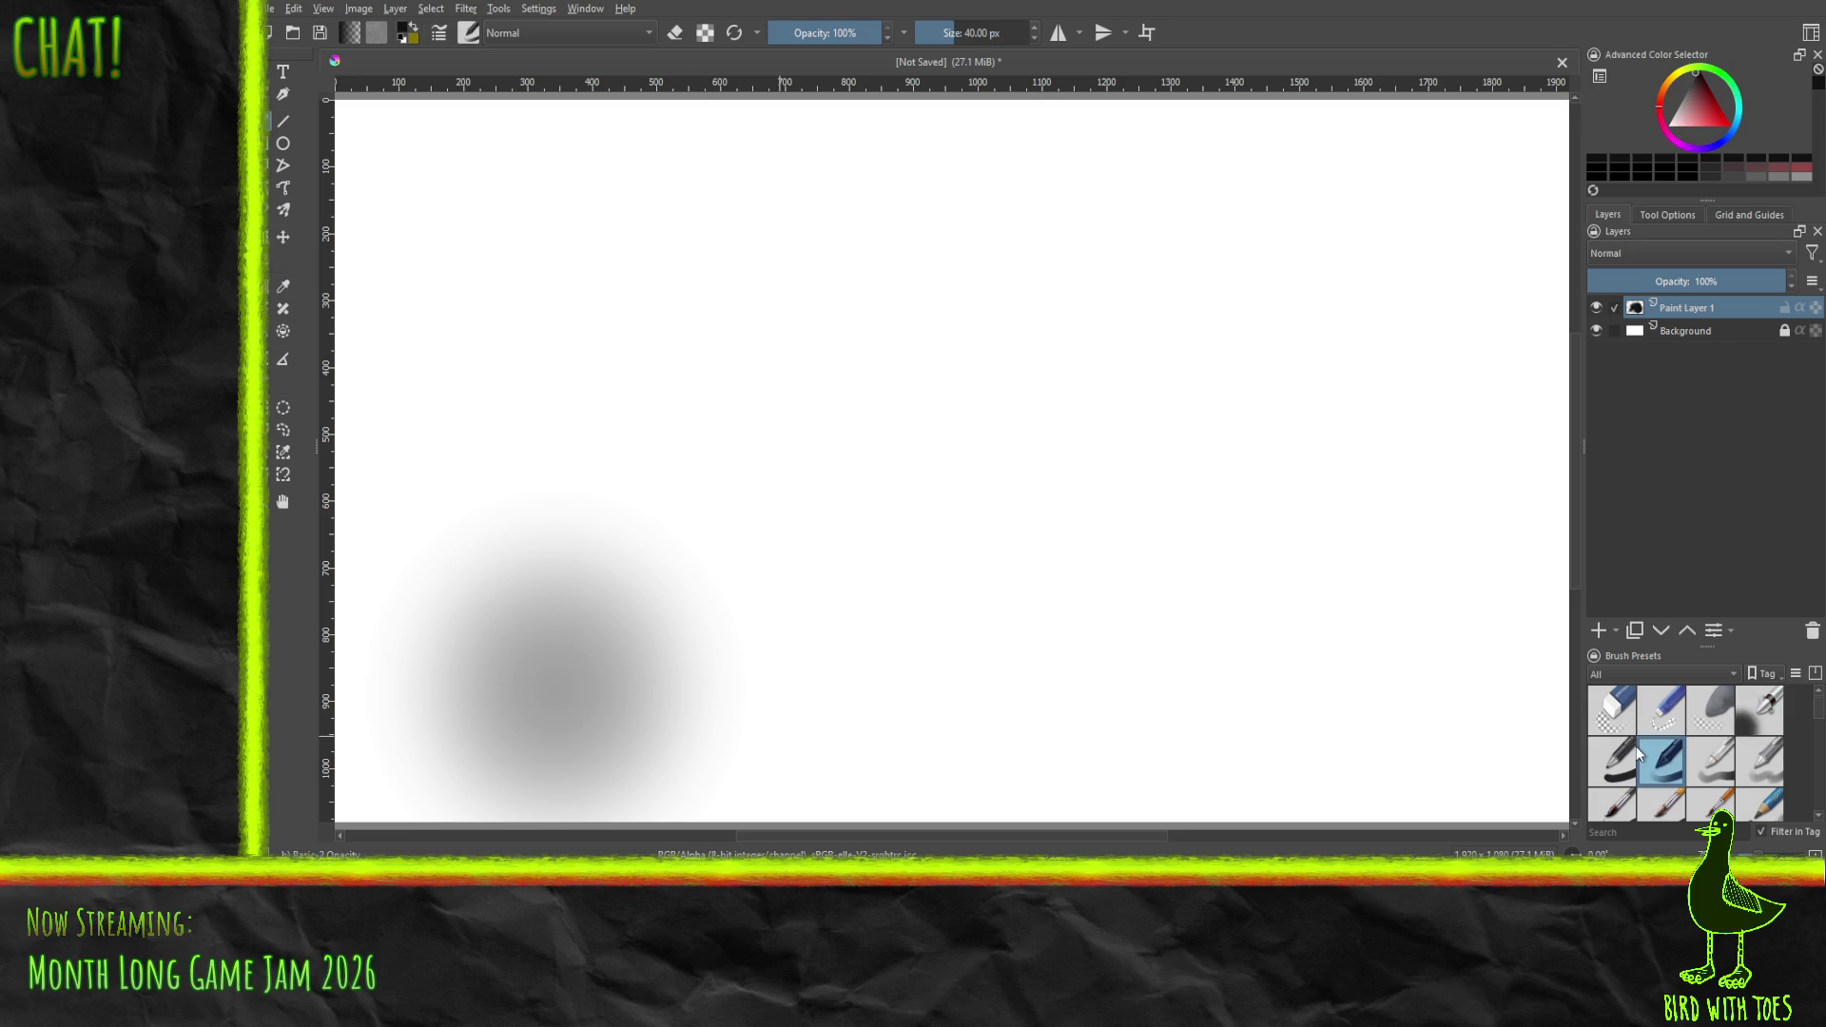
mouse_move(659, 609)
left_mouse_down()
mouse_move(783, 570)
mouse_move(799, 466)
mouse_move(1109, 408)
mouse_move(799, 570)
mouse_move(870, 525)
left_mouse_up()
key("ctrl+z")
key("ctrl+z")
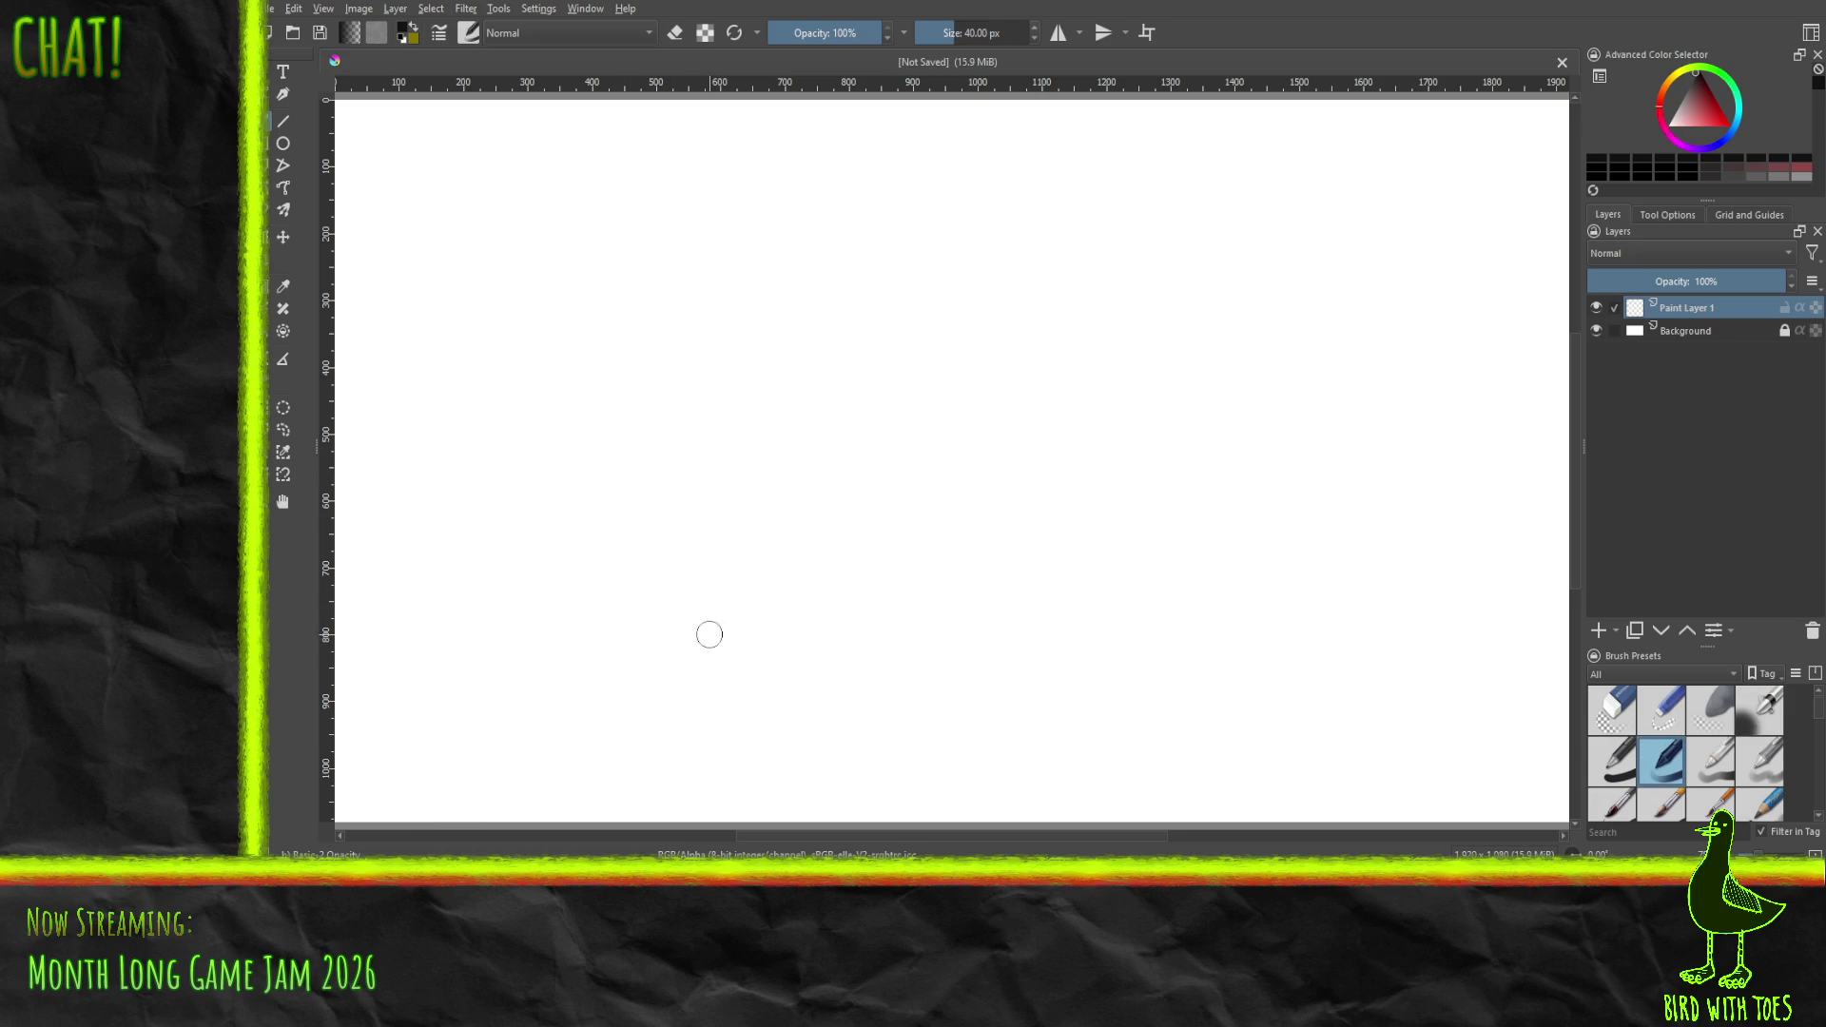
left_click_drag(840, 569, 1051, 513)
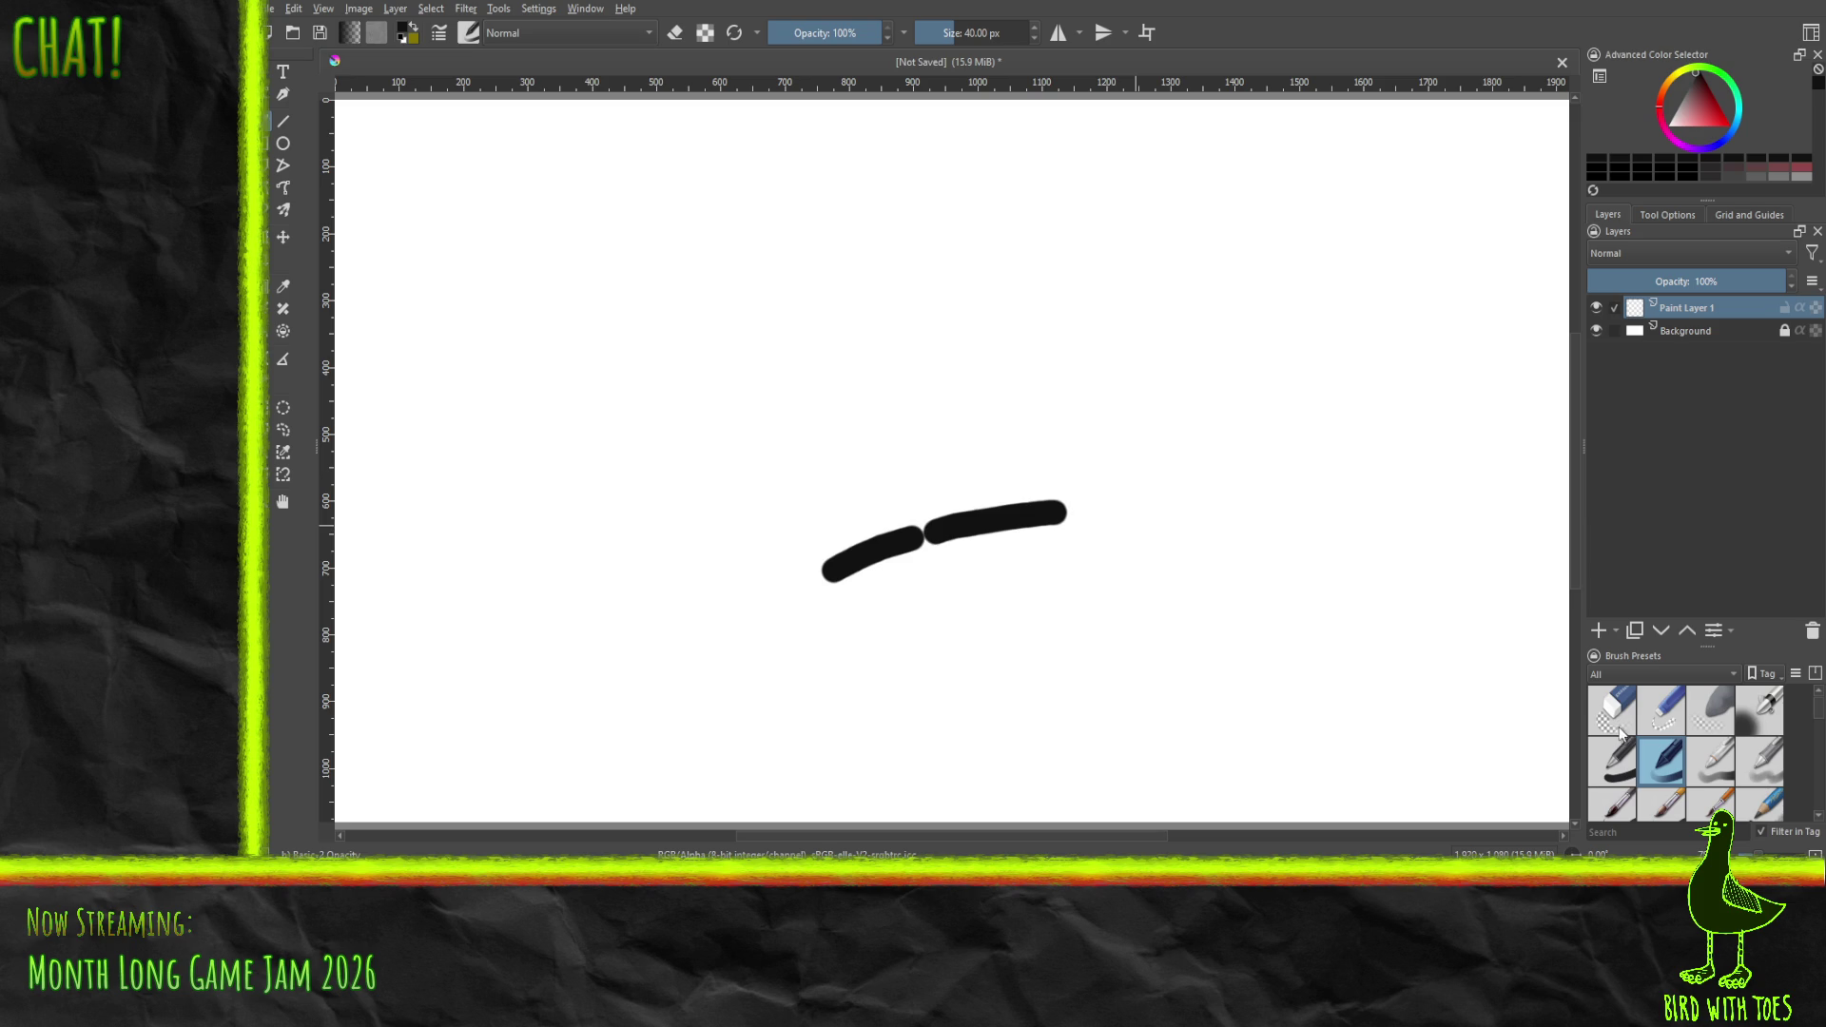
key("ctrl+z")
- Try the Basic-1 and then Basic-4 Flow Opacity brushes, undoing every test stroke
left_click(1612, 761)
key("ctrl+z")
mouse_move(813, 627)
left_mouse_down()
mouse_move(892, 655)
mouse_move(1019, 424)
mouse_move(1345, 555)
left_mouse_up()
key("ctrl+z")
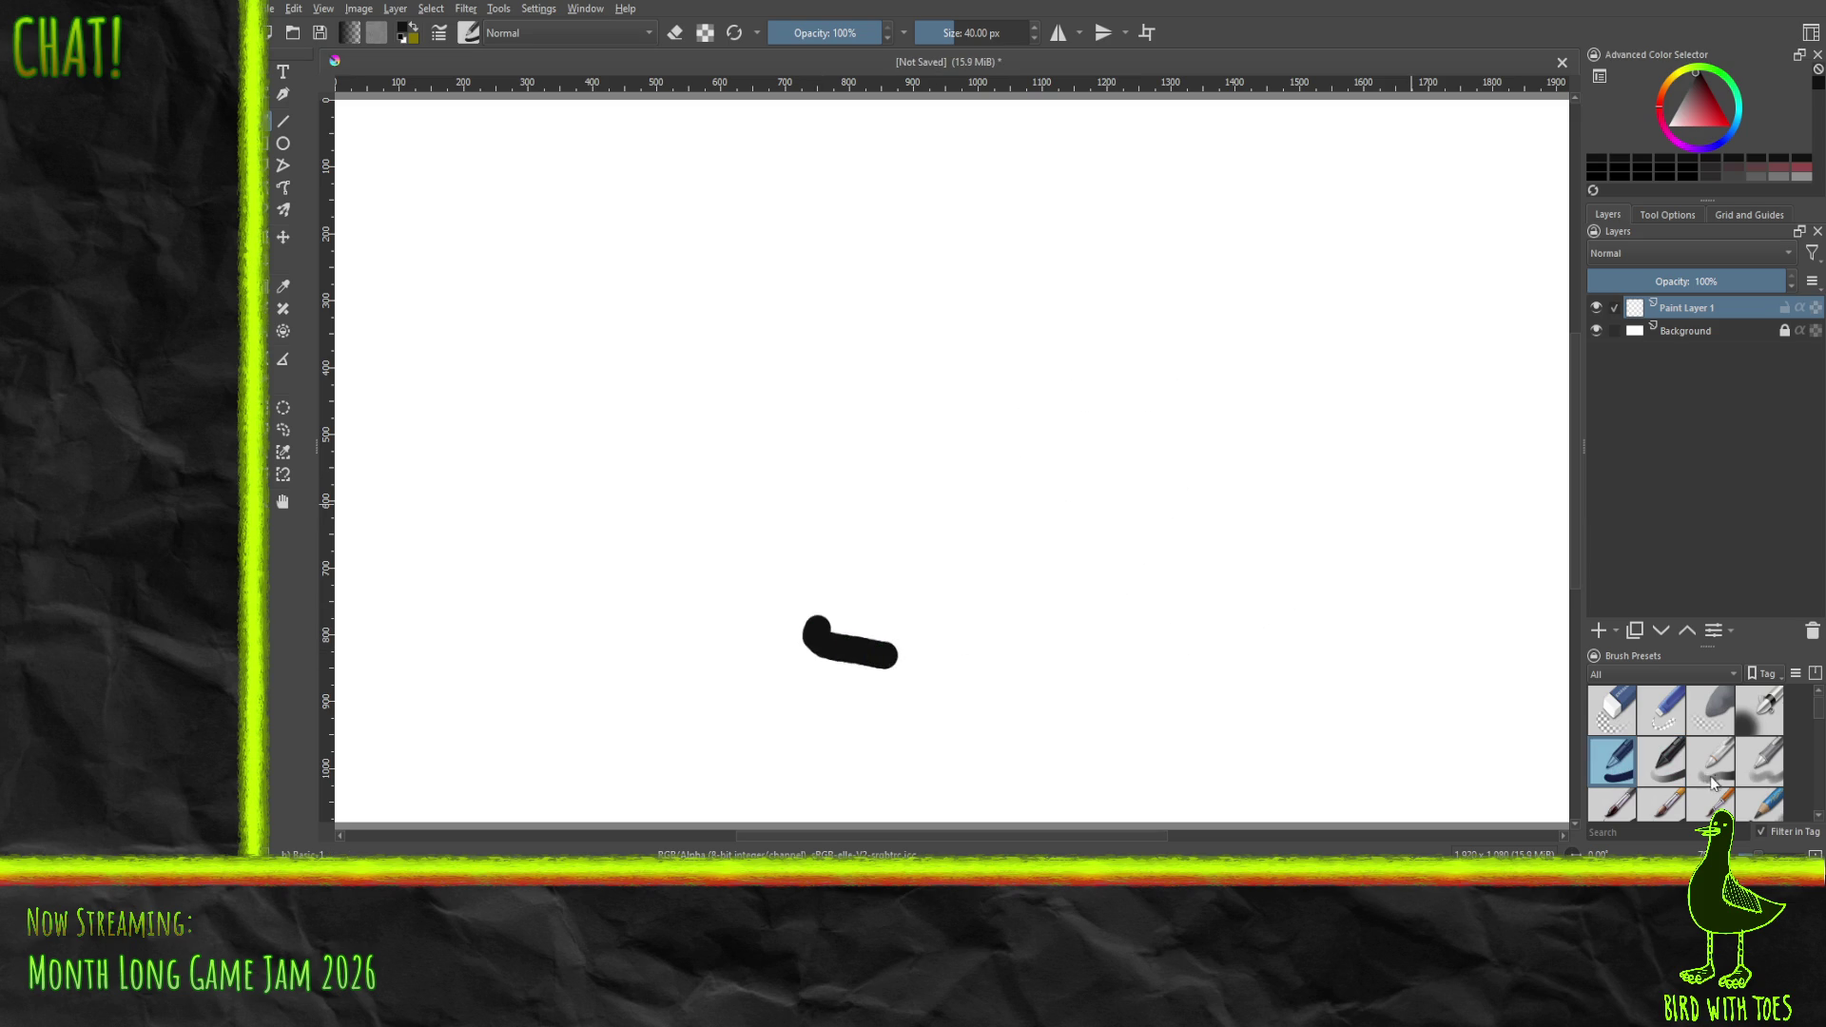
key("ctrl+z")
left_click(1770, 758)
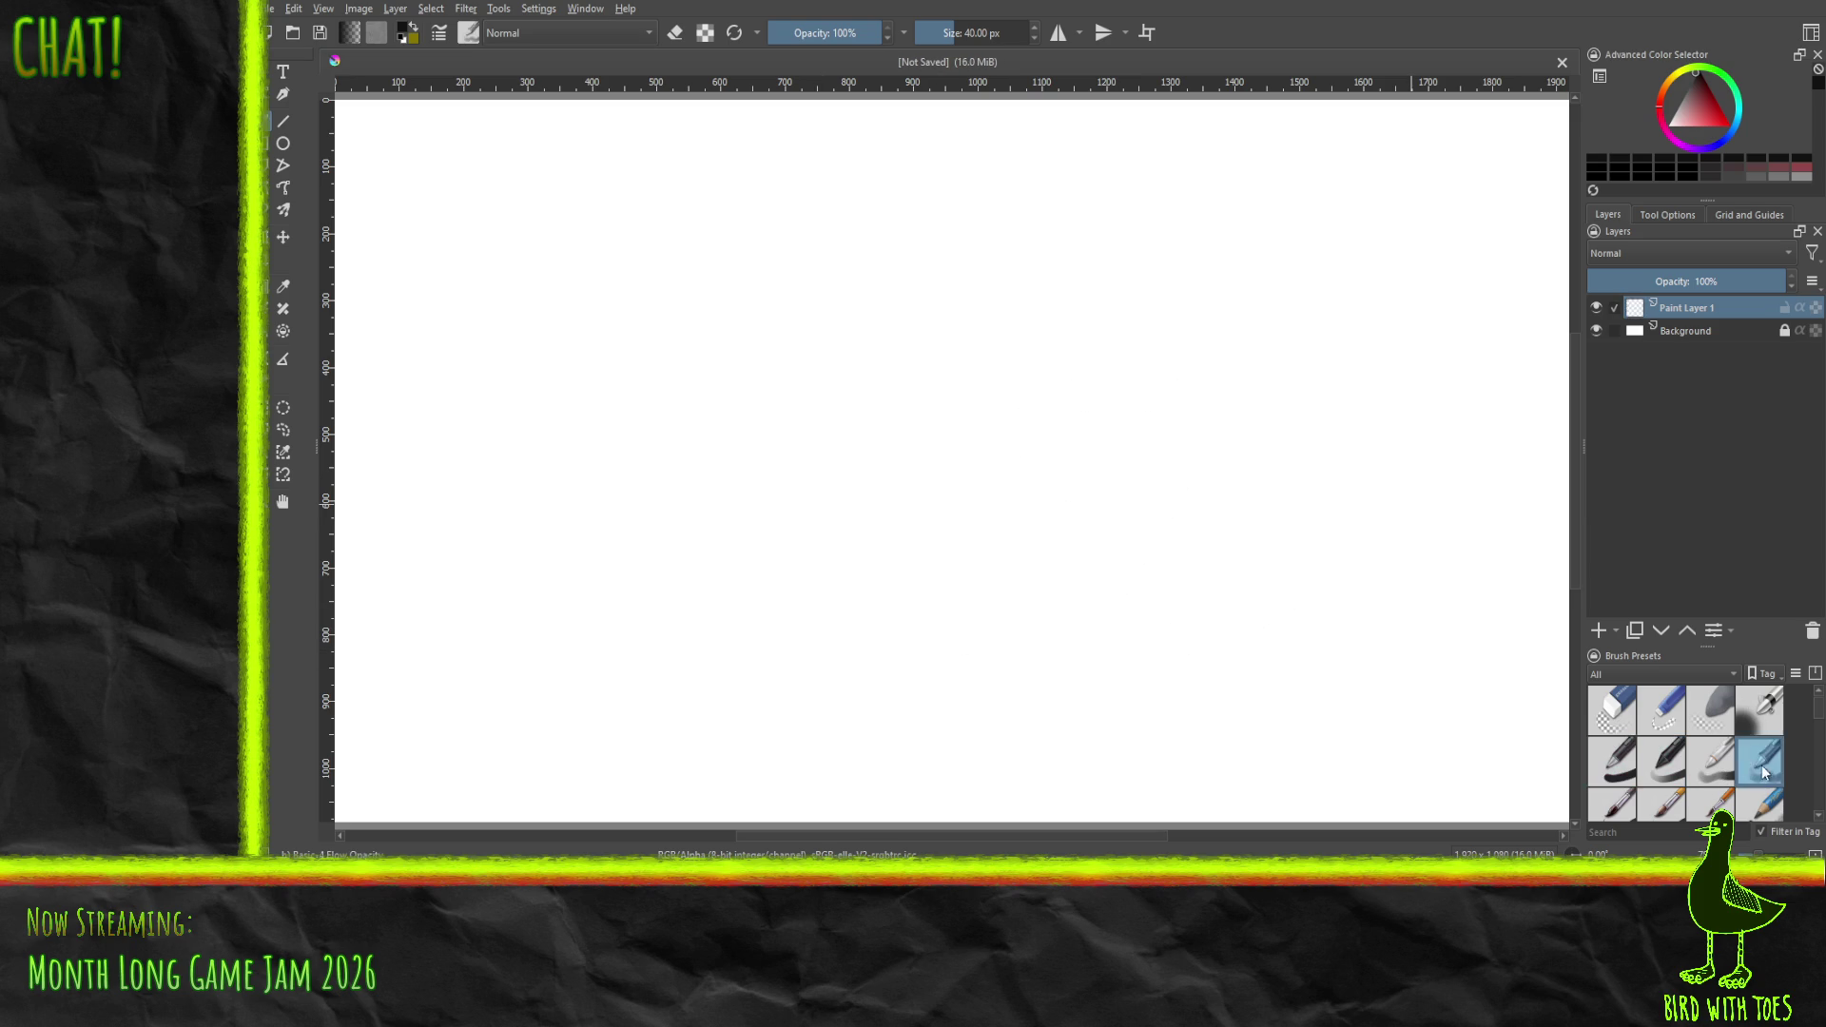
mouse_move(817, 662)
left_mouse_down()
mouse_move(890, 632)
mouse_move(766, 612)
mouse_move(797, 553)
mouse_move(740, 535)
left_mouse_up()
key("ctrl+z")
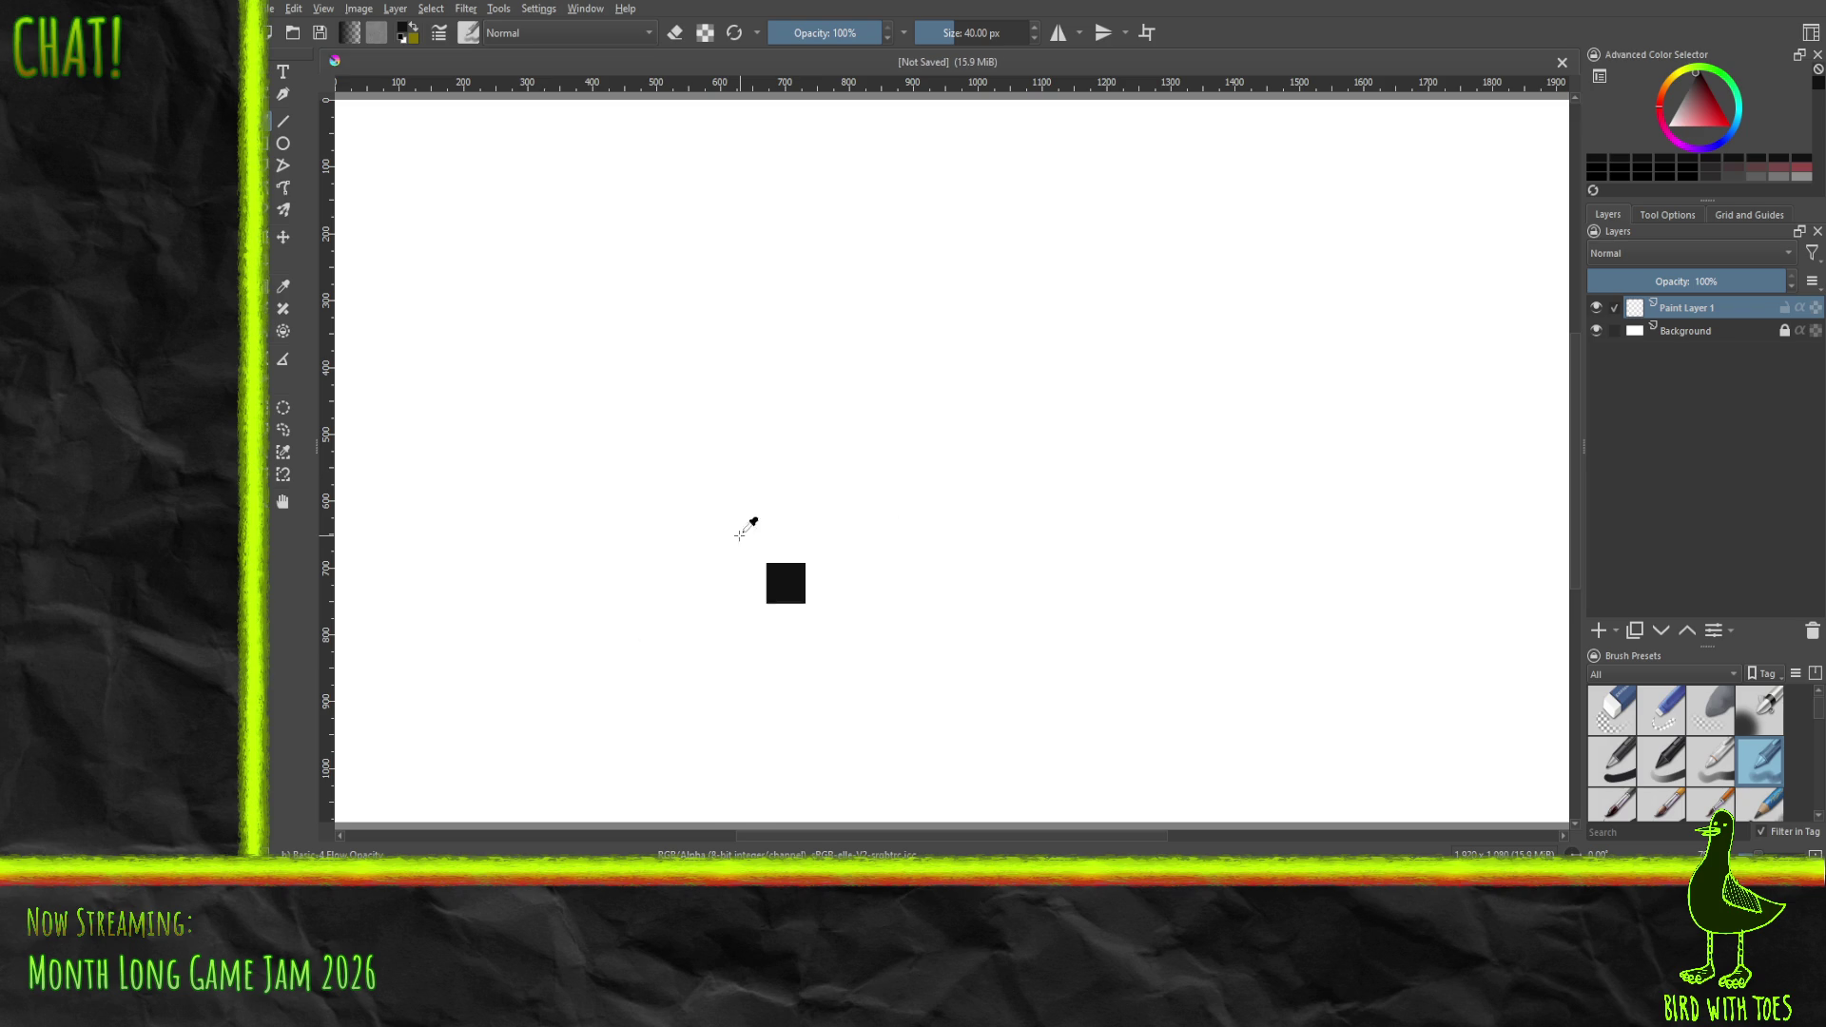
- Sketch test lines with the Pencil-1 brush, enlarge the brush size, then undo the strokes
left_click(1756, 806)
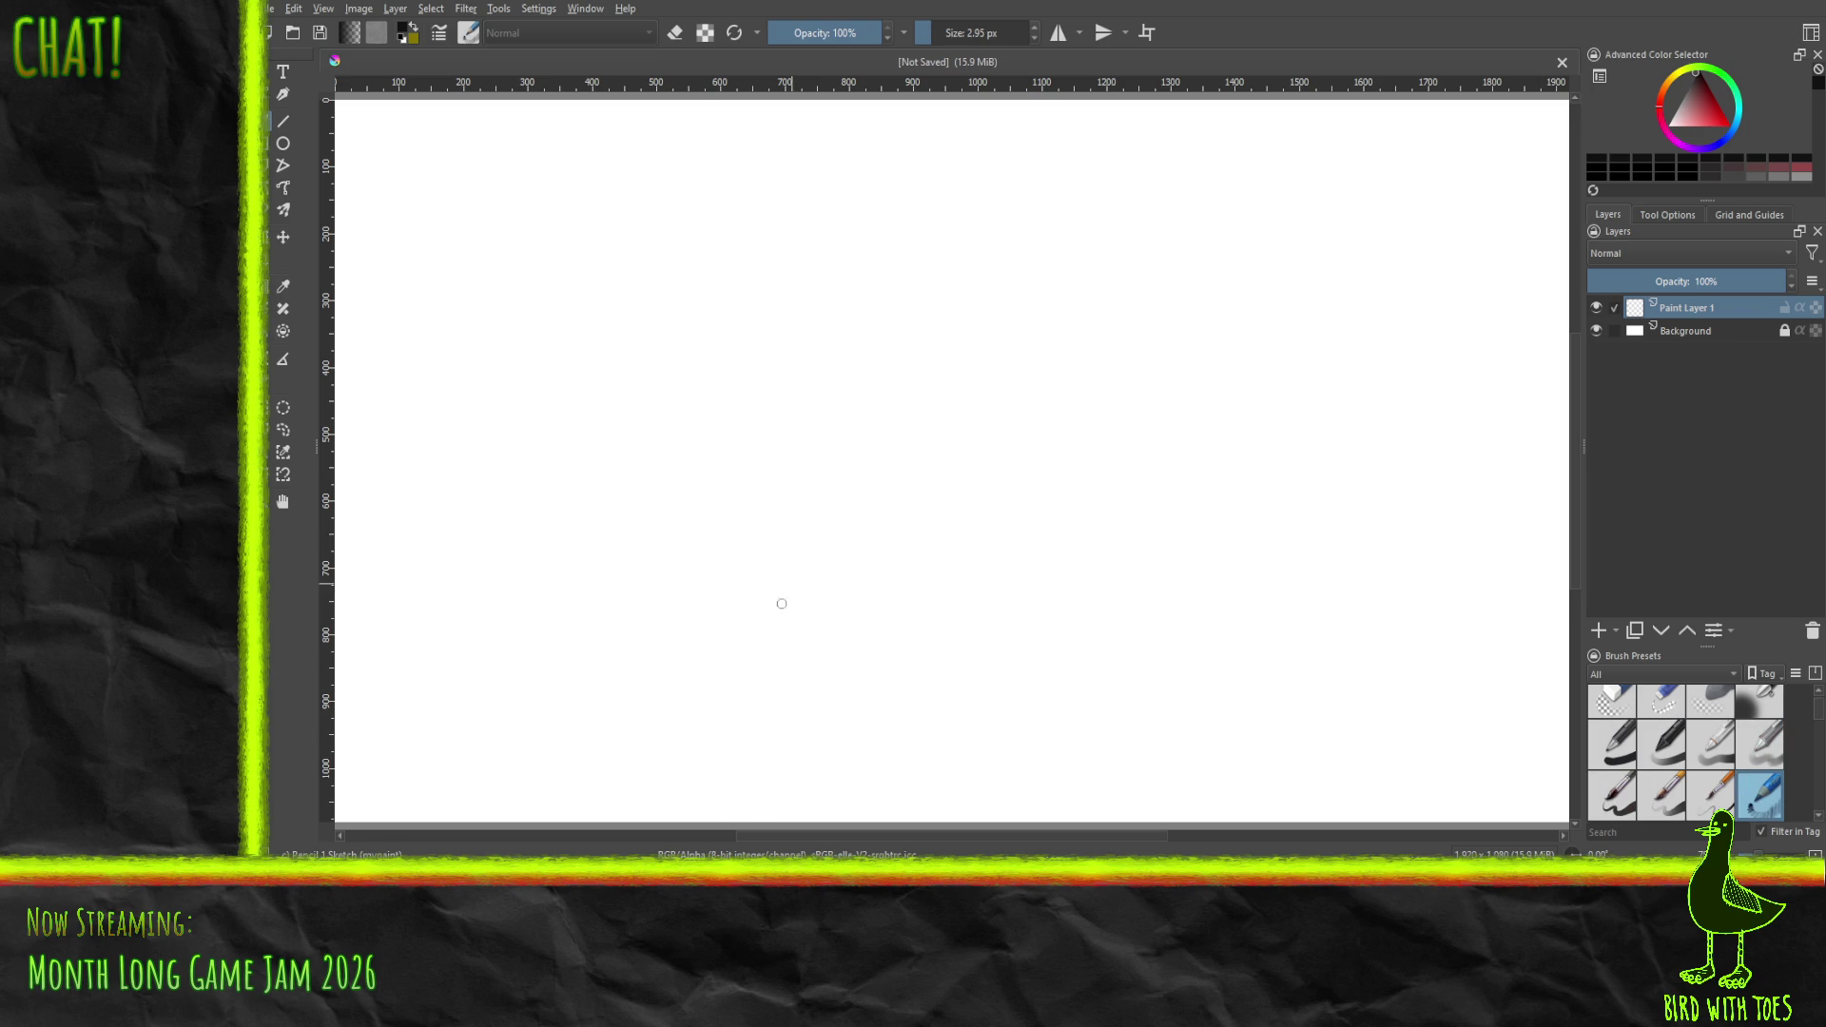
mouse_move(782, 650)
left_mouse_down()
mouse_move(853, 638)
mouse_move(809, 576)
mouse_move(970, 524)
mouse_move(1079, 528)
mouse_move(1072, 494)
left_mouse_up()
key("ctrl+z")
mouse_move(687, 551)
left_mouse_down()
mouse_move(725, 544)
mouse_move(807, 453)
mouse_move(811, 511)
mouse_move(725, 637)
mouse_move(574, 517)
left_mouse_up()
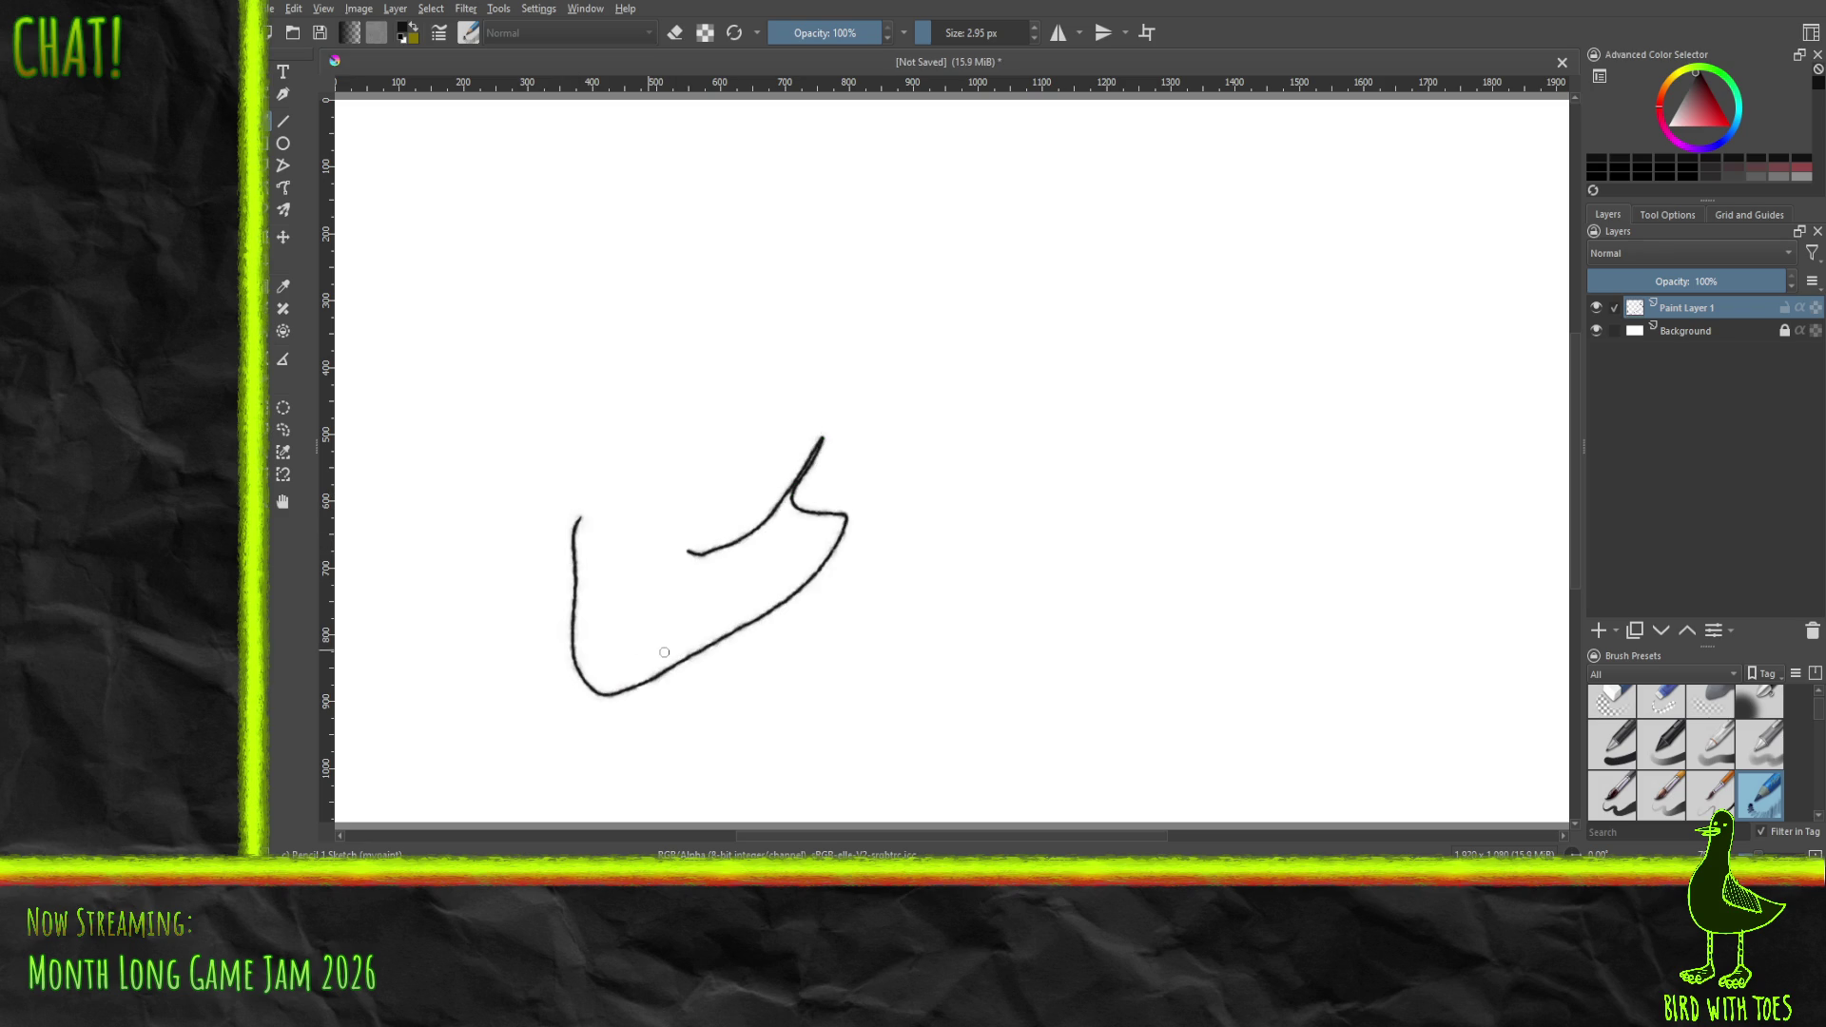
mouse_move(958, 619)
left_mouse_down()
mouse_move(999, 595)
mouse_move(946, 623)
left_mouse_up()
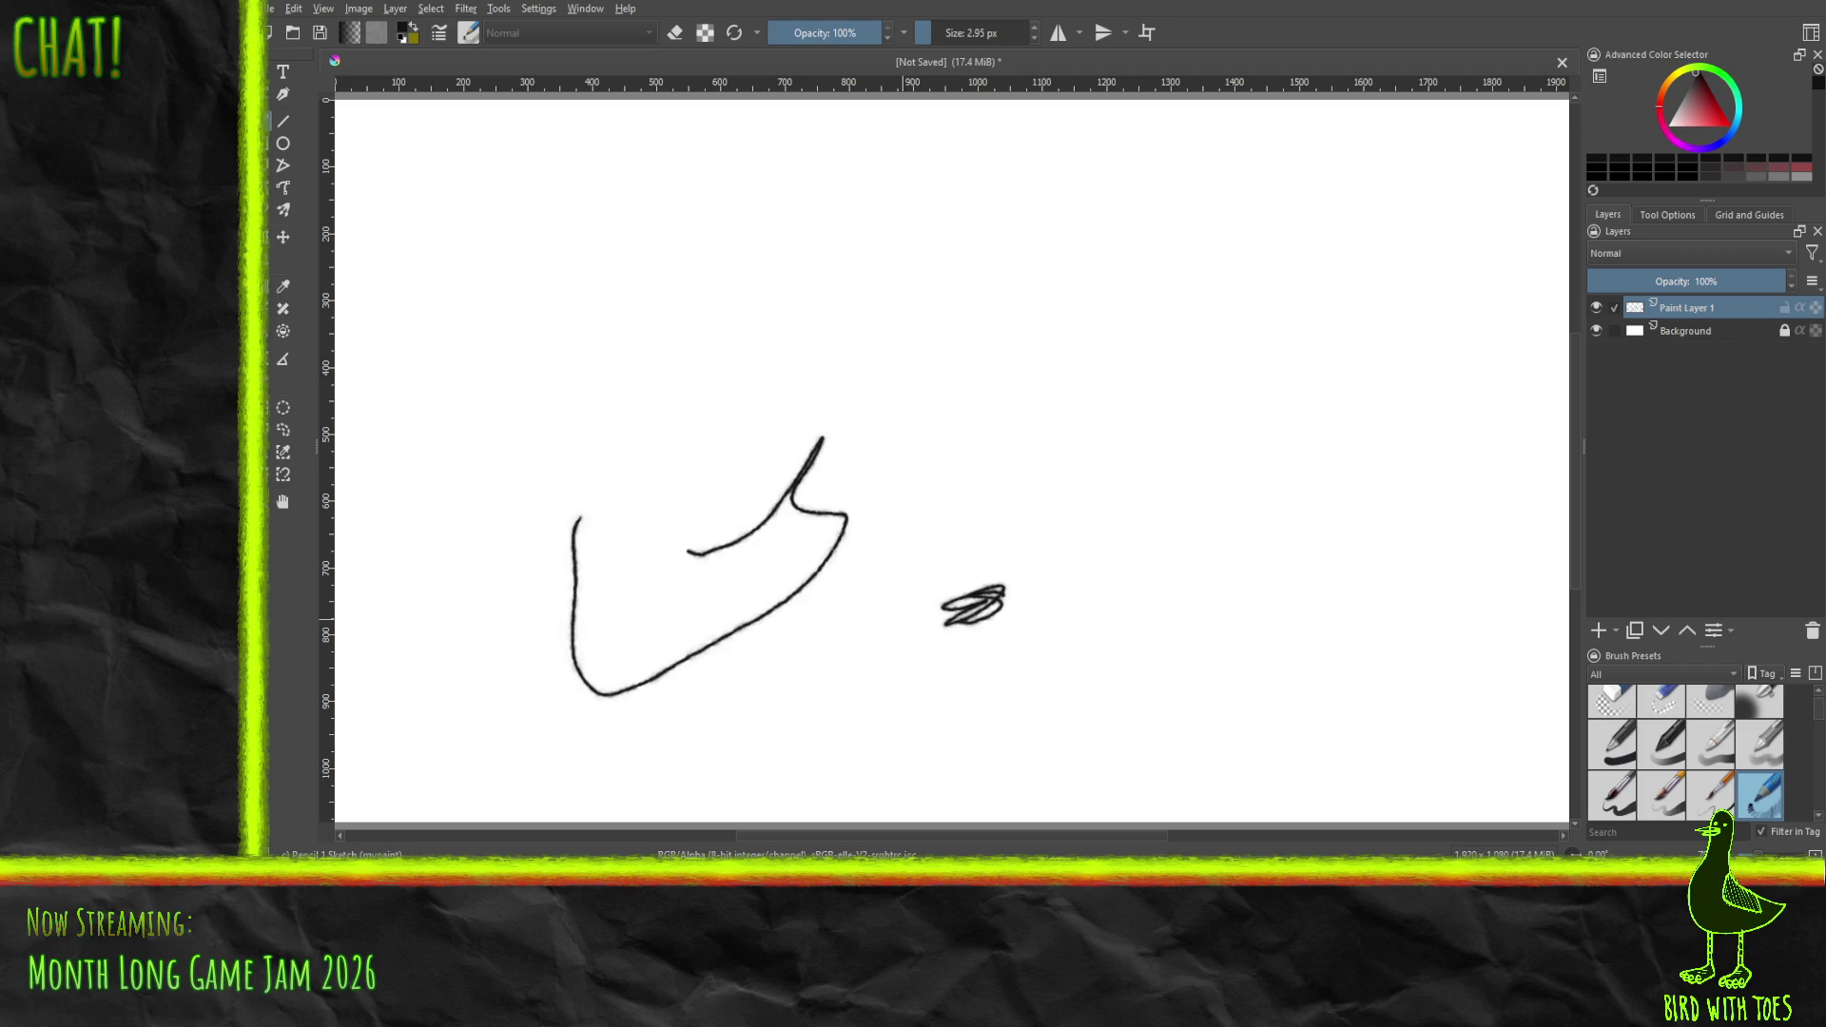
mouse_move(1020, 530)
left_mouse_down()
mouse_move(1080, 518)
mouse_move(1180, 367)
mouse_move(1181, 600)
left_mouse_up()
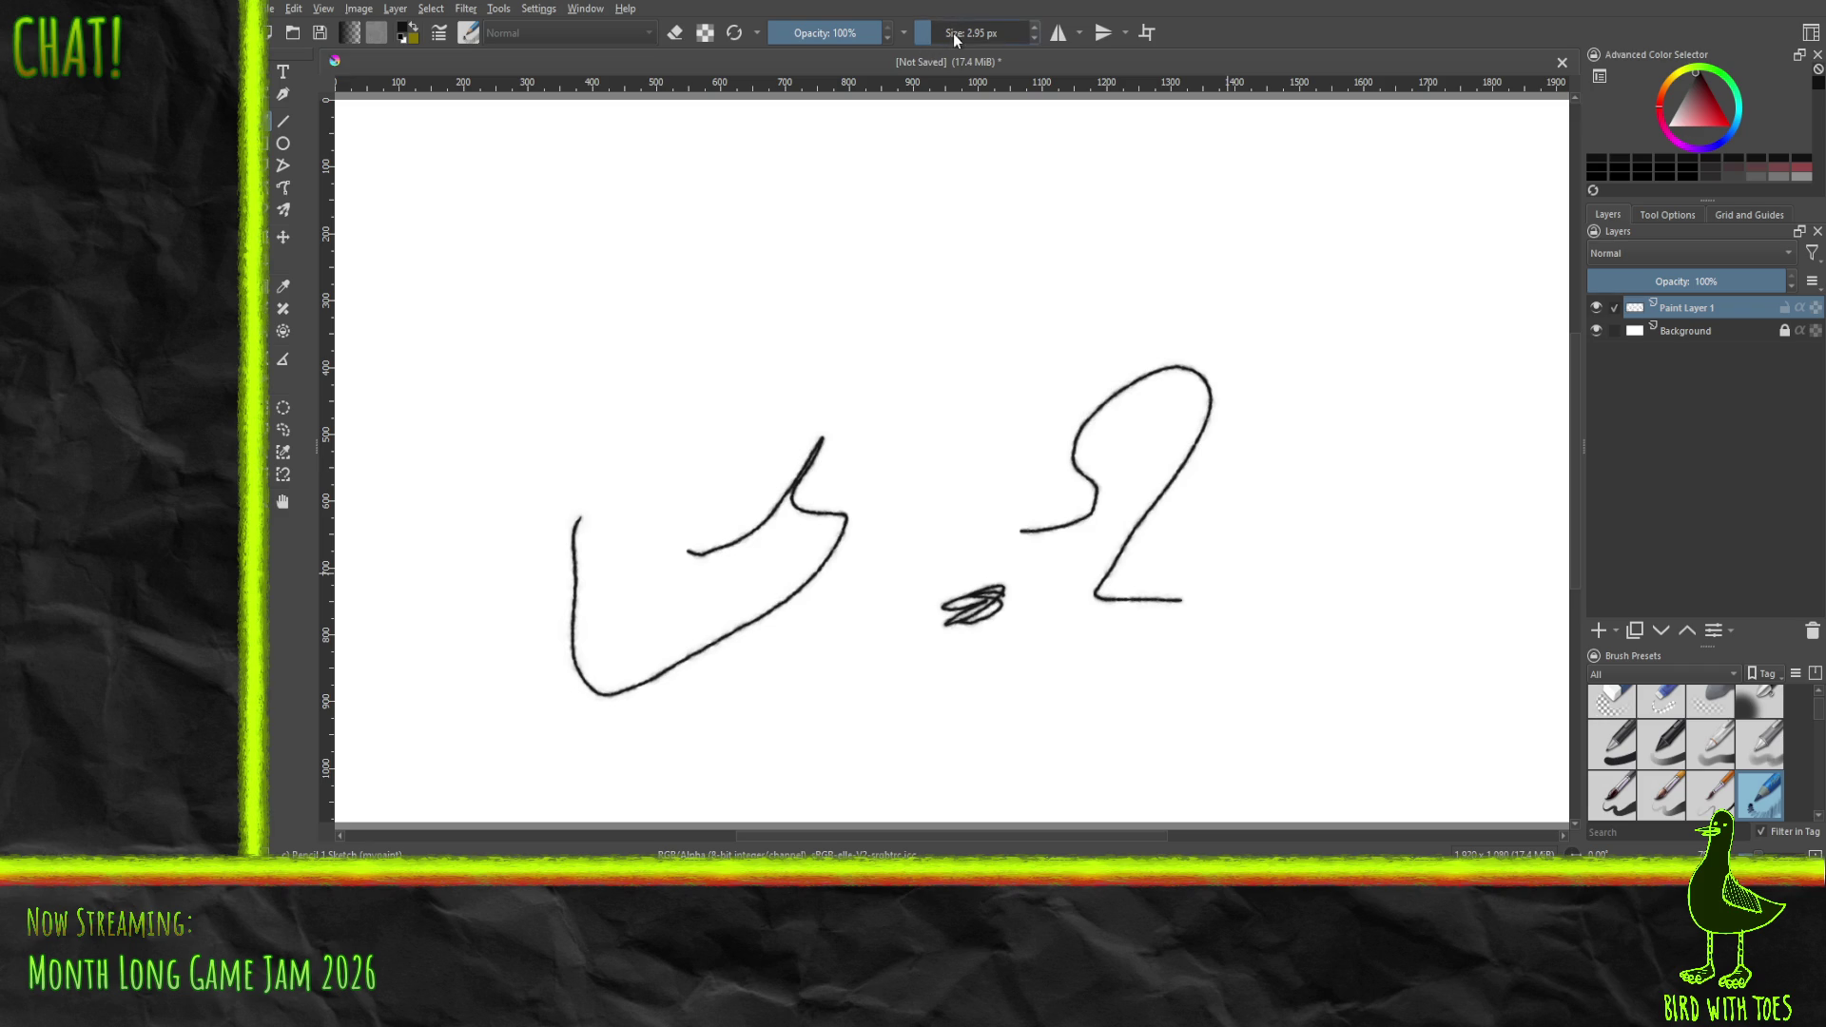
left_click_drag(941, 31, 981, 31)
mouse_move(670, 447)
left_mouse_down()
mouse_move(751, 362)
mouse_move(975, 271)
mouse_move(762, 631)
mouse_move(1121, 489)
mouse_move(1220, 359)
left_mouse_up()
key("ctrl+z")
key("ctrl+z")
key("ctrl+z")
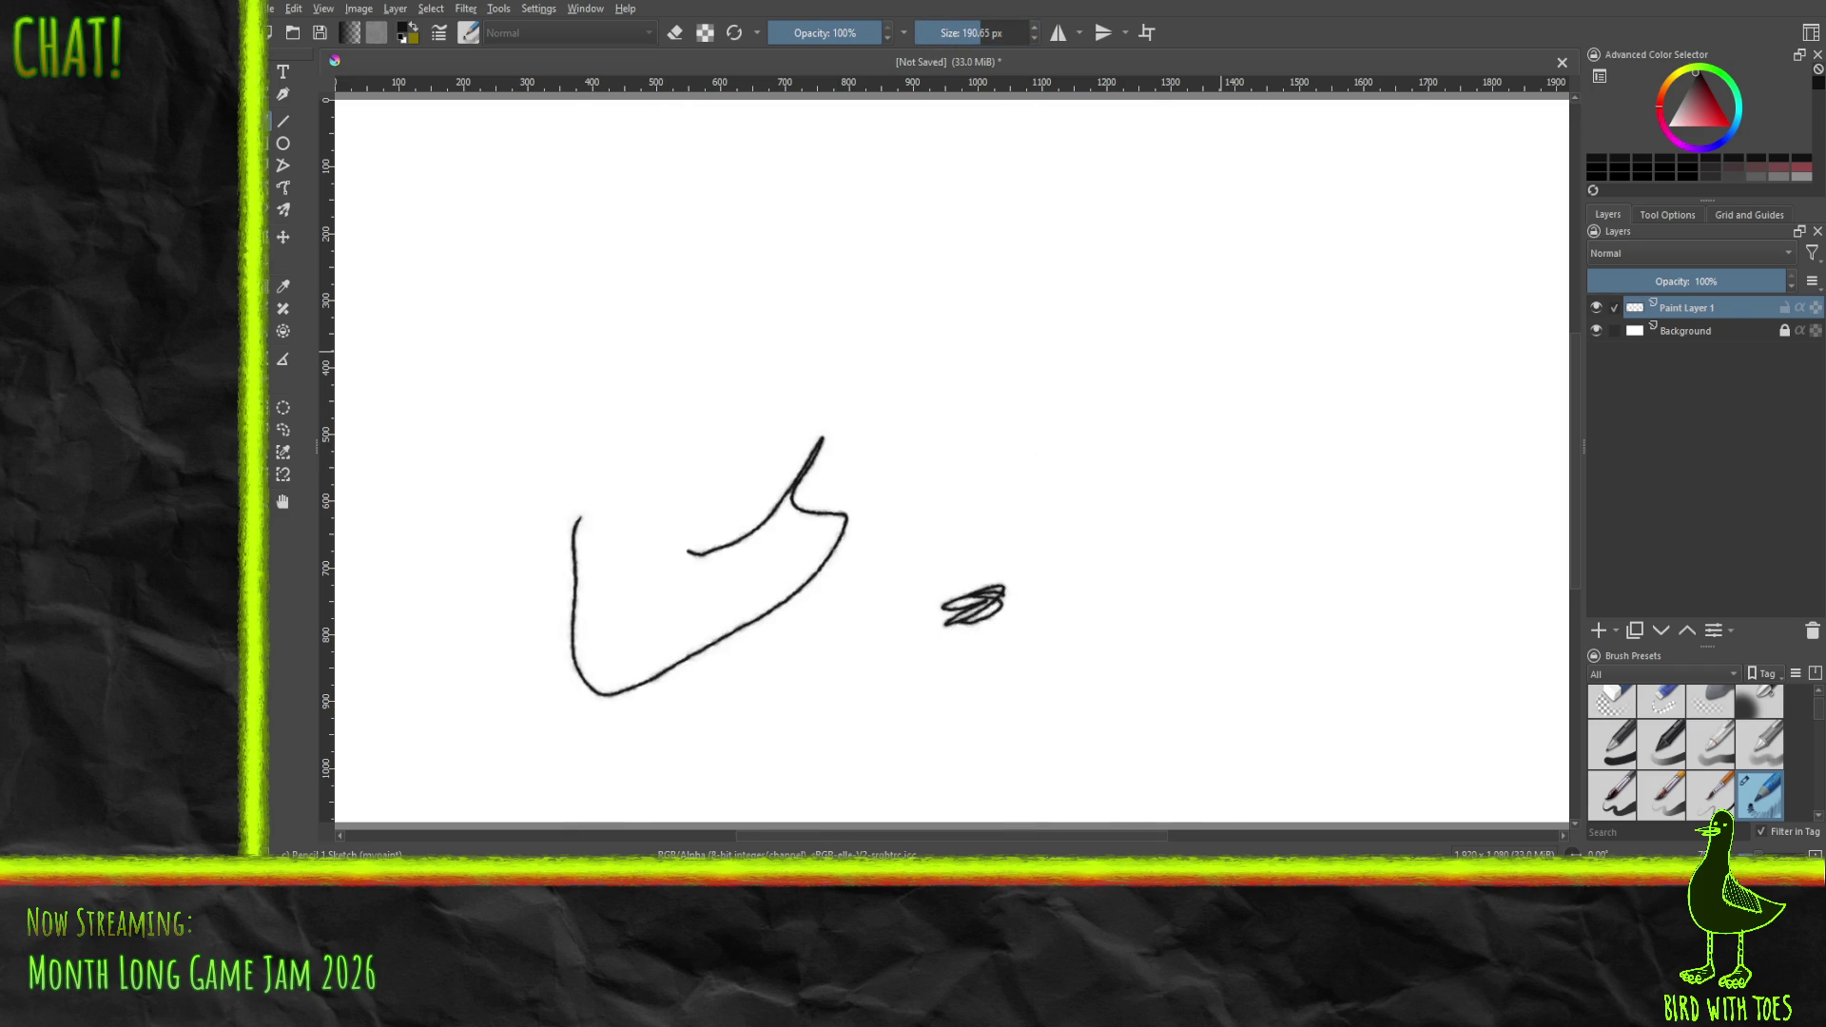
- Try brush sizes of about 6.55 px and 18.87 px with test curves, then undo them
left_click_drag(979, 33, 934, 35)
mouse_move(637, 577)
left_mouse_down()
mouse_move(680, 589)
mouse_move(767, 485)
mouse_move(919, 556)
left_mouse_up()
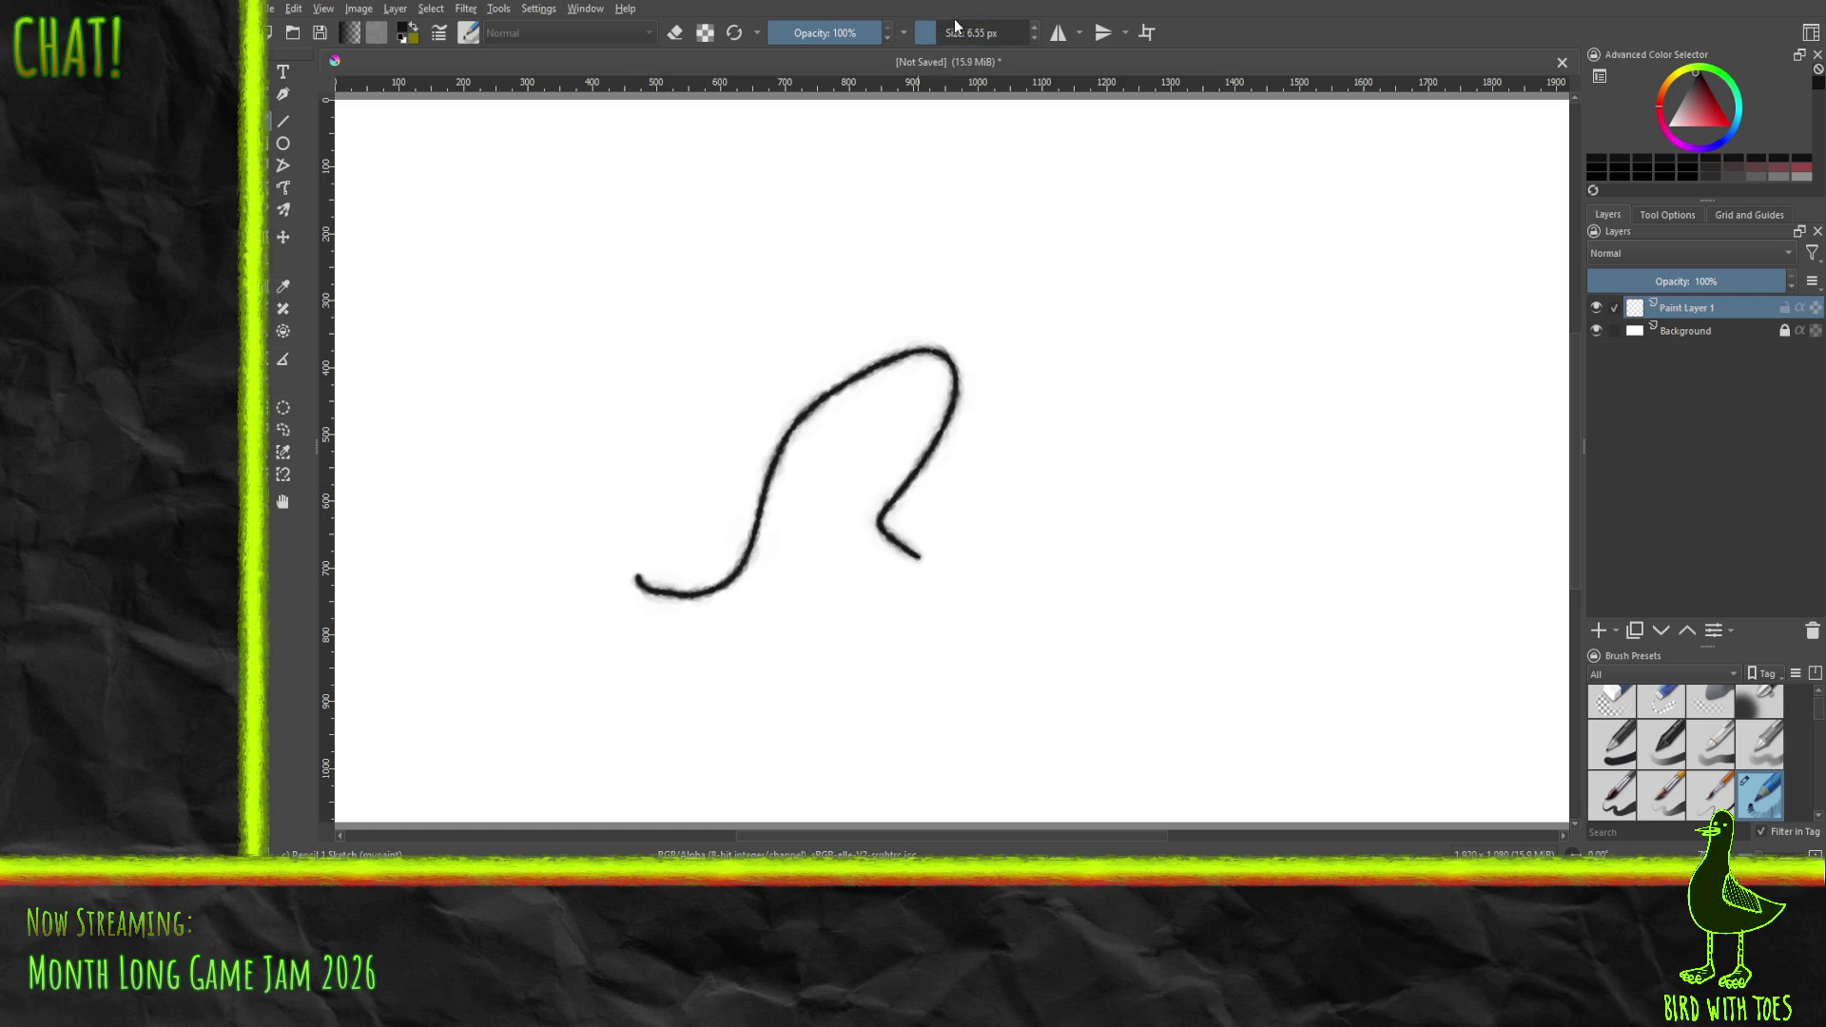
left_click_drag(934, 32, 941, 32)
mouse_move(978, 640)
left_mouse_down()
mouse_move(1121, 465)
mouse_move(1288, 534)
mouse_move(1382, 473)
left_mouse_up()
key("ctrl+z")
key("ctrl+z")
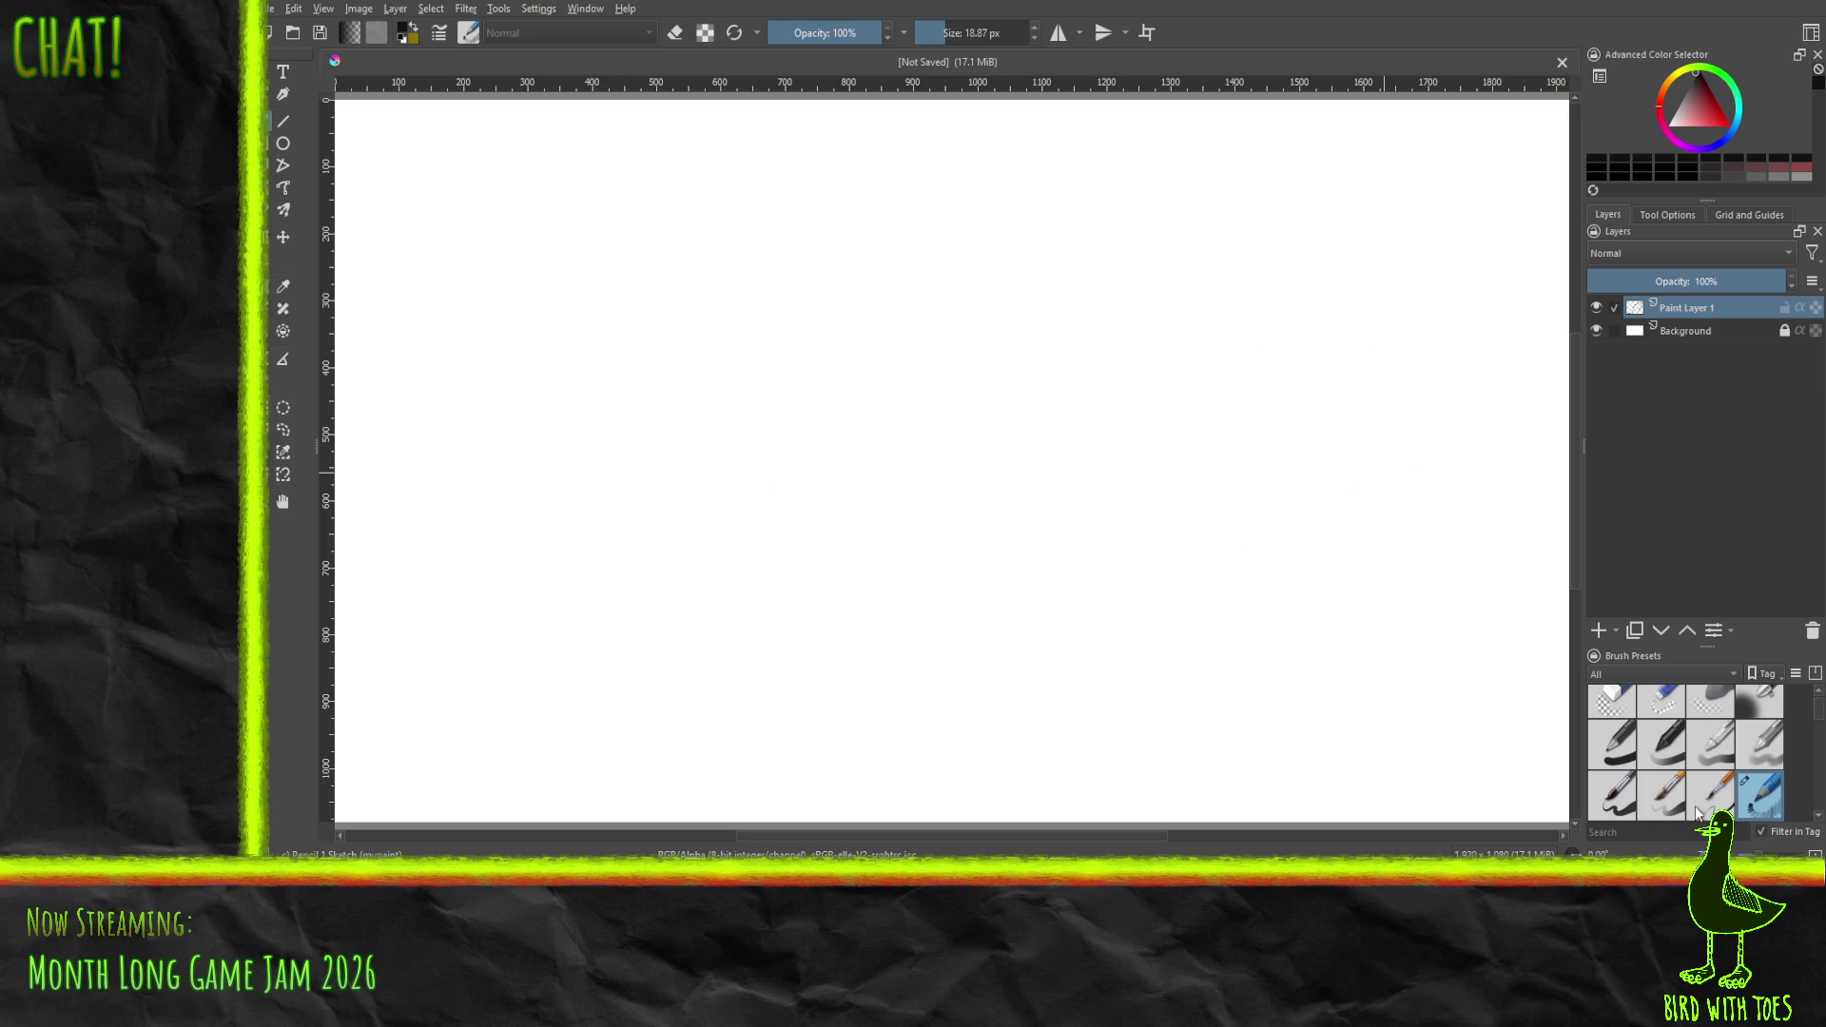
- Pick a 7.50 px brush preset, test a long stroke, and switch to the Godot editor
left_click(1709, 801)
mouse_move(687, 667)
left_mouse_down()
mouse_move(990, 522)
mouse_move(1223, 584)
left_mouse_up()
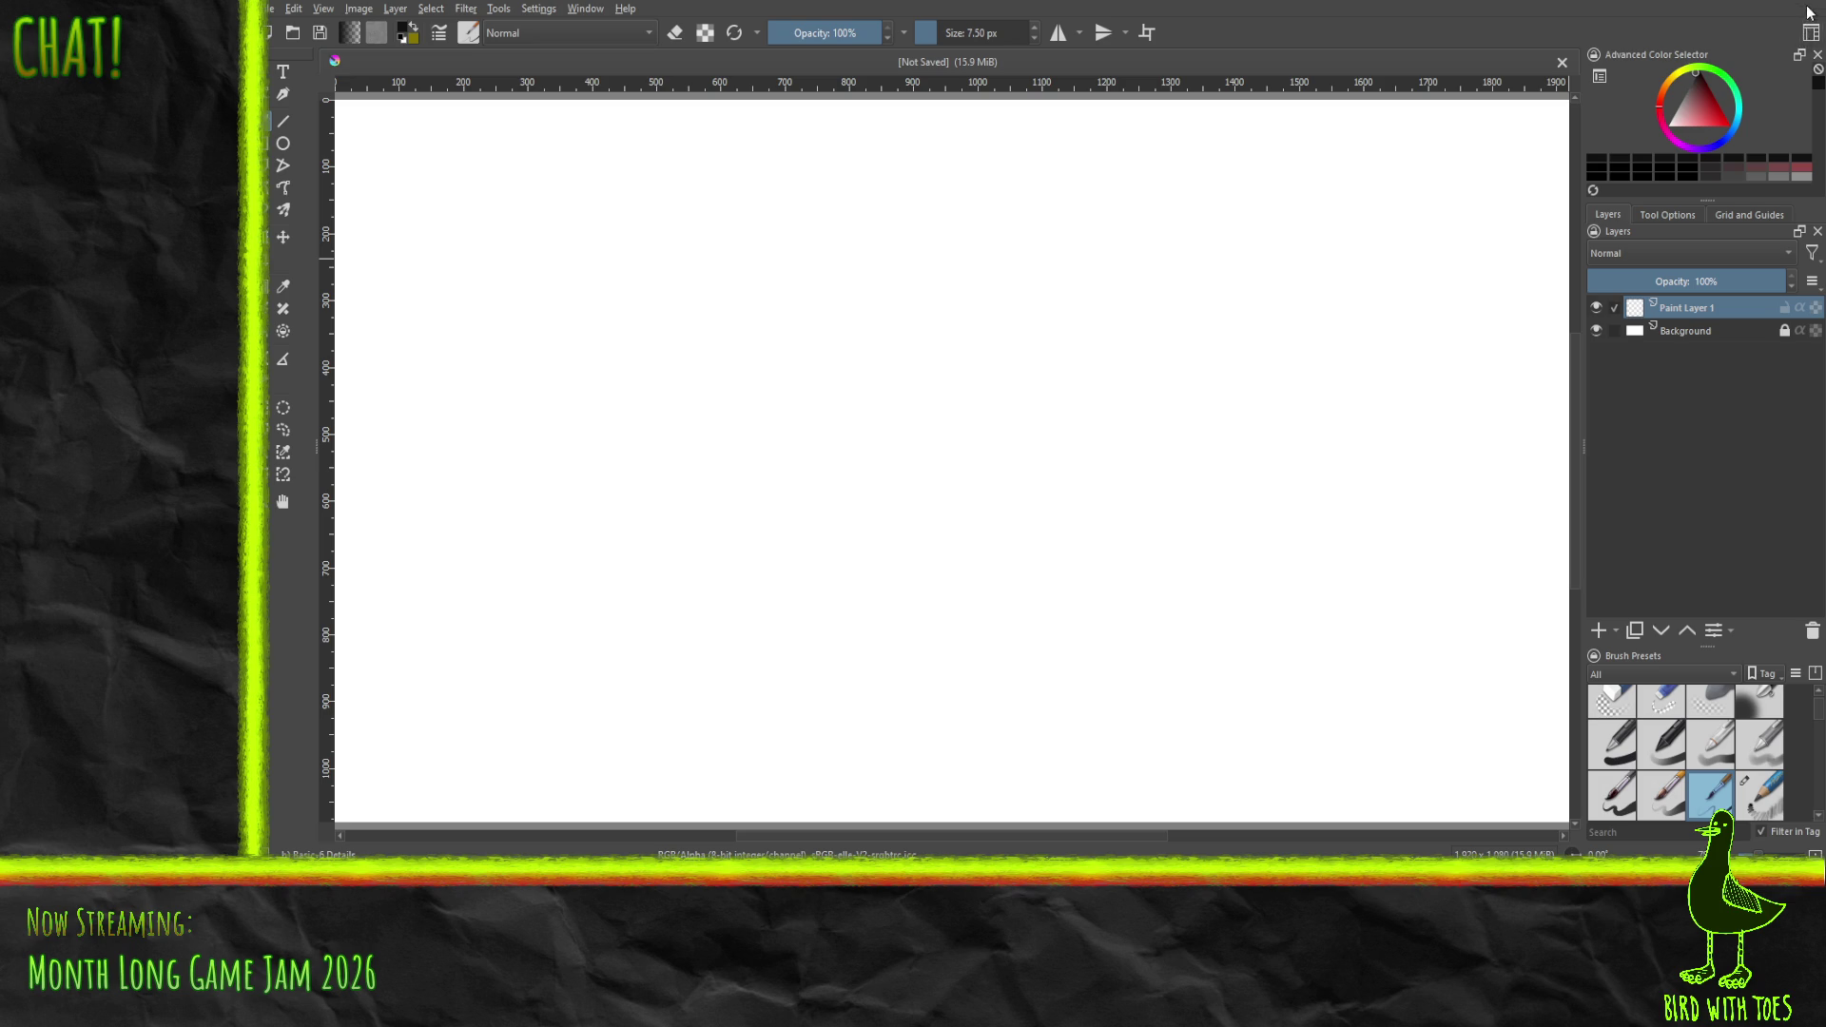
key("alt+Tab")
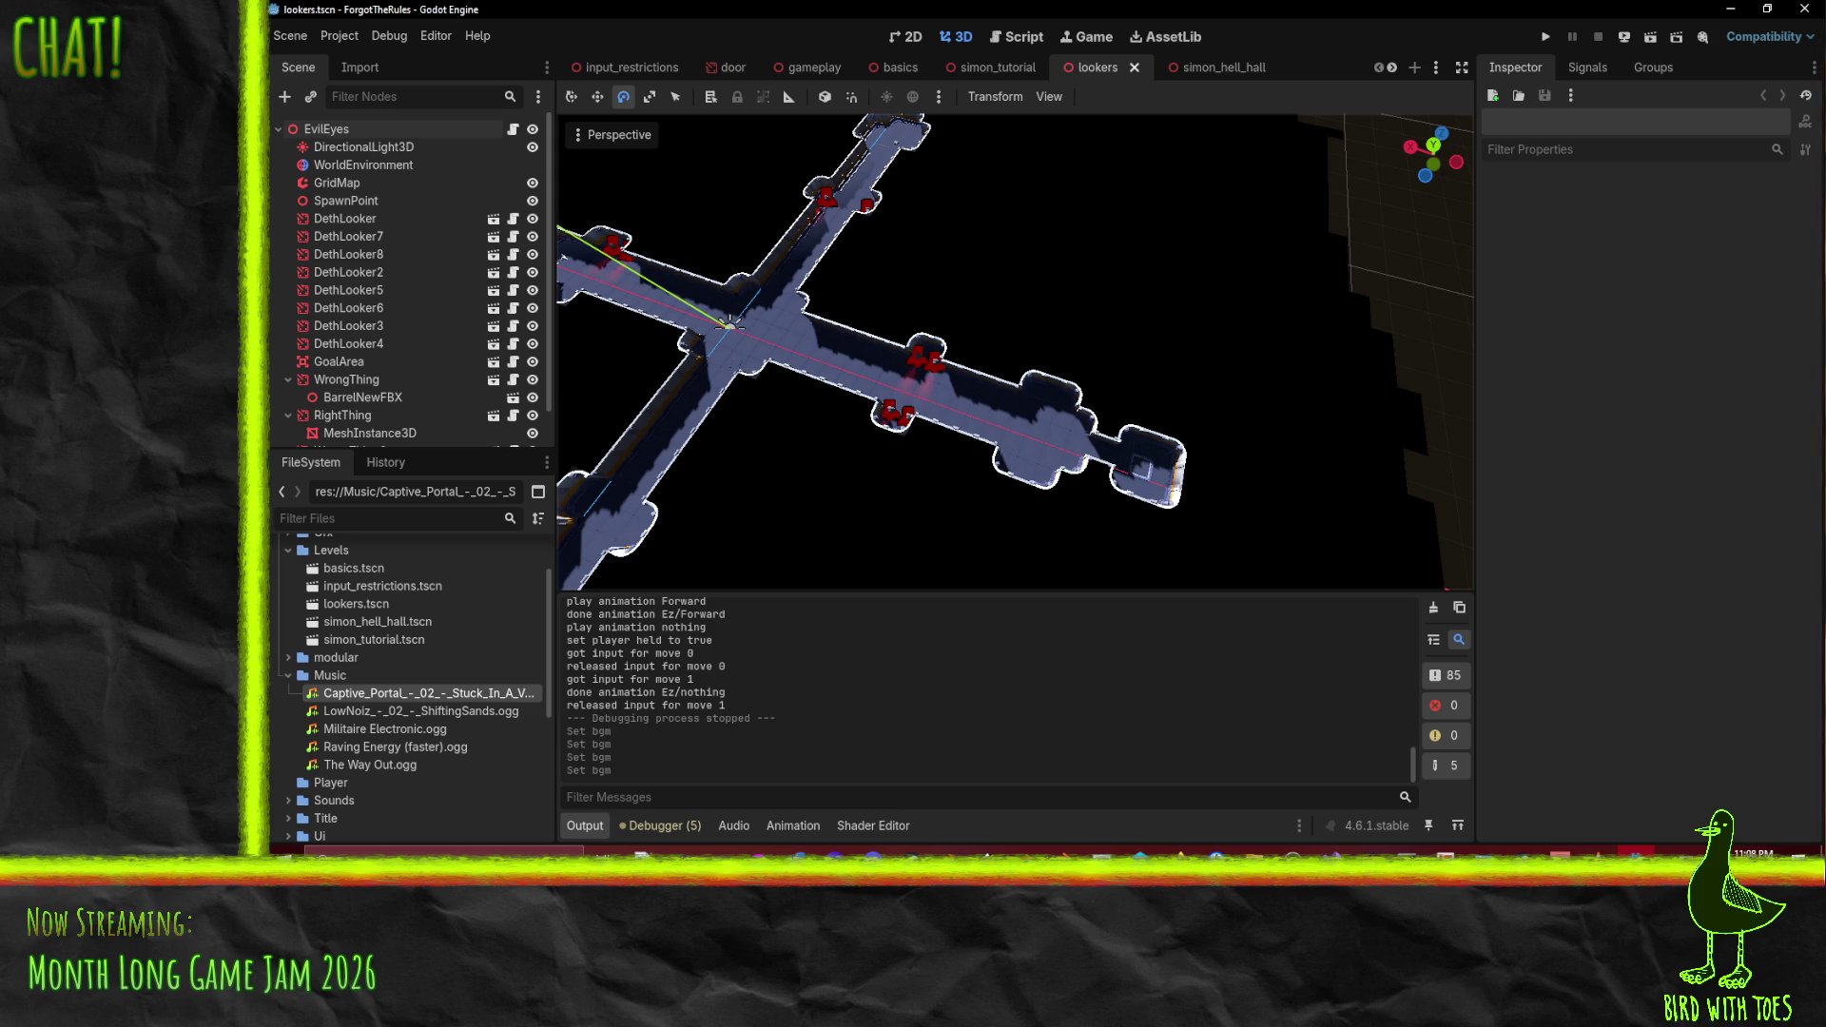
- Briefly orbit the lookers level's 3D view in Godot, then return to Krita's welcome screen
key("alt+Tab")
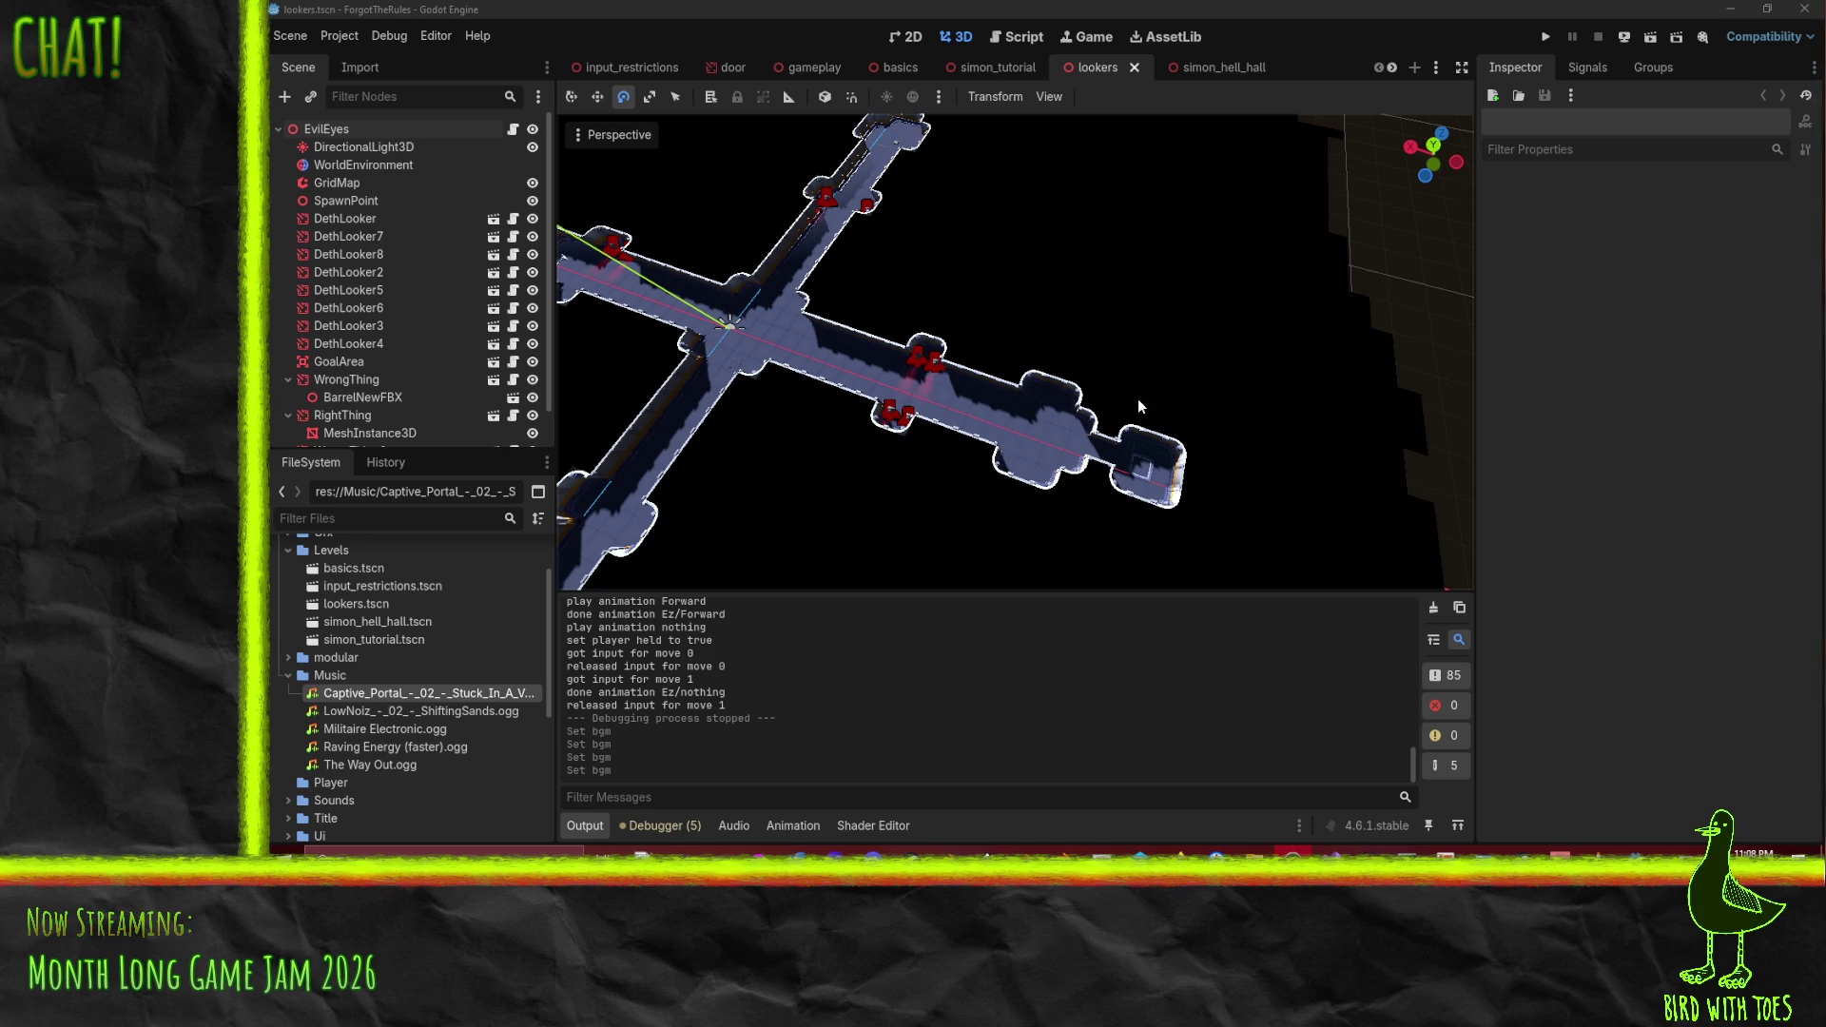
mouse_move(895, 404)
left_mouse_down()
mouse_move(944, 402)
mouse_move(884, 399)
left_mouse_up()
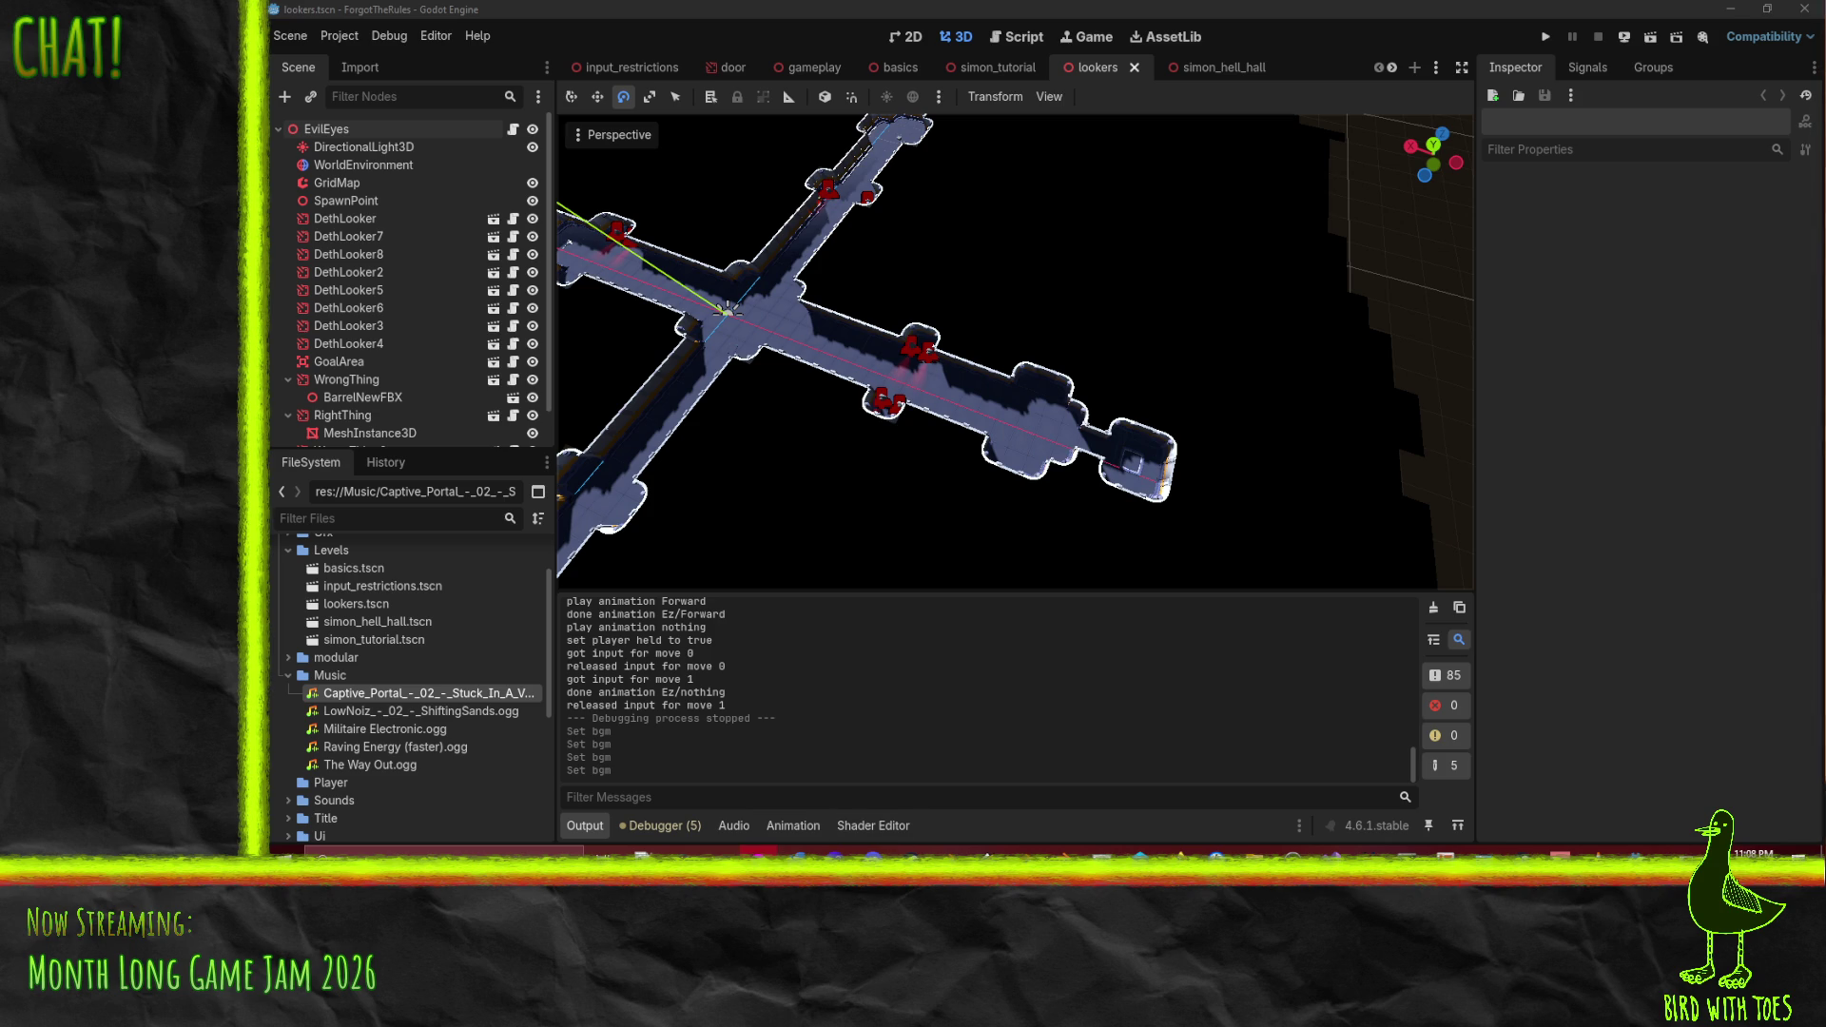
key("alt+Tab")
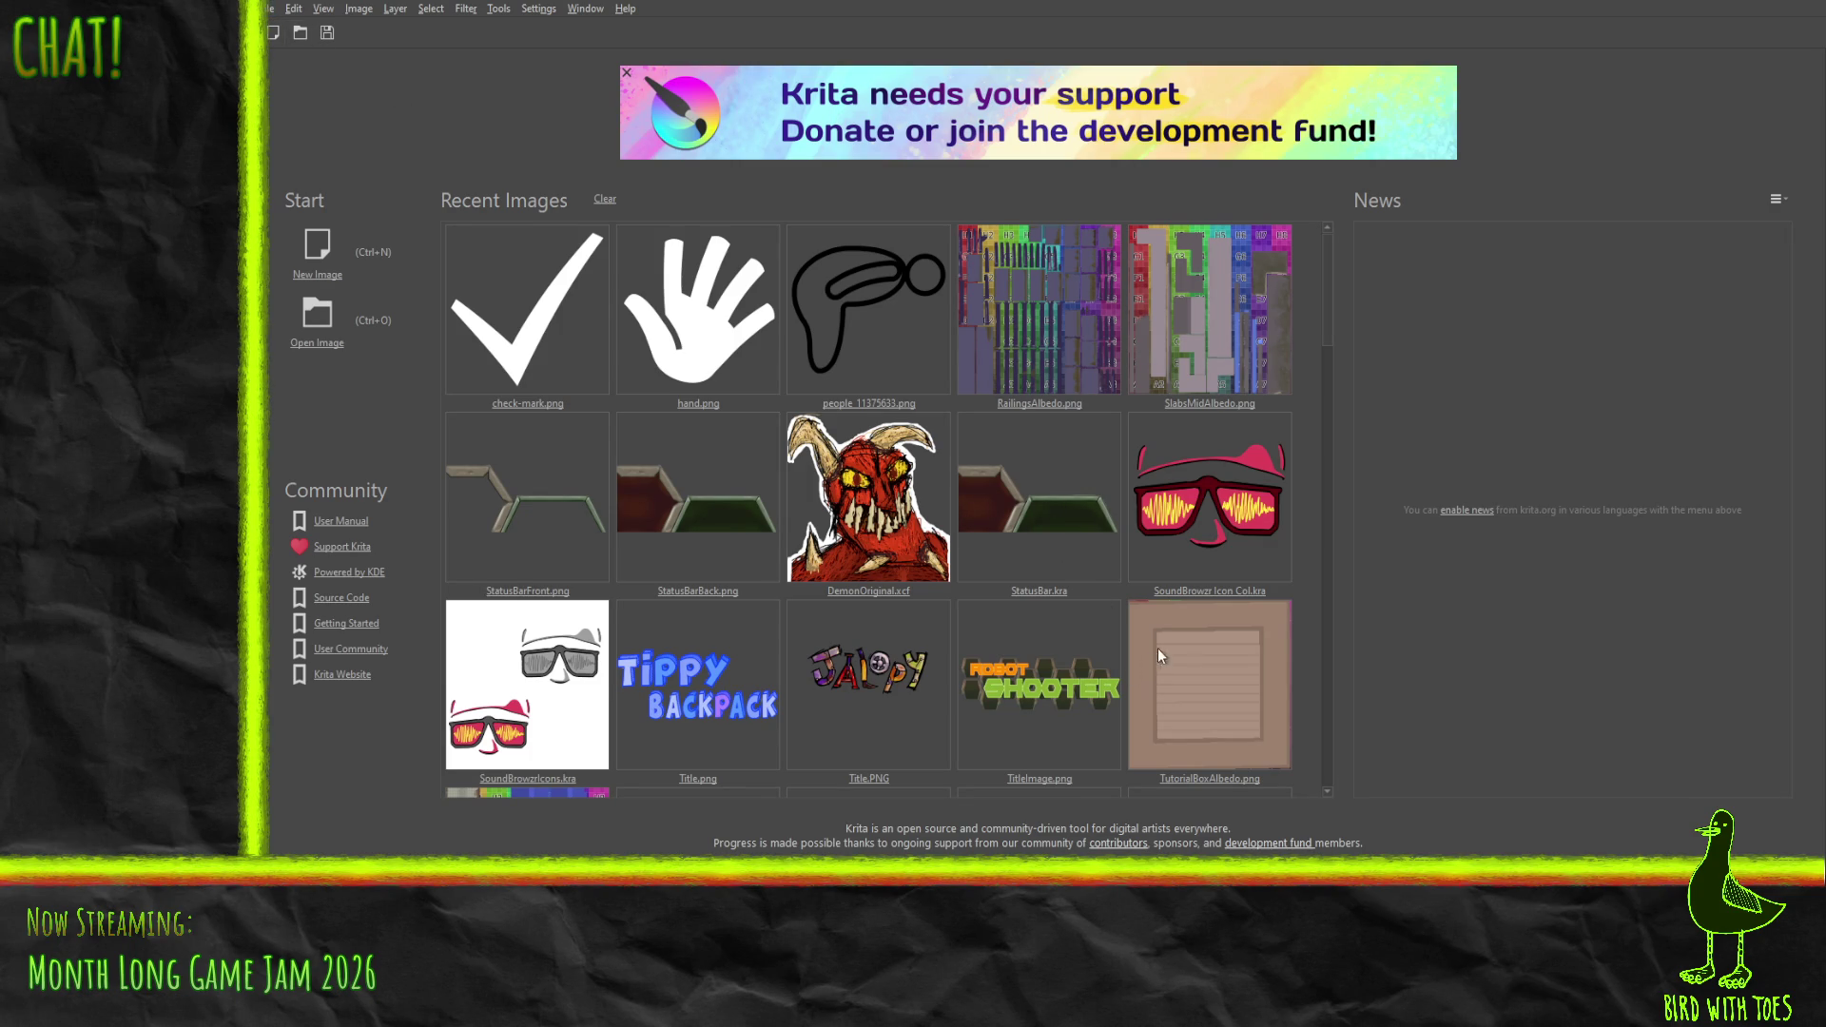
- Create a new blank image and scribble dark wavy lines and loops, mostly in the lower left
left_click(841, 489)
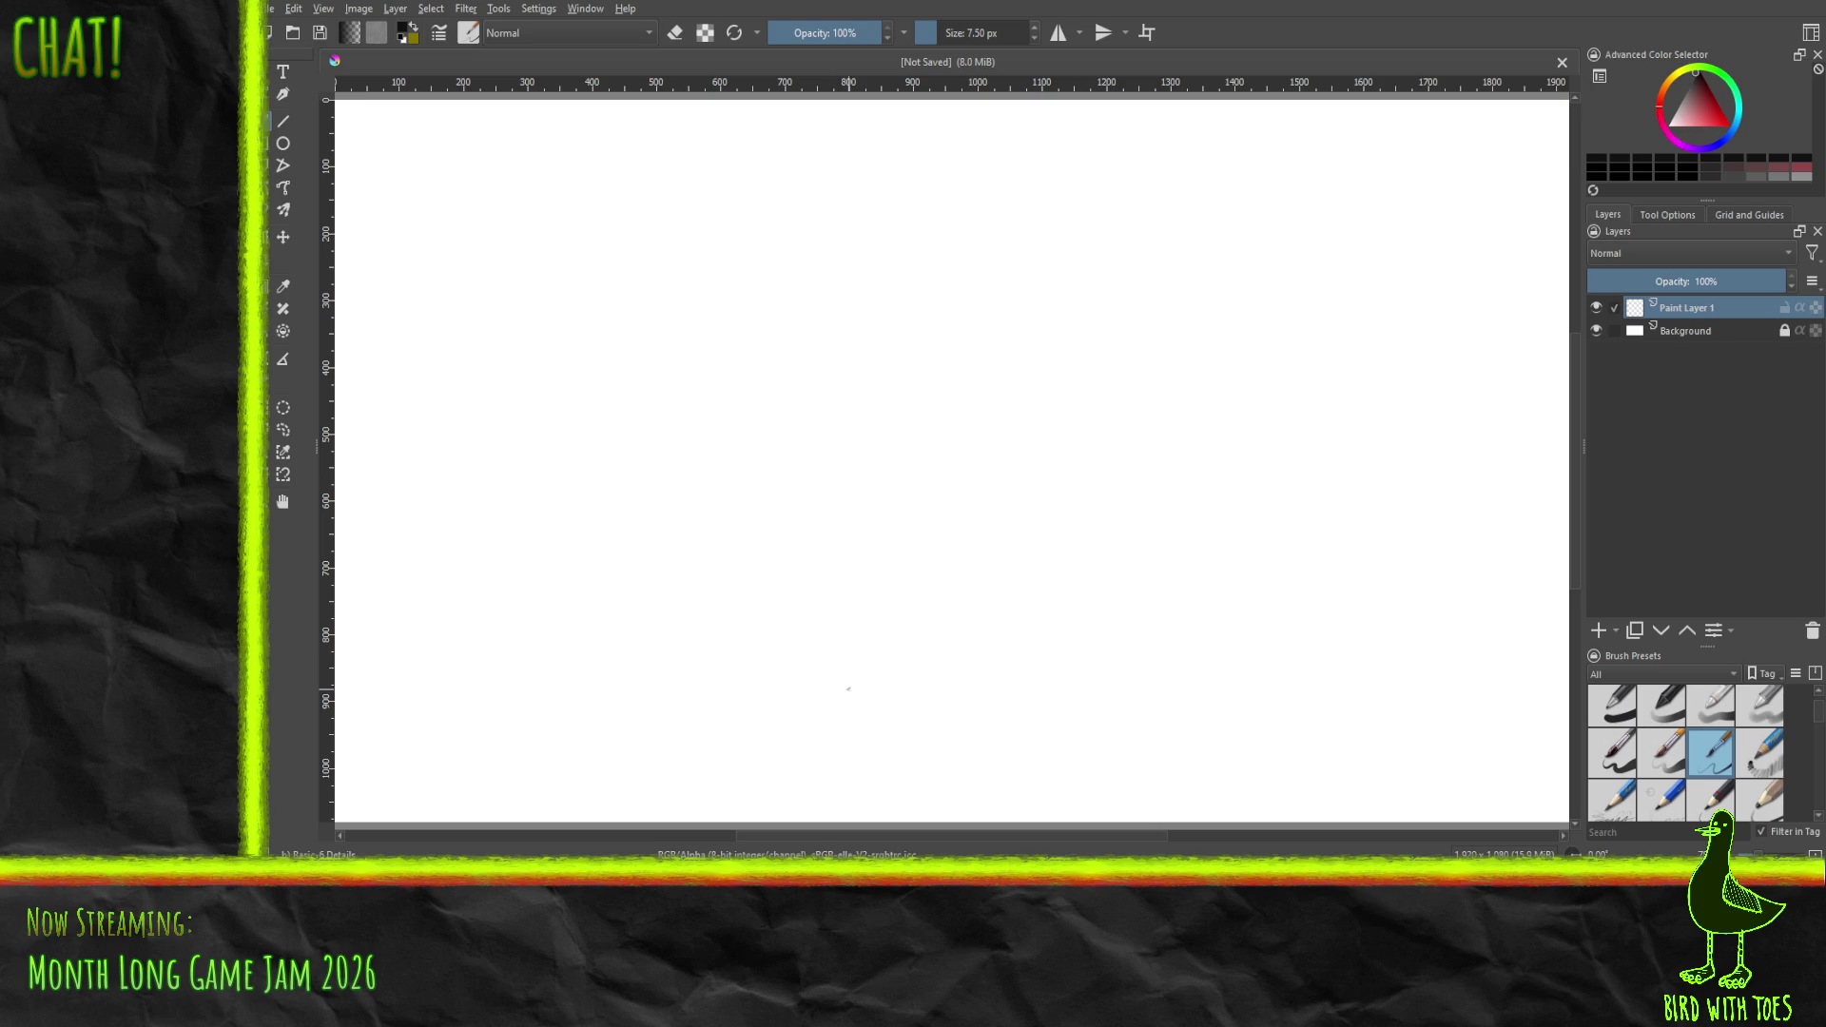
mouse_move(872, 677)
left_mouse_down()
mouse_move(1082, 497)
mouse_move(1276, 458)
left_mouse_up()
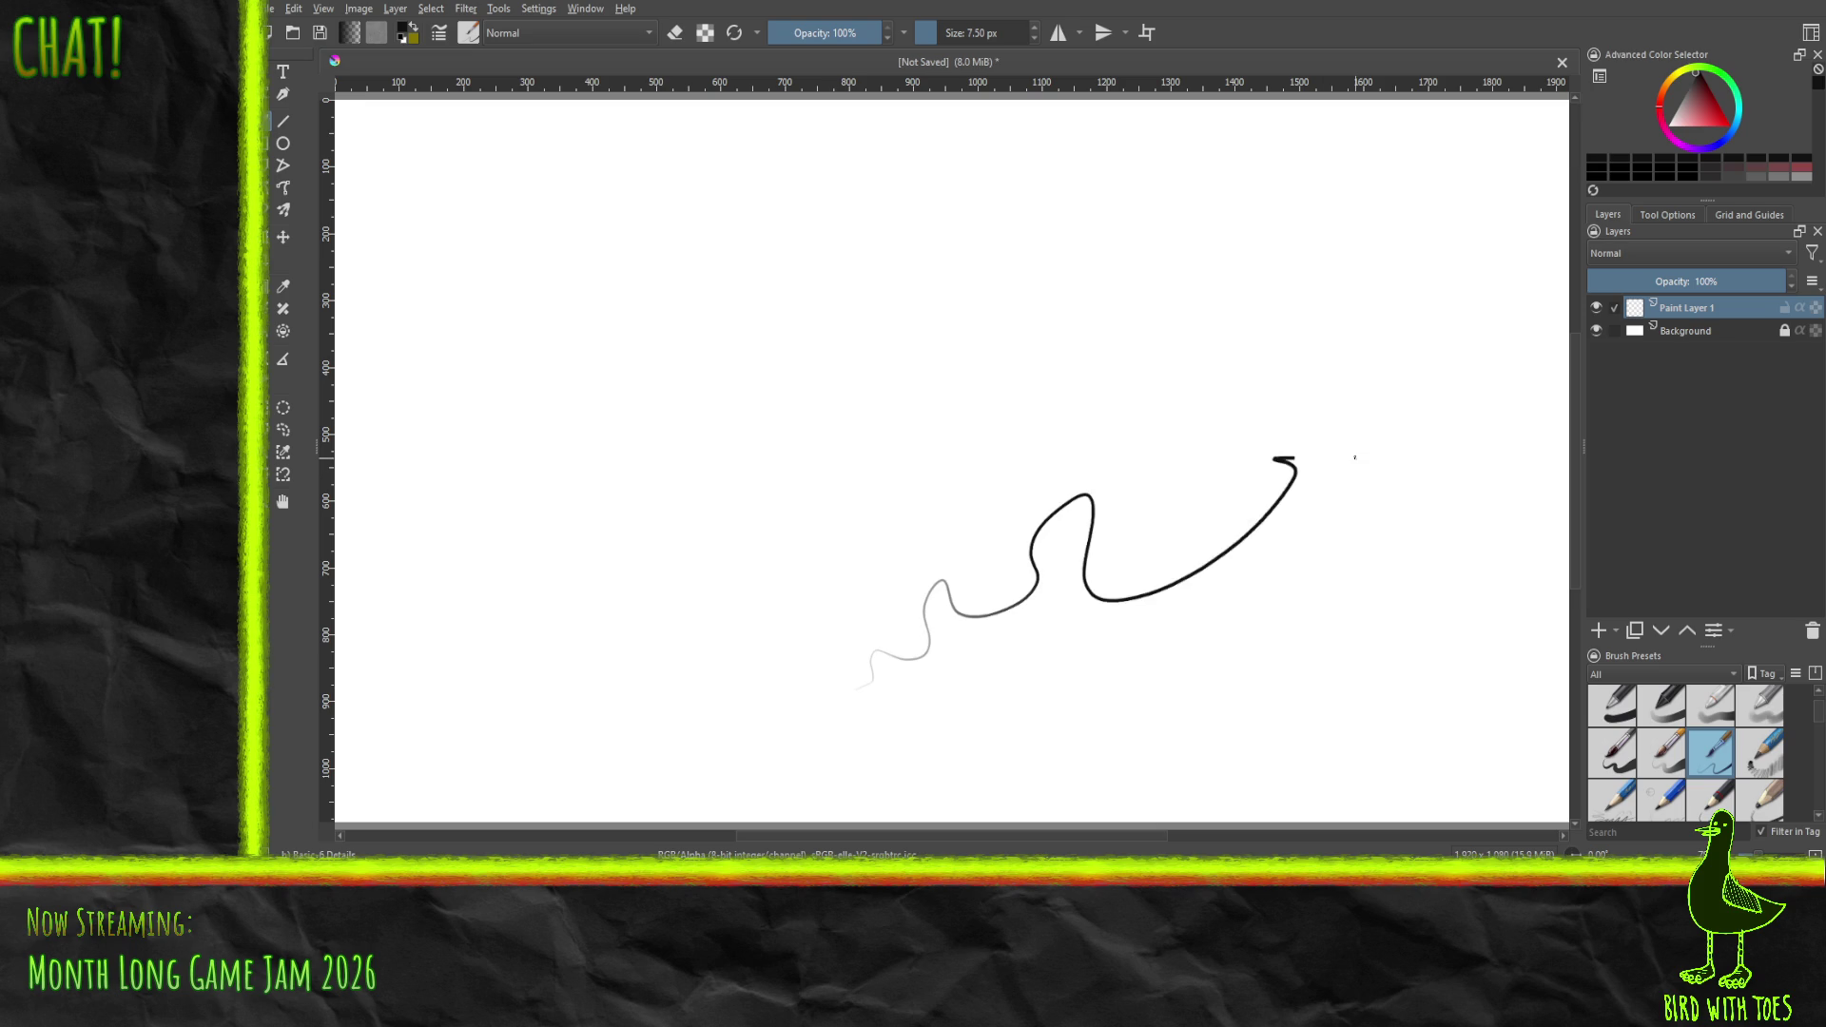
left_click_drag(483, 713, 577, 625)
mouse_move(529, 712)
left_mouse_down()
mouse_move(637, 647)
mouse_move(740, 648)
left_mouse_up()
left_click_drag(557, 679, 762, 574)
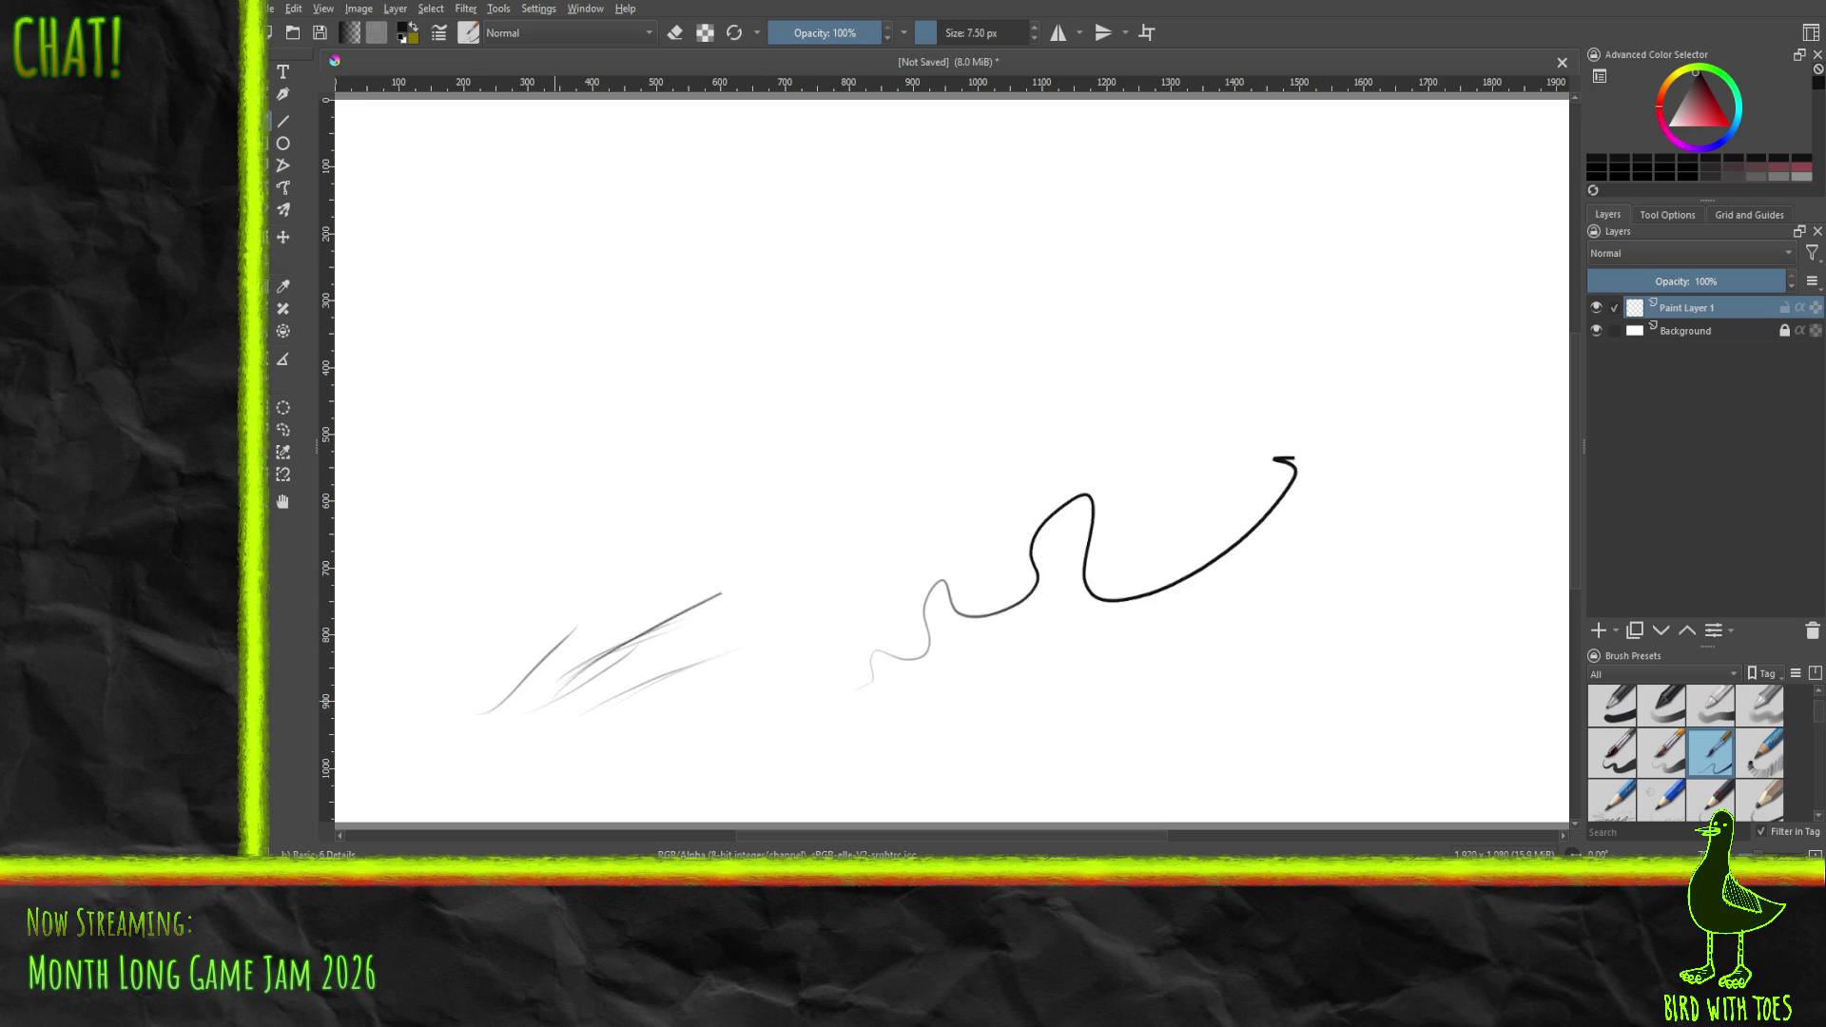
mouse_move(540, 725)
left_mouse_down()
mouse_move(841, 525)
mouse_move(876, 522)
left_mouse_up()
mouse_move(580, 688)
left_mouse_down()
mouse_move(766, 568)
mouse_move(742, 582)
mouse_move(796, 573)
mouse_move(747, 632)
mouse_move(628, 666)
left_mouse_up()
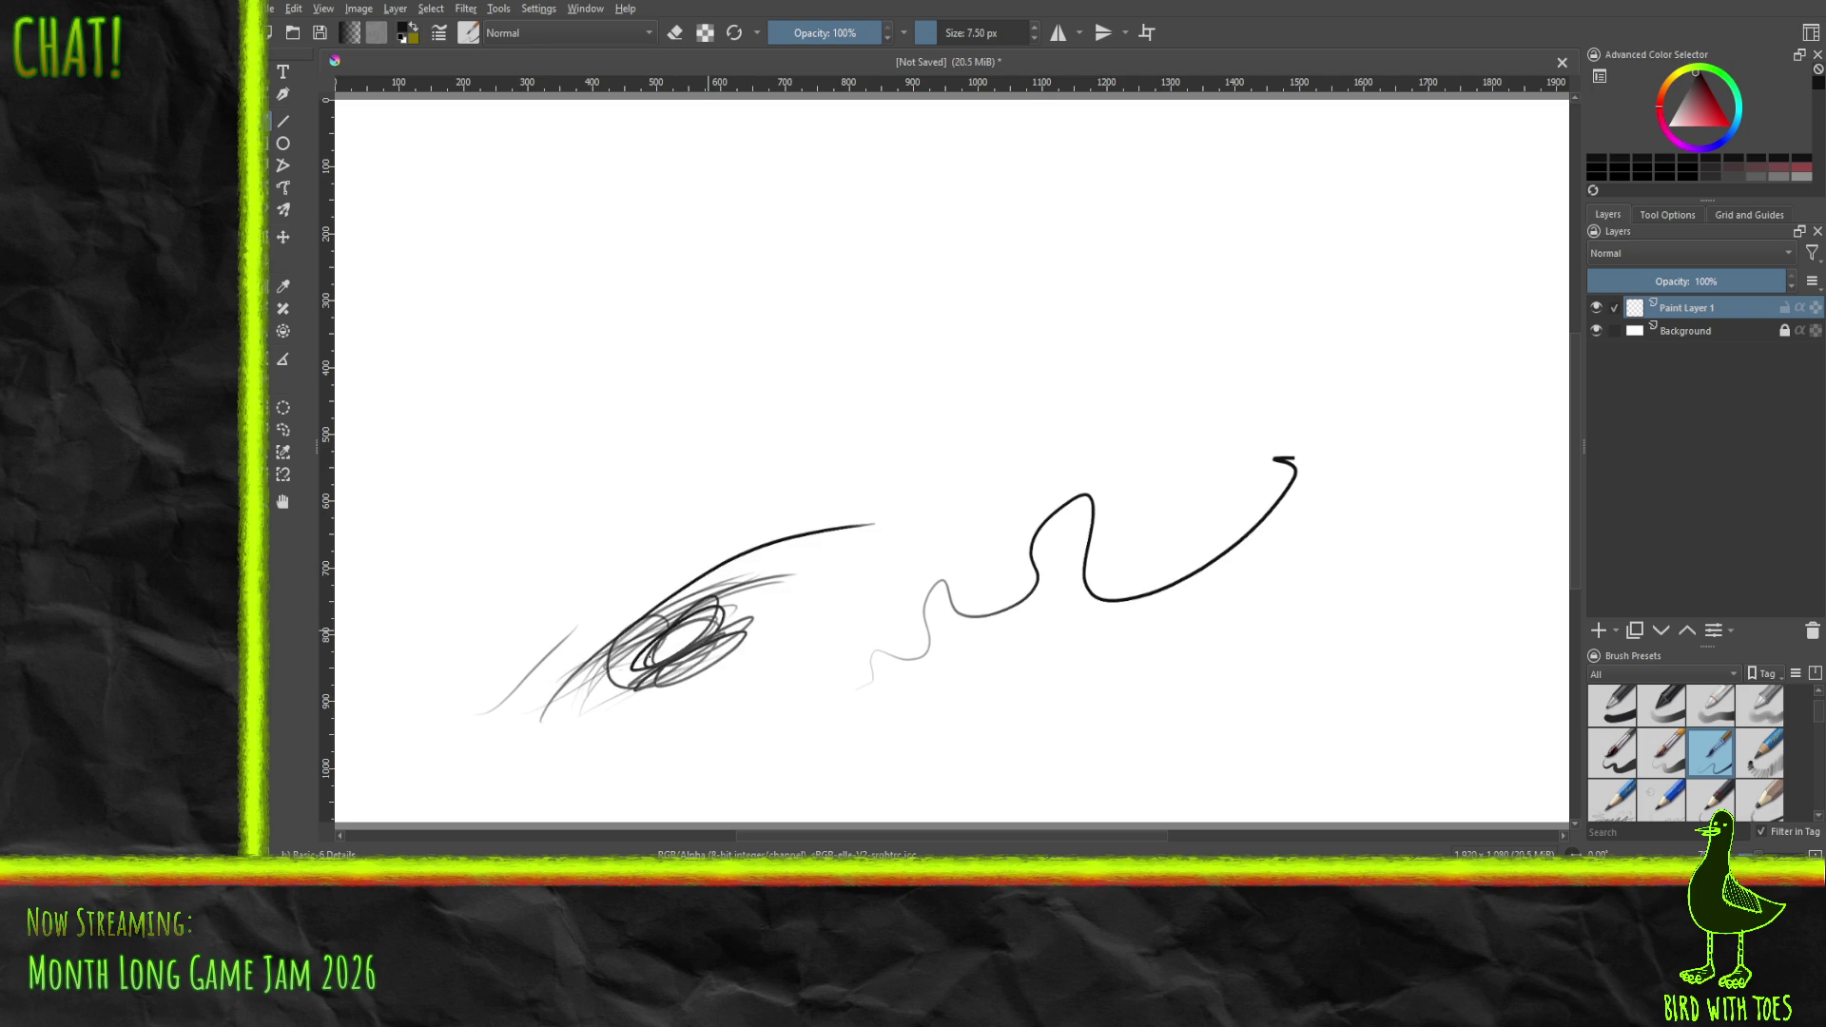
left_click_drag(601, 563, 646, 666)
mouse_move(478, 385)
left_mouse_down()
mouse_move(490, 405)
mouse_move(561, 369)
mouse_move(599, 423)
mouse_move(518, 451)
left_mouse_up()
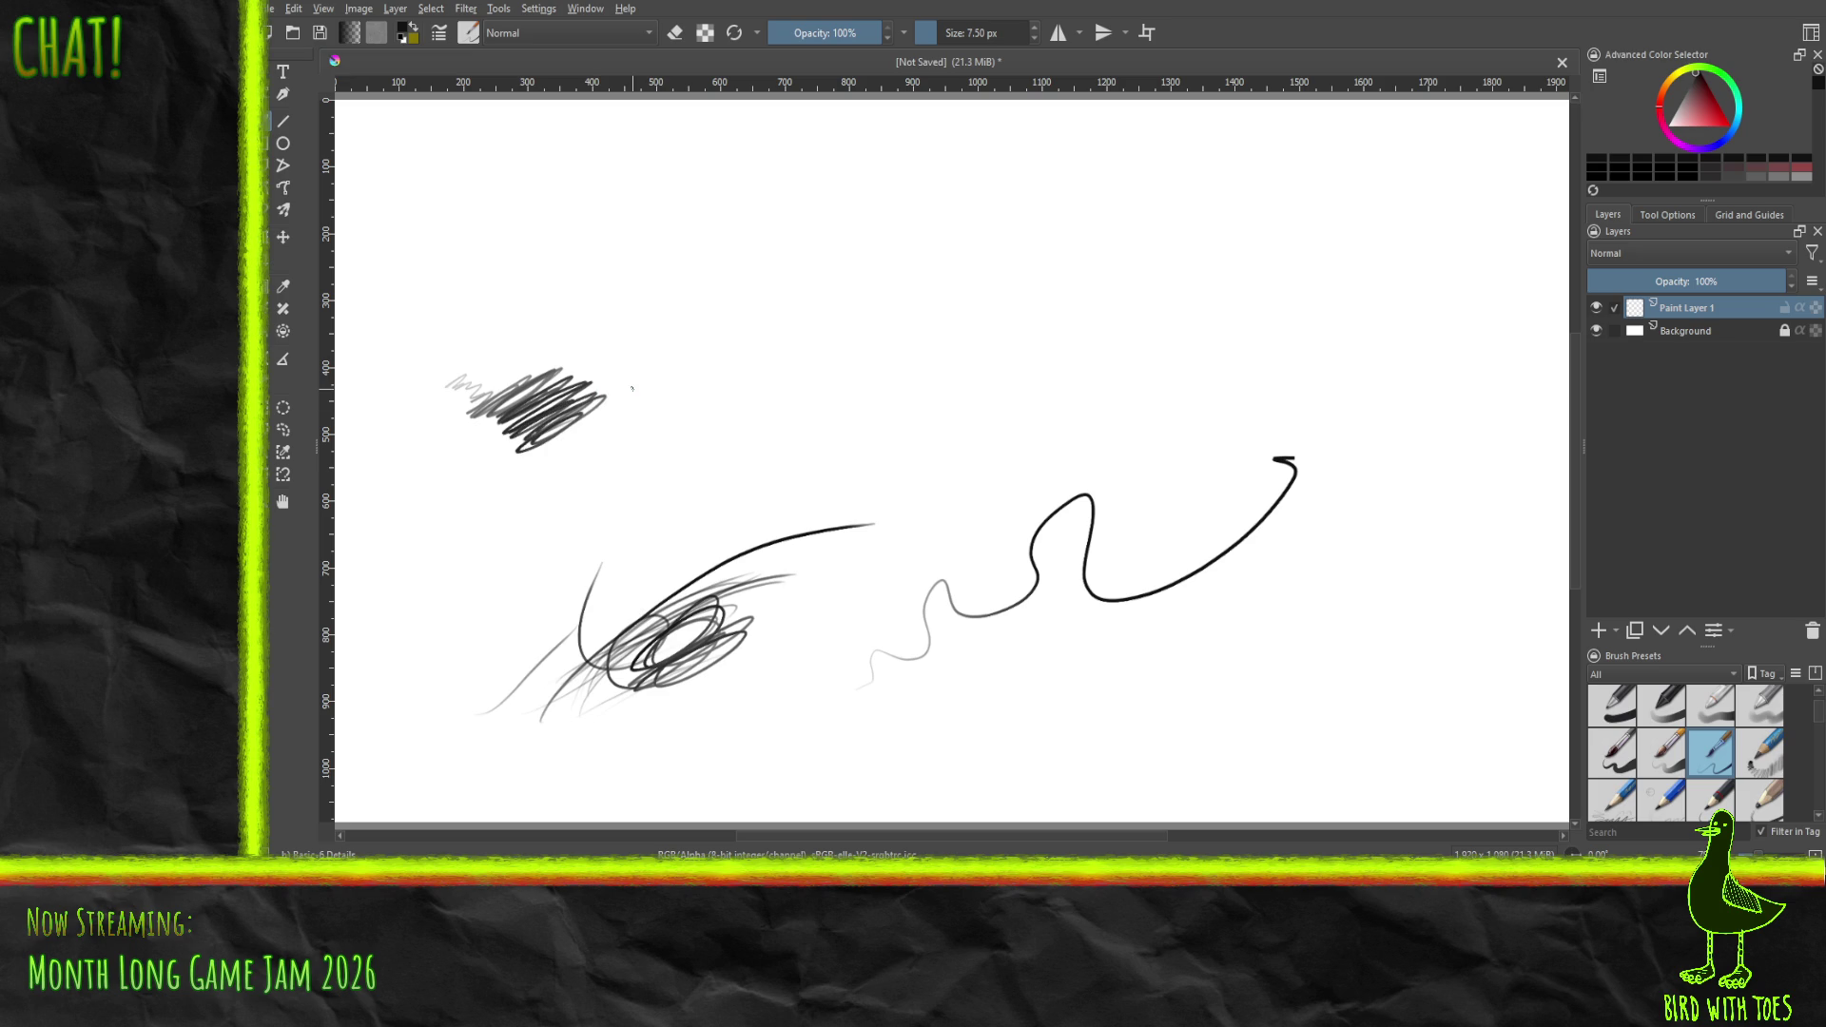
- Draw grey shapes with the Pencil-1 Sketch brush, then delete all strokes from Paint Layer 1
left_click(1746, 743)
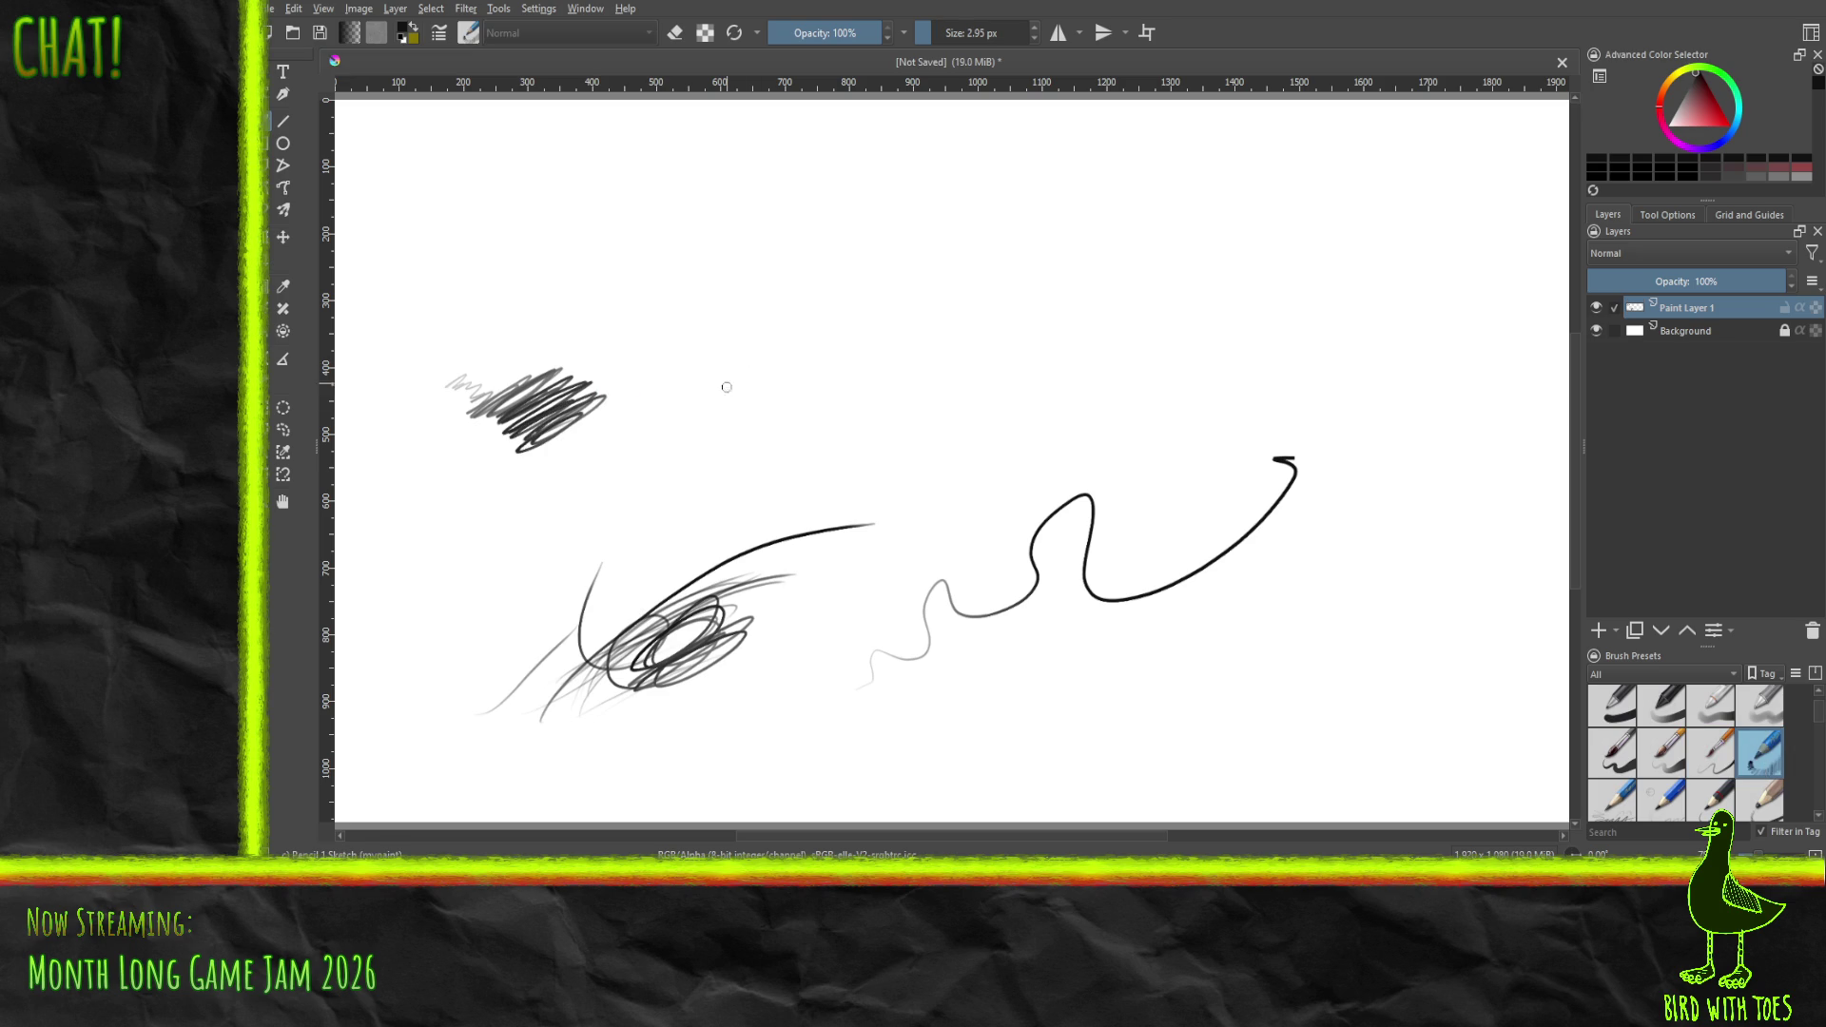
mouse_move(766, 433)
left_mouse_down()
mouse_move(1090, 327)
mouse_move(1032, 409)
mouse_move(1155, 337)
mouse_move(1165, 309)
mouse_move(1009, 500)
mouse_move(851, 375)
mouse_move(708, 504)
mouse_move(722, 509)
mouse_move(775, 359)
mouse_move(1004, 399)
mouse_move(1028, 475)
mouse_move(826, 592)
left_mouse_up()
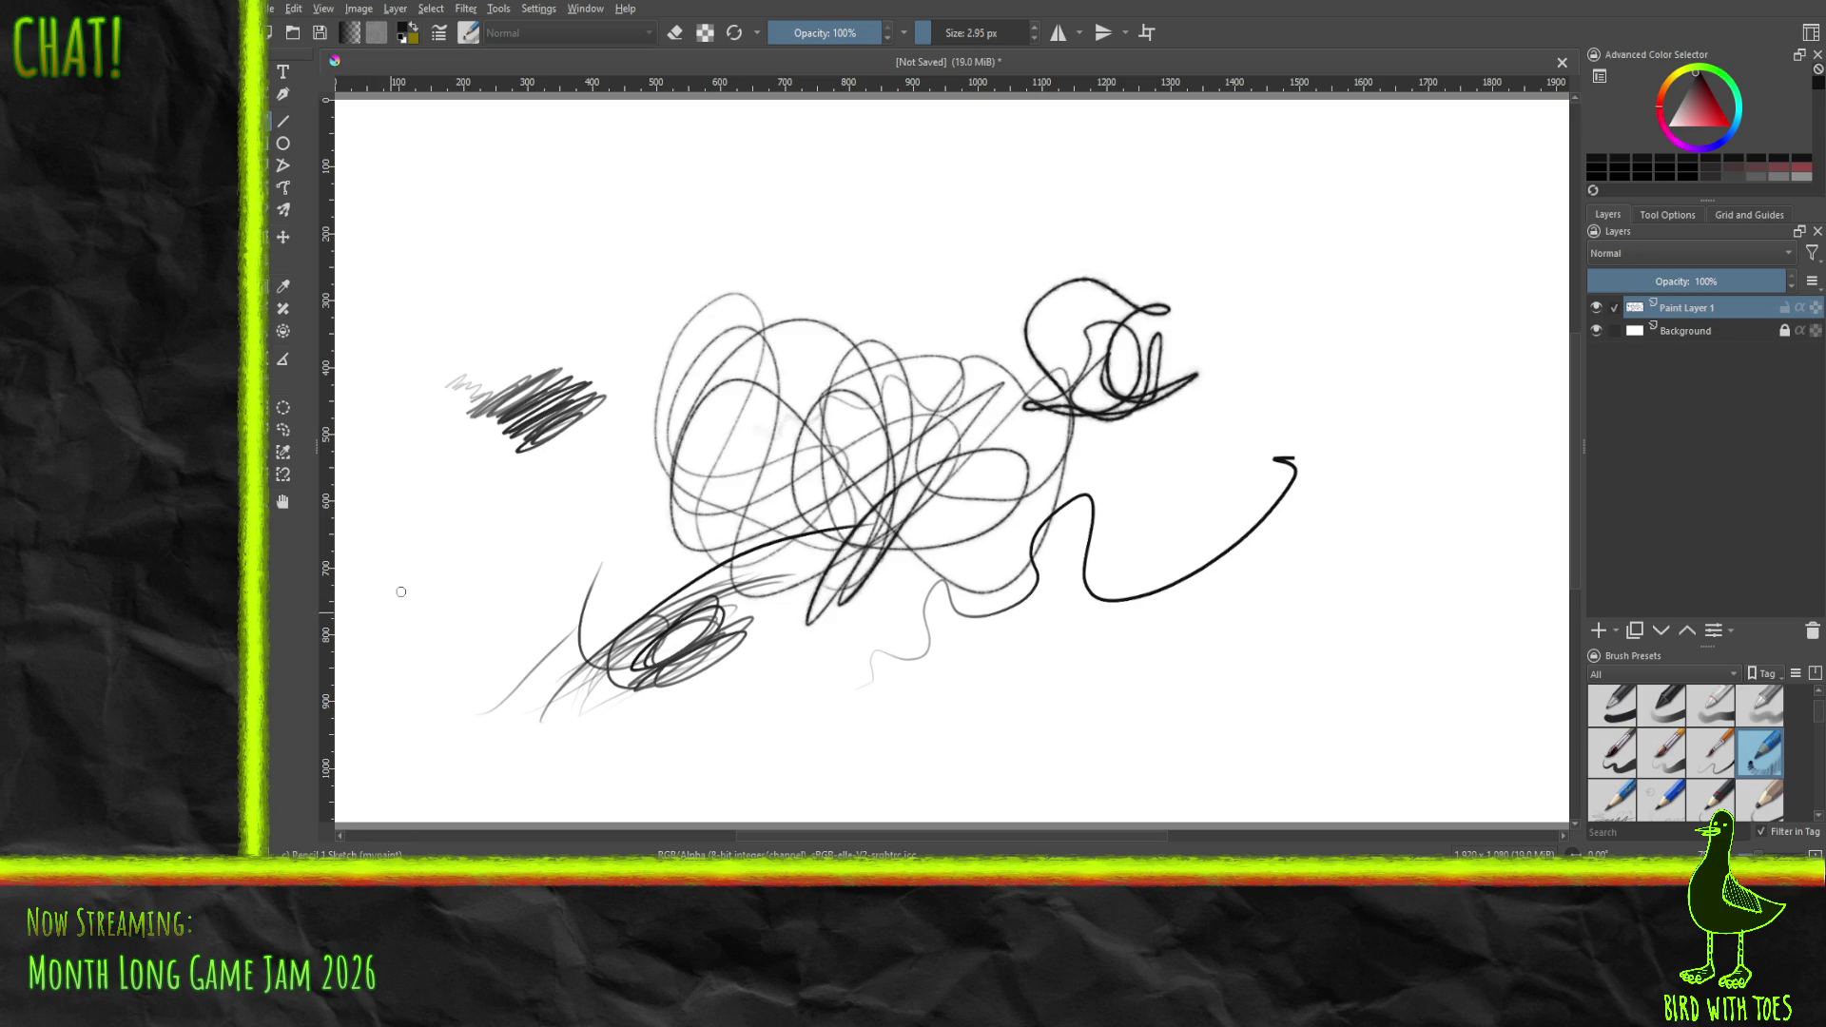
mouse_move(440, 502)
left_mouse_down()
mouse_move(390, 642)
mouse_move(480, 618)
left_mouse_up()
mouse_move(1286, 584)
left_mouse_down()
mouse_move(1253, 620)
mouse_move(1208, 775)
left_mouse_up()
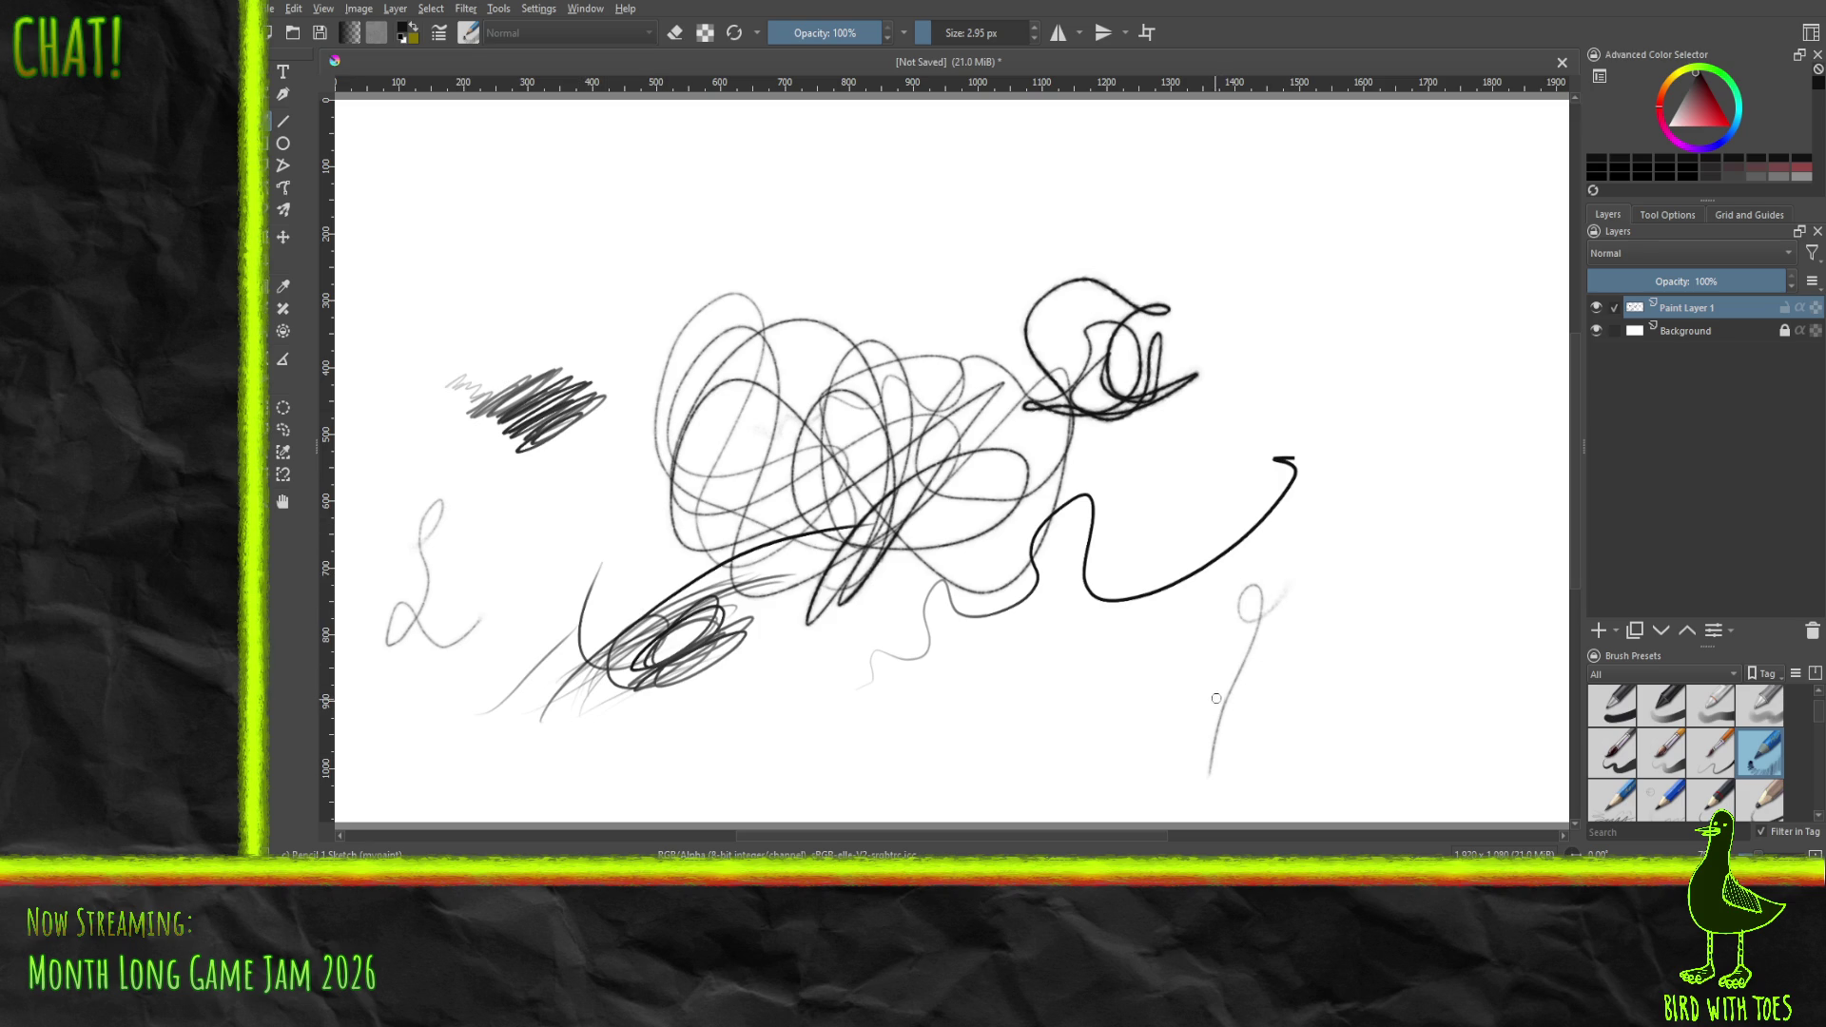
left_click_drag(1210, 702, 1297, 710)
left_click_drag(1248, 770, 1322, 615)
mouse_move(773, 764)
left_mouse_down()
mouse_move(842, 772)
mouse_move(1060, 708)
mouse_move(1099, 674)
mouse_move(1183, 664)
mouse_move(1197, 770)
mouse_move(1474, 677)
mouse_move(1569, 580)
left_mouse_up()
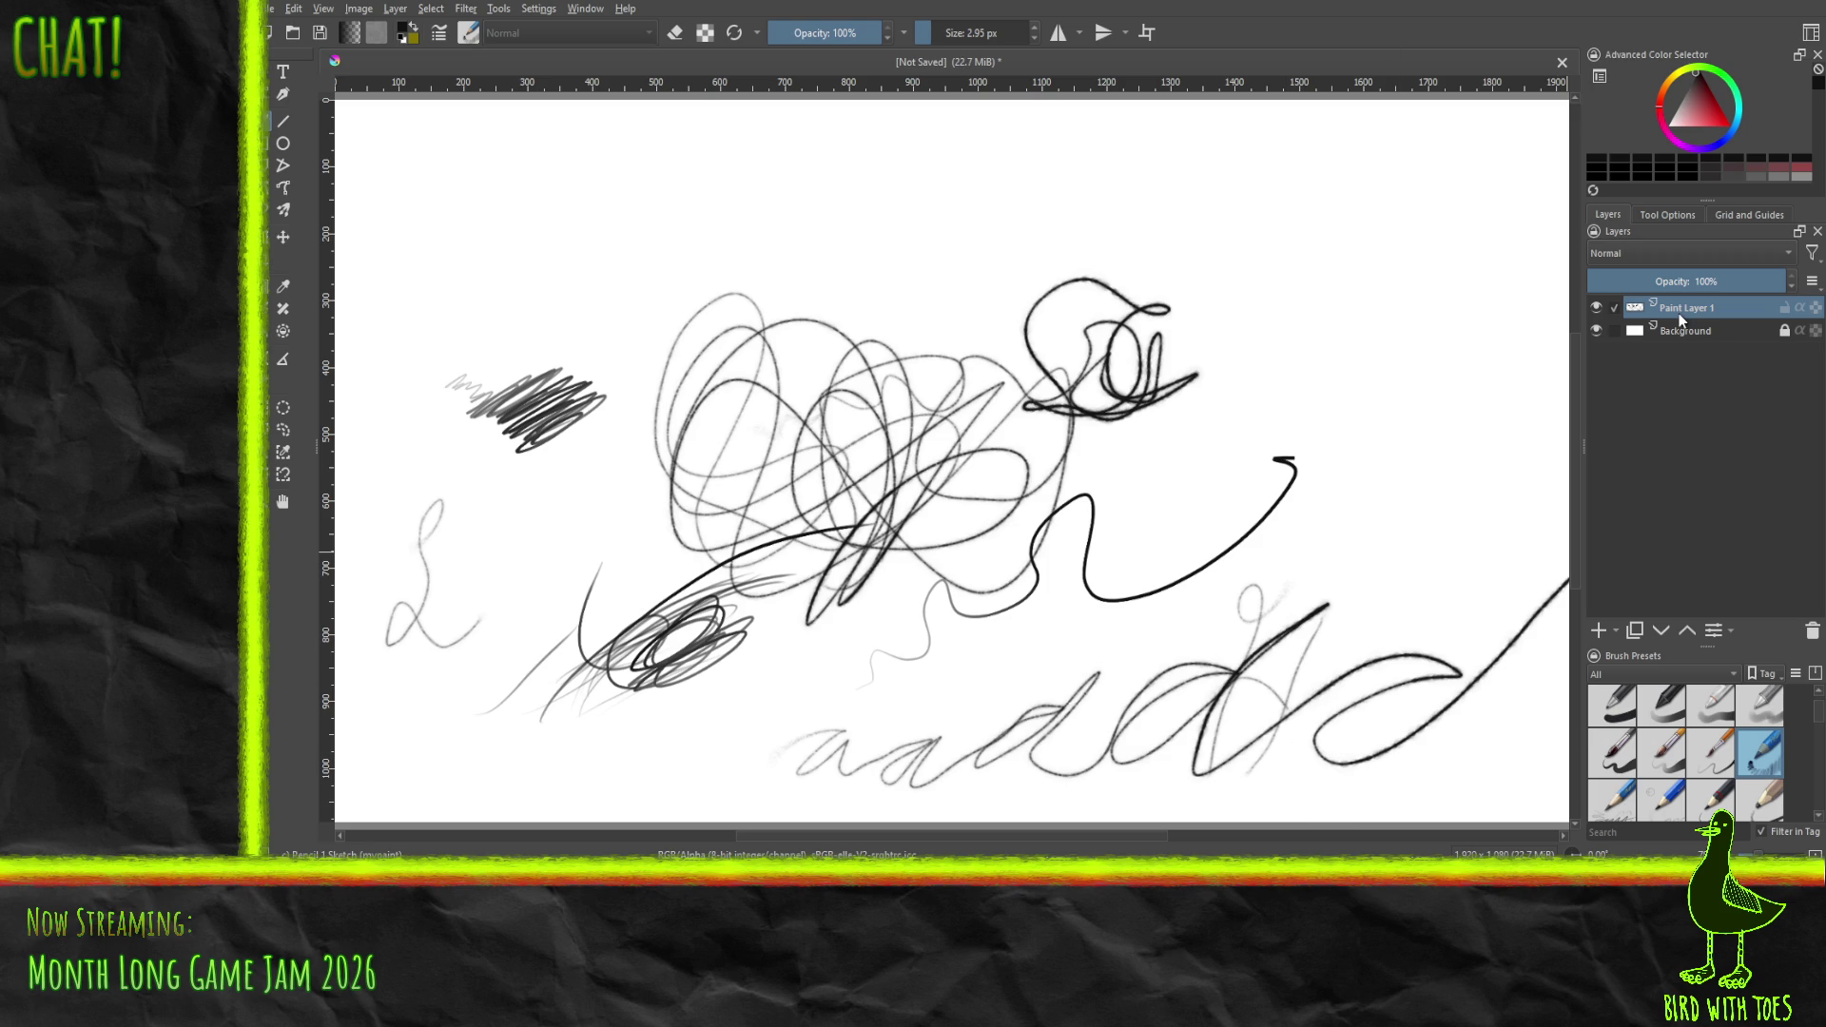
key("Delete")
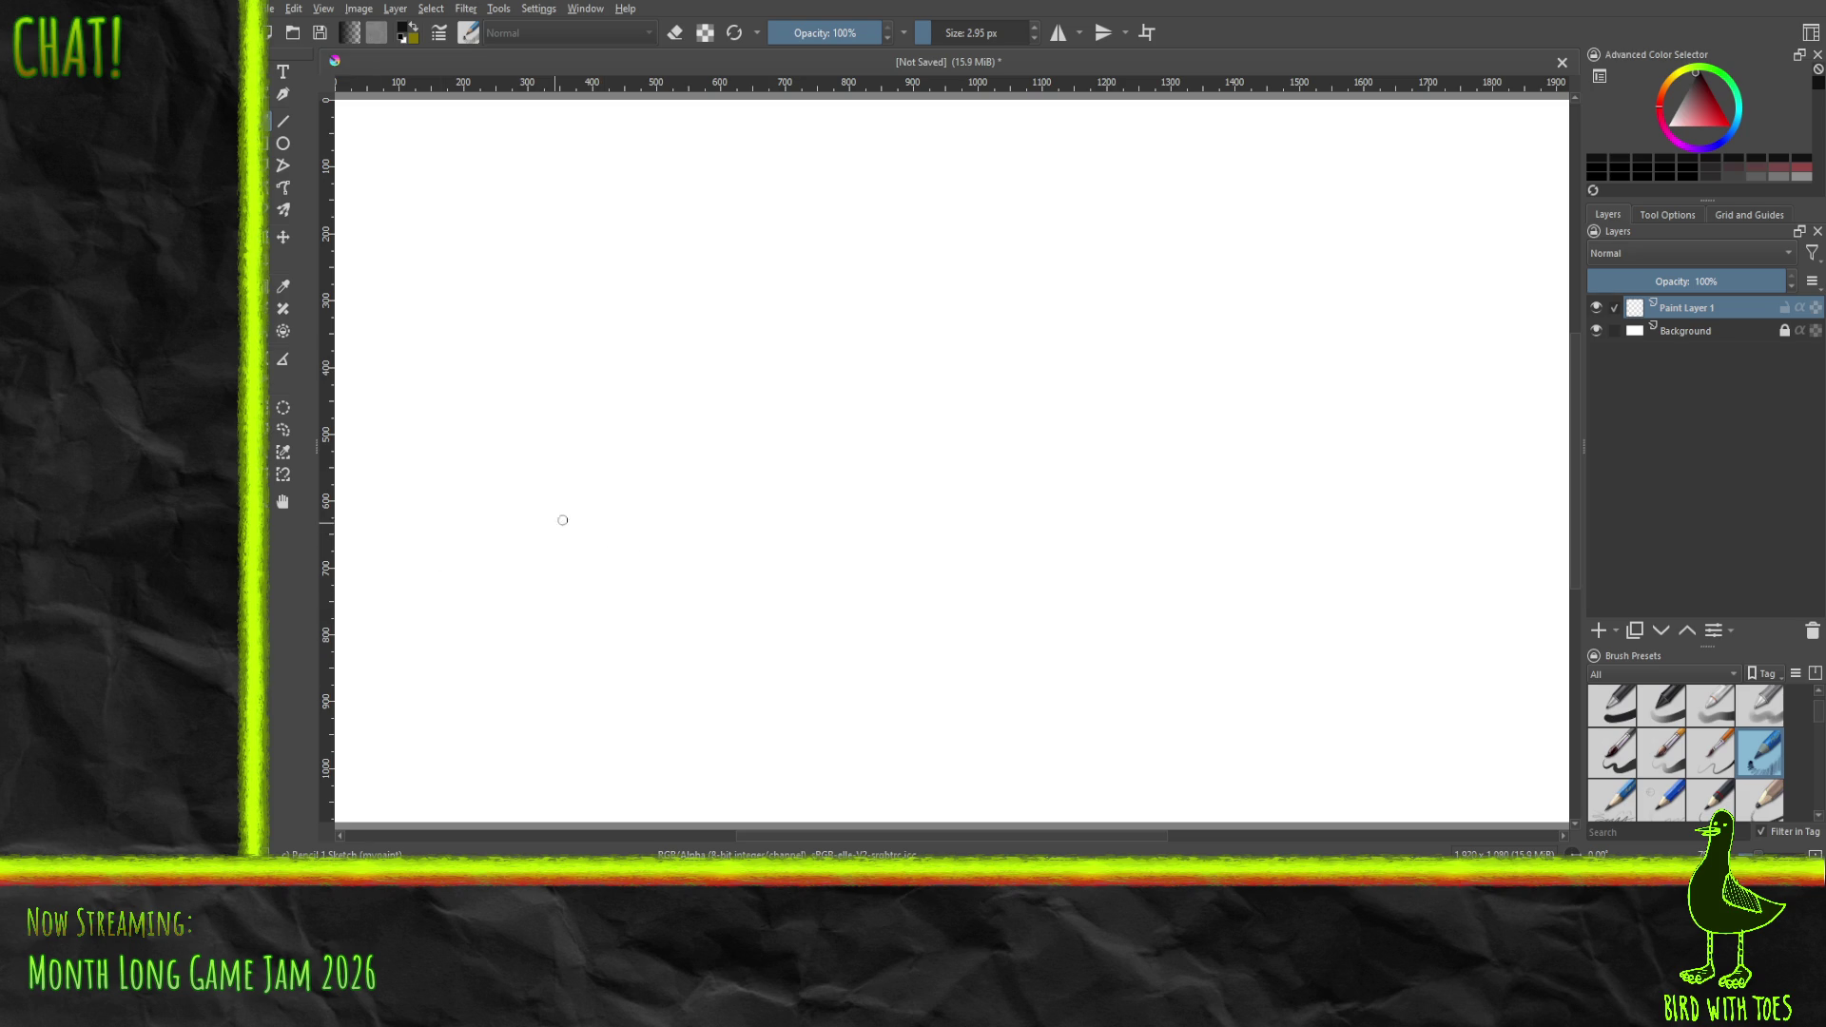
mouse_move(353, 699)
left_mouse_down()
mouse_move(856, 432)
mouse_move(1424, 180)
left_mouse_up()
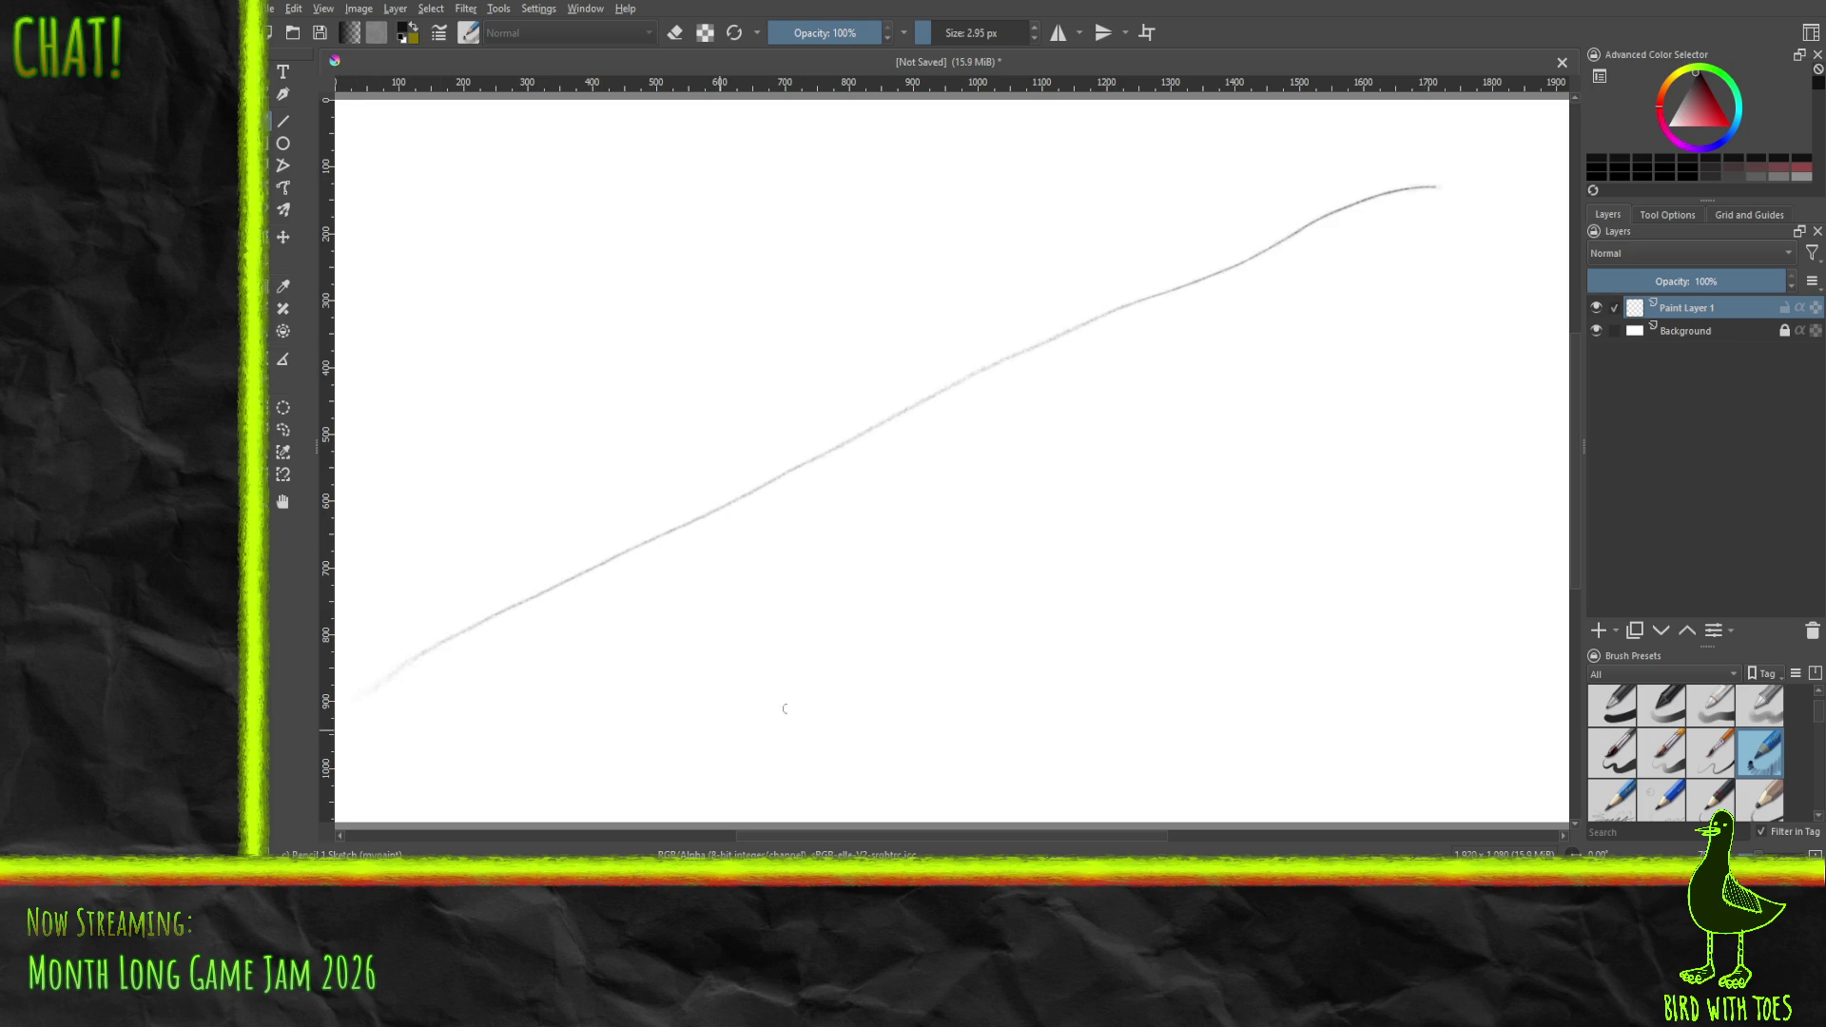
left_click_drag(1159, 813, 1569, 304)
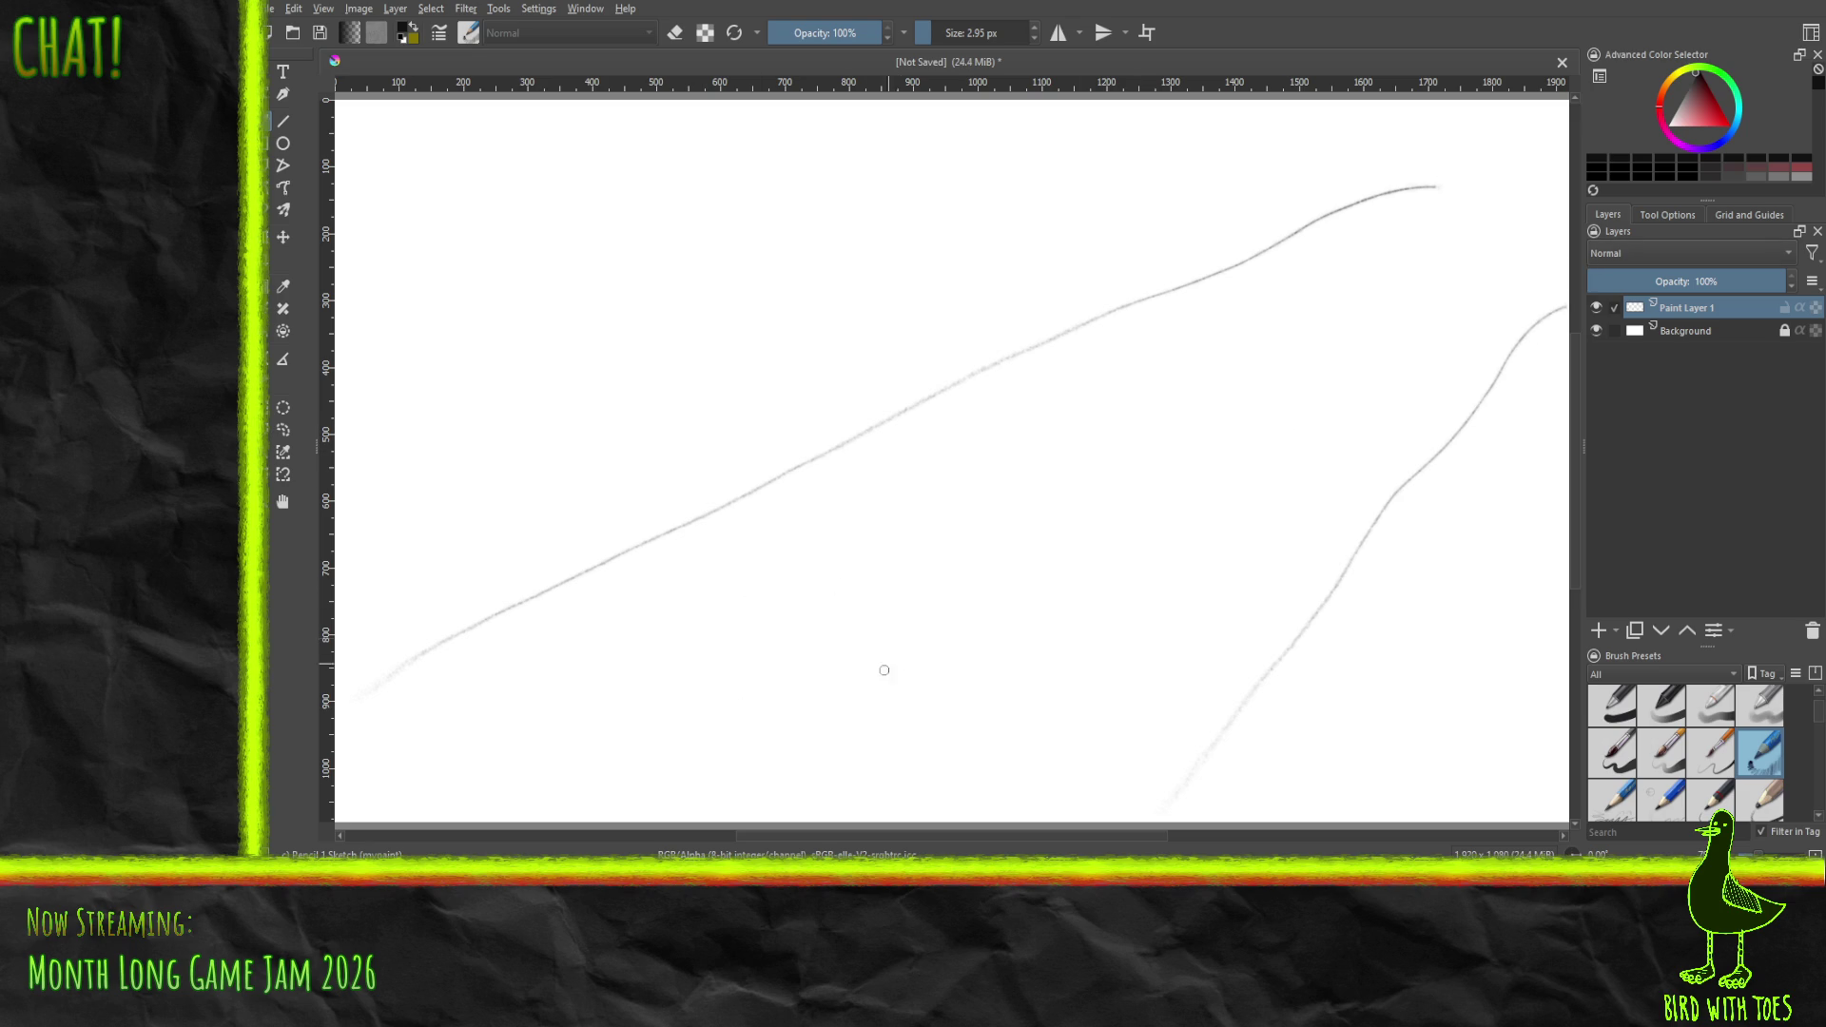
mouse_move(823, 703)
left_mouse_down()
mouse_move(762, 632)
mouse_move(915, 641)
mouse_move(935, 438)
mouse_move(1159, 534)
mouse_move(1165, 388)
mouse_move(1016, 671)
mouse_move(998, 620)
mouse_move(1025, 506)
mouse_move(894, 475)
mouse_move(1104, 590)
mouse_move(837, 665)
mouse_move(935, 656)
mouse_move(841, 618)
mouse_move(899, 666)
mouse_move(951, 447)
mouse_move(1019, 723)
mouse_move(1141, 480)
mouse_move(1150, 708)
mouse_move(1236, 451)
mouse_move(1232, 681)
mouse_move(1389, 462)
mouse_move(1227, 452)
mouse_move(1222, 333)
mouse_move(1083, 565)
mouse_move(1022, 438)
mouse_move(941, 466)
mouse_move(873, 449)
mouse_move(754, 671)
mouse_move(941, 447)
mouse_move(956, 456)
mouse_move(946, 437)
mouse_move(934, 481)
mouse_move(1113, 421)
left_mouse_up()
left_click_drag(967, 437, 1128, 416)
mouse_move(959, 429)
left_mouse_down()
mouse_move(1131, 414)
mouse_move(1212, 436)
left_mouse_up()
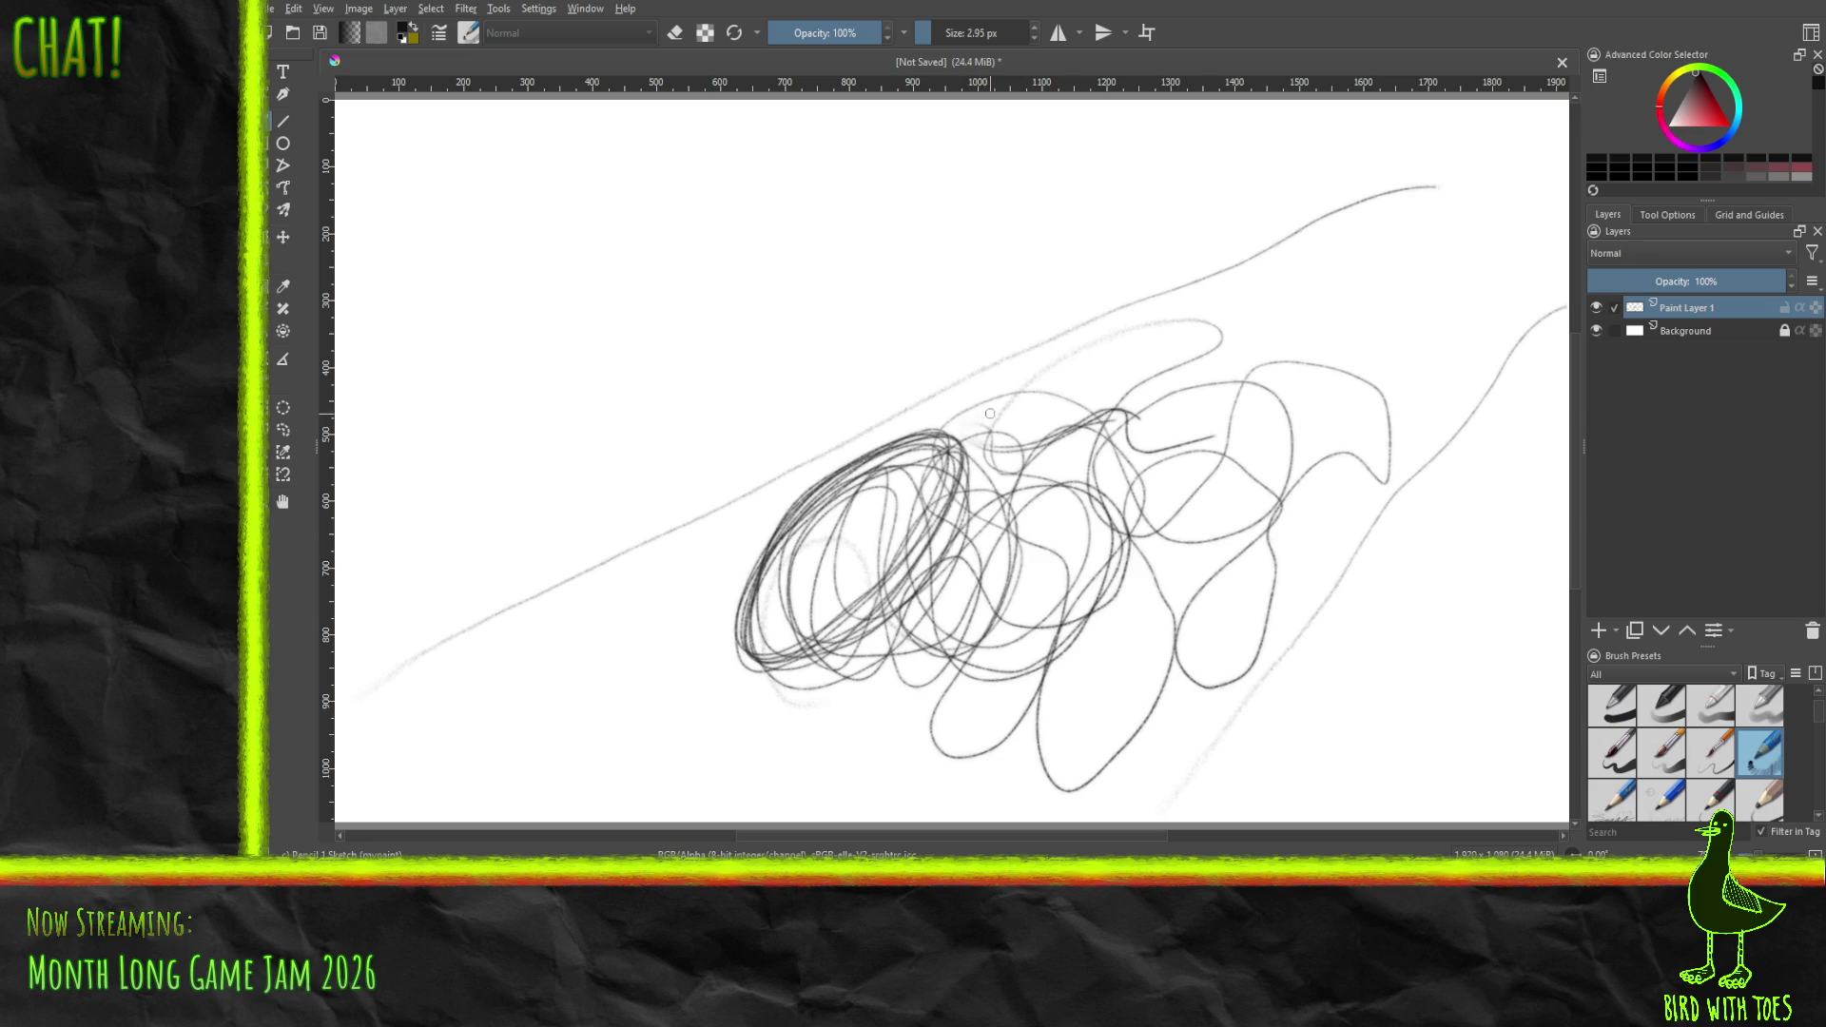
mouse_move(990, 414)
left_mouse_down()
mouse_move(1132, 455)
mouse_move(1320, 381)
mouse_move(1409, 388)
left_mouse_up()
mouse_move(823, 654)
left_mouse_down()
mouse_move(1029, 530)
mouse_move(1133, 525)
mouse_move(1284, 433)
mouse_move(1418, 396)
mouse_move(1208, 463)
left_mouse_up()
left_click_drag(956, 552, 1230, 459)
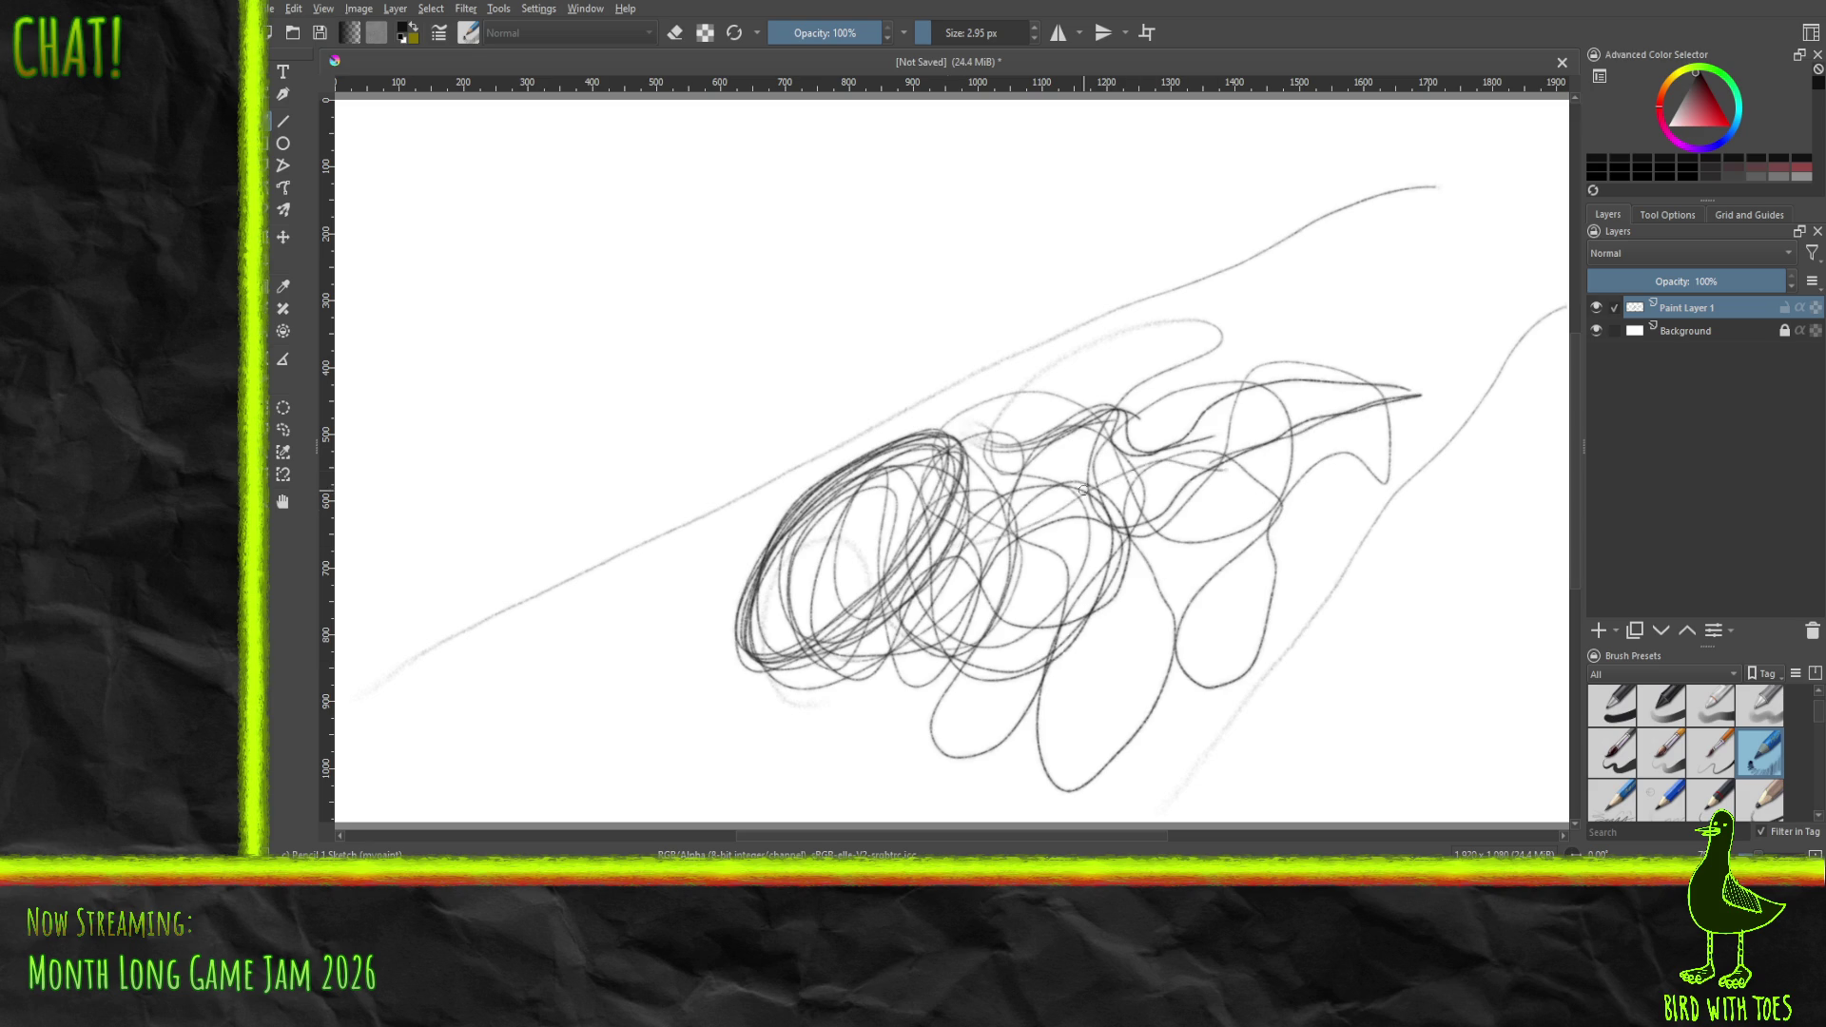
left_click_drag(1113, 502, 1269, 402)
left_click_drag(1051, 497, 1369, 394)
mouse_move(1153, 451)
left_mouse_down()
mouse_move(1233, 409)
mouse_move(1358, 393)
mouse_move(1149, 469)
mouse_move(990, 468)
mouse_move(1118, 433)
left_mouse_up()
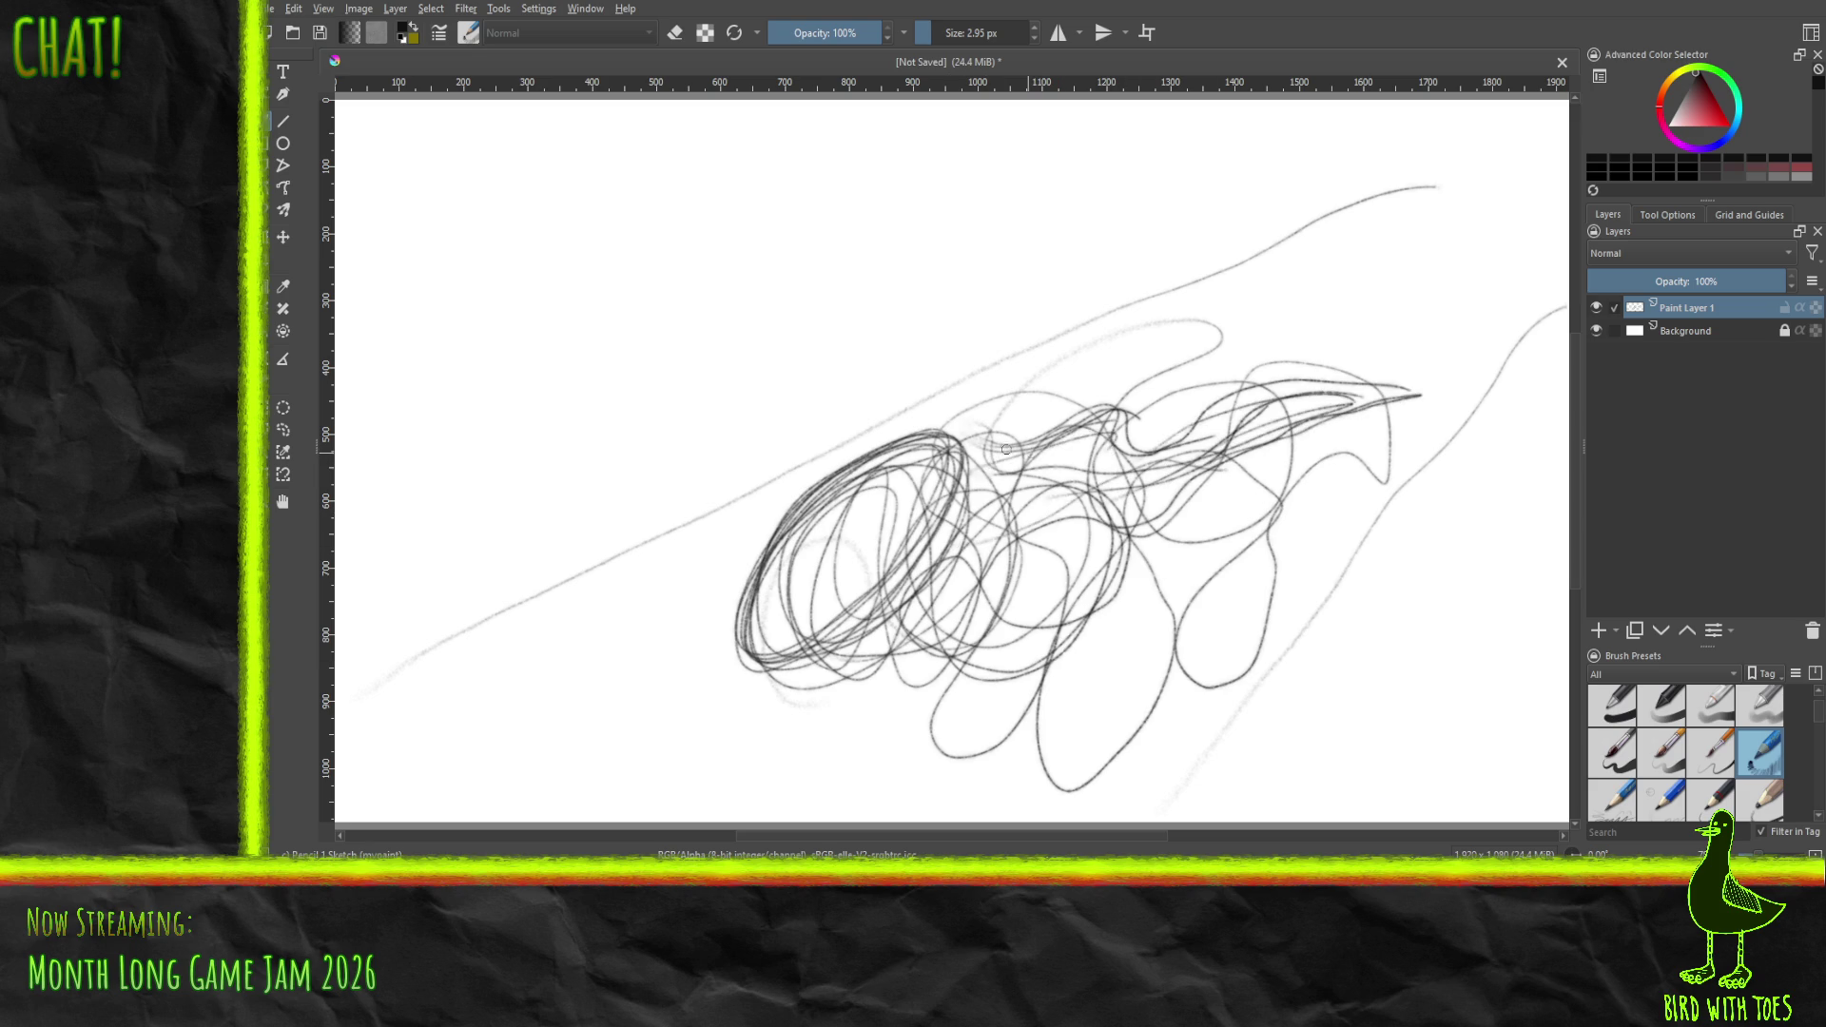
left_click_drag(1010, 454, 1107, 424)
mouse_move(818, 522)
left_mouse_down()
mouse_move(851, 474)
mouse_move(827, 514)
mouse_move(860, 475)
mouse_move(832, 509)
mouse_move(913, 509)
mouse_move(880, 547)
mouse_move(918, 504)
mouse_move(870, 537)
mouse_move(894, 532)
left_mouse_up()
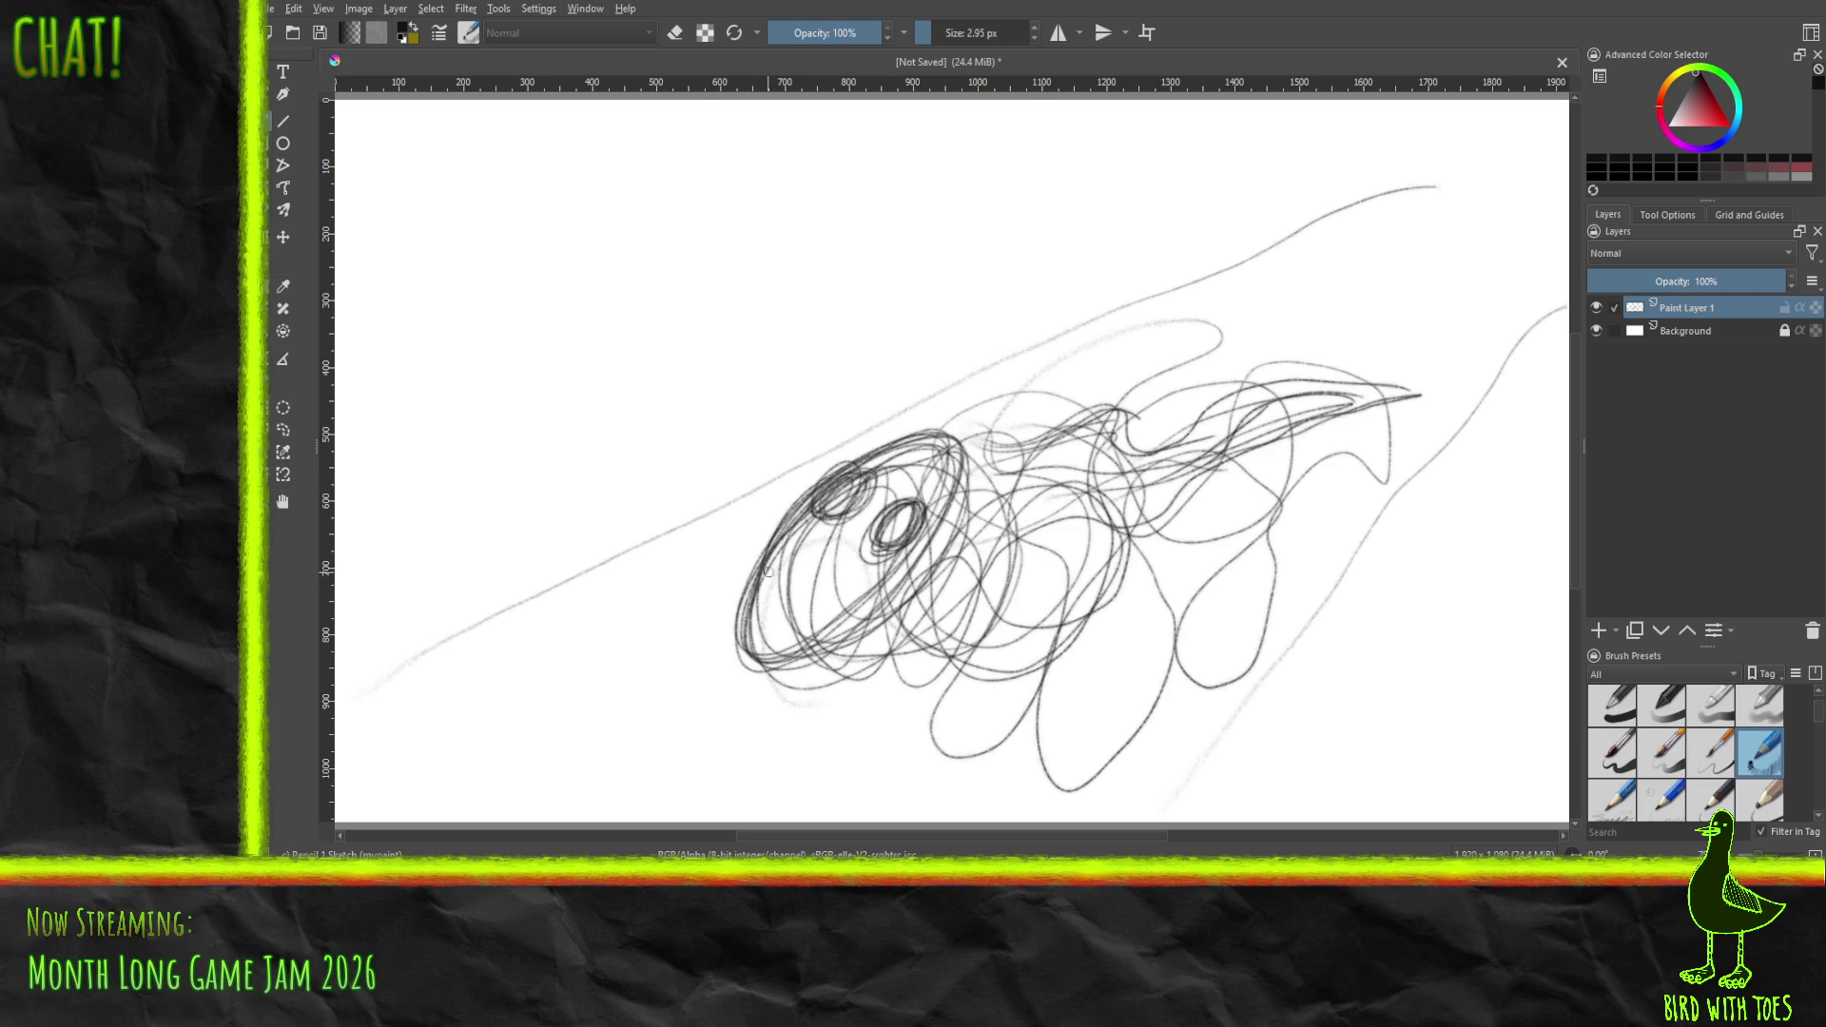
mouse_move(772, 540)
left_mouse_down()
mouse_move(785, 647)
mouse_move(794, 547)
mouse_move(857, 612)
left_mouse_up()
mouse_move(760, 571)
left_mouse_down()
mouse_move(756, 633)
mouse_move(832, 577)
mouse_move(756, 628)
mouse_move(813, 571)
mouse_move(852, 609)
mouse_move(808, 651)
mouse_move(780, 633)
mouse_move(837, 646)
mouse_move(815, 538)
mouse_move(823, 601)
mouse_move(773, 620)
mouse_move(822, 593)
mouse_move(913, 635)
mouse_move(846, 649)
mouse_move(1122, 589)
mouse_move(1089, 599)
left_mouse_up()
mouse_move(947, 677)
left_mouse_down()
mouse_move(1126, 570)
mouse_move(1274, 557)
left_mouse_up()
mouse_move(989, 656)
left_mouse_down()
mouse_move(1159, 553)
mouse_move(1301, 578)
mouse_move(932, 709)
mouse_move(1052, 659)
mouse_move(1139, 780)
mouse_move(1179, 666)
left_mouse_up()
mouse_move(908, 637)
left_mouse_down()
mouse_move(807, 711)
mouse_move(879, 644)
mouse_move(967, 622)
left_mouse_up()
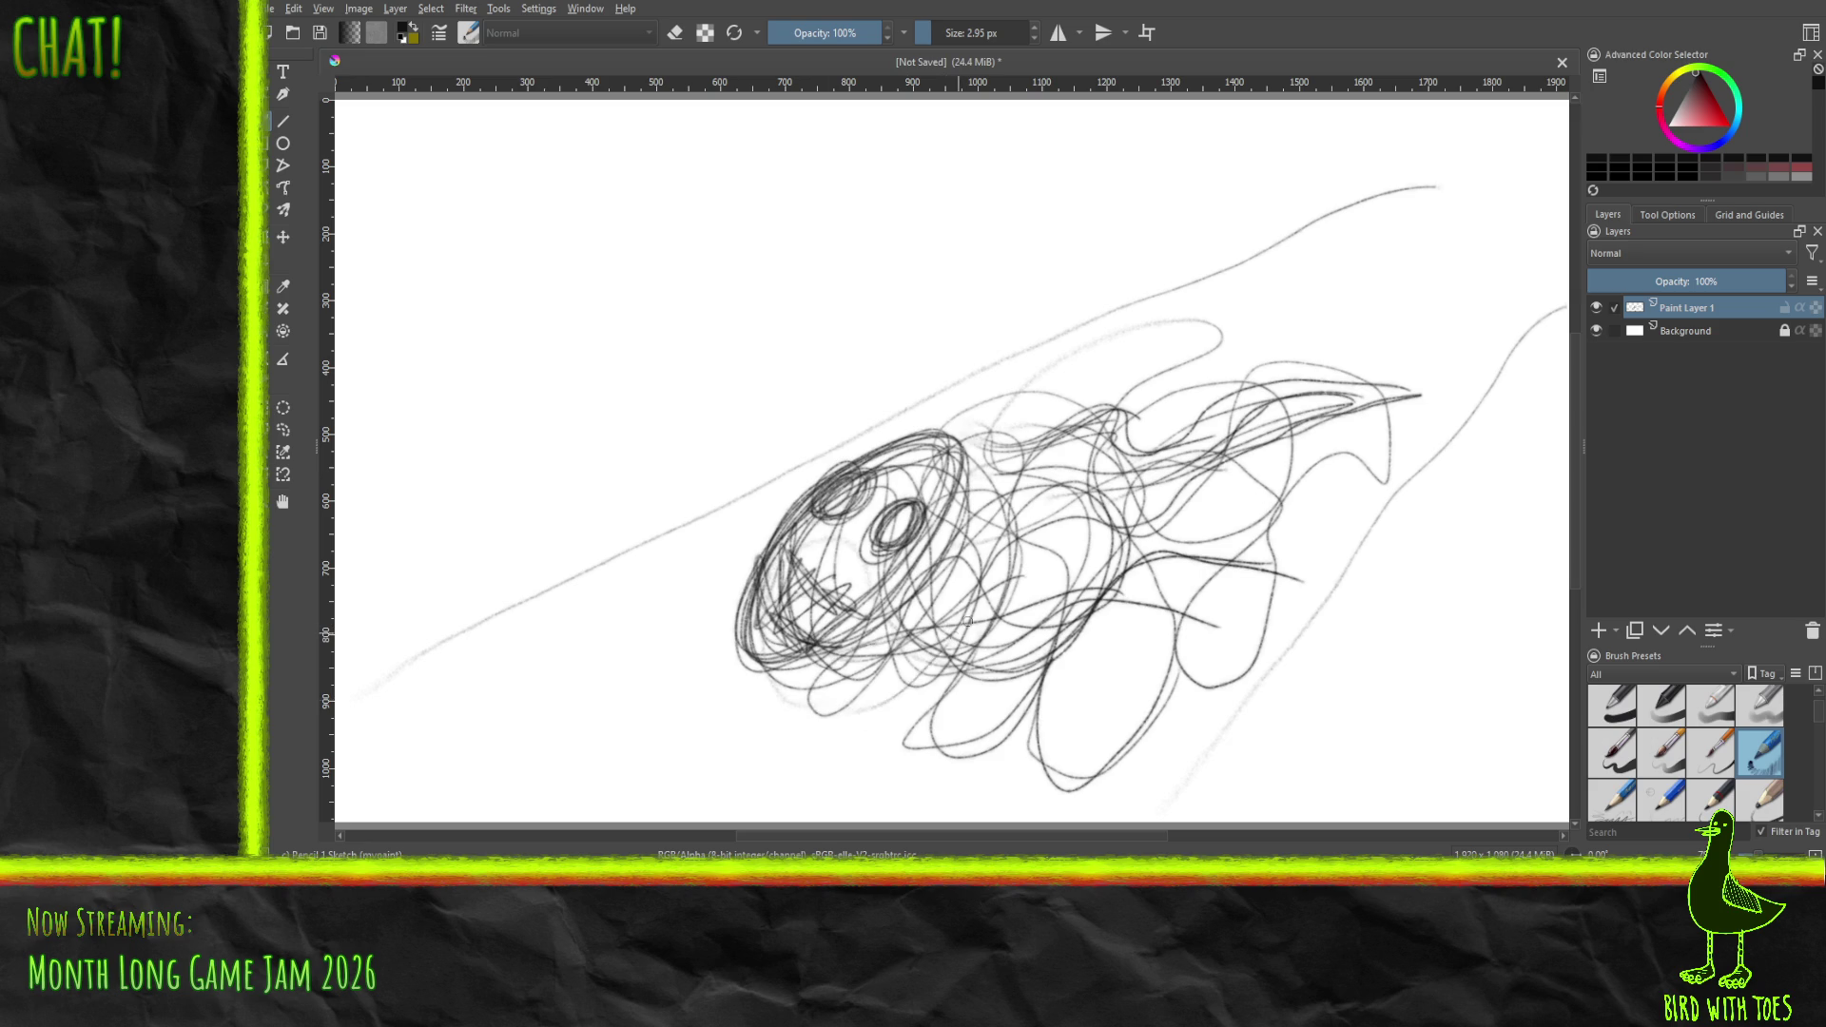
mouse_move(964, 517)
left_mouse_down()
mouse_move(1046, 589)
mouse_move(1265, 409)
mouse_move(951, 457)
mouse_move(1189, 385)
mouse_move(1008, 419)
mouse_move(1341, 376)
mouse_move(932, 618)
mouse_move(1132, 494)
mouse_move(1074, 590)
mouse_move(979, 666)
mouse_move(913, 608)
mouse_move(999, 656)
mouse_move(1112, 504)
mouse_move(963, 618)
mouse_move(1046, 608)
mouse_move(1141, 475)
mouse_move(999, 656)
mouse_move(1062, 614)
mouse_move(1131, 495)
mouse_move(1051, 600)
left_mouse_up()
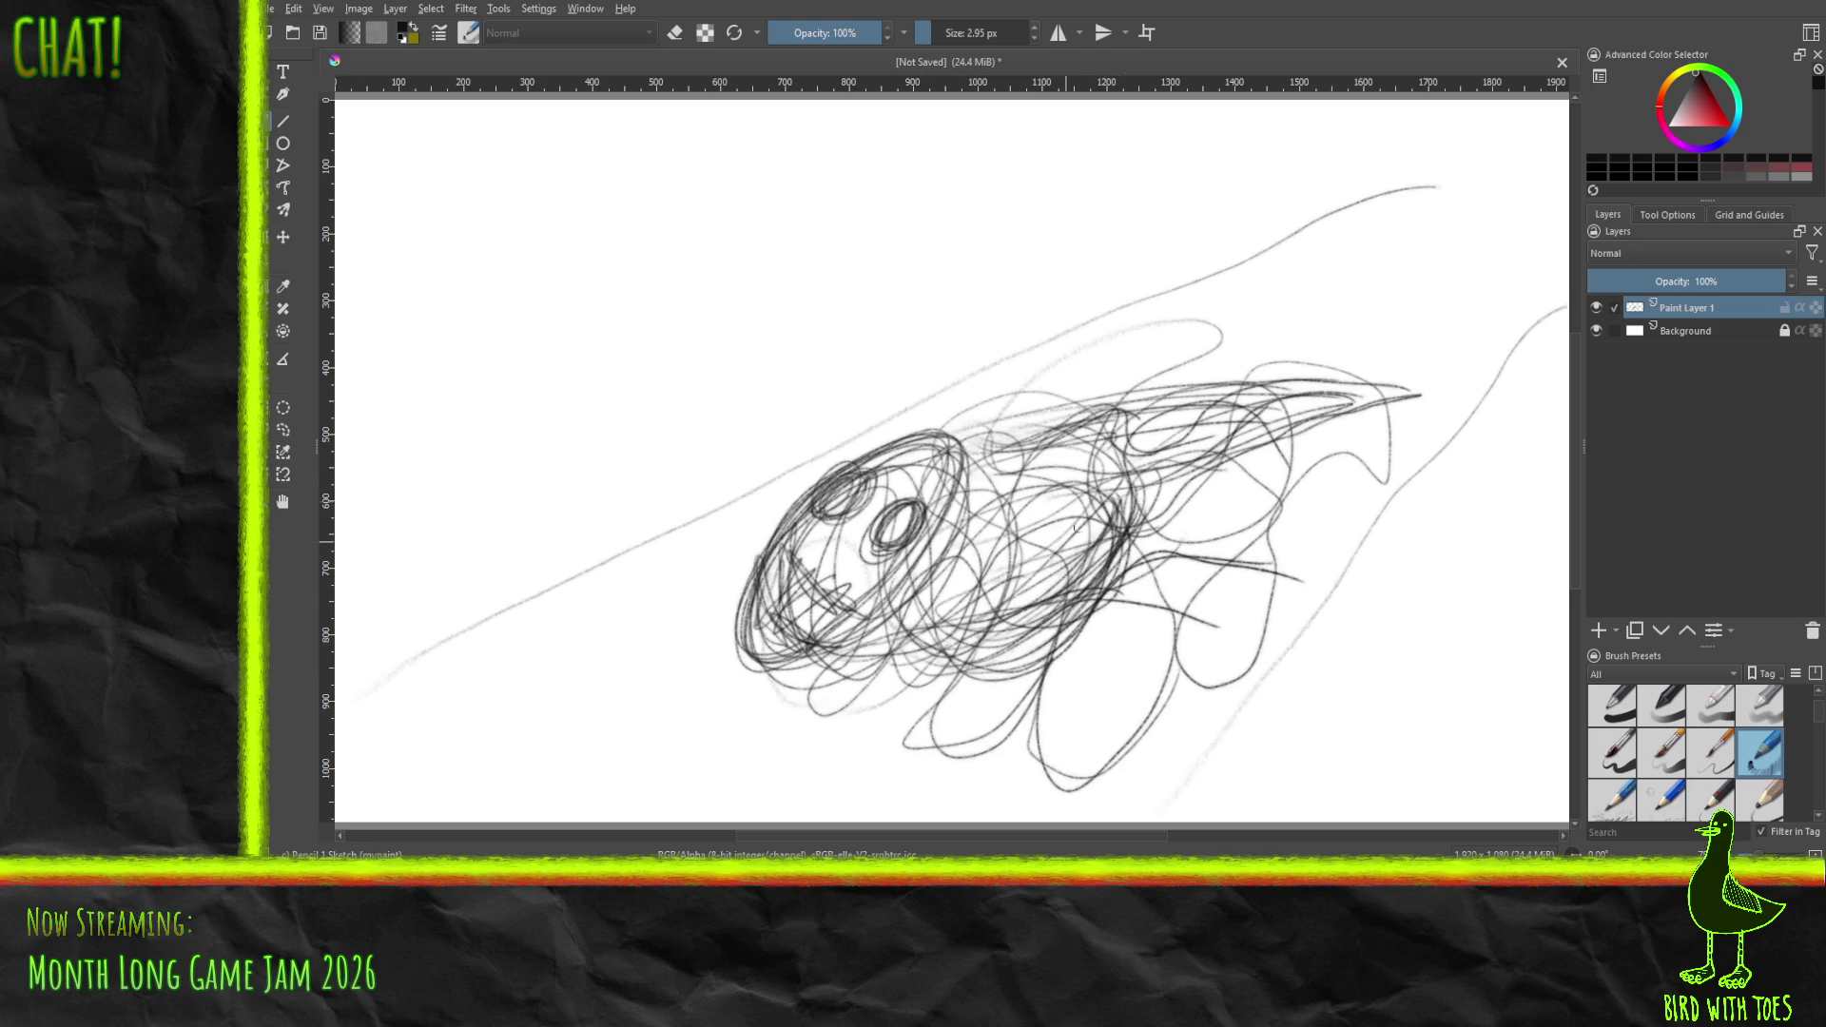
mouse_move(1126, 530)
left_mouse_down()
mouse_move(1200, 474)
mouse_move(1126, 526)
mouse_move(1179, 494)
mouse_move(1122, 514)
mouse_move(1175, 425)
mouse_move(1120, 401)
mouse_move(979, 456)
mouse_move(1170, 395)
mouse_move(1294, 380)
mouse_move(1342, 418)
left_mouse_up()
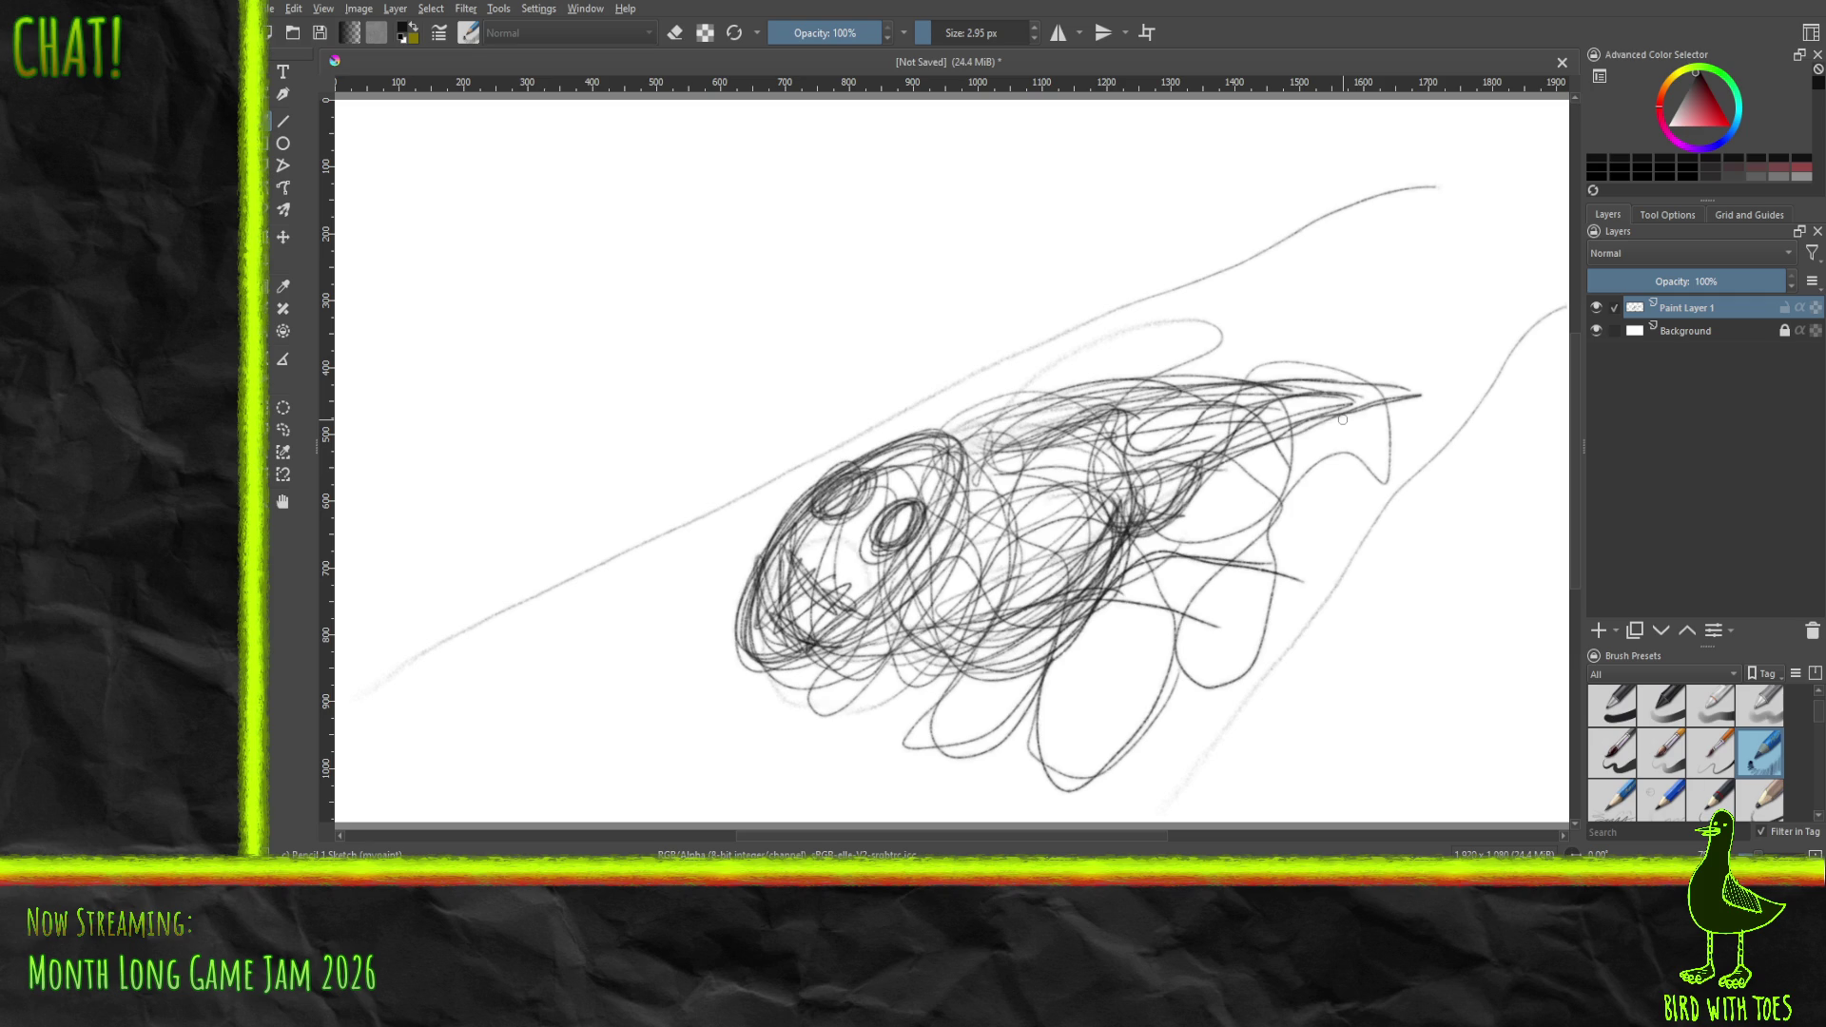
key("Delete")
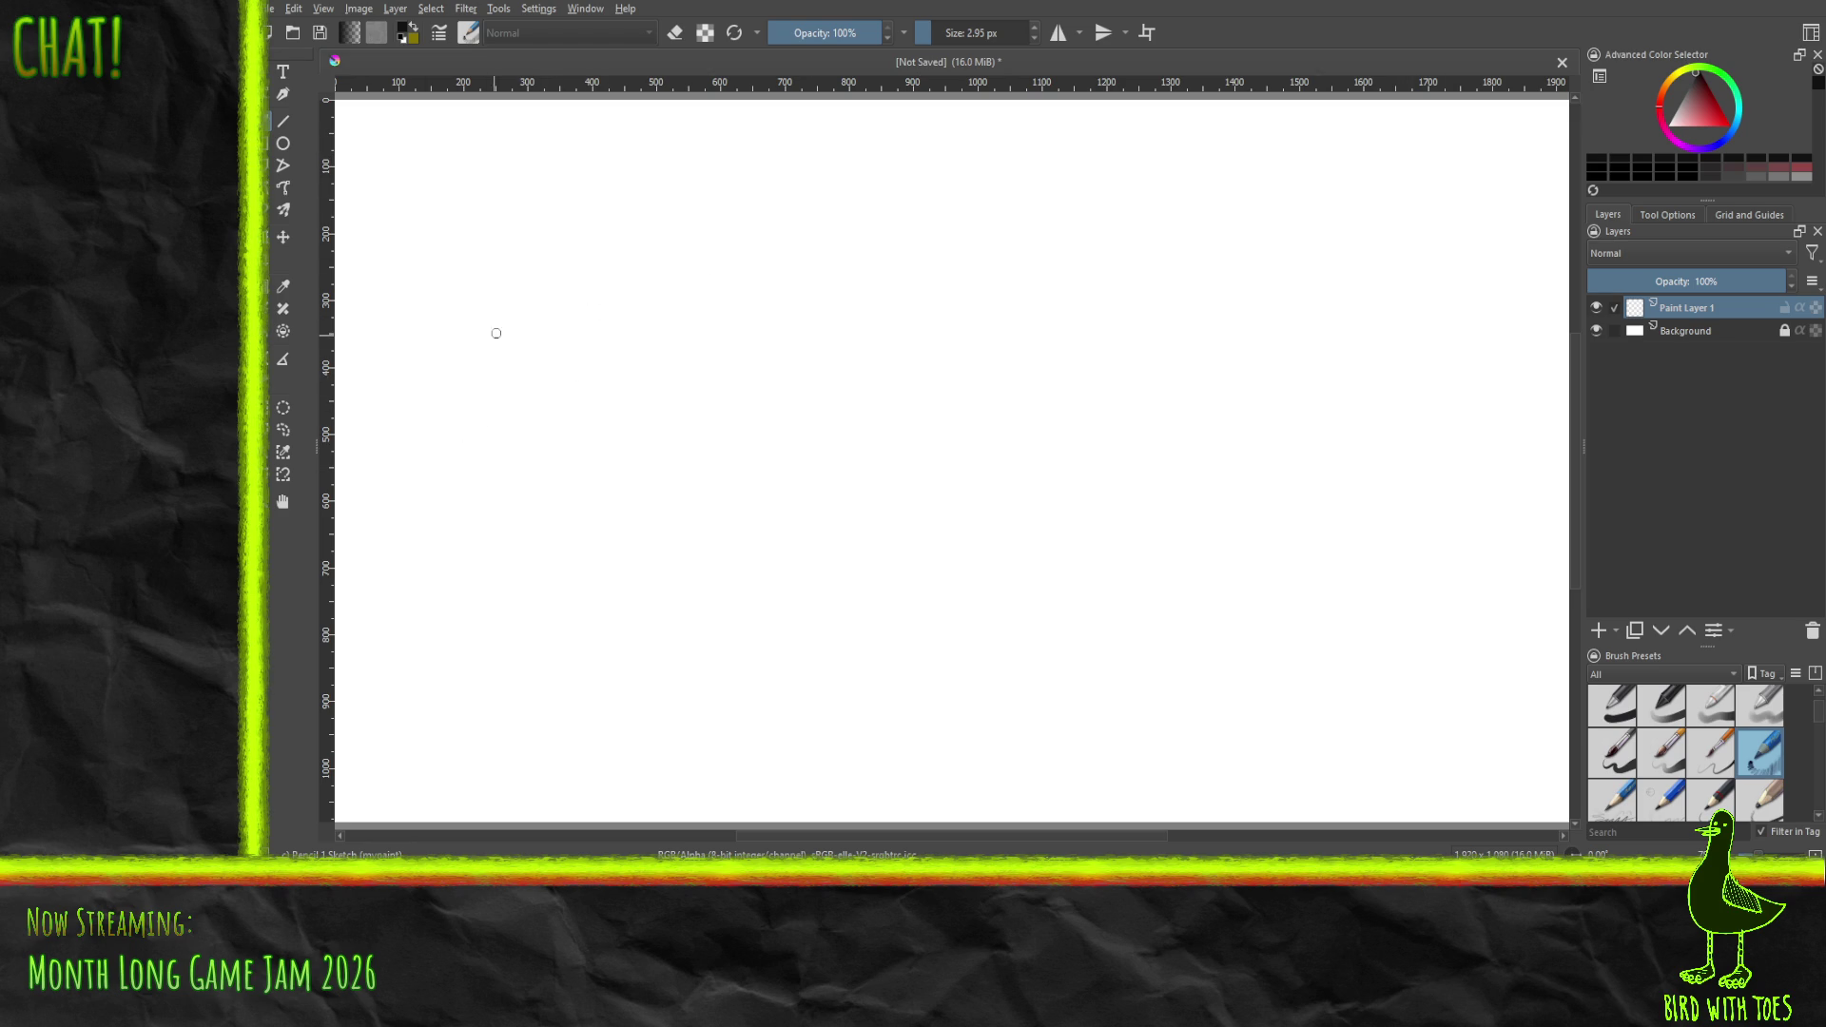
- Draw a long rising underline and hand-letter 'DID YOU' above it
left_click_drag(369, 409, 1203, 160)
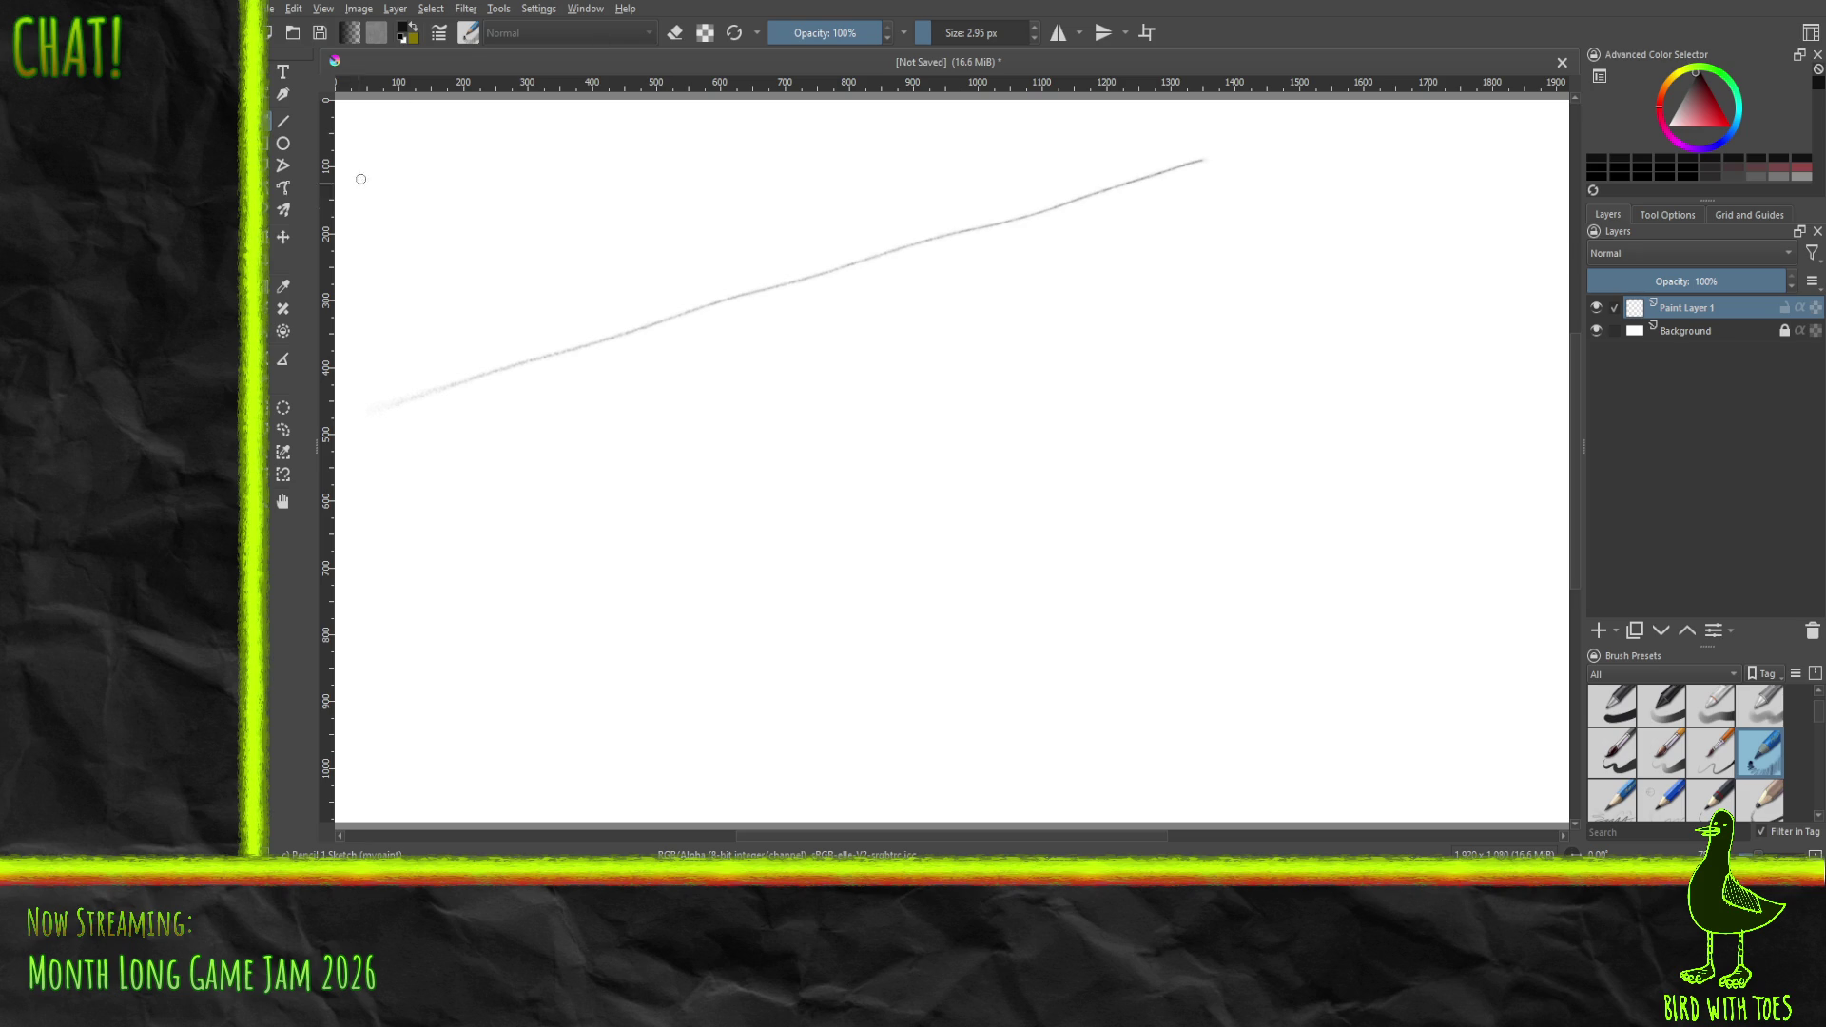
left_click_drag(377, 134, 396, 338)
mouse_move(382, 134)
left_mouse_down()
mouse_move(525, 249)
mouse_move(444, 333)
left_mouse_up()
mouse_move(575, 298)
left_mouse_down()
mouse_move(688, 250)
mouse_move(651, 150)
mouse_move(585, 131)
mouse_move(750, 107)
left_mouse_up()
mouse_move(796, 232)
left_mouse_down()
mouse_move(827, 118)
mouse_move(836, 210)
mouse_move(829, 114)
left_mouse_up()
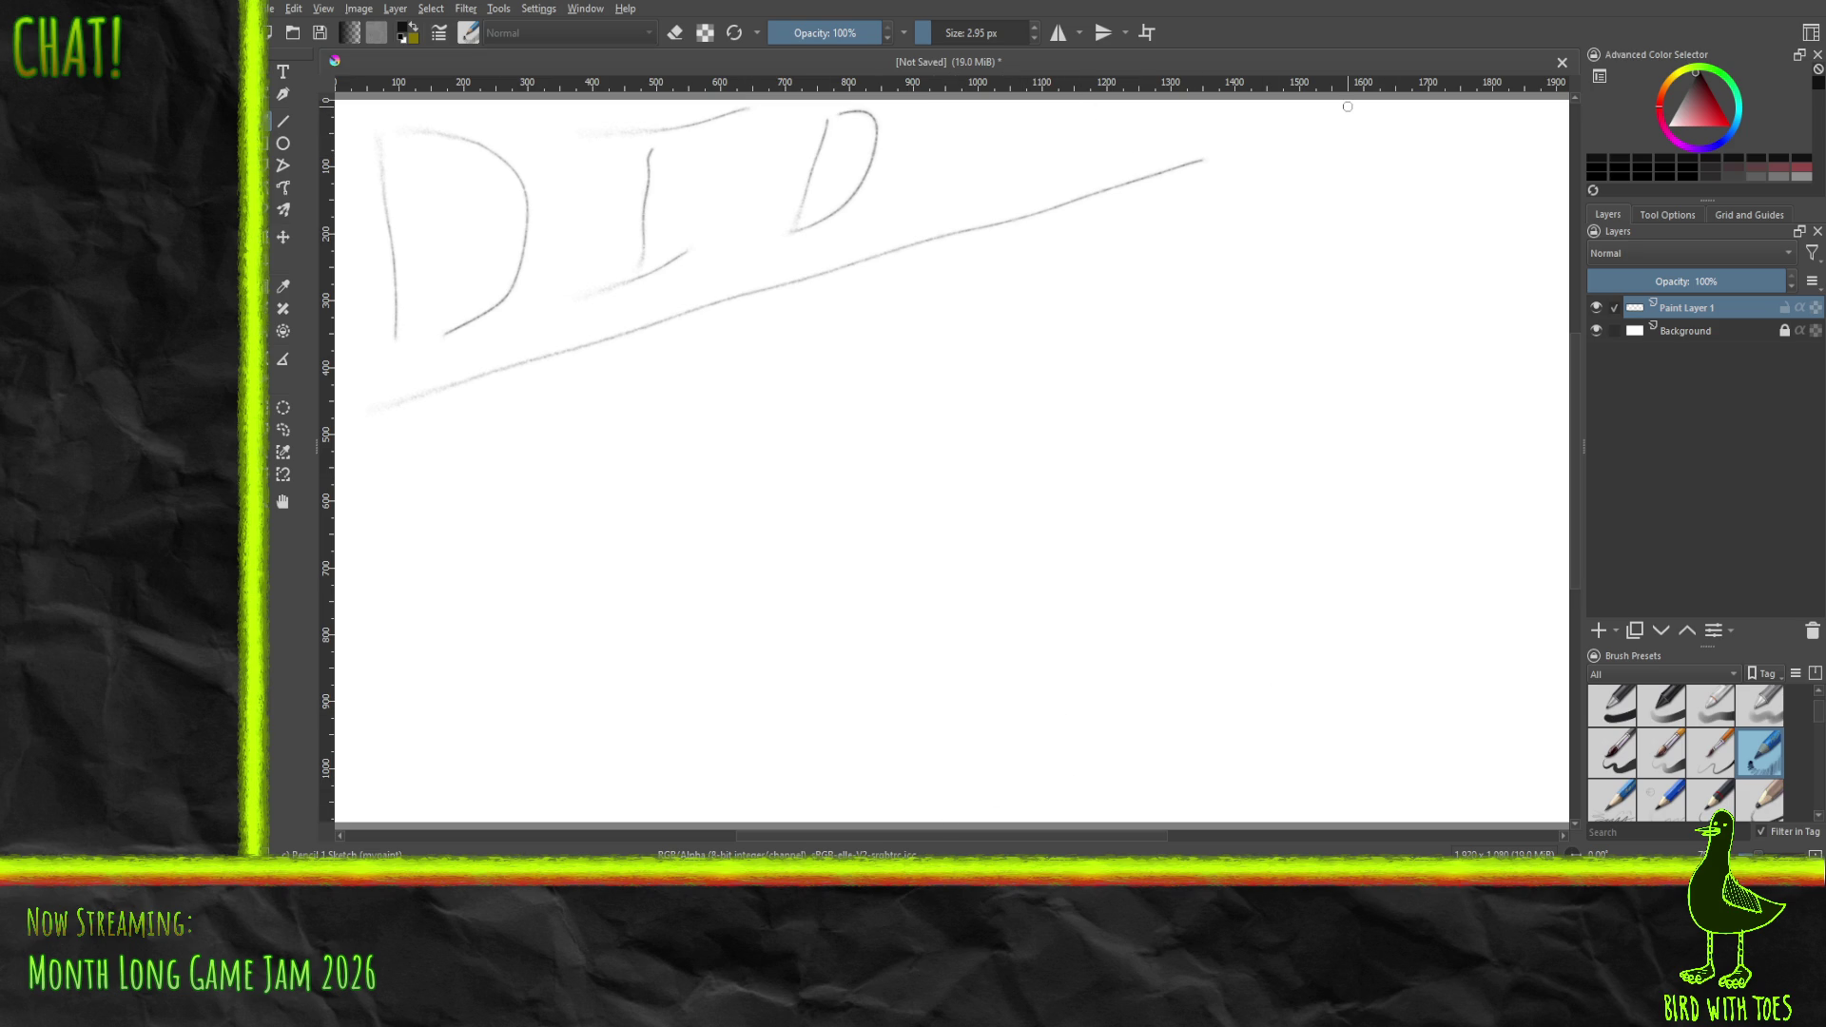
left_click_drag(944, 211, 952, 140)
mouse_move(1053, 169)
left_mouse_down()
mouse_move(1058, 107)
mouse_move(1041, 158)
left_mouse_up()
left_click_drag(1132, 115, 1200, 80)
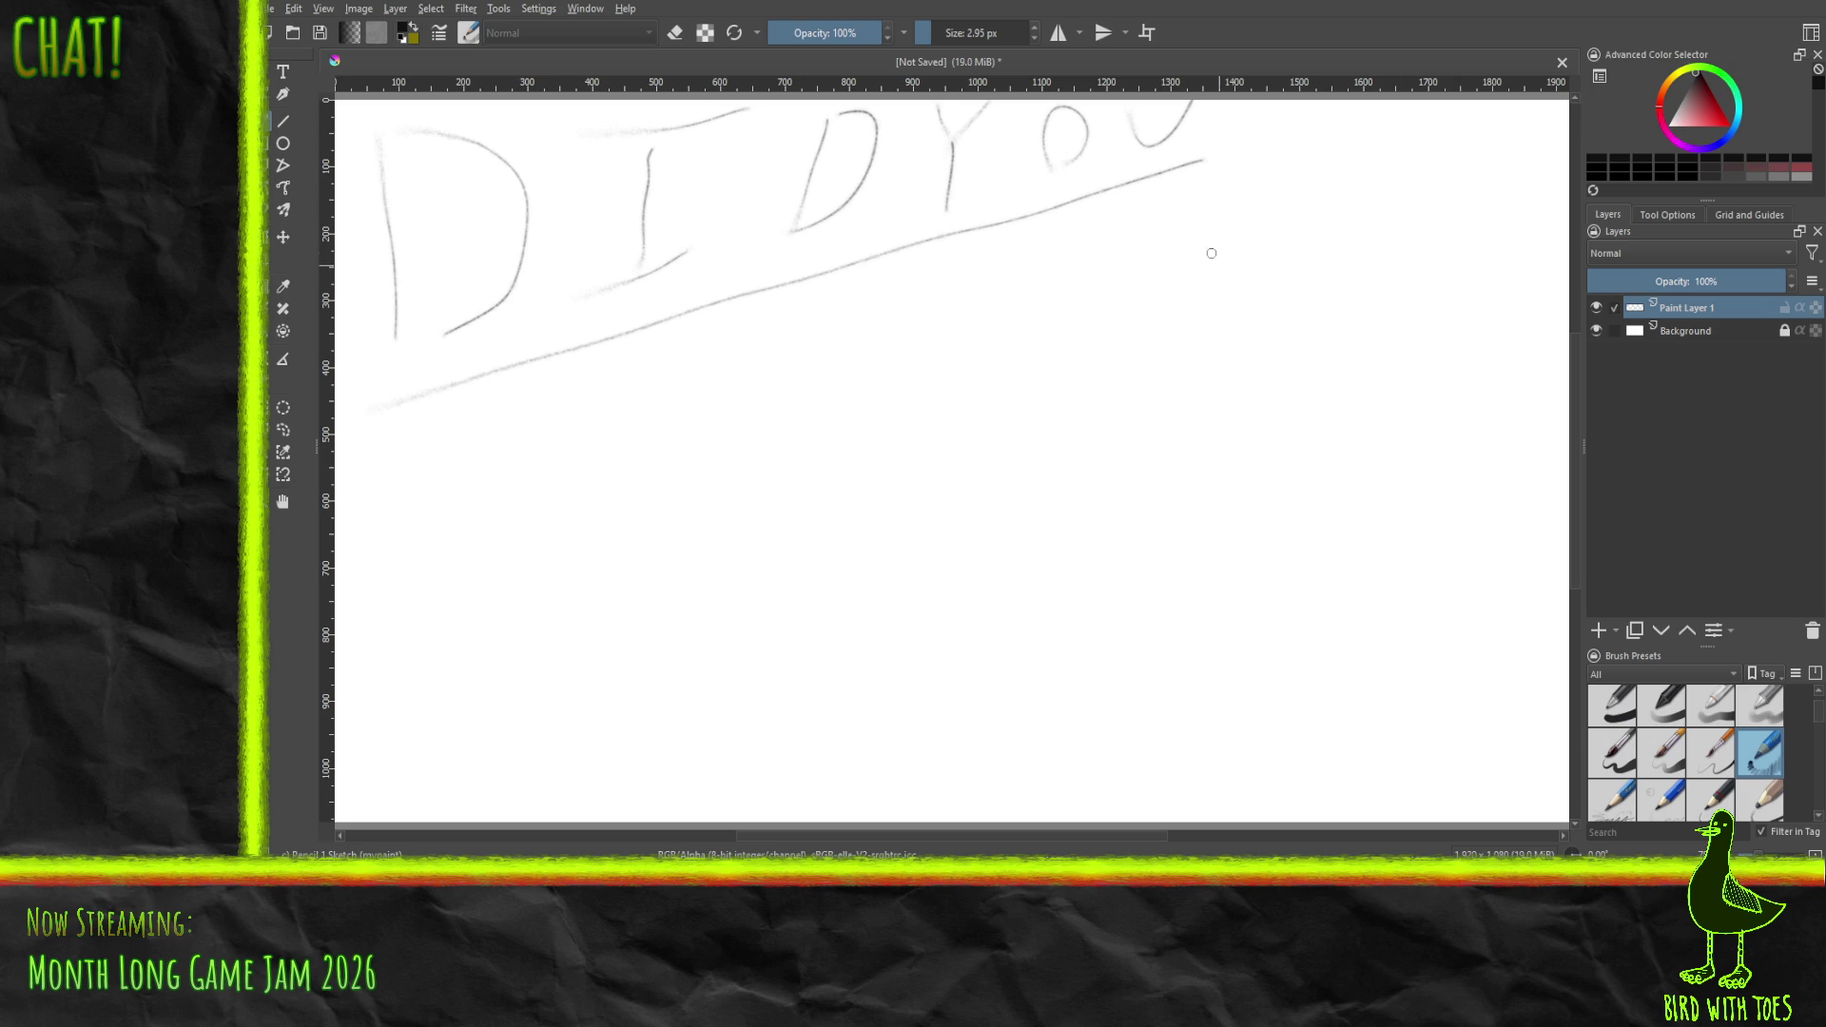
- Add an arrow to the right followed by the word 'FORGET'
mouse_move(1188, 268)
left_mouse_down()
mouse_move(1202, 183)
mouse_move(1281, 188)
mouse_move(1274, 257)
left_mouse_up()
left_click_drag(1202, 174, 1298, 217)
mouse_move(1305, 284)
left_mouse_down()
mouse_move(1322, 227)
mouse_move(1311, 302)
mouse_move(1394, 278)
mouse_move(1373, 345)
mouse_move(1406, 333)
mouse_move(1443, 249)
left_mouse_up()
mouse_move(1455, 362)
left_mouse_down()
mouse_move(1462, 300)
mouse_move(1507, 286)
mouse_move(1483, 380)
left_mouse_up()
mouse_move(1526, 278)
left_mouse_down()
mouse_move(1486, 365)
mouse_move(1543, 304)
left_mouse_up()
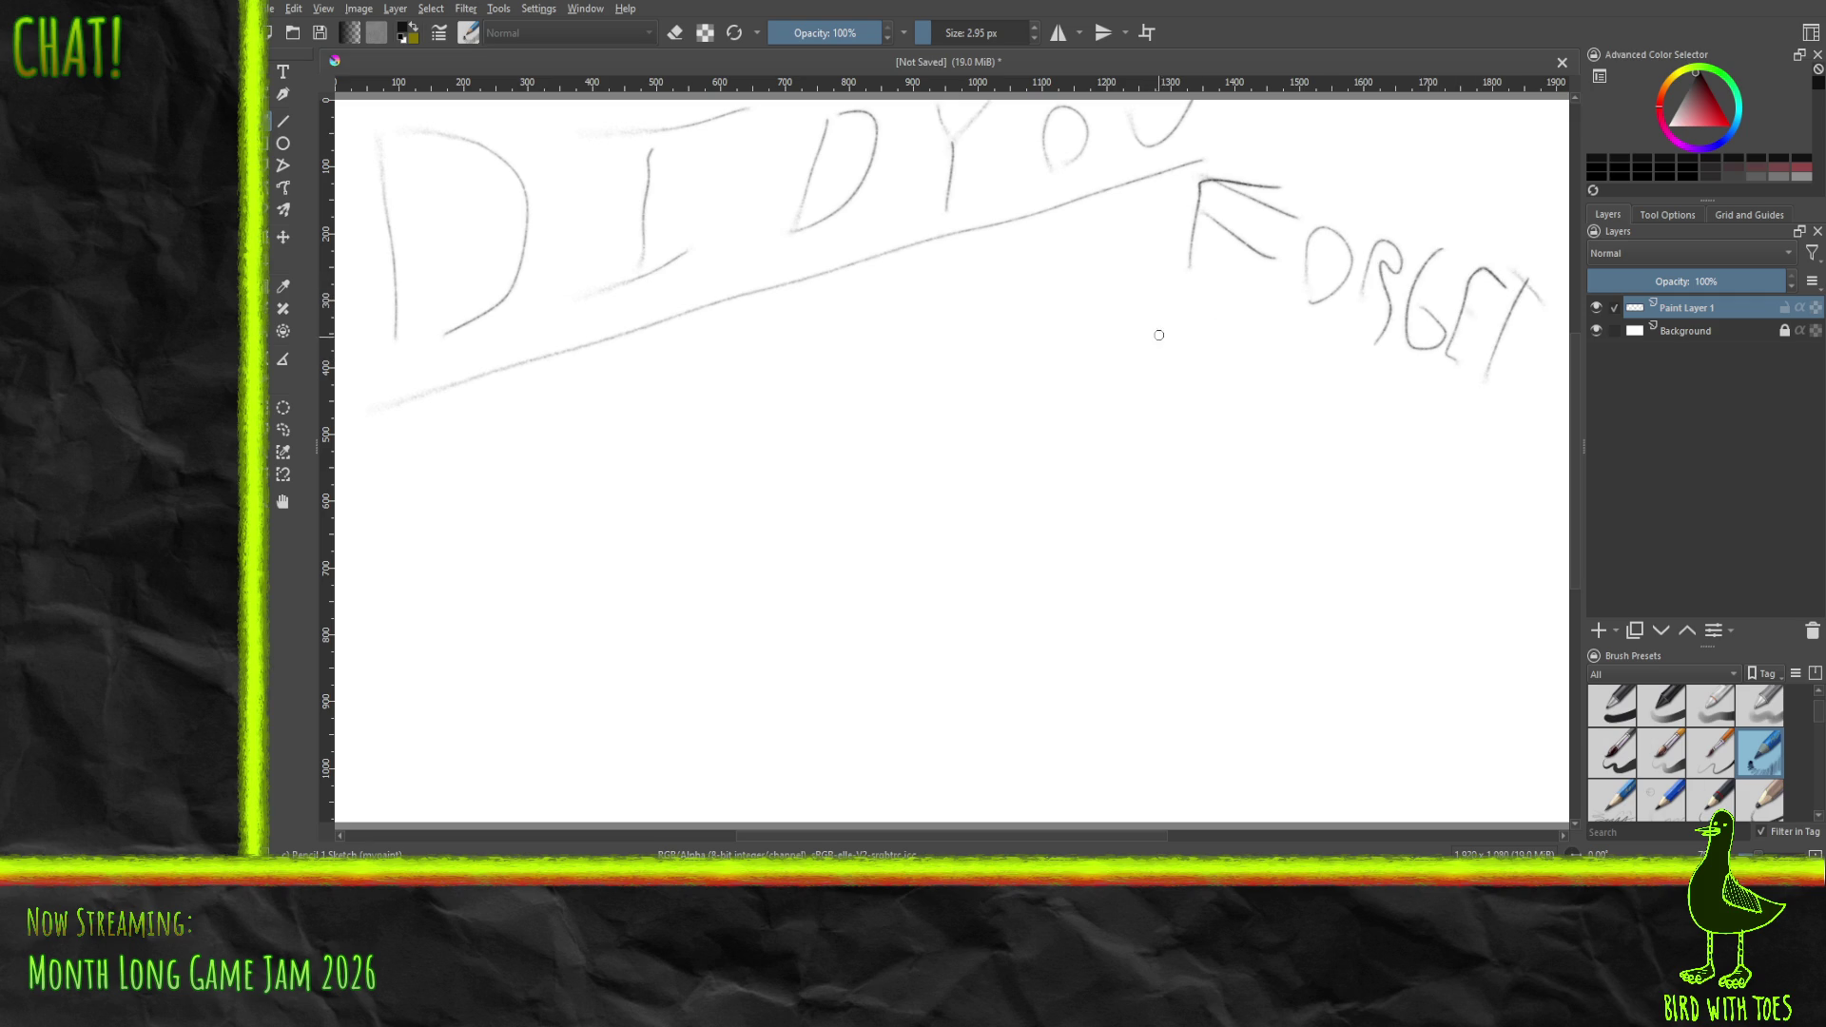
- Letter a second line 'THE RULZ' beneath, then sketch an oval below the lettering
mouse_move(1162, 366)
left_mouse_down()
mouse_move(1189, 292)
mouse_move(1236, 320)
left_mouse_up()
mouse_move(1223, 388)
left_mouse_down()
mouse_move(1253, 331)
mouse_move(1289, 325)
mouse_move(1286, 405)
left_mouse_up()
mouse_move(1305, 340)
left_mouse_down()
mouse_move(1355, 361)
mouse_move(1336, 379)
left_mouse_up()
mouse_move(1358, 445)
left_mouse_down()
mouse_move(1377, 366)
mouse_move(1394, 433)
mouse_move(1438, 398)
mouse_move(1427, 452)
left_mouse_up()
mouse_move(1453, 390)
left_mouse_down()
mouse_move(1437, 453)
mouse_move(1472, 454)
left_mouse_up()
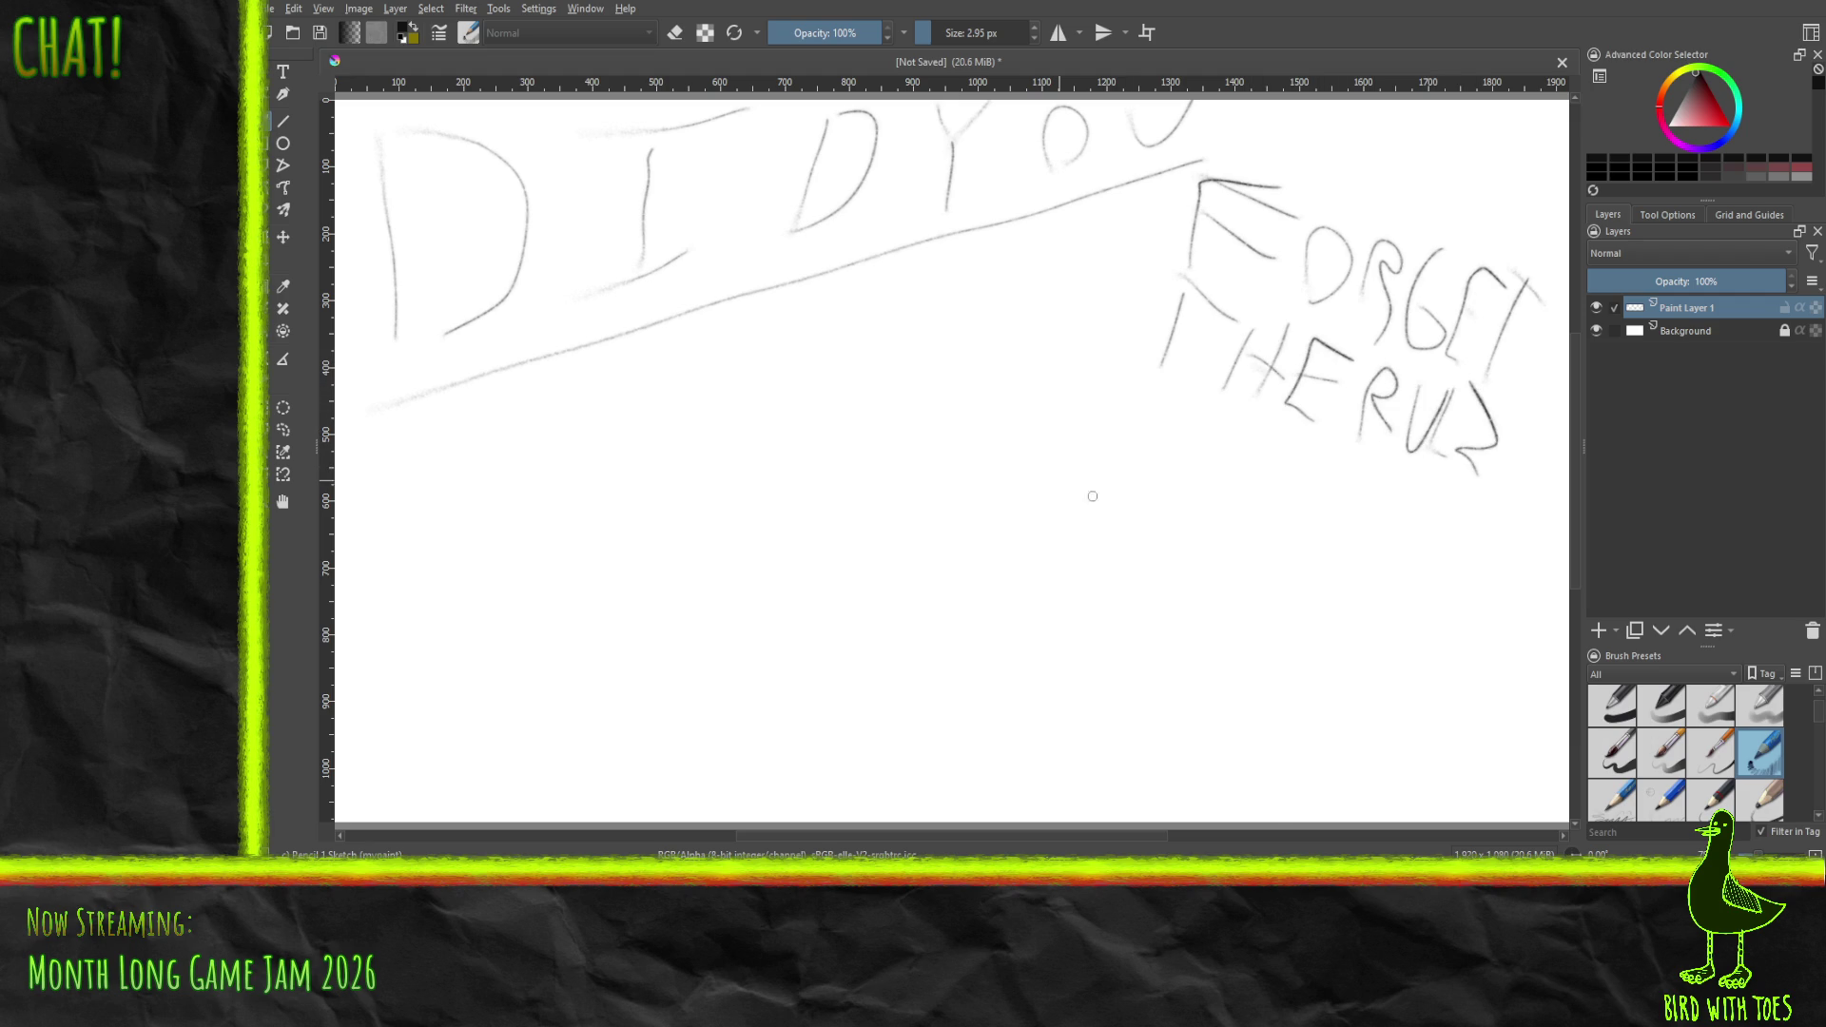
mouse_move(982, 666)
left_mouse_down()
mouse_move(989, 447)
mouse_move(946, 609)
mouse_move(1075, 386)
mouse_move(1103, 533)
mouse_move(997, 396)
left_mouse_up()
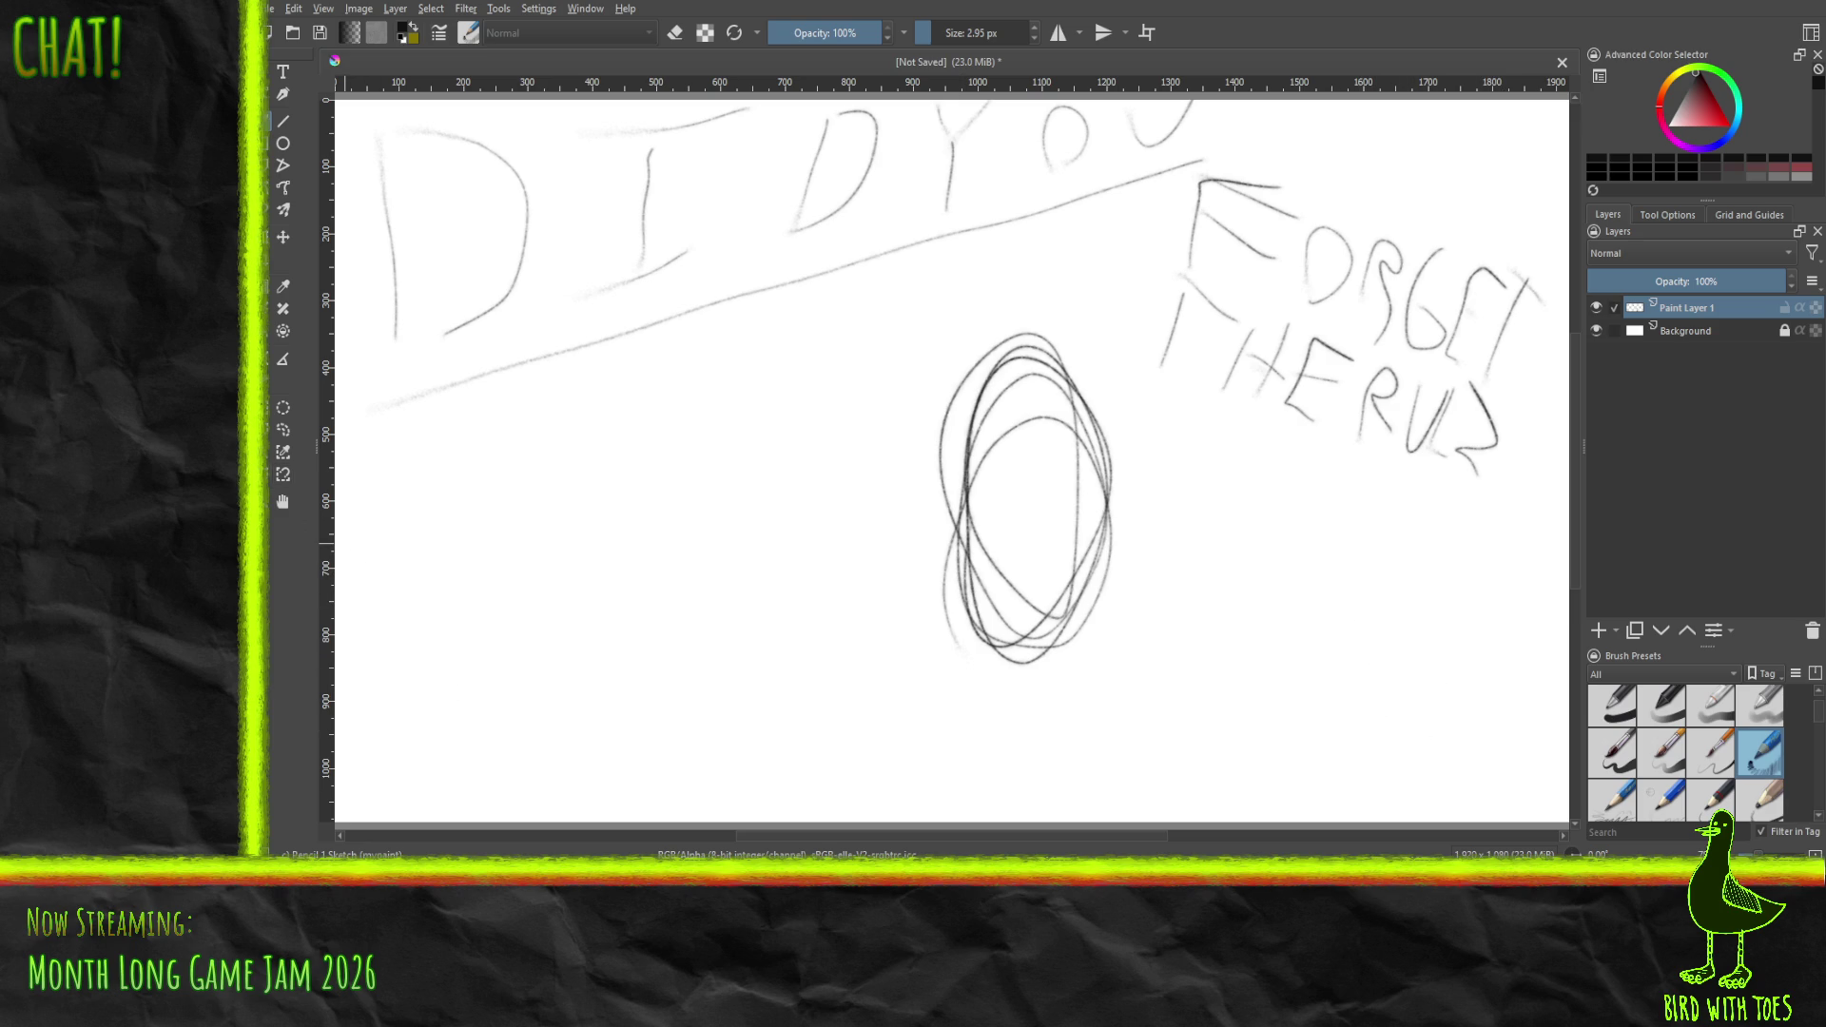
- Sketch an arm from the left ending in a hand with a pointing index finger and curled fingers
mouse_move(342, 416)
left_mouse_down()
mouse_move(820, 518)
mouse_move(862, 549)
mouse_move(807, 552)
mouse_move(875, 555)
mouse_move(857, 522)
mouse_move(785, 602)
mouse_move(723, 637)
mouse_move(671, 634)
left_mouse_up()
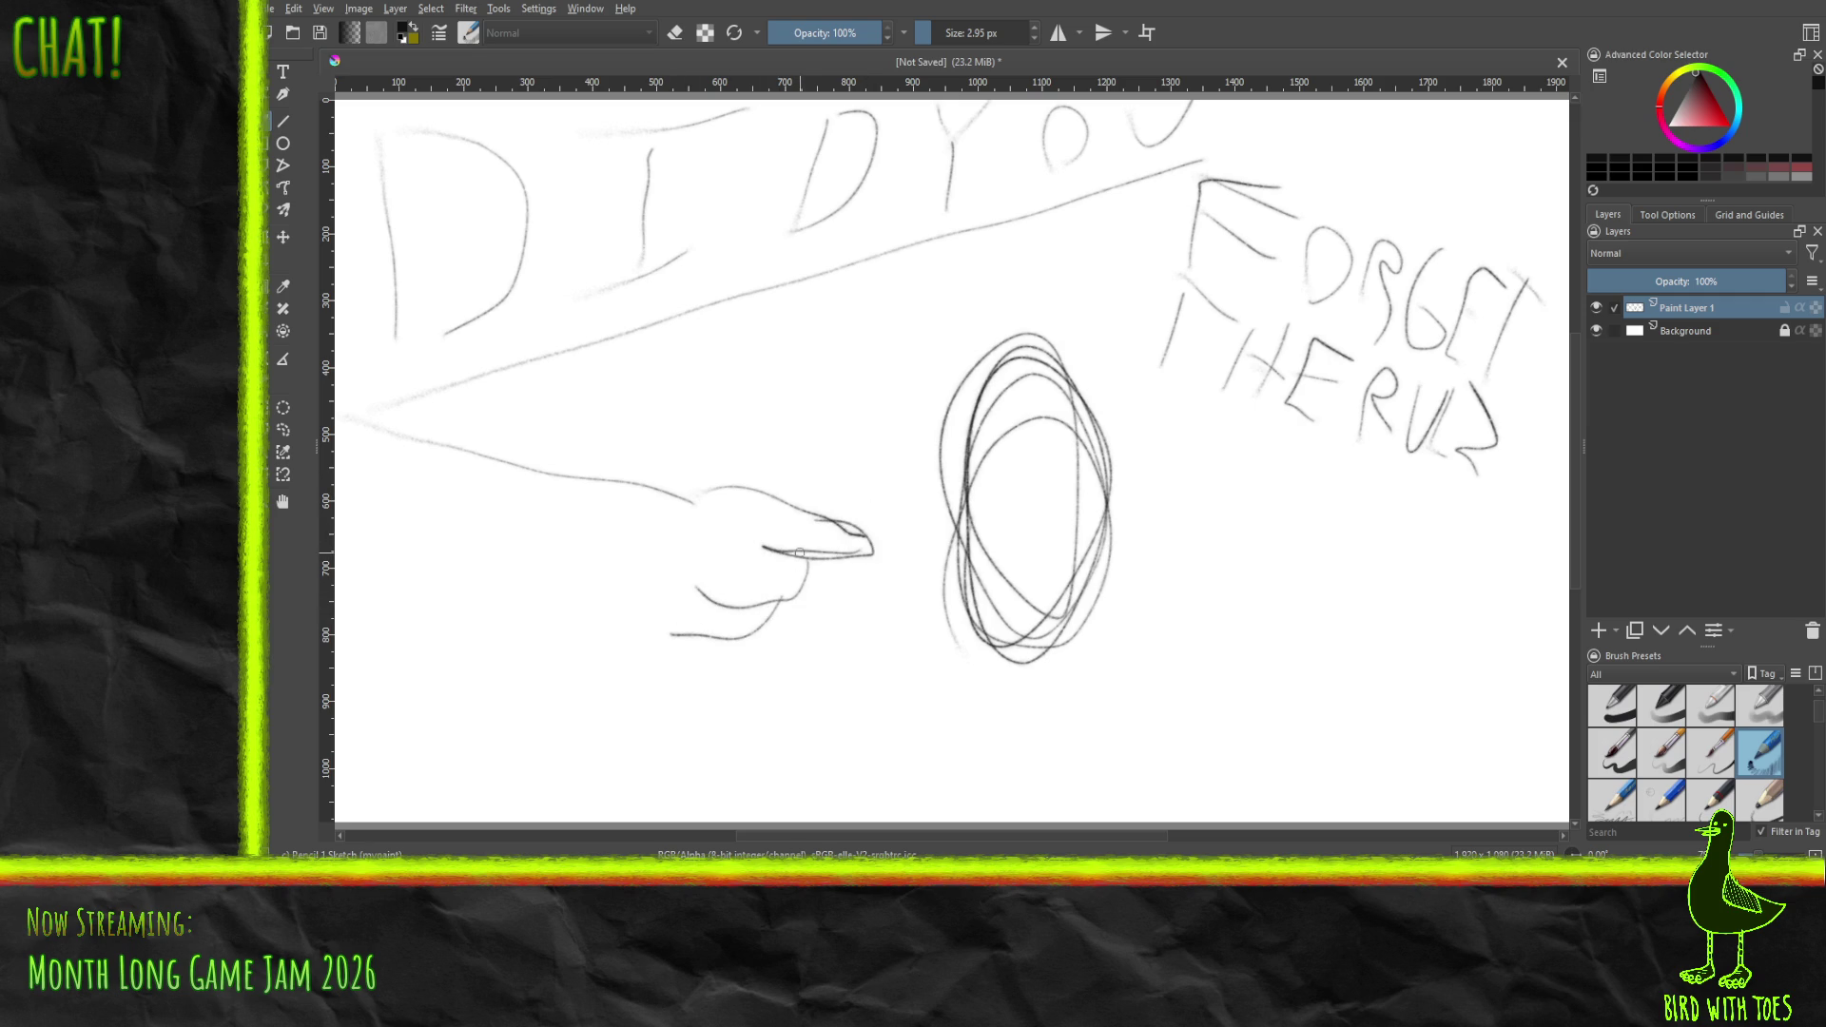
mouse_move(810, 558)
left_mouse_down()
mouse_move(789, 578)
mouse_move(696, 563)
left_mouse_up()
mouse_move(704, 486)
left_mouse_down()
mouse_move(865, 518)
mouse_move(842, 548)
mouse_move(860, 550)
mouse_move(758, 540)
left_mouse_up()
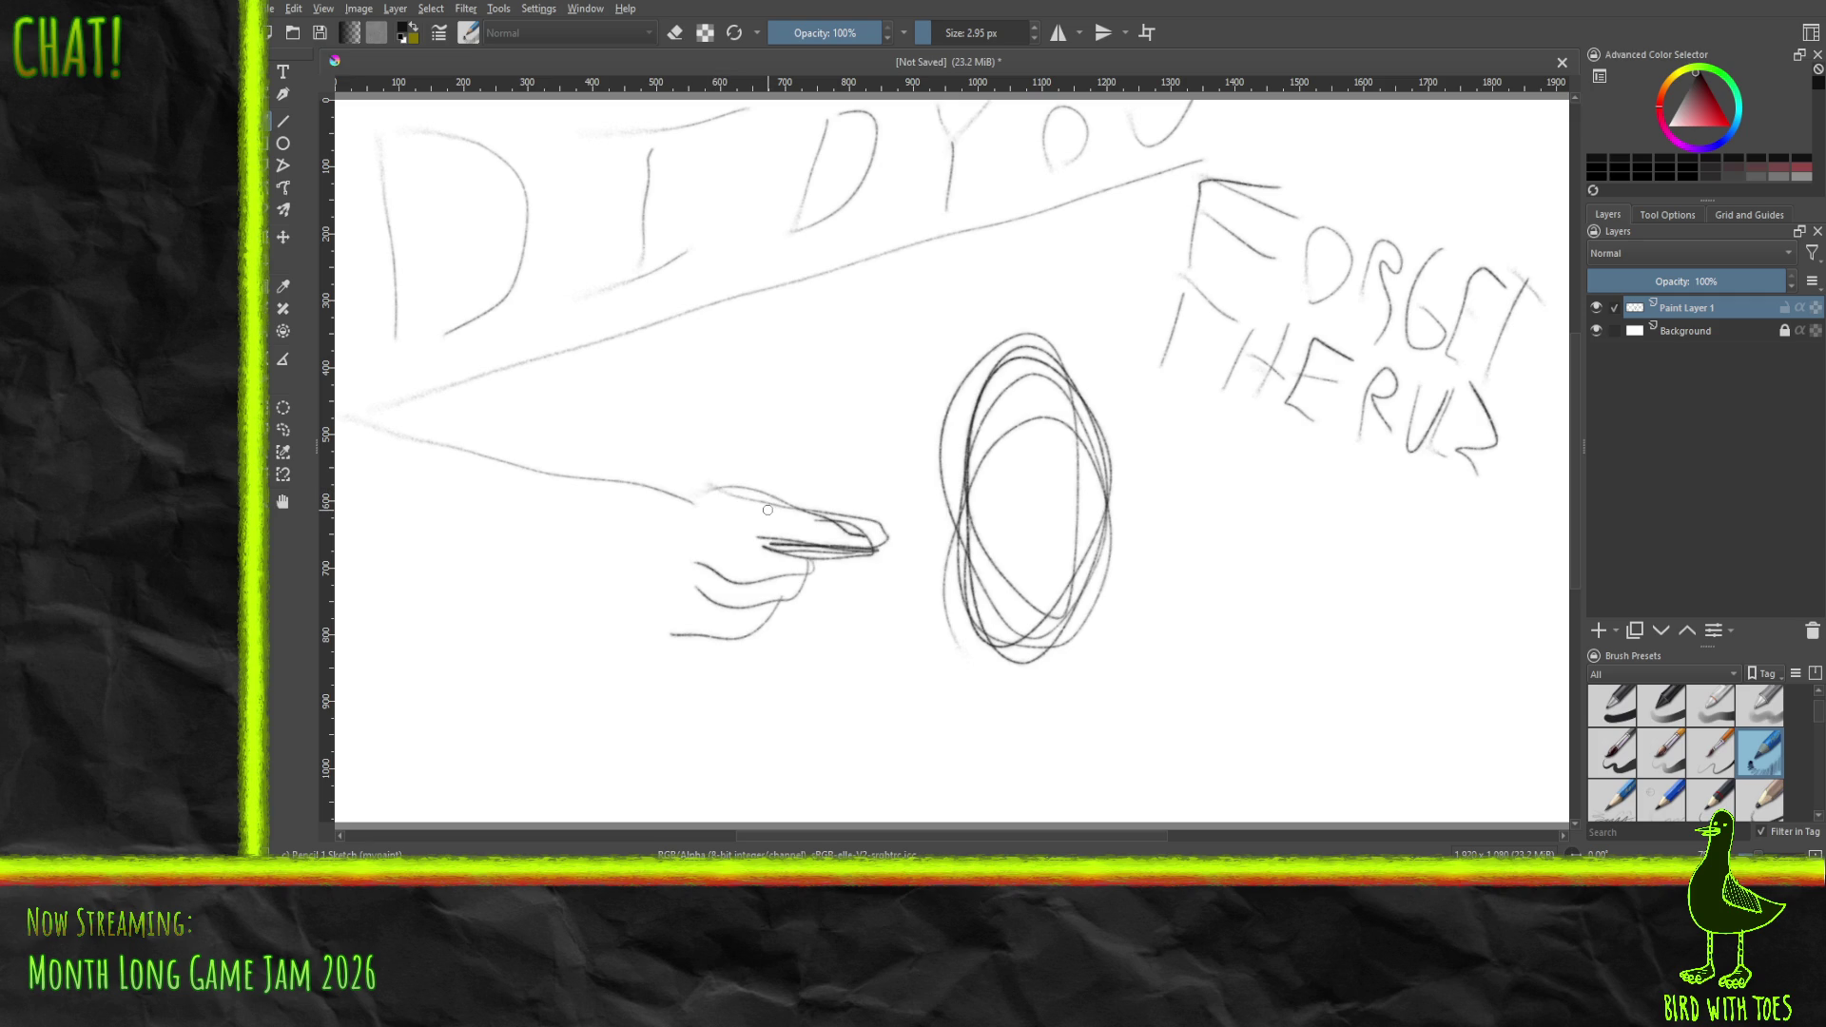
mouse_move(698, 519)
left_mouse_down()
mouse_move(794, 555)
mouse_move(692, 550)
left_mouse_up()
mouse_move(715, 574)
left_mouse_down()
mouse_move(754, 545)
mouse_move(722, 639)
mouse_move(709, 616)
mouse_move(738, 623)
mouse_move(765, 580)
mouse_move(747, 586)
mouse_move(790, 570)
mouse_move(803, 593)
mouse_move(782, 561)
mouse_move(728, 590)
mouse_move(780, 589)
left_mouse_up()
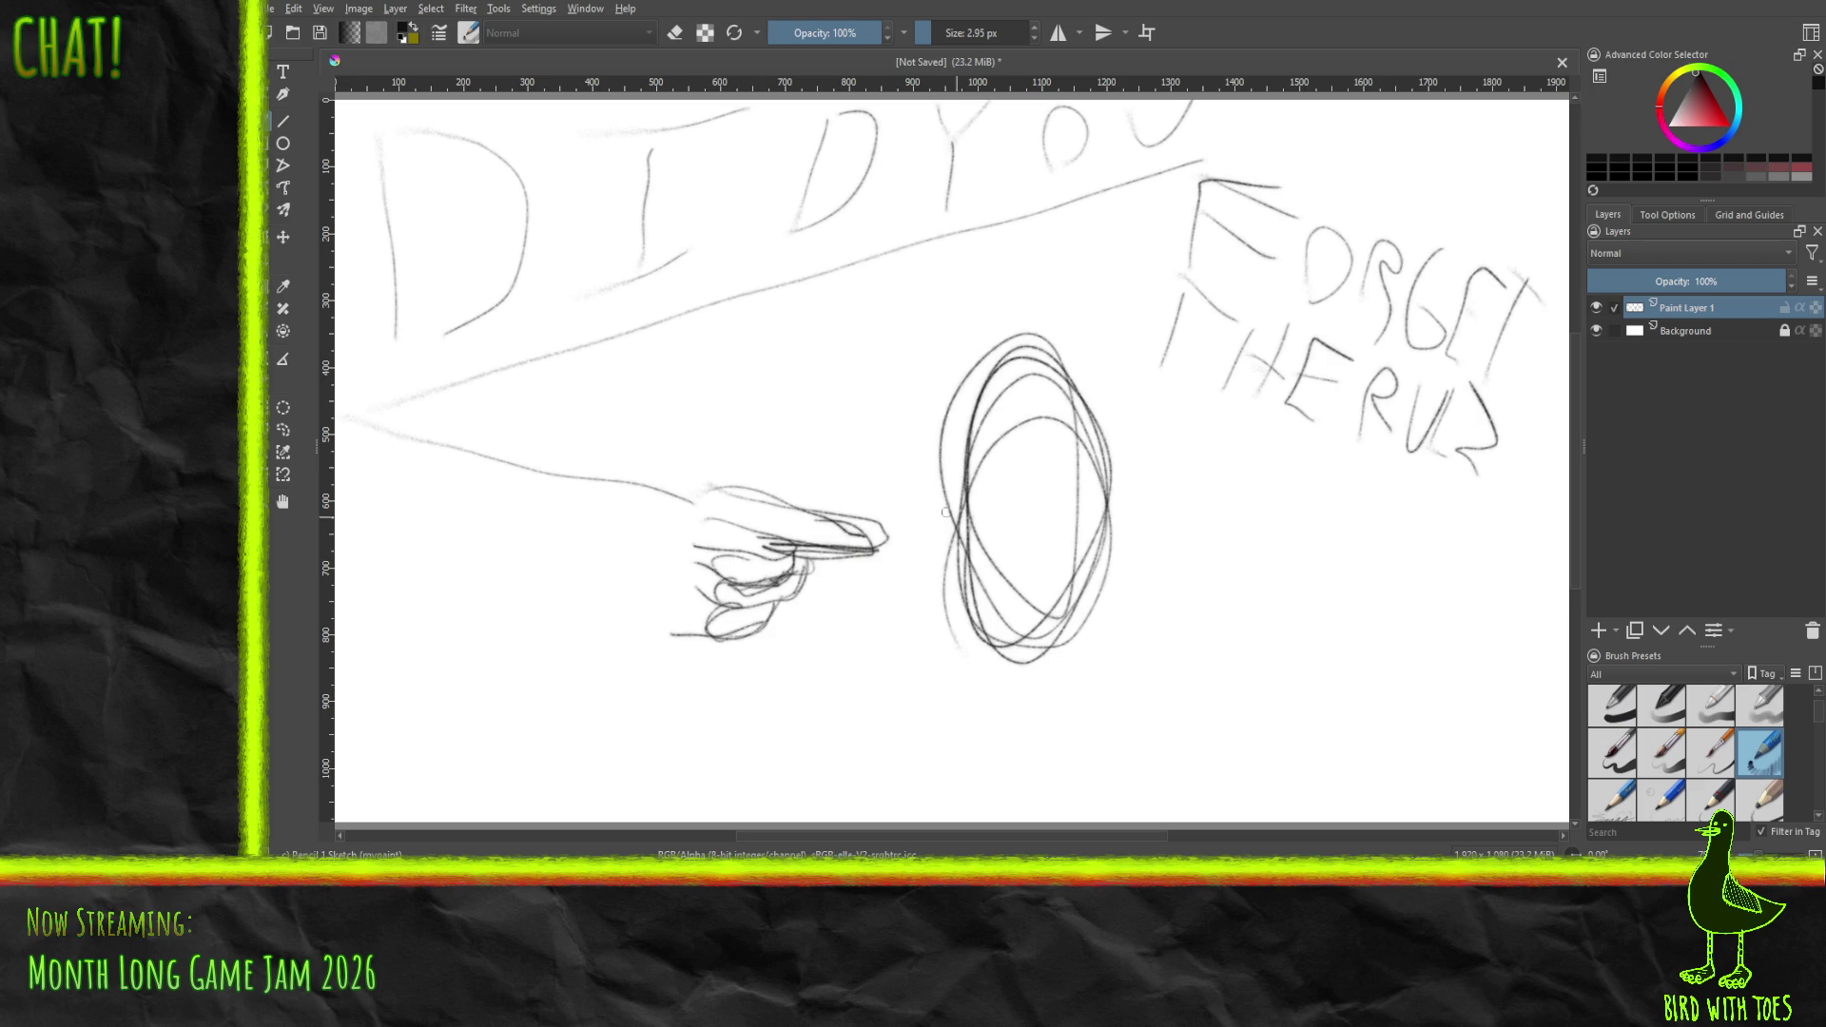
mouse_move(801, 544)
left_mouse_down()
mouse_move(713, 522)
mouse_move(816, 519)
left_mouse_up()
mouse_move(699, 491)
left_mouse_down()
mouse_move(894, 518)
mouse_move(829, 555)
left_mouse_up()
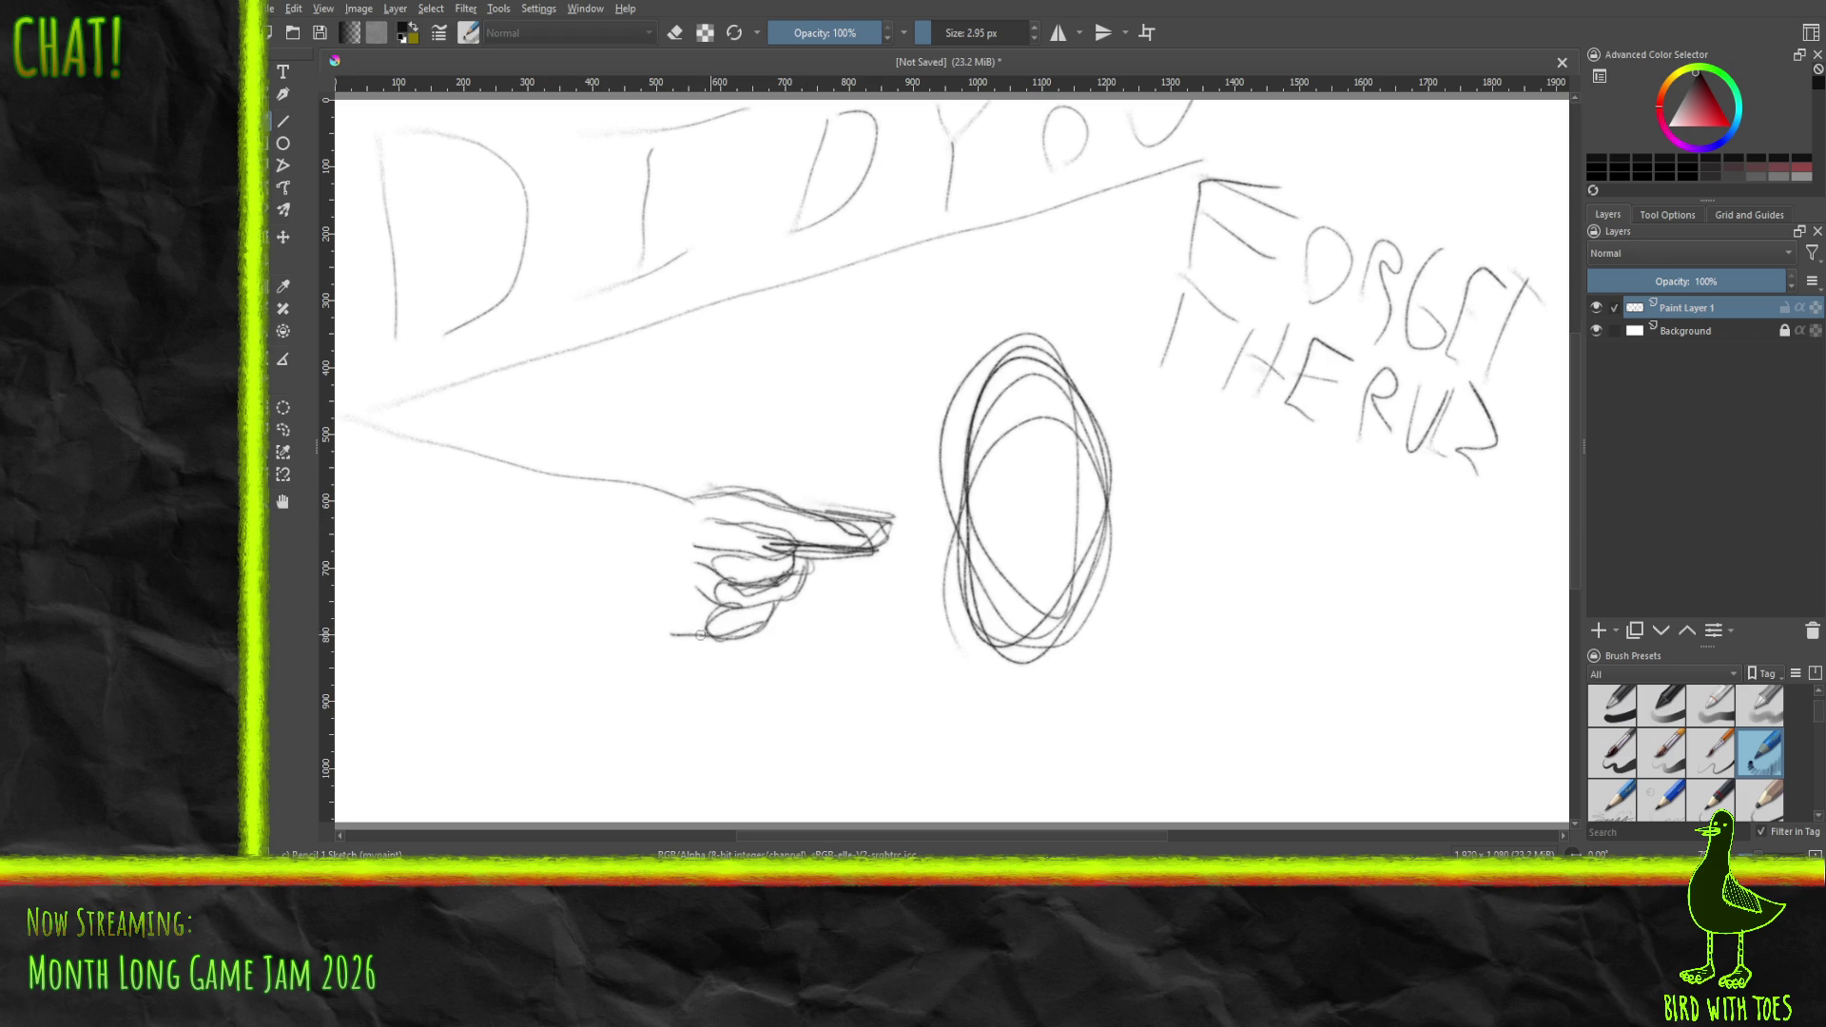
- Outline the palm, forearm edge and wrist cuff, then sketch an eye shape at top right
left_click_drag(701, 634, 617, 574)
mouse_move(742, 485)
left_mouse_down()
mouse_move(624, 529)
mouse_move(582, 570)
mouse_move(299, 533)
left_mouse_up()
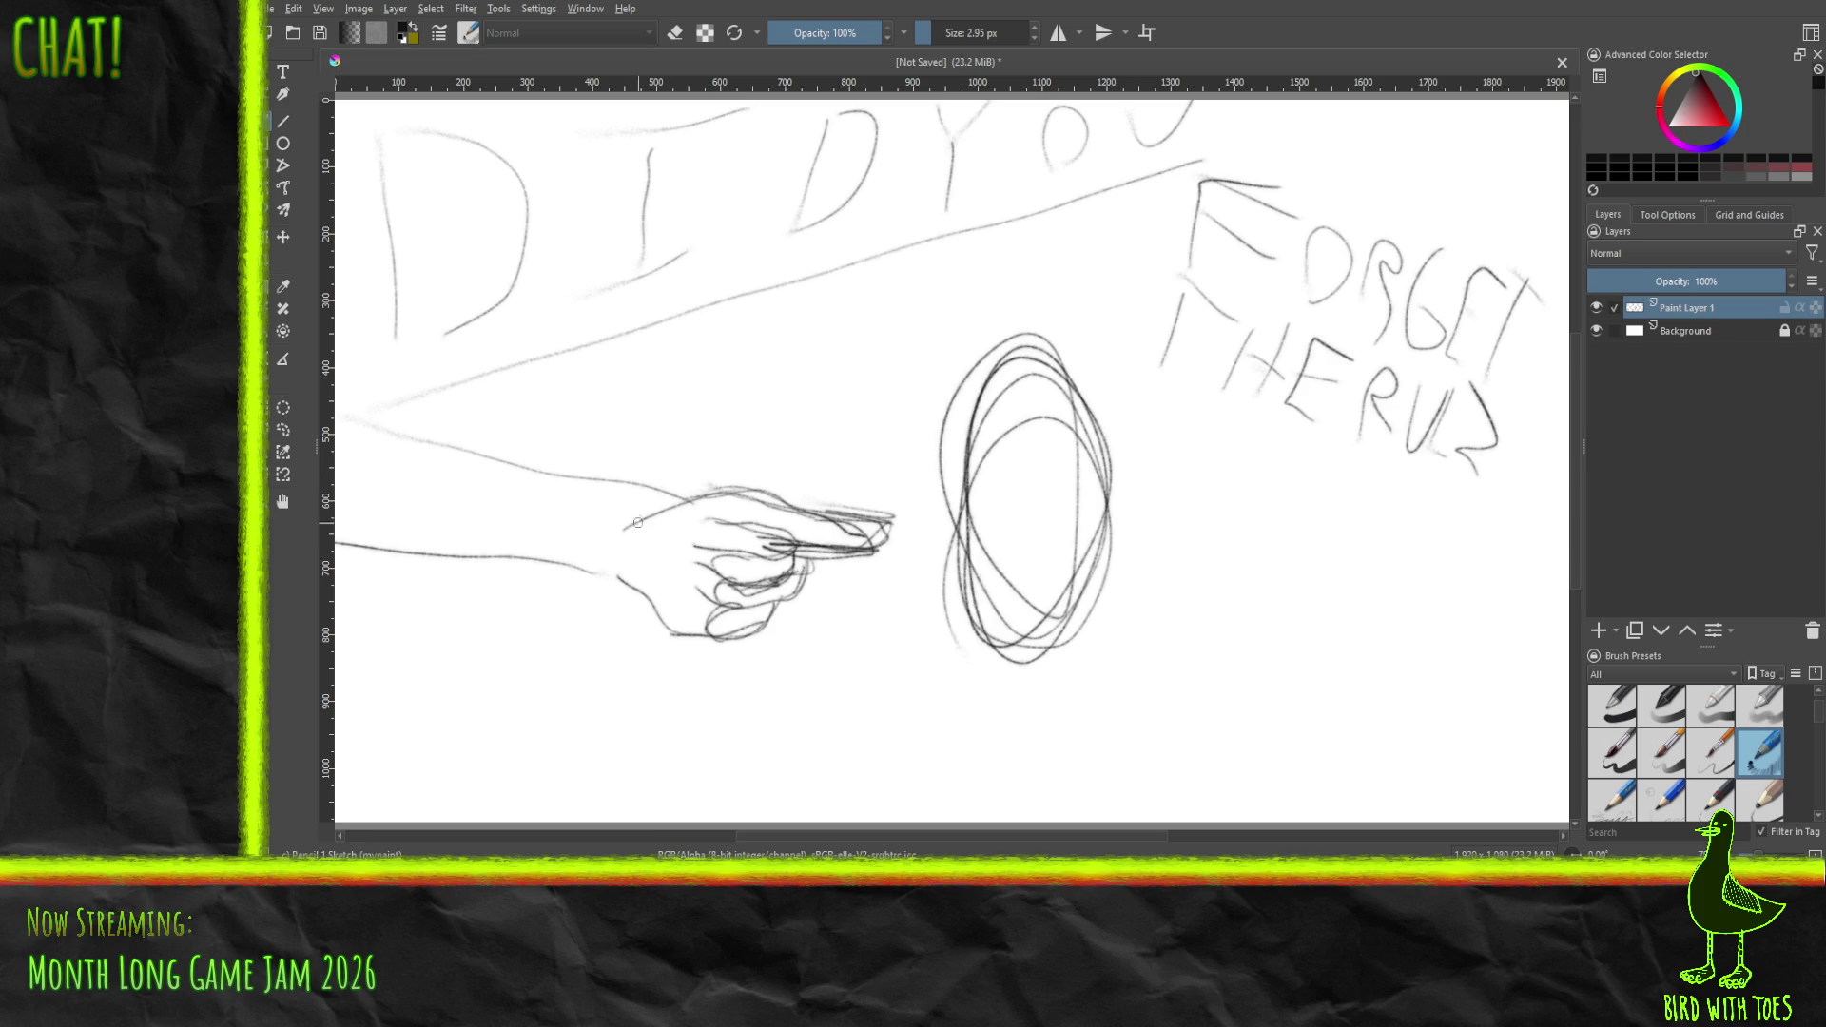
left_click_drag(638, 522, 353, 433)
mouse_move(612, 561)
left_mouse_down()
mouse_move(606, 585)
mouse_move(631, 573)
mouse_move(617, 591)
left_mouse_up()
mouse_move(616, 590)
left_mouse_down()
mouse_move(619, 535)
mouse_move(627, 573)
left_mouse_up()
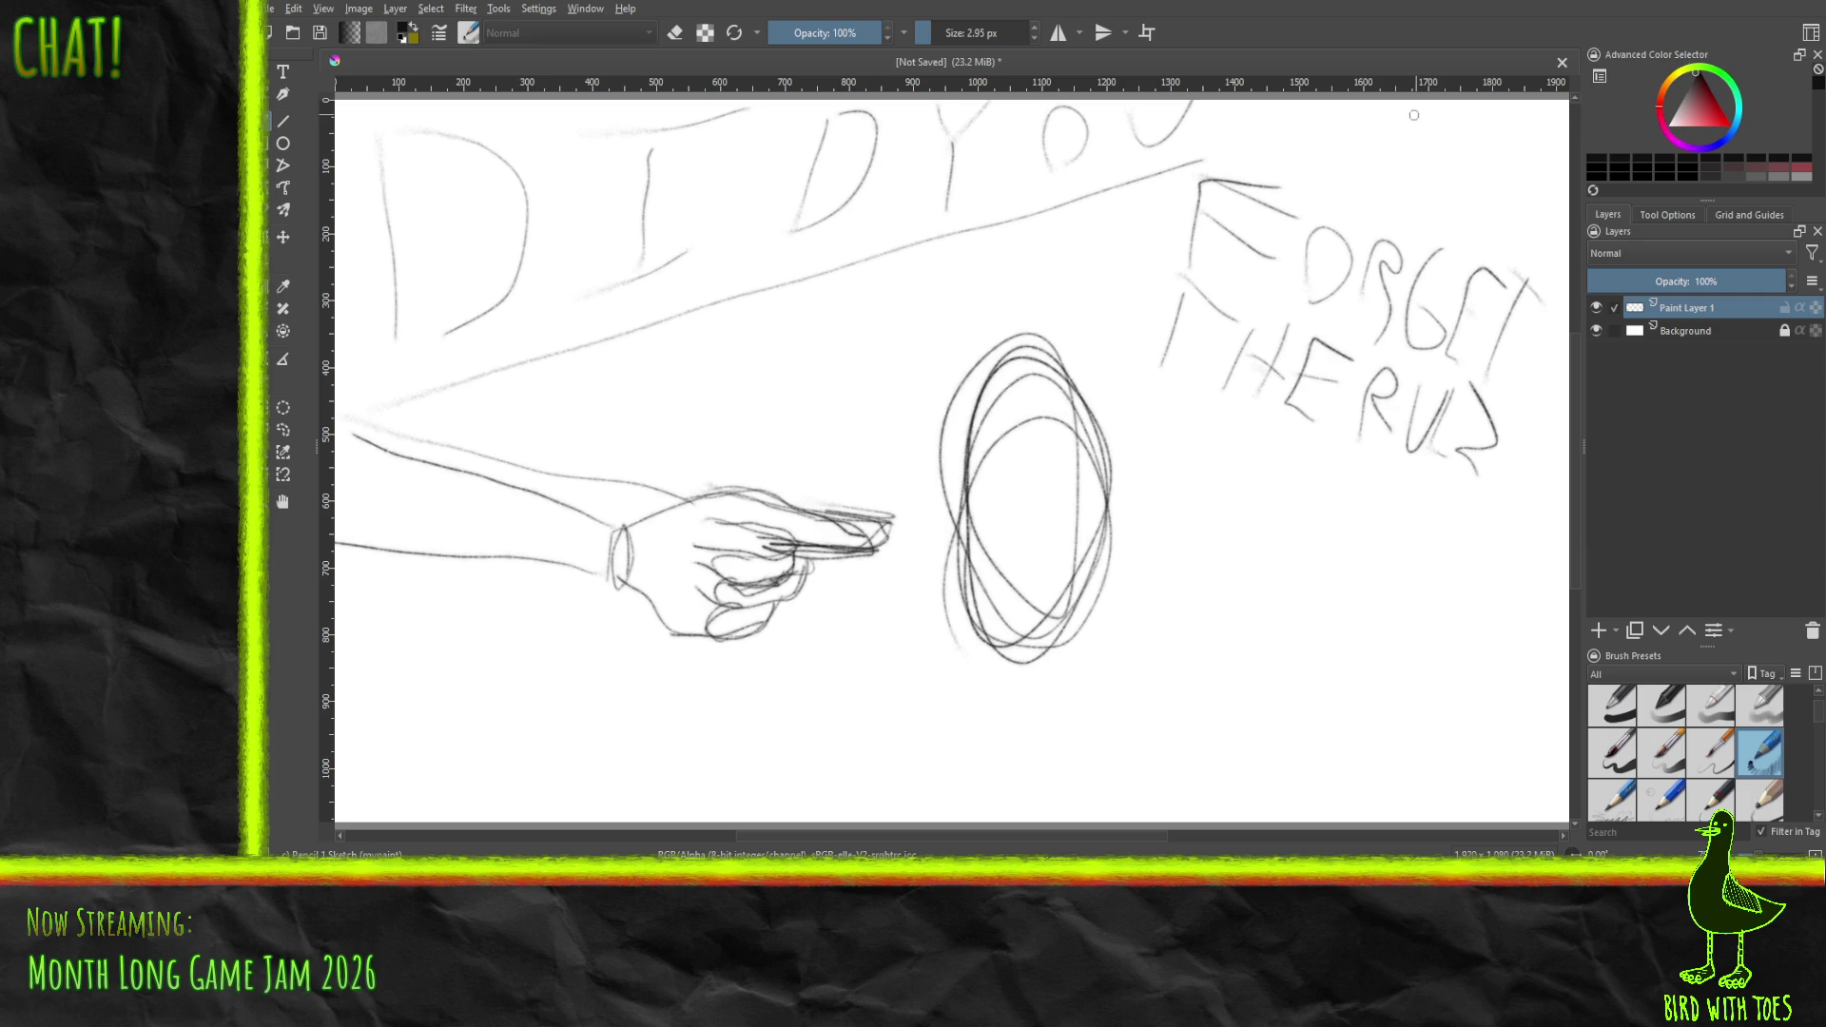
mouse_move(1284, 111)
left_mouse_down()
mouse_move(1380, 183)
mouse_move(1341, 186)
mouse_move(1271, 116)
left_mouse_up()
mouse_move(1408, 191)
left_mouse_down()
mouse_move(1544, 183)
mouse_move(1517, 209)
mouse_move(1545, 187)
left_mouse_up()
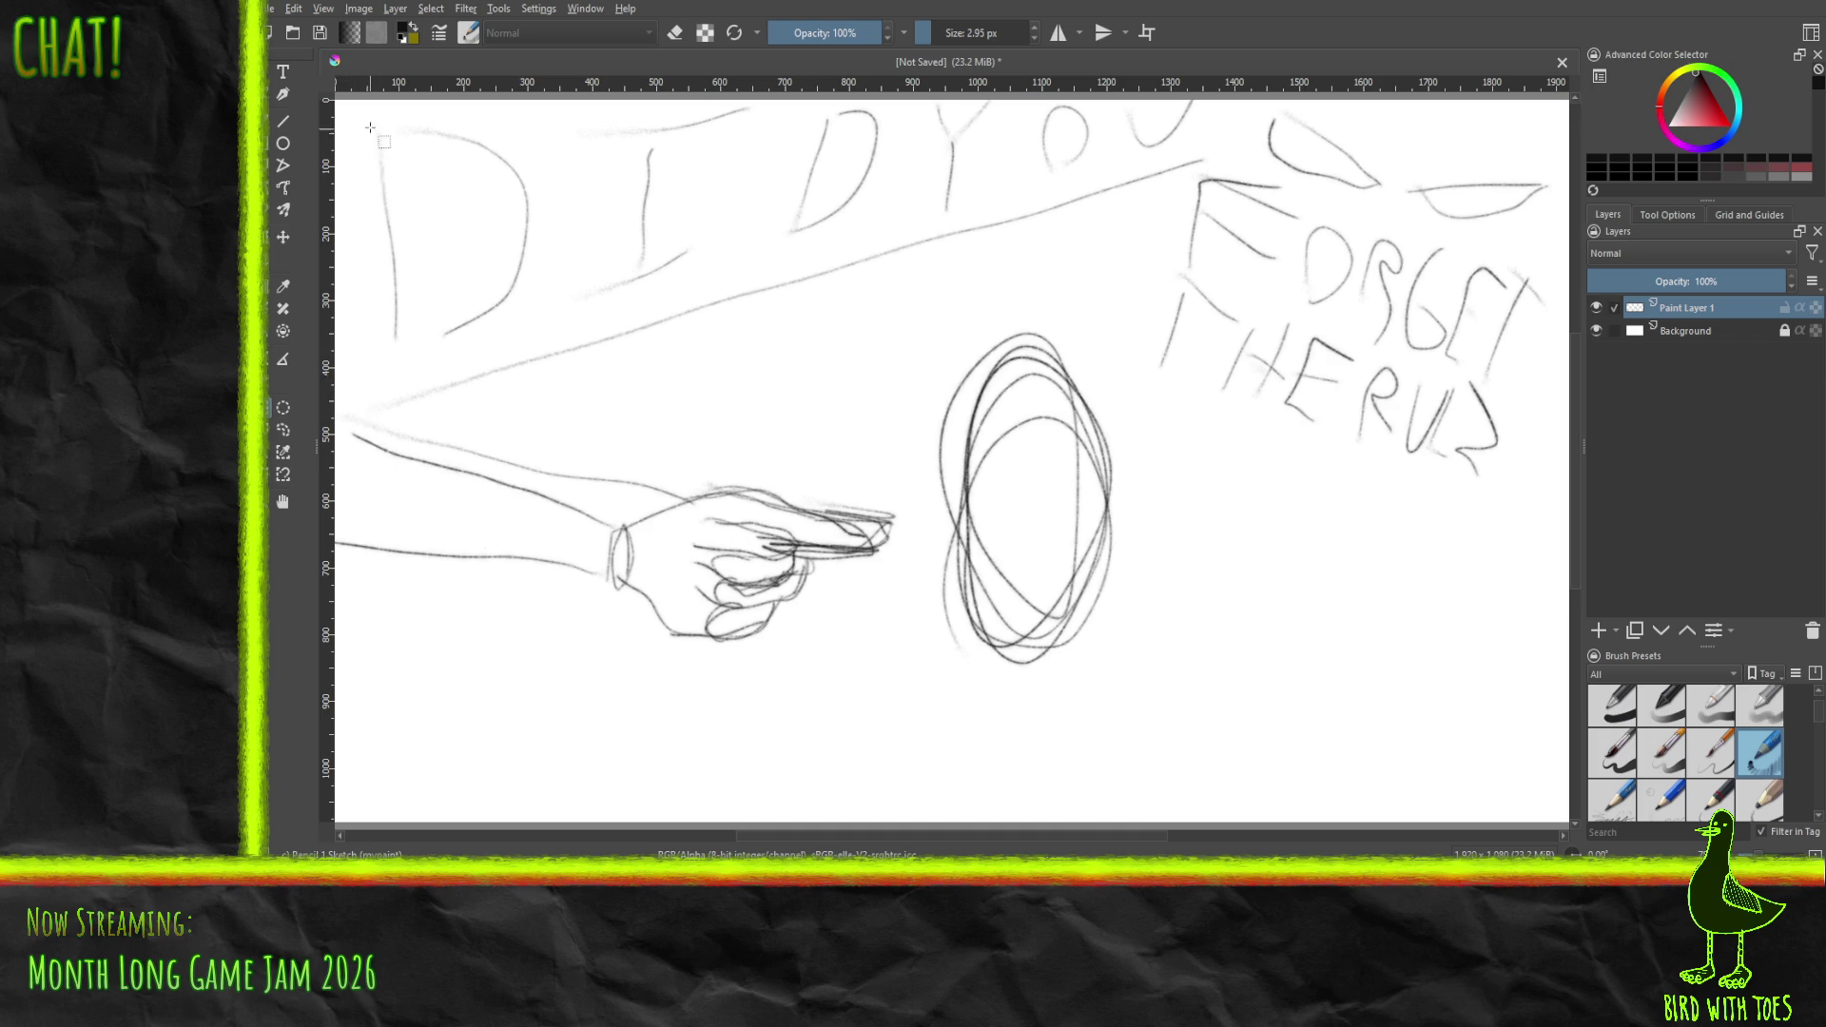
- Rectangle-select the DID YOU lettering together with its full underline
mouse_move(375, 101)
left_mouse_down()
mouse_move(424, 171)
mouse_move(844, 356)
mouse_move(1105, 305)
mouse_move(1203, 228)
mouse_move(1184, 170)
left_mouse_up()
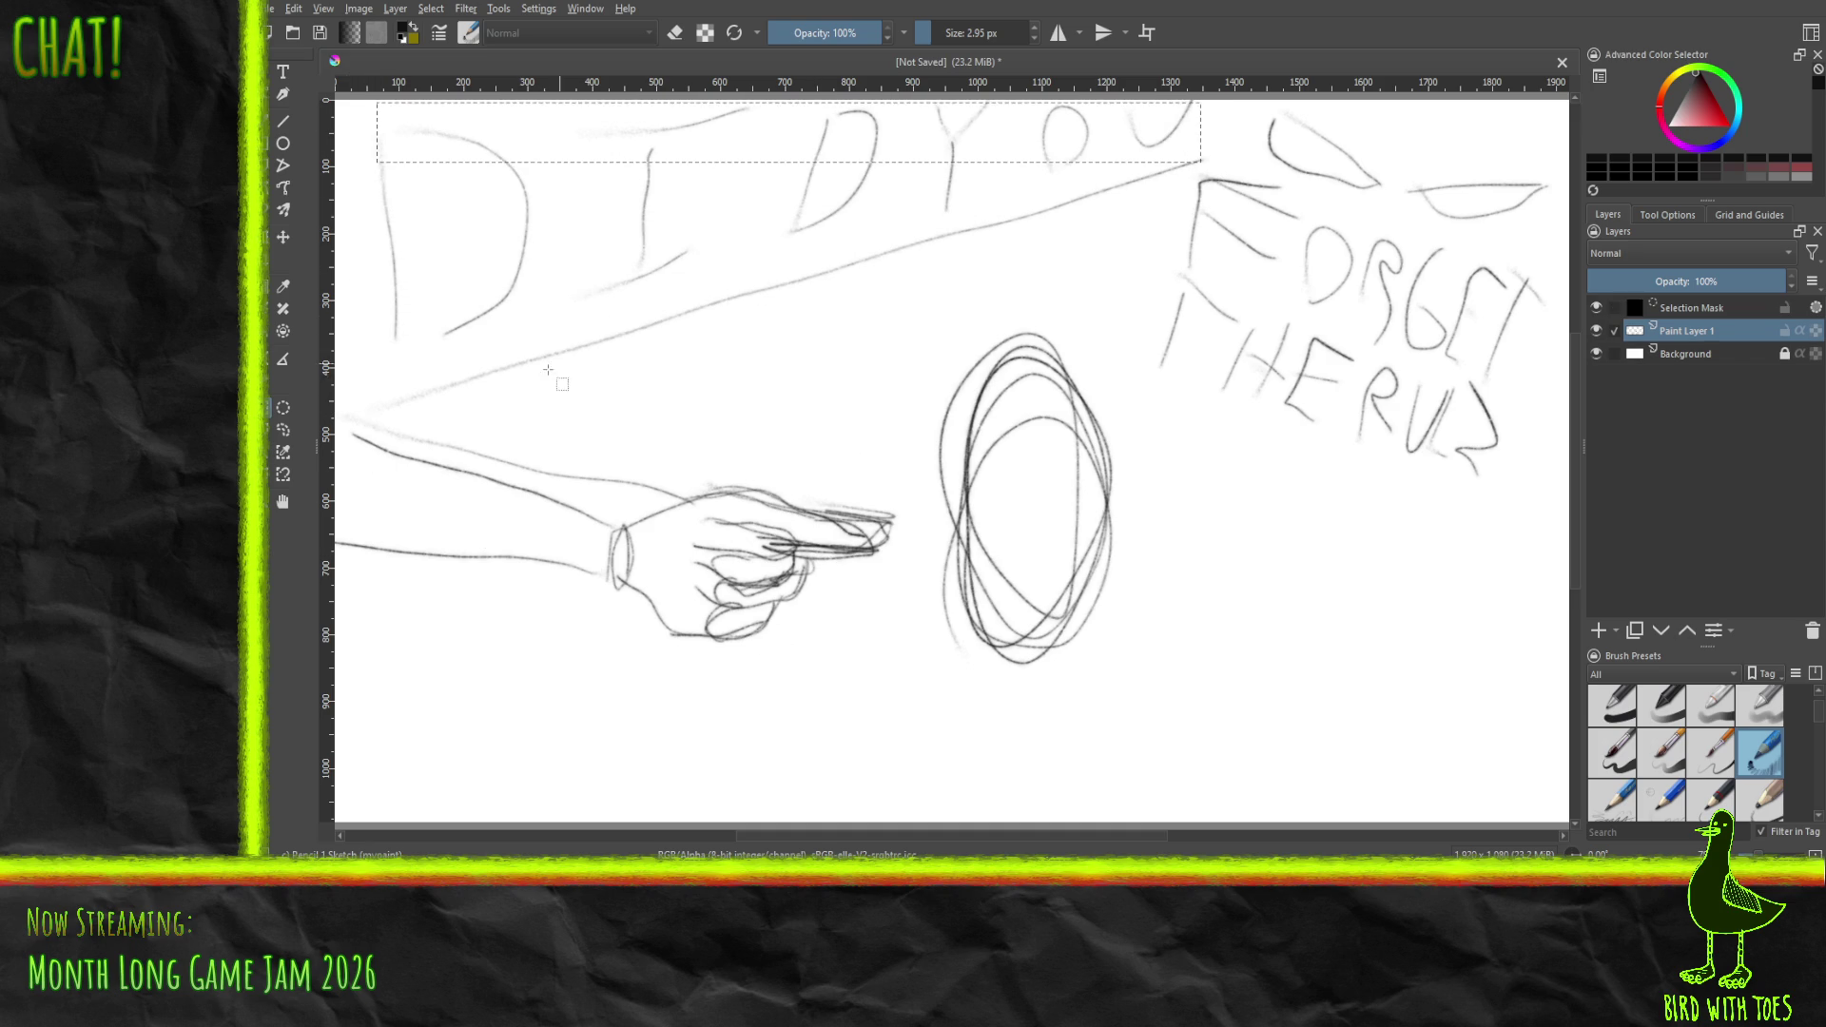
mouse_move(369, 366)
left_mouse_down()
mouse_move(637, 191)
mouse_move(917, 114)
mouse_move(1010, 117)
mouse_move(942, 118)
left_mouse_up()
mouse_move(923, 268)
left_mouse_down()
mouse_move(1118, 133)
mouse_move(1110, 162)
mouse_move(1150, 158)
mouse_move(1162, 132)
mouse_move(1185, 152)
left_mouse_up()
- Cut and paste the selection as a new layer, move it down about 85 px, and deselect
key("Delete")
key("ctrl+v")
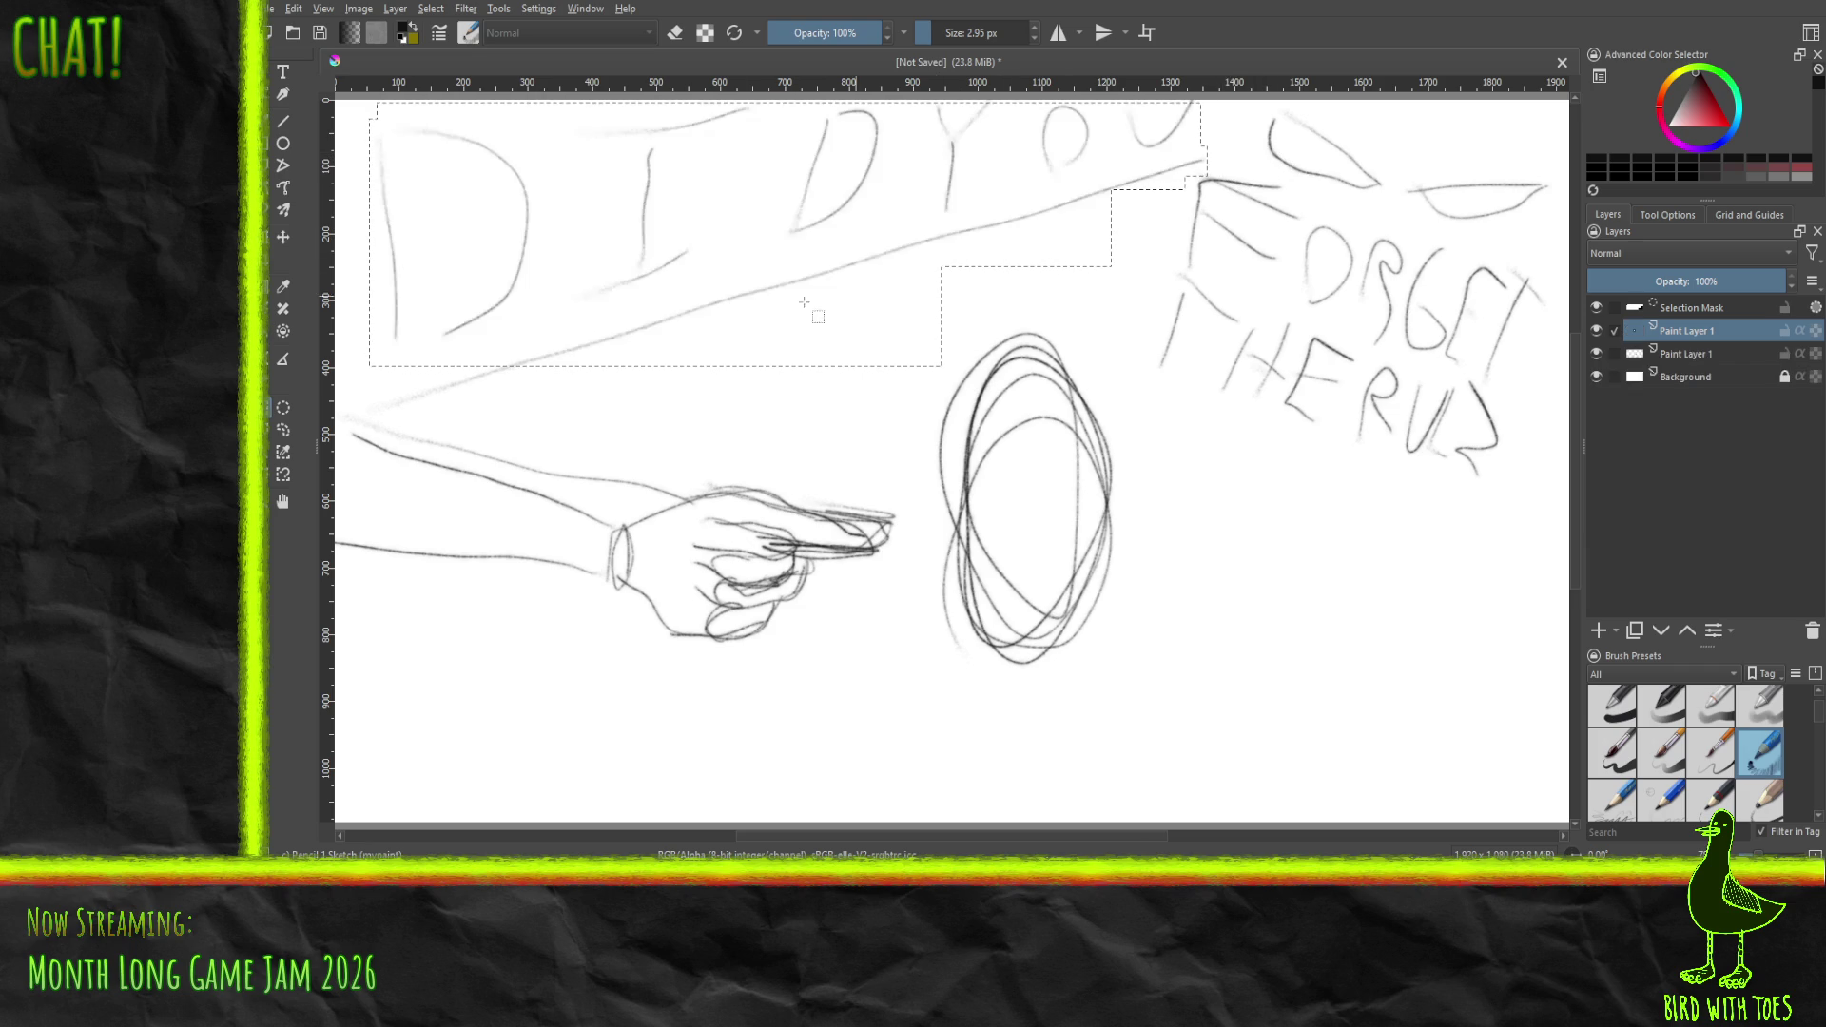
left_click(283, 237)
mouse_move(709, 200)
left_mouse_down()
mouse_move(697, 338)
mouse_move(696, 293)
left_mouse_up()
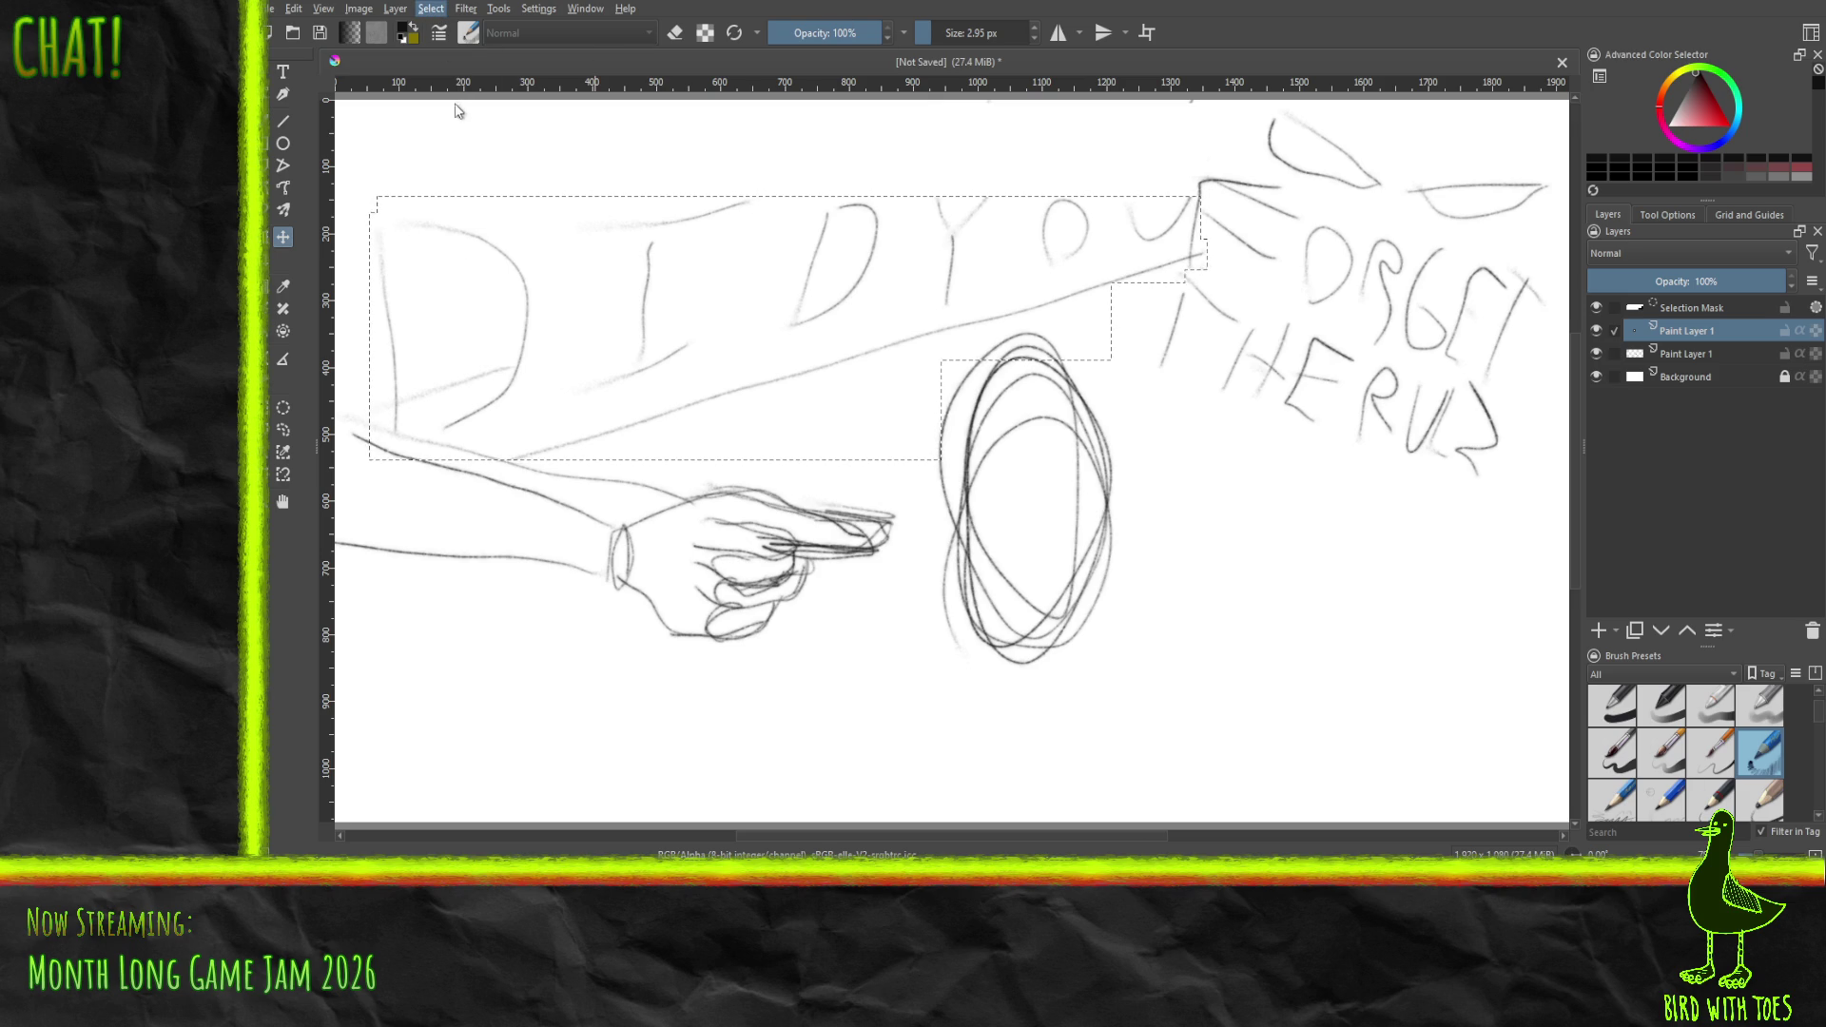
key("ctrl+shift+a")
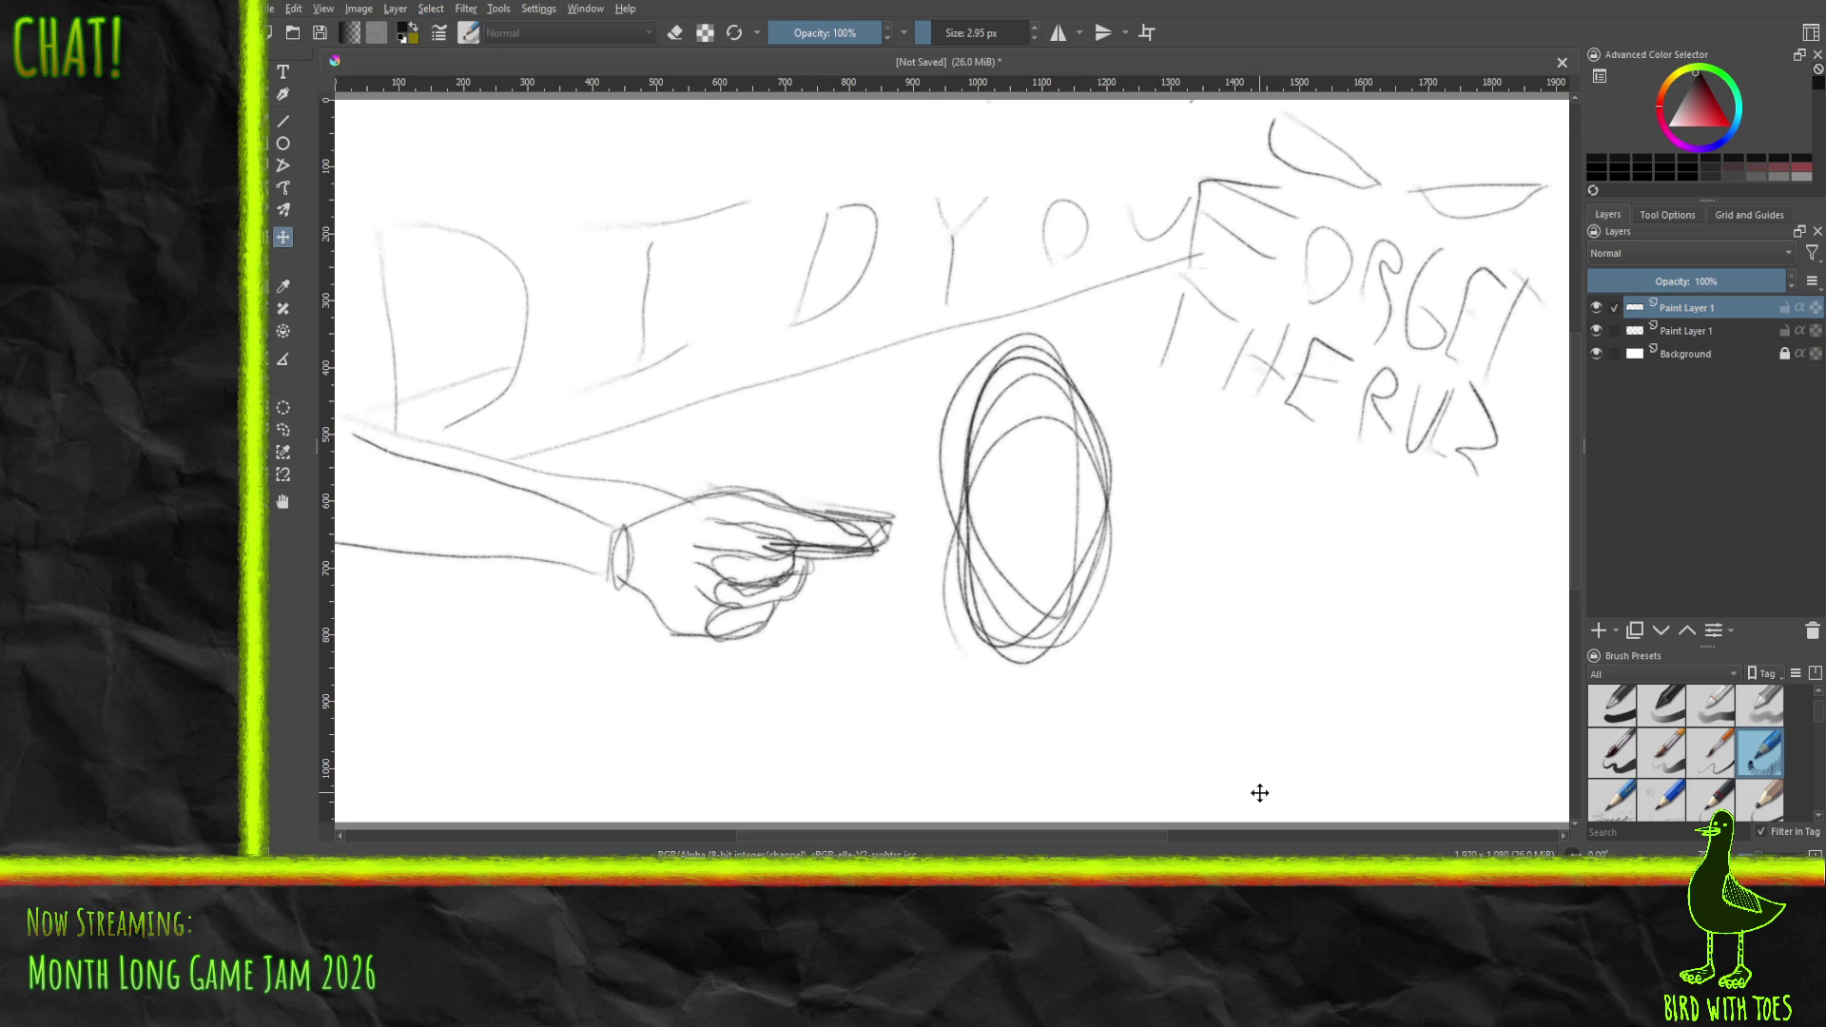
- With the pencil brush, draw long diagonal strokes toward the right edge, undoing the last two
key("b")
mouse_move(1233, 819)
left_mouse_down()
mouse_move(1438, 485)
mouse_move(1241, 820)
left_mouse_up()
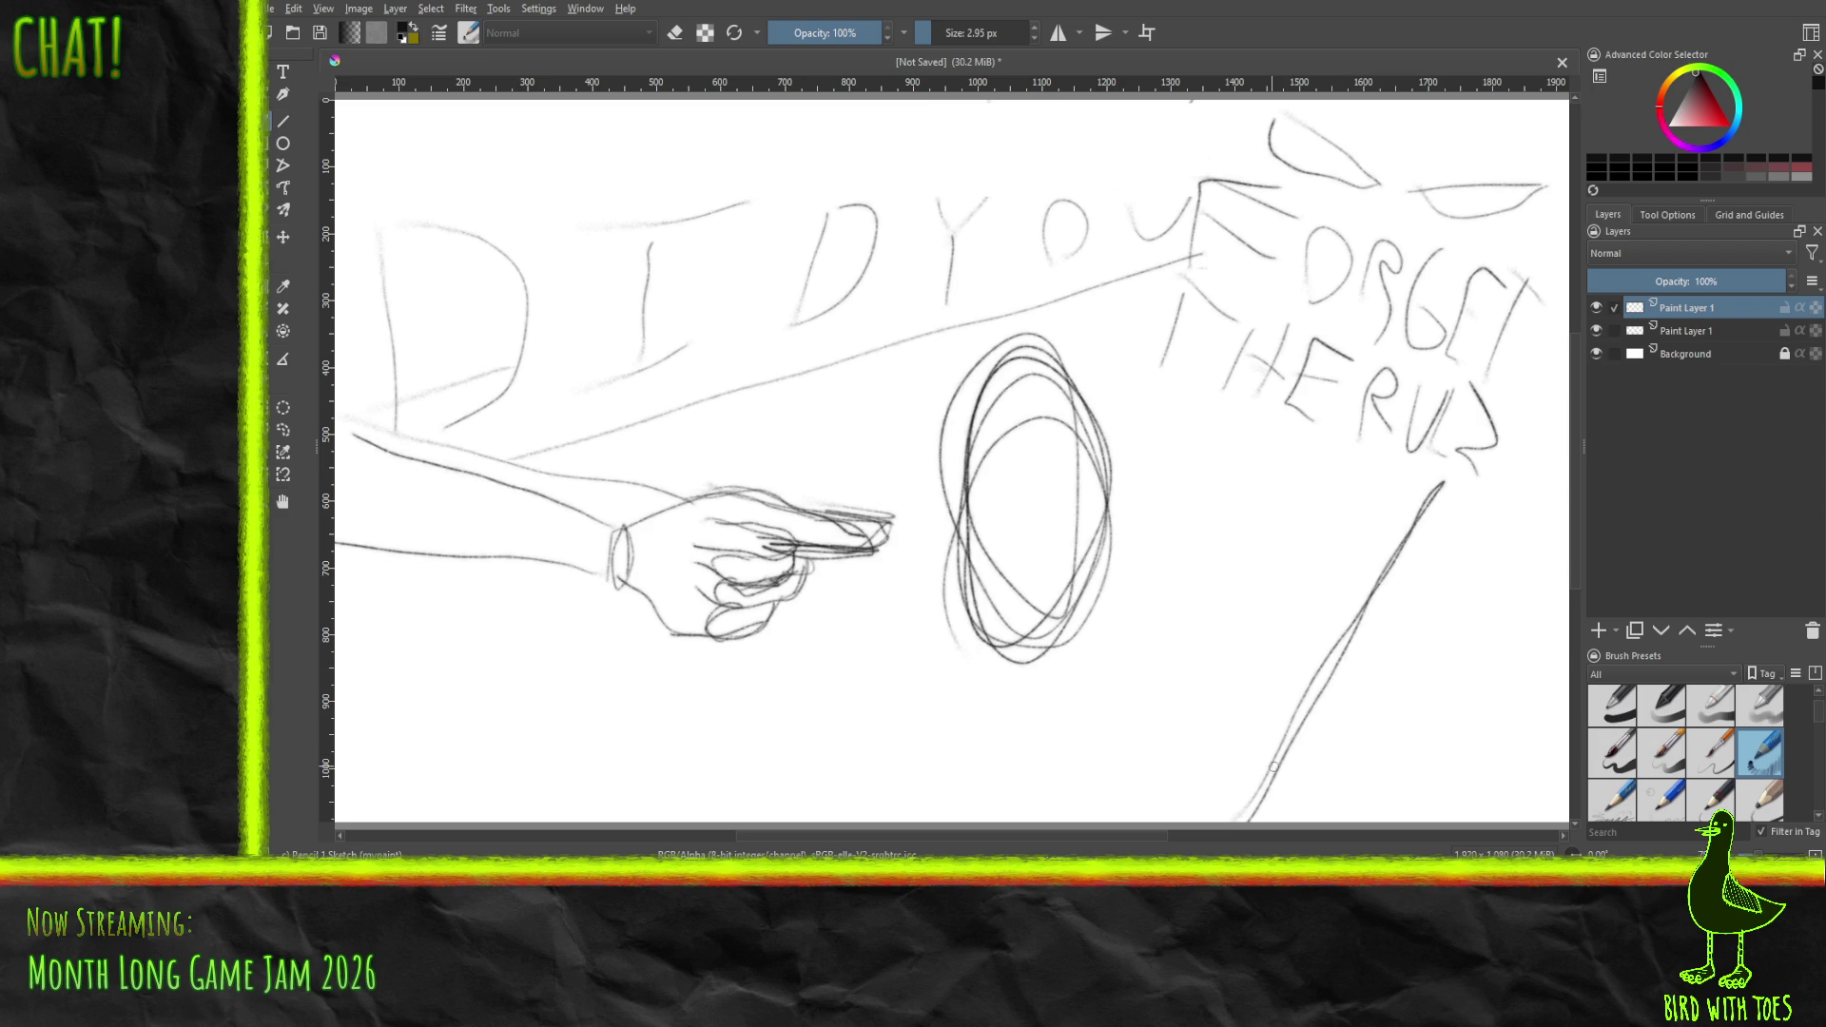
left_click_drag(1271, 761, 1624, 492)
left_click_drag(1390, 571, 1607, 394)
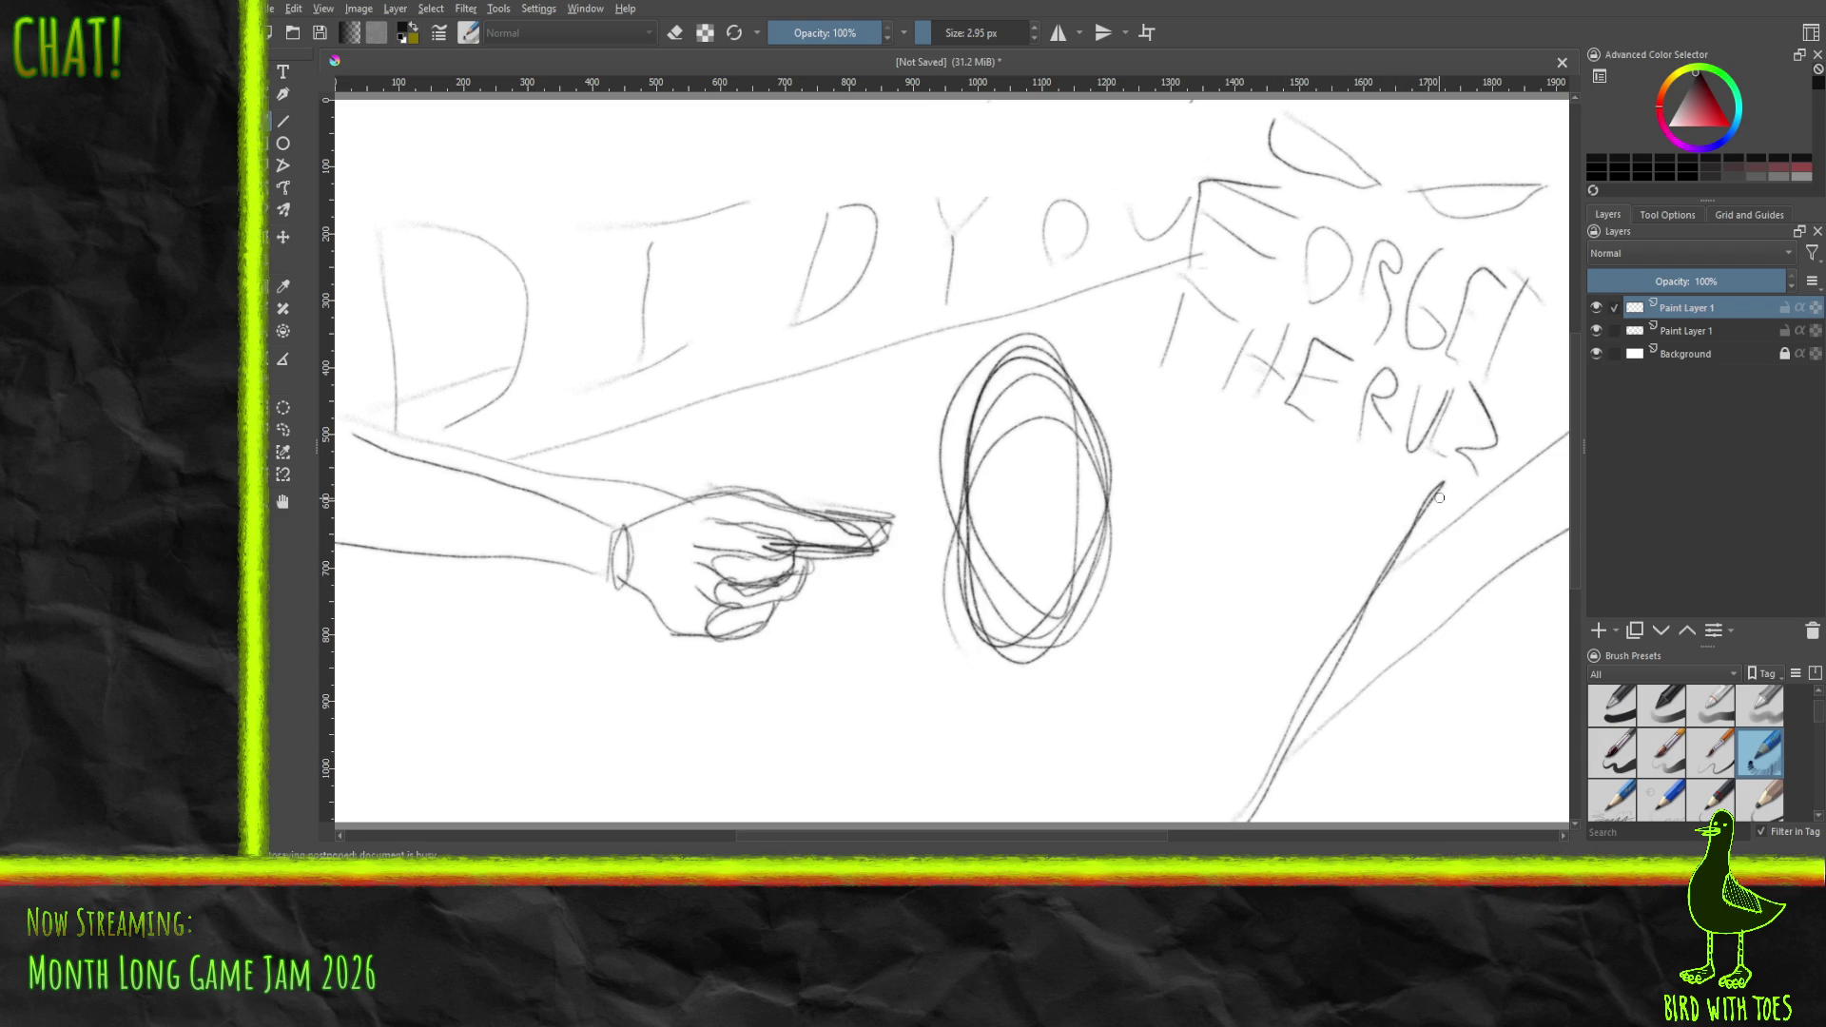
left_click_drag(1436, 492, 1579, 359)
left_click_drag(1118, 269, 1037, 100)
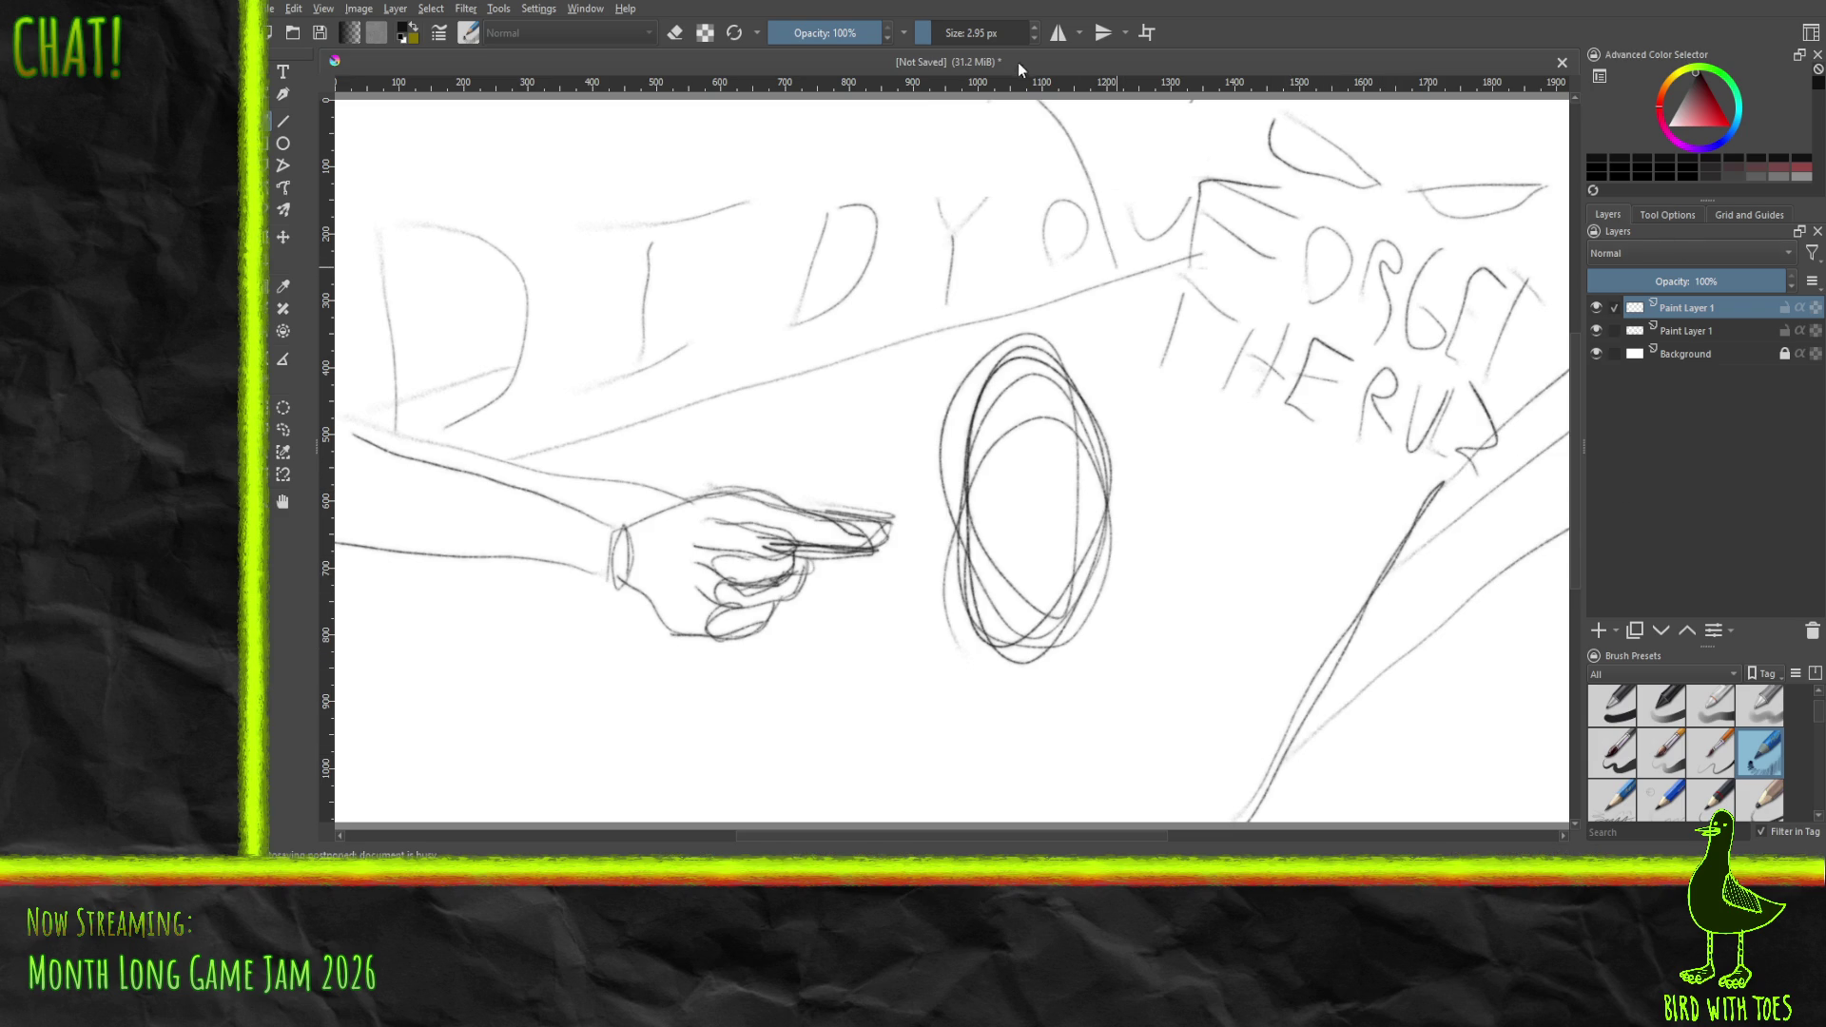
left_click_drag(902, 332, 799, 126)
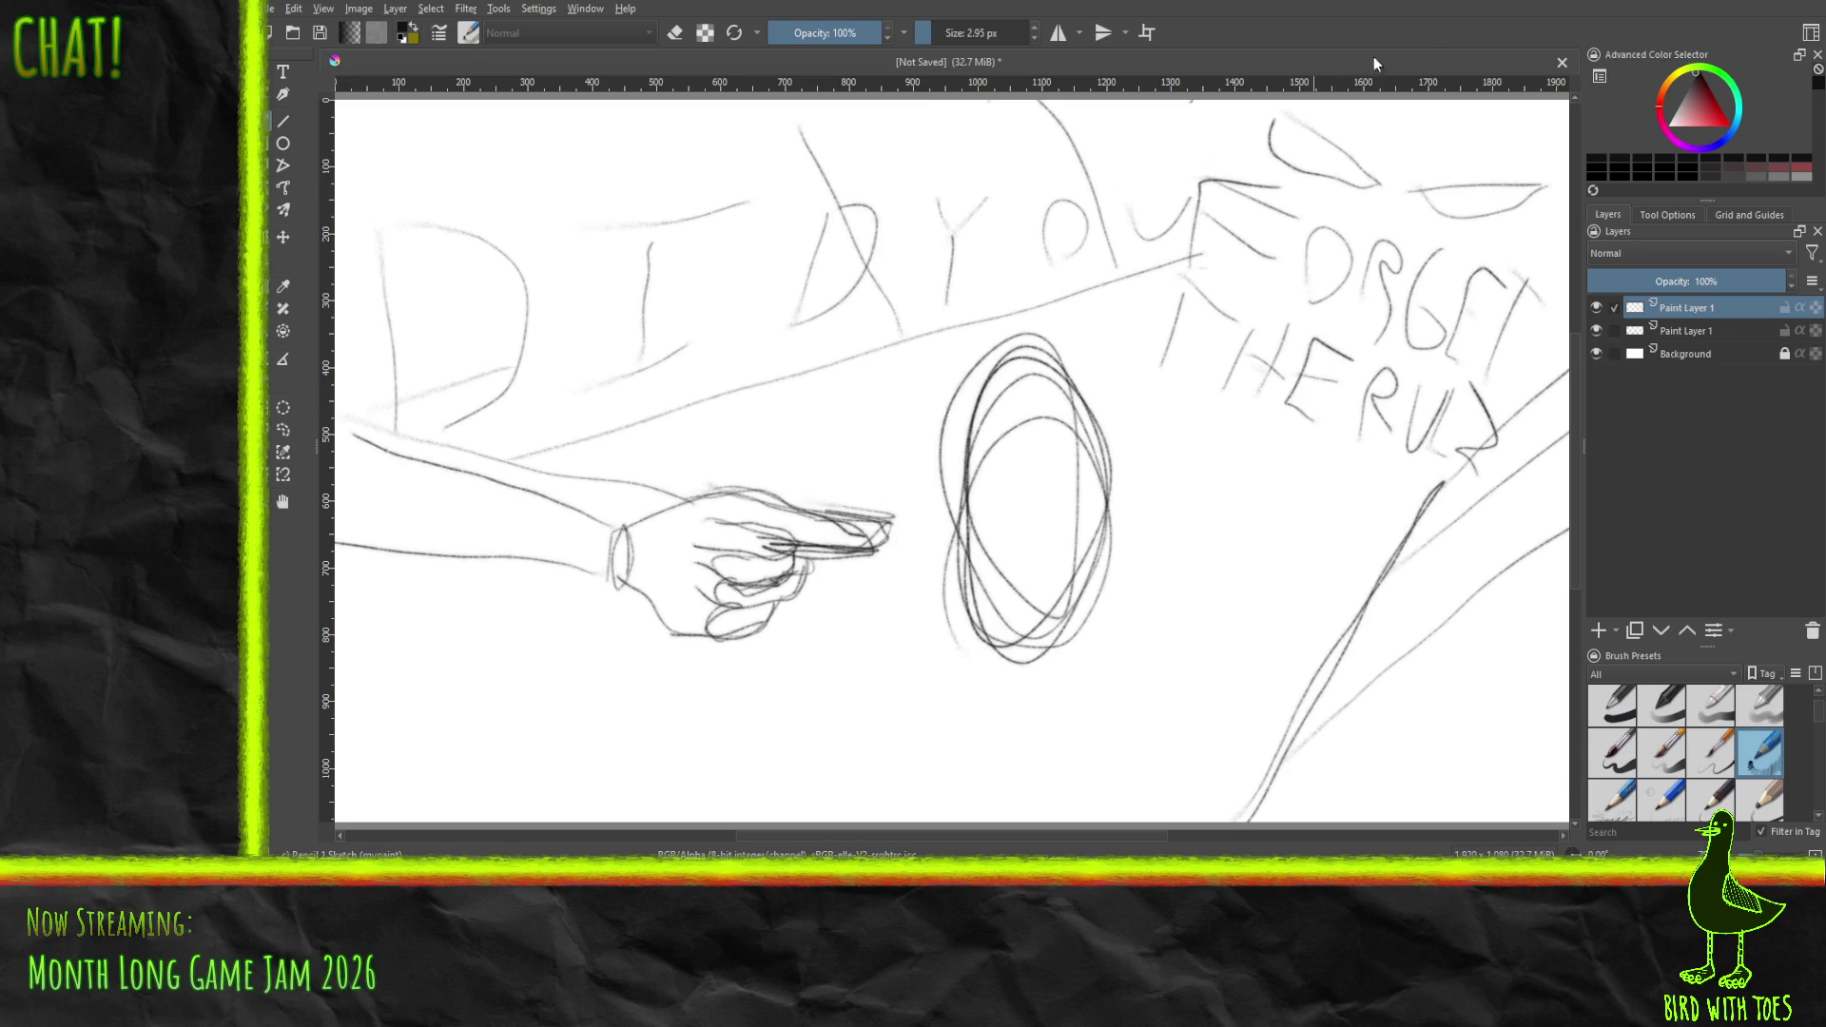
key("ctrl+z")
key("ctrl+z")
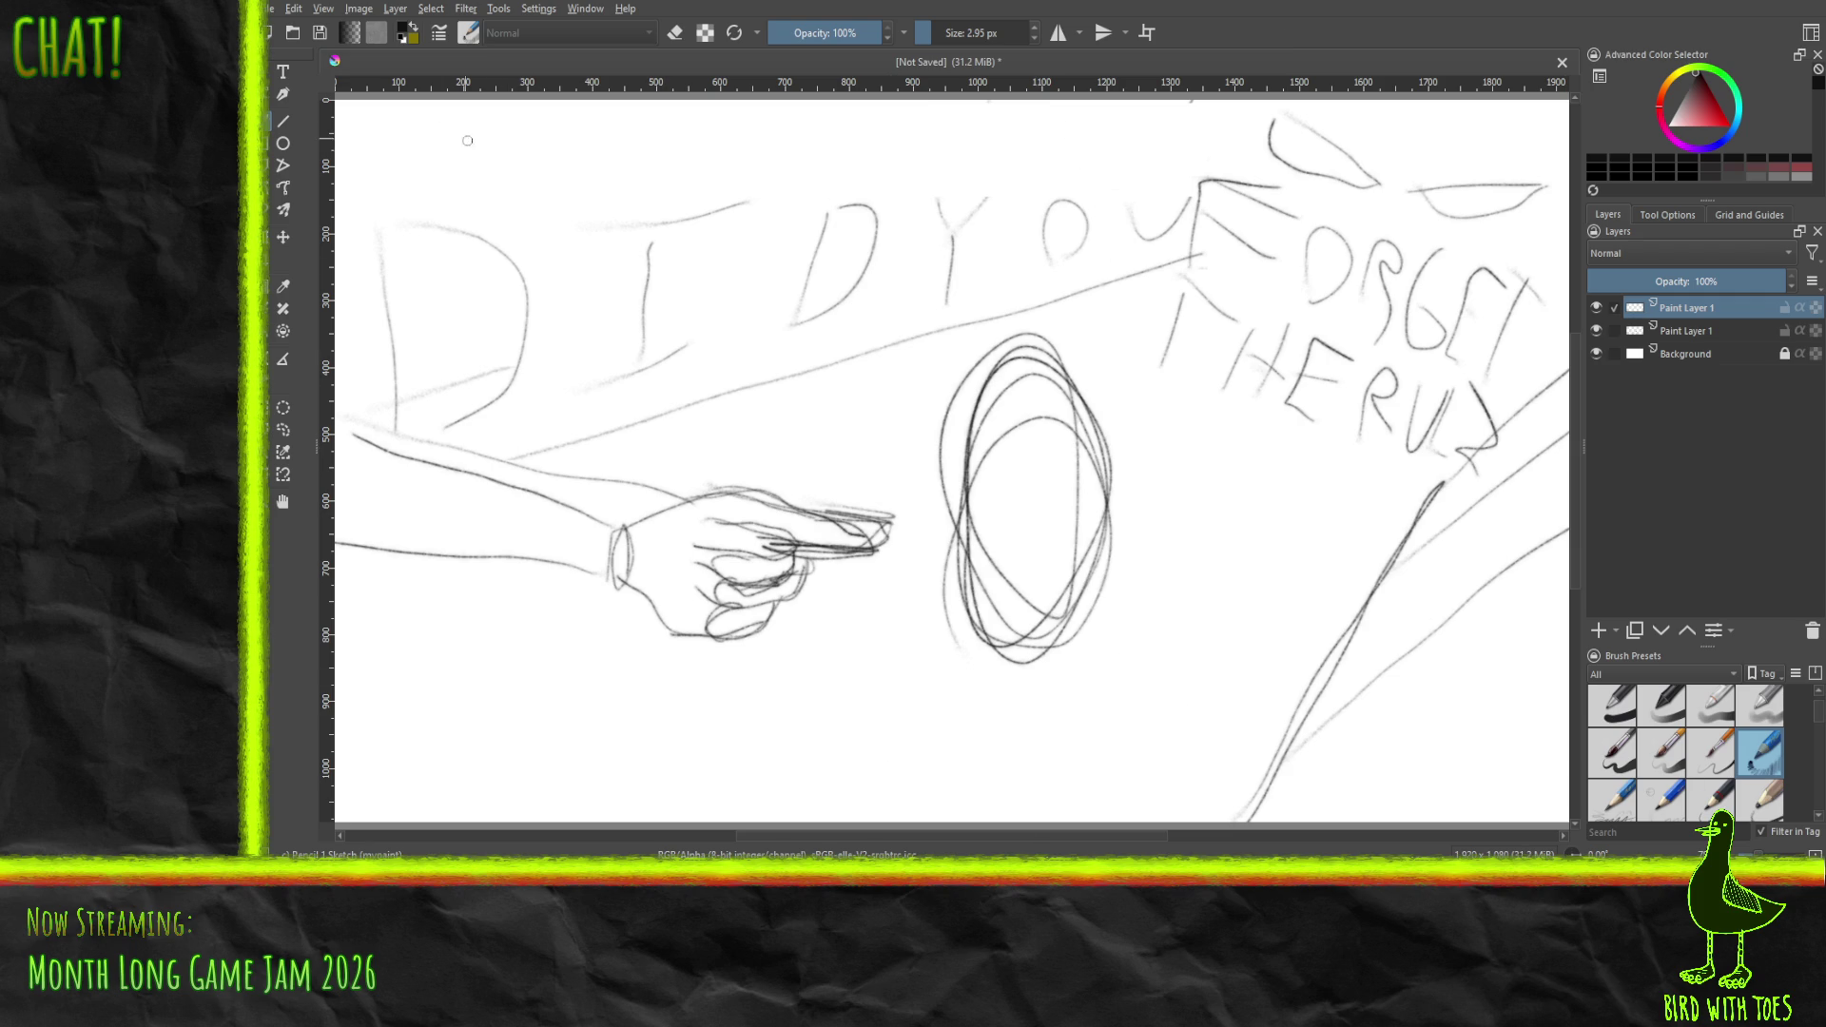
- Draw three lines from the canvas top down through the DID YOU lettering, discarding a stray guide
left_click_drag(445, 88, 445, 247)
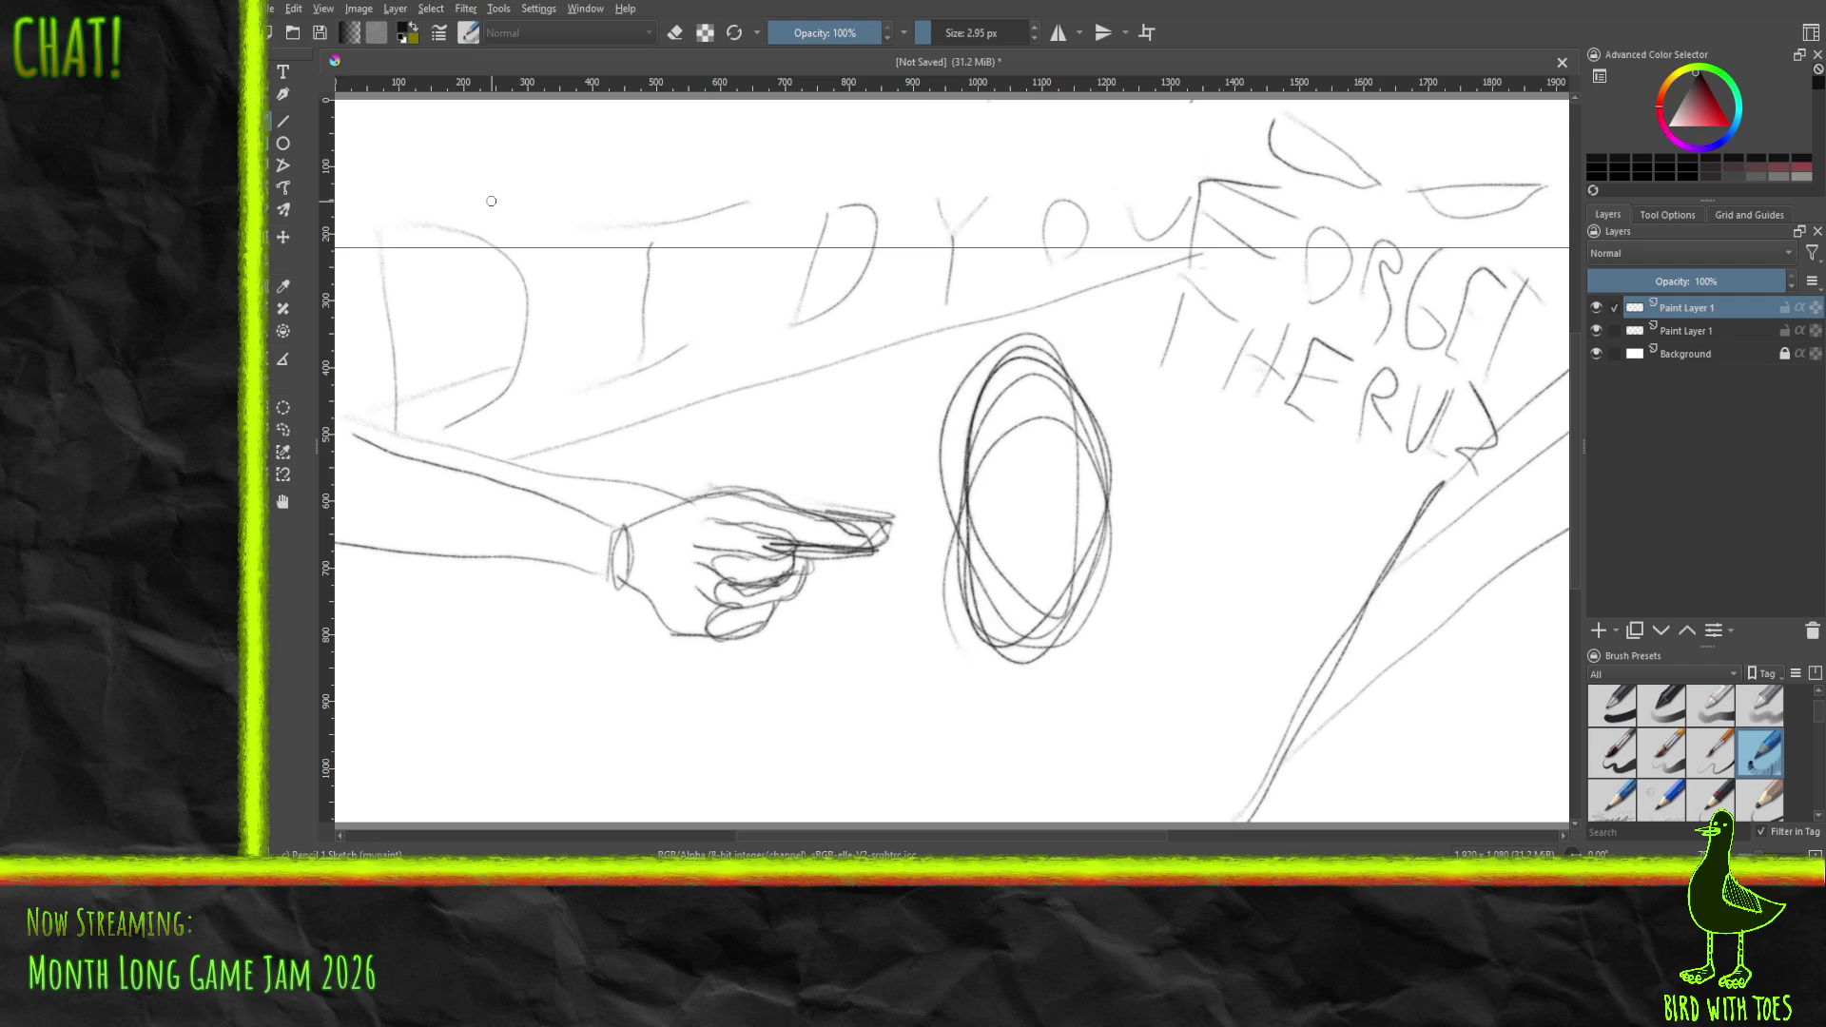
key("ctrl+z")
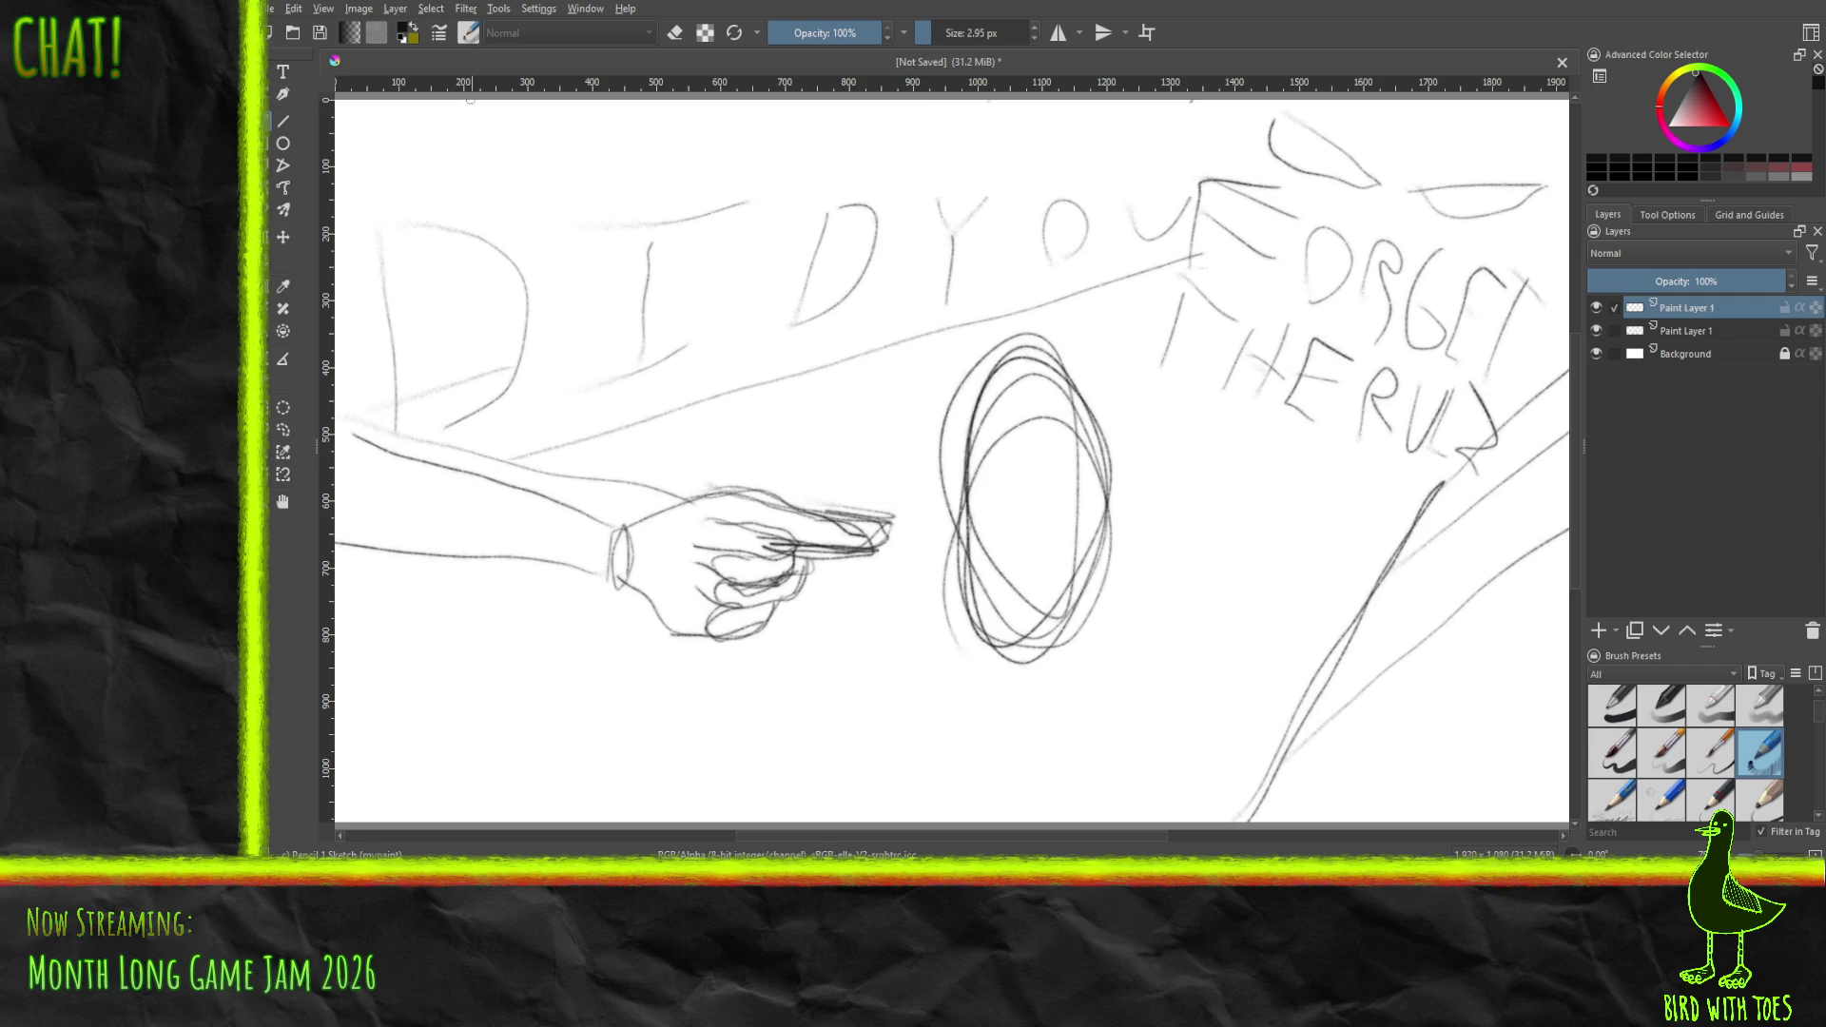
left_click_drag(470, 99, 538, 430)
left_click_drag(783, 101, 807, 360)
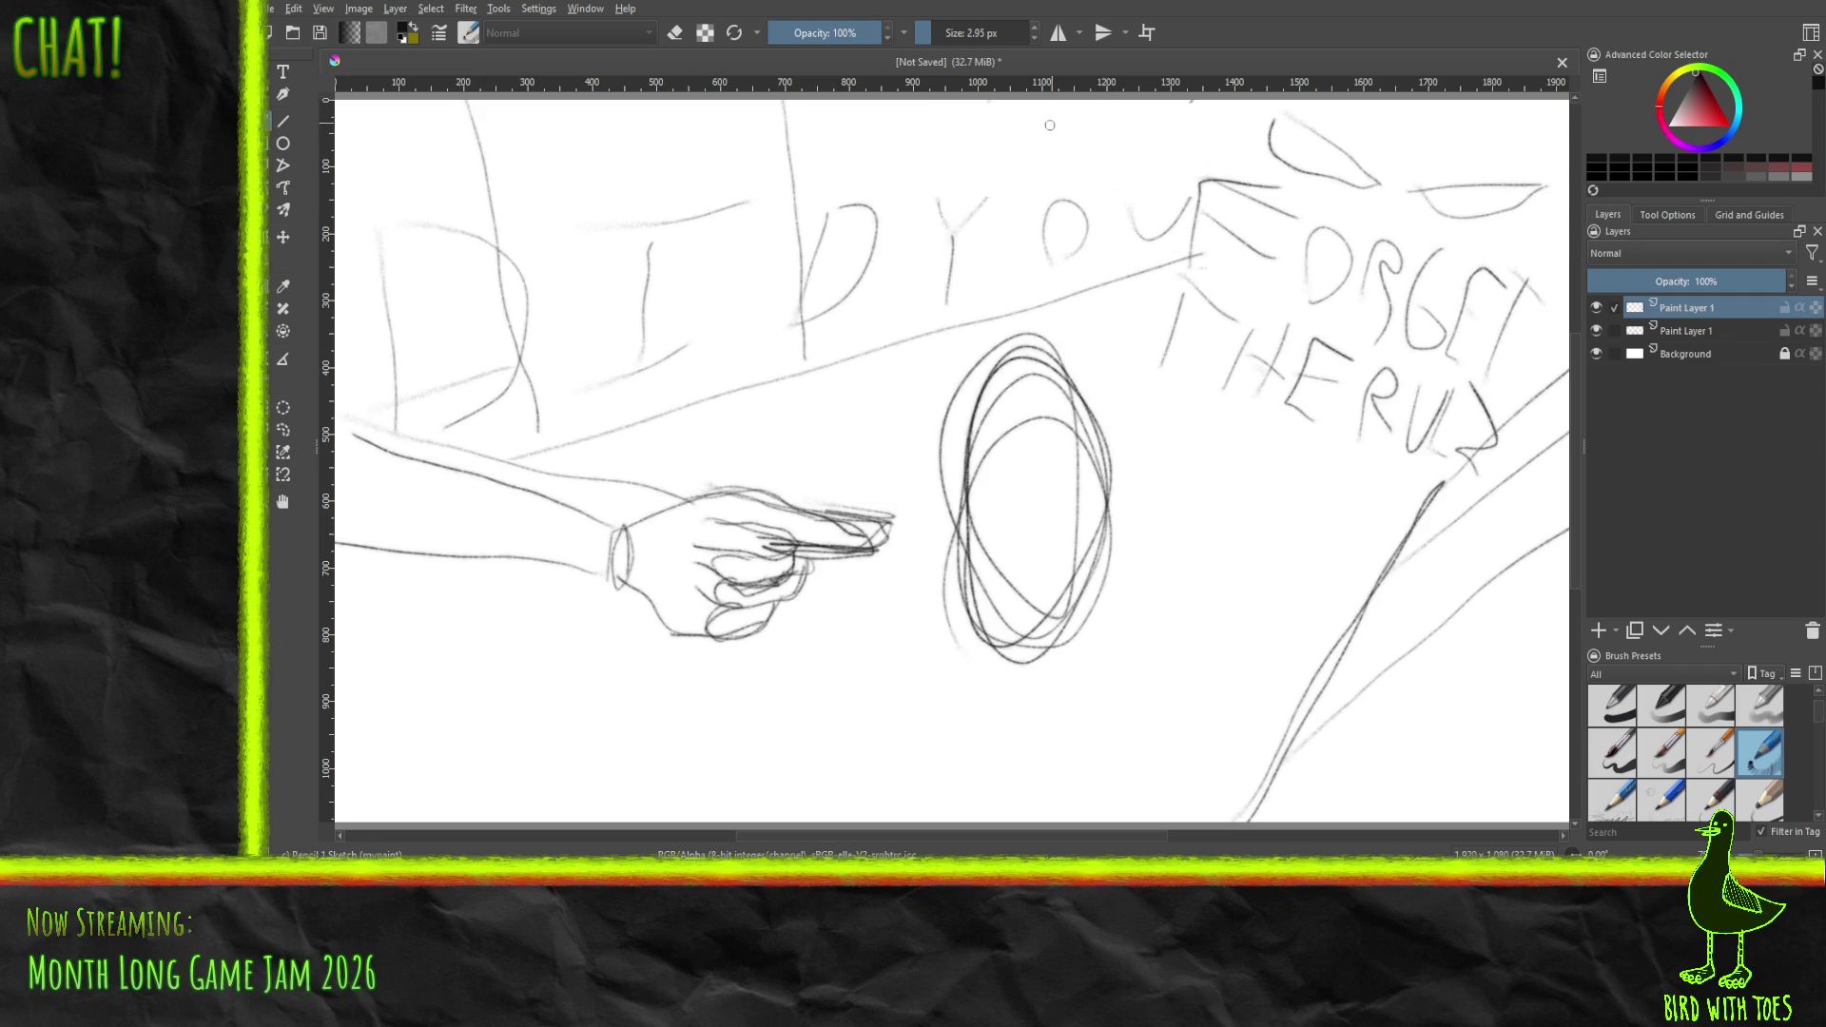
left_click_drag(1080, 101, 1046, 309)
- Switch to Godot and zoom the lookers level's 3D view in and out
key("alt+Tab")
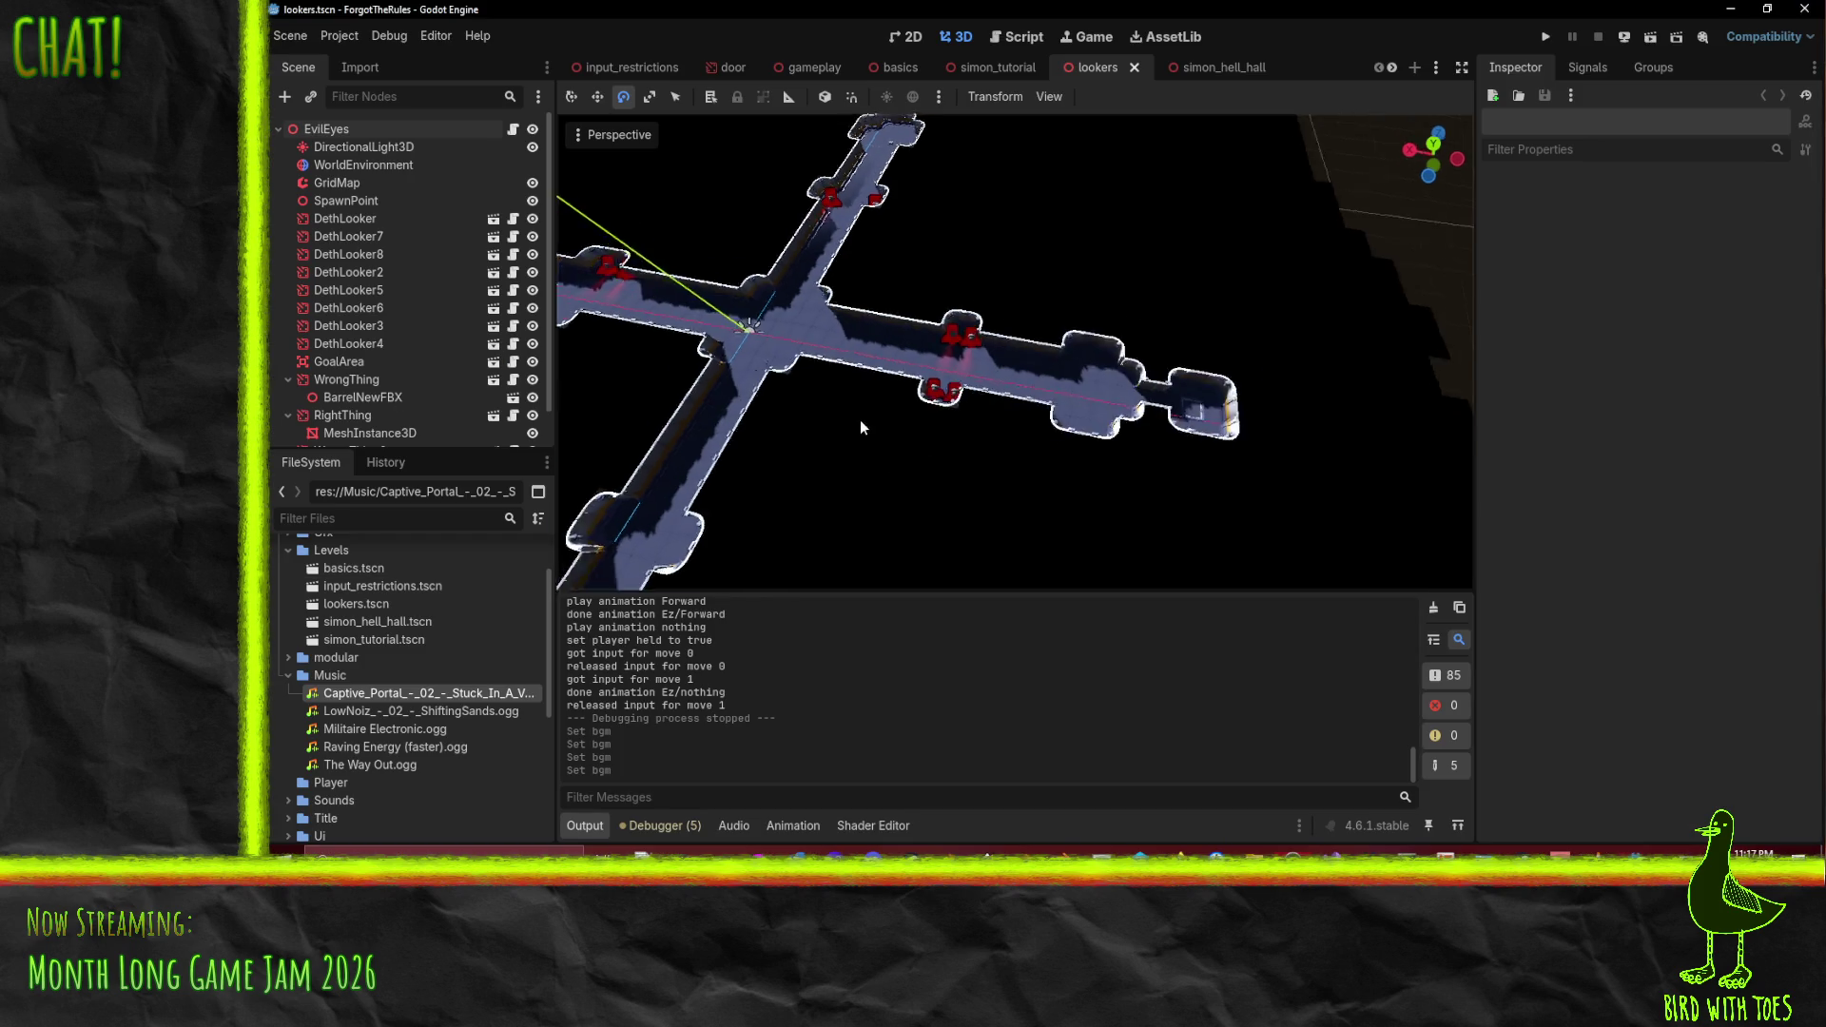
scroll(896, 373, "down", 10)
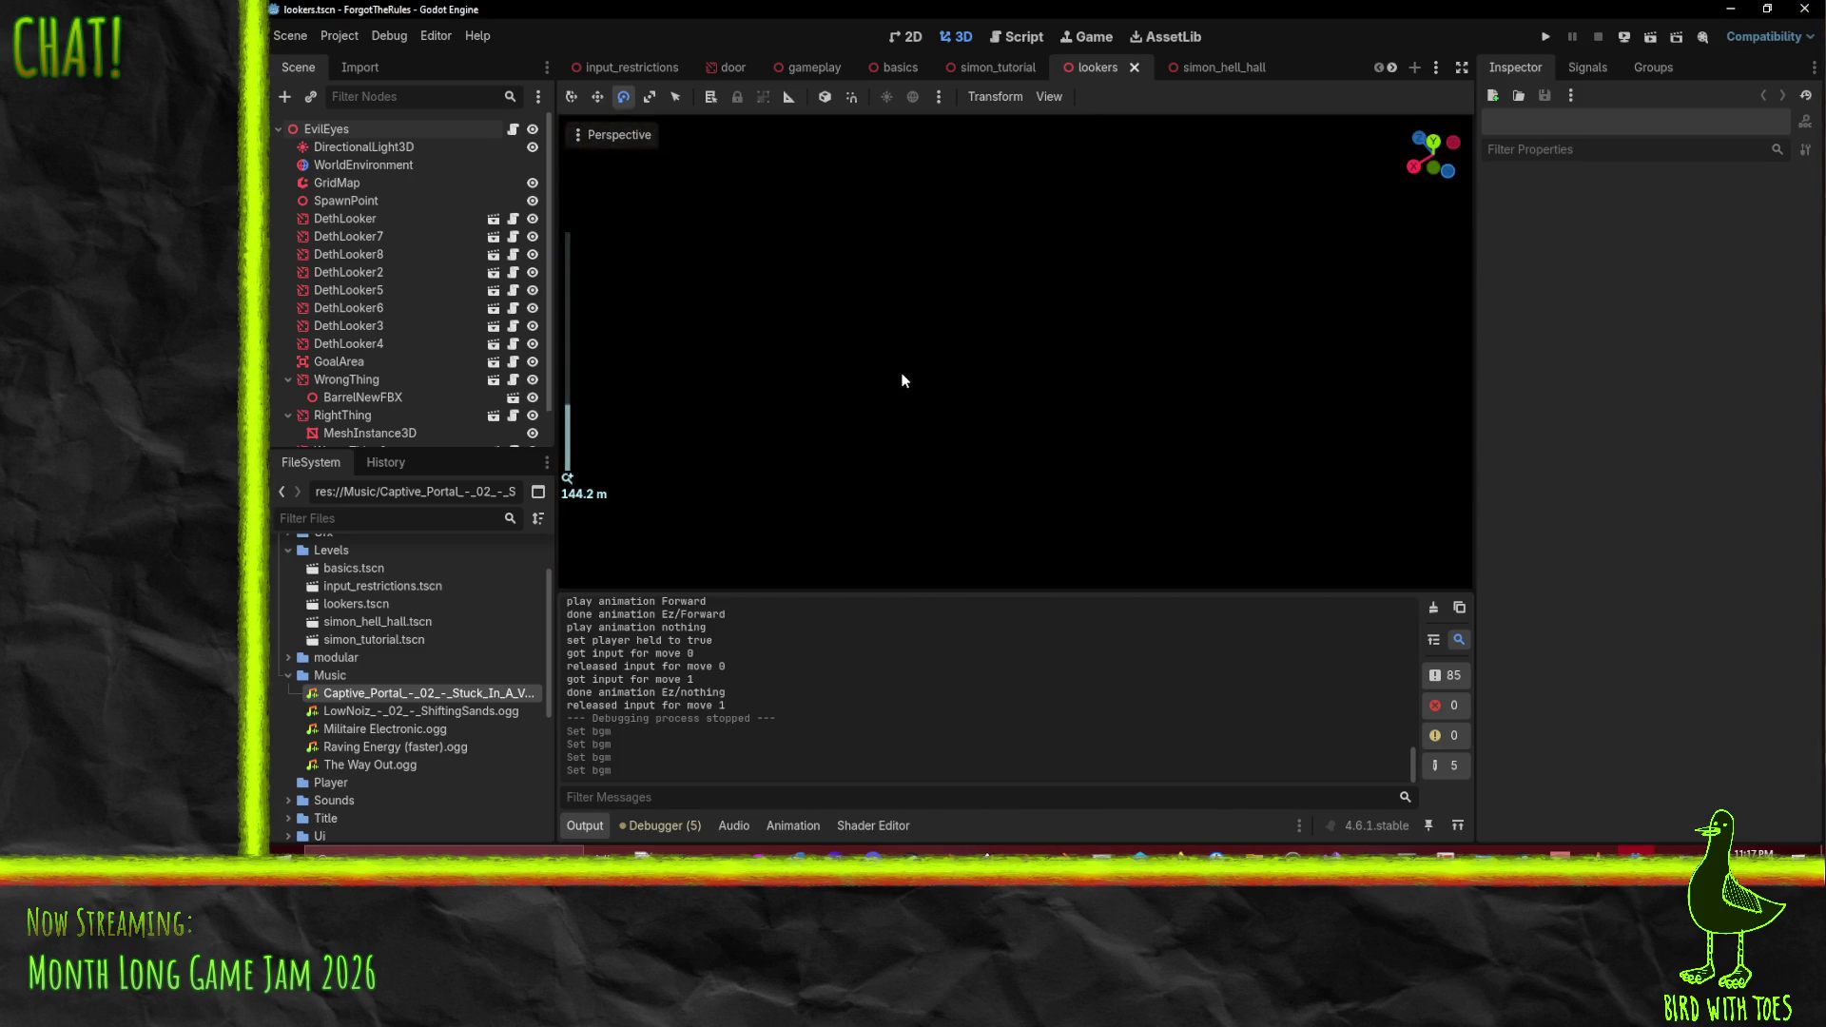
scroll(932, 373, "up", 10)
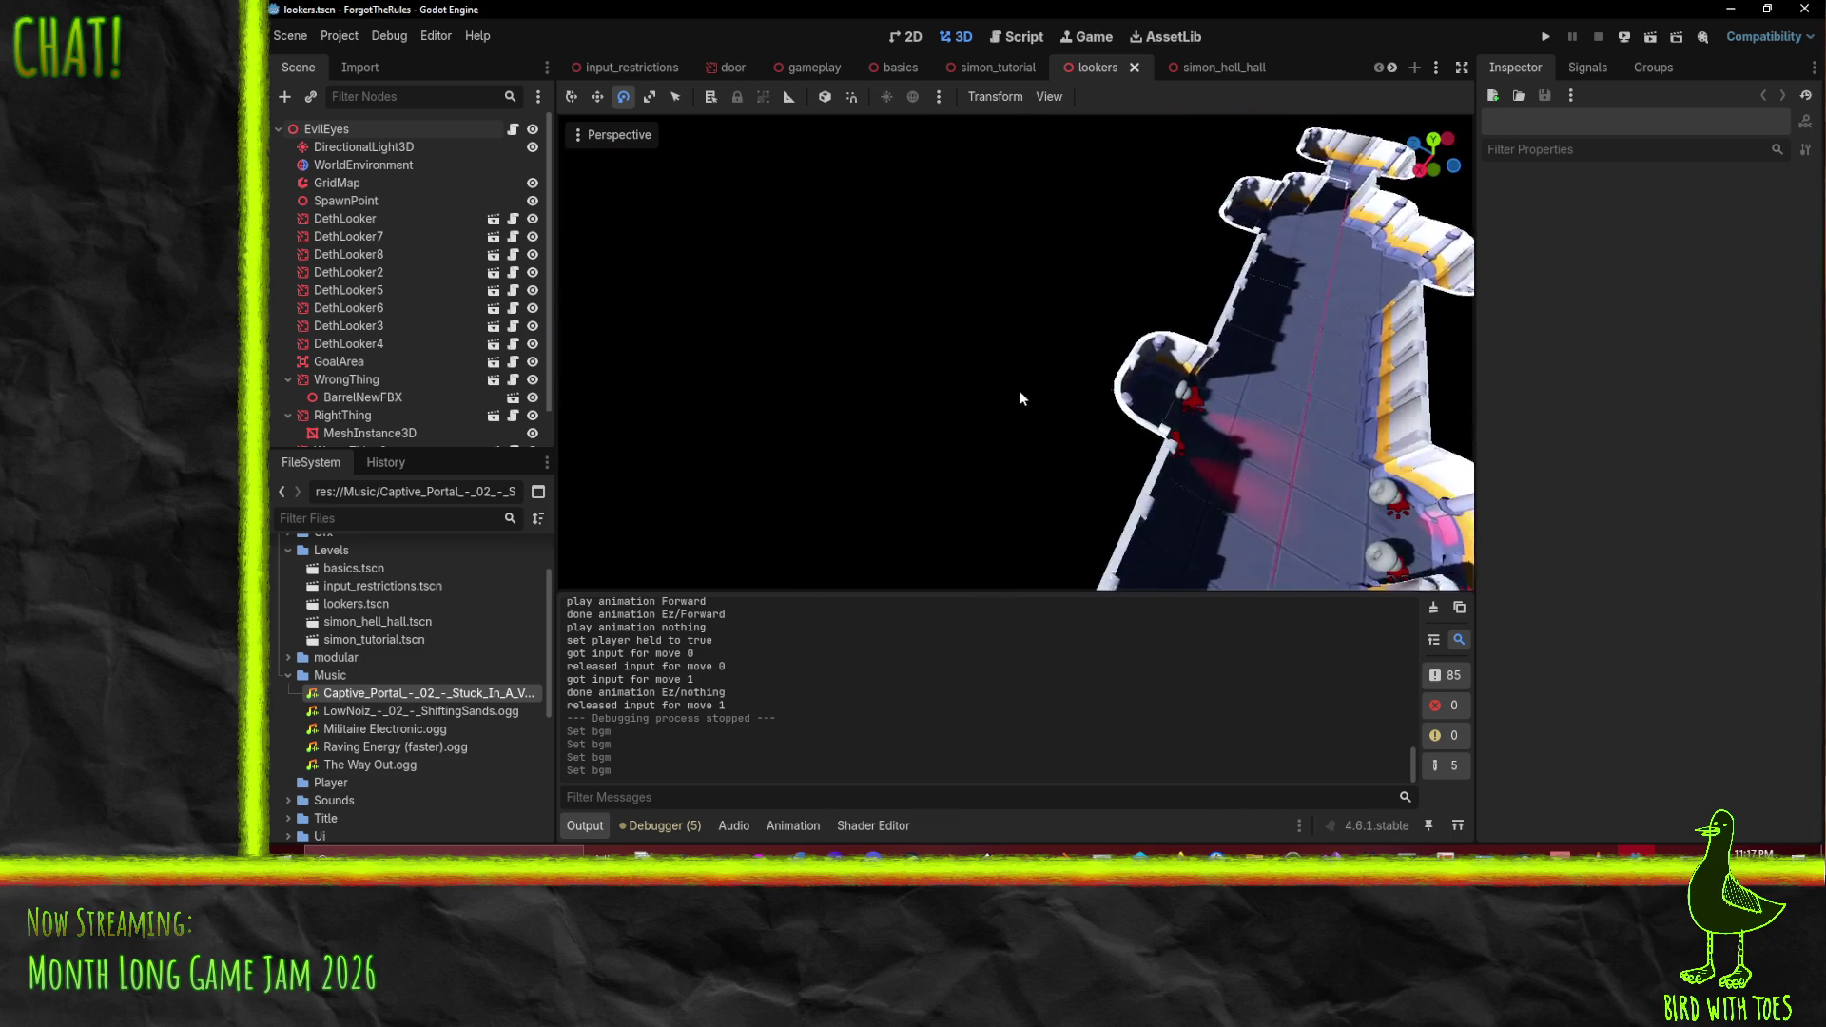
scroll(1048, 368, "up", 8)
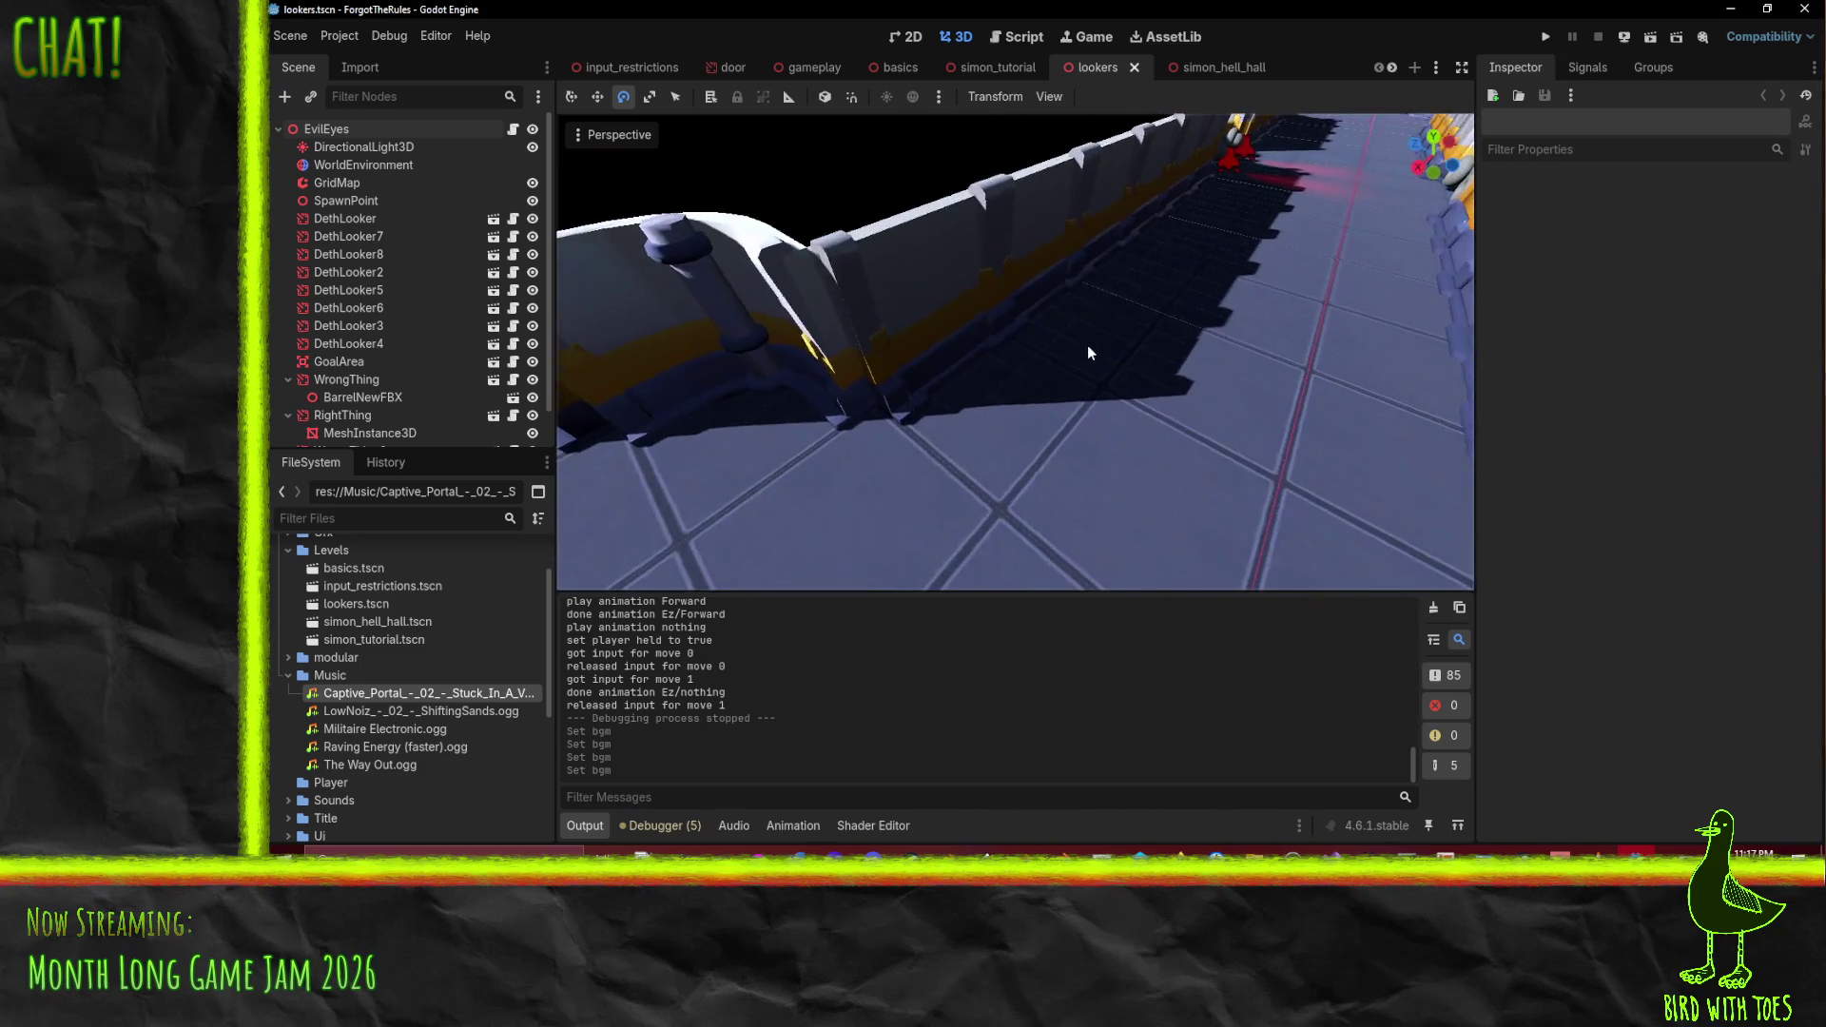
scroll(1087, 345, "up", 5)
scroll(1257, 299, "up", 3)
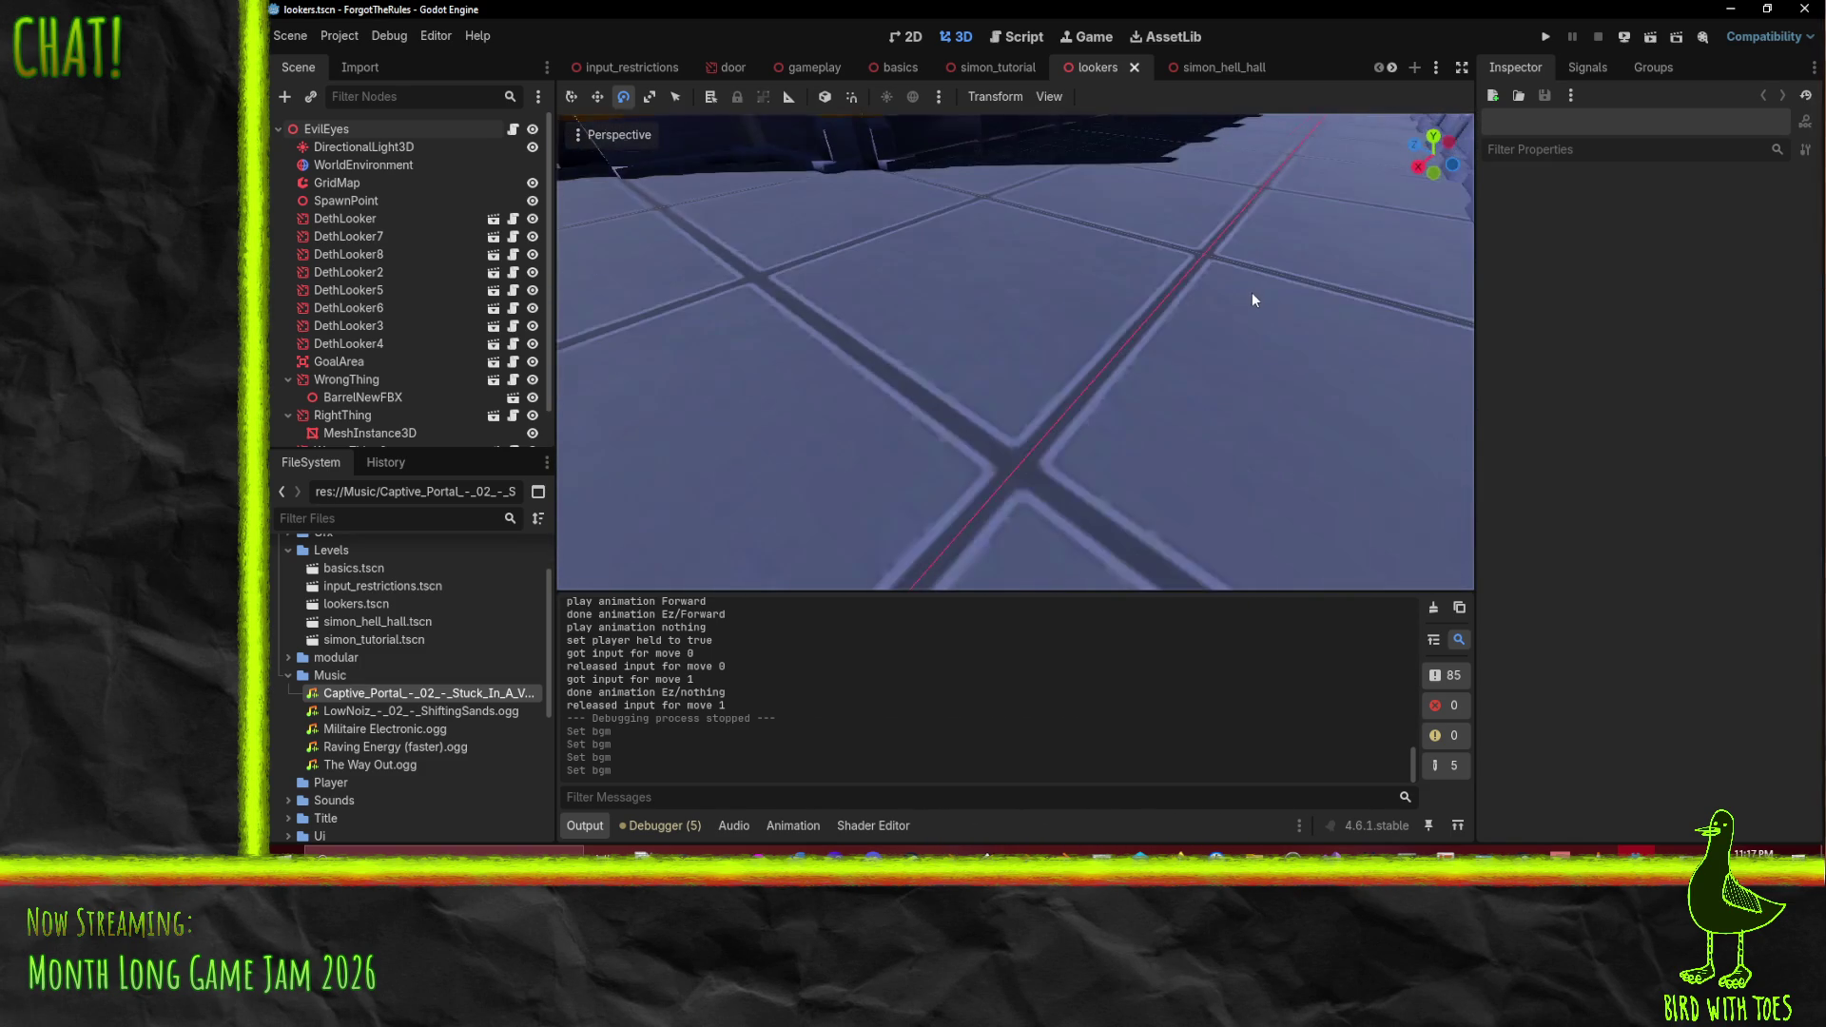
scroll(1252, 293, "down", 6)
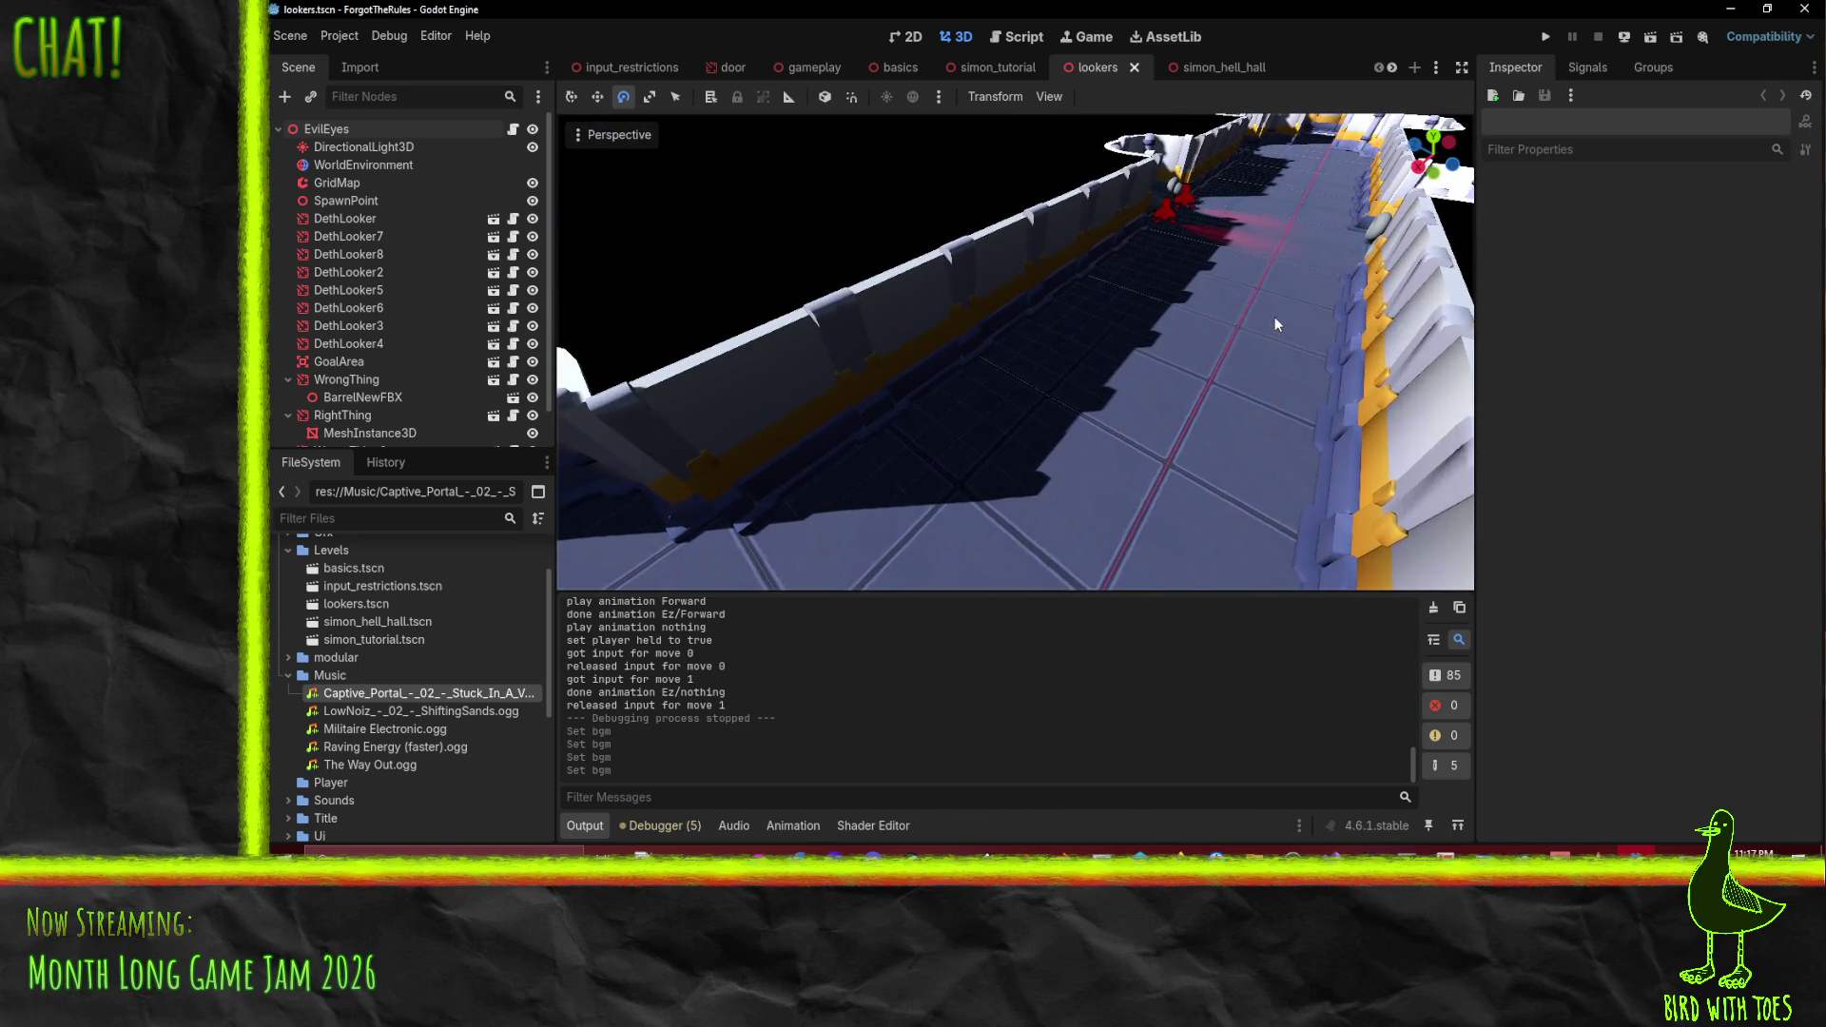
scroll(1287, 310, "down", 4)
scroll(1264, 307, "up", 4)
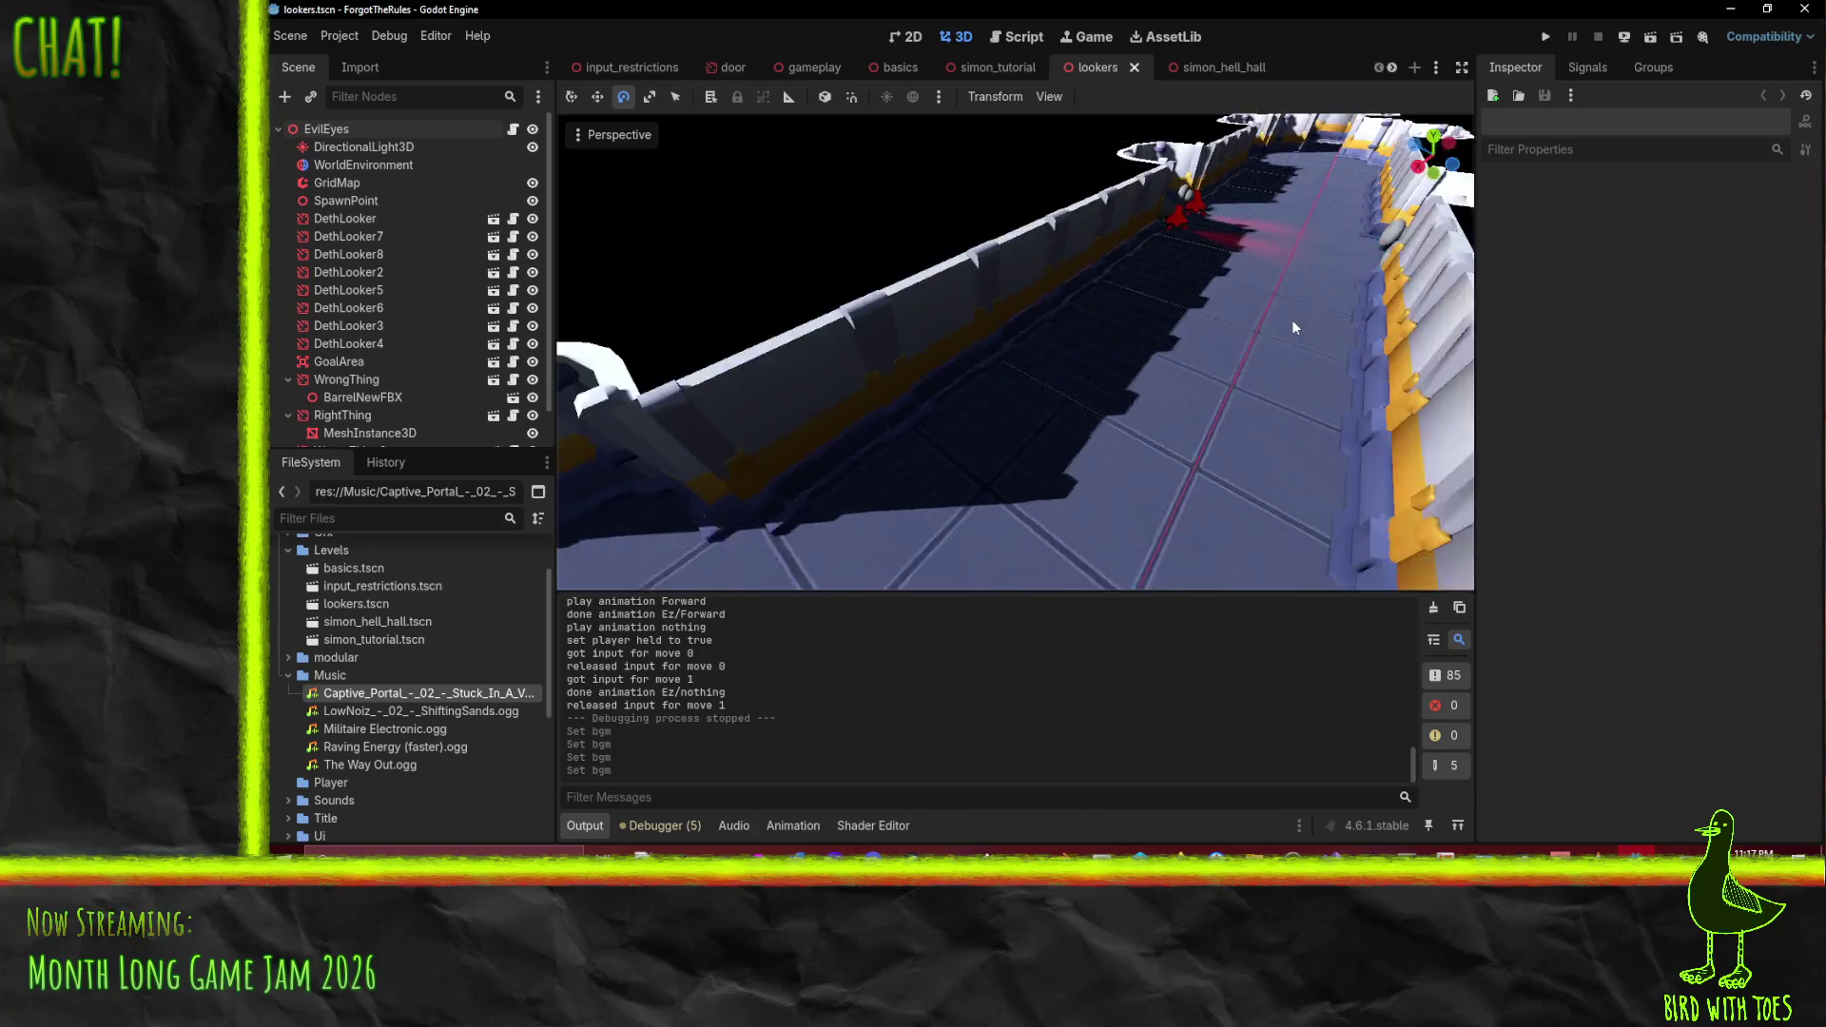
scroll(1290, 328, "up", 3)
scroll(1292, 327, "down", 4)
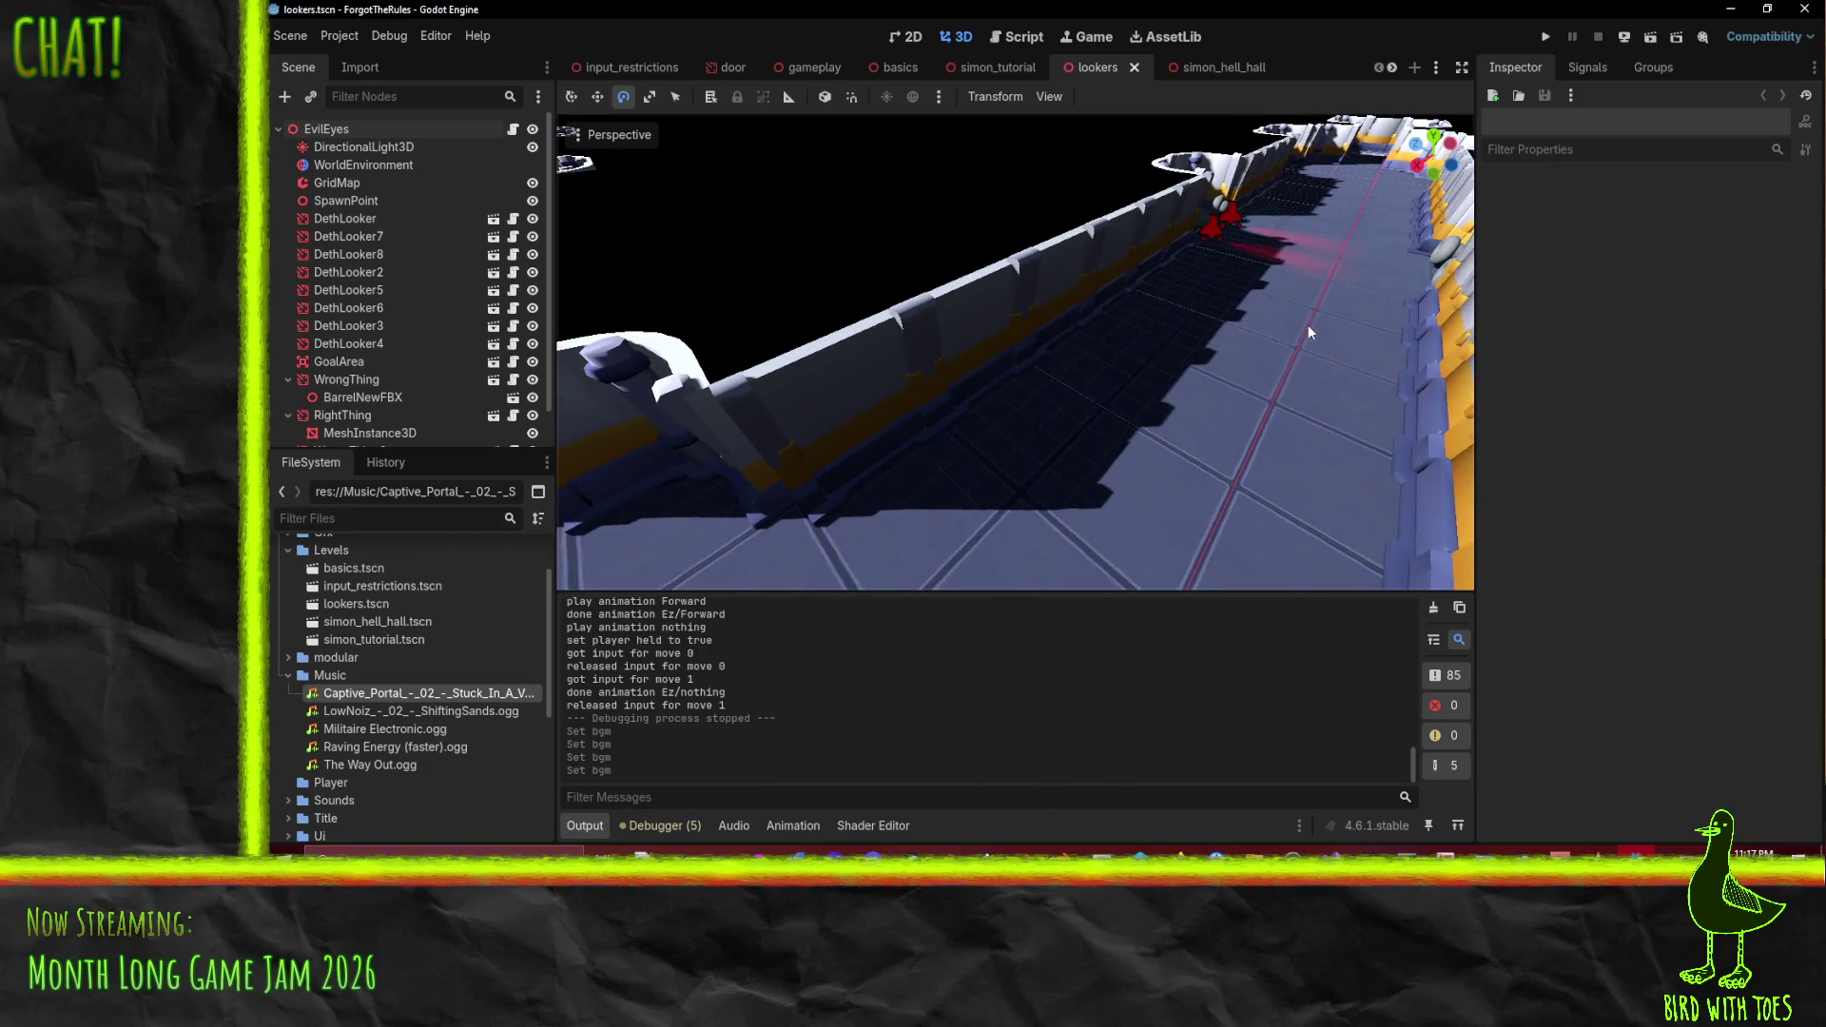
scroll(1301, 324, "right", 5)
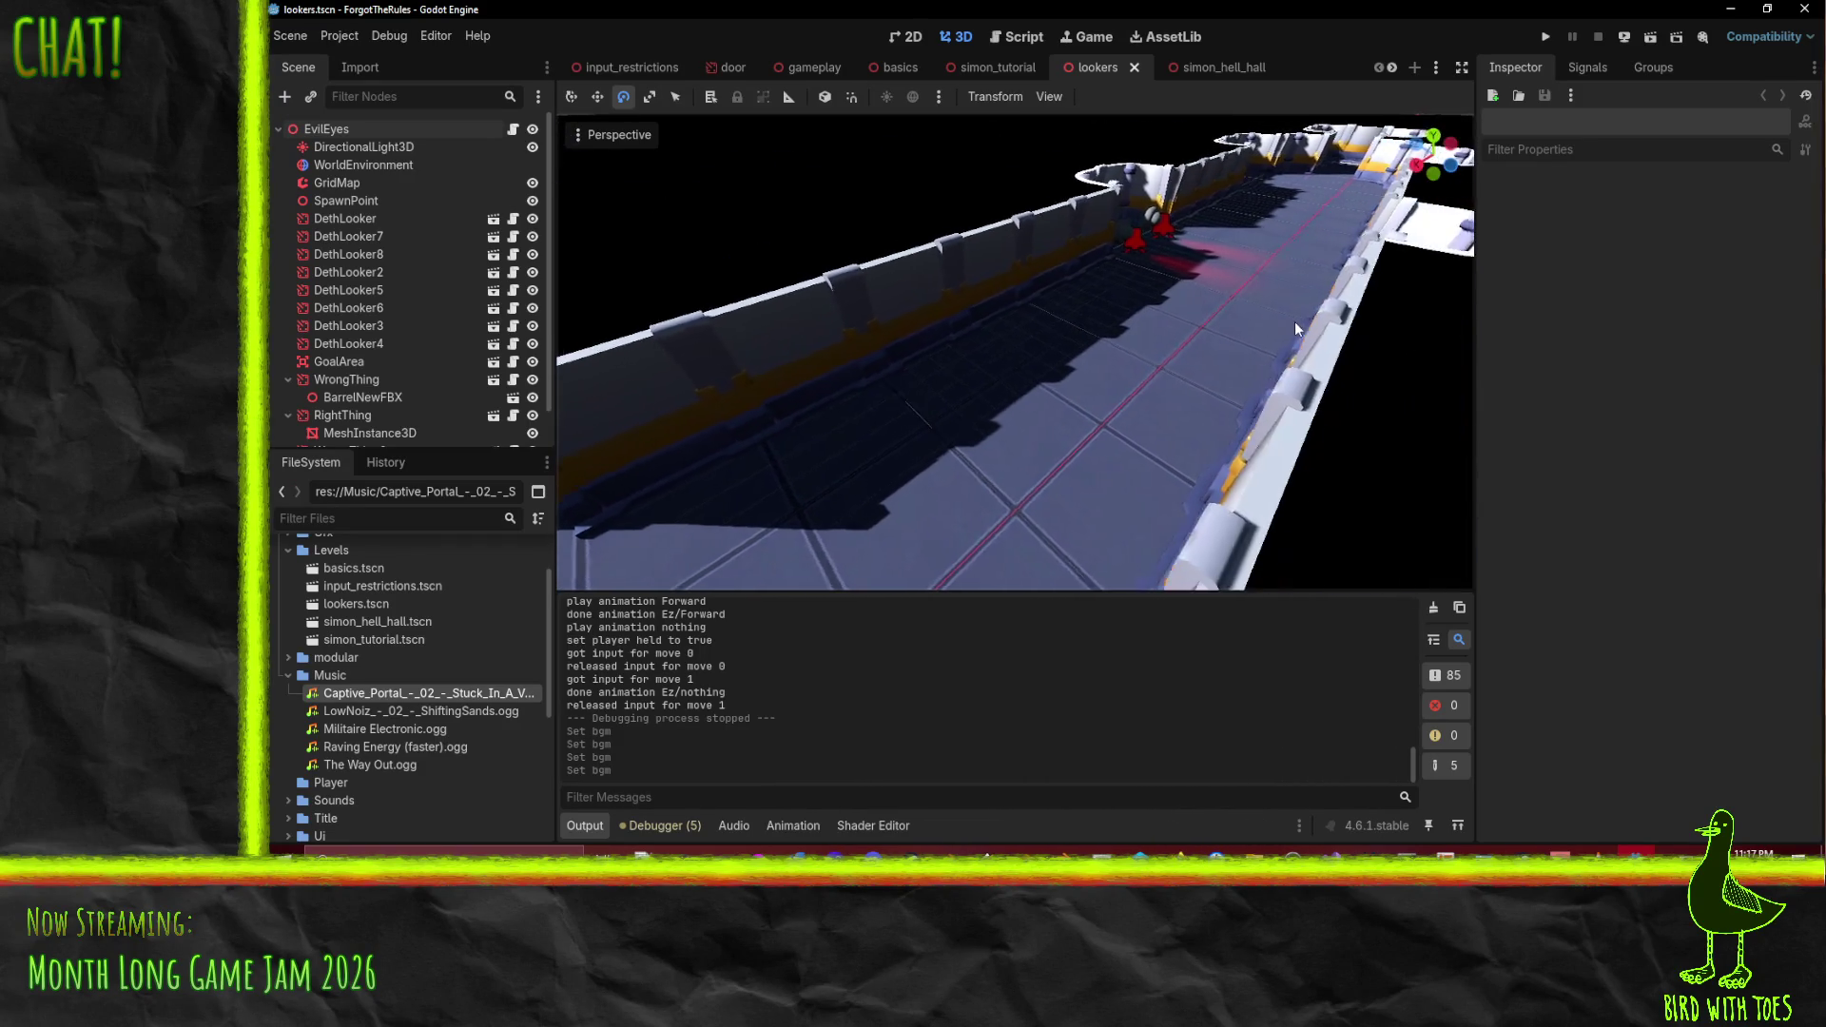
scroll(1298, 319, "left", 5)
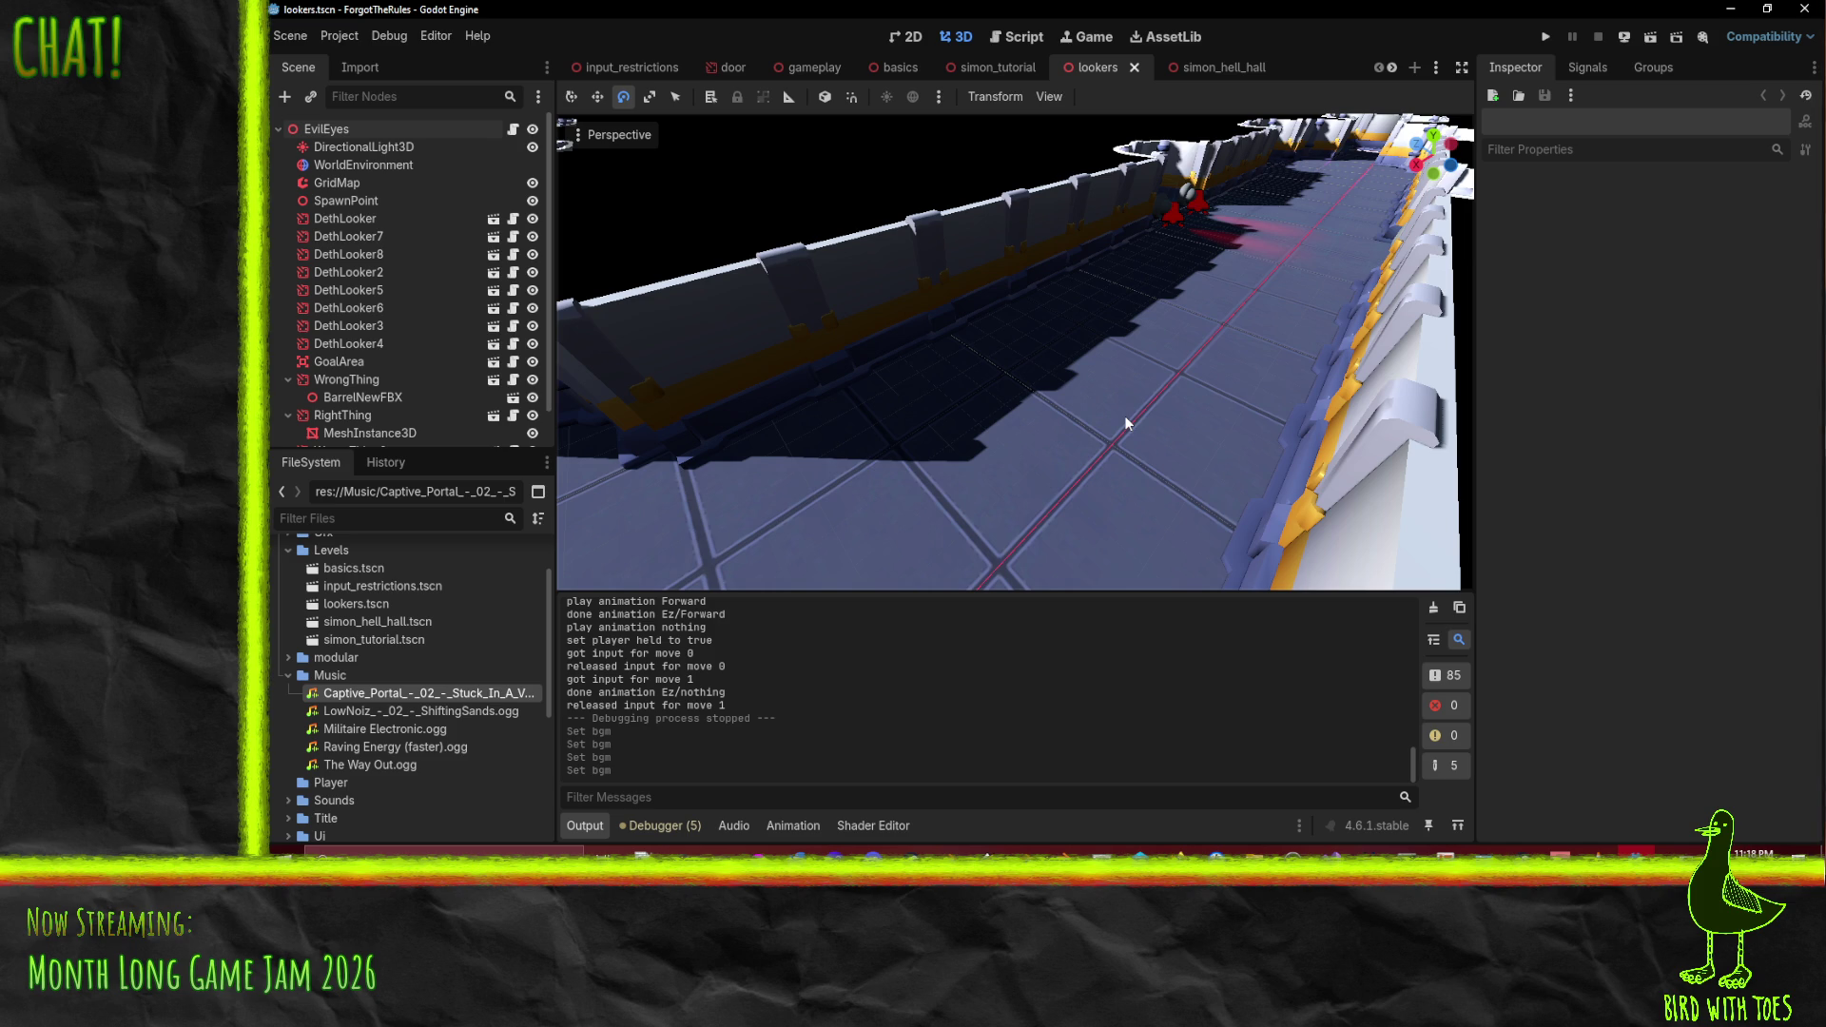
- Enlarge the 3D viewport by shrinking the output panel and left docks, shifting the camera along the corridor
left_click_drag(968, 596, 963, 686)
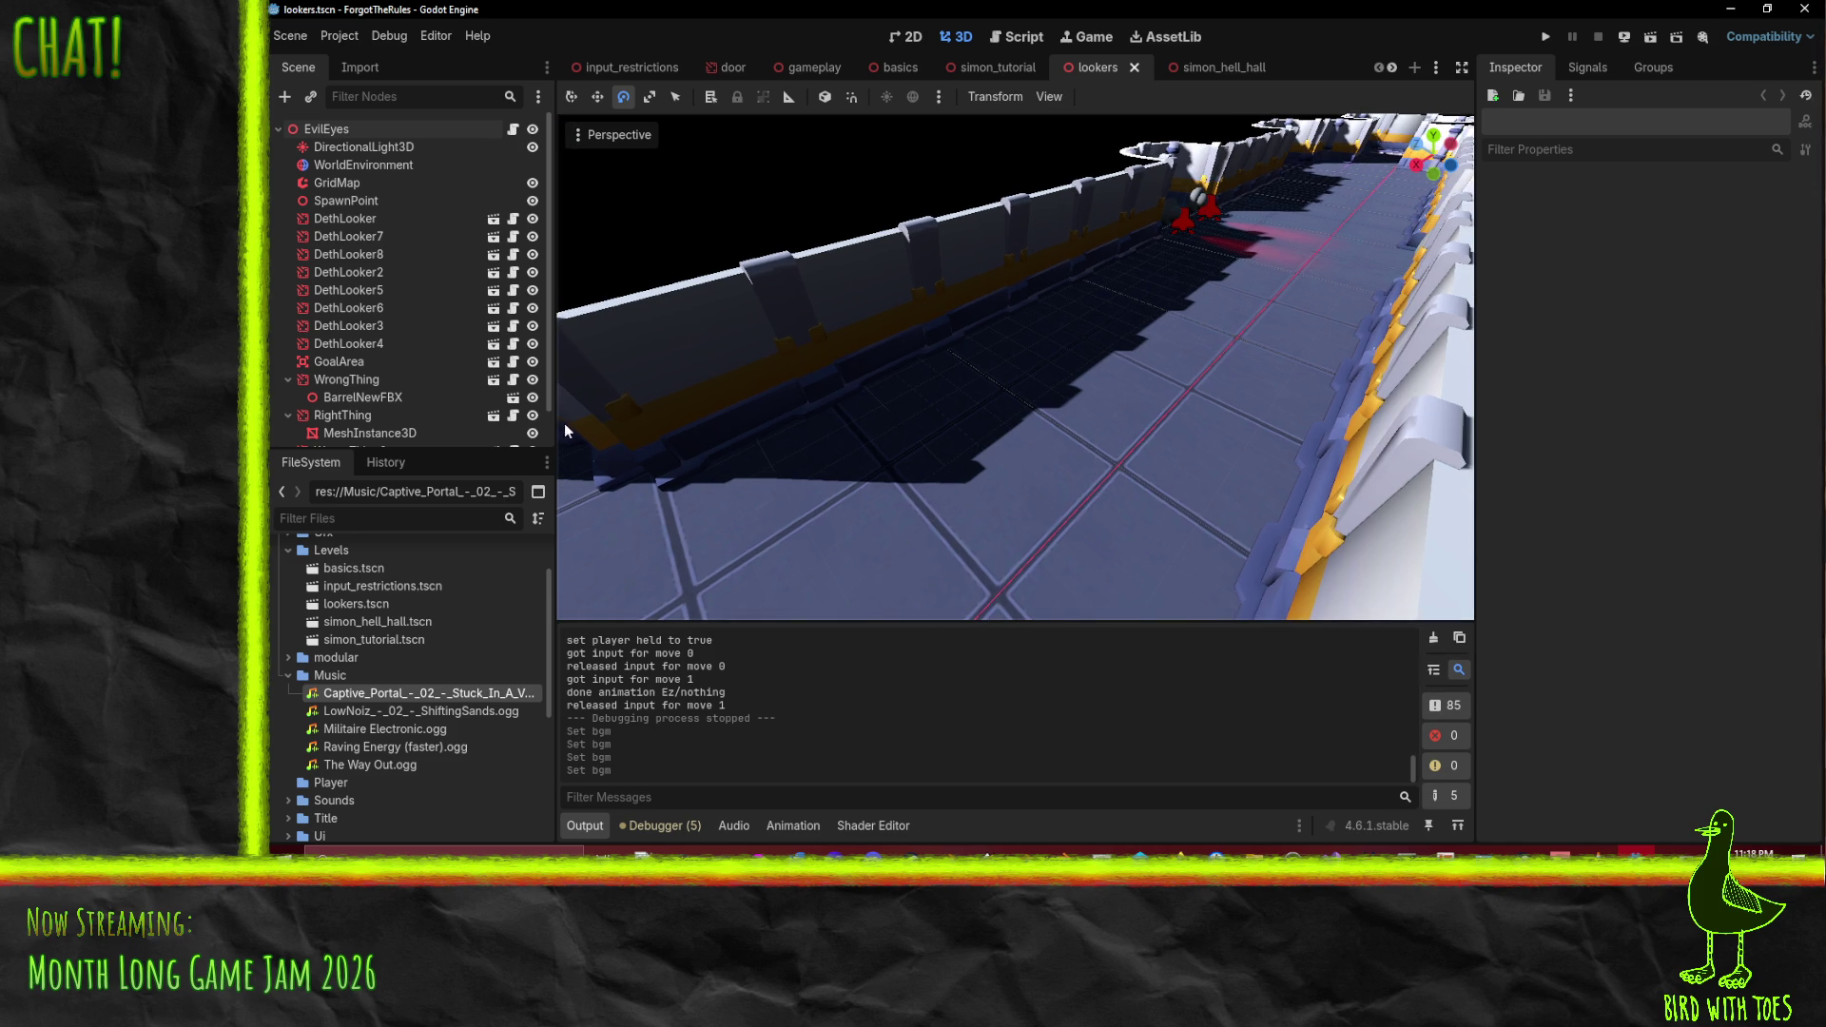
left_click_drag(555, 426, 437, 431)
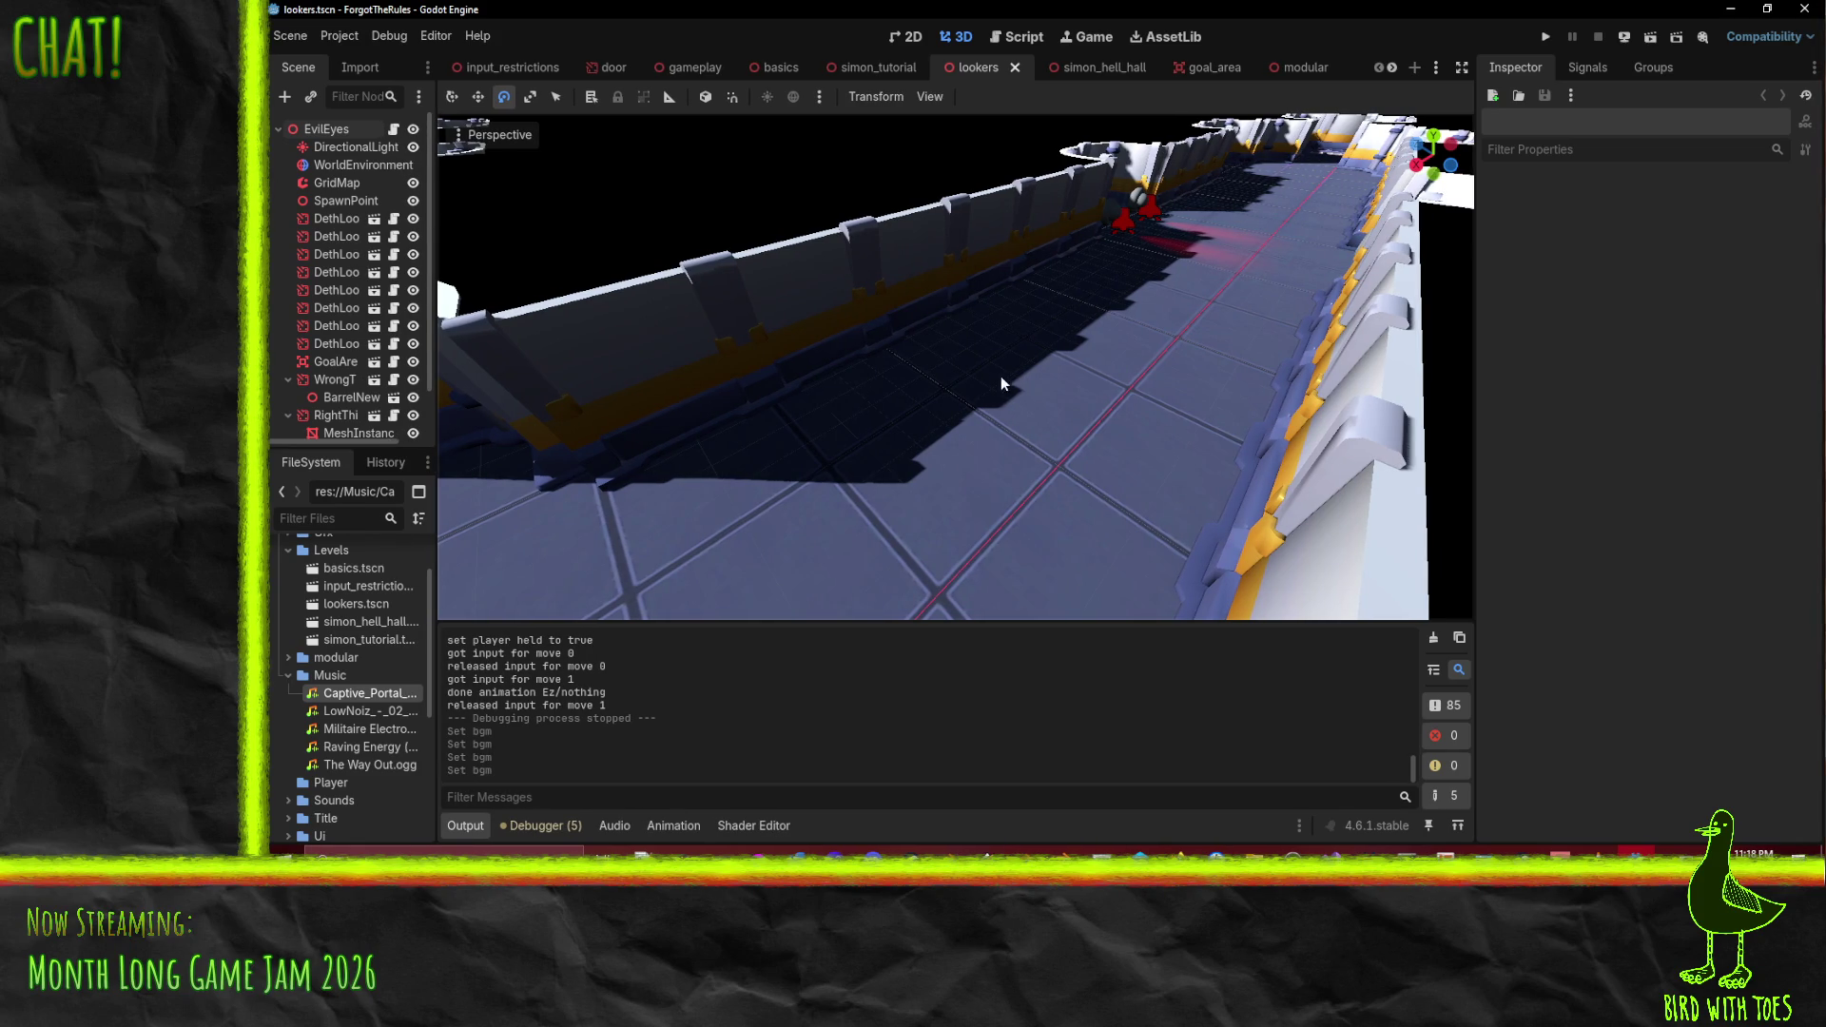
mouse_move(1001, 375)
left_mouse_down()
mouse_move(983, 348)
mouse_move(1180, 407)
left_mouse_up()
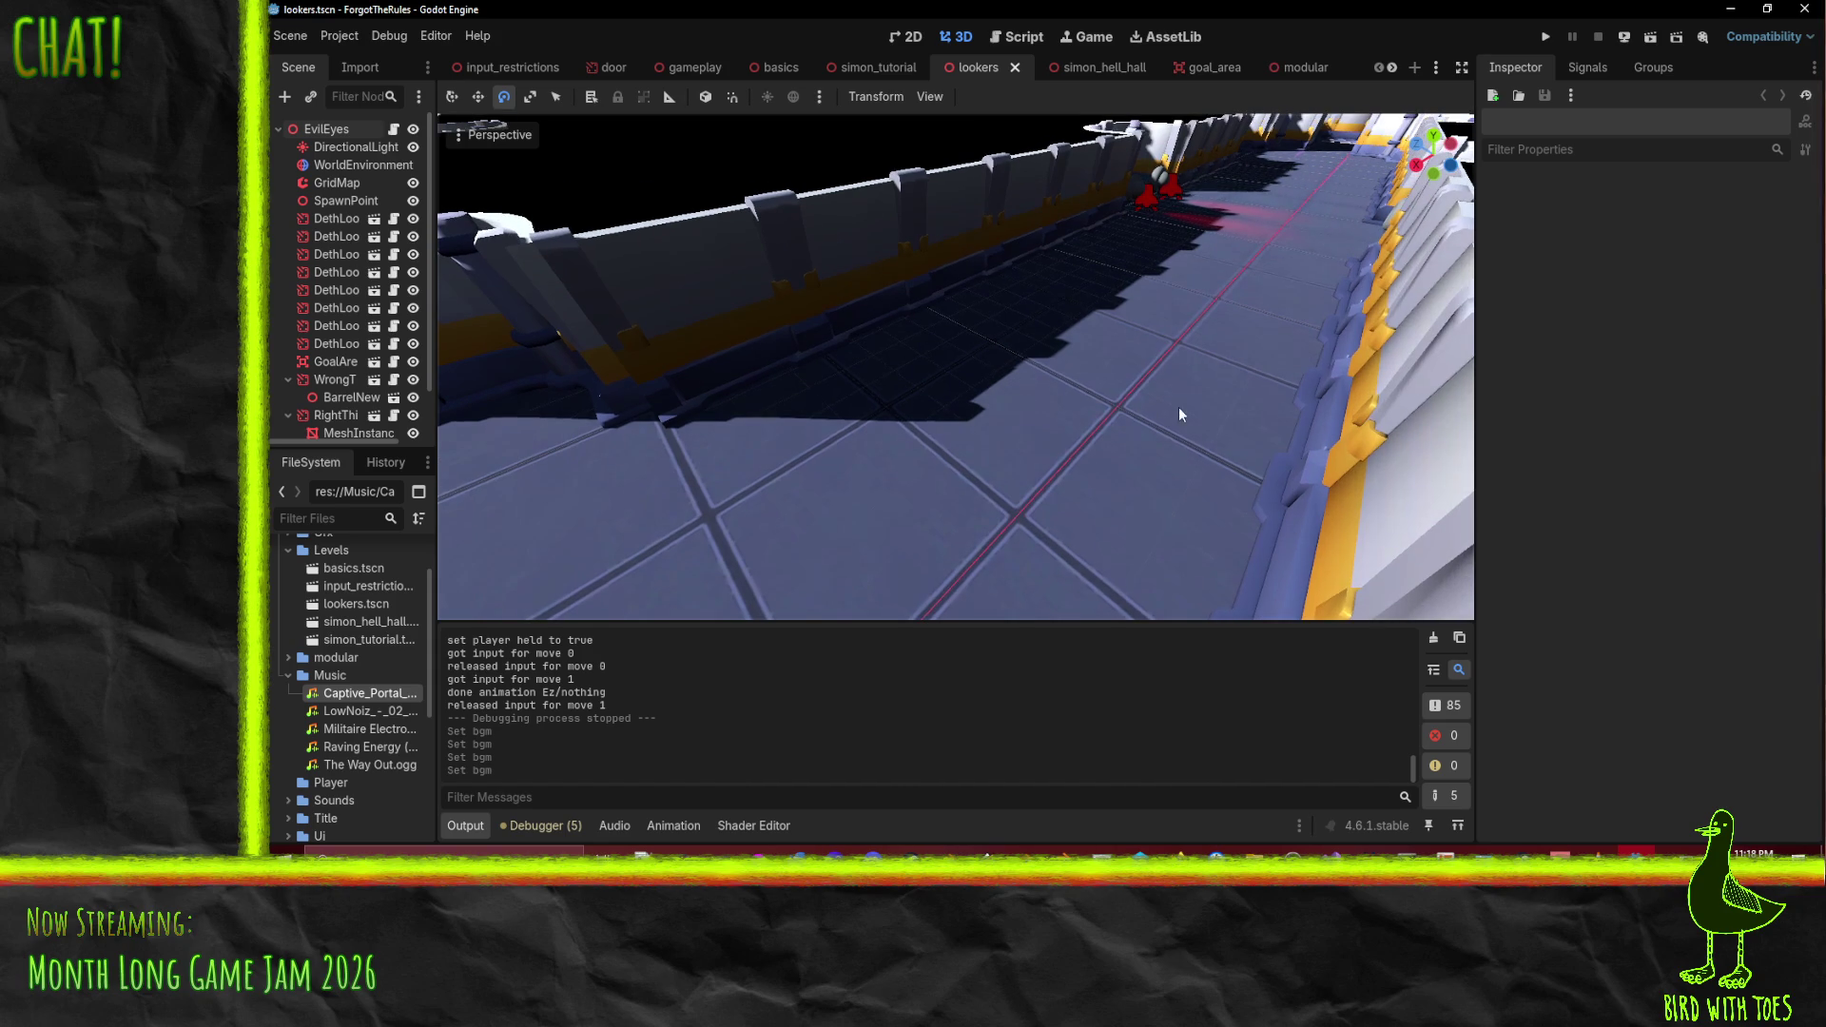
- Inspect the viewport's view options and sun/environment preview settings without changing them
left_click(492, 135)
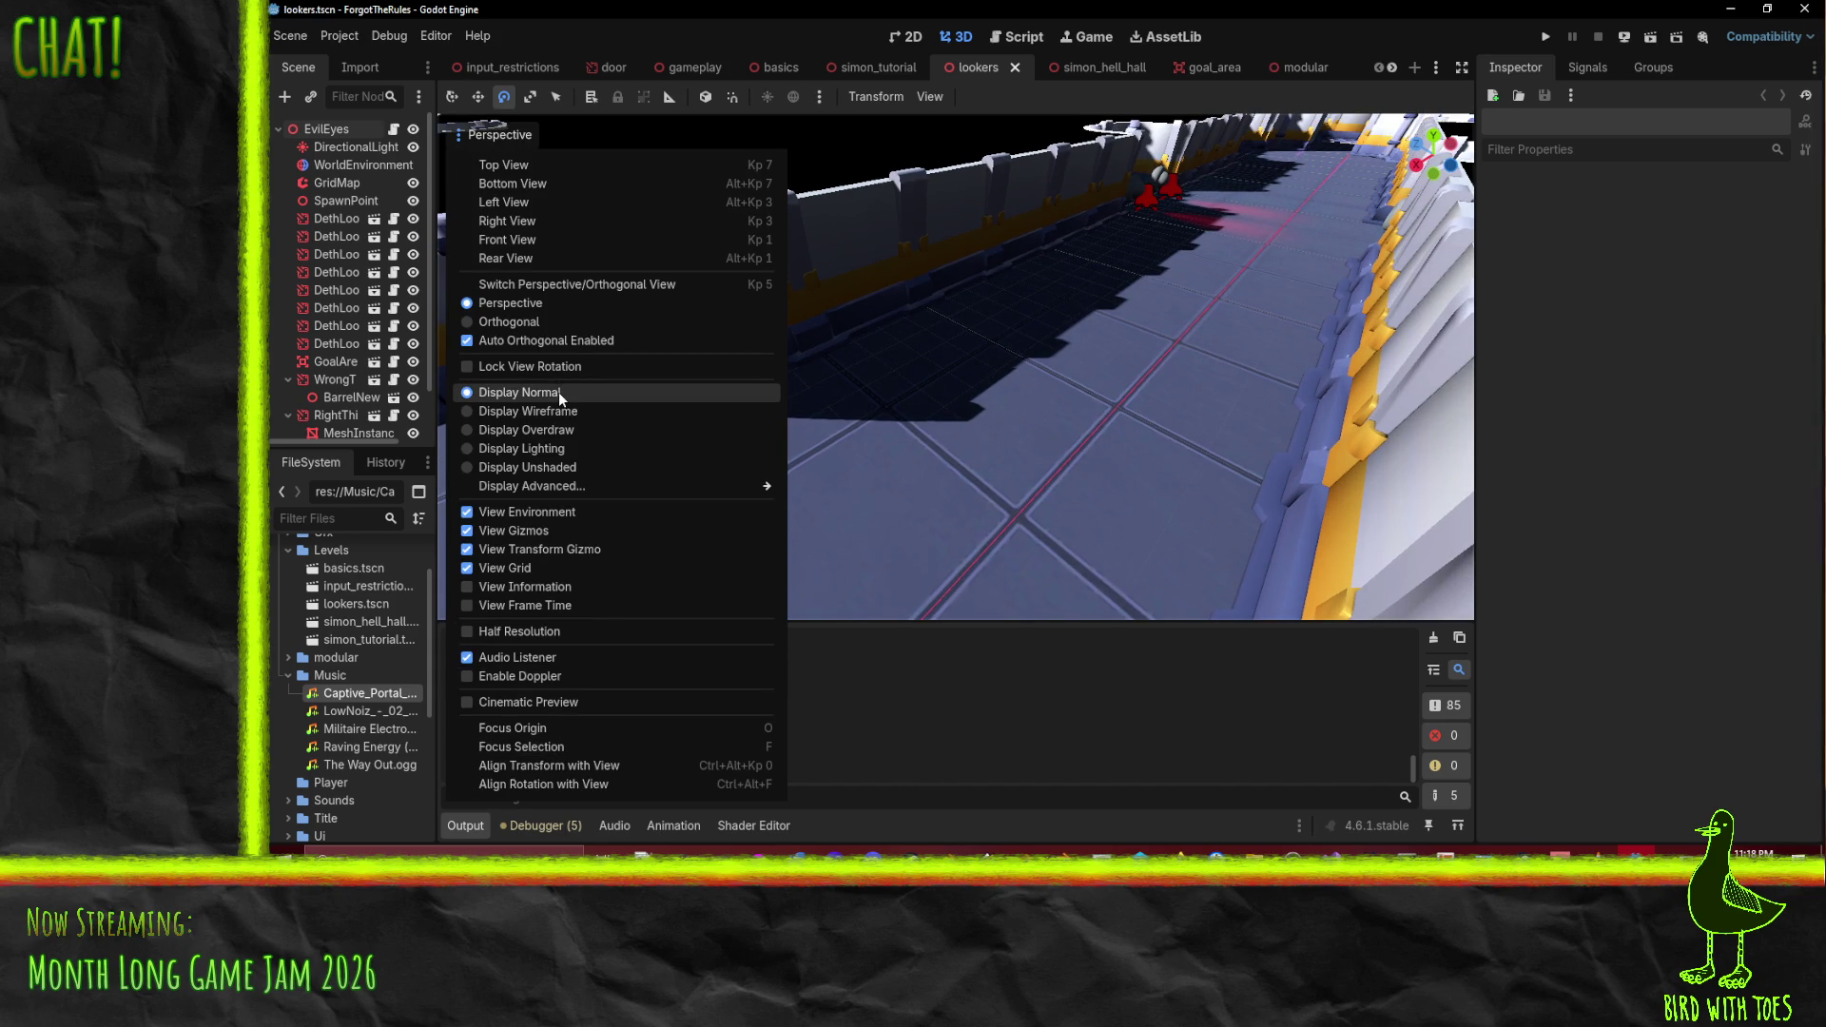
left_click(795, 102)
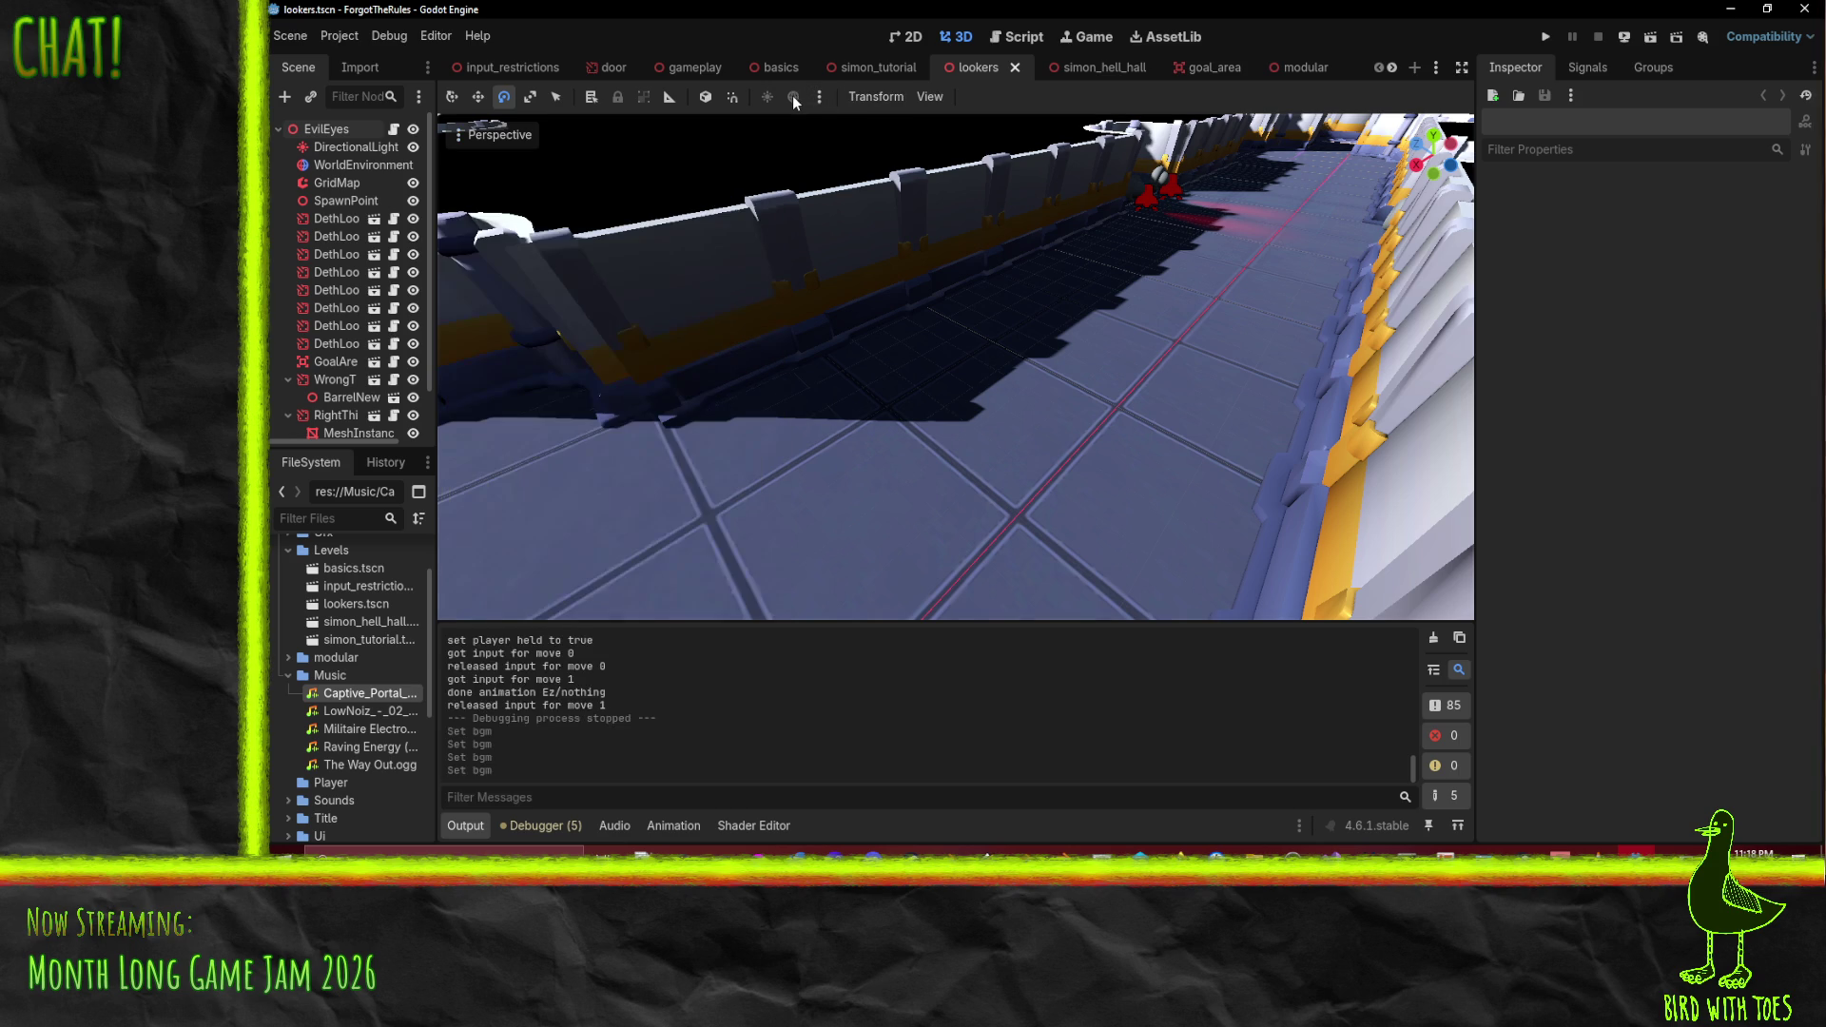
left_click(820, 98)
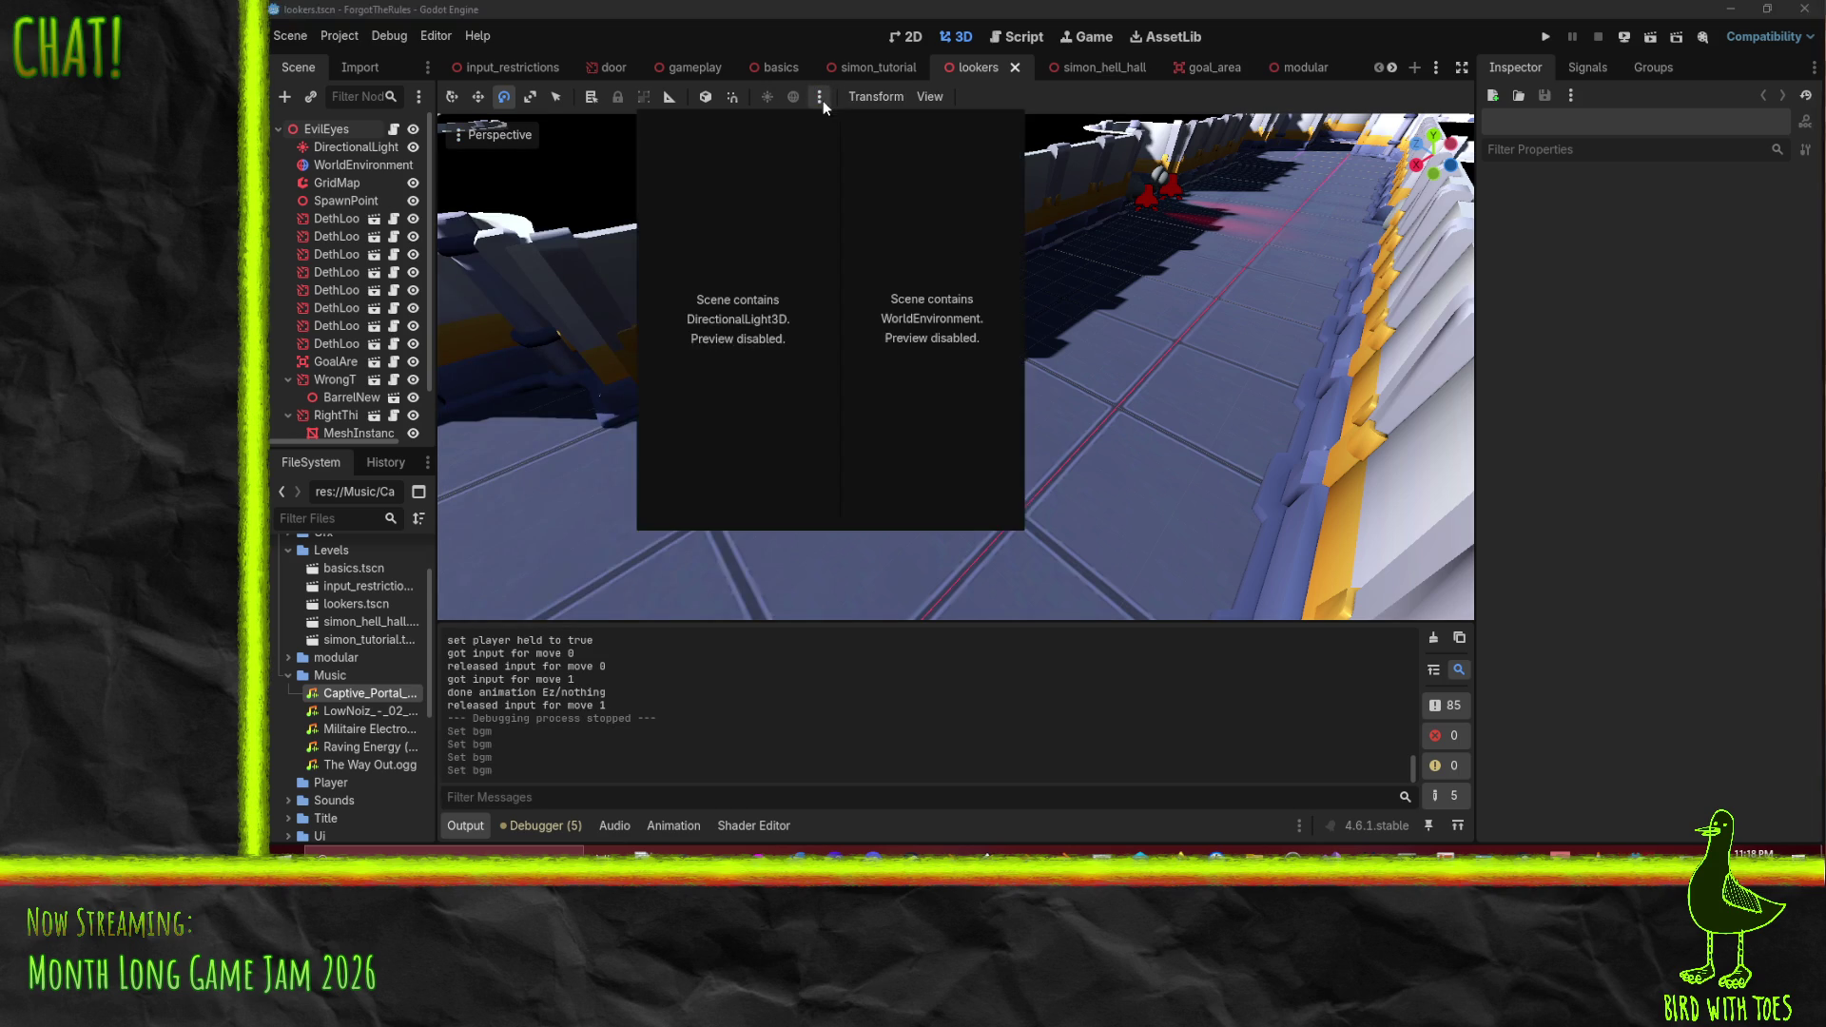
left_click(825, 99)
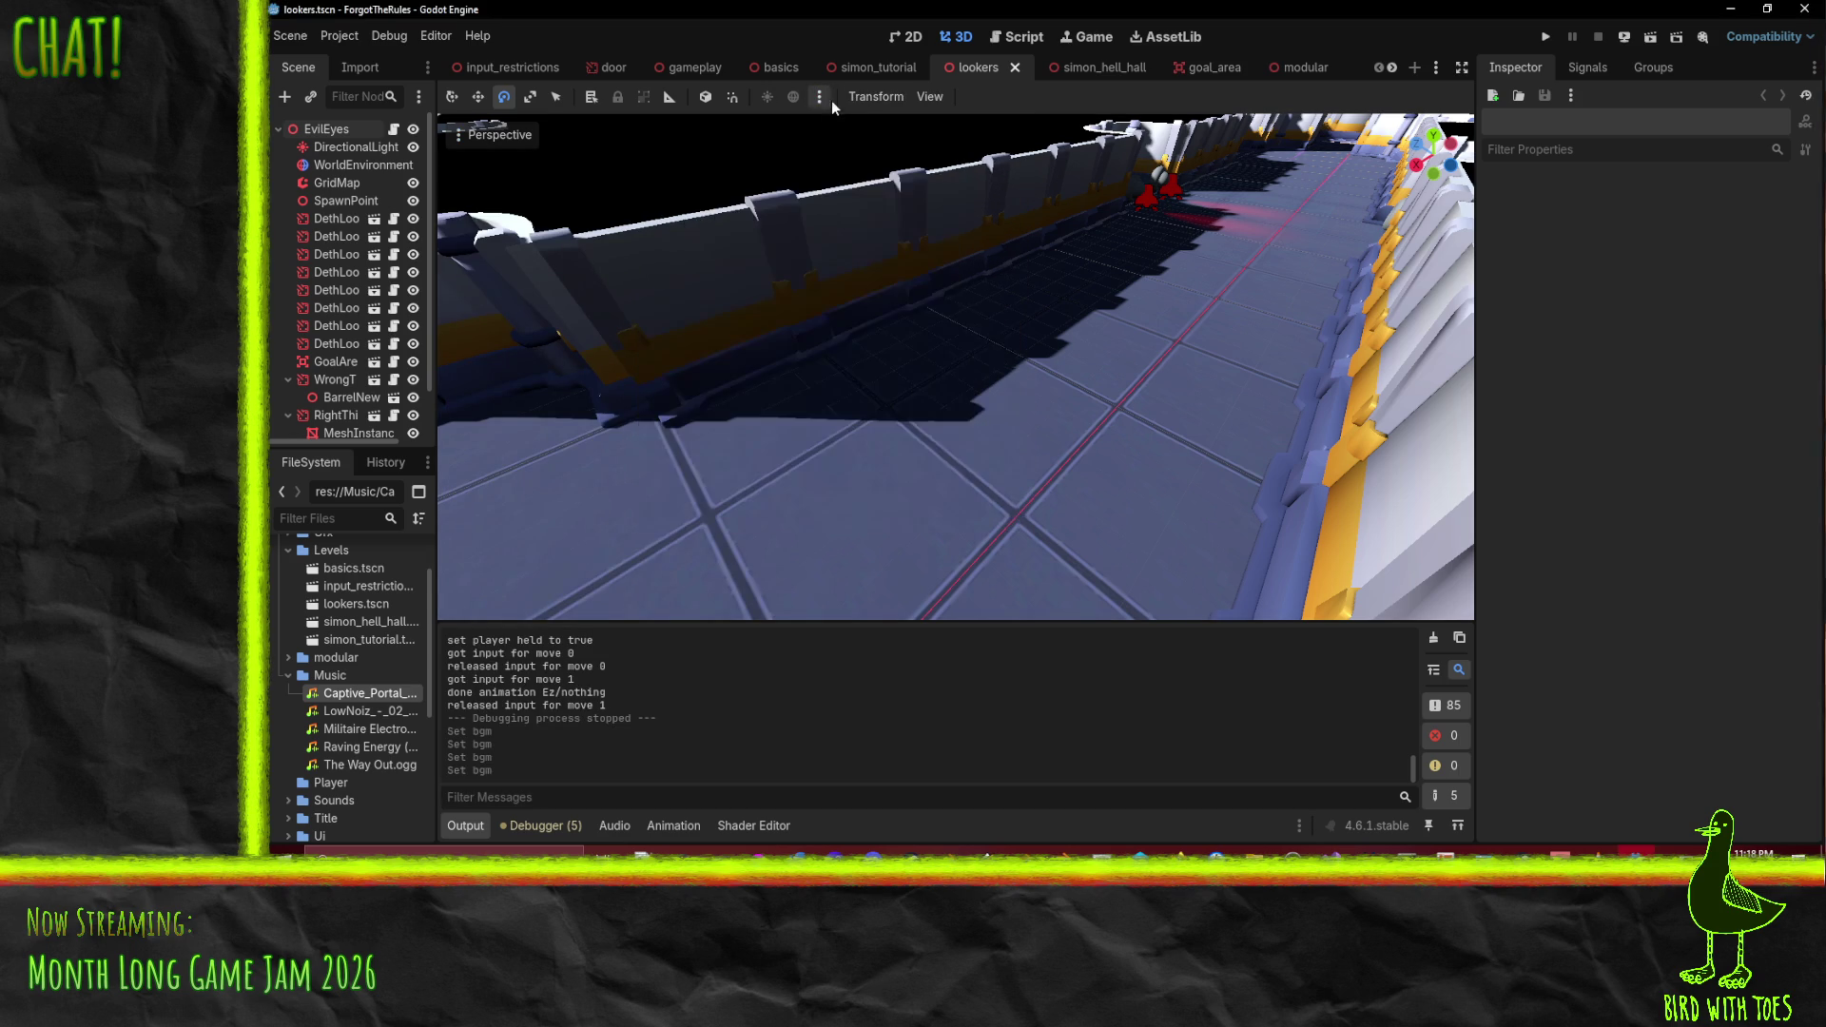
- Change the WorldEnvironment's Background Energy Multiplier from 0.5 to 2.77
left_click(361, 164)
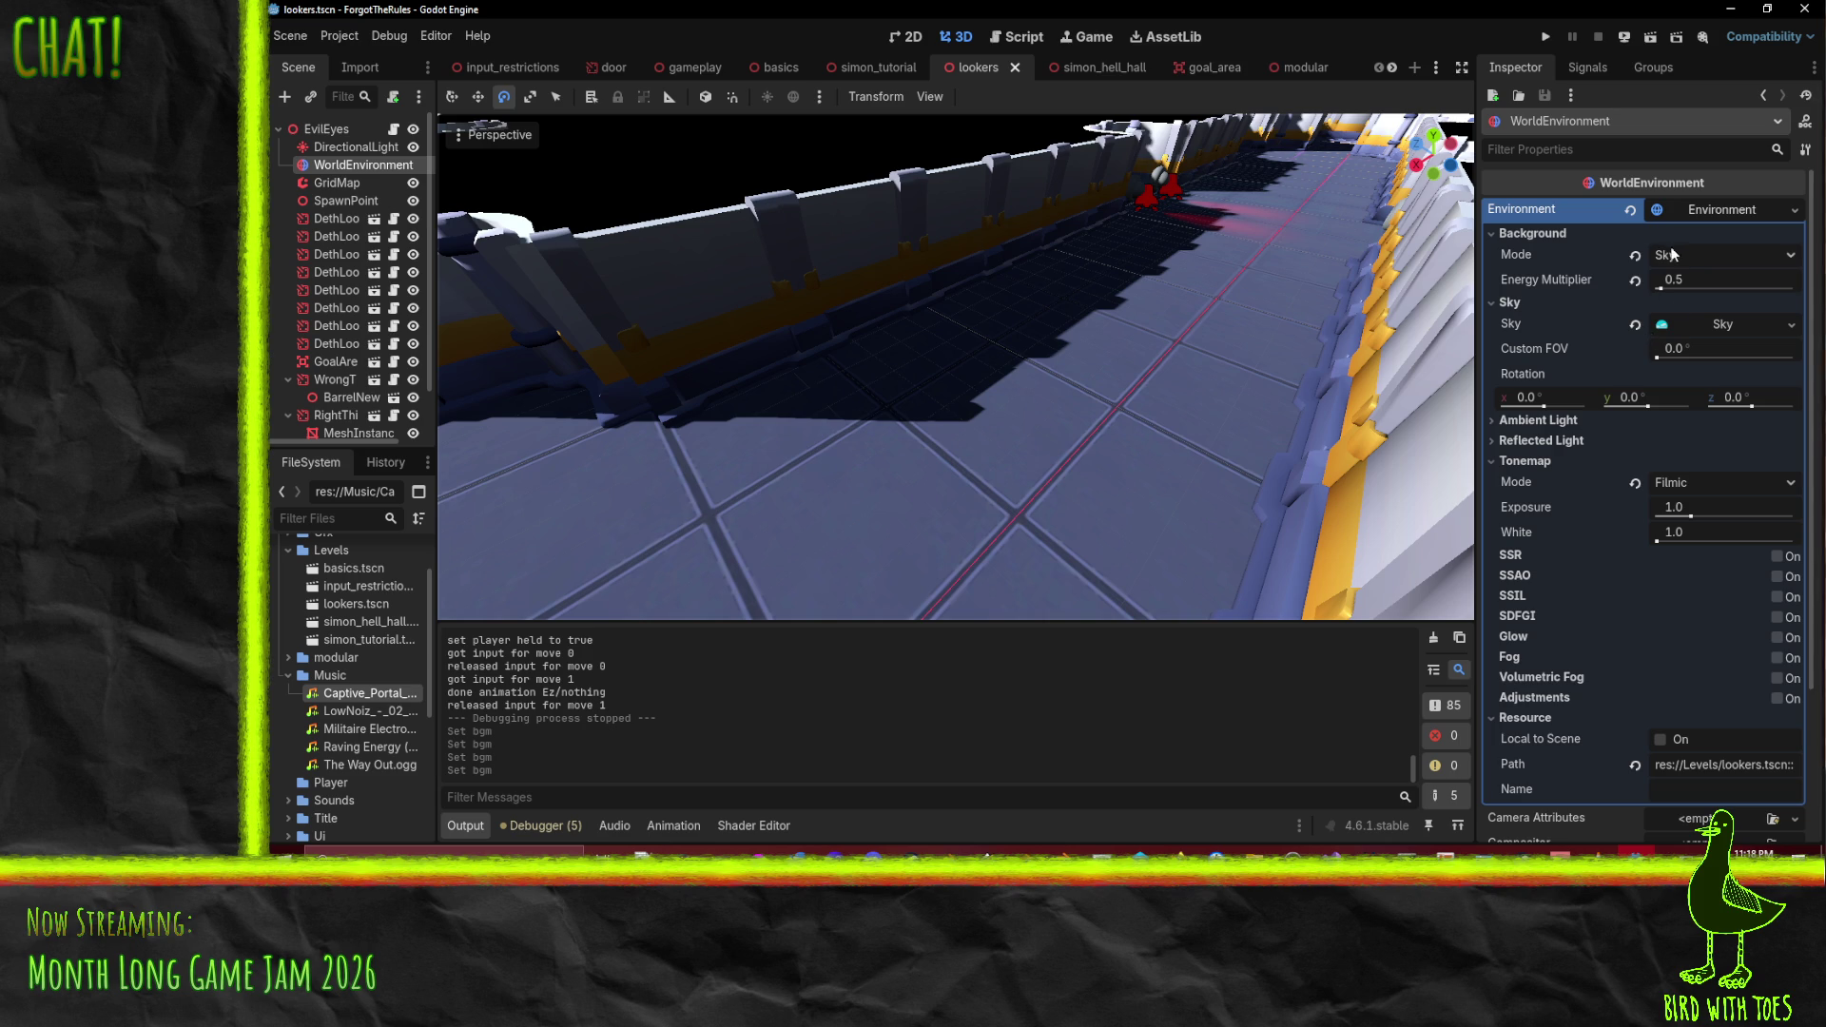
left_click_drag(1661, 287, 1679, 289)
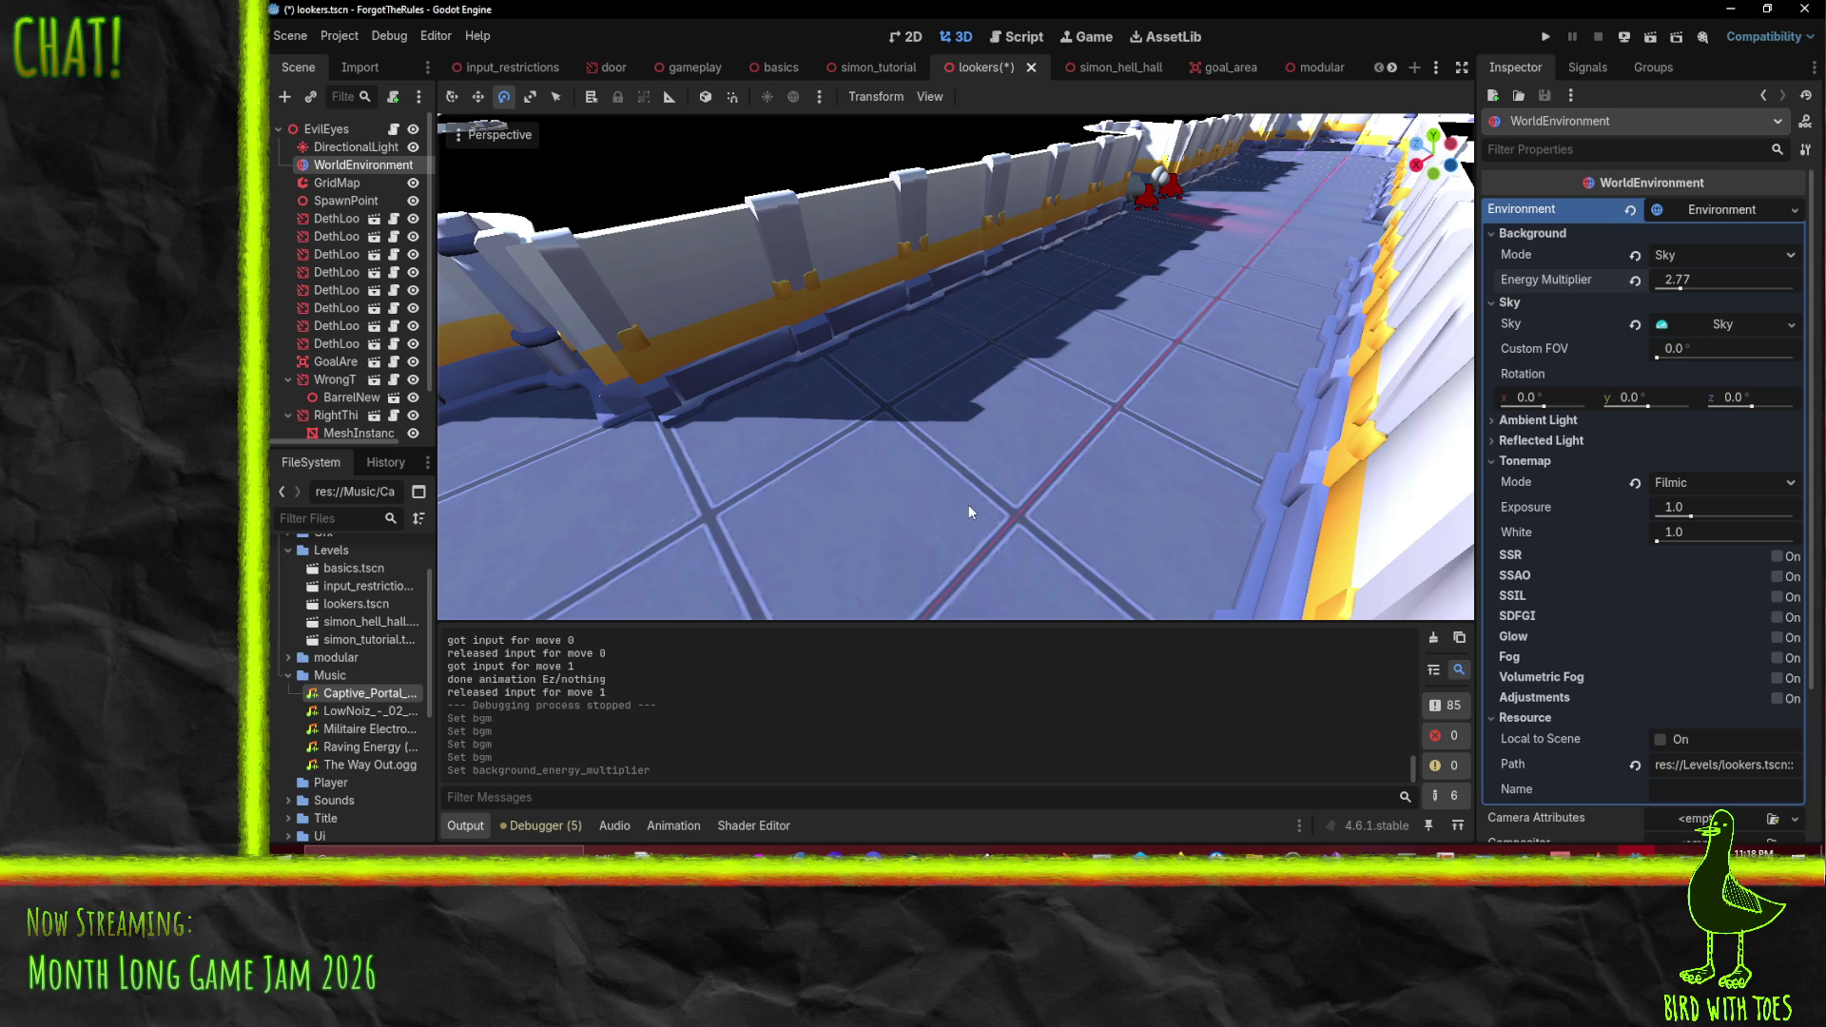
left_click(285, 40)
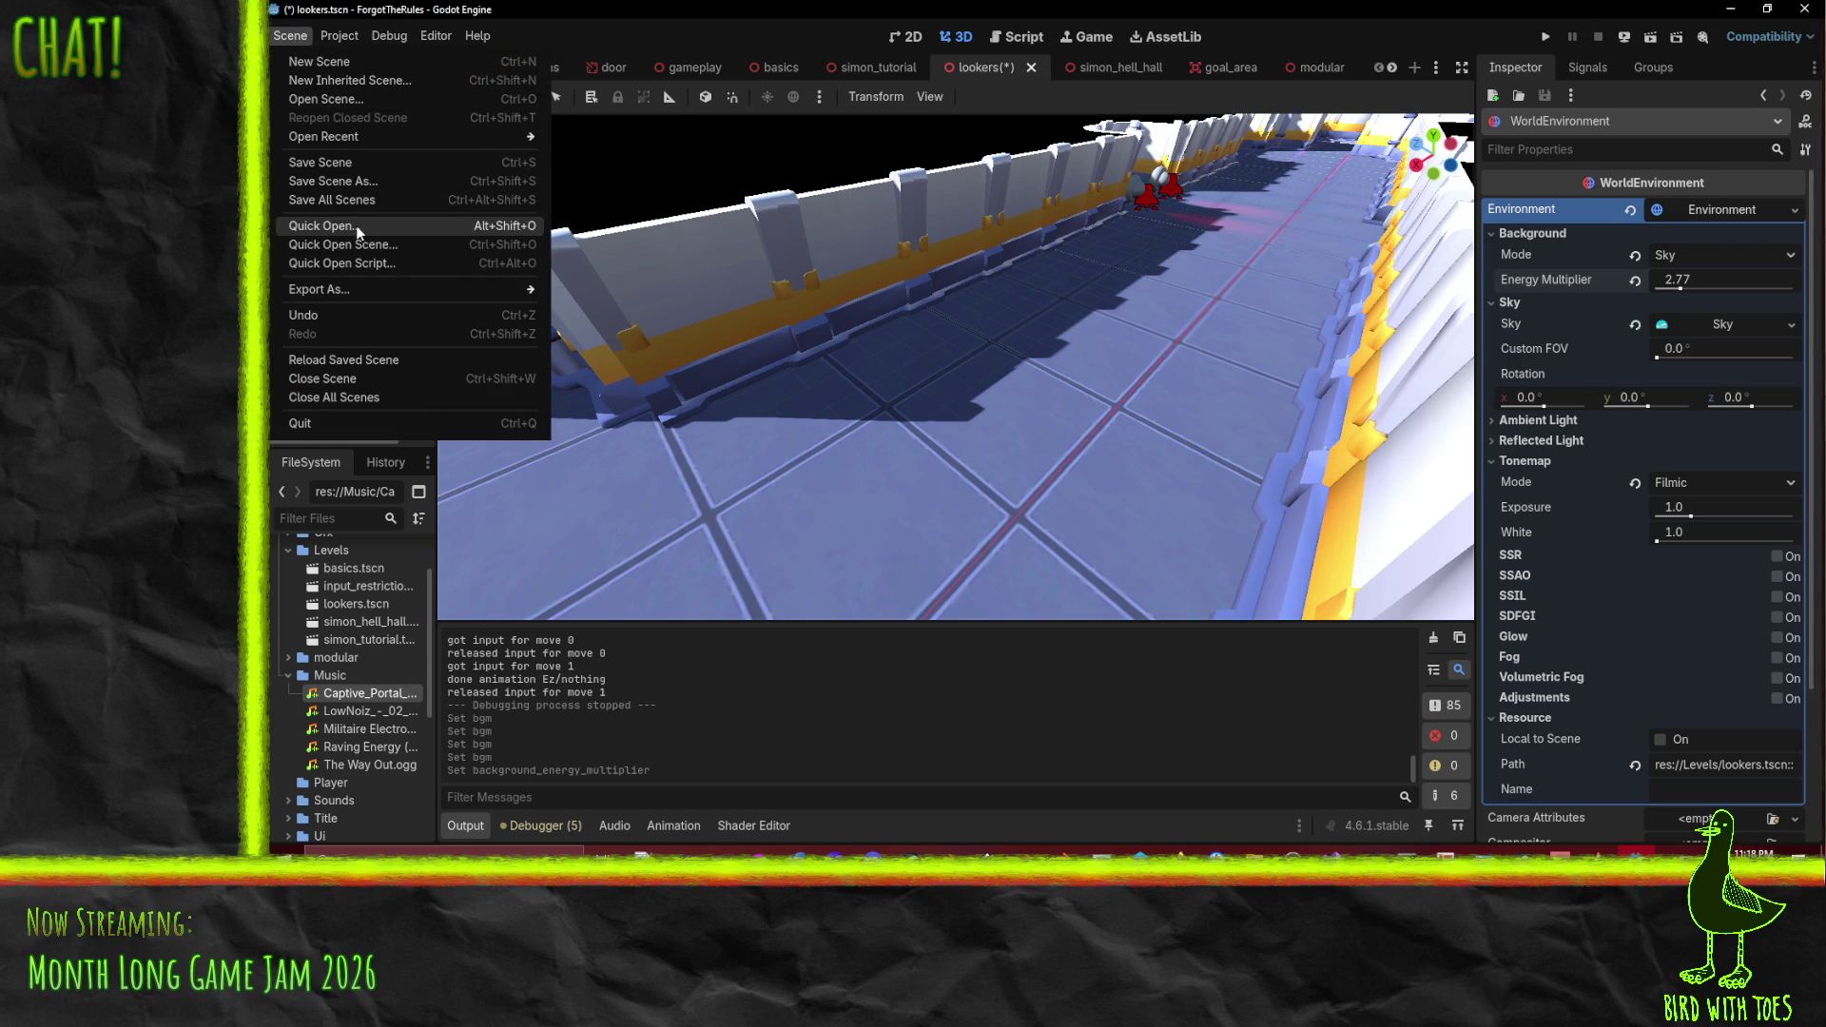
- Save the brightened level as a new scene, title.tscn, in the Levels folder
left_click(362, 181)
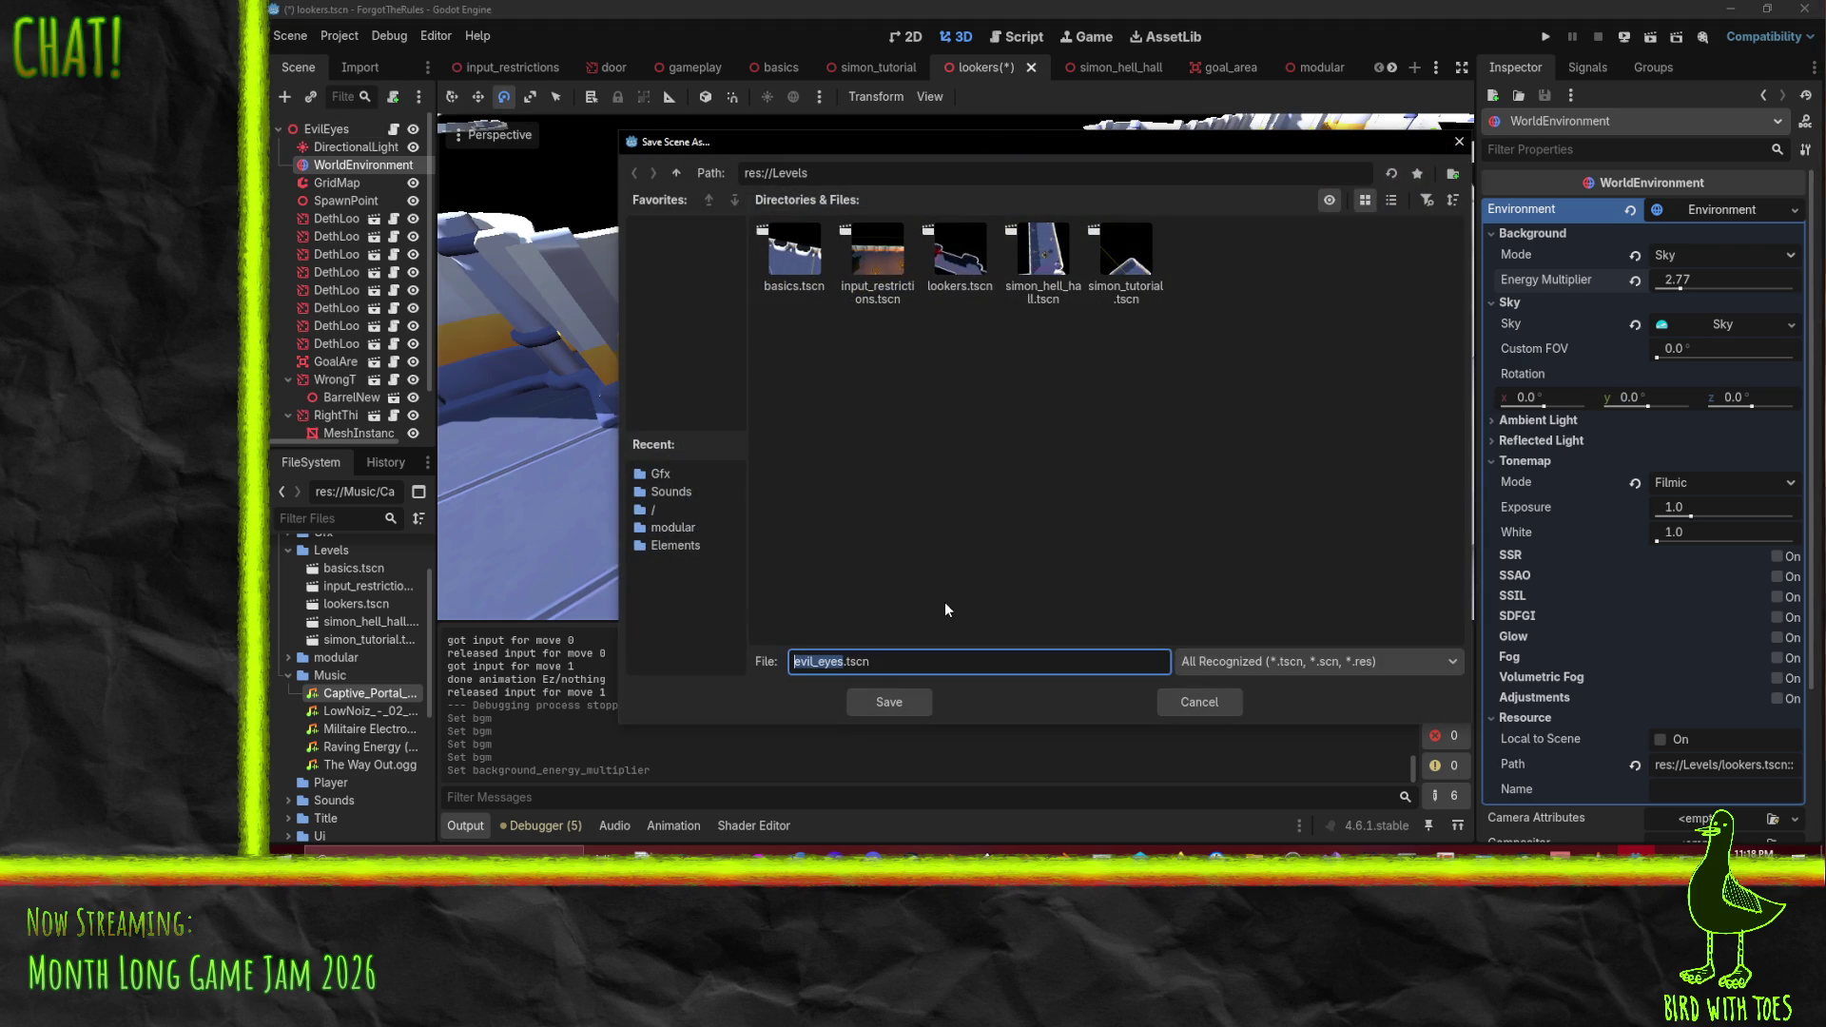
type("title")
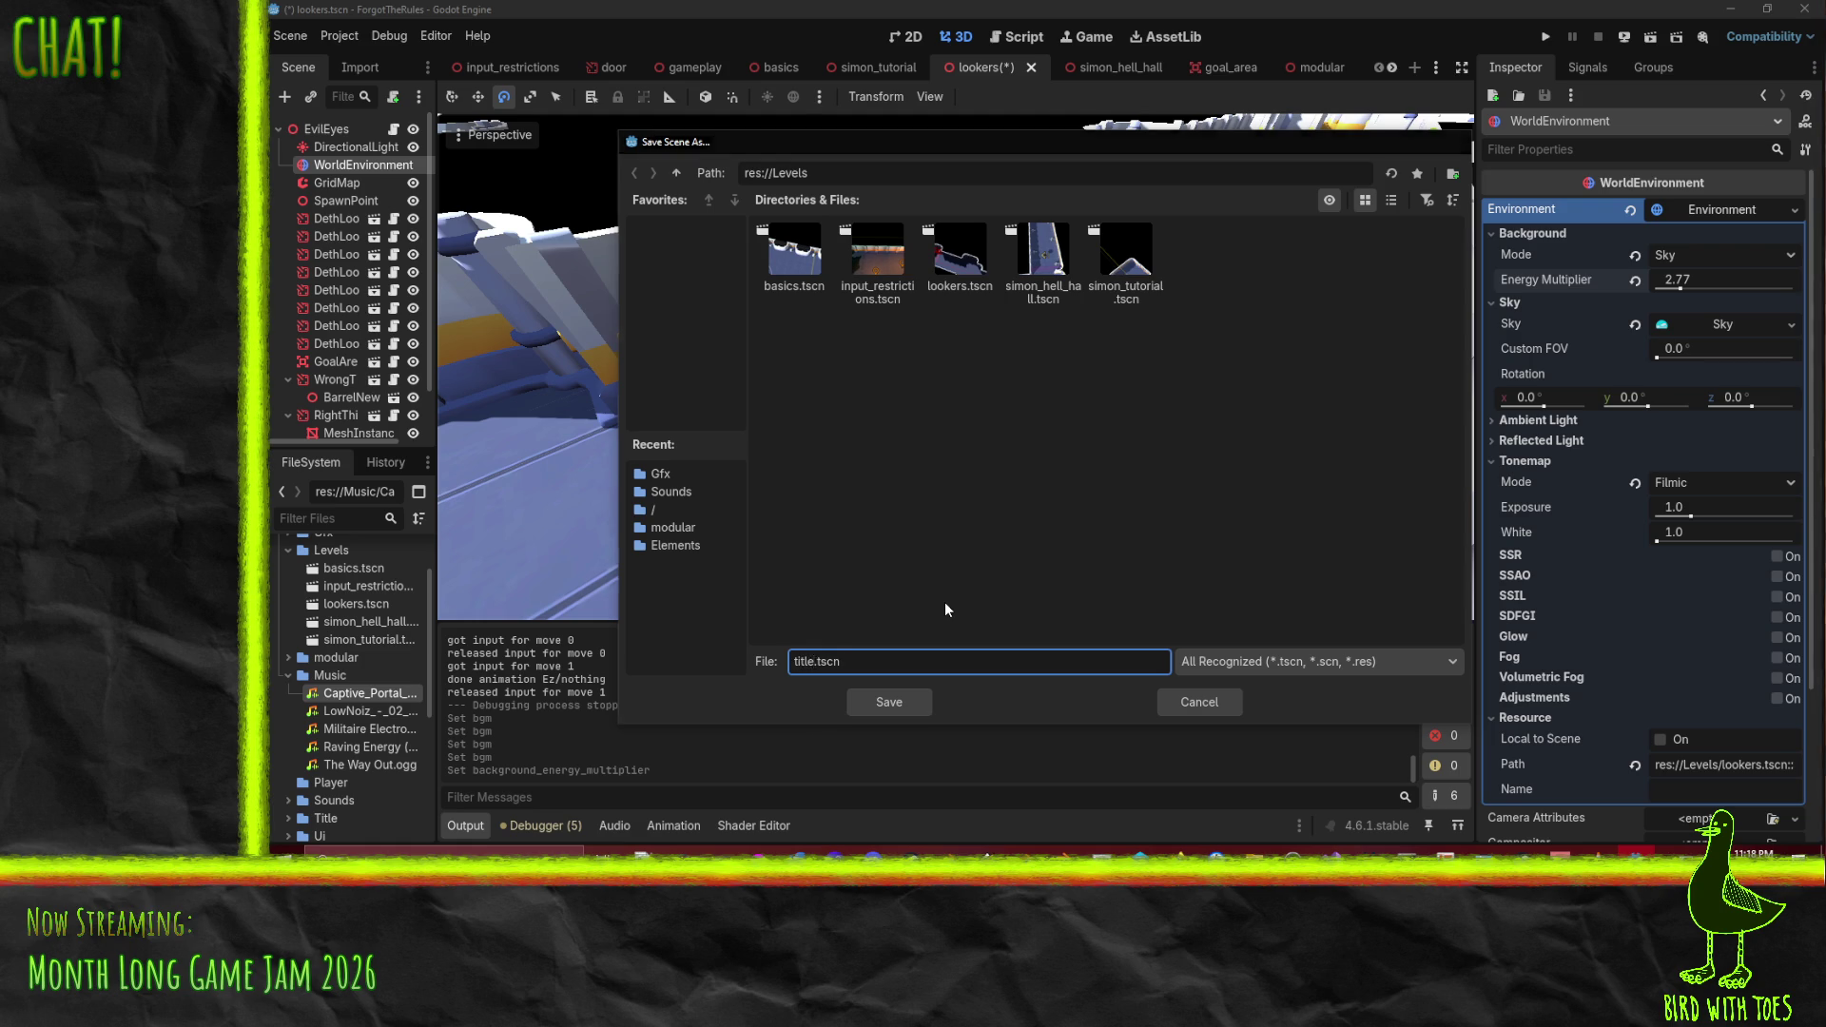
key("Return")
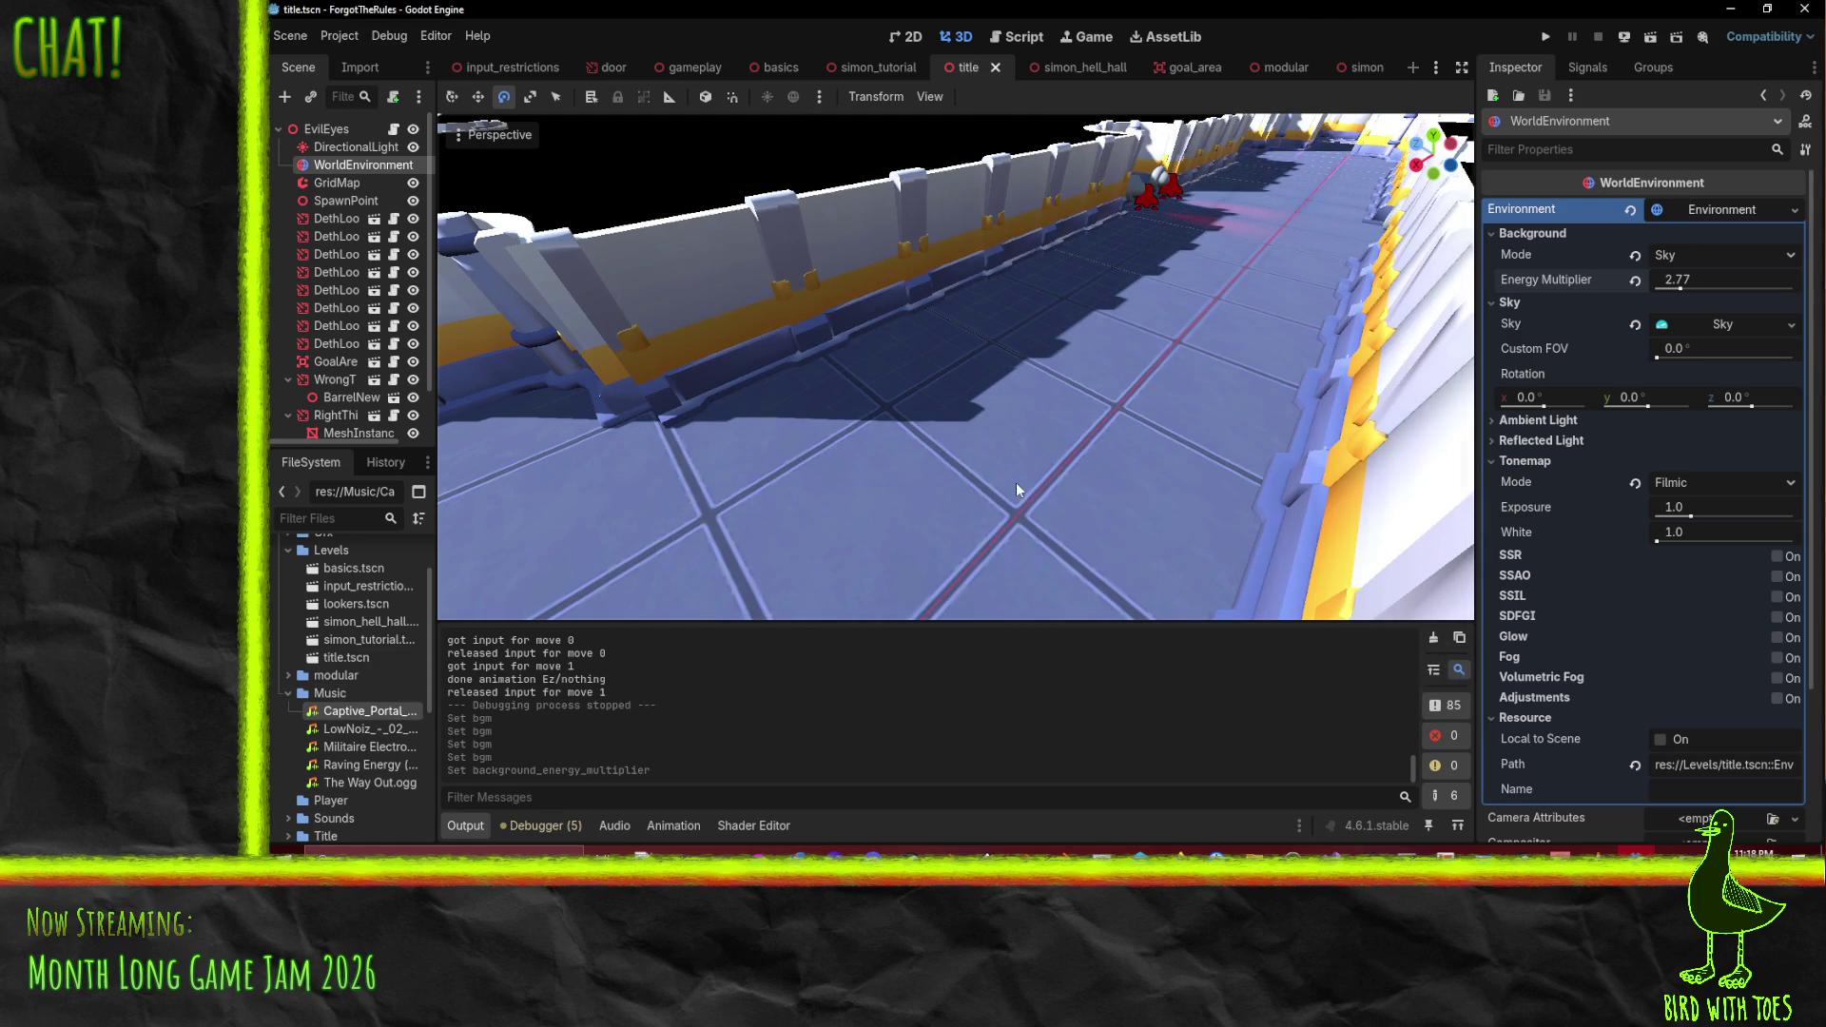
left_click(337, 183)
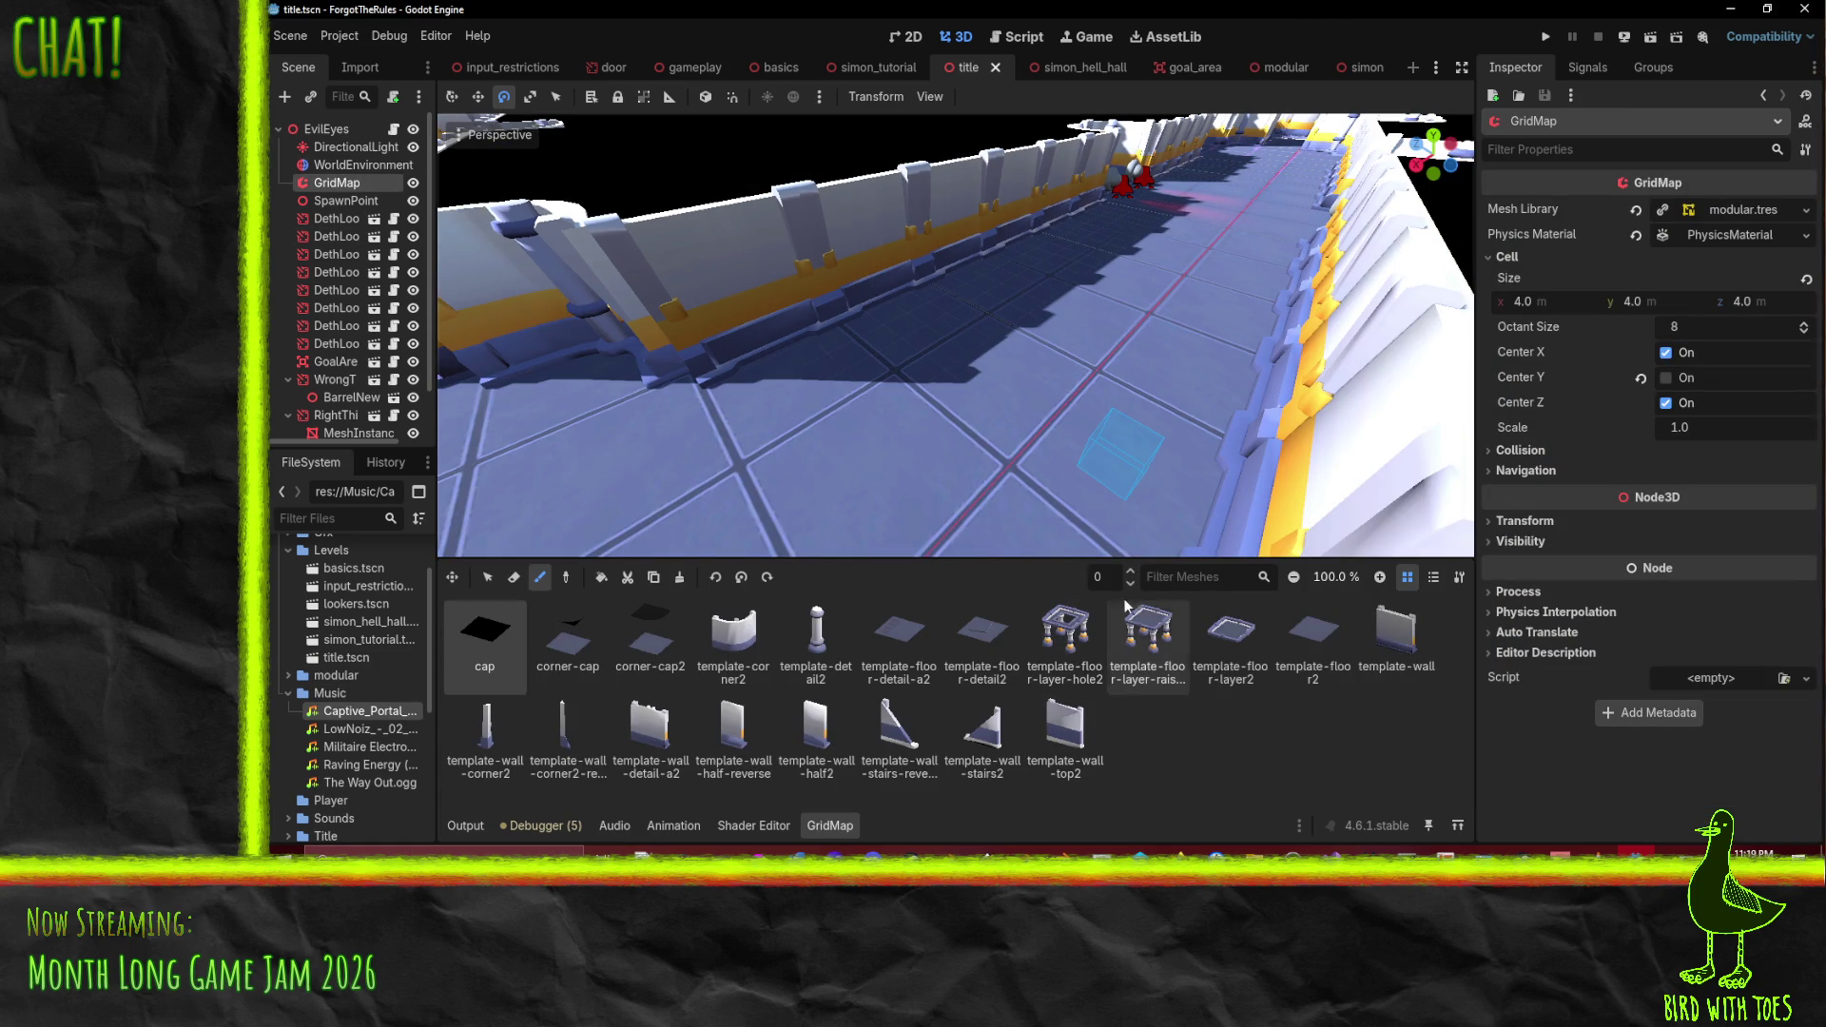
- Paint a template-wall piece, rotated a quarter turn, onto the corridor floor
left_click(1396, 632)
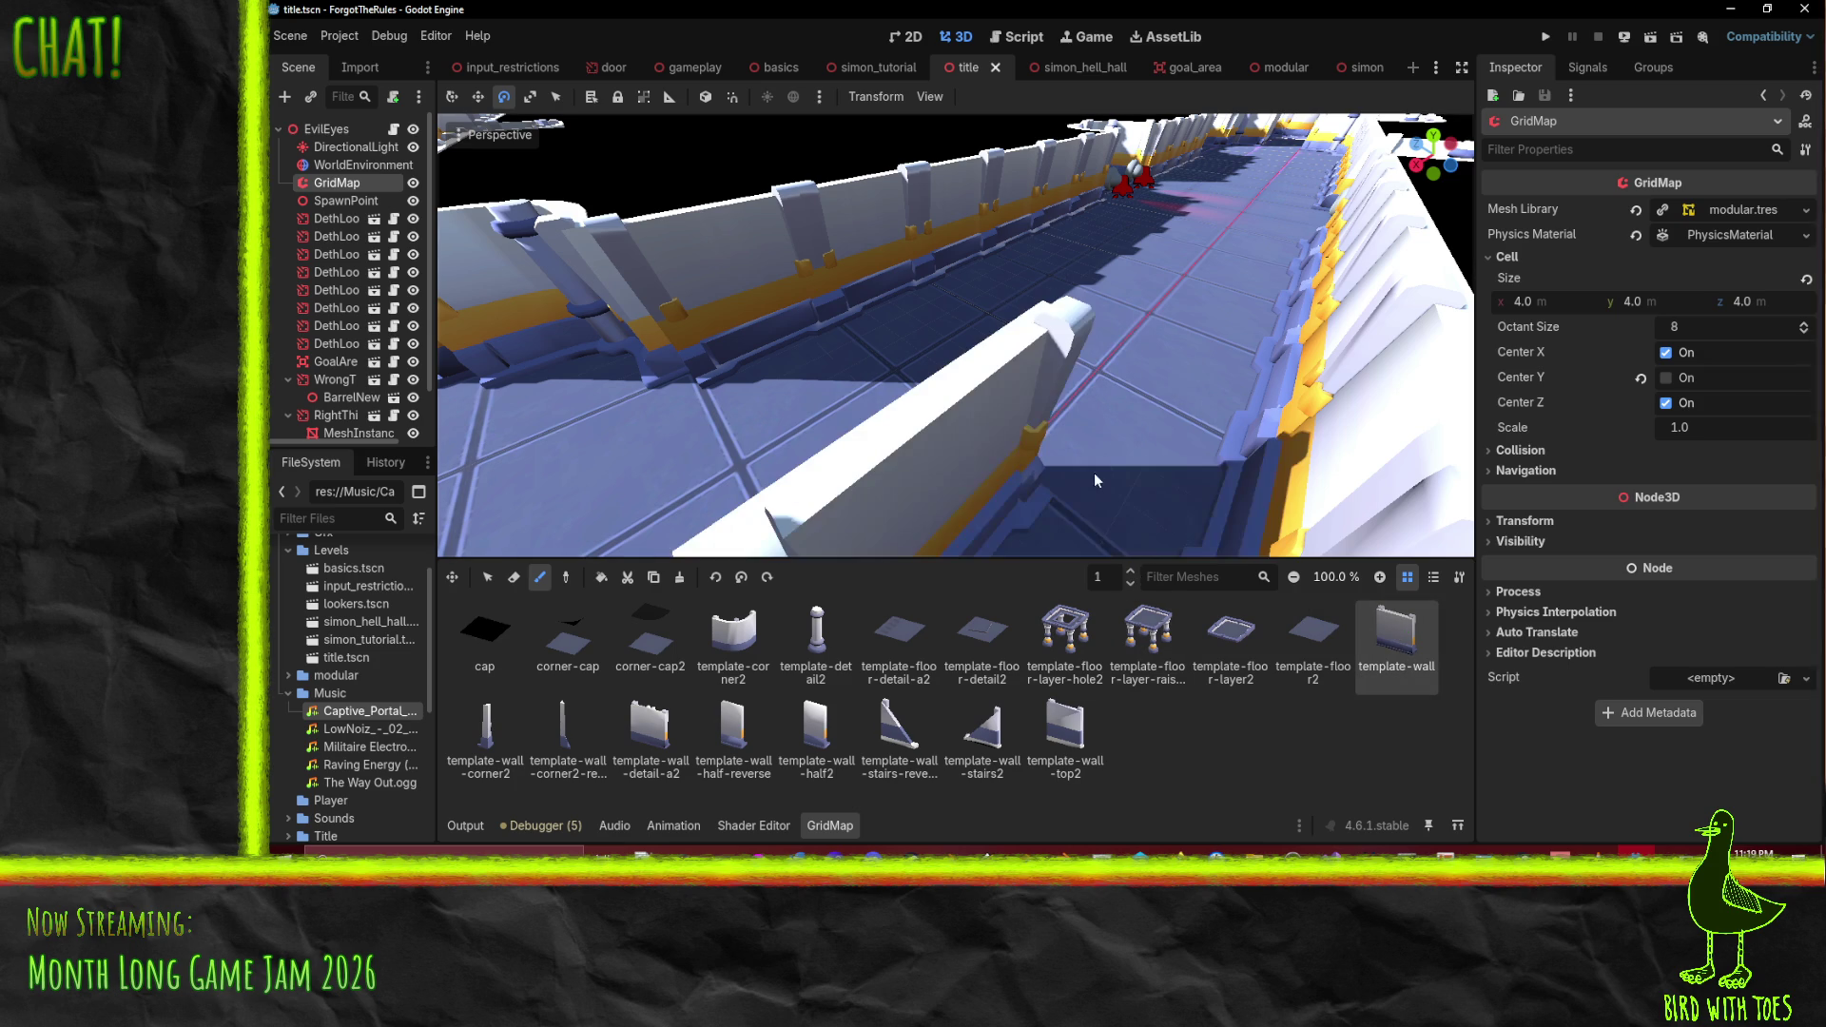
left_click(743, 579)
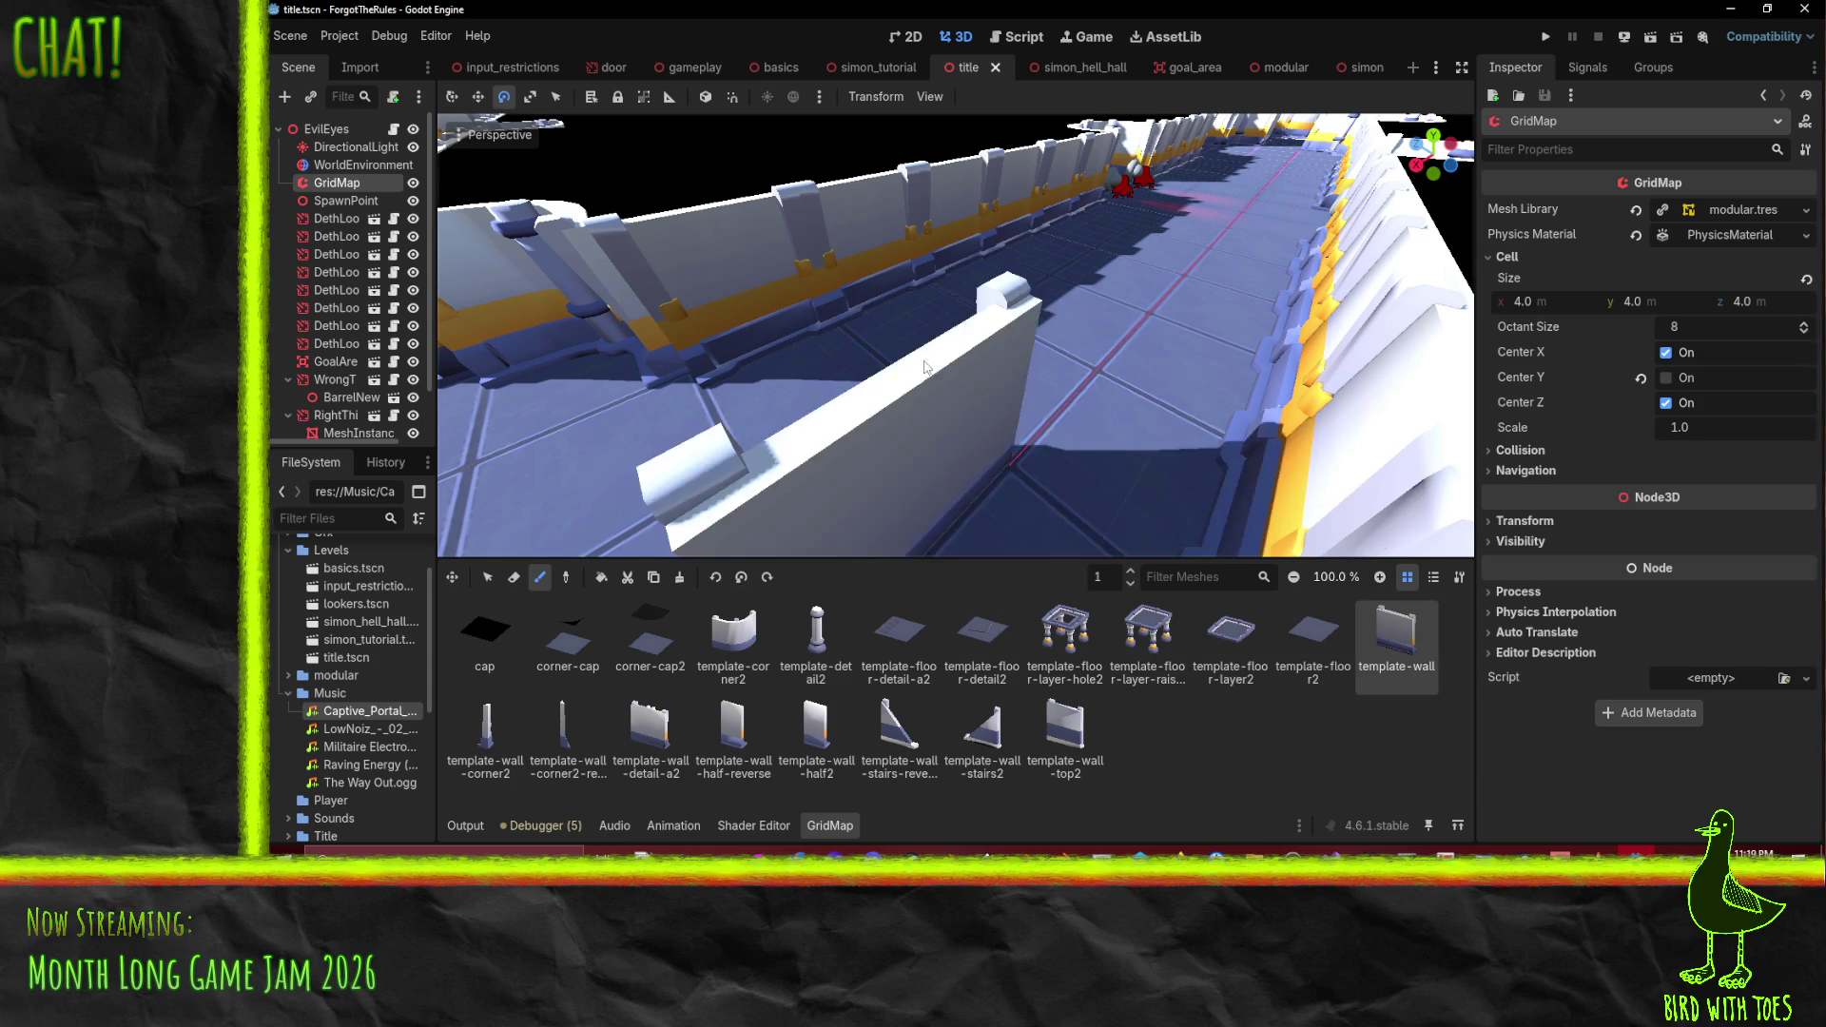
left_click(918, 410)
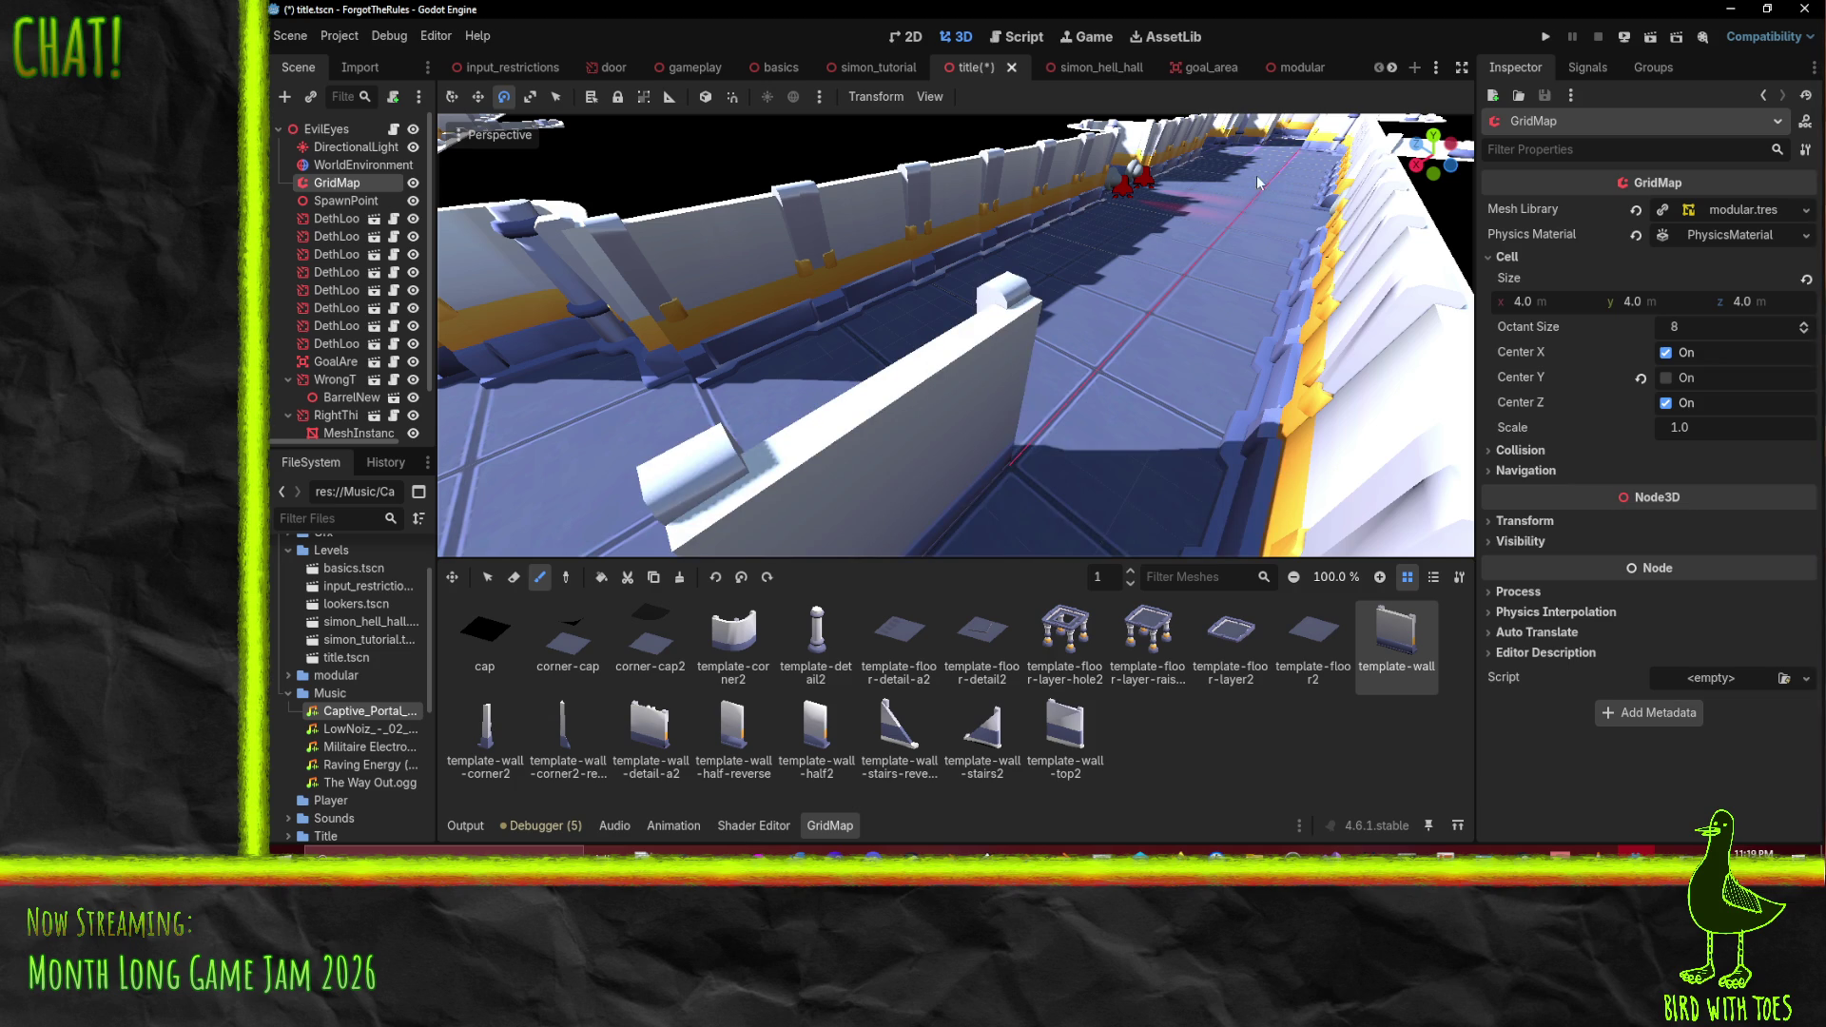
scroll(1257, 175, "down", 10)
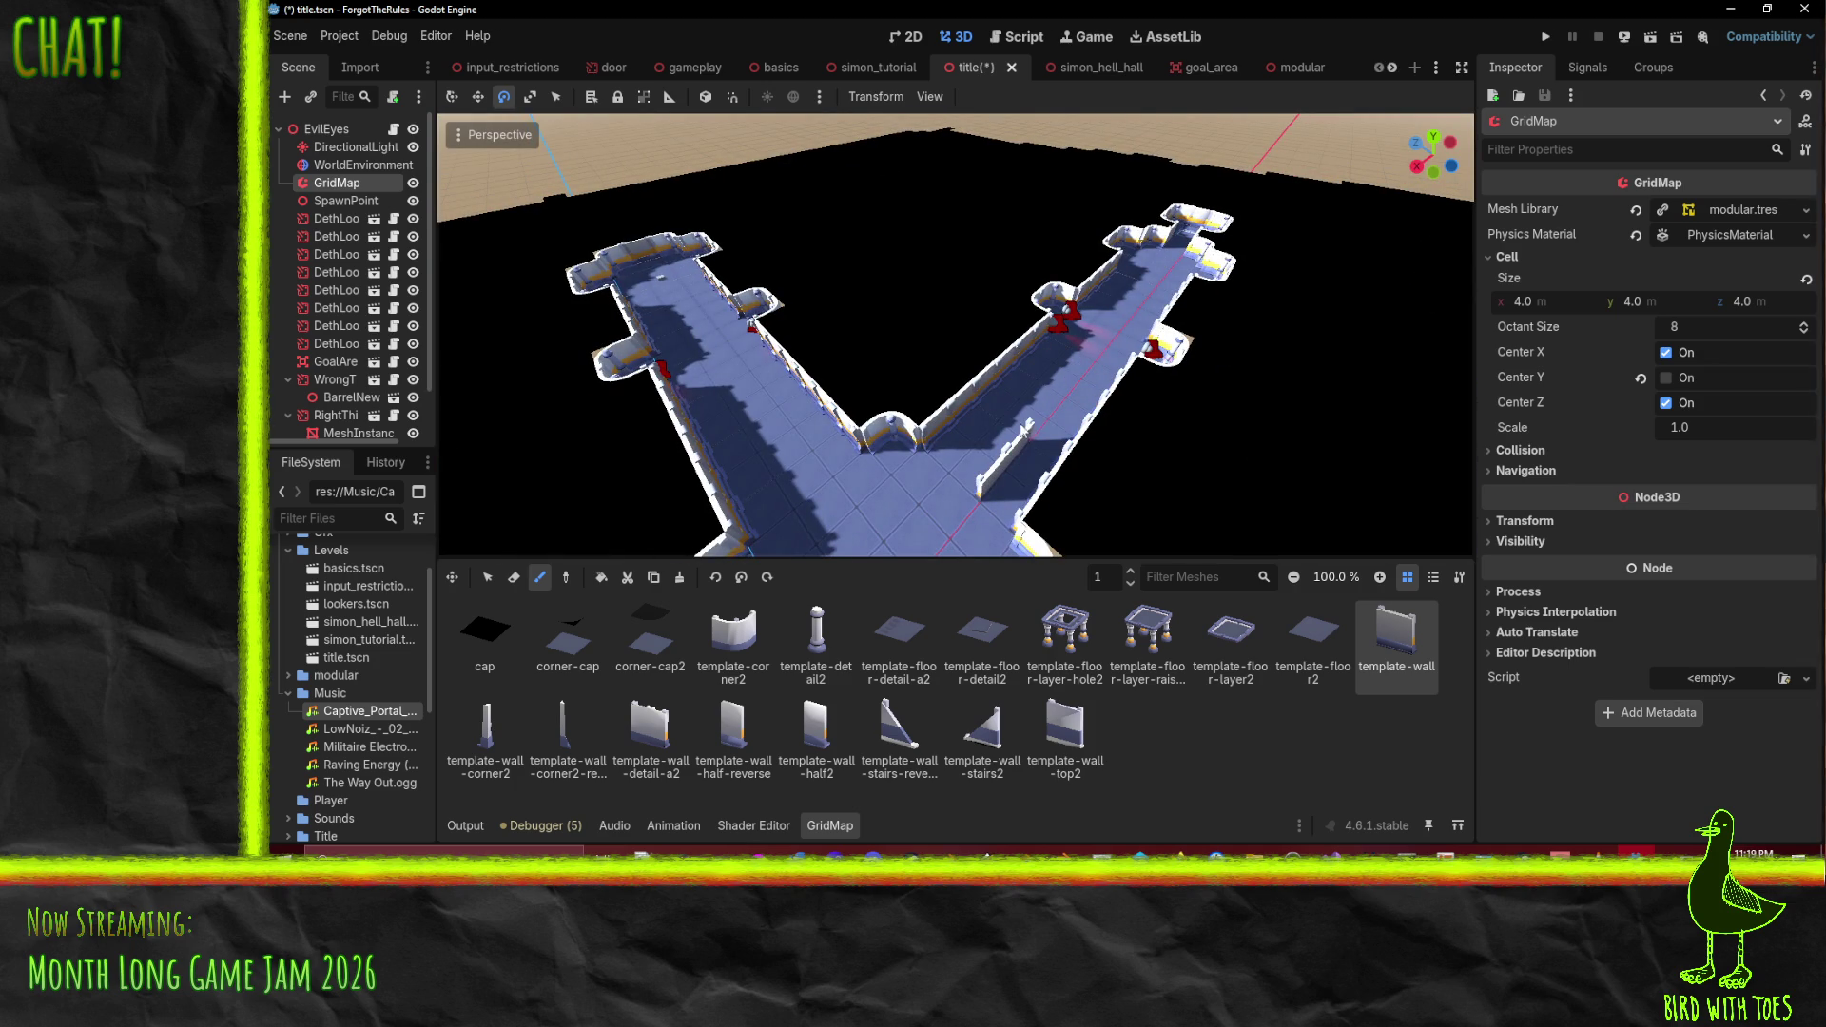
- Paint a row of template walls along the right corridor, then cap tiles on floor 0
left_click_drag(1020, 447, 1144, 295)
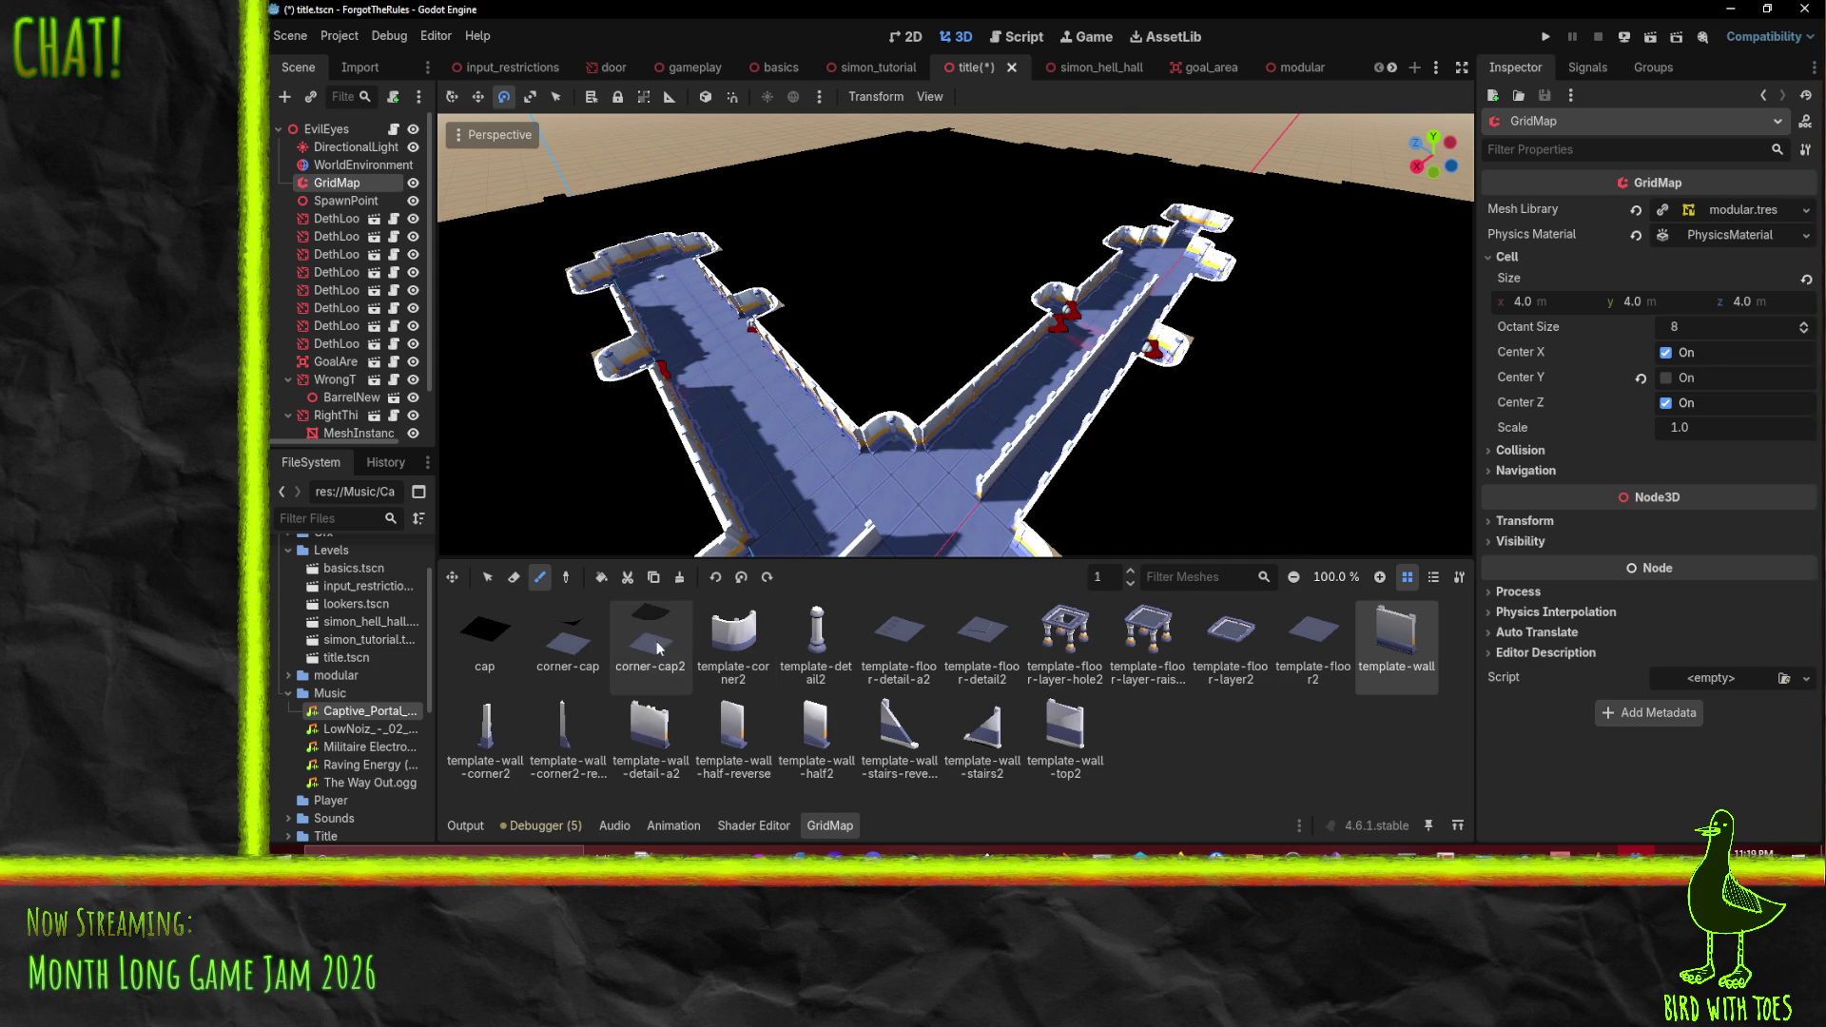
left_click(496, 643)
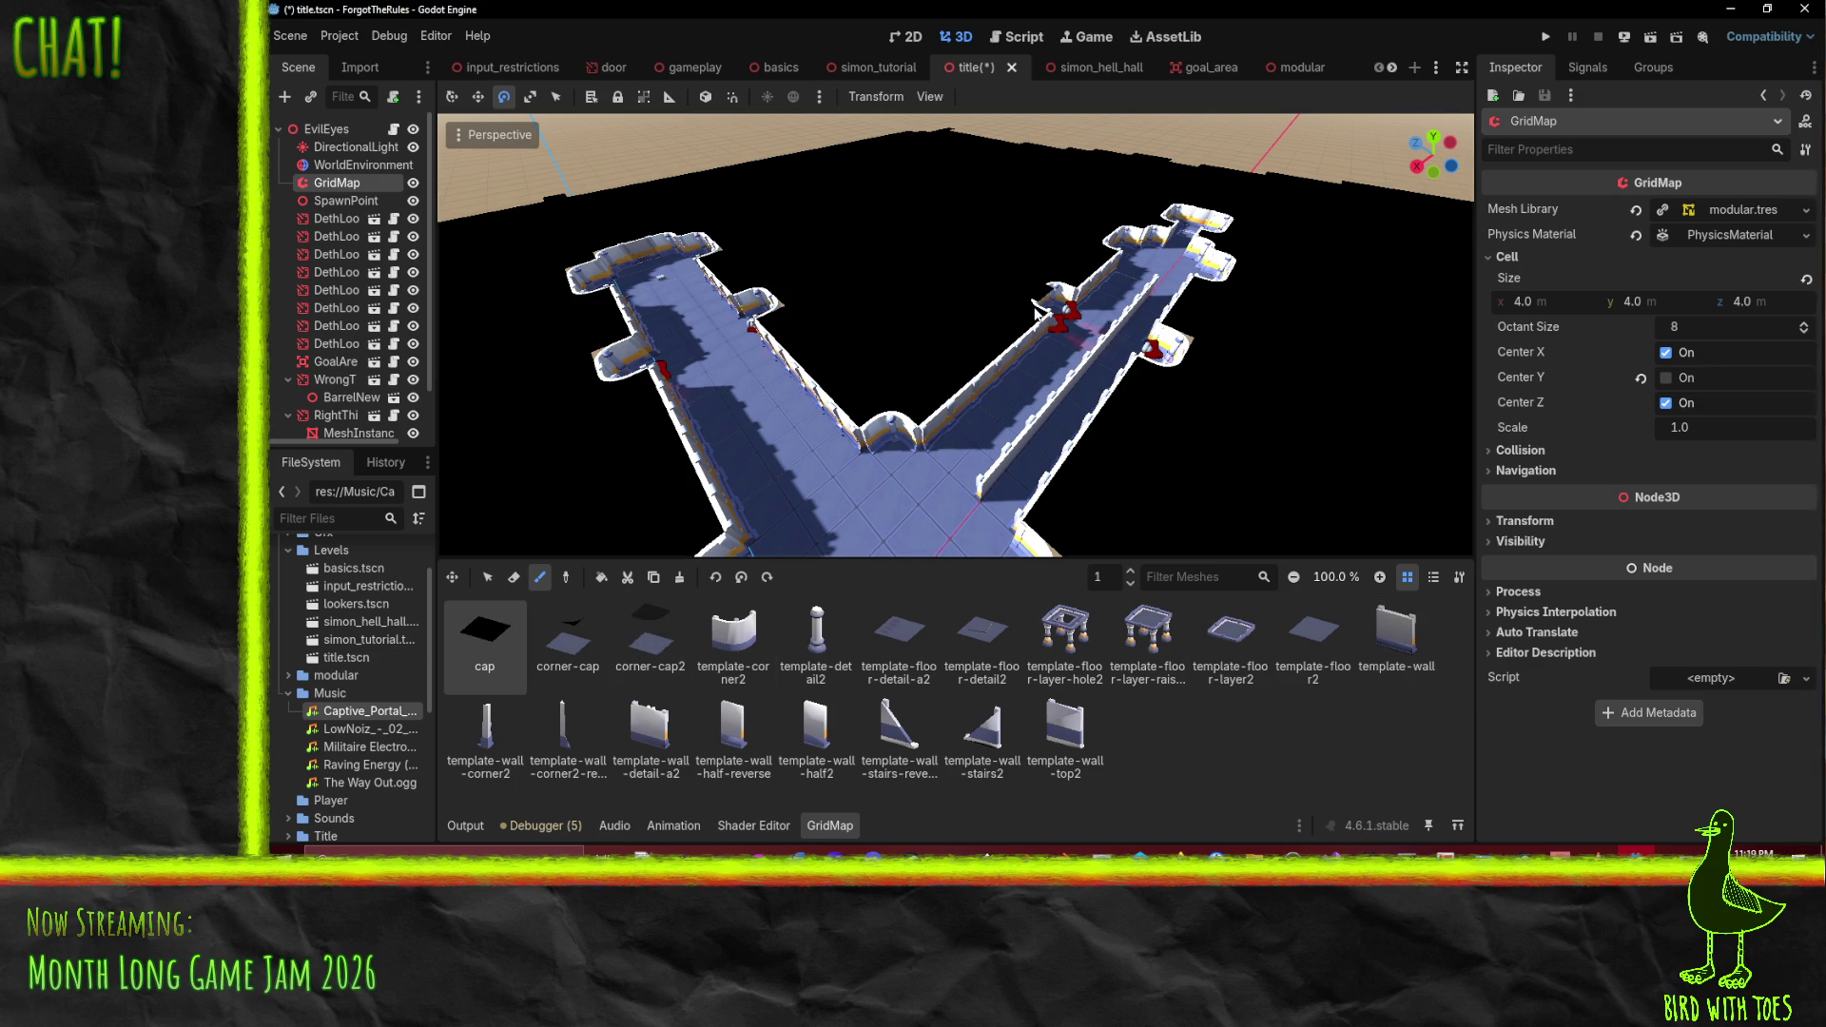
left_click(1130, 583)
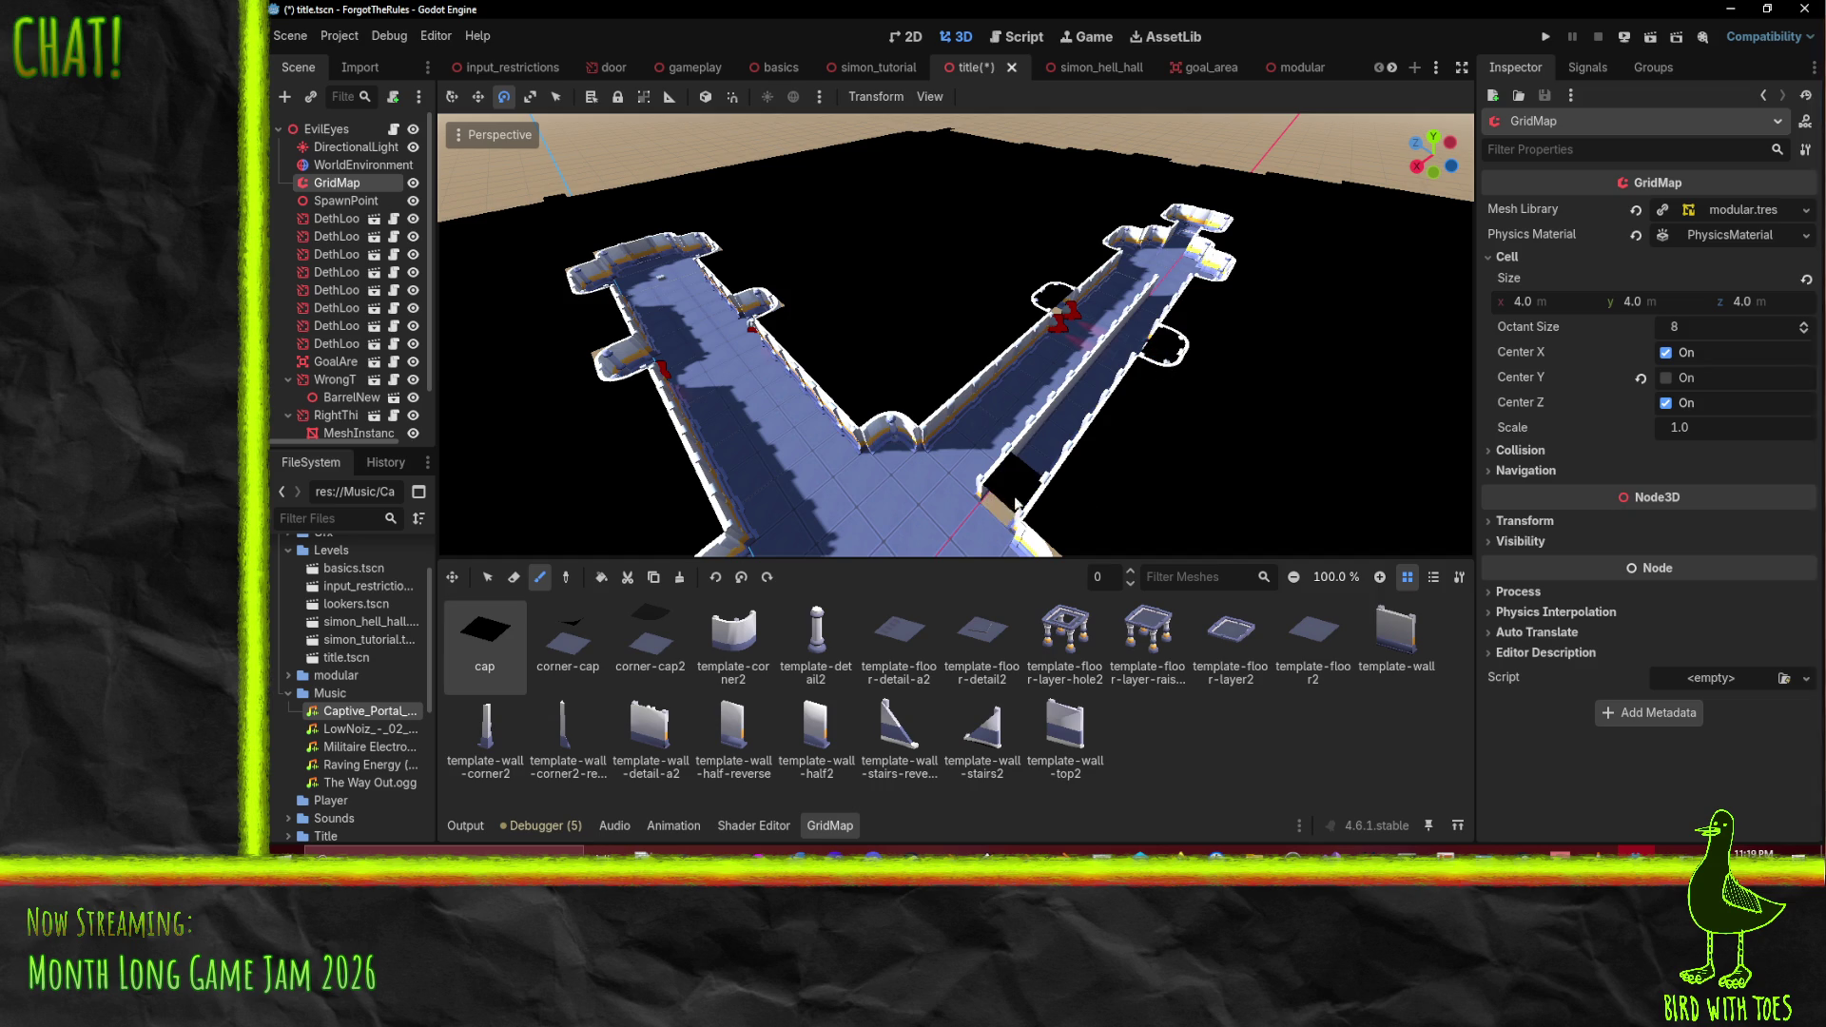
left_click_drag(1015, 504, 1168, 311)
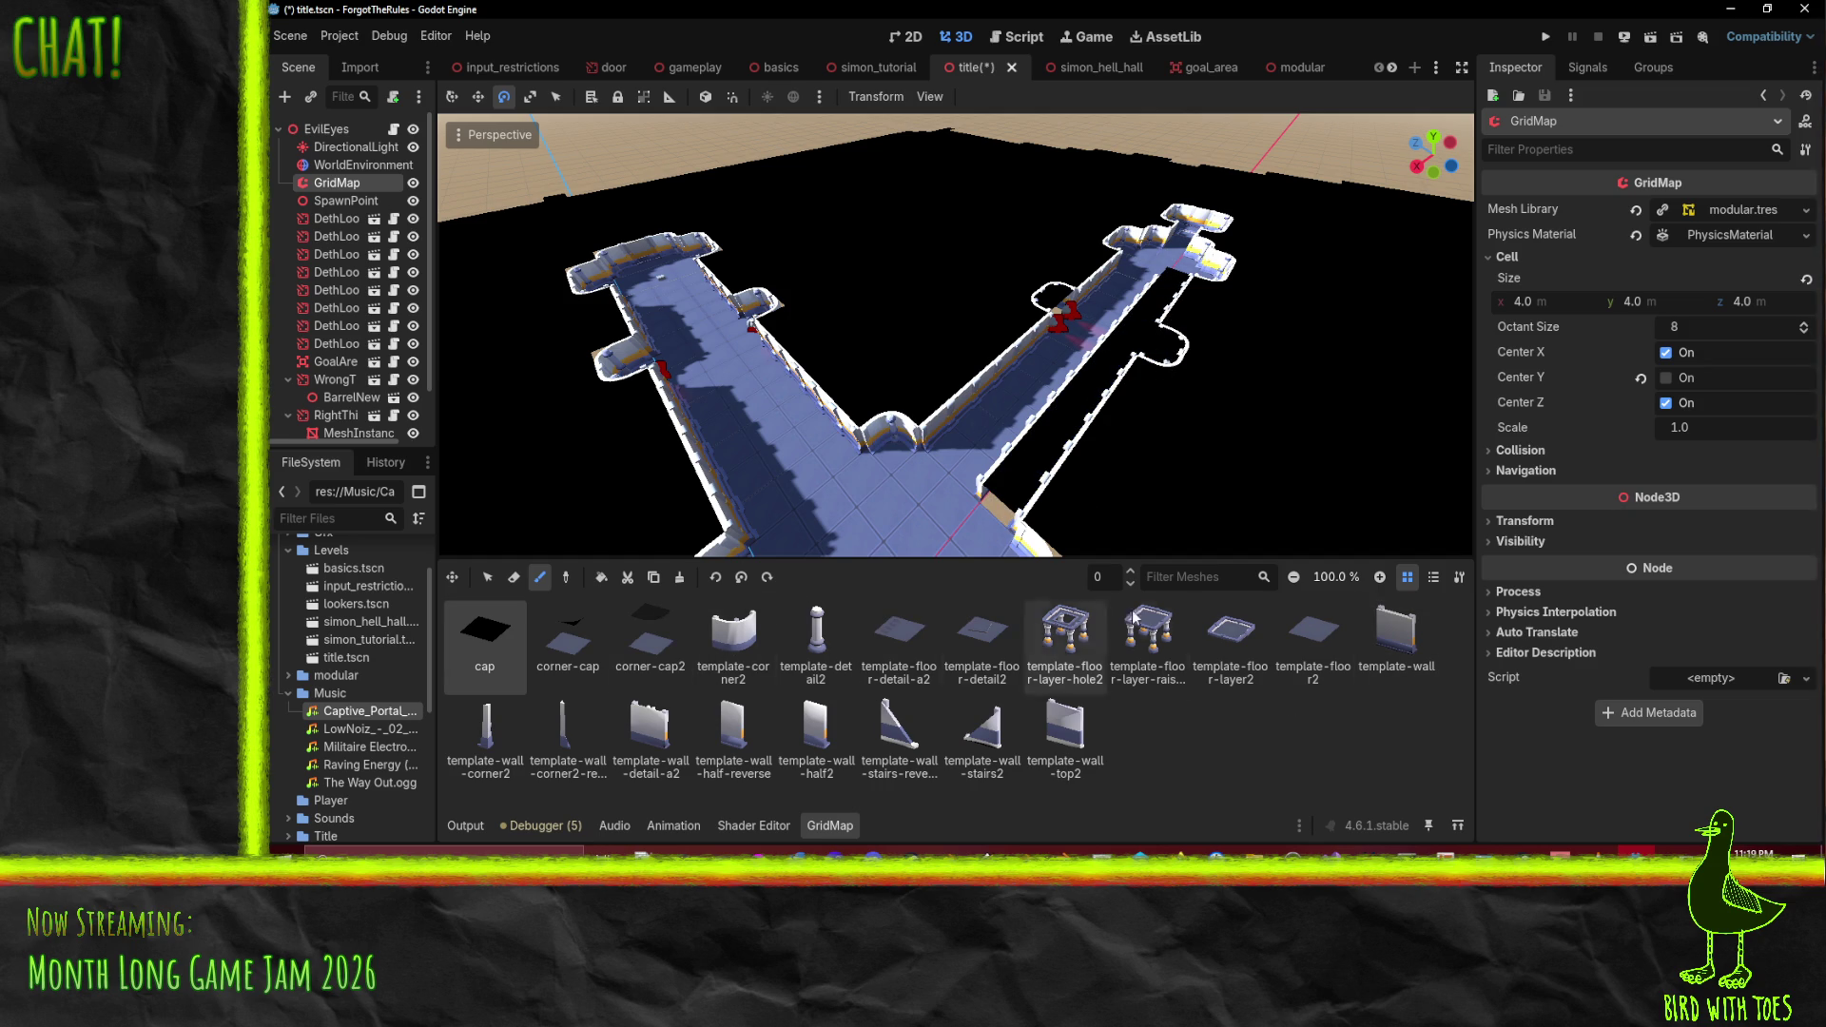
- Back on floor 1, erase the stray pieces on the corridor's right edge and reselect template-wall
left_click(1131, 573)
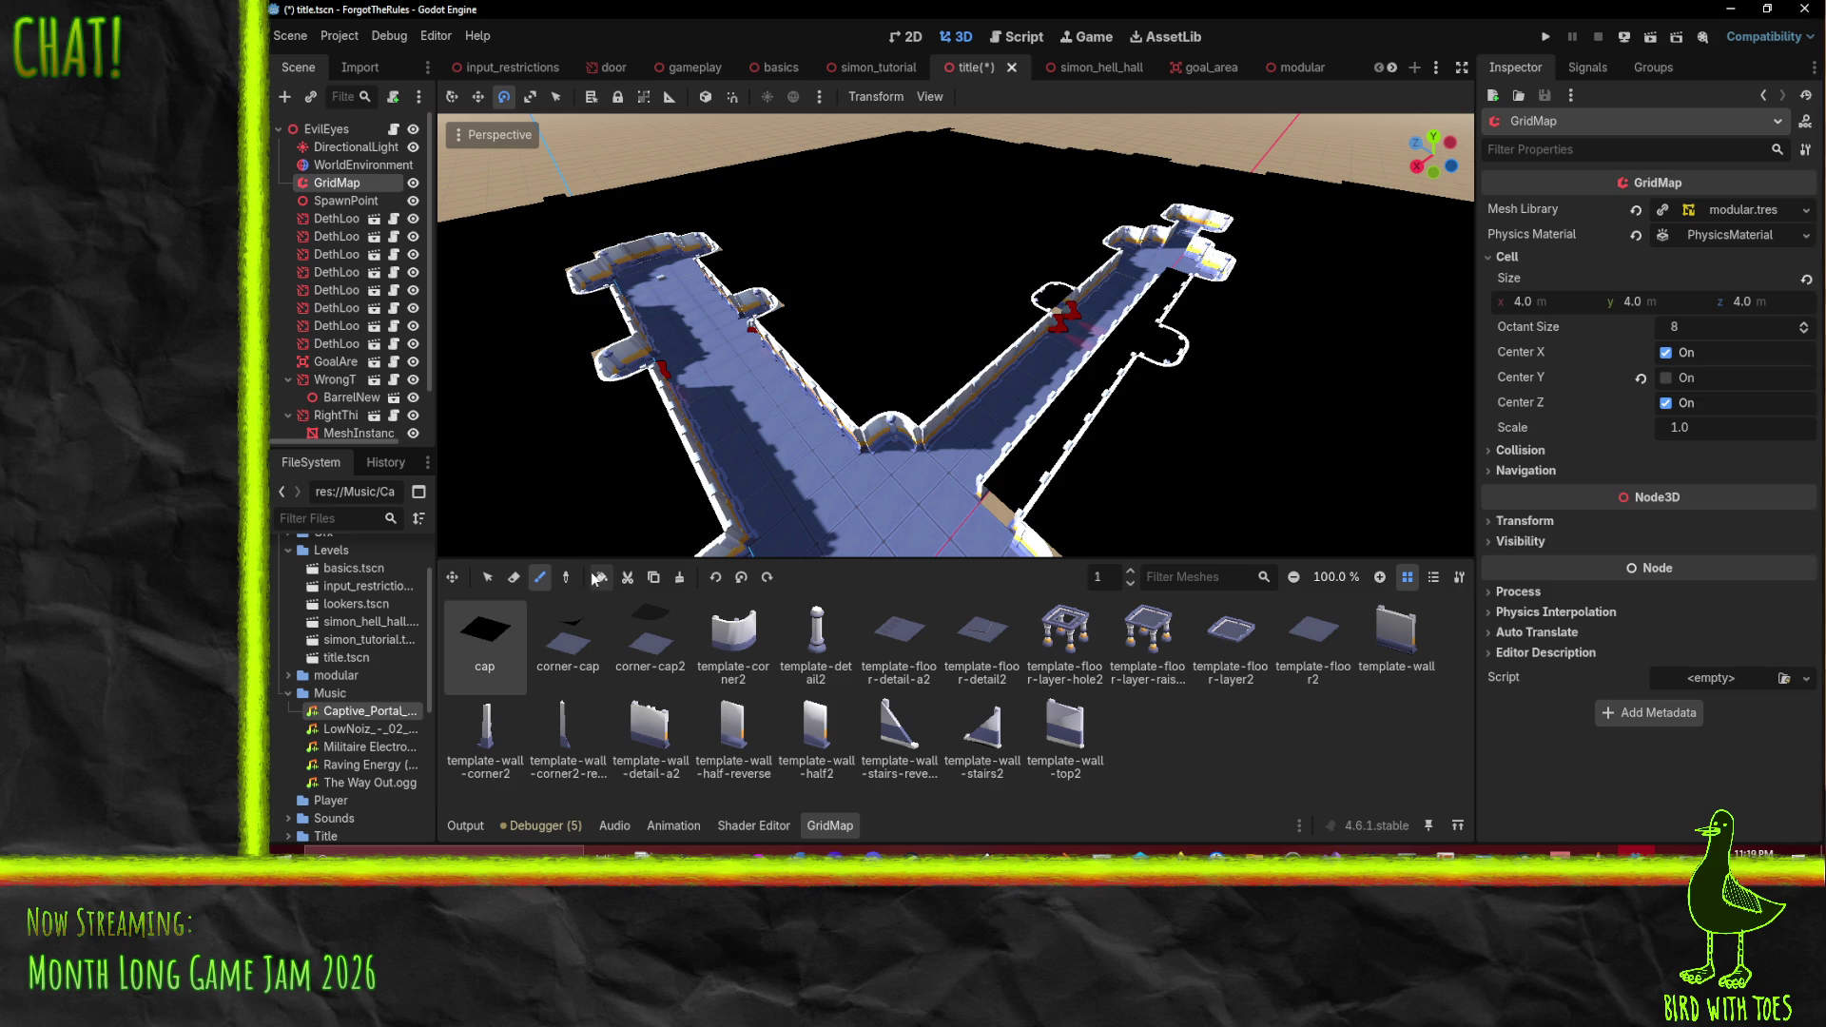
left_click(514, 578)
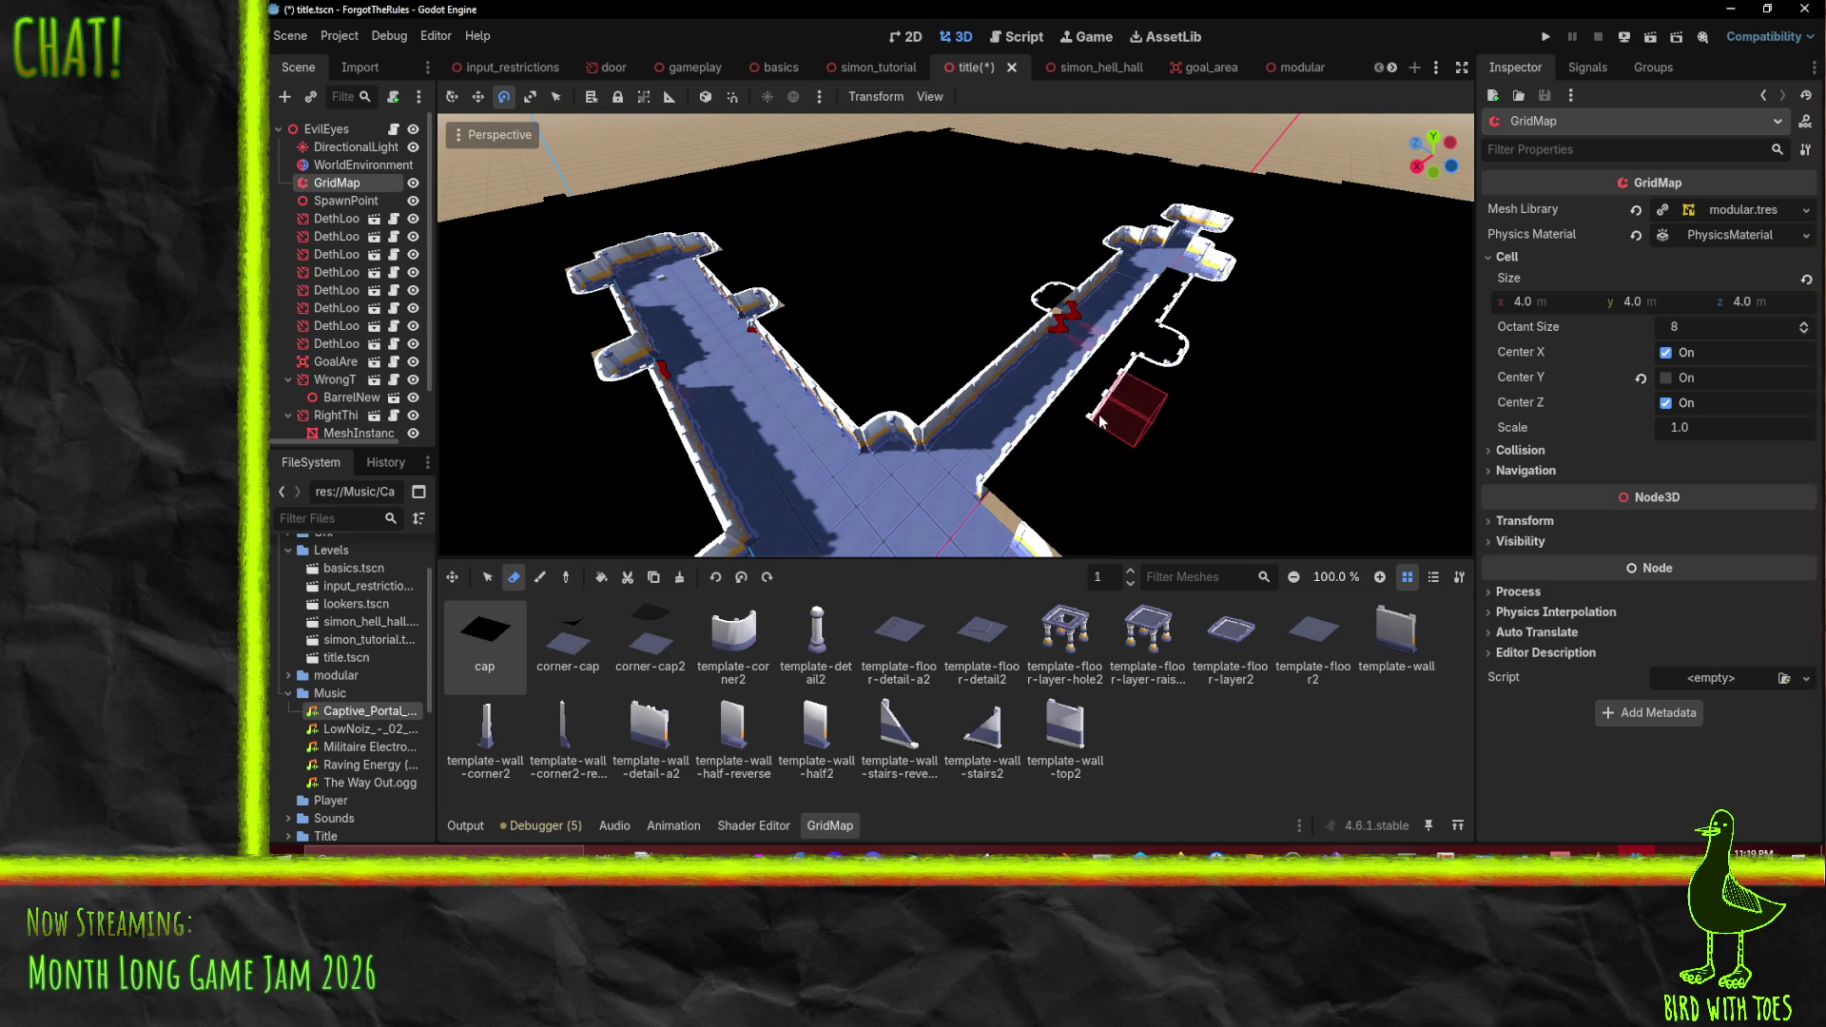
mouse_move(1085, 429)
left_mouse_down()
mouse_move(1189, 276)
mouse_move(1182, 348)
left_mouse_up()
left_click(1054, 297)
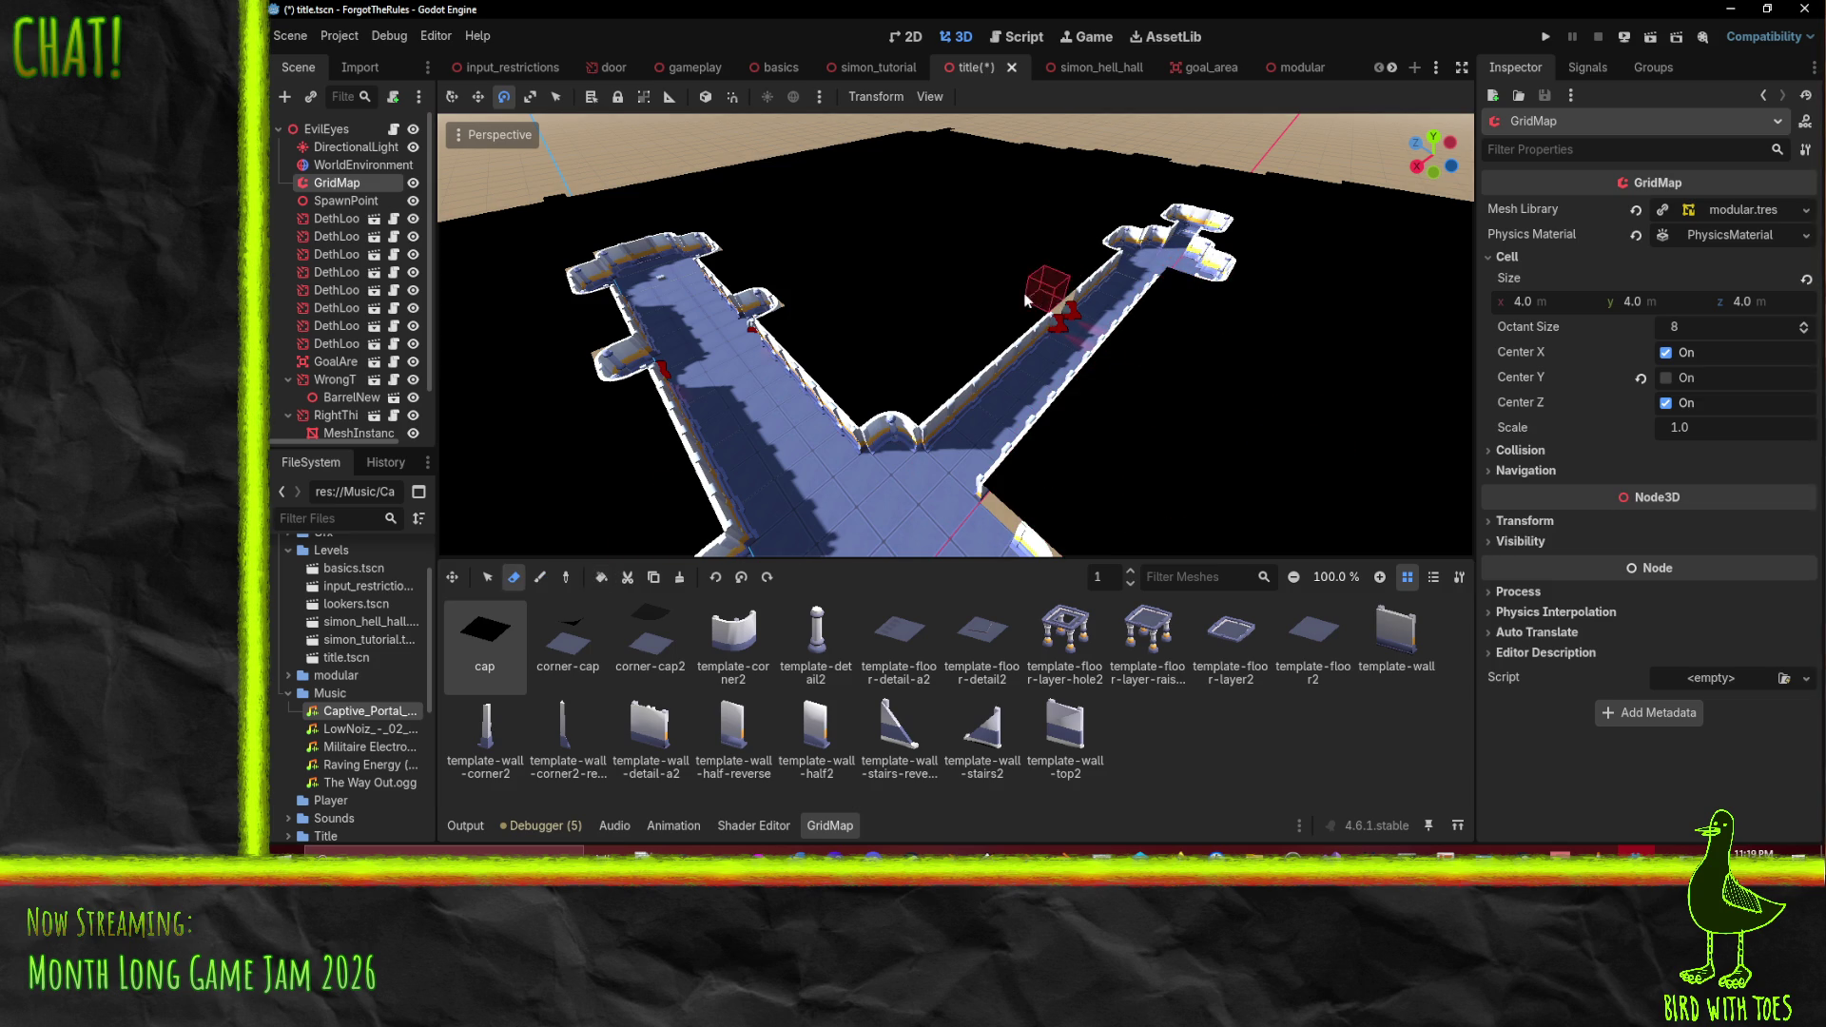
left_click(616, 749)
left_click(1397, 636)
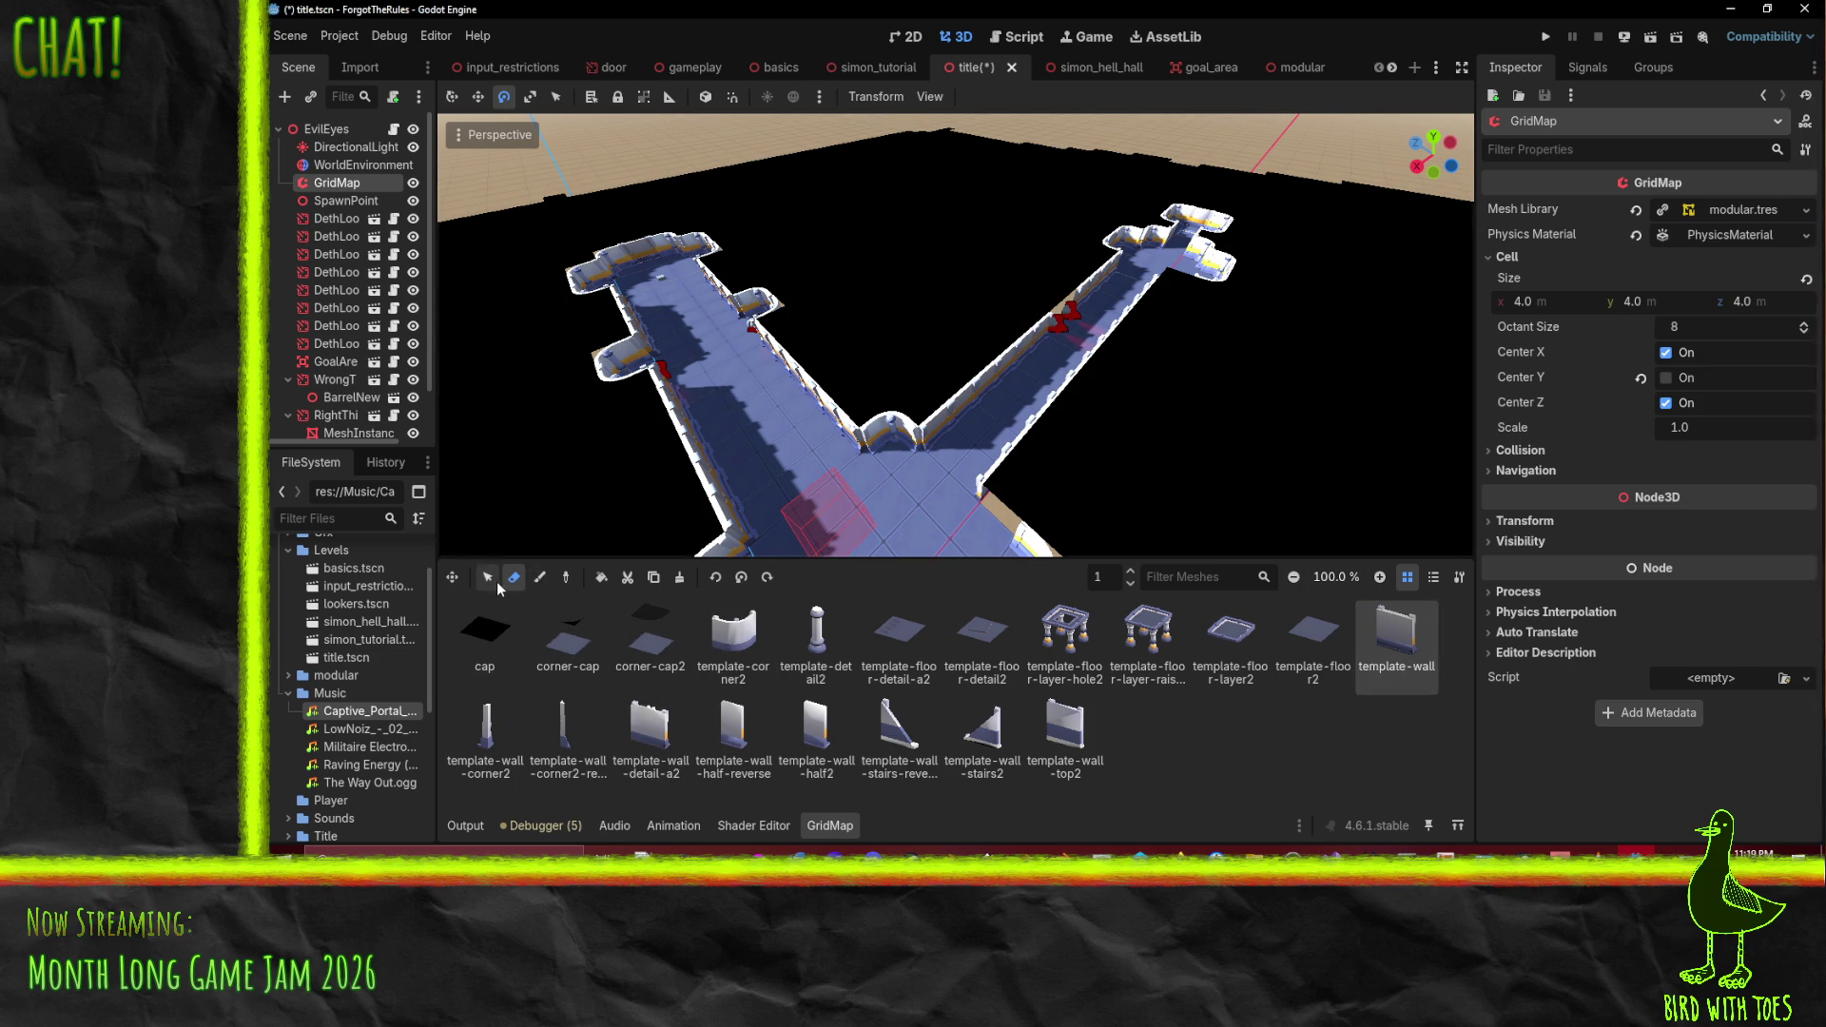
left_click(539, 577)
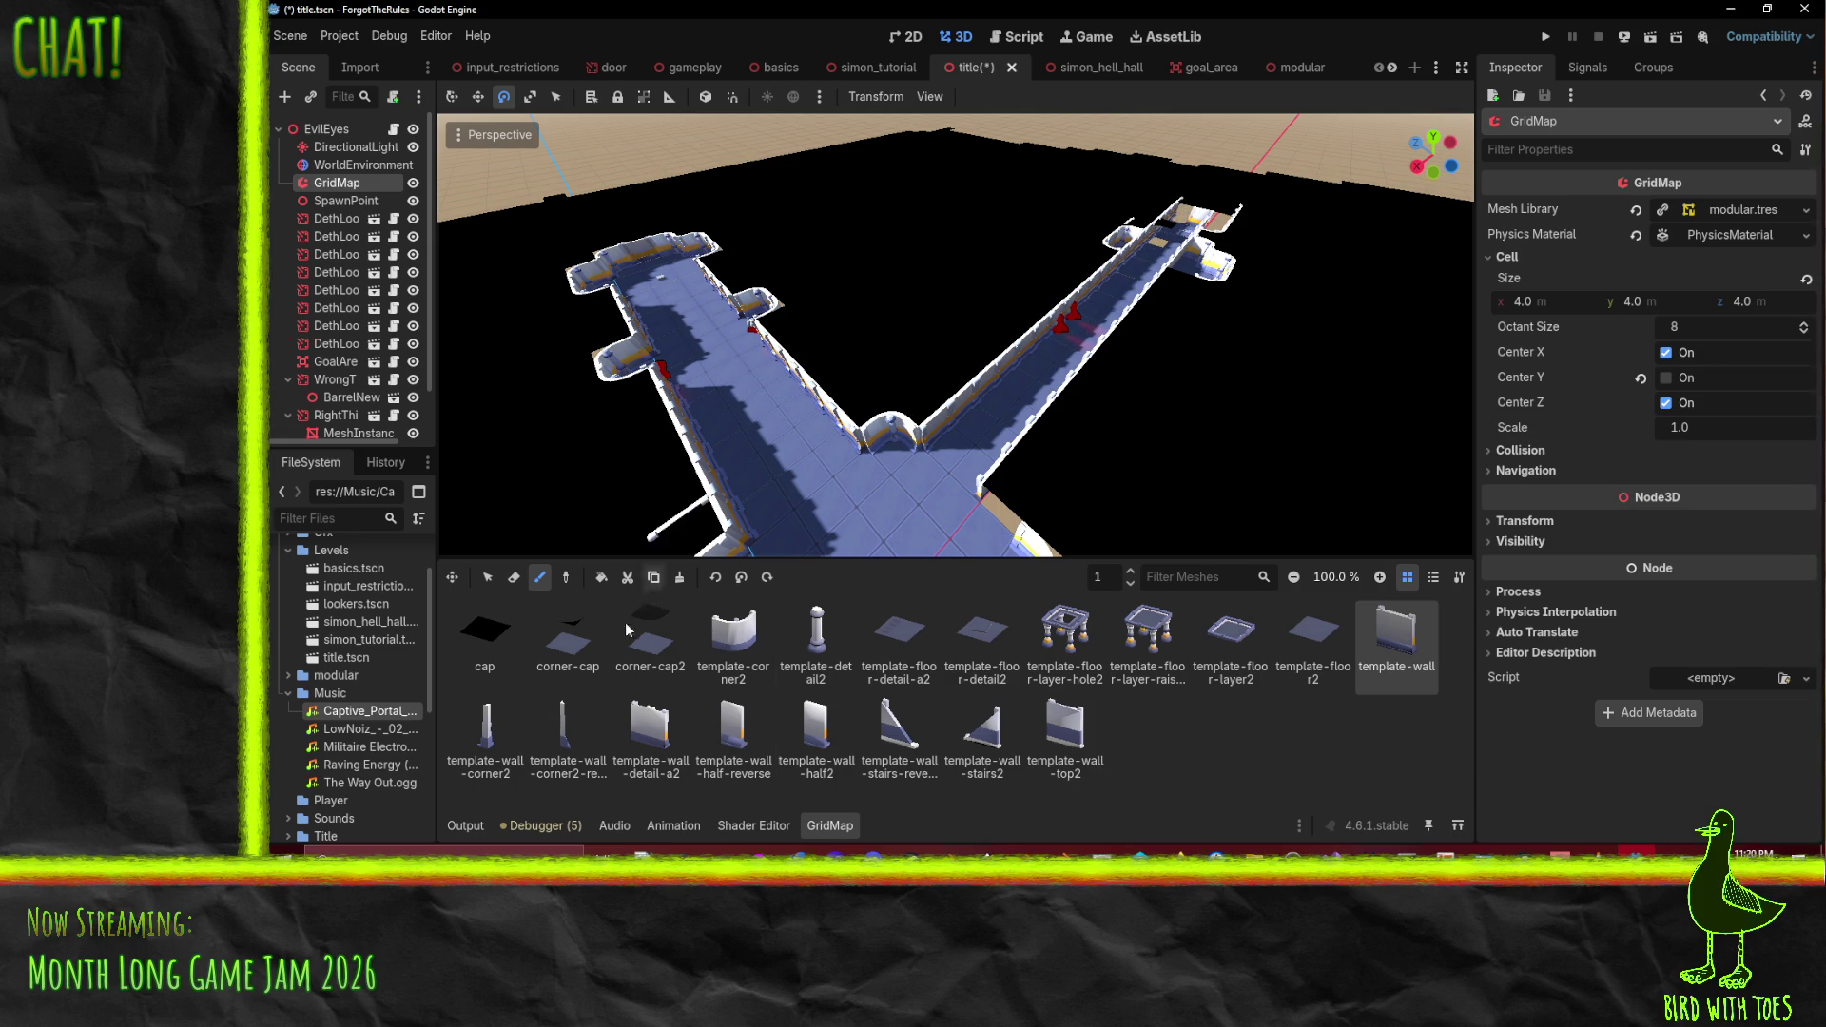
- Erase the wall piece at the far end of the right corridor
left_click(515, 578)
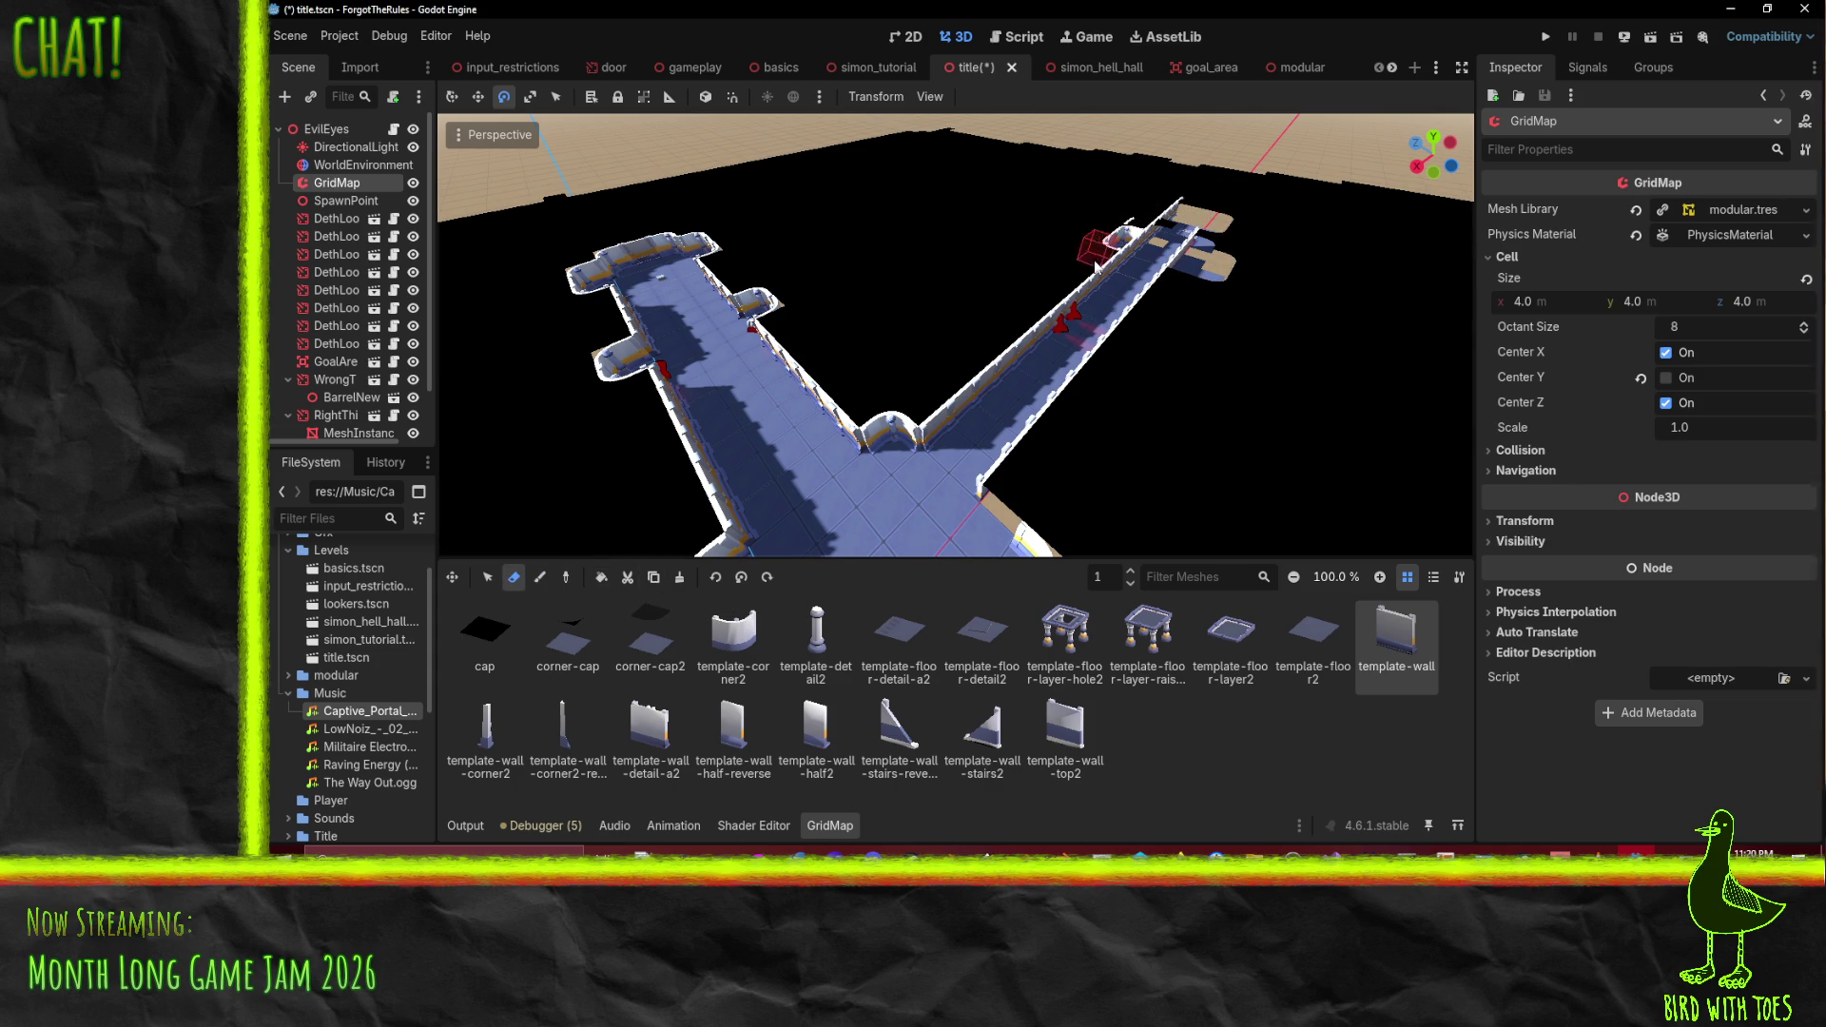
left_click(1123, 233)
scroll(1213, 321, "up", 5)
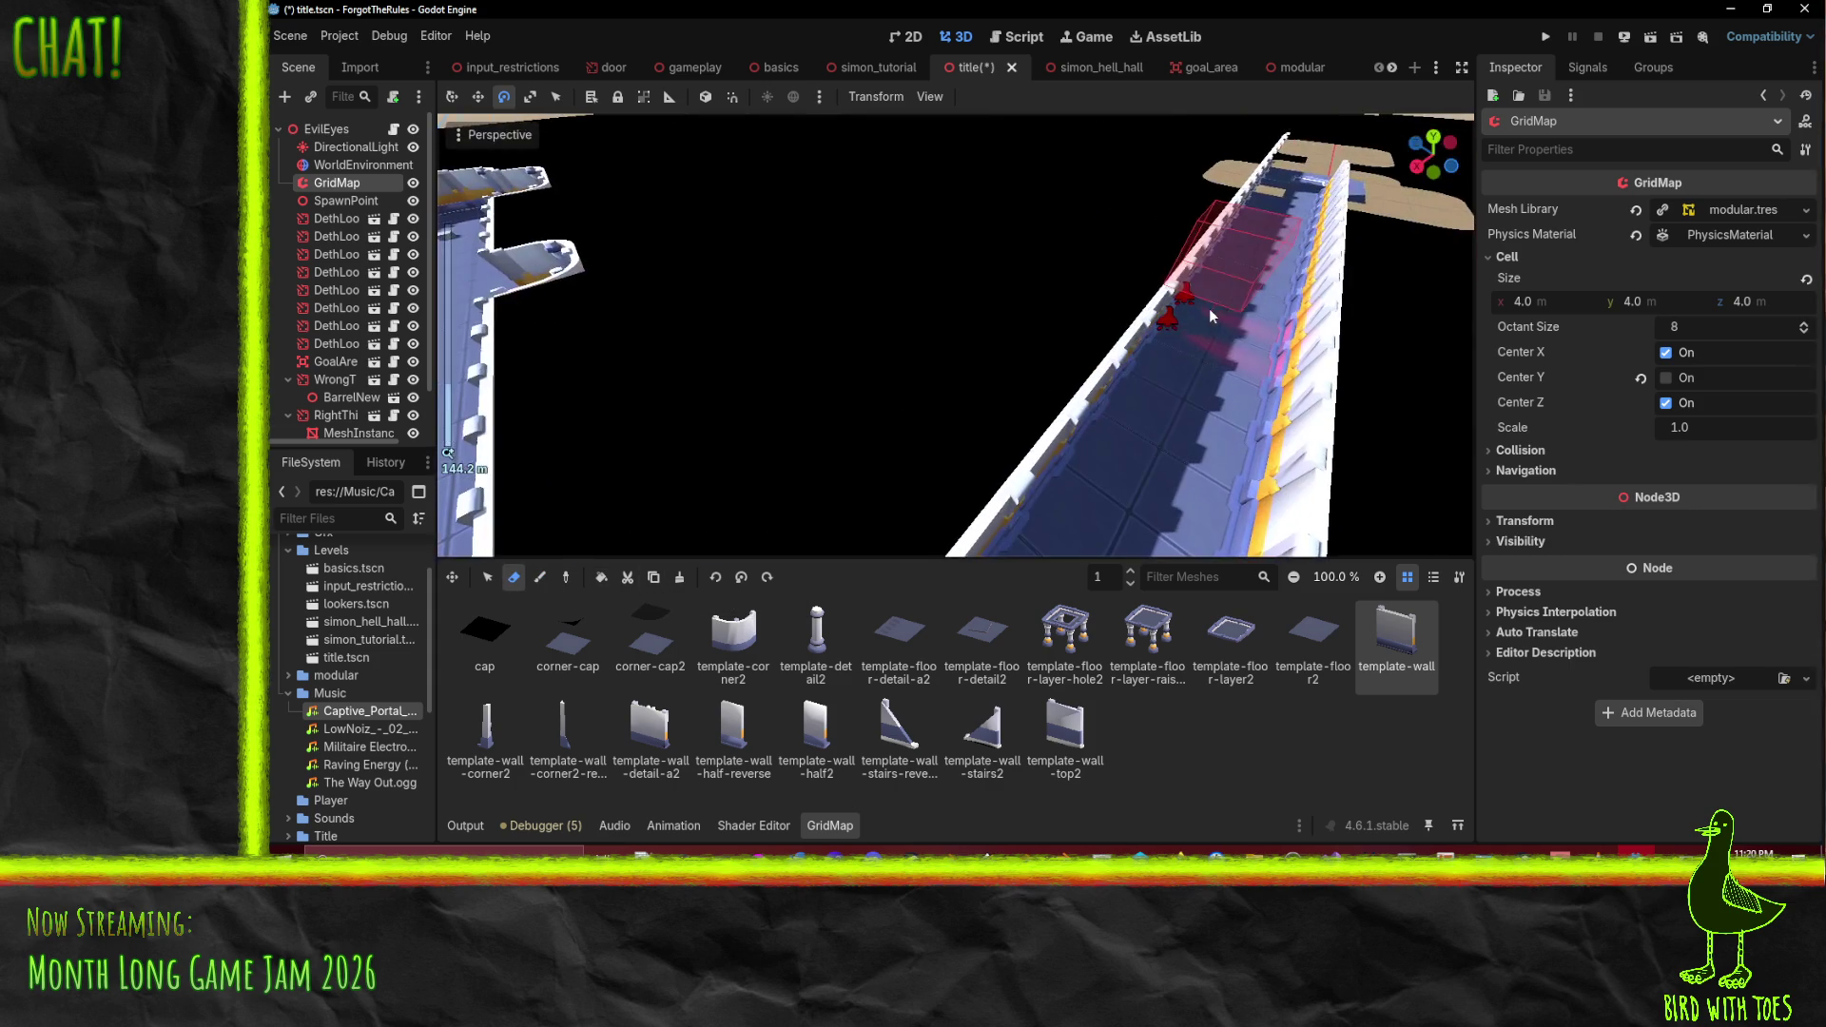
scroll(1215, 316, "down", 5)
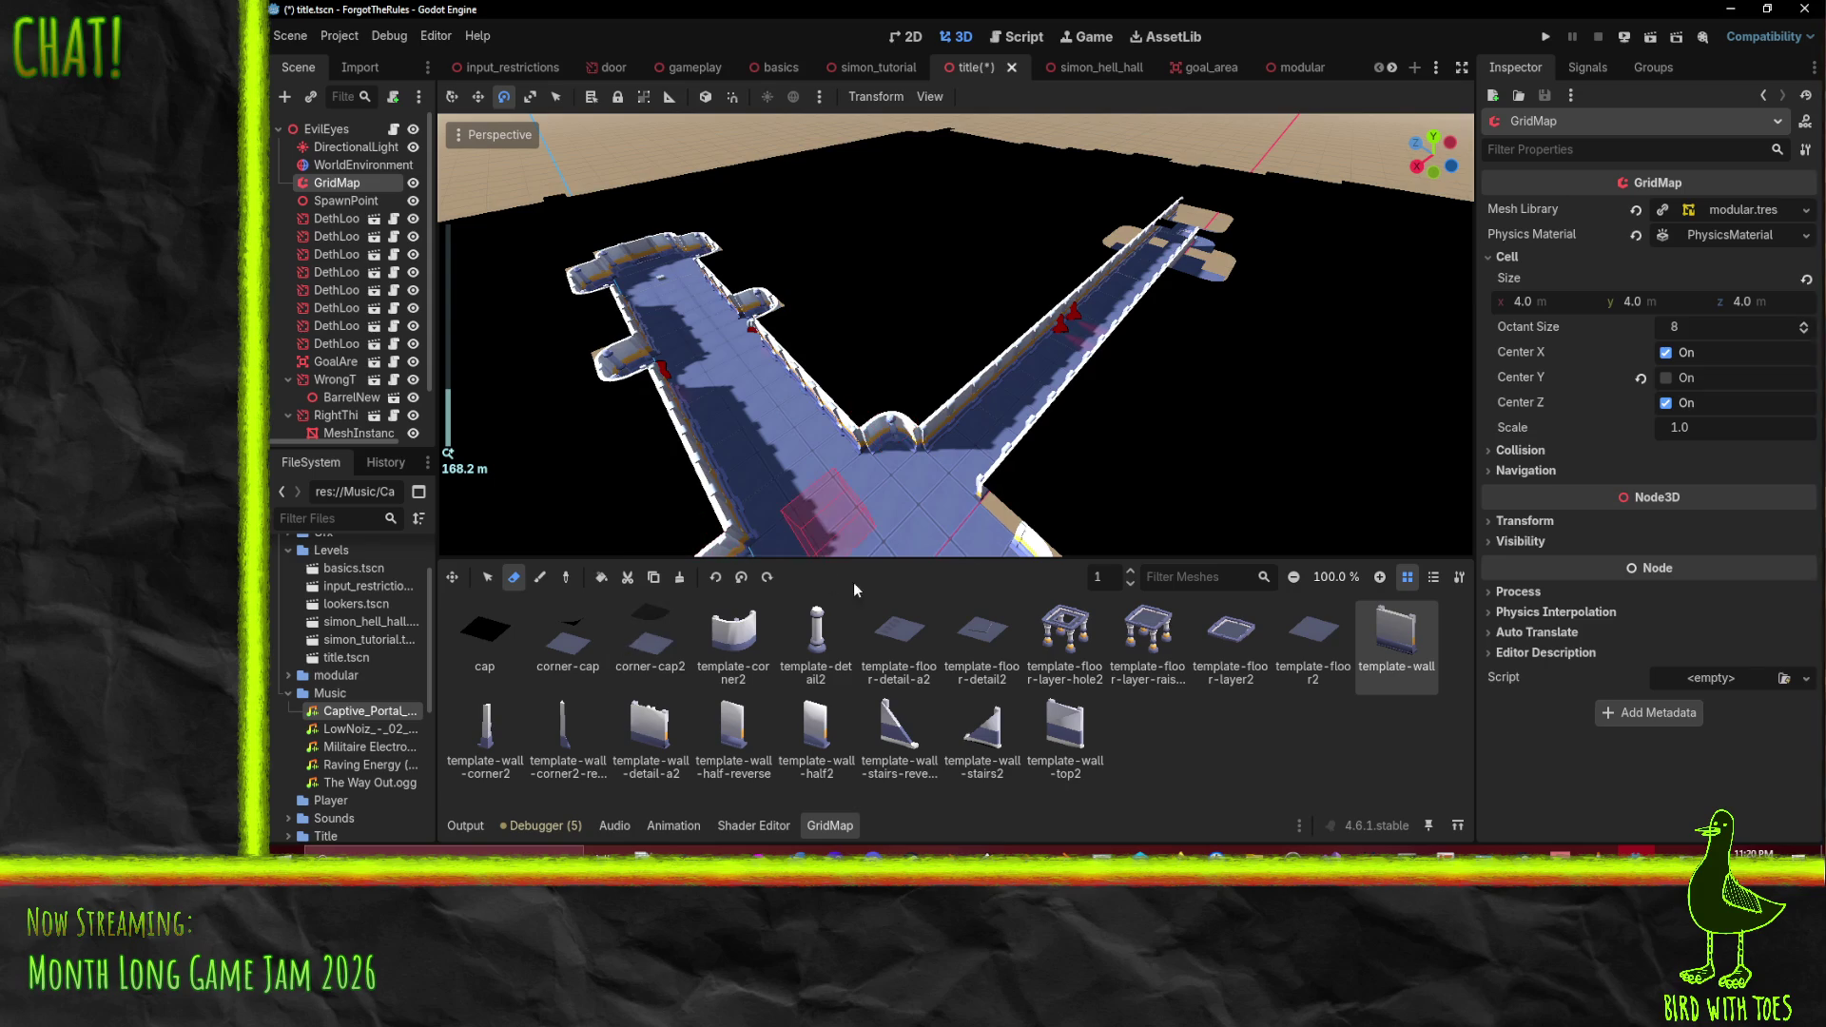
- Return to Paint mode with the cap piece selected in the GridMap palette
left_click(582, 660)
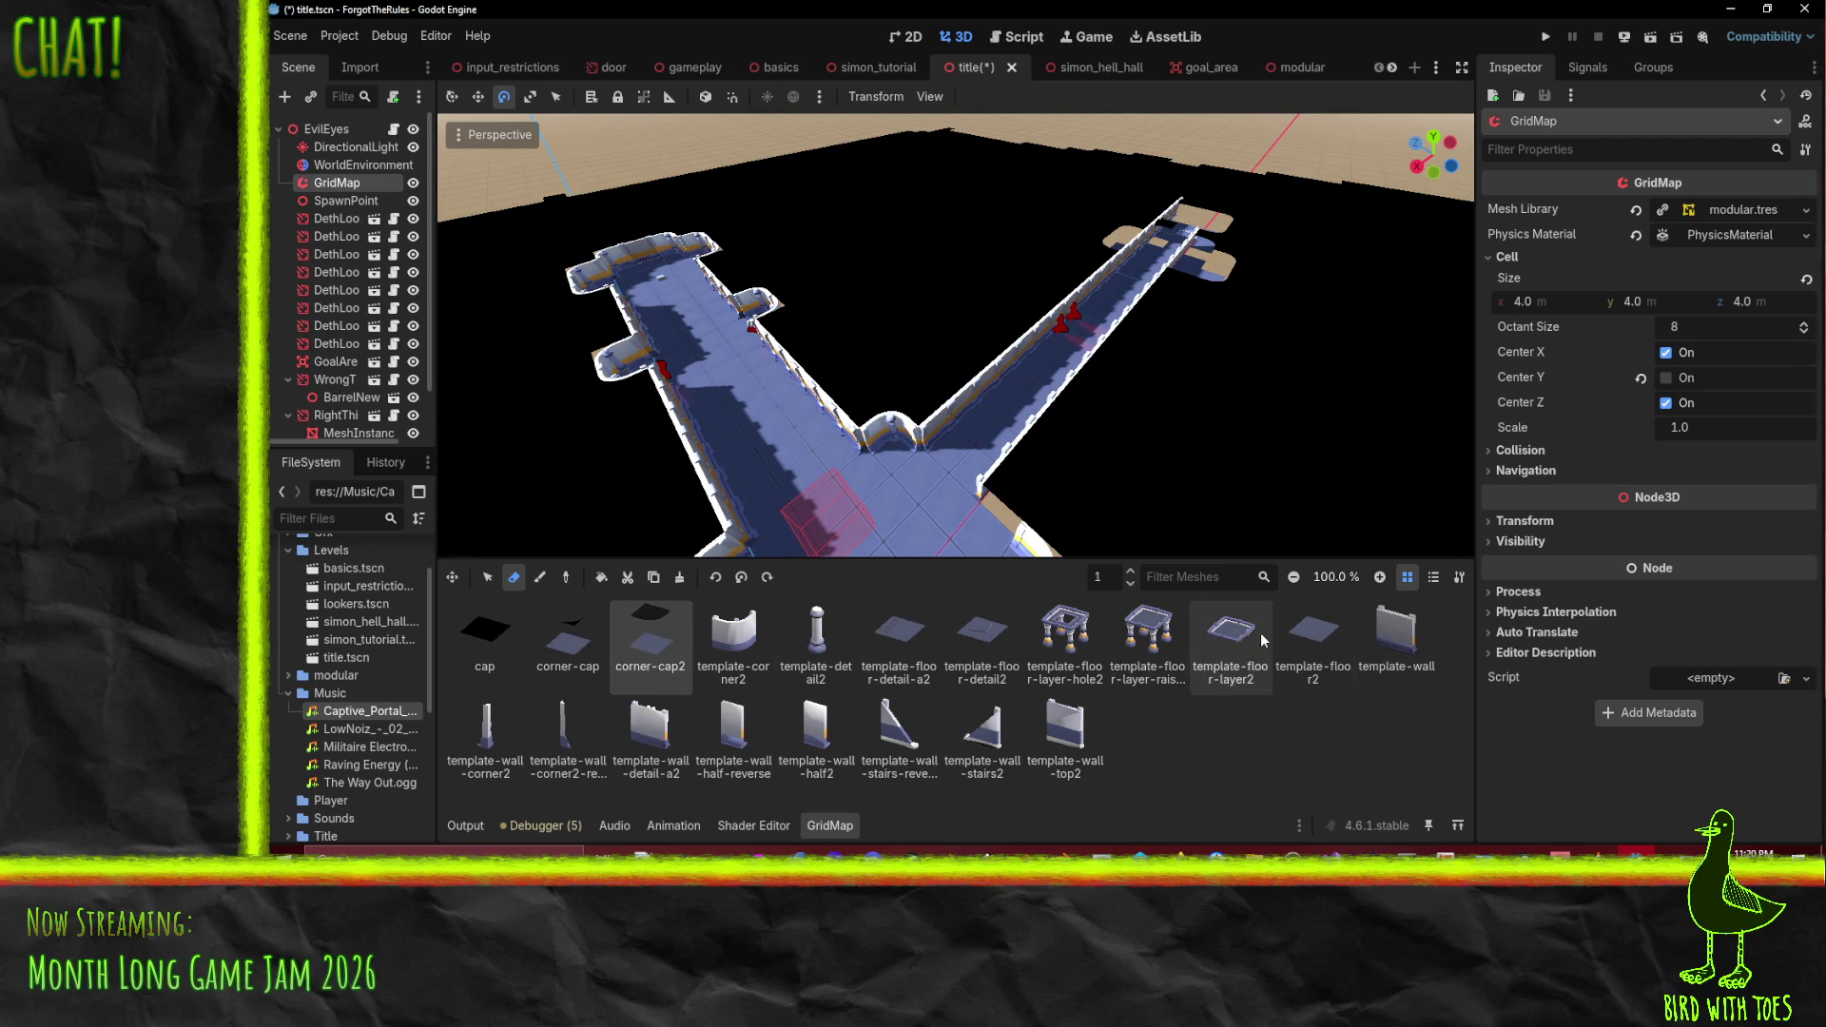
left_click(1314, 637)
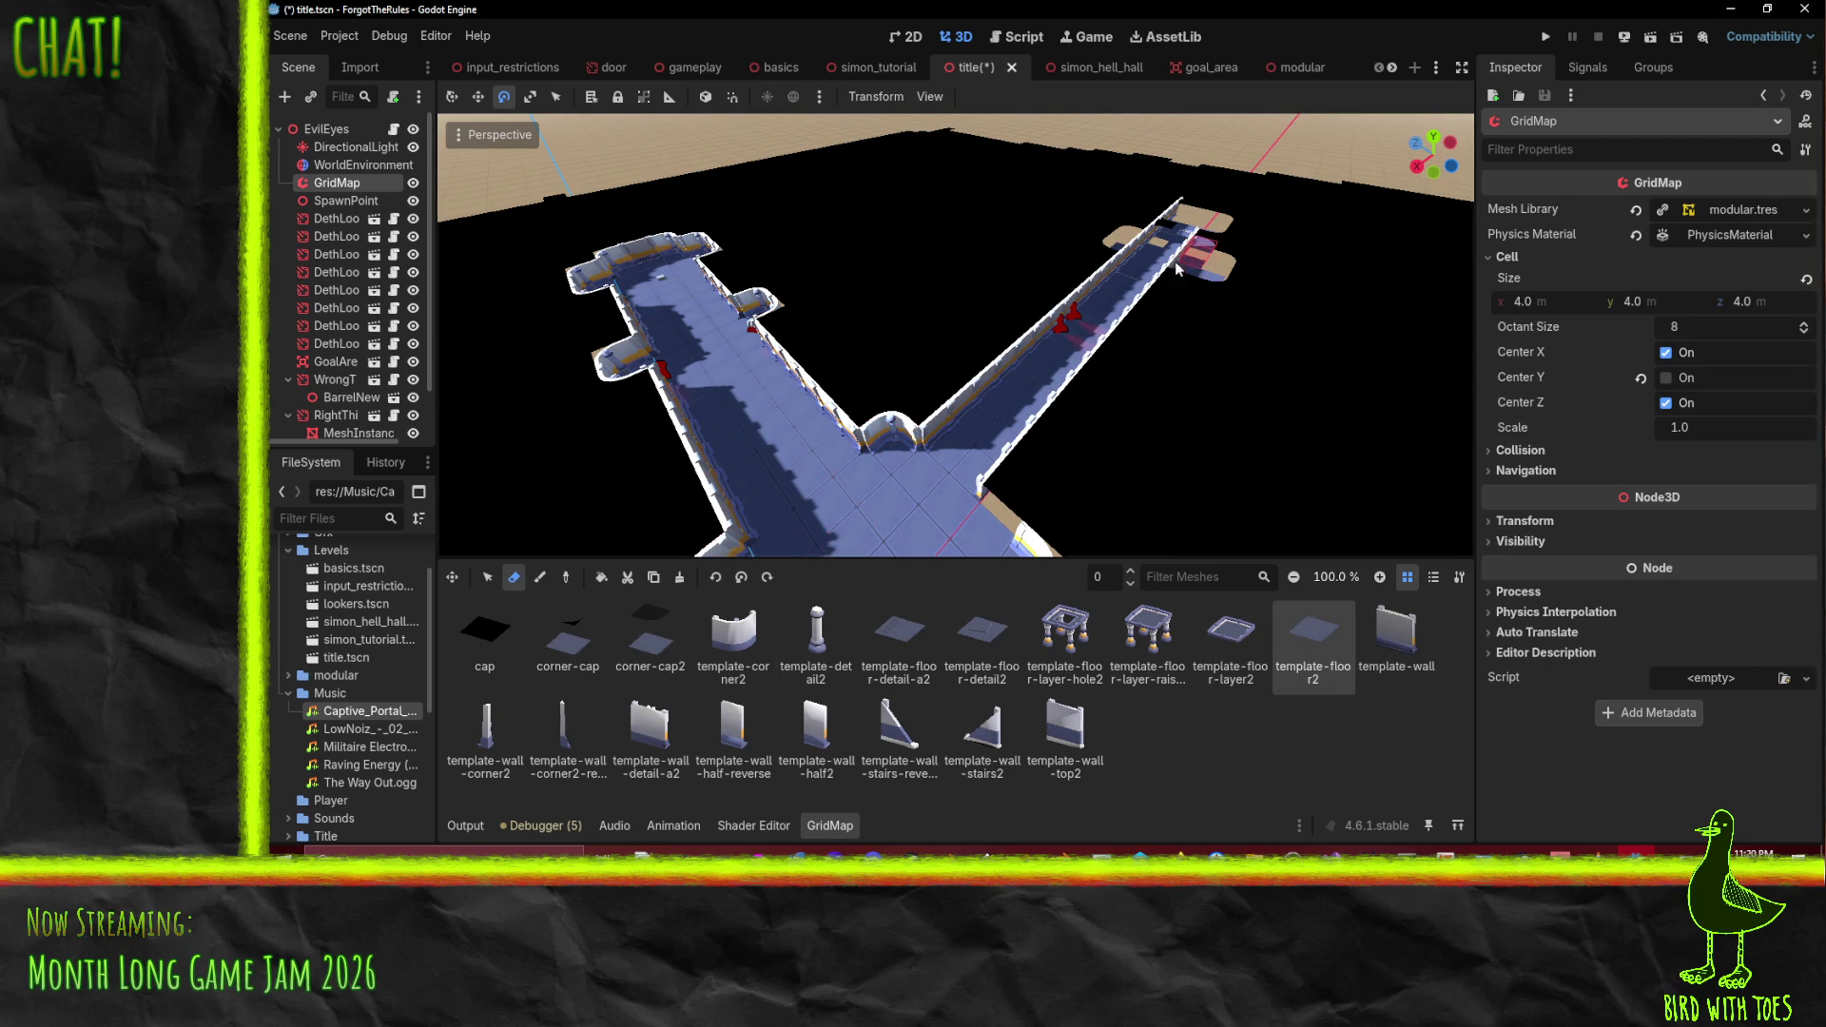
key("e")
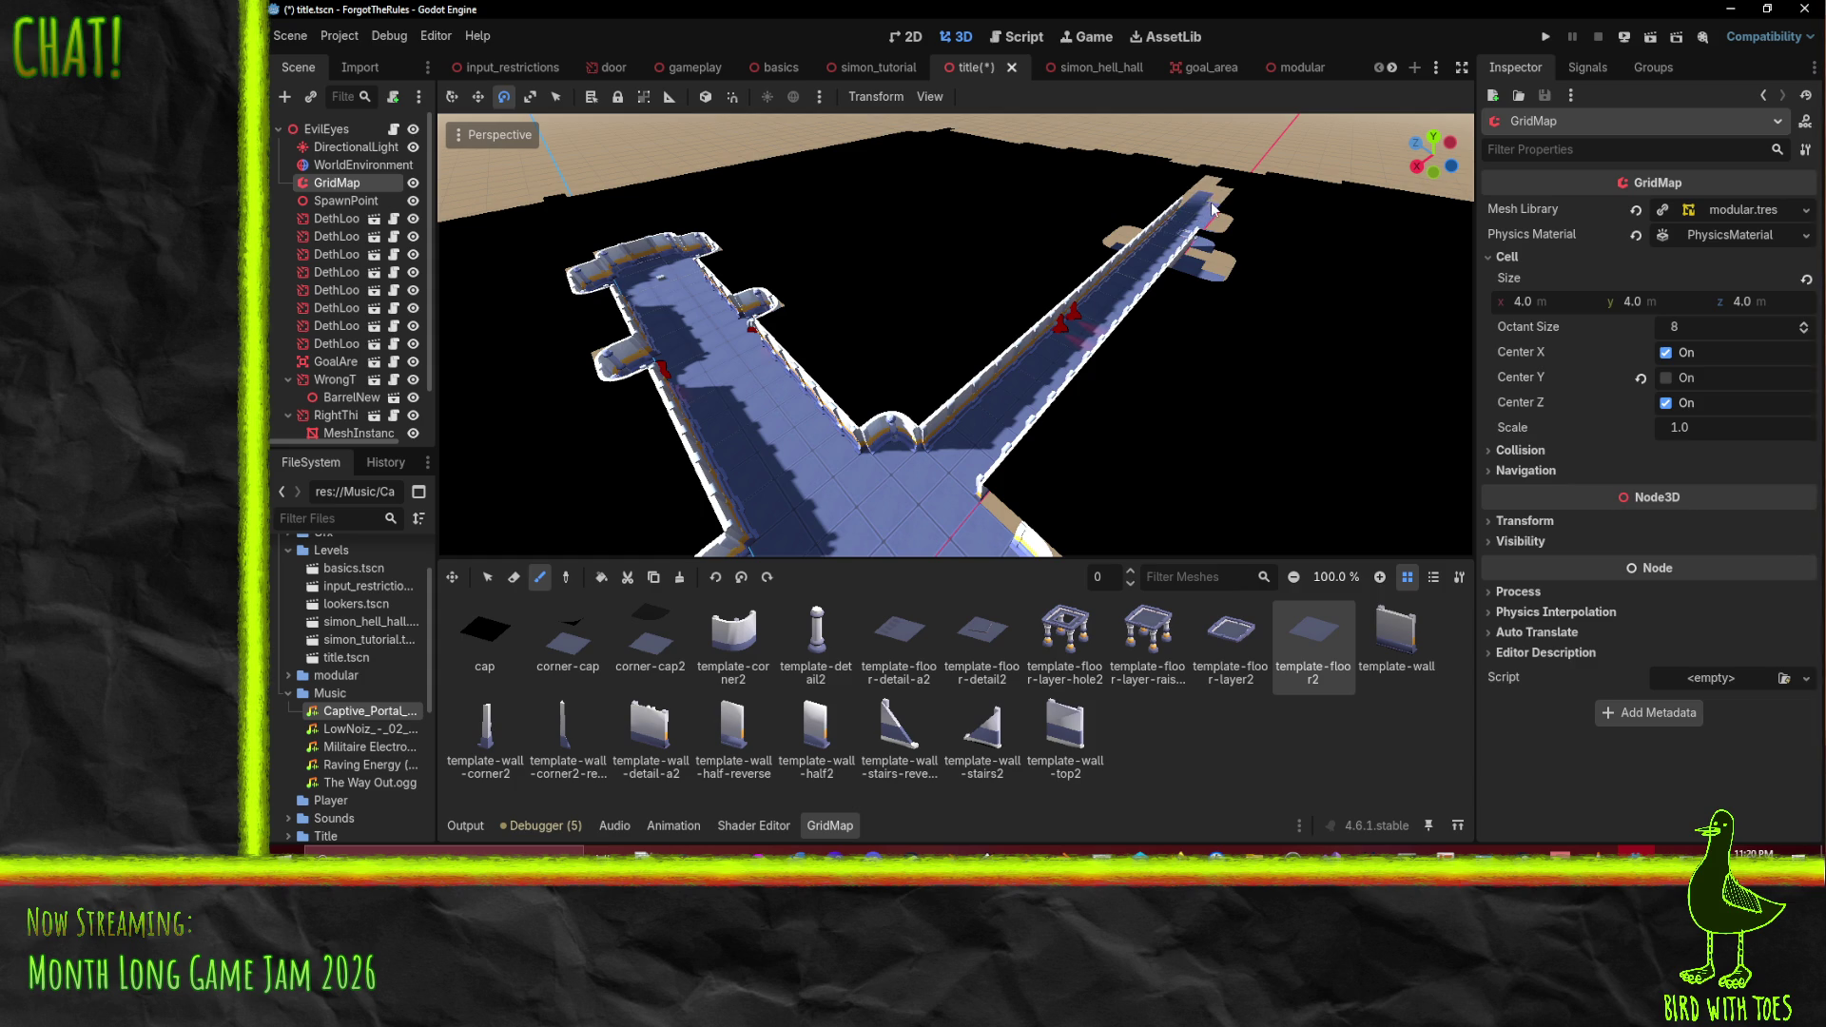
left_click(485, 633)
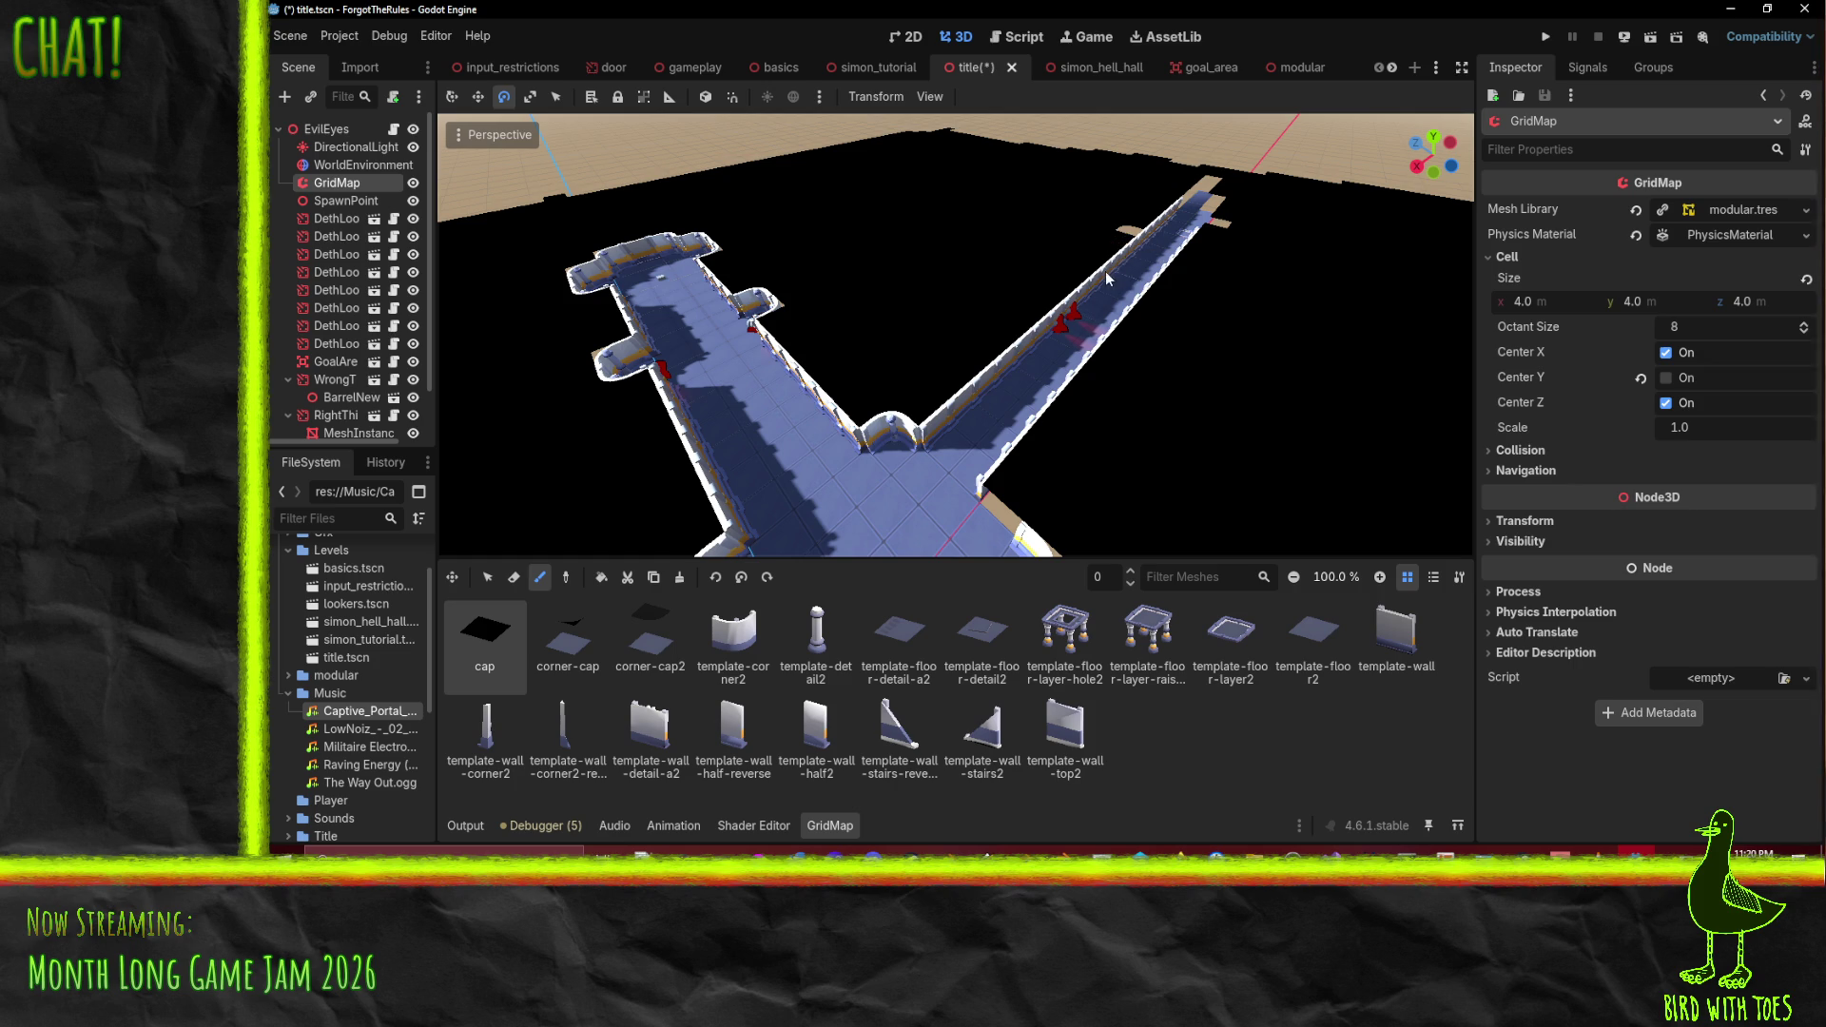
scroll(1126, 344, "up", 3)
scroll(1126, 344, "up", 2)
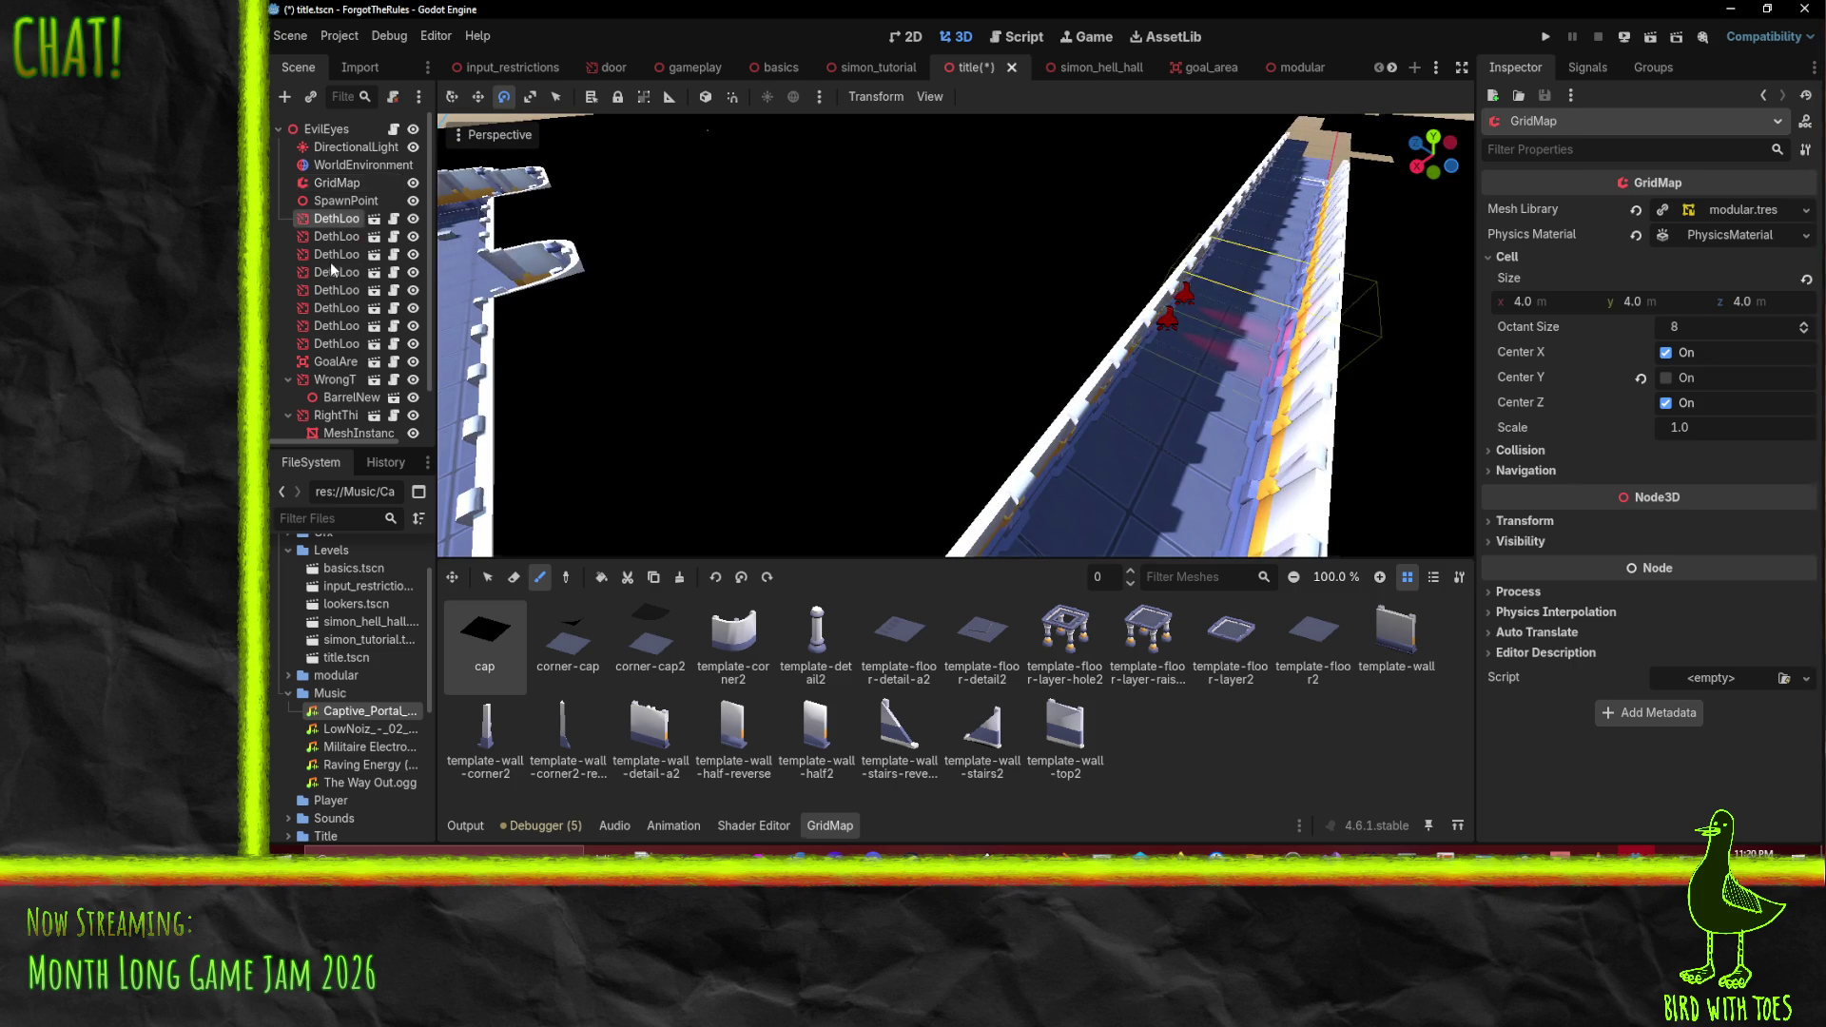
- Select the nodes from the first DethLooker down to Critter and delete them all
double_click(335, 218)
scroll(330, 380, "down", 2)
left_click(330, 419, "shift")
key("Delete")
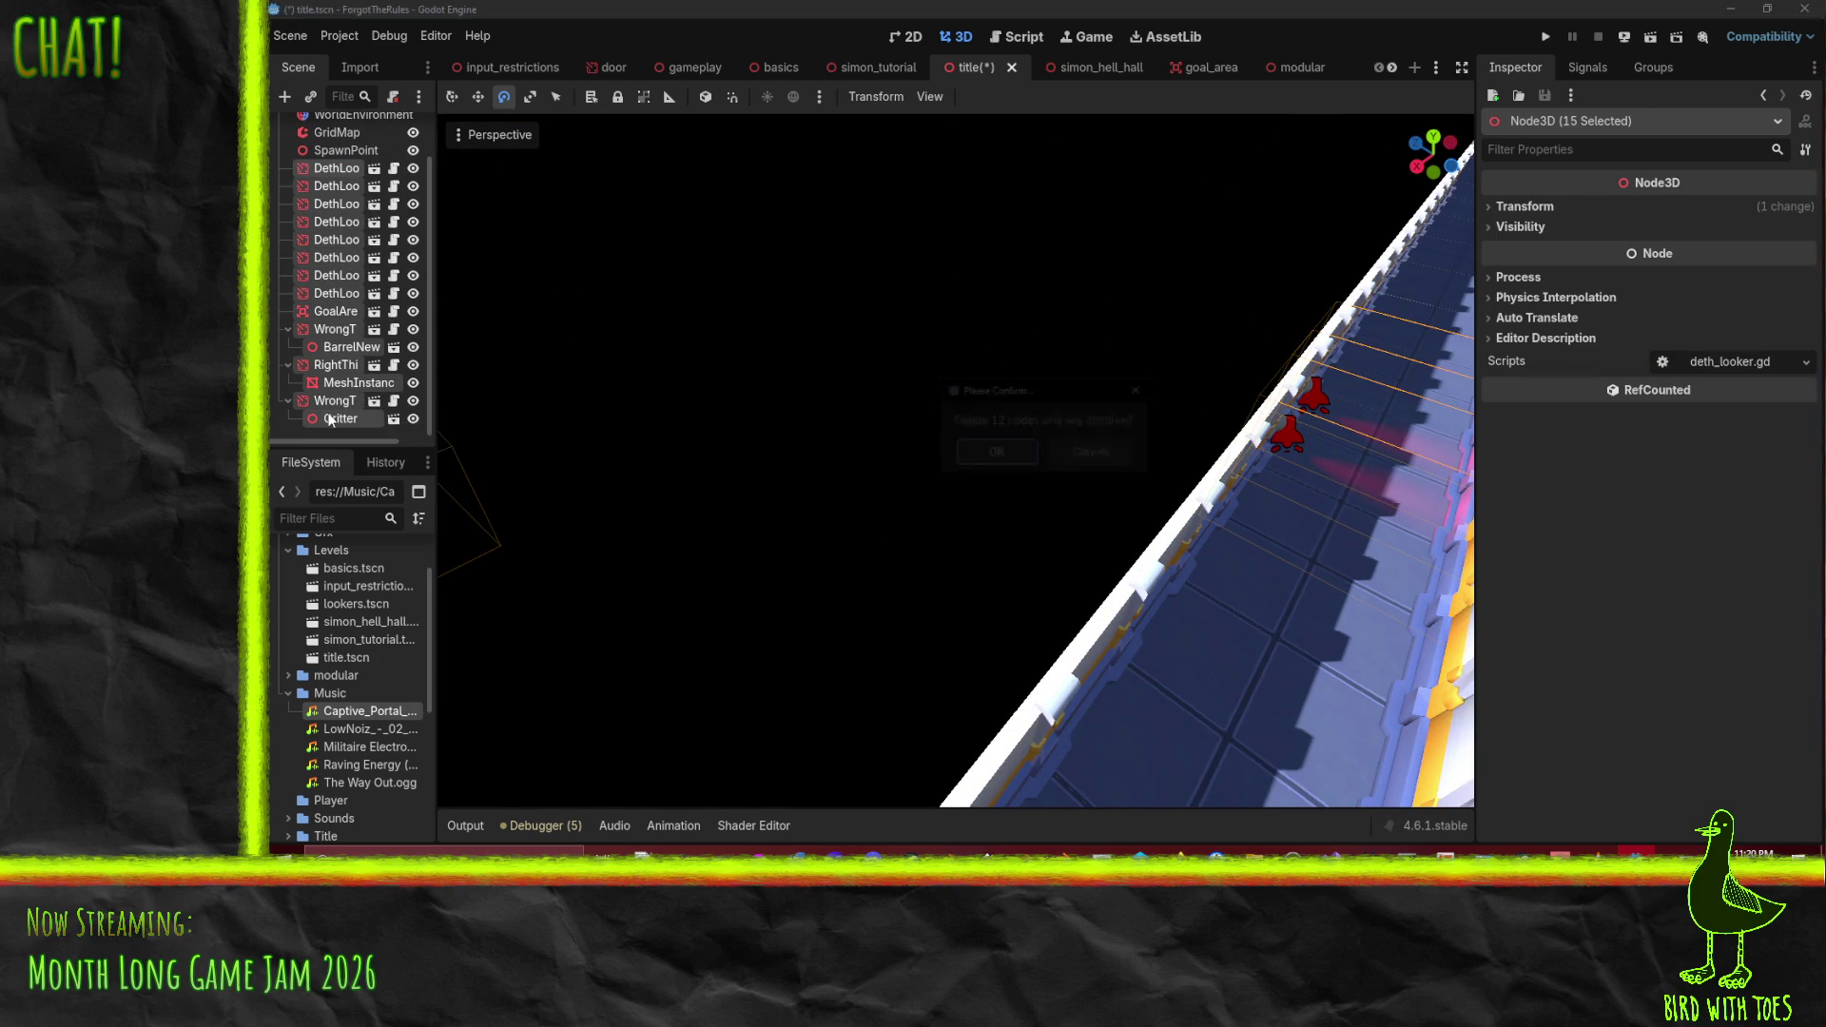
left_click(989, 454)
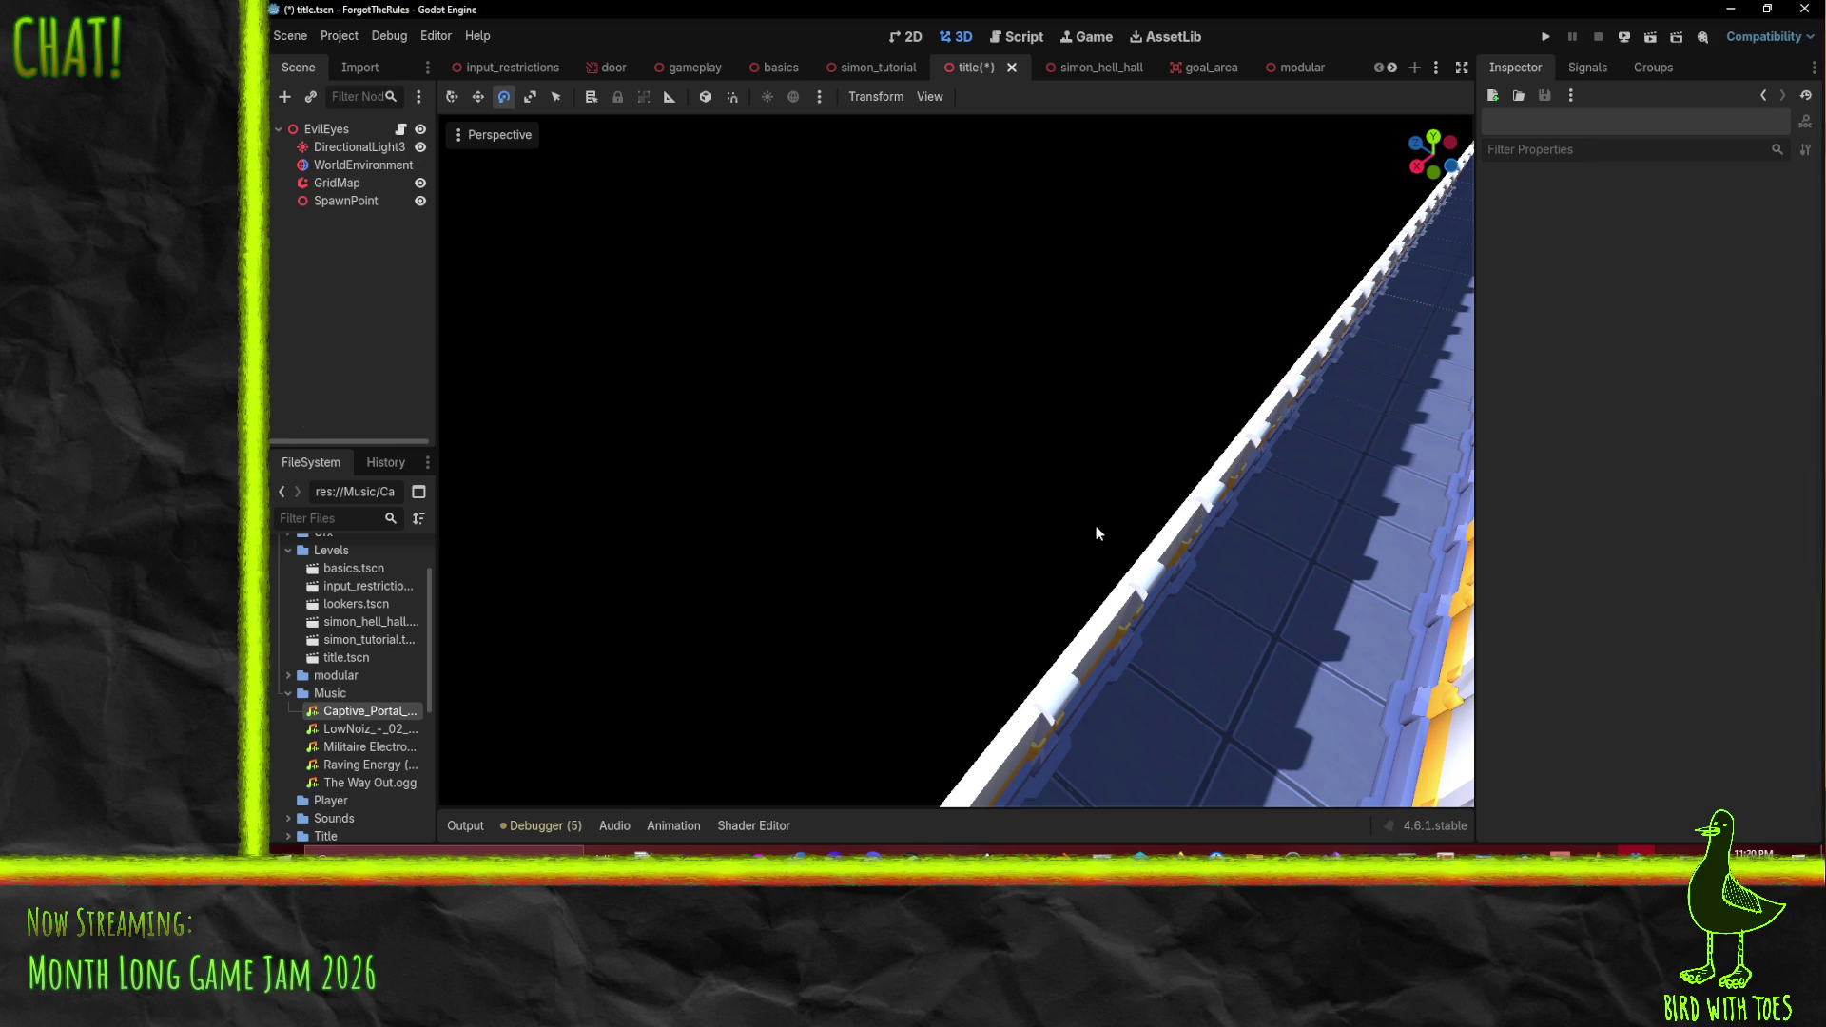
scroll(1090, 514, "up", 3)
scroll(1217, 444, "up", 2)
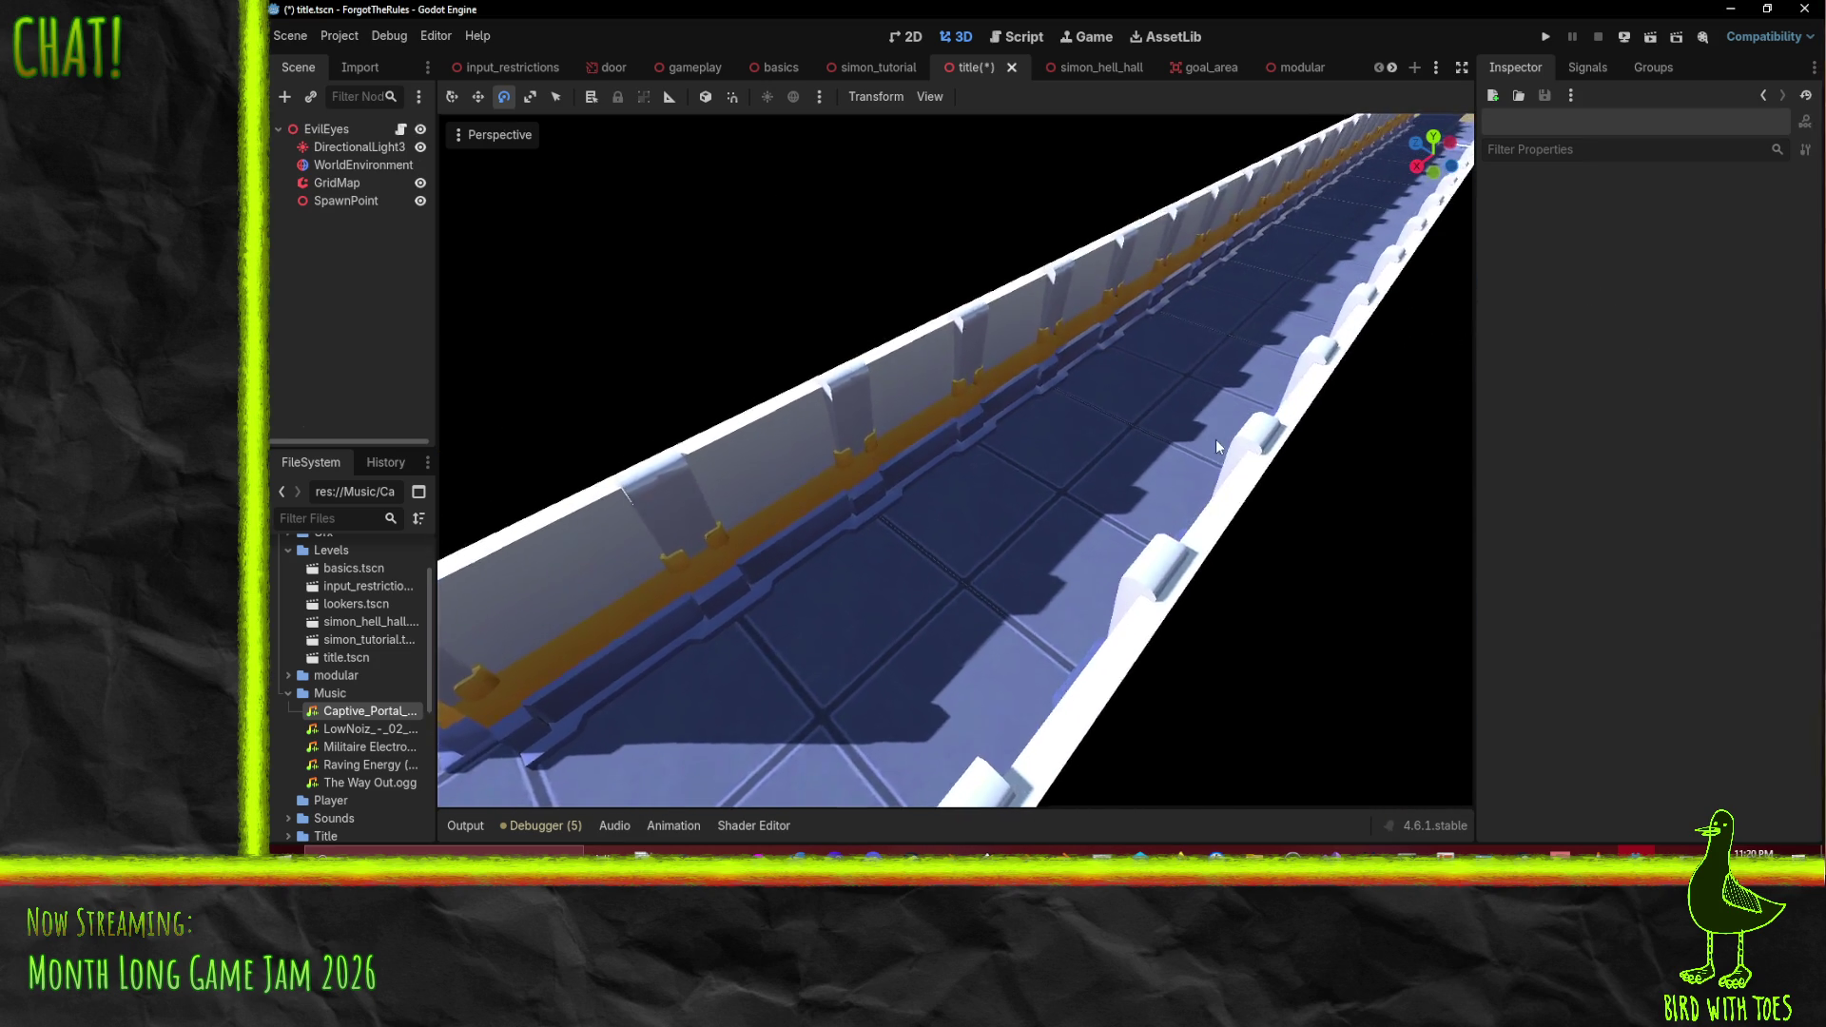
scroll(1217, 407, "up", 3)
scroll(1213, 408, "down", 3)
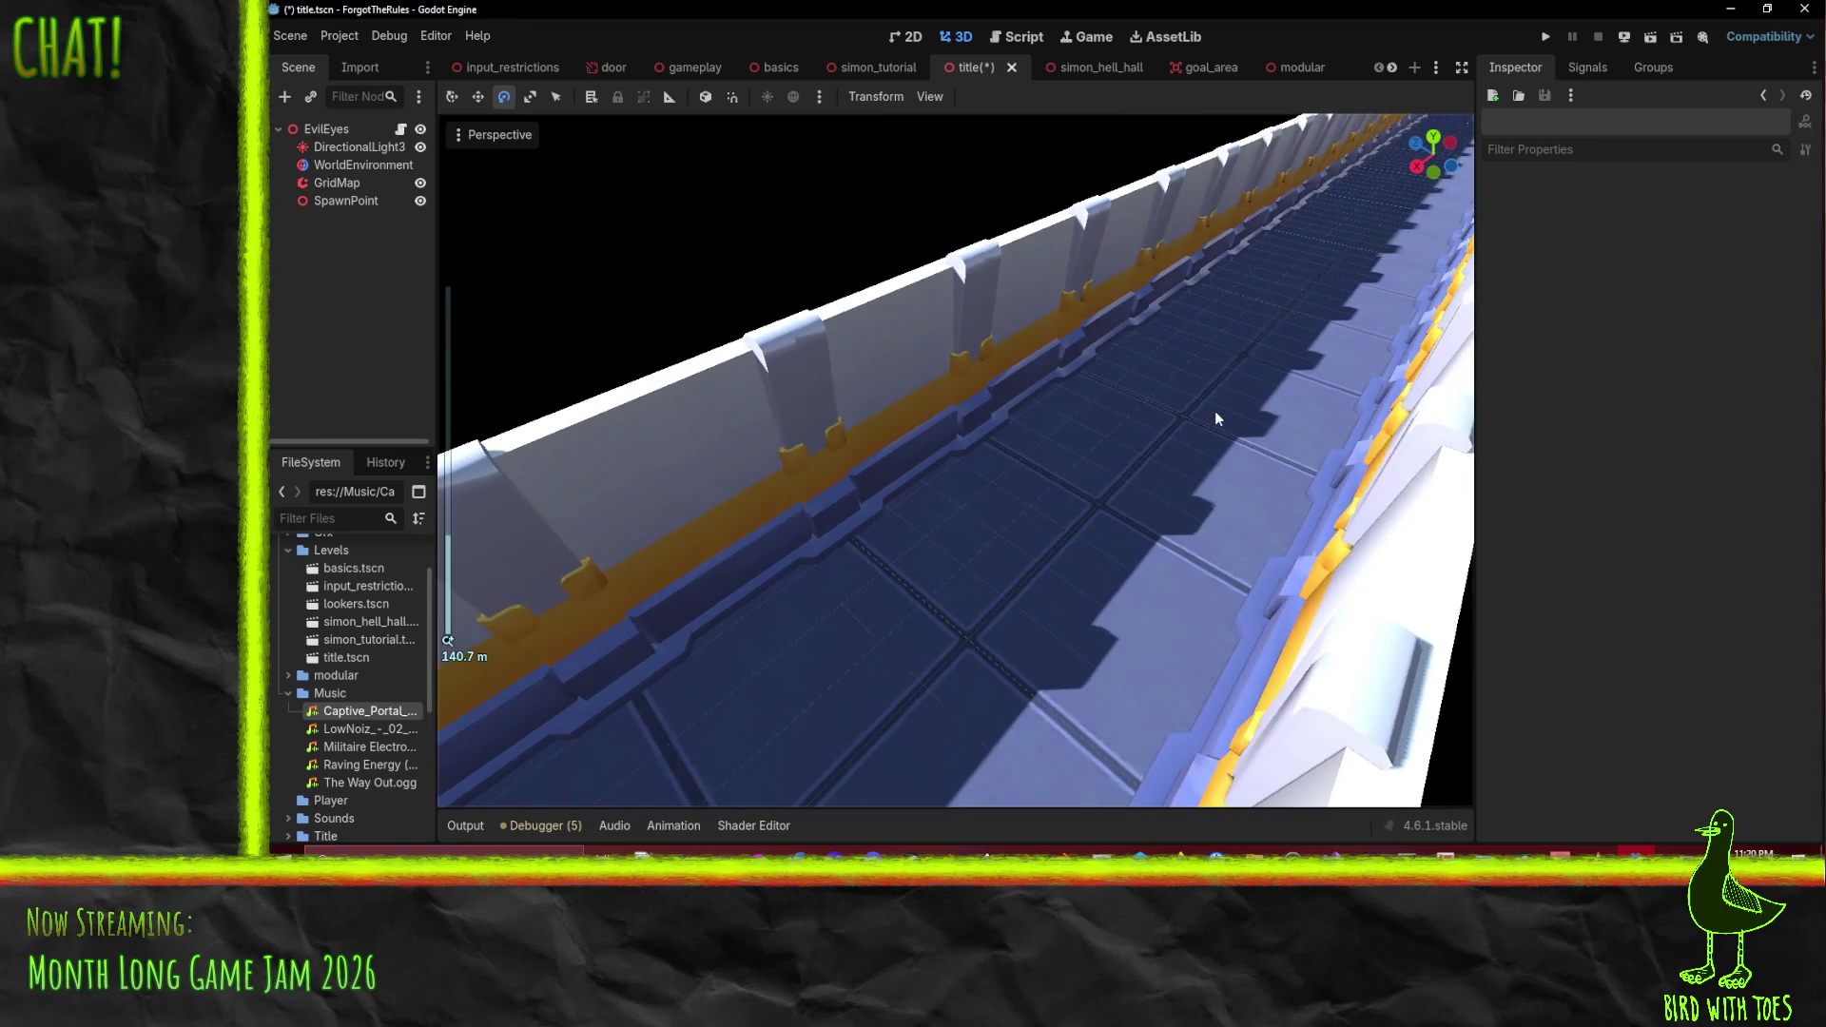
scroll(1217, 410, "up", 5)
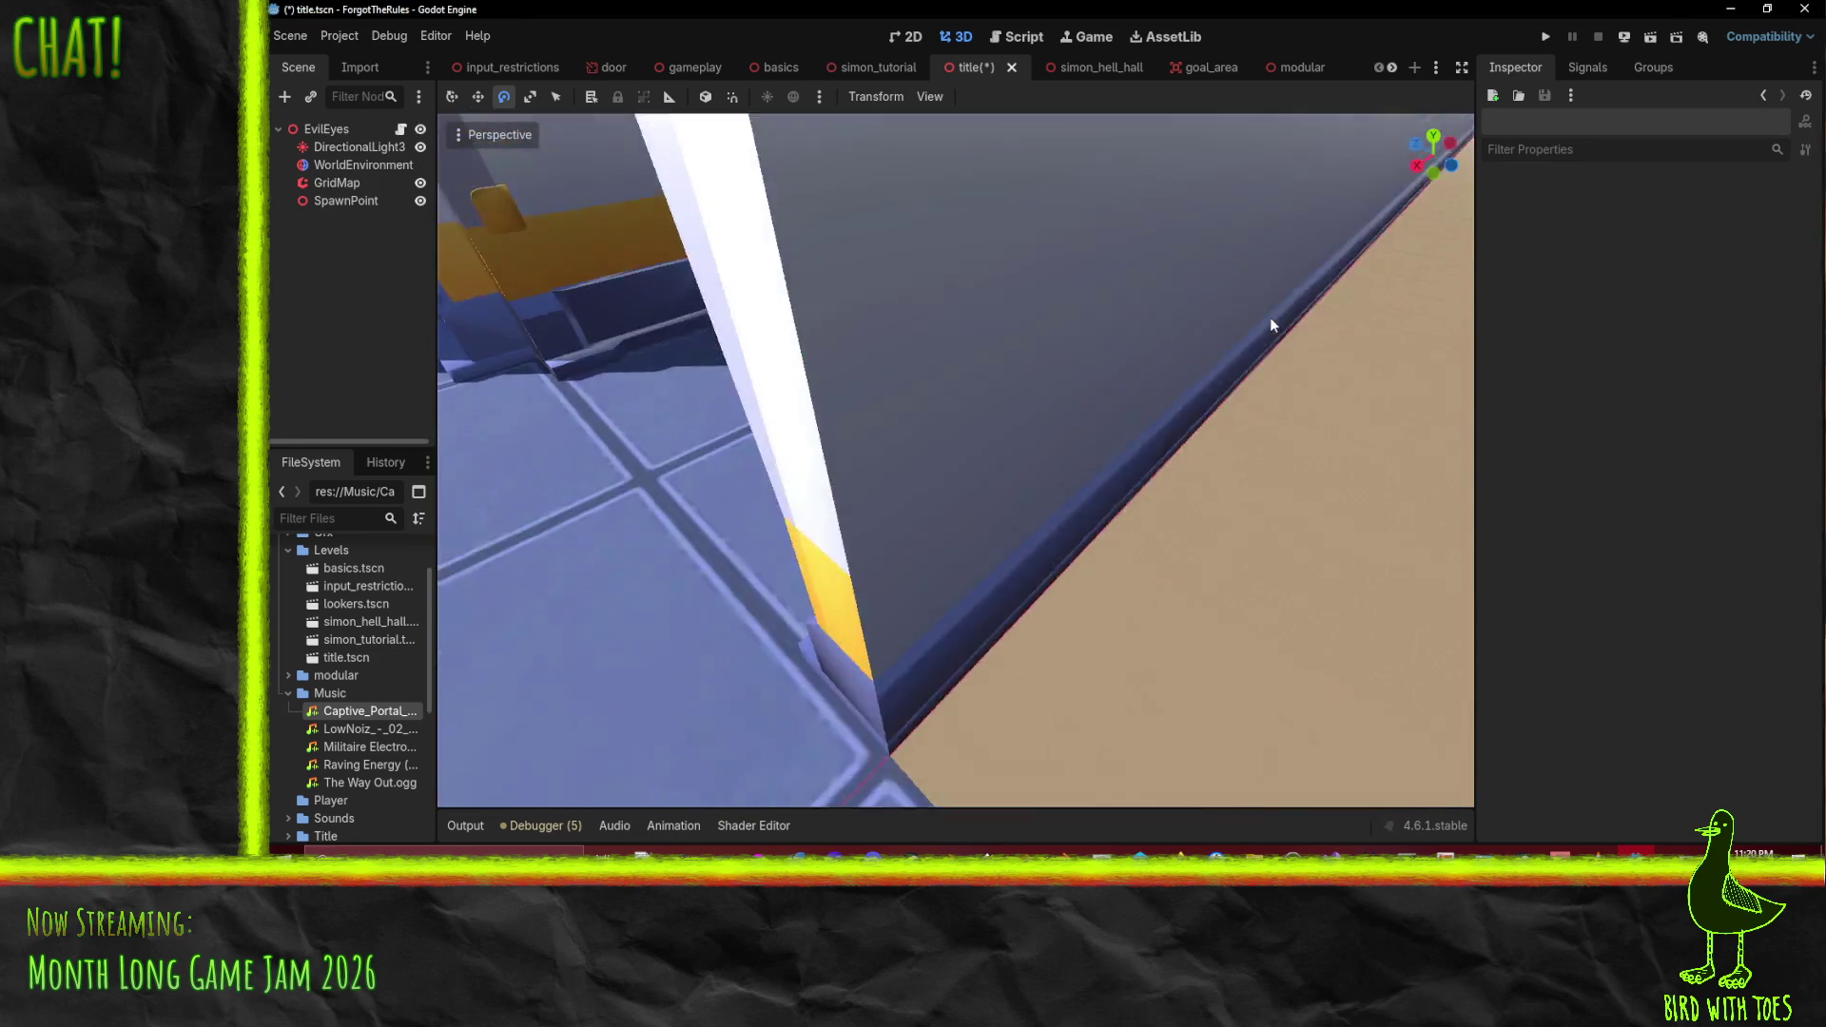
scroll(1270, 324, "down", 5)
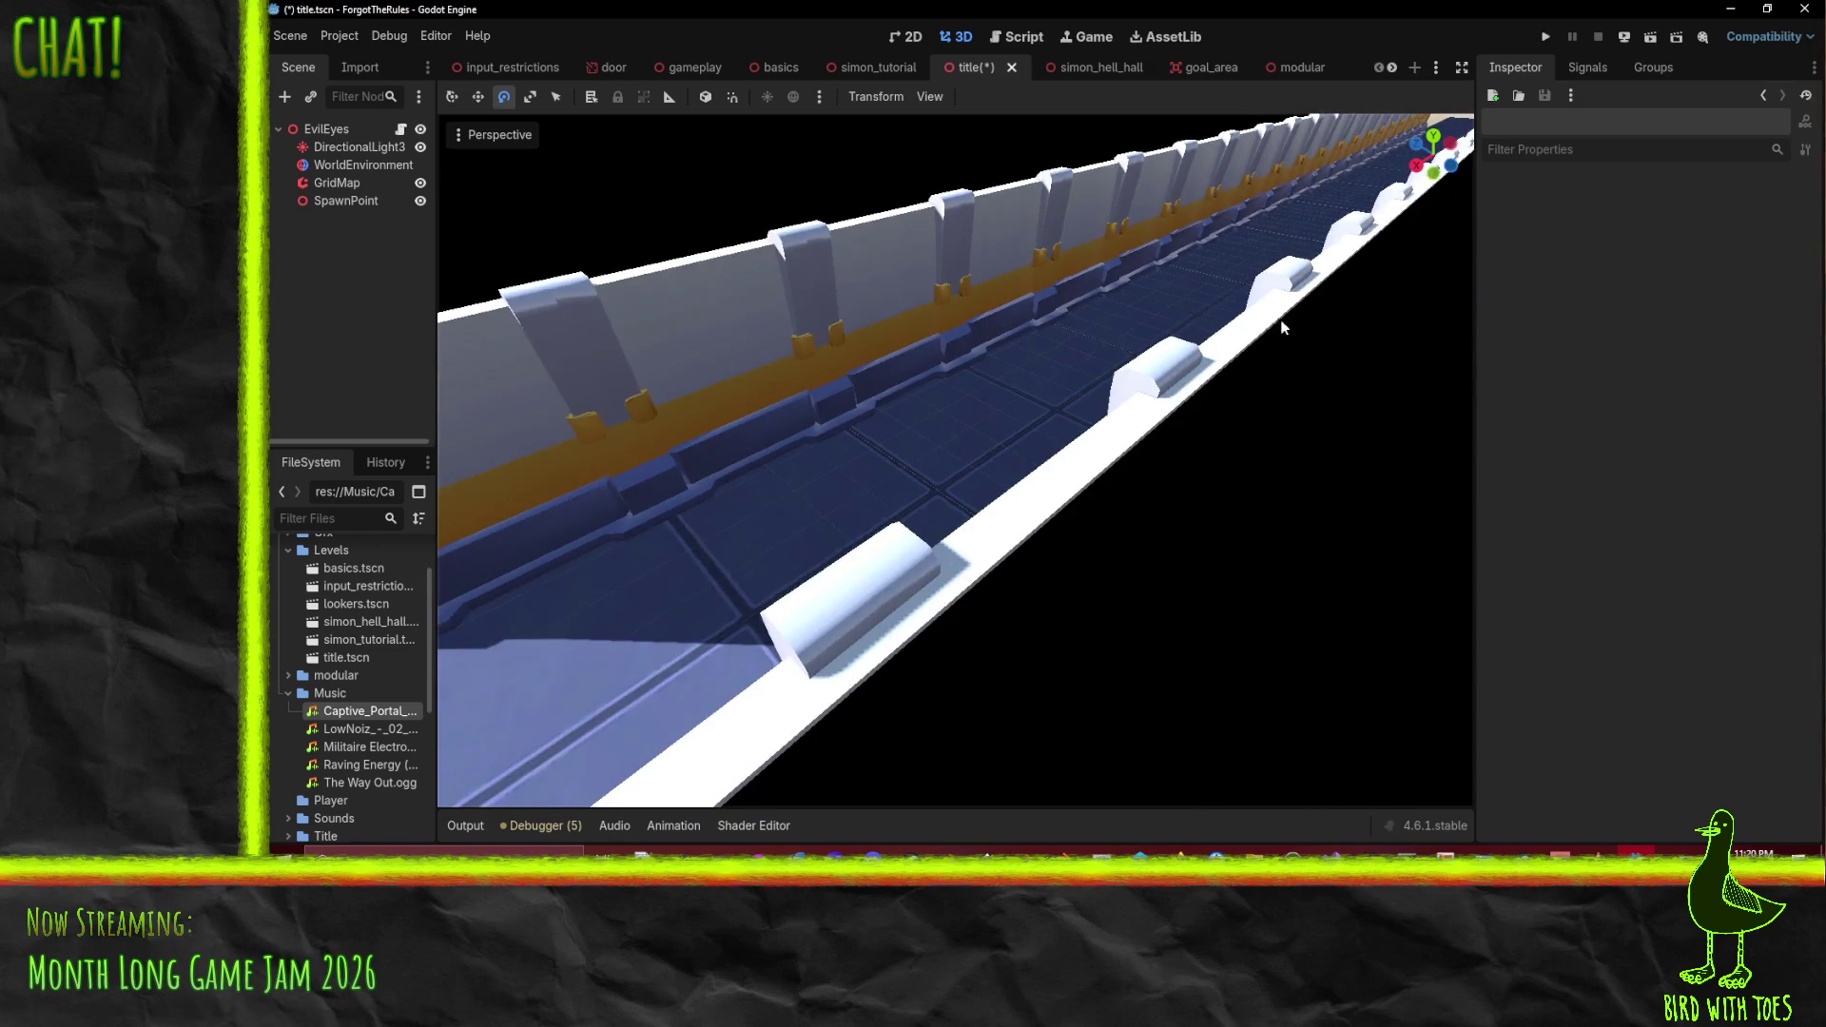
scroll(1295, 321, "up", 5)
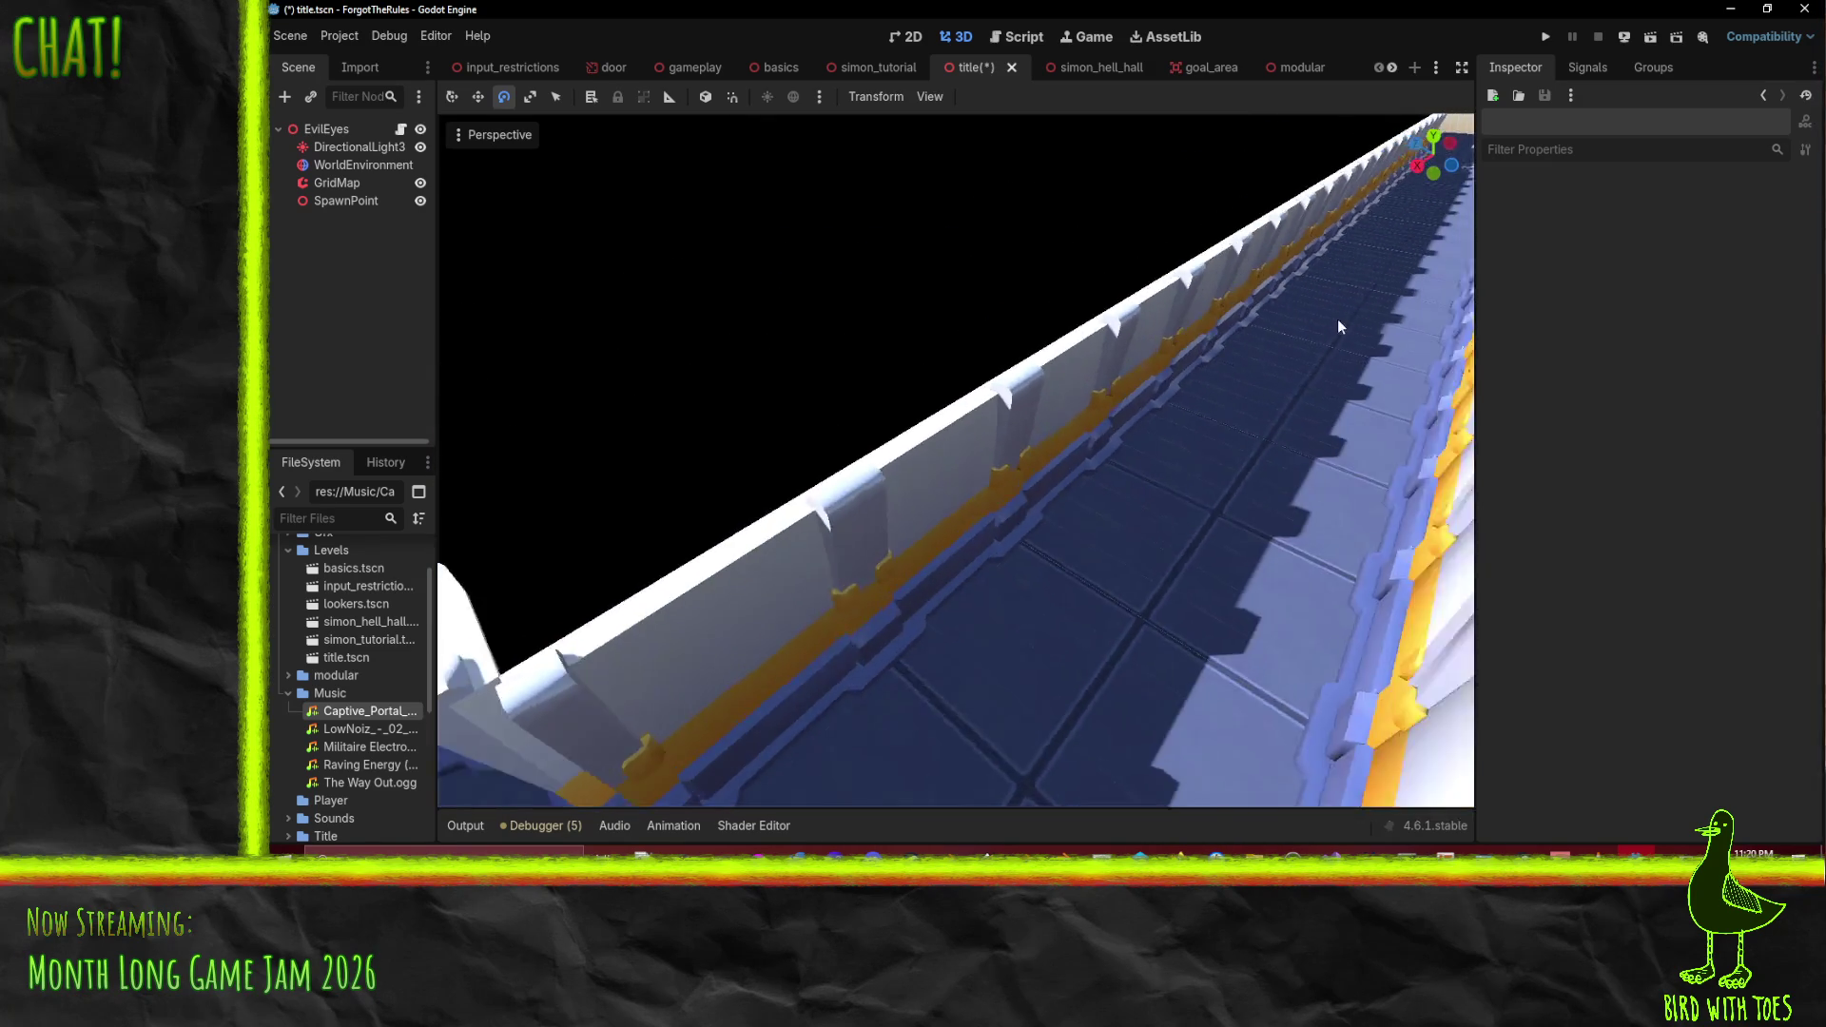
scroll(1337, 320, "up", 5)
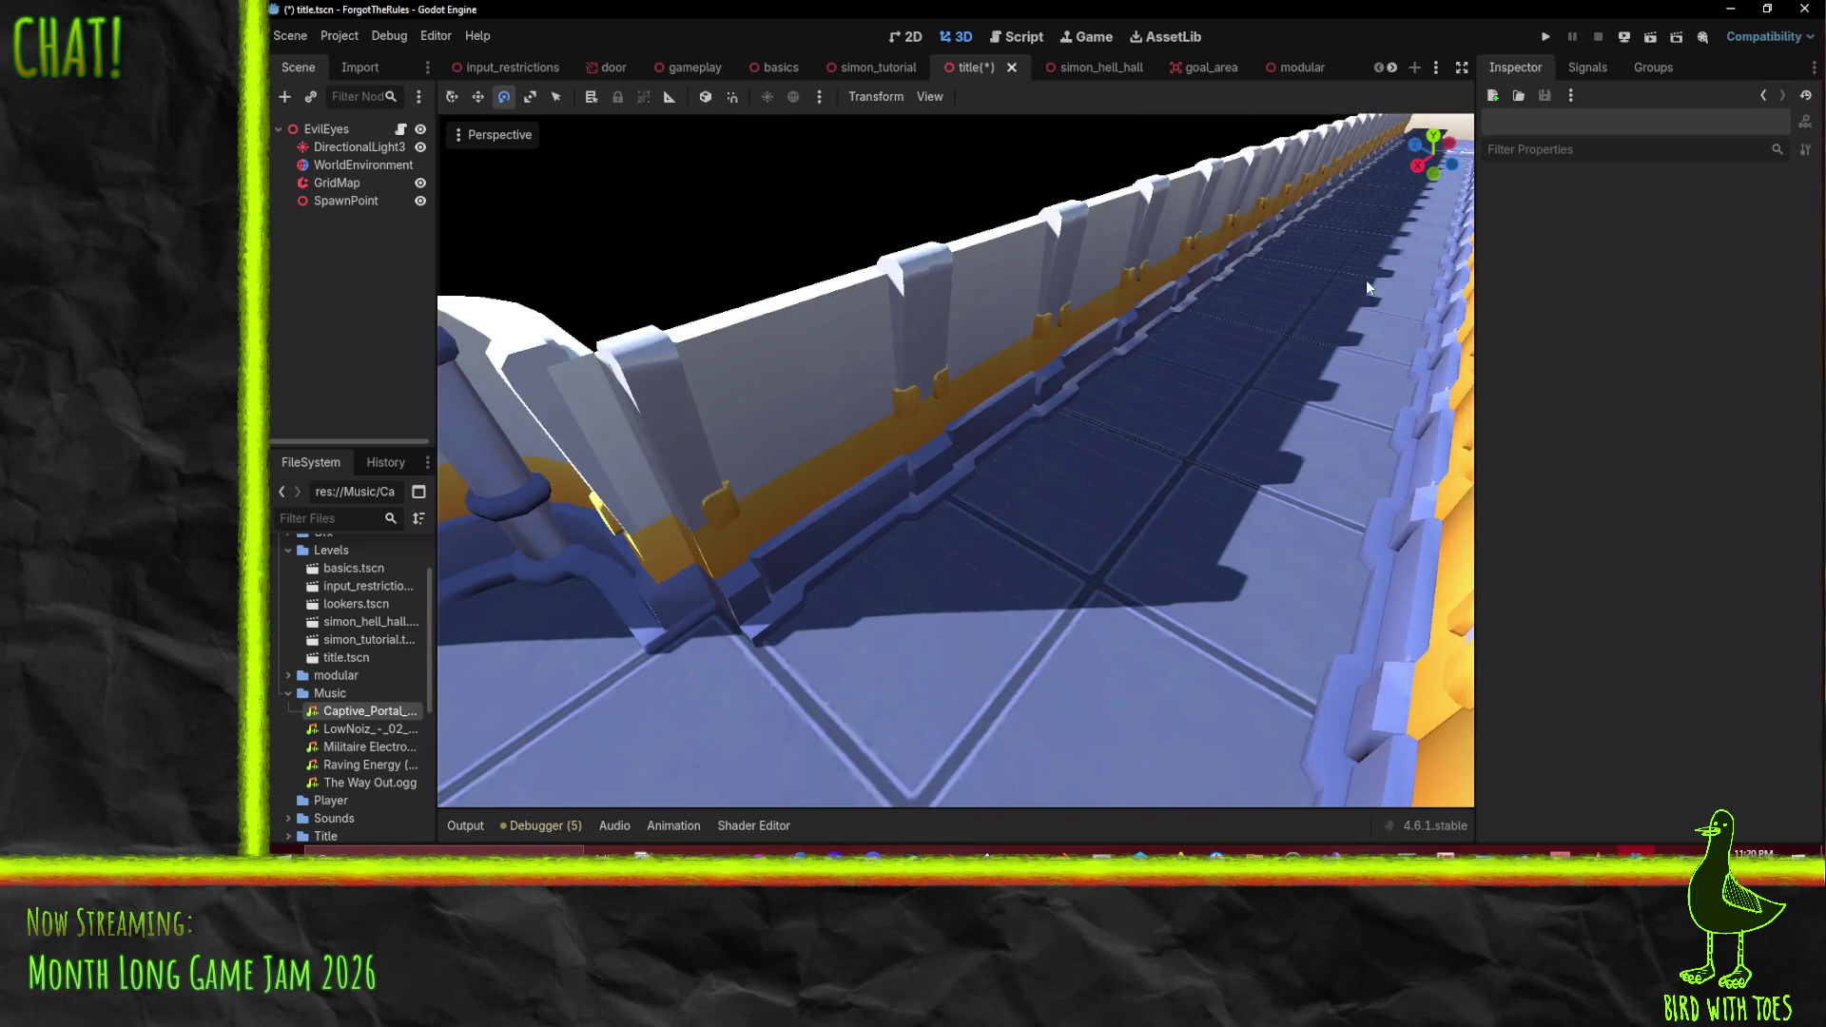
scroll(1346, 300, "down", 4)
scroll(1346, 301, "up", 5)
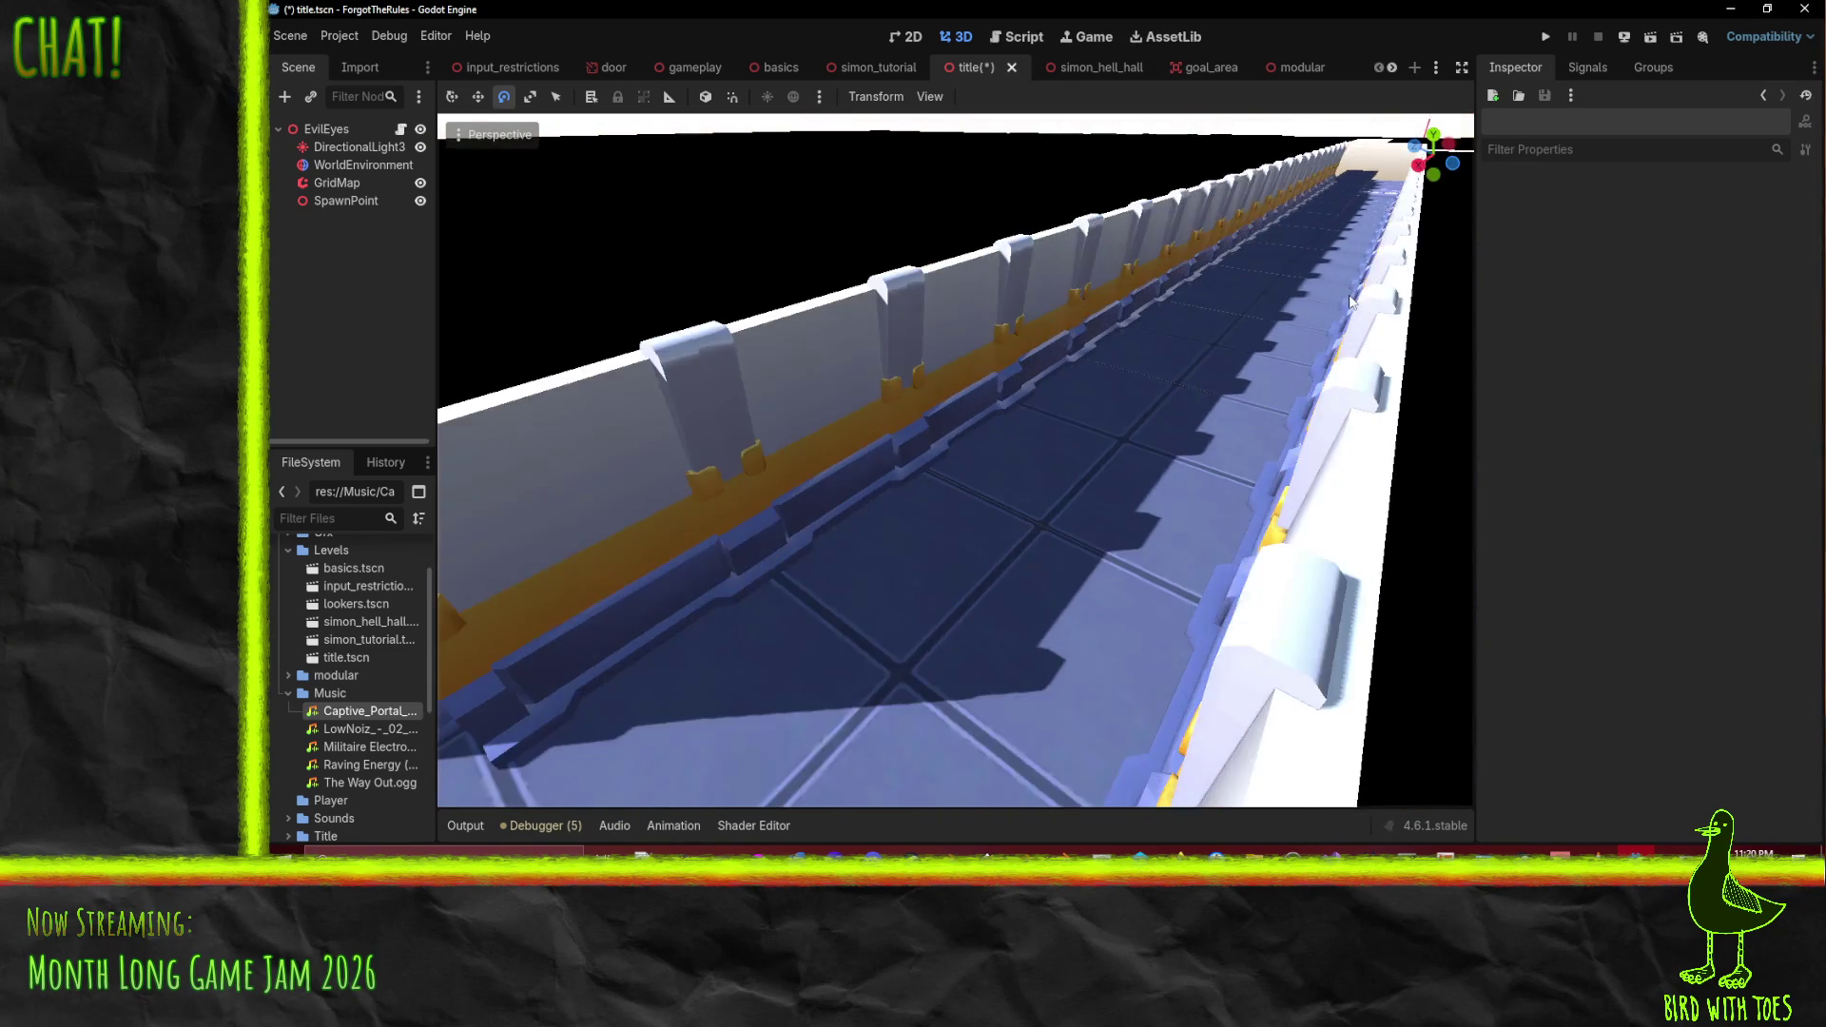
scroll(1351, 302, "down", 3)
scroll(1352, 297, "up", 3)
scroll(1353, 295, "down", 3)
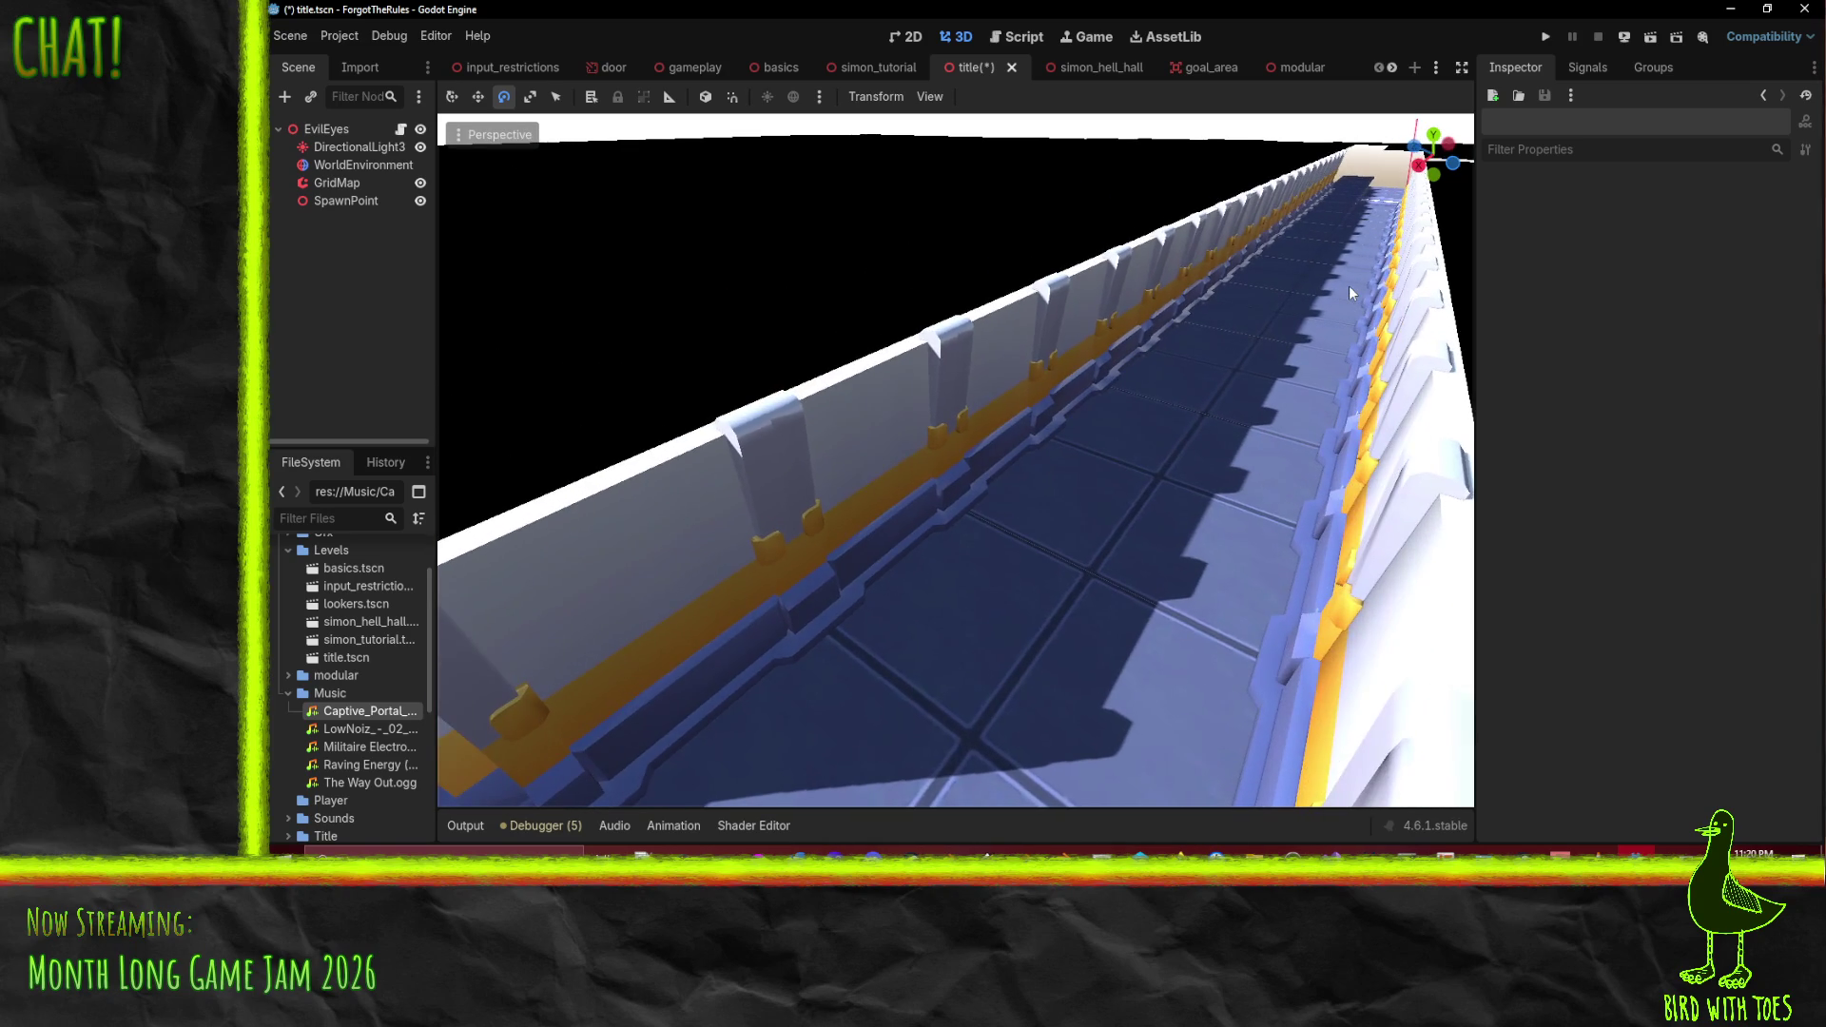
scroll(1349, 291, "down", 2)
scroll(1349, 292, "up", 4)
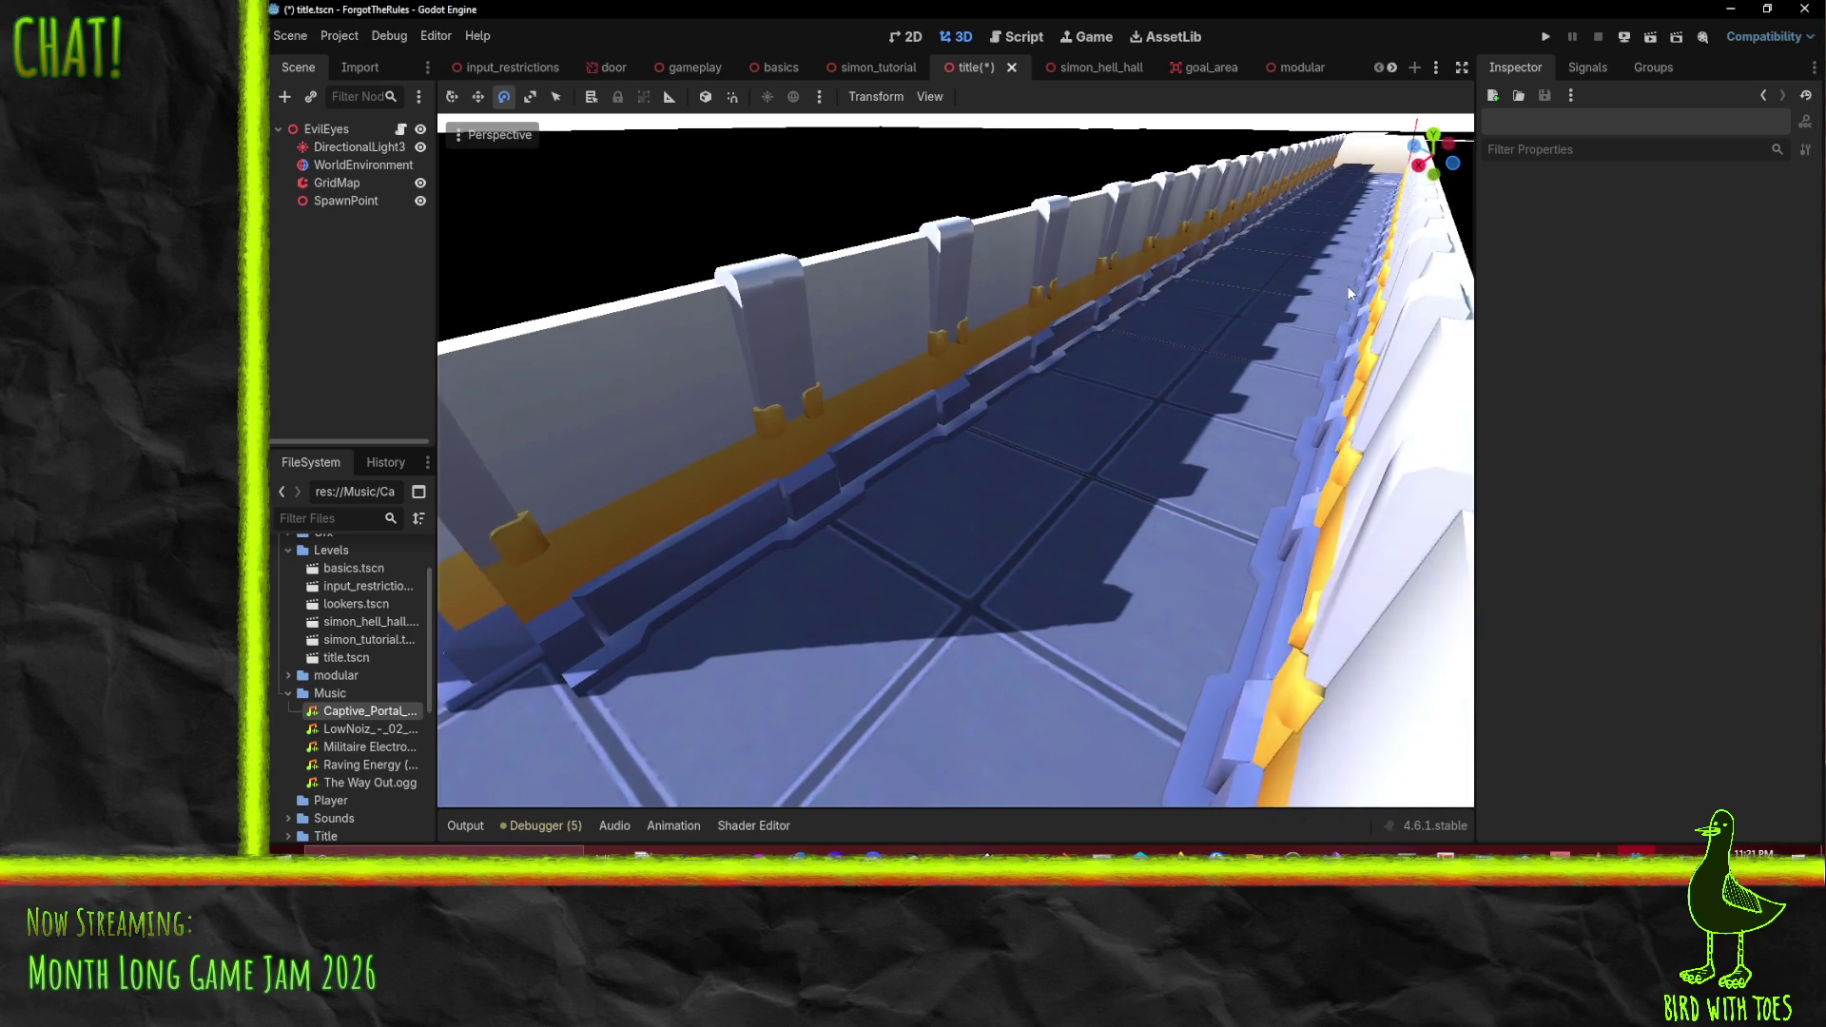
scroll(1350, 285, "down", 3)
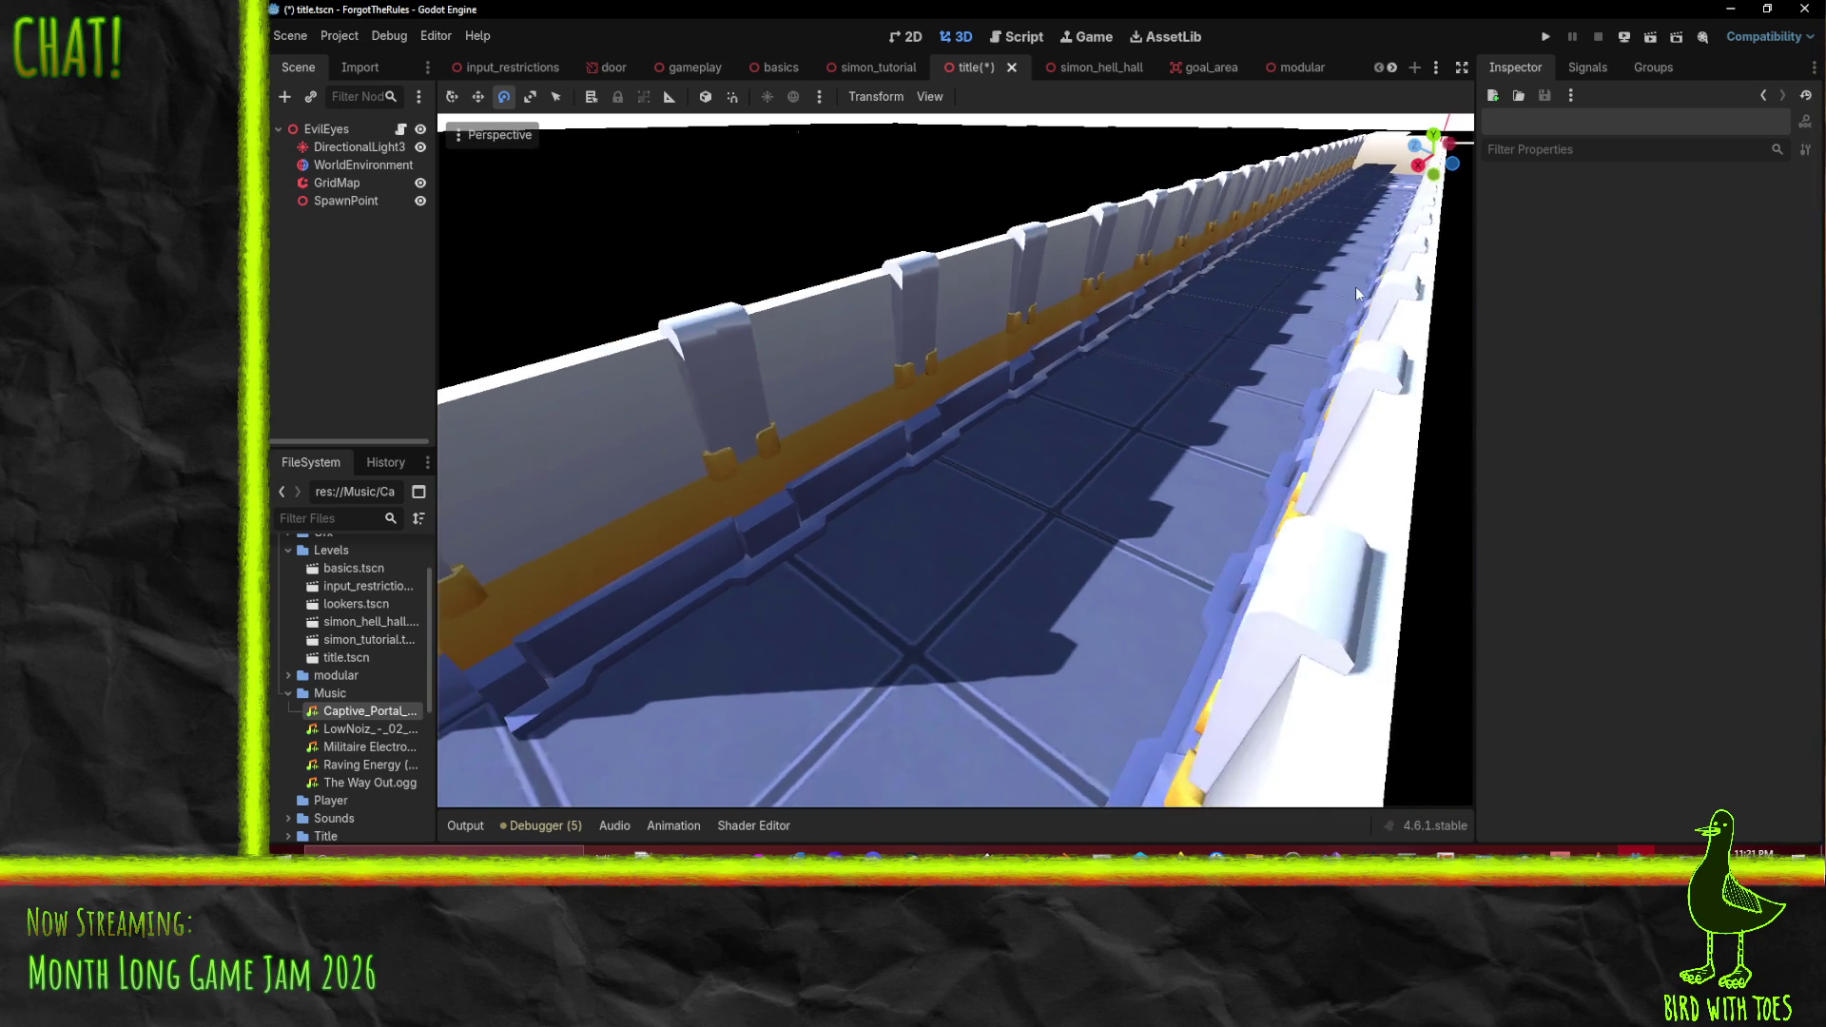
scroll(1358, 287, "down", 2)
scroll(1362, 283, "up", 3)
scroll(1361, 289, "down", 3)
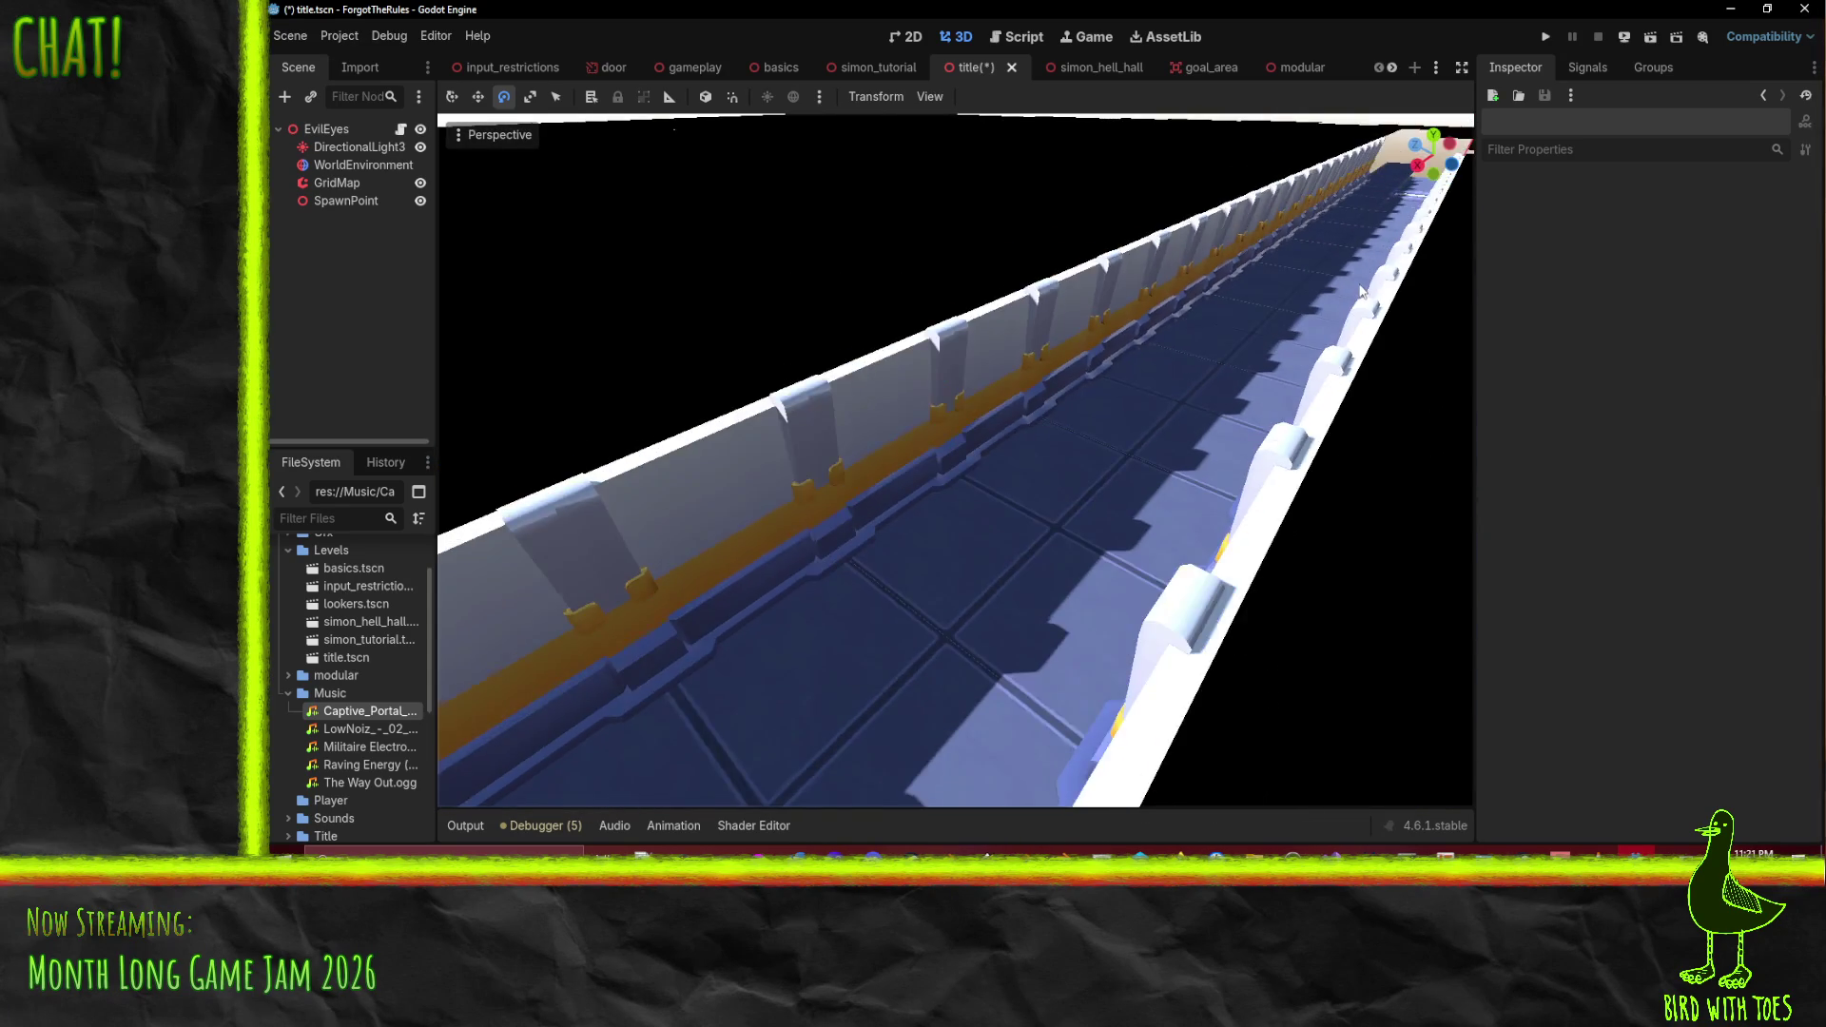
scroll(1369, 272, "up", 5)
scroll(1366, 266, "down", 2)
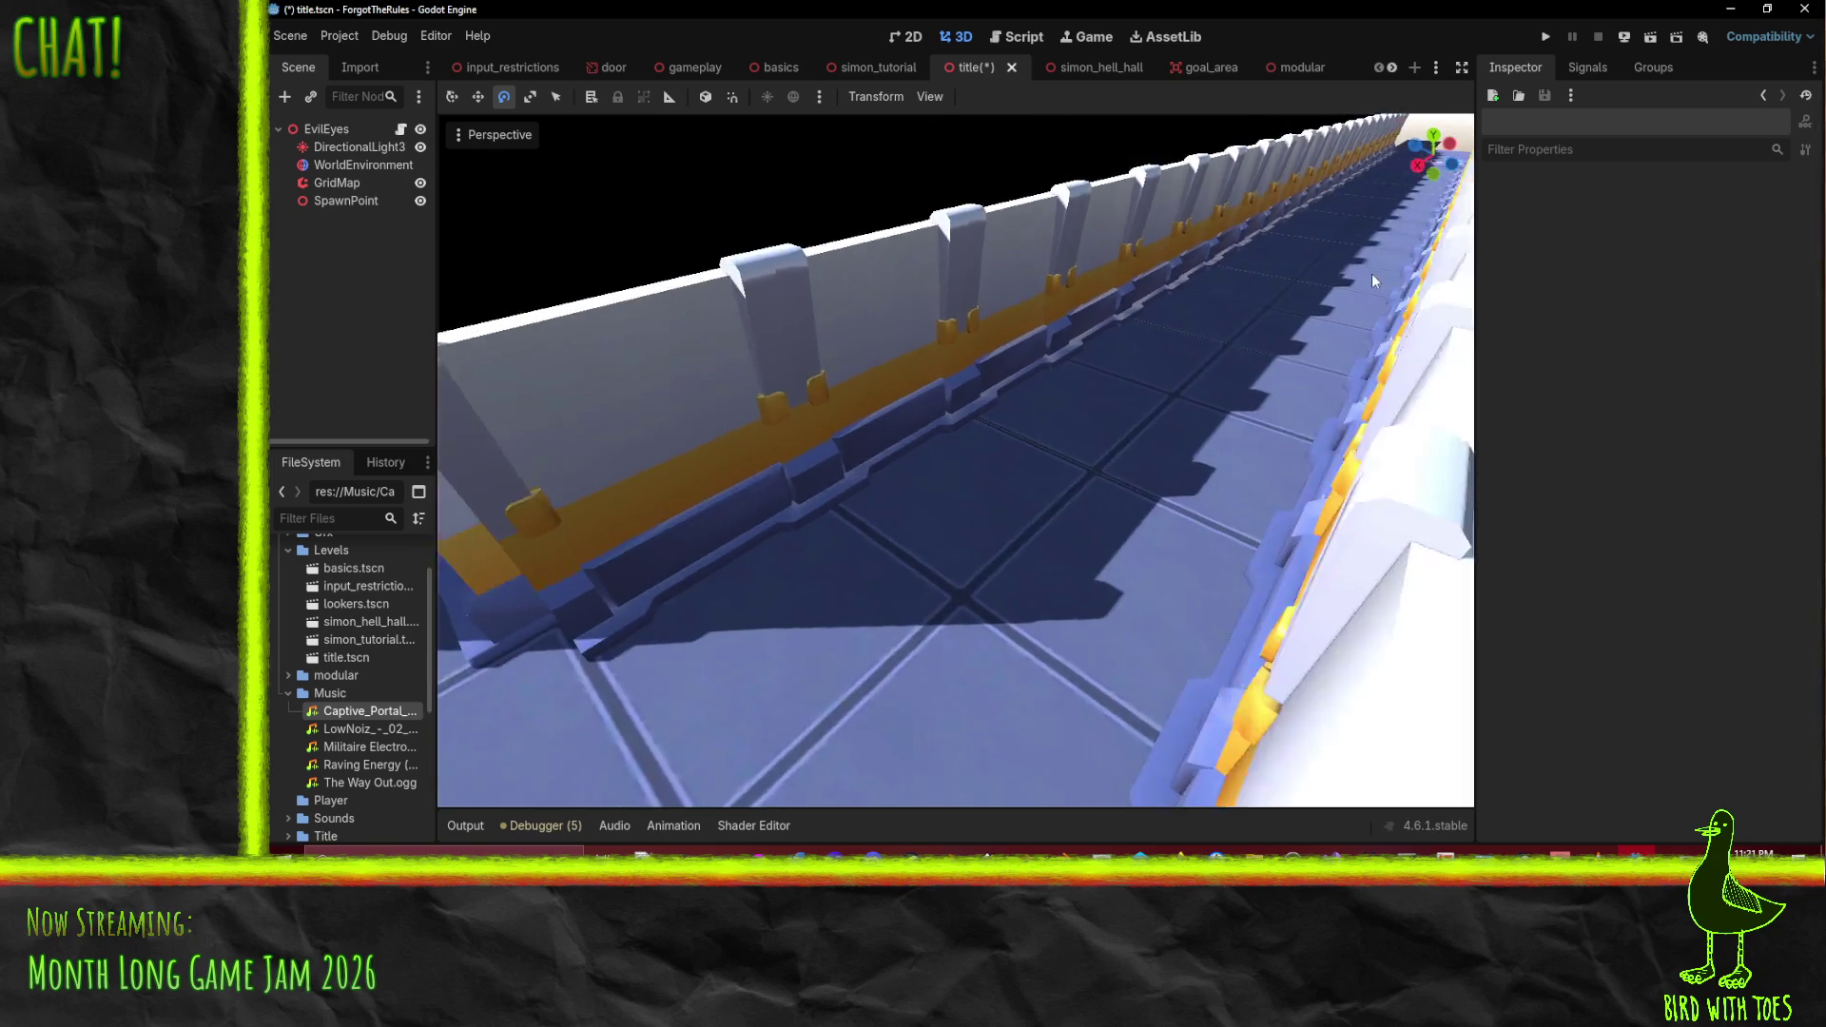
scroll(1371, 272, "down", 8)
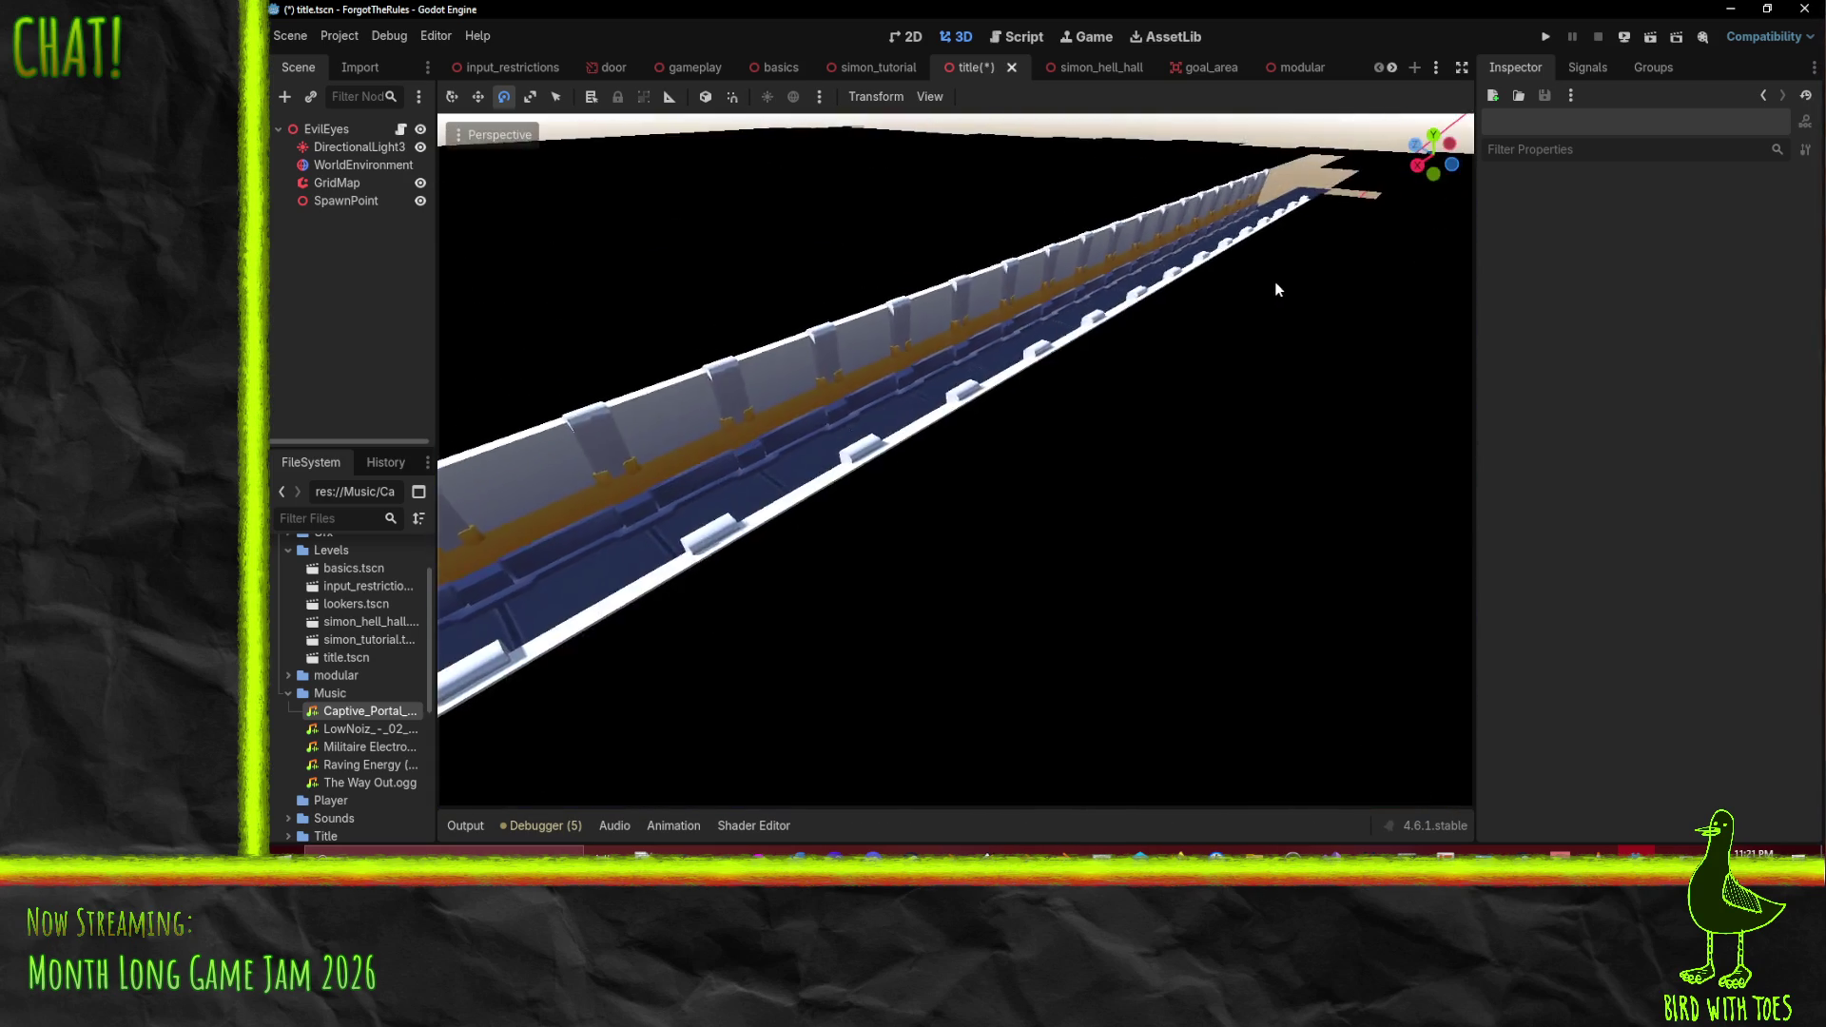
scroll(1299, 275, "up", 4)
scroll(1266, 276, "down", 4)
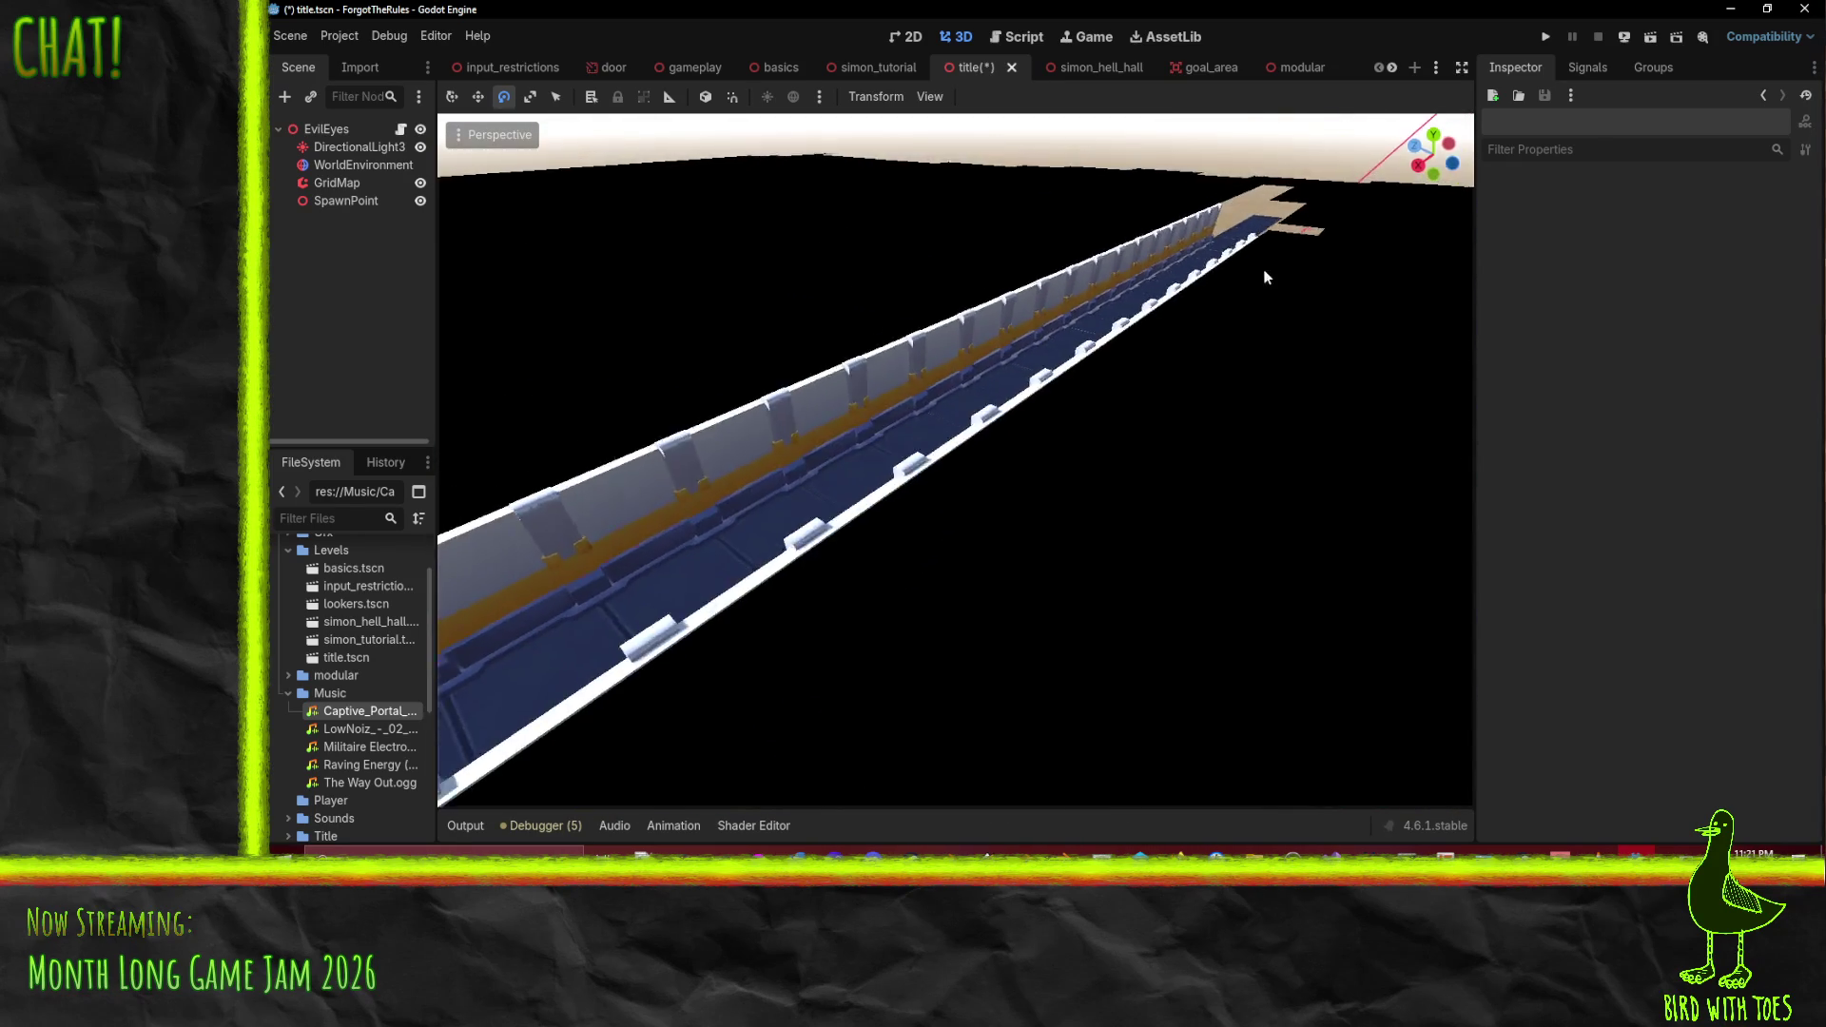
scroll(1310, 249, "up", 10)
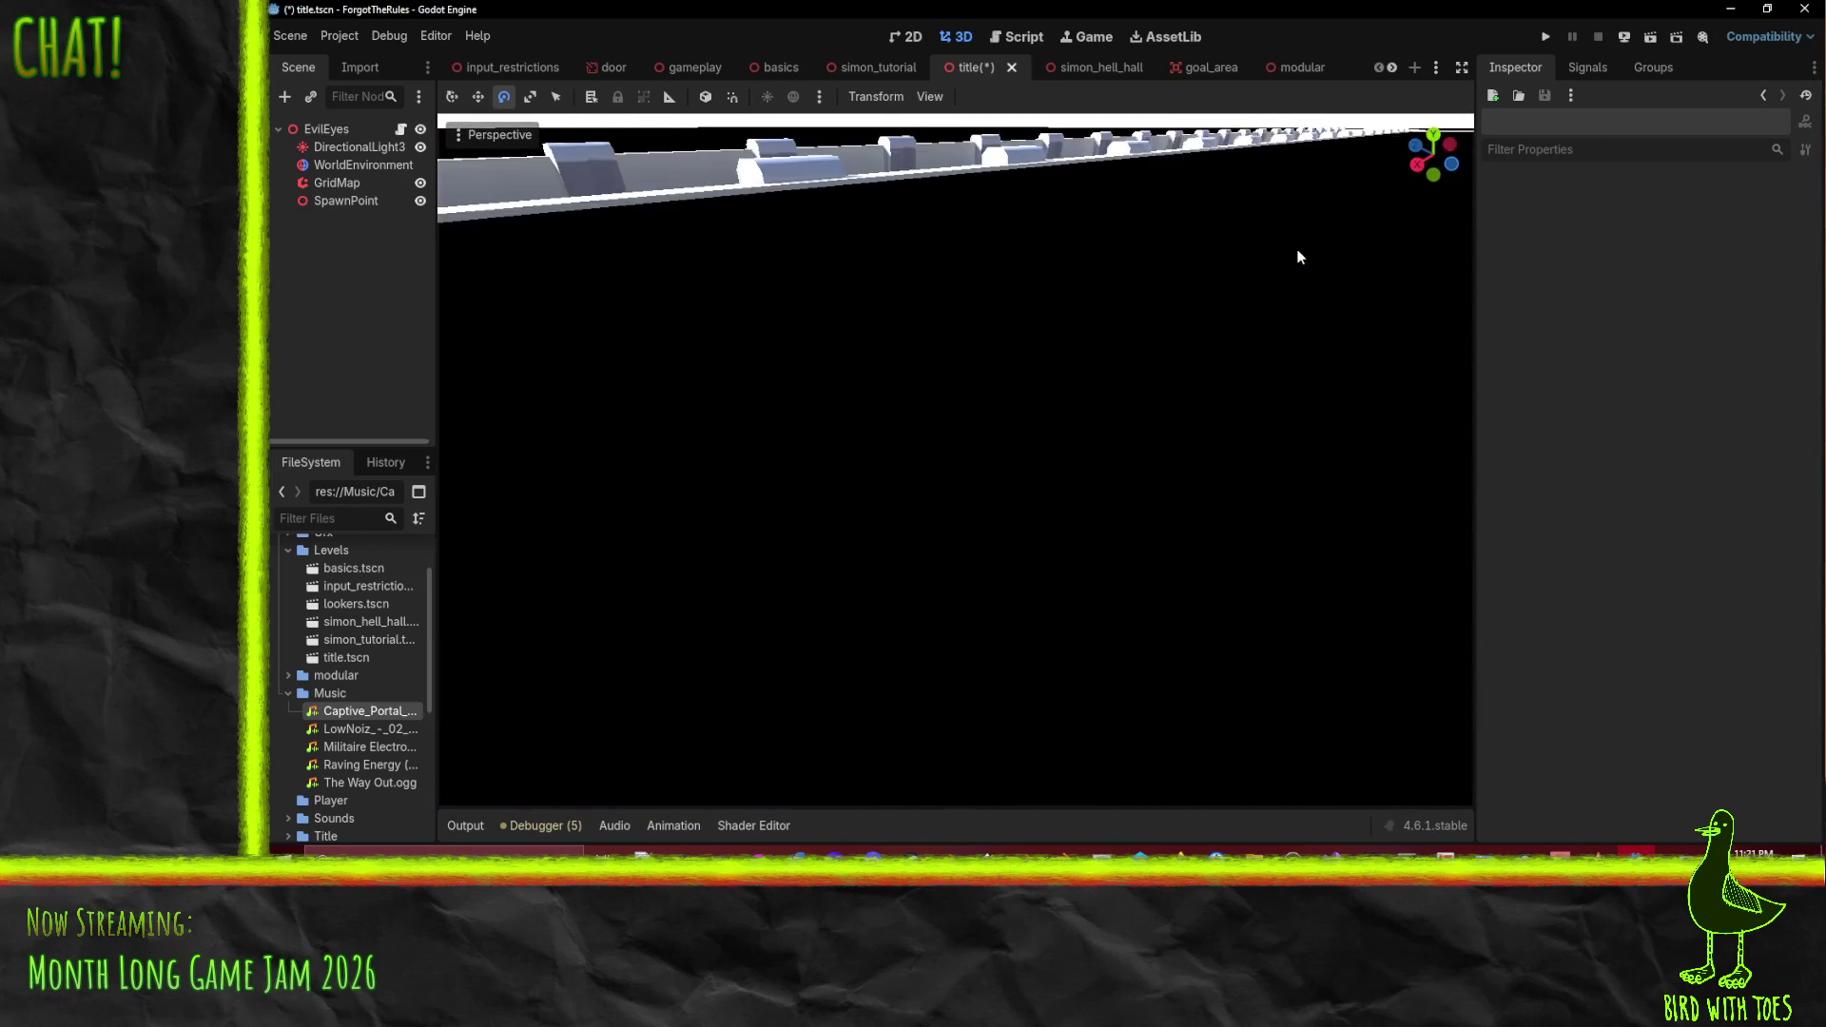
scroll(1299, 257, "down", 6)
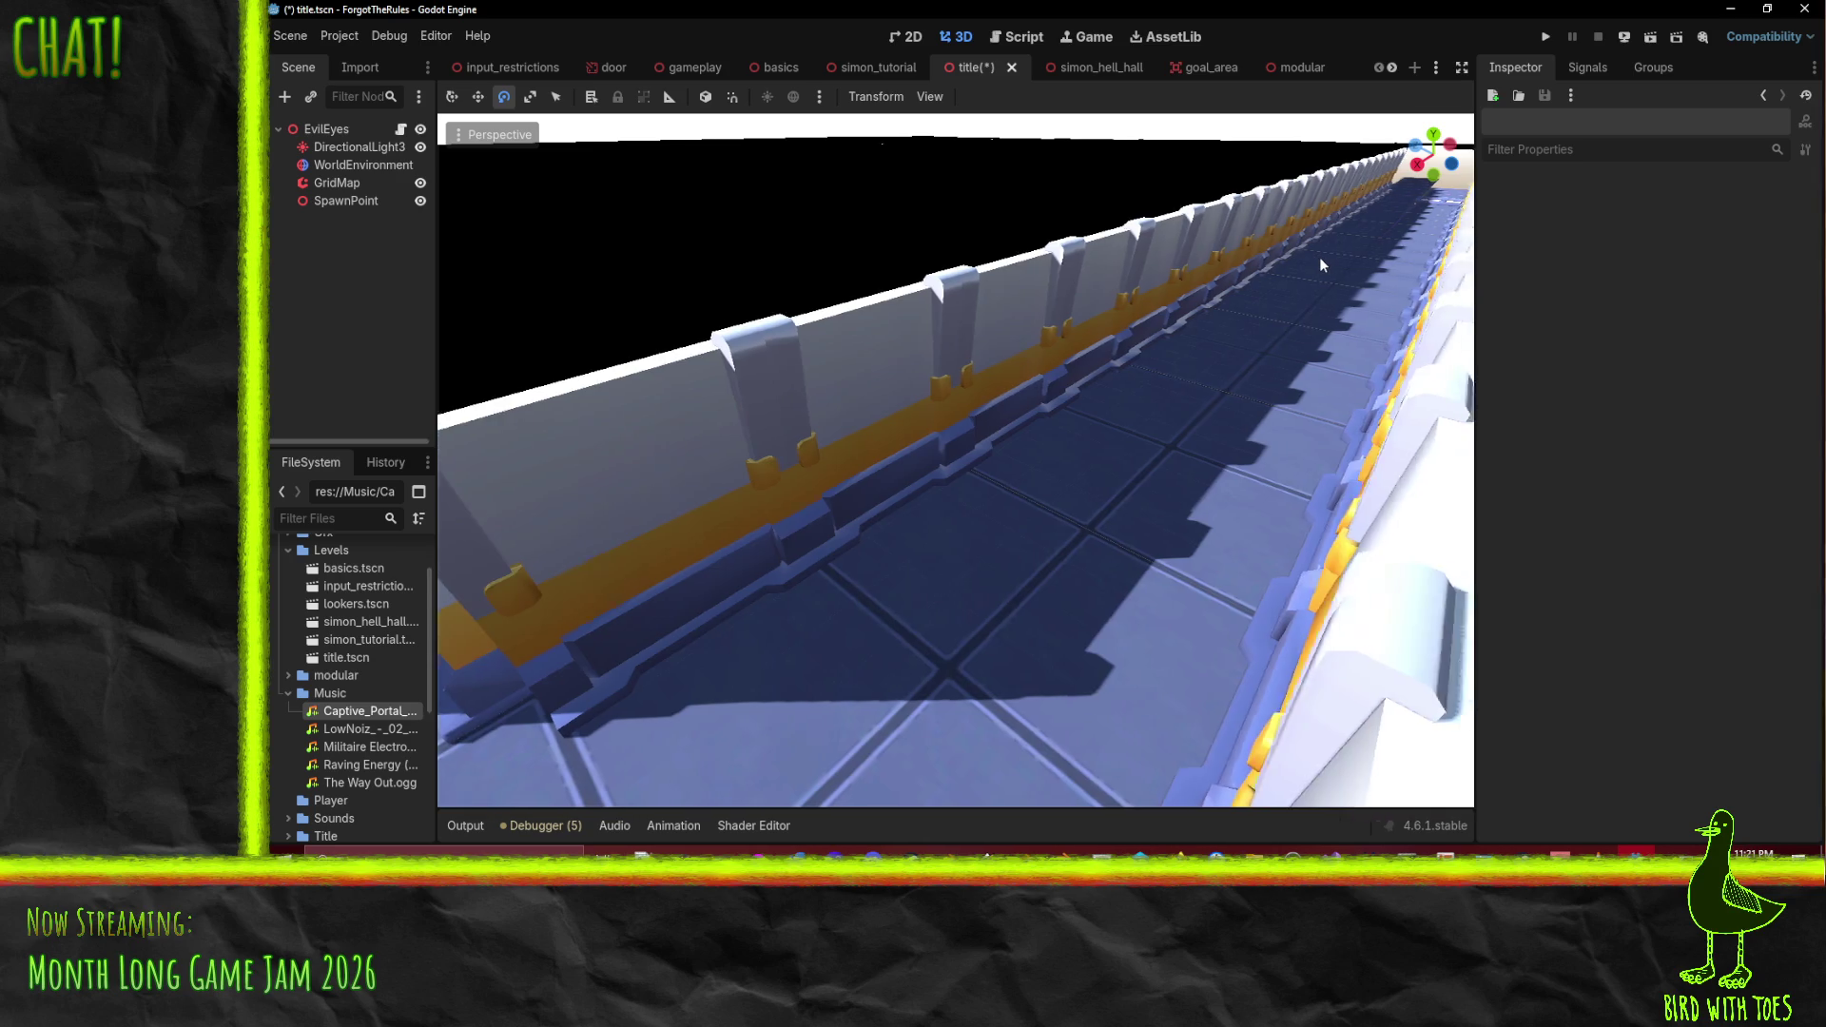
scroll(1320, 257, "up", 2)
scroll(1320, 257, "down", 2)
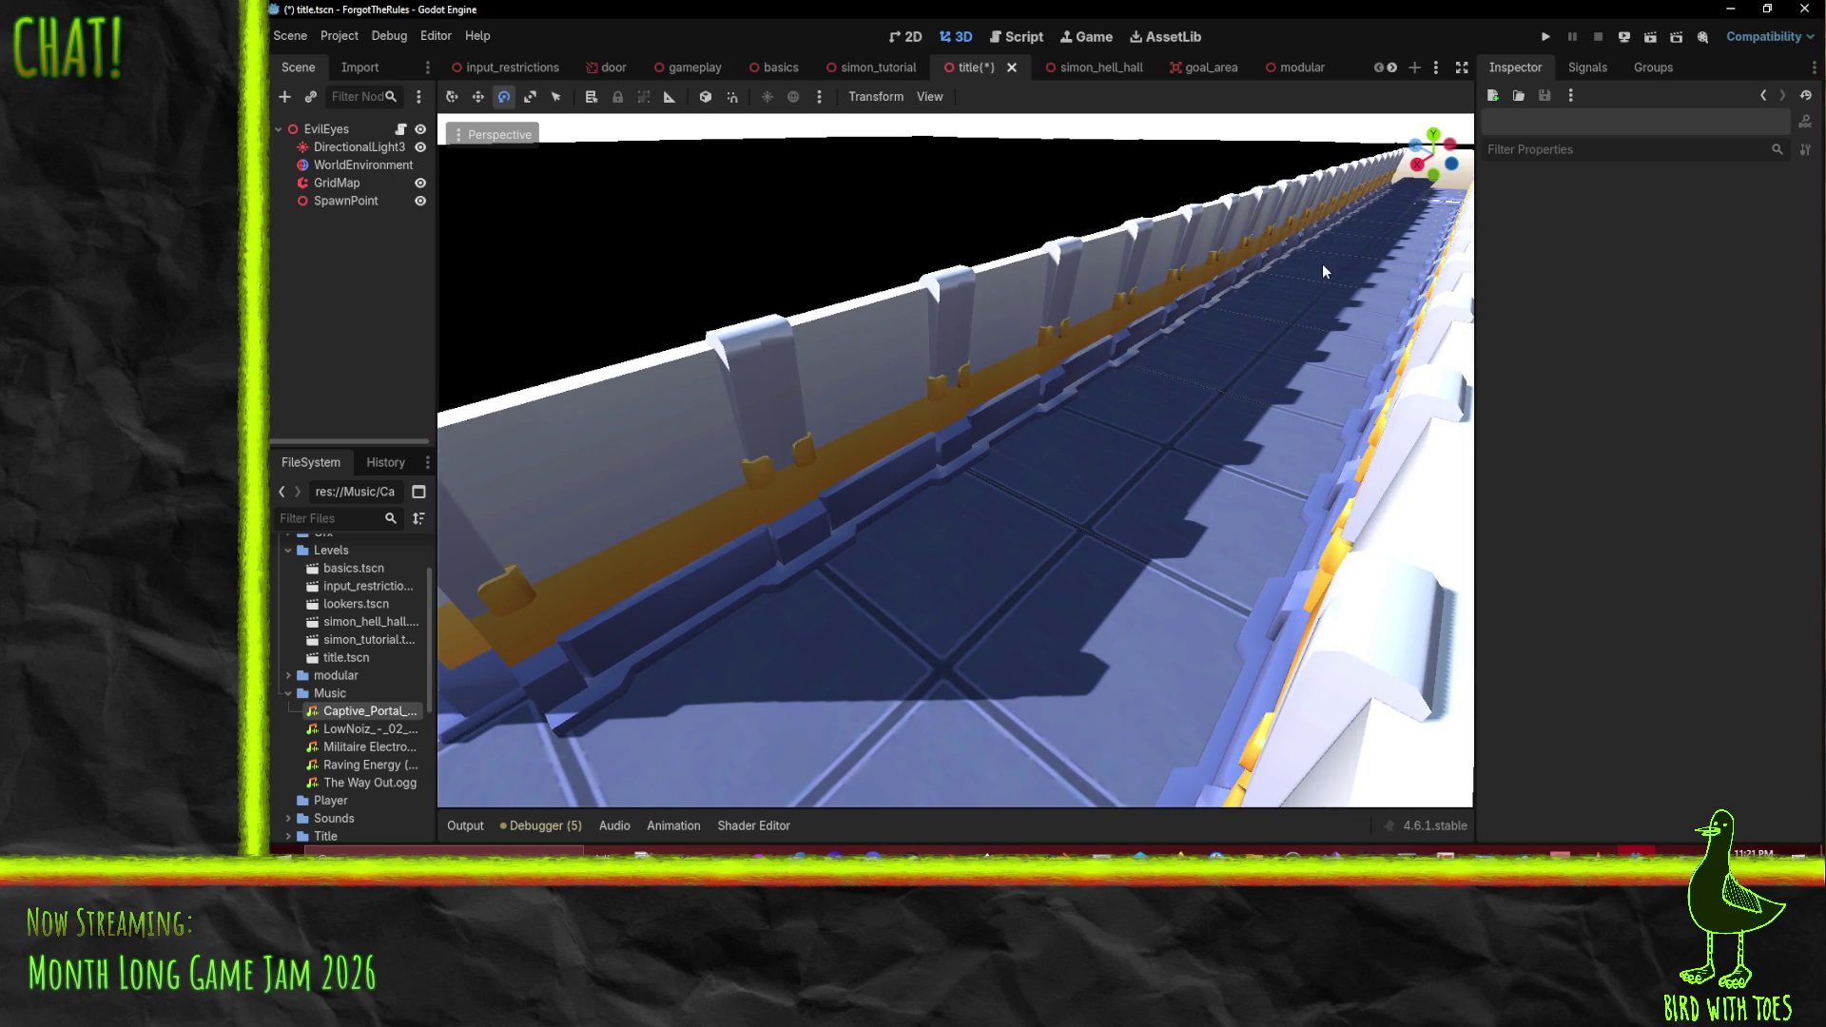
scroll(1322, 266, "up", 5)
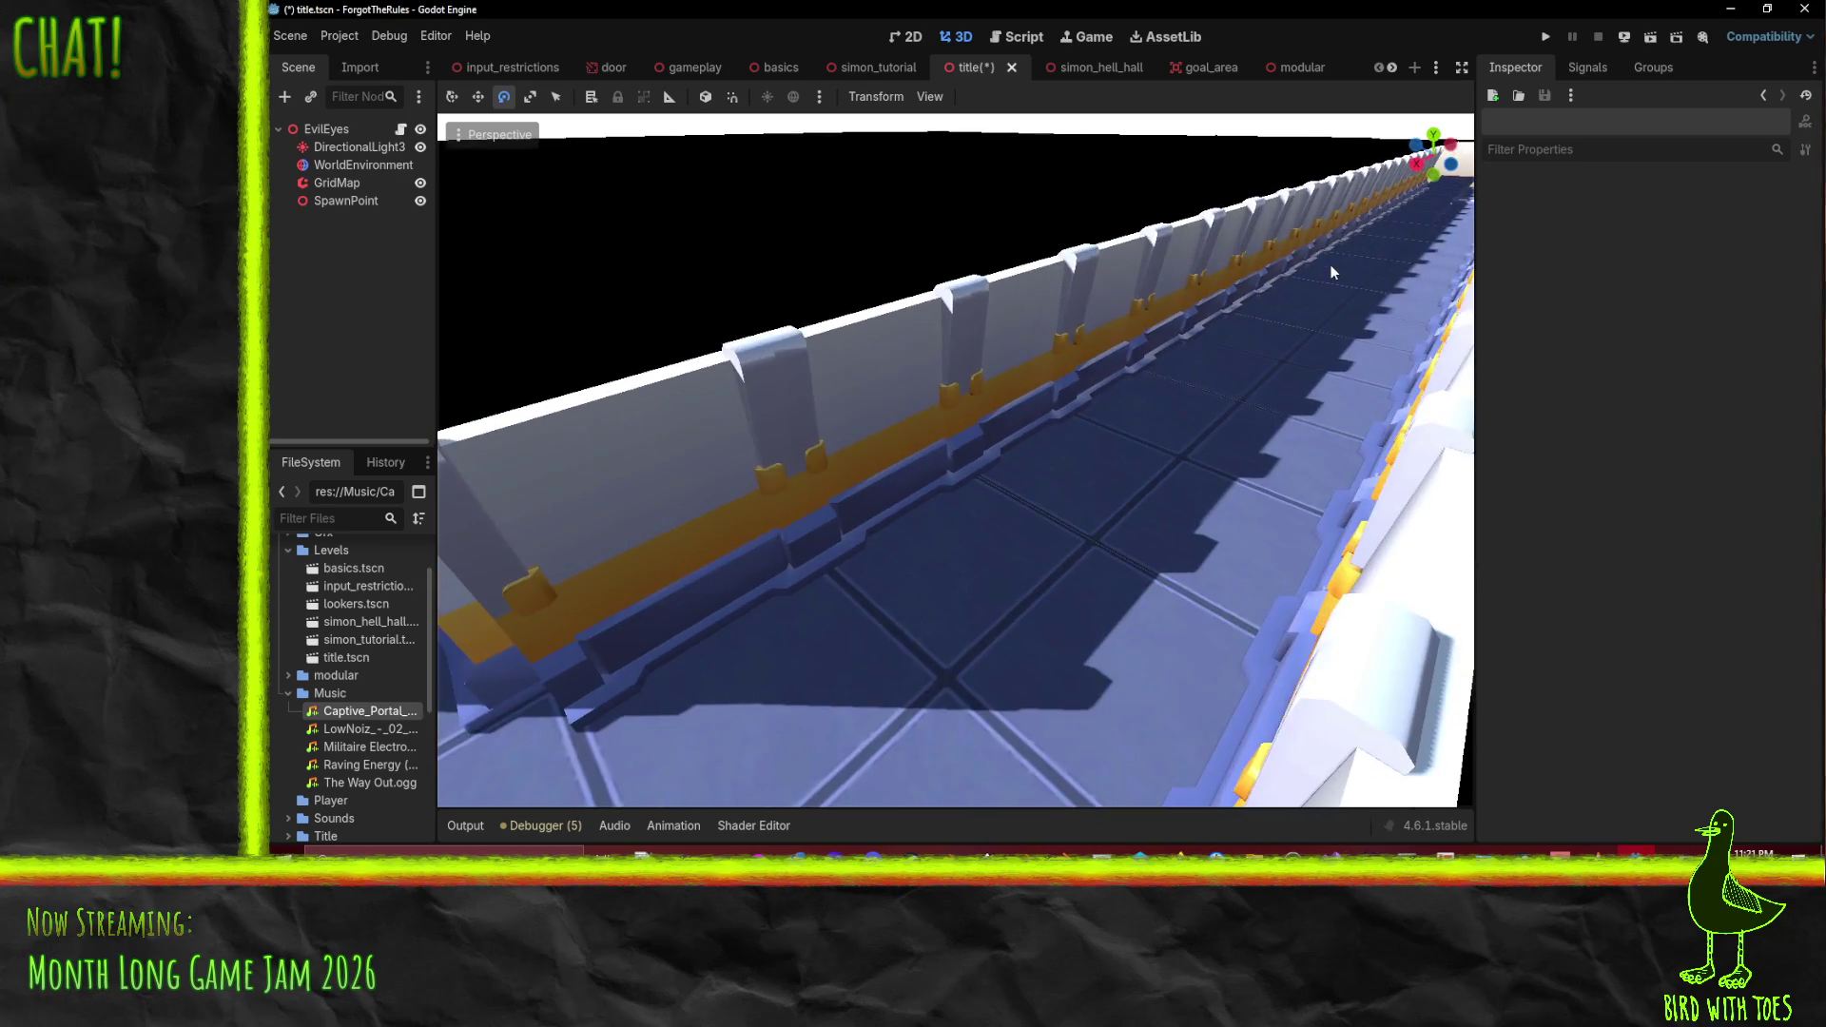
scroll(1339, 251, "down", 4)
scroll(1331, 259, "up", 3)
scroll(1328, 271, "down", 4)
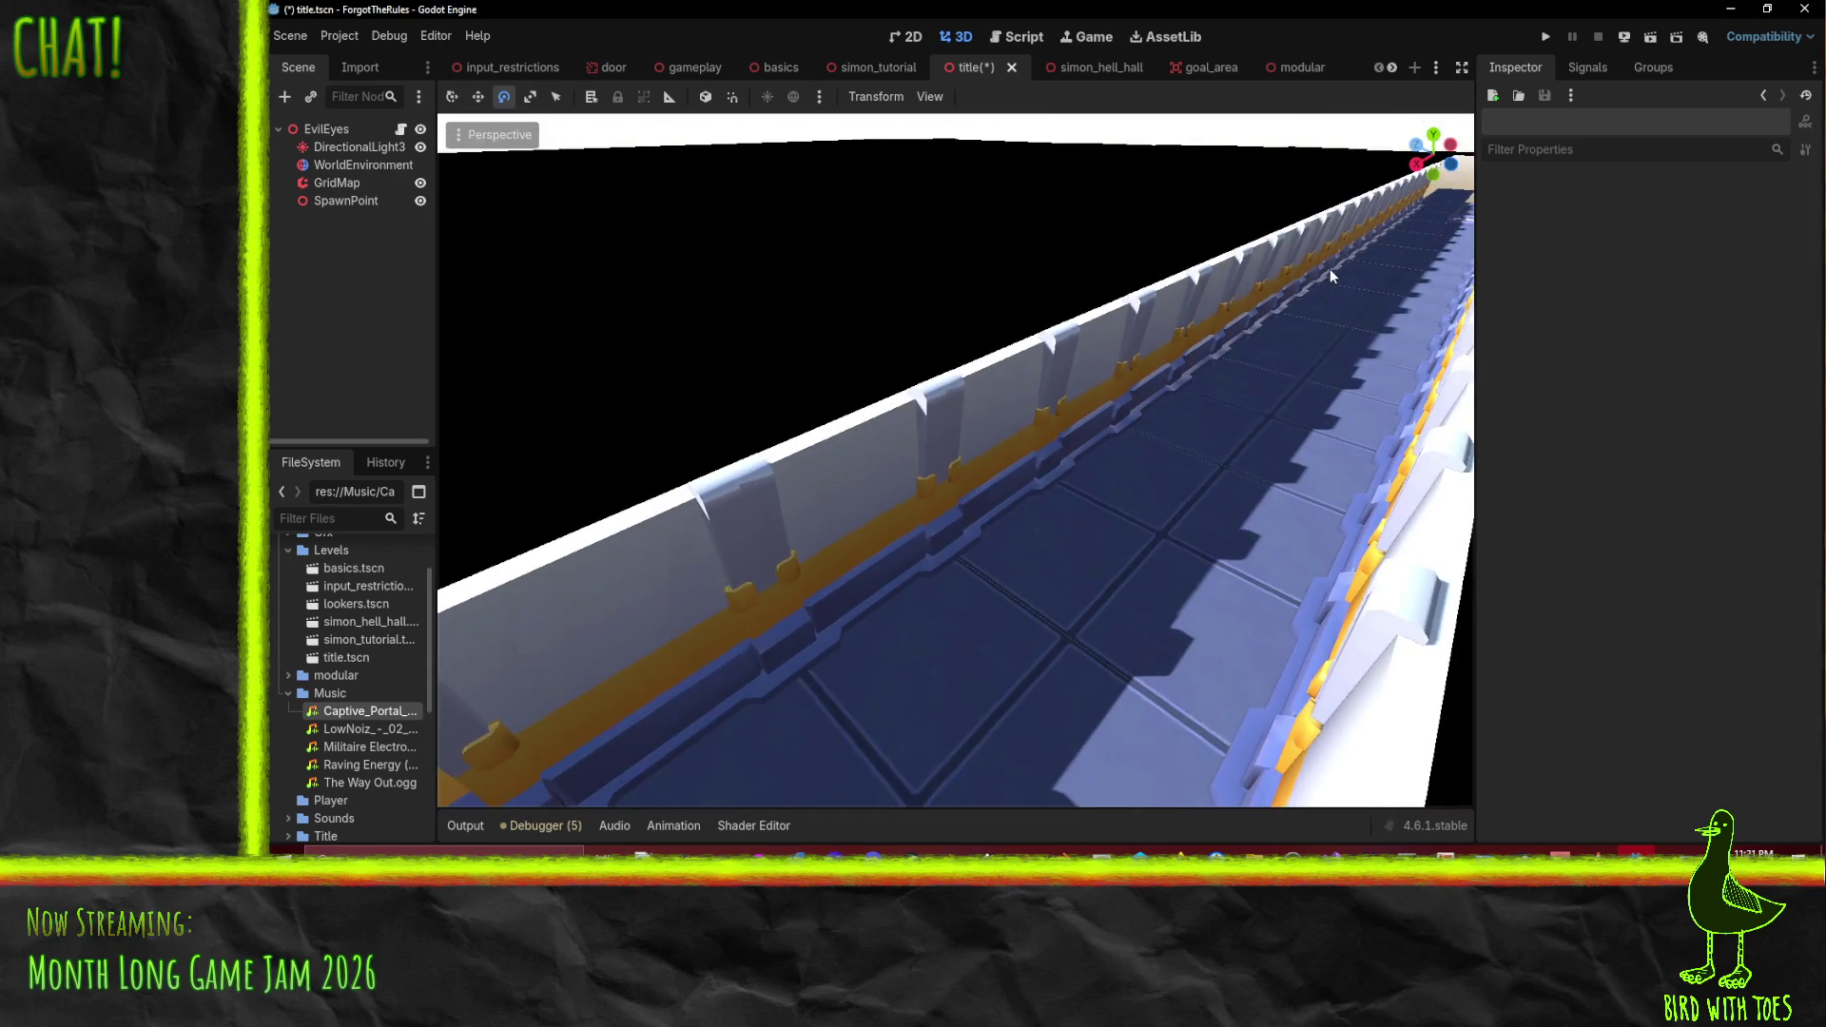
scroll(1332, 265, "up", 4)
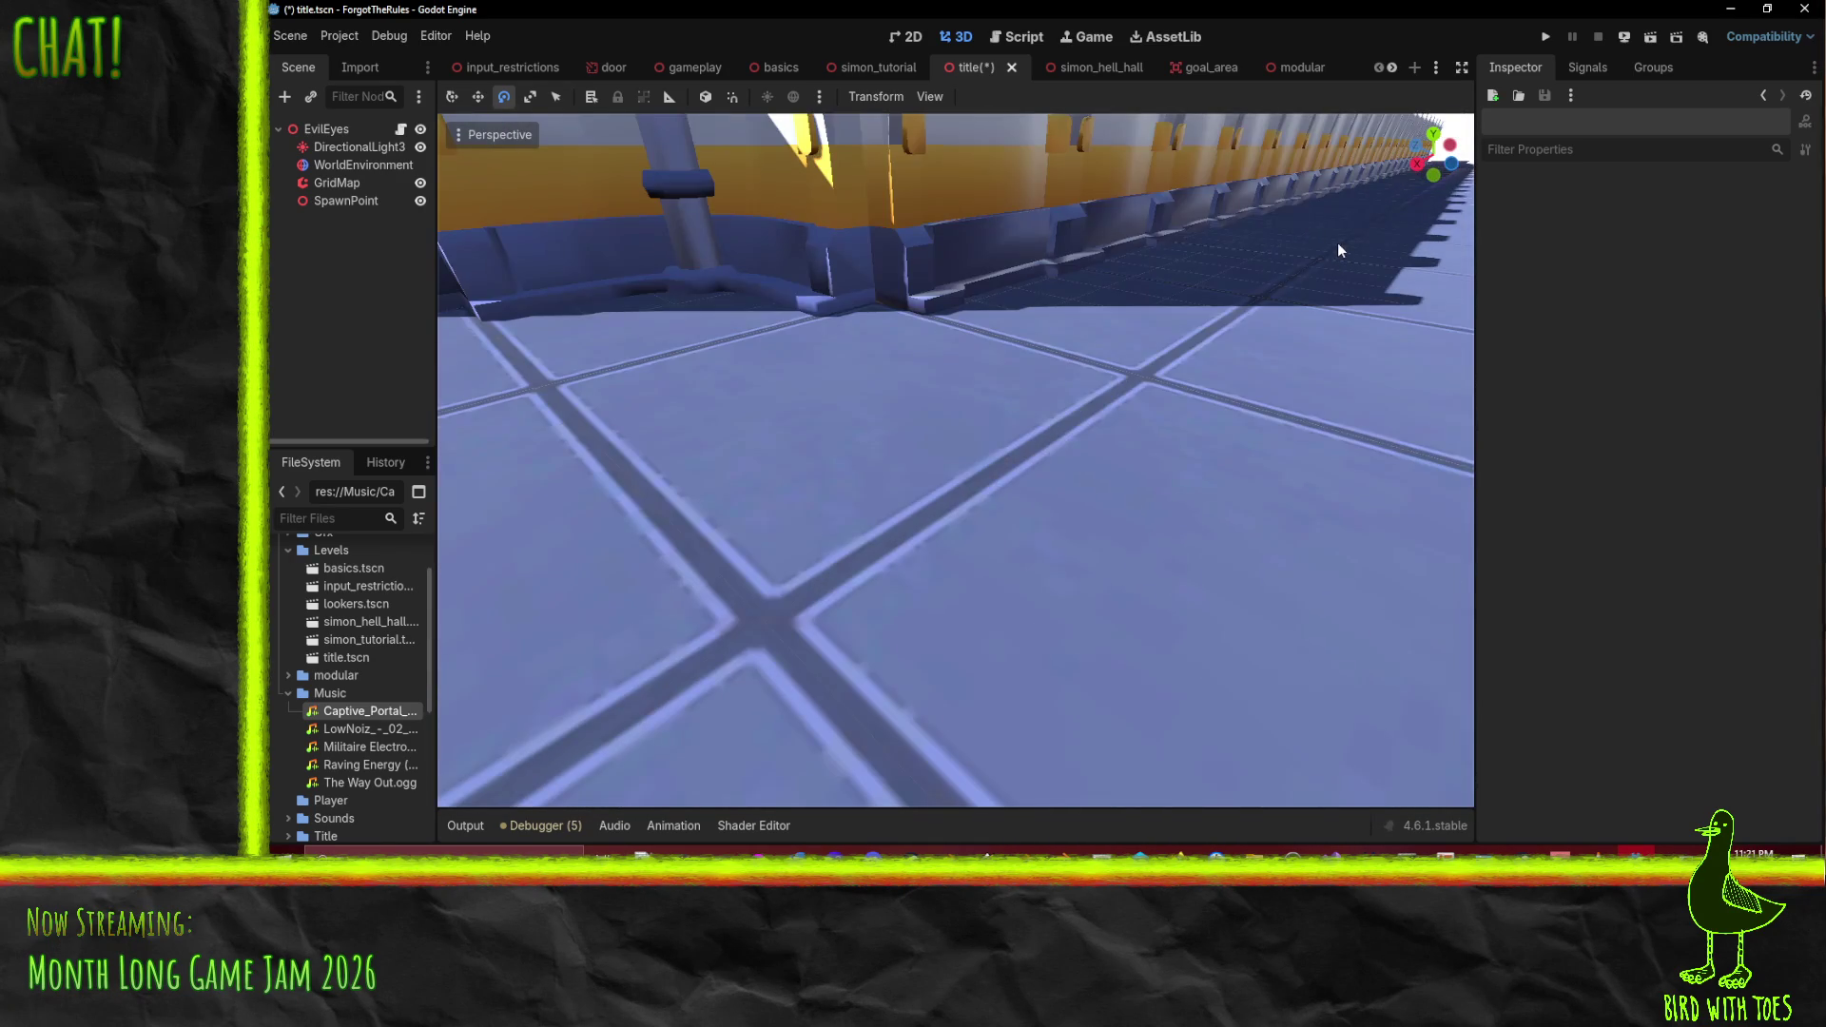
scroll(1334, 249, "down", 2)
scroll(1331, 257, "down", 3)
scroll(1331, 262, "up", 4)
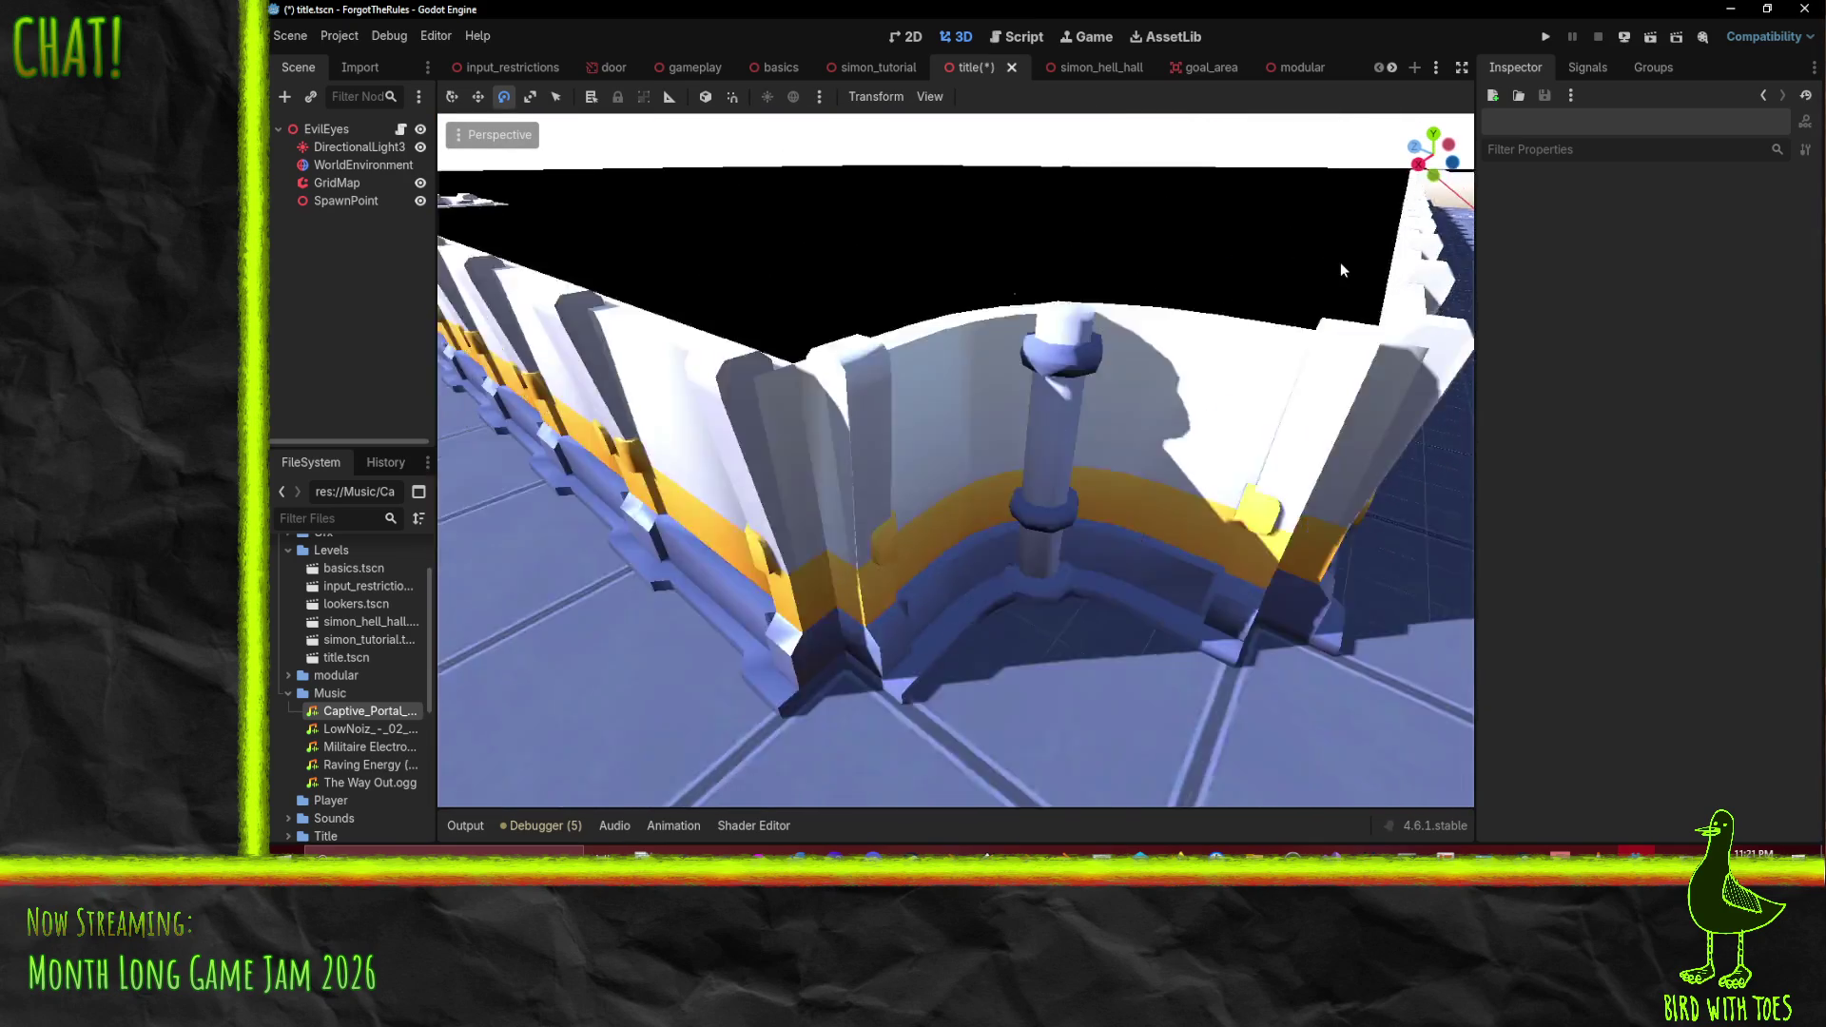
scroll(1327, 264, "down", 2)
scroll(1326, 264, "up", 4)
scroll(1360, 281, "down", 3)
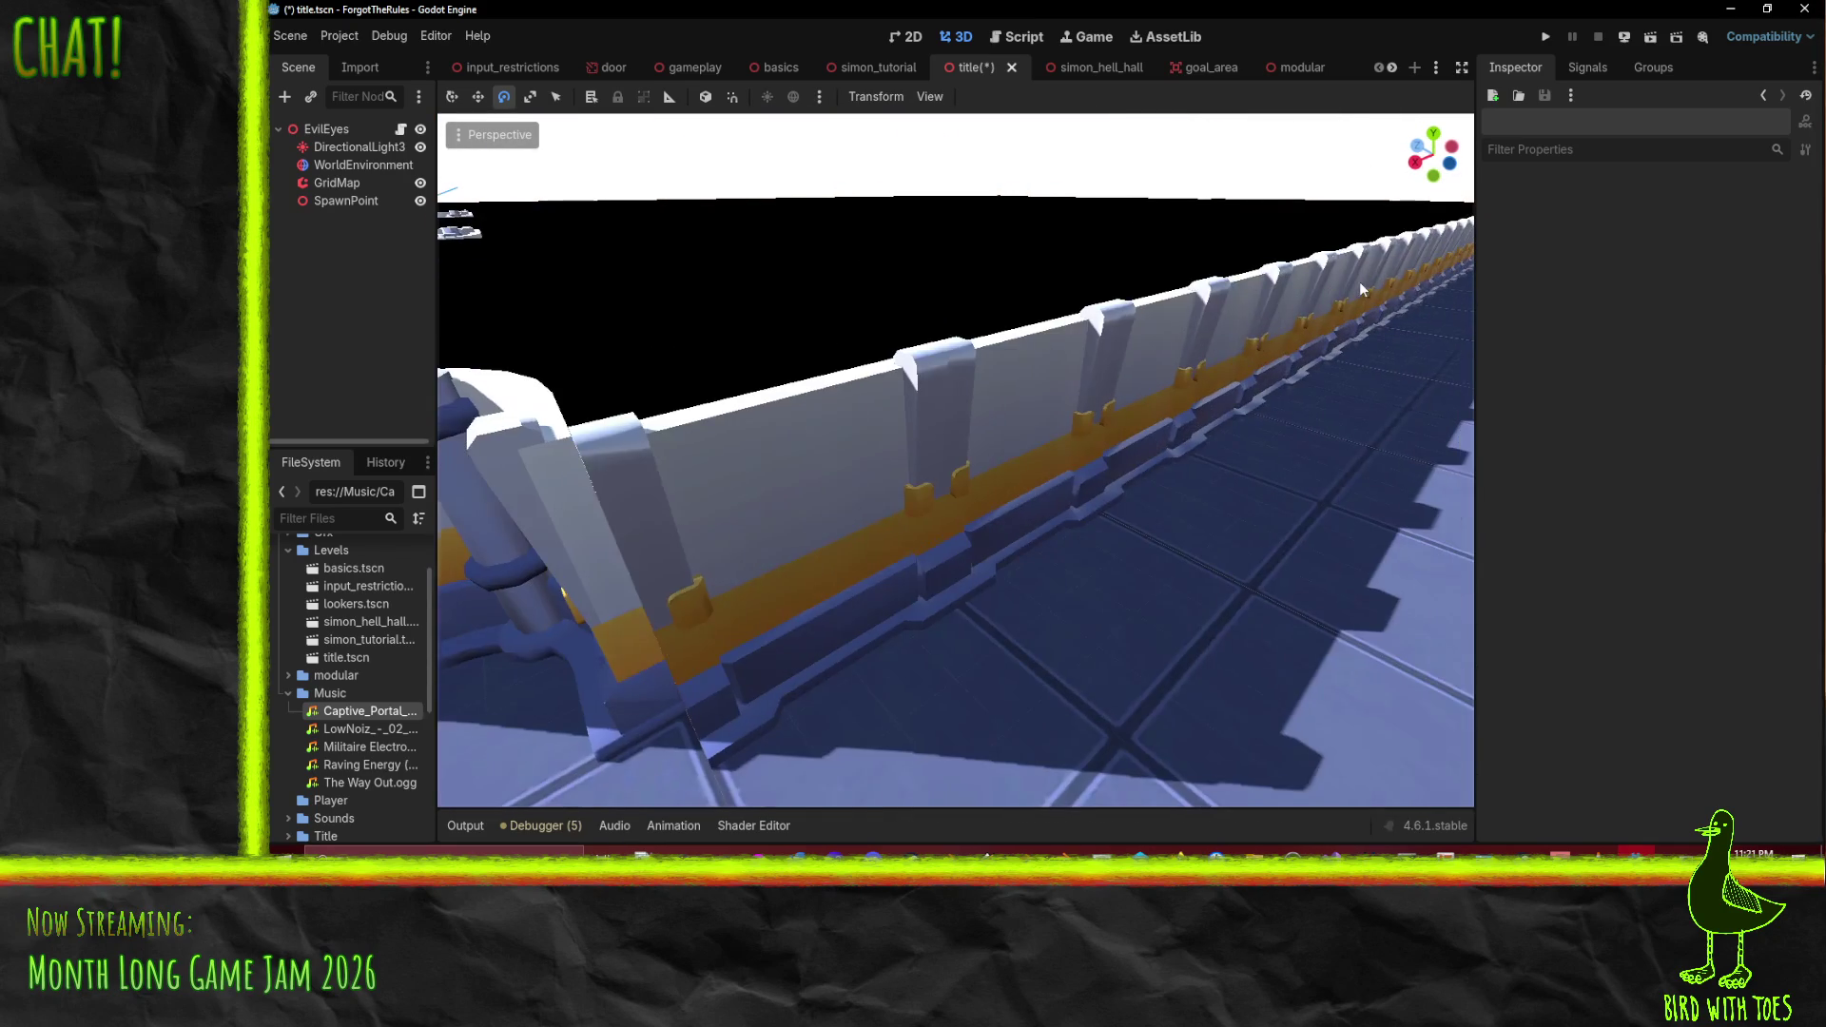
scroll(1370, 285, "down", 3)
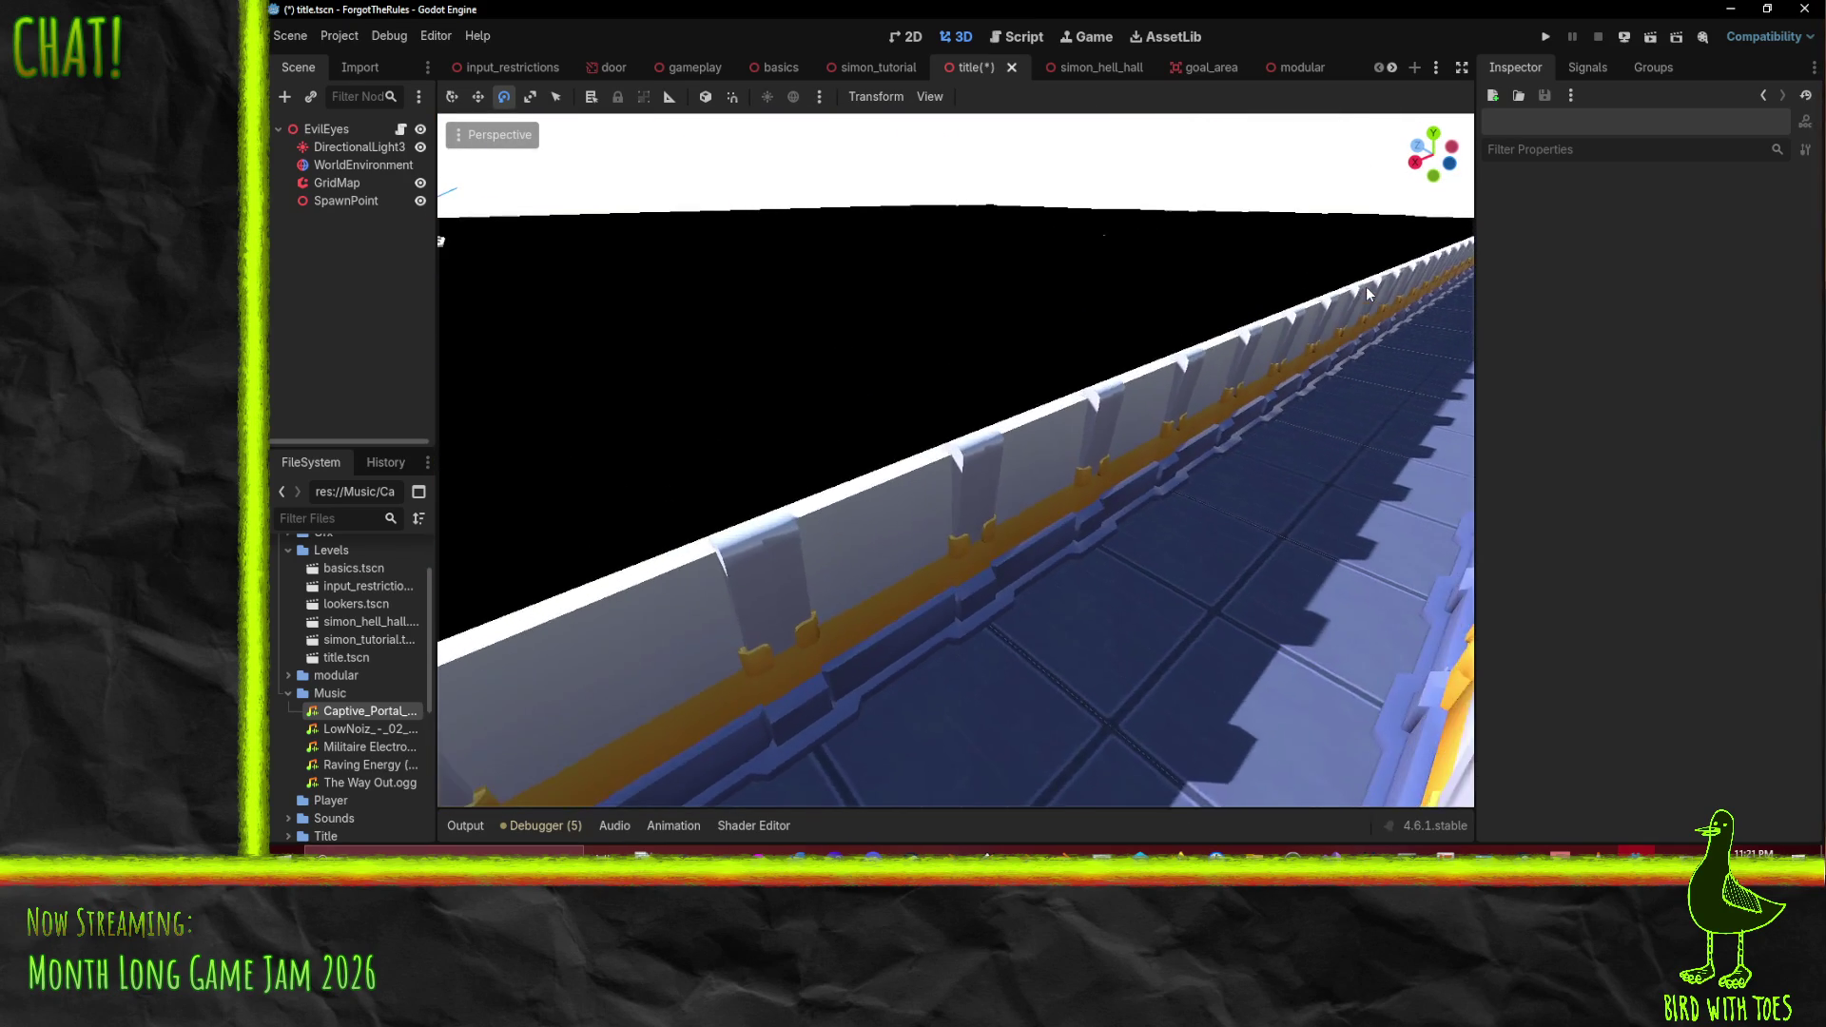
scroll(1355, 293, "up", 4)
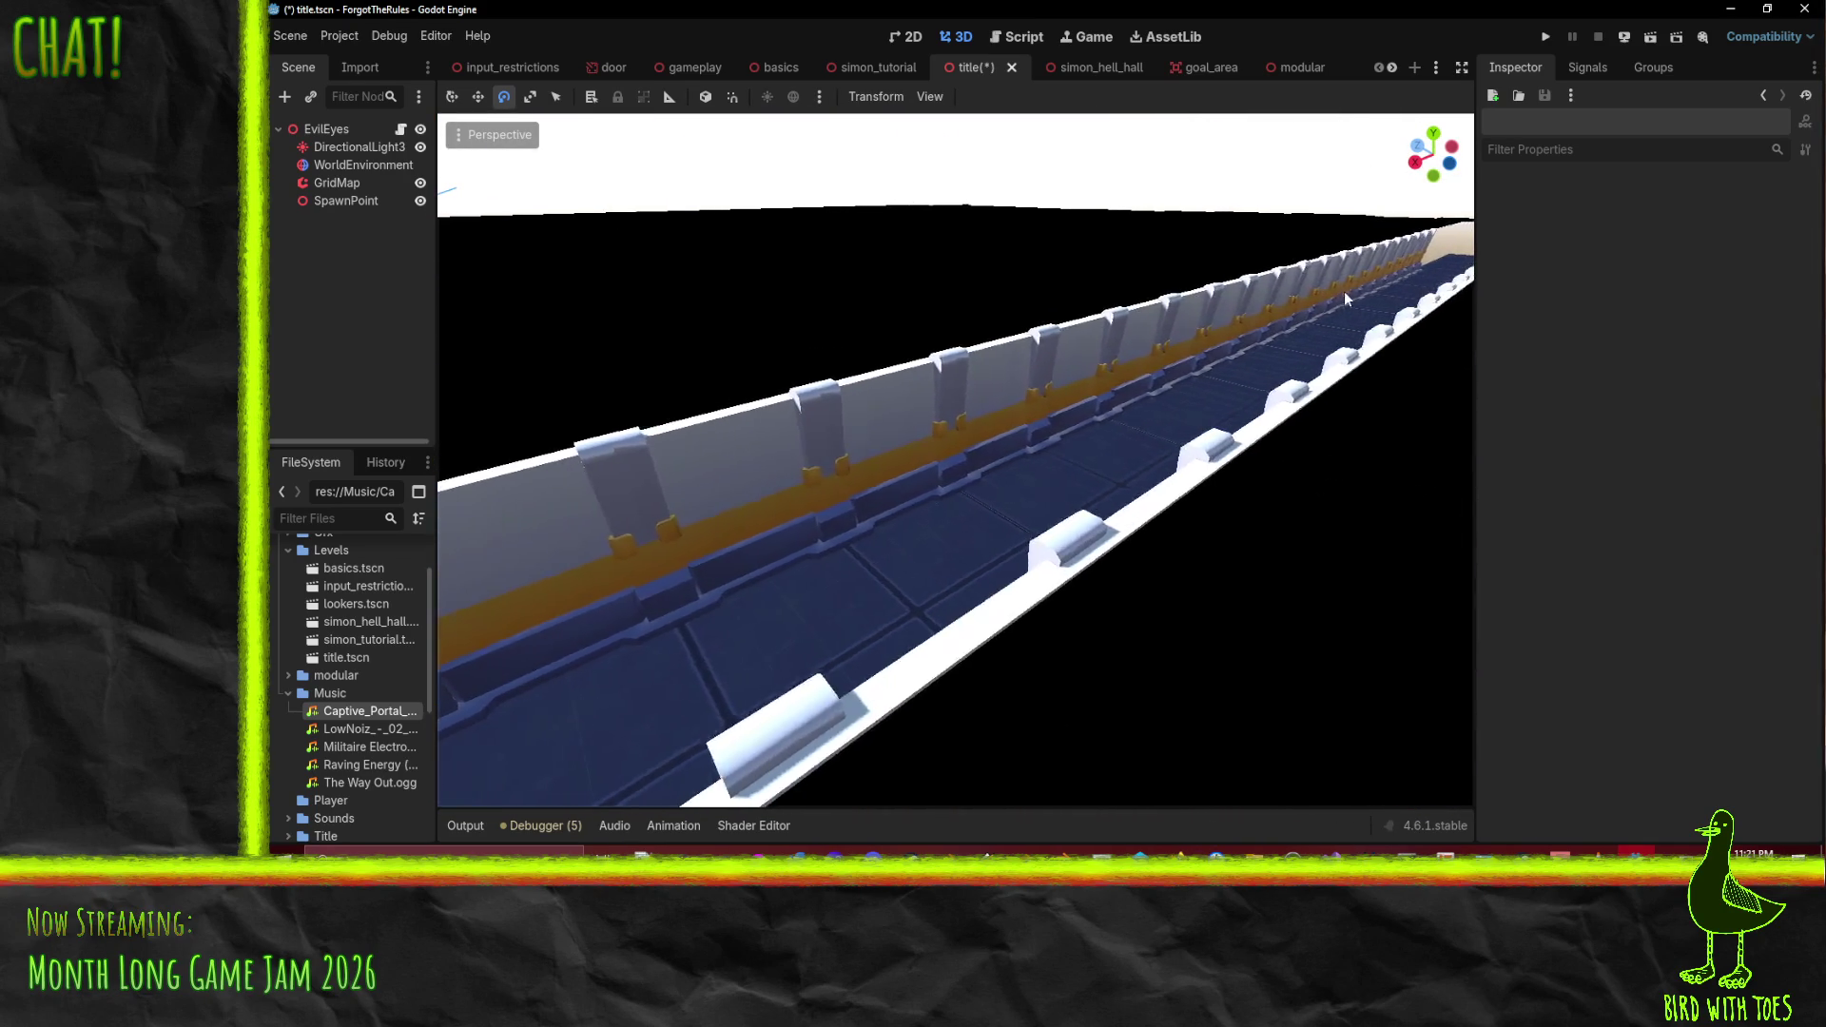
scroll(1358, 285, "down", 3)
scroll(1370, 290, "up", 3)
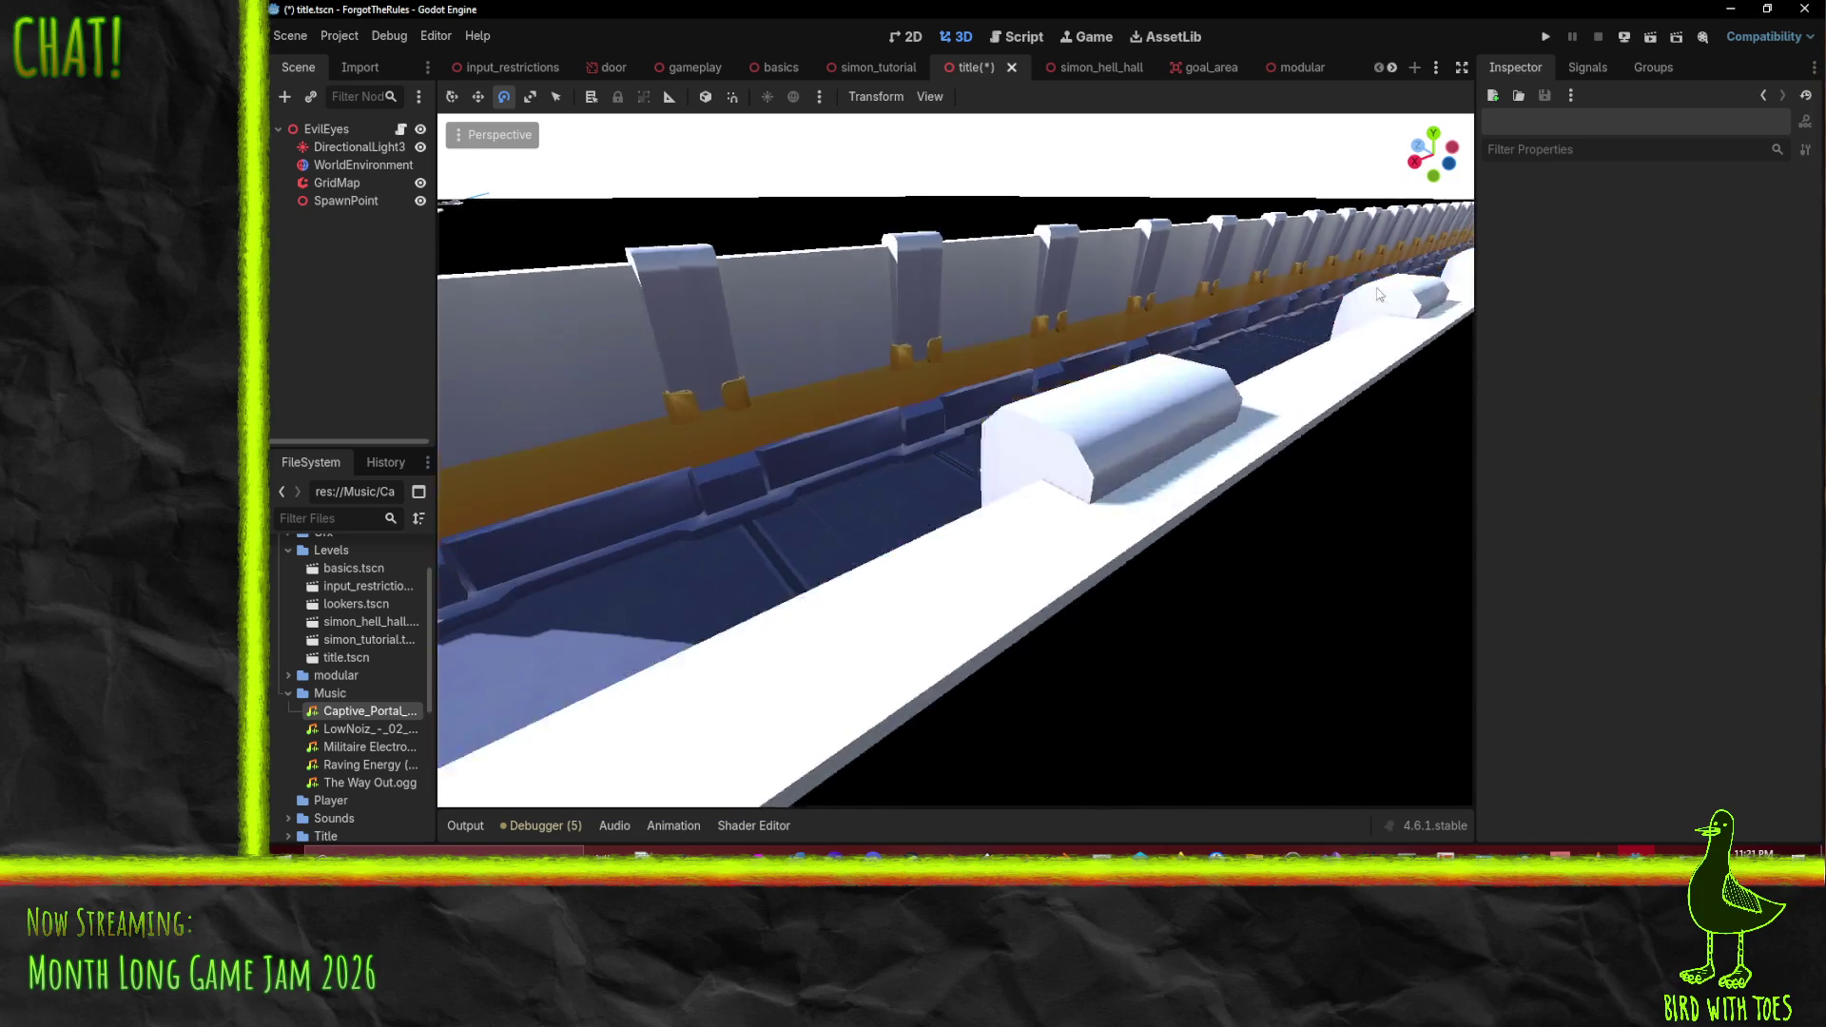
scroll(1375, 293, "down", 2)
mouse_move(1382, 311)
left_mouse_down()
mouse_move(1360, 293)
mouse_move(1375, 286)
left_mouse_up()
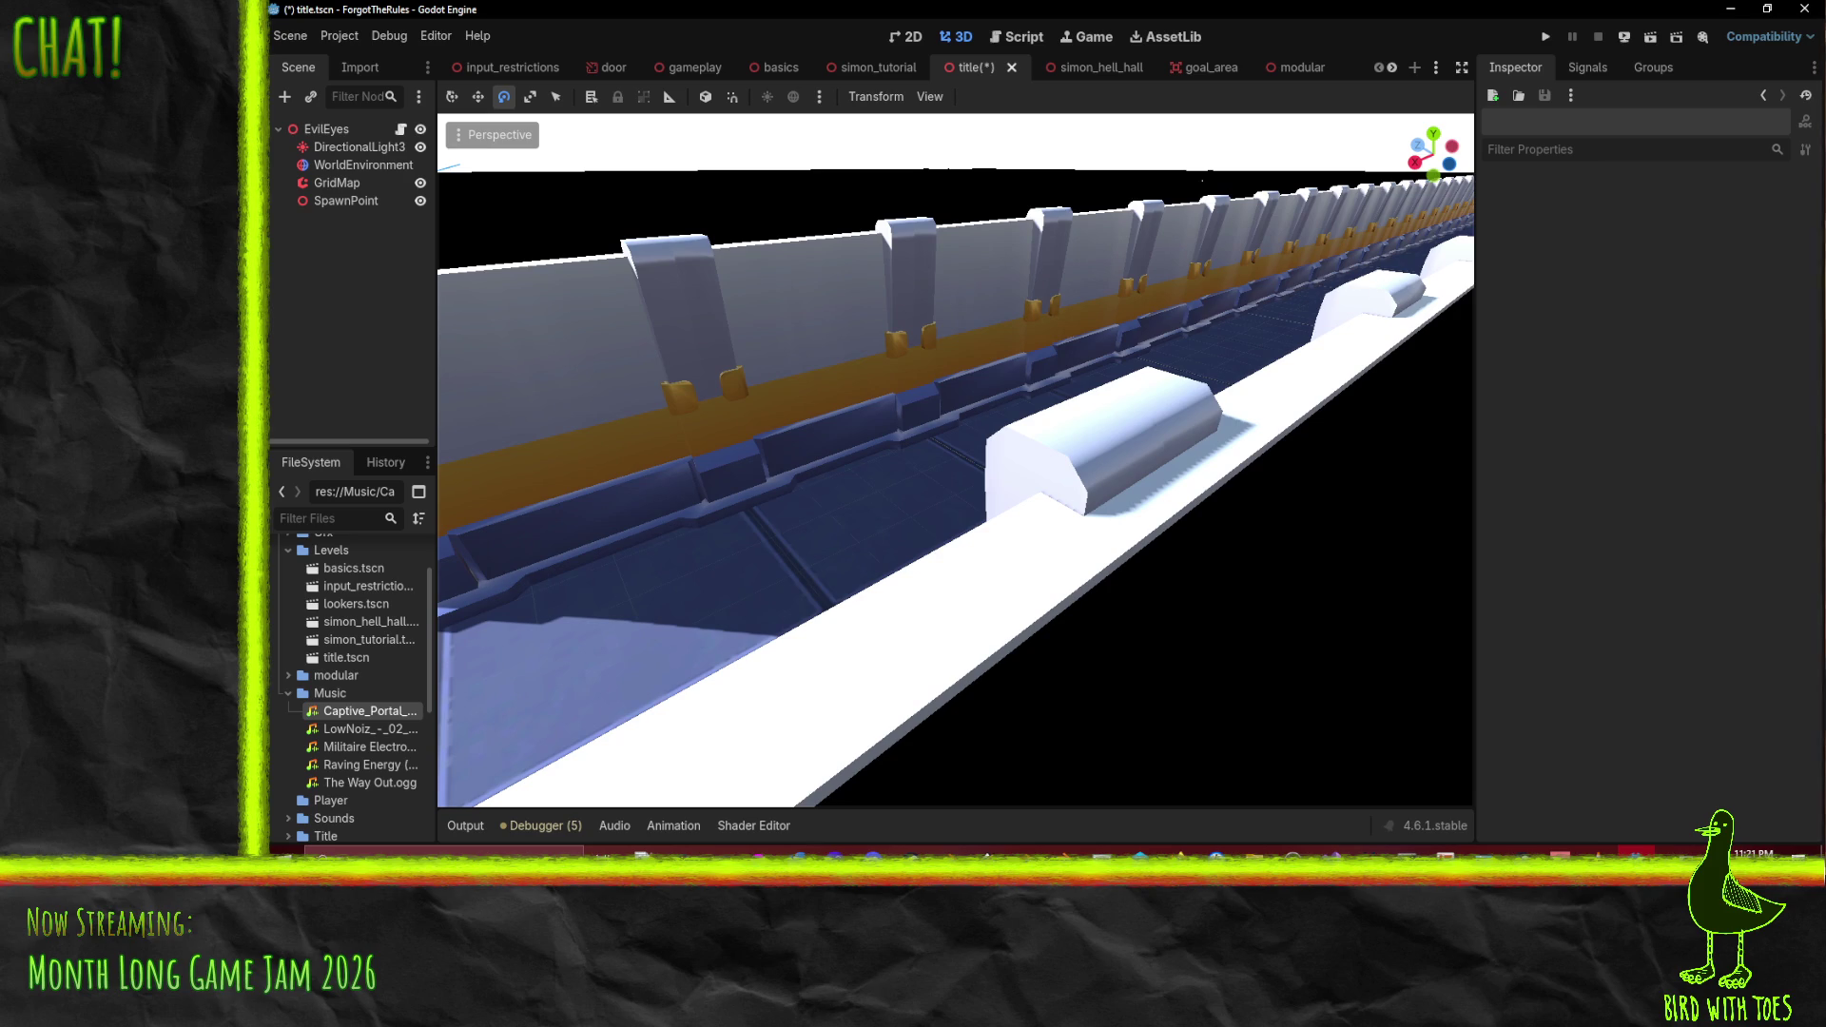
- Study the Krita sketch of the 'DID YOU FORGET THE RULZ' lettering and pointing hand
key("alt+Tab")
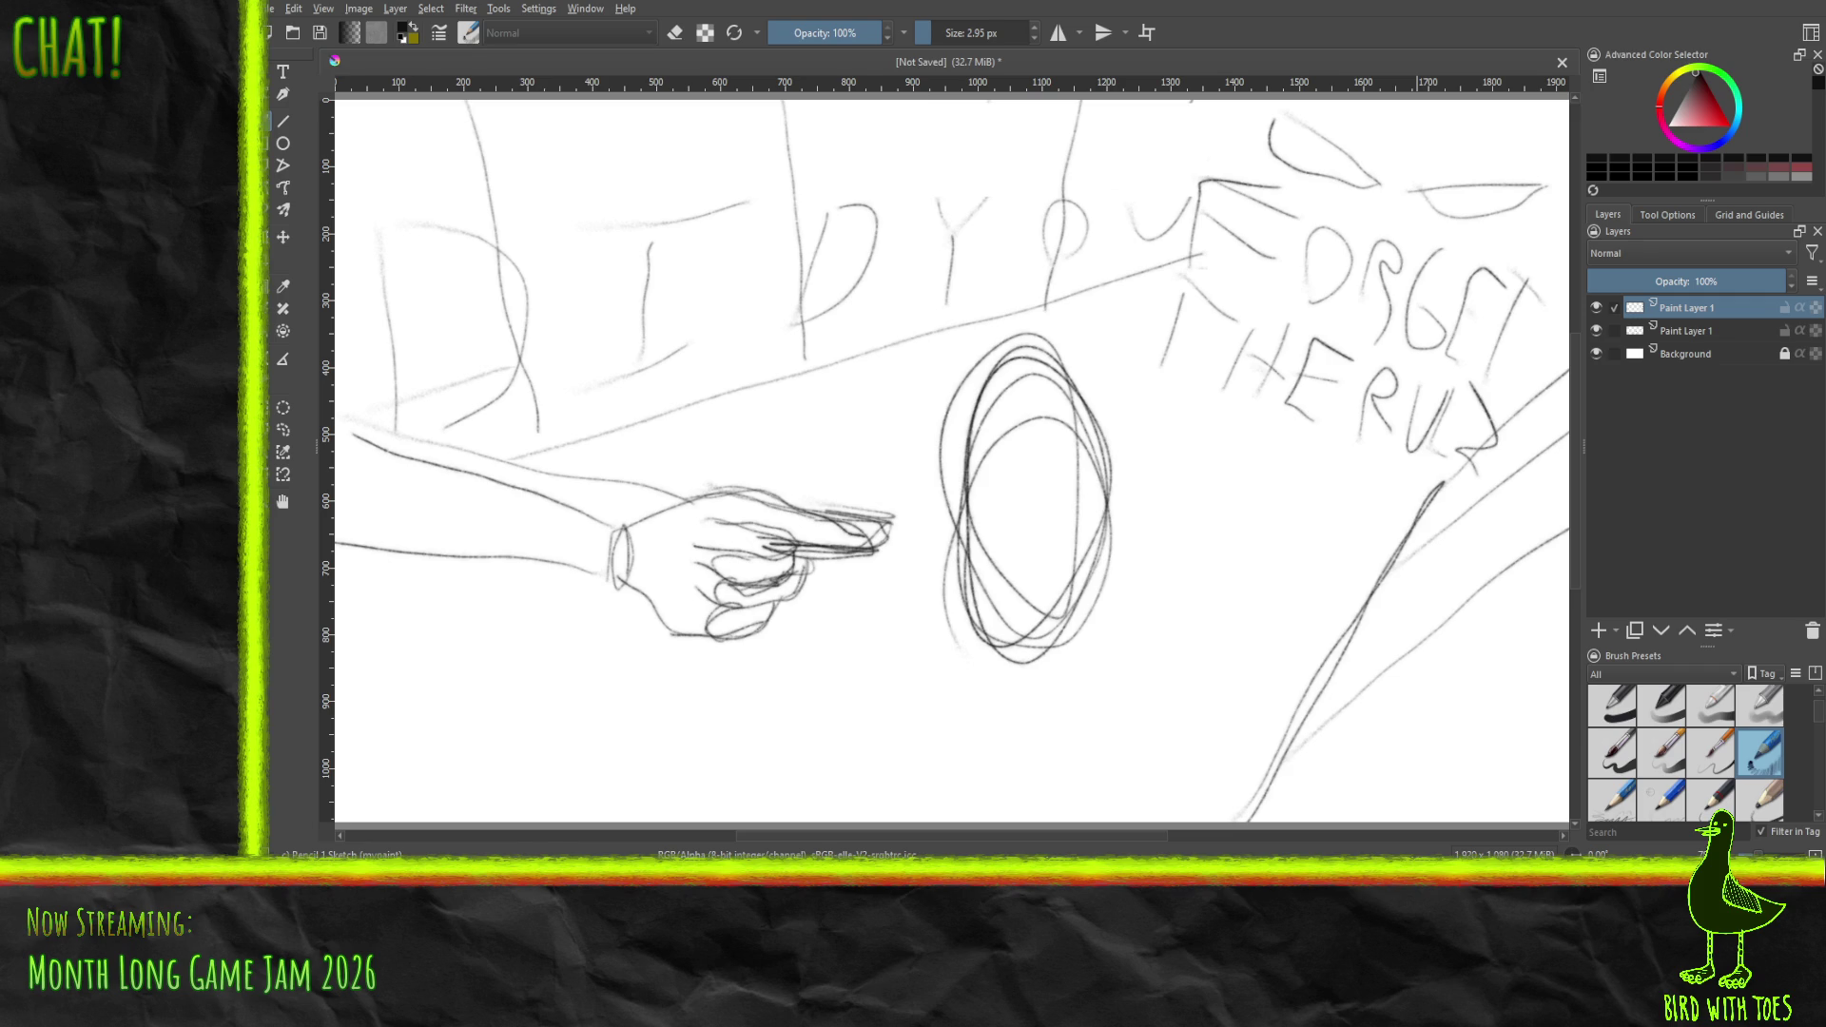
key("alt+Tab")
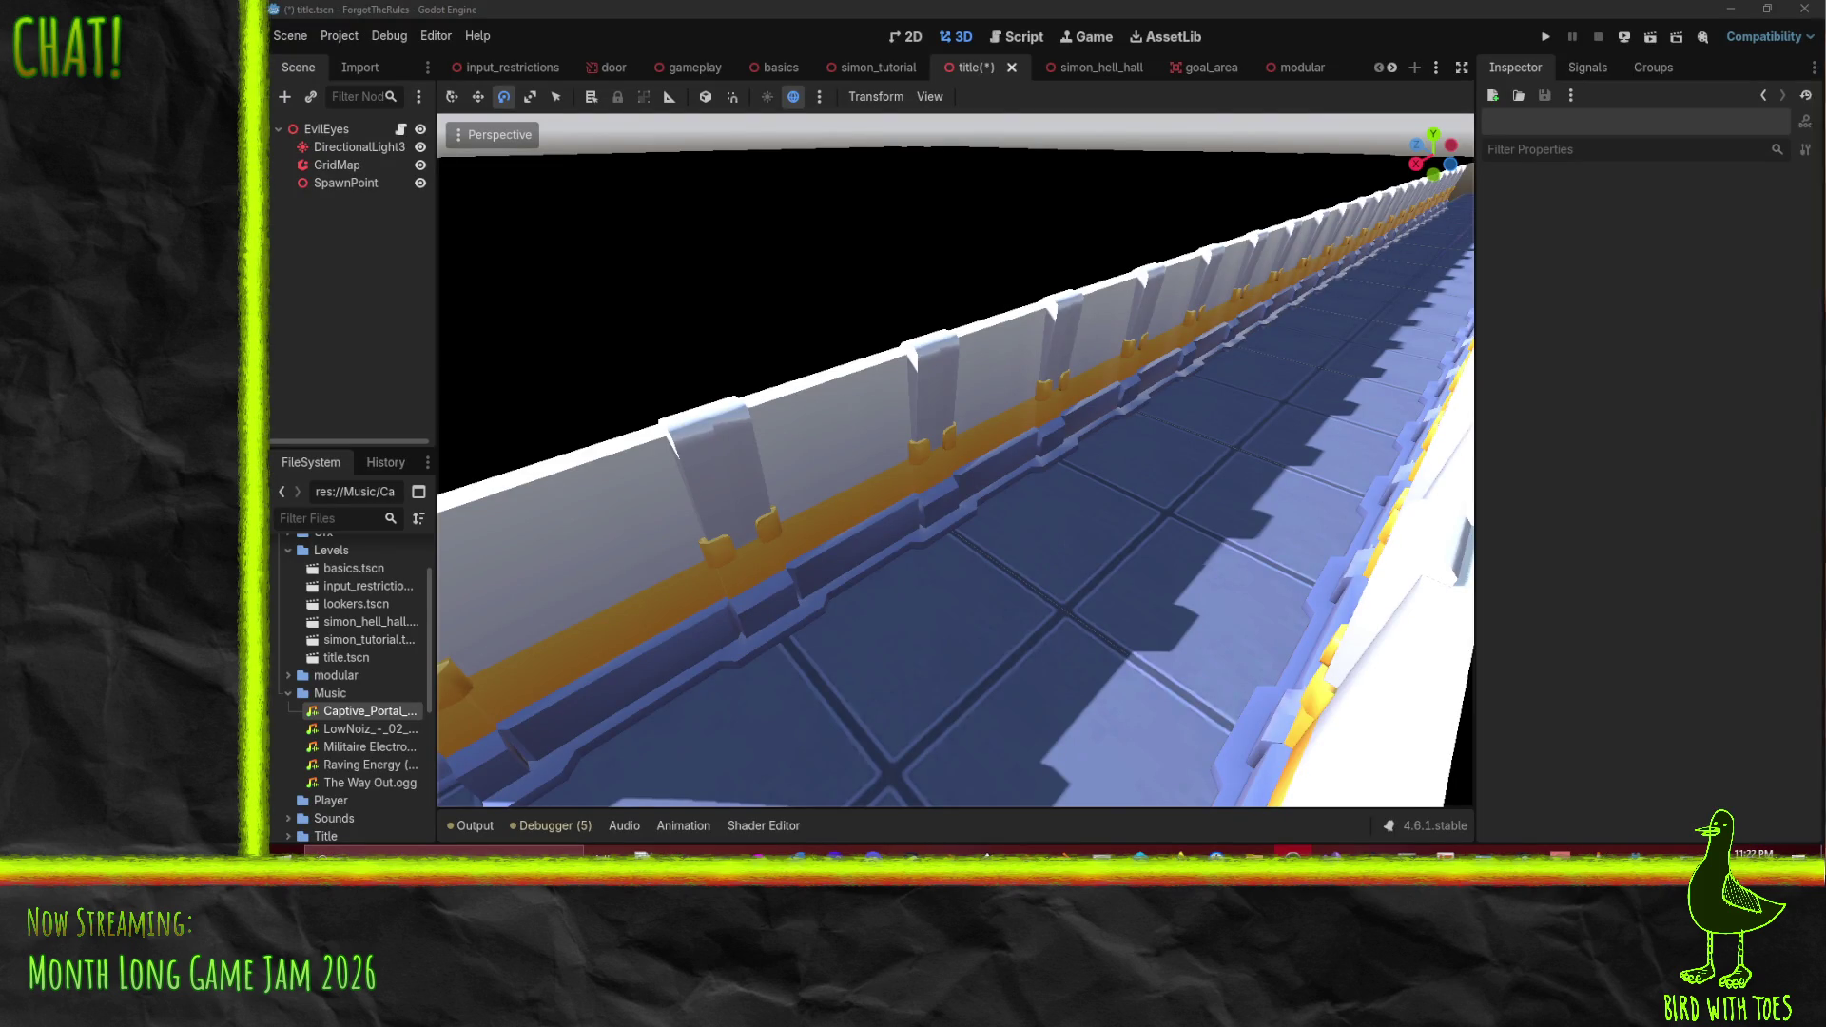
key("alt+Tab")
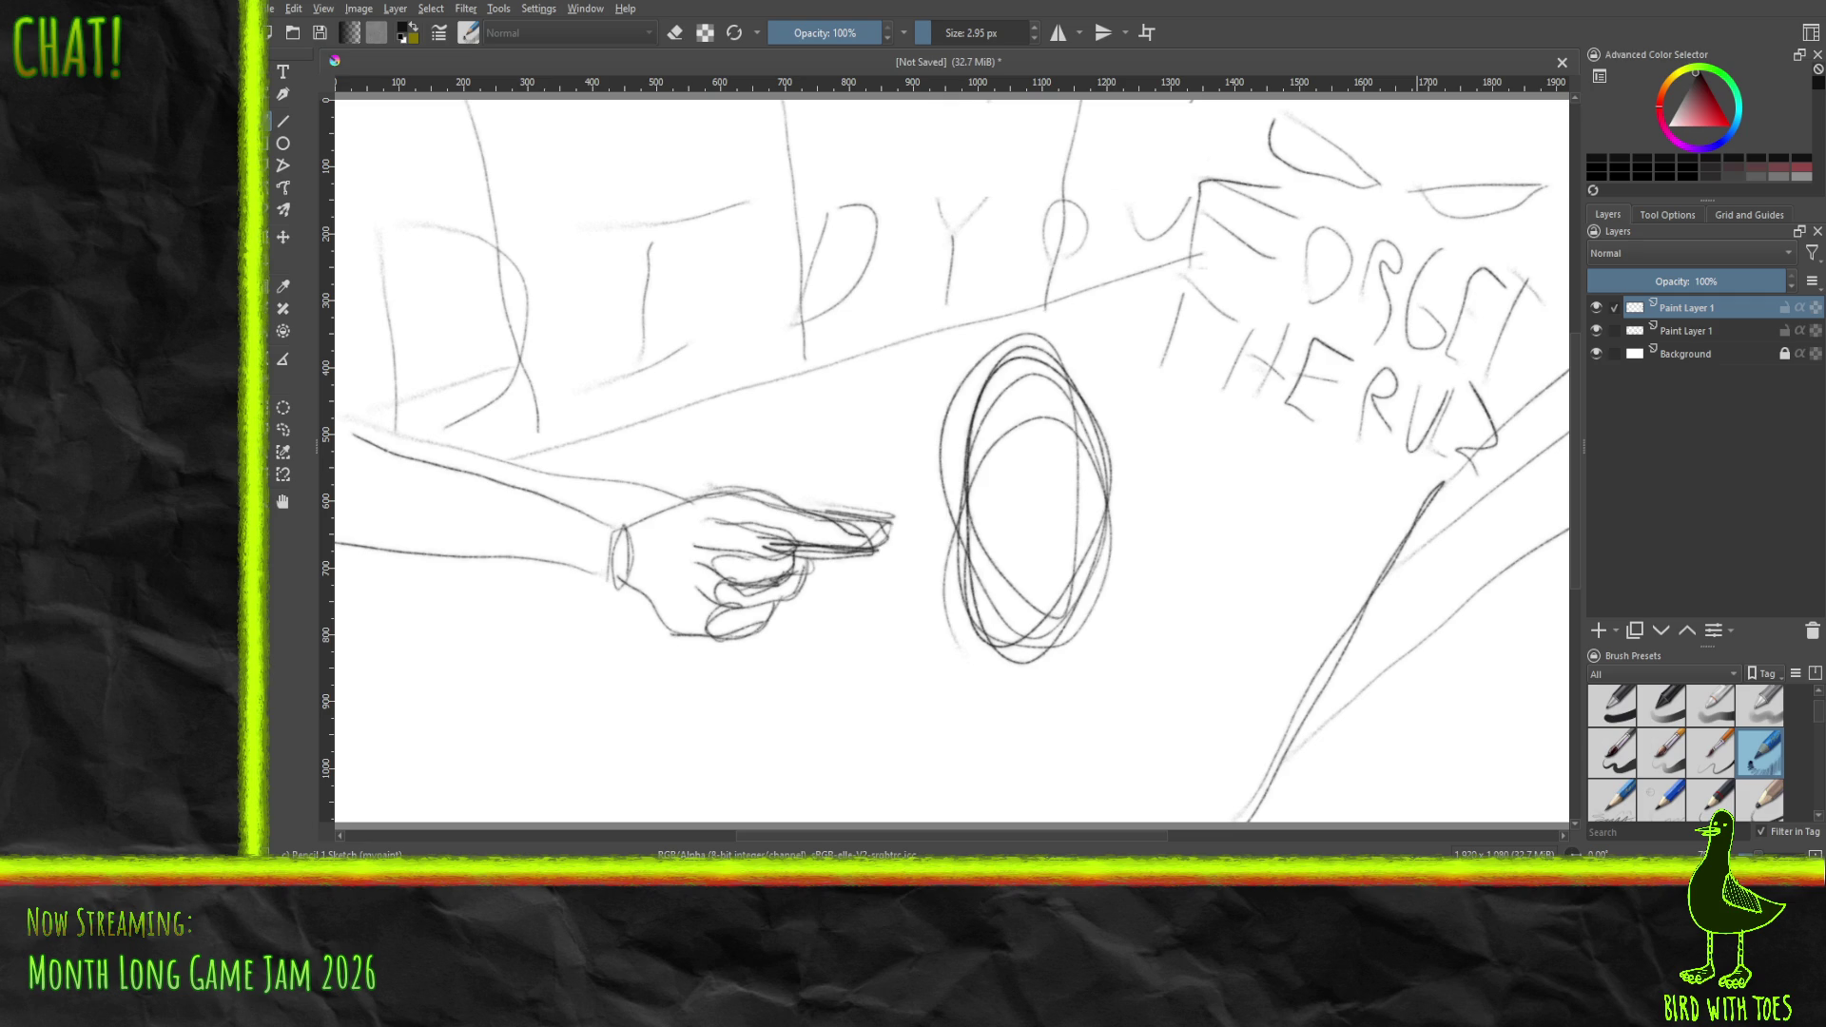
- Rotate Camera3D about 24°, set its FOV to 119.7°, and slide it along X
key("alt+Tab")
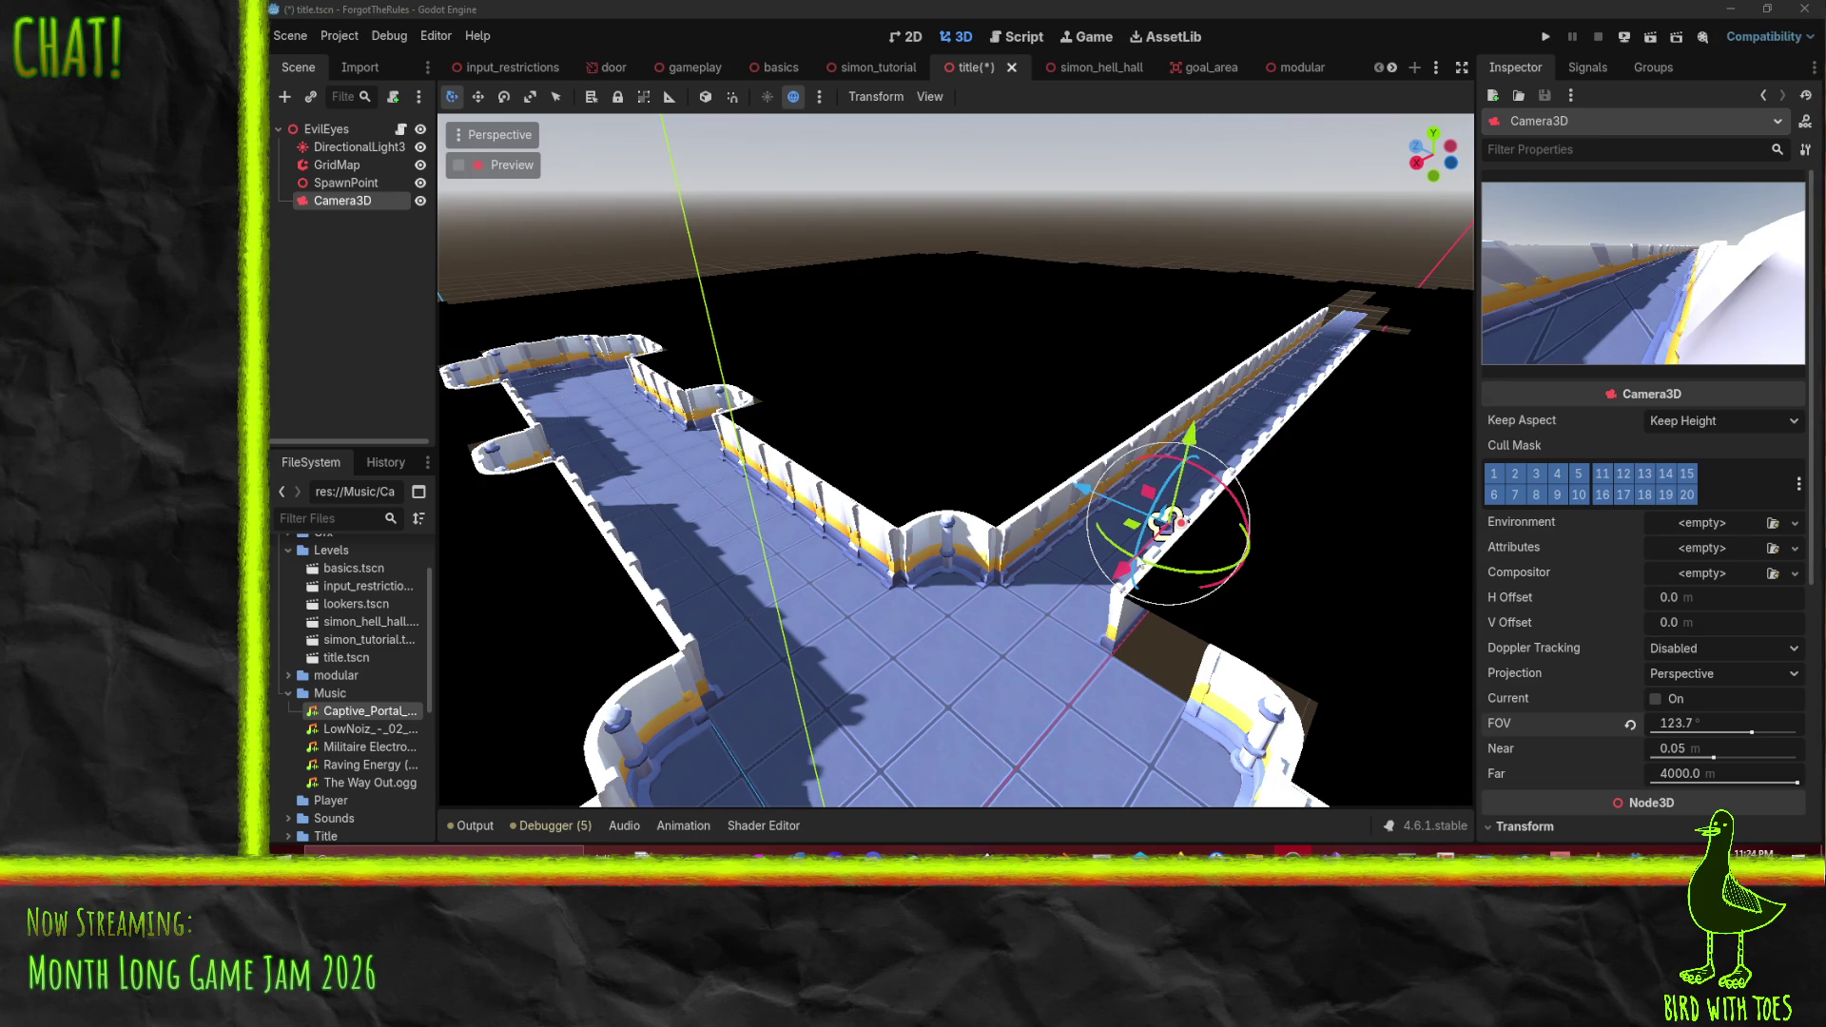
mouse_move(1125, 550)
left_mouse_down()
mouse_move(1156, 530)
mouse_move(1148, 554)
left_mouse_up()
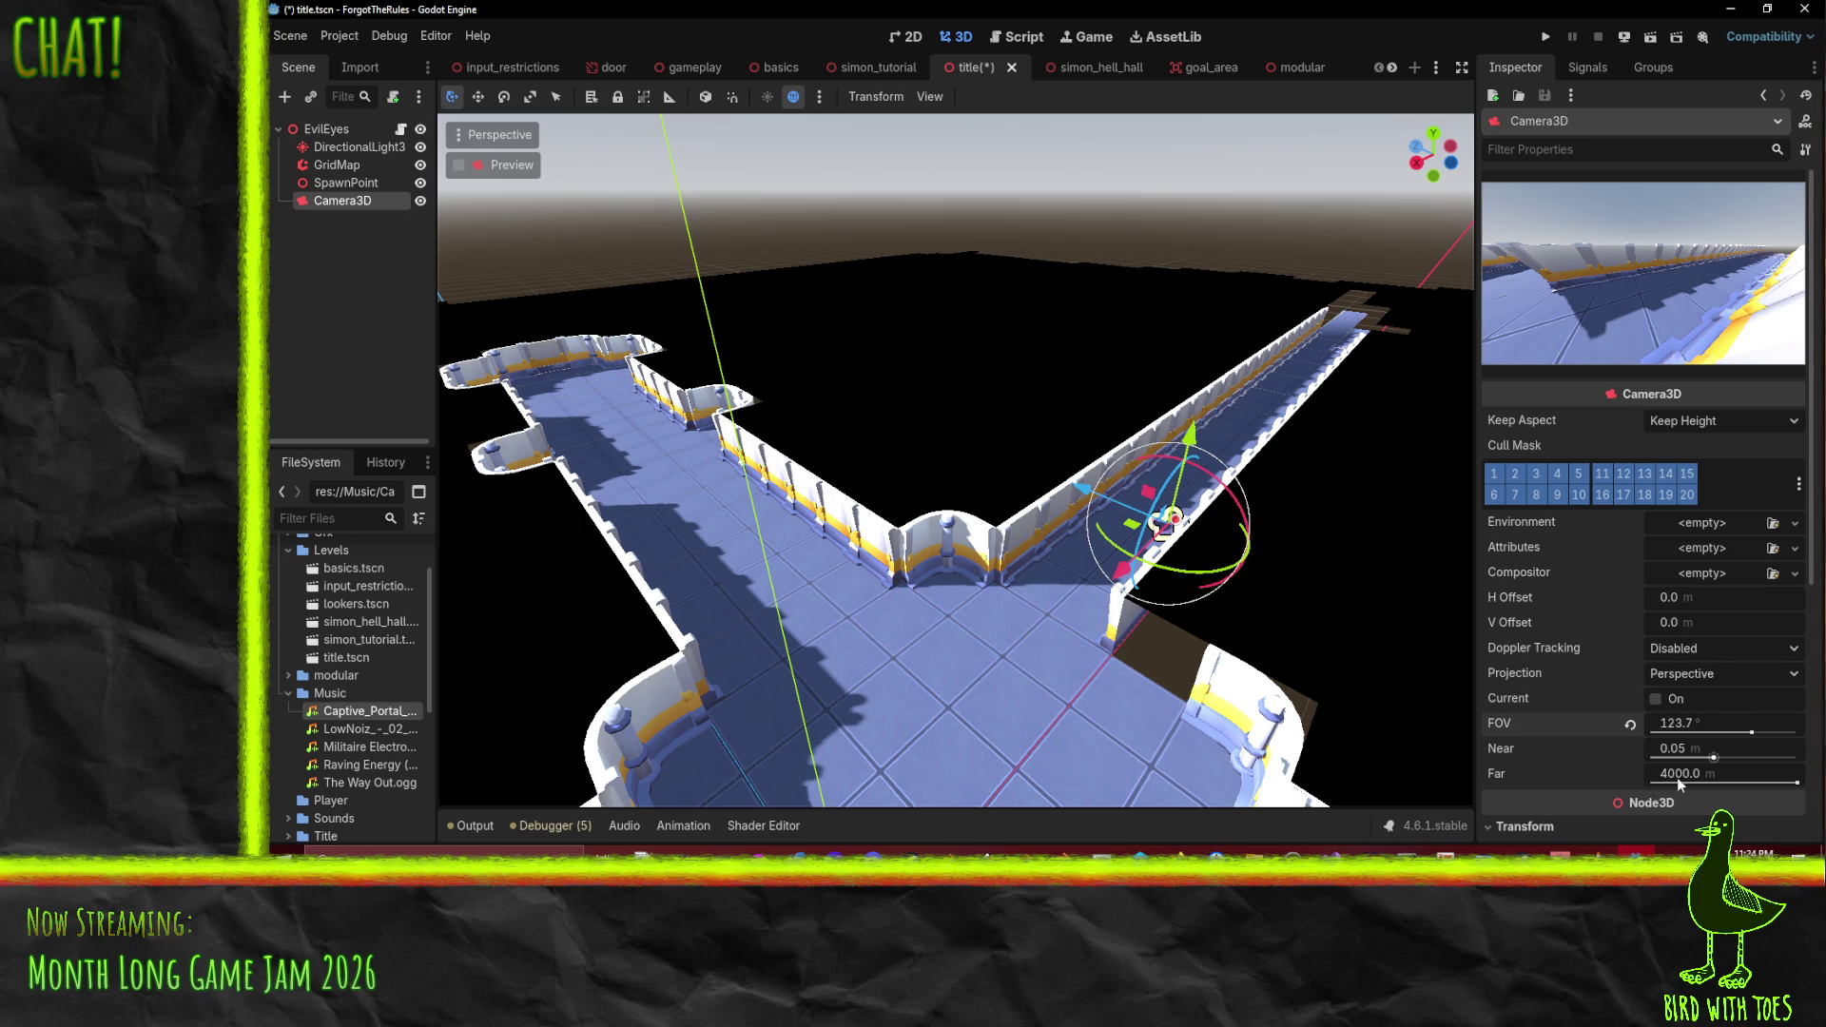
left_click_drag(1751, 732, 1748, 749)
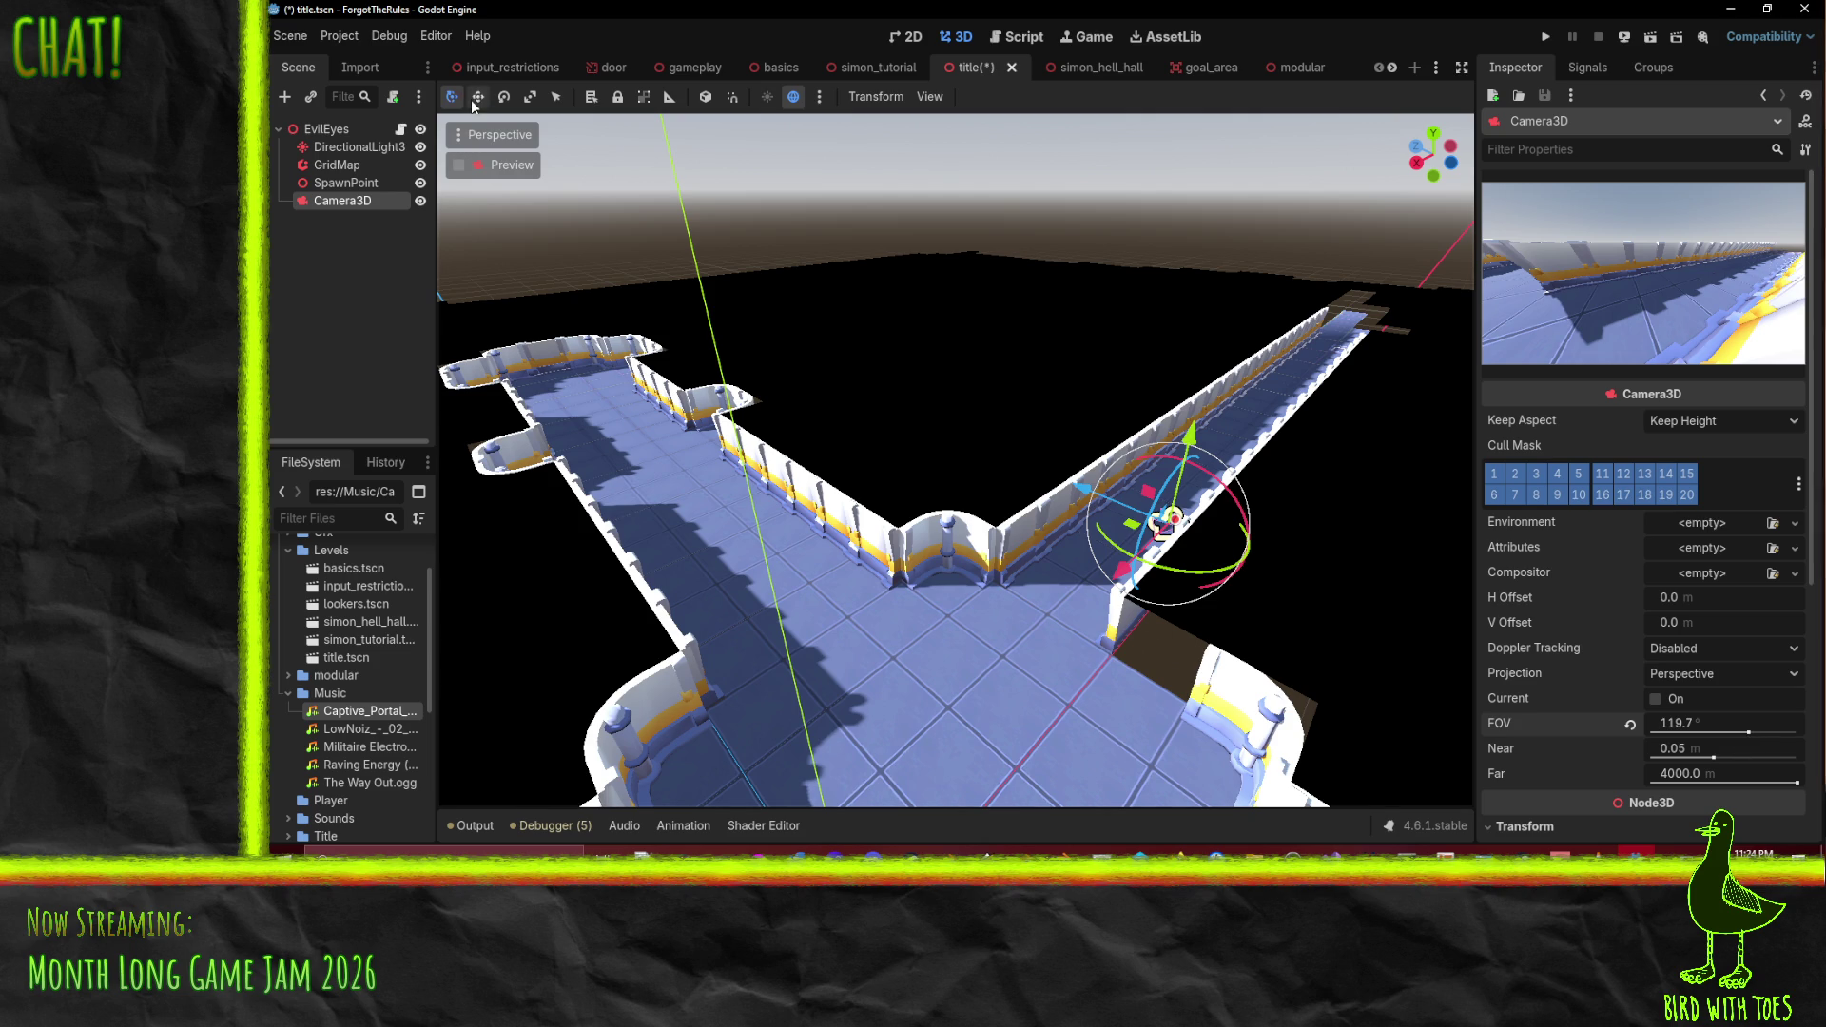
key("w")
left_click_drag(1120, 575, 1175, 551)
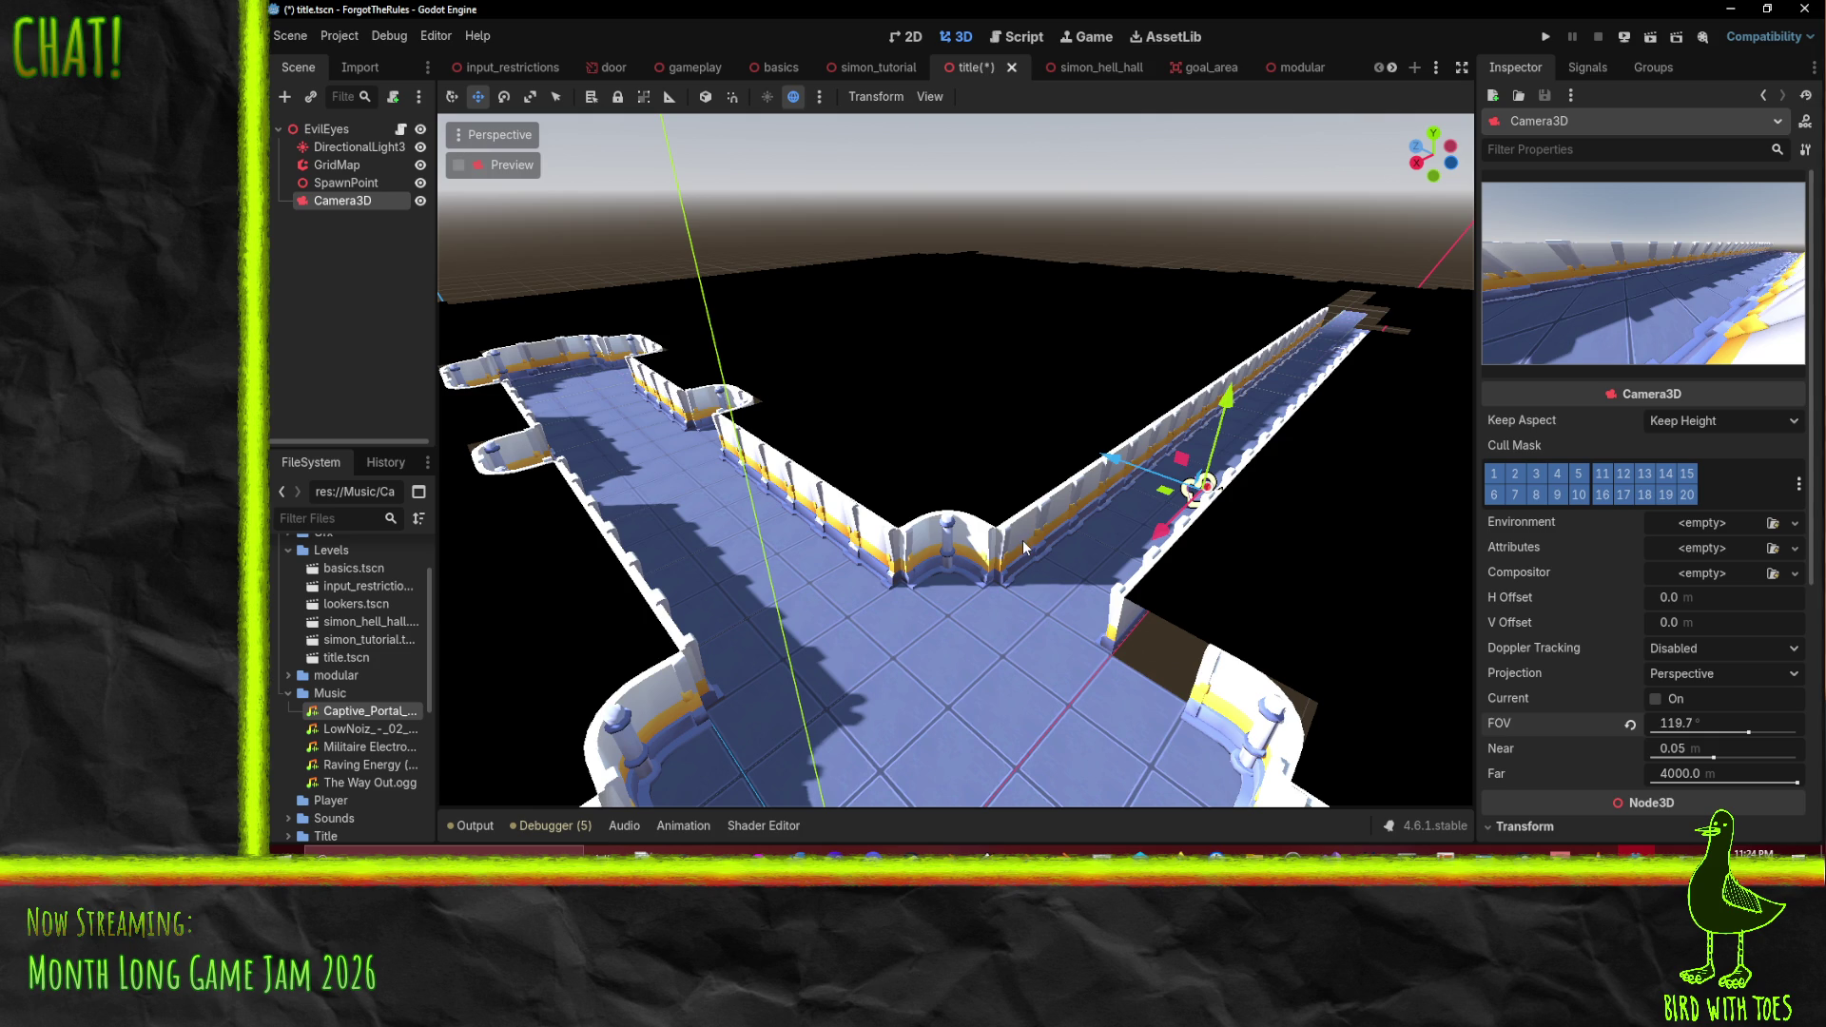
- Pick the template-wall tile in the GridMap and adjust its floor level and rotation
left_click(335, 164)
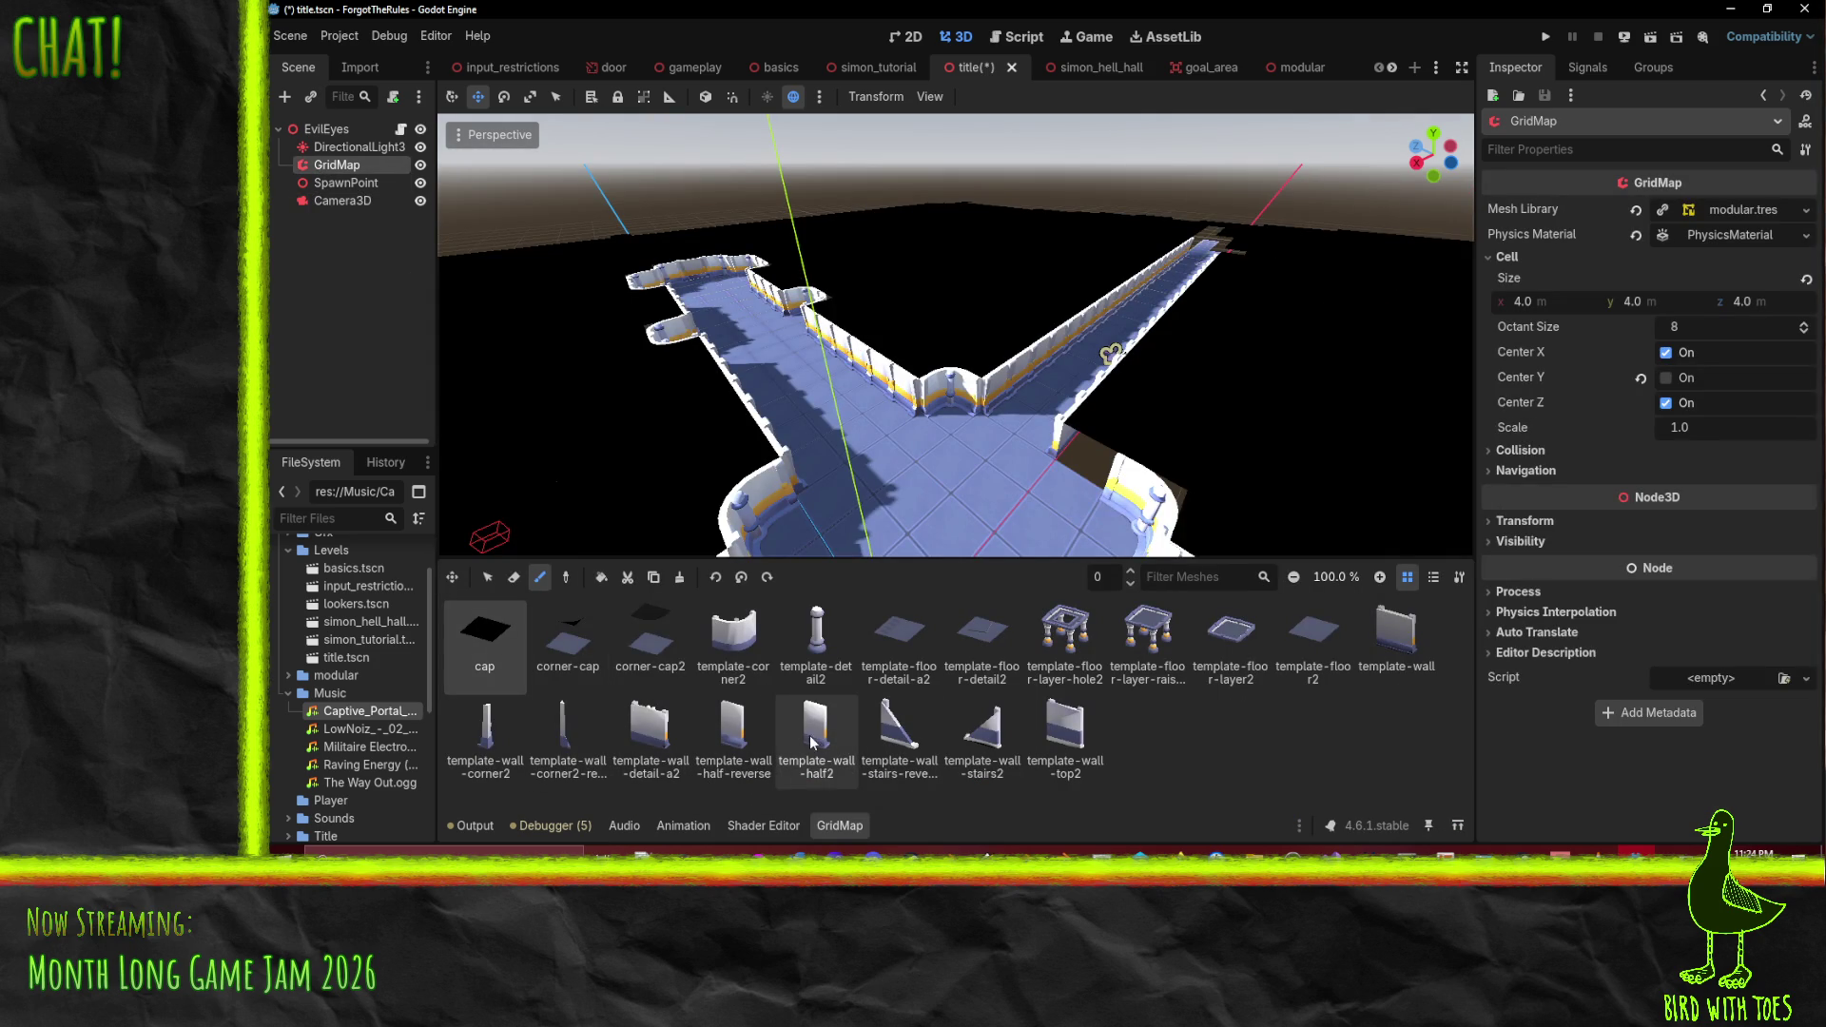
left_click(1396, 637)
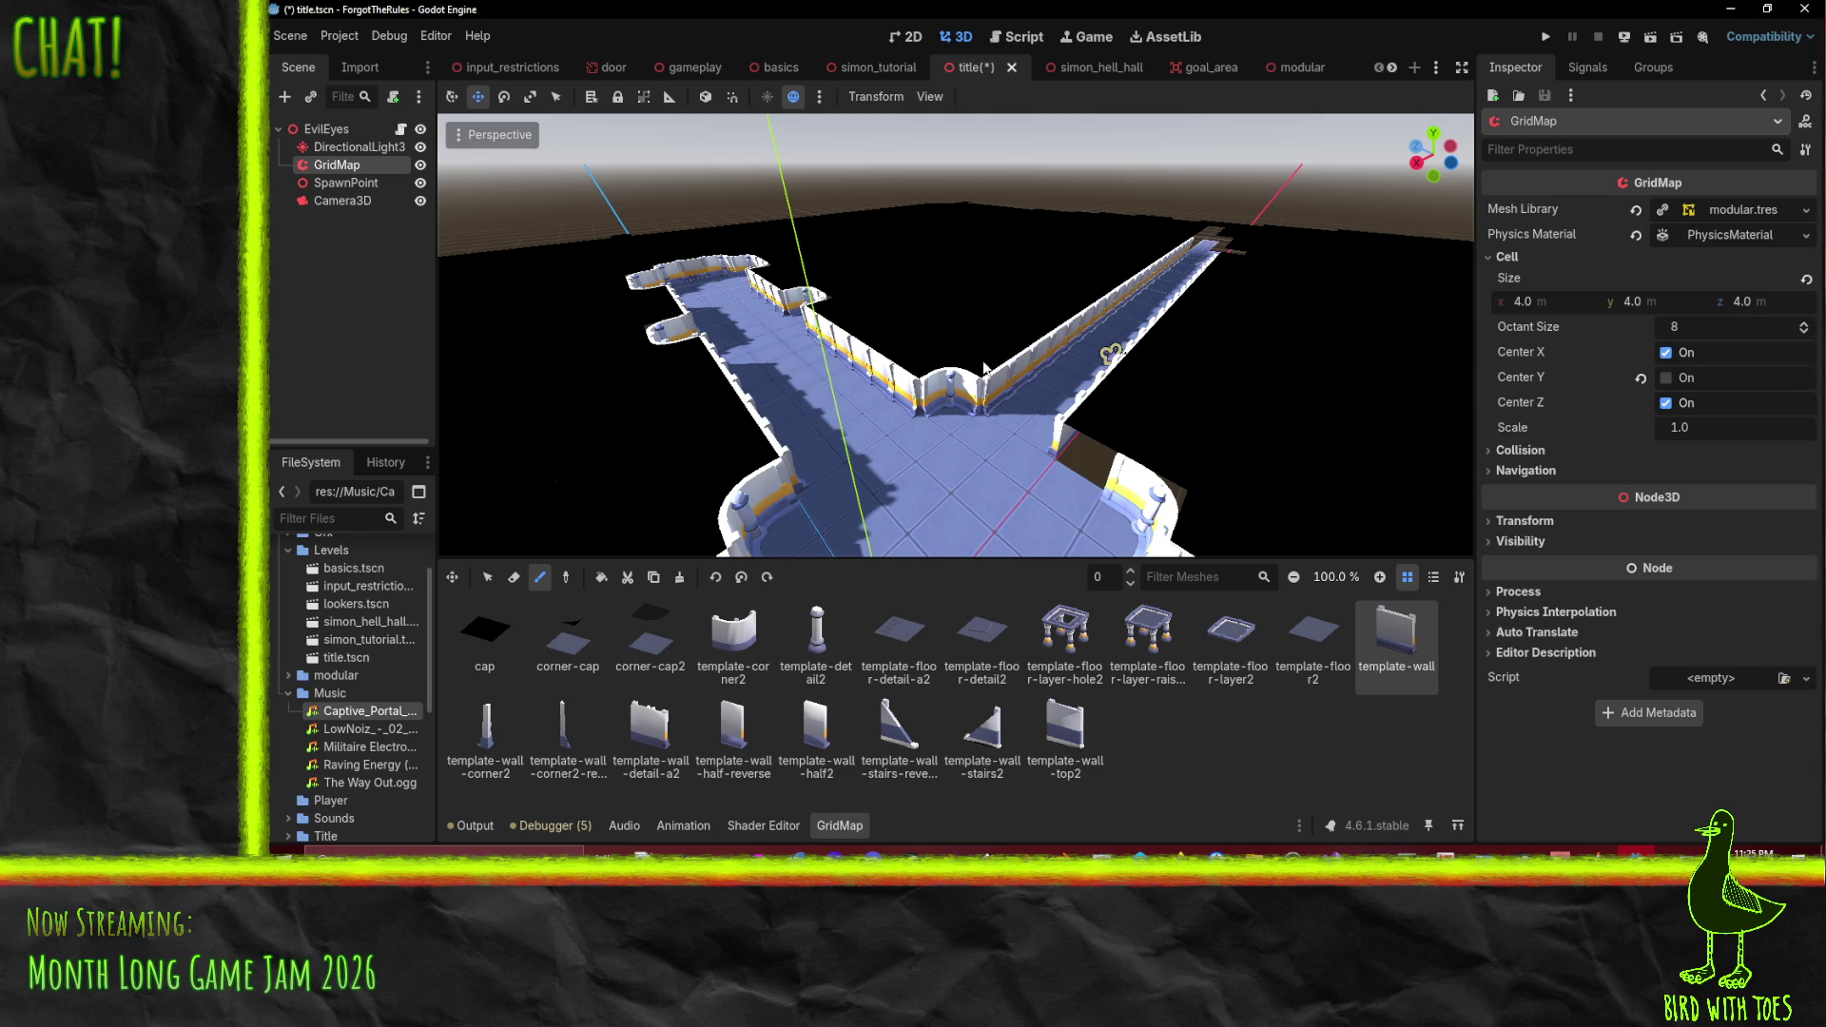
left_click(1130, 582)
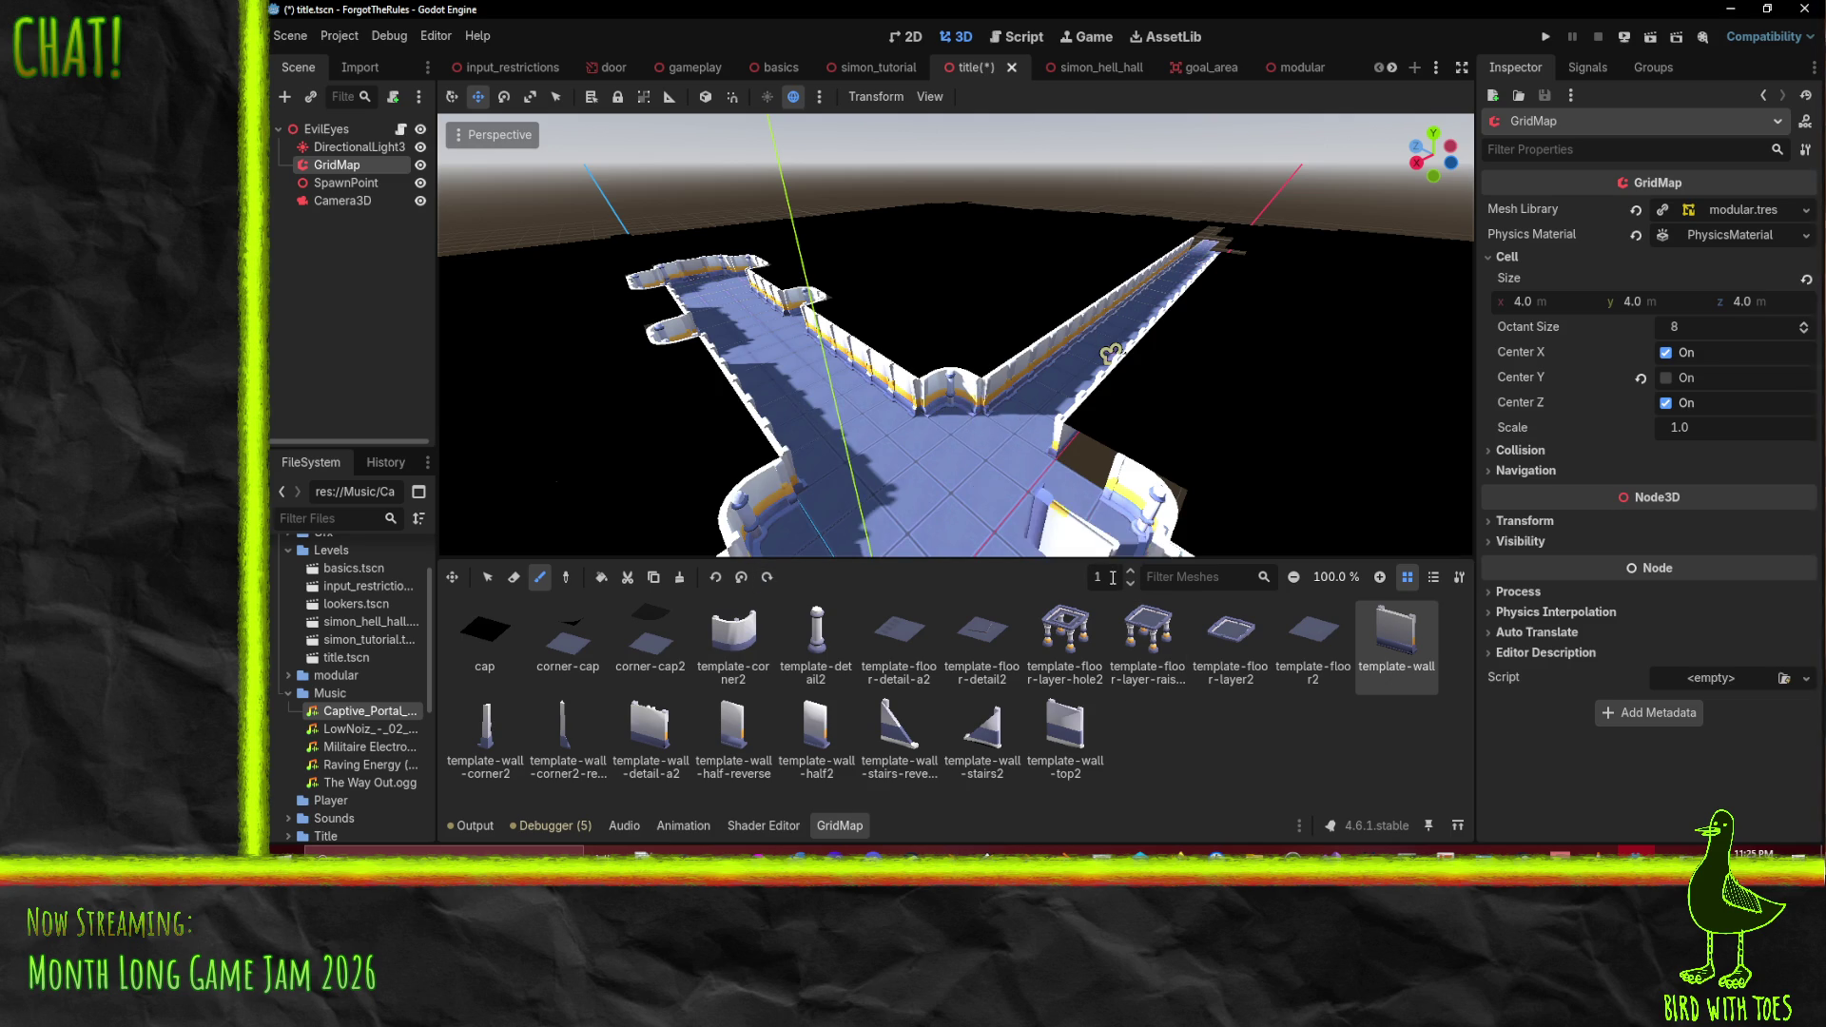
left_click(1131, 573)
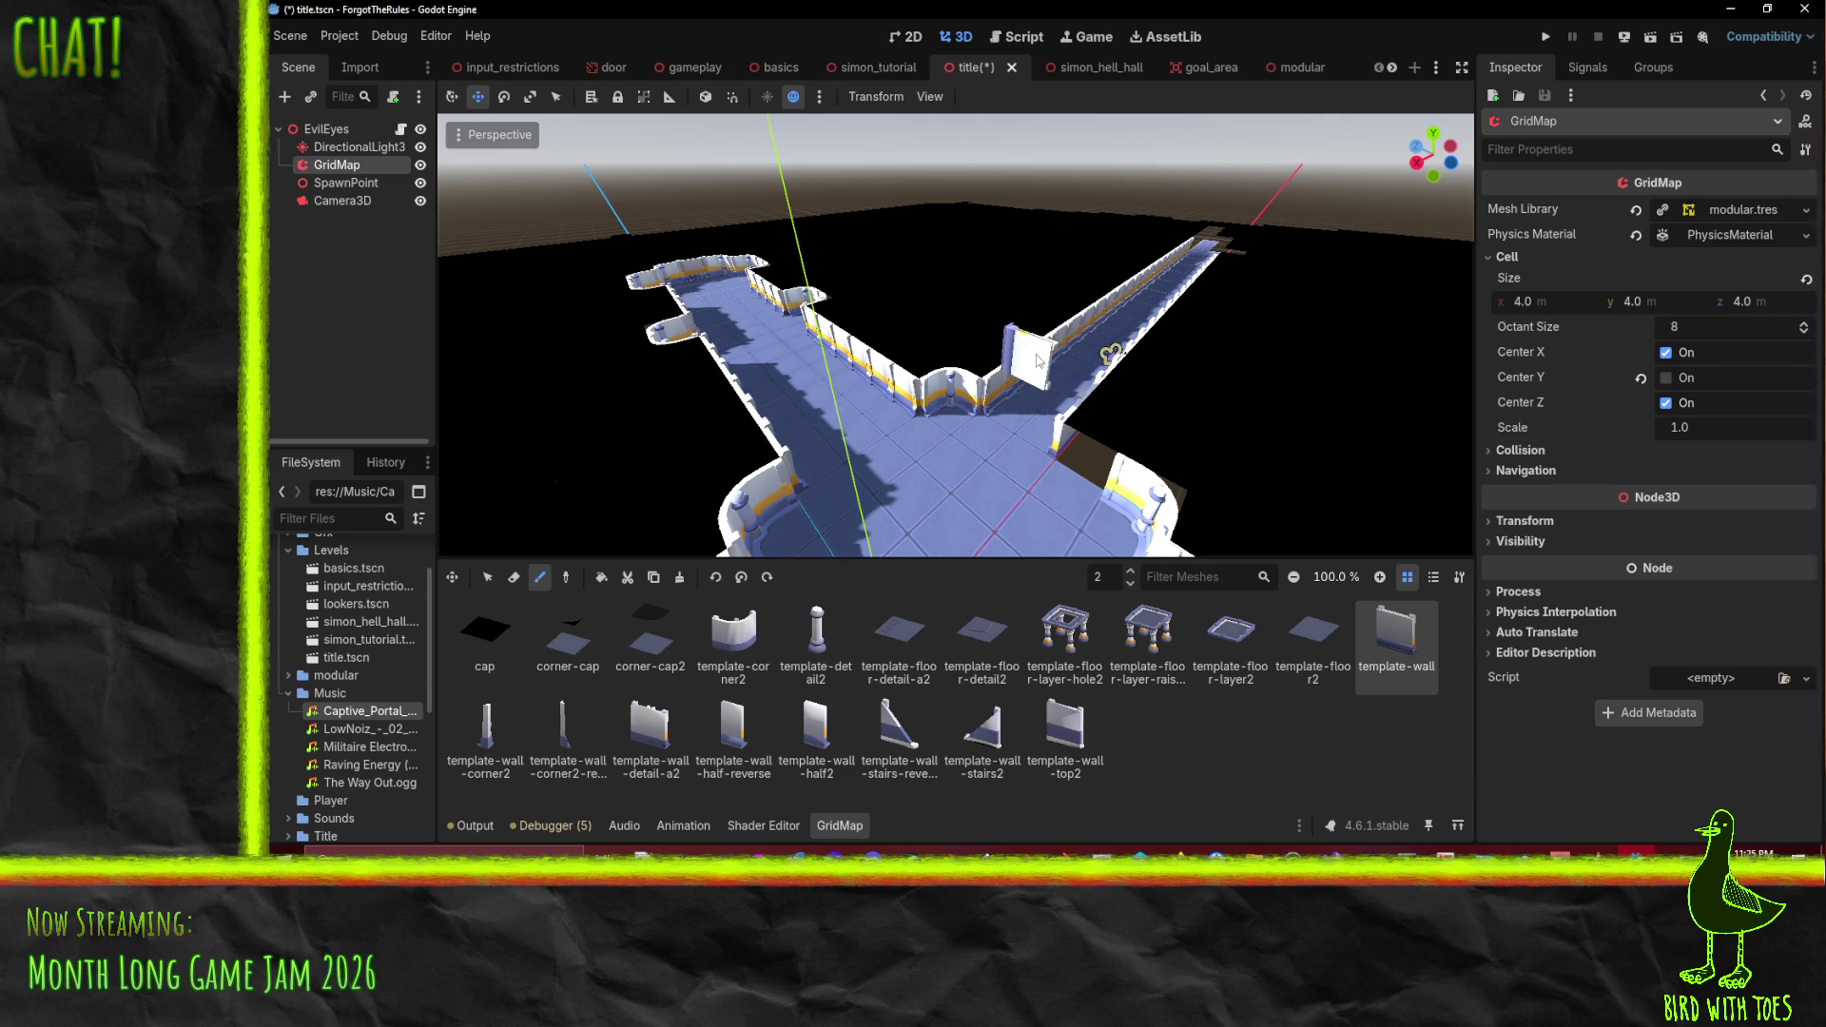
left_click(749, 577)
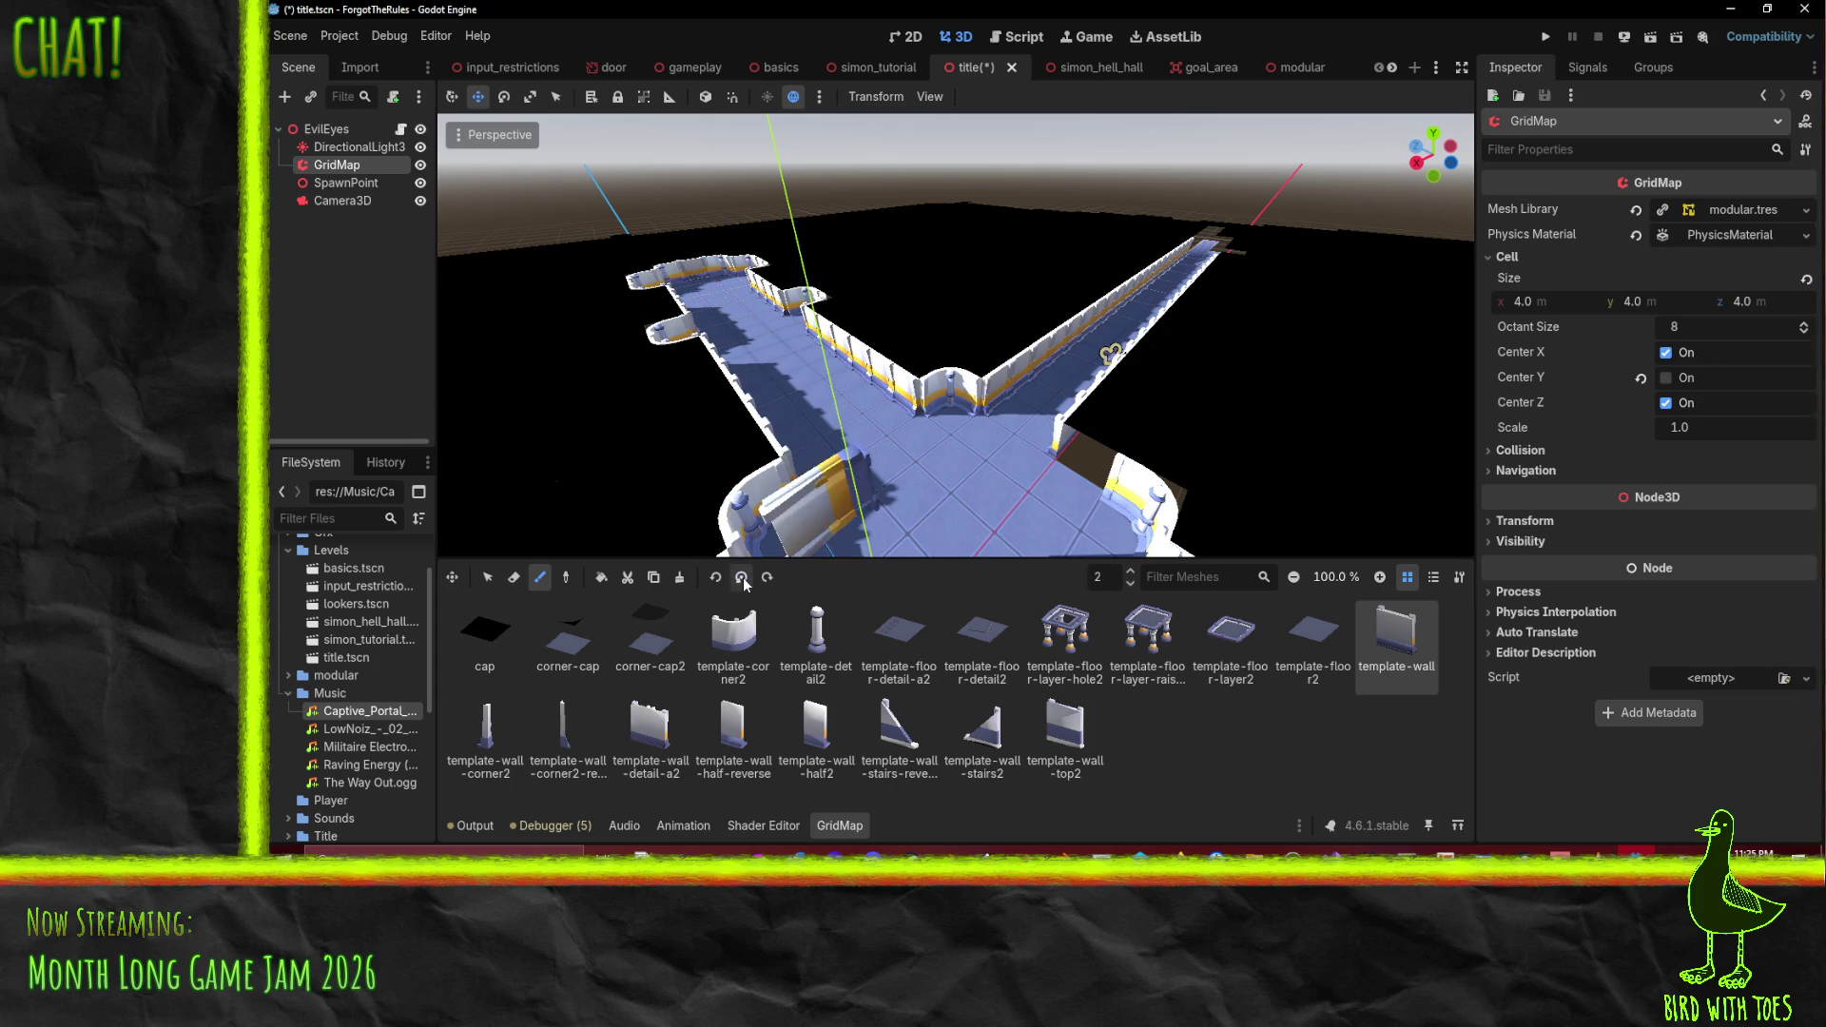
left_click(768, 581)
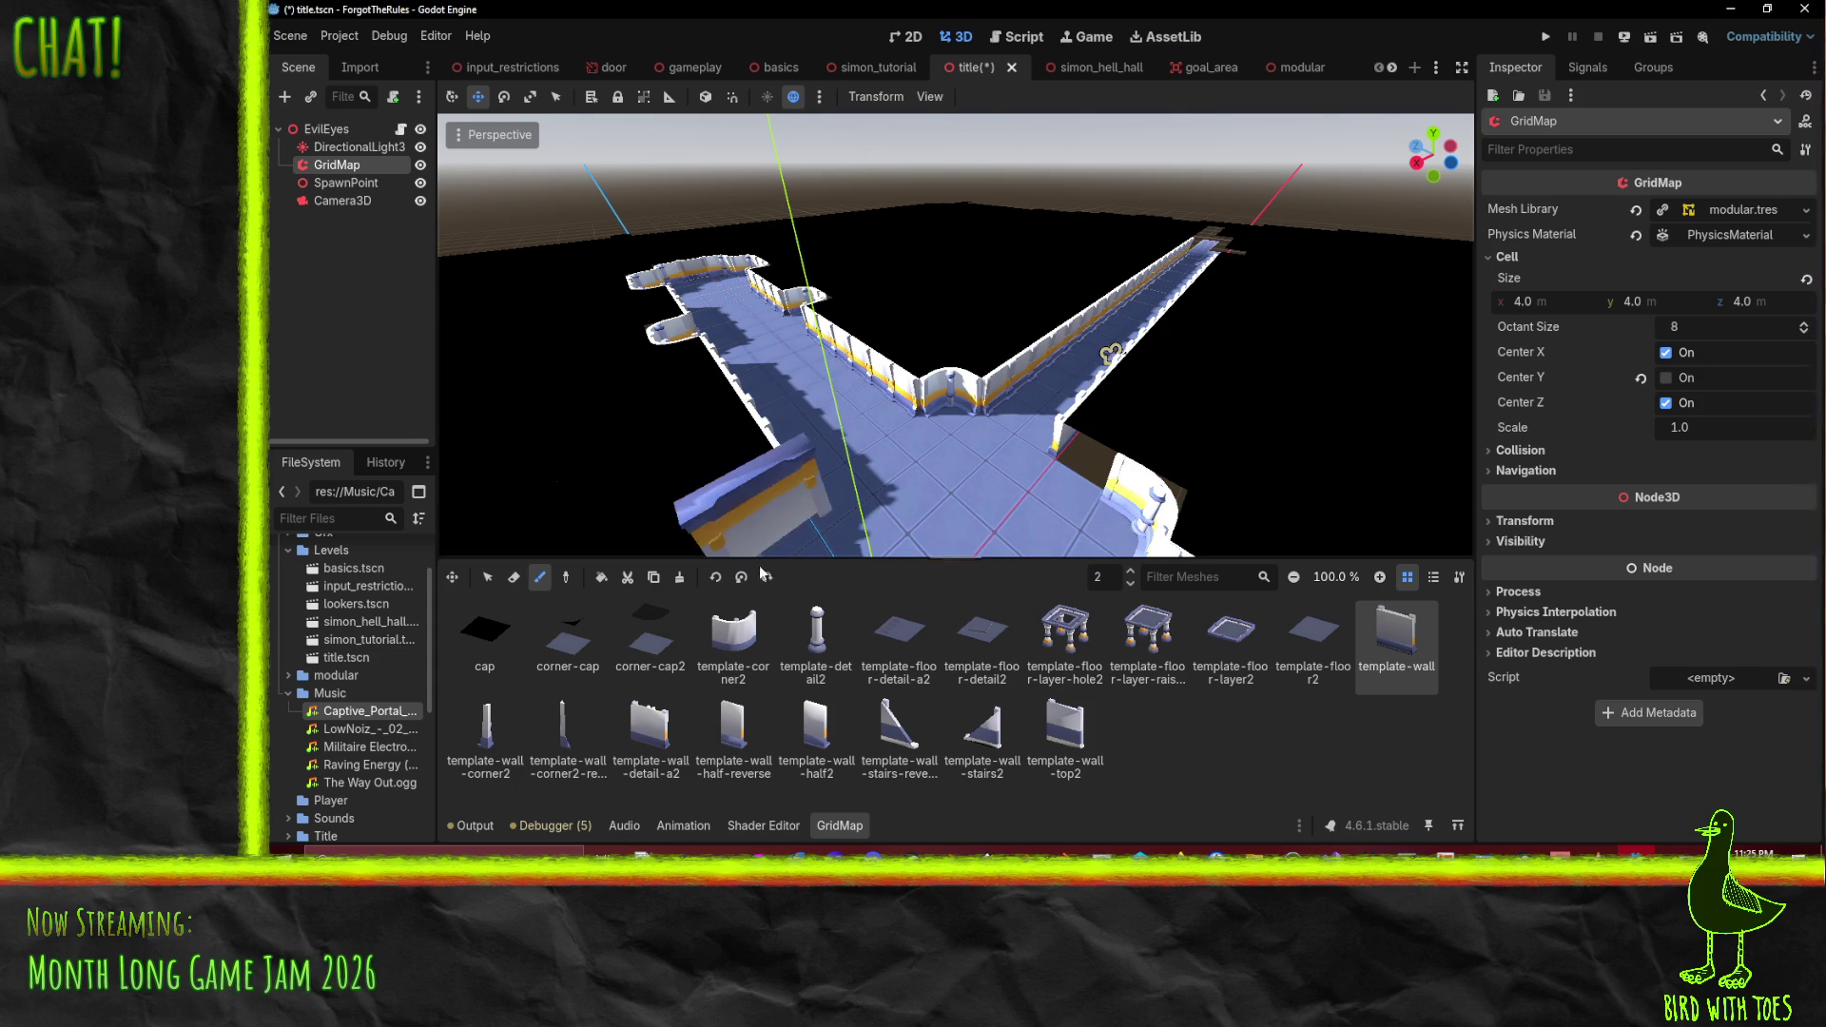
left_click(715, 576)
left_click(715, 576)
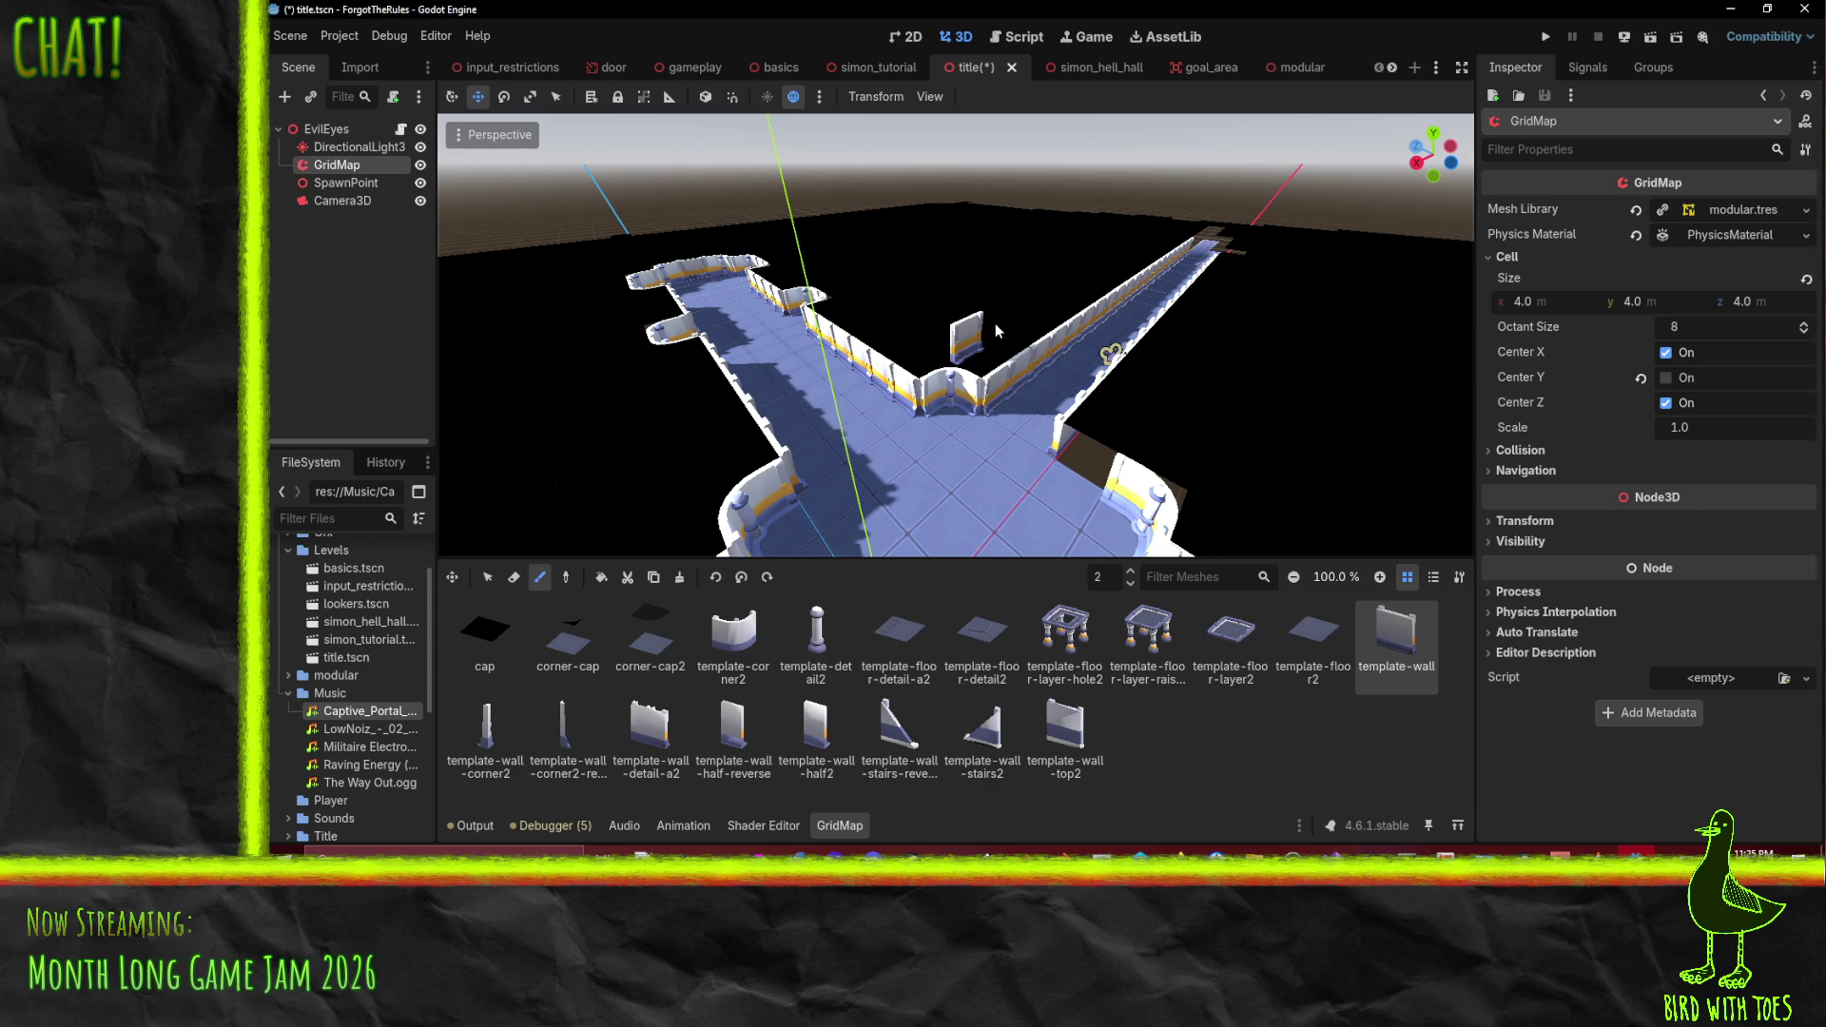
left_click(766, 577)
left_click(766, 577)
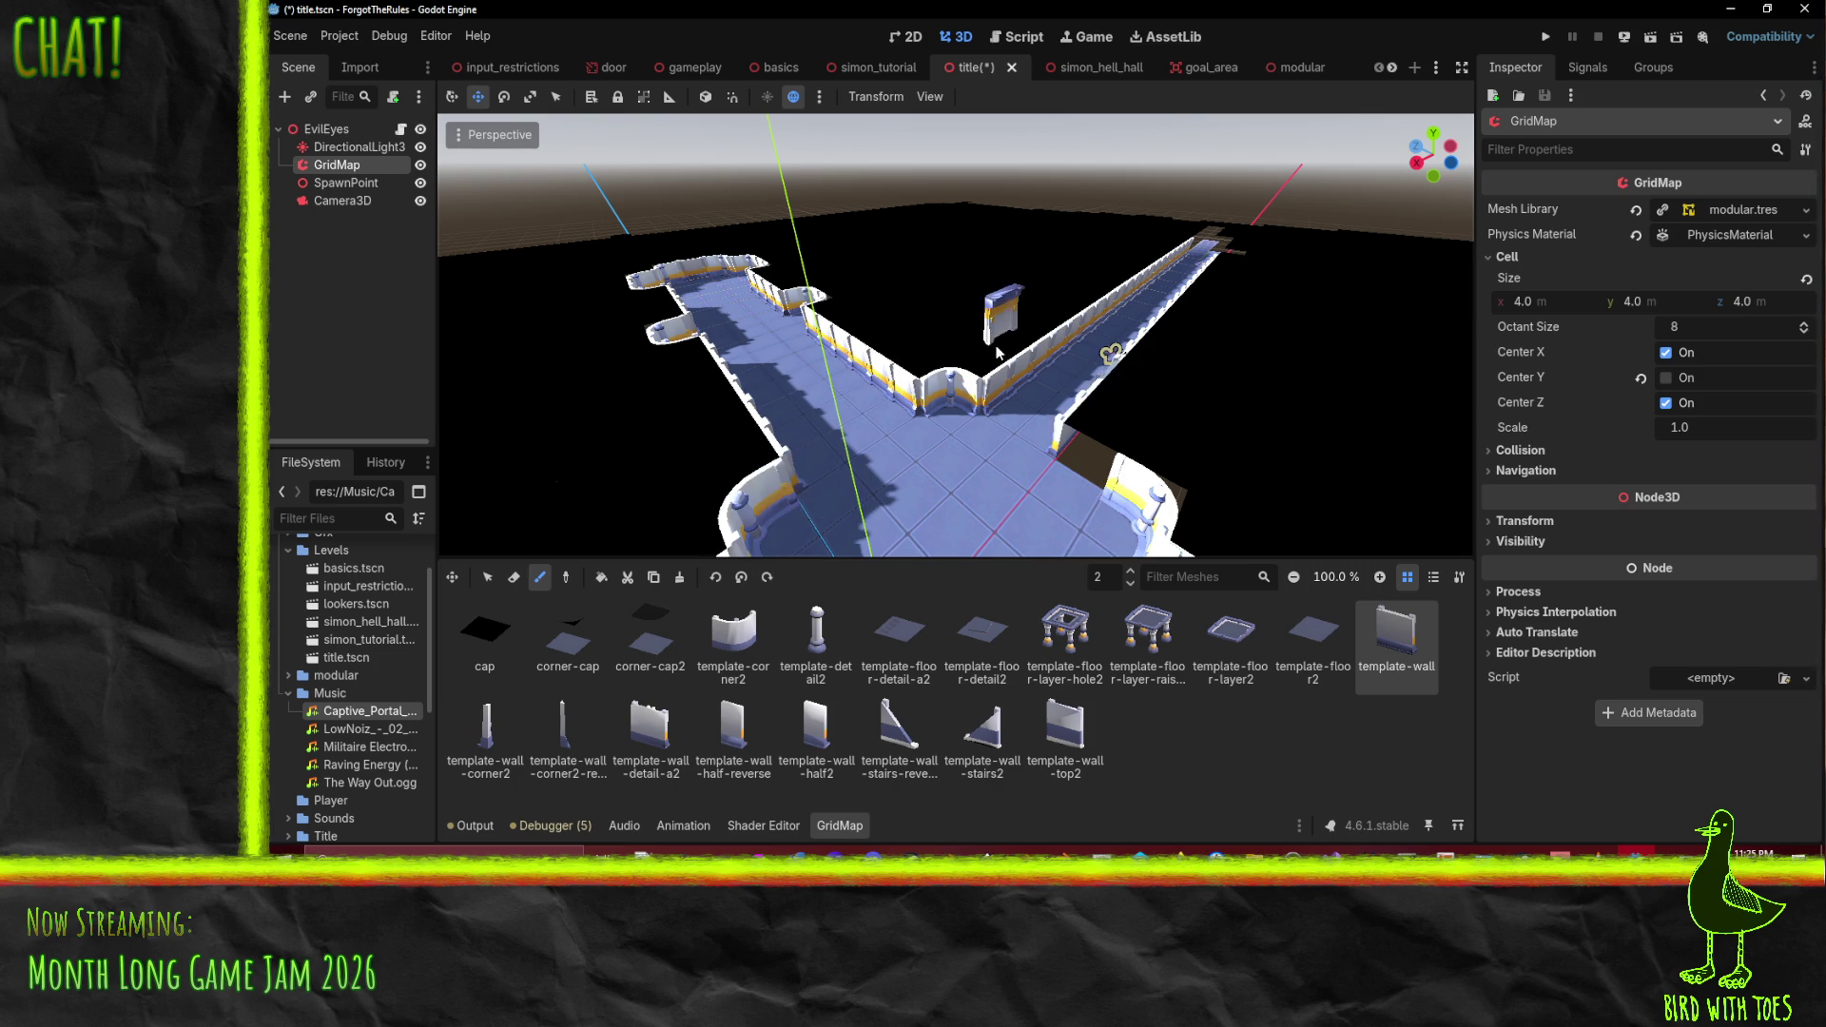
left_click(741, 578)
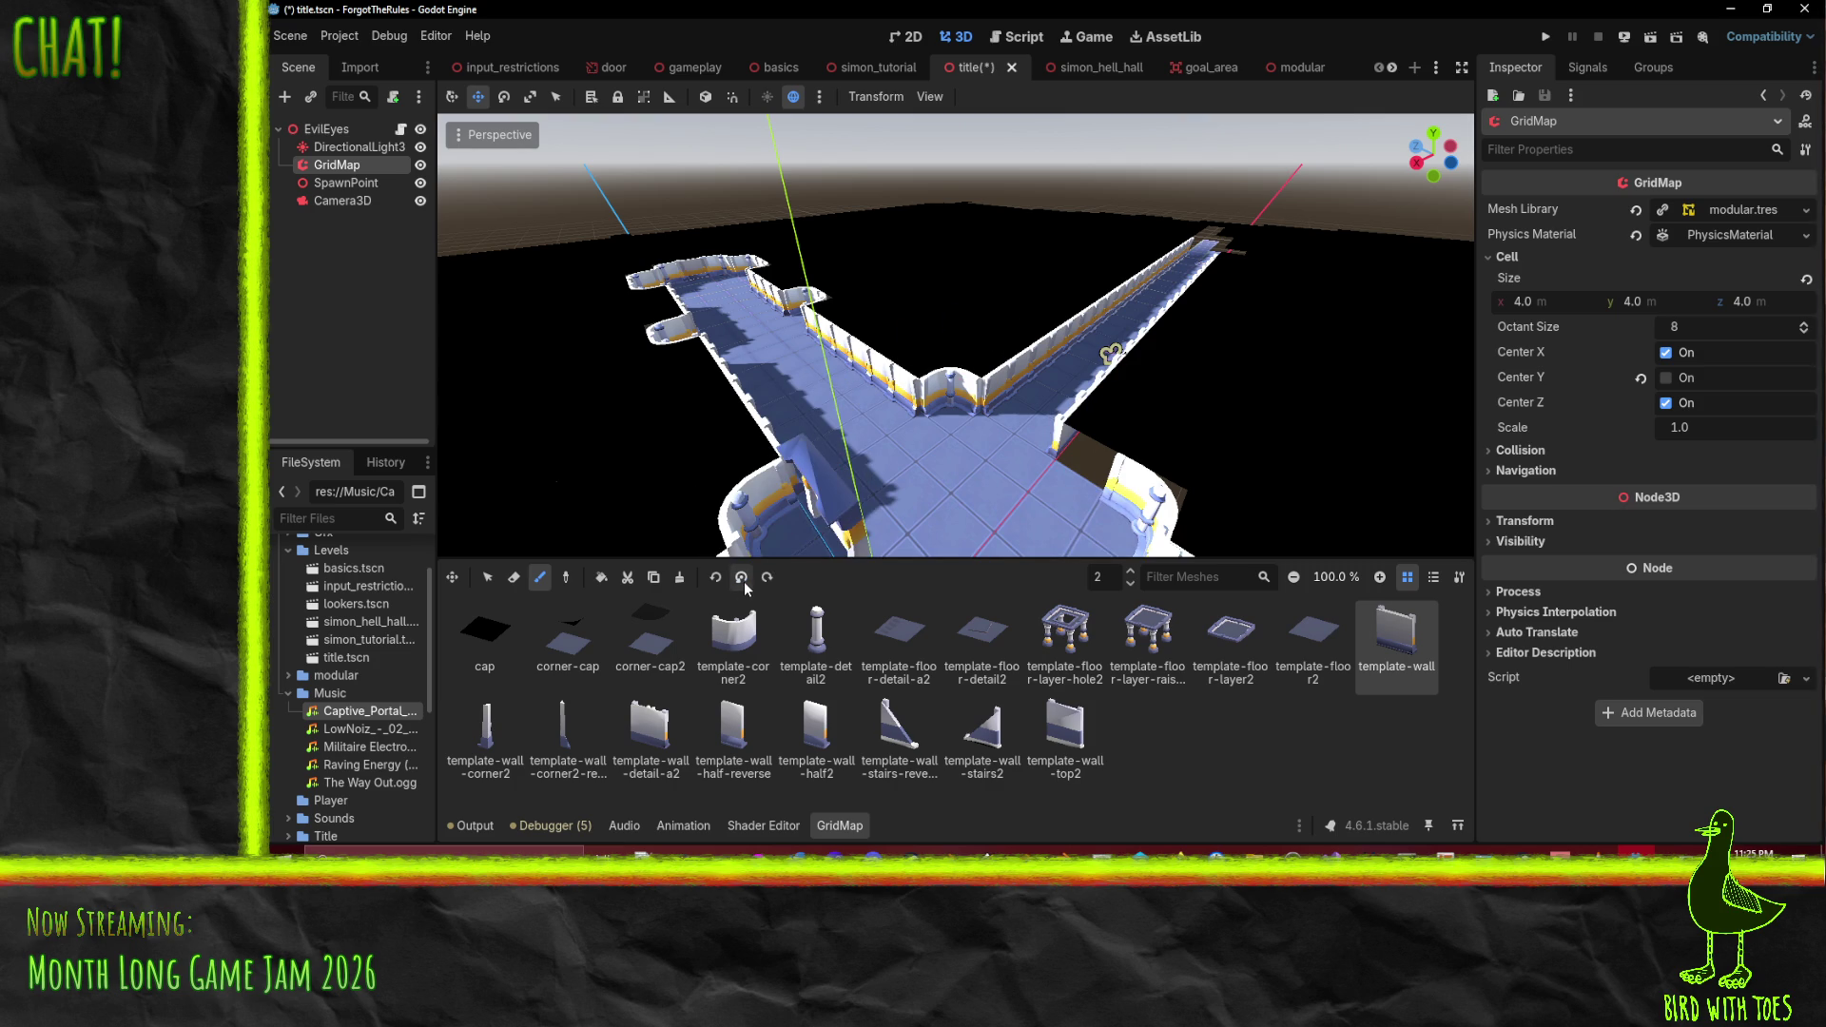
scroll(1043, 436, "up", 5)
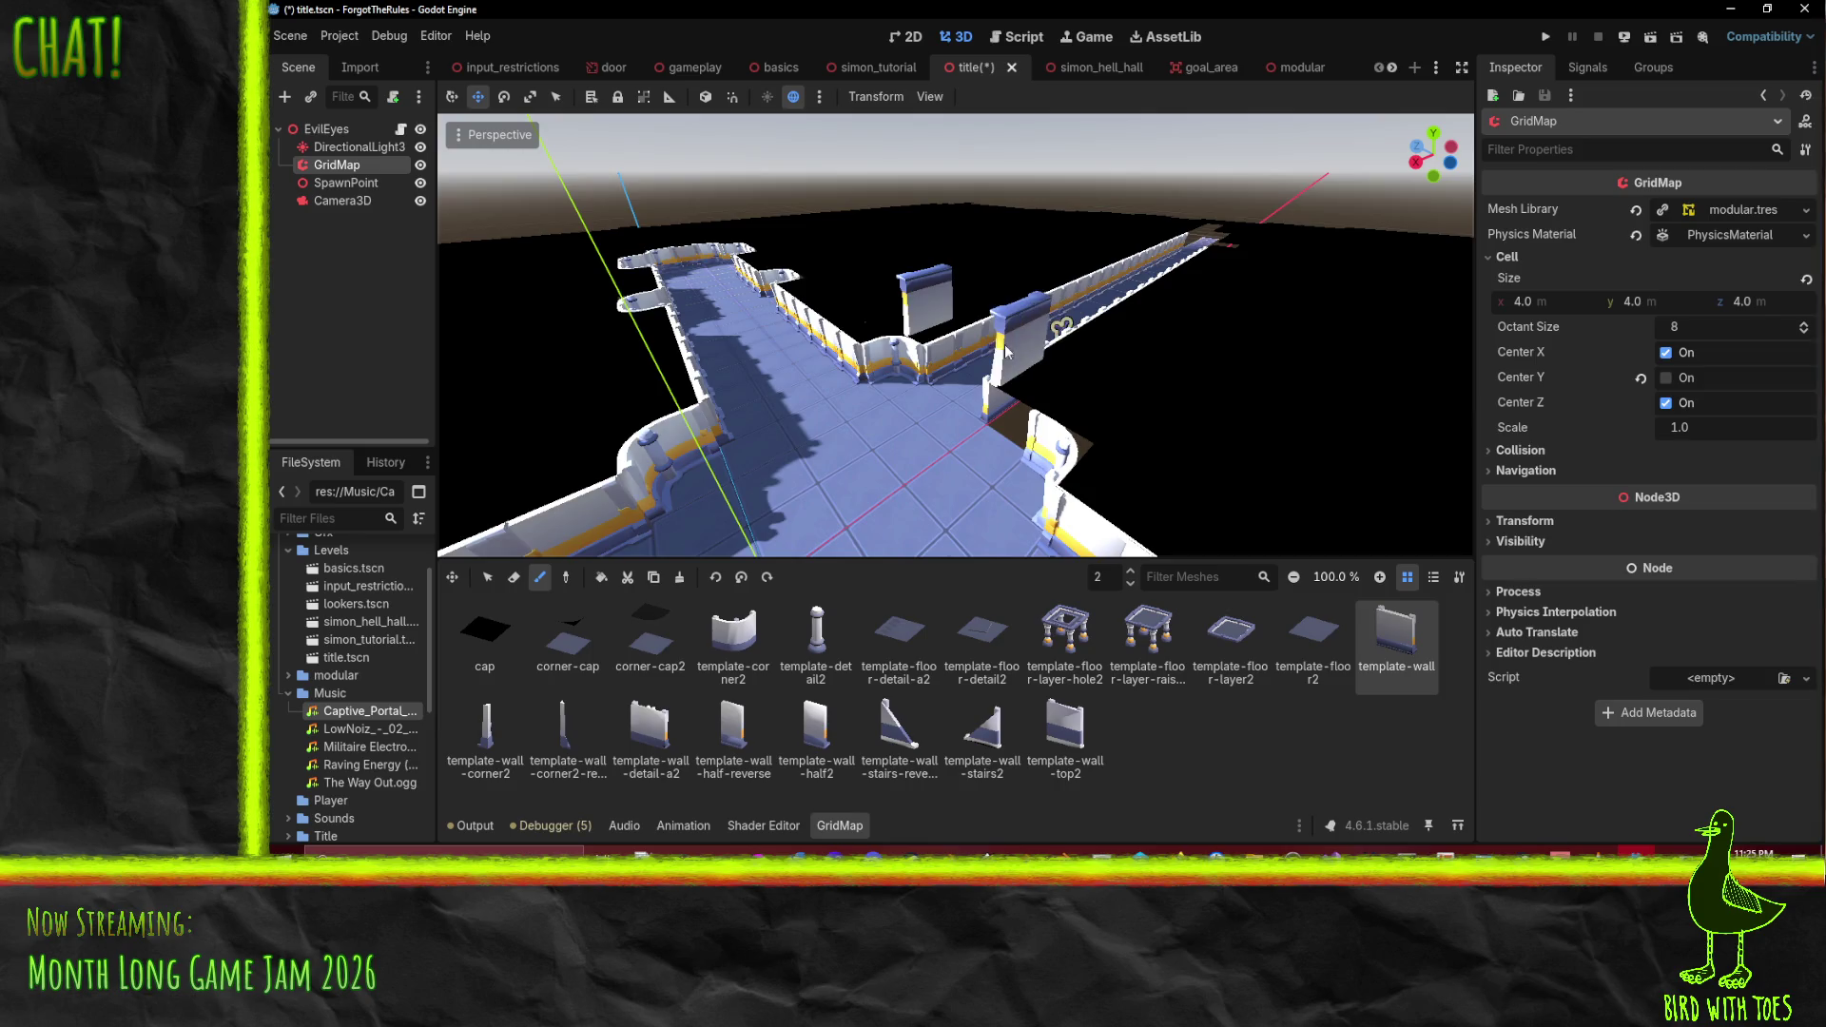
scroll(932, 333, "down", 3)
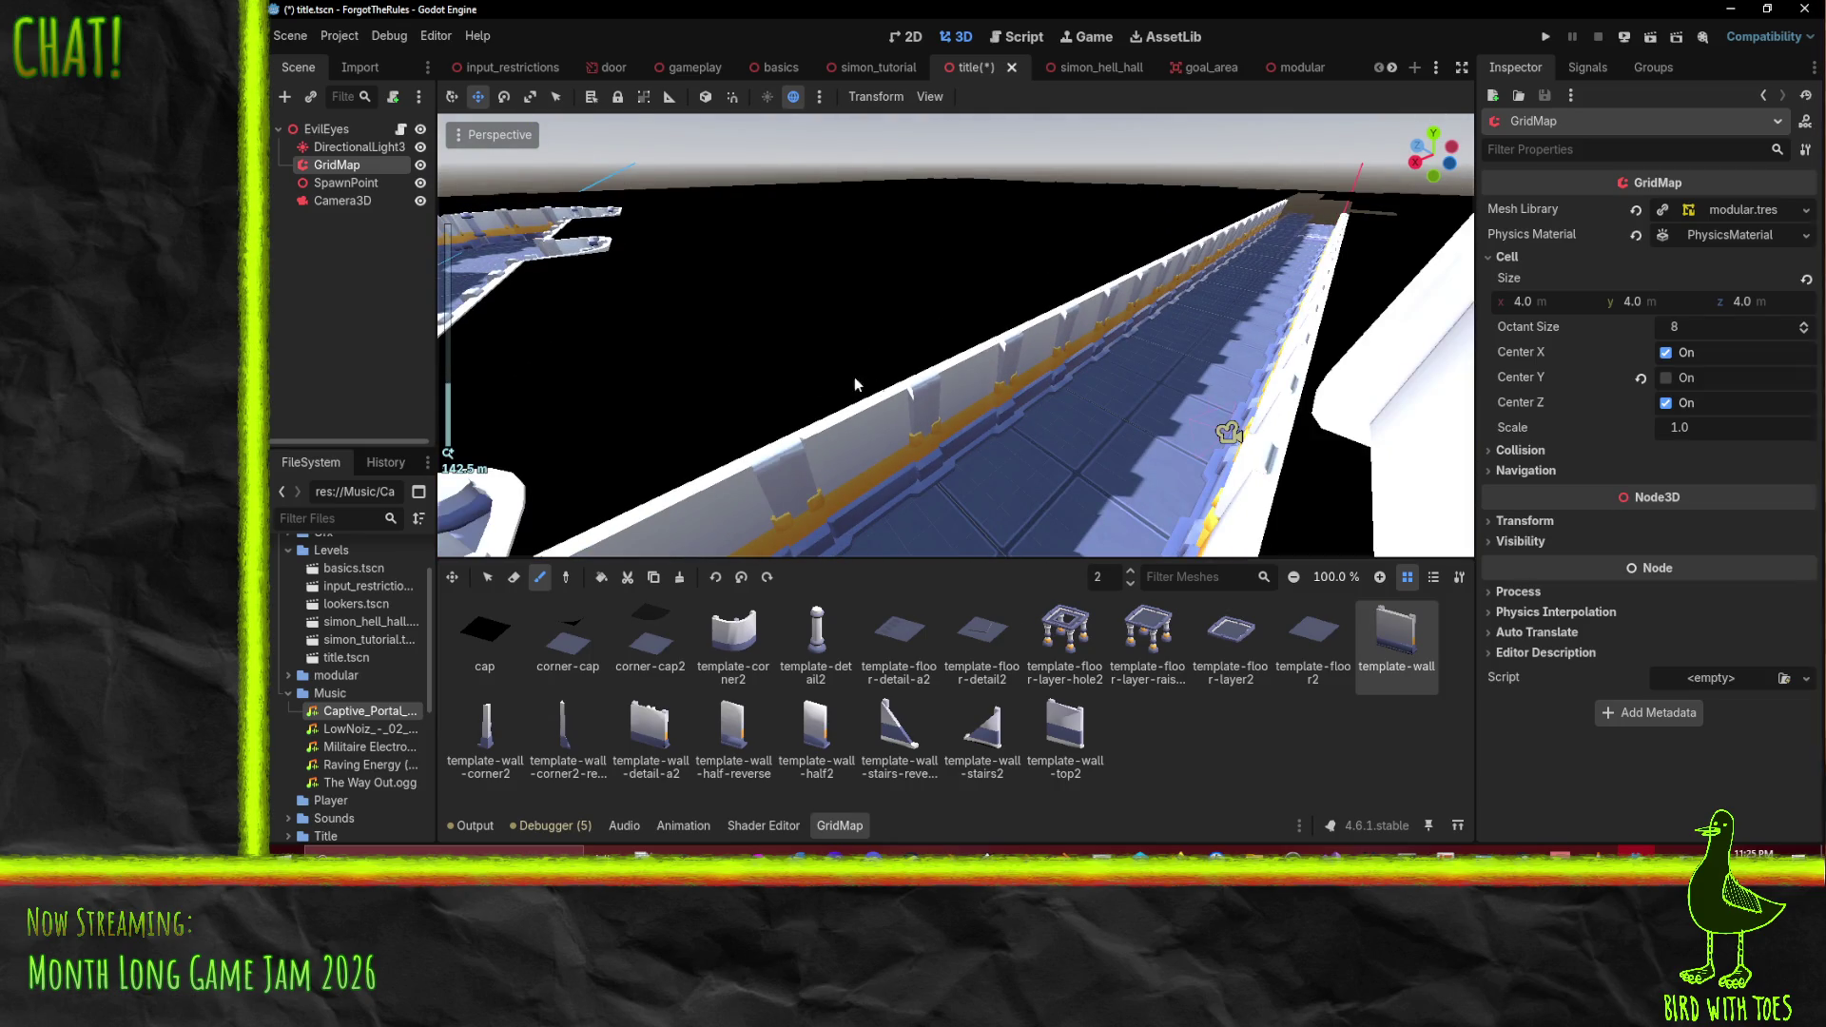
scroll(854, 377, "down", 3)
key("q")
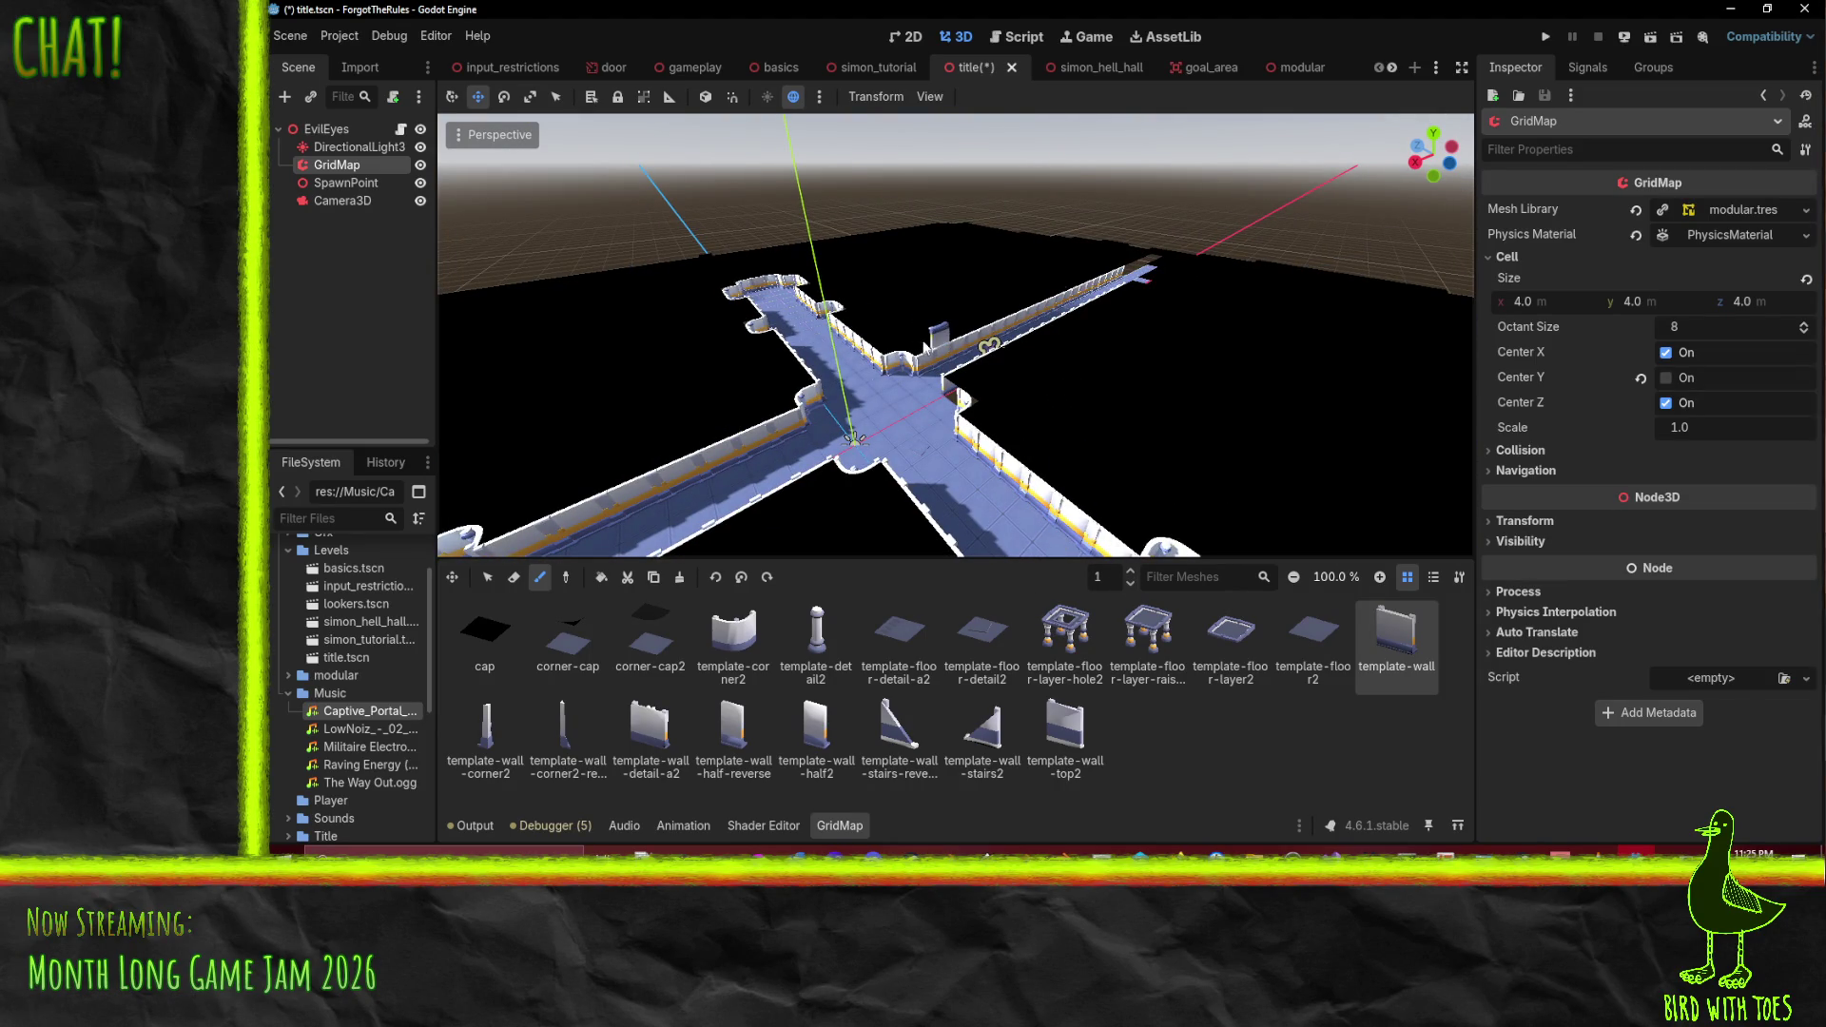
- Place and remove trial wall pieces near the corridor junction, undoing the painted row
left_click(919, 349)
scroll(891, 302, "up", 5)
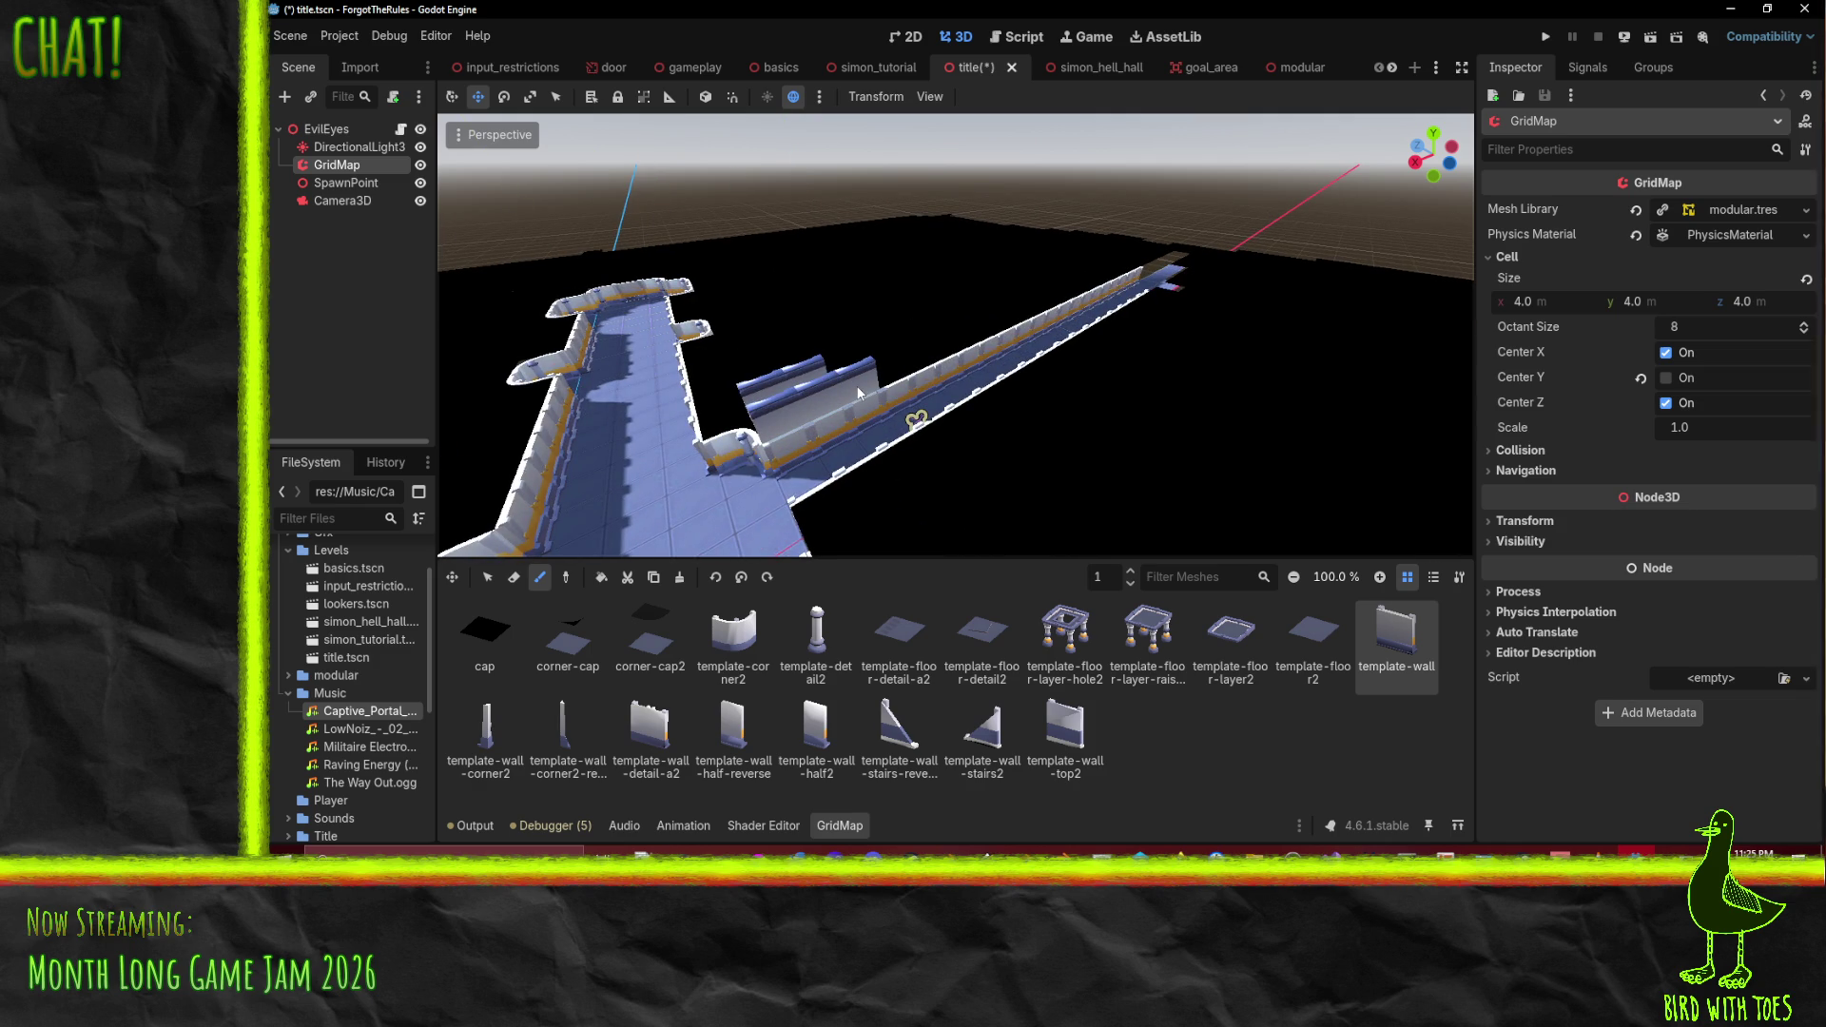
right_click(859, 392)
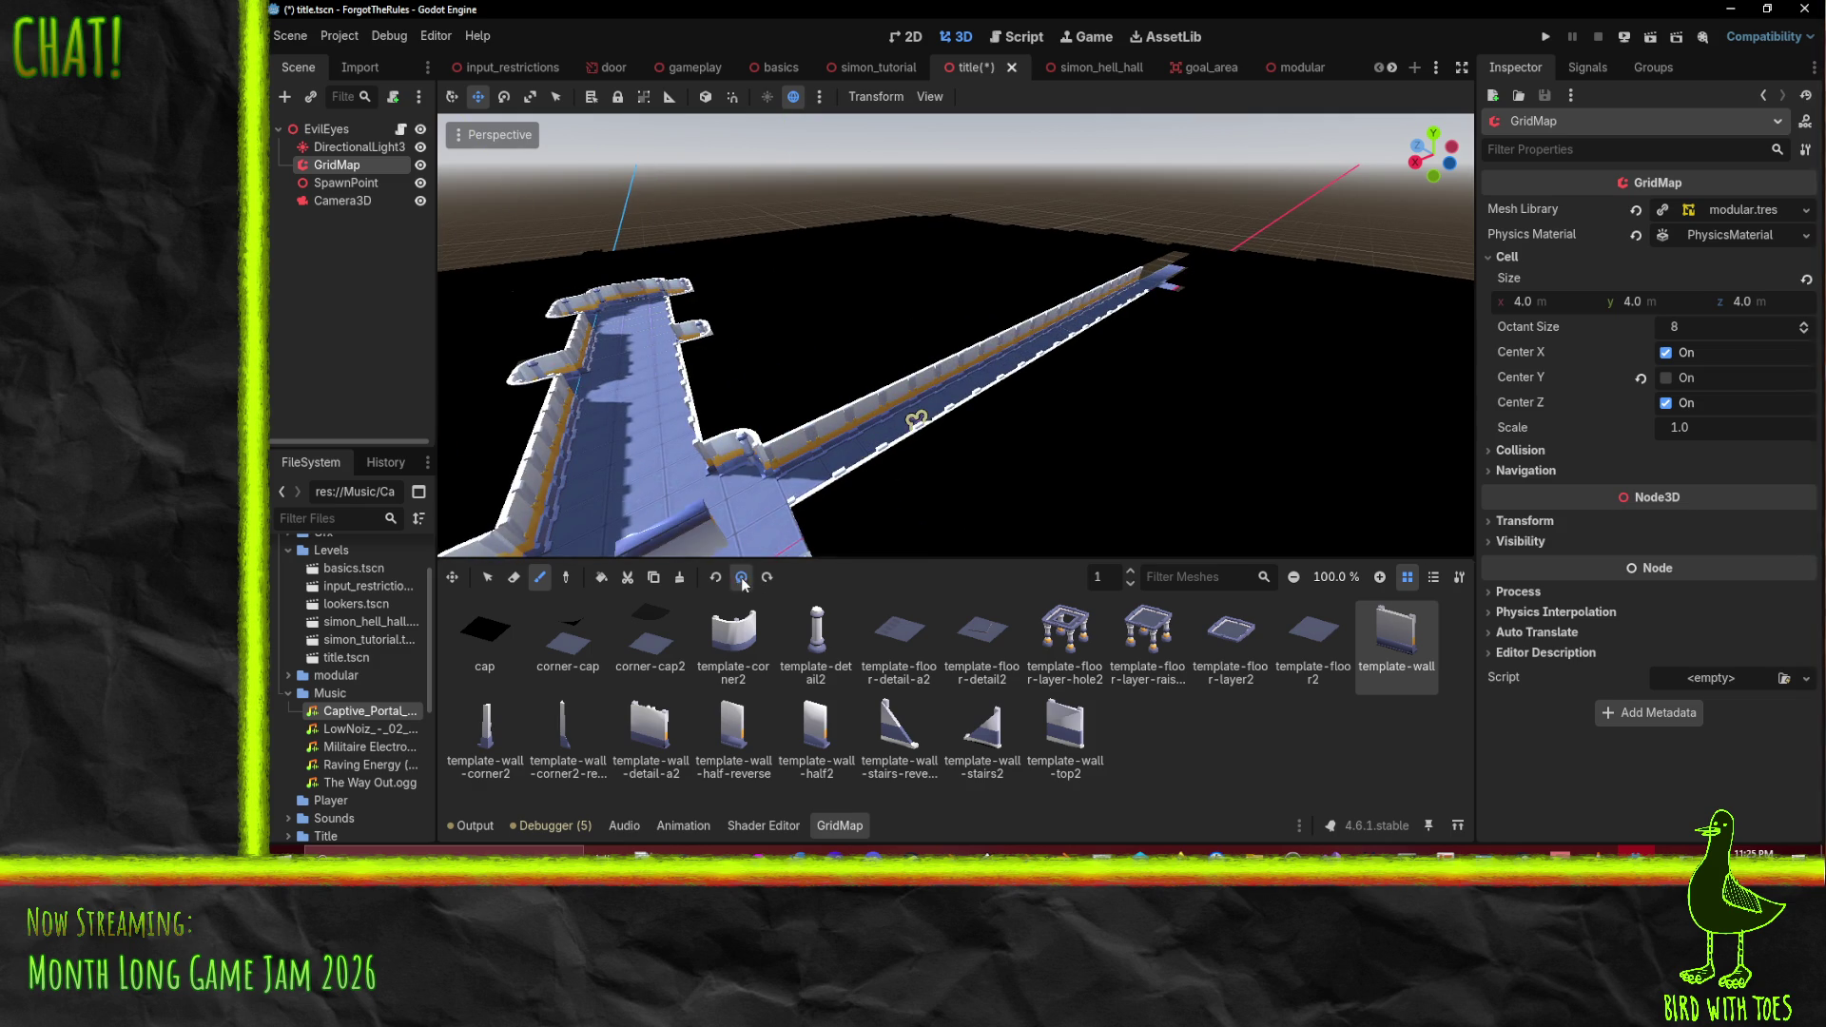
left_click(817, 419)
right_click(808, 428)
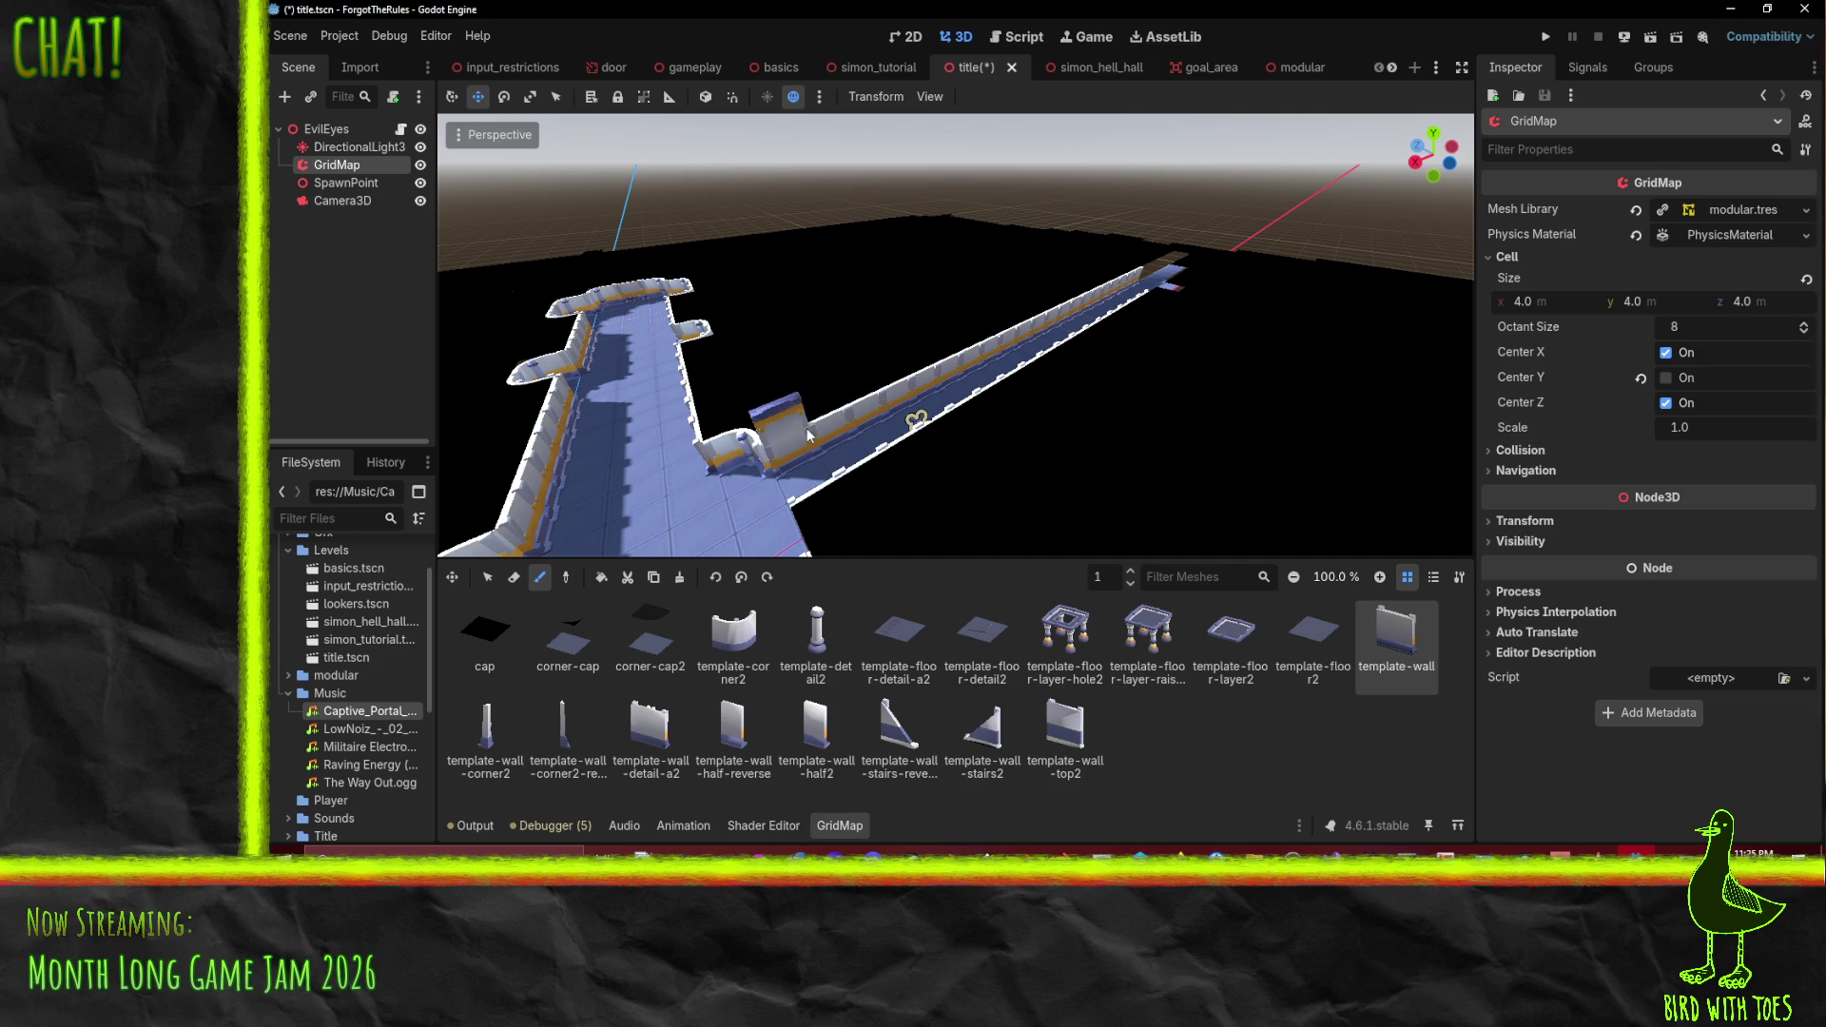
left_click(804, 434)
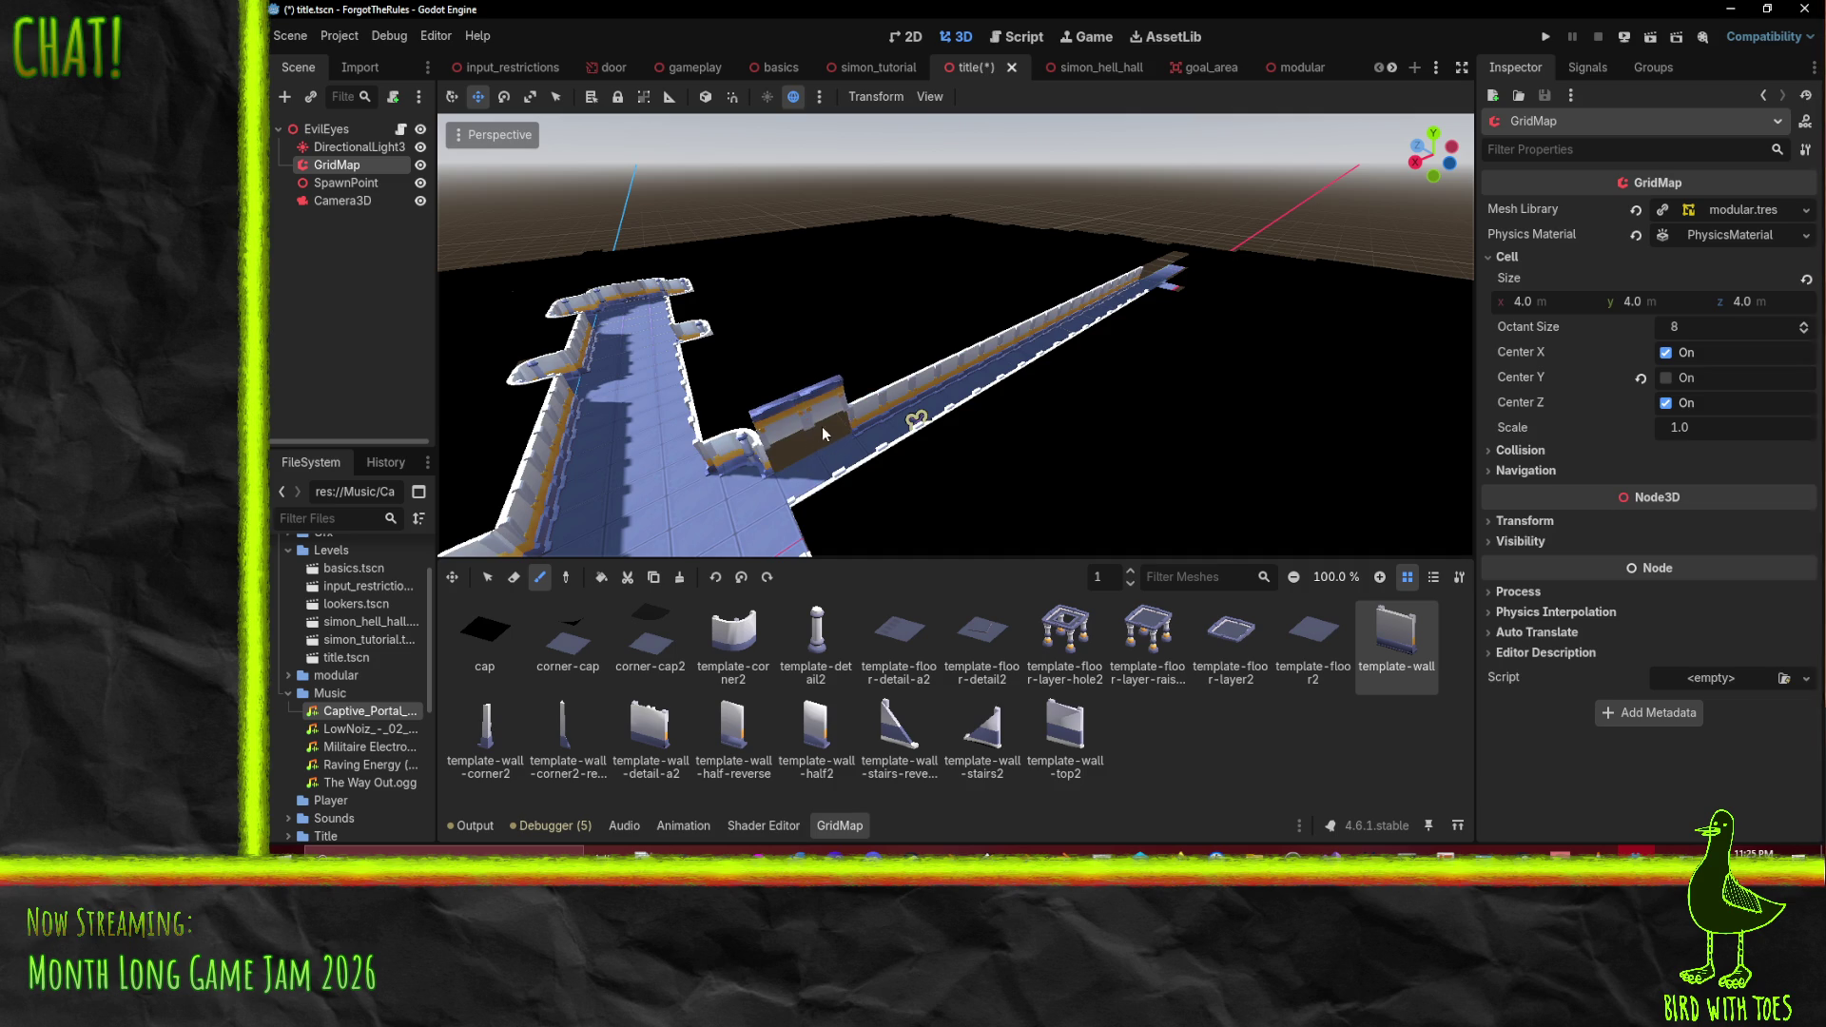
left_click_drag(869, 403, 1124, 288)
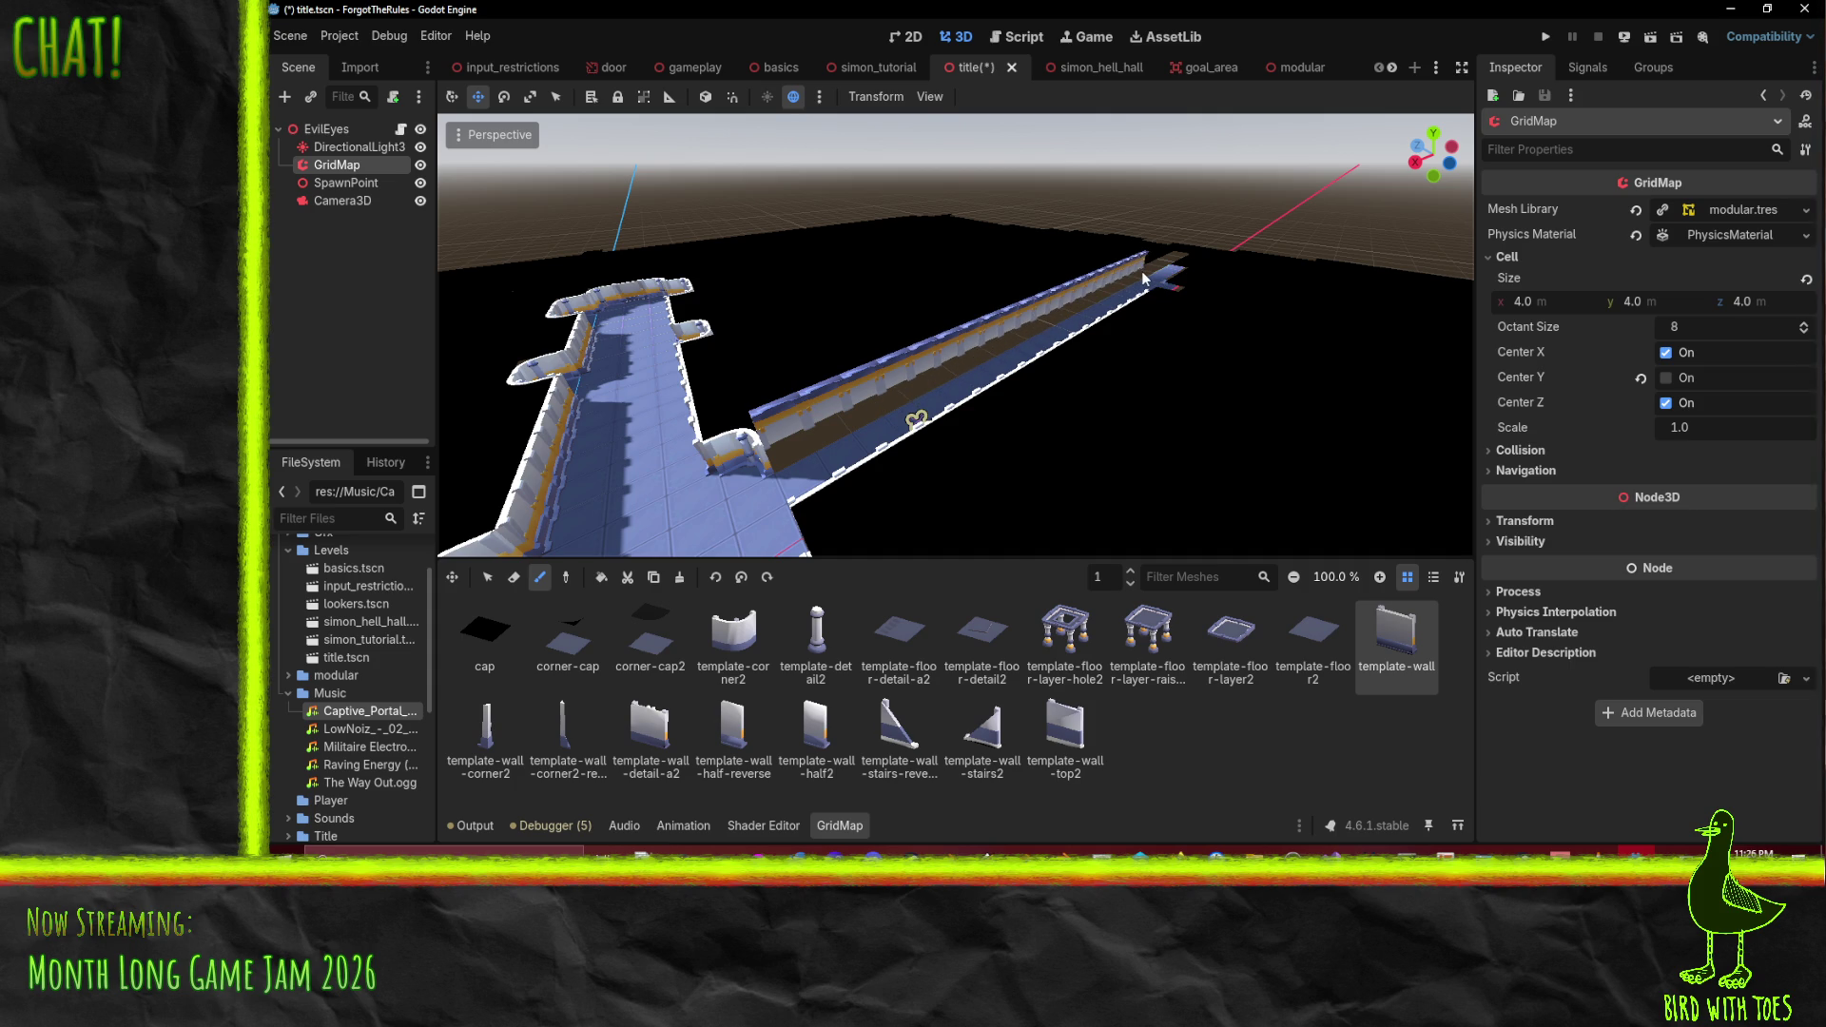
key("ctrl+z")
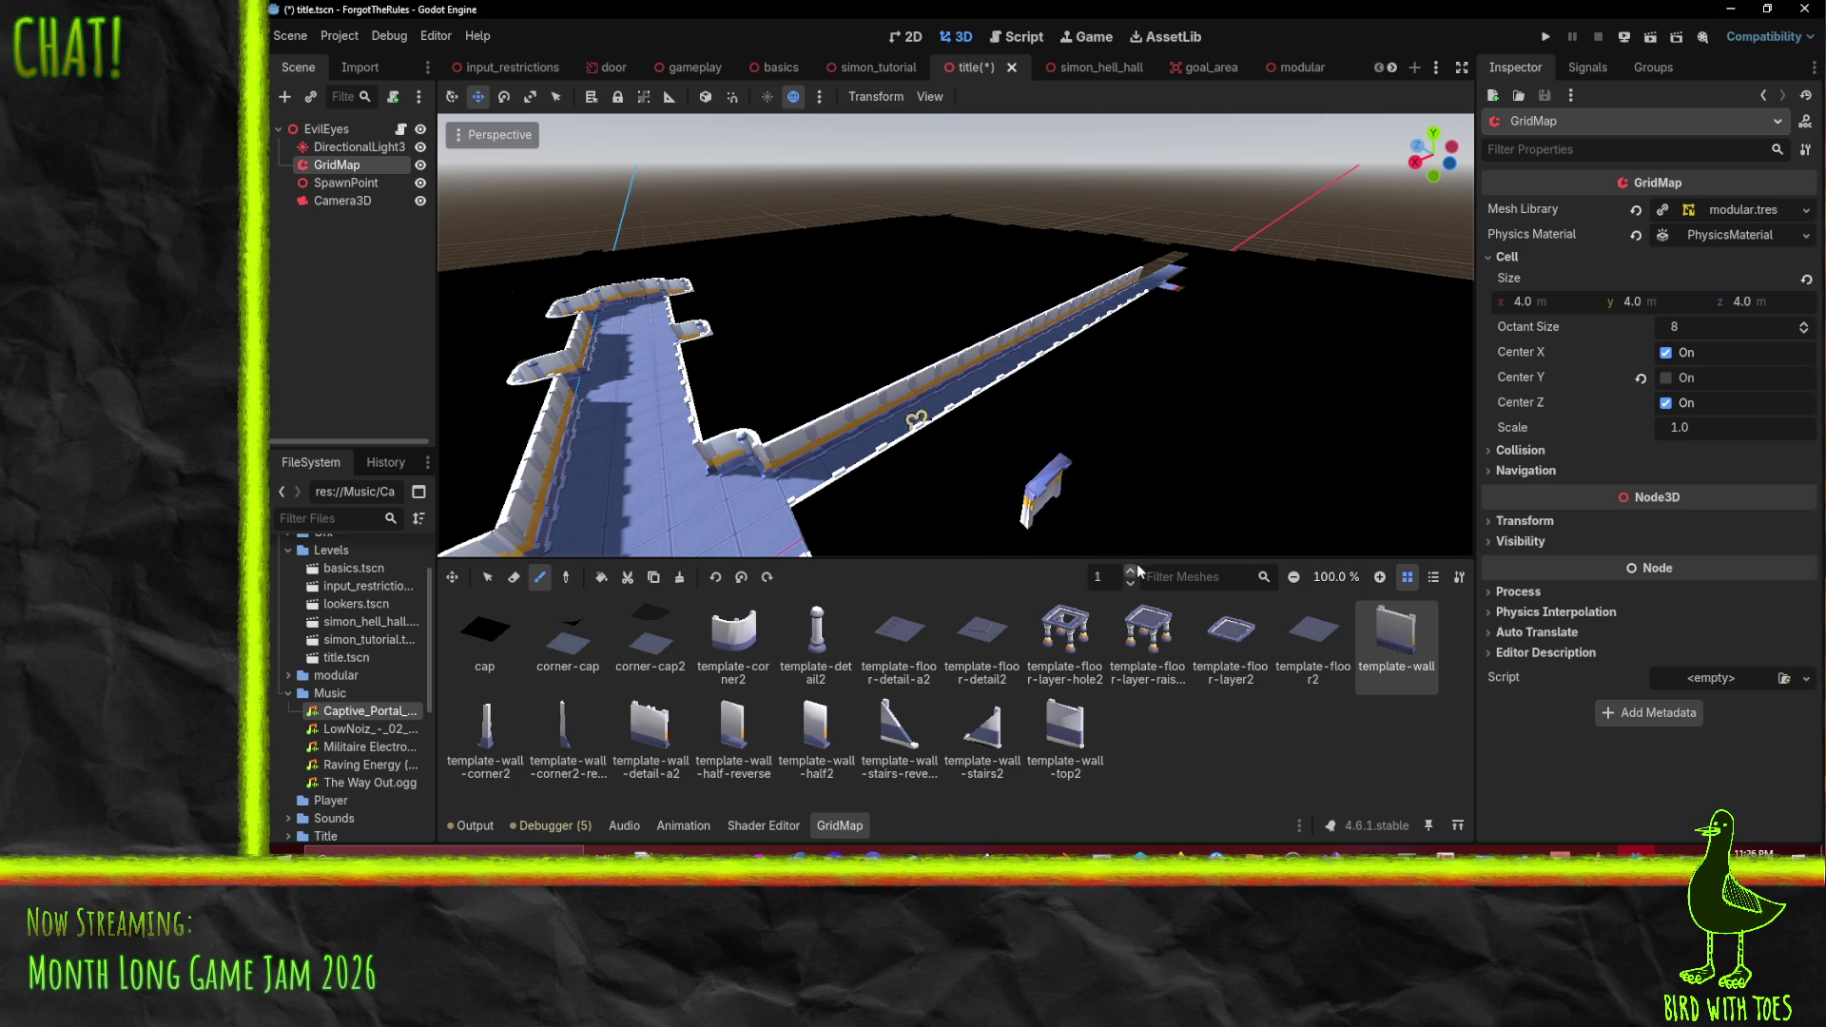
- On floor 2, paint a row of rotated walls along the right corridor edge
left_click(1131, 572)
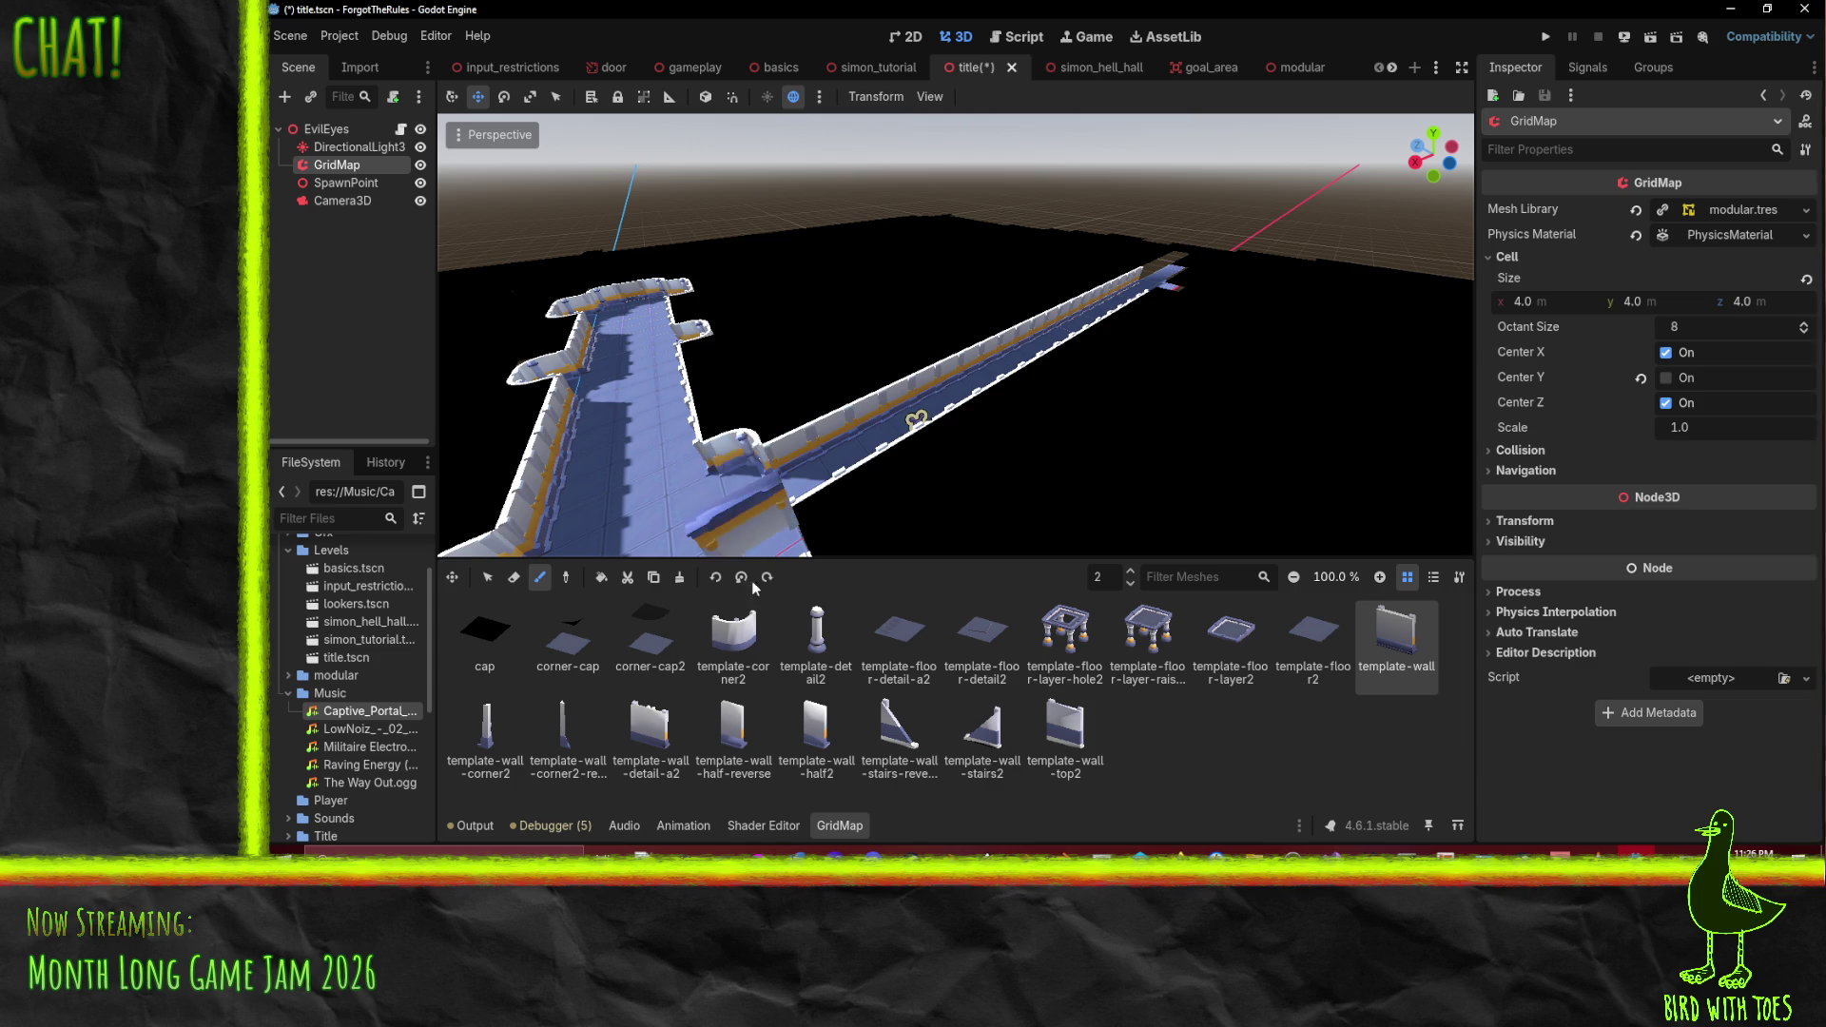
left_click(769, 578)
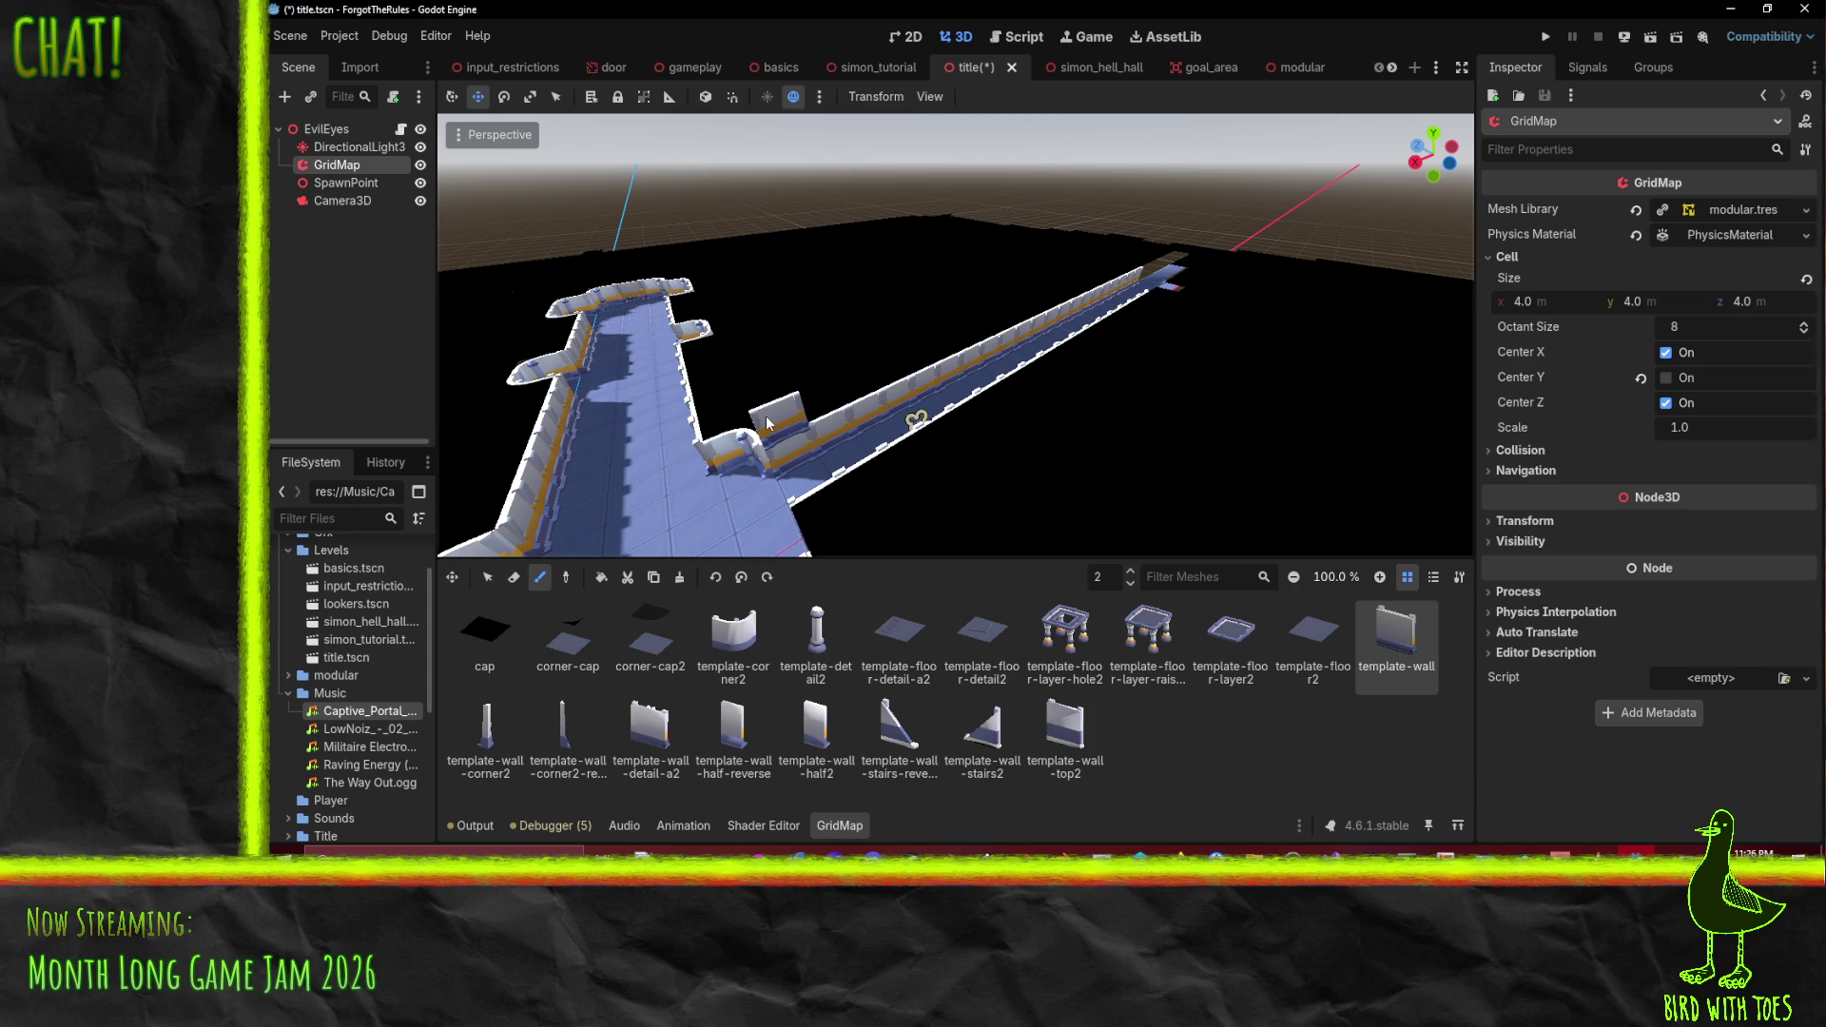
scroll(767, 424, "up", 3)
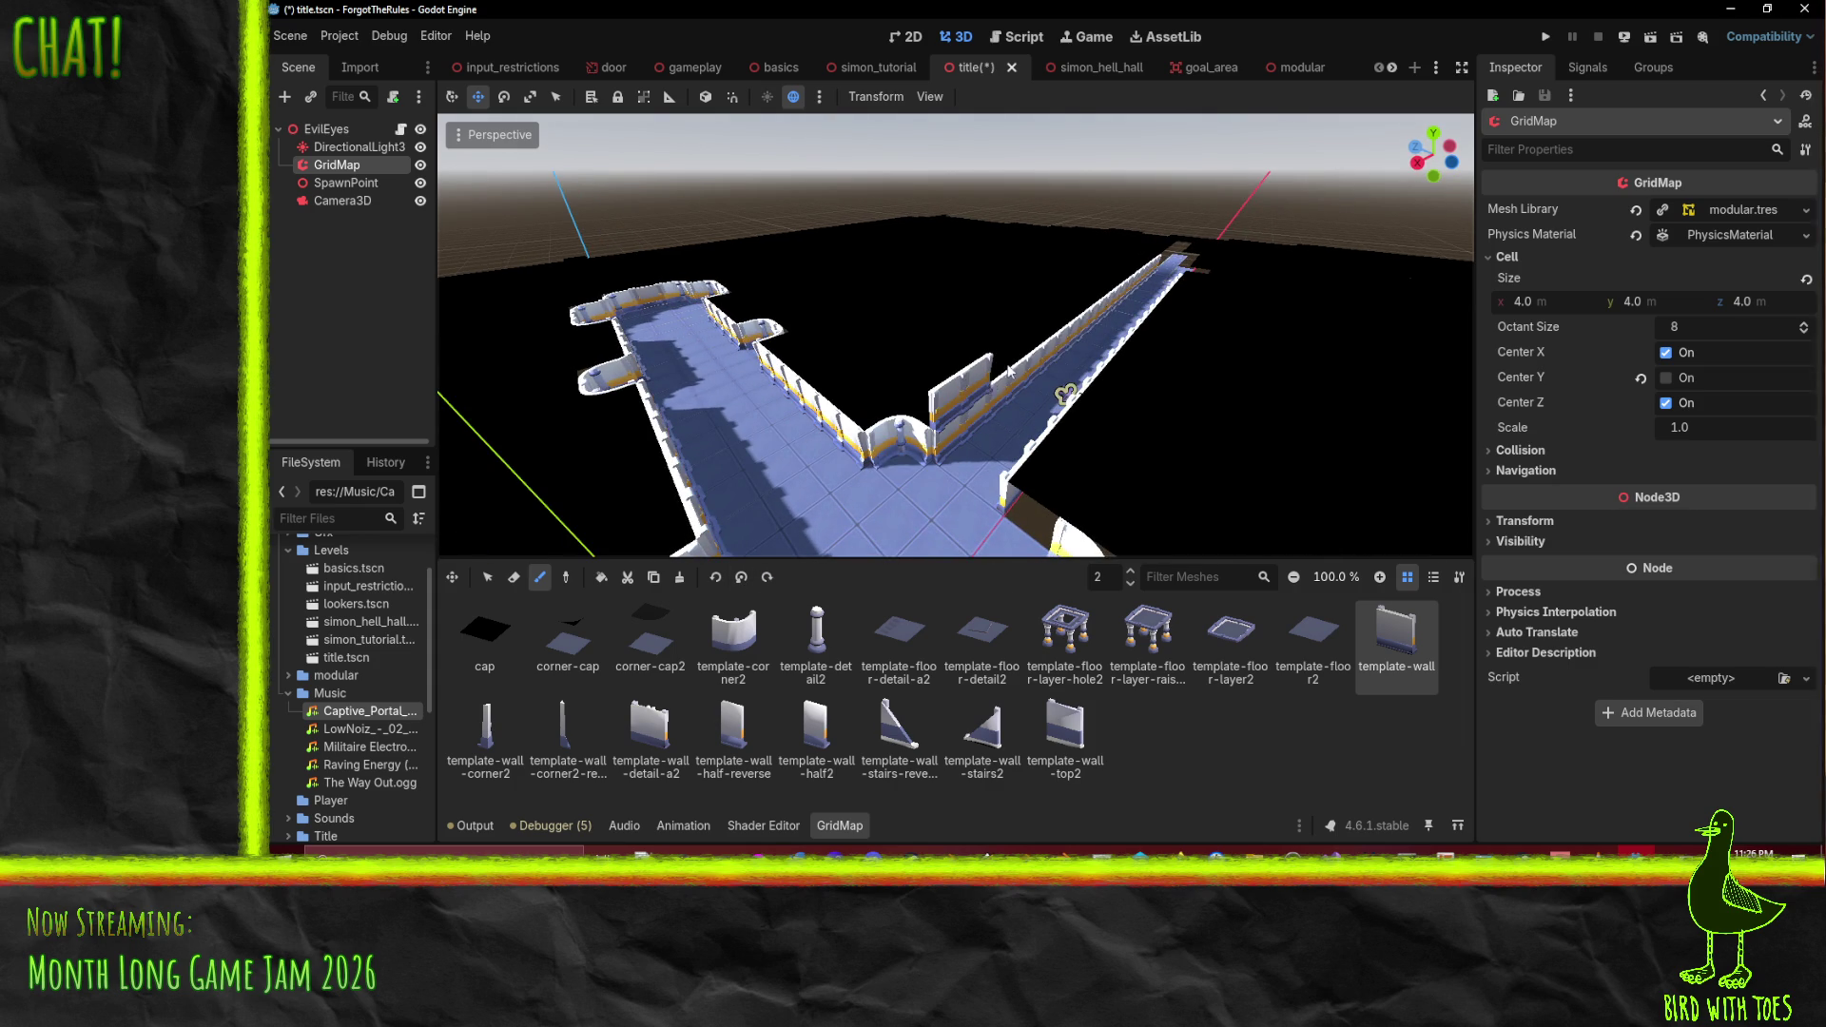
left_click_drag(1009, 371, 1177, 250)
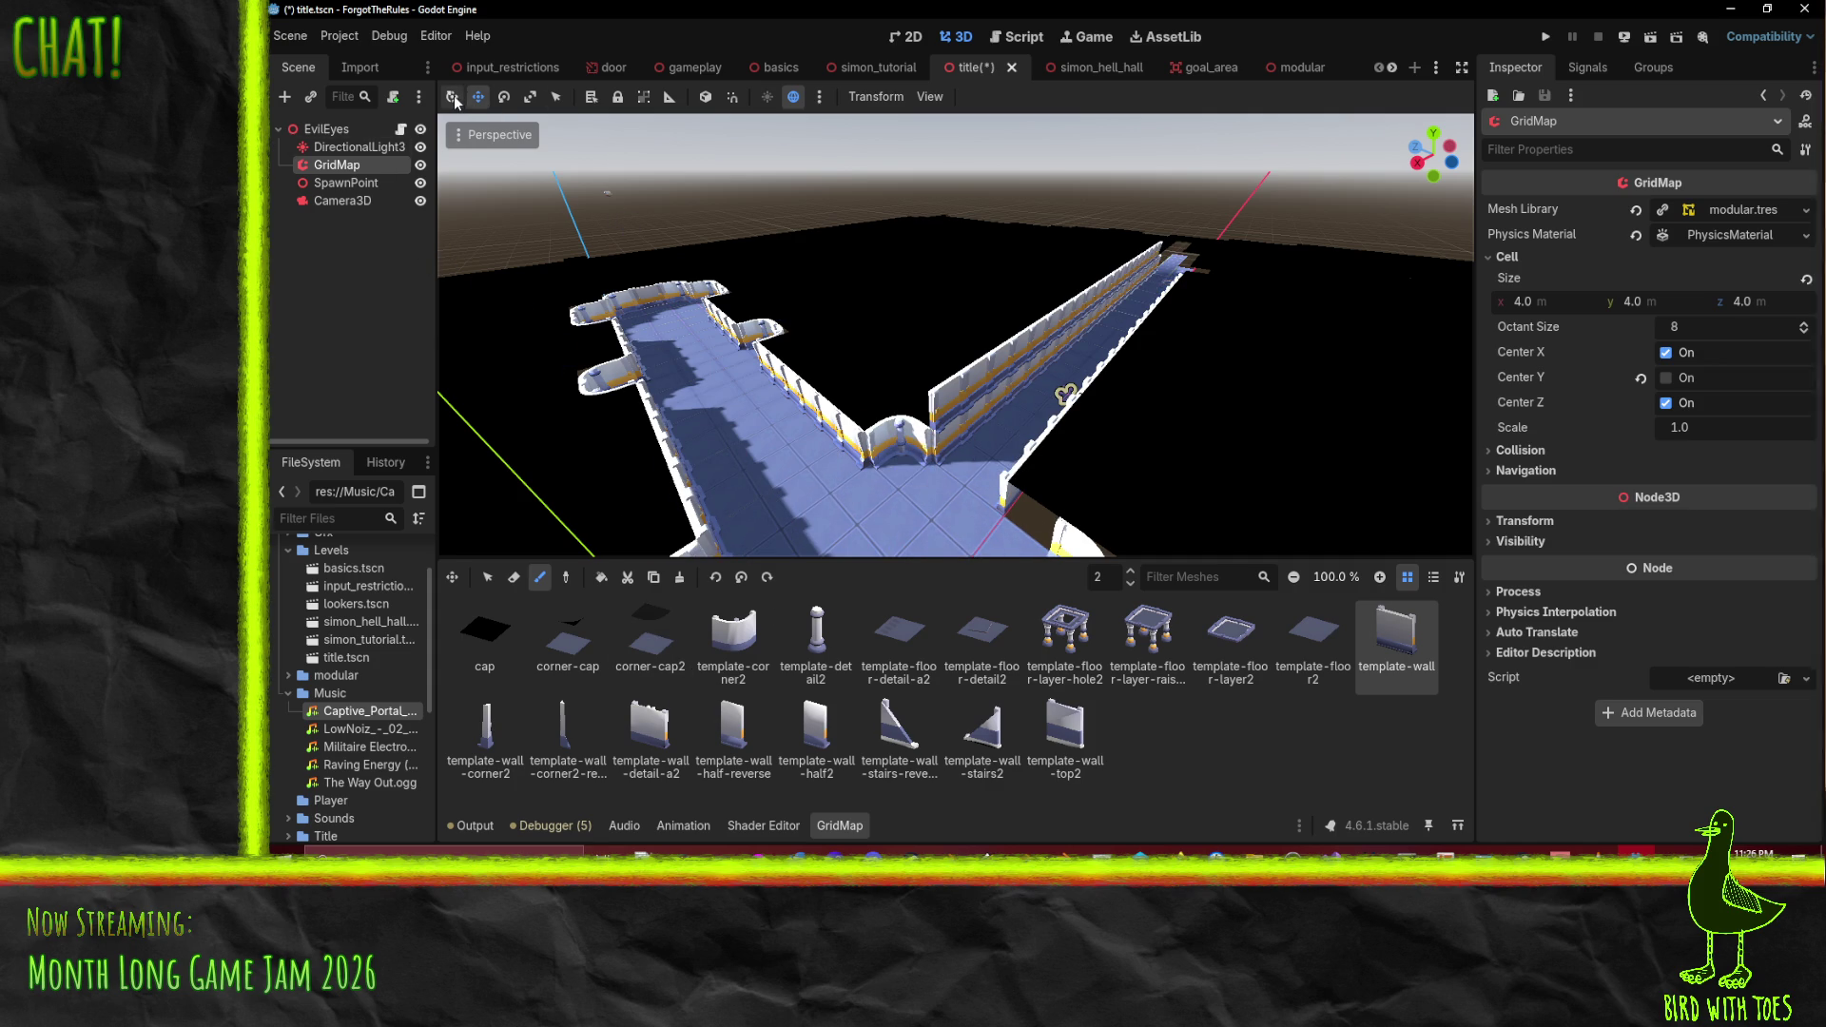
- Preview the scene through Camera3D and widen its field of view
left_click(335, 200)
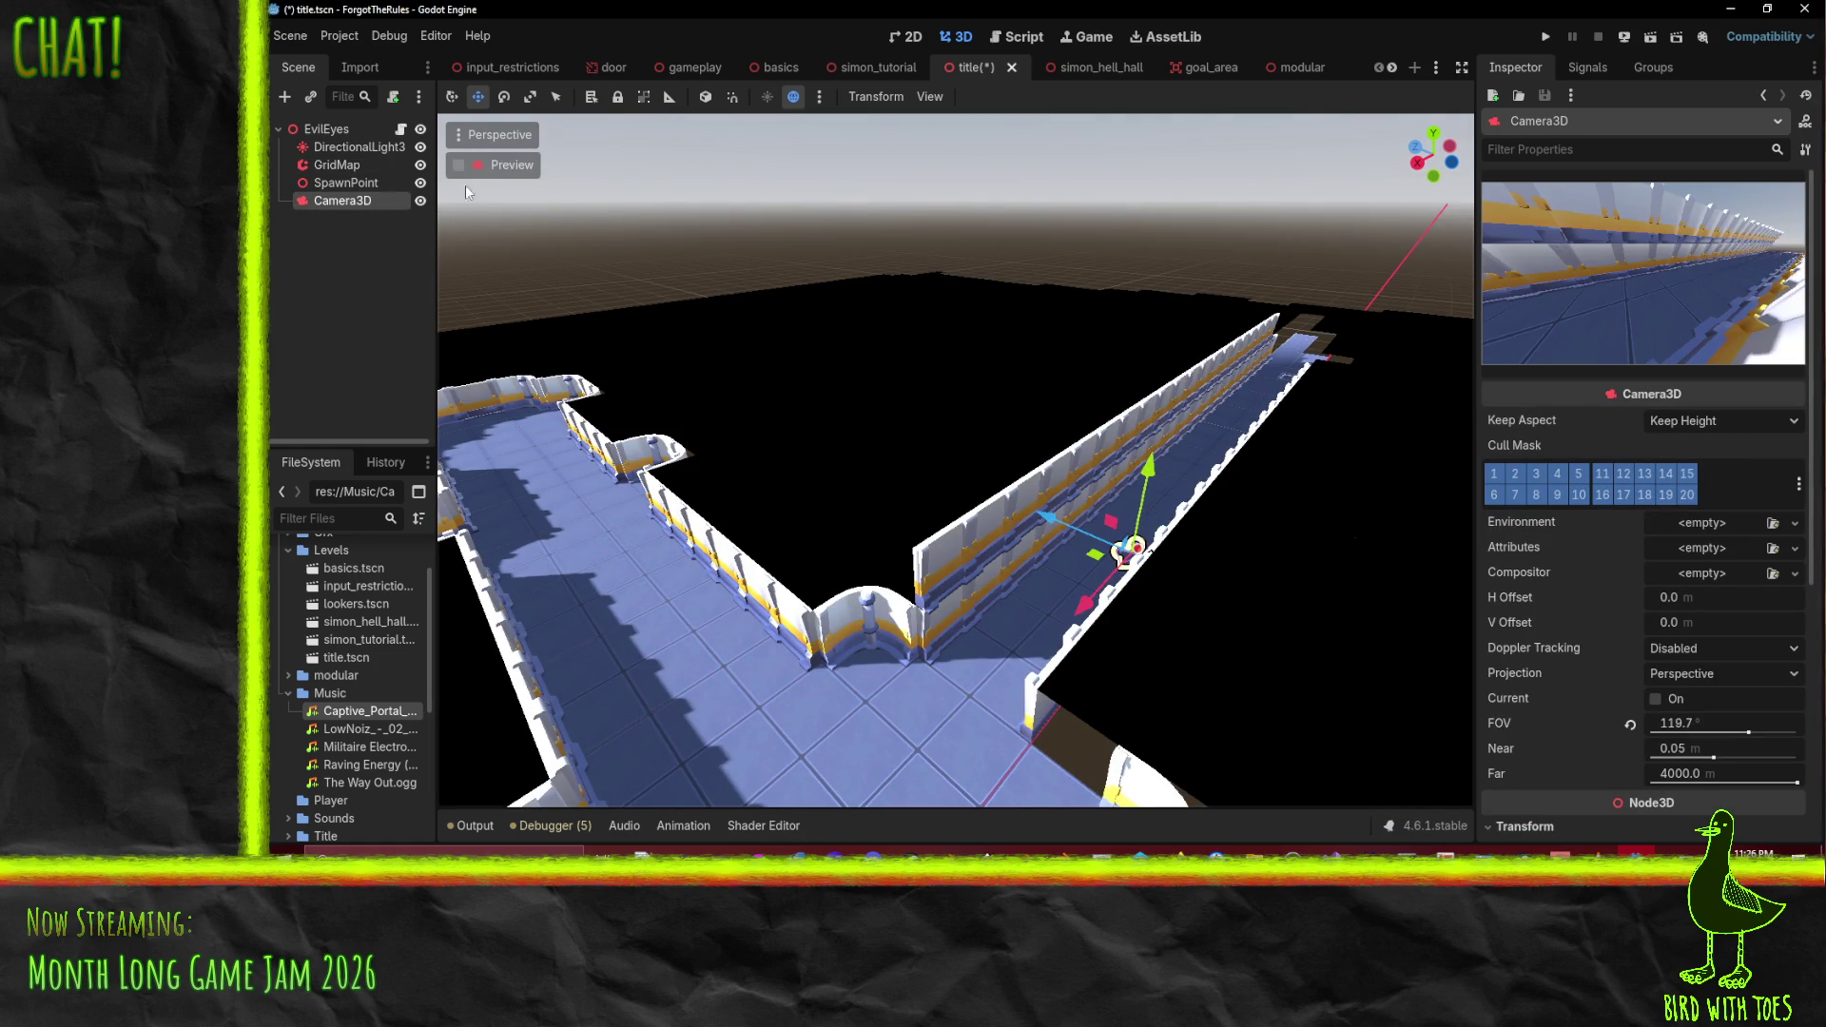
left_click(458, 164)
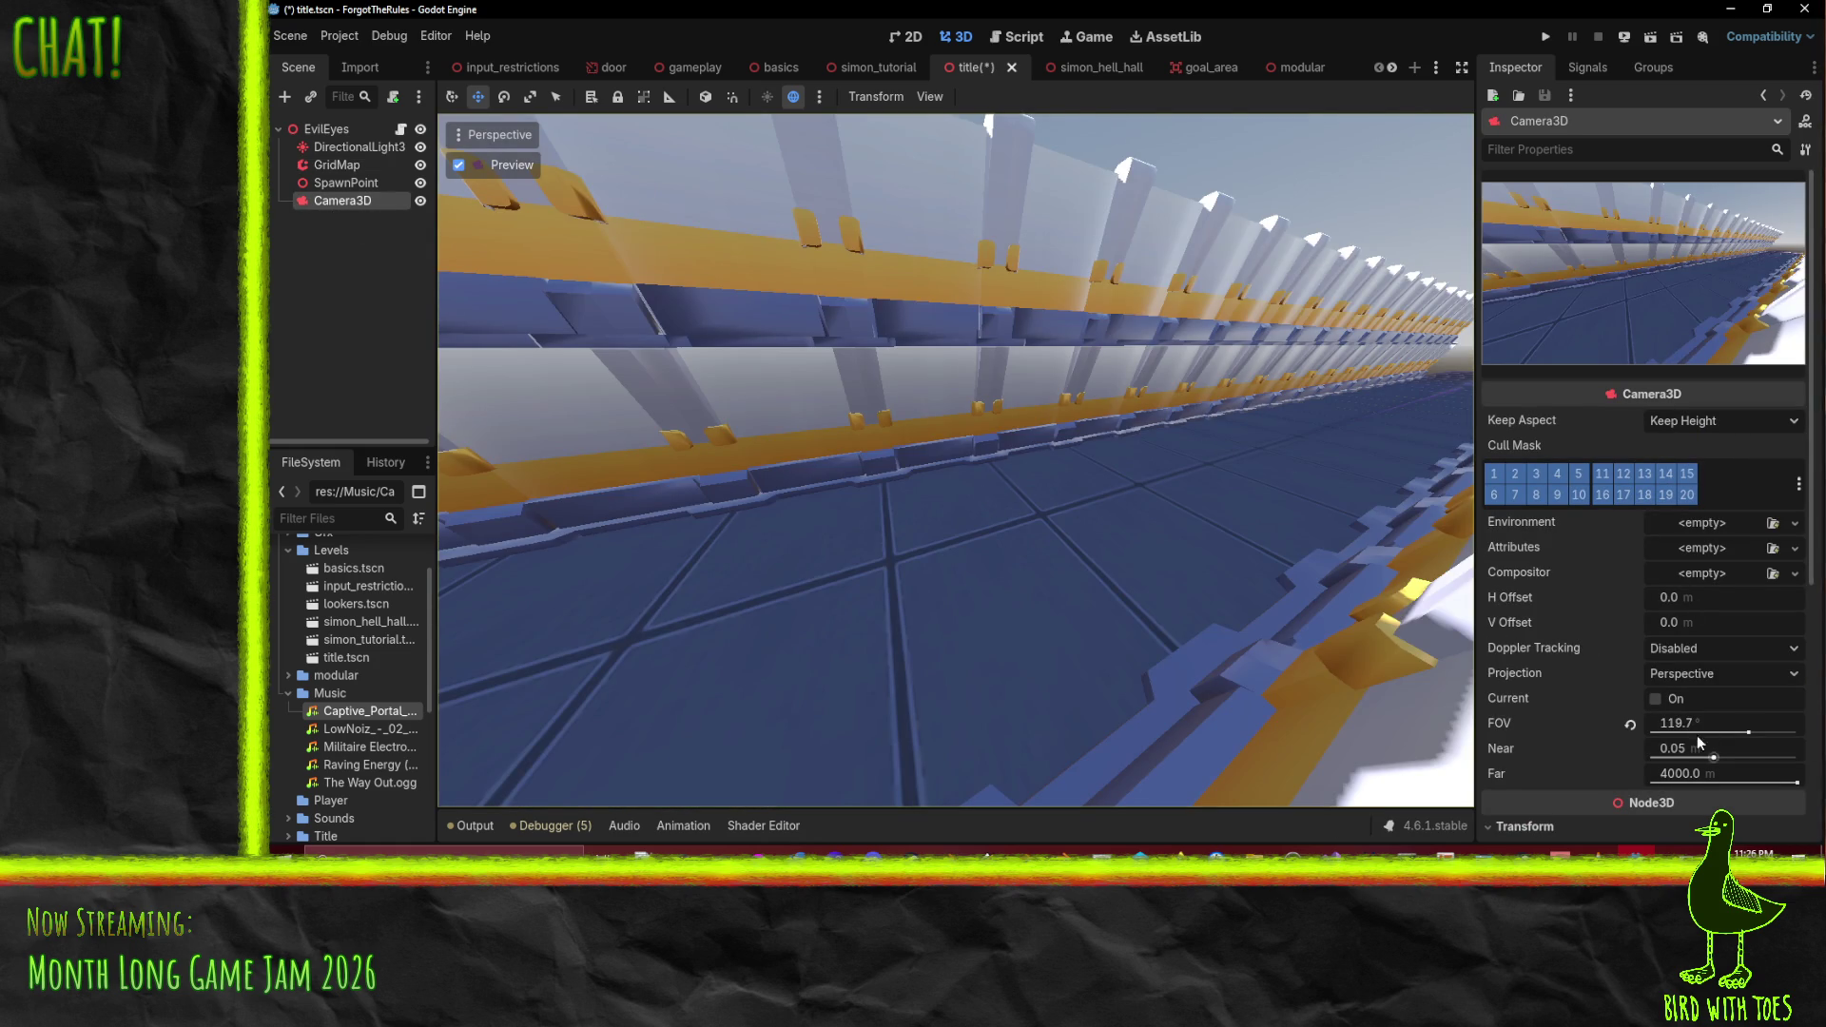
left_click_drag(1748, 737, 1765, 737)
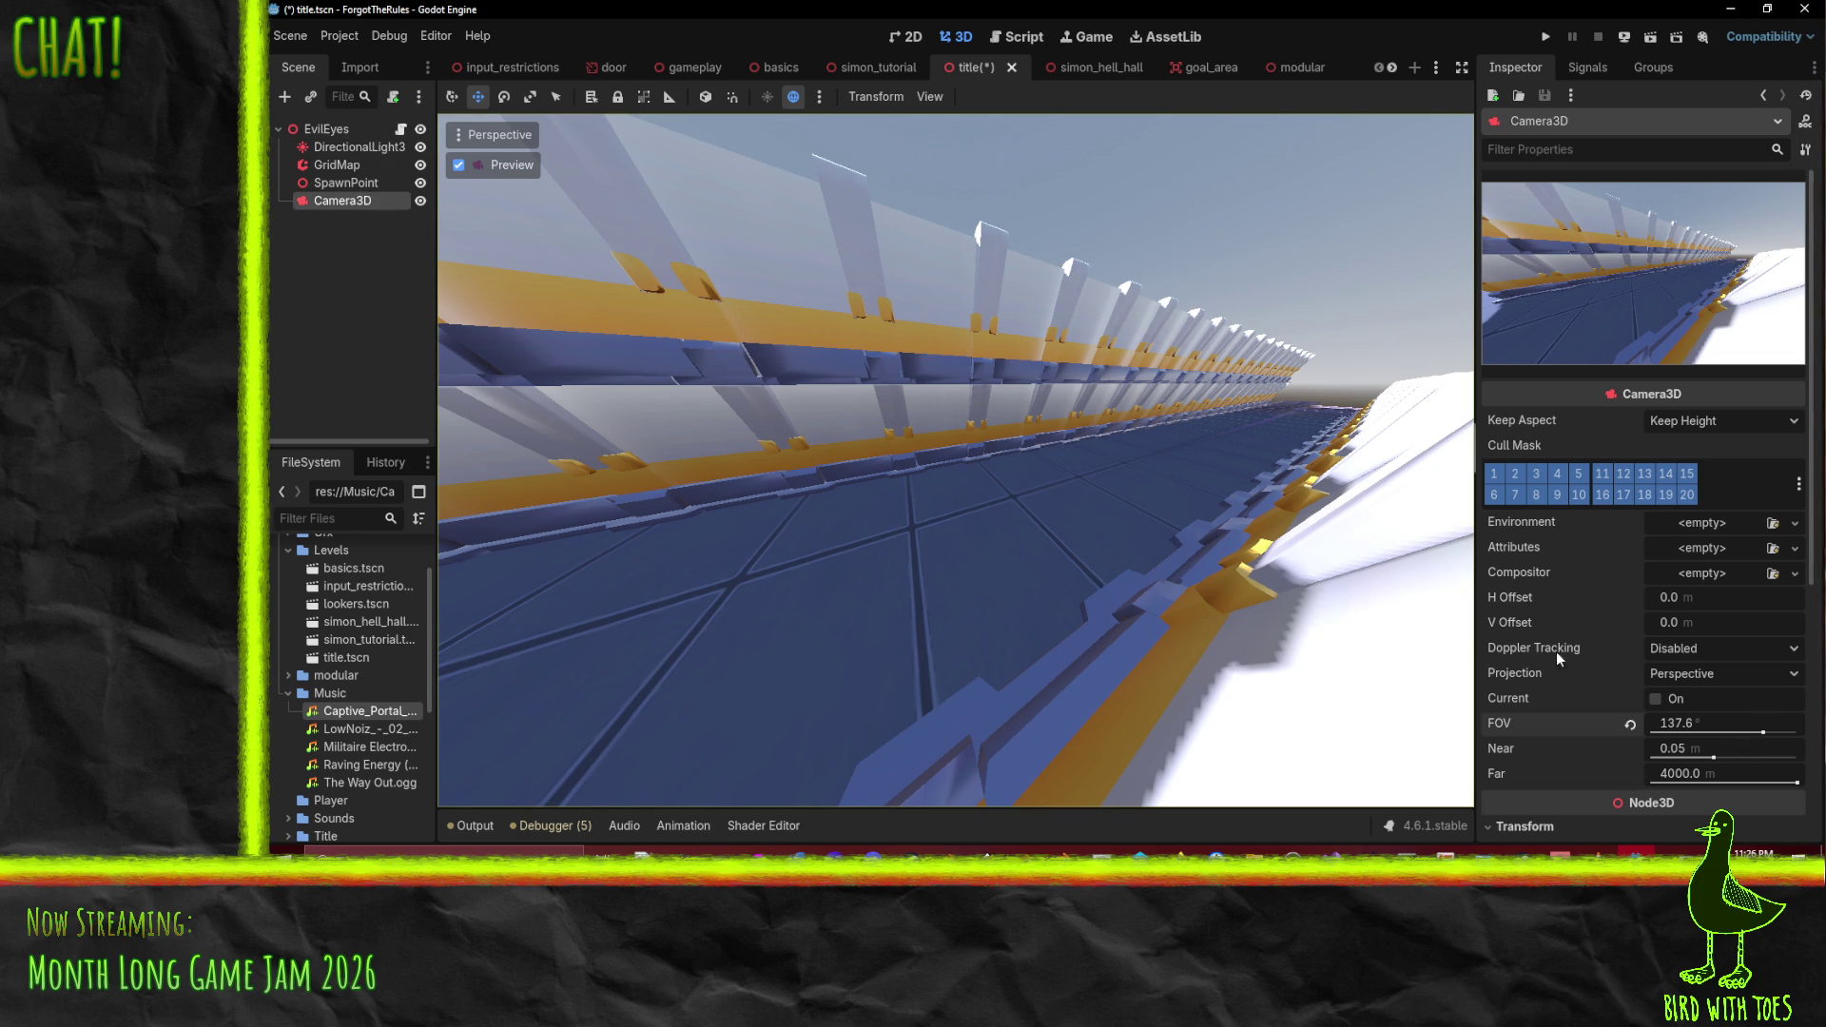
- Set the camera's Position Y to 2.425, Rotation Y to 157.2°, and FOV to 130.6°
scroll(1560, 658, "down", 5)
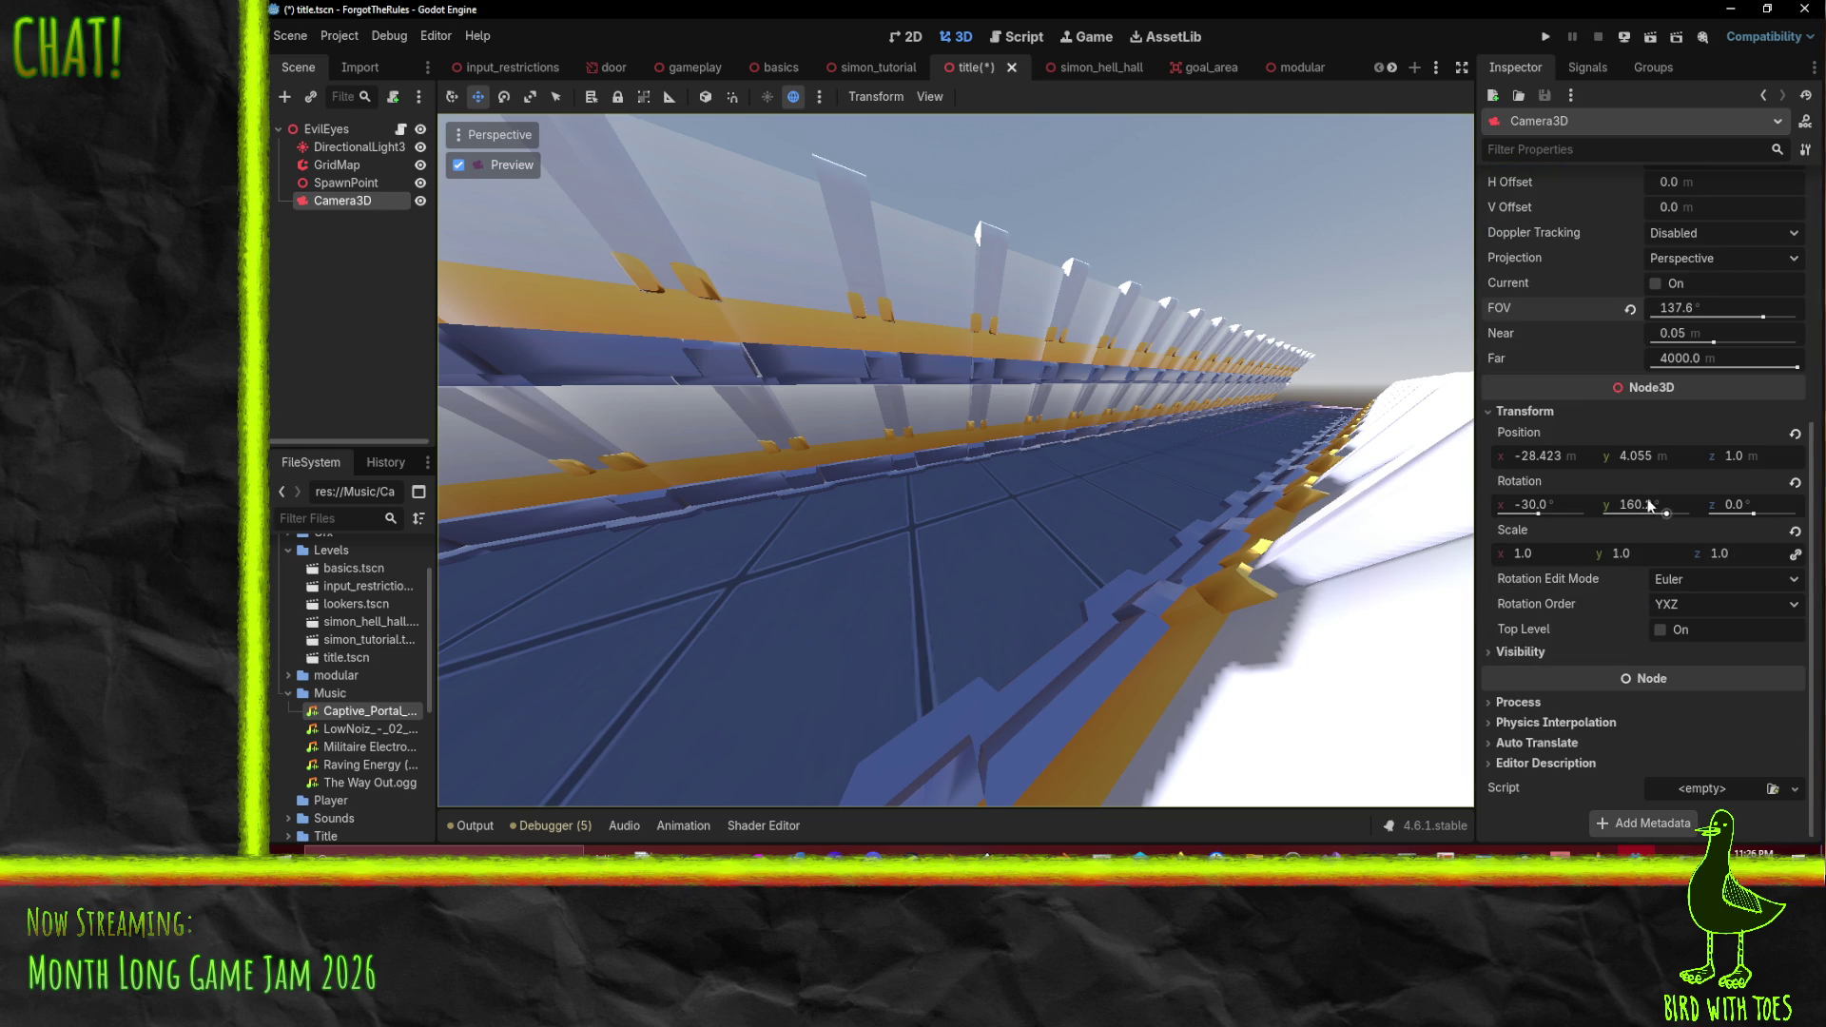
mouse_move(1658, 452)
left_mouse_down()
mouse_move(1523, 455)
mouse_move(1559, 456)
left_mouse_up()
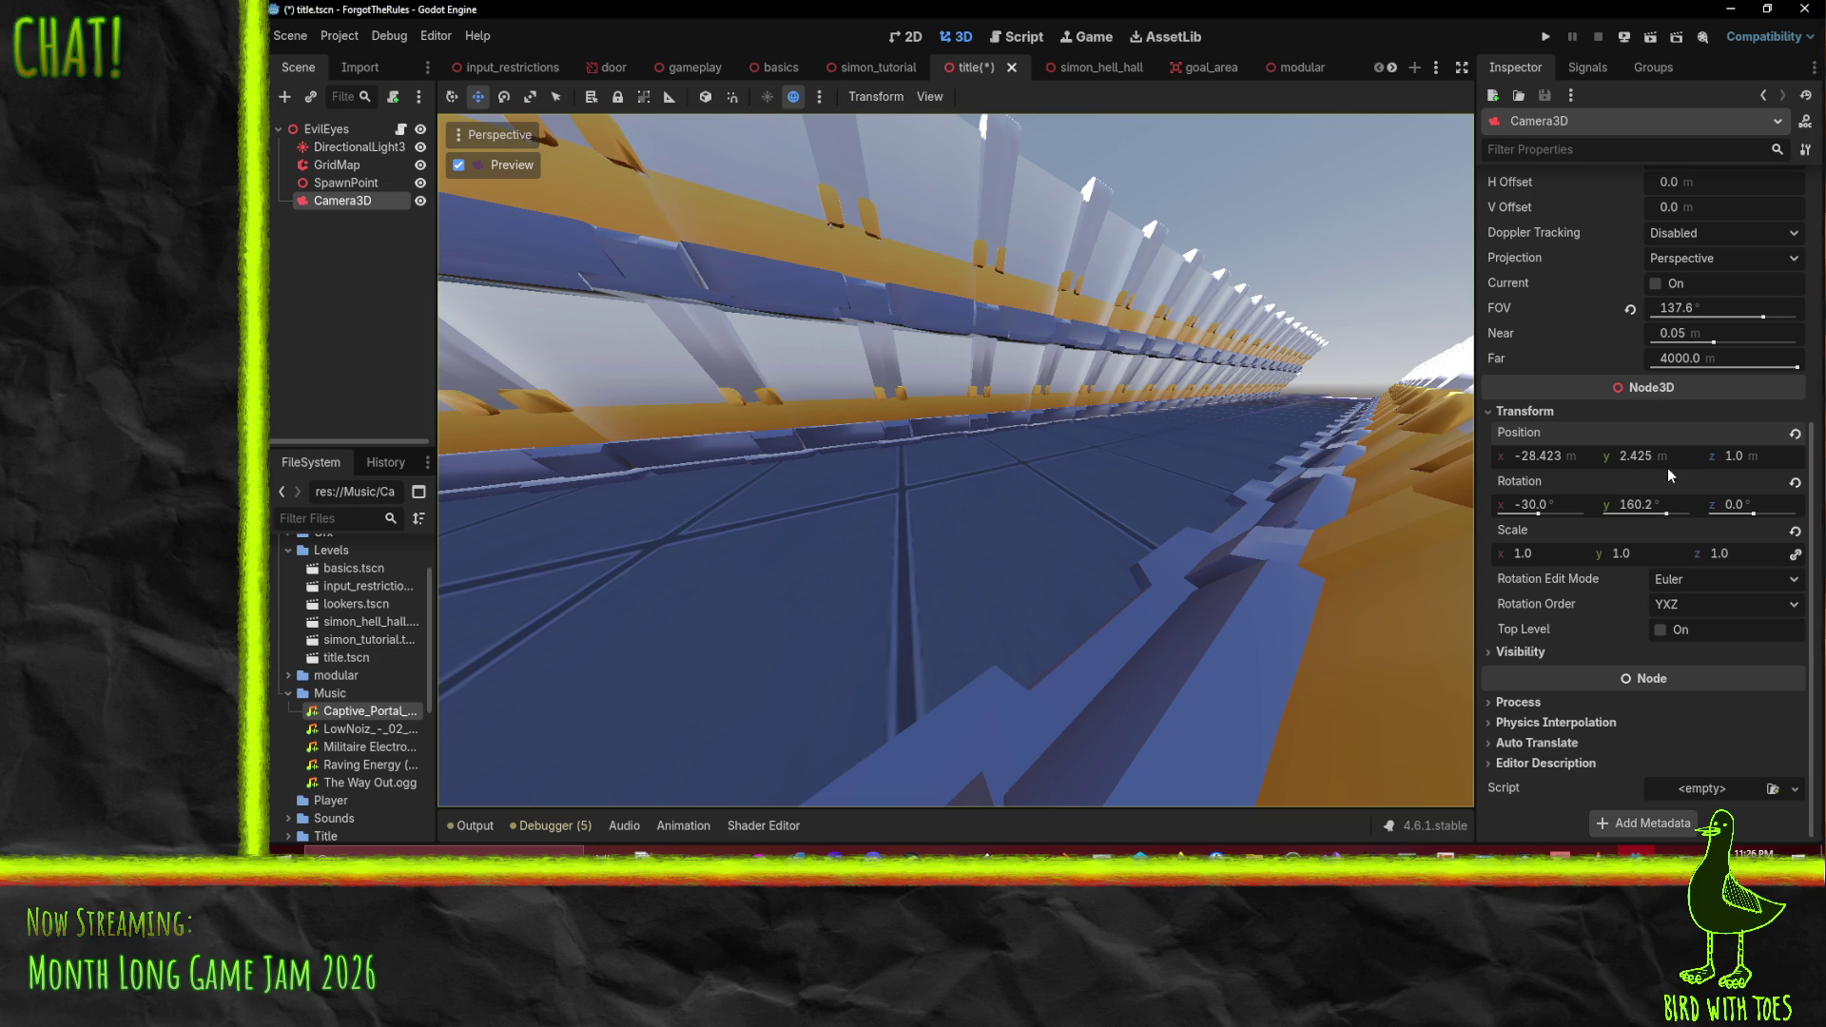
left_click_drag(1659, 504, 1637, 504)
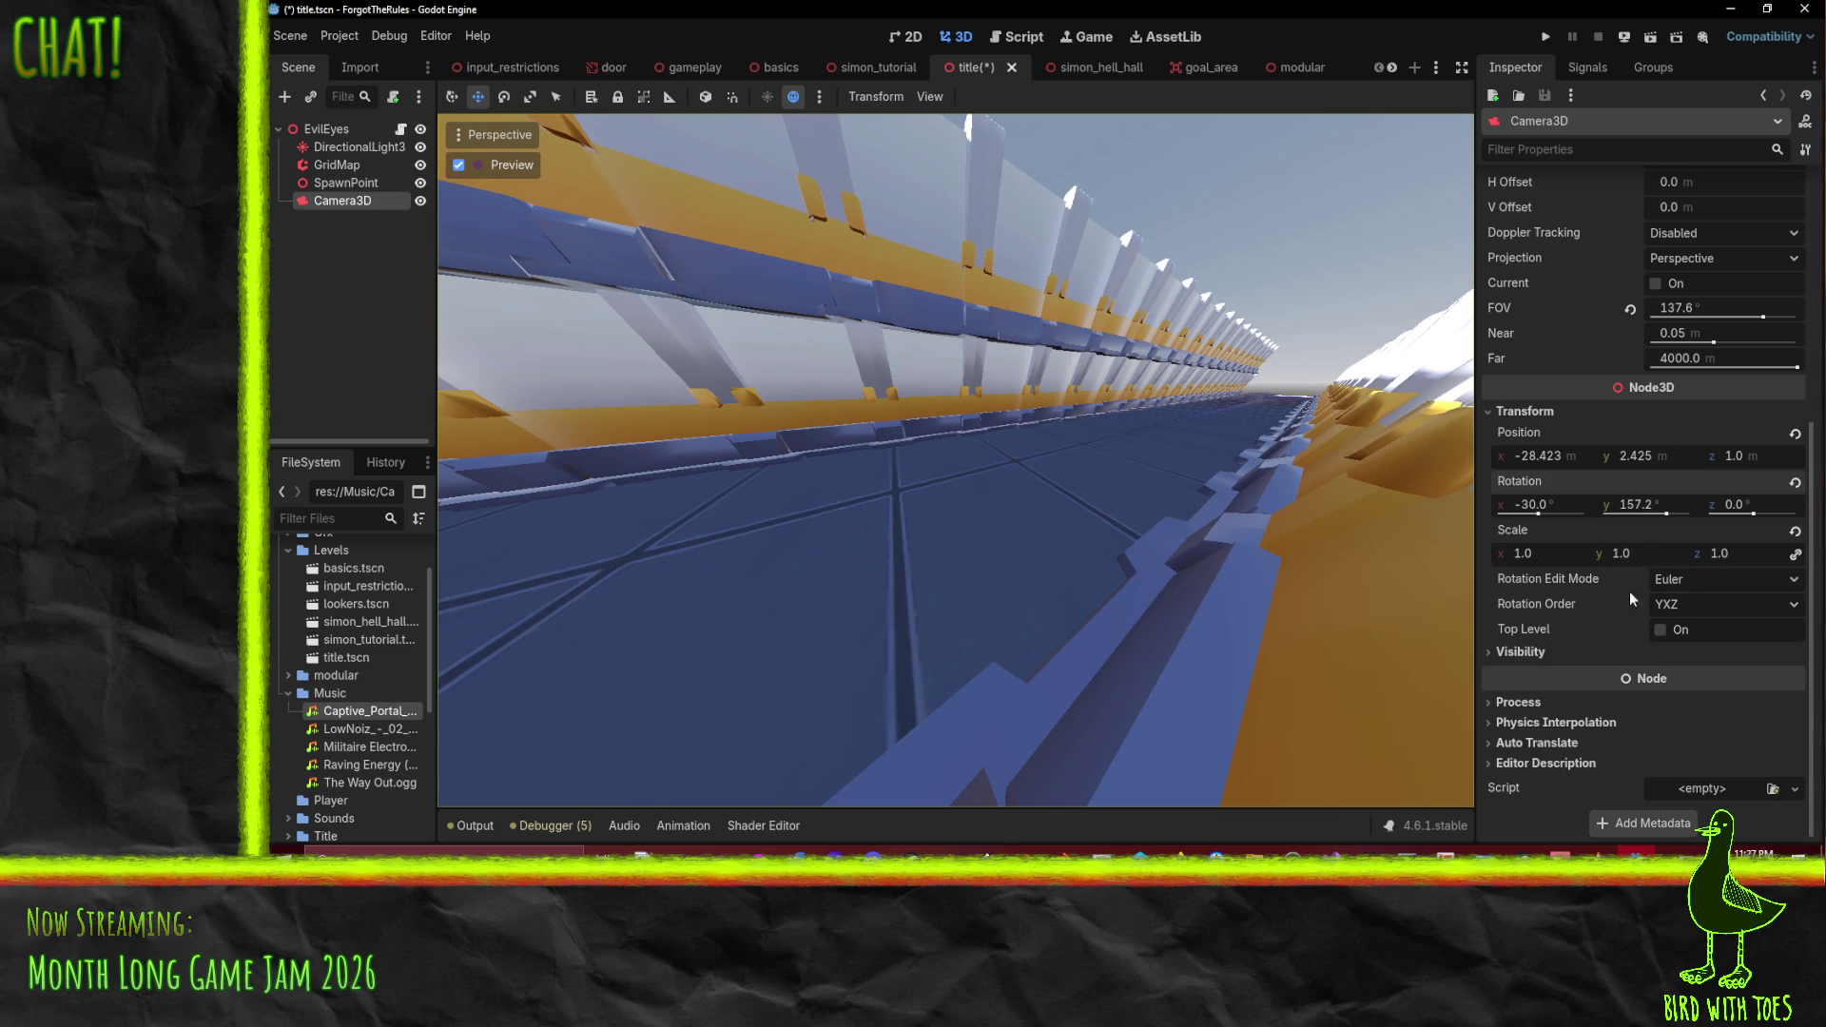
mouse_move(1712, 308)
left_mouse_down()
mouse_move(1683, 308)
mouse_move(1702, 308)
left_mouse_up()
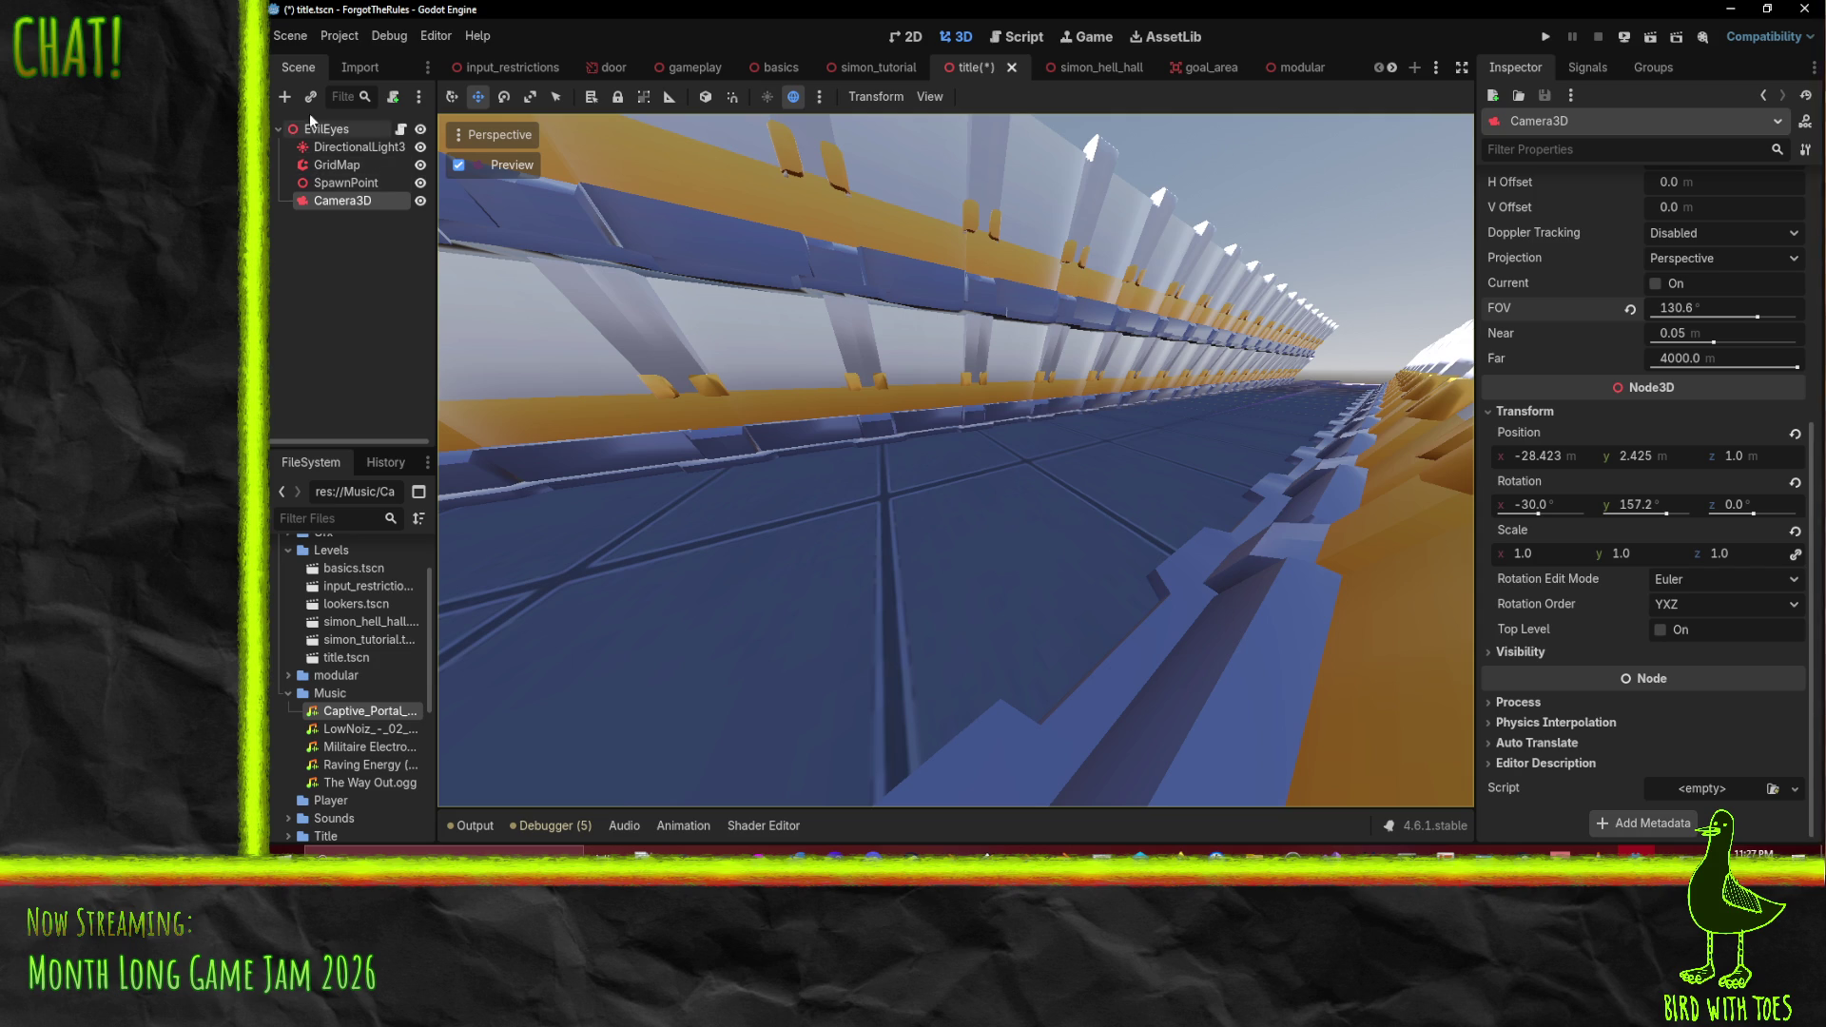
- Expand the Player folder and instance Character.blend into the title scene beside the Camera3D
scroll(335, 681, "up", 2)
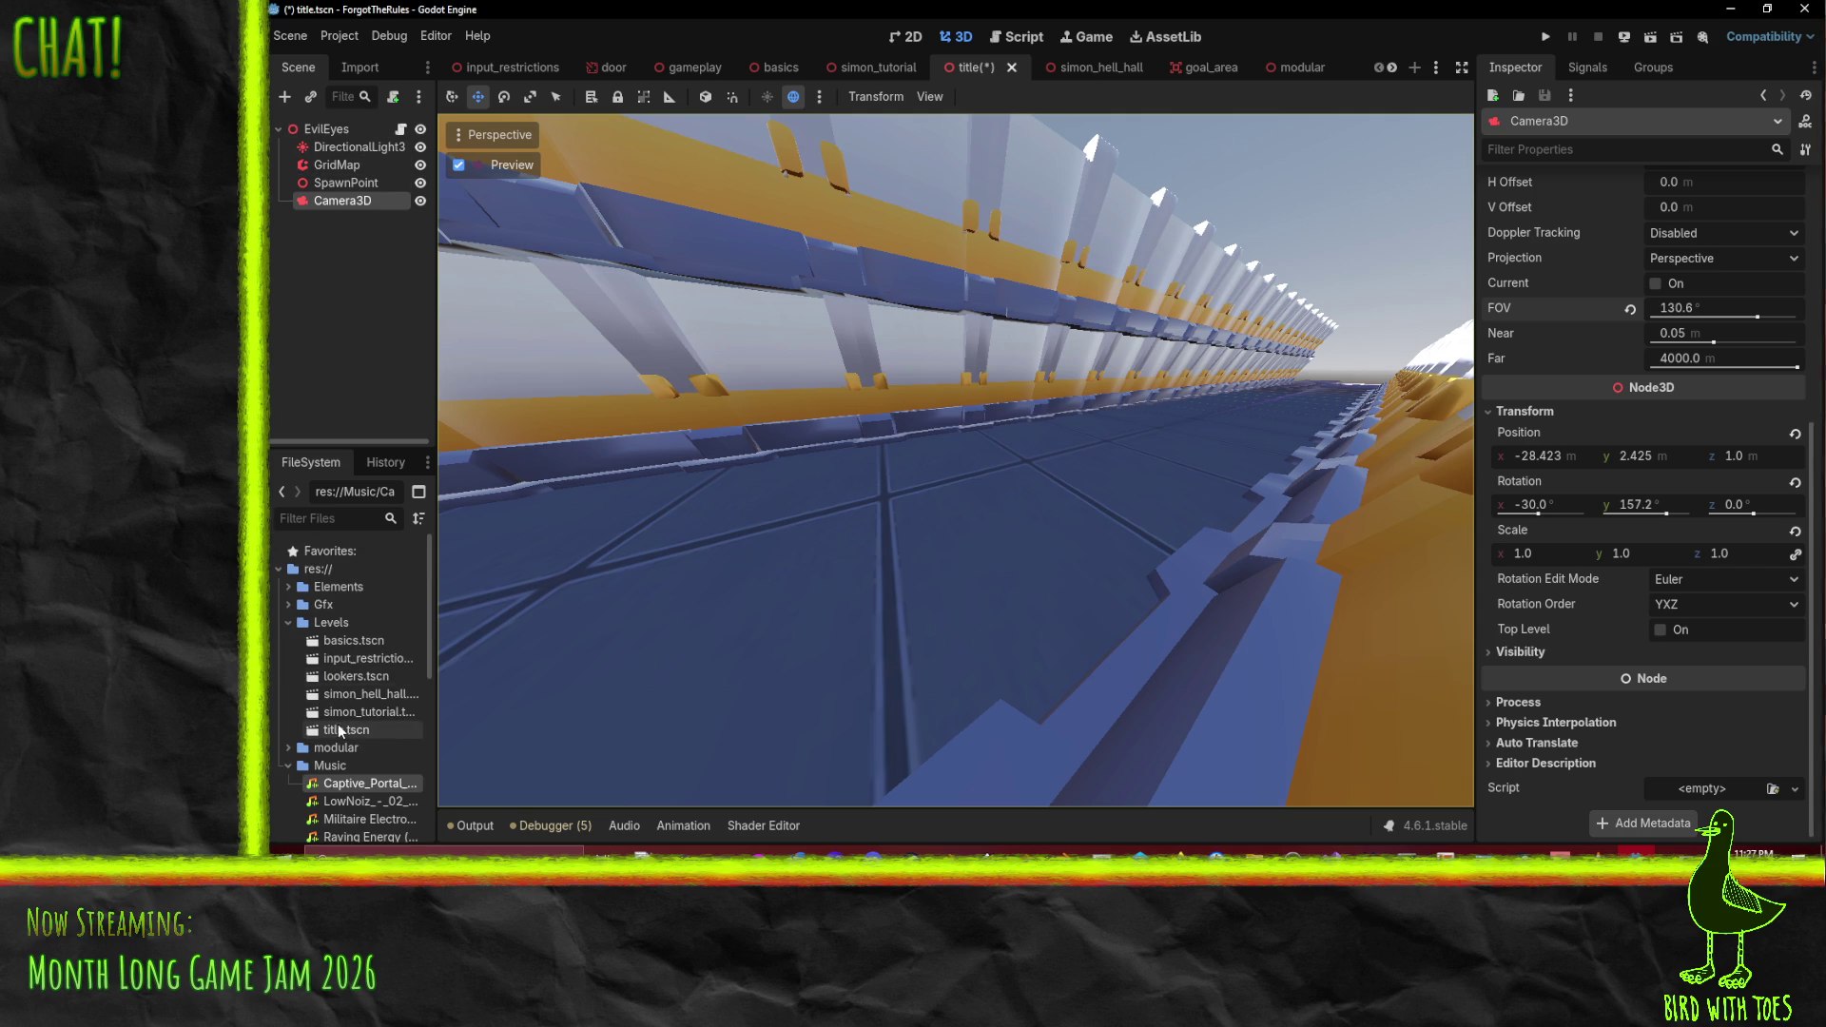
scroll(324, 665, "down", 6)
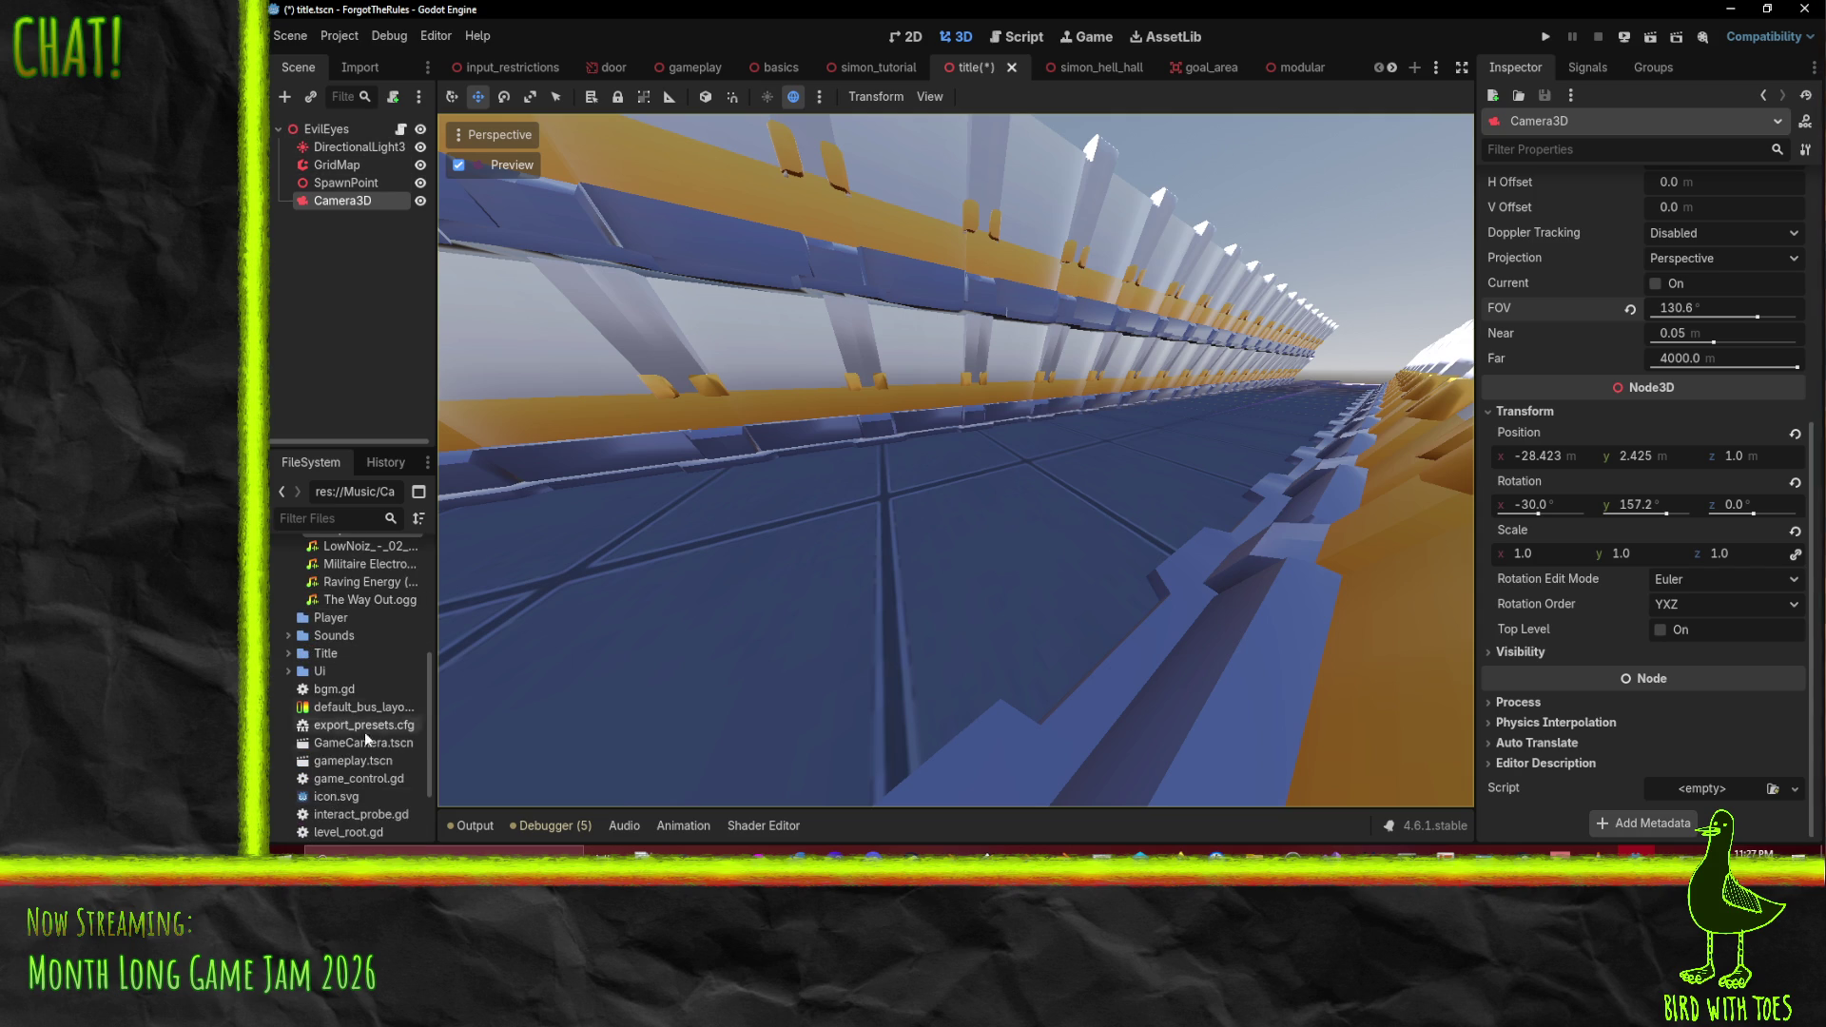
mouse_move(359, 794)
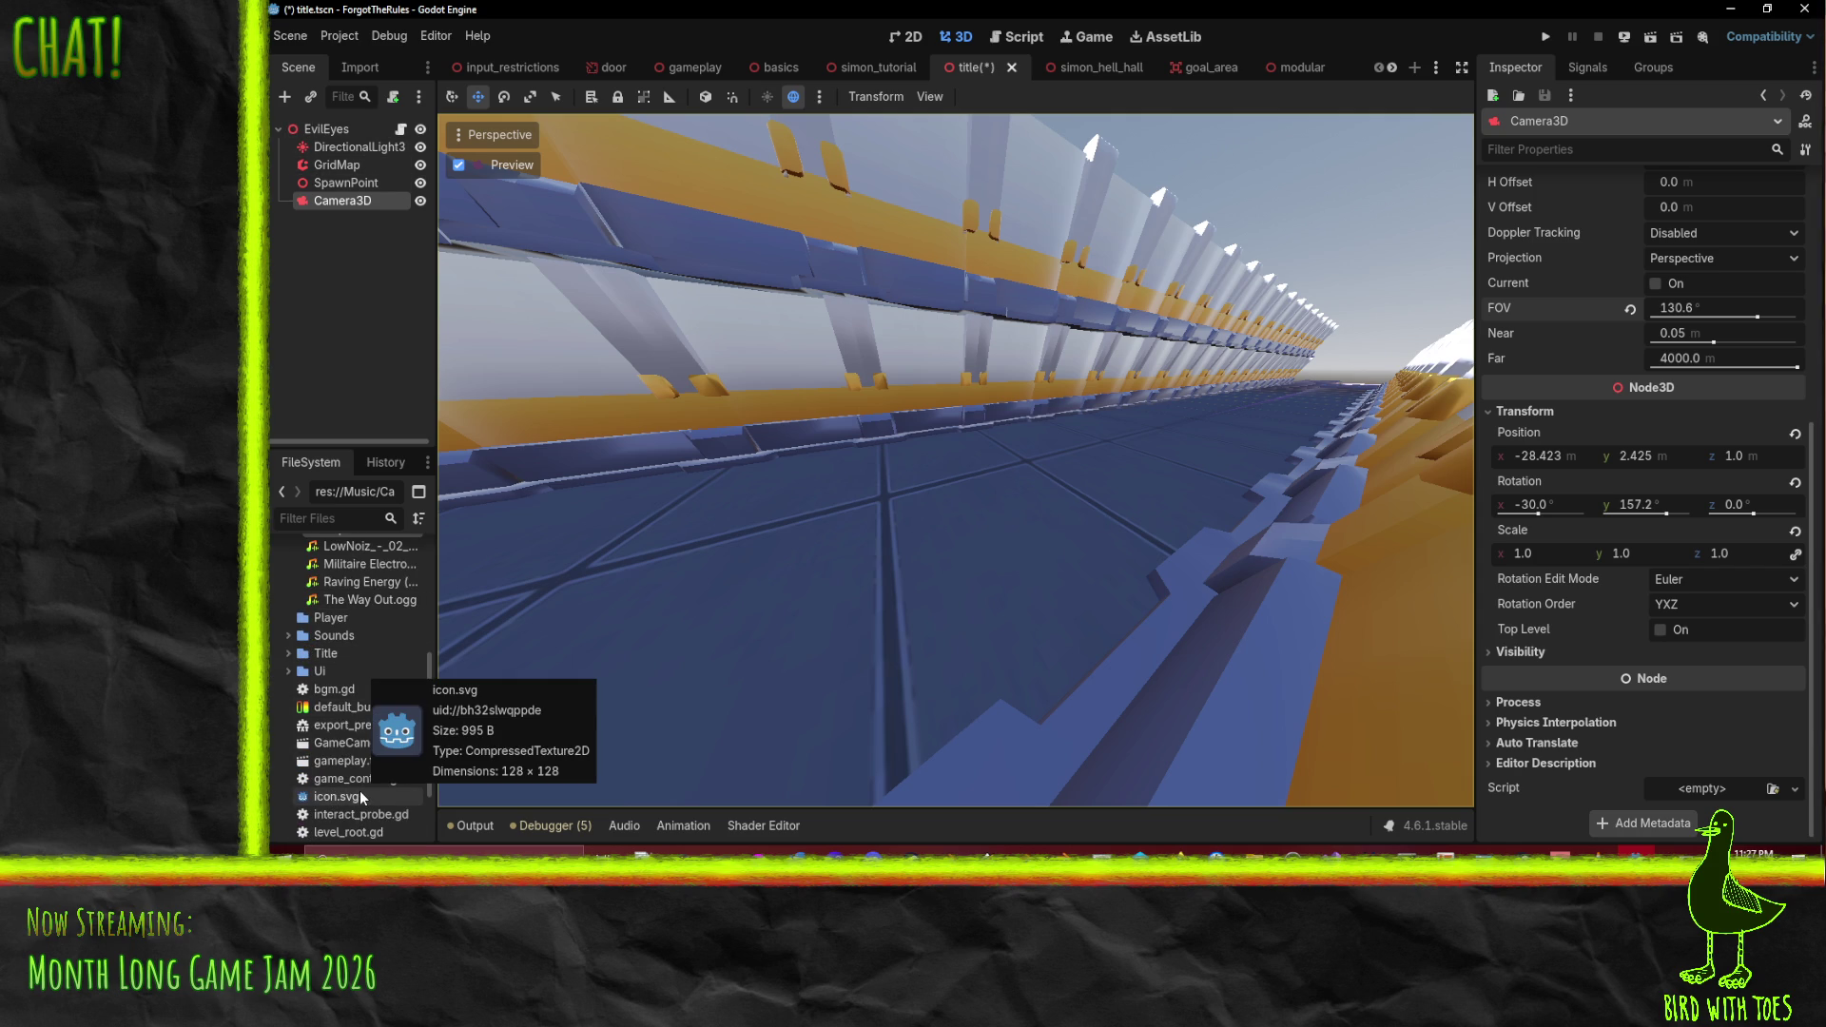
scroll(317, 675, "up", 2)
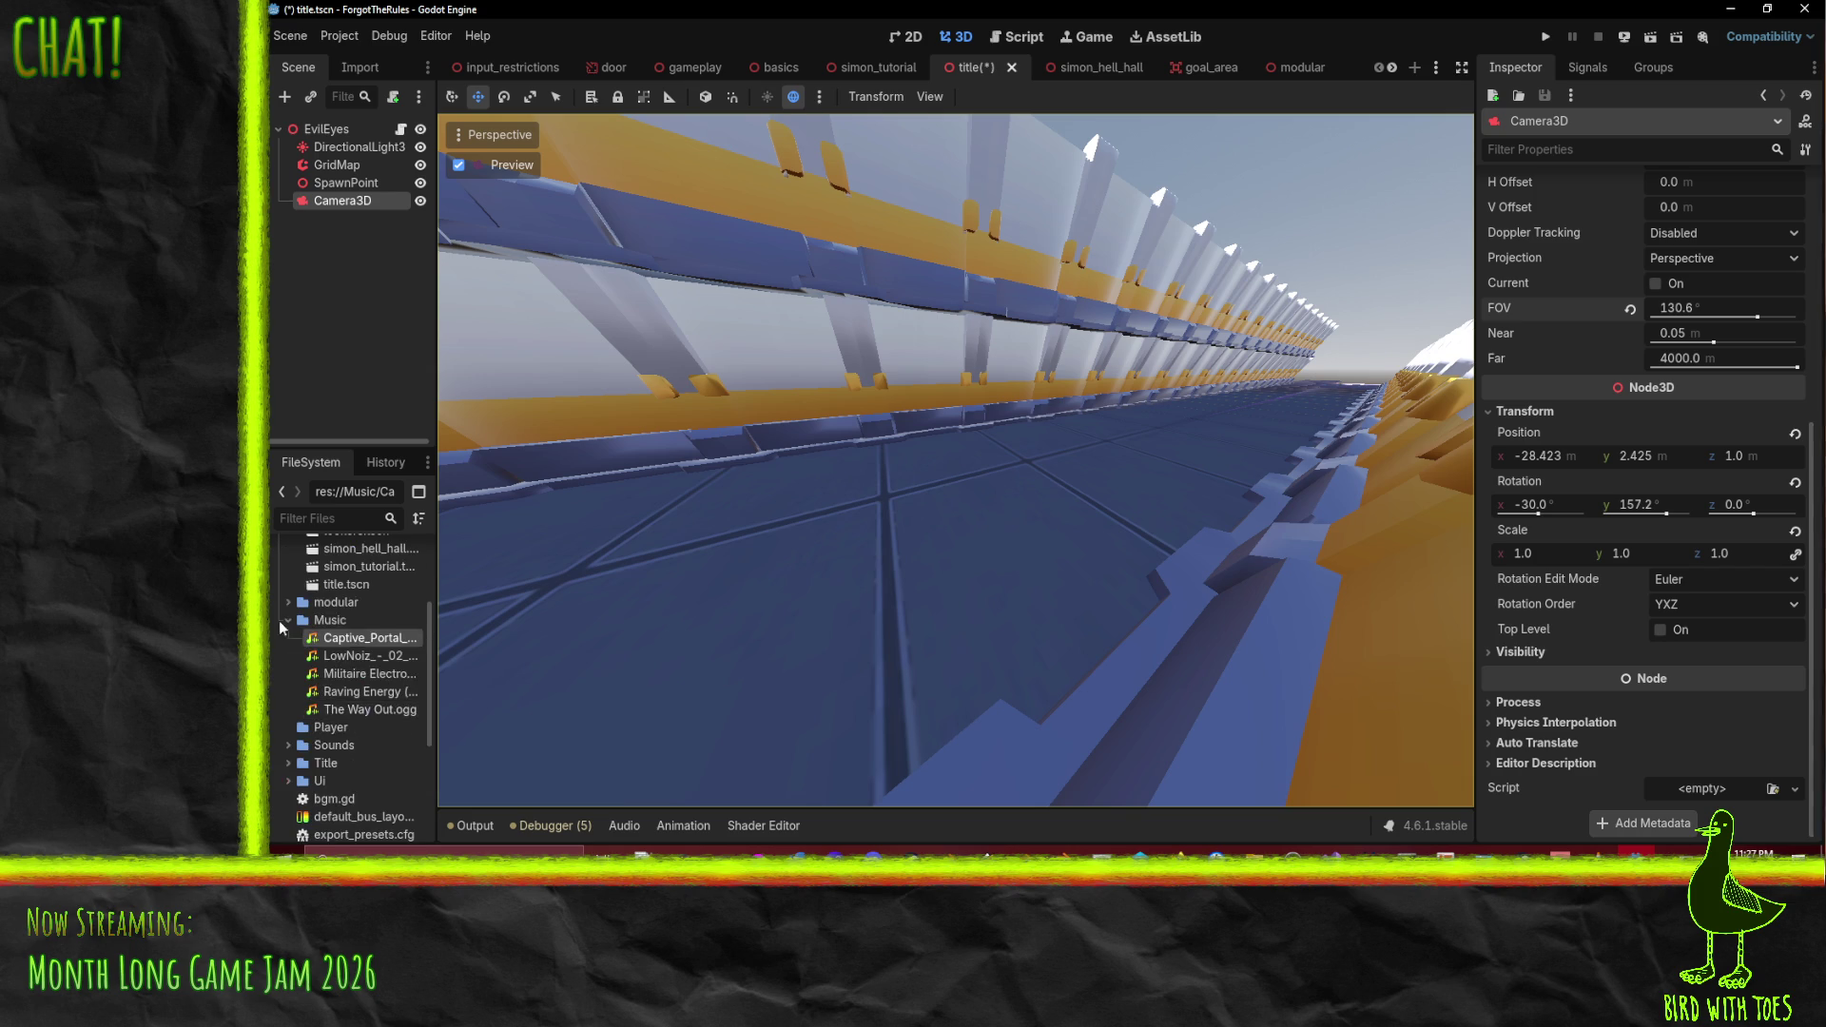
left_click(288, 620)
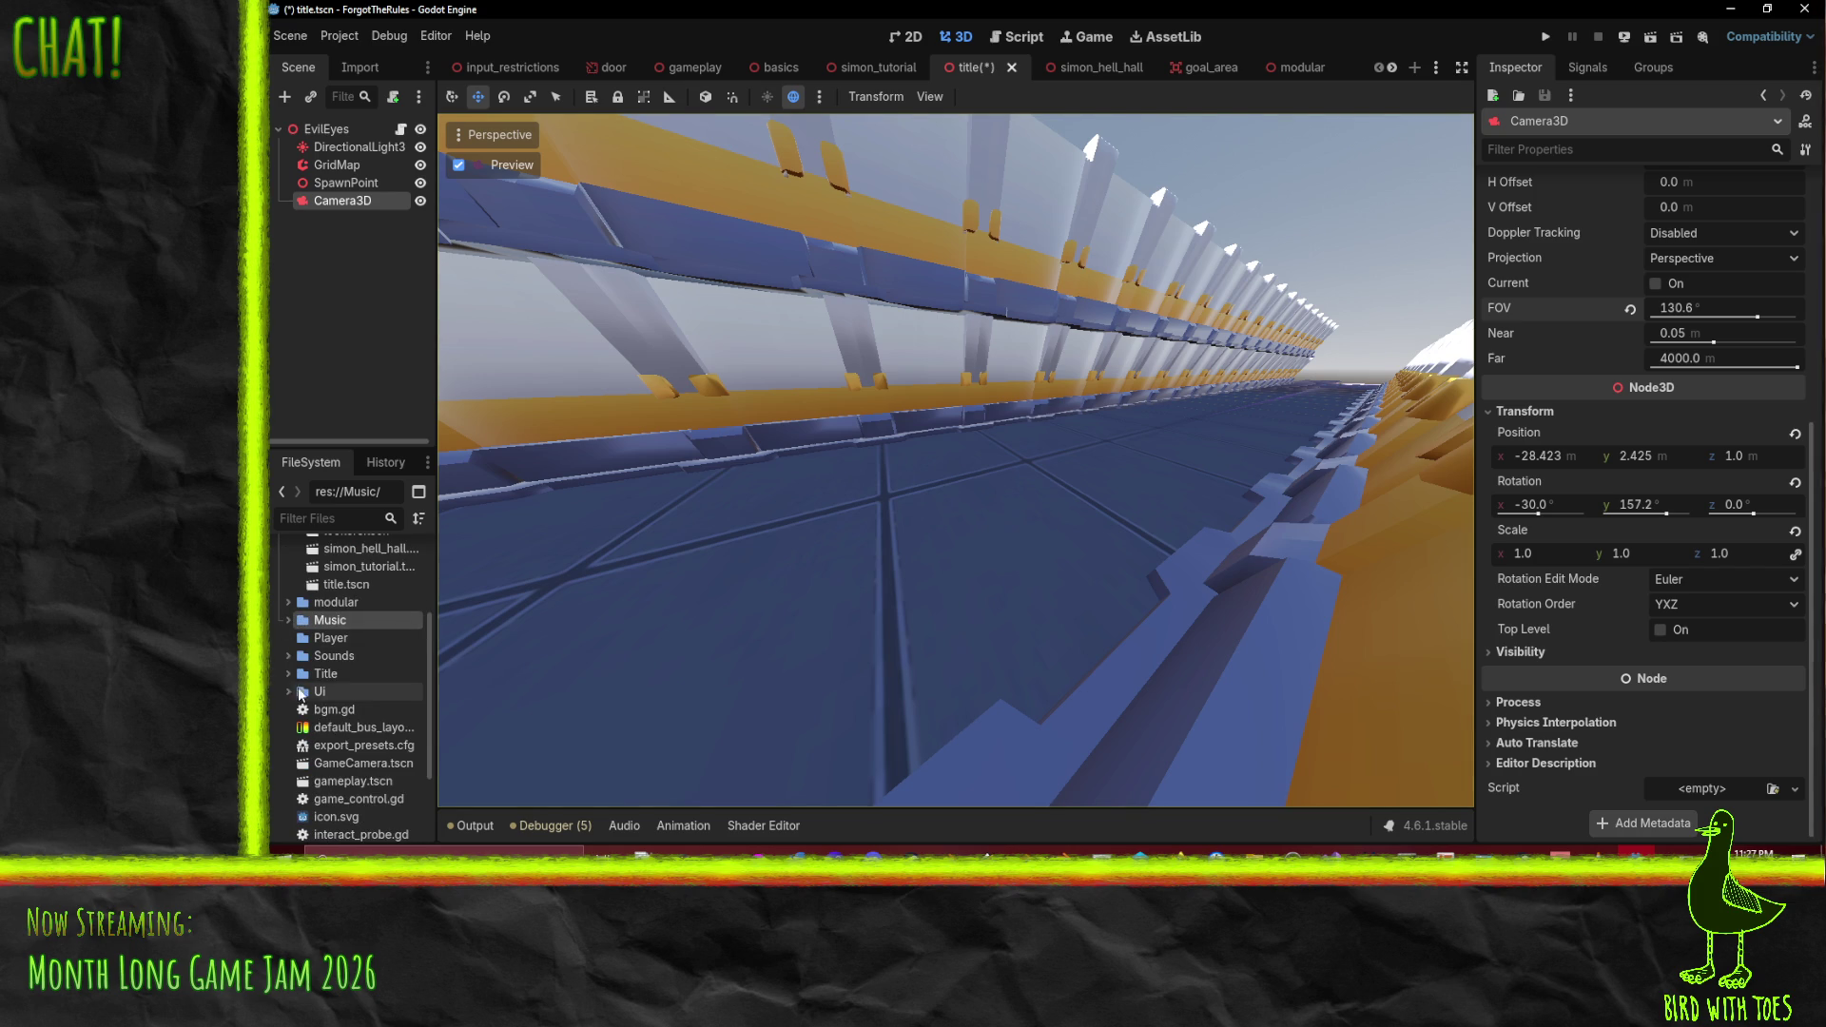
left_click(302, 639)
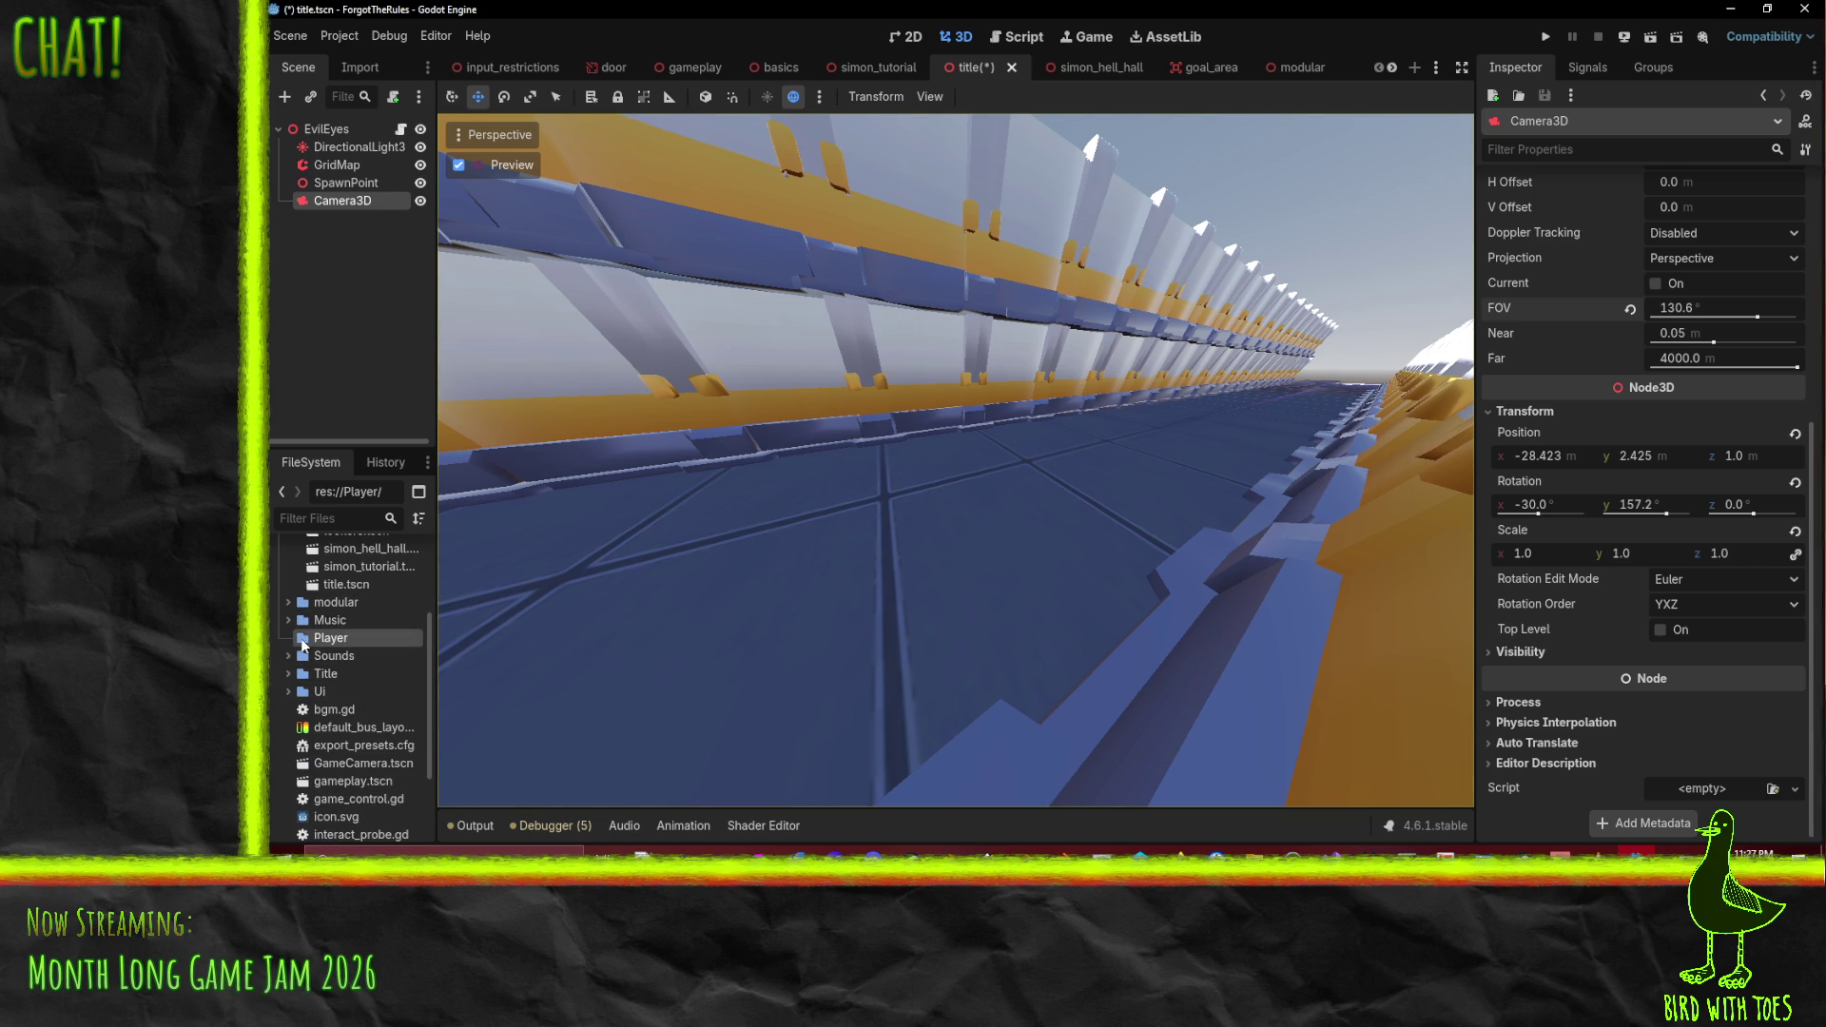
scroll(315, 669, "up", 3)
key("Right")
scroll(333, 666, "down", 5)
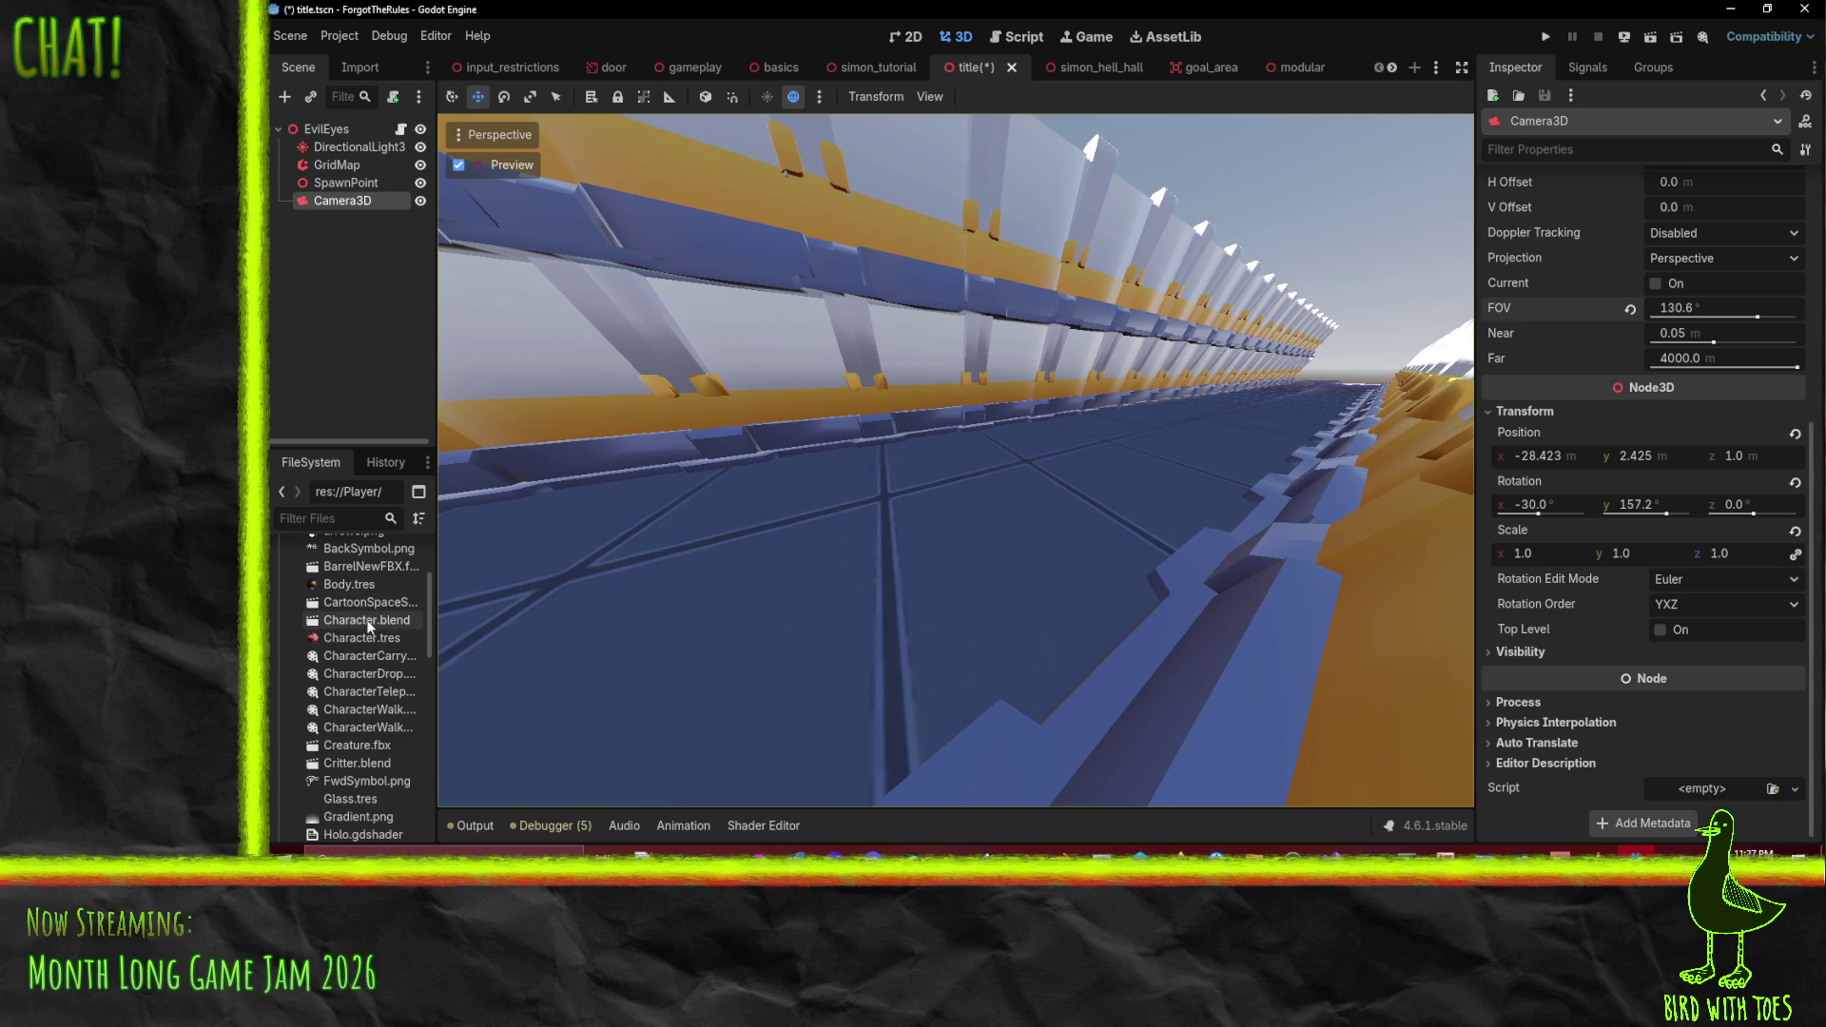
mouse_move(368, 623)
left_mouse_down()
mouse_move(904, 506)
mouse_move(880, 519)
left_mouse_up()
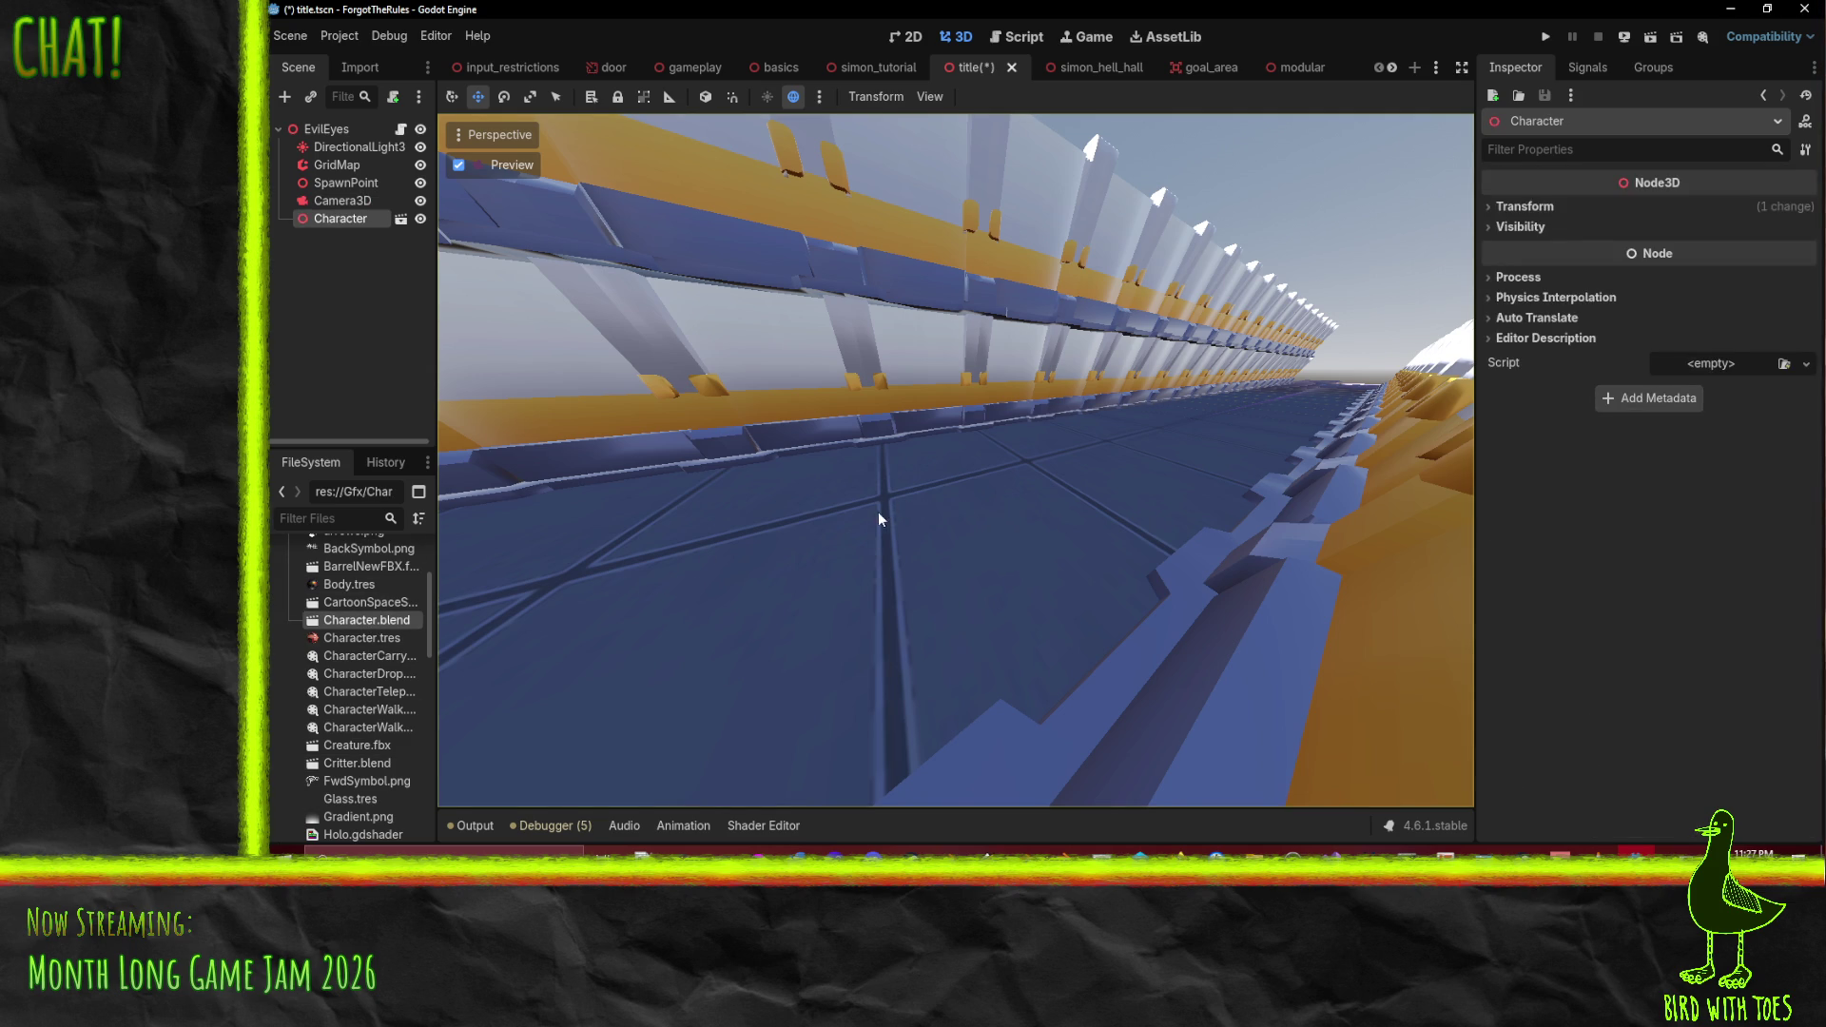
- In free view, move the Character into the corridor along Z and X, then return to camera preview
left_click(472, 169)
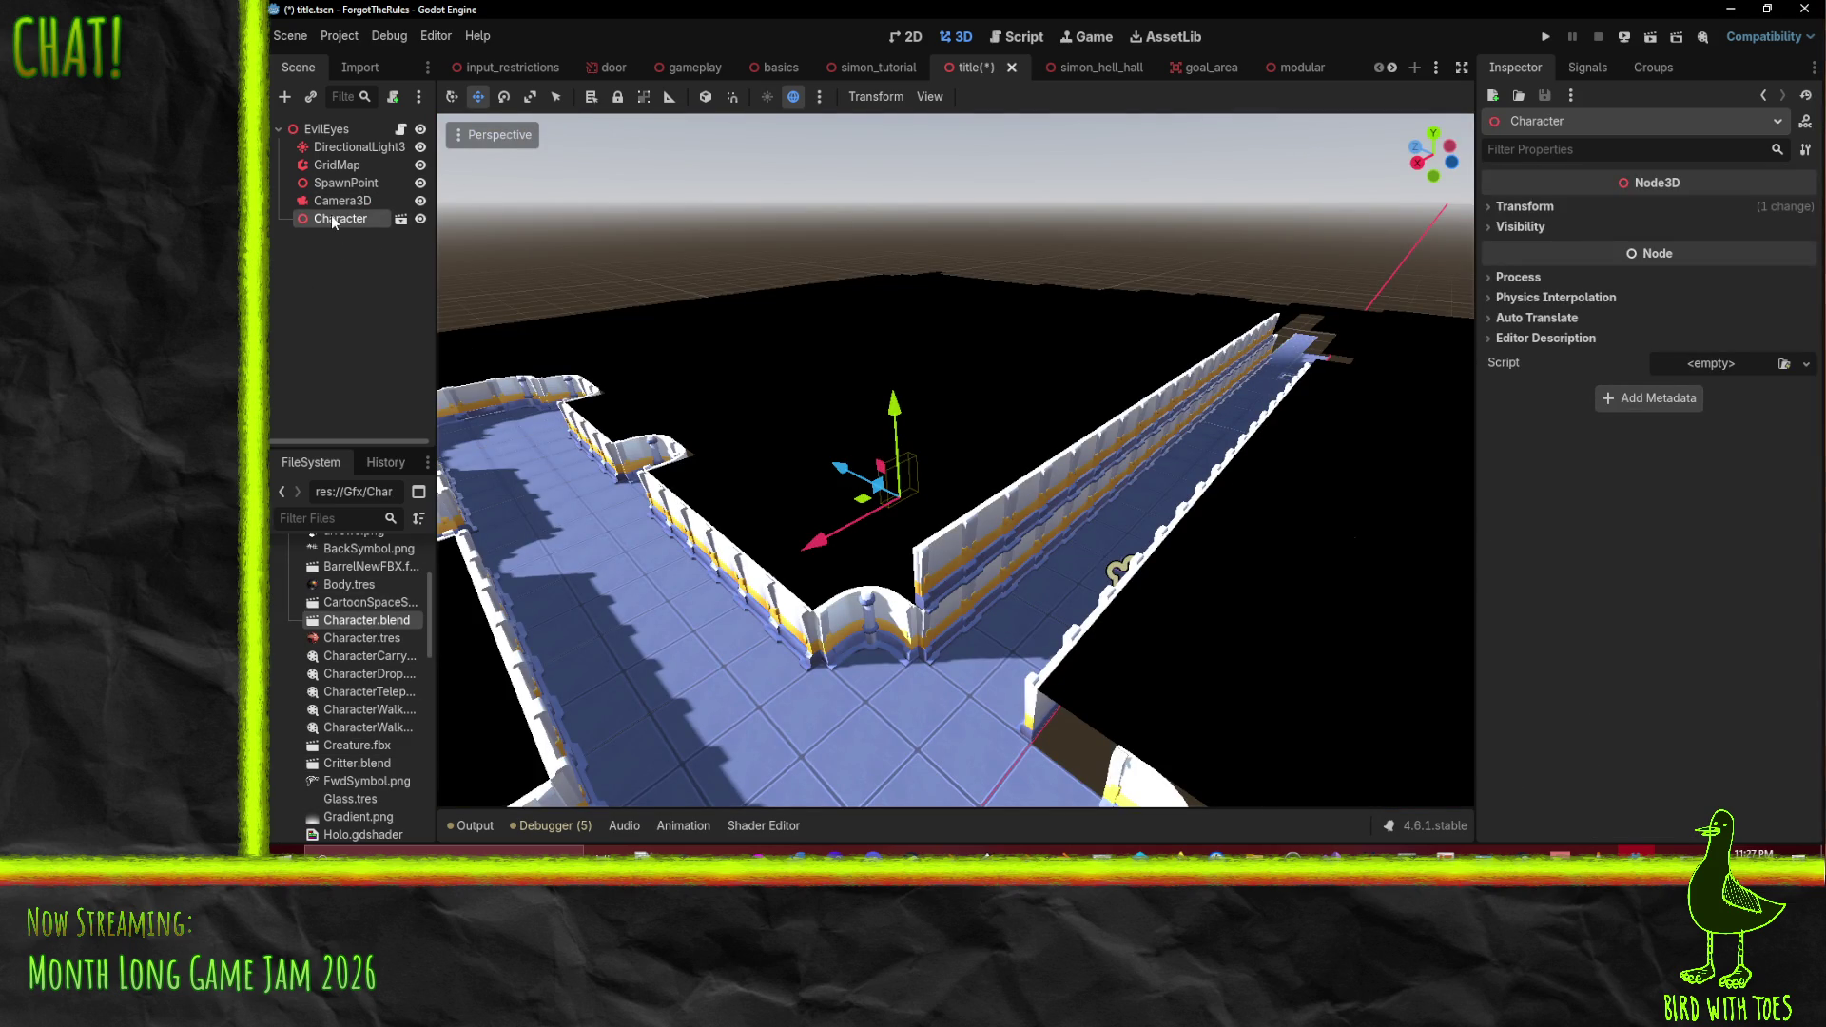
left_click_drag(856, 473, 951, 564)
mouse_move(1010, 627)
left_mouse_down()
mouse_move(1030, 635)
mouse_move(1070, 593)
left_mouse_up()
left_click(1119, 571)
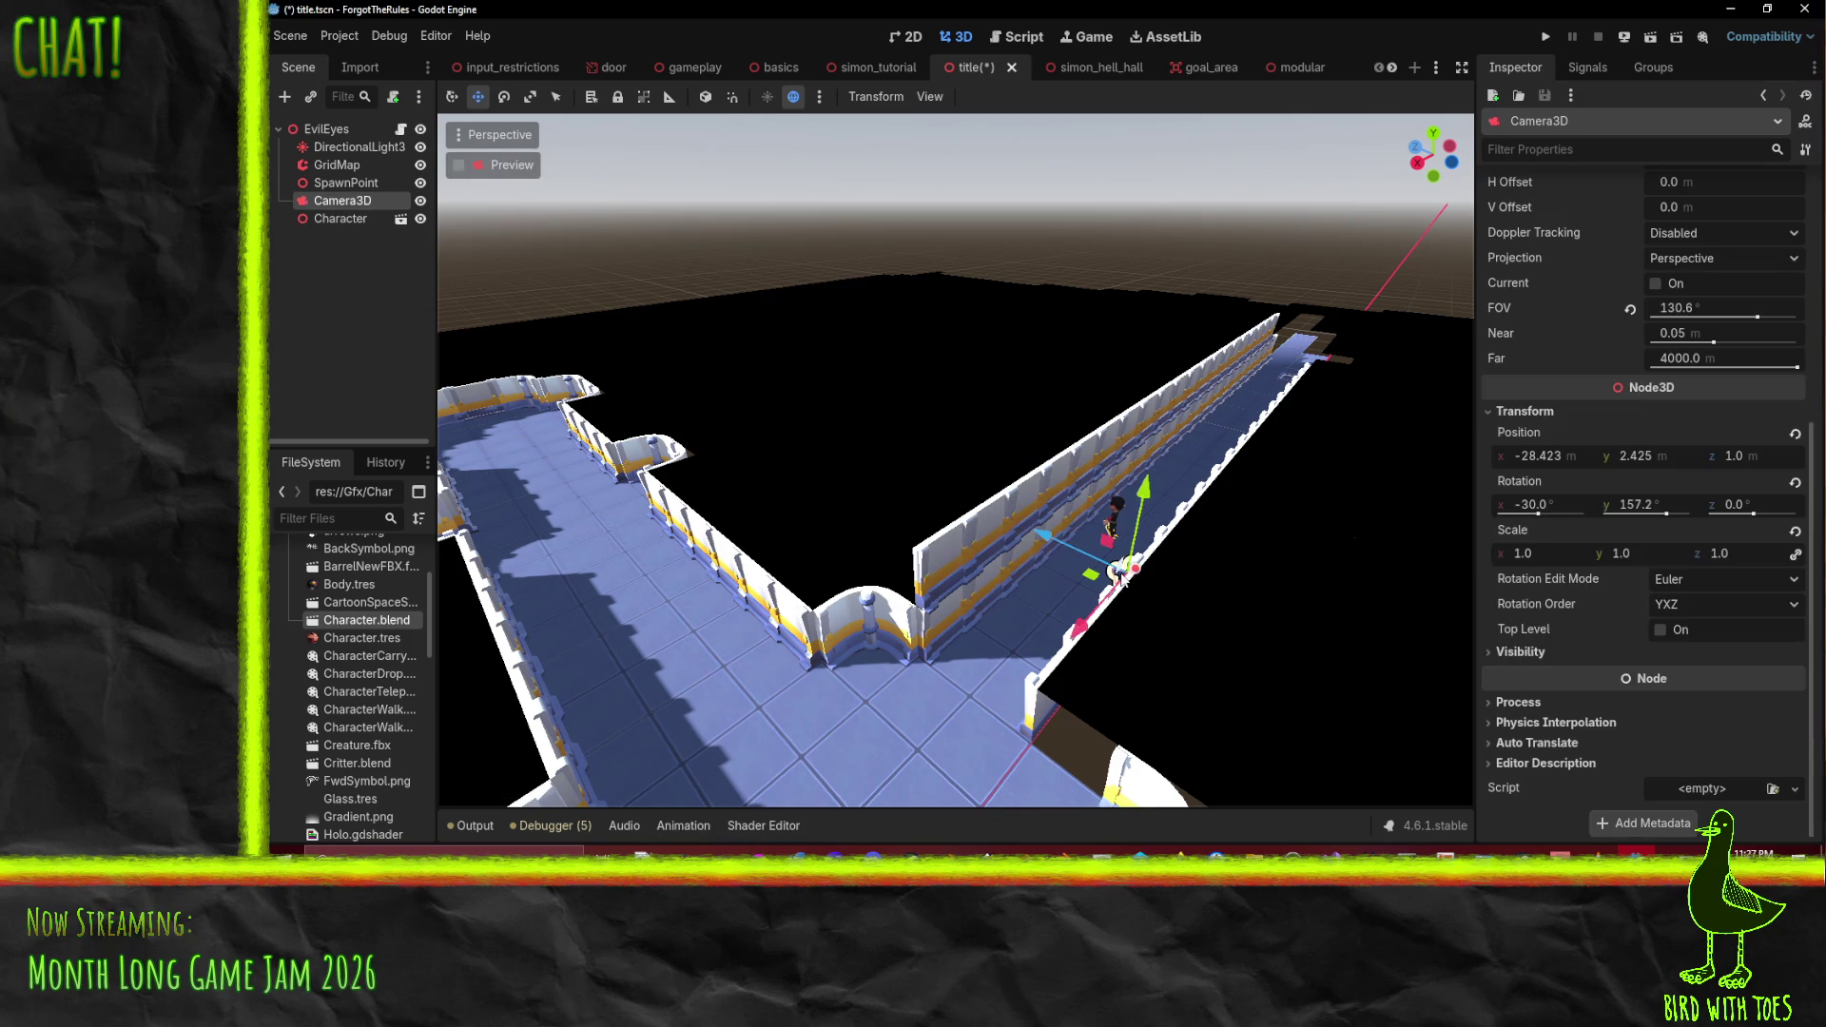
left_click(487, 166)
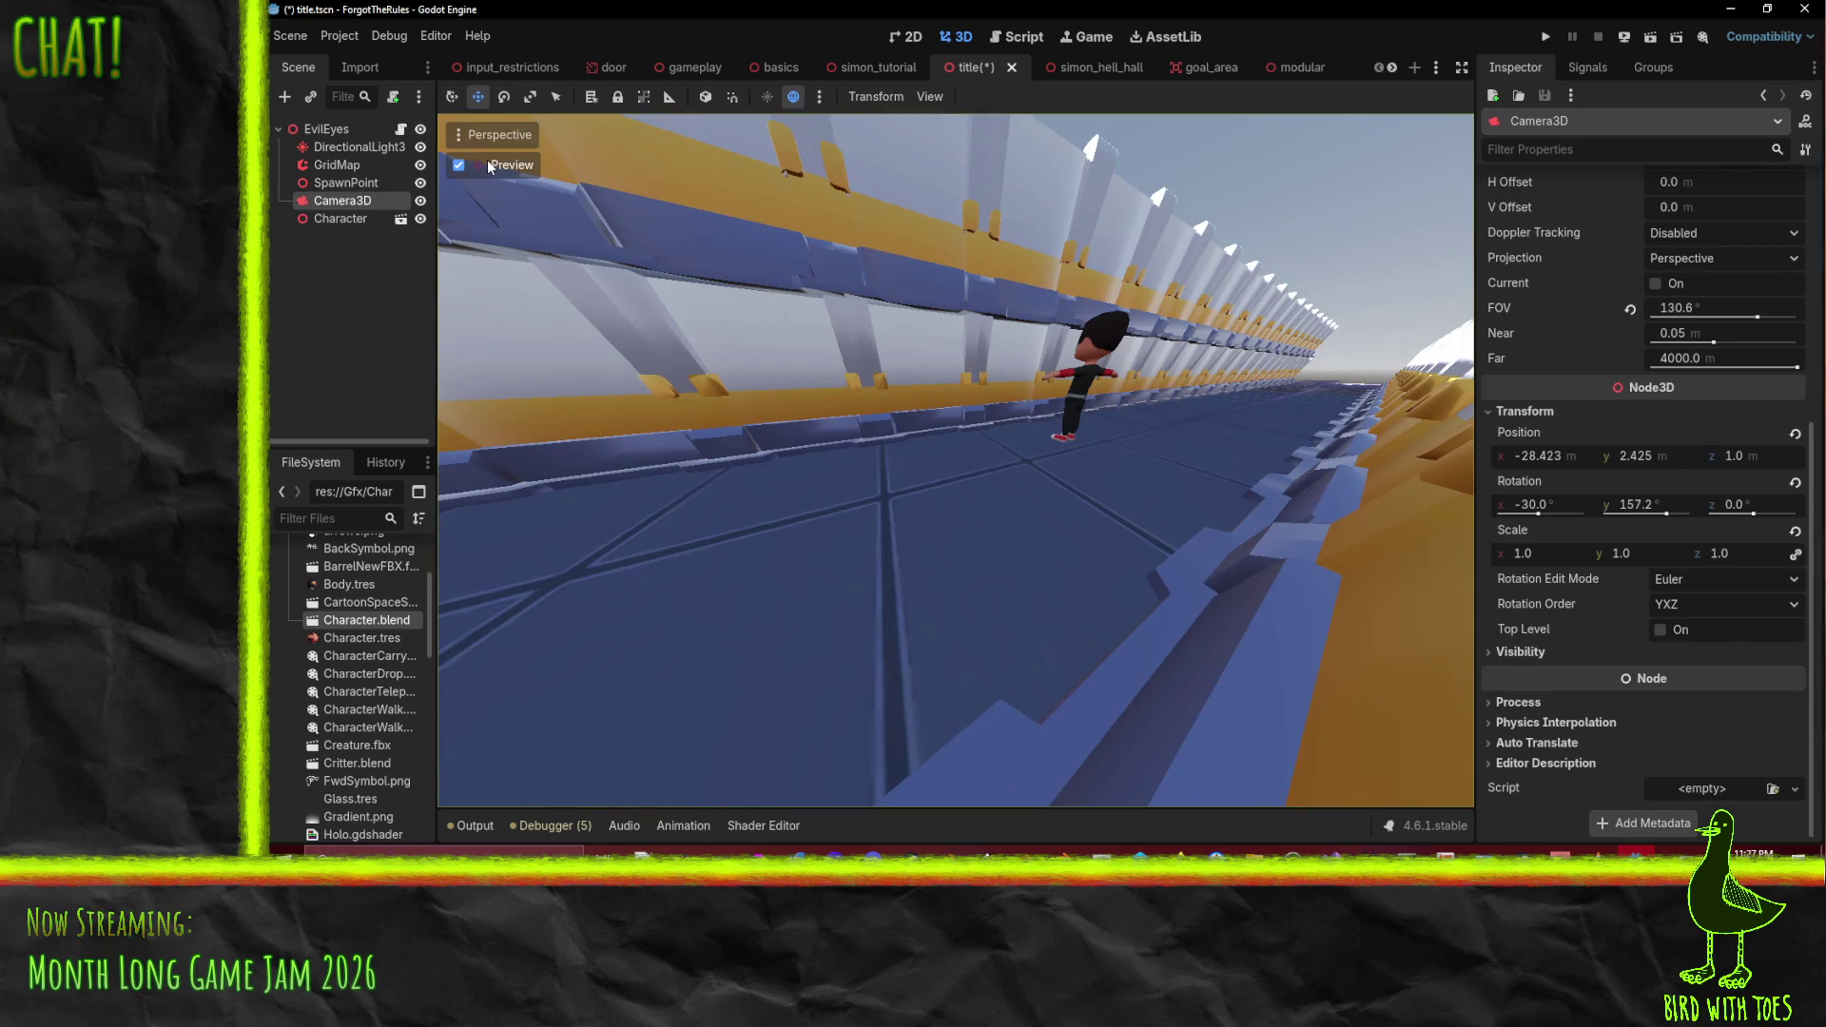
- Adjust the Character's x and z Transform Position in the Inspector to center it in view
left_click(319, 223)
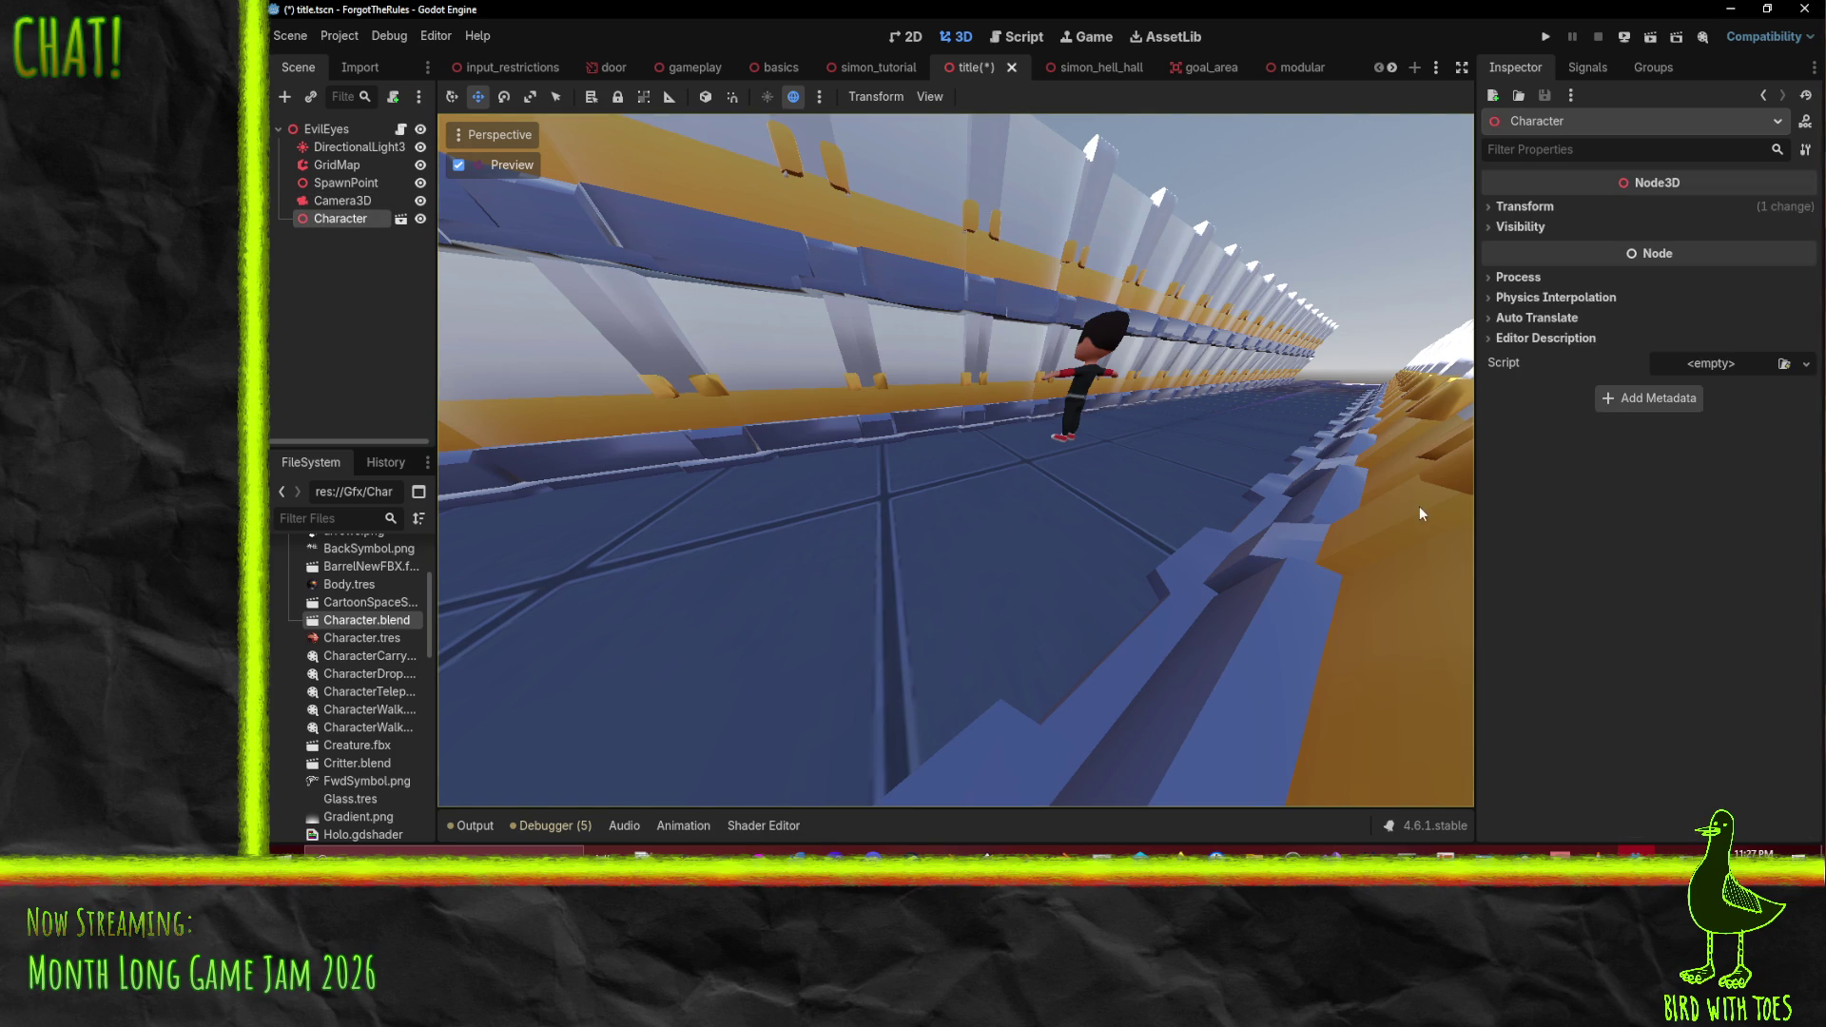
left_click(1529, 209)
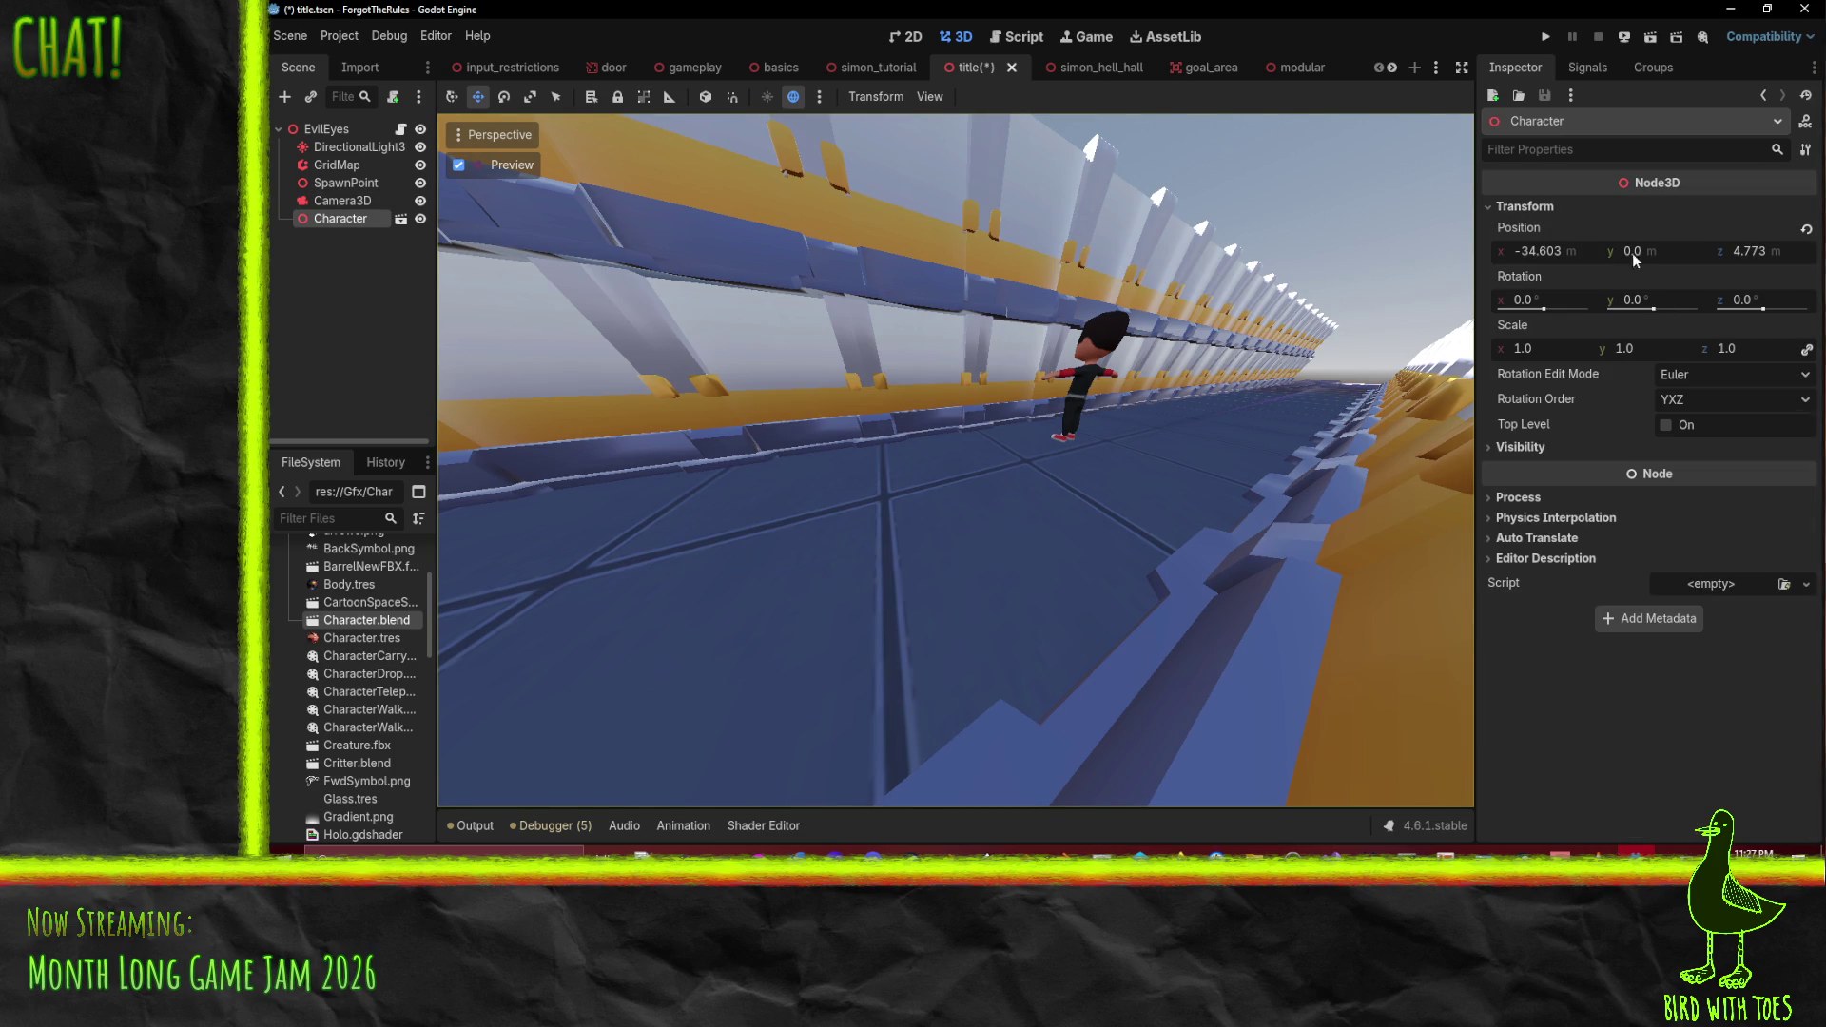
left_click_drag(1545, 251, 1533, 251)
left_click_drag(1754, 251, 1707, 251)
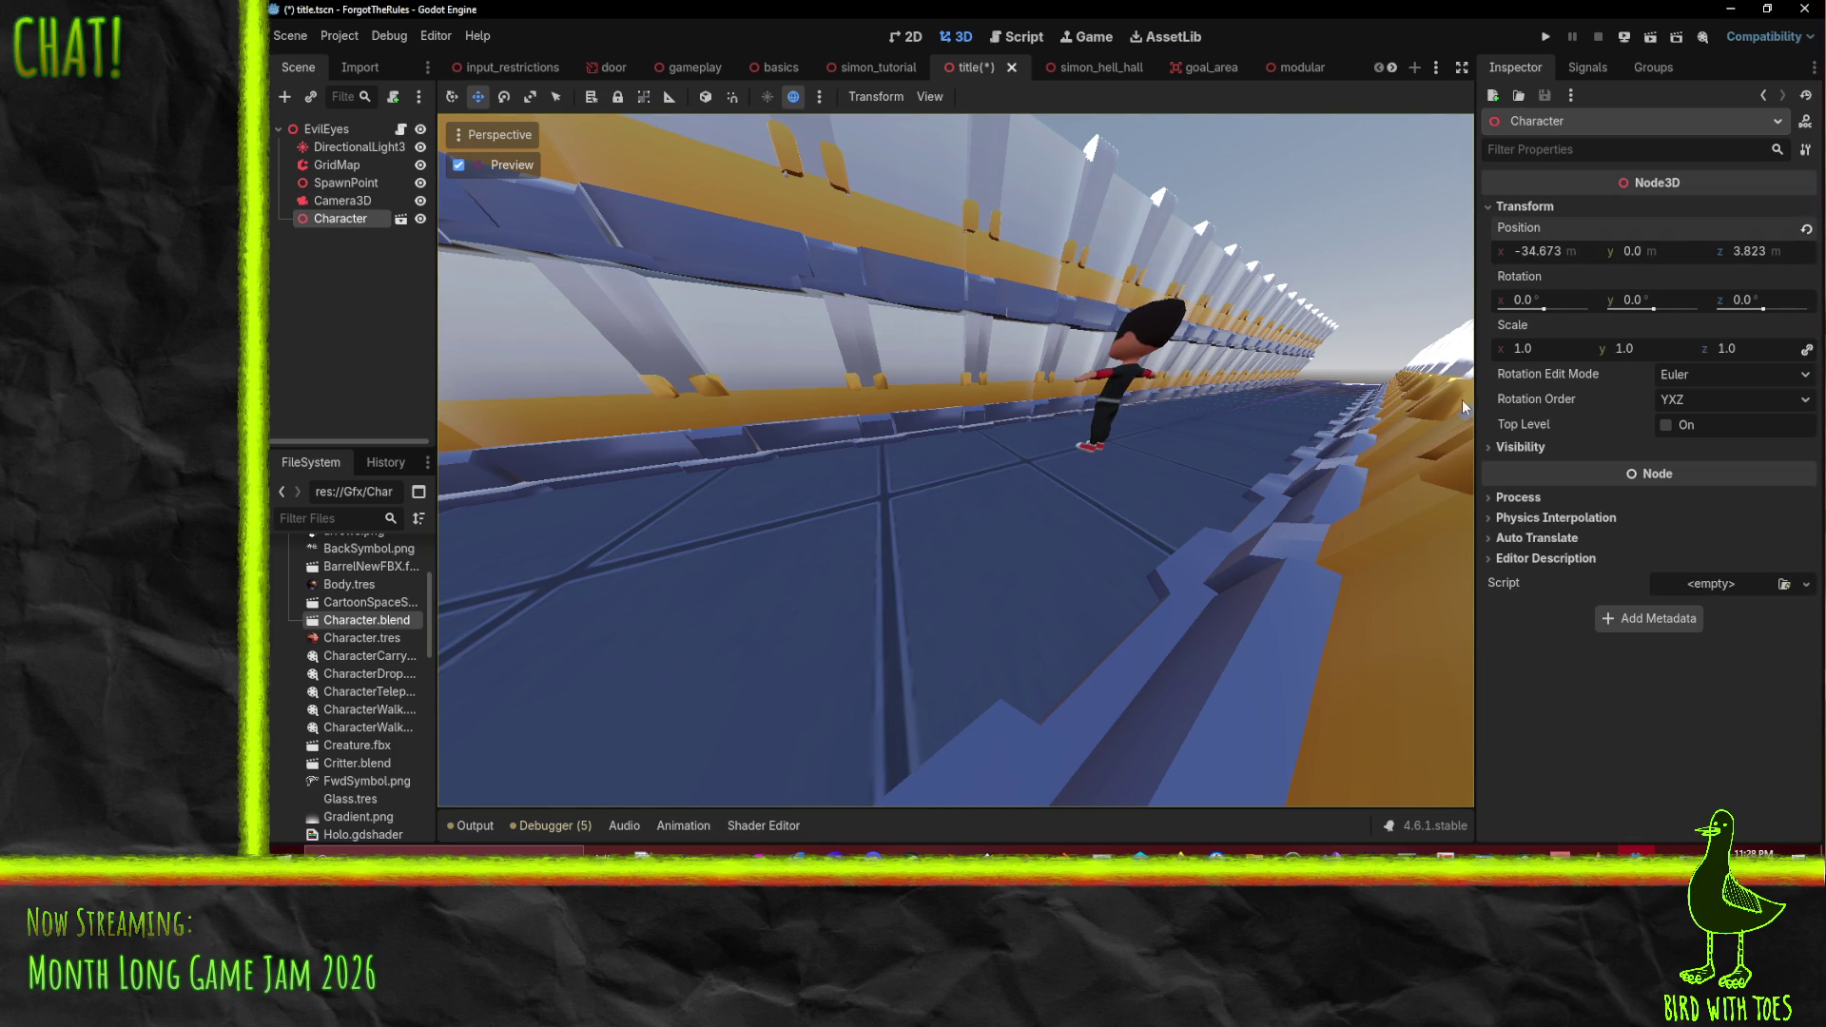
left_click_drag(1540, 251, 1569, 251)
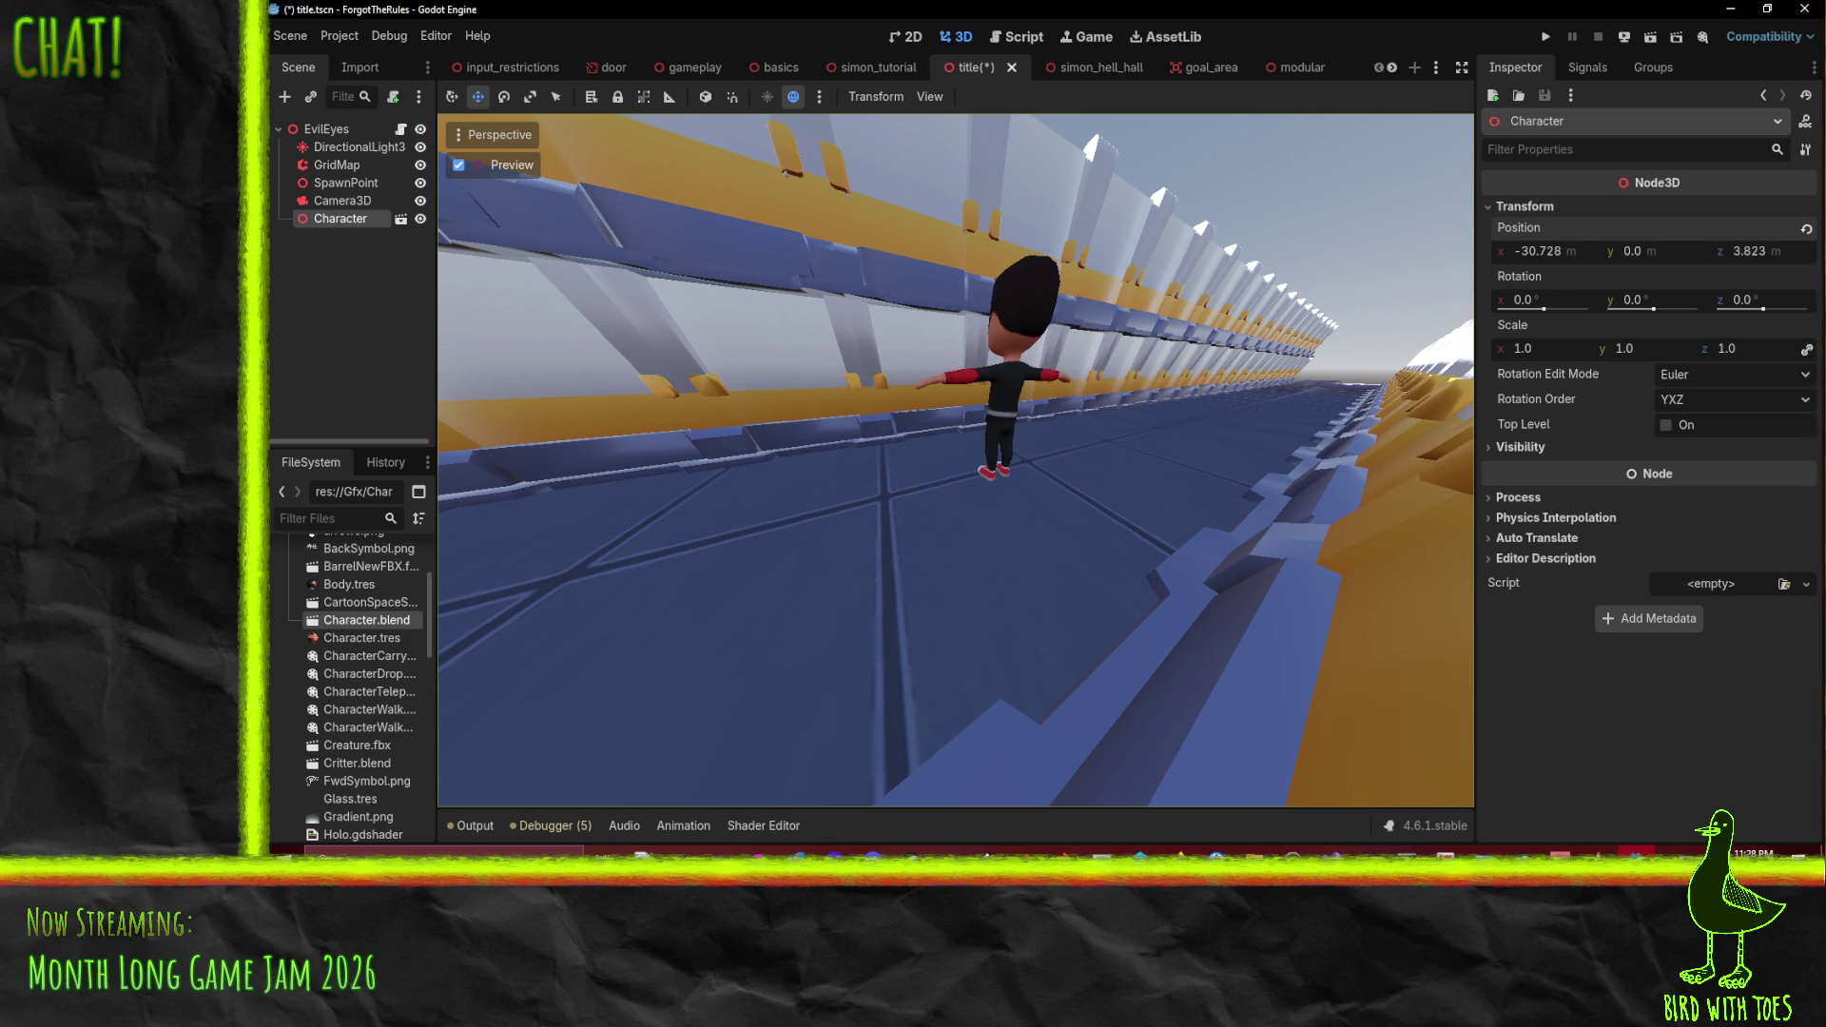
left_click(511, 100)
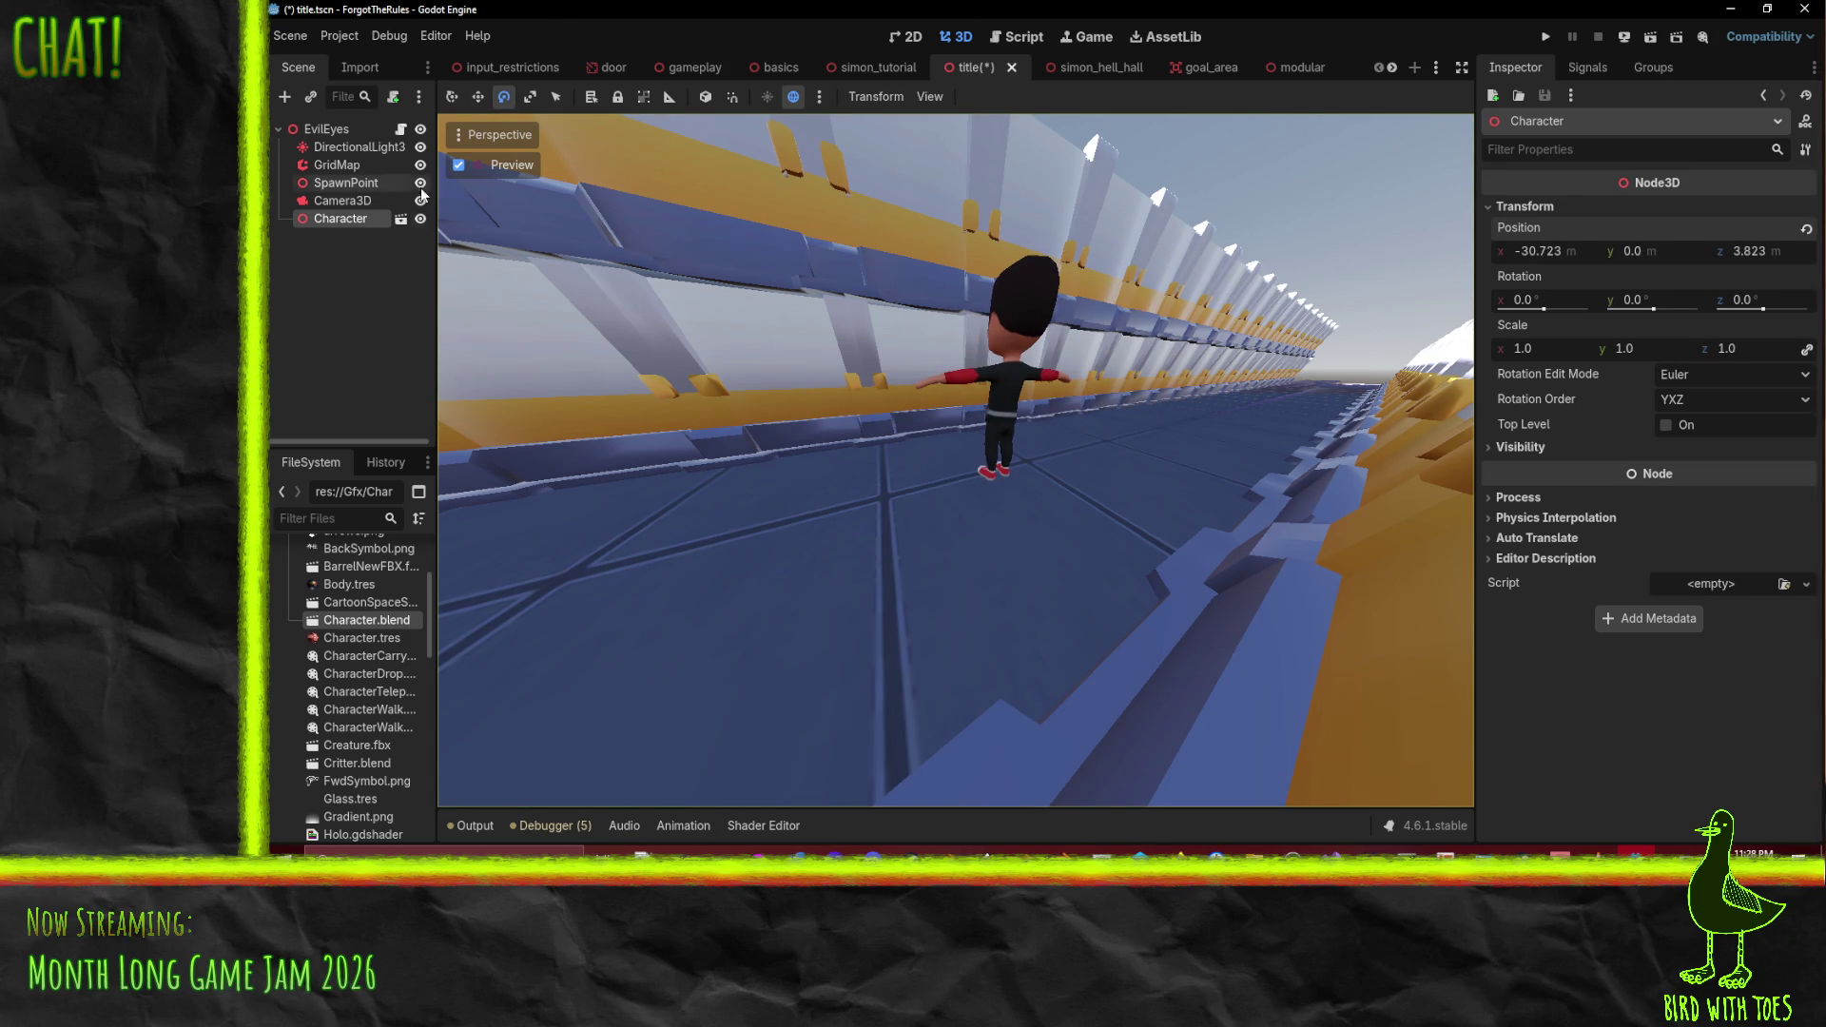
left_click(475, 99)
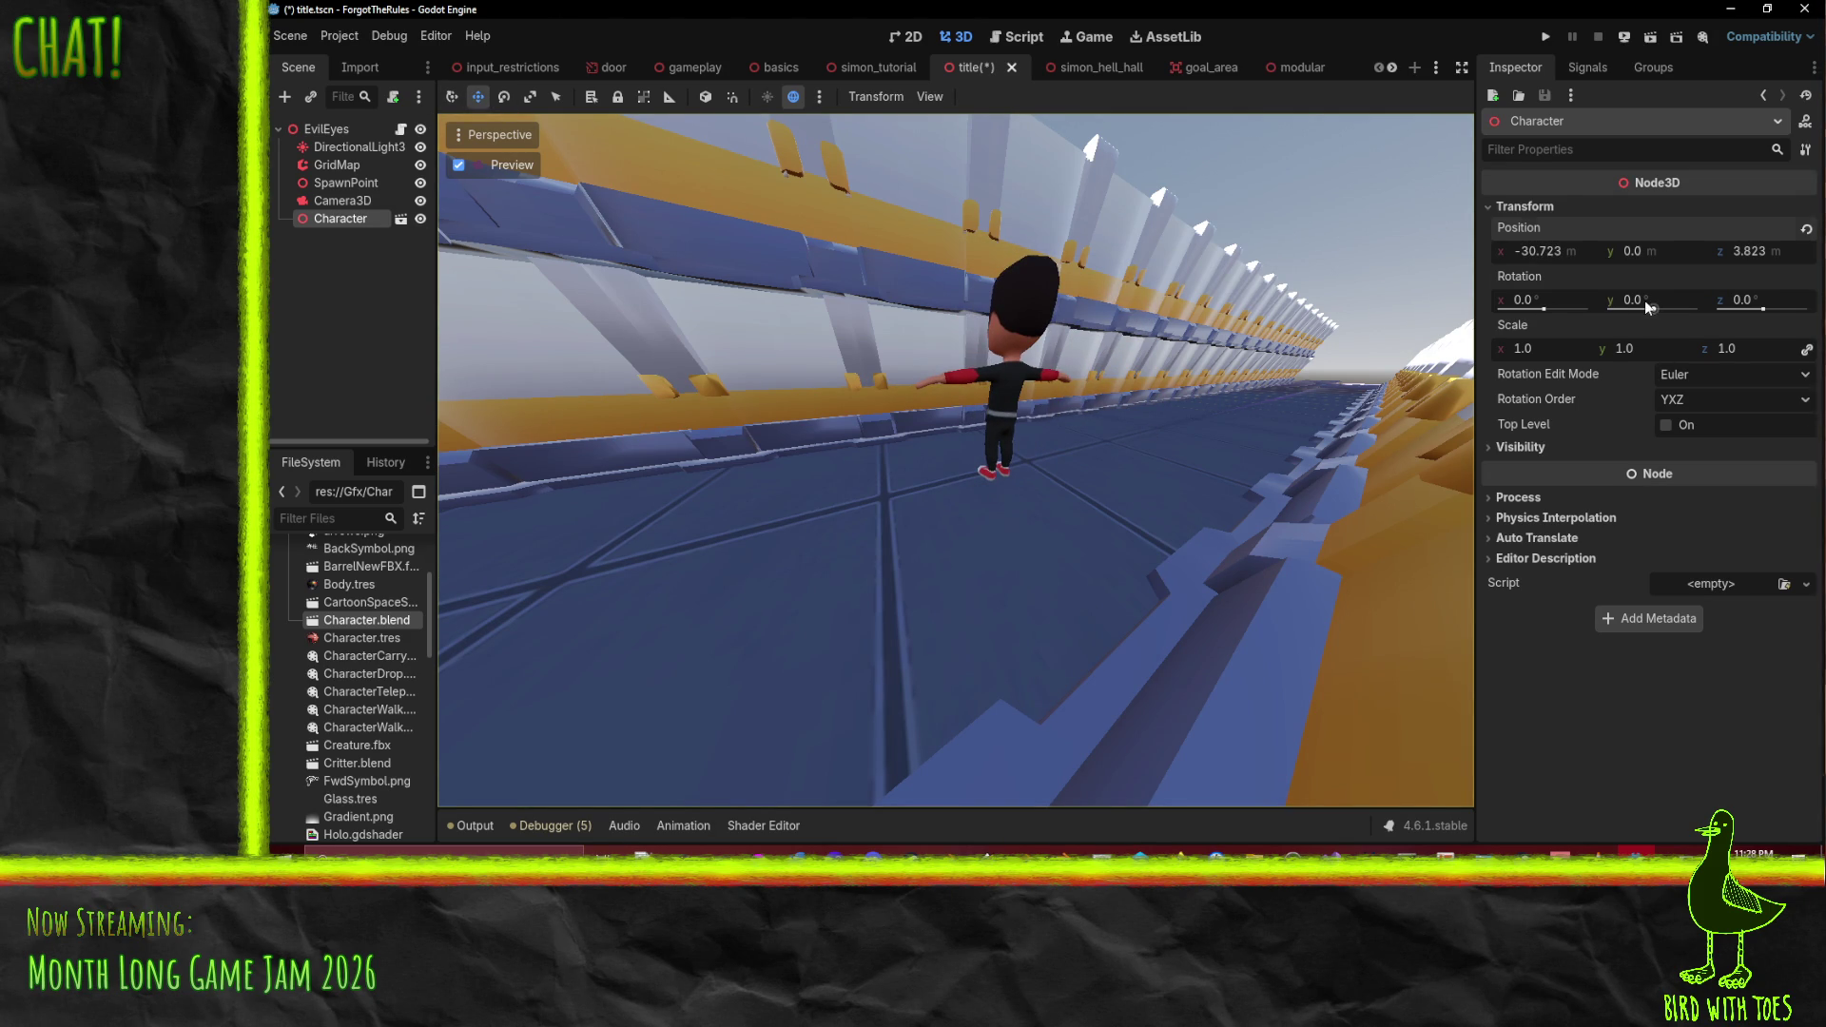
- Turn the Character 103° on Y and fine-tune its position closer to the camera
left_click_drag(1649, 306, 1699, 306)
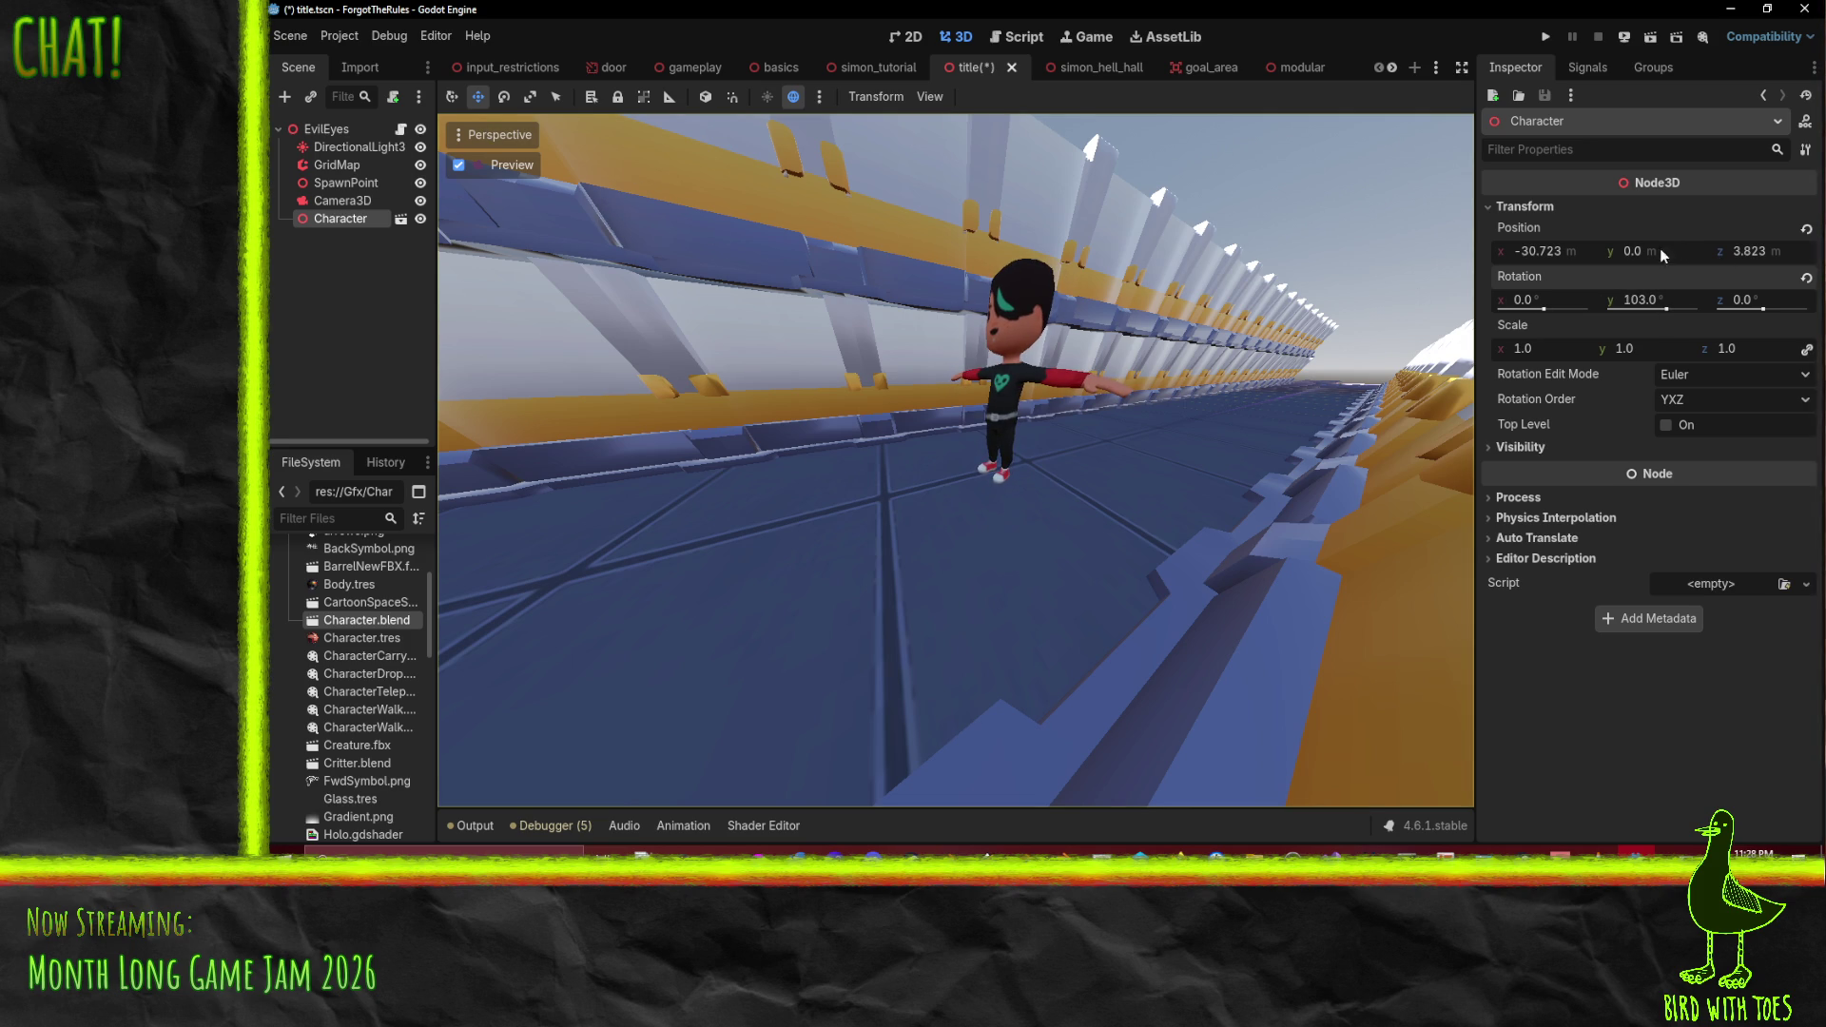
left_click_drag(1540, 251, 1555, 252)
left_click_drag(1534, 257, 1541, 259)
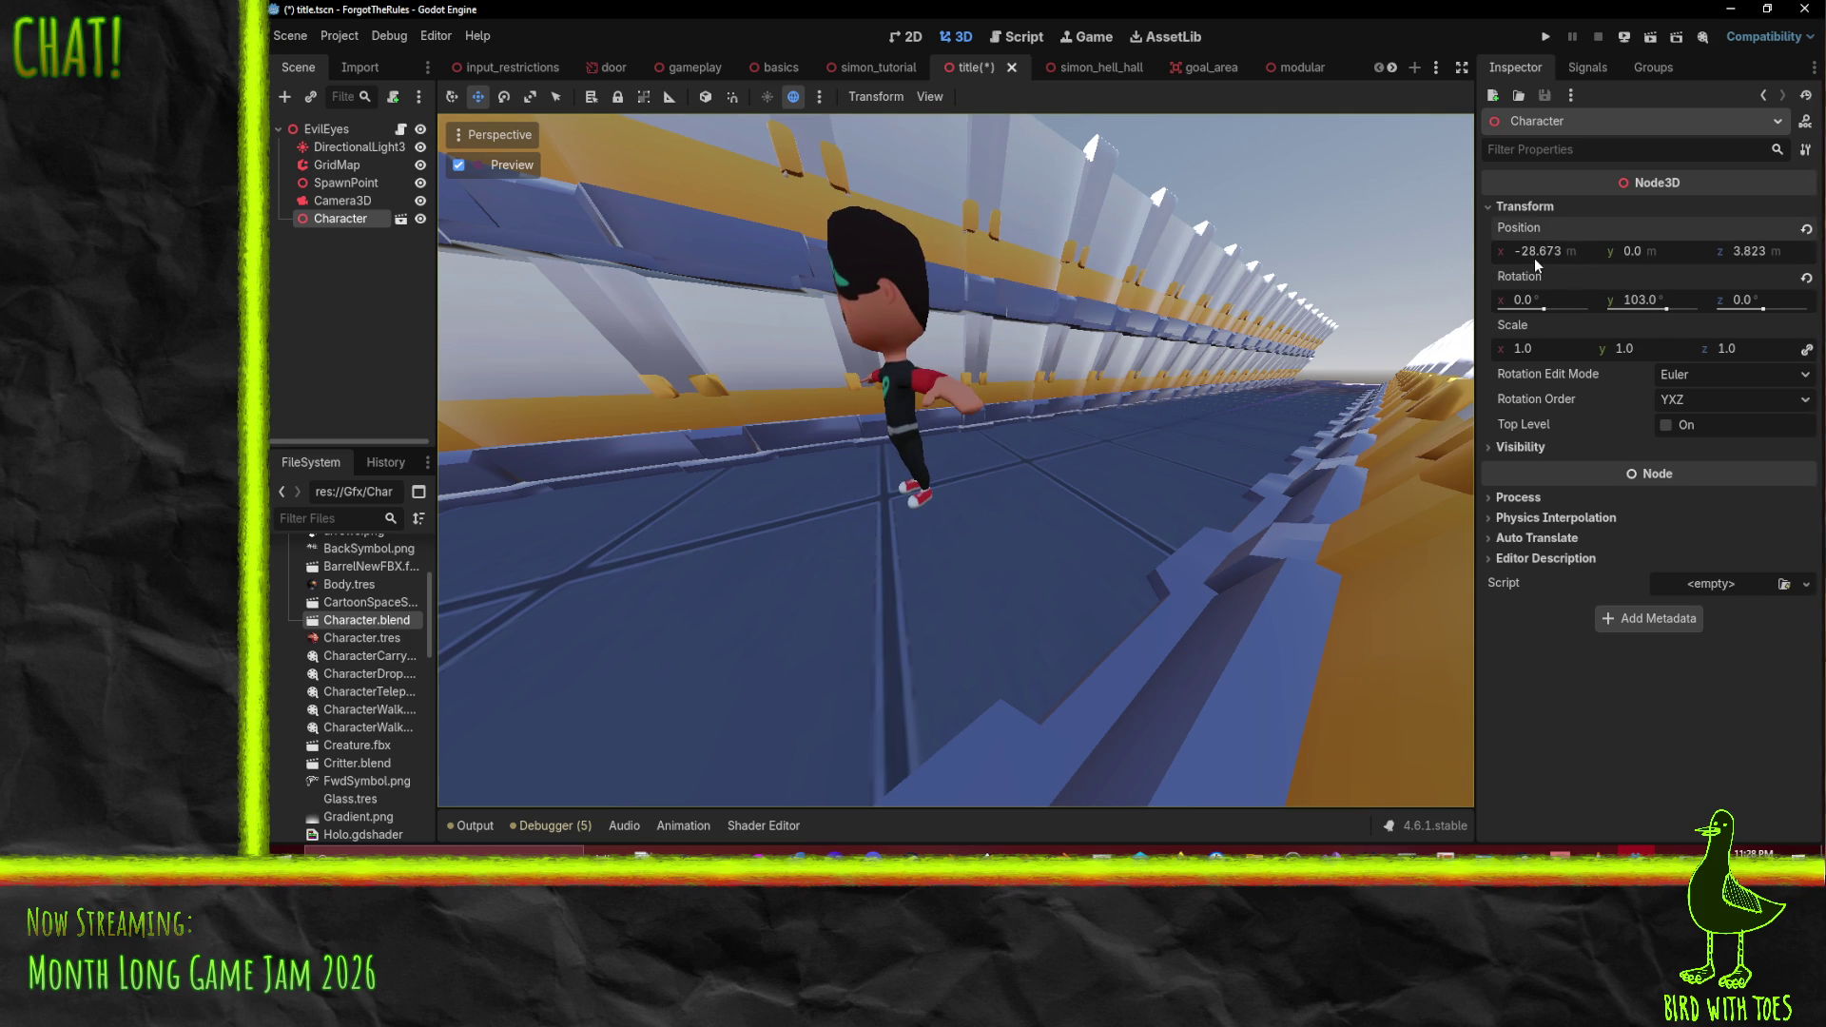
left_click_drag(942, 400, 953, 430)
left_click_drag(1549, 259, 1493, 259)
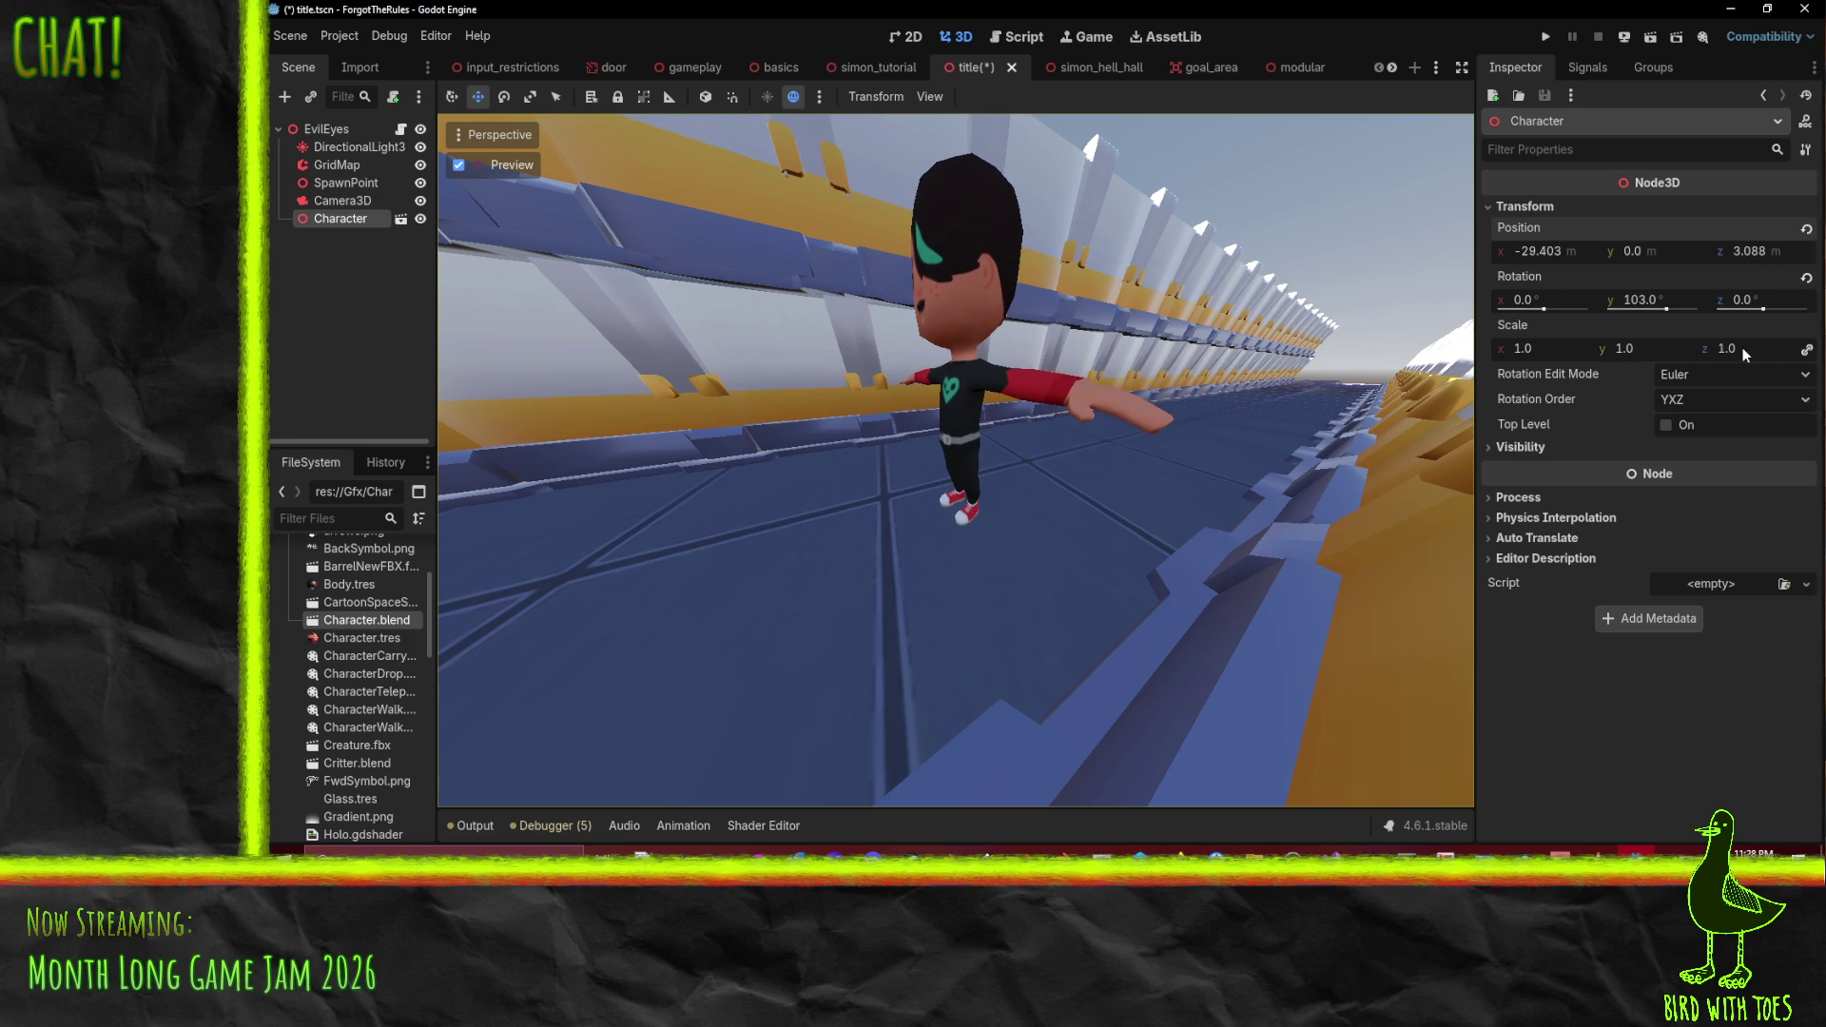
- Scale the Character to 0.78 and settle its position at (-29.403, 0, 2.463)
mouse_move(1742, 346)
left_mouse_down()
mouse_move(1692, 346)
mouse_move(1714, 346)
left_mouse_up()
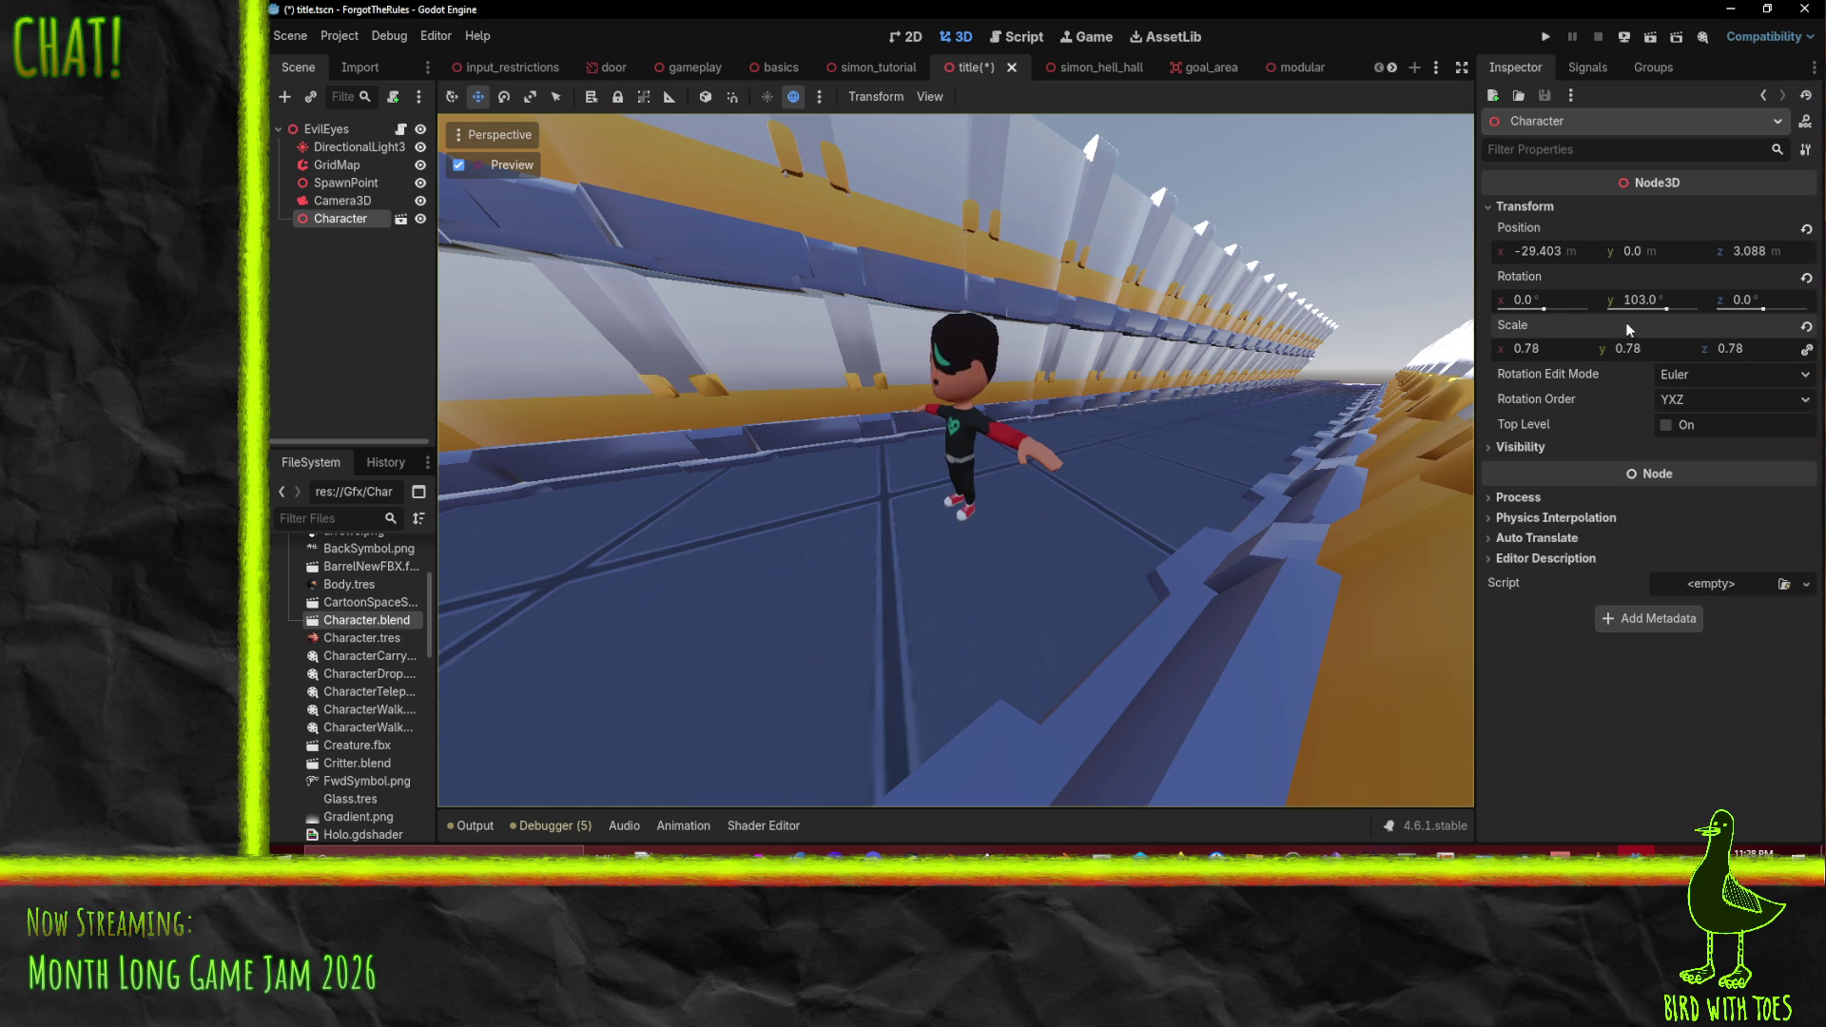
left_click_drag(1584, 253, 1634, 251)
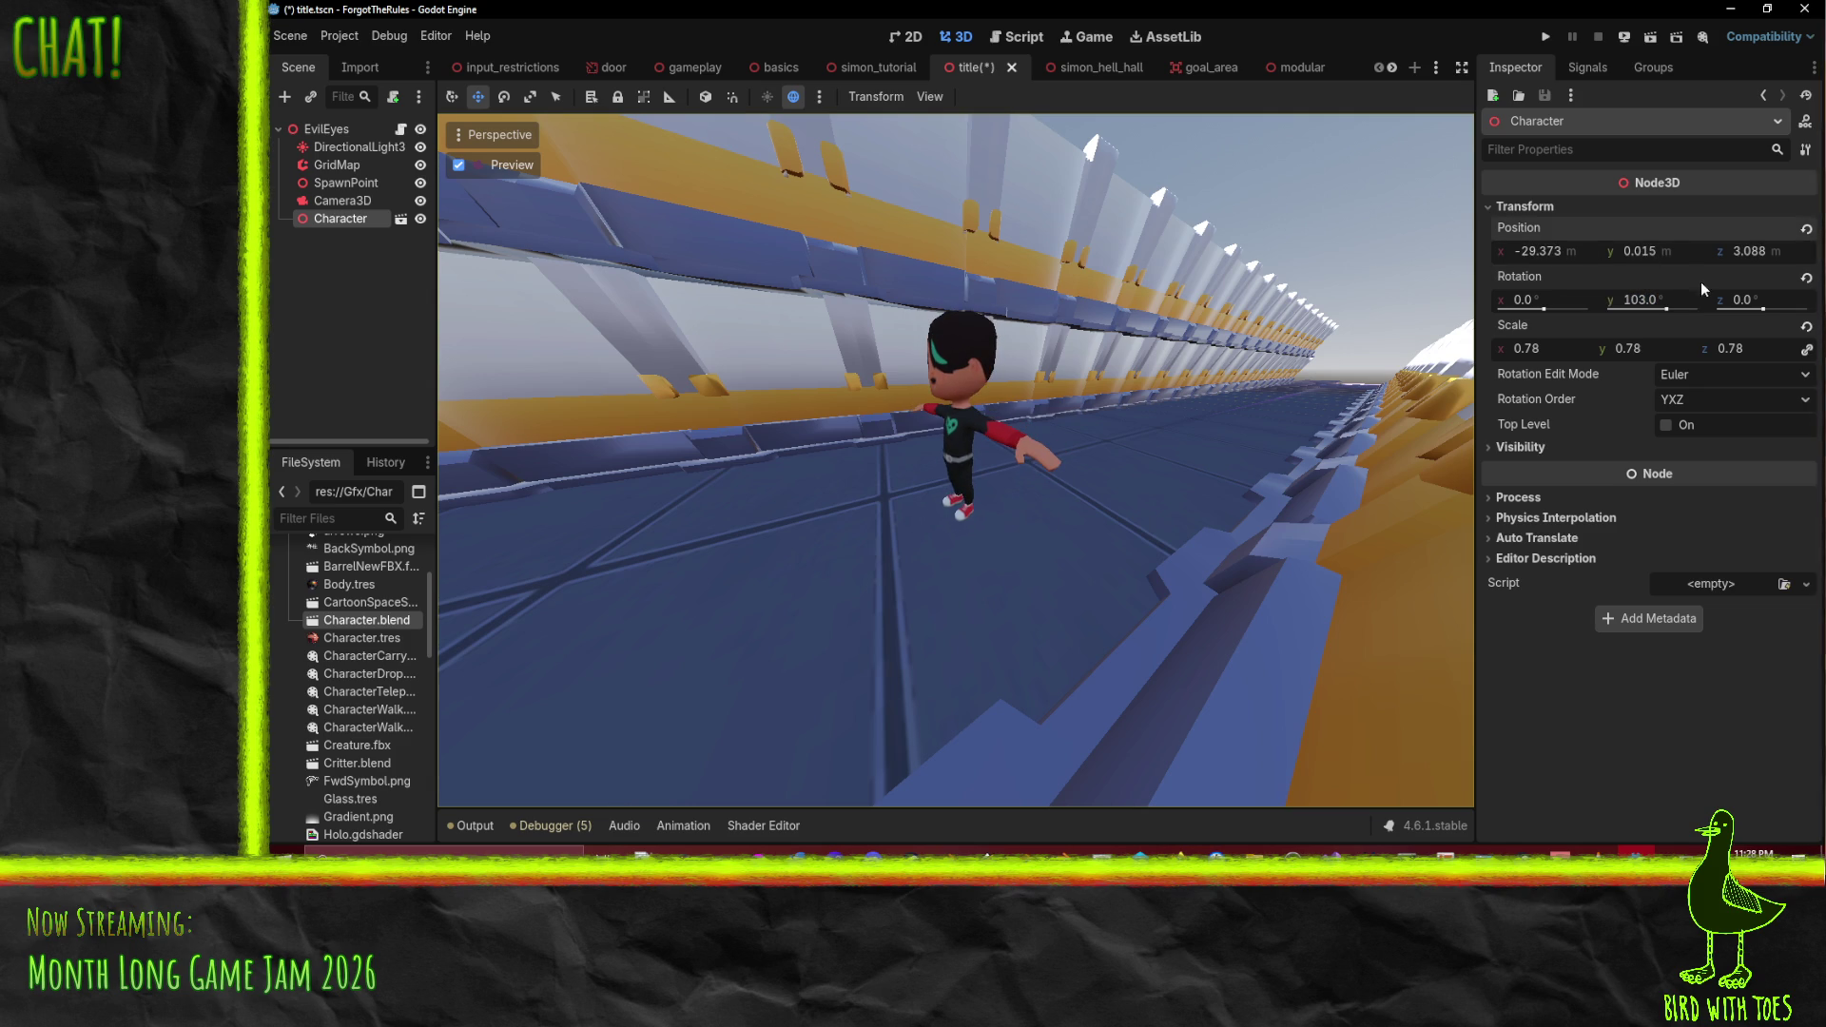
key("ctrl+z")
key("ctrl+z")
key("ctrl+z")
left_click_drag(1746, 253, 1731, 253)
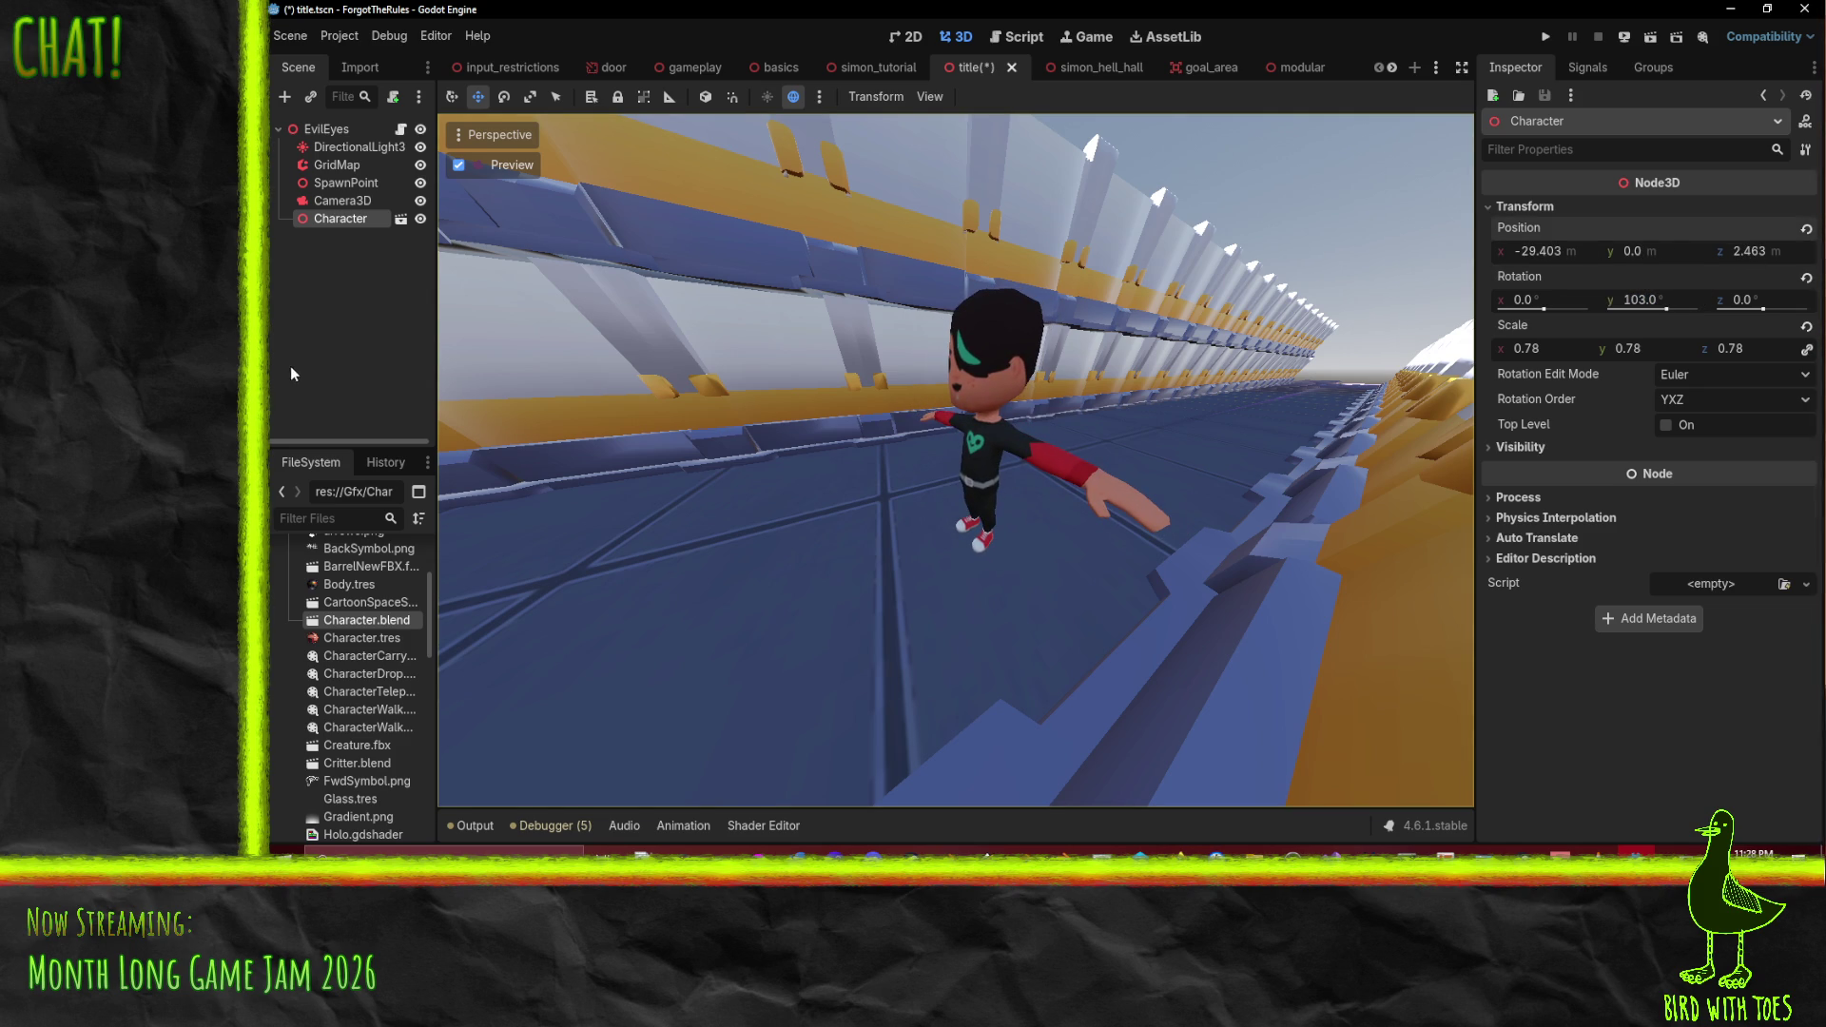
- Enable Editable Children on the Character node and select its Skeleton3D
right_click(308, 194)
left_click(317, 216)
right_click(317, 217)
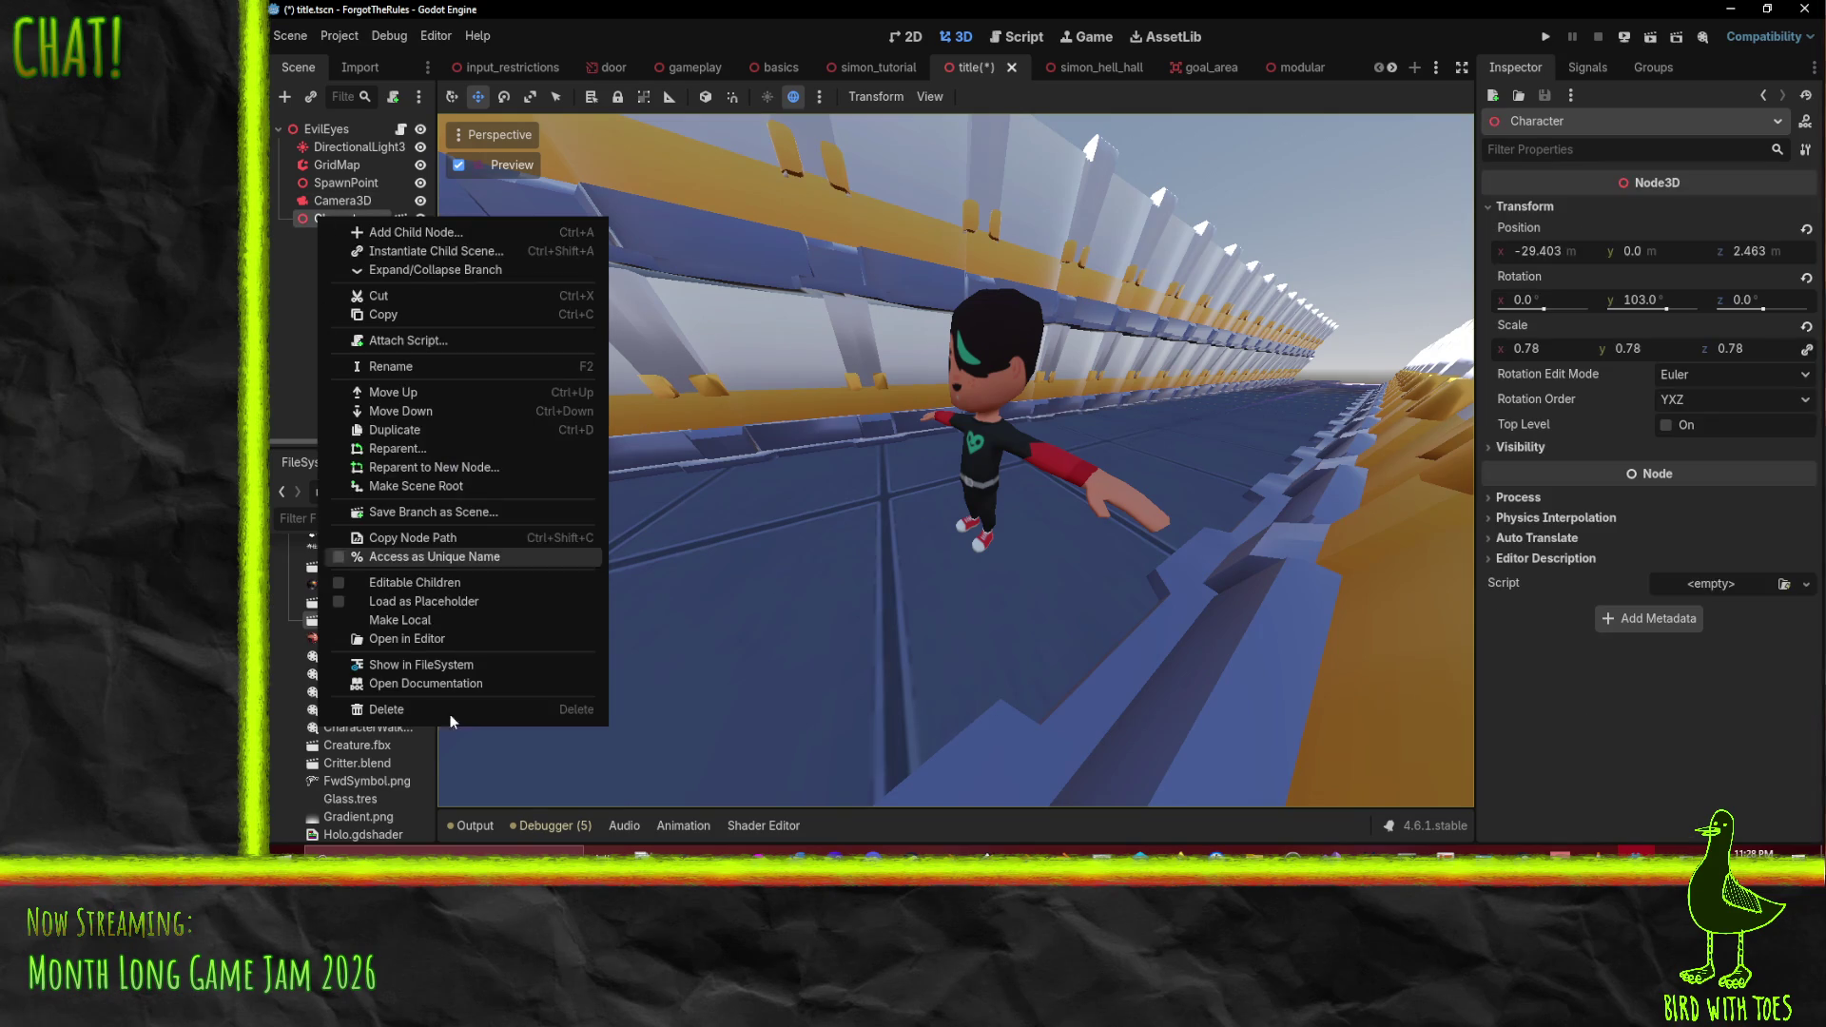
left_click(431, 583)
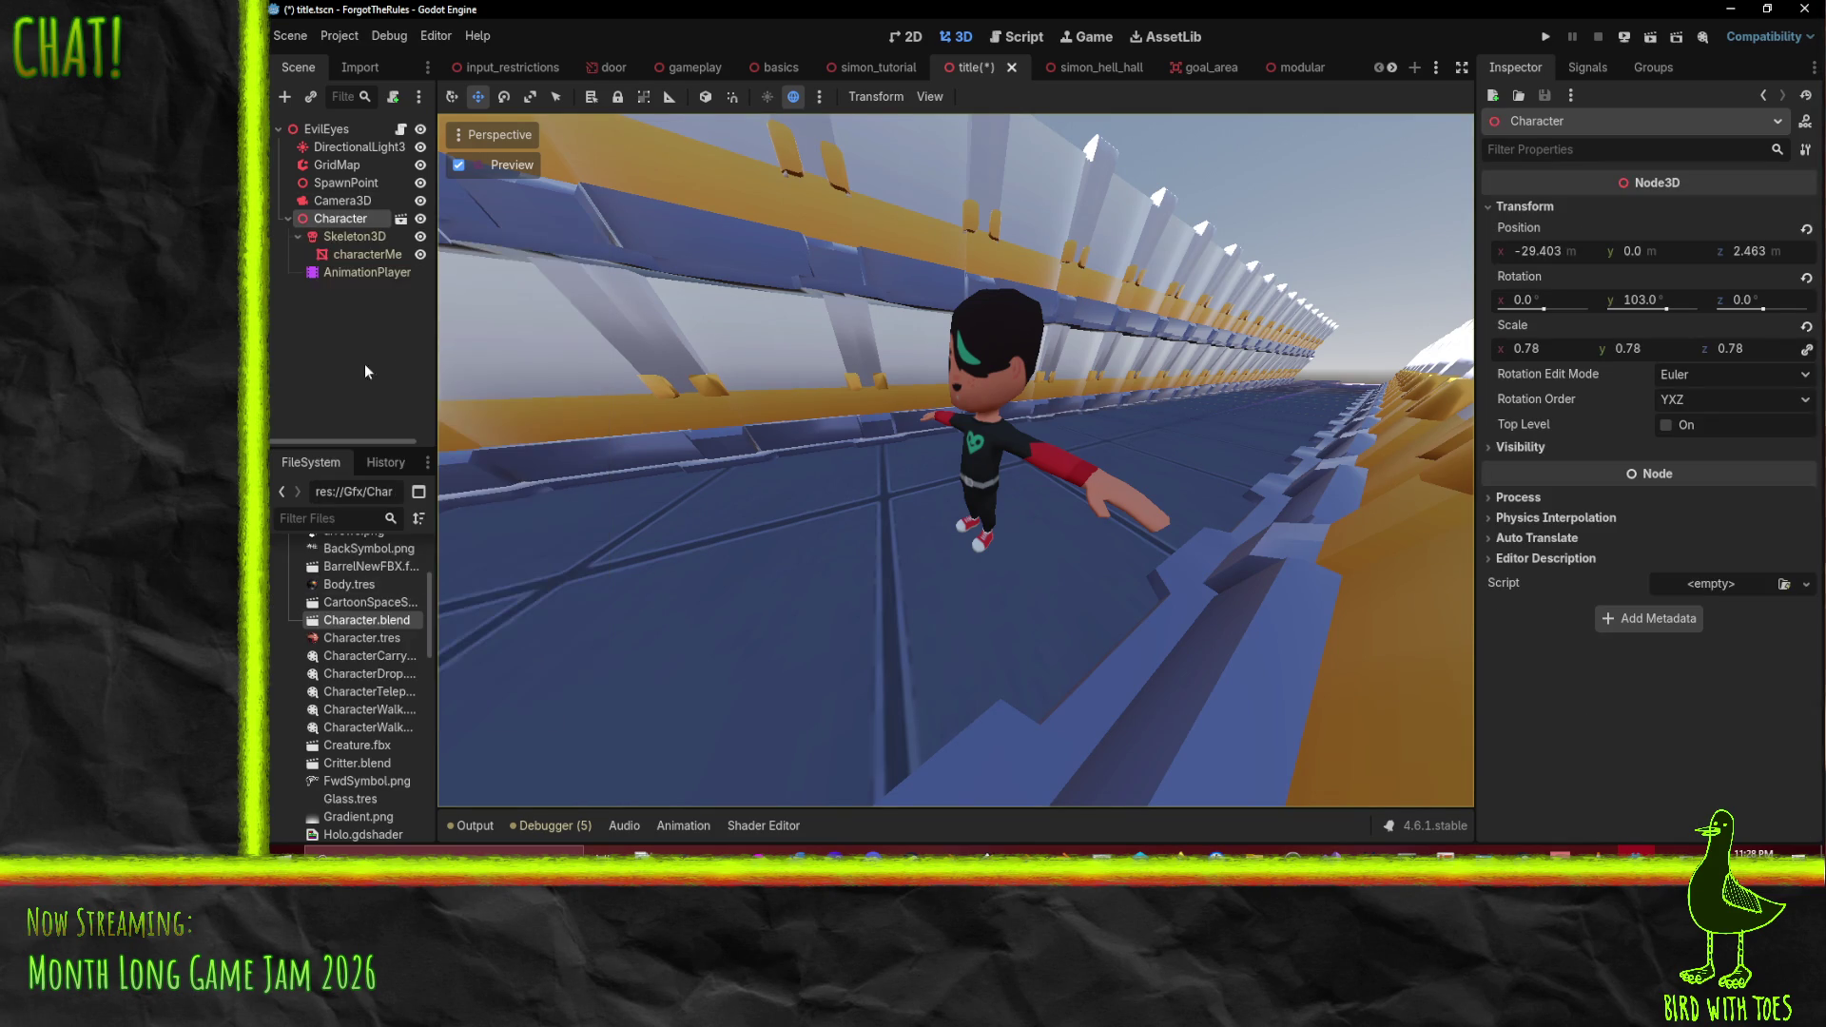
left_click(352, 237)
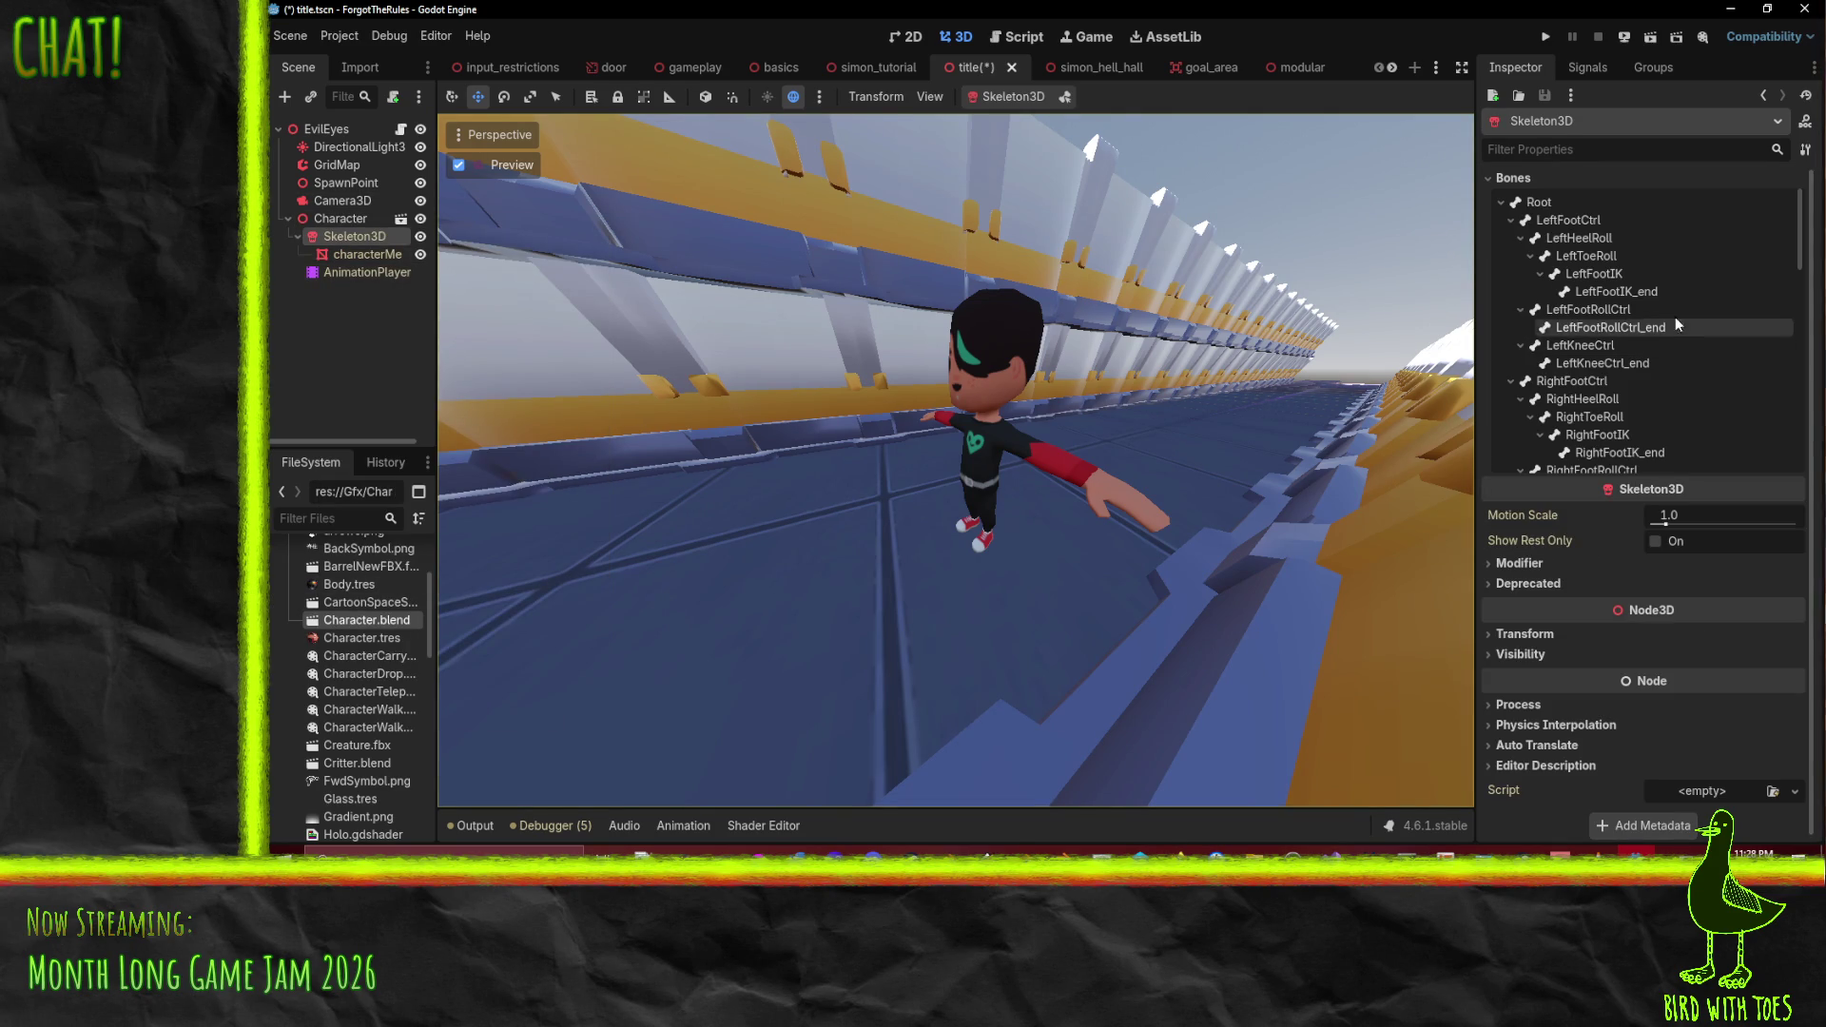
- Find and select the RightArm bone in the Inspector's Bones tree
left_click(1598, 256)
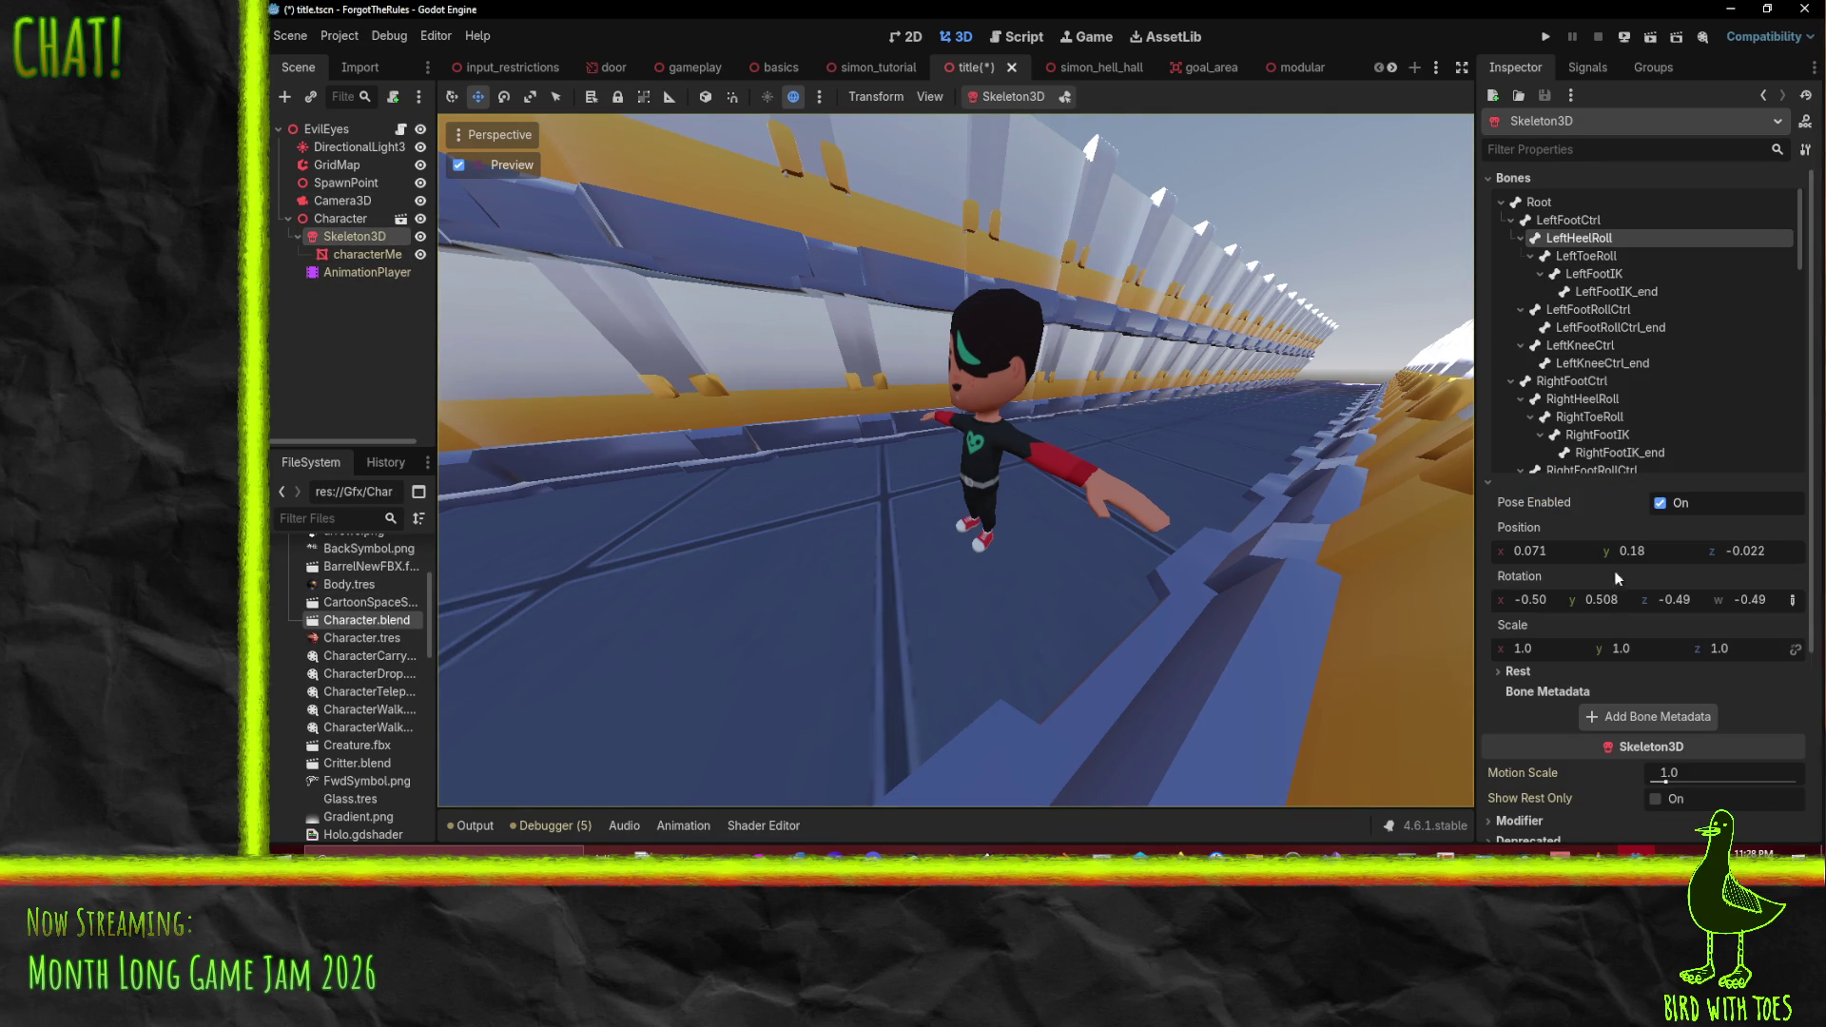
left_click(1567, 219)
left_click(1510, 221)
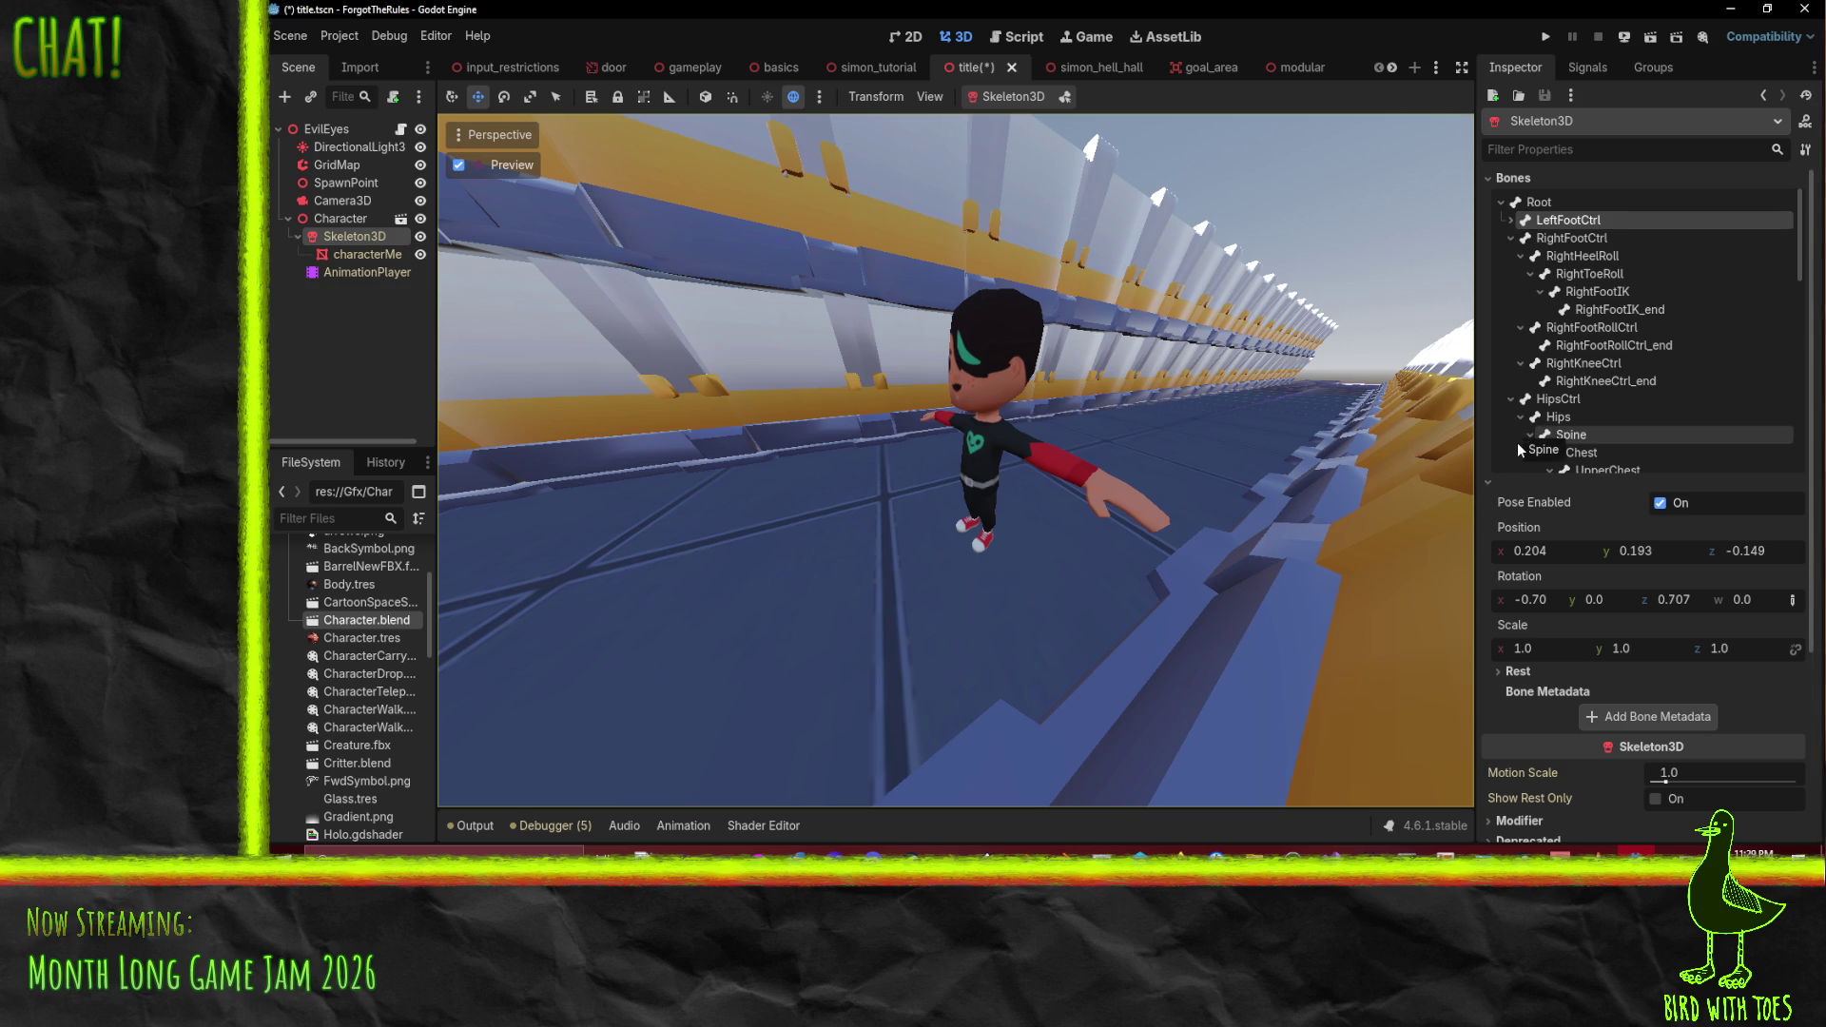
scroll(1578, 409, "down", 10)
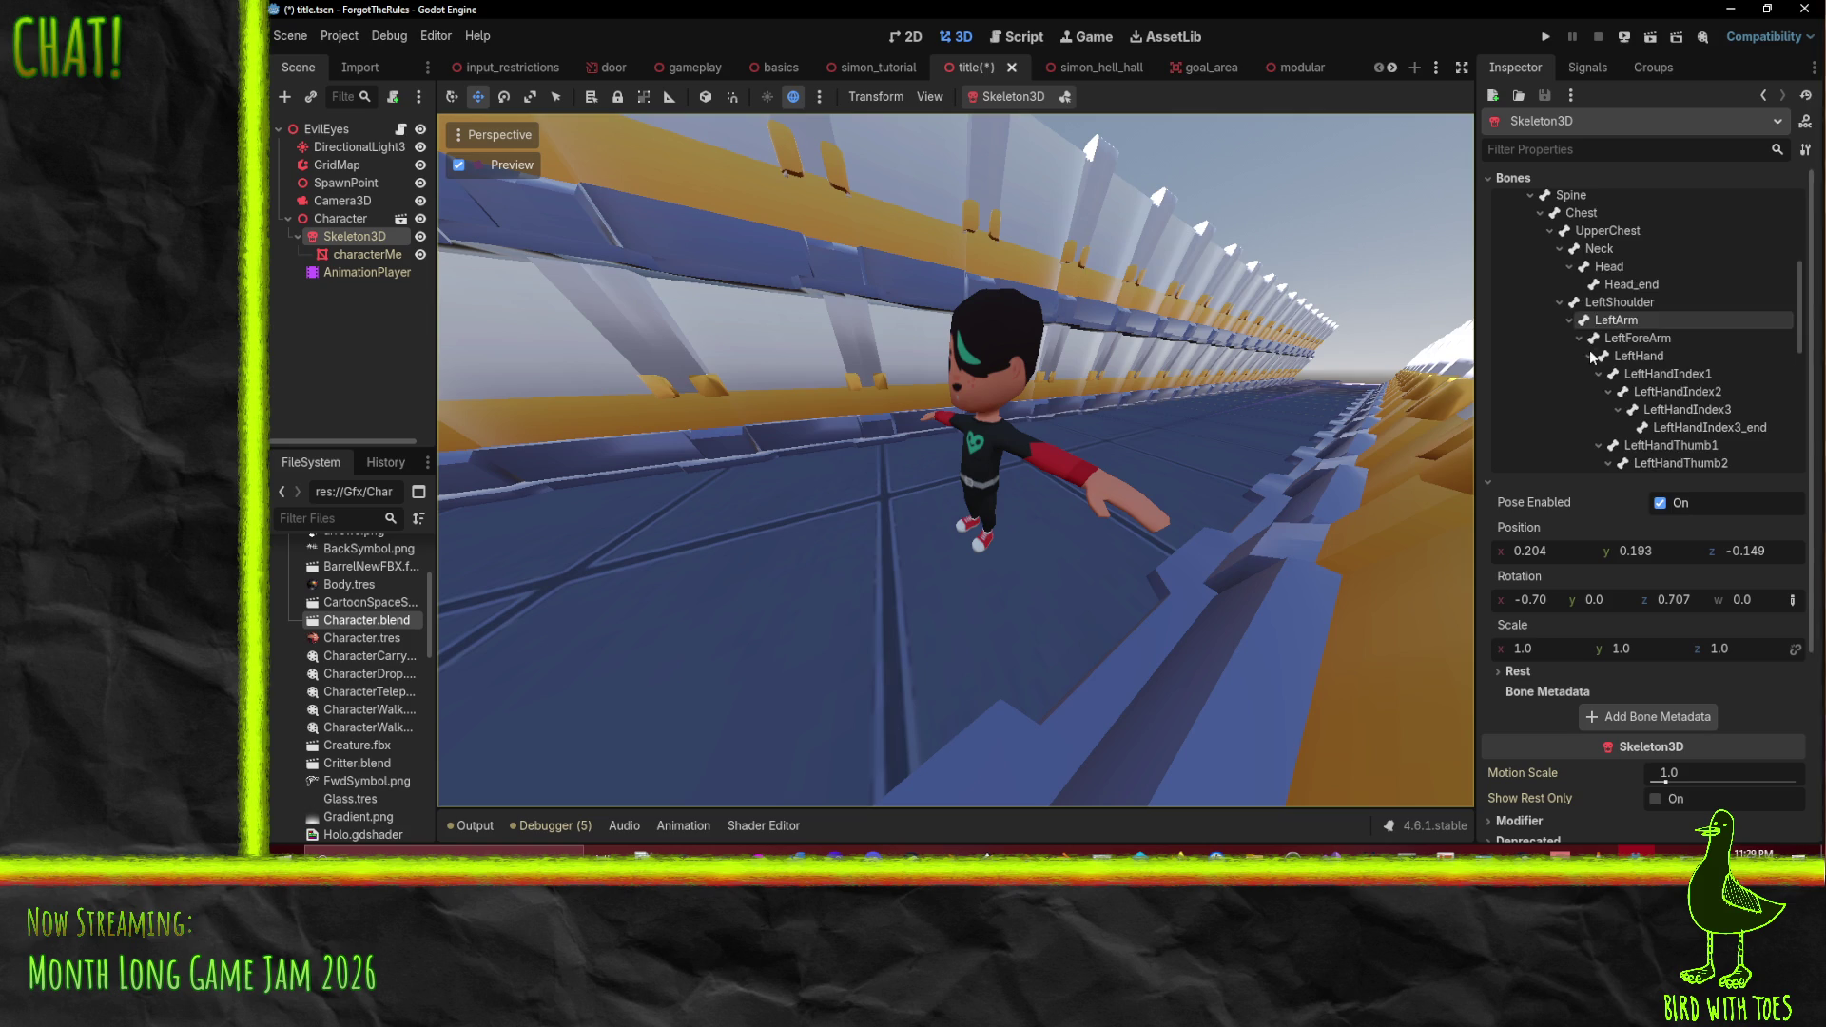
scroll(1609, 380, "down", 10)
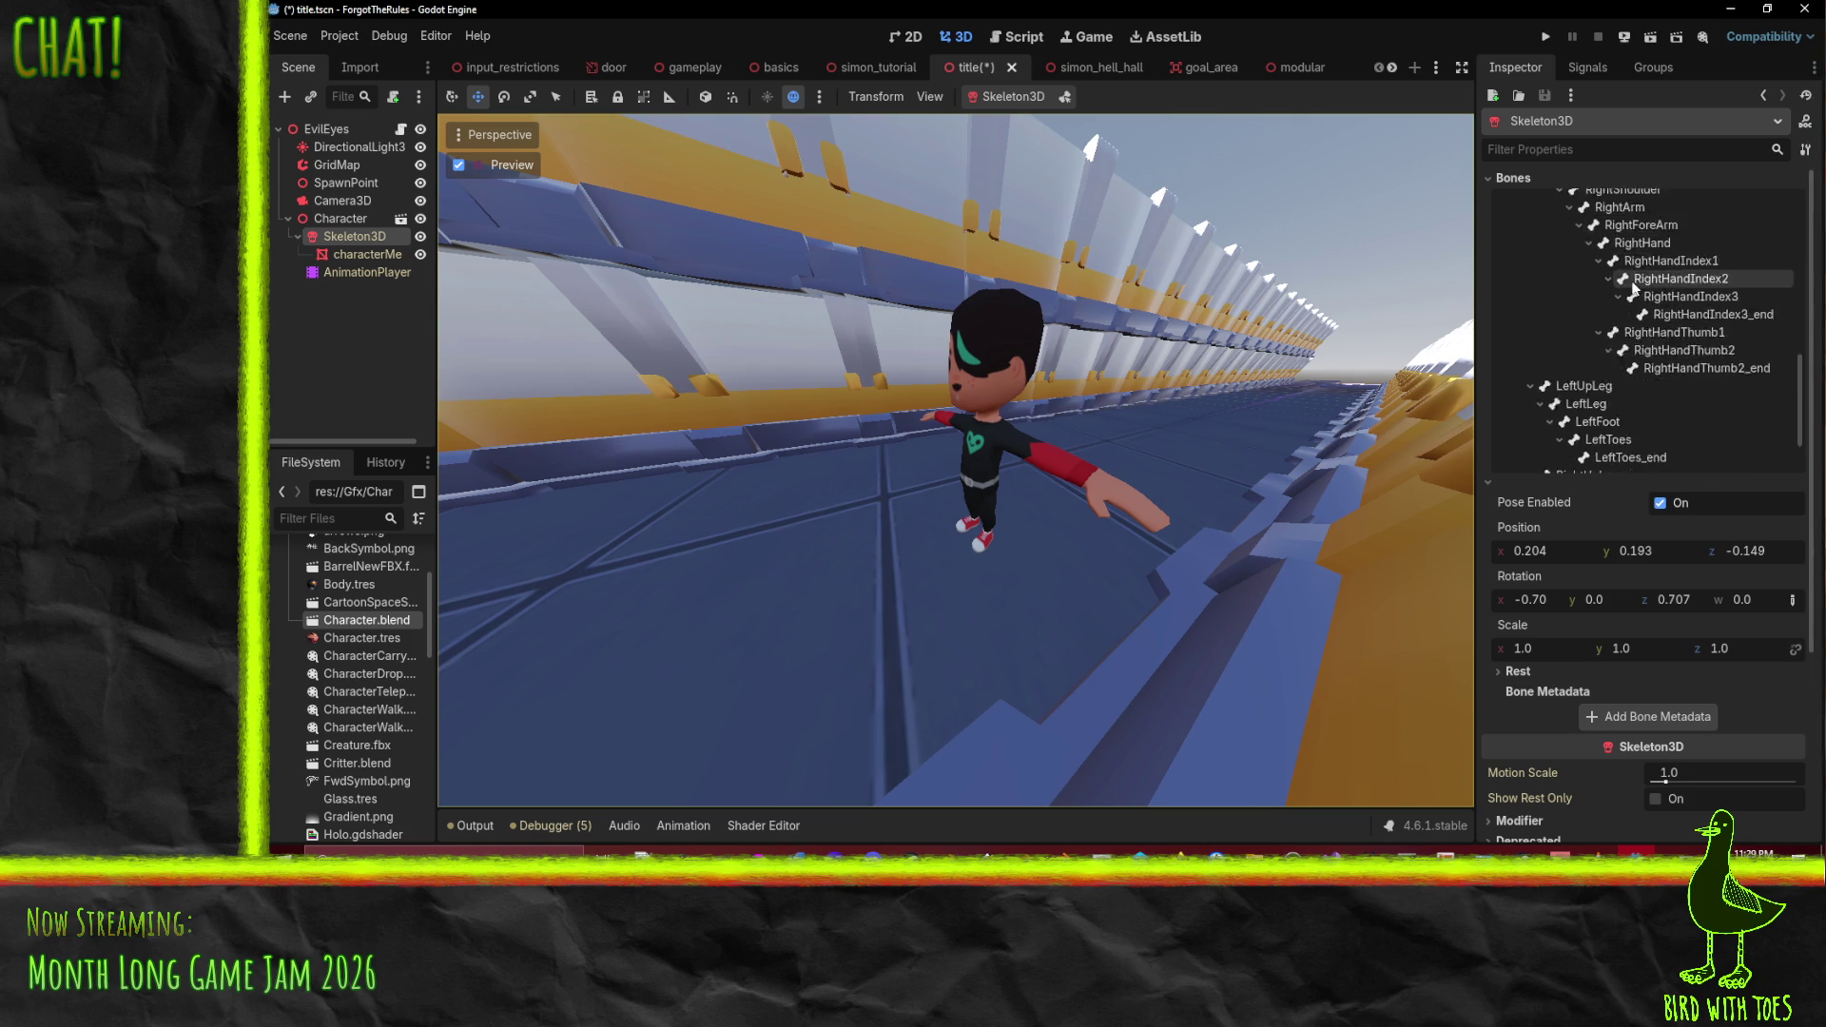
scroll(1634, 295, "up", 5)
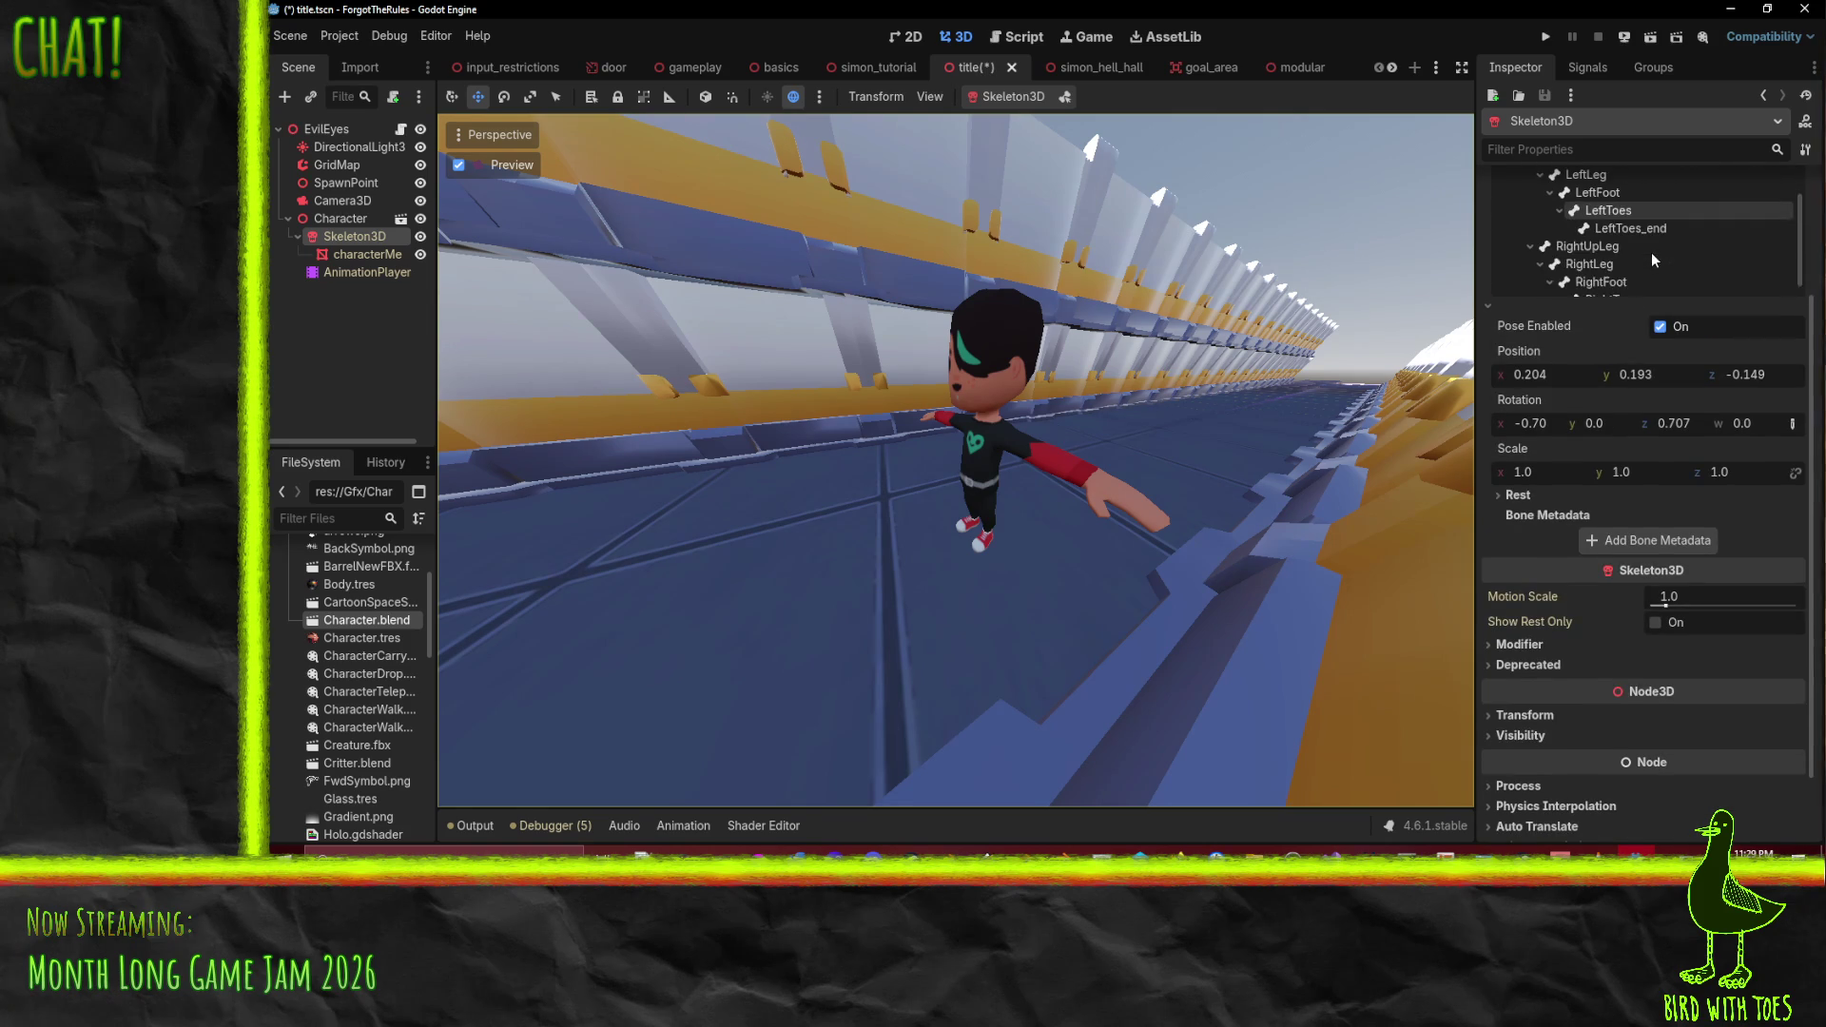
scroll(1702, 371, "up", 5)
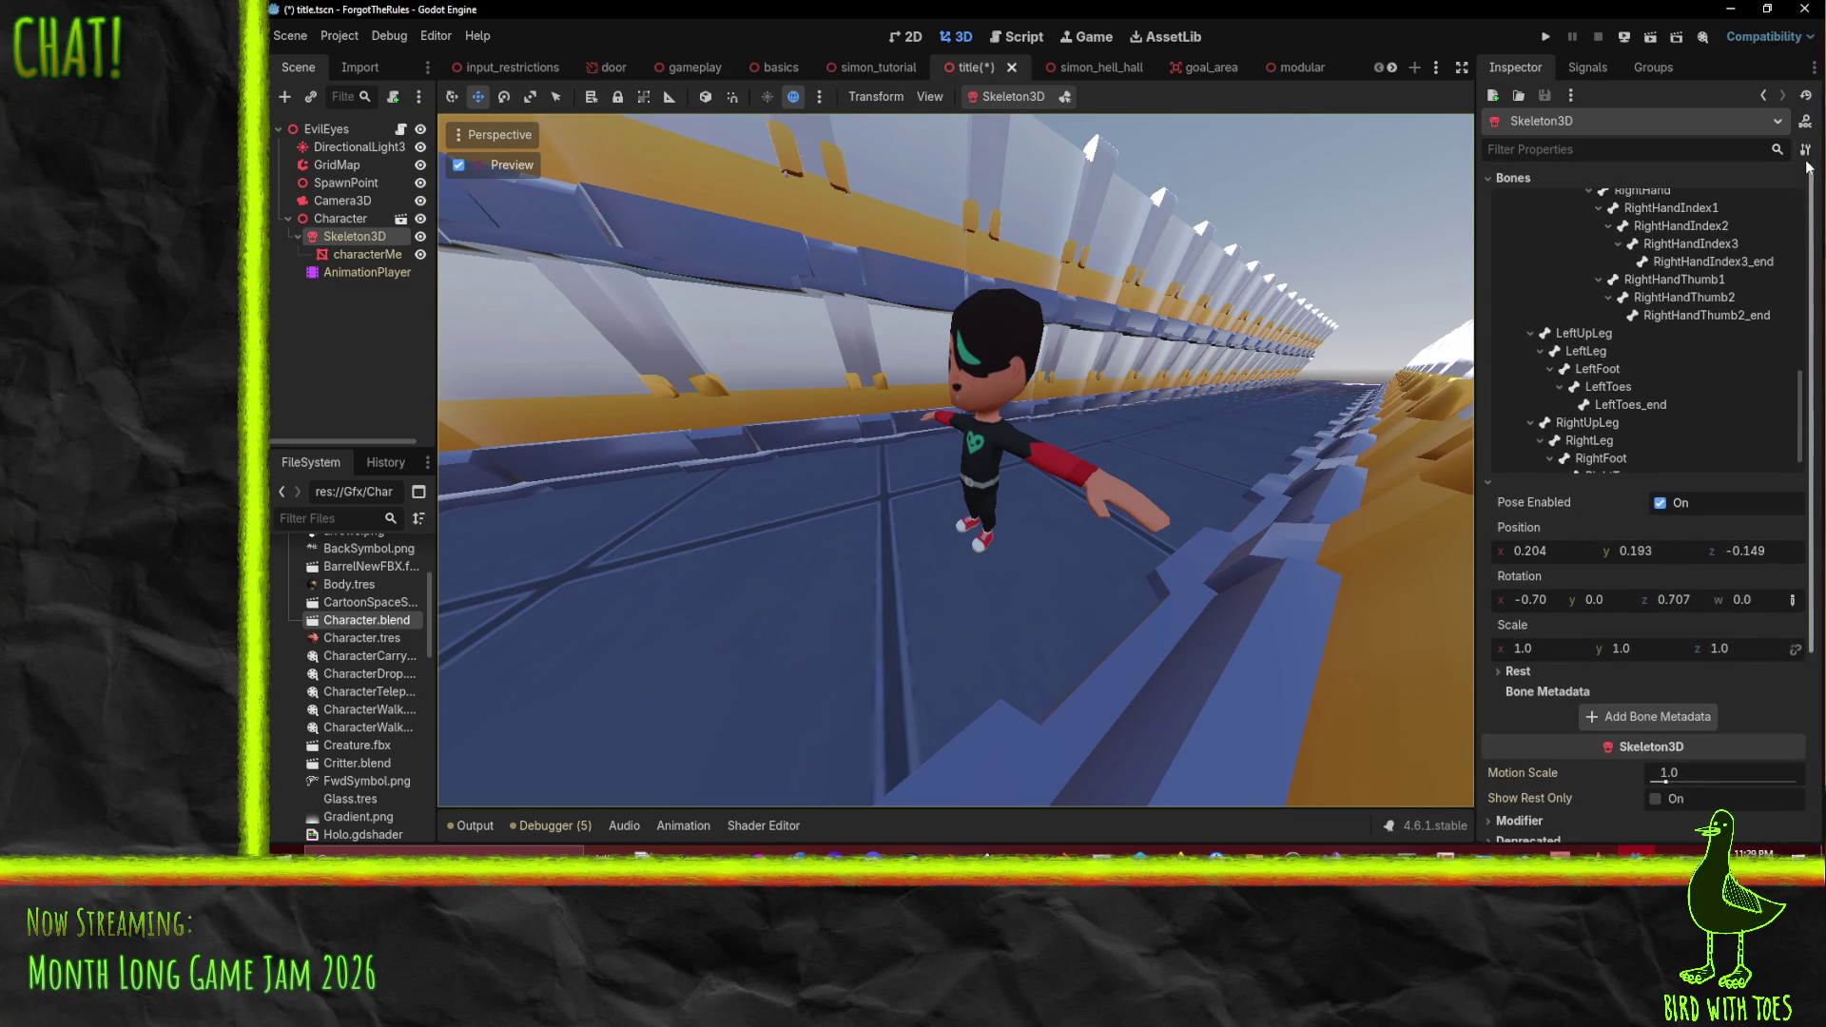
scroll(1678, 380, "up", 1)
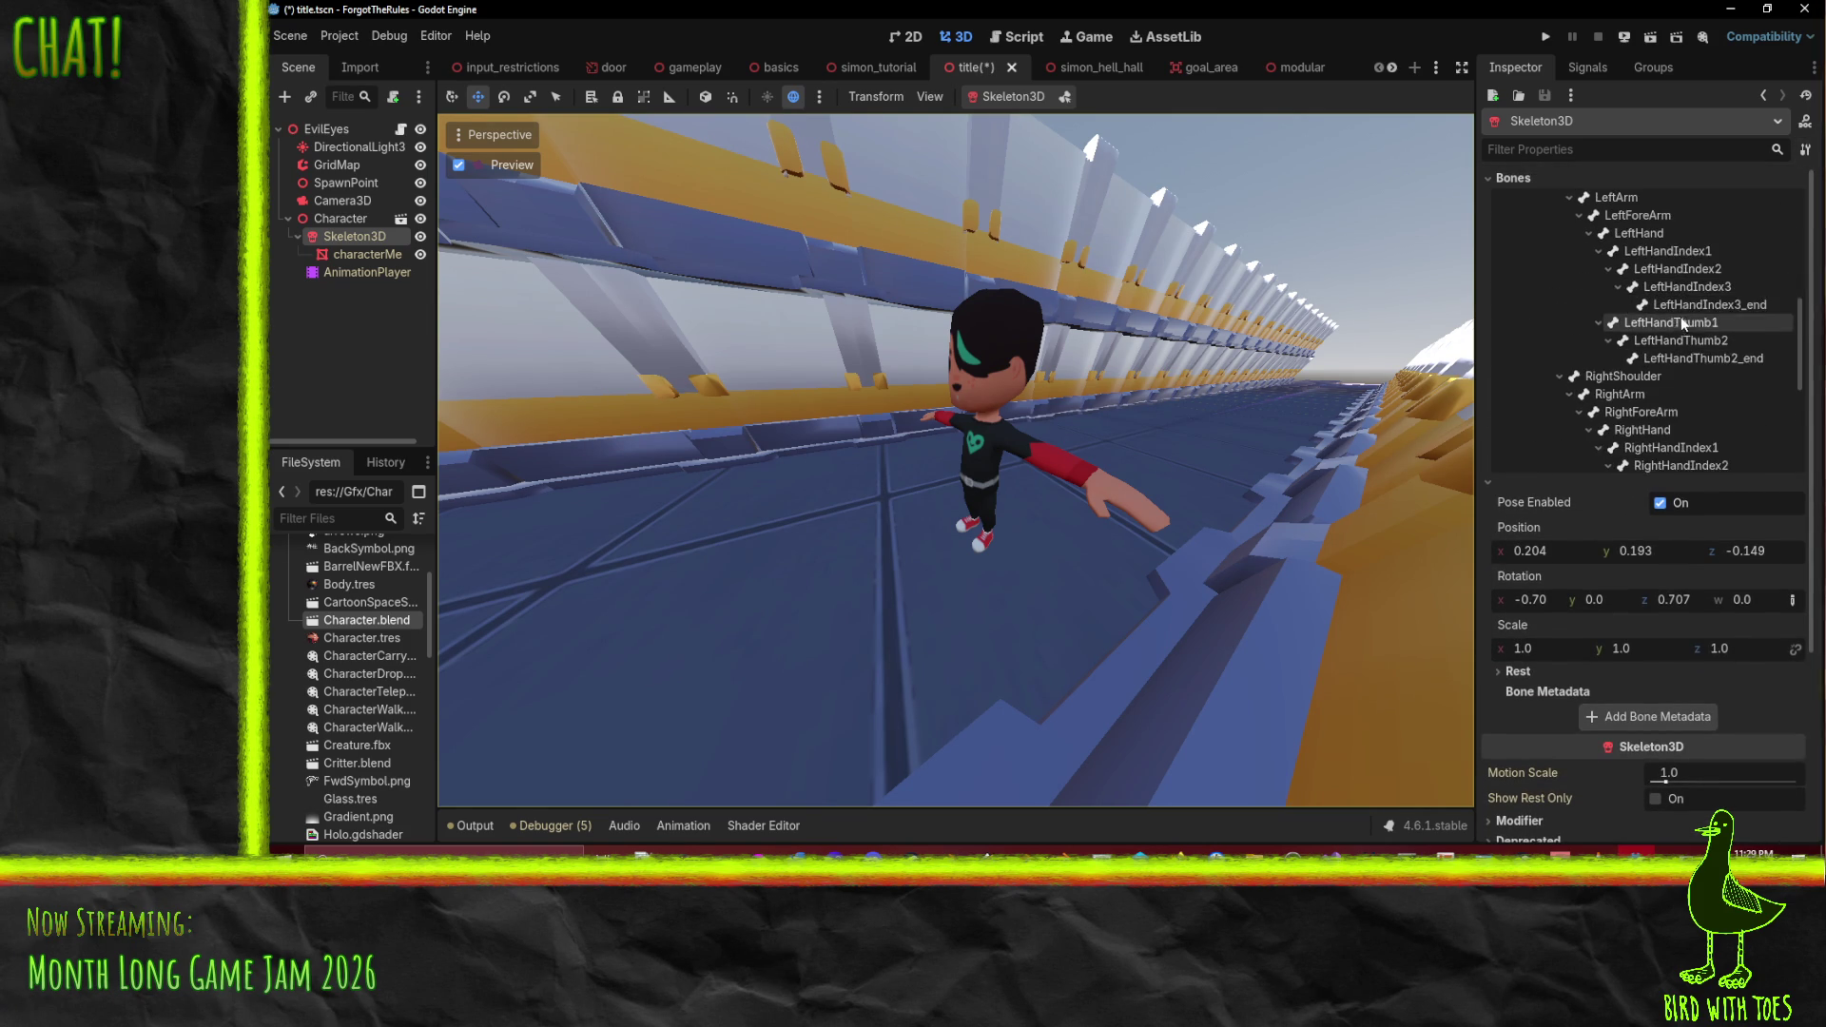
left_click(1632, 397)
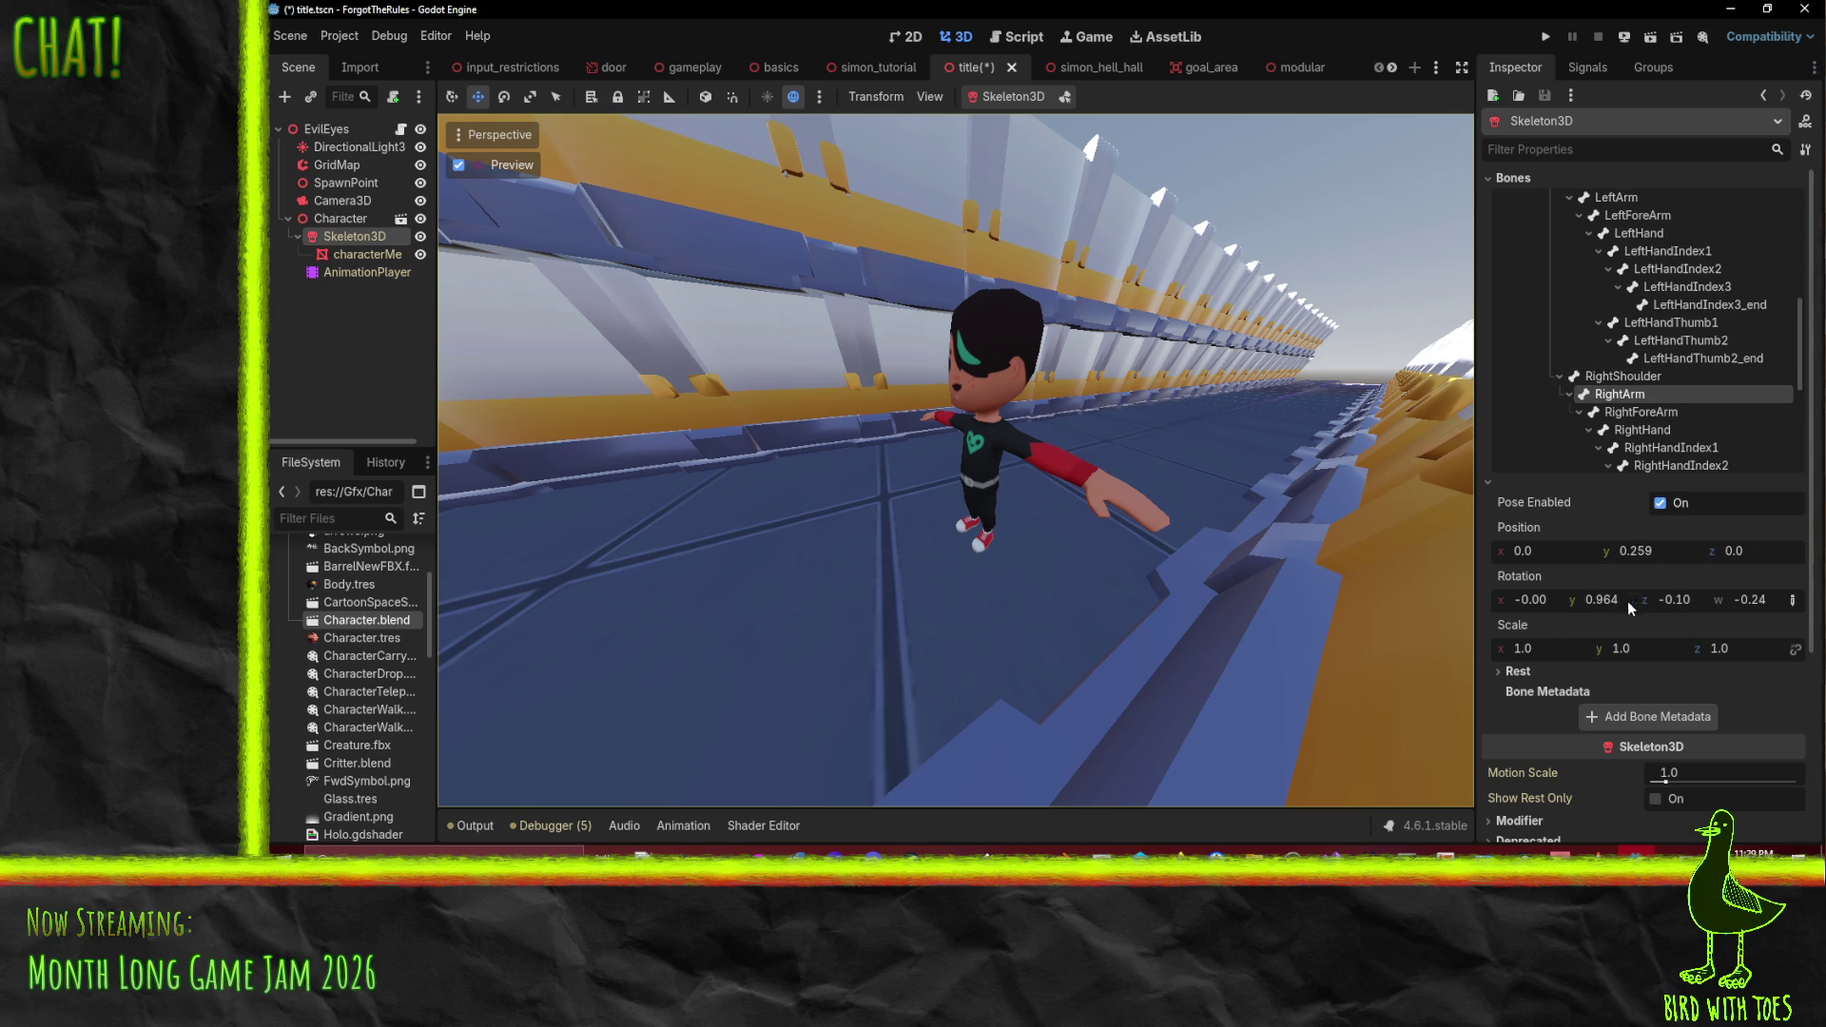
- Rotate the RightArm bone, then lower the LeftArm to the Character's side via its z rotation
mouse_move(1628, 601)
left_mouse_down()
mouse_move(1664, 601)
mouse_move(1607, 608)
mouse_move(1693, 601)
mouse_move(1678, 601)
left_mouse_up()
scroll(1661, 395, "down", 6)
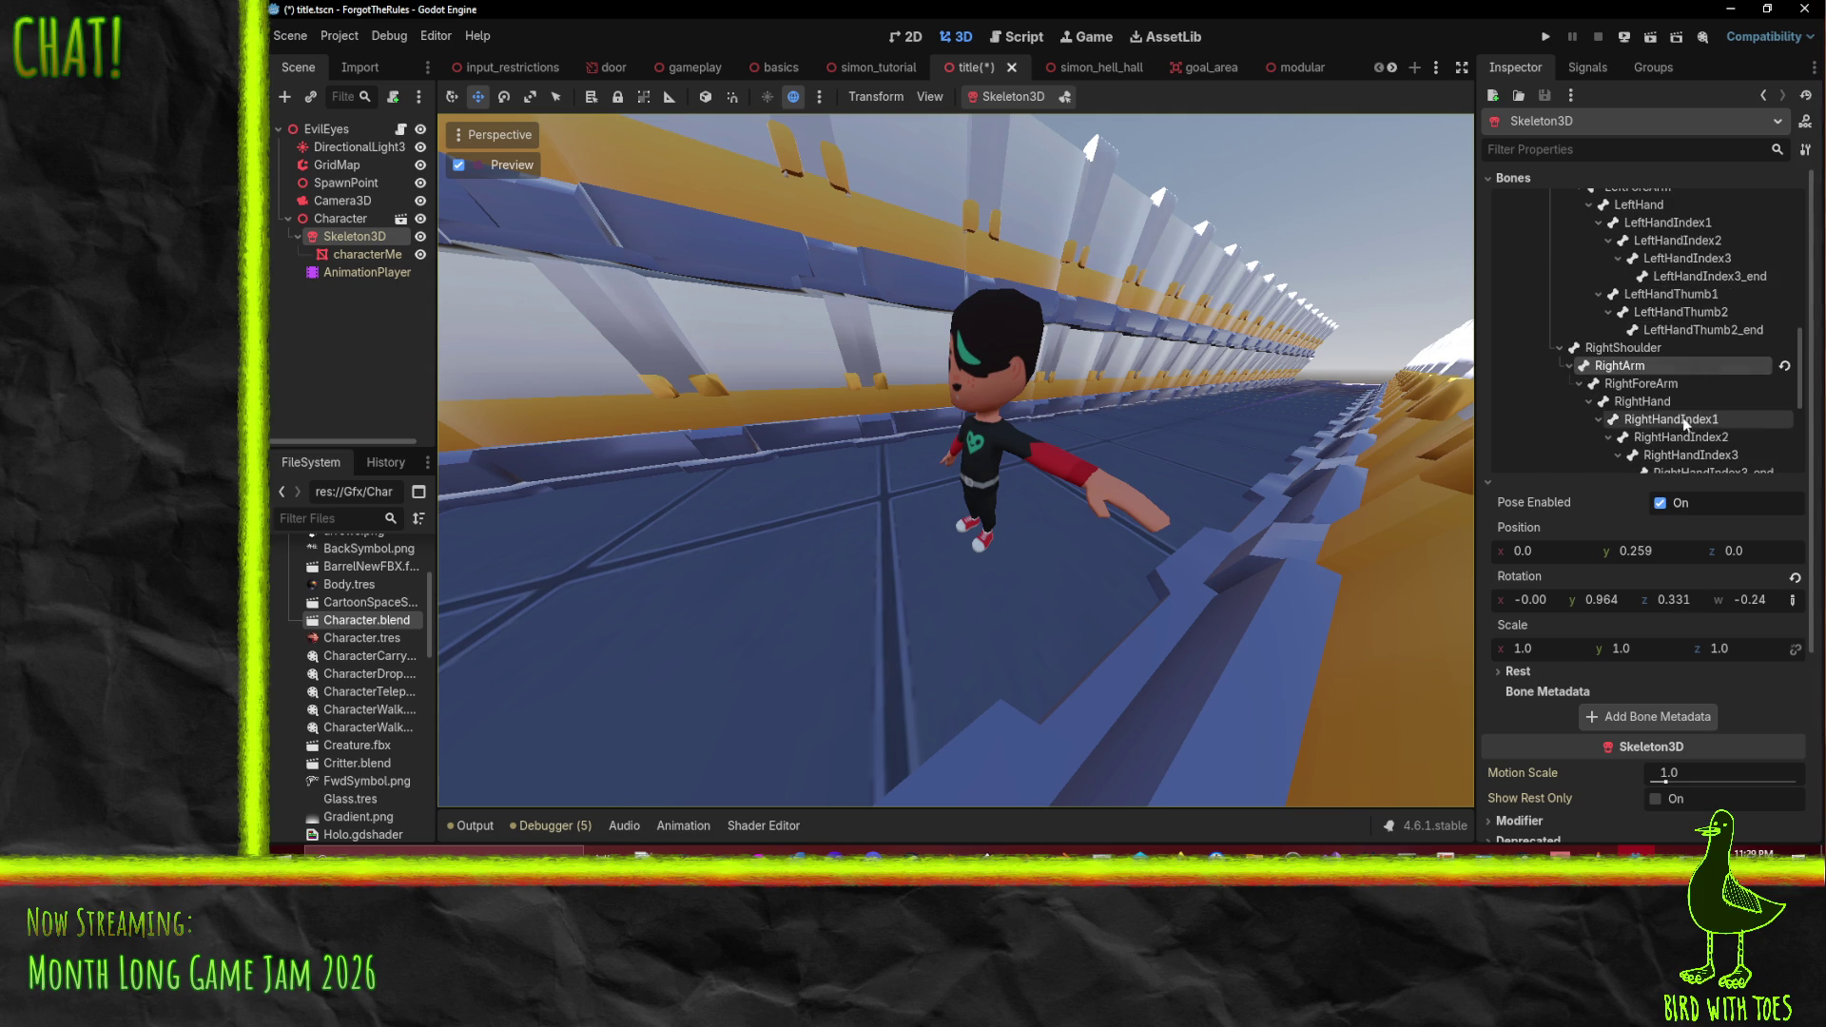
scroll(1661, 395, "up", 1)
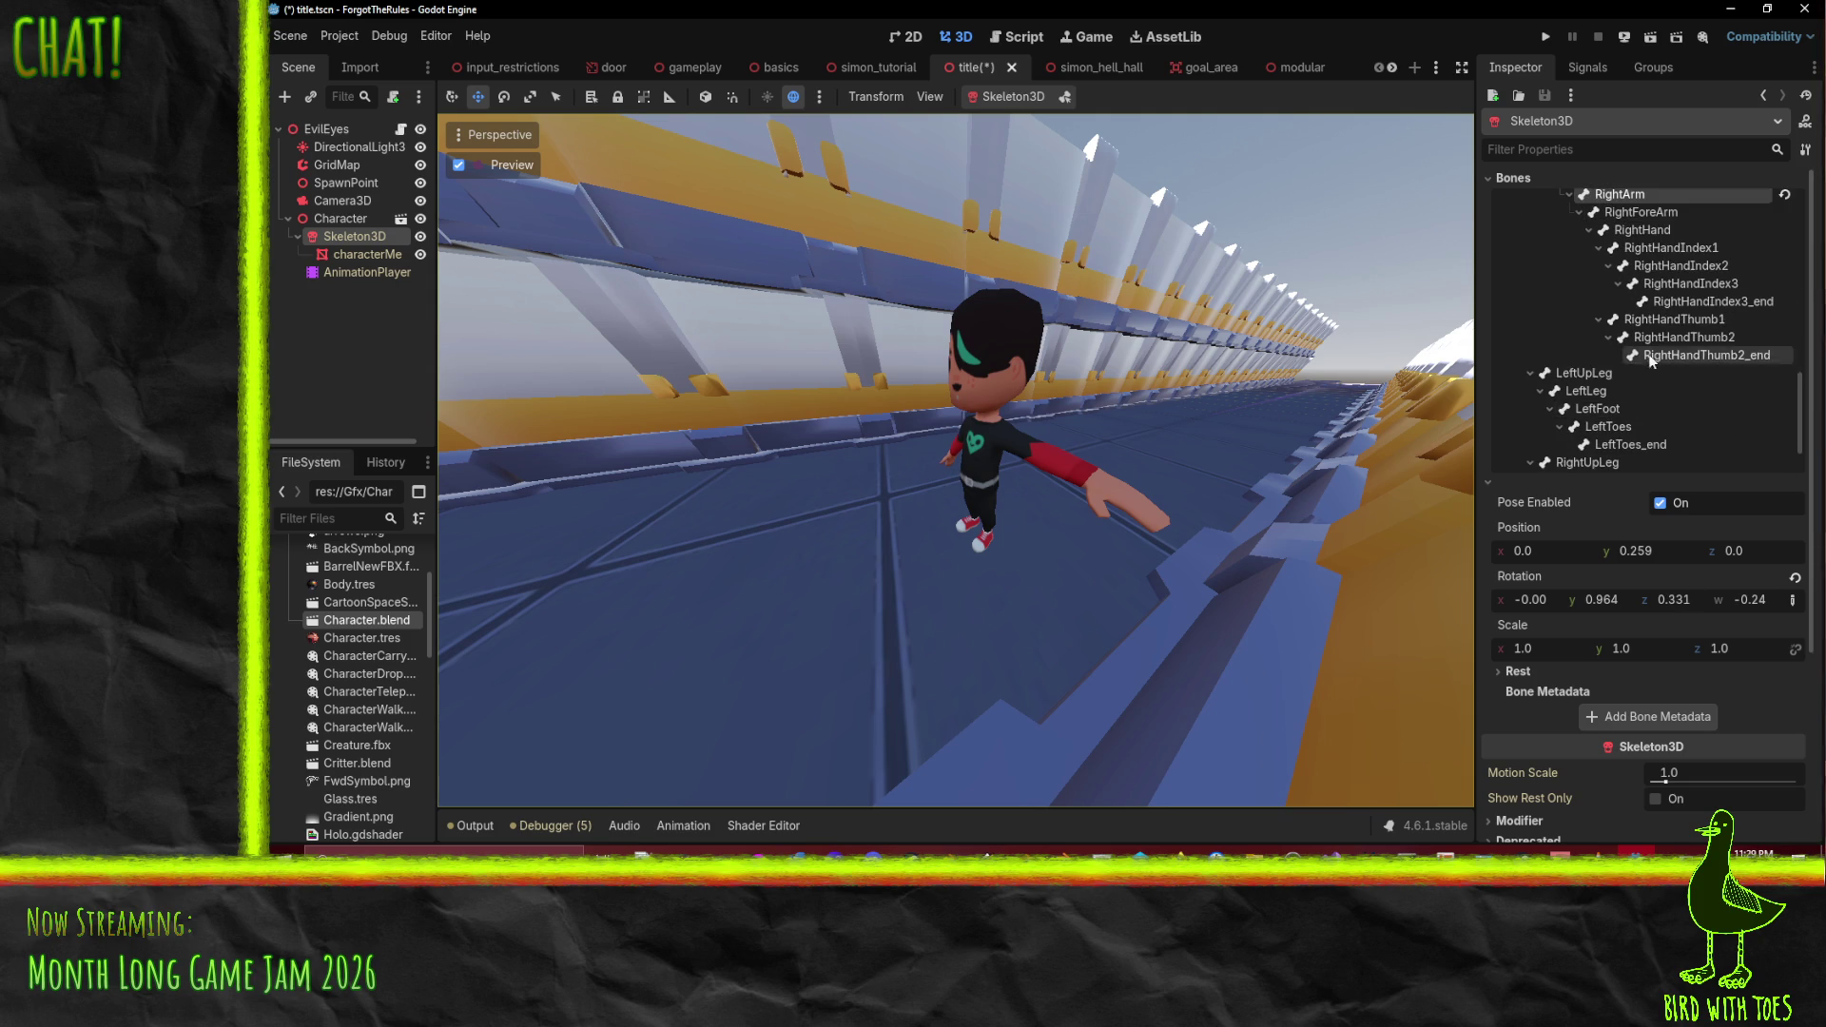
scroll(1661, 395, "up", 4)
left_click(1617, 306)
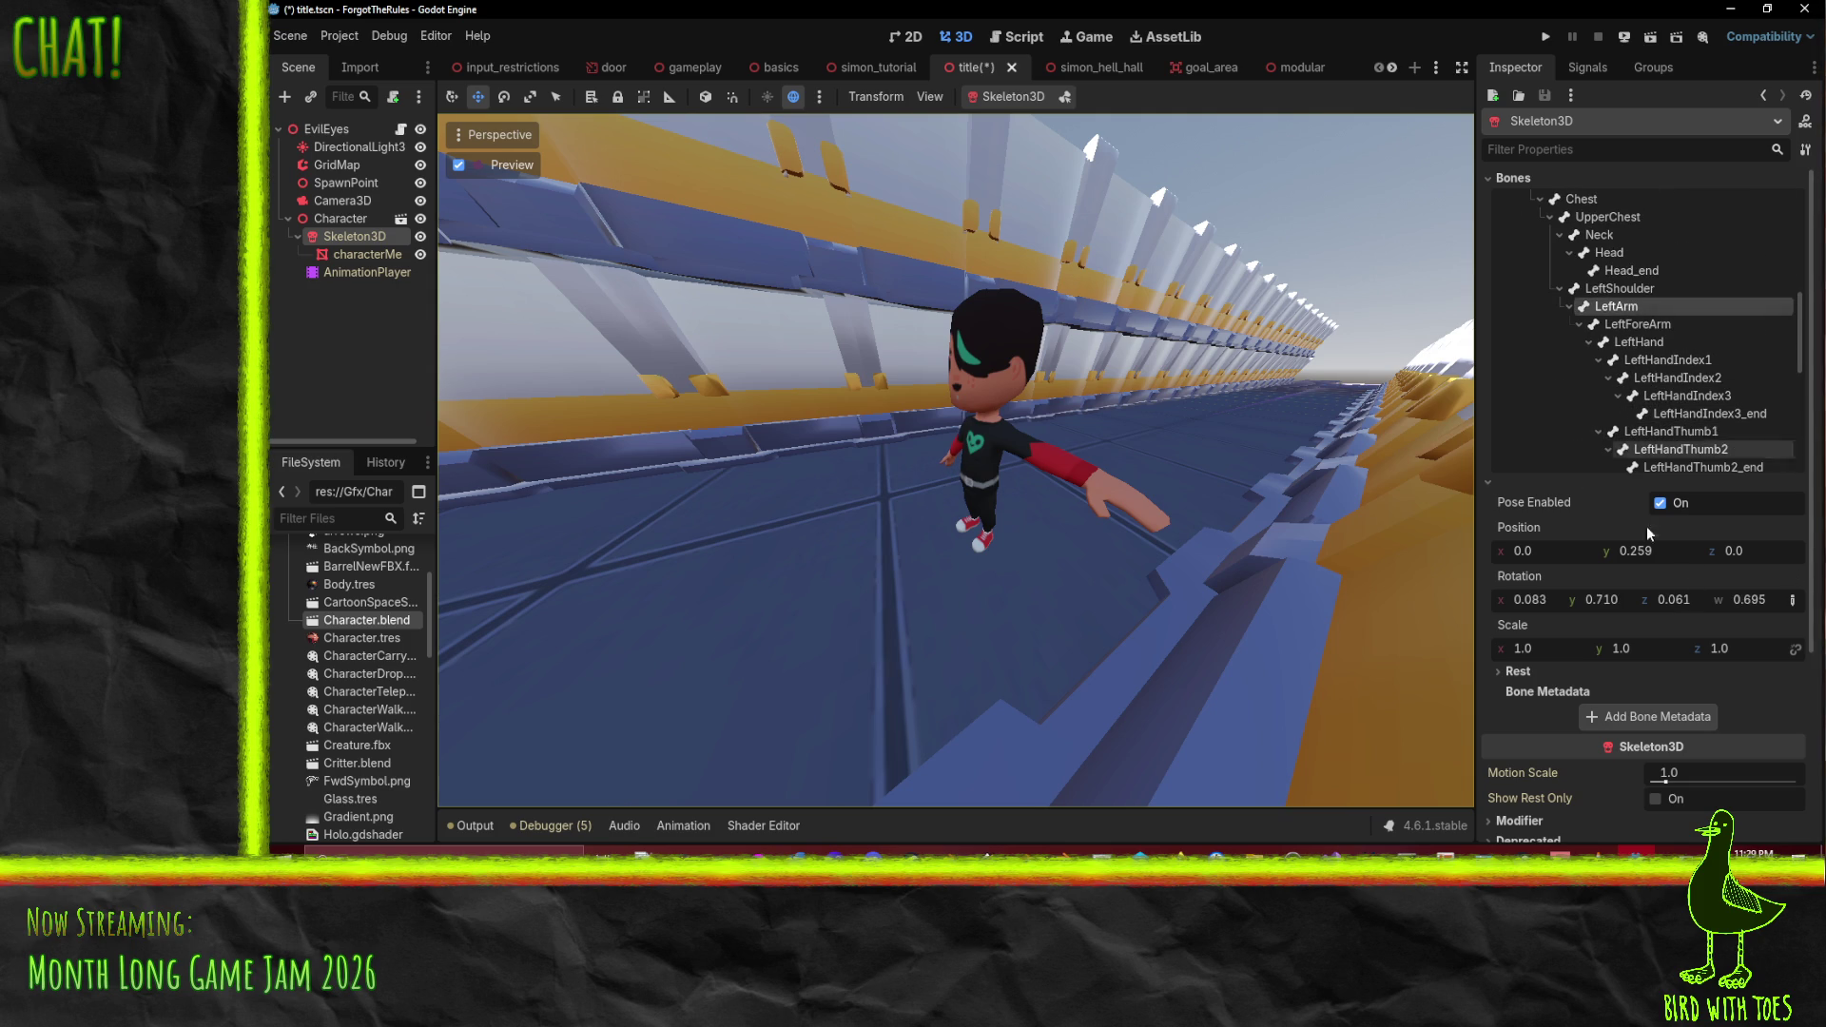
mouse_move(1675, 601)
left_mouse_down()
mouse_move(1579, 600)
mouse_move(1663, 597)
left_mouse_up()
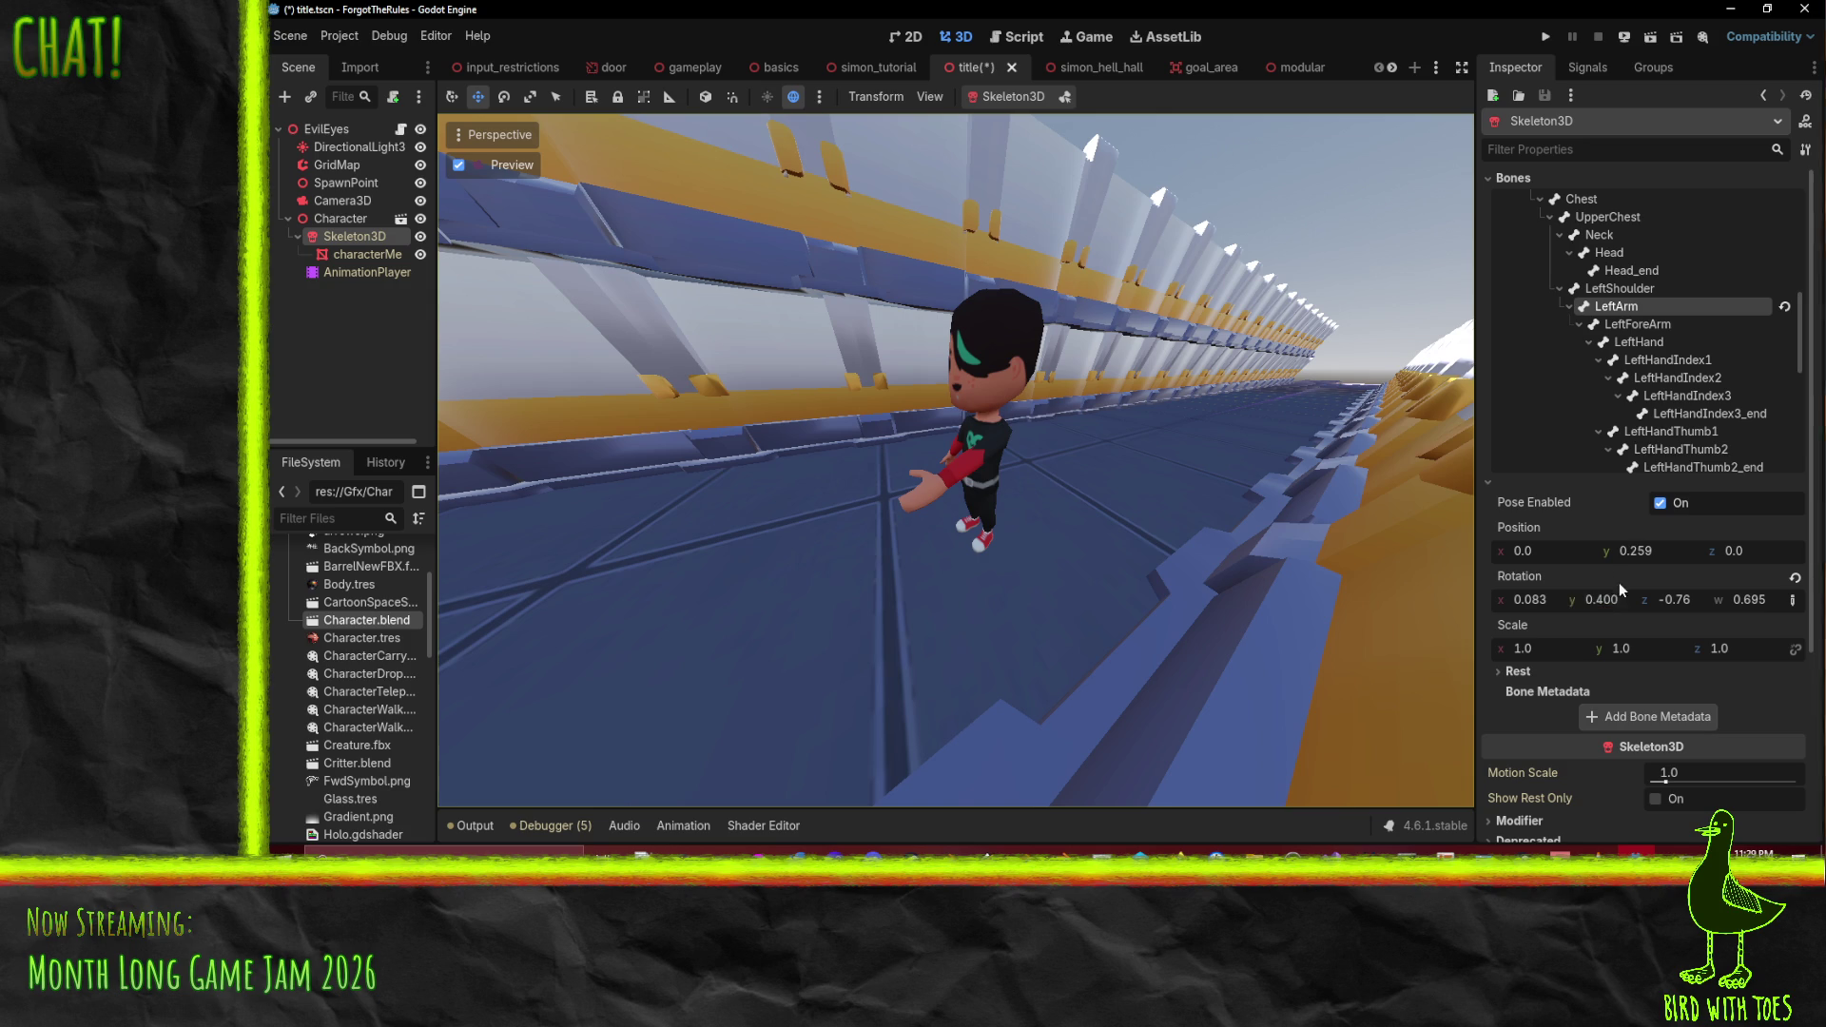
mouse_move(1607, 593)
left_mouse_down()
mouse_move(1601, 608)
mouse_move(1511, 599)
left_mouse_up()
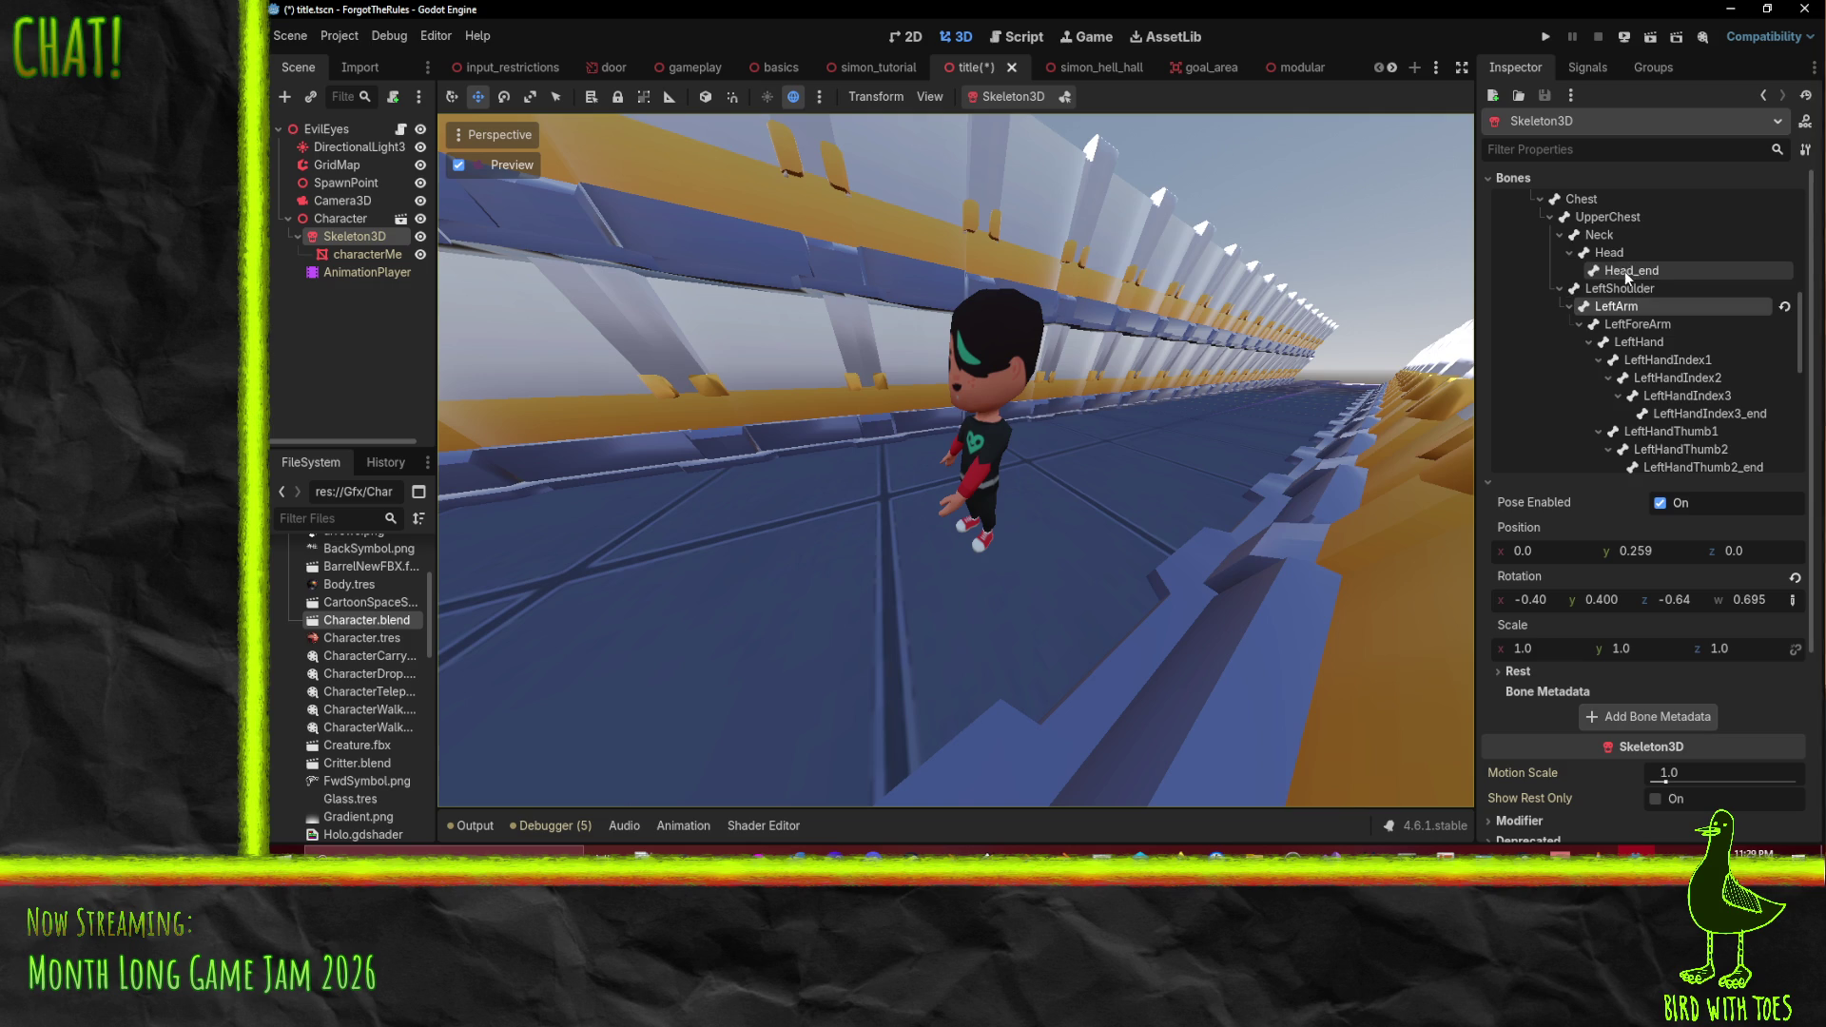
- Set the RightArm bone rotation to 0.274, 0.734, 0.366, -0.24
scroll(1656, 344, "down", 3)
left_click(1620, 400)
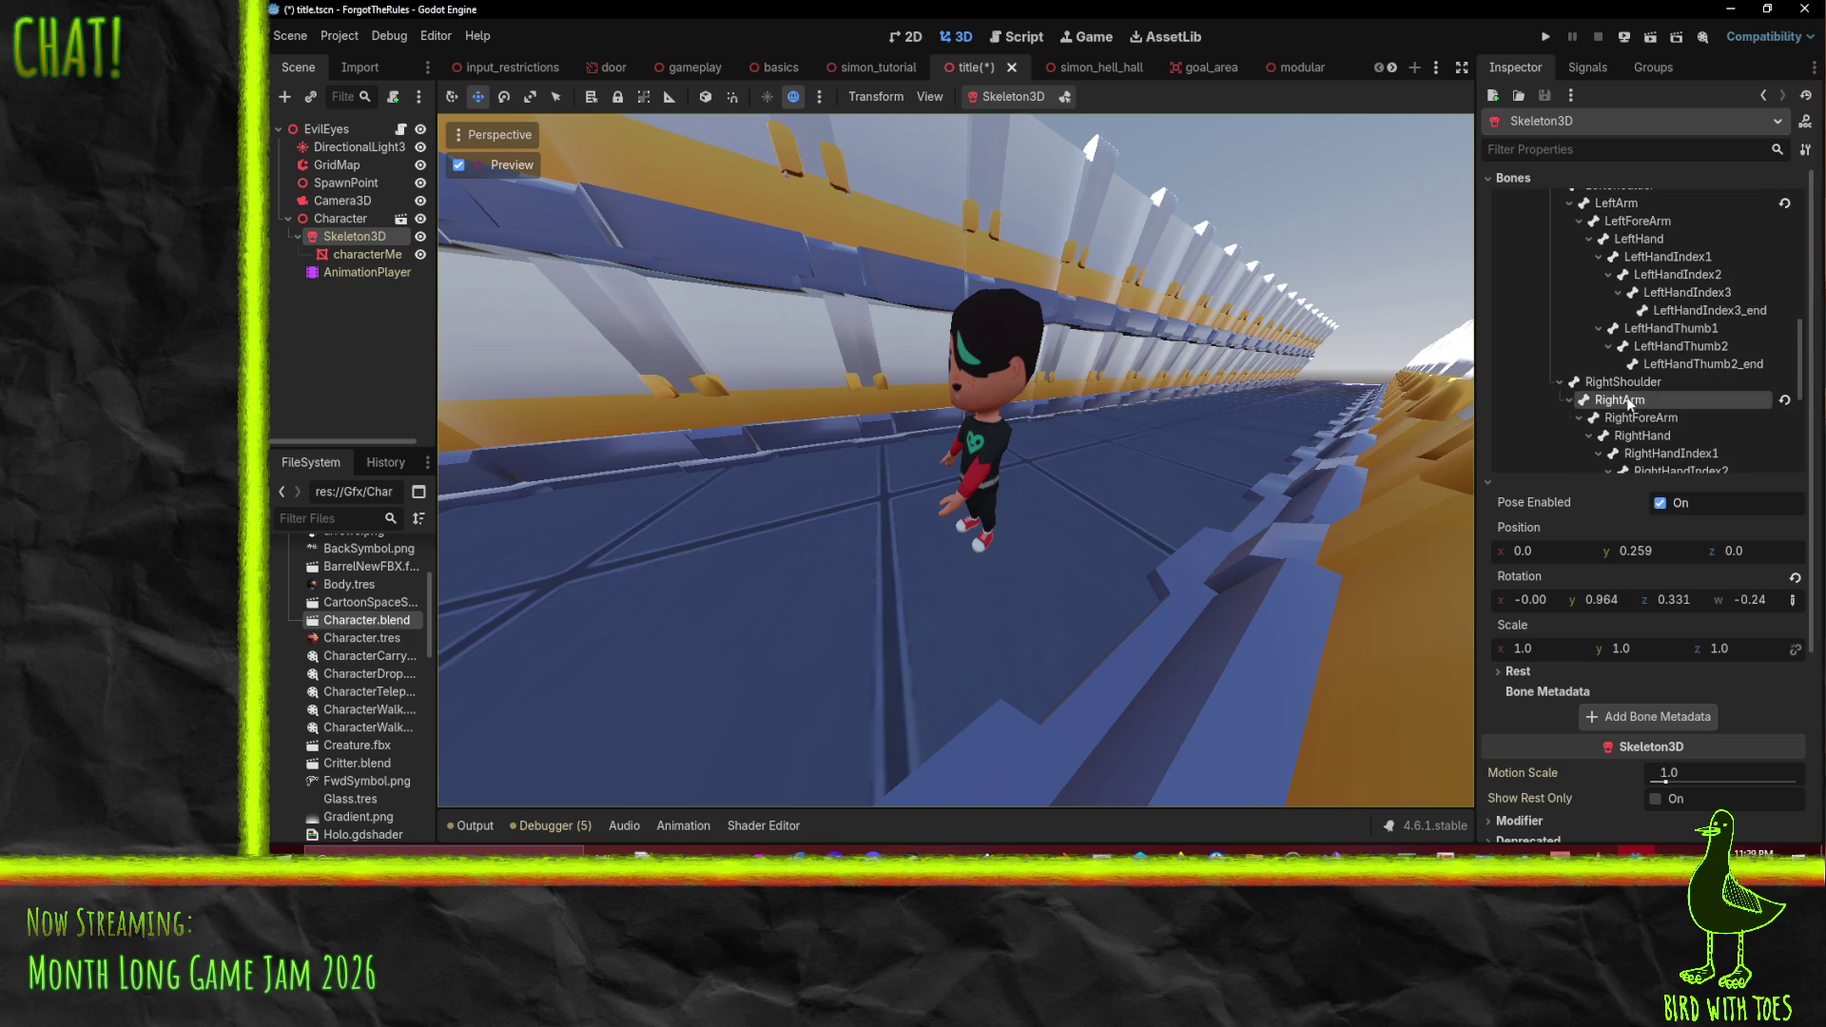
mouse_move(1683, 599)
left_mouse_down()
mouse_move(1569, 599)
mouse_move(1684, 601)
left_mouse_up()
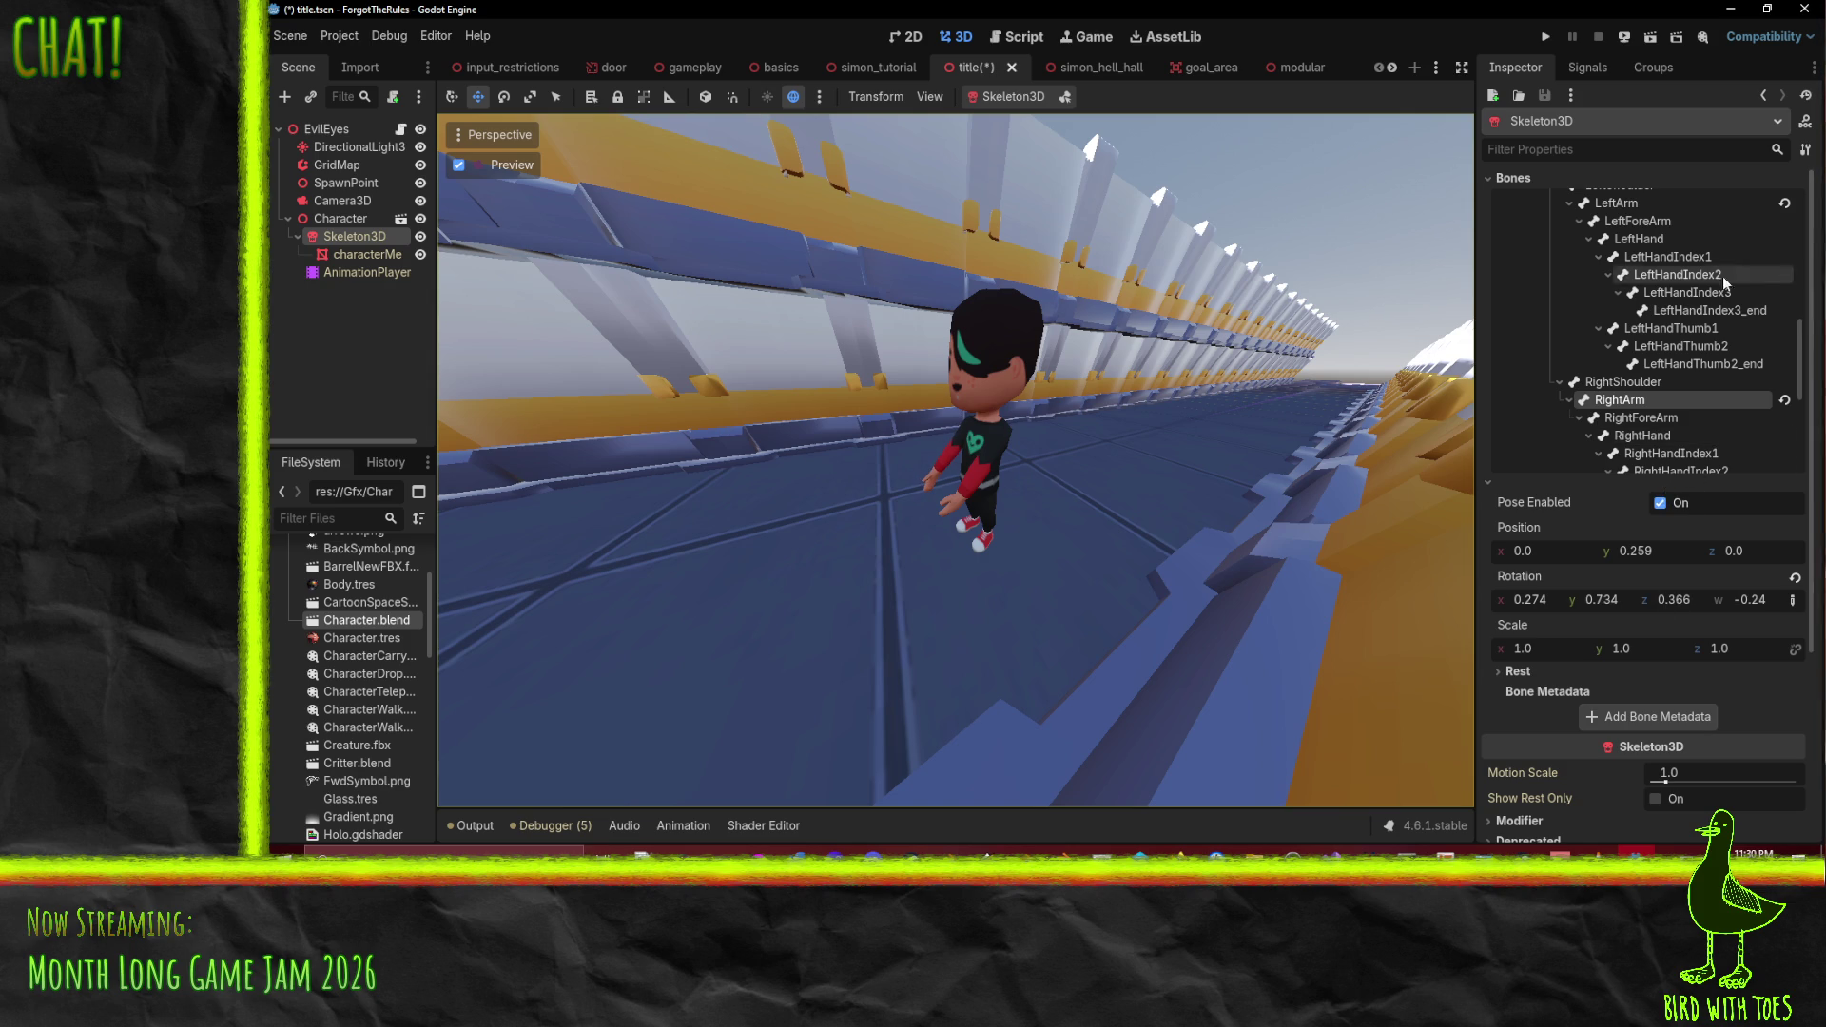
- Bend the RightForeArm and LeftForeArm bones forward toward the chest
left_click(1656, 424)
left_click_drag(1599, 597, 1741, 599)
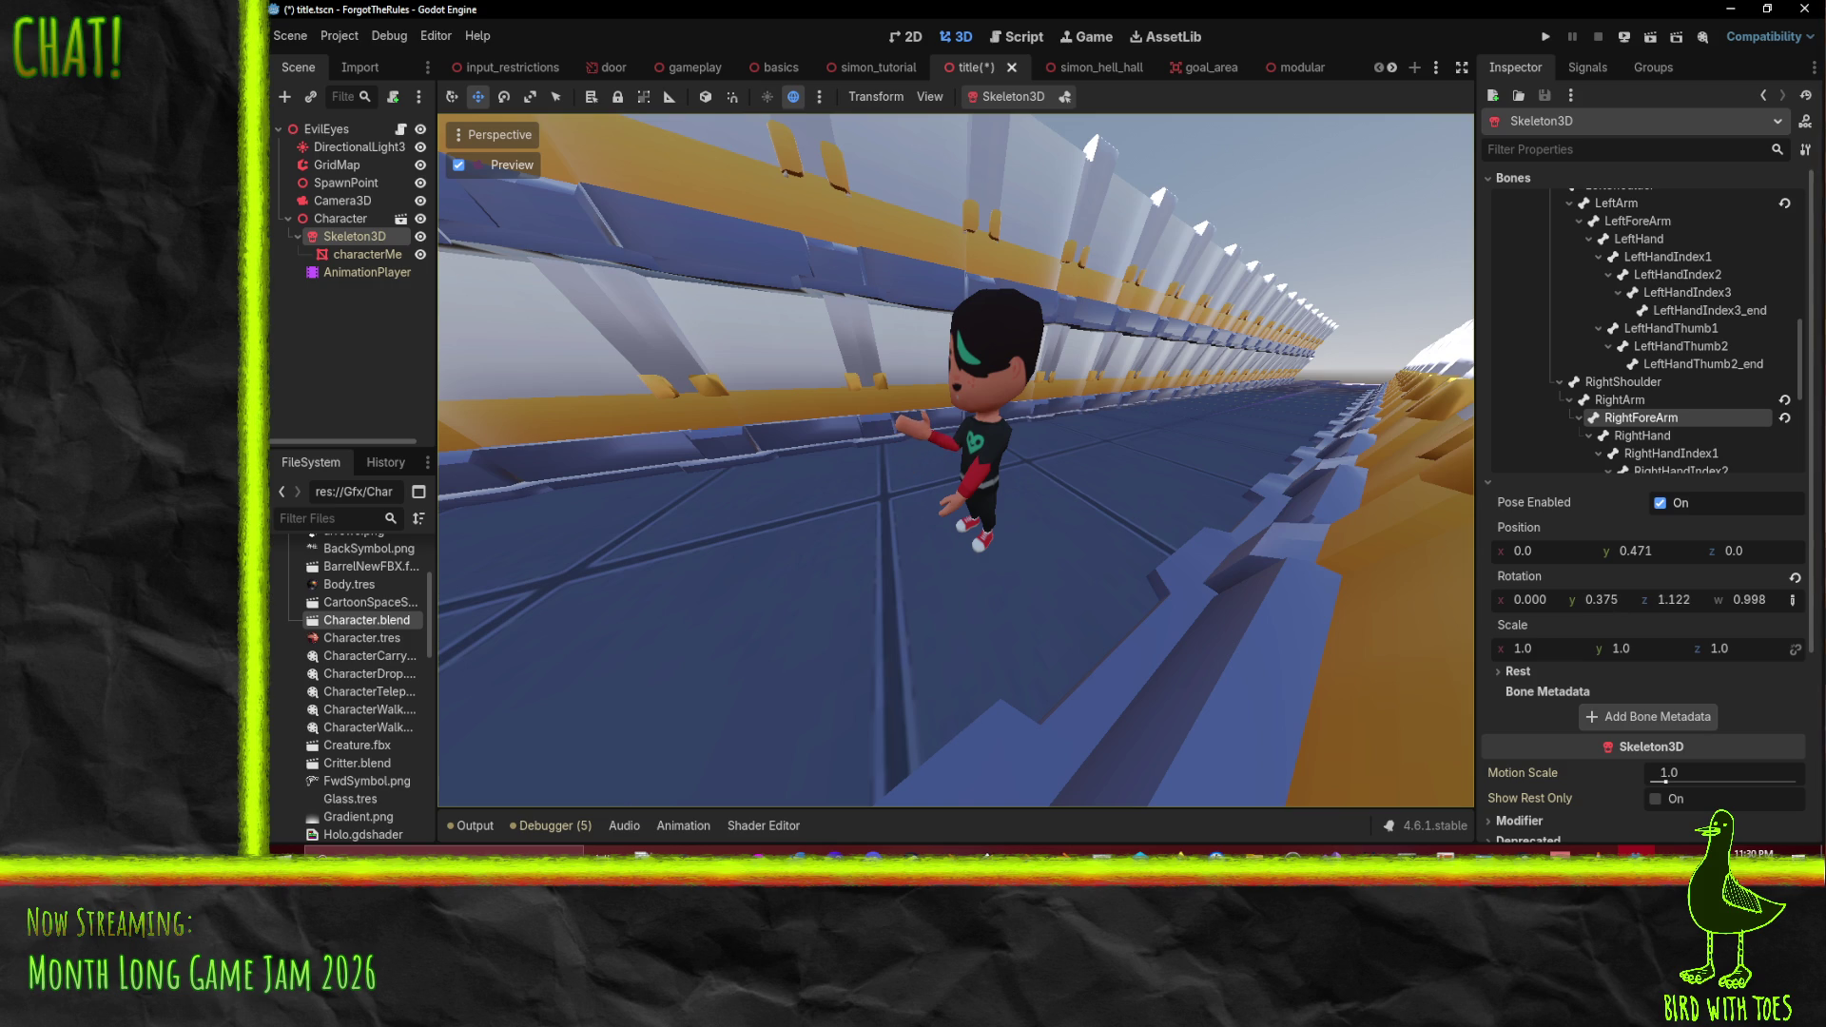
scroll(1675, 424, "down", 2)
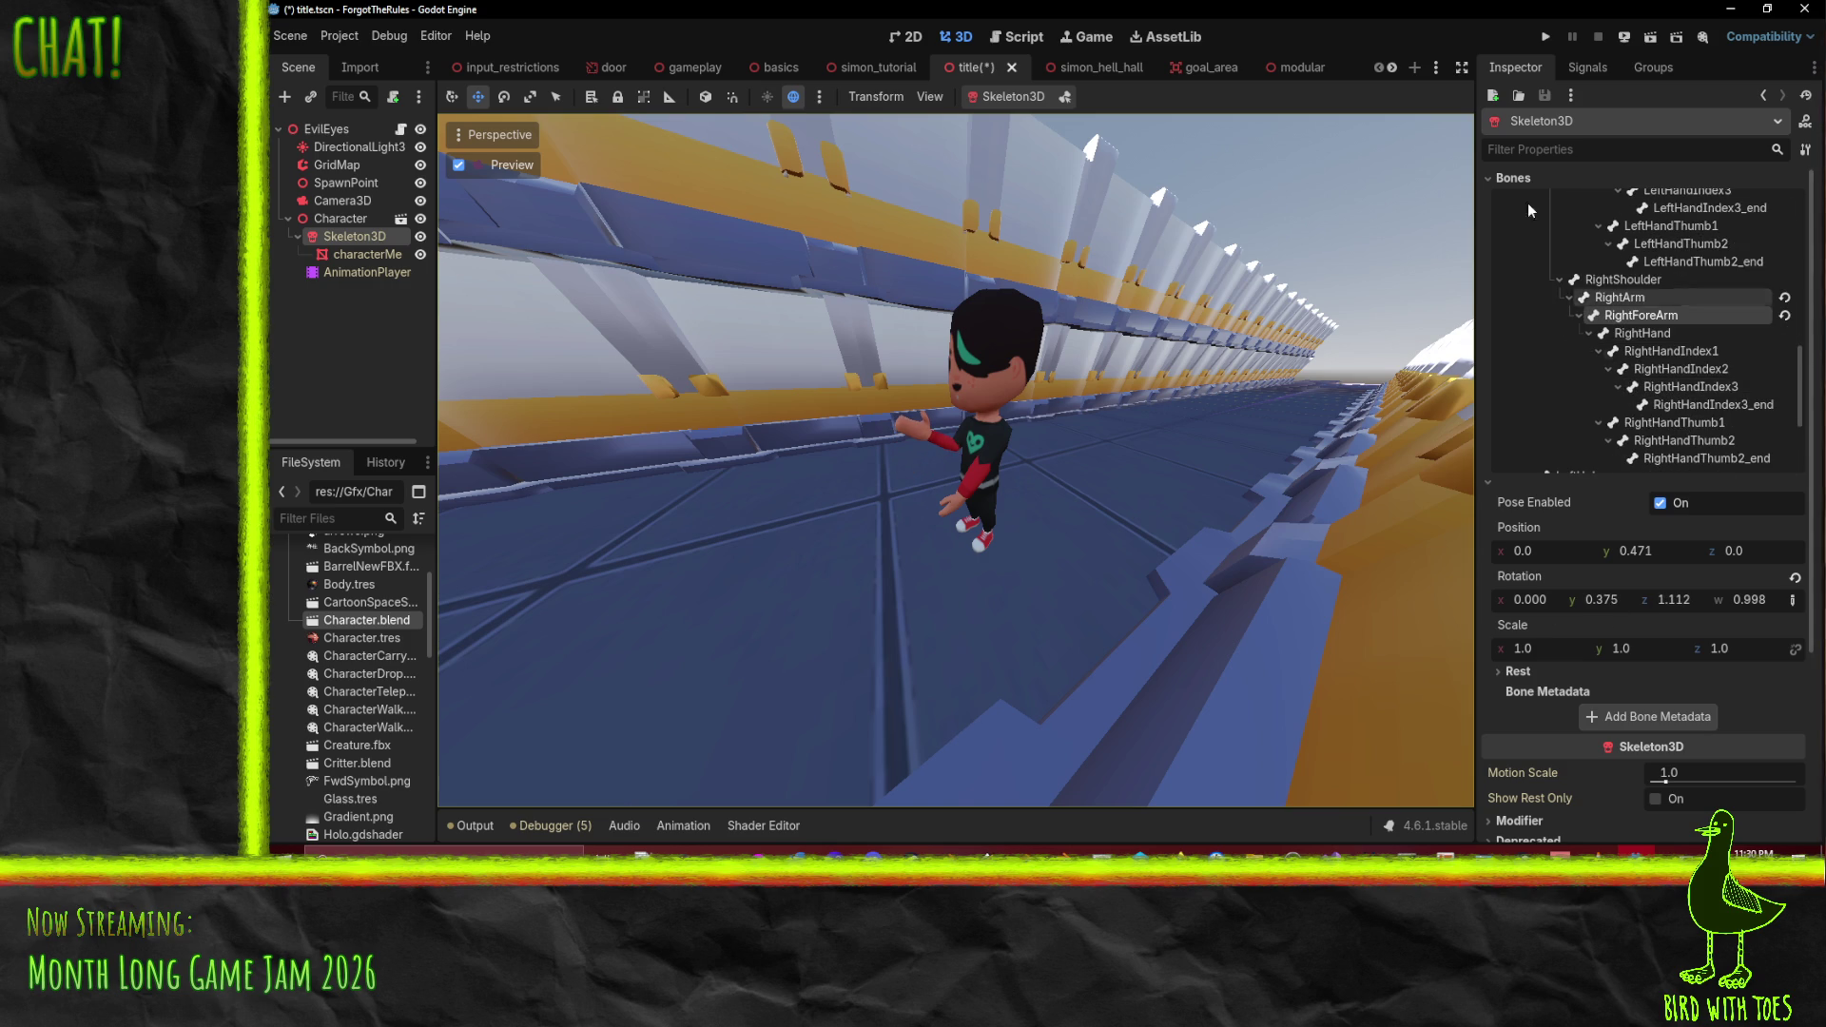
scroll(1681, 332, "down", 2)
scroll(1663, 375, "up", 4)
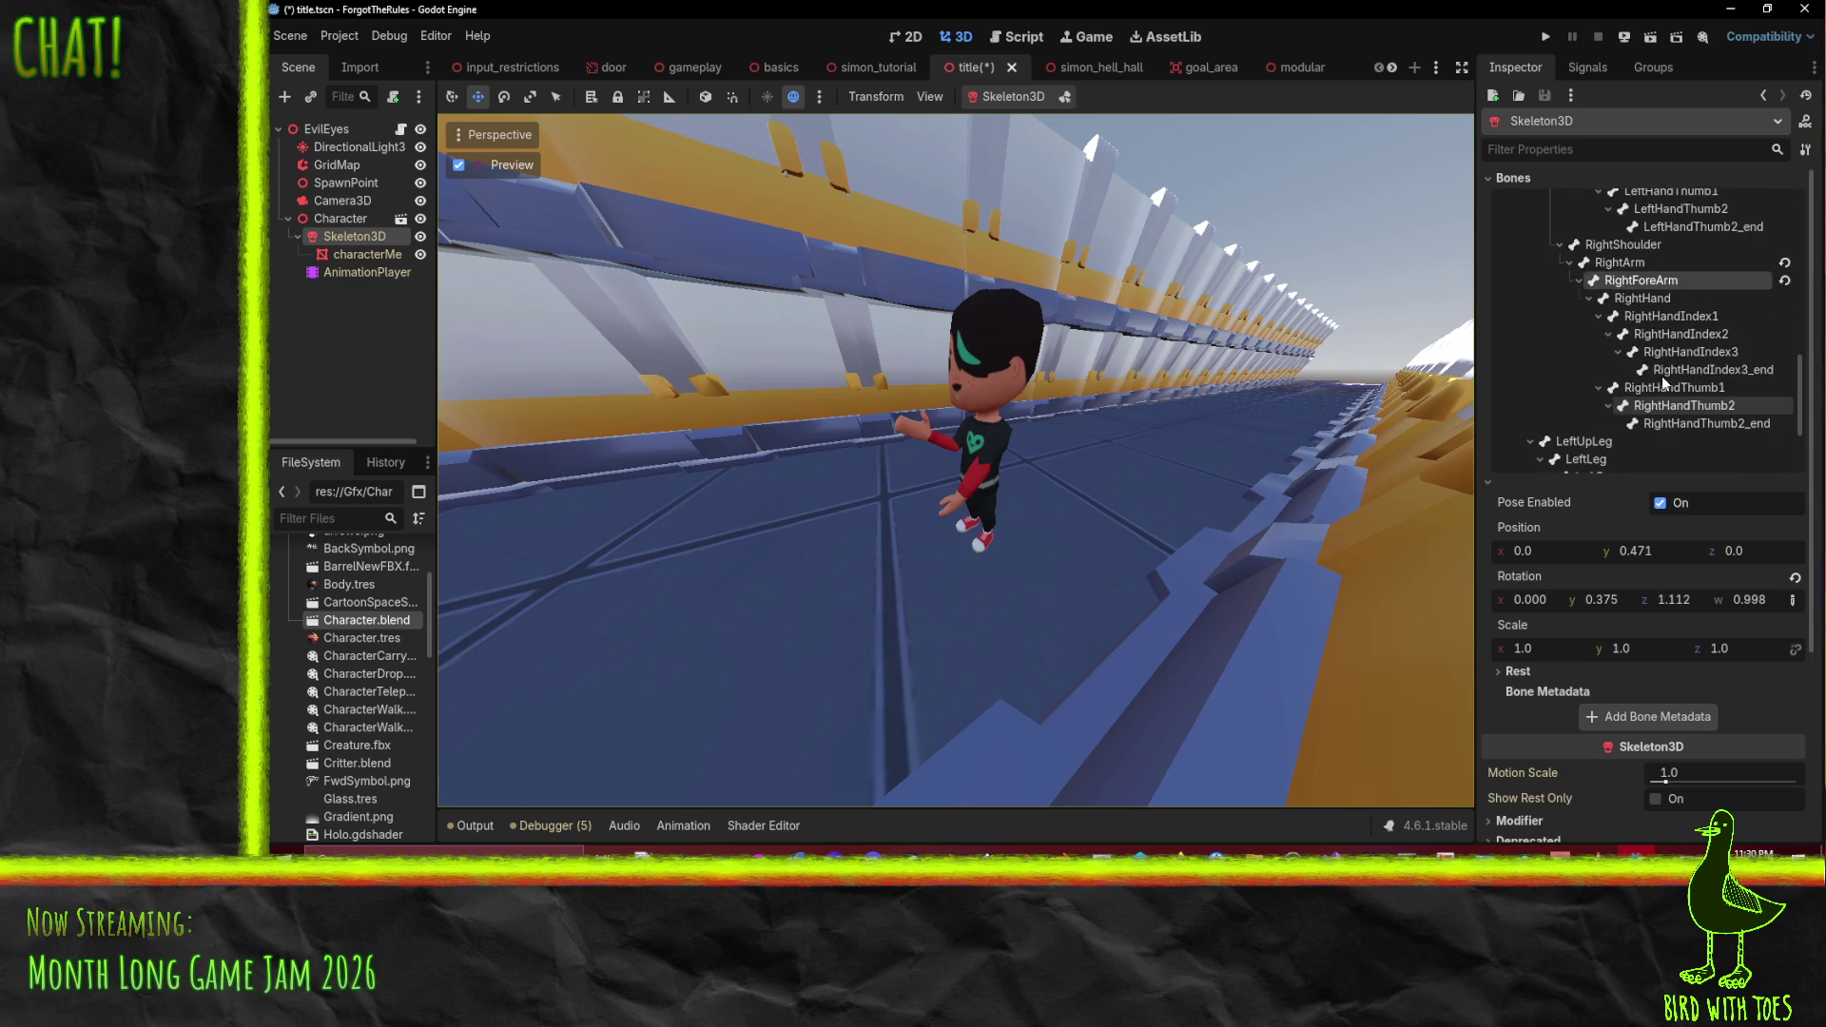
scroll(1666, 374, "up", 1)
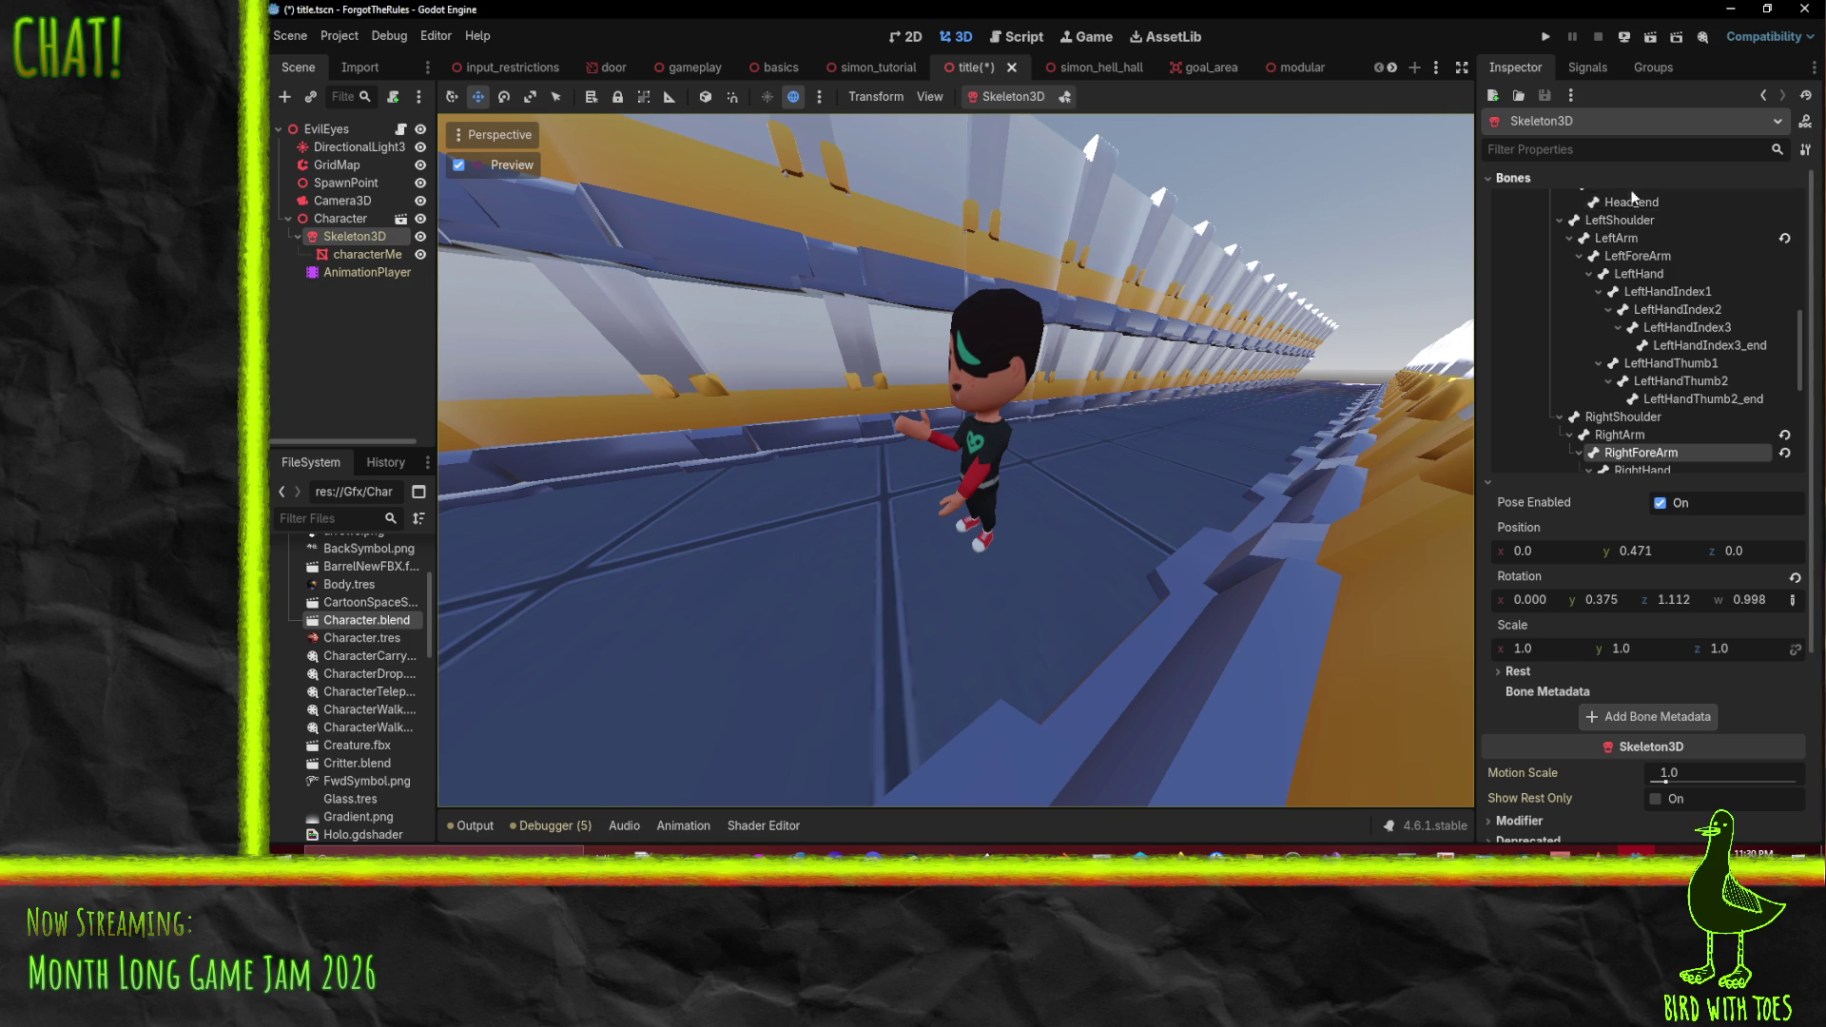
left_click(1659, 257)
mouse_move(1664, 600)
left_mouse_down()
mouse_move(1565, 610)
mouse_move(1698, 604)
left_mouse_up()
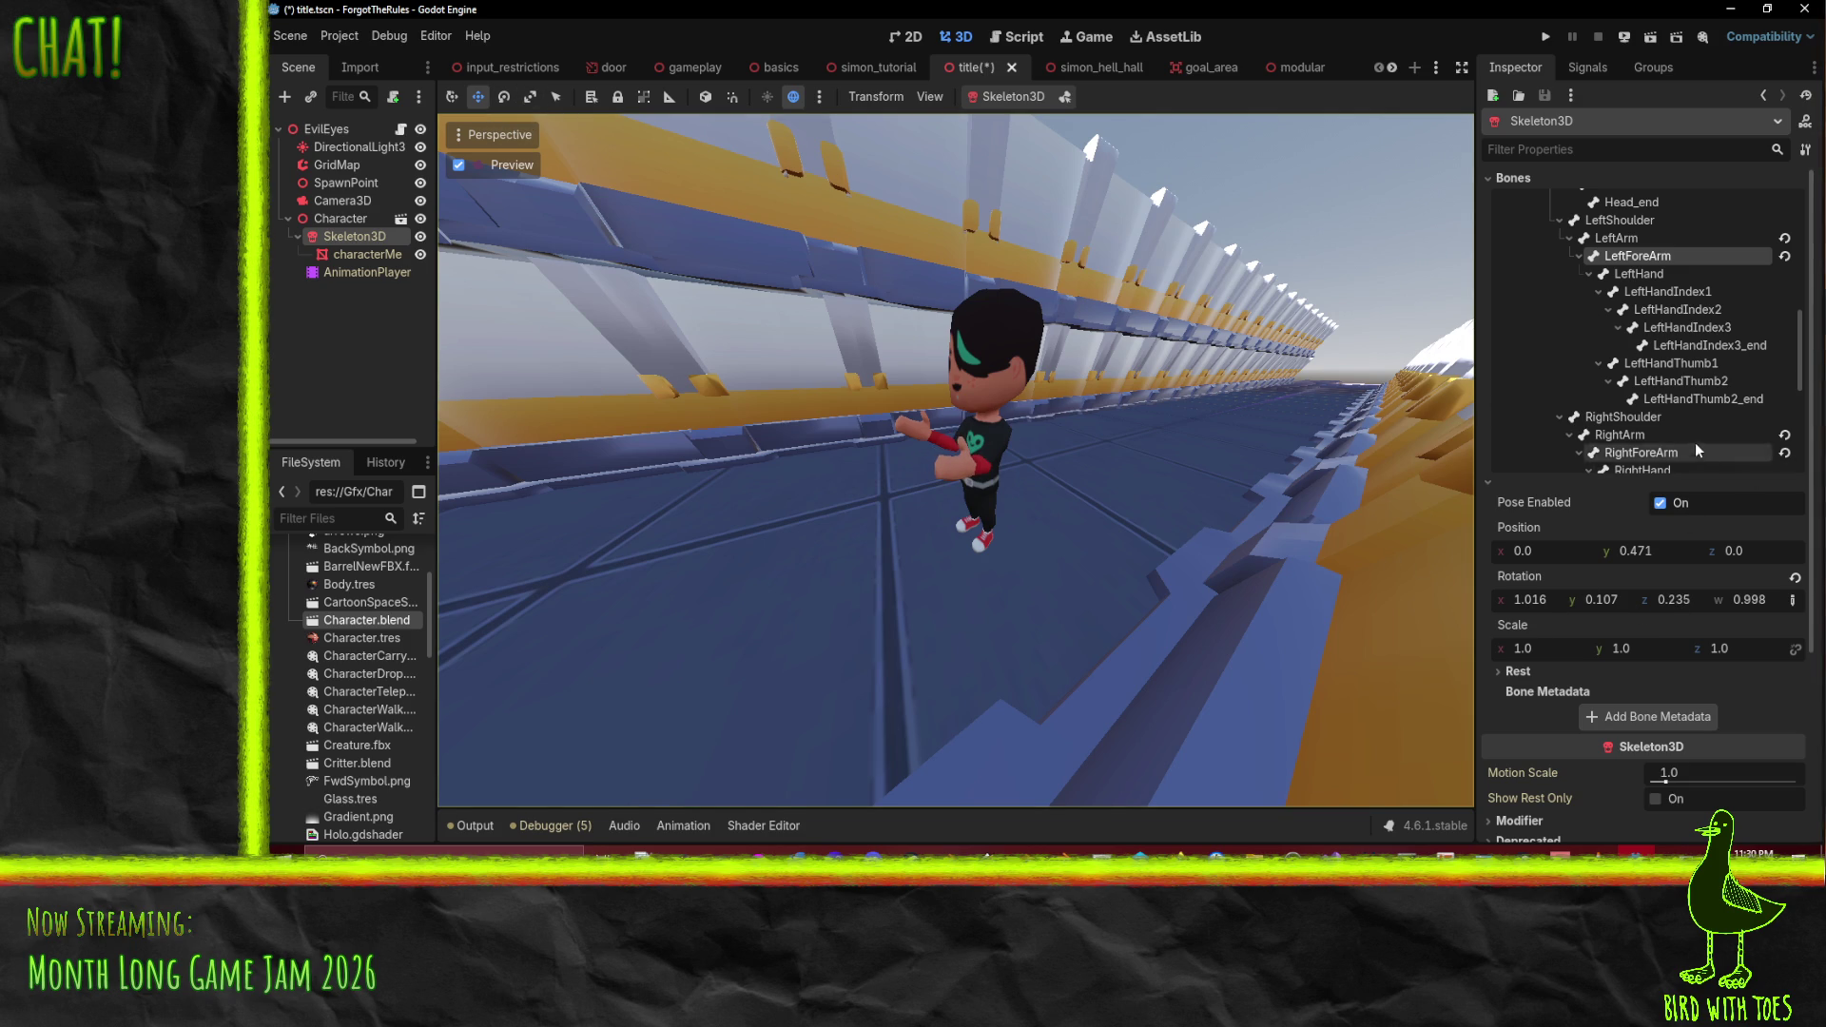
- Turn the RightShoulder inward and set the LeftShoulder rotation to 0.456, 0.450, 0.453, -0.43
scroll(1696, 425, "down", 2)
left_click(1643, 349)
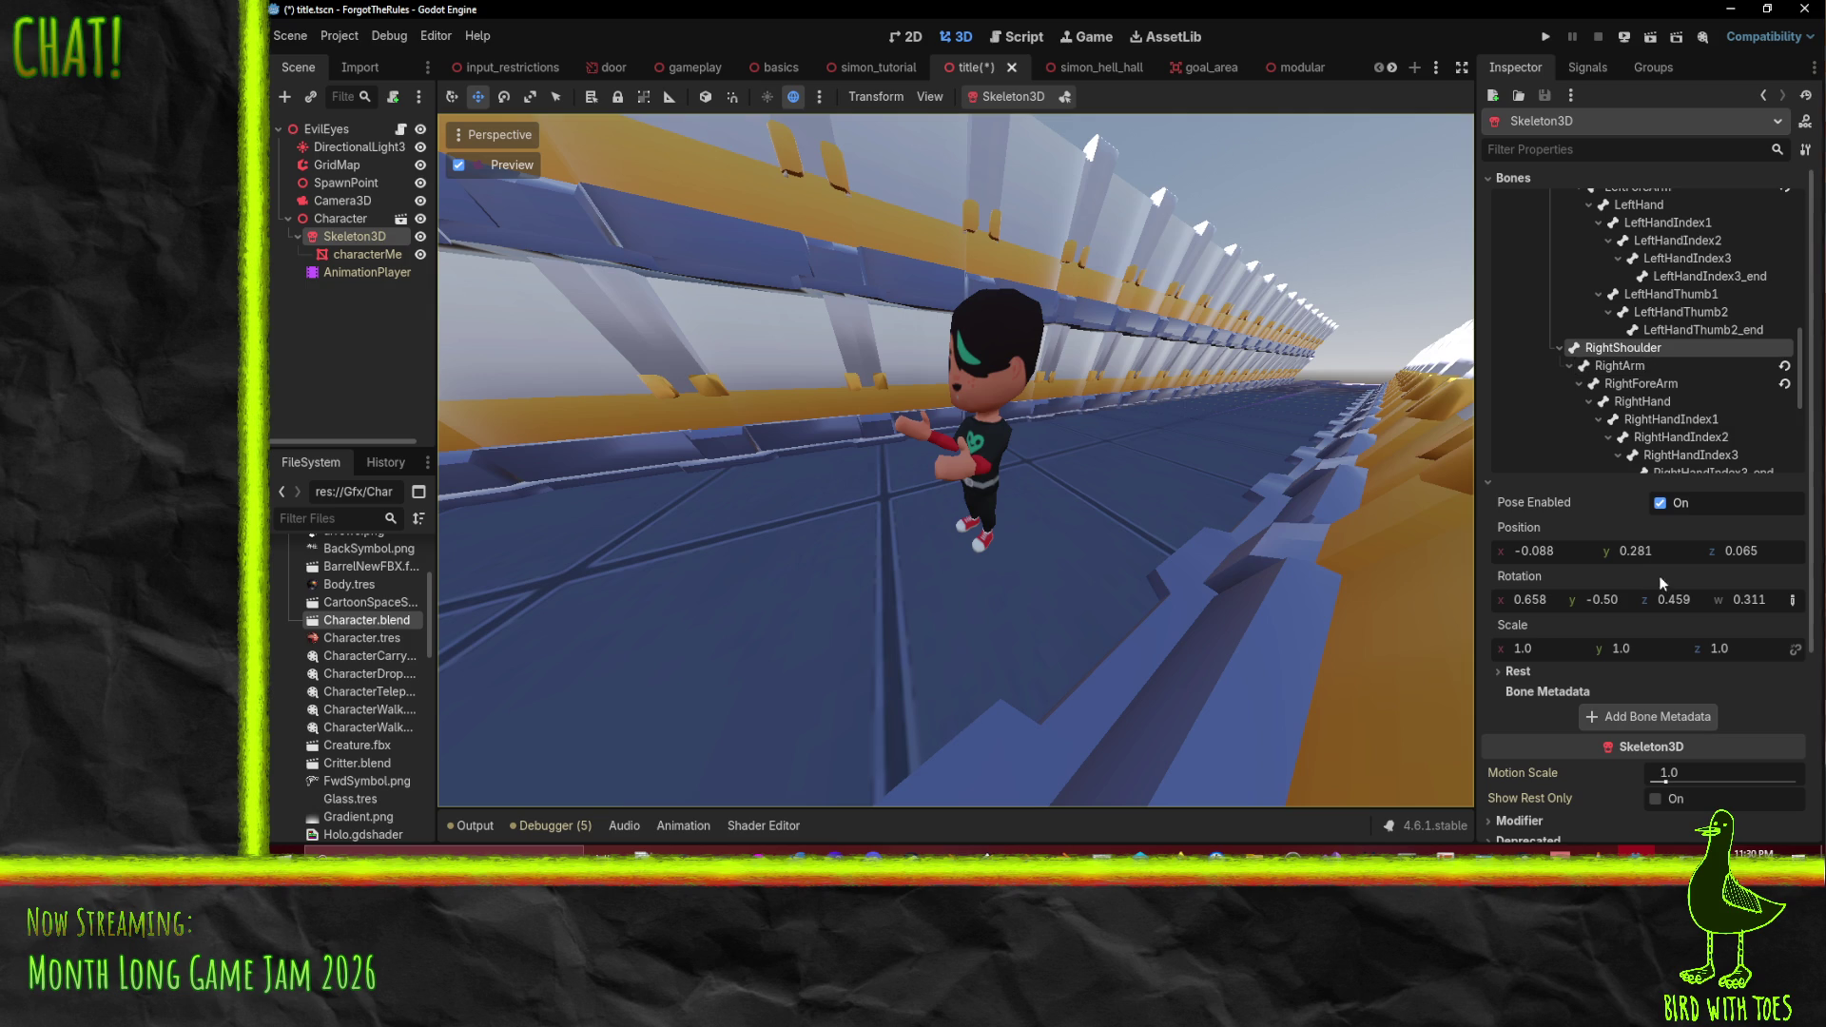
left_click_drag(1607, 599, 1569, 599)
scroll(1674, 369, "up", 4)
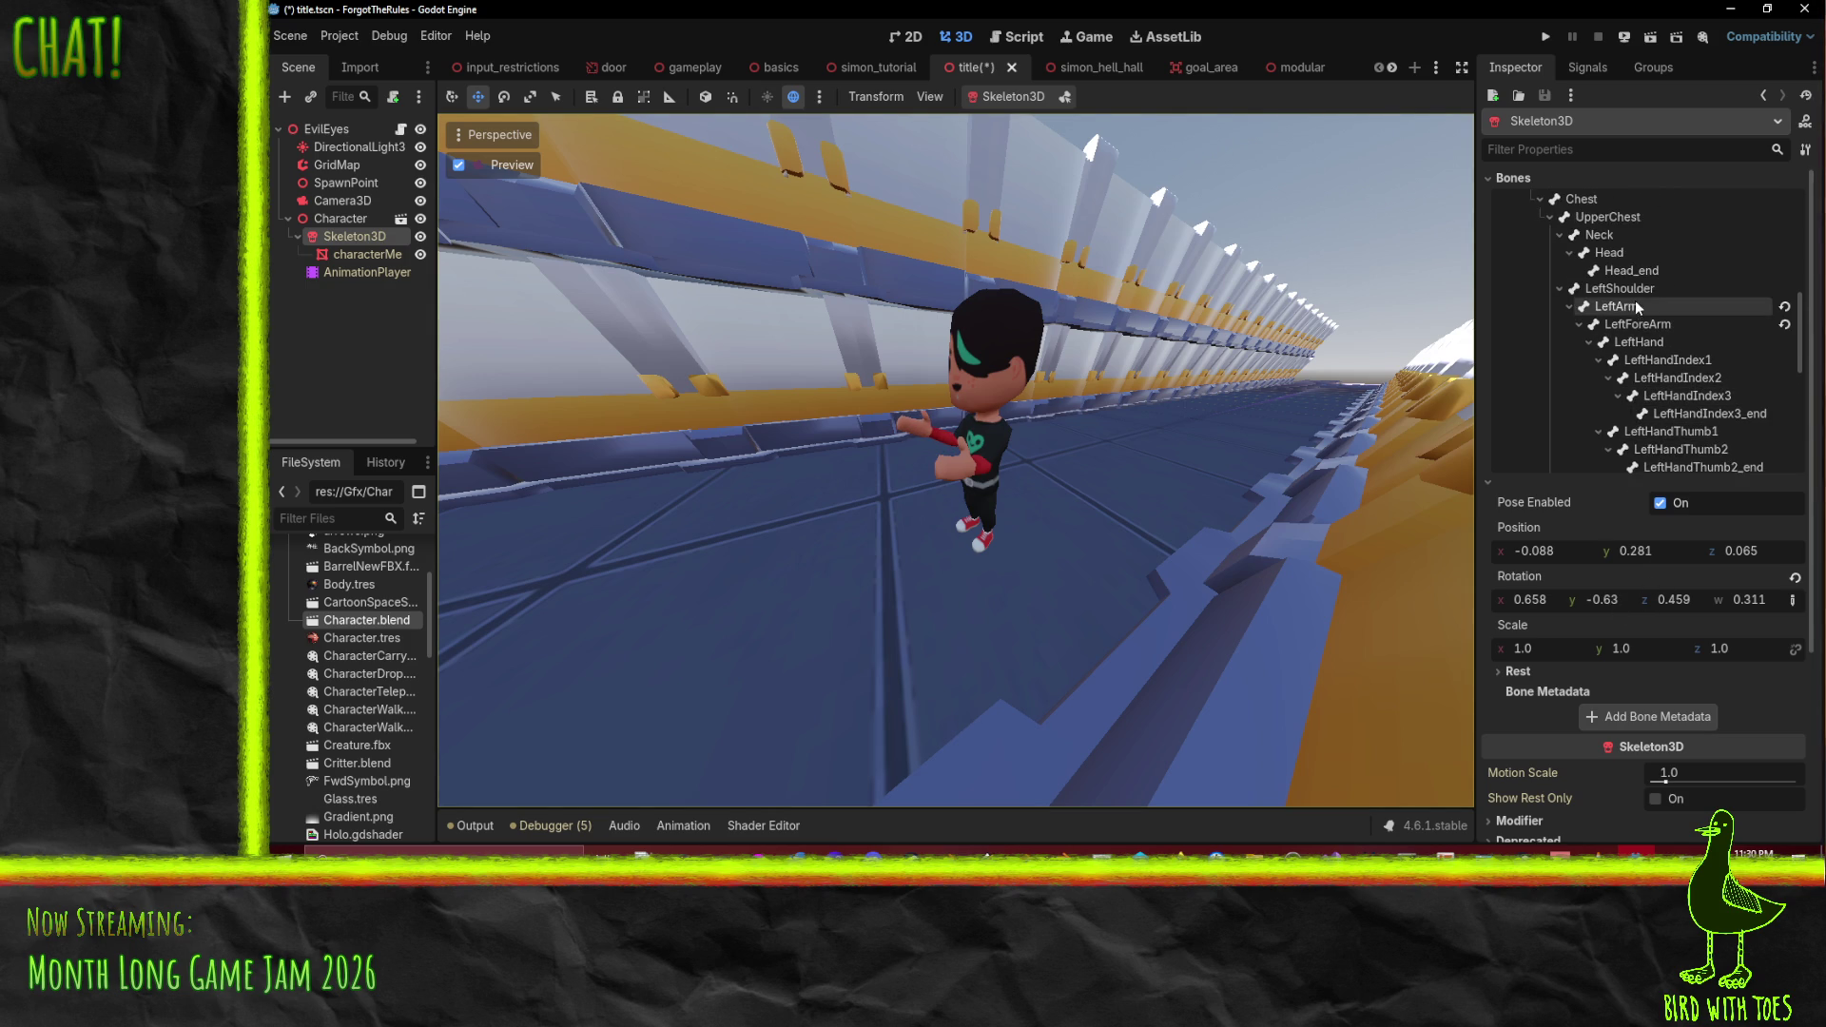
left_click(1619, 288)
left_click_drag(1621, 607, 1673, 607)
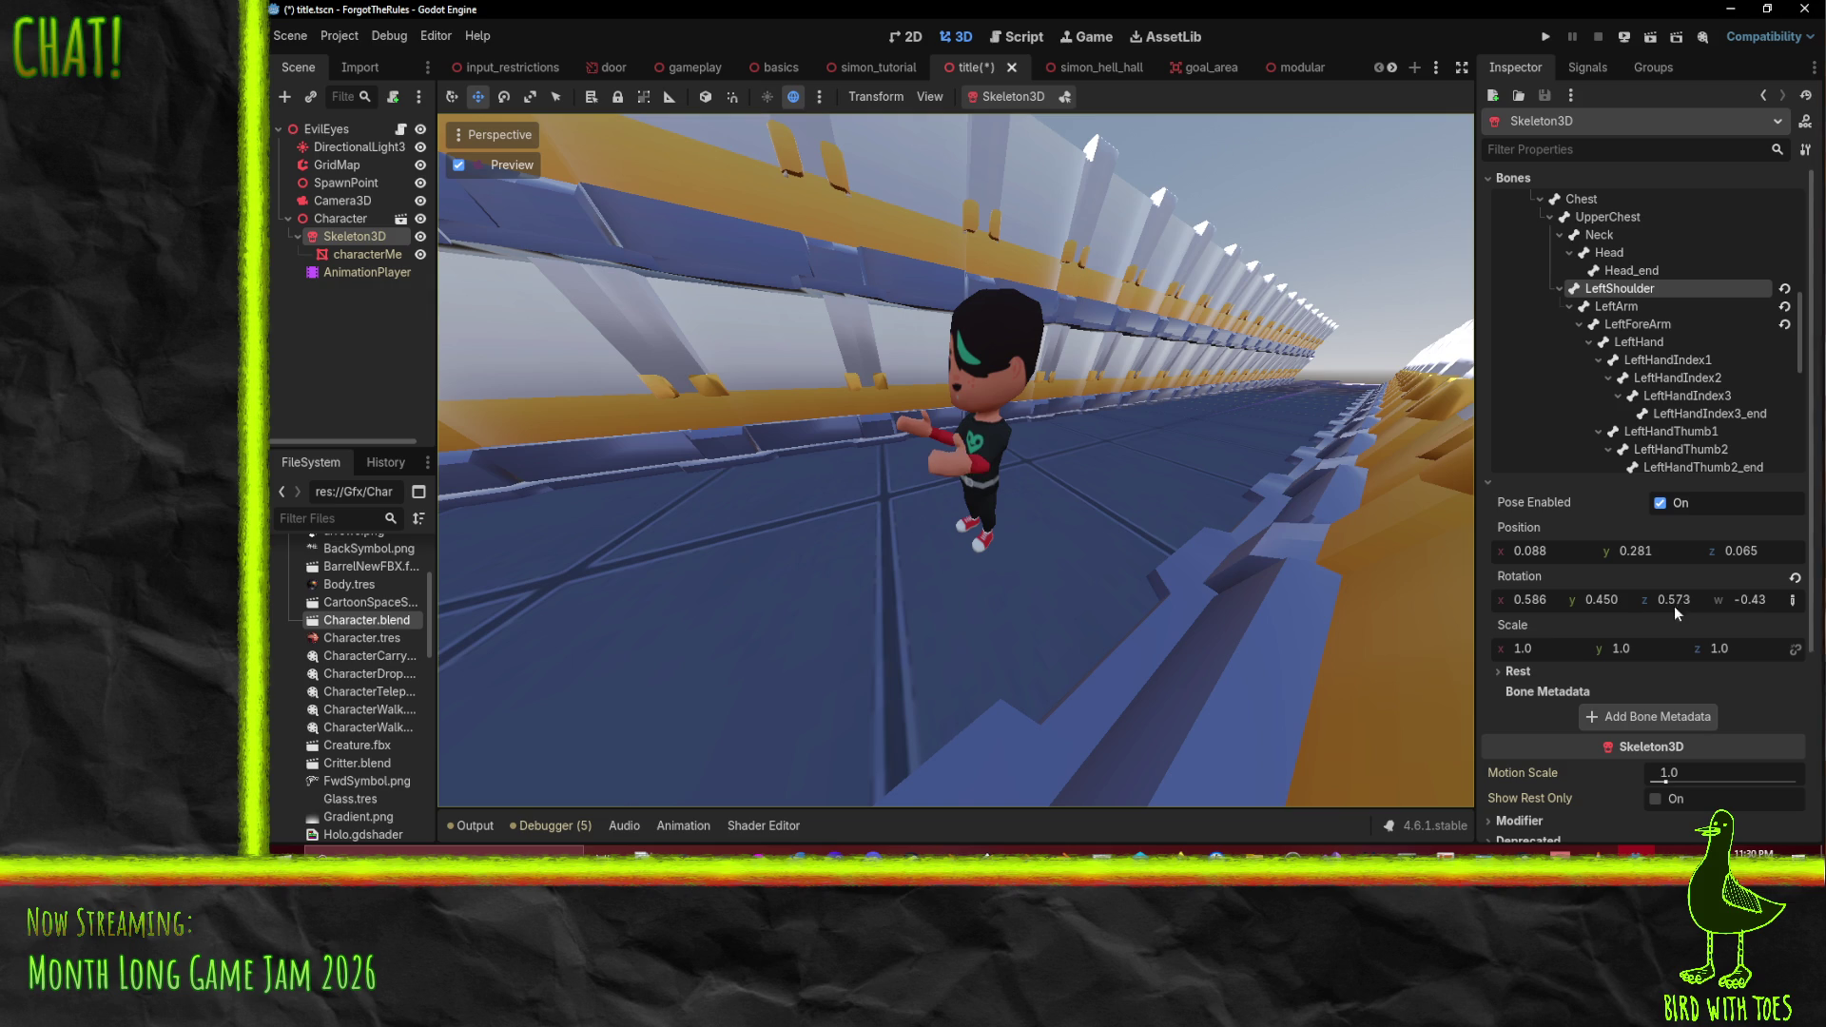
left_click_drag(1531, 609, 1517, 610)
left_click_drag(1657, 601, 1645, 601)
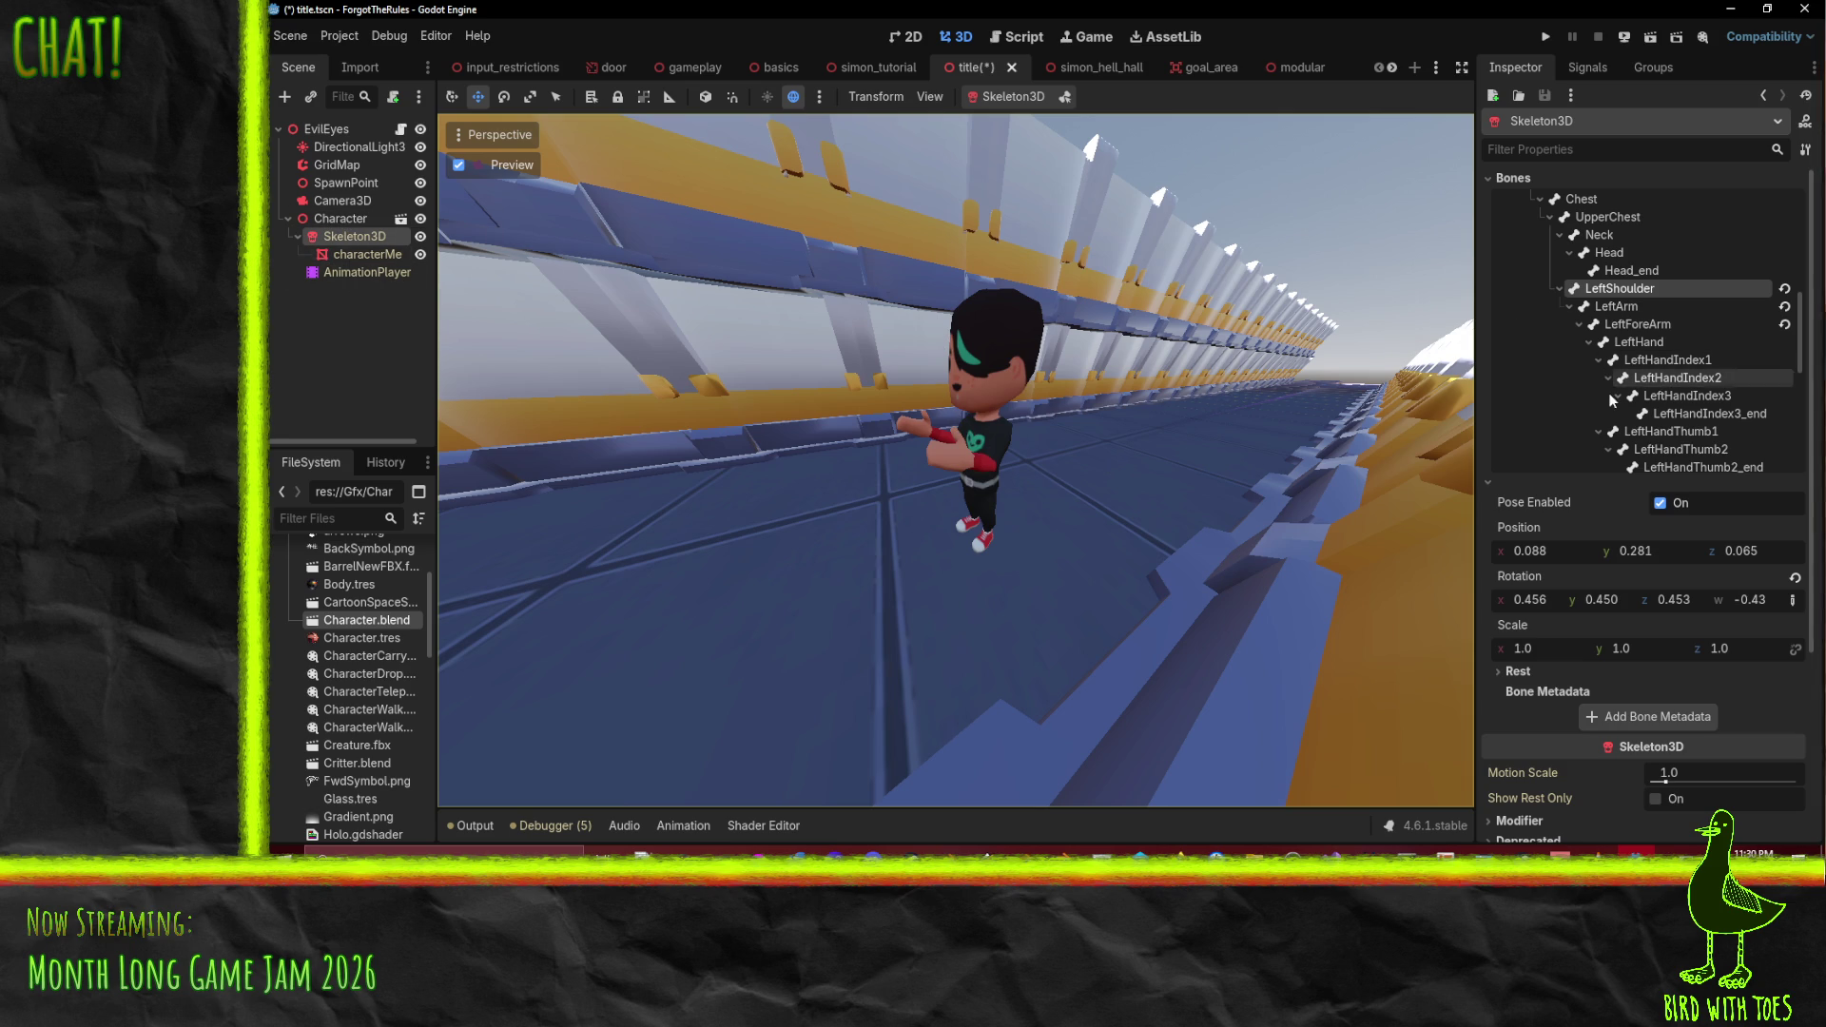
- Collapse the foot control bones and set the Head bone rotation to -0.15, 0.075, 0.0, 0.997
scroll(1650, 380, "up", 1)
scroll(1650, 381, "up", 1)
scroll(1659, 371, "down", 5)
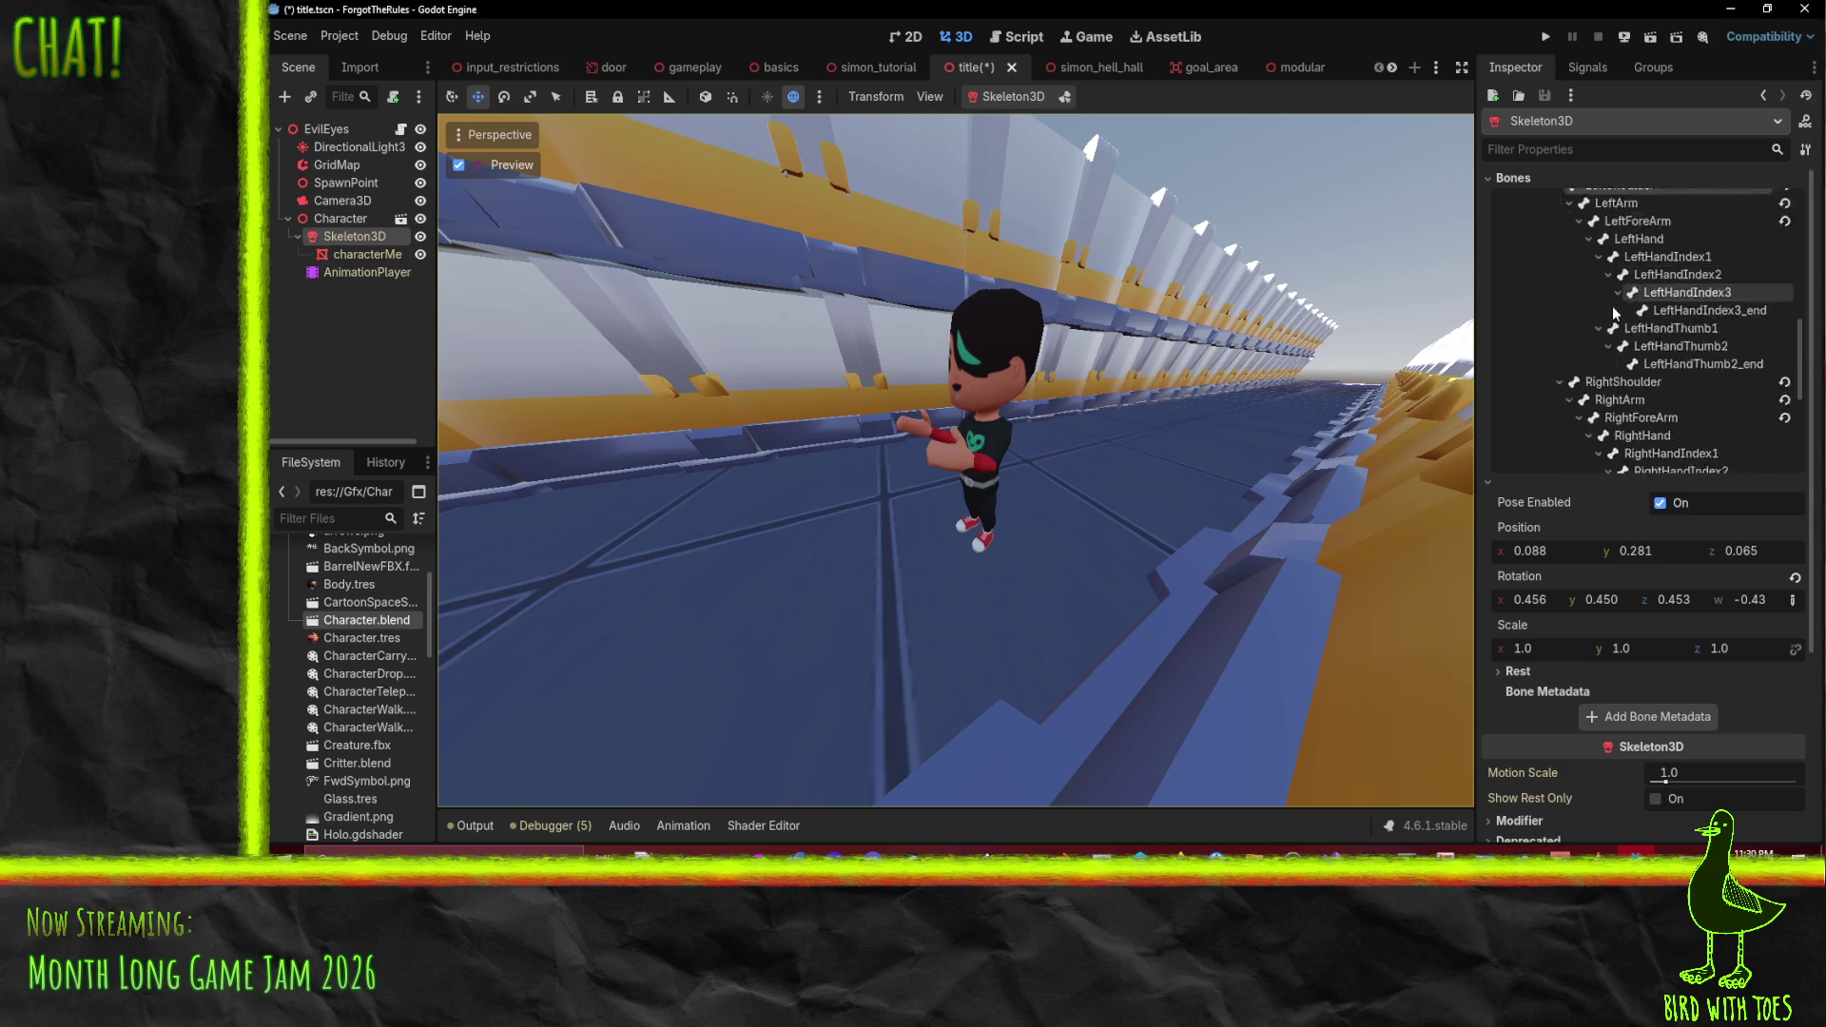
scroll(1660, 361, "down", 4)
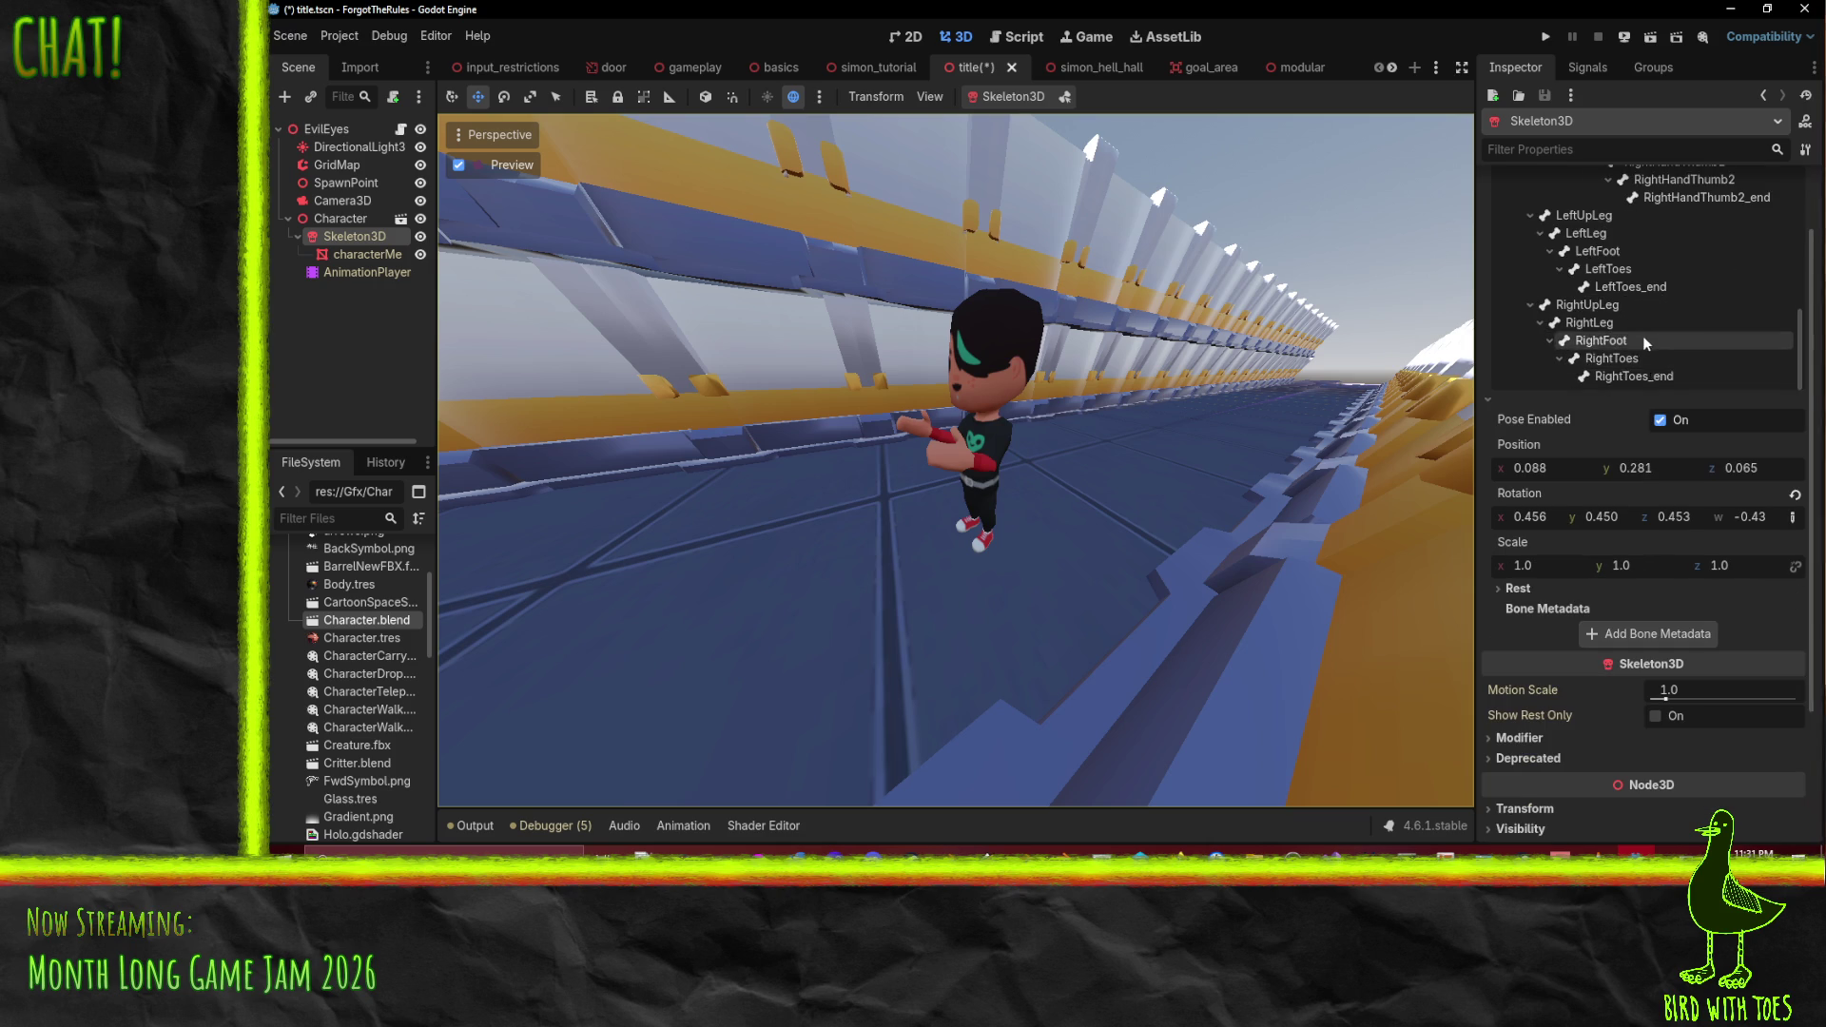
scroll(1641, 335, "up", 5)
scroll(1638, 333, "up", 3)
scroll(1652, 307, "up", 5)
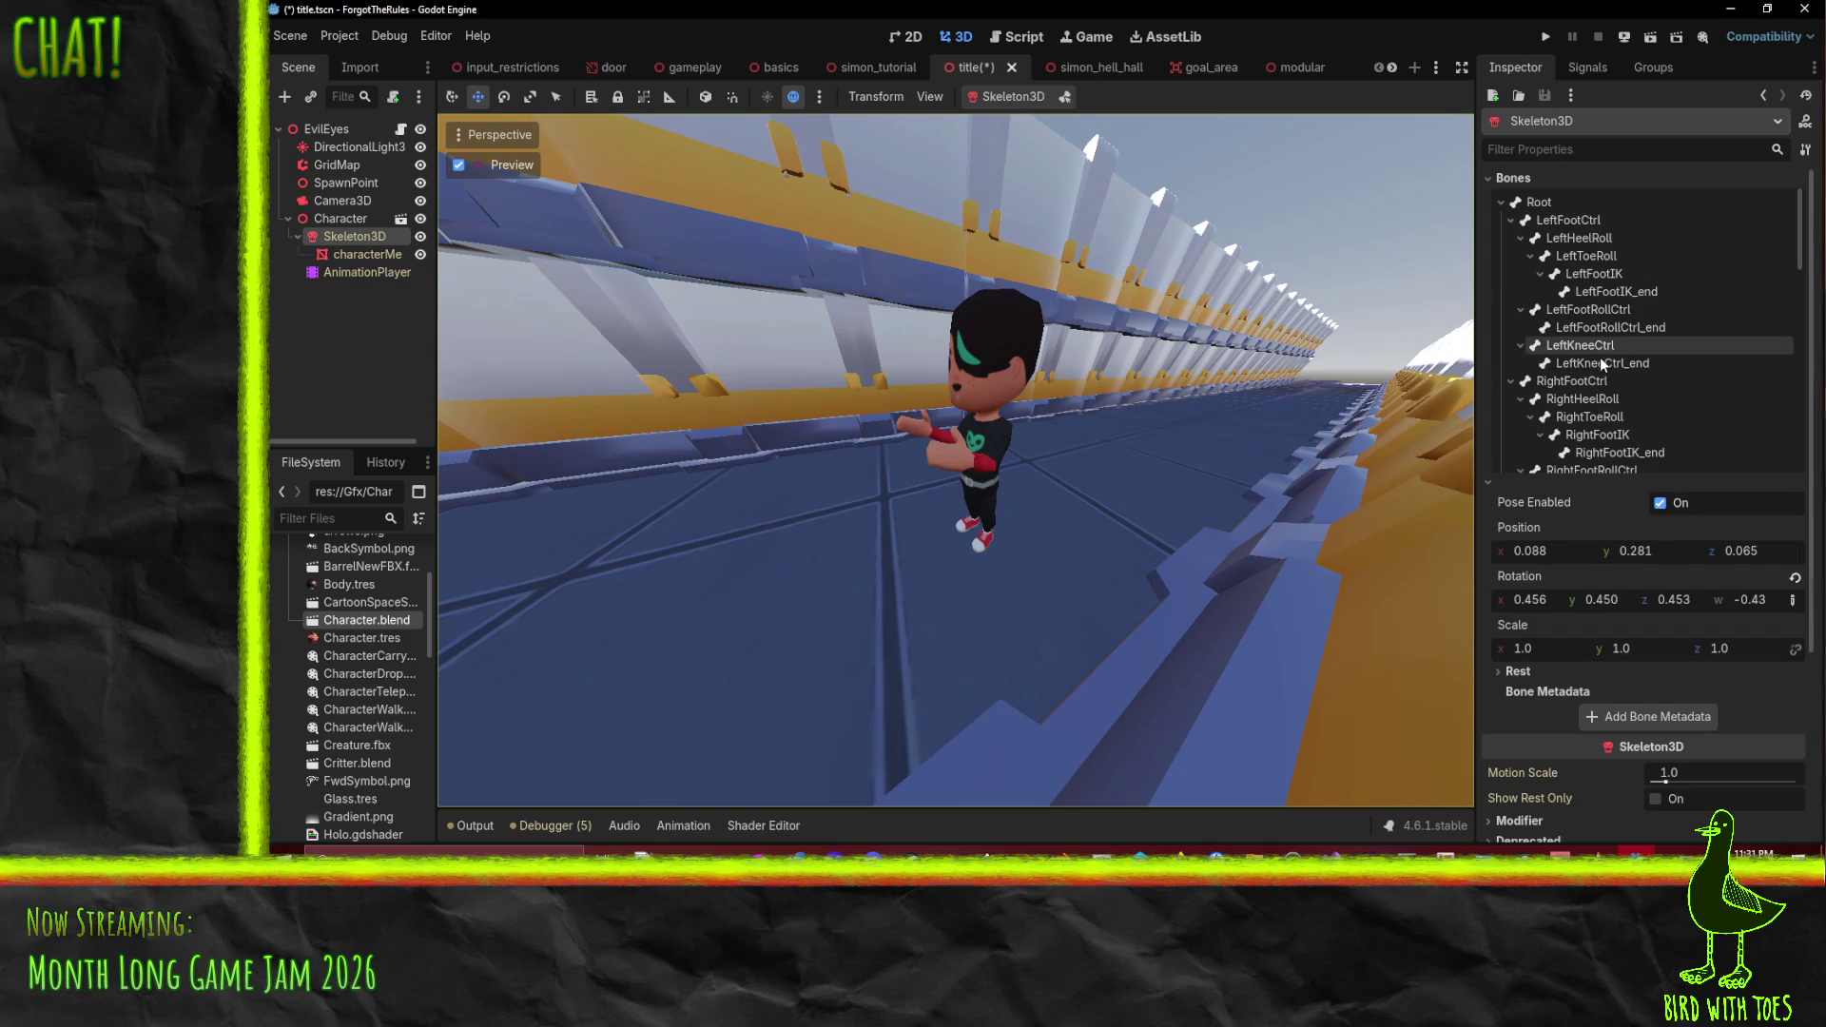
left_click(1511, 219)
left_click(1511, 237)
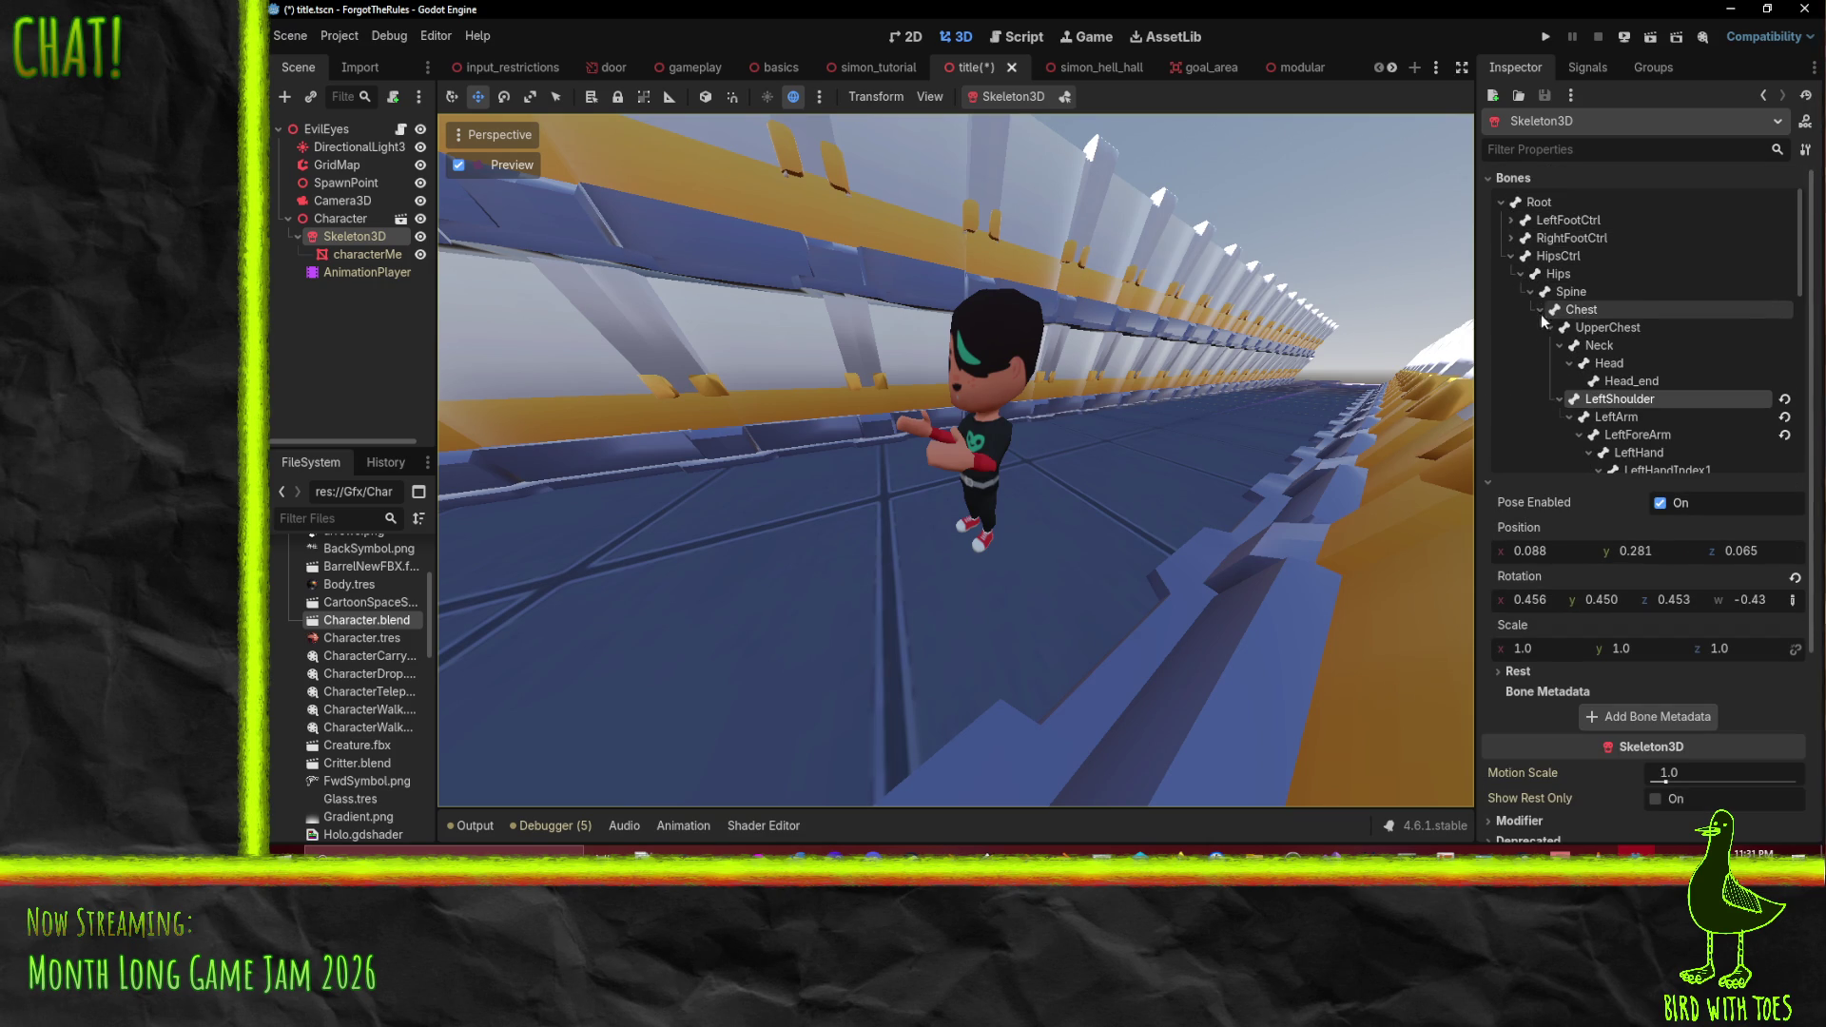
left_click(1617, 348)
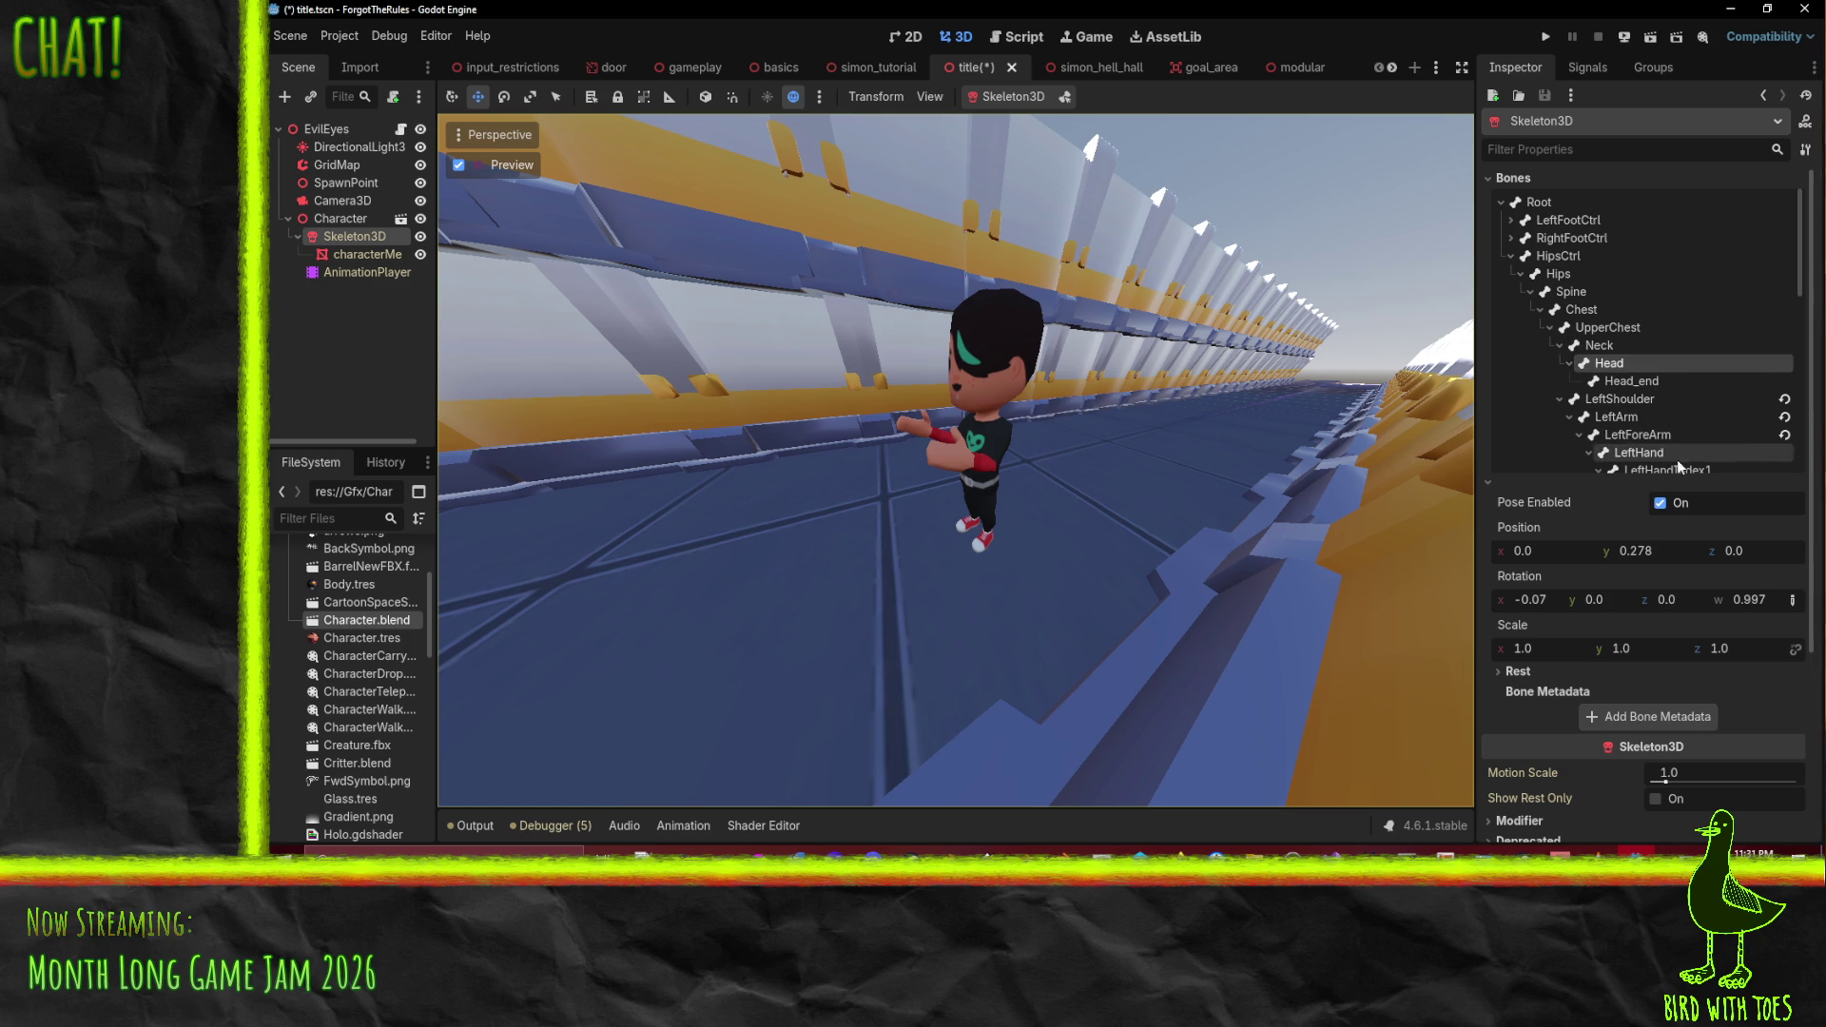
mouse_move(1598, 600)
left_mouse_down()
mouse_move(1611, 615)
mouse_move(1517, 609)
left_mouse_up()
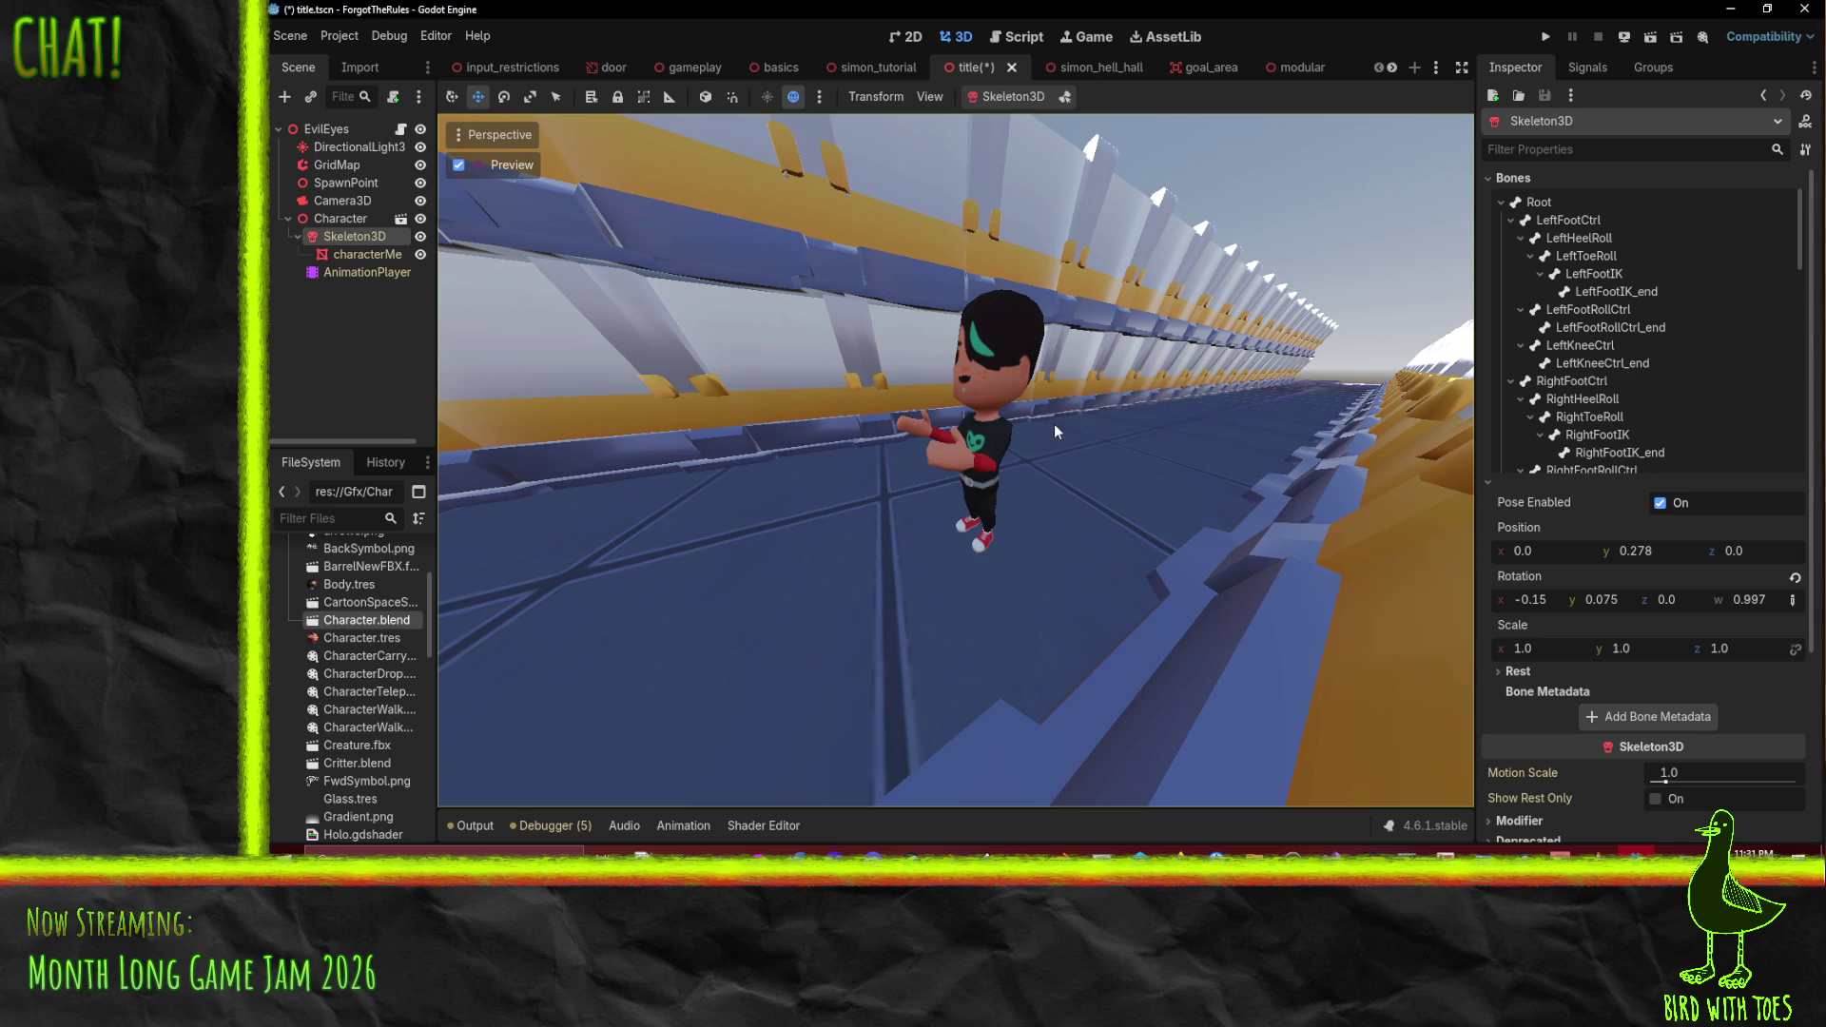
scroll(1578, 404, "down", 3)
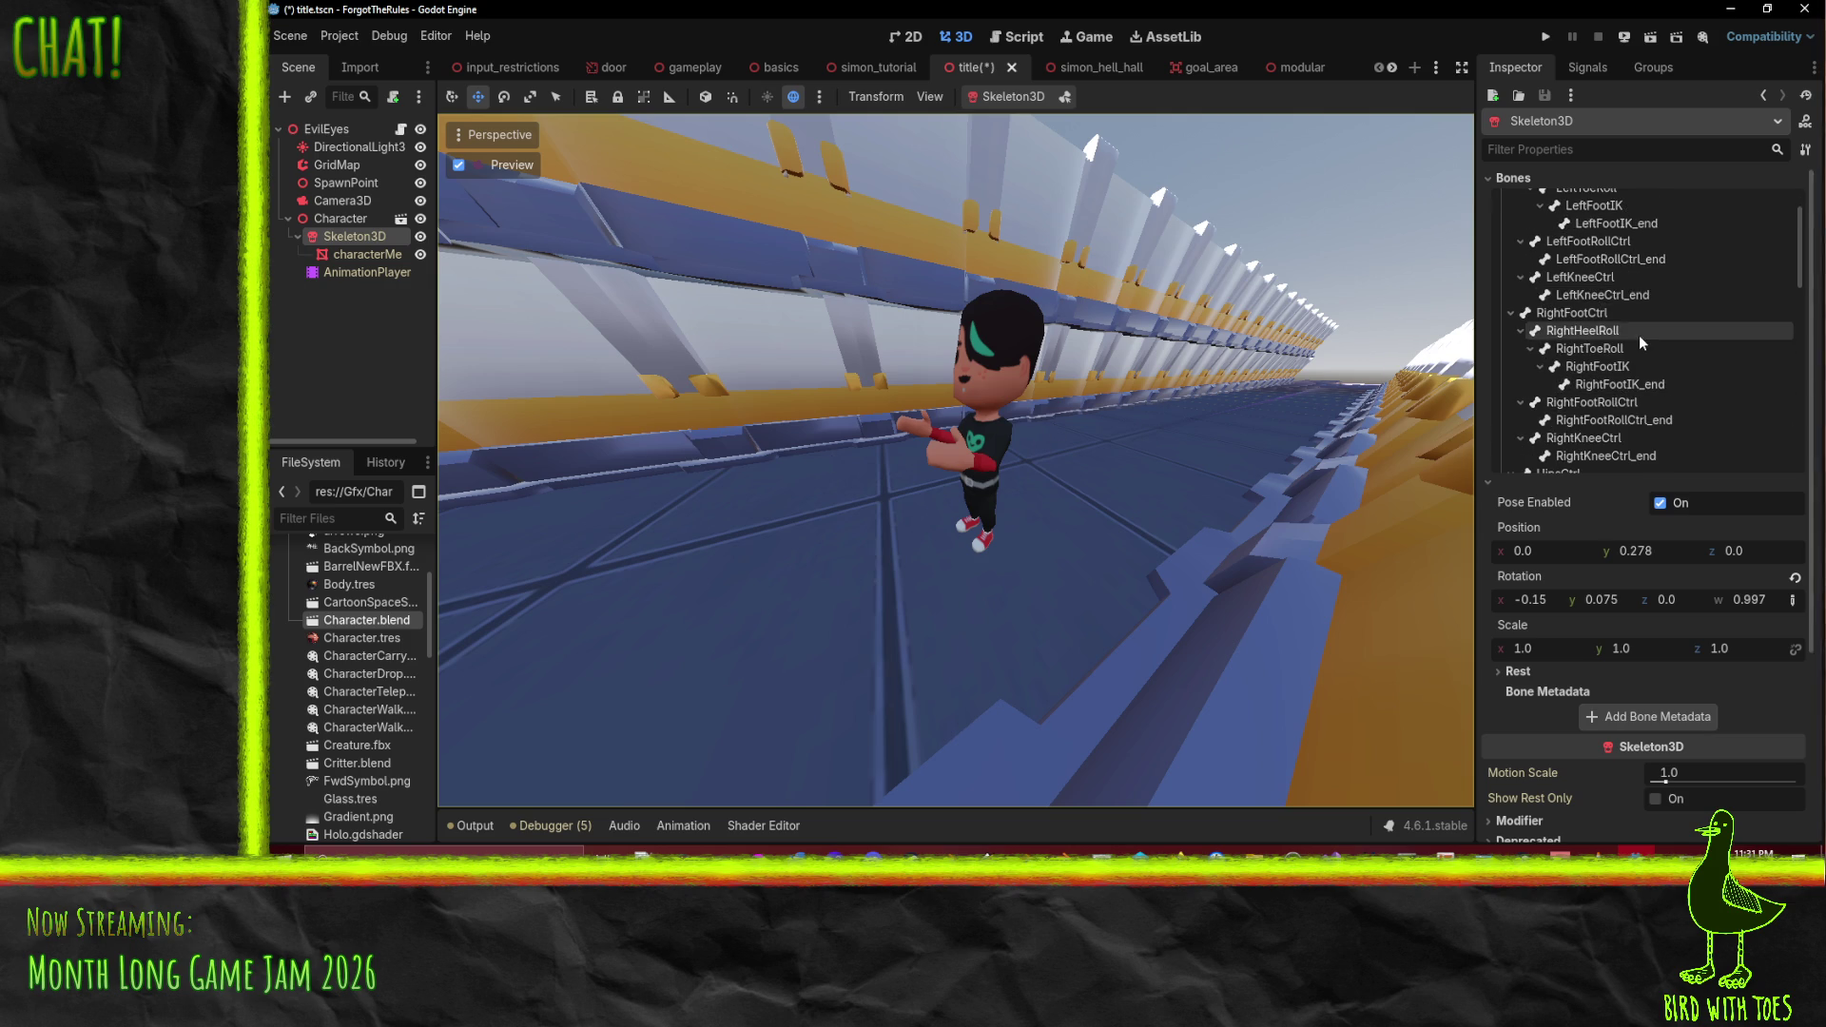
scroll(1639, 334, "up", 2)
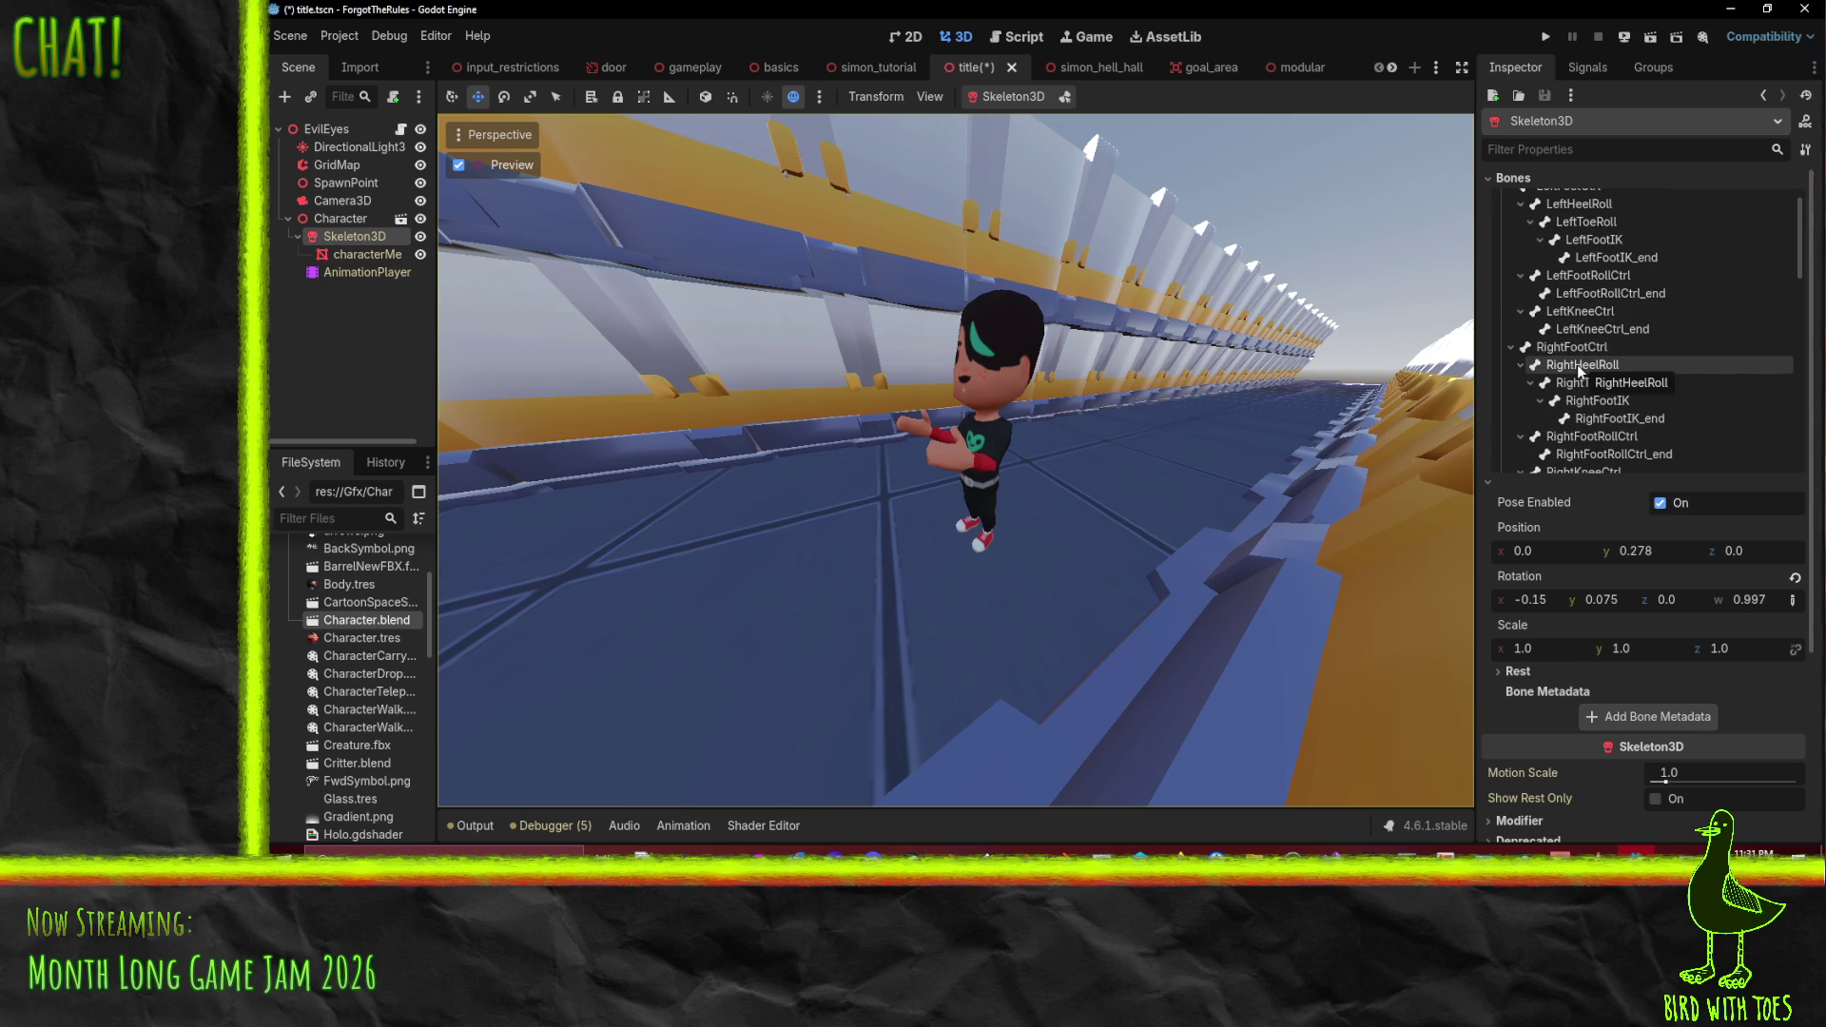
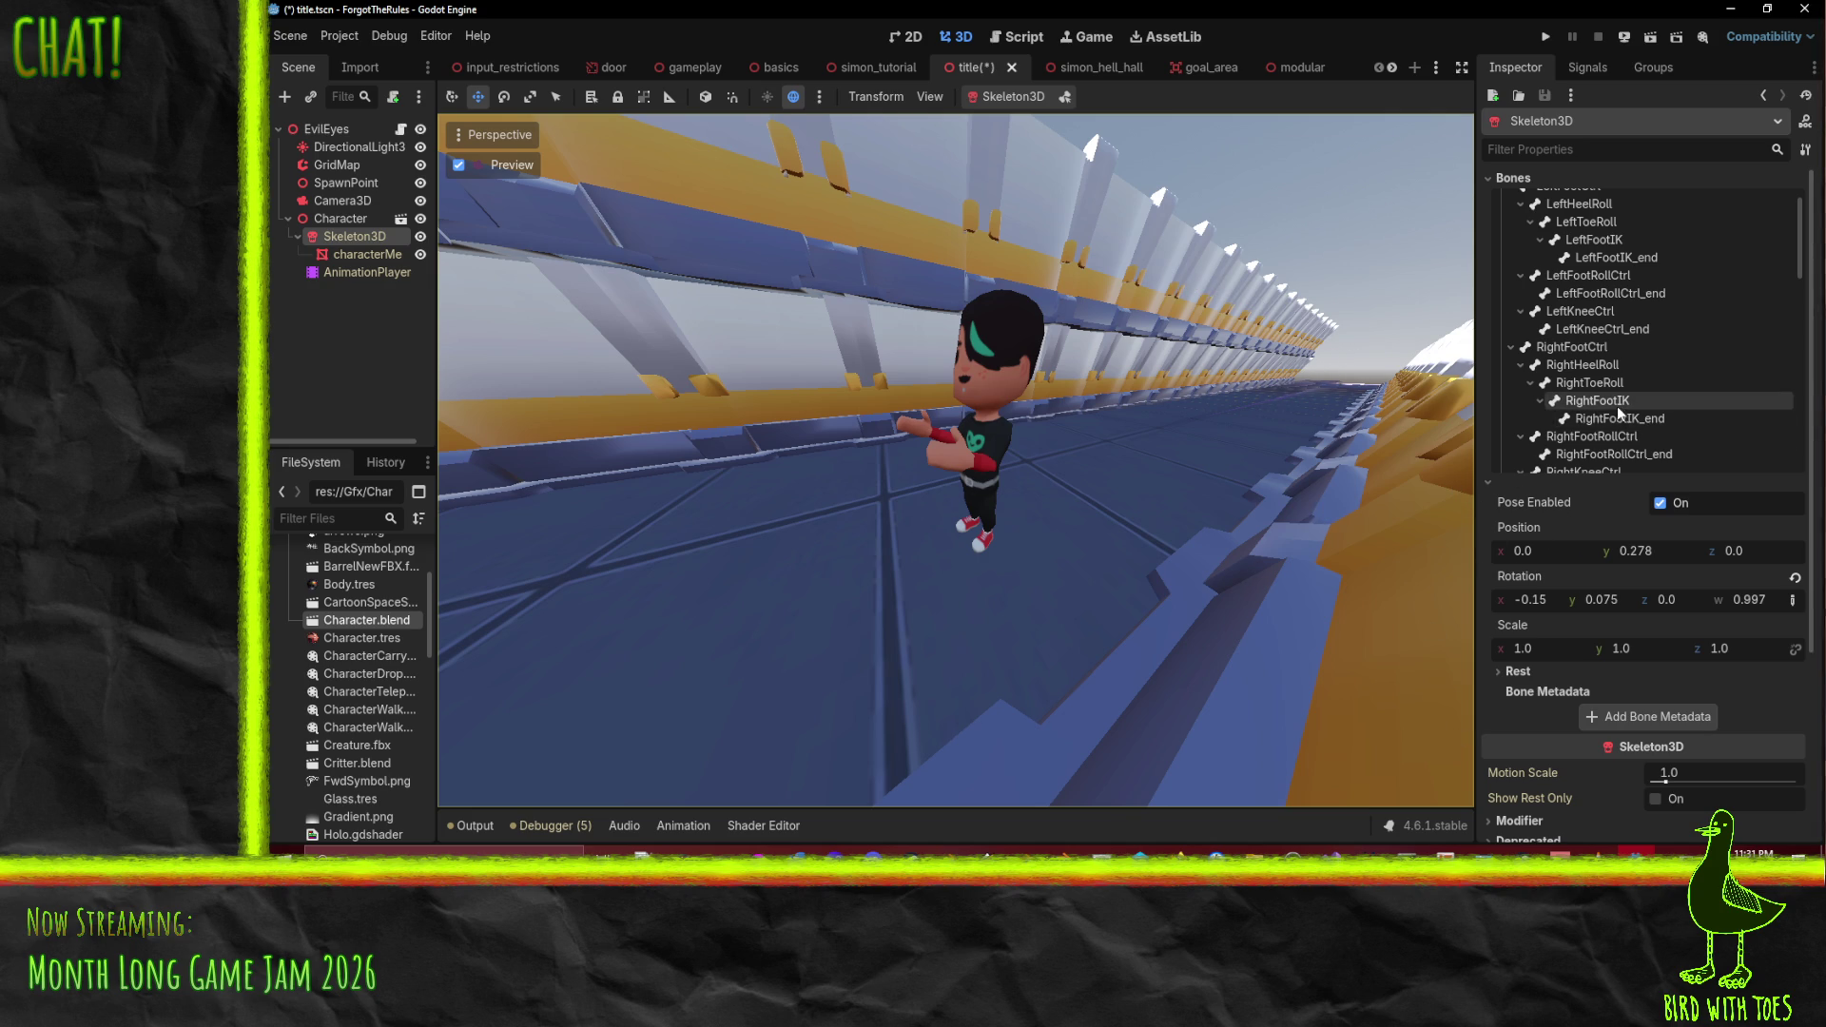
- Rotate the LeftArm, LeftForeArm and LeftHand bones to pose the character's left arm
scroll(1640, 382, "down", 2)
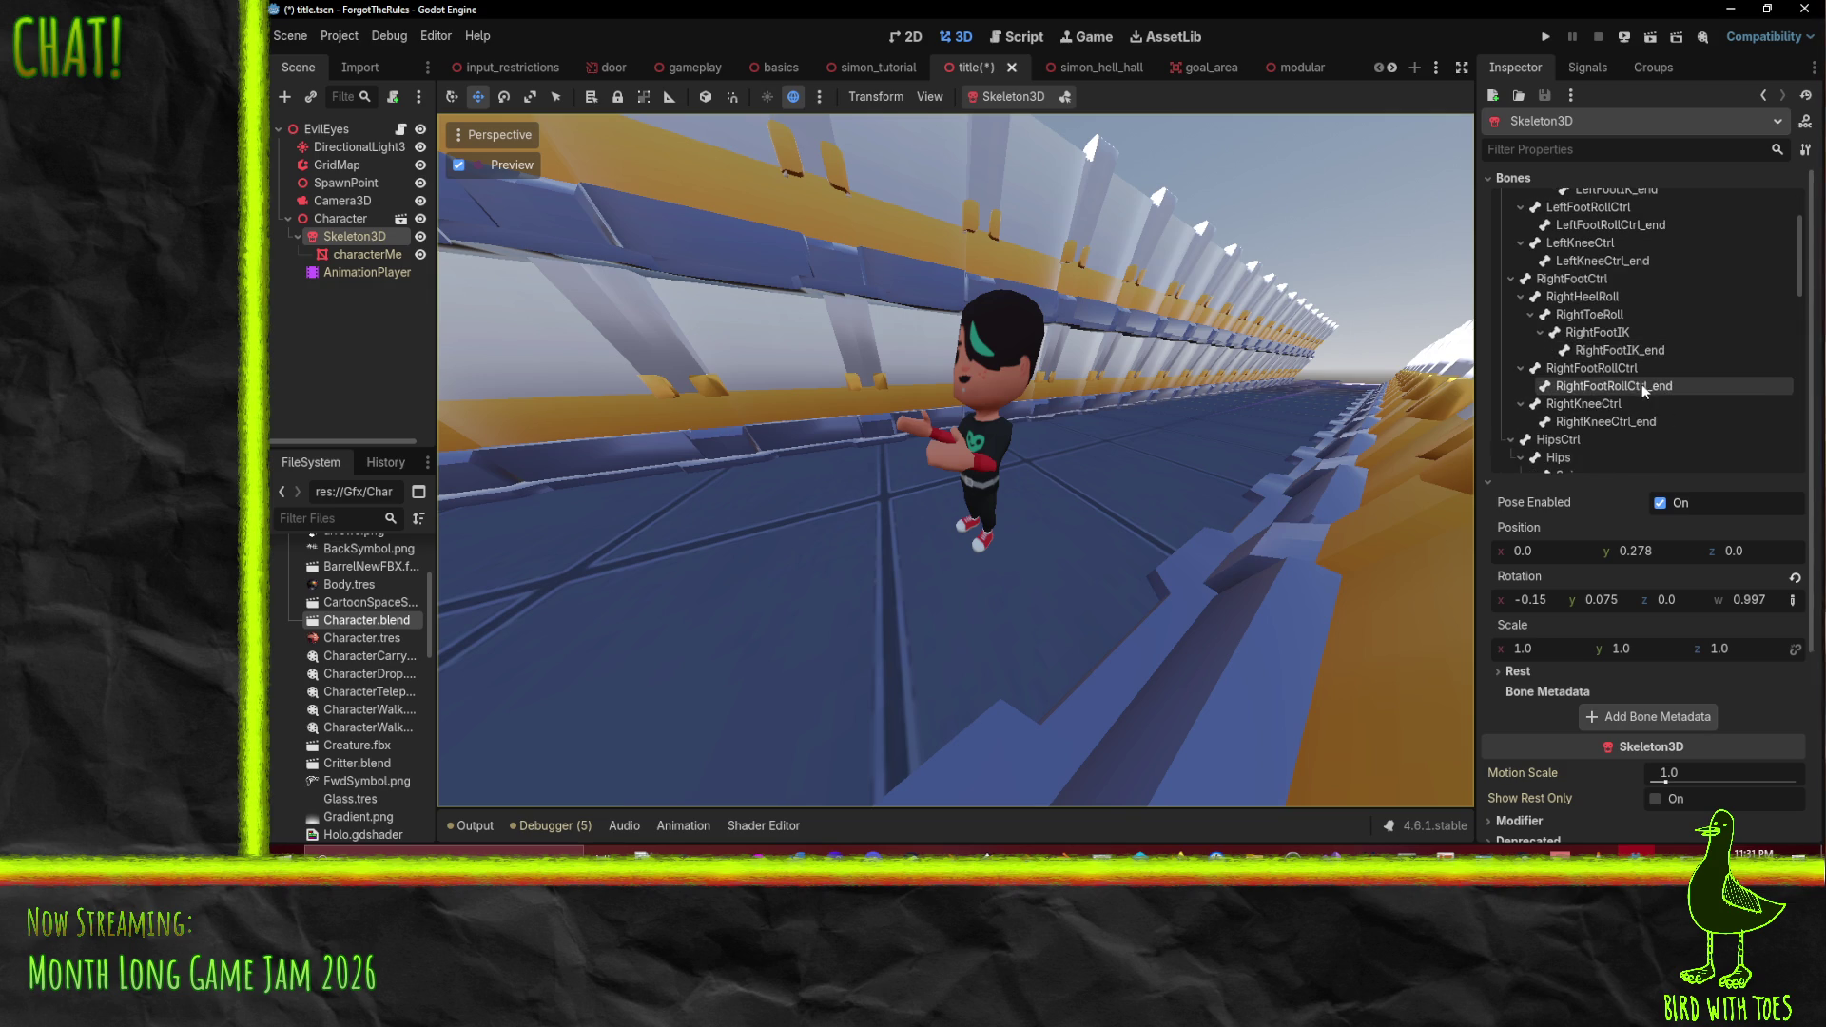
scroll(1621, 314, "down", 5)
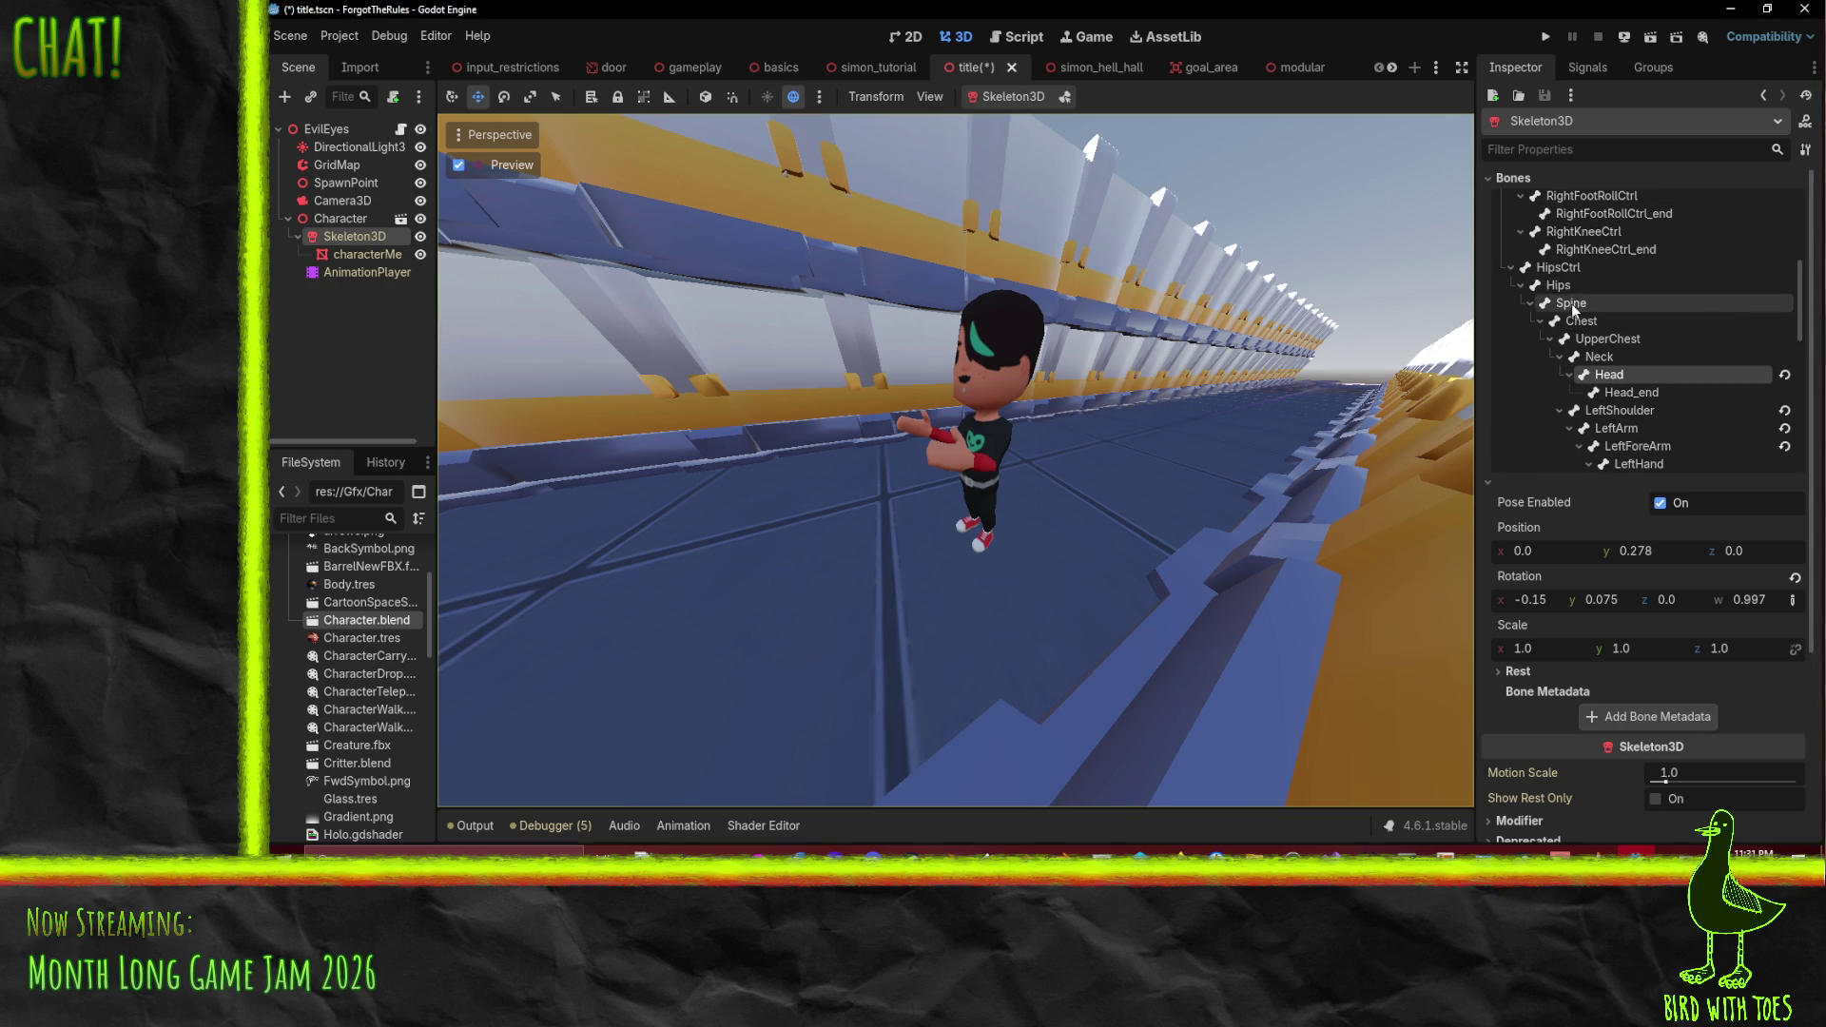
scroll(1621, 347, "down", 2)
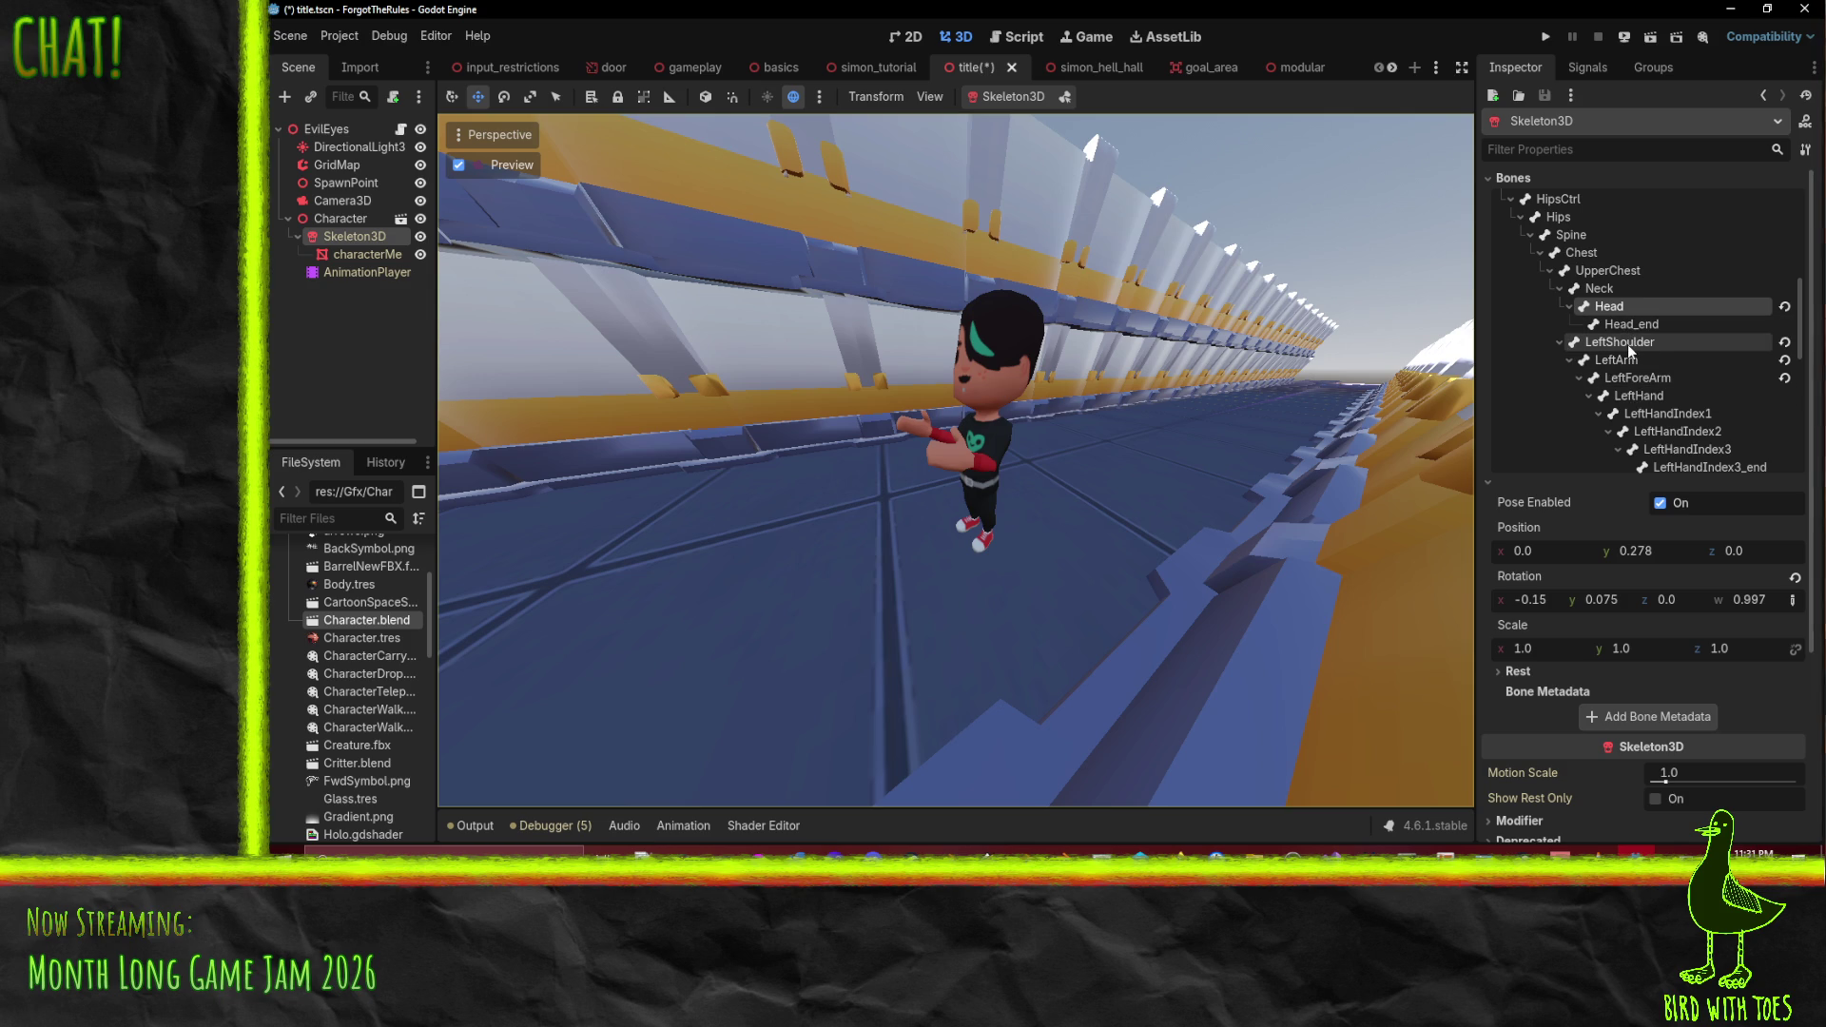
left_click(1631, 360)
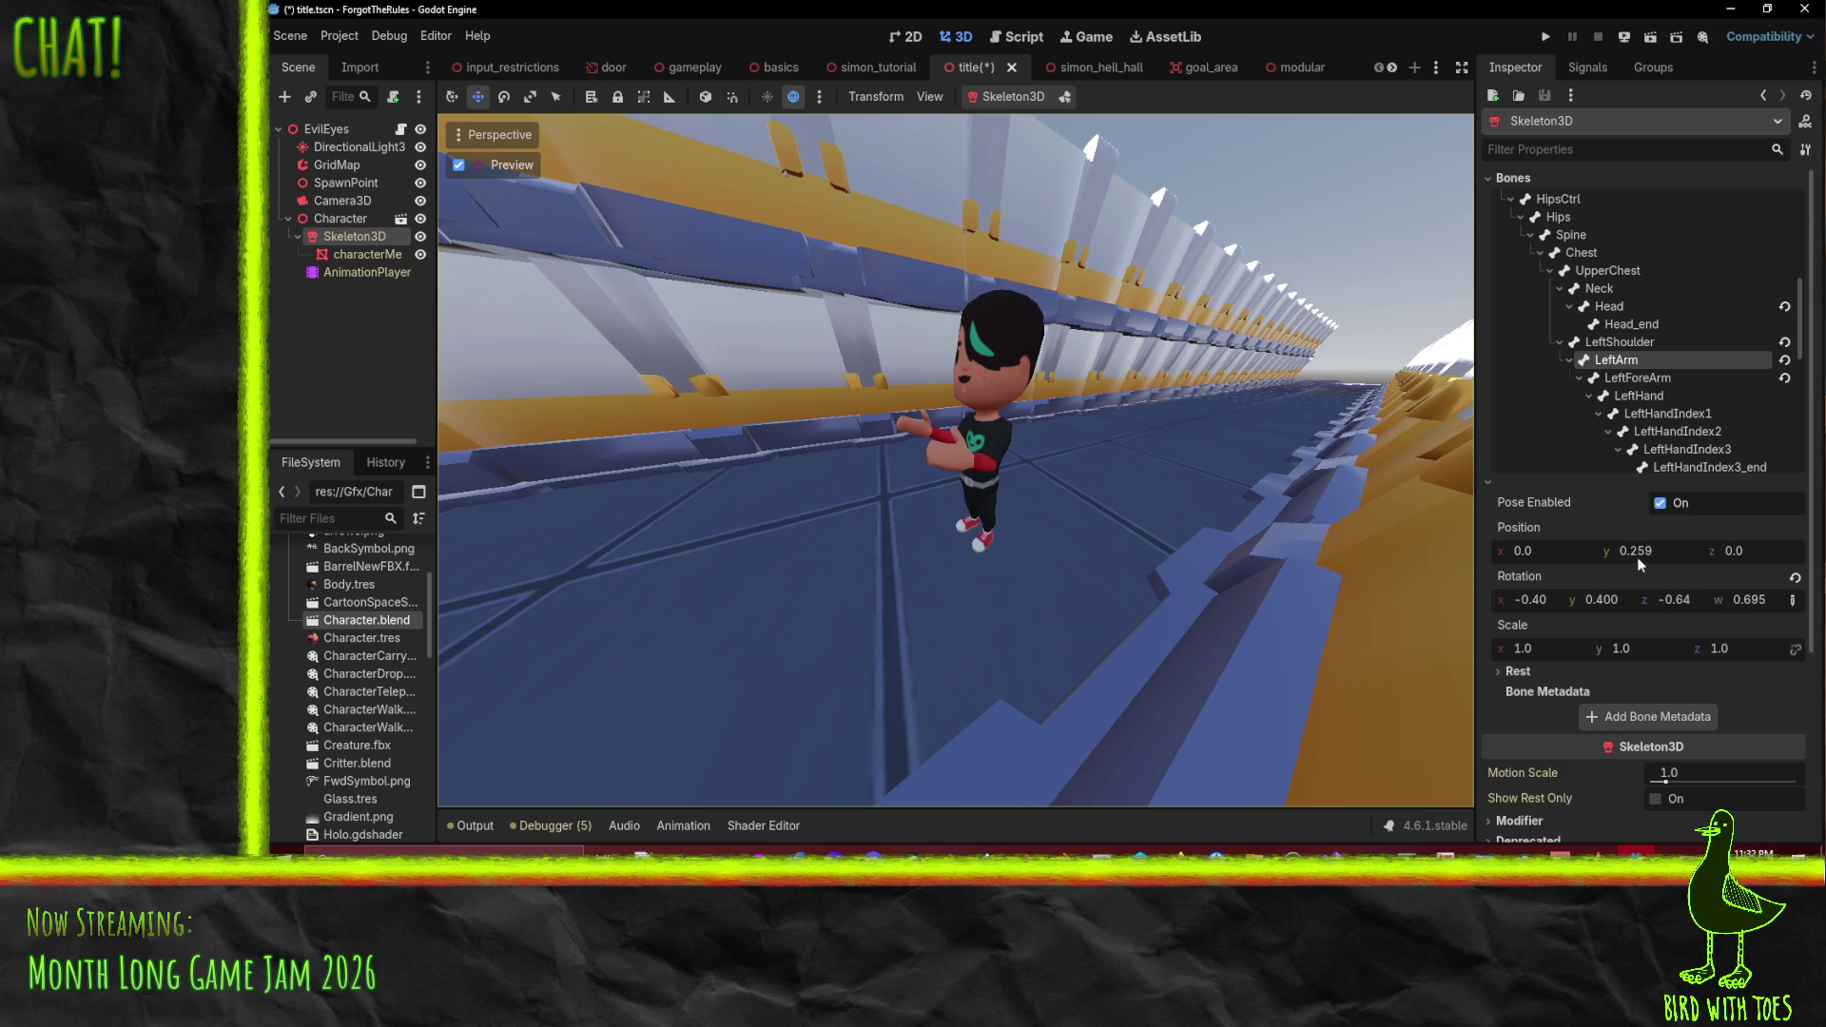
left_click_drag(1674, 599, 1721, 599)
mouse_move(1607, 610)
left_mouse_down()
mouse_move(1555, 599)
mouse_move(1676, 599)
mouse_move(1578, 599)
mouse_move(1624, 600)
left_mouse_up()
left_click(1663, 383)
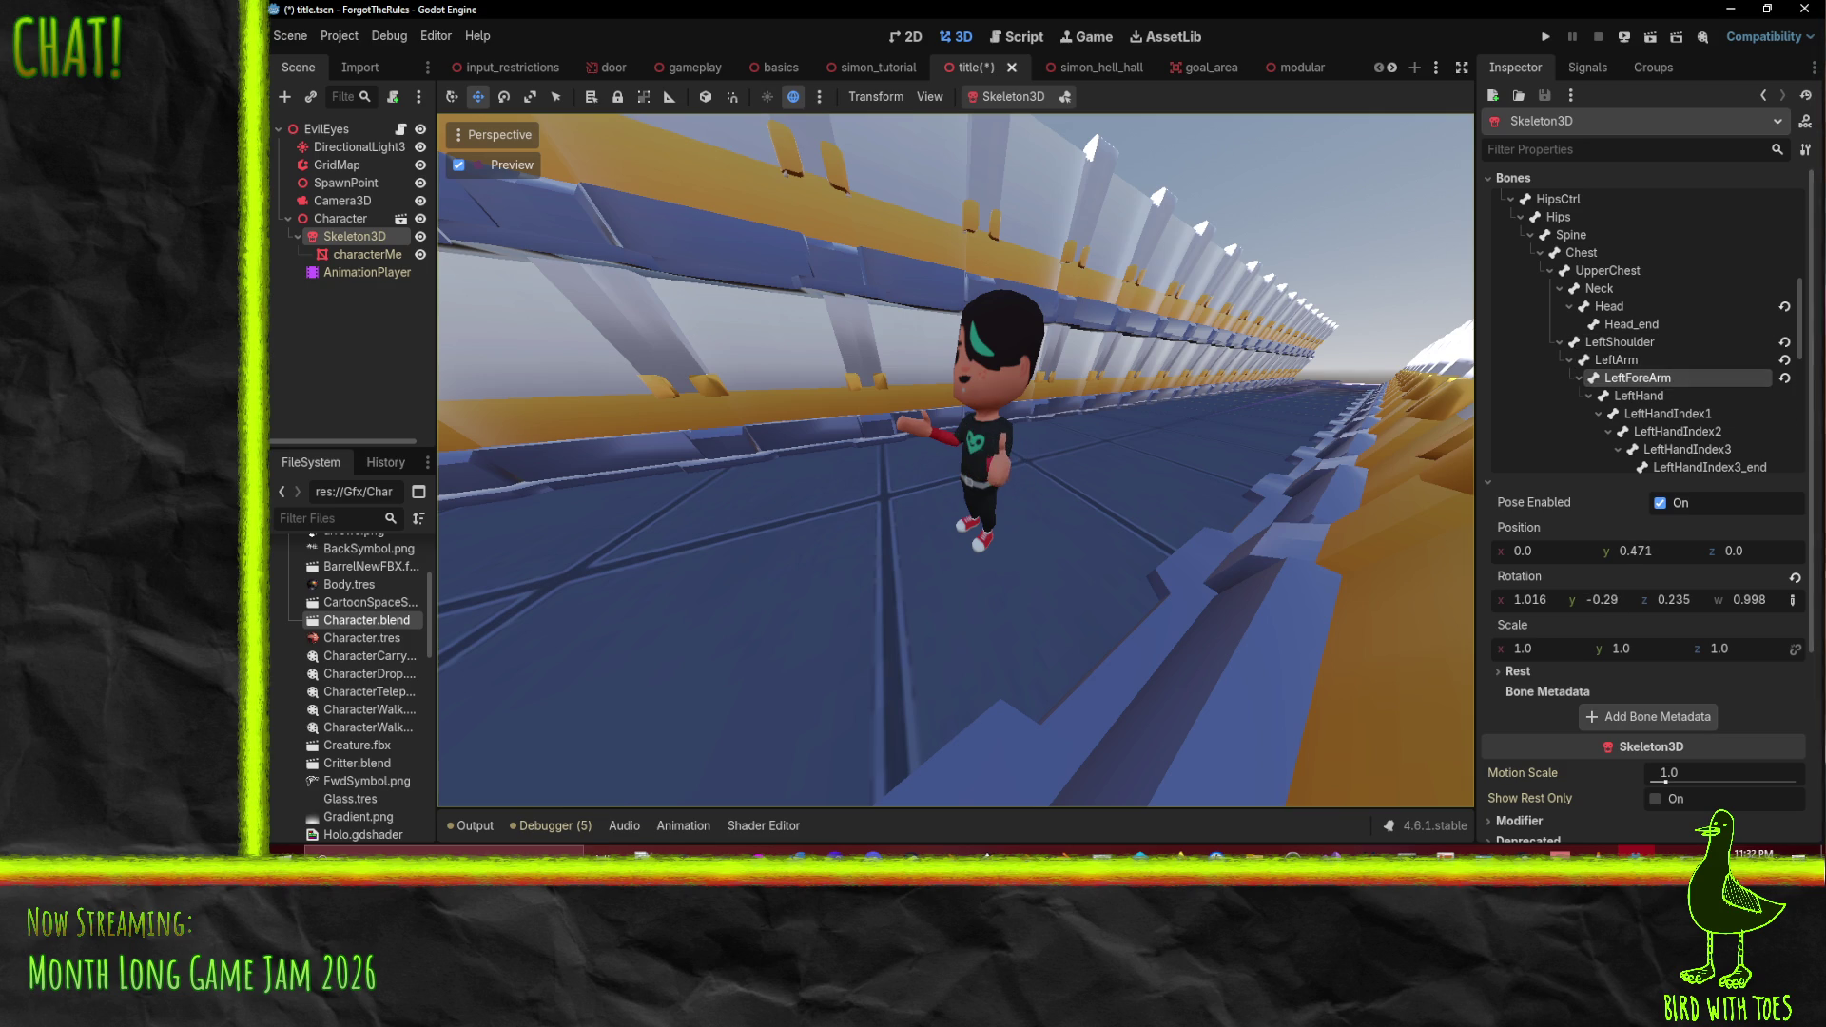
left_click(1655, 400)
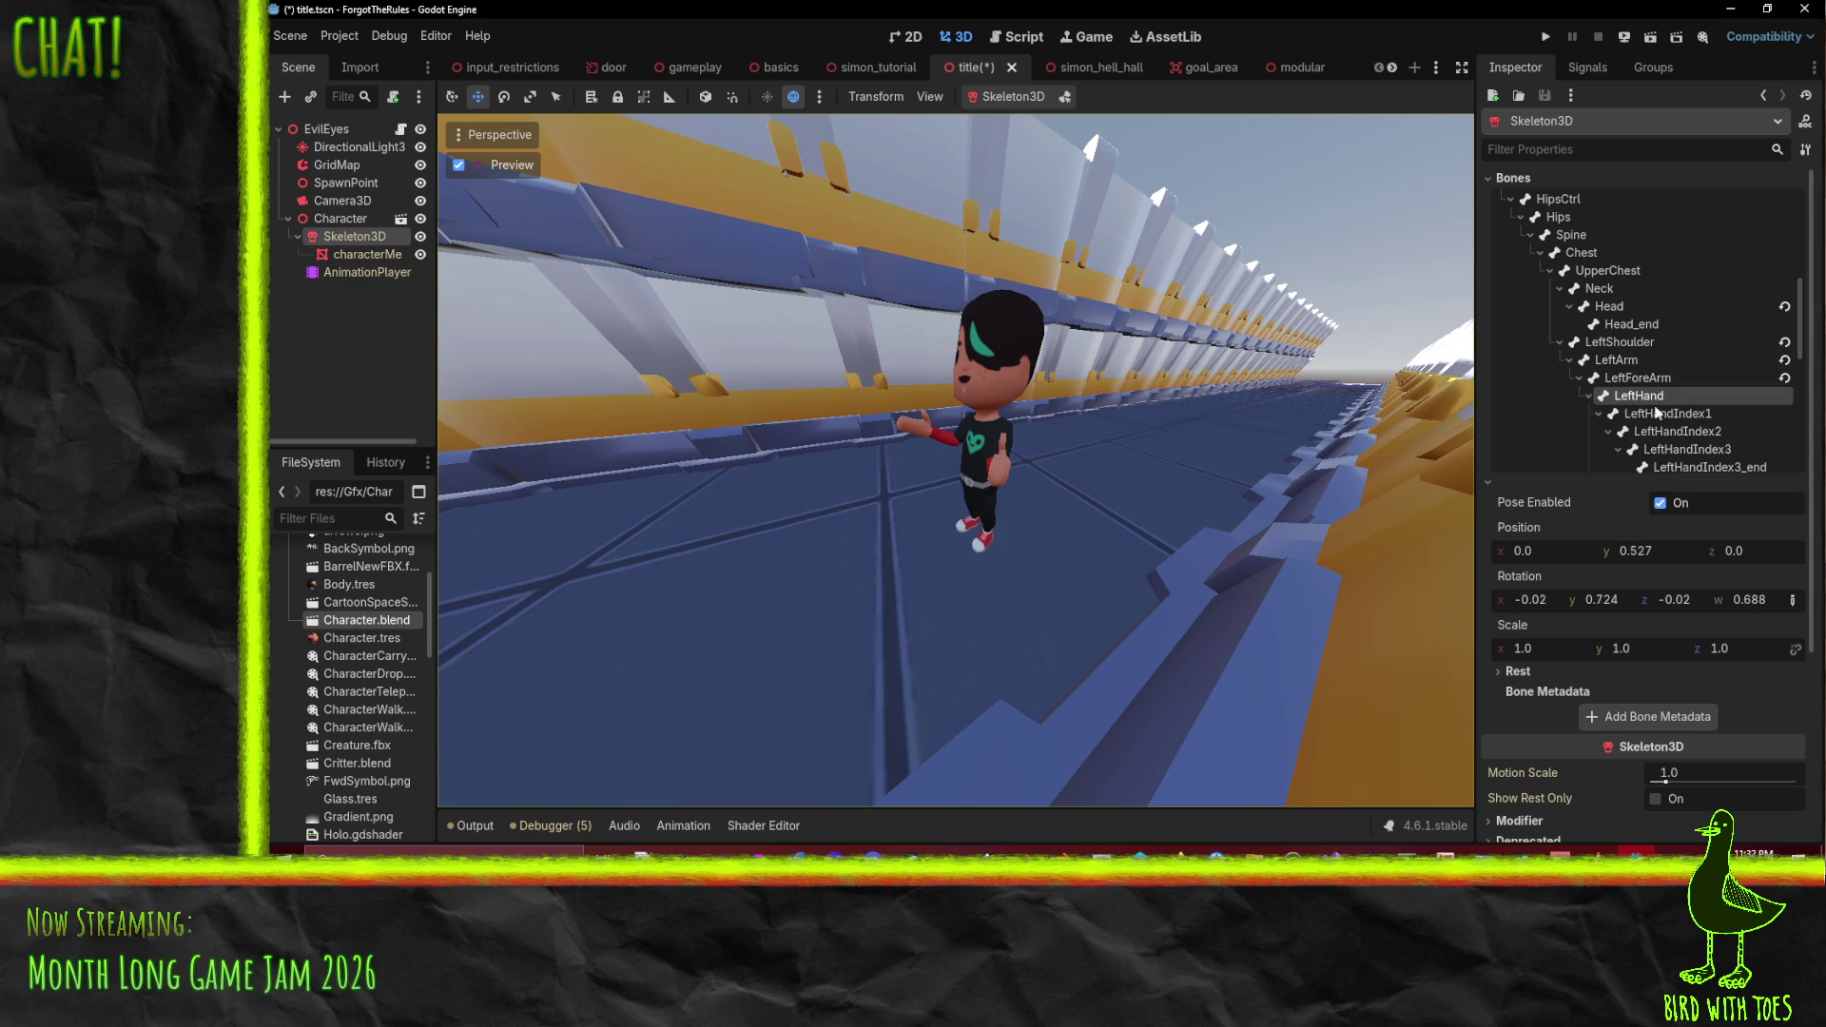
left_click_drag(1613, 594, 1587, 594)
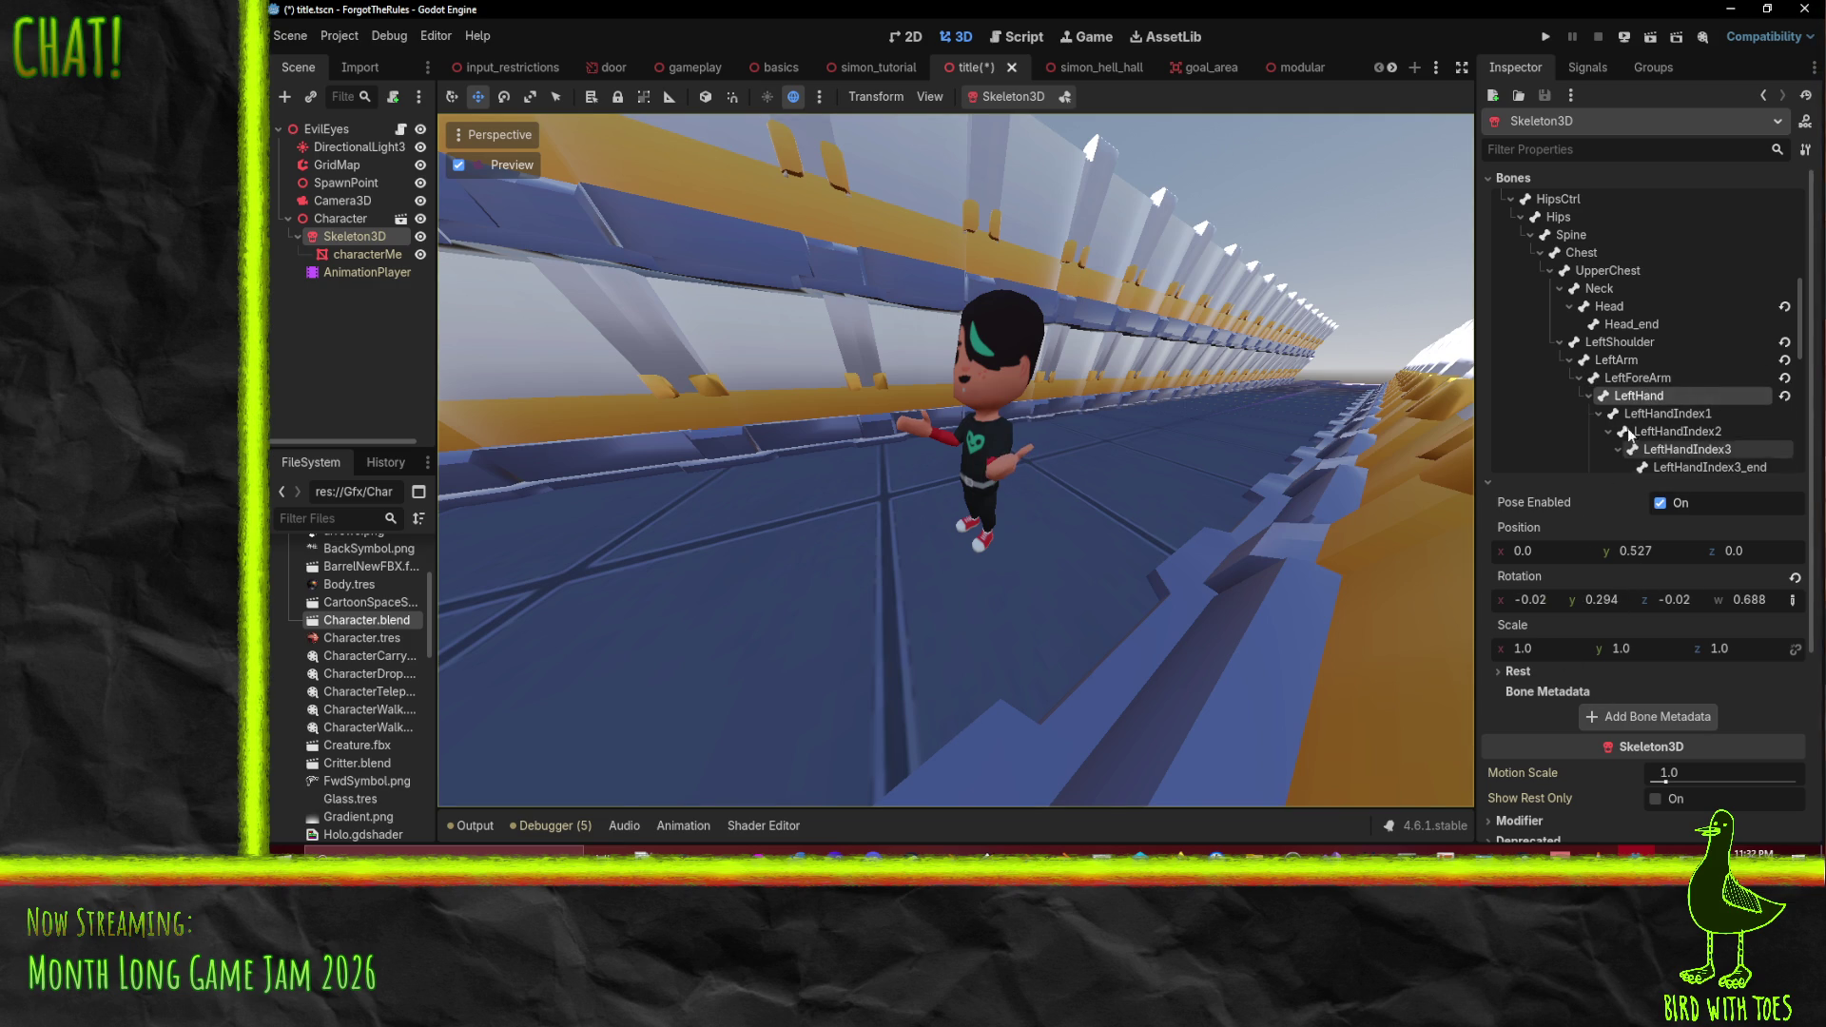
- Turn the RightHand bone slightly, to pose rotation y 0.675
scroll(1628, 428, "down", 3)
scroll(1617, 304, "down", 4)
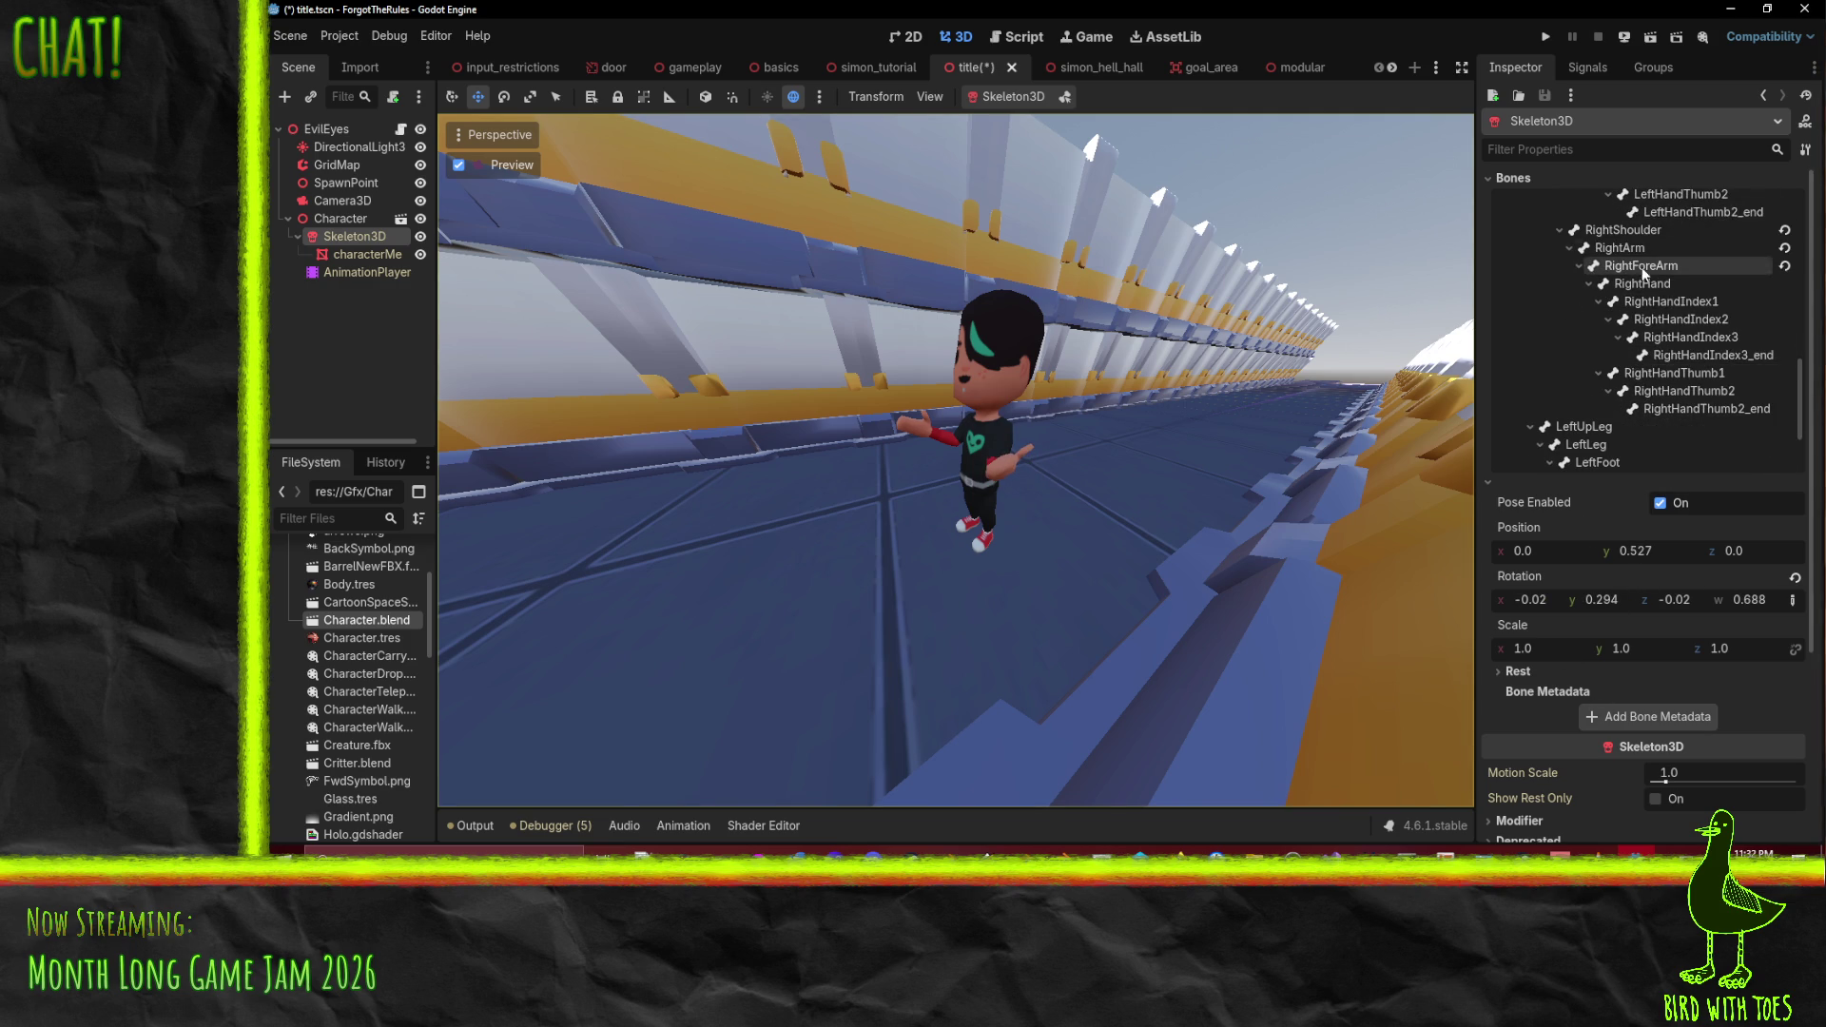
left_click(1642, 284)
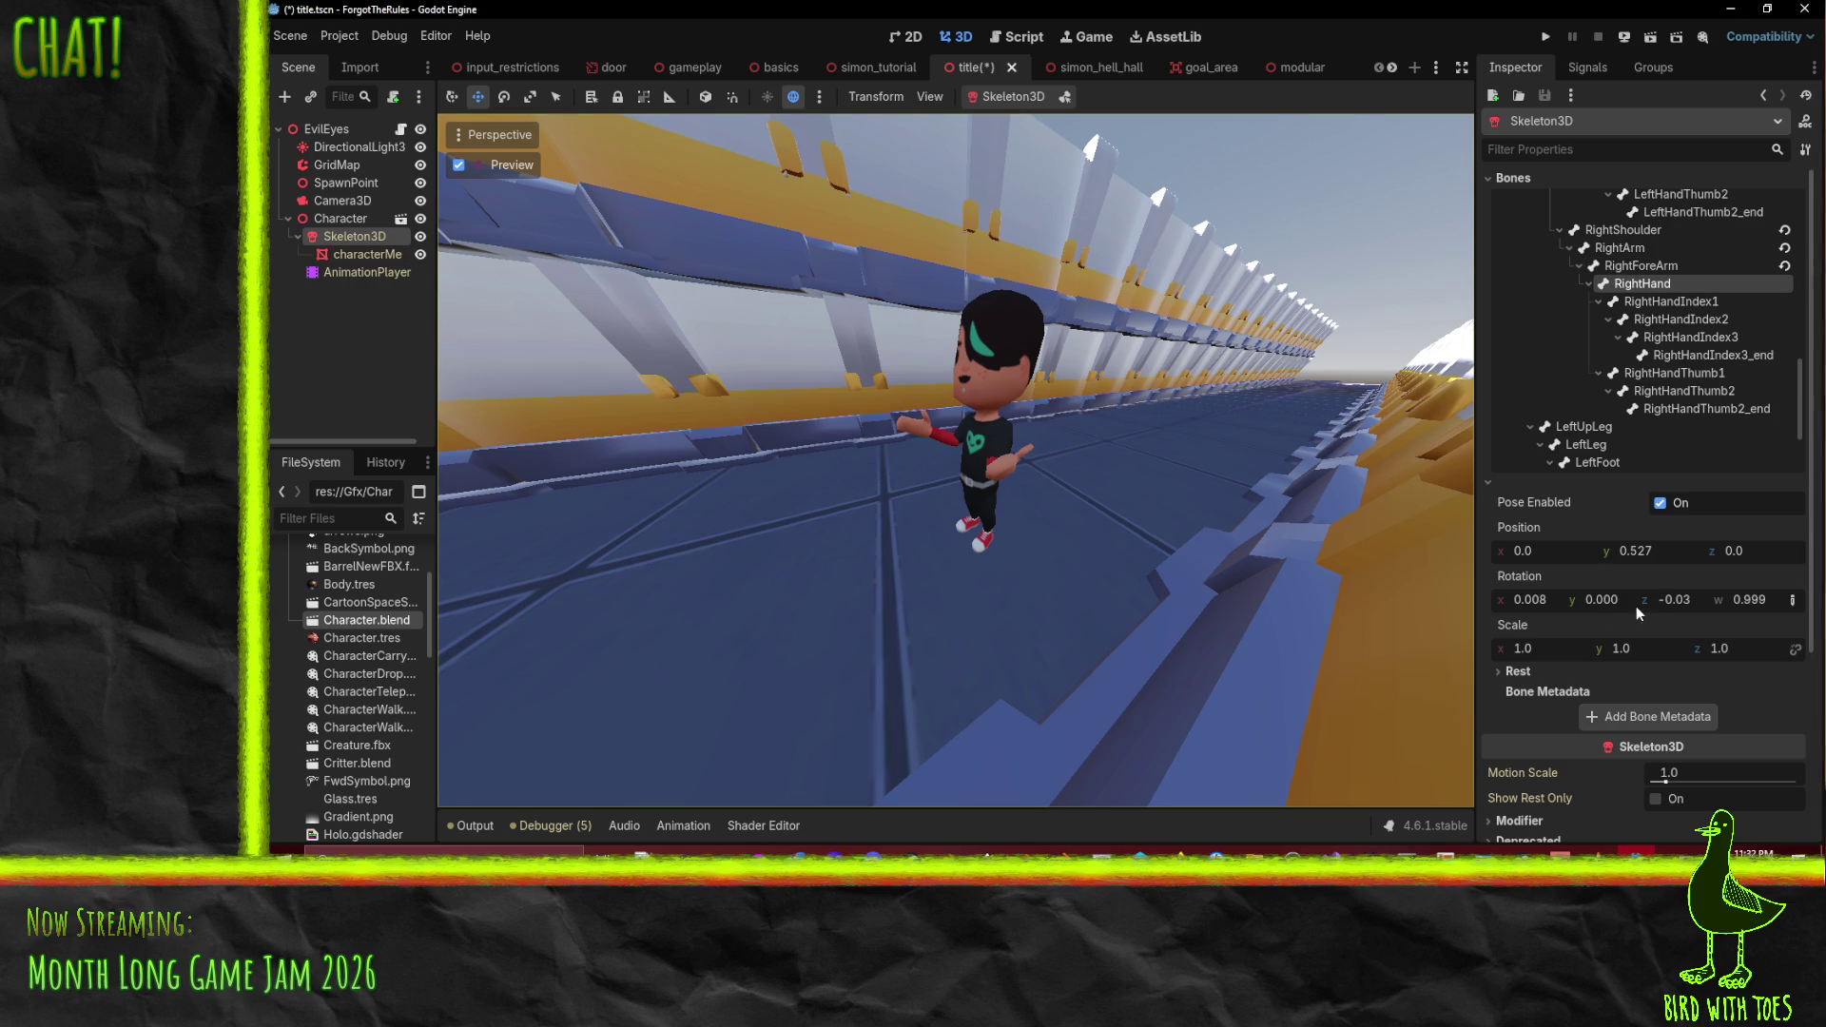
left_click_drag(1624, 603, 1645, 602)
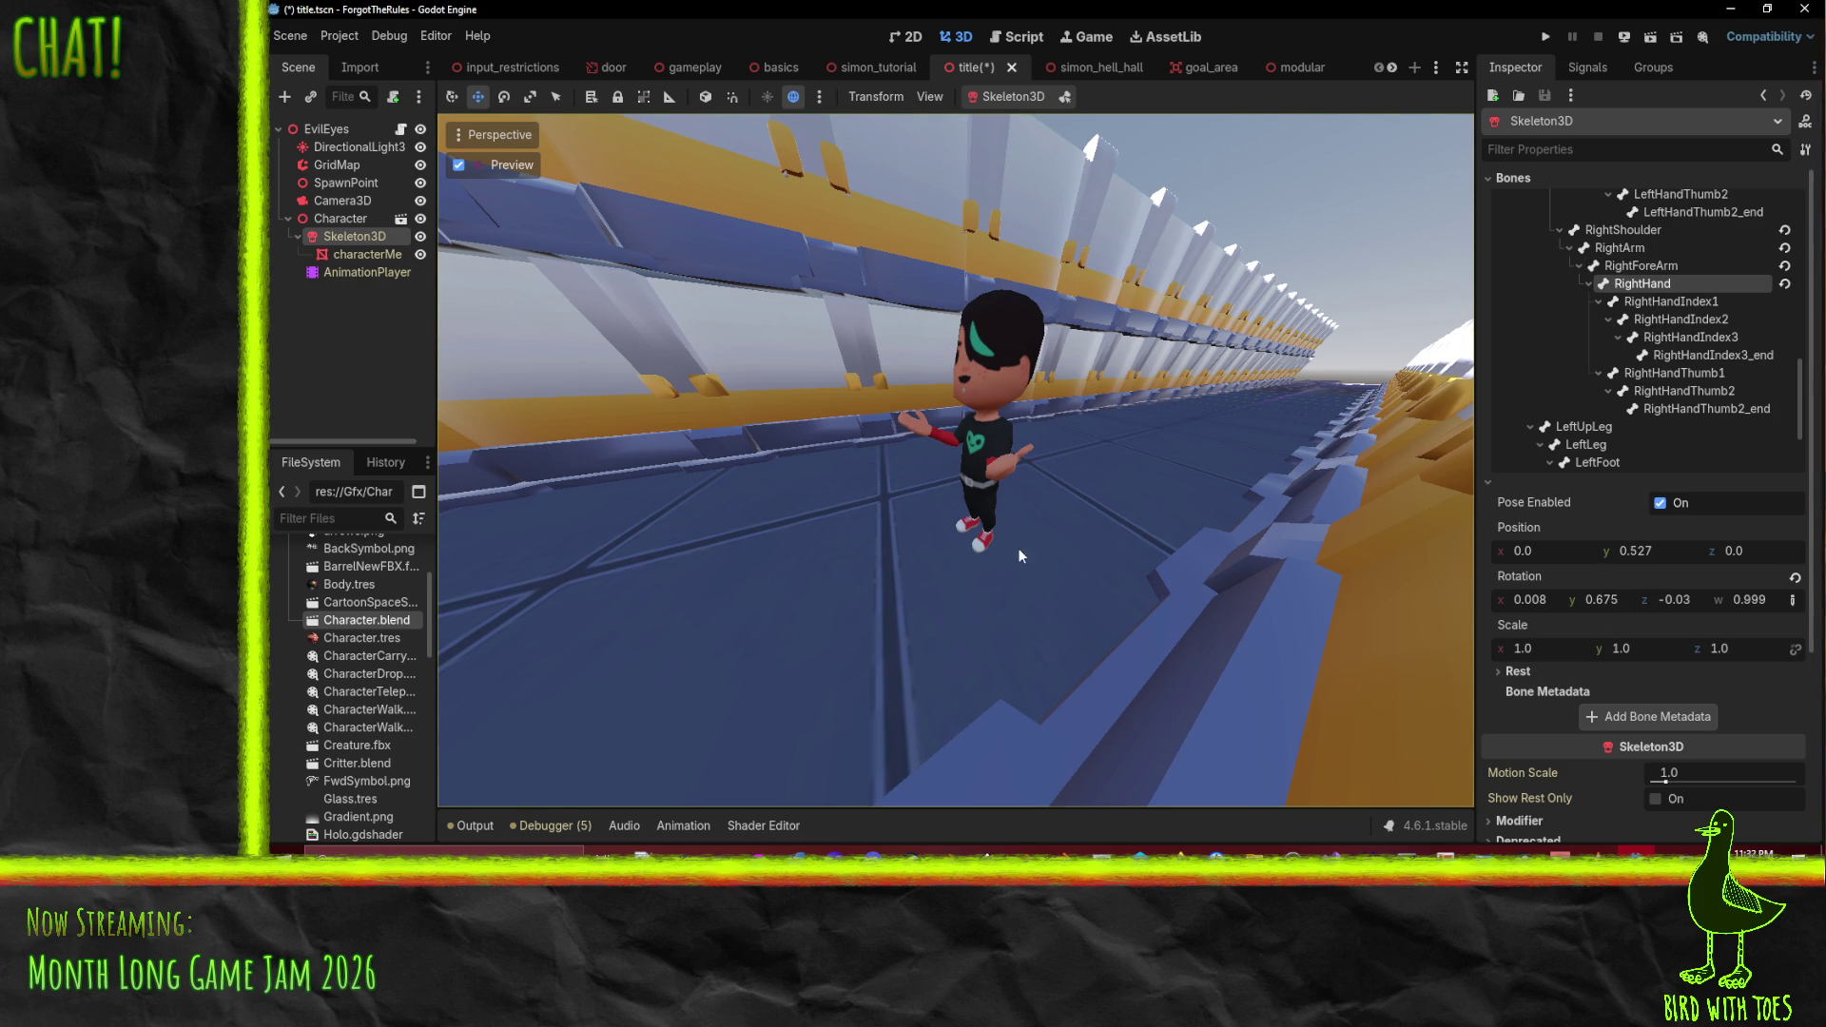
scroll(1660, 308, "down", 5)
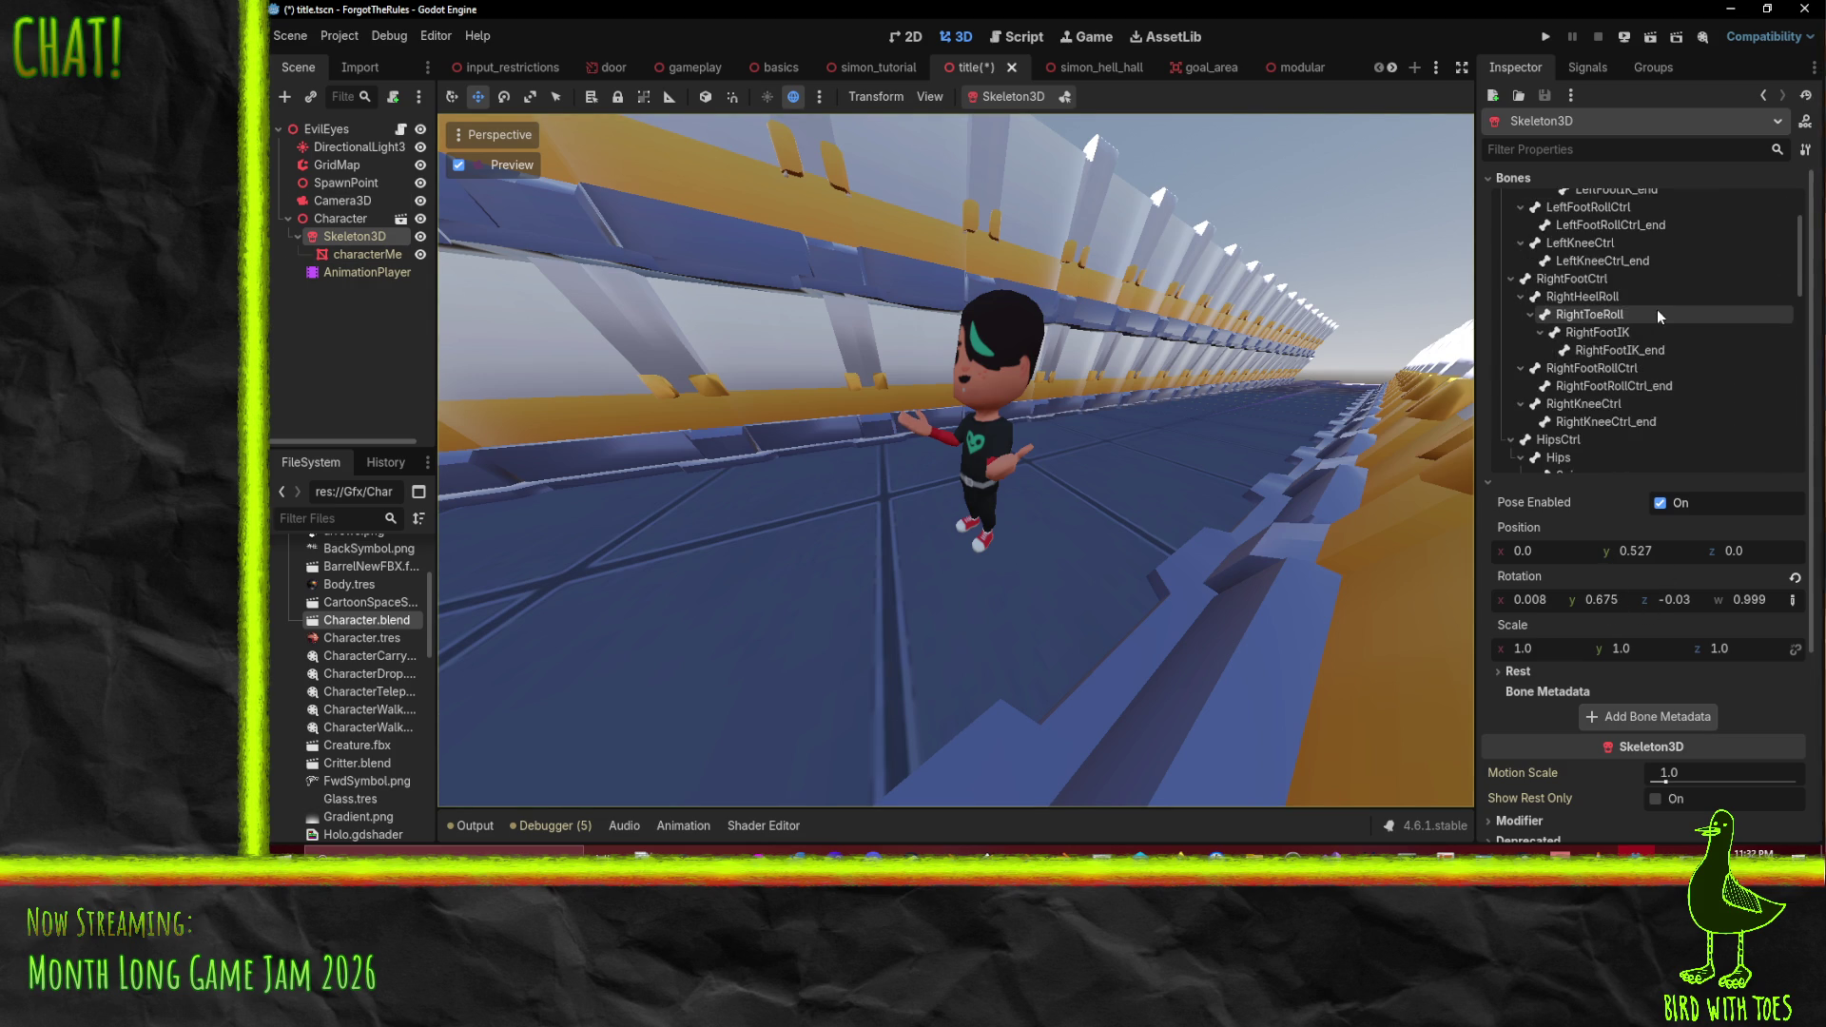
scroll(1660, 348, "down", 3)
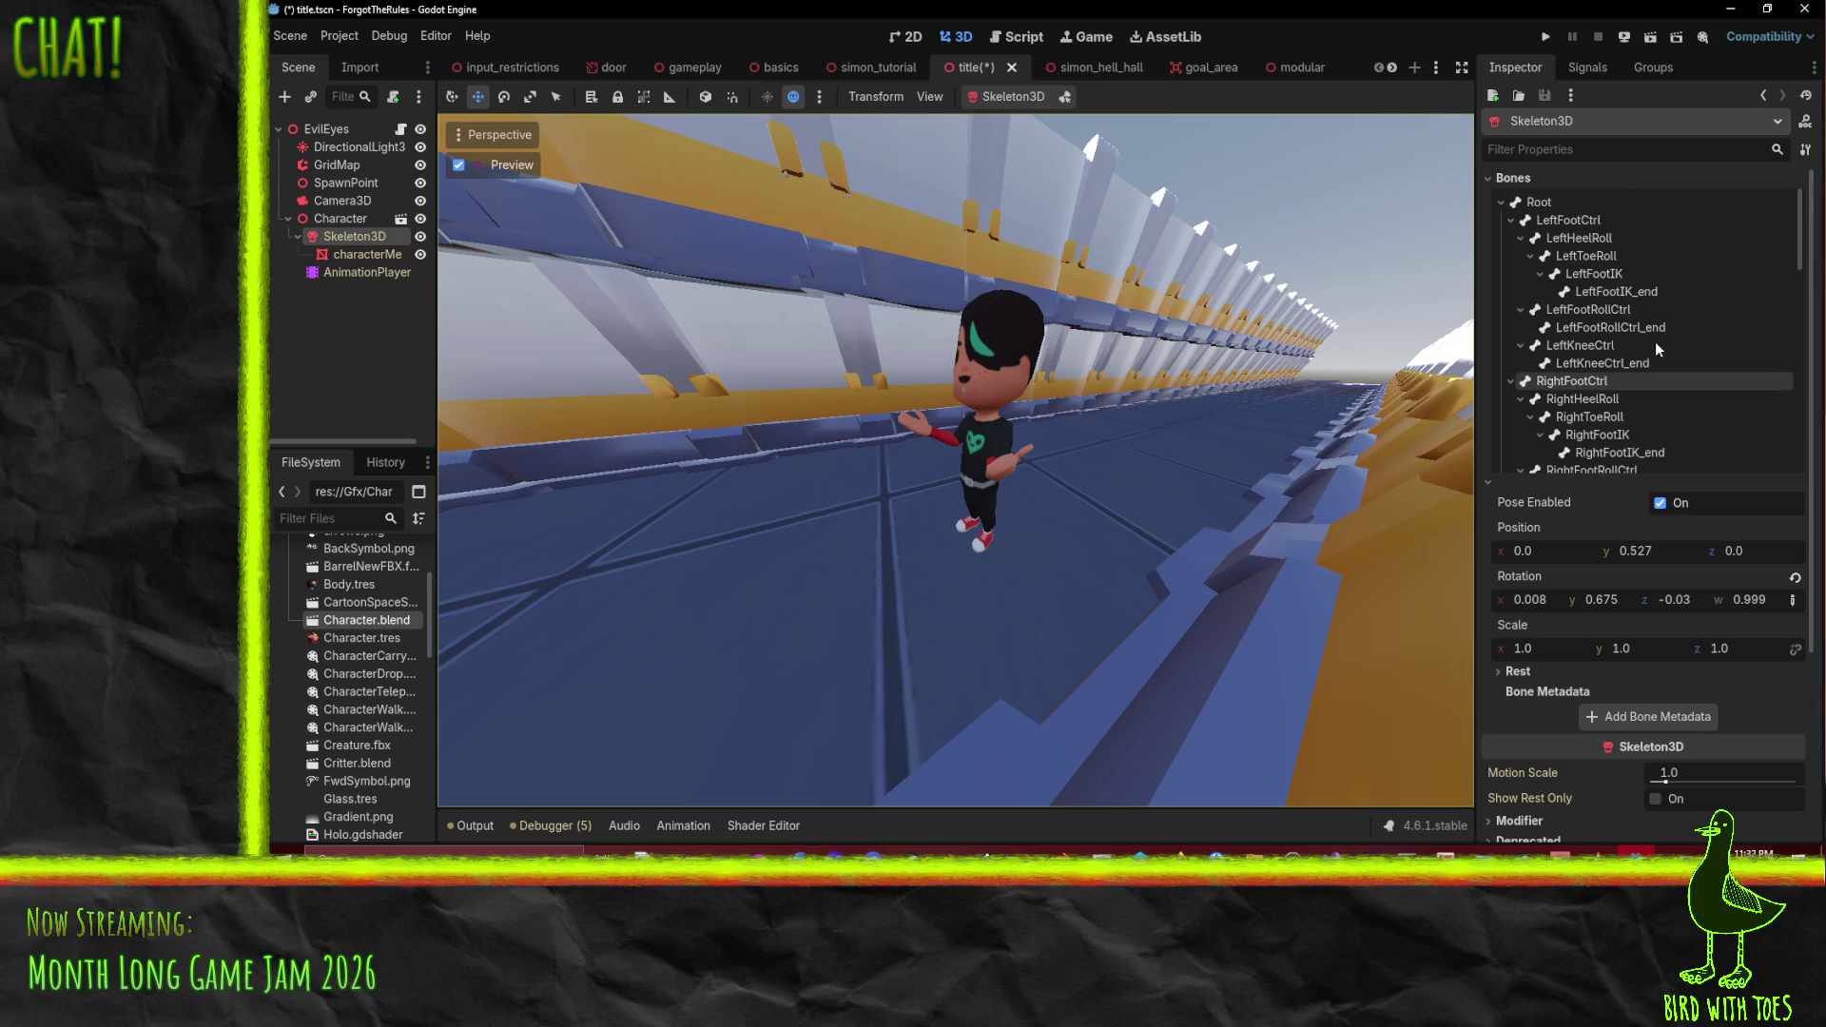
- Rotate the Spine bone to turn and tilt the upper body, then nudge LeftArm slightly
left_click(1618, 373)
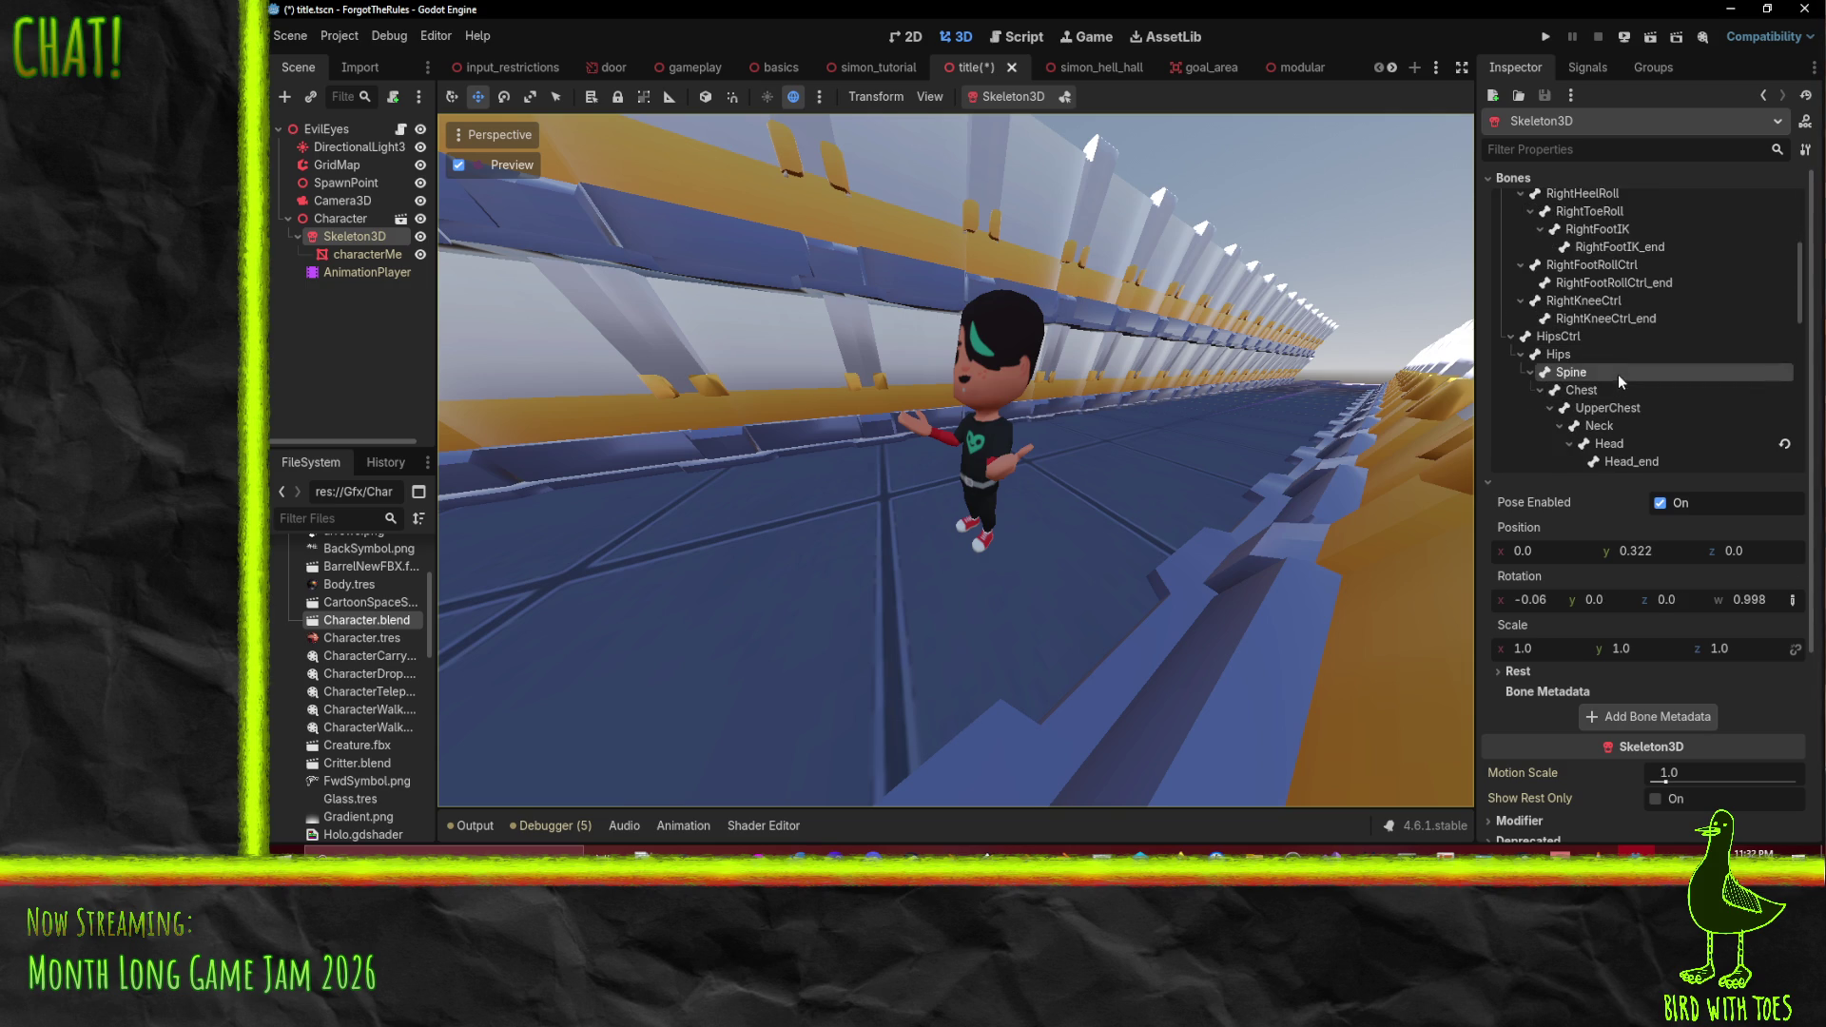
left_click_drag(1610, 610, 1653, 601)
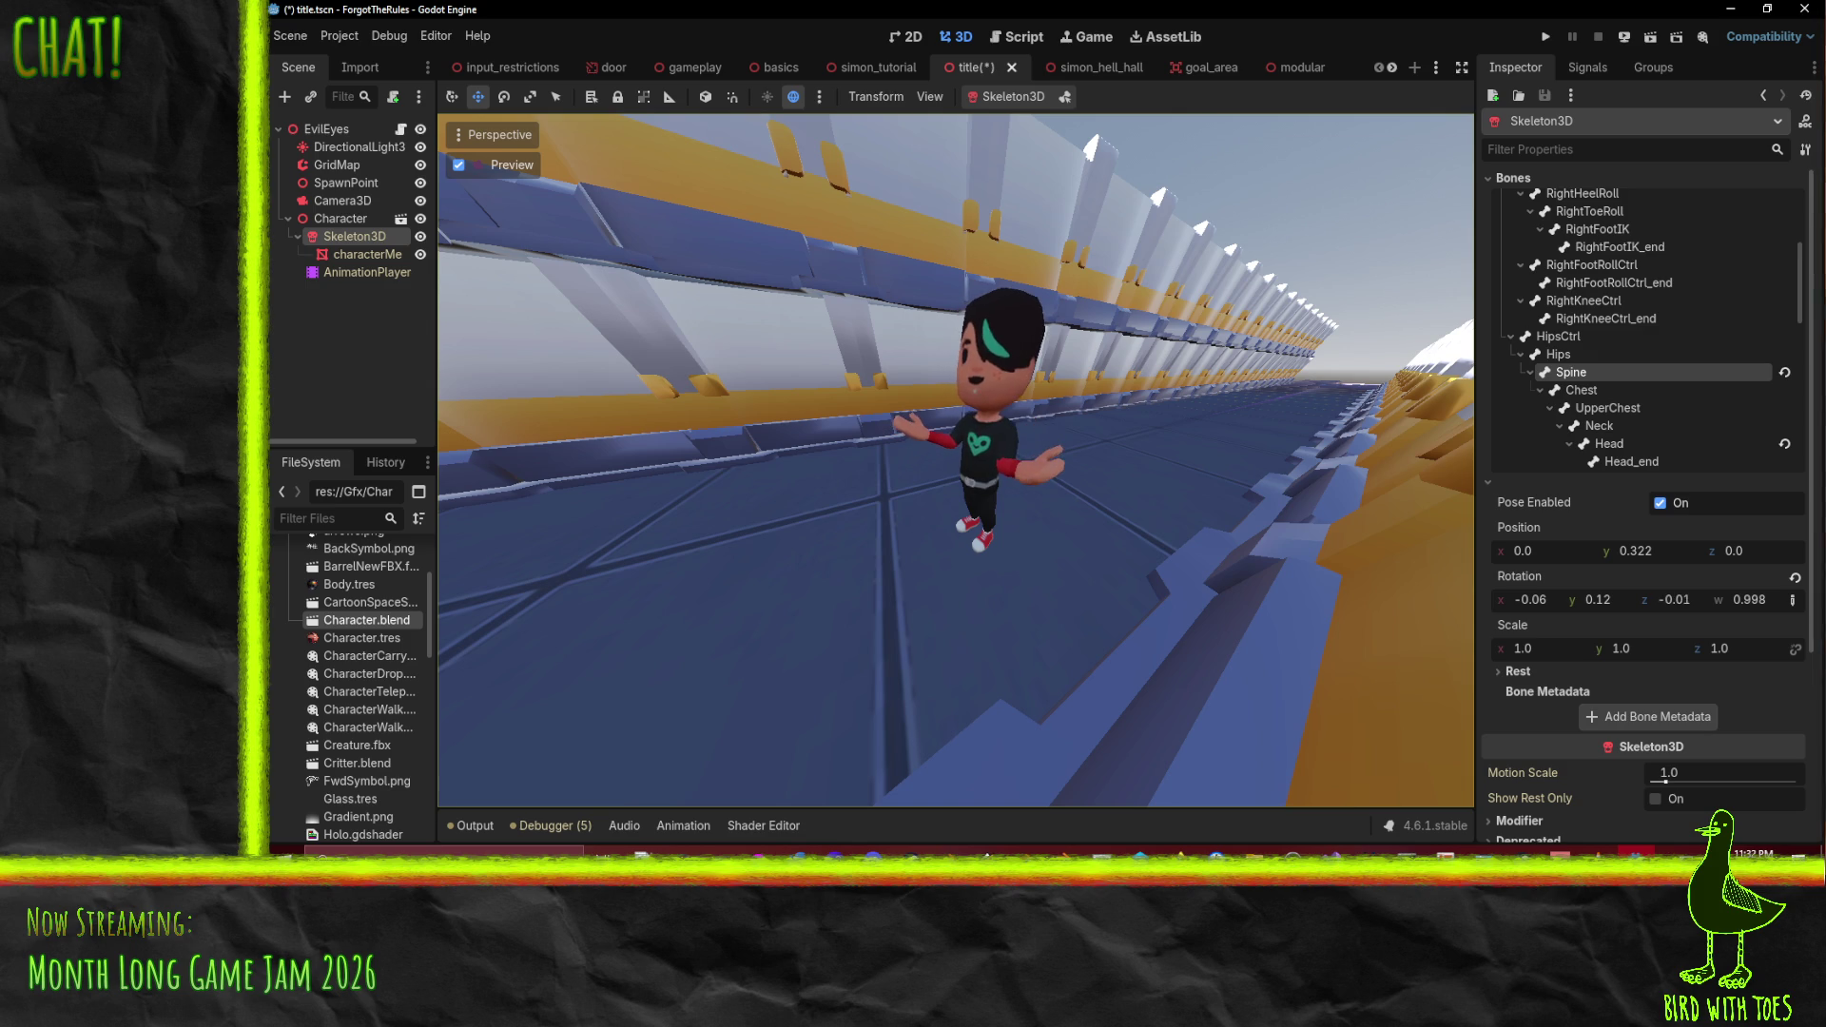
mouse_move(1531, 601)
left_mouse_down()
mouse_move(1508, 600)
mouse_move(1557, 602)
left_mouse_up()
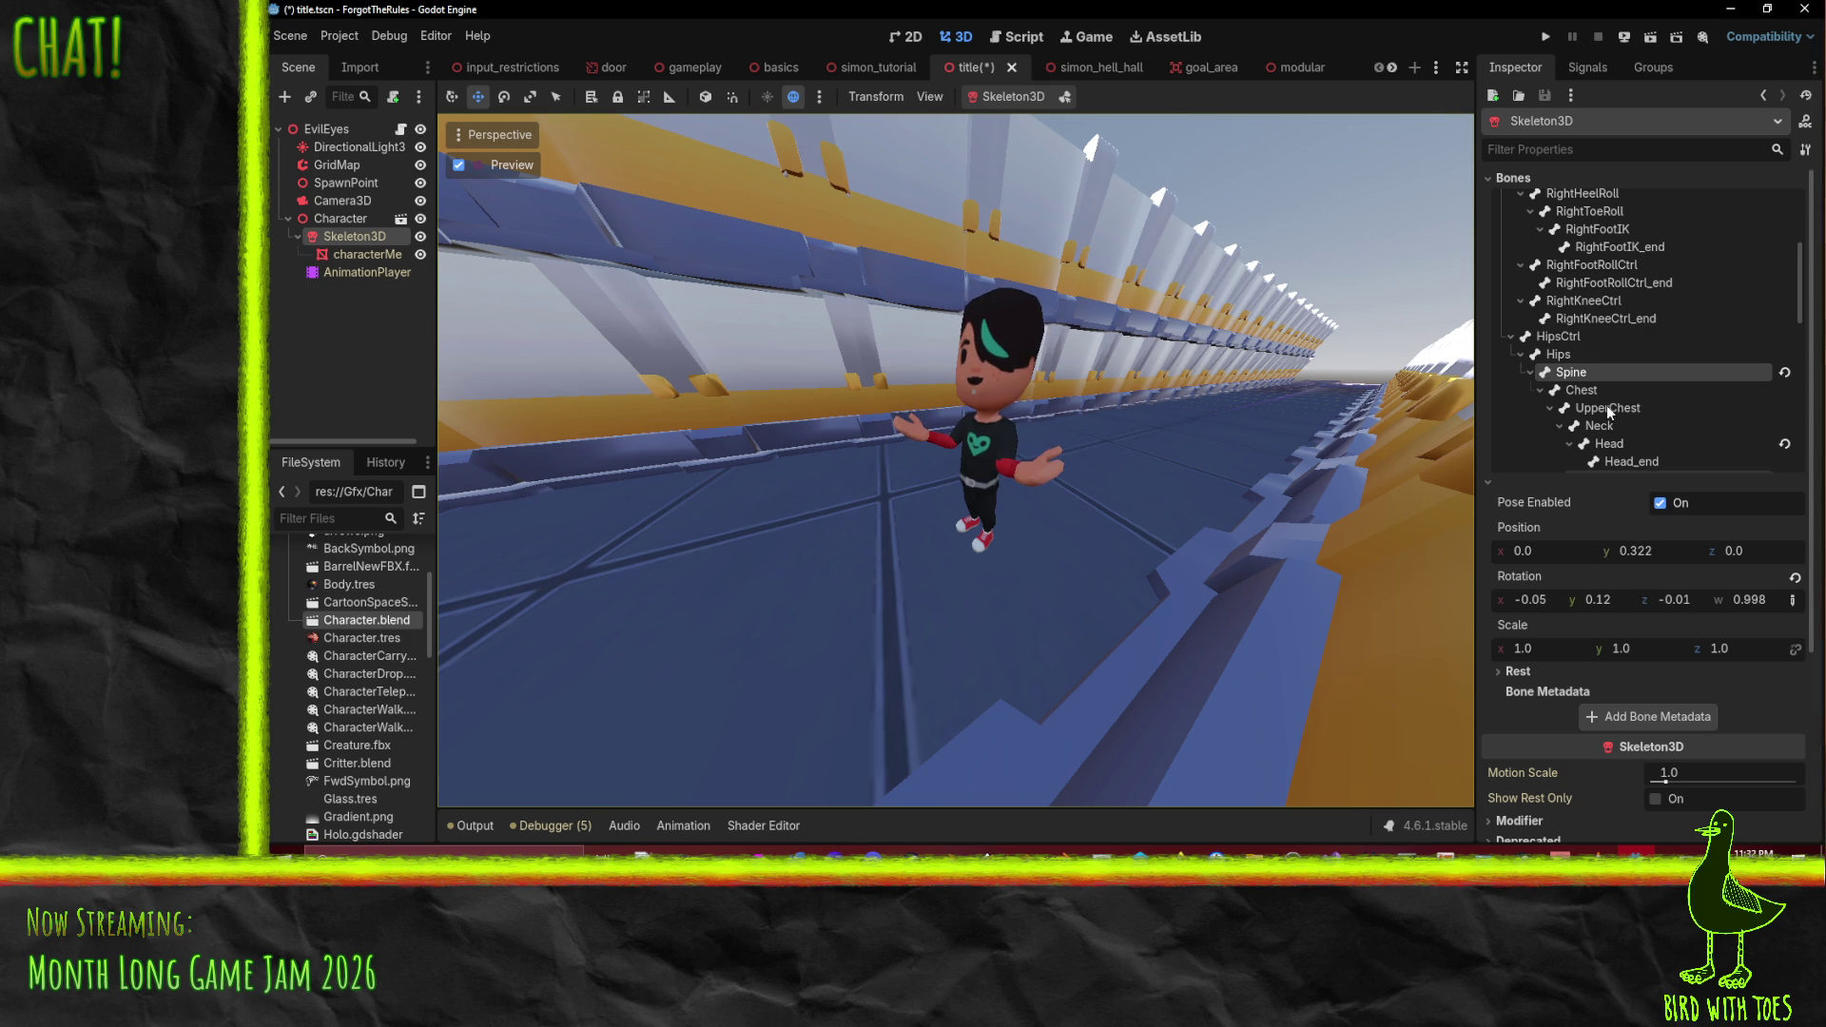
scroll(1612, 403, "down", 4)
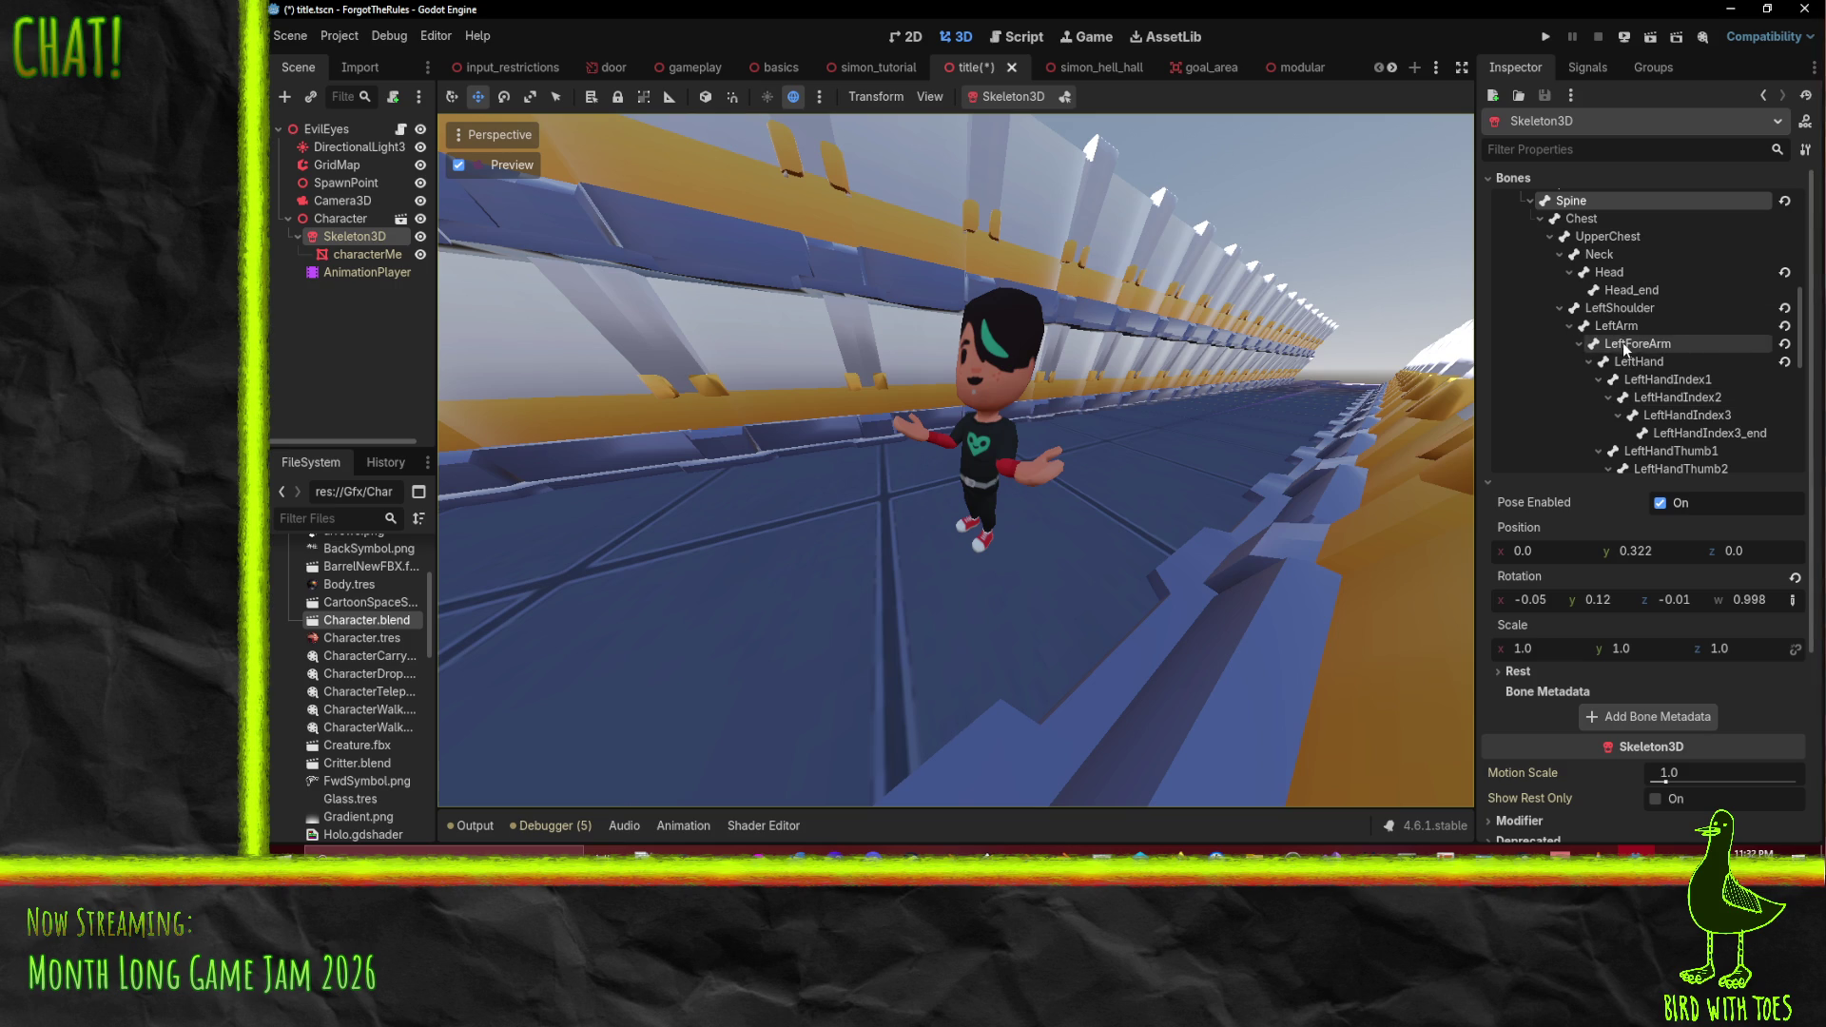
left_click(1616, 325)
left_click_drag(1601, 600, 1553, 599)
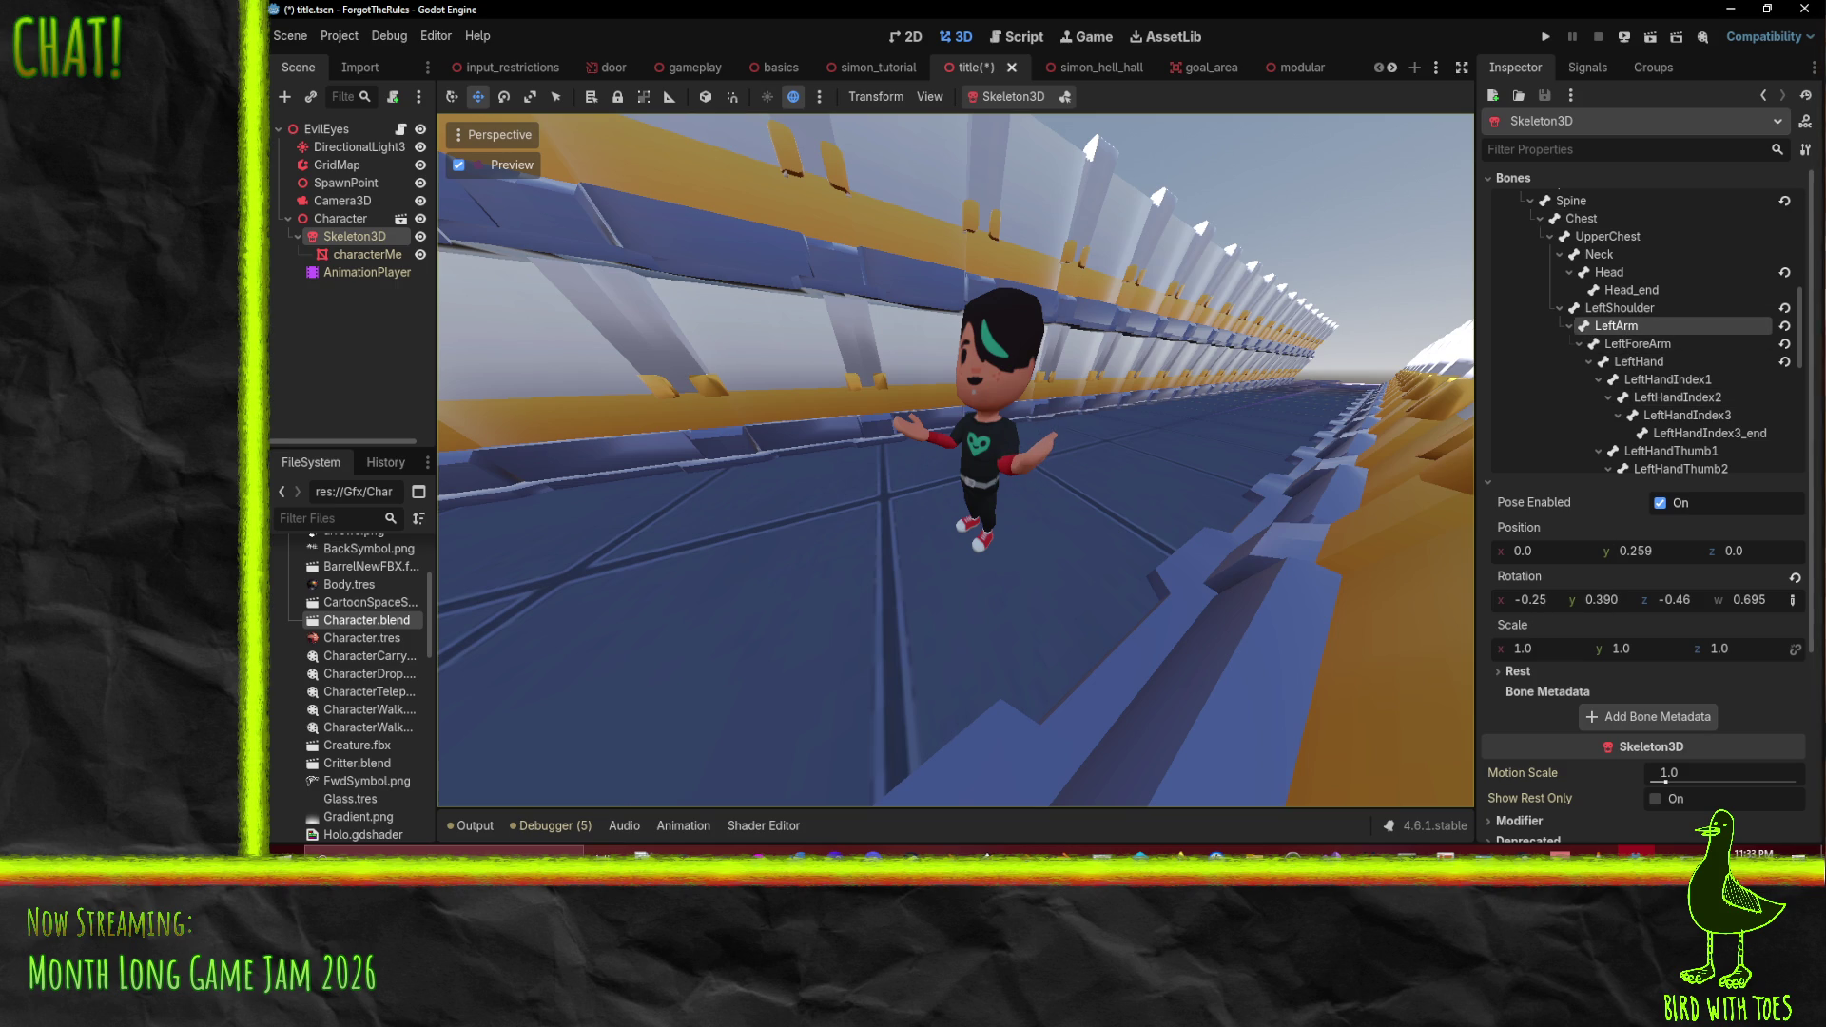
- Raise RightArm and bend RightForeArm to rotation x 0.120, y 0.390, z 0.832, checking the Krita sketch
scroll(1624, 358, "down", 2)
scroll(1649, 372, "down", 2)
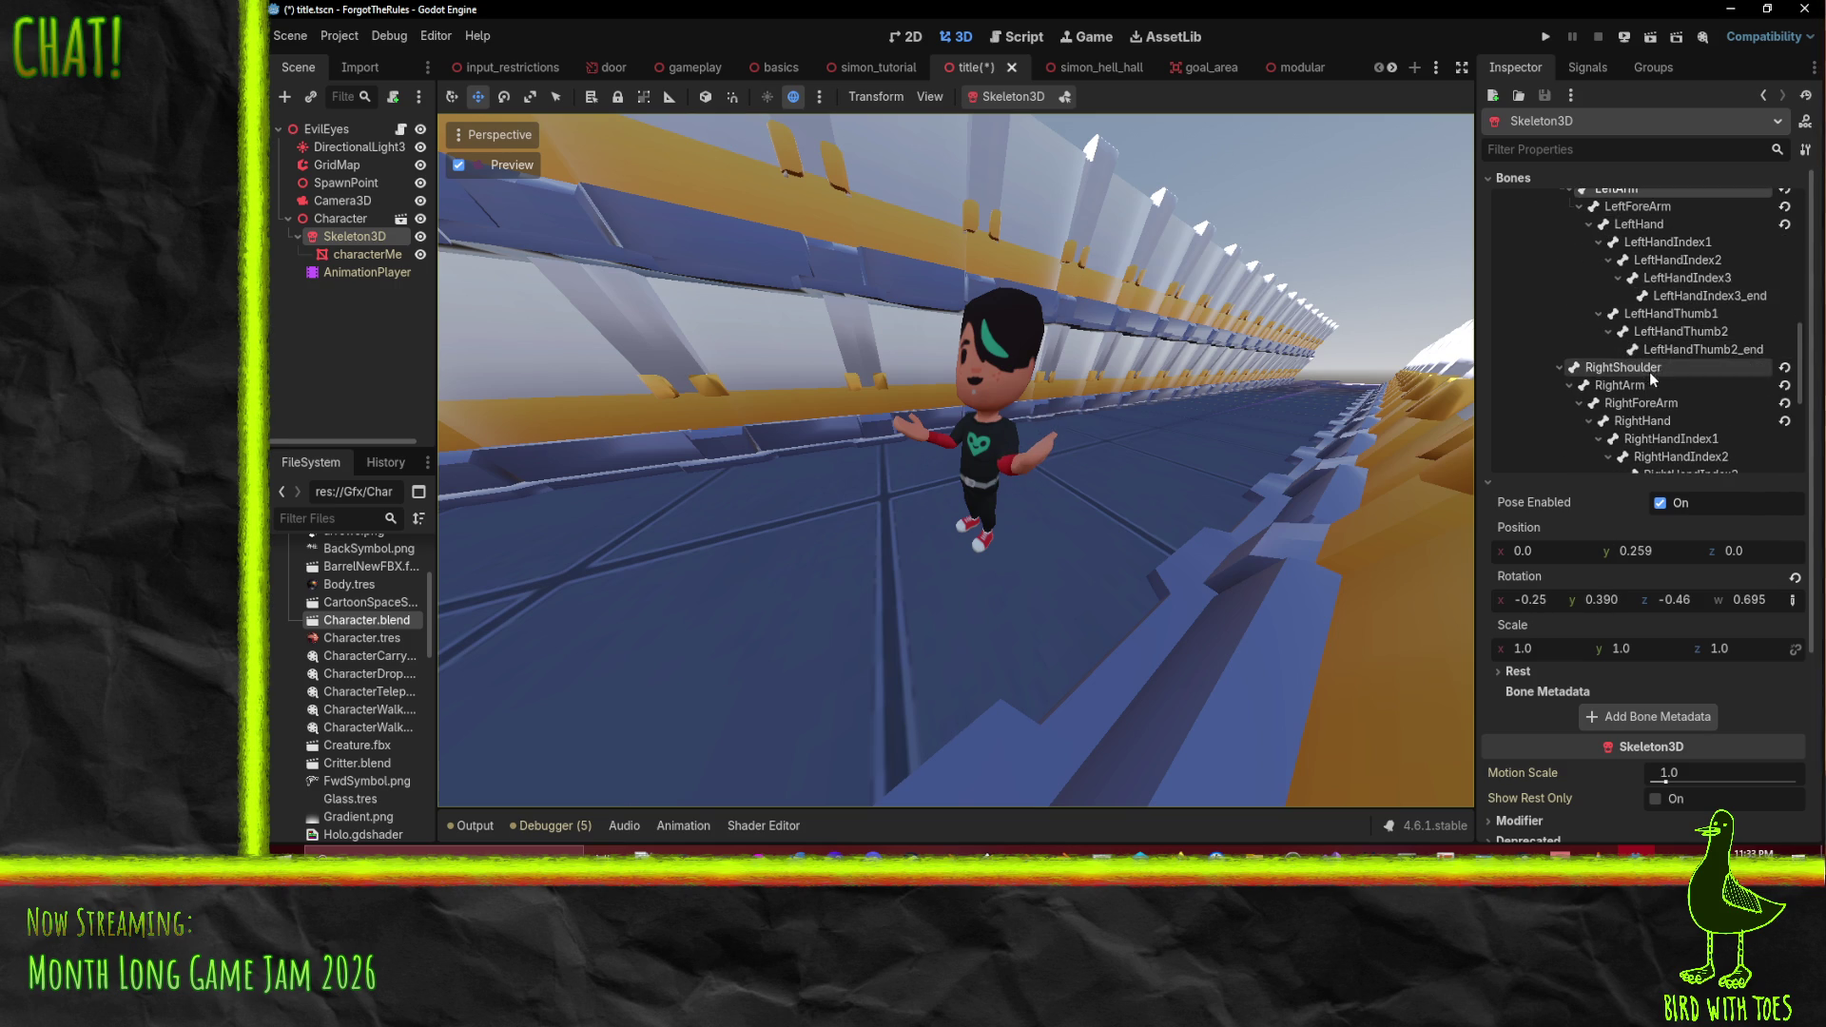
scroll(1664, 401, "down", 1)
left_click(1627, 350)
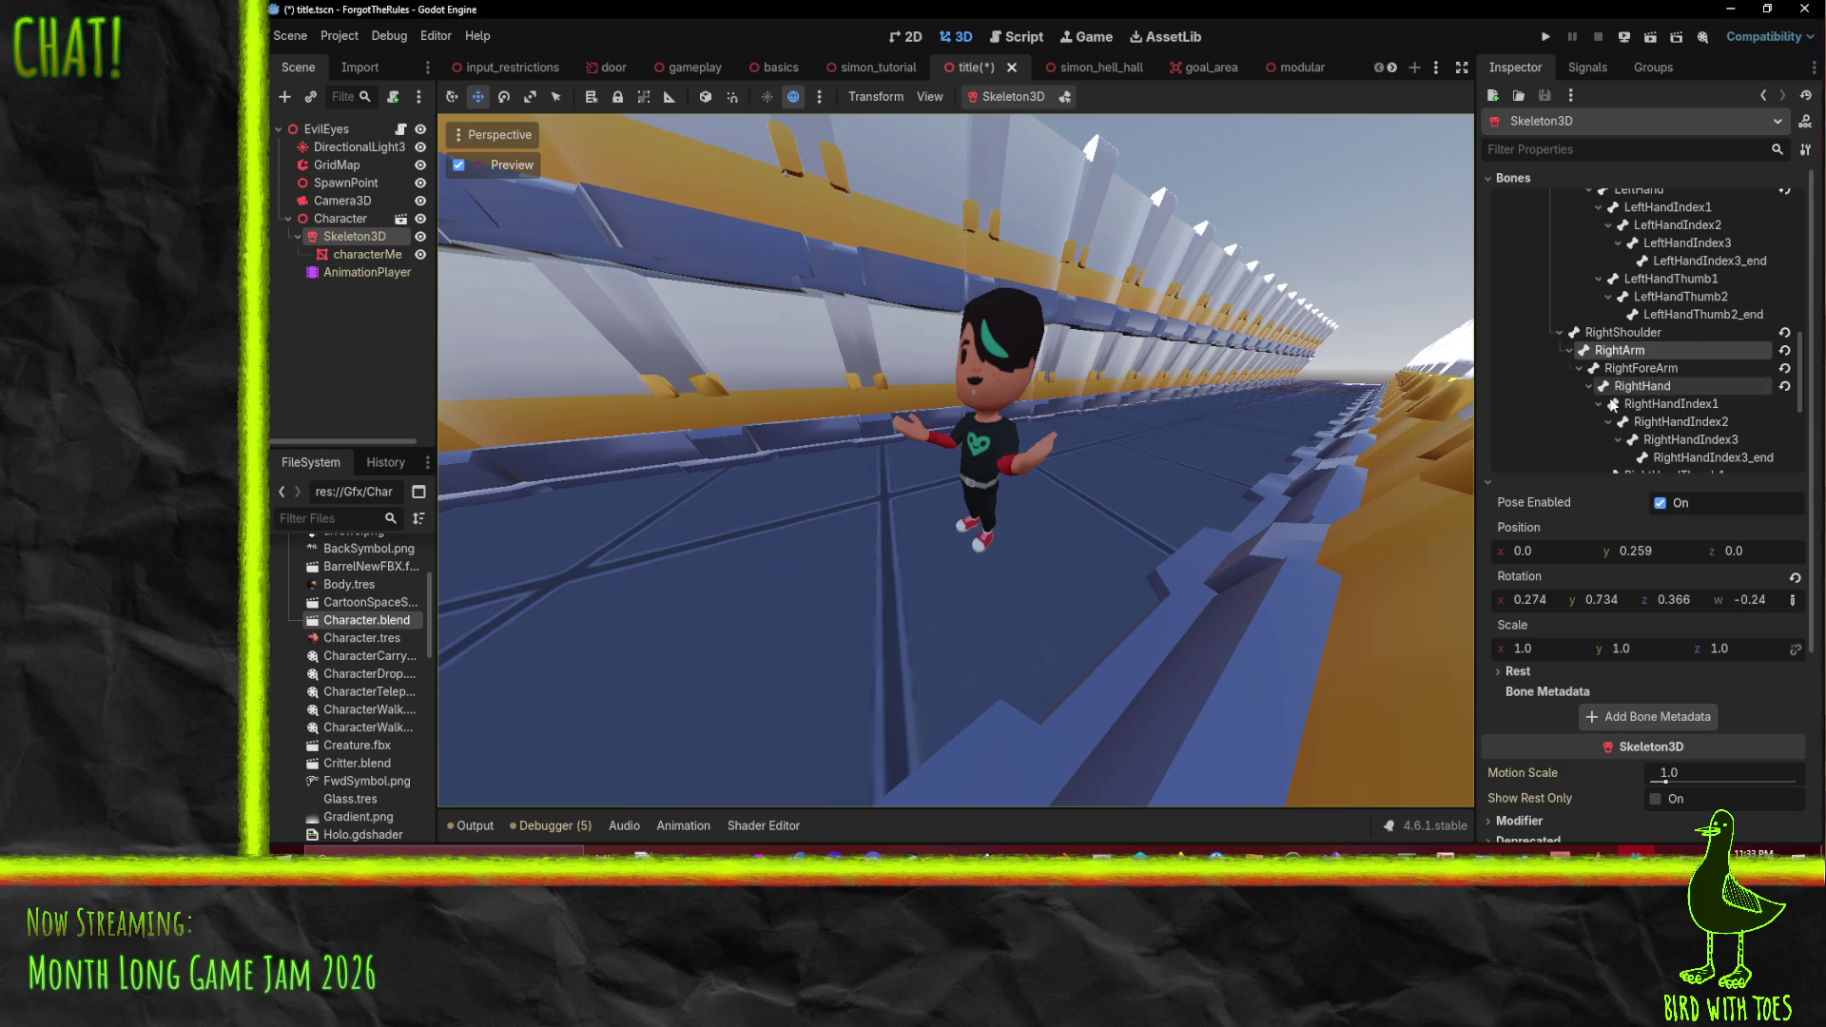
mouse_move(1539, 605)
left_mouse_down()
mouse_move(1636, 600)
mouse_move(1577, 595)
left_mouse_up()
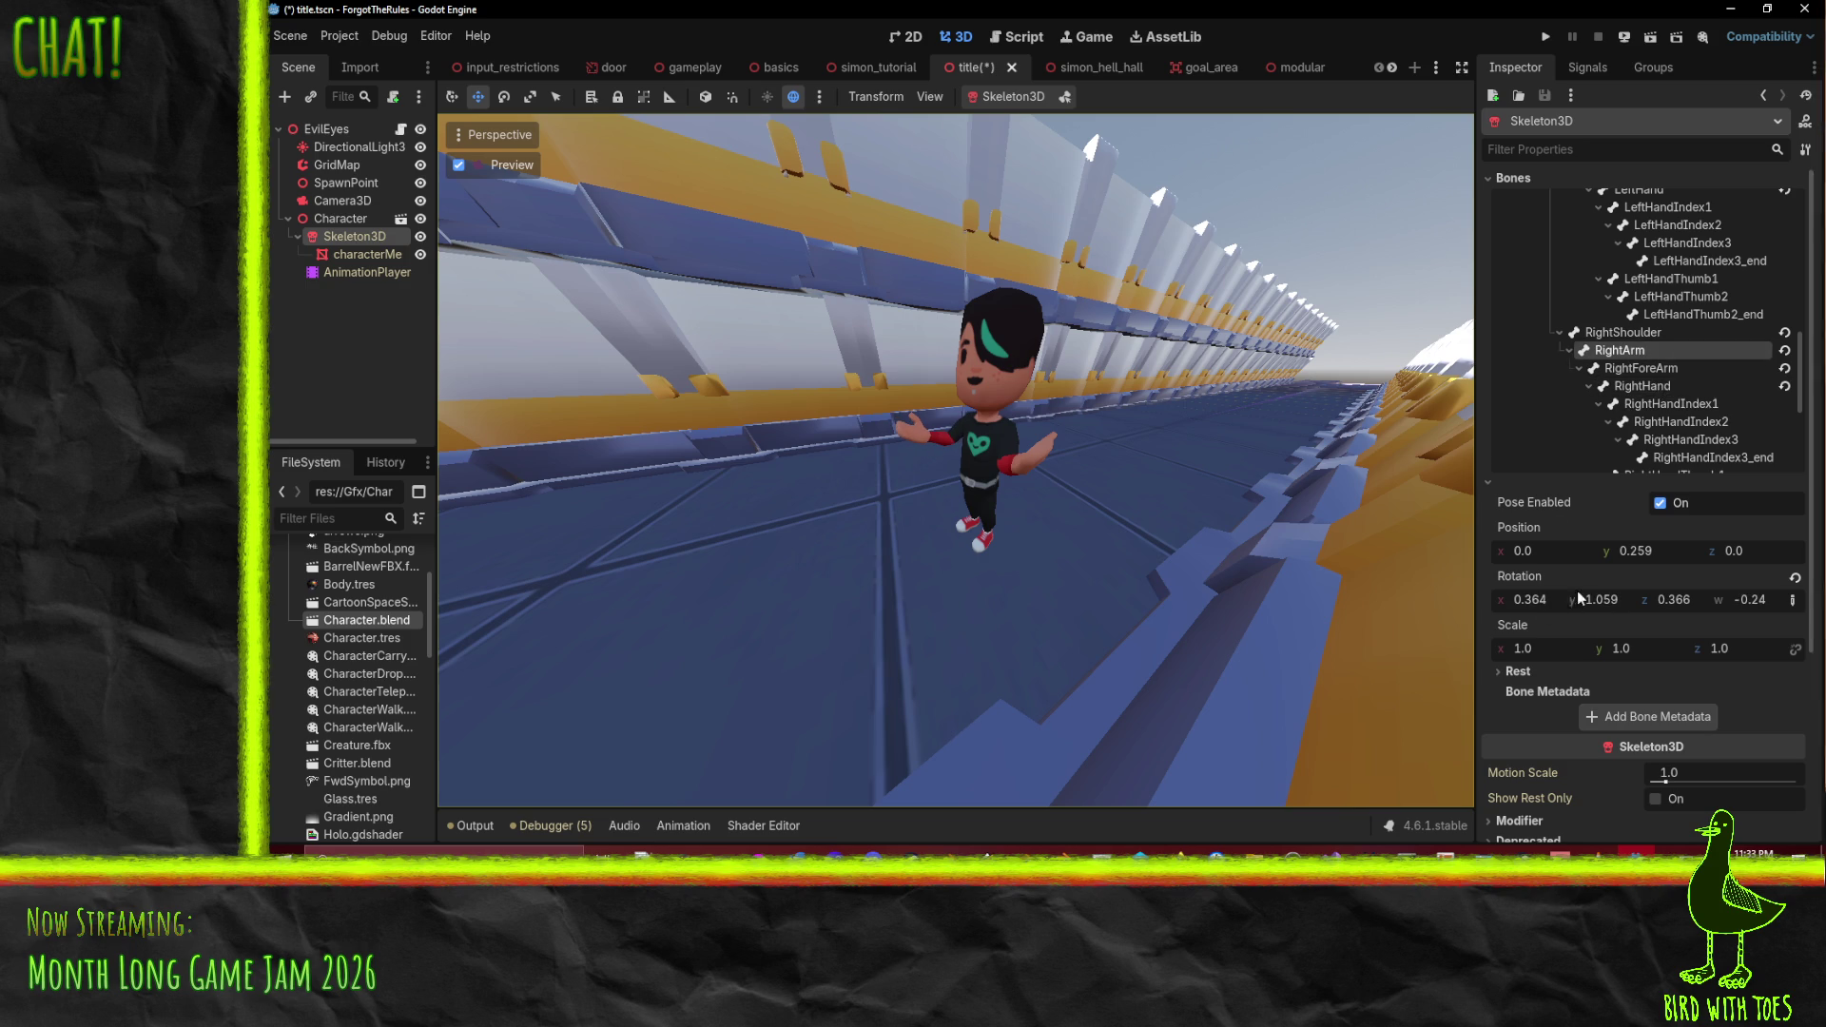
left_click_drag(1684, 606, 1564, 599)
left_click(1640, 368)
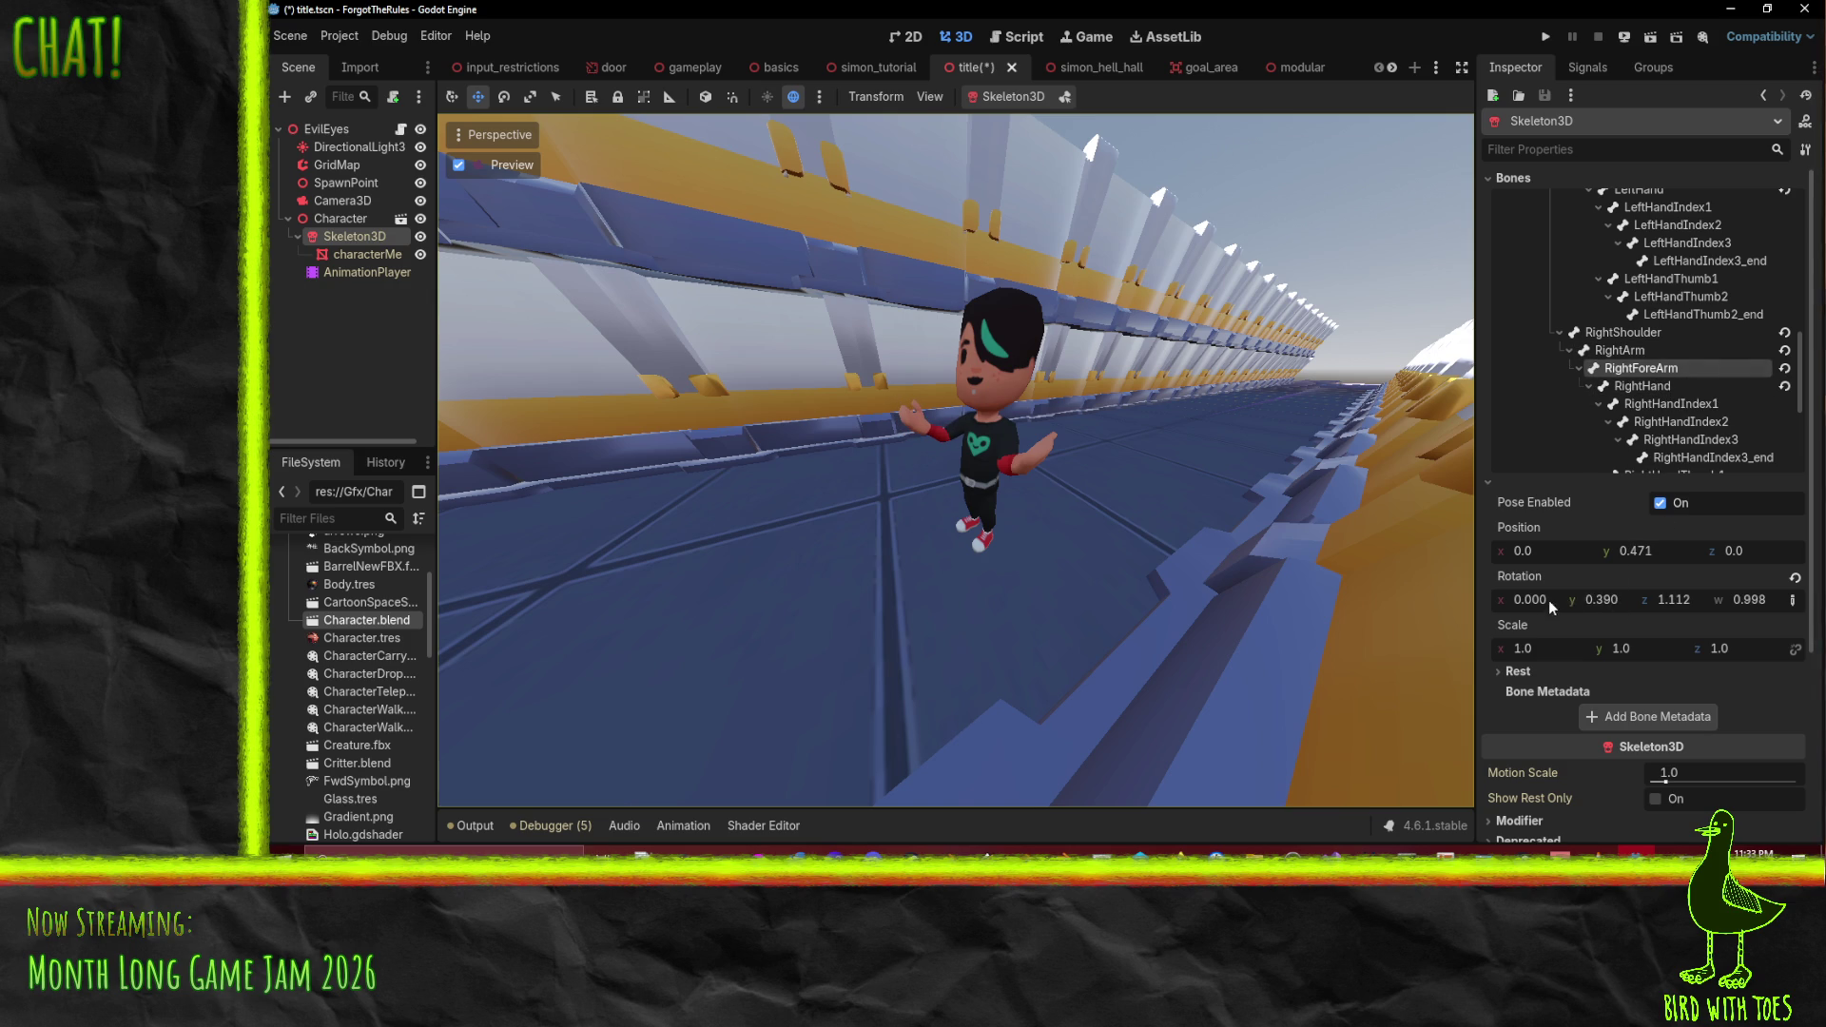
mouse_move(1551, 607)
left_mouse_down()
mouse_move(1665, 614)
mouse_move(1621, 614)
left_mouse_up()
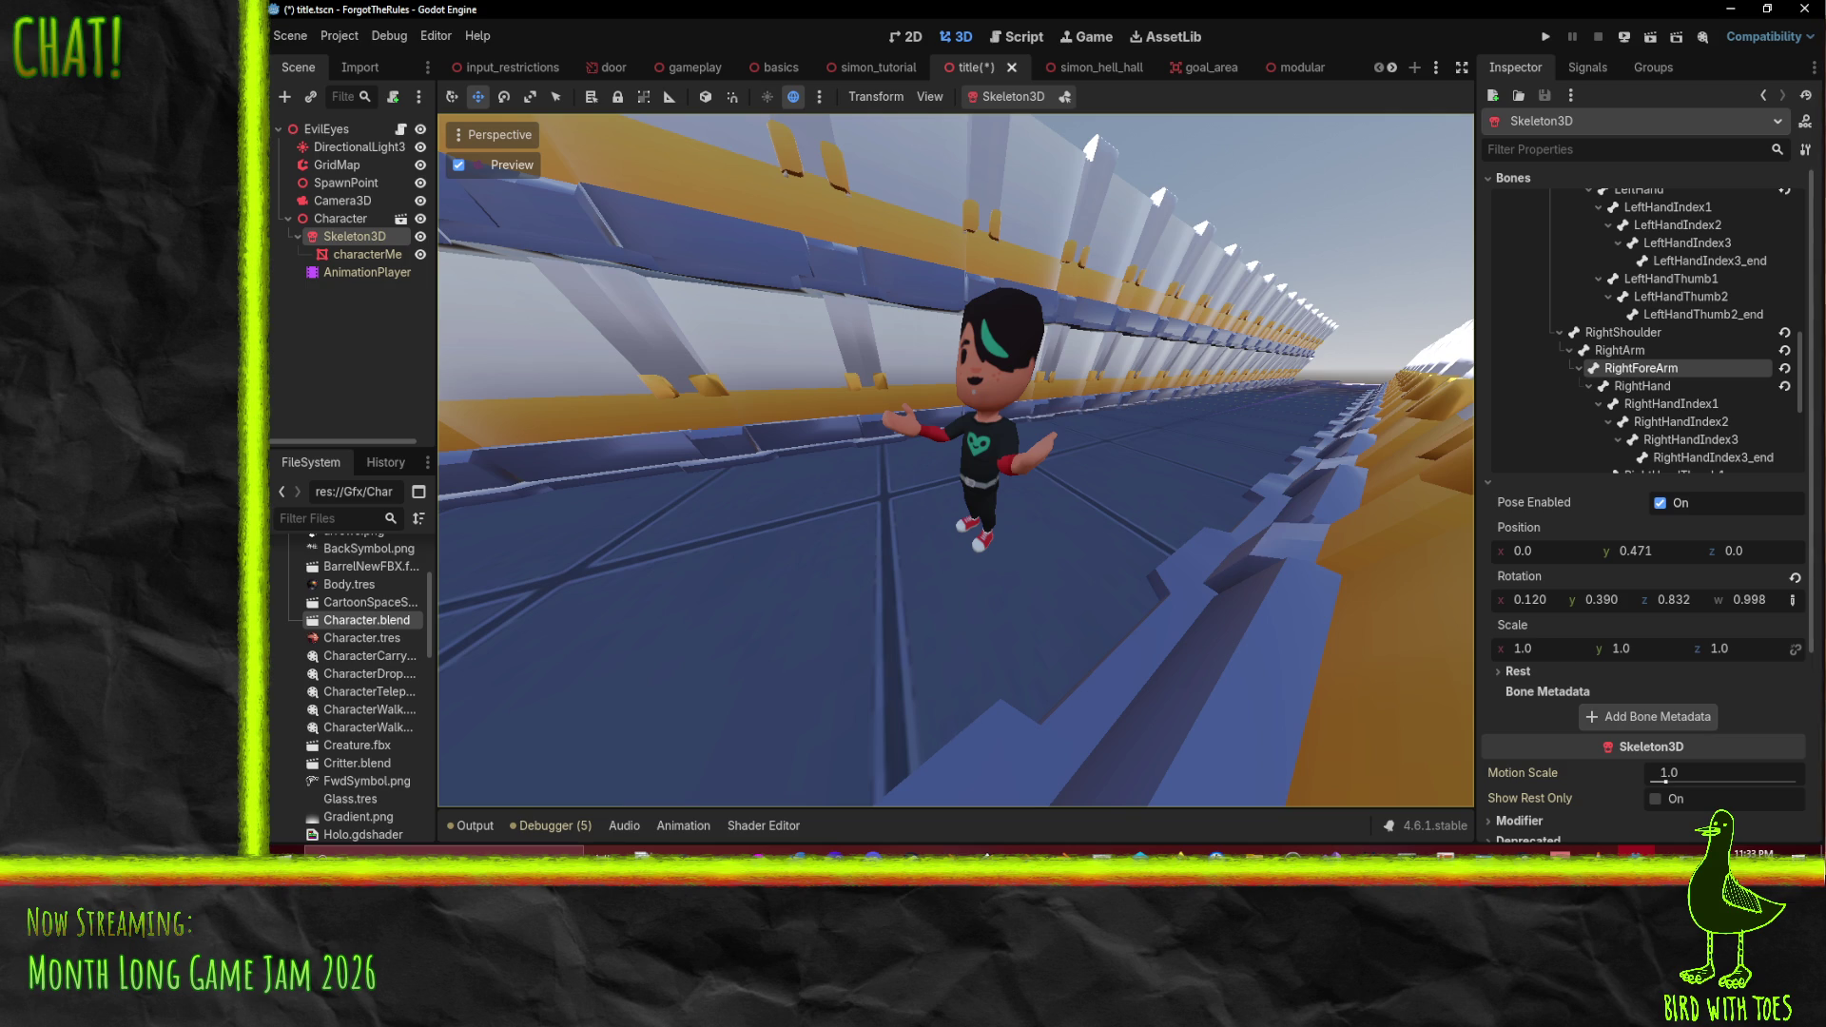
key("alt+Tab")
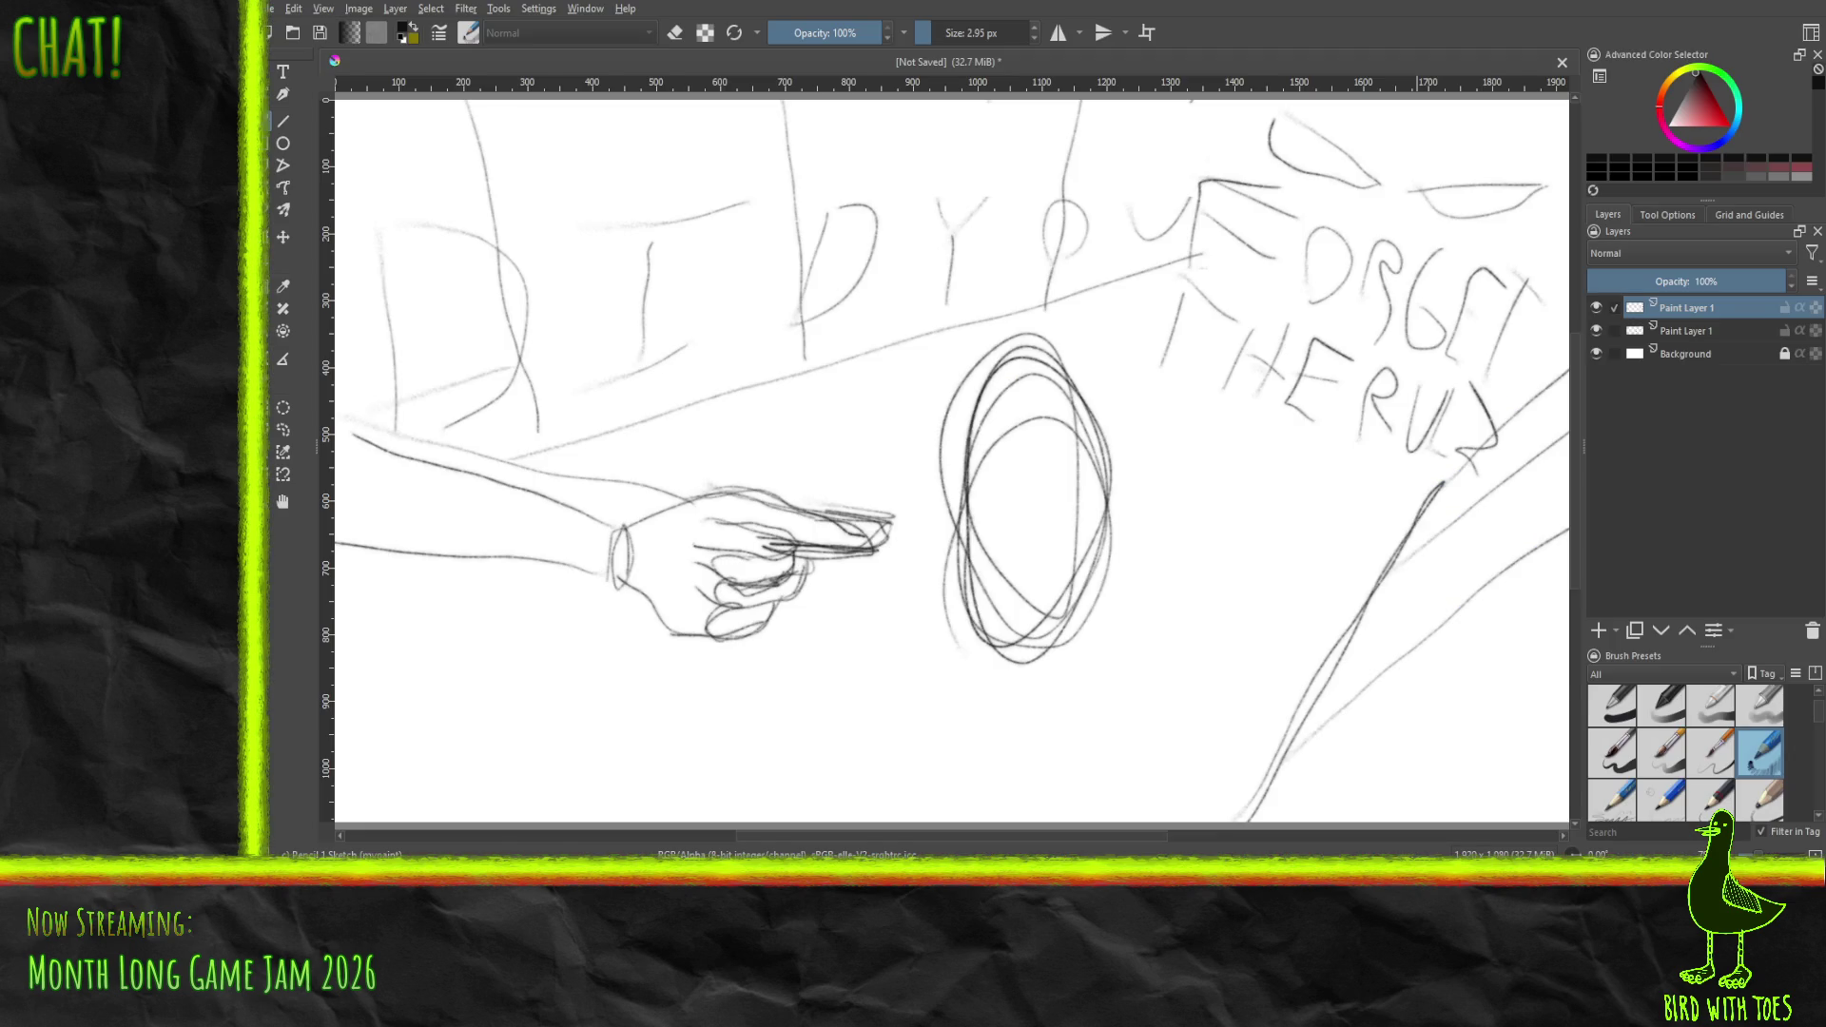
key("alt+Tab")
key("alt+Tab")
key("alt+Tab")
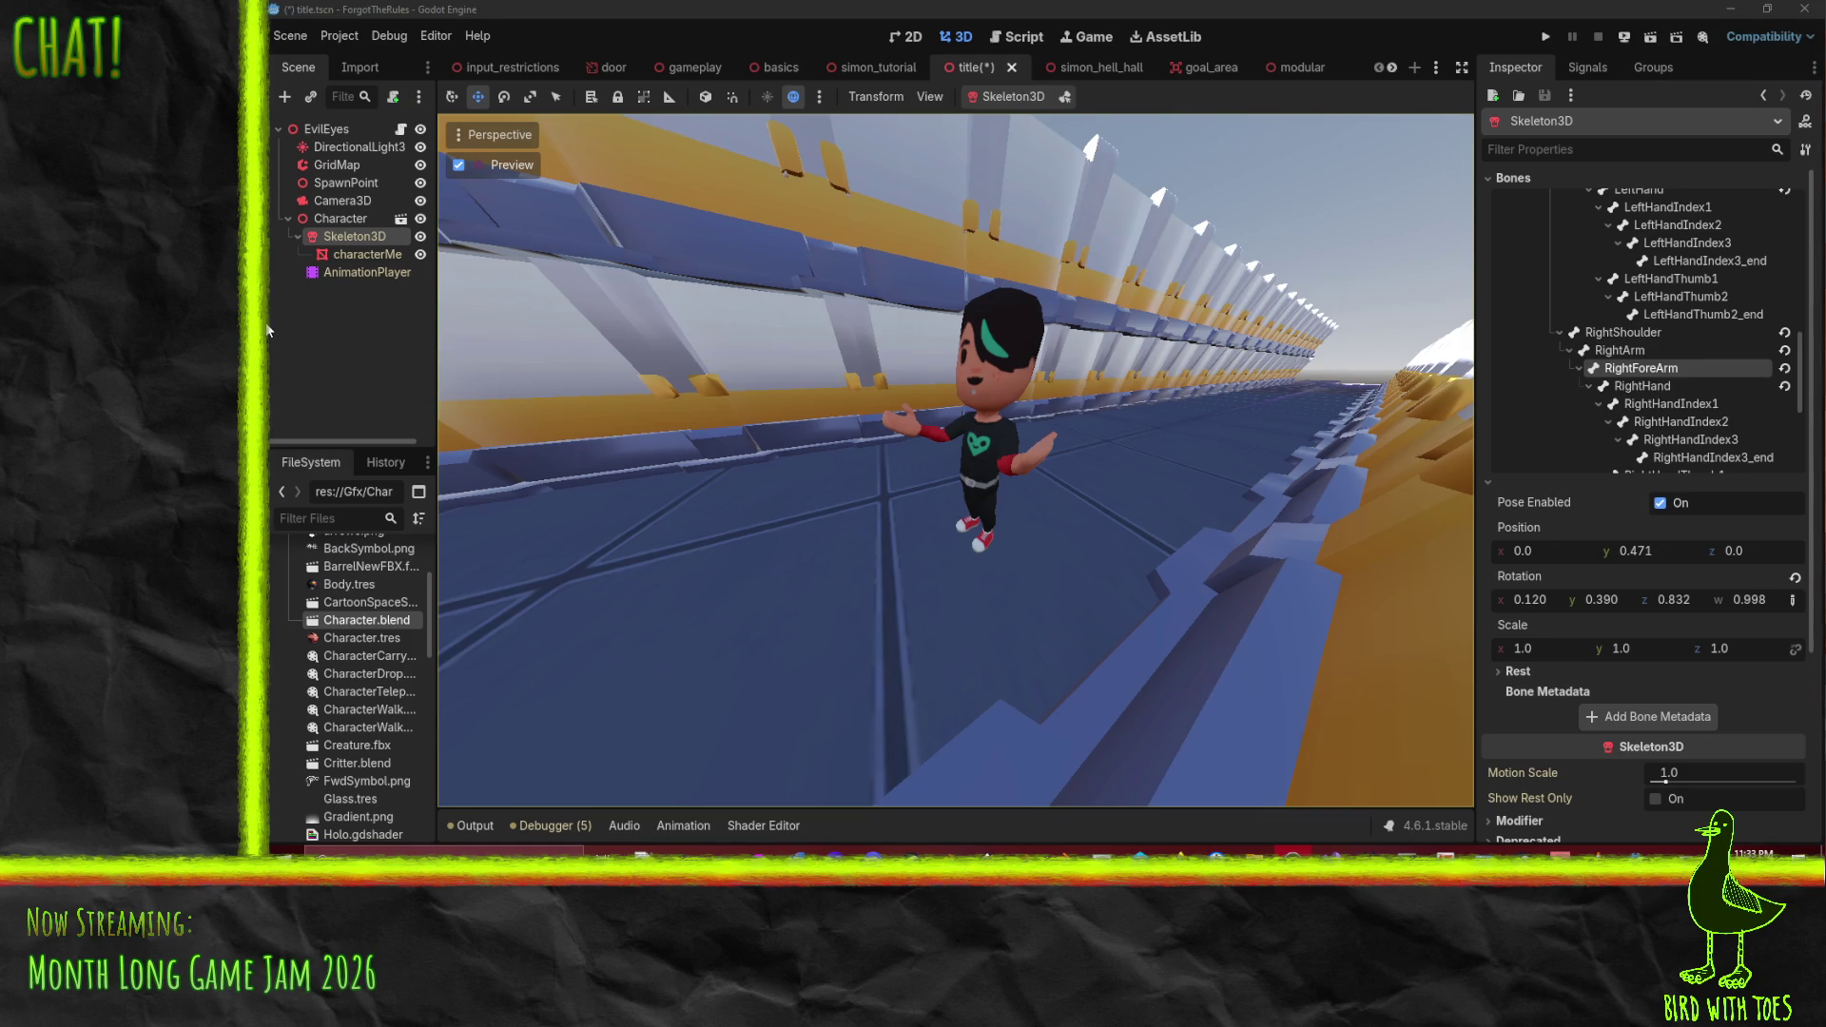
- Move the Character node toward the camera, turn it slightly and scale it to 0.74
left_click(340, 218)
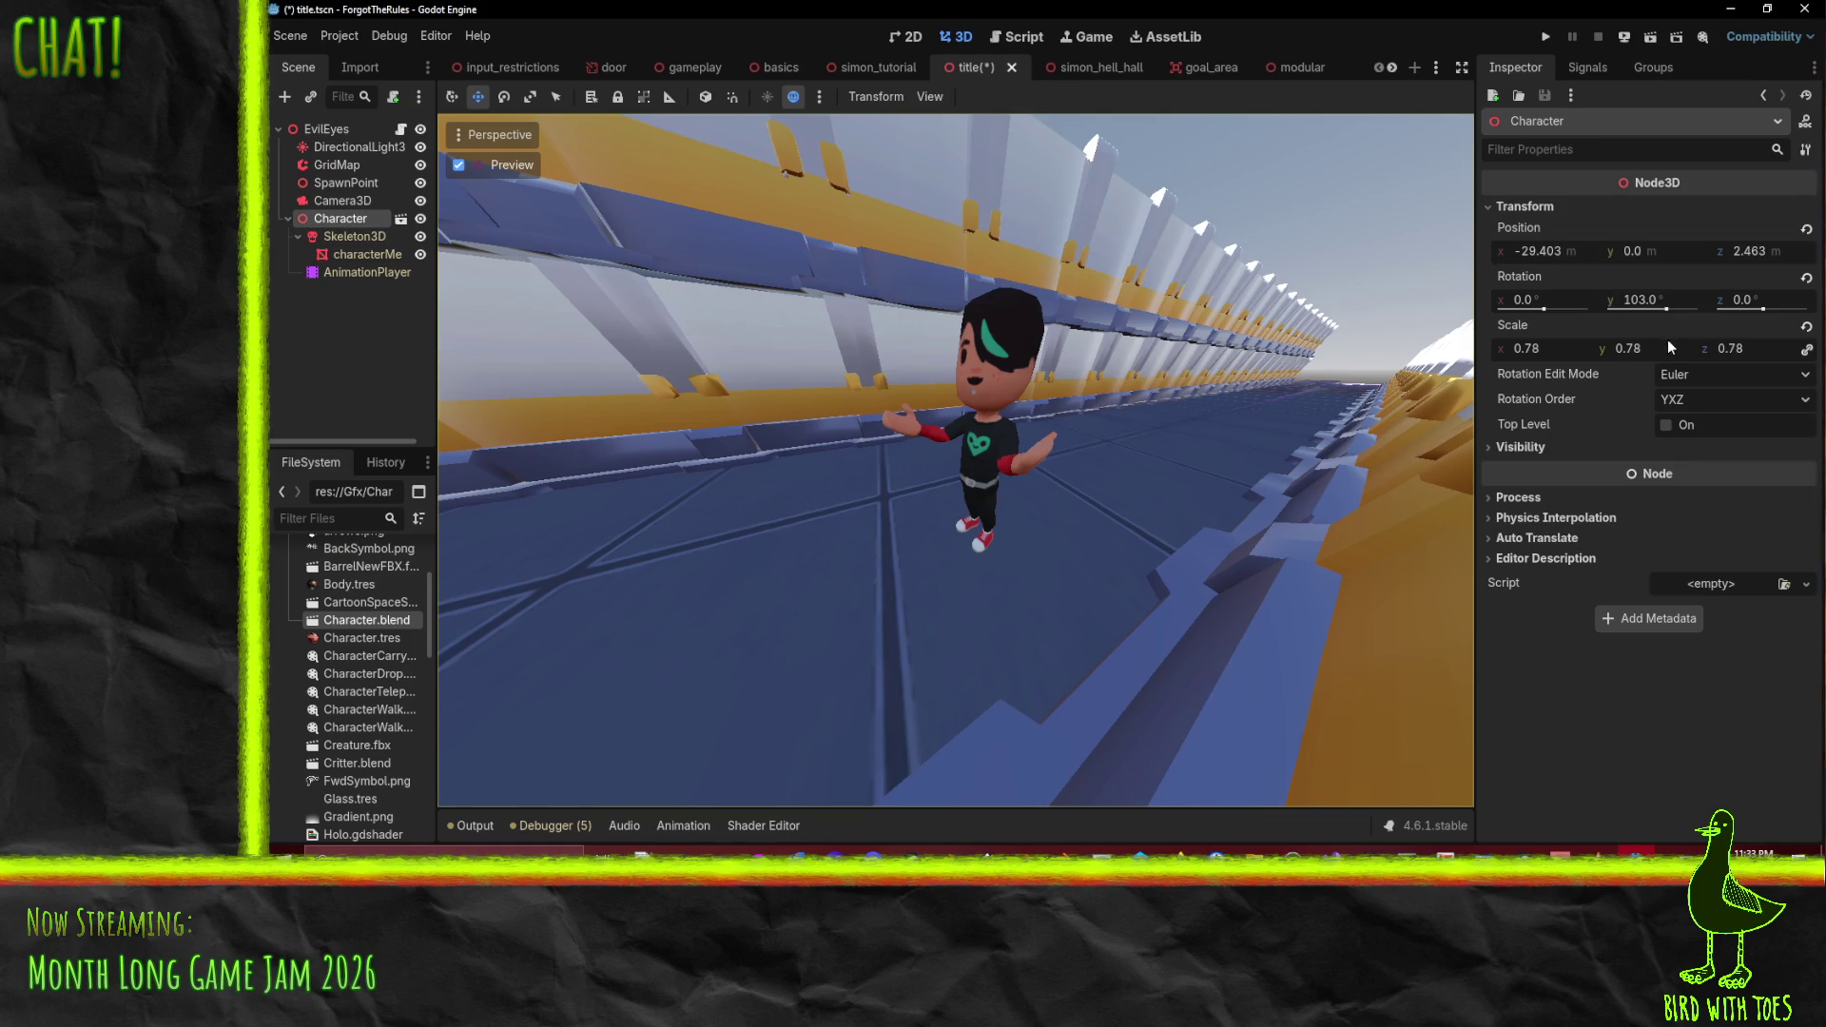
left_click_drag(1647, 348, 1654, 348)
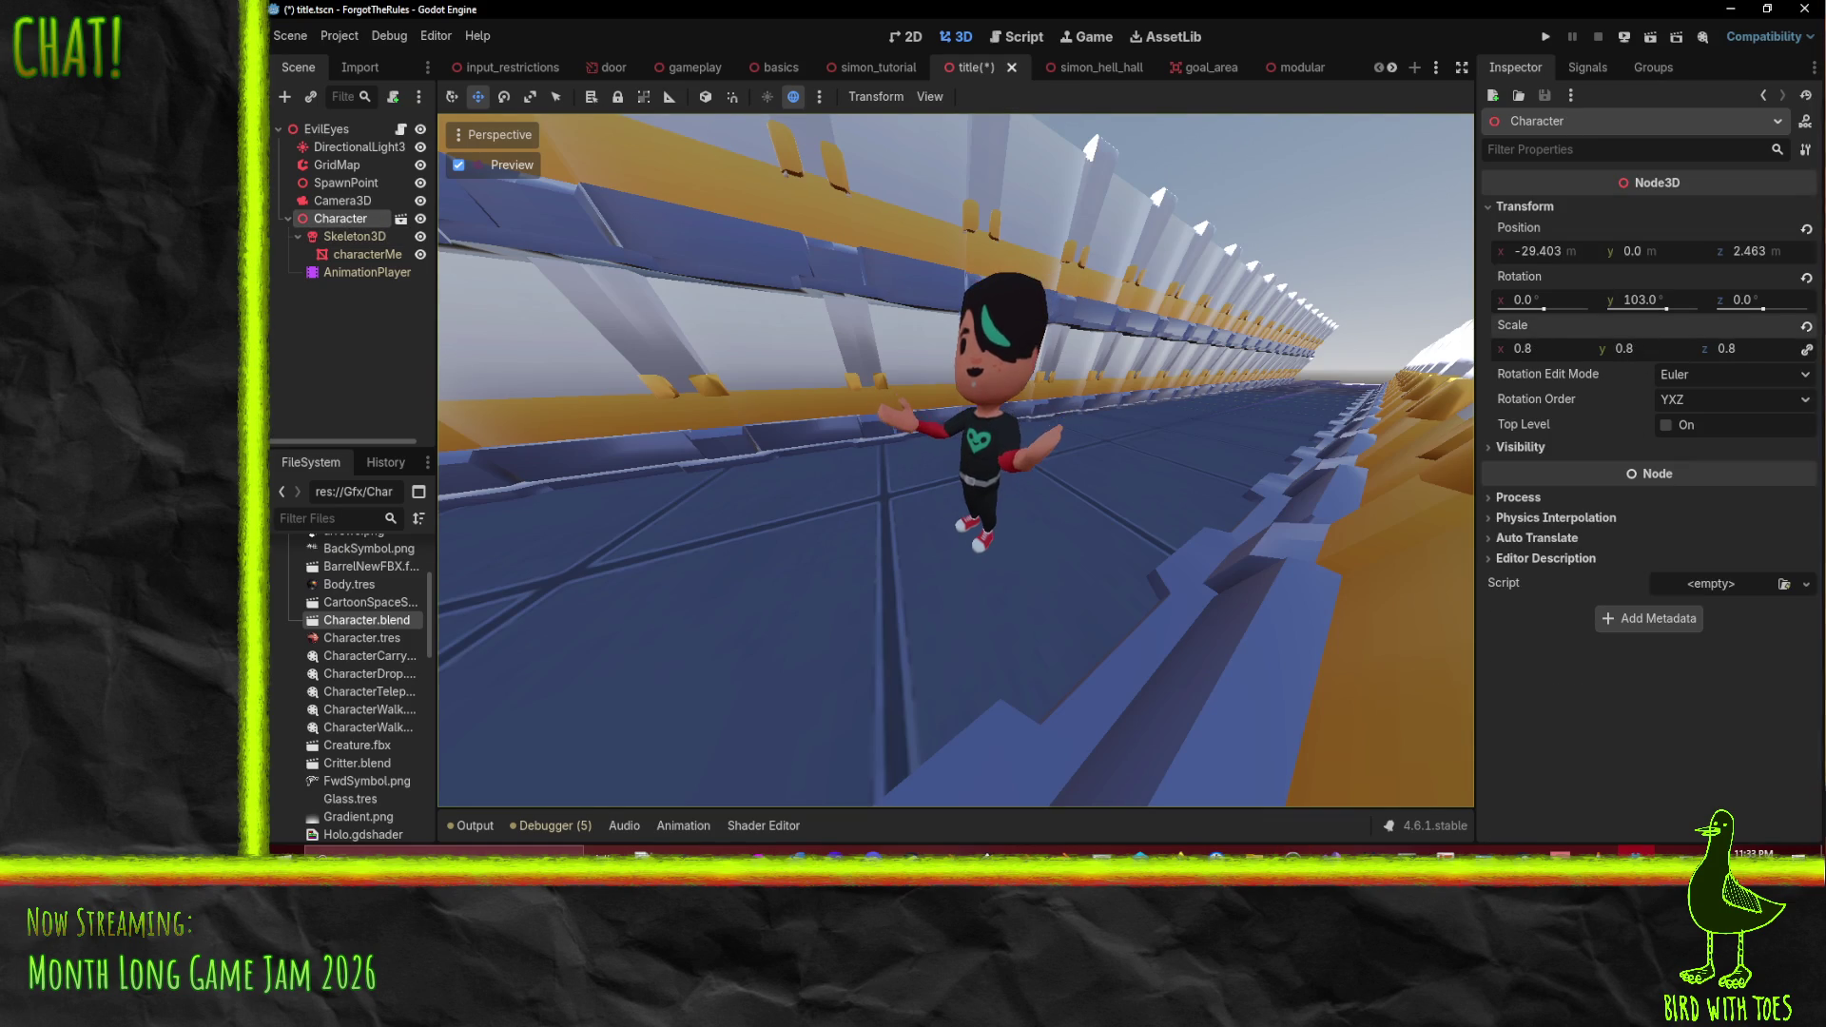
left_click_drag(1562, 255, 1566, 255)
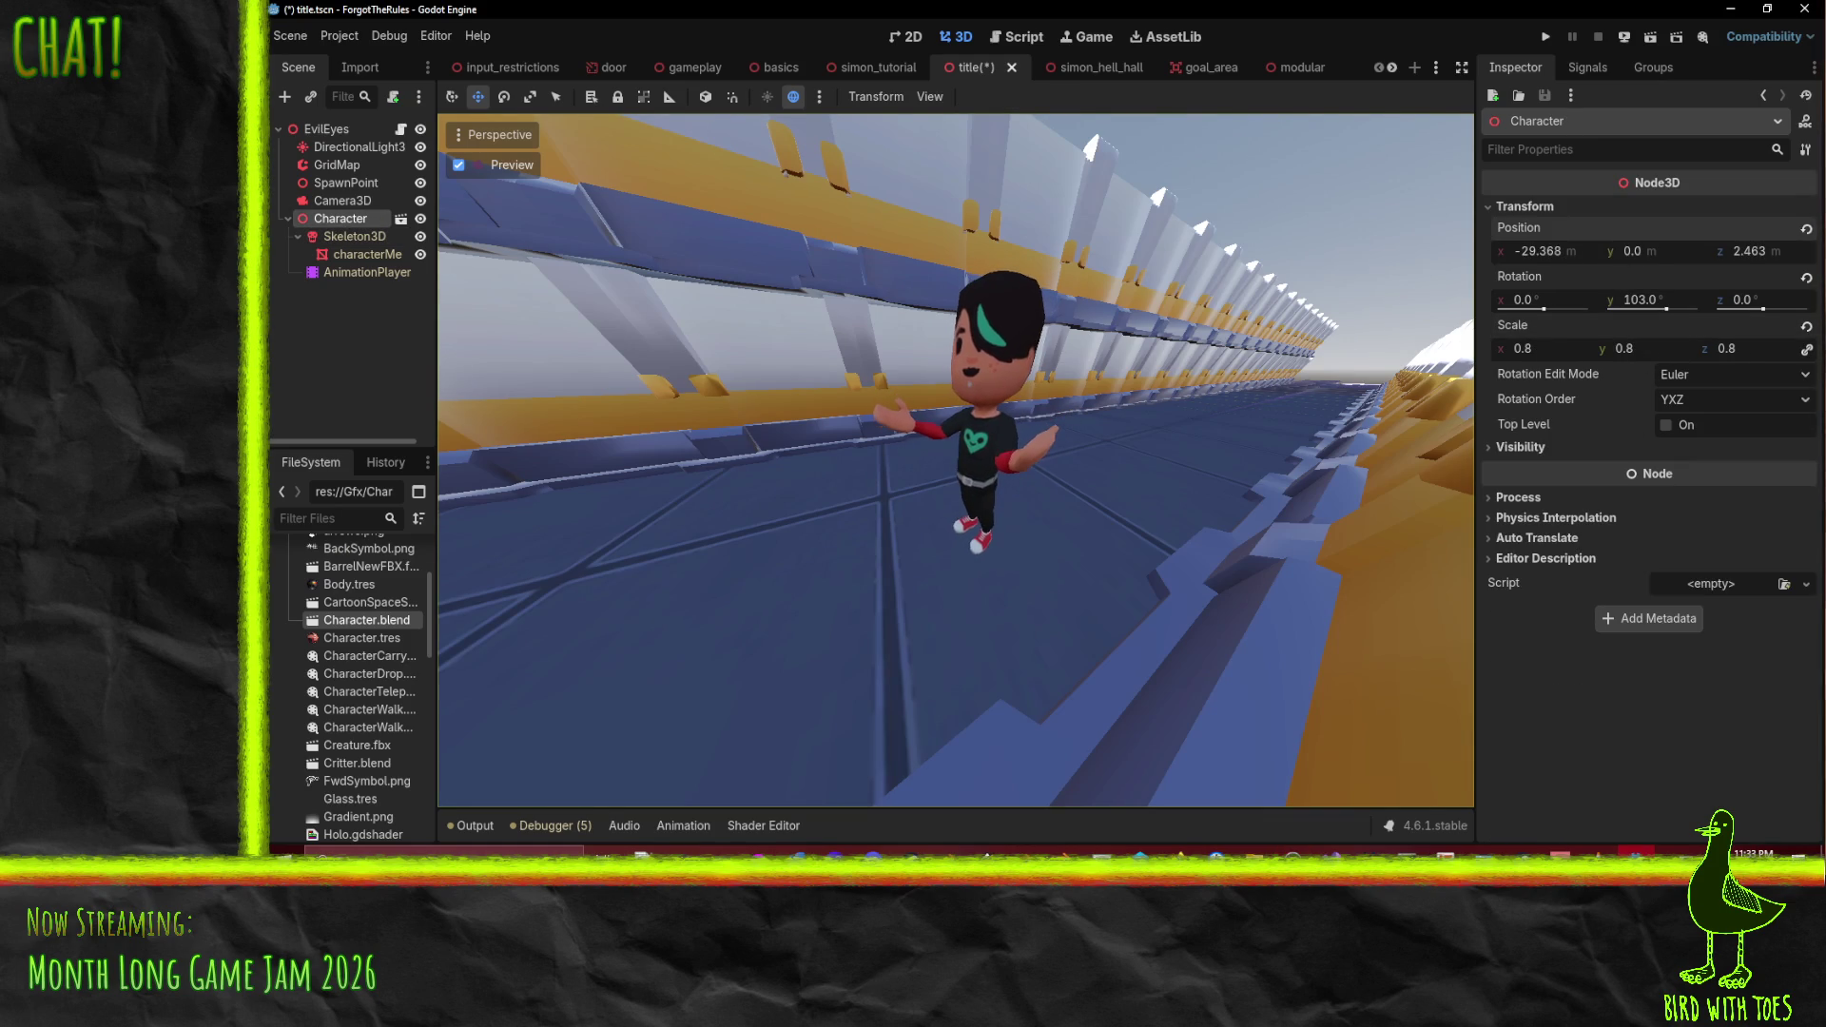
left_click_drag(1740, 254, 1670, 250)
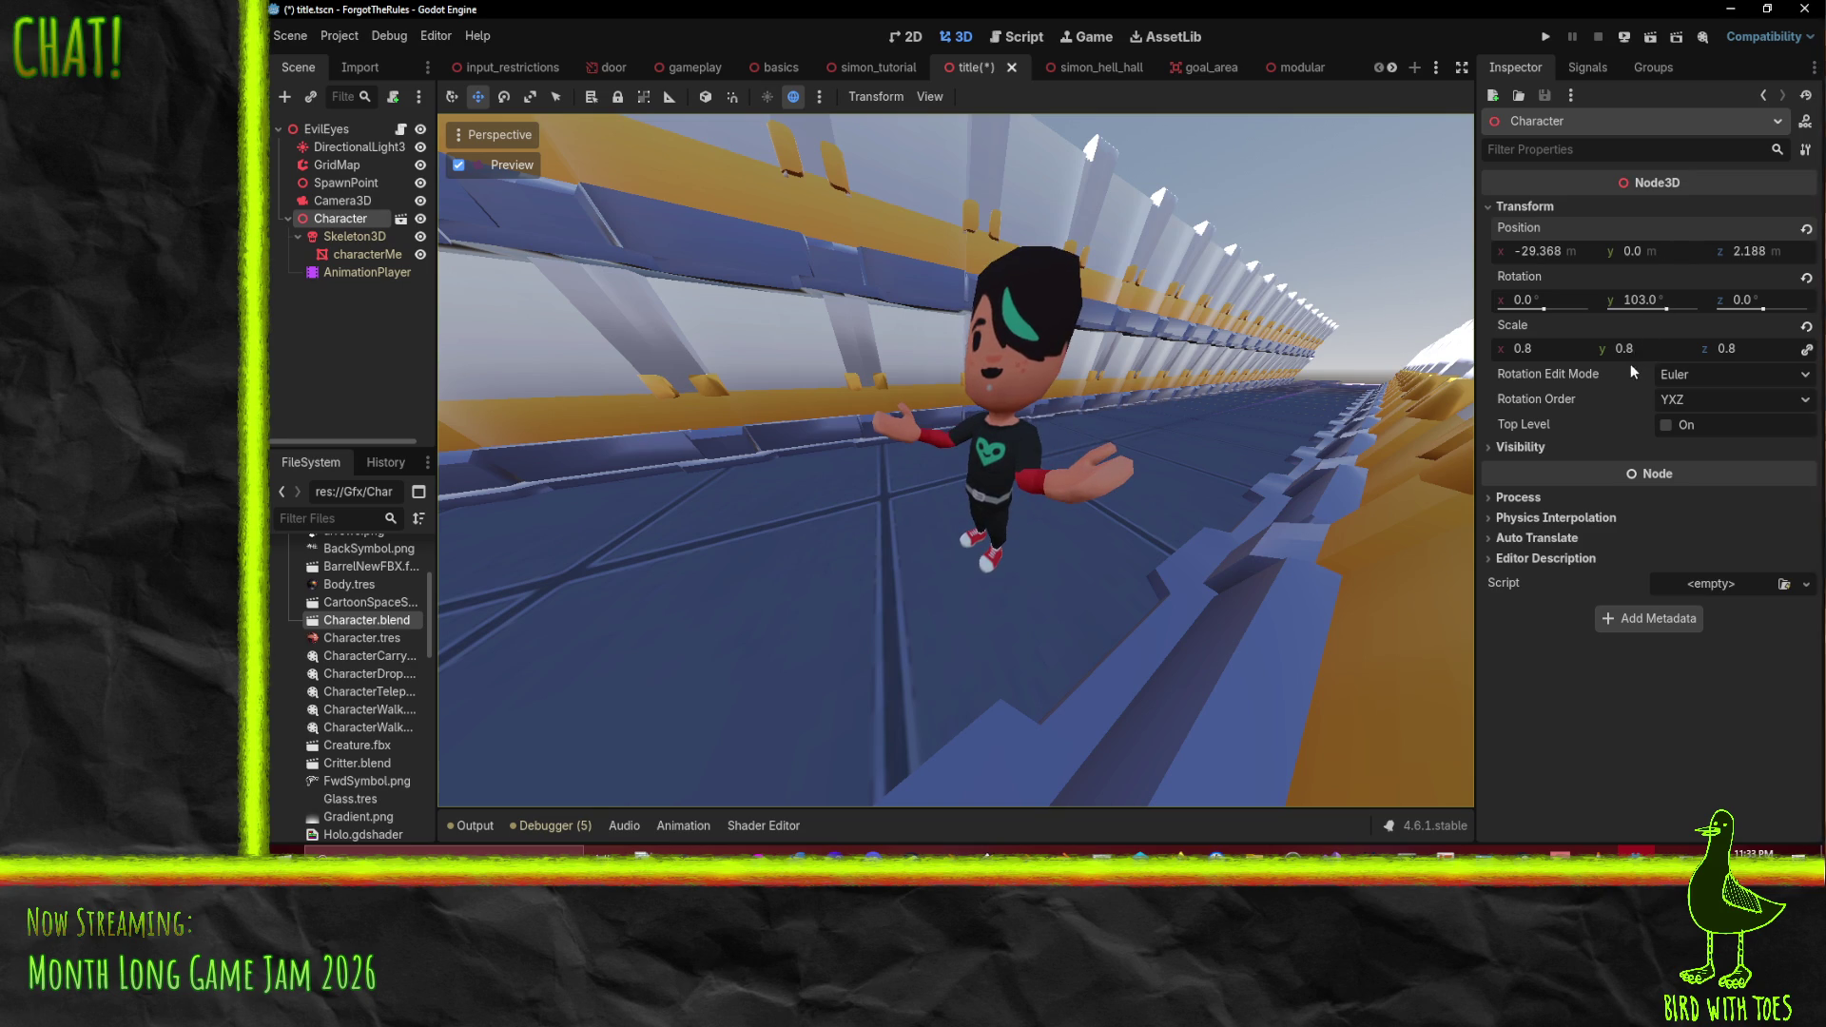
left_click_drag(1648, 350, 1623, 350)
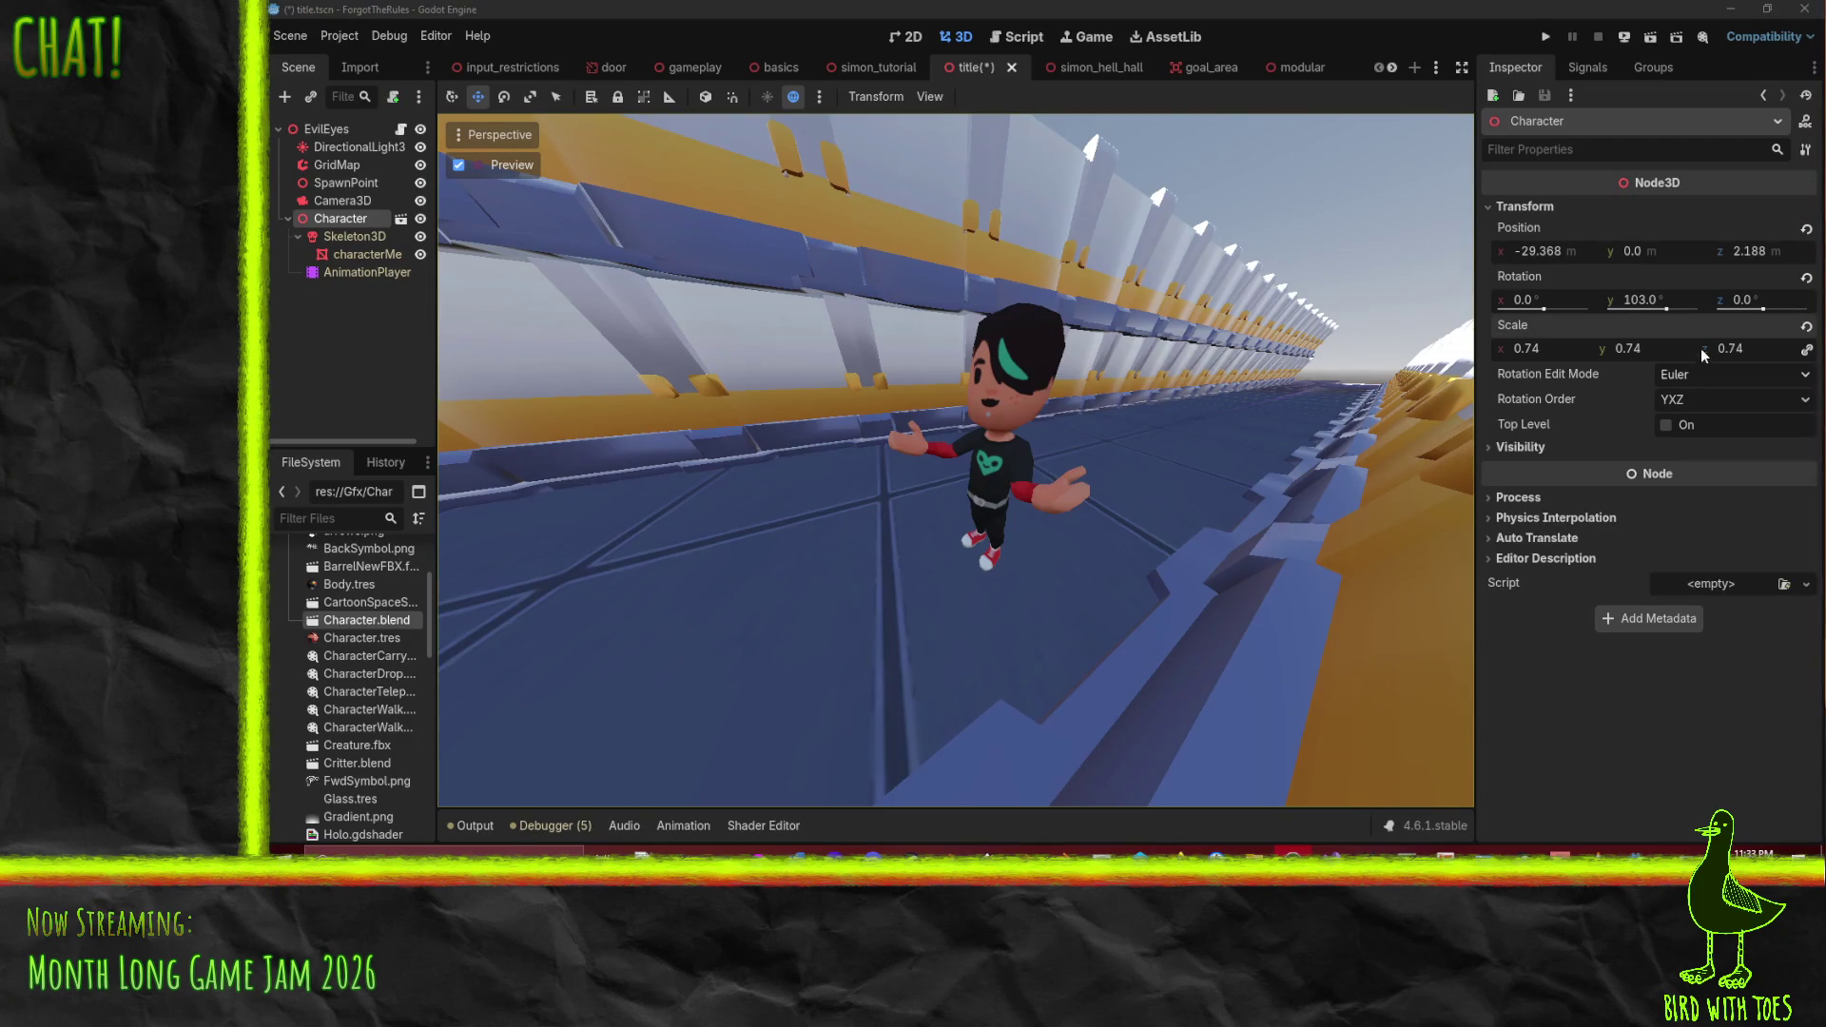
left_click_drag(1640, 300, 1616, 299)
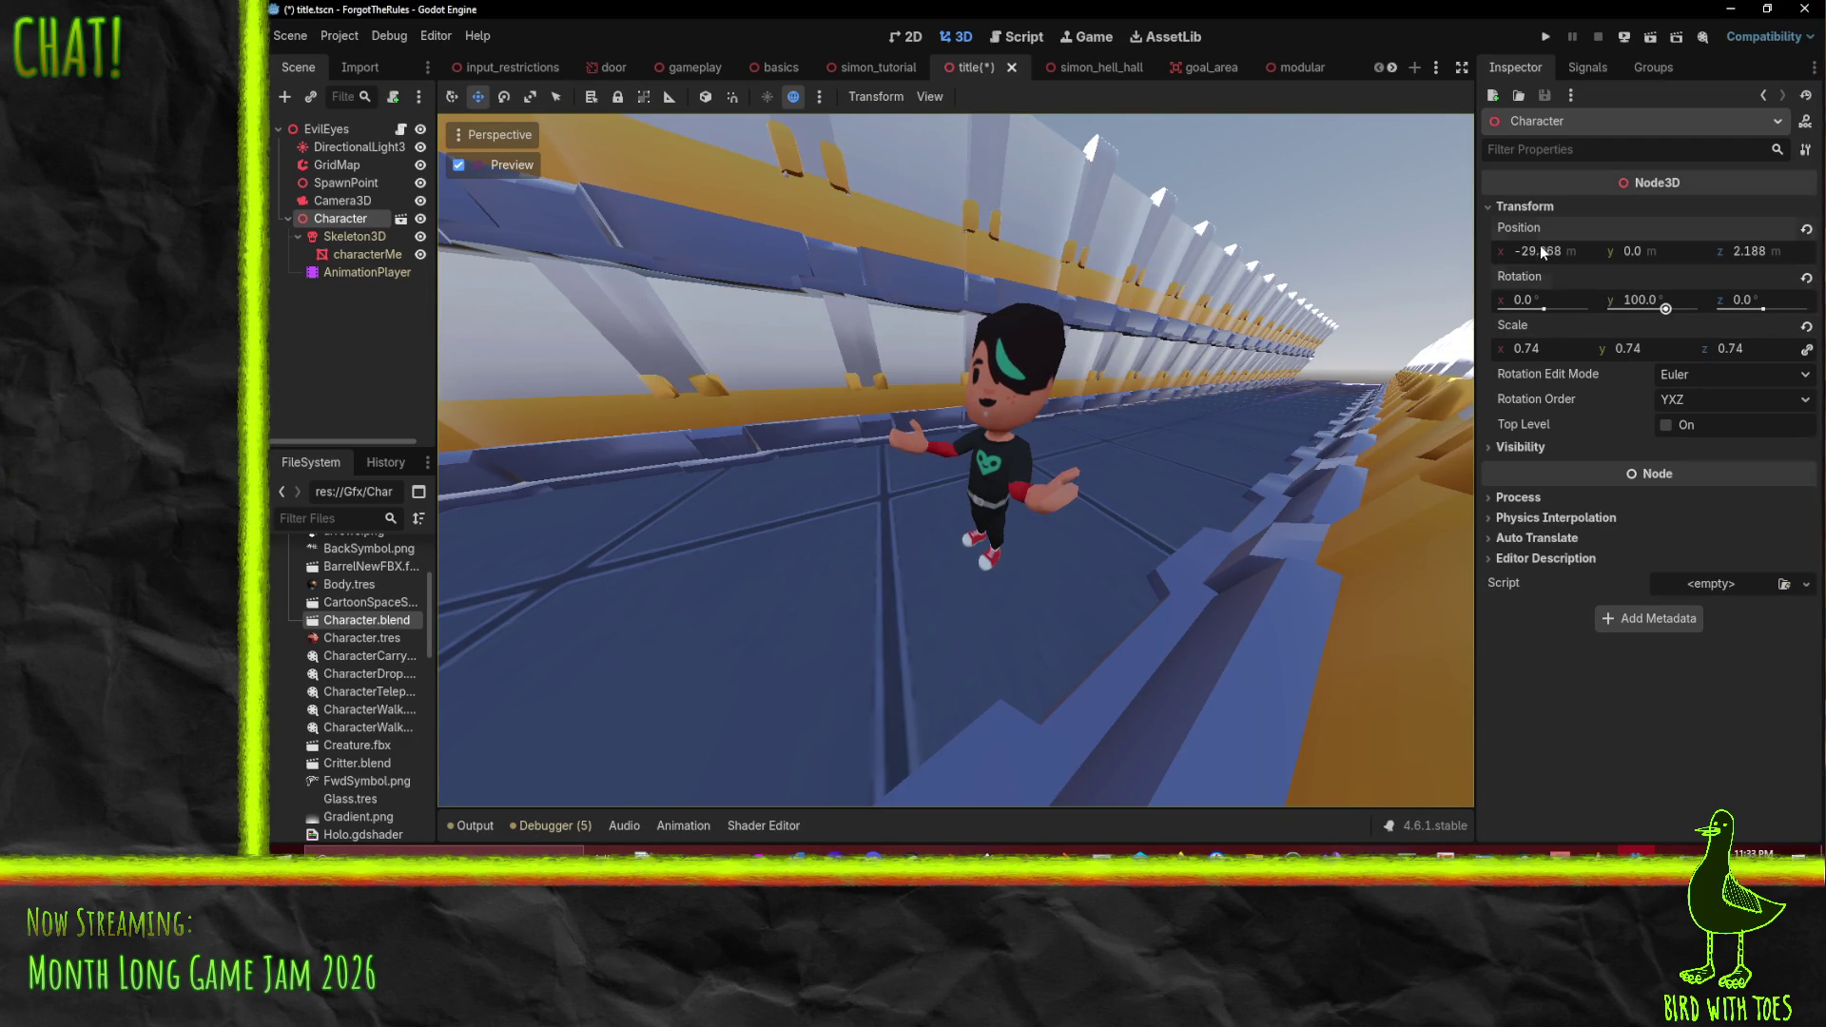
left_click_drag(1536, 251, 1550, 251)
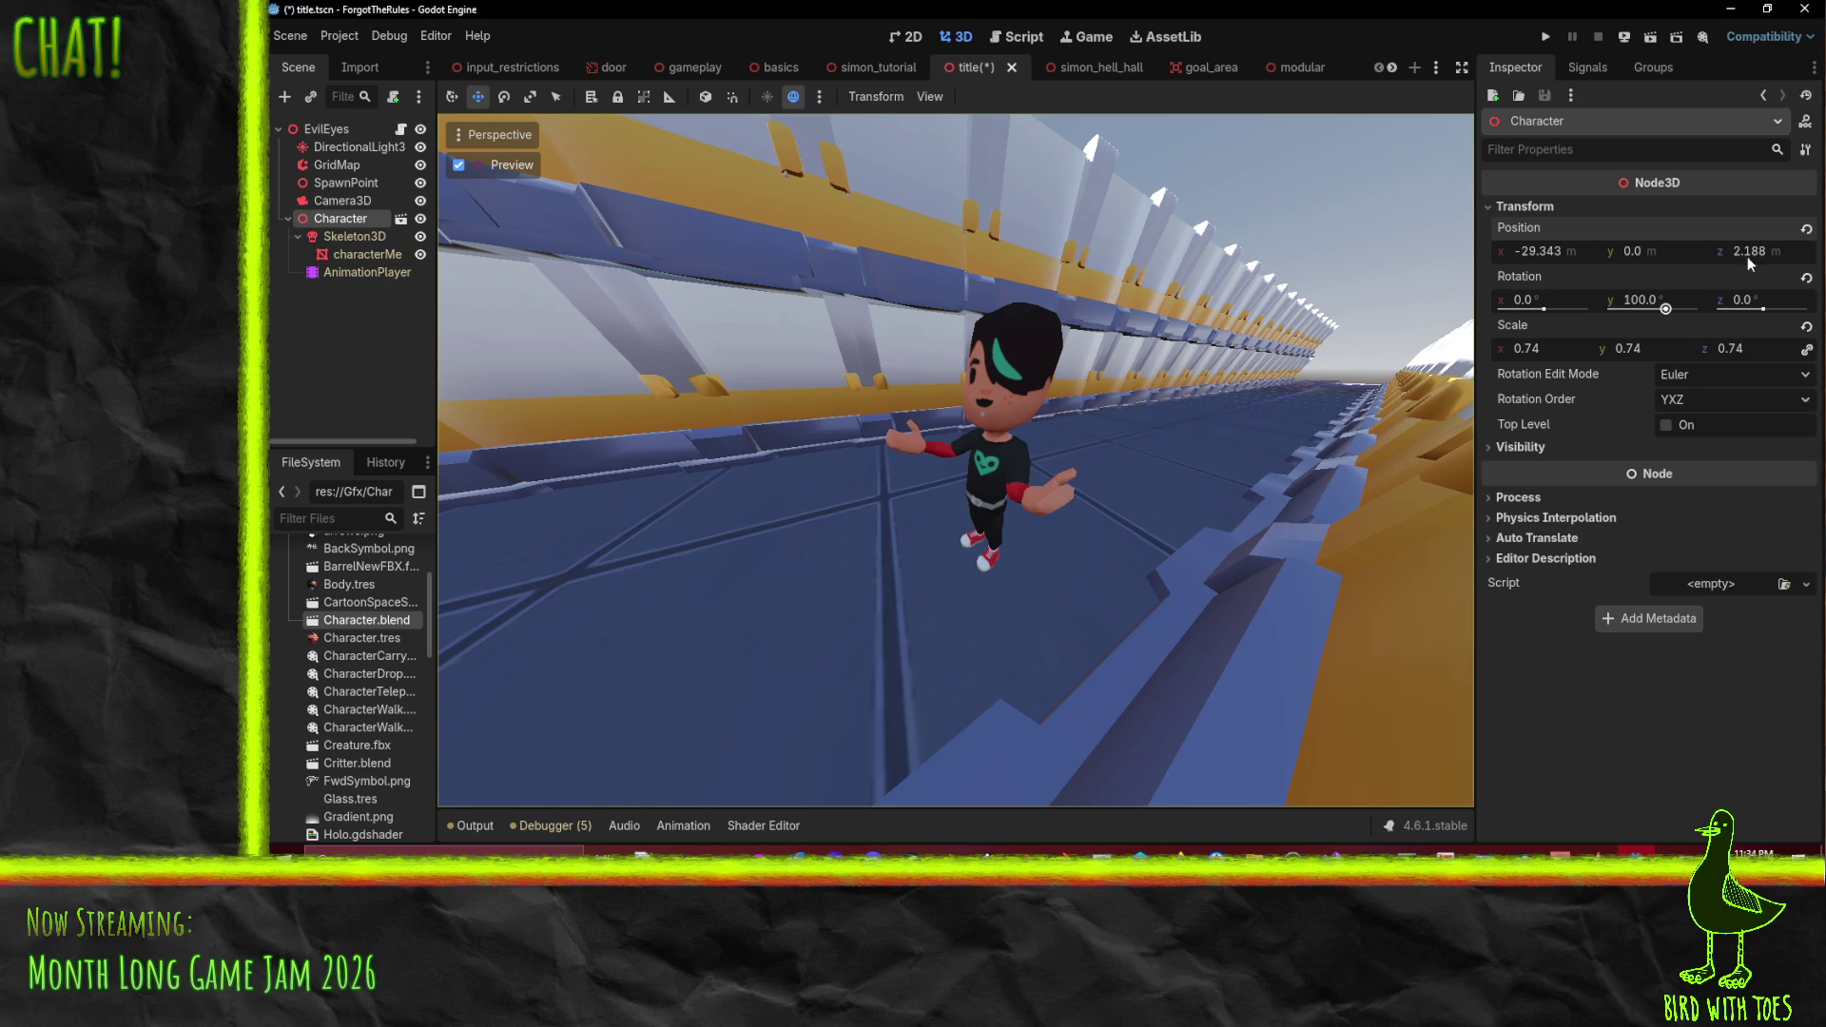
left_click_drag(1748, 251, 1716, 251)
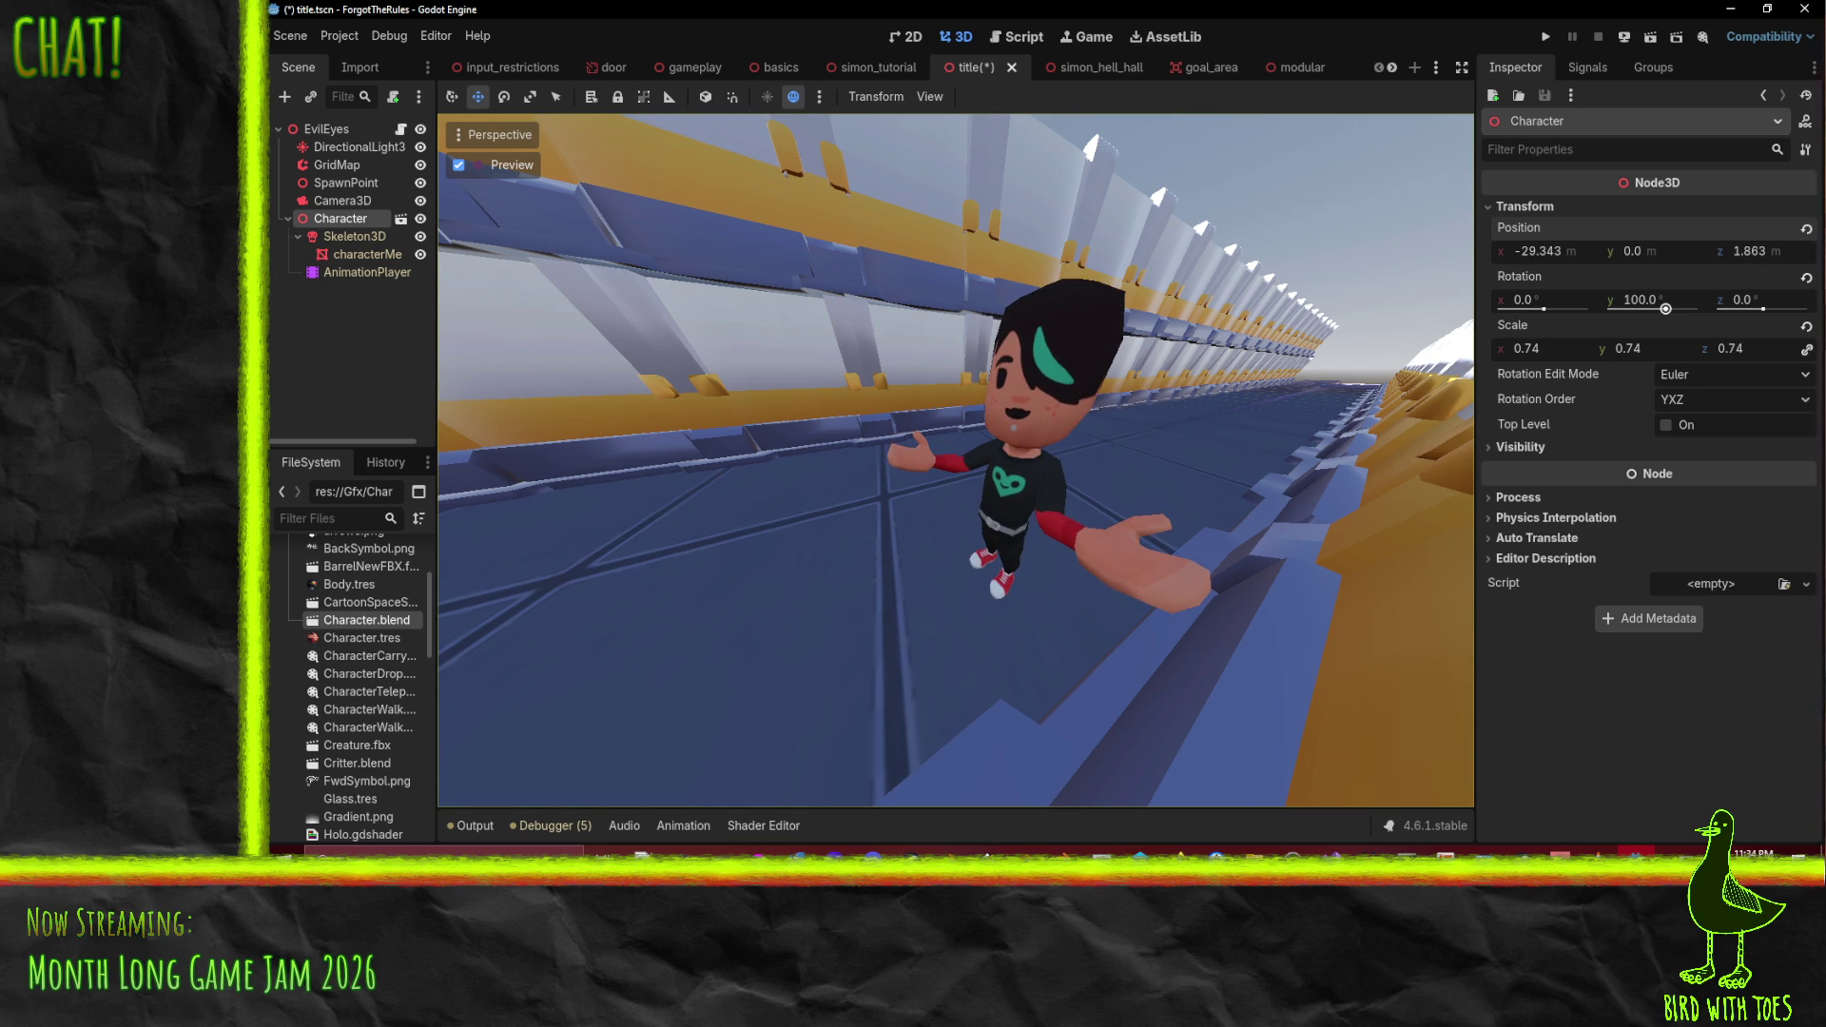
- After comparing with the Krita sketch, fine-tune position z and x and shrink the scale to 0.685
key("alt+Tab")
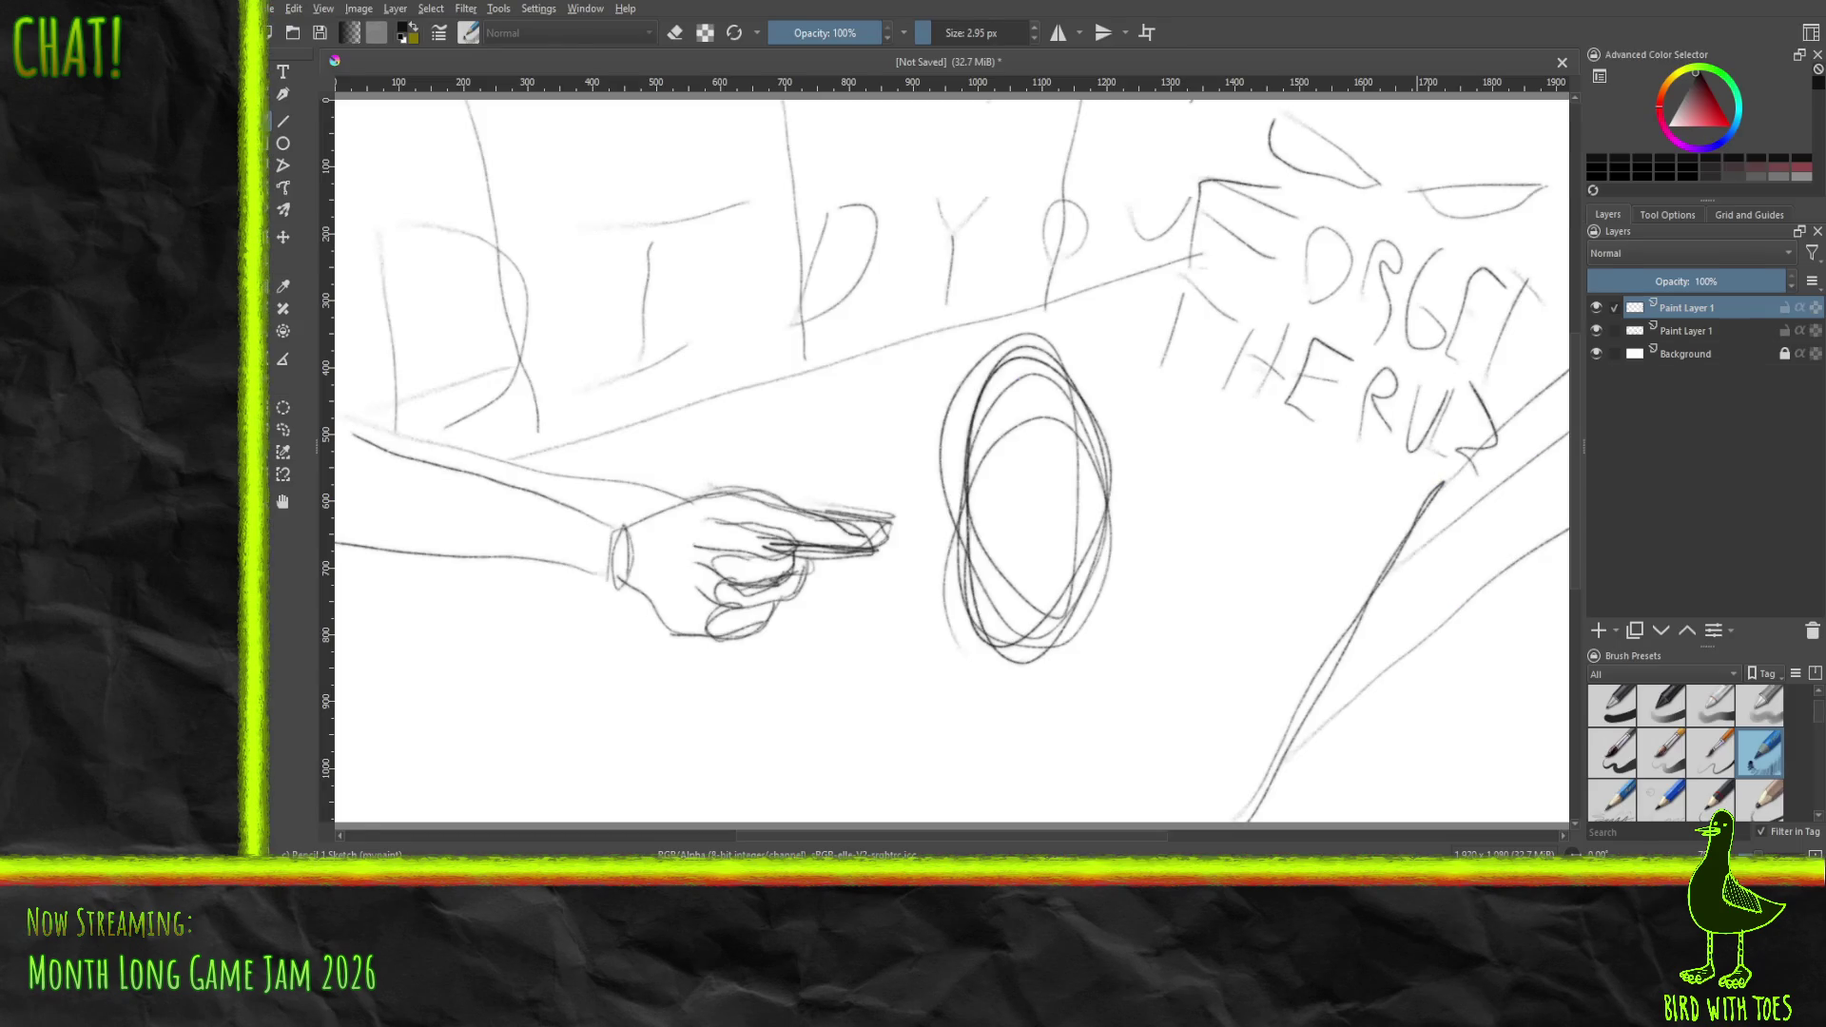
key("alt+Tab")
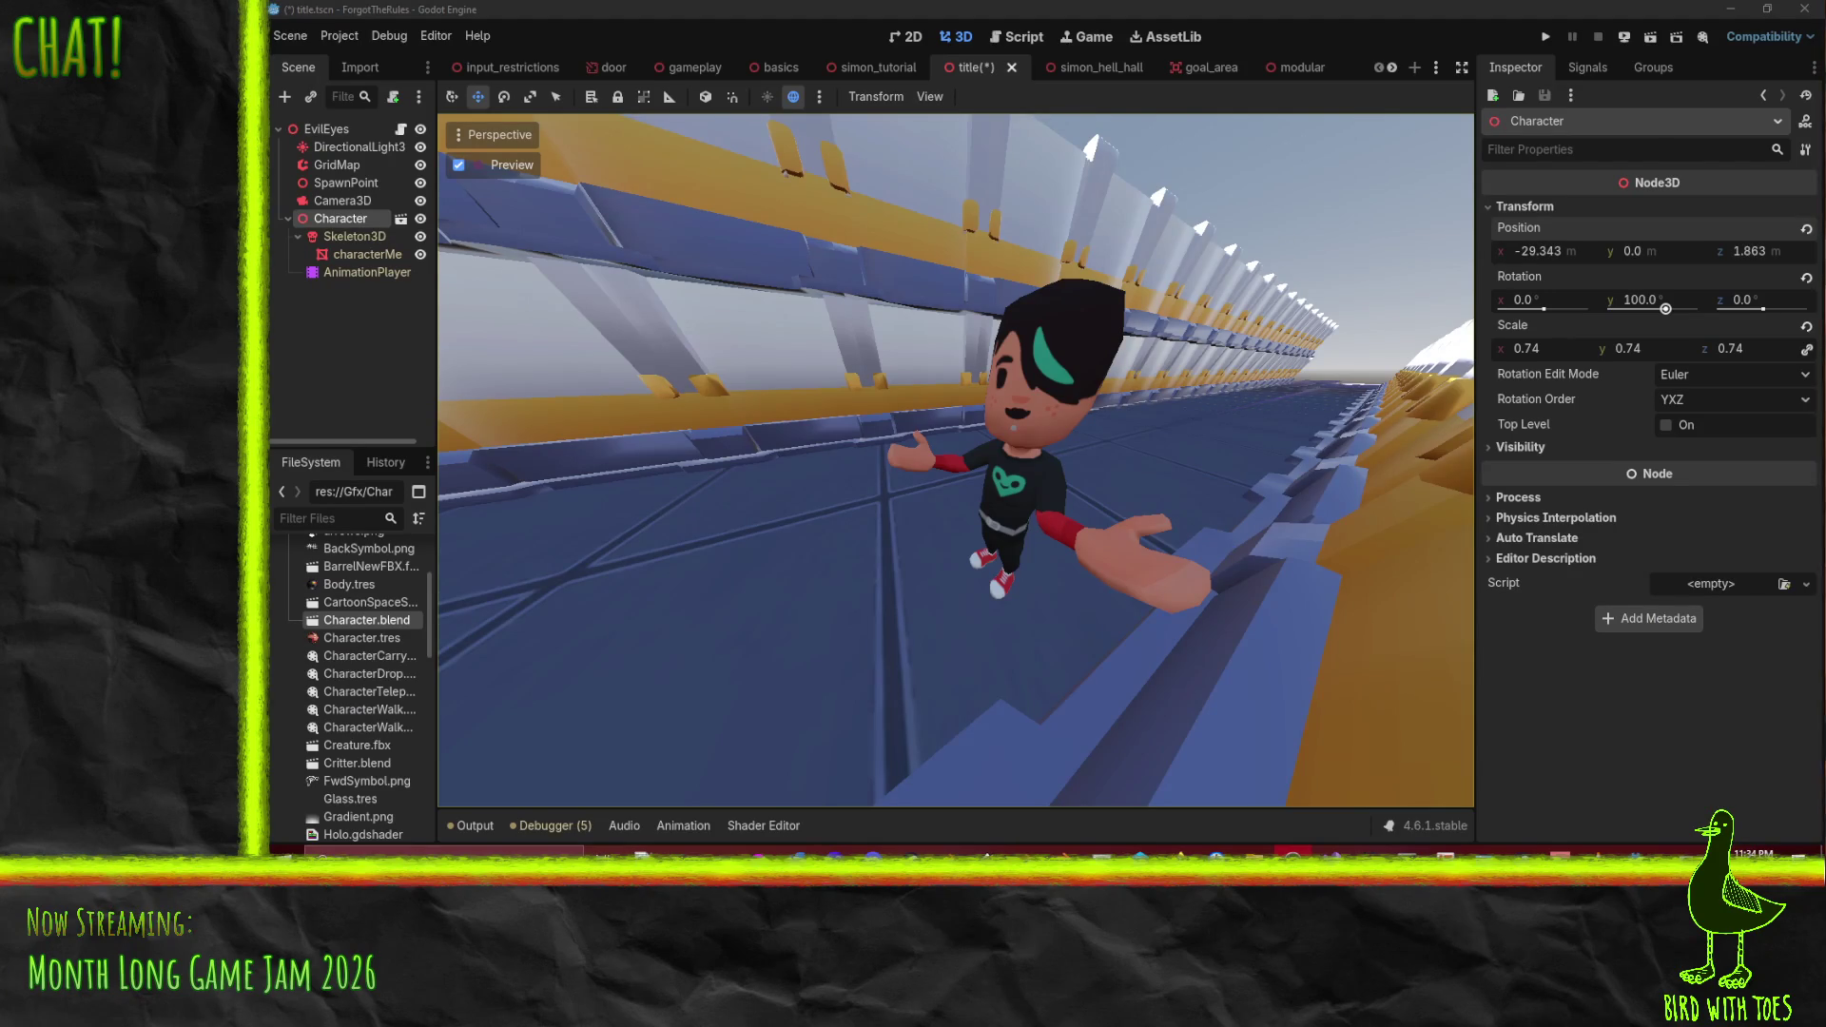
key("alt+Tab")
key("alt+Tab")
left_click_drag(1746, 251, 1702, 251)
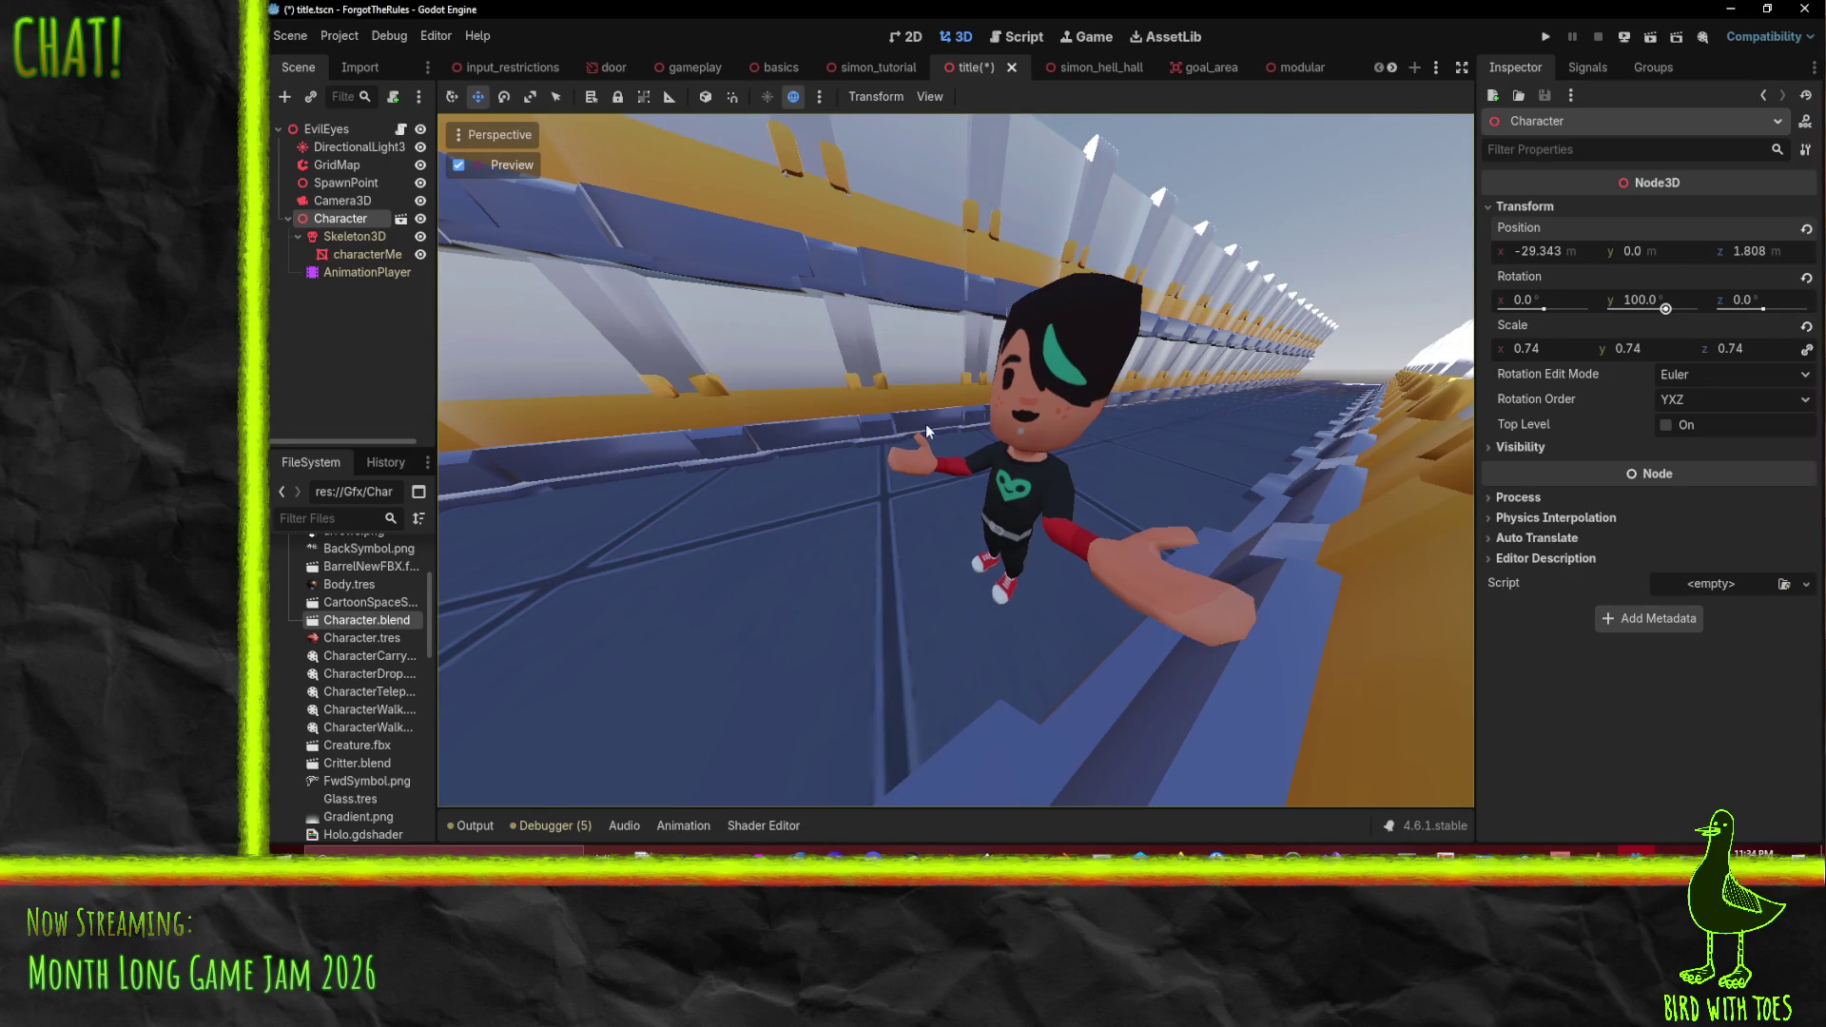
mouse_move(1560, 254)
left_mouse_down()
mouse_move(1598, 254)
mouse_move(1567, 268)
left_mouse_up()
mouse_move(1565, 265)
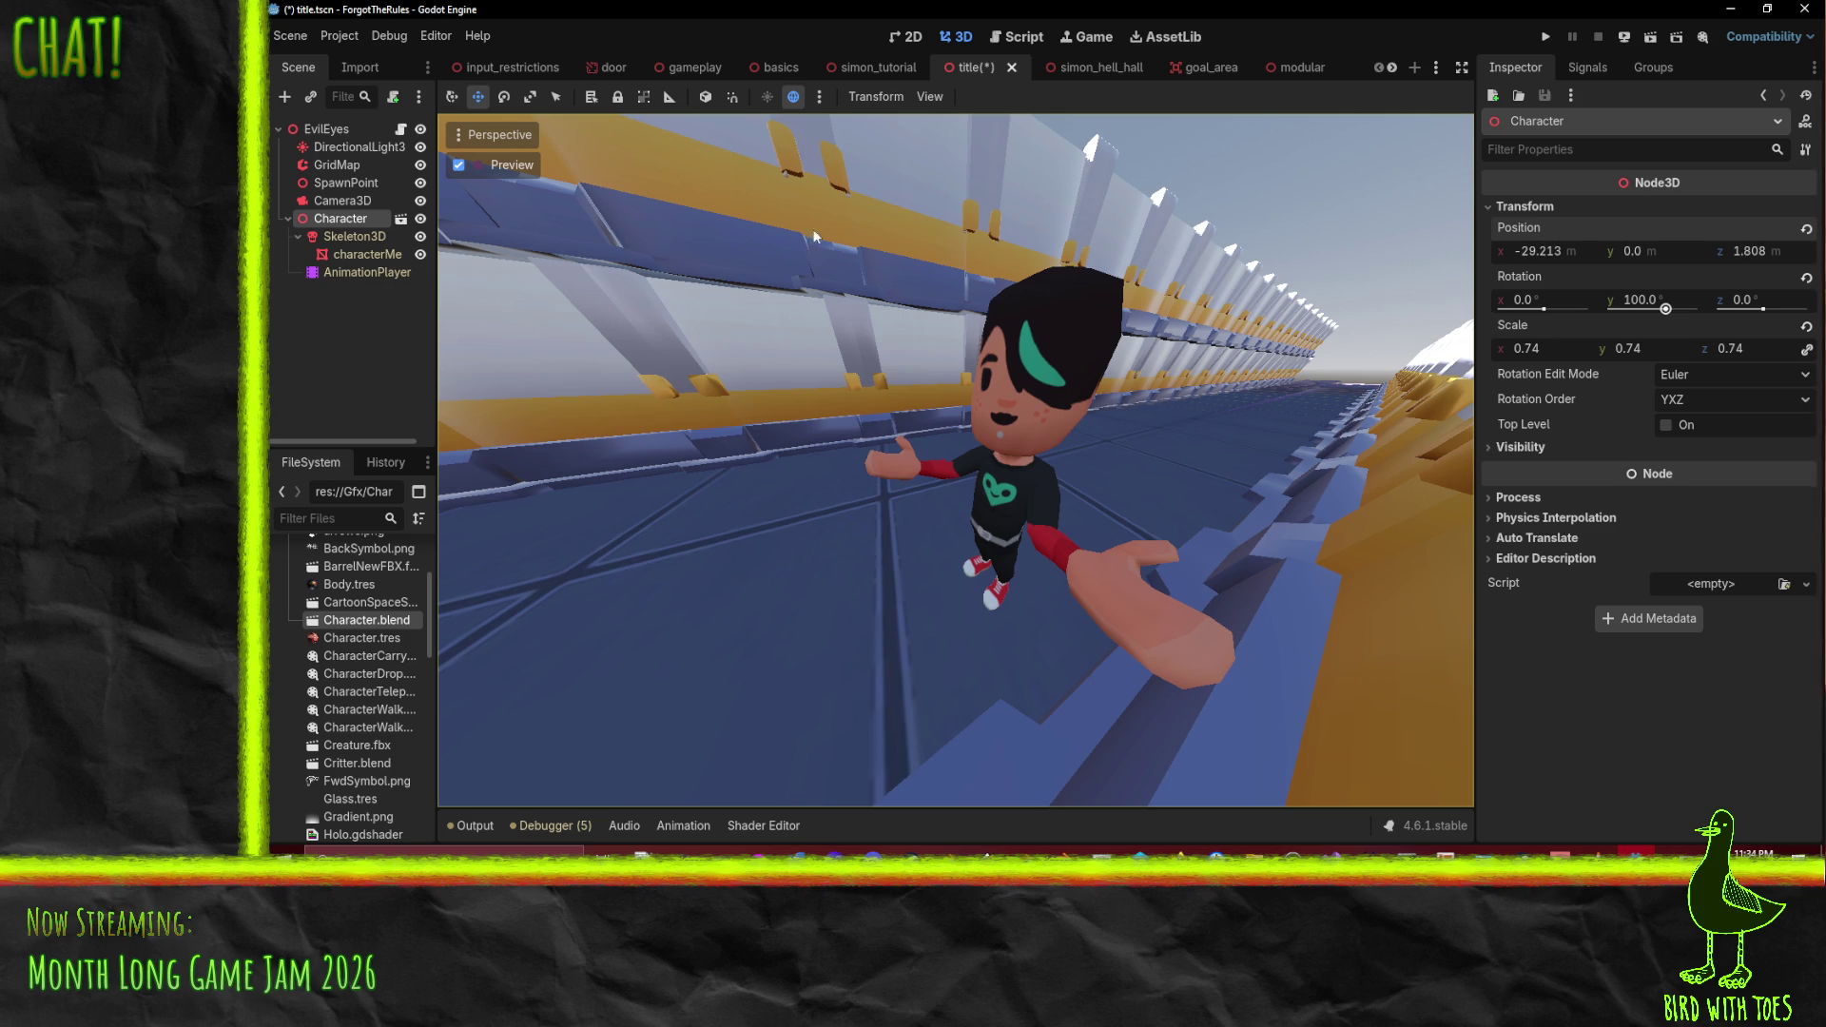
left_click_drag(1718, 358, 1698, 358)
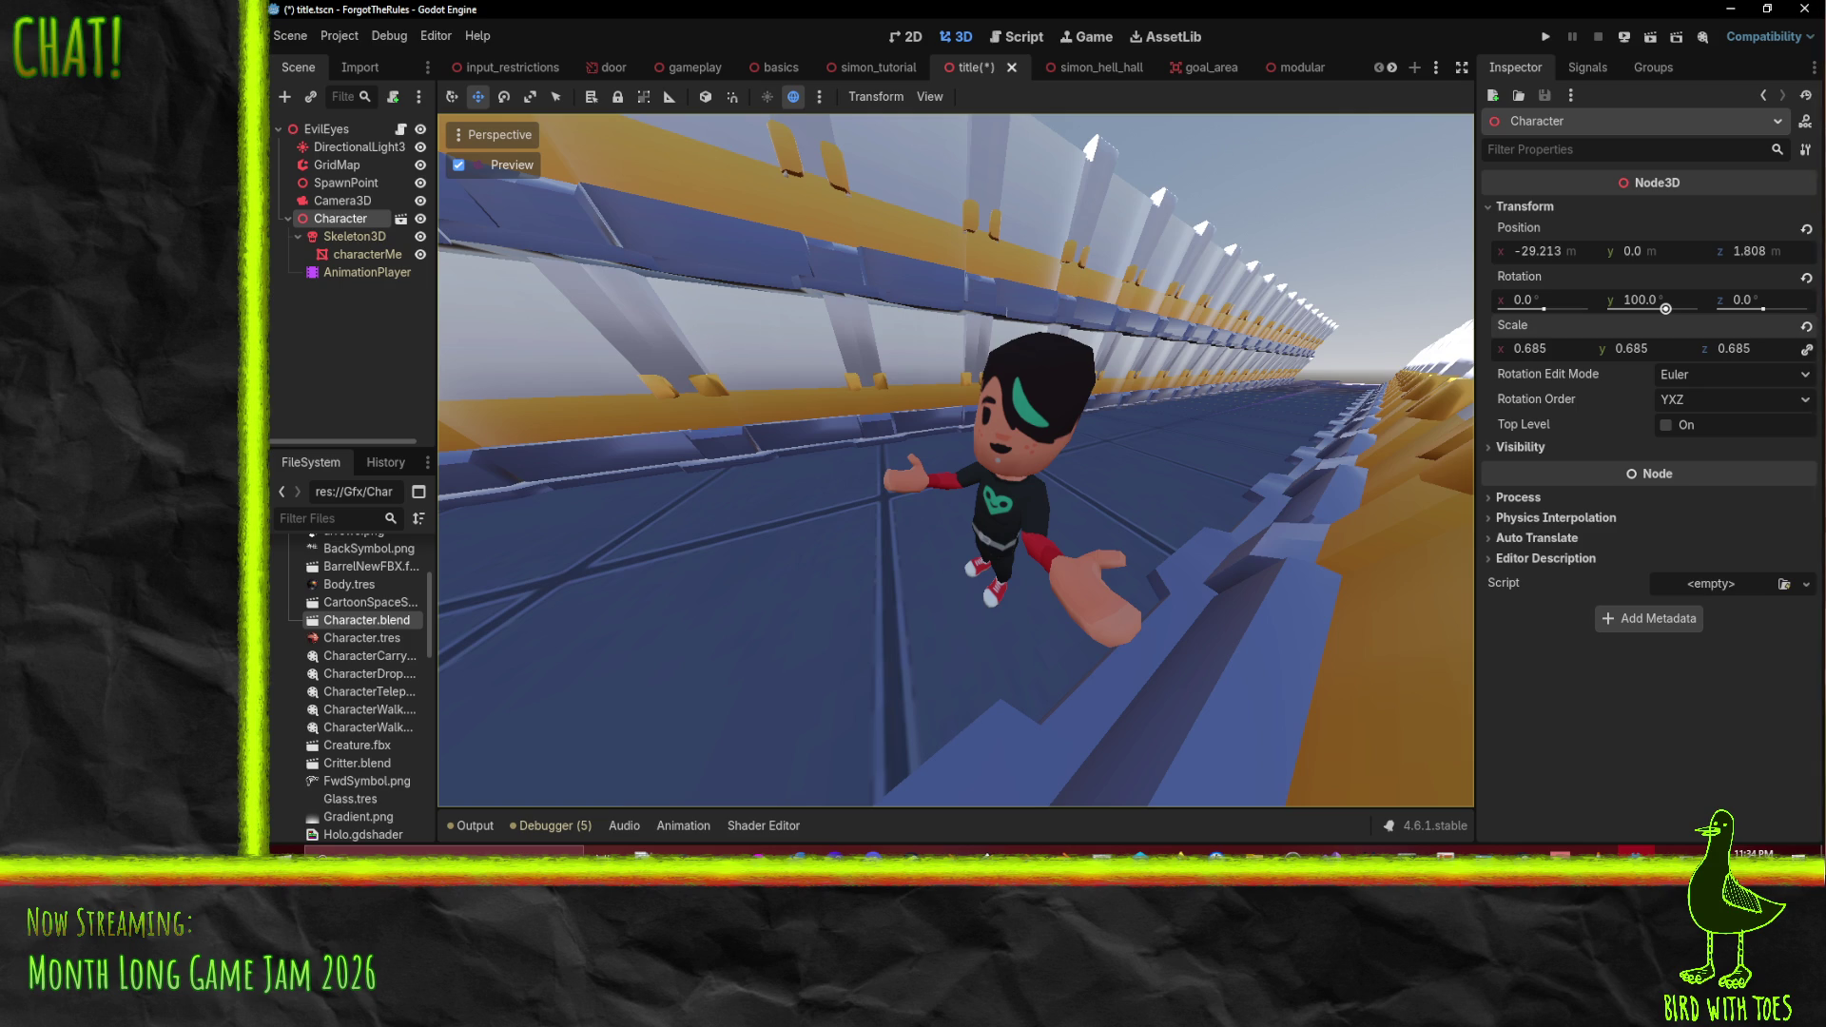
key("alt+Tab")
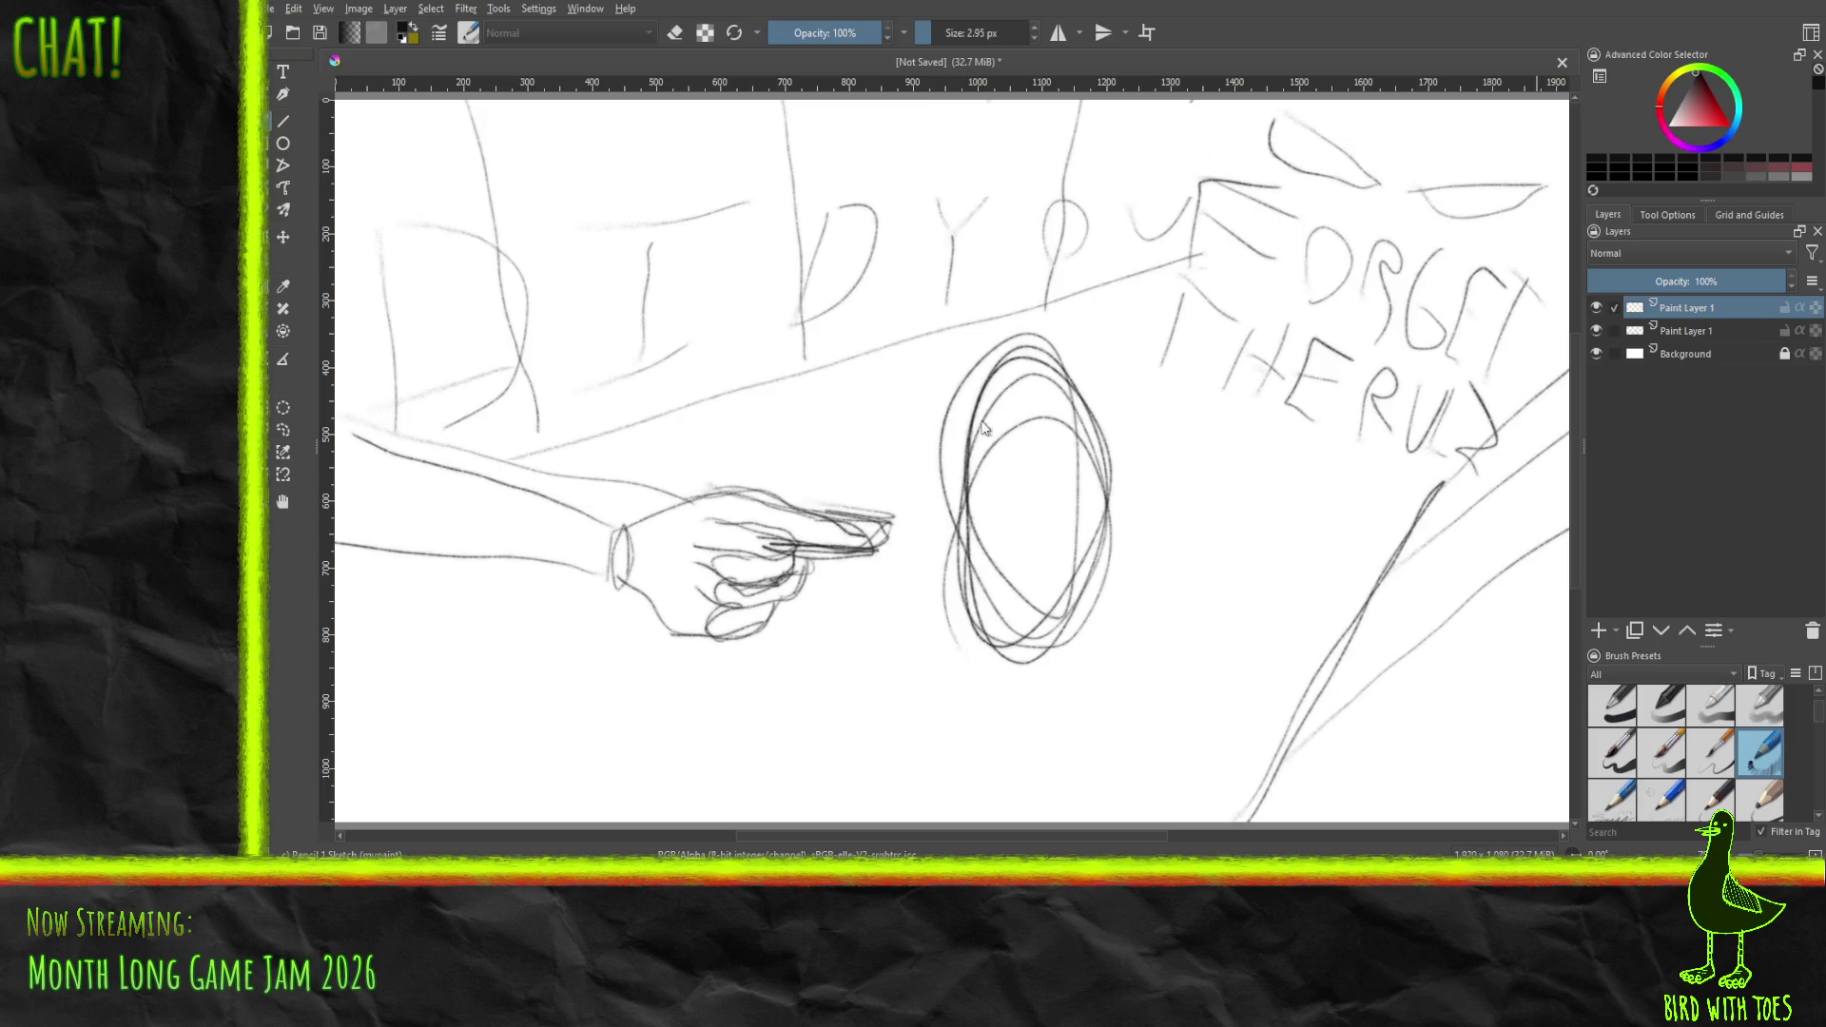
- Paste the Godot screenshot as a new layer and merge the two paint layers into one
key("ctrl+v")
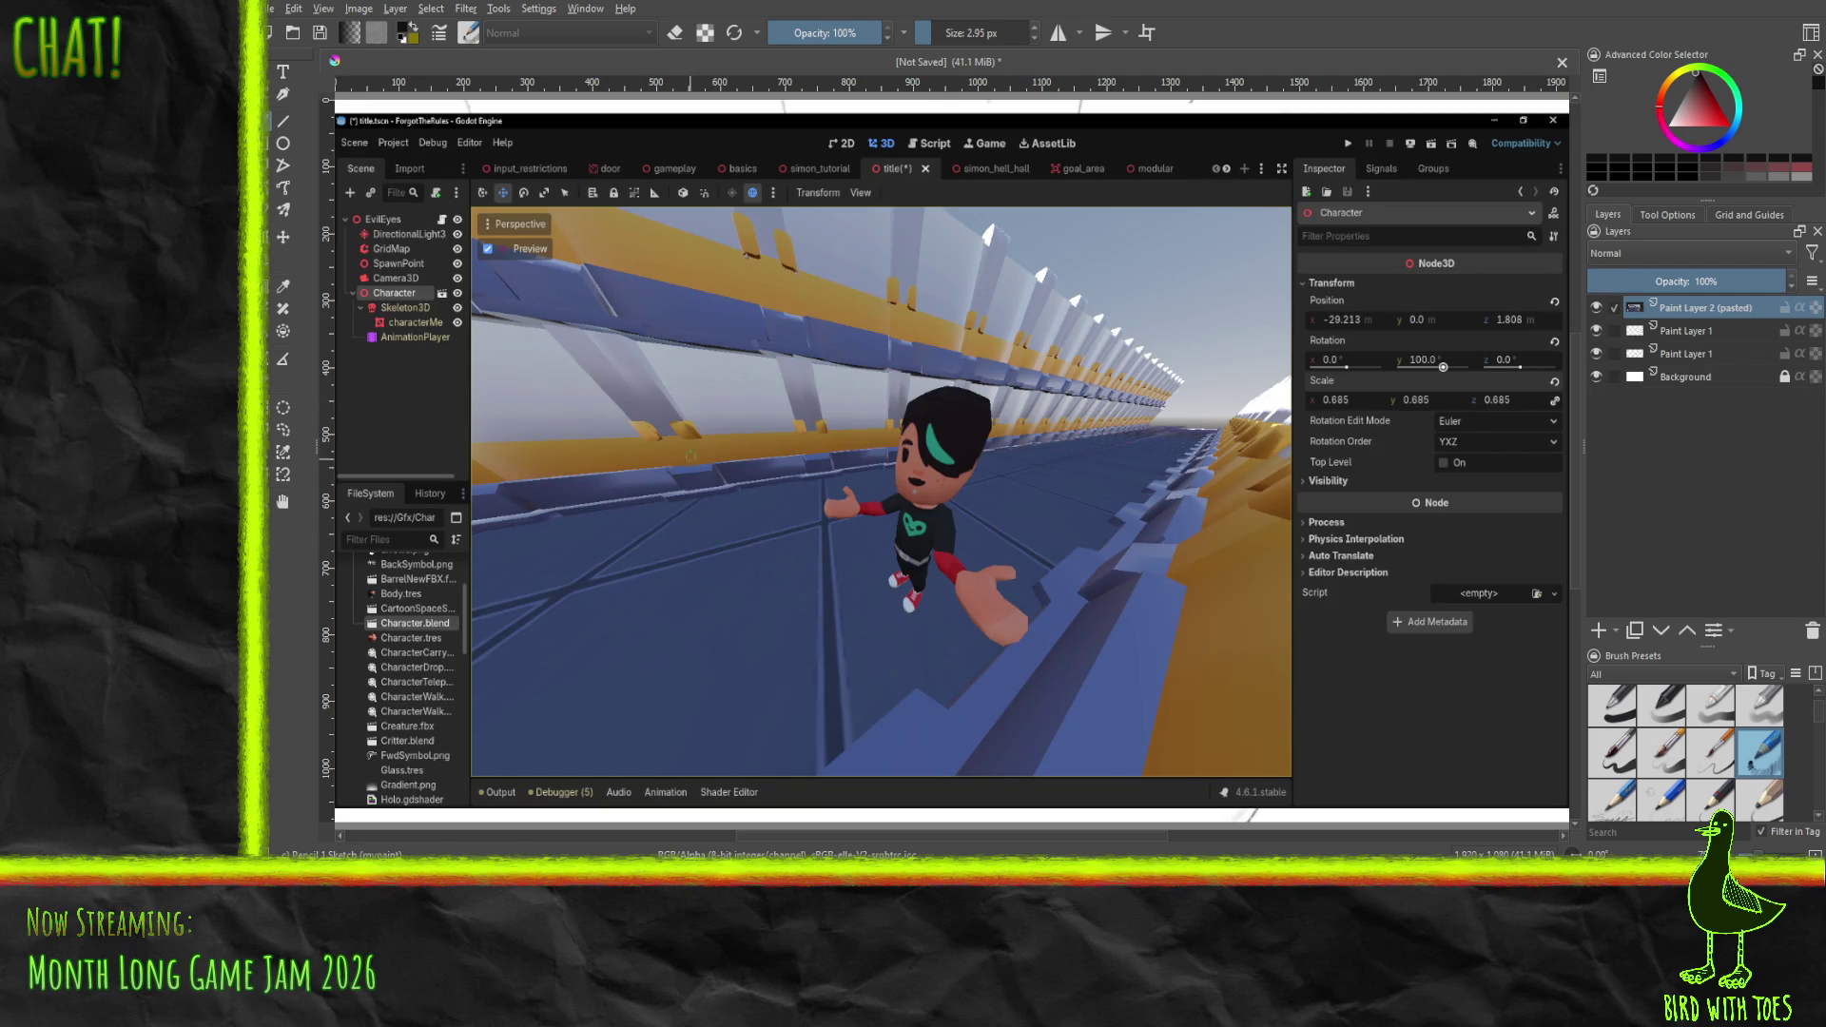
left_click(1693, 333)
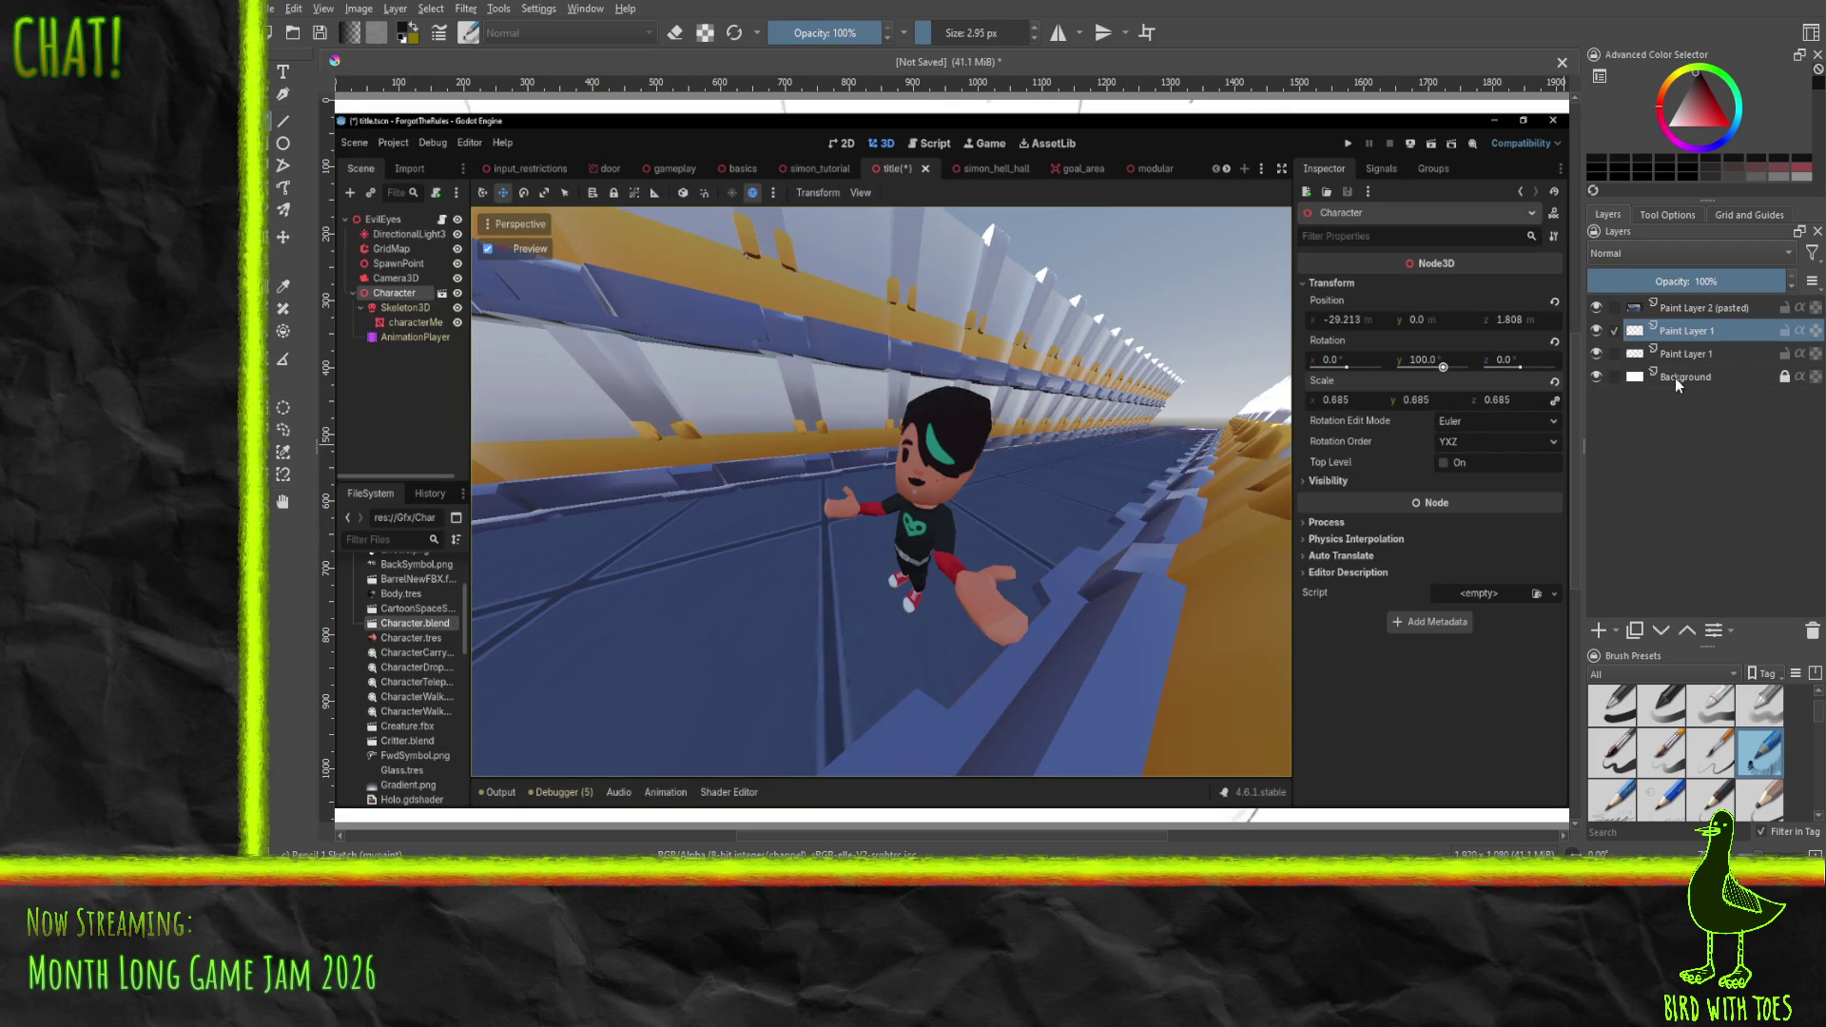
key("F2")
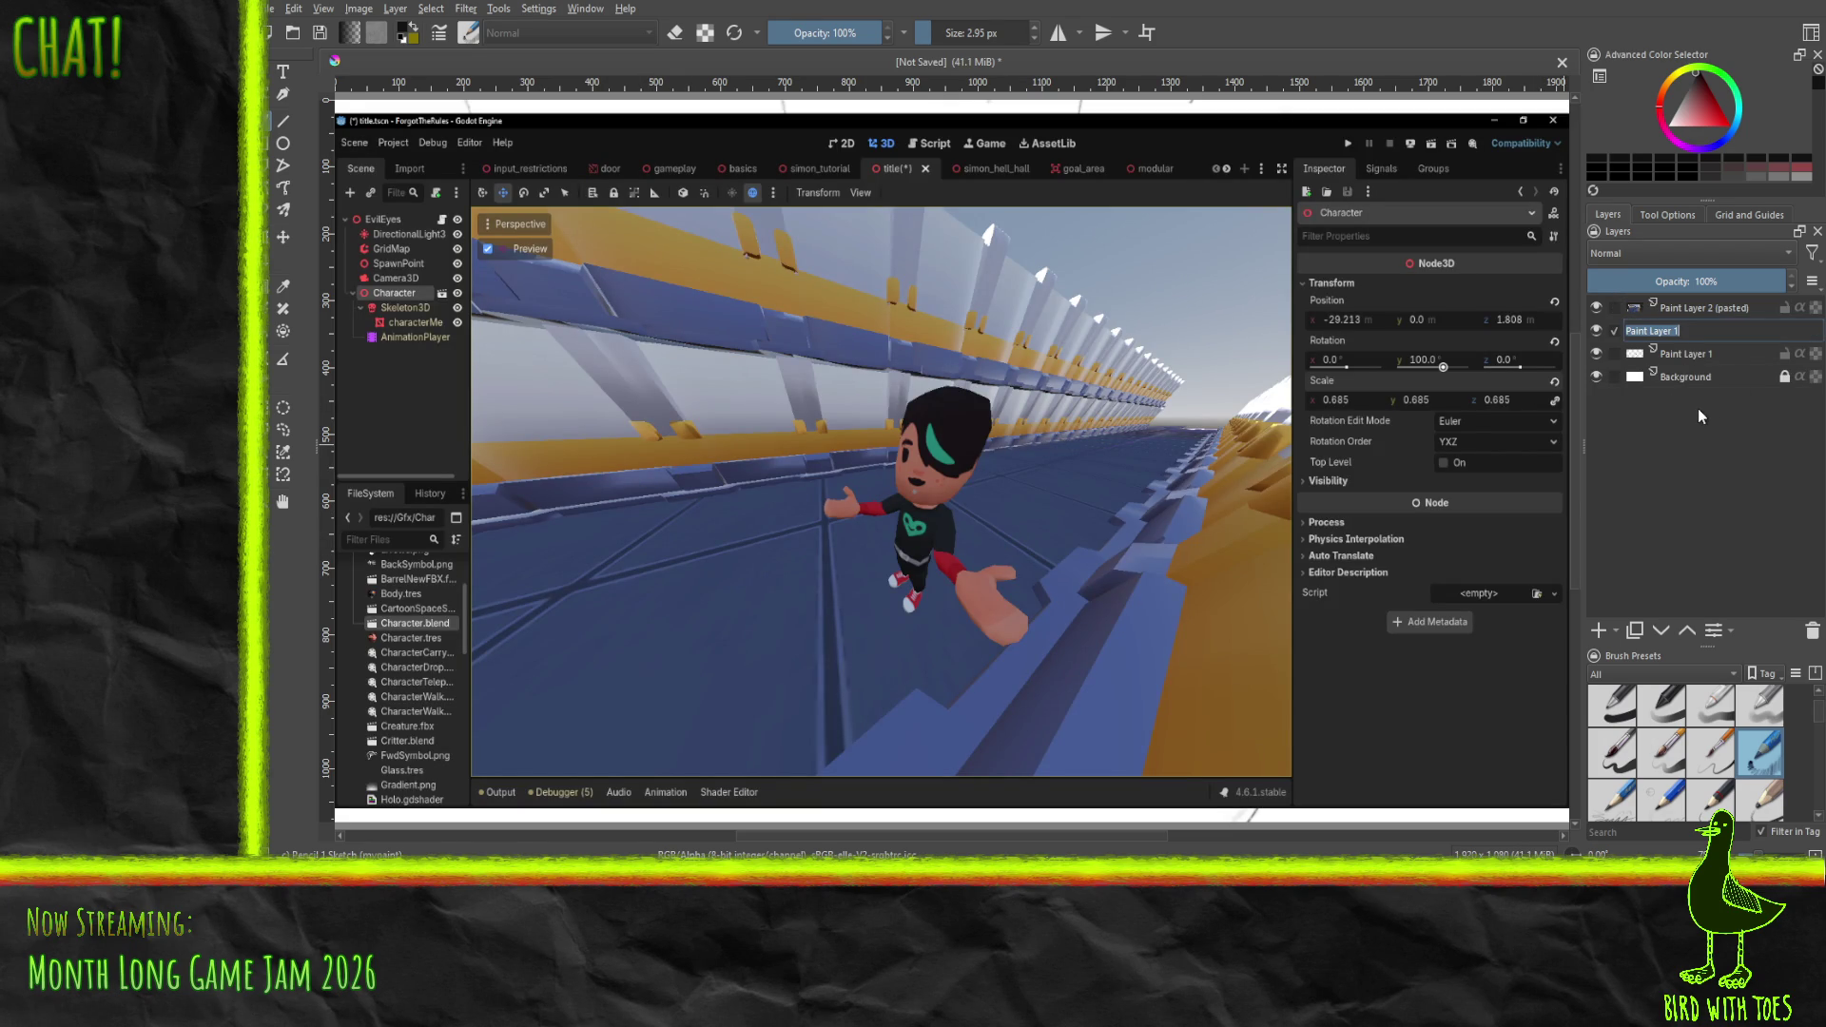
type("sketch")
key("Return")
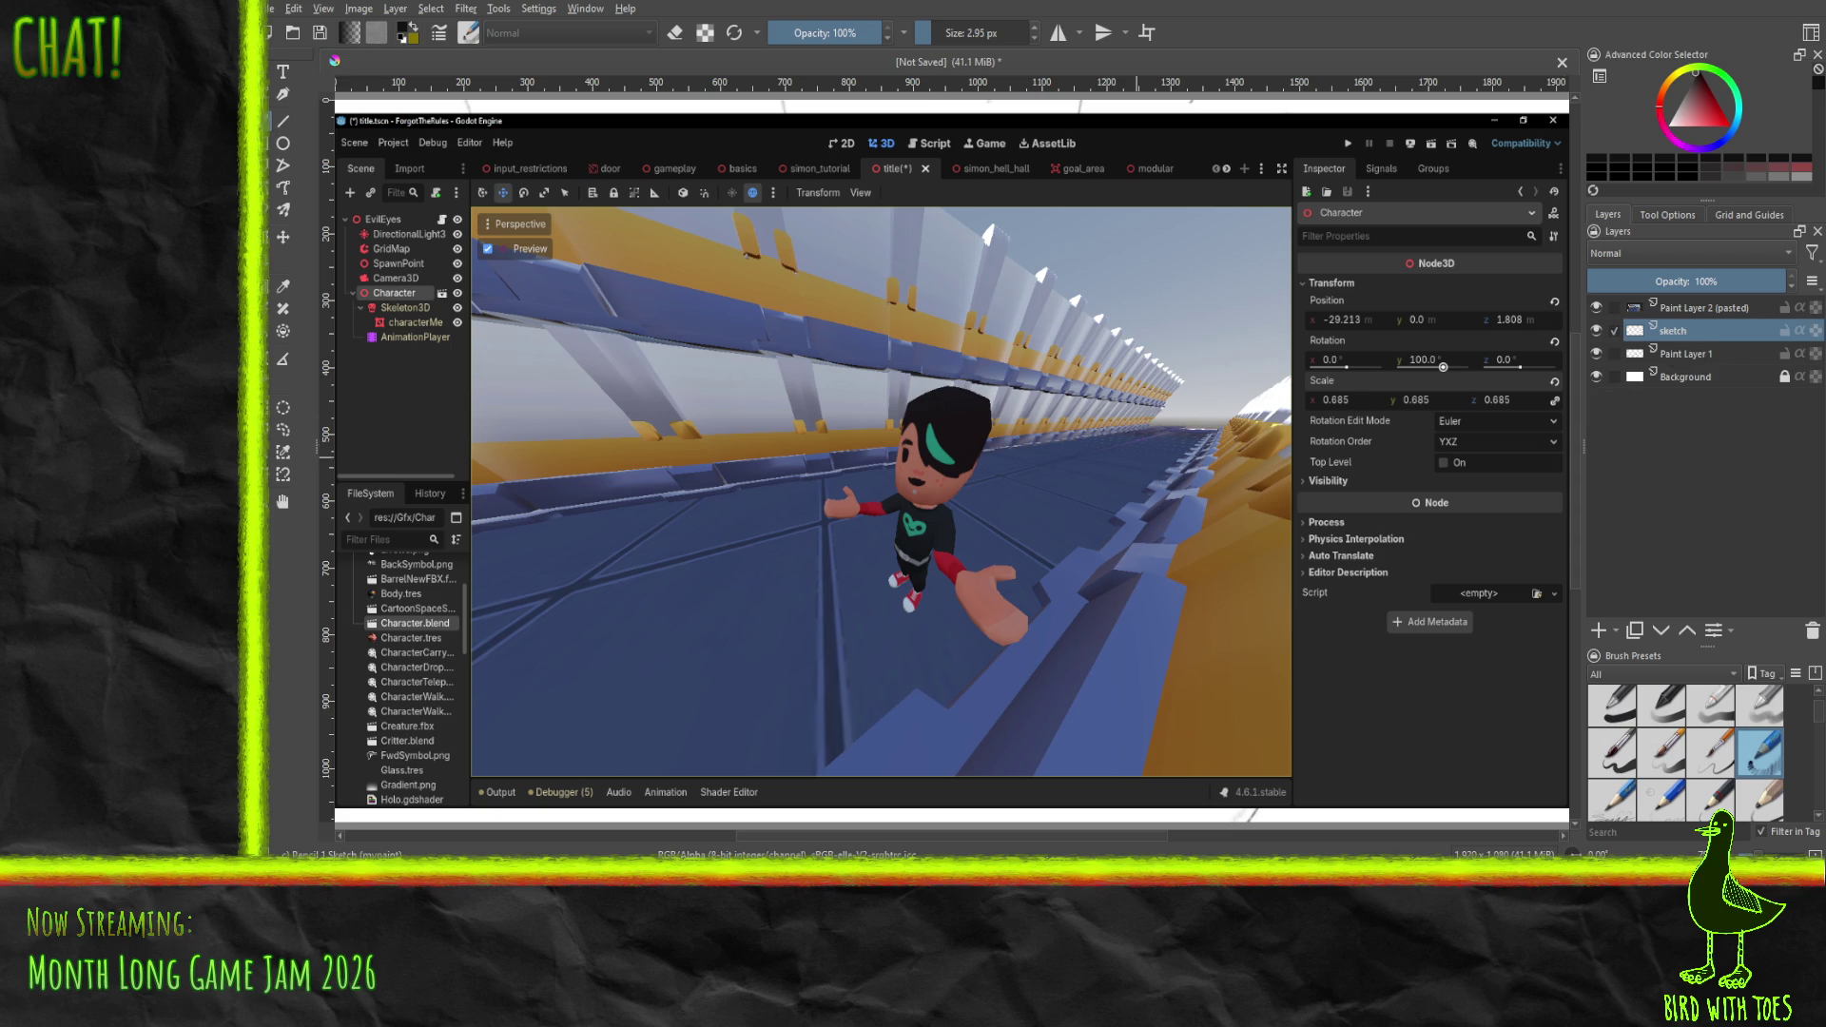
left_click(1695, 351)
left_click(1683, 331)
key("shift+Delete")
- Rename the merged paint layer to 'sketch'
left_click(1705, 331)
key("F2")
type("sket")
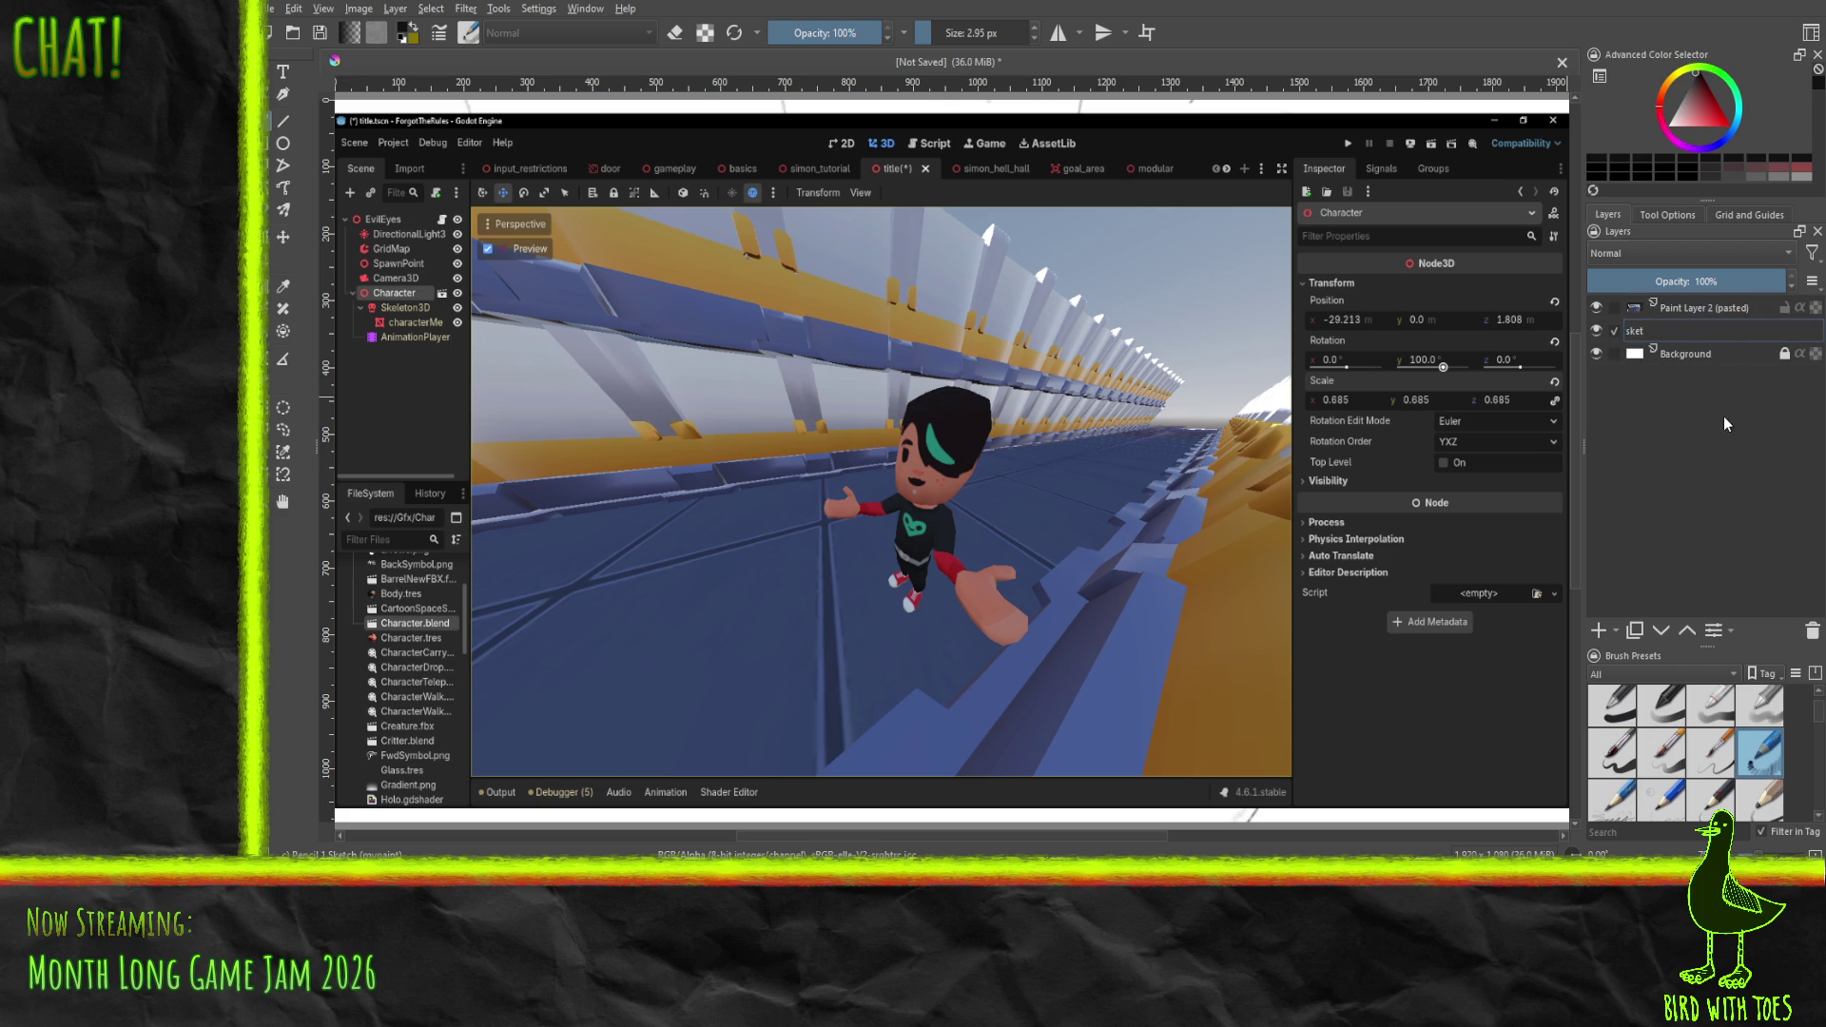
key("Escape")
key("F2")
type("sketch")
key("Return")
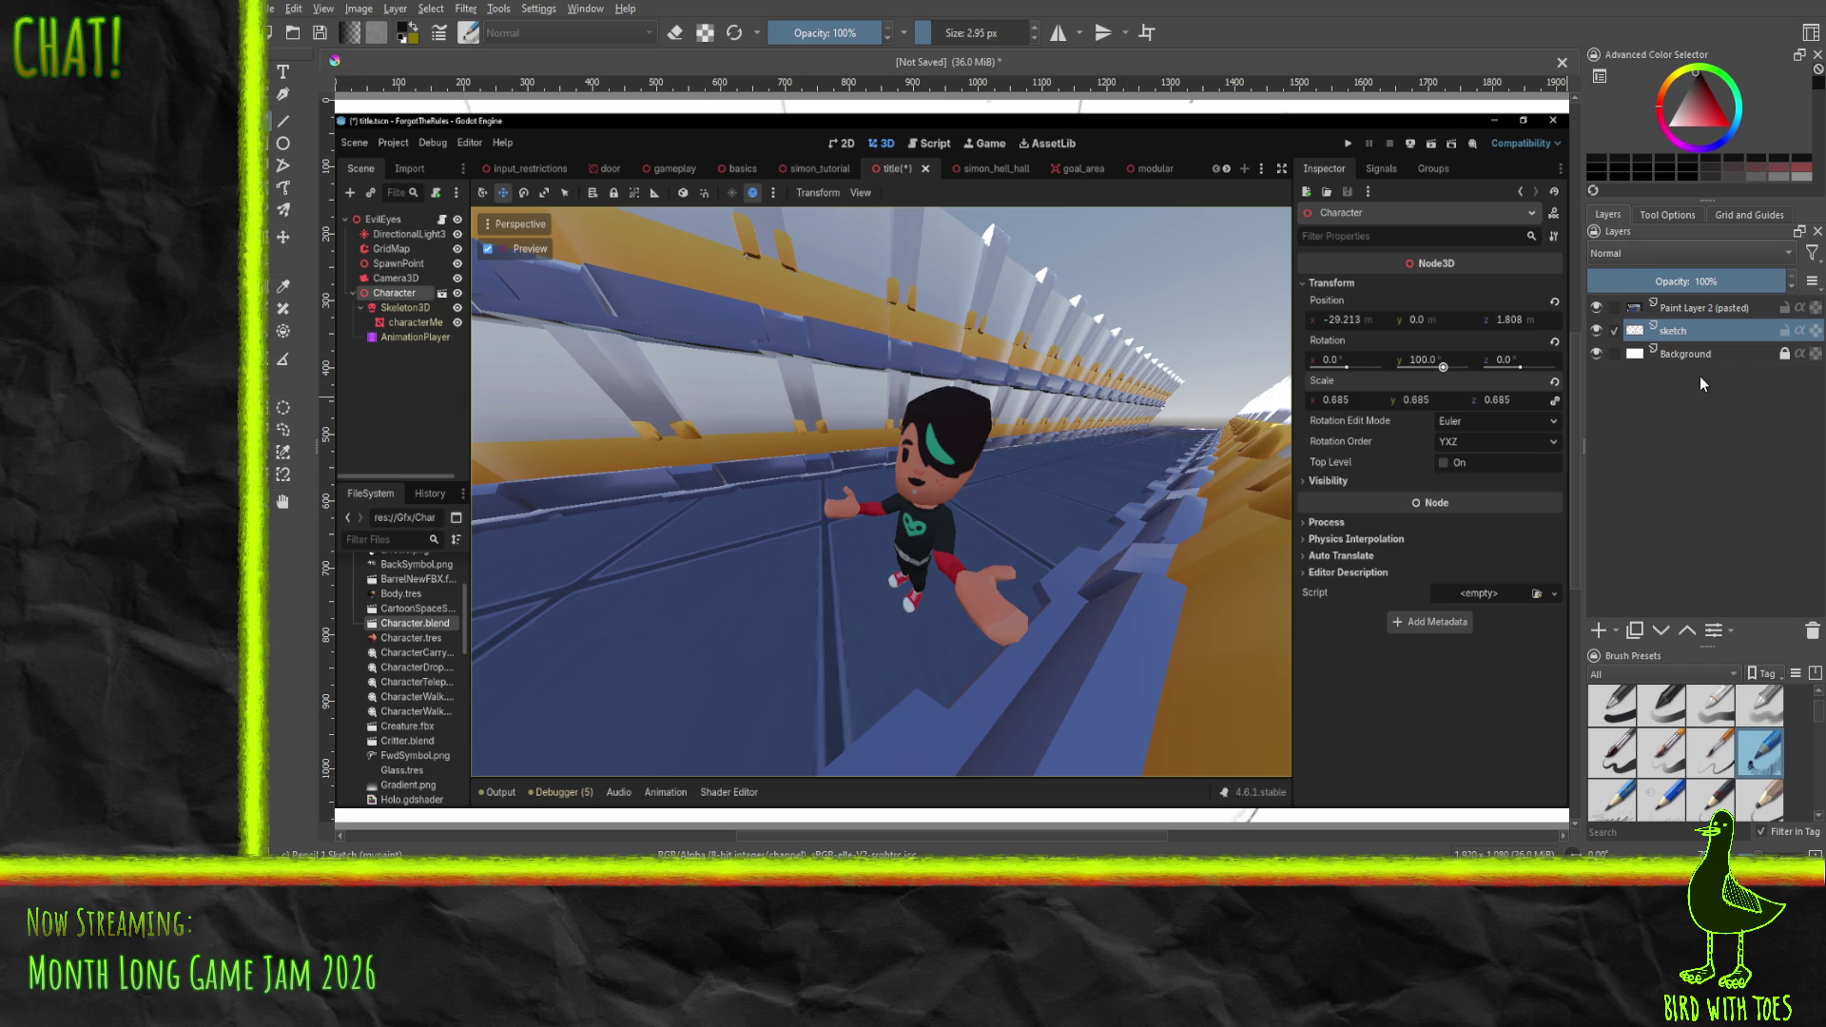
- Rename the pasted screenshot layer to 'model'
left_click(1691, 308)
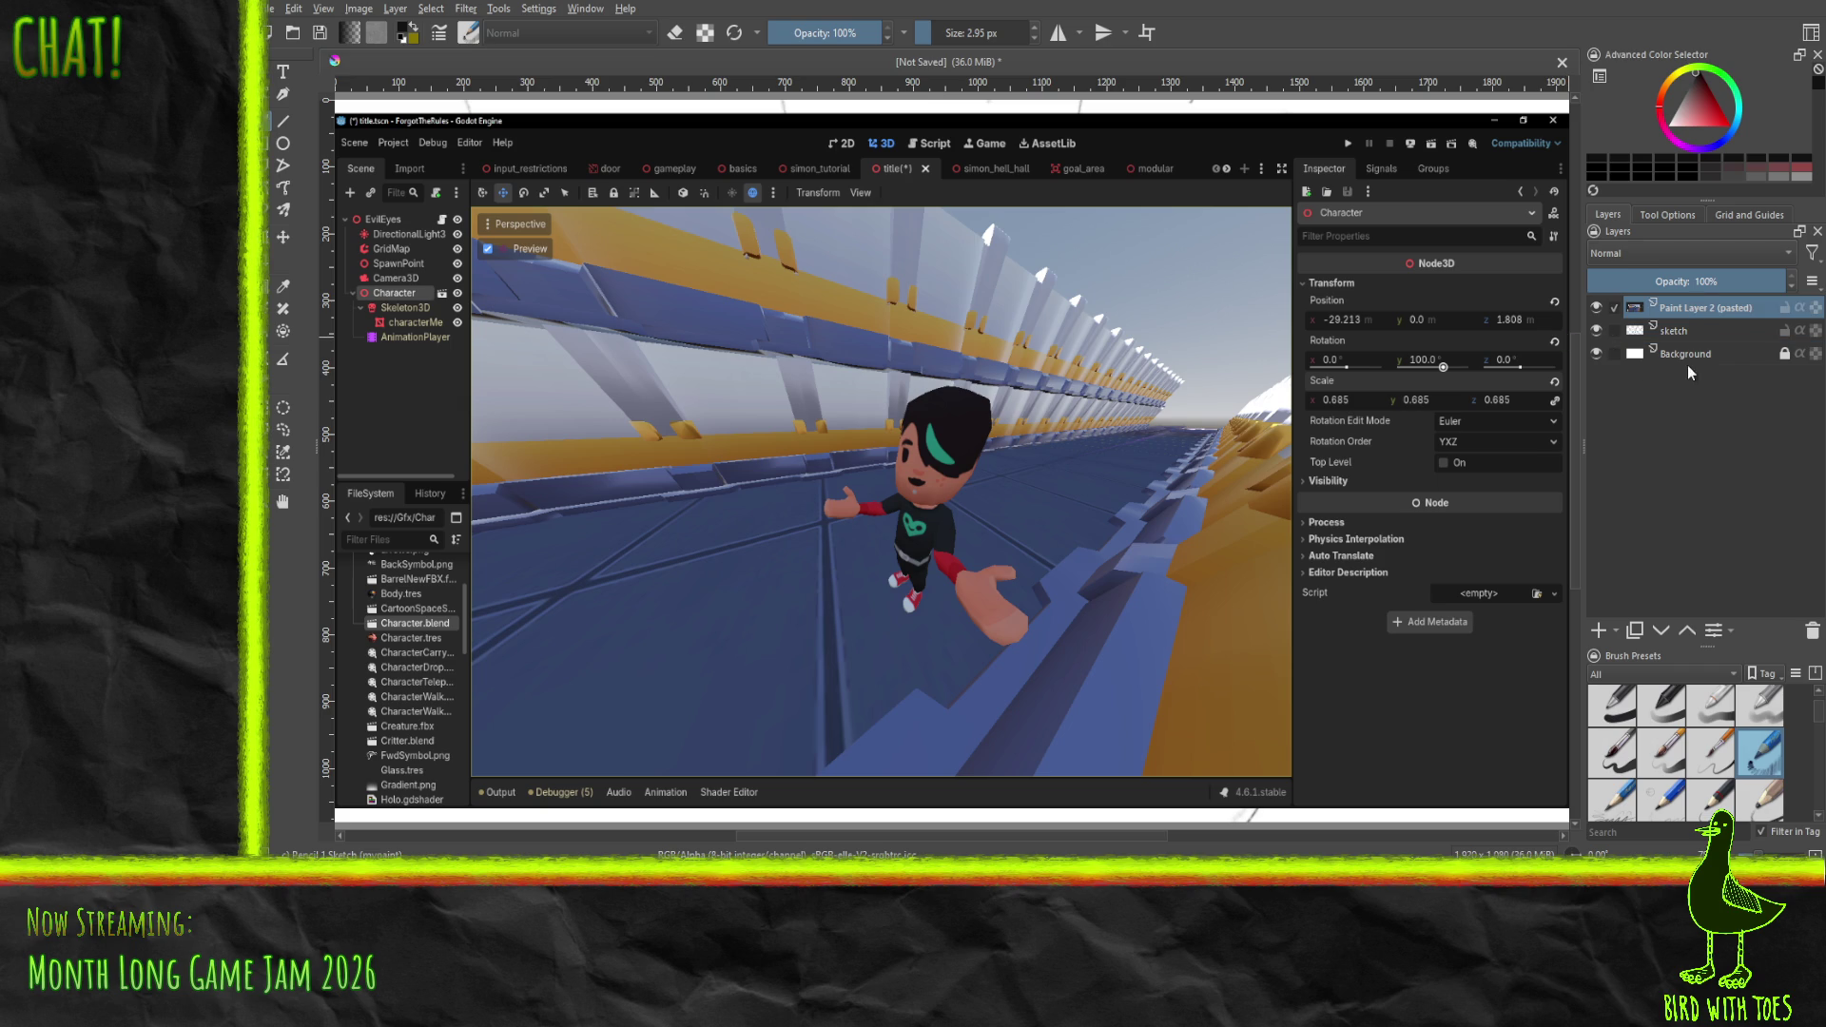
key("F2")
type("model")
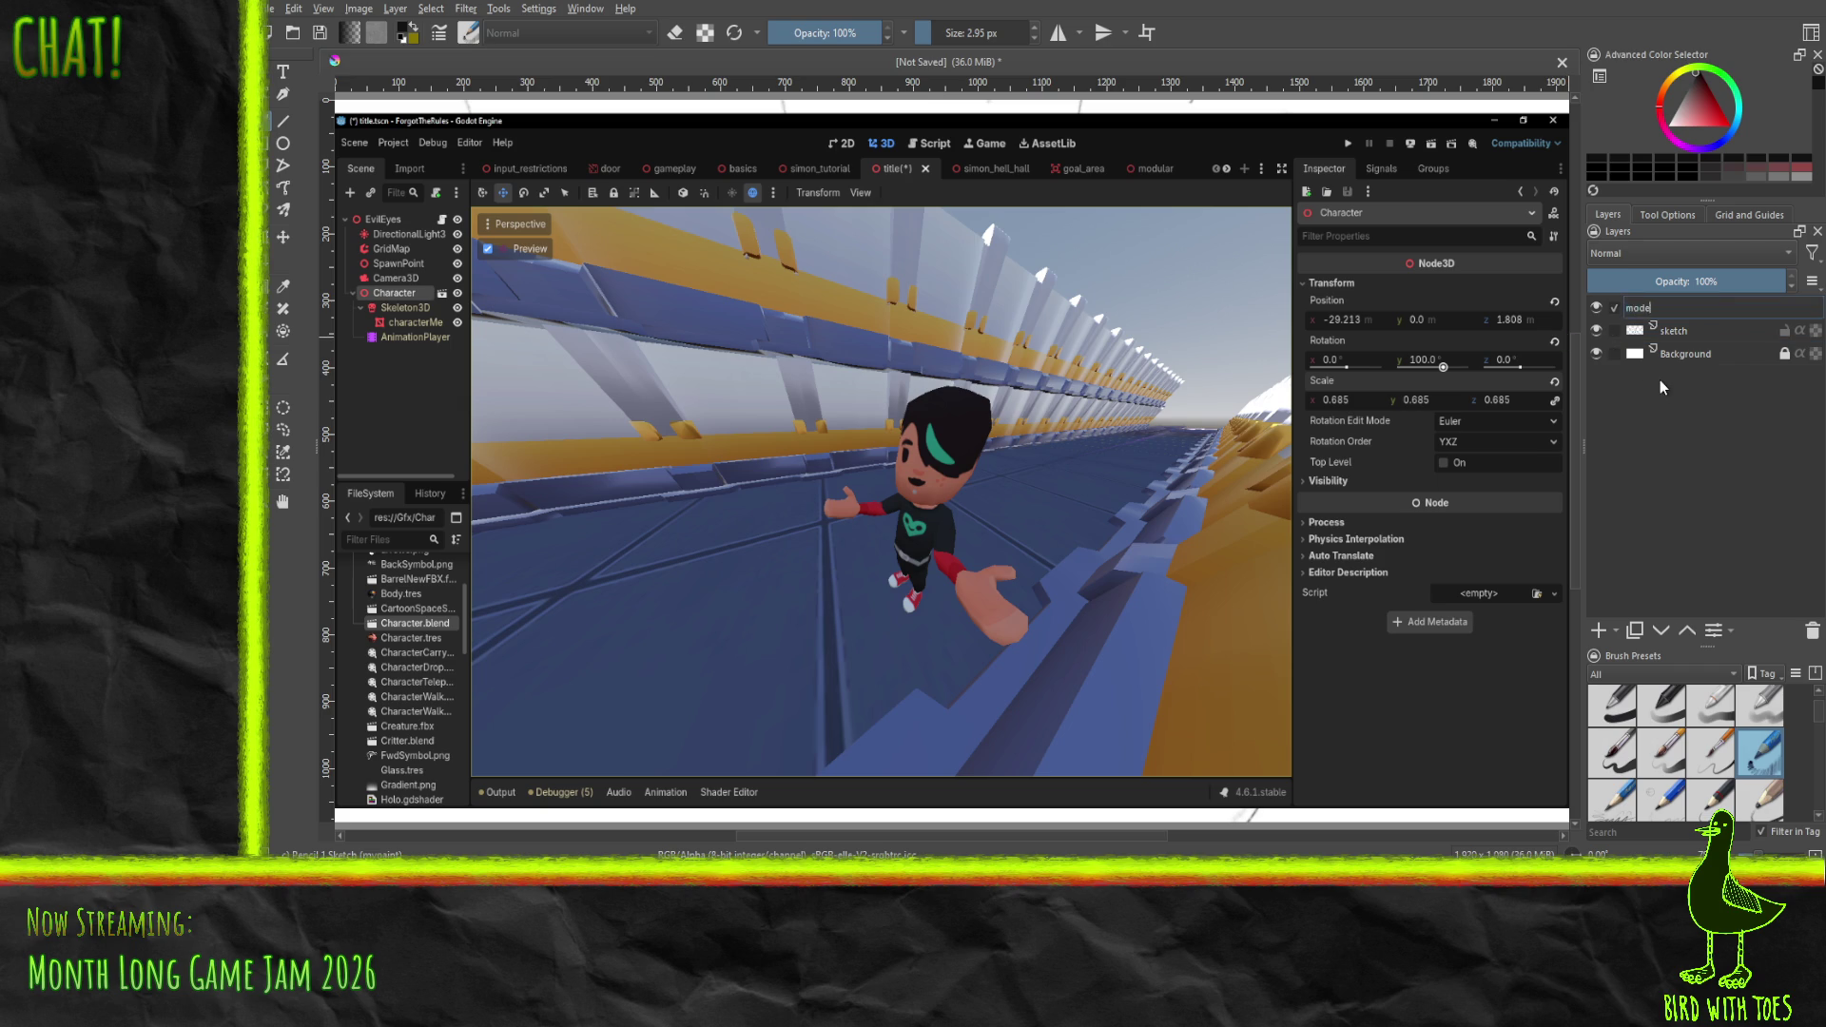
key("Return")
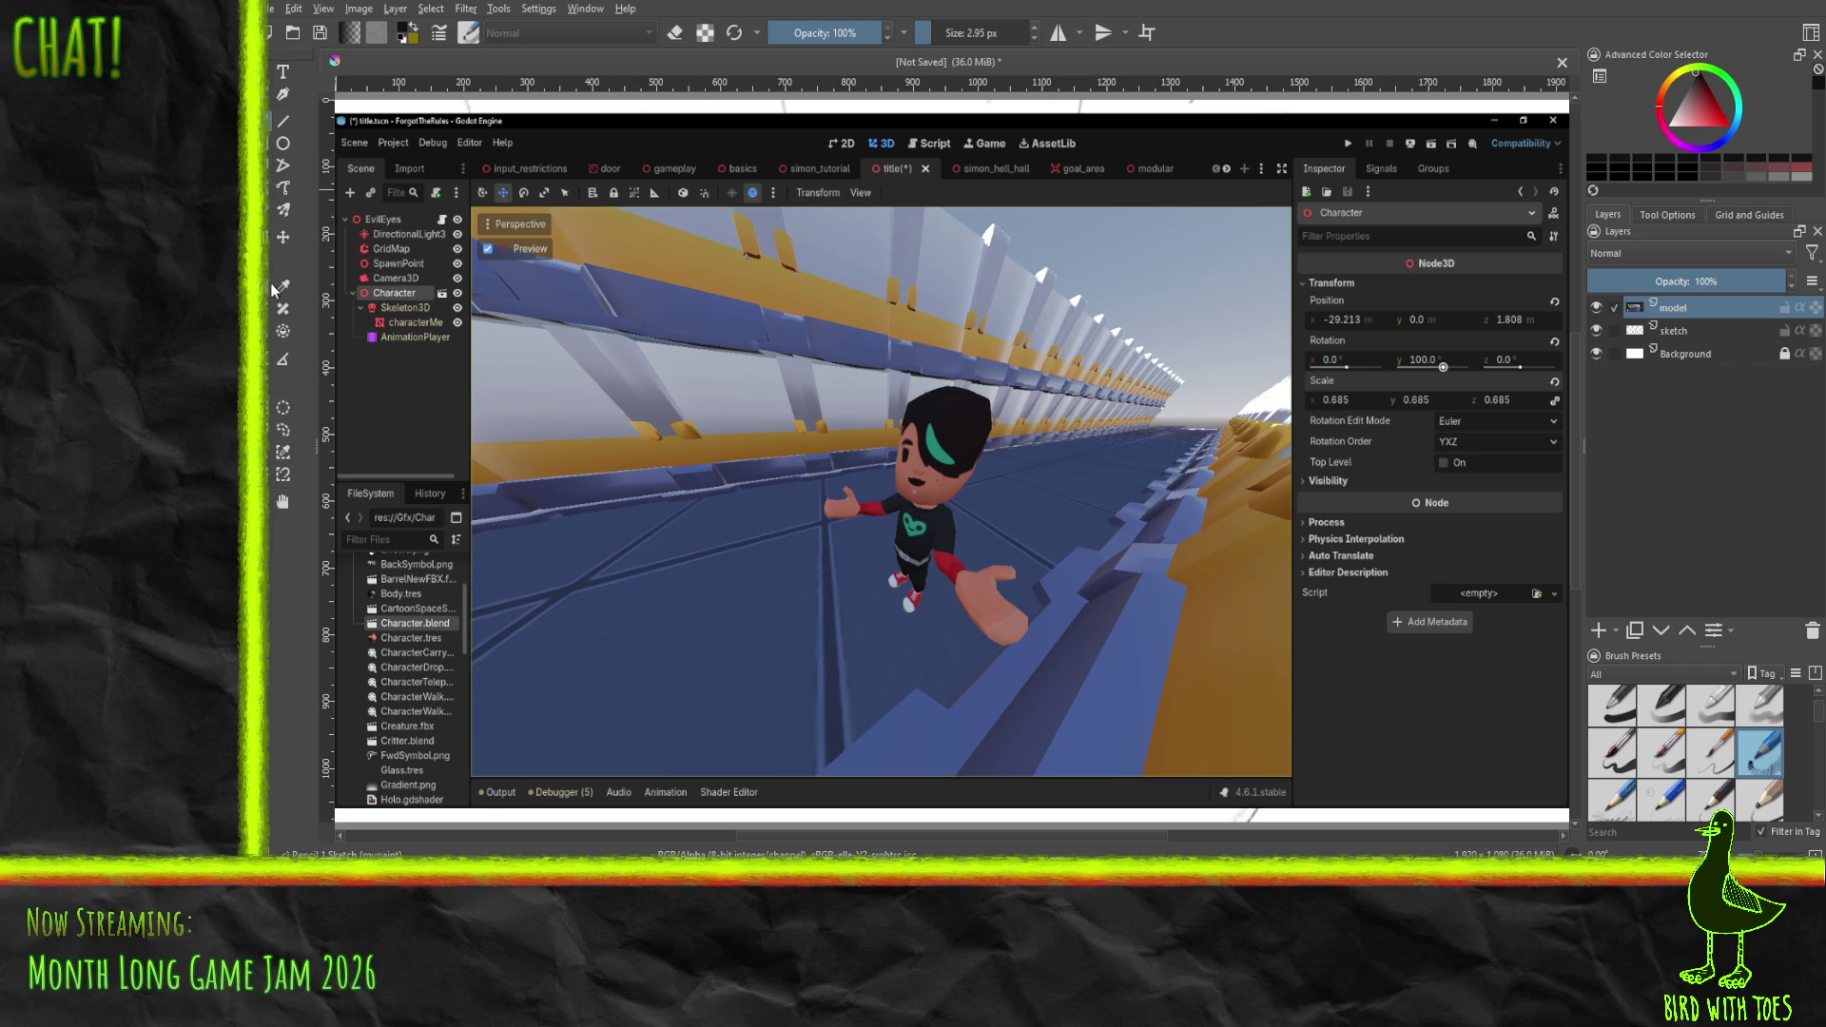
left_click(283, 407)
- Select the screenshot's 3D viewport area and scale it up to fill most of the canvas
mouse_move(473, 209)
left_mouse_down()
mouse_move(1189, 741)
mouse_move(1289, 775)
left_mouse_up()
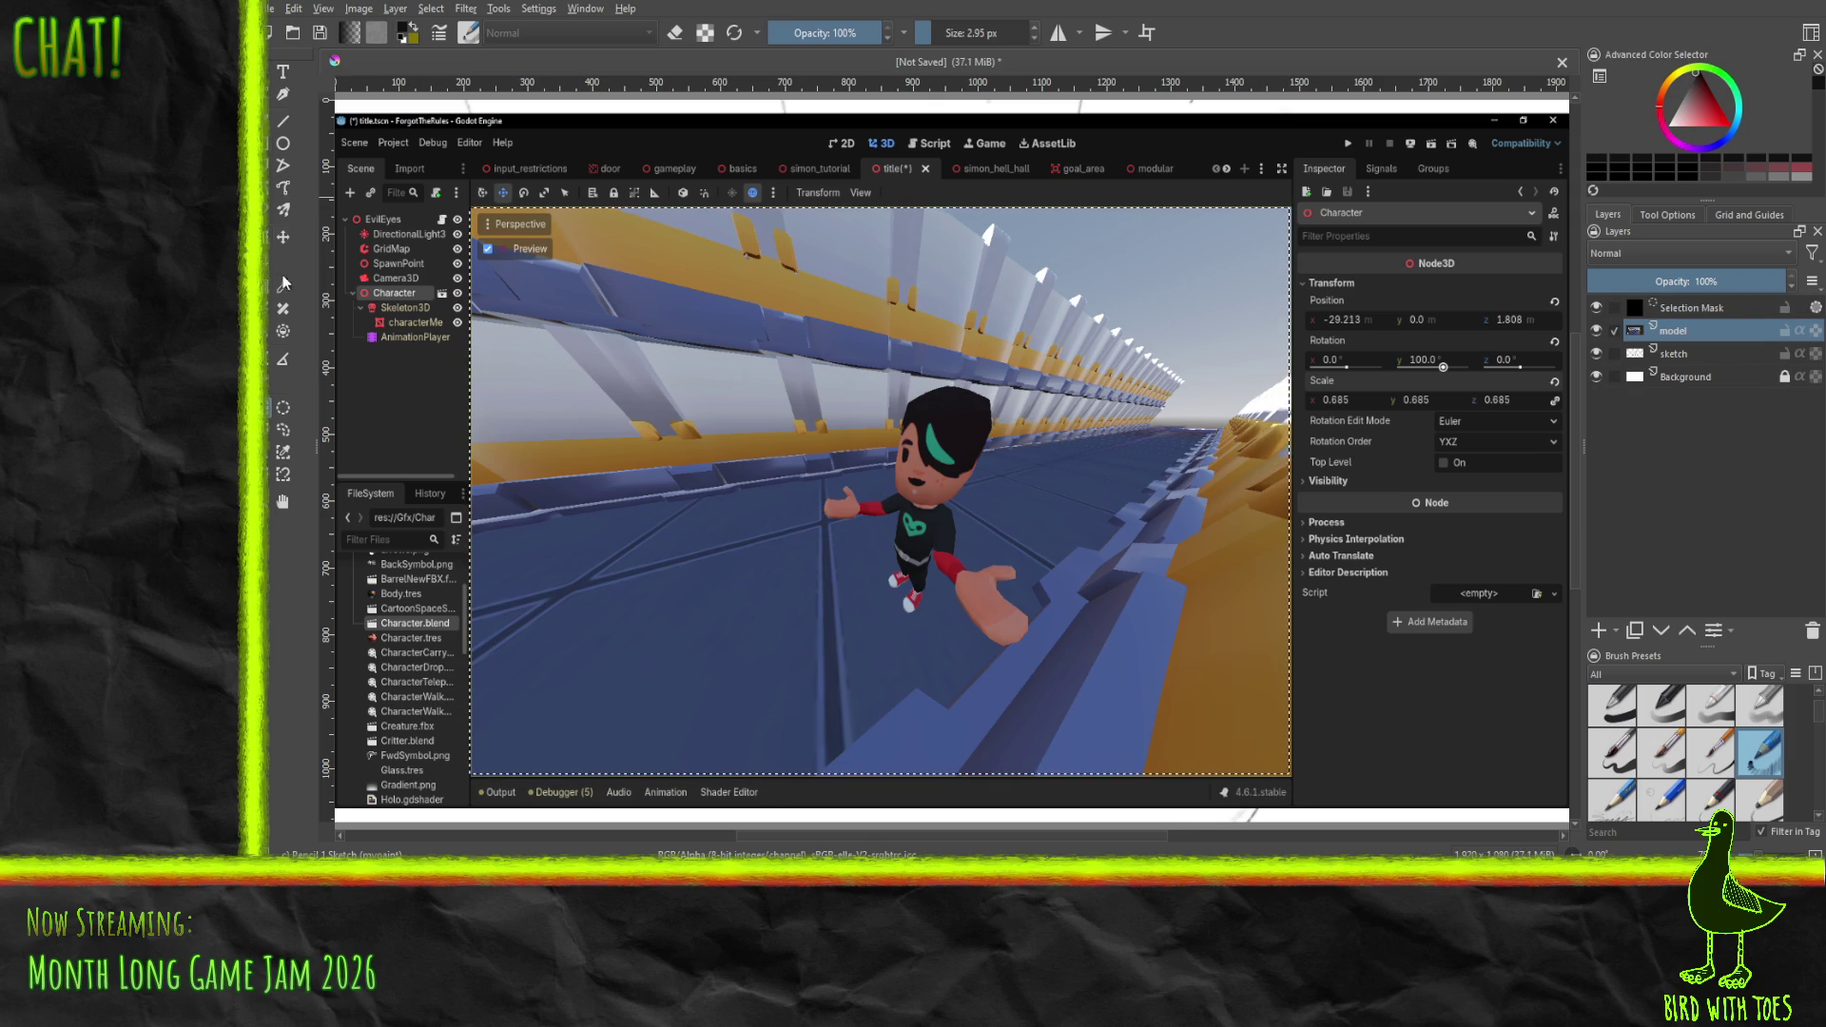
key("ctrl+t")
left_click_drag(470, 206, 332, 98)
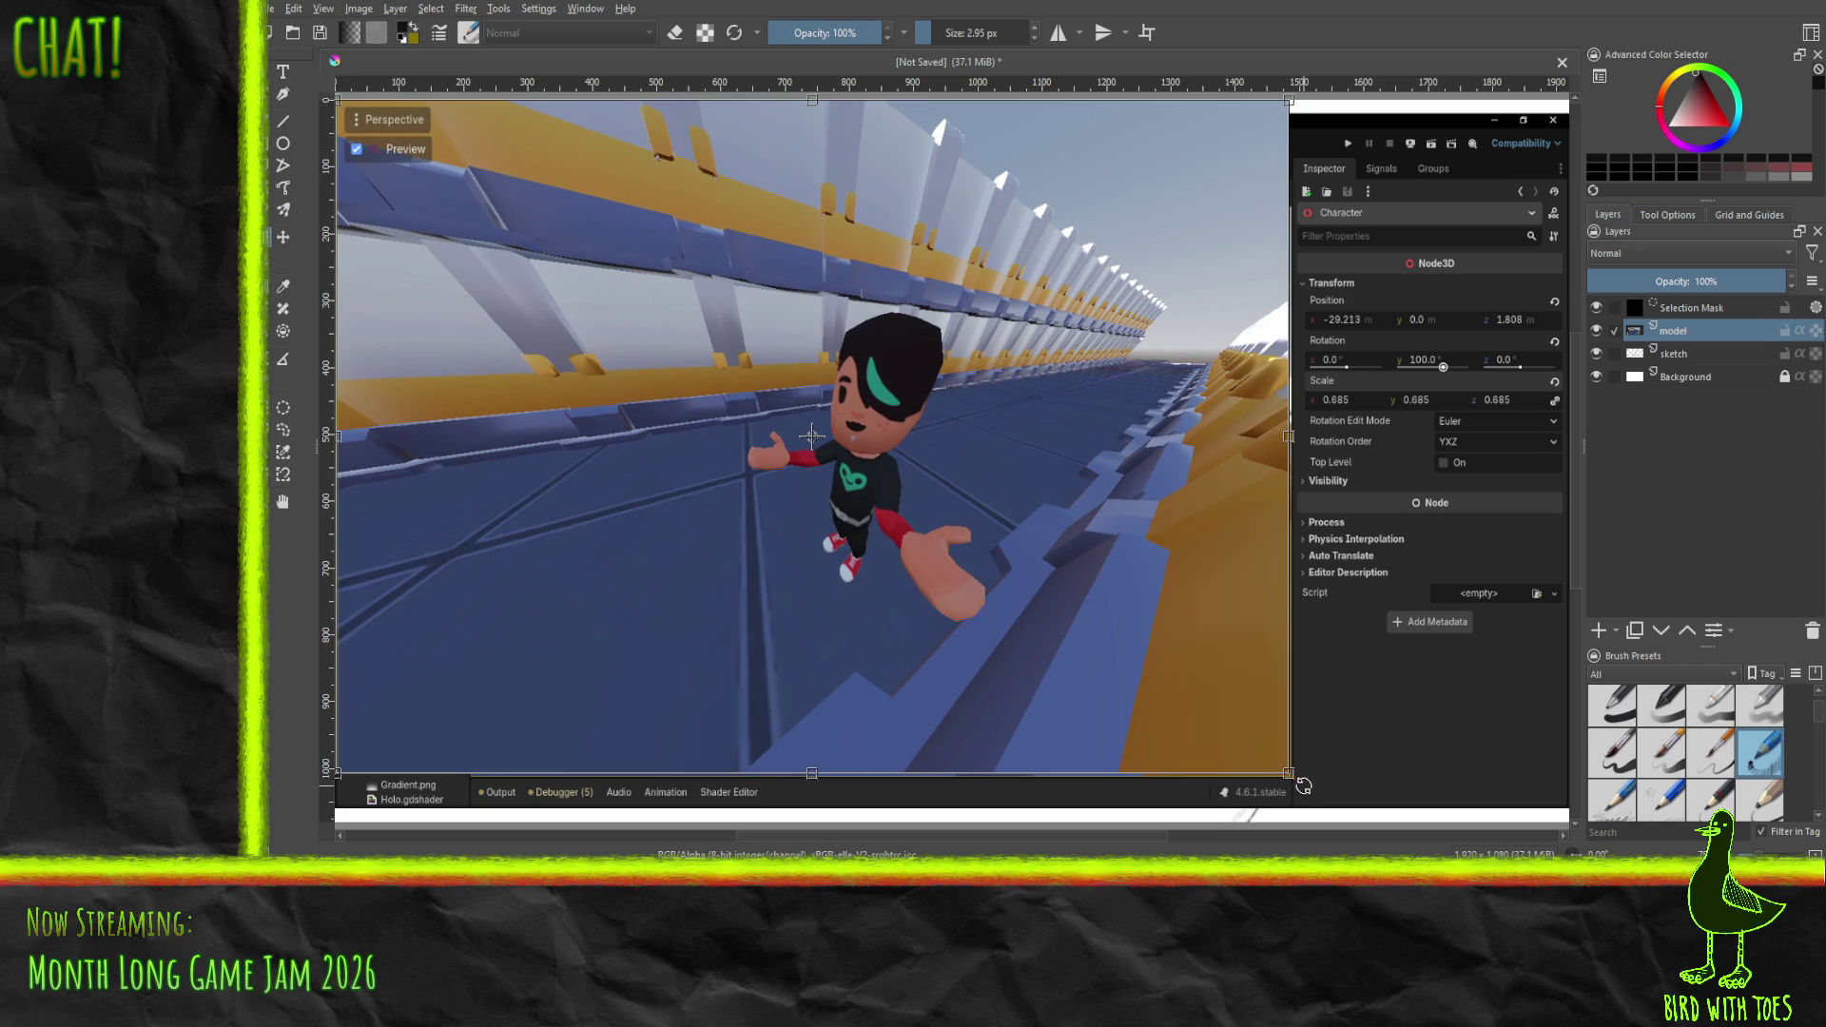
mouse_move(1289, 776)
left_mouse_down()
mouse_move(1460, 801)
mouse_move(1526, 834)
mouse_move(1536, 820)
left_mouse_up()
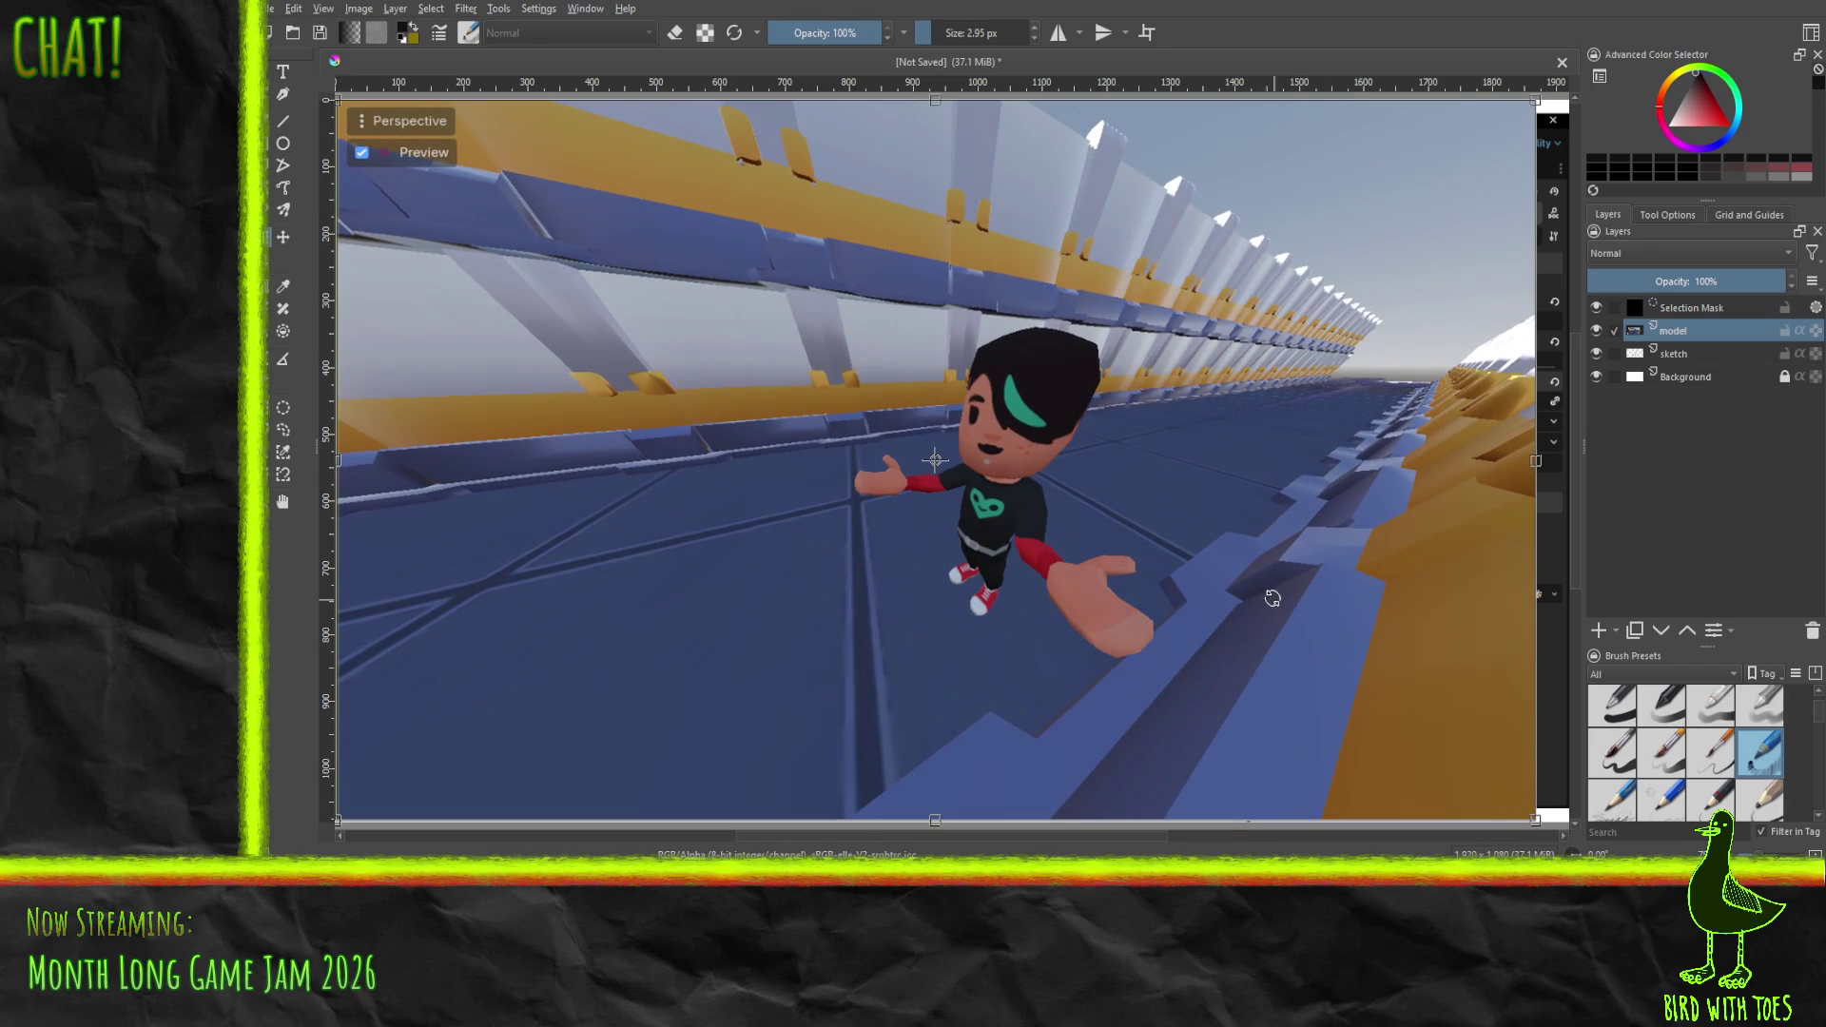
key("minus")
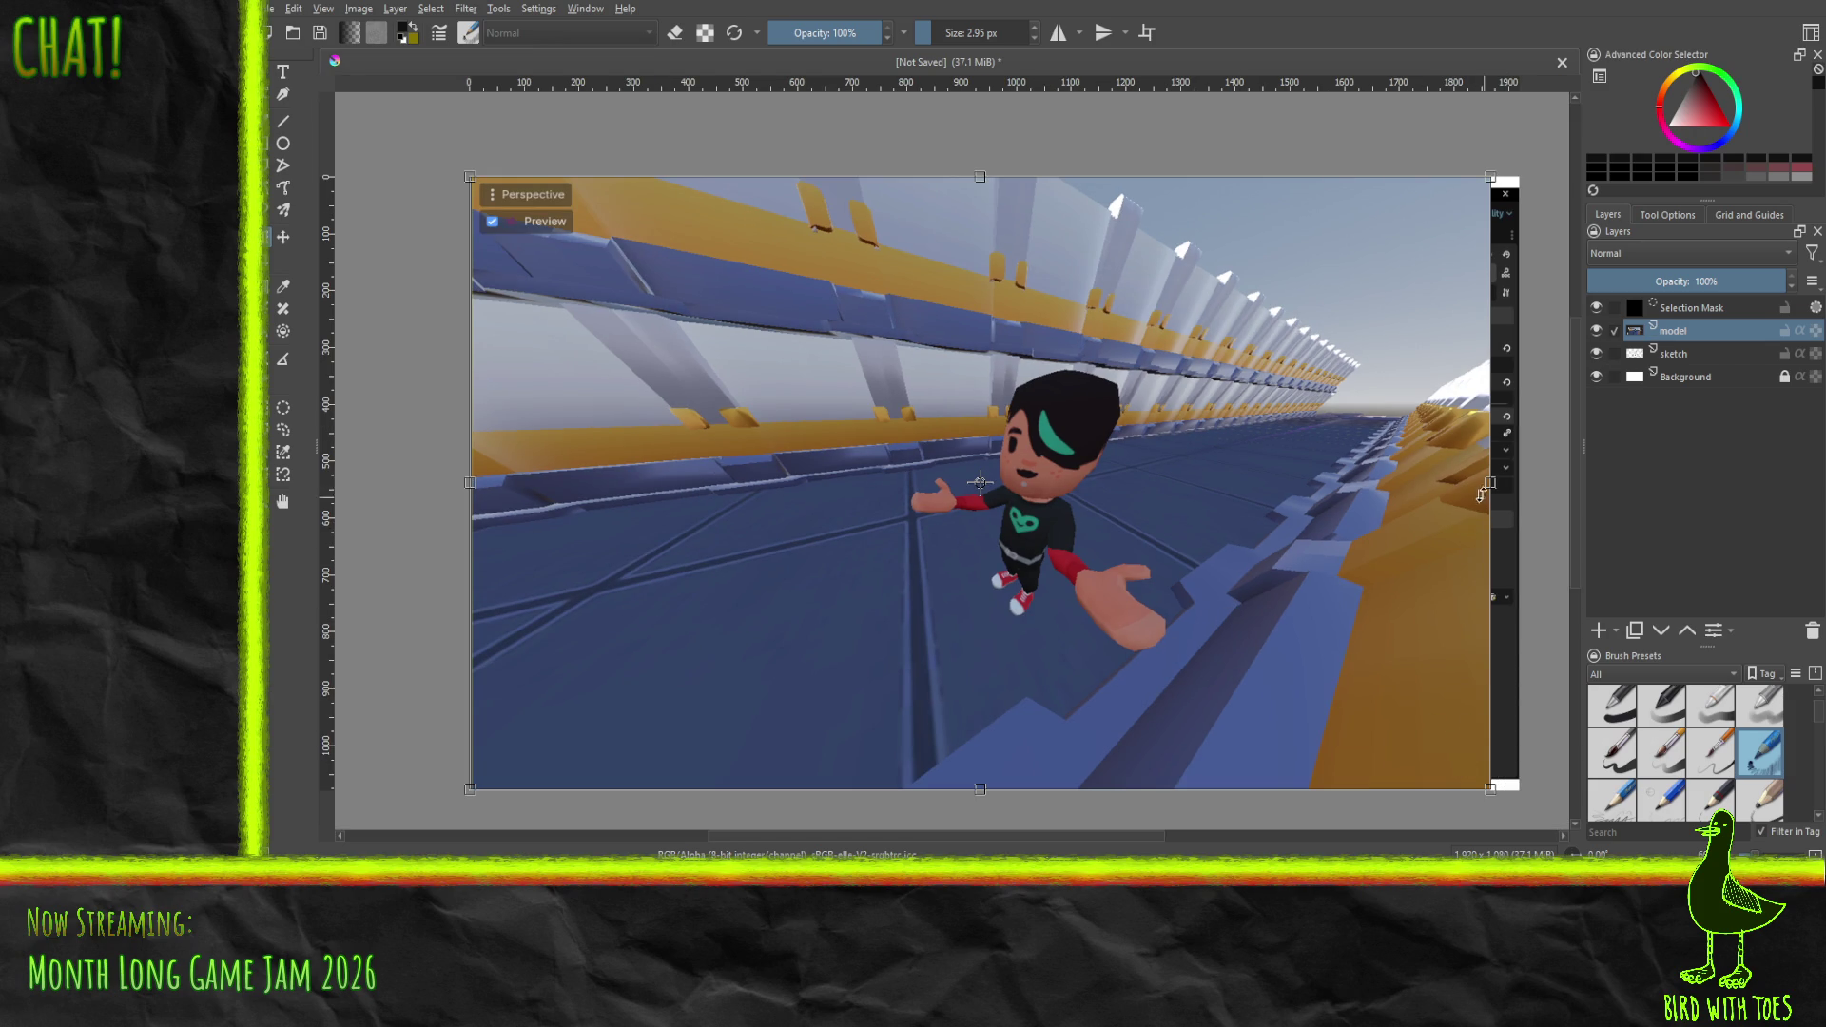
mouse_move(1490, 484)
left_mouse_down()
mouse_move(1513, 488)
mouse_move(1376, 490)
mouse_move(1505, 498)
mouse_move(1454, 496)
left_mouse_up()
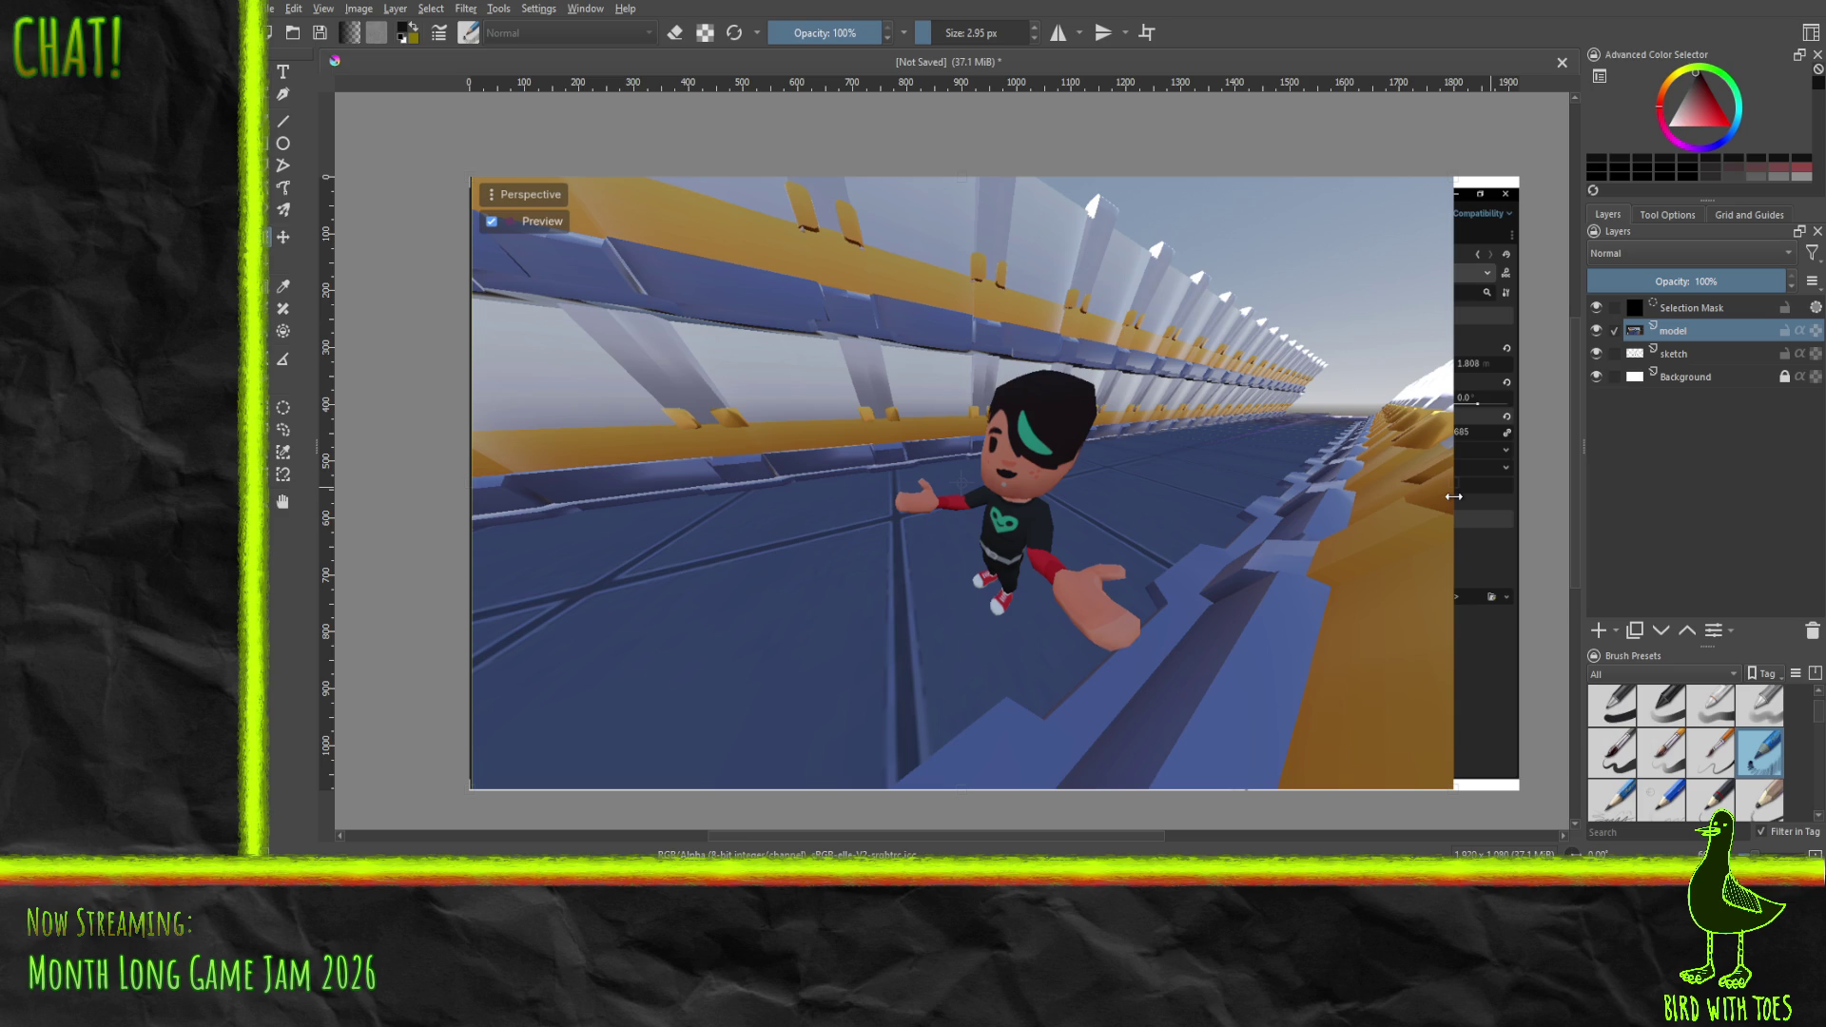
left_click_drag(1454, 497, 1454, 496)
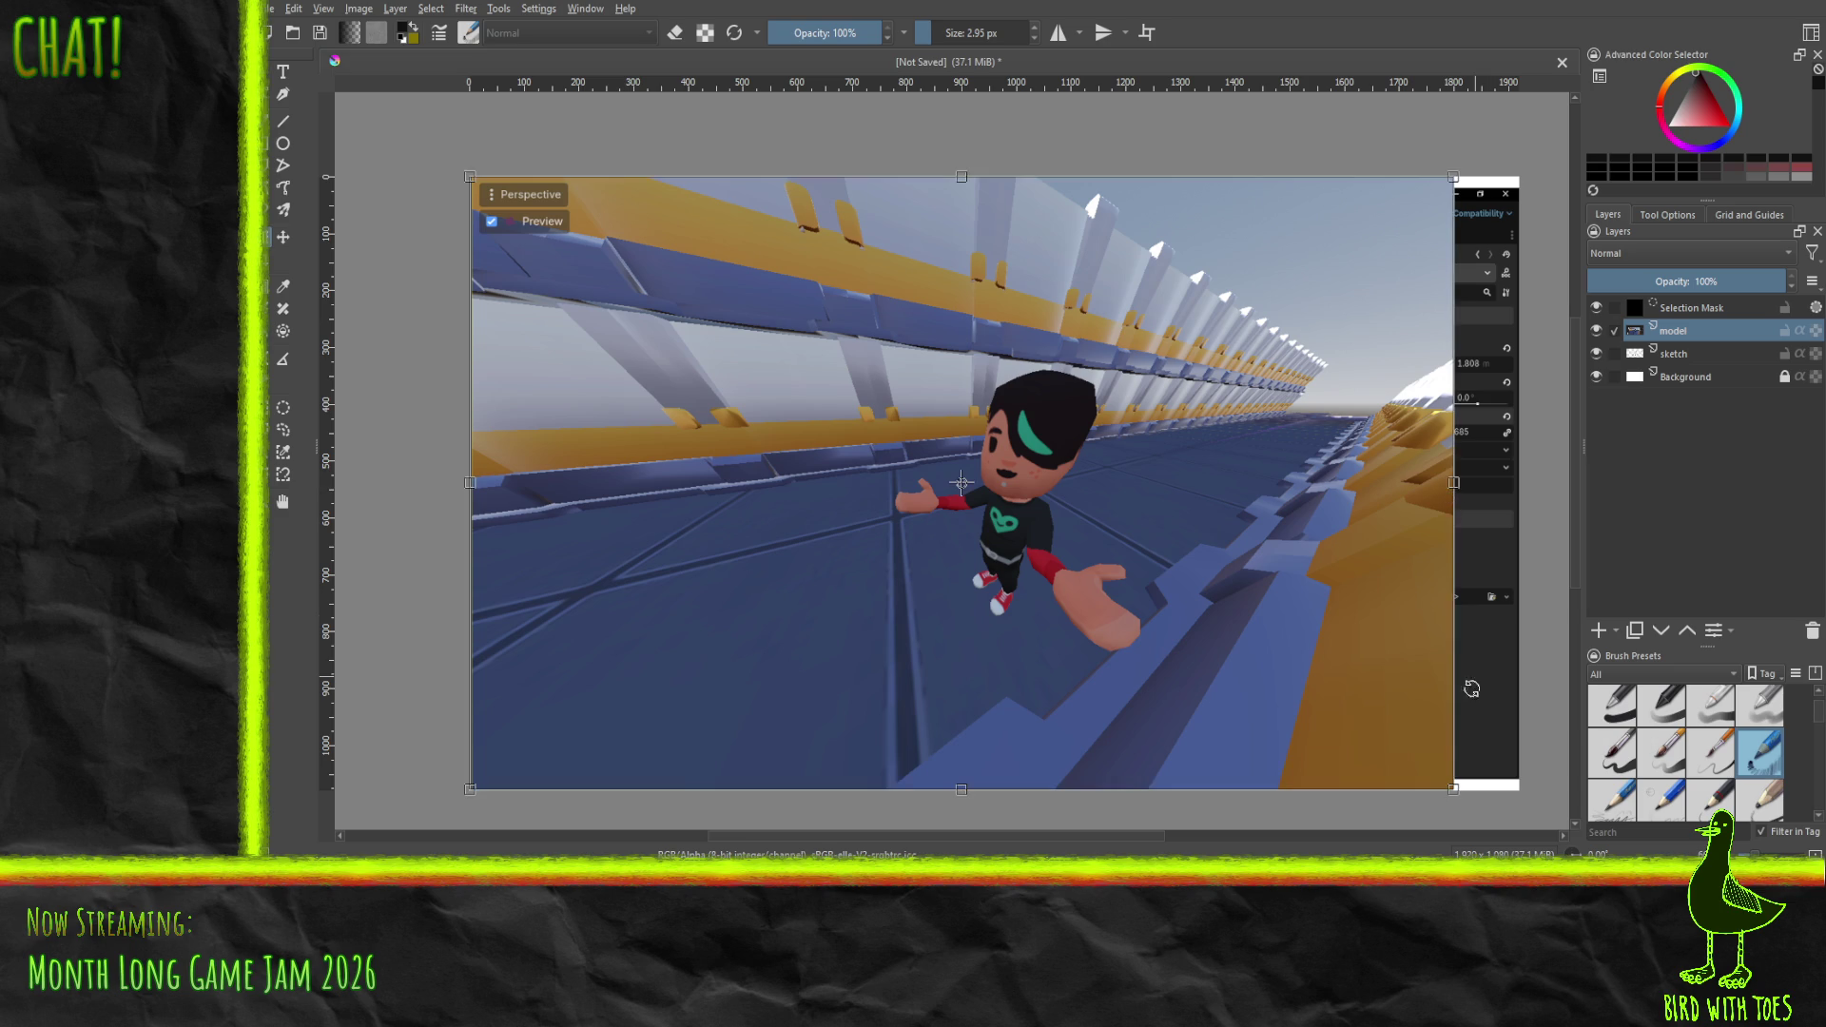
left_click_drag(467, 482, 528, 501)
- Shift the enlarged viewport image left to the canvas edge and clear the selection
left_click(282, 238)
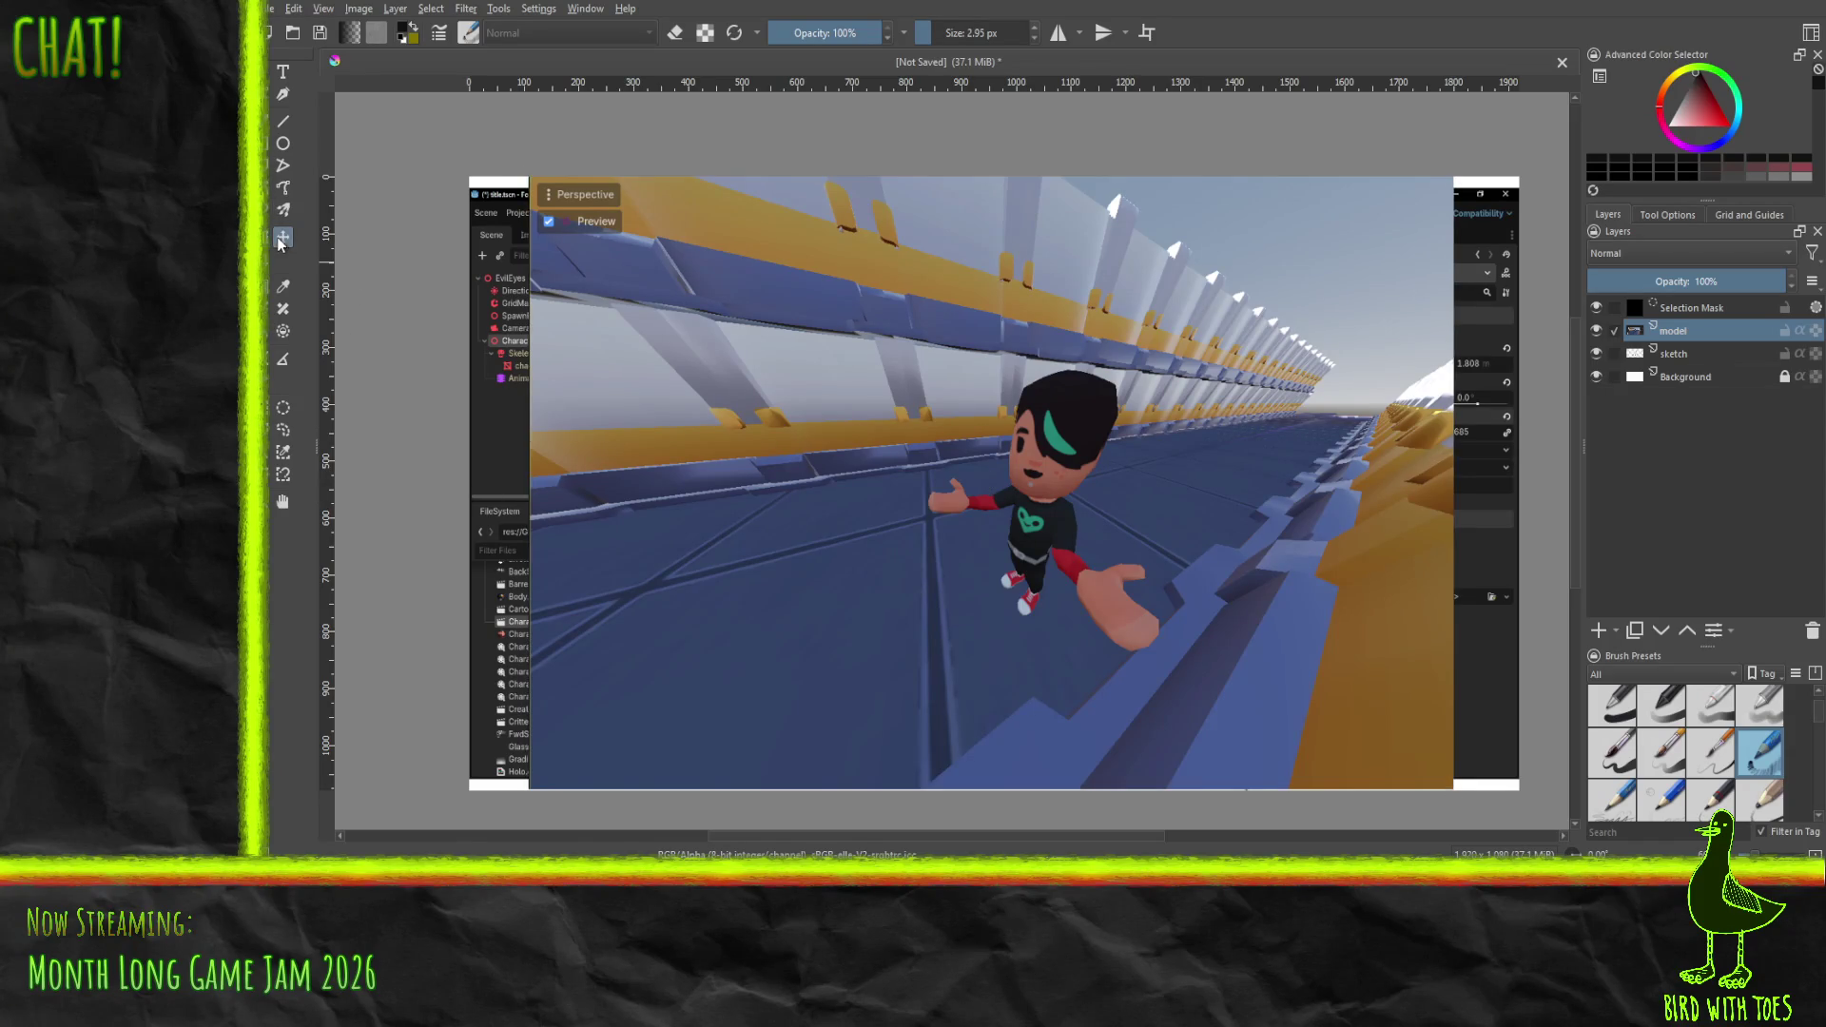
left_click_drag(855, 412, 781, 410)
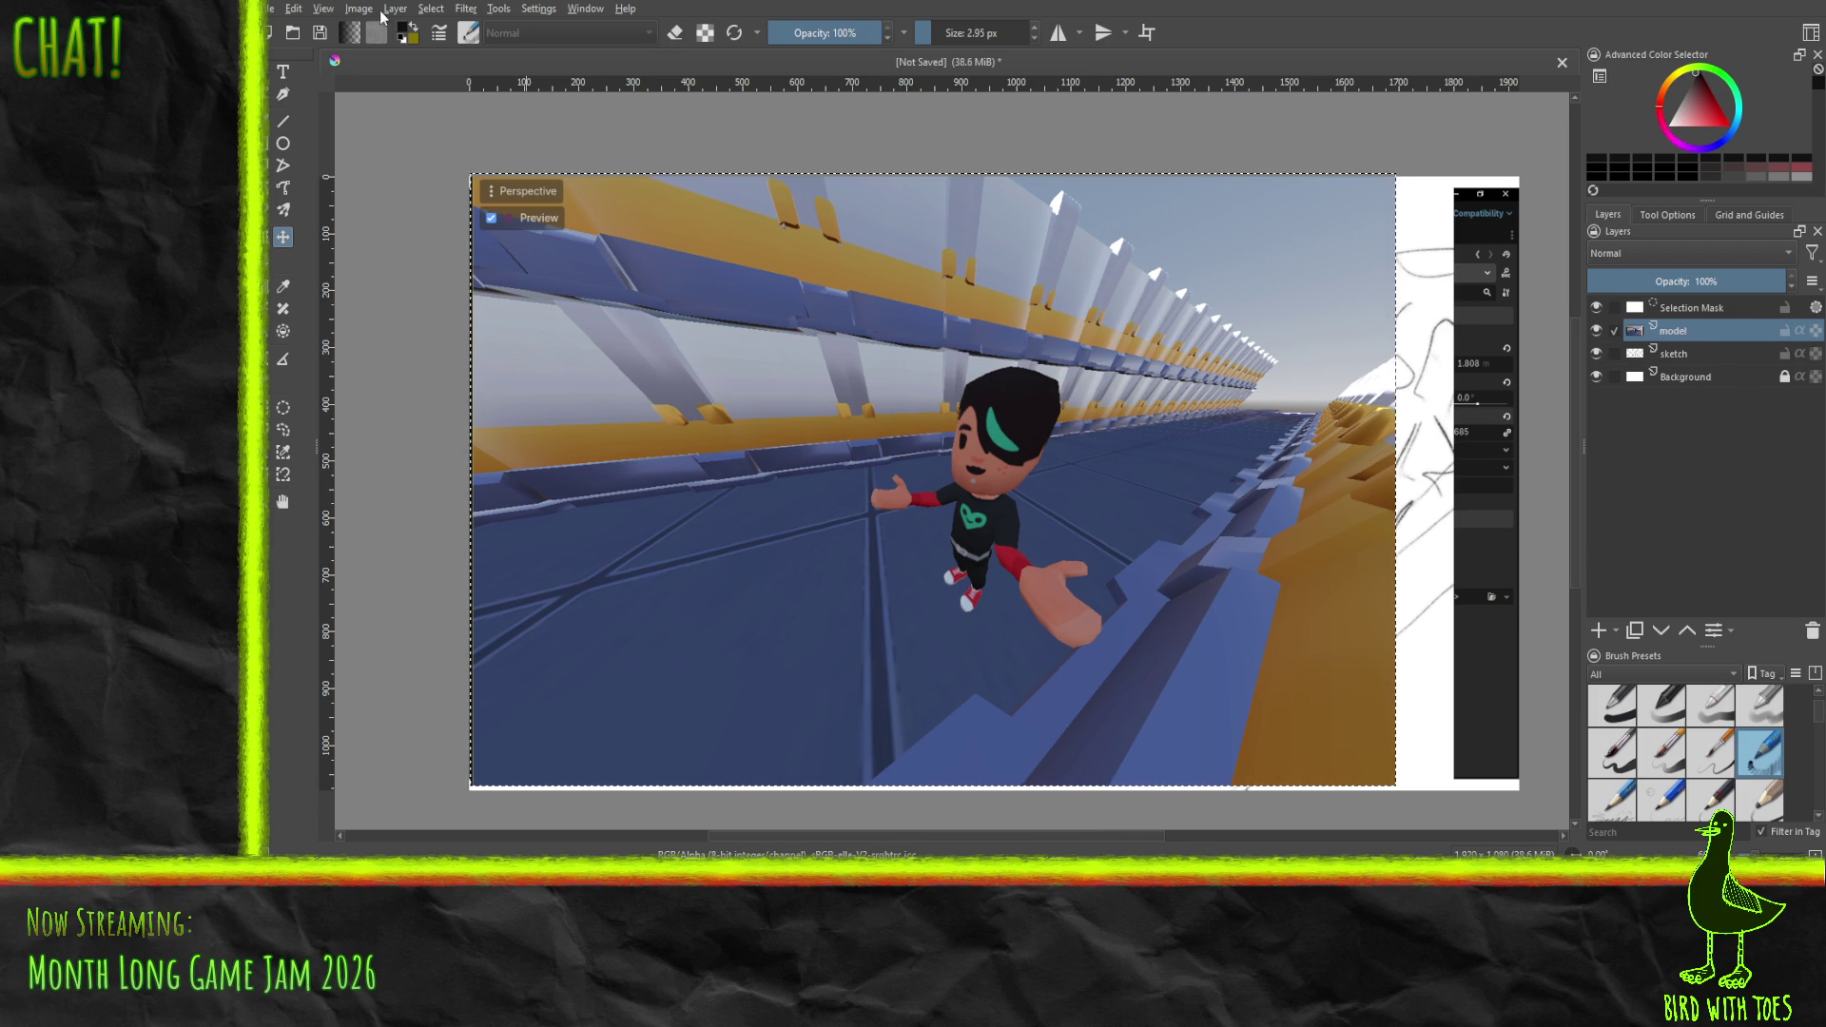
key("ctrl+shift+a")
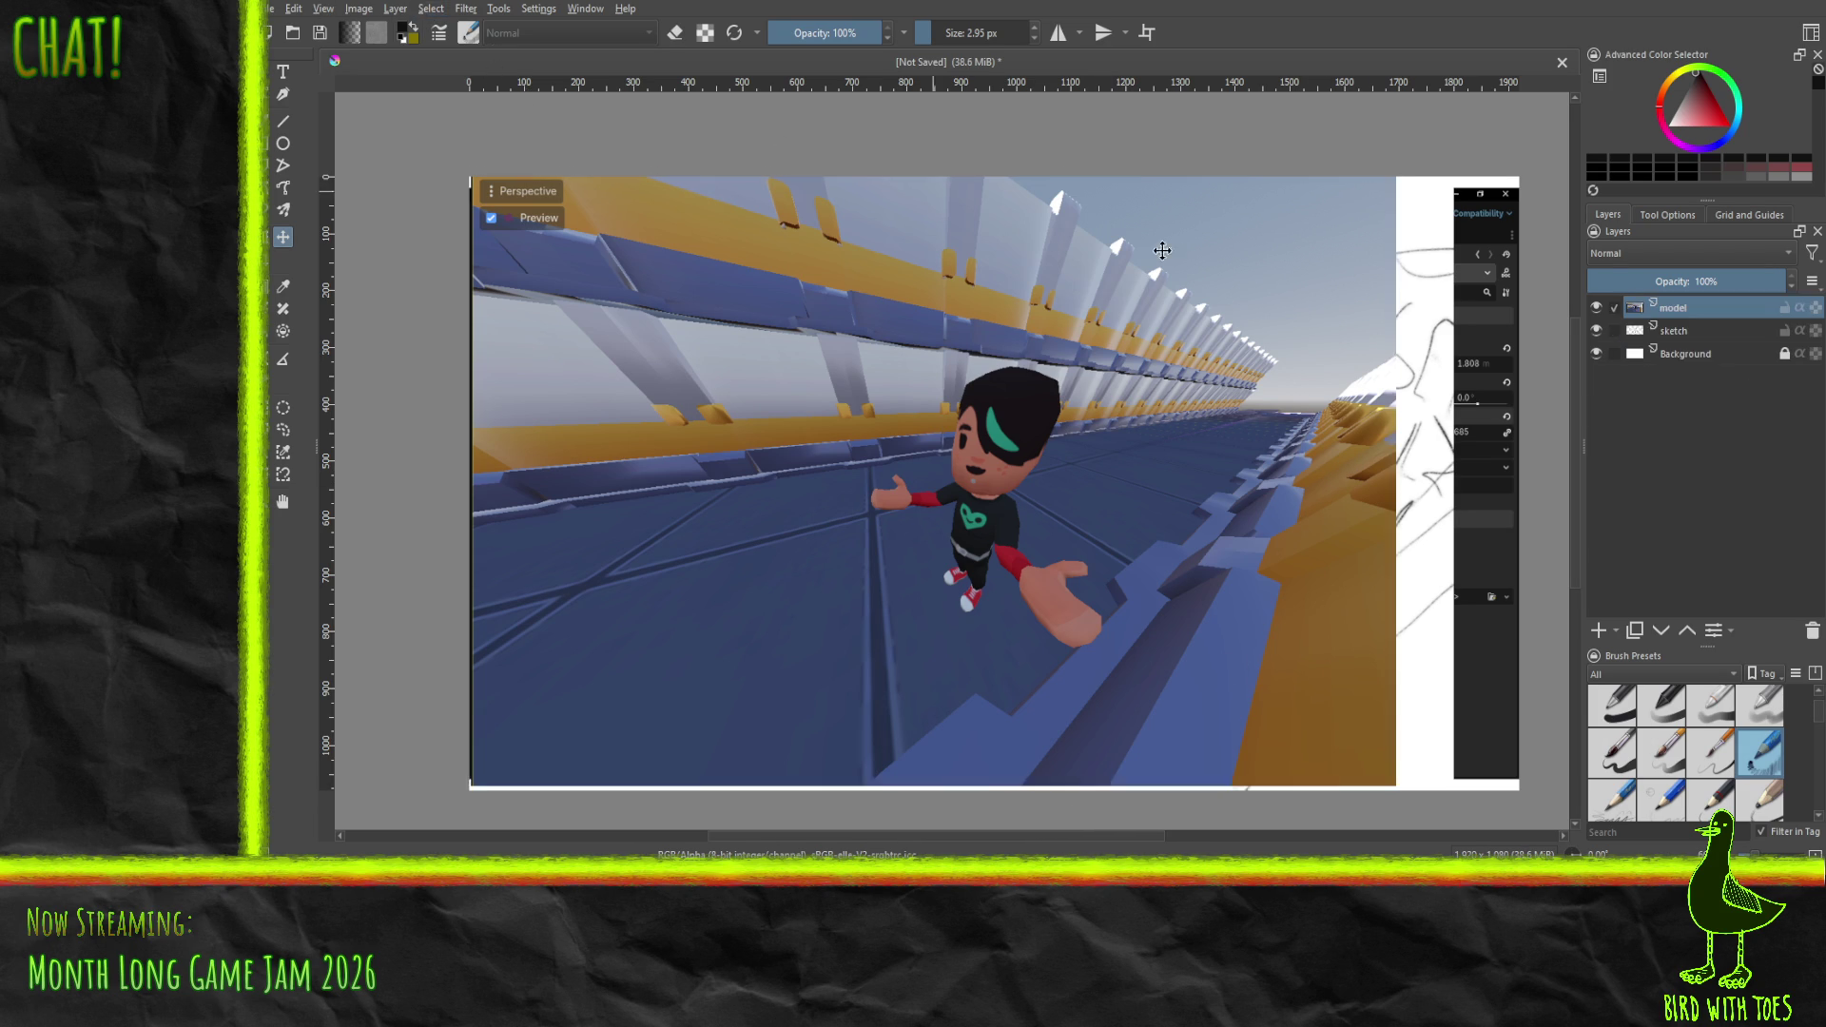
- Add a new paint layer above model and draw a straight line across the render
left_click(1600, 632)
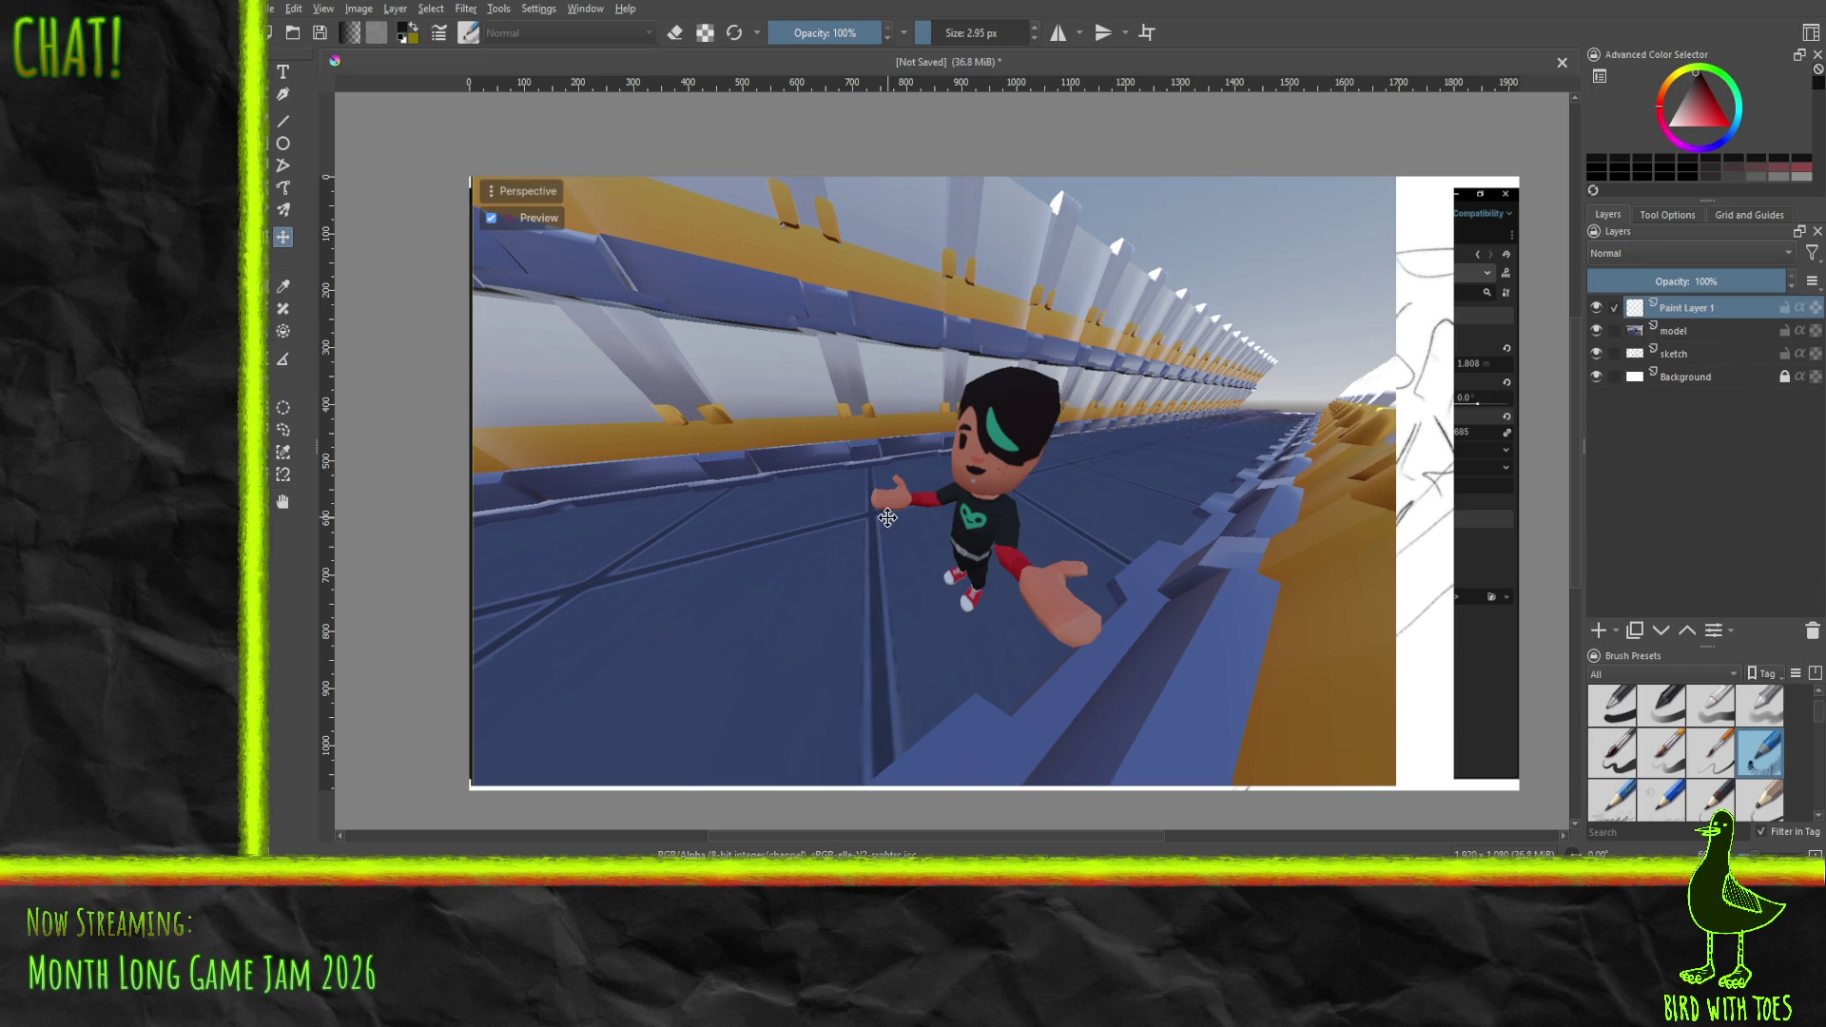
left_click(285, 122)
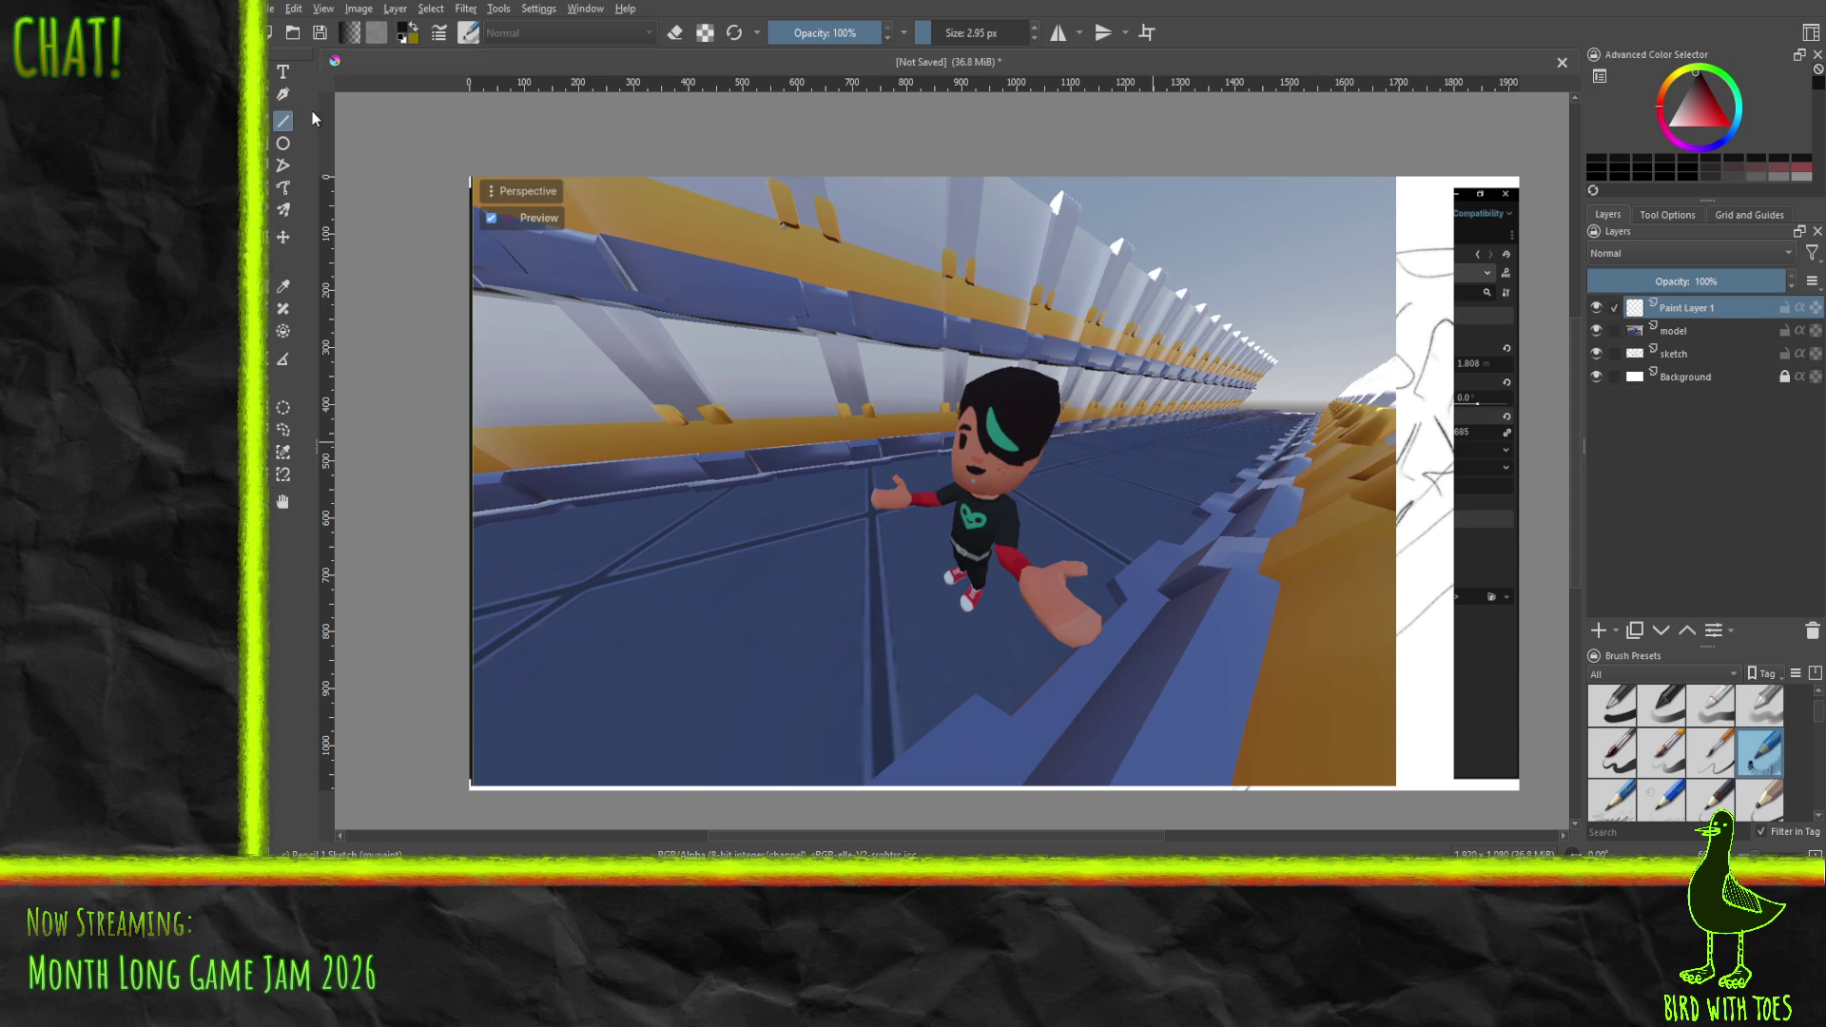
mouse_move(505, 543)
left_mouse_down()
mouse_move(496, 525)
mouse_move(1237, 402)
left_mouse_up()
key("b")
left_click_drag(703, 324, 1070, 324)
key("ctrl+z")
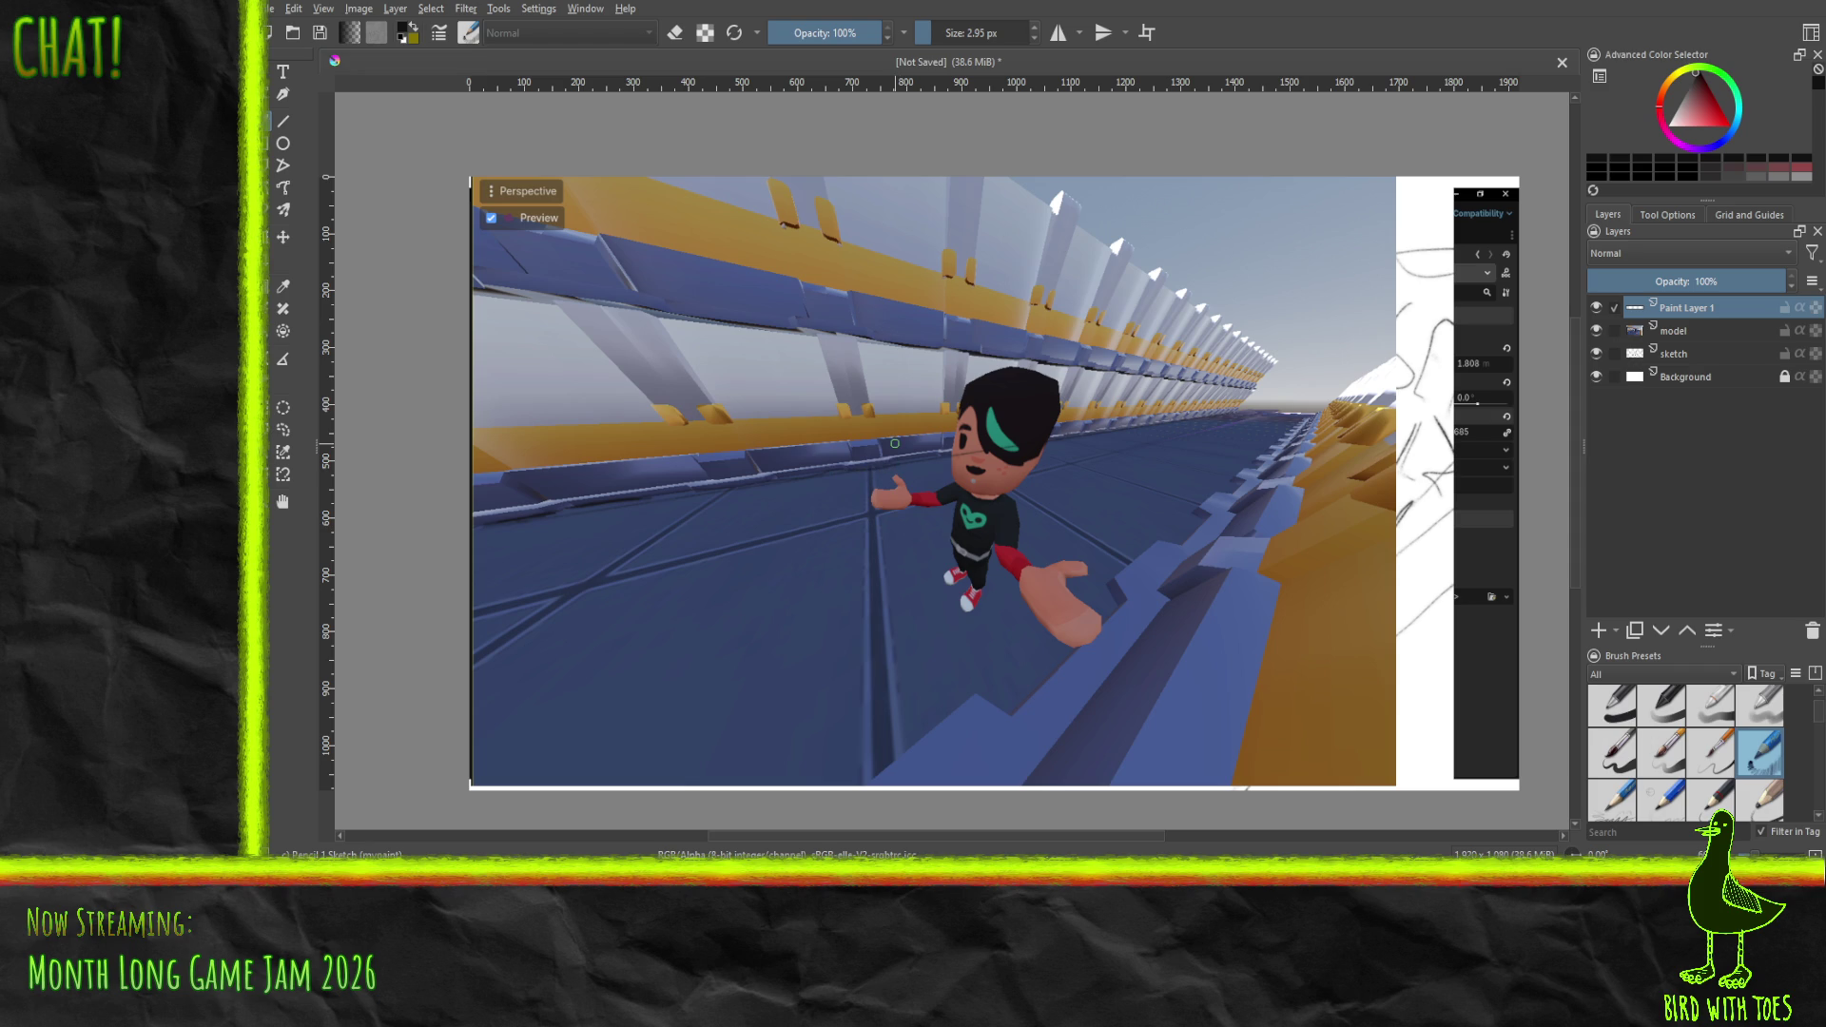
- Hide the sketch layer and trace pencil strokes along the diagonal floor line
left_click(1596, 330)
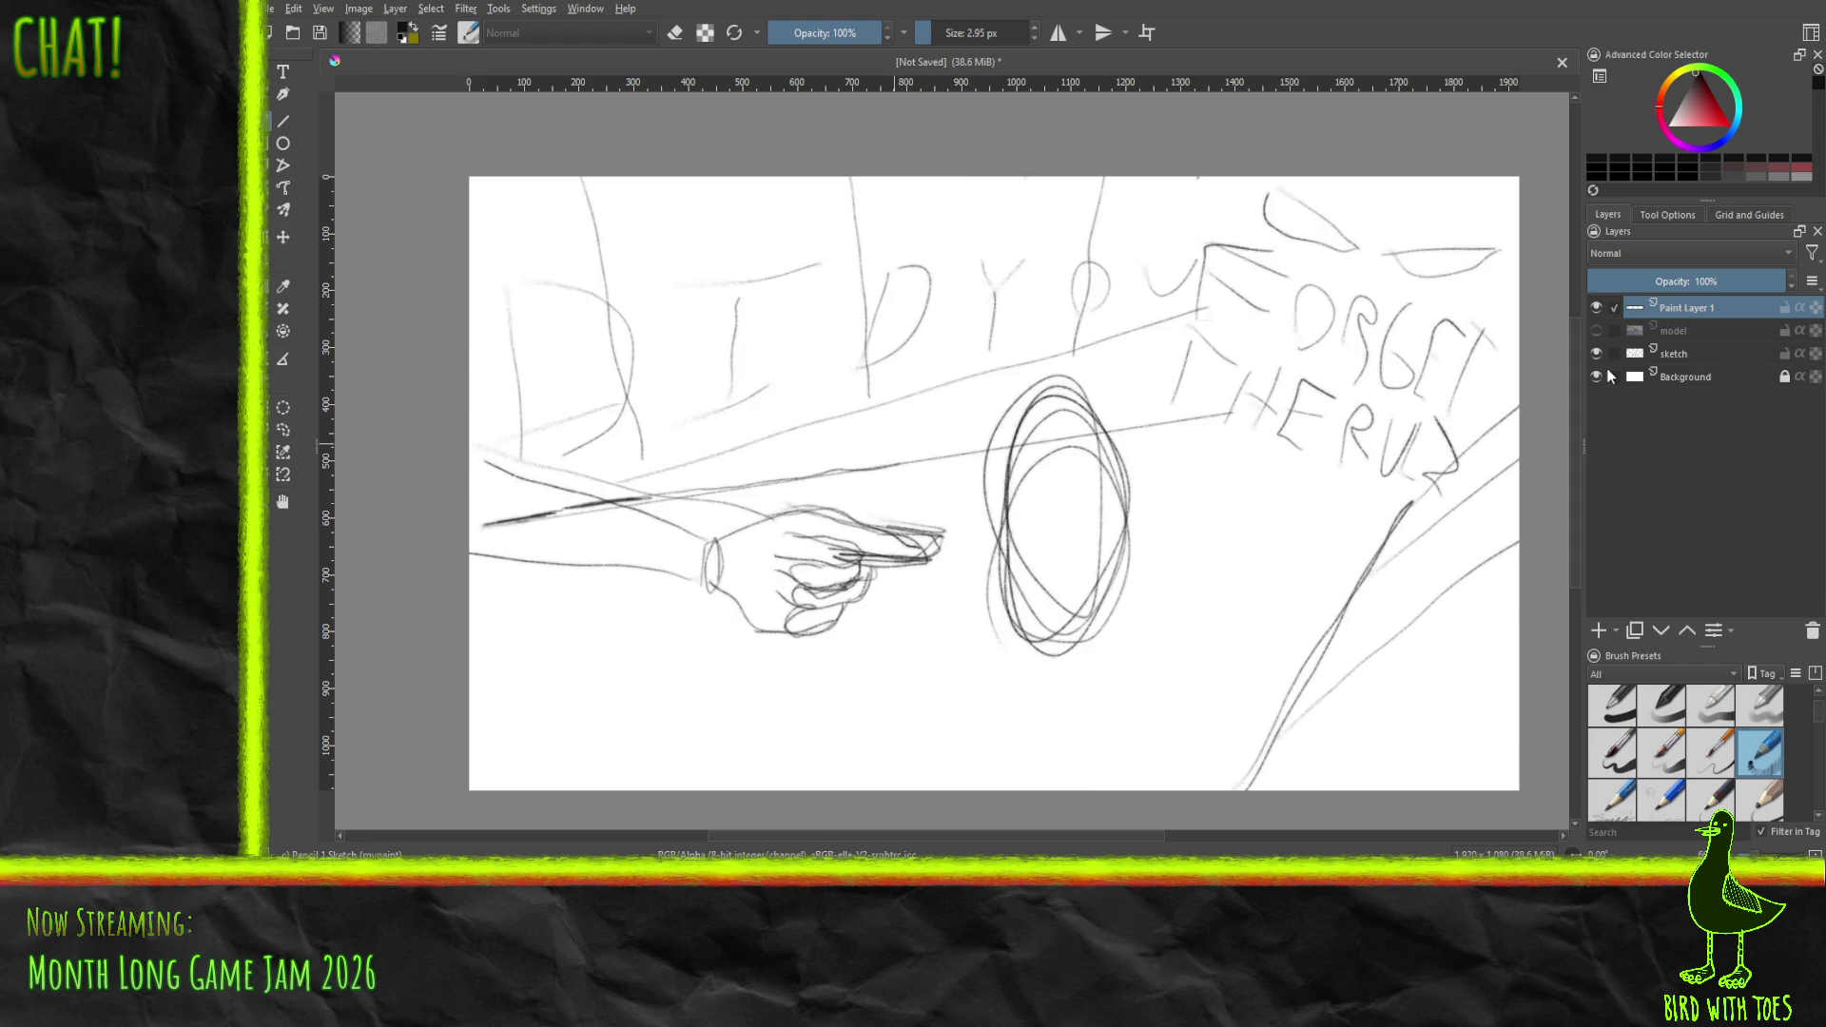
left_click(1596, 352)
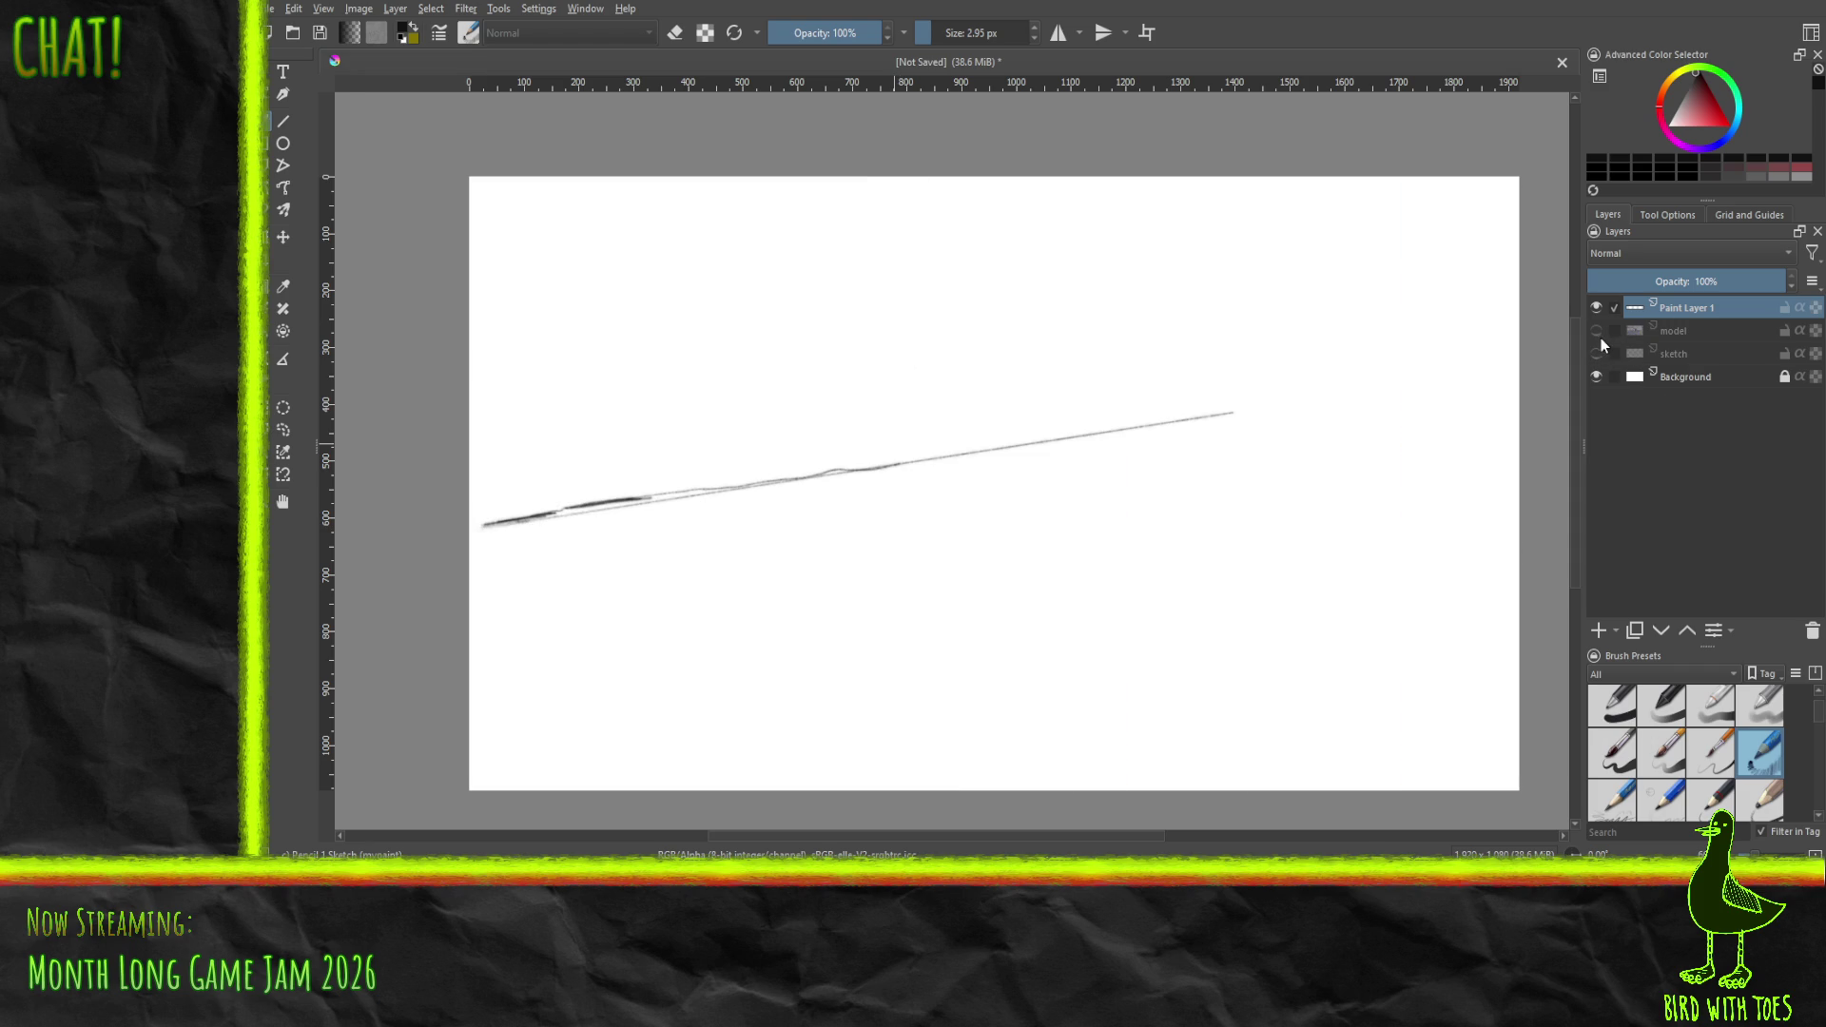
left_click(1596, 330)
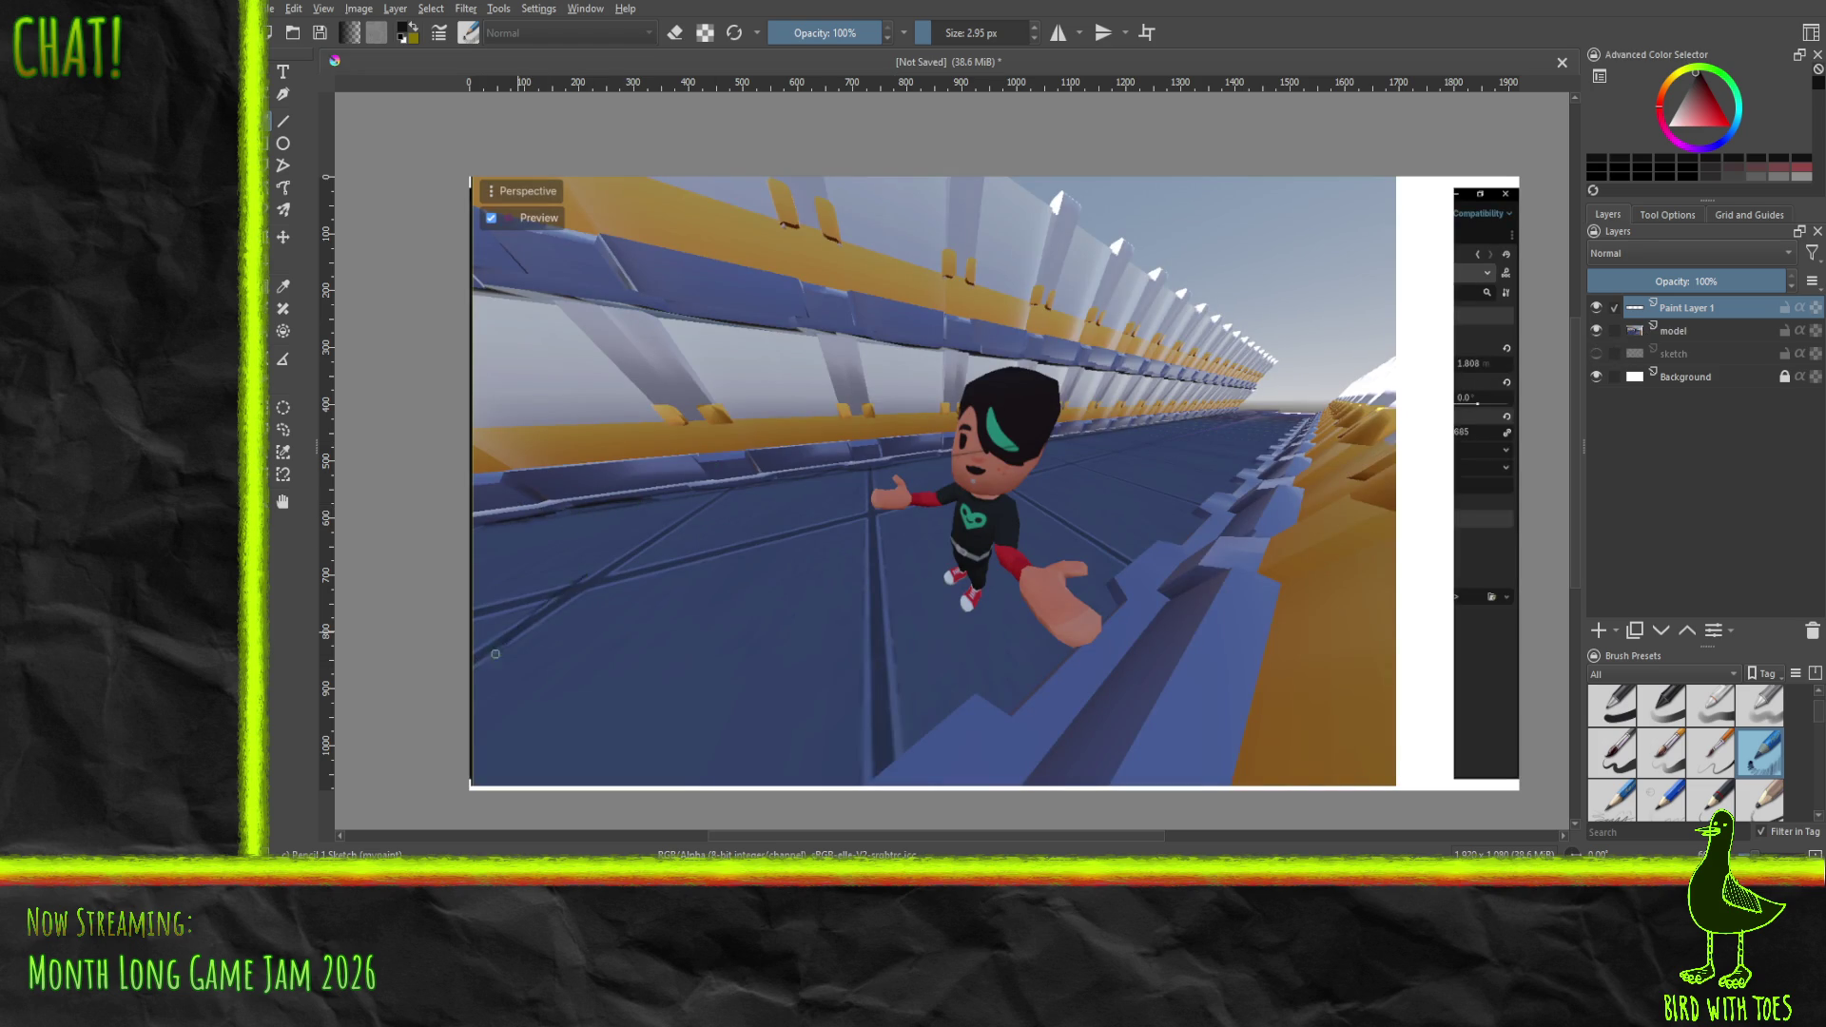
left_click_drag(483, 662, 624, 553)
mouse_move(524, 635)
left_mouse_down()
mouse_move(655, 535)
mouse_move(573, 580)
left_mouse_up()
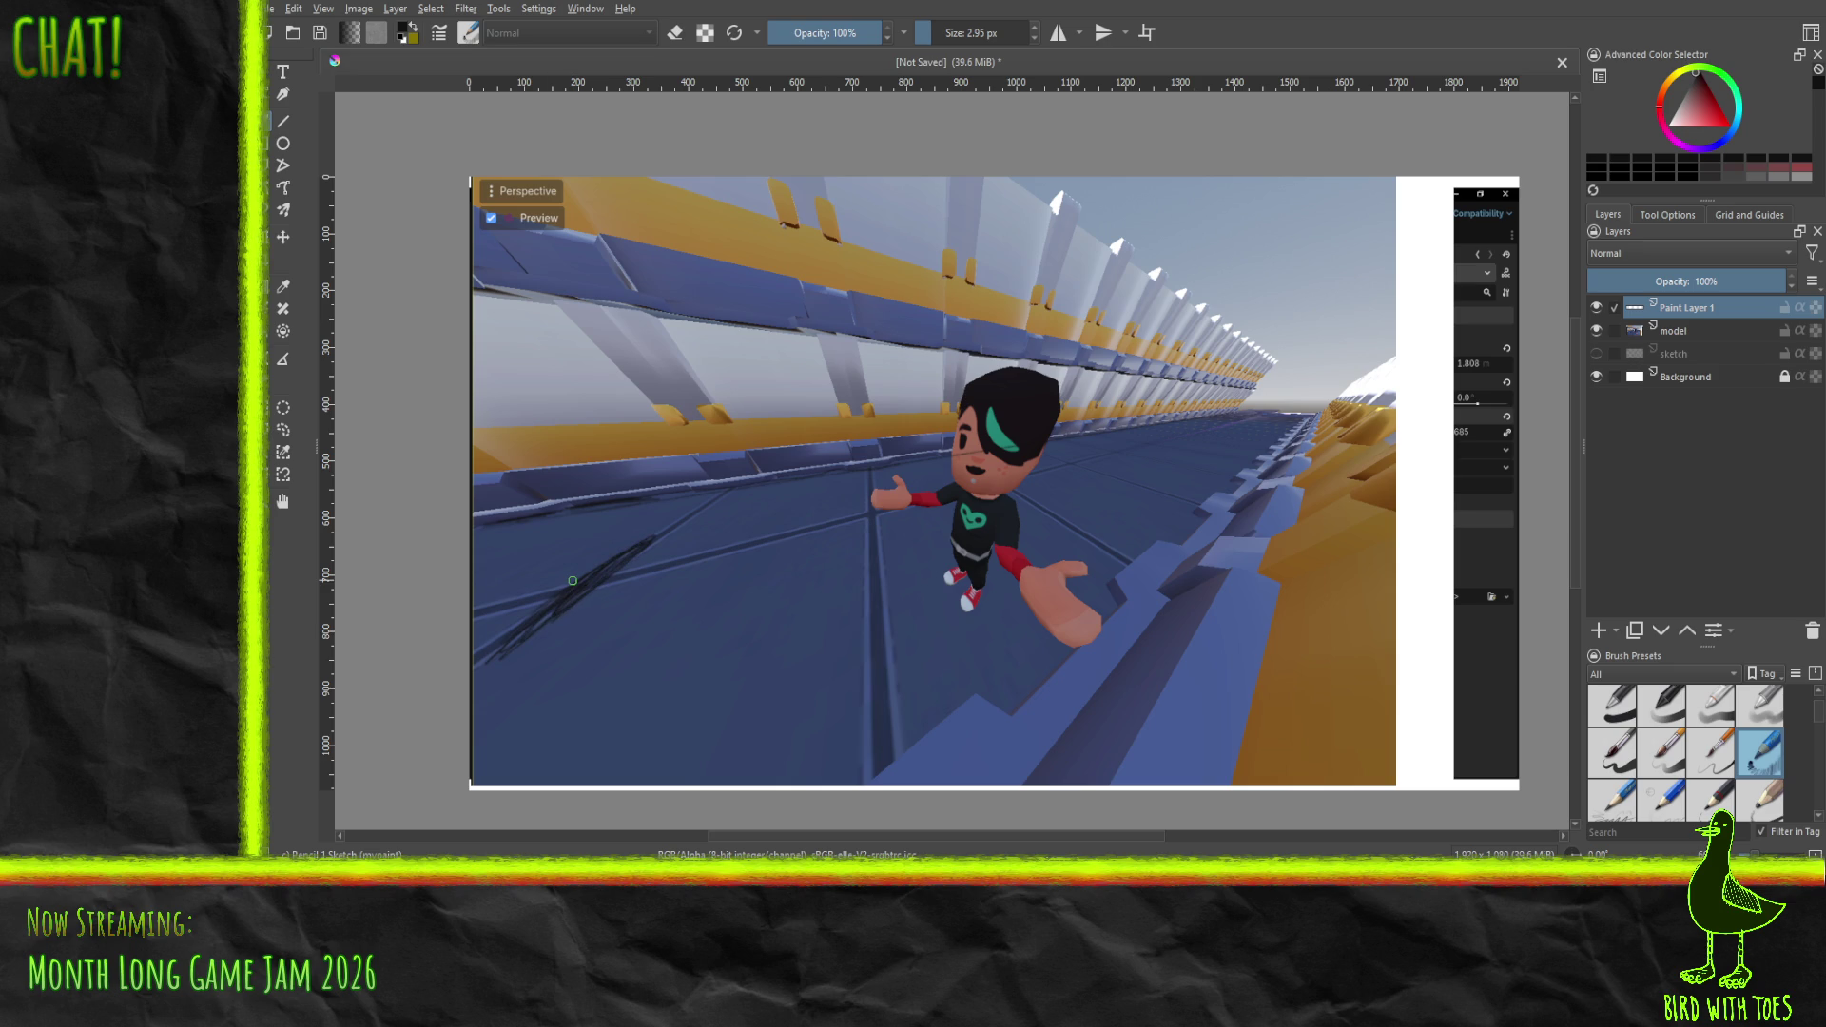